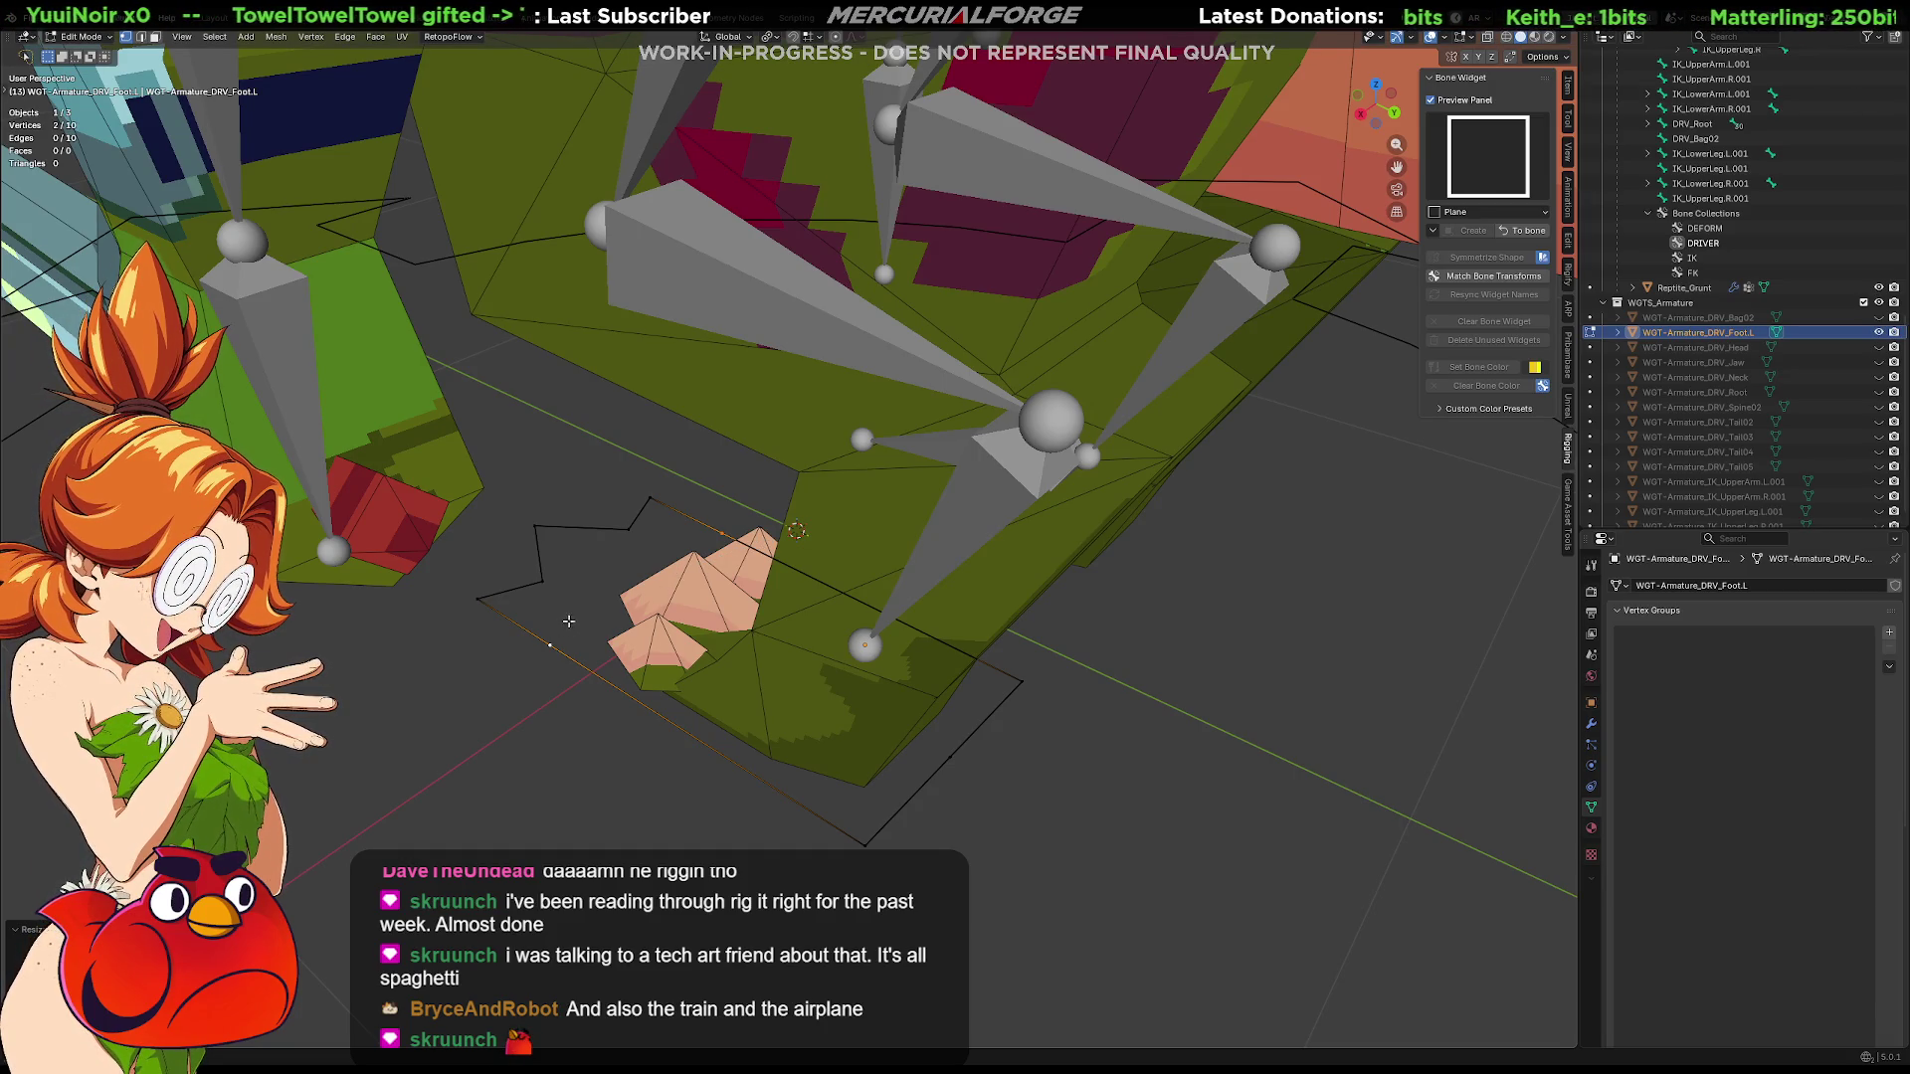
Vertex-slide several left-foot widget outline vertices along their edges to wrap the toes
left_click_drag(553, 644, 649, 701)
key("ctrl+z")
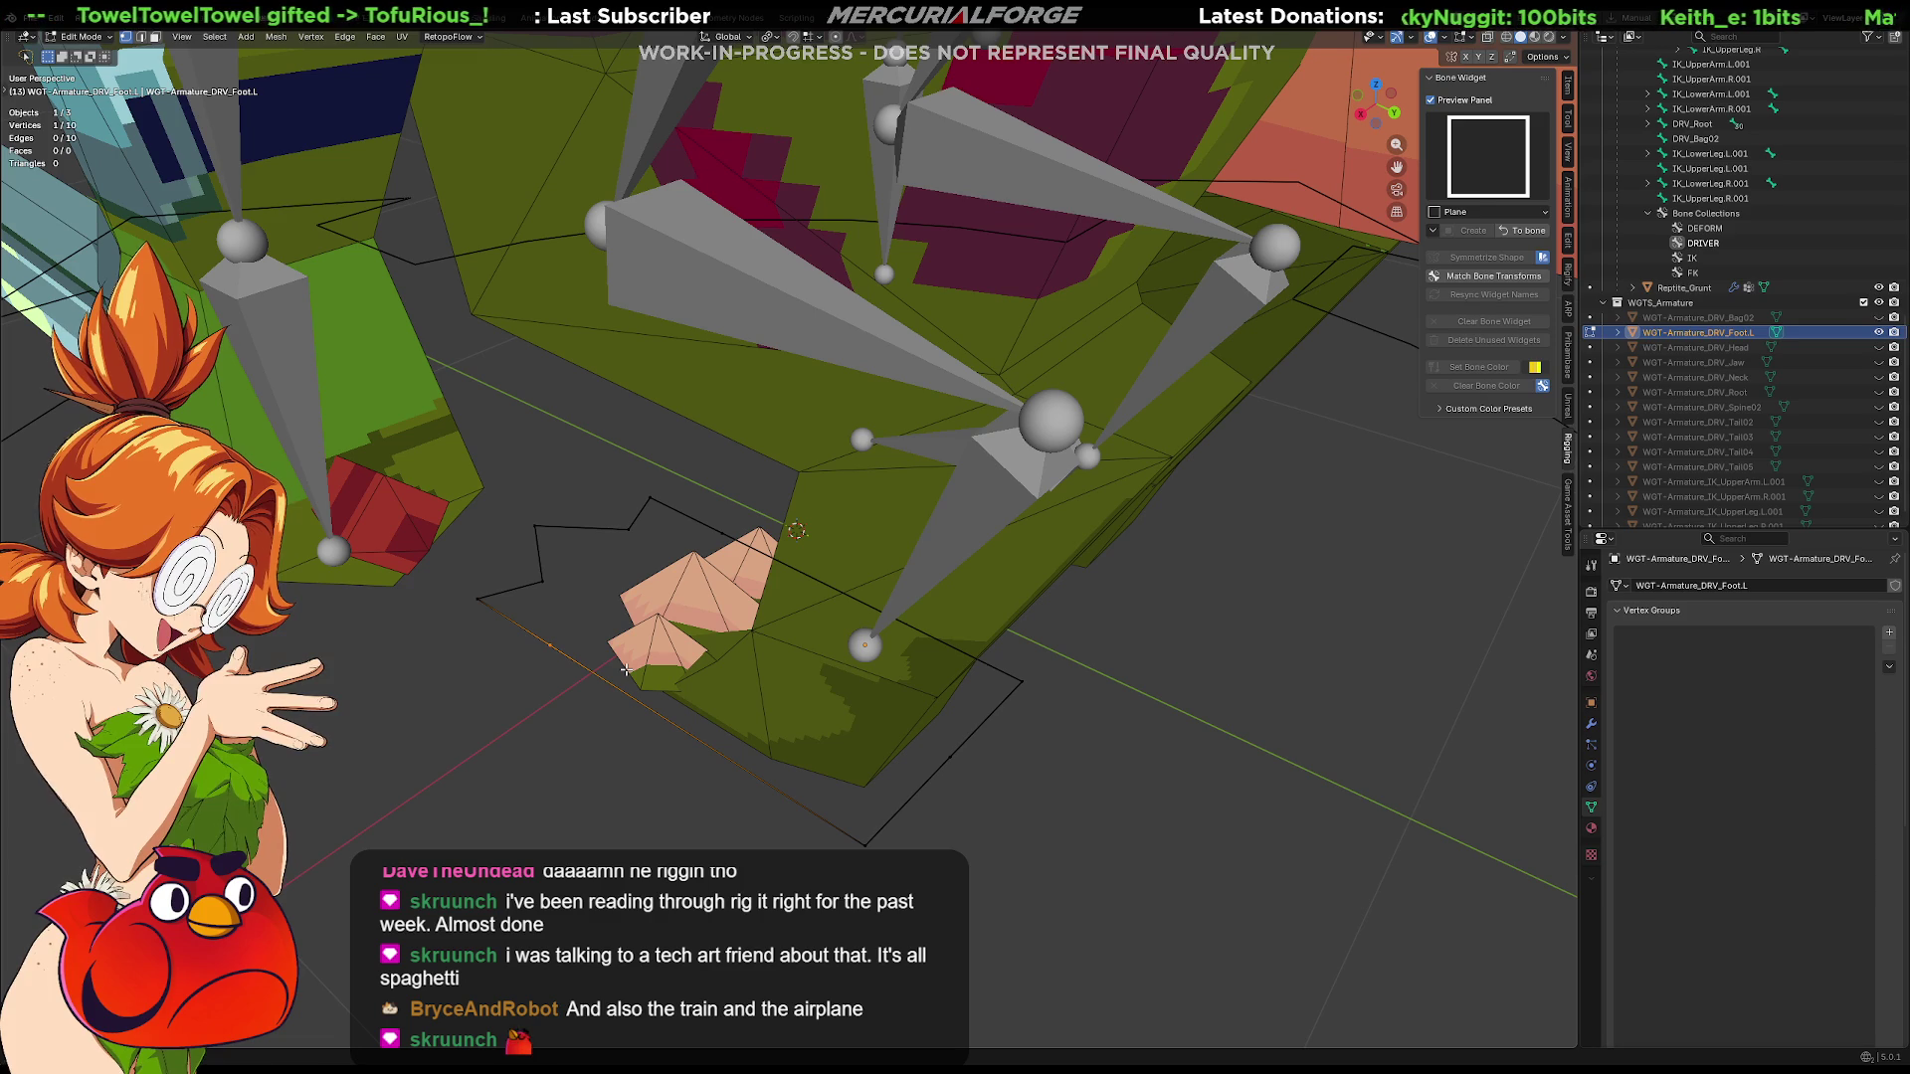
key("Tab")
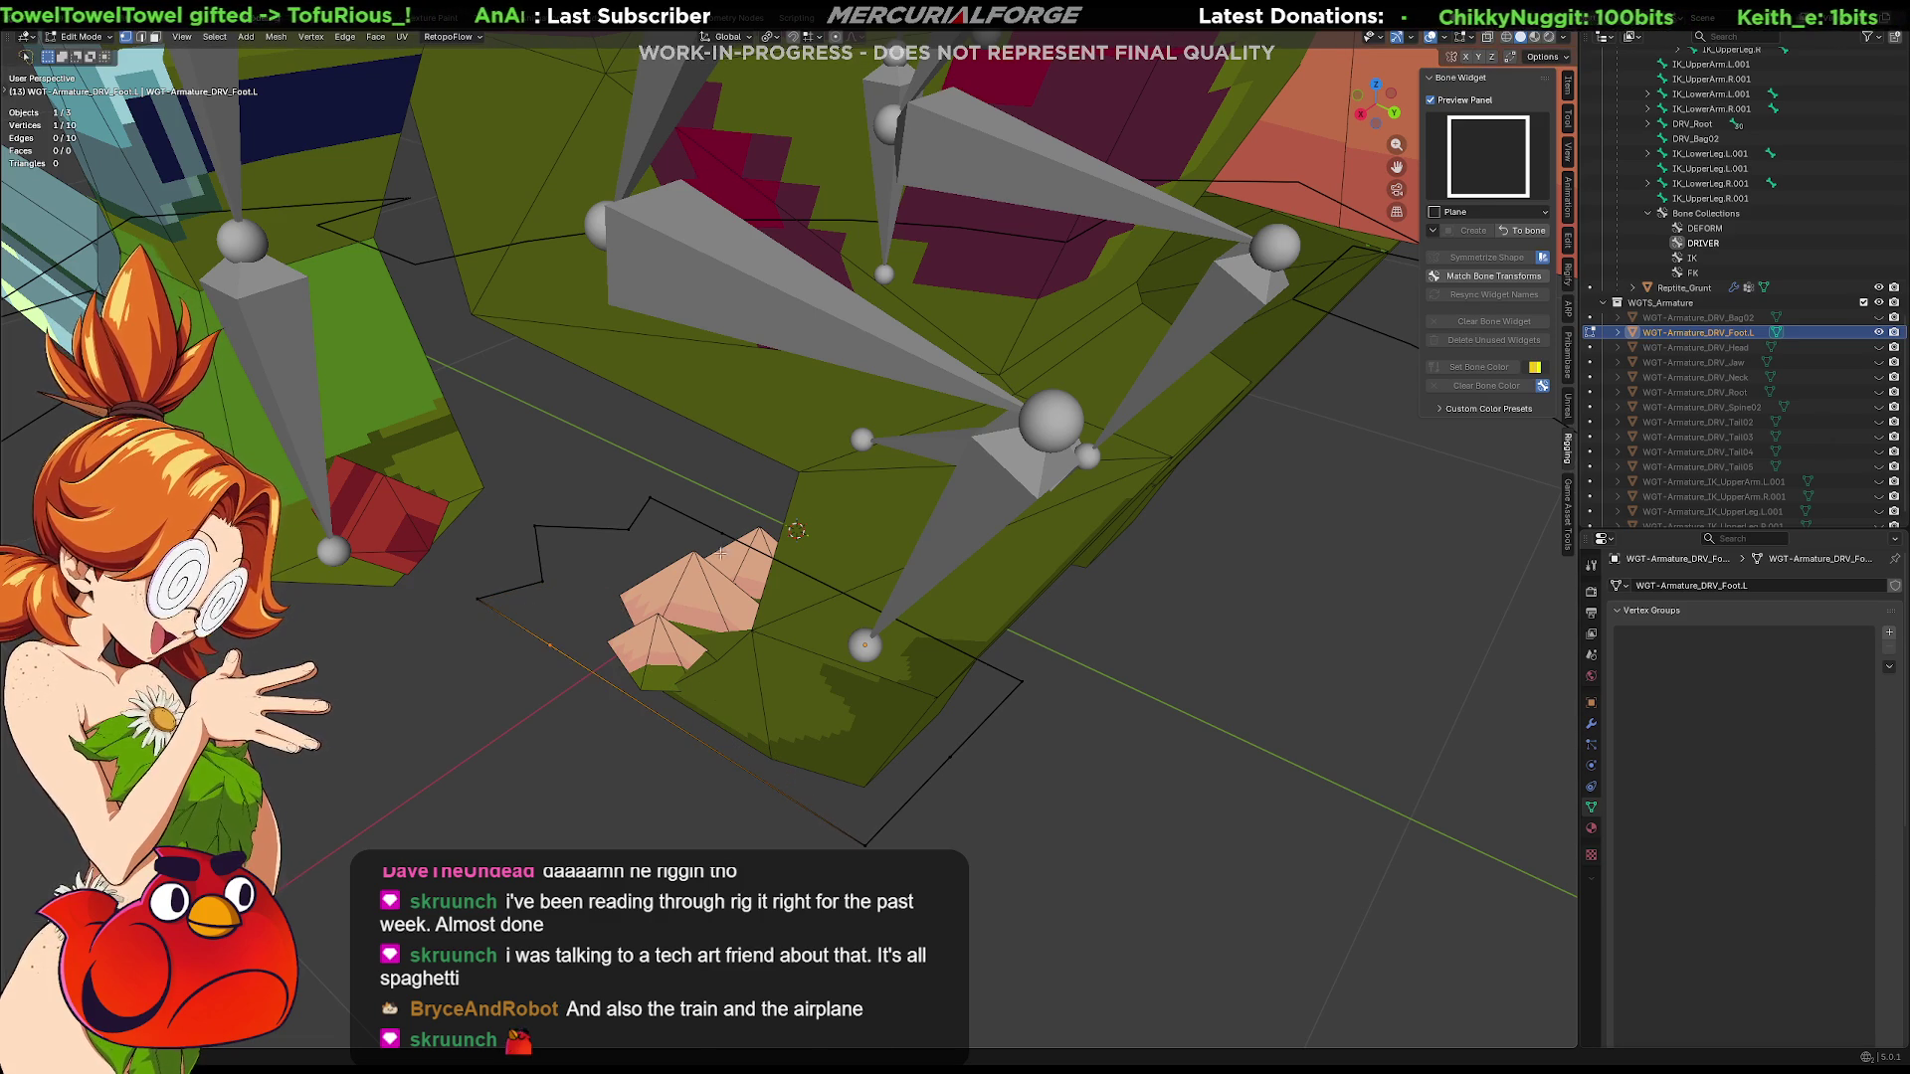
left_click(703, 540, "shift")
key("g")
key("g")
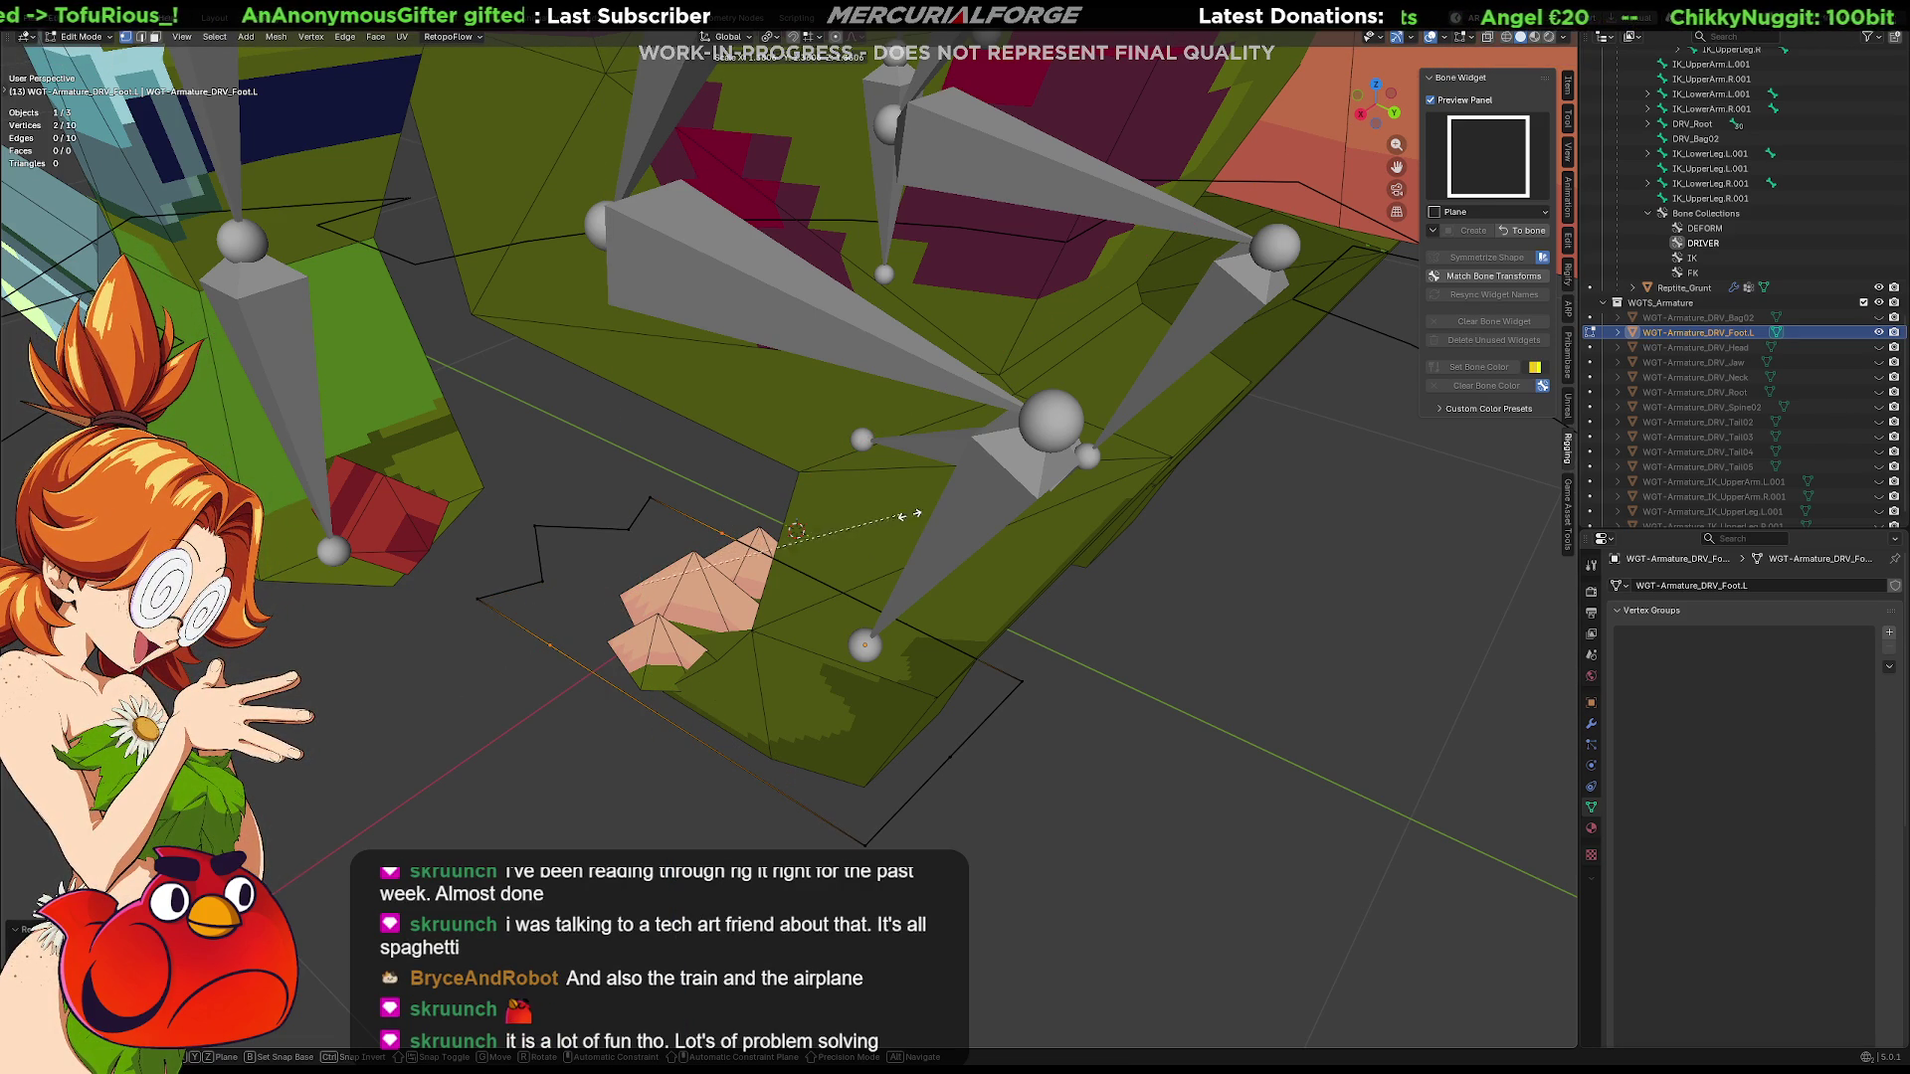
left_click(799, 534)
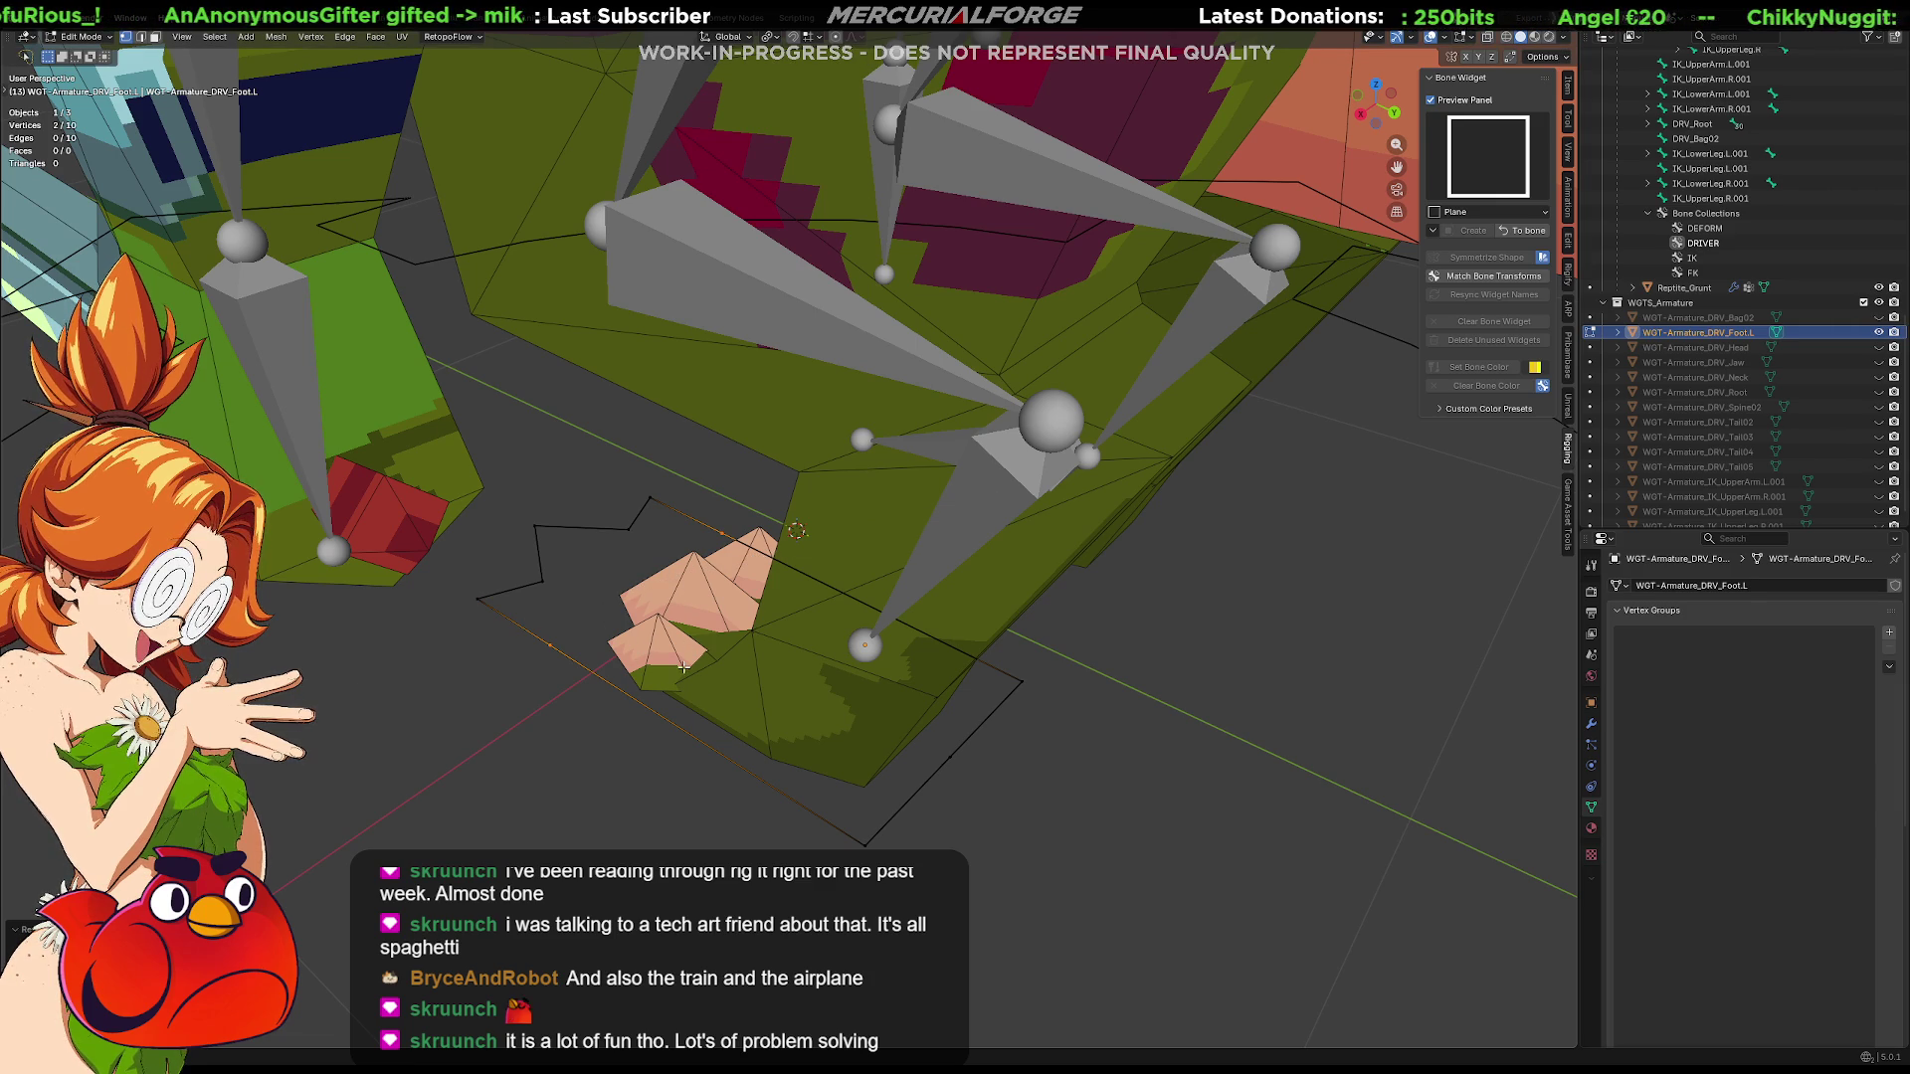
left_click(657, 609)
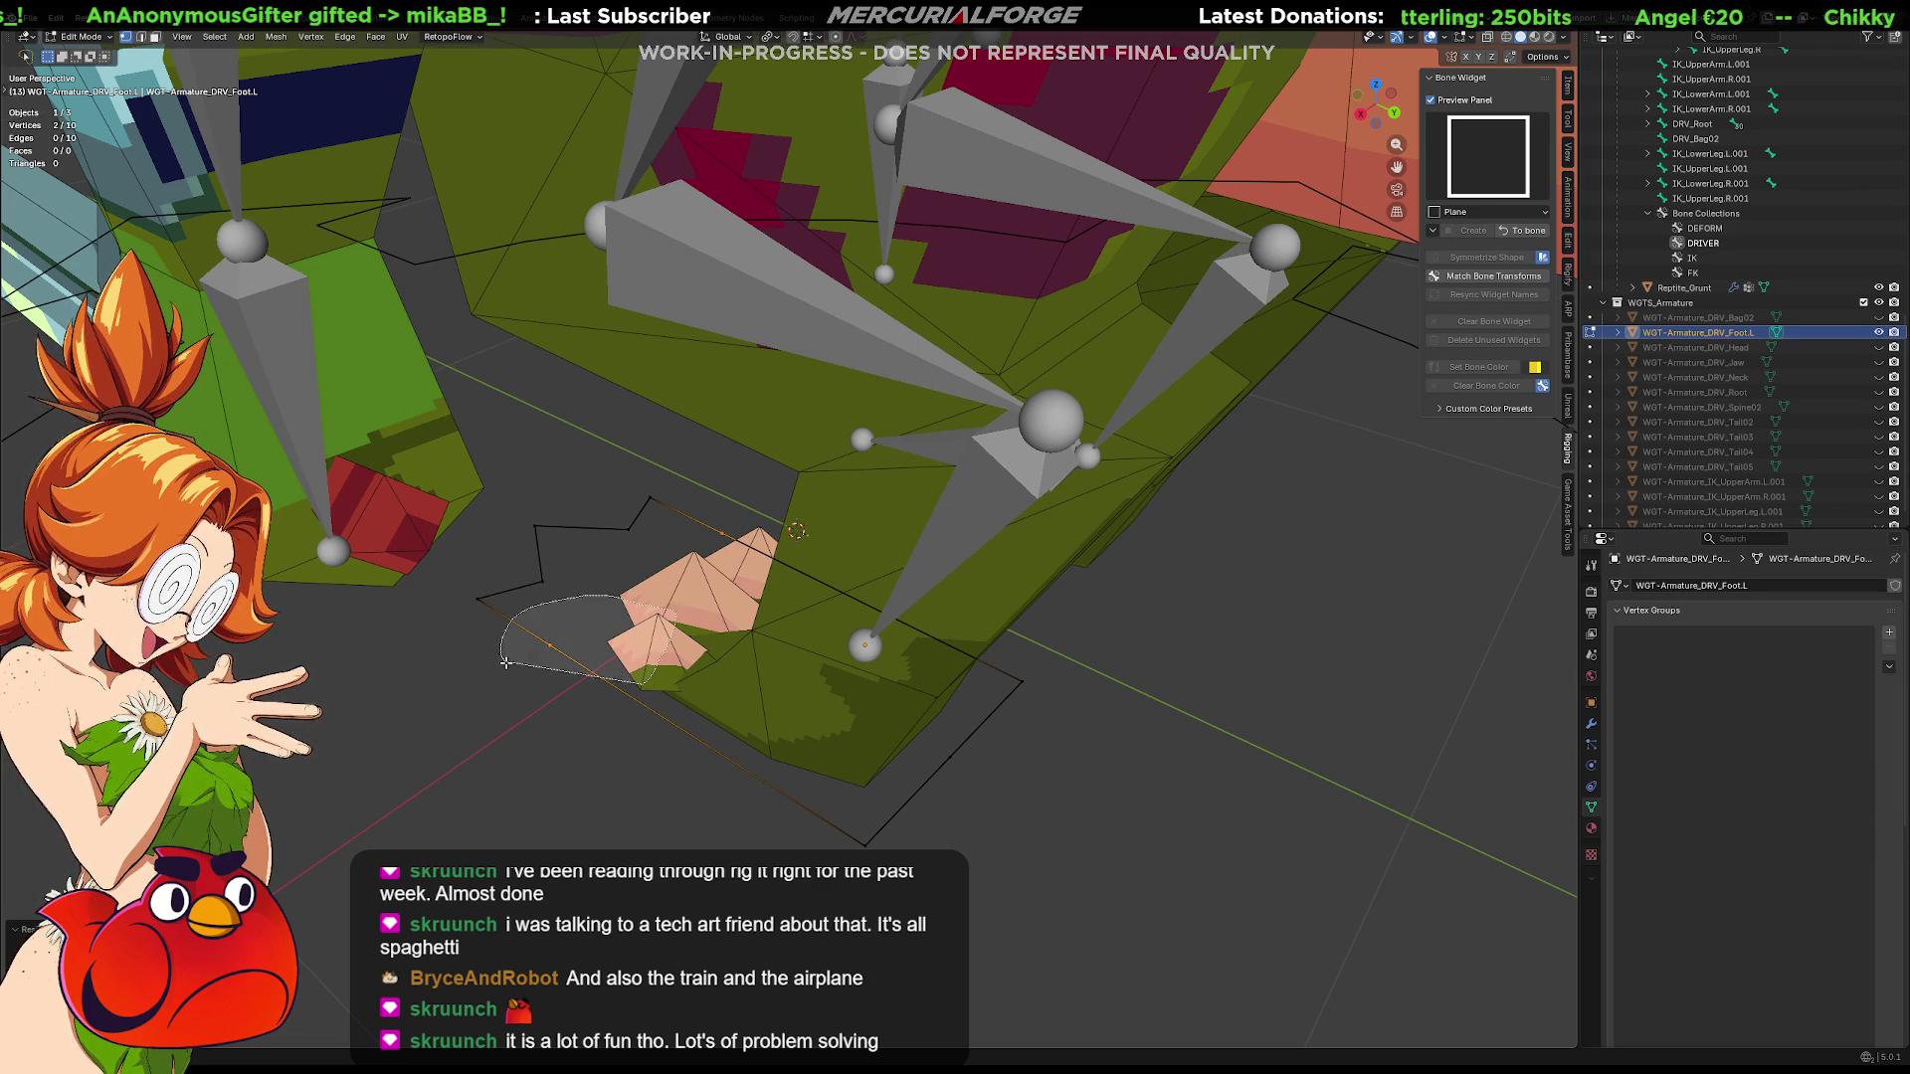
key("g")
key("g")
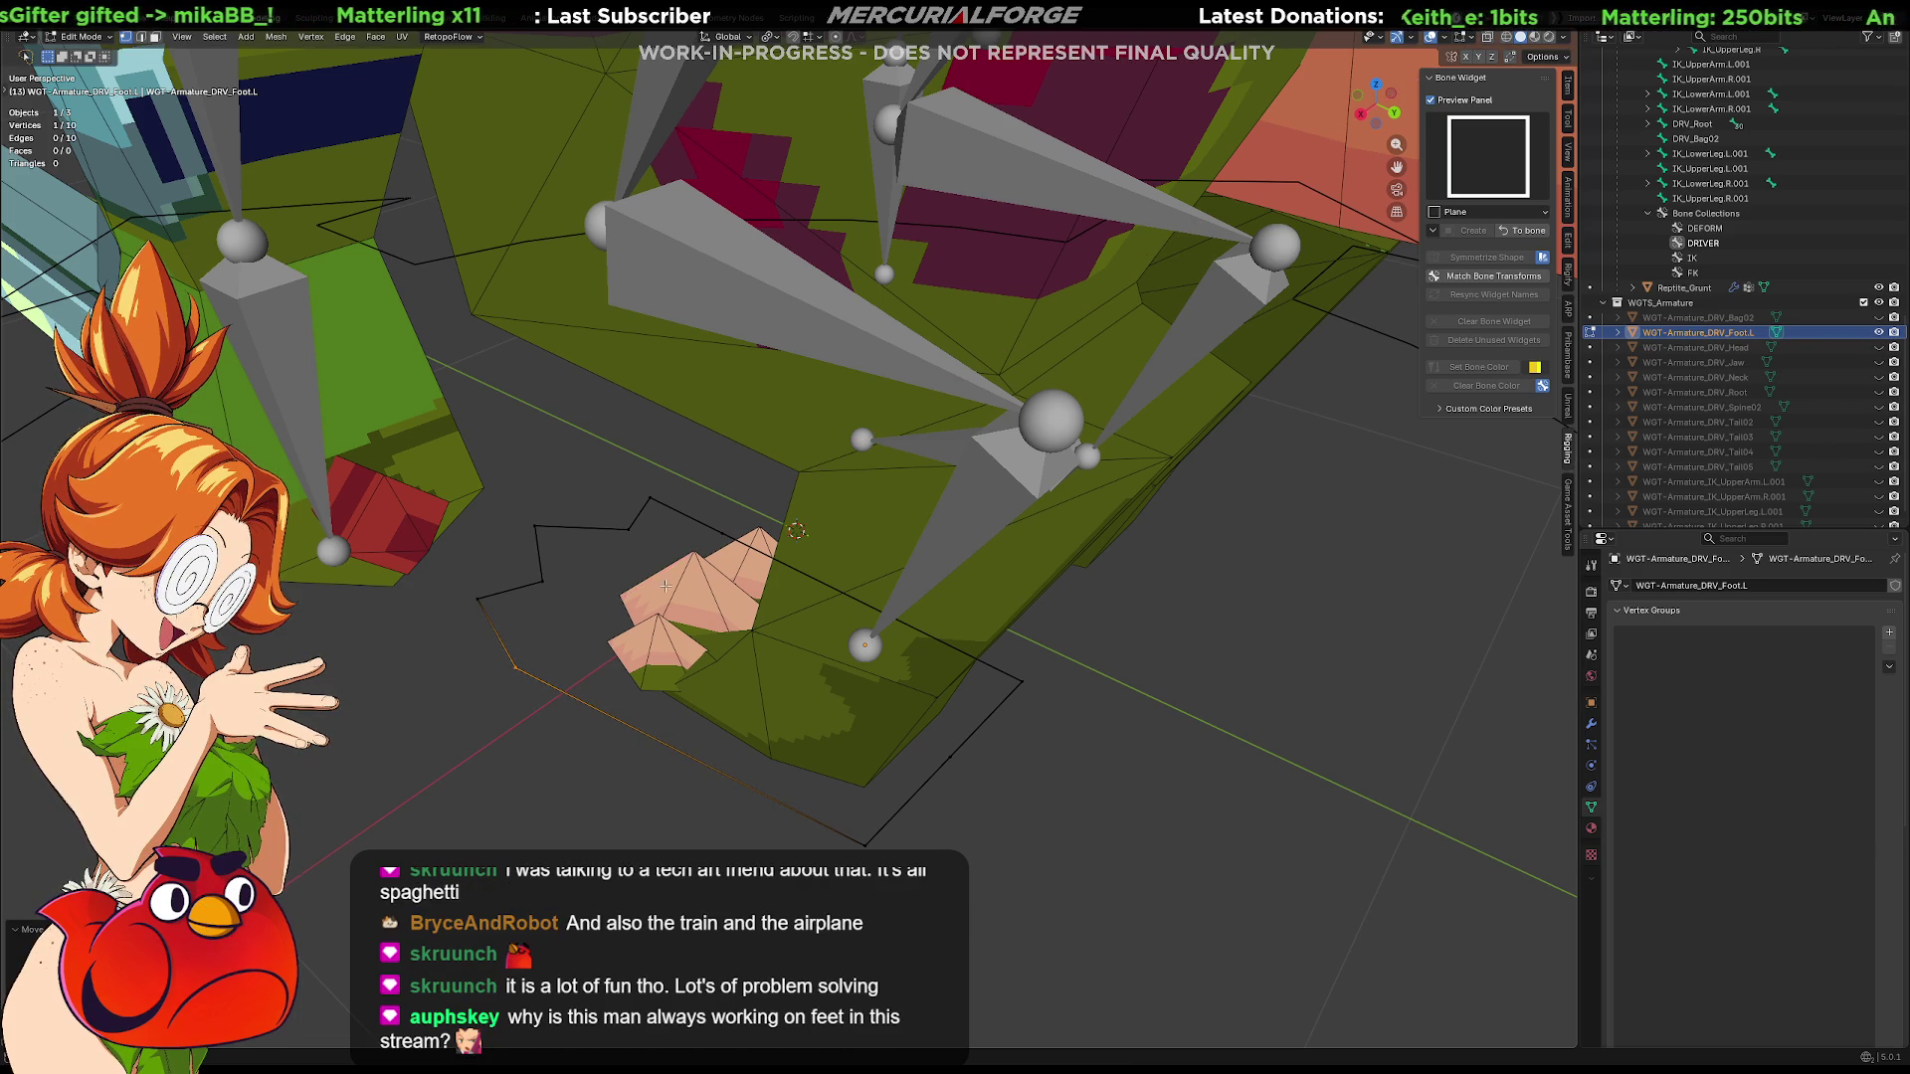
middle_click_drag(510, 685, 901, 553)
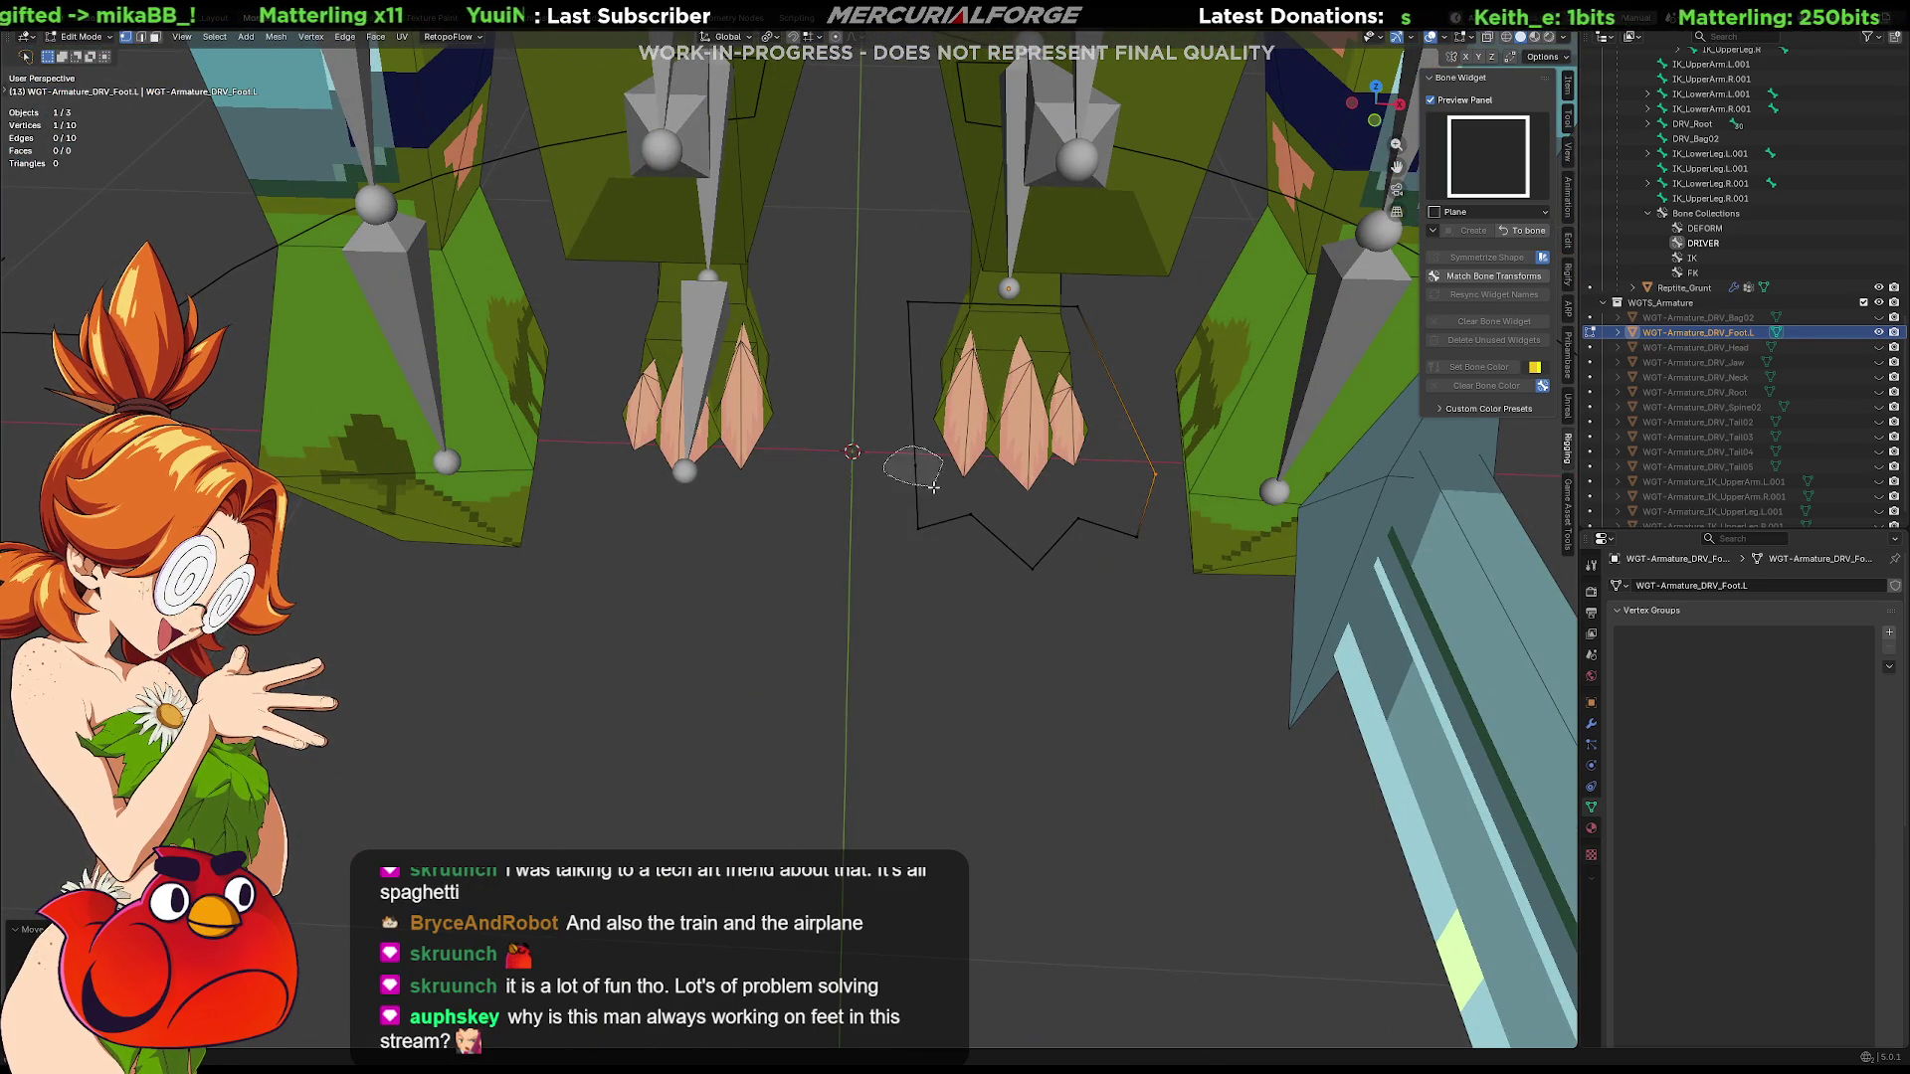
Shift a left-side outline vertex sideways along the X axis
left_click(939, 457)
key("g")
key("y")
key("x")
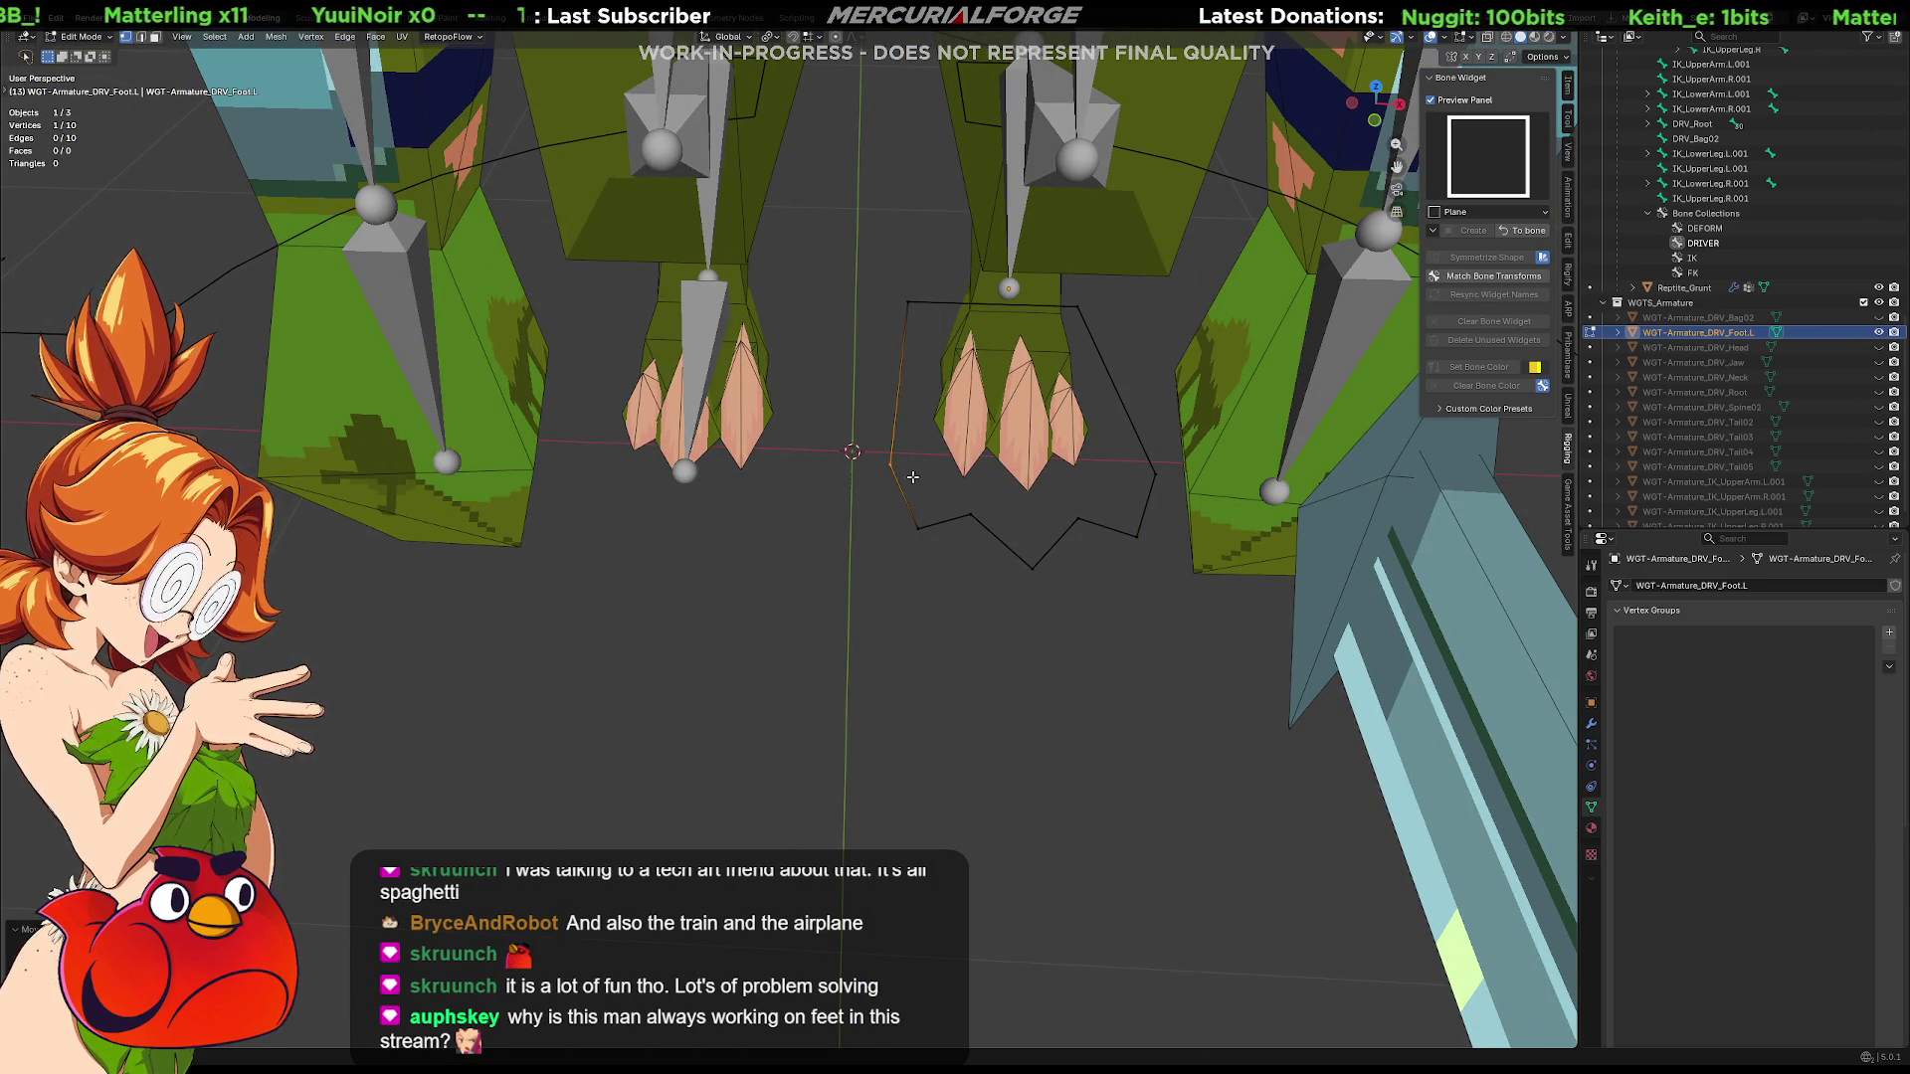
mouse_move(909, 478)
middle_mouse_down()
mouse_move(694, 668)
mouse_move(704, 682)
mouse_move(735, 660)
middle_mouse_up()
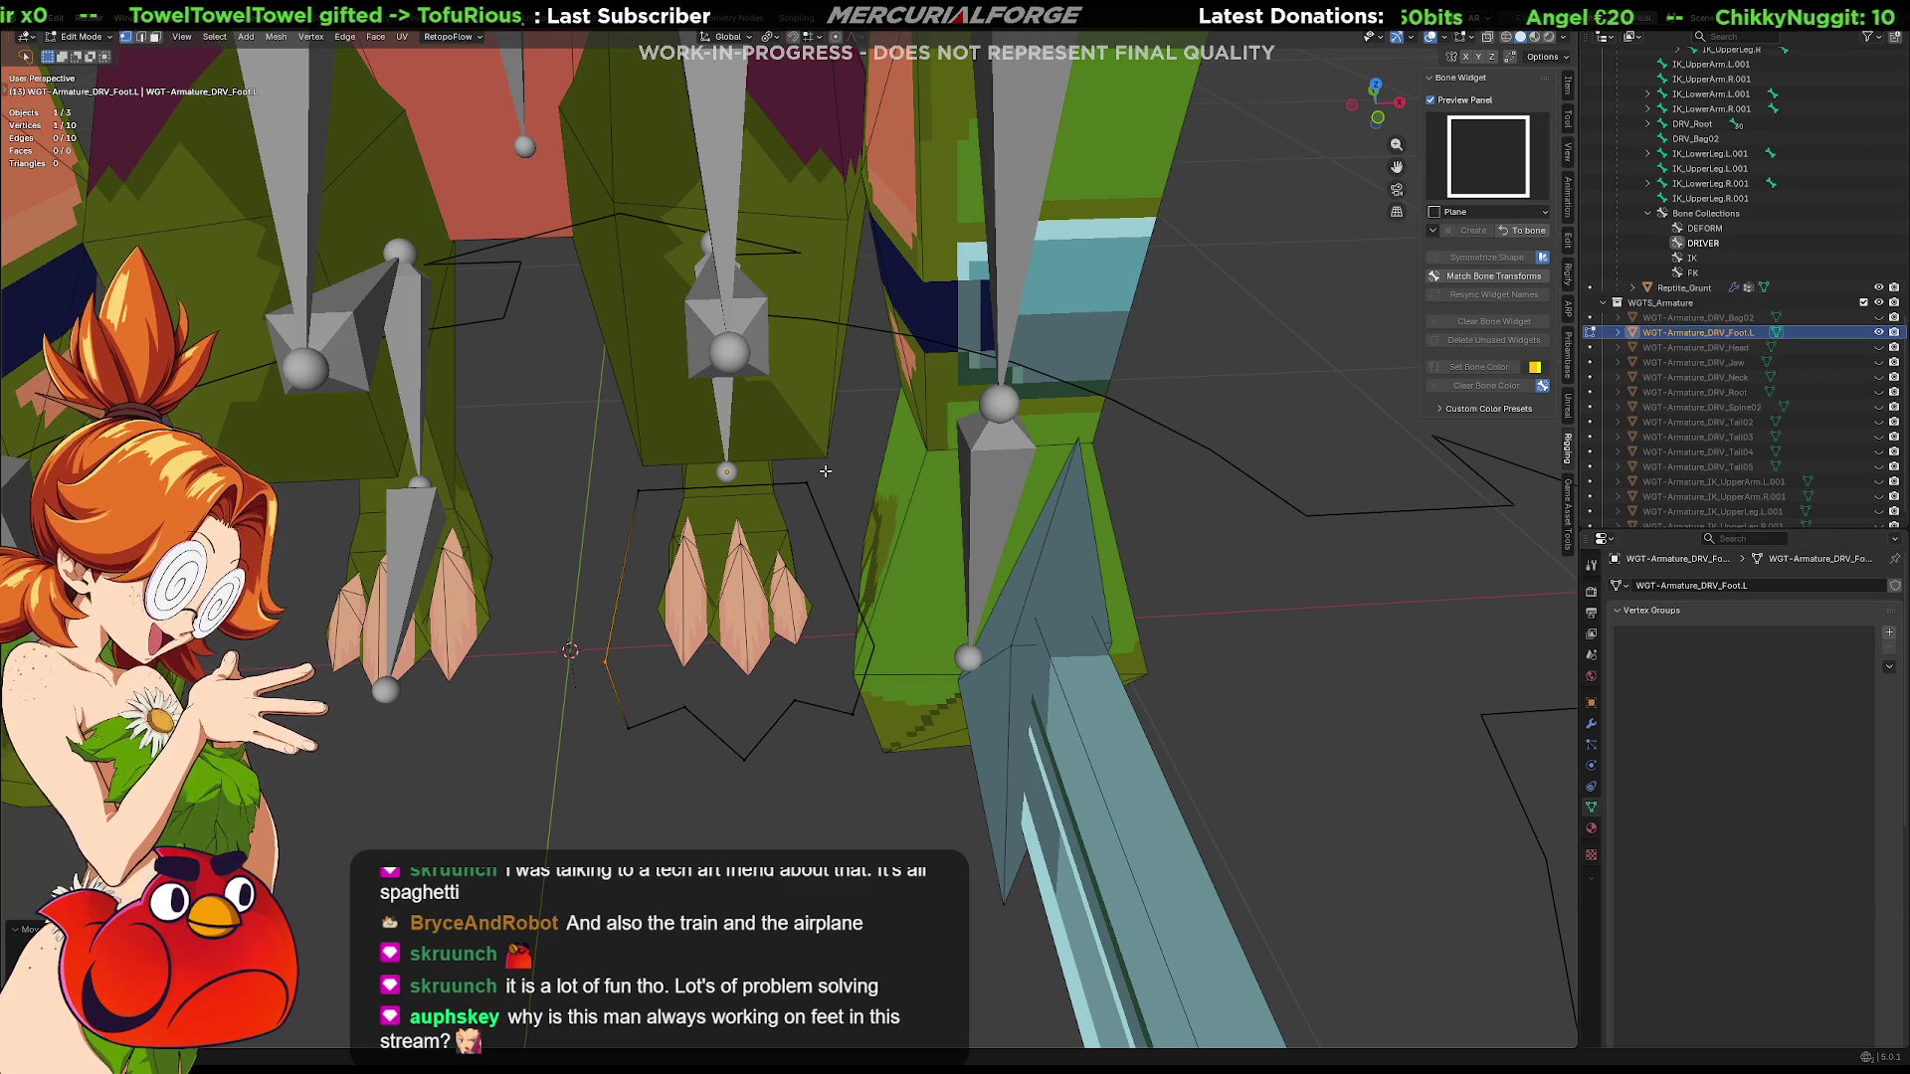
Scale the whole toe outline down so it sits snugly around the toes
left_click(811, 626)
key("s")
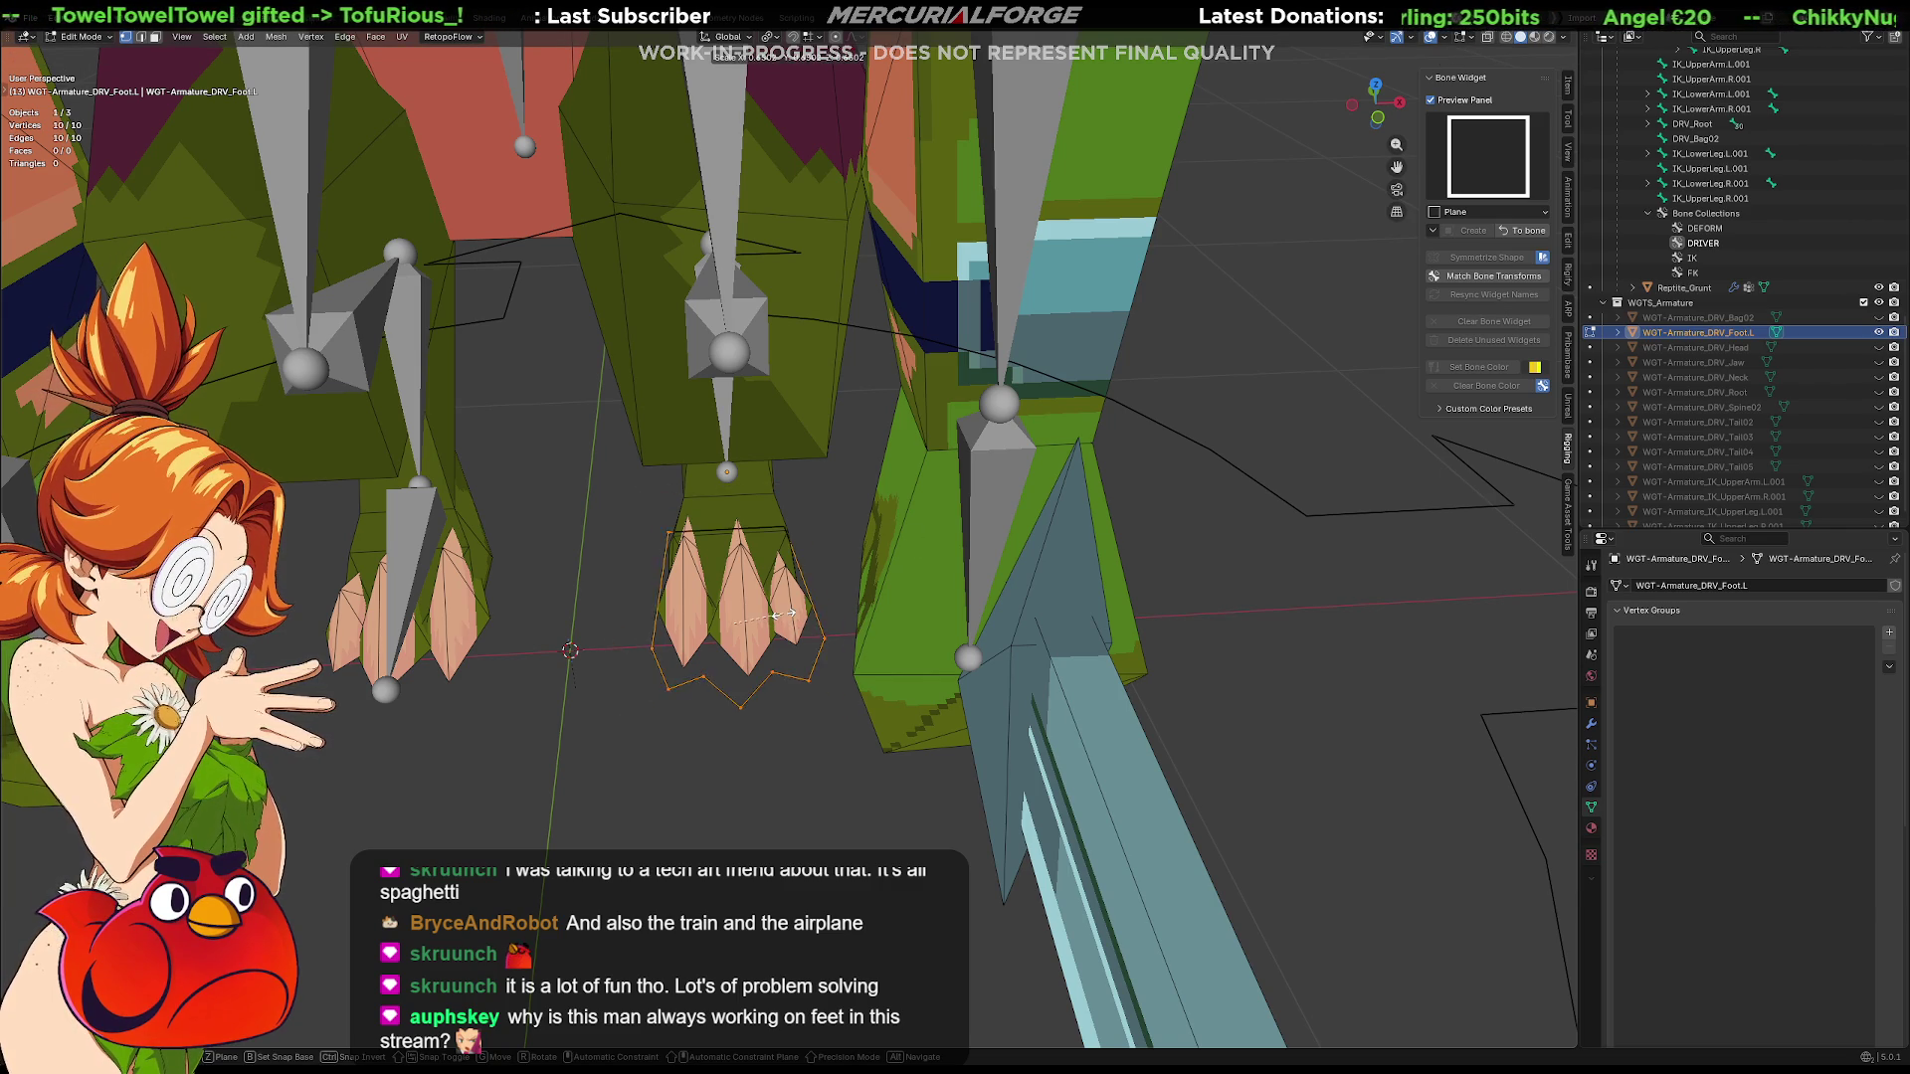
left_click(798, 613)
middle_click_drag(835, 568, 1084, 633)
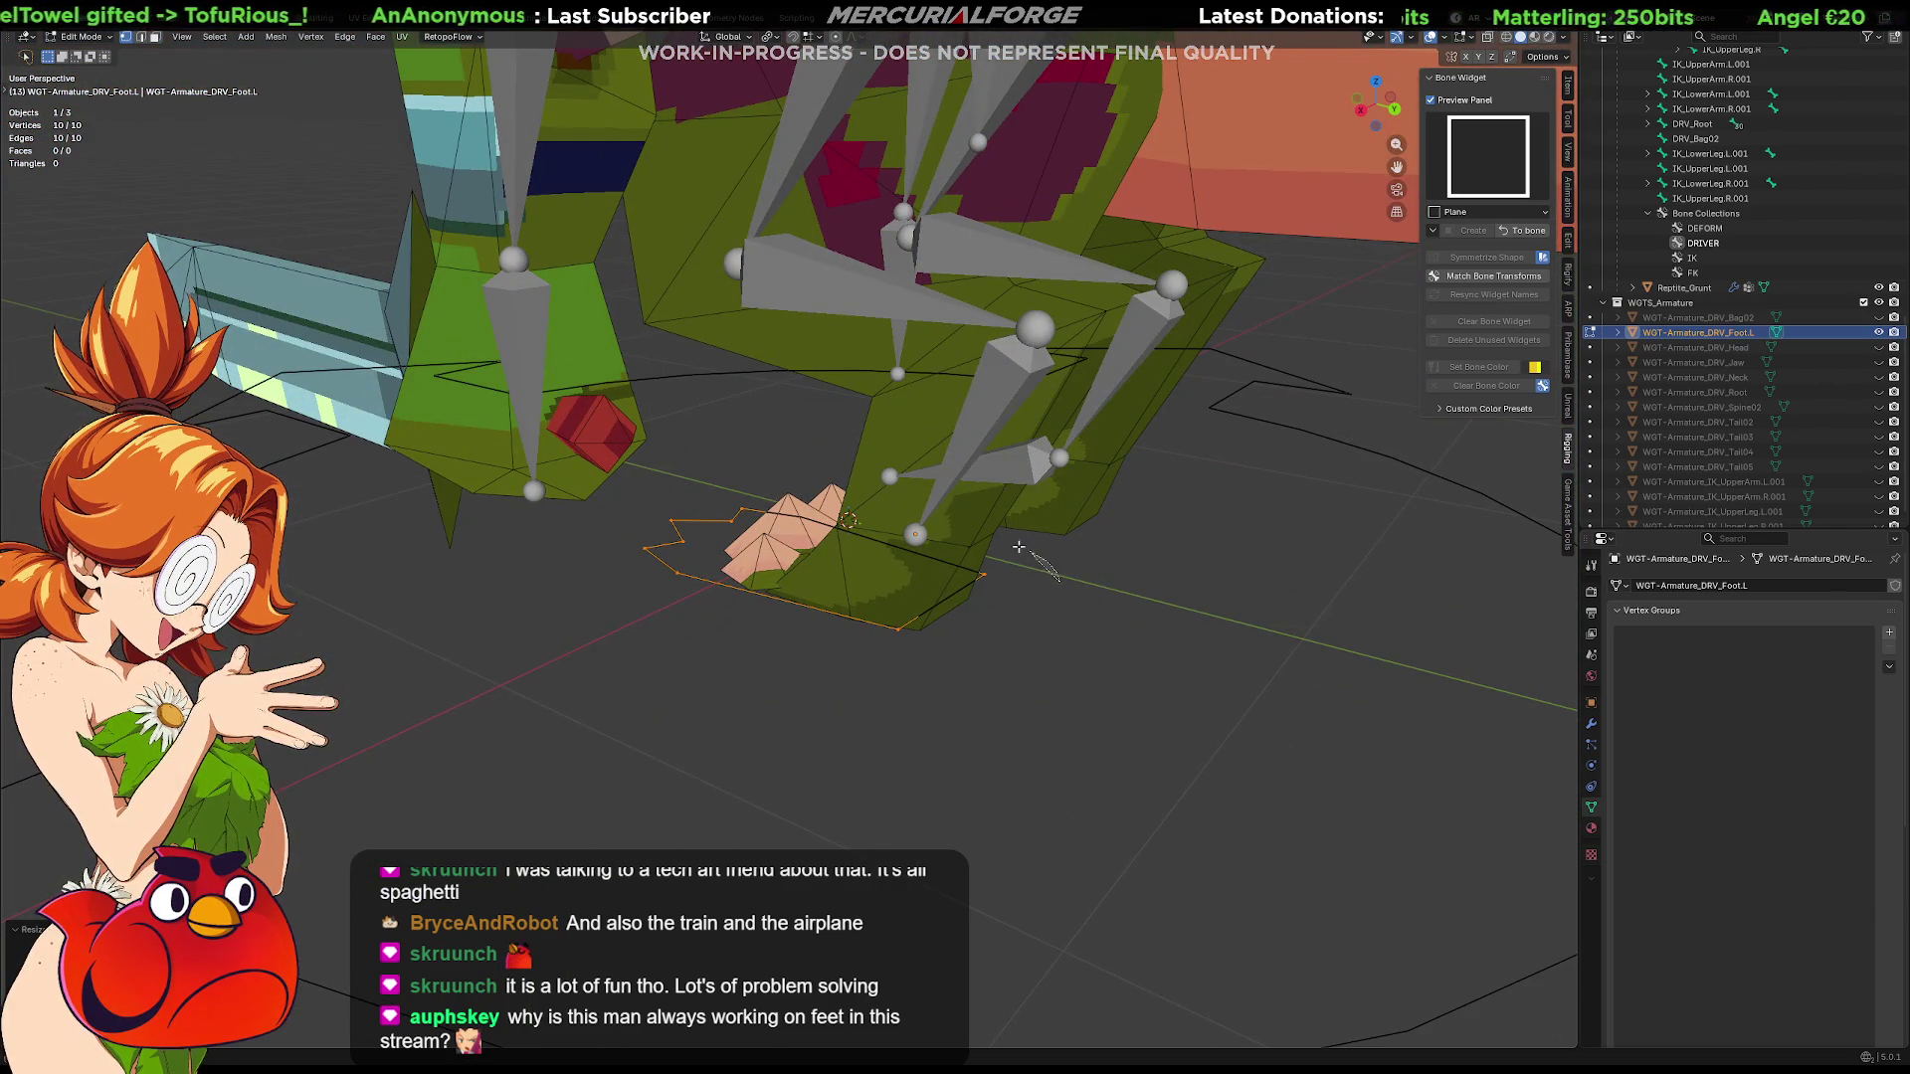
Move several outline vertex pairs along the Y axis to refine the foot shape
left_click(985, 574)
key("g")
key("y")
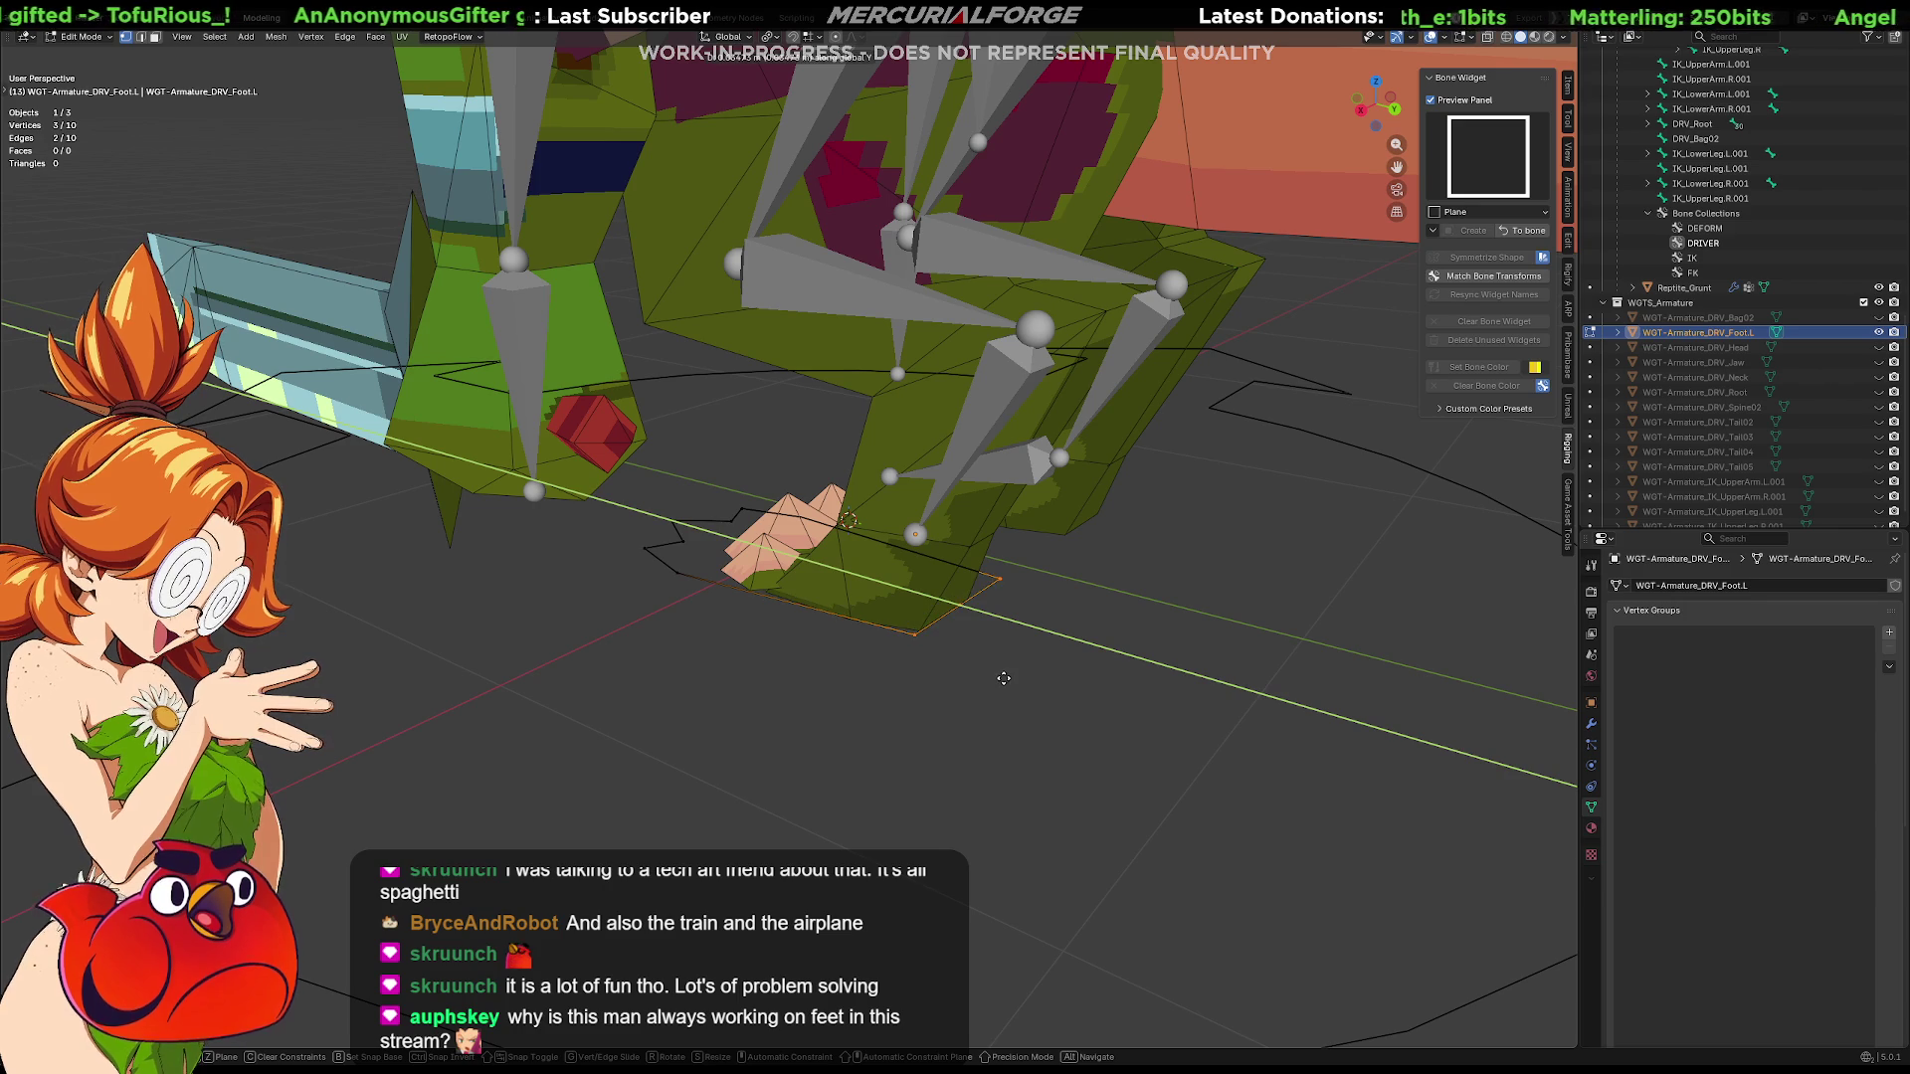
left_click(1035, 682)
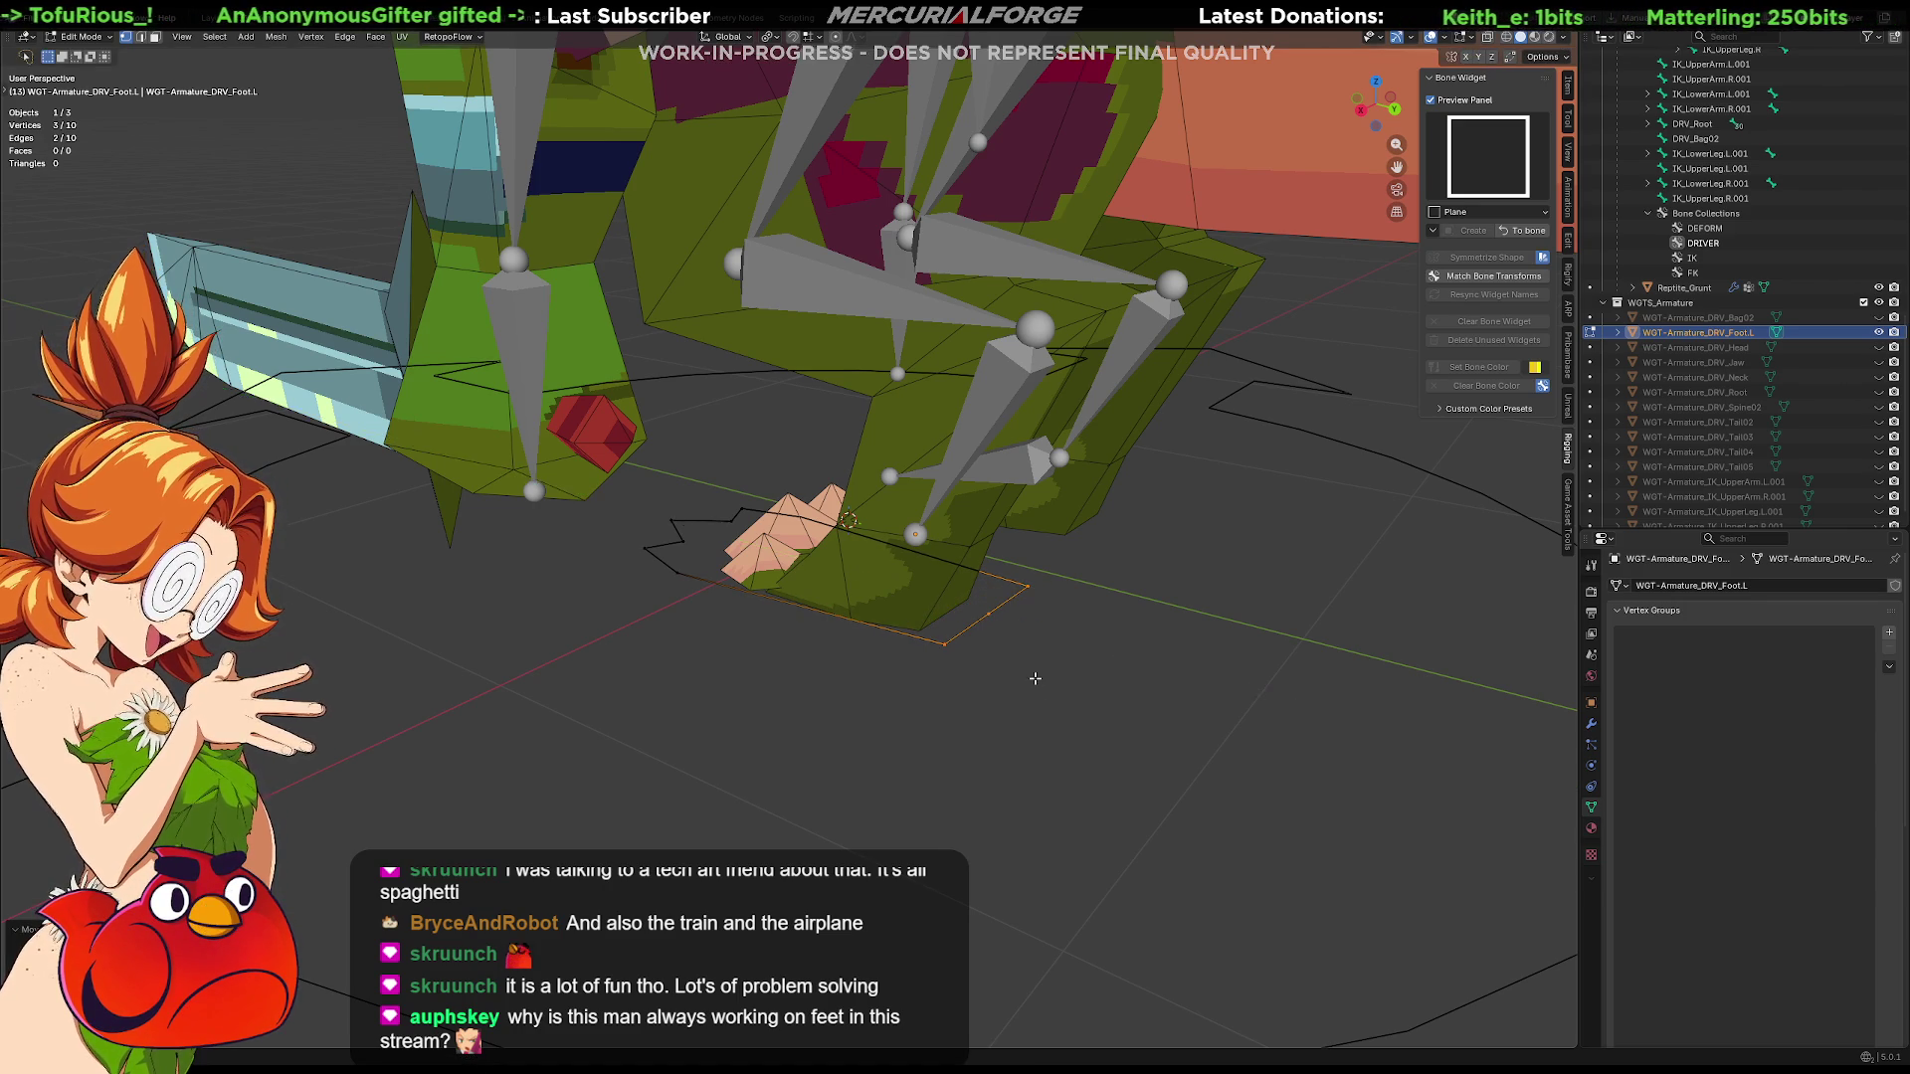
middle_click_drag(1035, 679, 1032, 690)
key("g")
left_click(1031, 692)
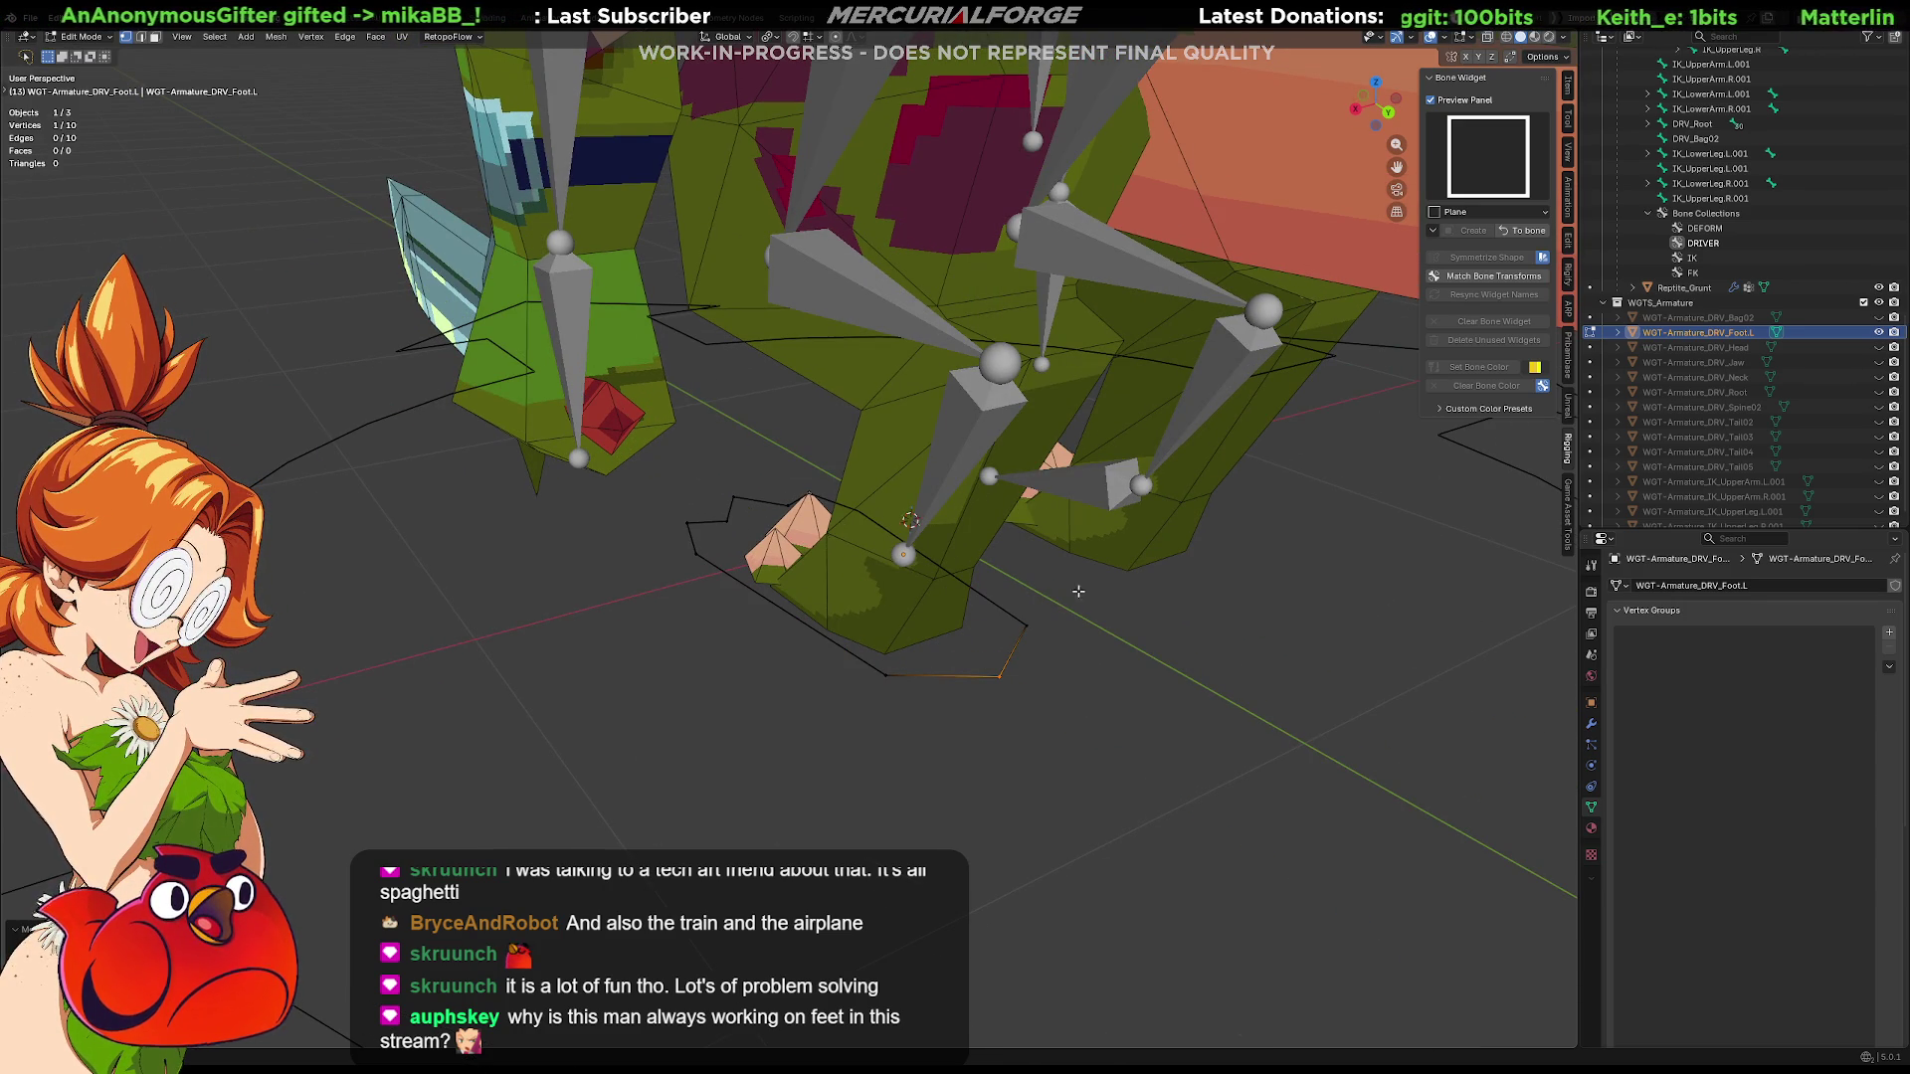
left_click(1015, 627, "shift")
key("g")
key("y")
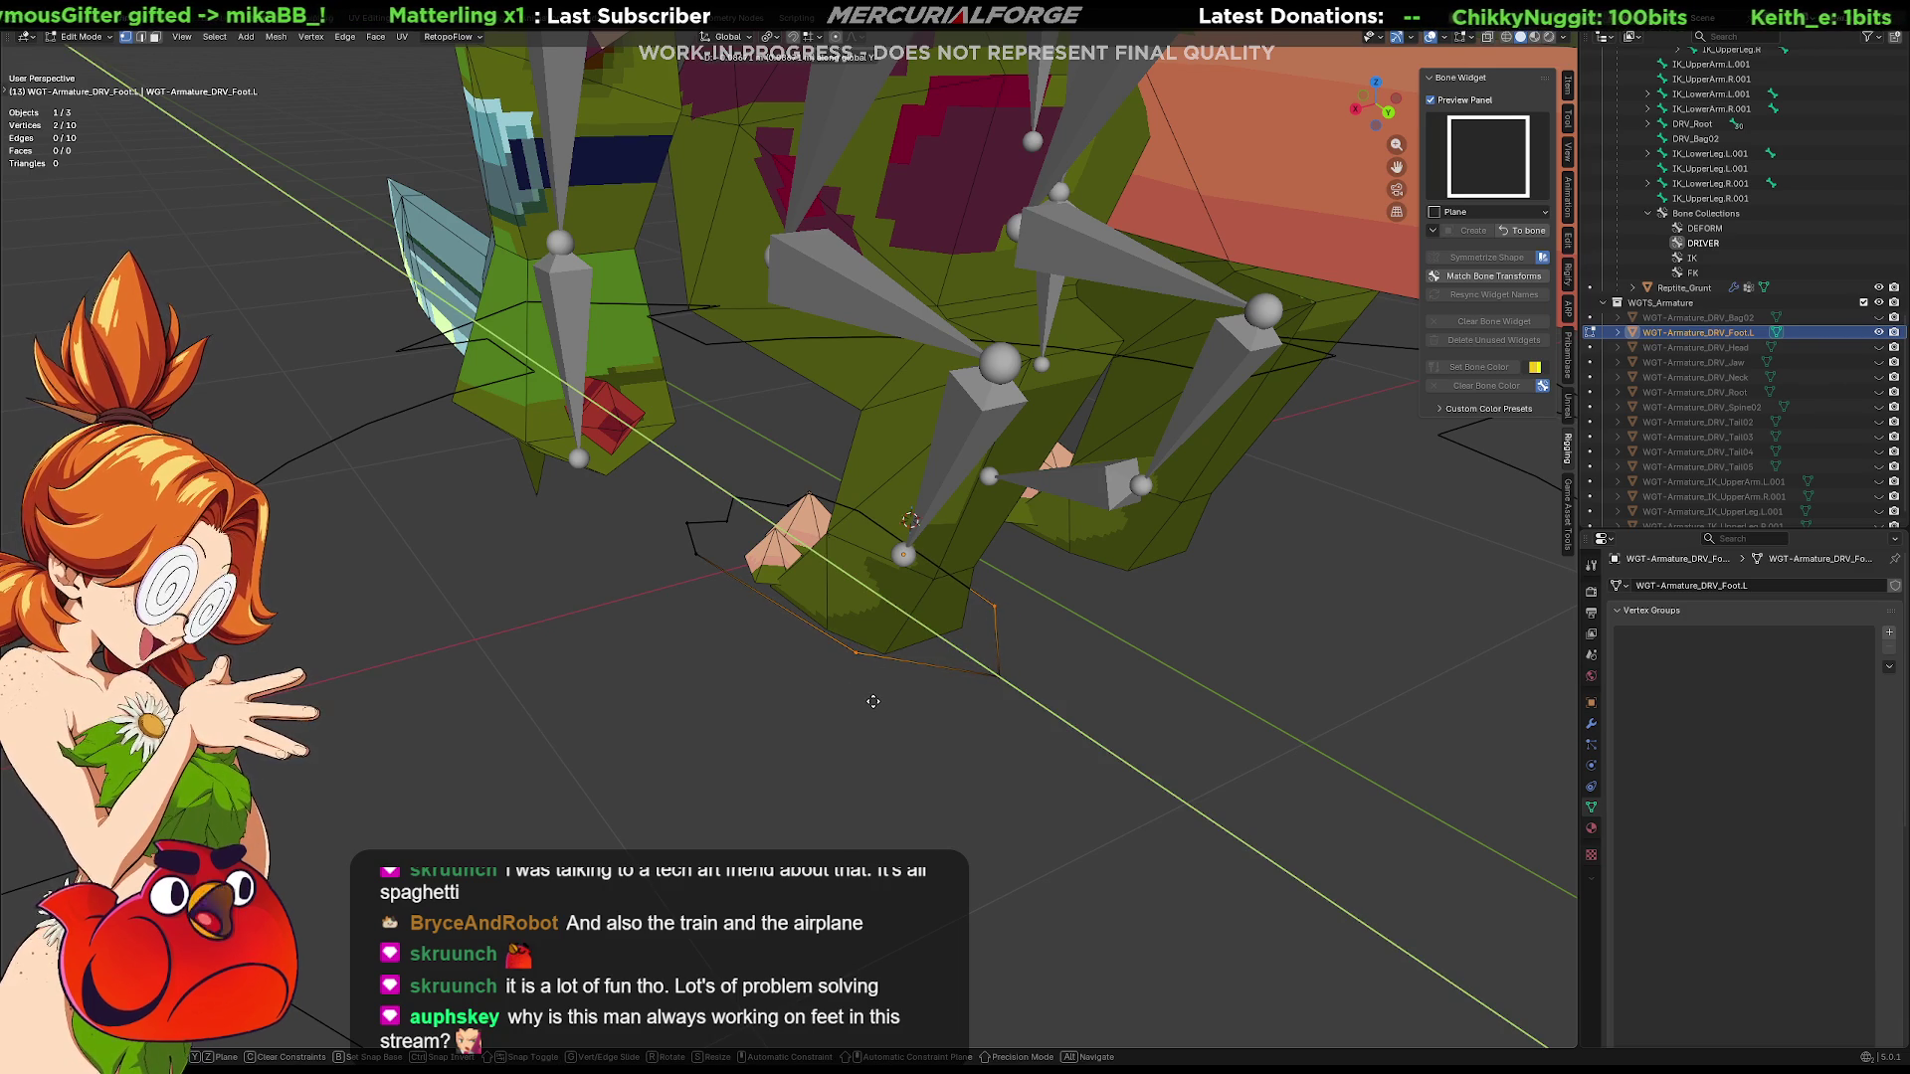
left_click(874, 701)
mouse_move(895, 708)
middle_mouse_down()
mouse_move(1087, 763)
mouse_move(1058, 712)
middle_mouse_up()
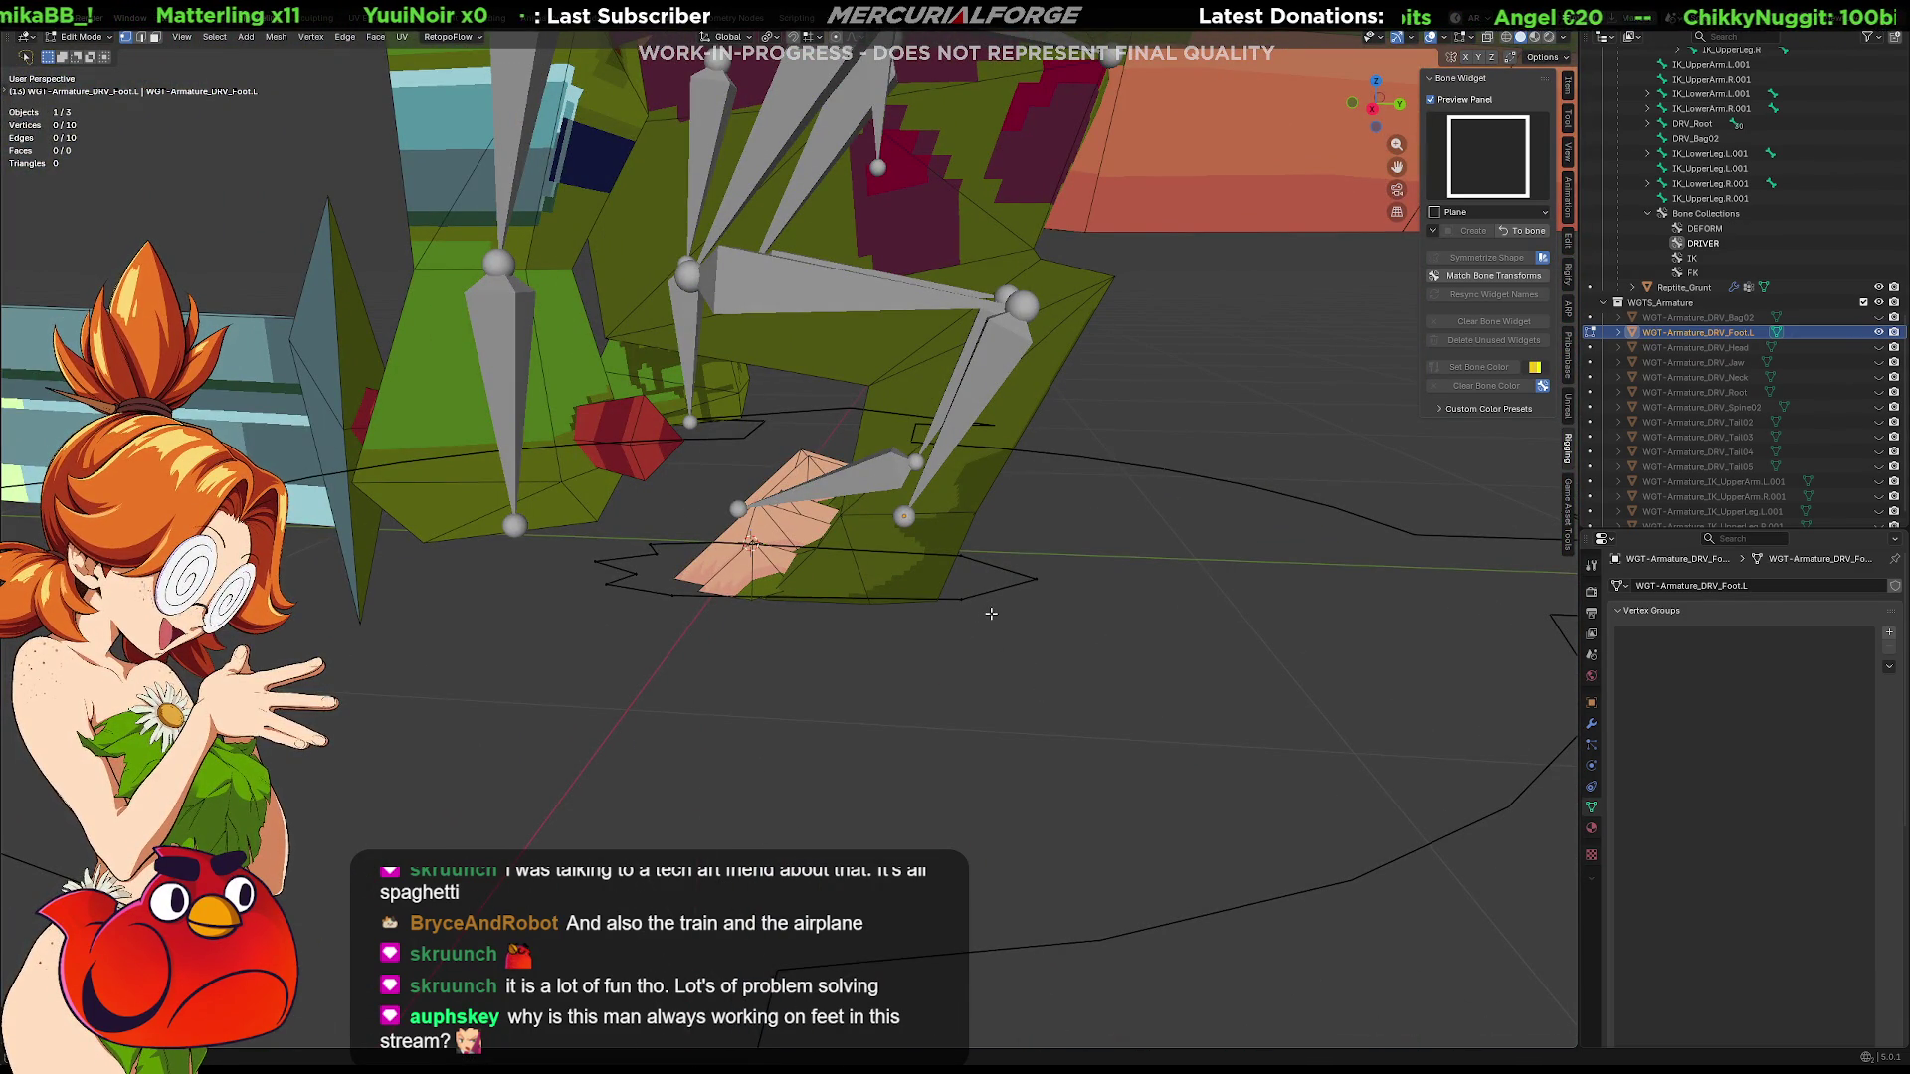
Leave the widget mesh and return the armature to Pose Mode showing the new foot shape
key("Tab")
mouse_move(1044, 701)
middle_mouse_down()
mouse_move(1141, 771)
mouse_move(992, 596)
middle_mouse_up()
key("Tab")
key("Tab")
key("Tab")
key("ctrl+Tab")
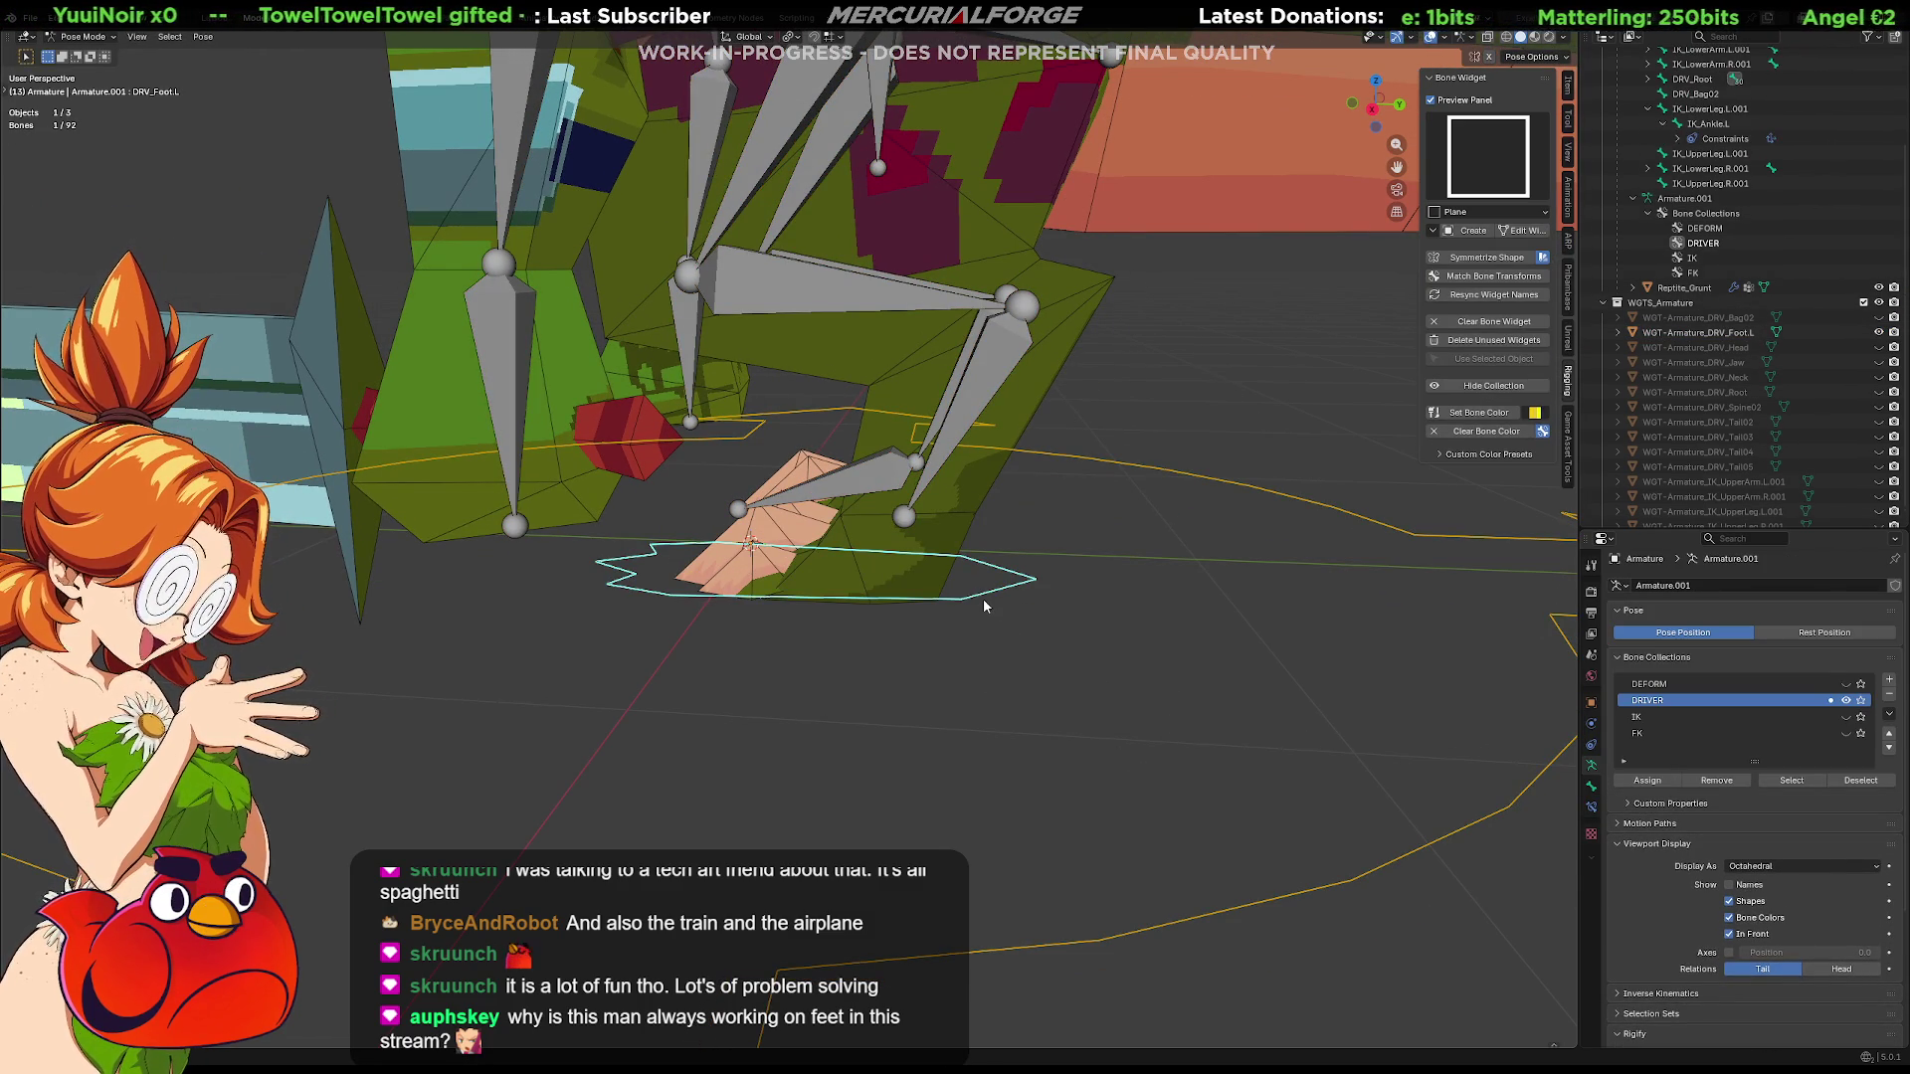
Test-rotate the foot bone, then symmetrize its outline shape onto the other foot
key("r")
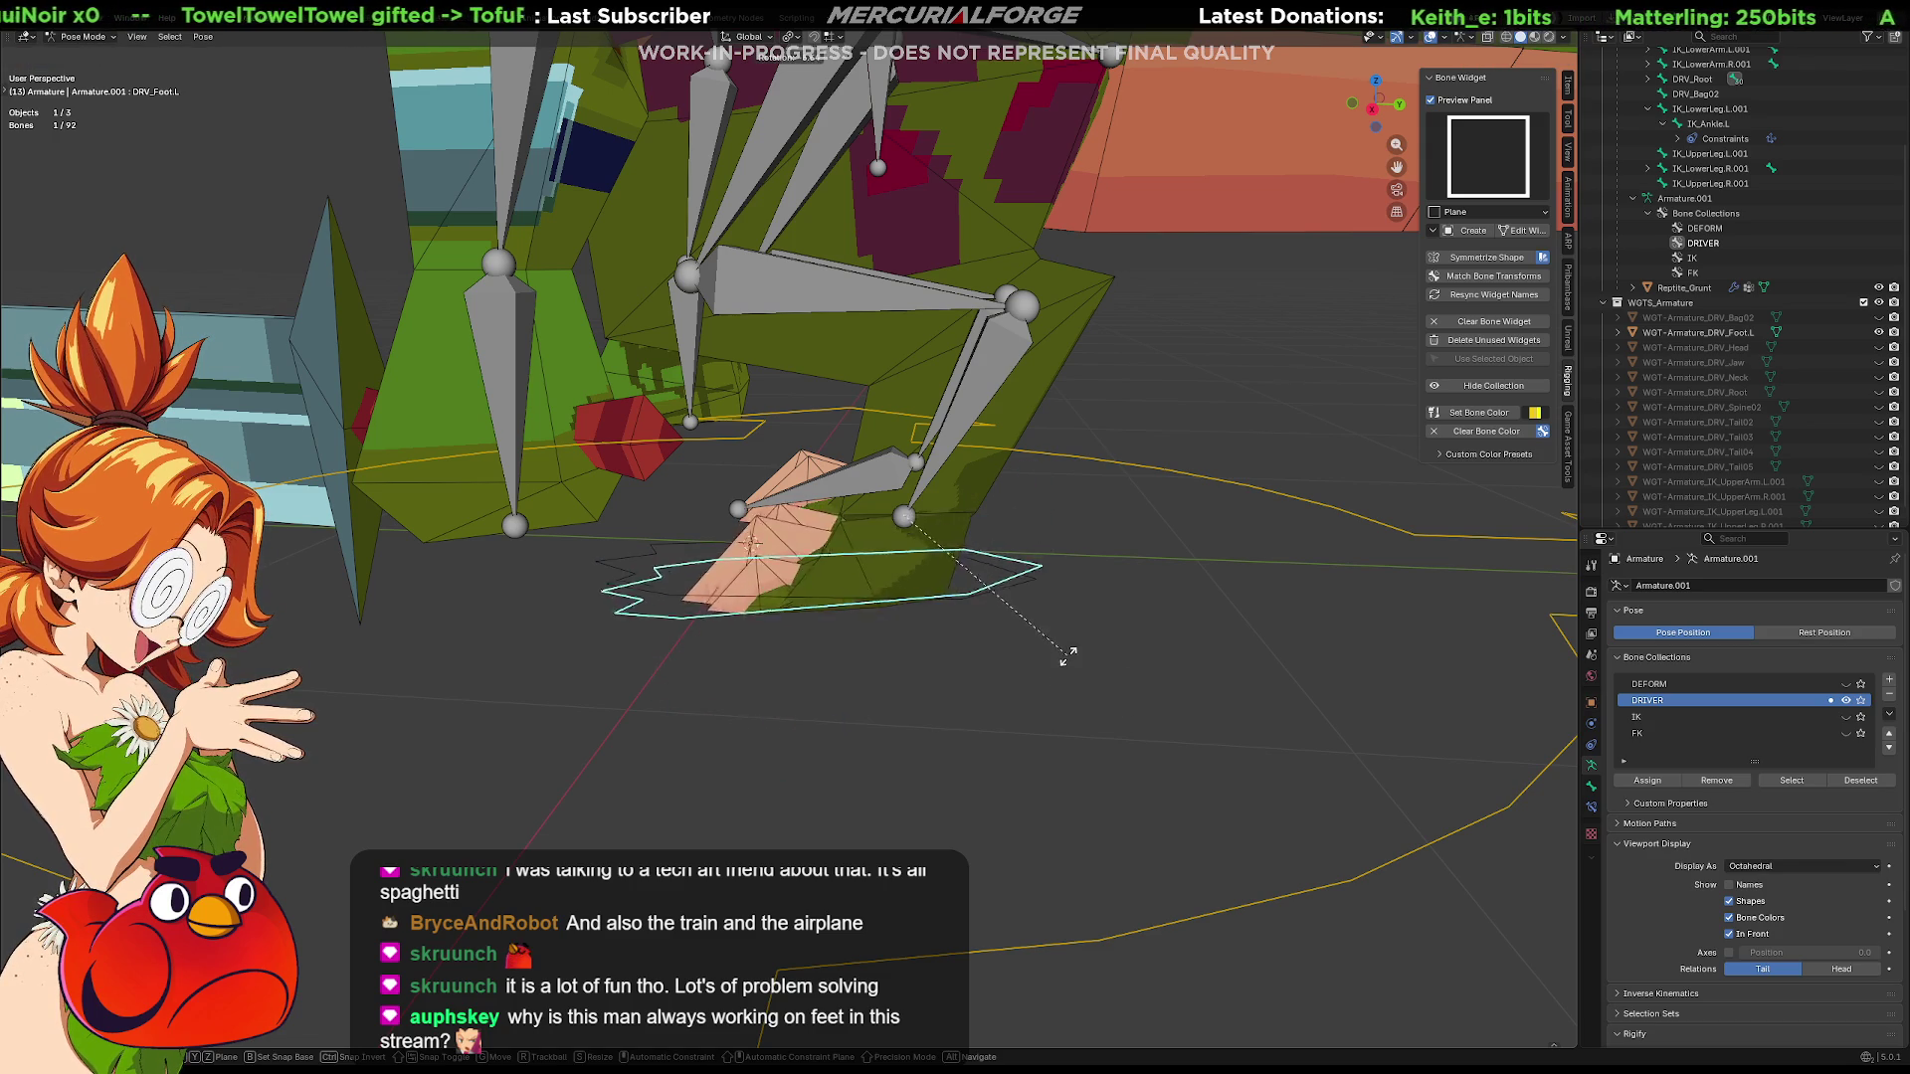
left_click(1050, 675)
left_click(1082, 623)
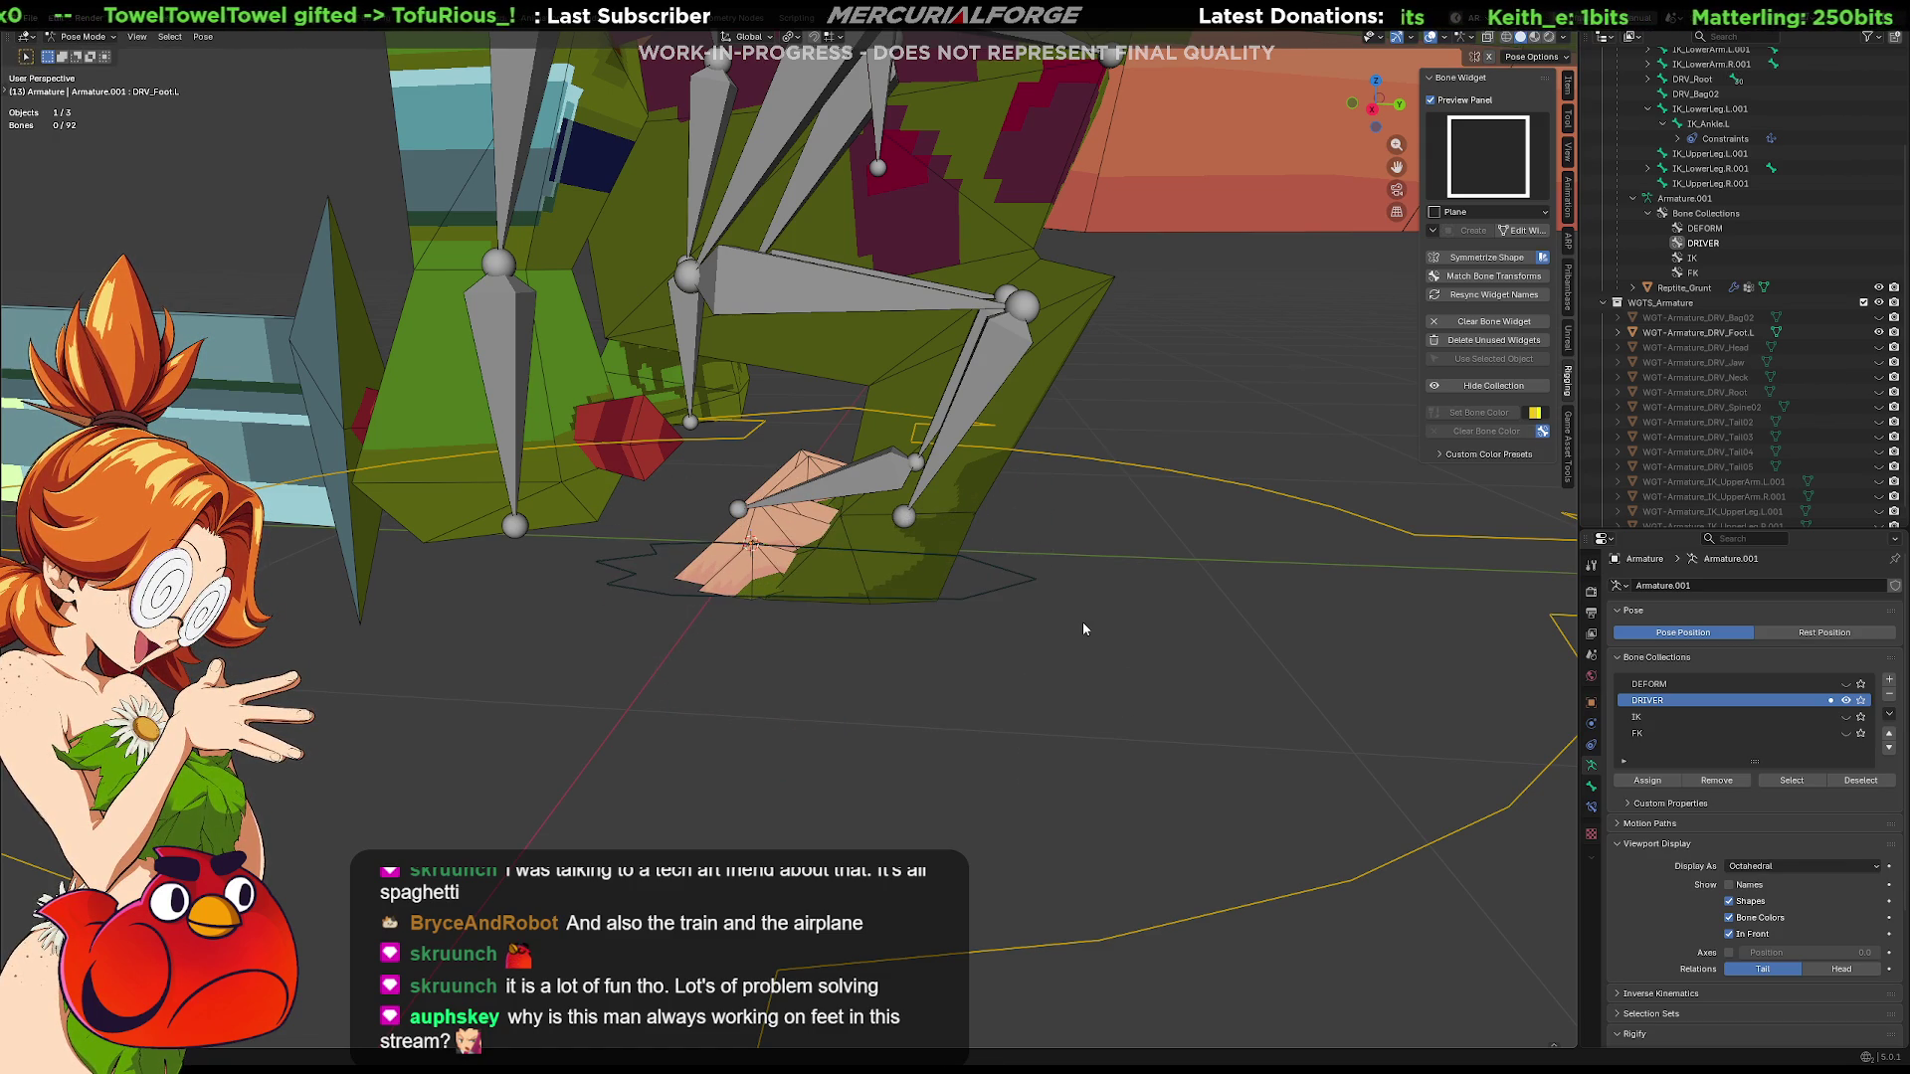
left_click(997, 586)
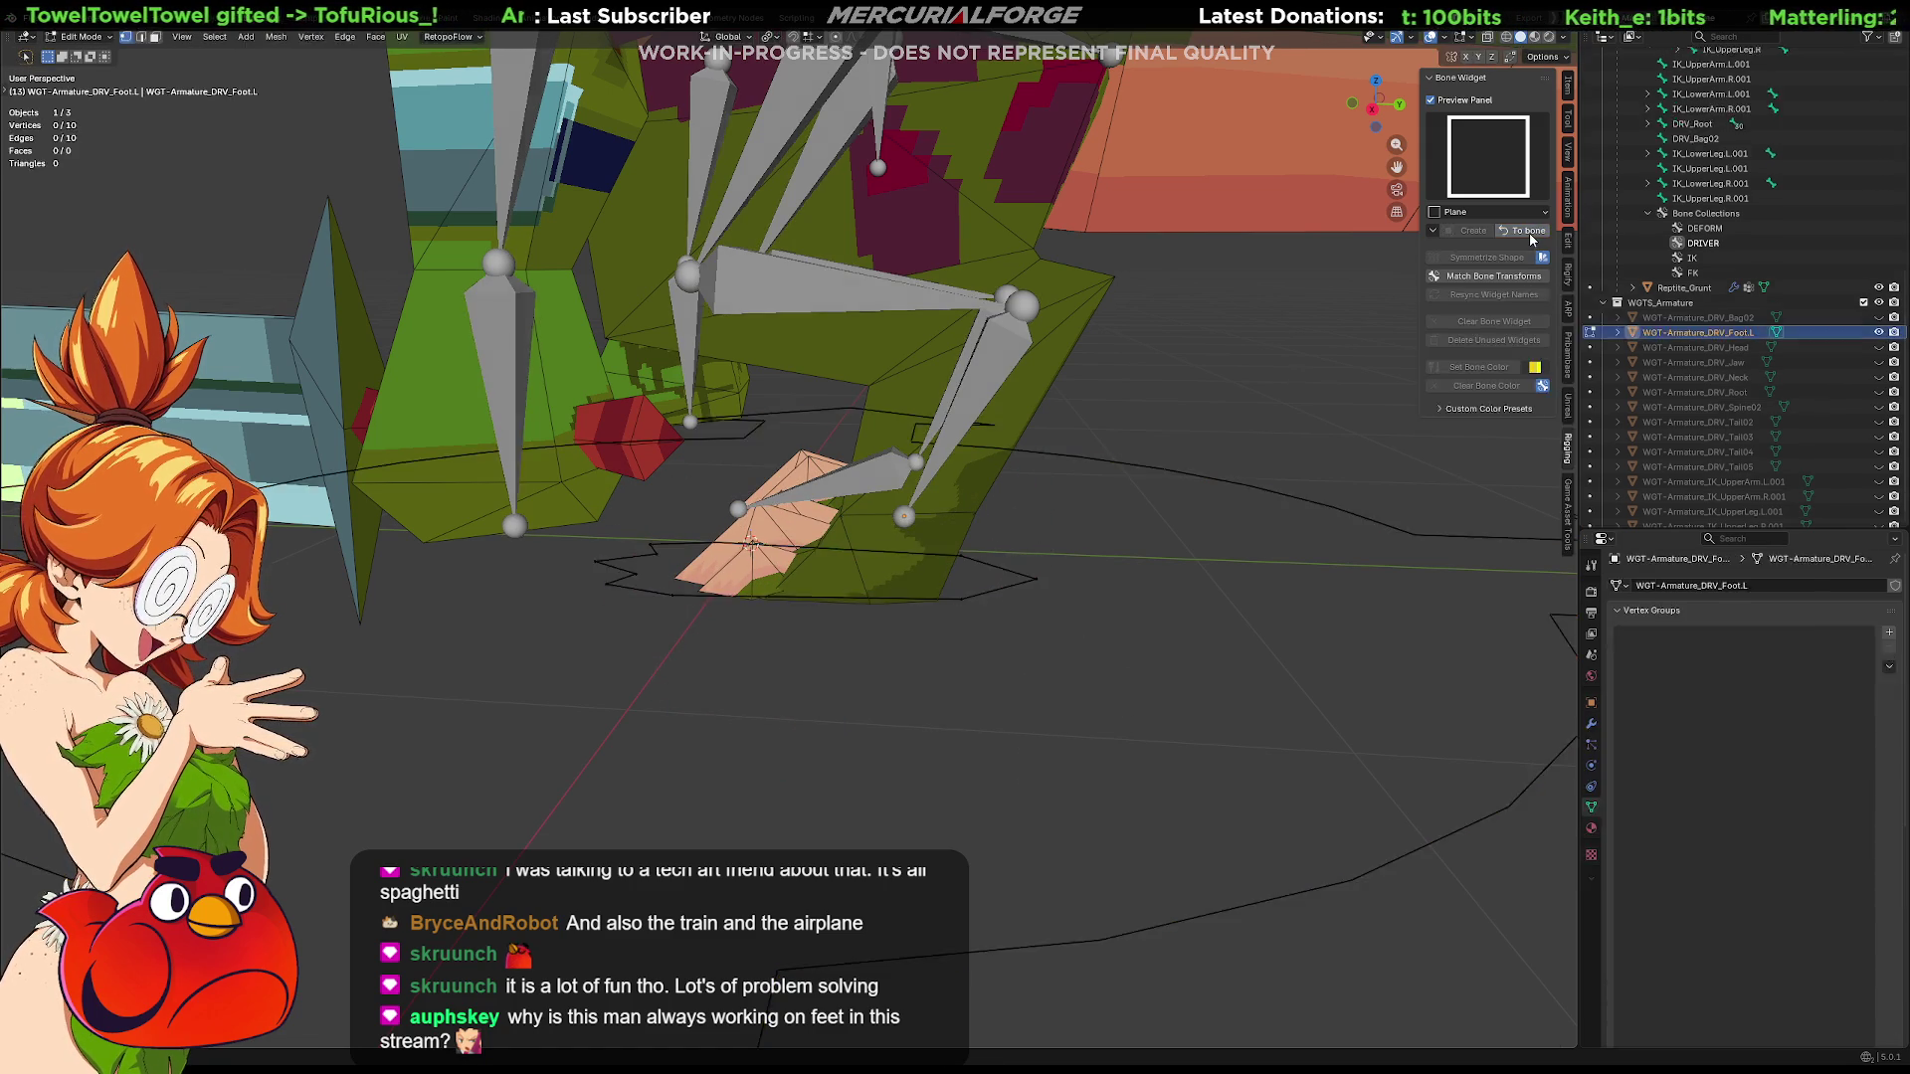
left_click(1486, 257)
Assign a green bone colour to both foot driver bones
left_click(581, 610)
middle_click_drag(580, 610, 764, 710)
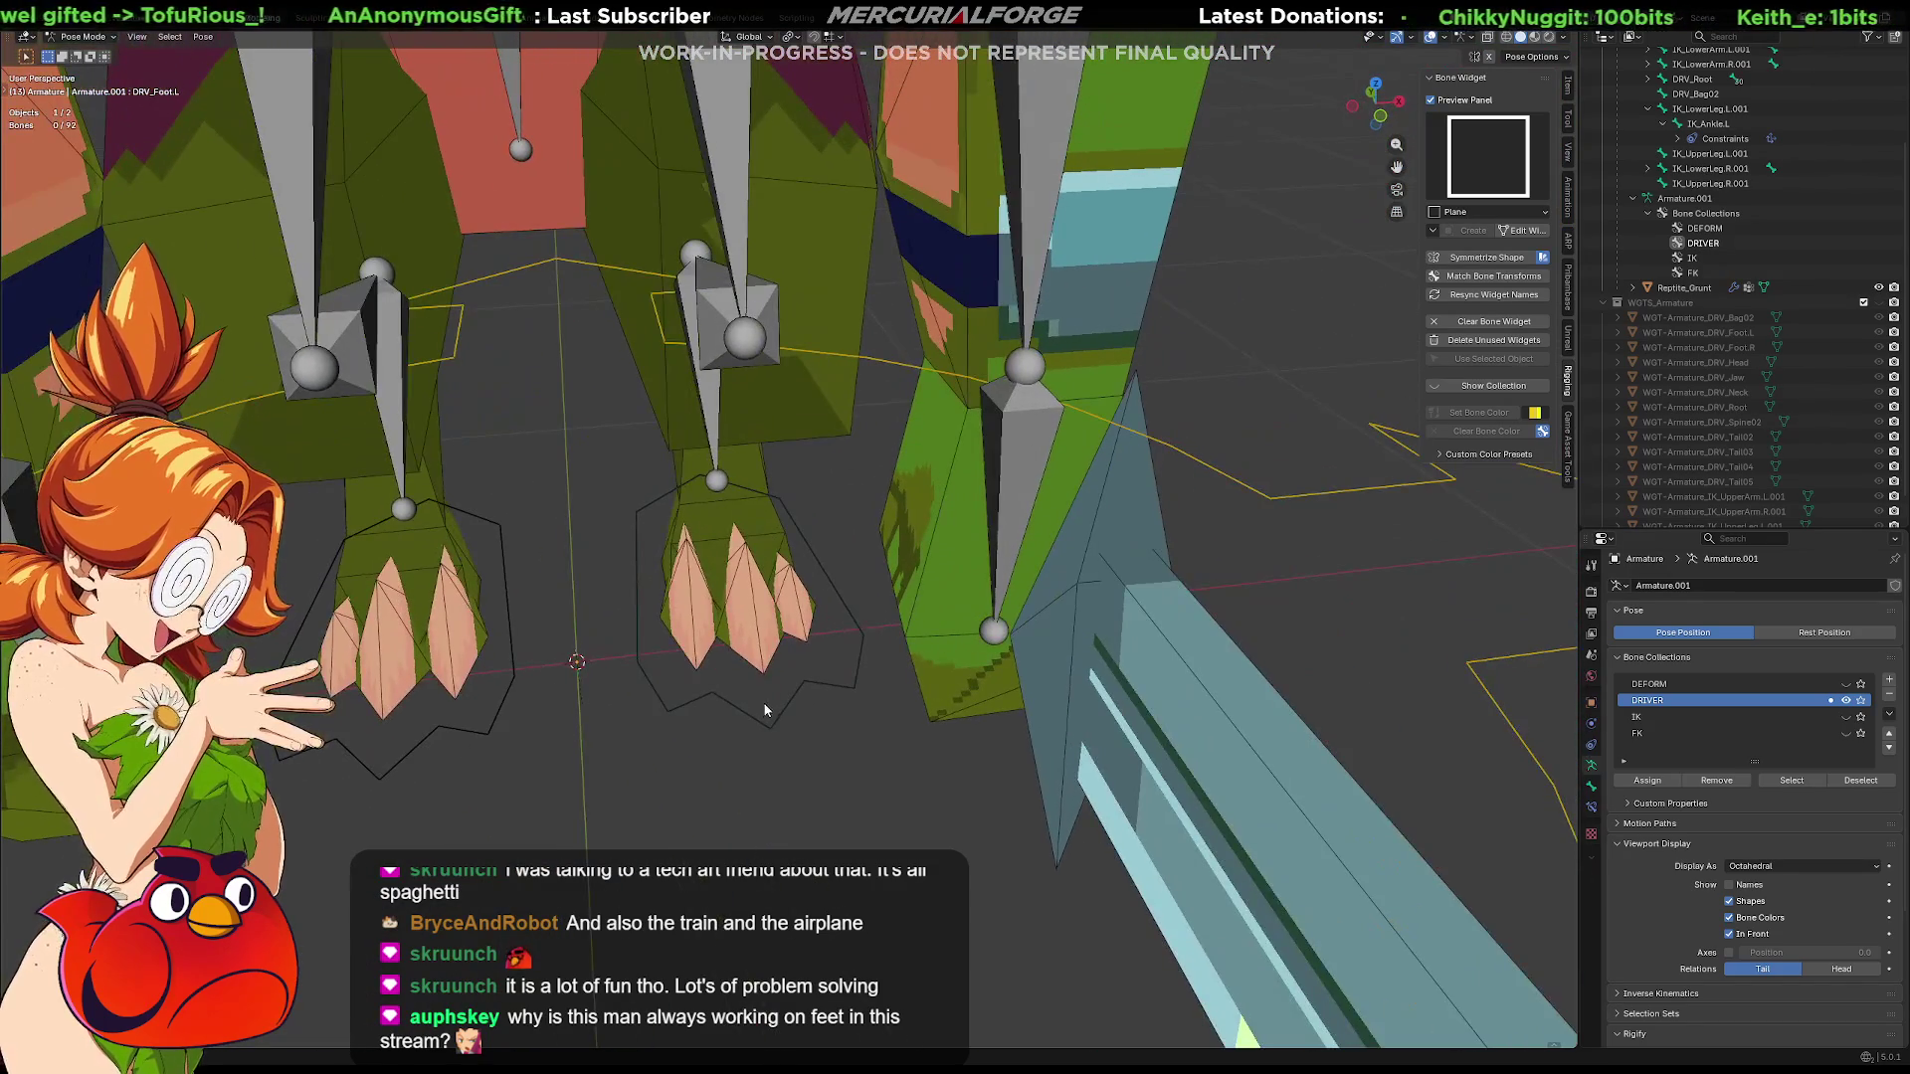
left_click(765, 710)
left_click(433, 642, "shift")
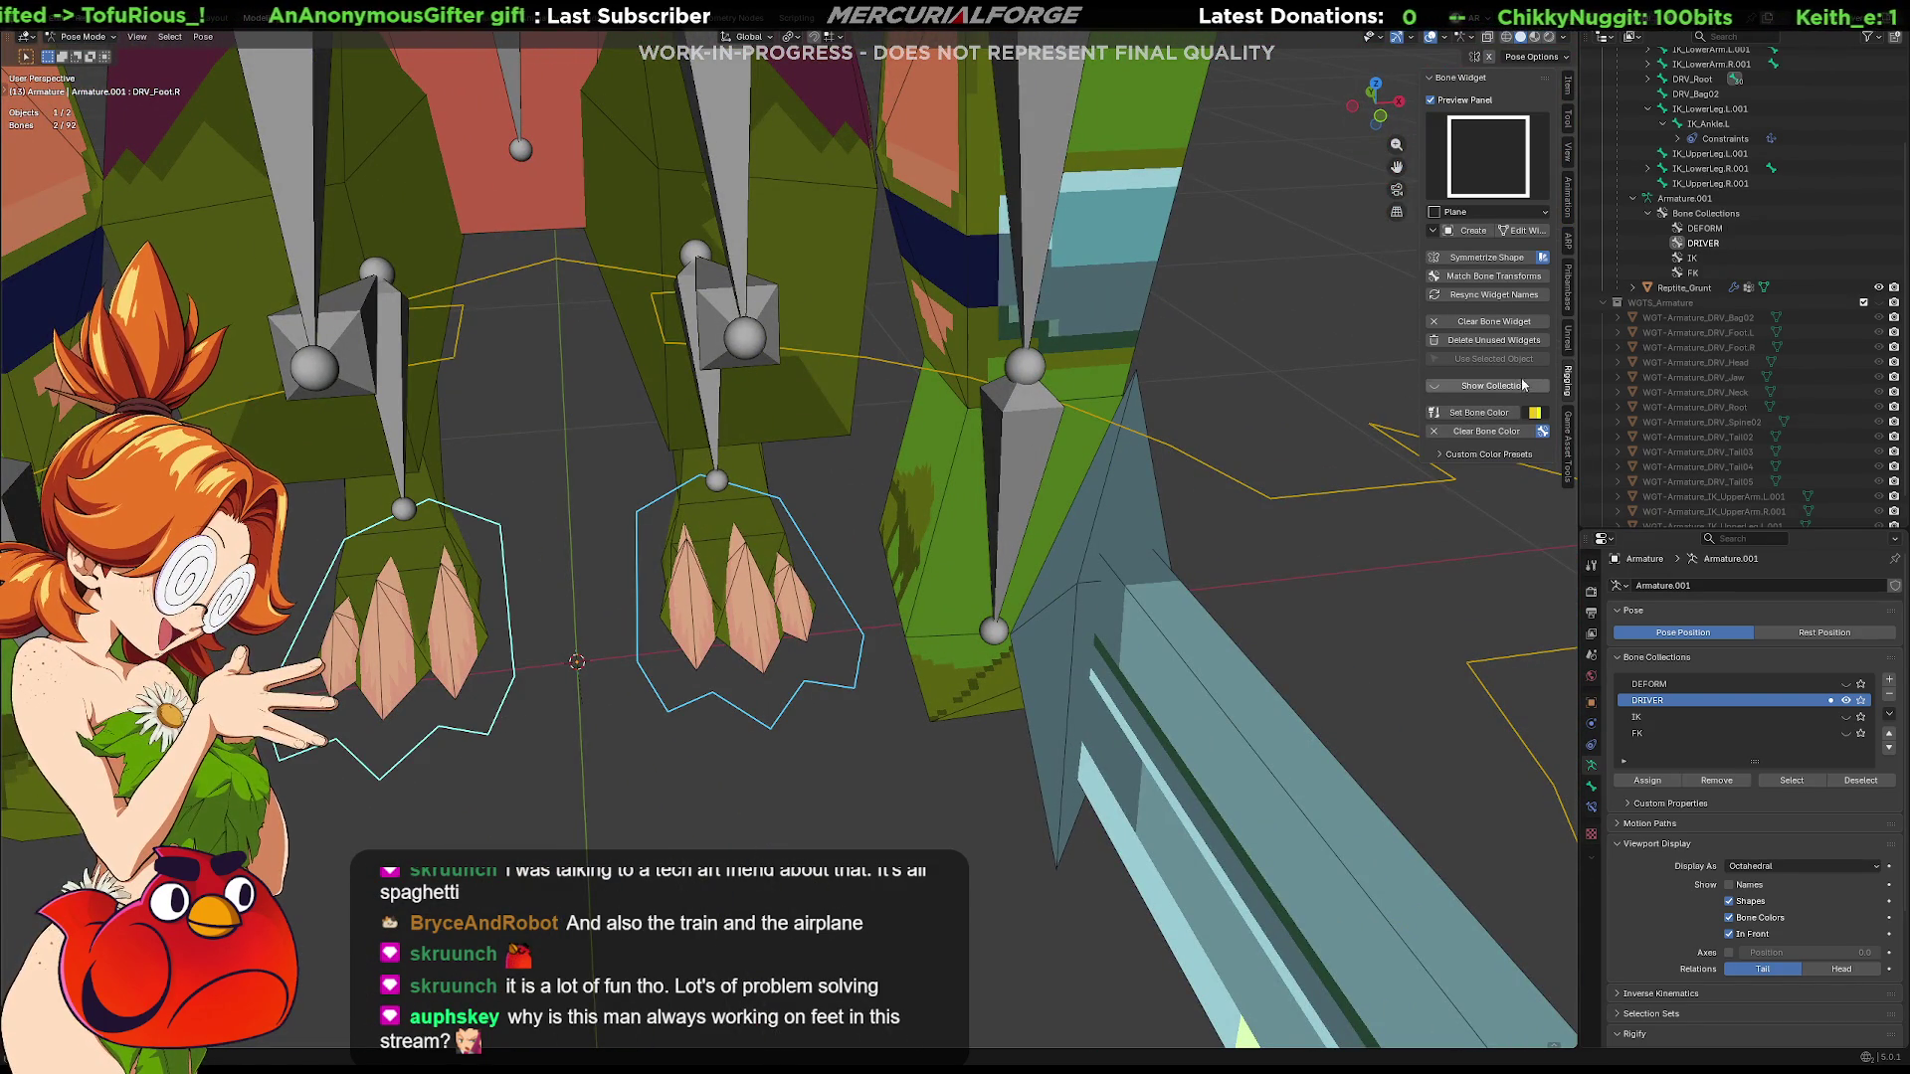
left_click(1535, 414)
left_click(1539, 447)
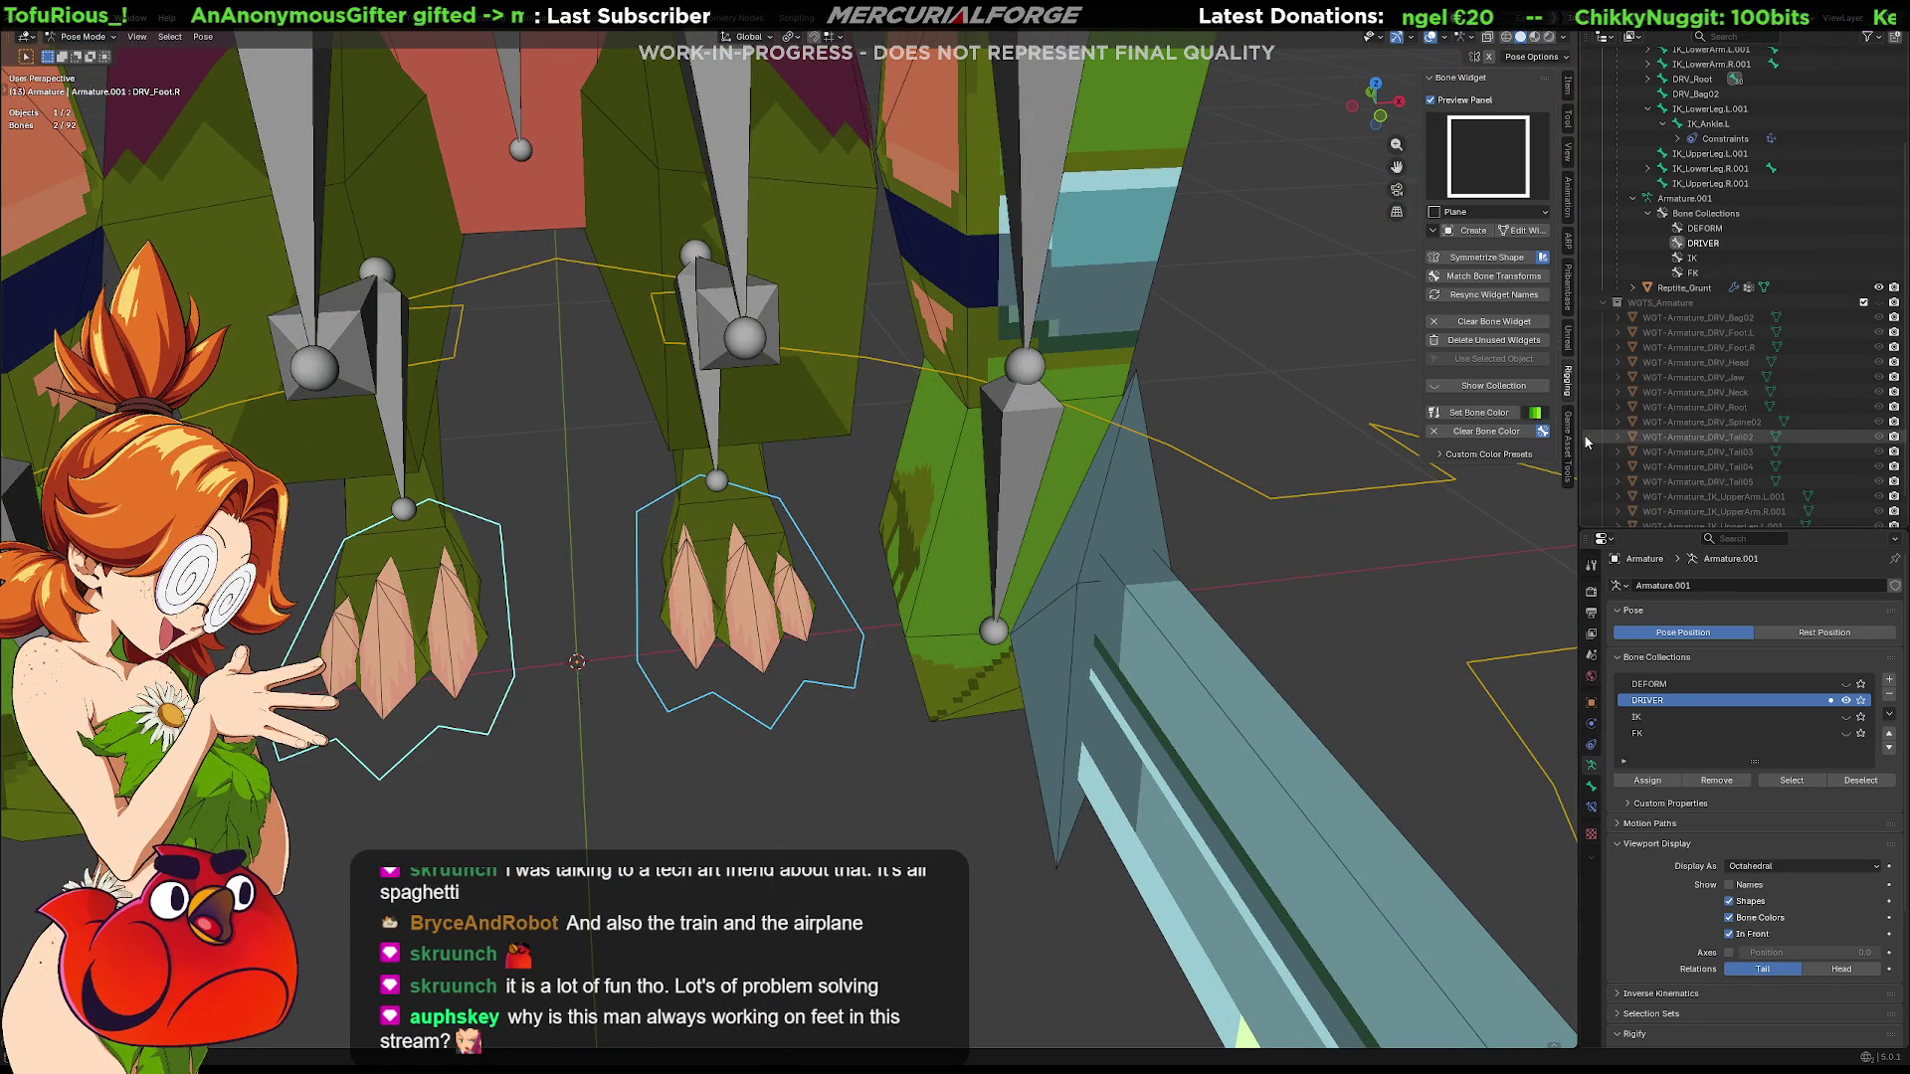
left_click(1493, 432)
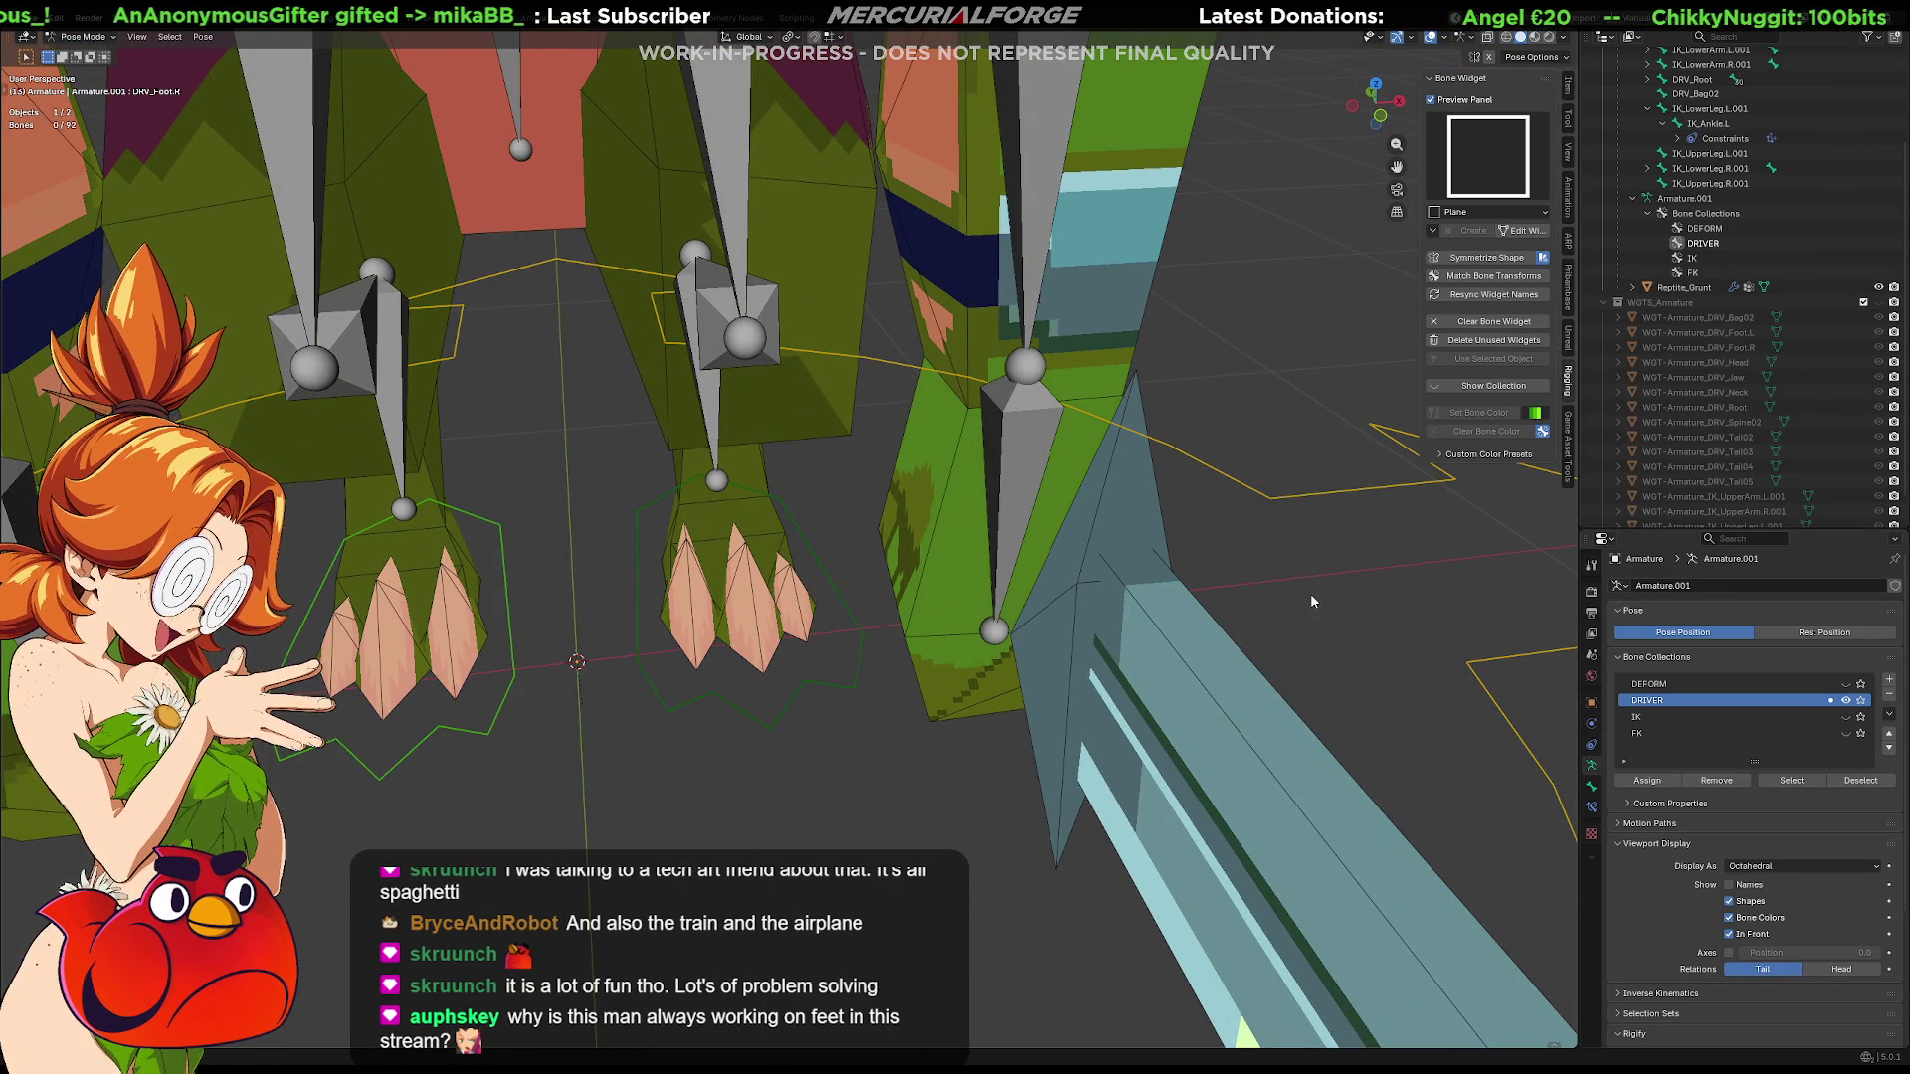
scroll(676, 815, "down", 2)
mouse_move(688, 814)
middle_mouse_down()
mouse_move(1167, 782)
mouse_move(1014, 648)
mouse_move(1111, 808)
middle_mouse_up()
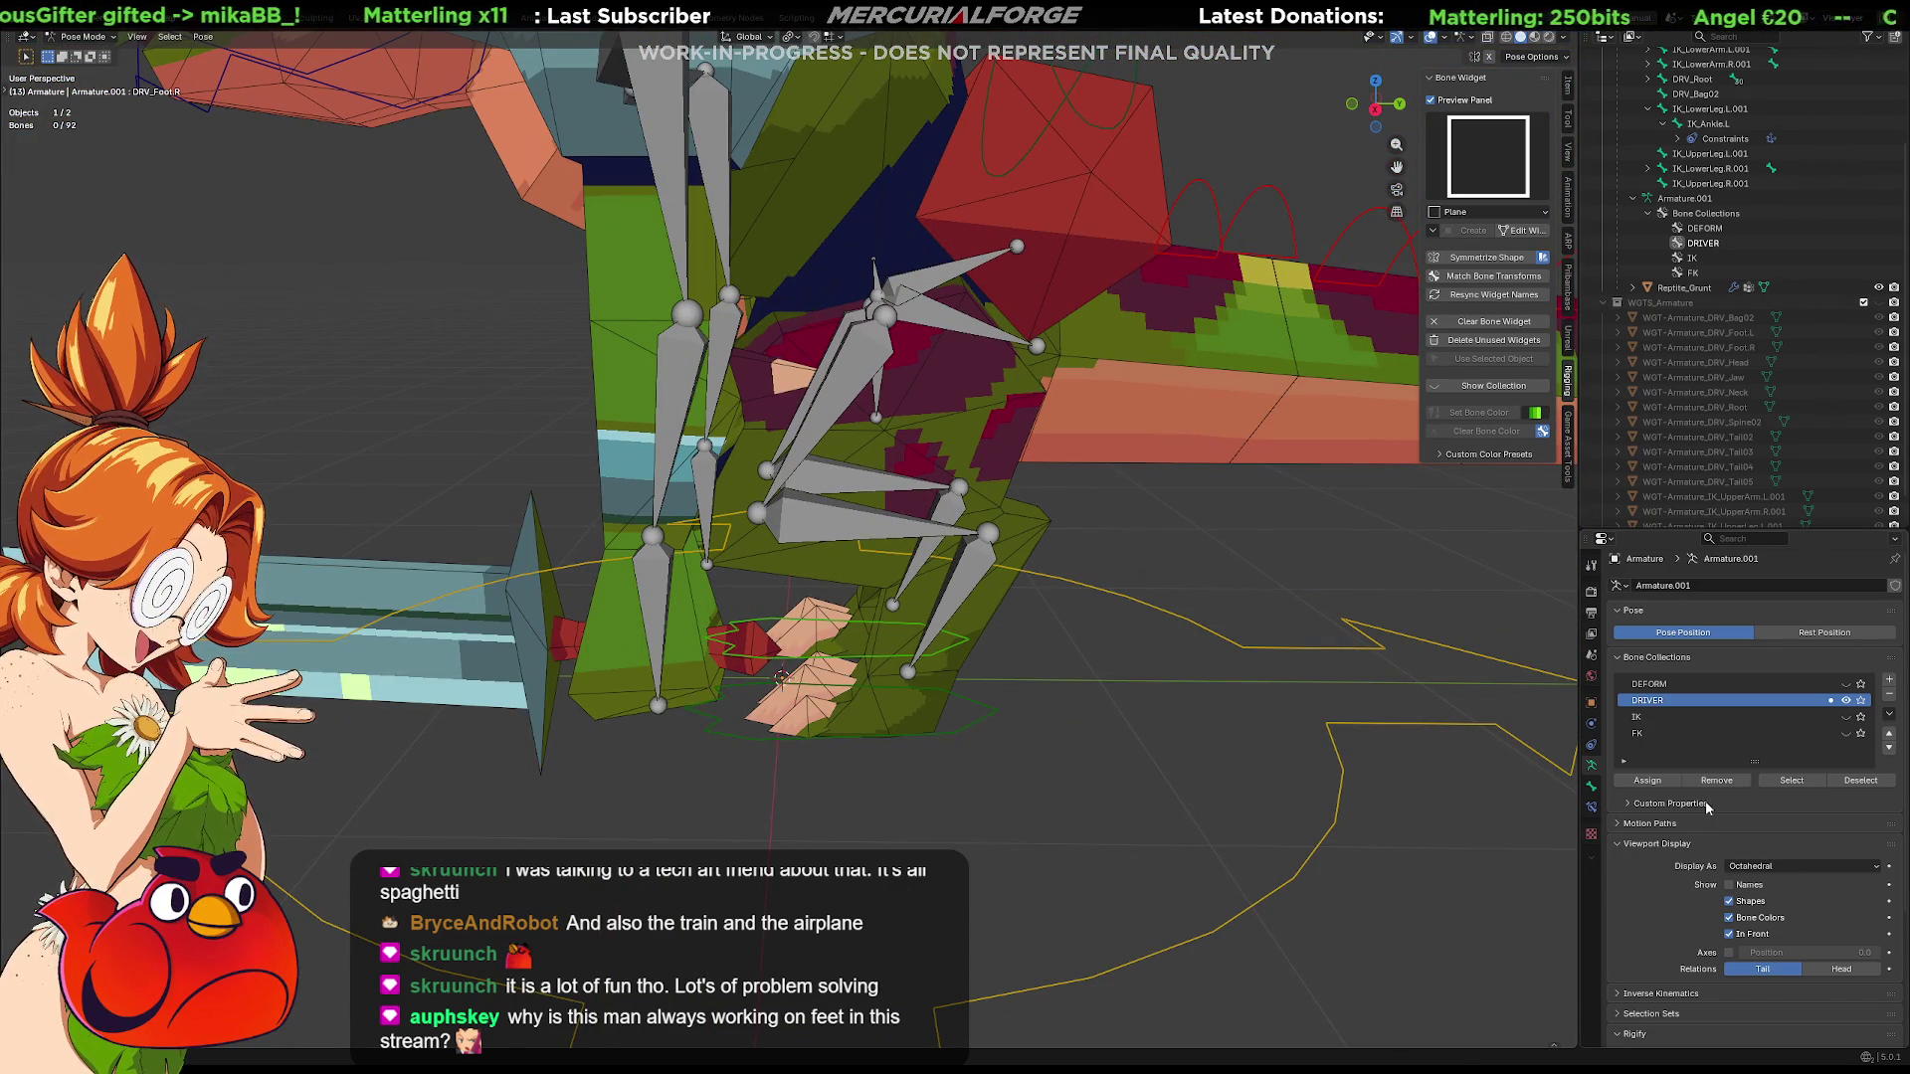
Show the IK collection, test-rotate the left arm chain, undo it and hide IK again
middle_click_drag(628, 628, 759, 633)
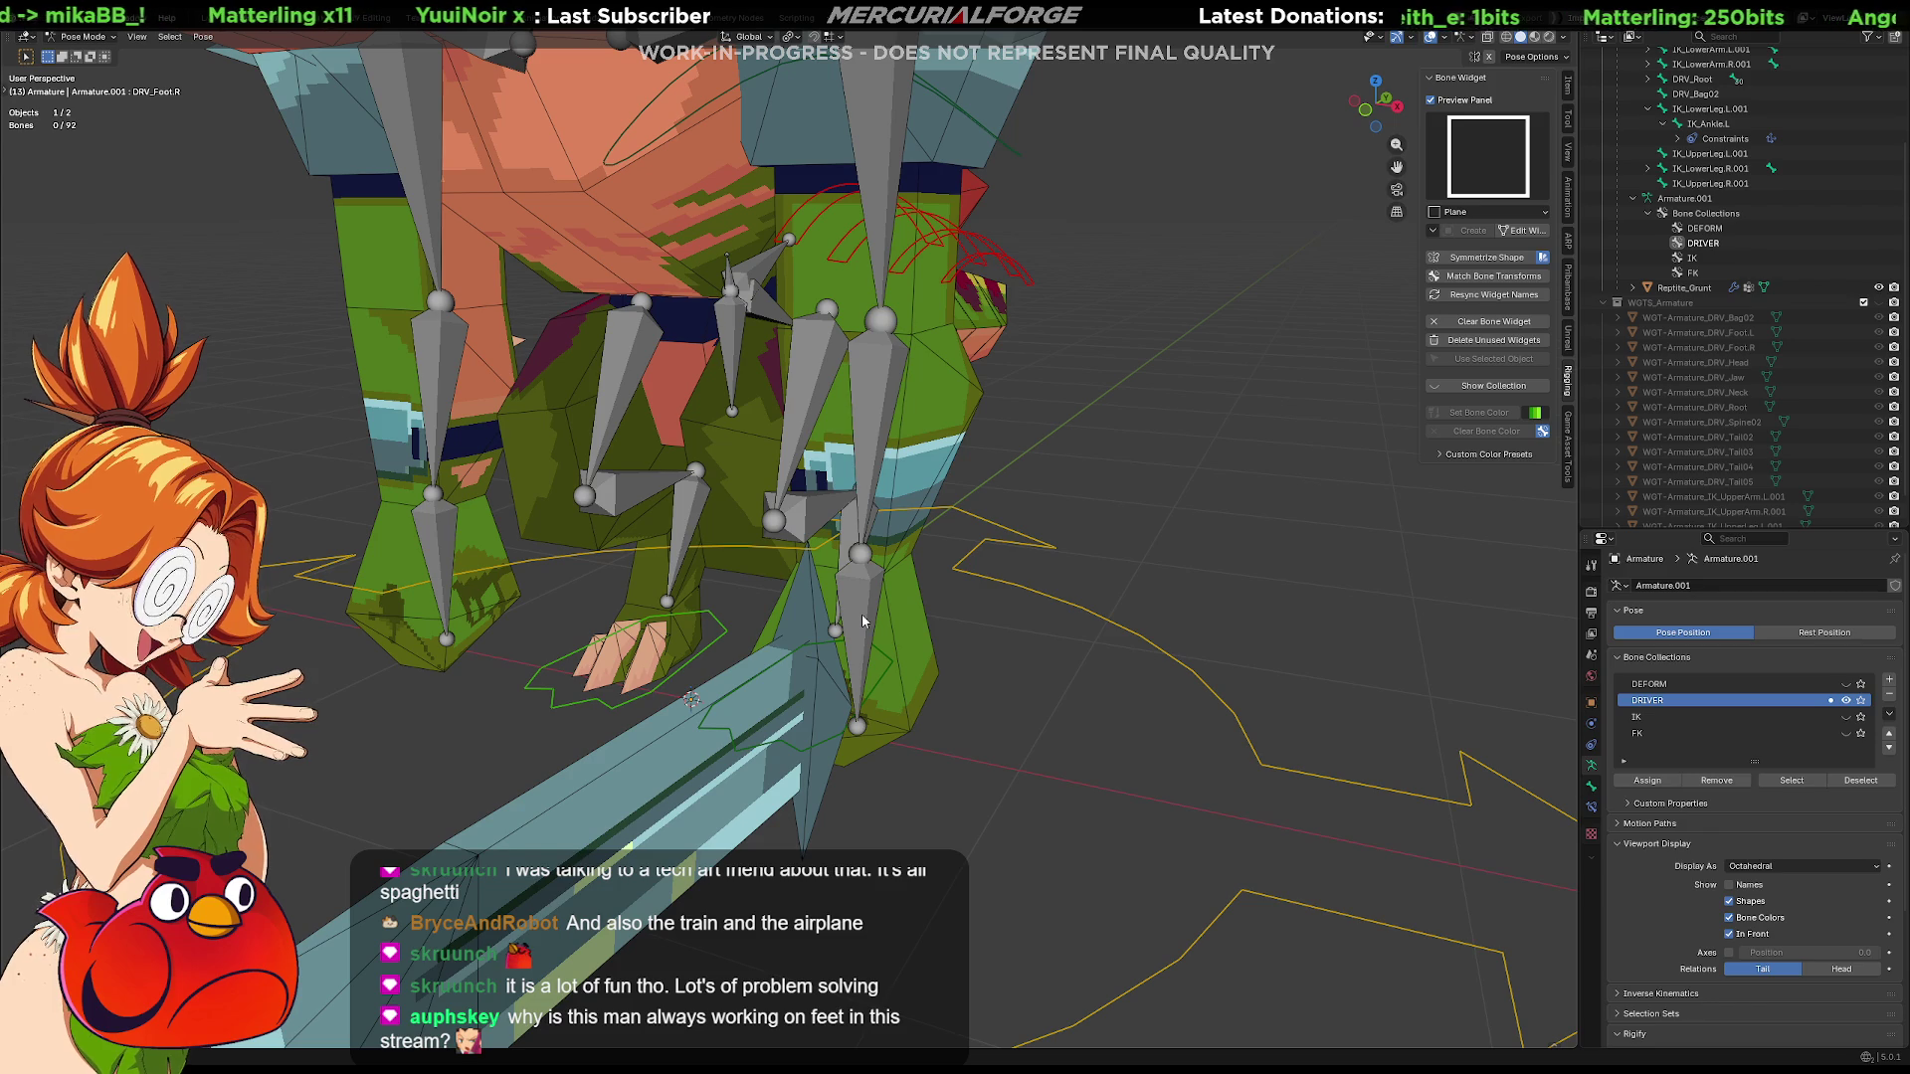
left_click(1850, 718)
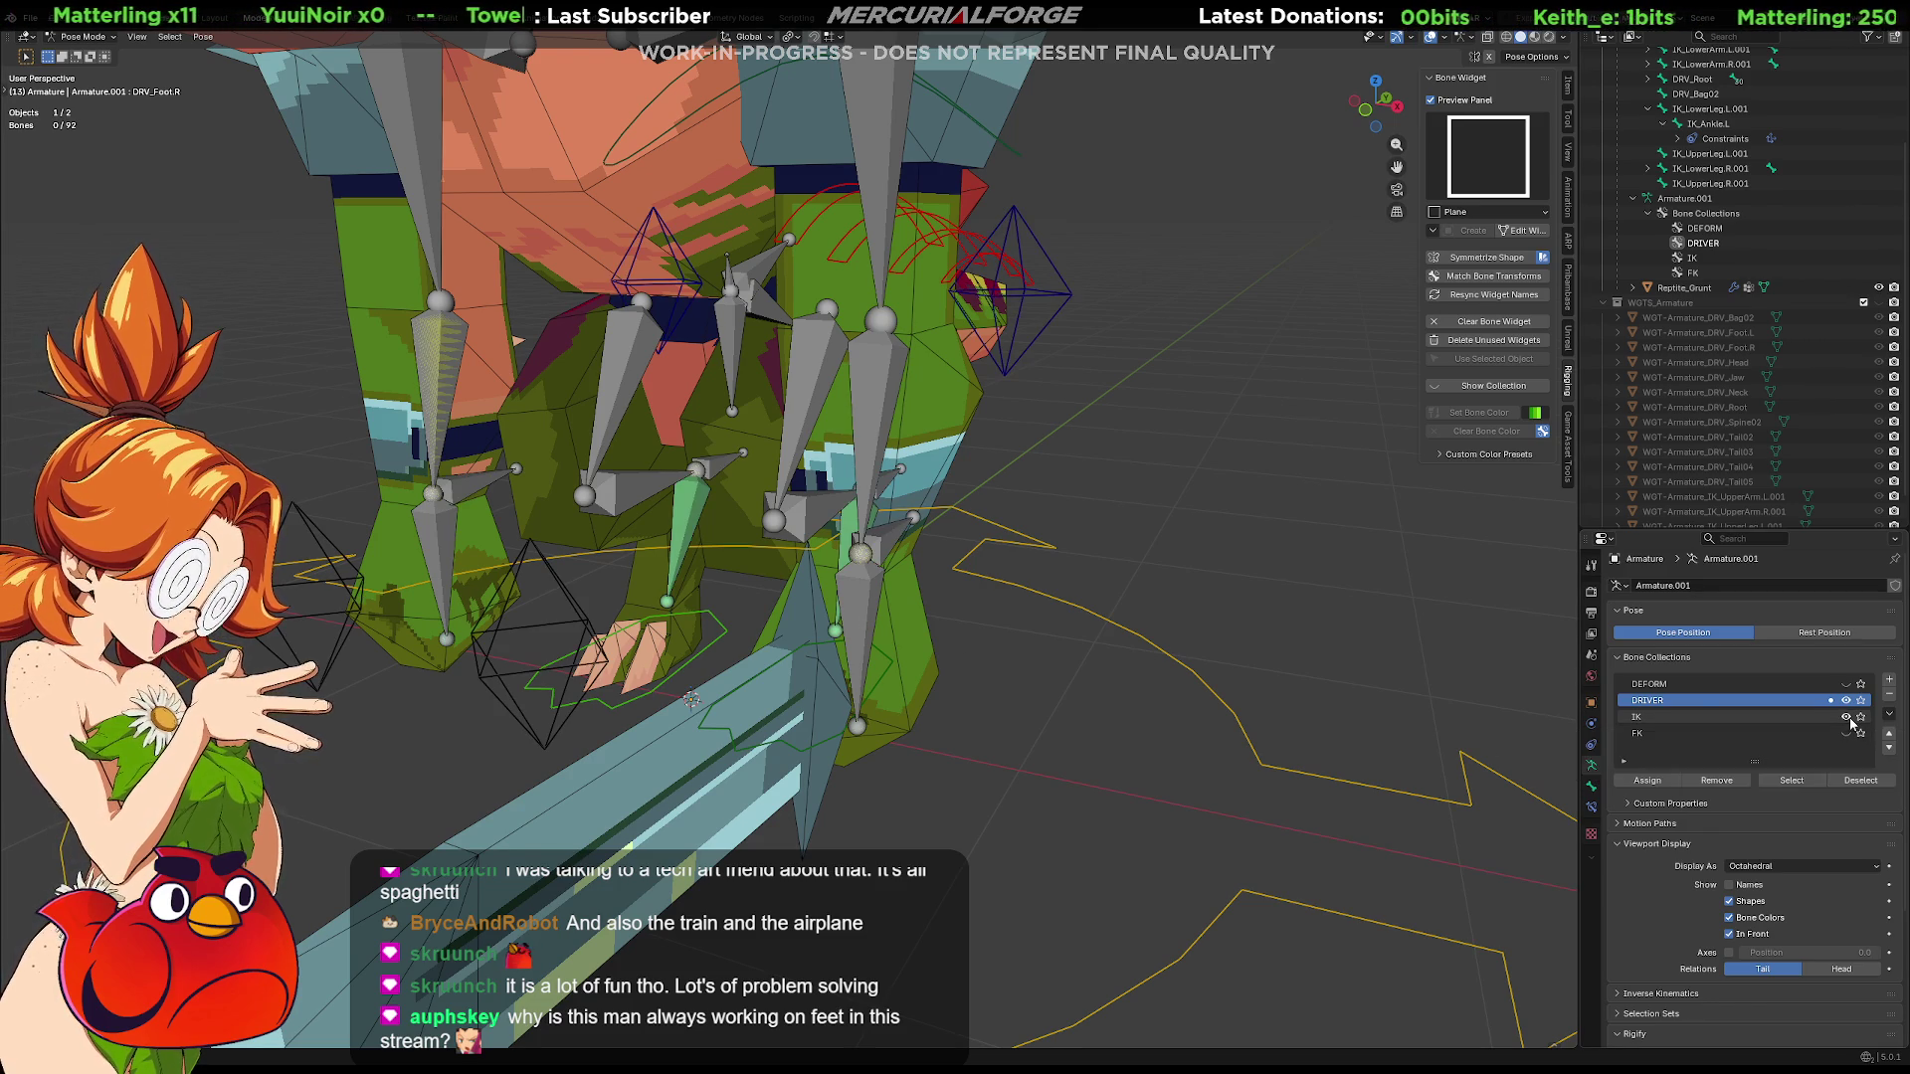
left_click(896, 540)
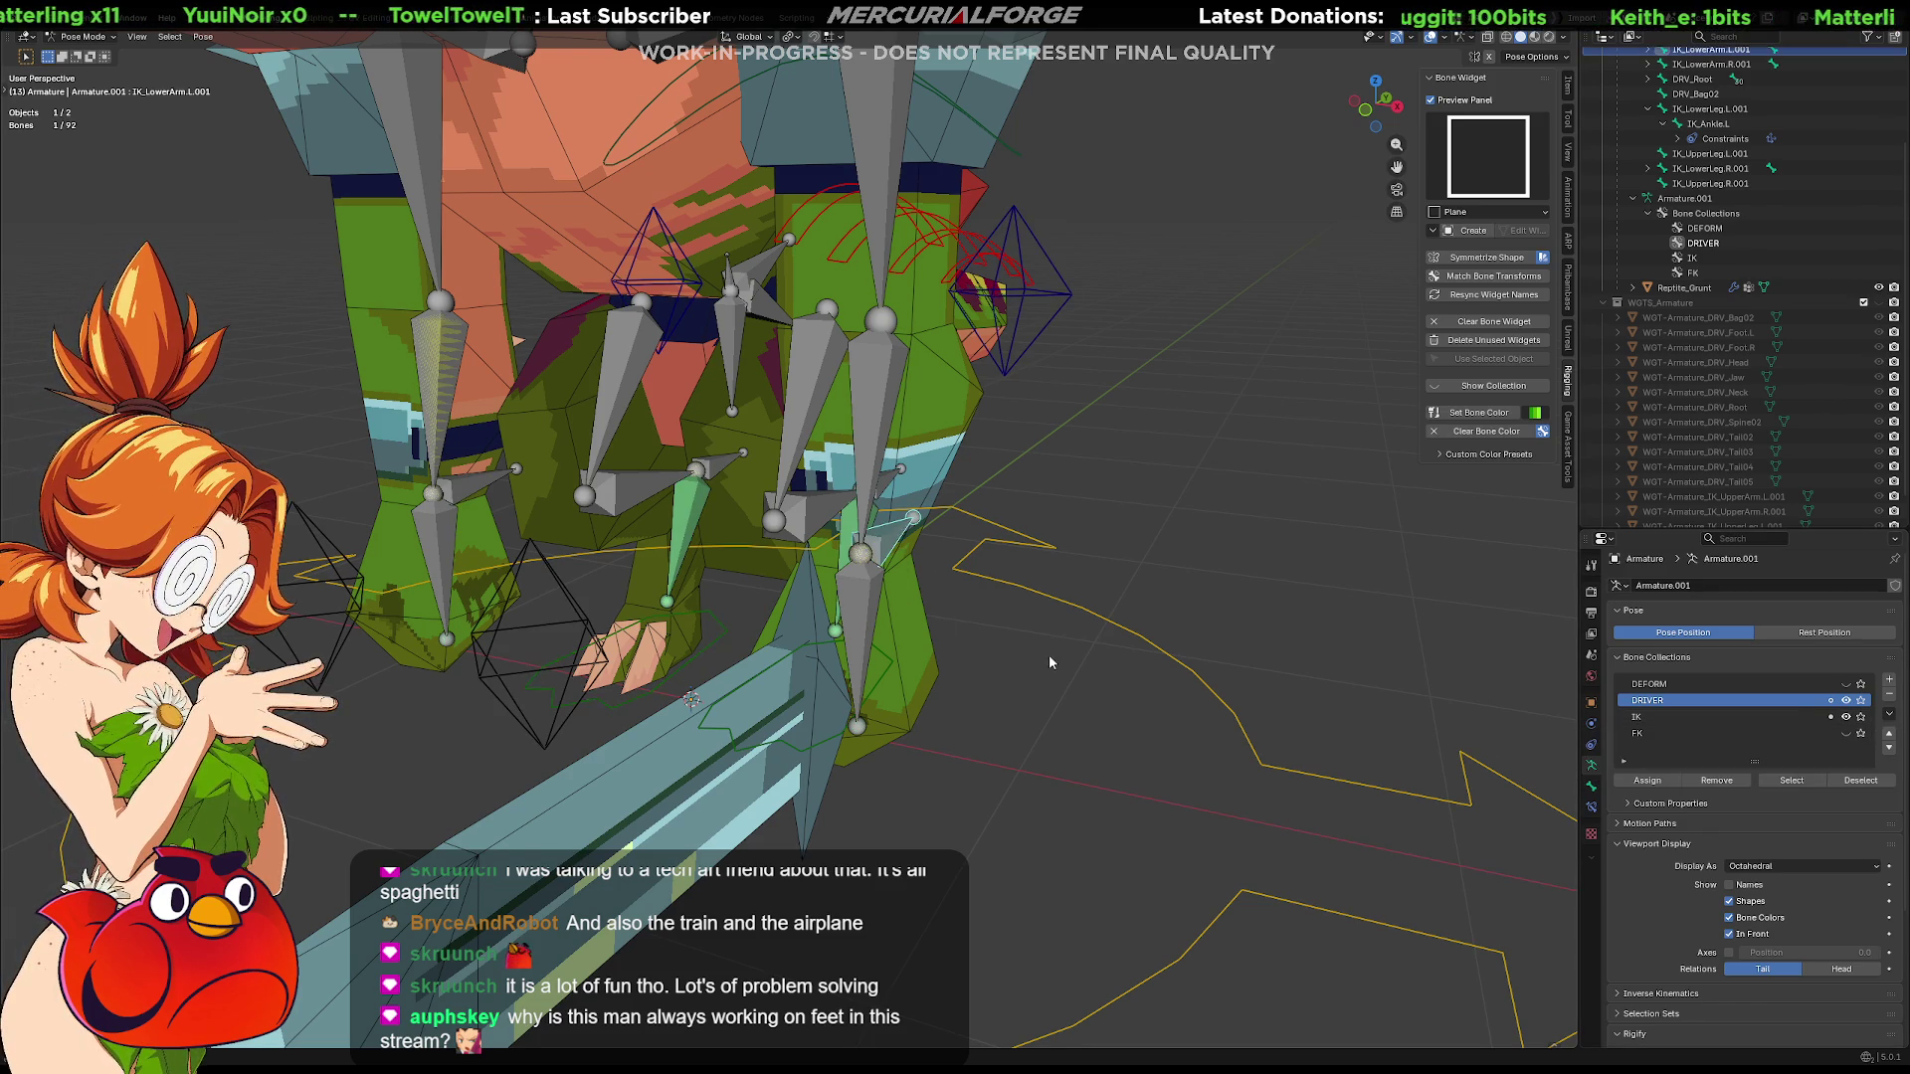
key("r")
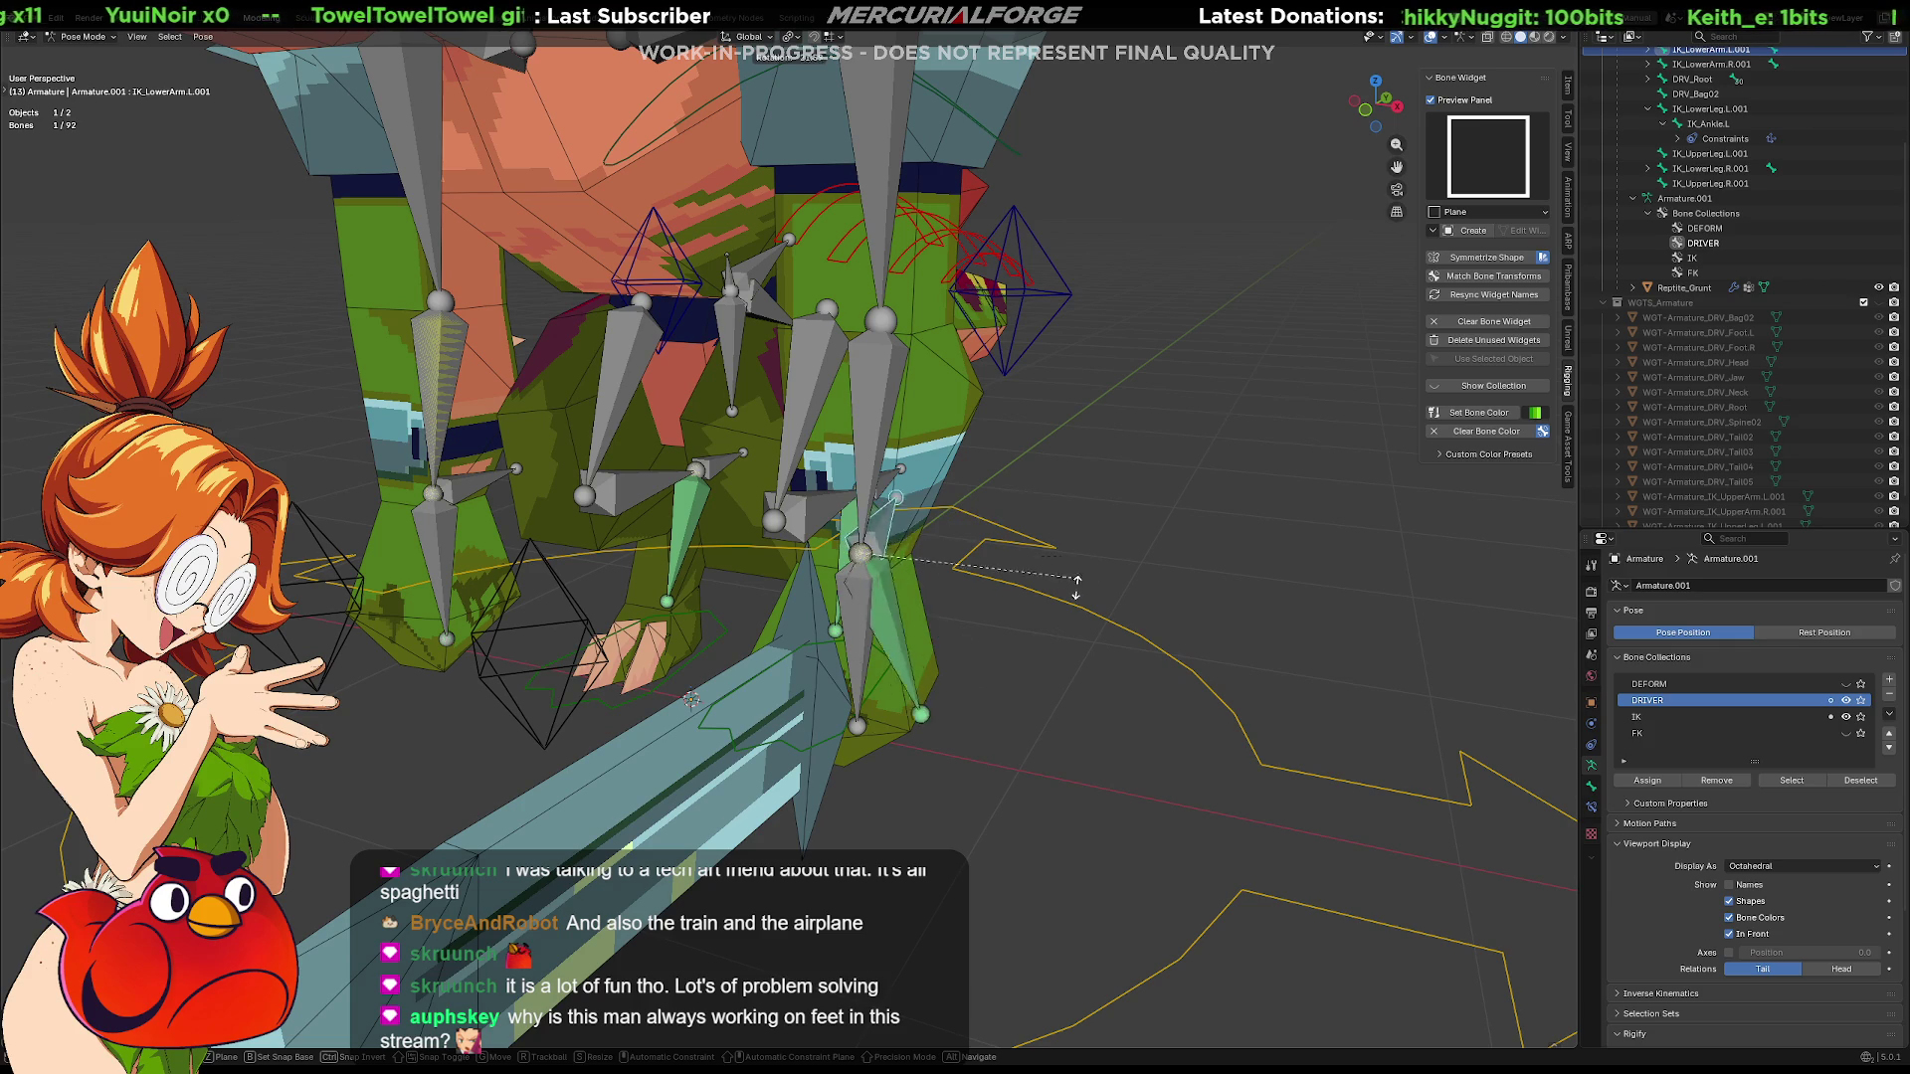
left_click(1044, 623)
key("r")
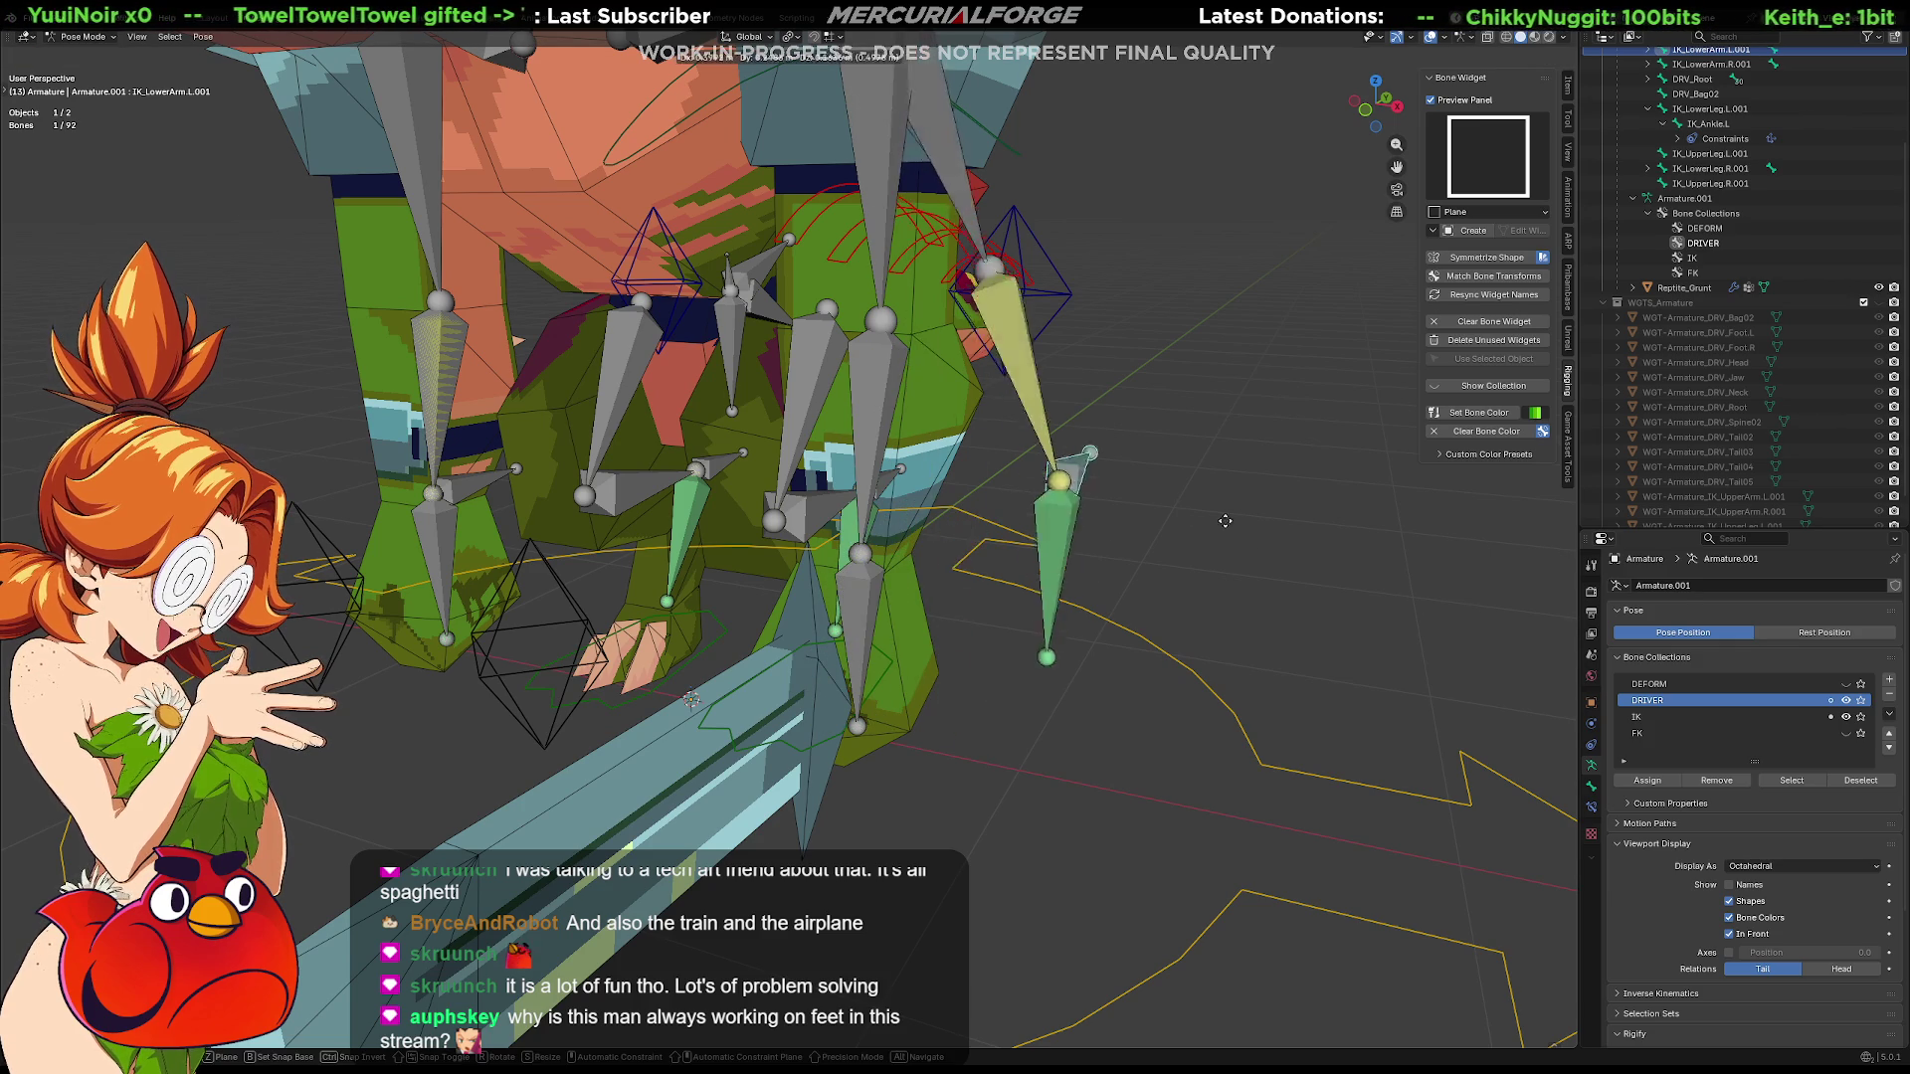
left_click(1259, 609)
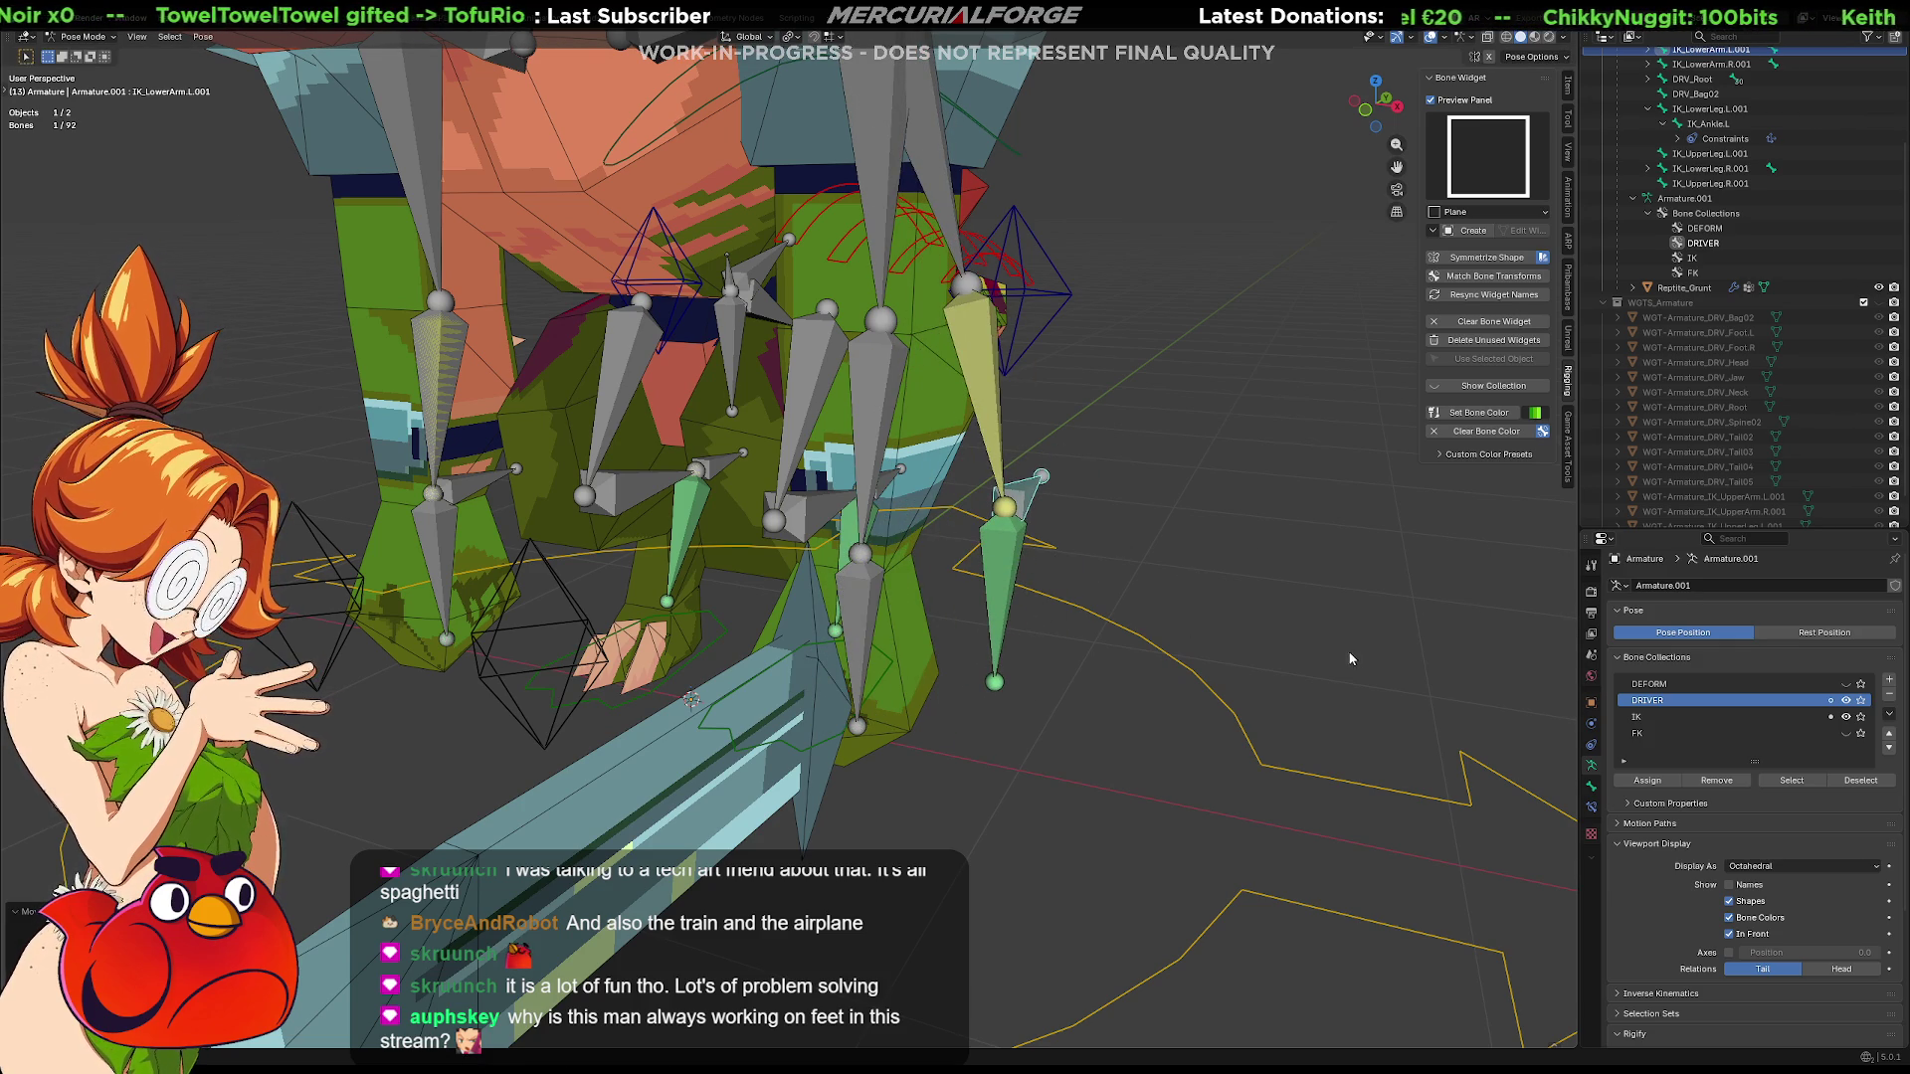
key("ctrl+z")
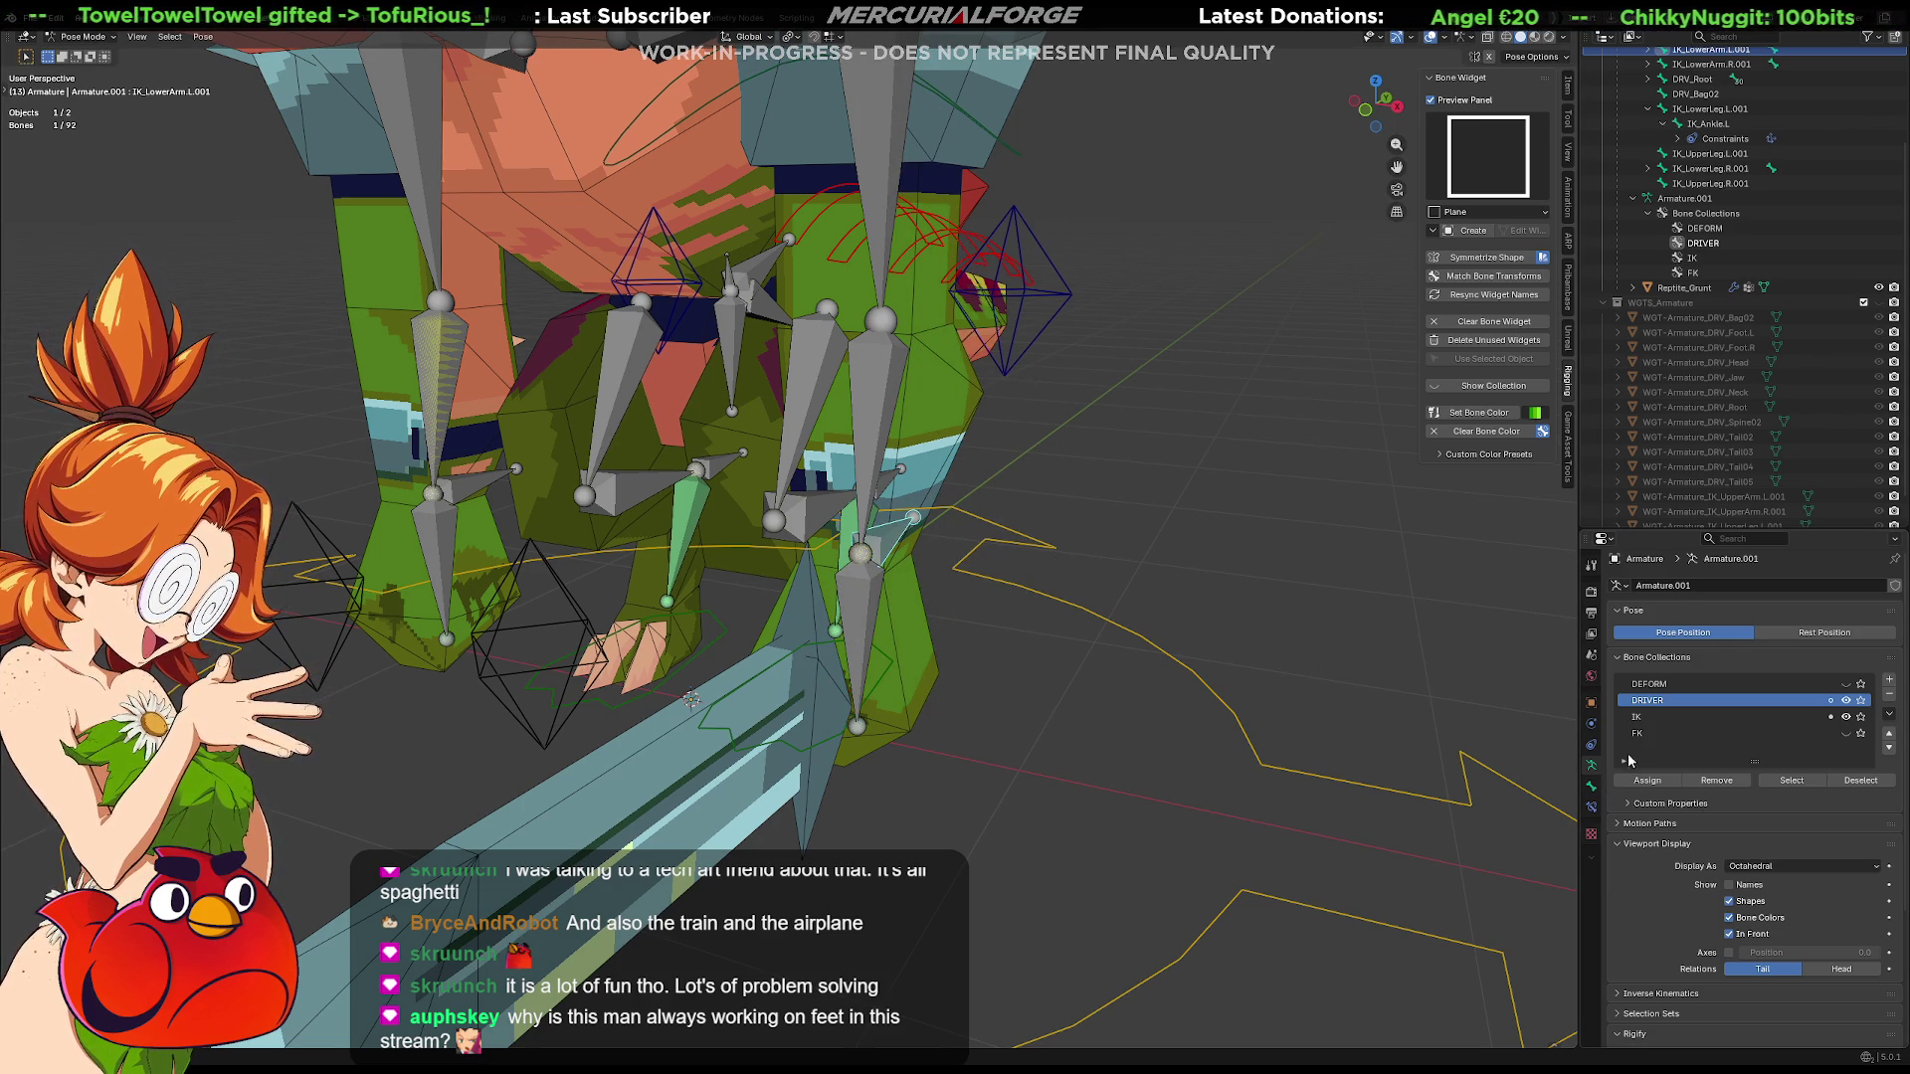
left_click(1845, 719)
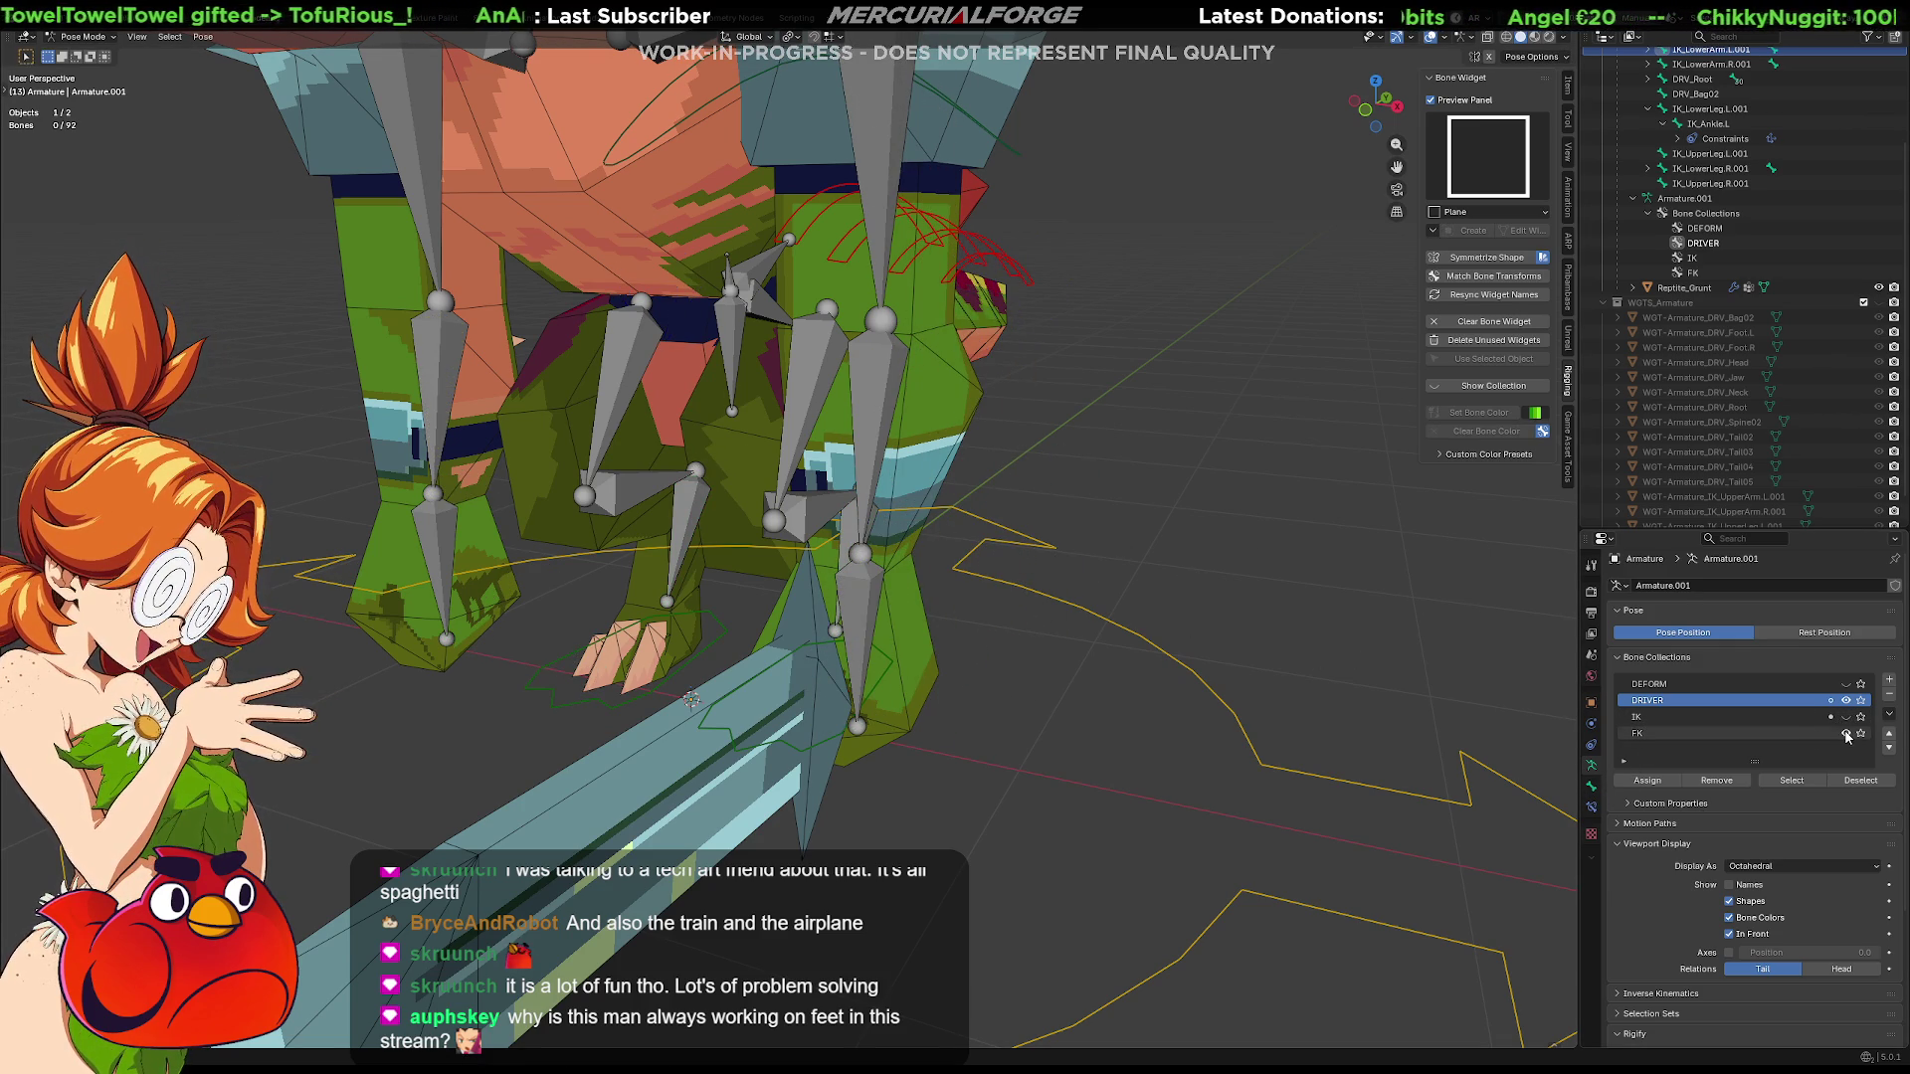
Inspect the left hand and ankle bones, then hide the DRIVER bone collection
left_click(868, 599)
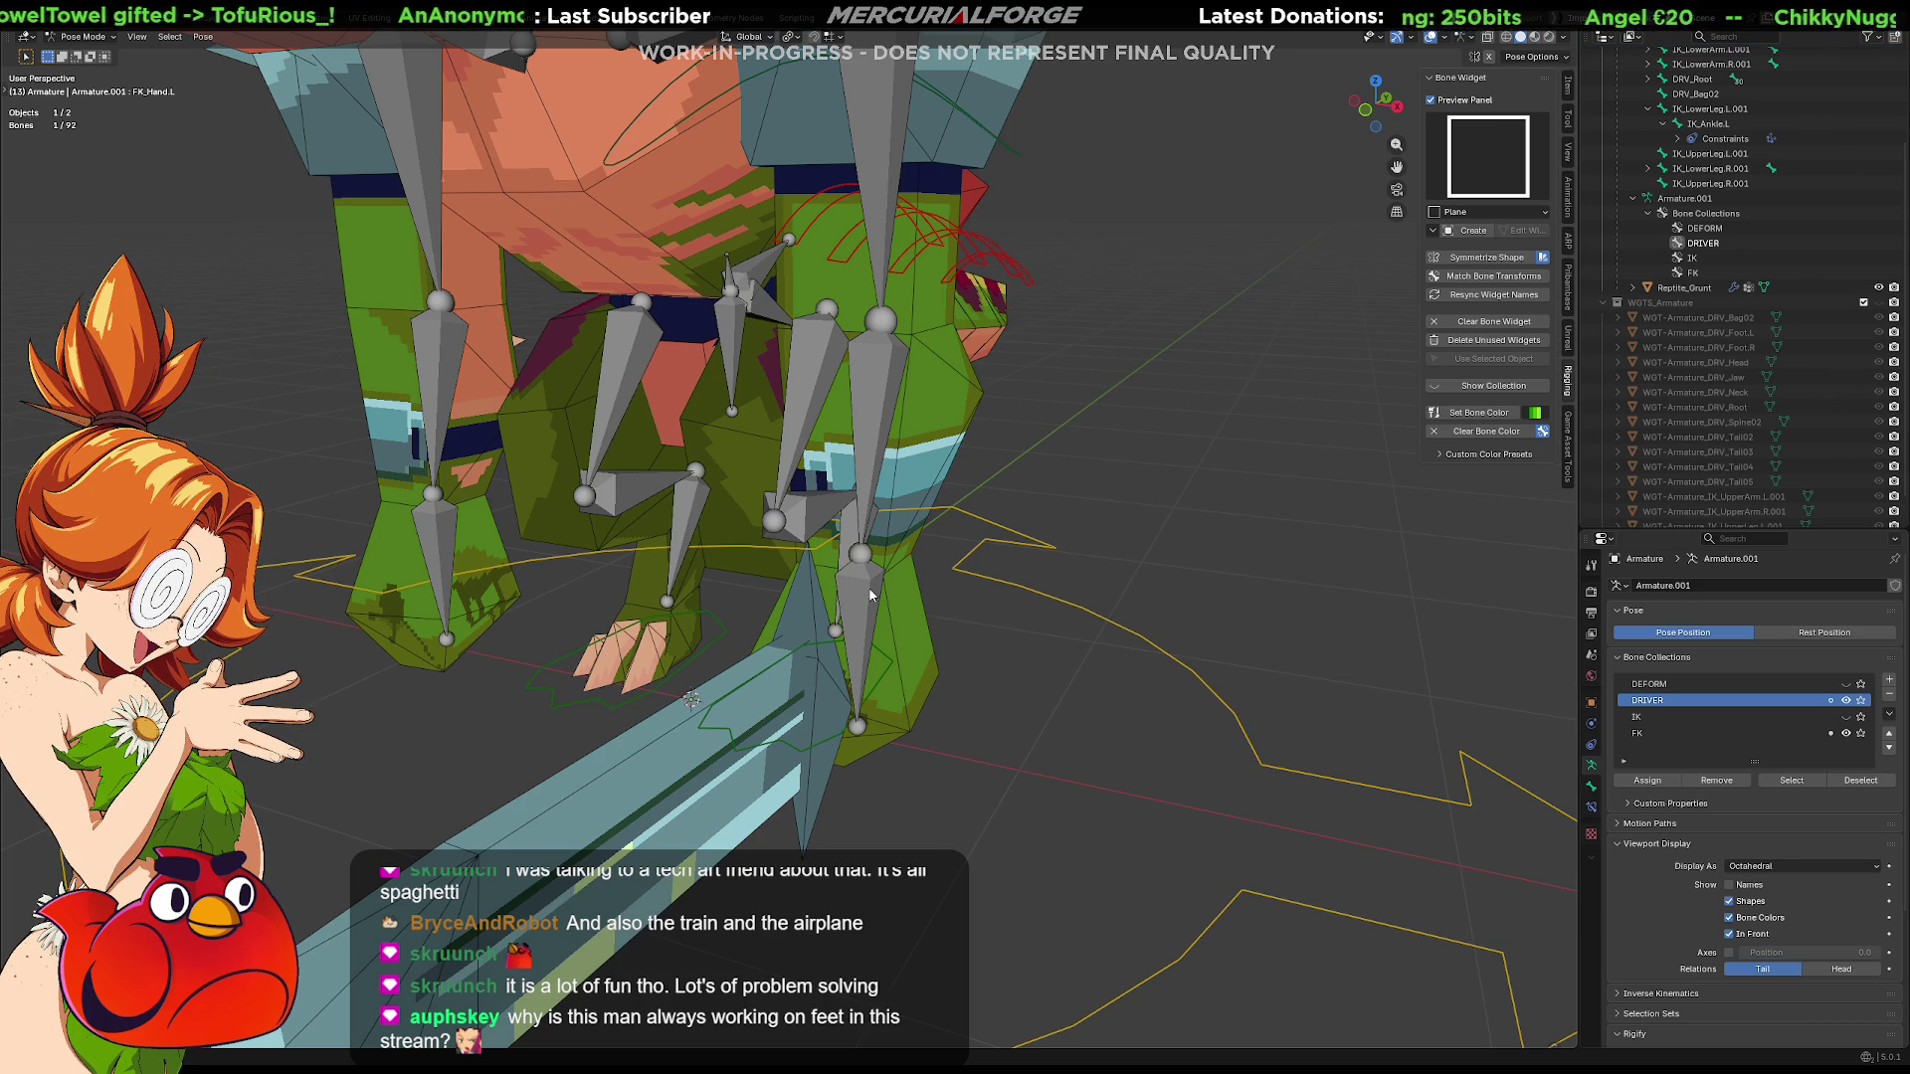
left_click(871, 594)
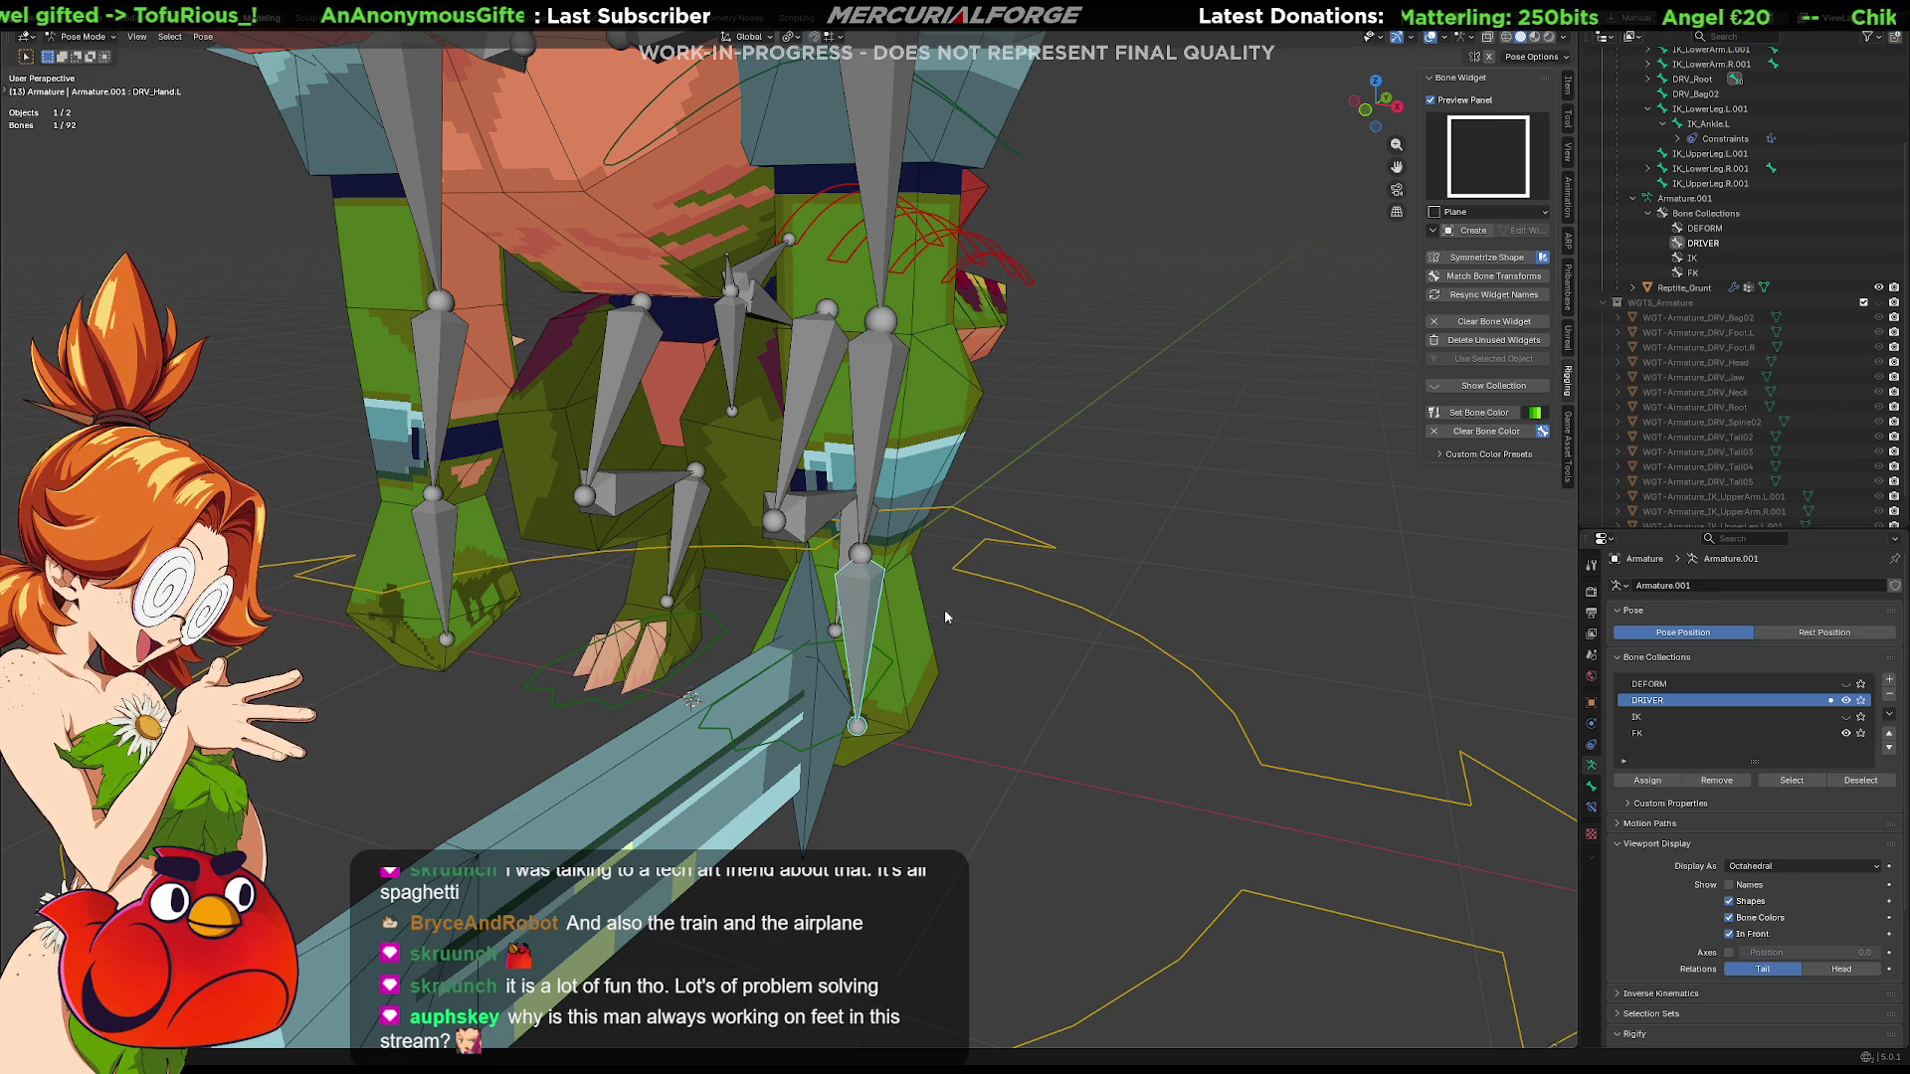
left_click(853, 590, "shift")
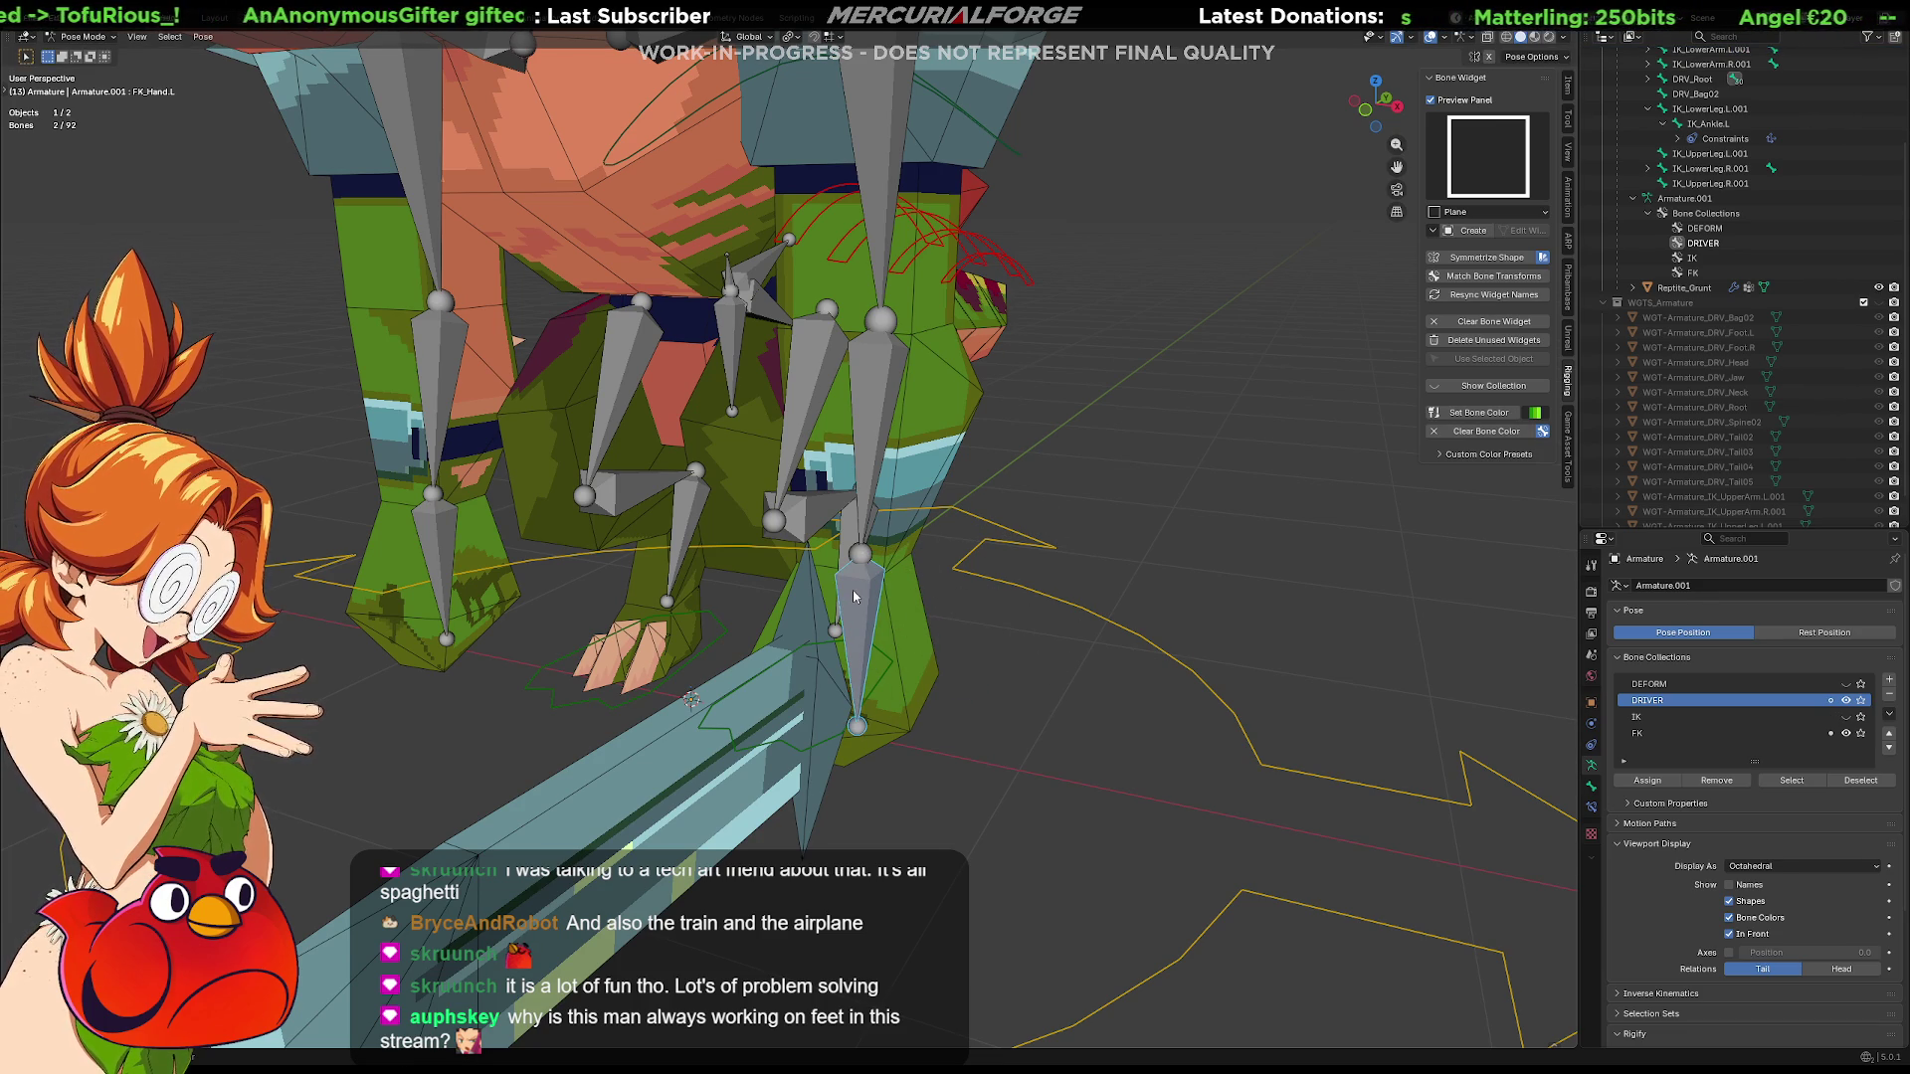
left_click(851, 590, "shift")
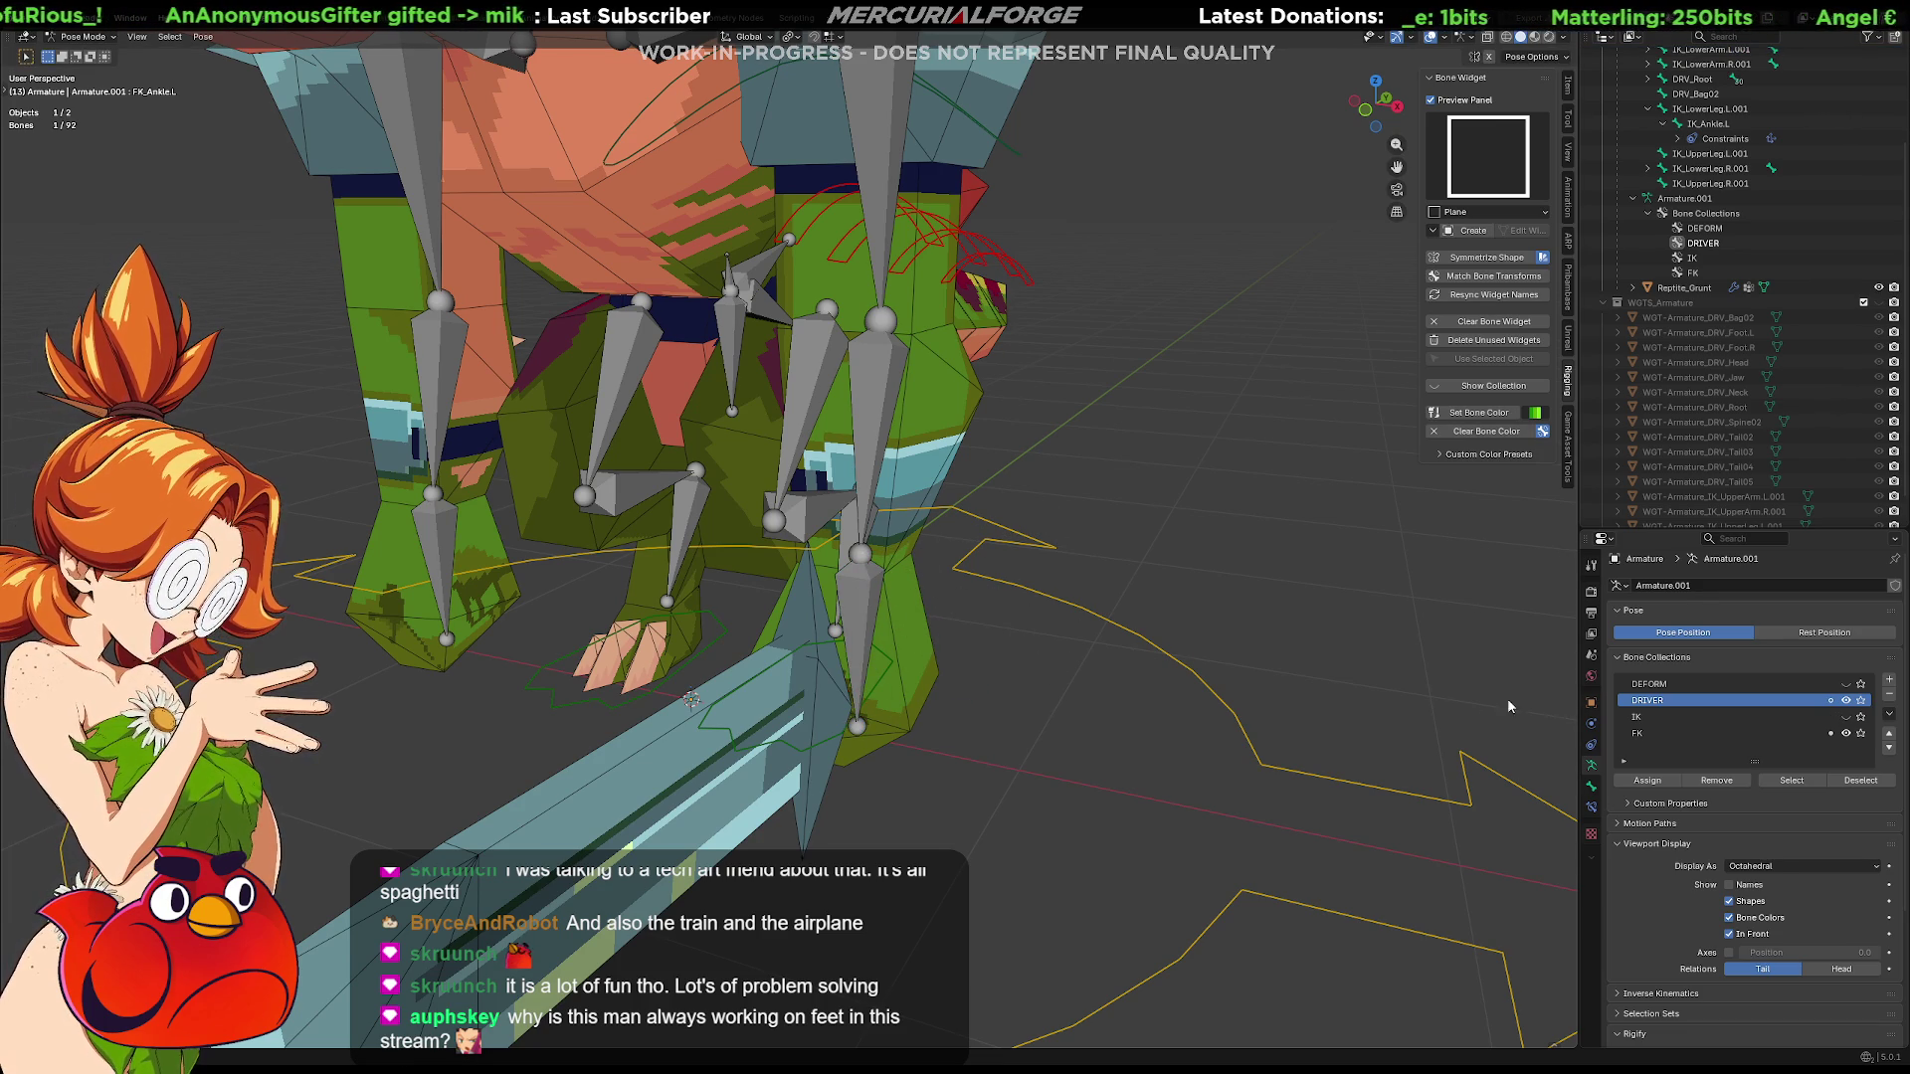
left_click(1847, 703)
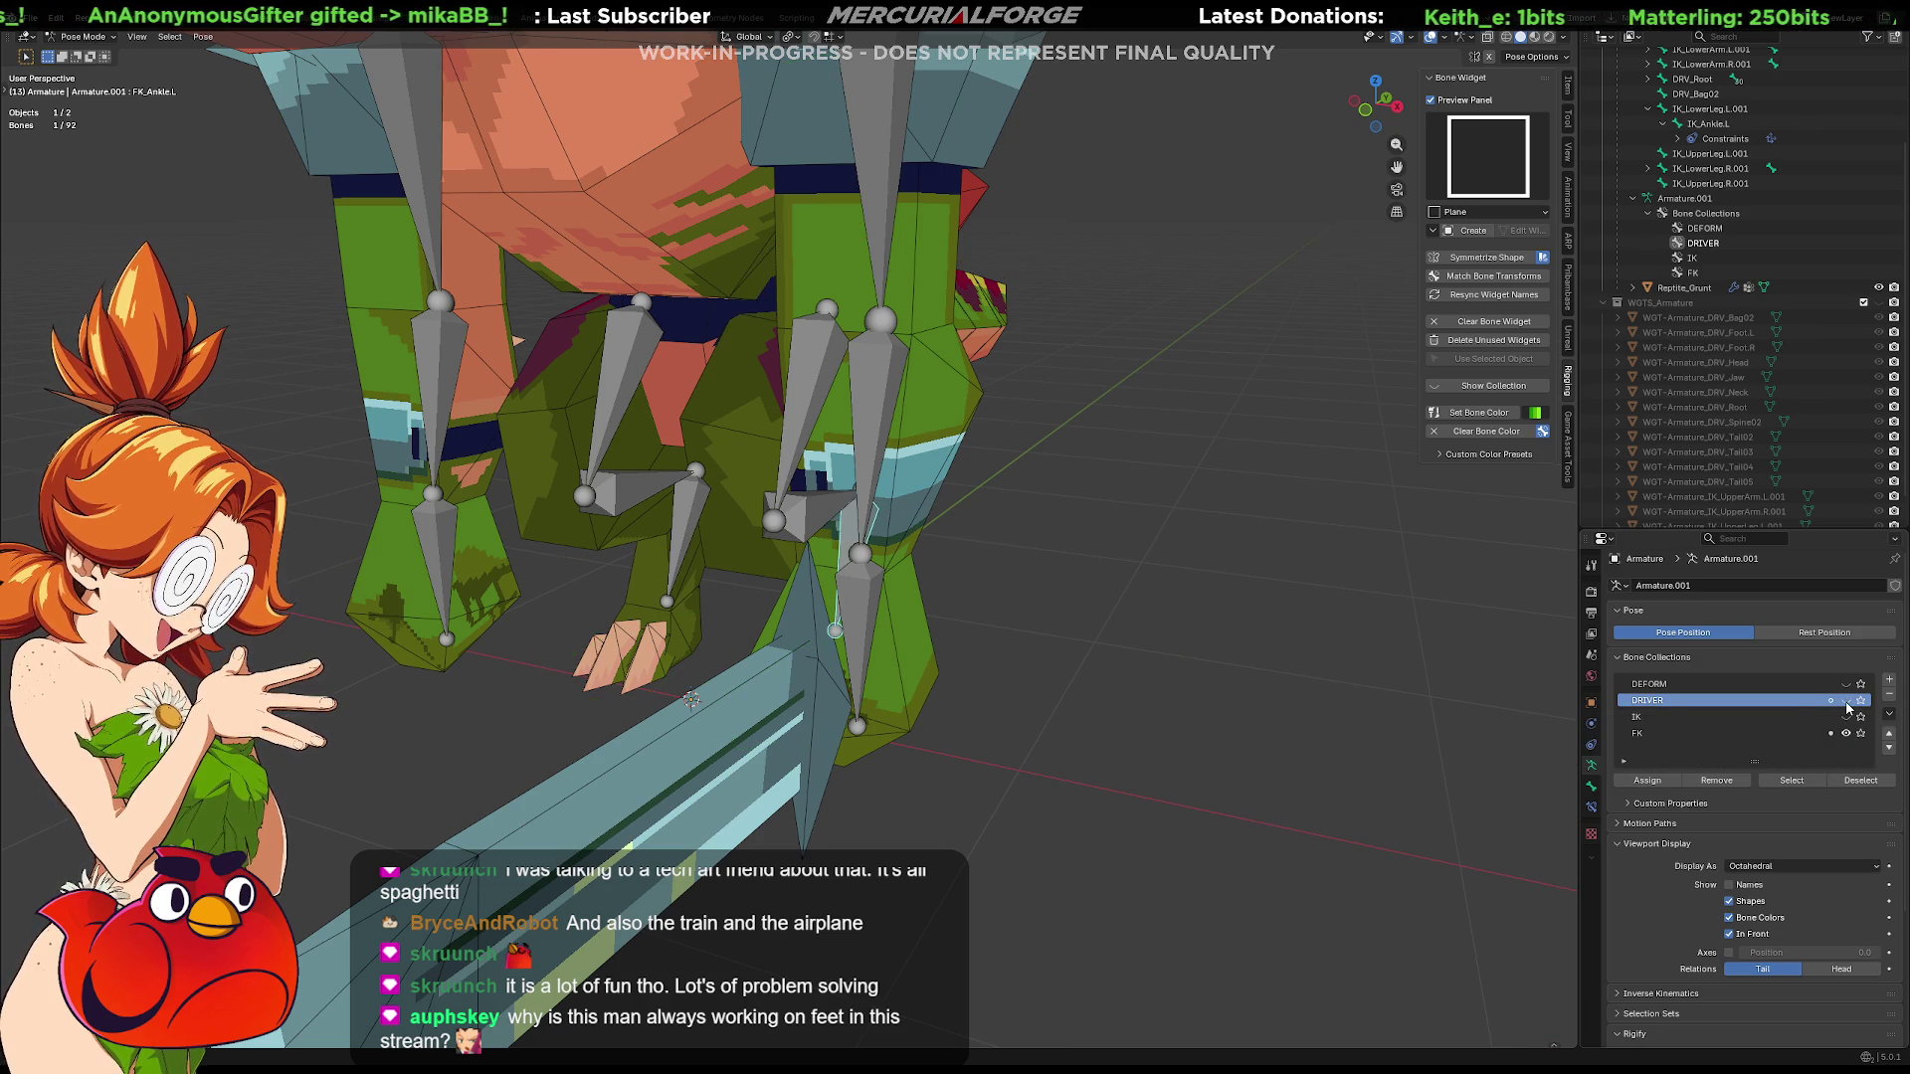
Deselect all bones and make the DEFORM bone collection visible
middle_click_drag(876, 604, 834, 593)
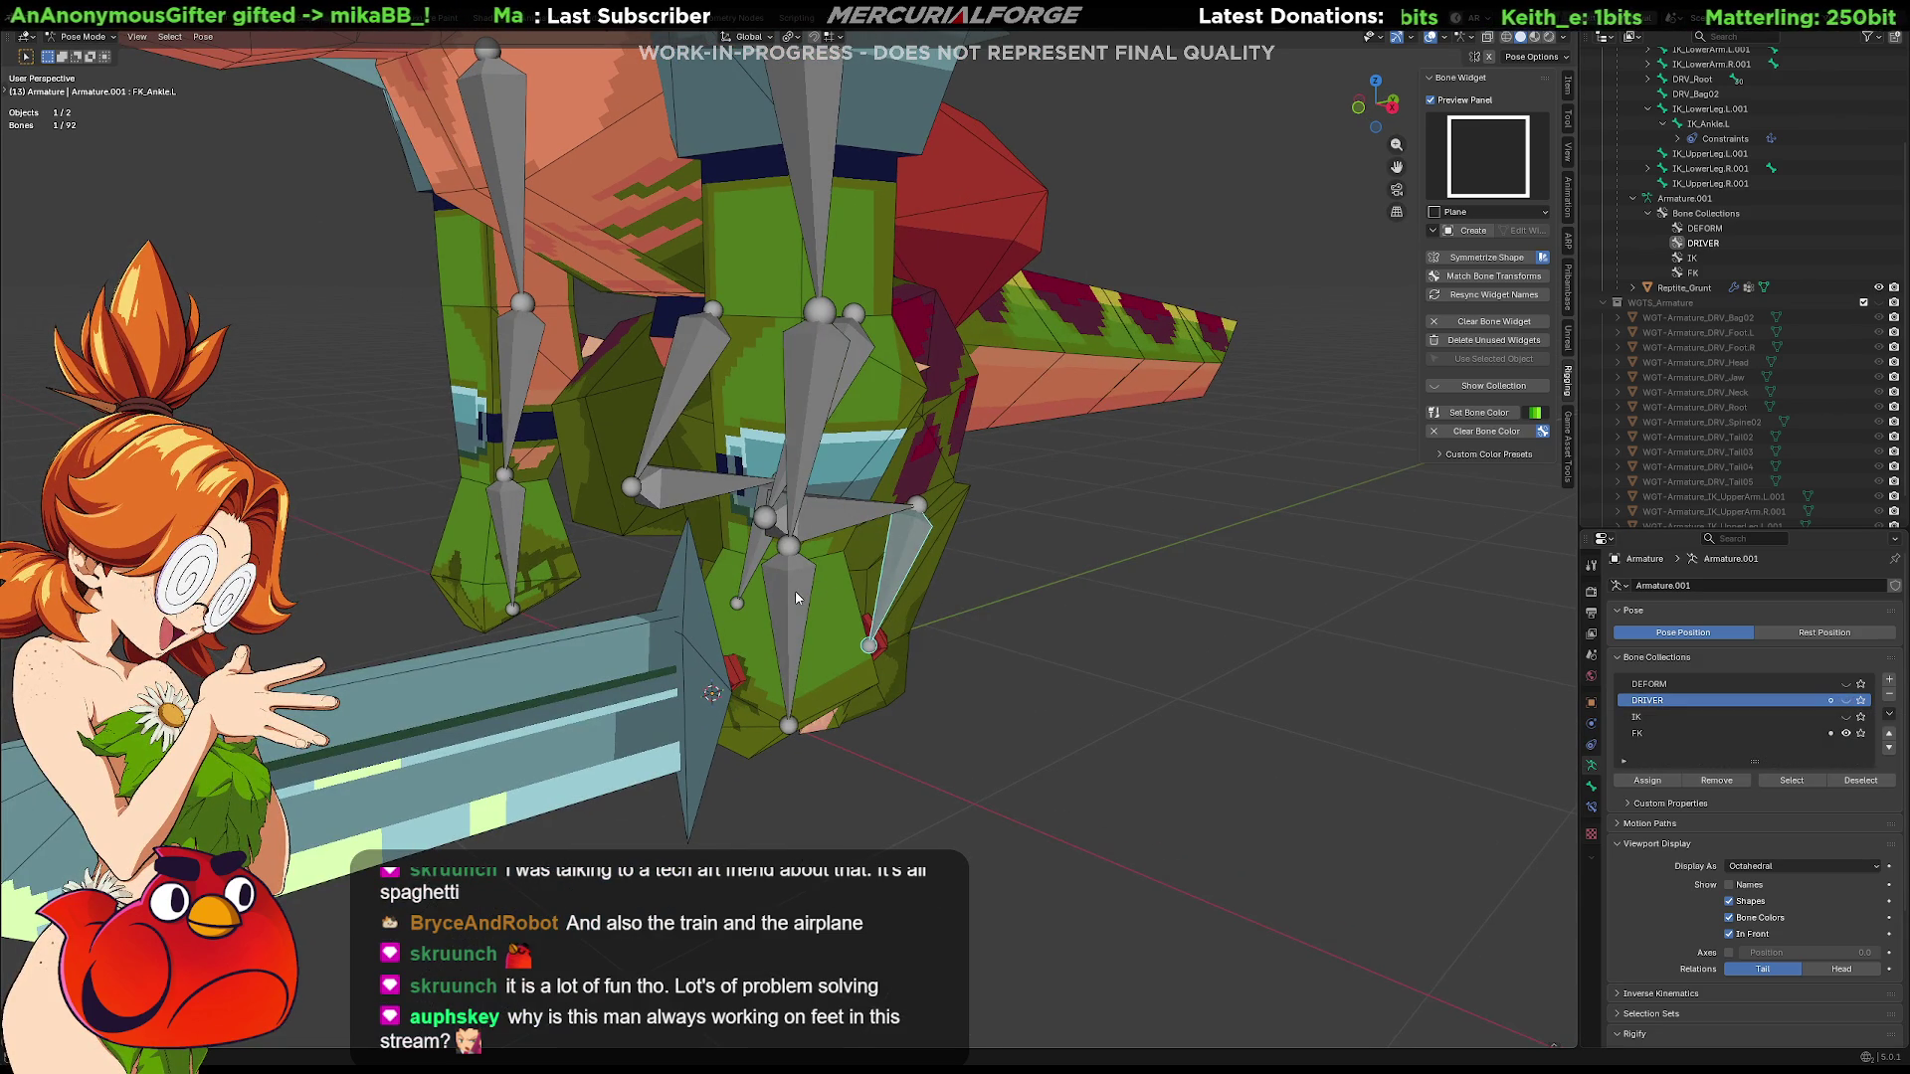
left_click(799, 597)
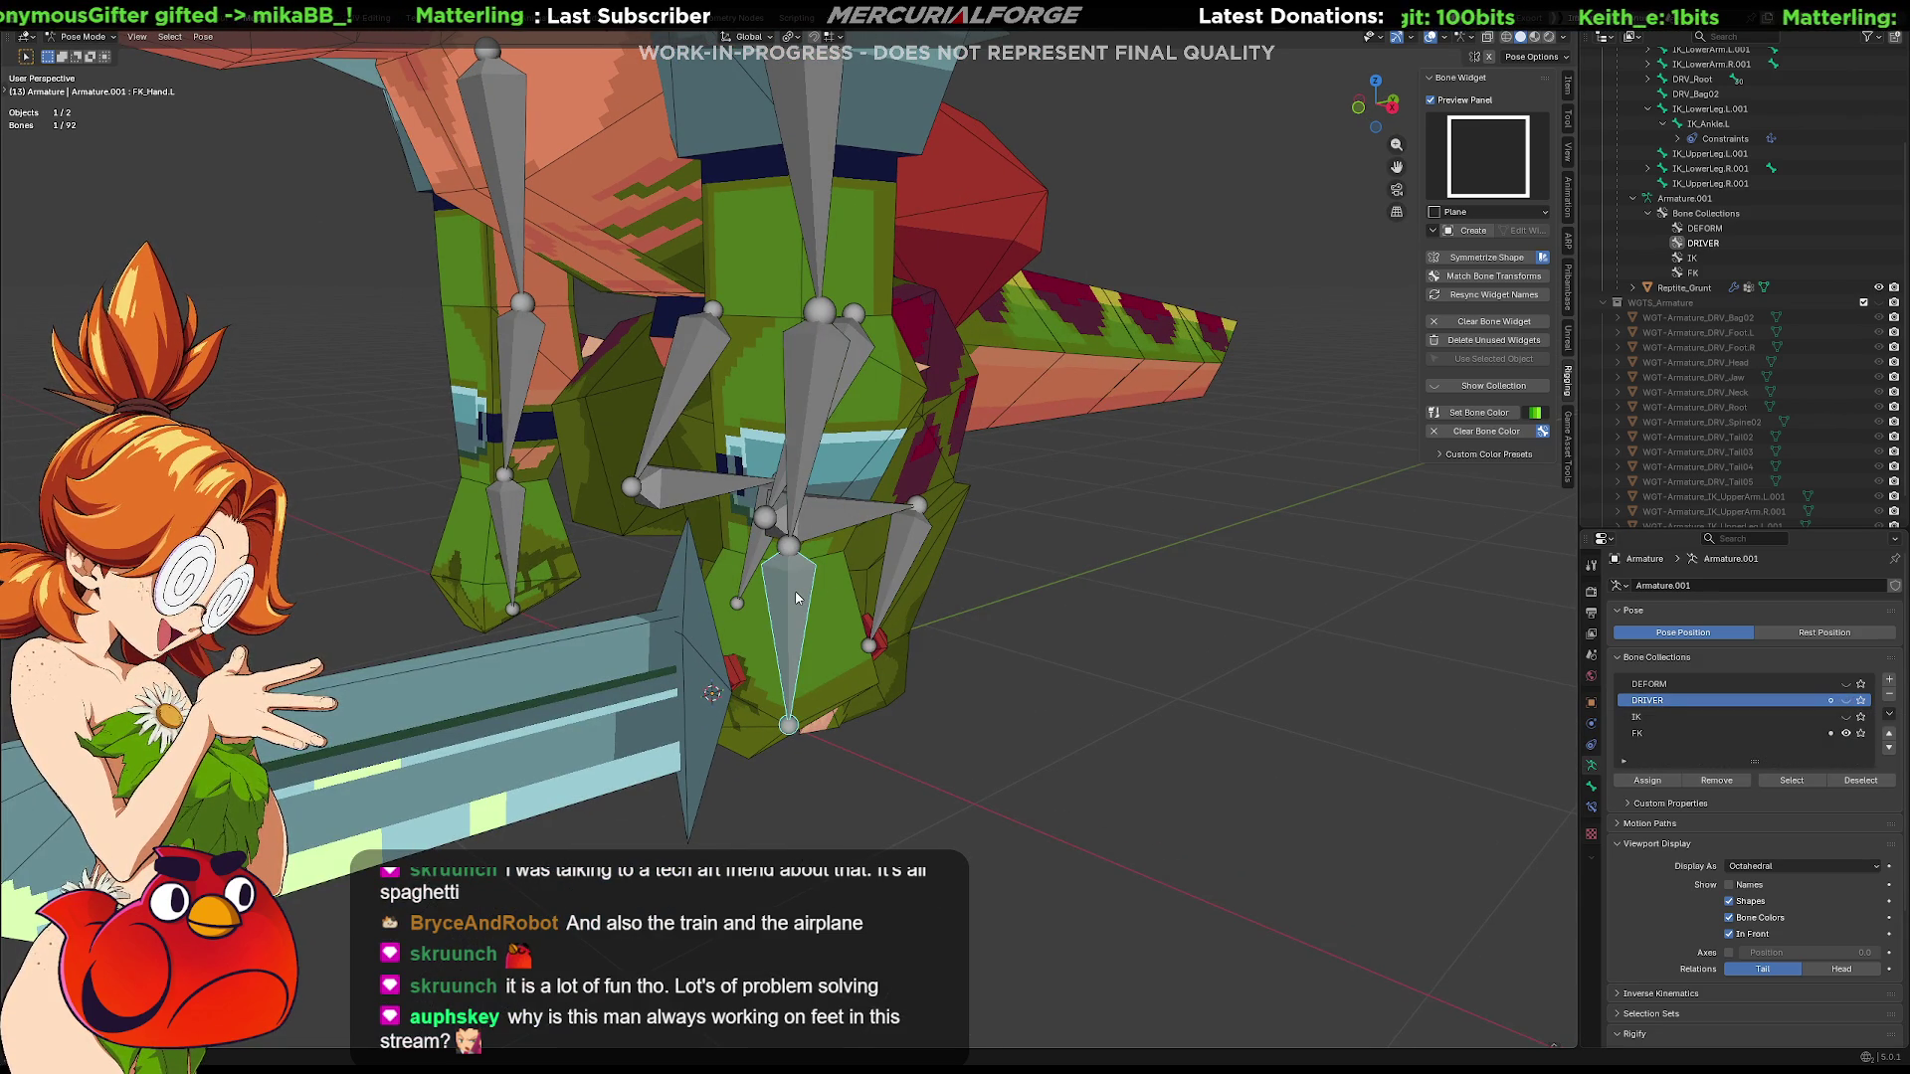
key("alt+a")
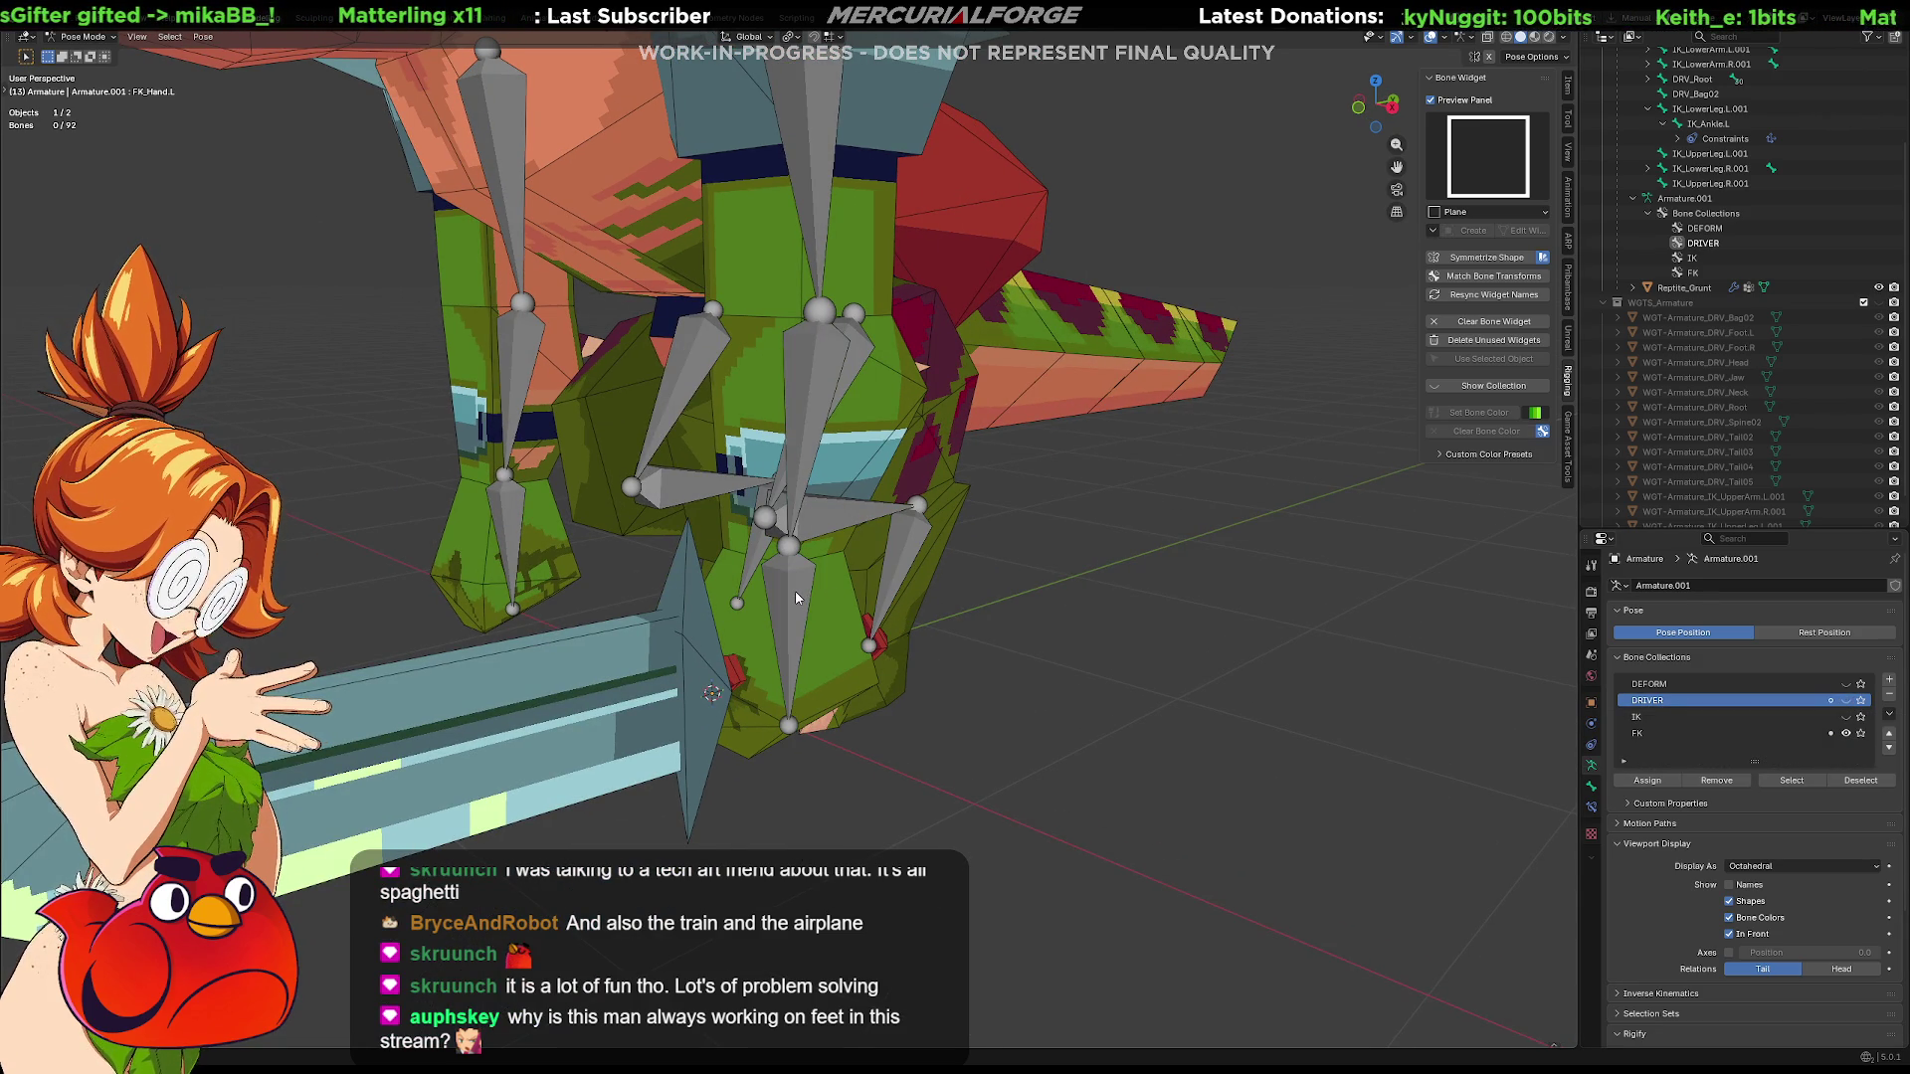
left_click(1846, 683)
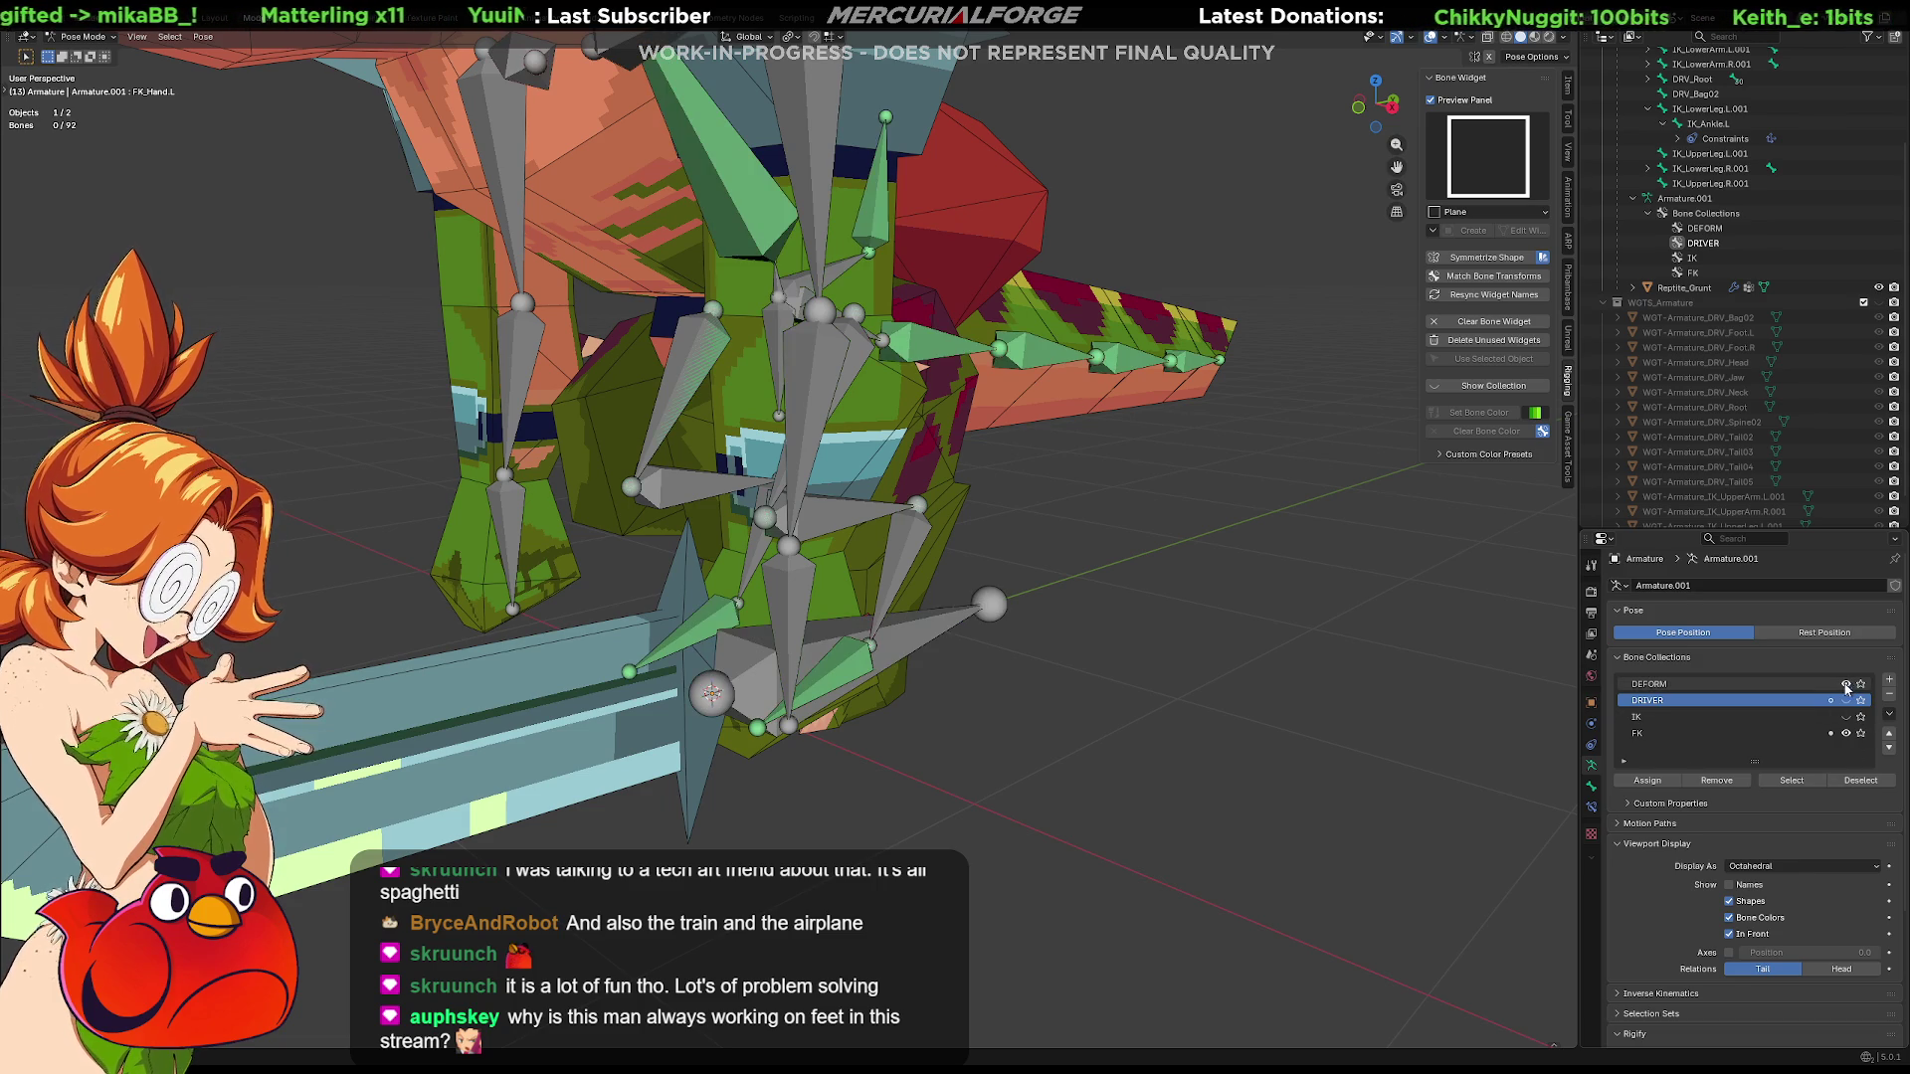
Give Hand.L a Copy Transforms constraint targeting FK_Hand.L
left_click(803, 584)
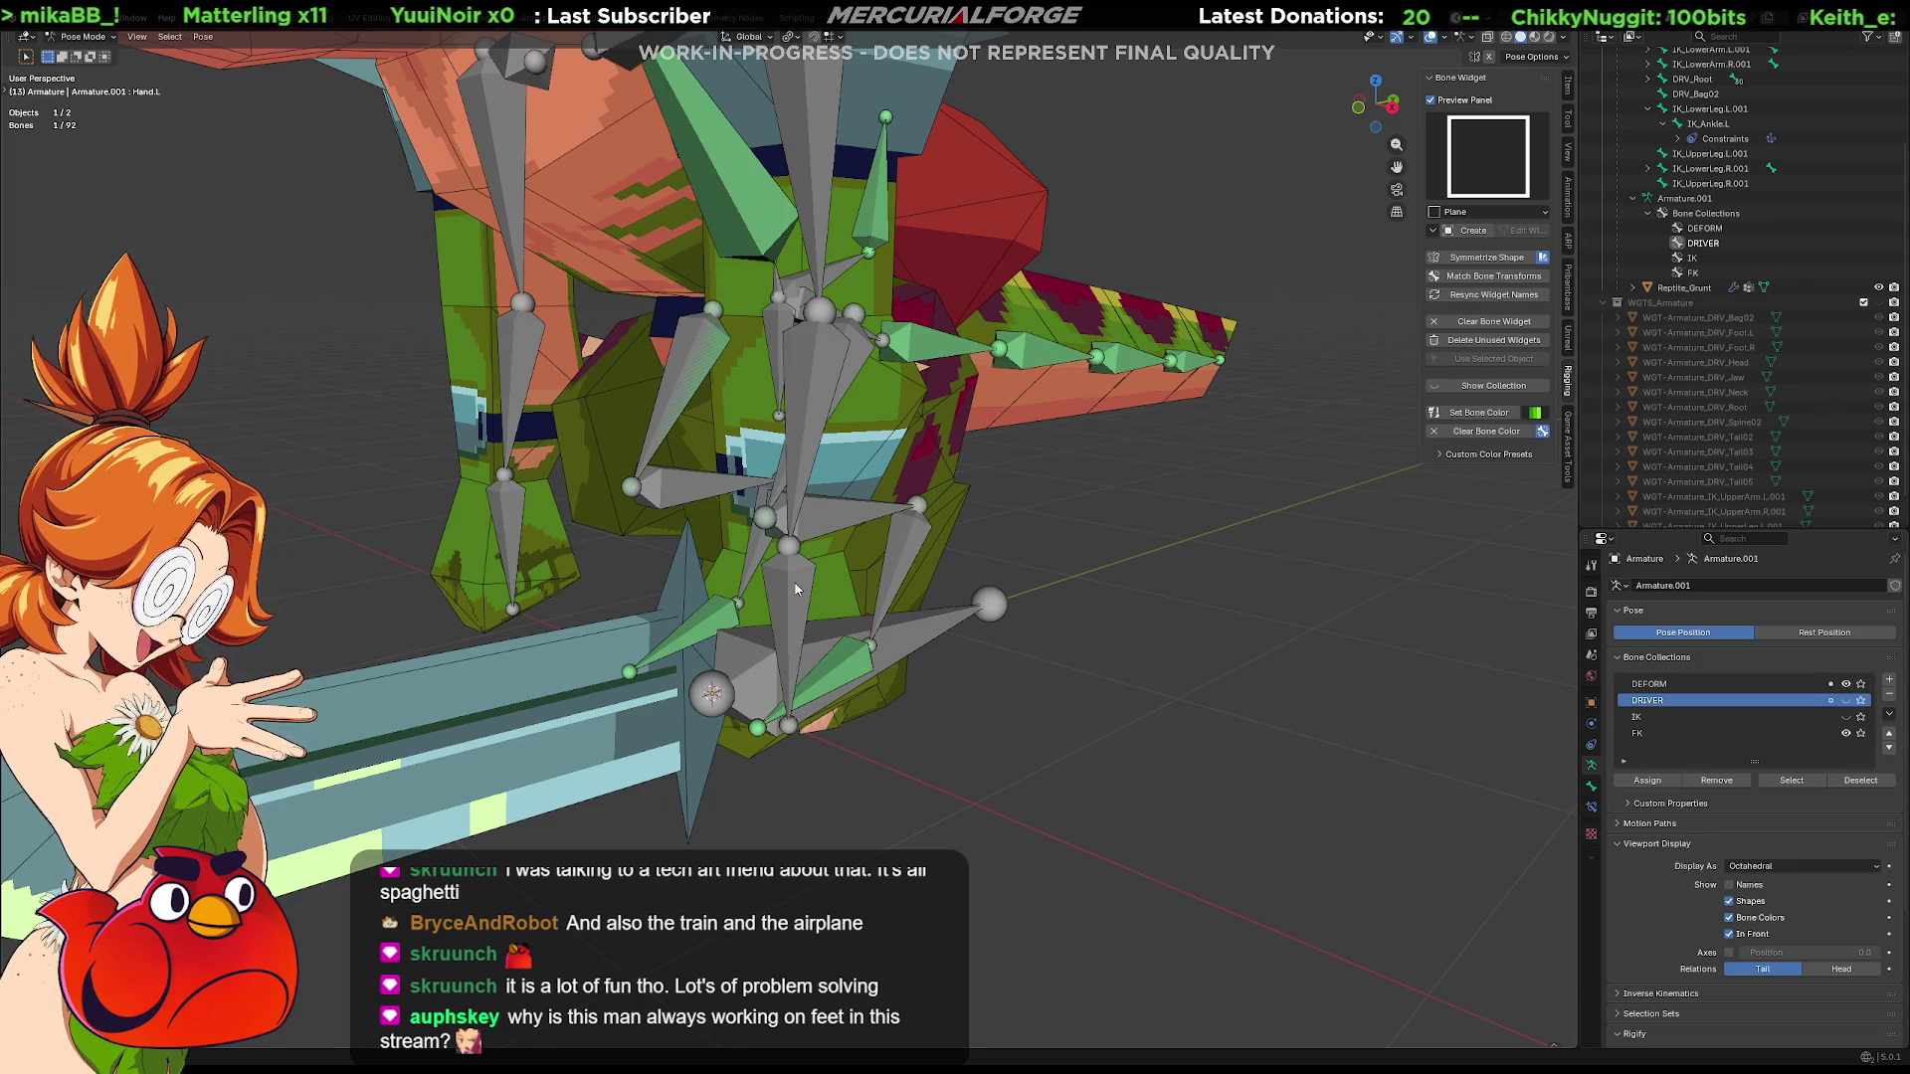
left_click(798, 589)
left_click(798, 589, "shift")
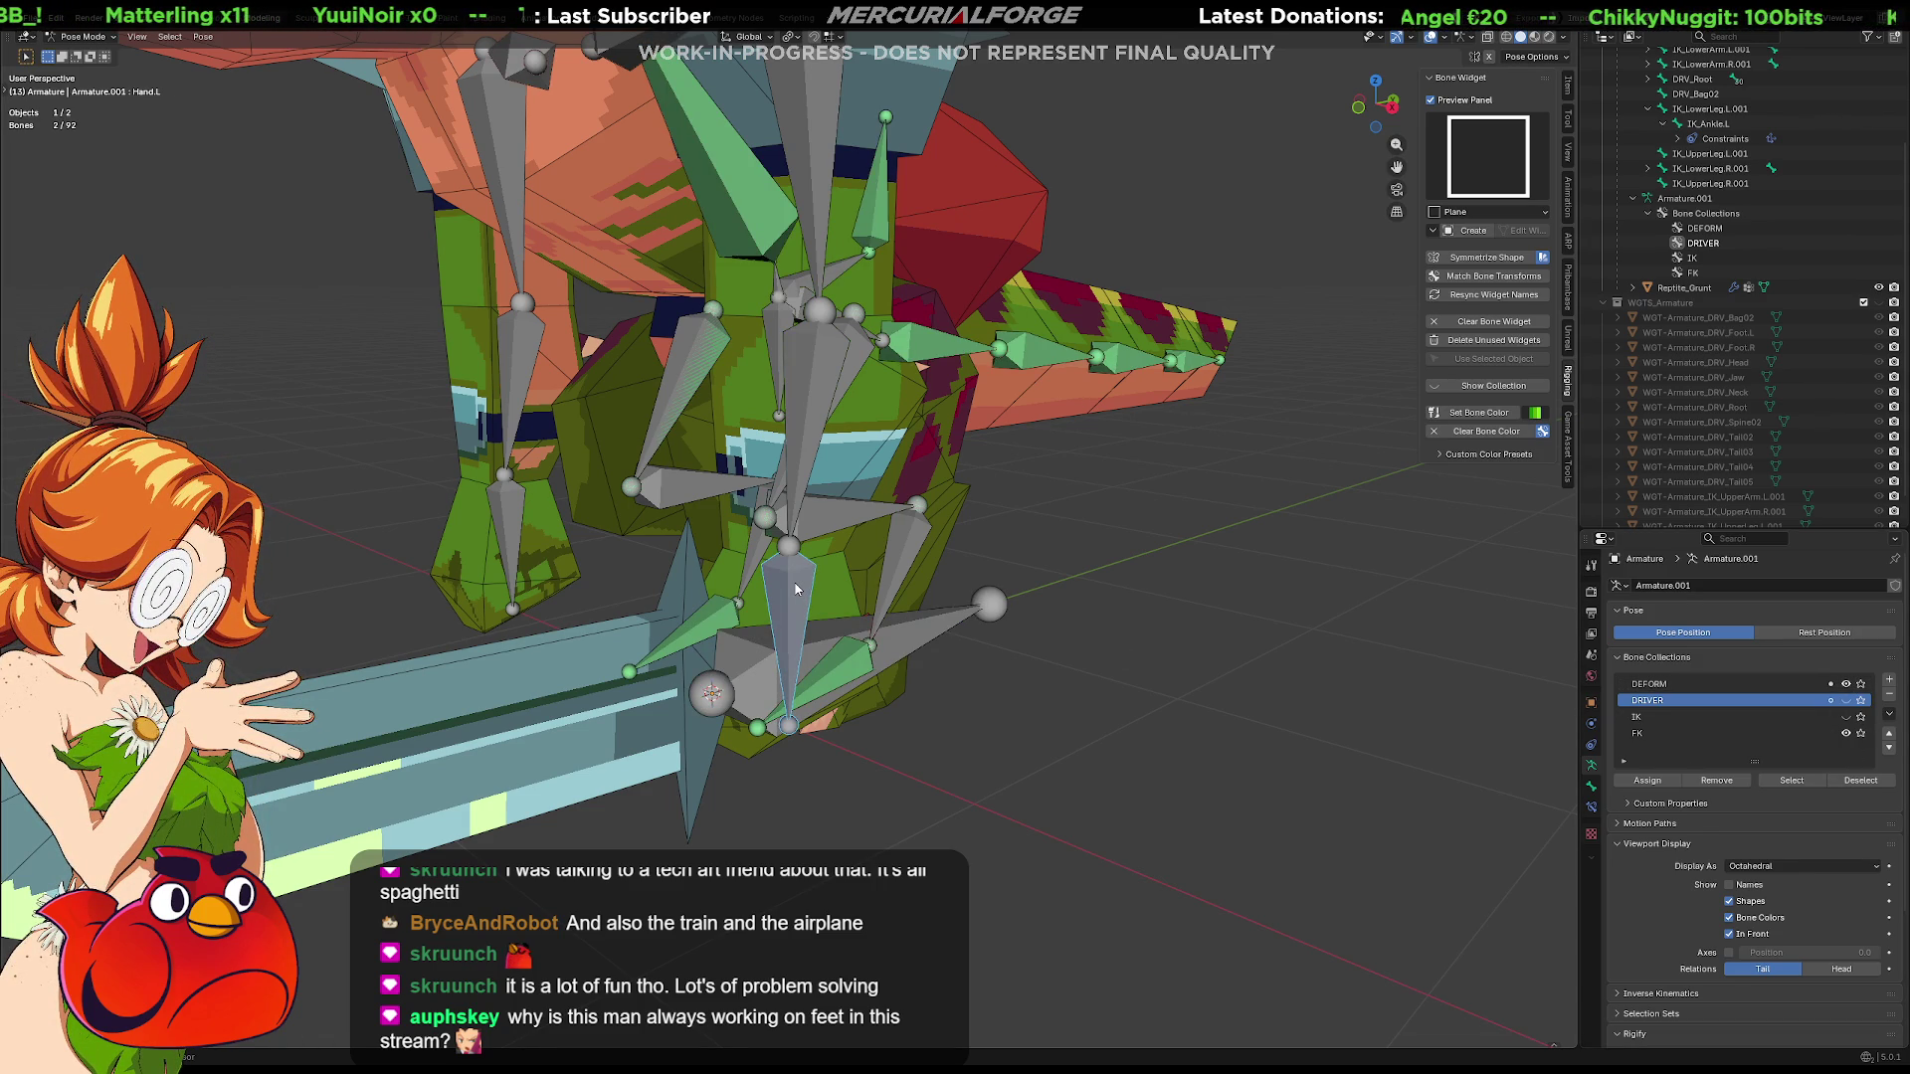
key("ctrl+shift+c")
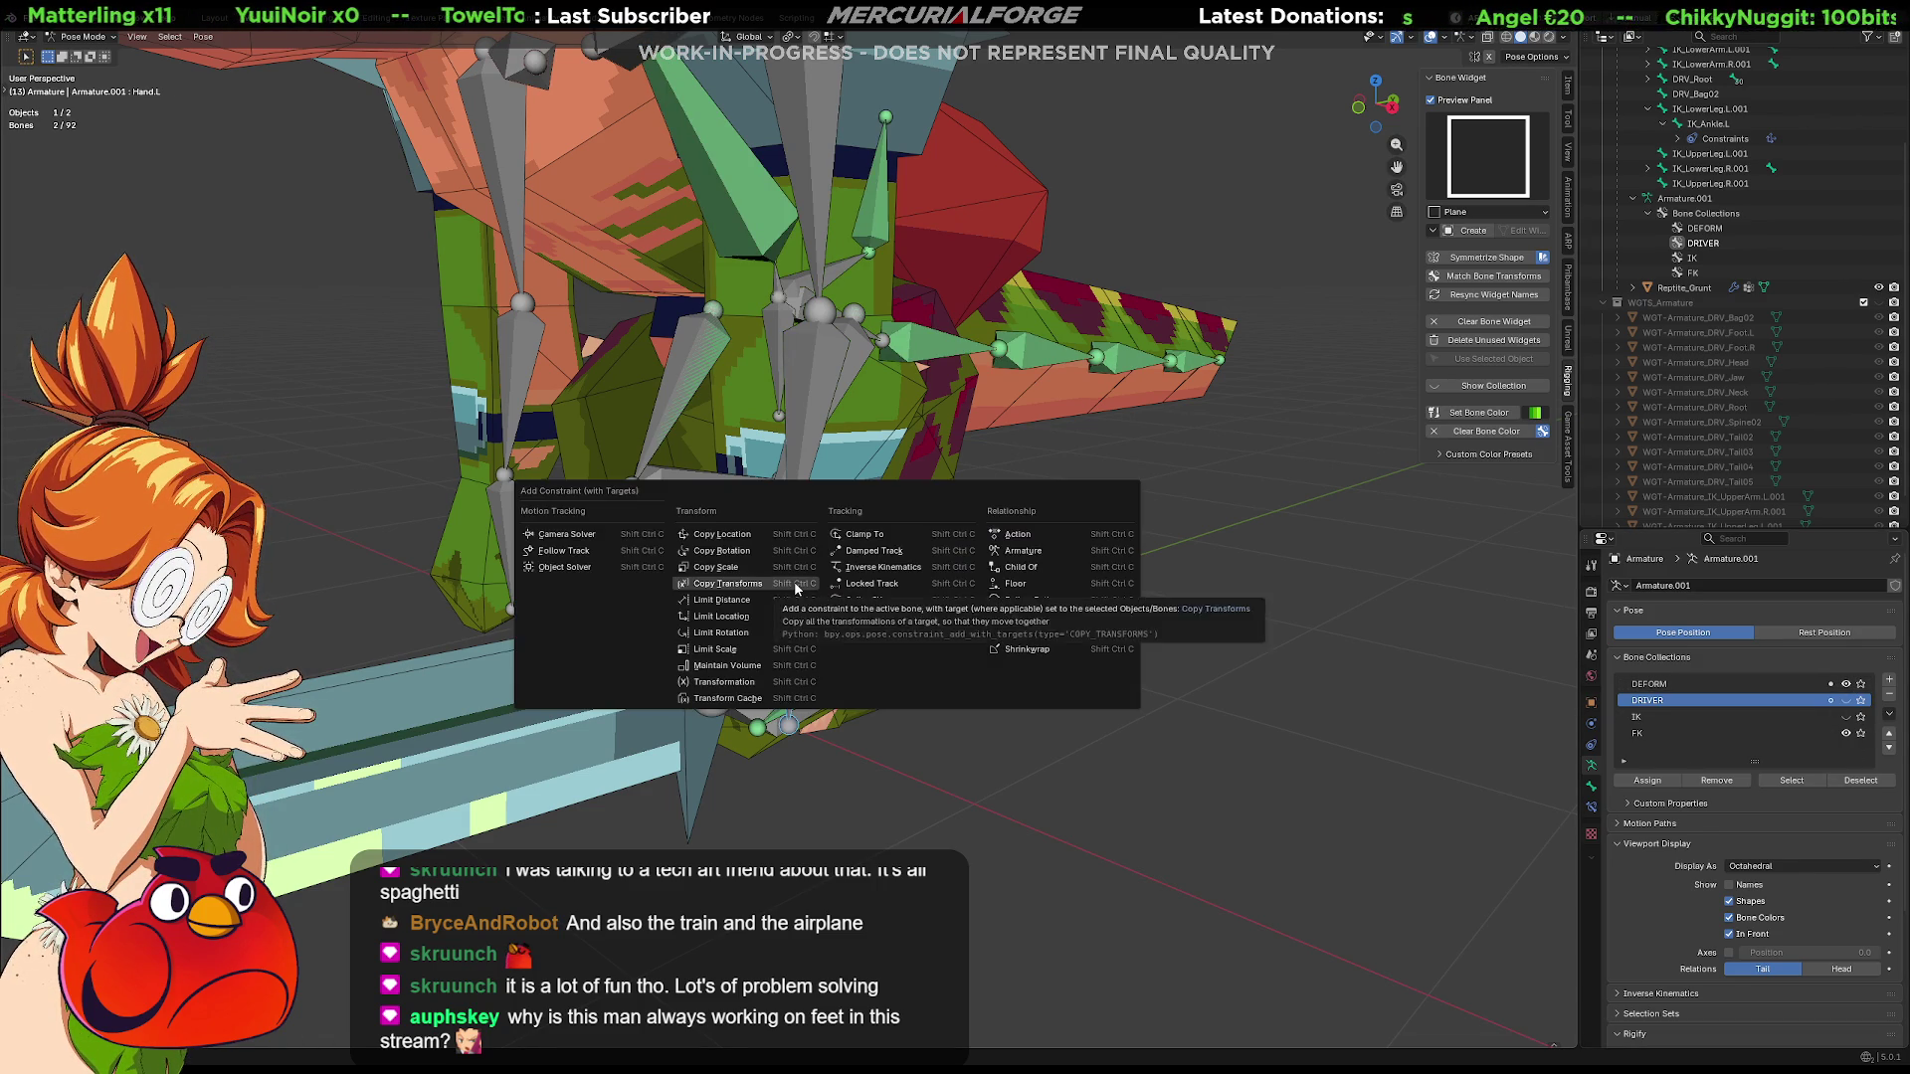
left_click(866, 620)
Select a leg FK/deform bone pair ready for the next constraint
mouse_move(801, 416)
middle_mouse_down()
mouse_move(904, 424)
mouse_move(994, 506)
mouse_move(987, 526)
middle_mouse_up()
left_click(920, 433)
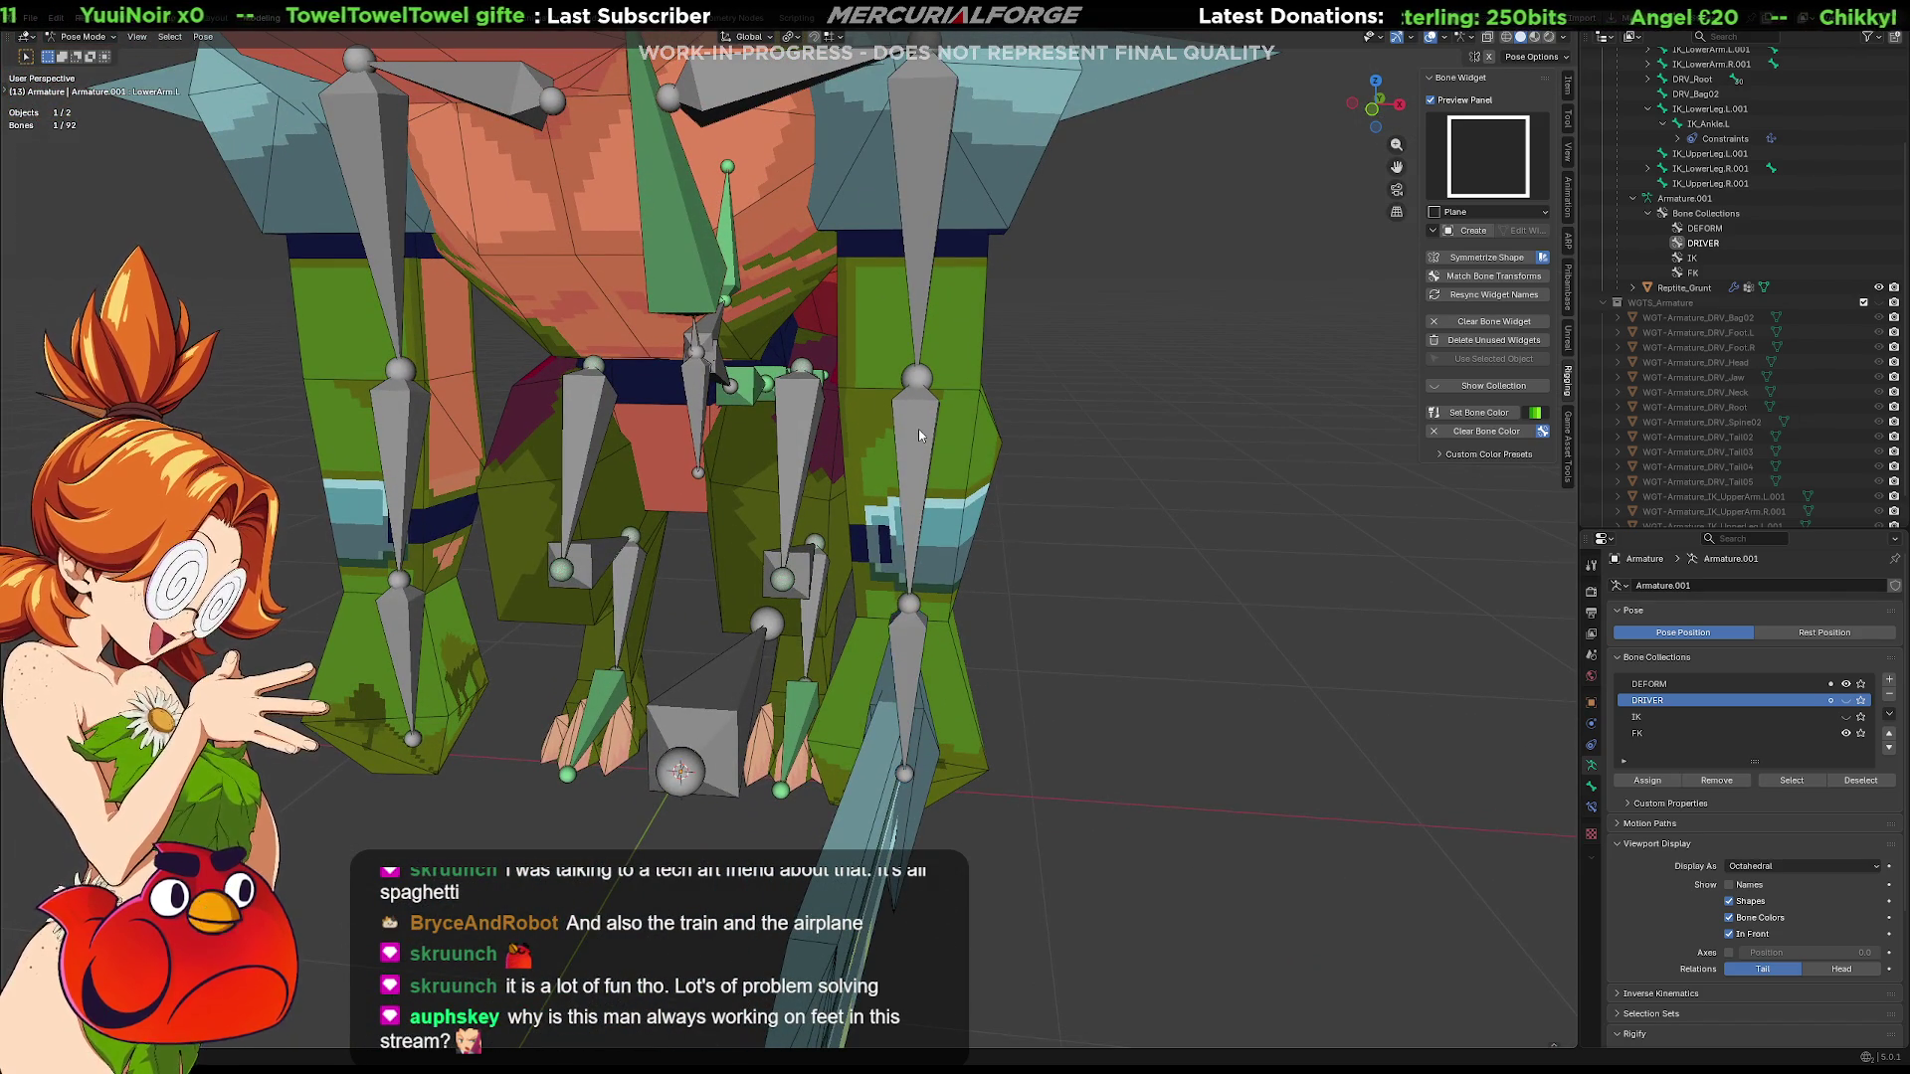
left_click(920, 432, "shift")
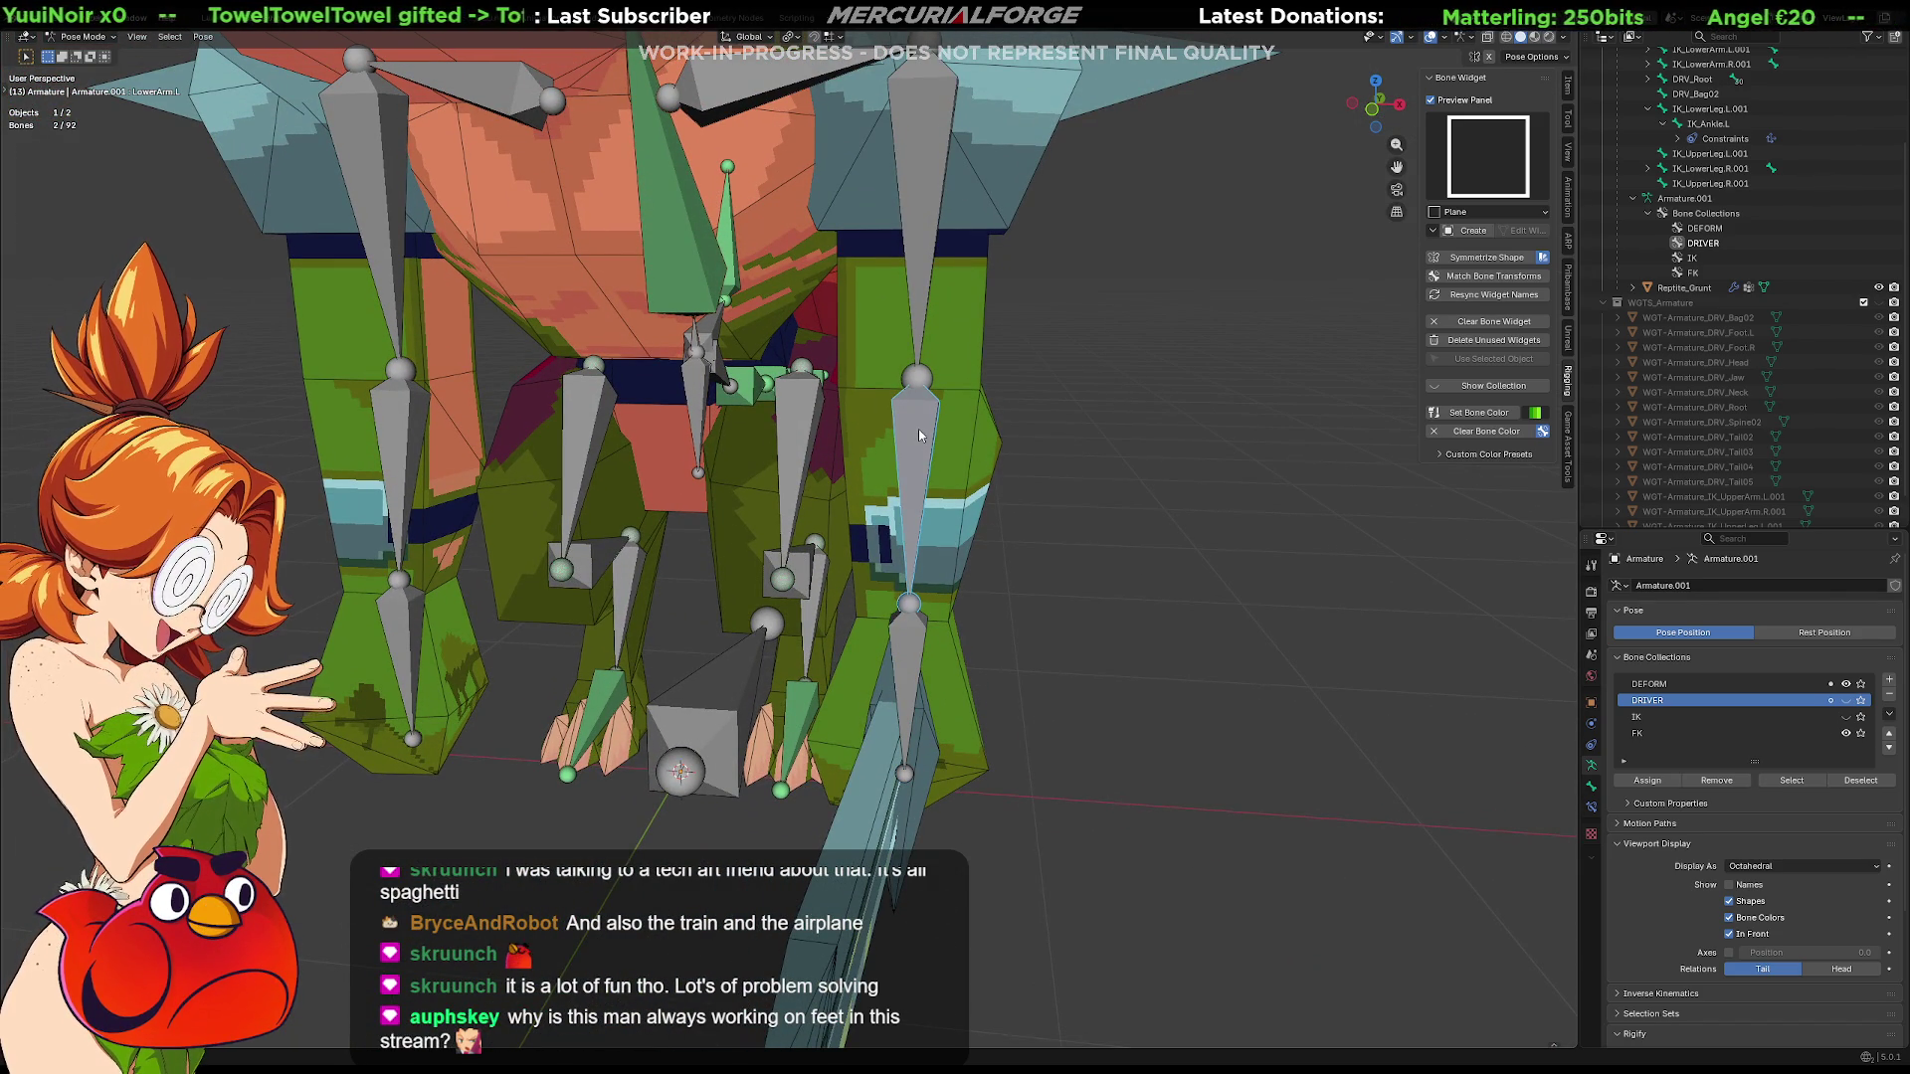
Add Copy Transforms constraints to the leg and upper-leg deform bones from their FK partners
key("ctrl+shift+c")
left_click(925, 462)
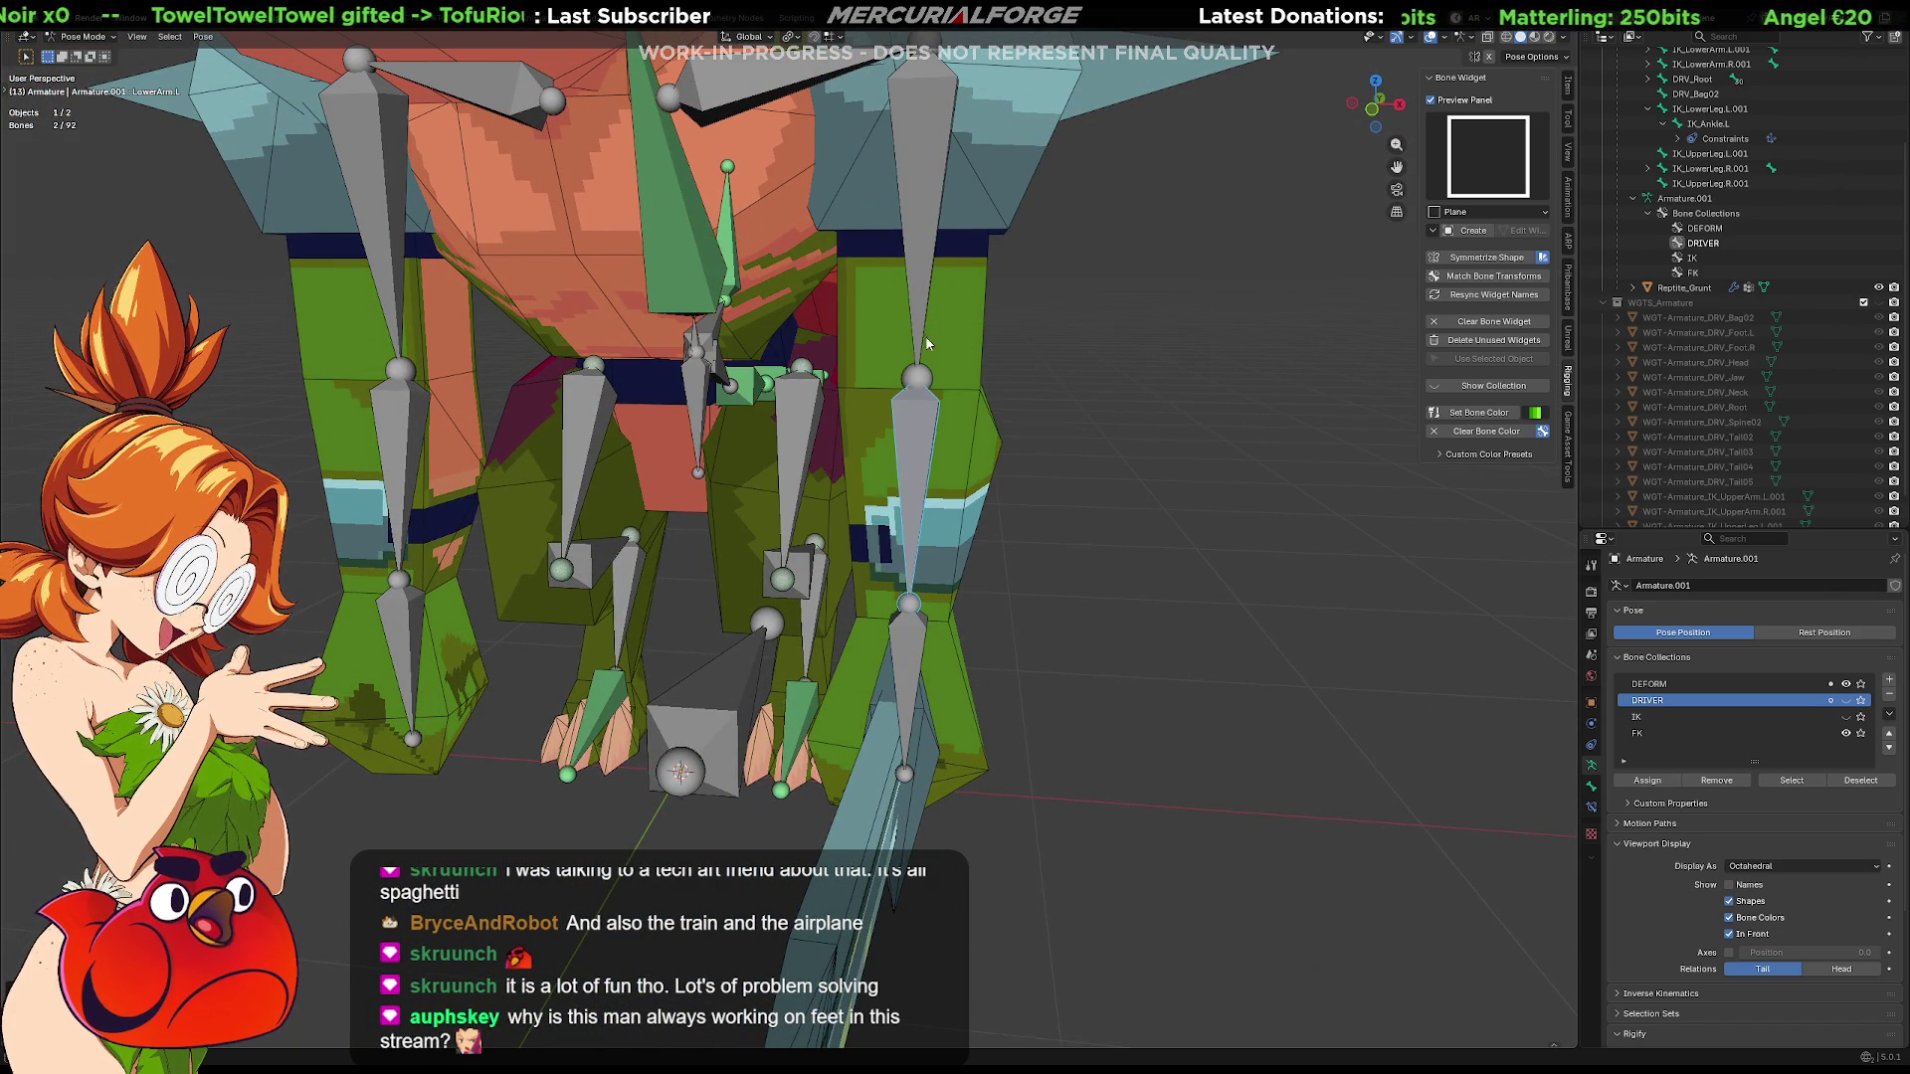
left_click(936, 224)
left_click(933, 223, "shift")
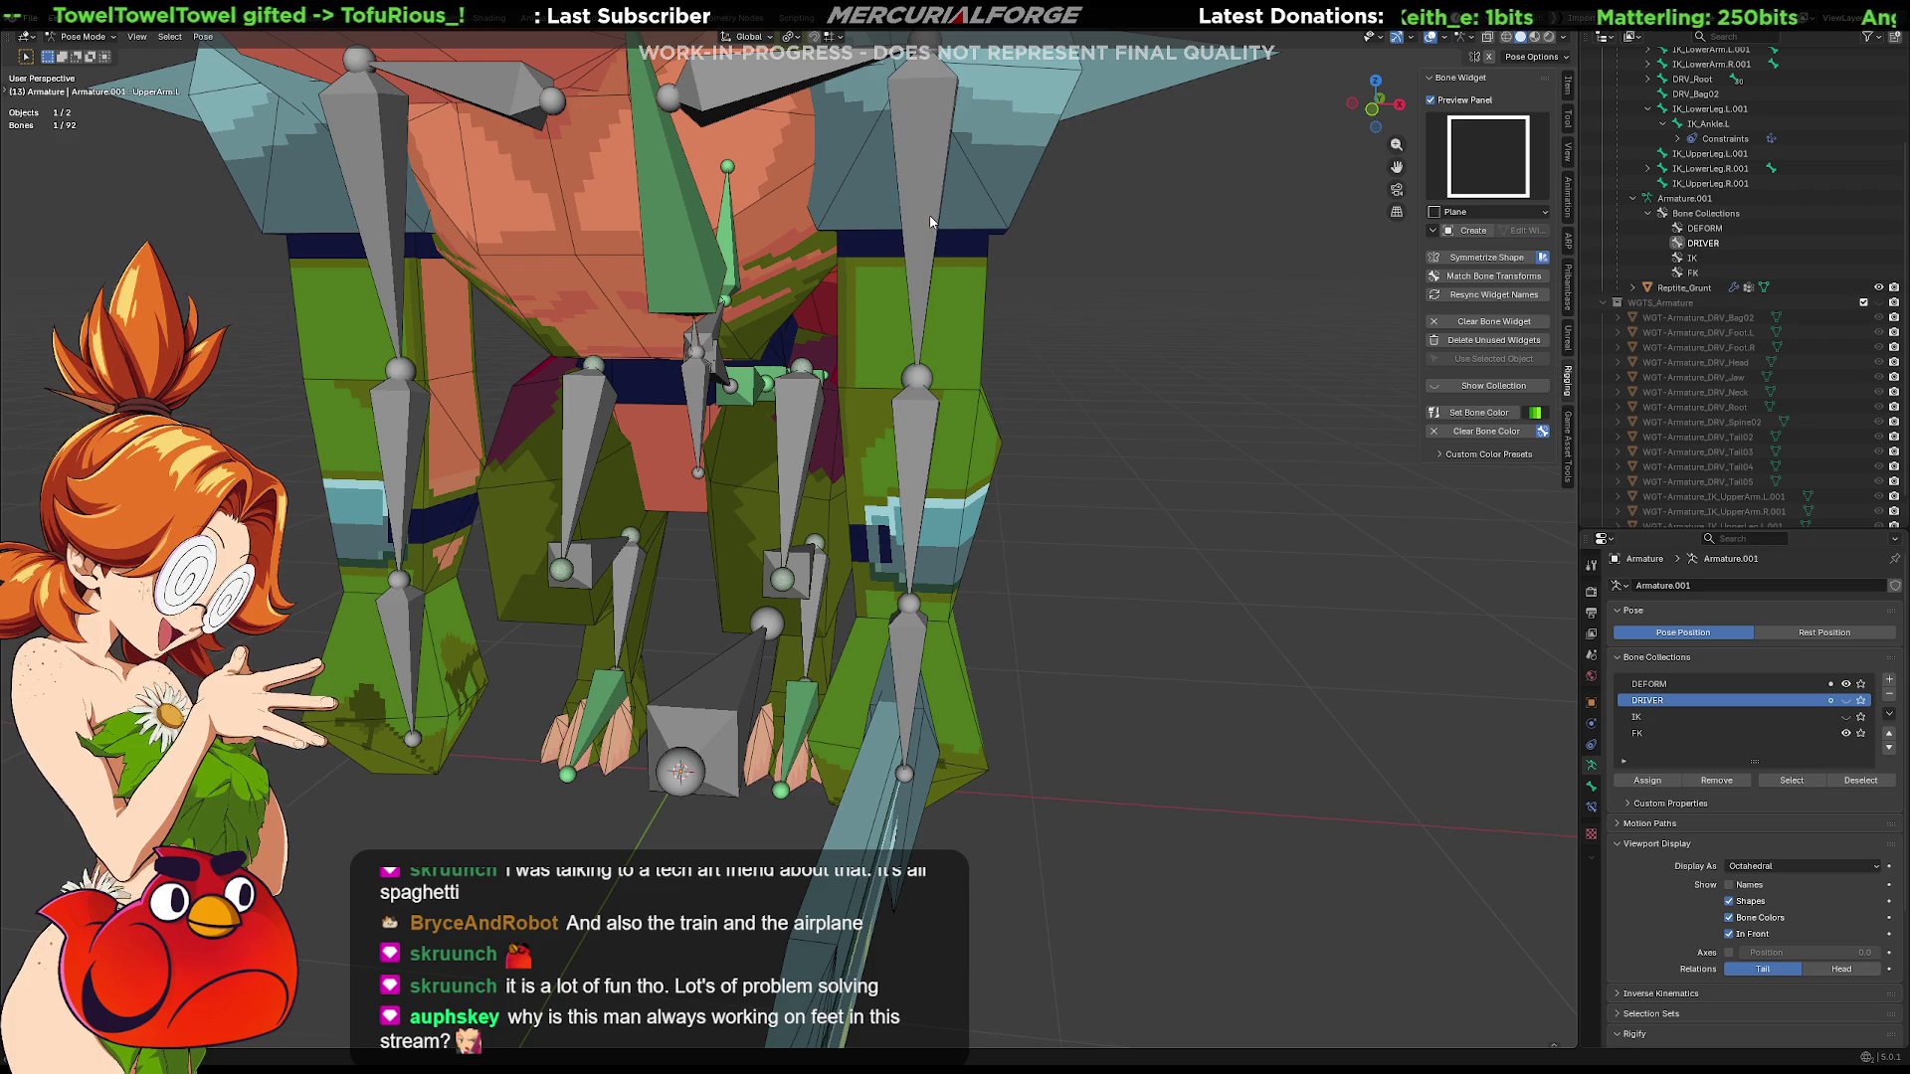
left_click(930, 215, "shift")
key("ctrl+shift+c")
left_click(930, 216)
Test-rotate the tall arm bone to check the deform bones follow
middle_click_drag(930, 215, 941, 351)
left_click(940, 351)
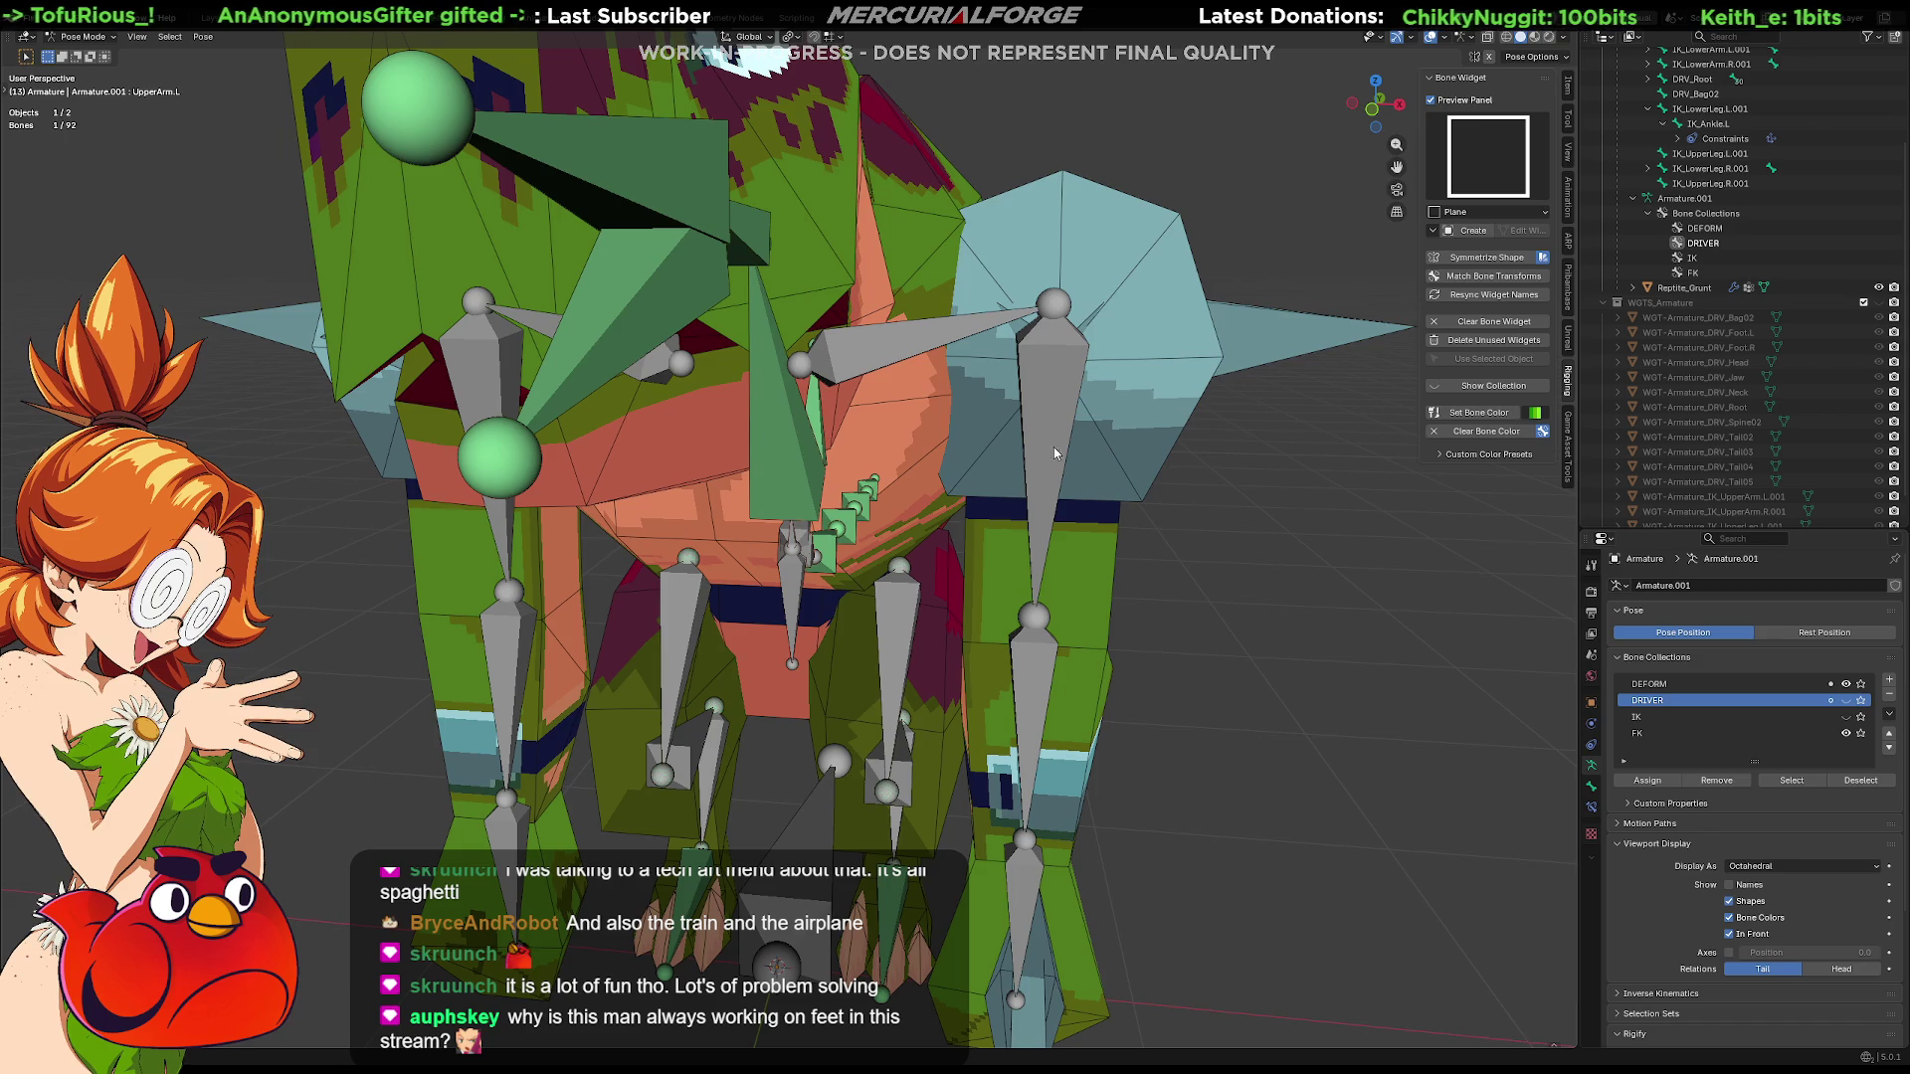
mouse_move(1027, 523)
middle_mouse_down()
mouse_move(978, 398)
mouse_move(814, 282)
mouse_move(826, 317)
middle_mouse_up()
left_click(964, 270)
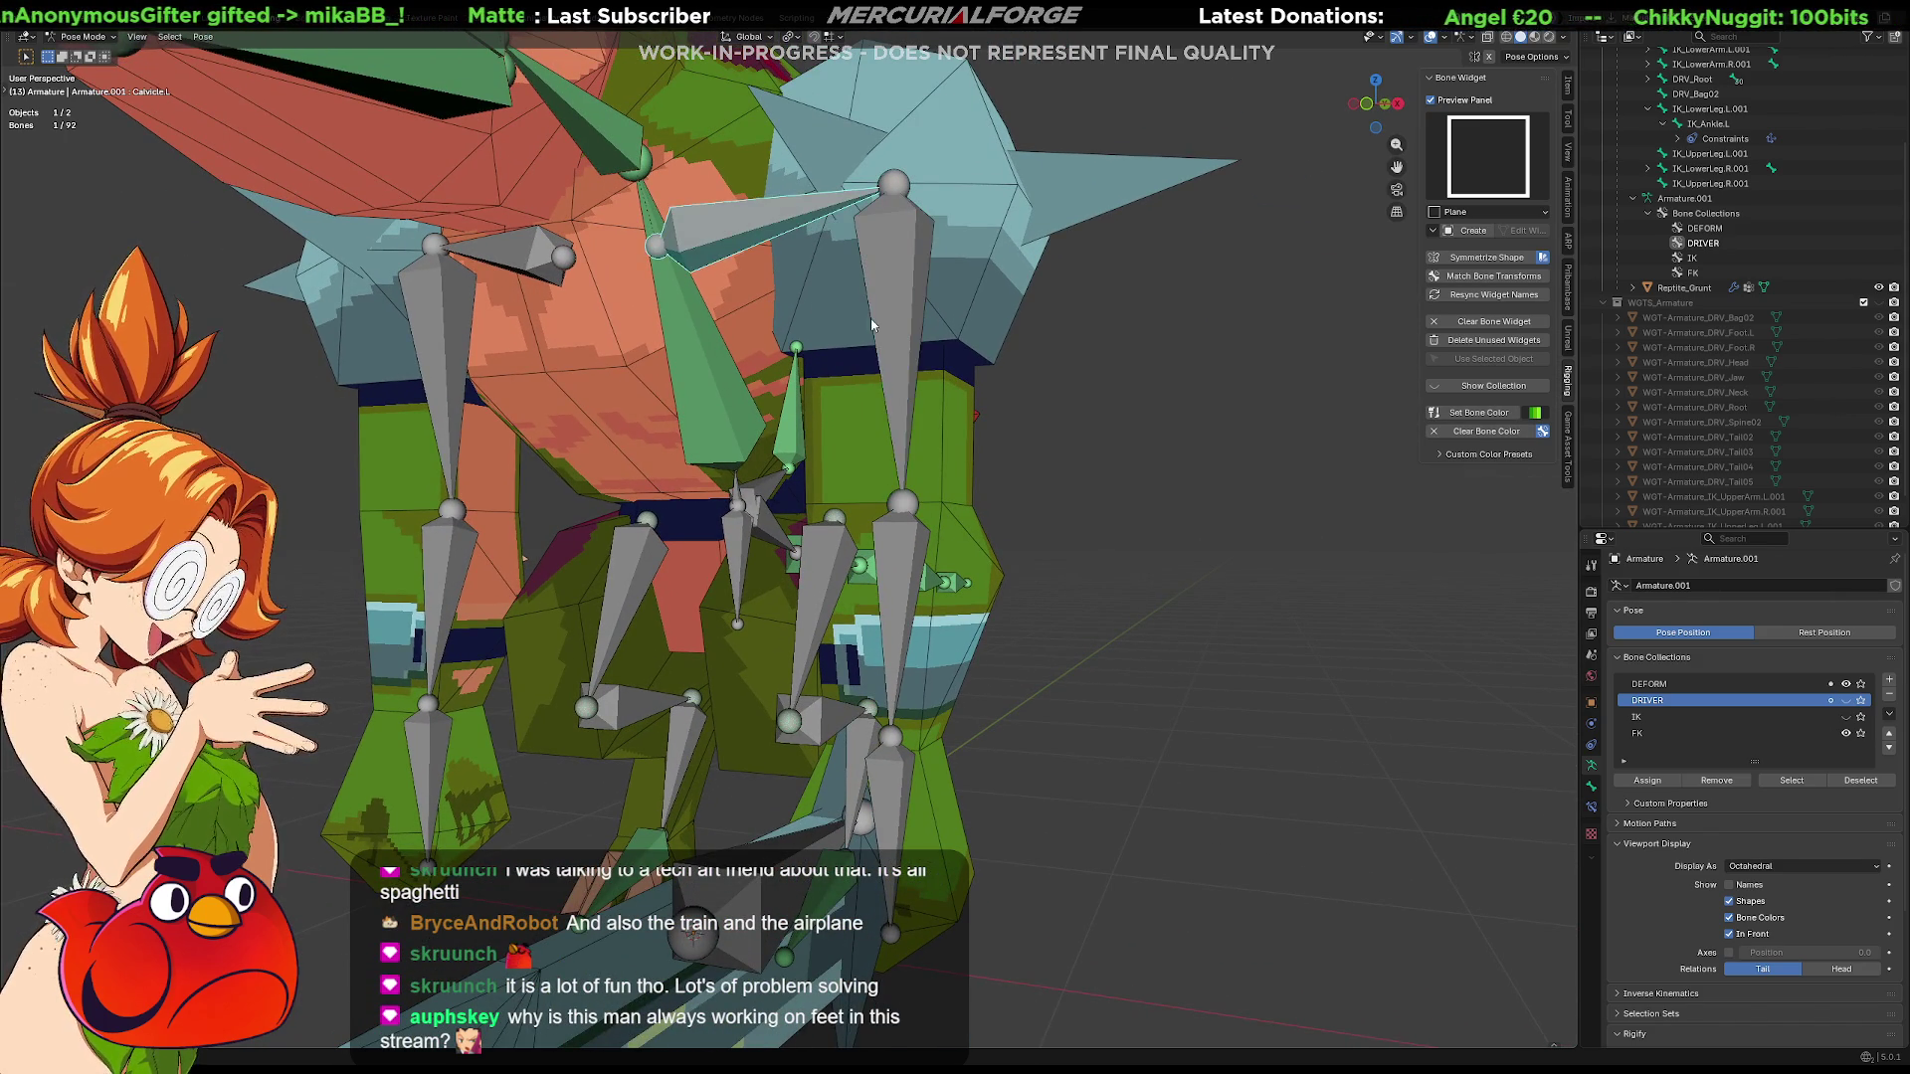
key("r")
left_click(983, 318)
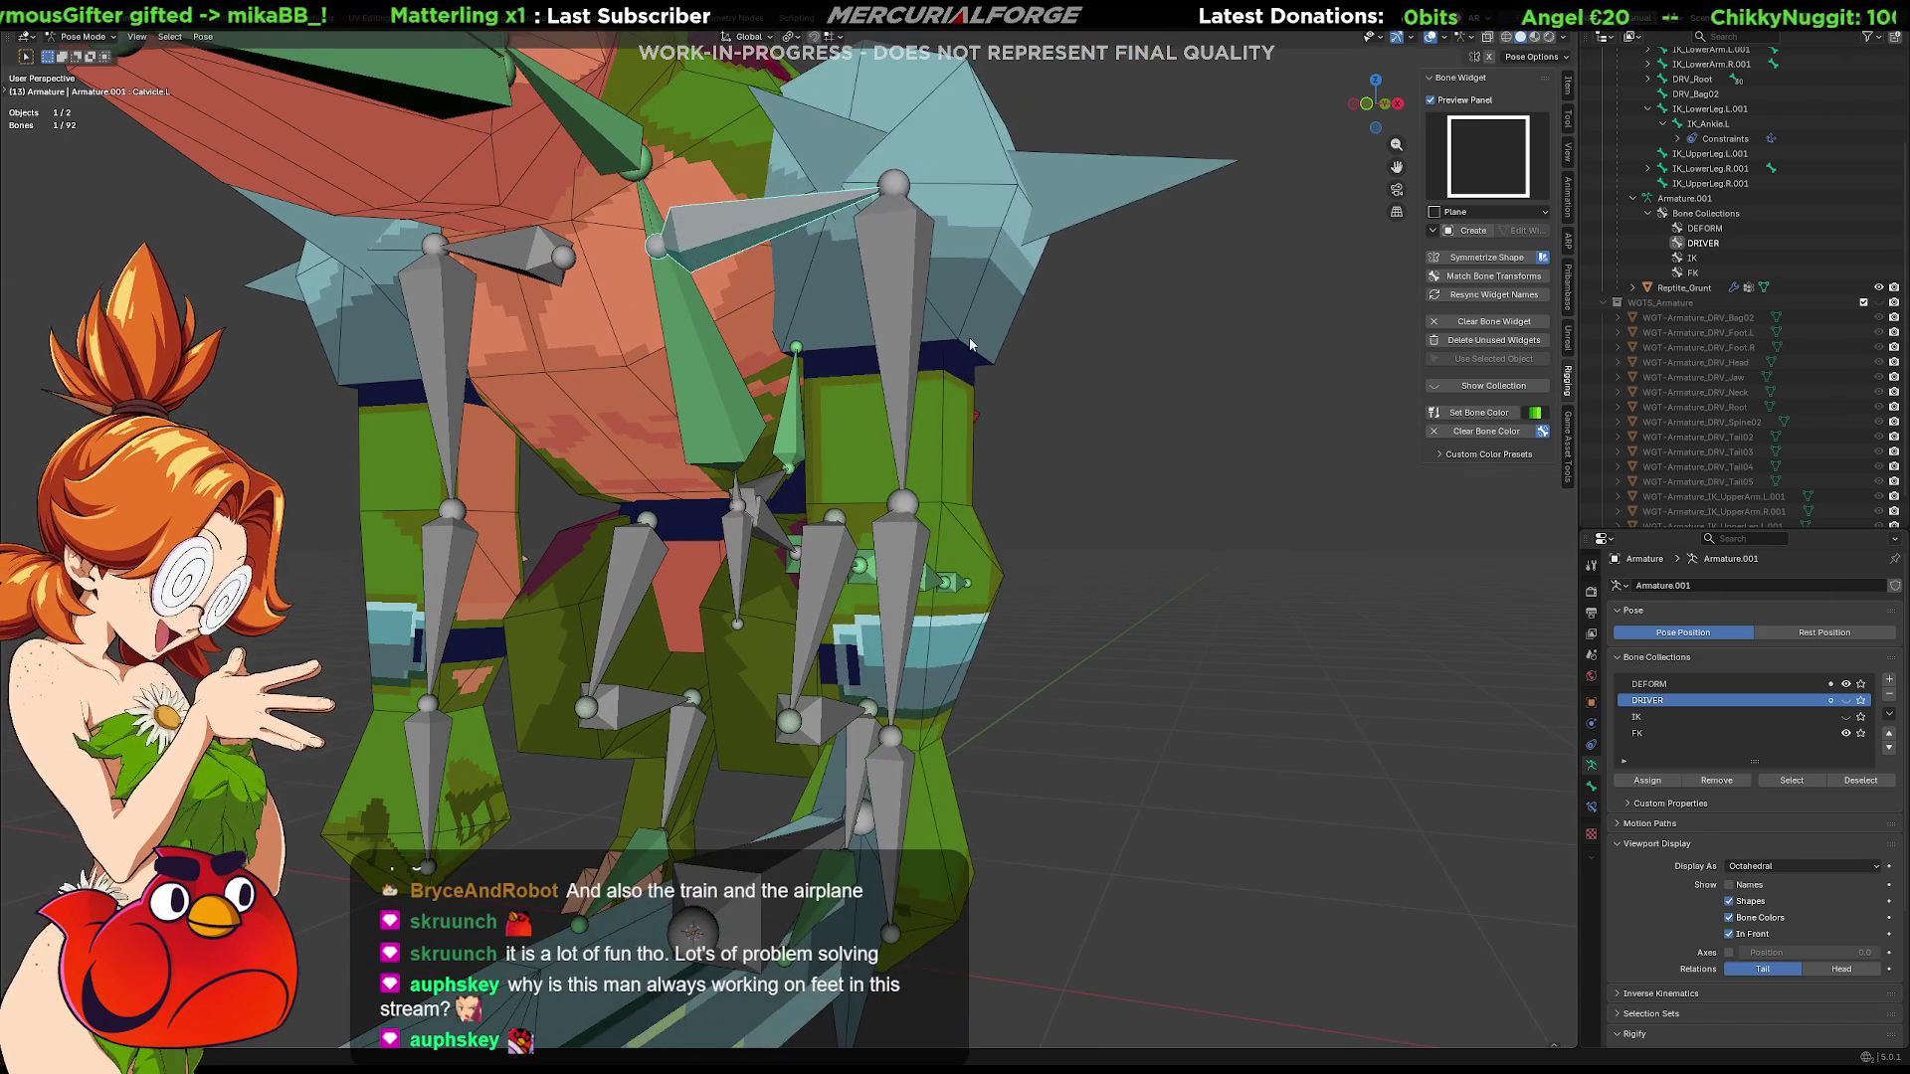
middle_click_drag(983, 318, 957, 387)
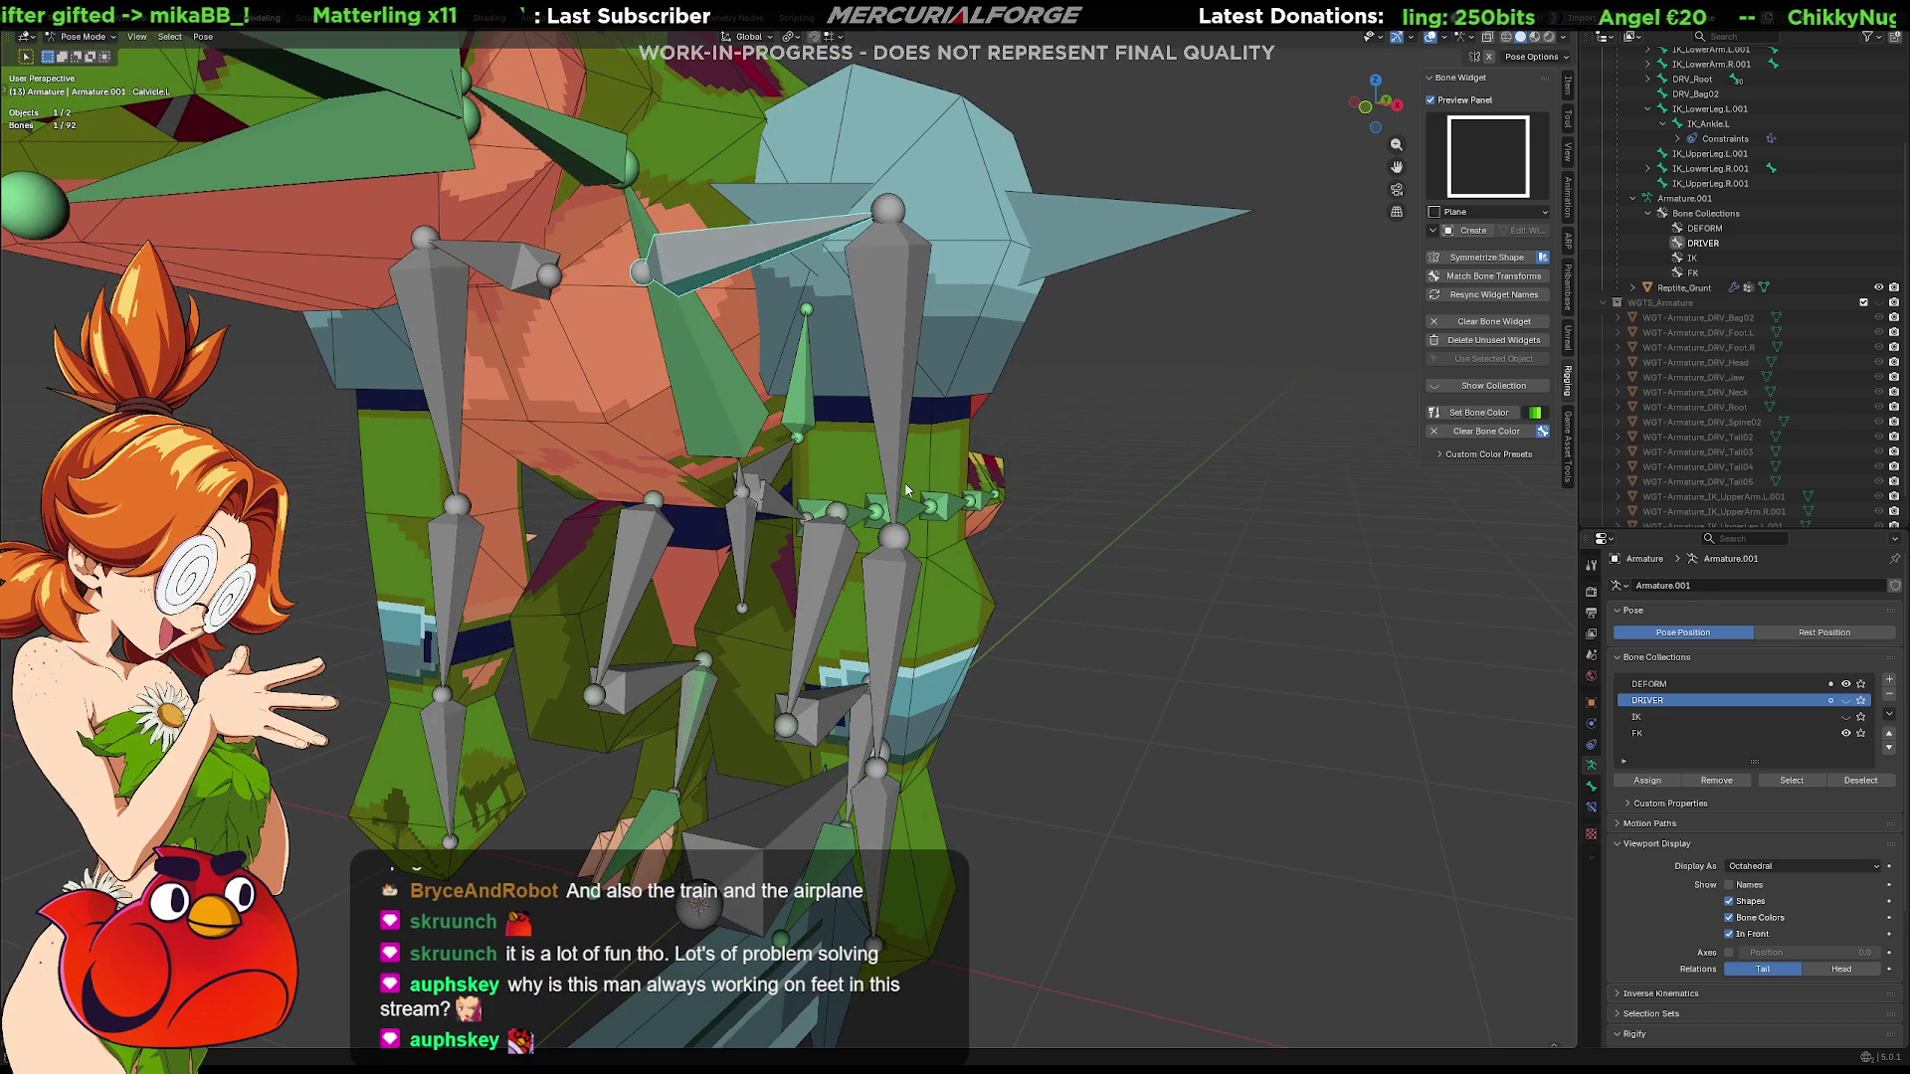
middle_click_drag(906, 491, 967, 449)
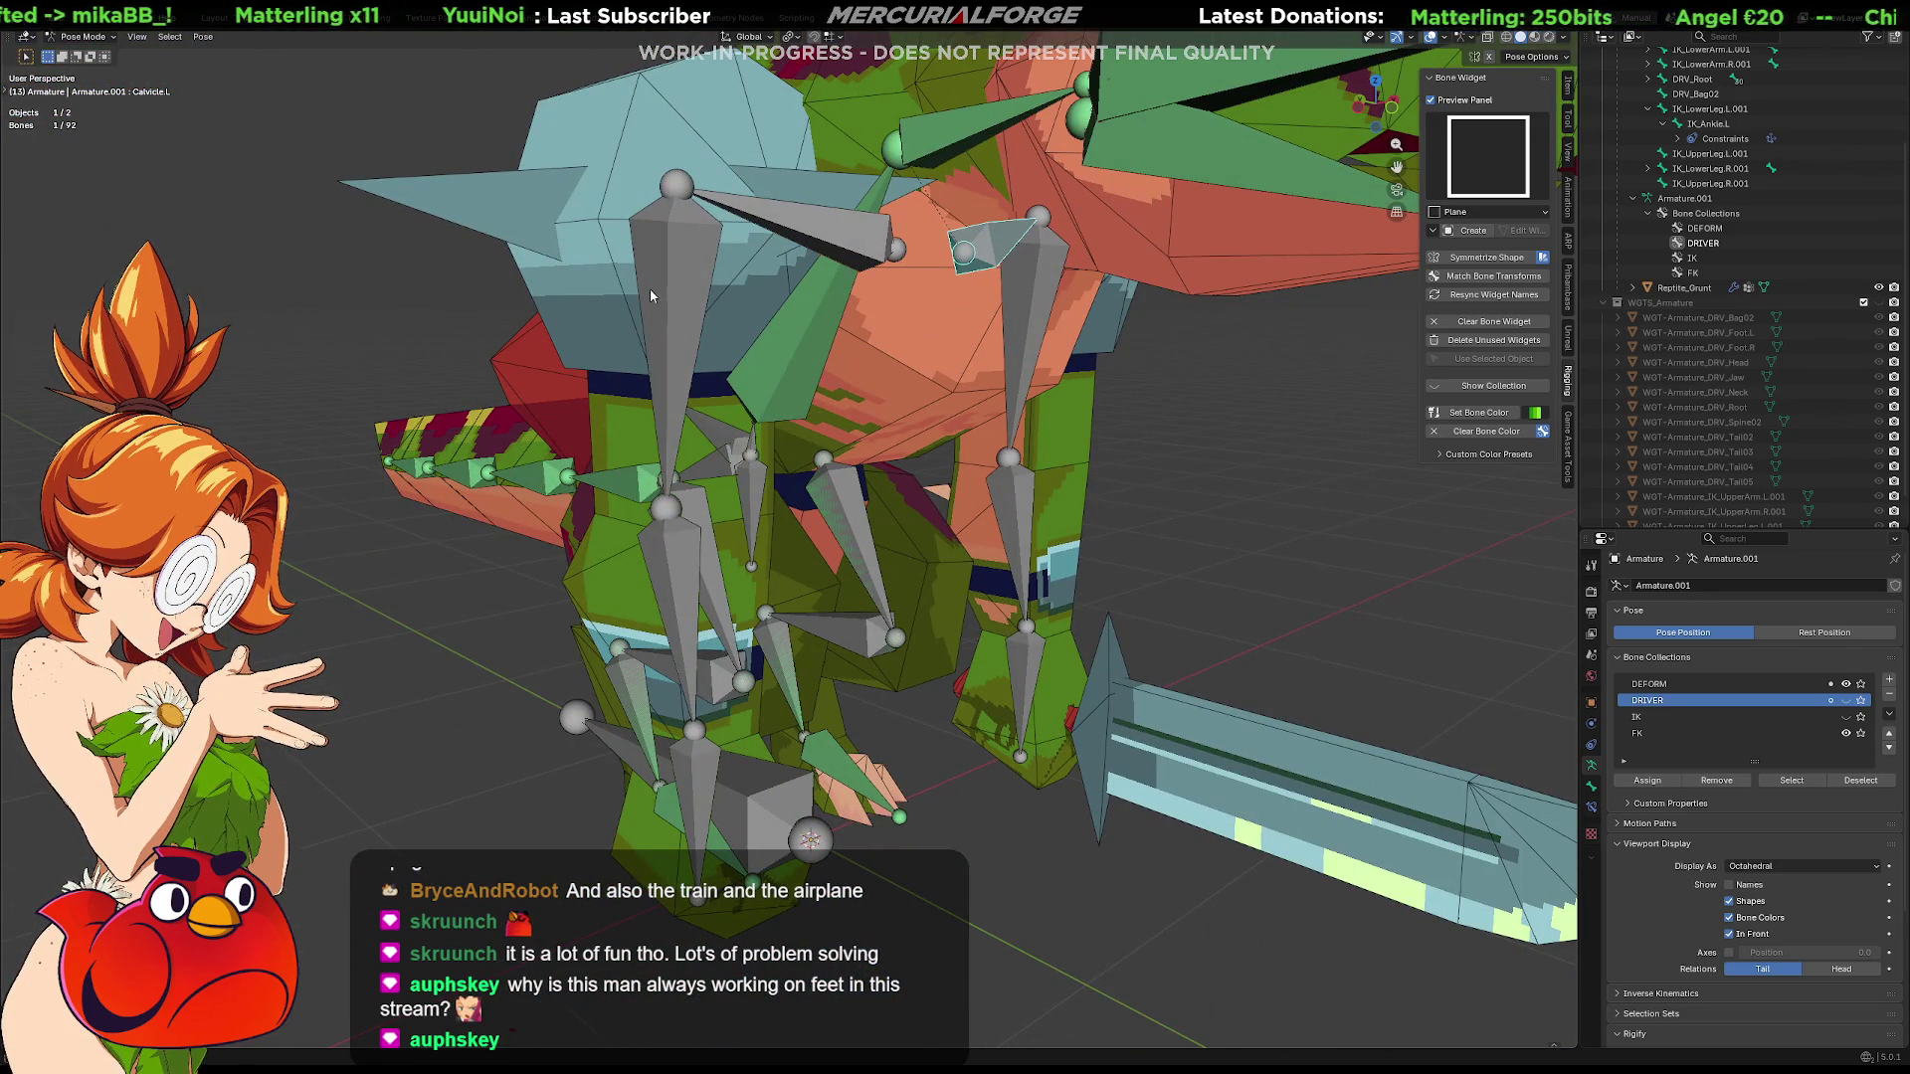
Make LowerArm.R copy the transforms of its FK counterpart
left_click(687, 295)
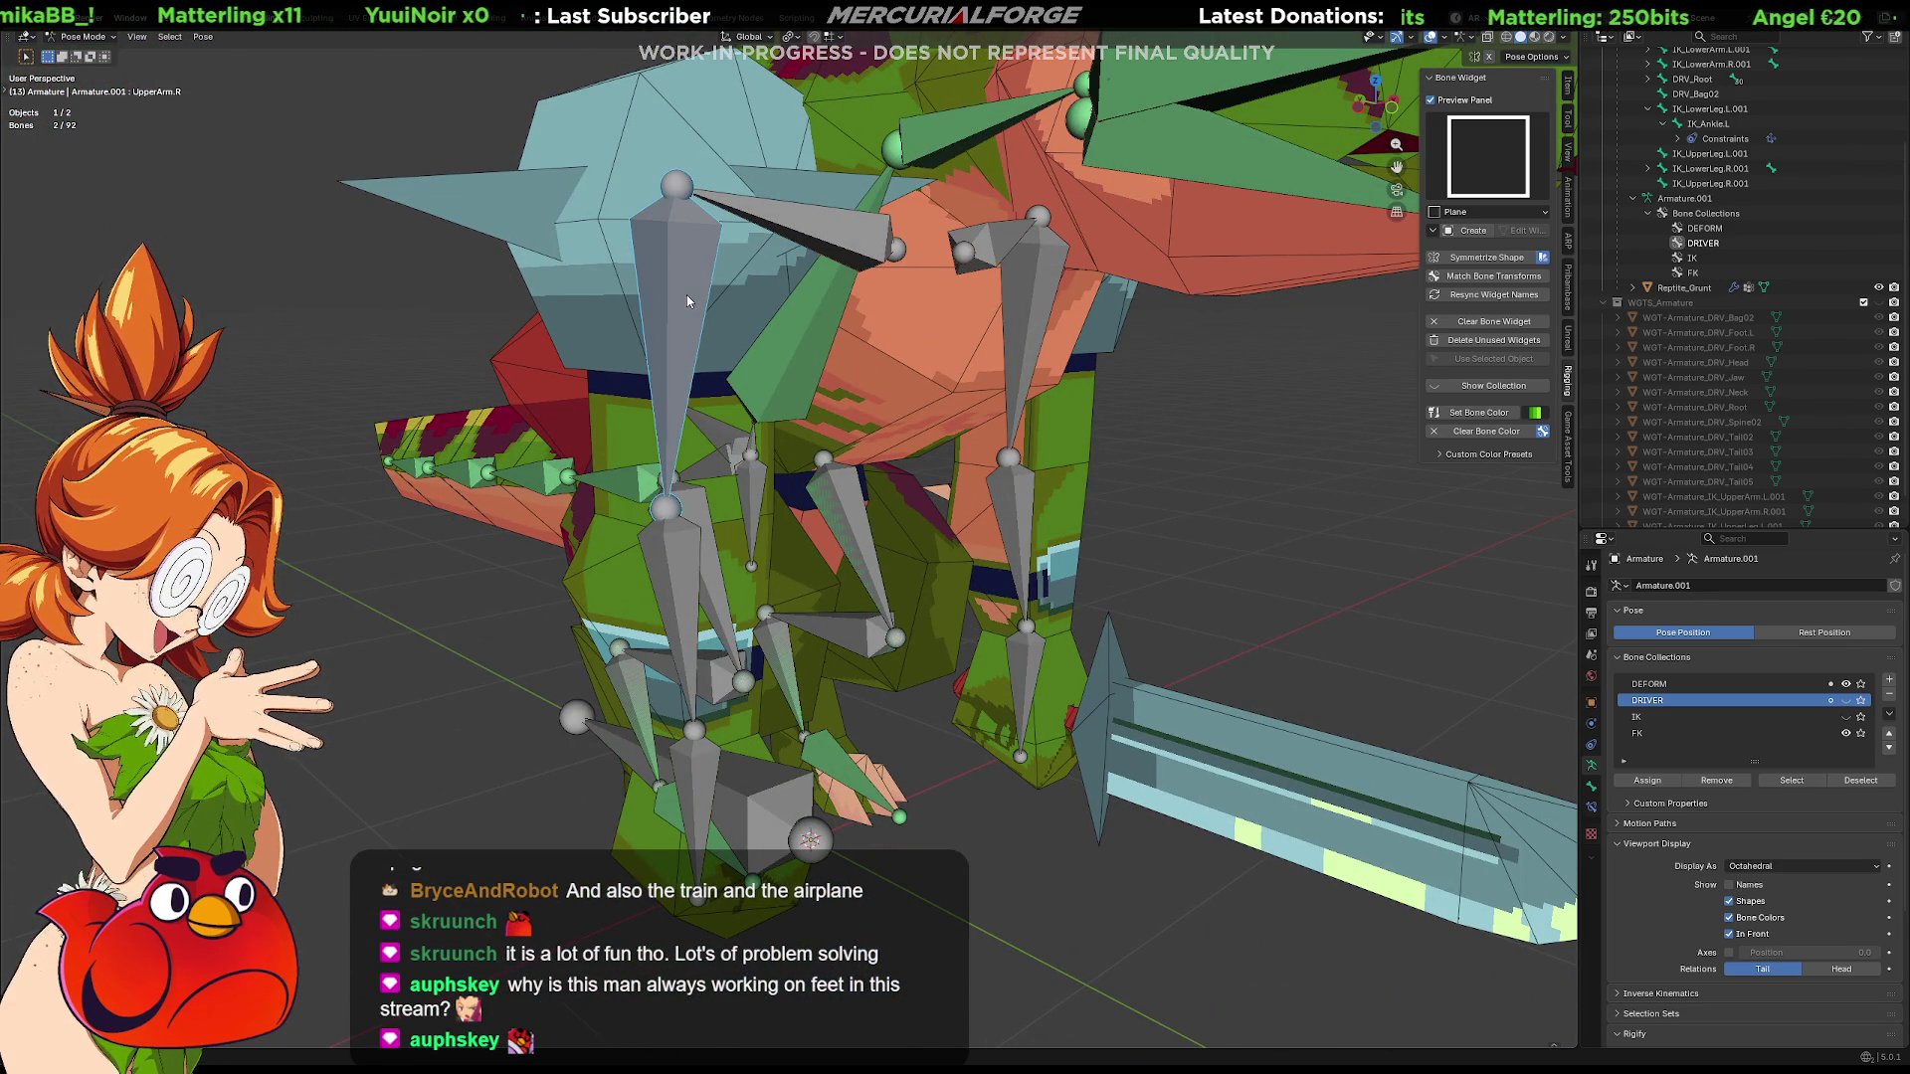
right_click(686, 294)
key("Escape")
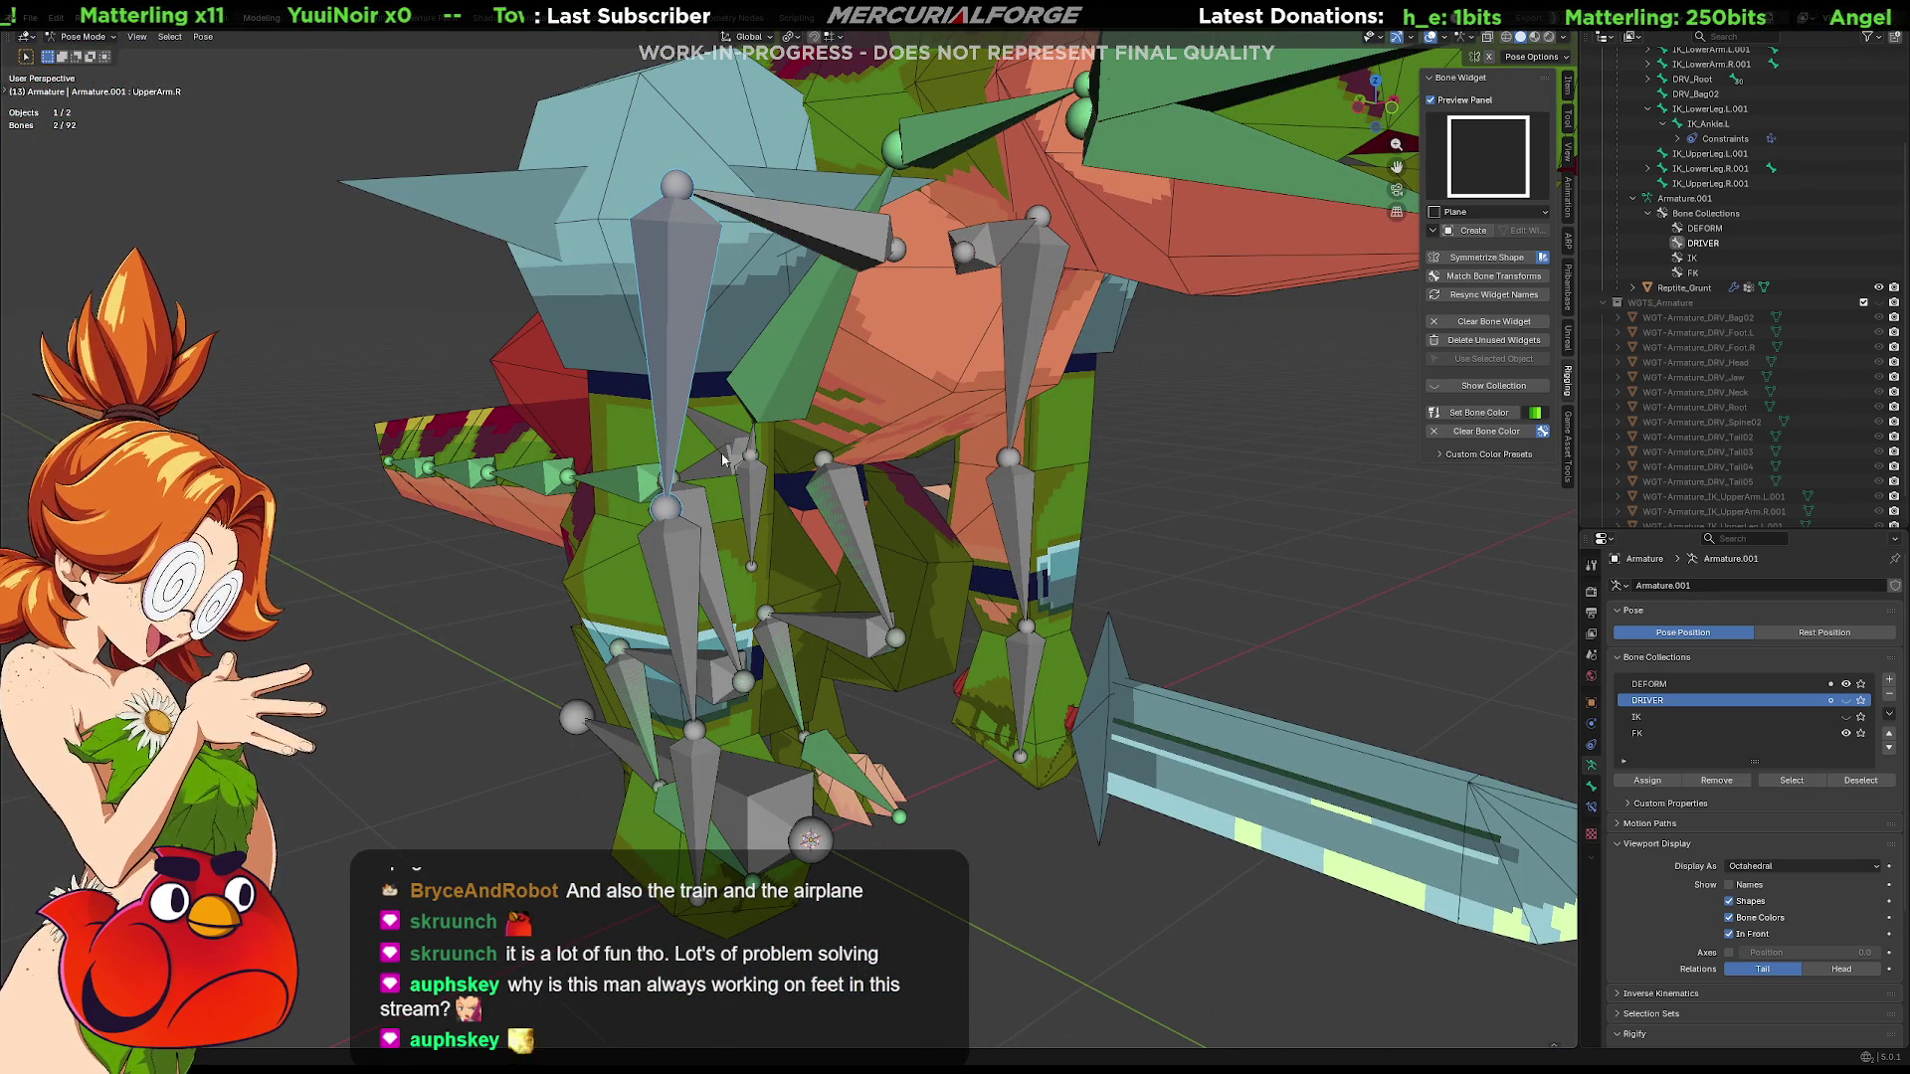
left_click(682, 568)
middle_click_drag(680, 568, 653, 567)
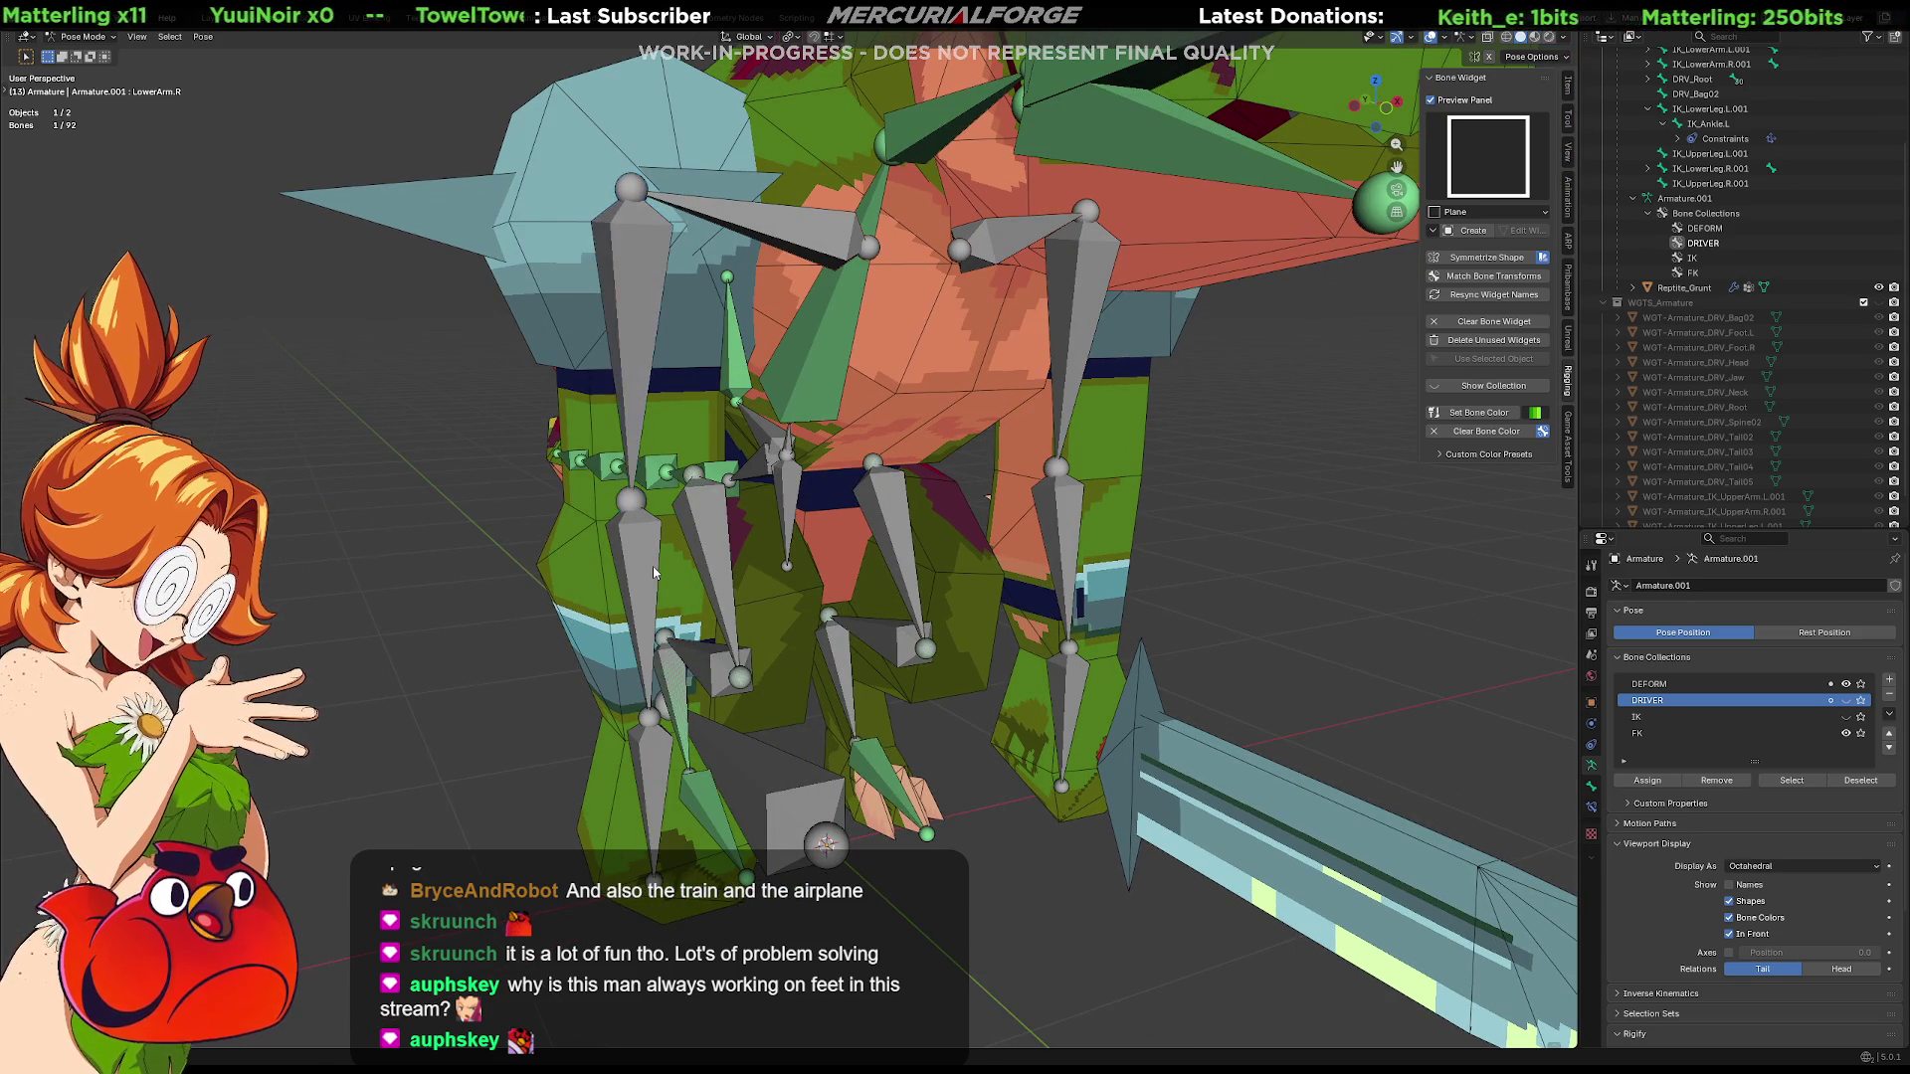
left_click(648, 566, "shift")
key("m")
key("Escape")
Reset FK_Hand.R so the rig returns to its rest pose
left_click(652, 765)
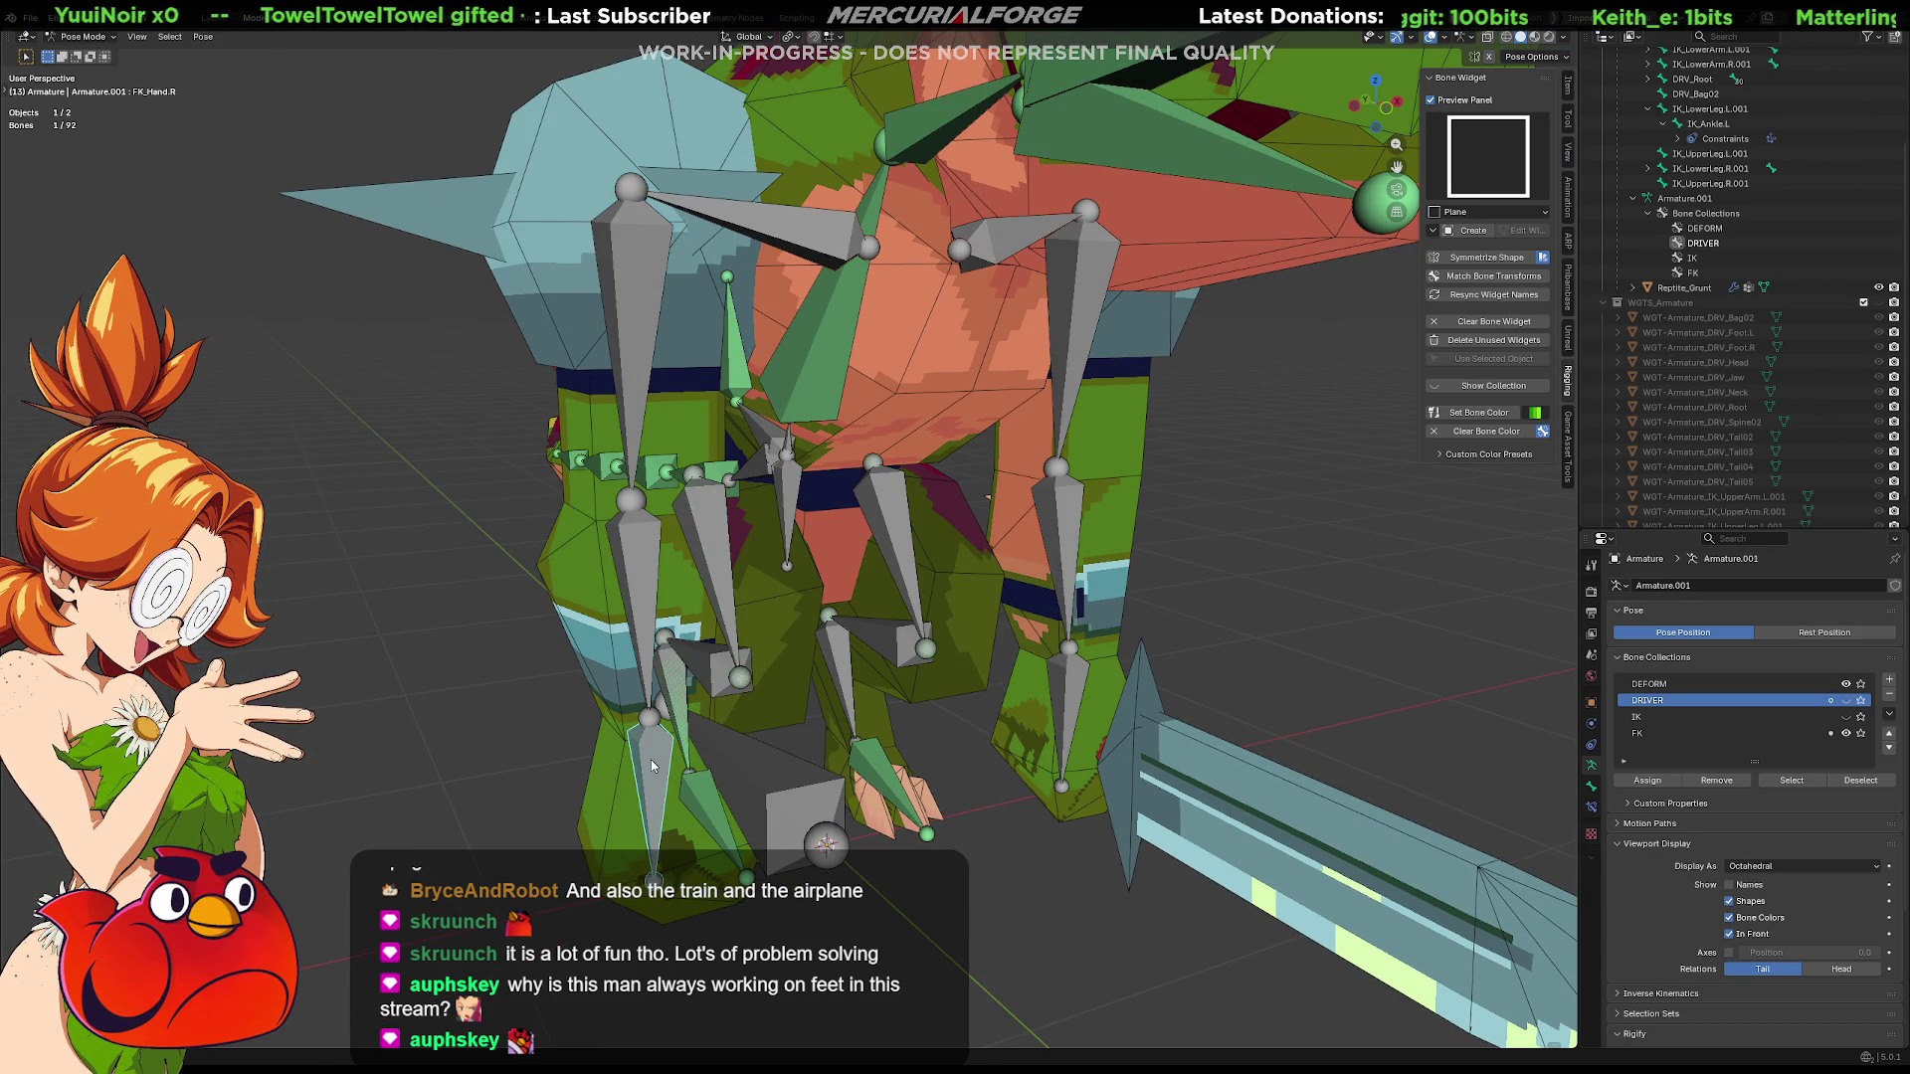
key("m")
left_click(653, 765)
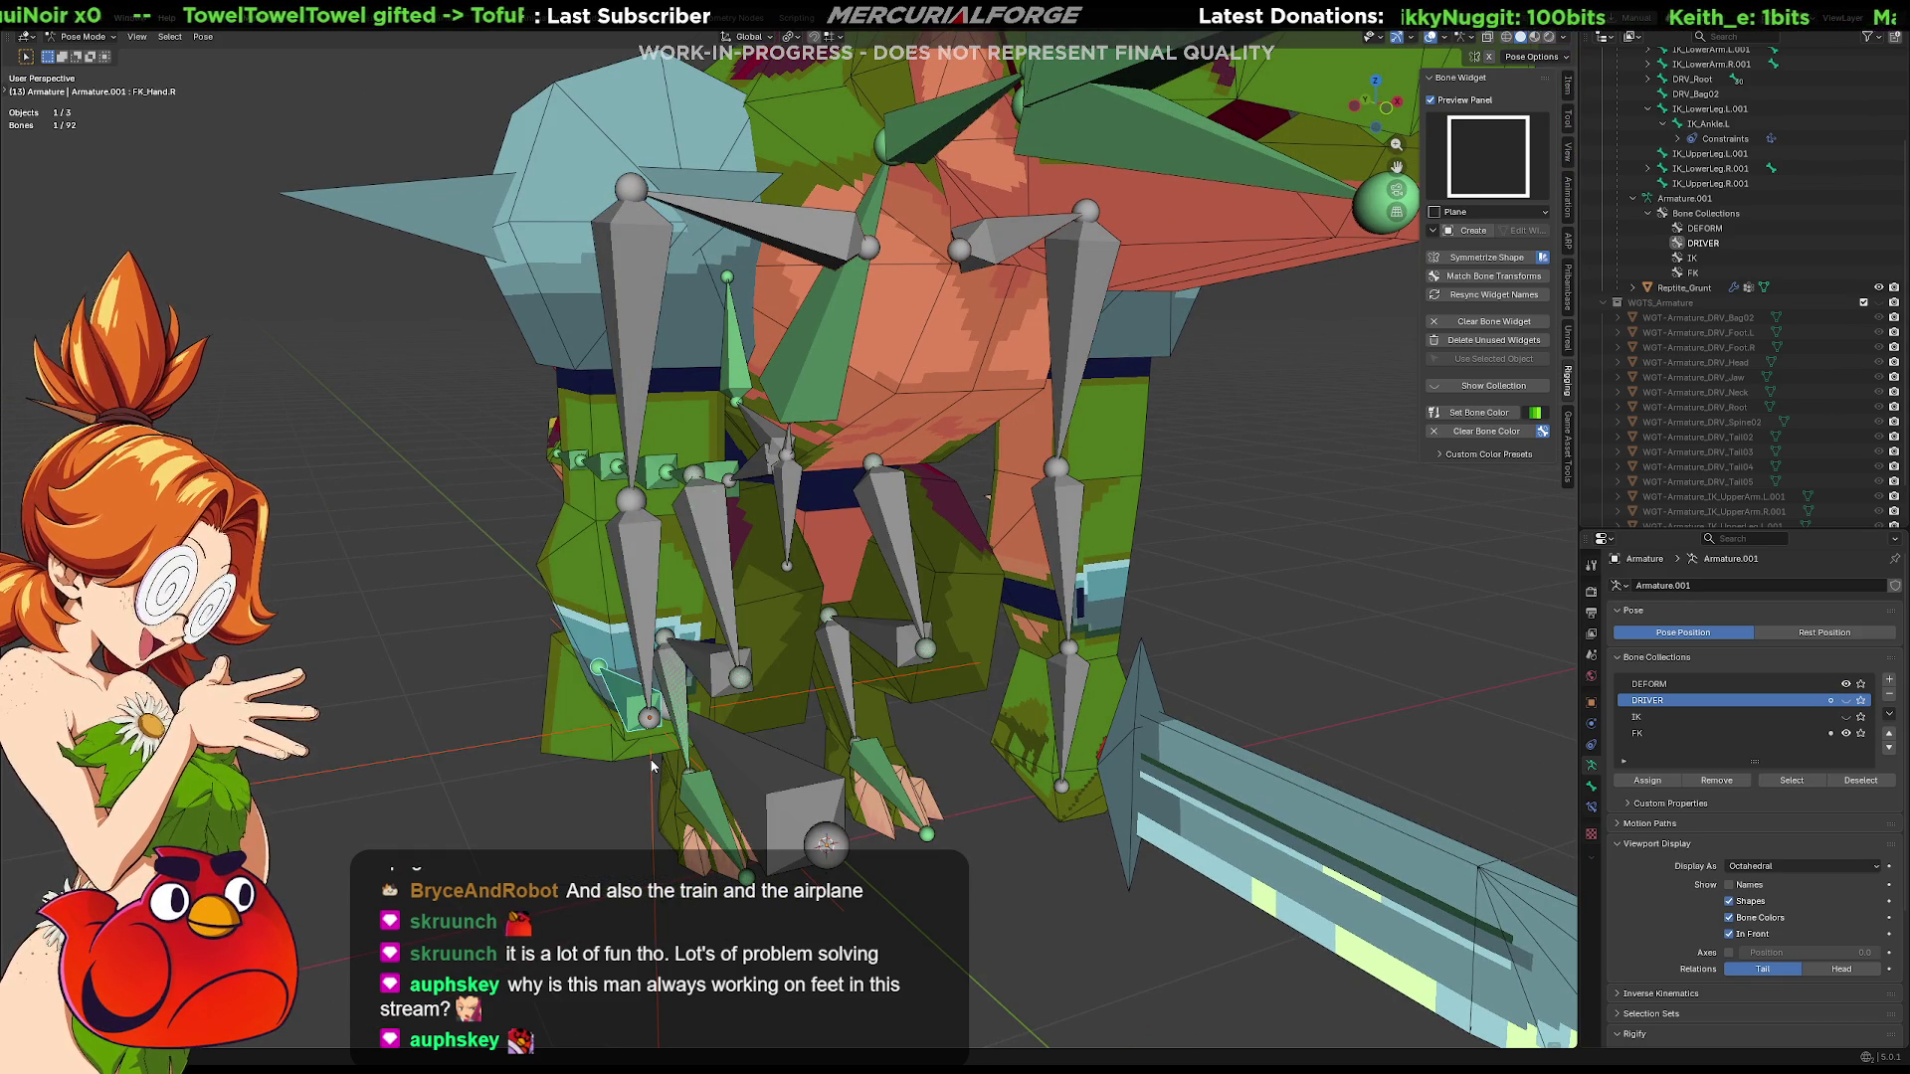
mouse_move(652, 764)
middle_mouse_down()
mouse_move(689, 661)
mouse_move(657, 645)
middle_mouse_up()
left_click(653, 644, "shift")
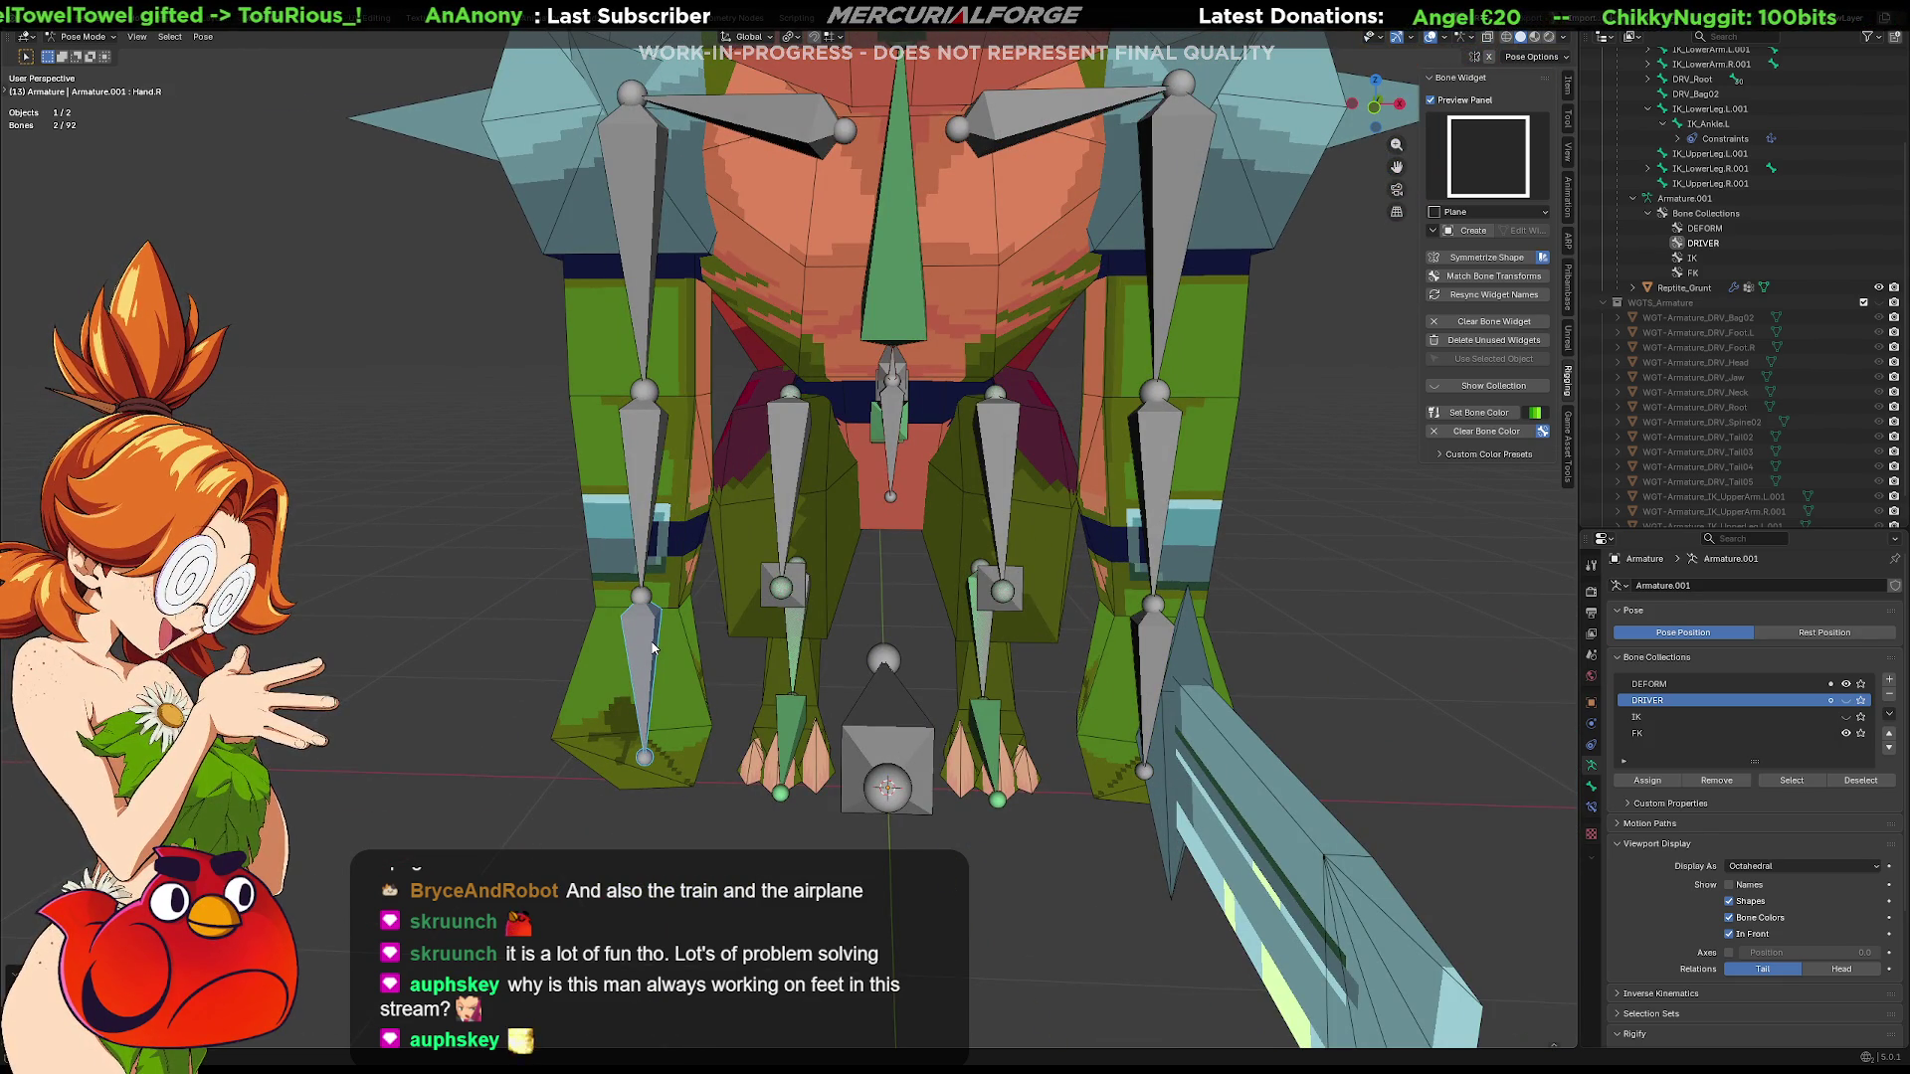
key("m")
key("Escape")
left_click(639, 508)
left_click(649, 654)
left_click(806, 702)
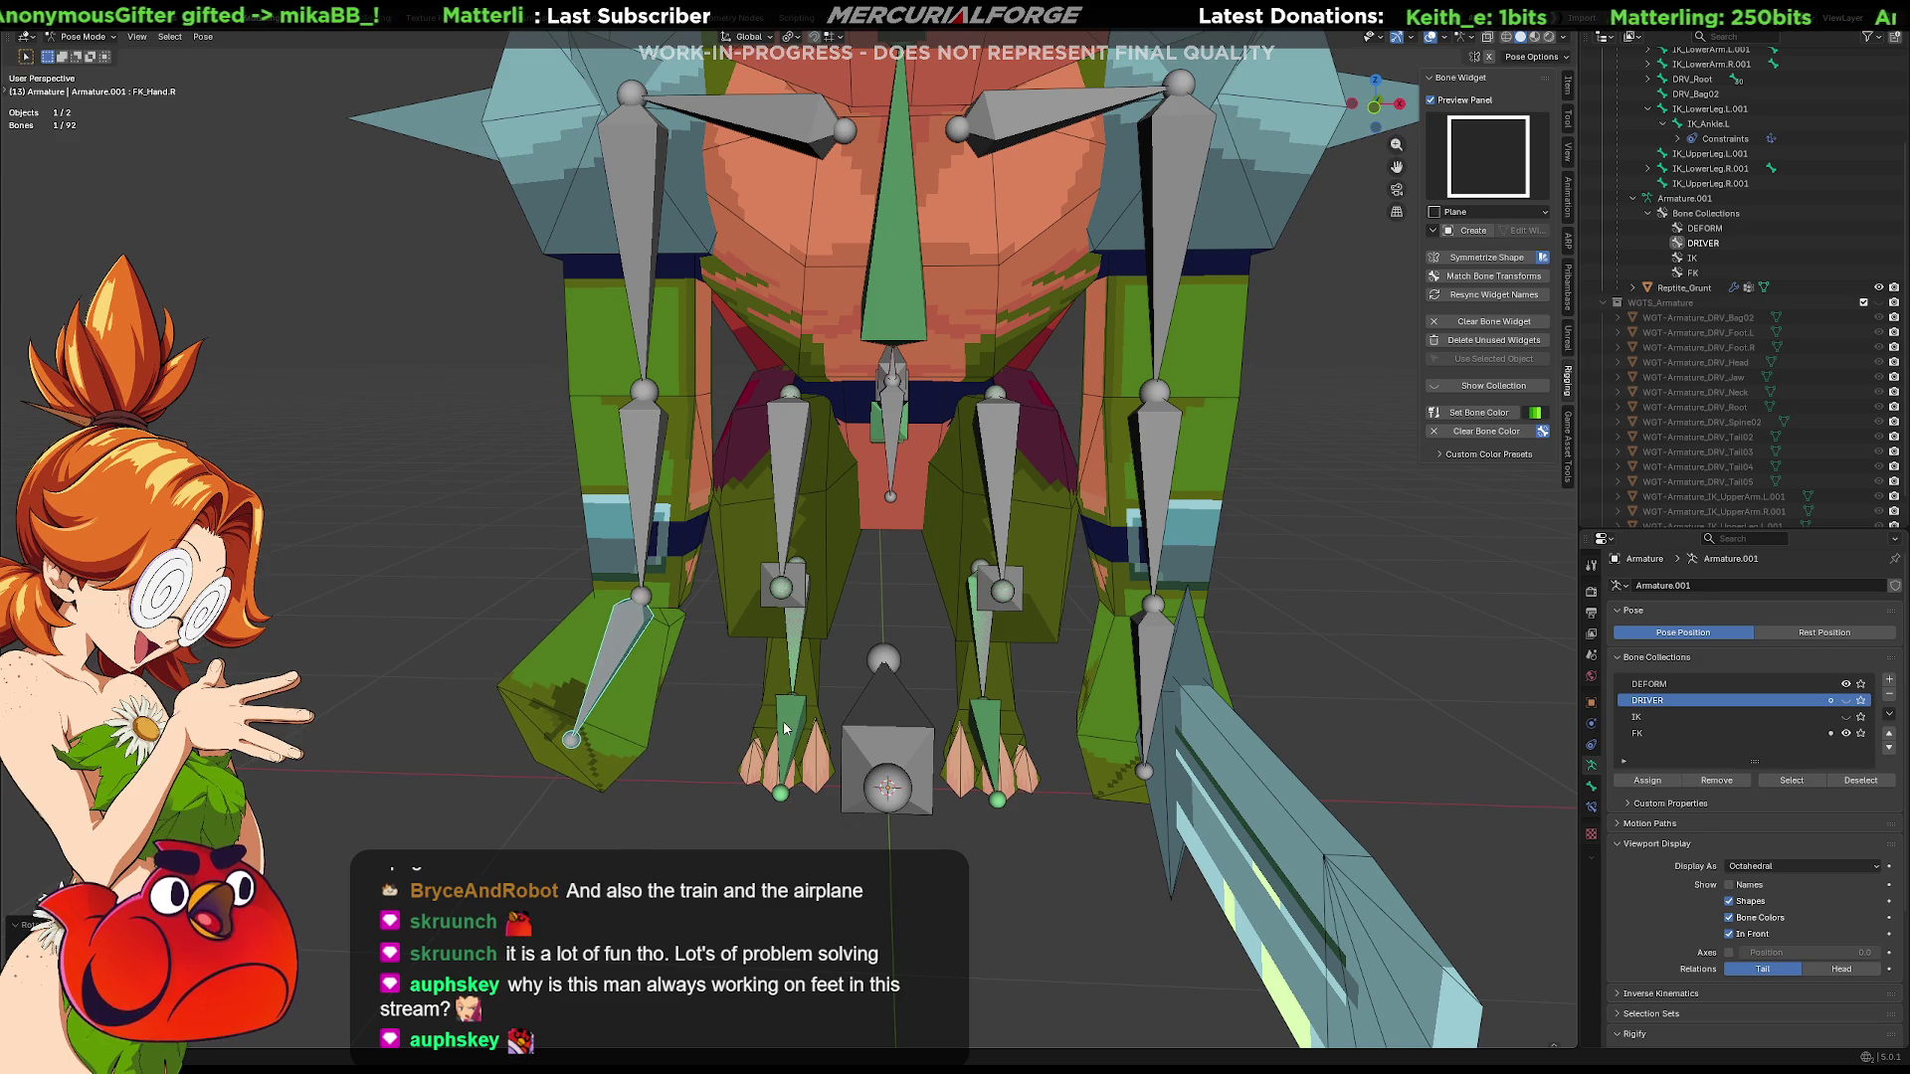
left_click(680, 488)
key("r")
left_click(569, 573)
key("ctrl+z")
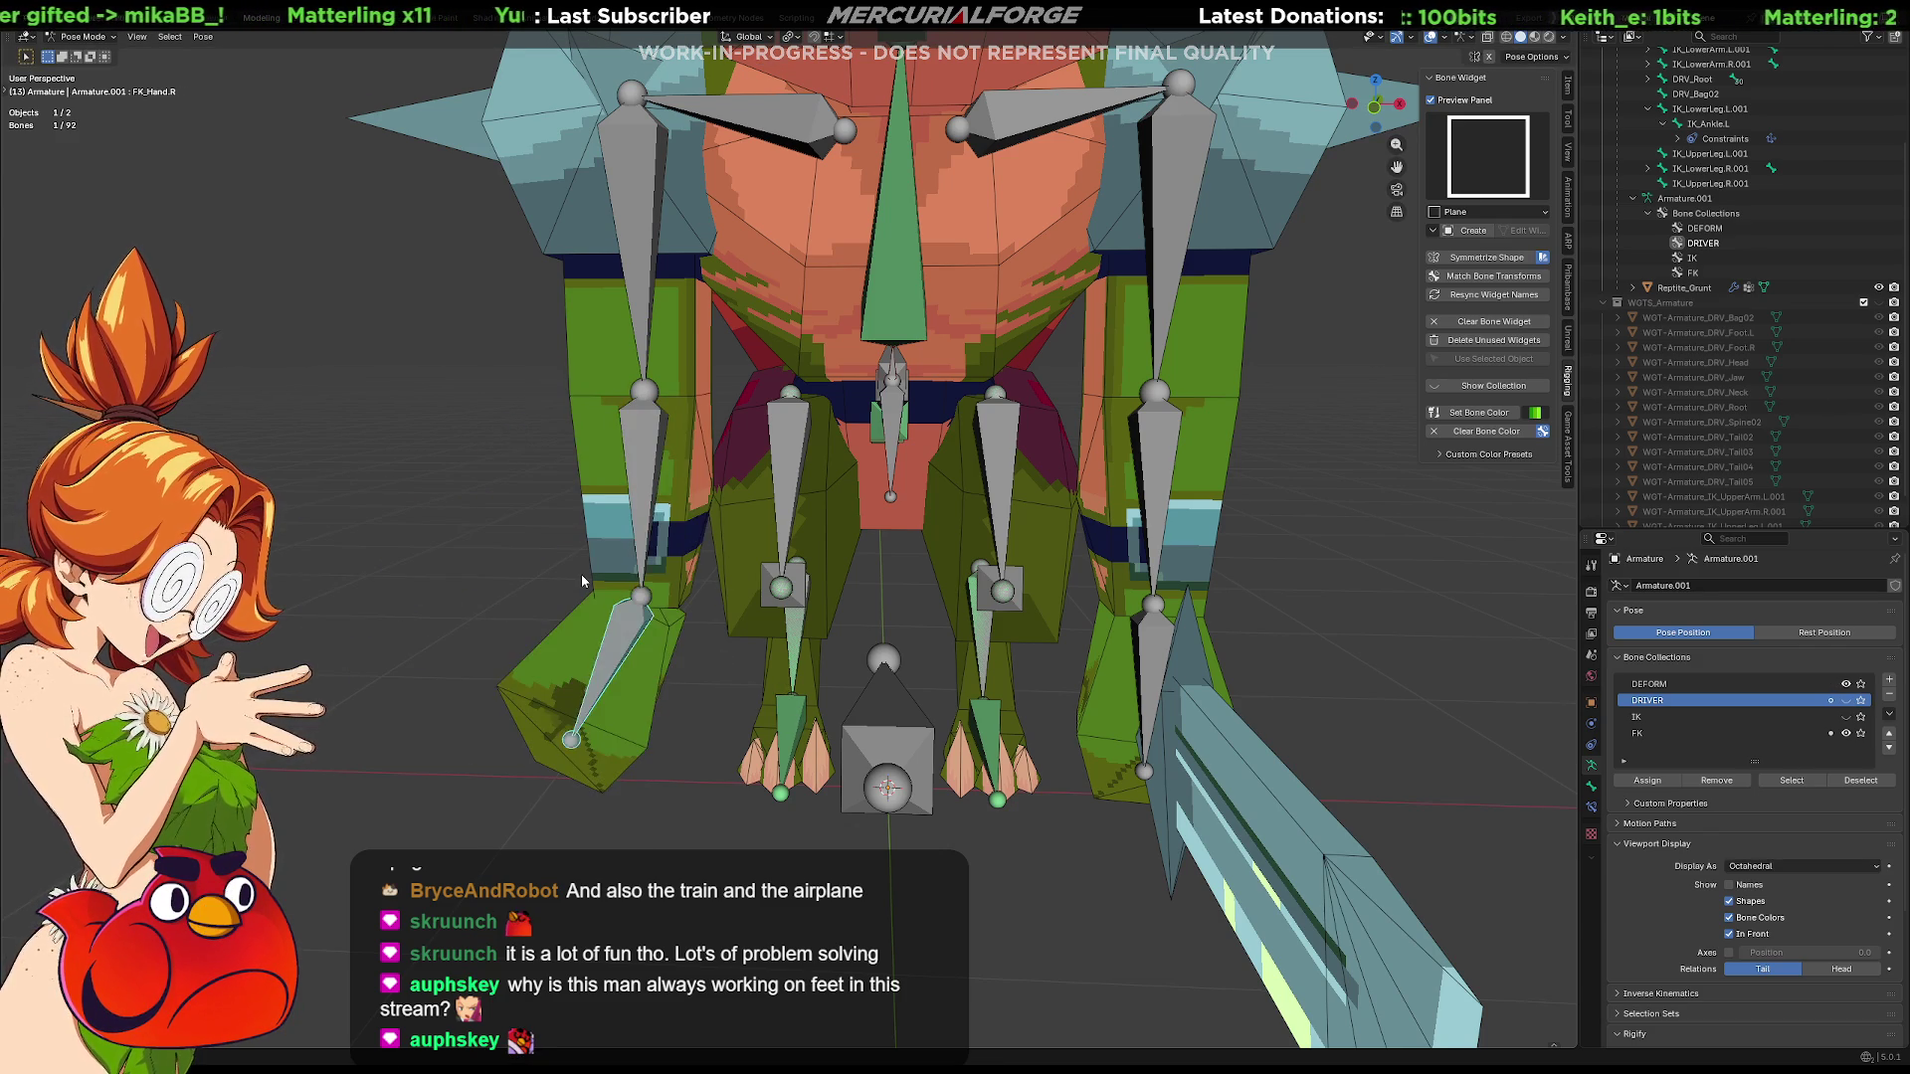
key("ctrl+z")
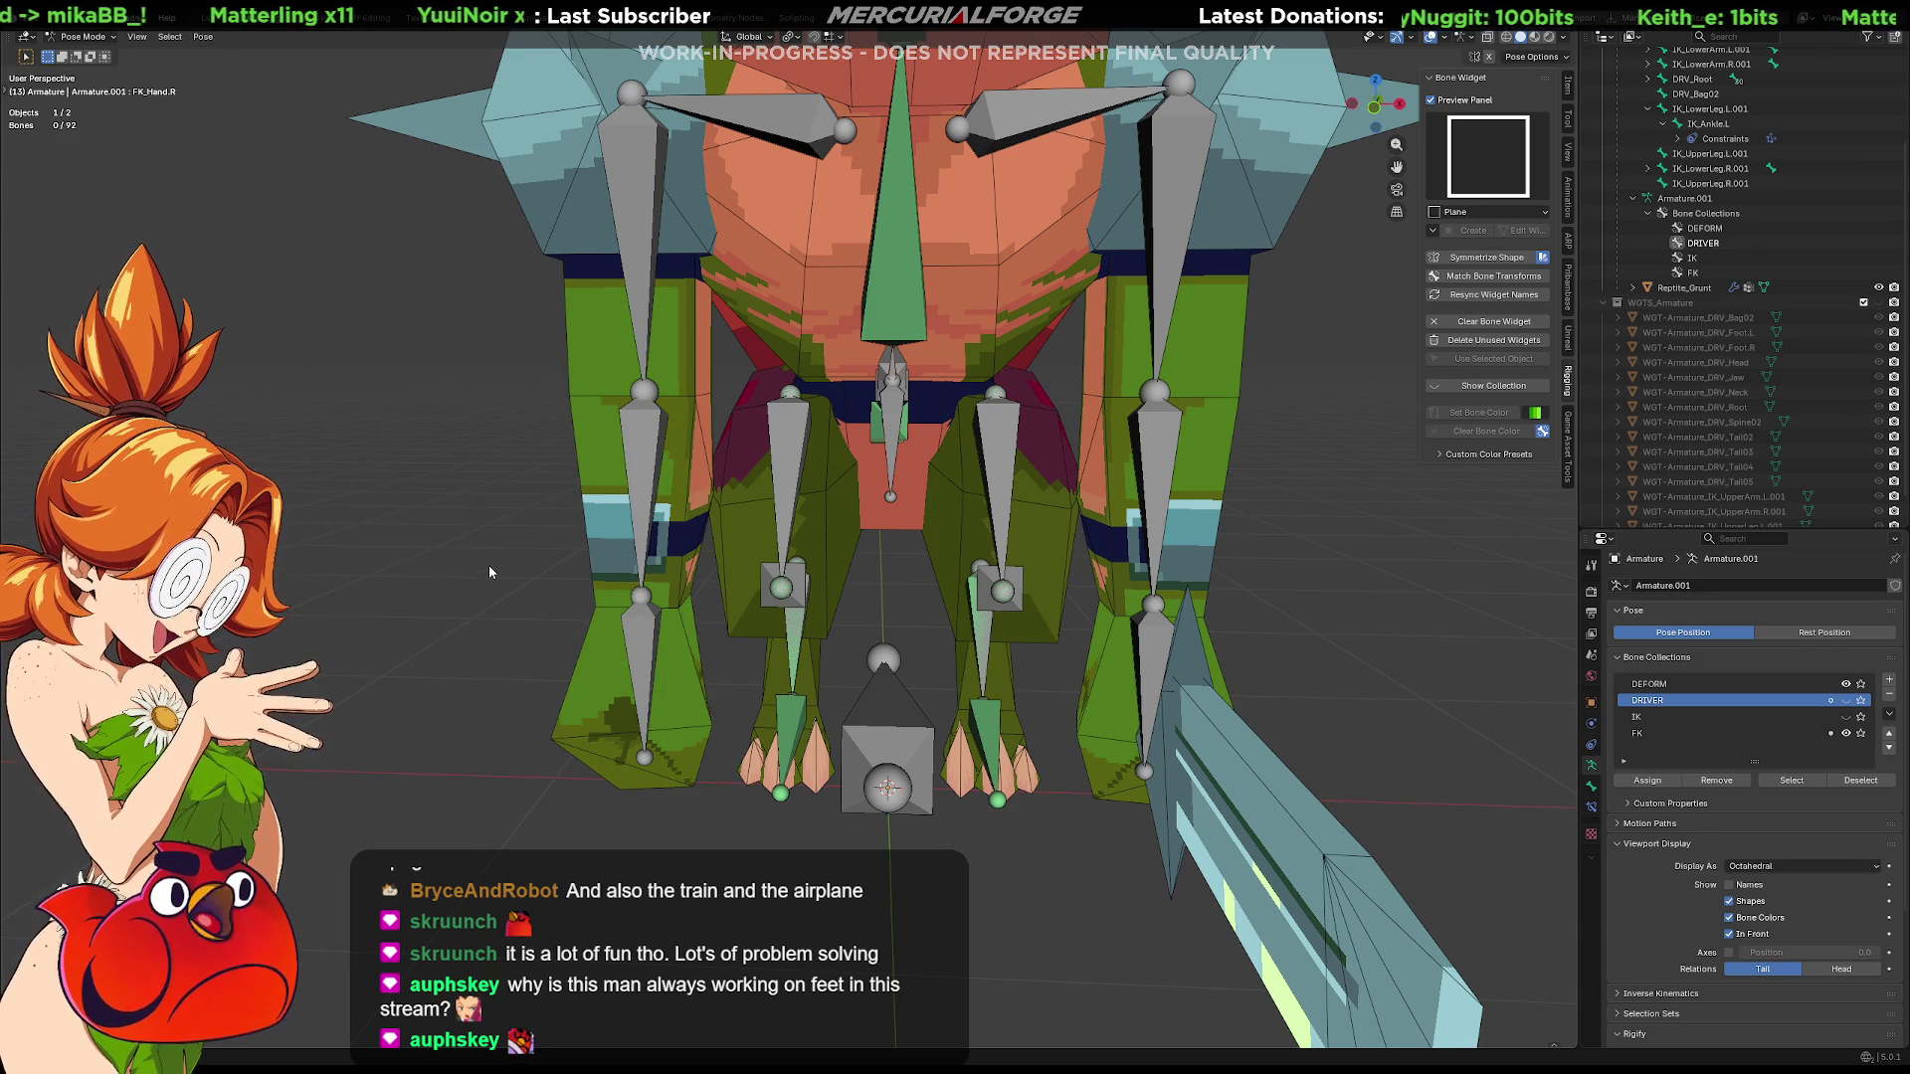
mouse_move(502, 559)
middle_mouse_down()
mouse_move(861, 535)
mouse_move(1228, 554)
mouse_move(1118, 547)
mouse_move(1010, 490)
mouse_move(945, 538)
mouse_move(900, 442)
mouse_move(1028, 459)
mouse_move(1013, 498)
mouse_move(1057, 519)
middle_mouse_up()
left_click(895, 340)
middle_click_drag(896, 340, 918, 472)
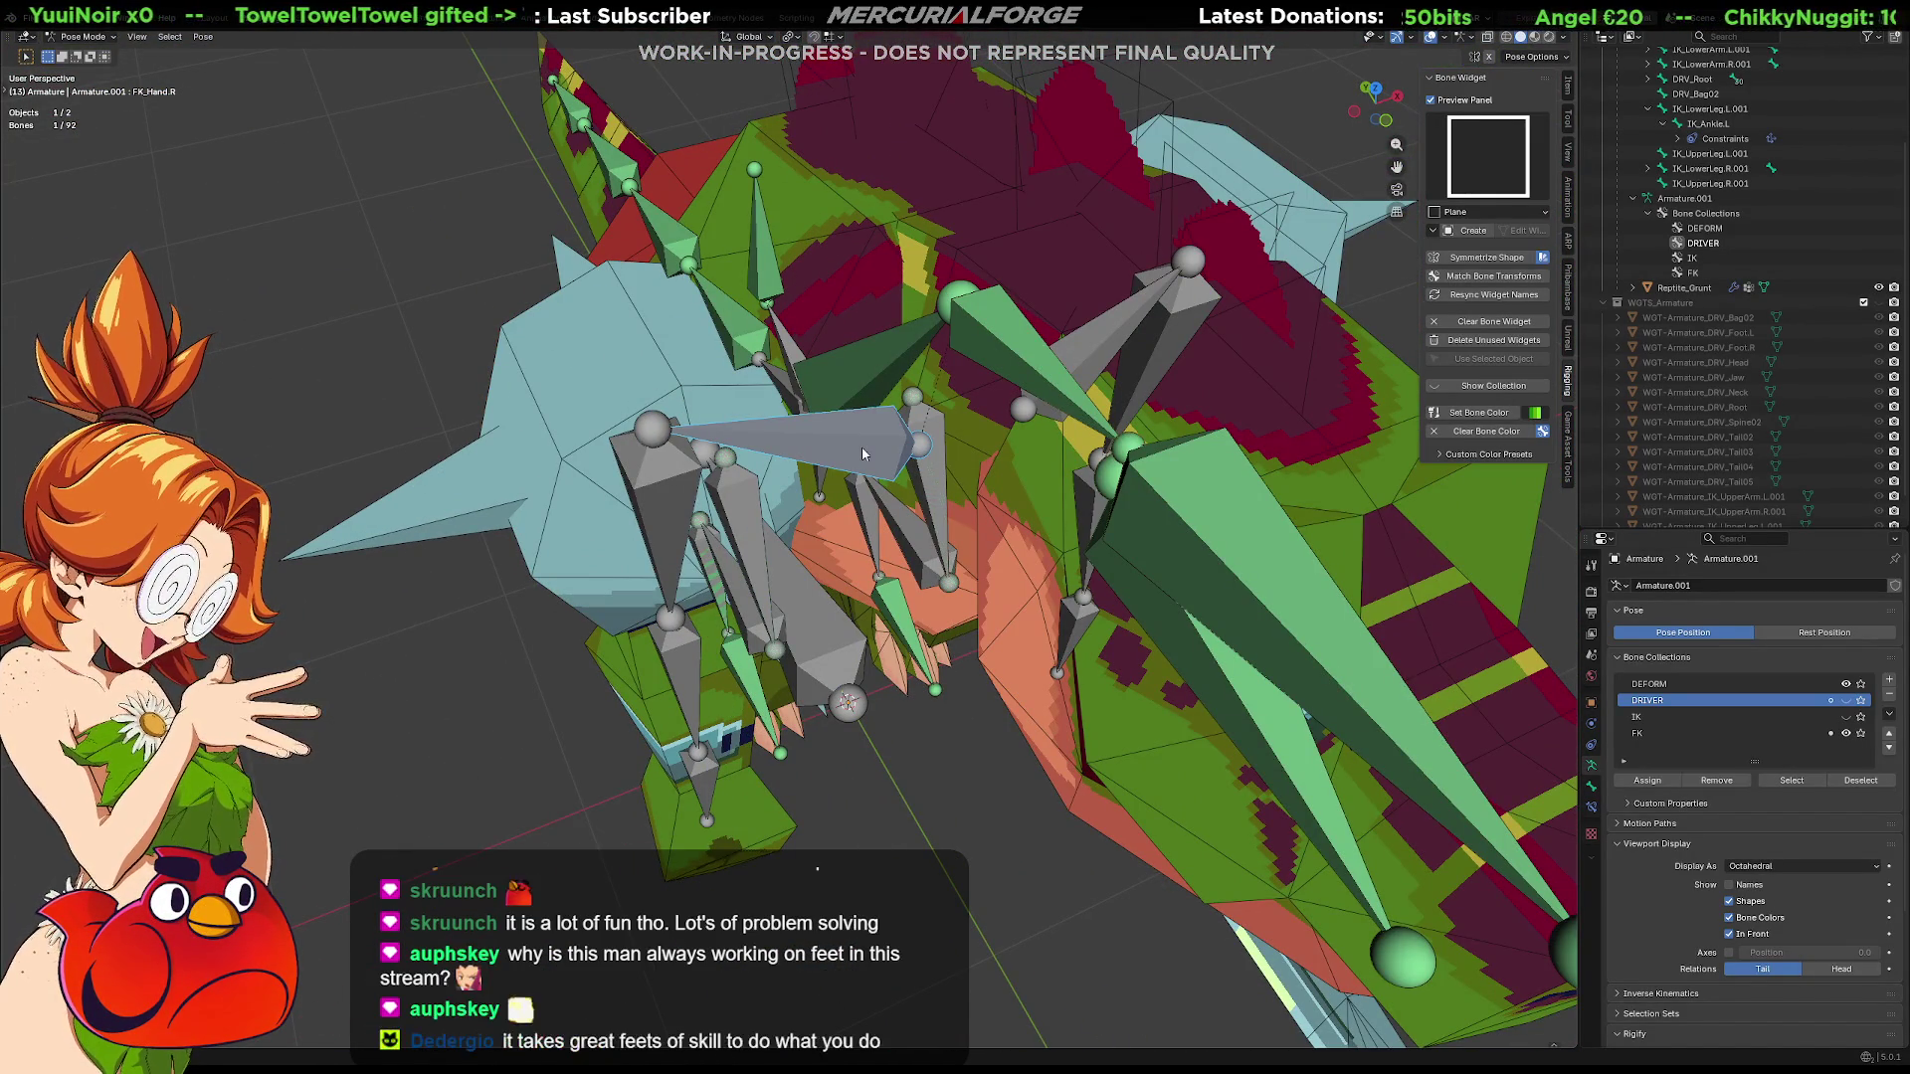
key("r")
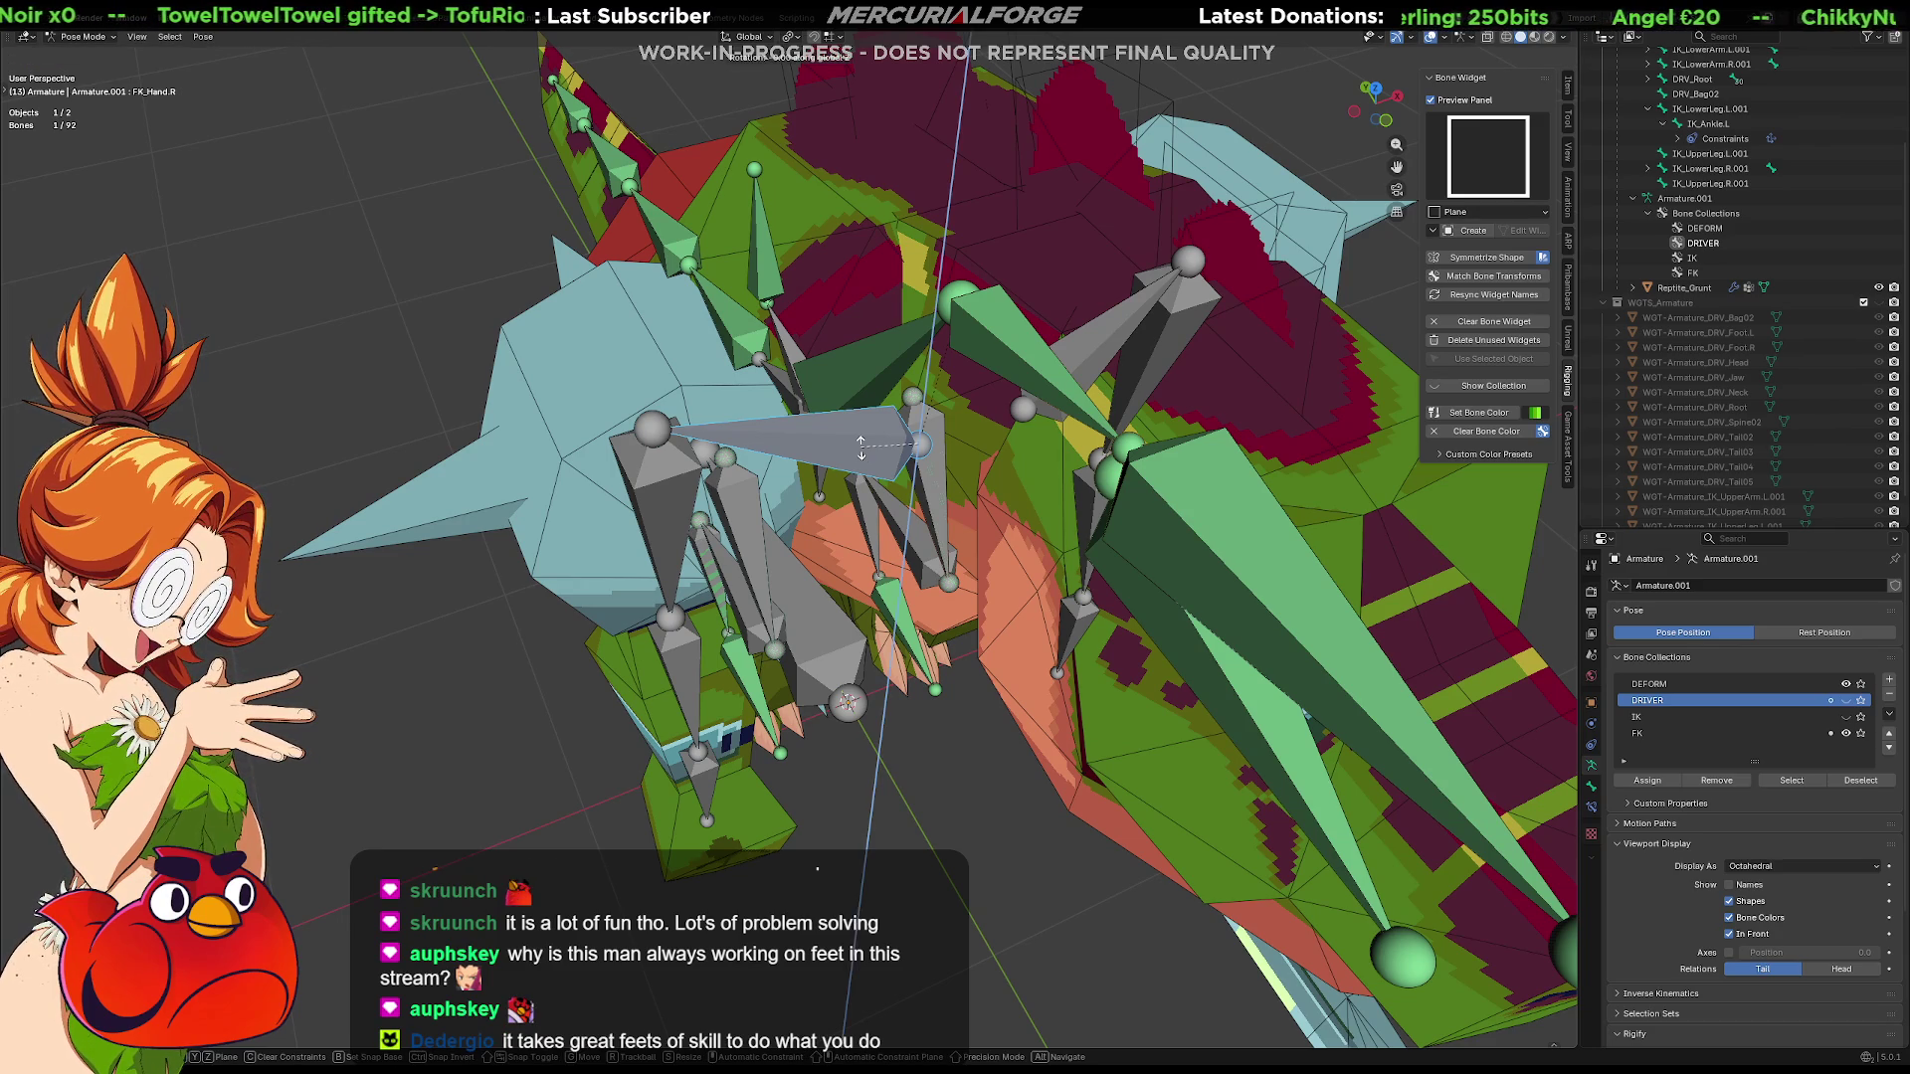
left_click(884, 477)
mouse_move(885, 476)
middle_mouse_down()
mouse_move(997, 464)
mouse_move(840, 404)
mouse_move(1308, 484)
mouse_move(1198, 535)
mouse_move(953, 507)
middle_mouse_up()
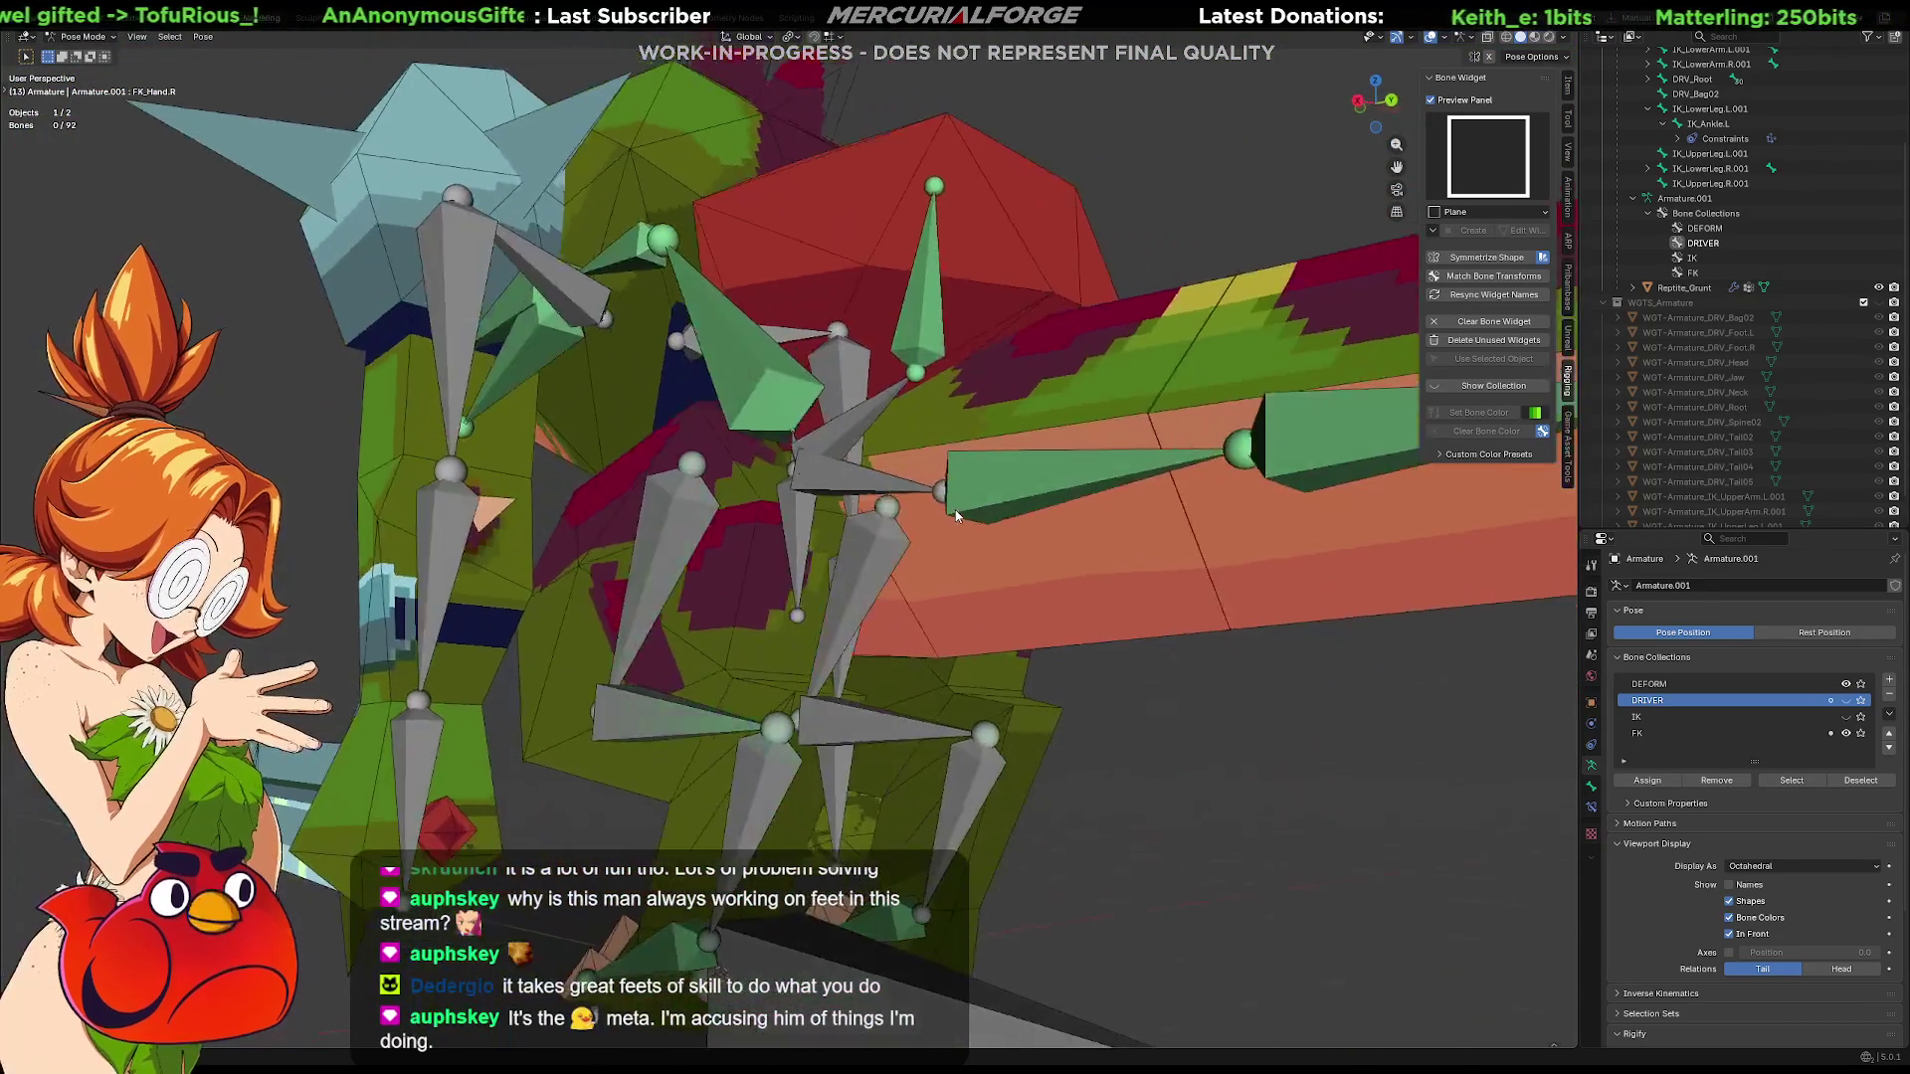
middle_click_drag(1038, 554, 596, 577)
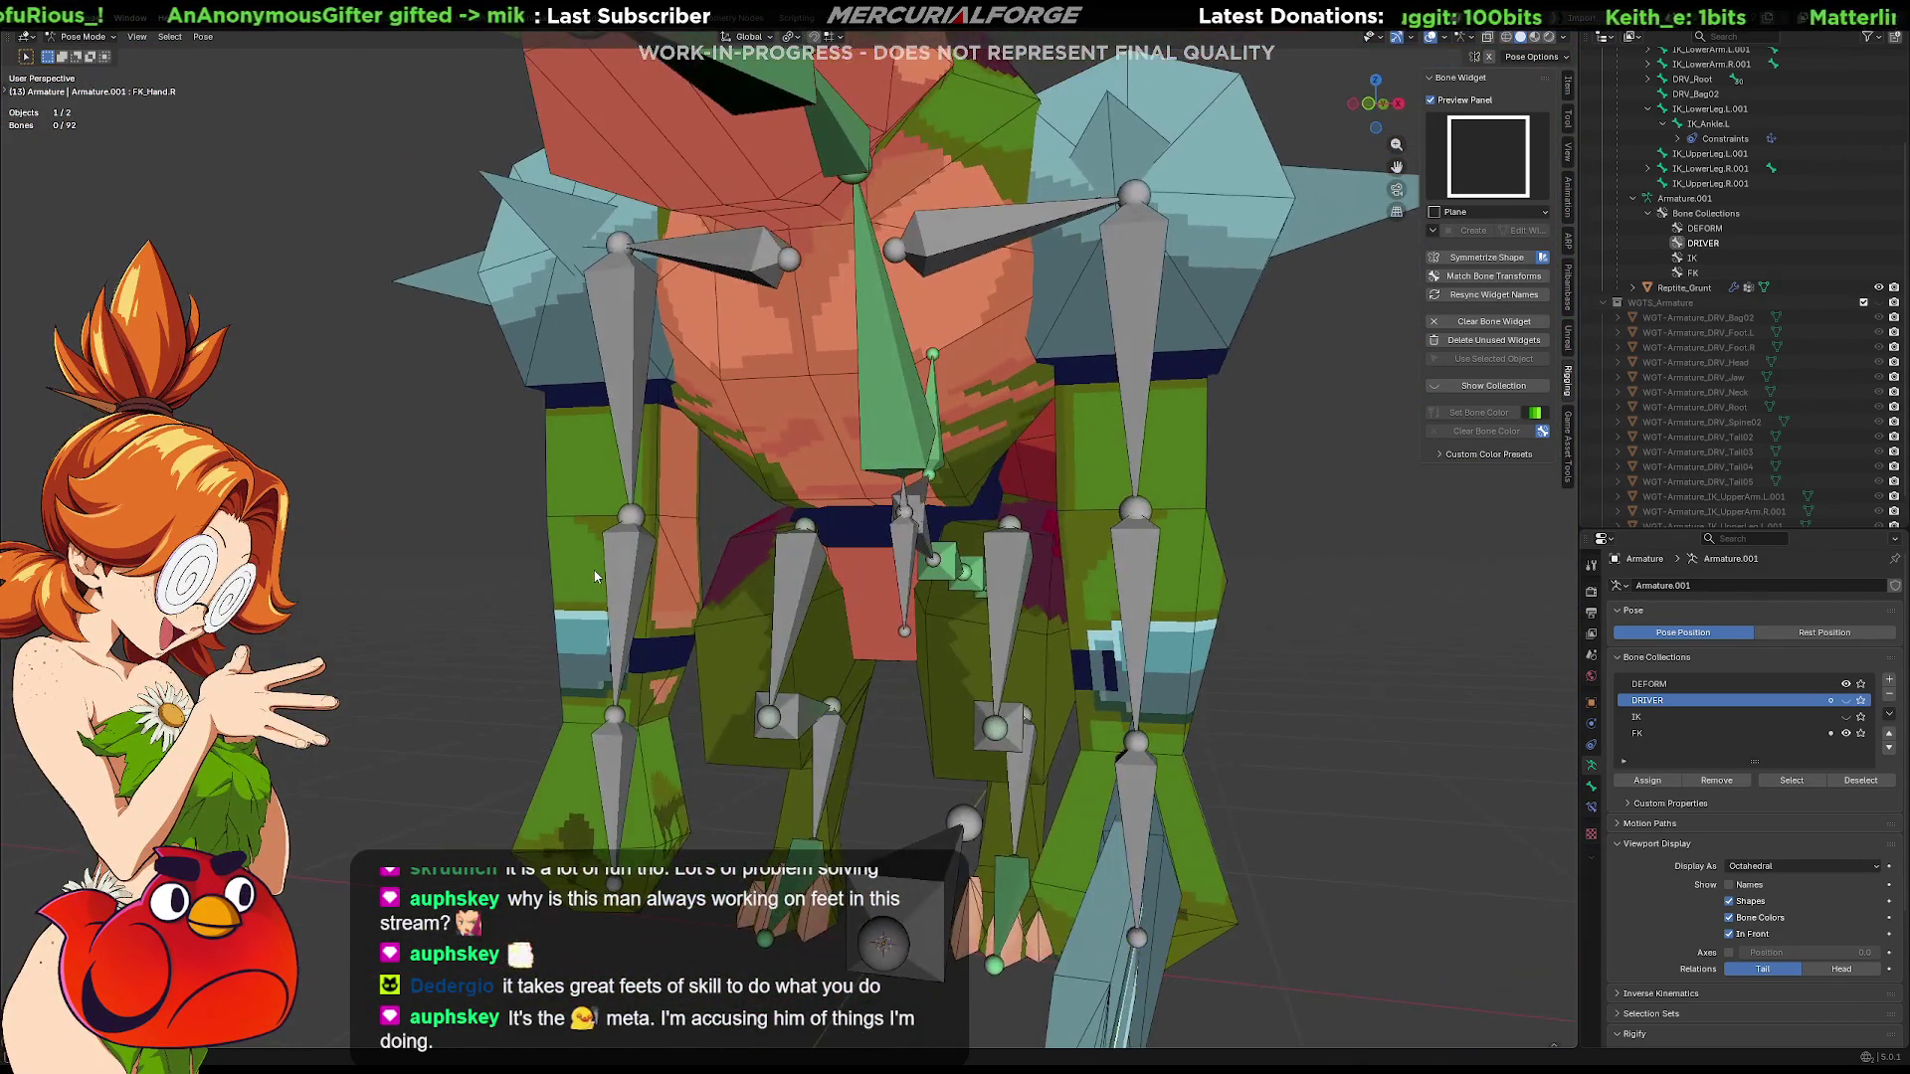
mouse_move(898, 585)
middle_mouse_down()
mouse_move(1112, 664)
mouse_move(1047, 673)
mouse_move(1076, 680)
mouse_move(1153, 533)
middle_mouse_up()
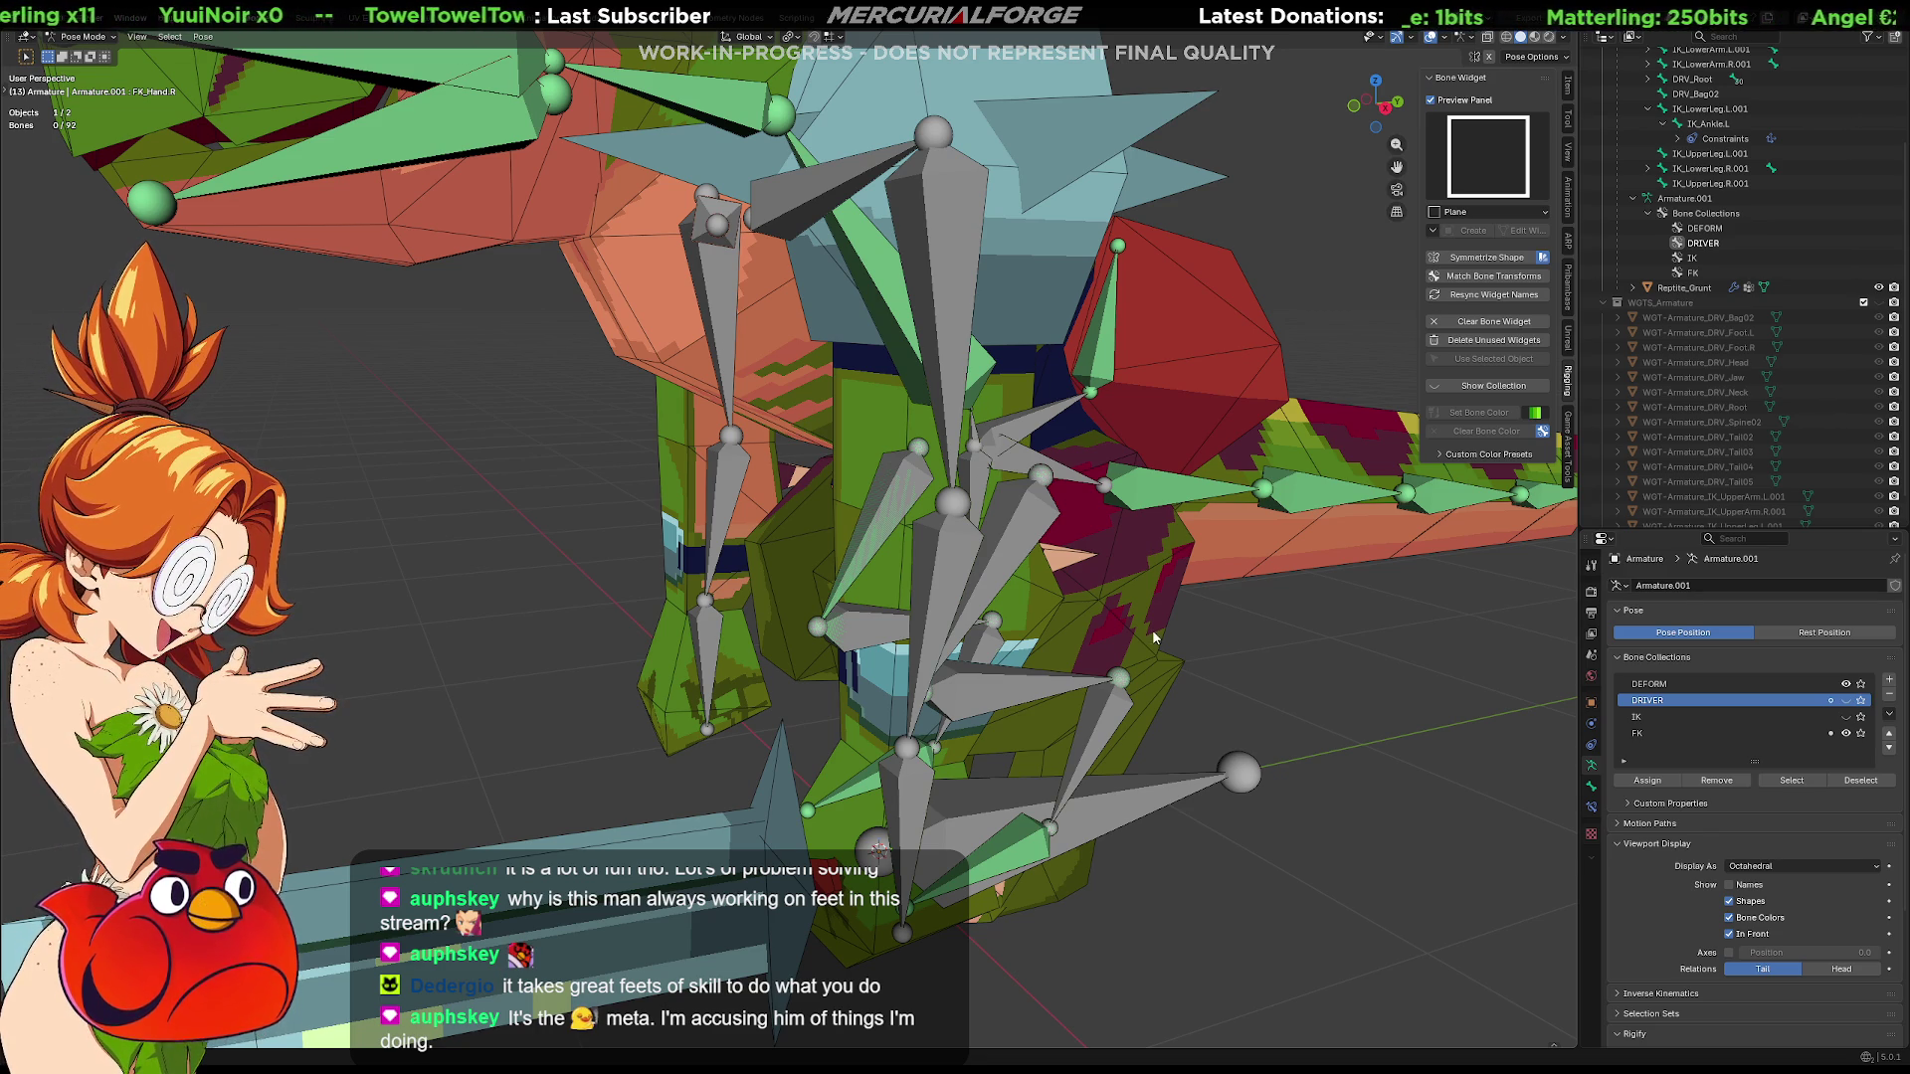
mouse_move(1003, 601)
middle_mouse_down()
mouse_move(1060, 703)
mouse_move(923, 701)
middle_mouse_up()
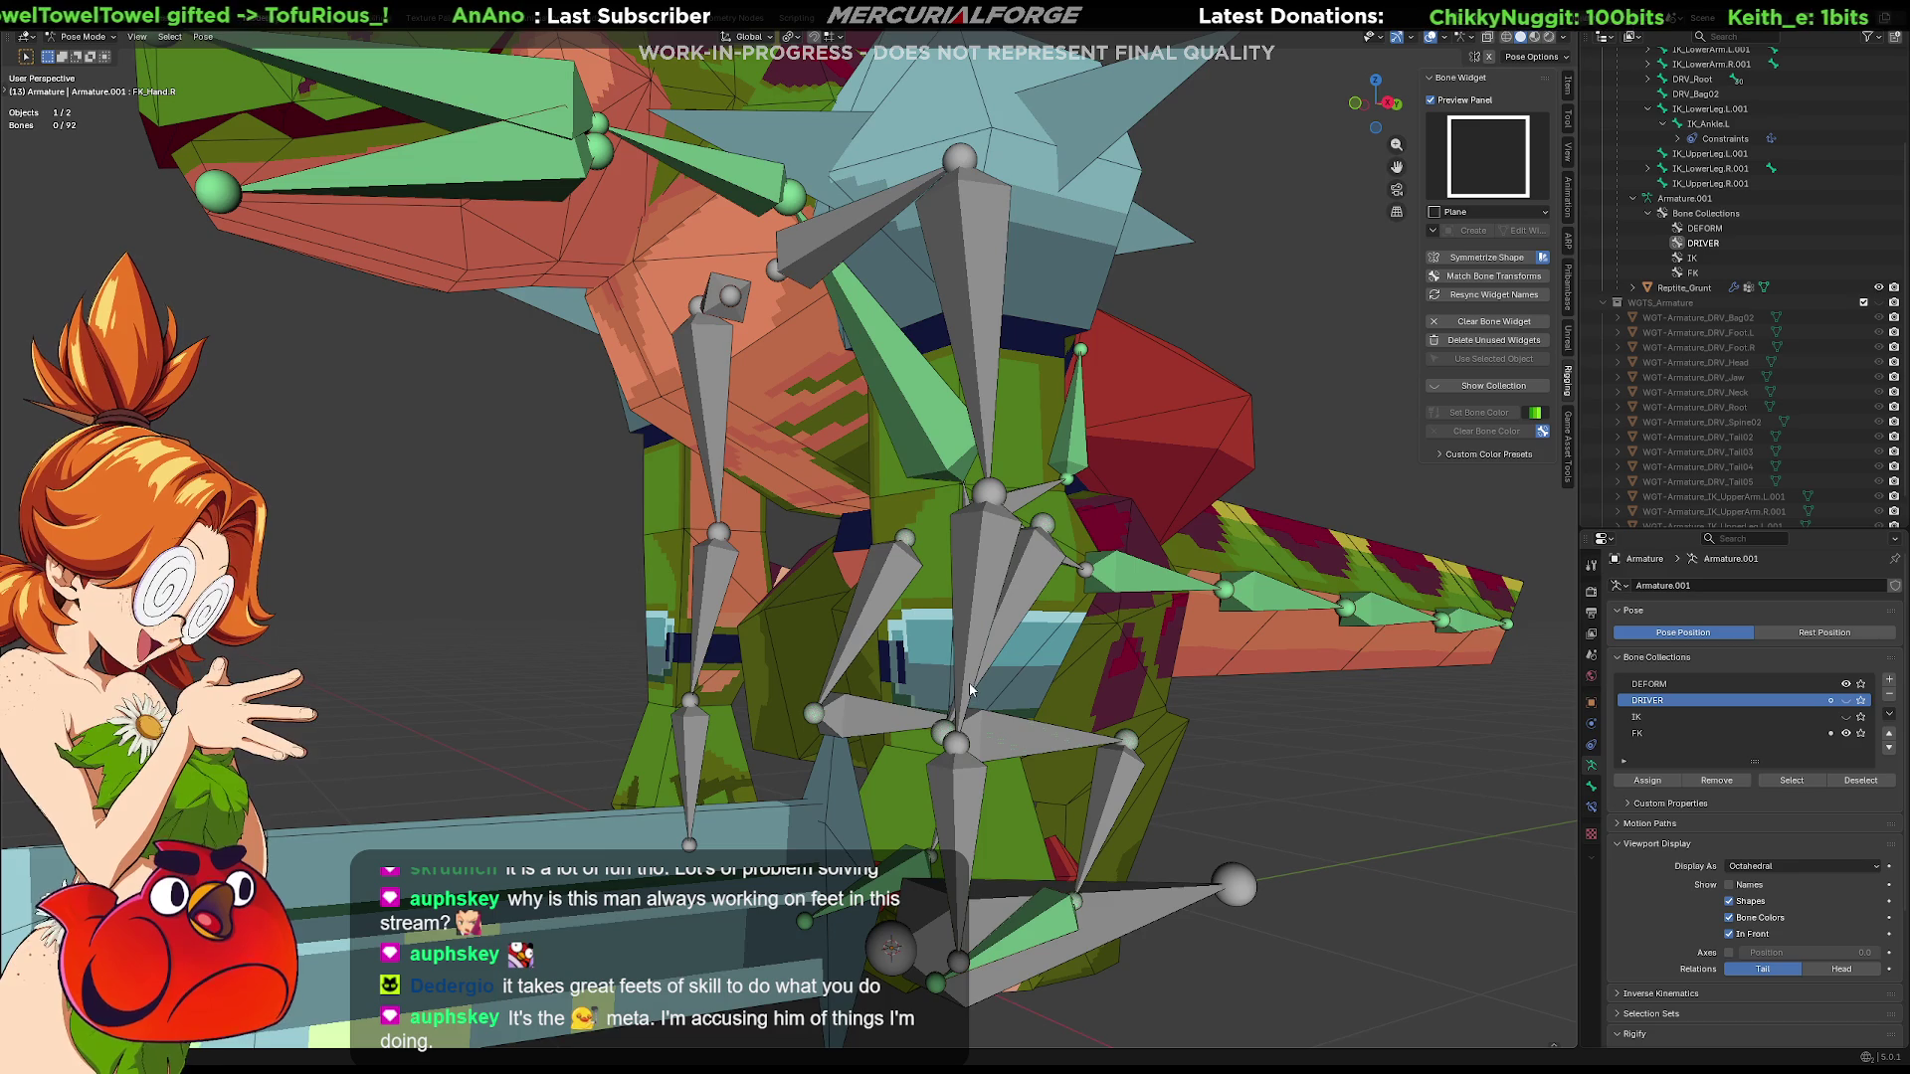
middle_click_drag(970, 691, 1013, 688)
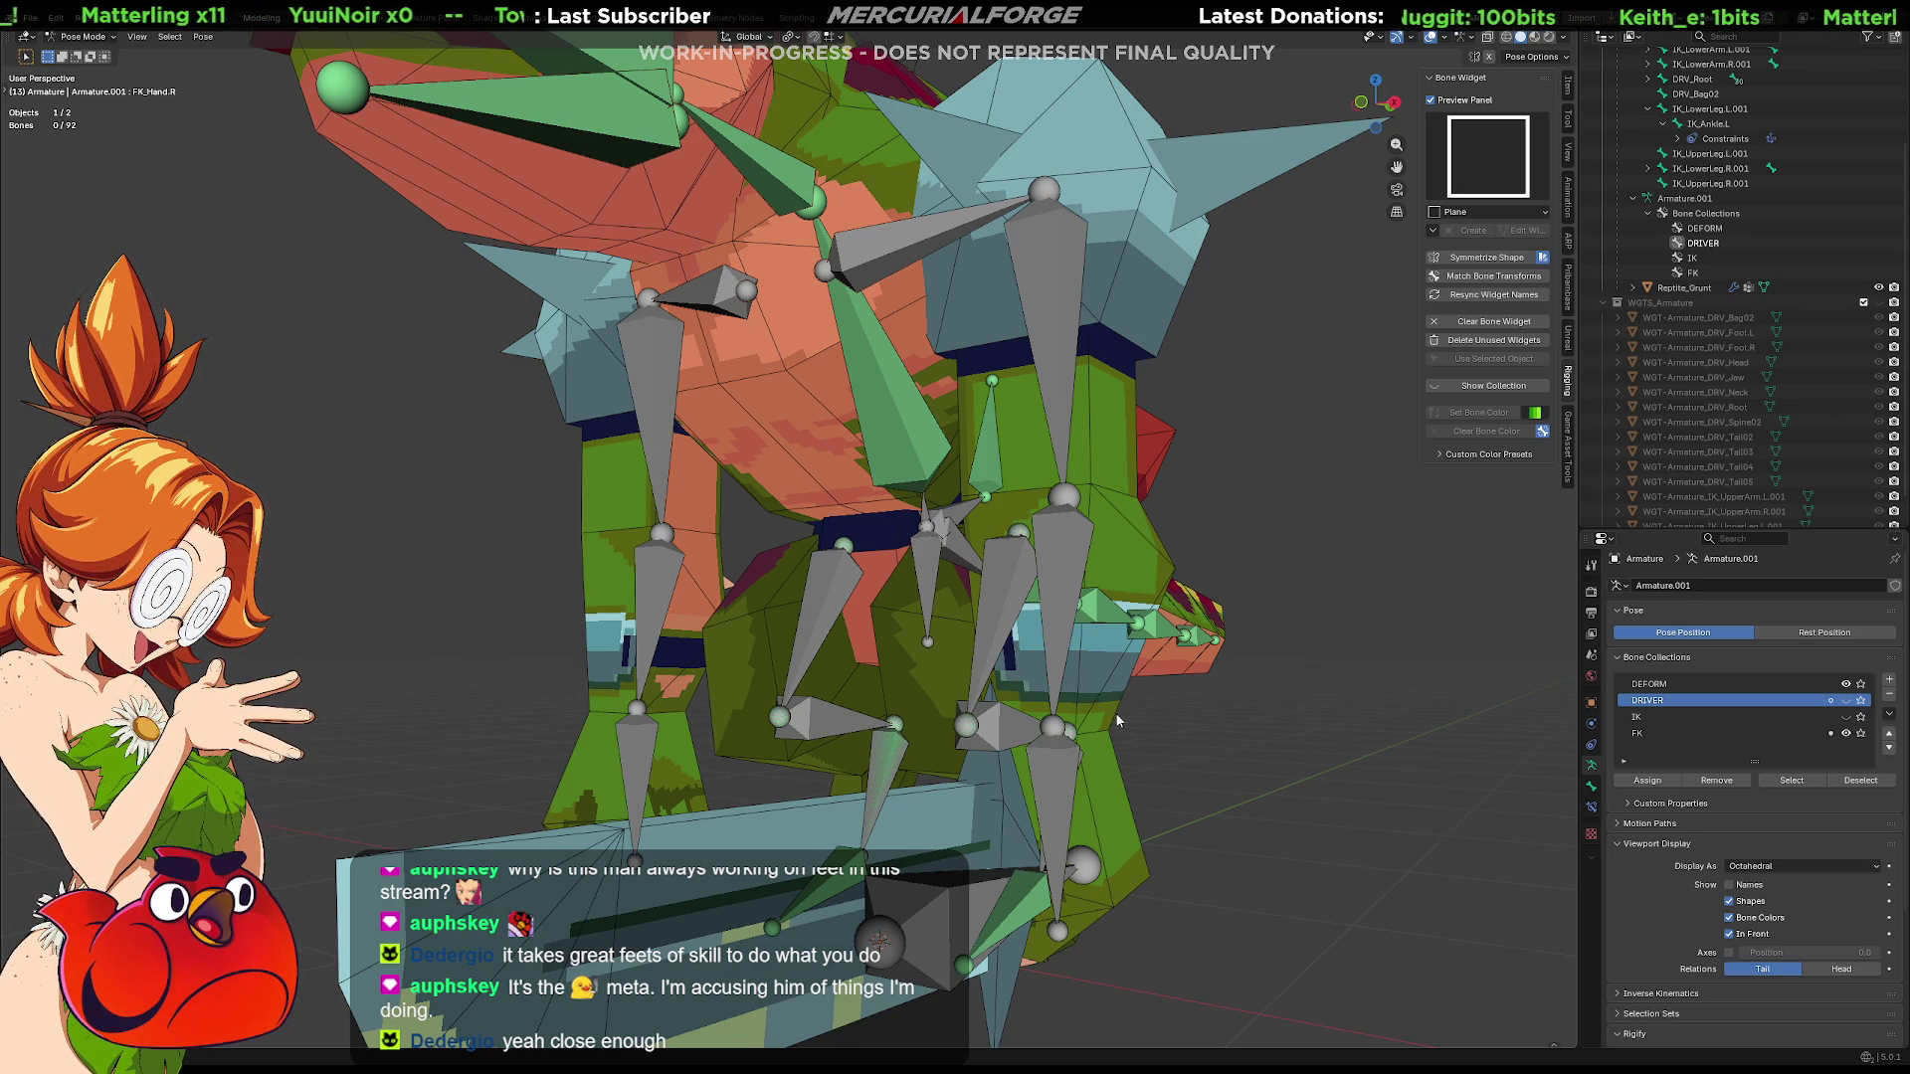
mouse_move(1244, 680)
middle_mouse_down()
mouse_move(1322, 724)
mouse_move(1034, 732)
middle_mouse_up()
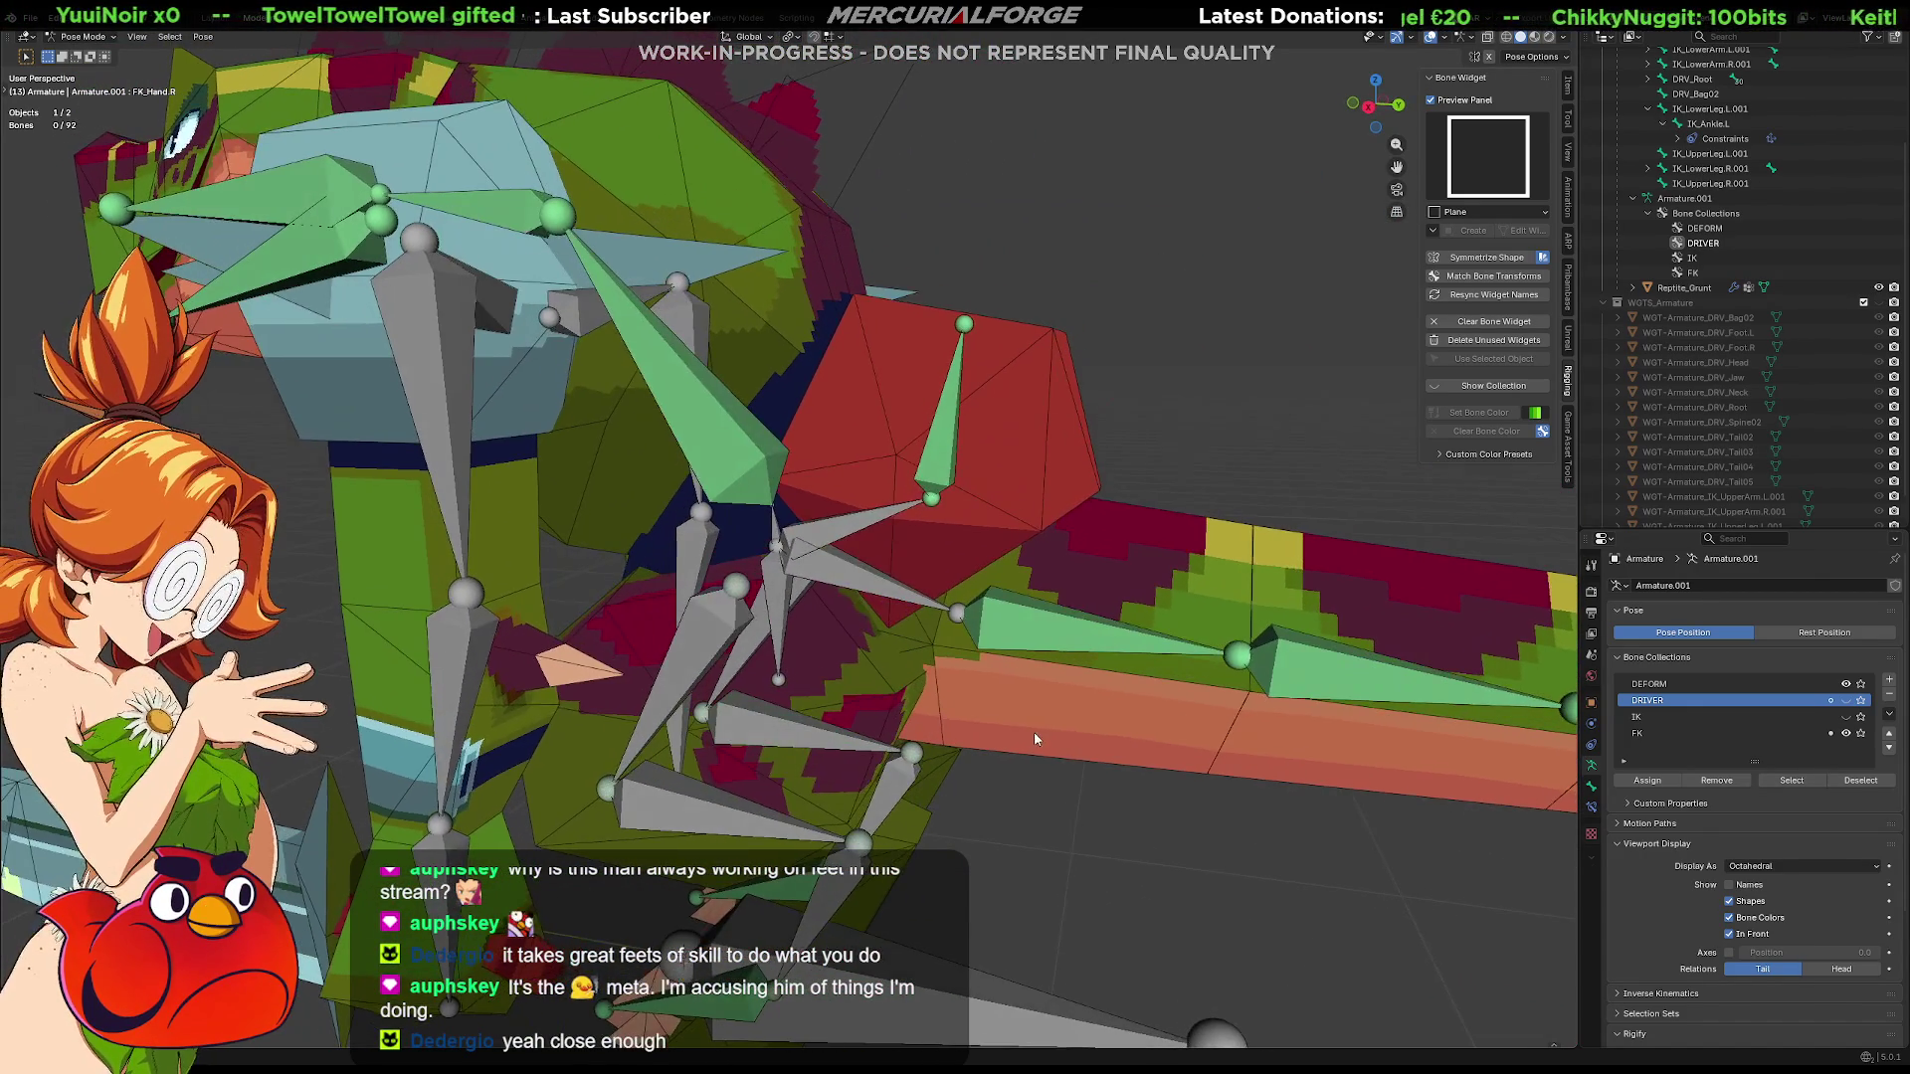
left_click(962, 435)
scroll(921, 592, "up", 2)
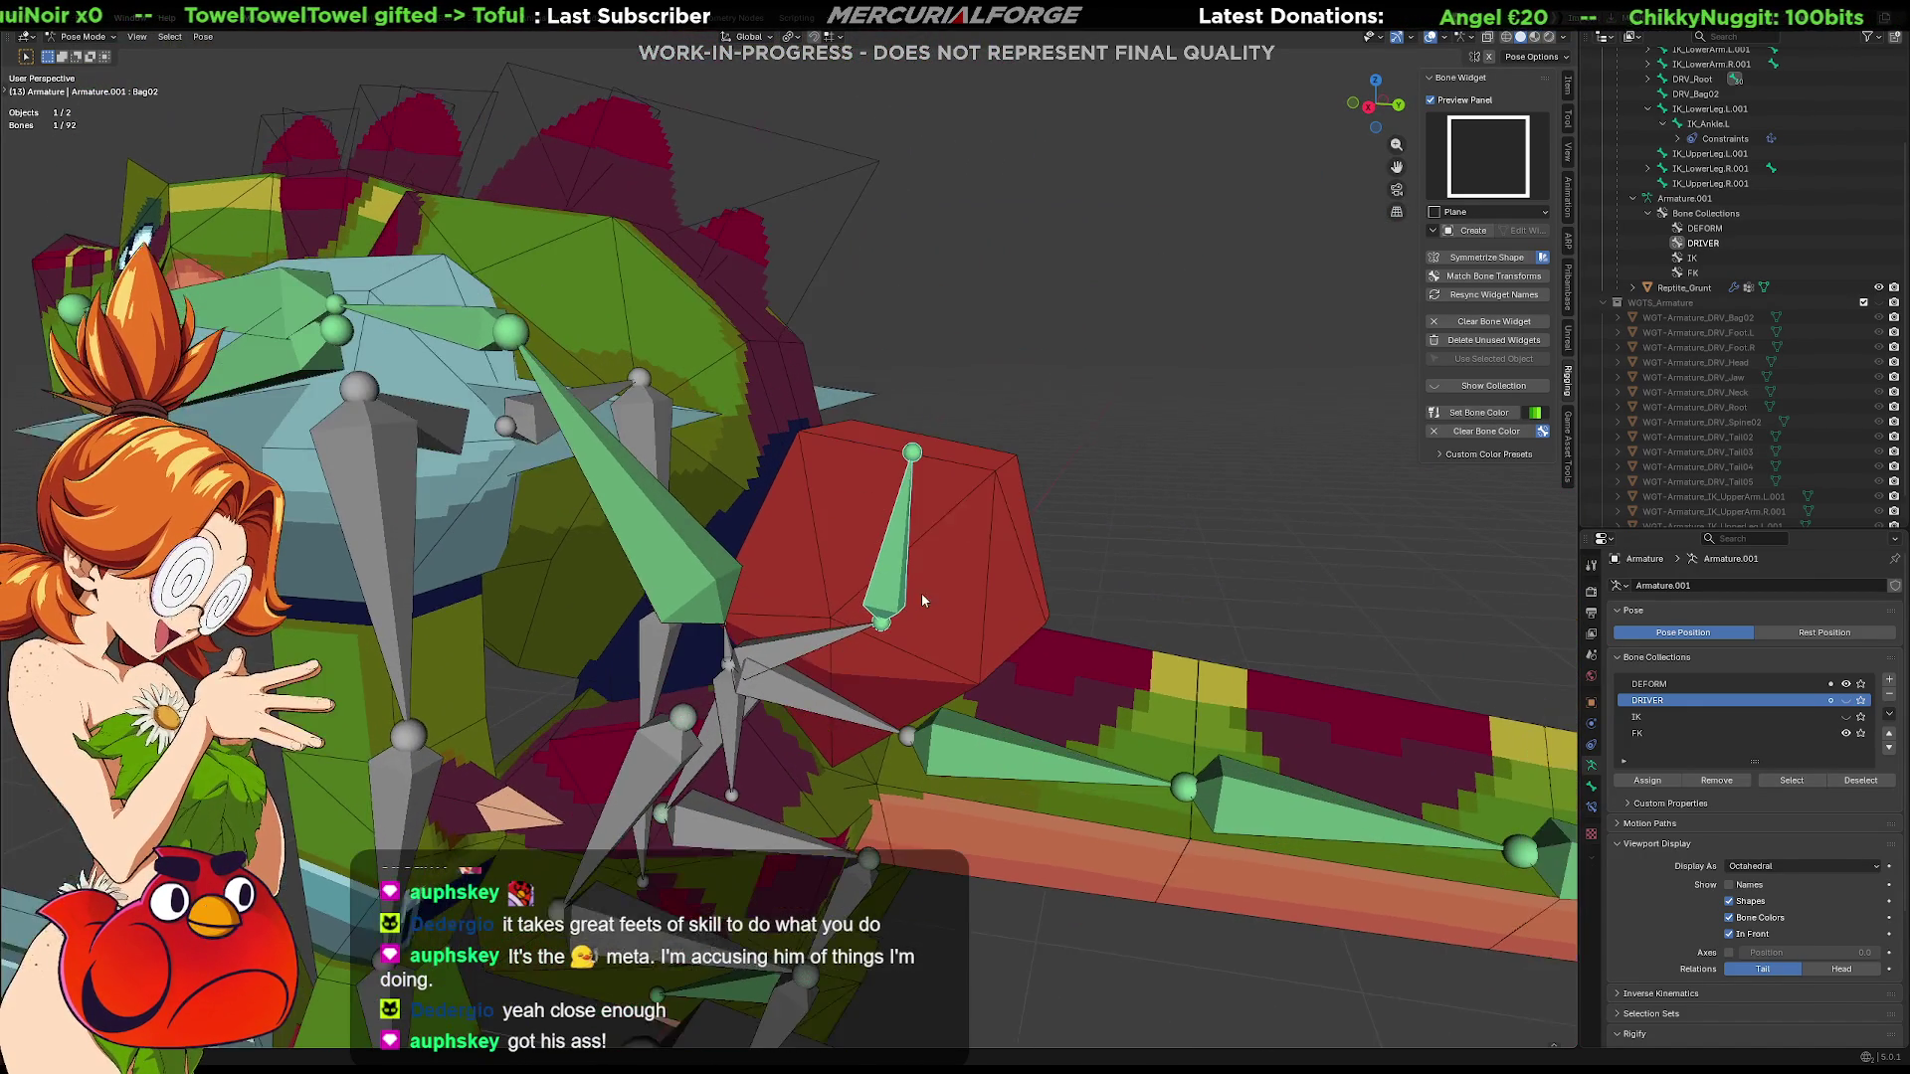
Try and cancel a transform on the DRV_Bag02 driver bone, then deselect everything
mouse_move(917, 611)
middle_mouse_down()
mouse_move(945, 622)
mouse_move(974, 581)
mouse_move(916, 678)
mouse_move(845, 646)
middle_mouse_up()
key("g")
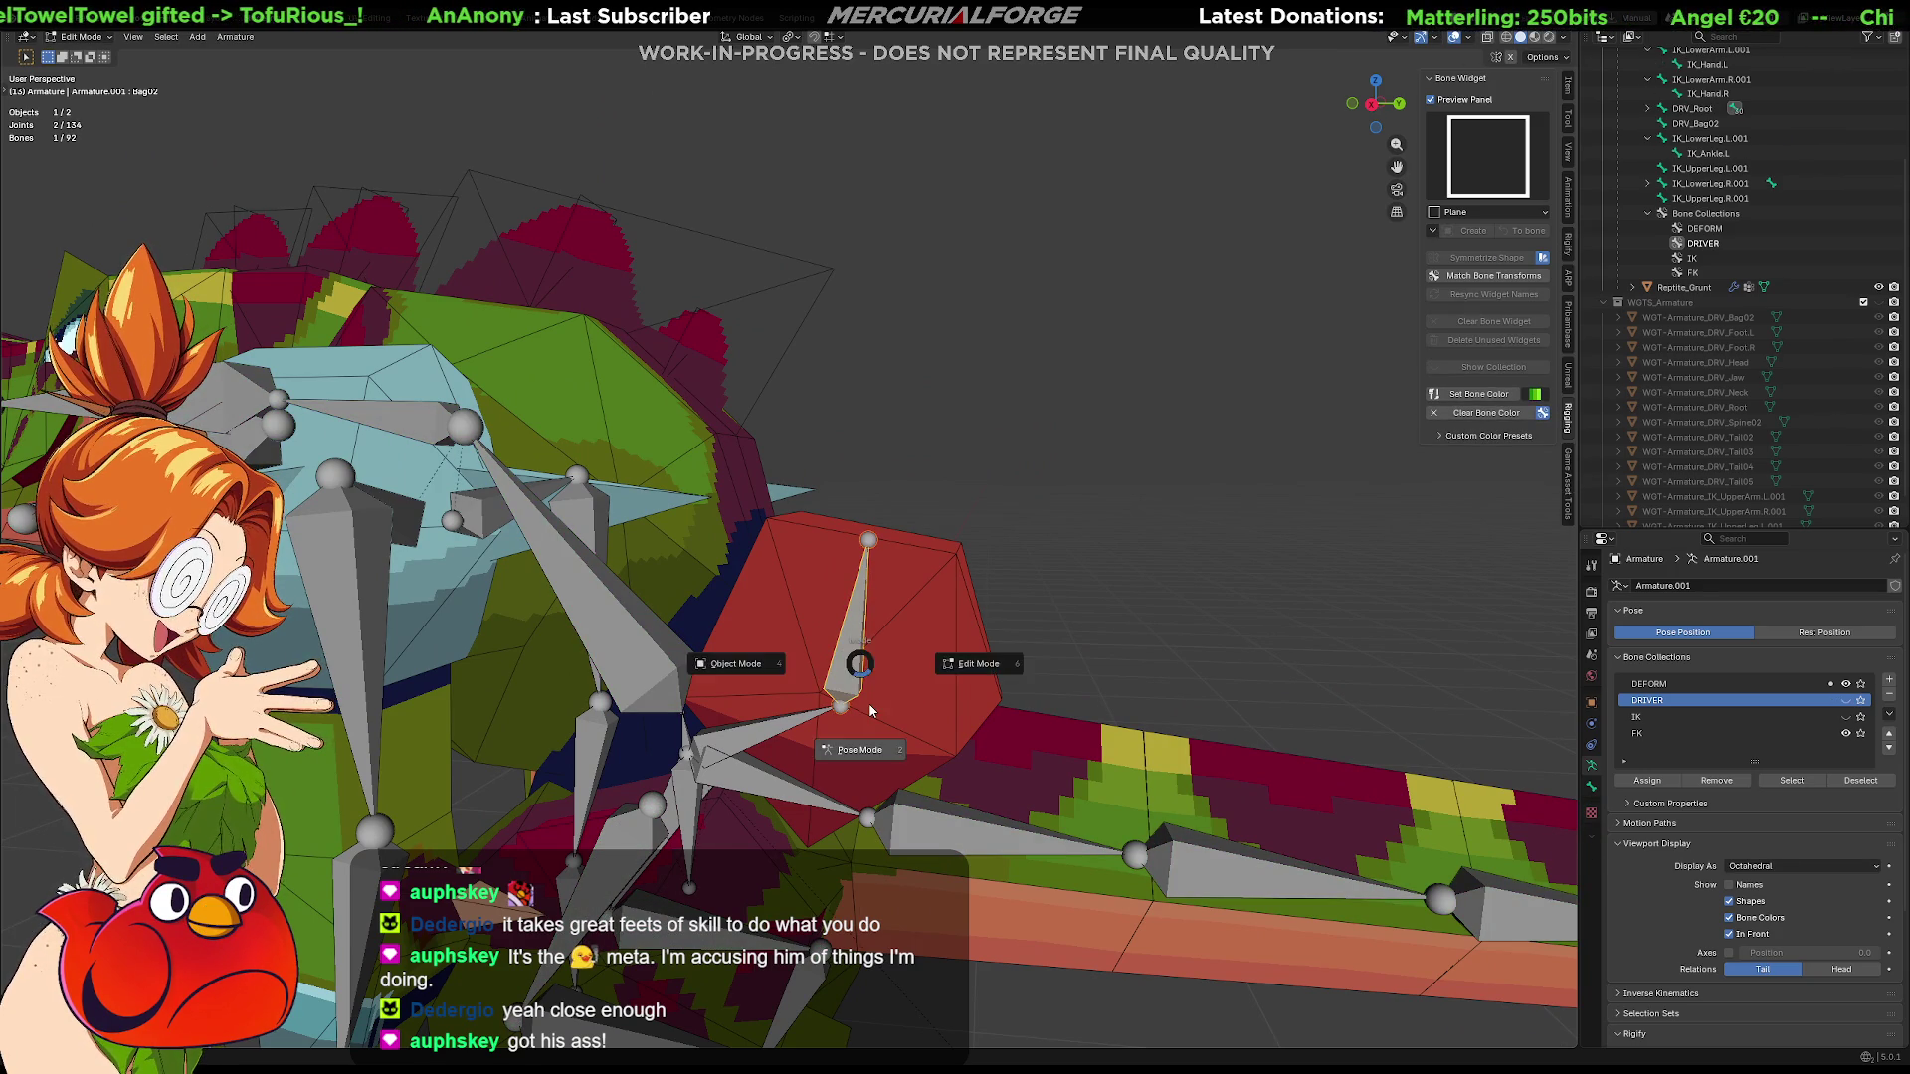
key("Escape")
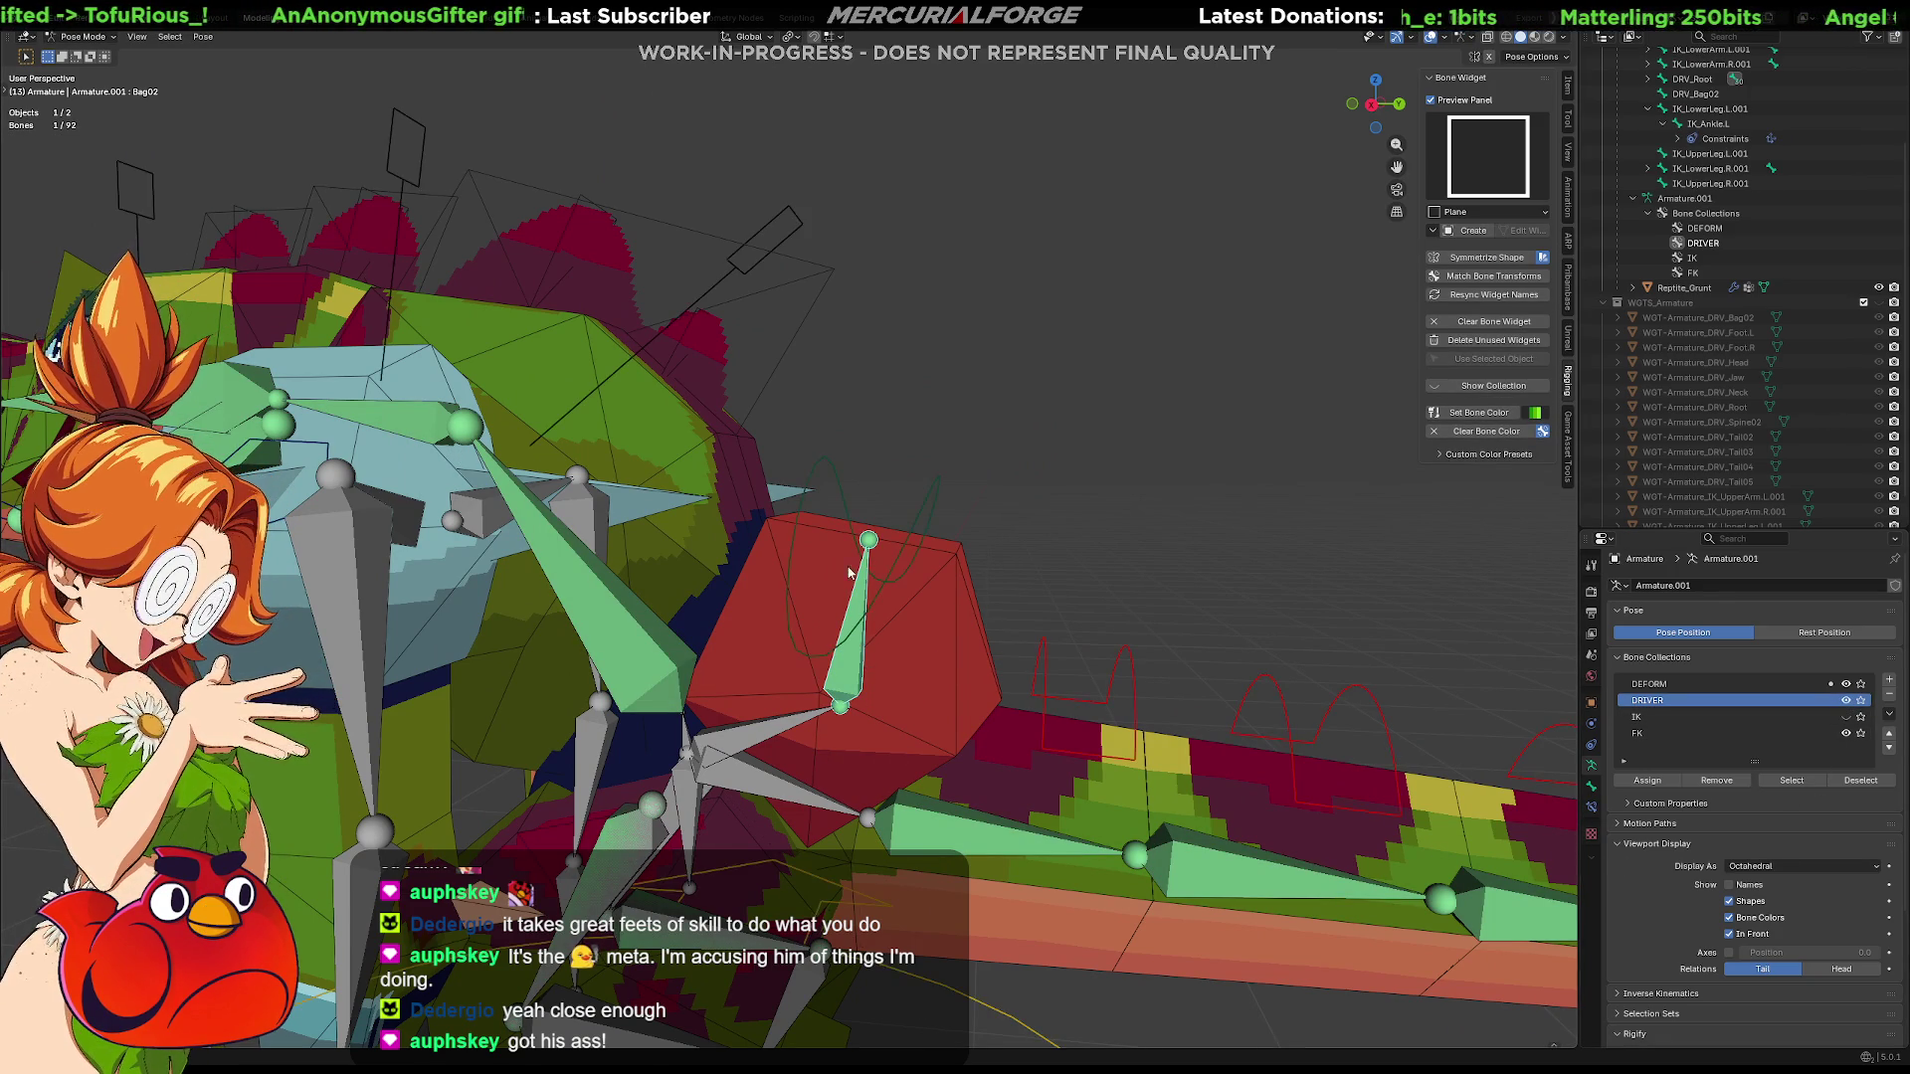
scroll(733, 531, "down", 5)
mouse_move(733, 532)
middle_mouse_down()
mouse_move(766, 539)
mouse_move(890, 460)
middle_mouse_up()
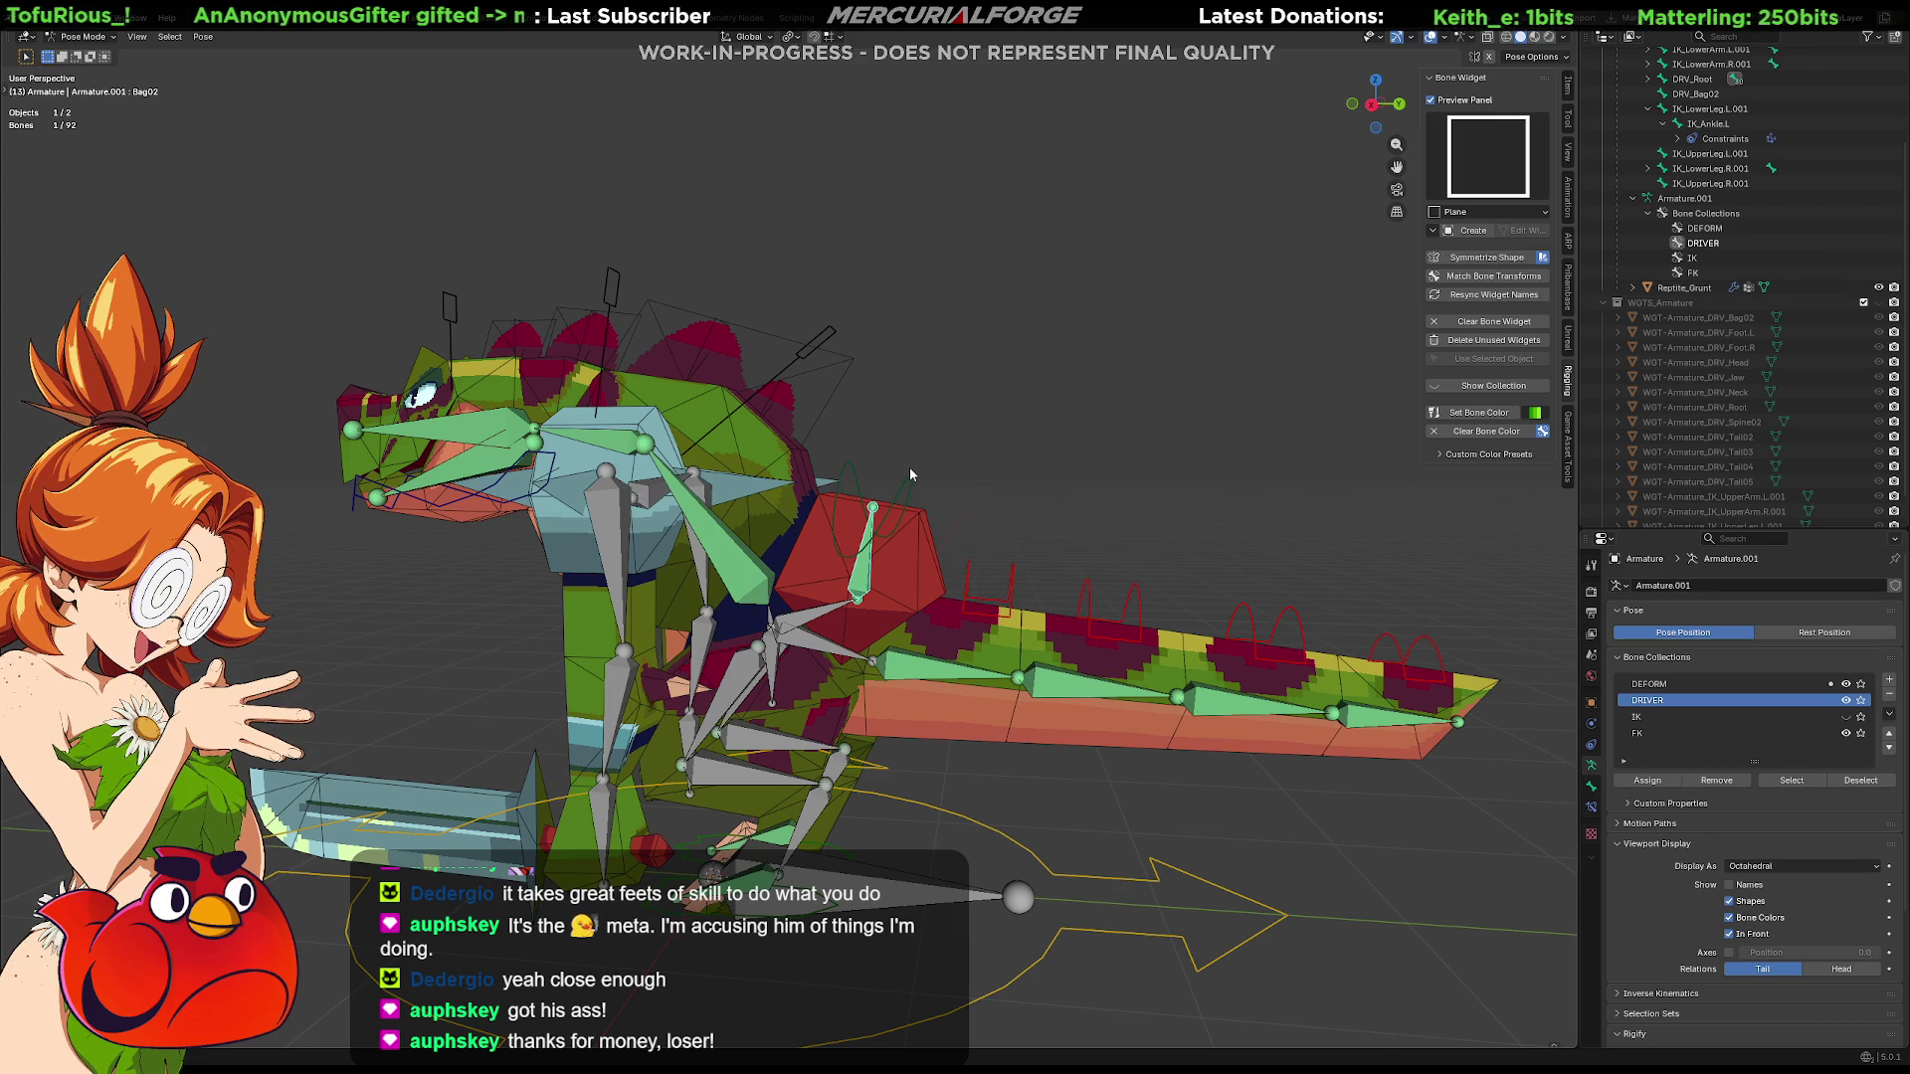
left_click(909, 468)
key("r")
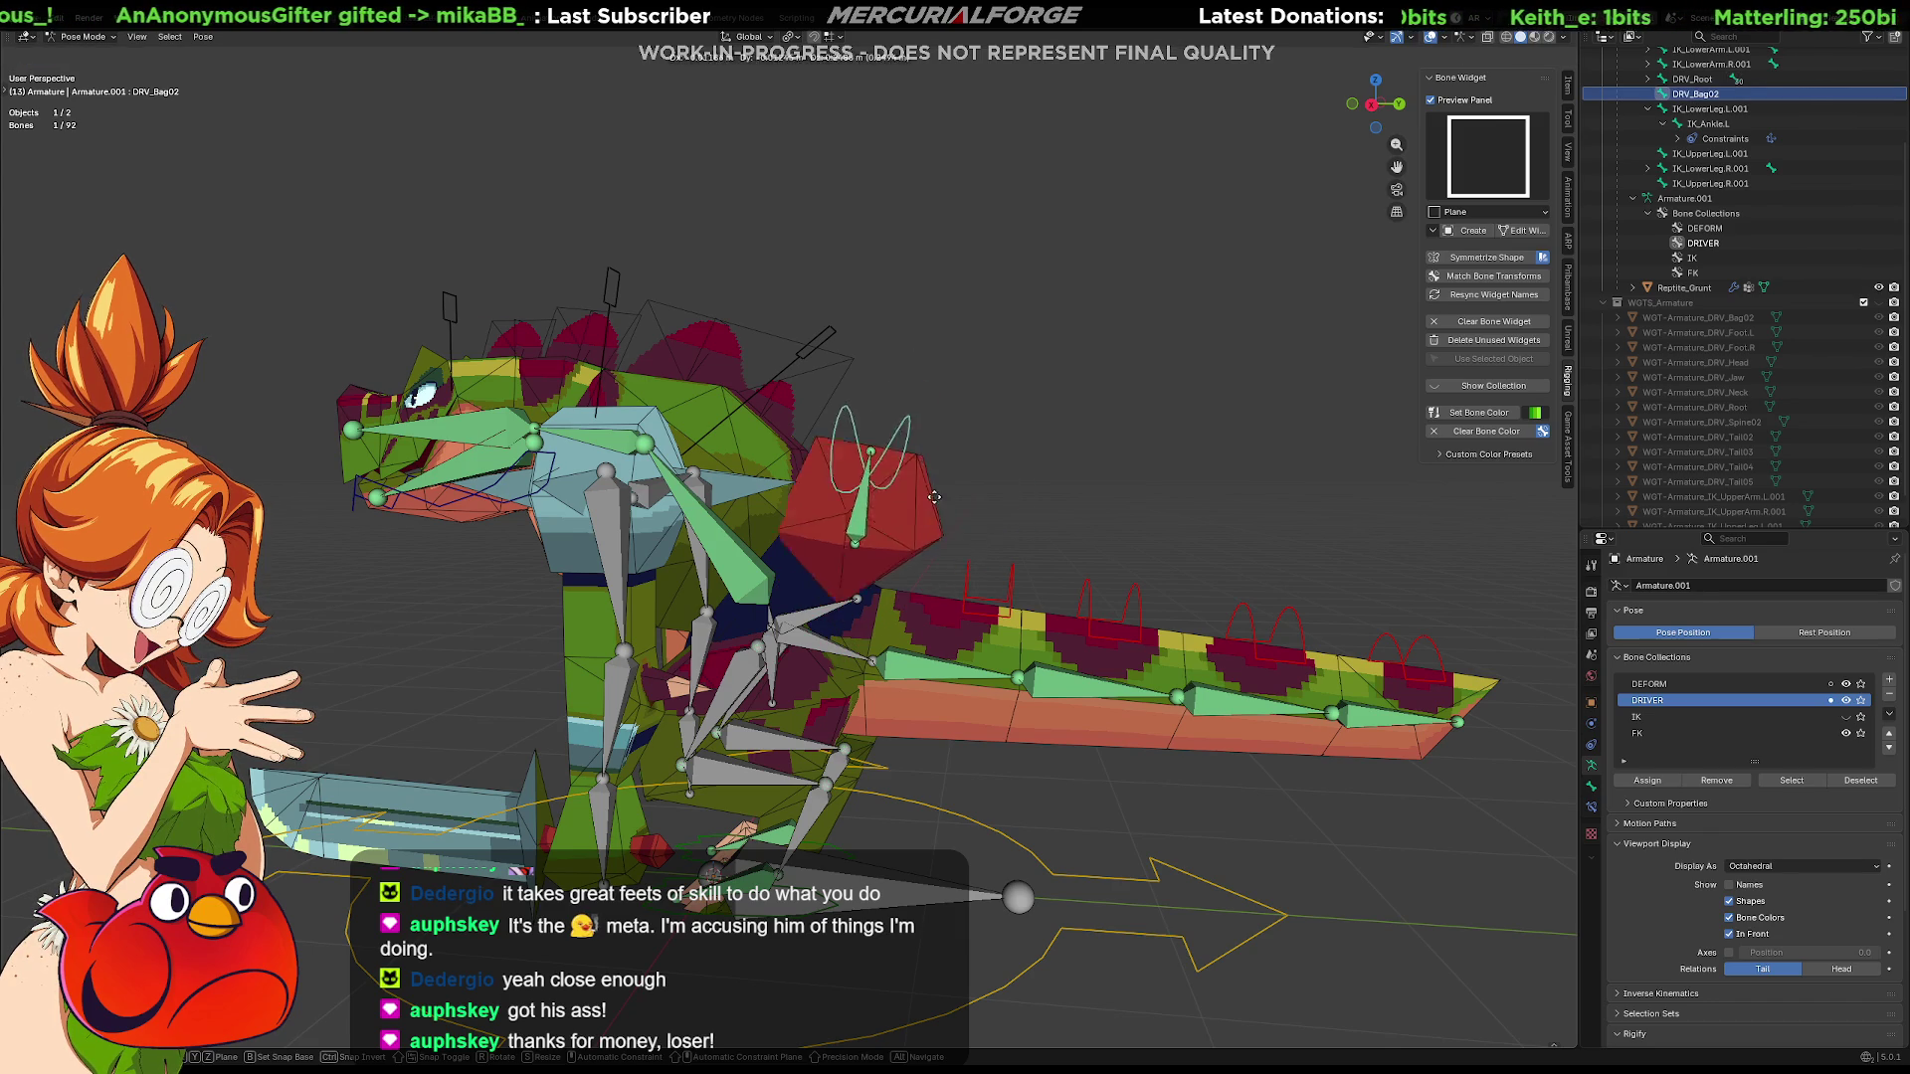
key("Escape")
left_click(1030, 478)
mouse_move(1034, 473)
middle_mouse_down()
mouse_move(1091, 502)
mouse_move(1244, 512)
mouse_move(1011, 450)
mouse_move(919, 465)
mouse_move(973, 495)
mouse_move(1076, 492)
mouse_move(898, 493)
middle_mouse_up()
Select UpperArm.L, make the IK collection active and hide the DRIVER collection
left_click(859, 545)
scroll(881, 567, "up", 1)
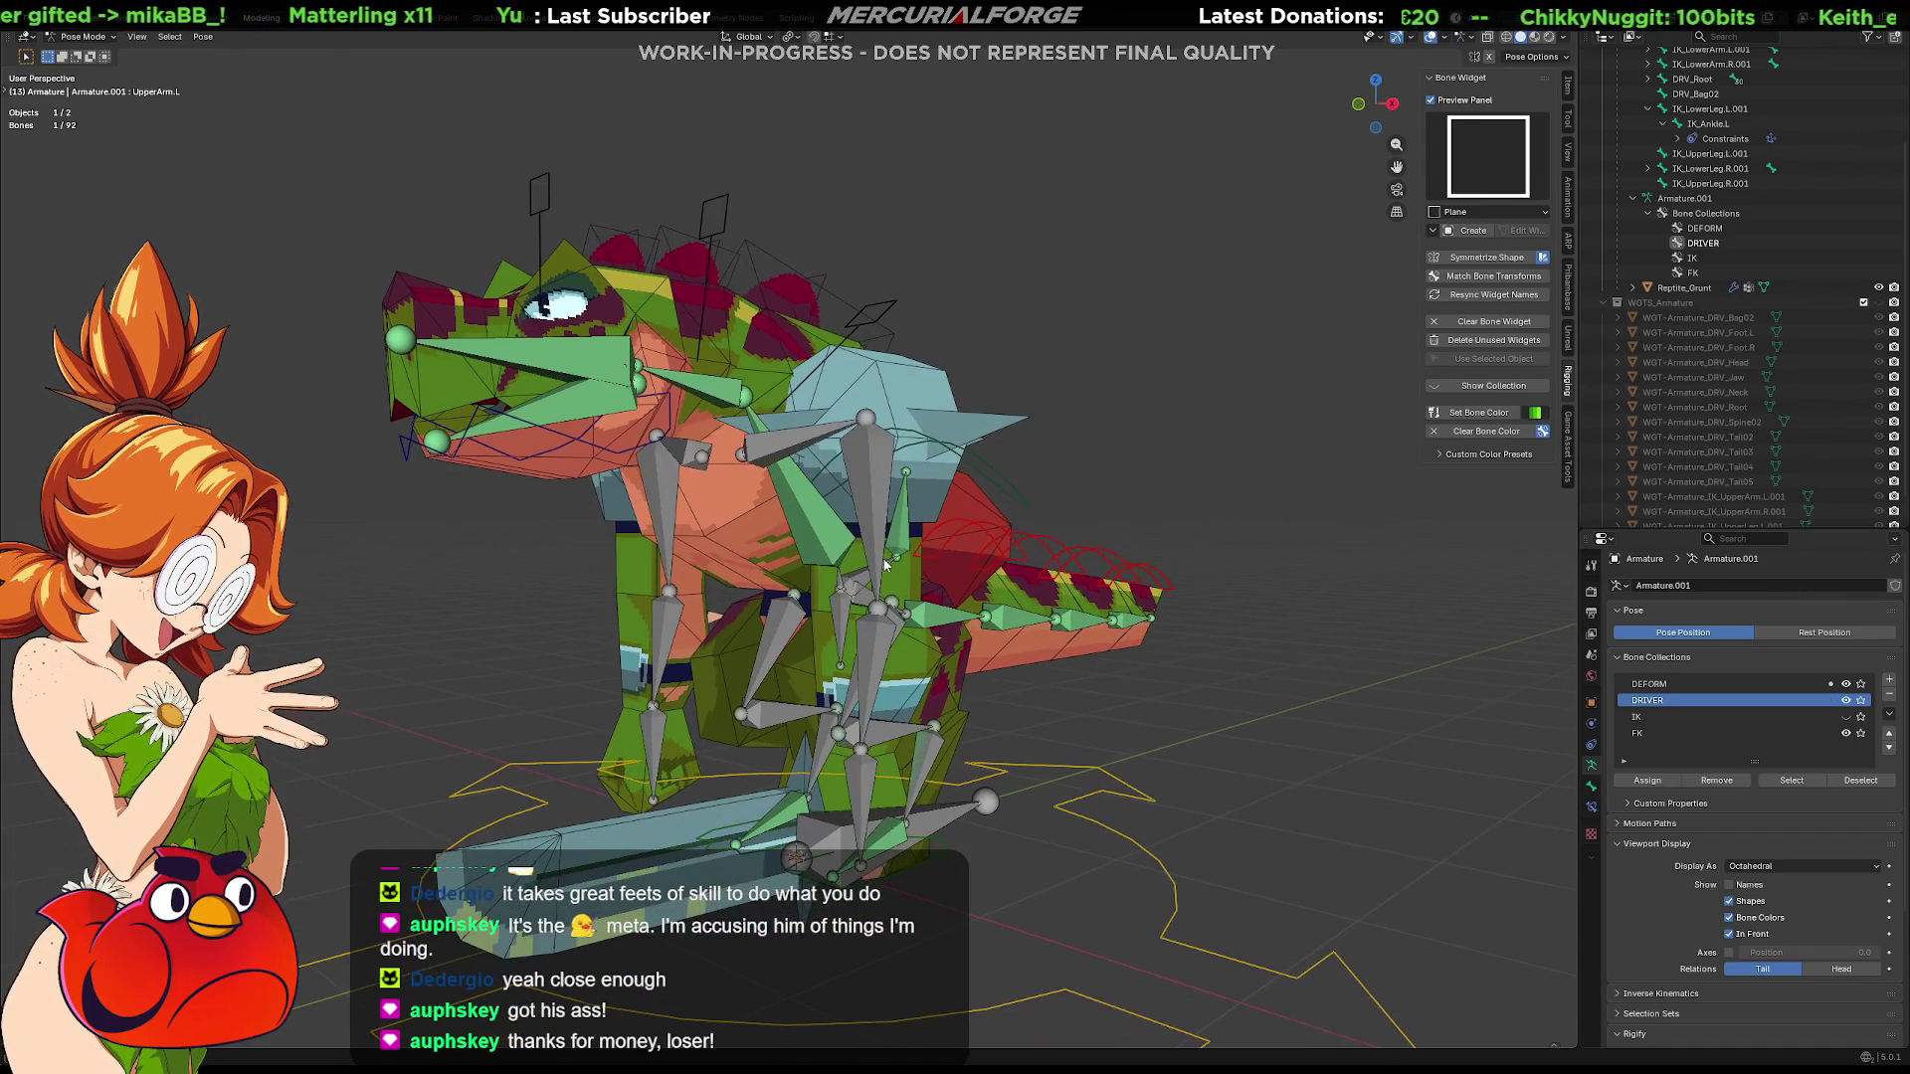
left_click(1652, 717)
left_click(1845, 699)
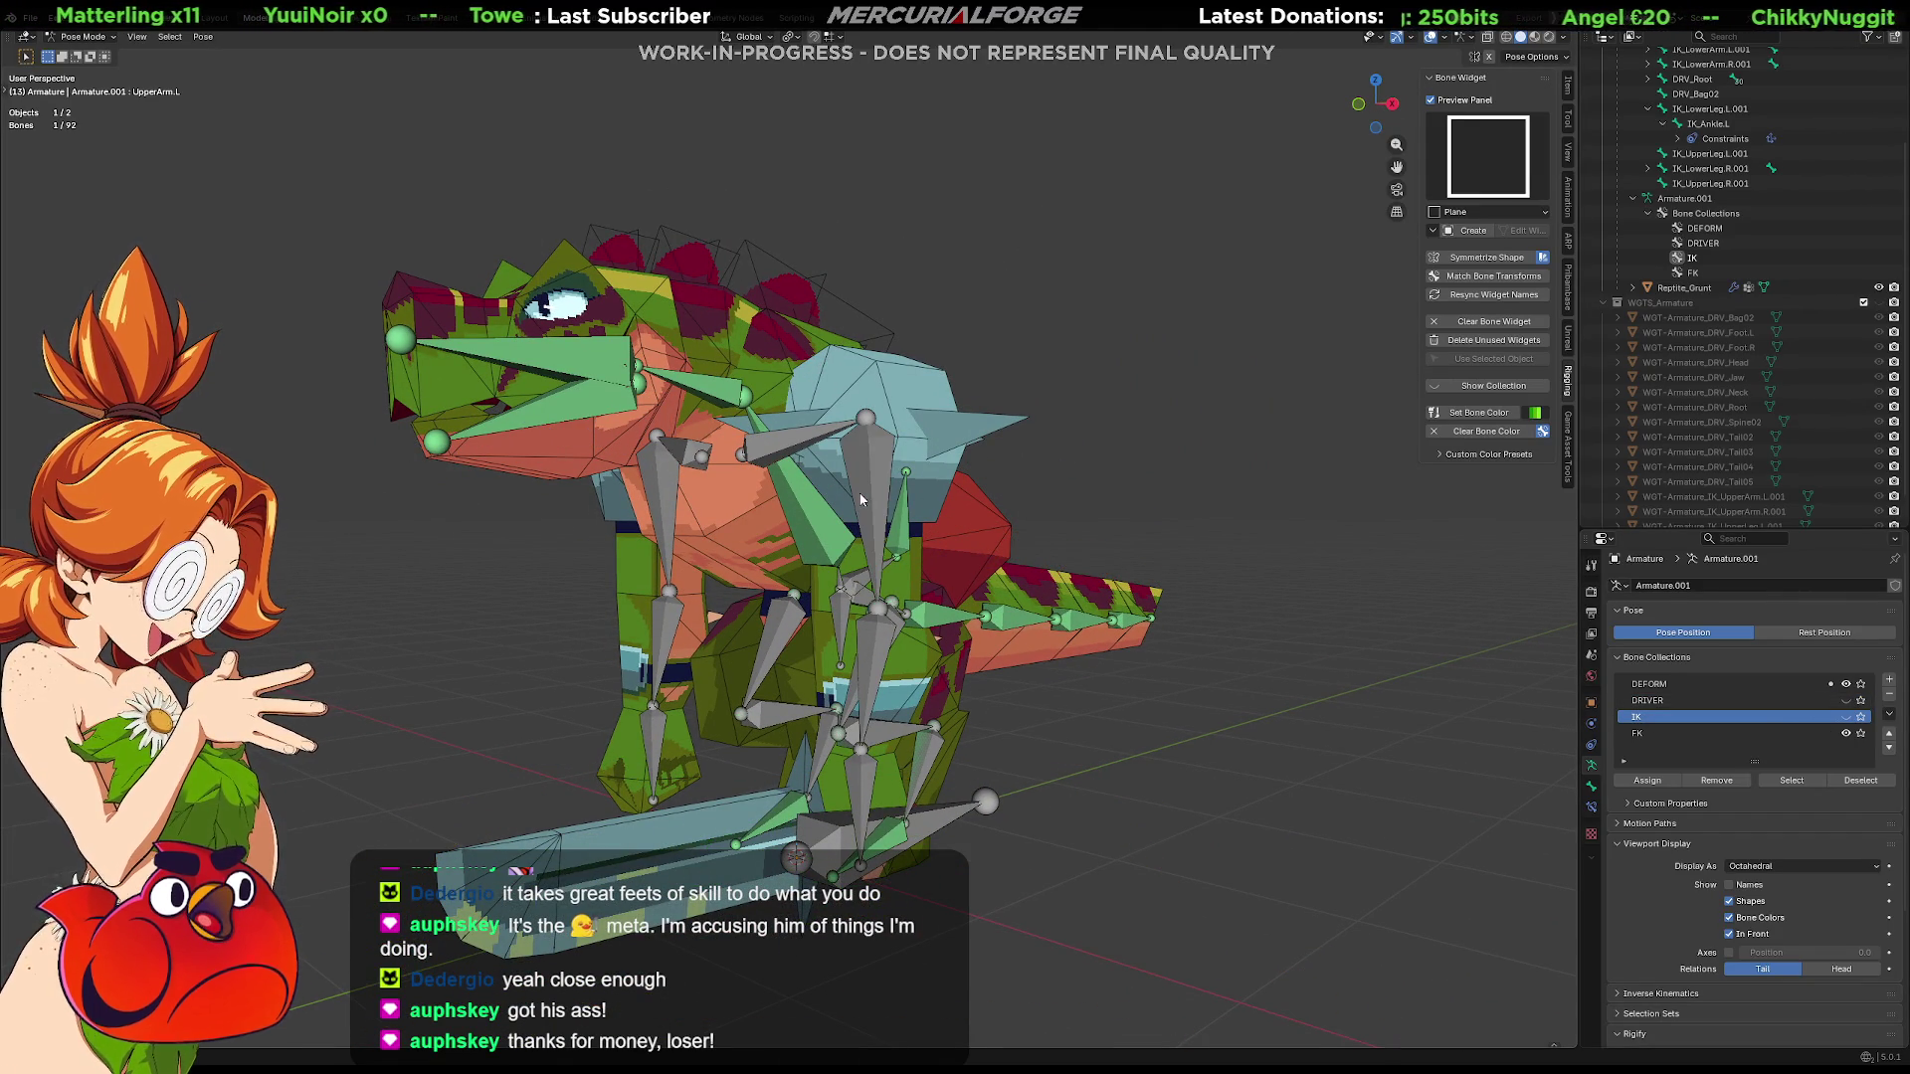
Create an FK Limb 2 ring widget on the left FK upper-arm bone
key("Tab")
mouse_move(862, 502)
middle_mouse_down()
mouse_move(986, 506)
mouse_move(906, 470)
middle_mouse_up()
key("Tab")
left_click(905, 471)
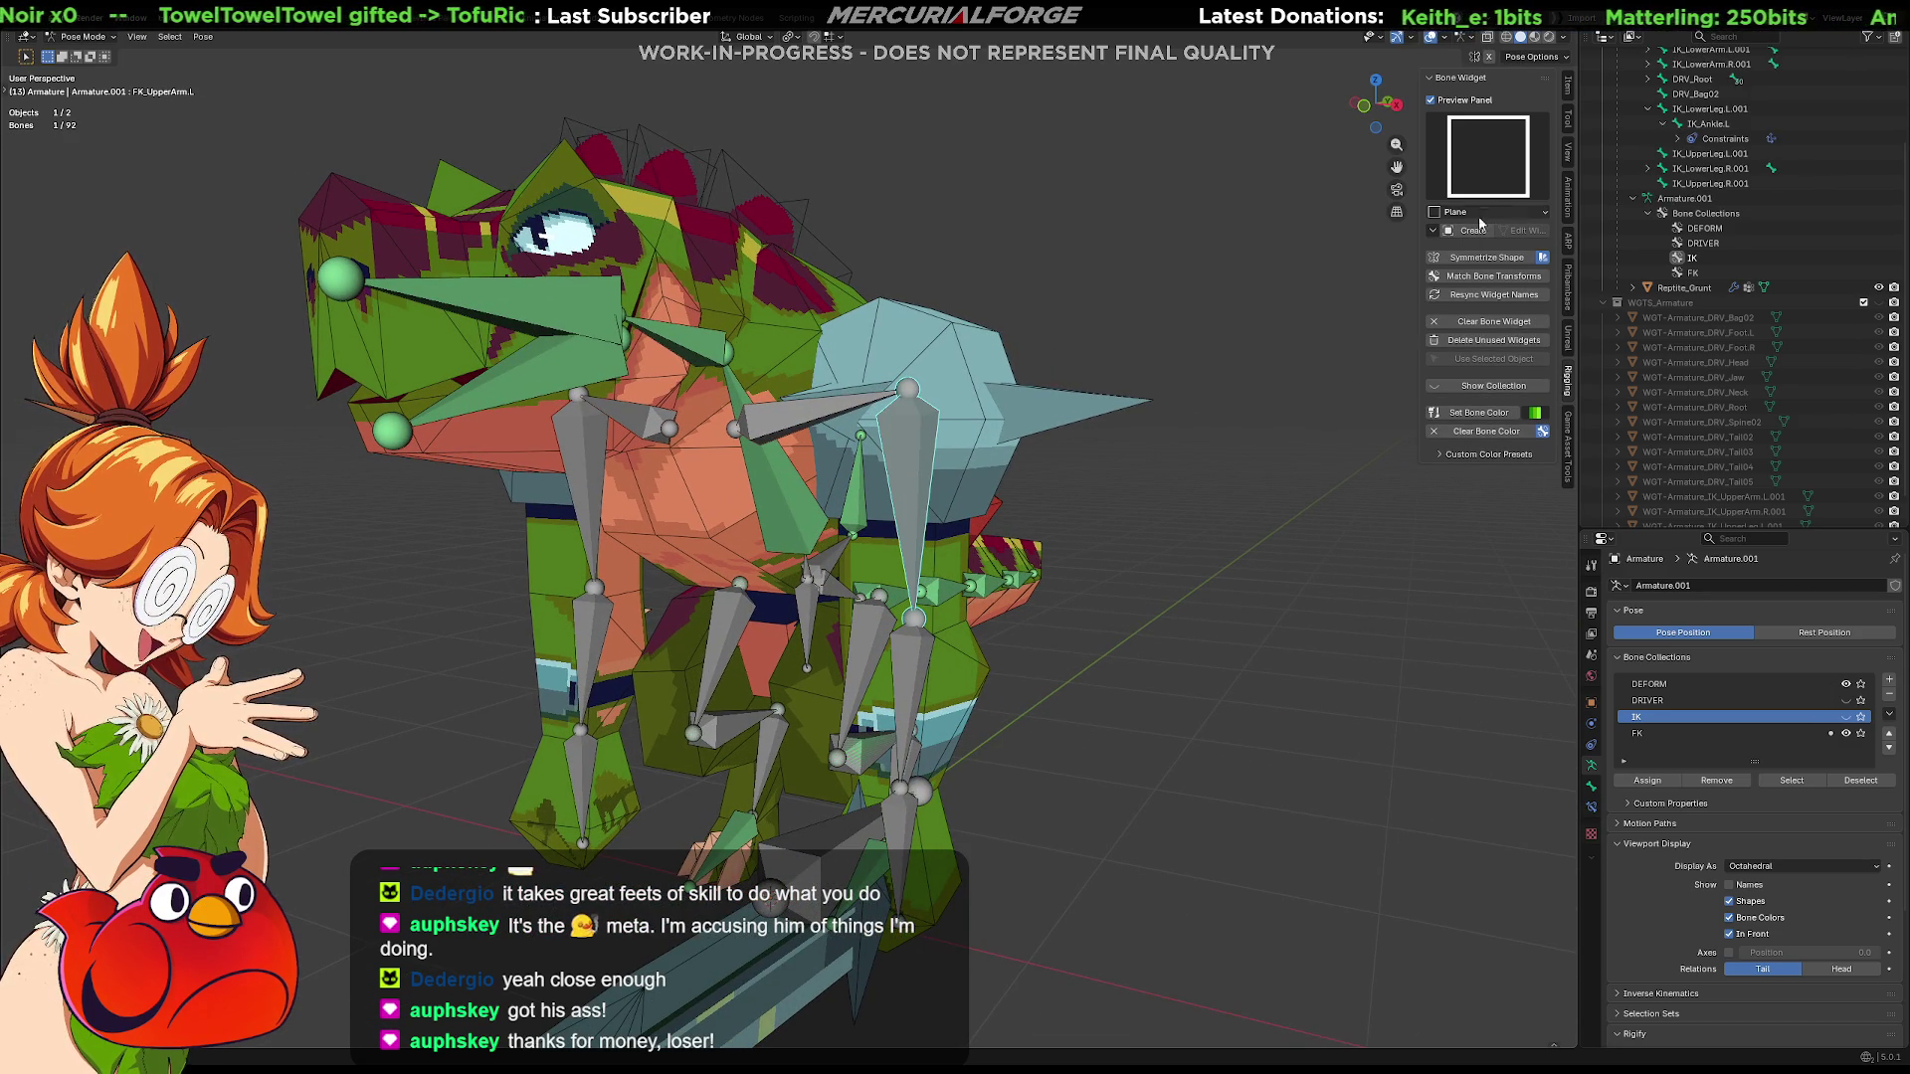
left_click(1492, 166)
left_click(1467, 237)
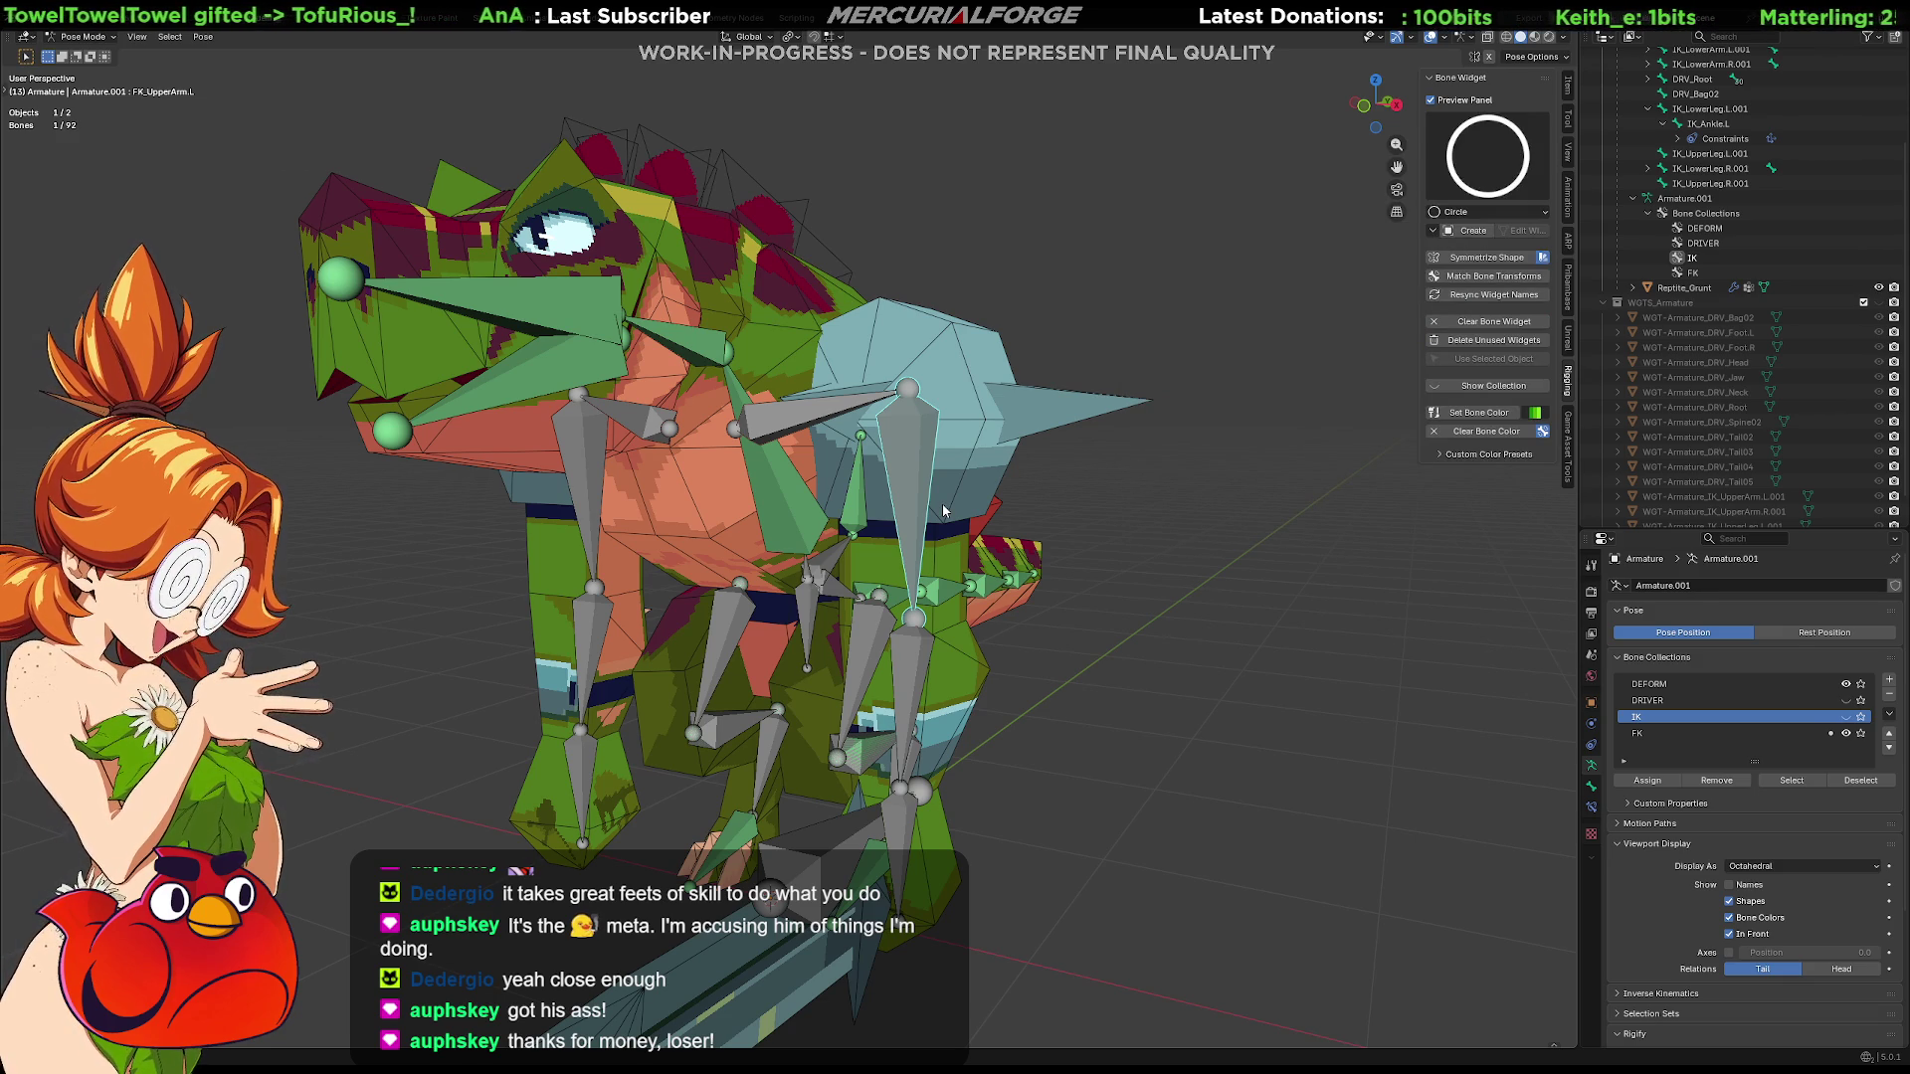
left_click(1501, 179)
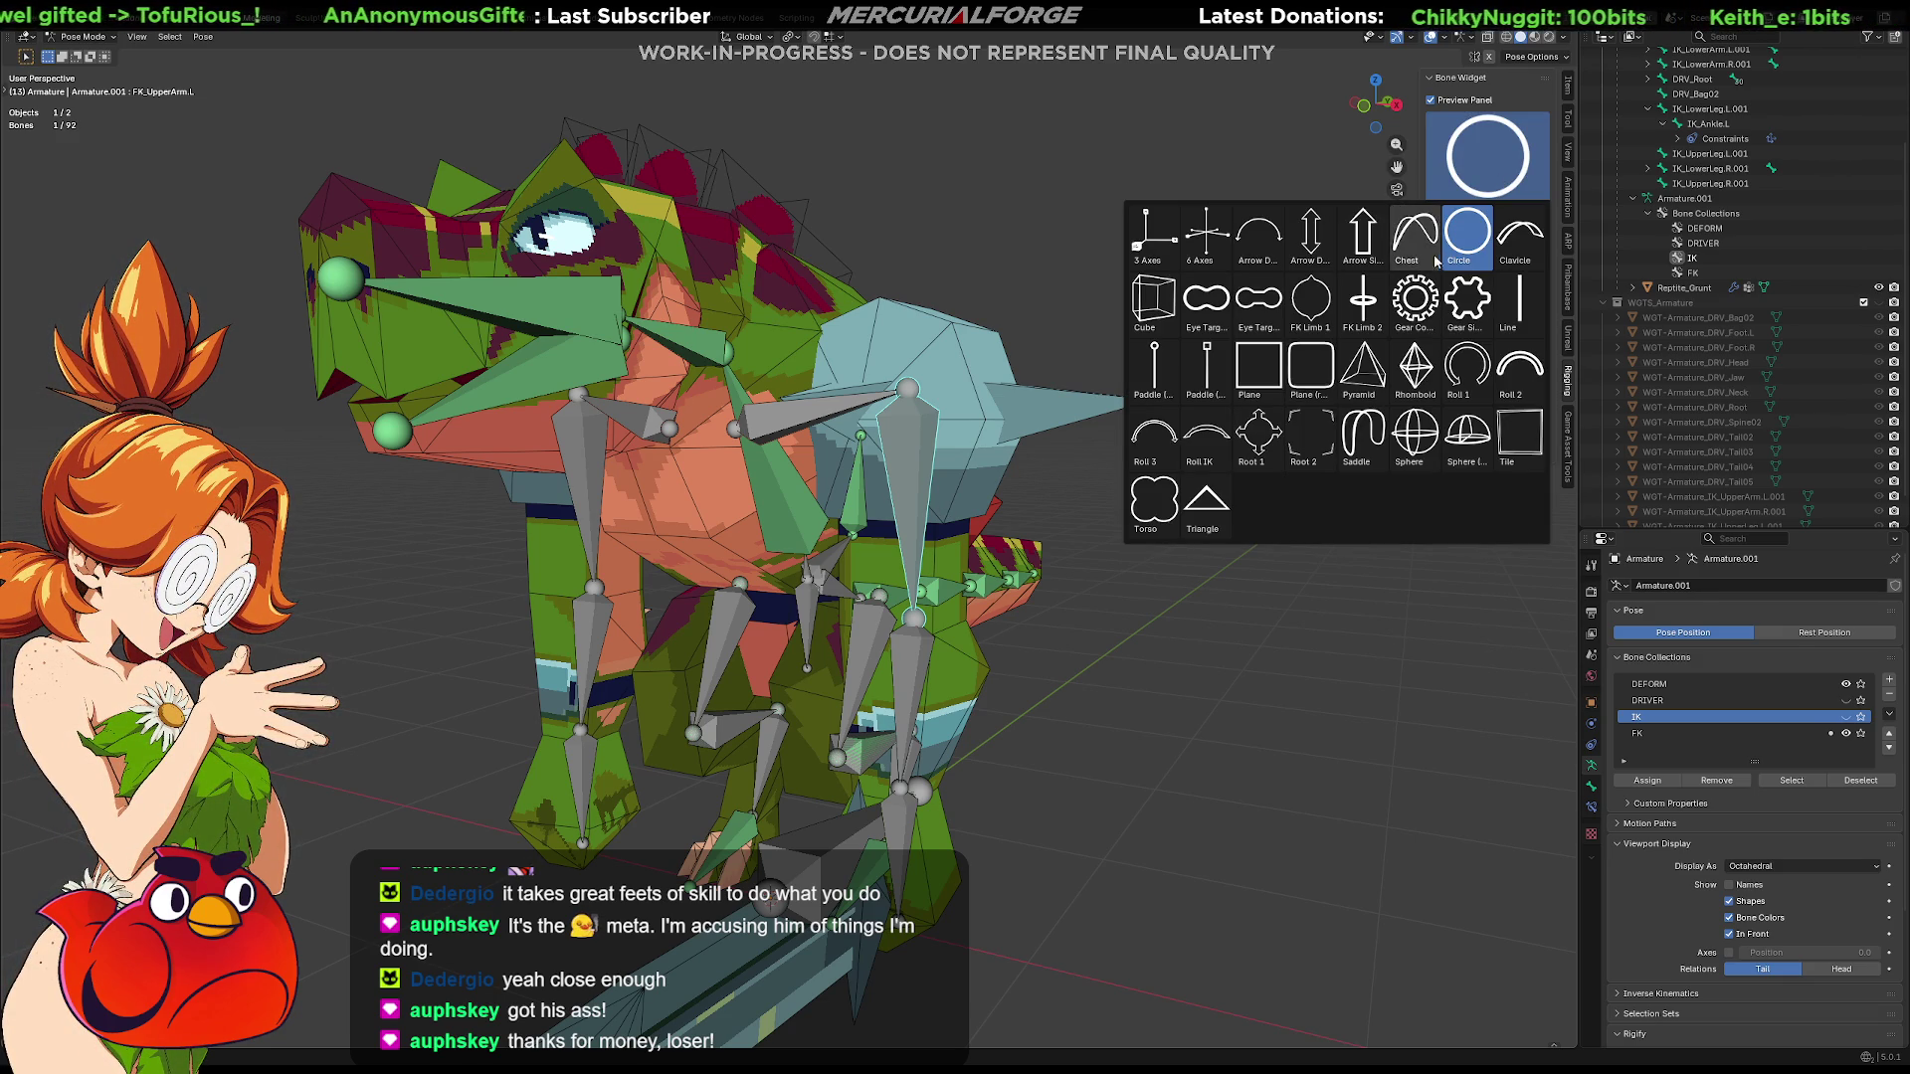
left_click(1380, 299)
left_click(1469, 230)
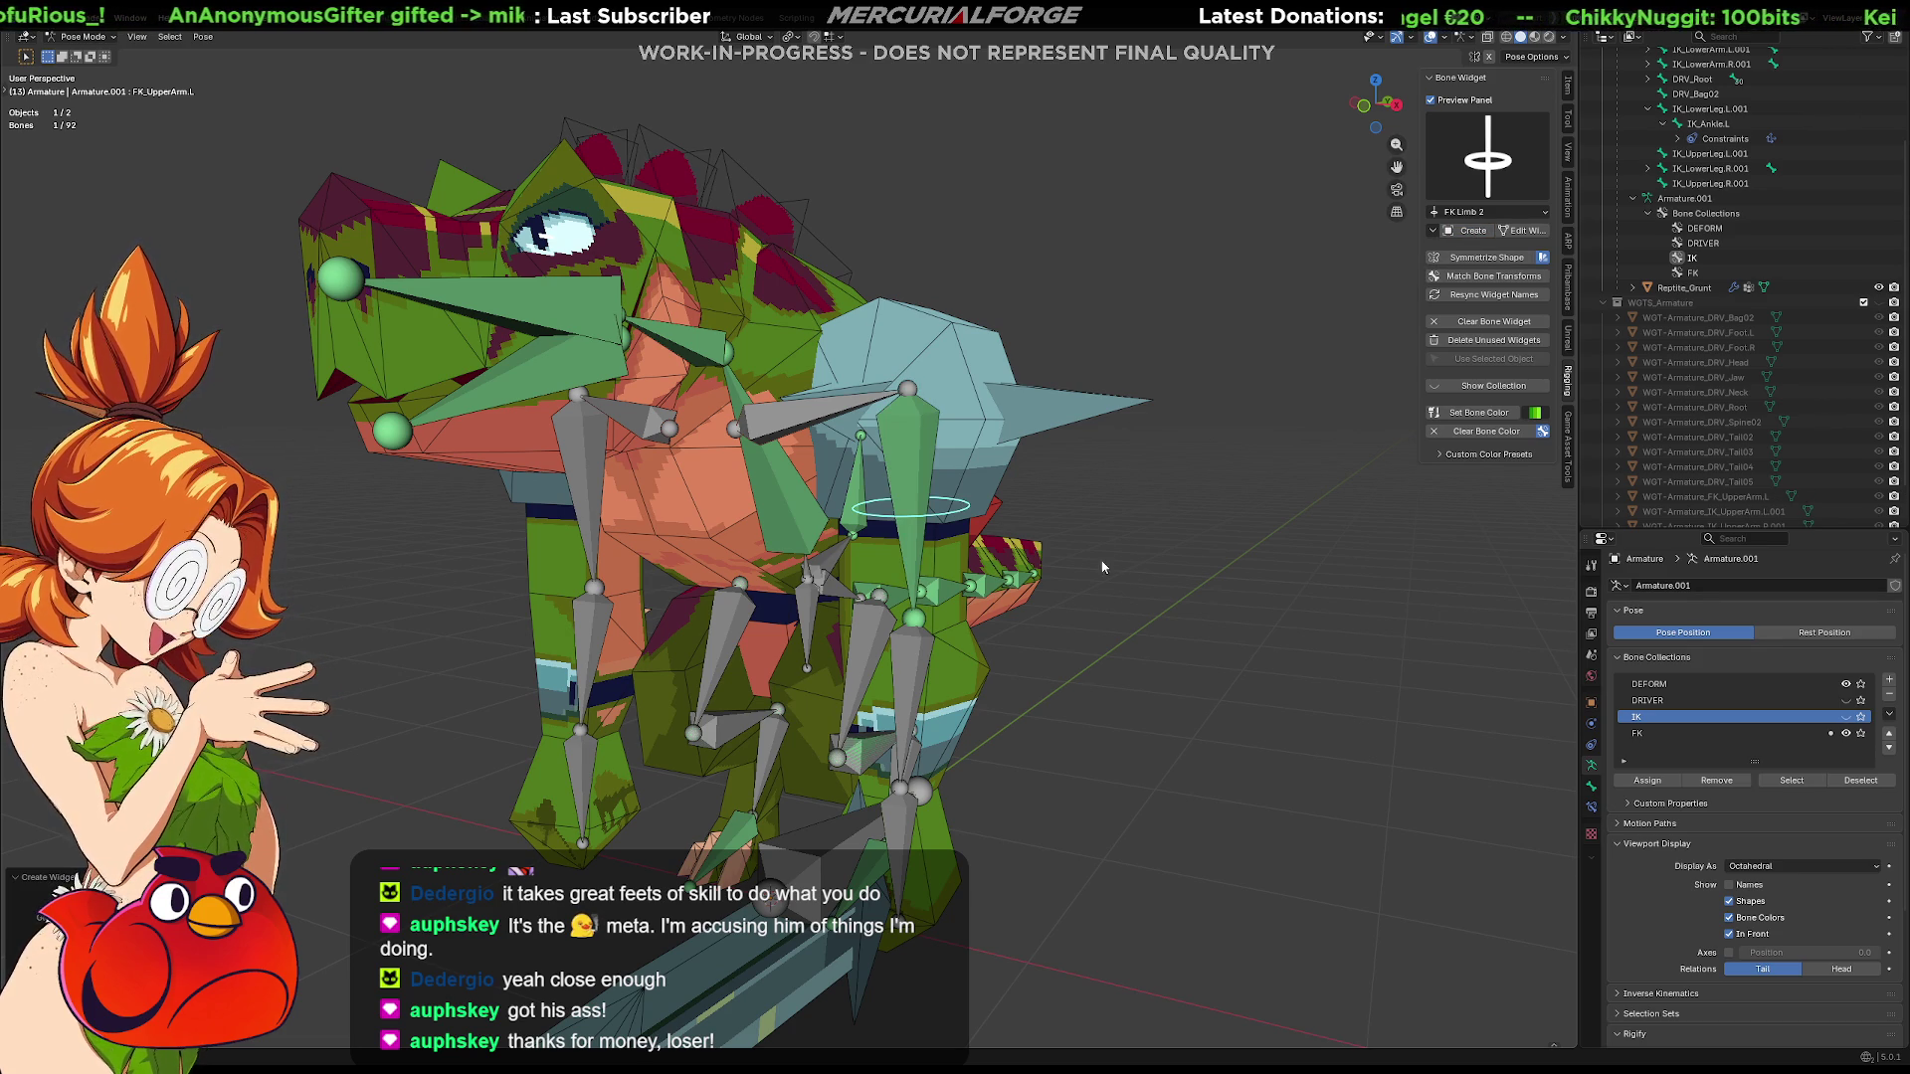
Give FK_LowerArm.L the same ring widget
left_click(1846, 684)
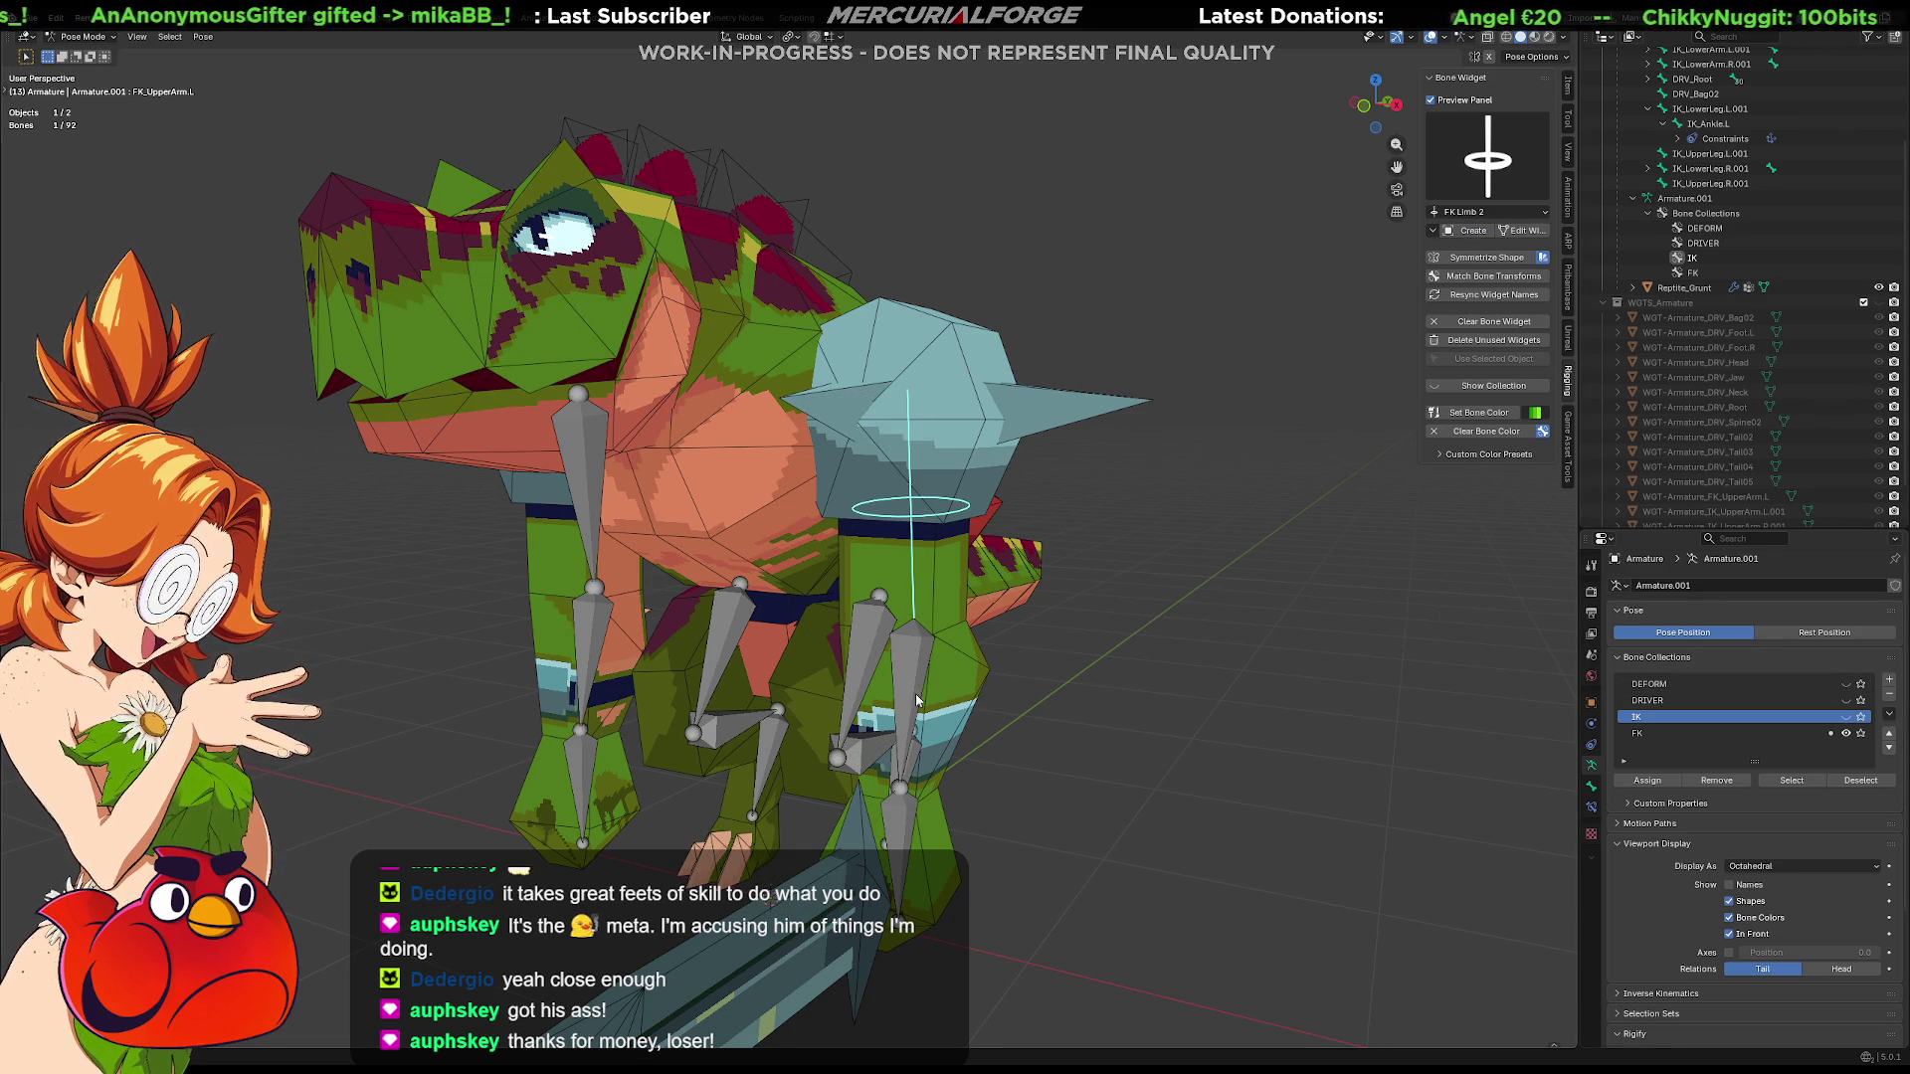
left_click(910, 659)
left_click(1470, 231)
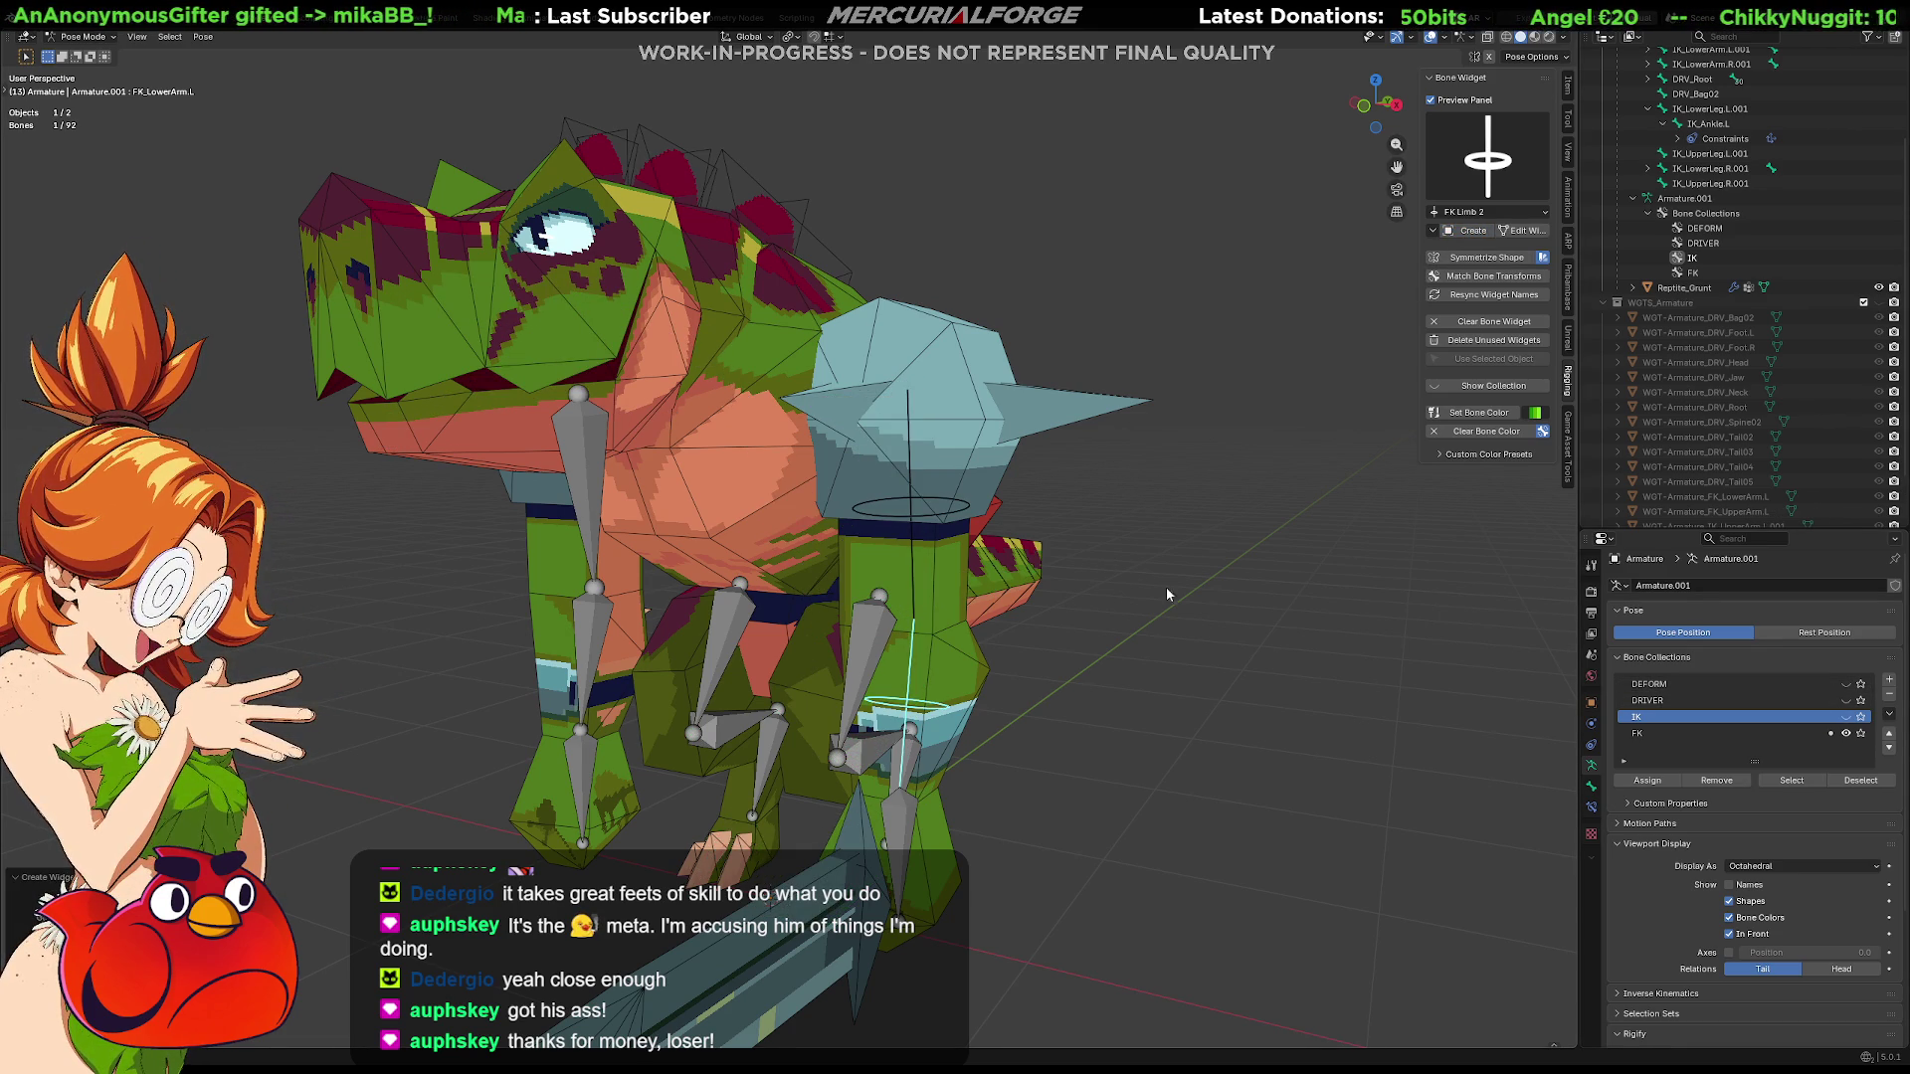
Symmetrize the upper- and lower-arm ring widgets onto the right side
left_click(576, 479)
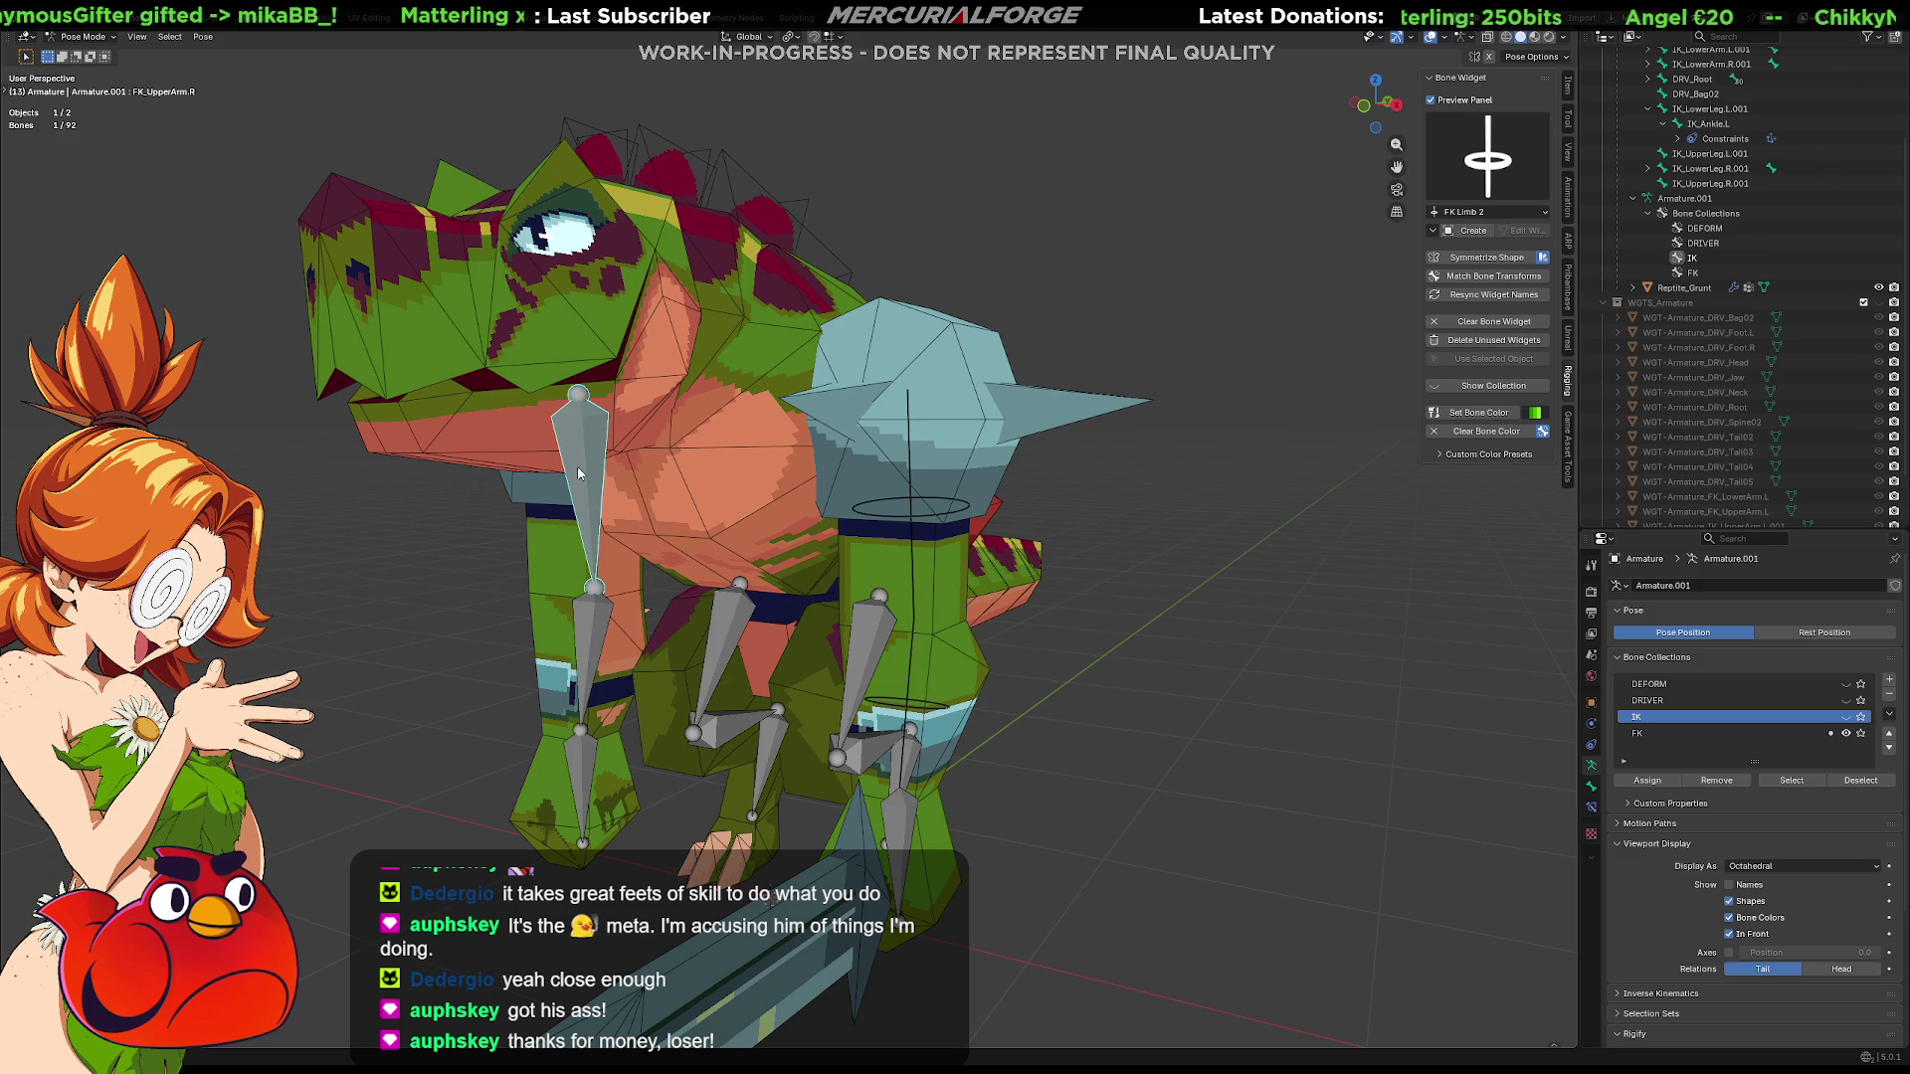
left_click(949, 515)
left_click(1485, 257)
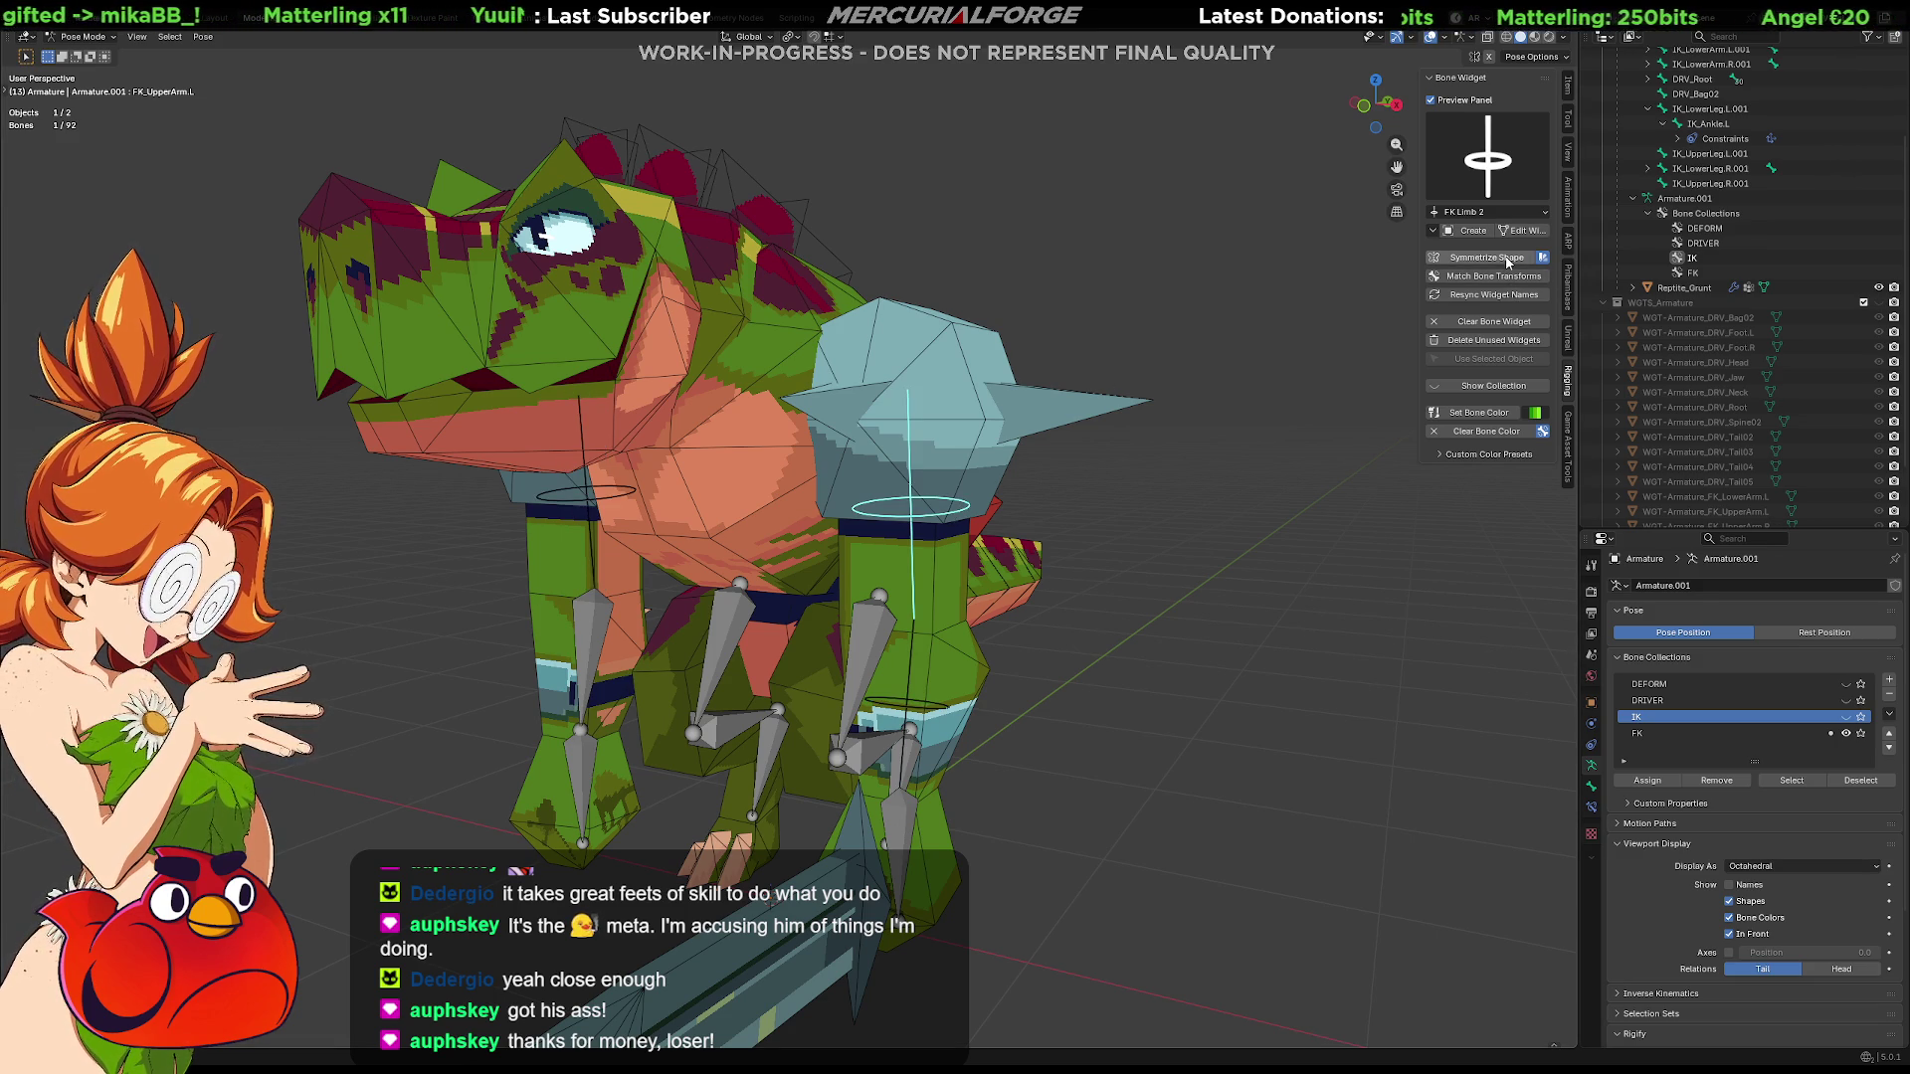
left_click(948, 711)
left_click(1485, 257)
Start editing the left upper-arm ring widget mesh
mouse_move(746, 568)
middle_mouse_down()
mouse_move(992, 561)
mouse_move(672, 552)
middle_mouse_up()
left_click(903, 626)
left_click(1522, 232)
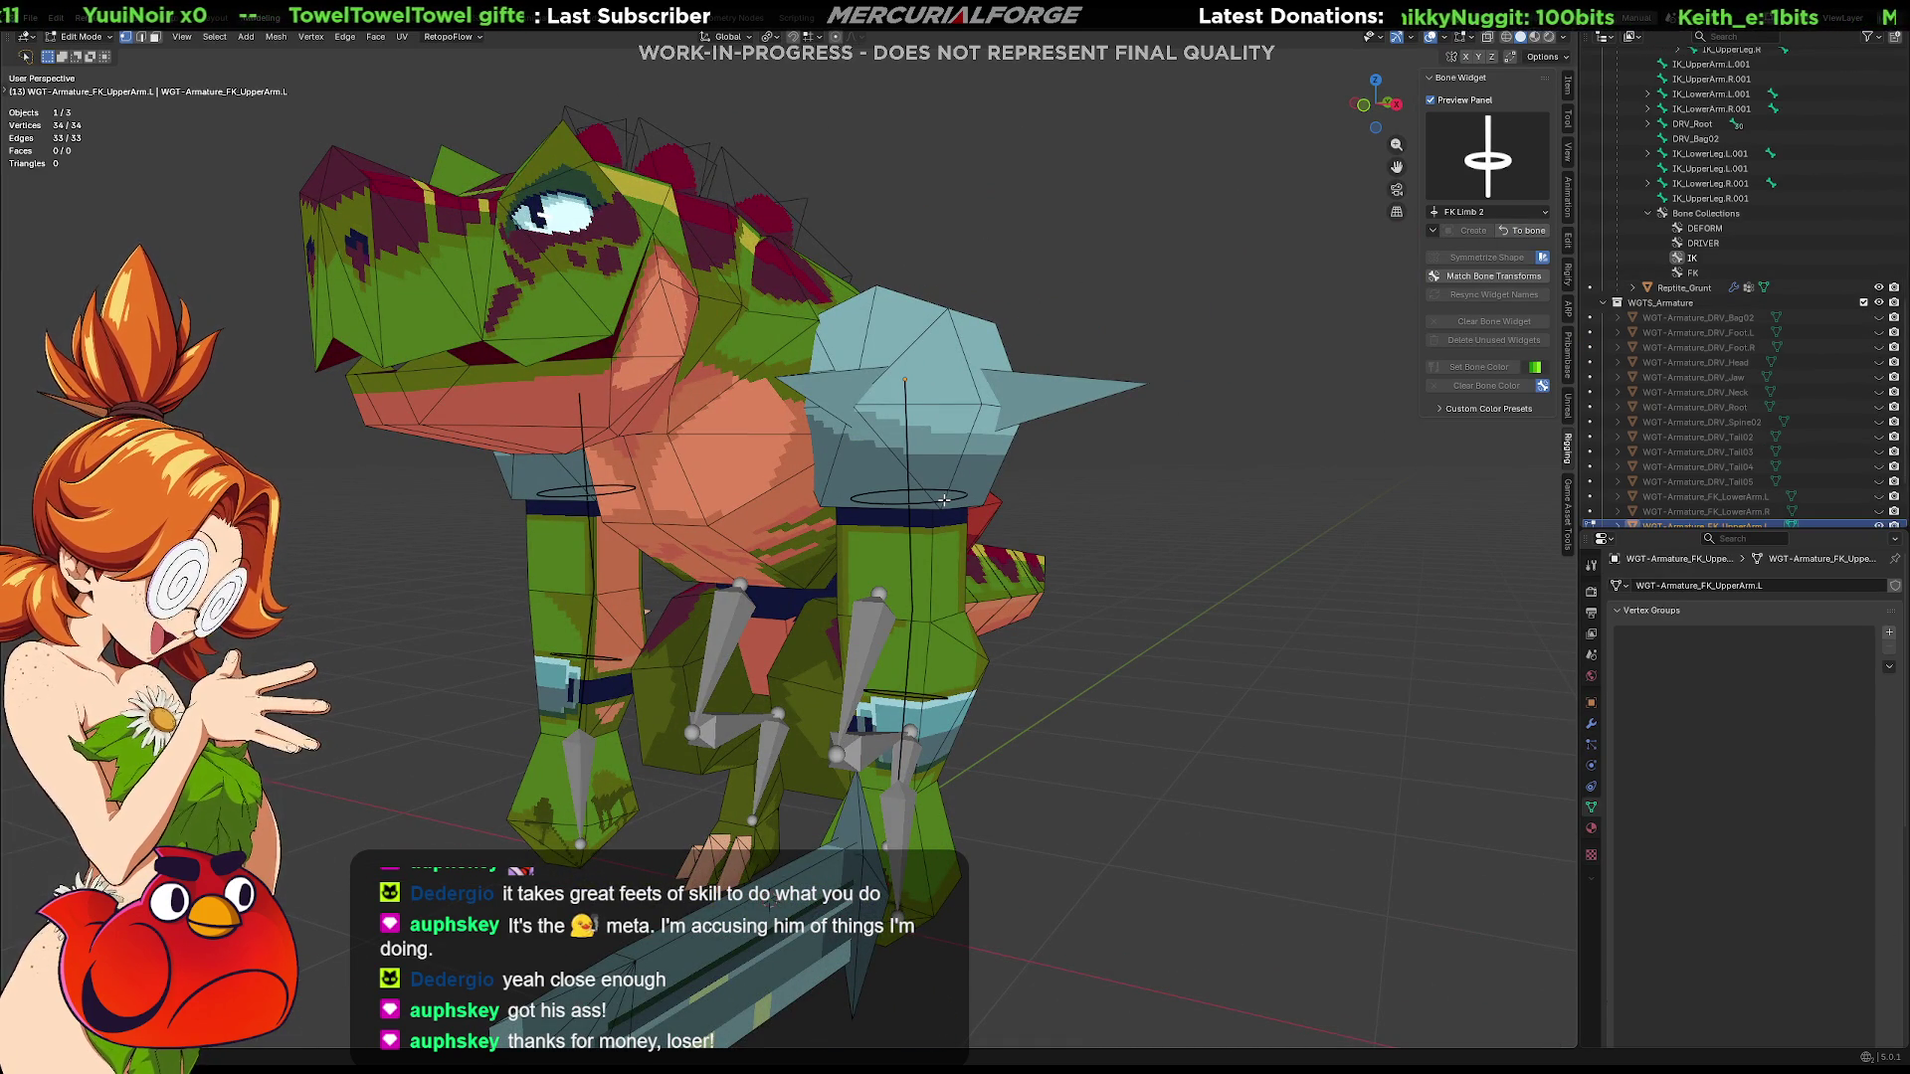
Nudge the upper-arm ring widget mesh into place and leave its Edit Mode
key("g")
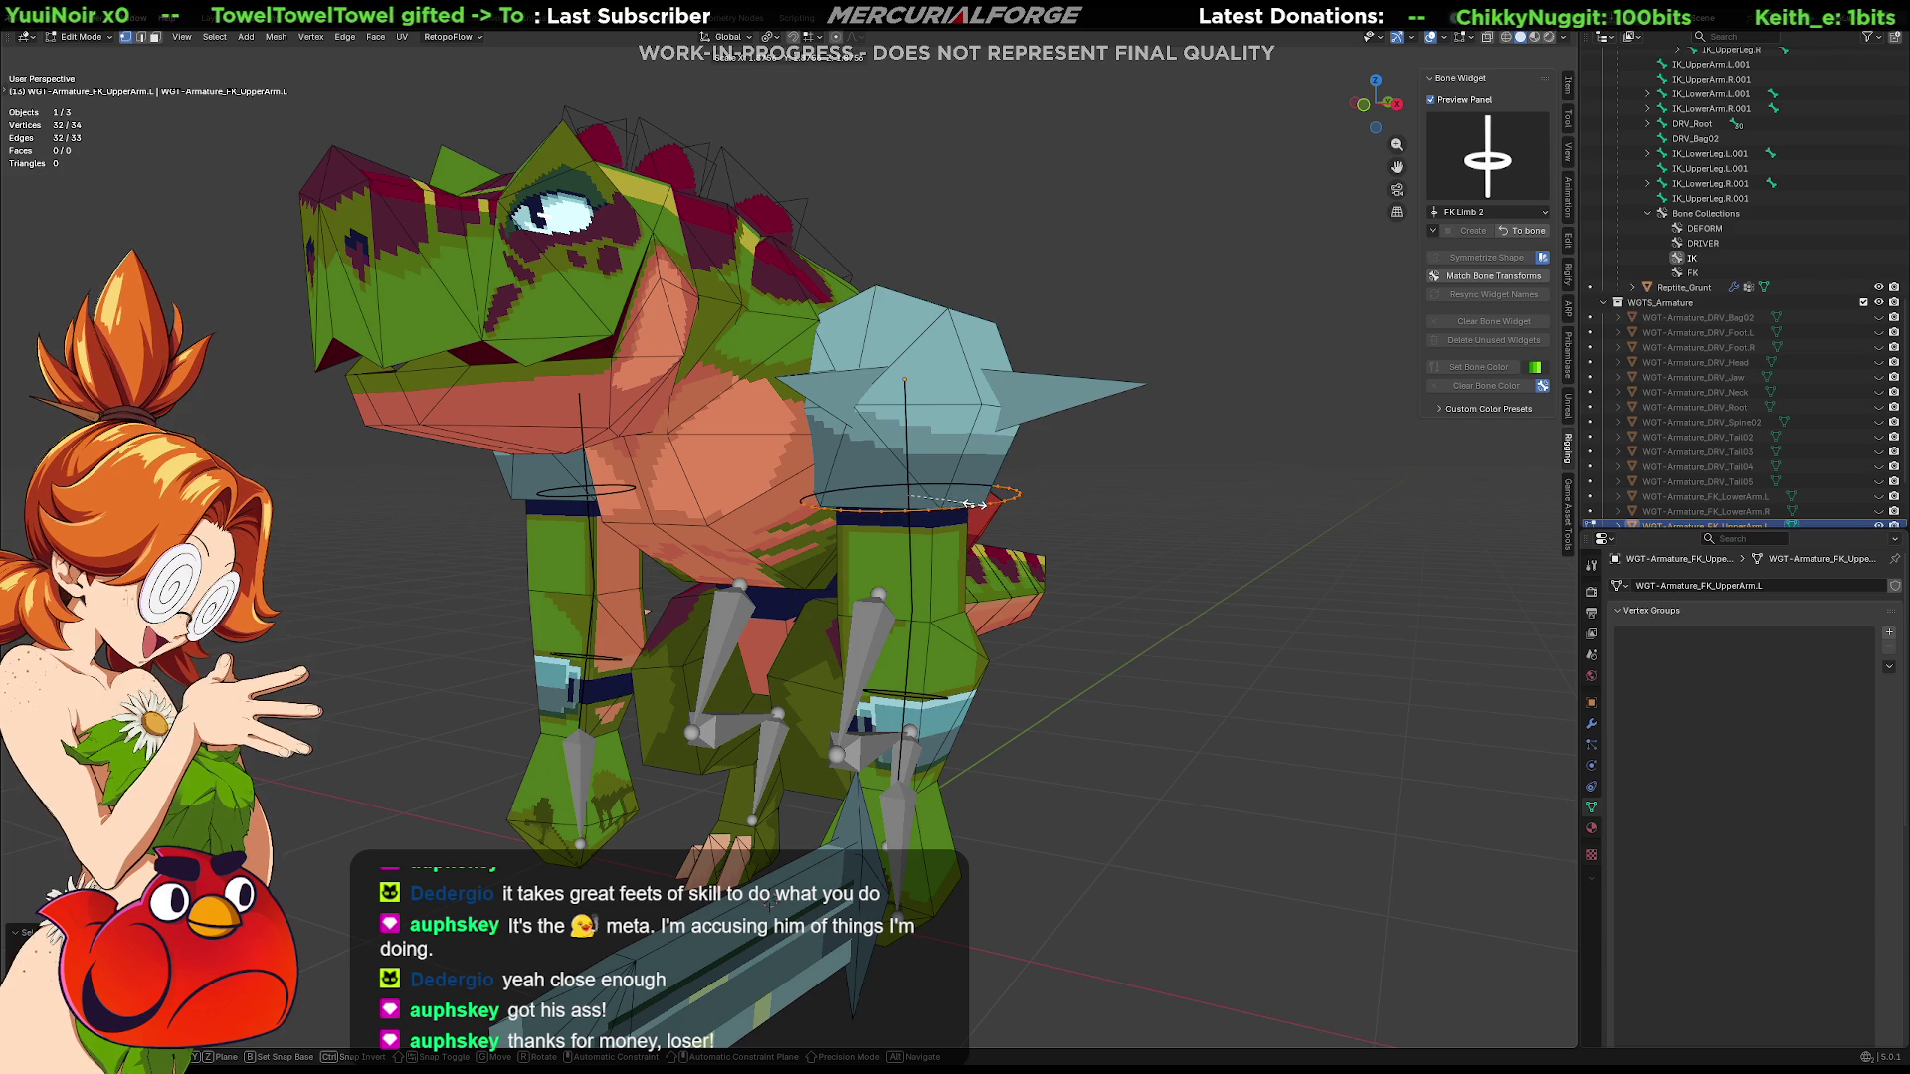
left_click(985, 507)
middle_click_drag(1008, 623, 1033, 642)
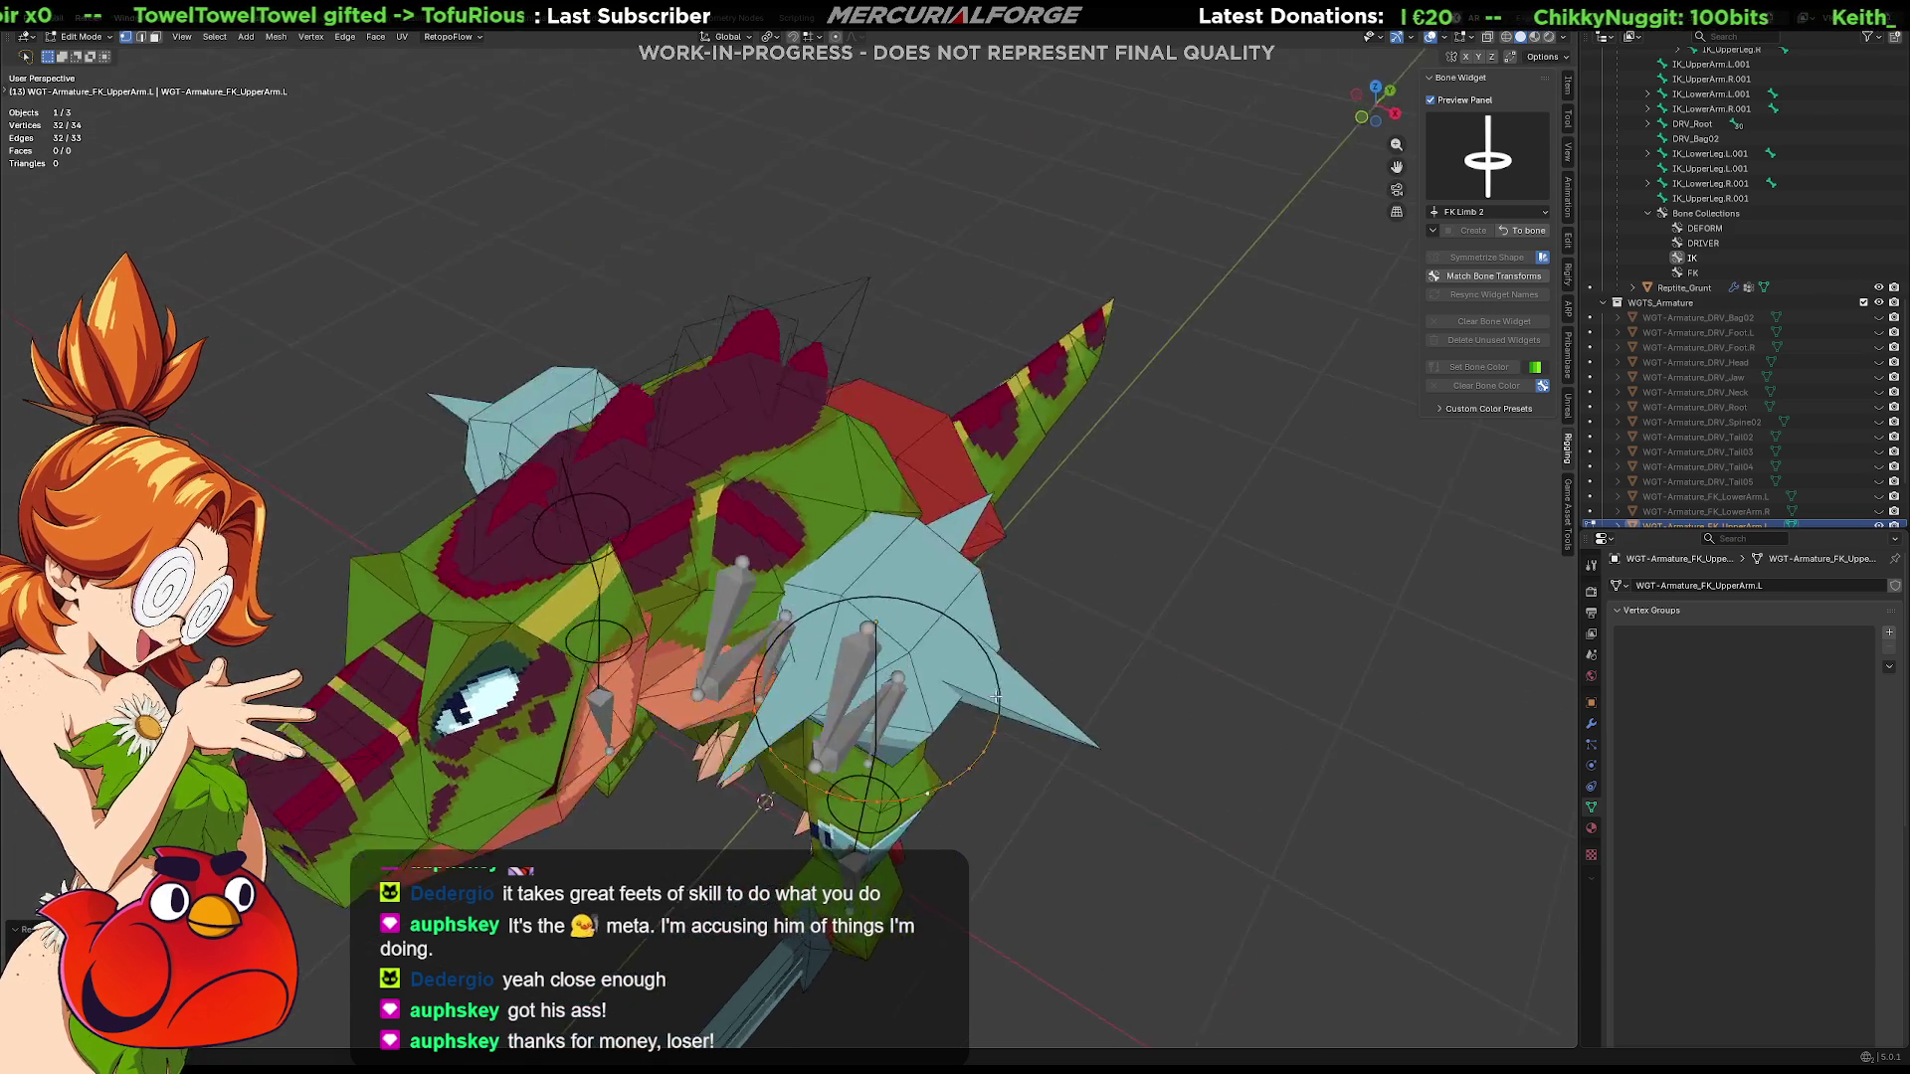
middle_click_drag(1002, 729, 948, 730)
key("Tab")
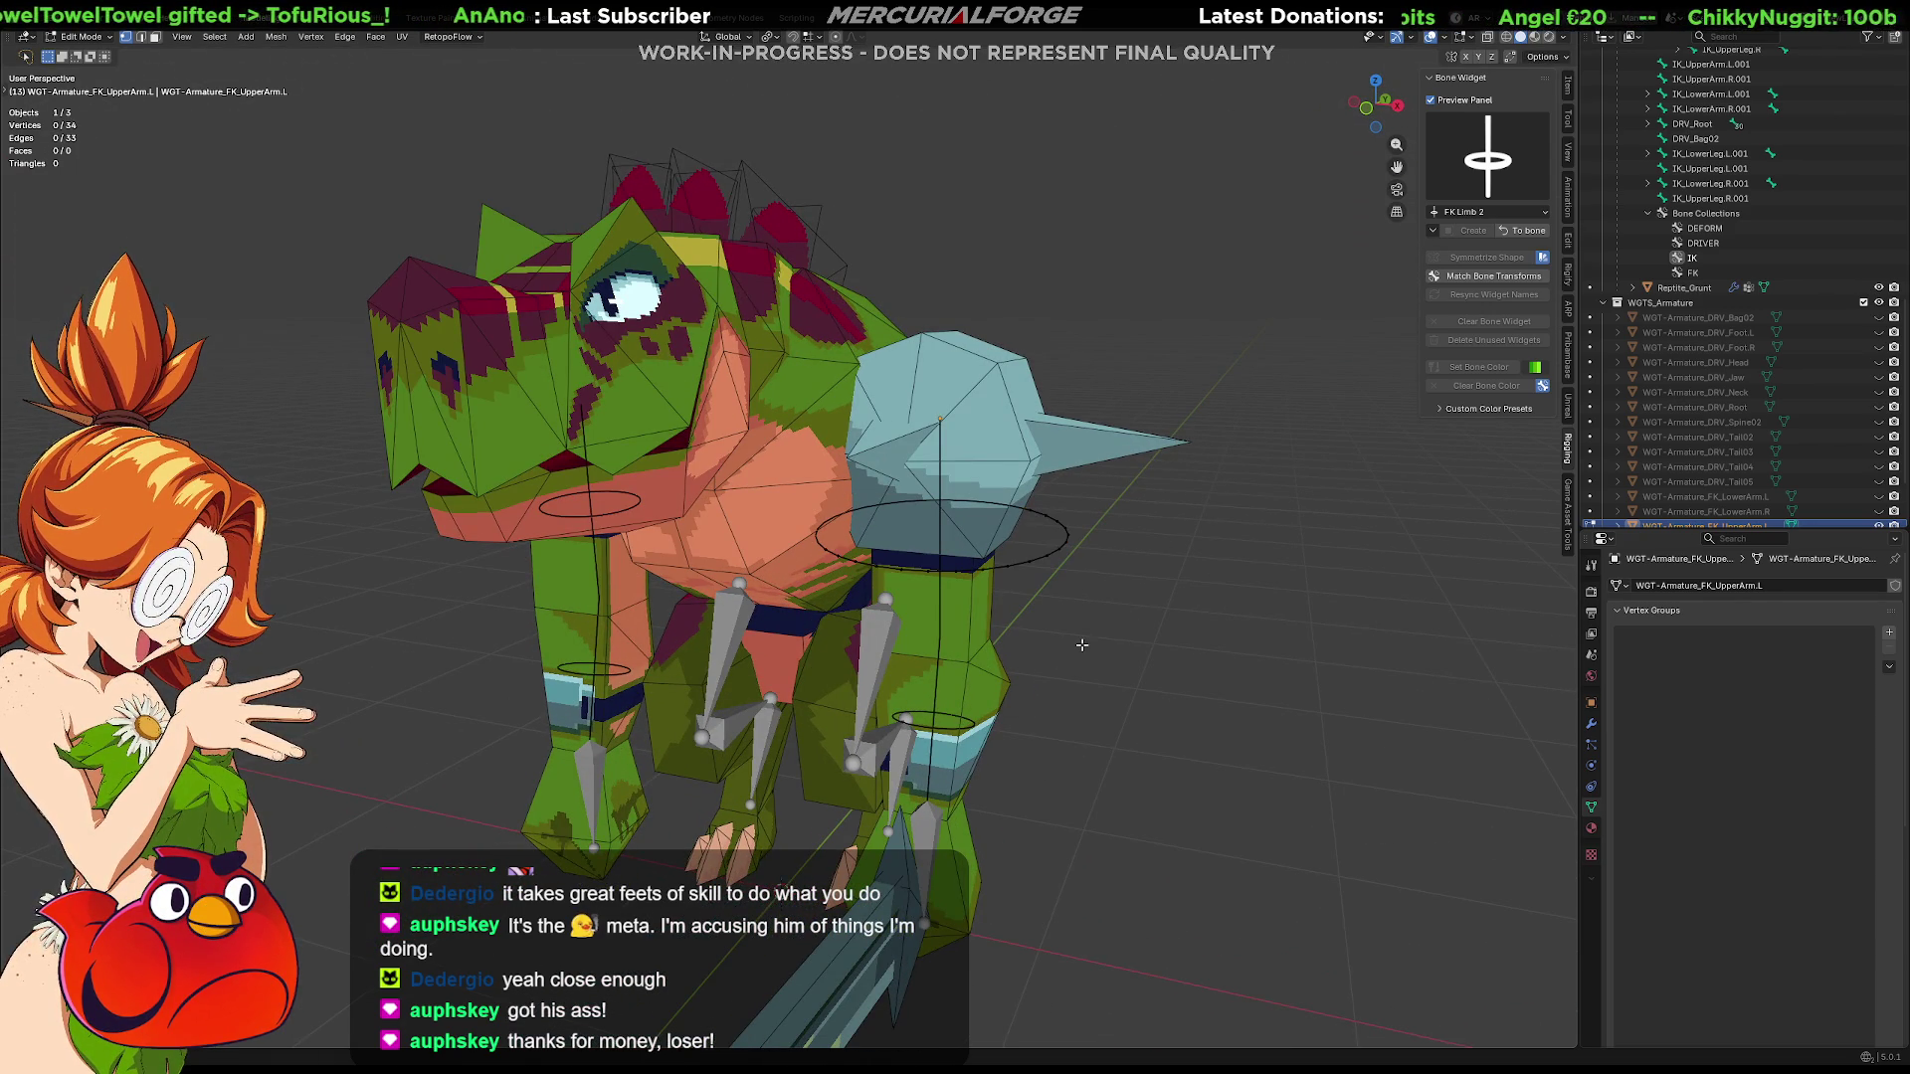
Select the reptile's armature and briefly inspect its bones in Edit Mode
mouse_move(1114, 562)
middle_mouse_down()
mouse_move(1129, 526)
mouse_move(1140, 547)
mouse_move(1122, 577)
mouse_move(1129, 524)
mouse_move(1122, 572)
middle_mouse_up()
scroll(1122, 572, "up", 3)
scroll(1221, 632, "up", 2)
mouse_move(1210, 680)
middle_mouse_down()
mouse_move(1184, 613)
mouse_move(1175, 644)
mouse_move(1196, 604)
mouse_move(1232, 596)
mouse_move(1103, 732)
mouse_move(1108, 668)
mouse_move(1147, 640)
mouse_move(1052, 679)
mouse_move(1173, 596)
mouse_move(1168, 622)
mouse_move(1150, 637)
mouse_move(1156, 449)
middle_mouse_up()
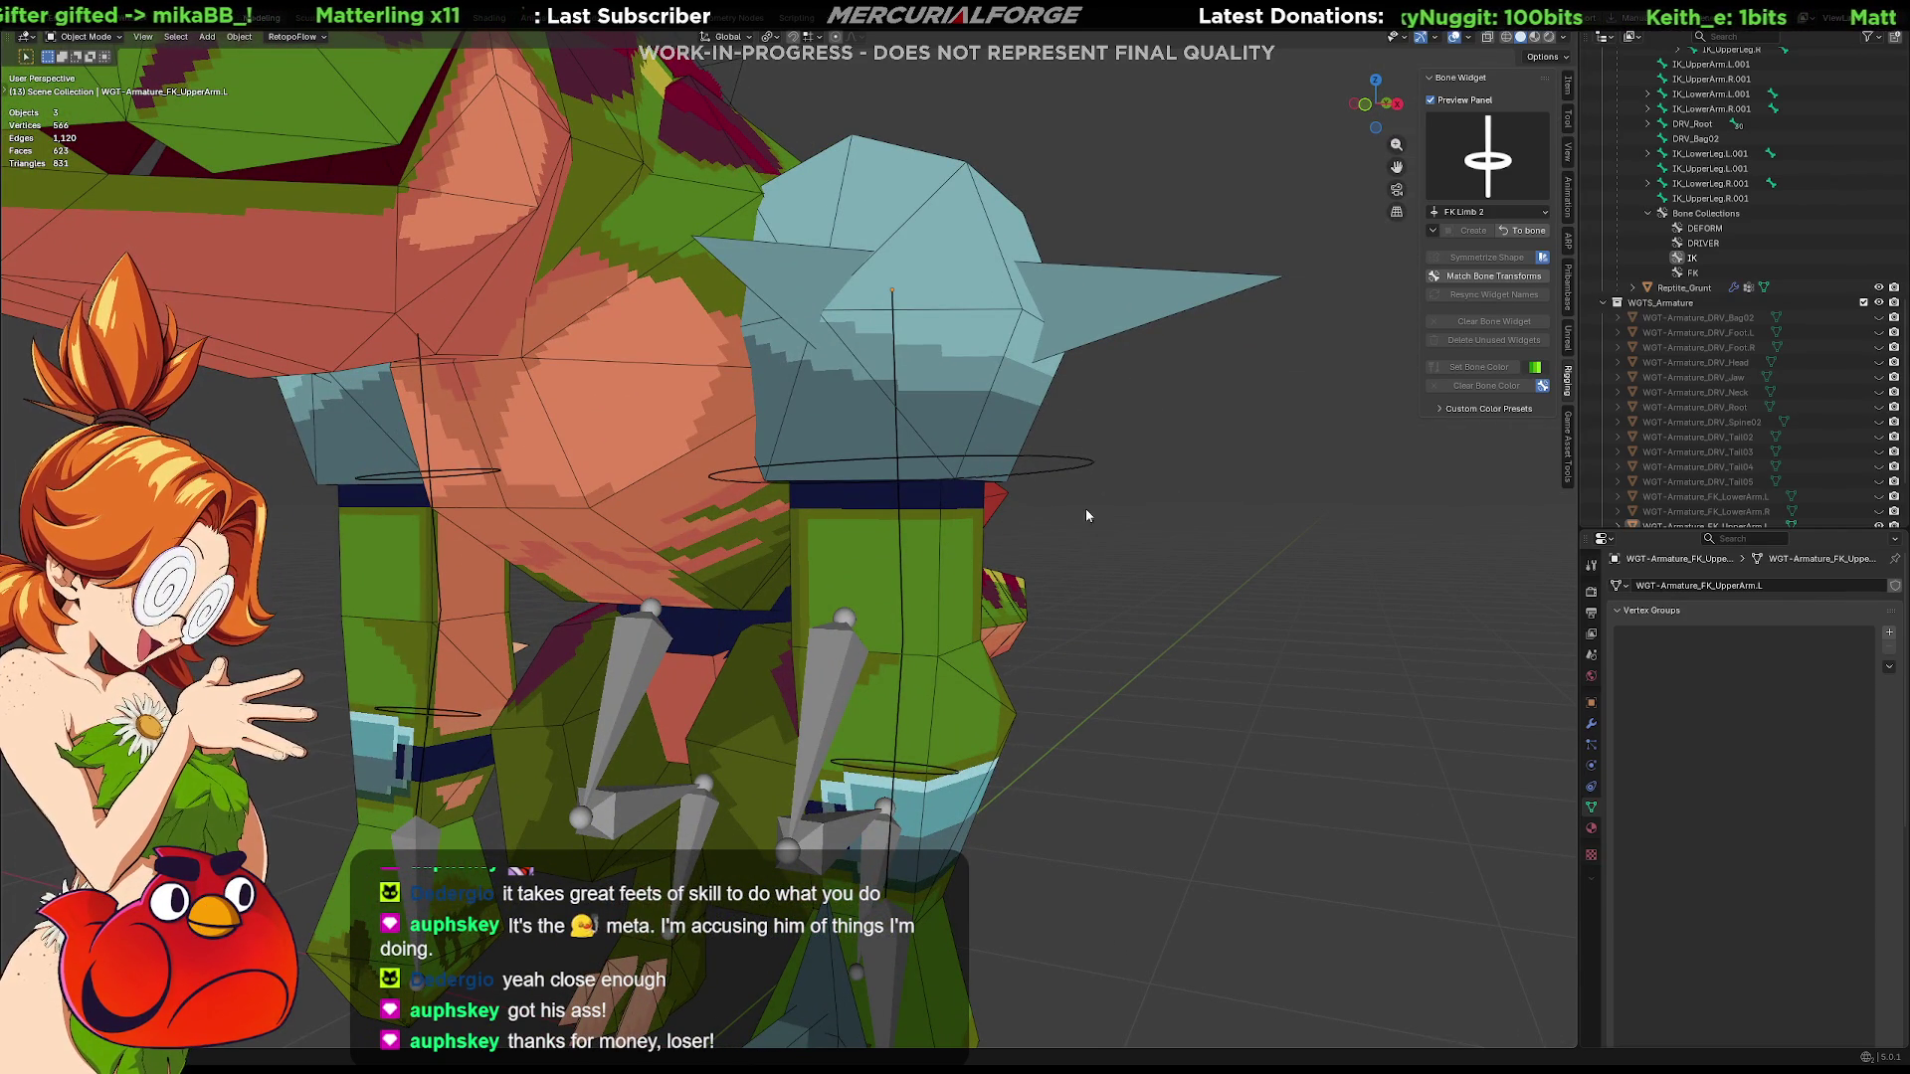
left_click(1072, 462)
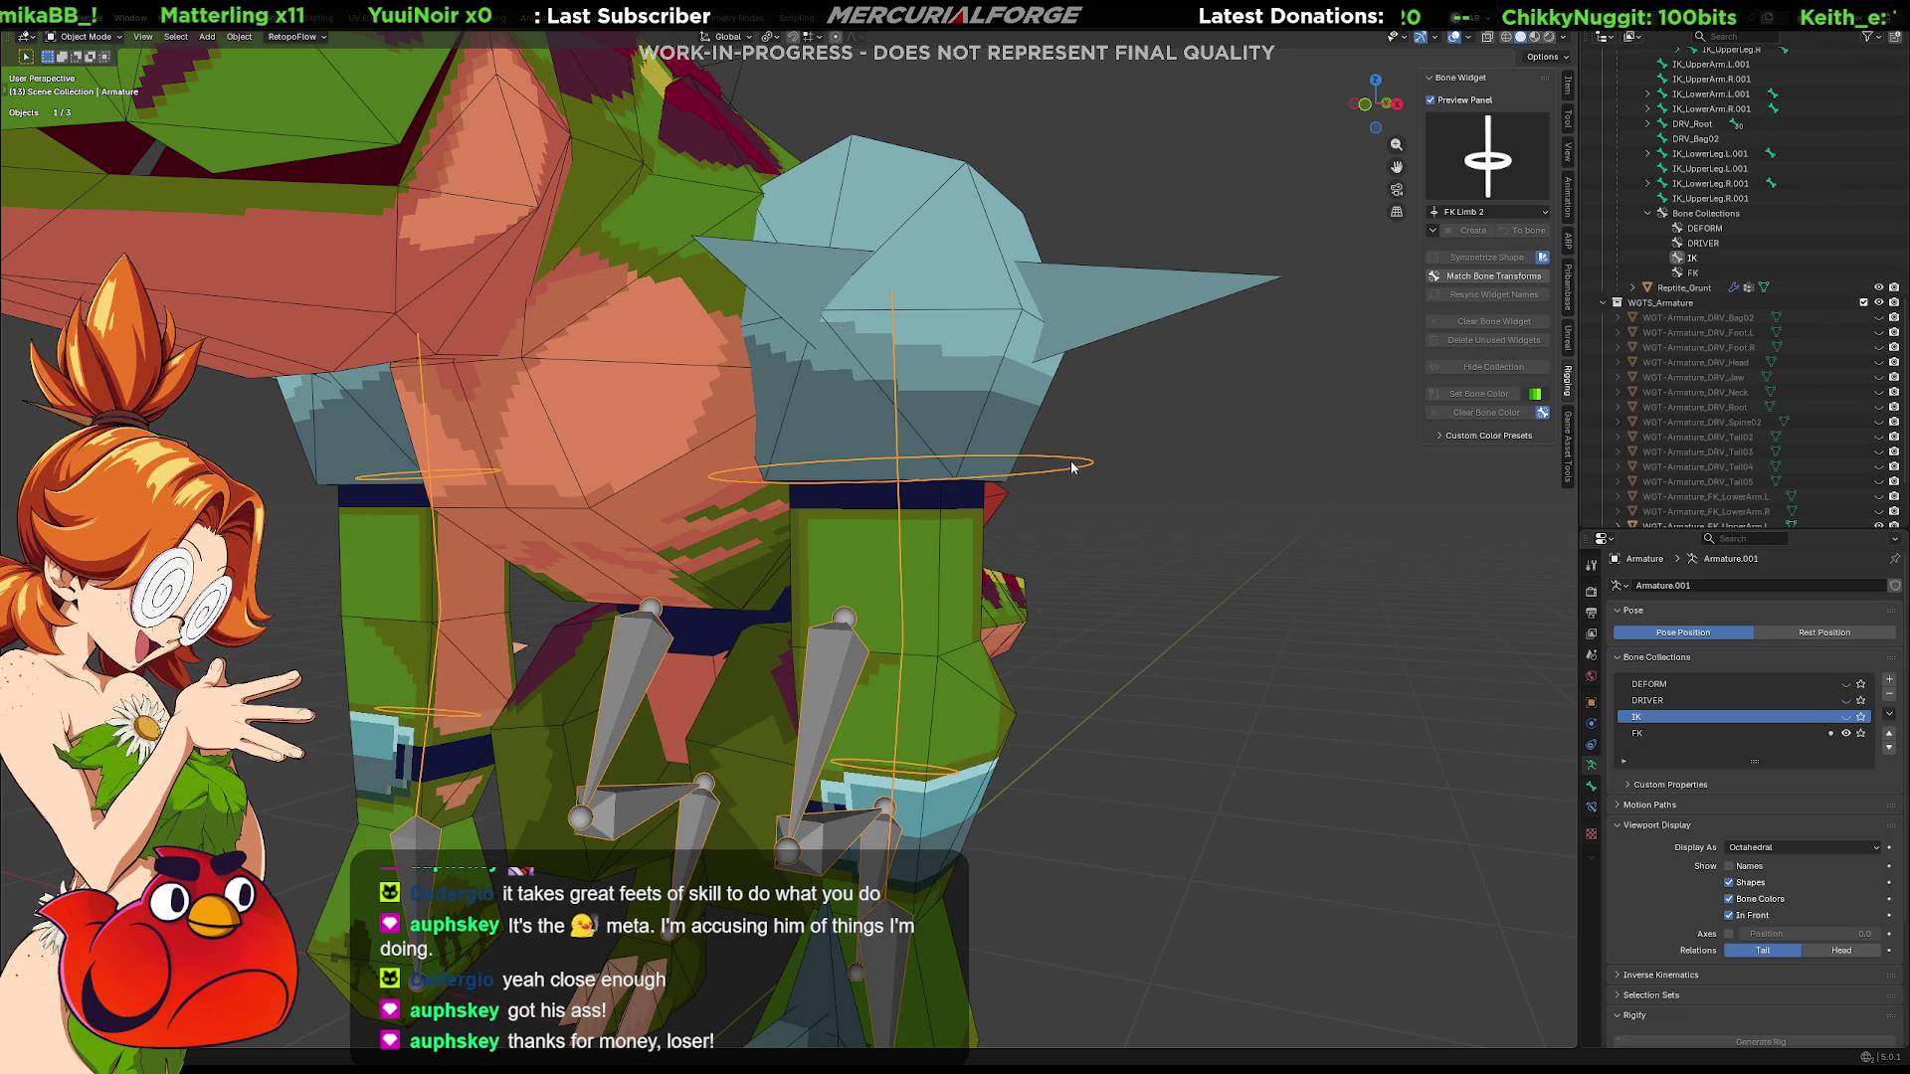
key("Tab")
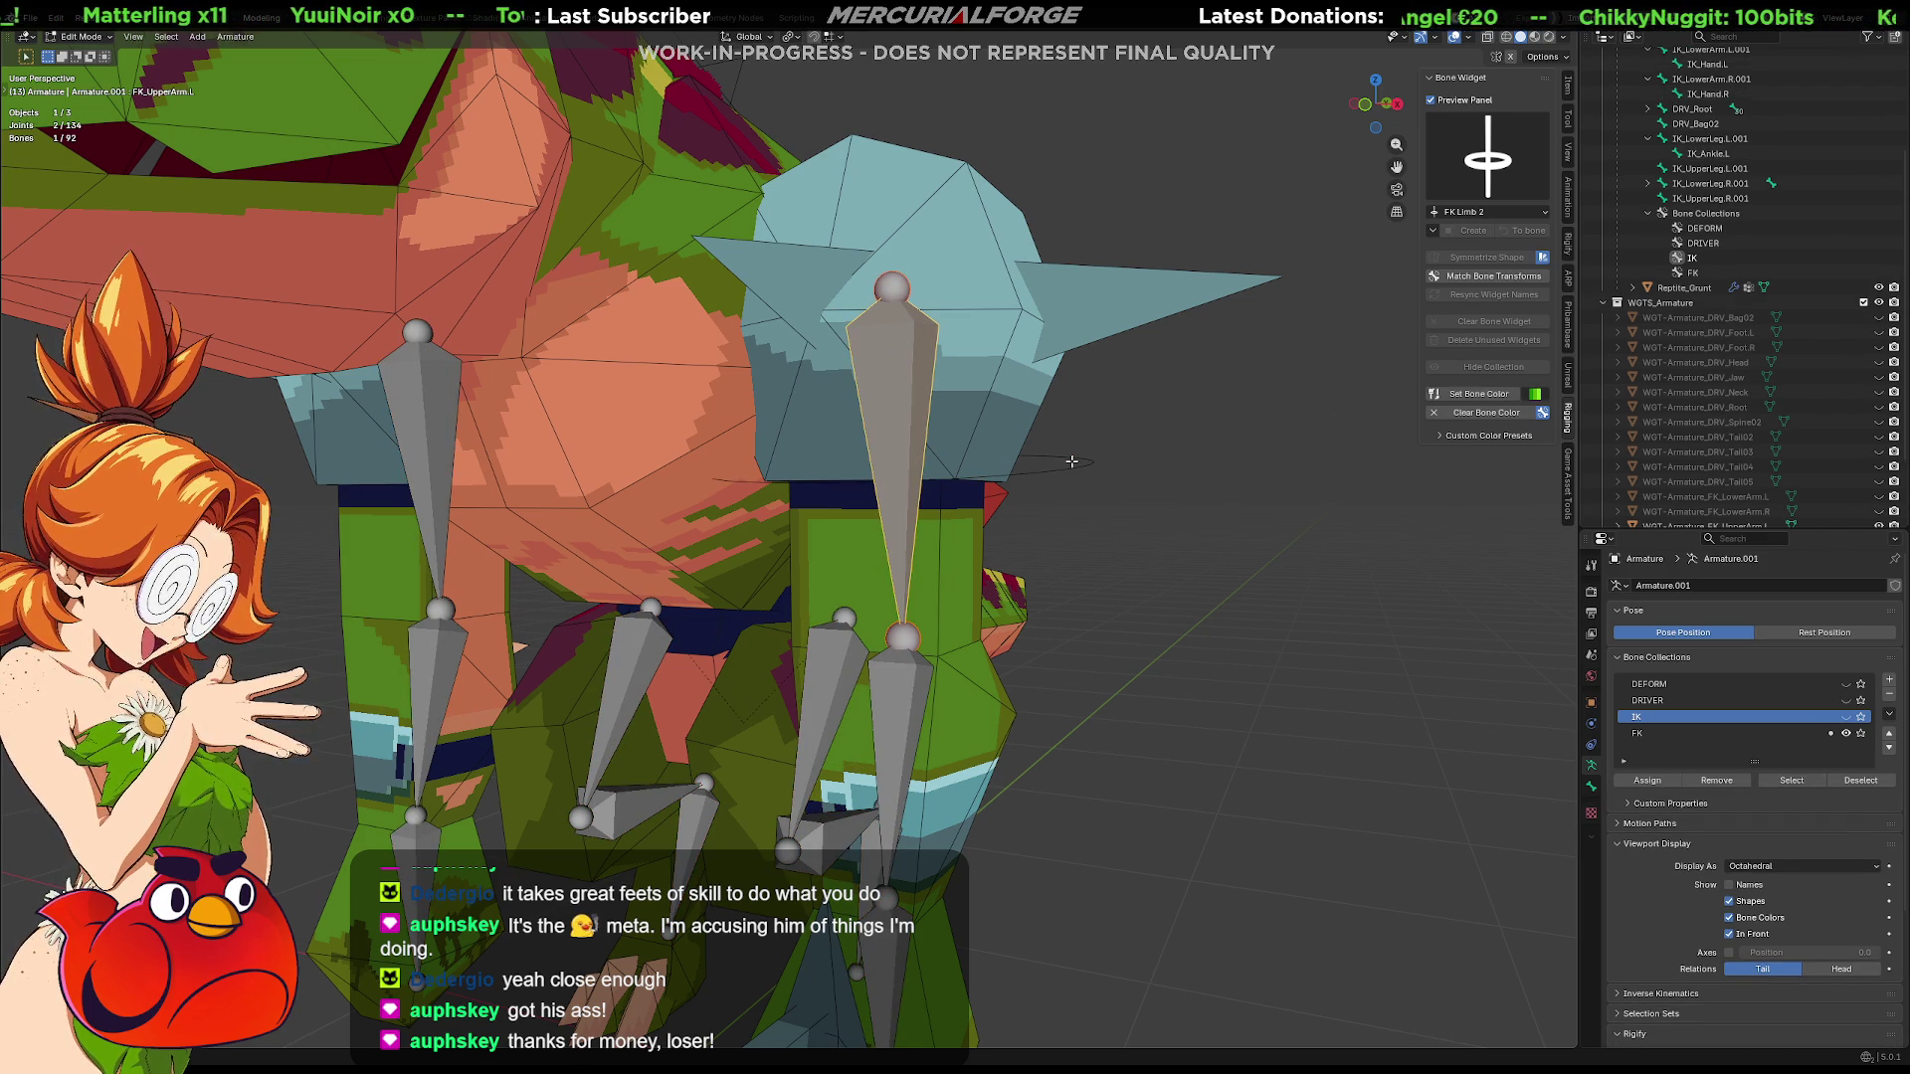
key("Tab")
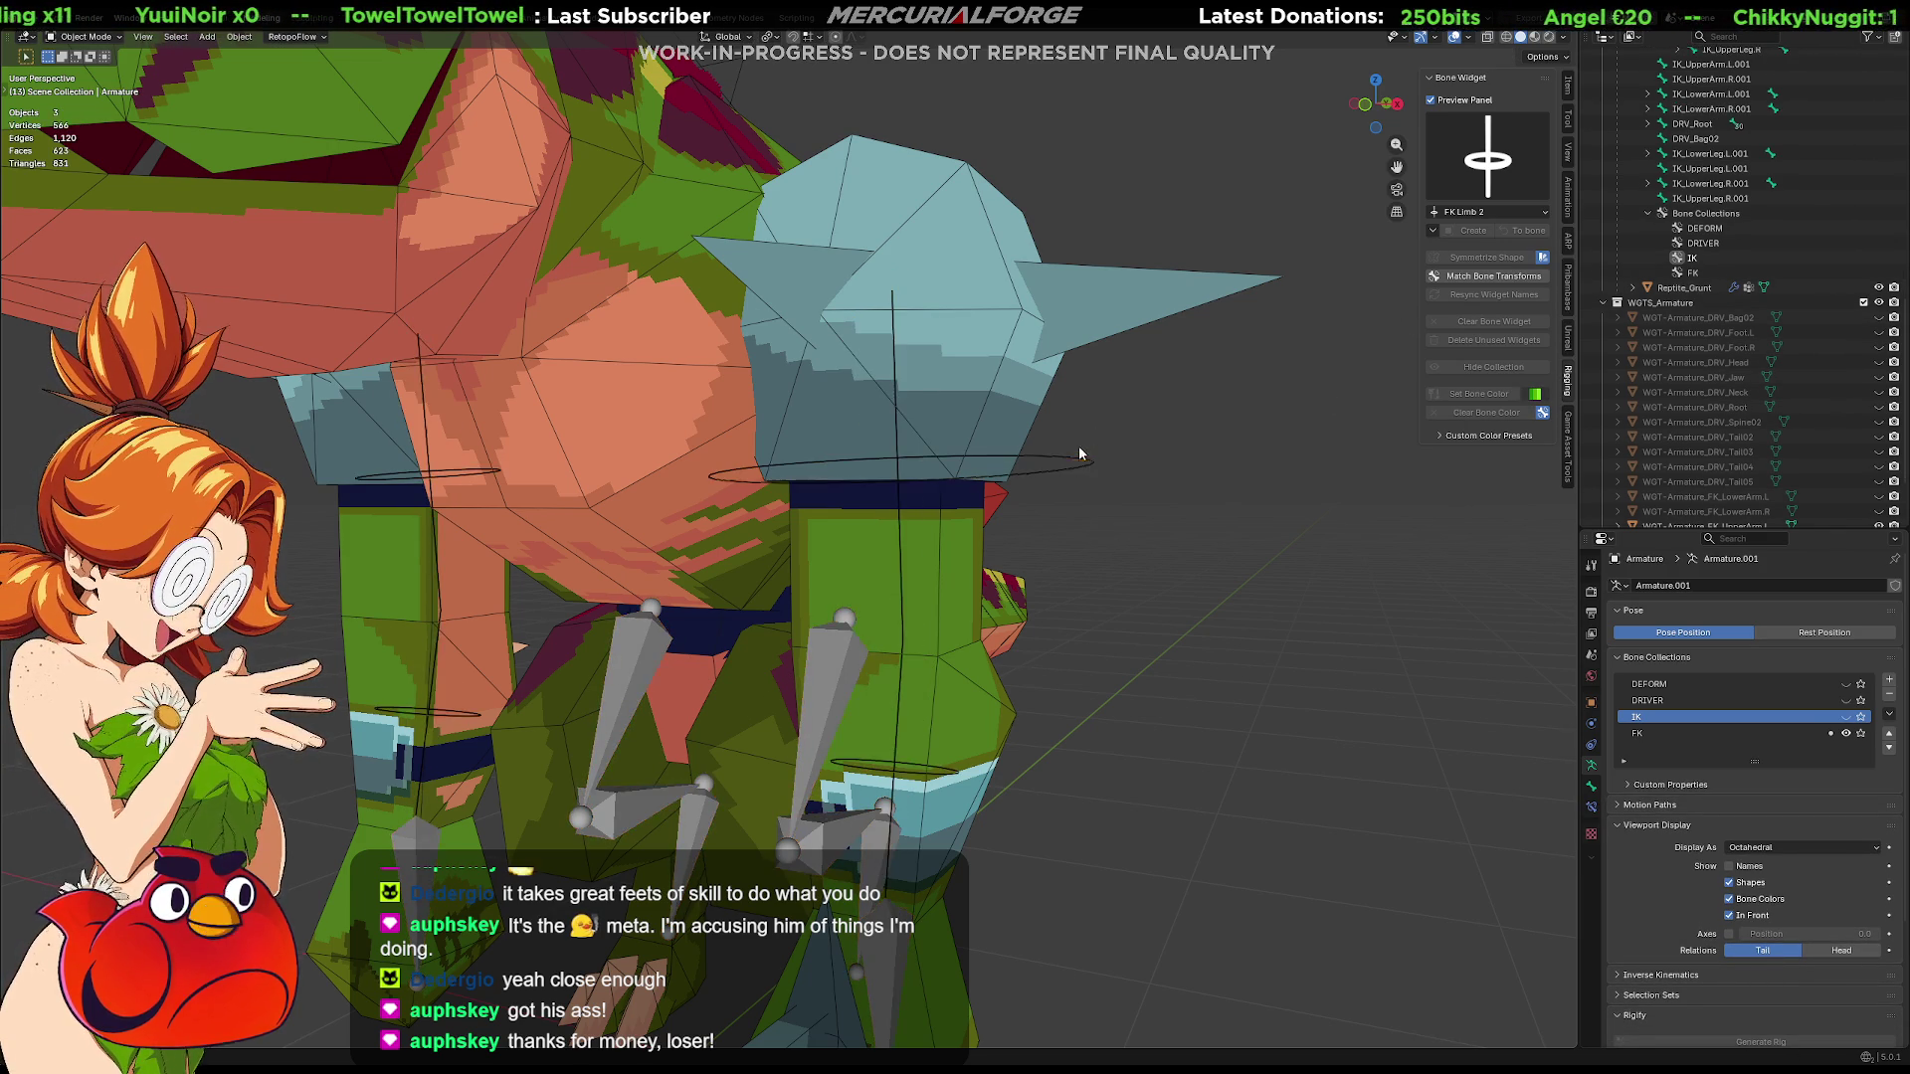
Enter Pose Mode on the upper-arm FK bone and bring up the Bone Widget shape gallery
left_click(1063, 459)
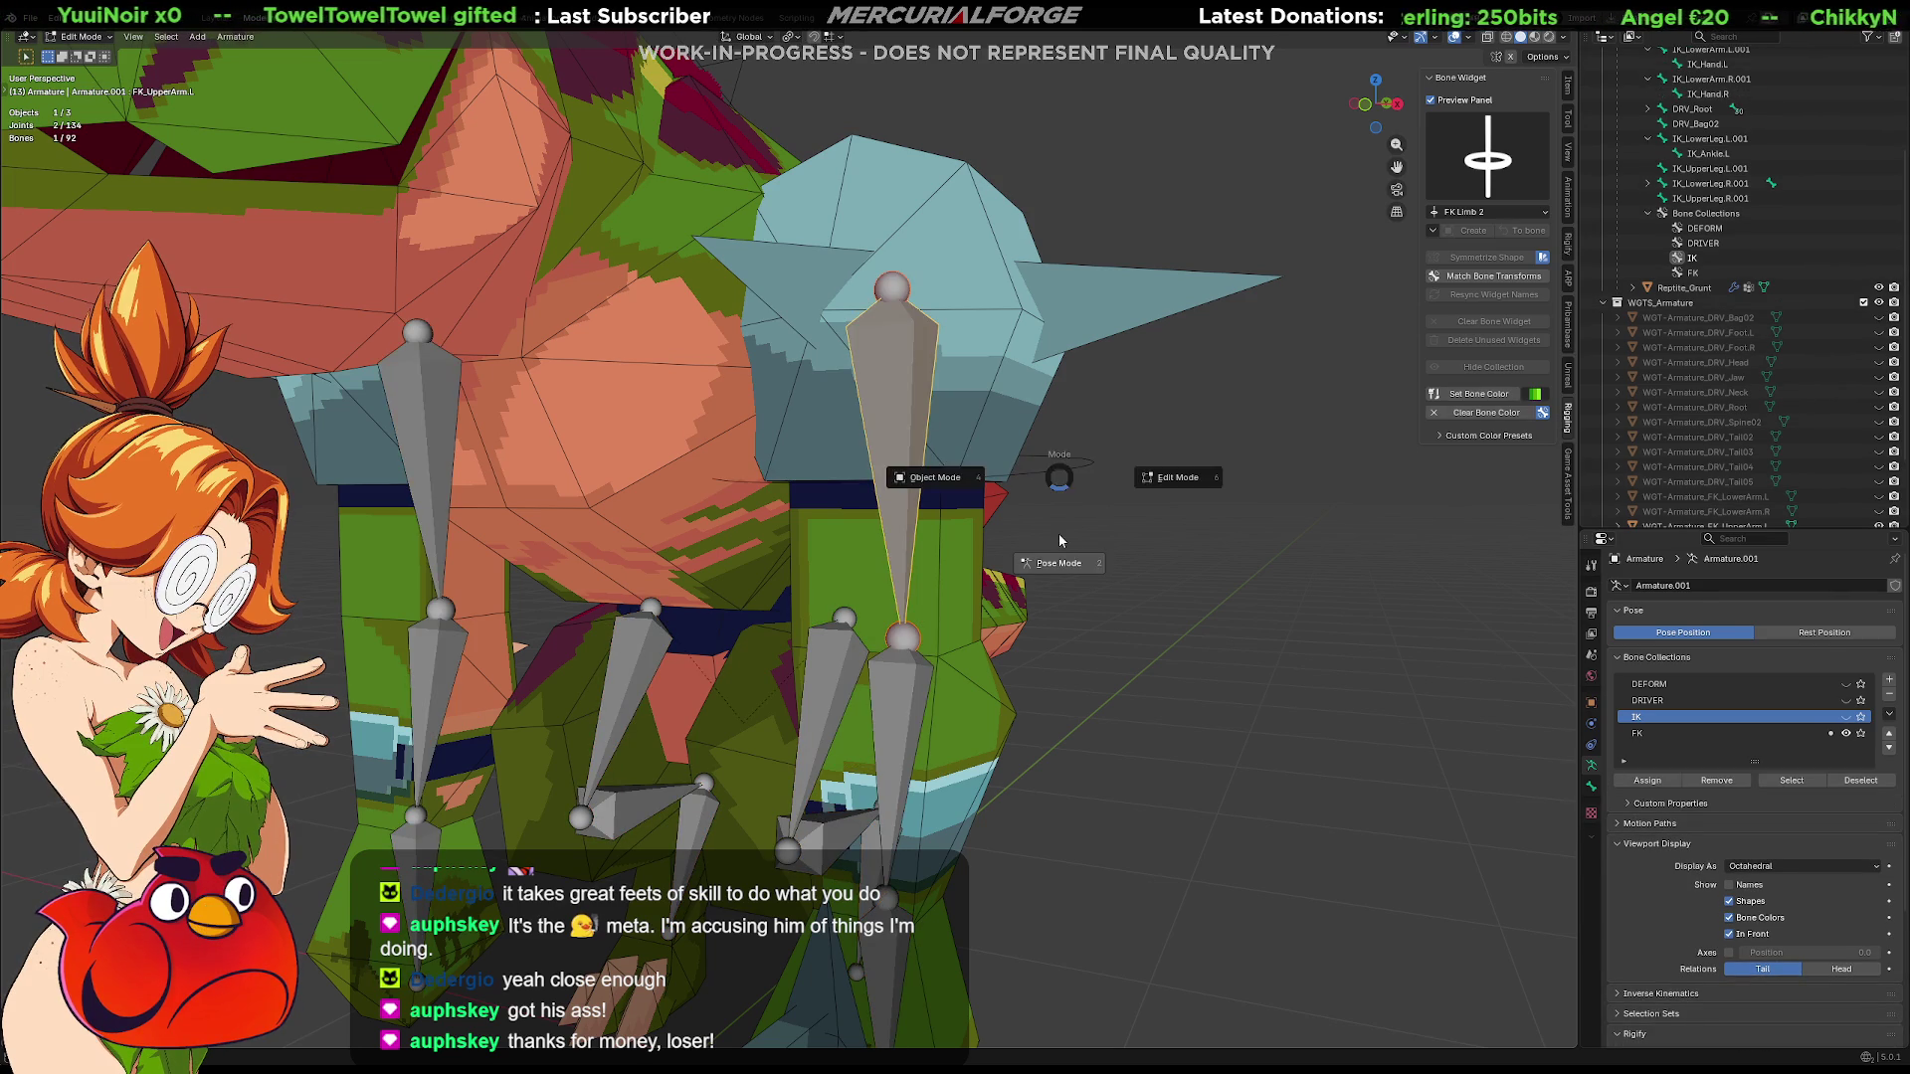
key("ctrl+Tab")
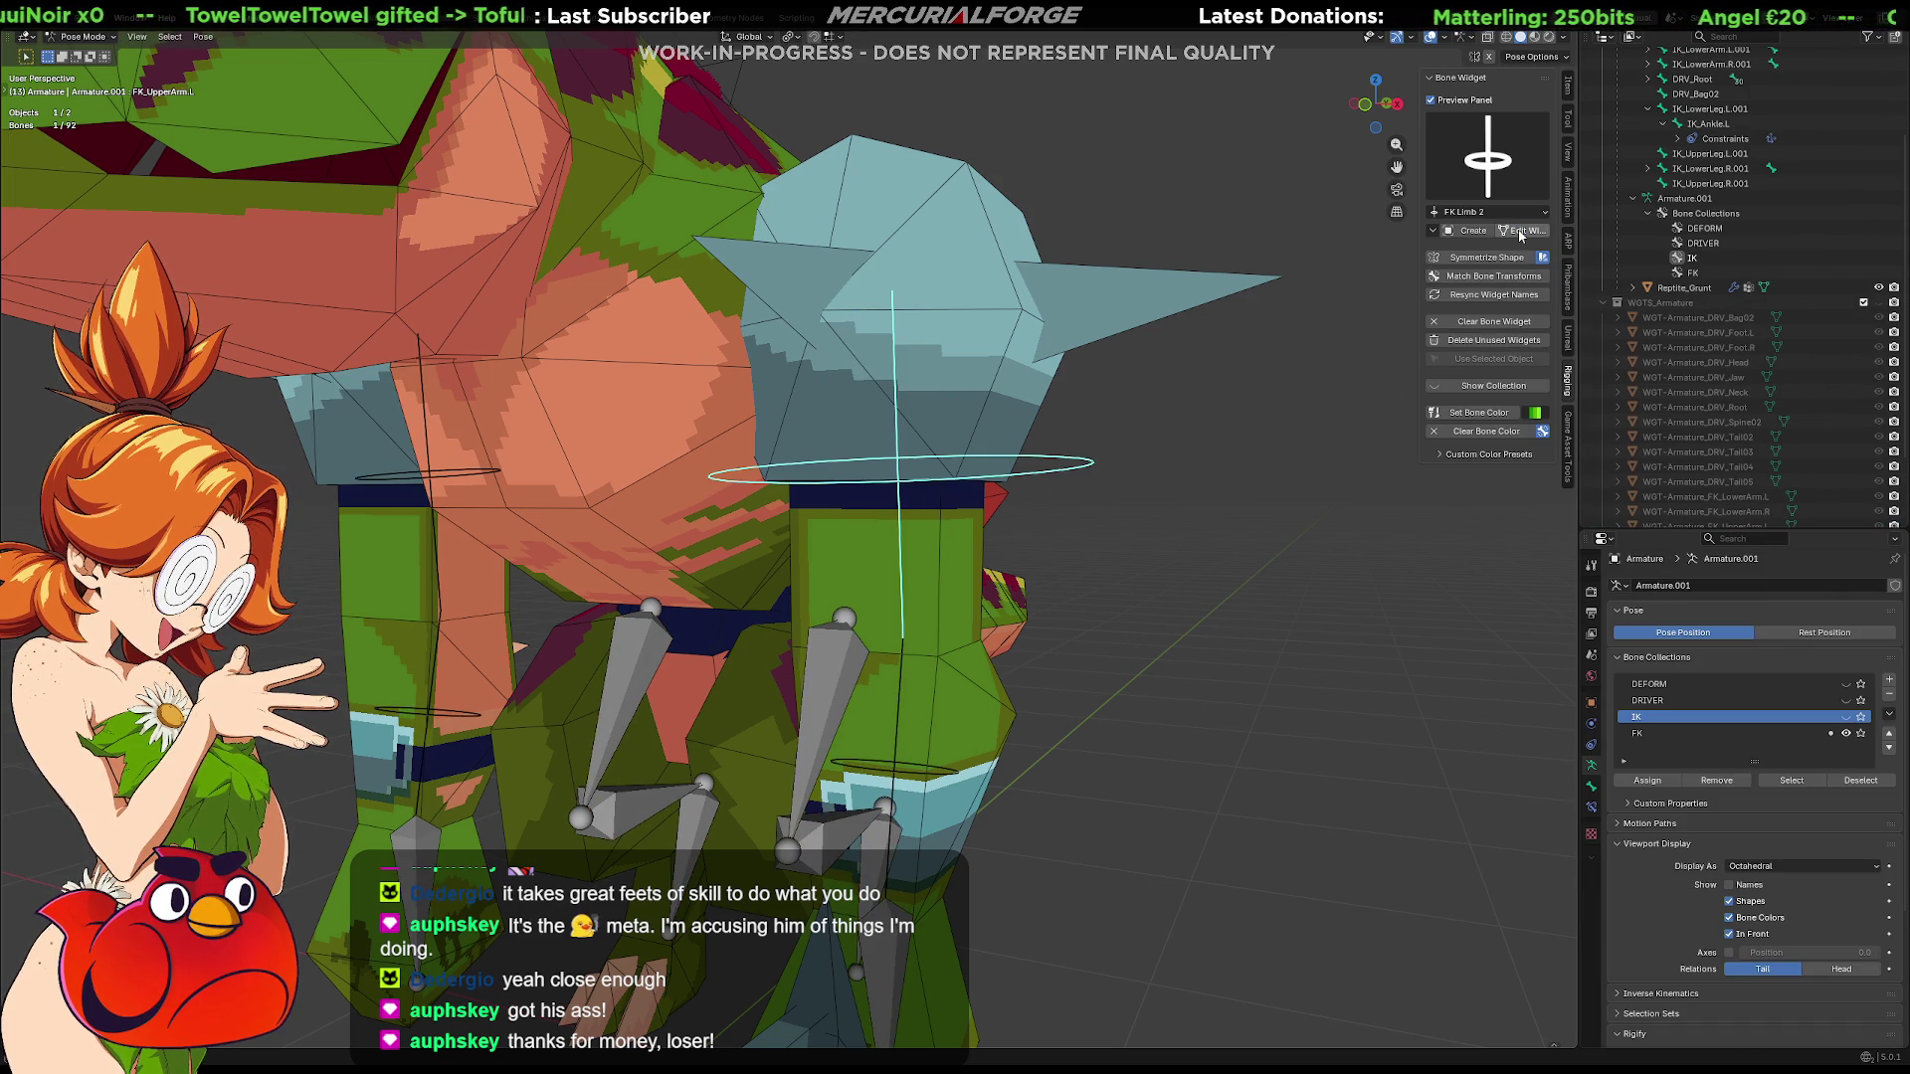
left_click(1487, 159)
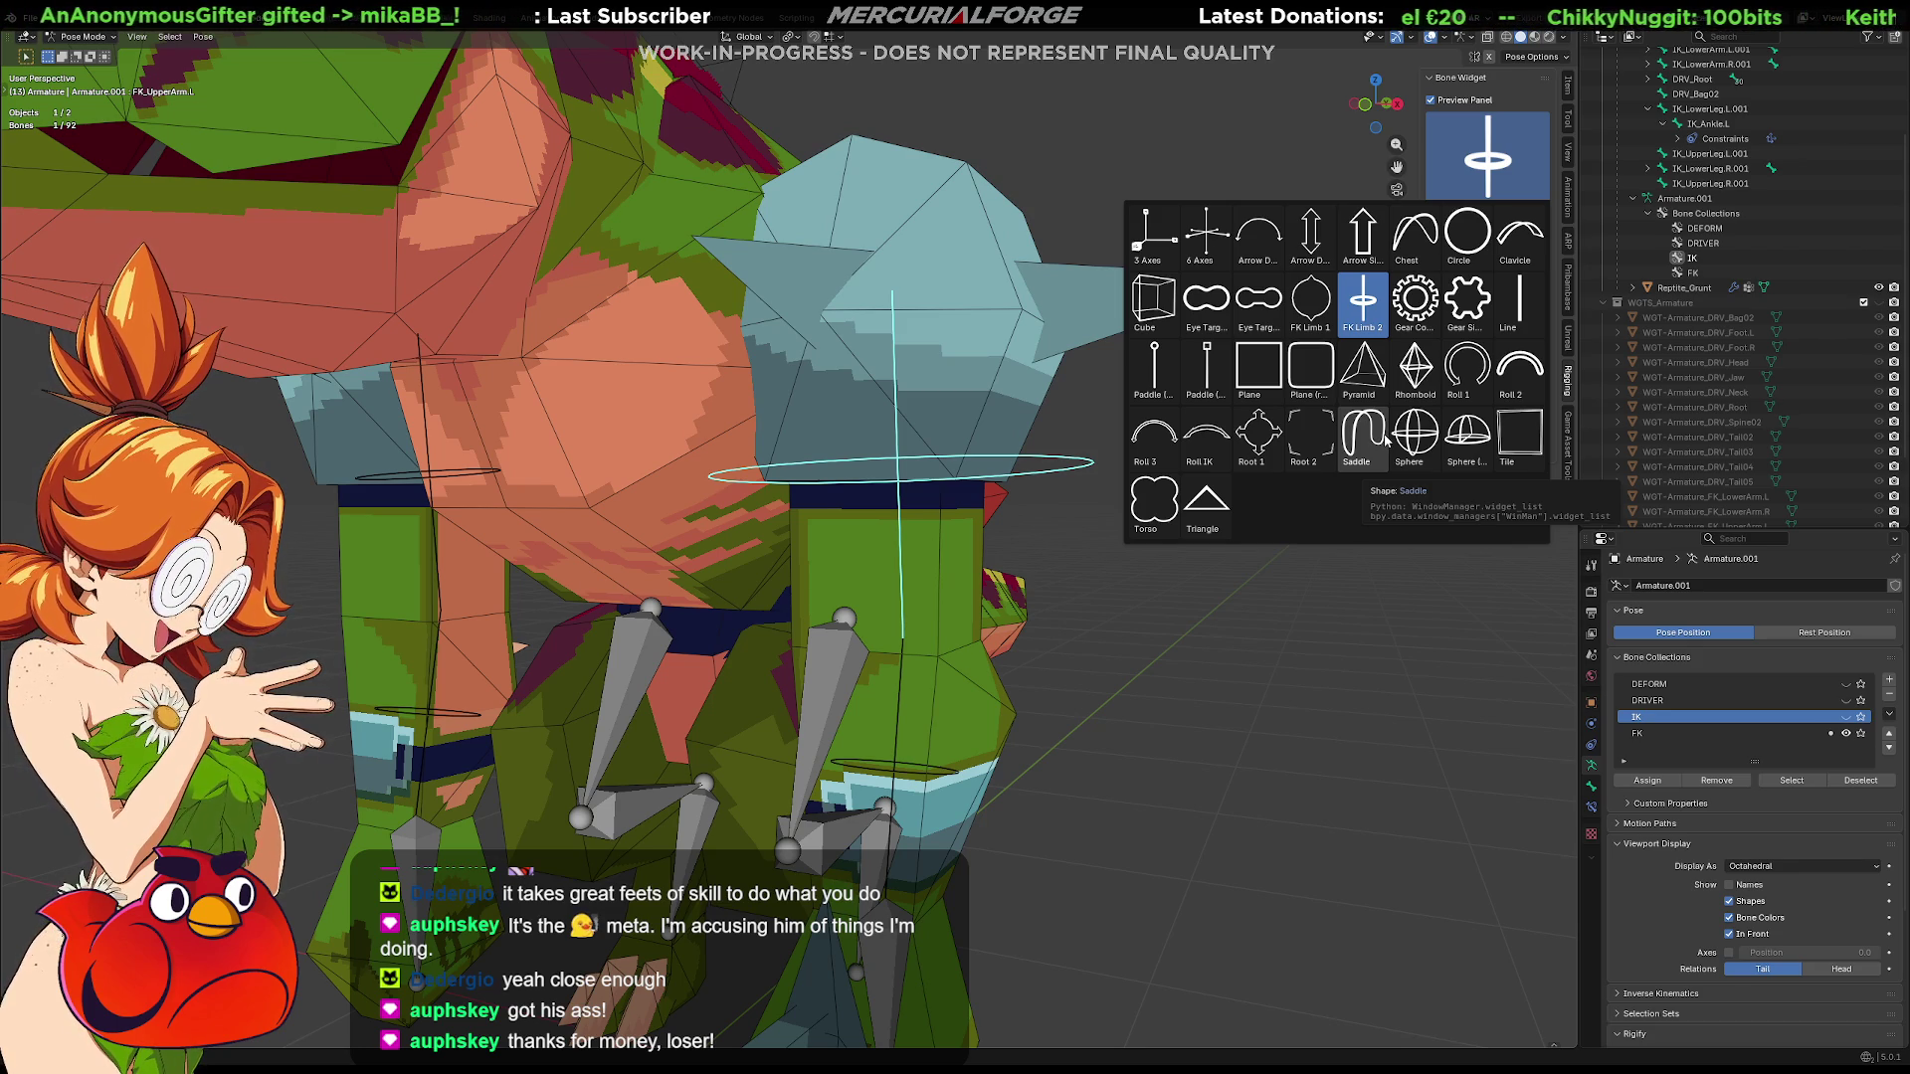
Give the upper-arm FK bone a Plane (rounded) widget and start editing its mesh
left_click(1309, 372)
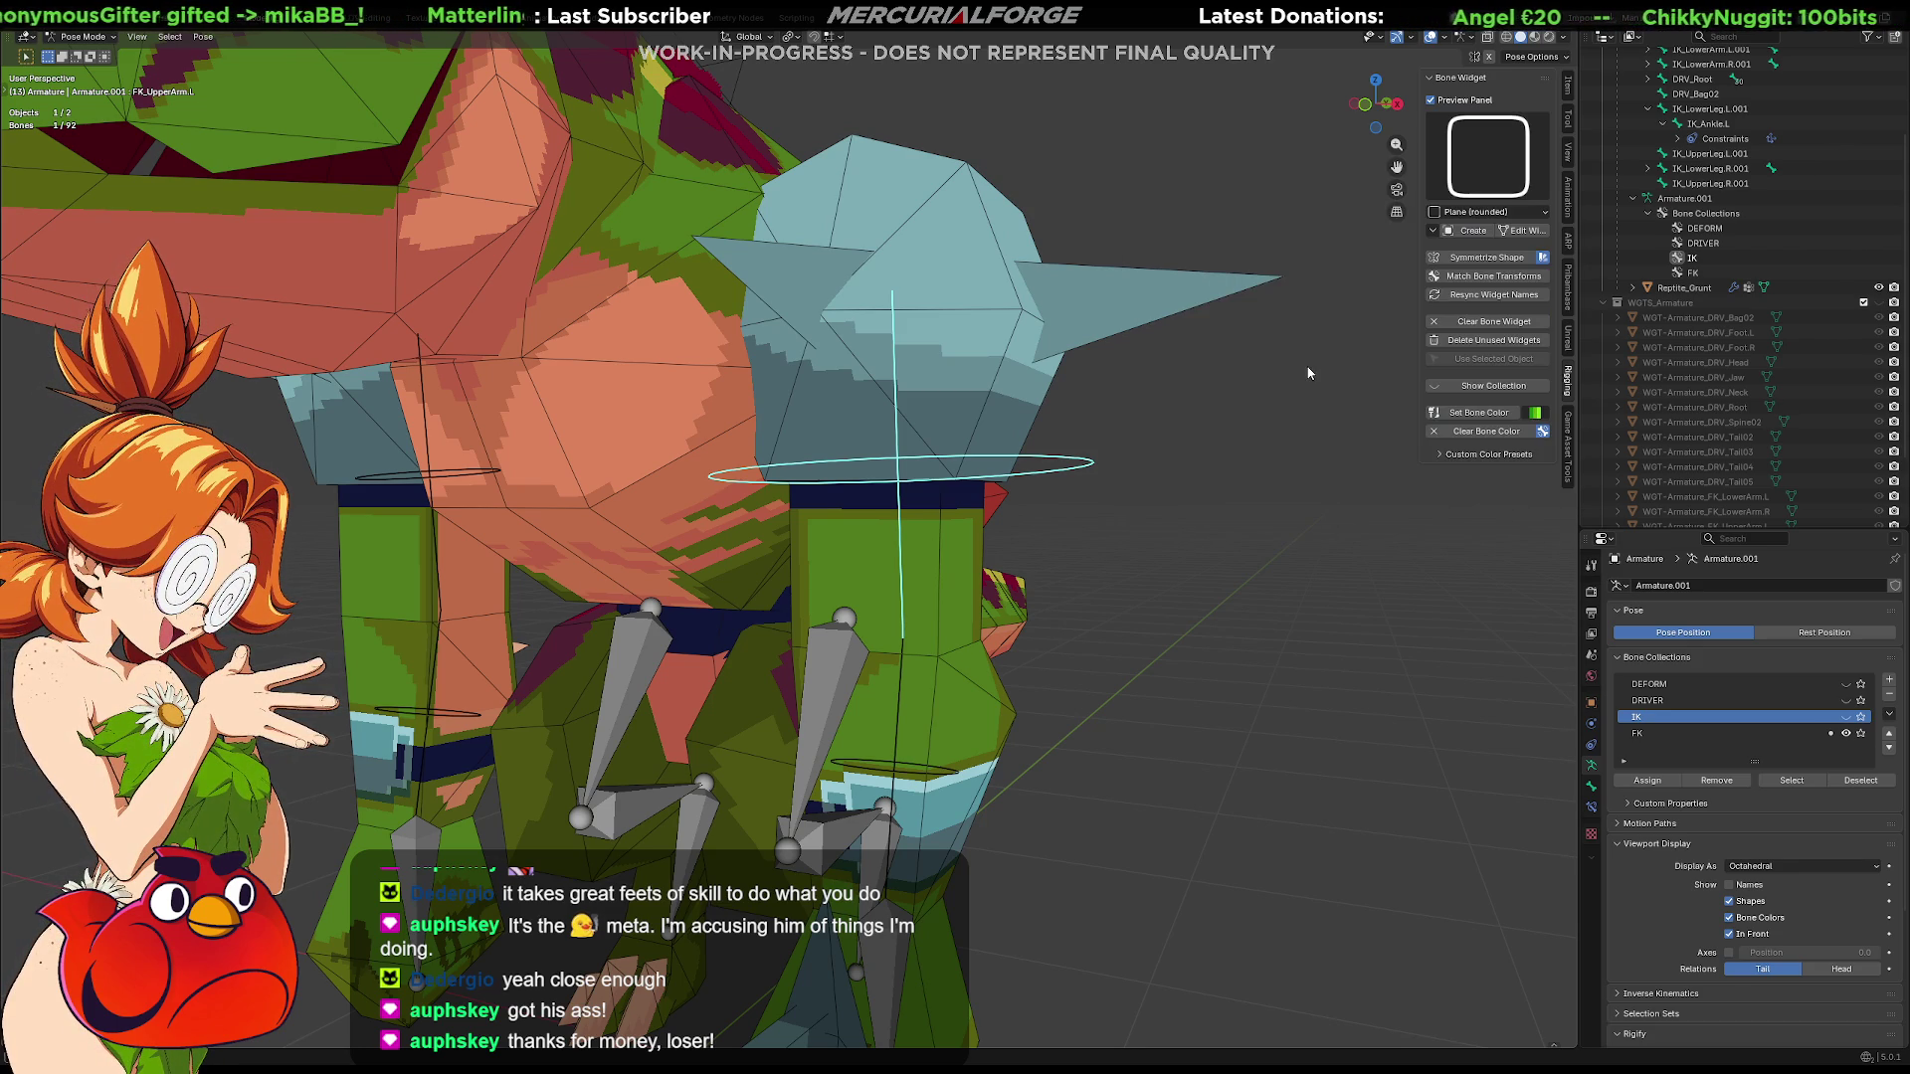
left_click(1473, 234)
scroll(1127, 464, "down", 5)
mouse_move(1127, 463)
middle_mouse_down()
mouse_move(1127, 507)
mouse_move(1164, 493)
middle_mouse_up()
left_click(1523, 232)
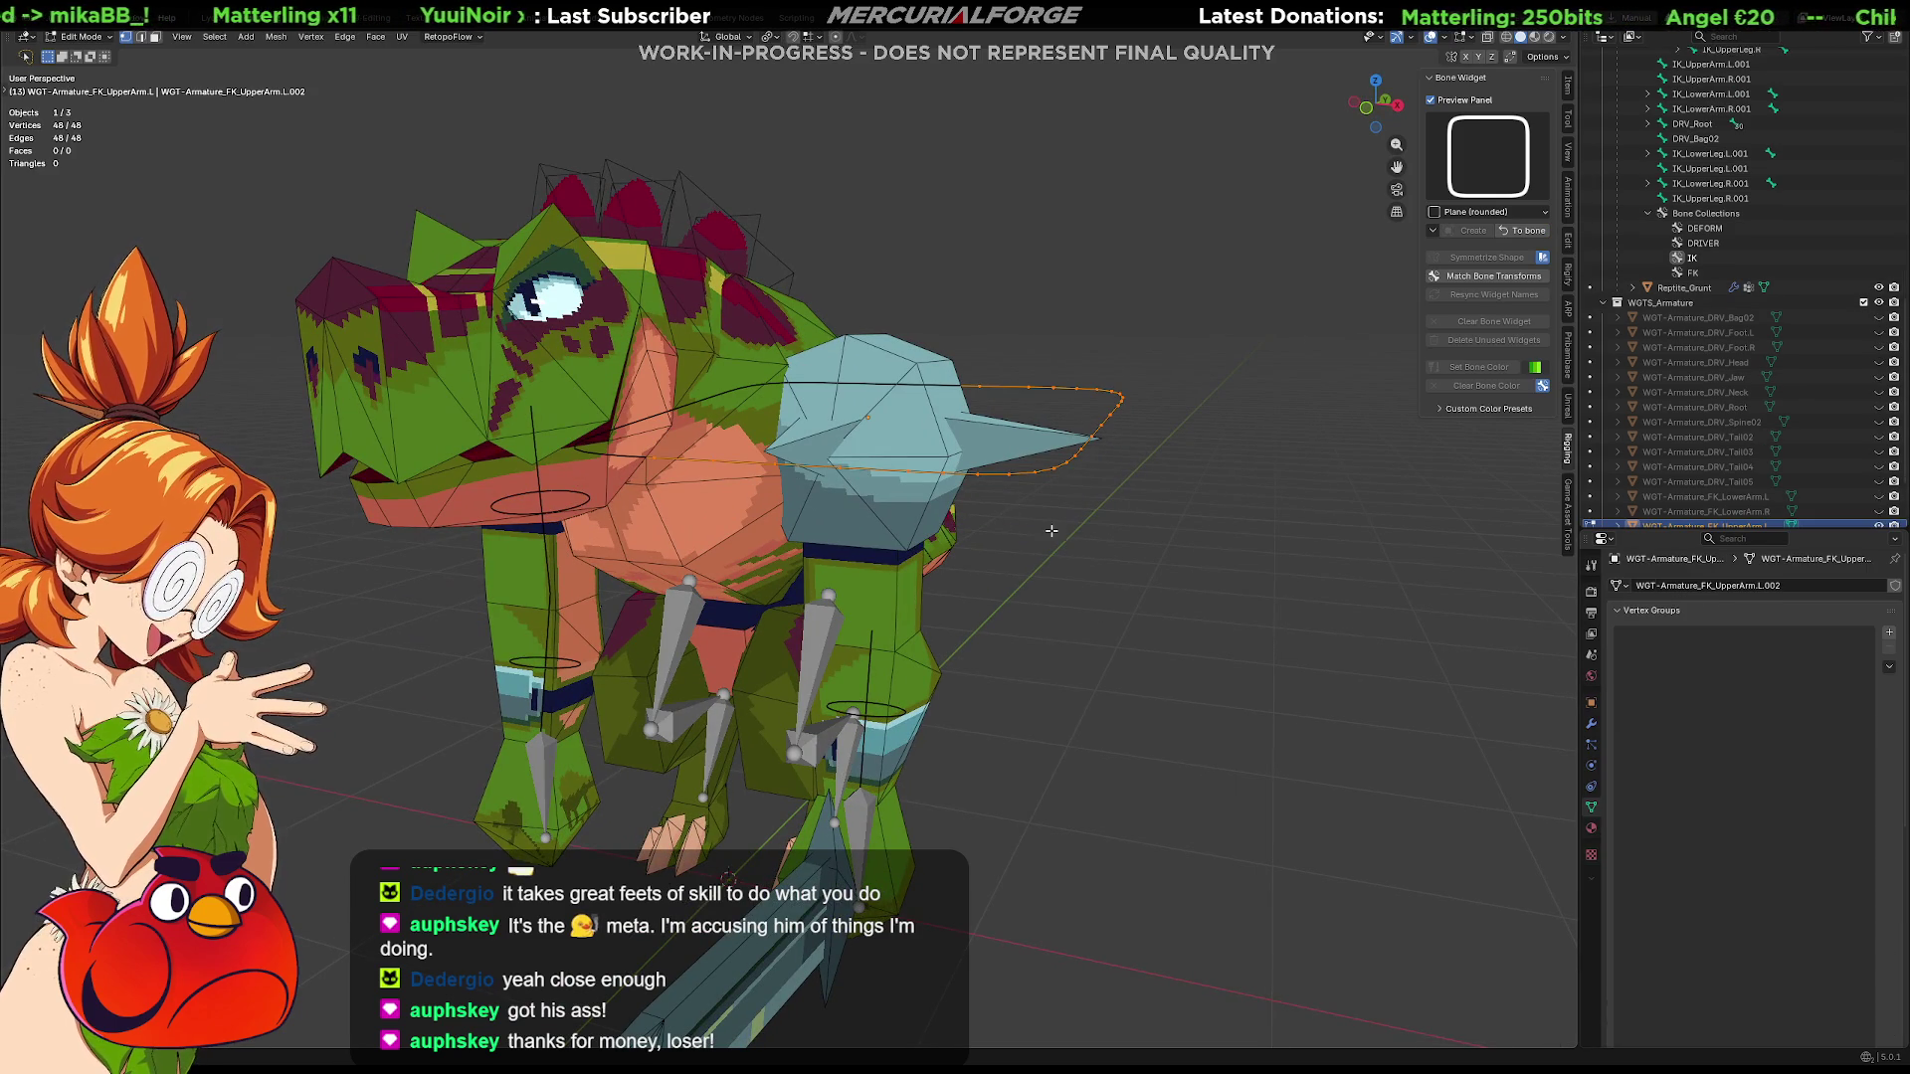
Scale the rounded-plane widget along constrained axes to fit the shoulder
key("s")
key("x")
key("y")
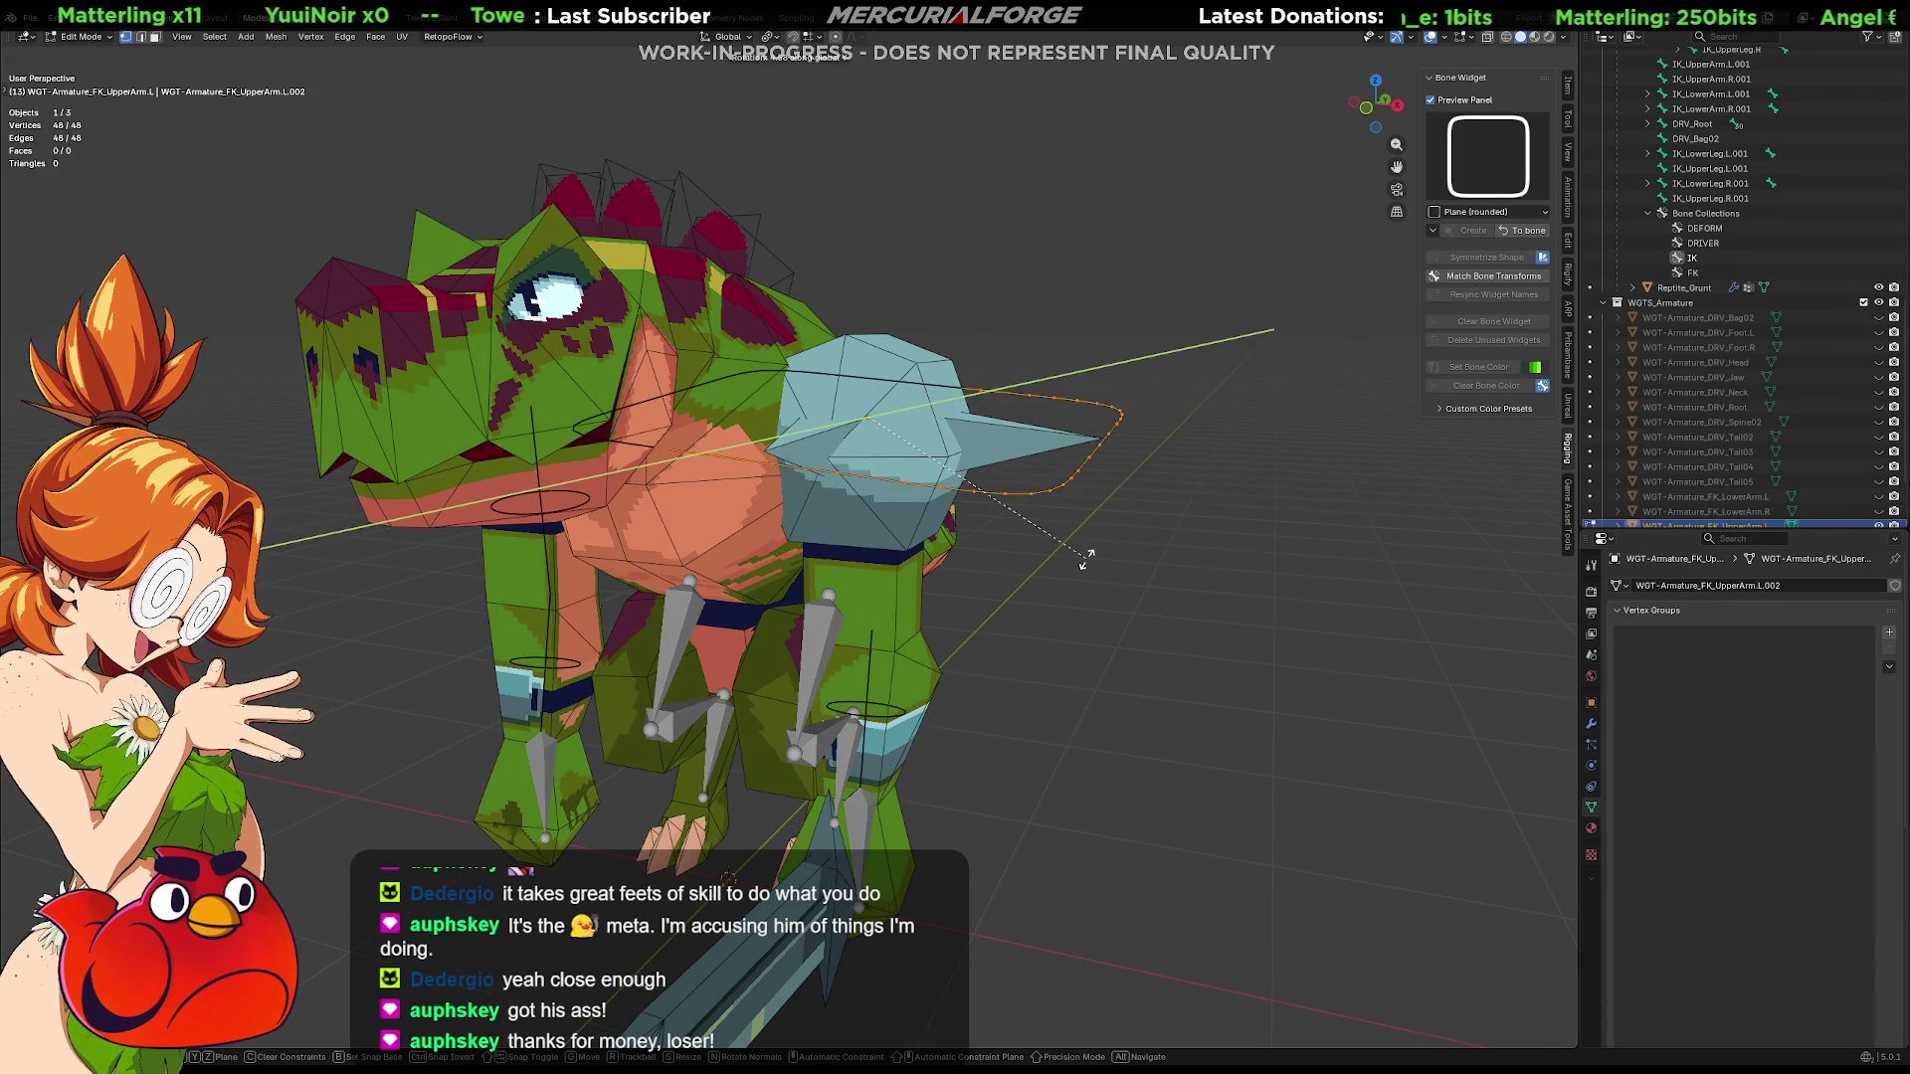
key("x")
key("z")
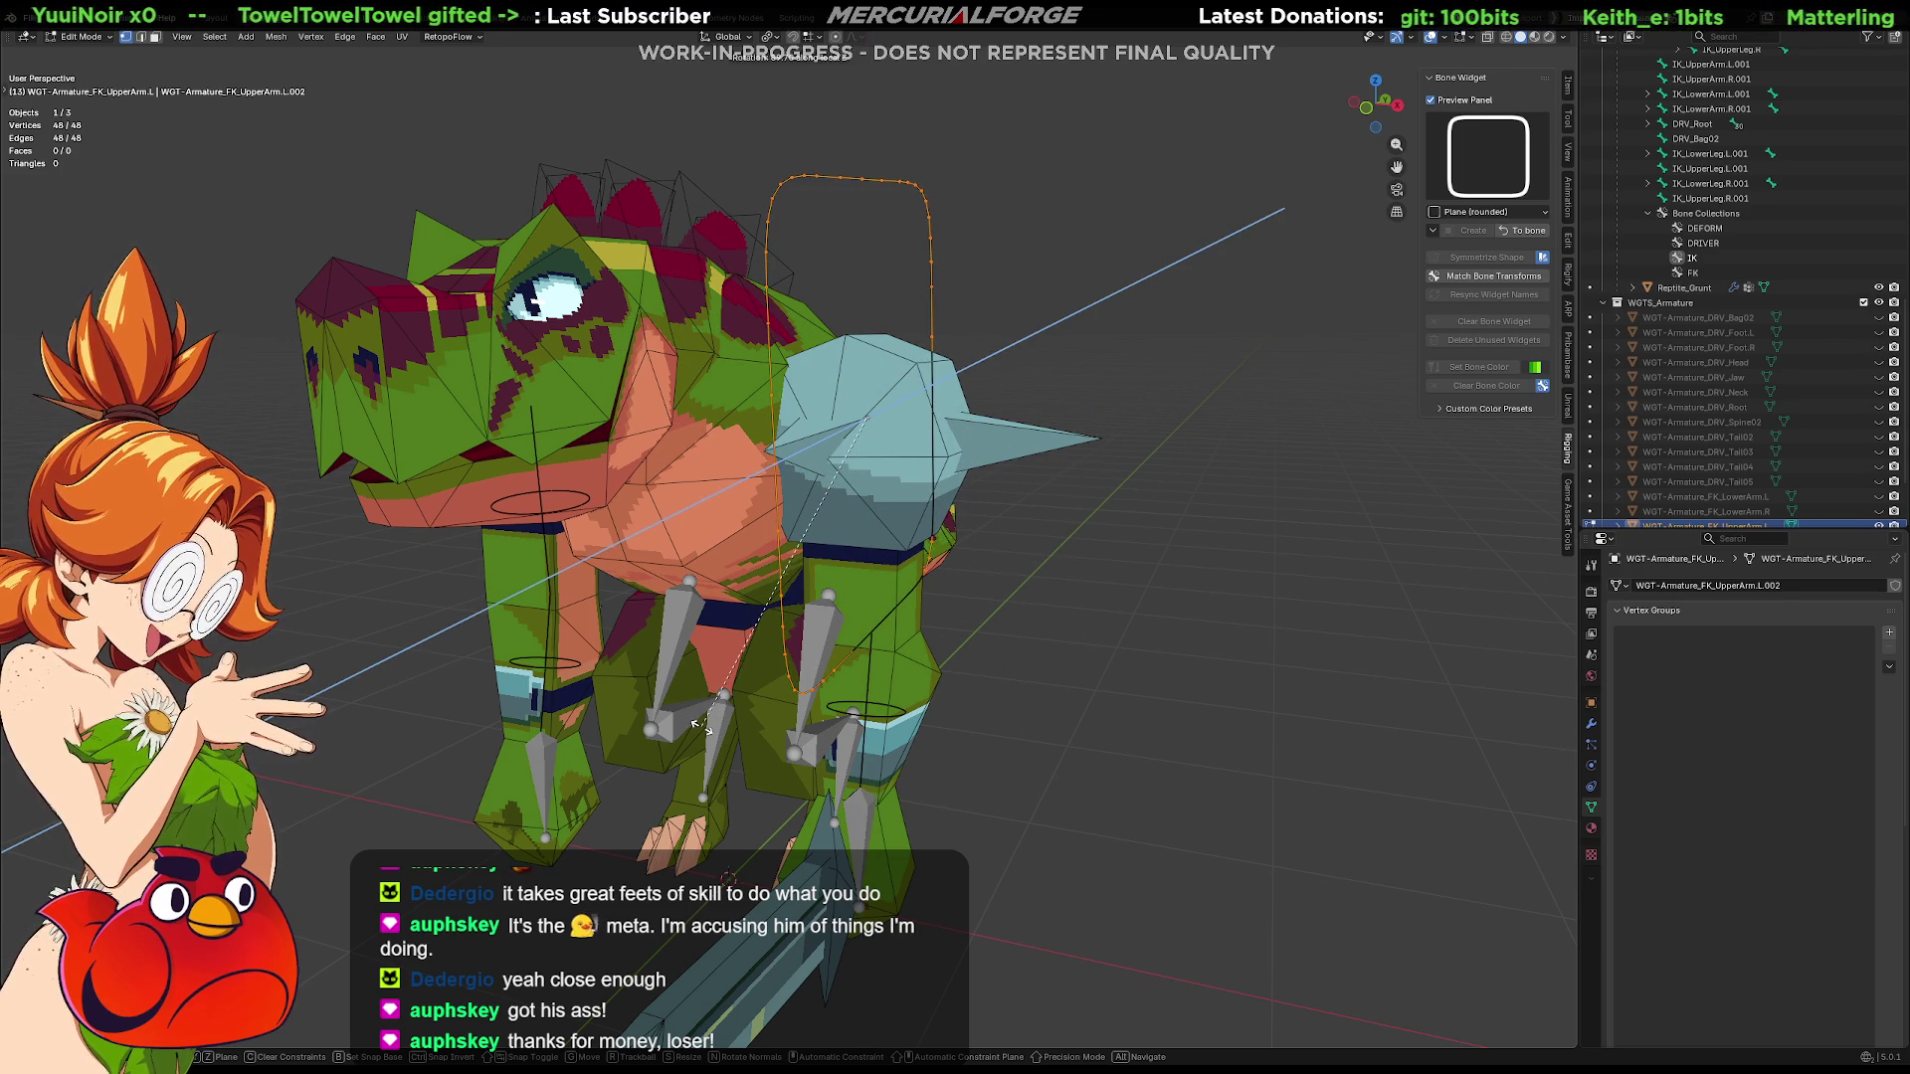
left_click(698, 722)
Reposition the rounded-plane widget beside the shoulder and return to Pose Mode
mouse_move(1057, 522)
middle_mouse_down()
mouse_move(1135, 567)
mouse_move(1045, 596)
middle_mouse_up()
key("g")
key("s")
left_click(902, 576)
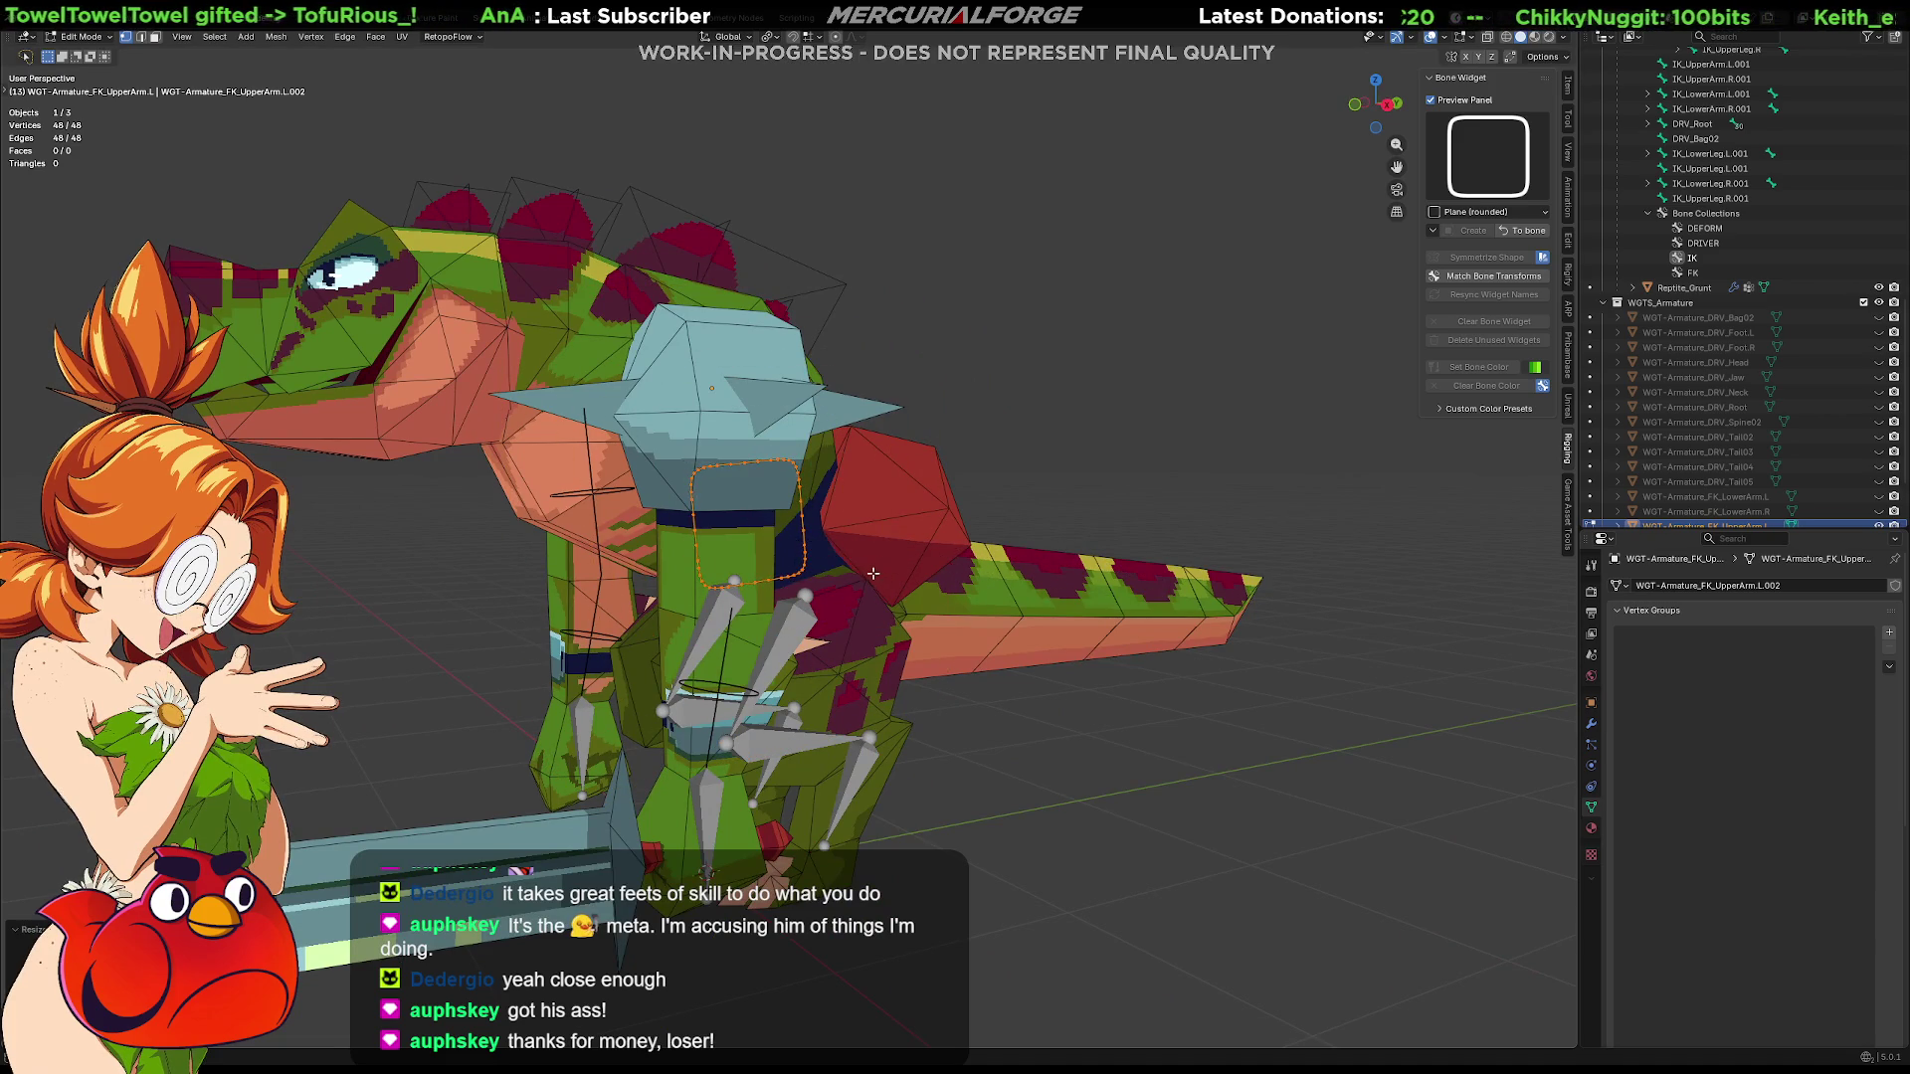
middle_click_drag(881, 573, 1098, 560)
left_click(1524, 232)
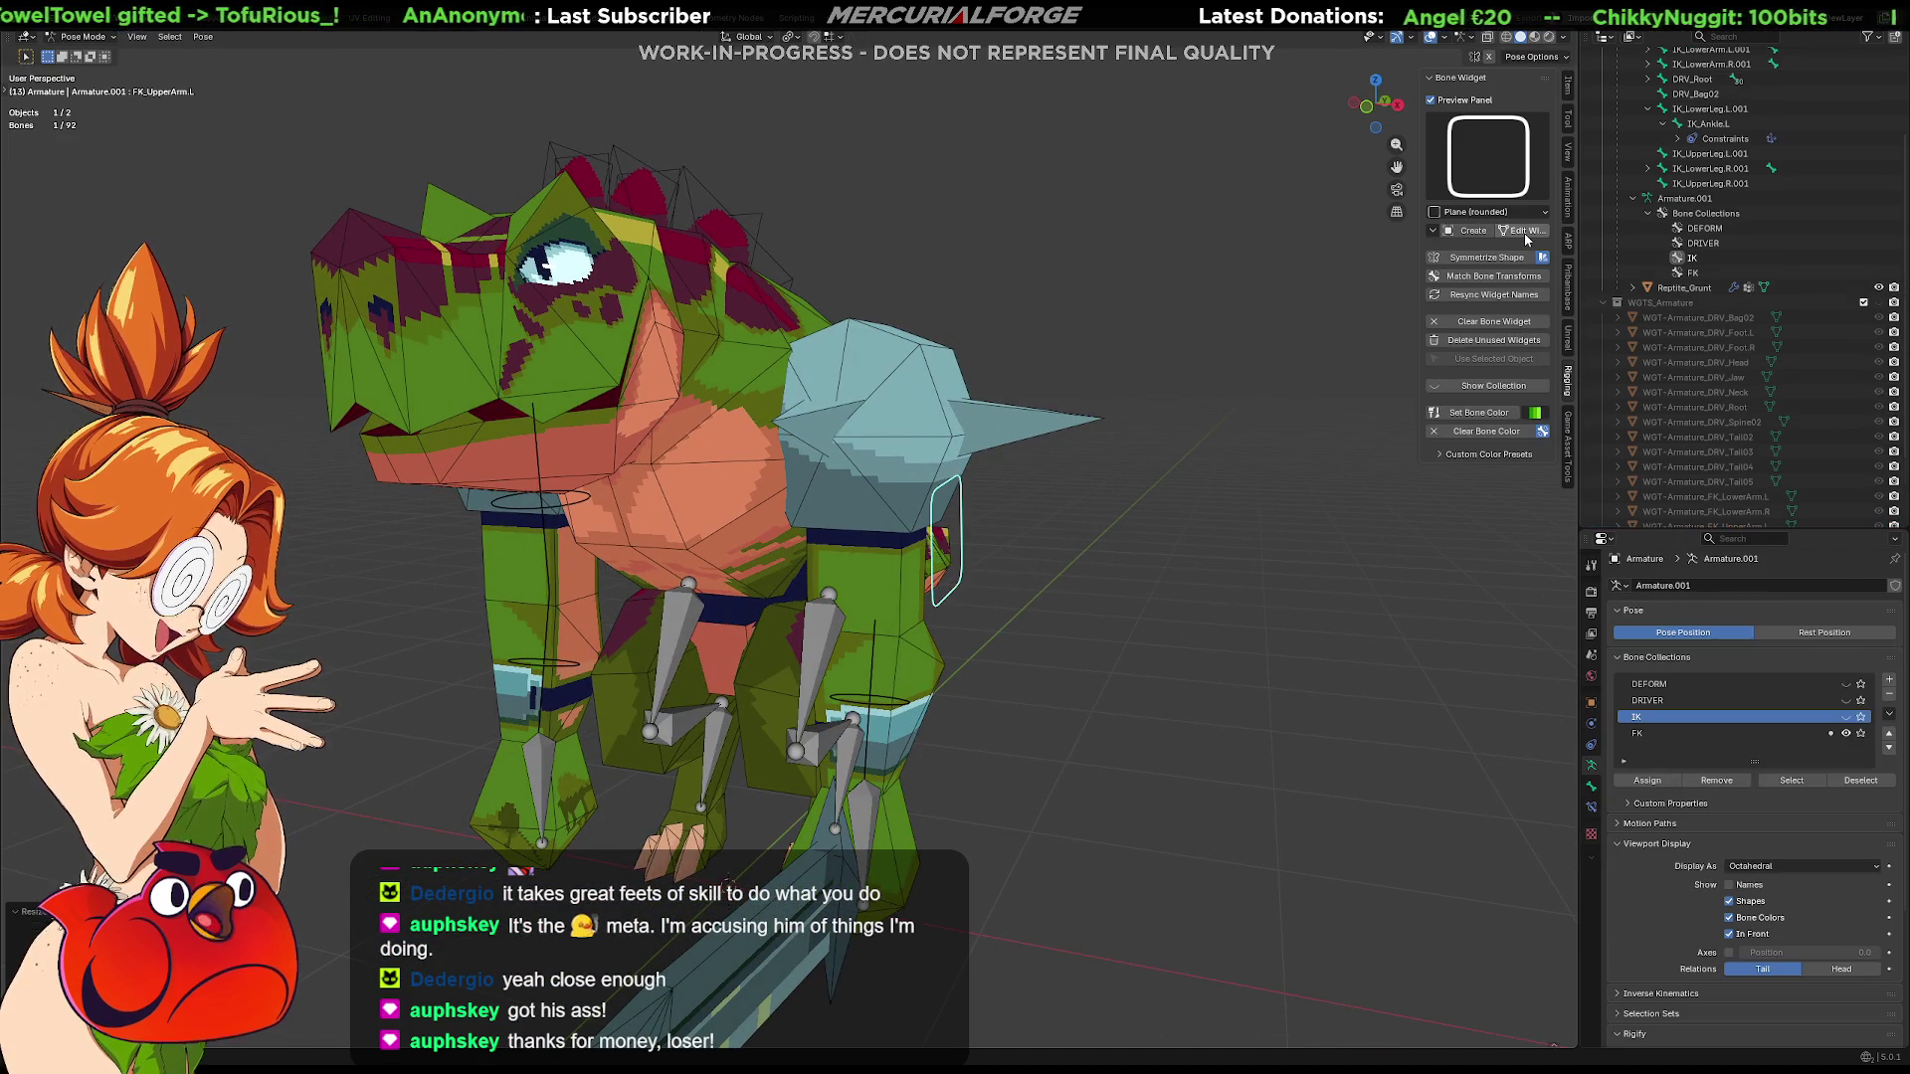
Swap the upper-arm FK bone's widget back to the FK Limb 2 ring shape
left_click(1489, 210)
left_click(1363, 298)
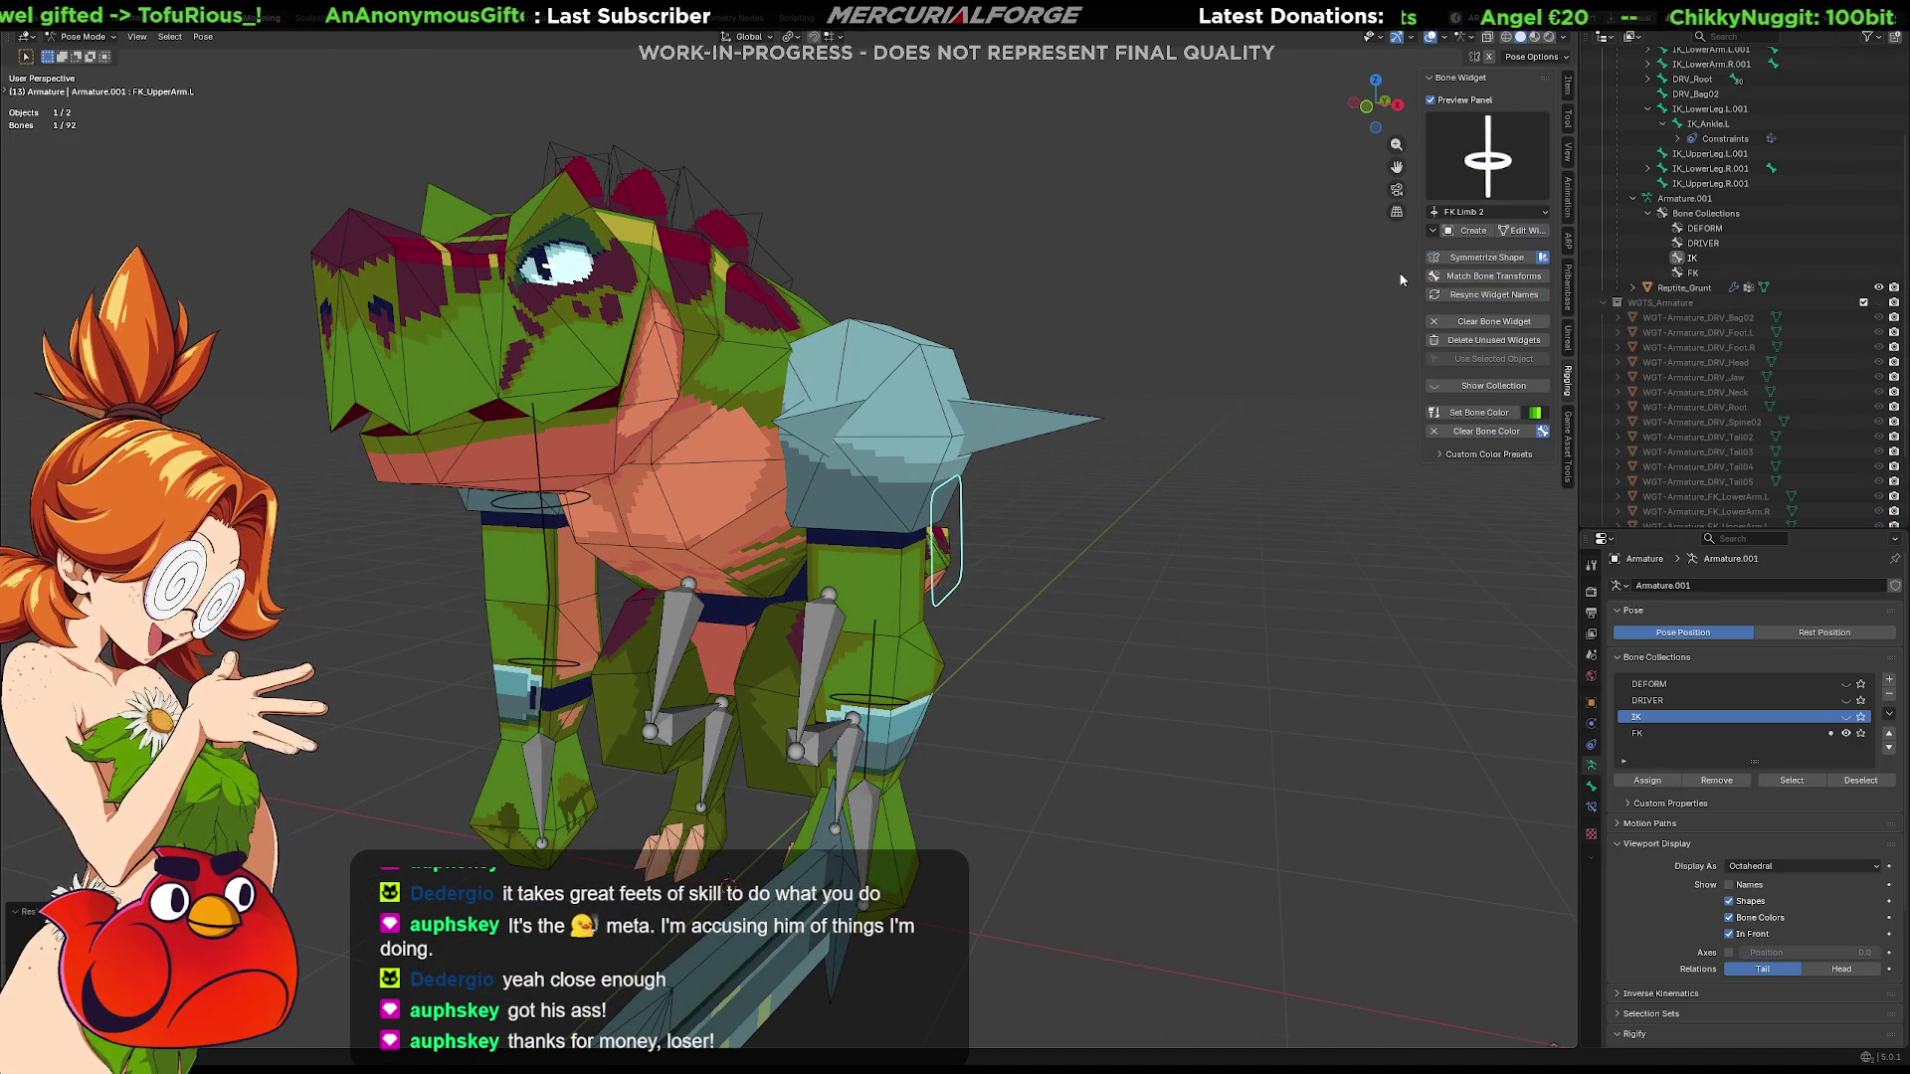
left_click(1463, 238)
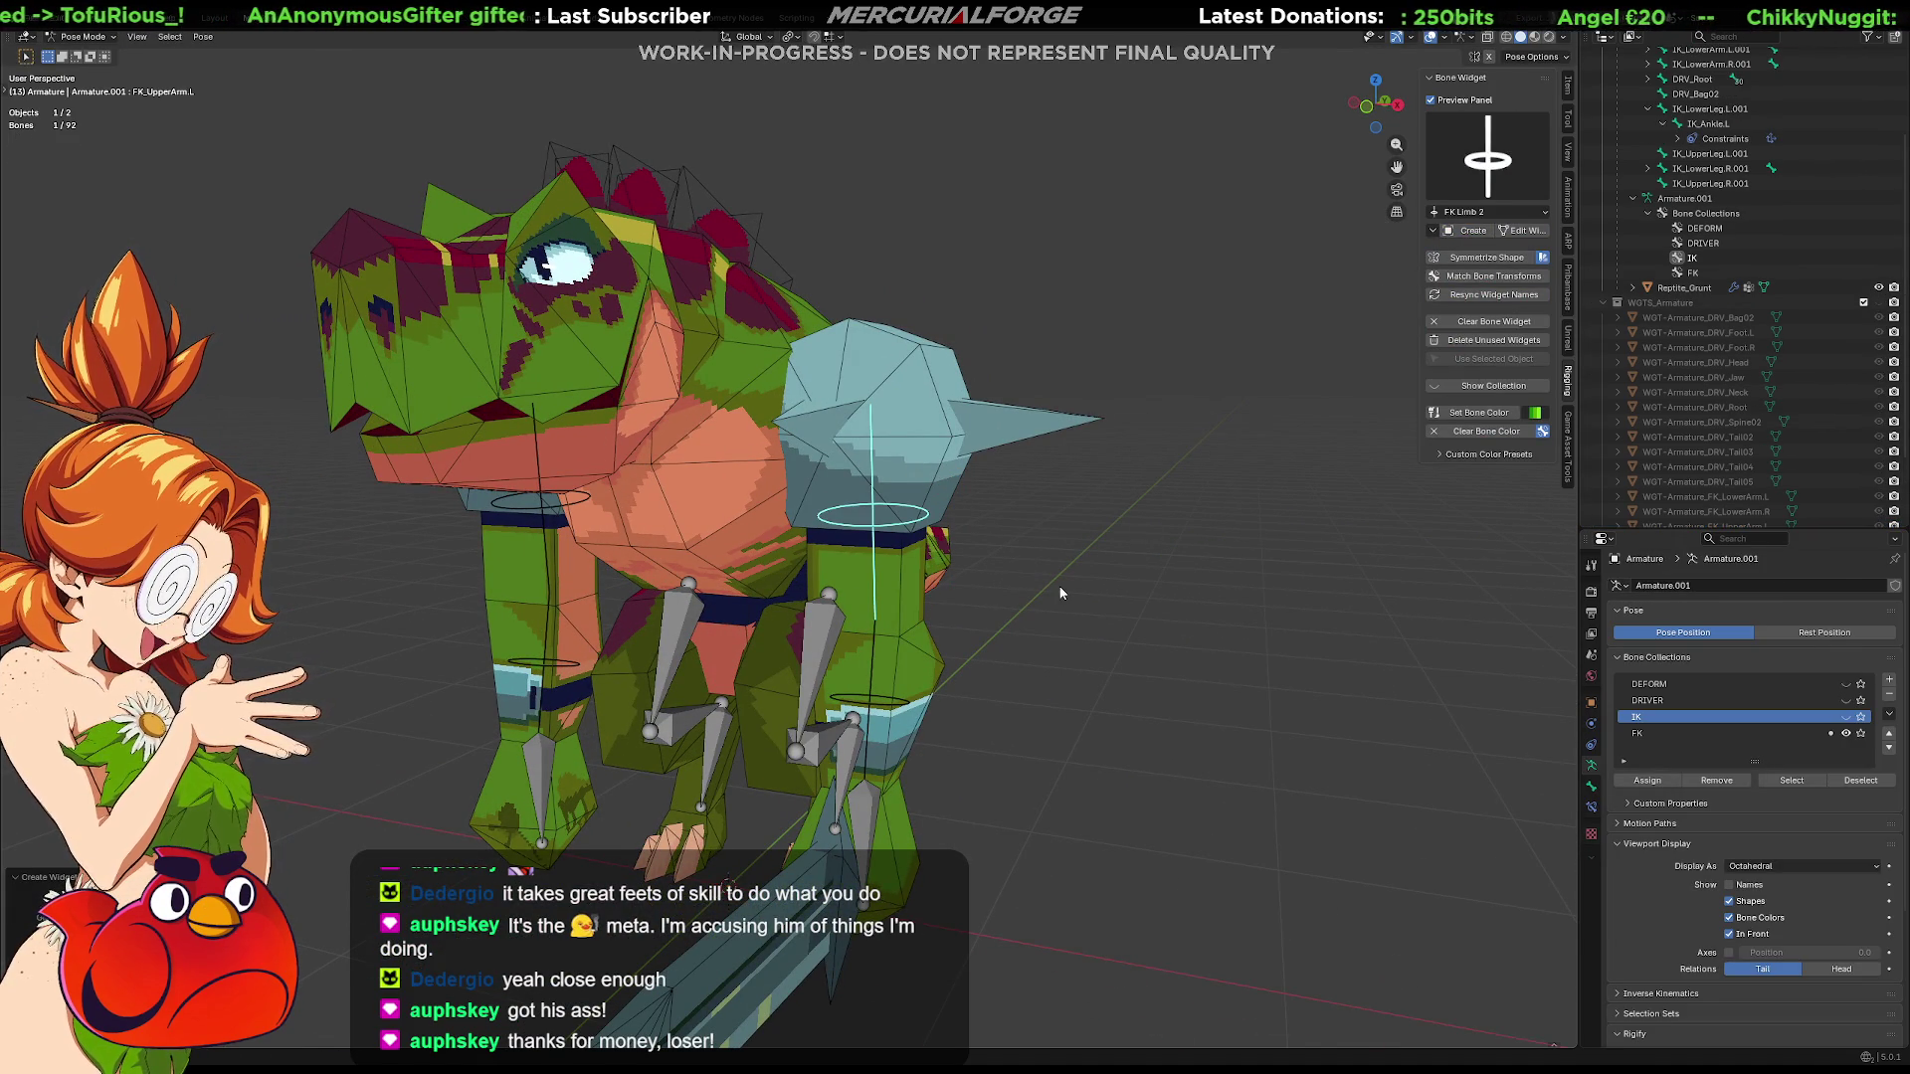
scroll(1067, 505, "up", 2)
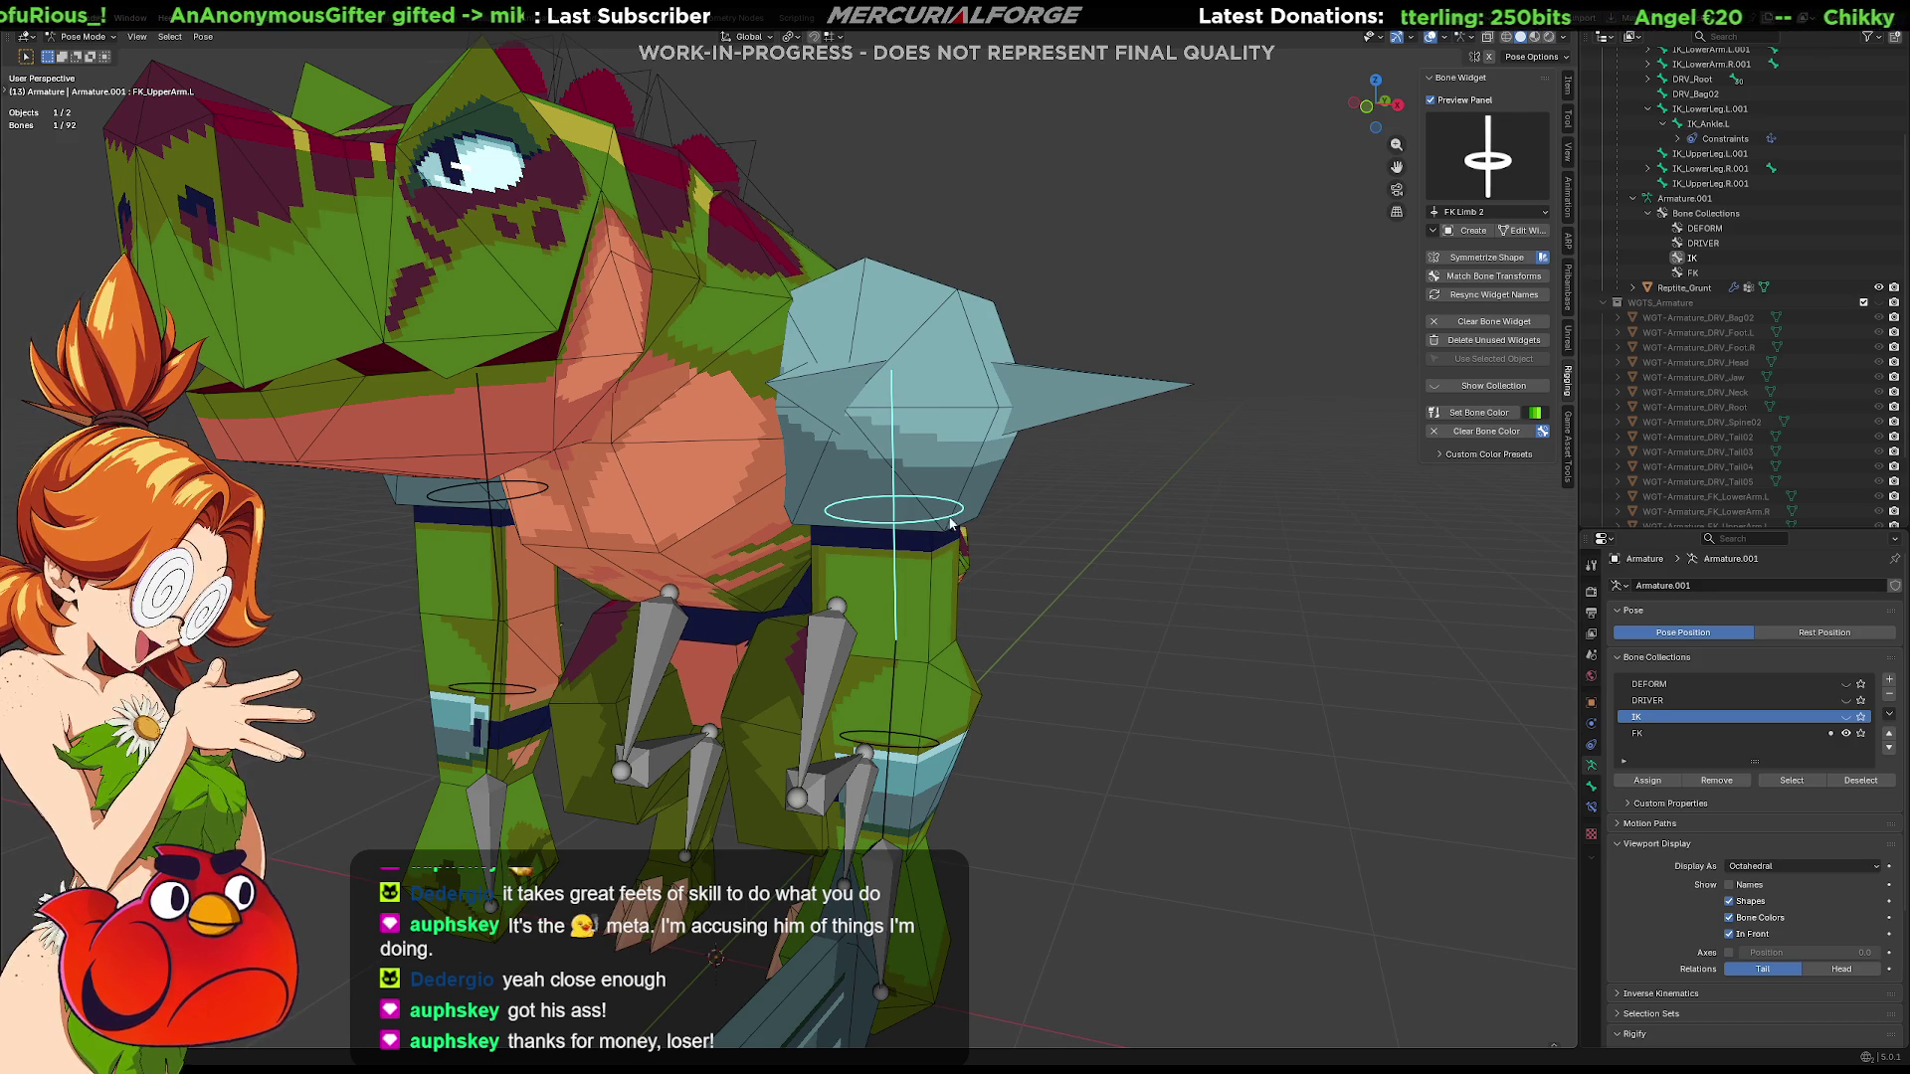
scroll(953, 515, "up", 2)
Enlarge the FK Limb 2 ring to wrap the shoulder, then select the lower-arm FK bone
key("Tab")
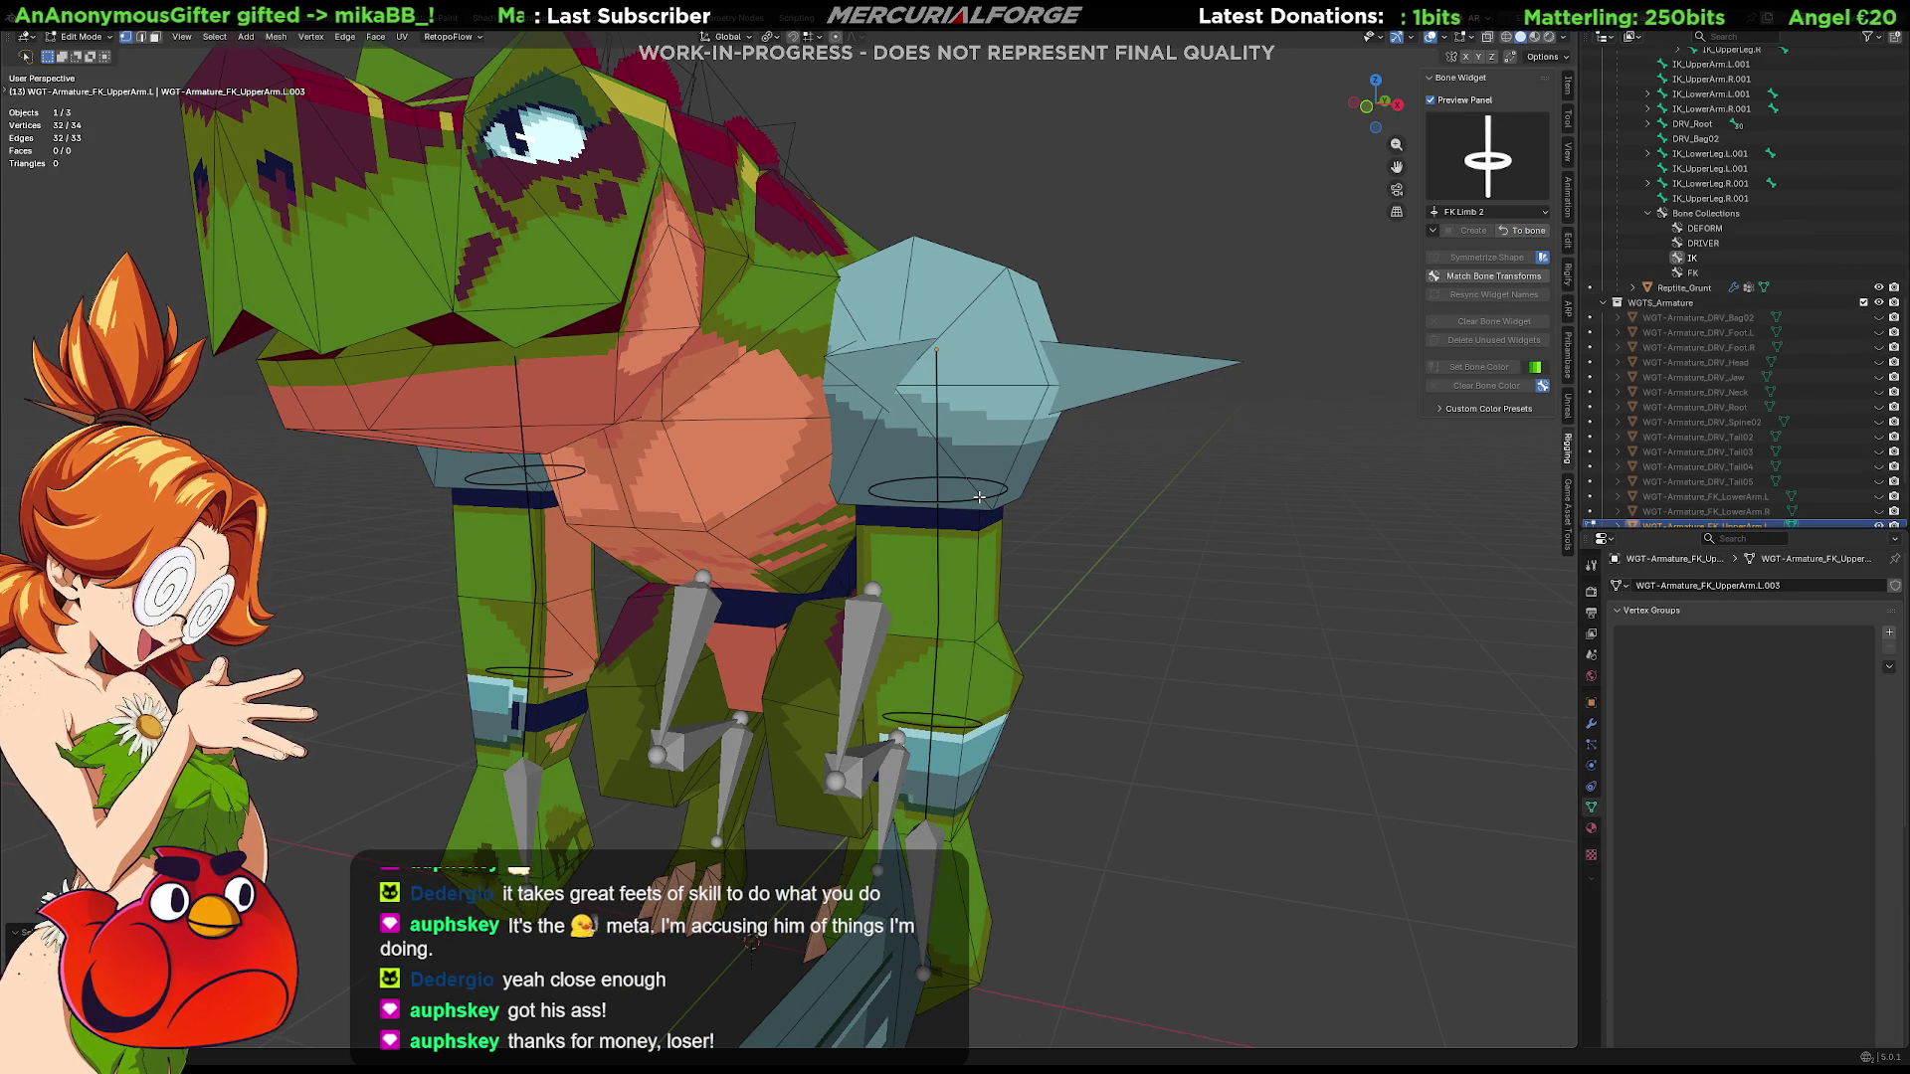
key("s")
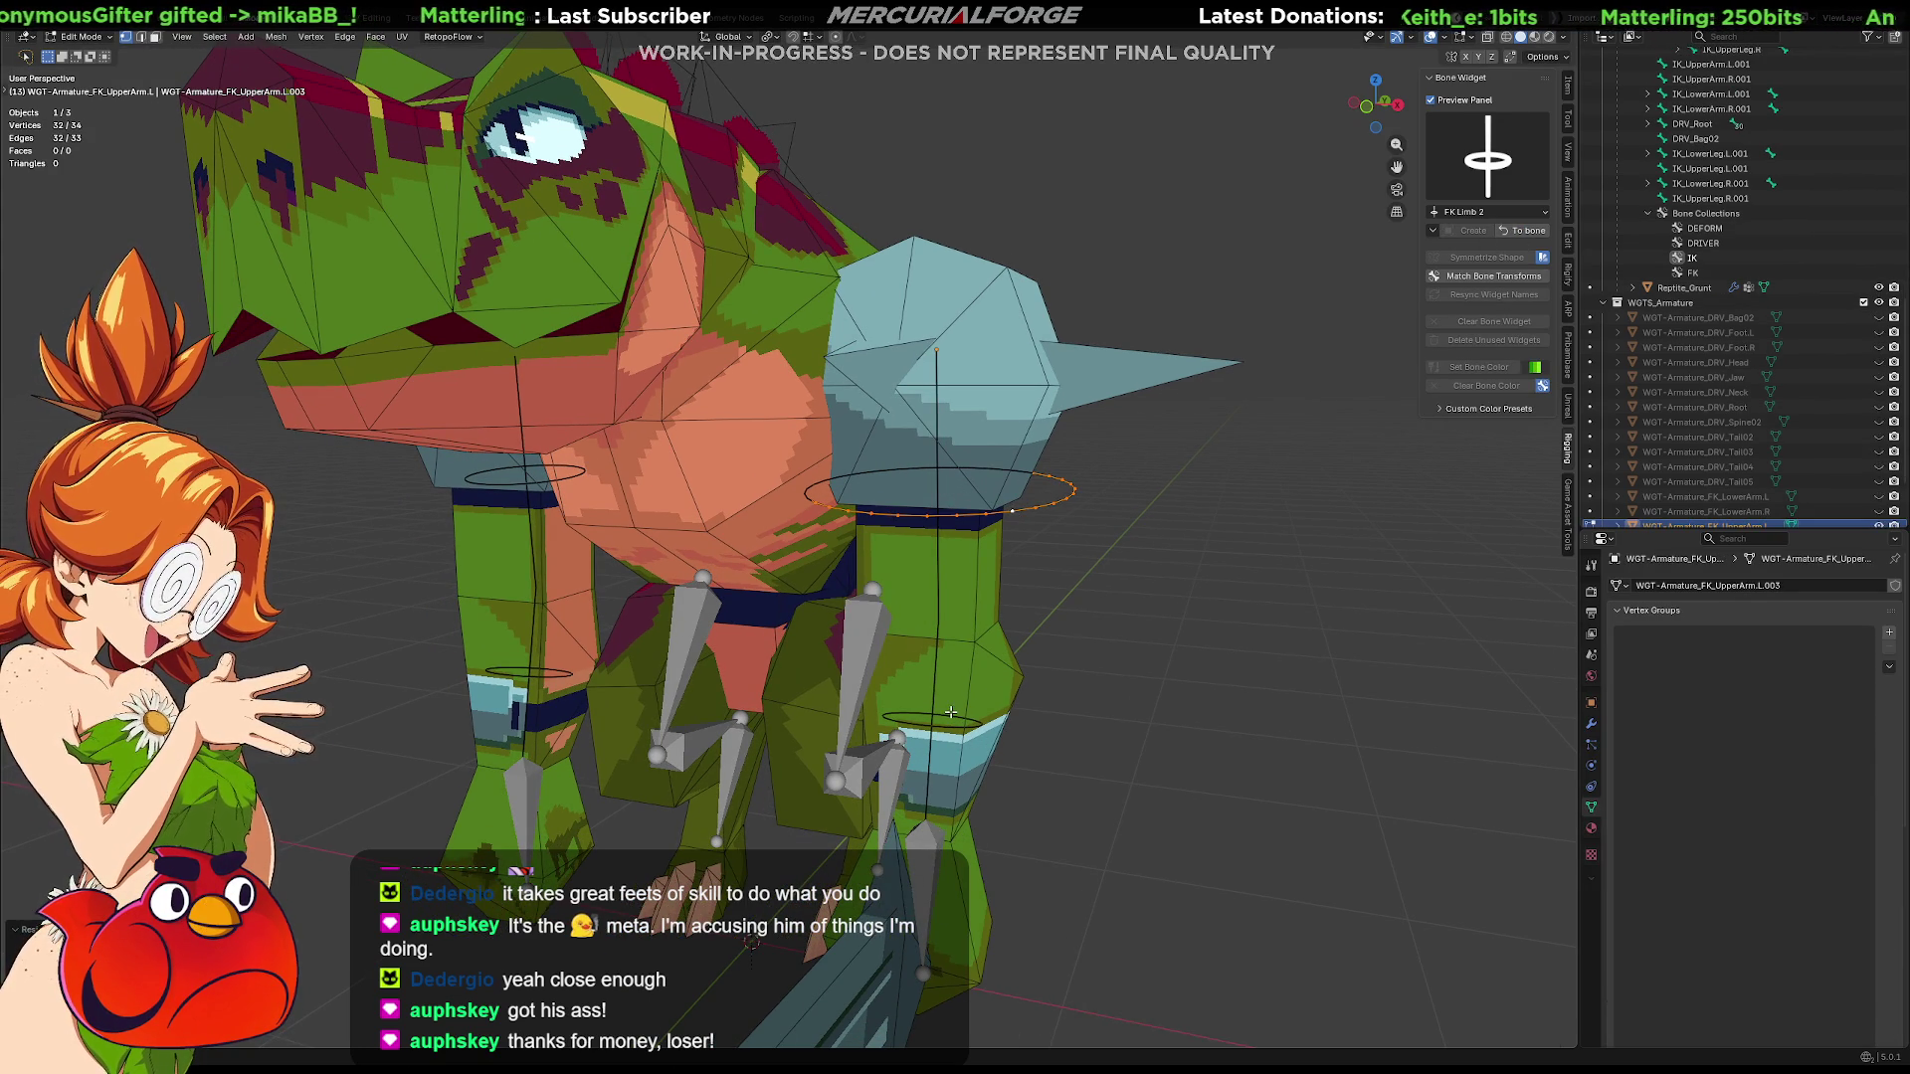
left_click(1515, 235)
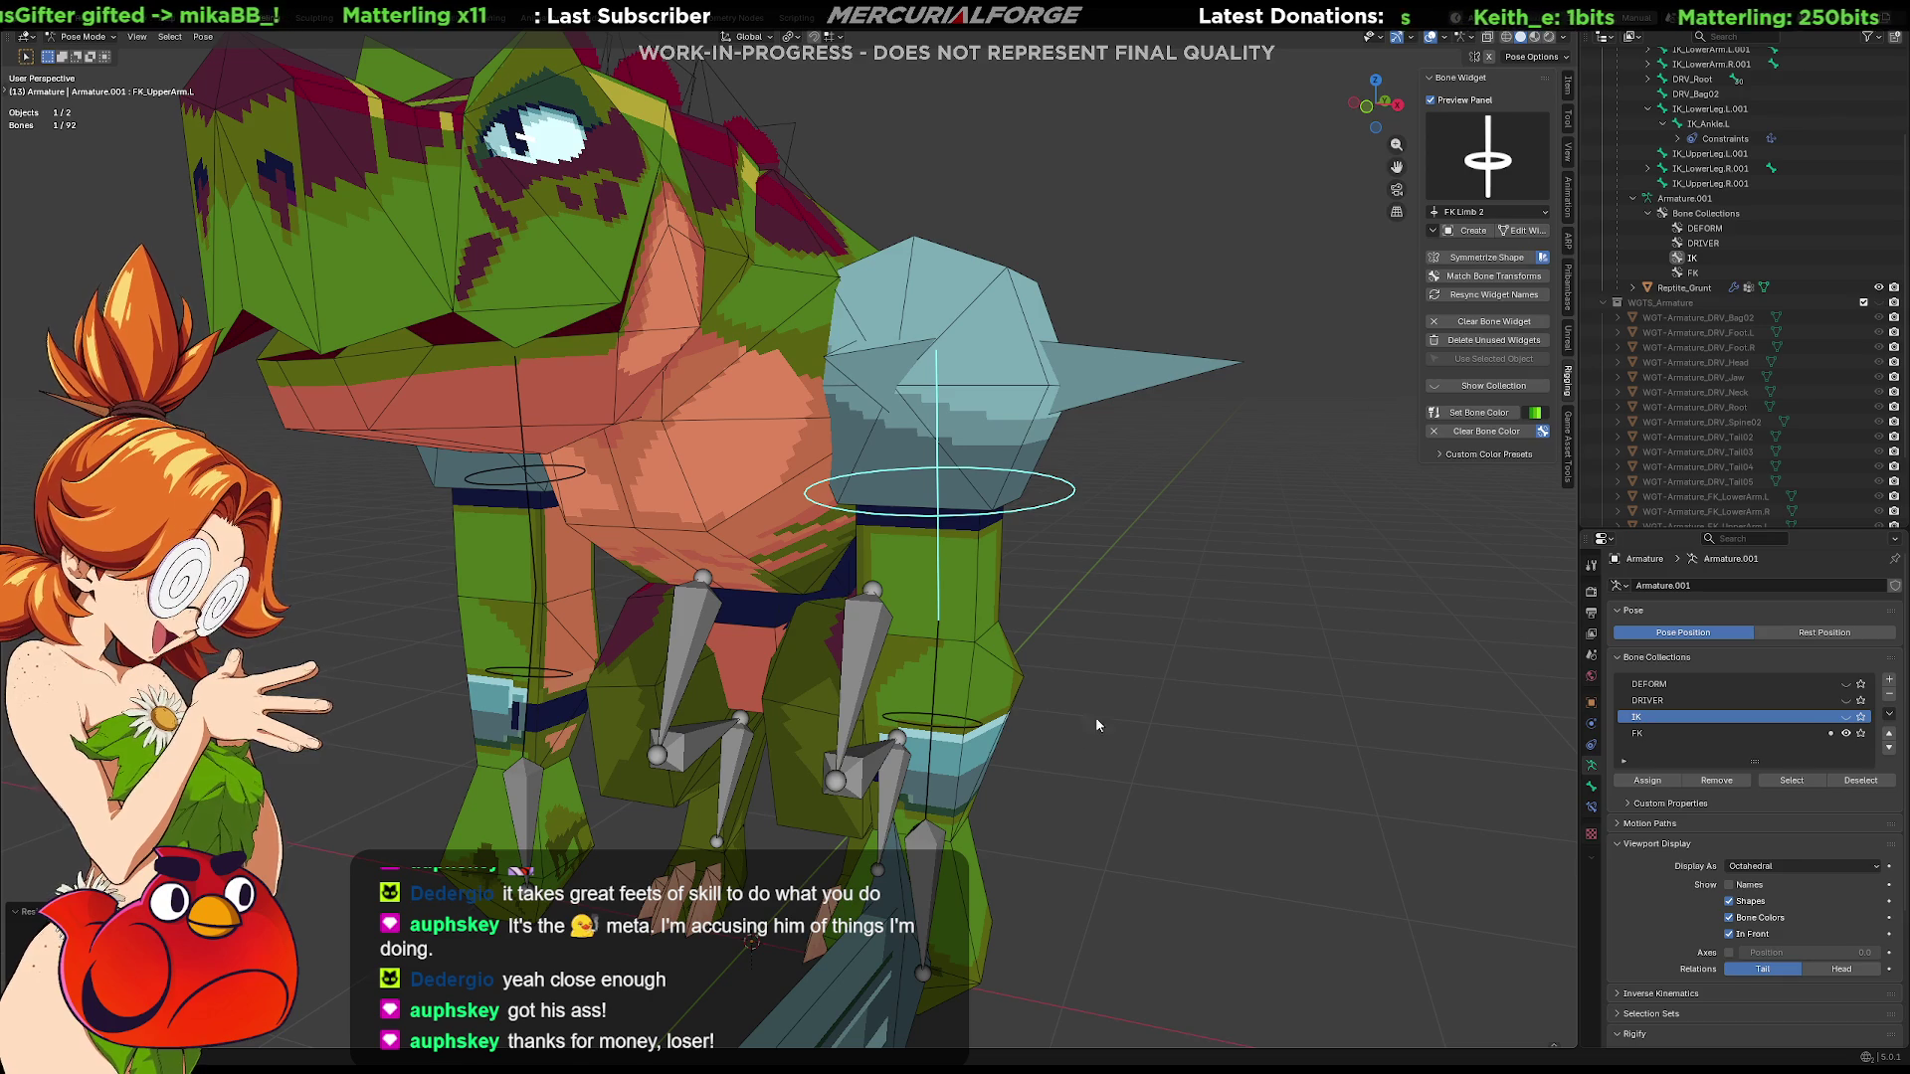
mouse_move(1135, 676)
middle_mouse_down()
mouse_move(1092, 595)
mouse_move(1031, 553)
middle_mouse_up()
left_click(990, 559)
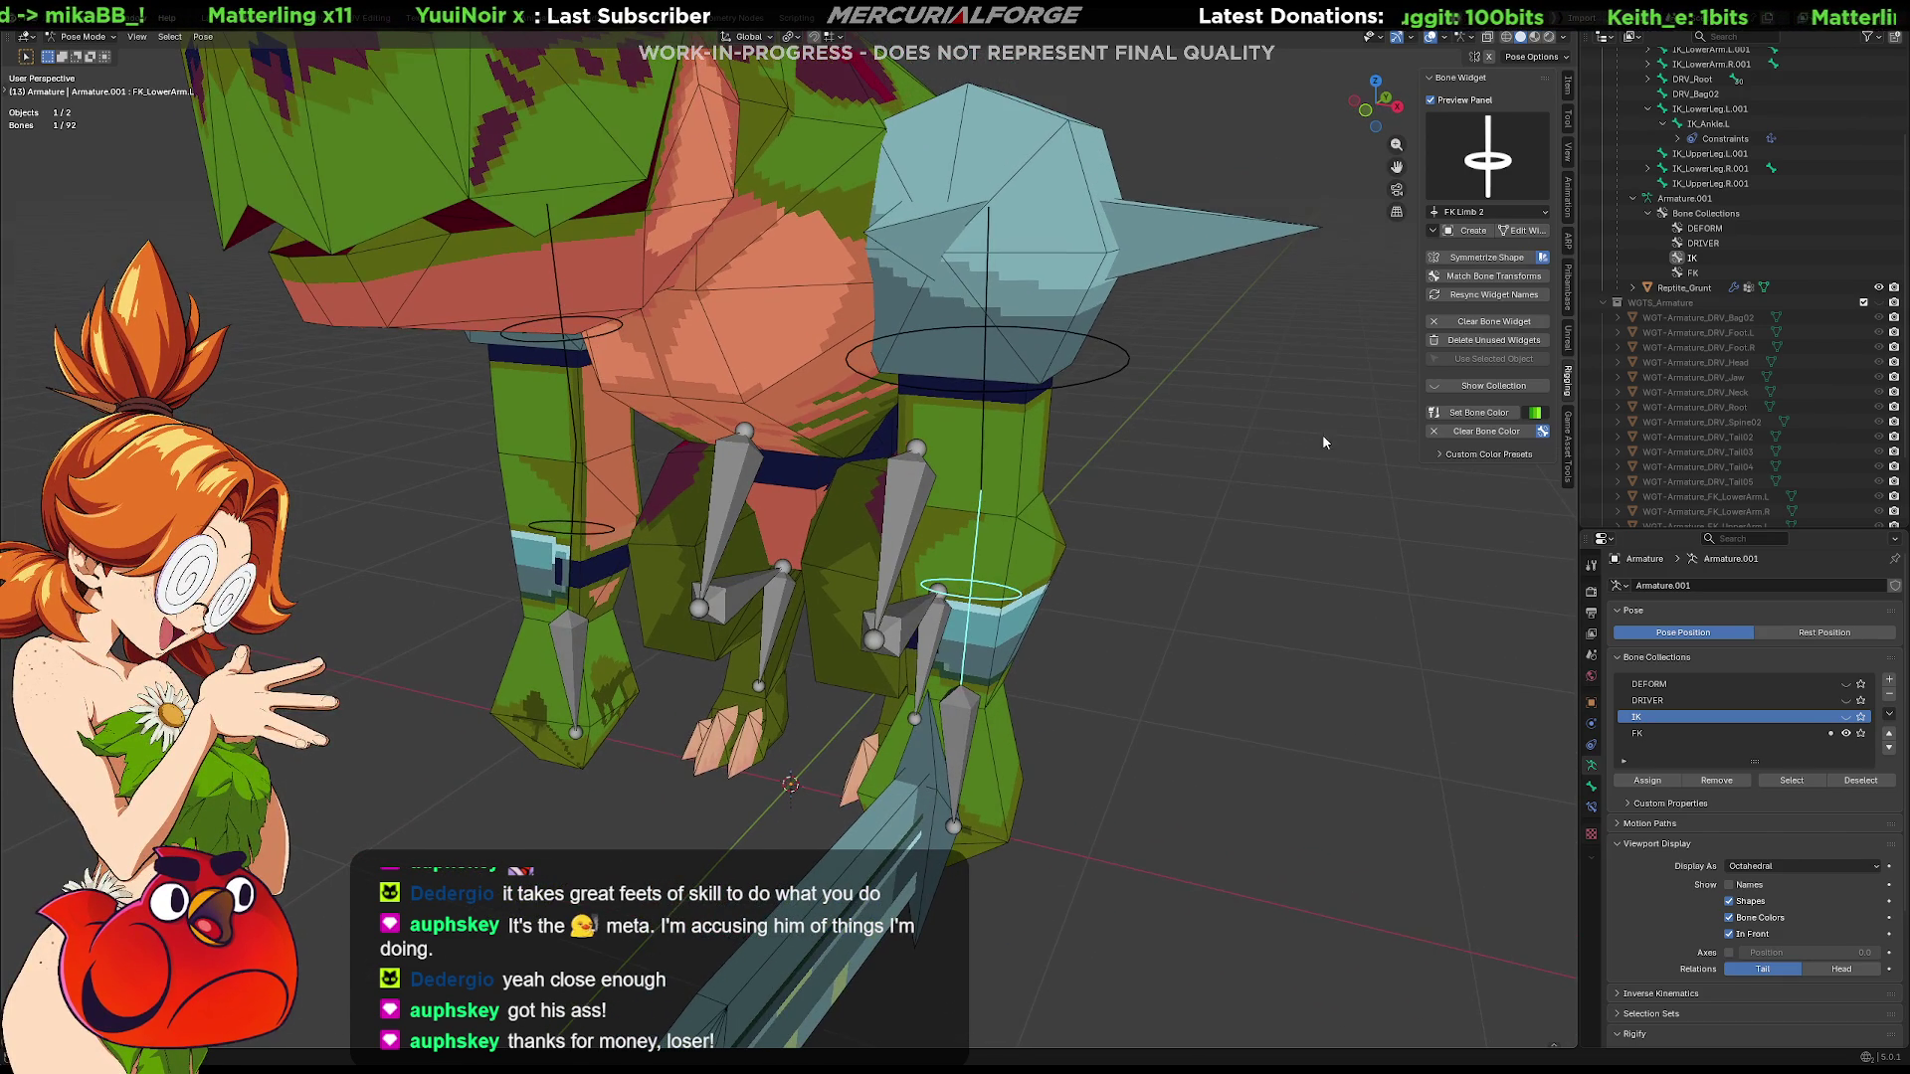
Enlarge the whole FK_LowerArm.L ring mesh around the forearm and return to Object Mode
left_click(1522, 231)
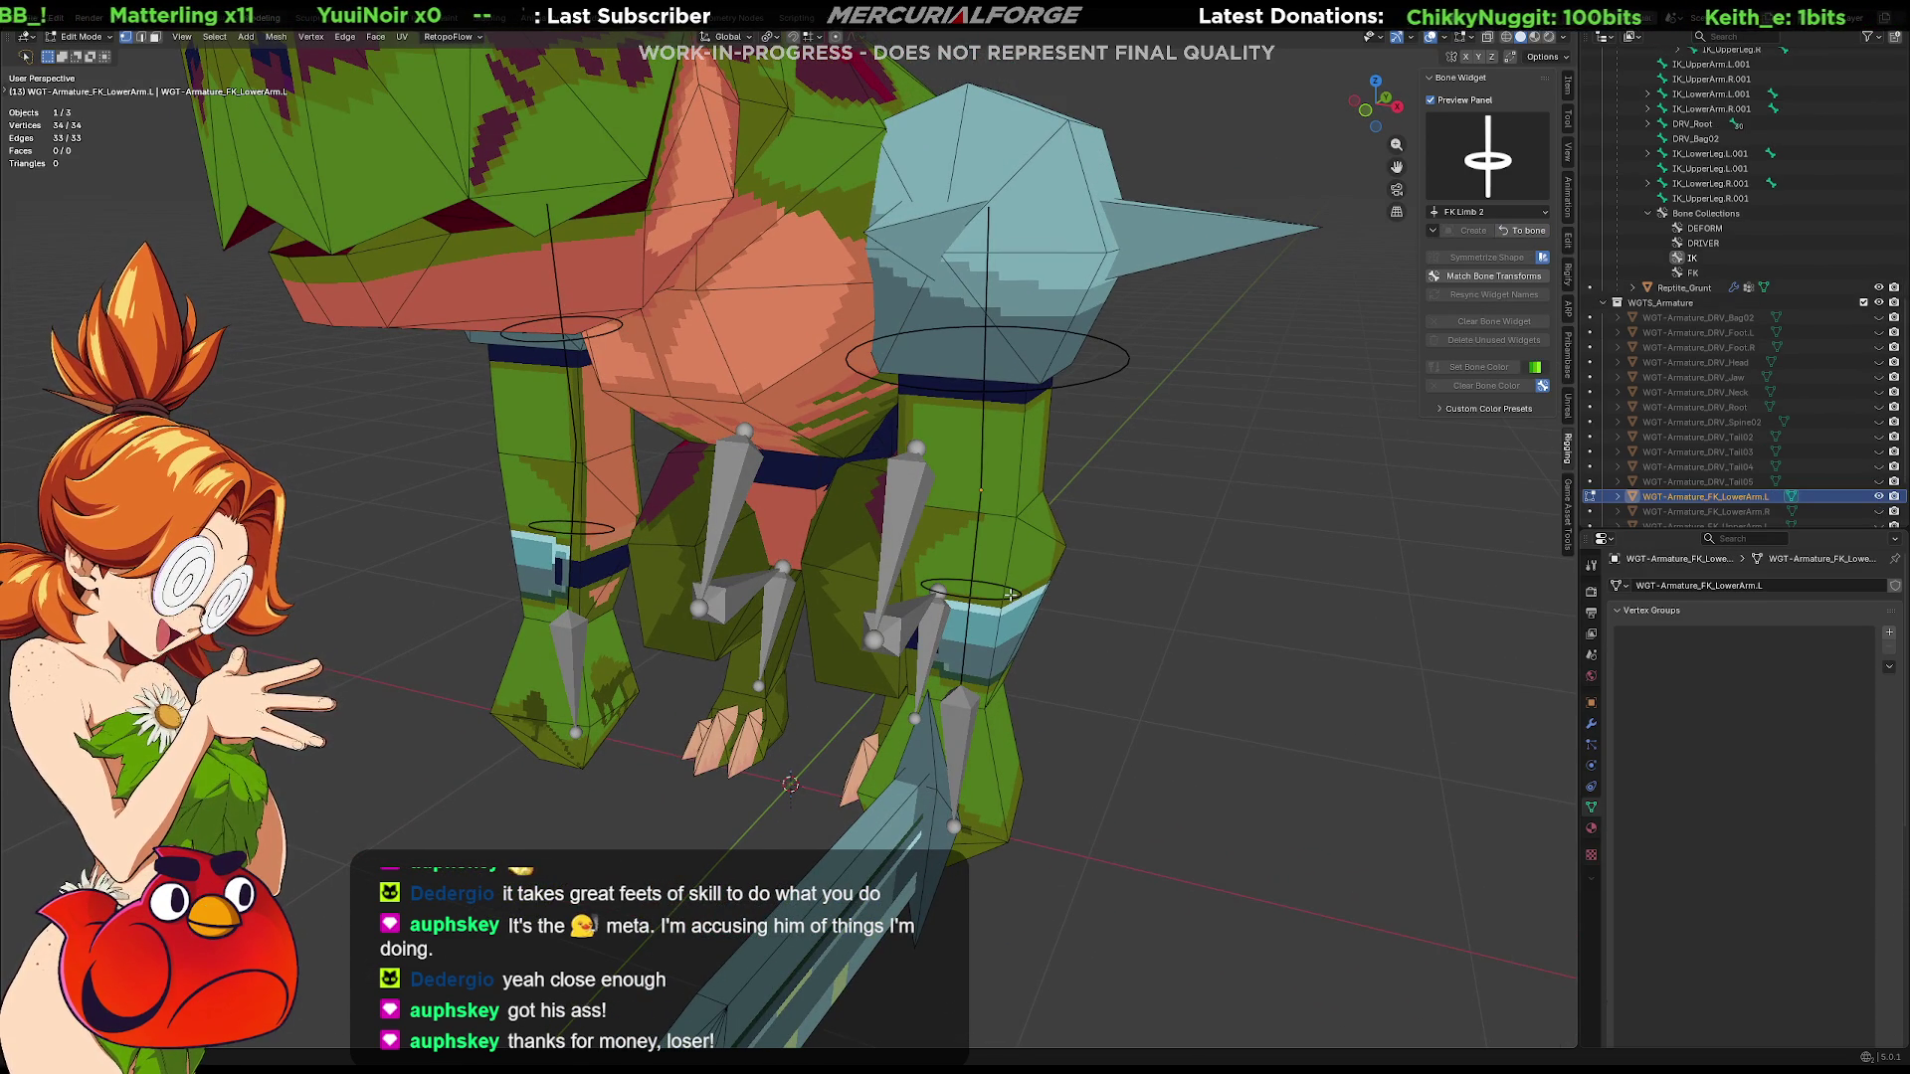
key("a")
key("s")
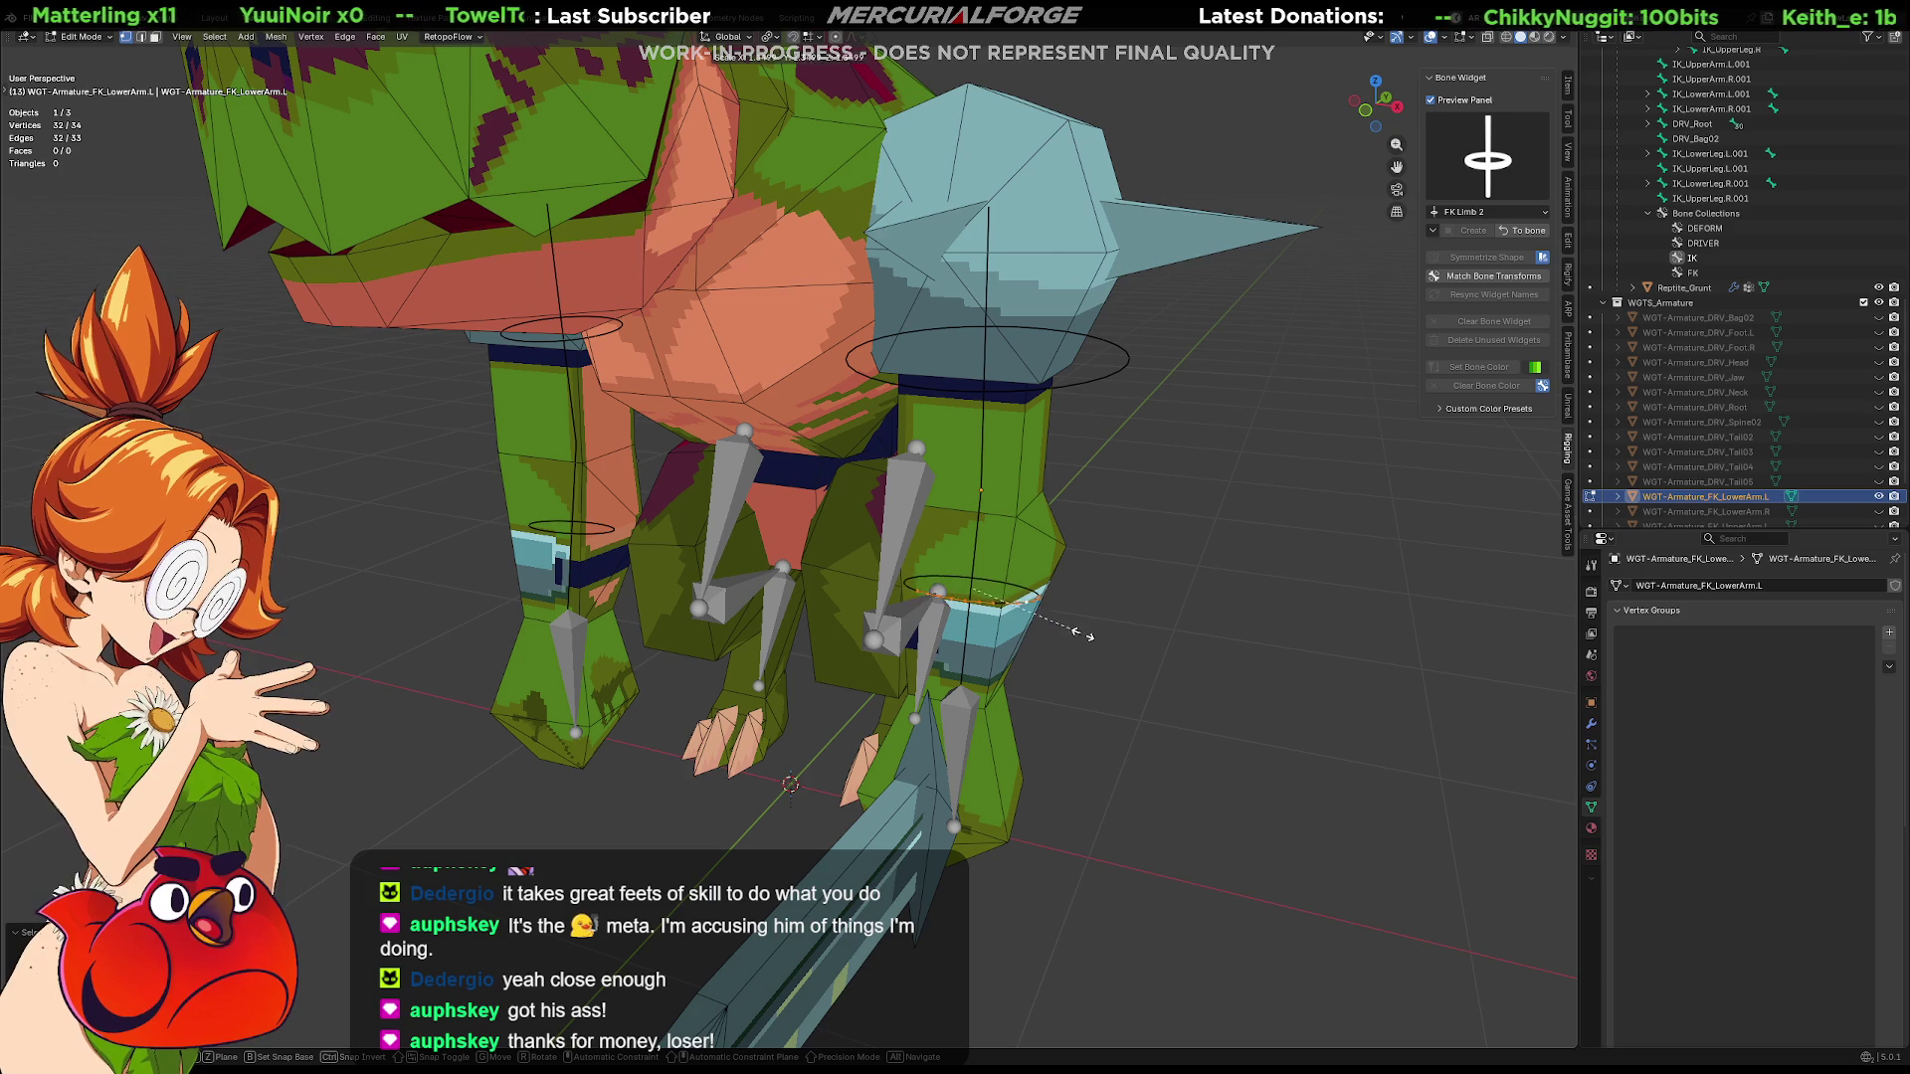
left_click(1132, 655)
mouse_move(1119, 658)
middle_mouse_down()
mouse_move(792, 616)
mouse_move(1048, 638)
mouse_move(1116, 562)
mouse_move(1080, 740)
mouse_move(986, 421)
middle_mouse_up()
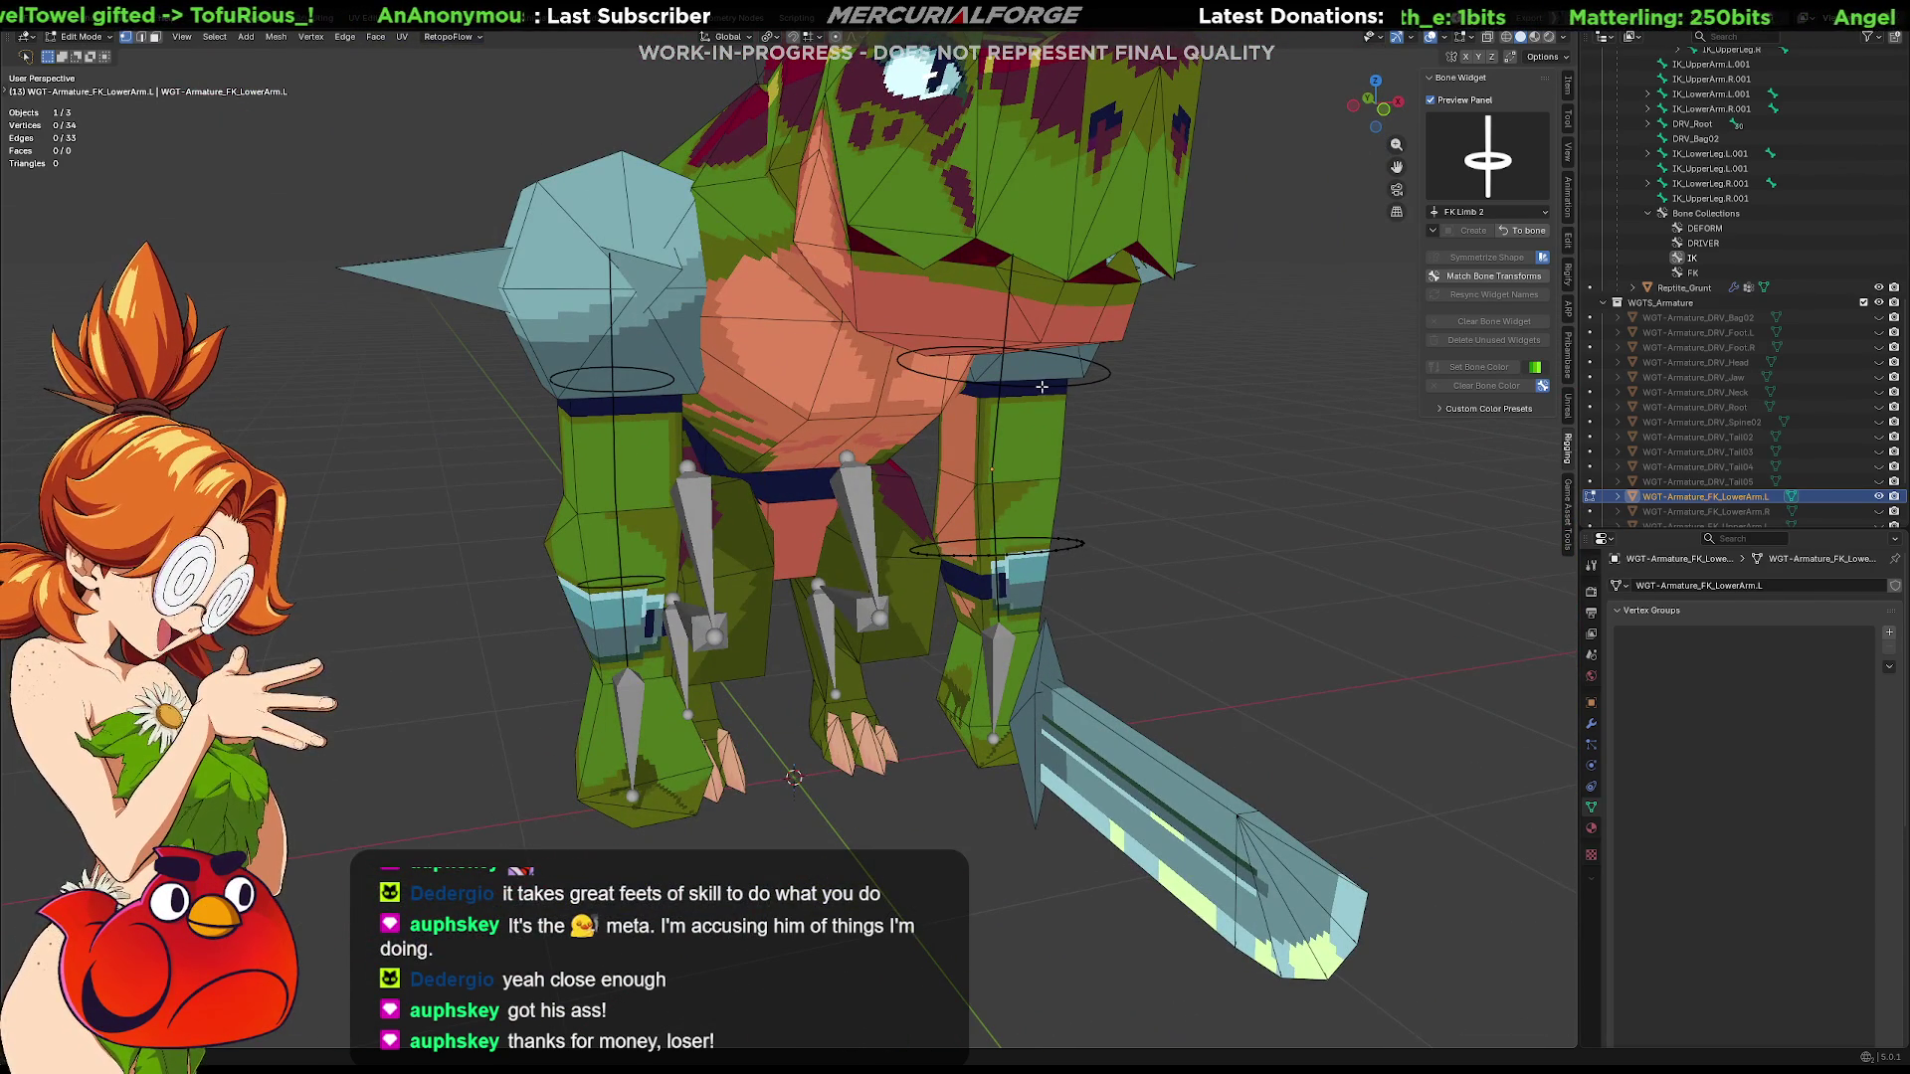
key("Tab")
mouse_move(1122, 446)
middle_mouse_down()
mouse_move(1075, 446)
mouse_move(1357, 356)
middle_mouse_up()
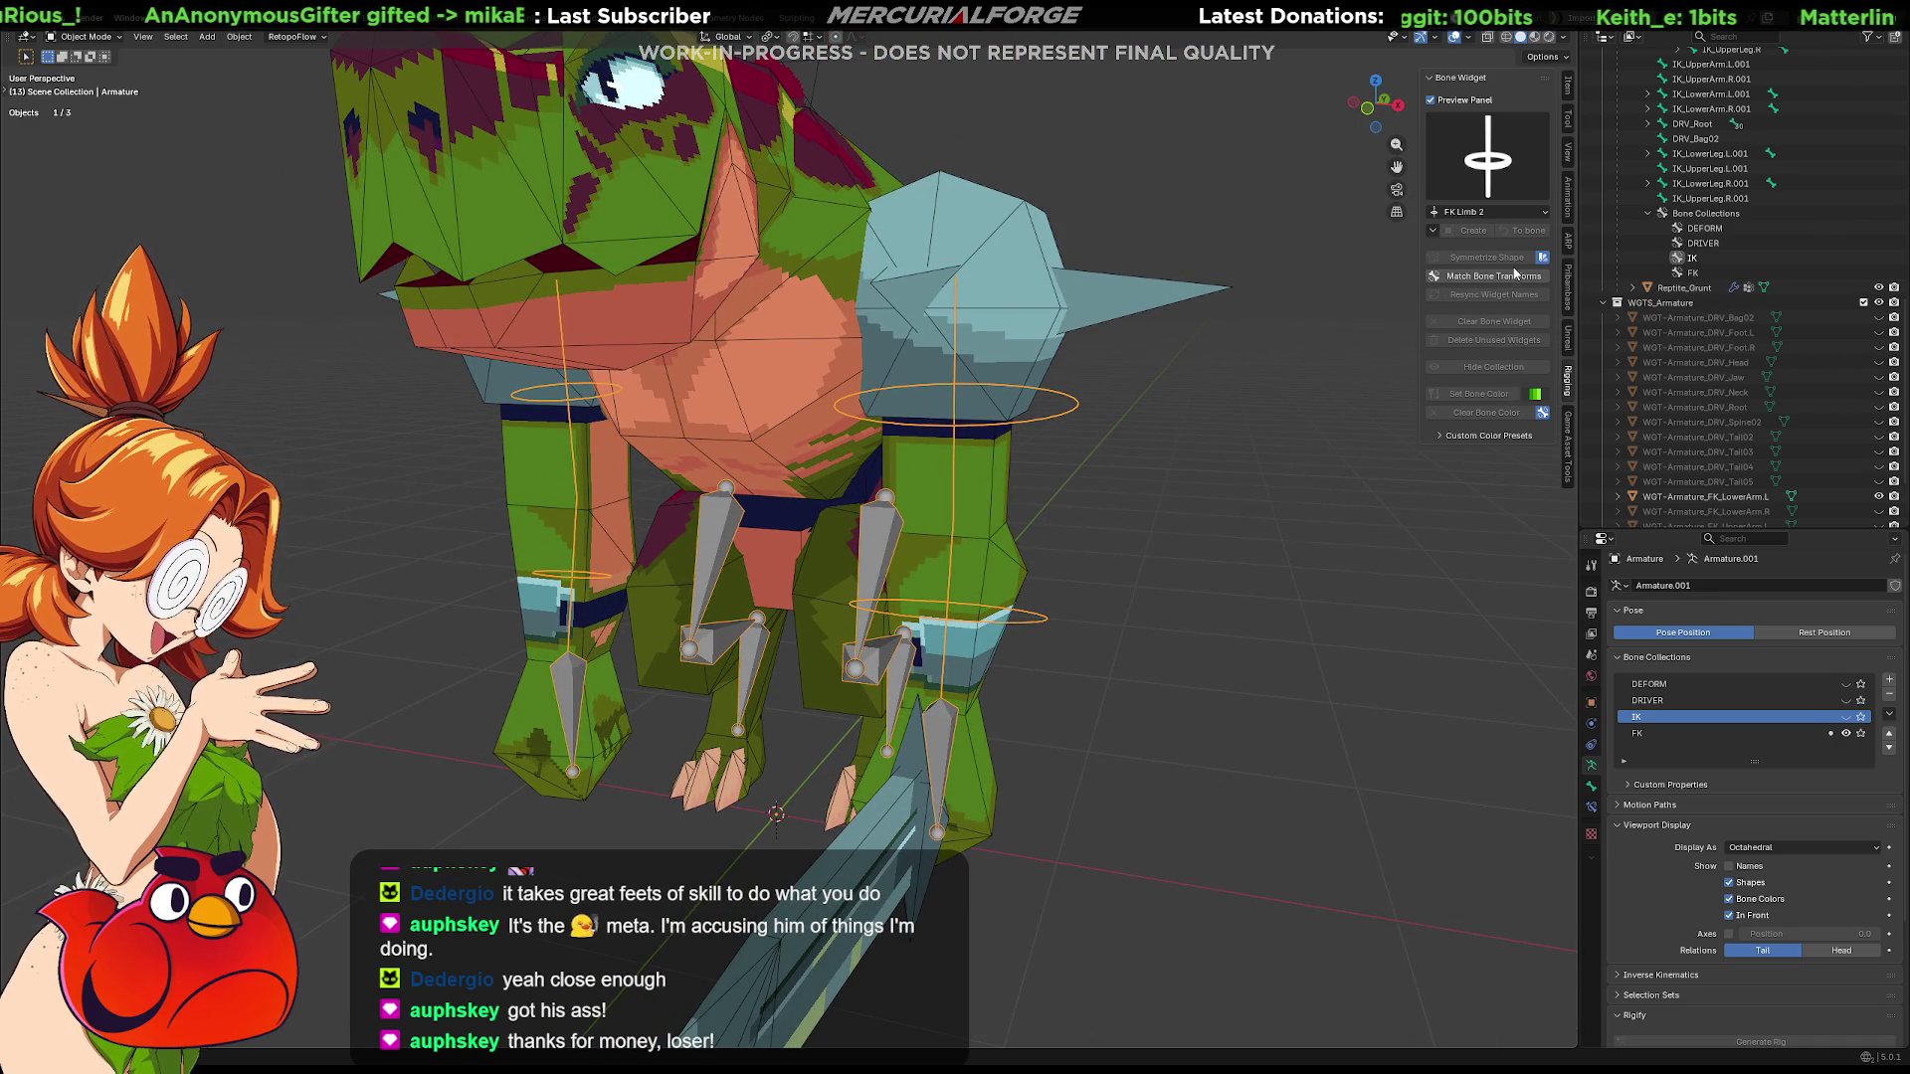
Hide the widget collection and mirror the upper- and lower-arm ring shapes to the right side
left_click(1033, 620)
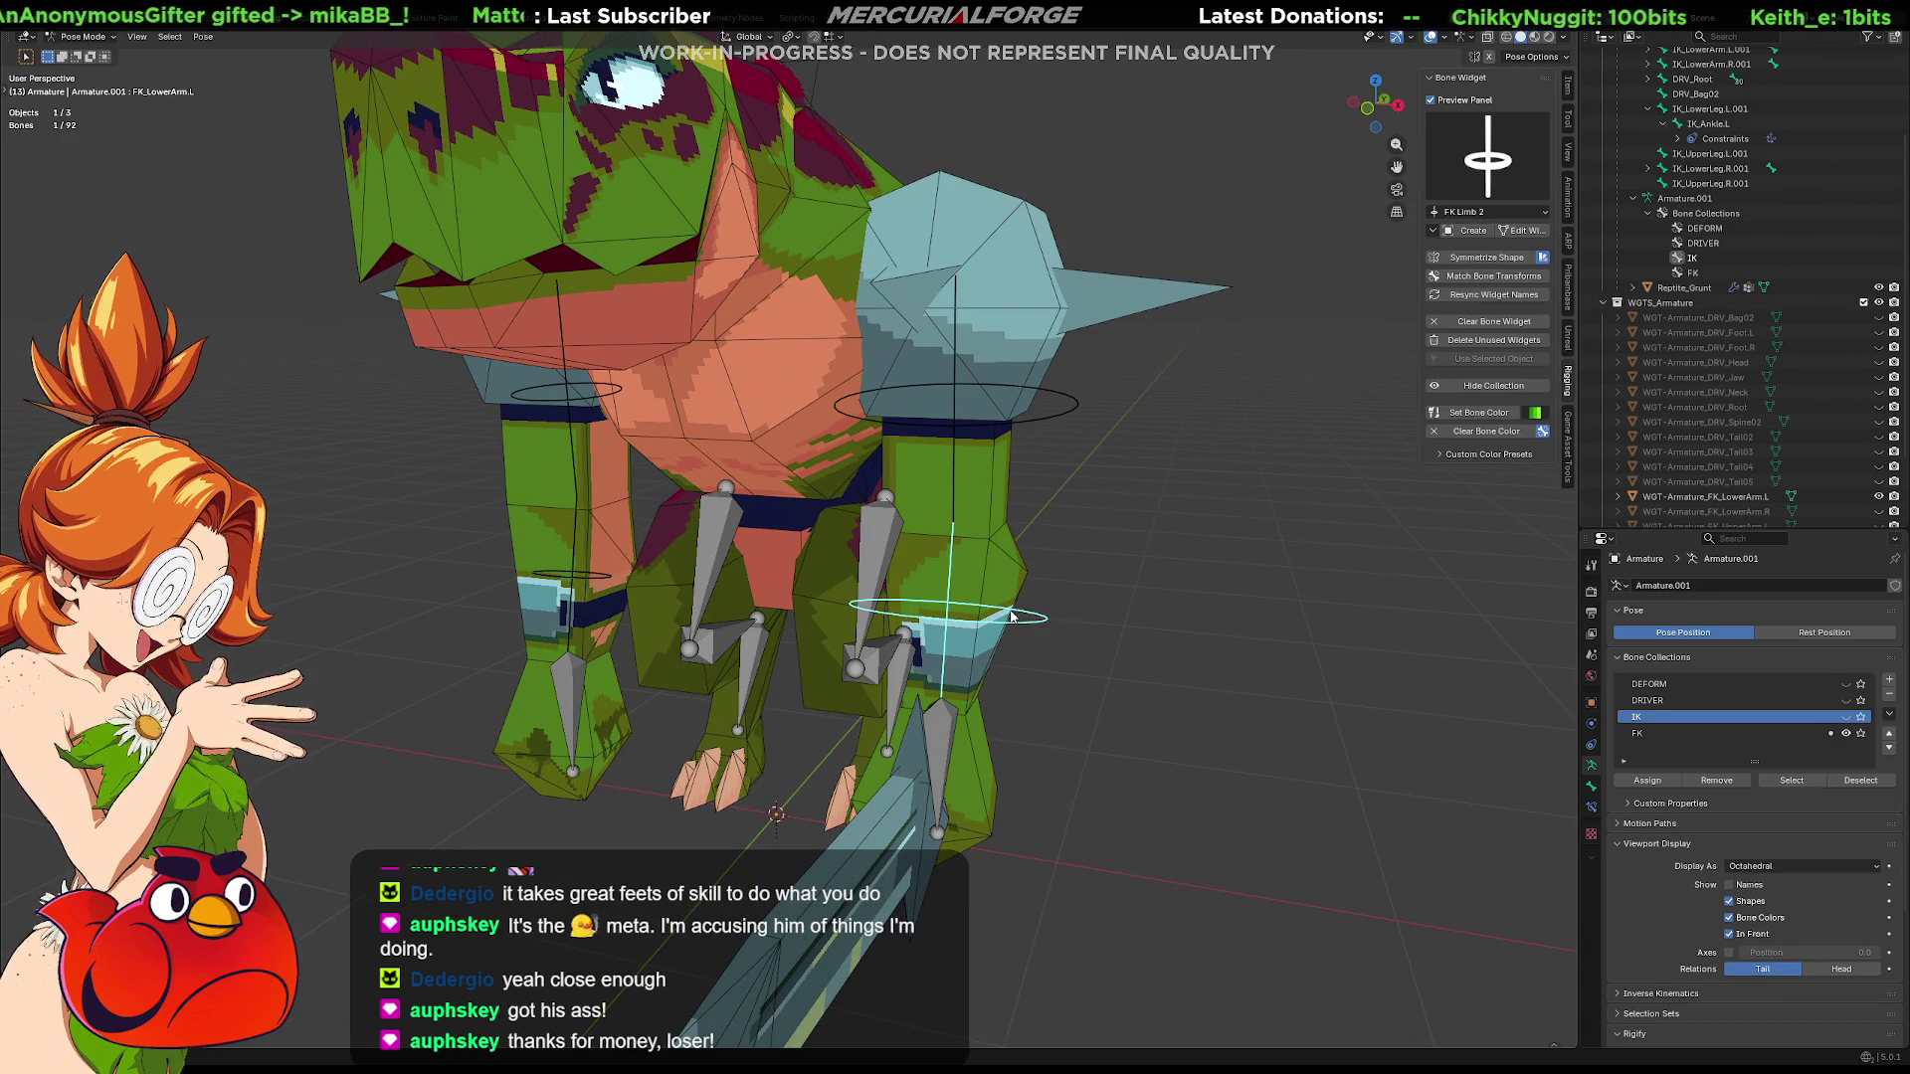
left_click(1526, 234)
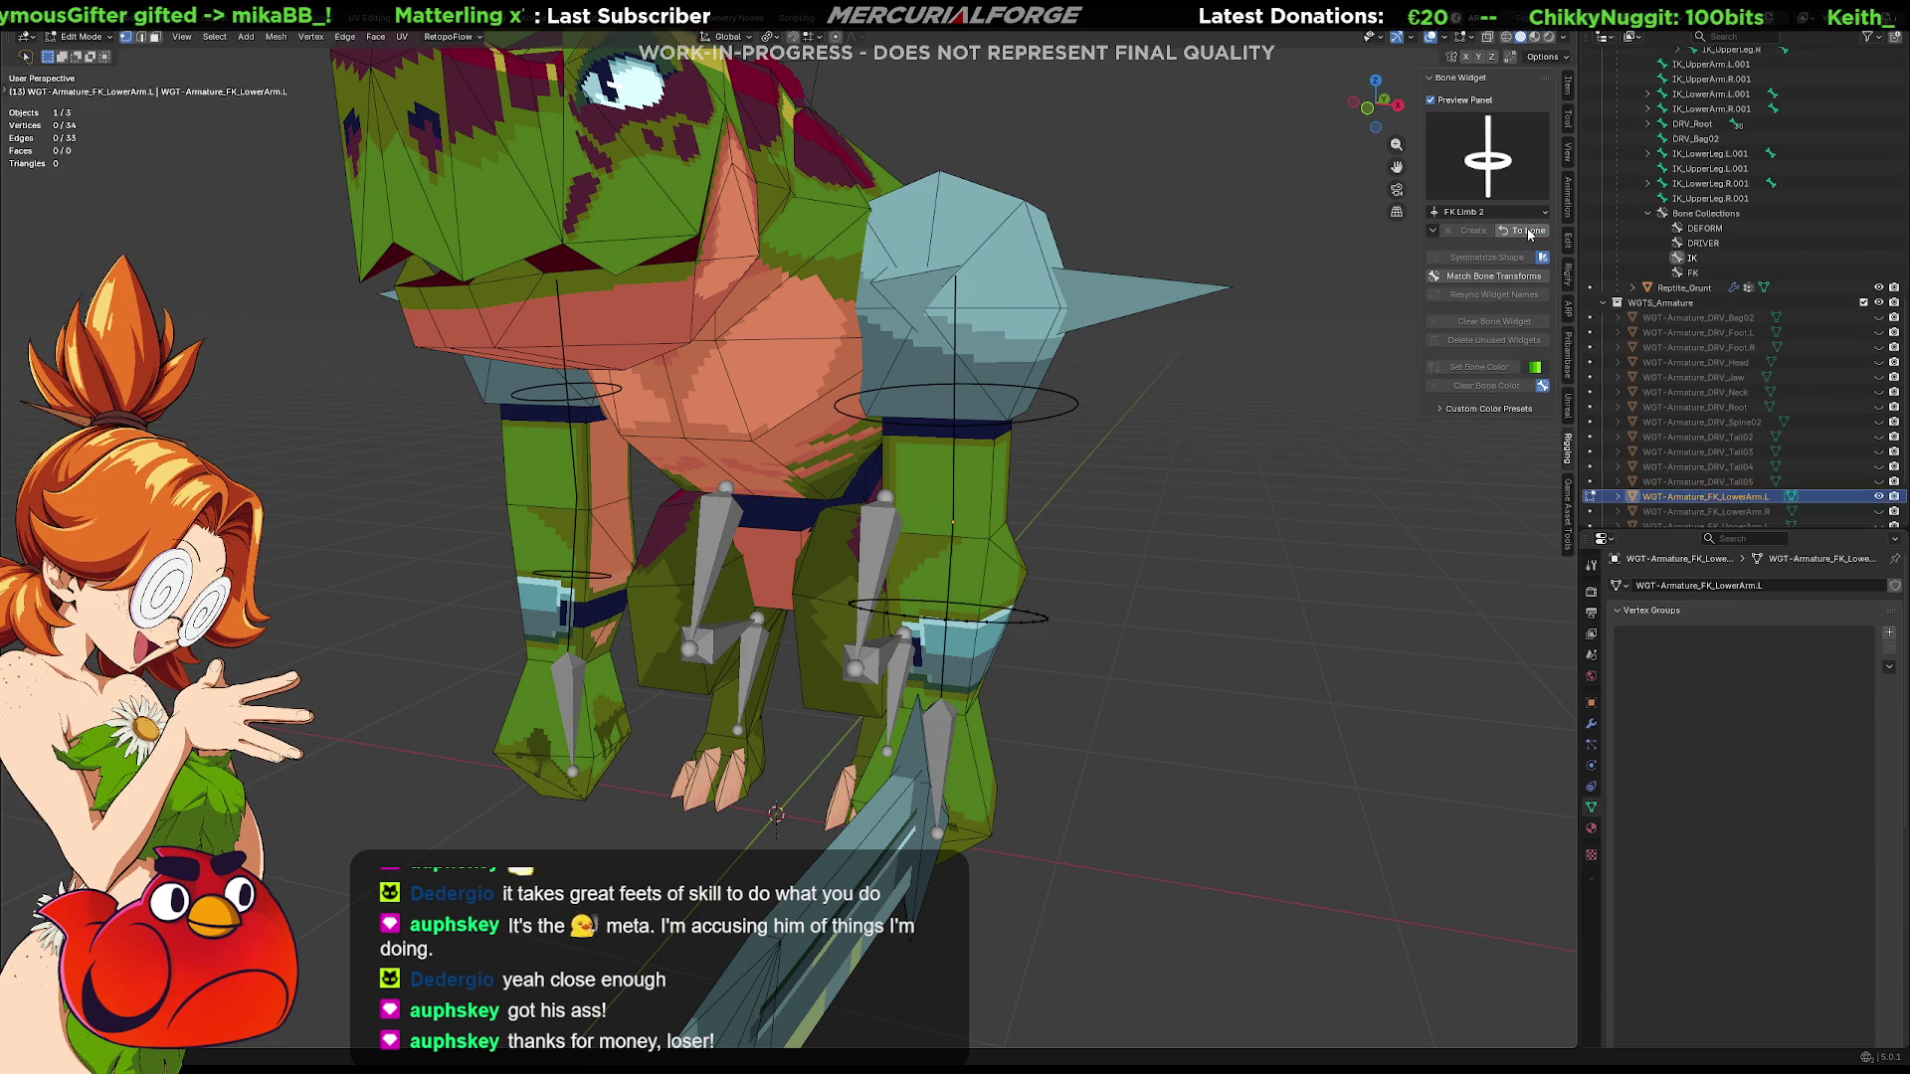
left_click(1035, 404)
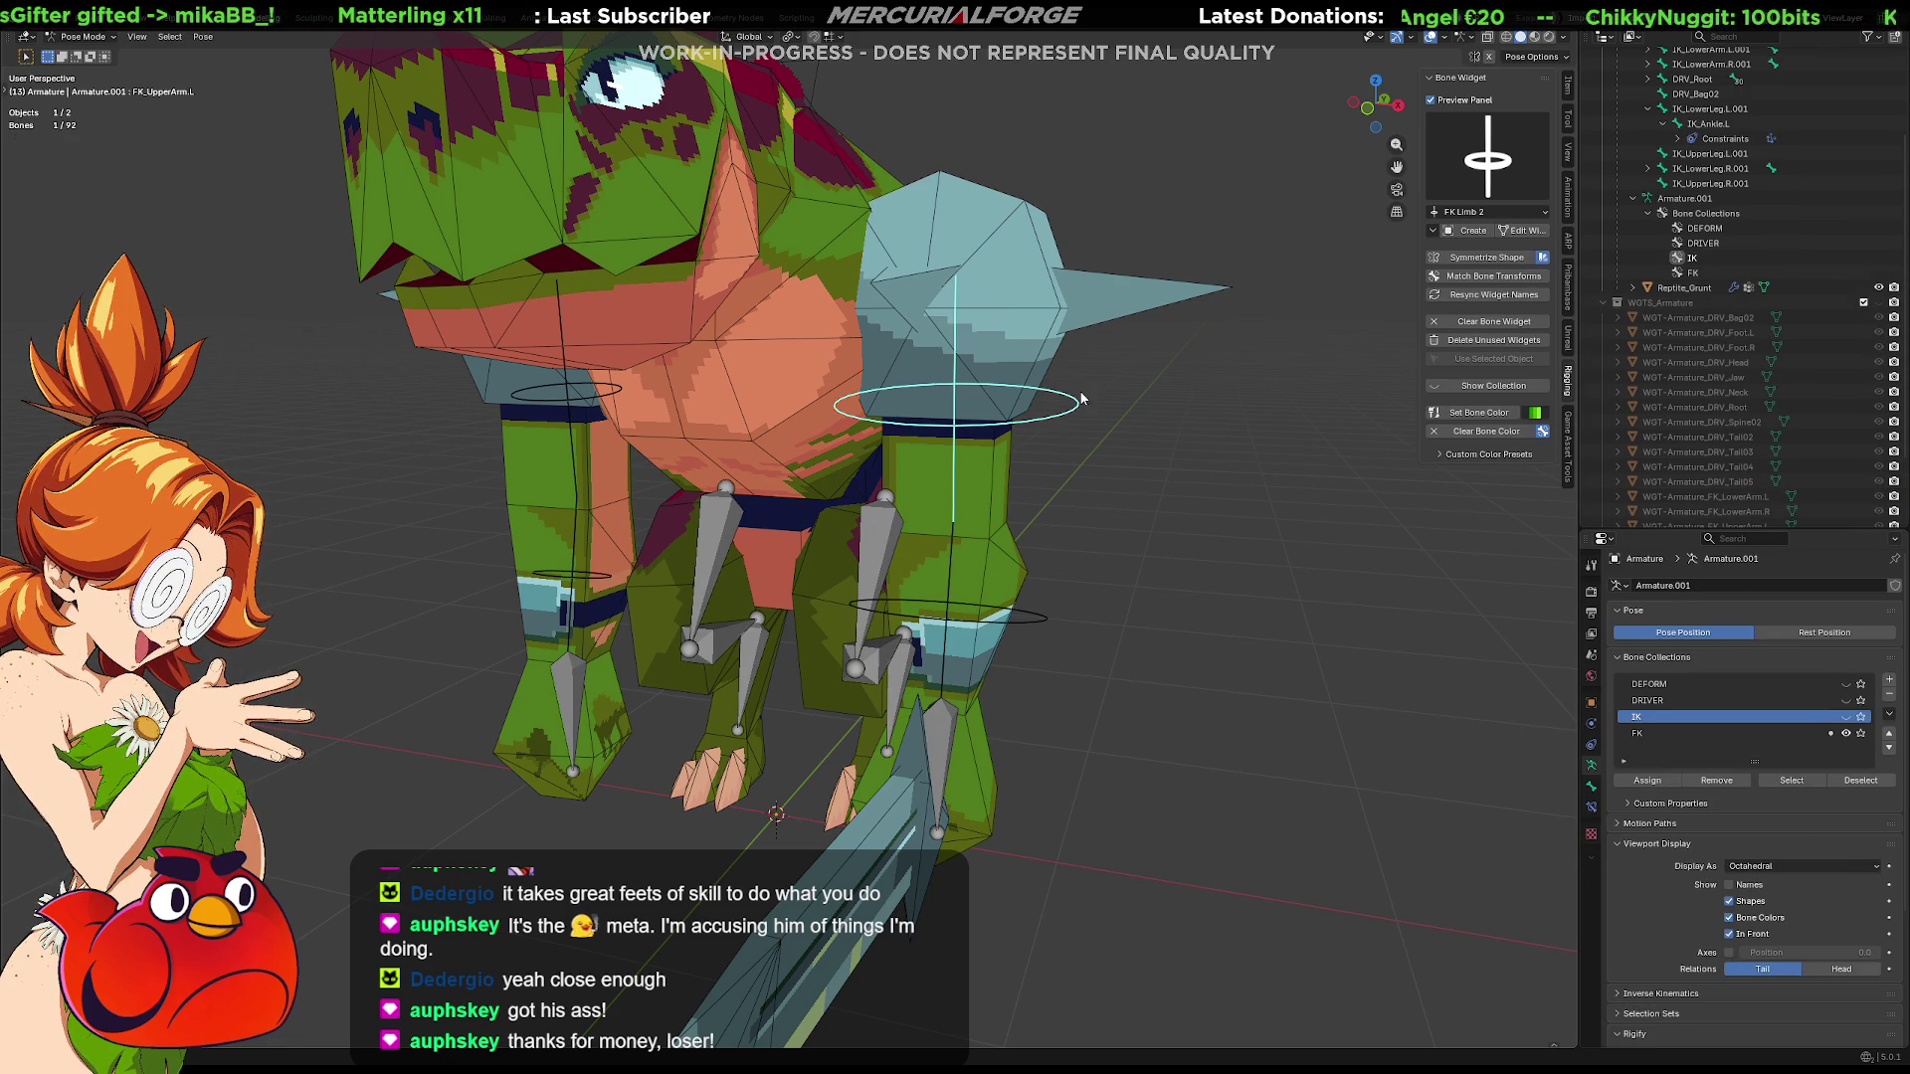
left_click(1490, 257)
left_click(1030, 617)
left_click(1489, 257)
Select all four arm FK rings and set their bone colour to the blue preset
left_click(1015, 413, "shift")
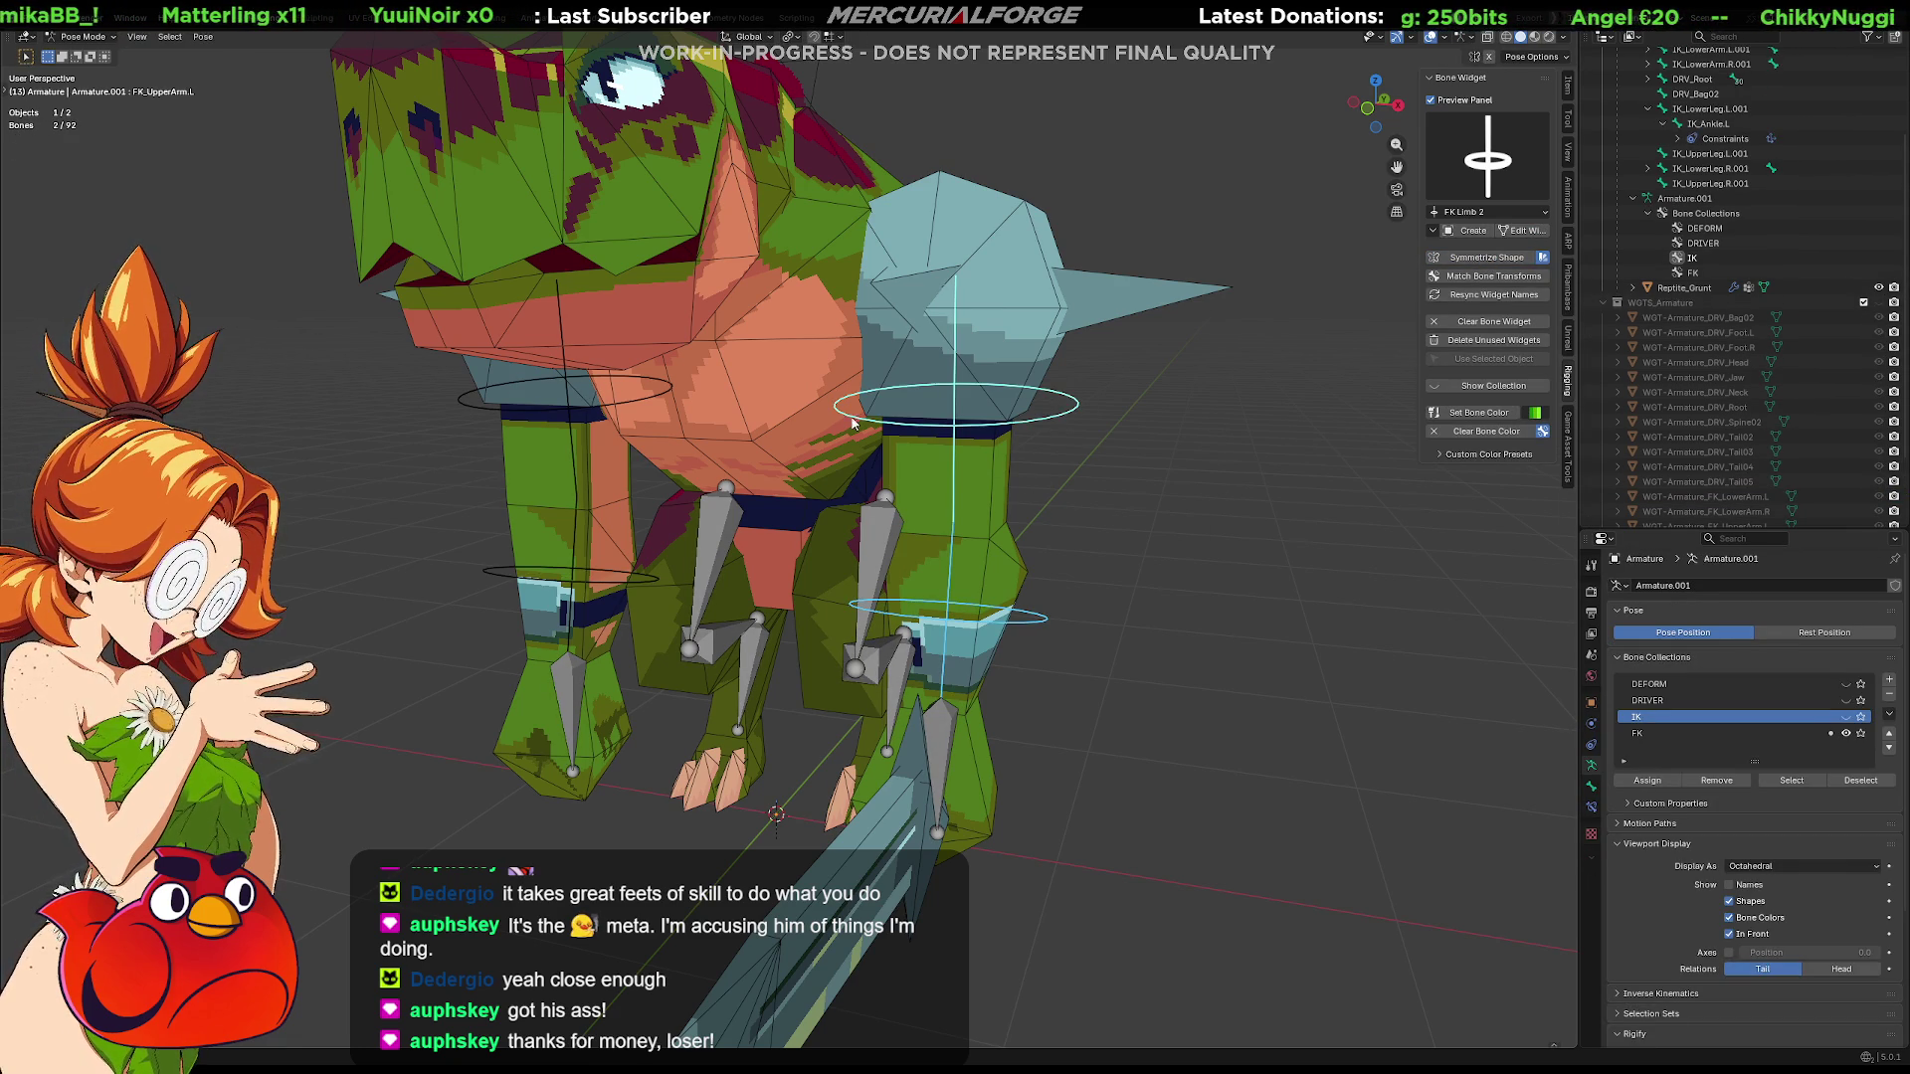
left_click(506, 395, "shift")
left_click(504, 580, "shift")
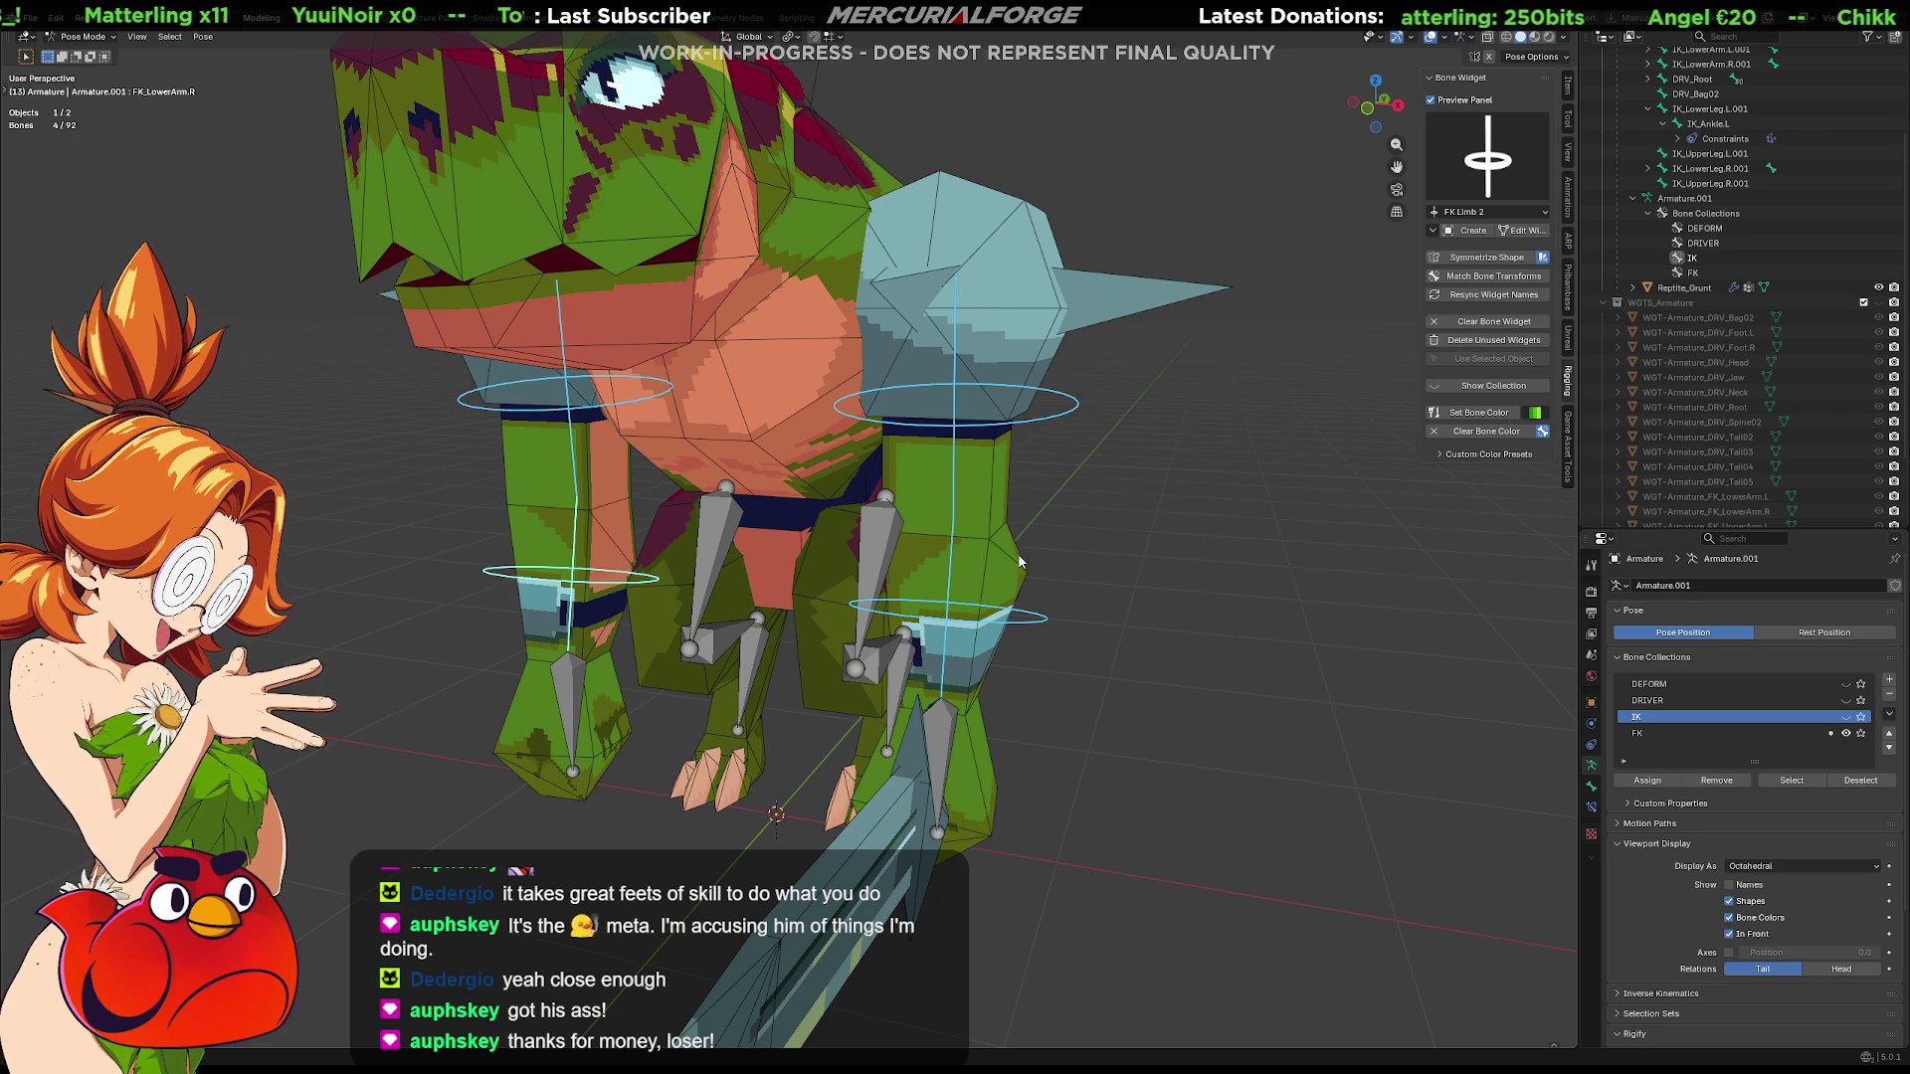
left_click(1534, 414)
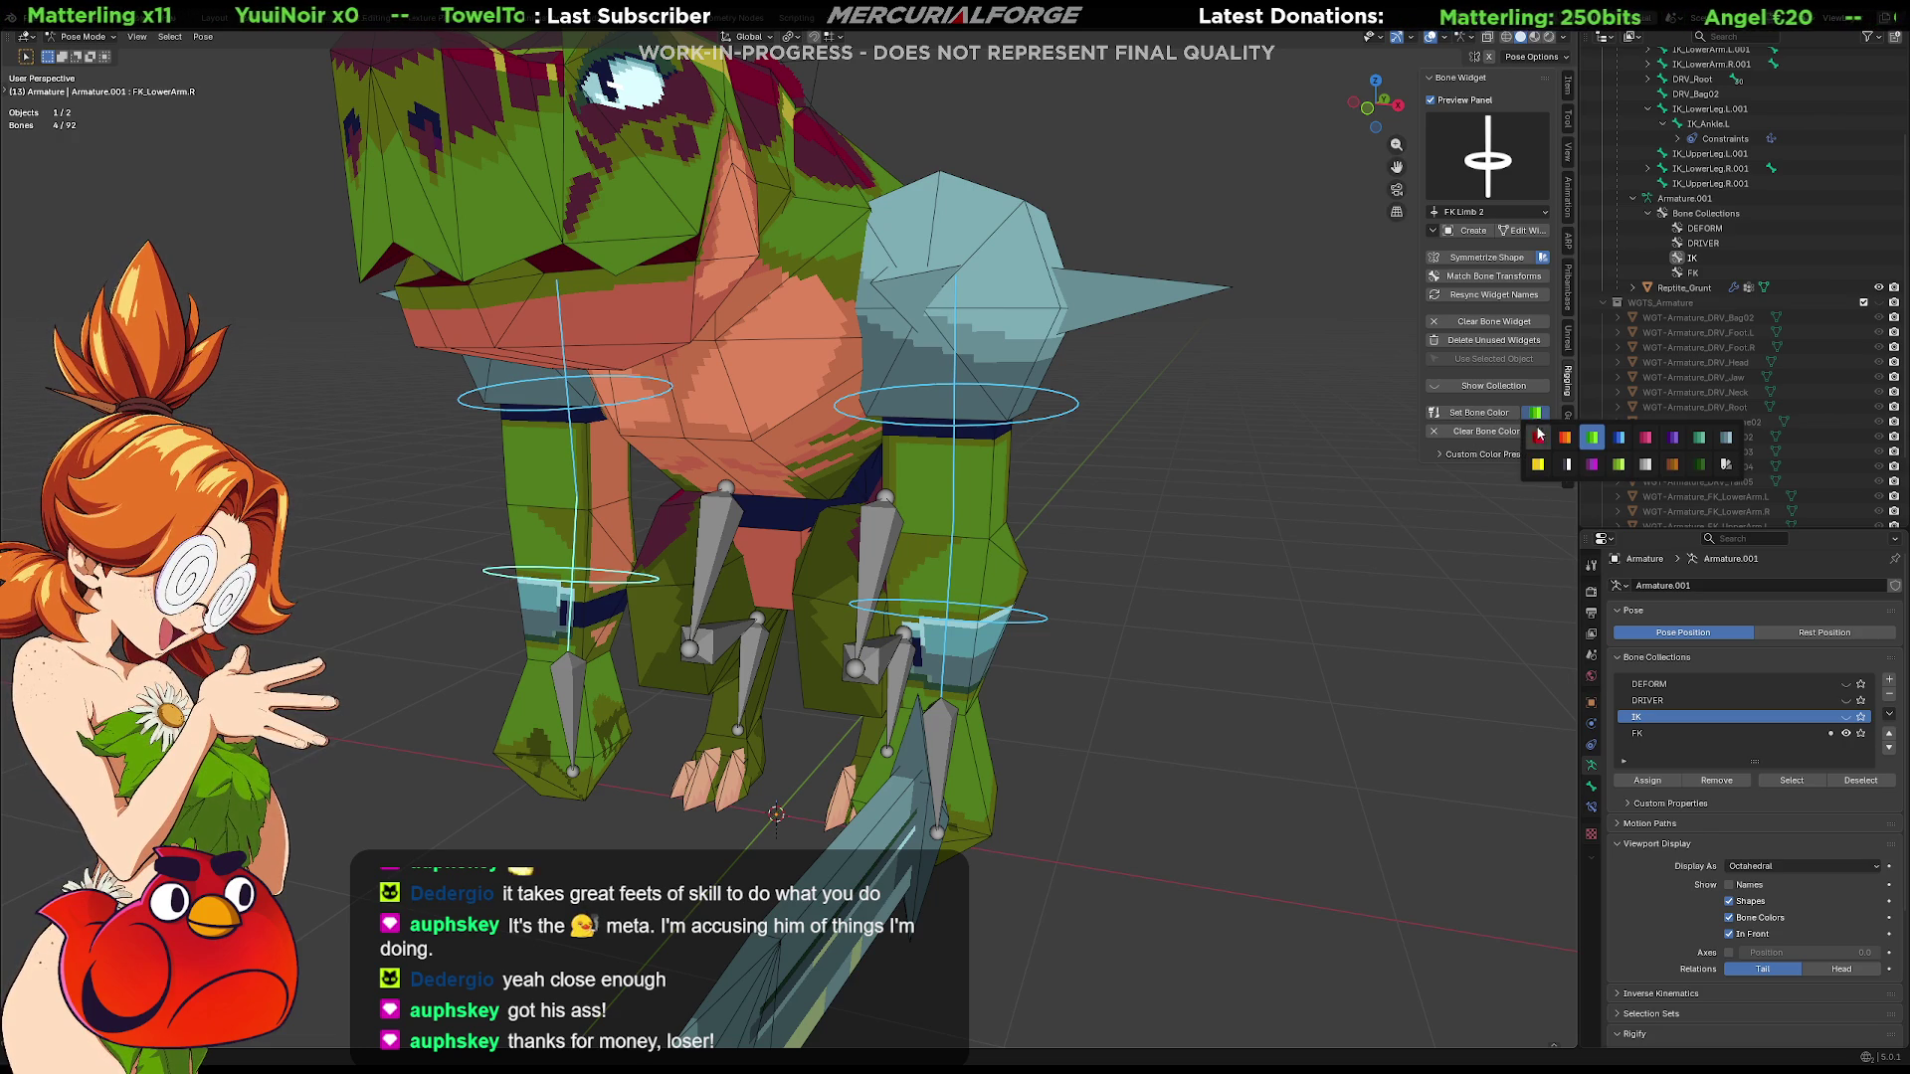
left_click(1619, 441)
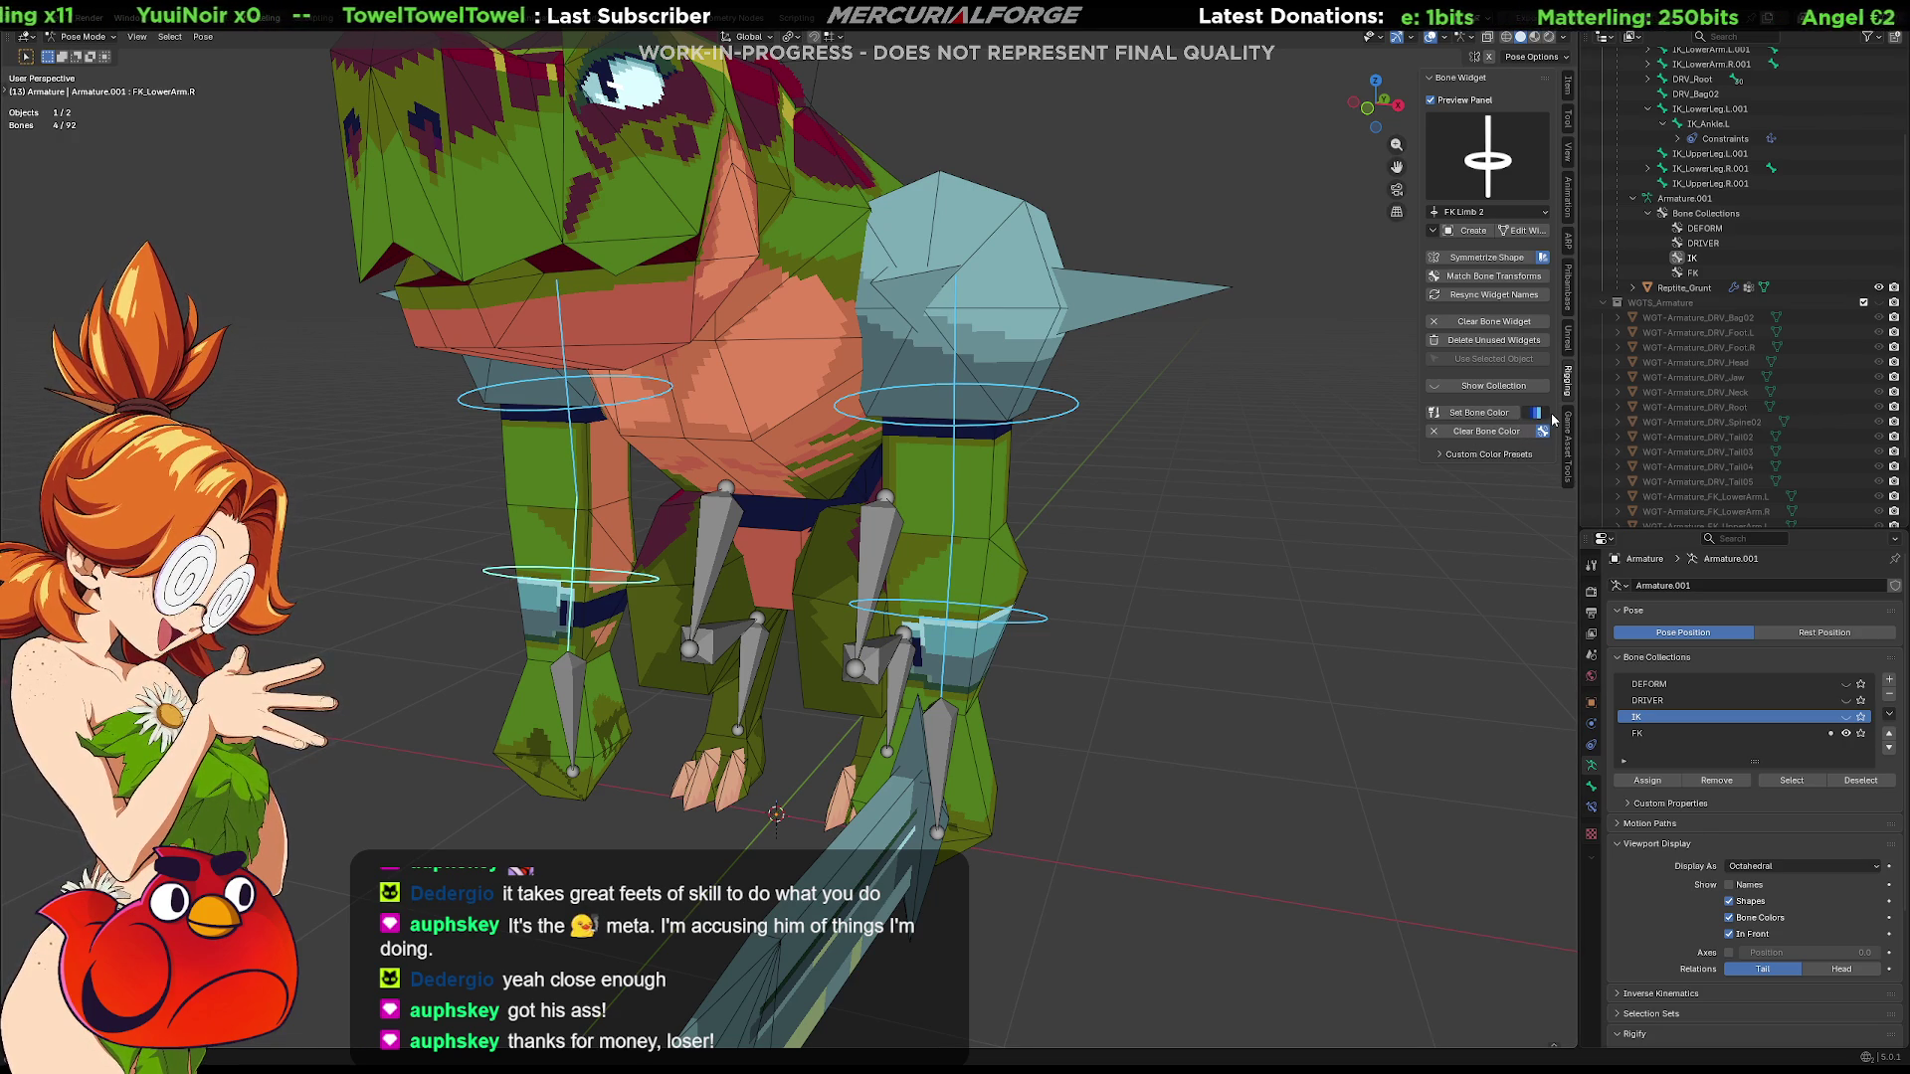
left_click(1501, 415)
left_click(1132, 569)
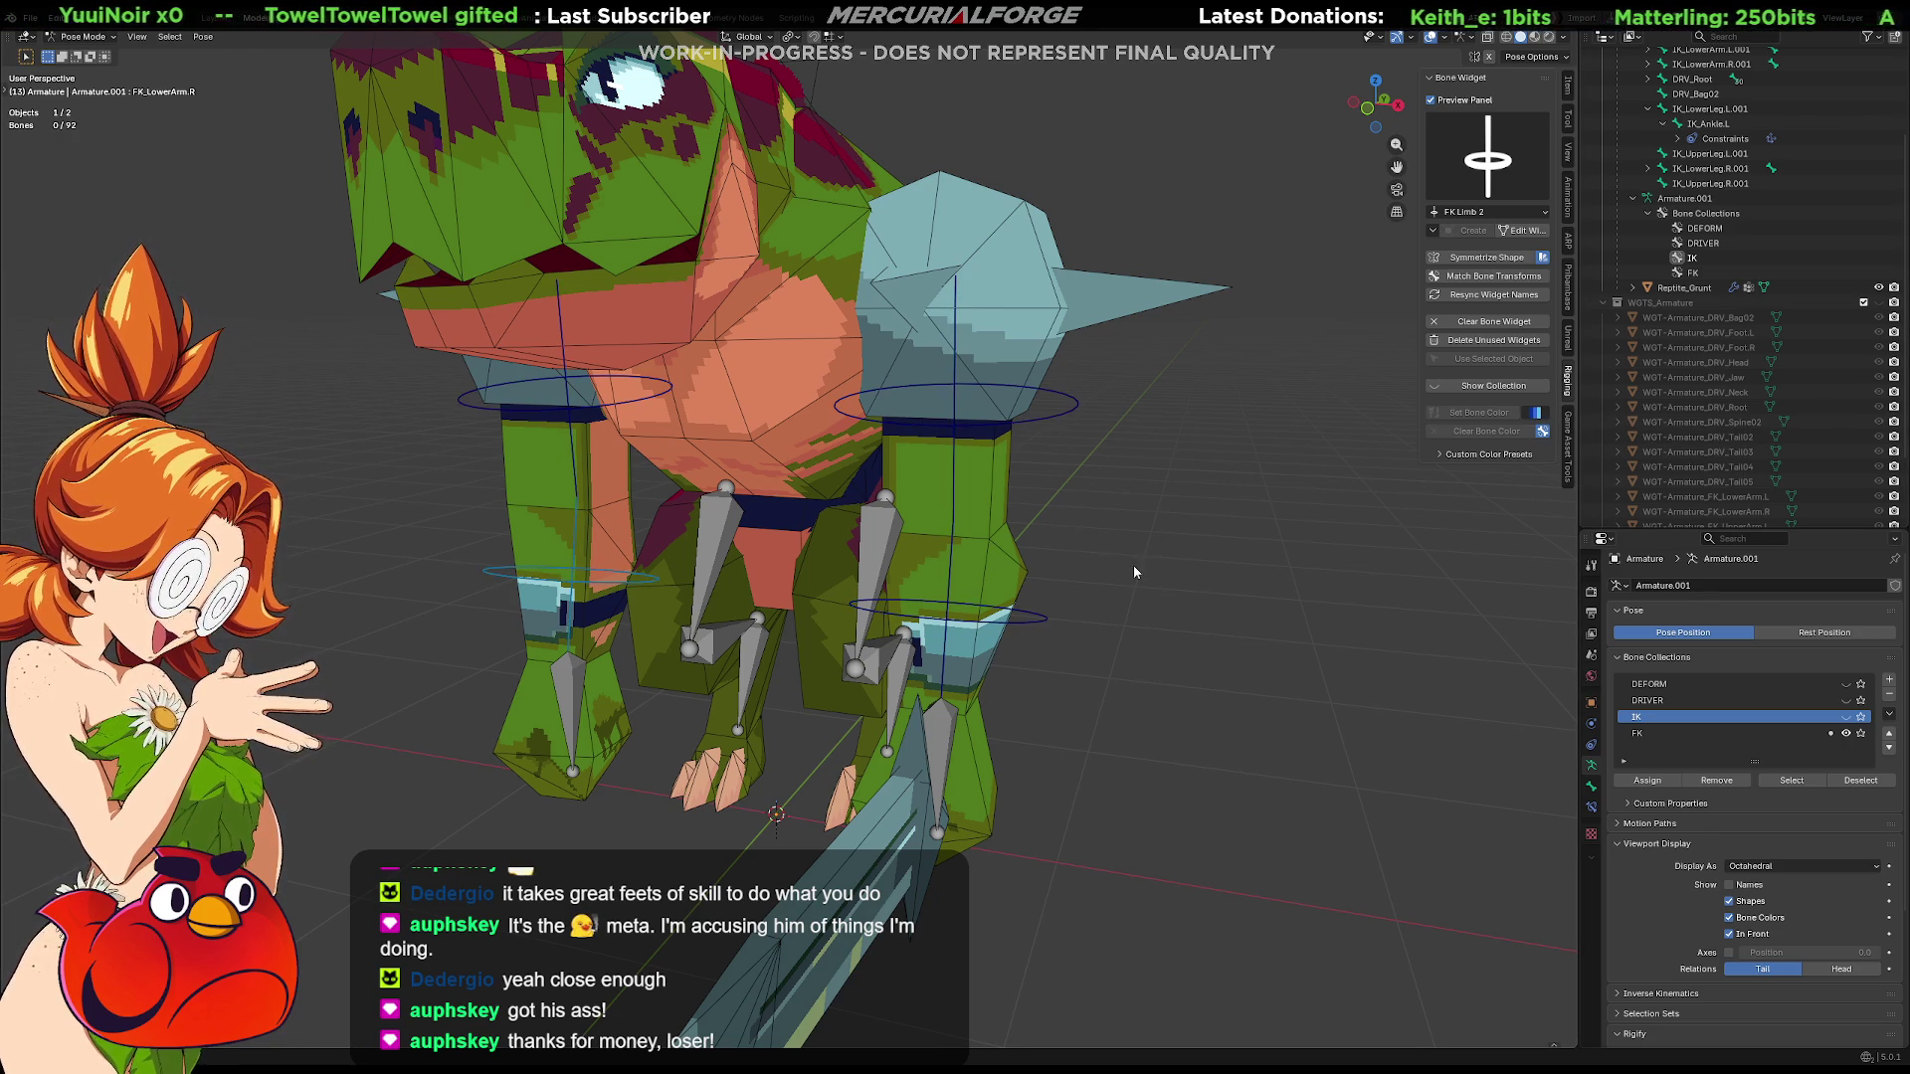
middle_click_drag(1242, 525, 903, 617)
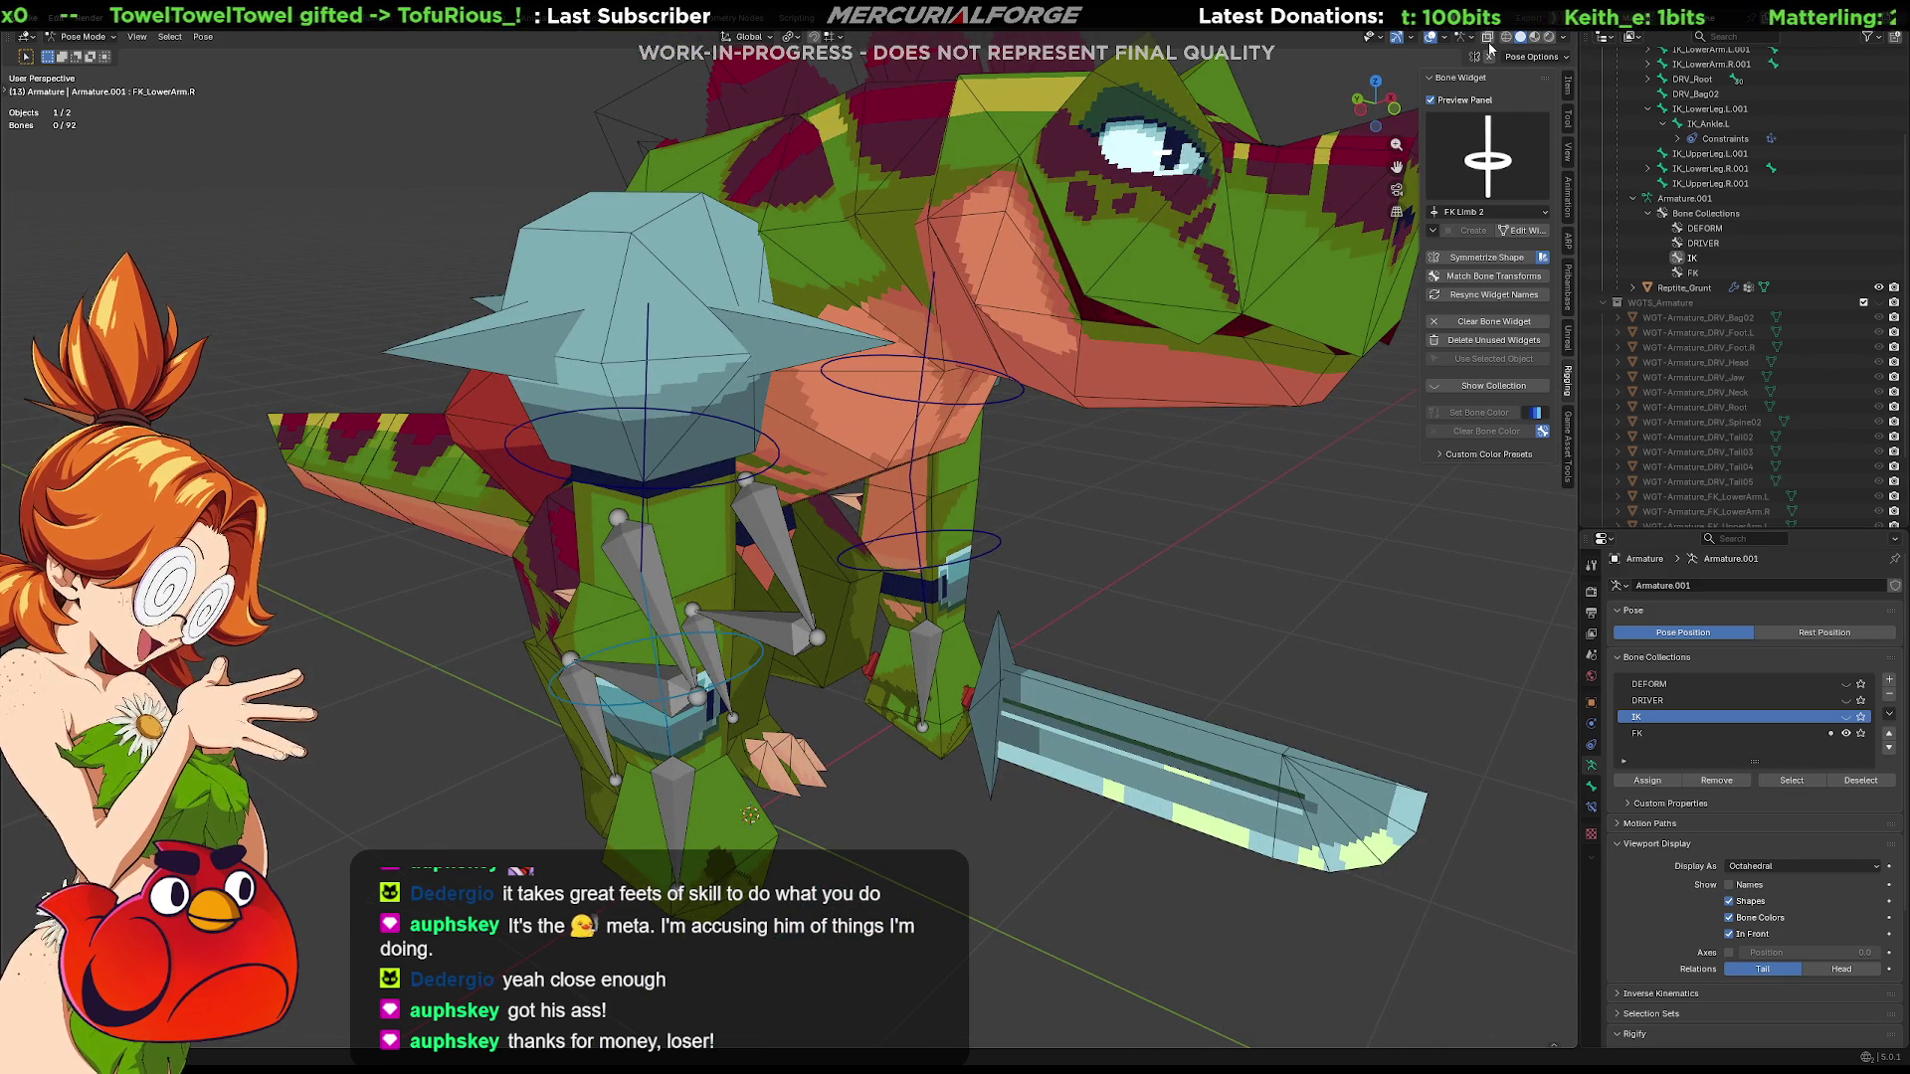
Turn off the Wireframe overlay and the armature's In Front display
left_click(1442, 40)
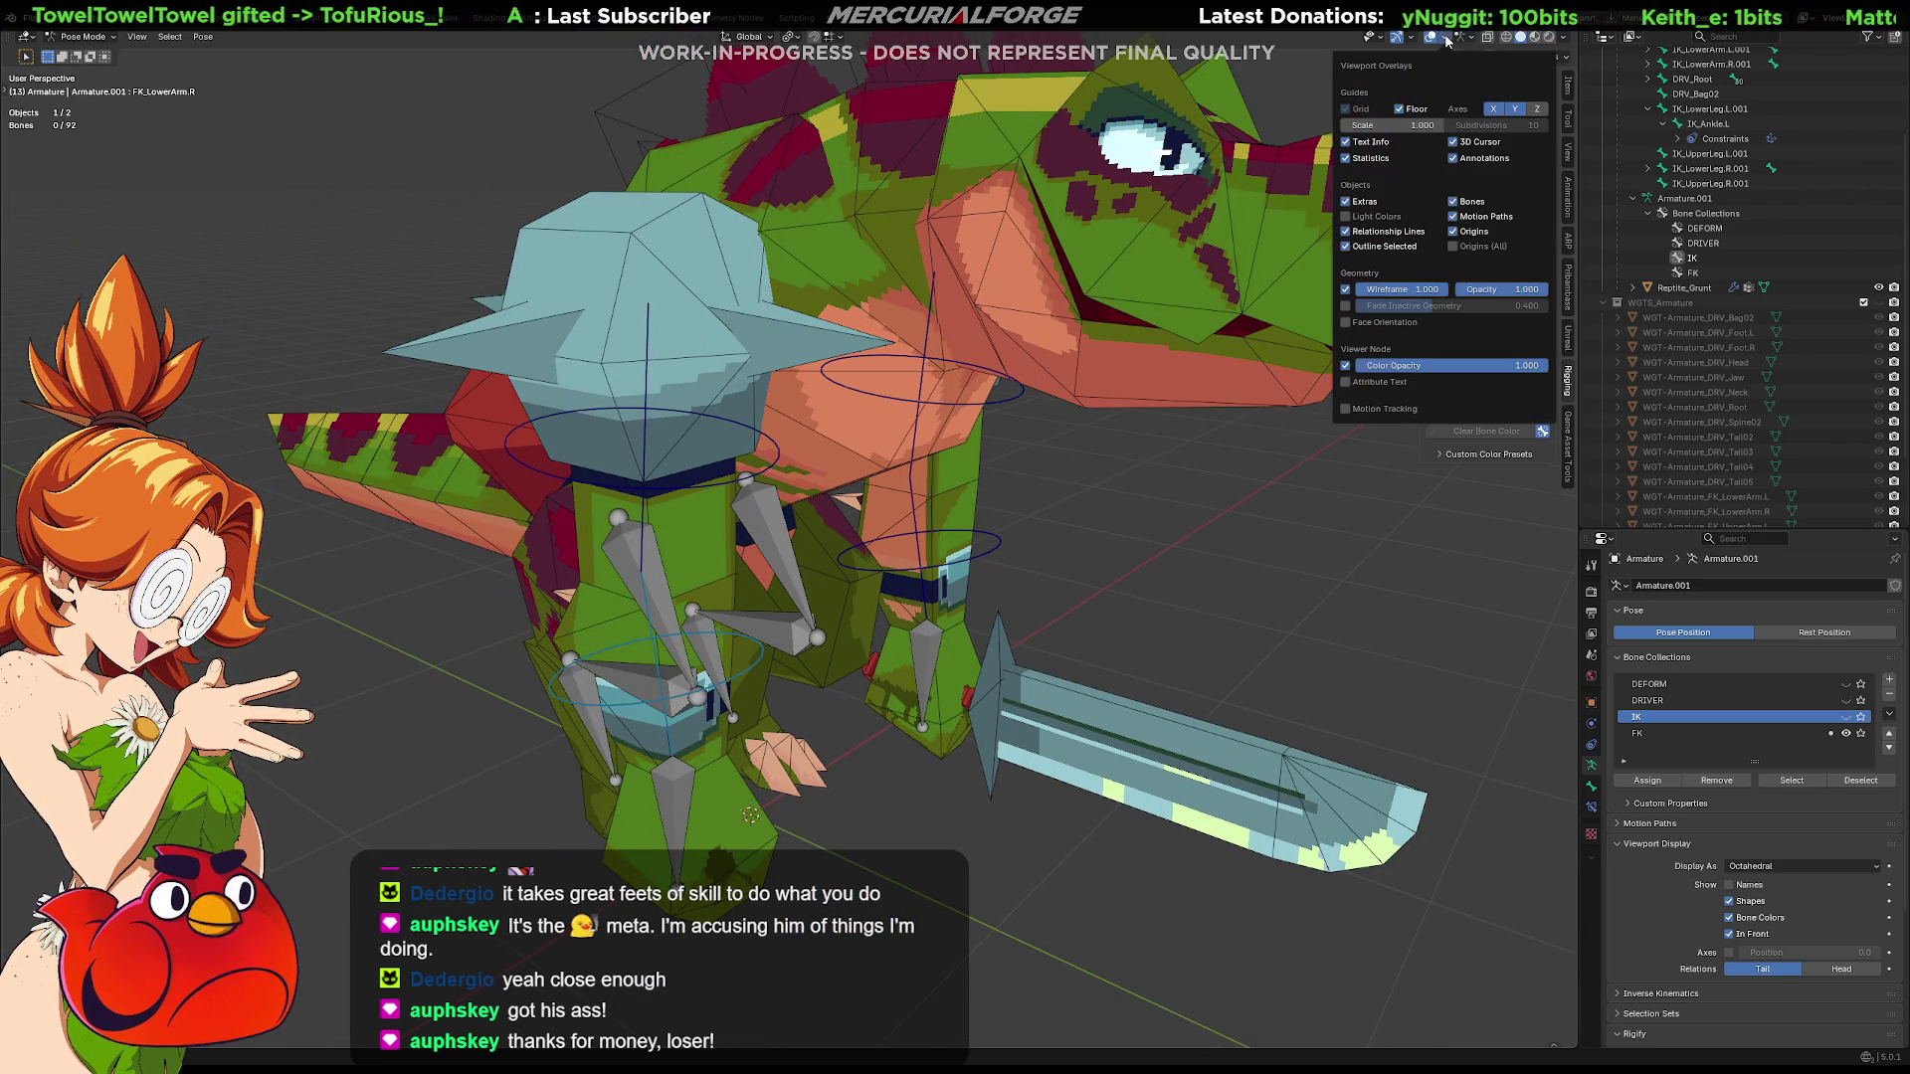
left_click(1346, 290)
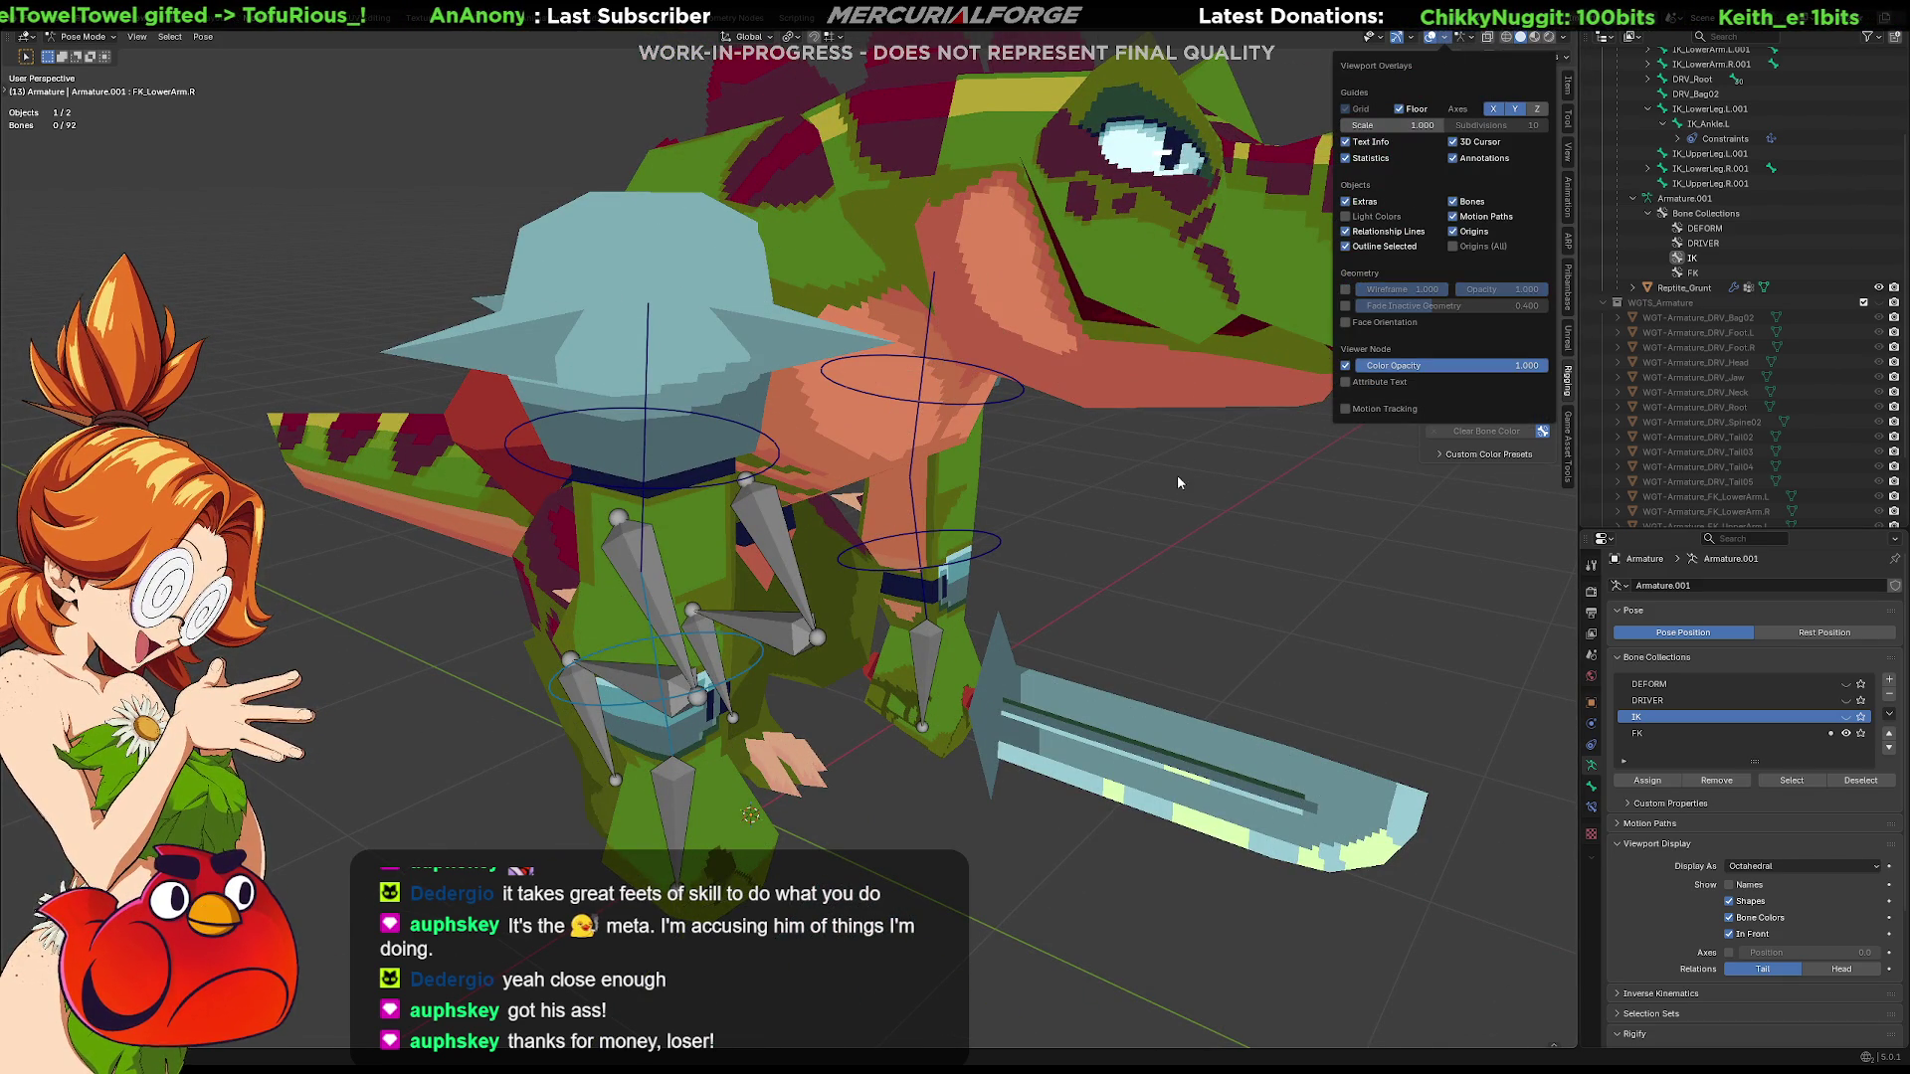
left_click(1729, 937)
scroll(1186, 584, "down", 3)
mouse_move(1186, 562)
middle_mouse_down()
mouse_move(968, 495)
mouse_move(1058, 473)
middle_mouse_up()
scroll(1028, 403, "up", 2)
scroll(1056, 446, "up", 2)
middle_click_drag(1321, 384, 1187, 428)
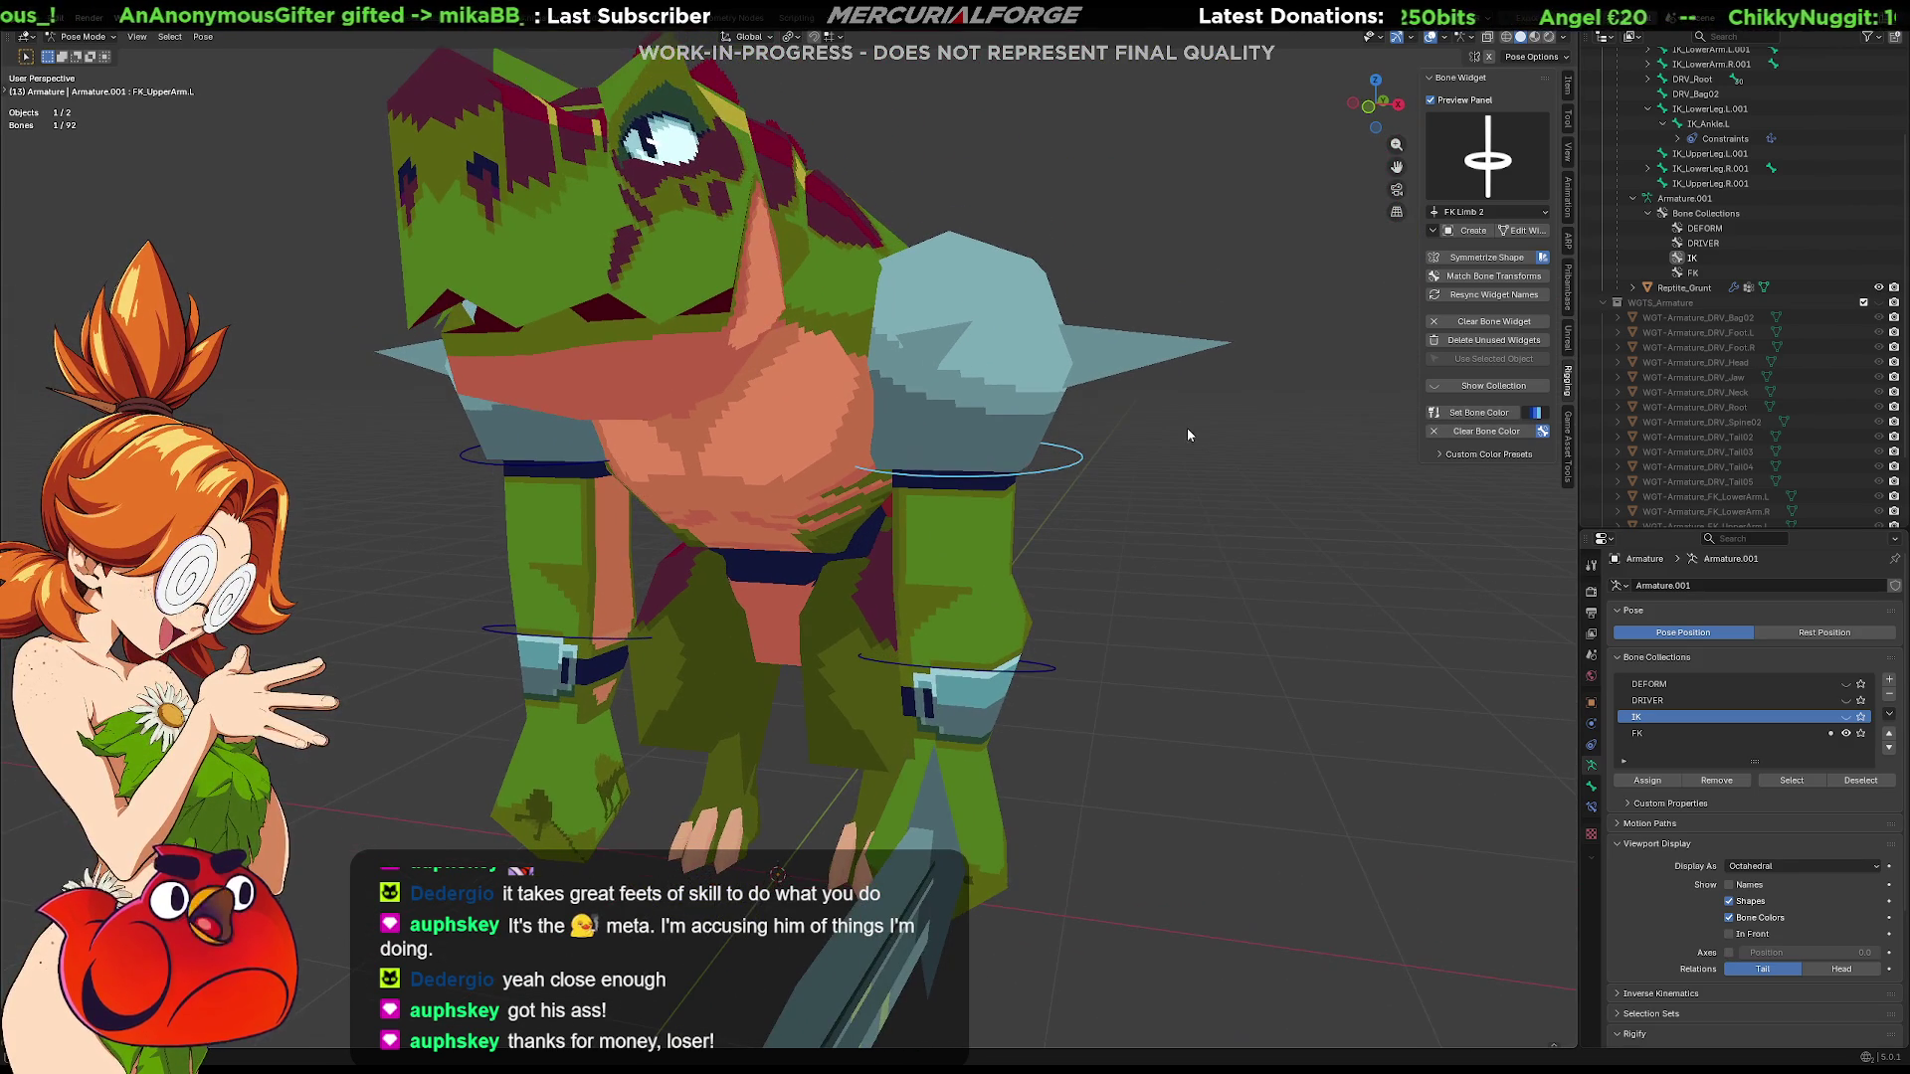
Lower the left upper-arm FK ring along one axis in widget edit and return to Pose Mode
left_click(1519, 230)
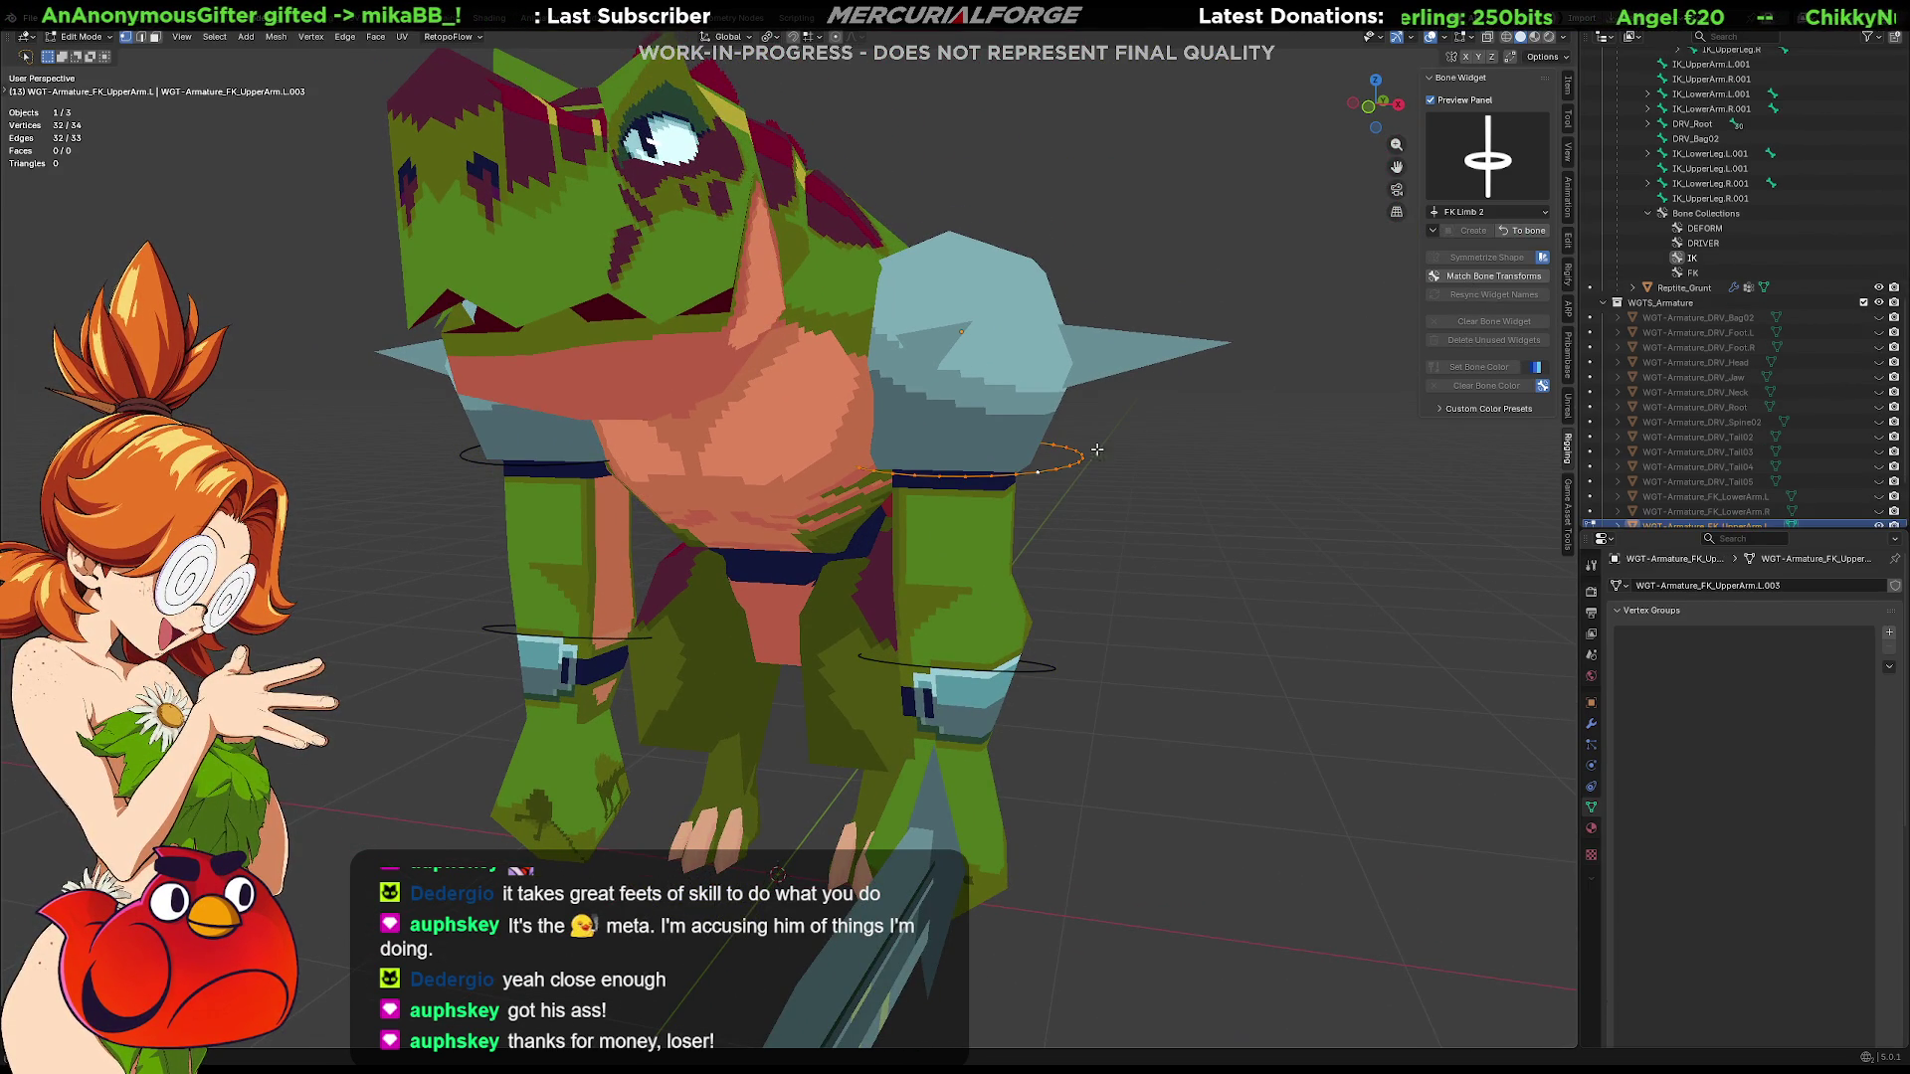
key("g")
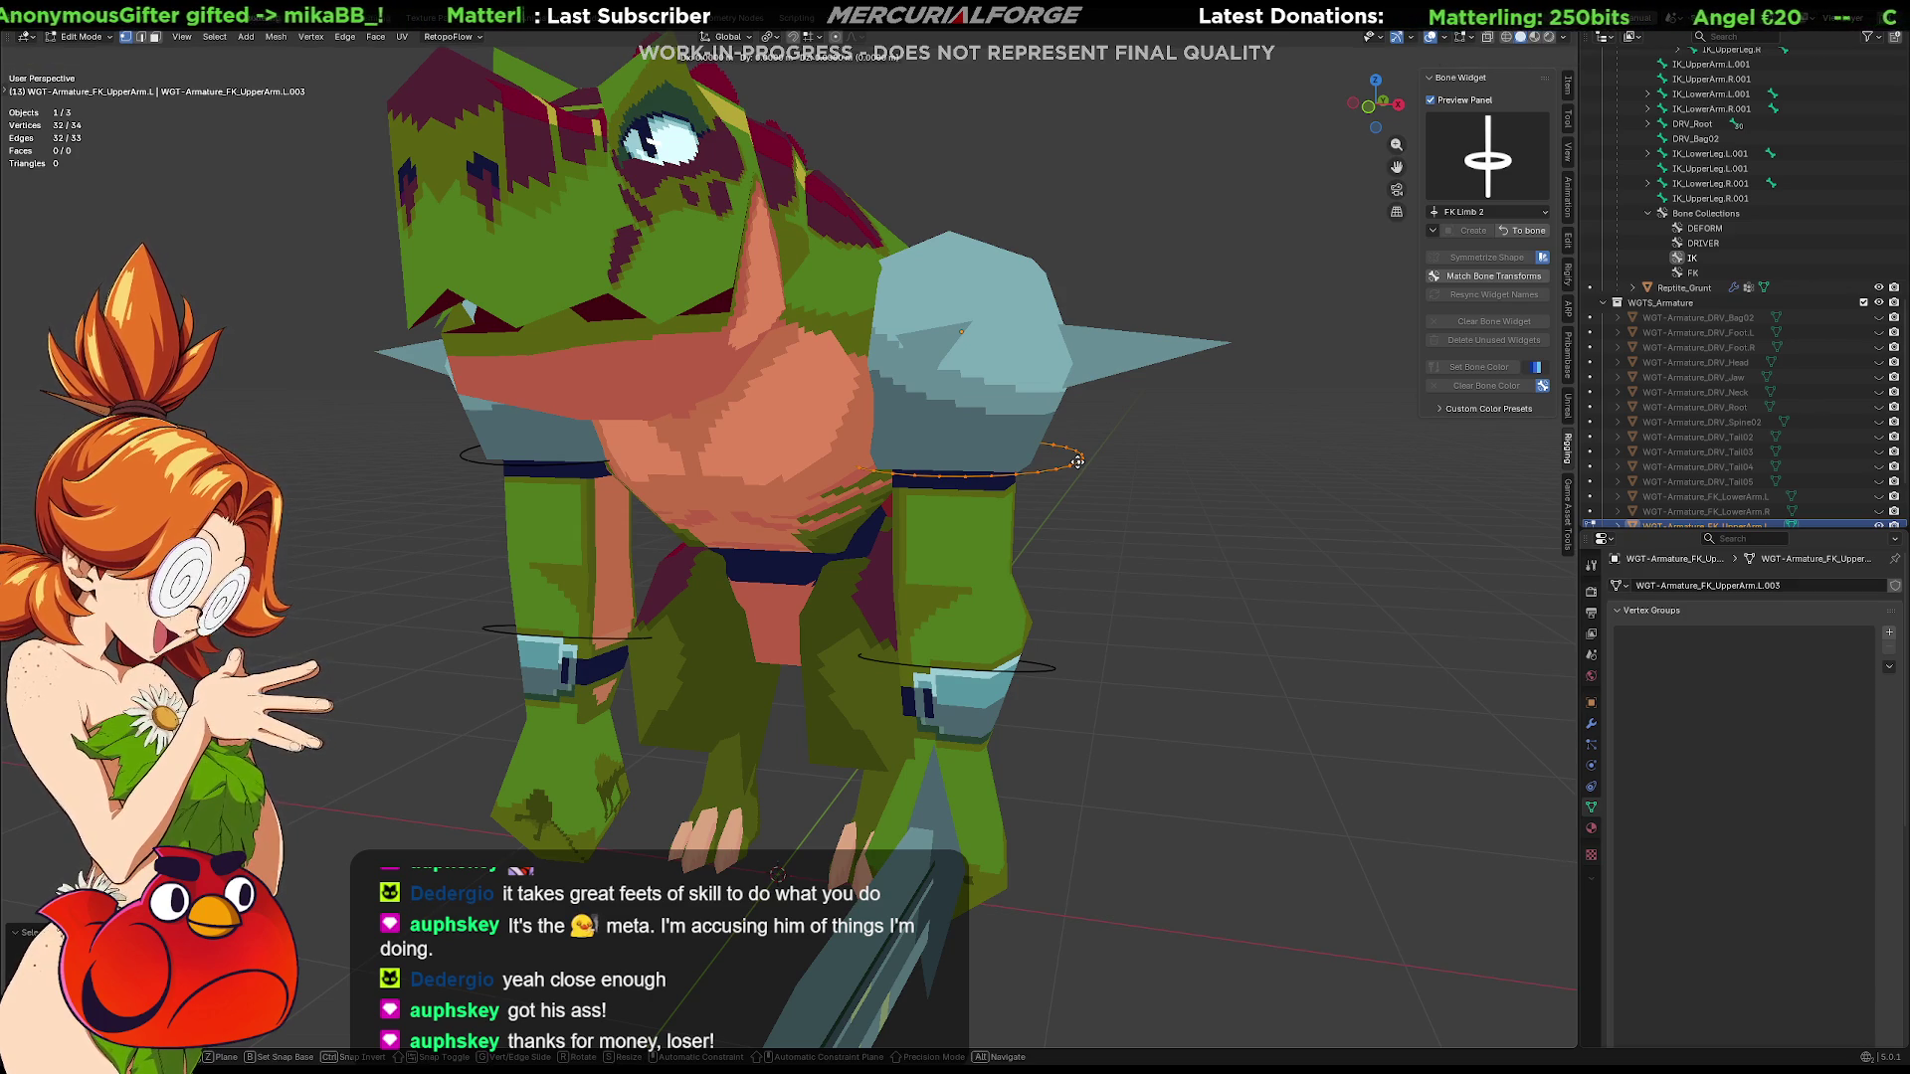
key("y")
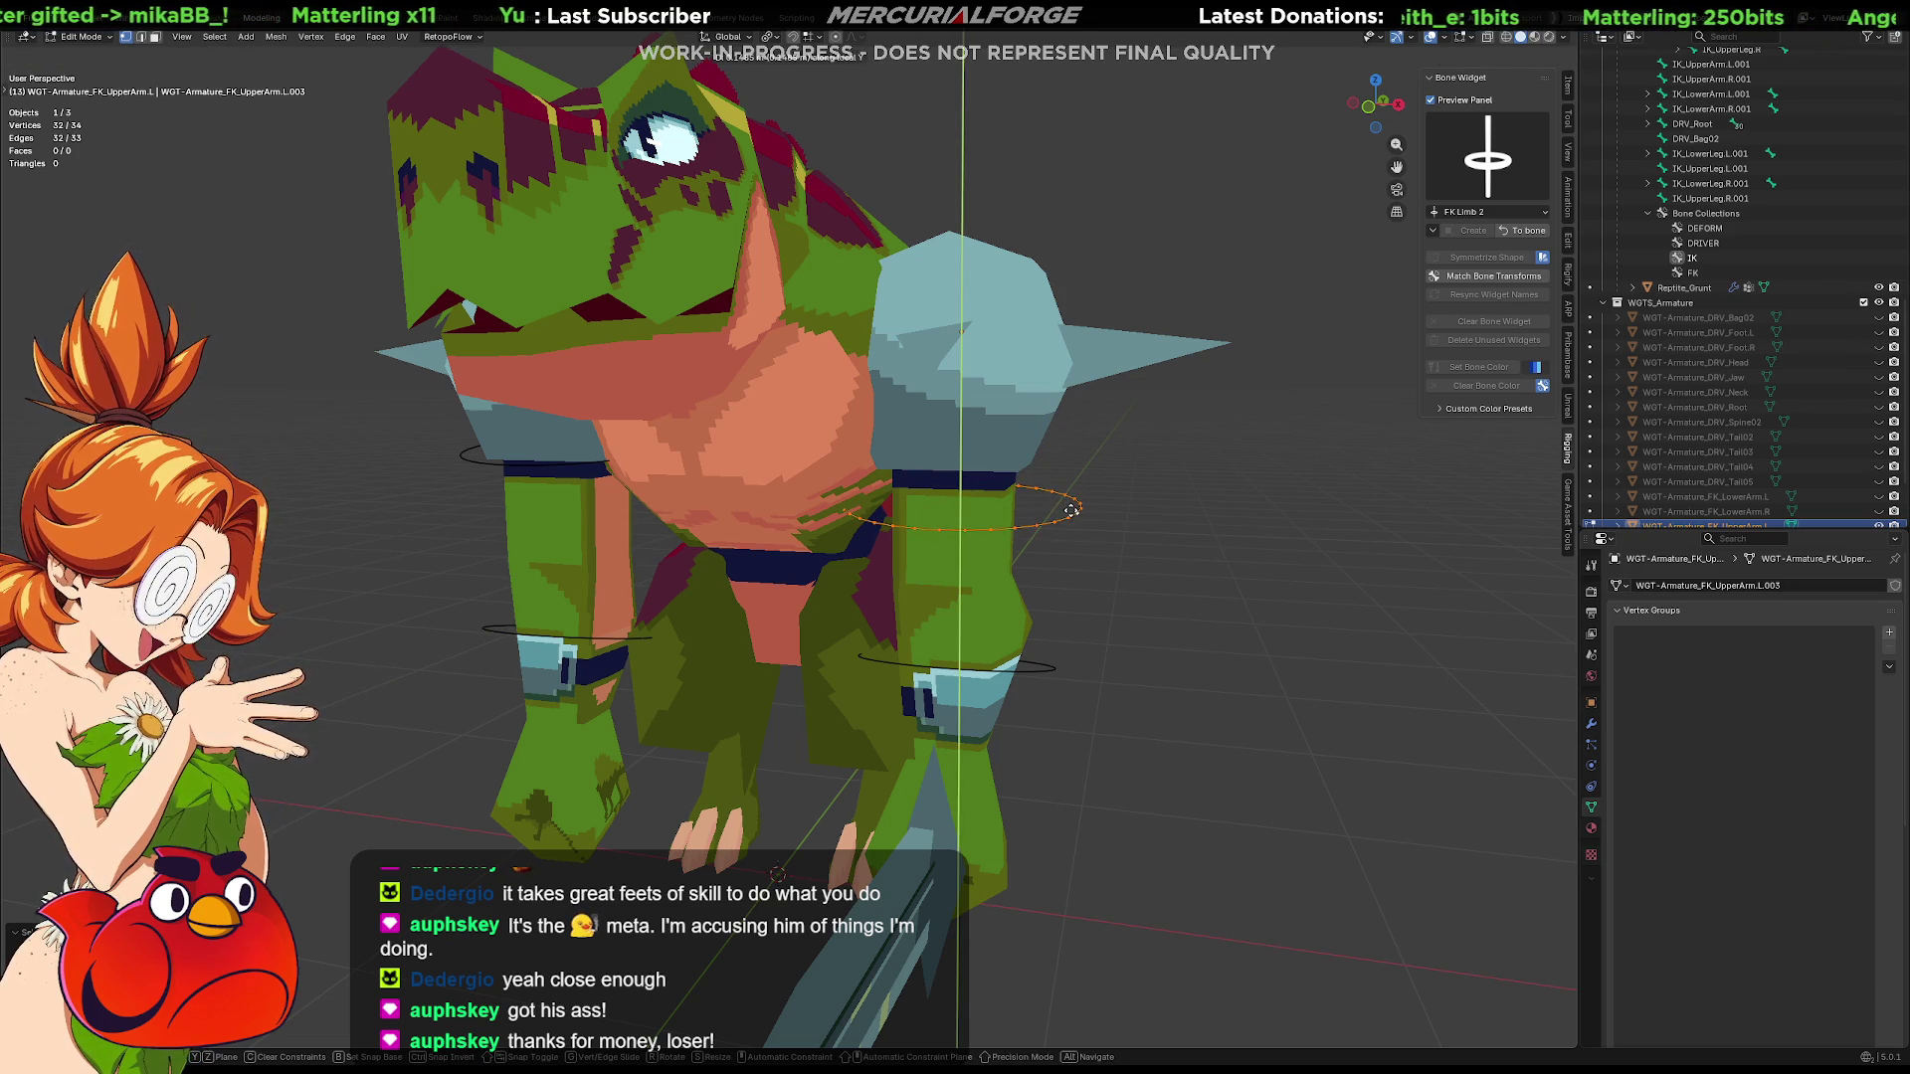
left_click(1075, 503)
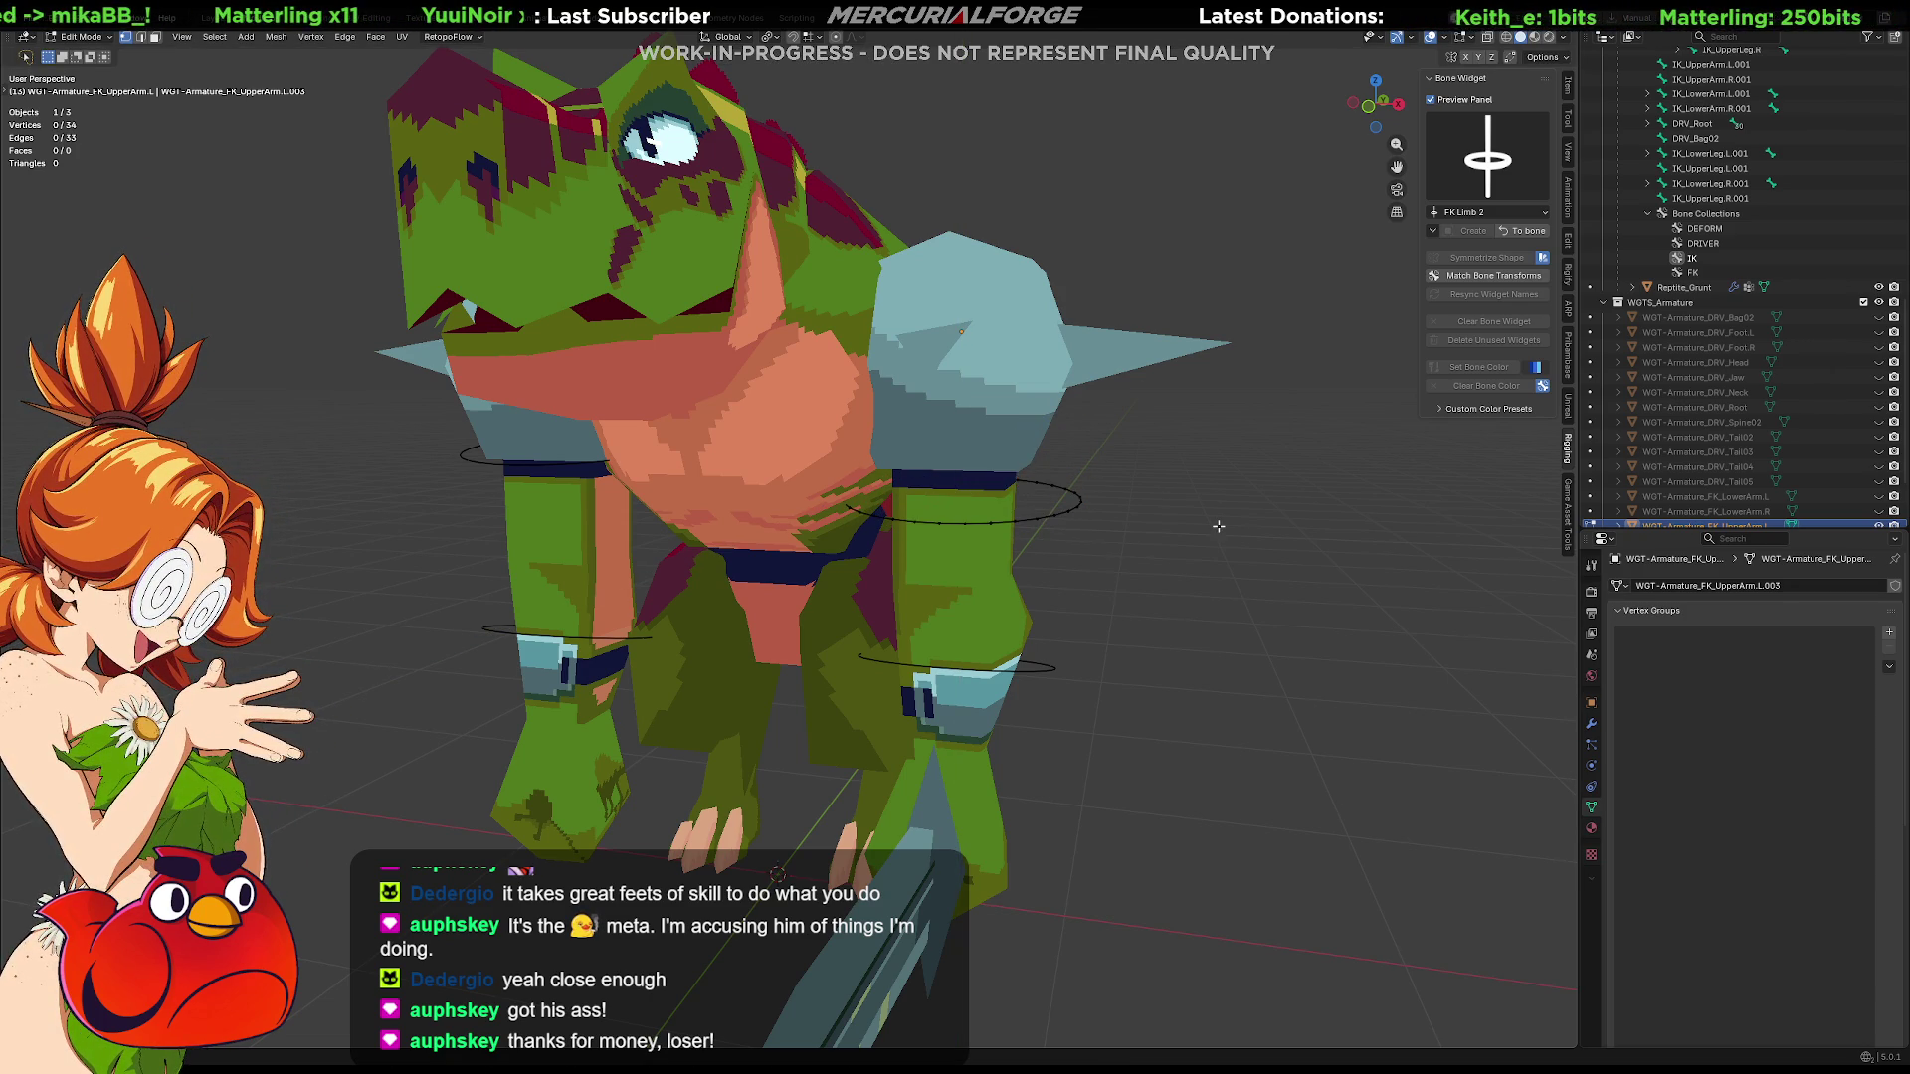
left_click(1523, 231)
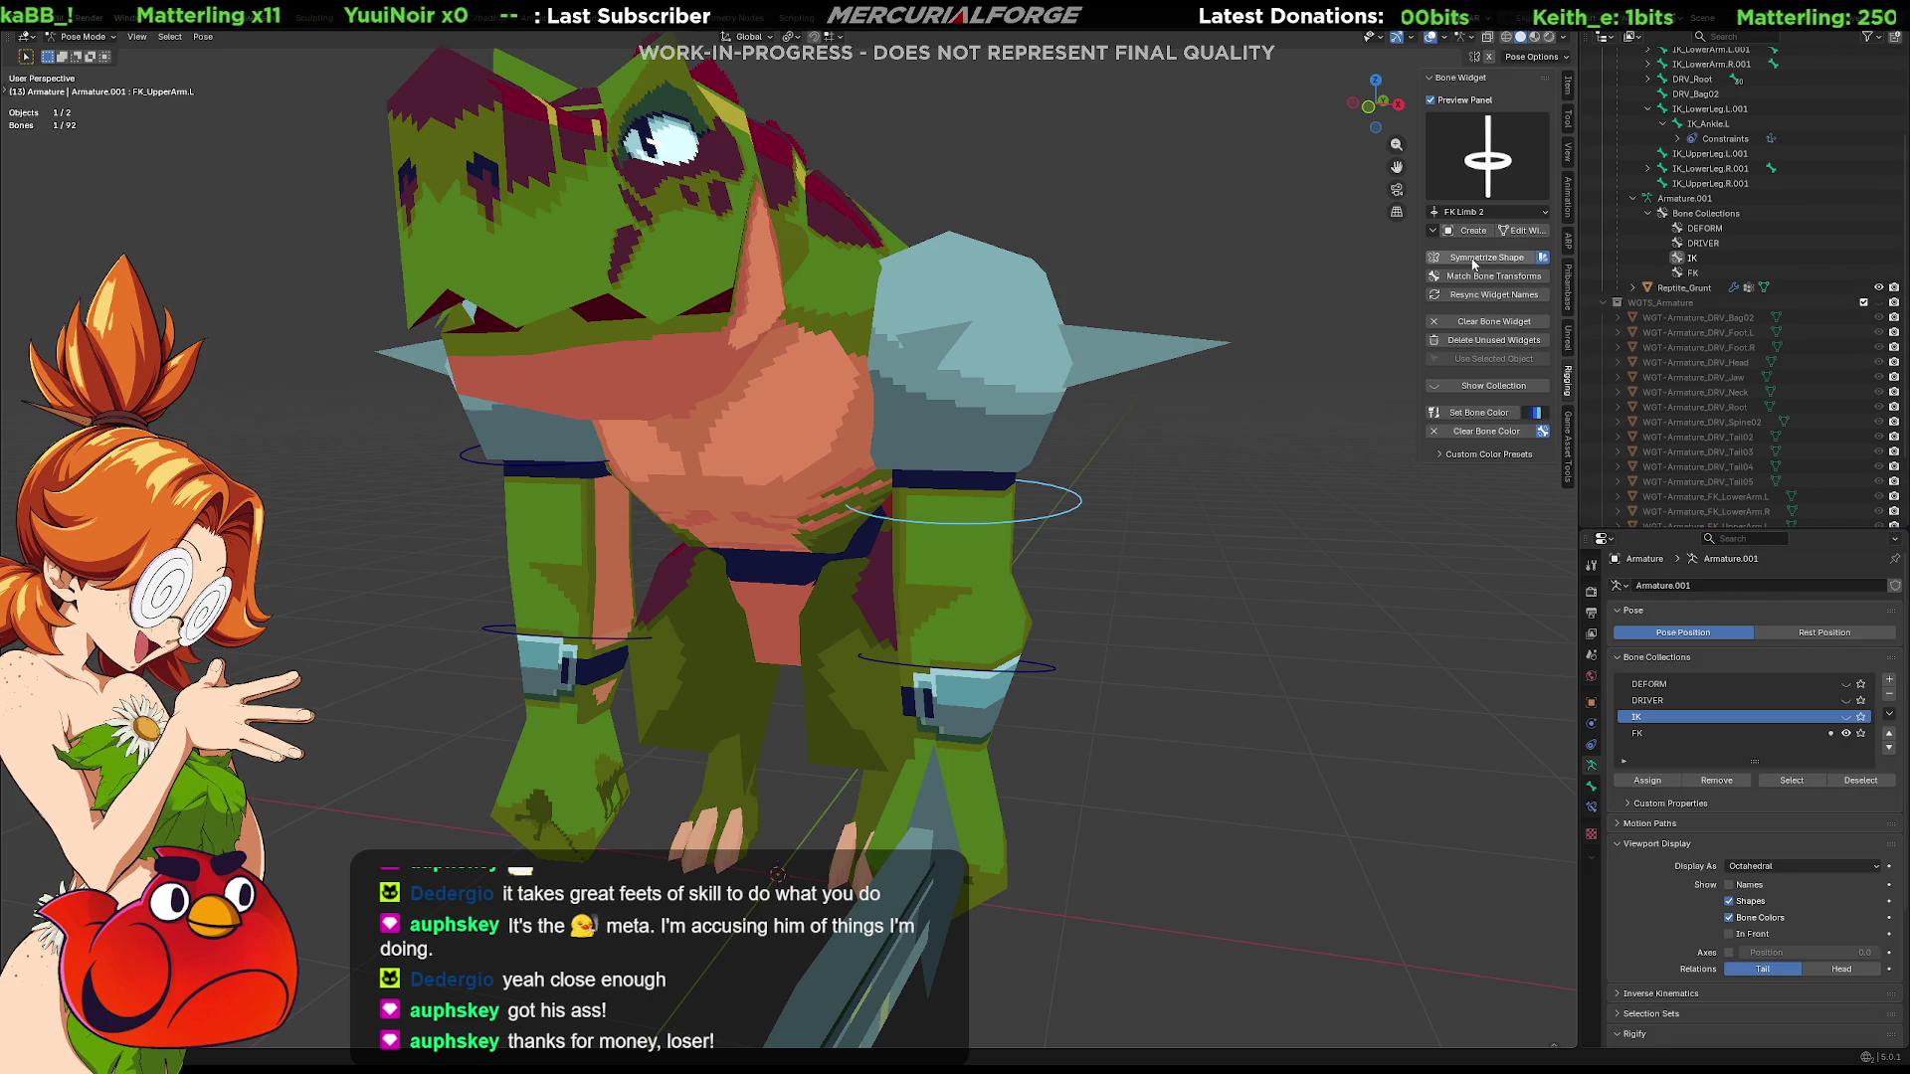
mouse_move(1259, 564)
middle_mouse_down()
mouse_move(725, 532)
mouse_move(864, 516)
mouse_move(820, 481)
mouse_move(548, 506)
middle_mouse_up()
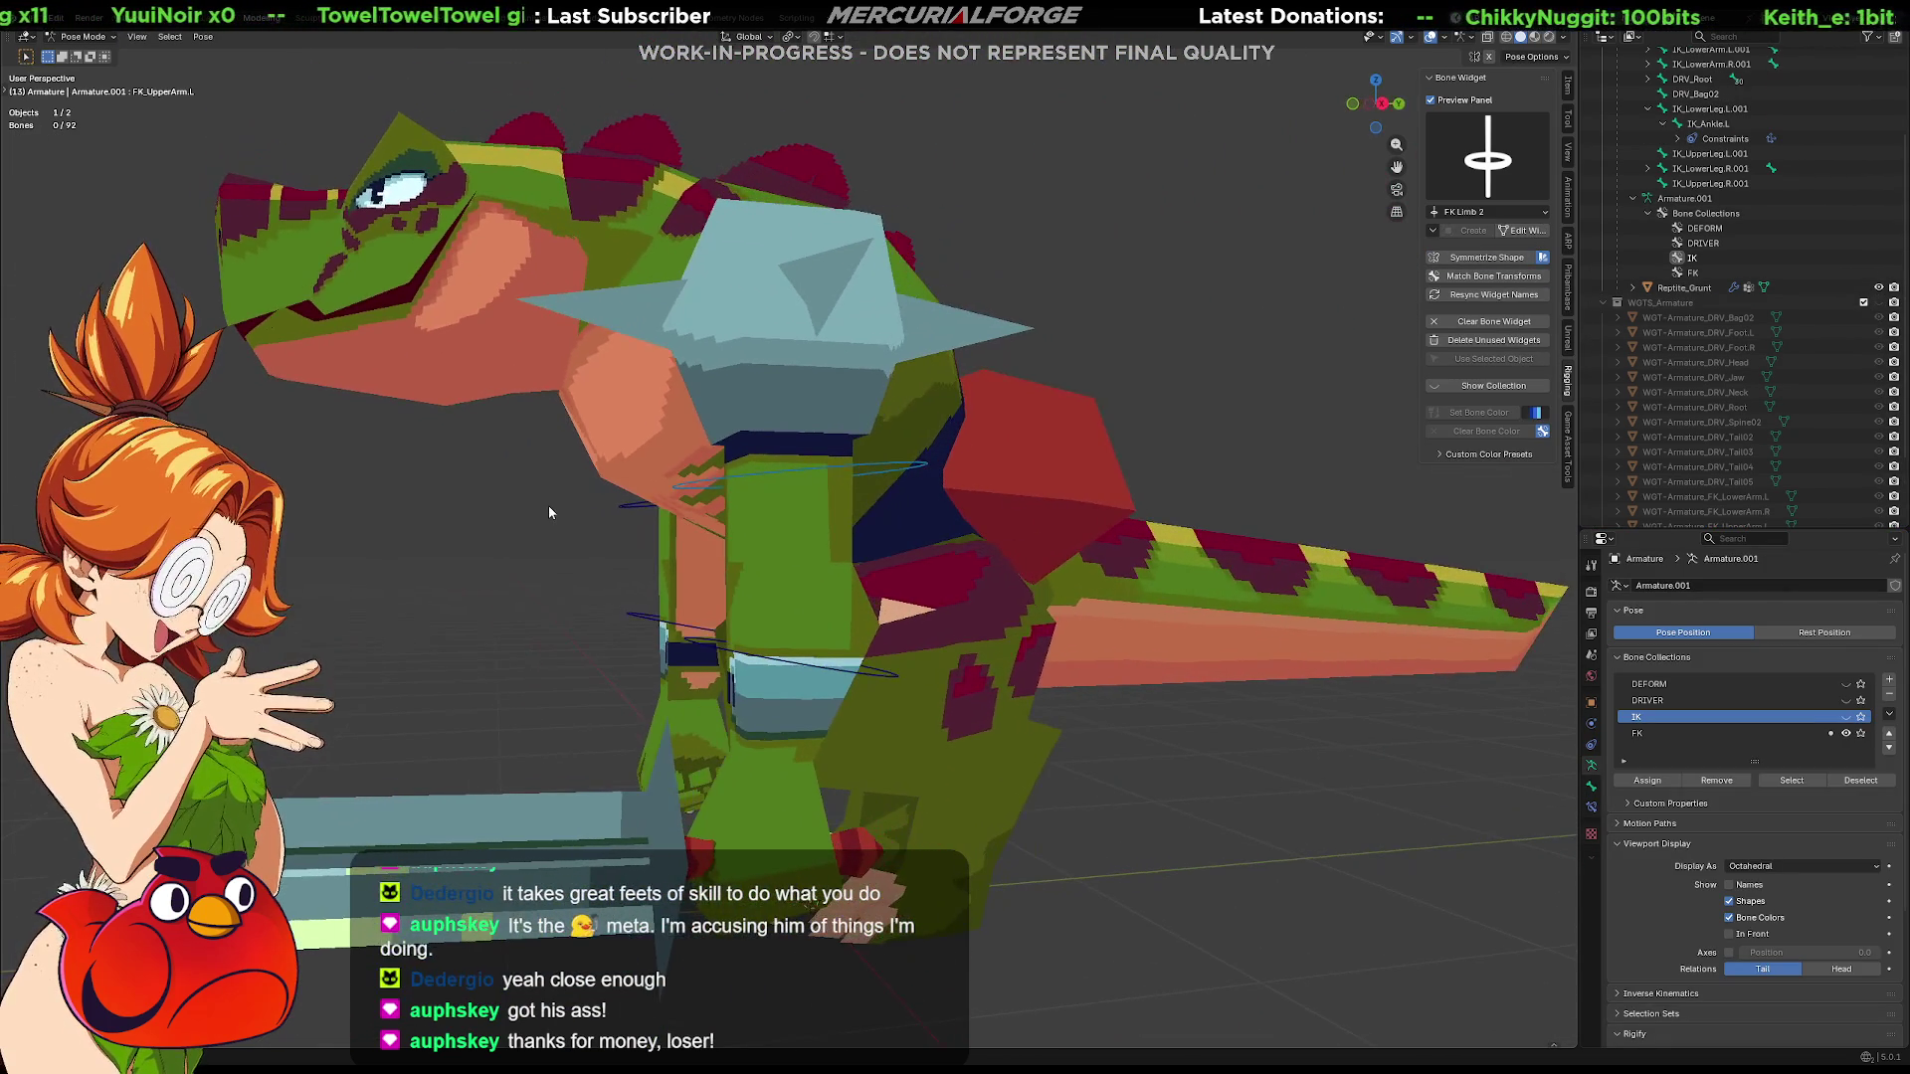
Show the DRIVER bone collection and select the left foot control bone
left_click(1847, 702)
scroll(844, 531, "down", 5)
mouse_move(845, 538)
middle_mouse_down()
mouse_move(1267, 572)
mouse_move(1157, 557)
middle_mouse_up()
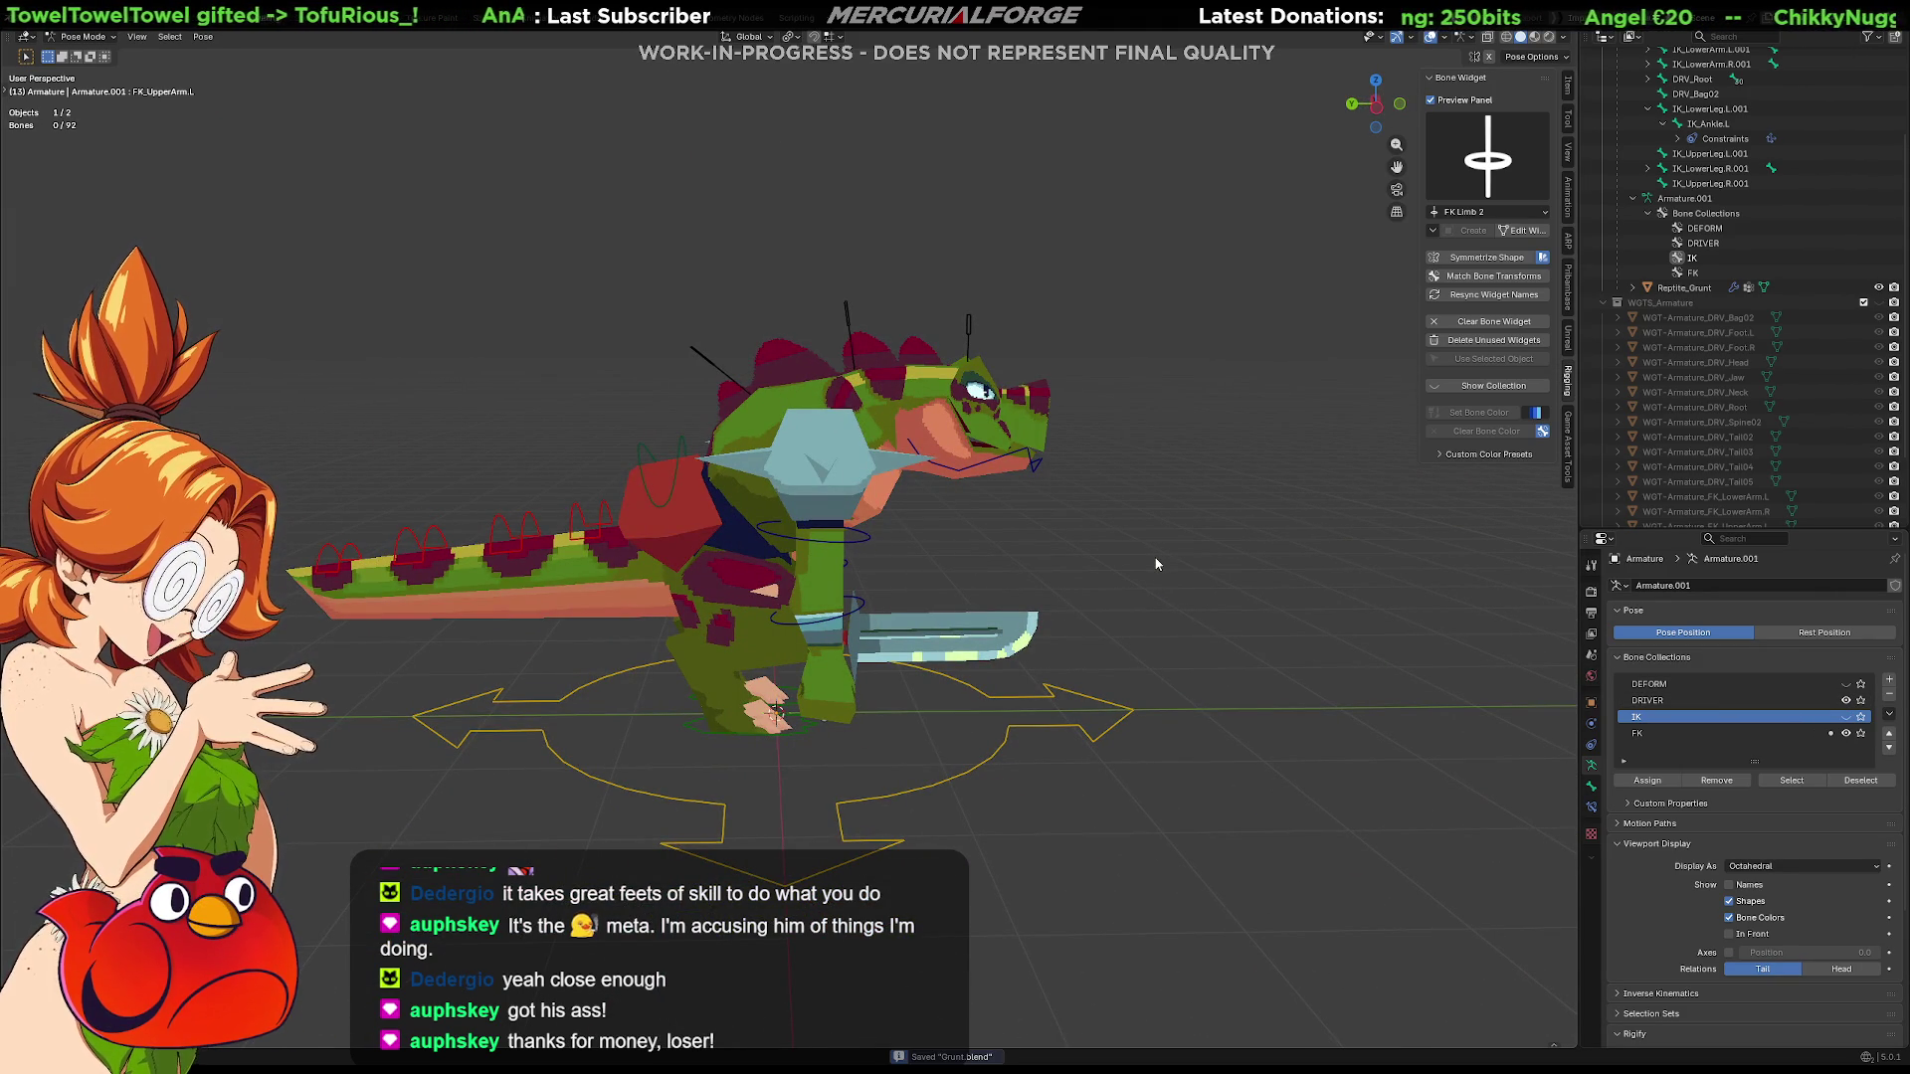
mouse_move(1082, 534)
middle_mouse_down()
mouse_move(1045, 587)
mouse_move(902, 577)
middle_mouse_up()
scroll(1166, 529, "up", 3)
mouse_move(1165, 529)
middle_mouse_down()
mouse_move(790, 547)
mouse_move(917, 546)
middle_mouse_up()
left_click(860, 691)
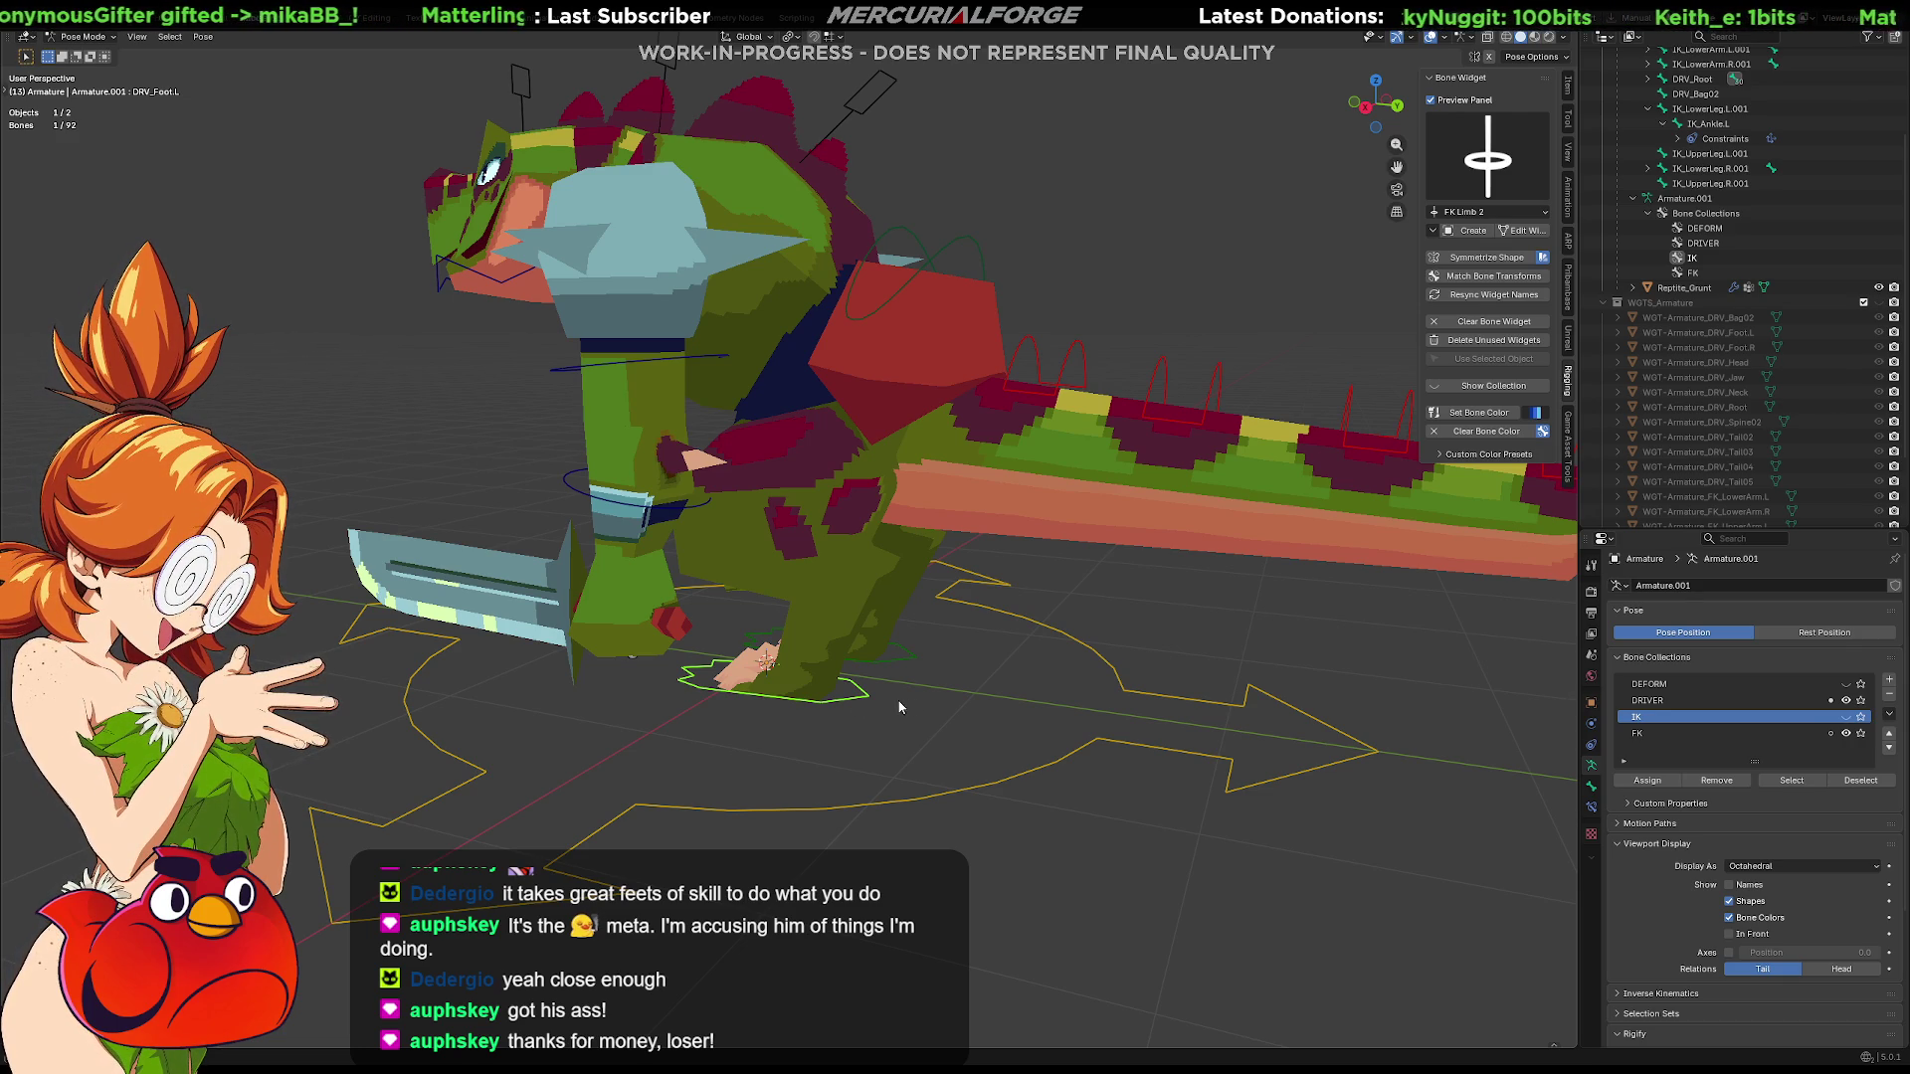
scroll(1628, 879, "down", 3)
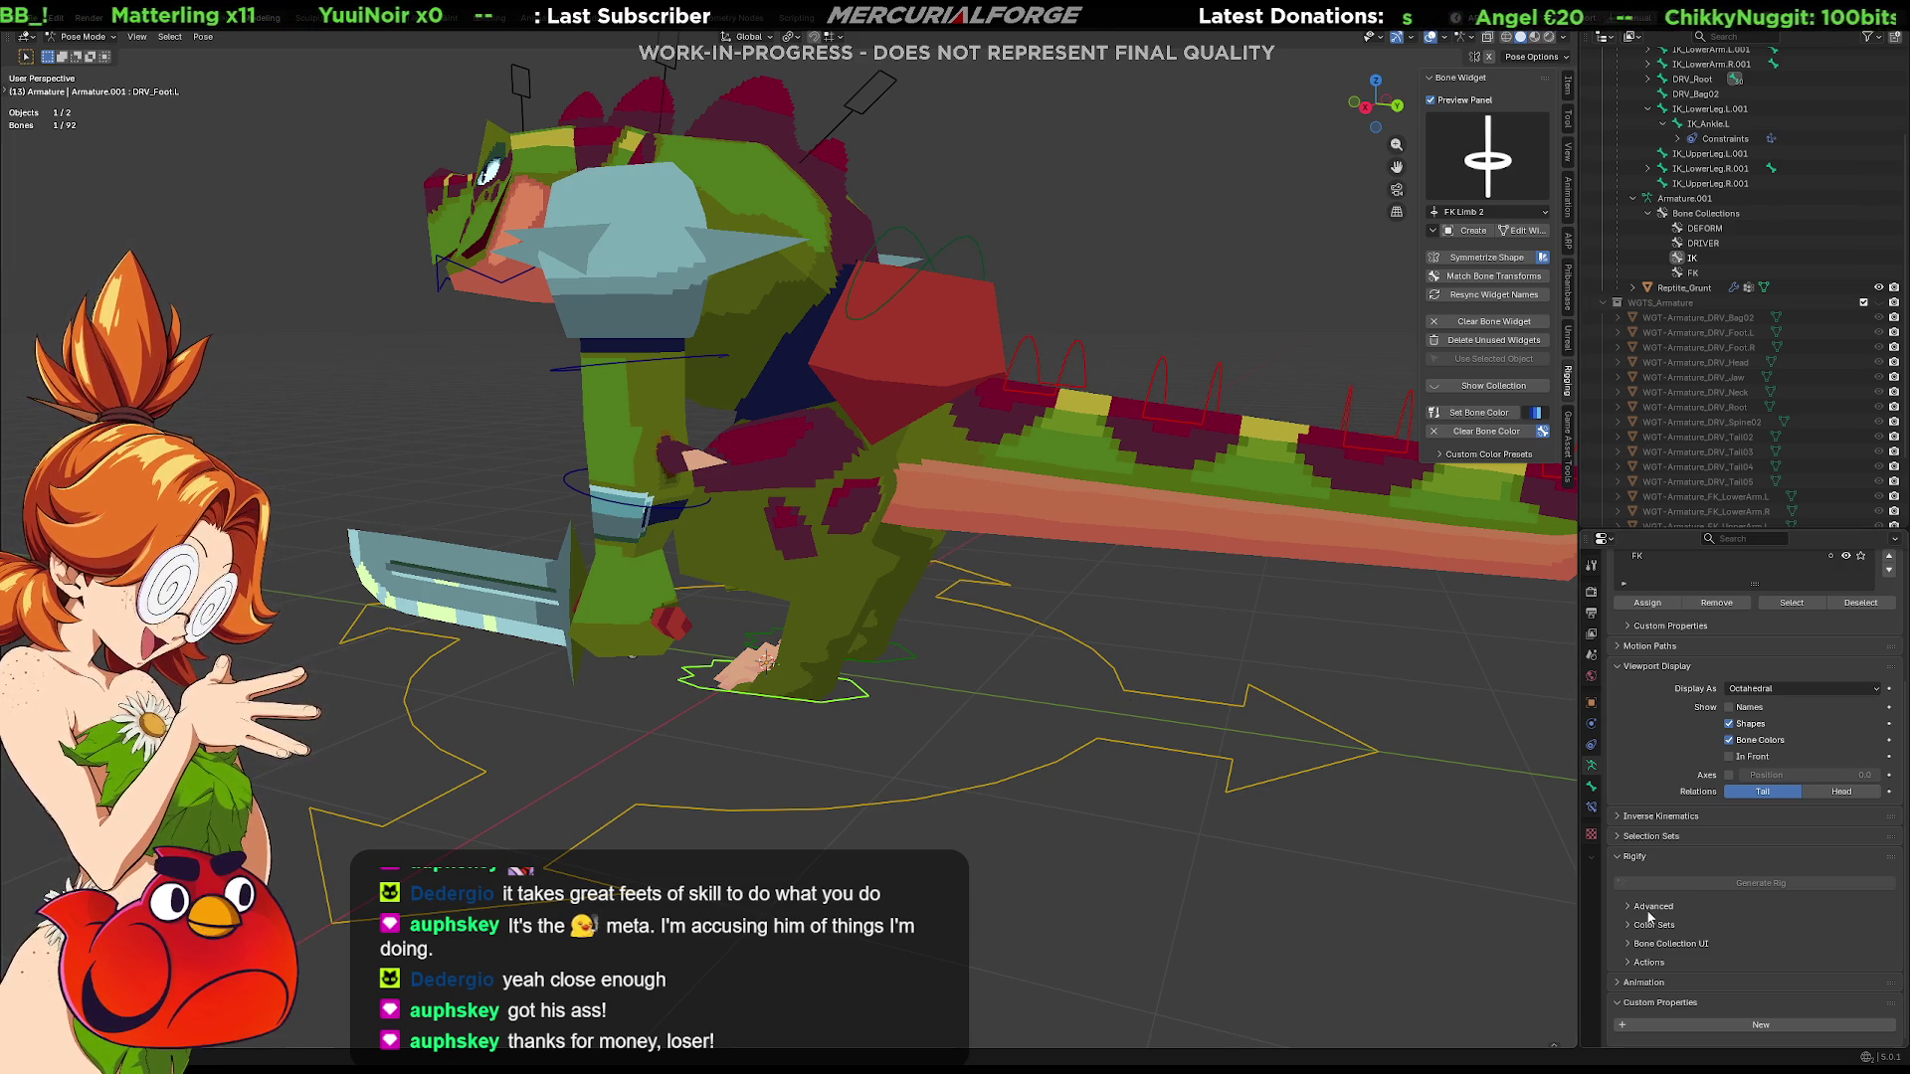
Select DRV_Root and add two new custom properties on its Bone tab
left_click(1102, 667)
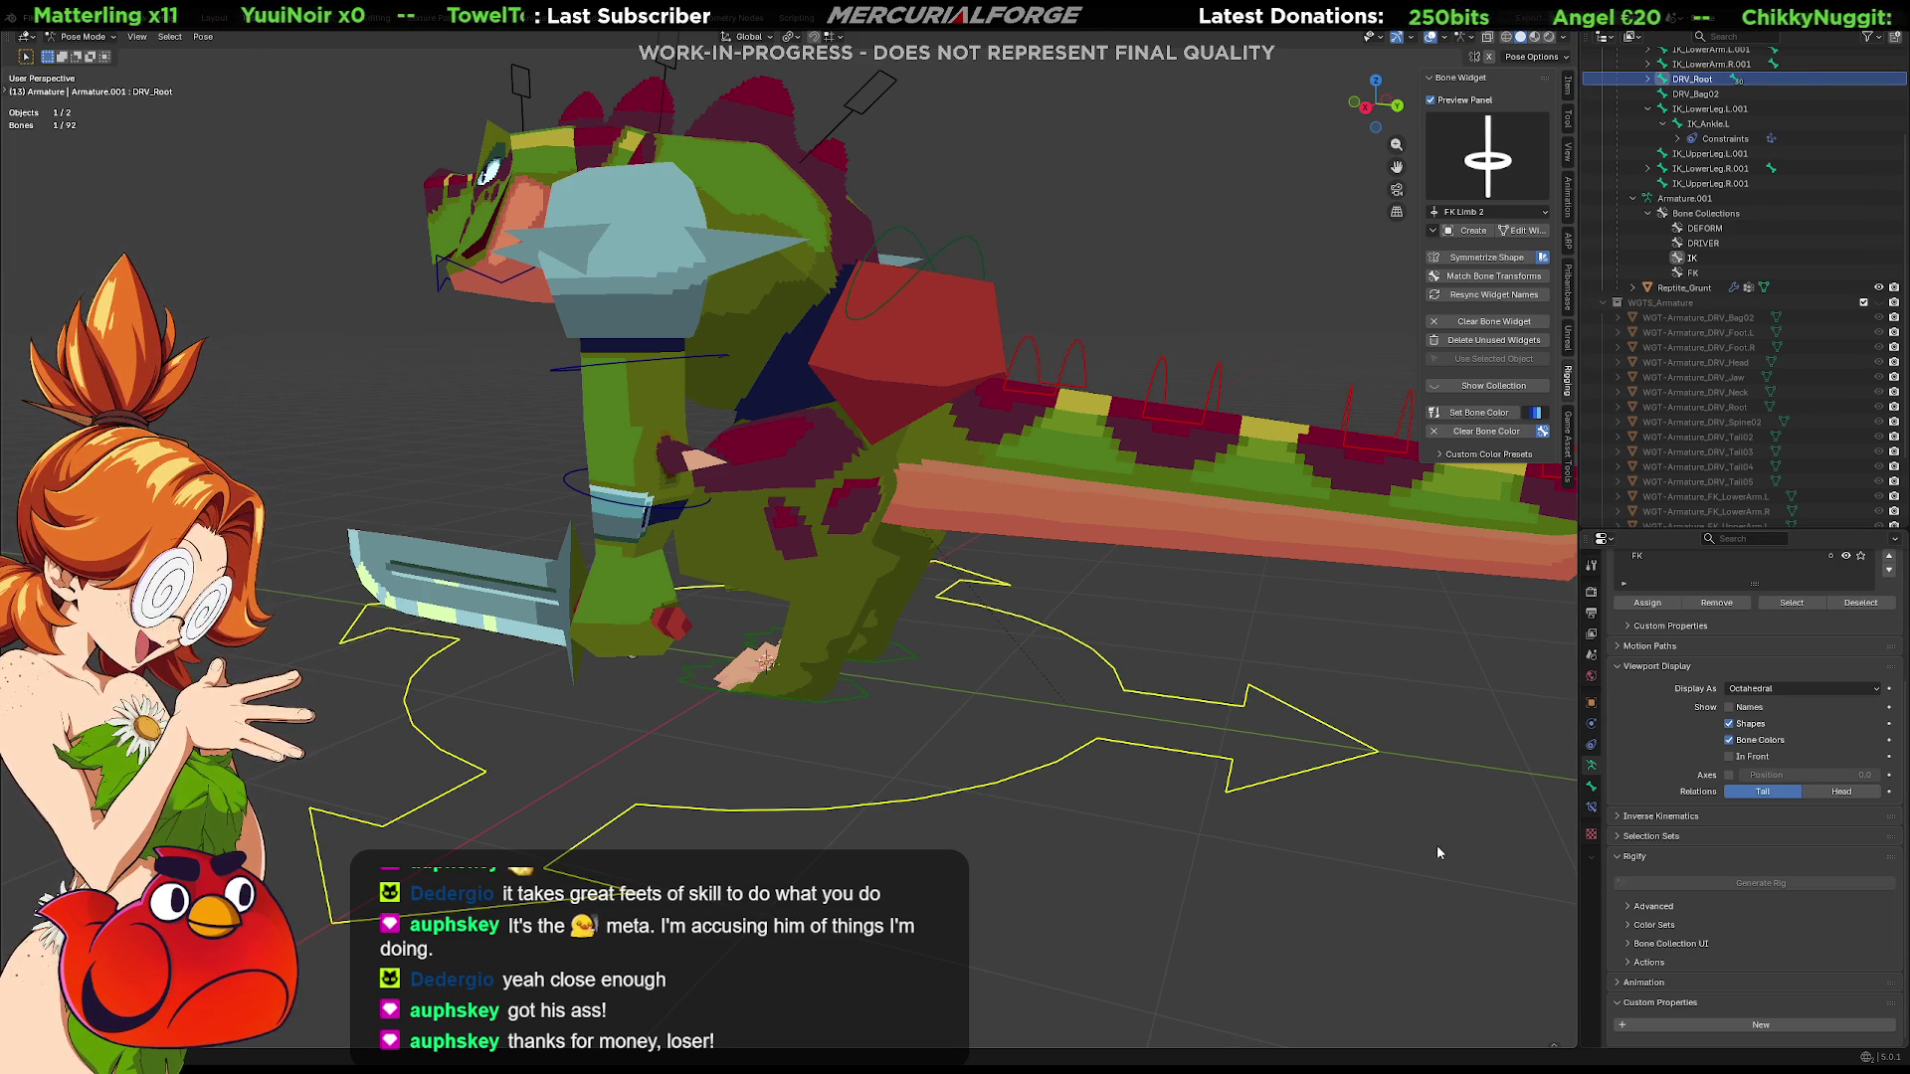
left_click(1591, 789)
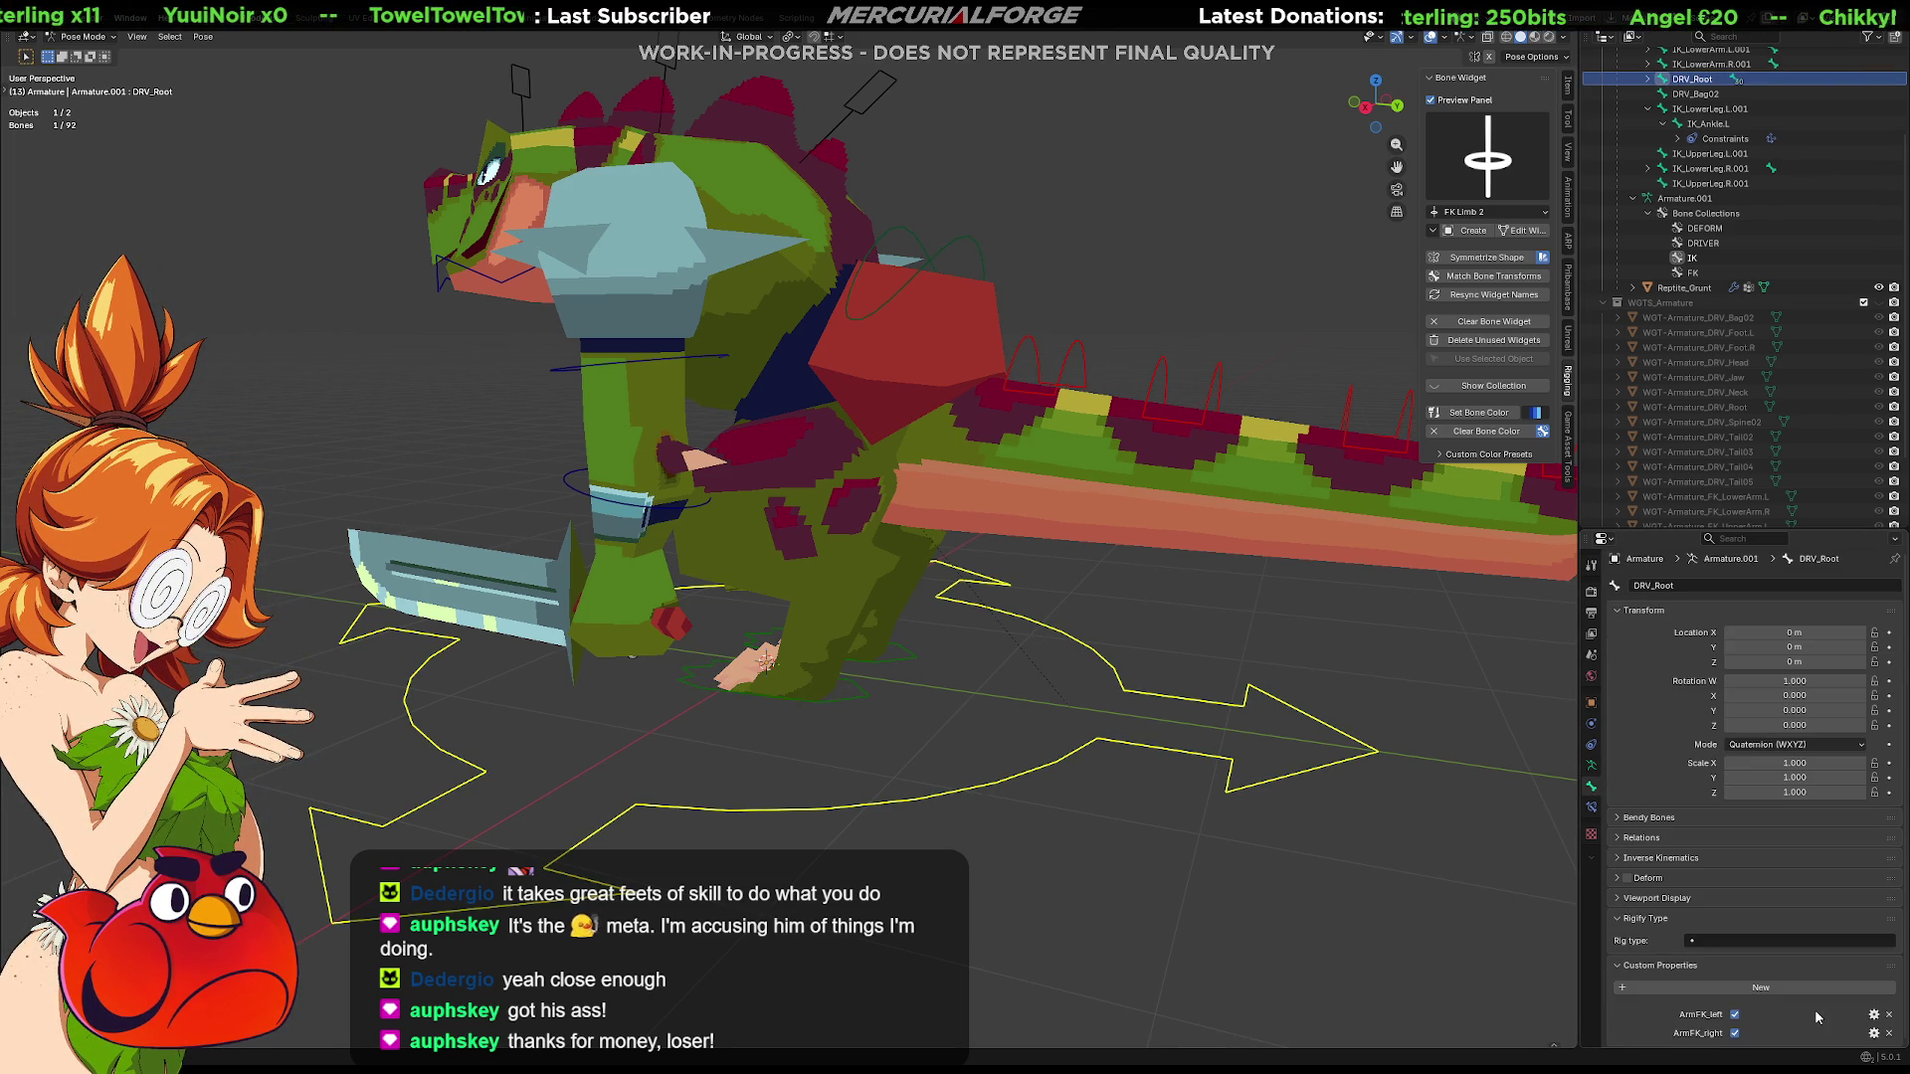
left_click(1874, 1015)
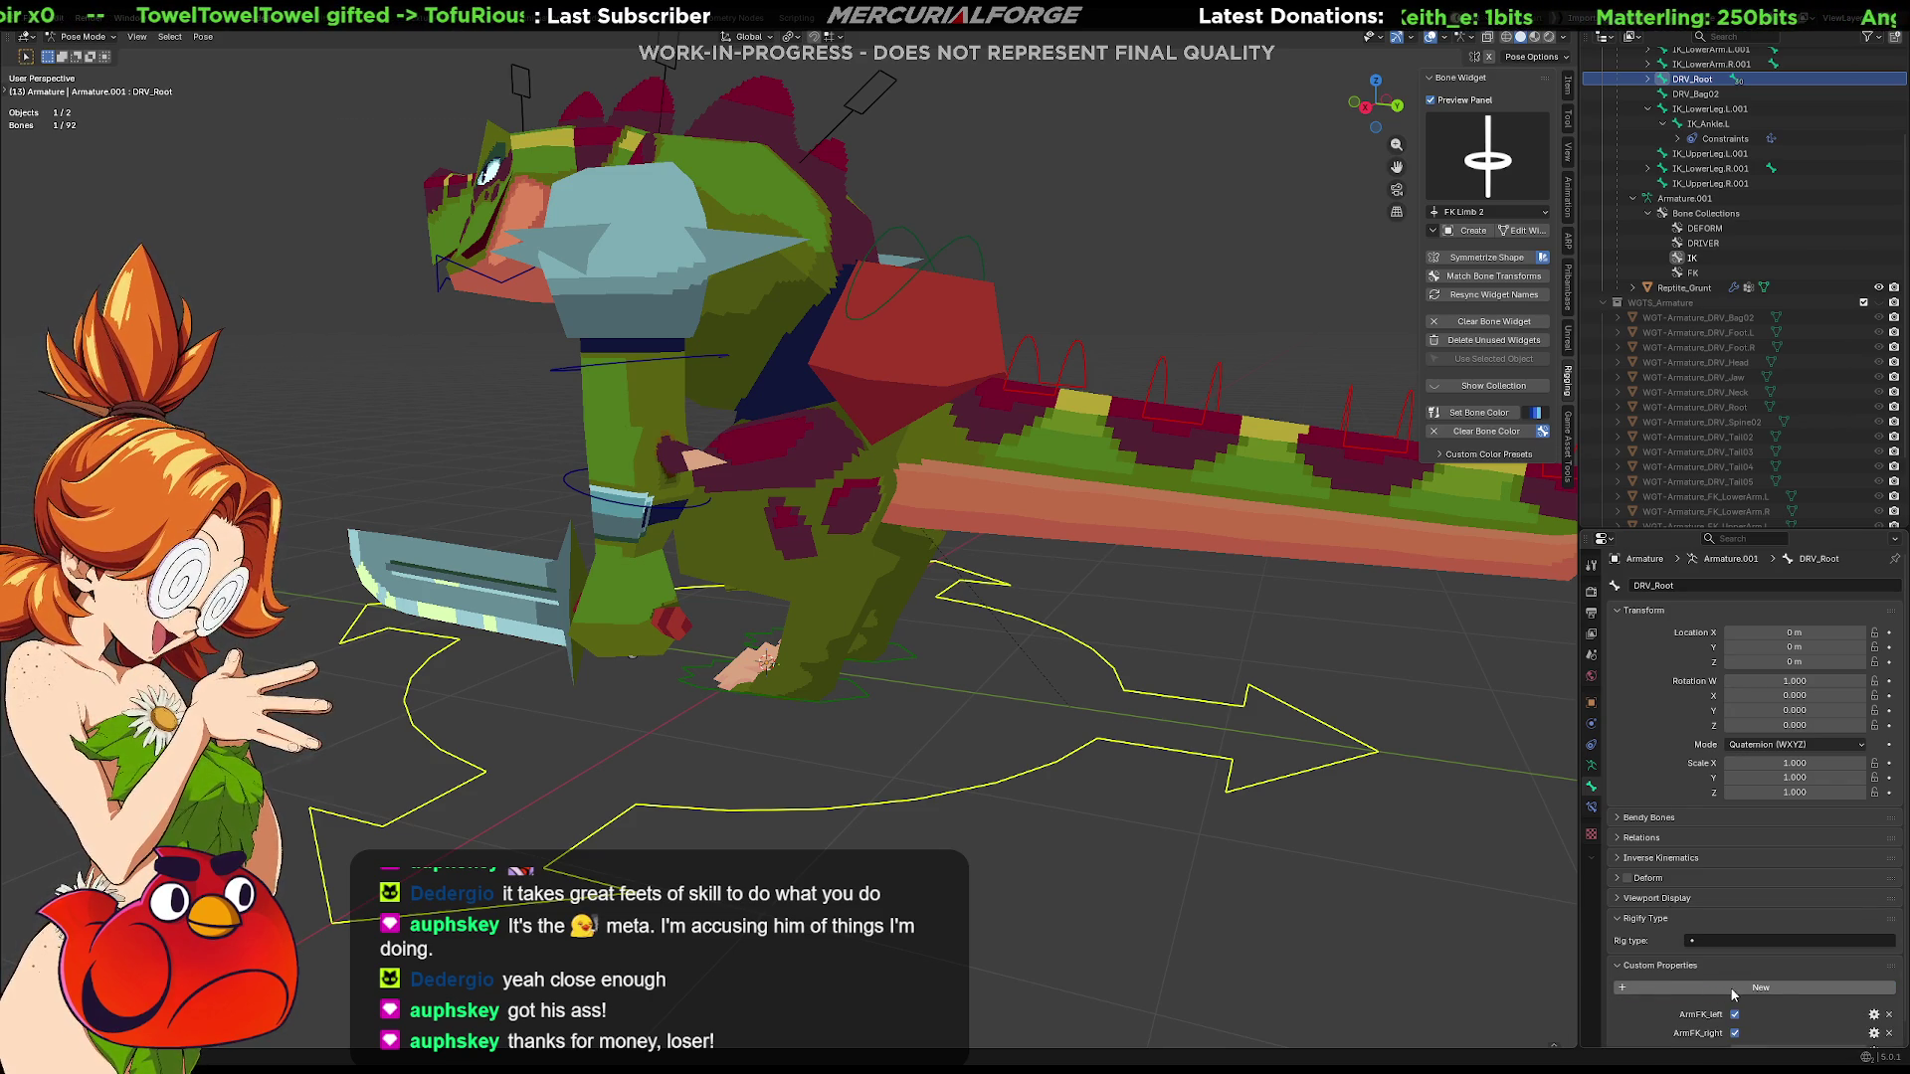
scroll(1733, 994, "down", 2)
left_click(1761, 949)
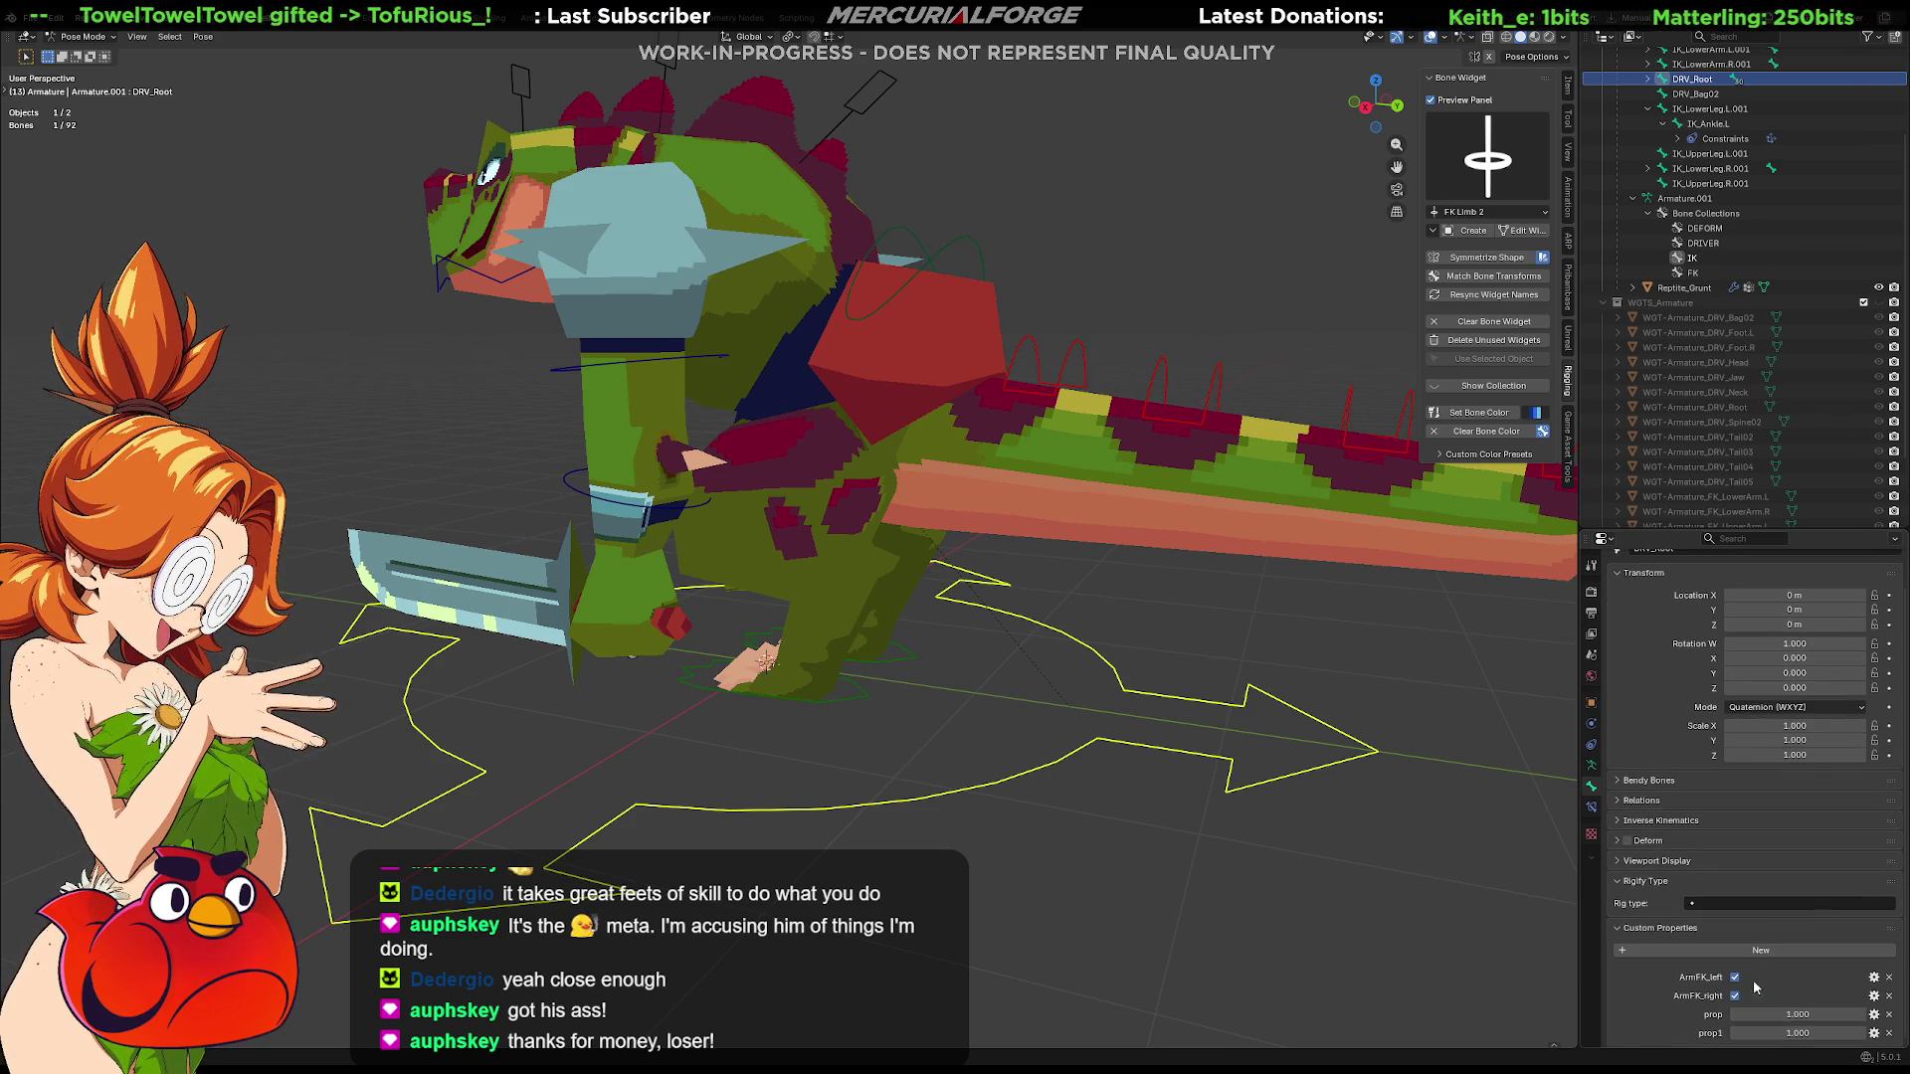
Make the first new property a Boolean named LegFK_right
left_click(1874, 1032)
left_click(1822, 809)
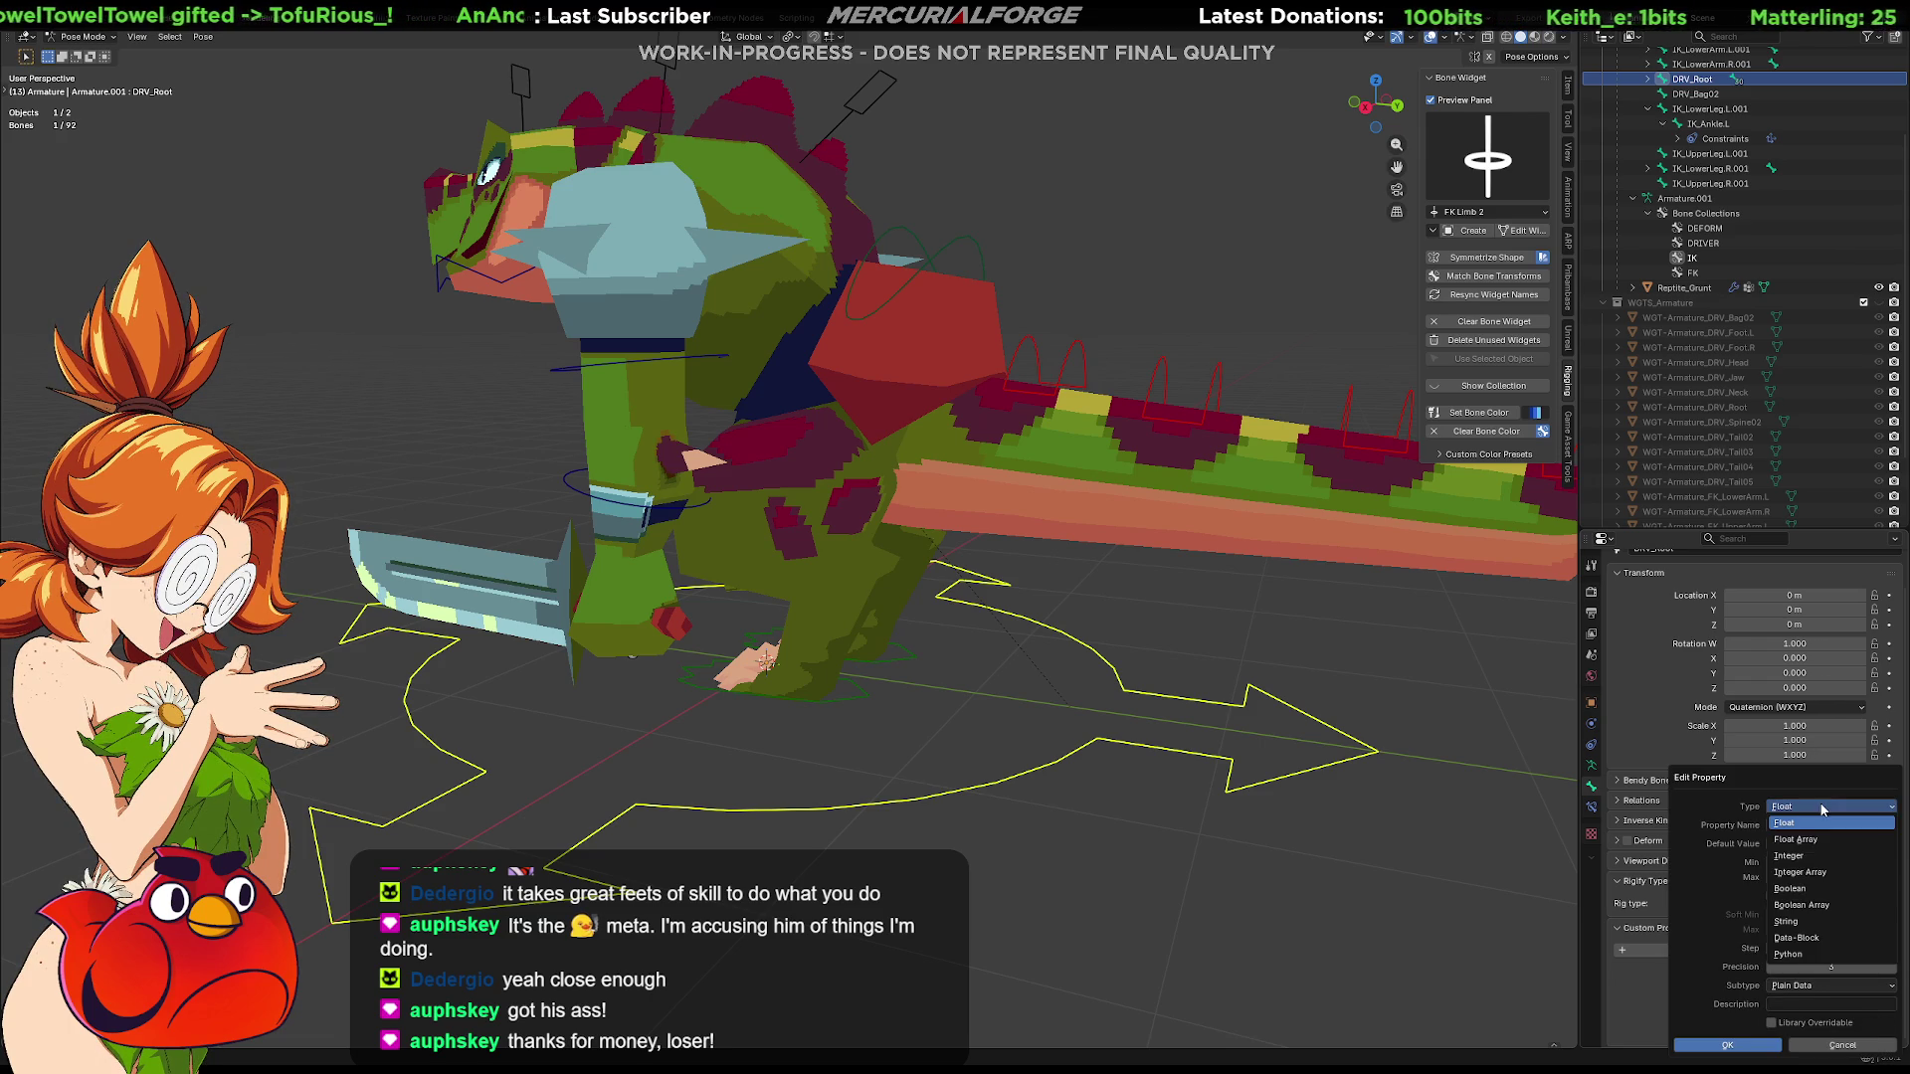
left_click(1798, 873)
left_click(1807, 795)
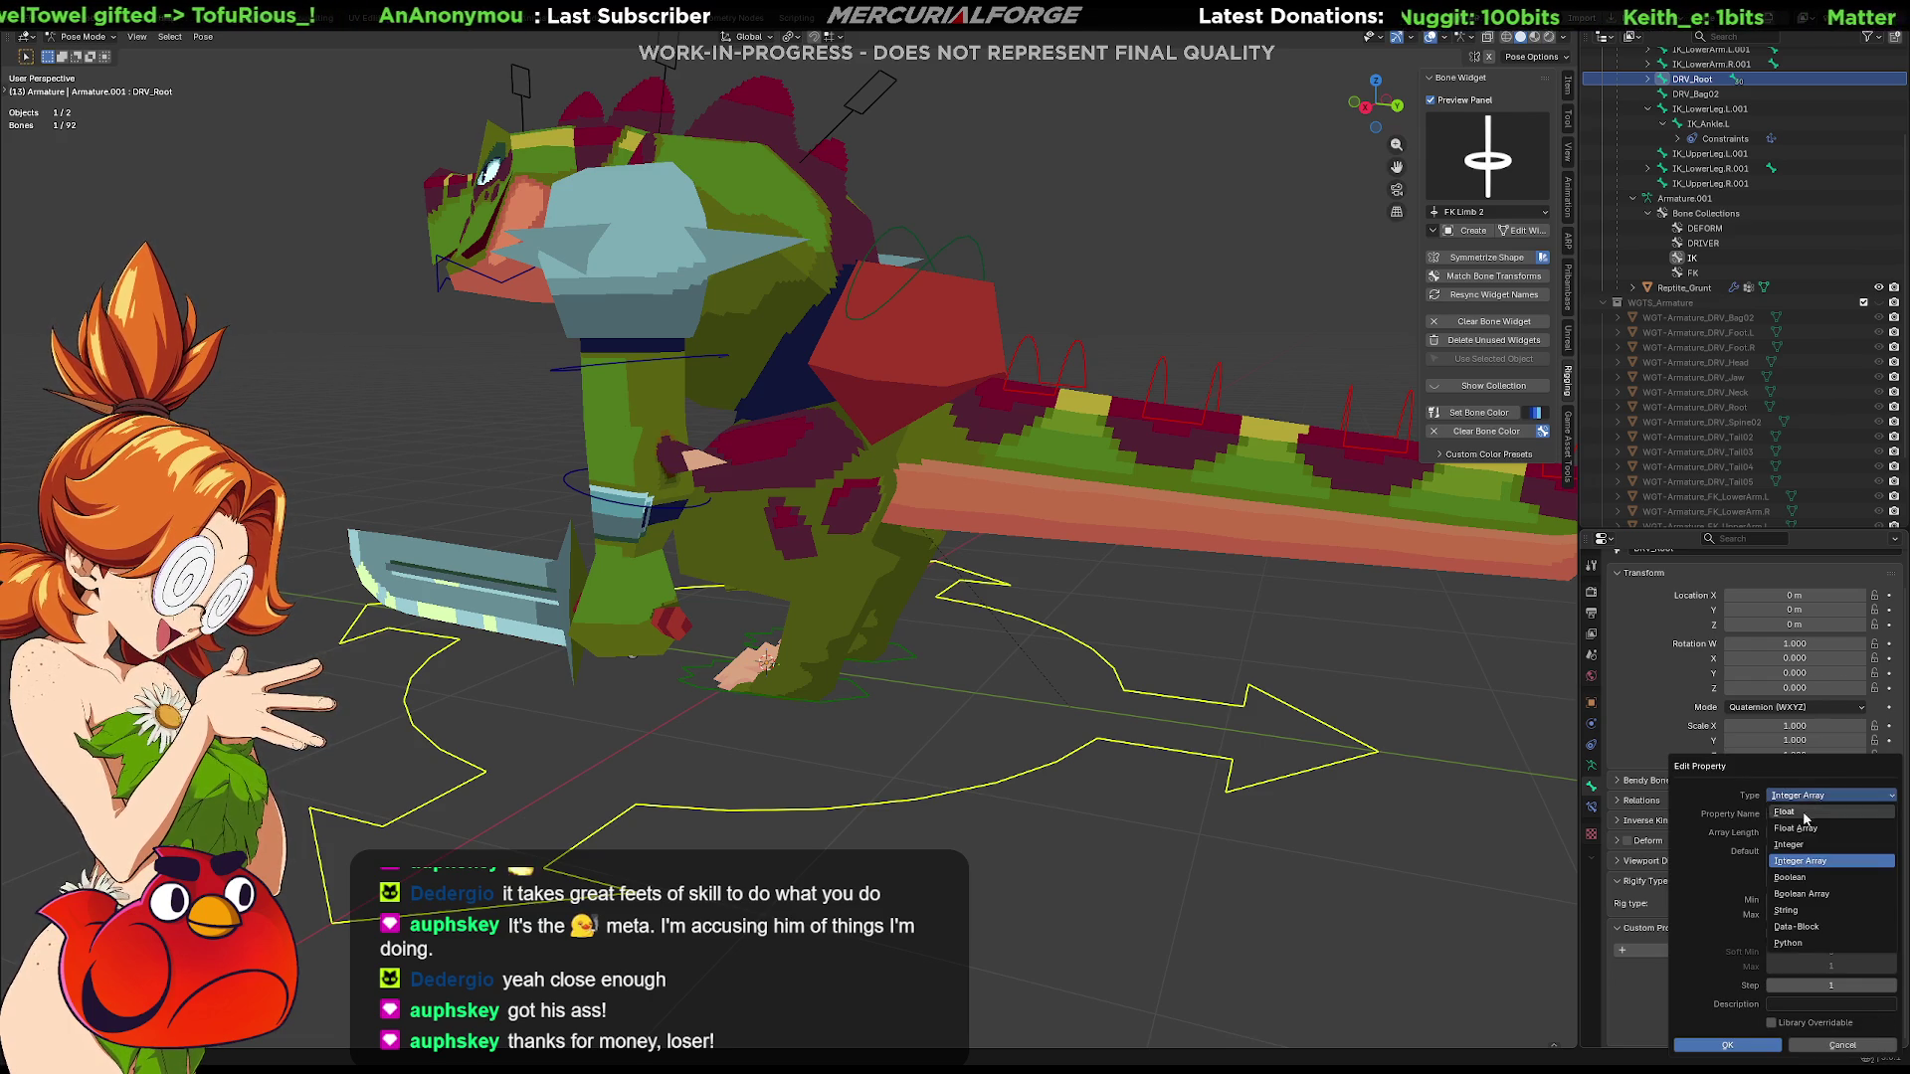
left_click(1790, 878)
double_click(1795, 816)
type("Leg")
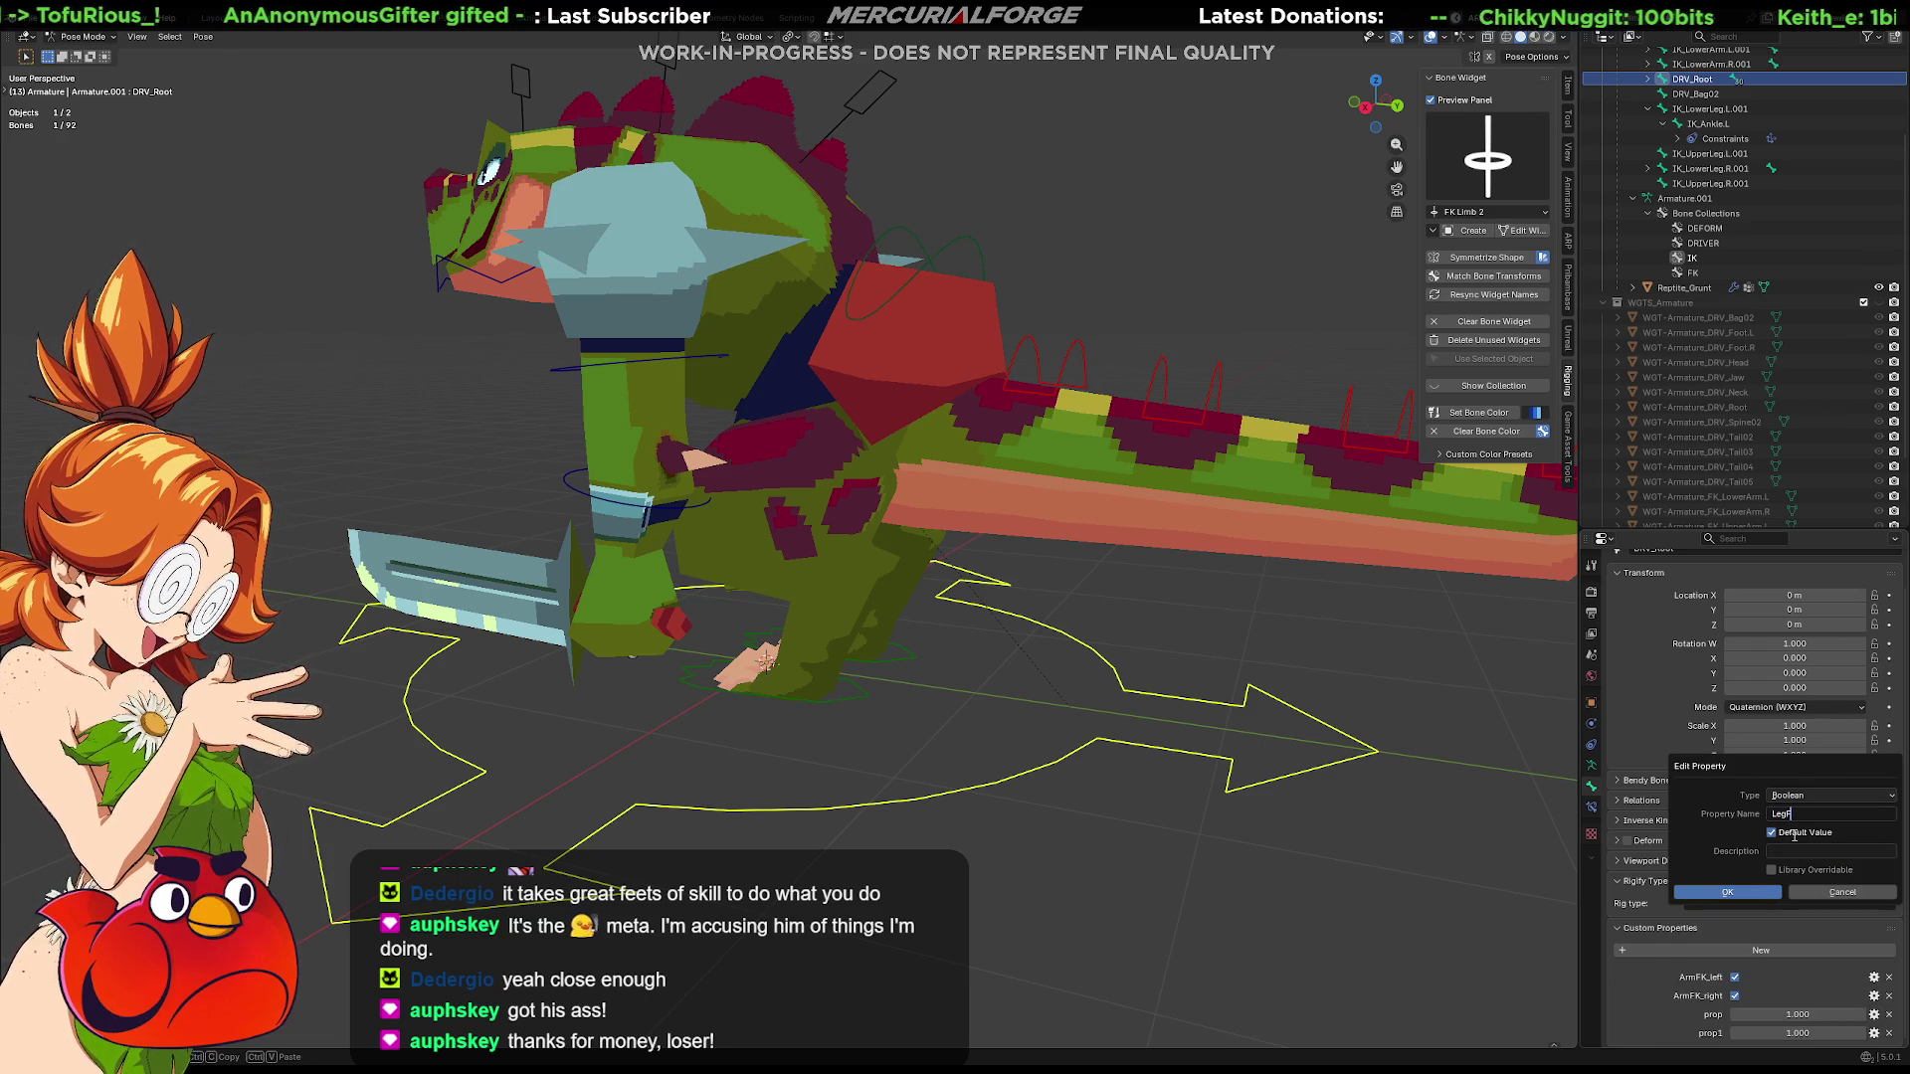
type("FK_right")
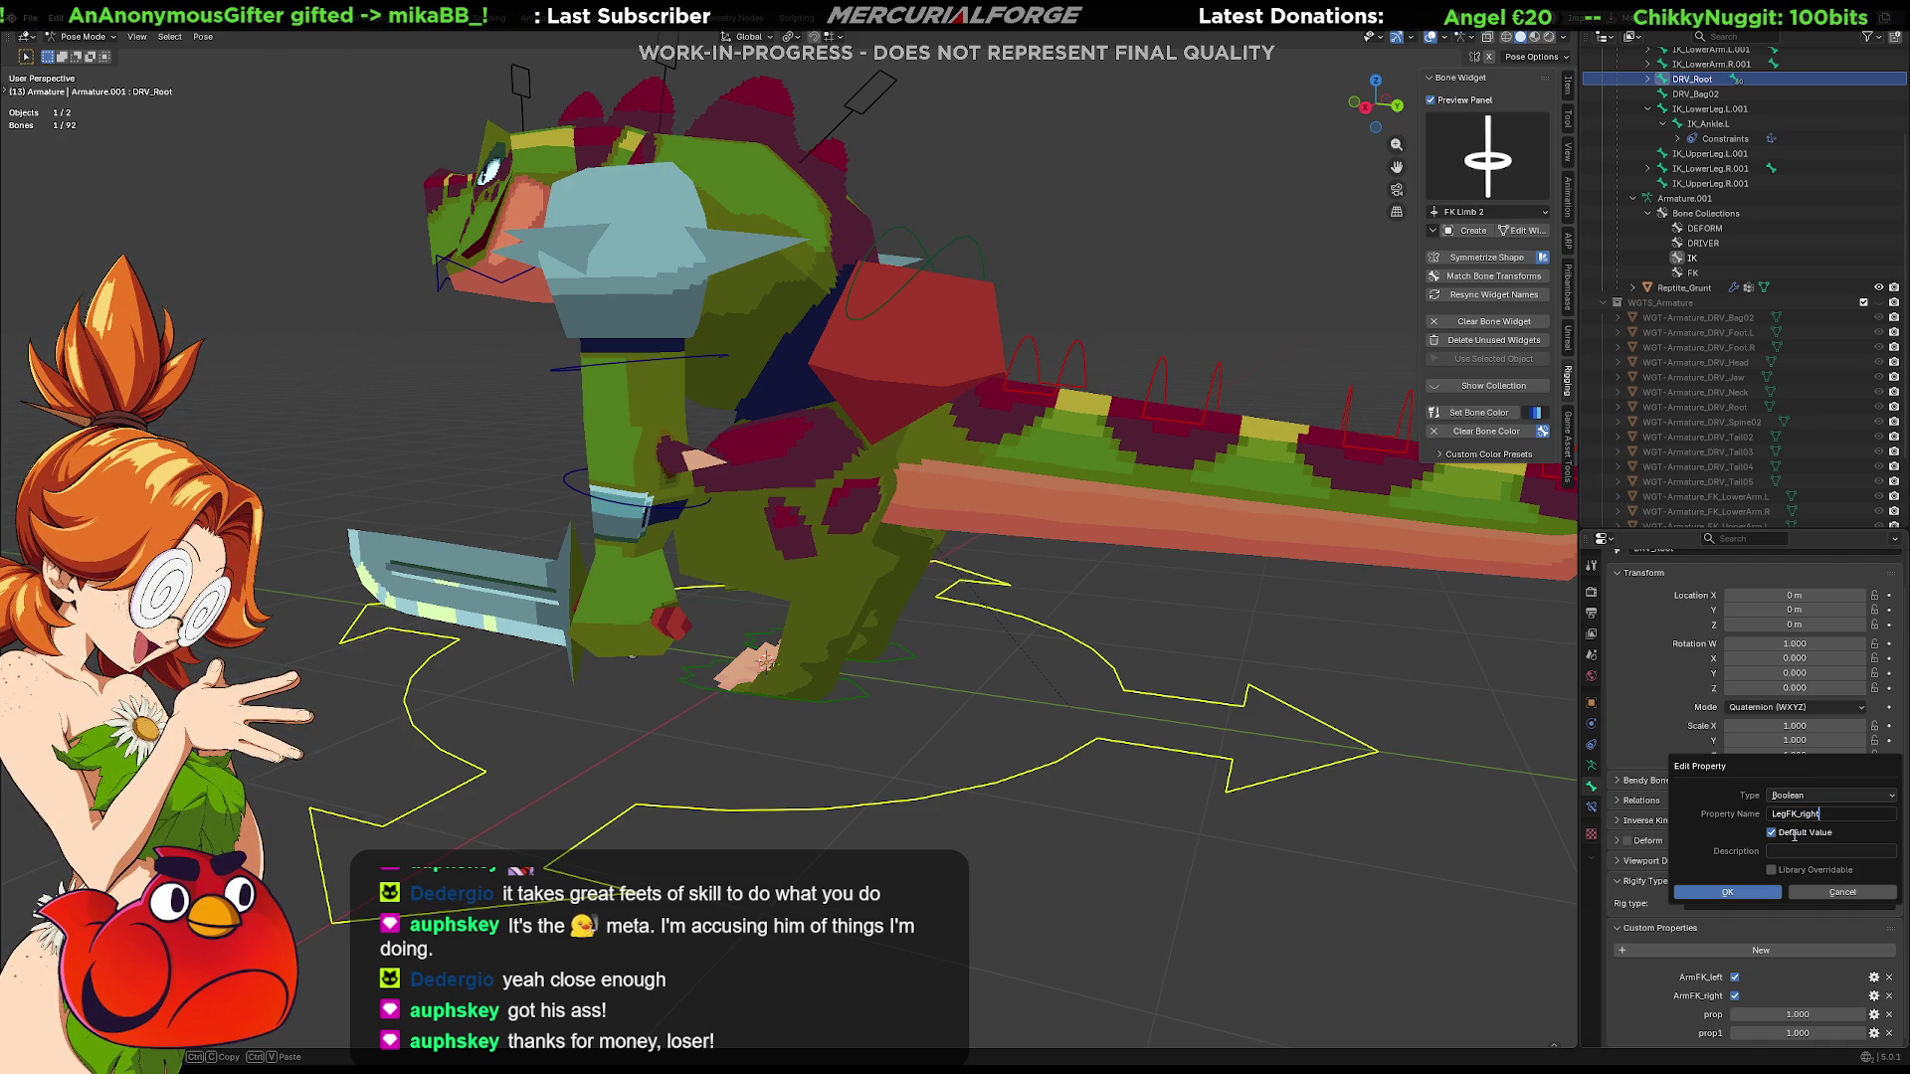
left_click(1752, 890)
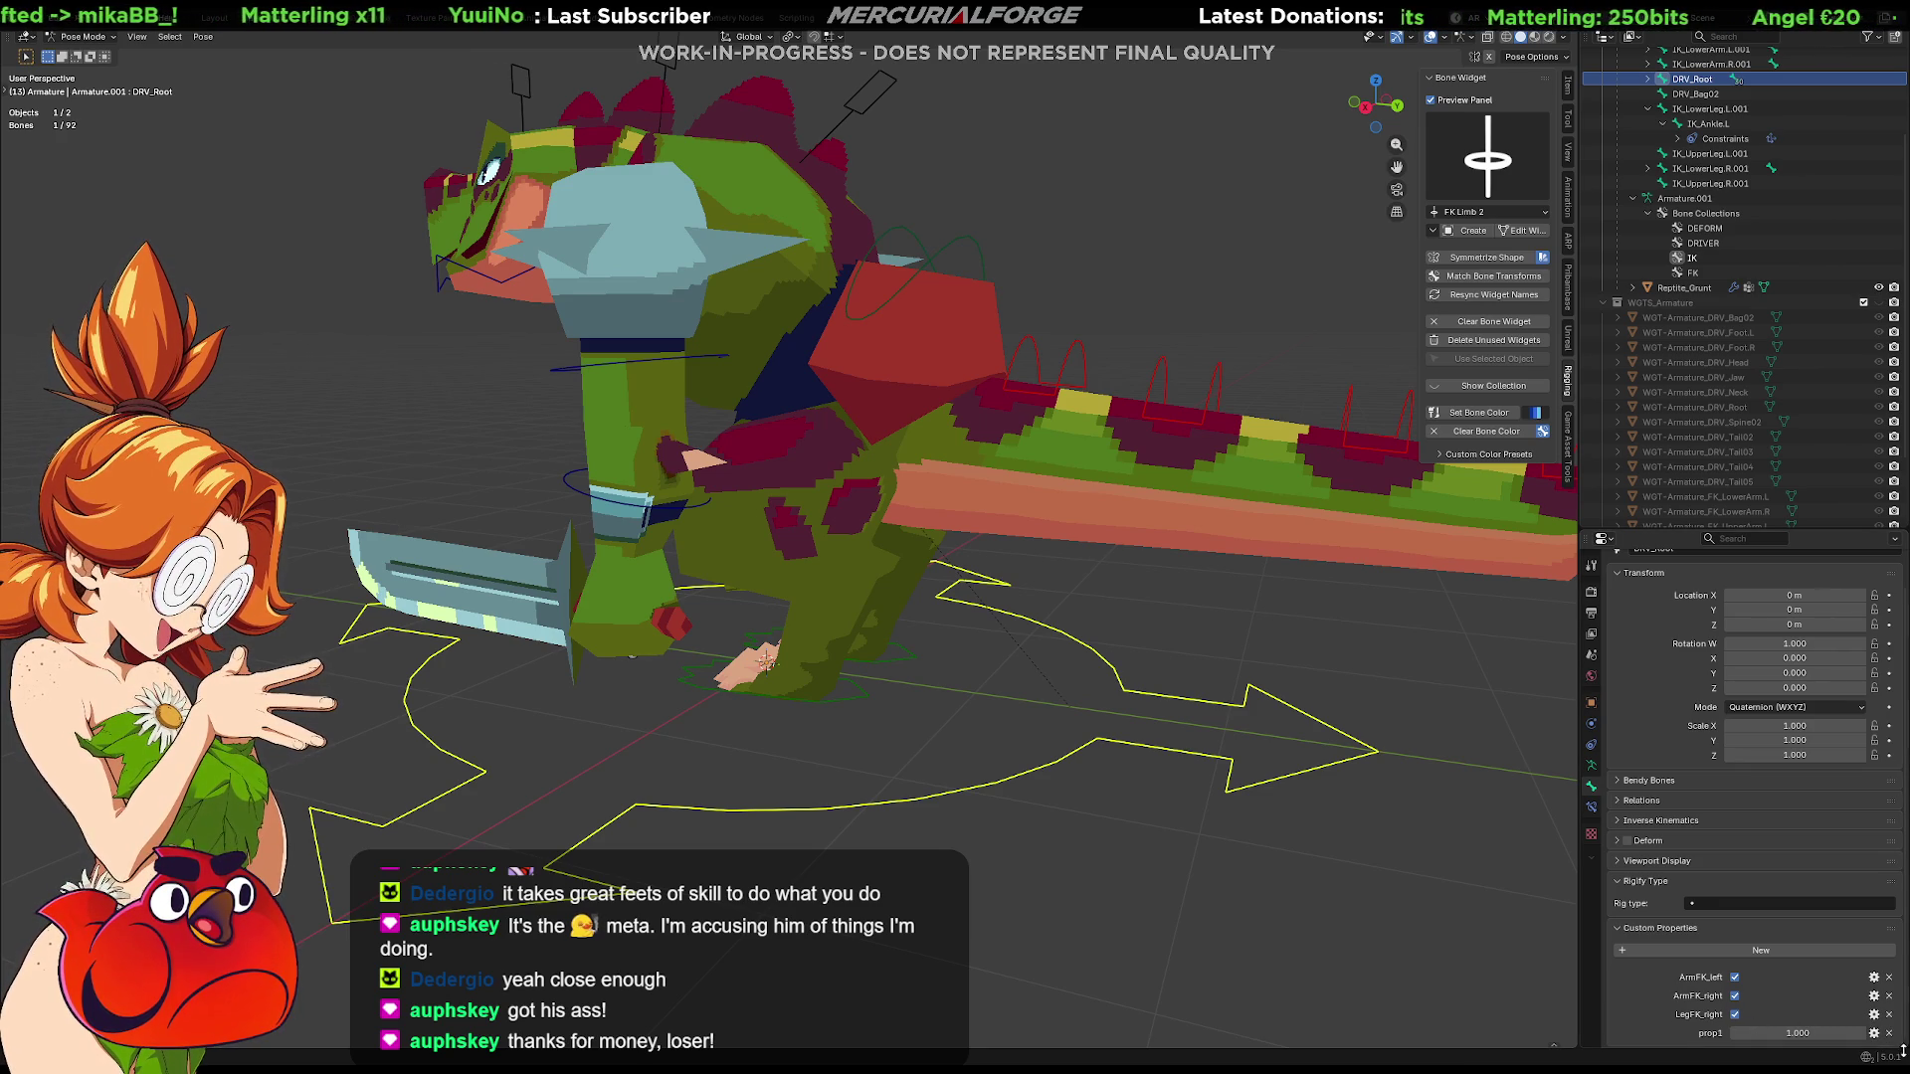
Make the second new property a Boolean named LegFK_left
left_click(1876, 1036)
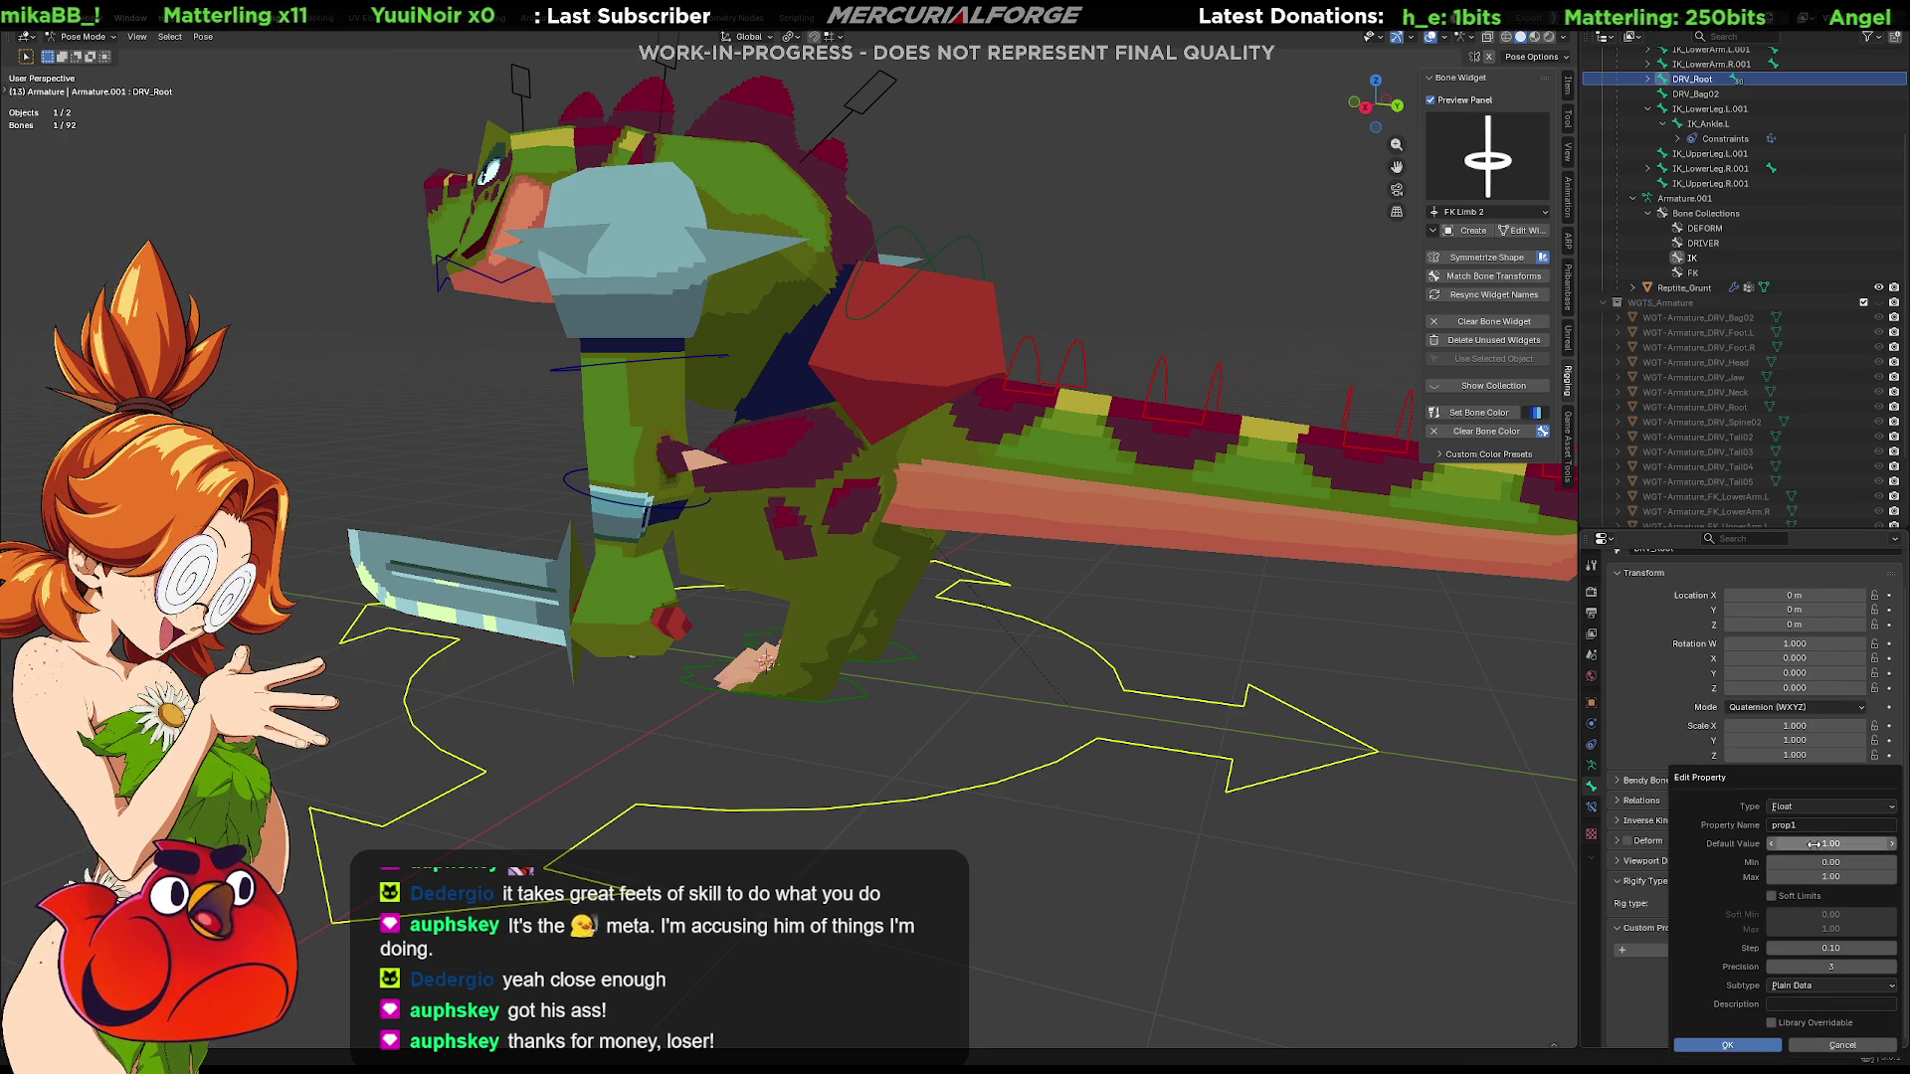
left_click(1814, 806)
left_click(1796, 872)
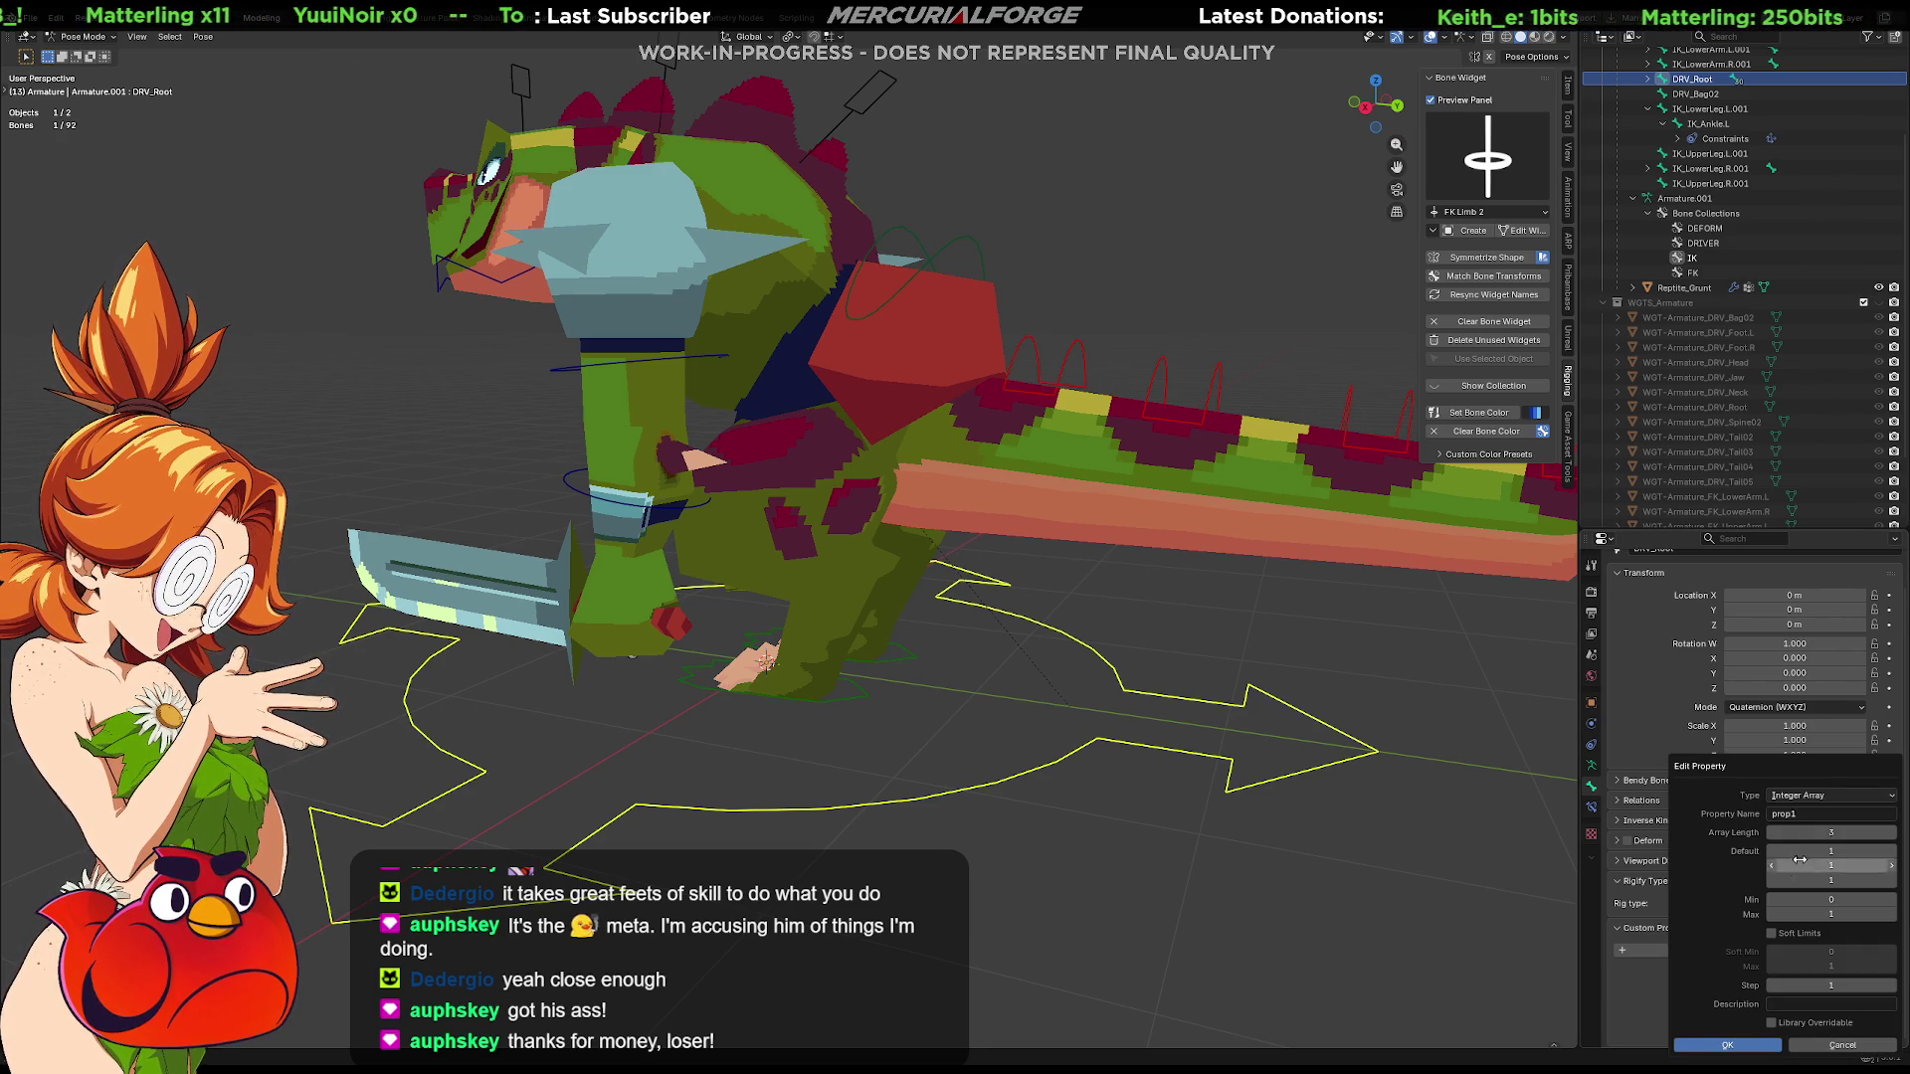
left_click(1809, 795)
left_click(1801, 878)
double_click(1818, 814)
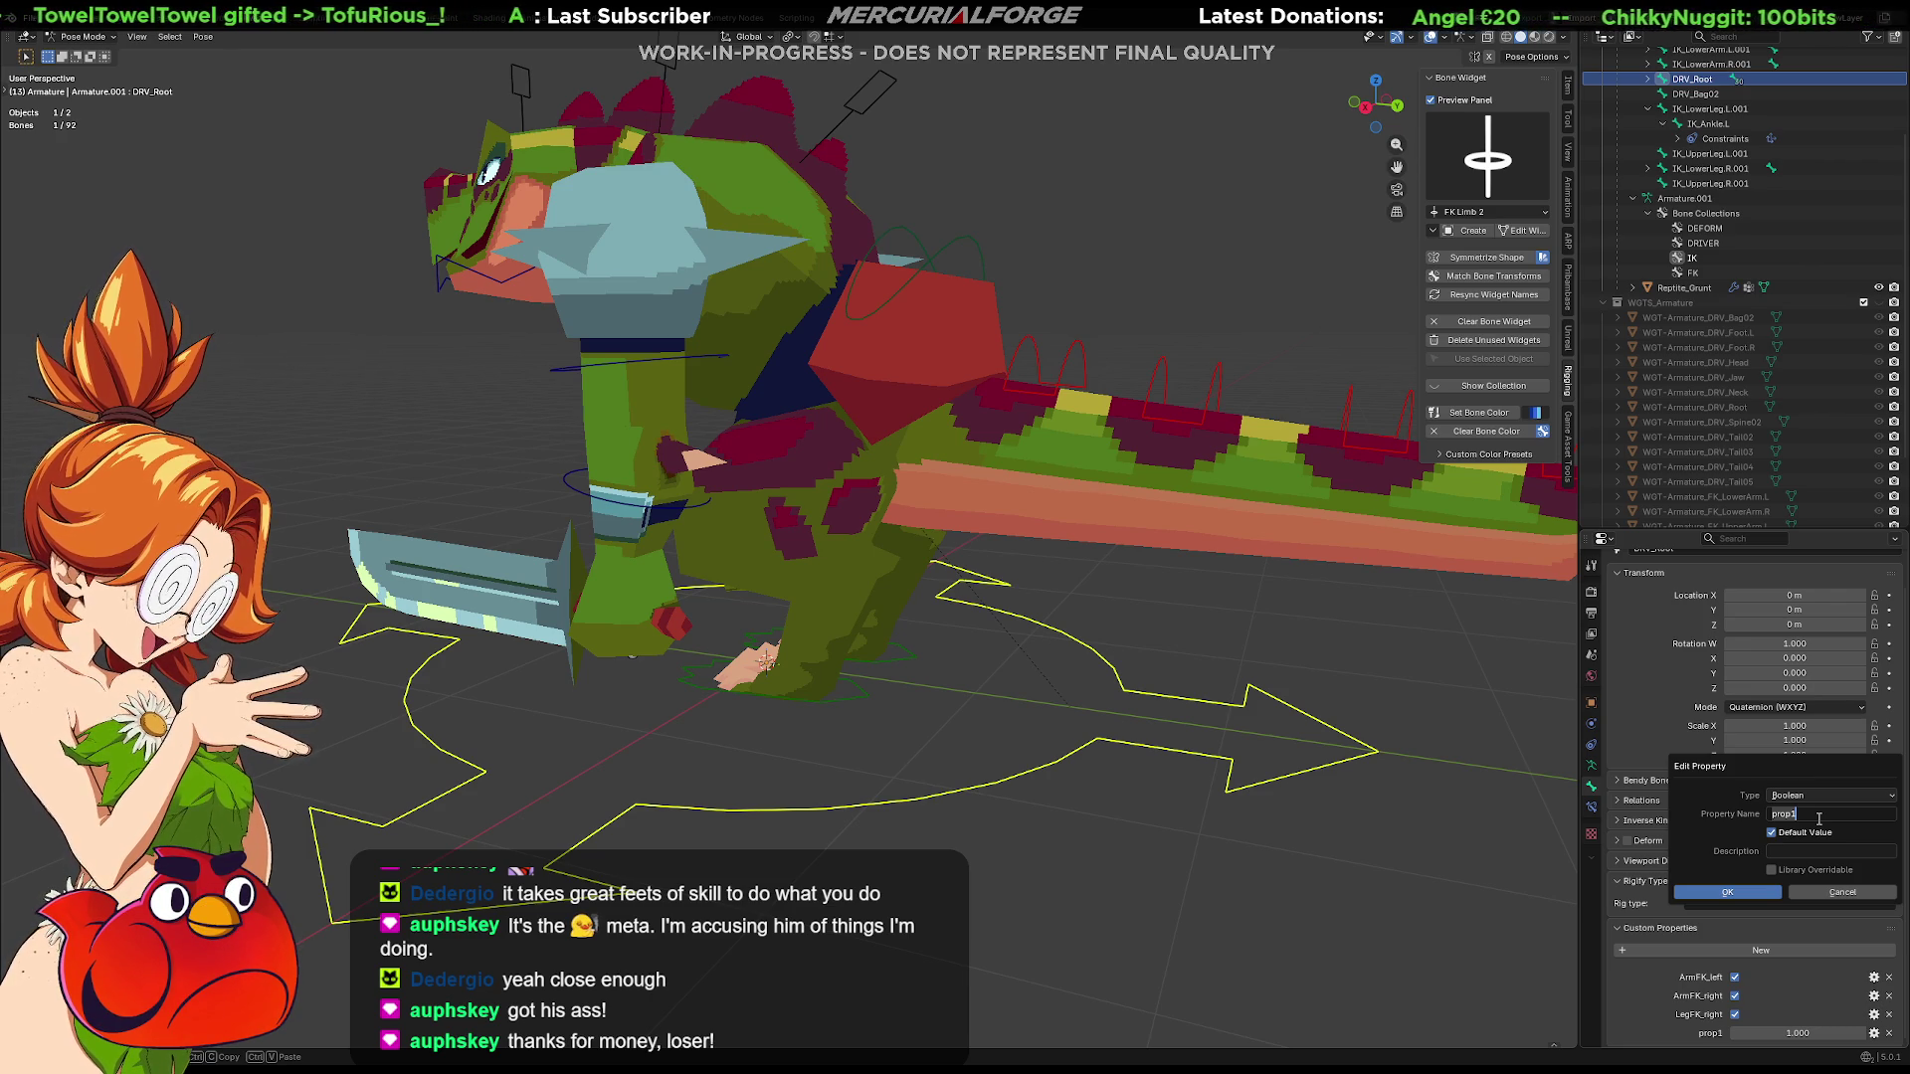
key("ctrl+a")
type("LeFKLeft")
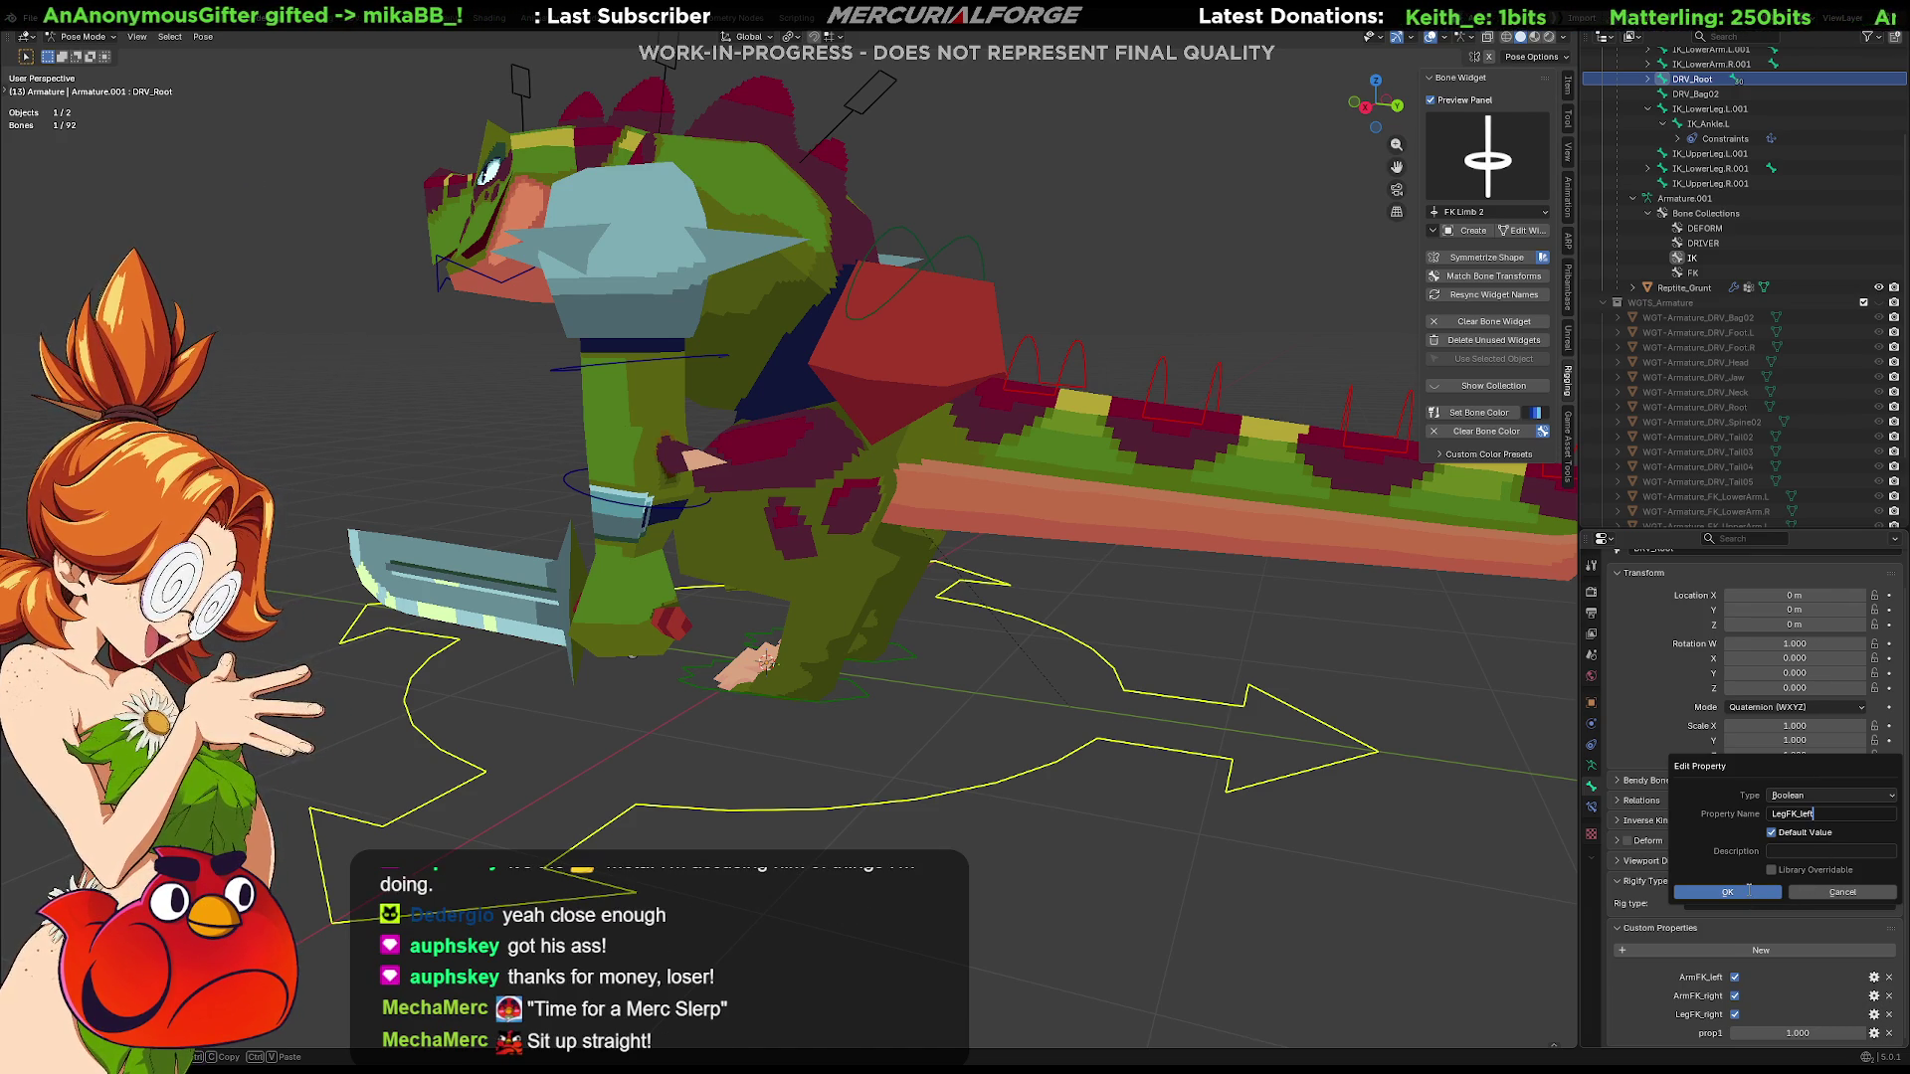
left_click(1741, 894)
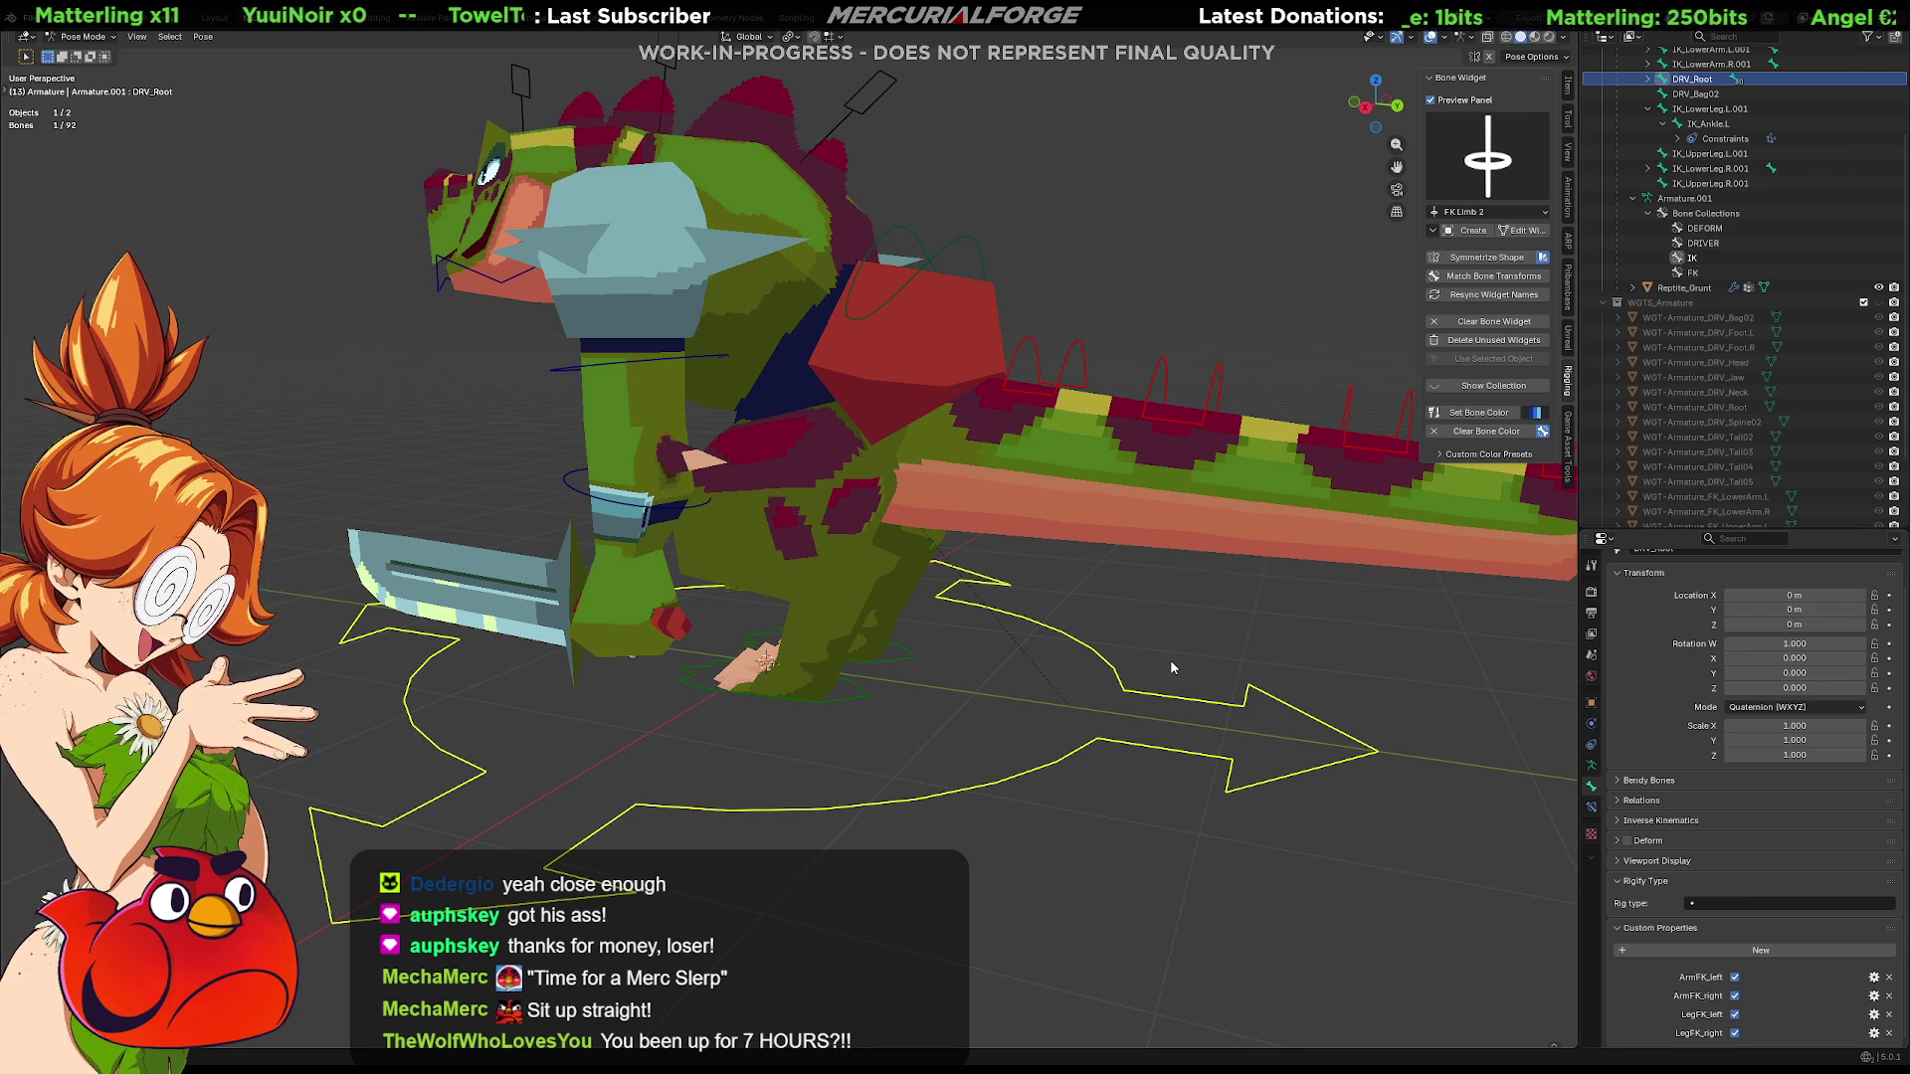
Orbit to the dinosaur's other side and select the DRV_Bag02 spiral driver bone
mouse_move(1057, 641)
middle_mouse_down()
mouse_move(1321, 643)
mouse_move(1068, 694)
mouse_move(1093, 659)
middle_mouse_up()
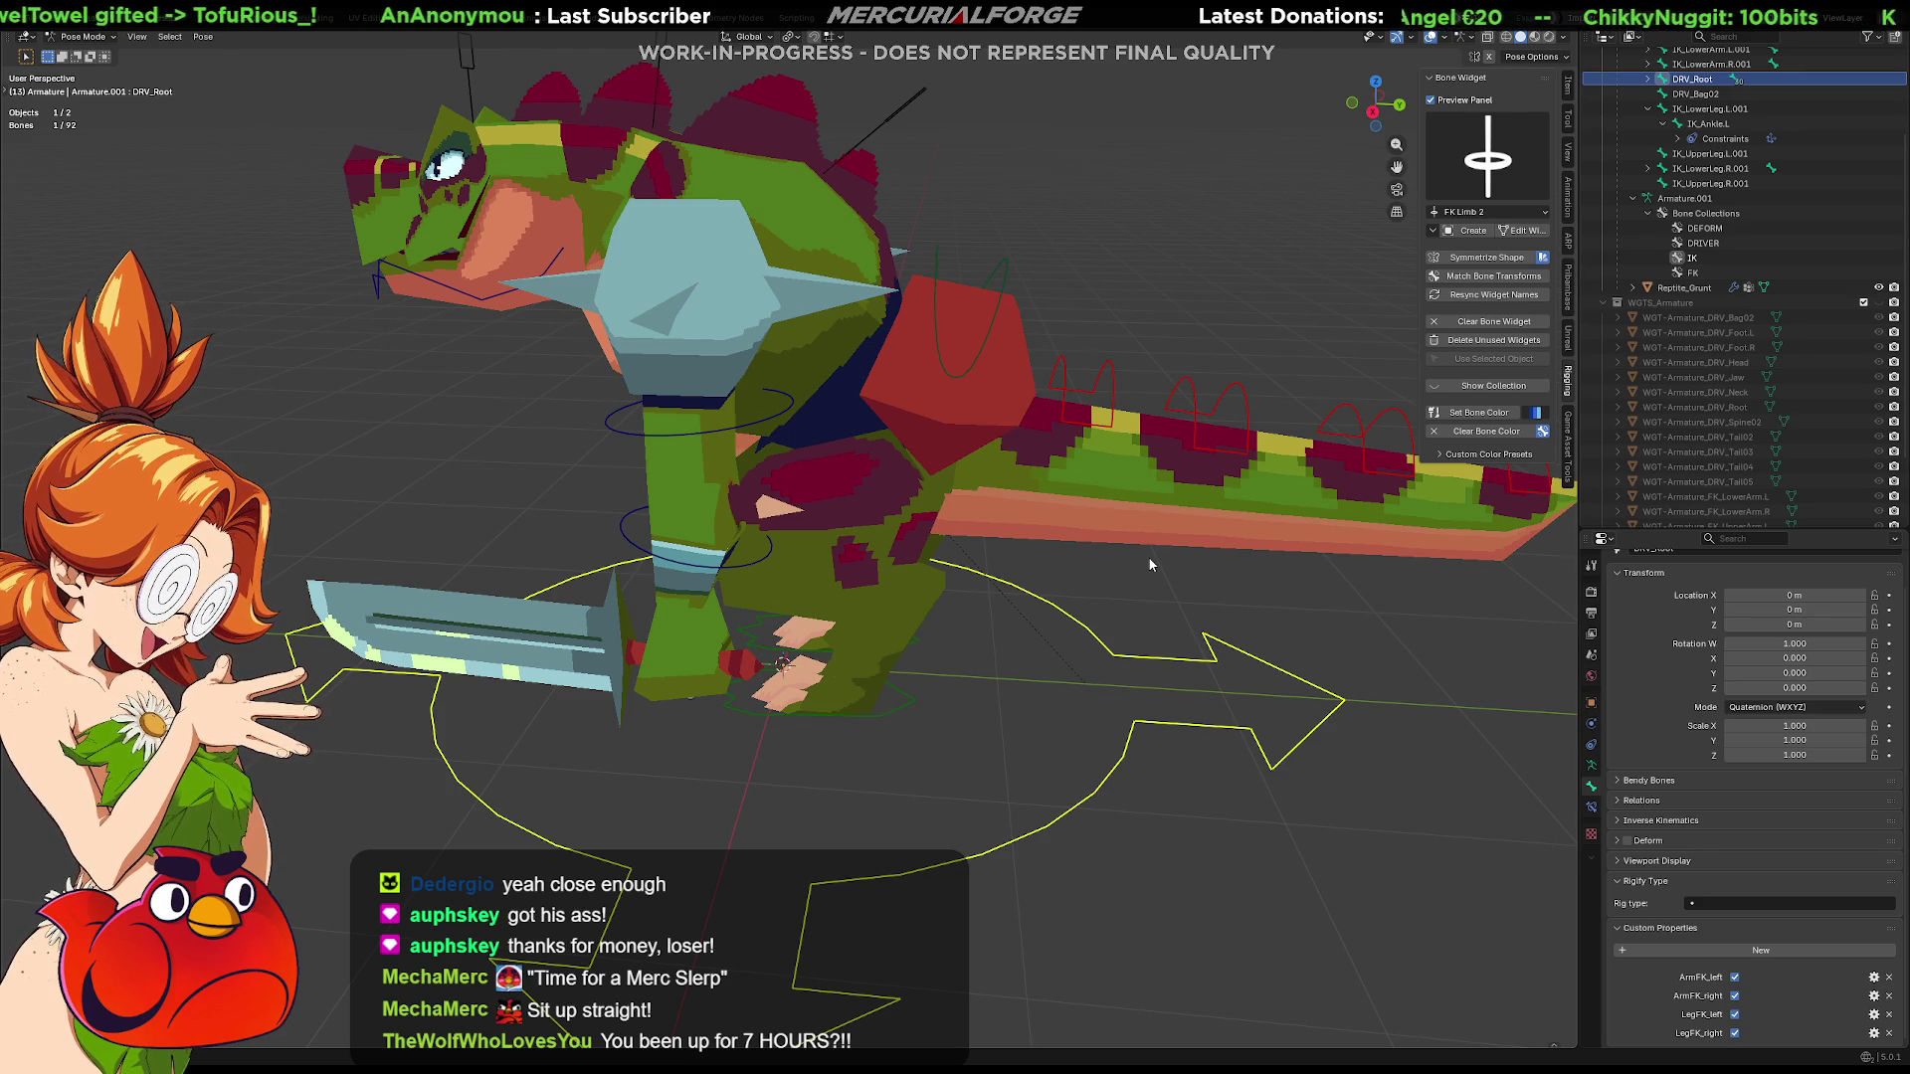
mouse_move(1063, 526)
middle_mouse_down()
mouse_move(978, 509)
mouse_move(1030, 469)
mouse_move(1045, 546)
middle_mouse_up()
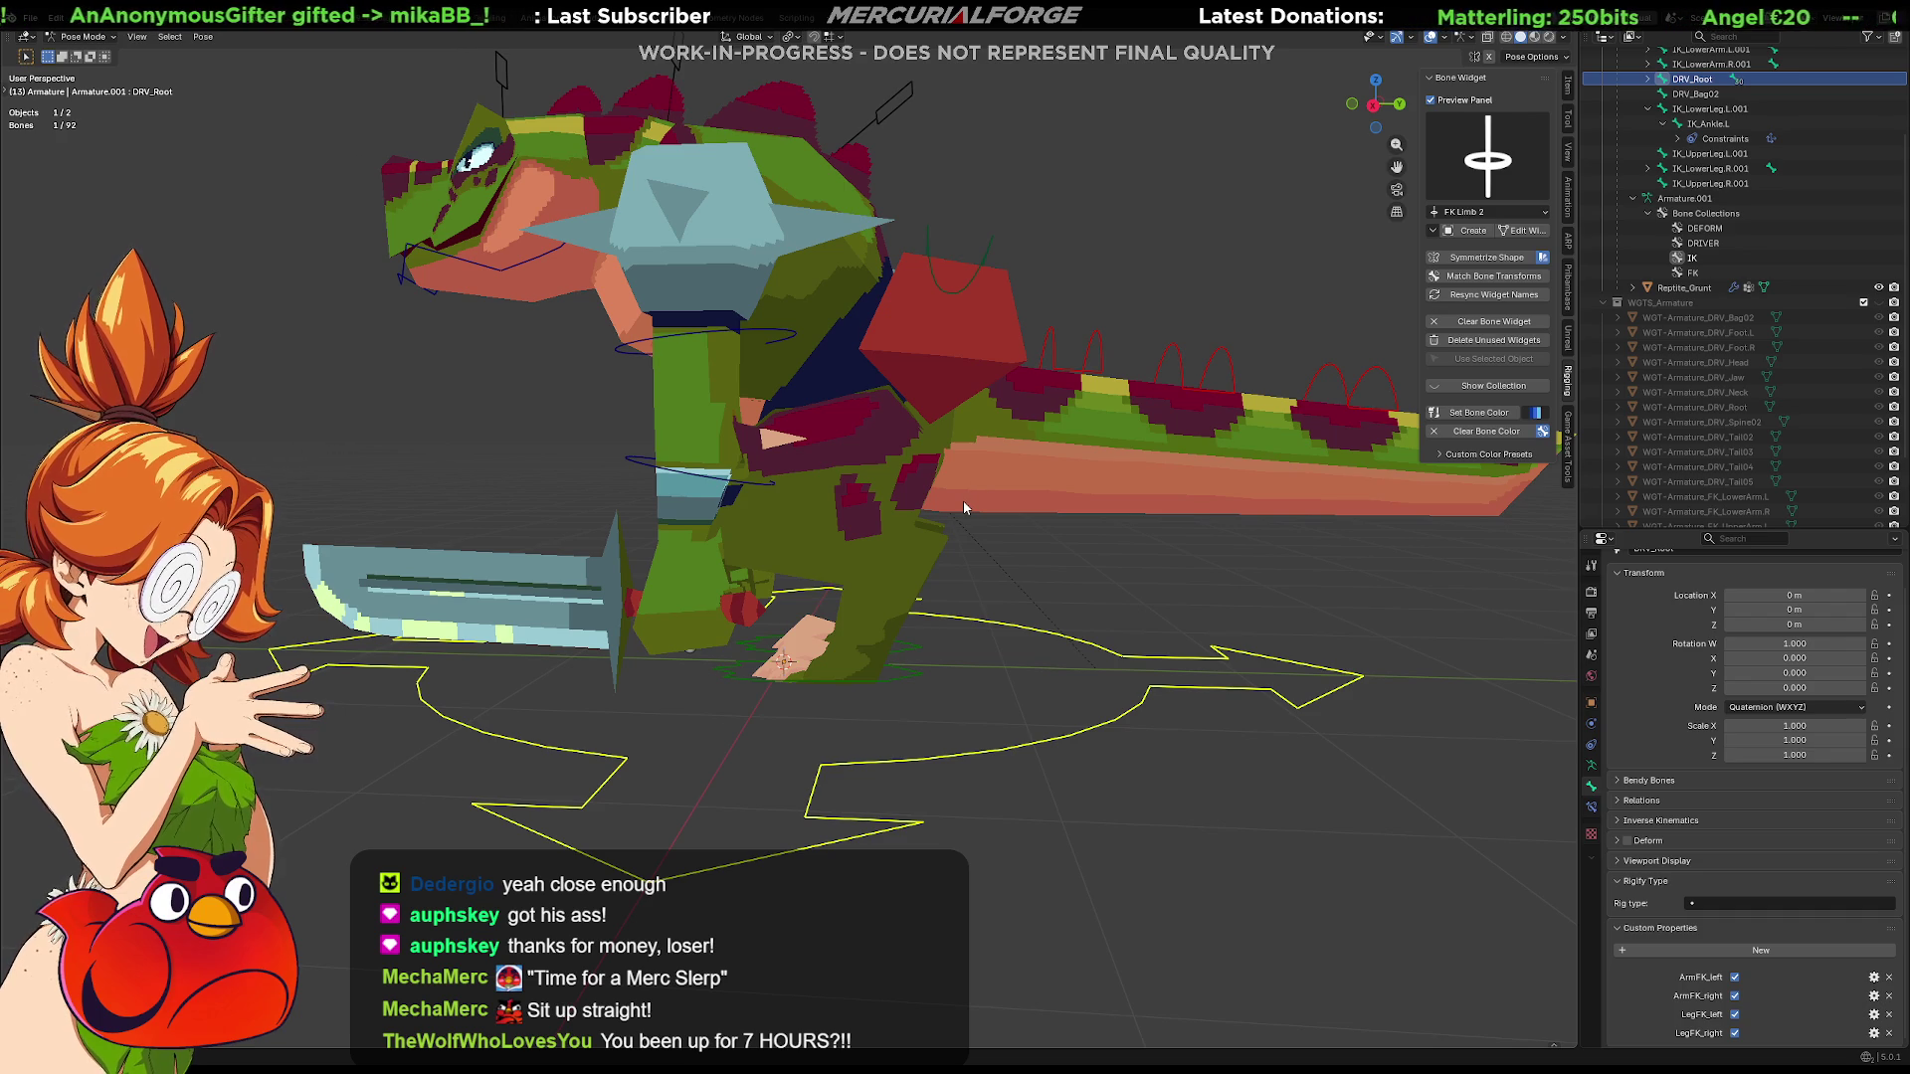
mouse_move(945, 463)
middle_mouse_down()
mouse_move(902, 424)
mouse_move(1259, 420)
mouse_move(1124, 425)
mouse_move(1177, 429)
middle_mouse_up()
left_click(609, 250)
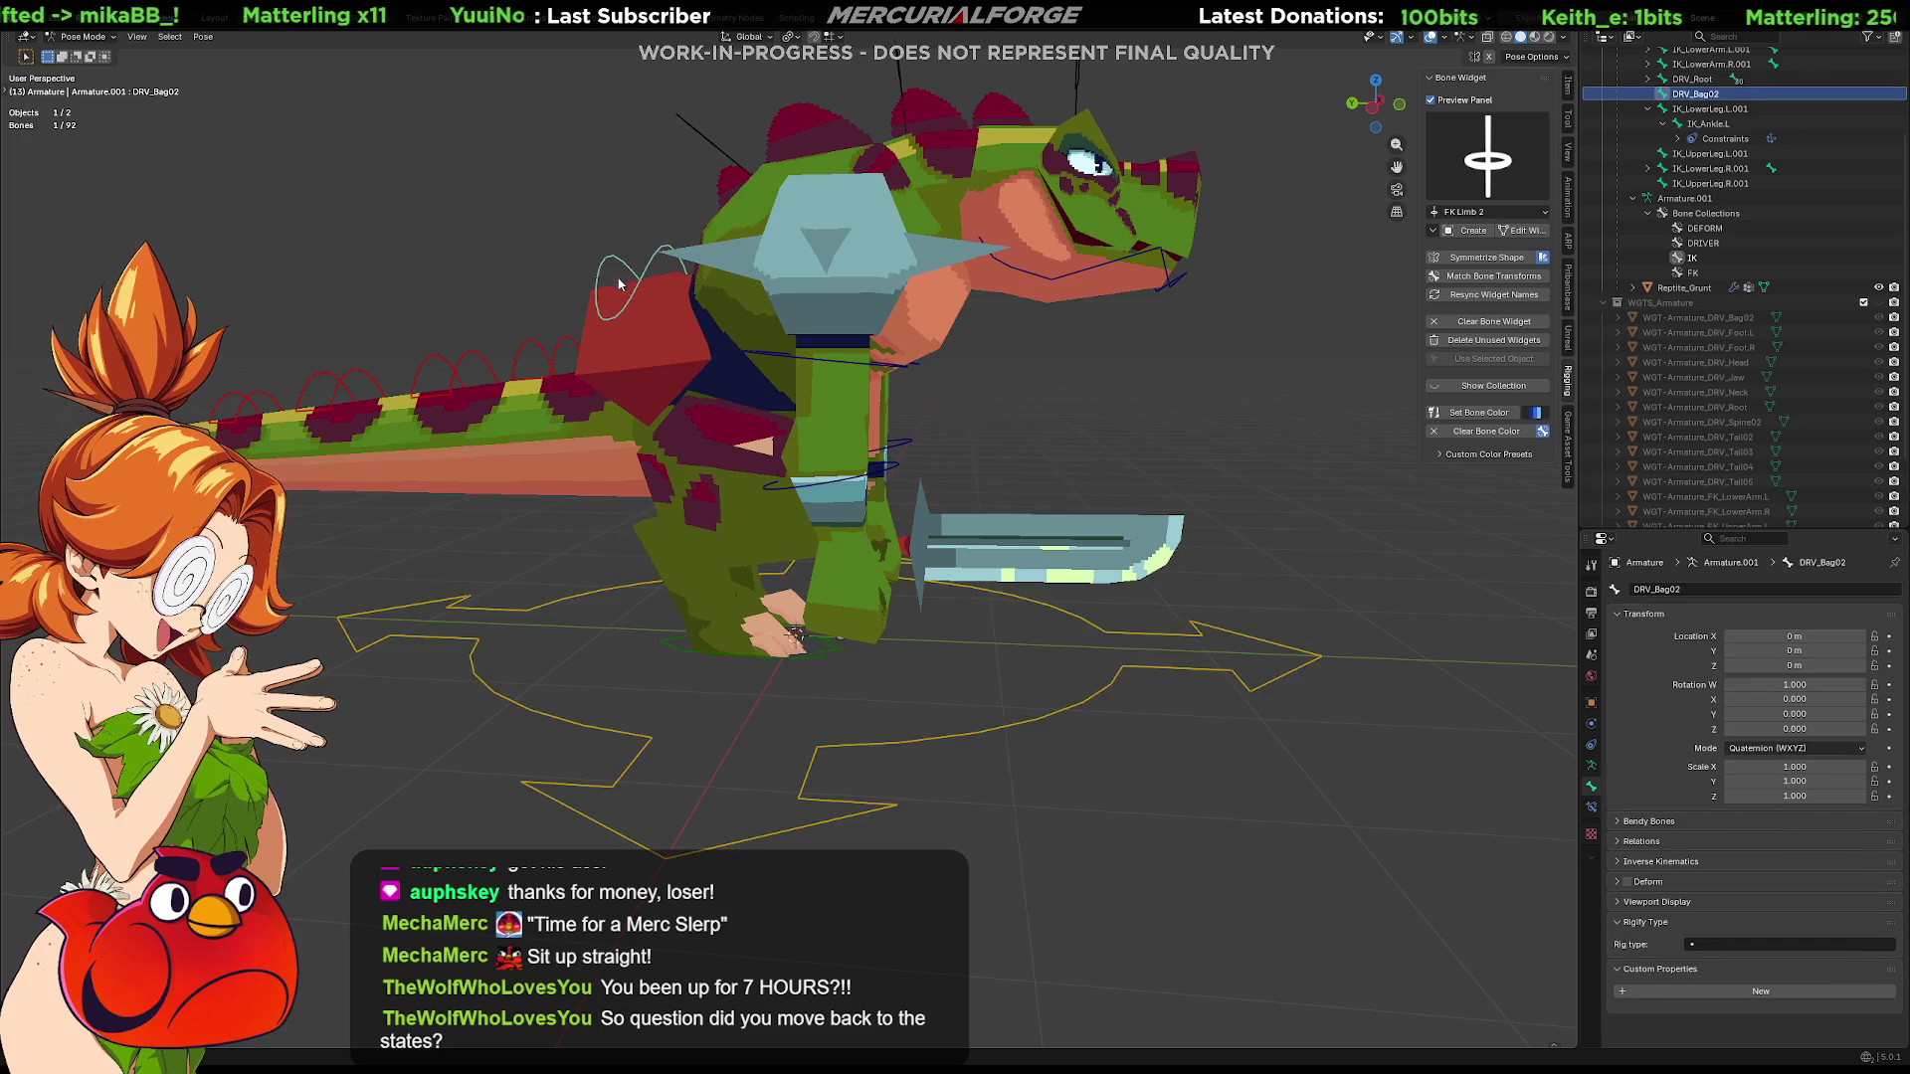
scroll(766, 430, "up", 3)
Recolour the DRV_Bag02 spiral widget green and set the bone colour
left_click(1538, 415)
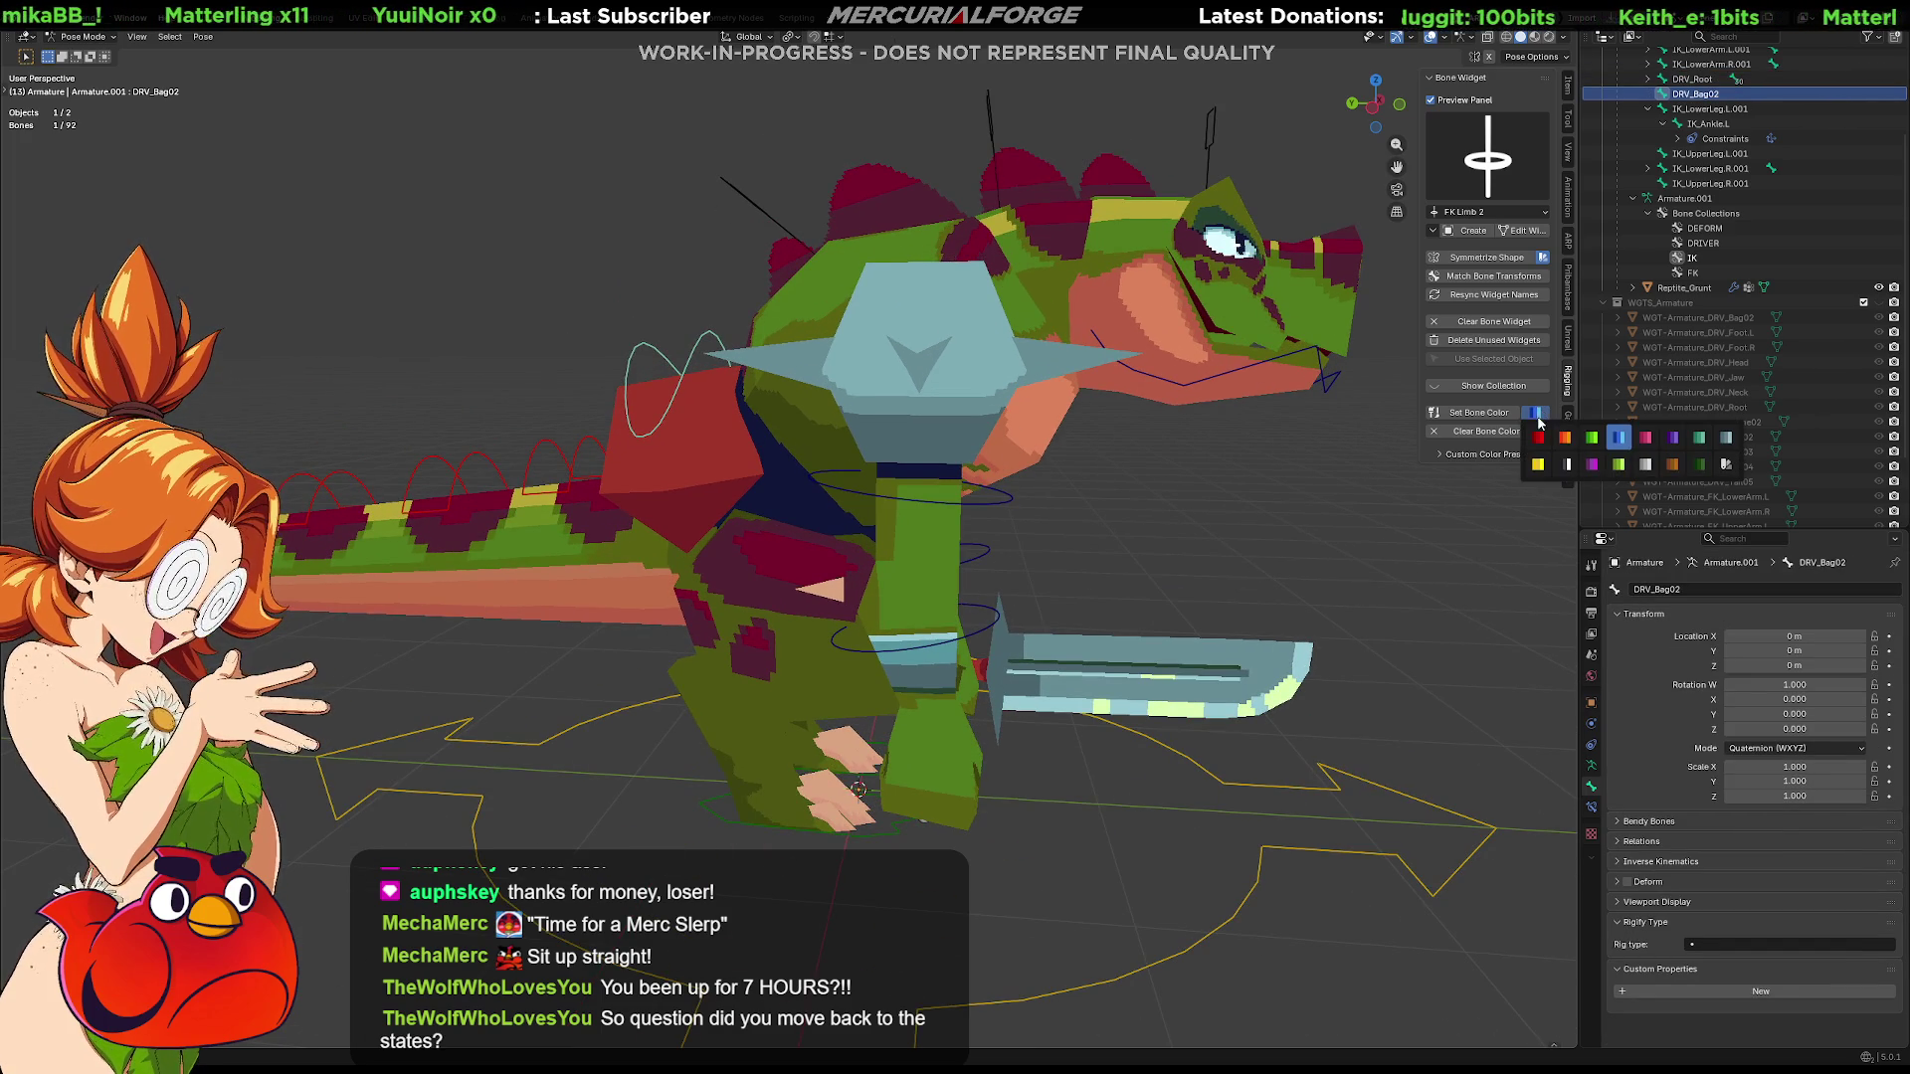
left_click(1566, 437)
left_click(1486, 414)
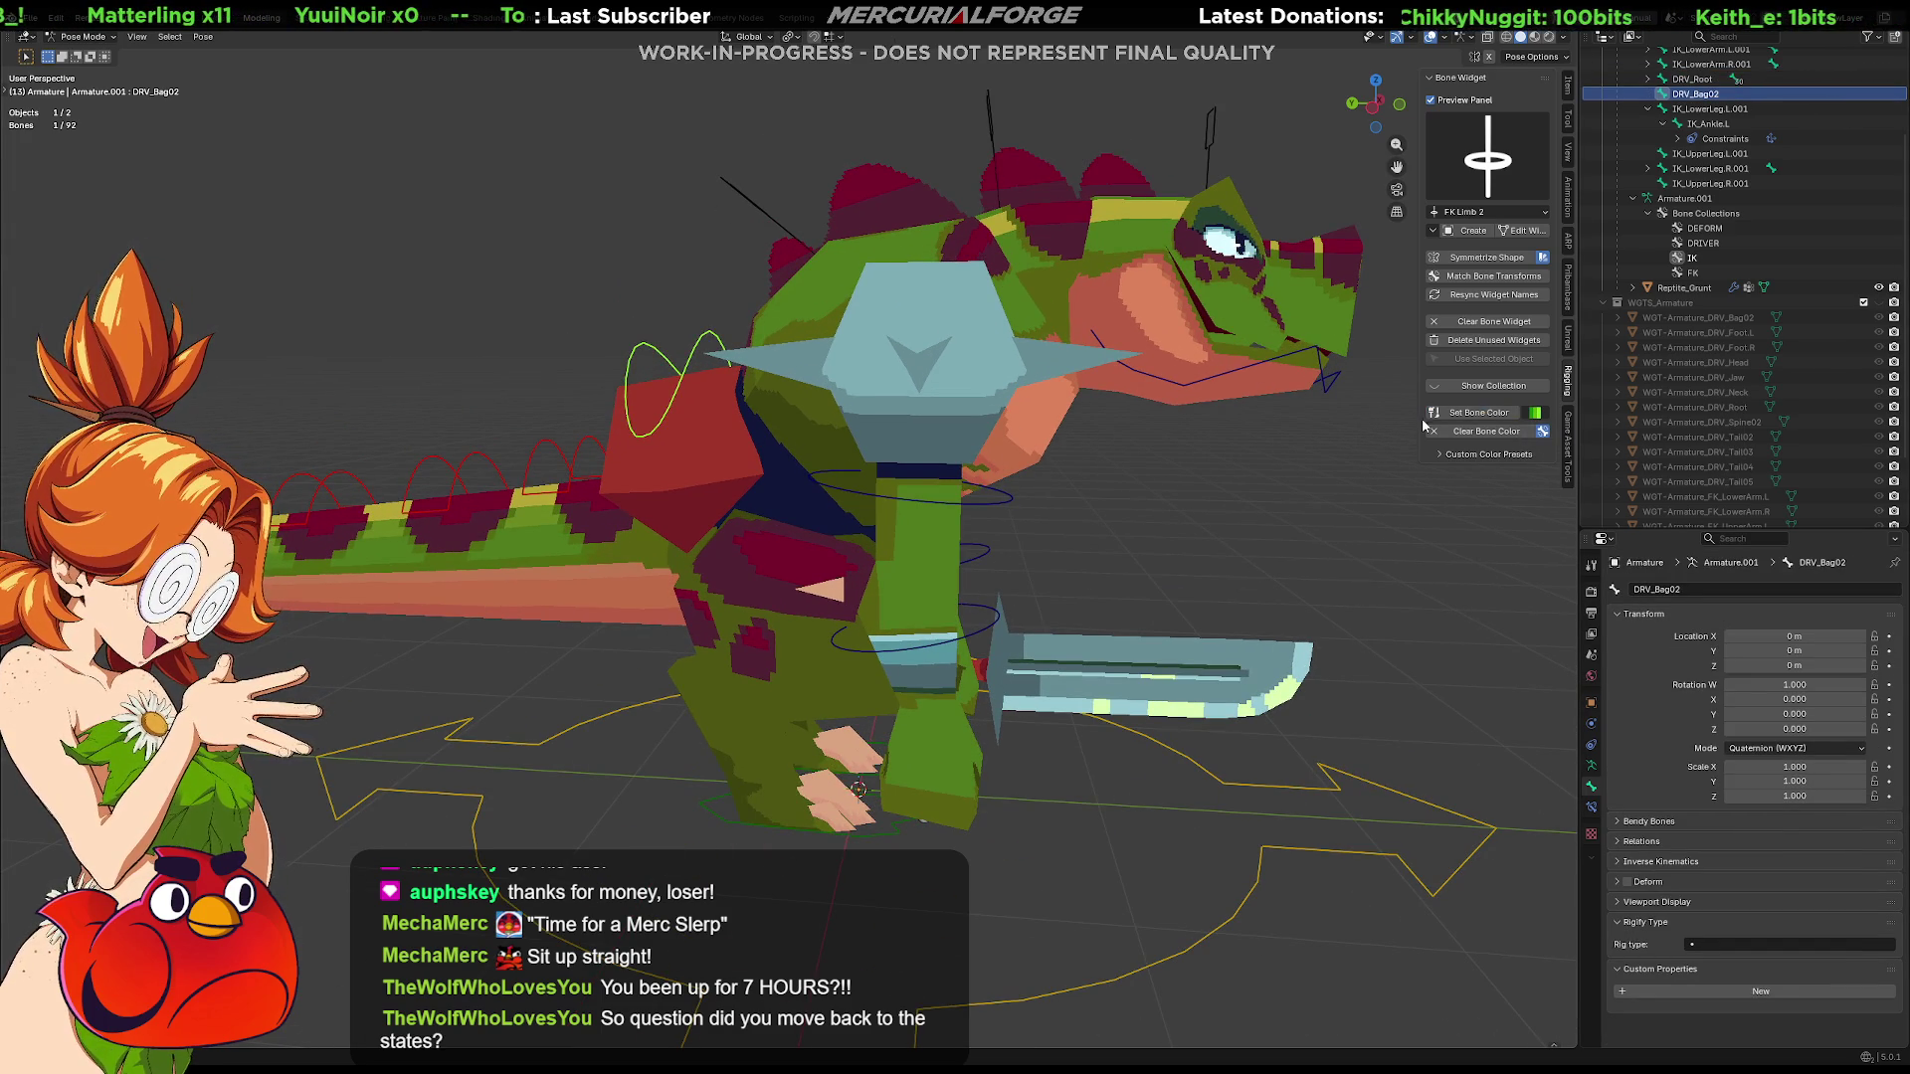
Inspect the rig from behind and select FK_Ankle.R, then FK_Hand.L
mouse_move(1219, 461)
middle_mouse_down()
mouse_move(1175, 564)
mouse_move(1362, 539)
mouse_move(637, 528)
middle_mouse_up()
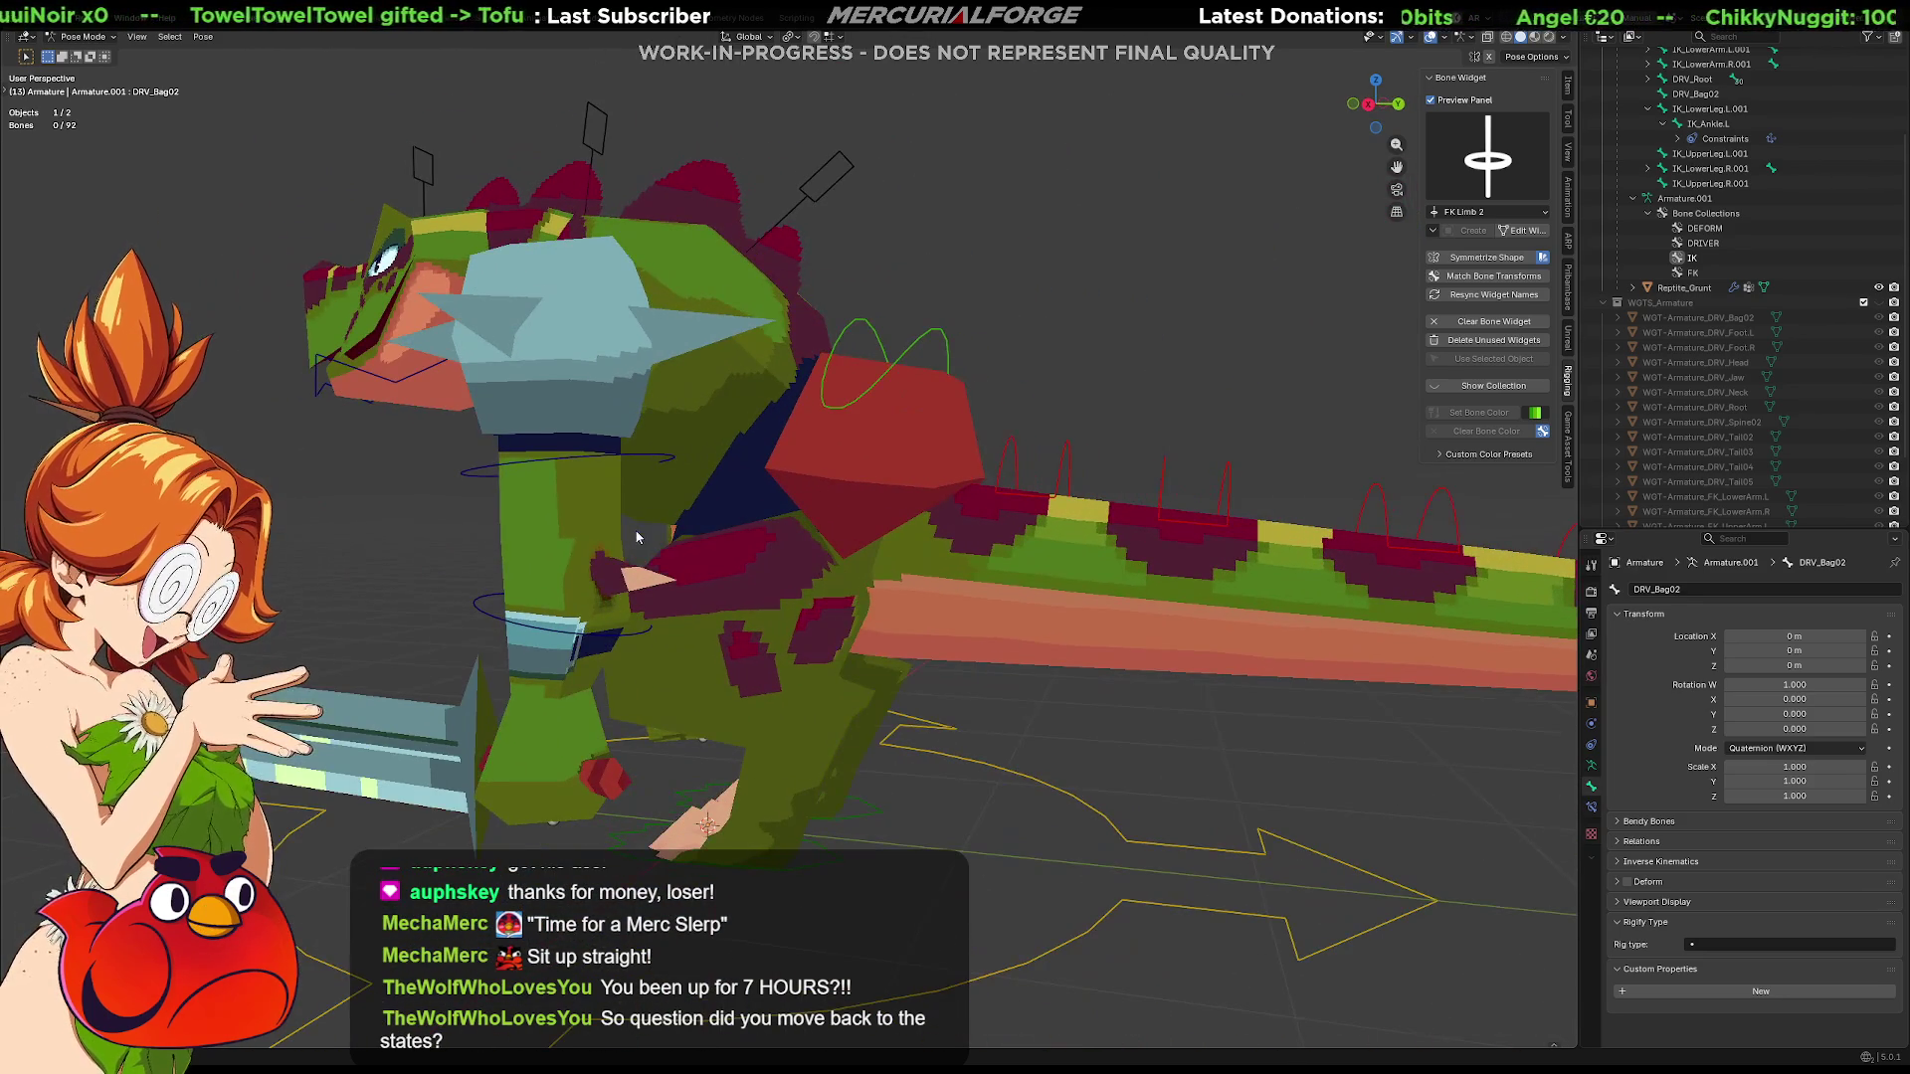
mouse_move(739, 708)
middle_mouse_down()
mouse_move(984, 627)
mouse_move(899, 629)
mouse_move(975, 575)
mouse_move(927, 586)
middle_mouse_up()
left_click(975, 564)
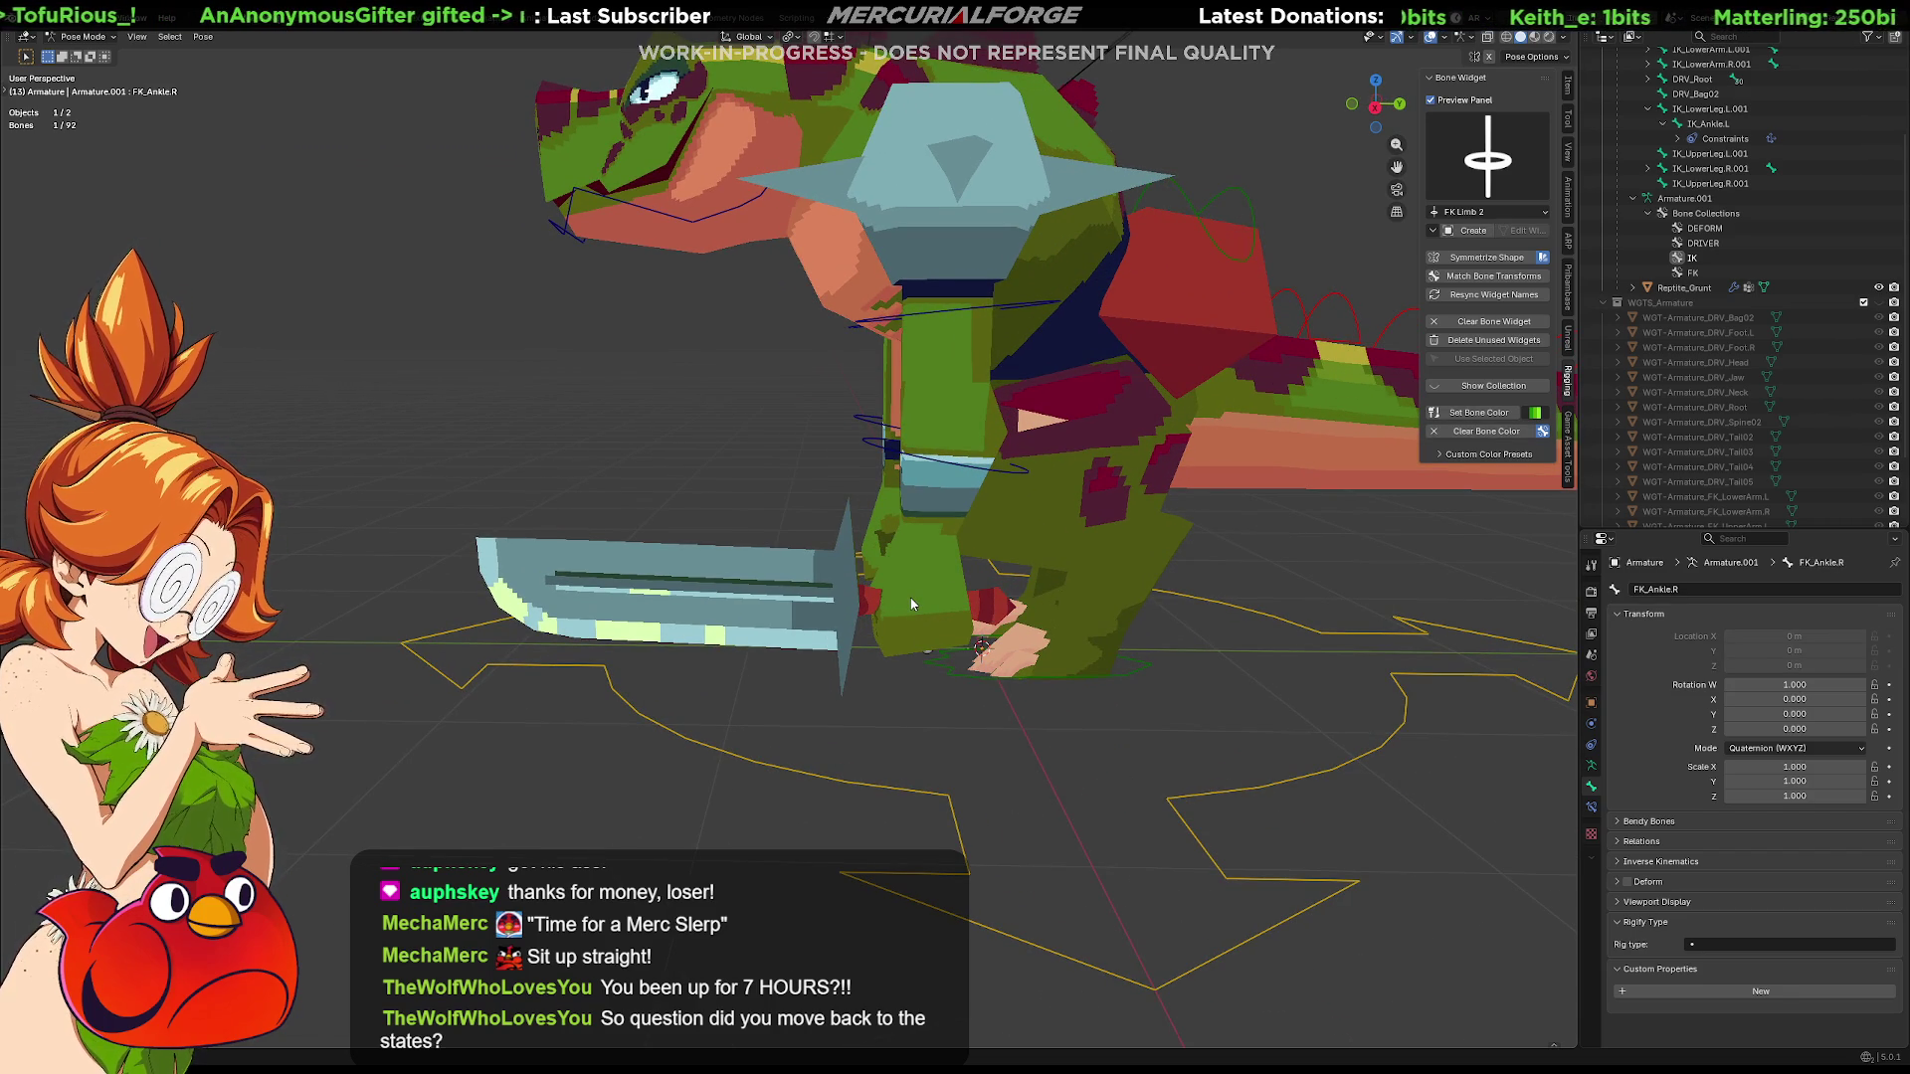
left_click(925, 595)
Orbit around the character and show the armature's Object Data properties with its bone collections
middle_click_drag(926, 594, 1046, 567)
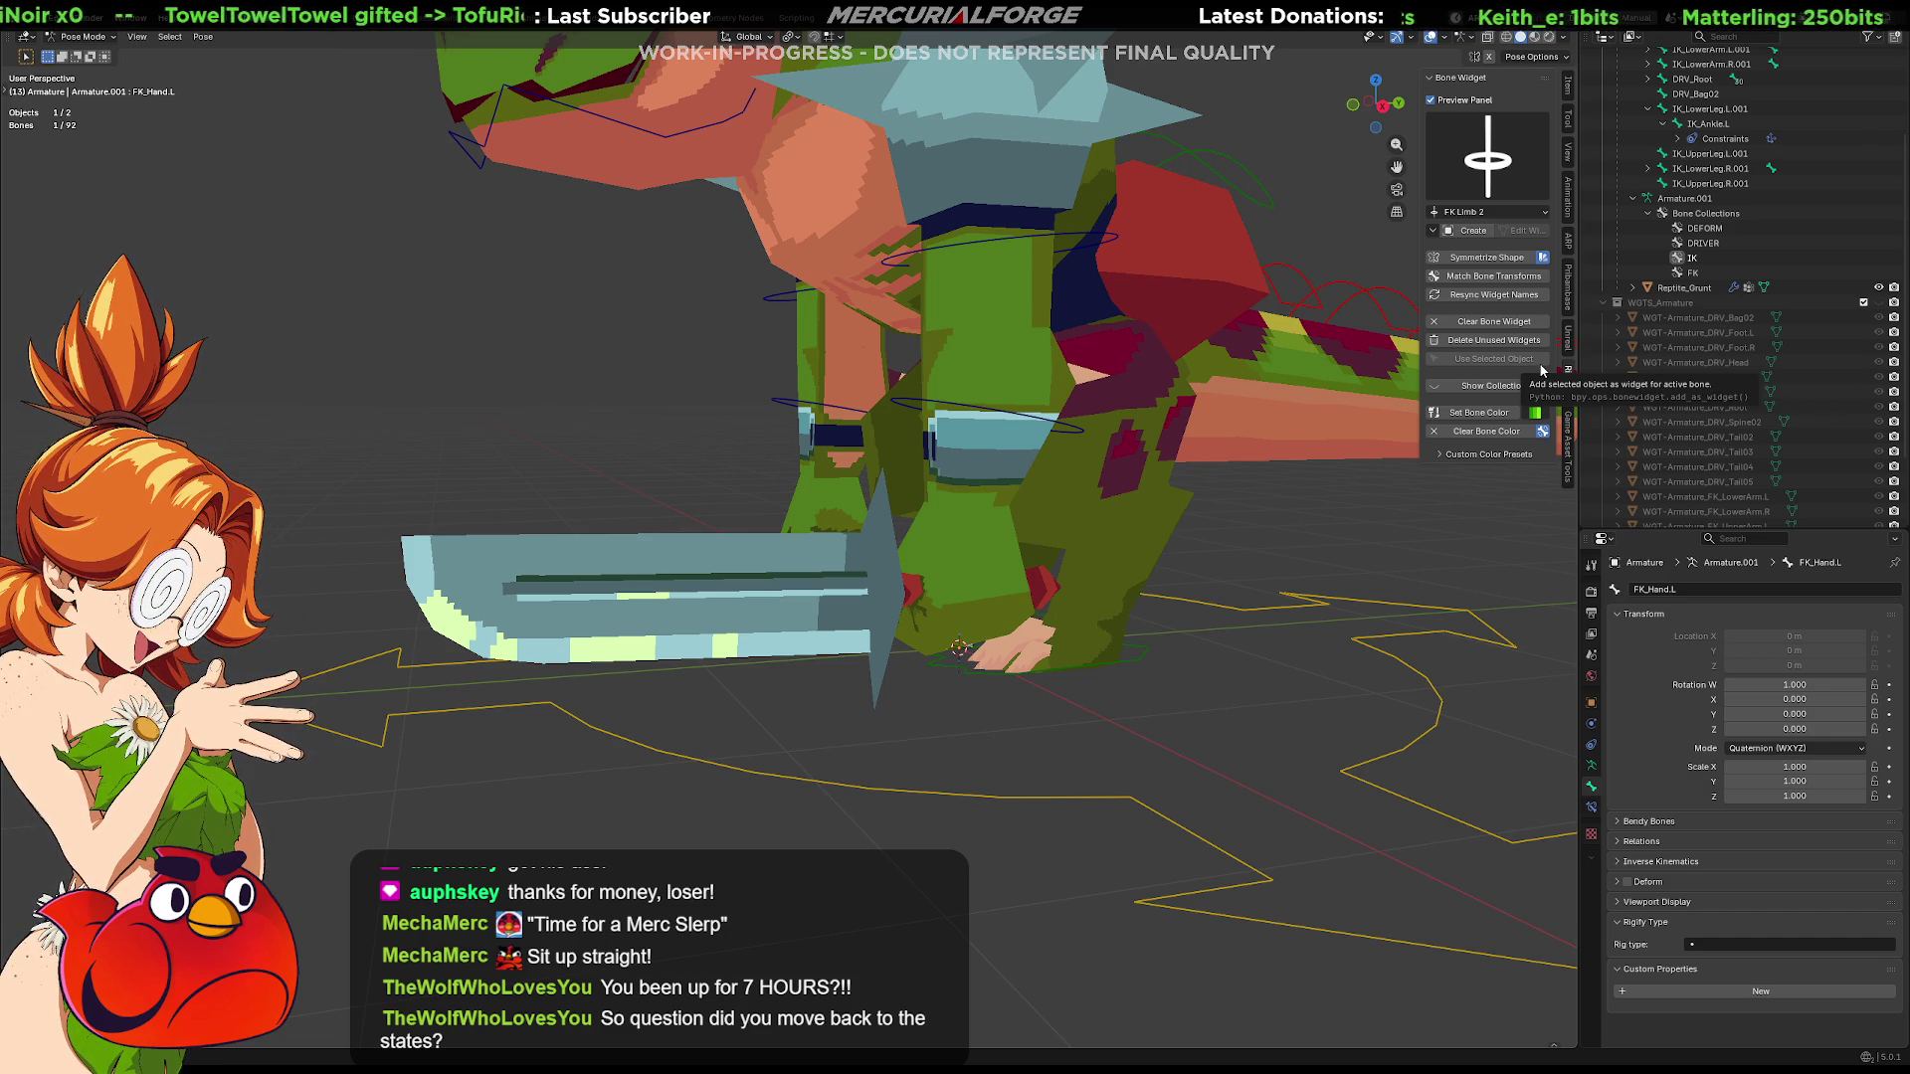
middle_click_drag(1093, 521, 1213, 553)
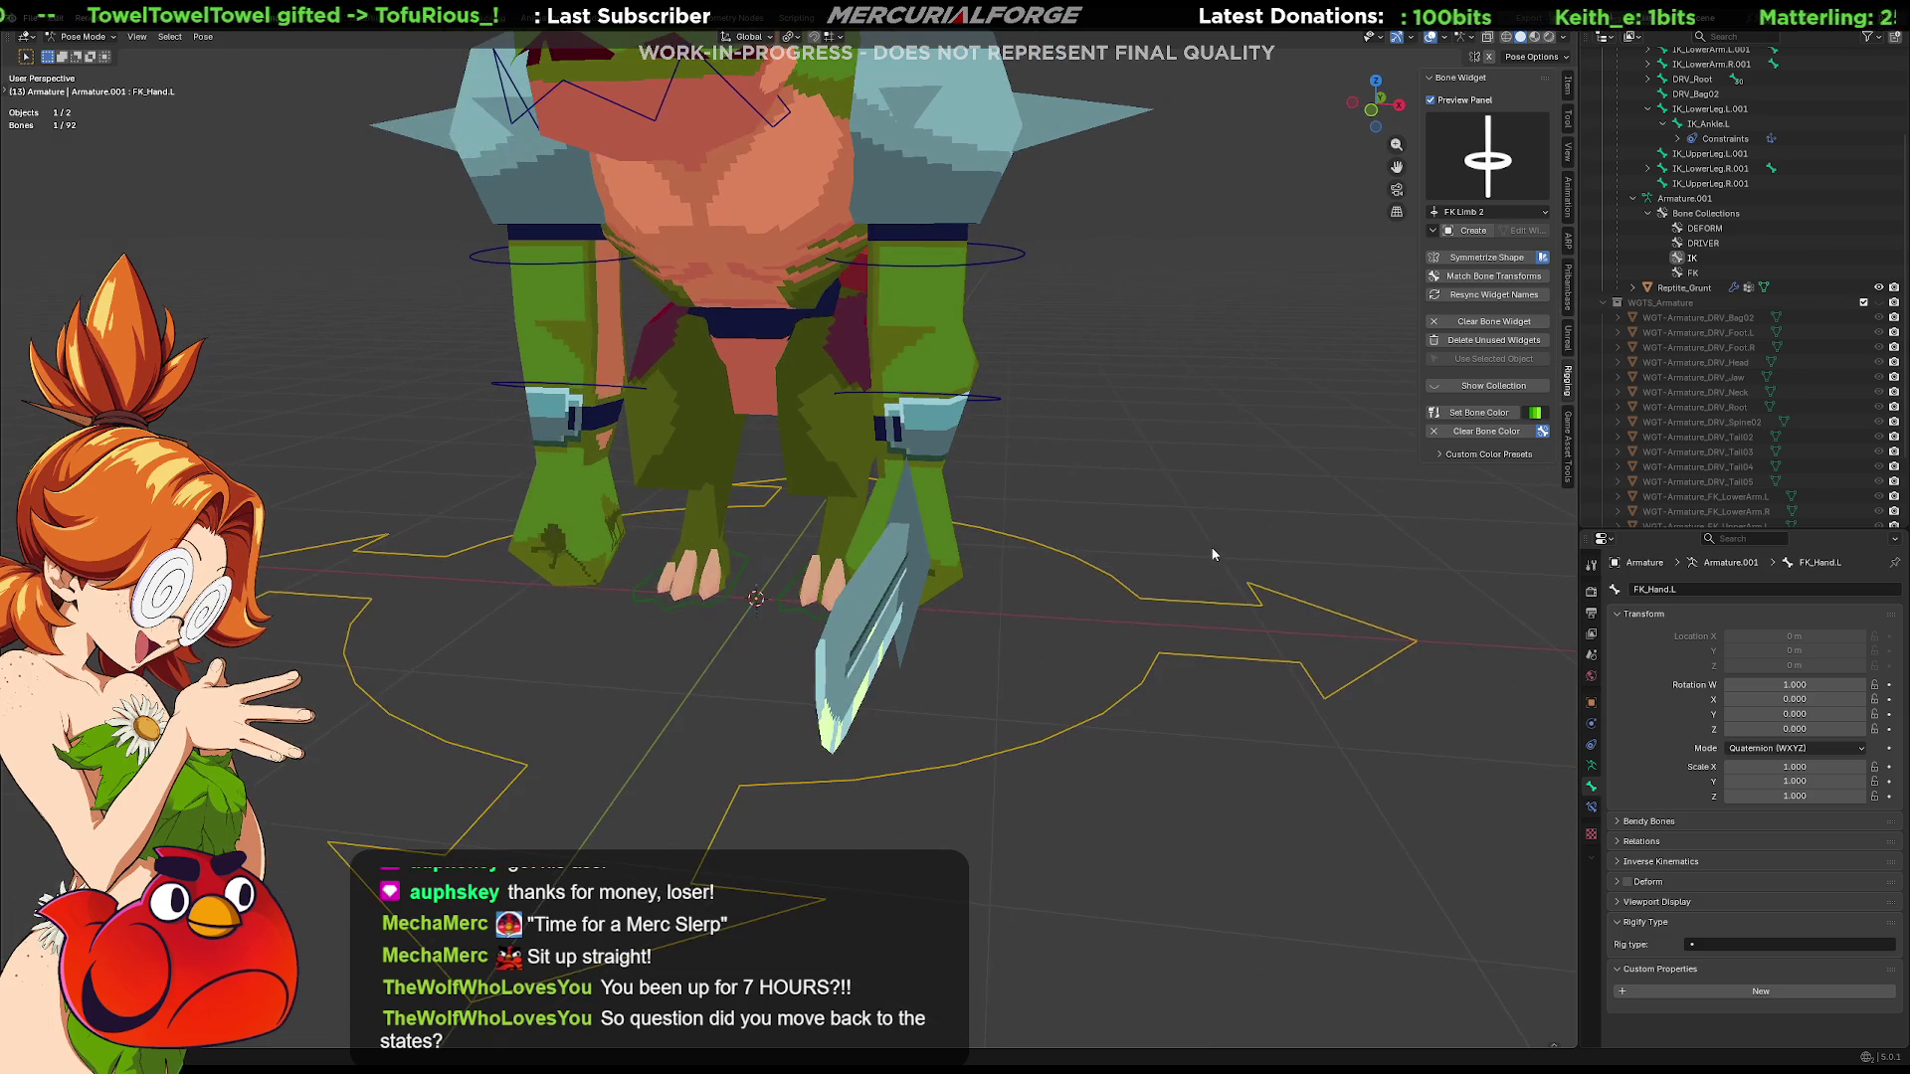
mouse_move(1103, 504)
middle_mouse_down()
mouse_move(1177, 574)
mouse_move(1239, 597)
middle_mouse_up()
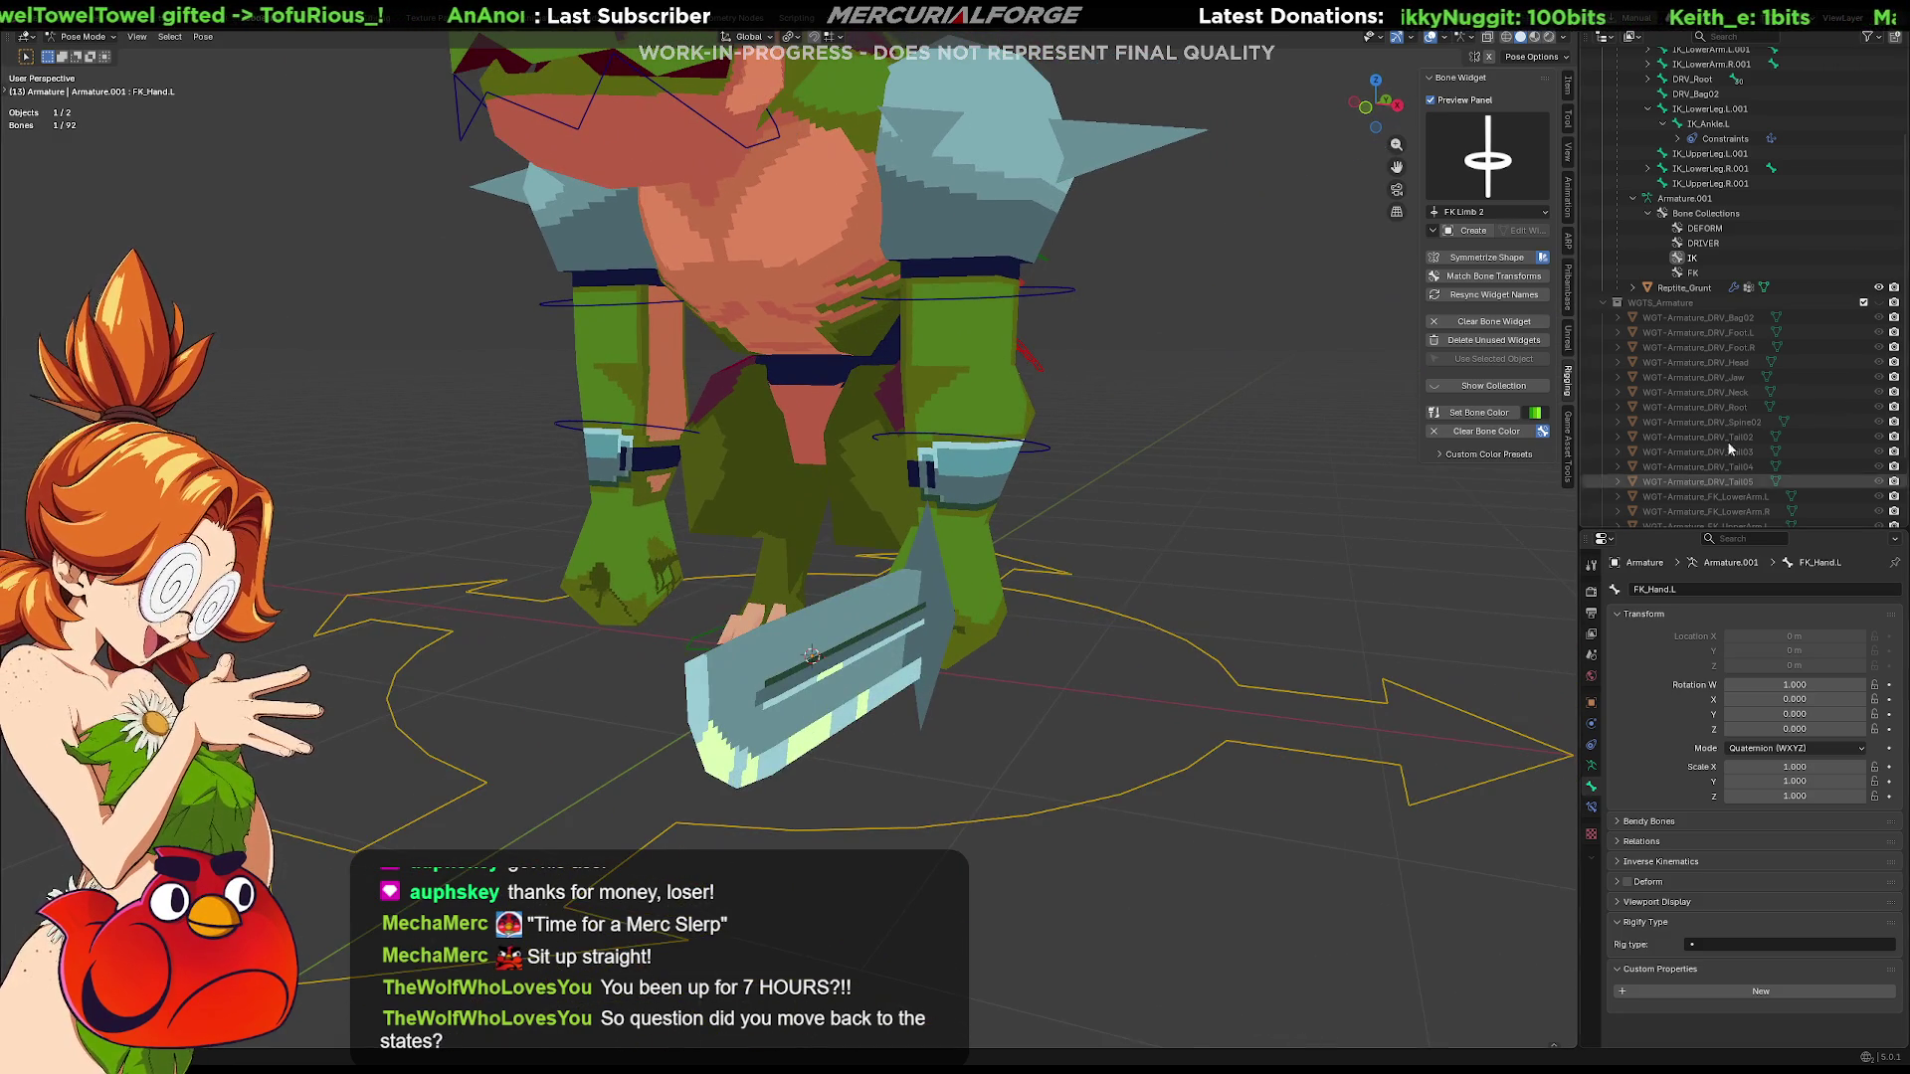
left_click(1591, 765)
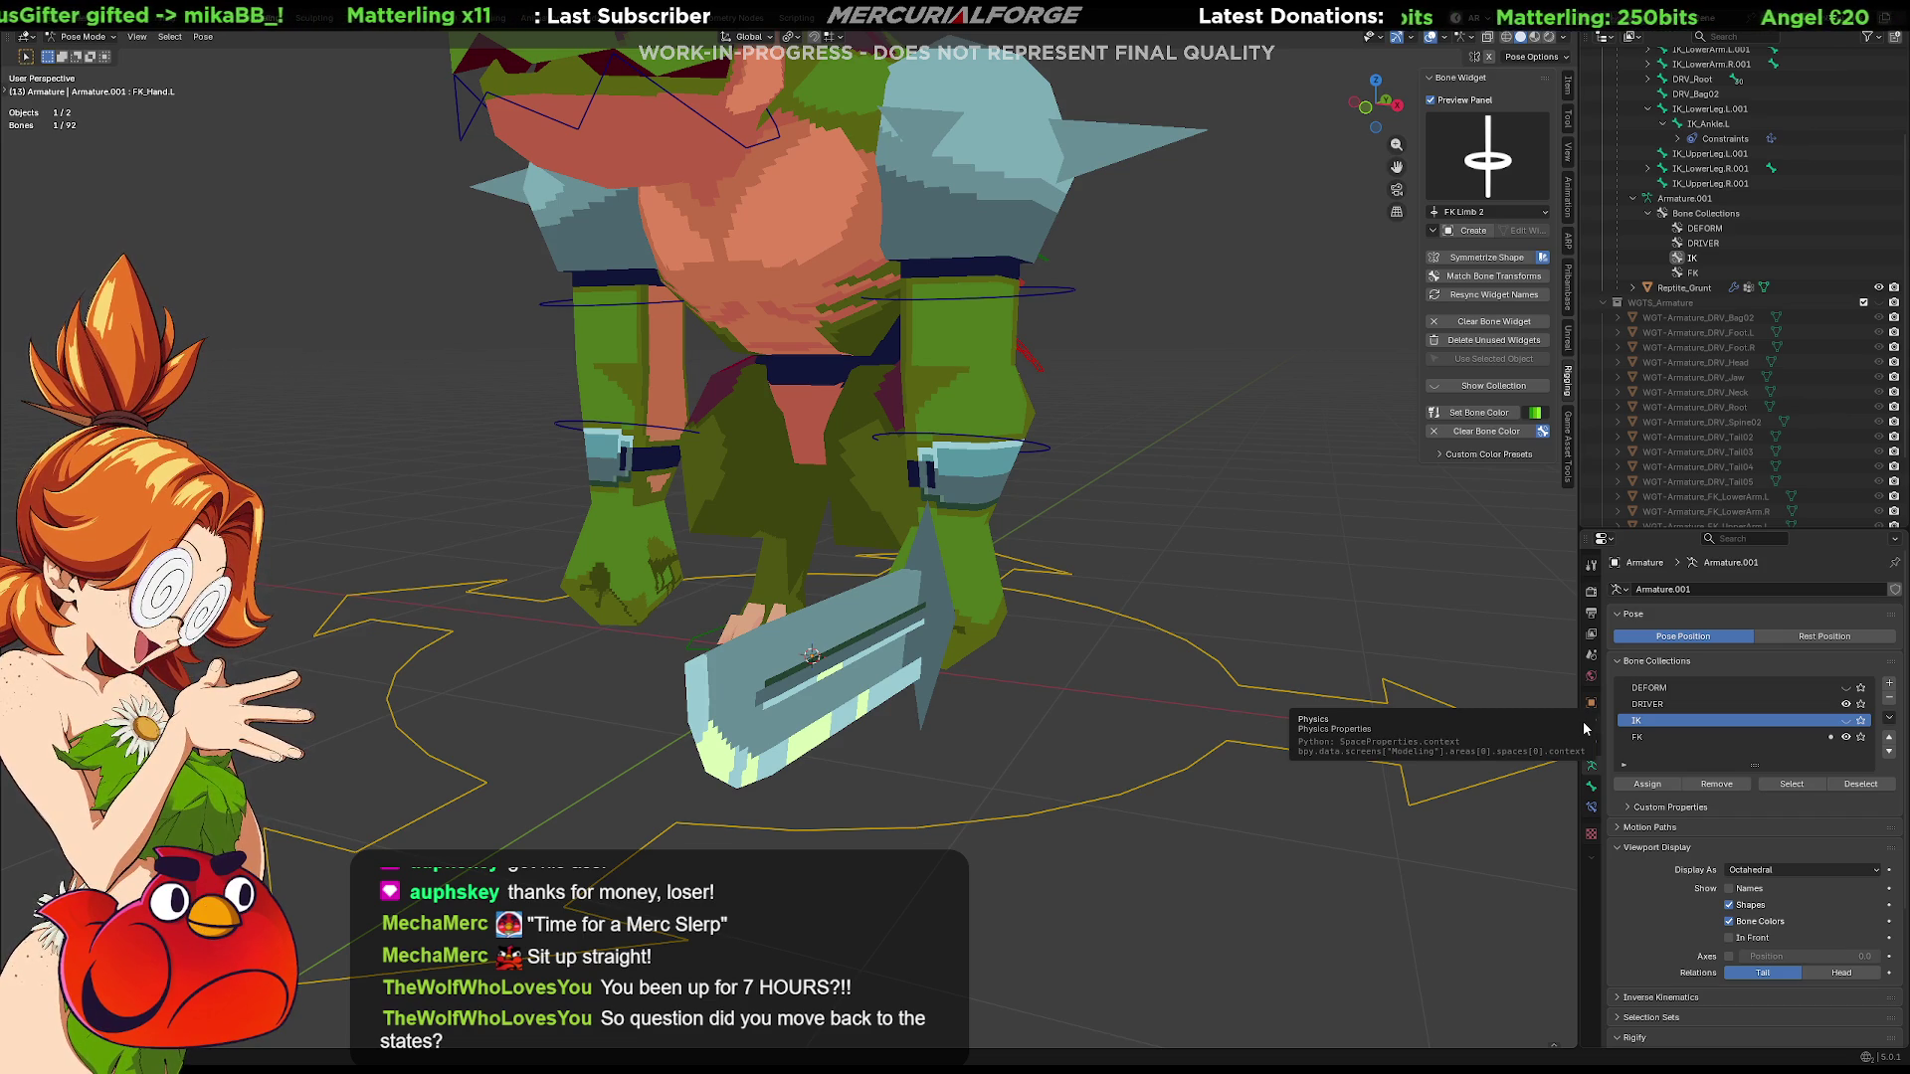
mouse_move(1013, 565)
middle_mouse_down()
mouse_move(1210, 596)
mouse_move(1190, 557)
mouse_move(897, 565)
middle_mouse_up()
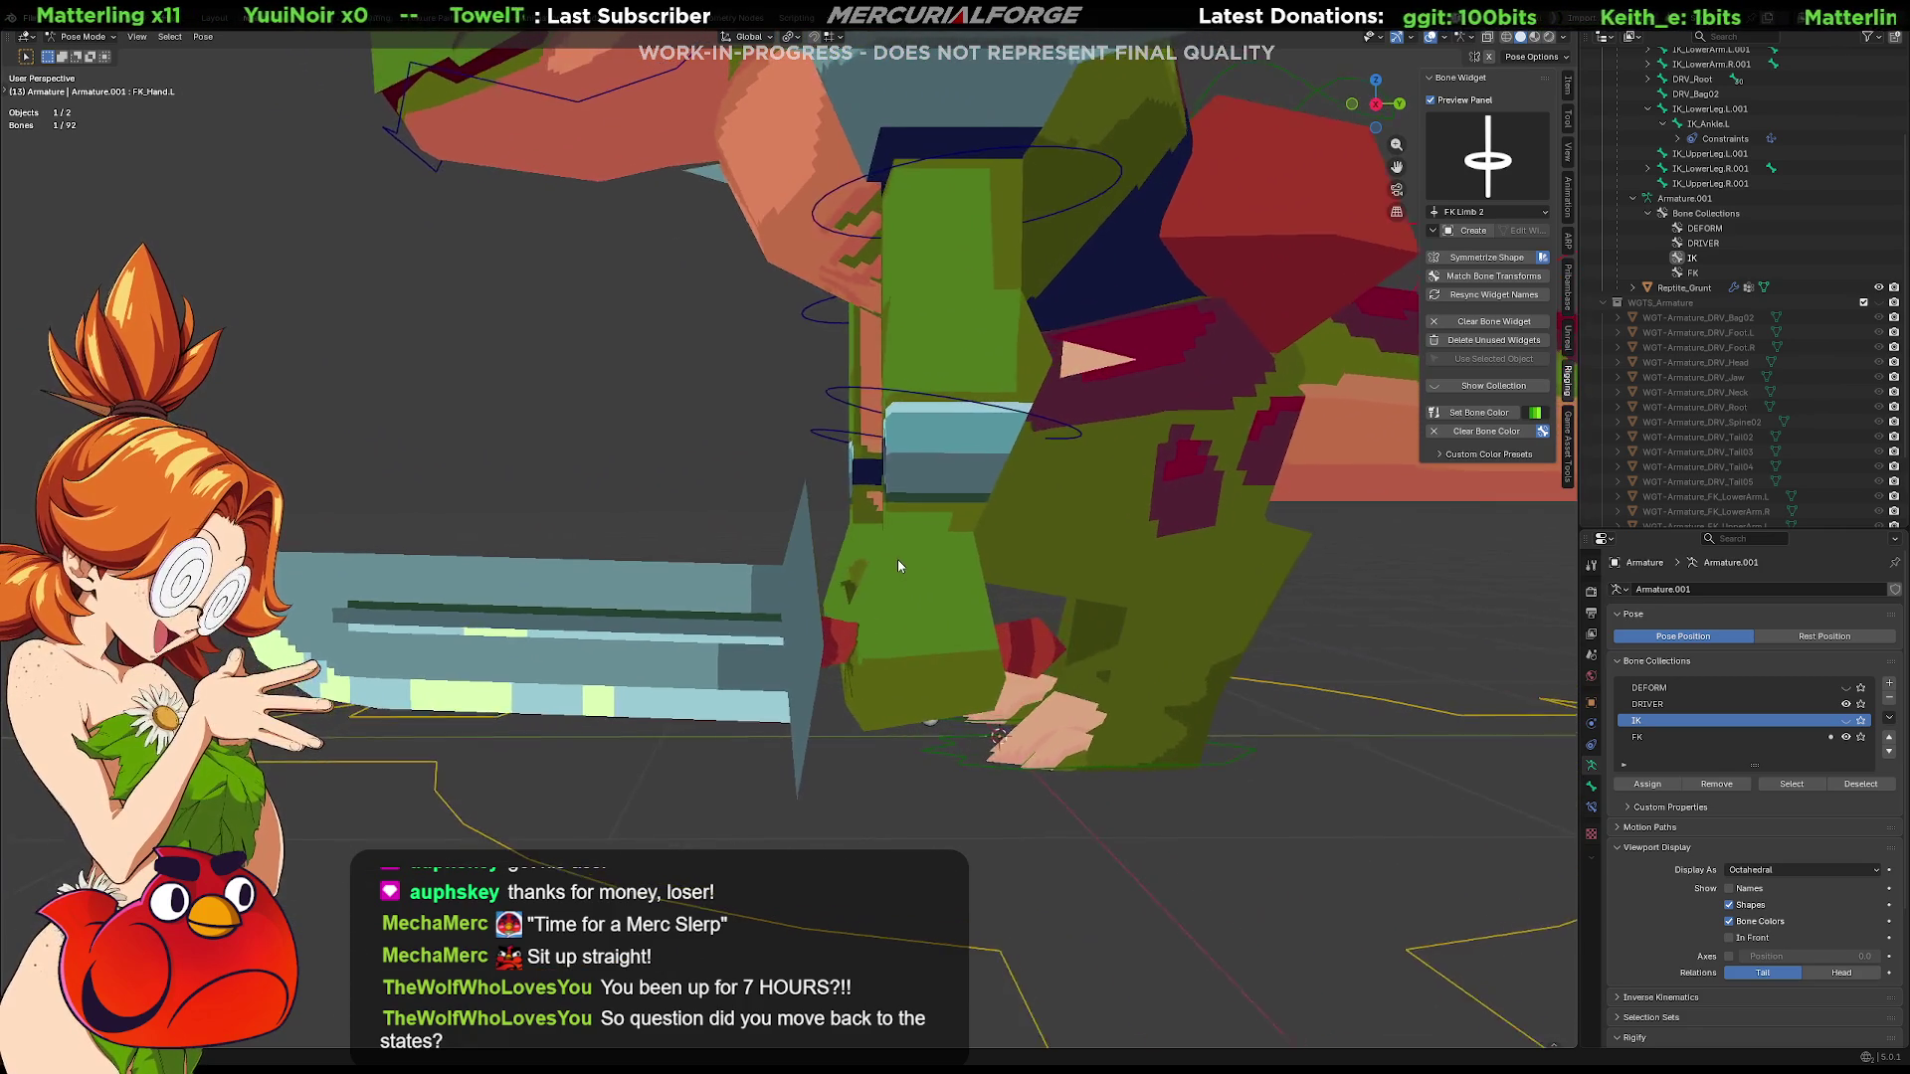
scroll(891, 559, "down", 3)
mouse_move(886, 632)
middle_mouse_down()
mouse_move(905, 602)
mouse_move(909, 654)
mouse_move(1002, 573)
mouse_move(1194, 584)
mouse_move(714, 563)
middle_mouse_up()
key("alt+a")
left_click(839, 563)
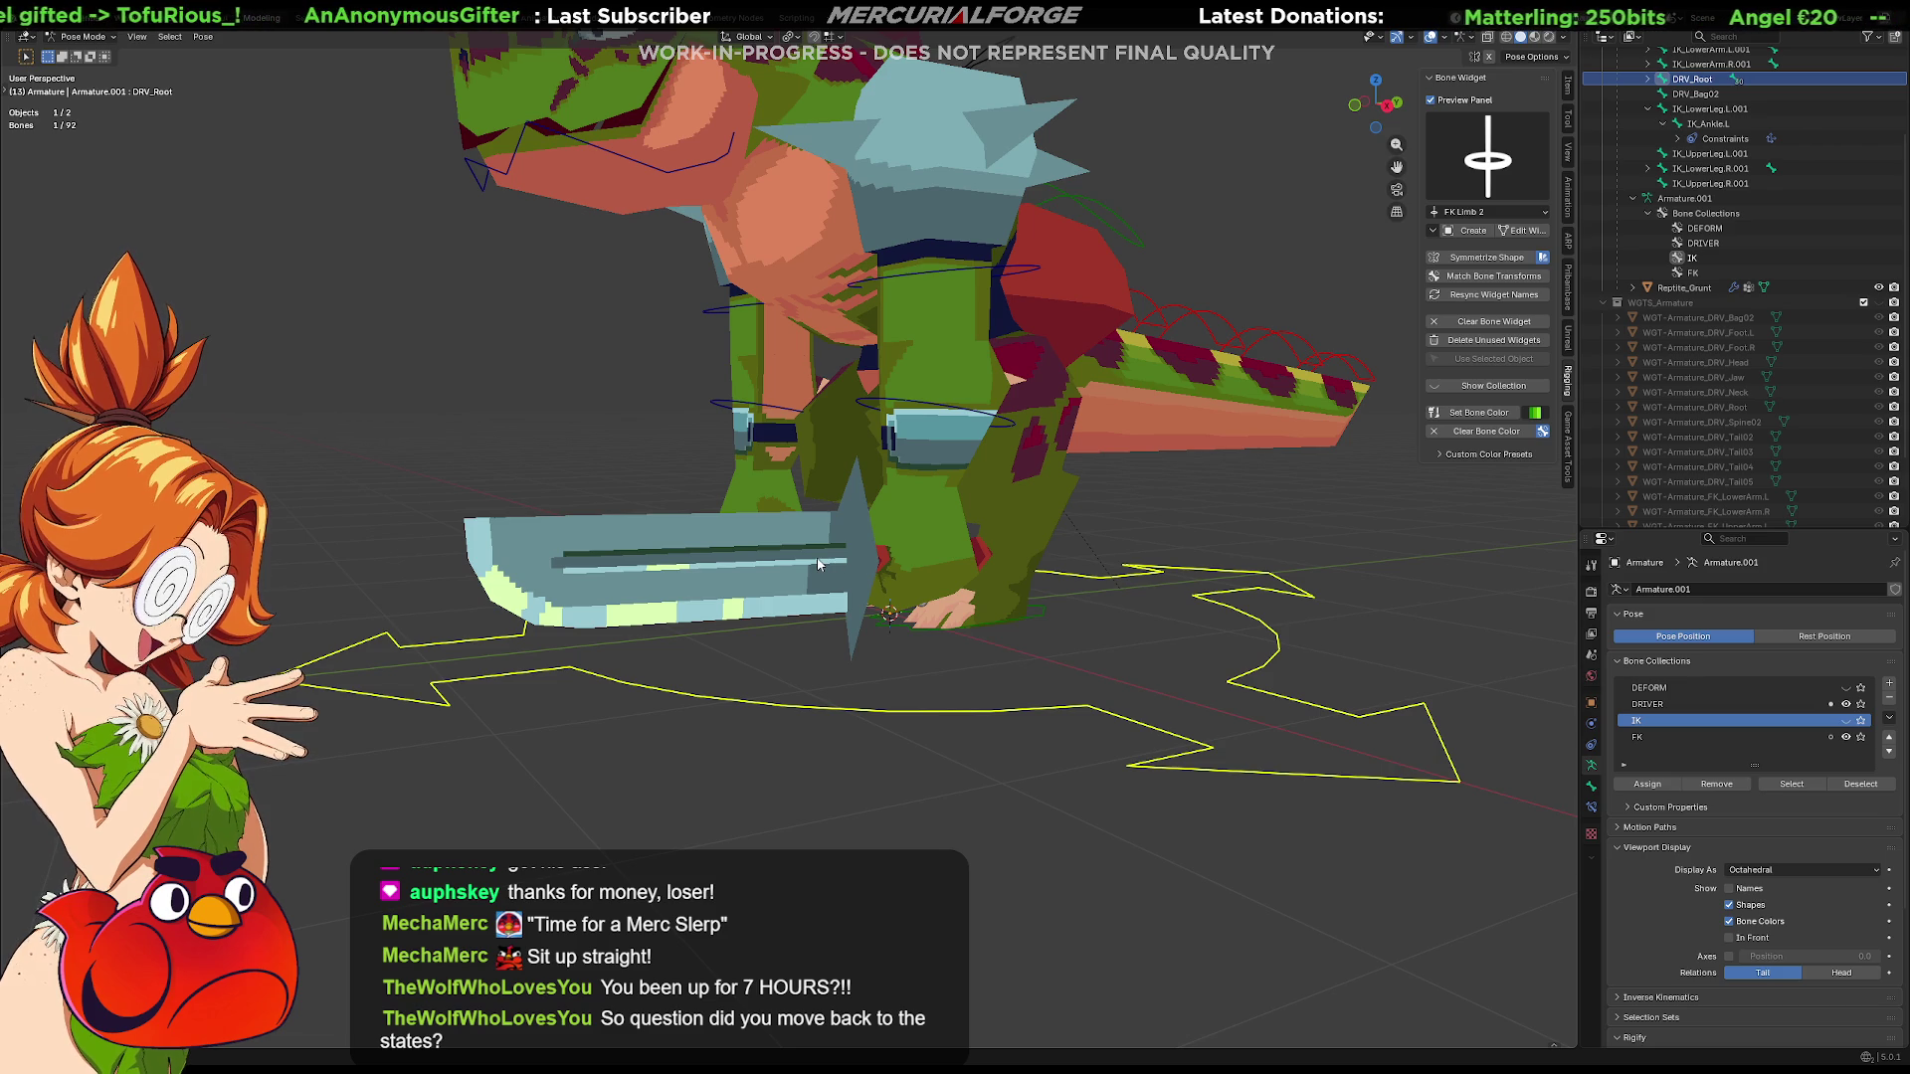
left_click(819, 563)
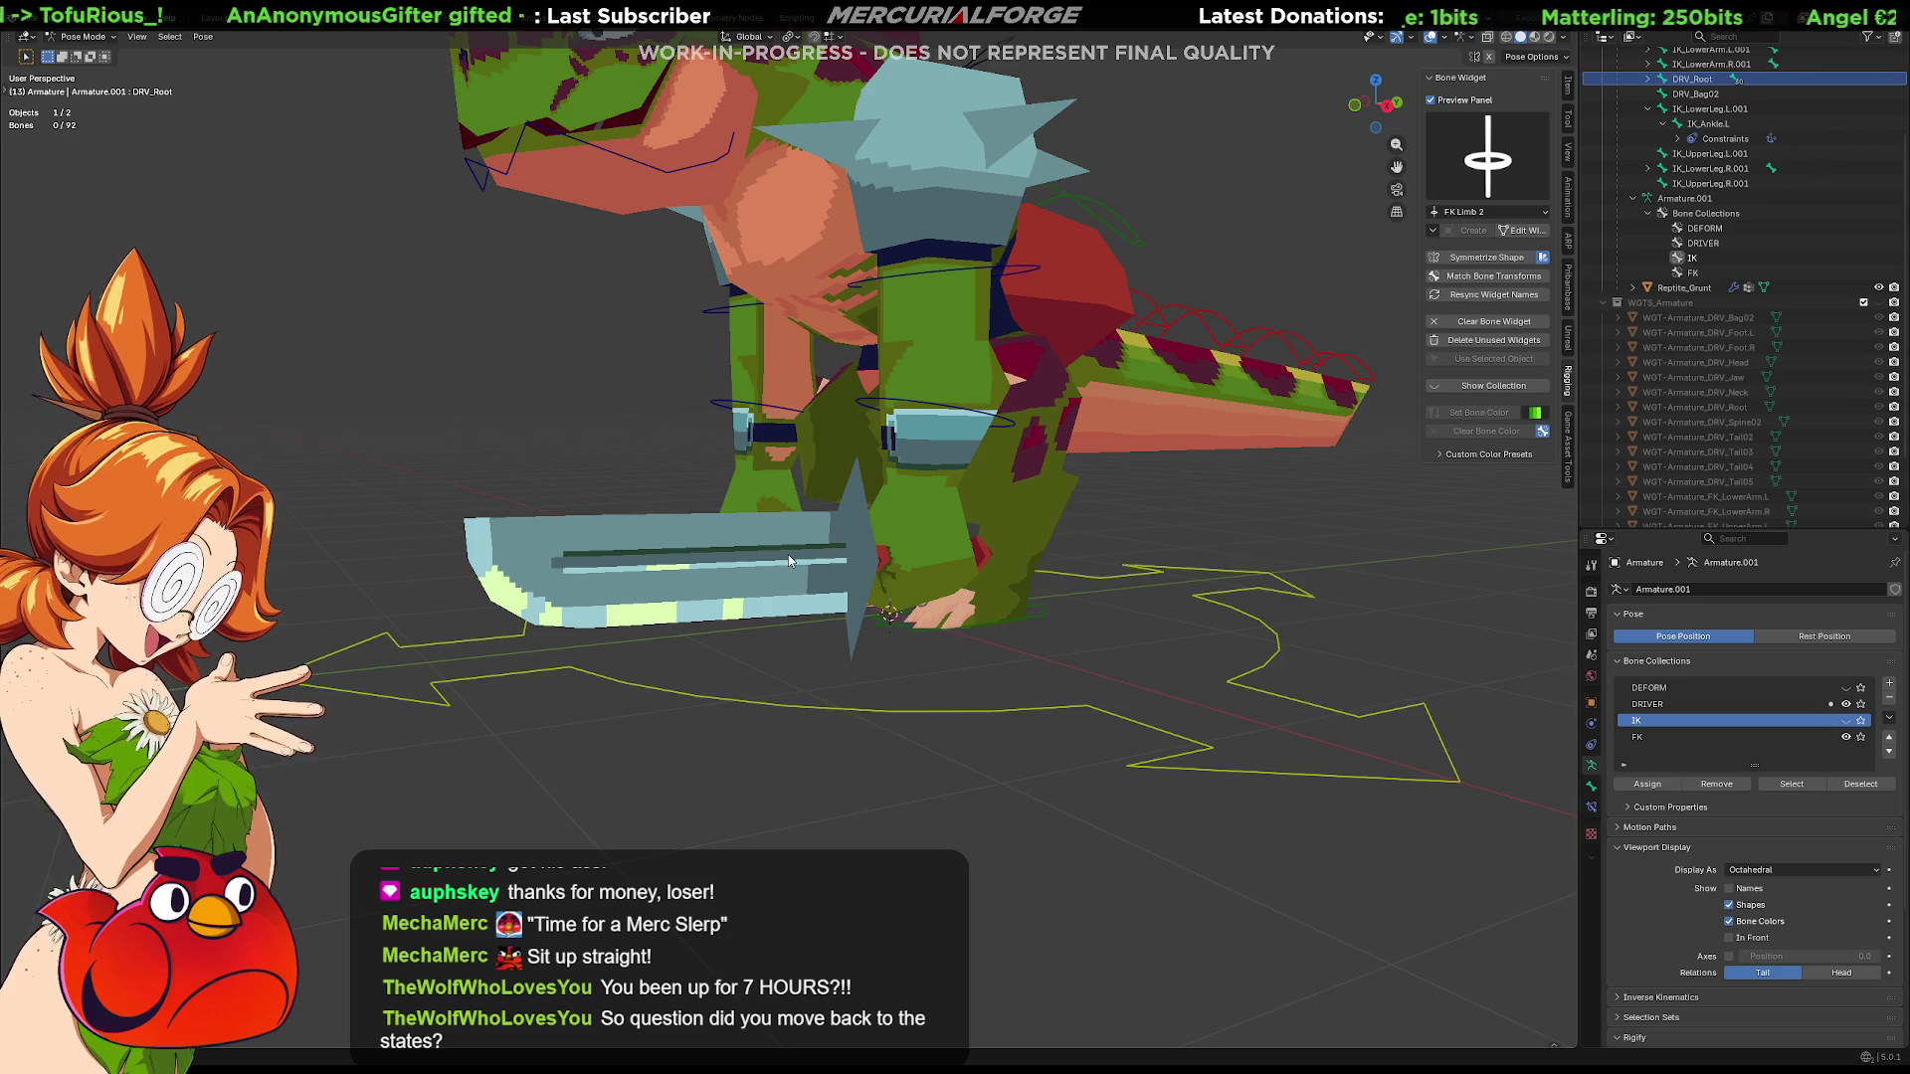
left_click(912, 552)
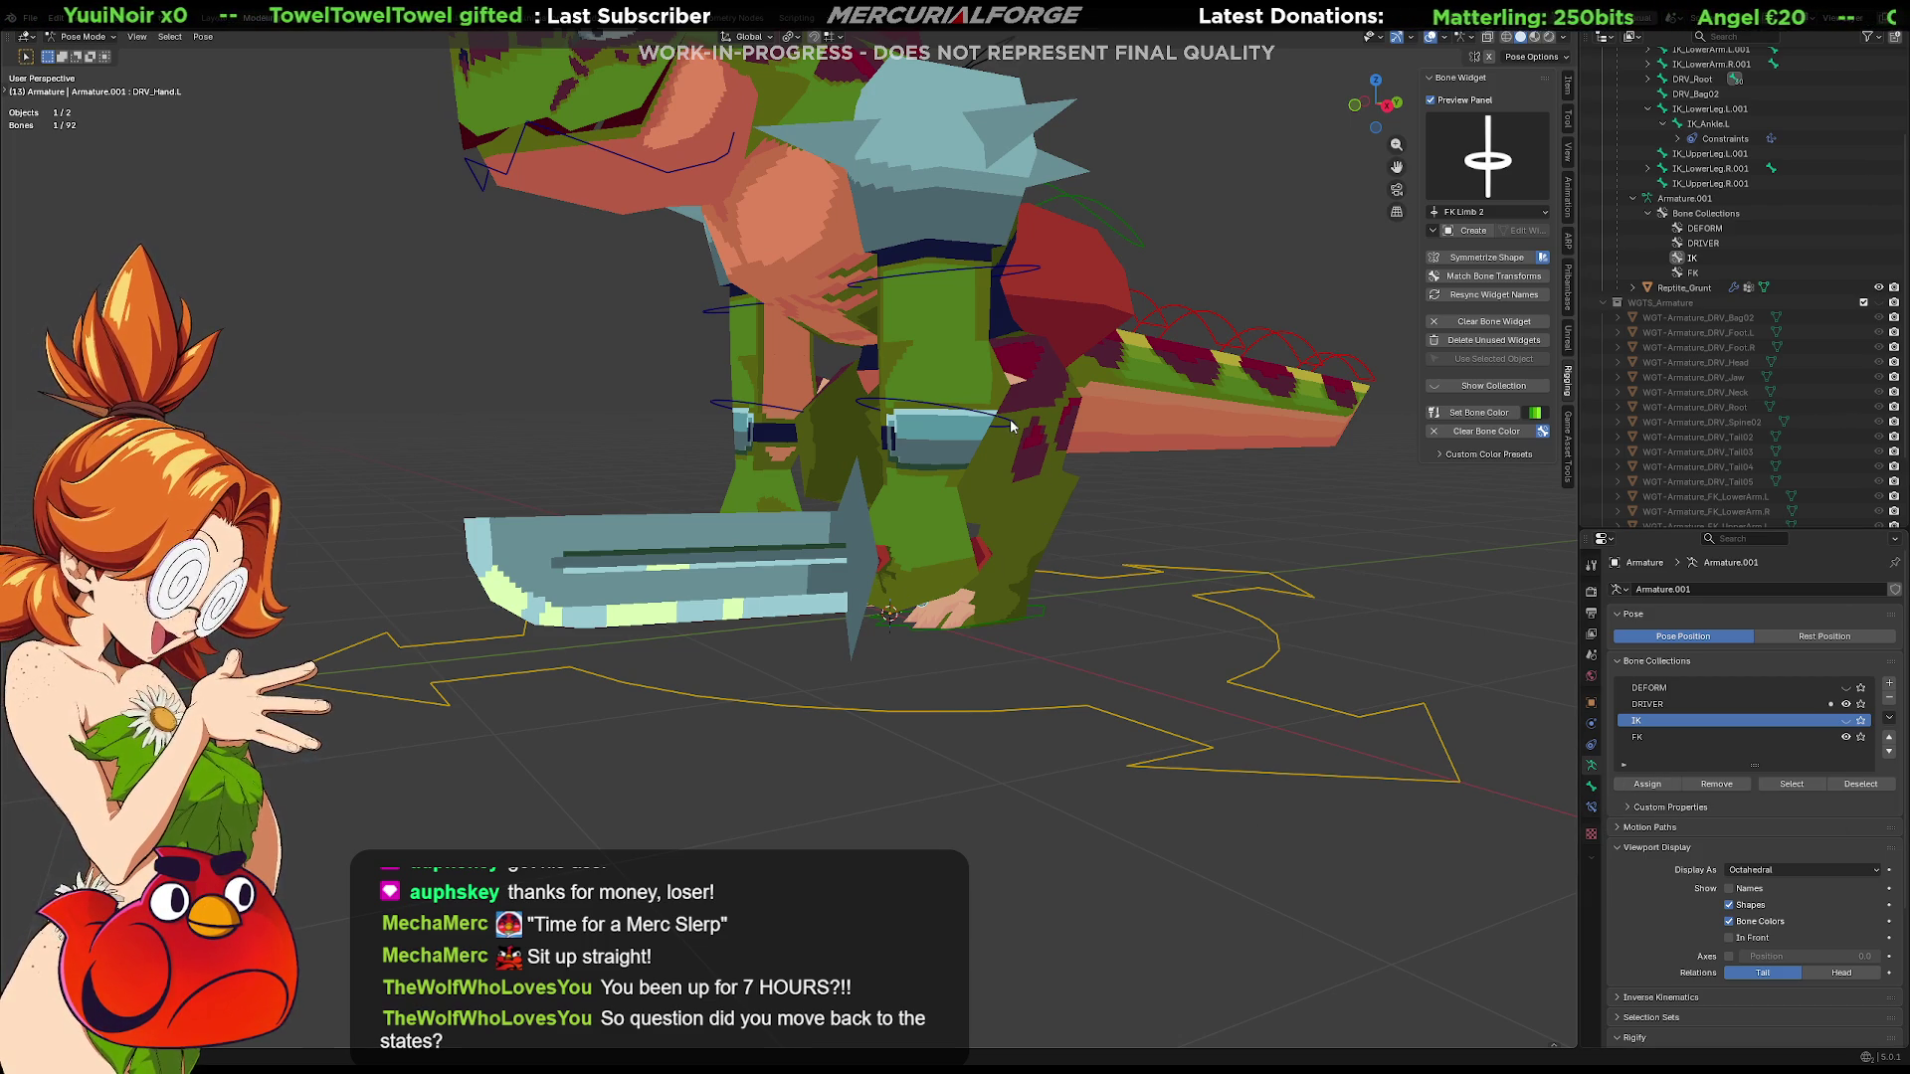
left_click(1045, 447)
key("r")
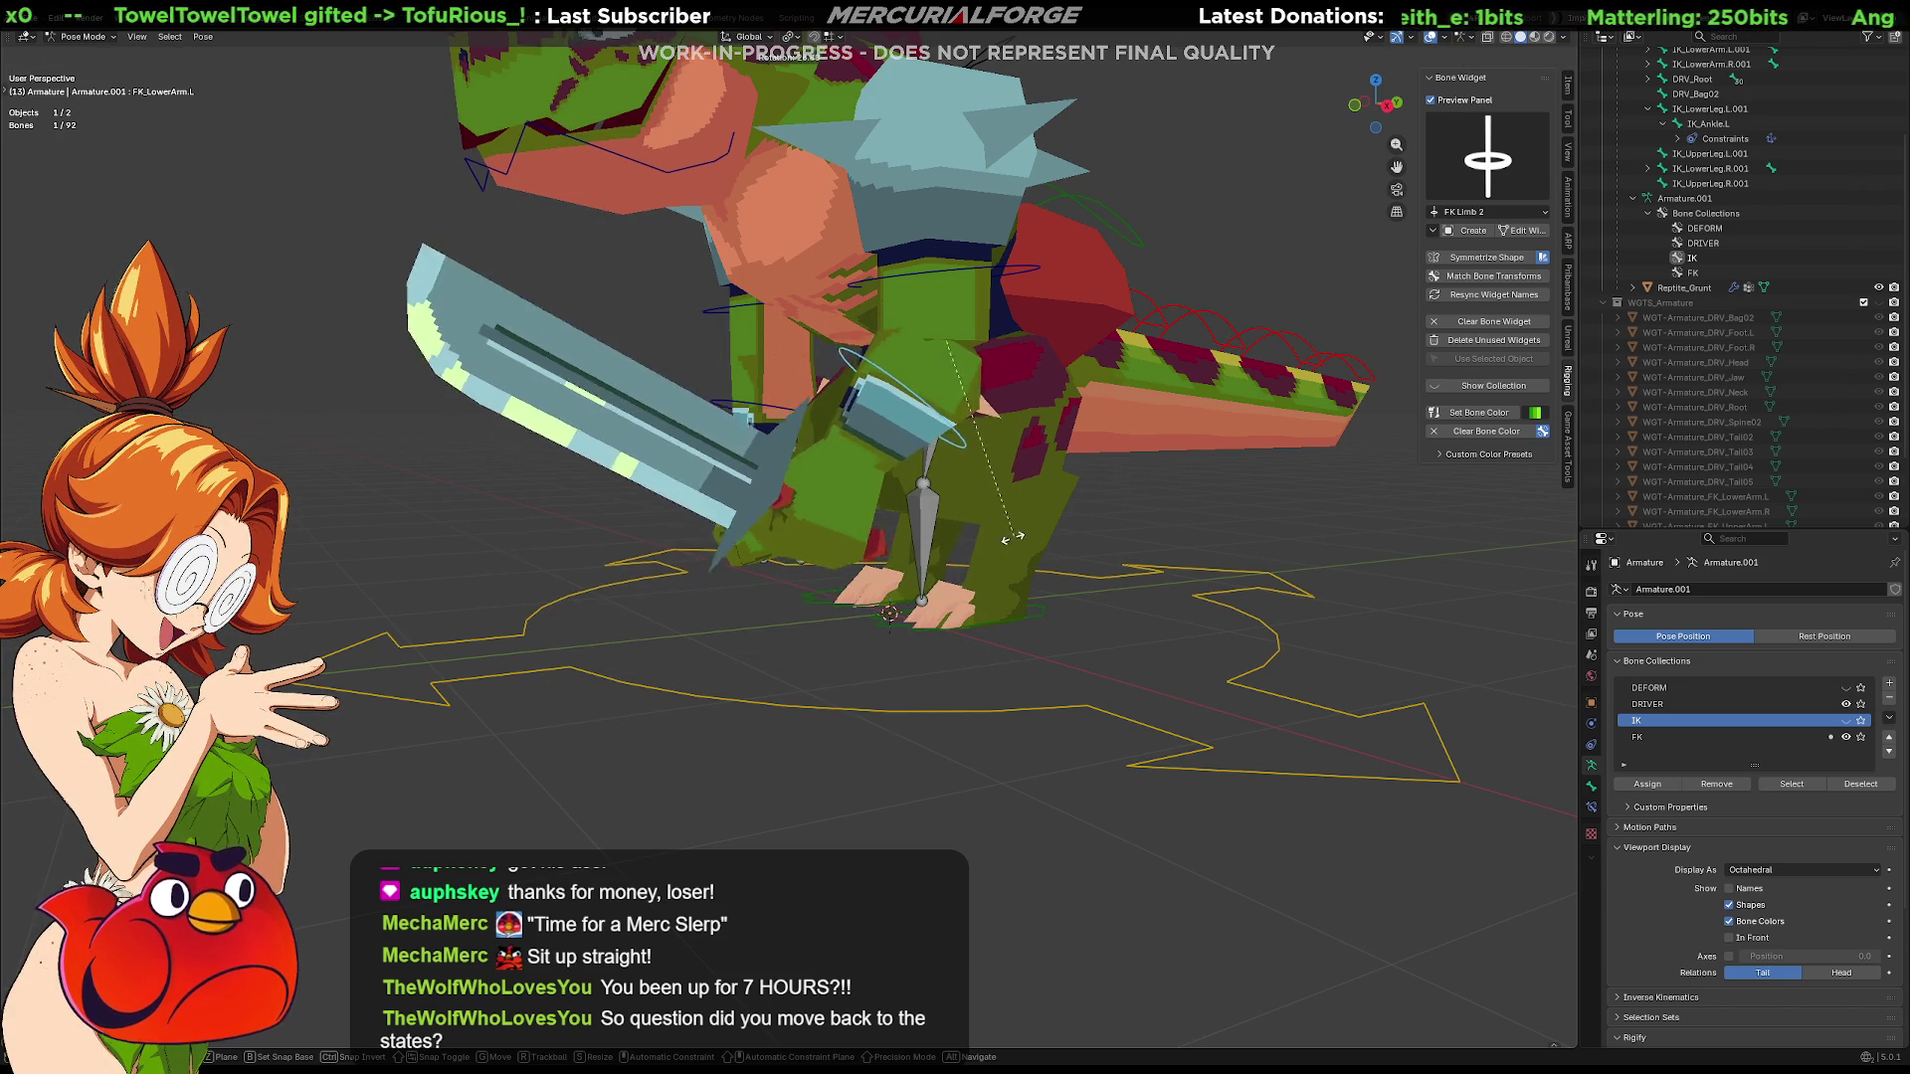
left_click(975, 550)
key("alt+r")
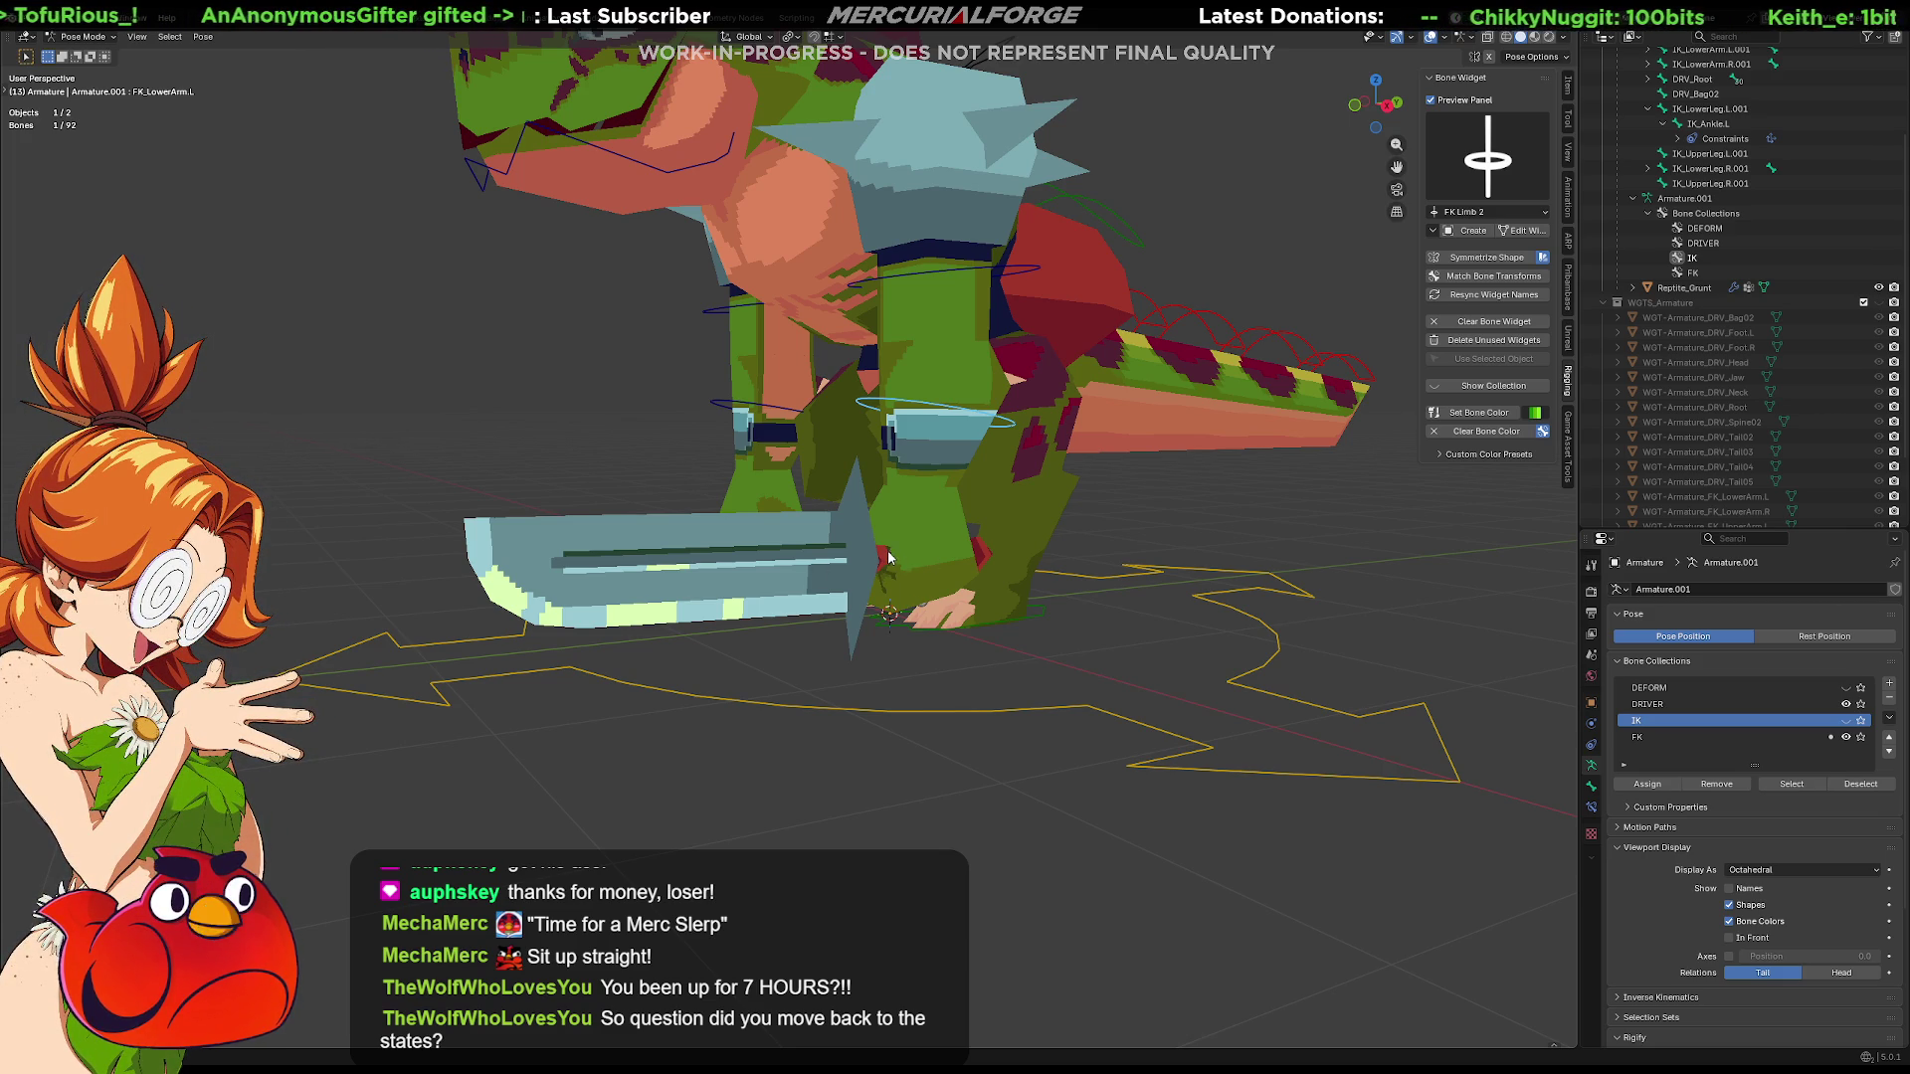
left_click(848, 570)
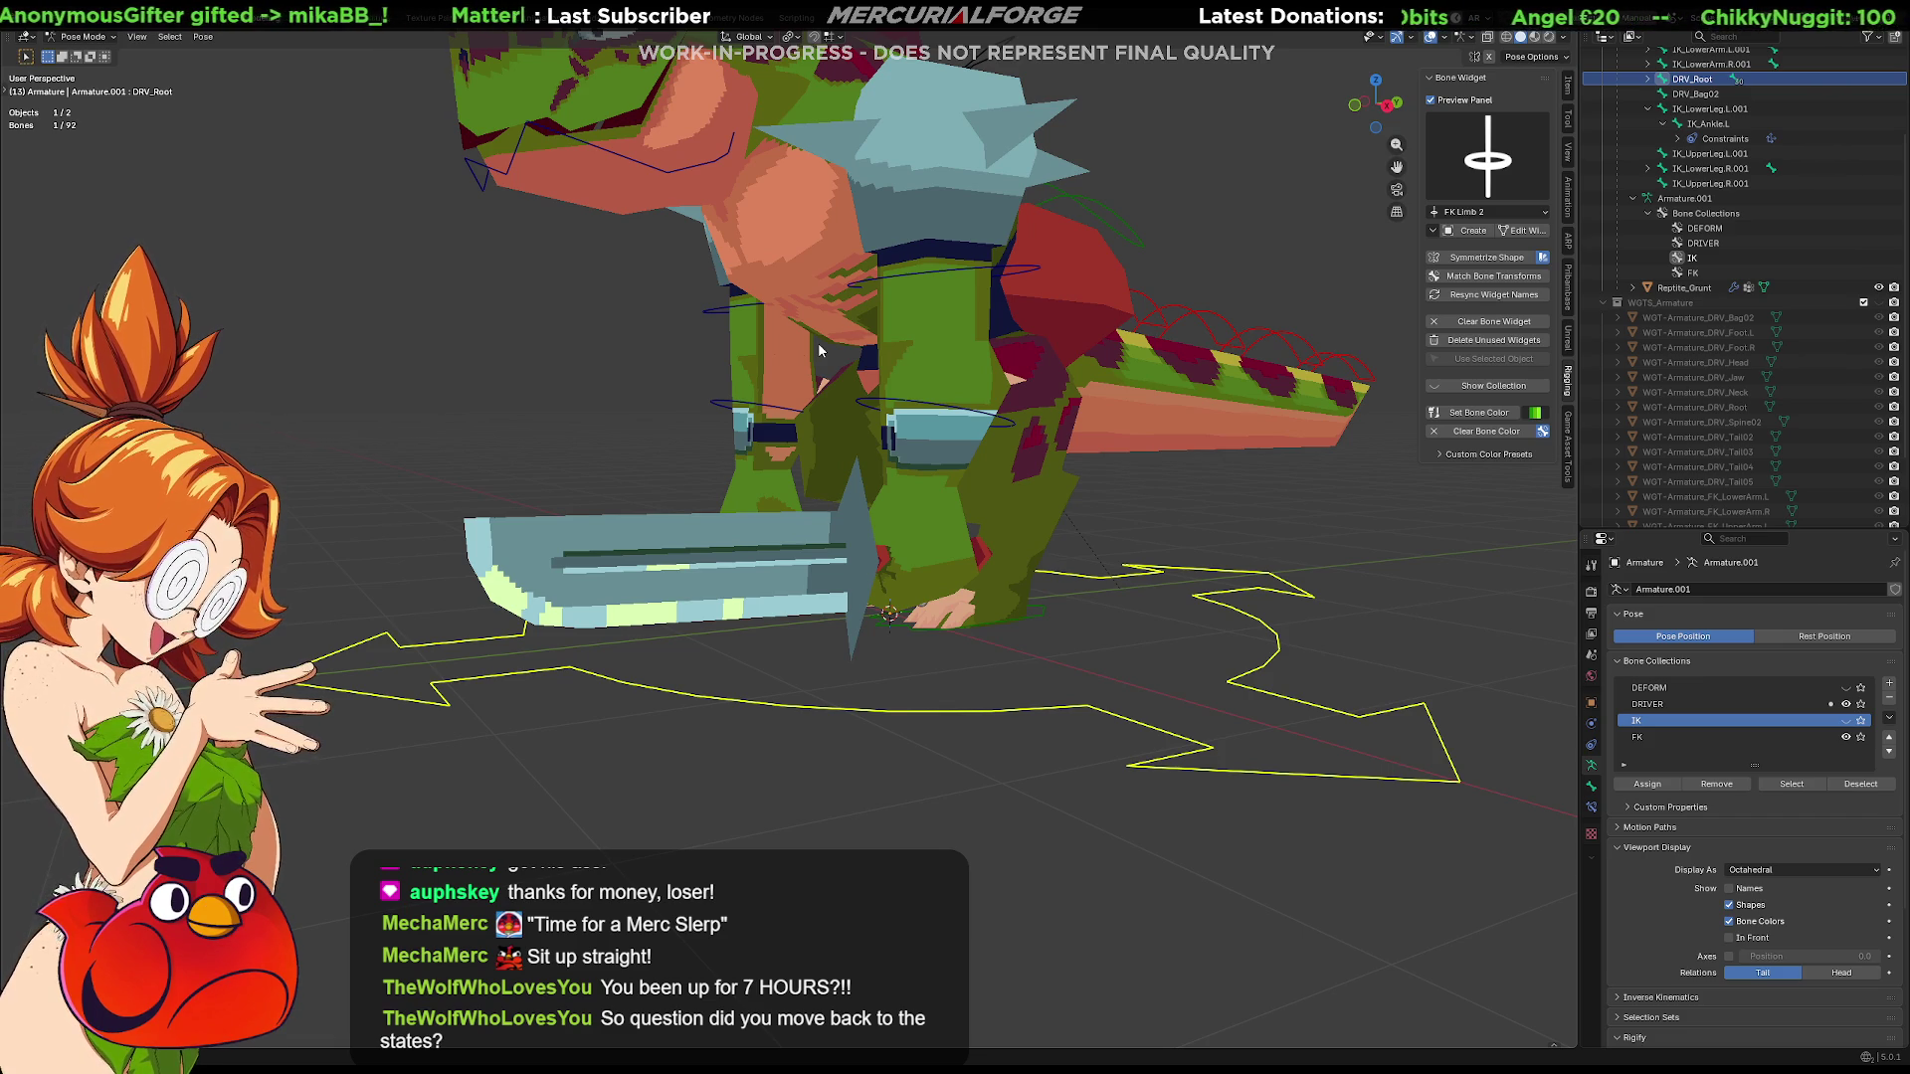
mouse_move(829, 539)
middle_mouse_down()
mouse_move(854, 587)
mouse_move(948, 597)
mouse_move(913, 586)
middle_mouse_up()
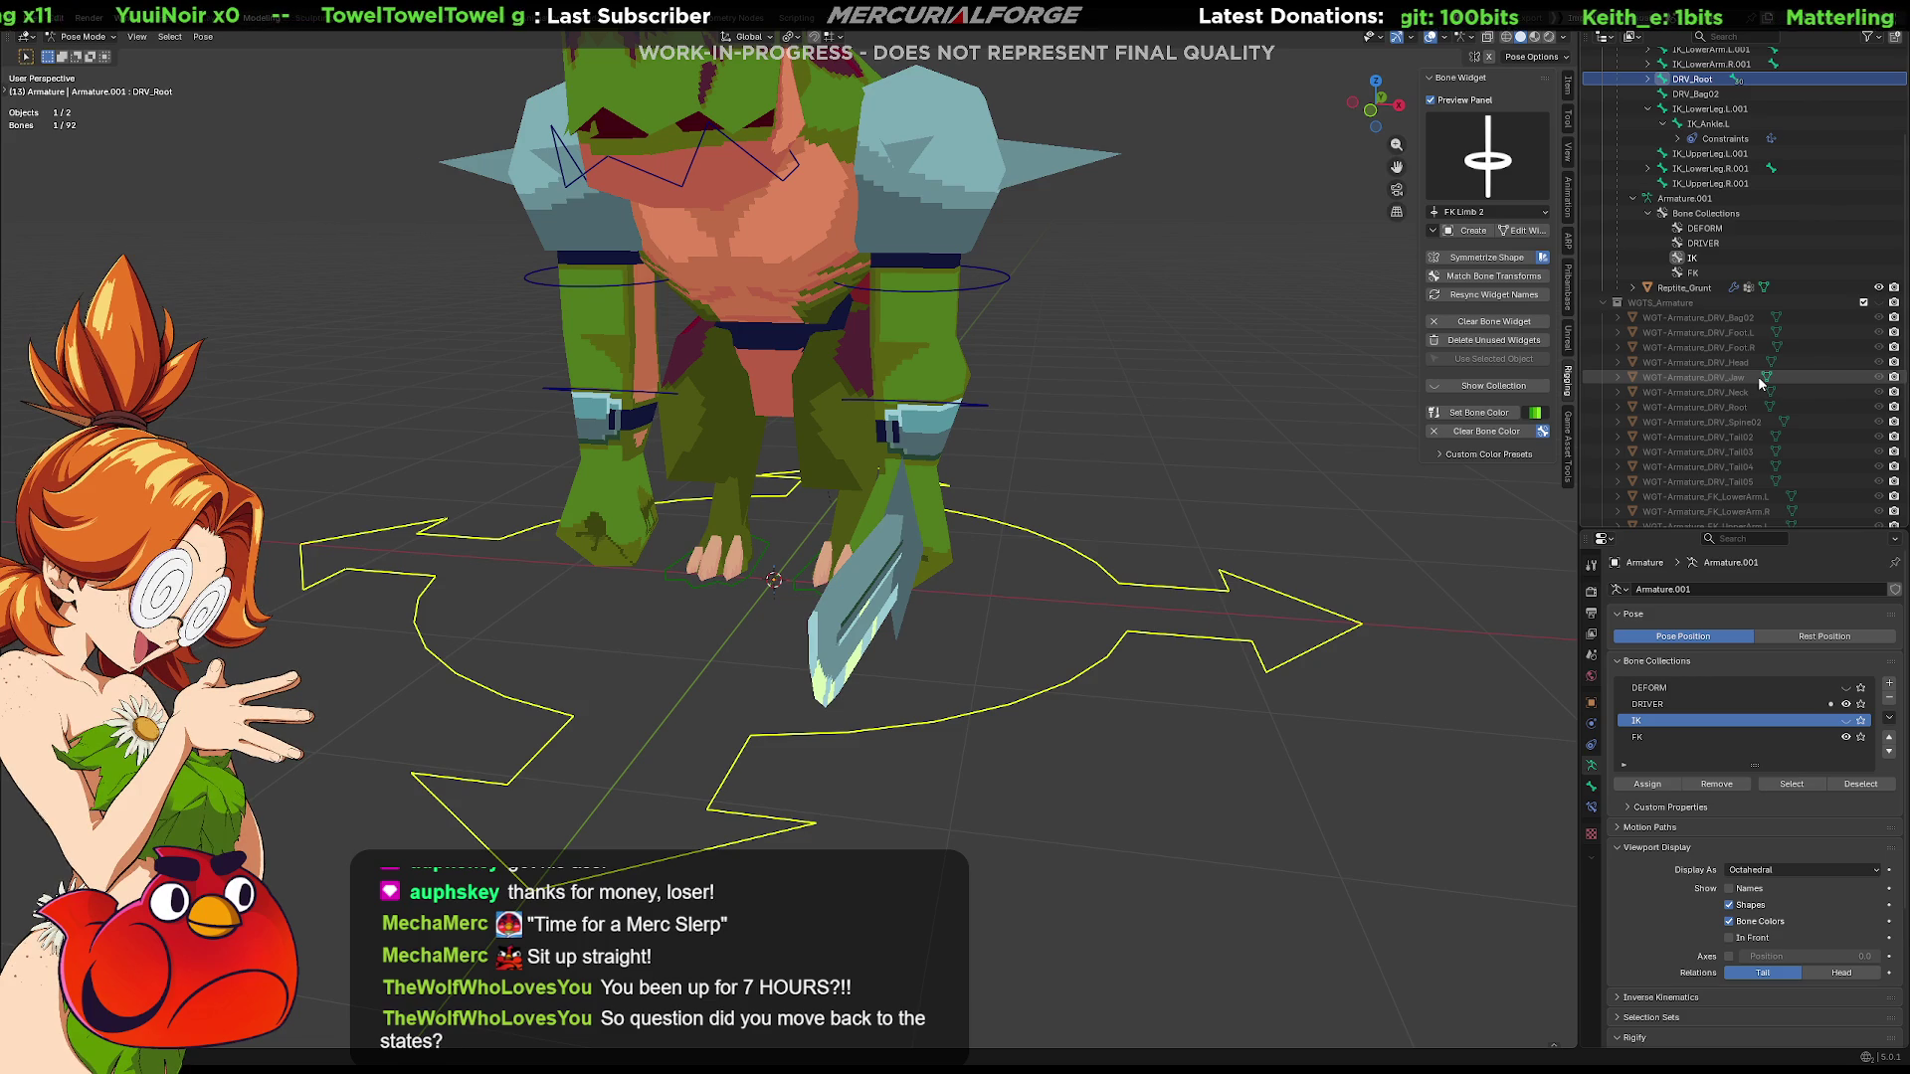
mouse_move(1286, 455)
middle_mouse_down()
mouse_move(1195, 428)
mouse_move(1200, 491)
middle_mouse_up()
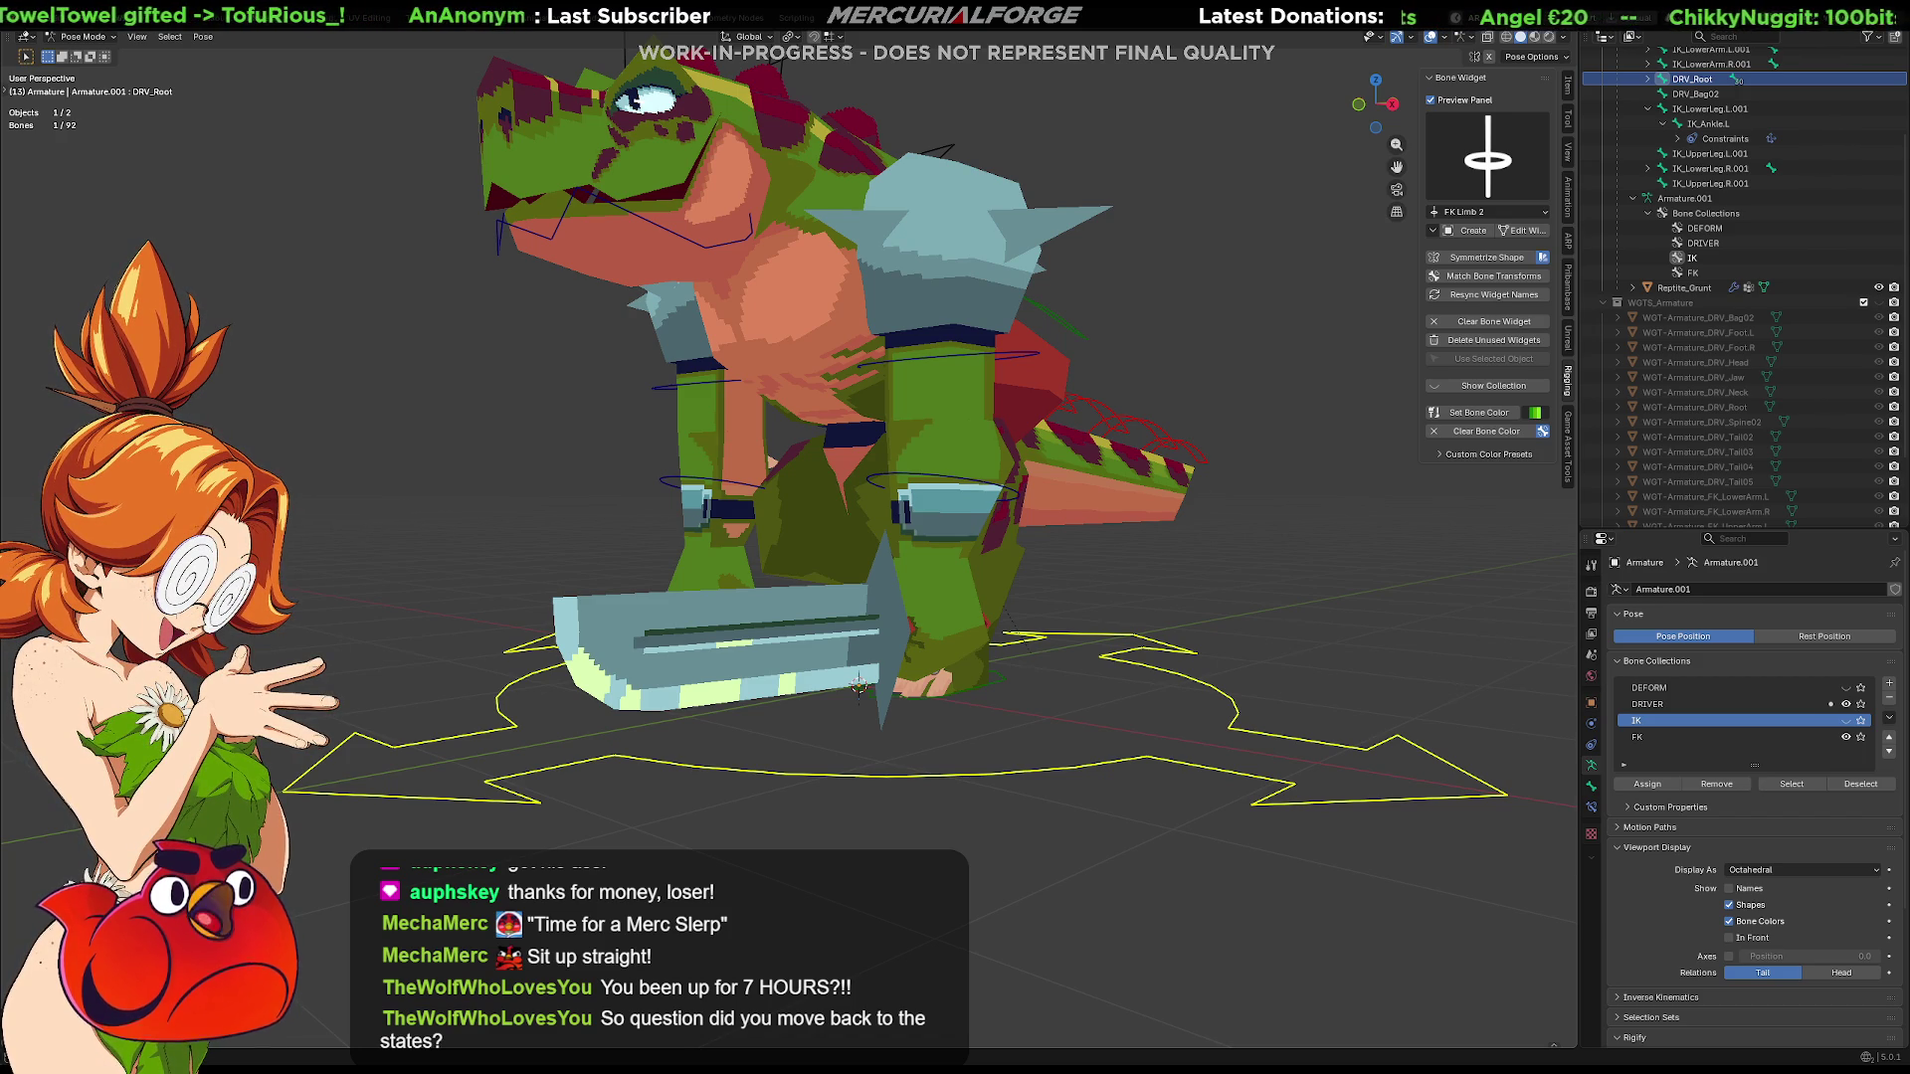
middle_click_drag(1202, 488, 997, 552)
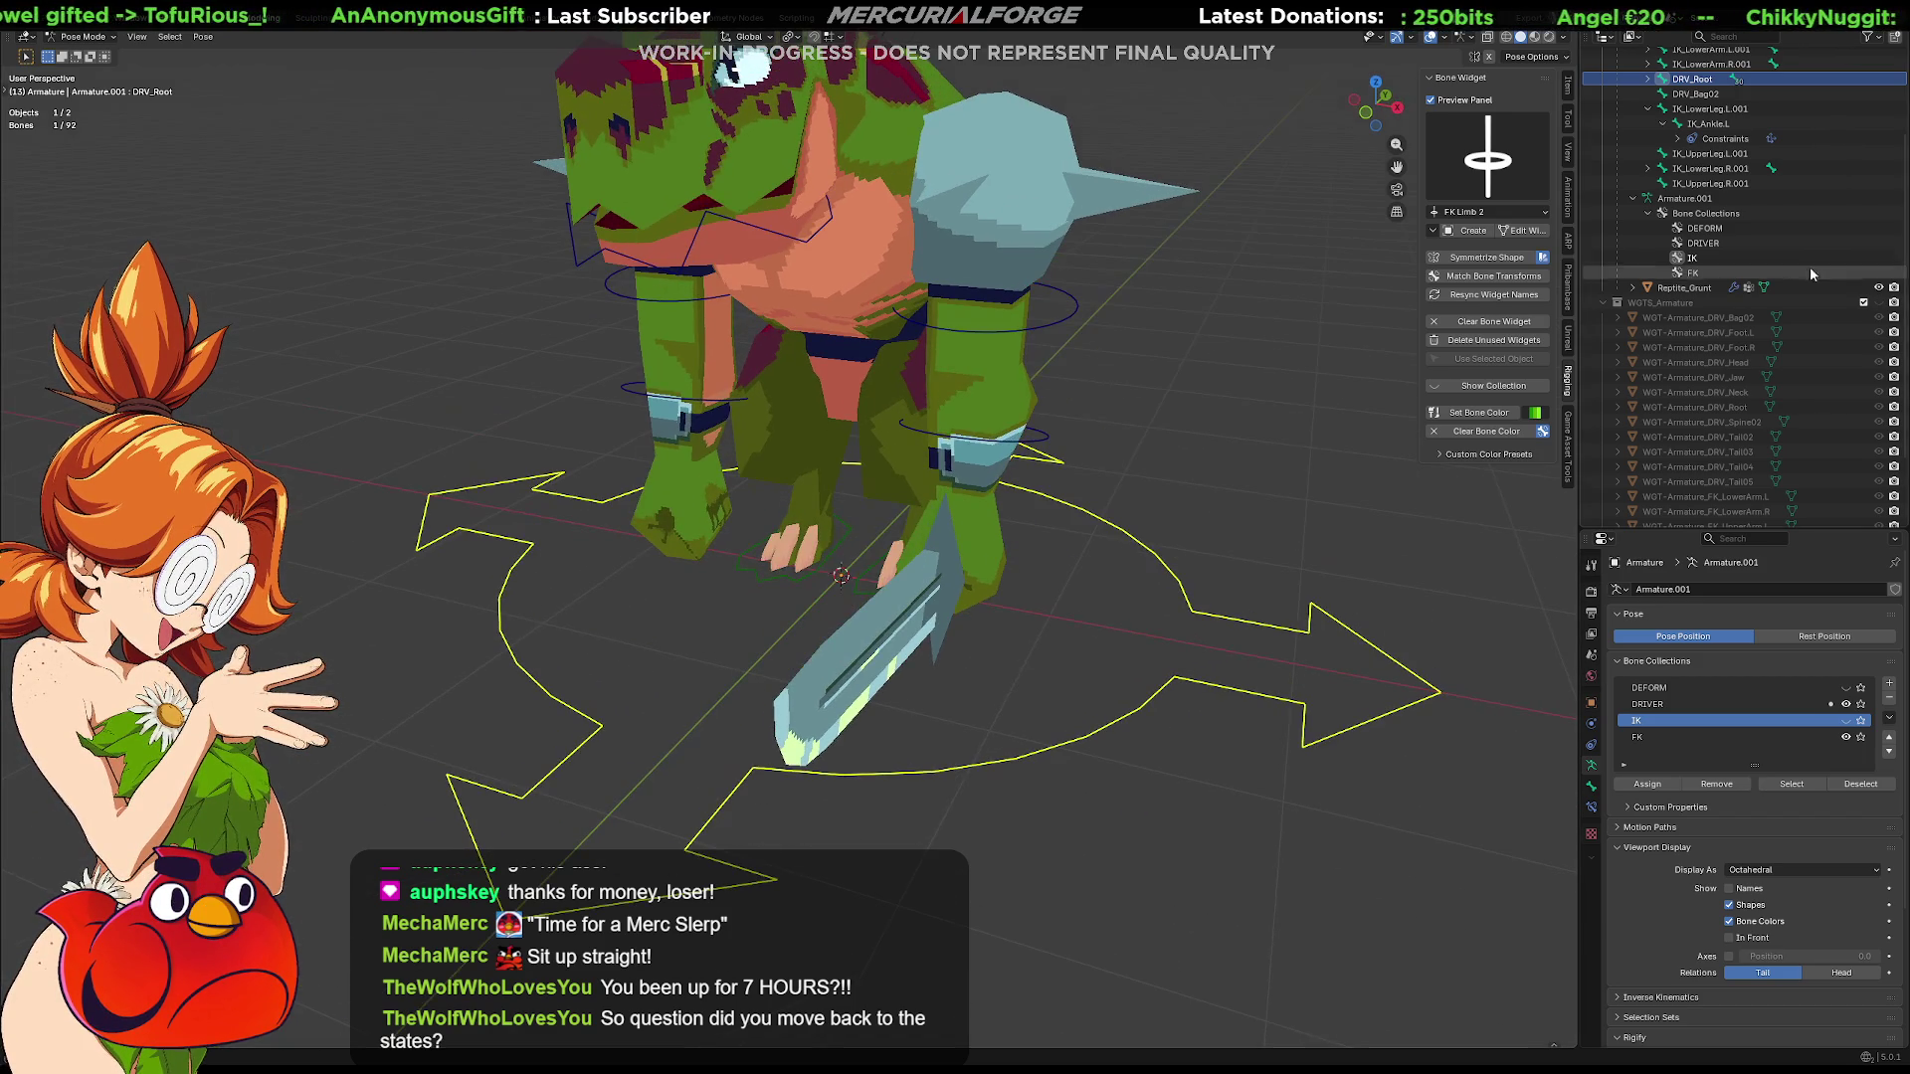
scroll(1746, 225, "up", 3)
Select Root and toggle the DEFORM and IK collections while inspecting the rig
left_click(1690, 131)
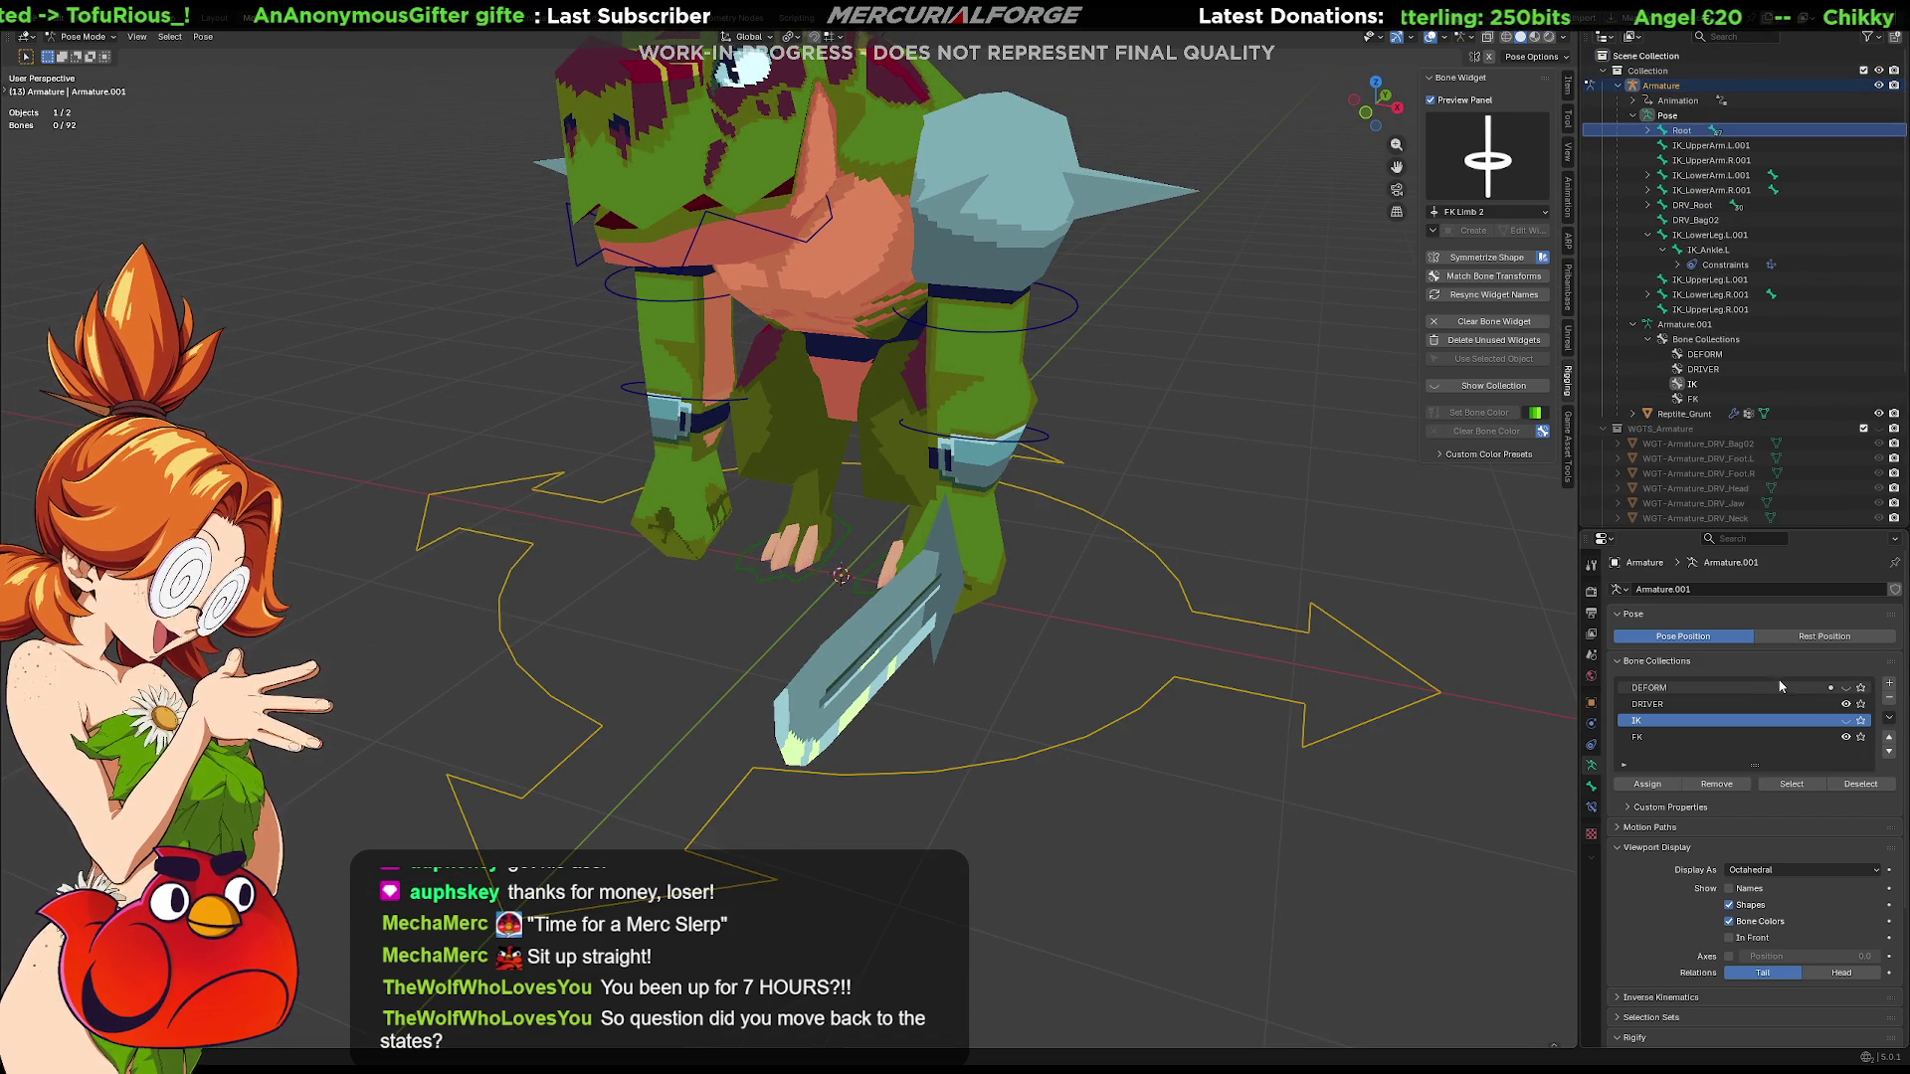
left_click(1847, 689)
left_click(1846, 721)
mouse_move(786, 426)
middle_mouse_down()
mouse_move(862, 547)
mouse_move(1008, 516)
mouse_move(1001, 494)
mouse_move(792, 504)
mouse_move(650, 476)
mouse_move(997, 603)
middle_mouse_up()
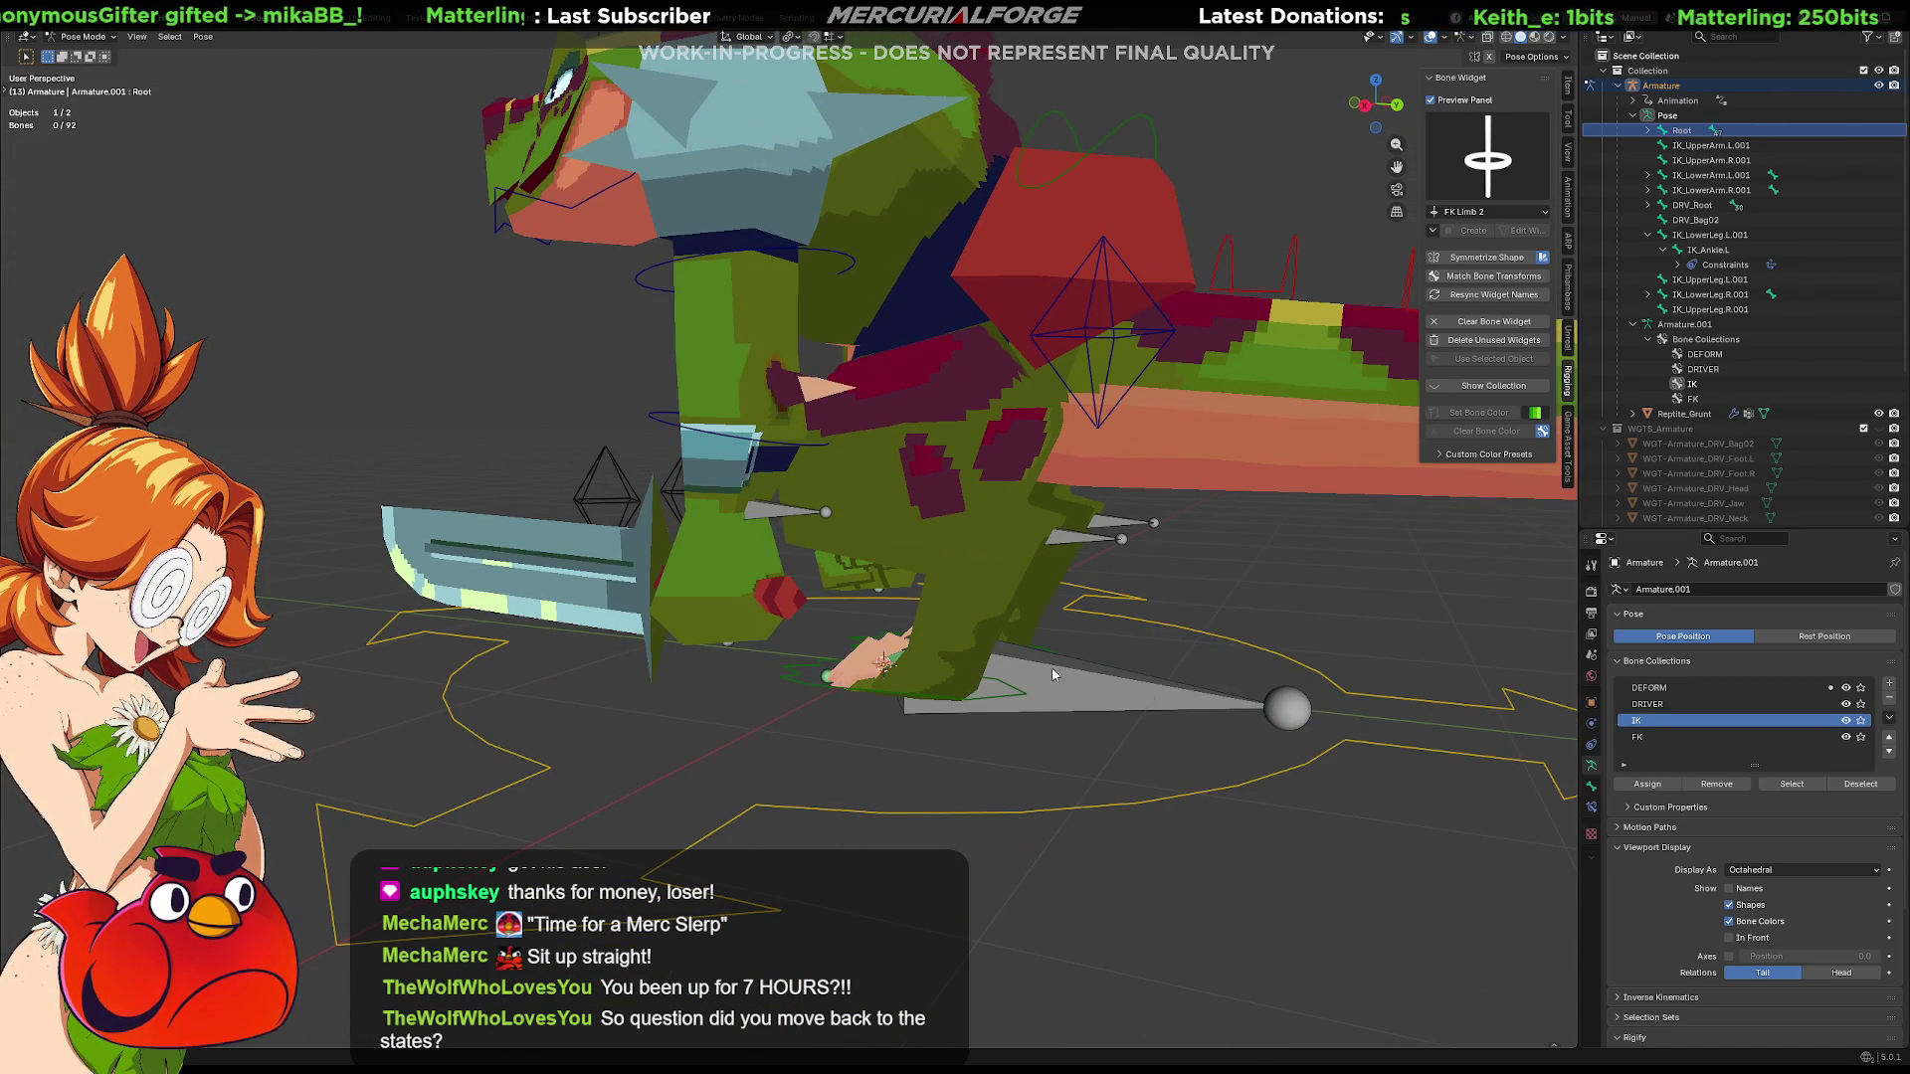
mouse_move(1046, 668)
middle_mouse_down()
mouse_move(1106, 691)
mouse_move(1201, 665)
middle_mouse_up()
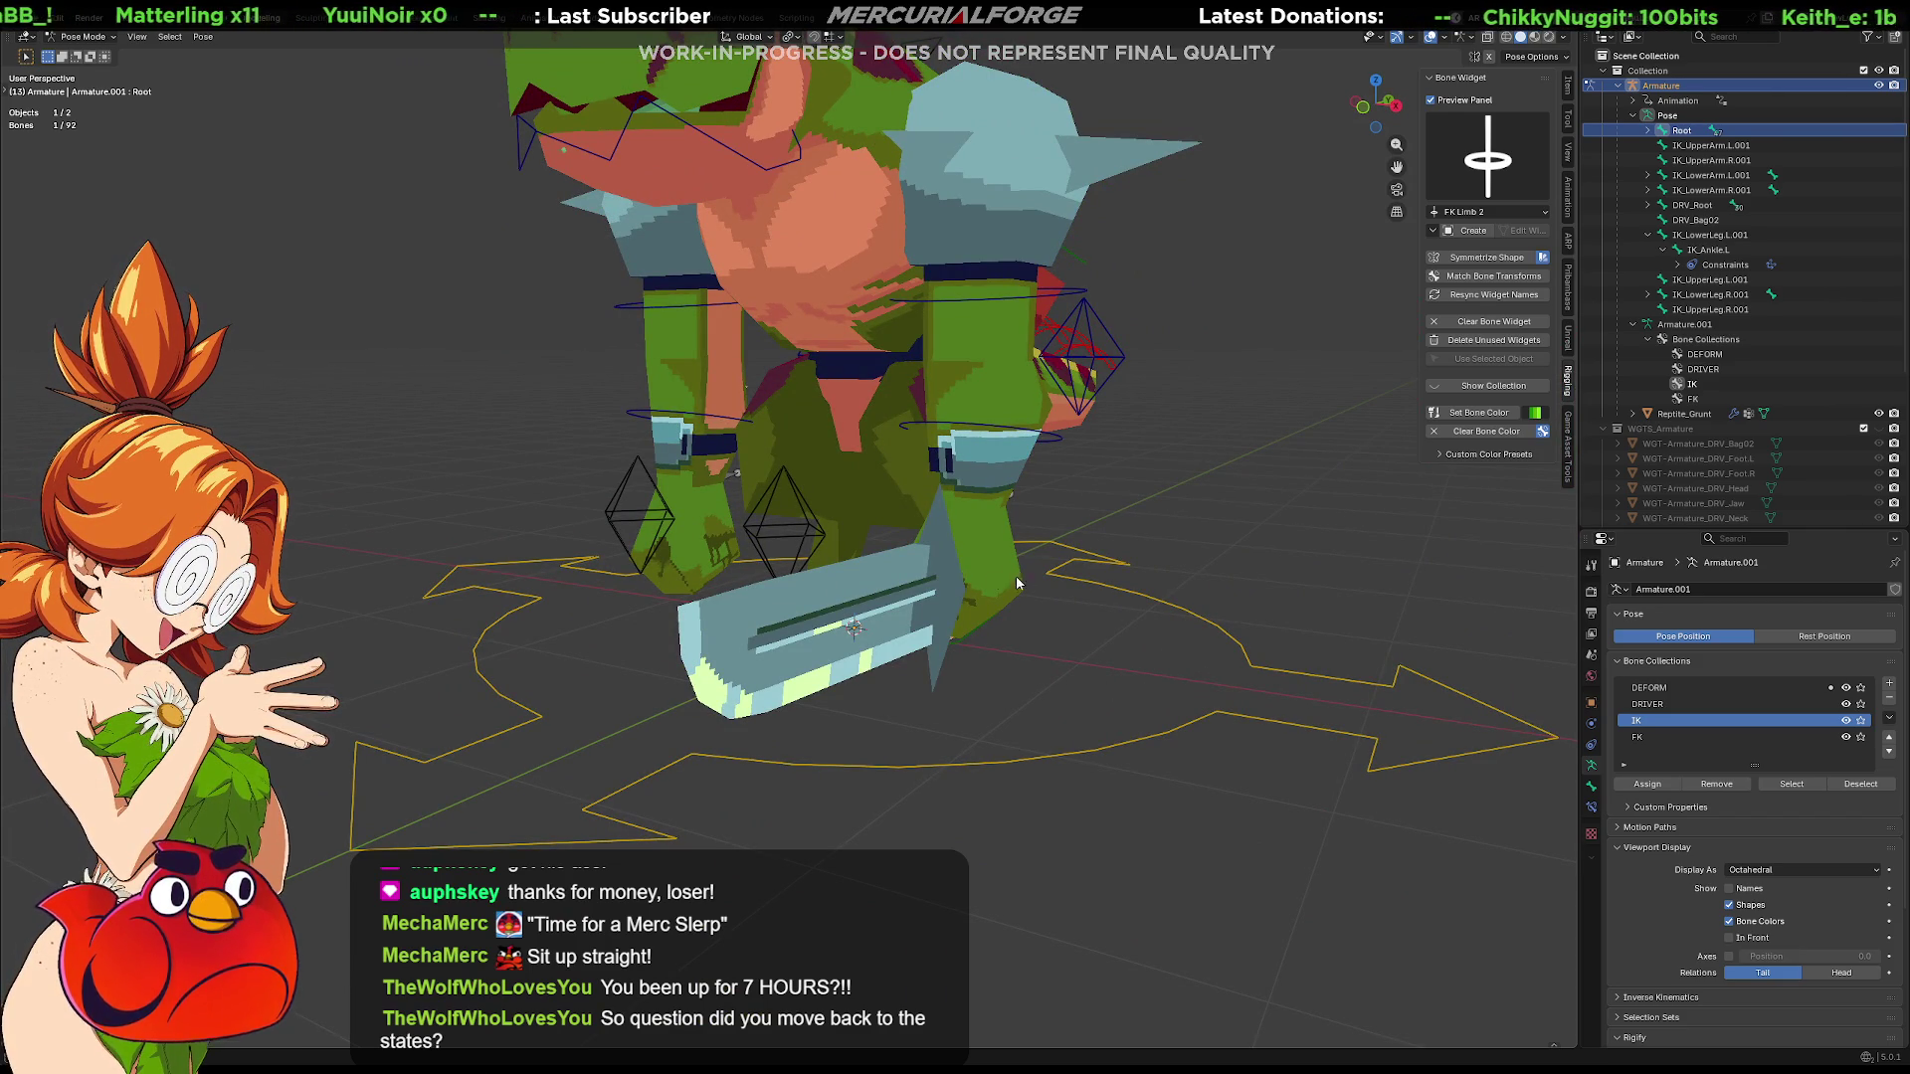
mouse_move(739, 588)
middle_mouse_down()
mouse_move(1071, 592)
mouse_move(988, 619)
mouse_move(994, 799)
mouse_move(751, 775)
middle_mouse_up()
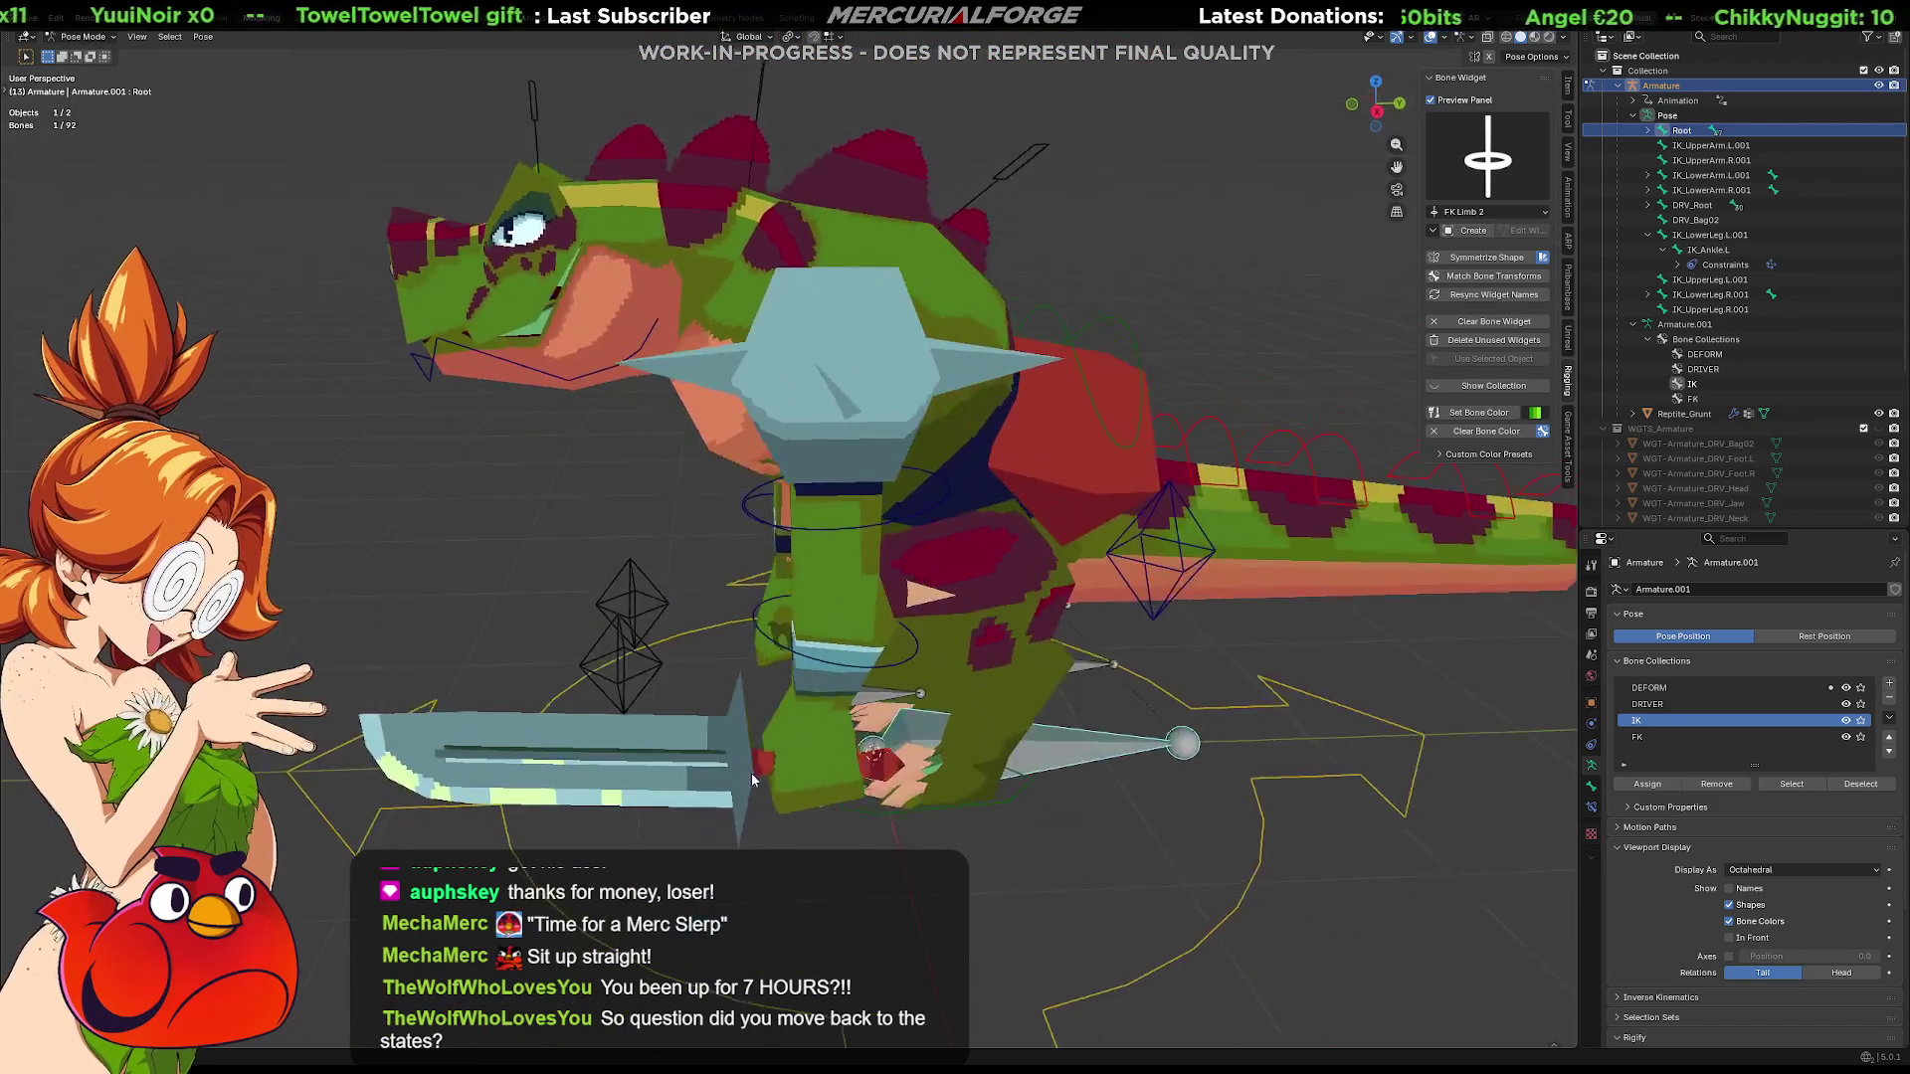
scroll(750, 774, "up", 3)
mouse_move(963, 662)
middle_mouse_down()
mouse_move(983, 632)
mouse_move(1045, 656)
middle_mouse_up()
Hide the FK, IK and DRIVER collections, draw bones In Front and snap to front view
left_click_drag(1846, 738, 1846, 703)
middle_click_drag(906, 661, 1118, 686)
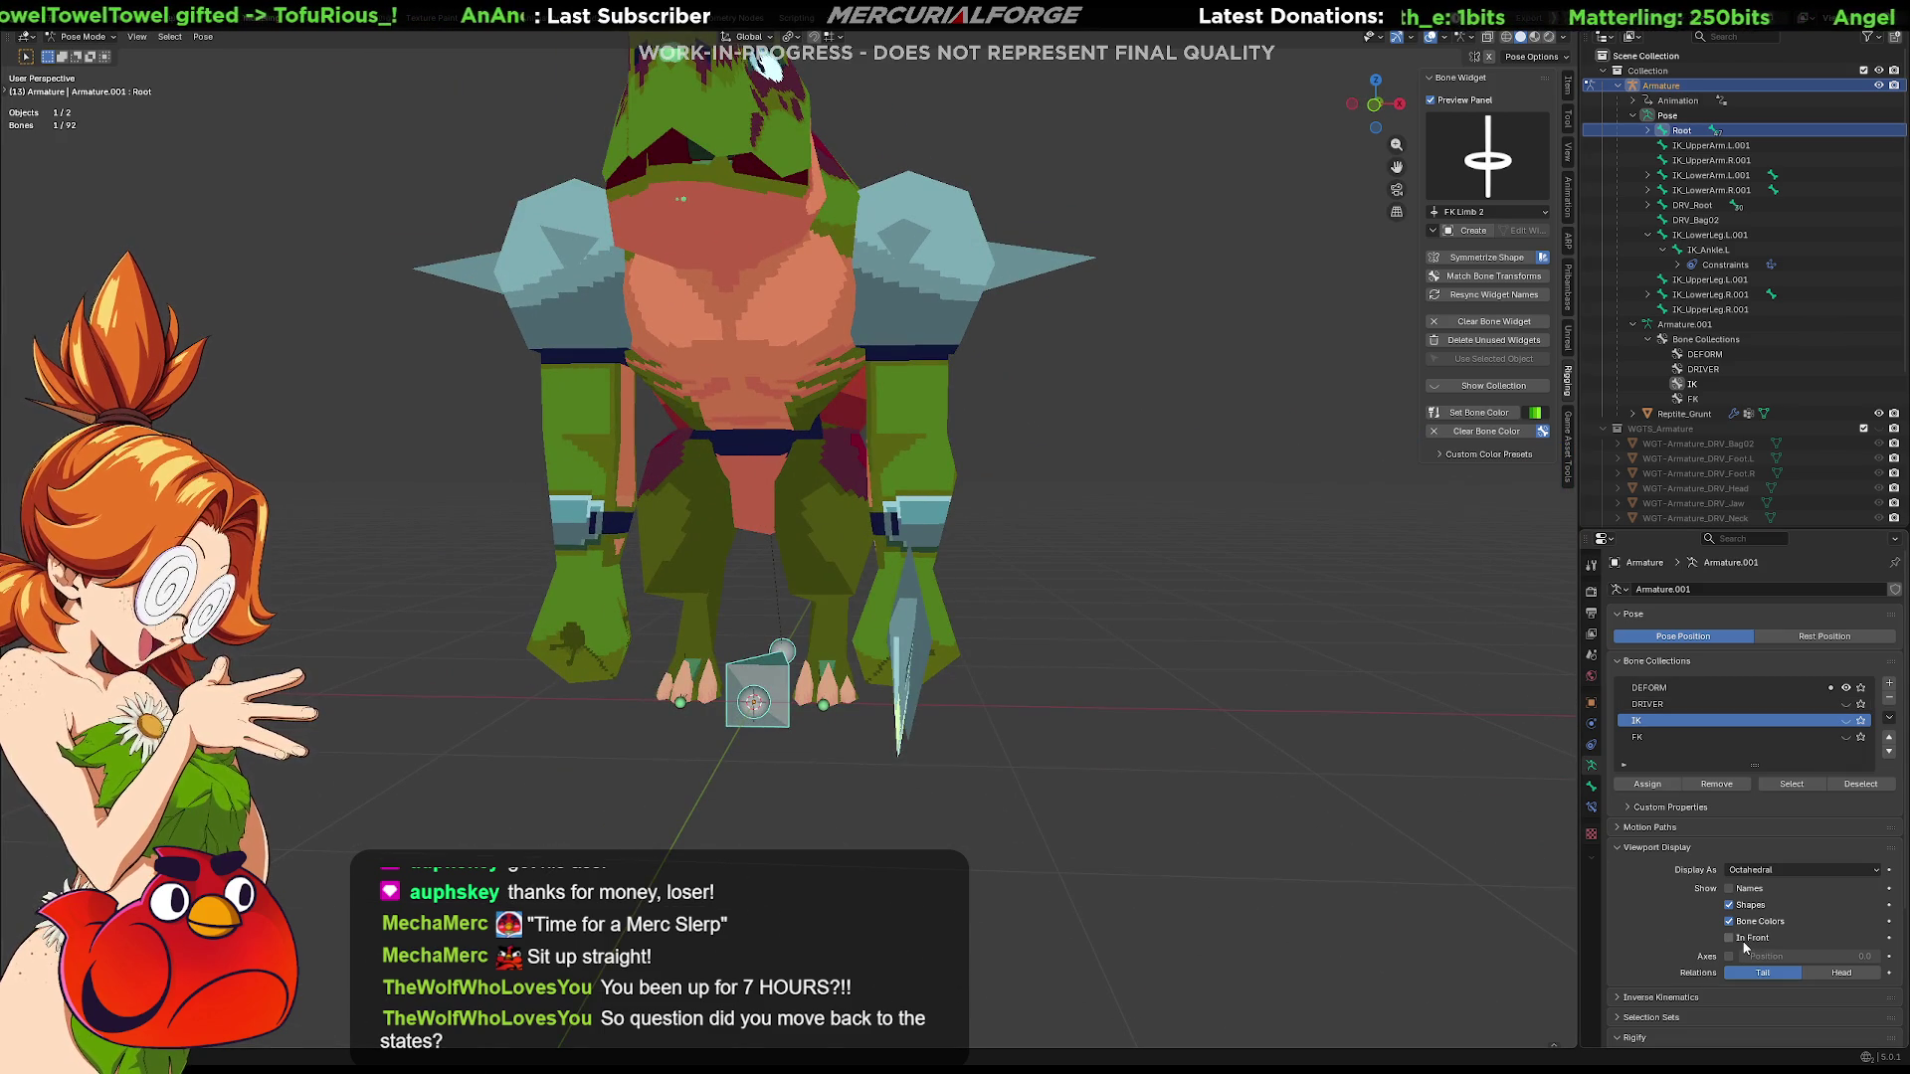
left_click(1729, 939)
key("KP_1")
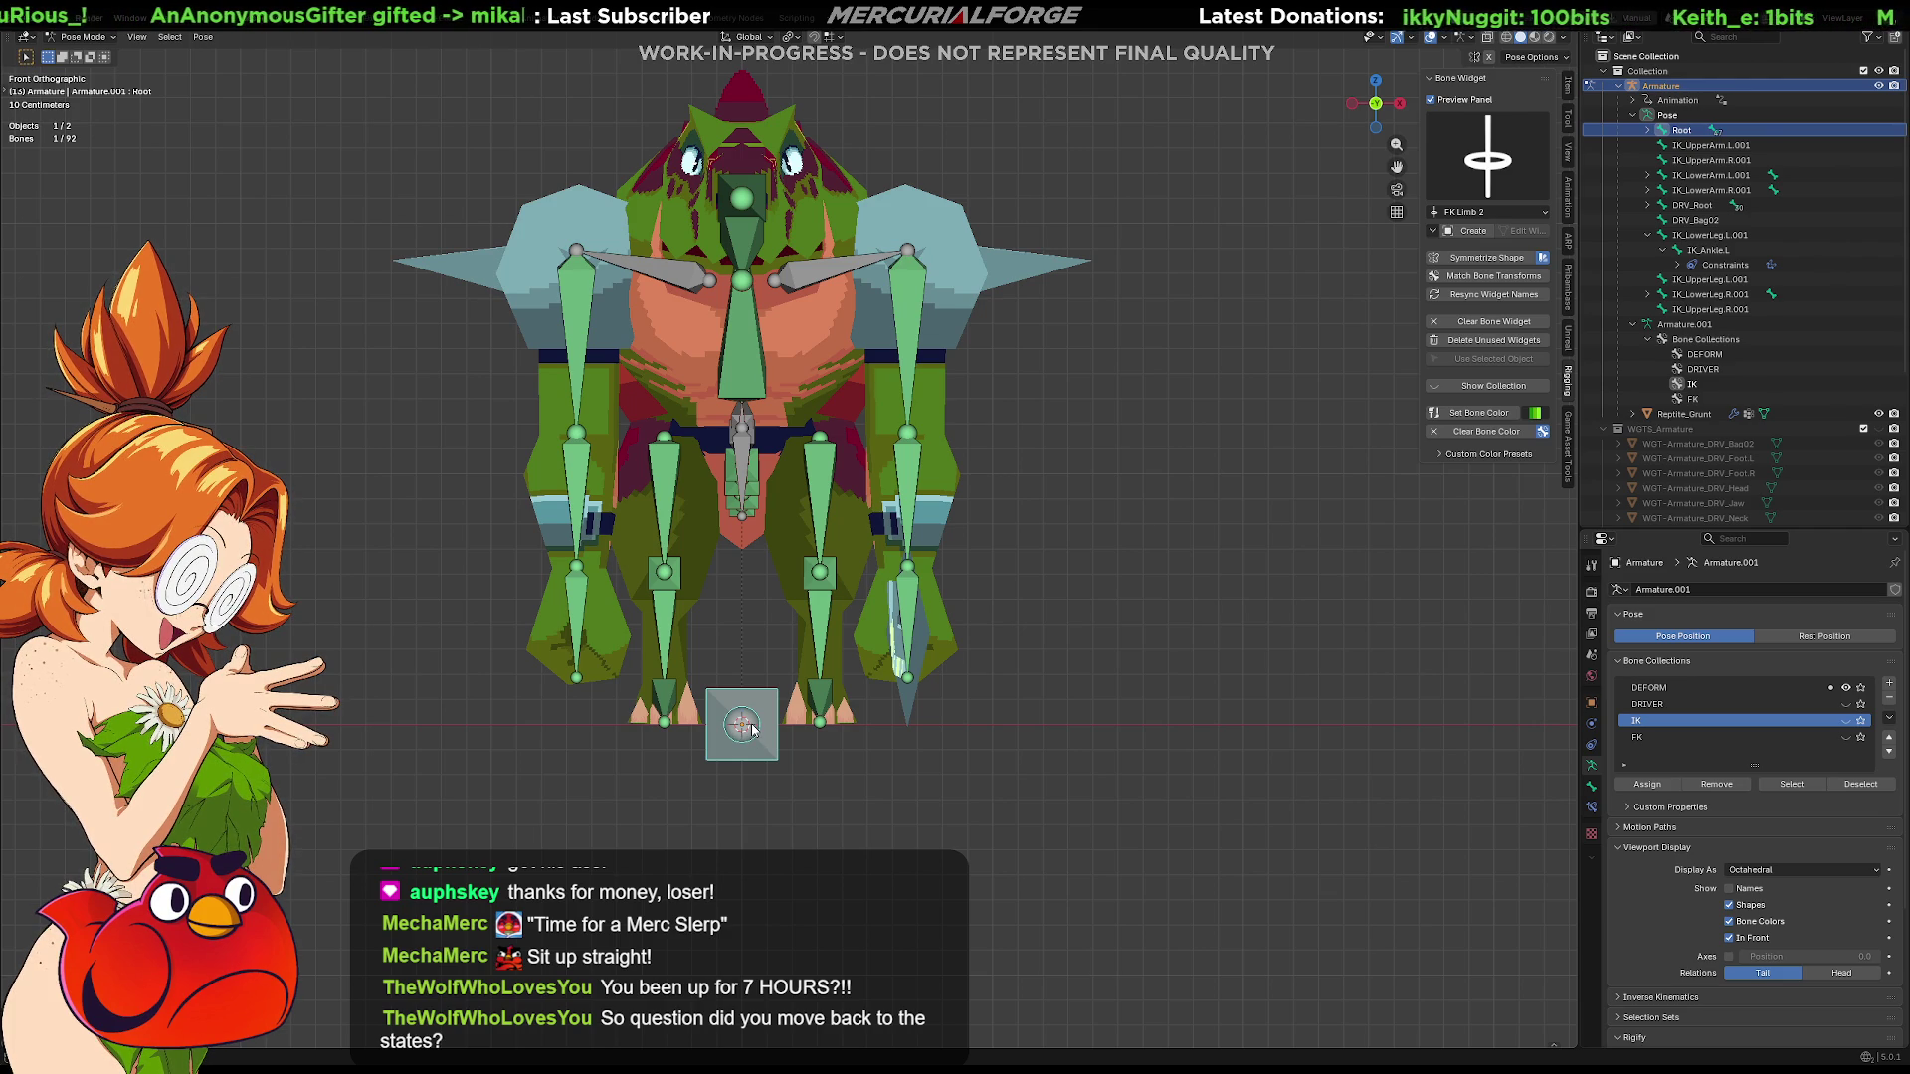
In Edit Mode make DEFORM the active collection and add a new bone near Root
key("m")
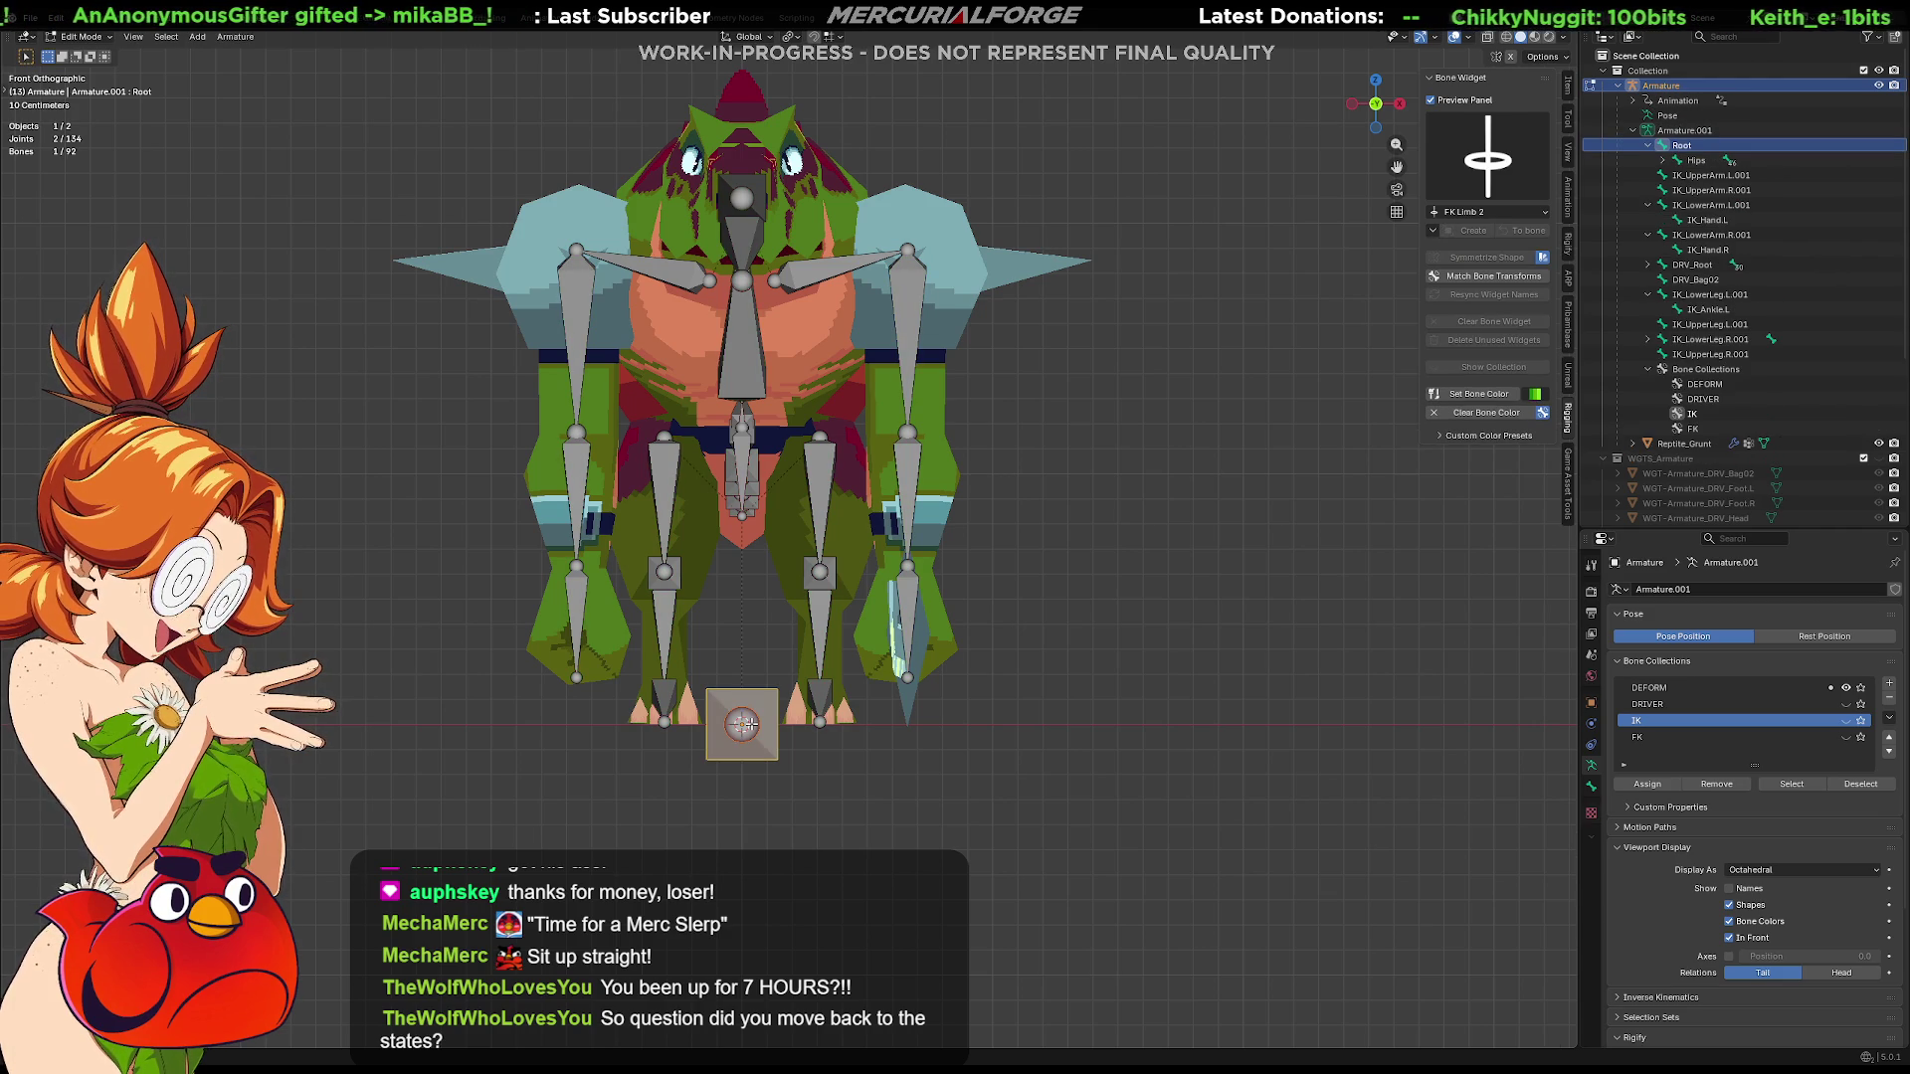
left_click(741, 727)
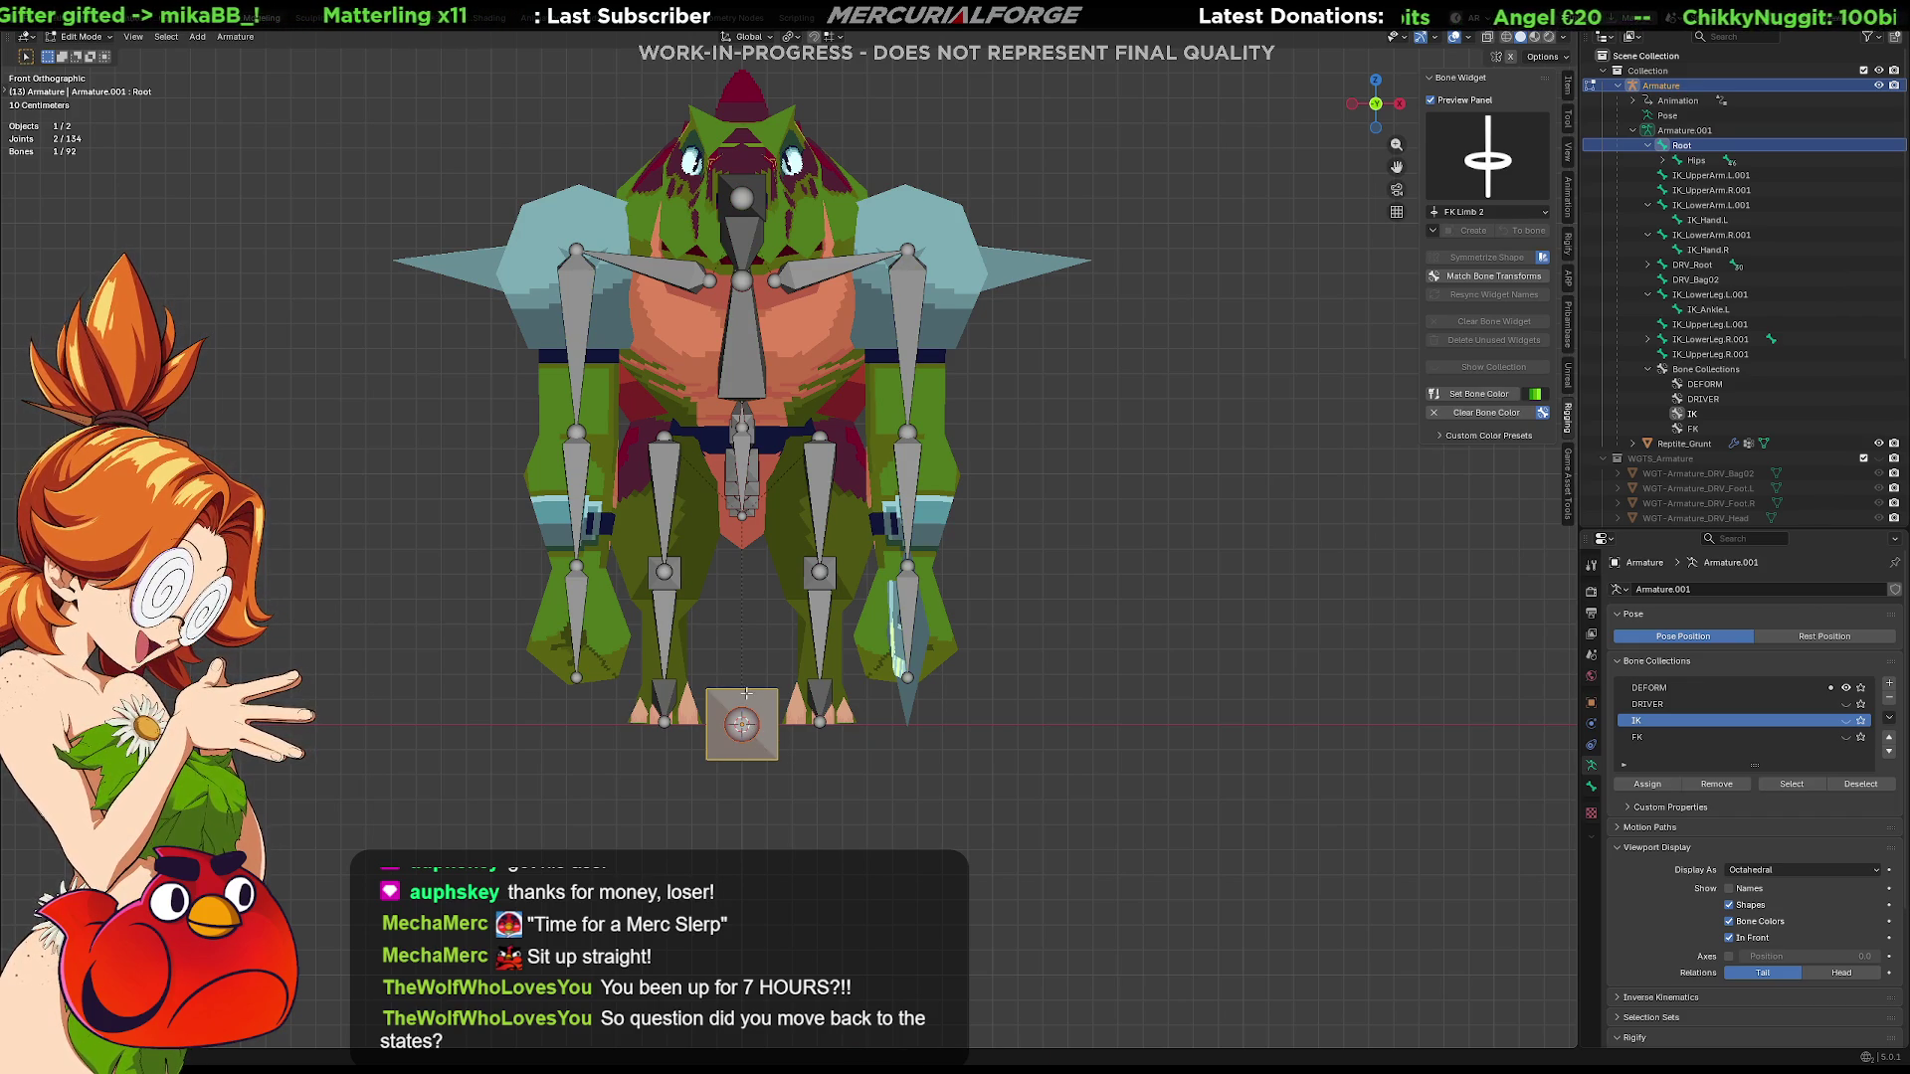
left_click(757, 653)
key("e")
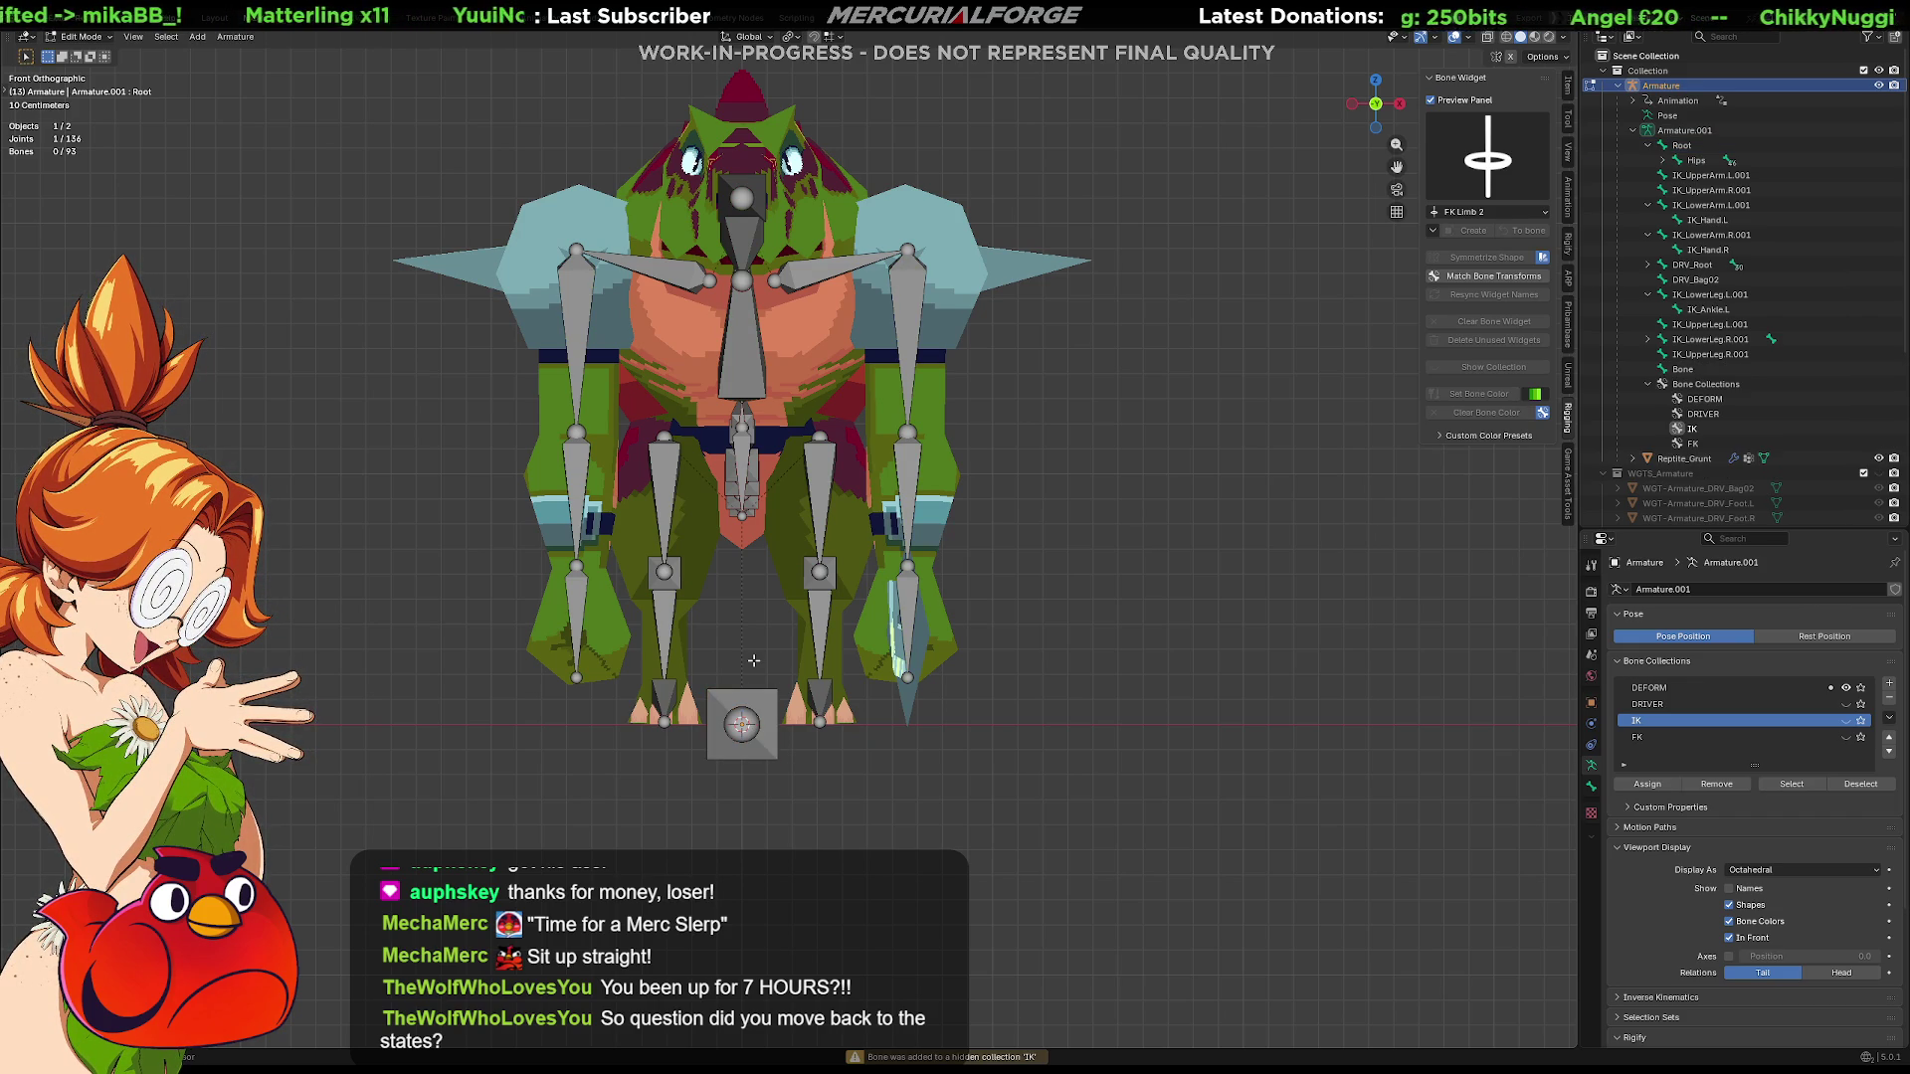
key("ctrl+z")
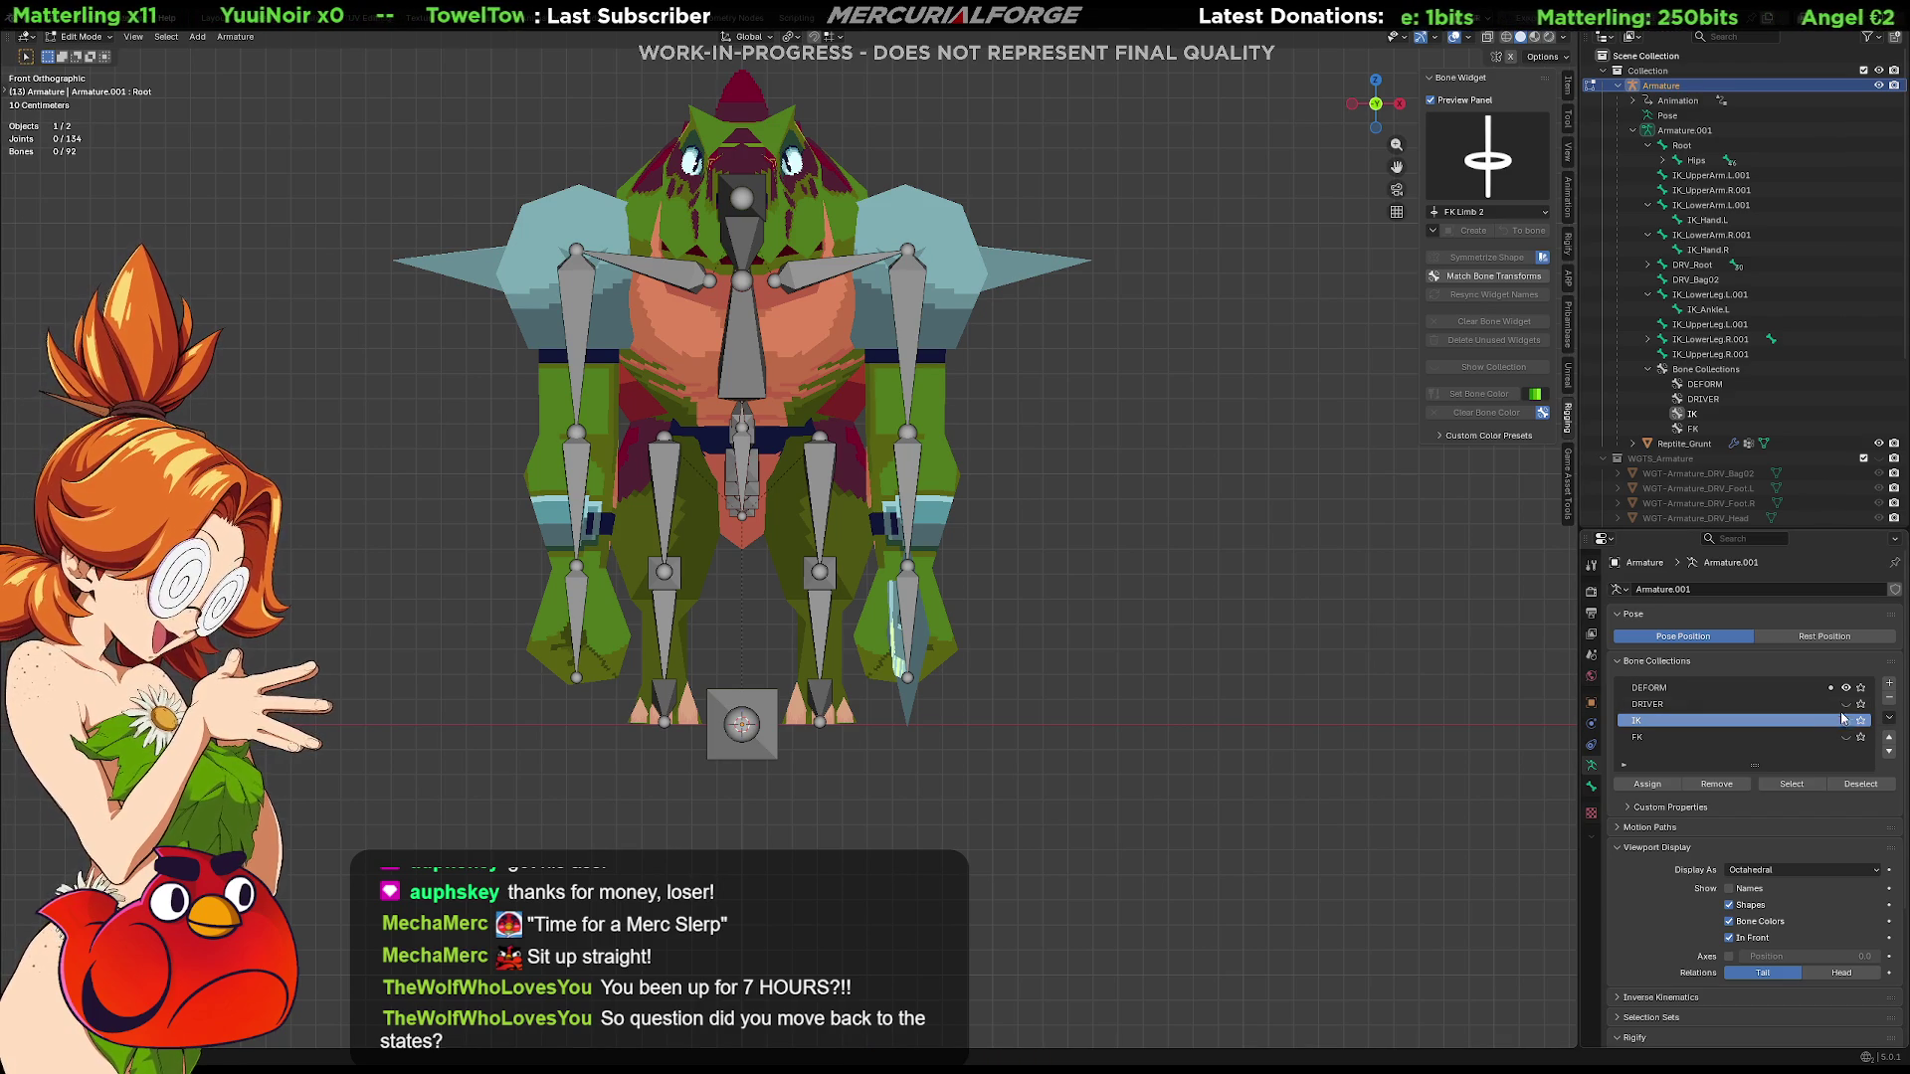
left_click(1731, 688)
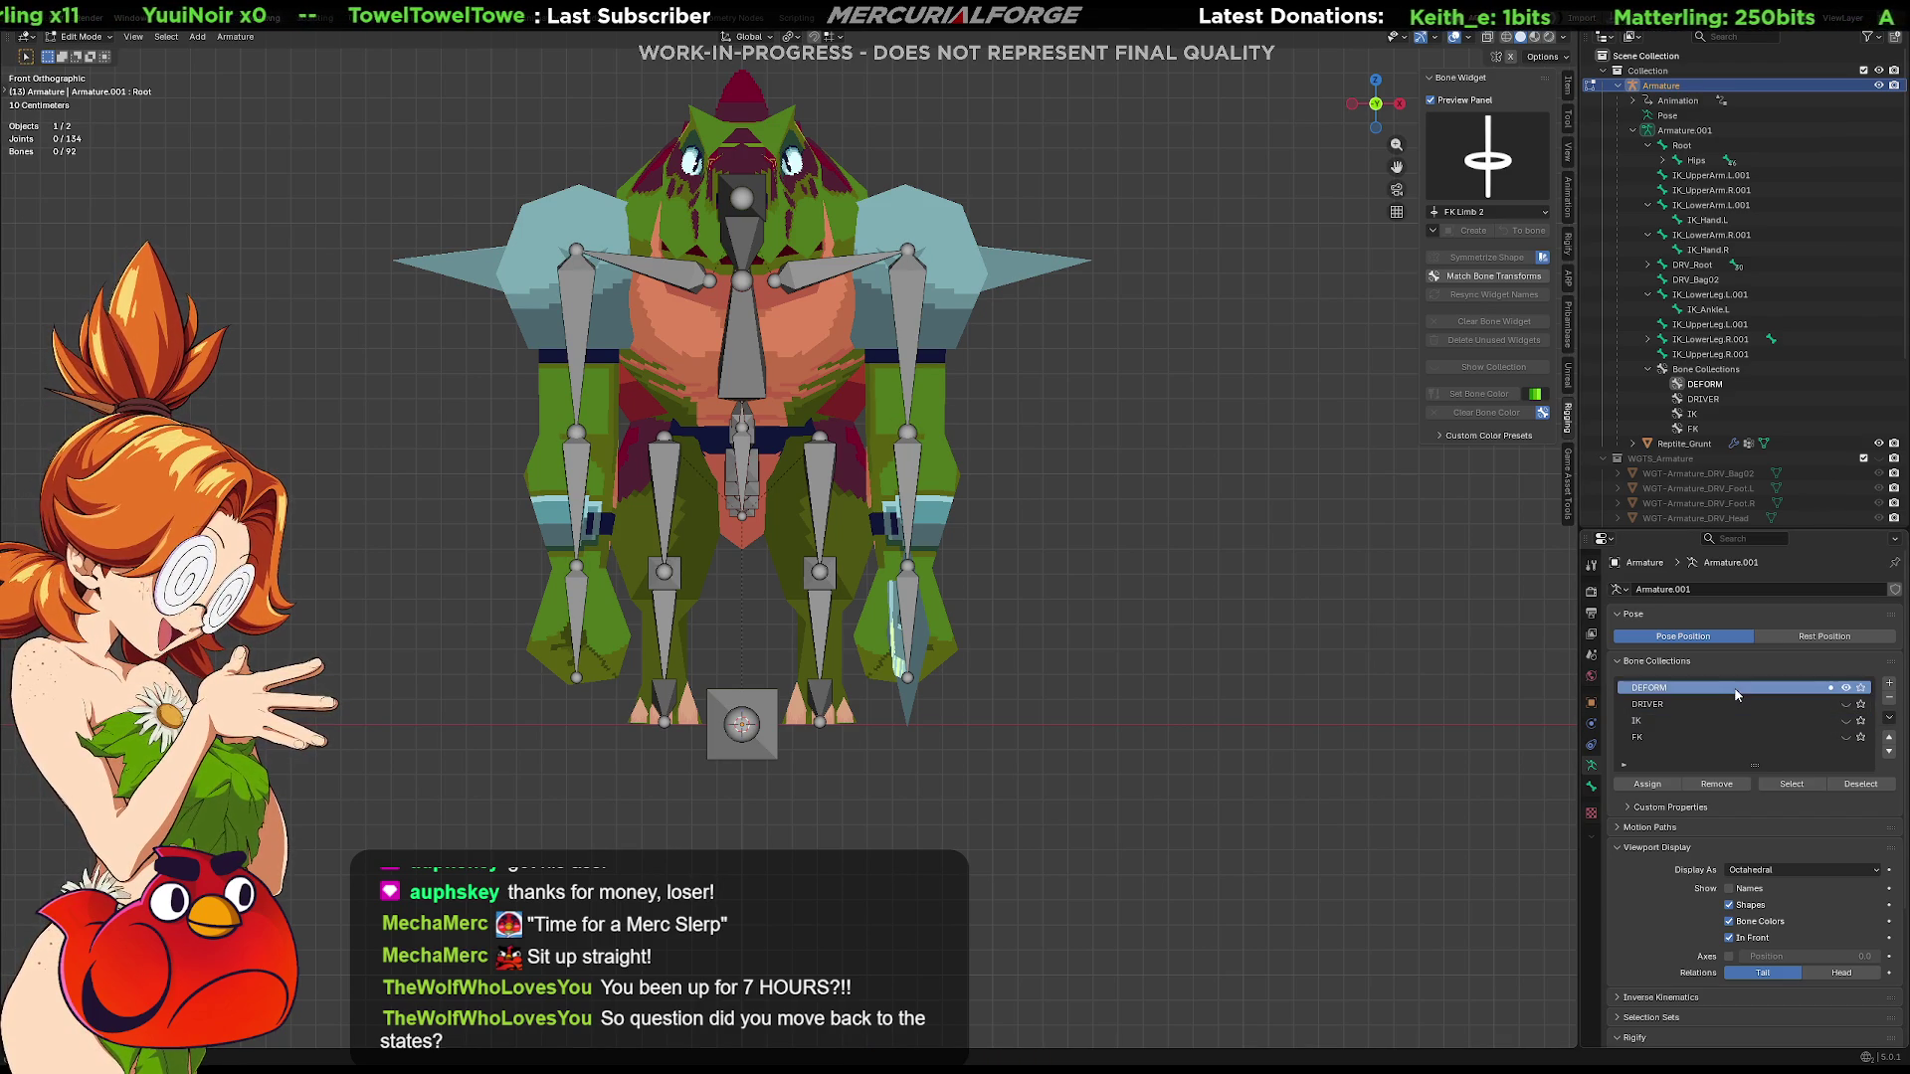
left_click(697, 713)
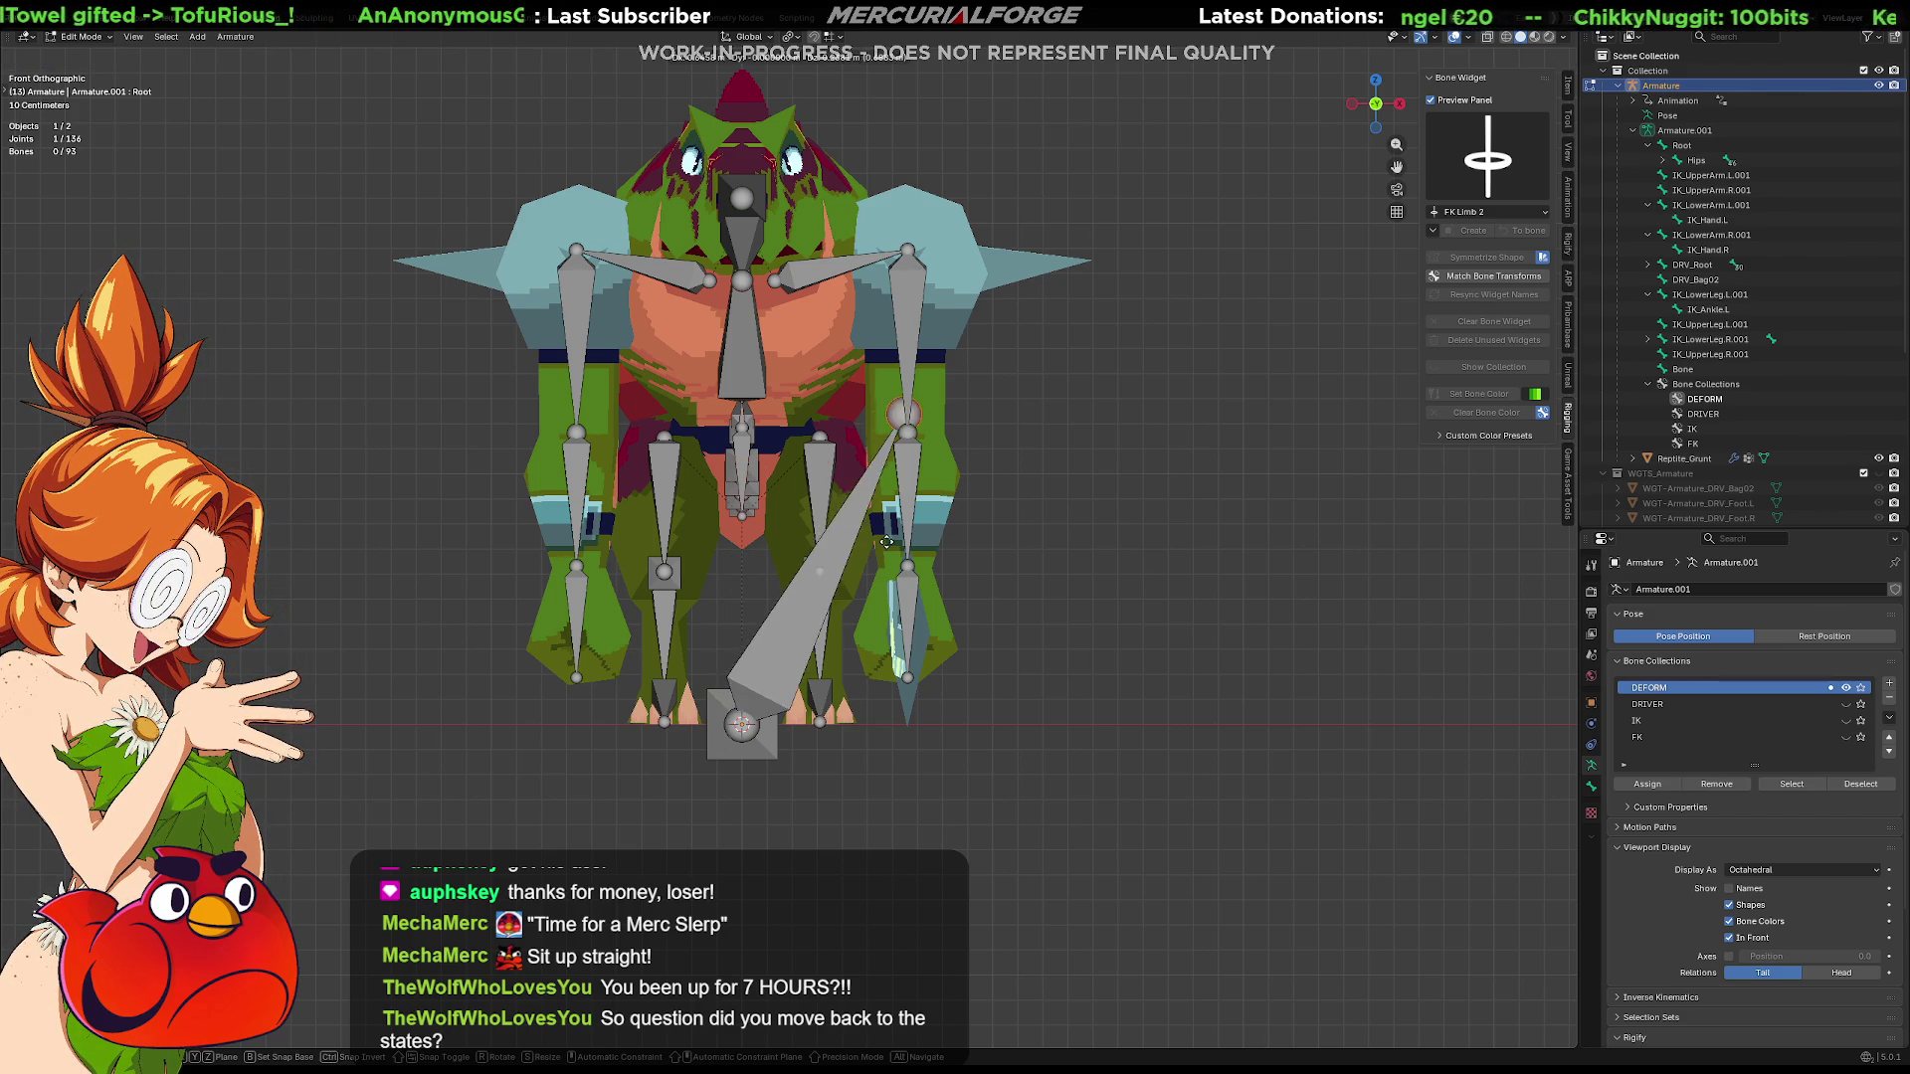
left_click(738, 657)
key("x")
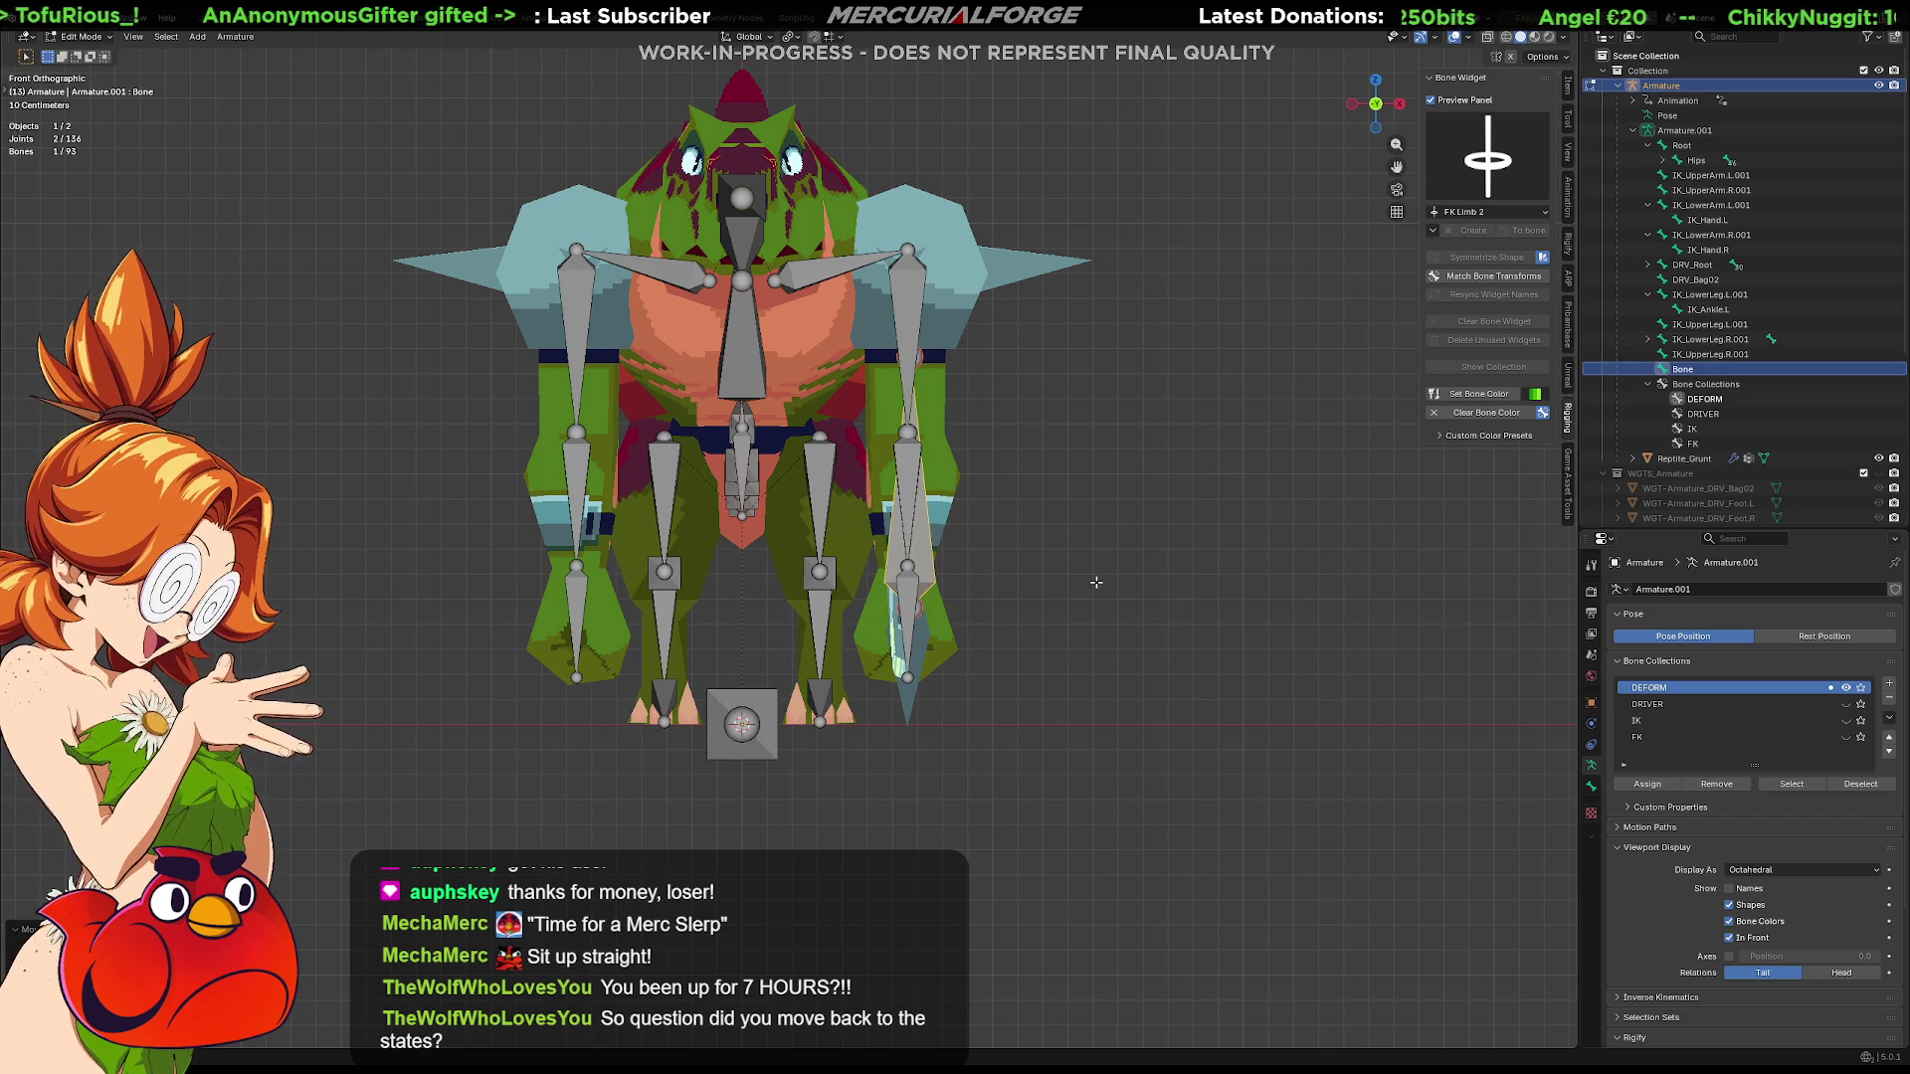
From the right view move the new bone's head and tail to lie along the sword blade
key("KP_3")
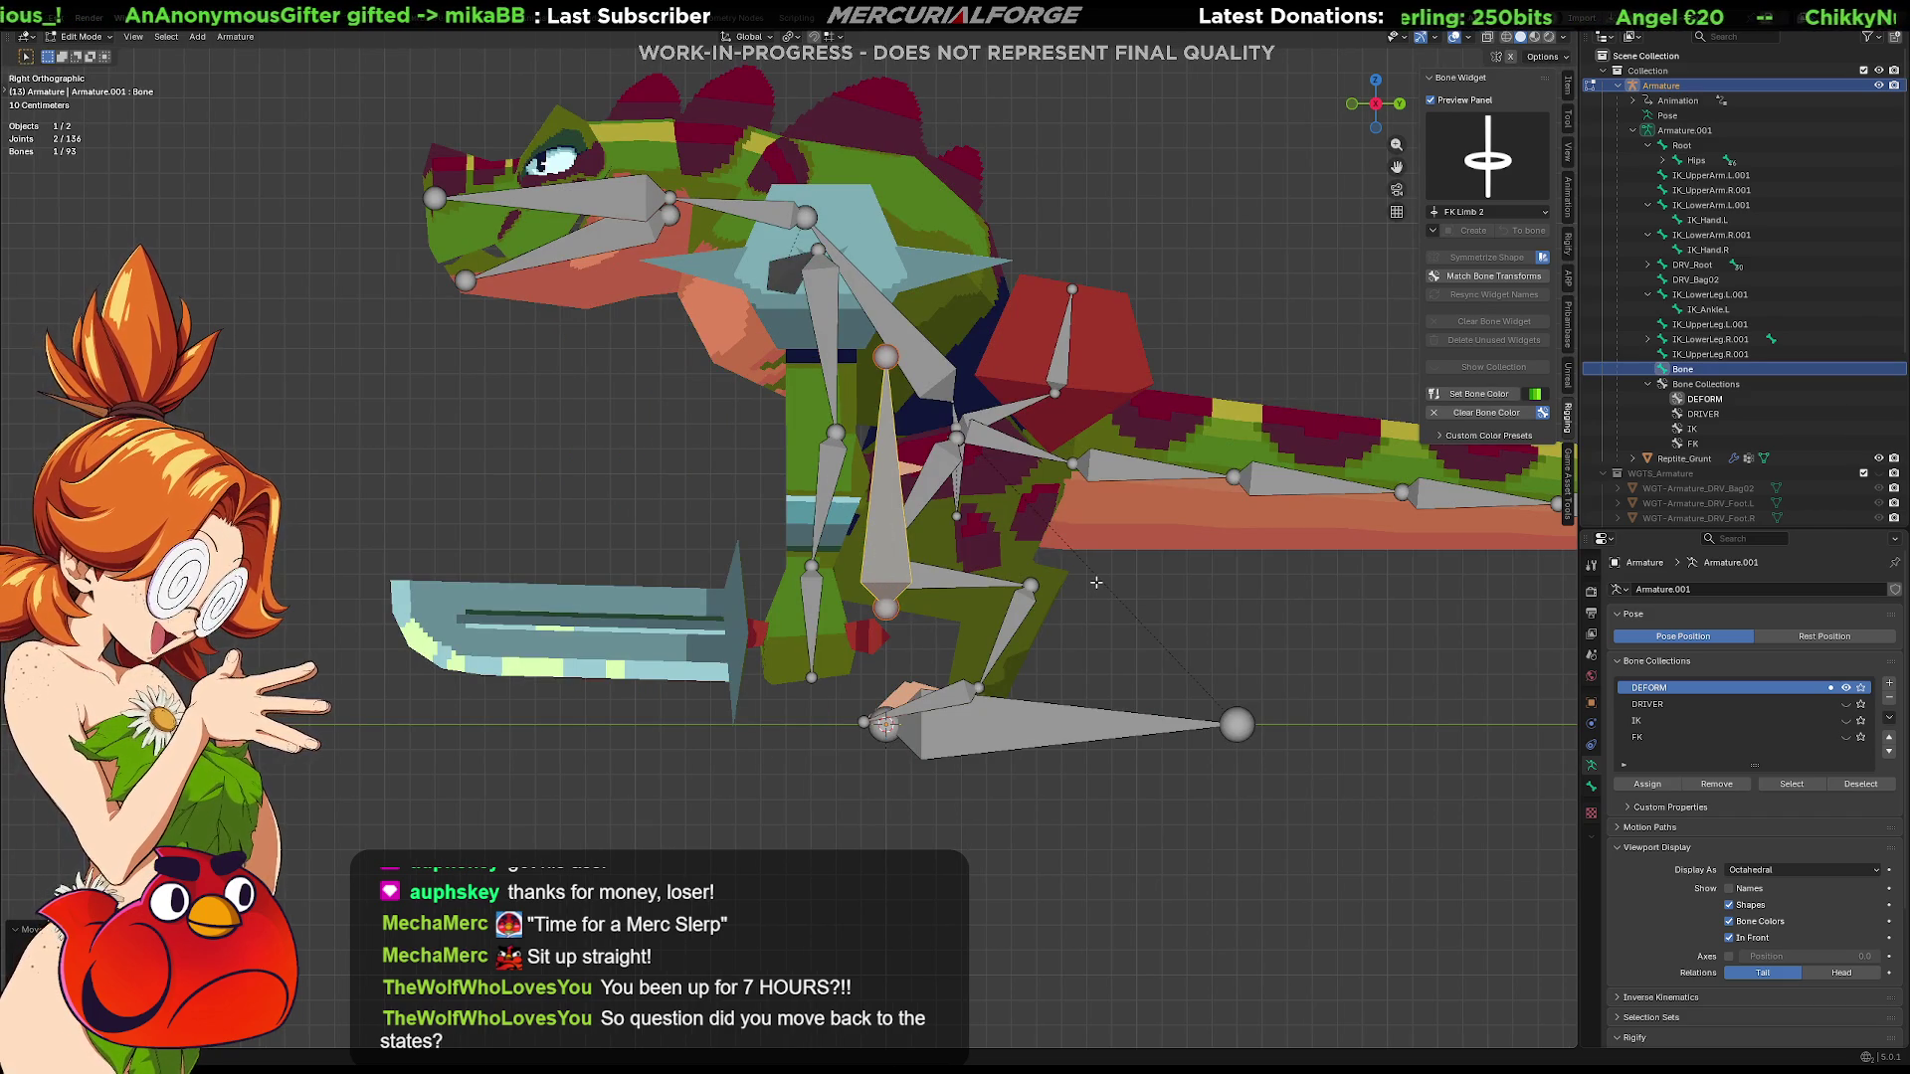
left_click(897, 374)
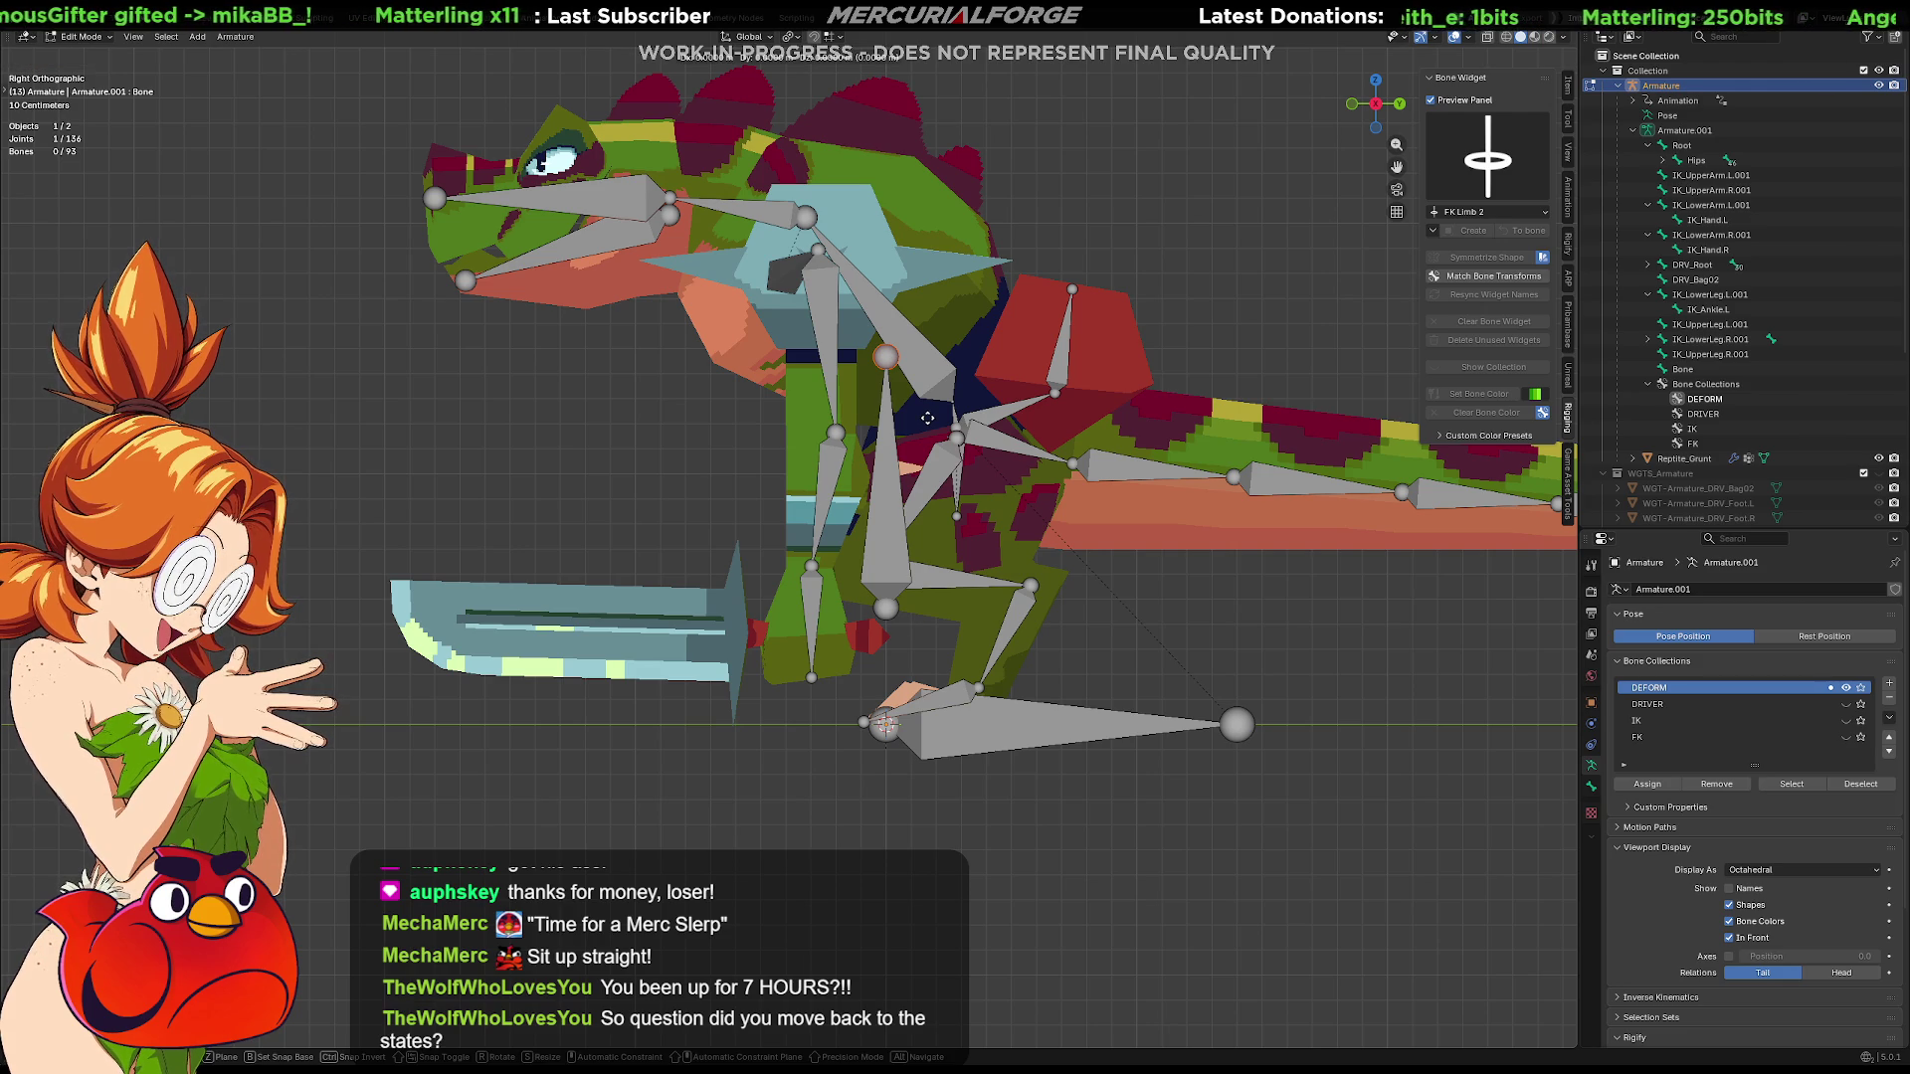
left_click_drag(927, 417, 1089, 604)
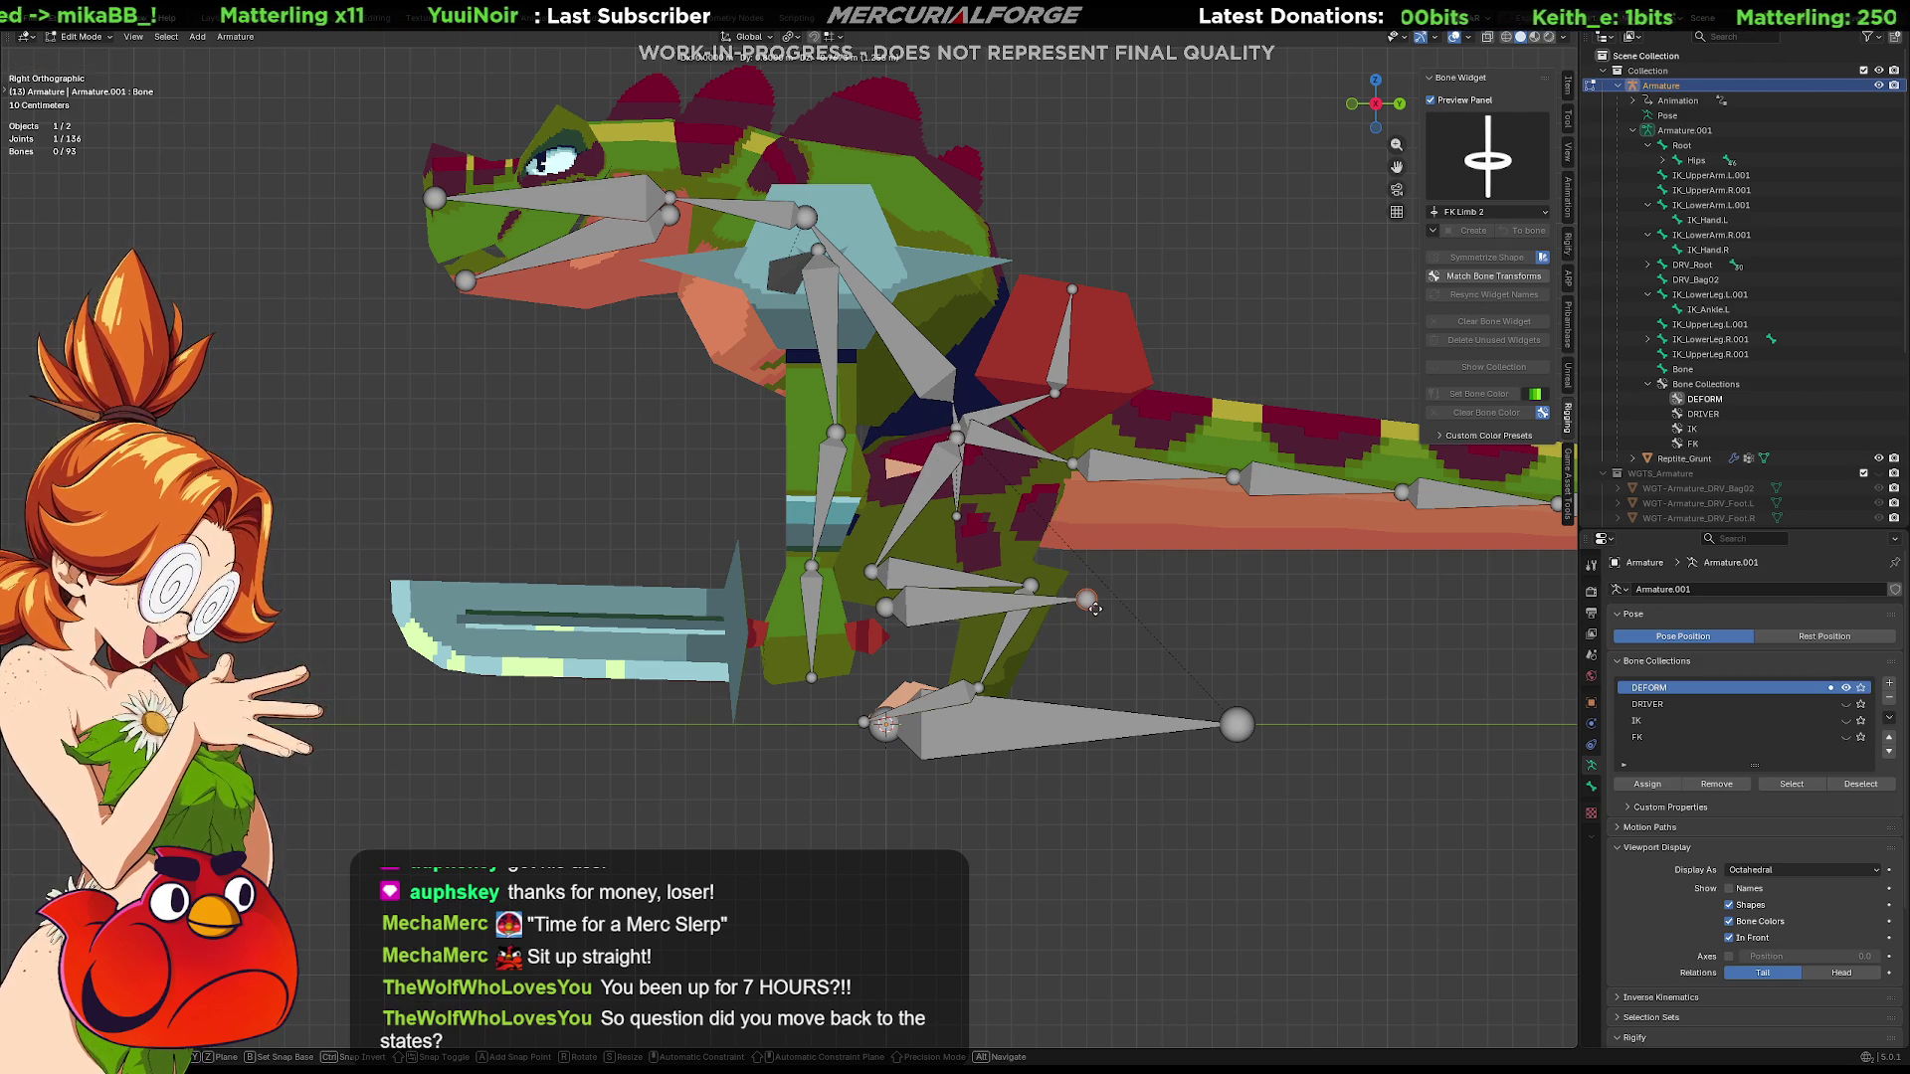
left_click_drag(1093, 606, 654, 599)
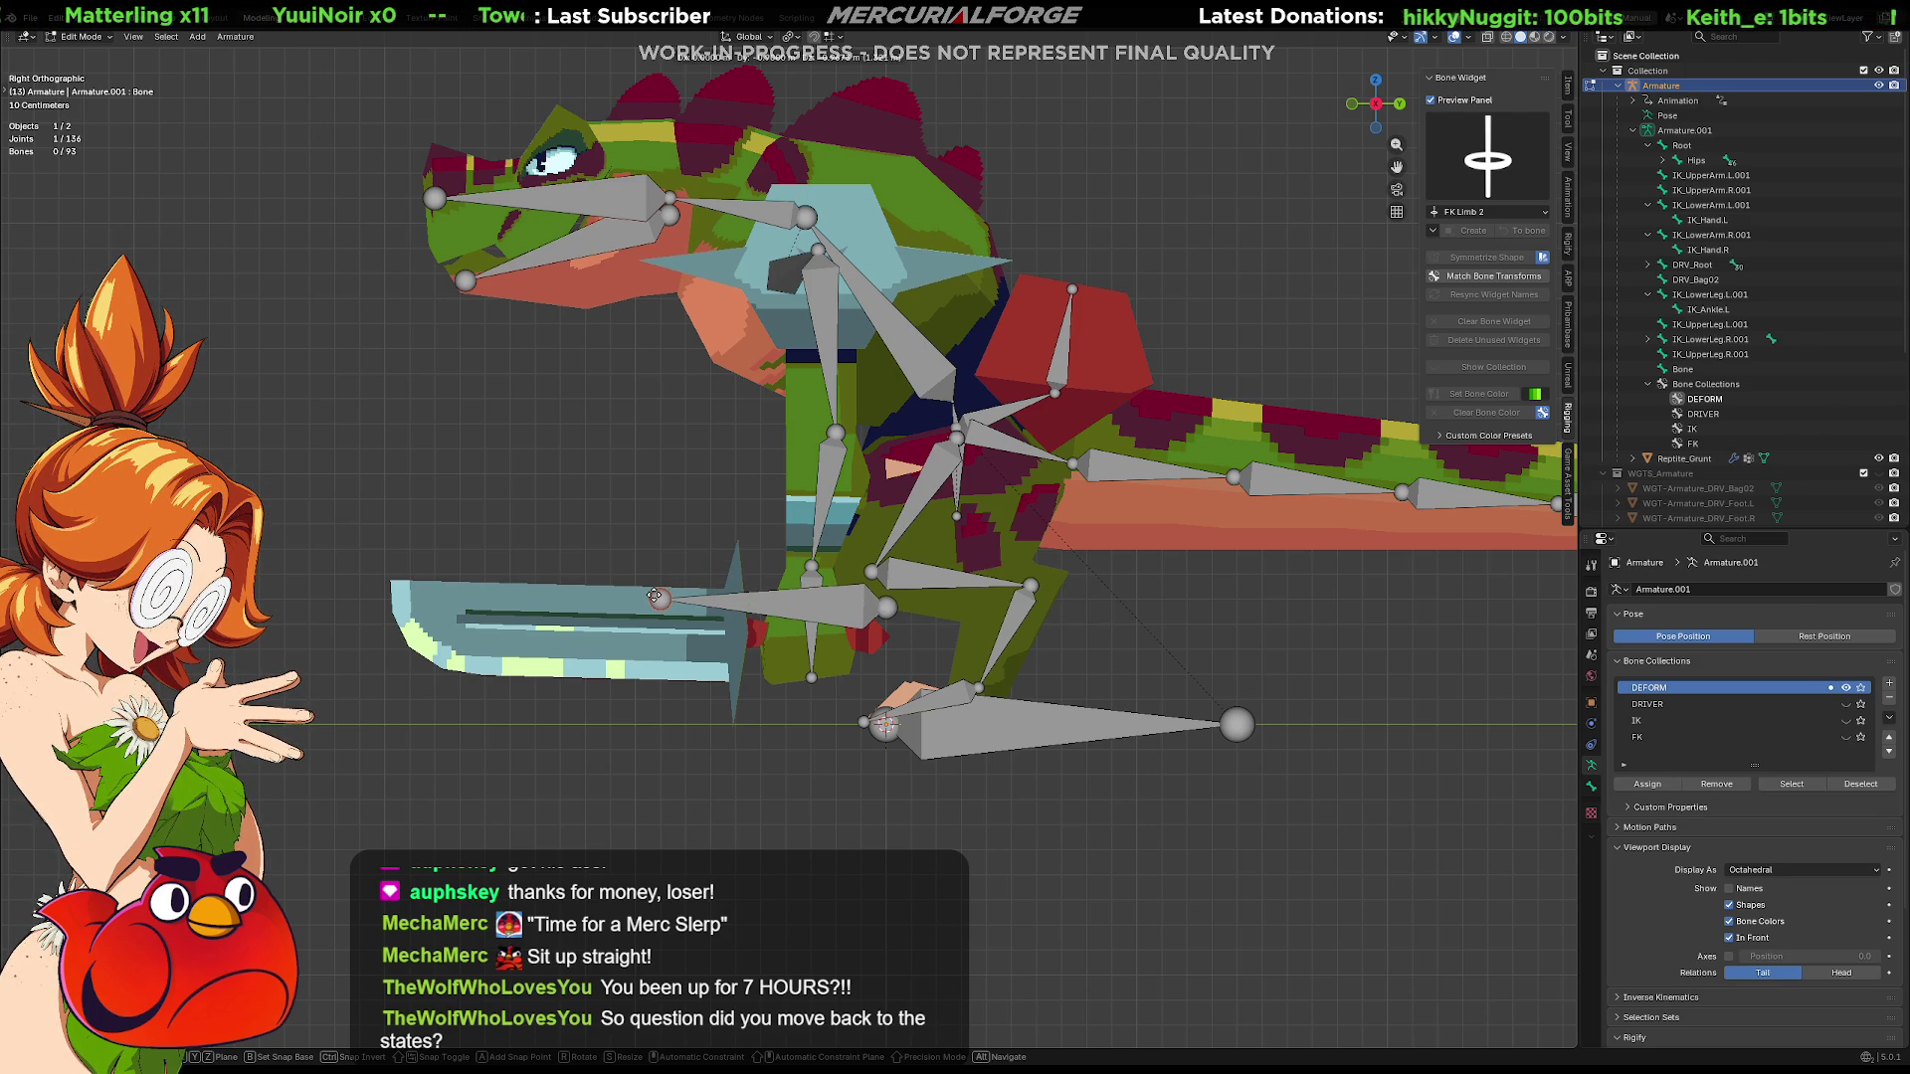
key("g")
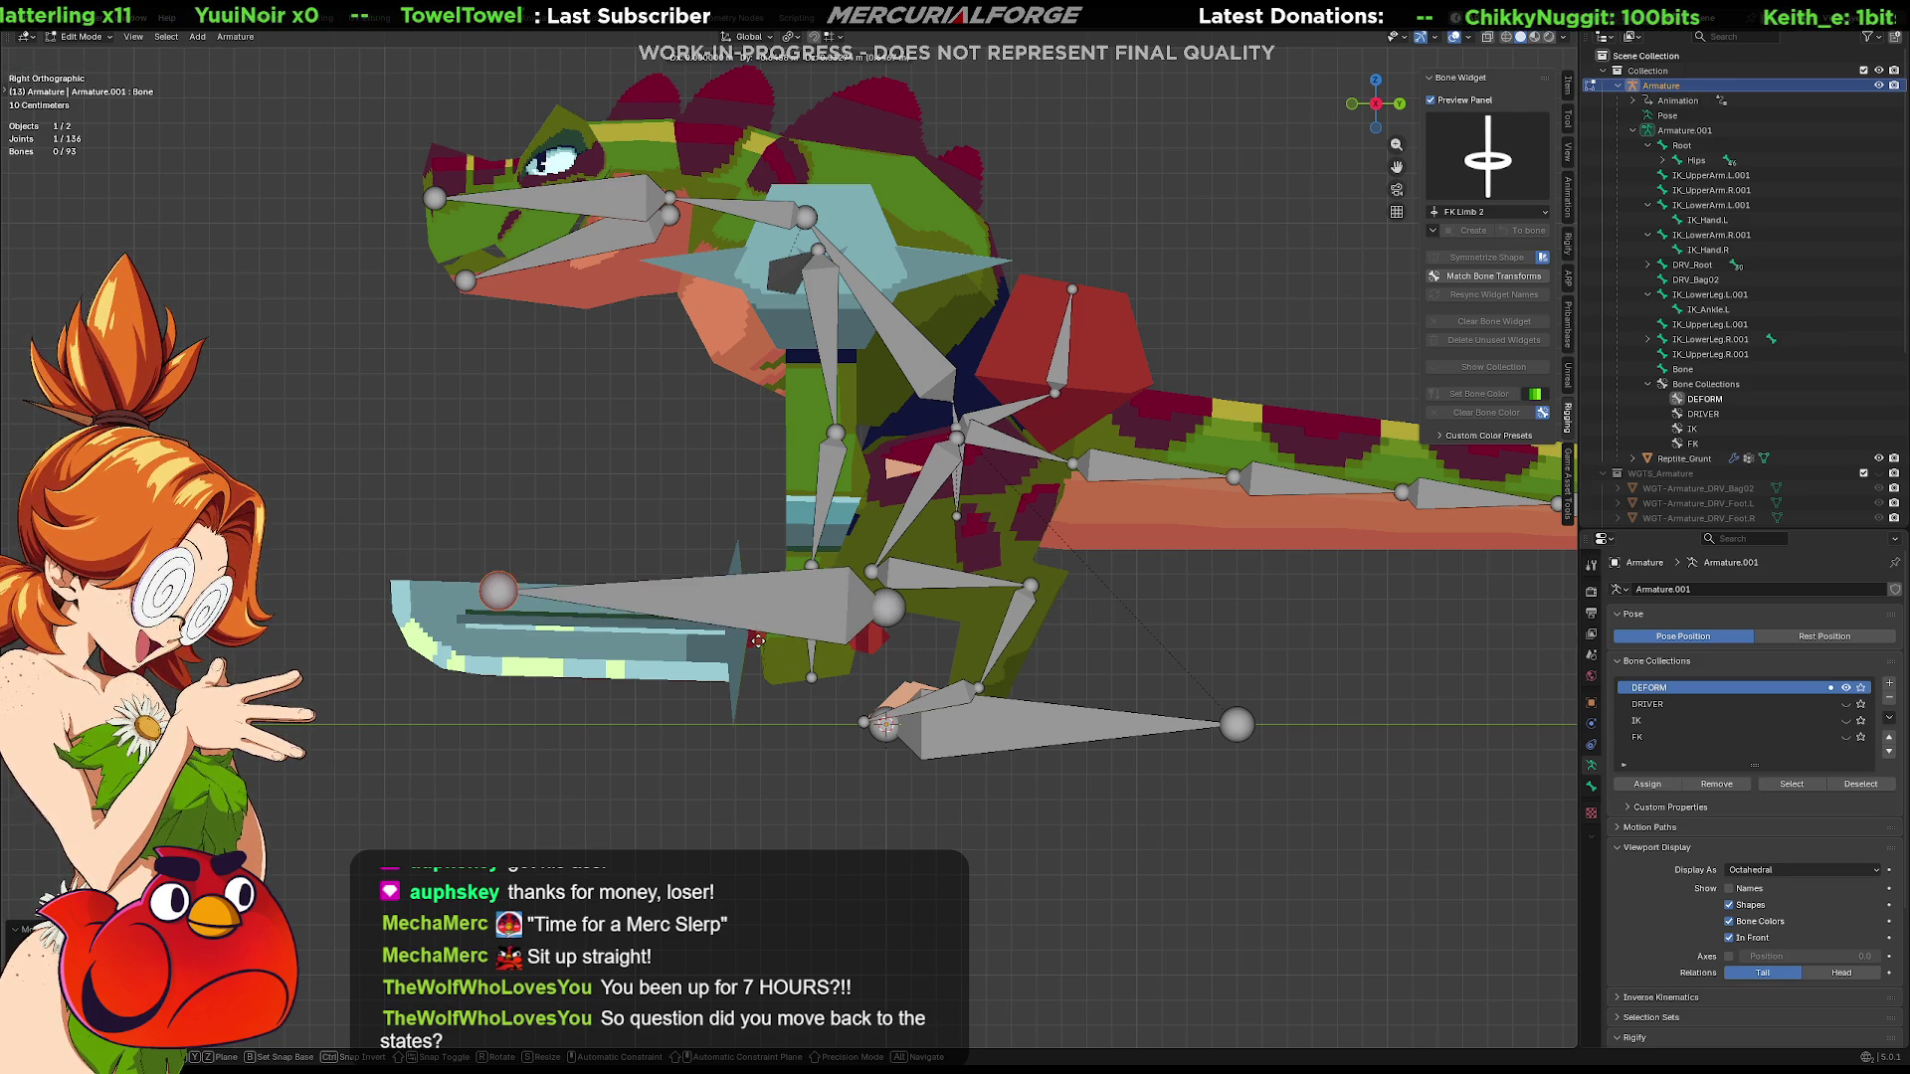
left_click(784, 648)
left_click(758, 588)
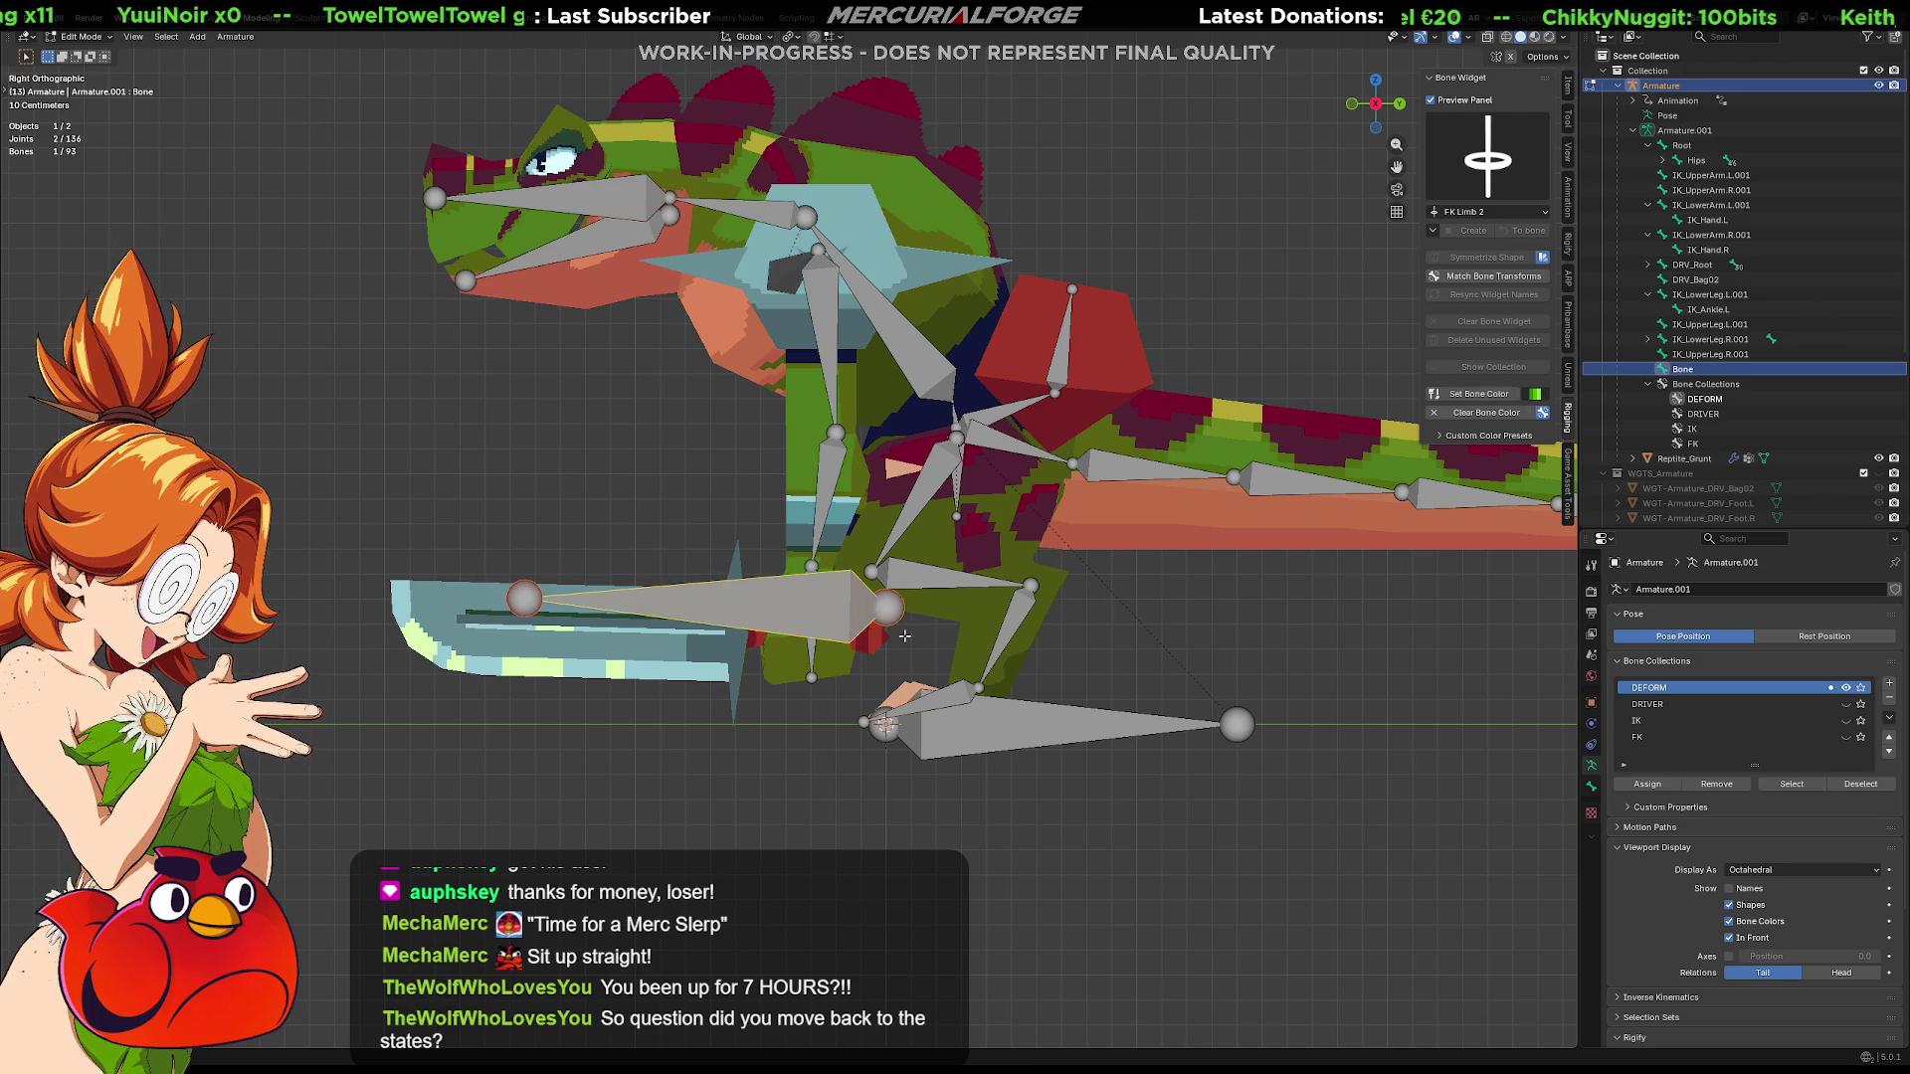
key("g")
left_click(814, 671)
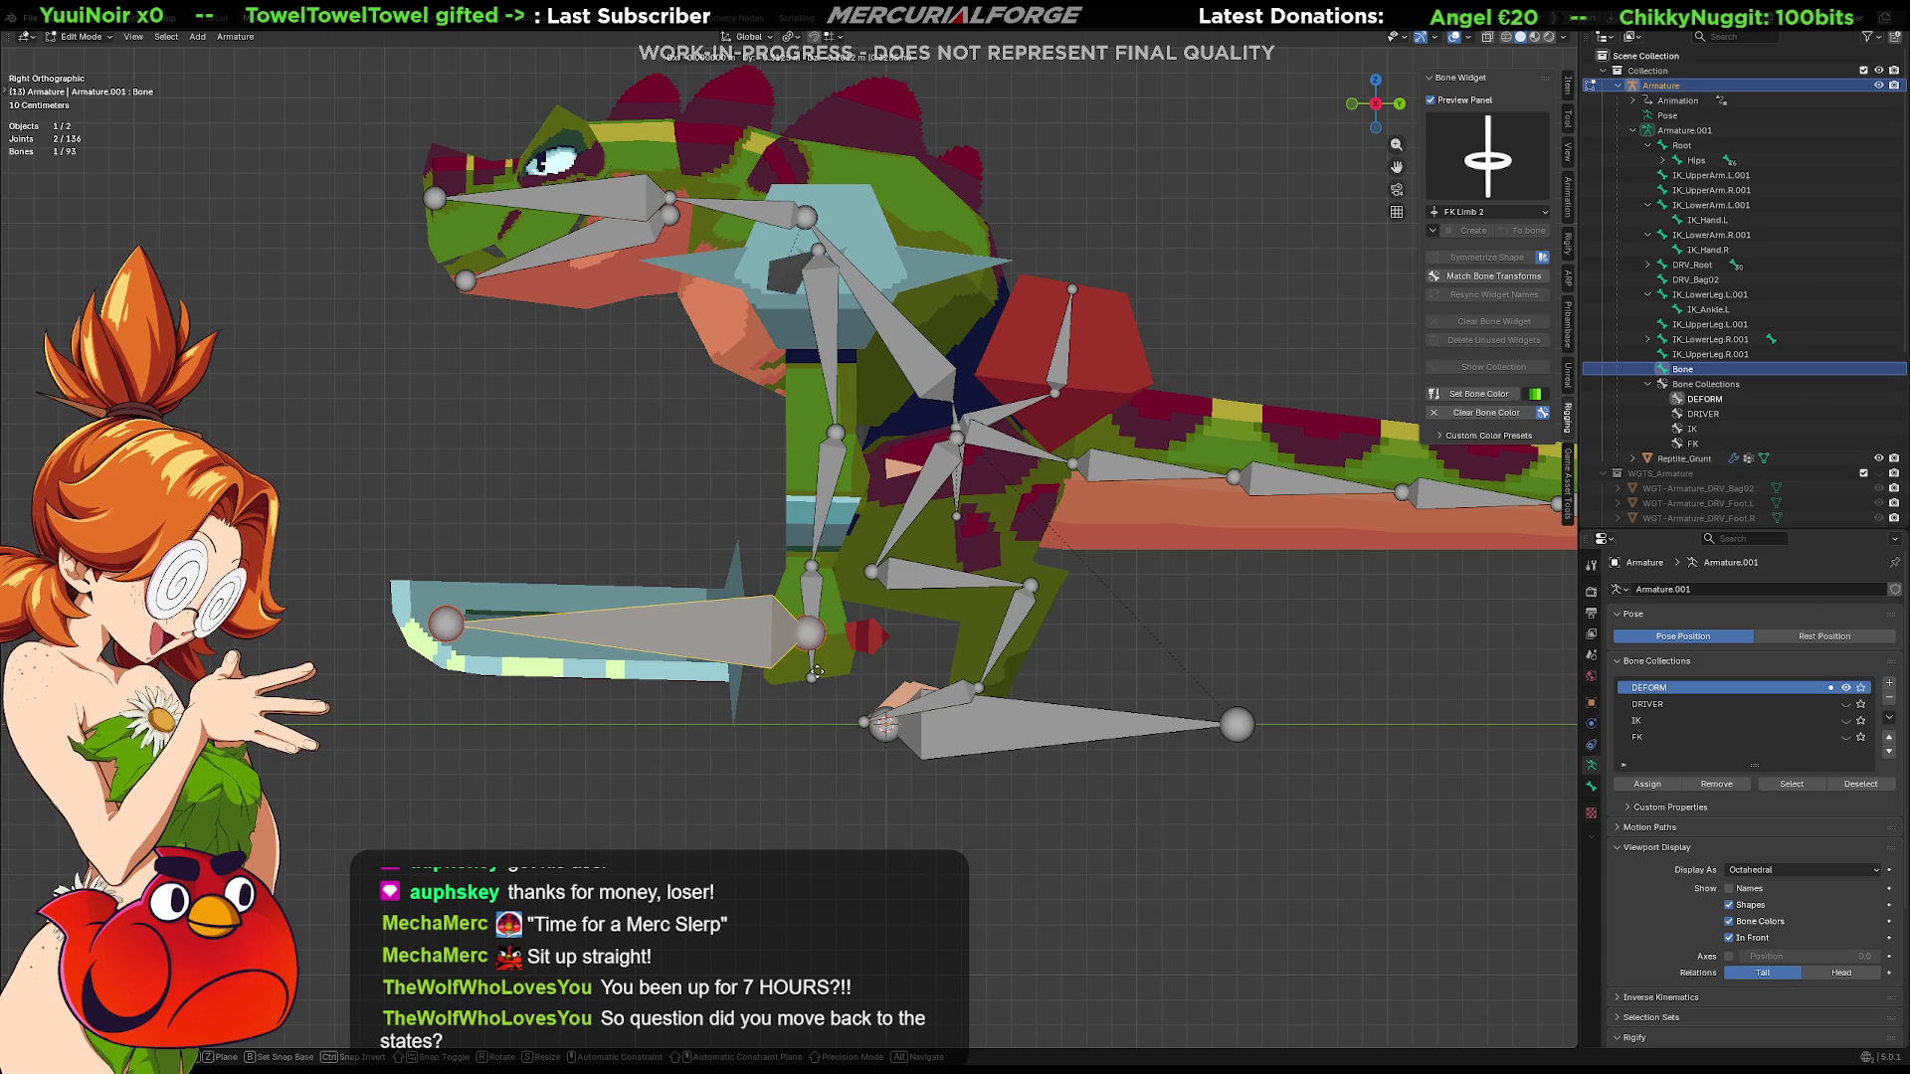
left_click(445, 625)
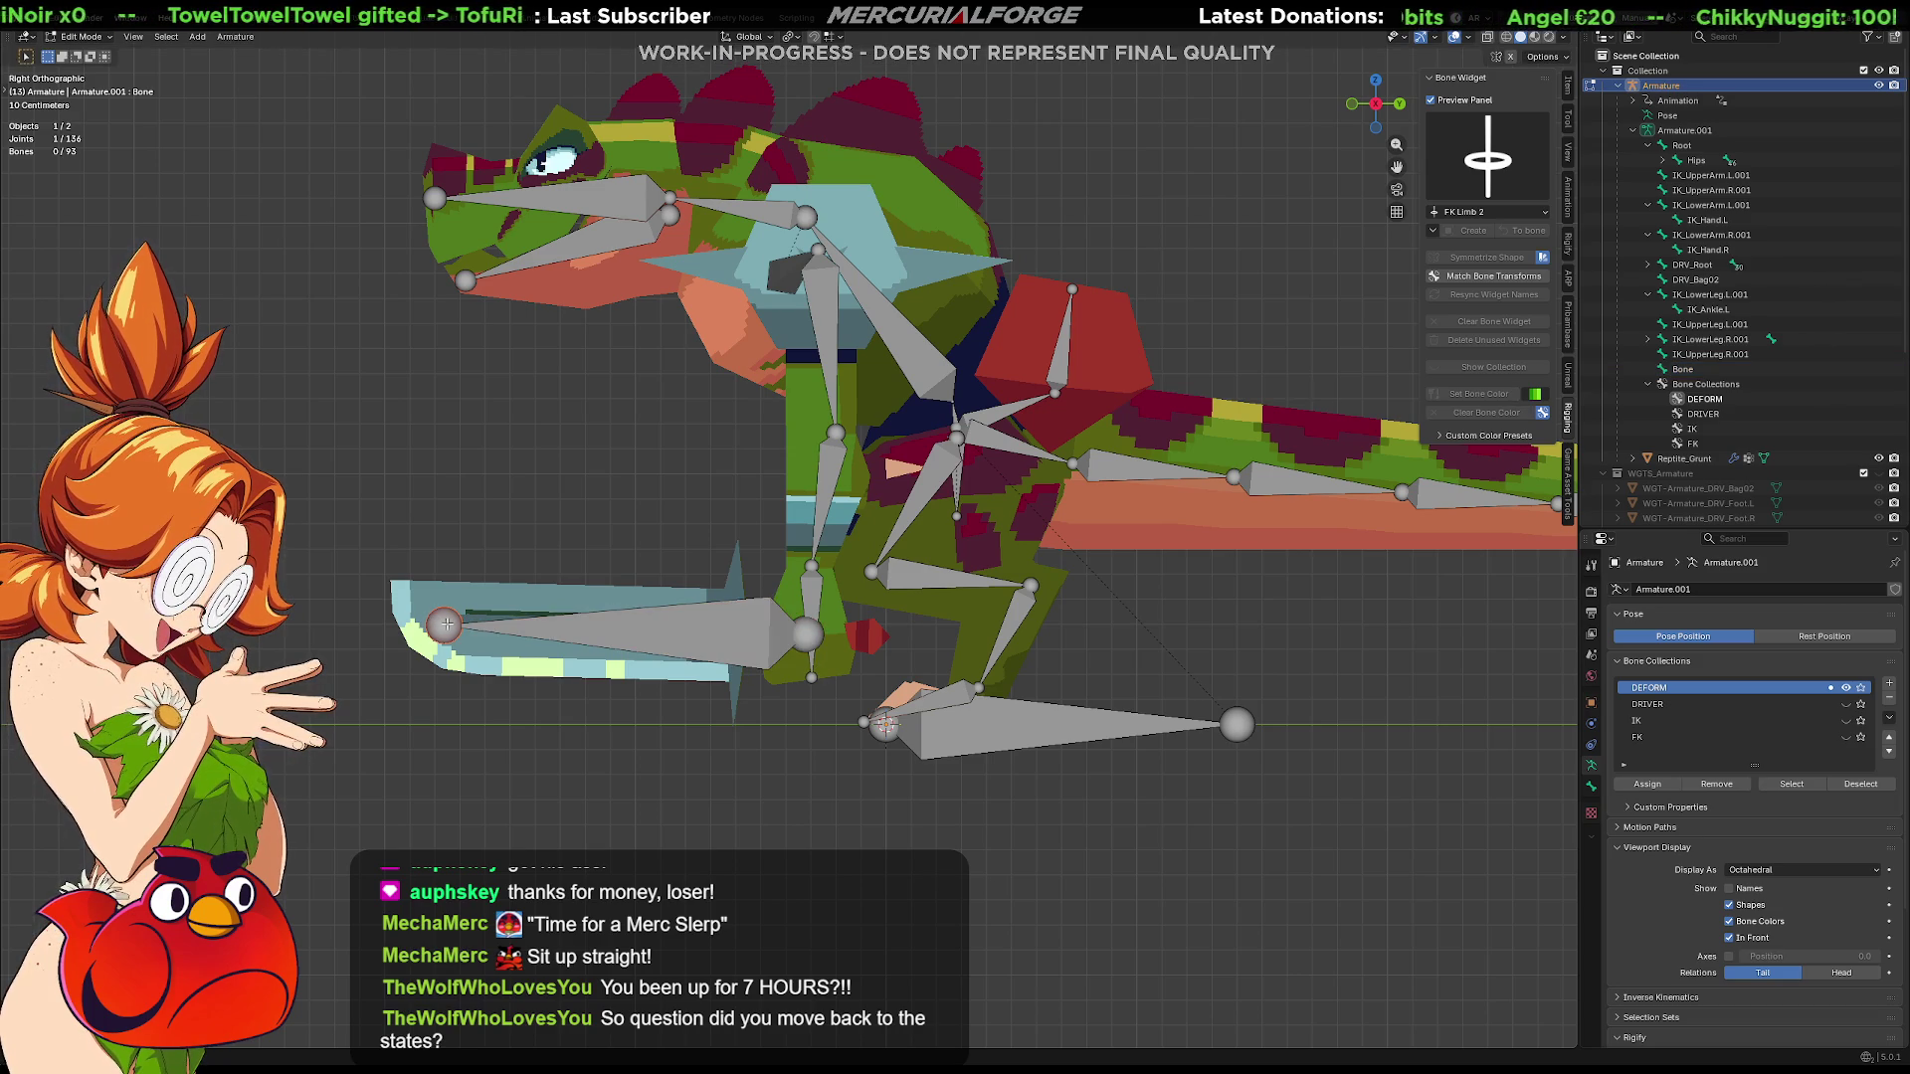
key("g")
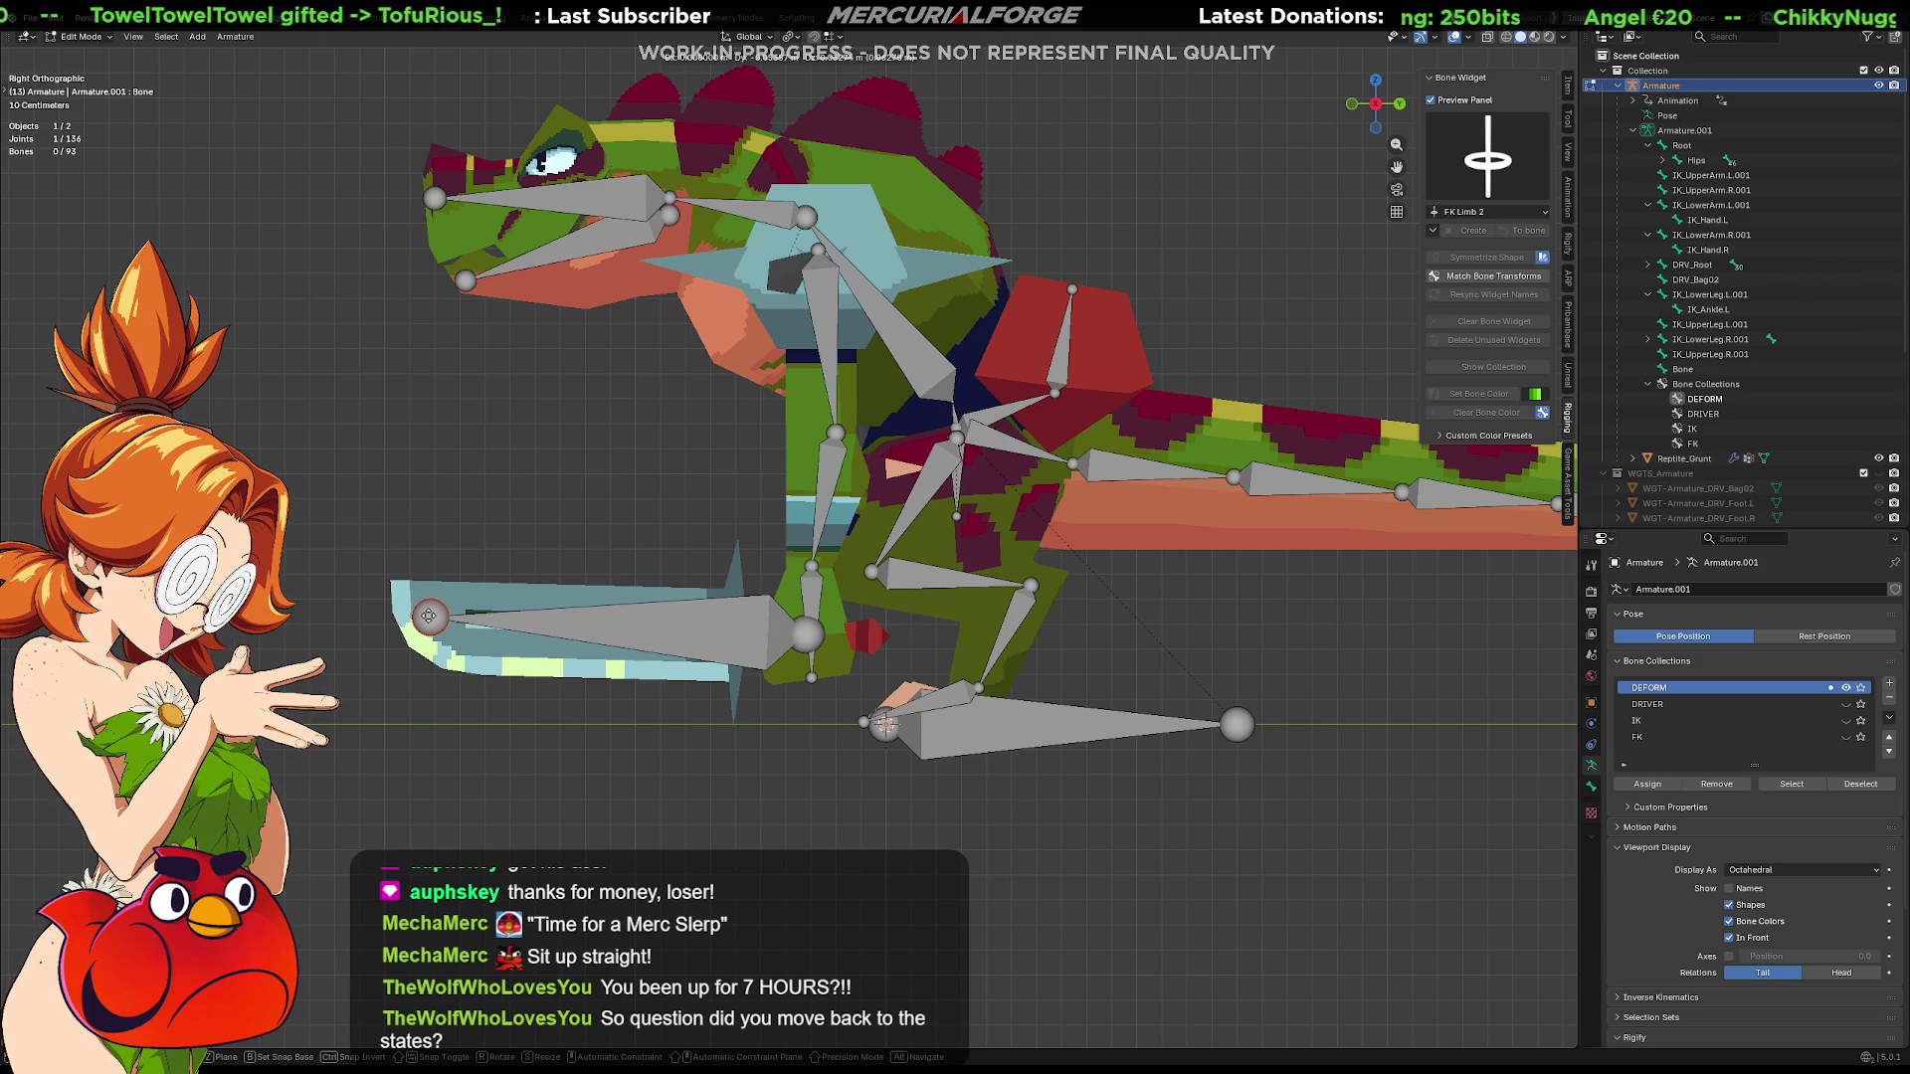
left_click(428, 617)
Parent the sword bone to Root with Keep Offset and select all bones
key("KP_1")
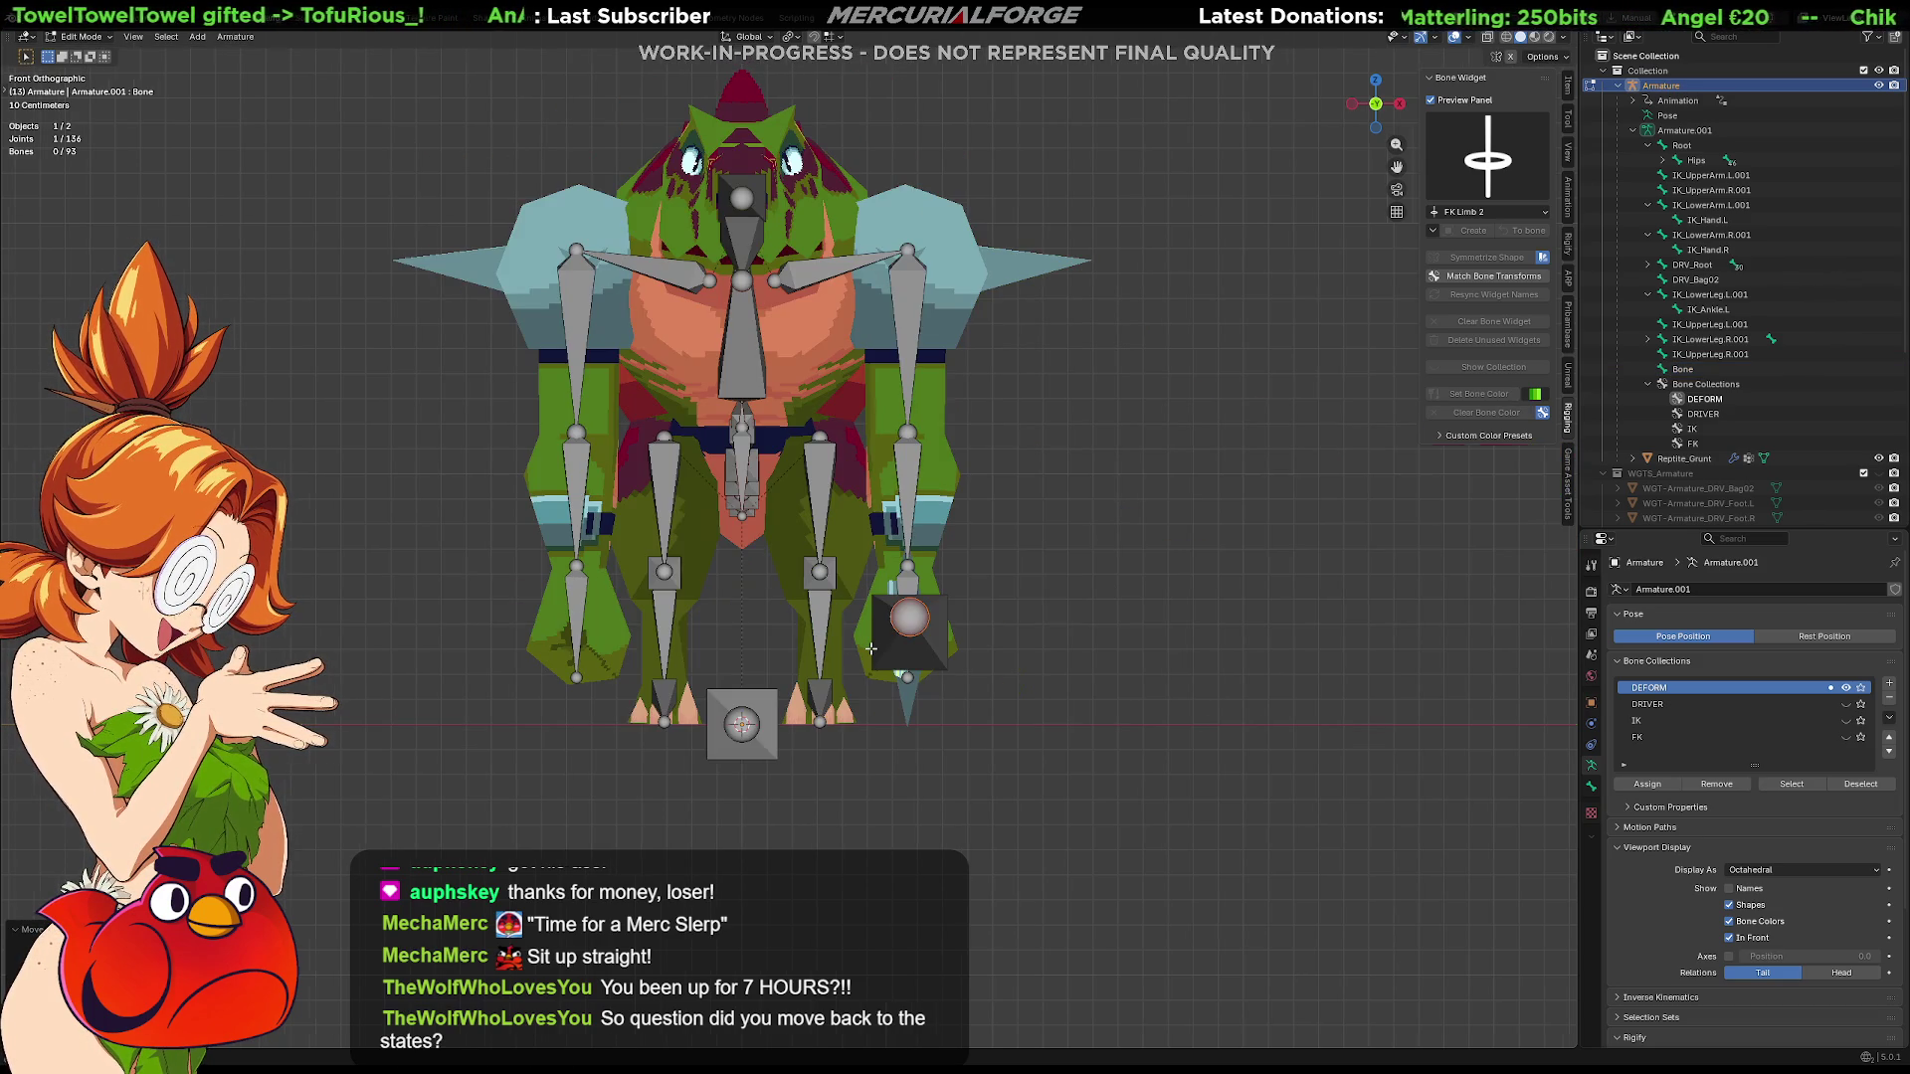
key("KP_5")
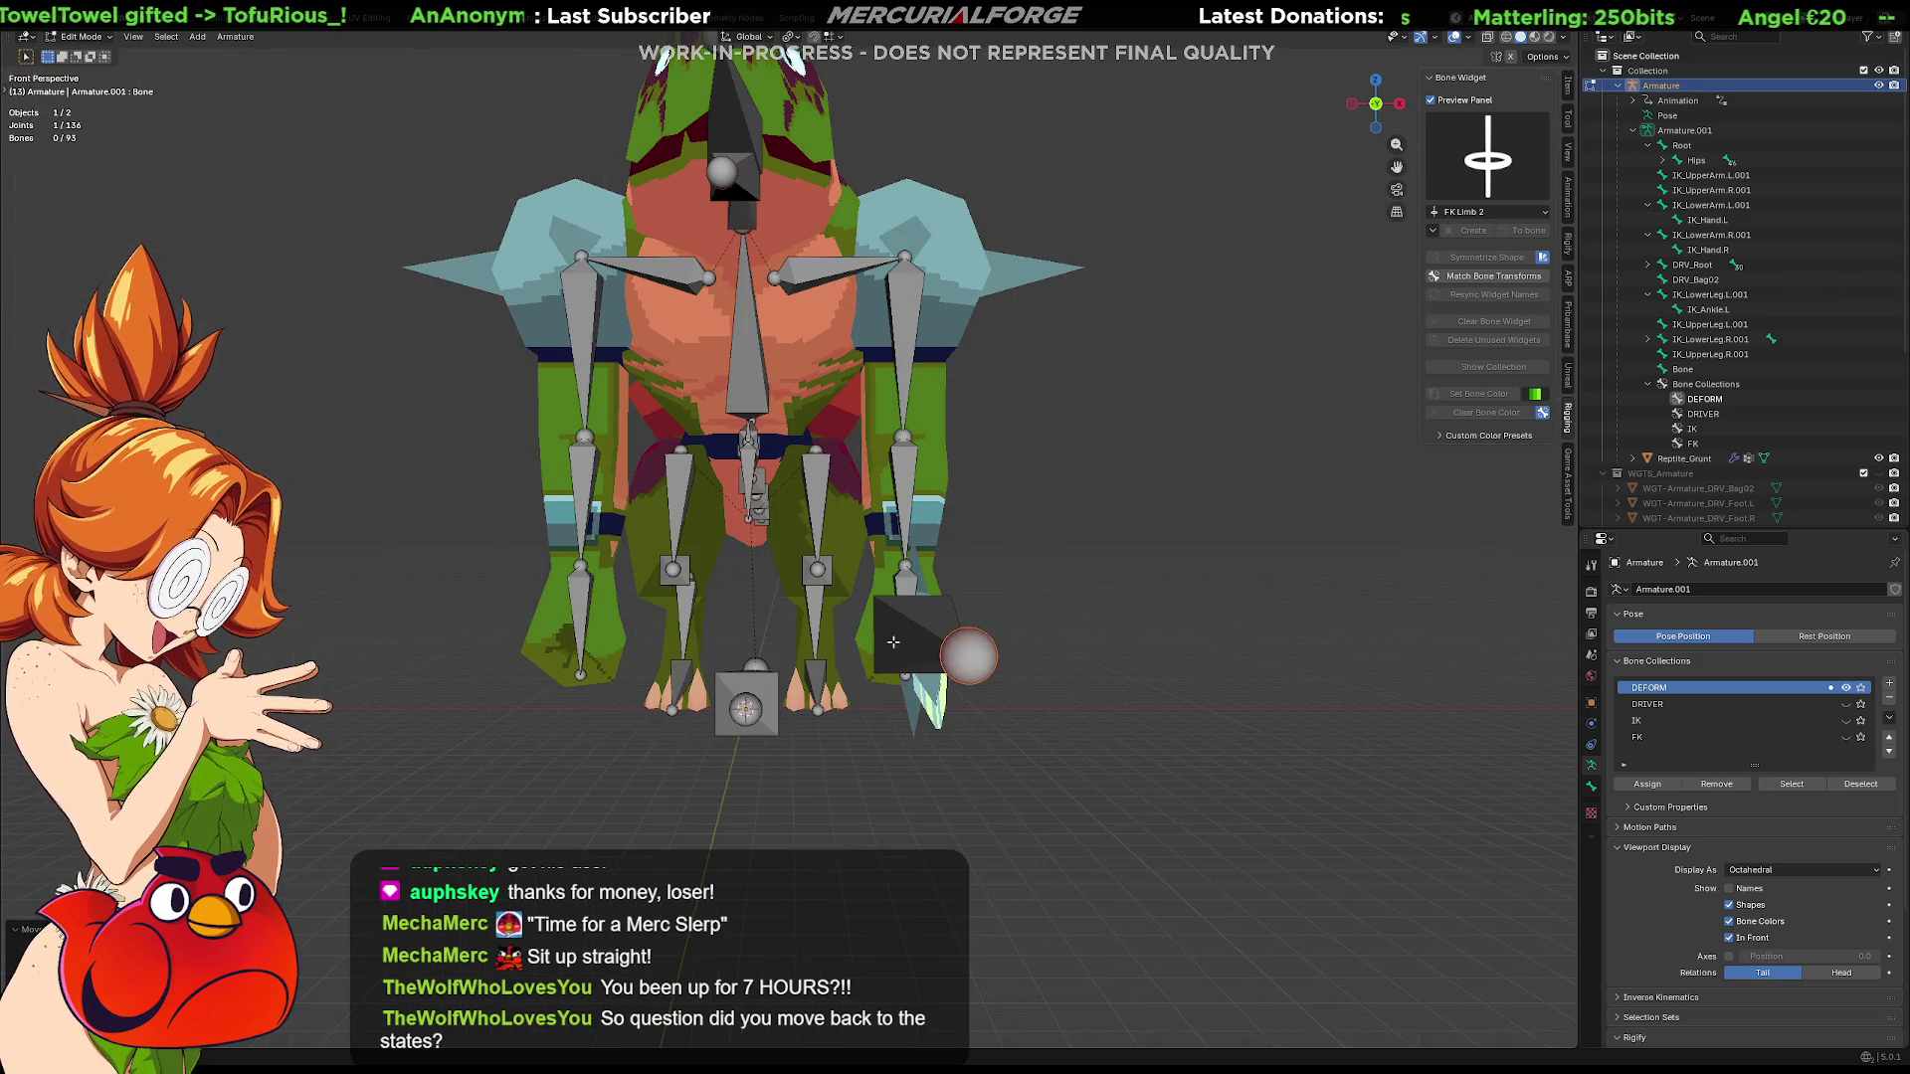
mouse_move(871, 648)
middle_mouse_down()
mouse_move(919, 638)
mouse_move(947, 687)
middle_mouse_up()
key("KP_3")
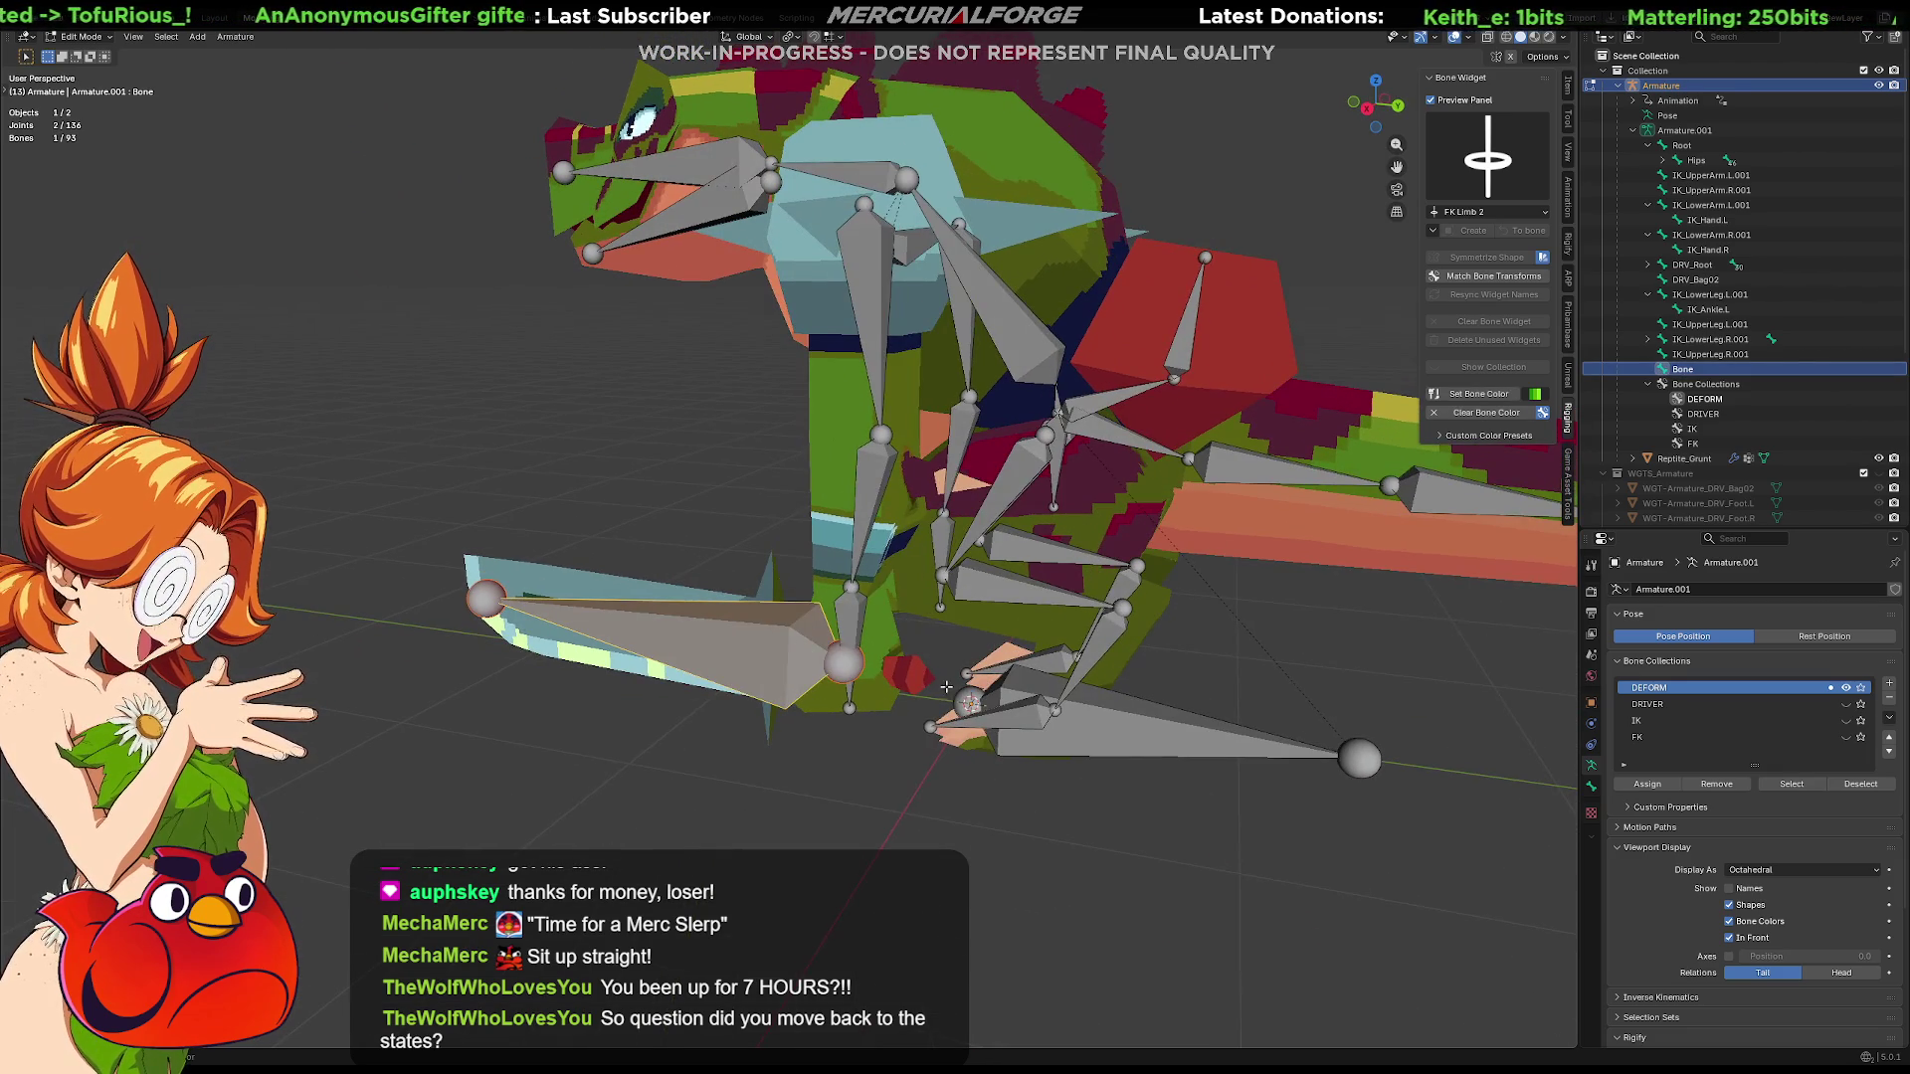
left_click(1015, 682)
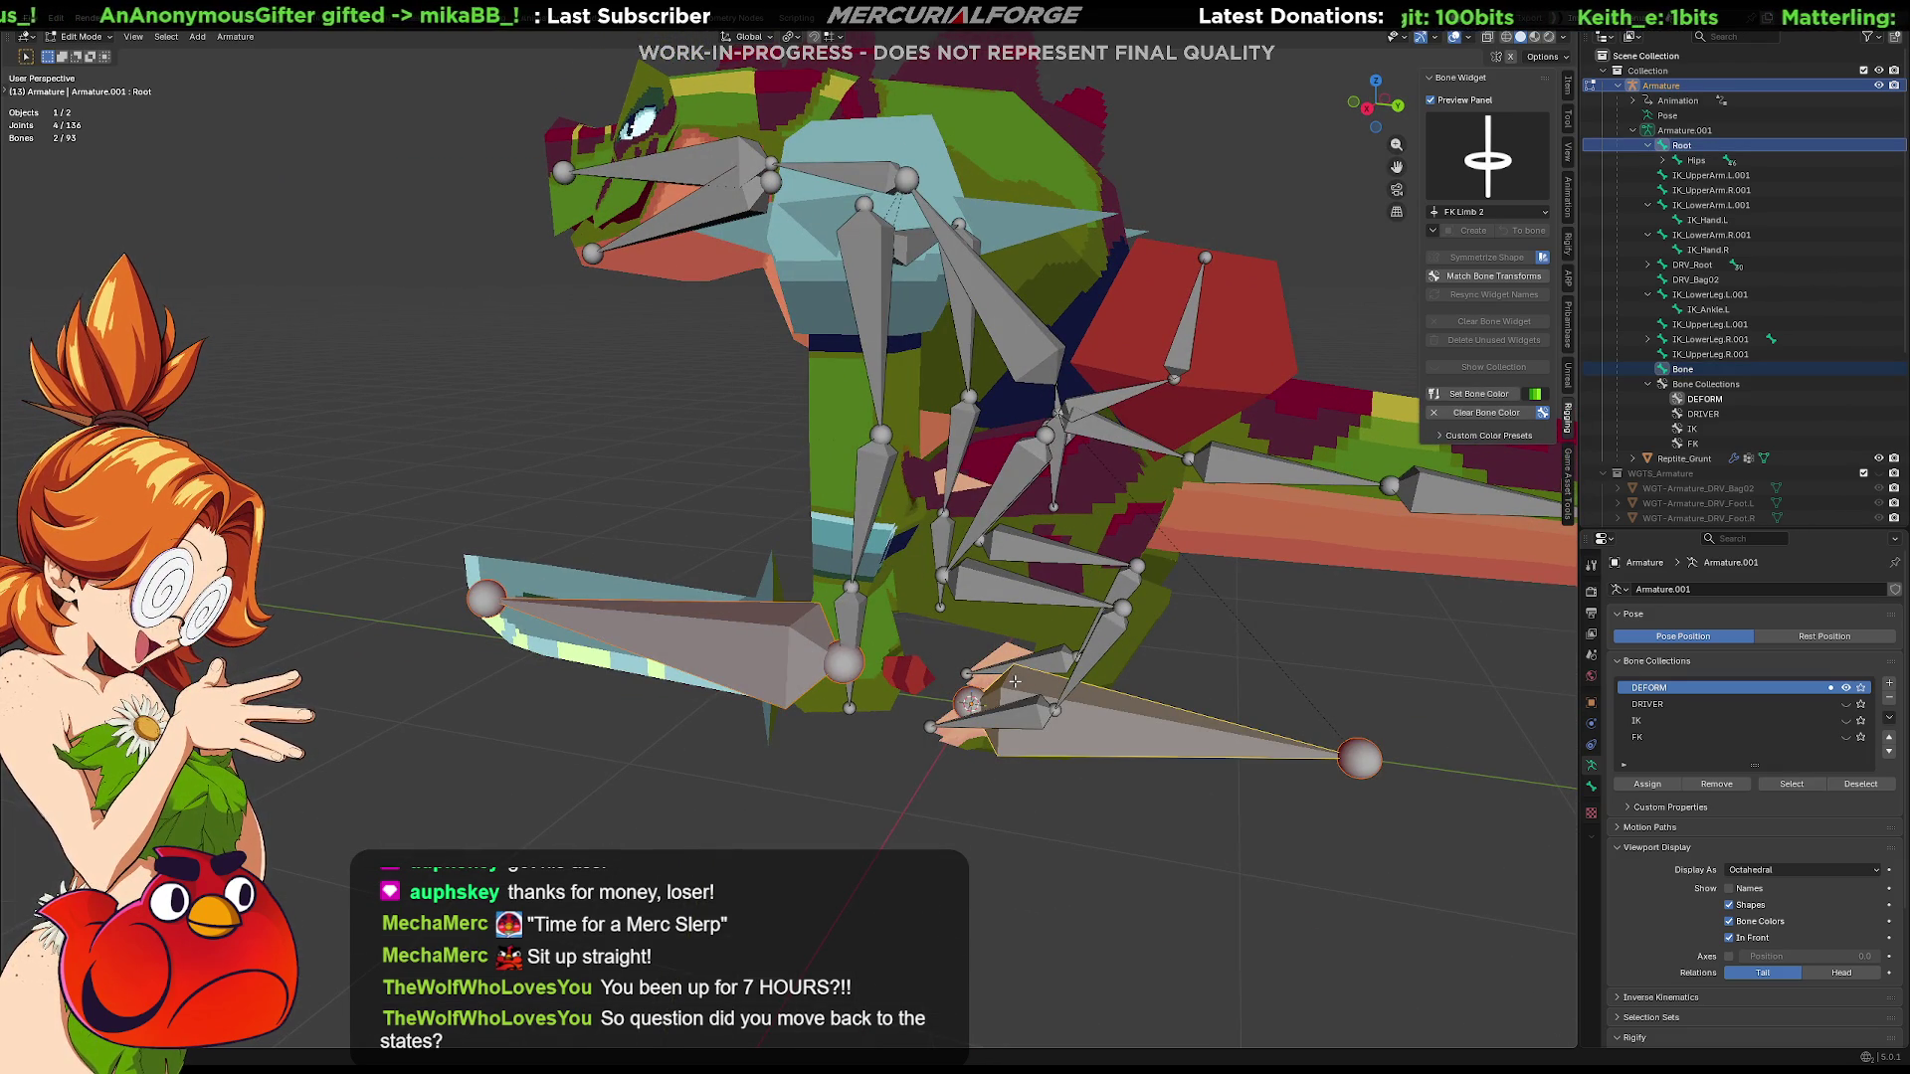
key("ctrl+p")
left_click(987, 683)
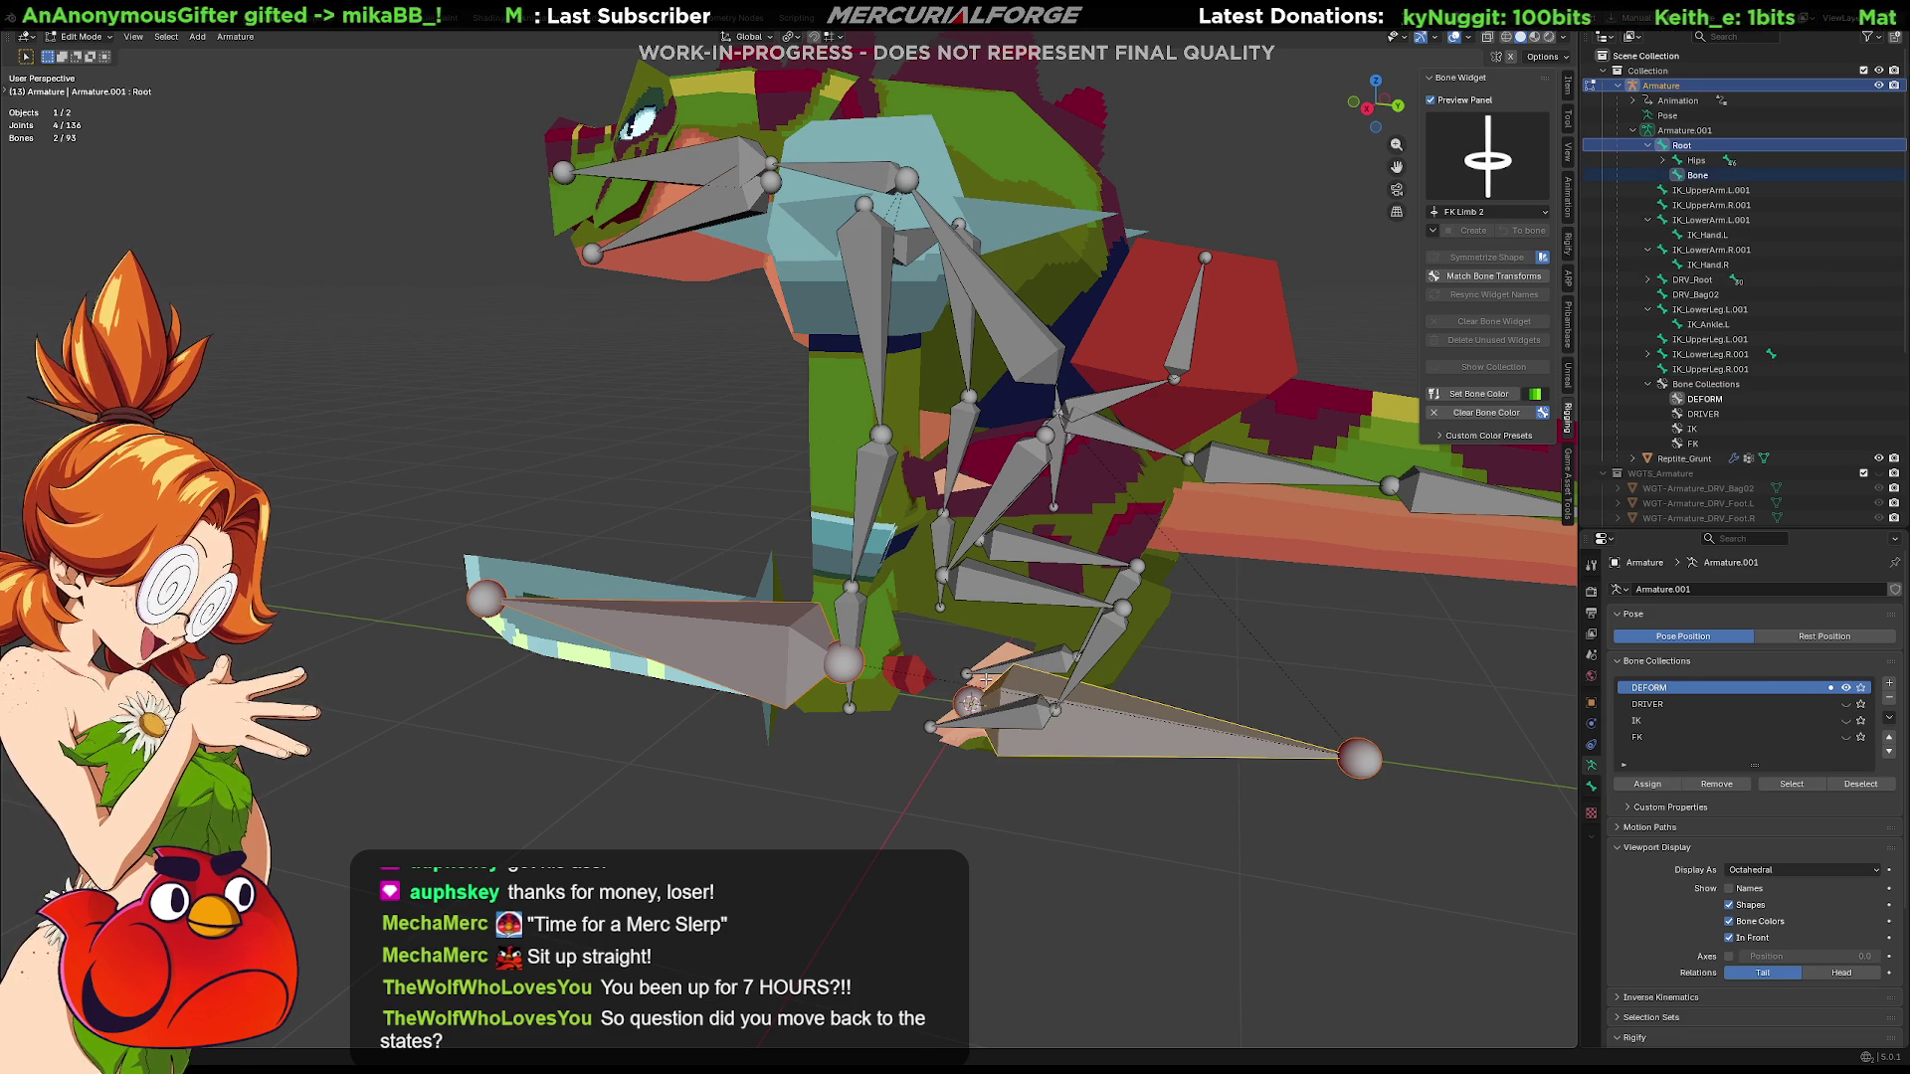
key("a")
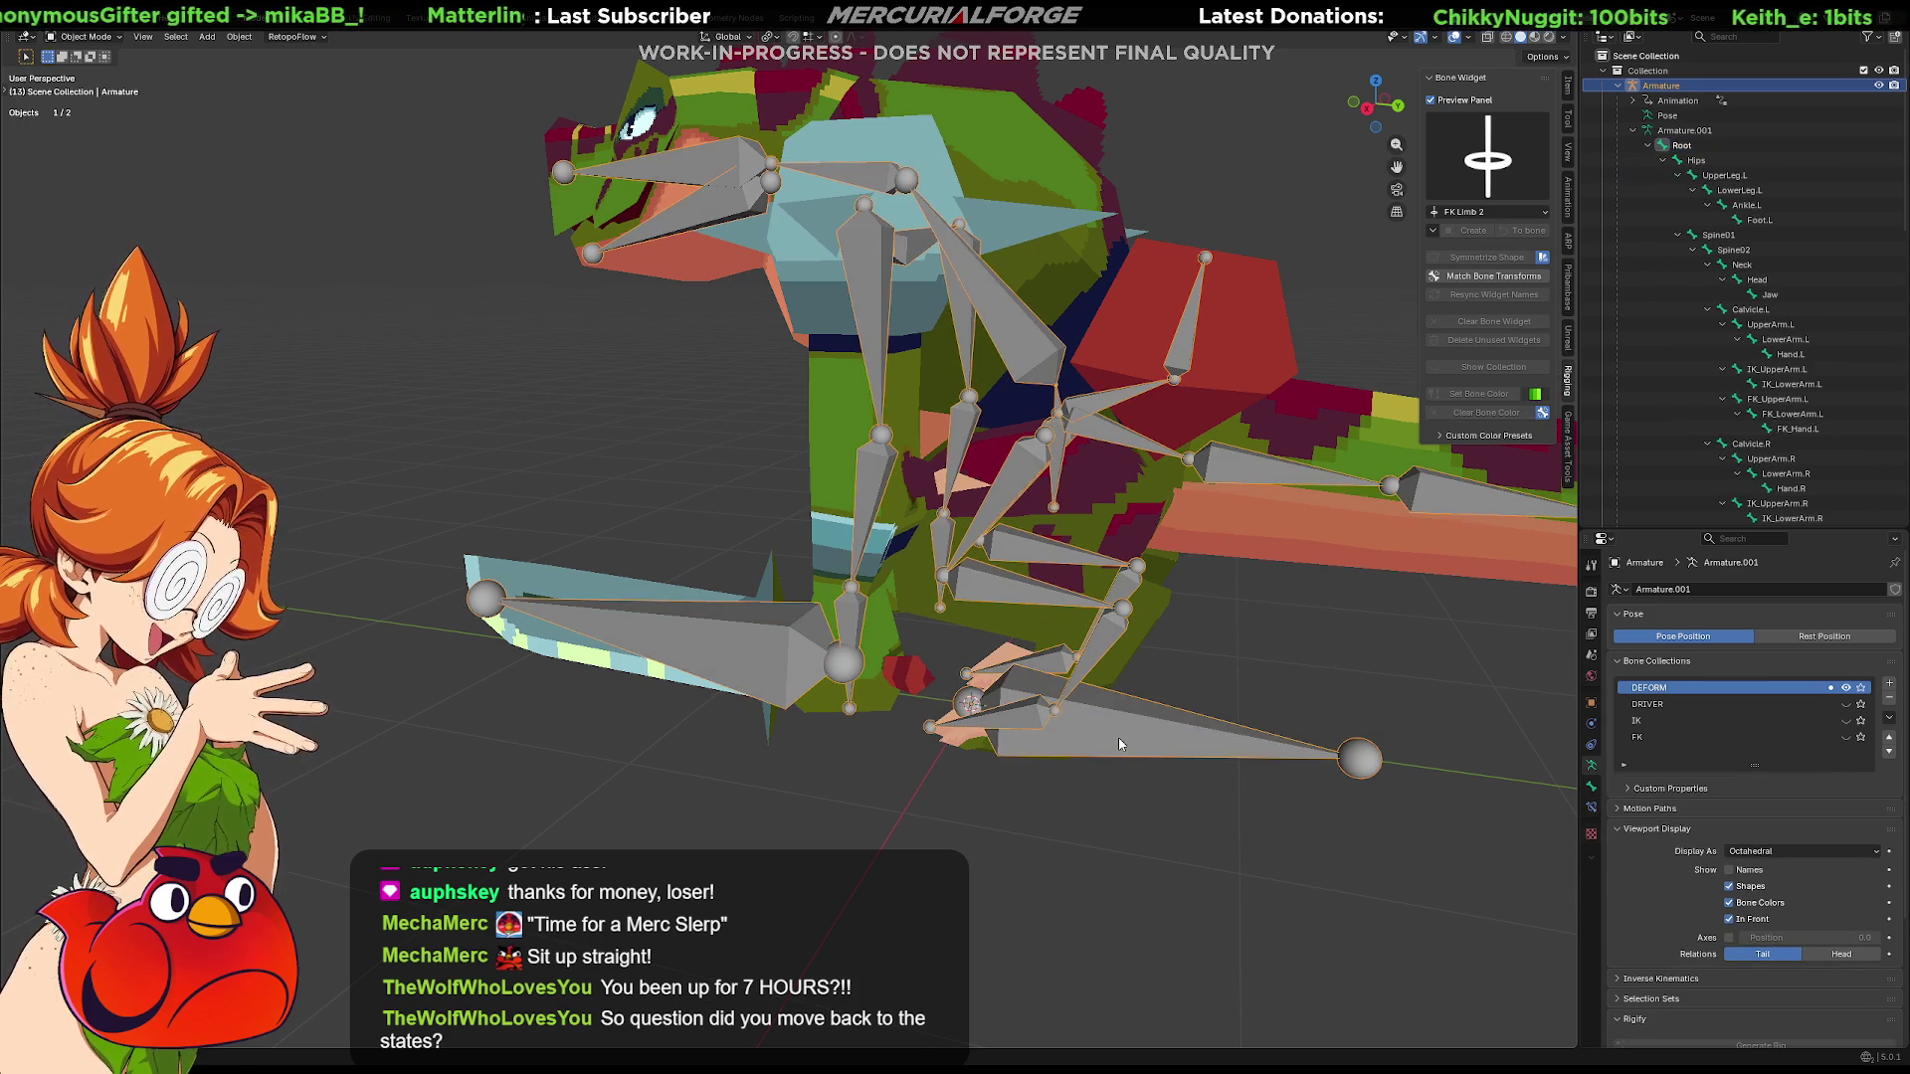
In Pose Mode rename the sword bone to Weapon, show the DRIVER collection and return to Edit Mode
key("ctrl+Tab")
mouse_move(1117, 749)
middle_mouse_down()
mouse_move(1109, 693)
mouse_move(1117, 680)
mouse_move(1117, 710)
mouse_move(1153, 658)
mouse_move(849, 663)
mouse_move(972, 660)
mouse_move(891, 648)
mouse_move(990, 629)
mouse_move(856, 643)
middle_mouse_up()
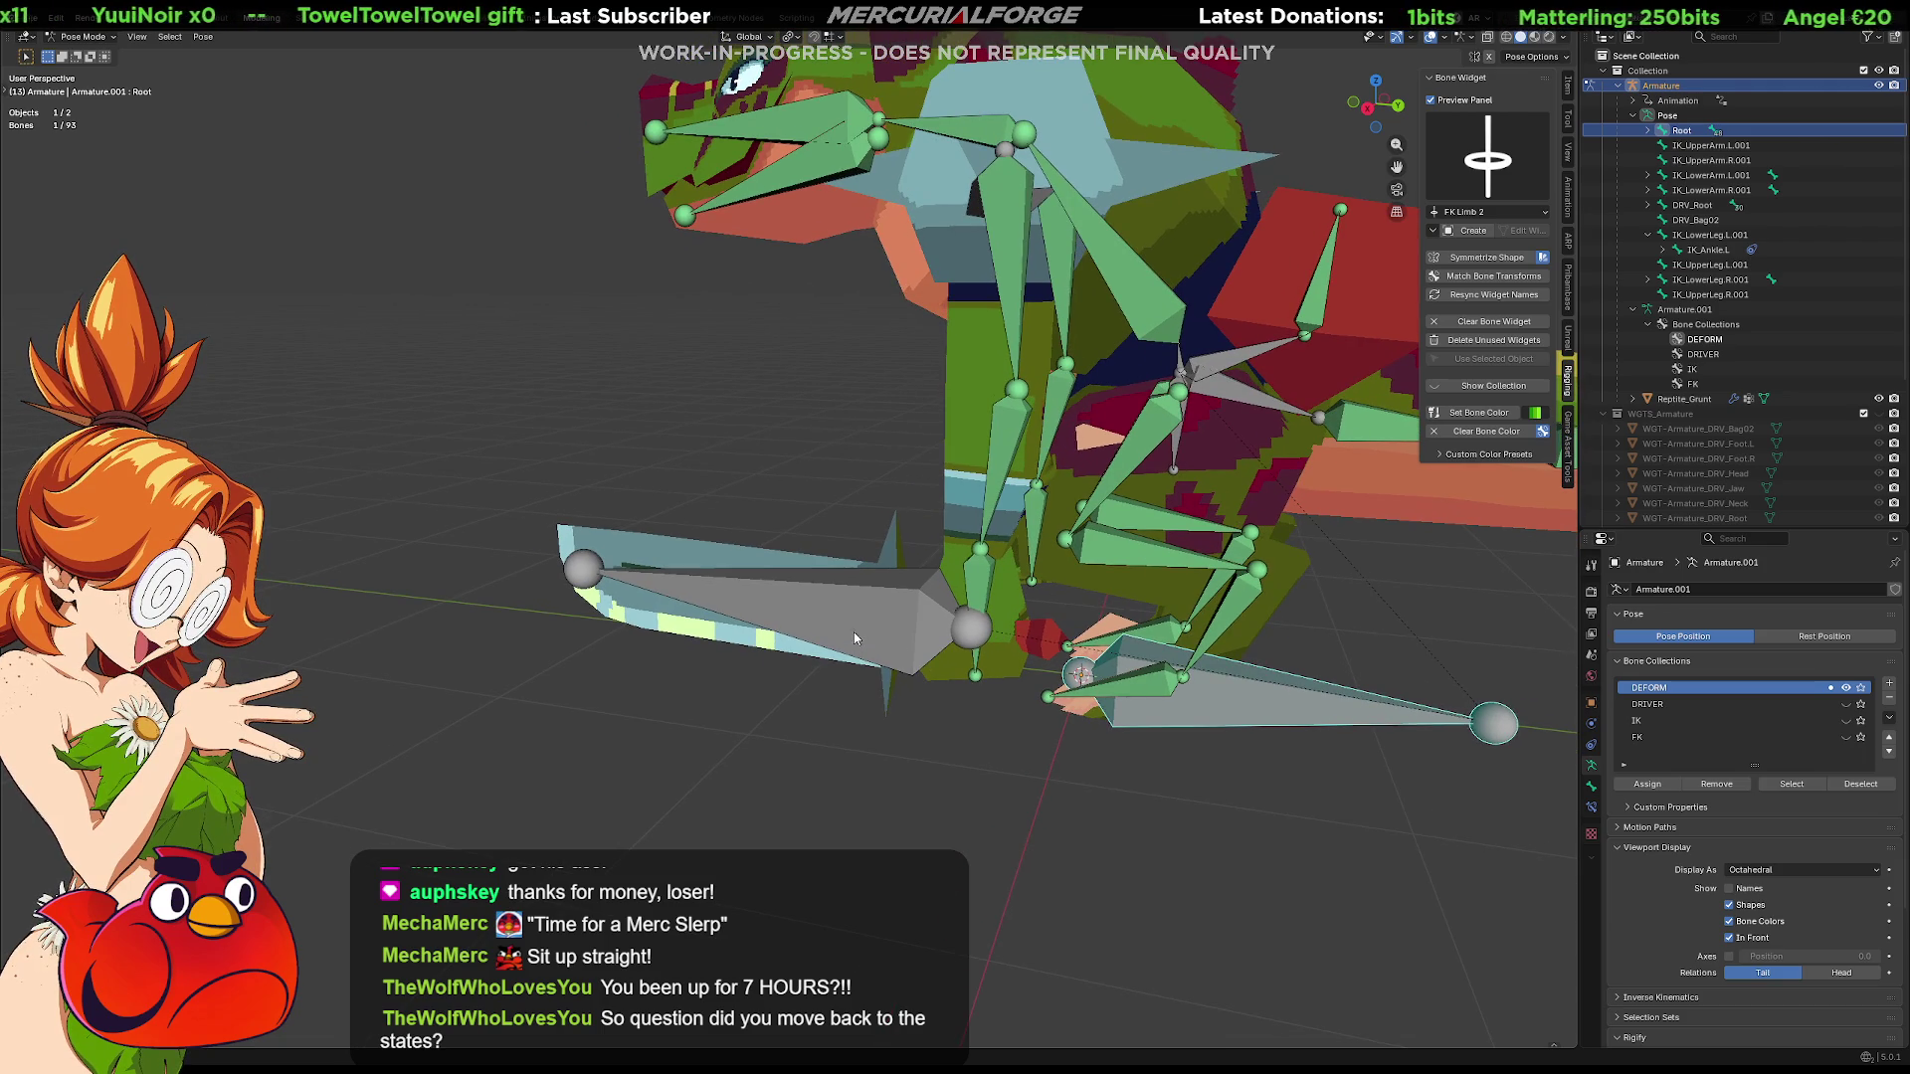
left_click(854, 642)
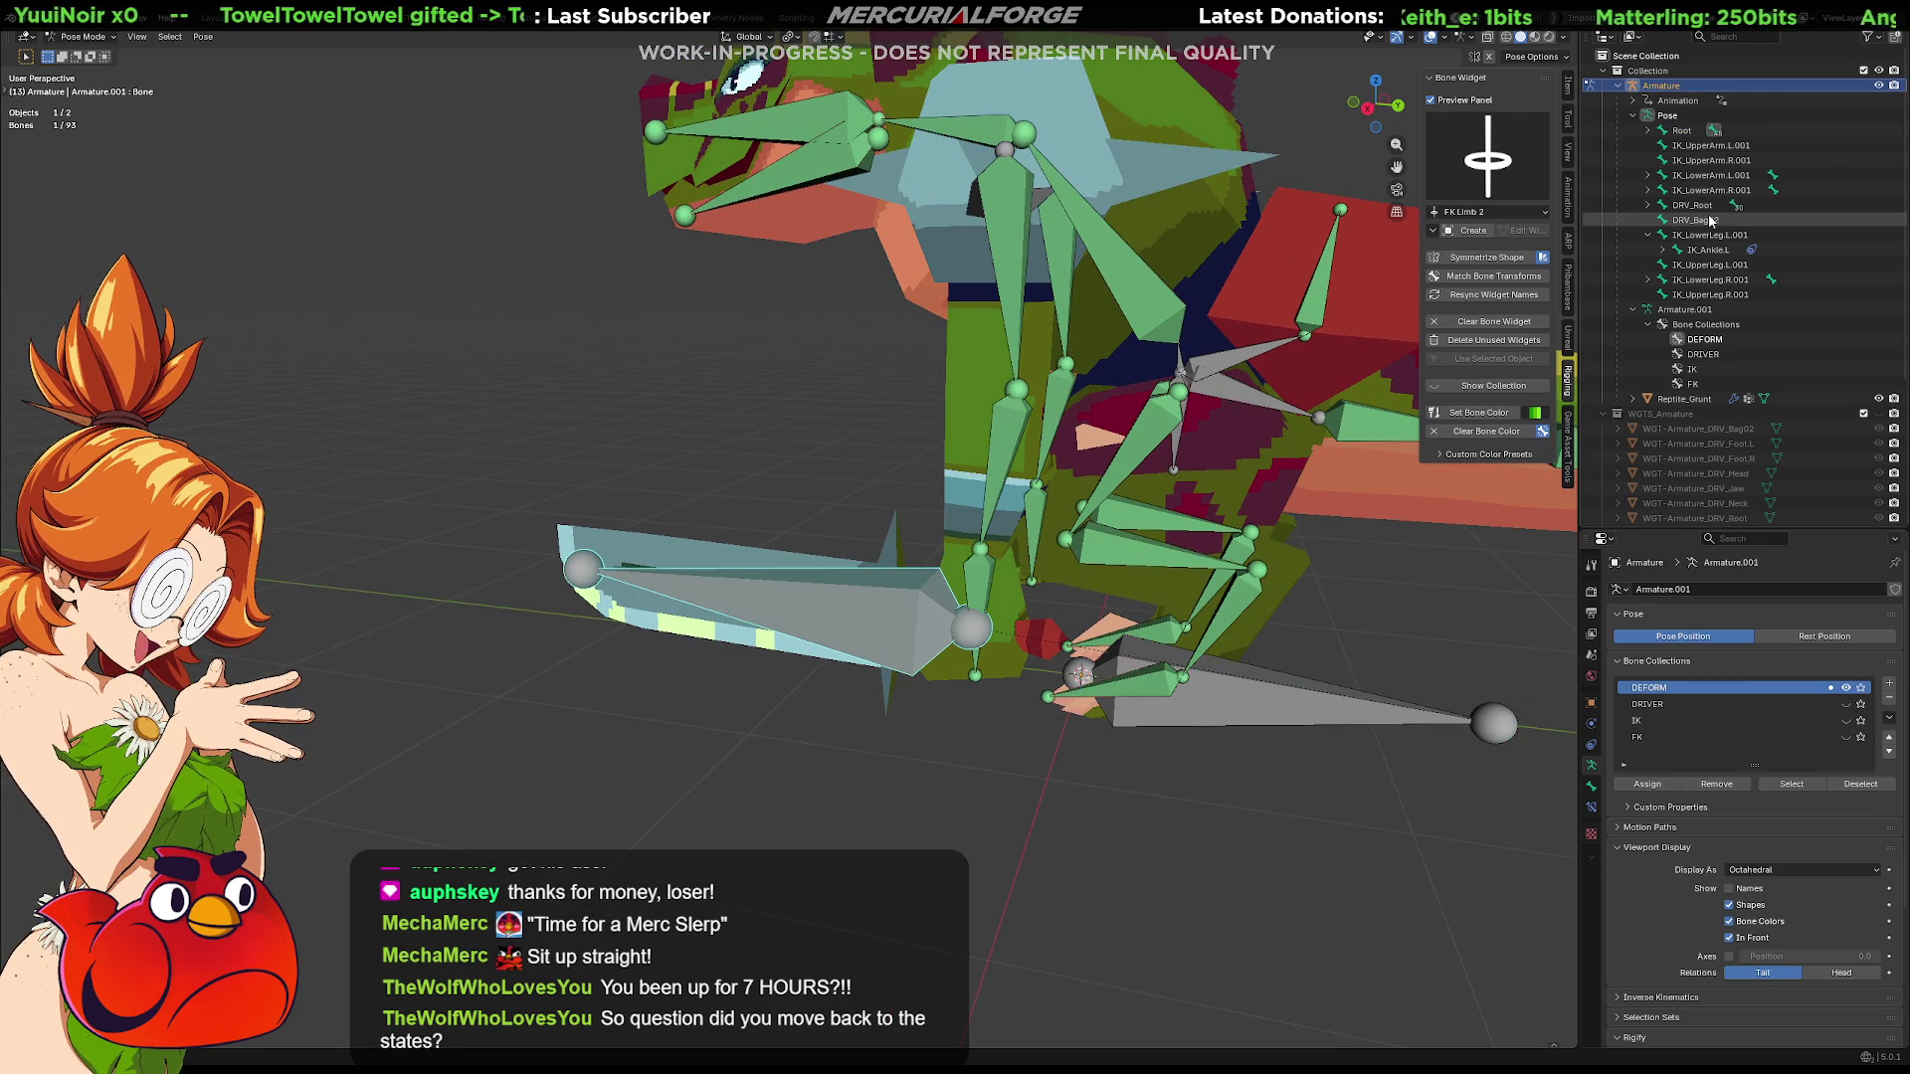
key("F2")
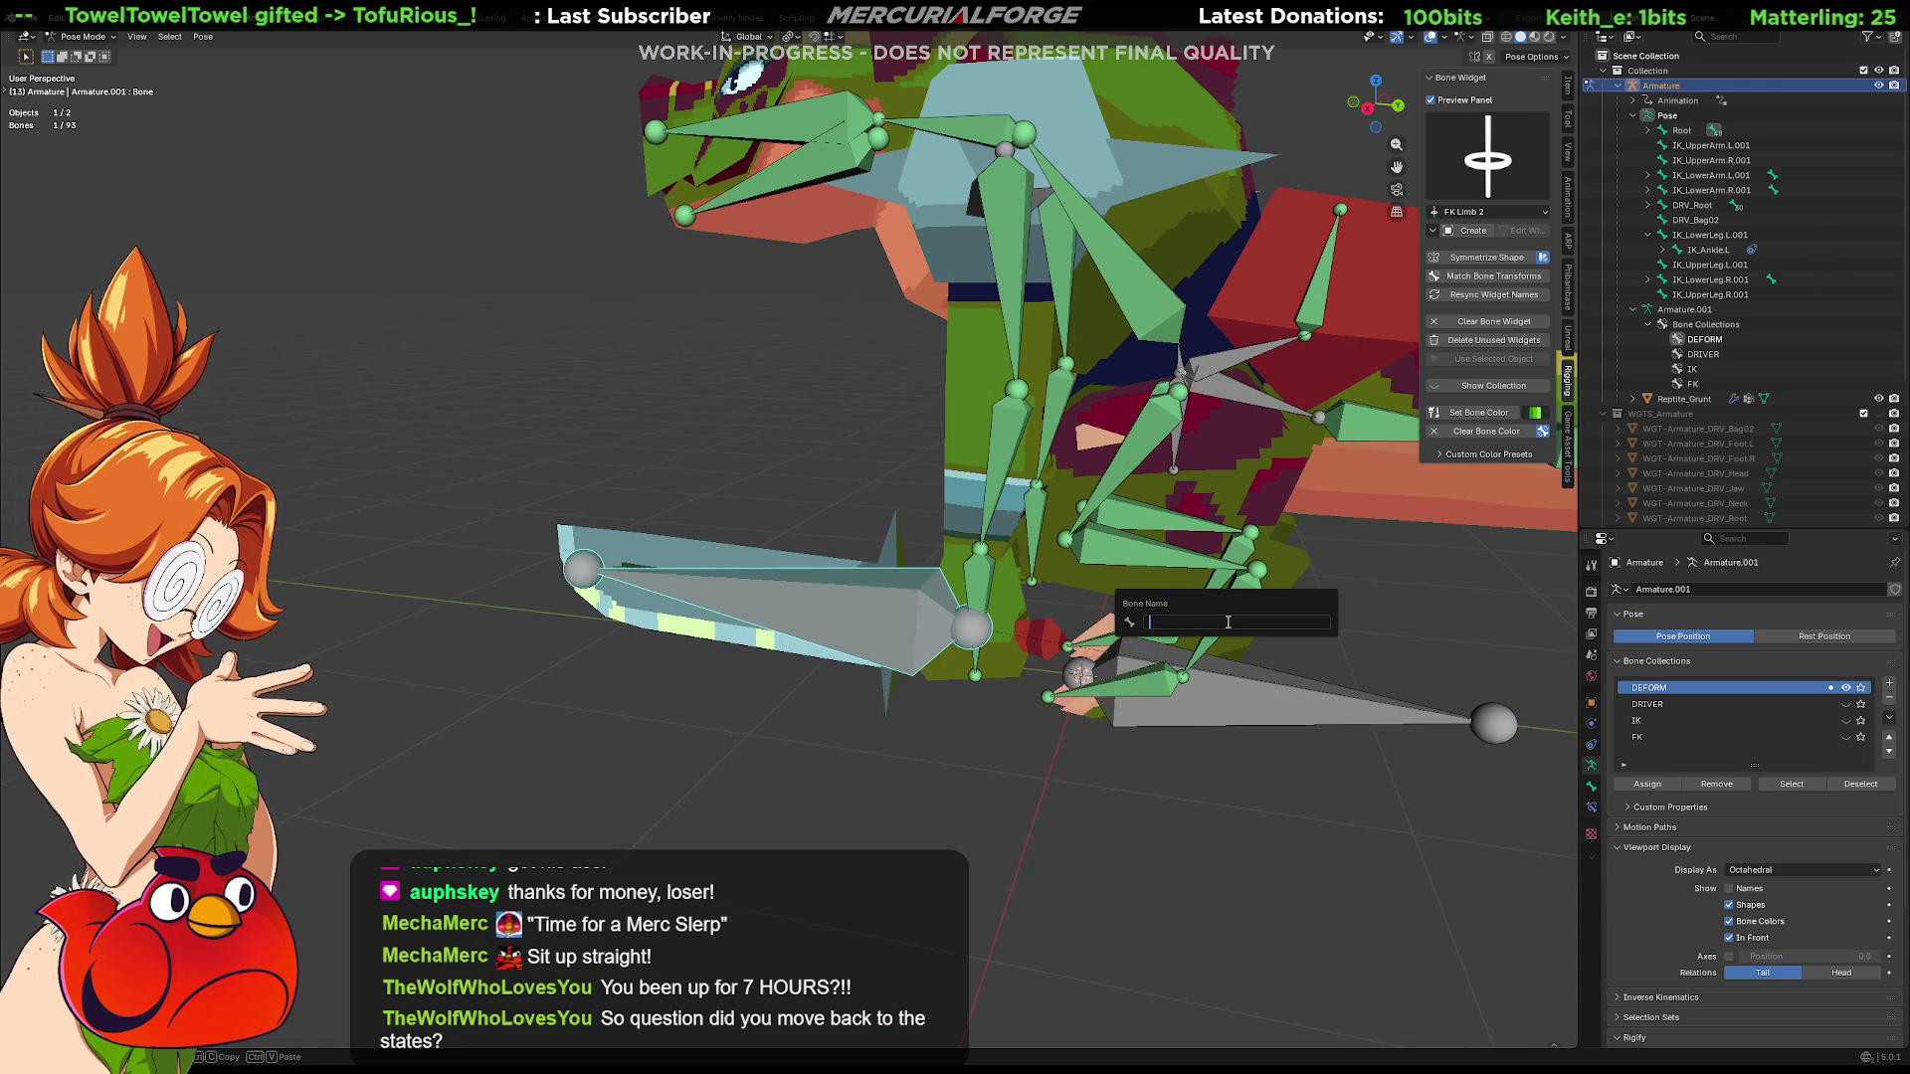
type("Weapon")
key("Return")
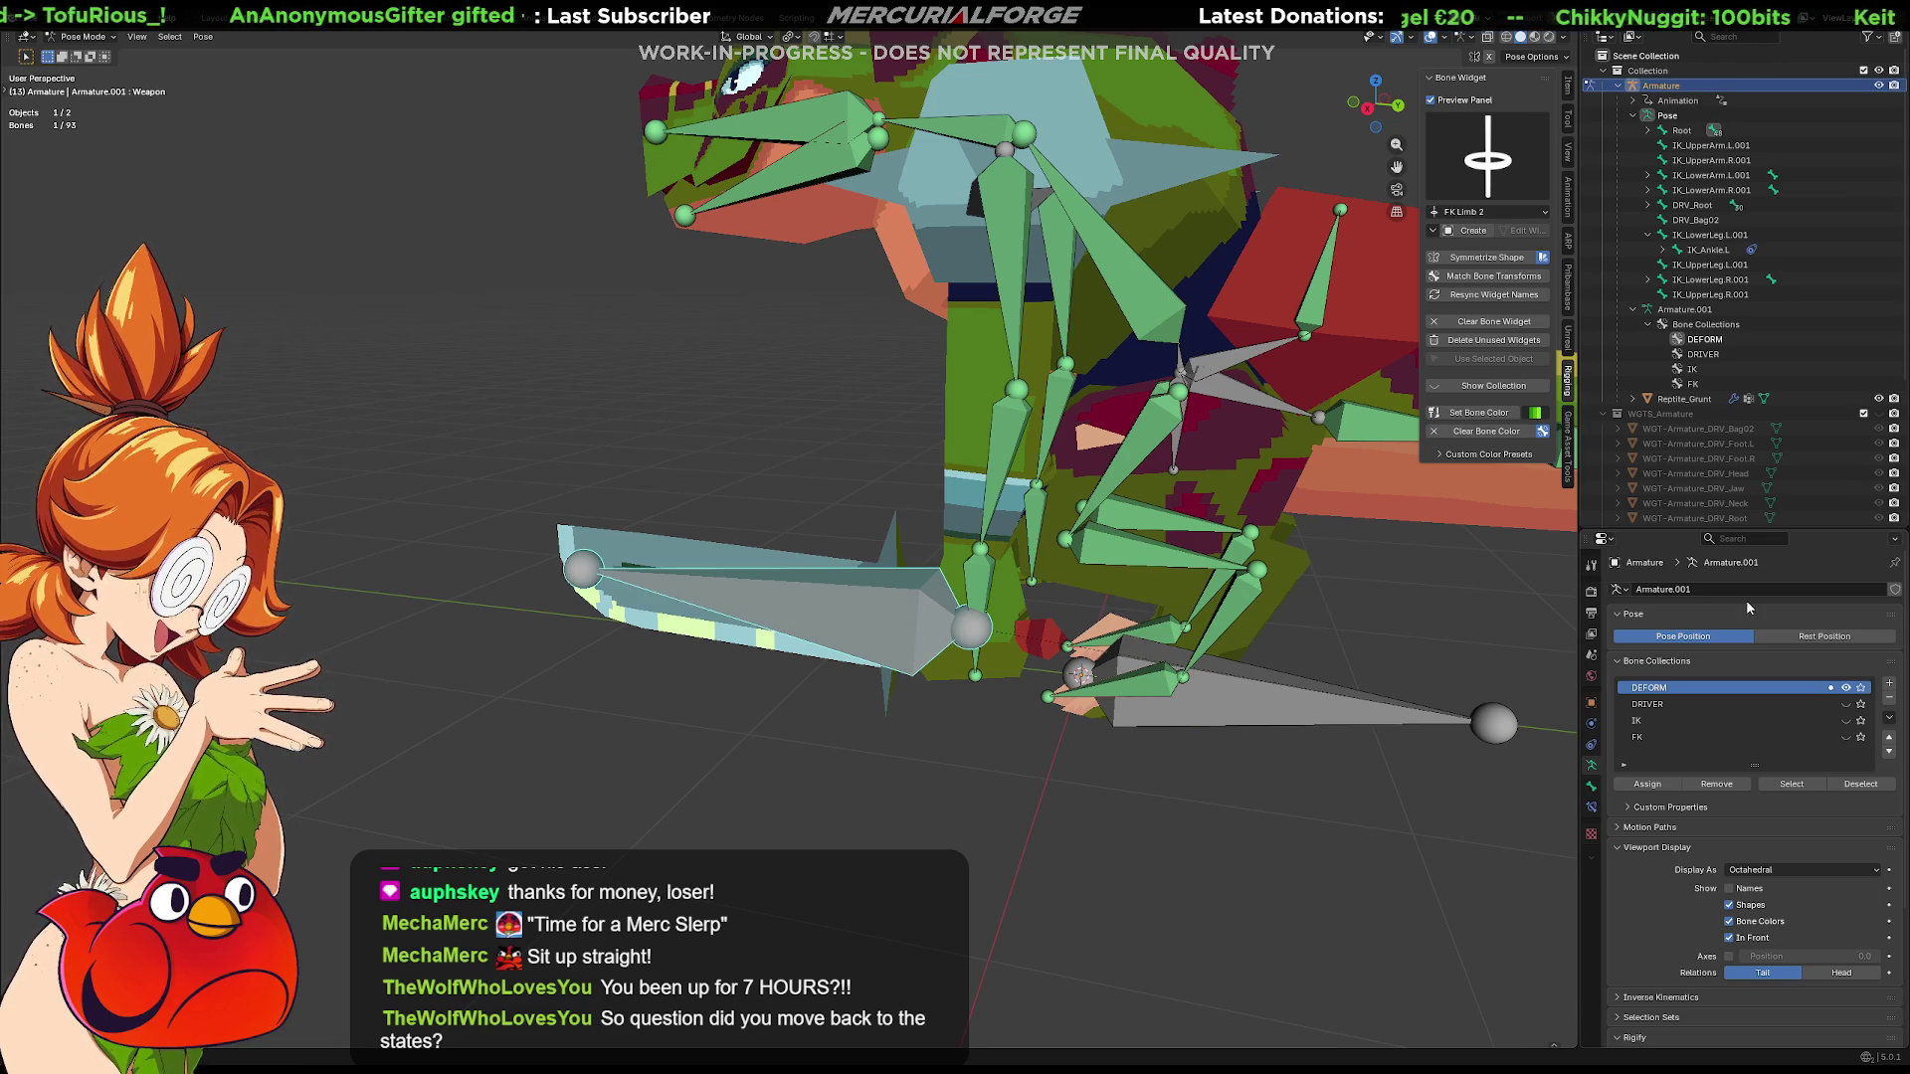
left_click(1847, 704)
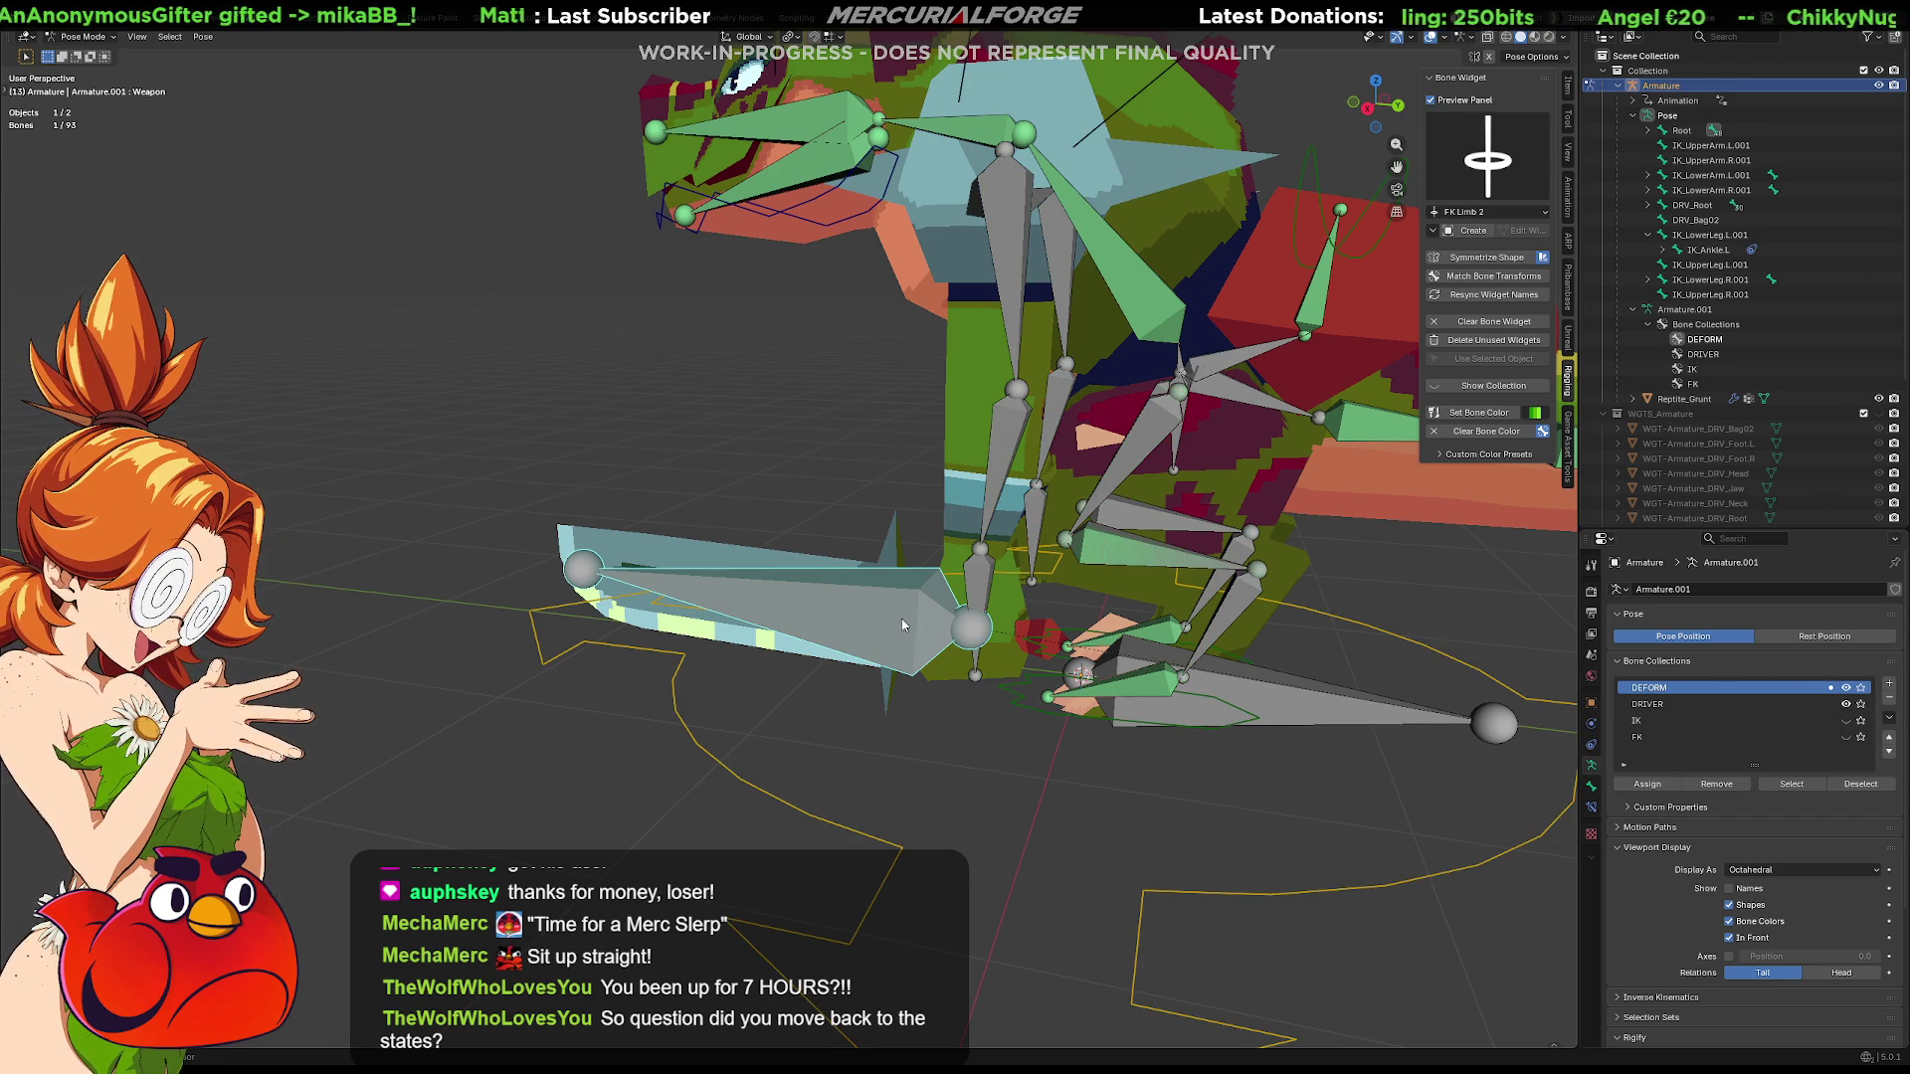
key("Tab")
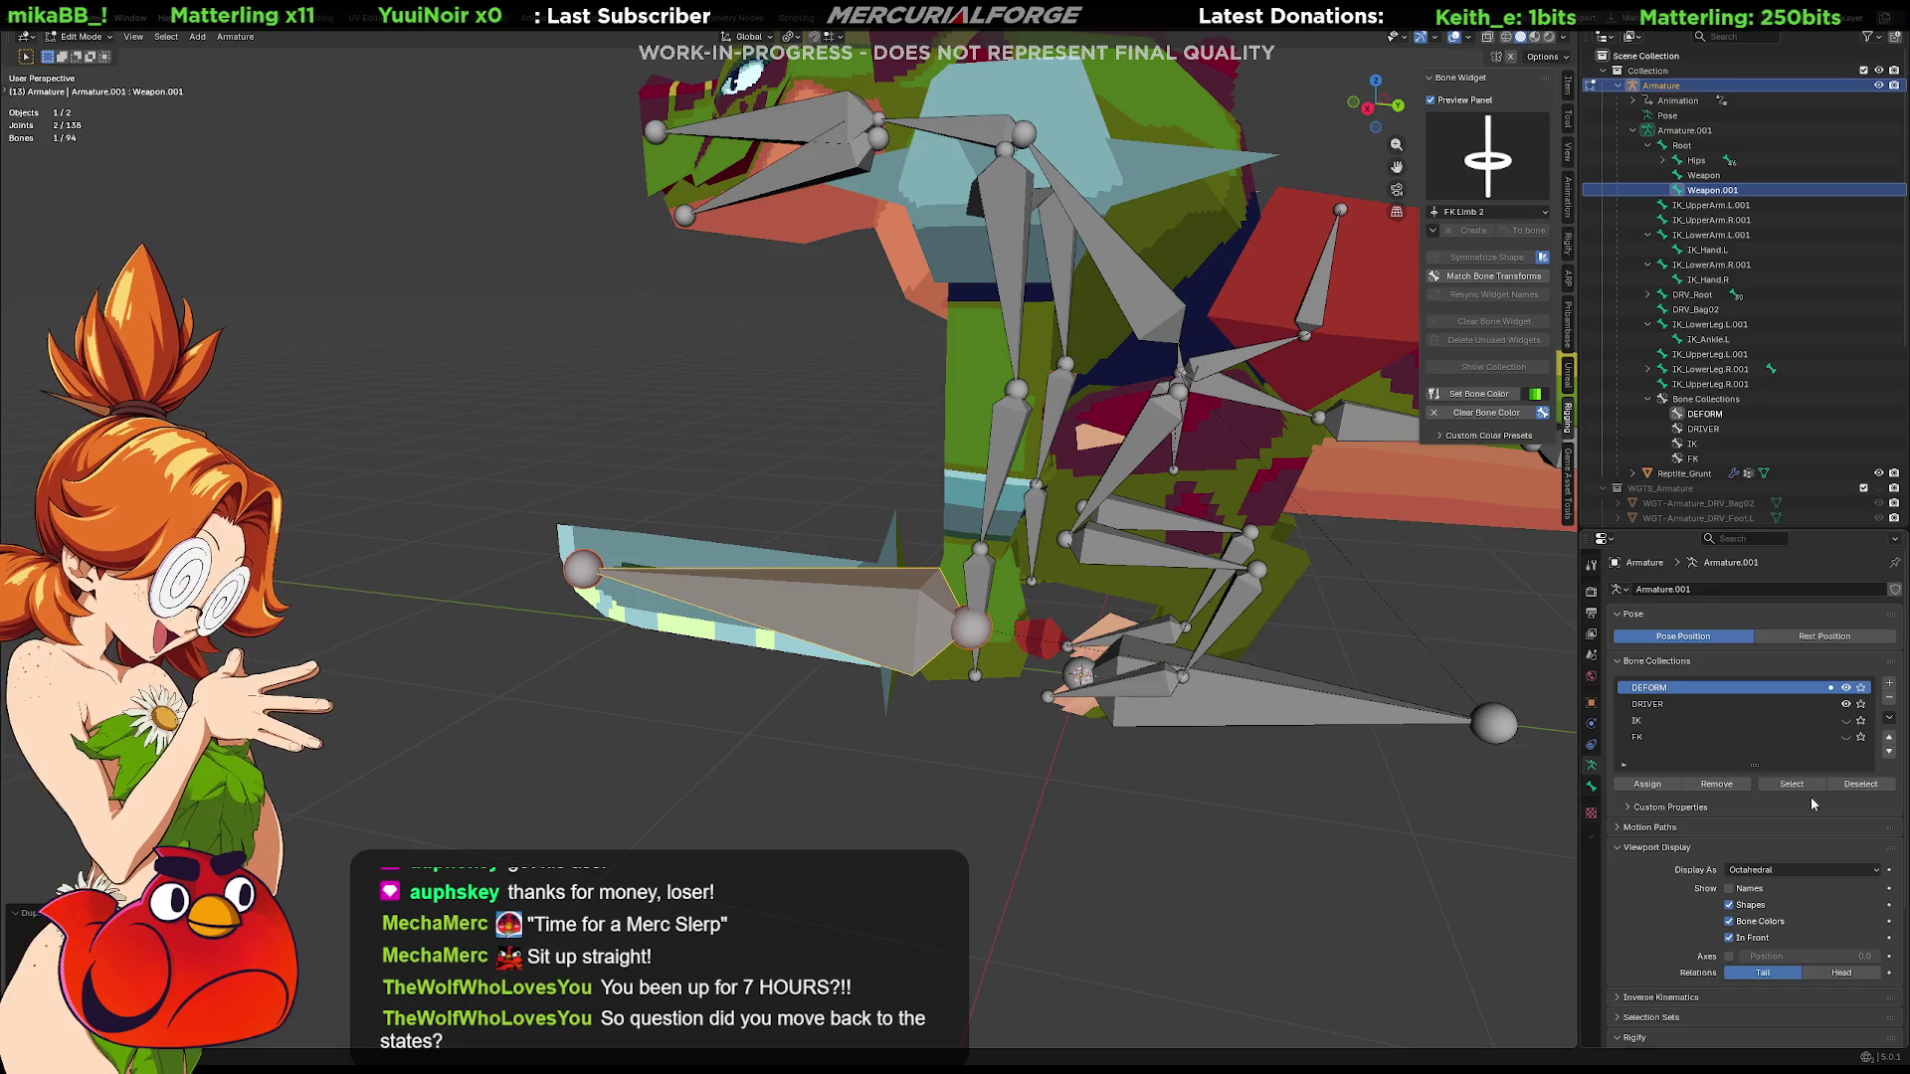
Make DRIVER active and parent Weapon.001 to DRV_Root with Keep Offset
left_click(1591, 789)
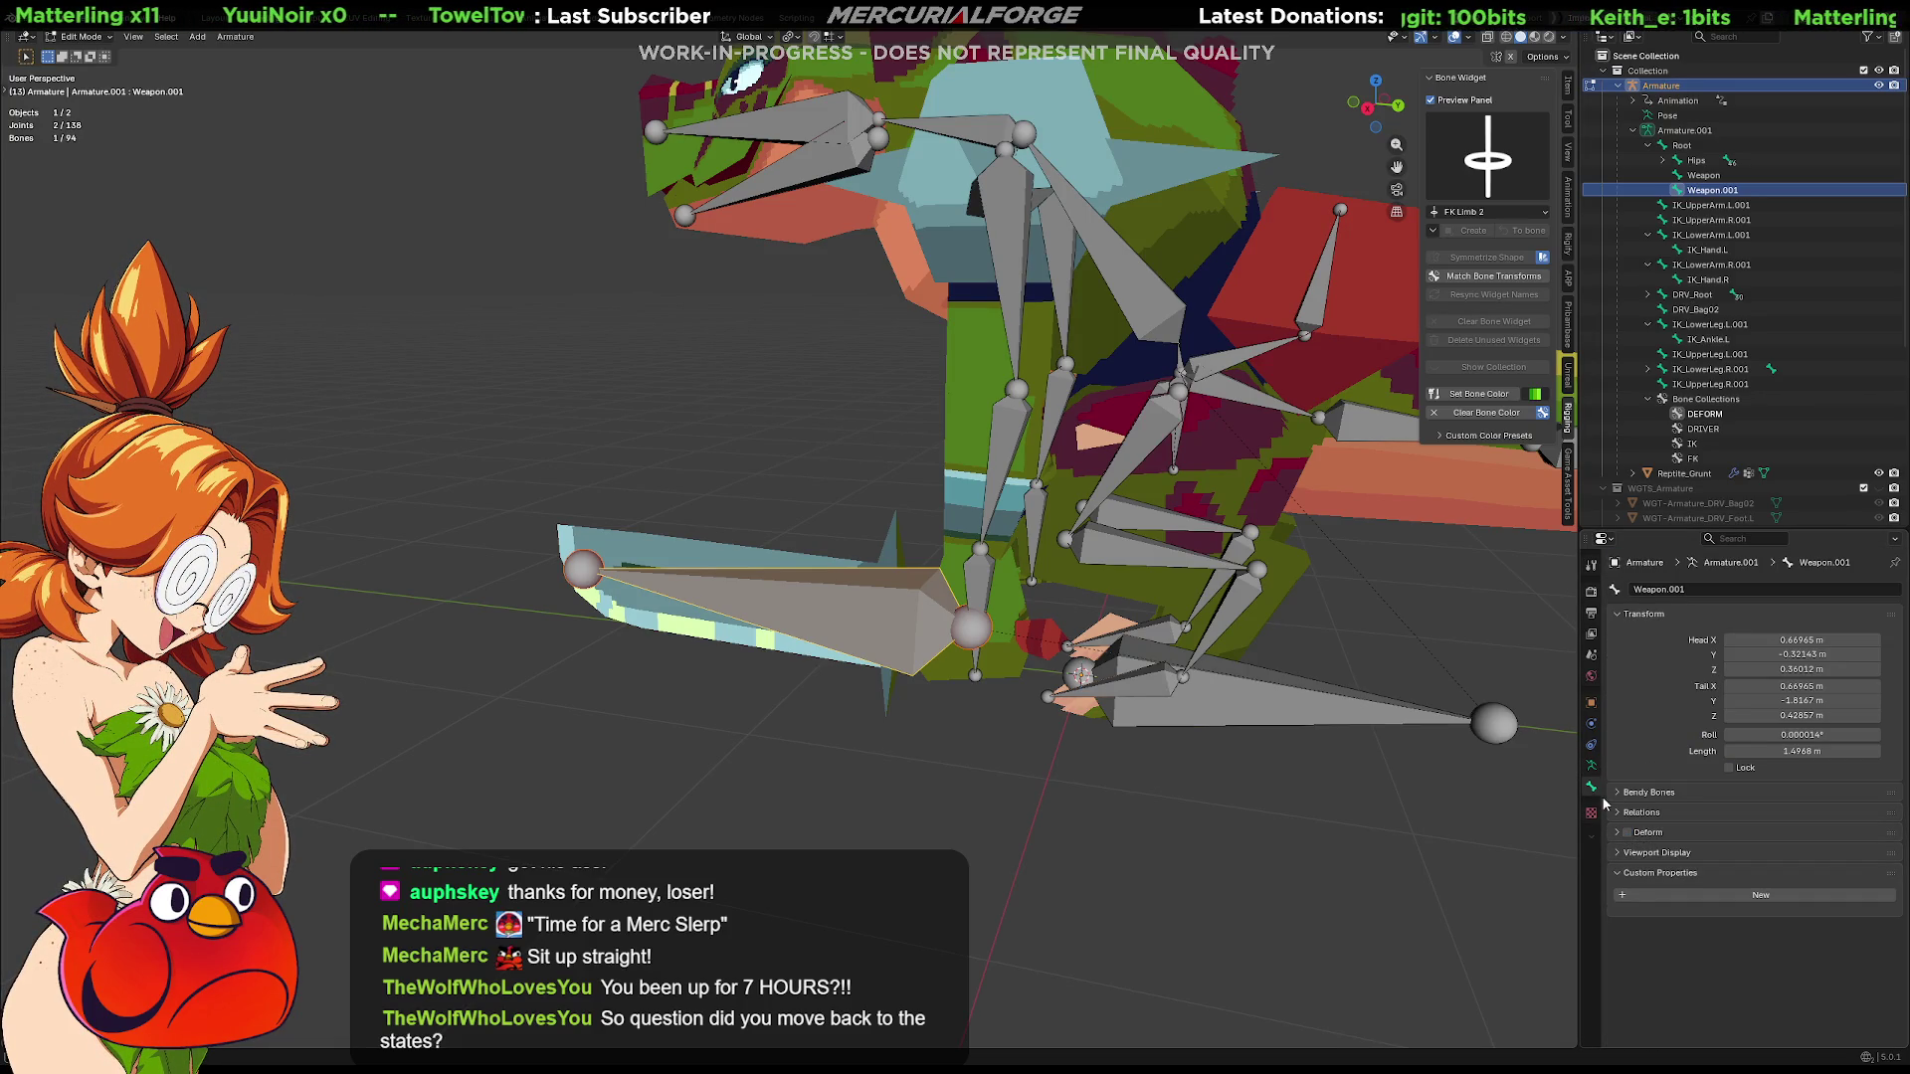
left_click(1592, 769)
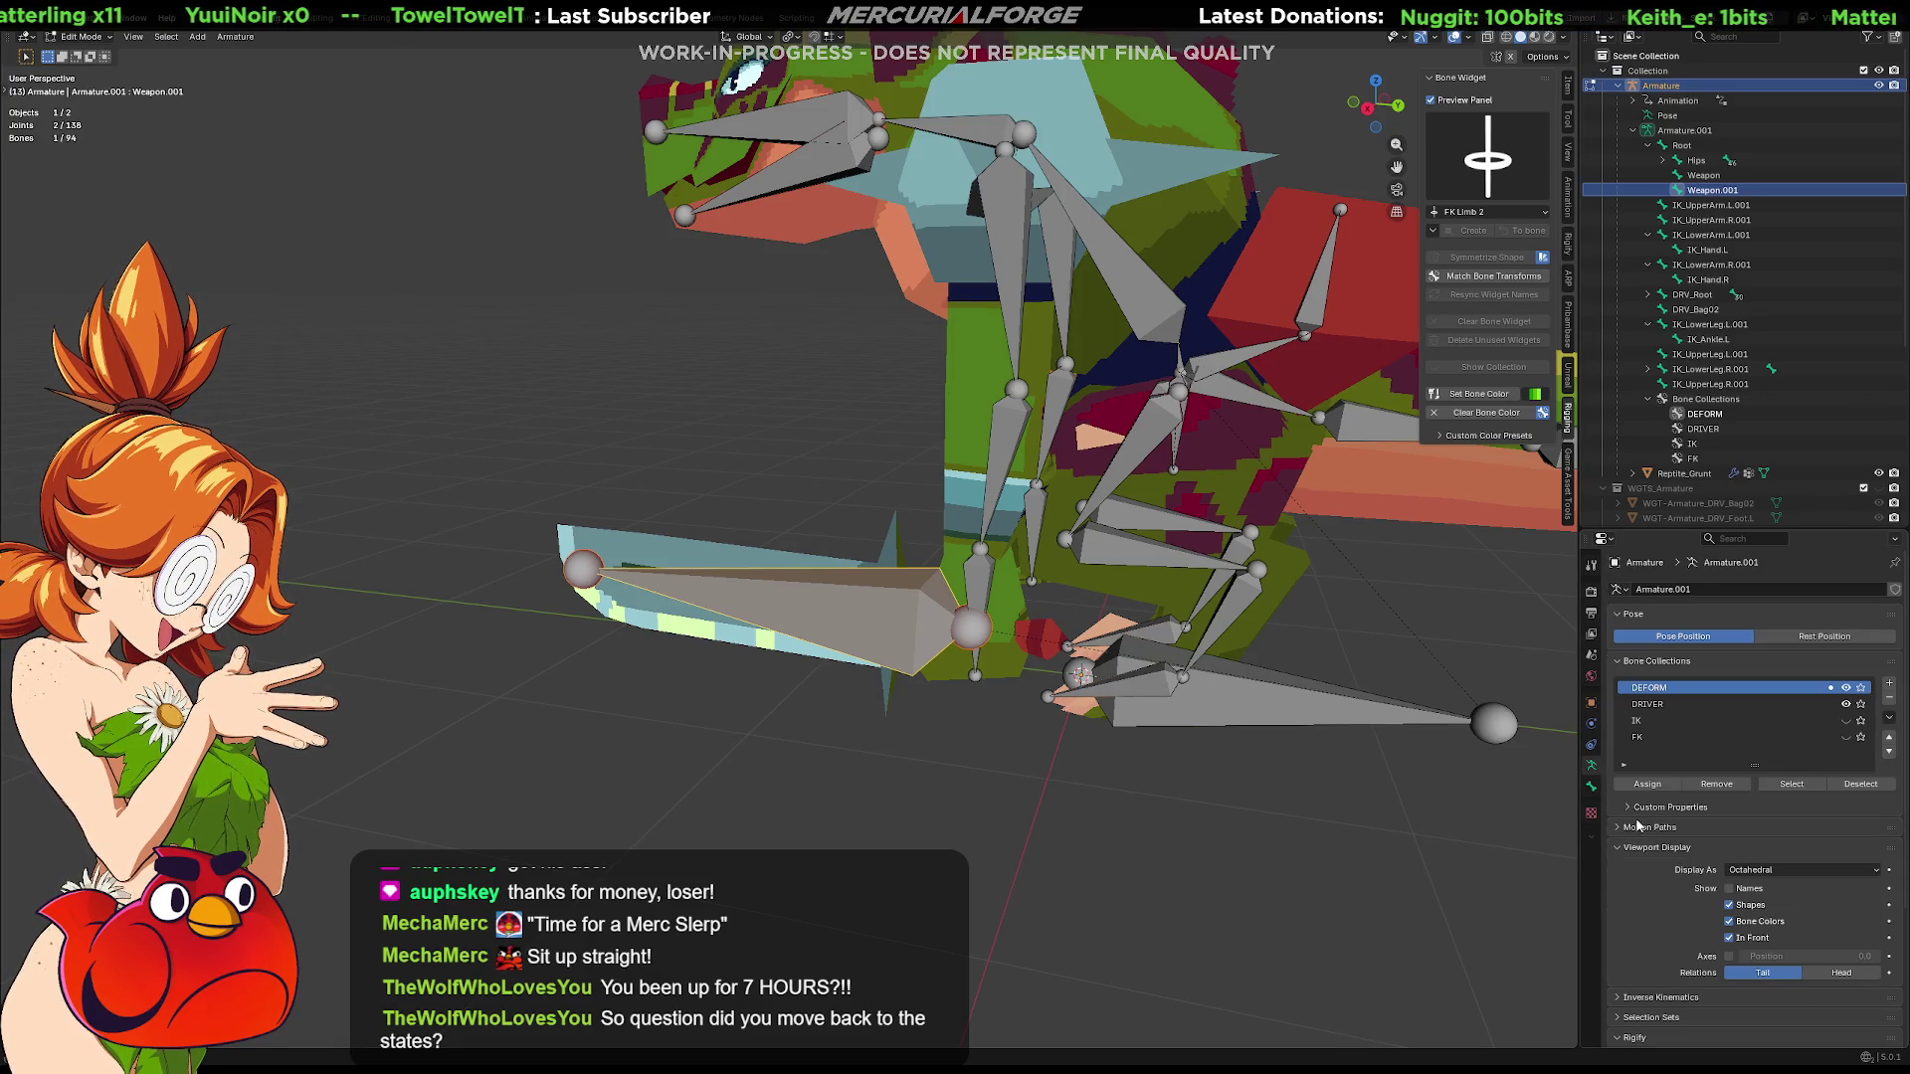
left_click(1710, 705)
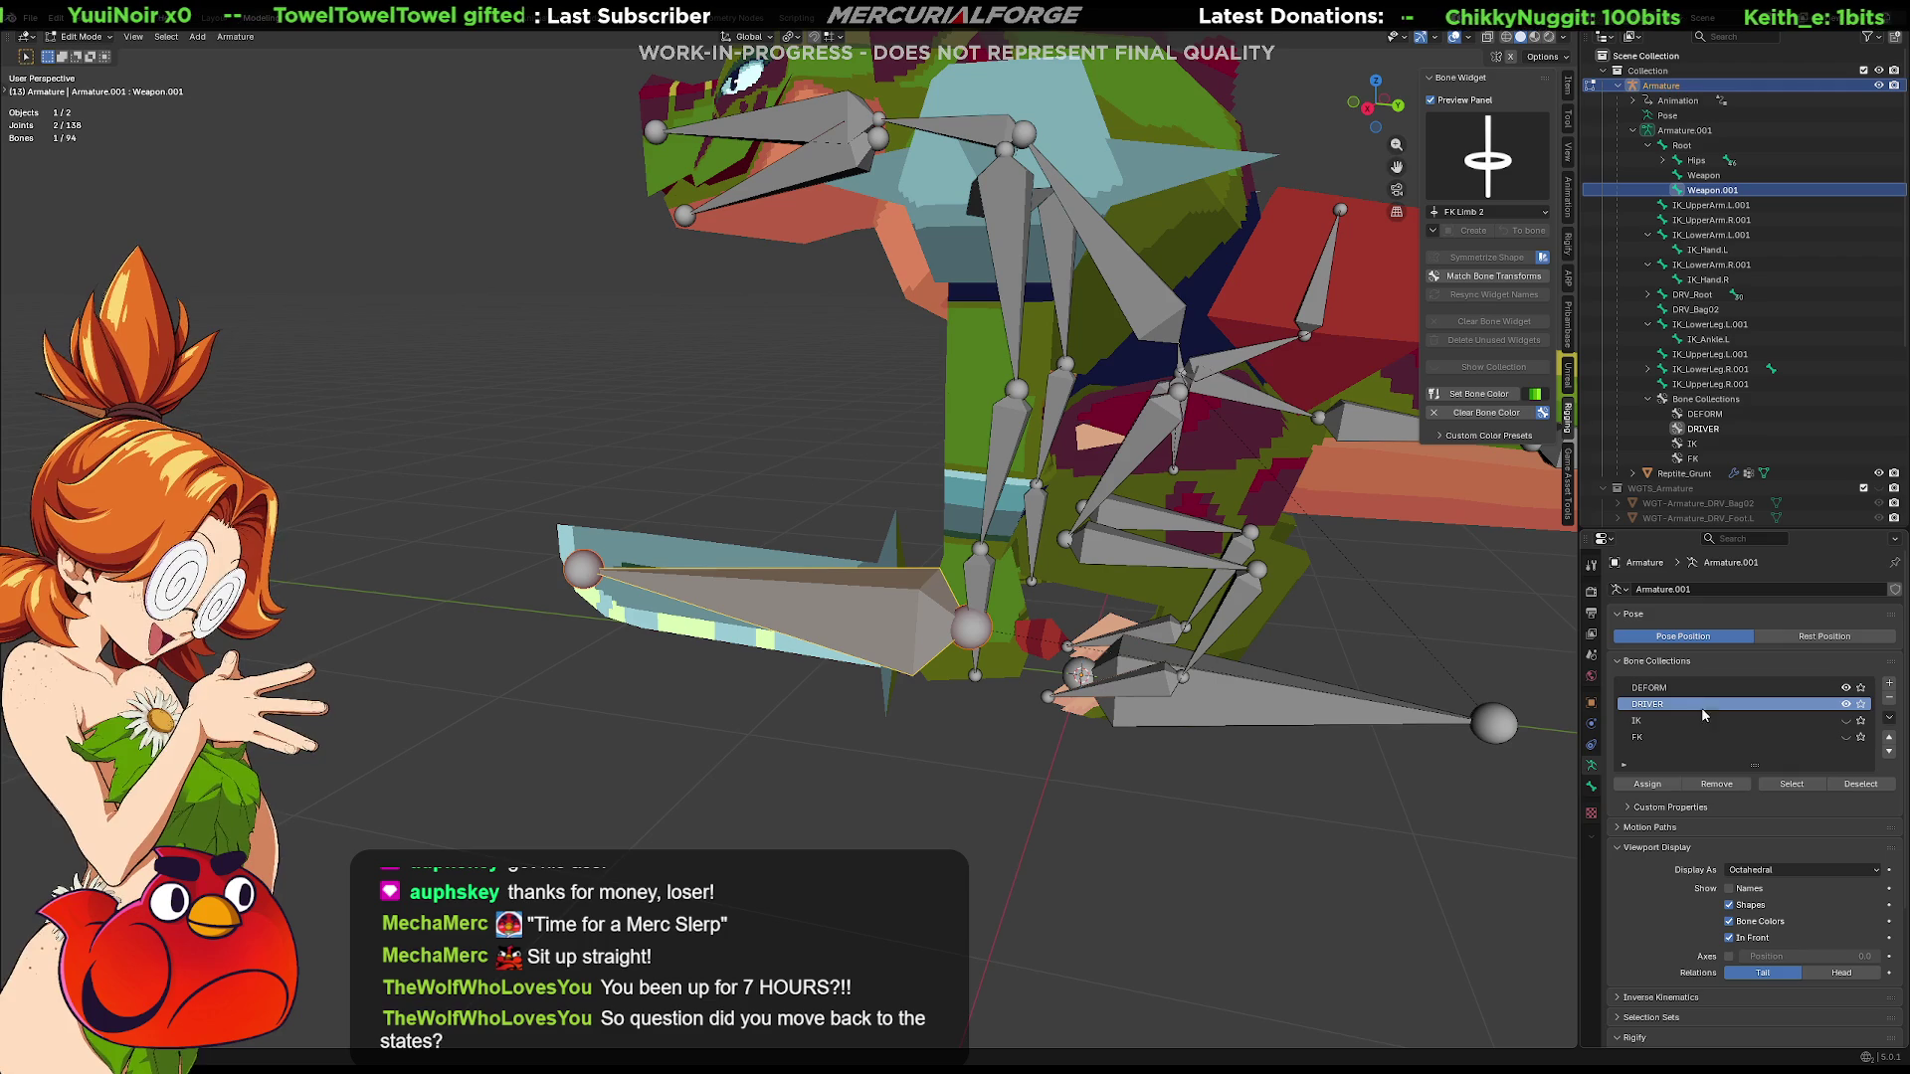
left_click(1649, 784)
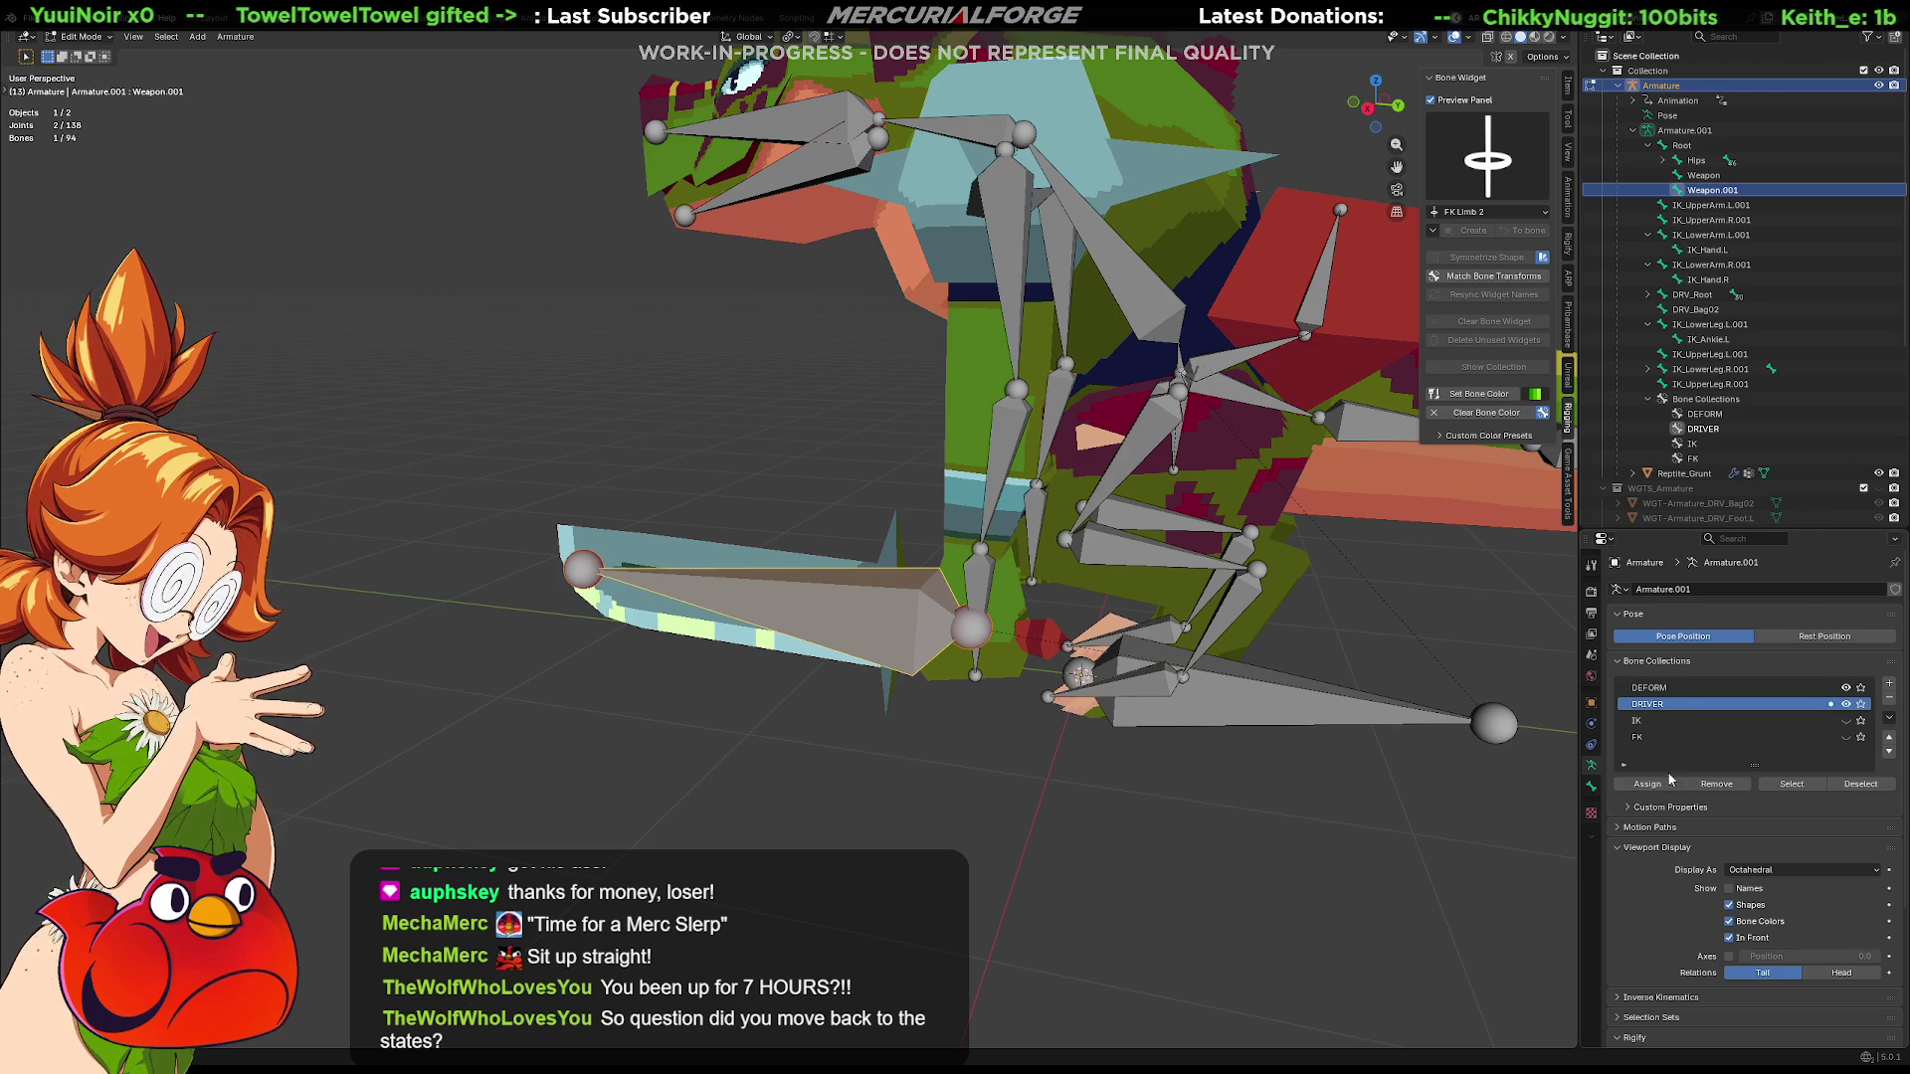
left_click(1232, 697, "shift")
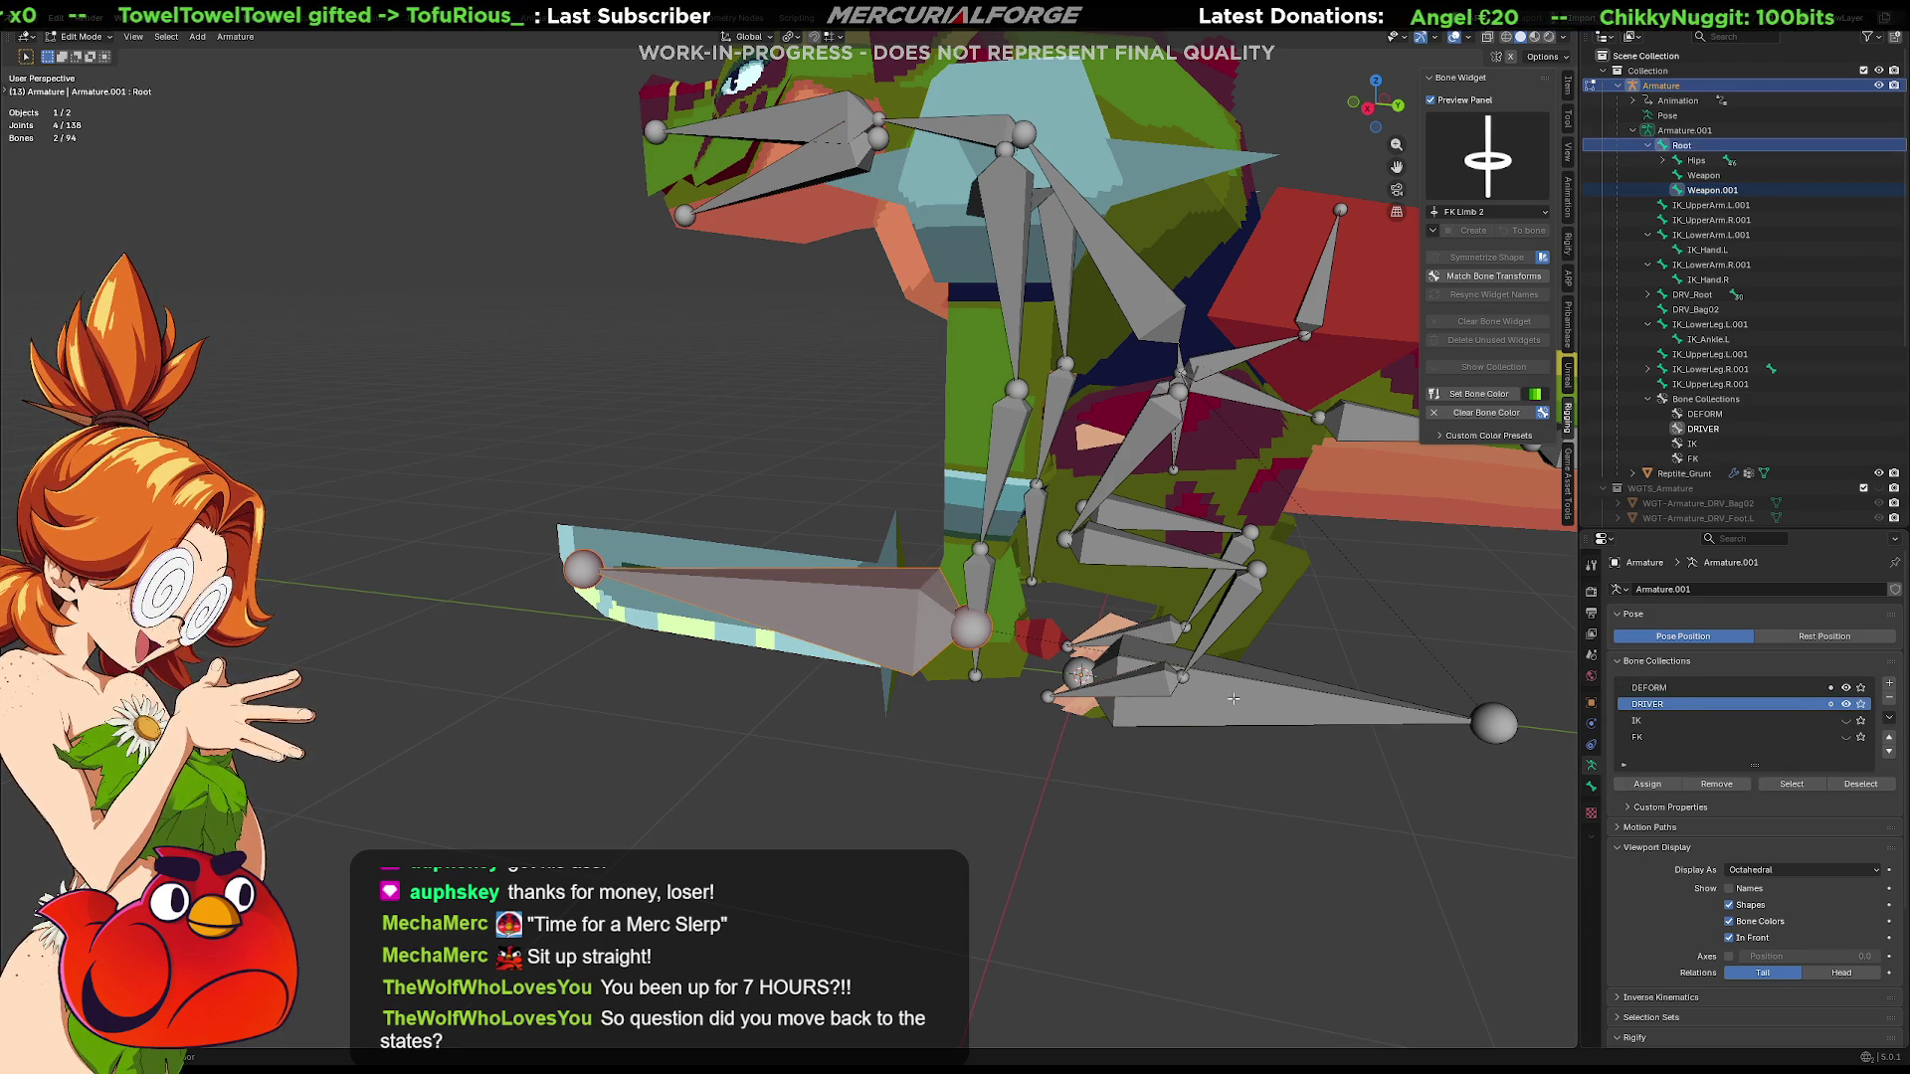
left_click(1297, 732, "shift")
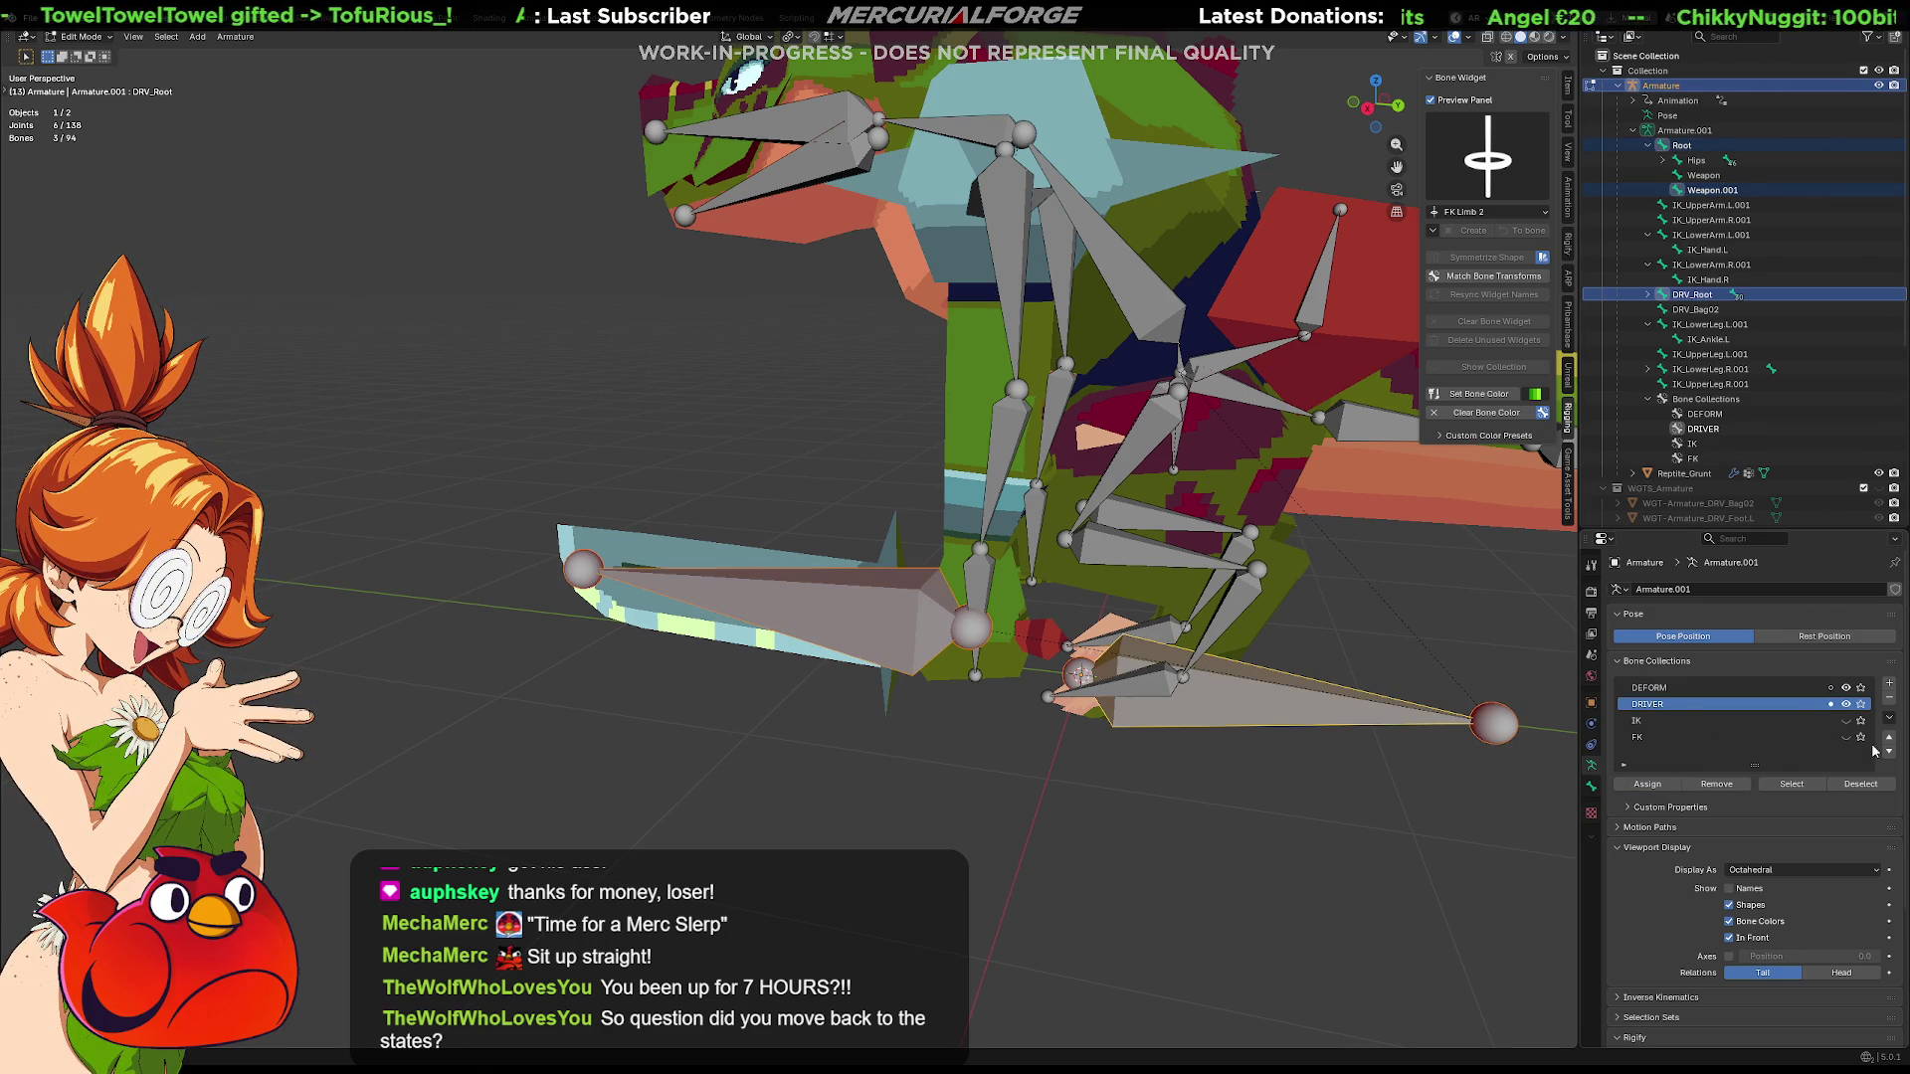
left_click(923, 638)
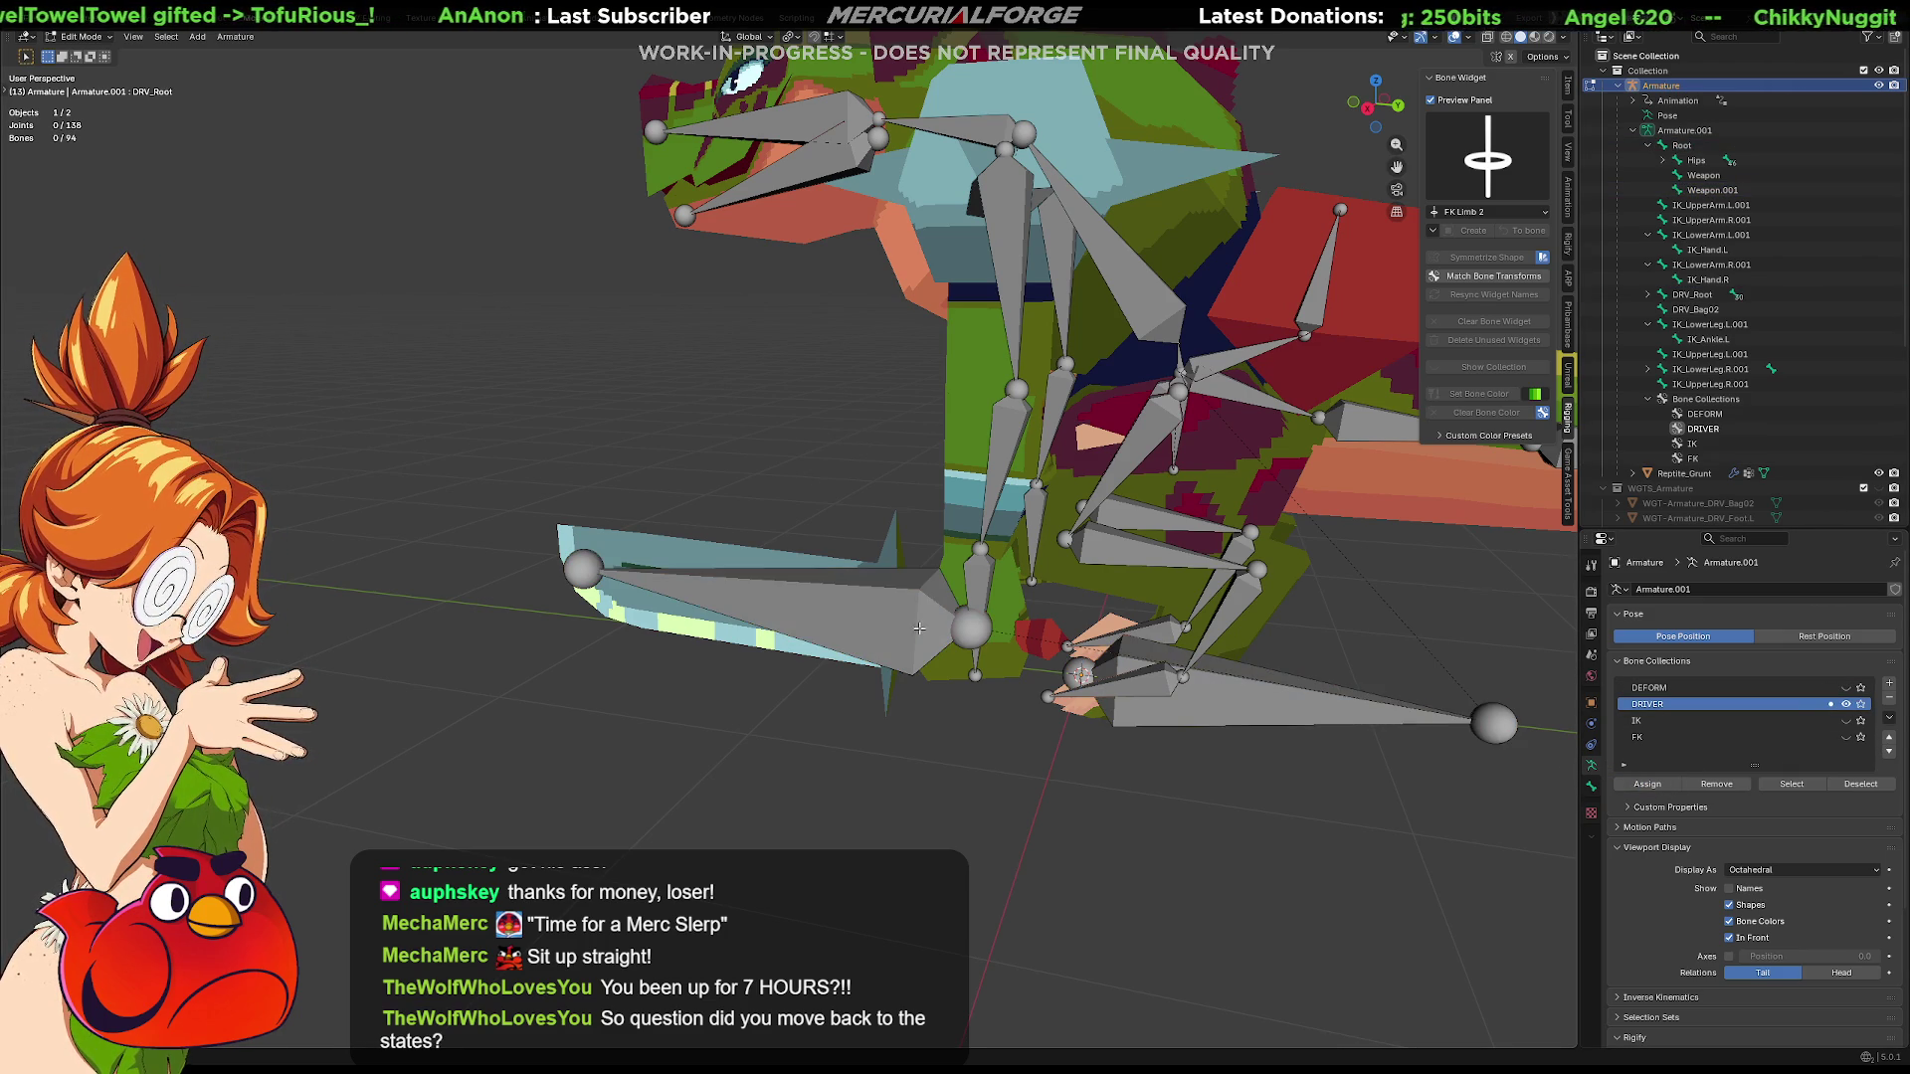
left_click(1234, 702, "shift")
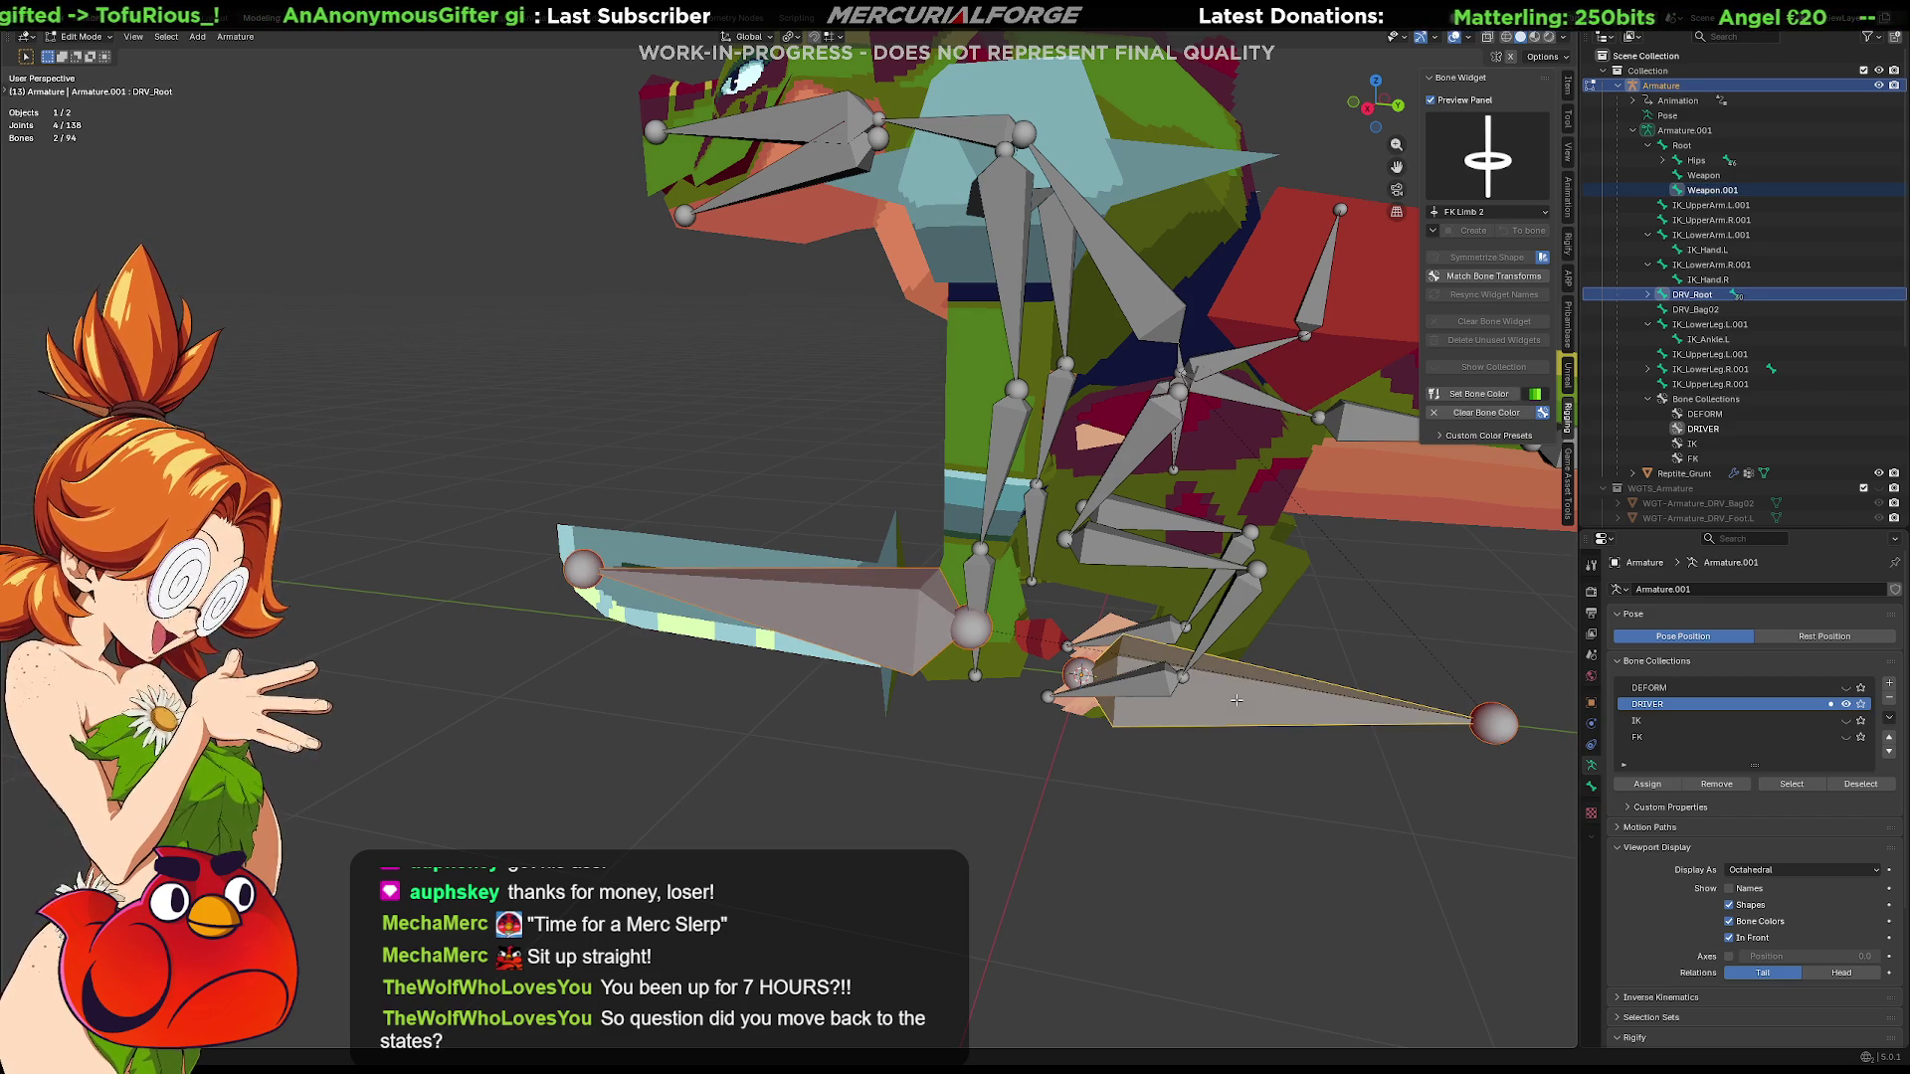
key("ctrl+p")
left_click(1343, 731)
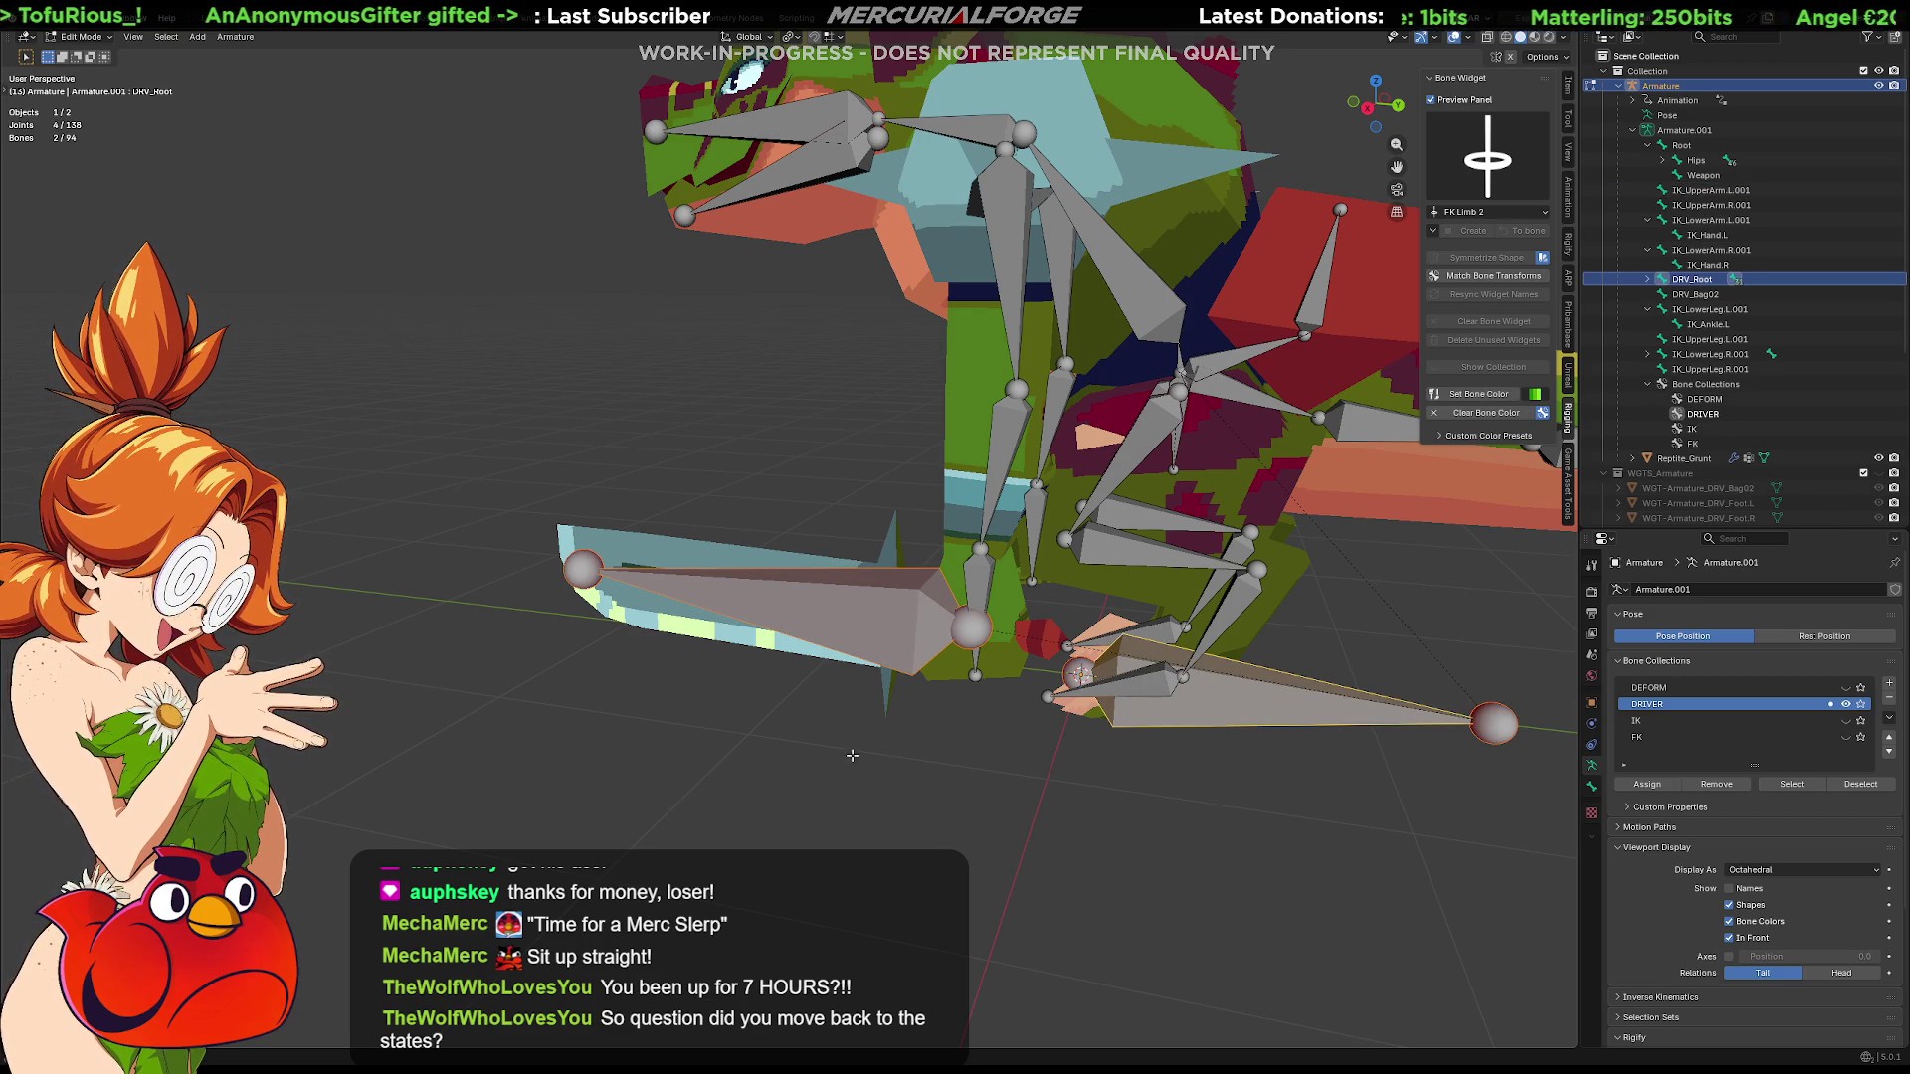
Rename Weapon.001 to DRV_Weapon and switch the armature into Pose Mode
left_click(837, 604)
key("F2")
type("Weapon")
key("Home")
type("DRV")
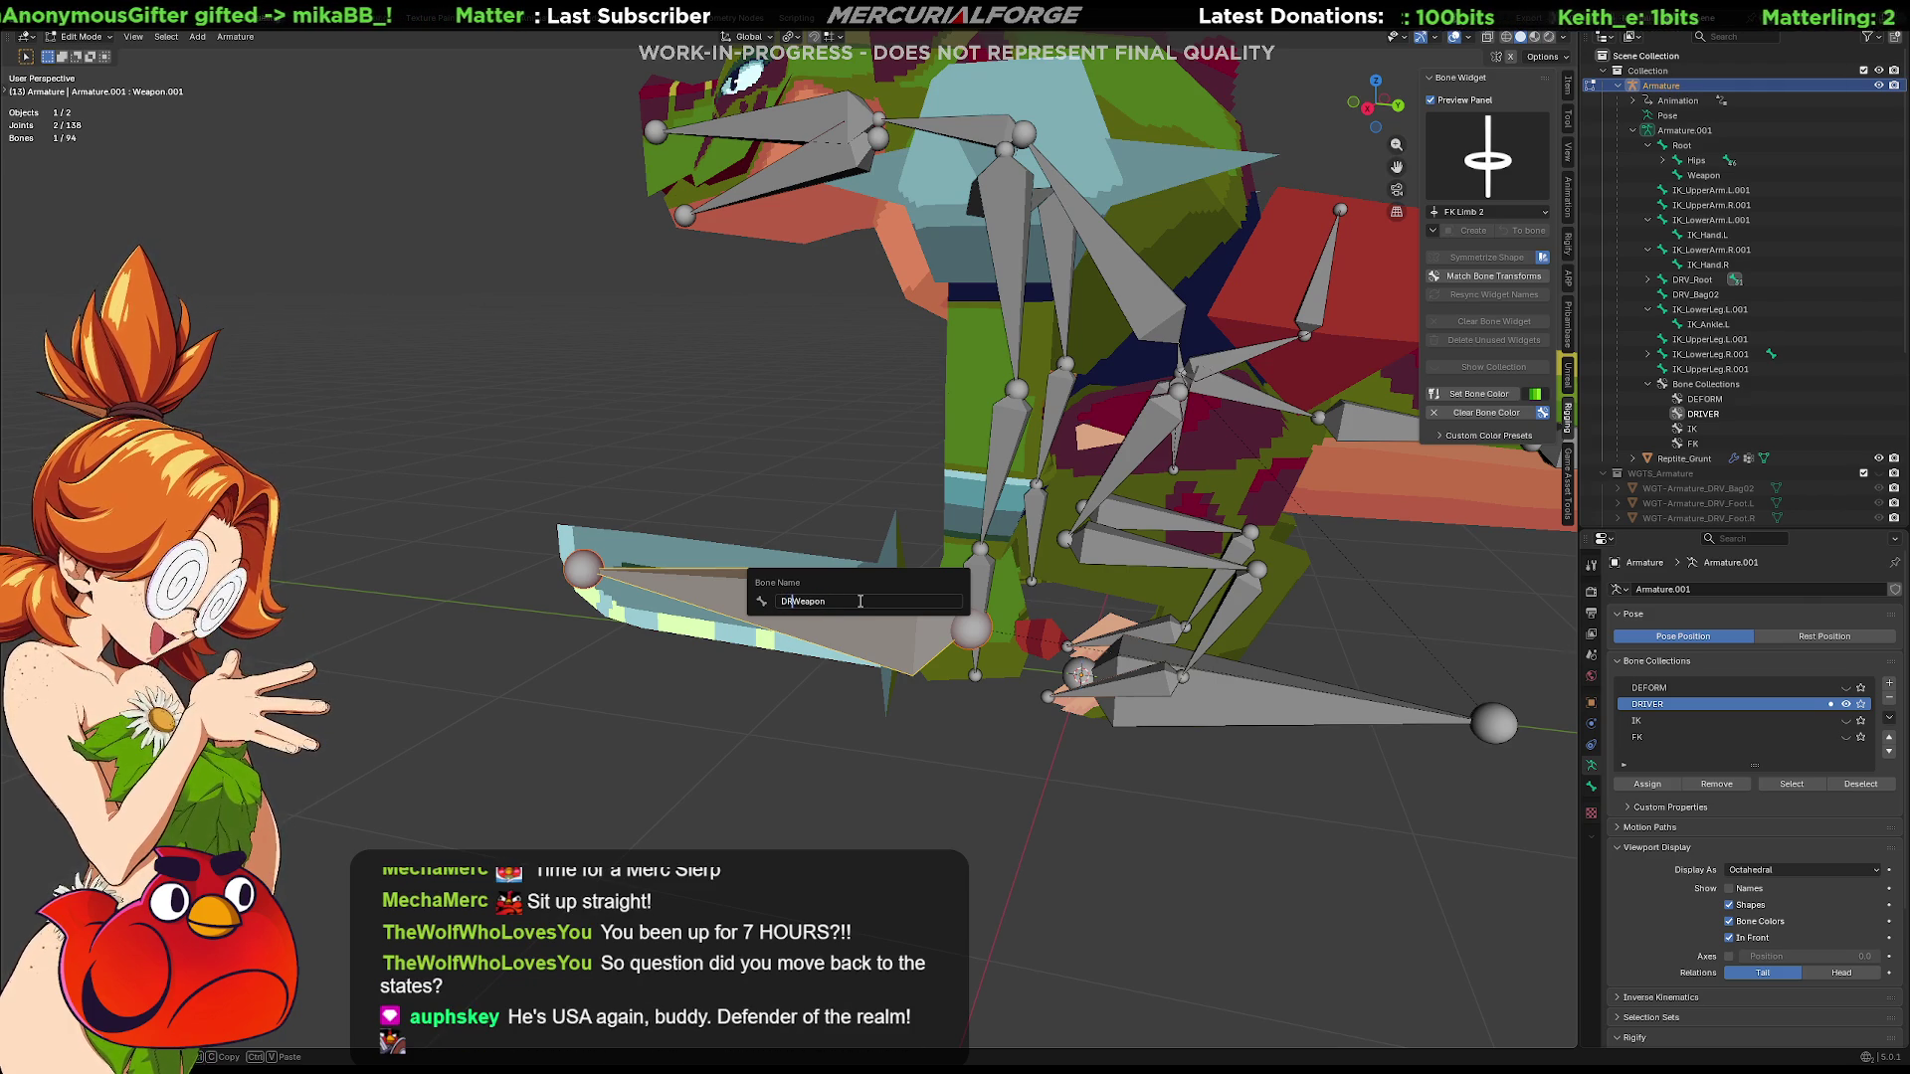
key("Return")
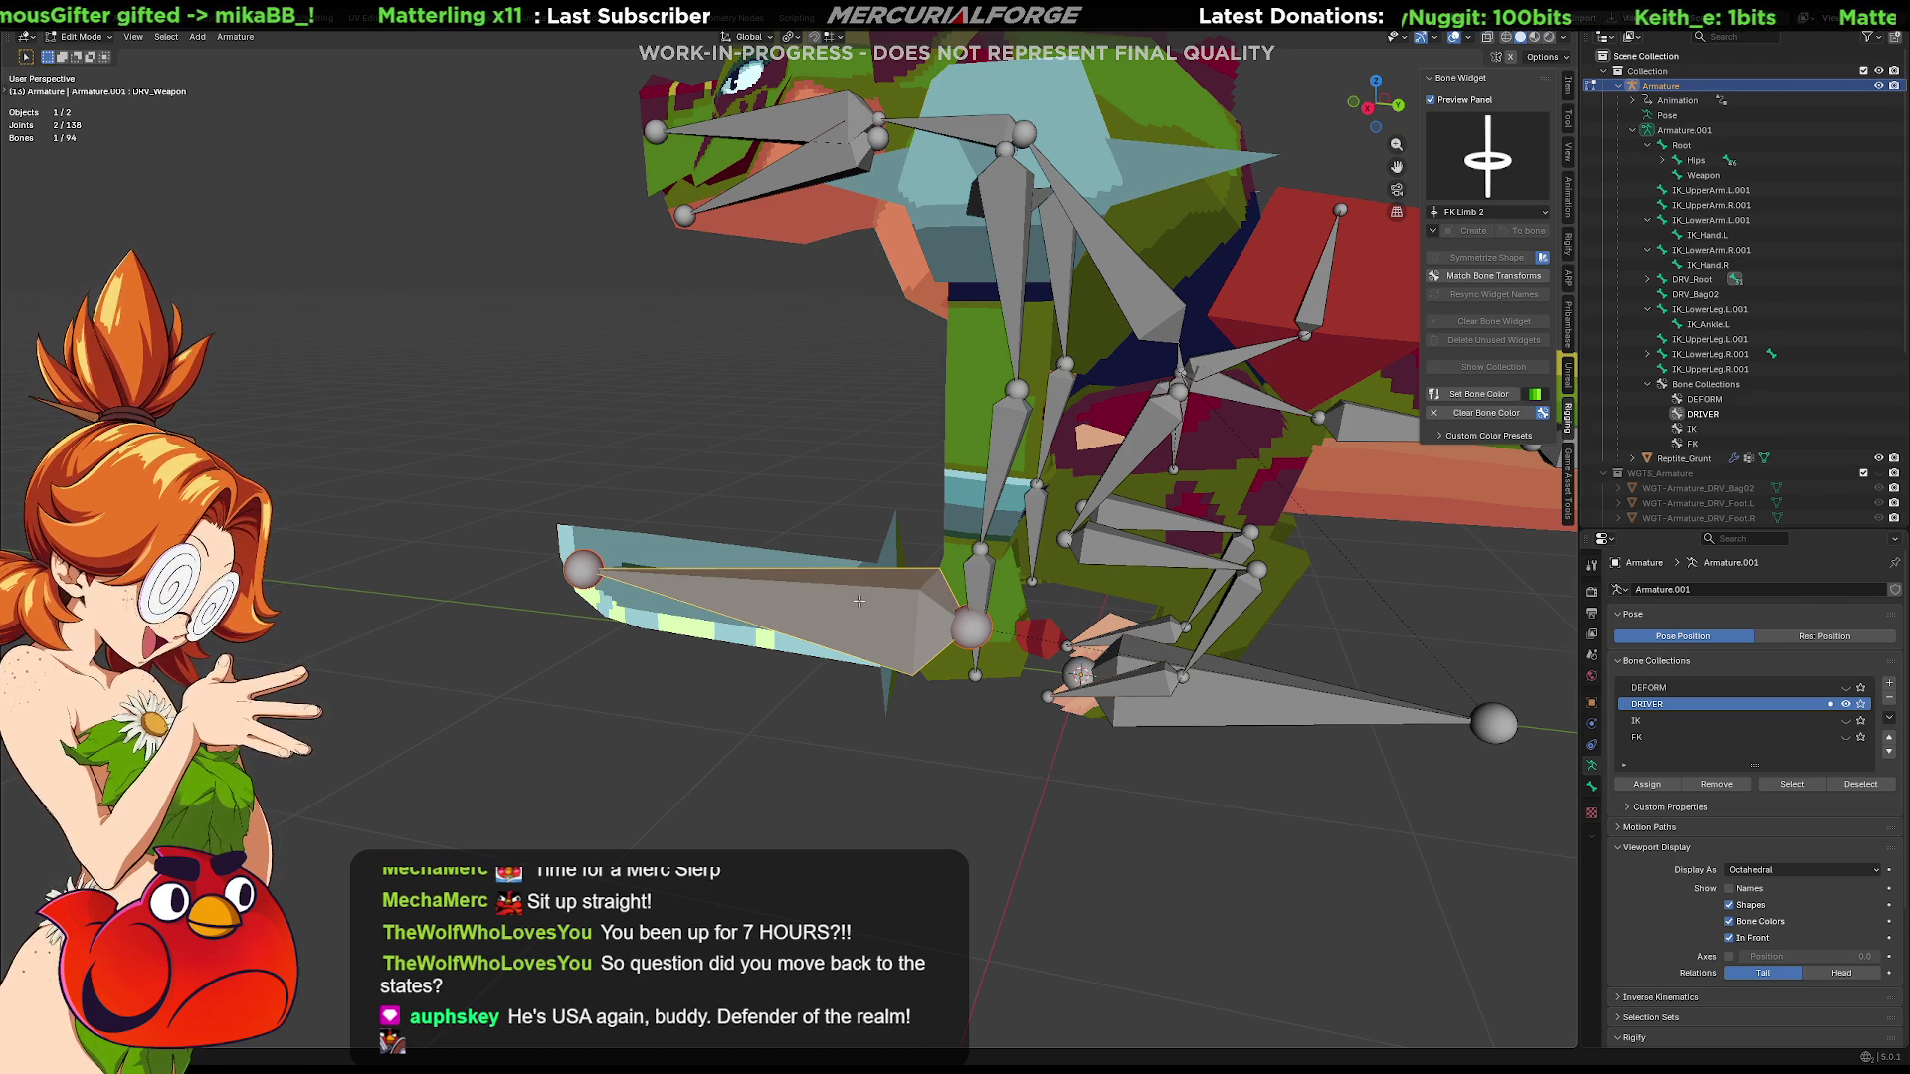
key("ctrl+Tab")
left_click(956, 792)
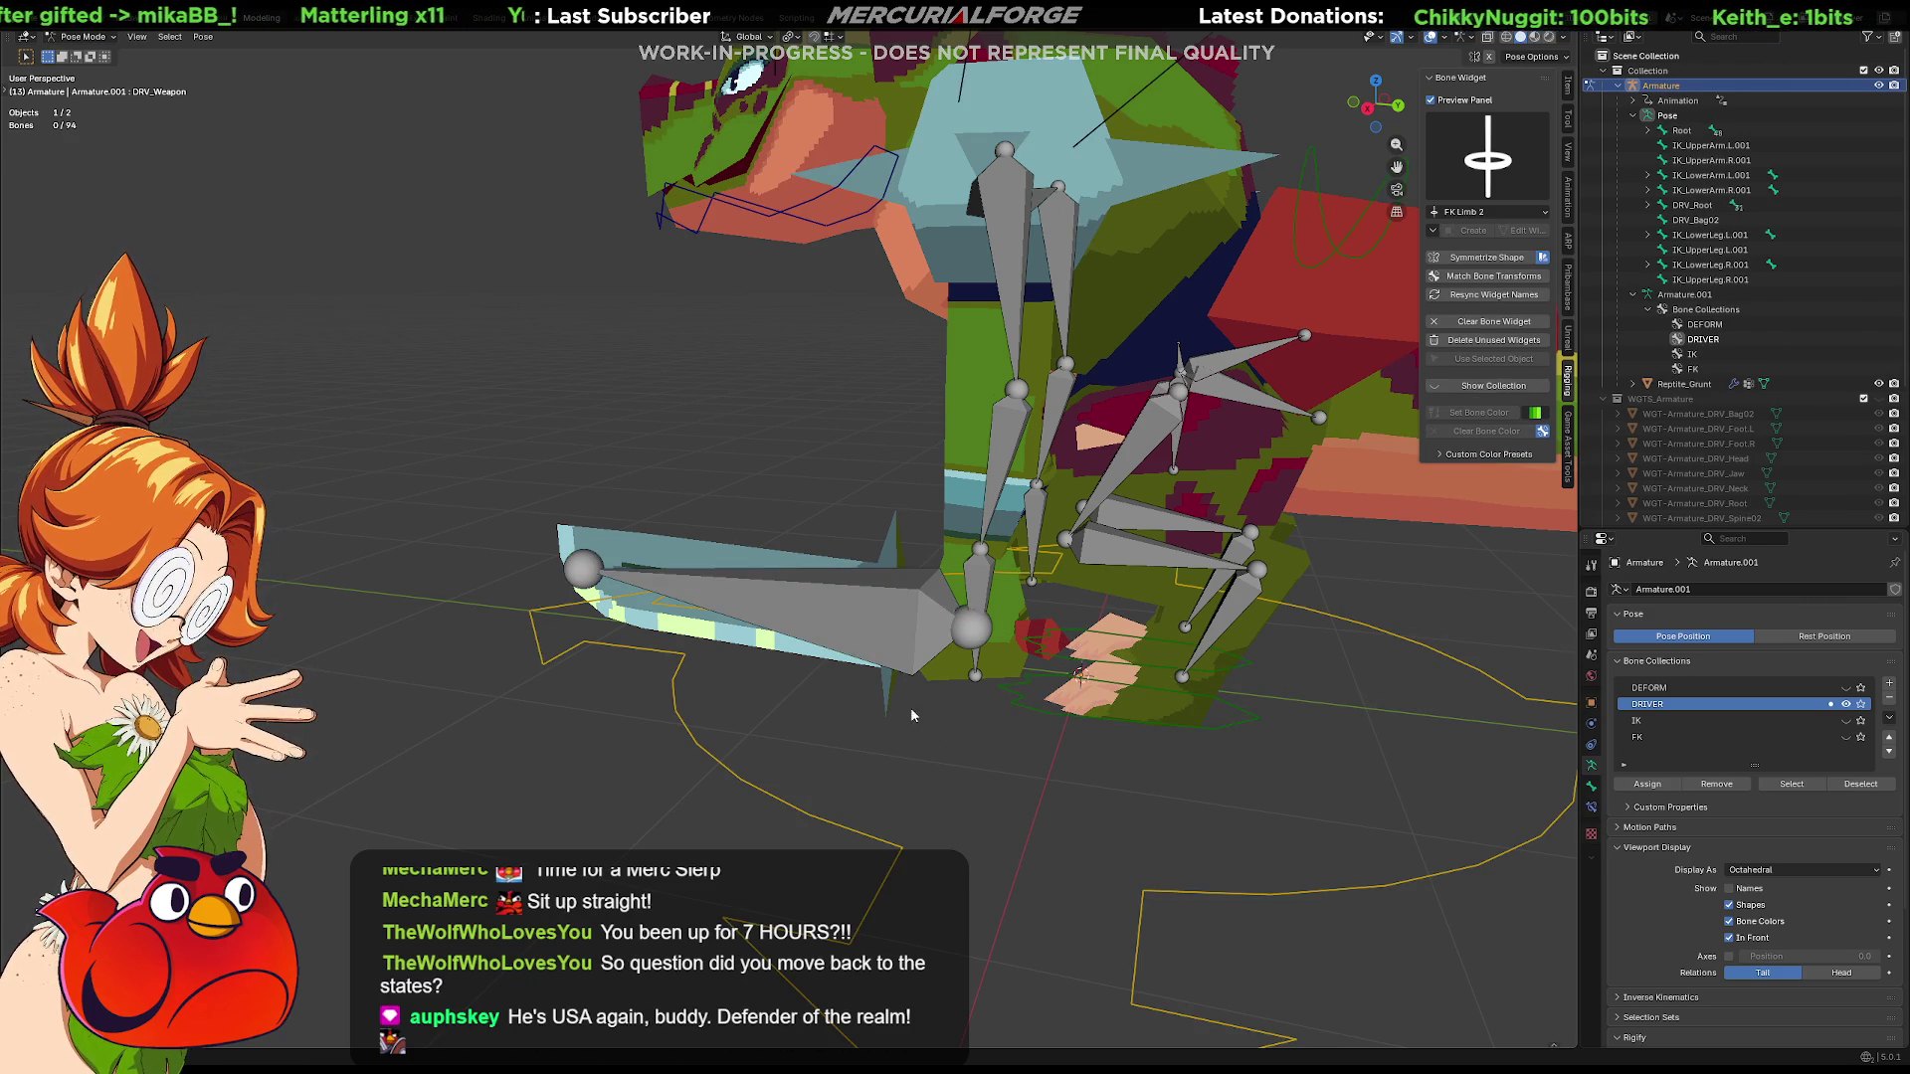
Show the DEFORM collection and test-rotate the DRV_Weapon bone about its base
left_click(1847, 689)
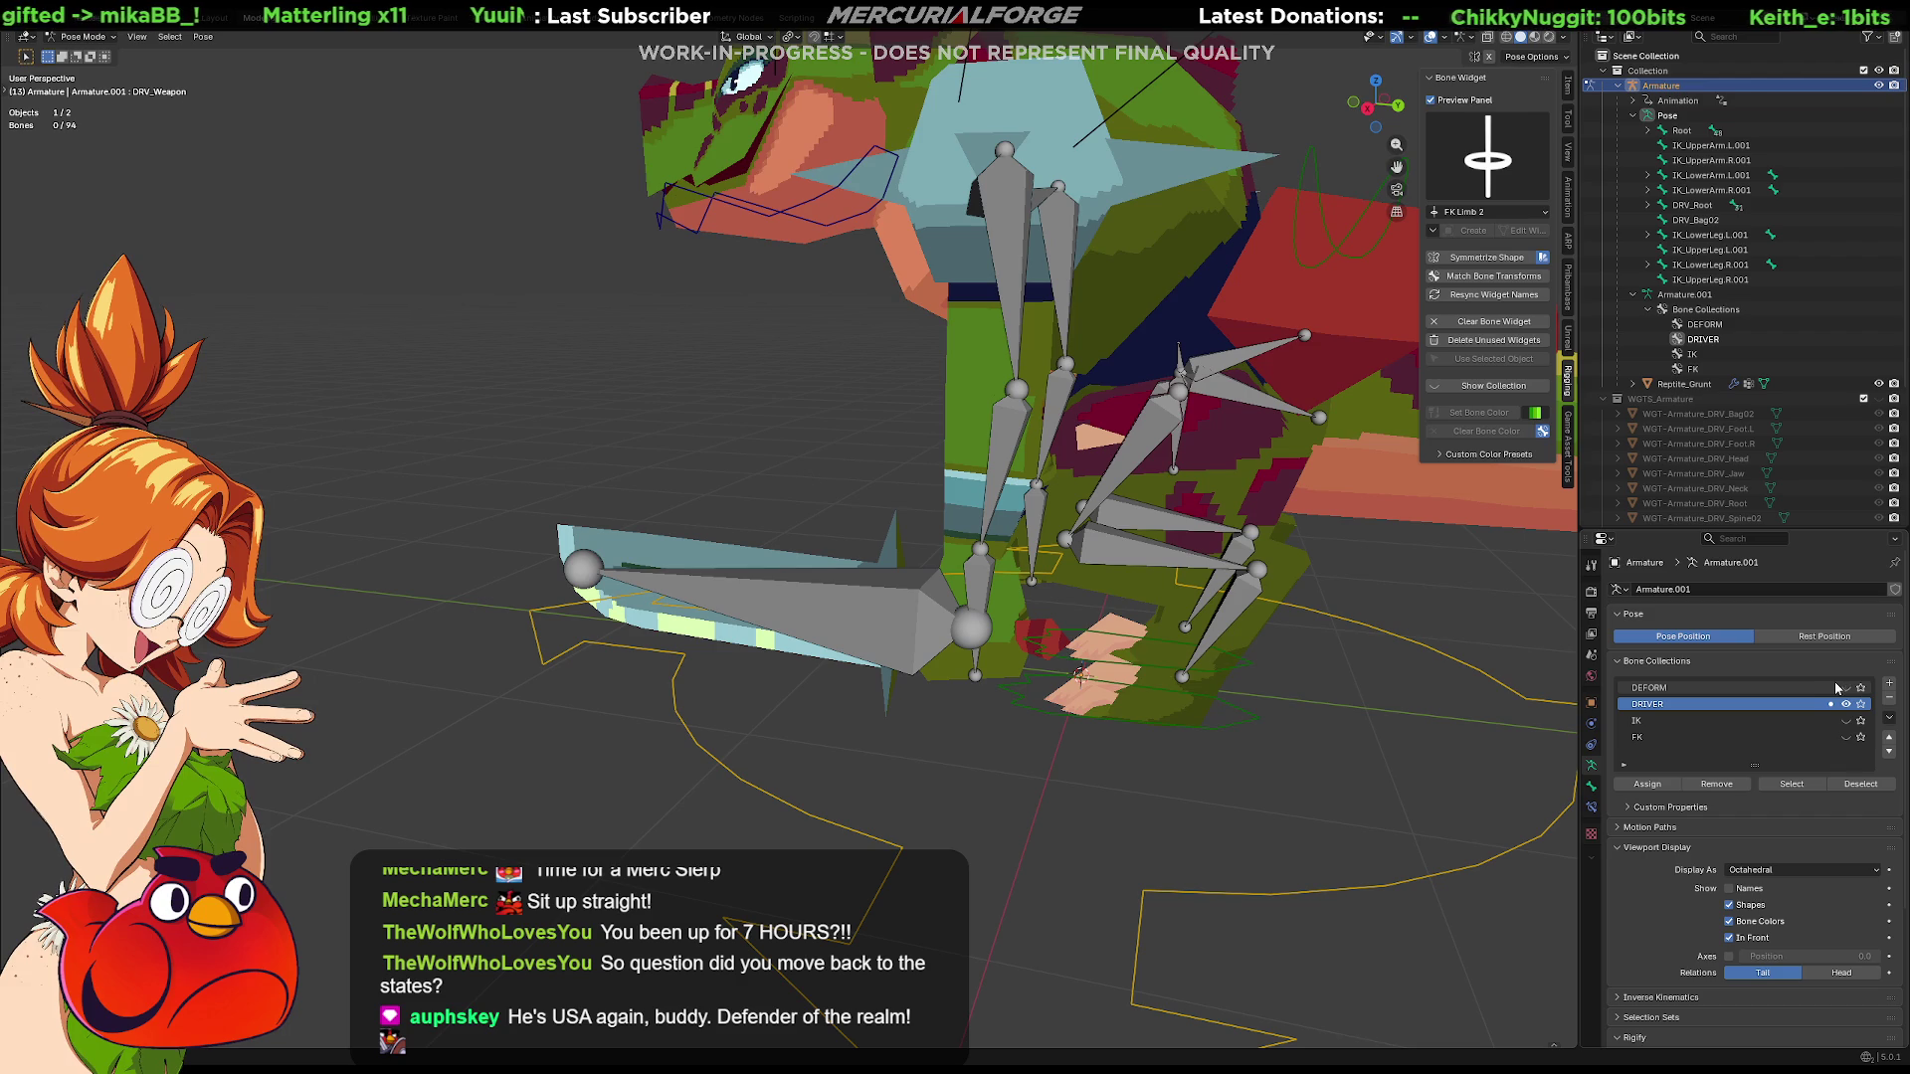
left_click(857, 611)
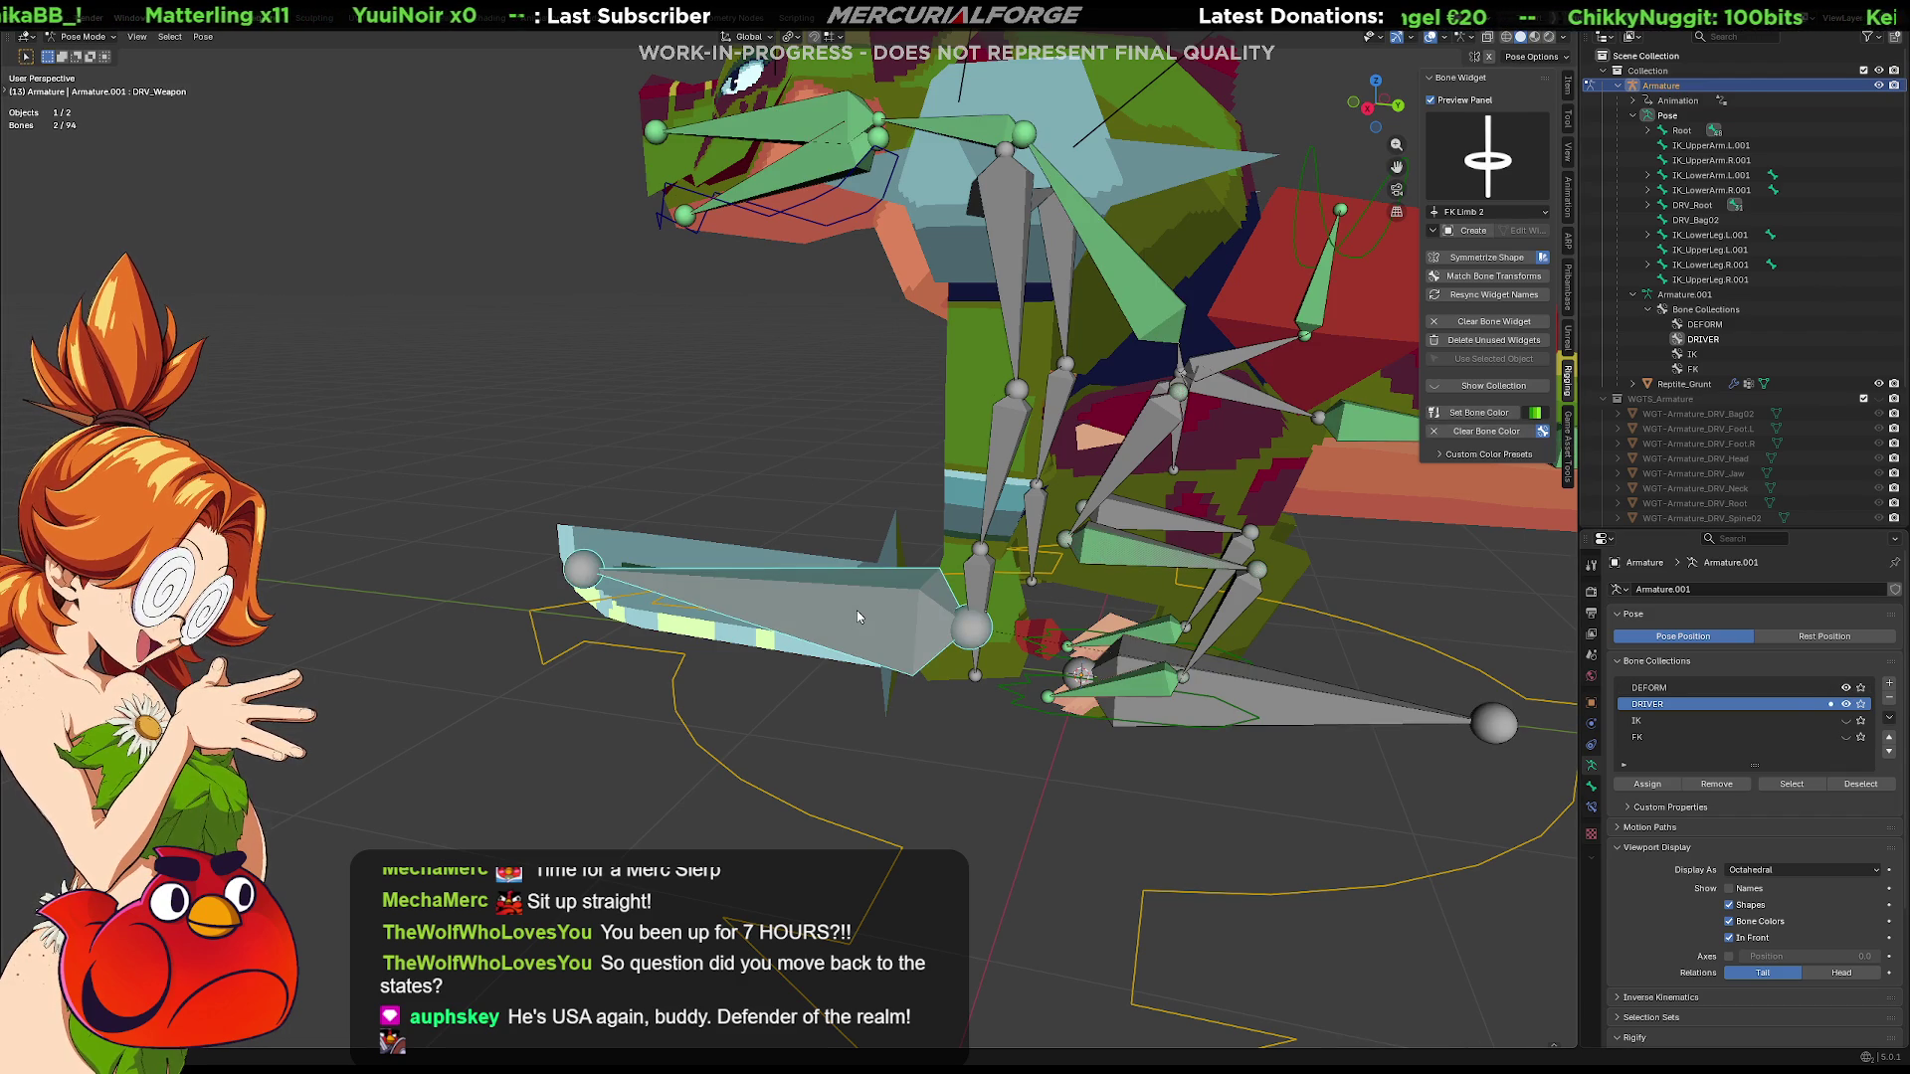
left_click(856, 611)
left_click(856, 610, "shift")
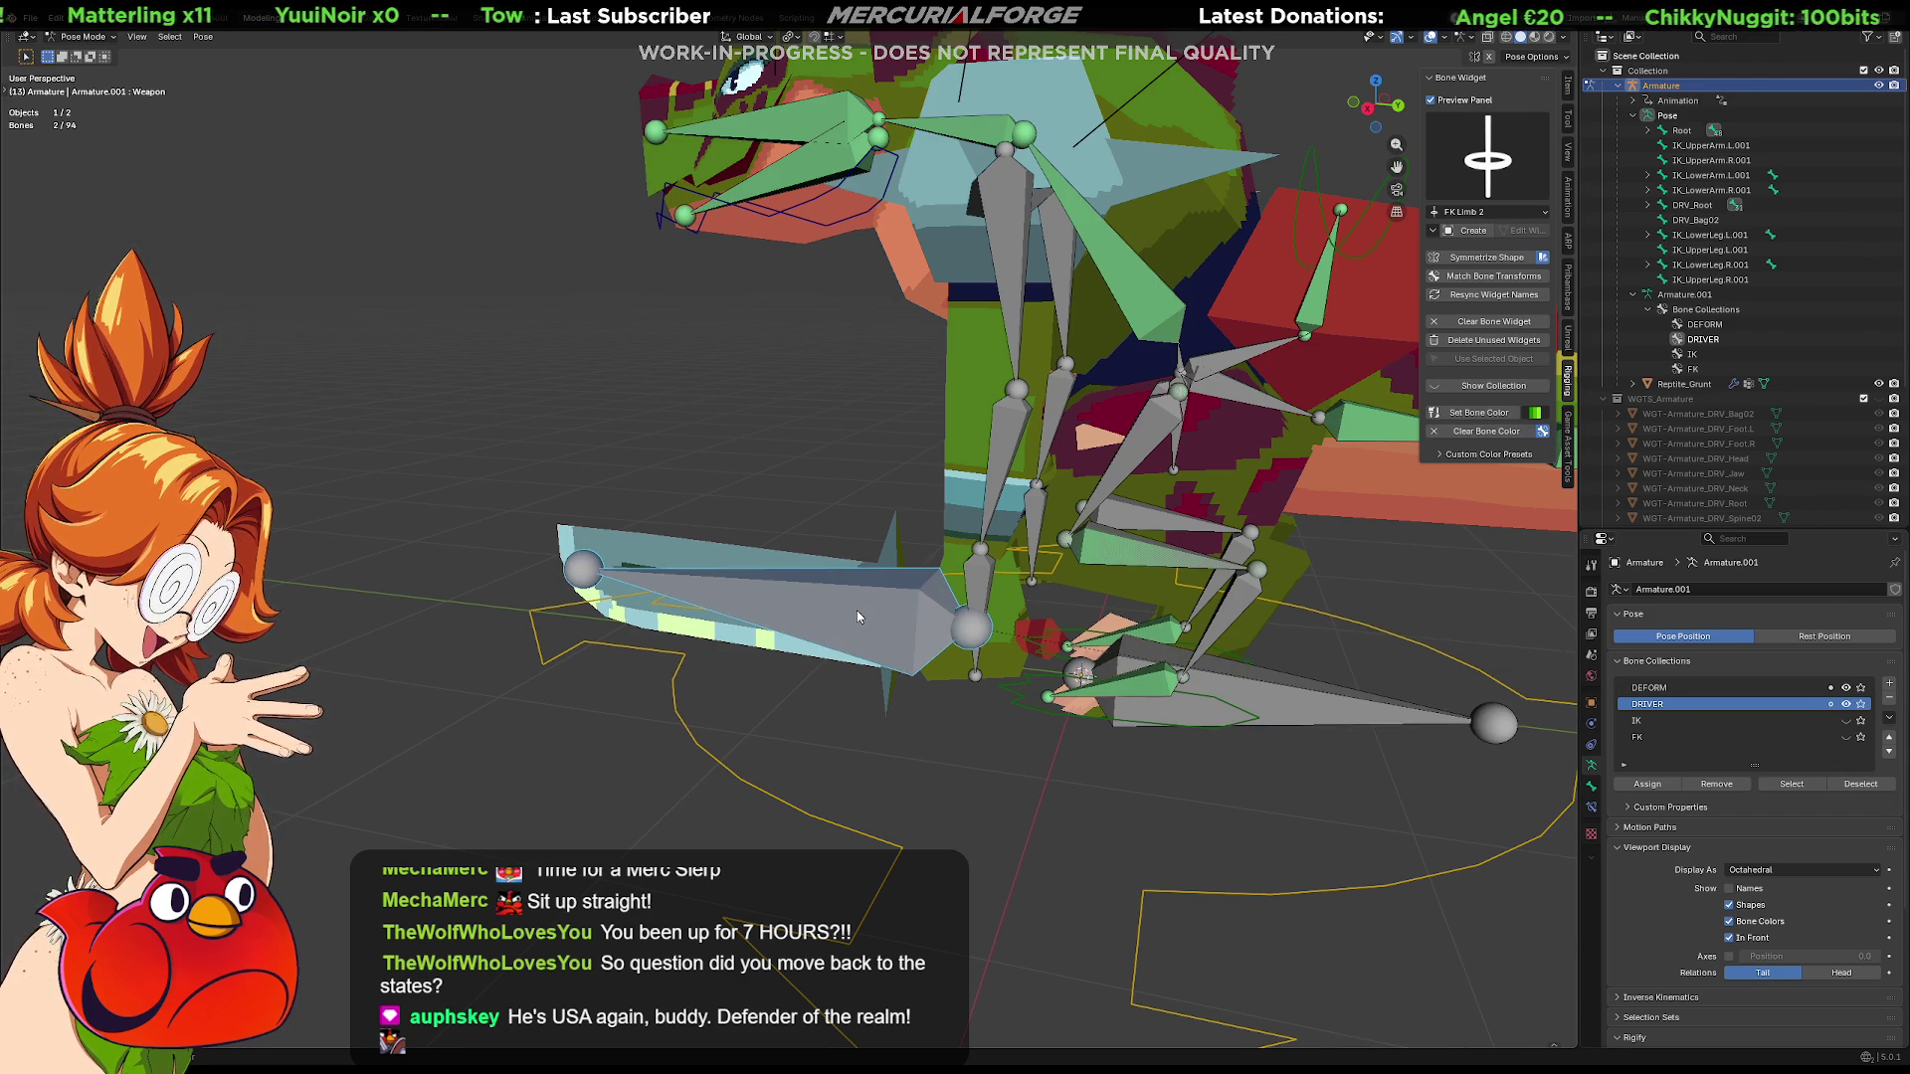
right_click(857, 611)
left_click(858, 650)
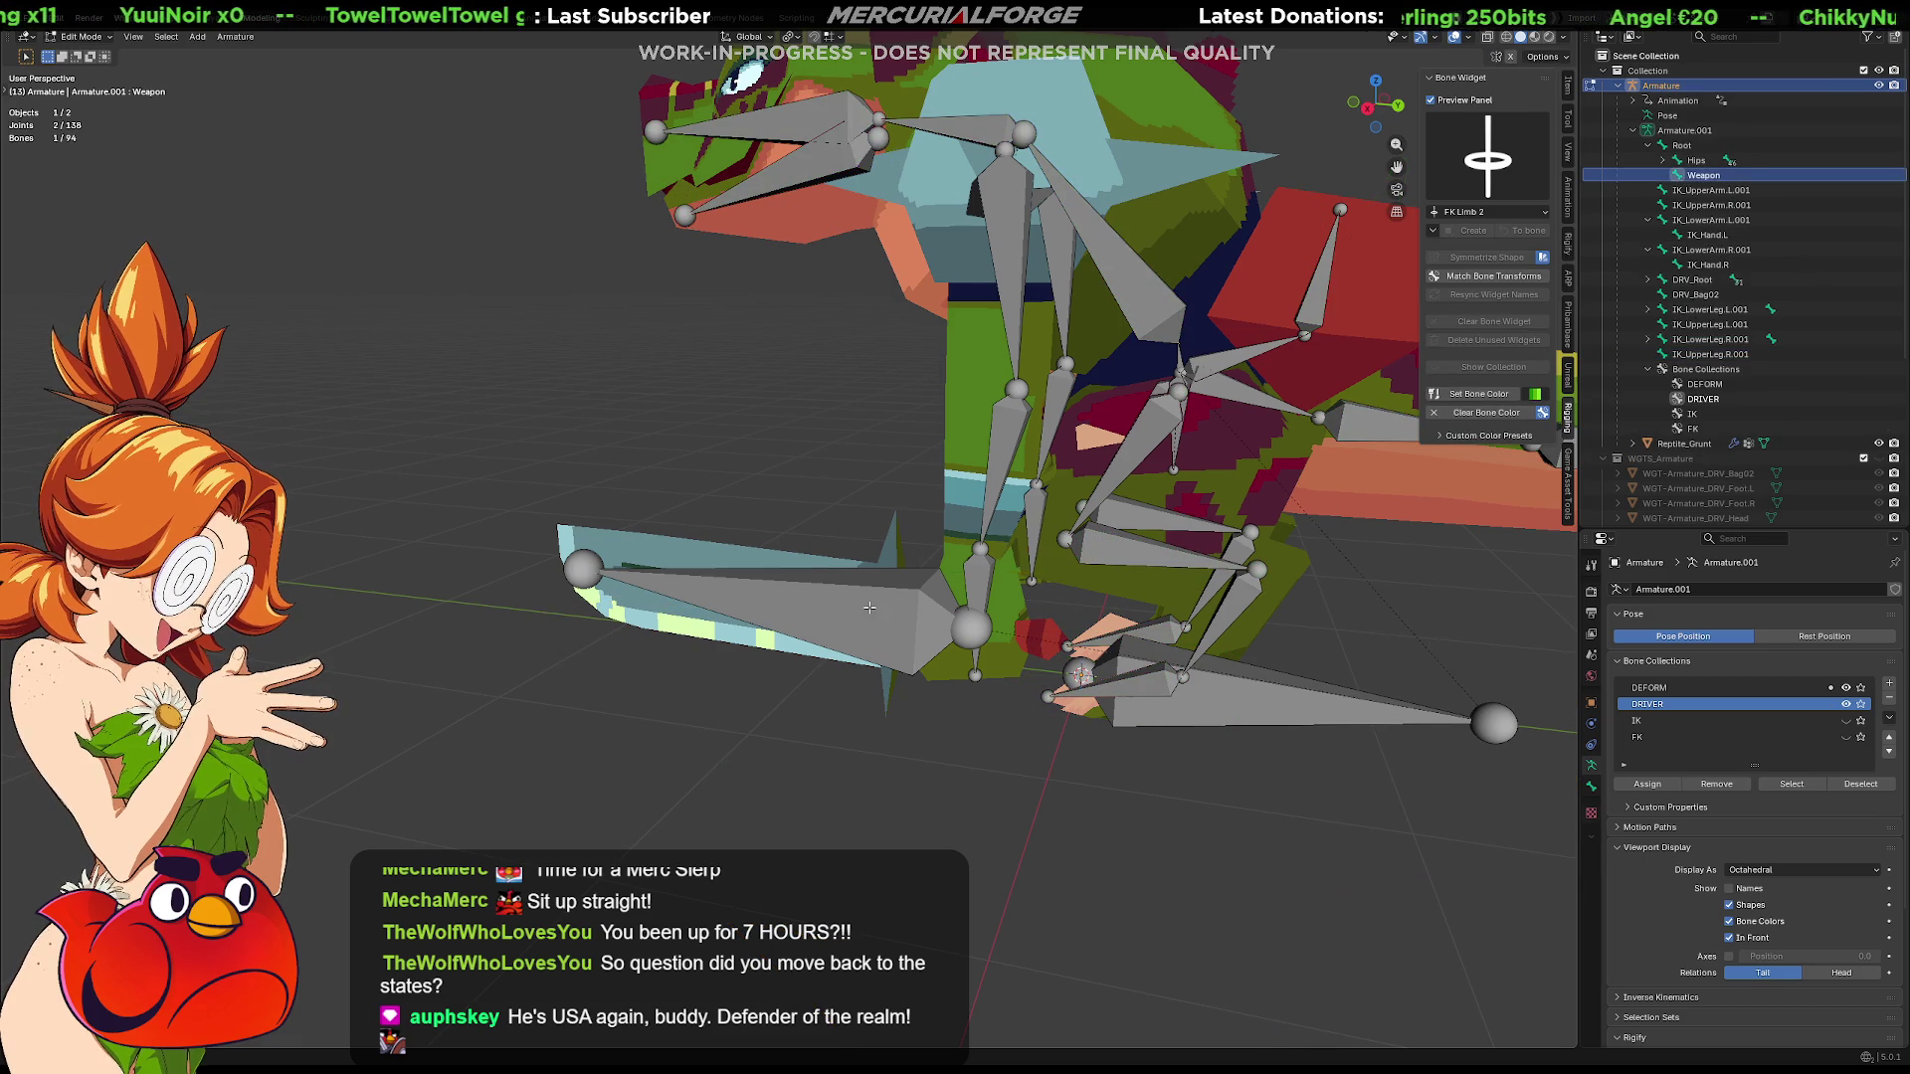
left_click(872, 614)
key("r")
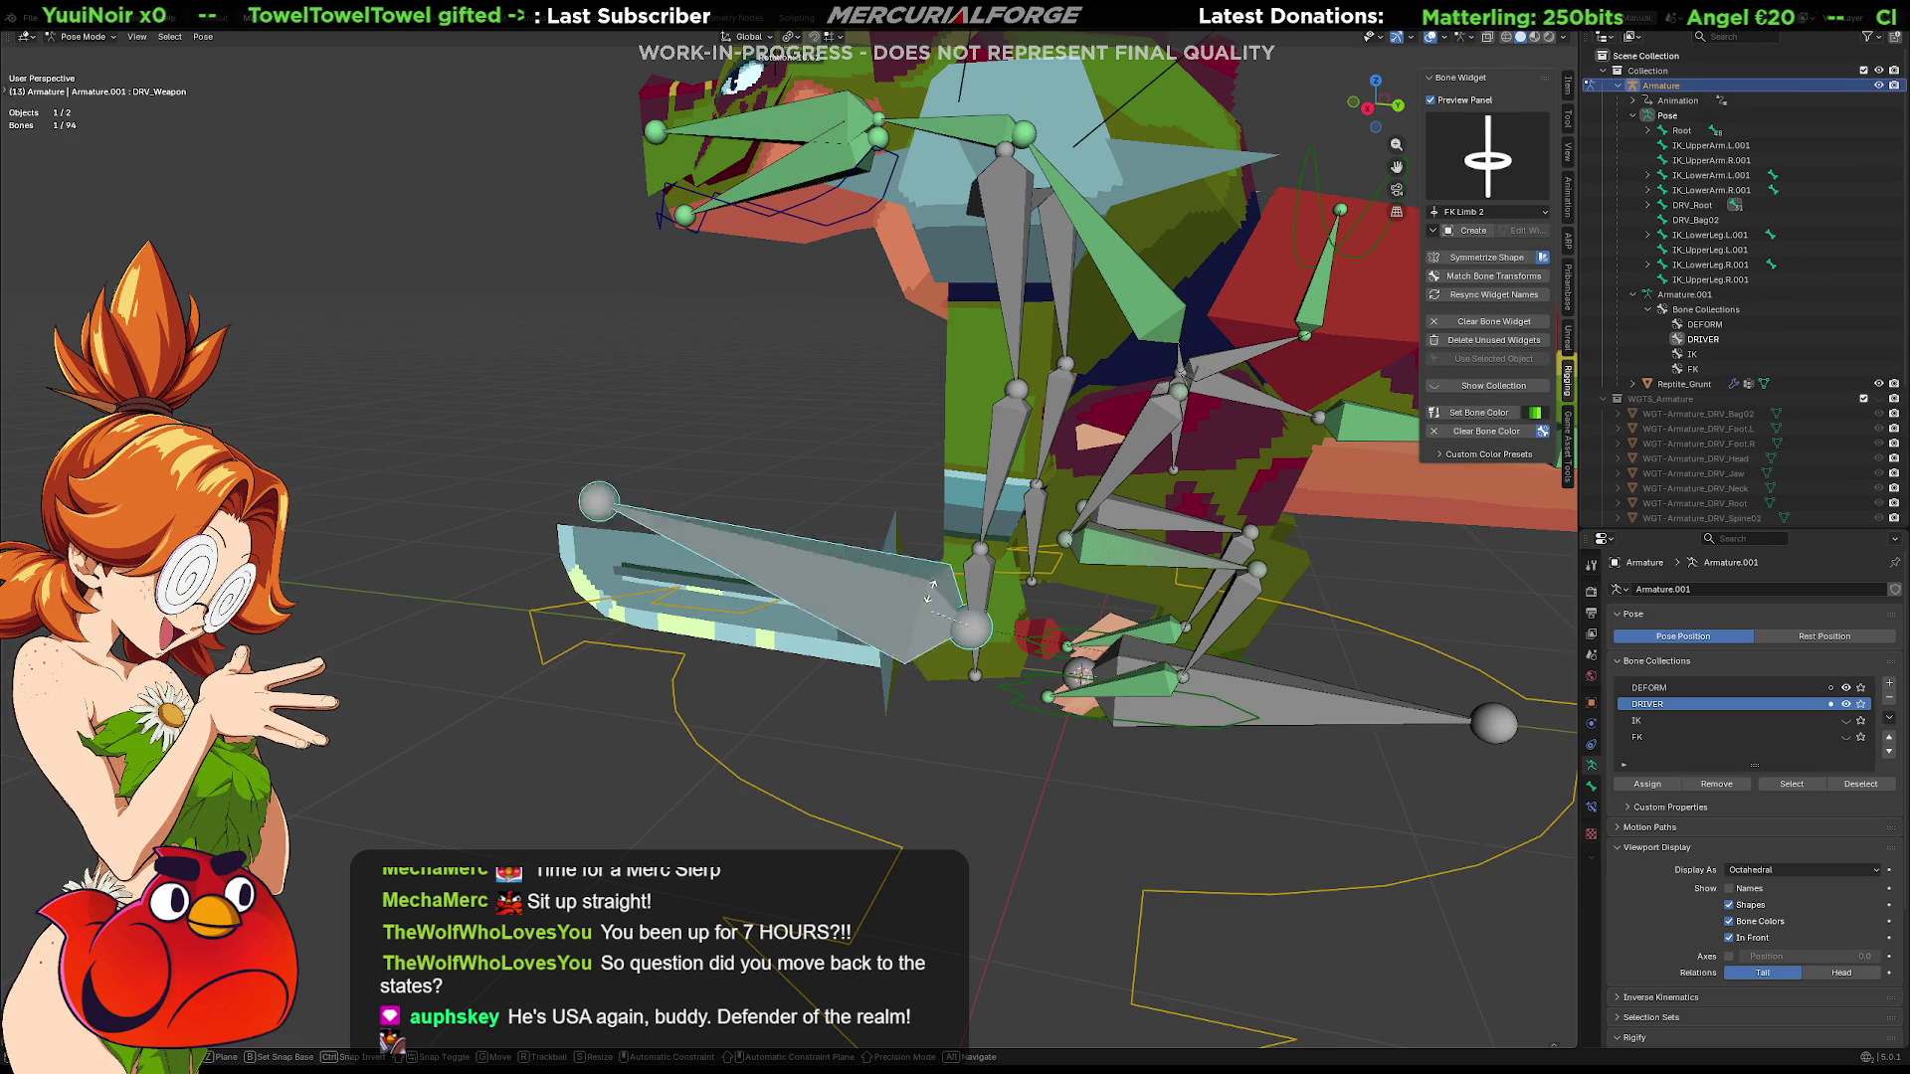
left_click(963, 623)
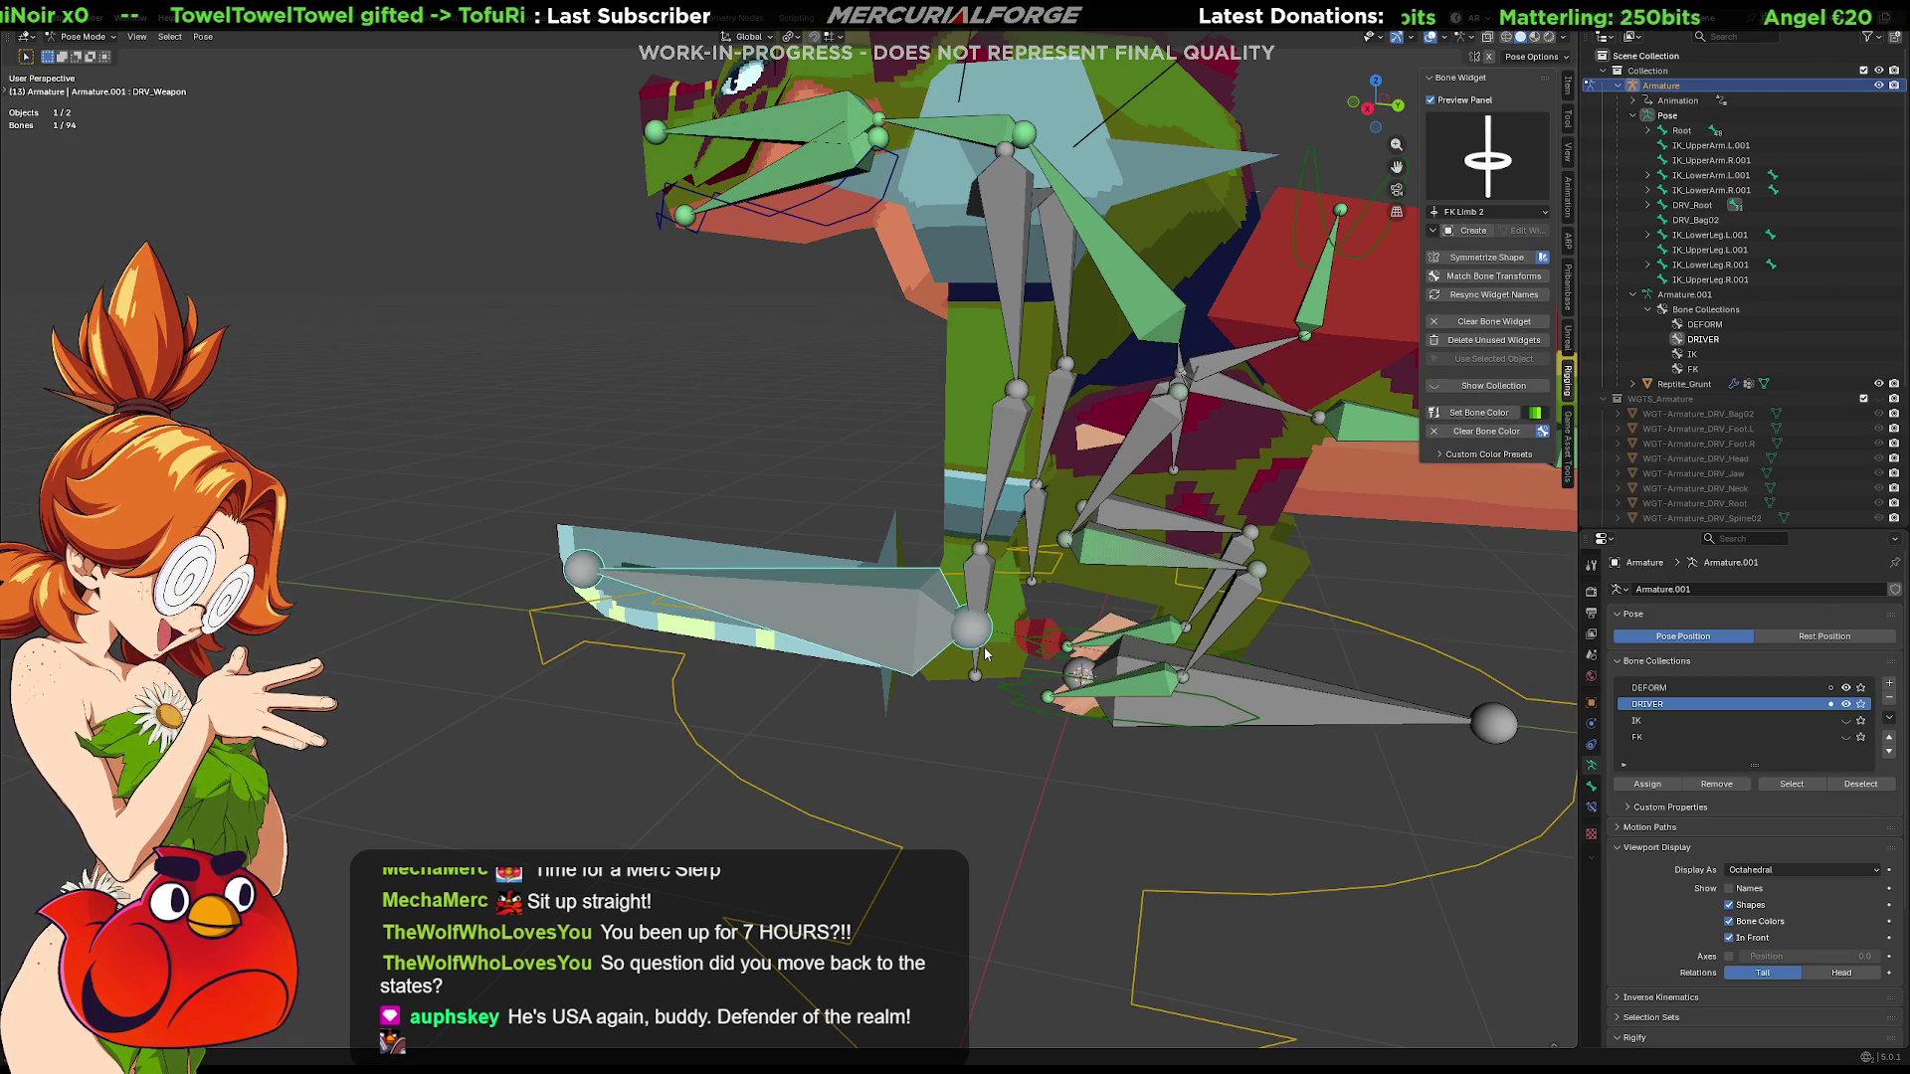
Select DRV_LowerArm.L and rotate the left lower-arm chain outward
mouse_move(970, 642)
middle_mouse_down()
mouse_move(1040, 721)
mouse_move(1082, 700)
mouse_move(1015, 668)
middle_mouse_up()
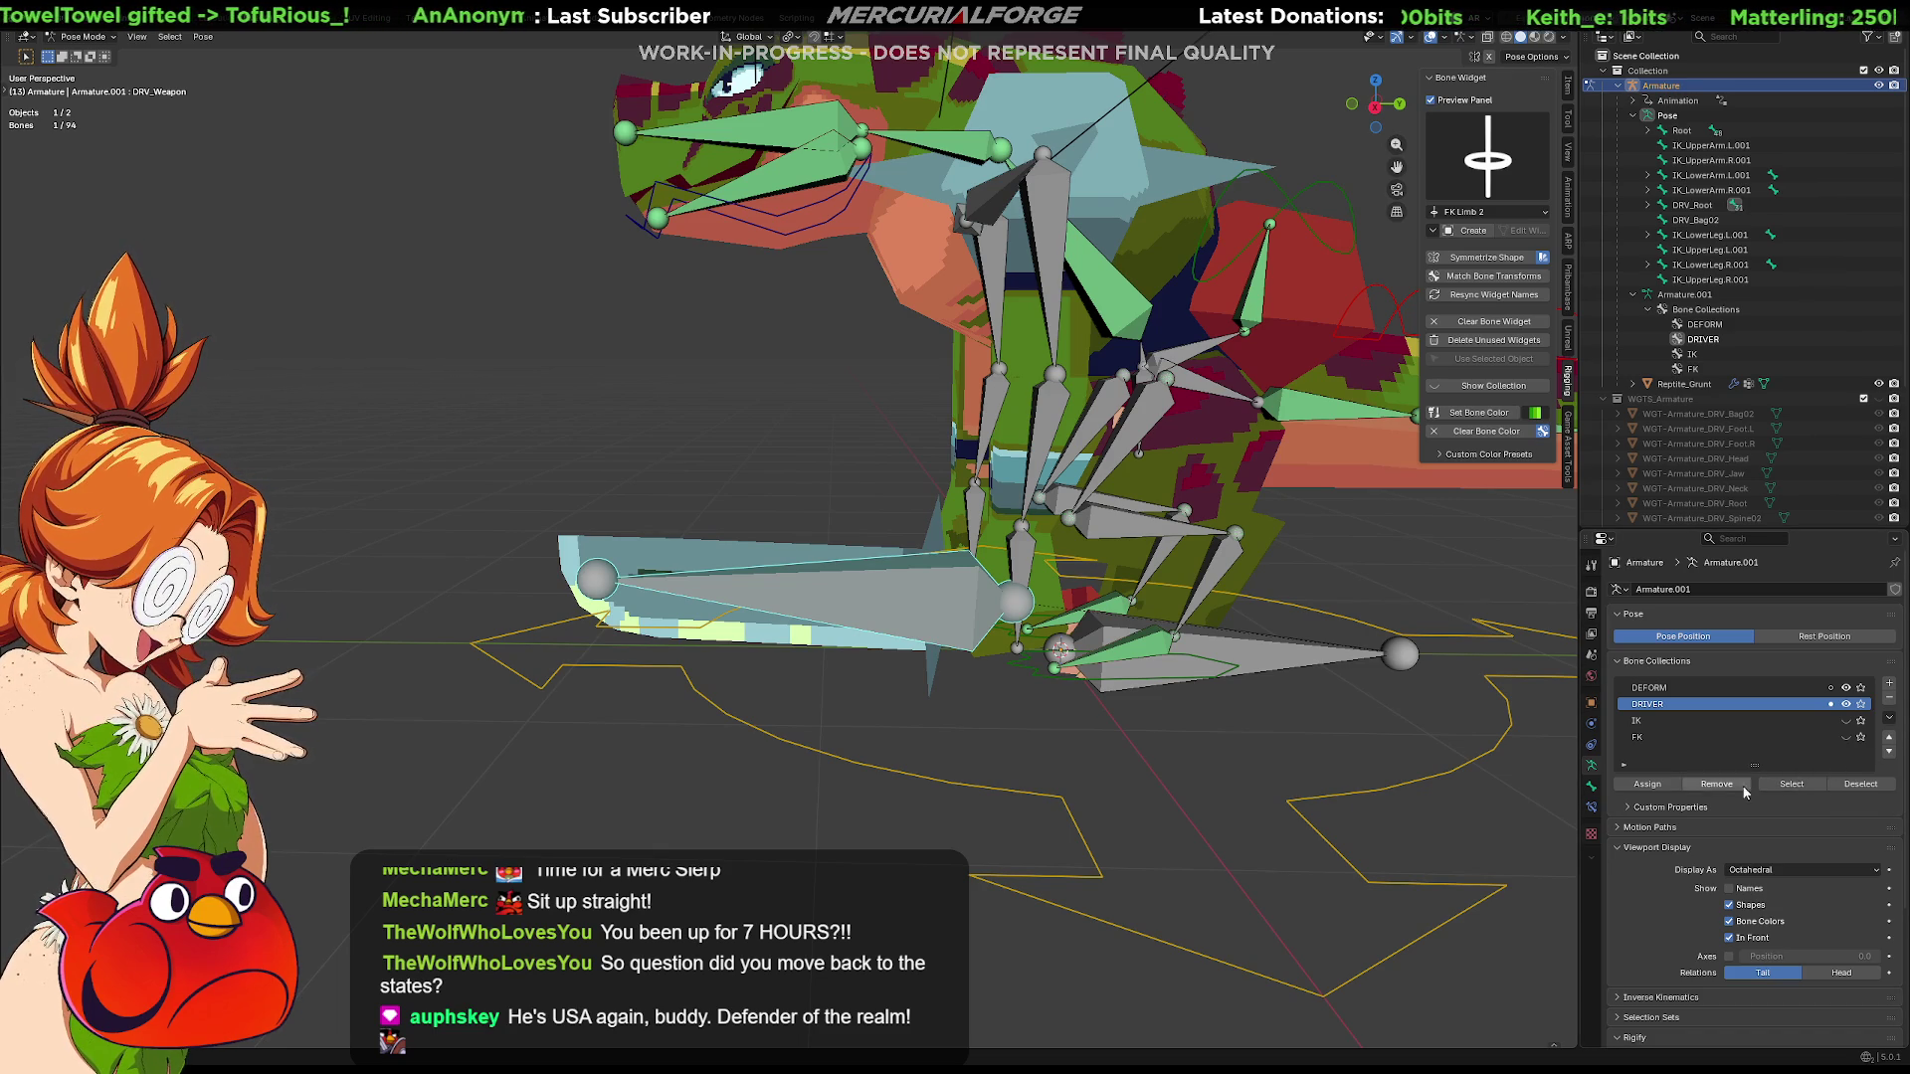
mouse_move(880, 613)
middle_mouse_down()
mouse_move(895, 760)
mouse_move(1049, 686)
mouse_move(825, 618)
mouse_move(1034, 578)
middle_mouse_up()
left_click(1030, 575)
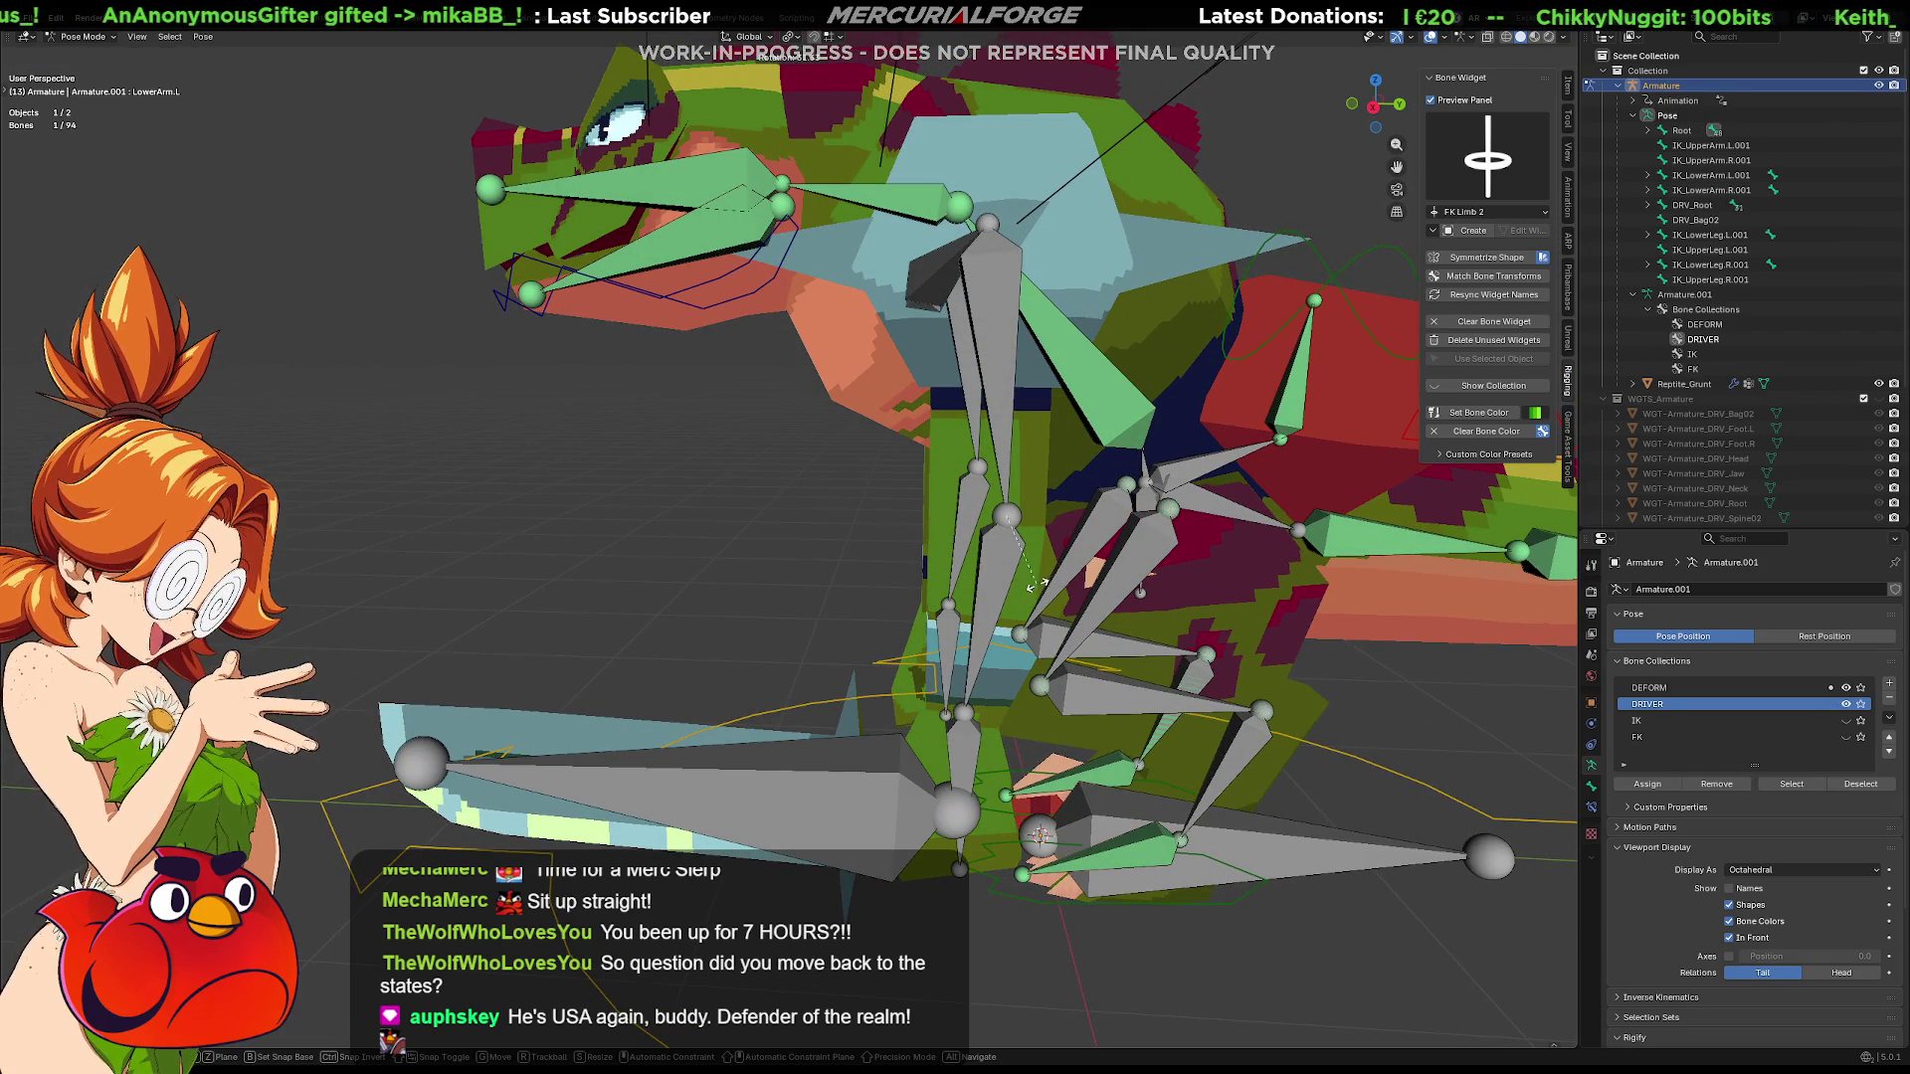
left_click(1004, 582)
left_click_drag(1004, 583, 806, 545)
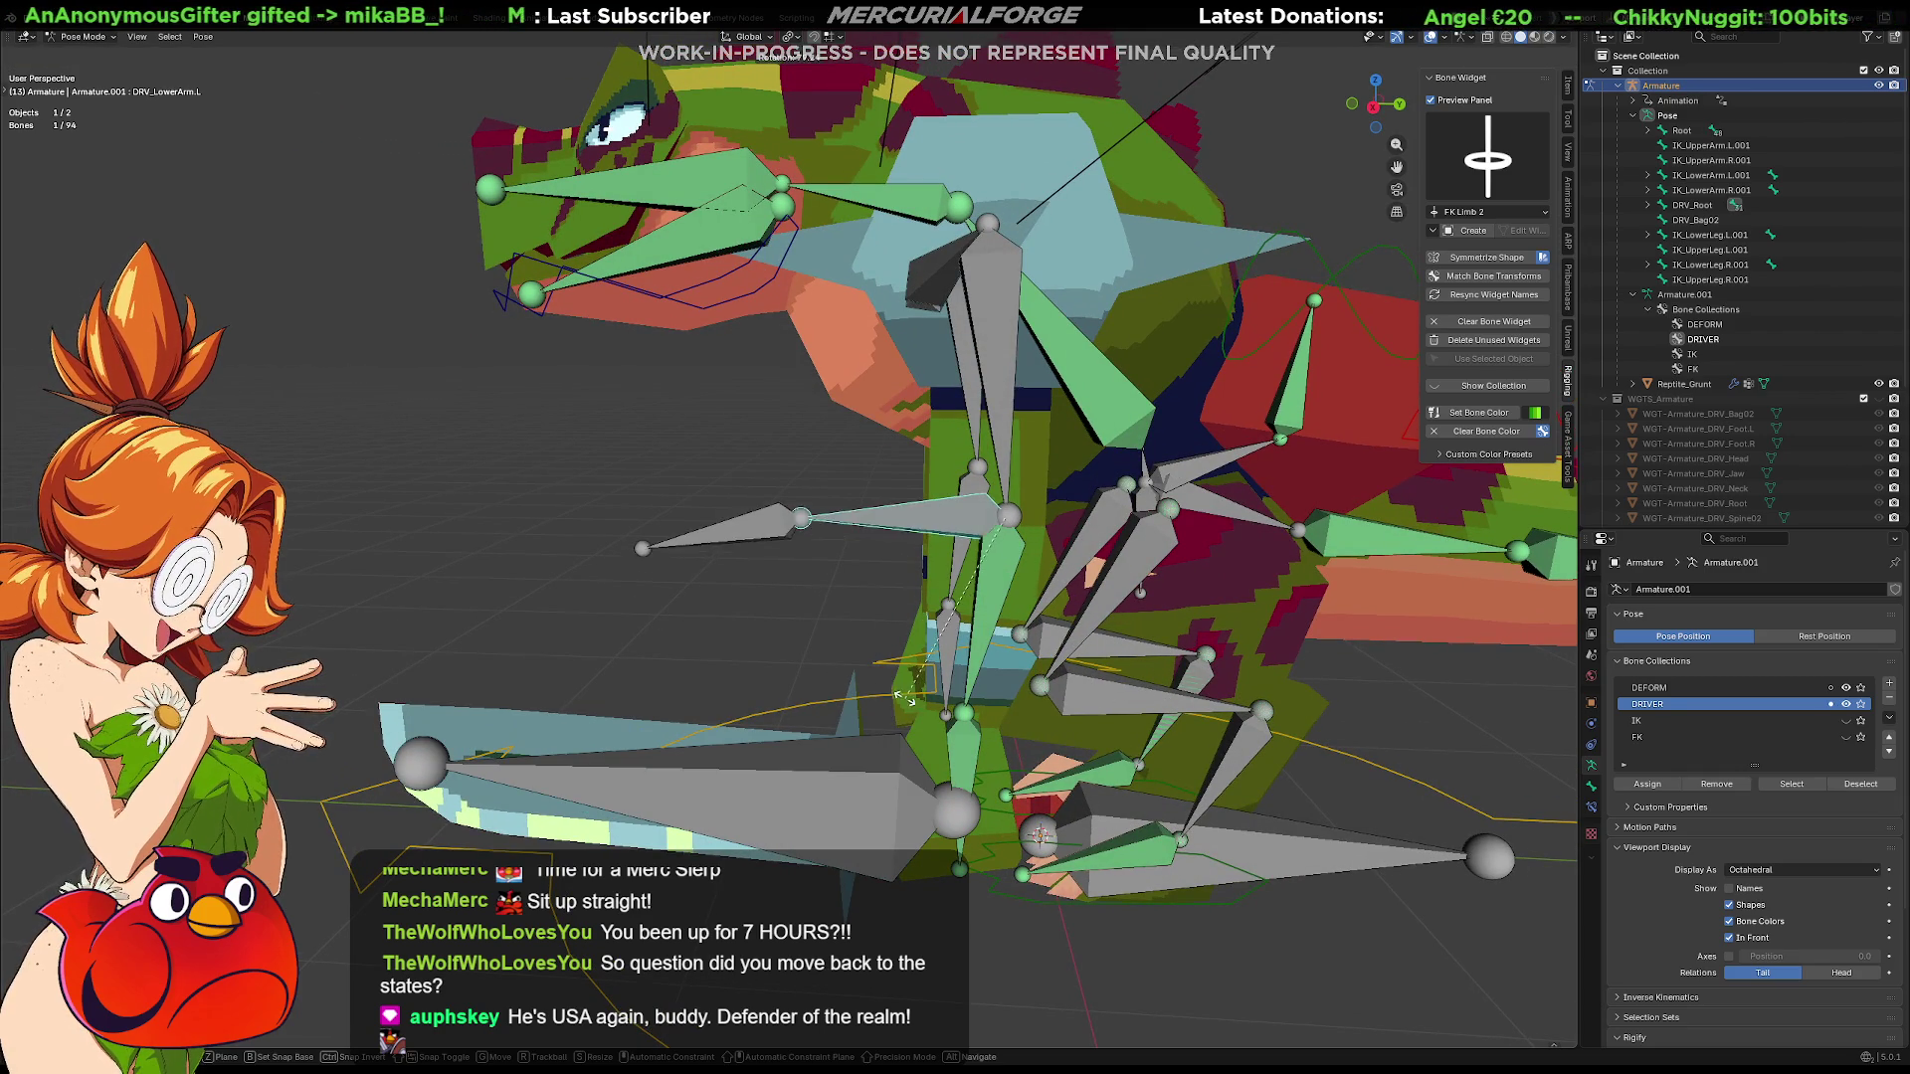
Select the DRIVER bones, leave IK hidden and make the FK ring controls visible
left_click(1851, 706)
left_click(1847, 722)
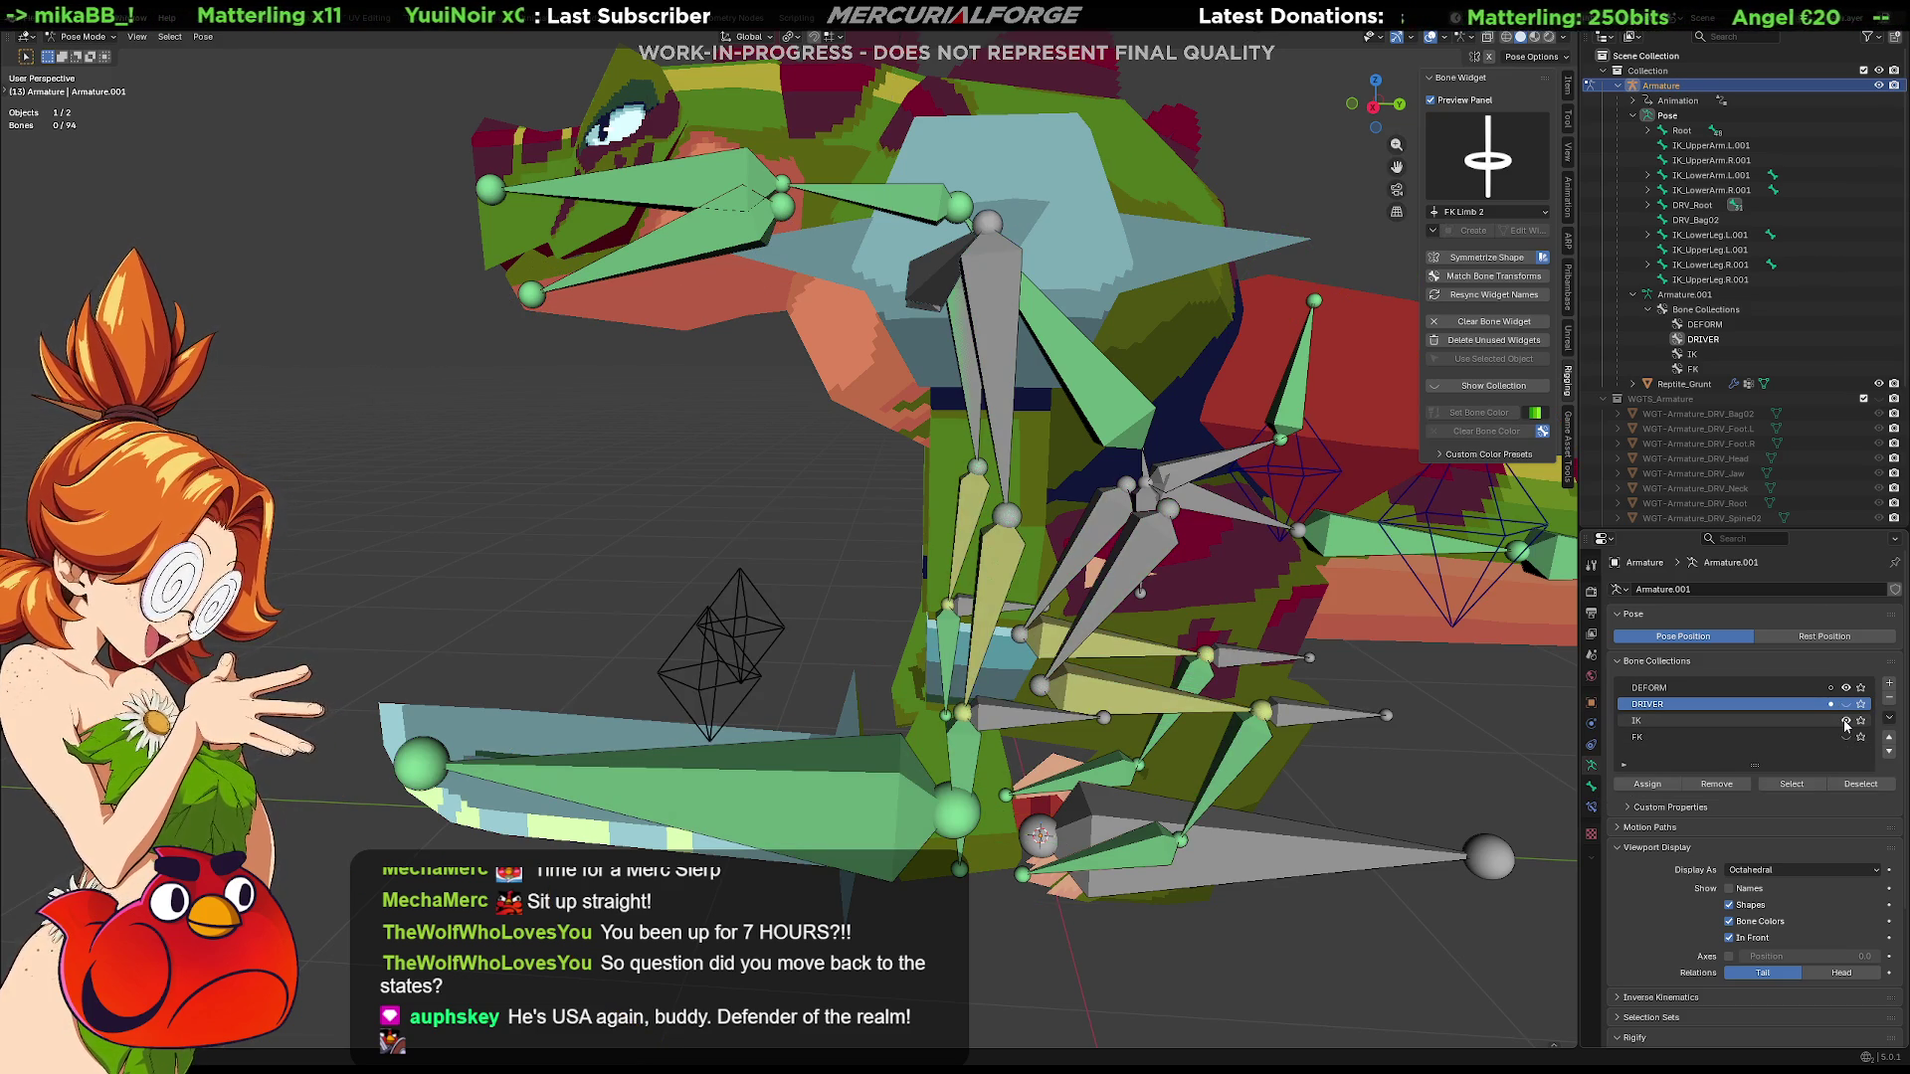
left_click(1847, 726)
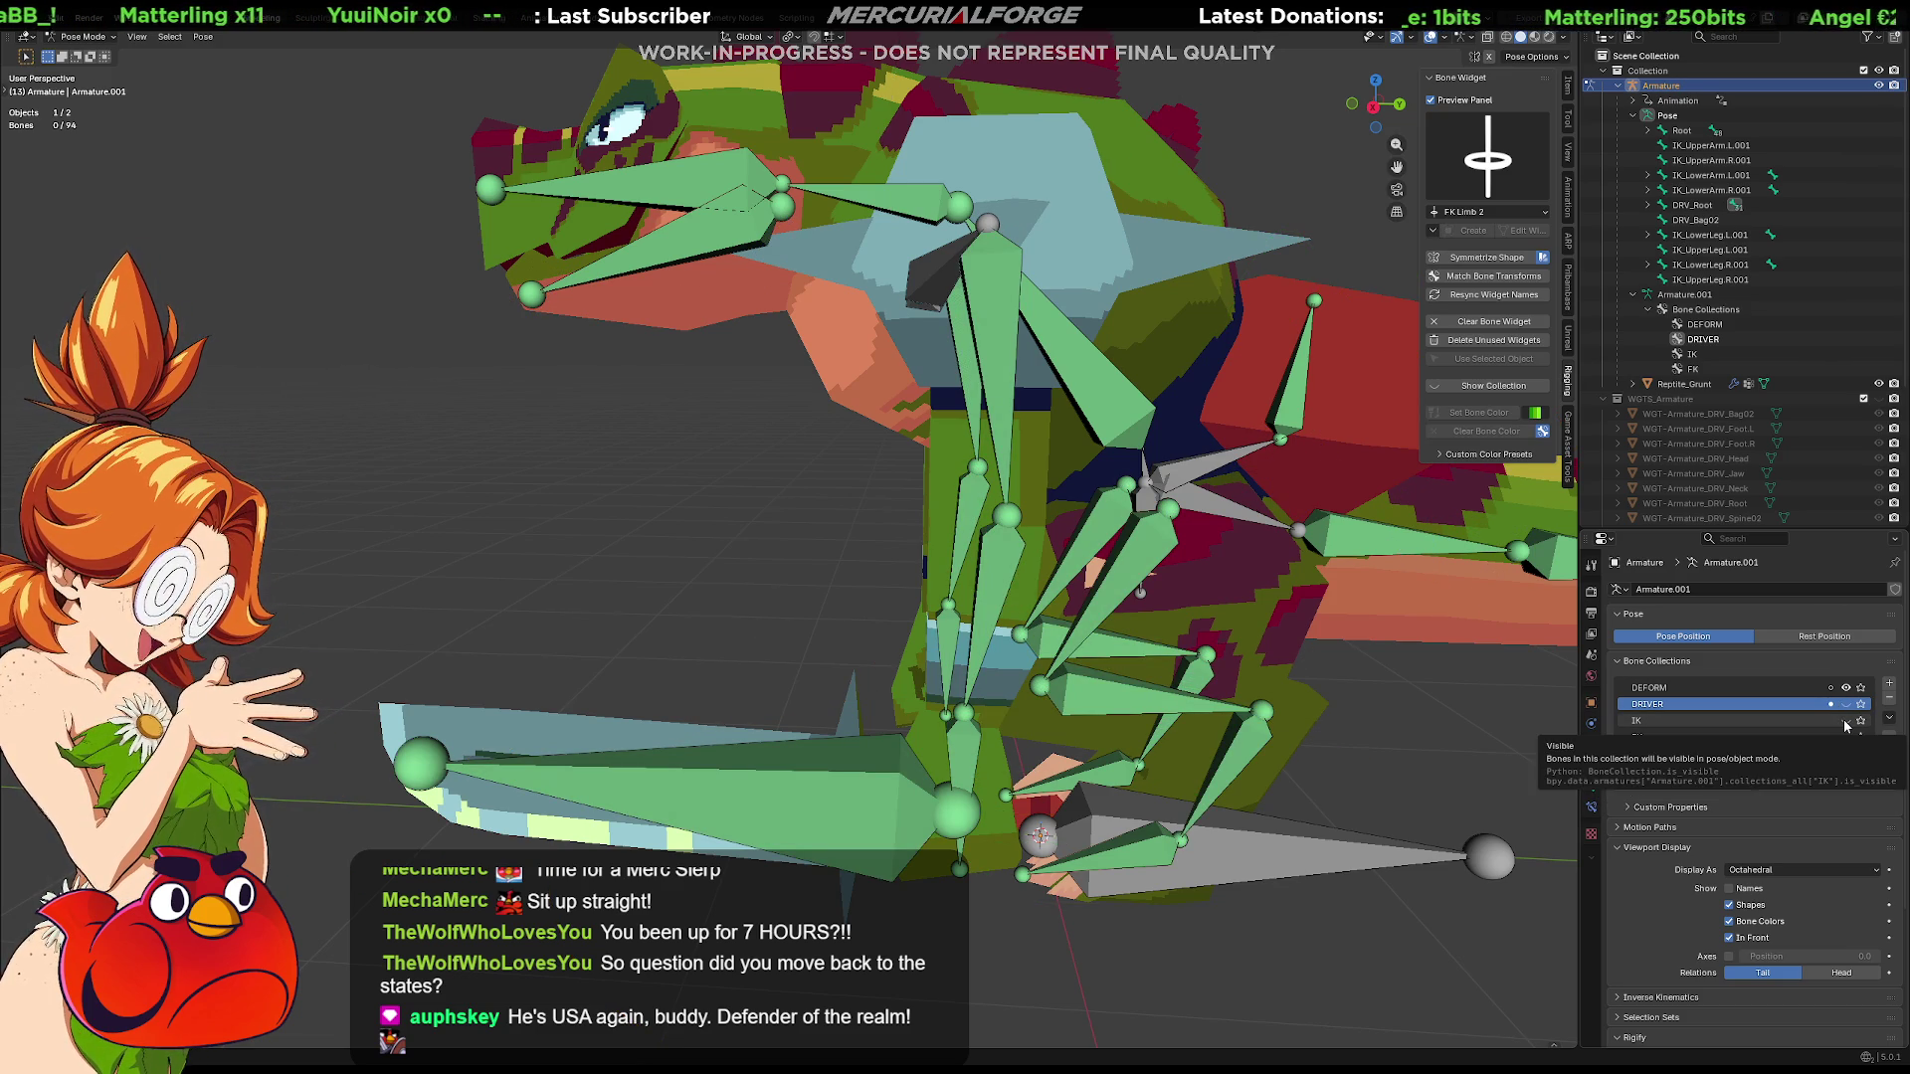
left_click(1848, 726)
left_click(1848, 725)
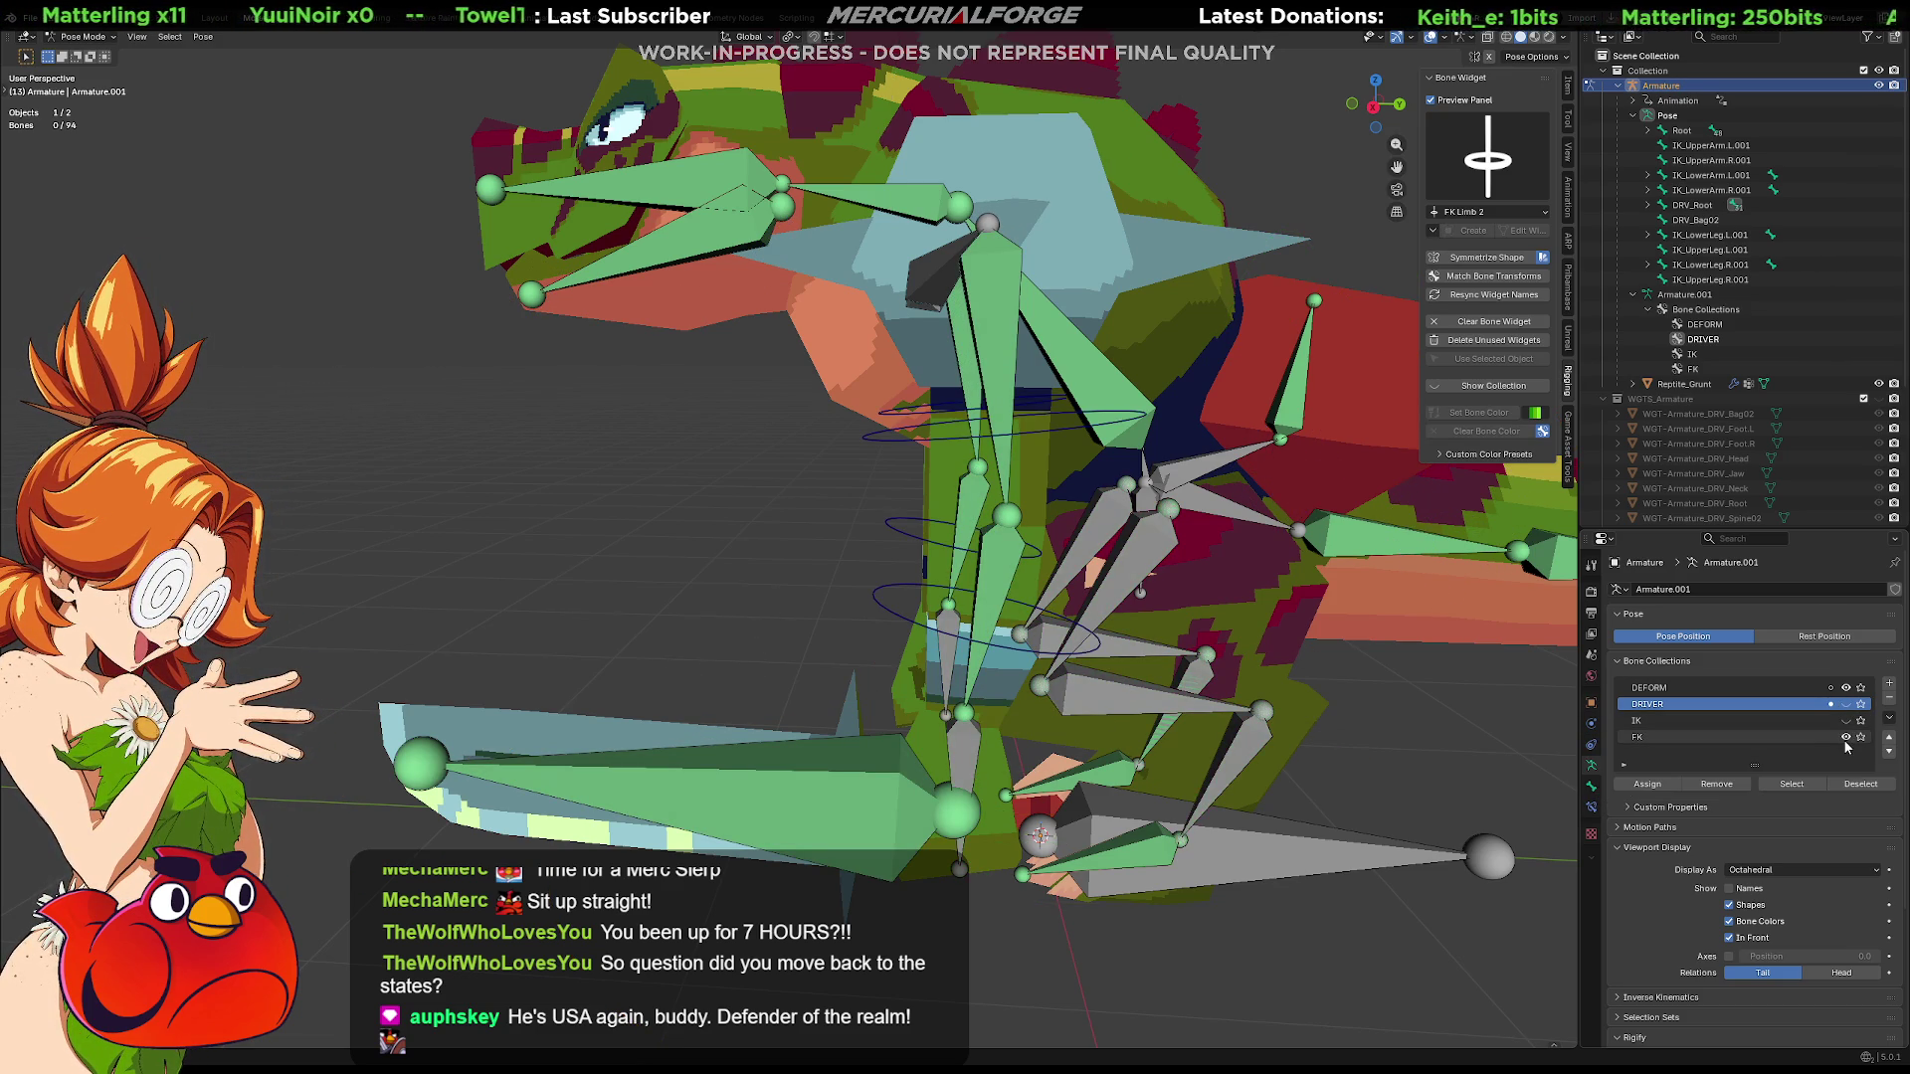
Rotate FK.LowerArm.L so the sword arm points down-left, then select FK.Hand.L
left_click(1027, 656)
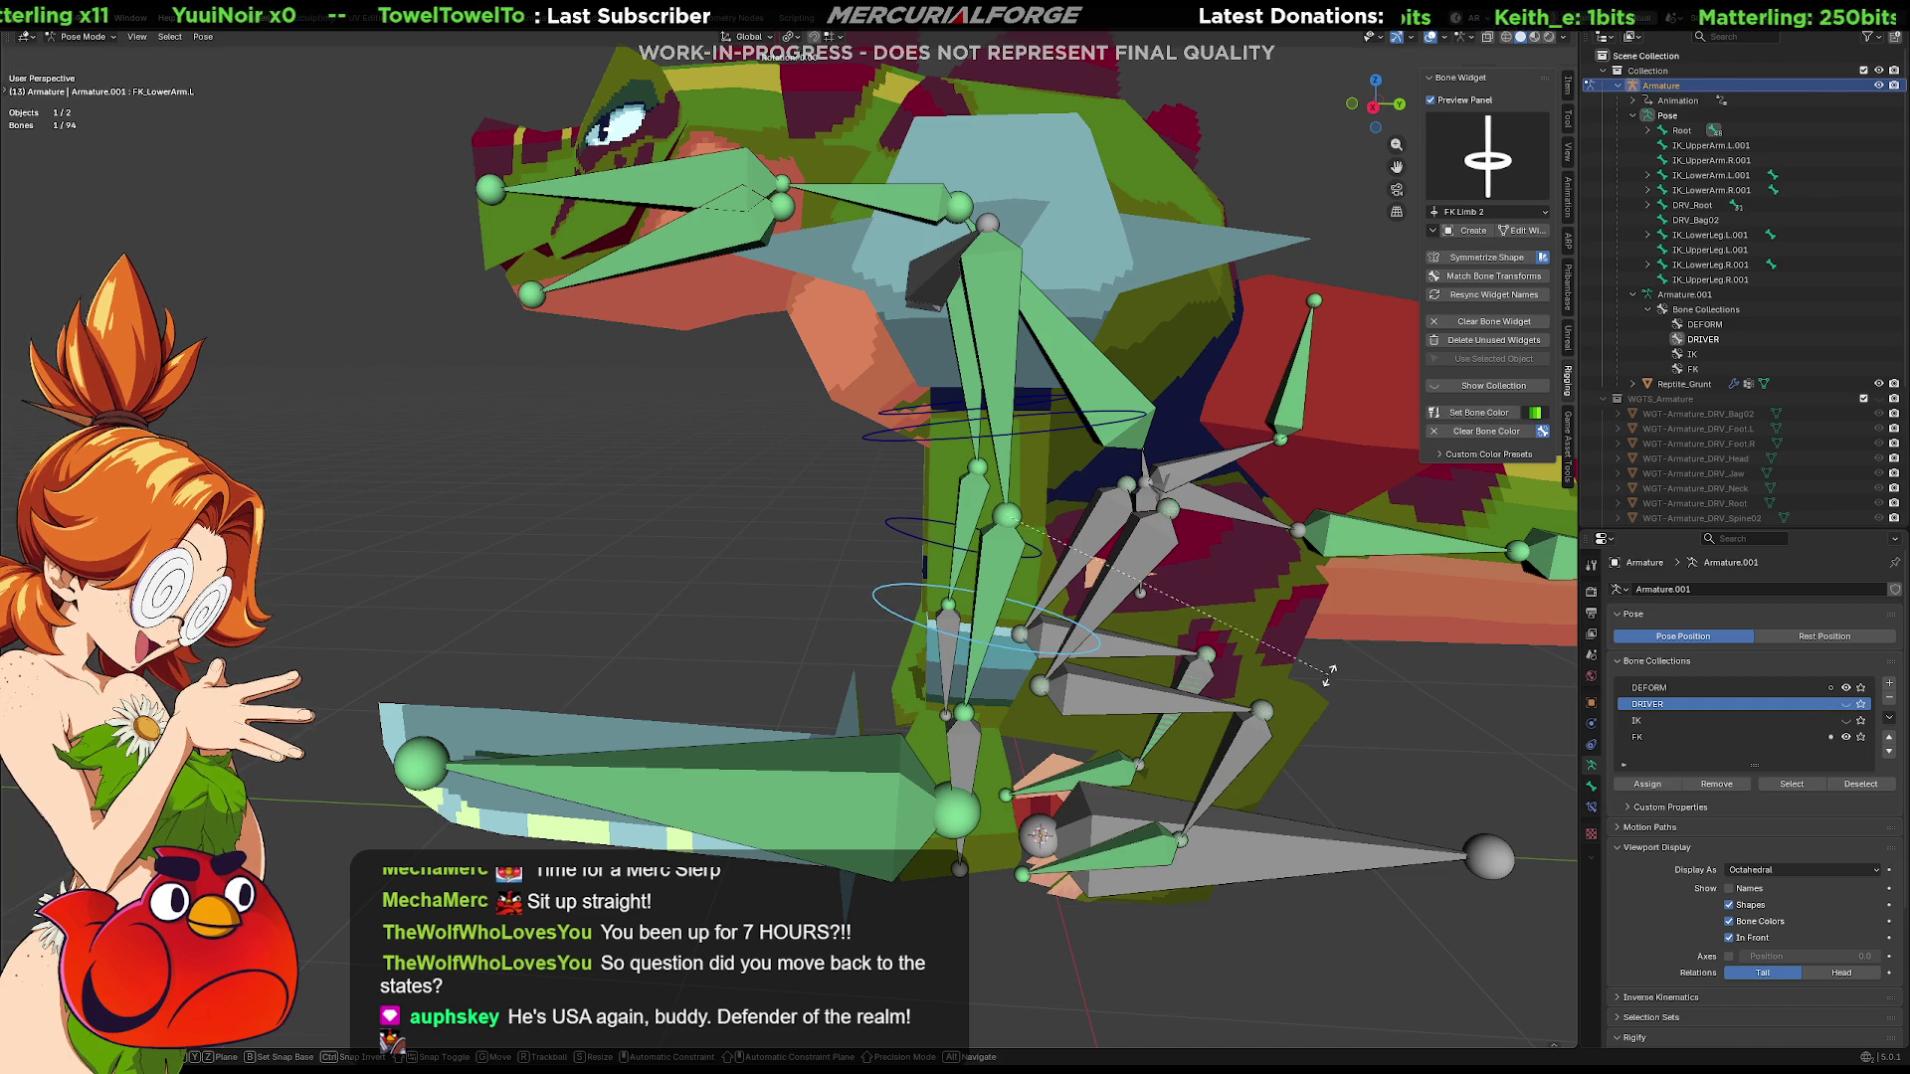
key("r")
left_click(883, 808)
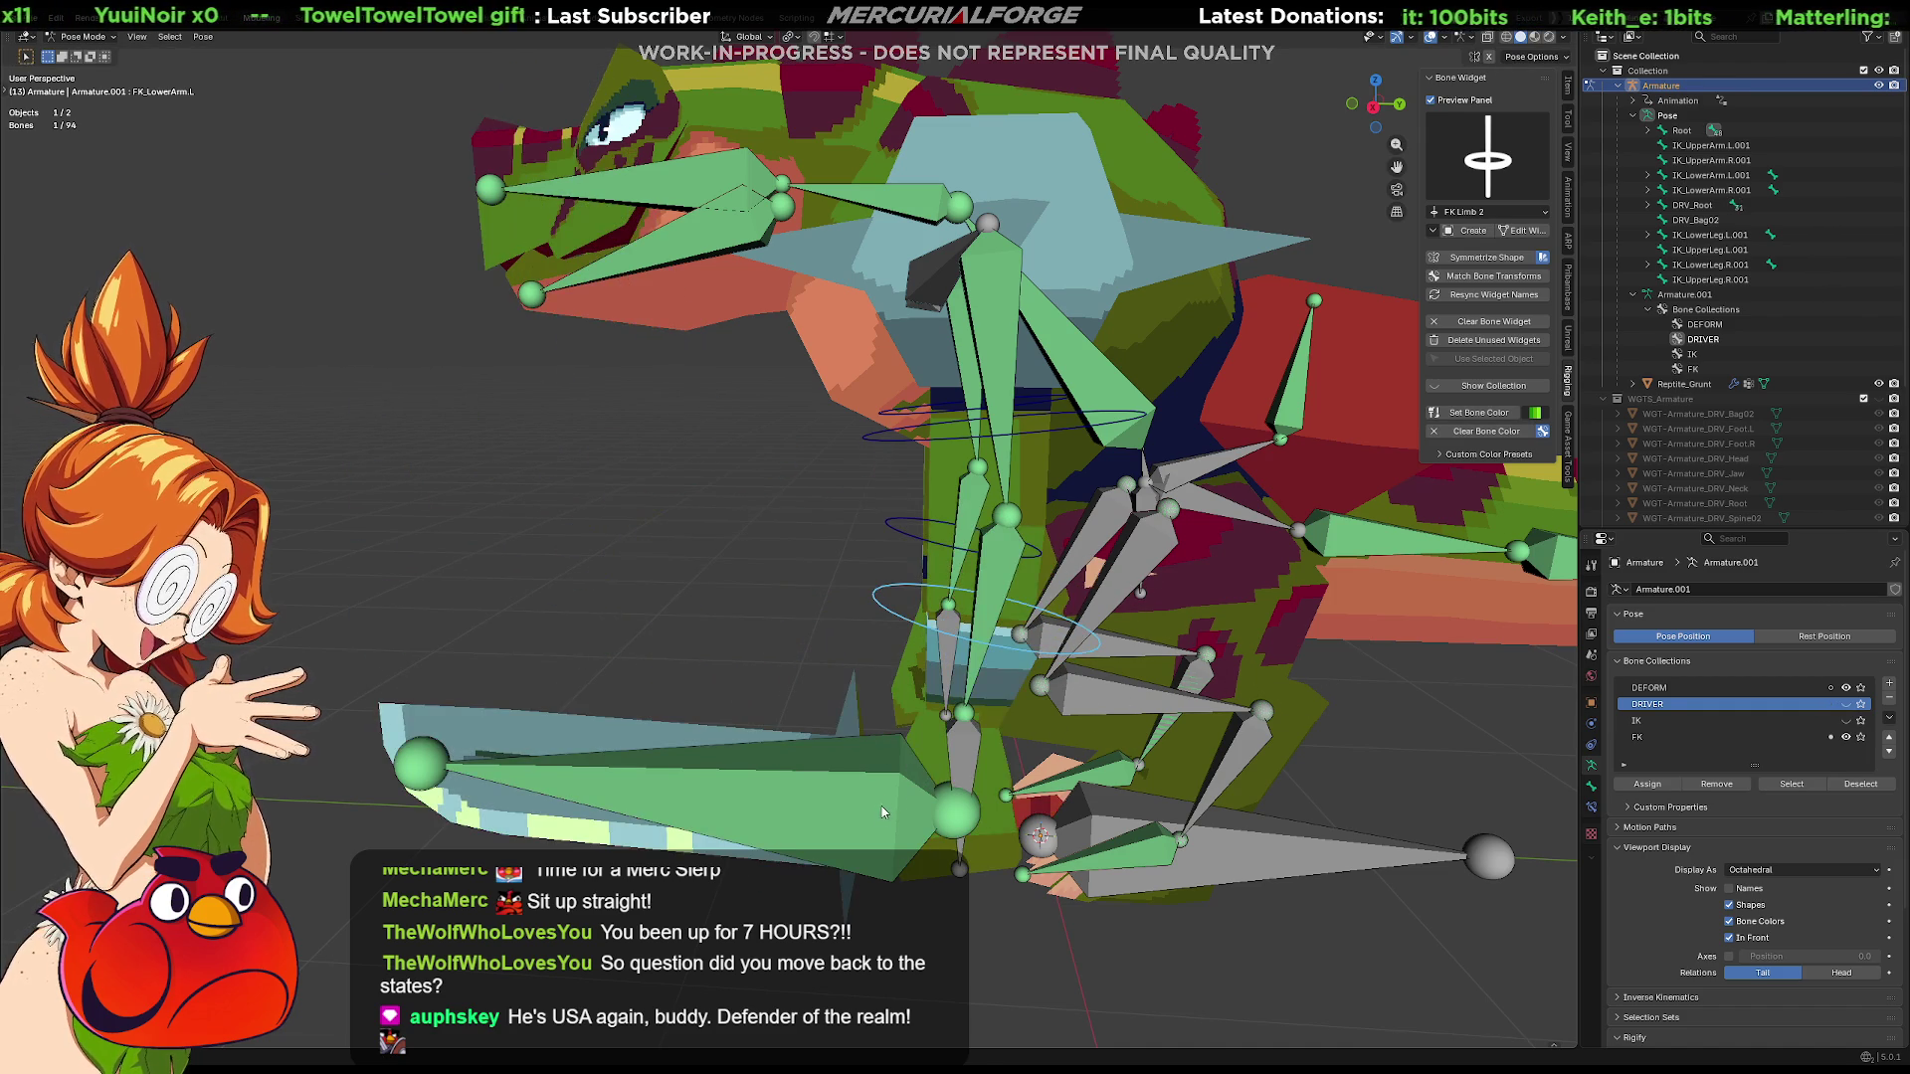
middle_click_drag(890, 810, 909, 707)
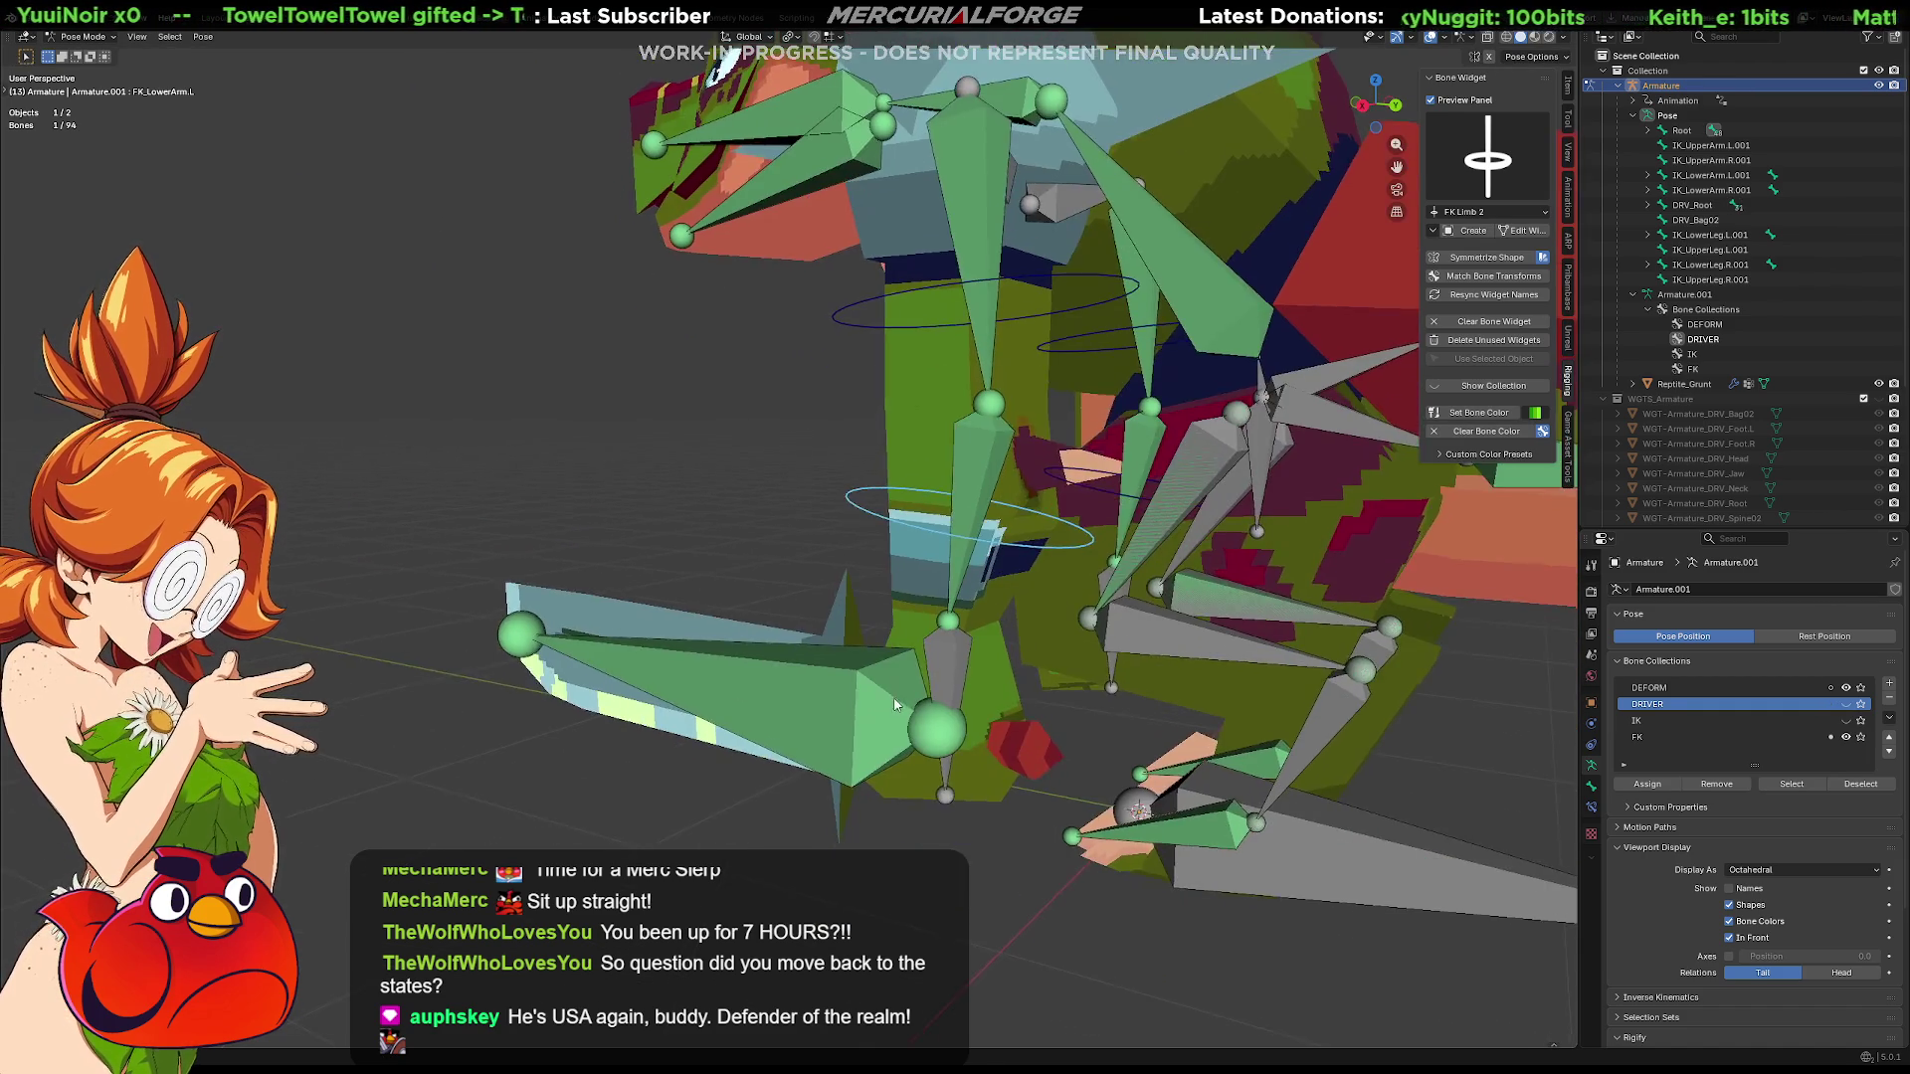
left_click(954, 661)
left_click(954, 660)
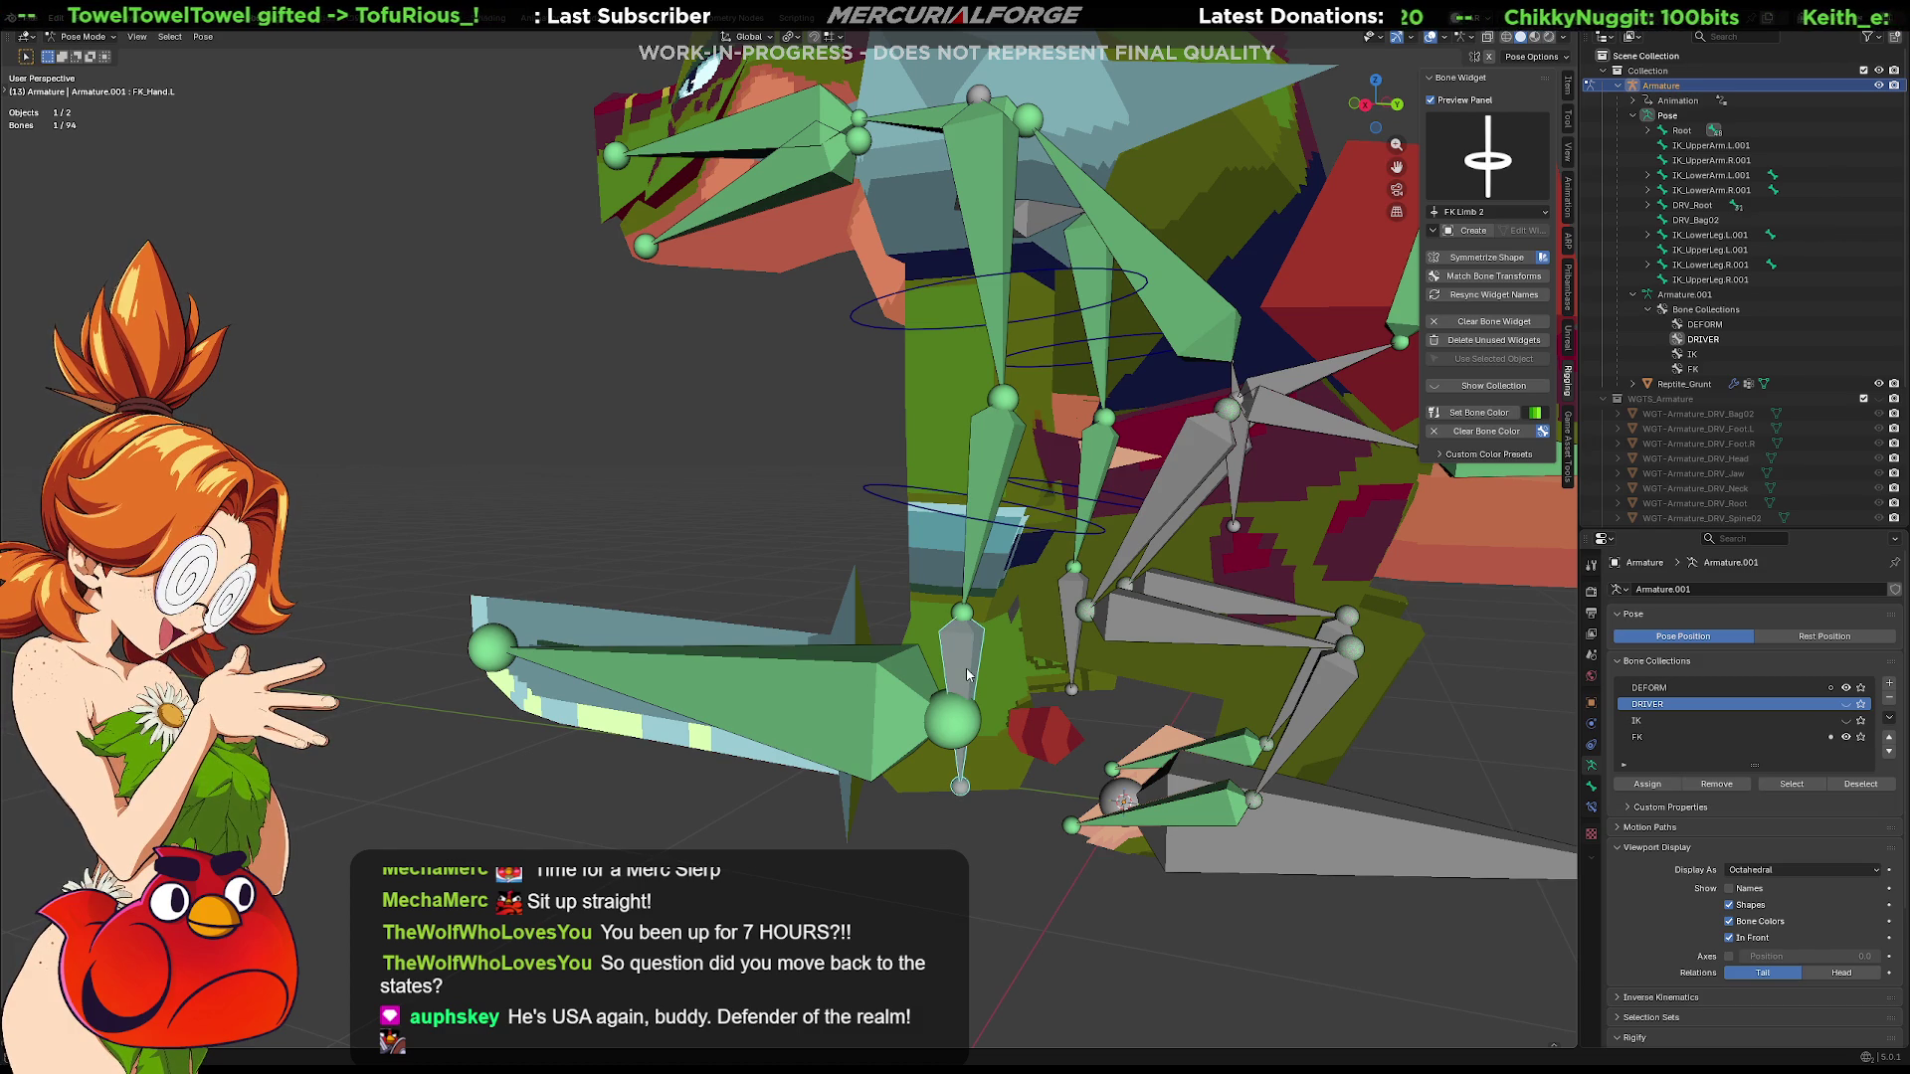
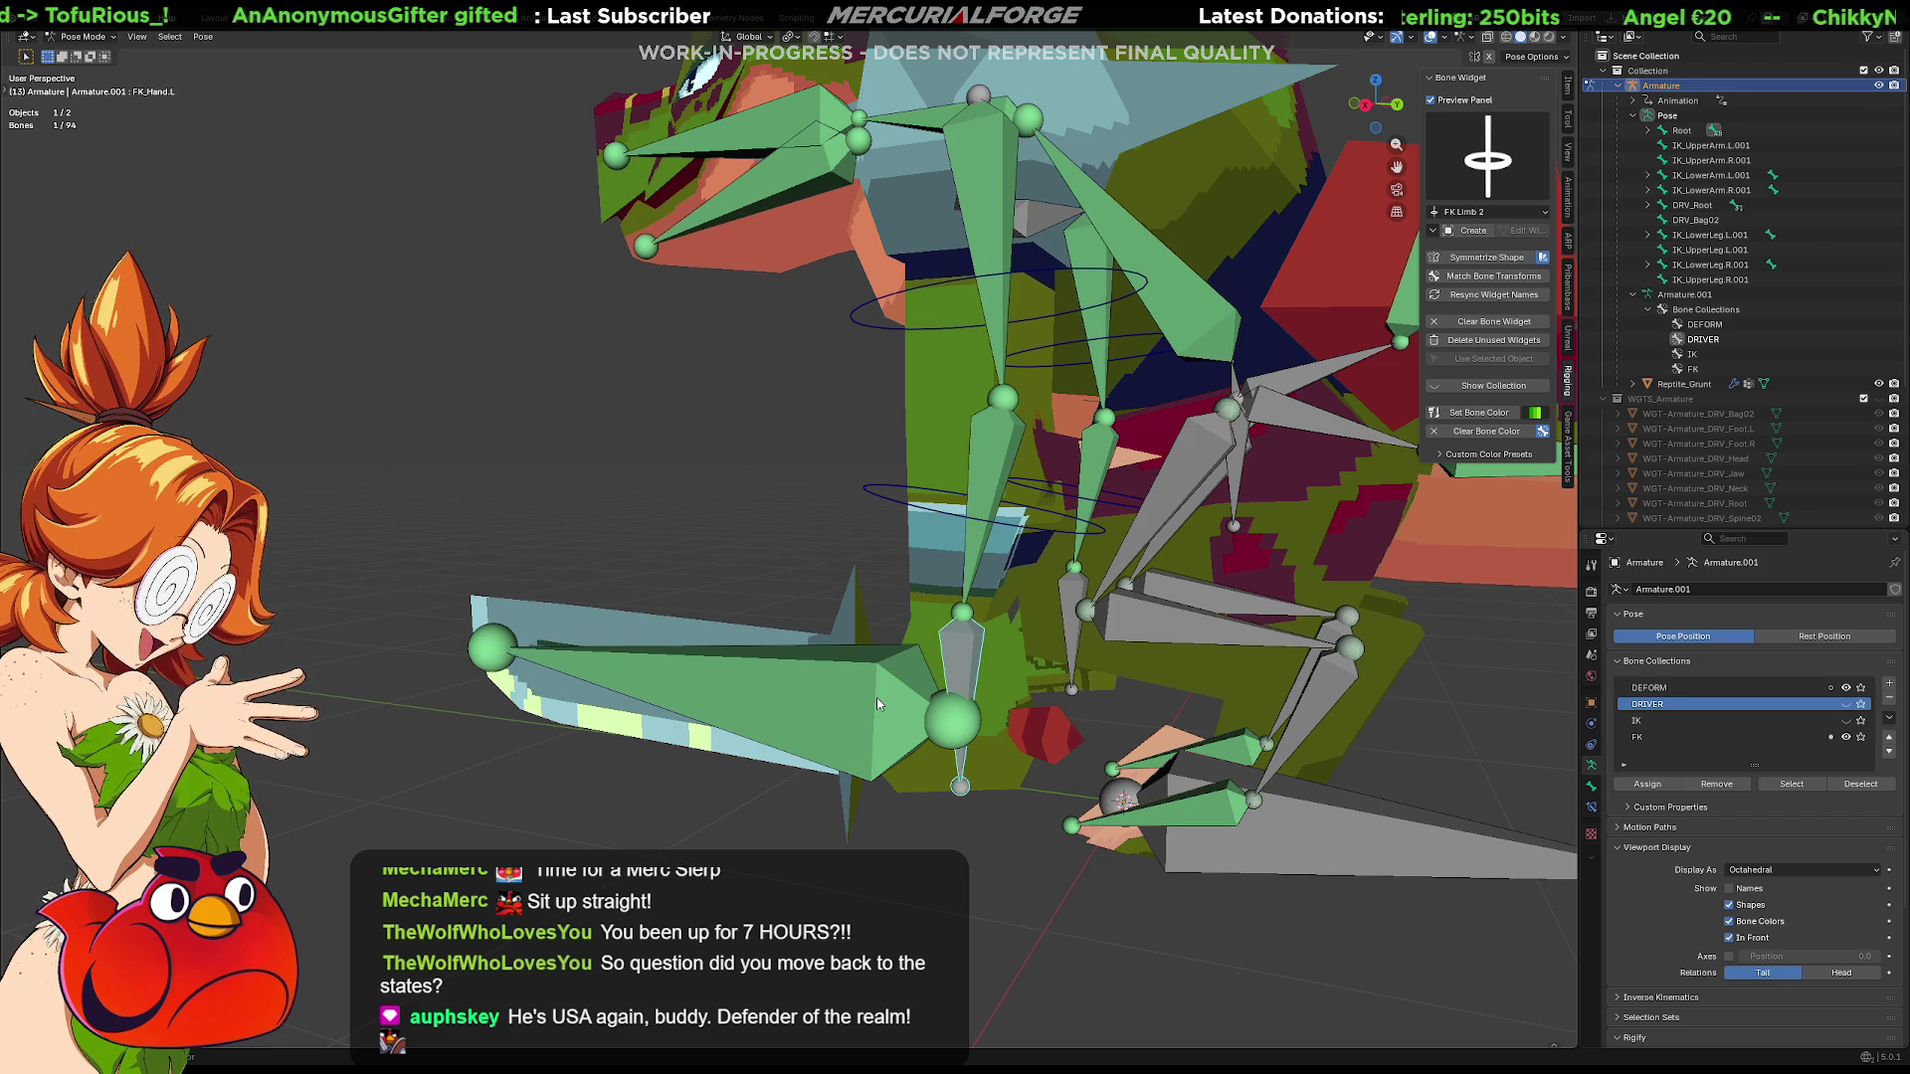
Hide the DEFORM bone collection and select the DRV_Hand.L driver bone
left_click(876, 697, "shift")
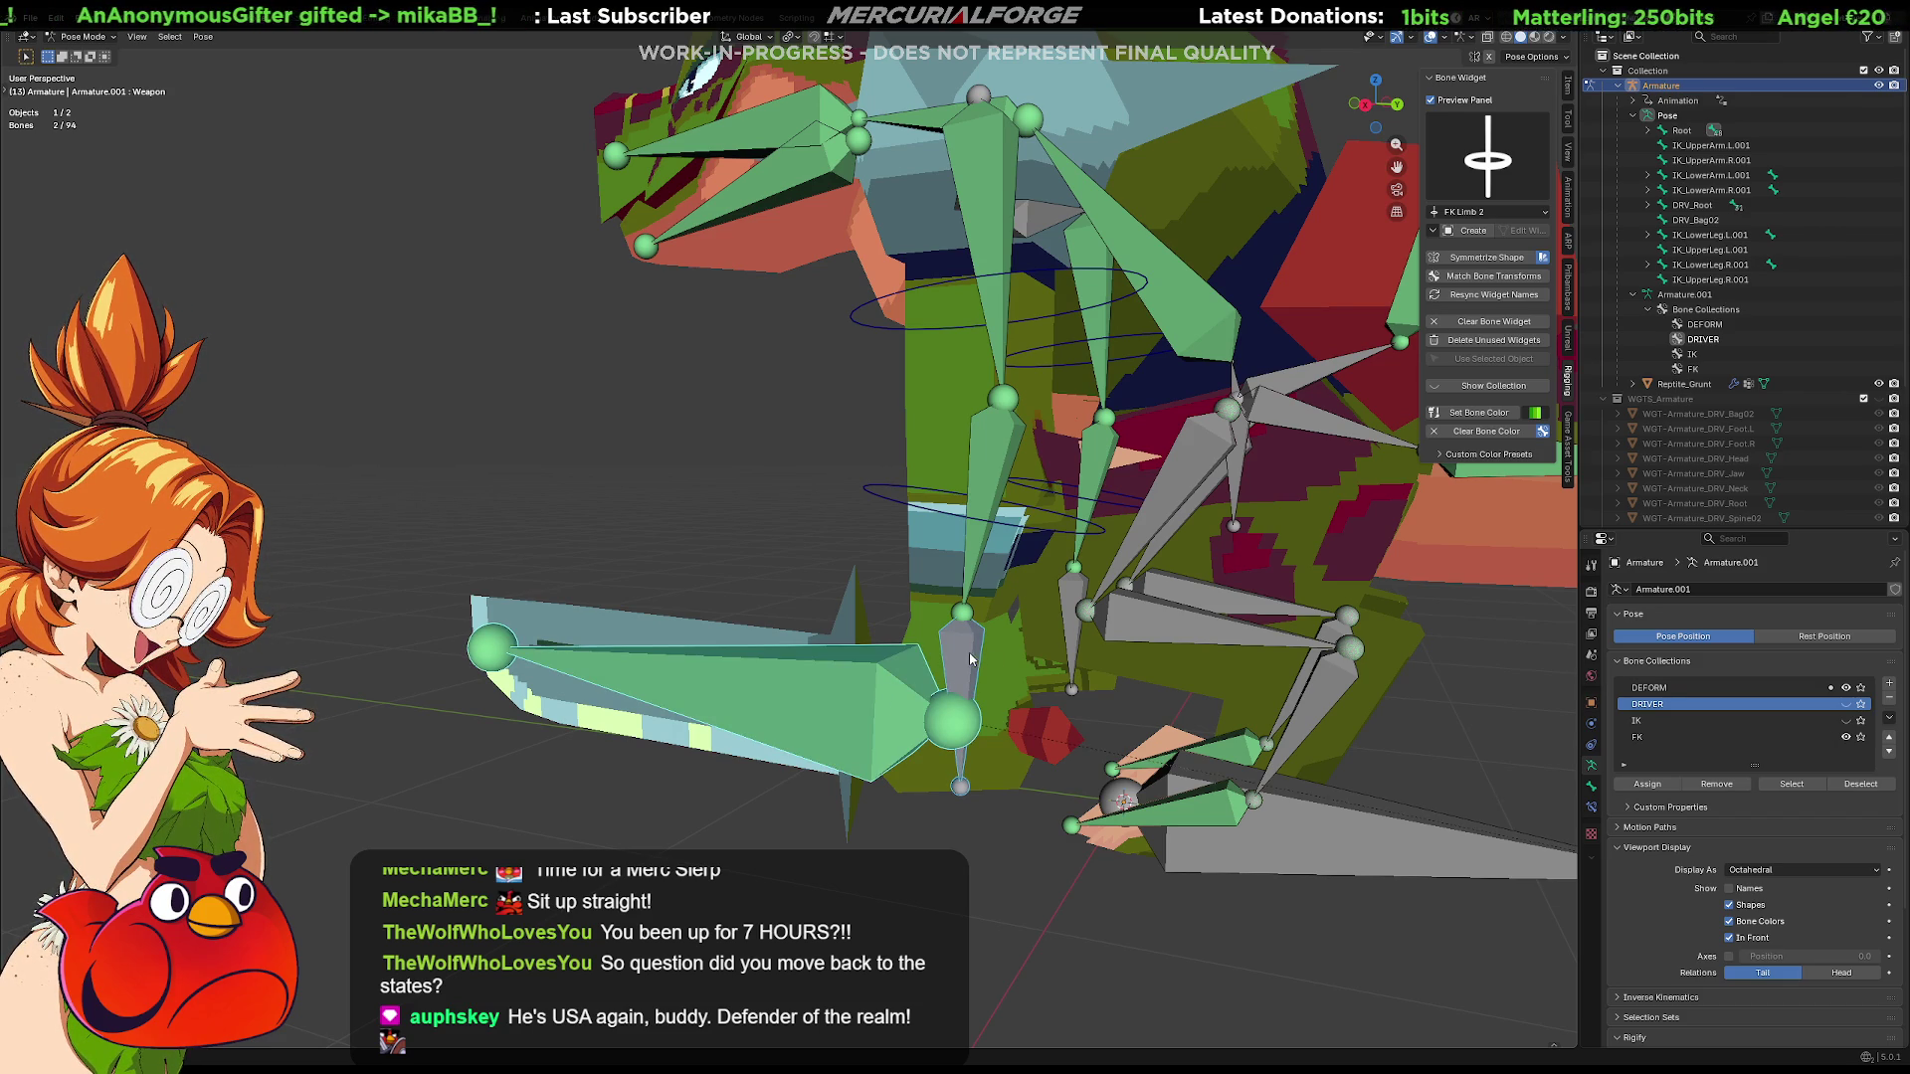
left_click(877, 698, "shift")
left_click(1846, 690)
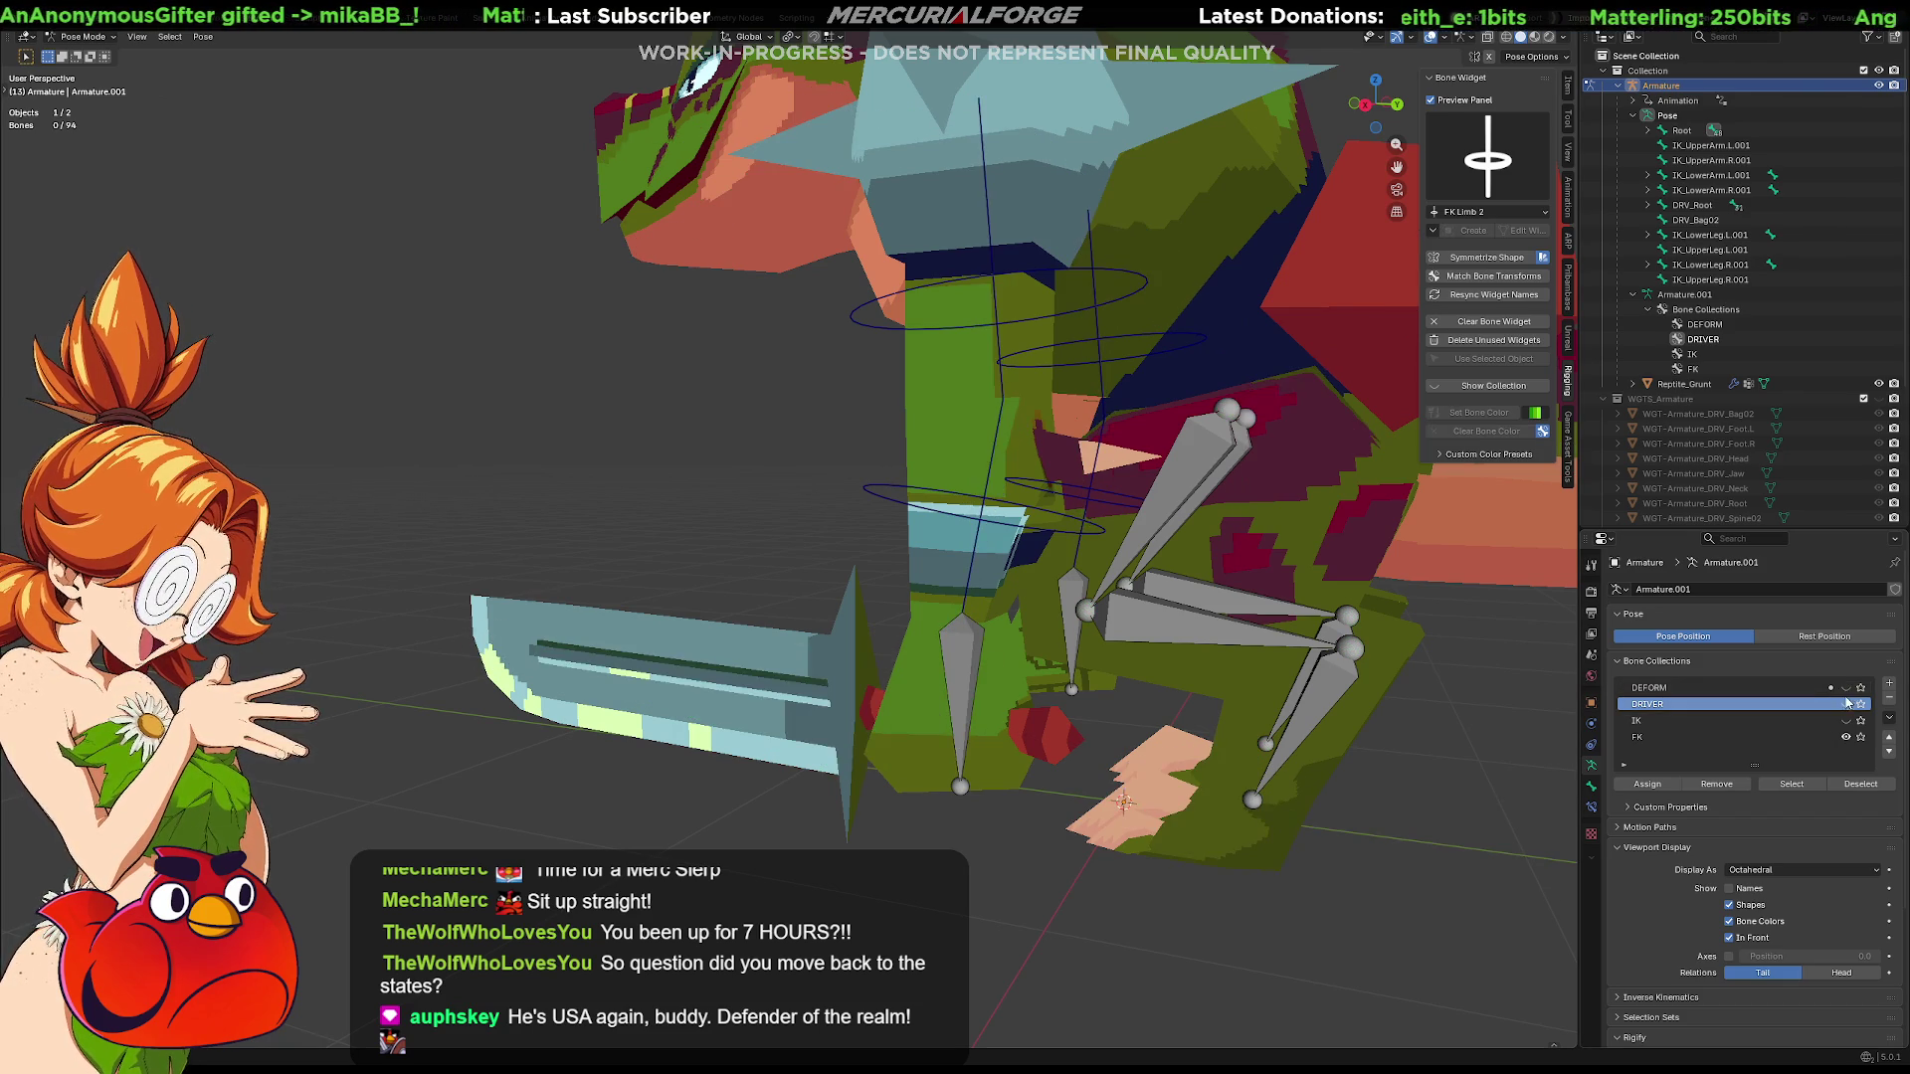
left_click(967, 671)
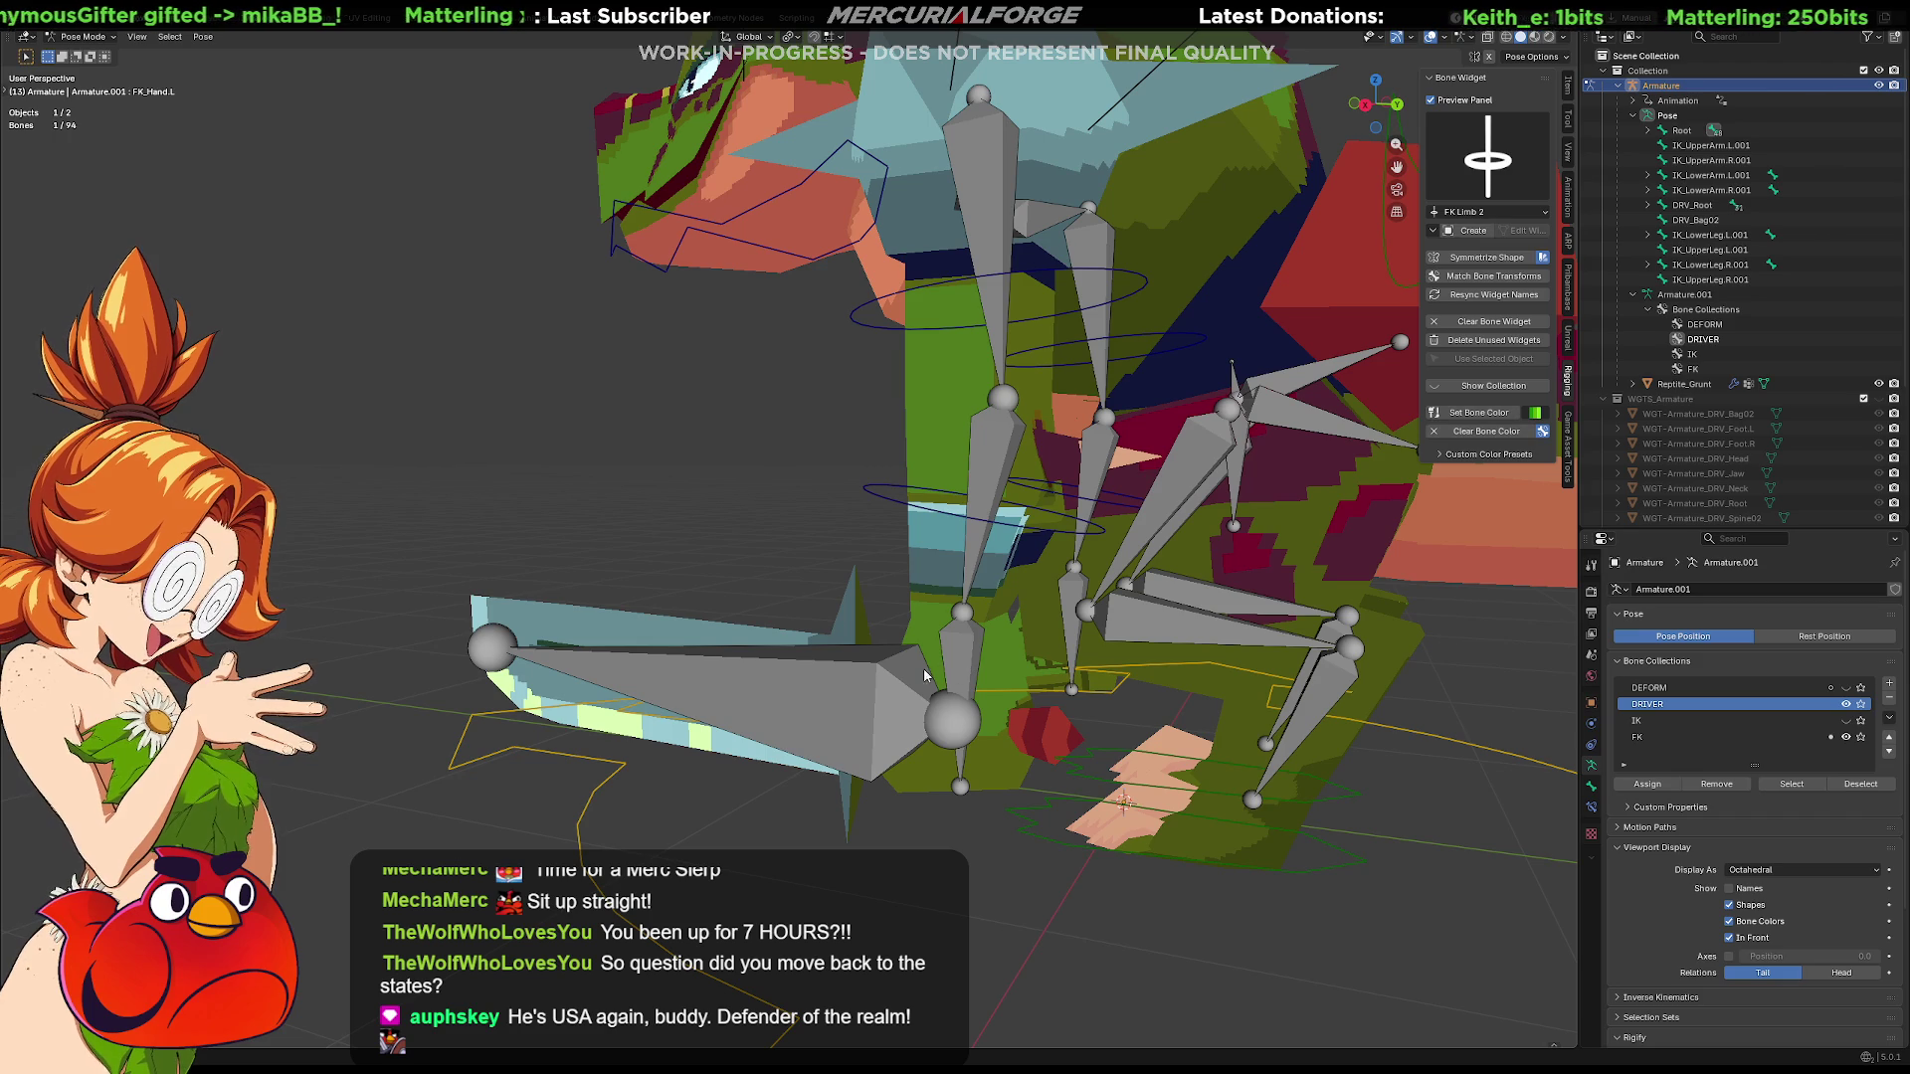
left_click(967, 665)
Select the hand driver bone with the weapon bone and bring up the constraint-with-targets list
left_click(746, 701, "shift")
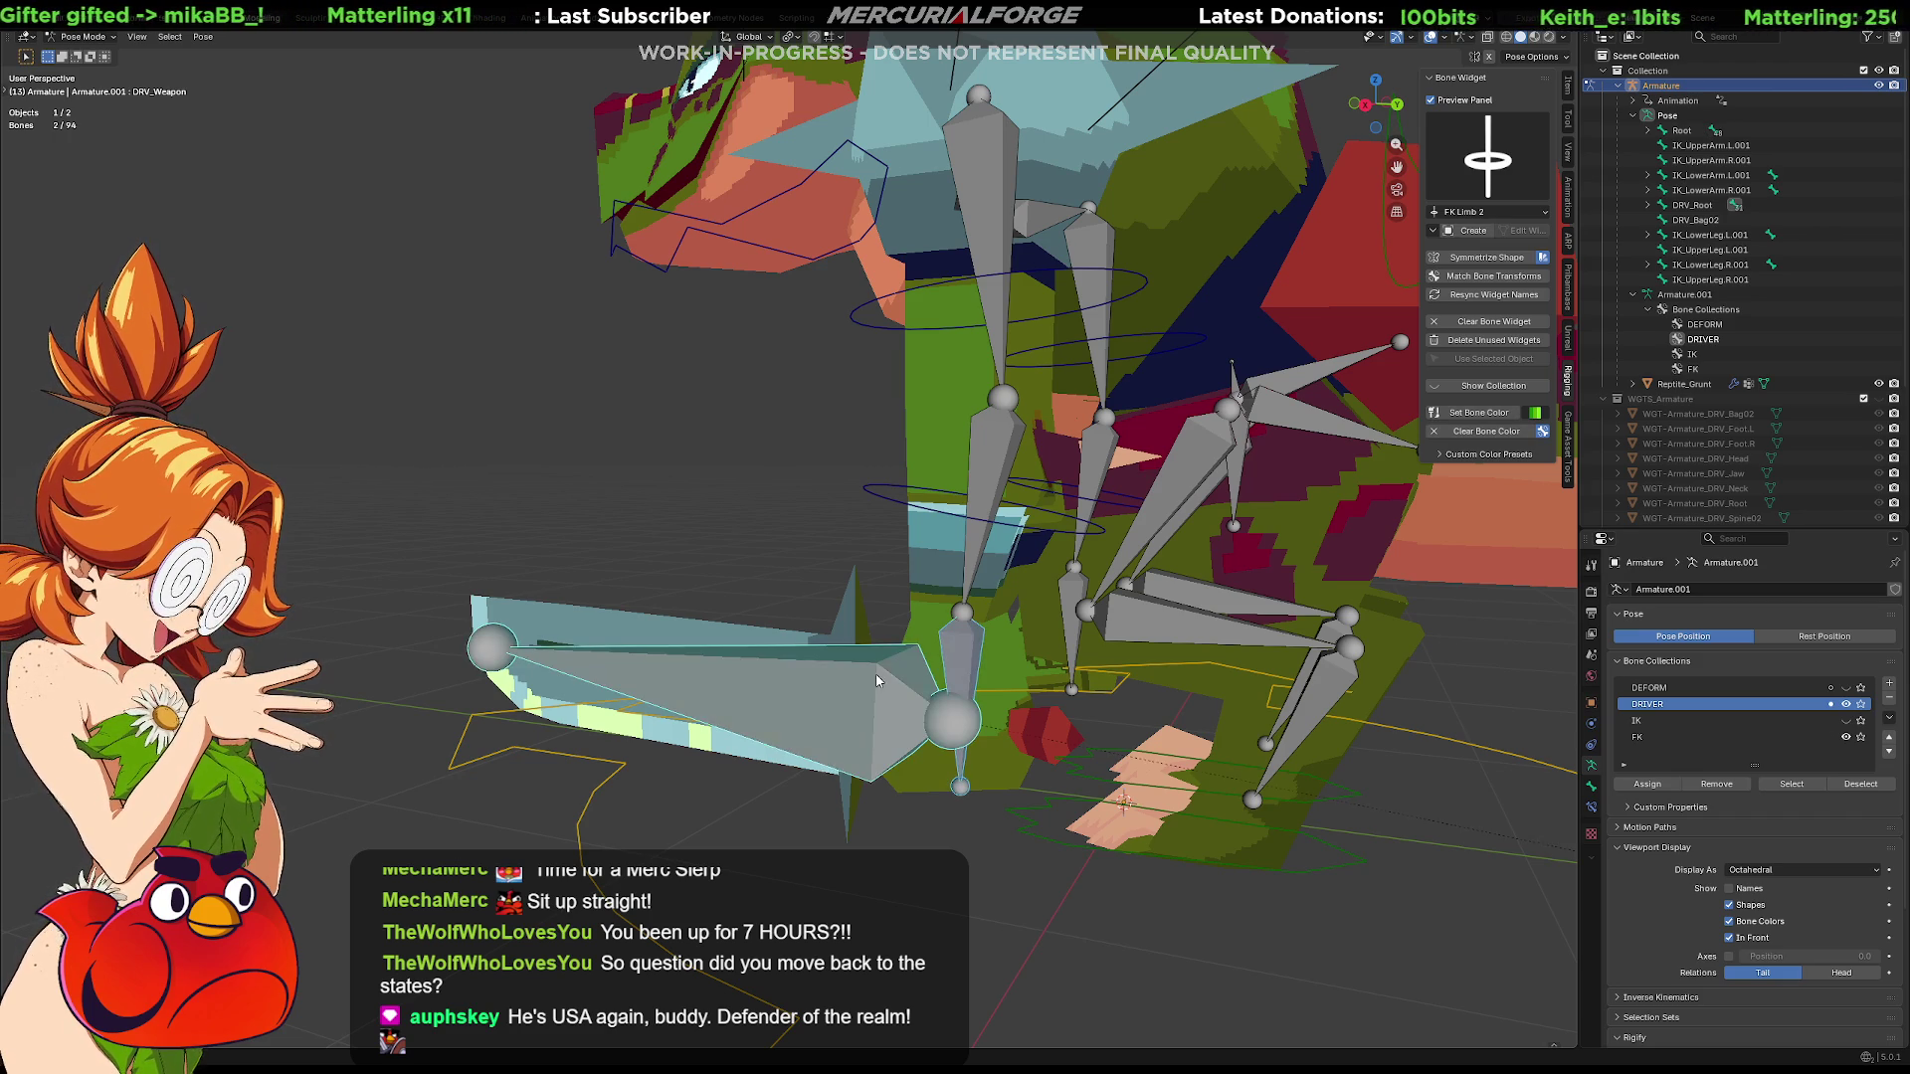
middle_click_drag(895, 627, 784, 581)
left_click(867, 691, "shift")
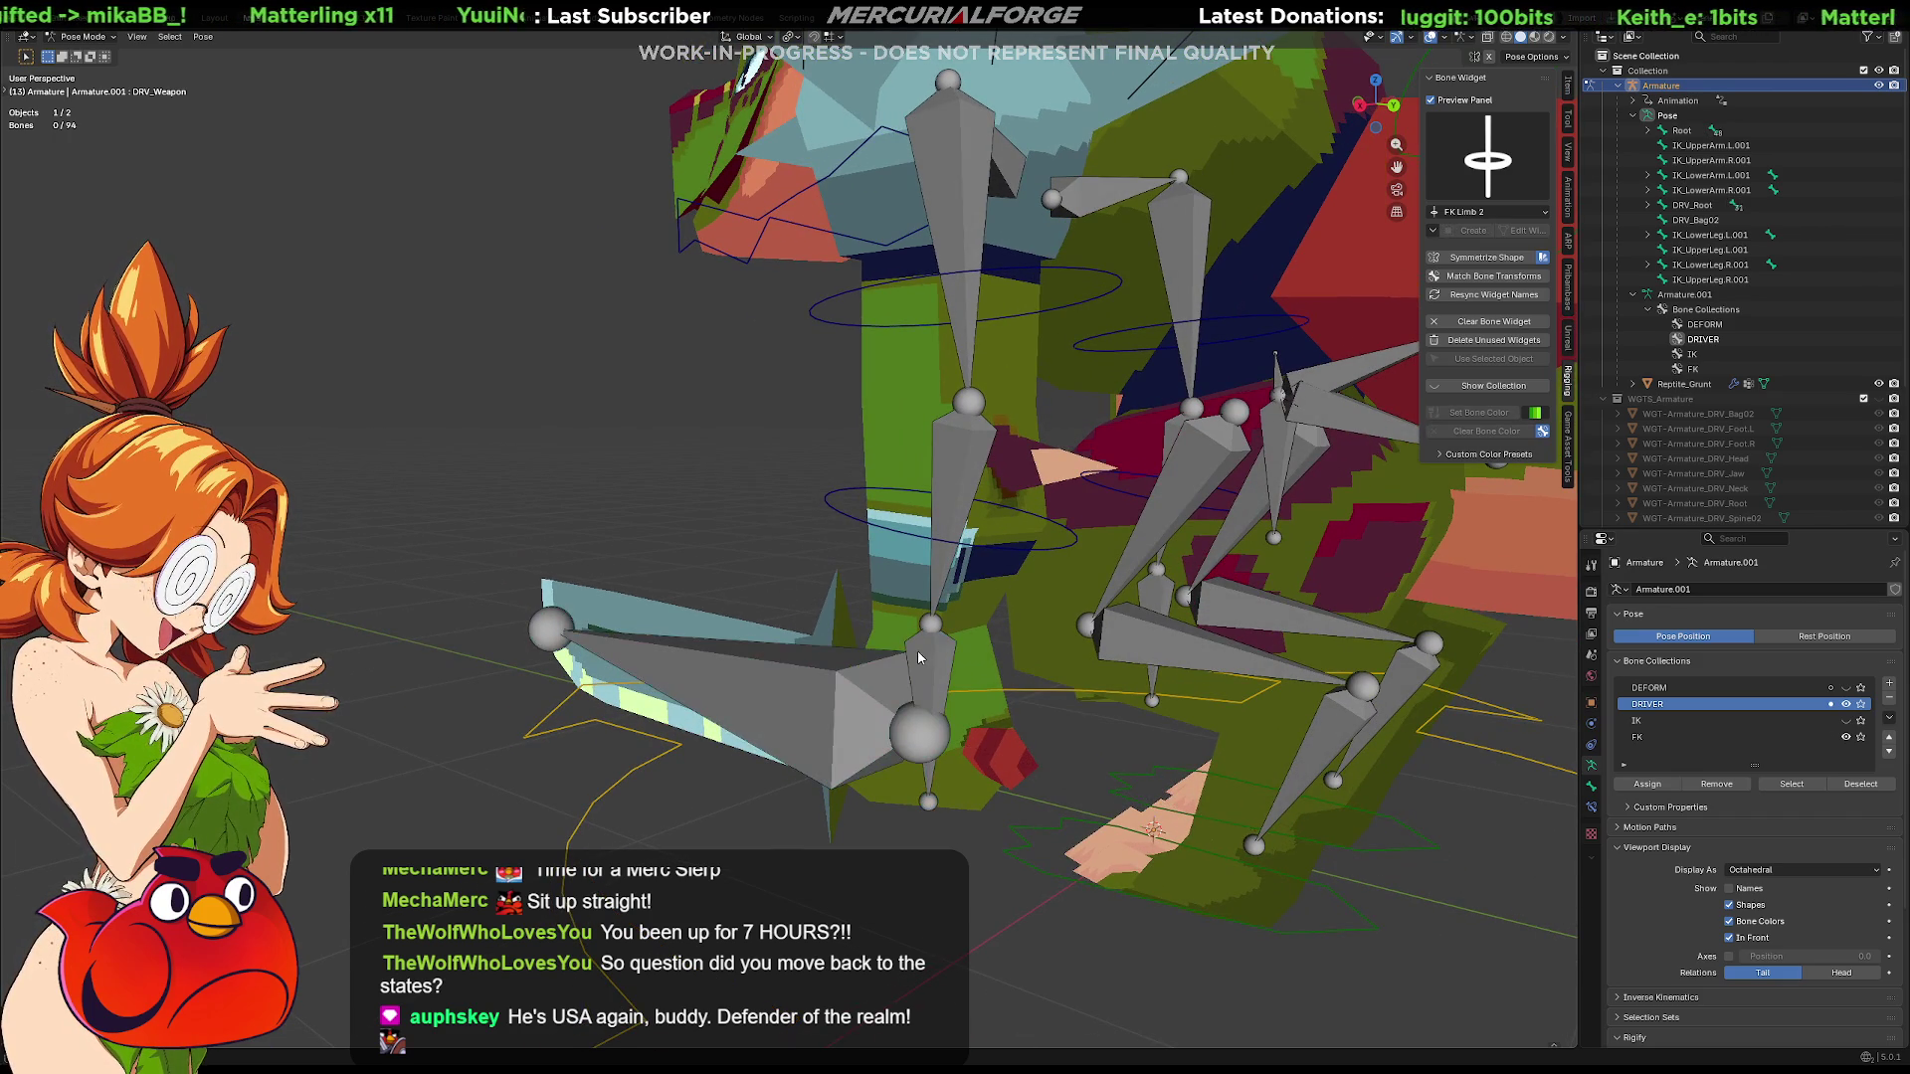
left_click(929, 667)
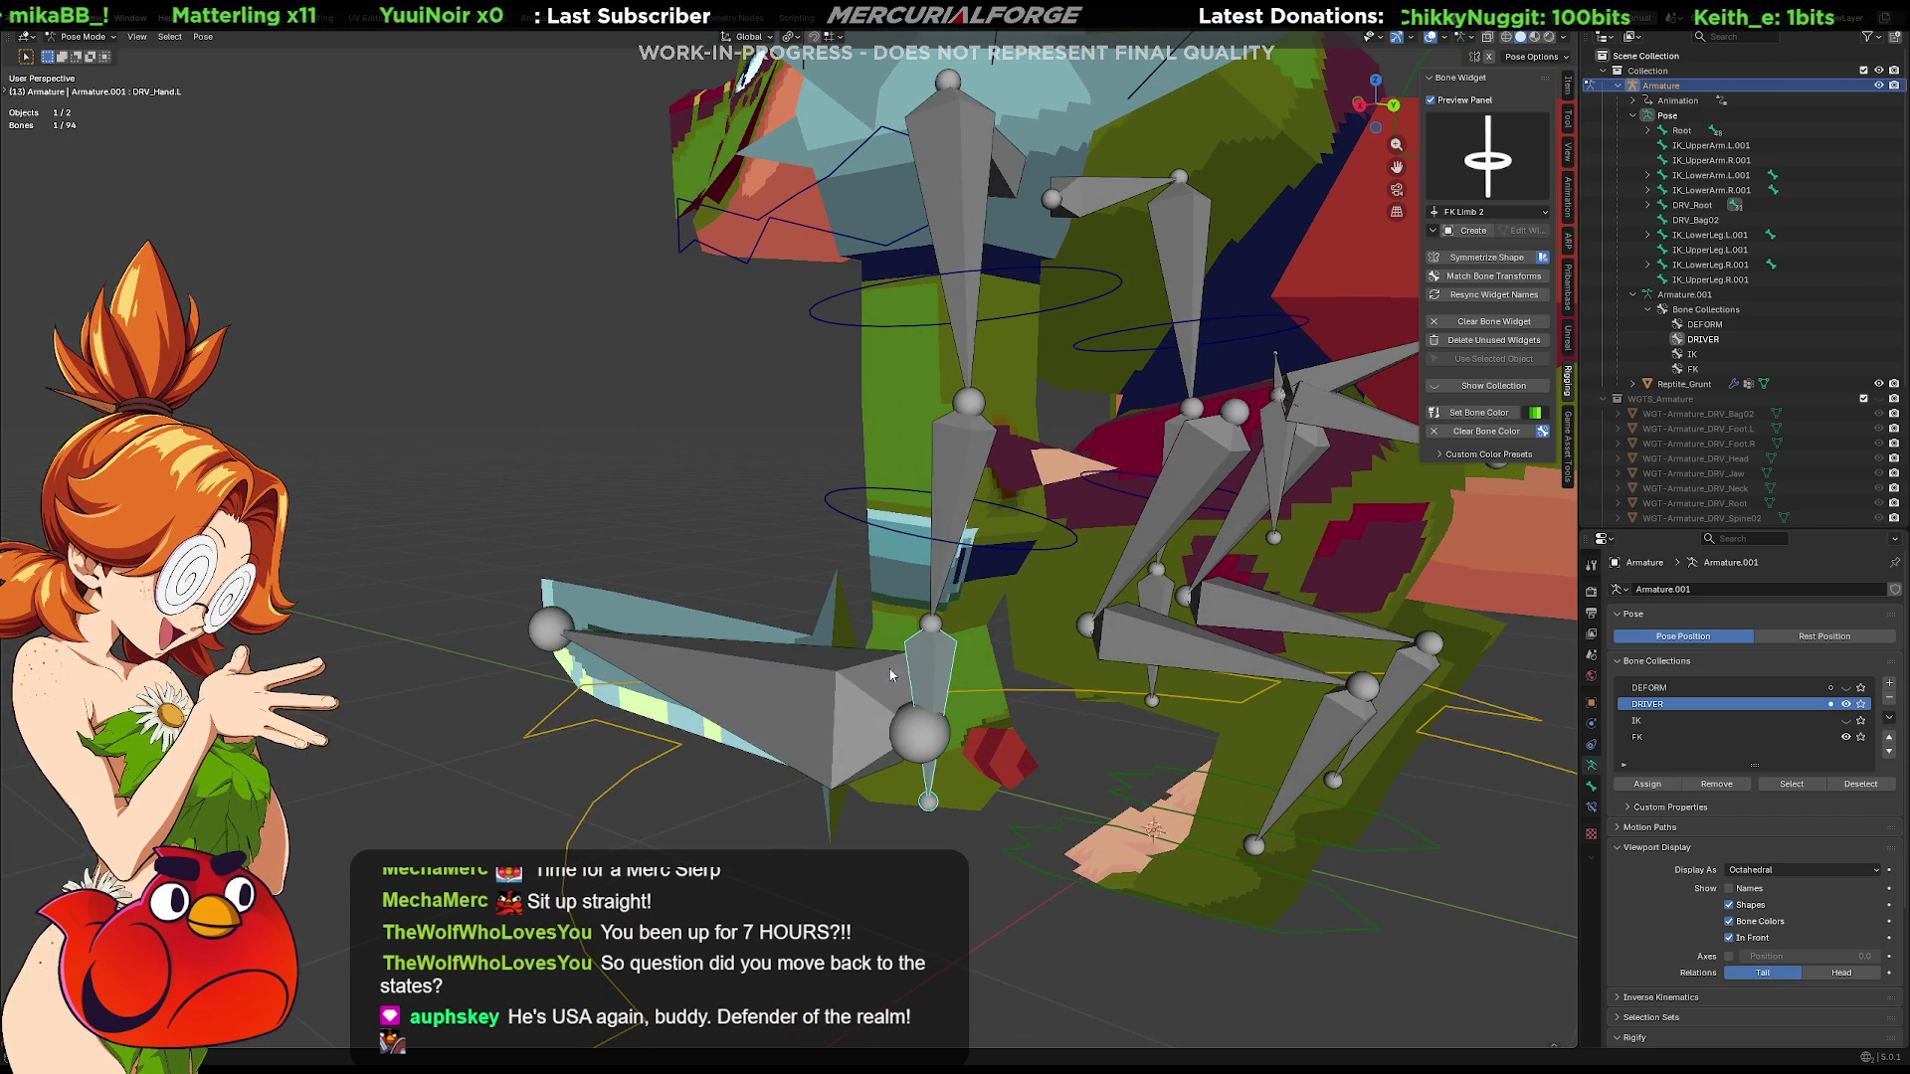
left_click(804, 679, "shift")
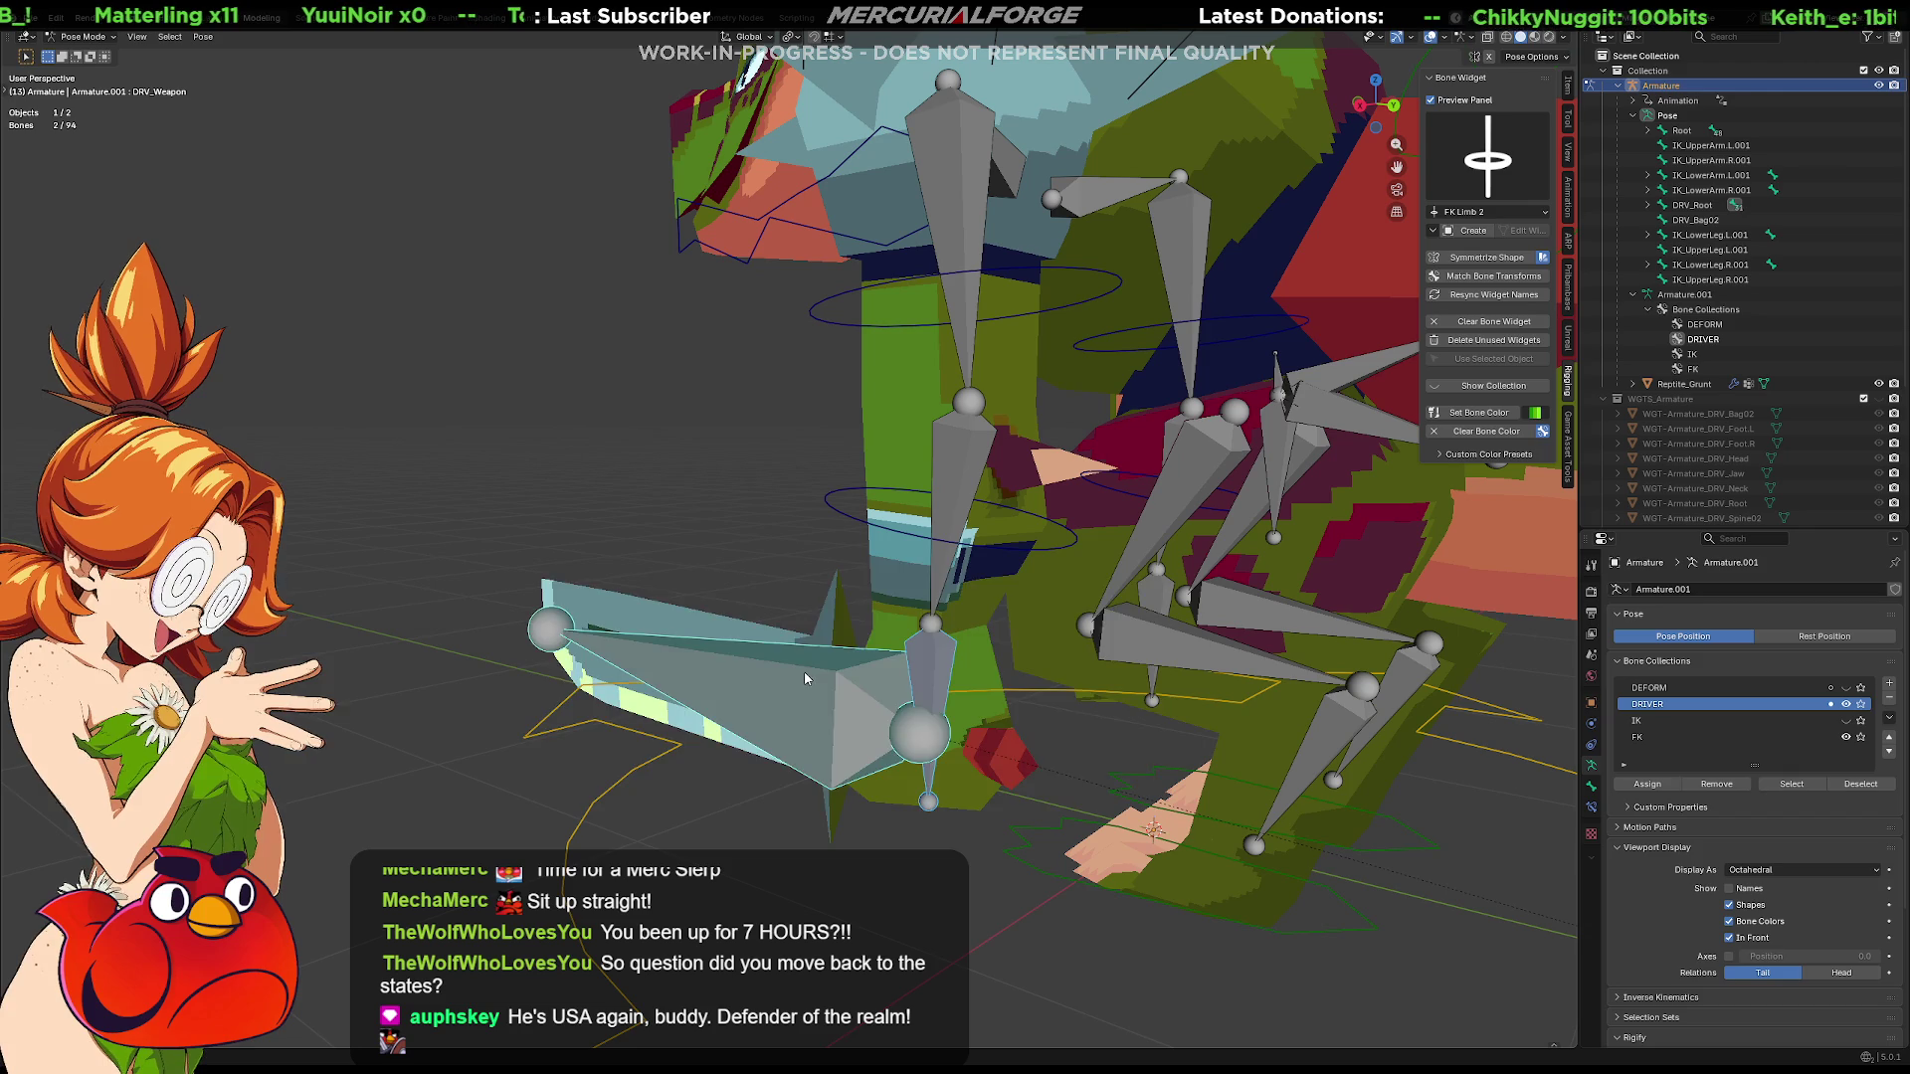
key("ctrl+shift+c")
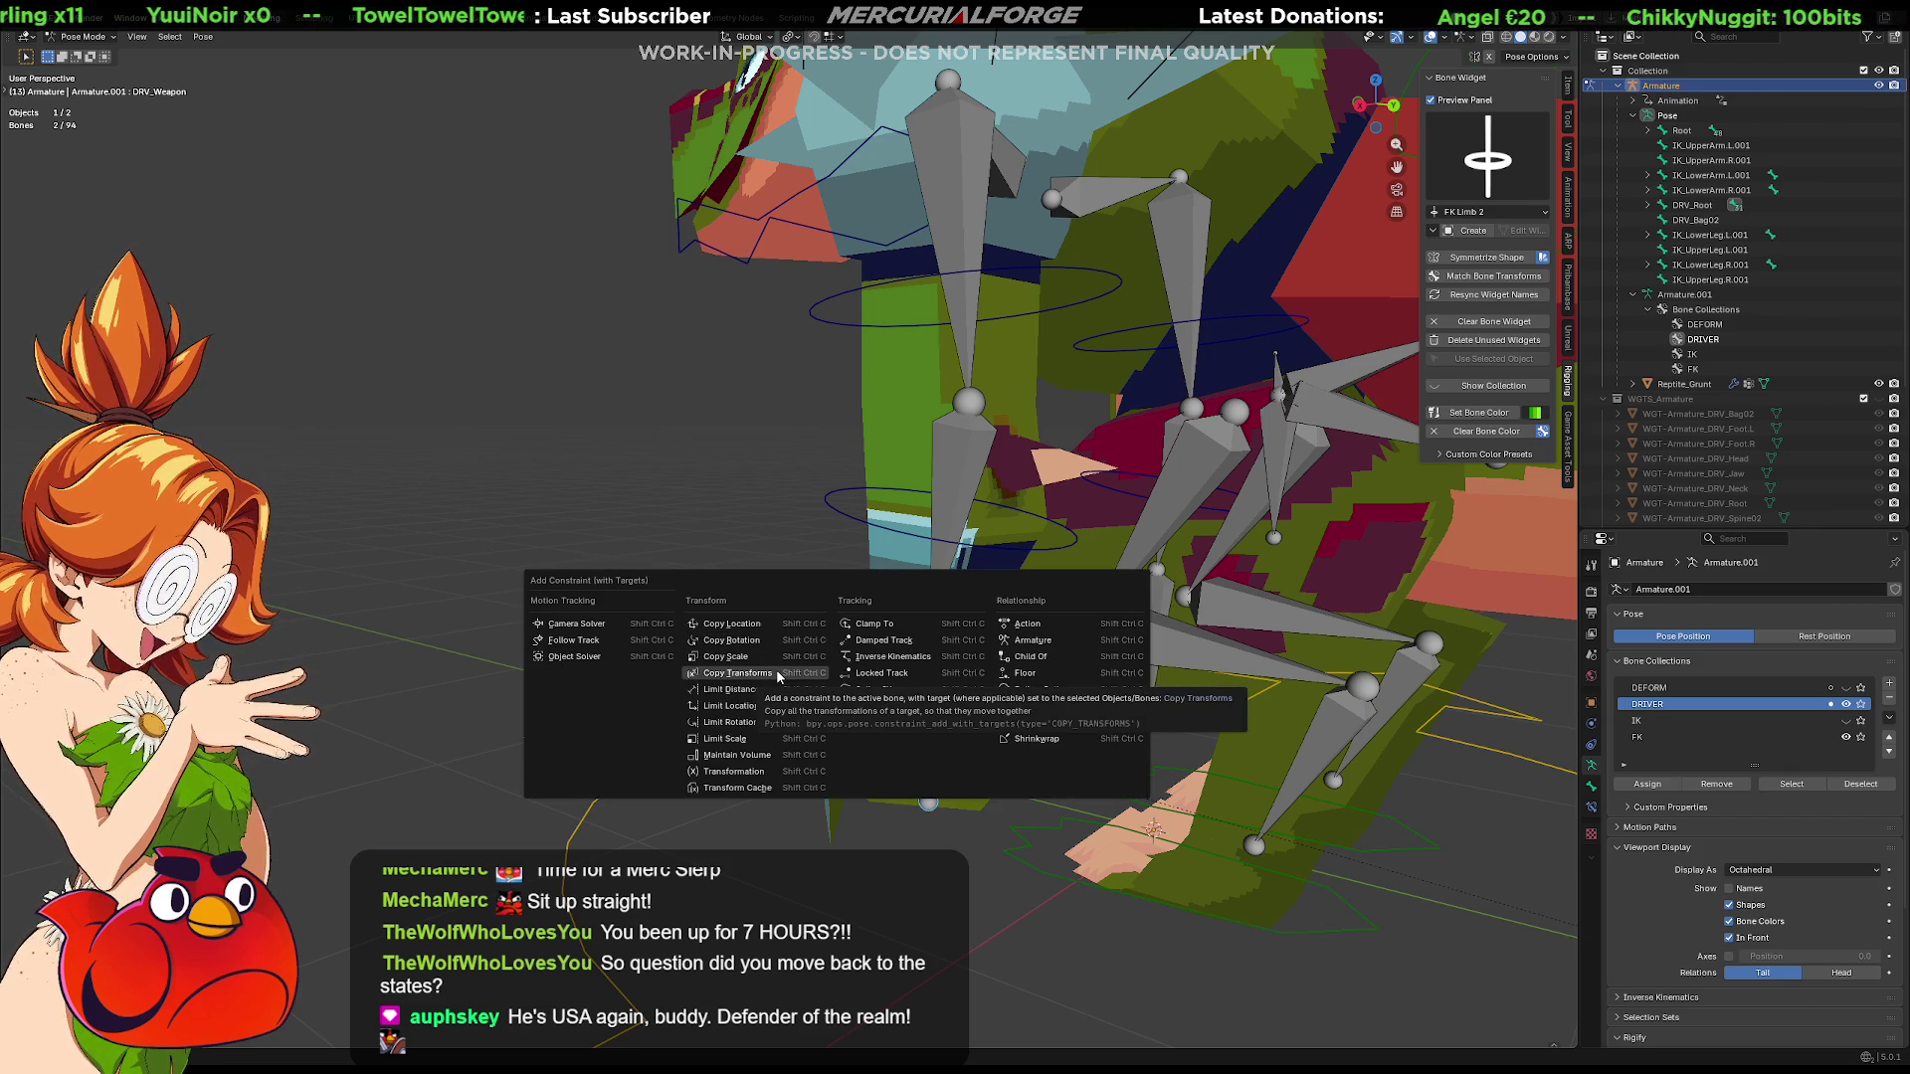
Add a Copy Transforms constraint to the weapon bone, then reselect the hand and blade bones
left_click(777, 675)
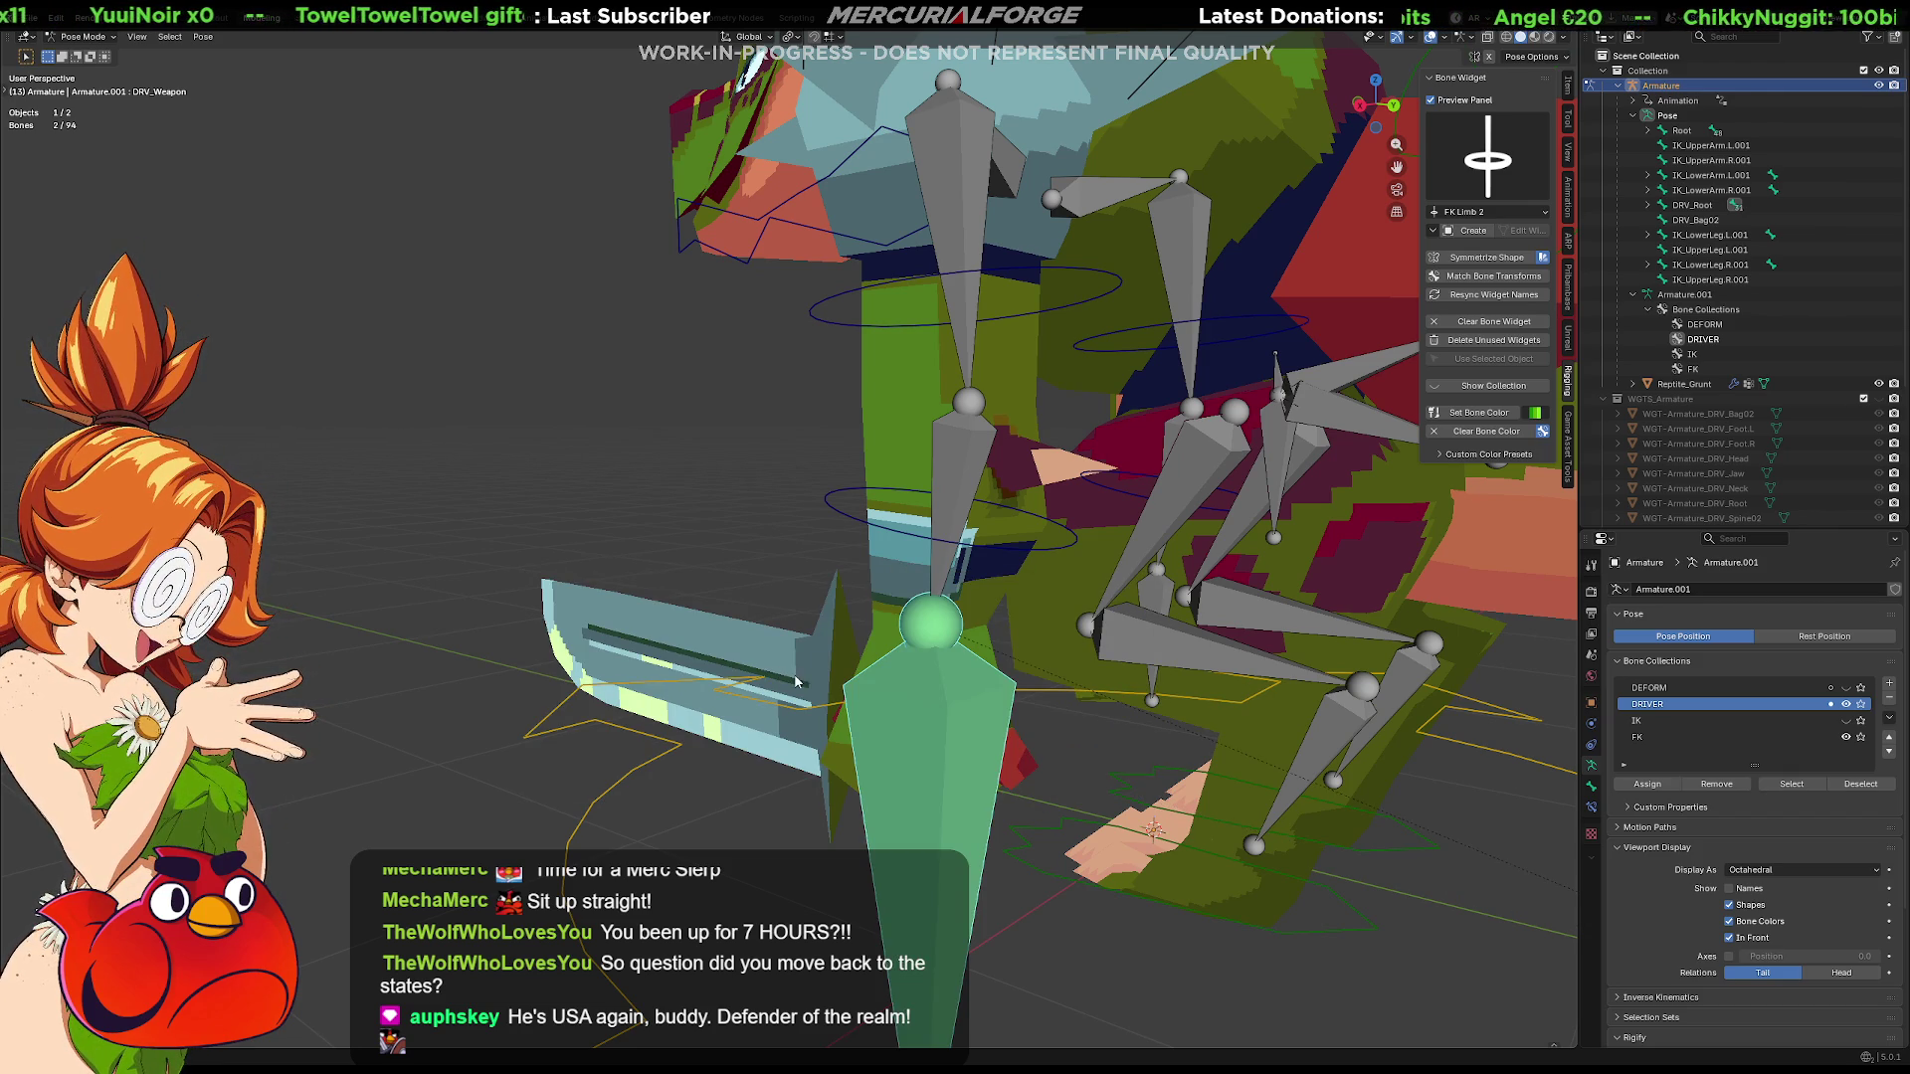
left_click(880, 700)
left_click(928, 696)
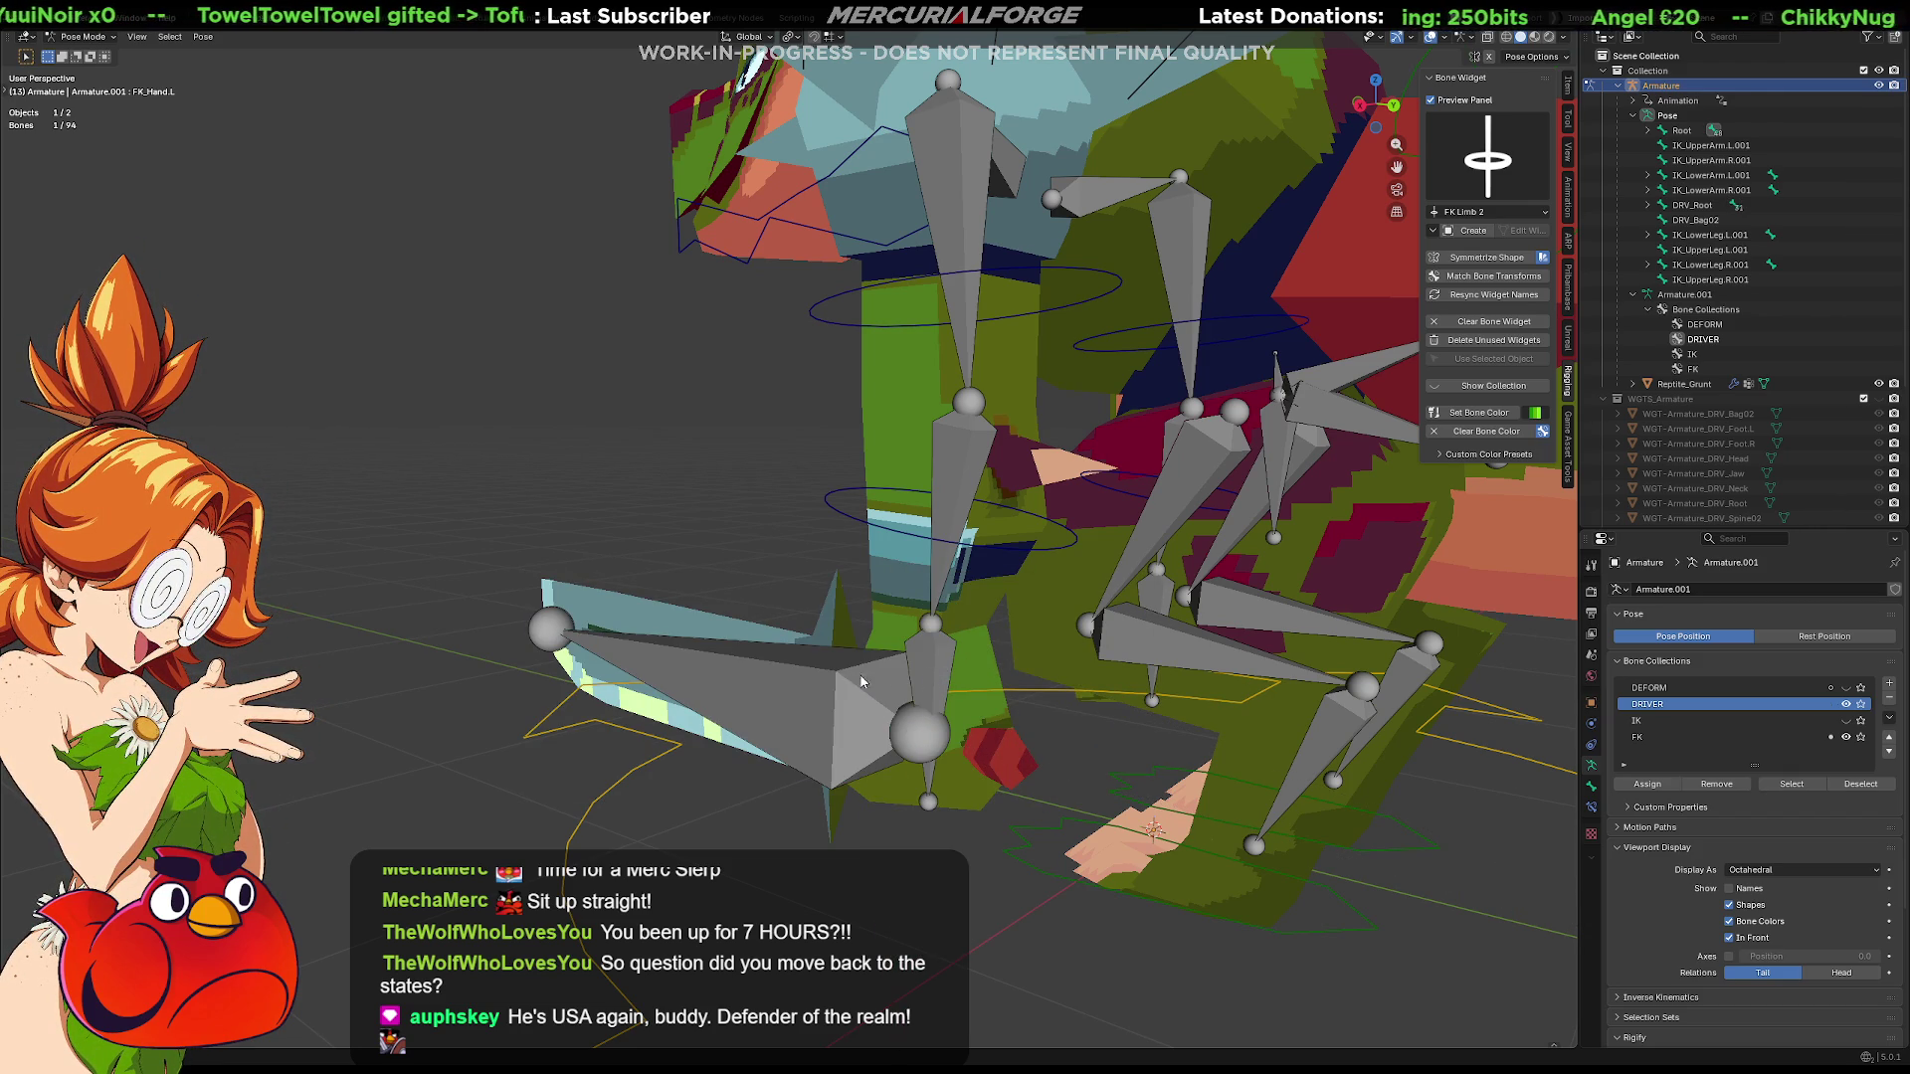
left_click(831, 689, "shift")
Make the blade bone active with the hand bone selected and add a Child Of constraint tying the weapon to the hand
left_click(929, 666, "shift")
left_click(928, 668, "shift")
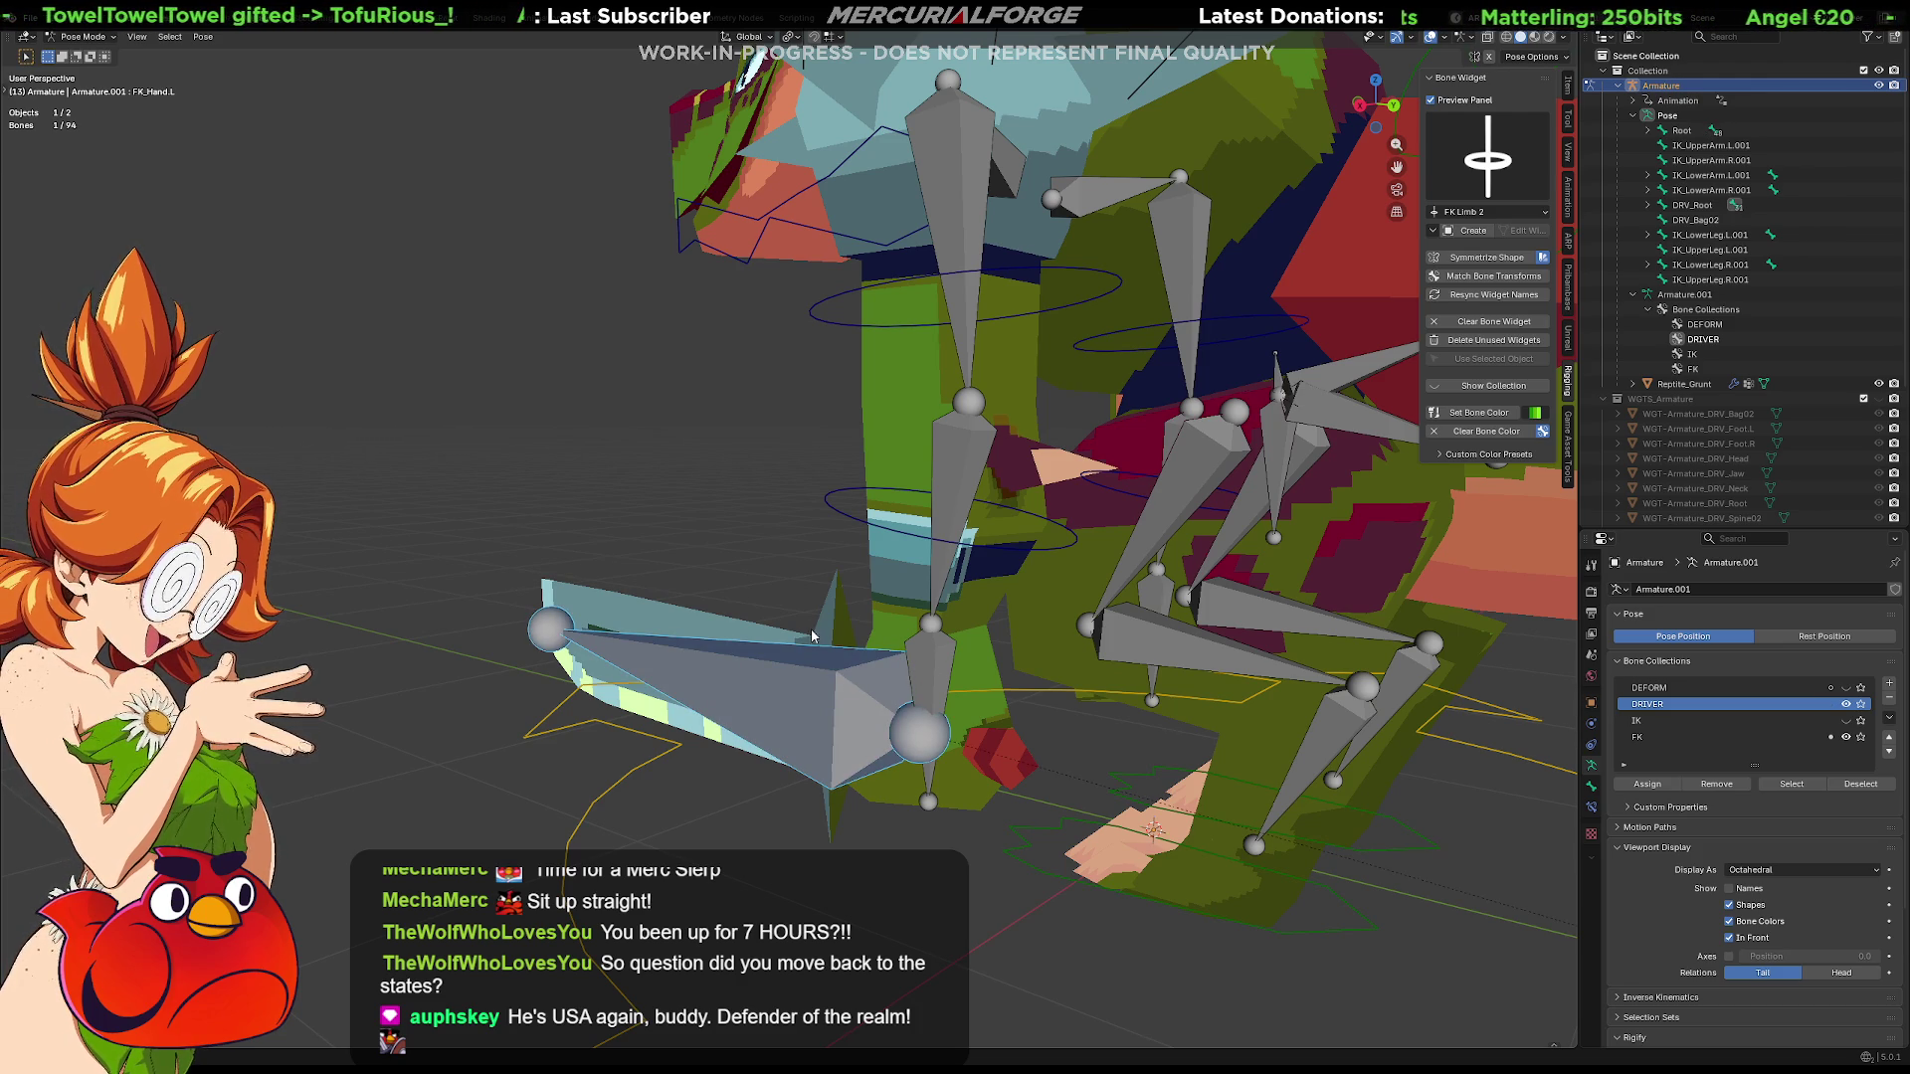
left_click(935, 667, "shift")
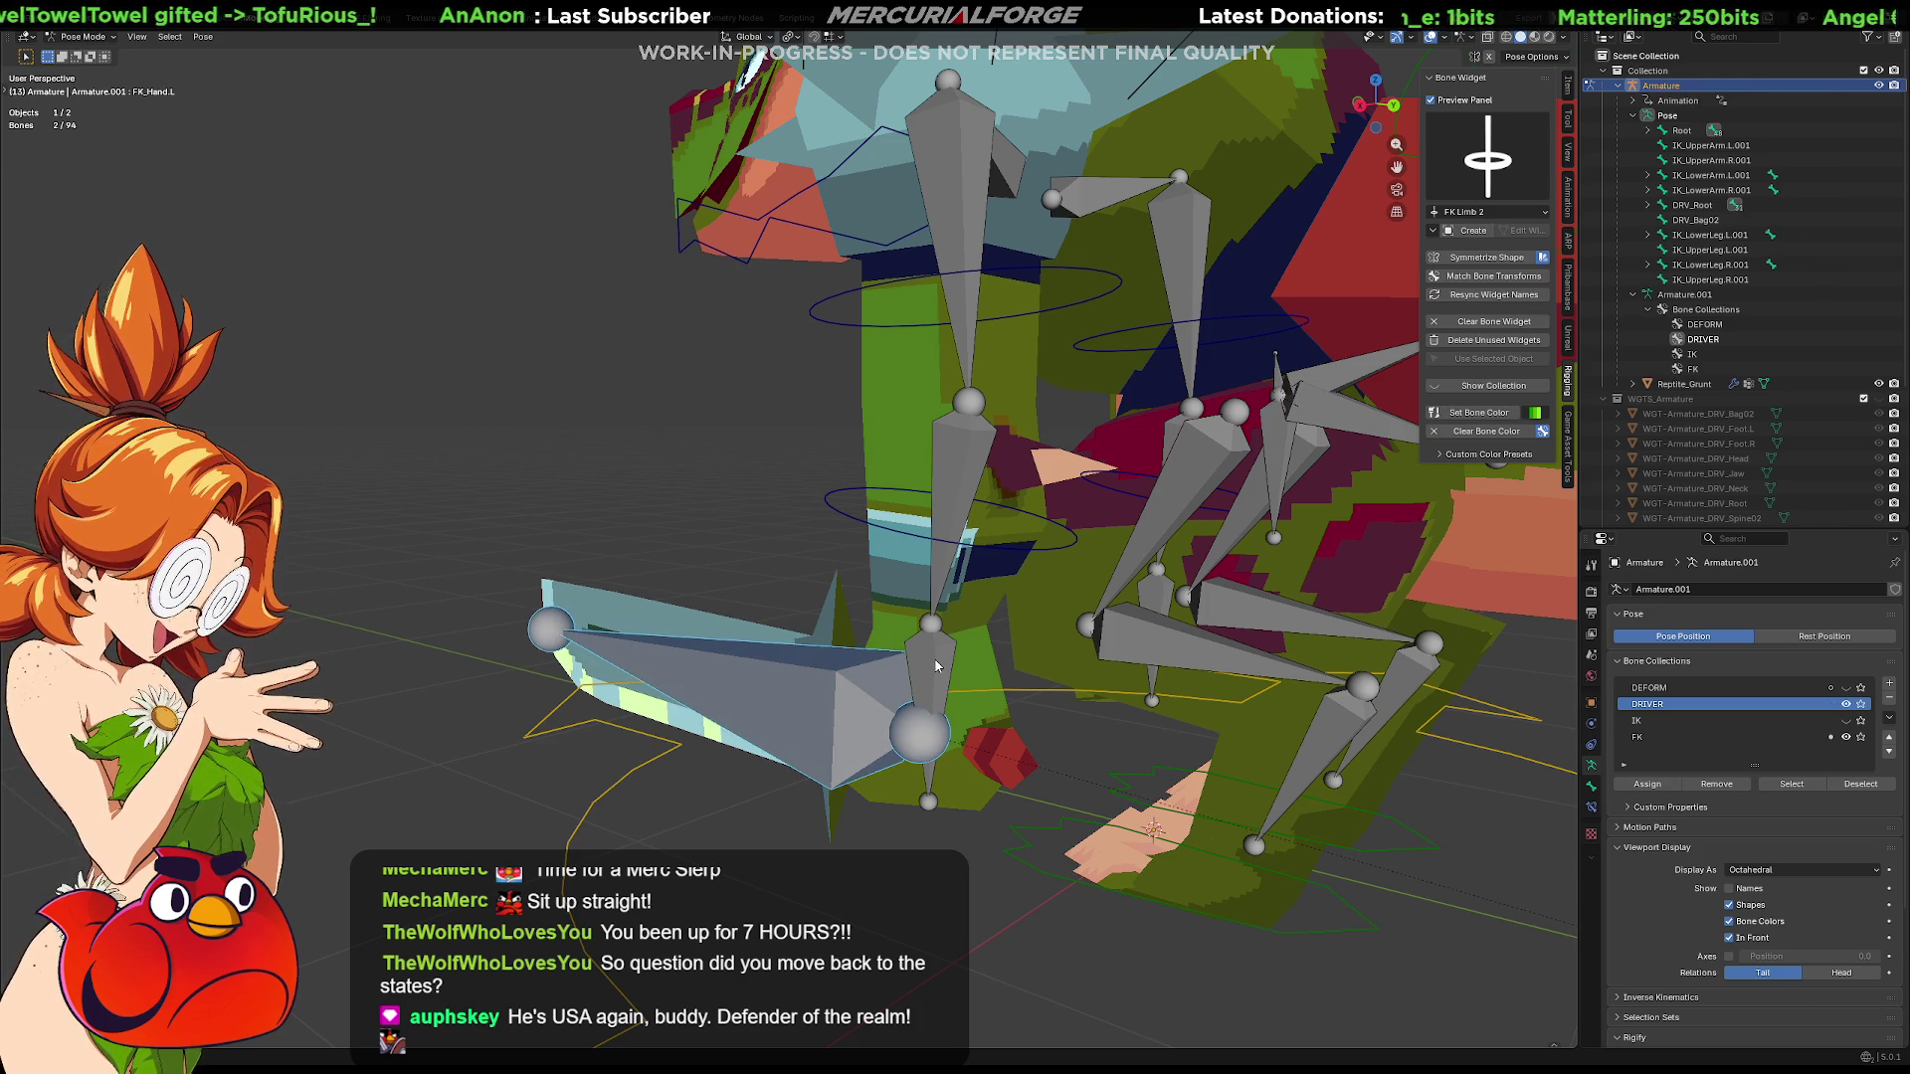
left_click(867, 691, "shift")
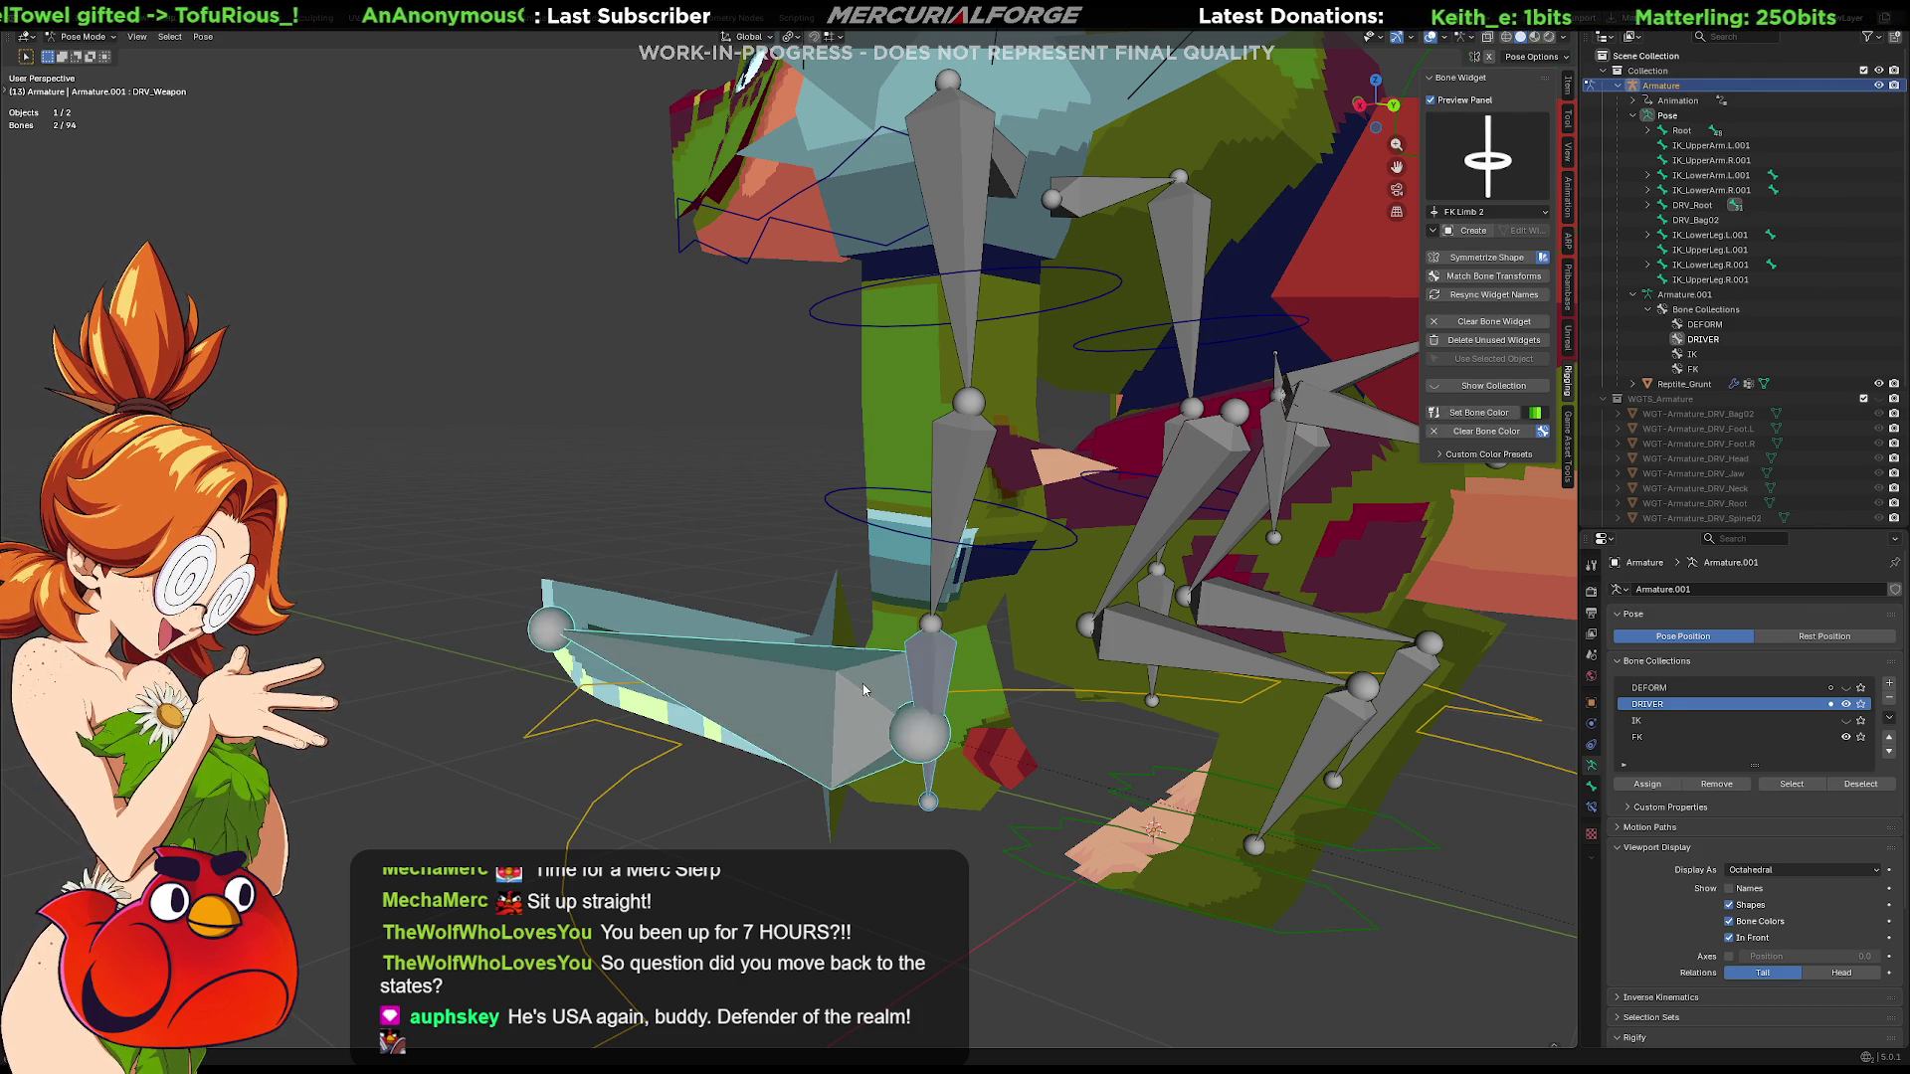
right_click(863, 690)
left_click(1100, 672)
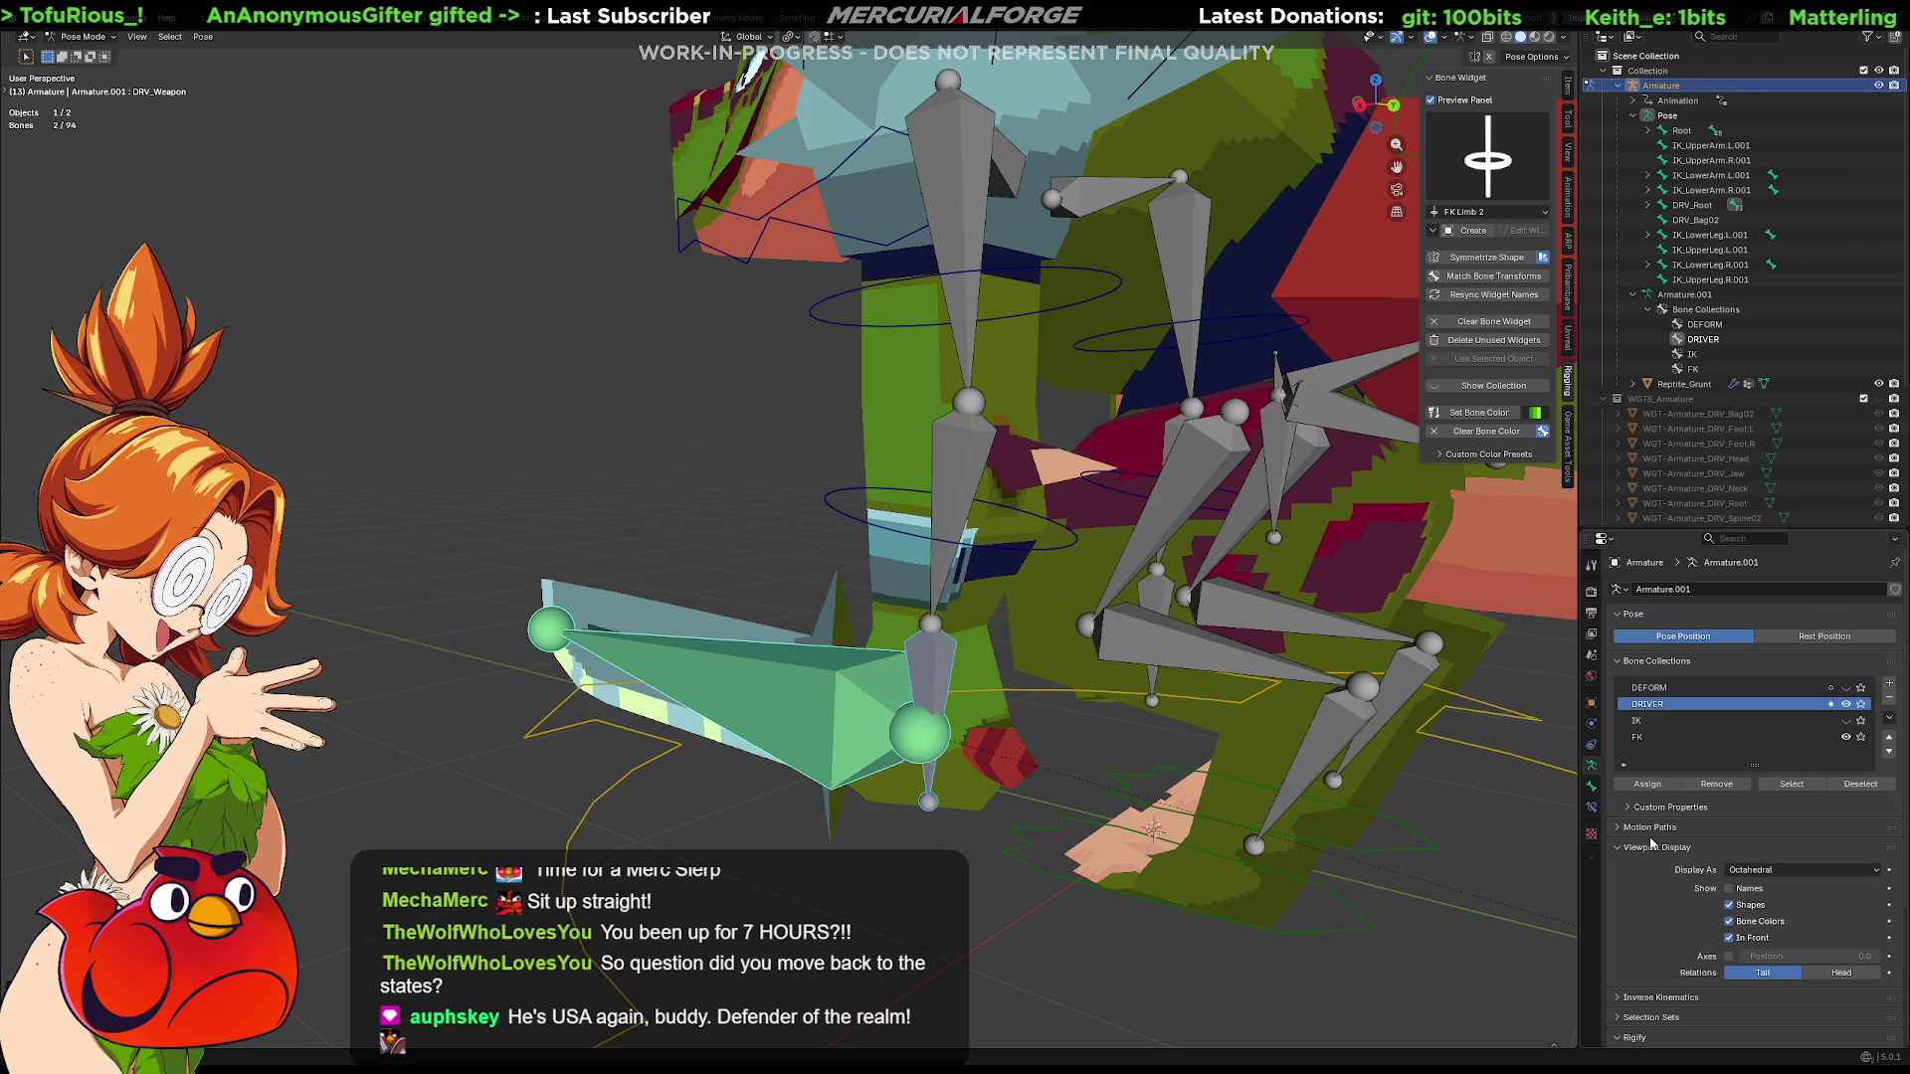
Check the weapon's Child Of constraint, test-rotate the left forearm so the weapon follows, then undo the rotation
left_click(1591, 806)
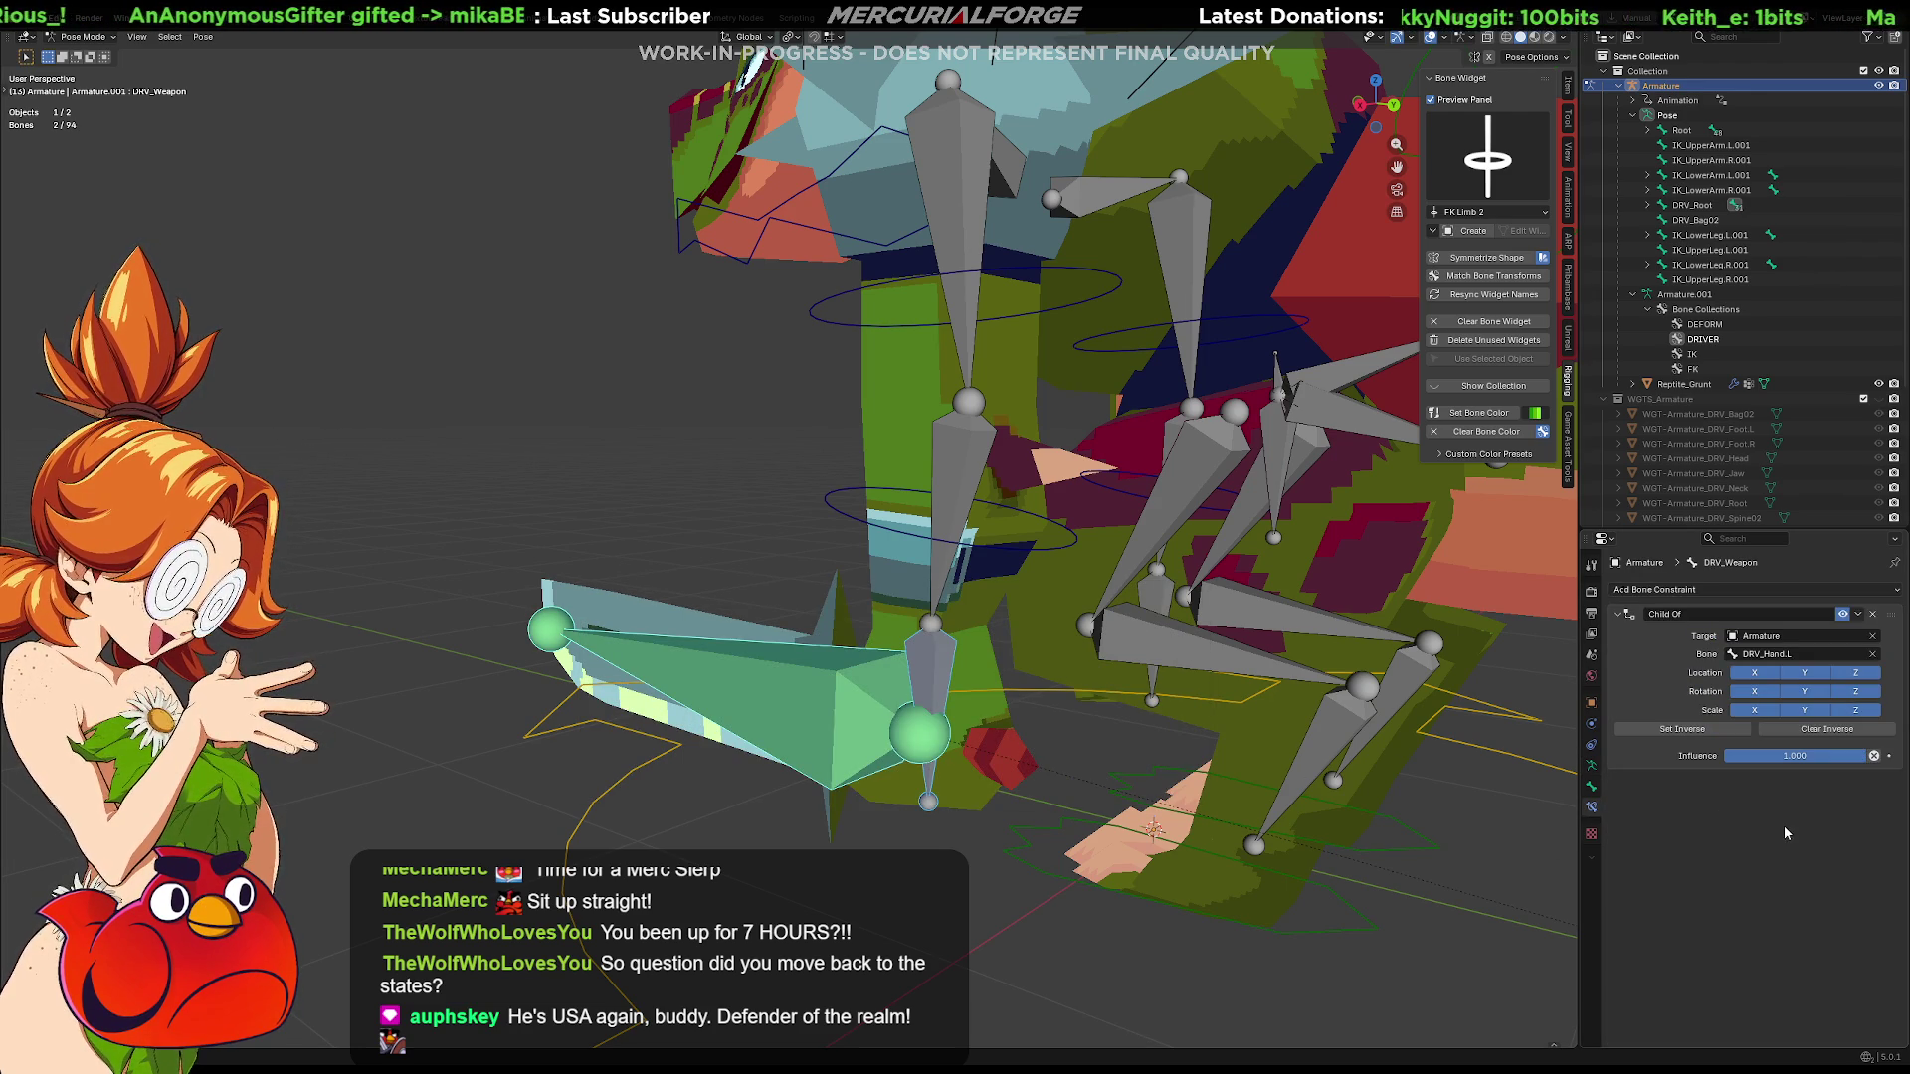
left_click(978, 726)
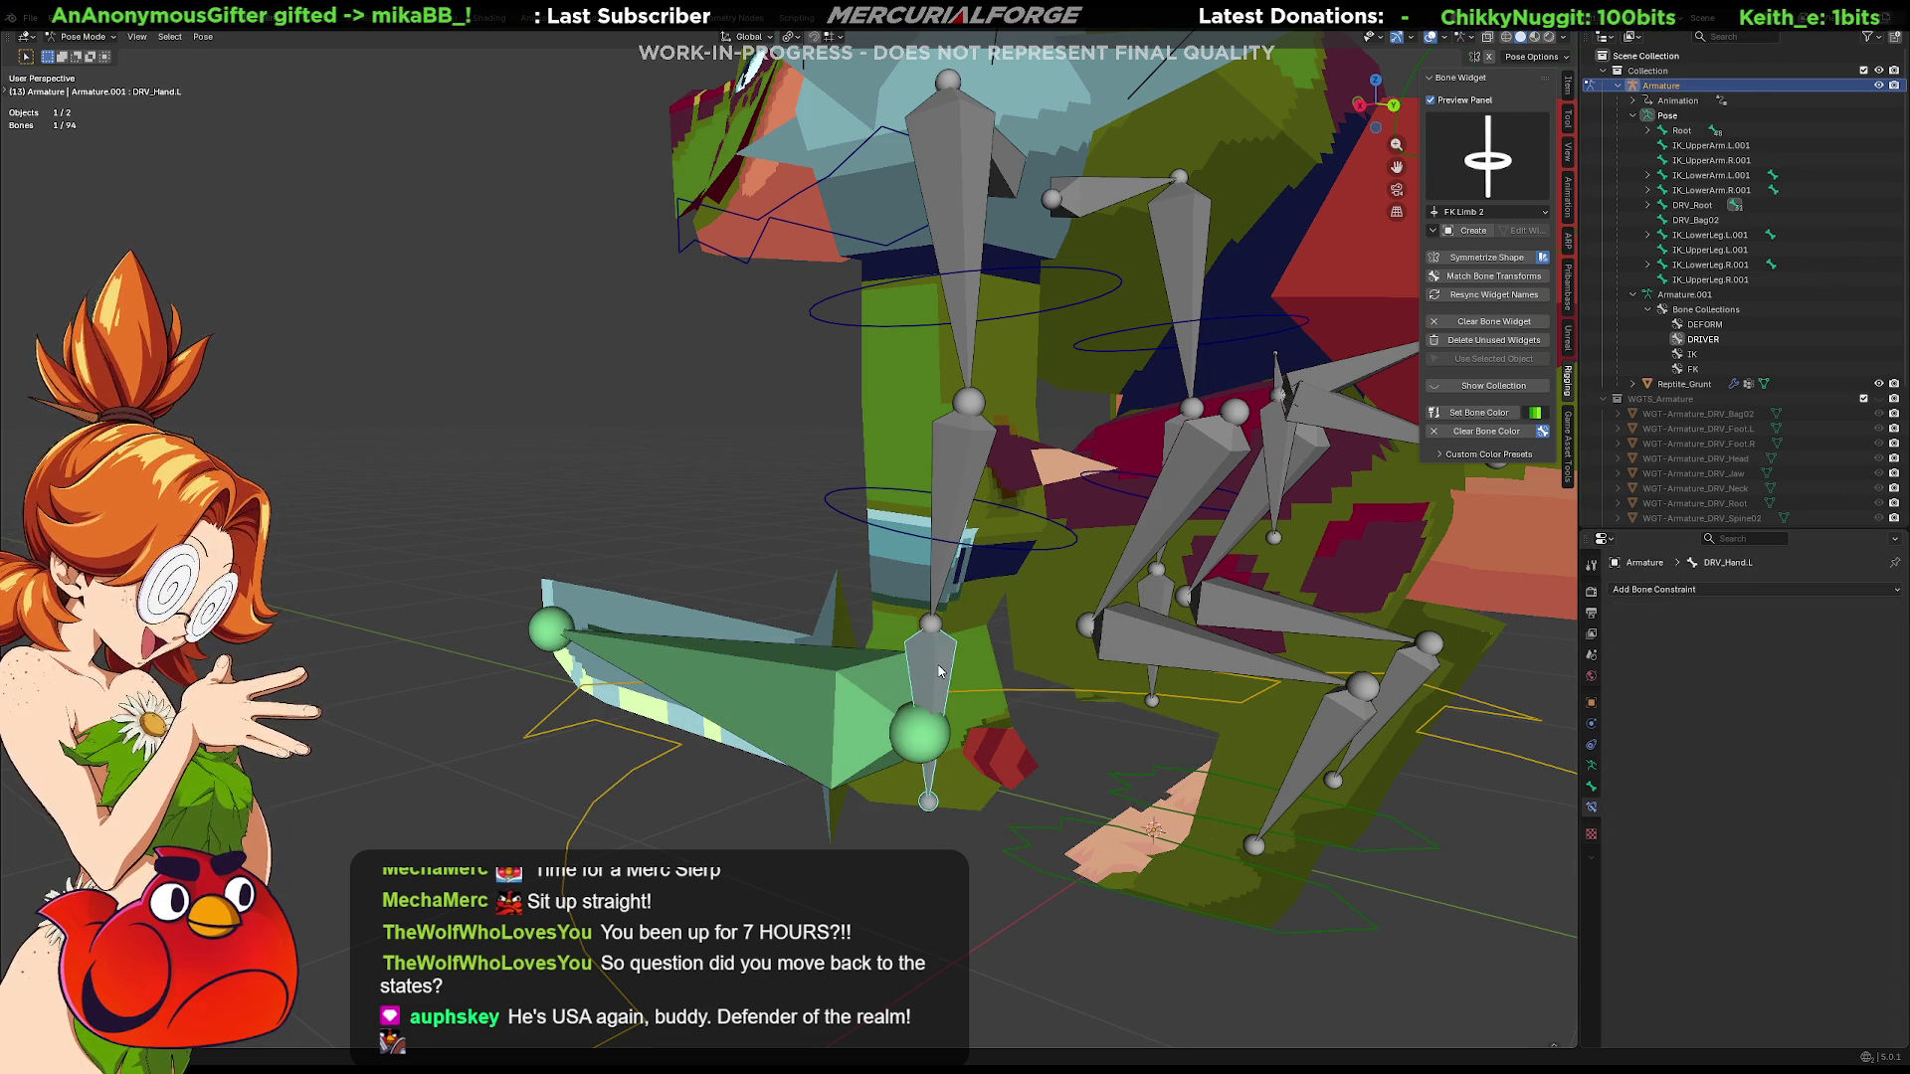
left_click(937, 672)
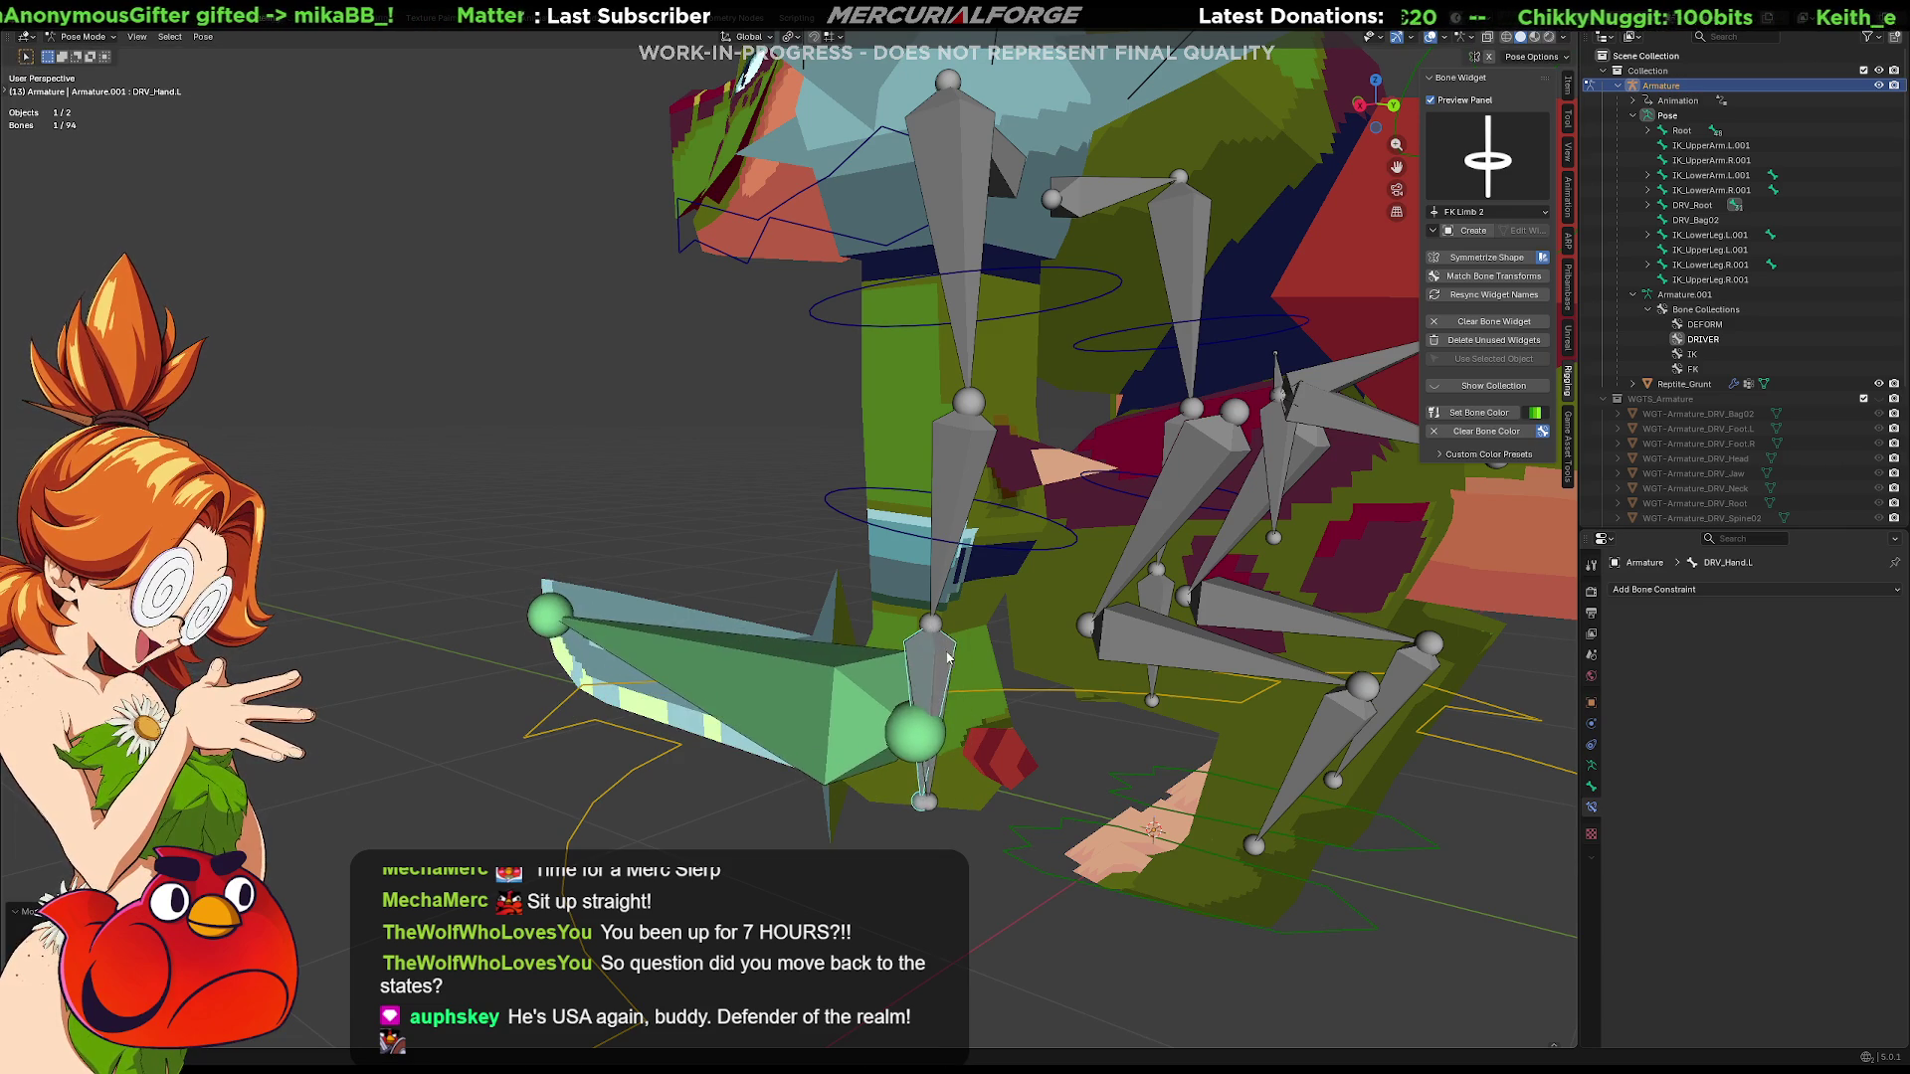
left_click(978, 538)
key("r")
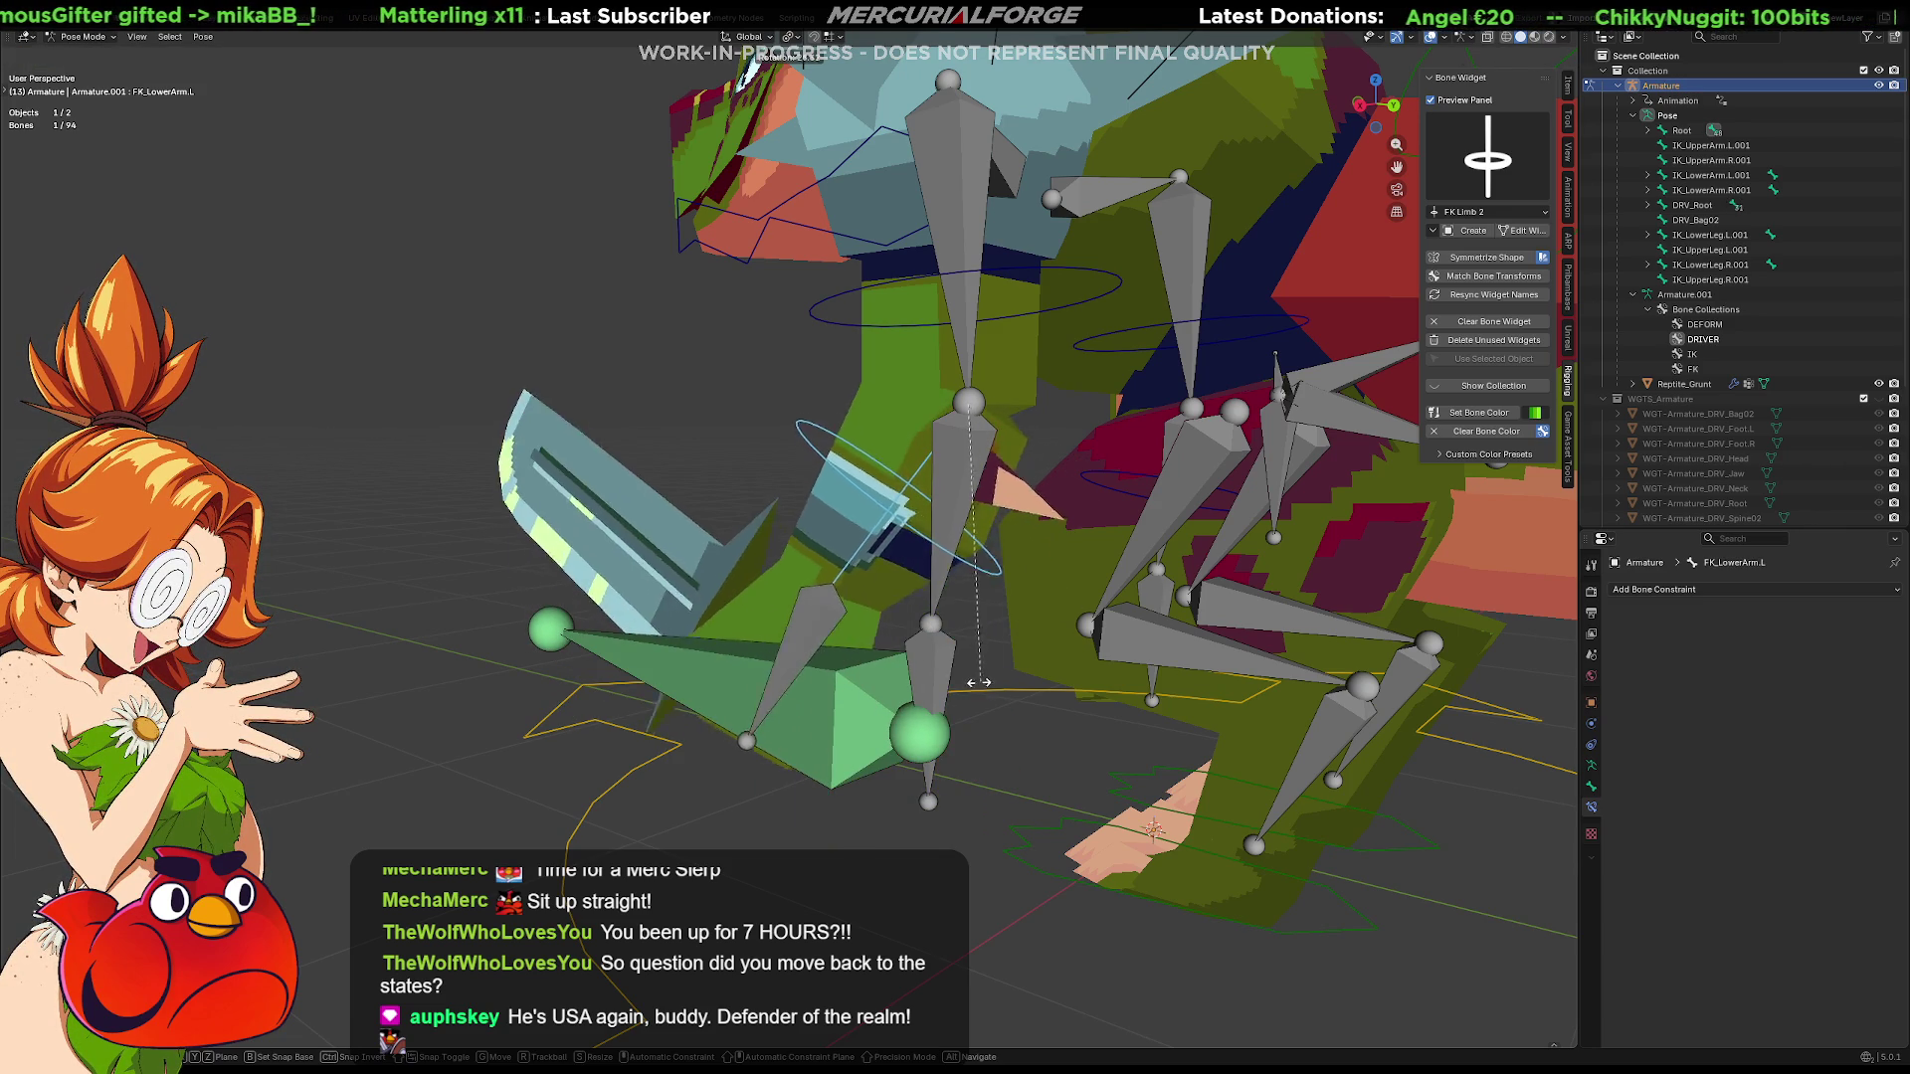
left_click(762, 653)
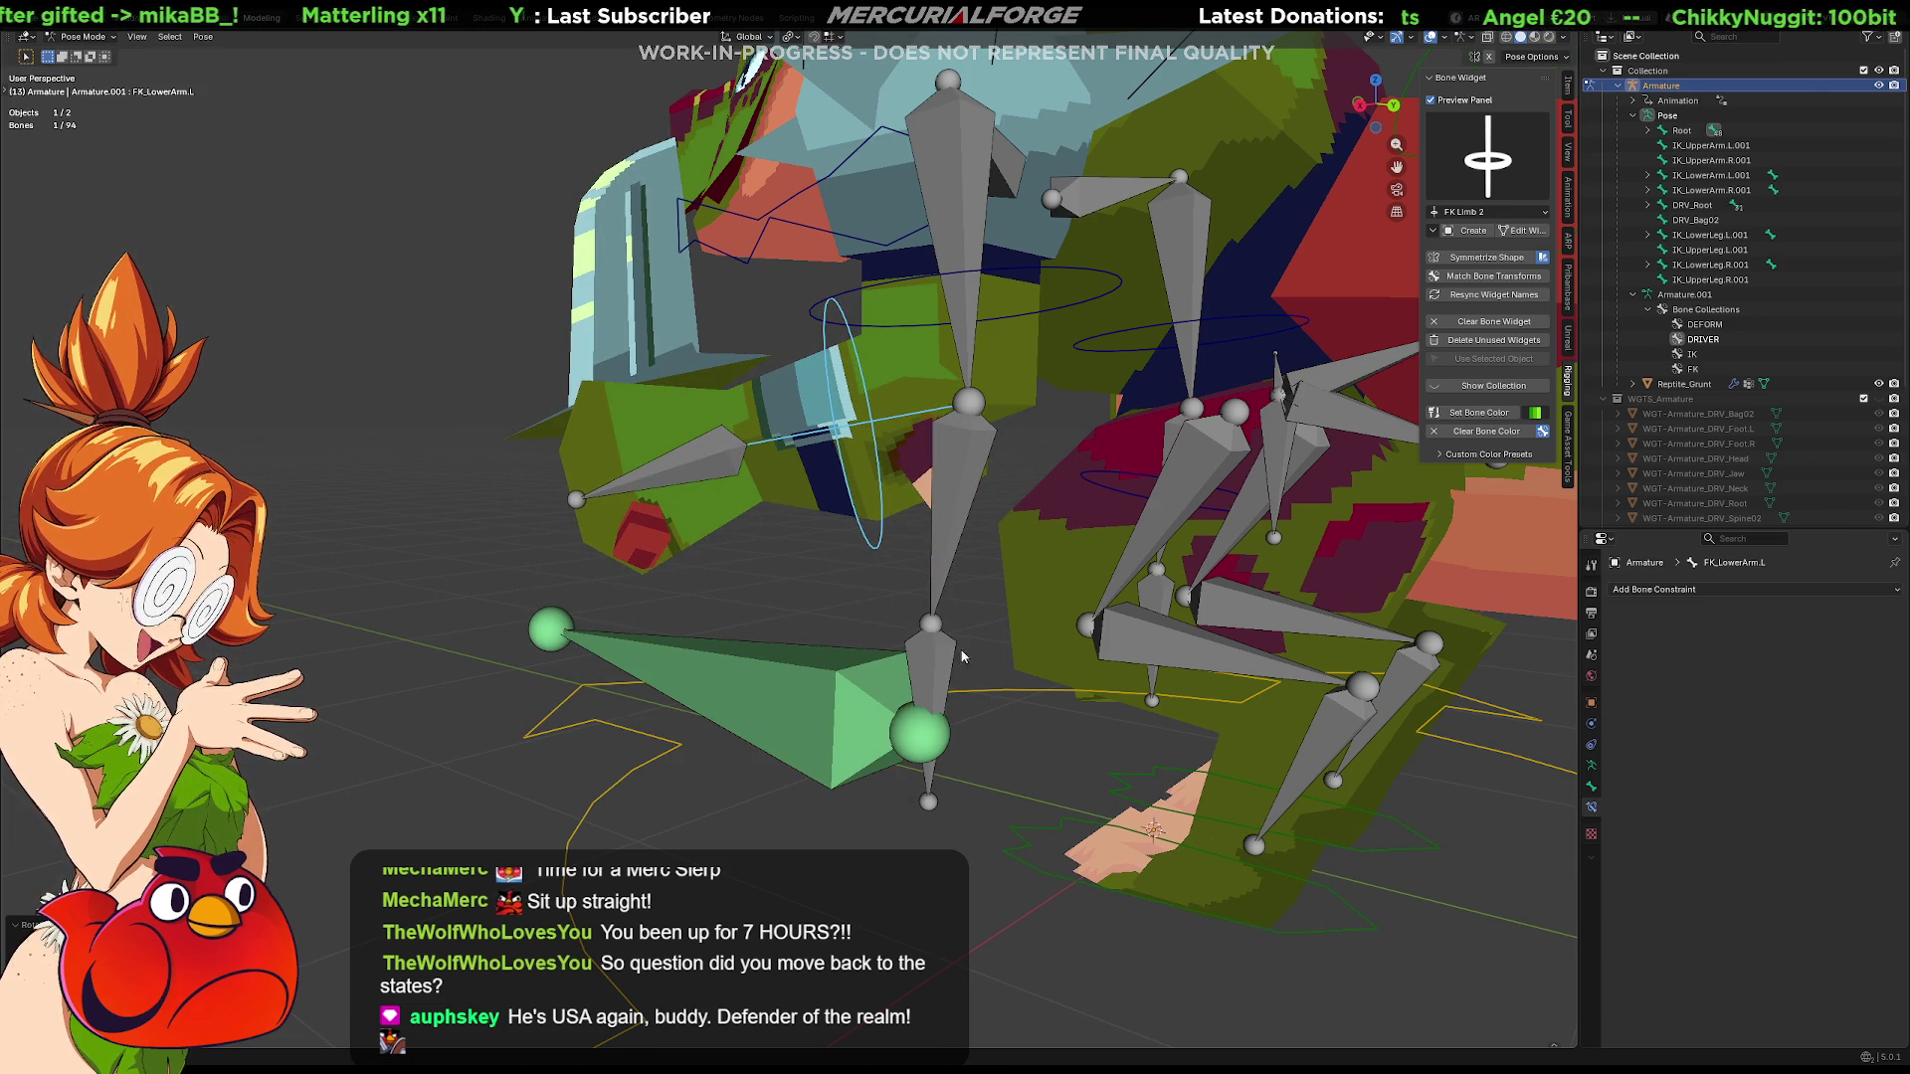
key("ctrl+z")
Reselect the weapon bone with FK_Hand.L active, ready for a new constraint
left_click(932, 723)
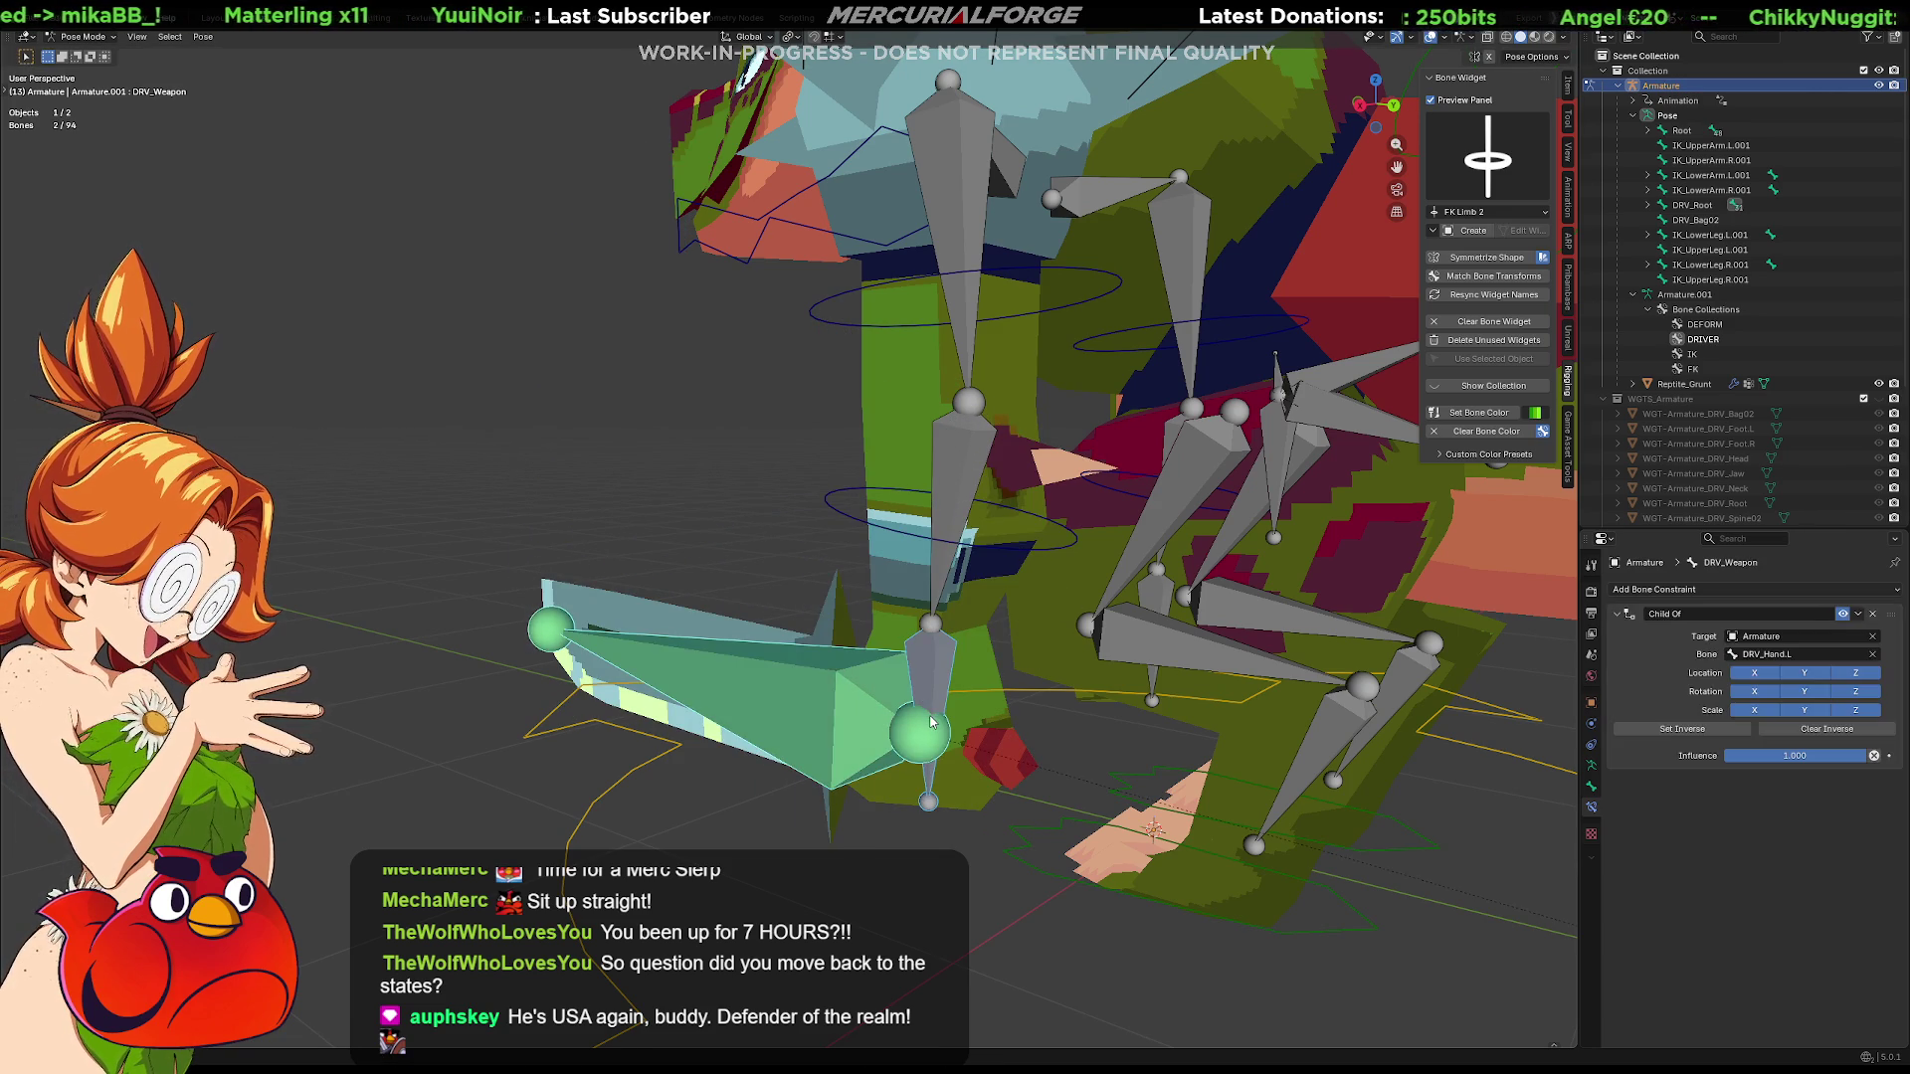
left_click(922, 721)
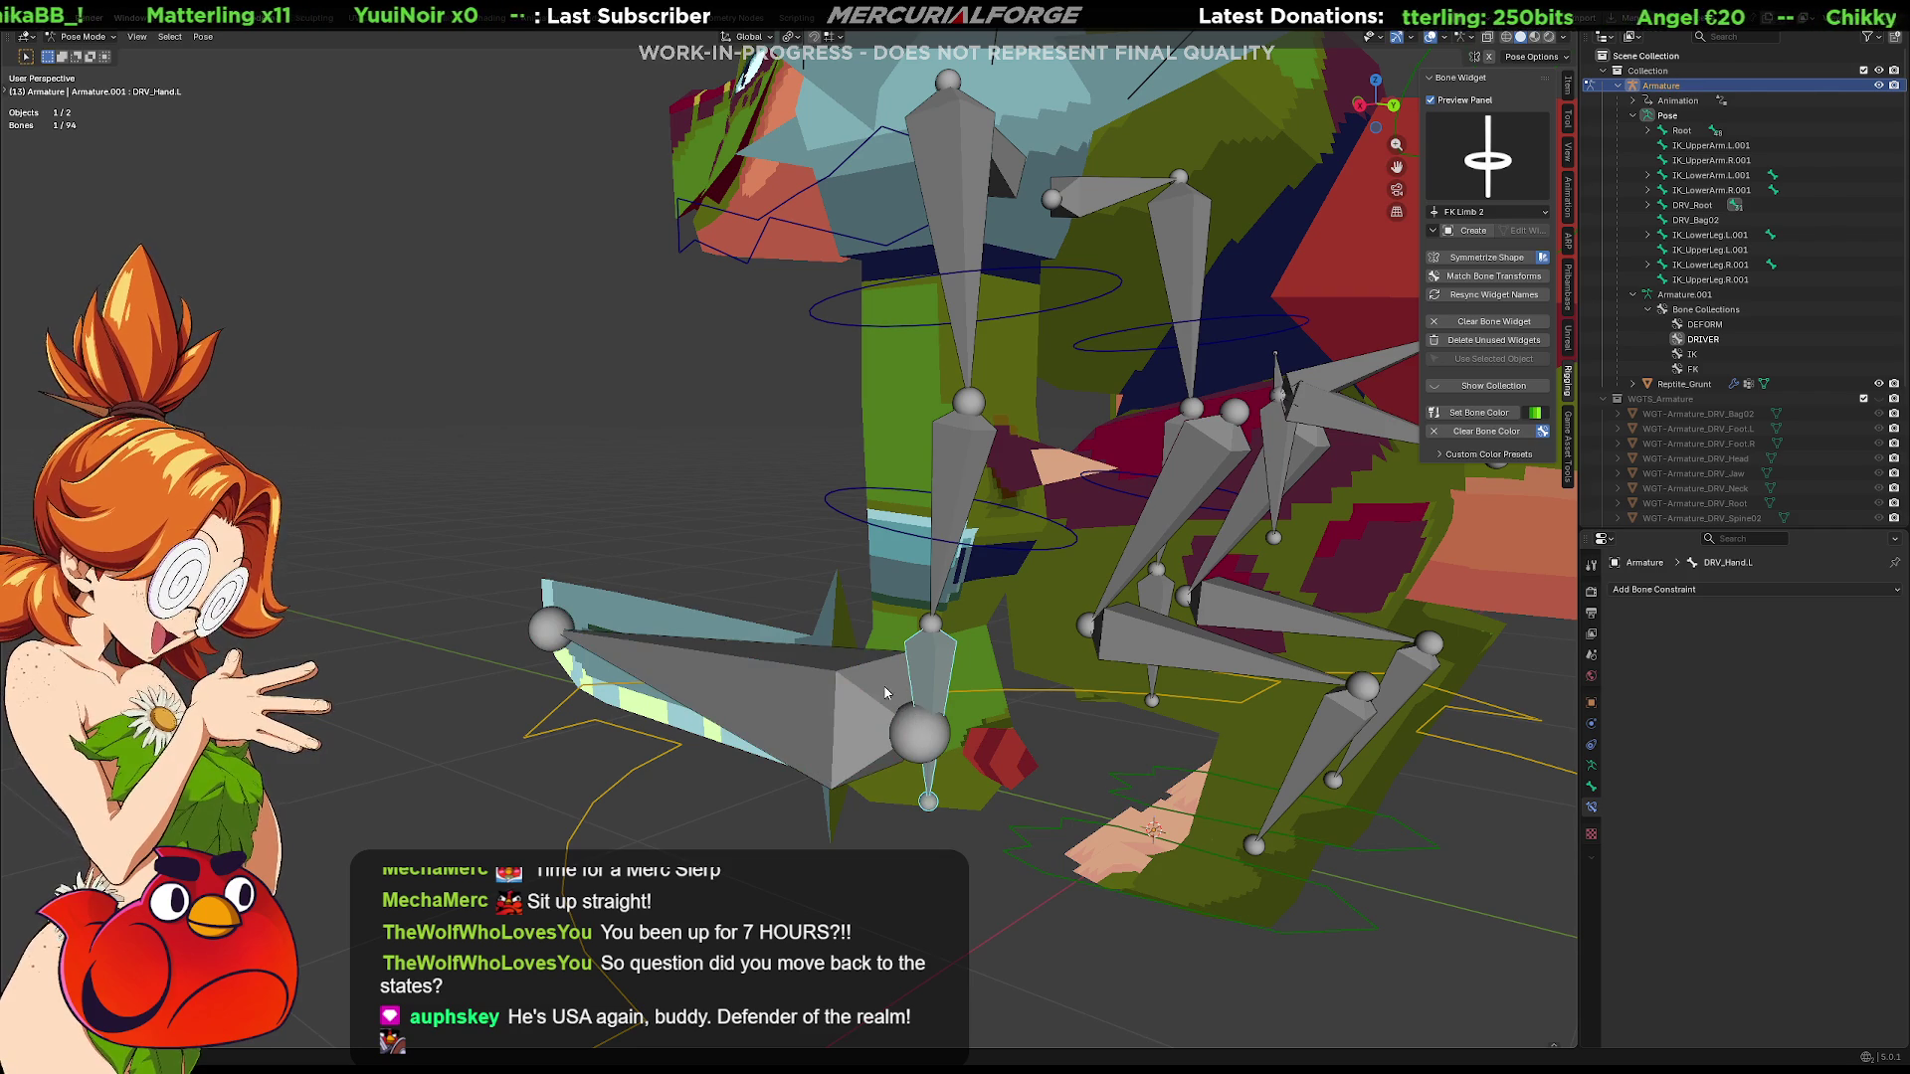
left_click(890, 694)
left_click(941, 661, "shift")
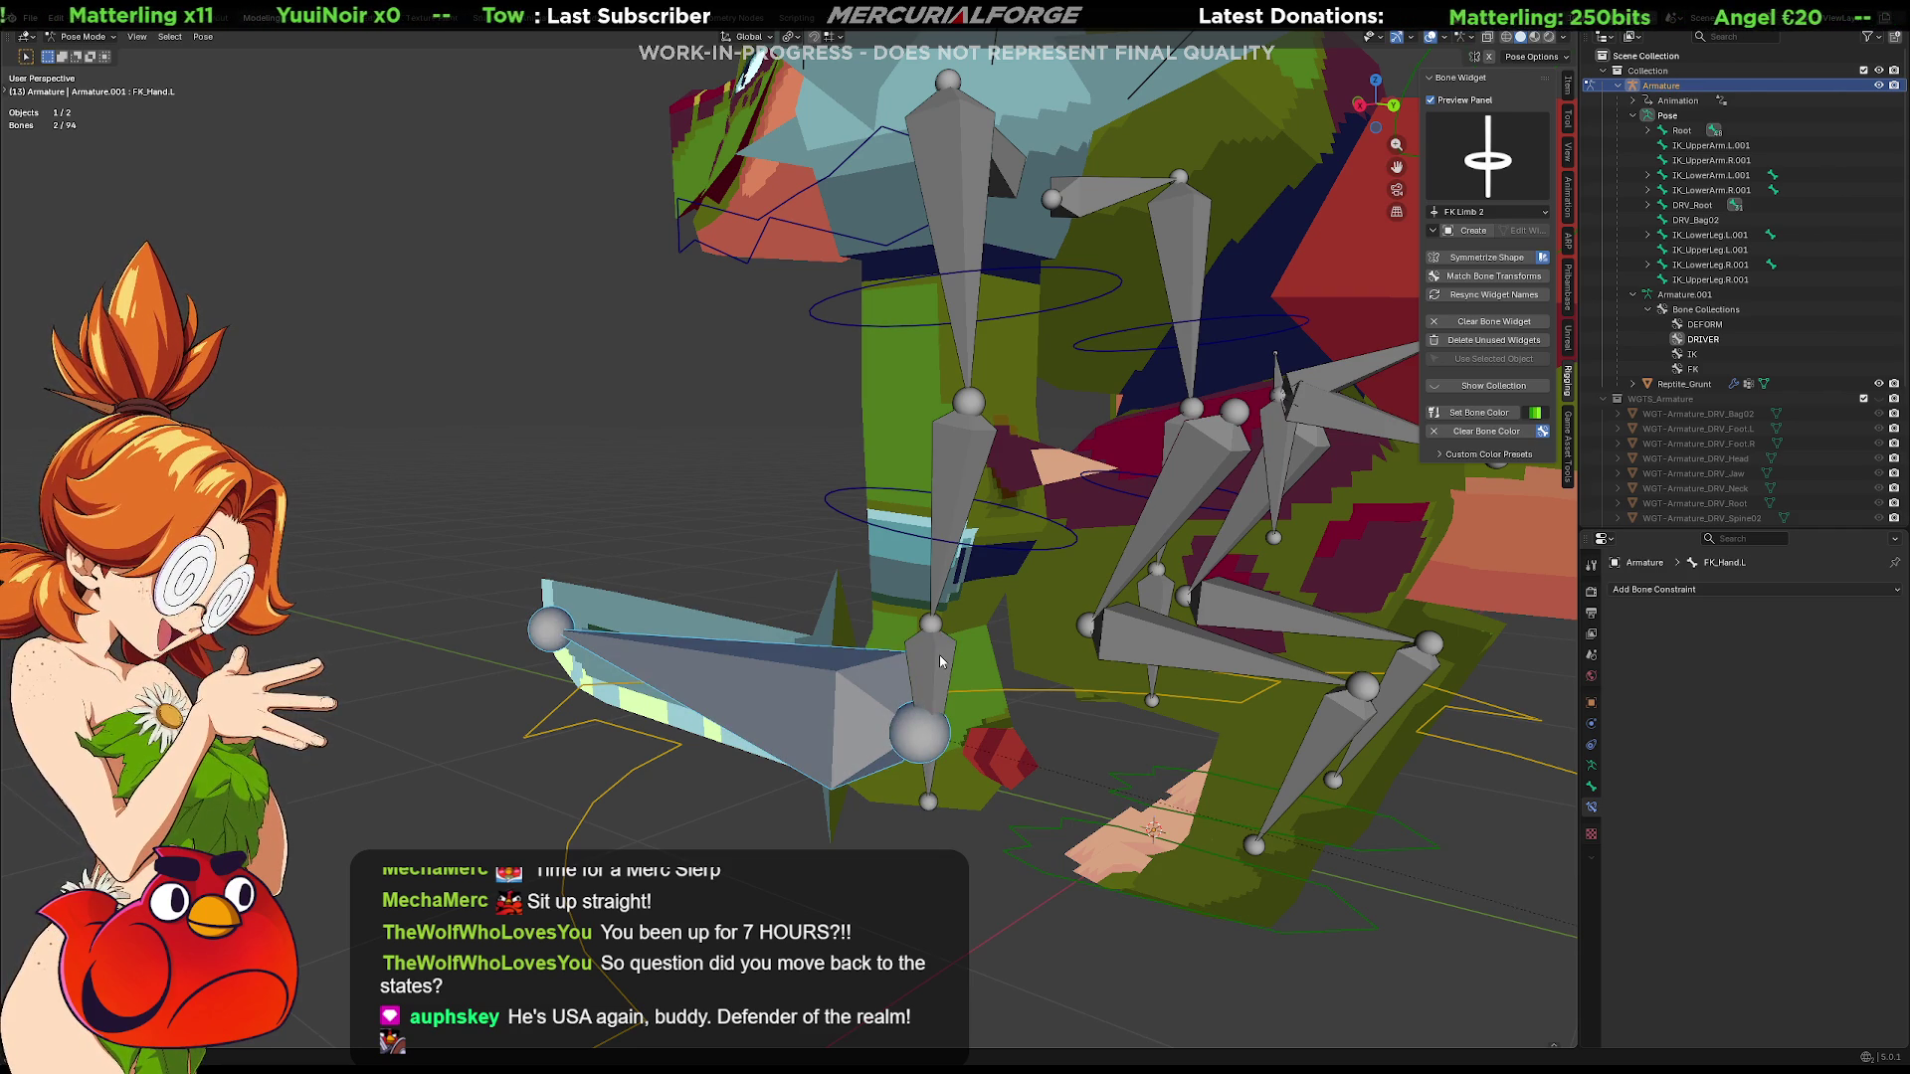
left_click(923, 721)
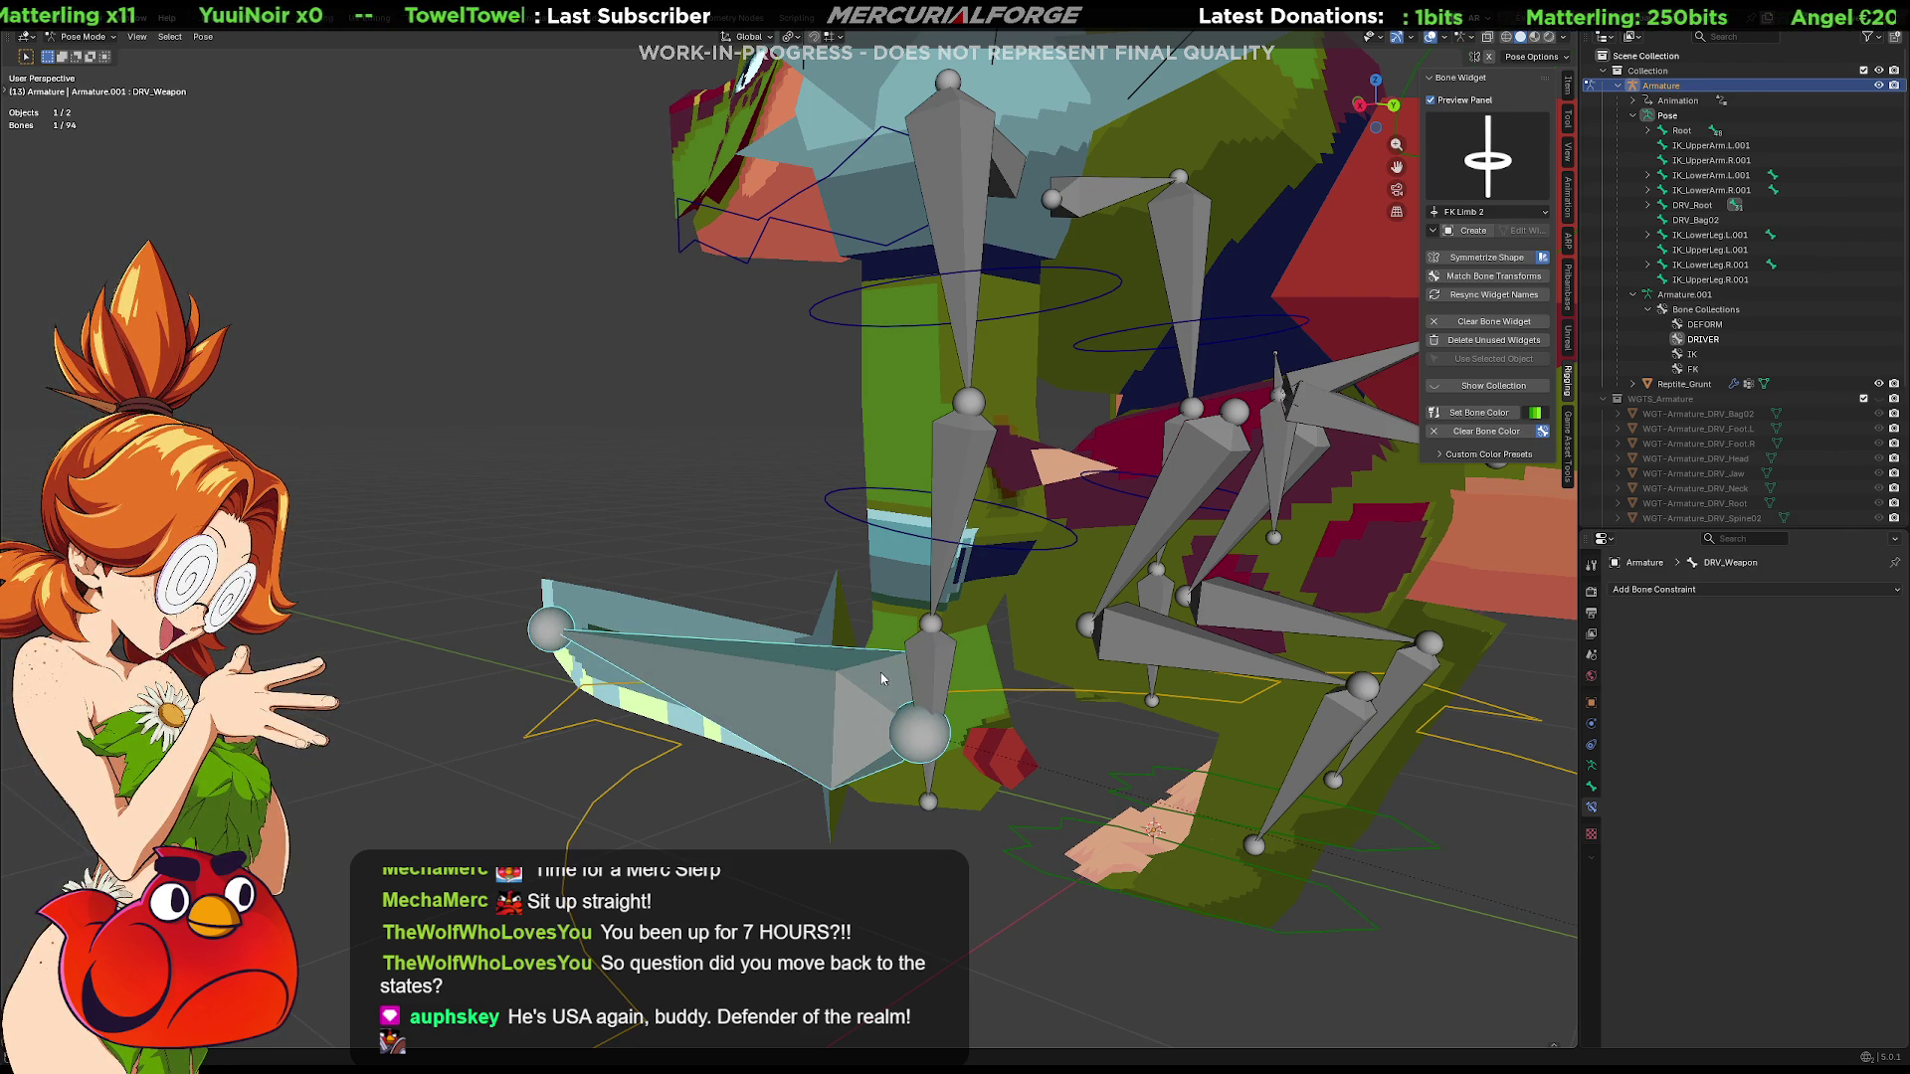
middle_click_drag(940, 663, 947, 629)
Hide the FK bone collection and show the DEFORM collection again in Bone Collections
left_click(956, 621, "shift")
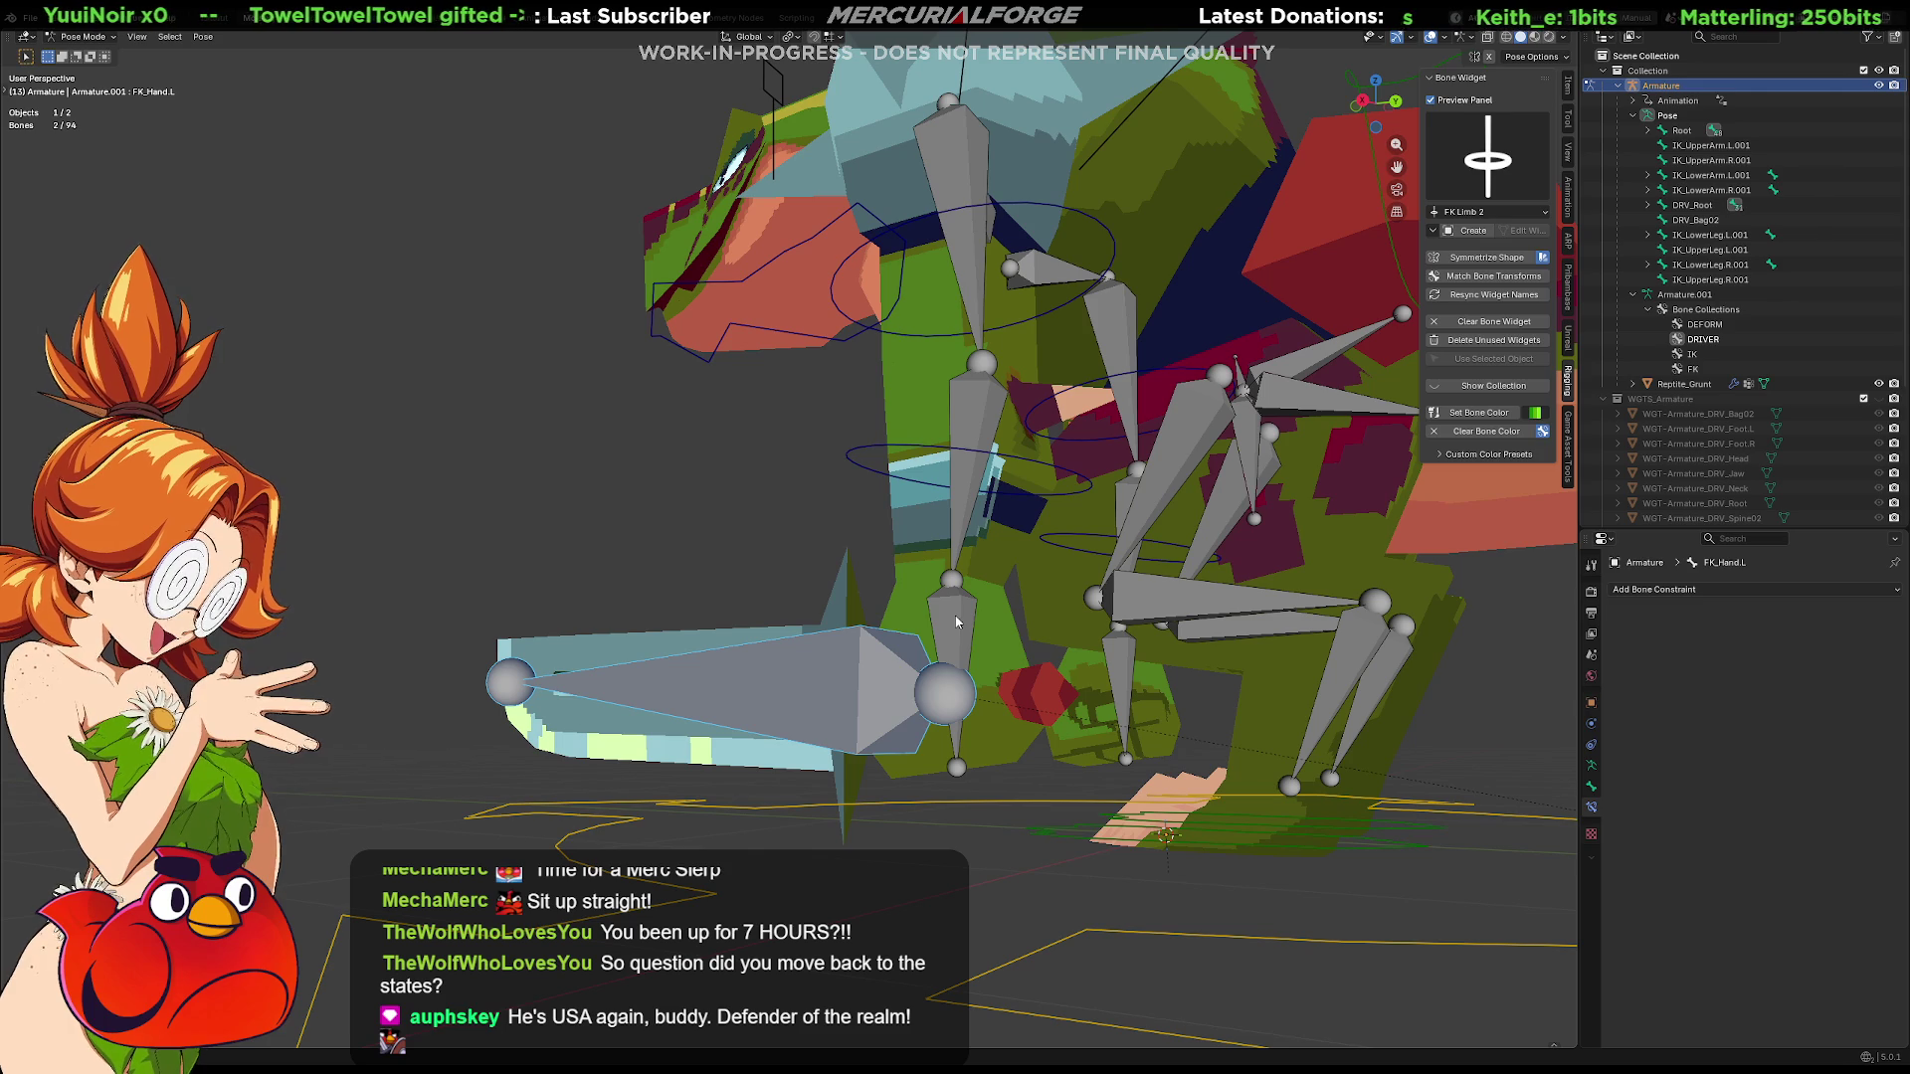
left_click(1591, 769)
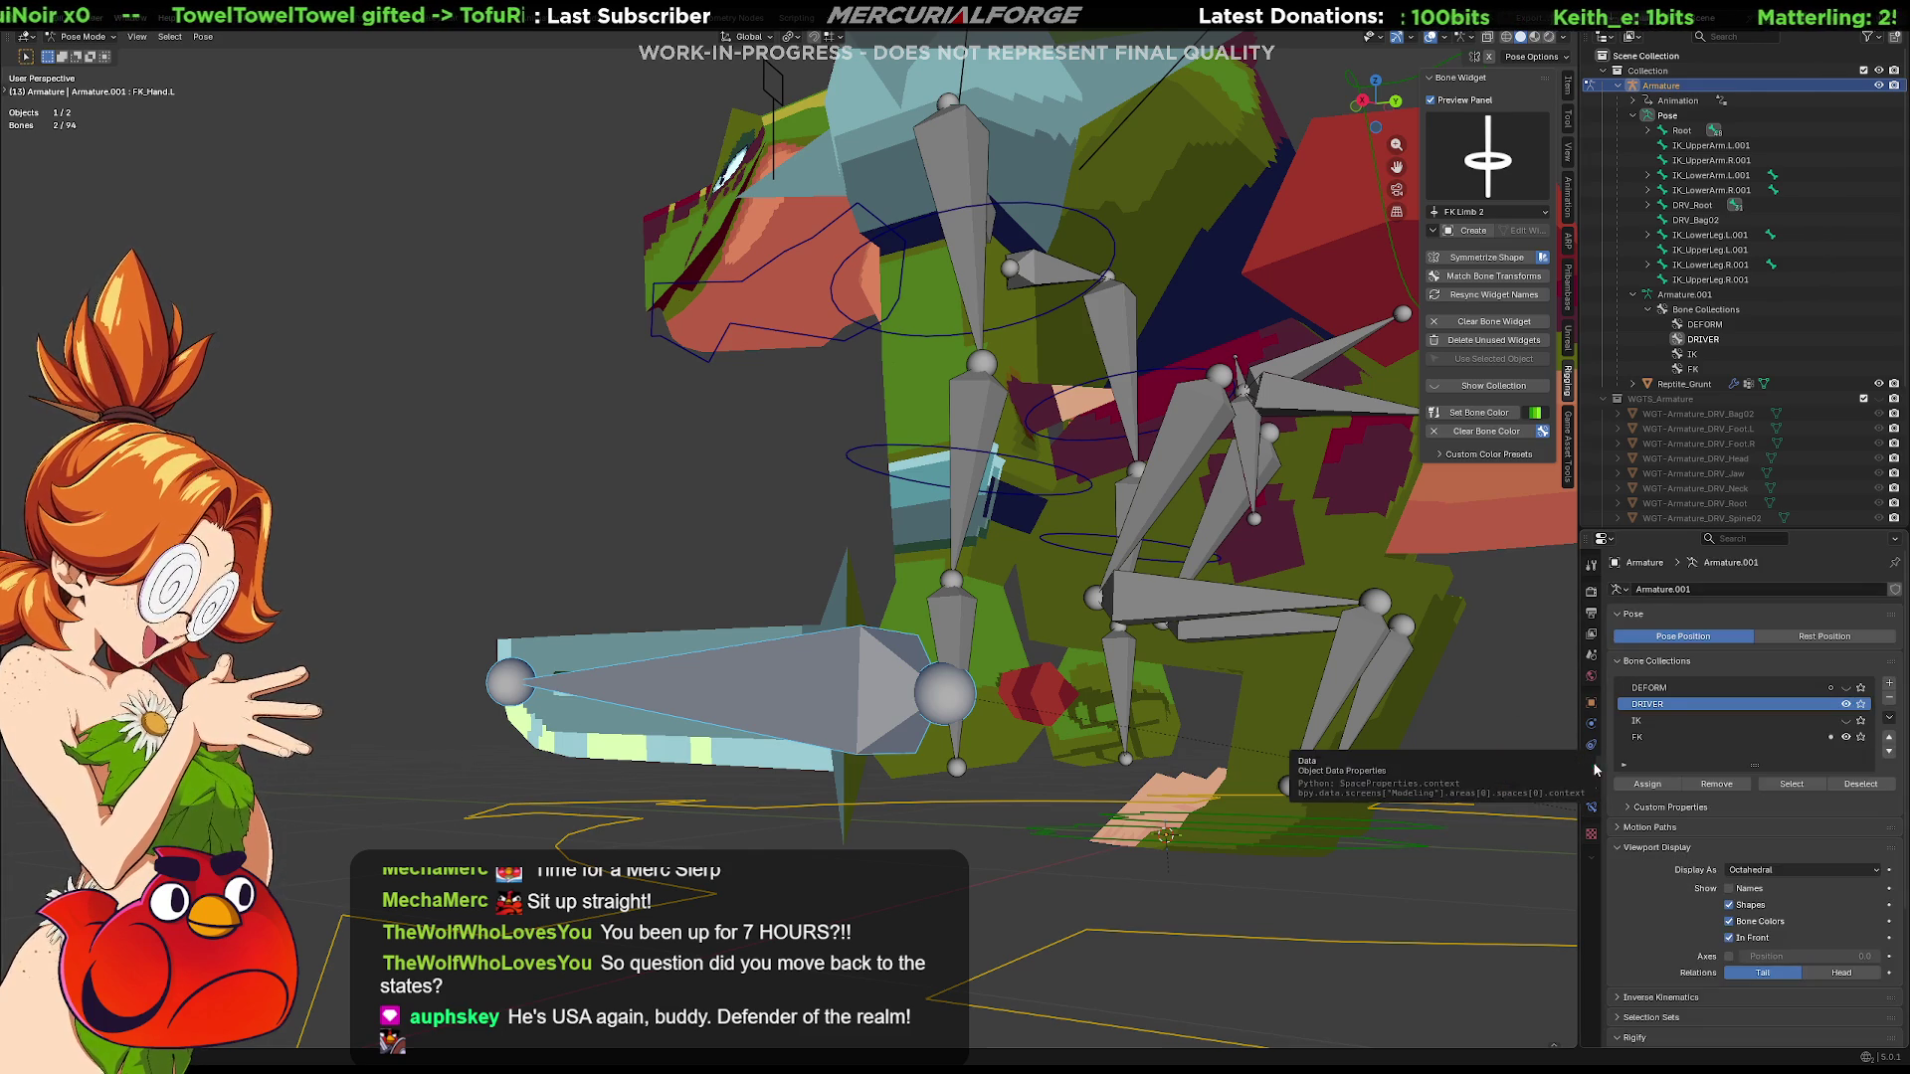
left_click(1846, 737)
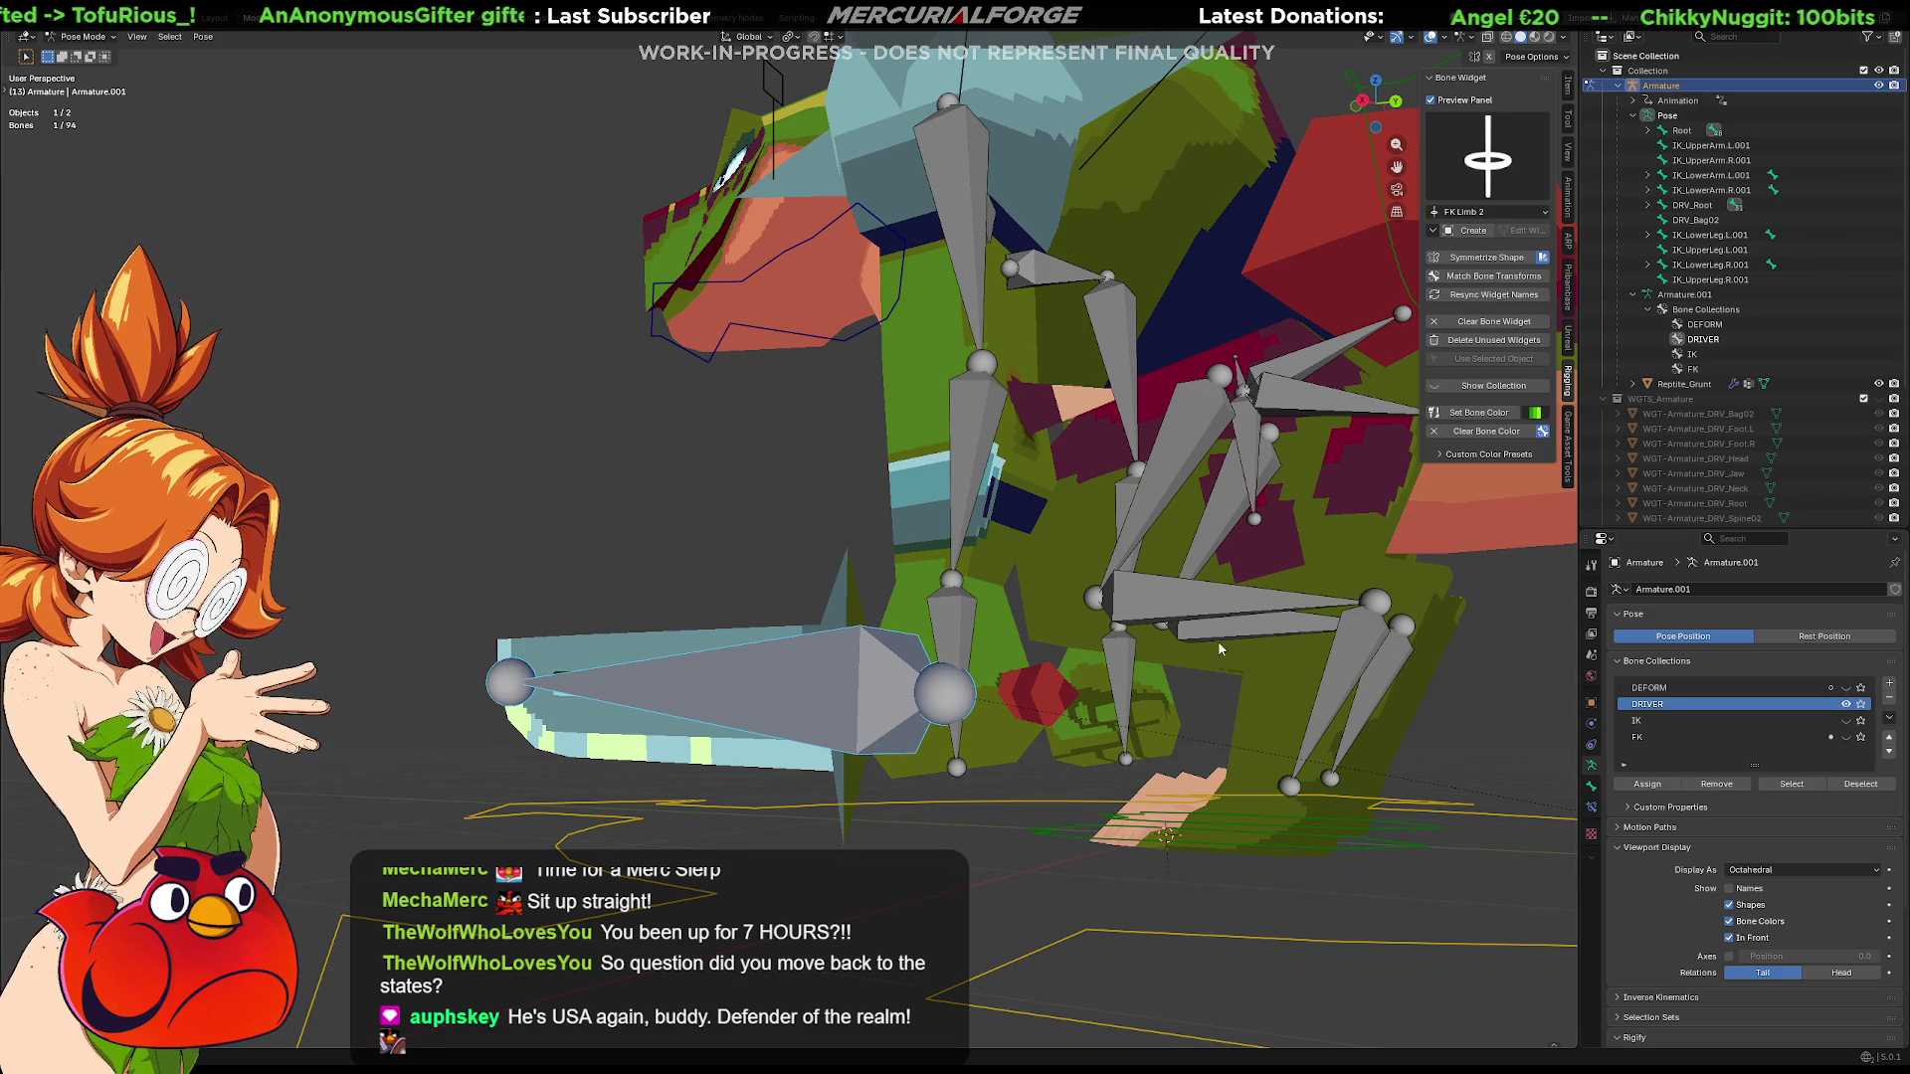
left_click(880, 553)
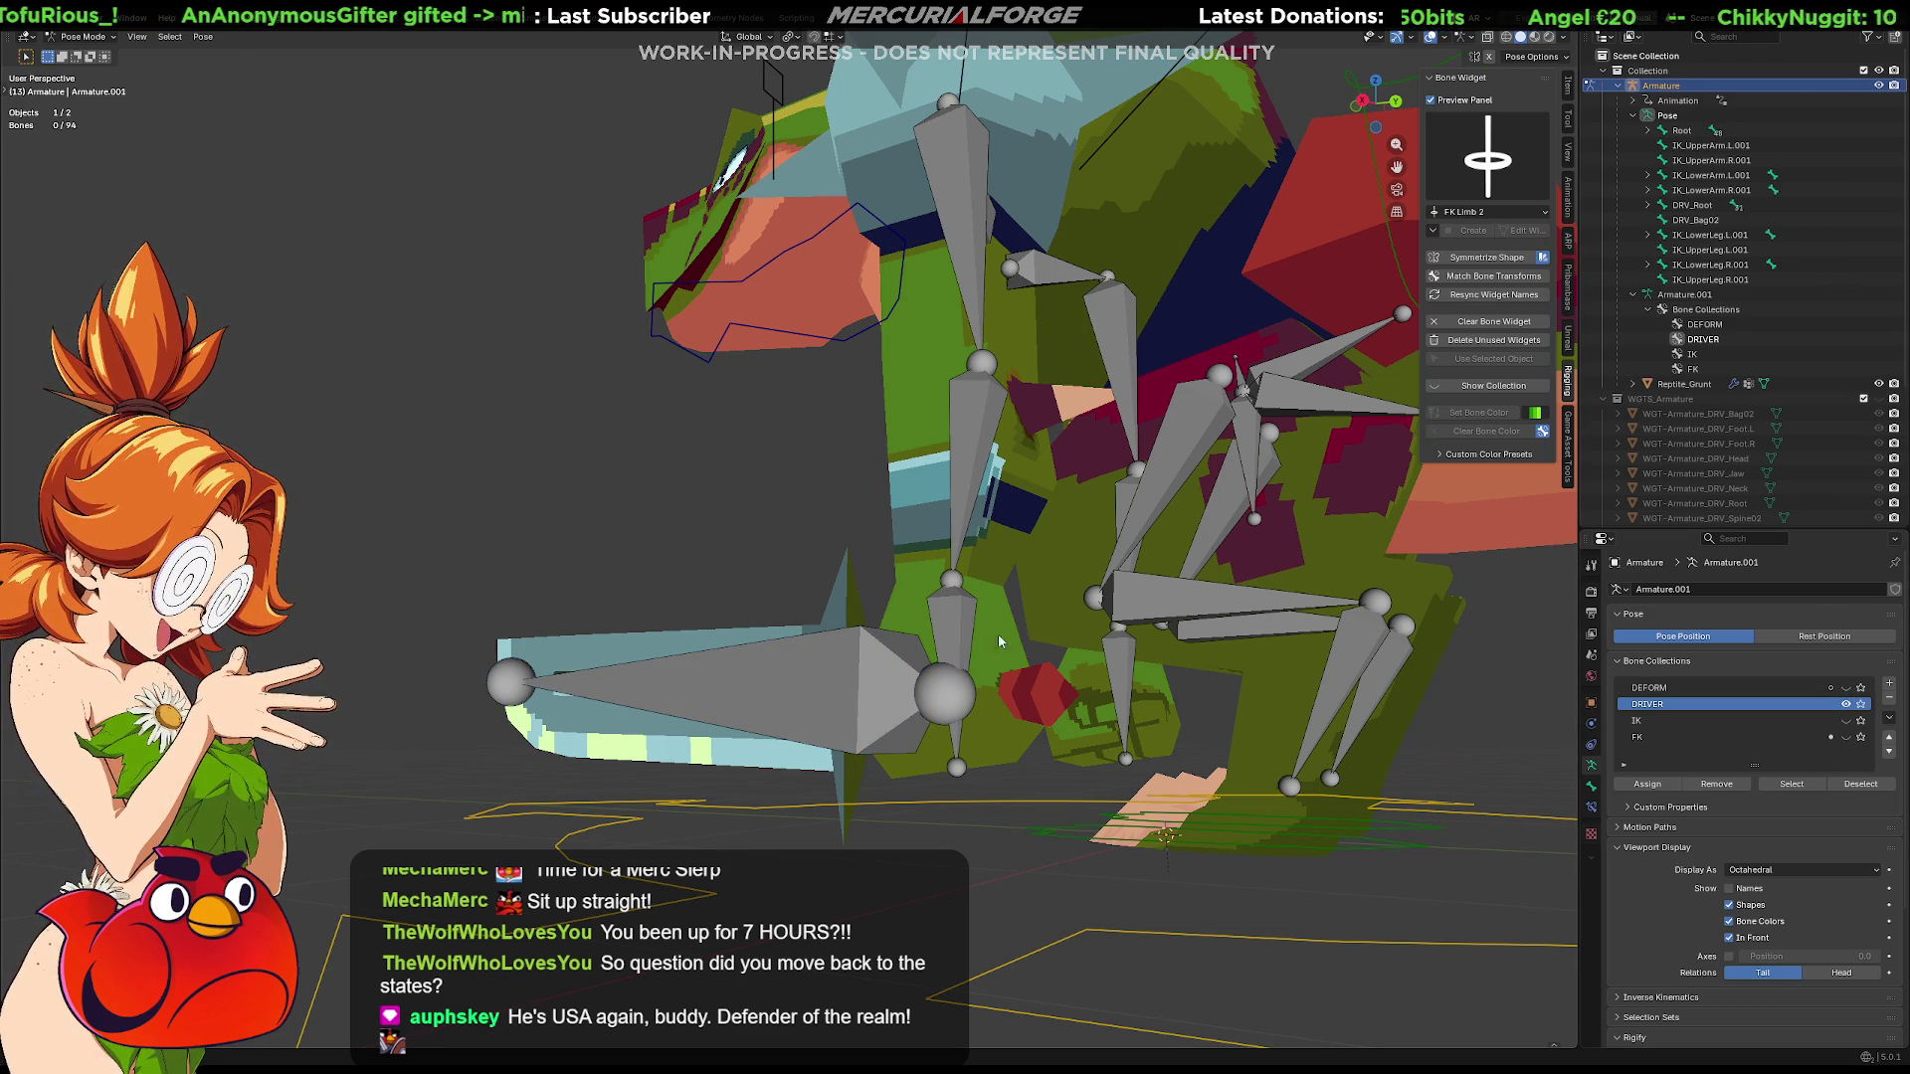
left_click(1851, 689)
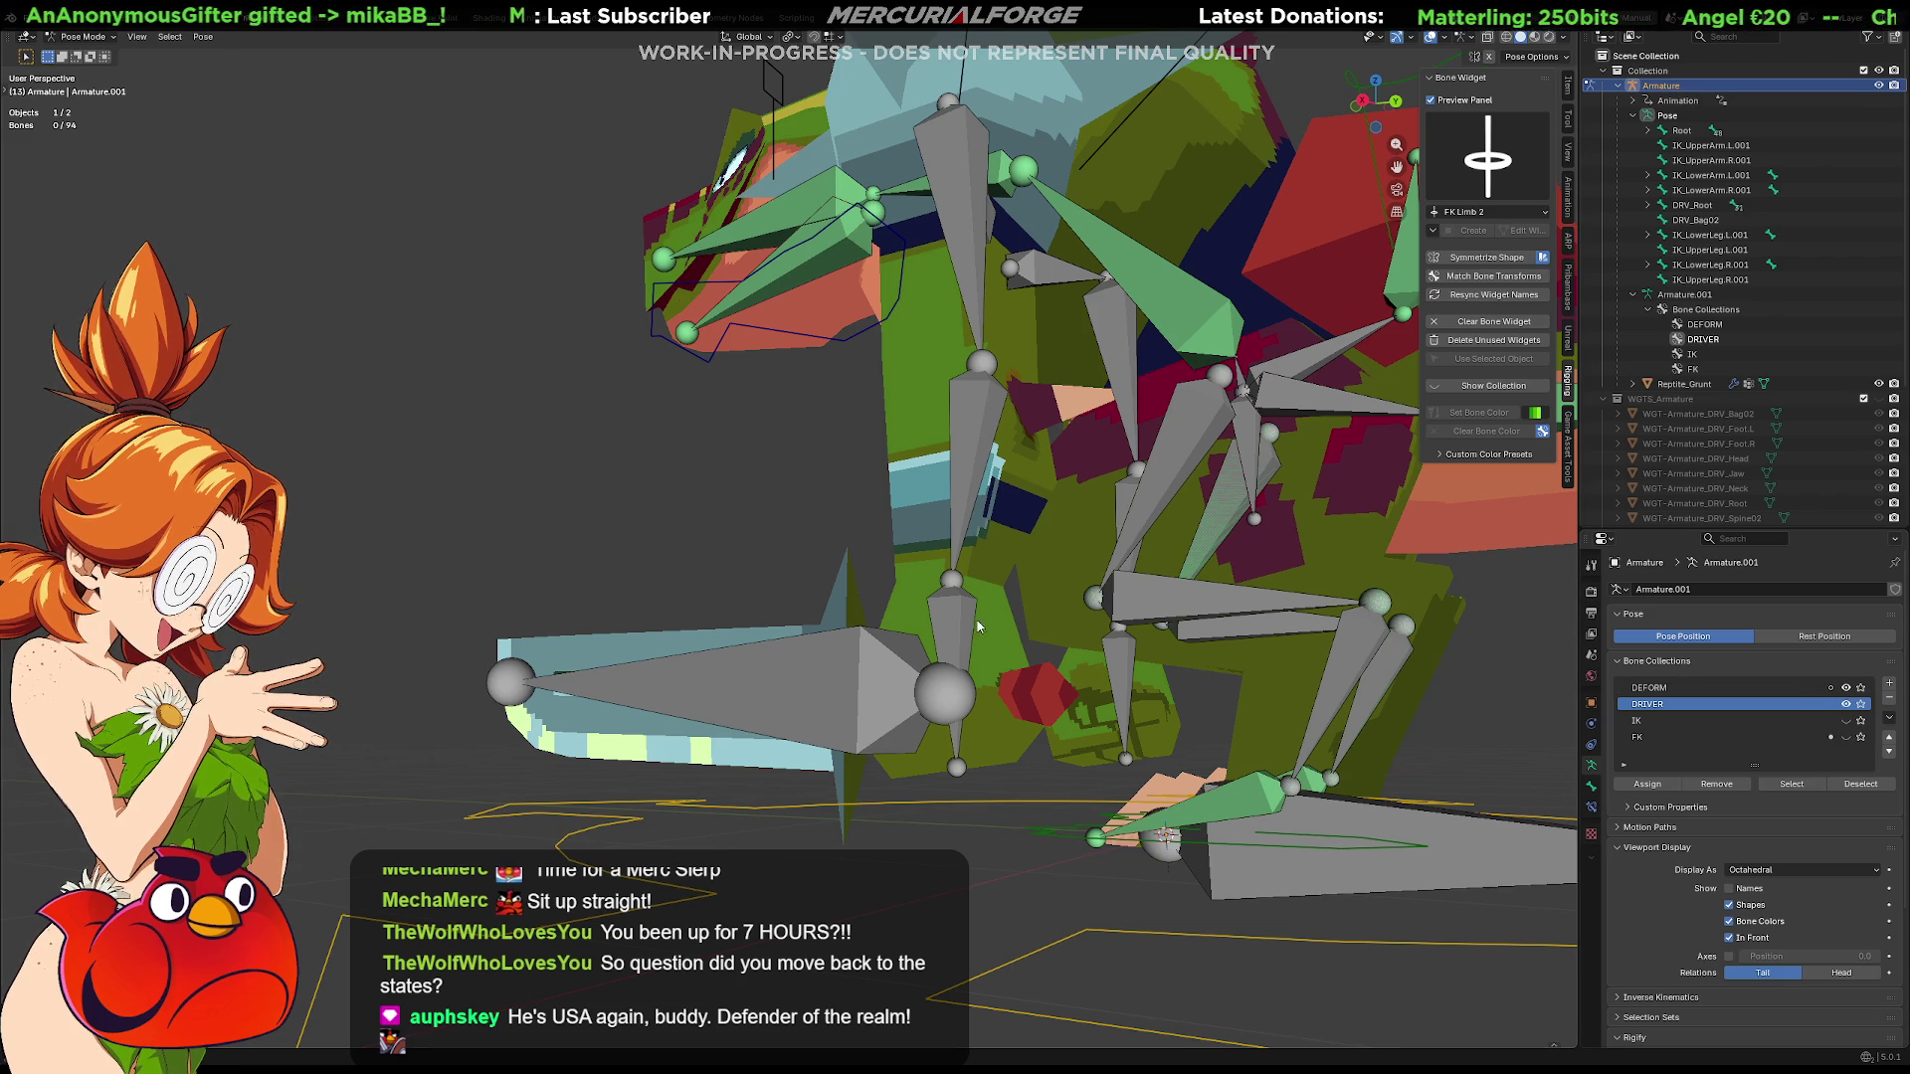
Select DRV_Weapon with Hand.L, cancel the constraint menu, then rotate FK_LowerArm.L to lift the arm and sword
left_click(876, 663)
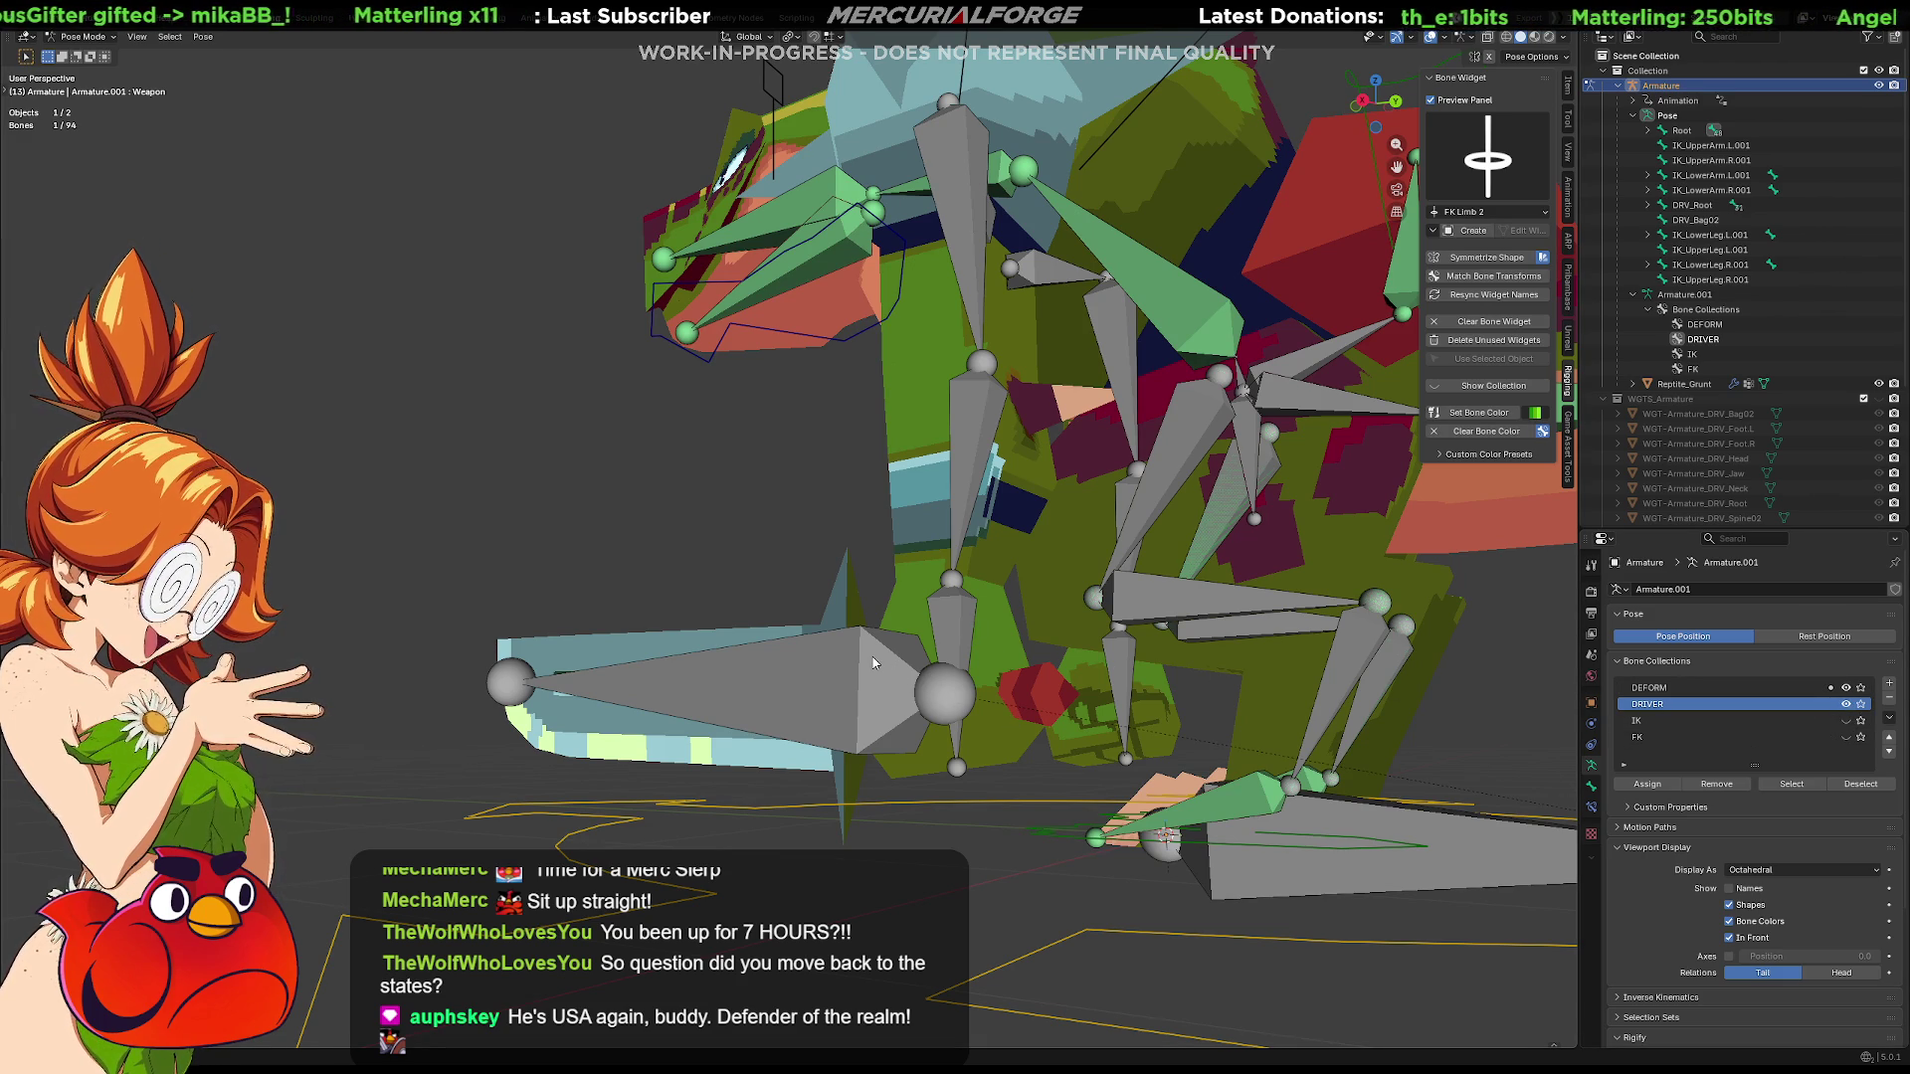
left_click(874, 662)
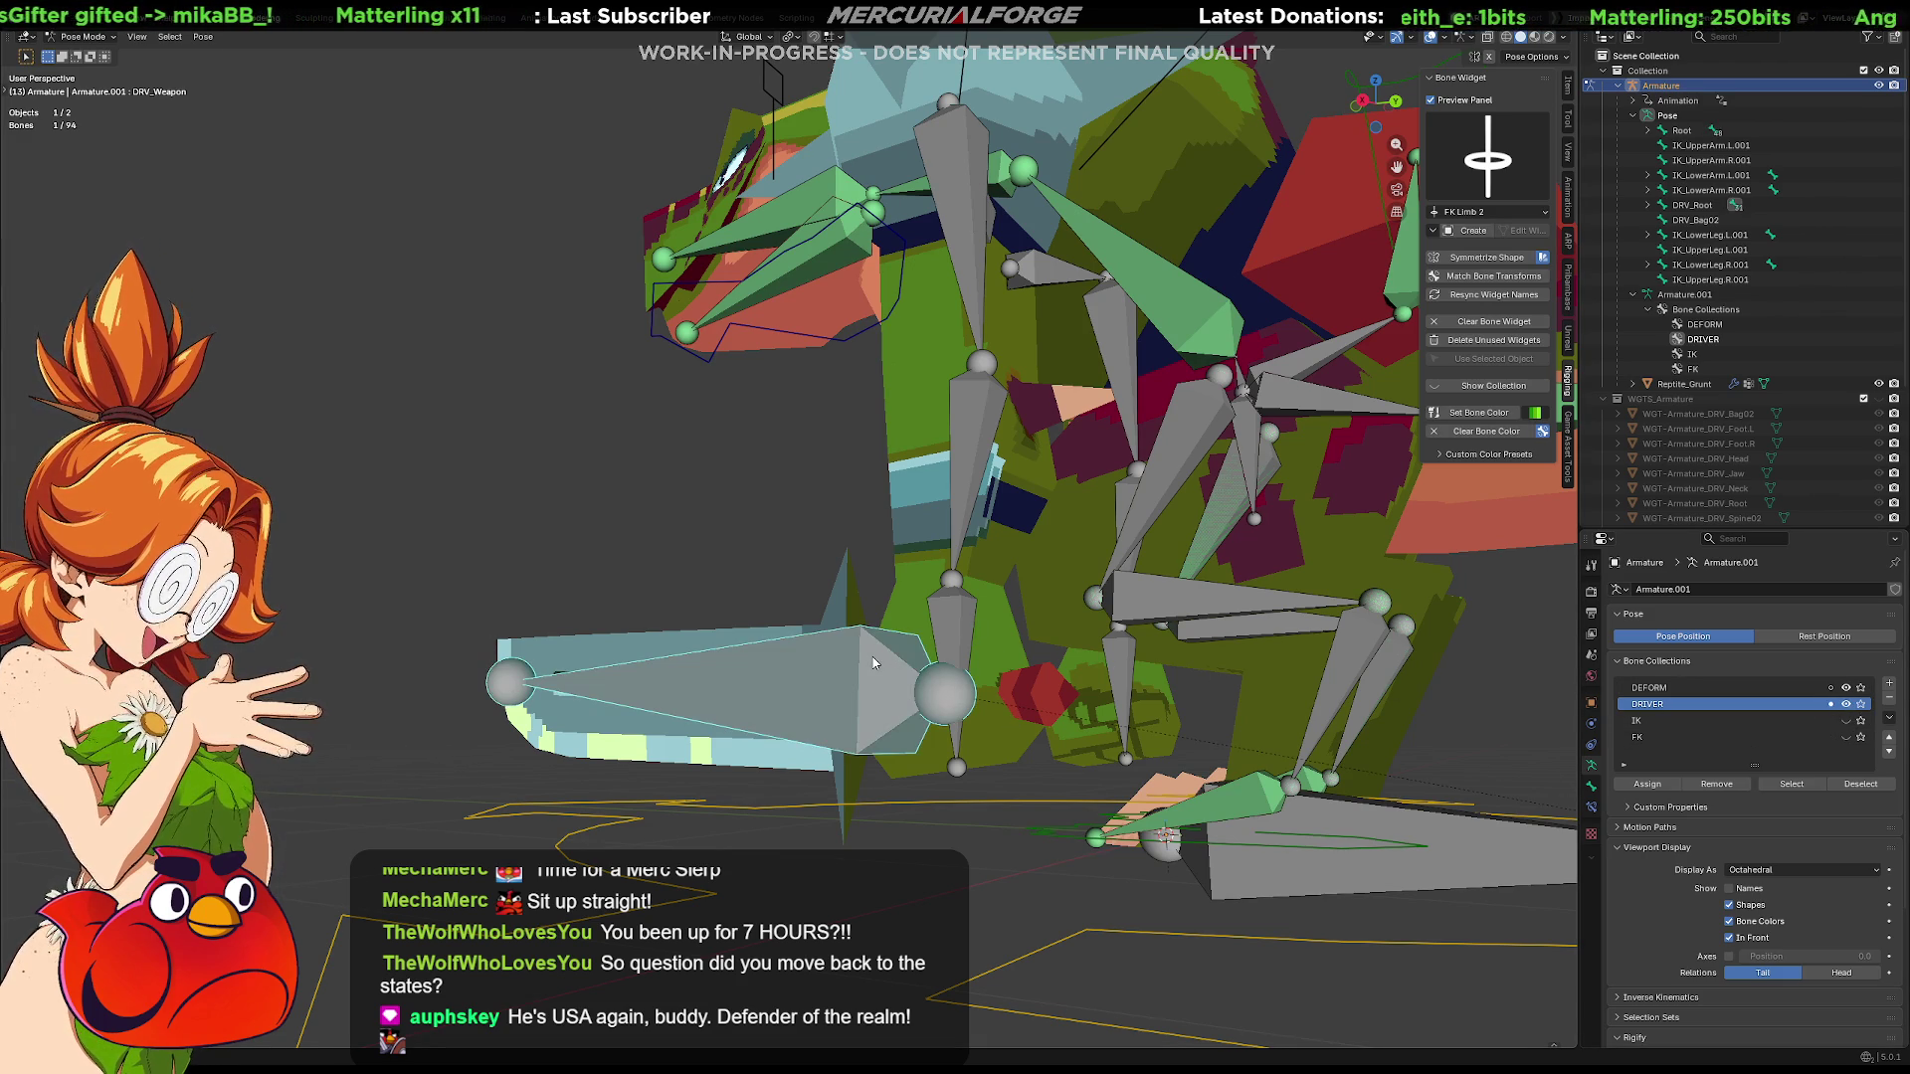
left_click(962, 635, "shift")
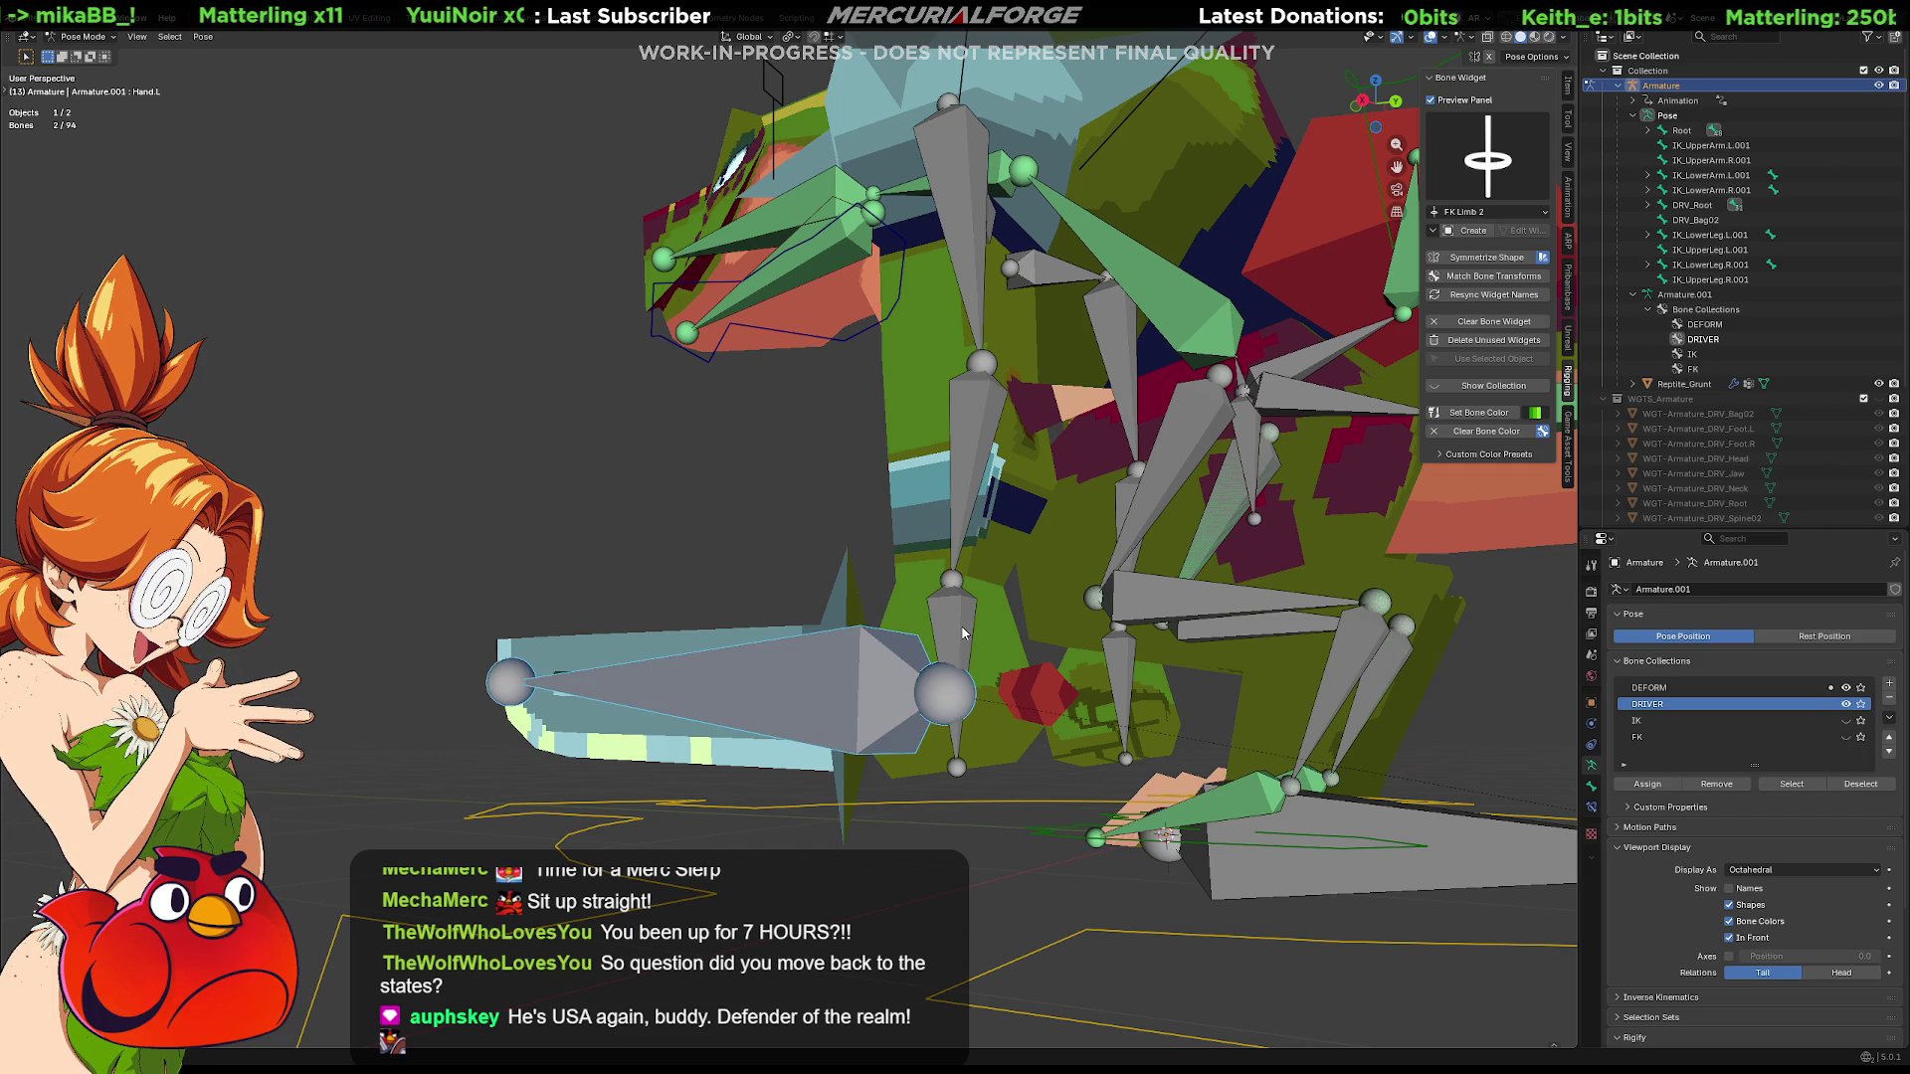
key("ctrl+shift+c")
left_click(964, 665)
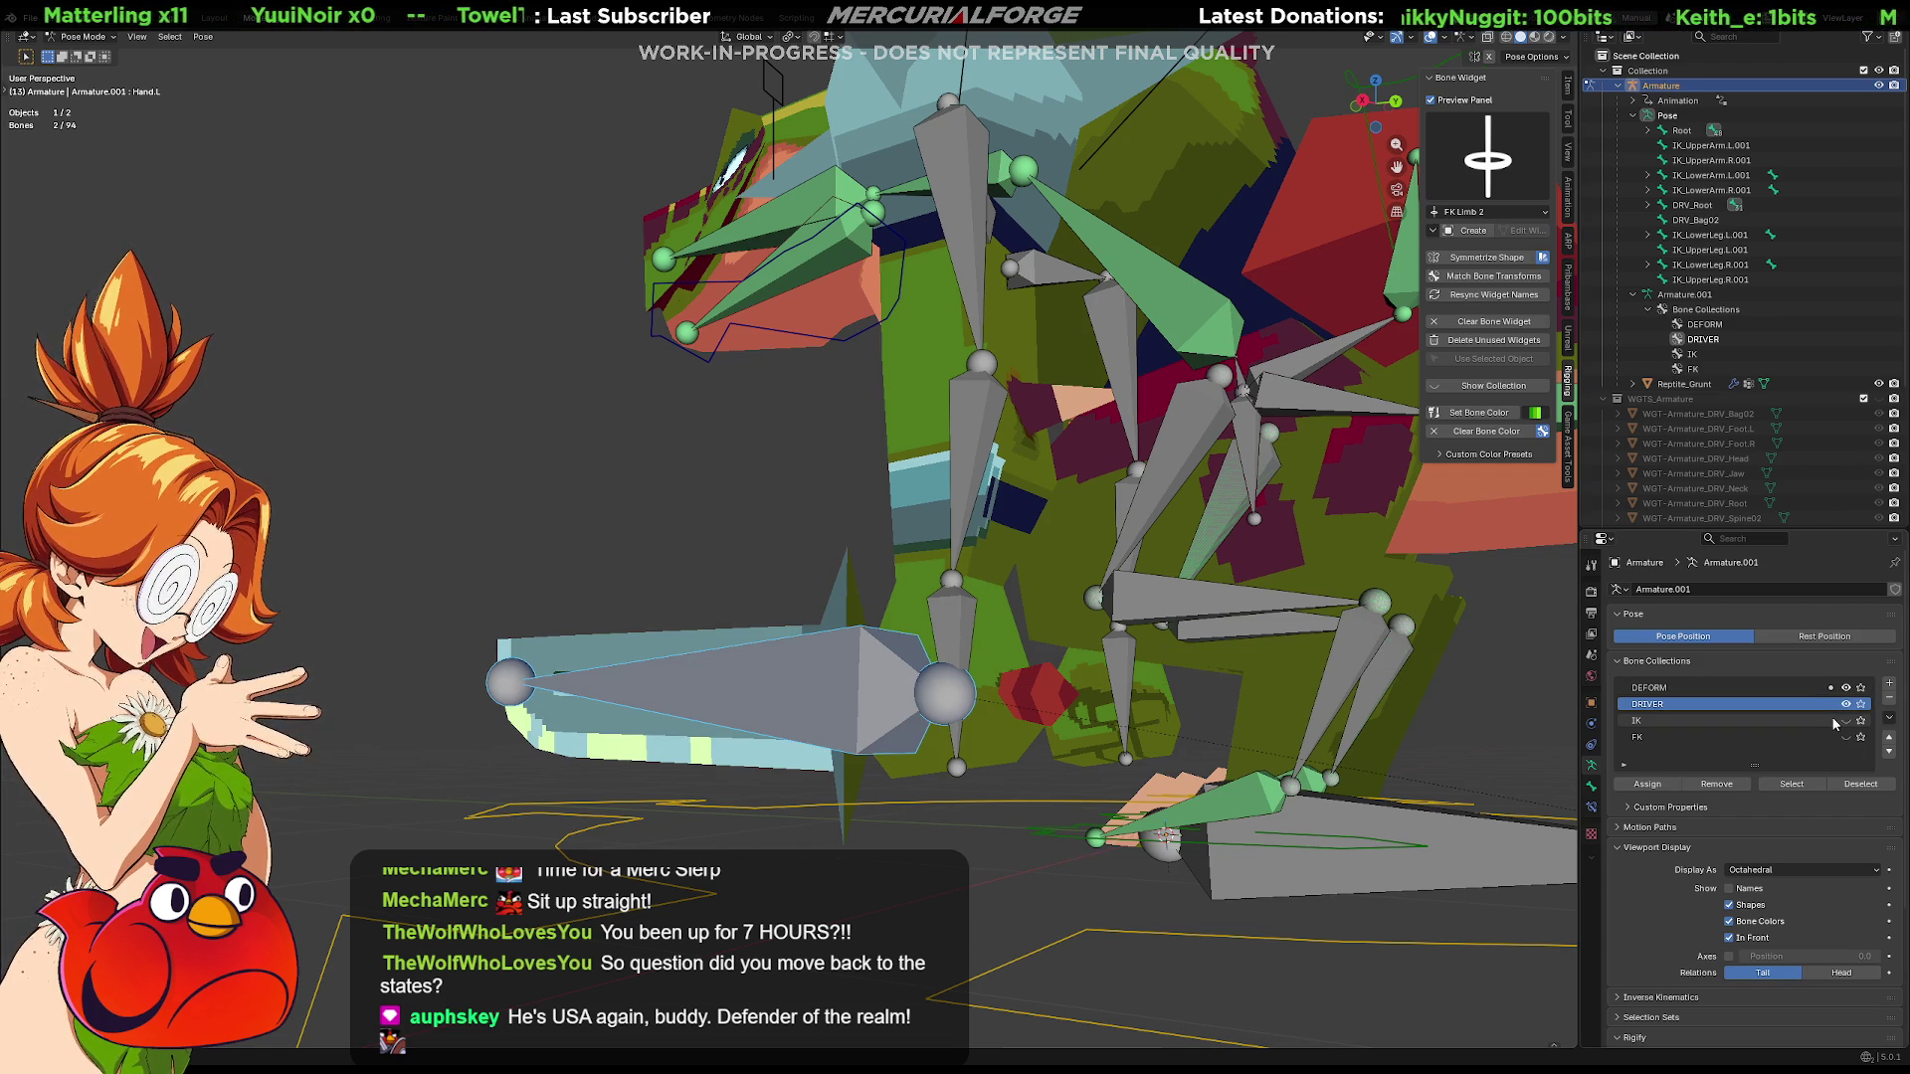
left_click(1069, 467)
key("r")
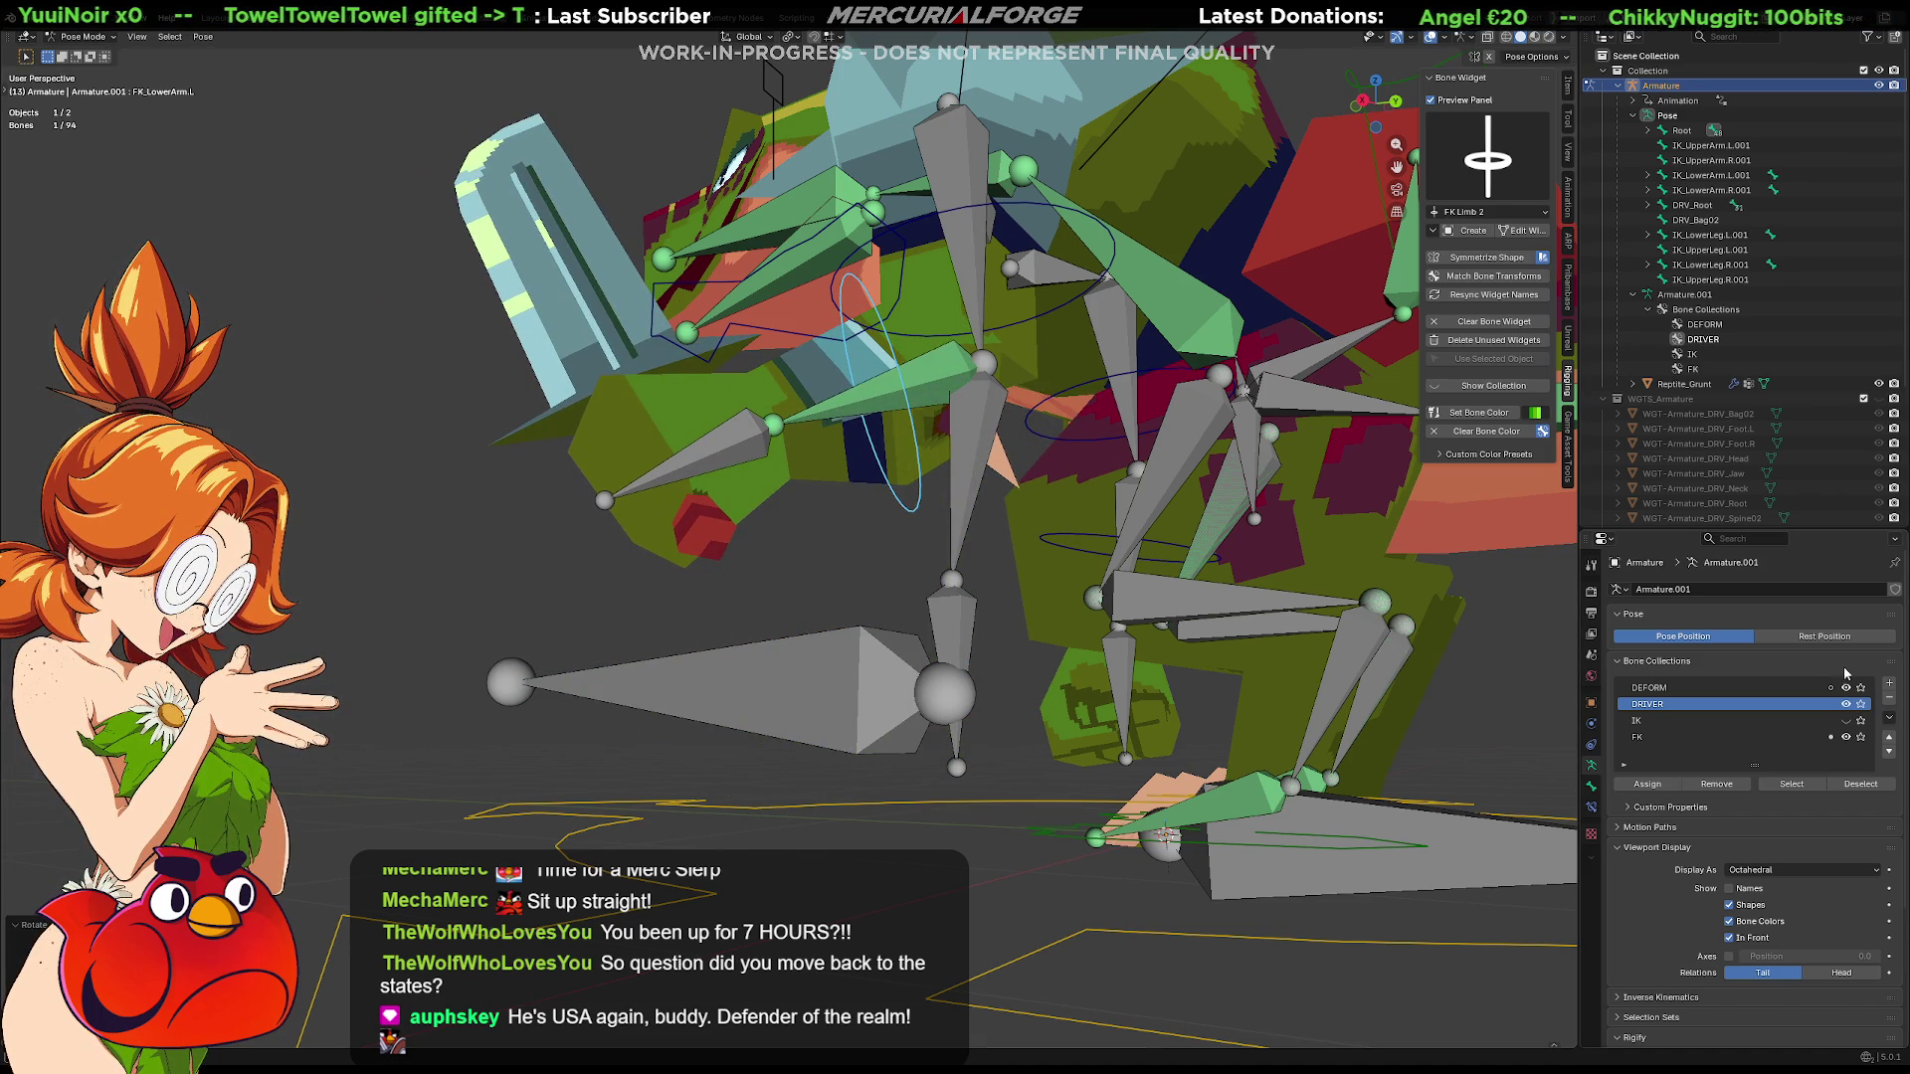
Test bone collection visibility toggles, then grab and reposition the DRV_Weapon bone
left_click(1852, 739)
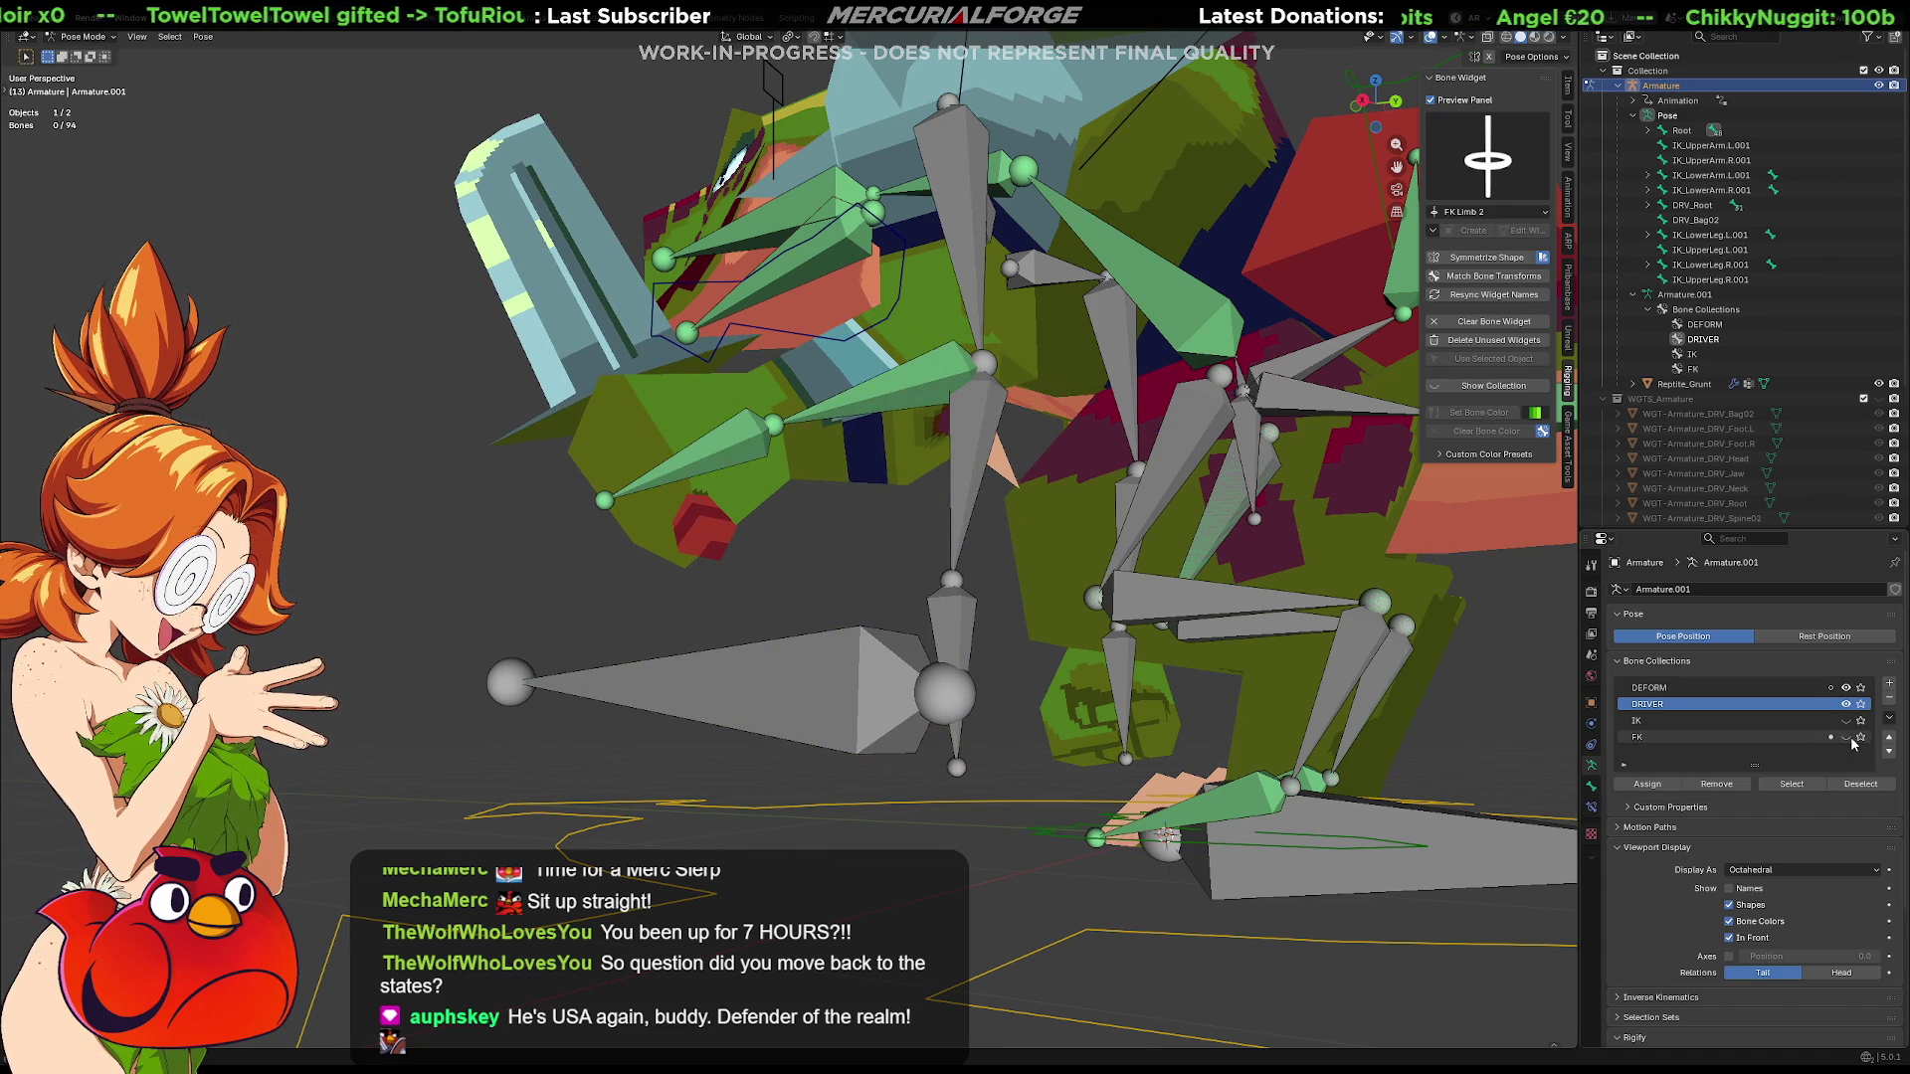
left_click(1849, 691)
left_click(1848, 692)
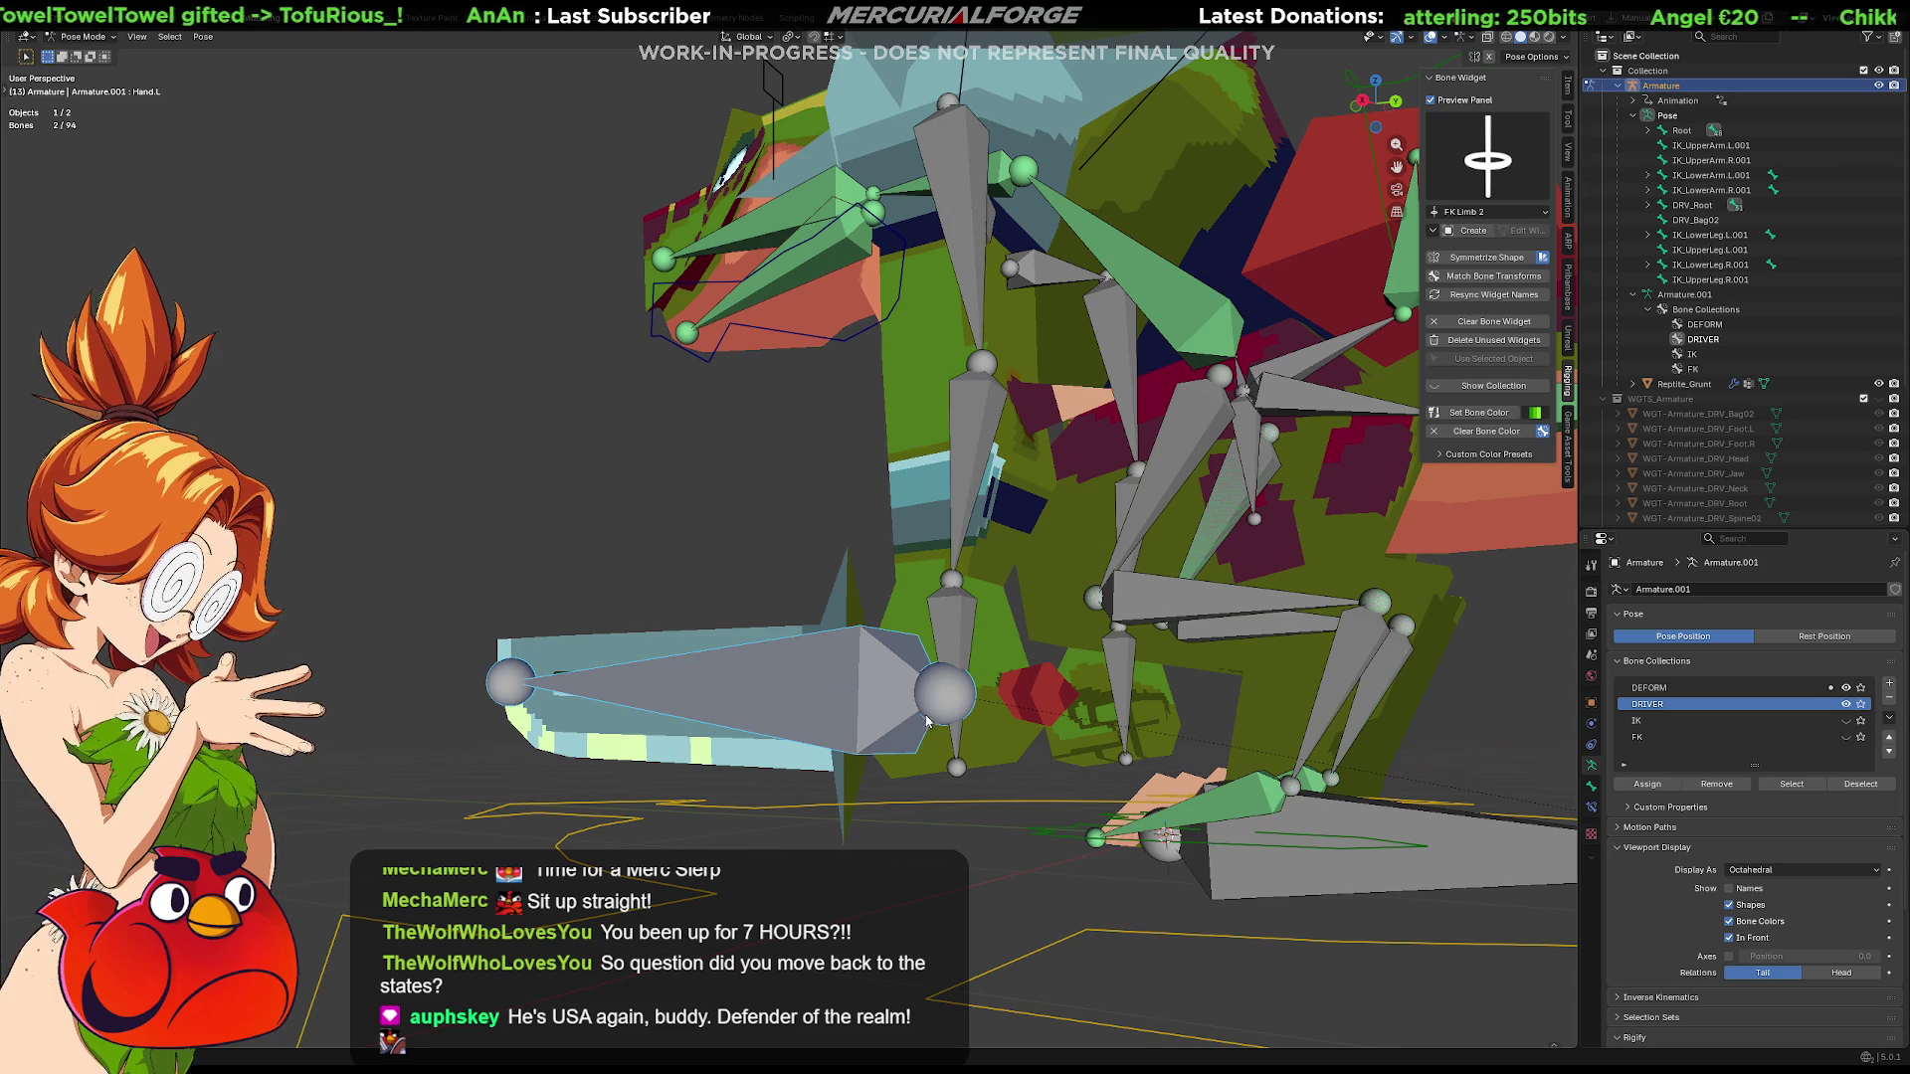
left_click(947, 812)
left_click(942, 752)
middle_click_drag(956, 766, 945, 791)
left_click(875, 697)
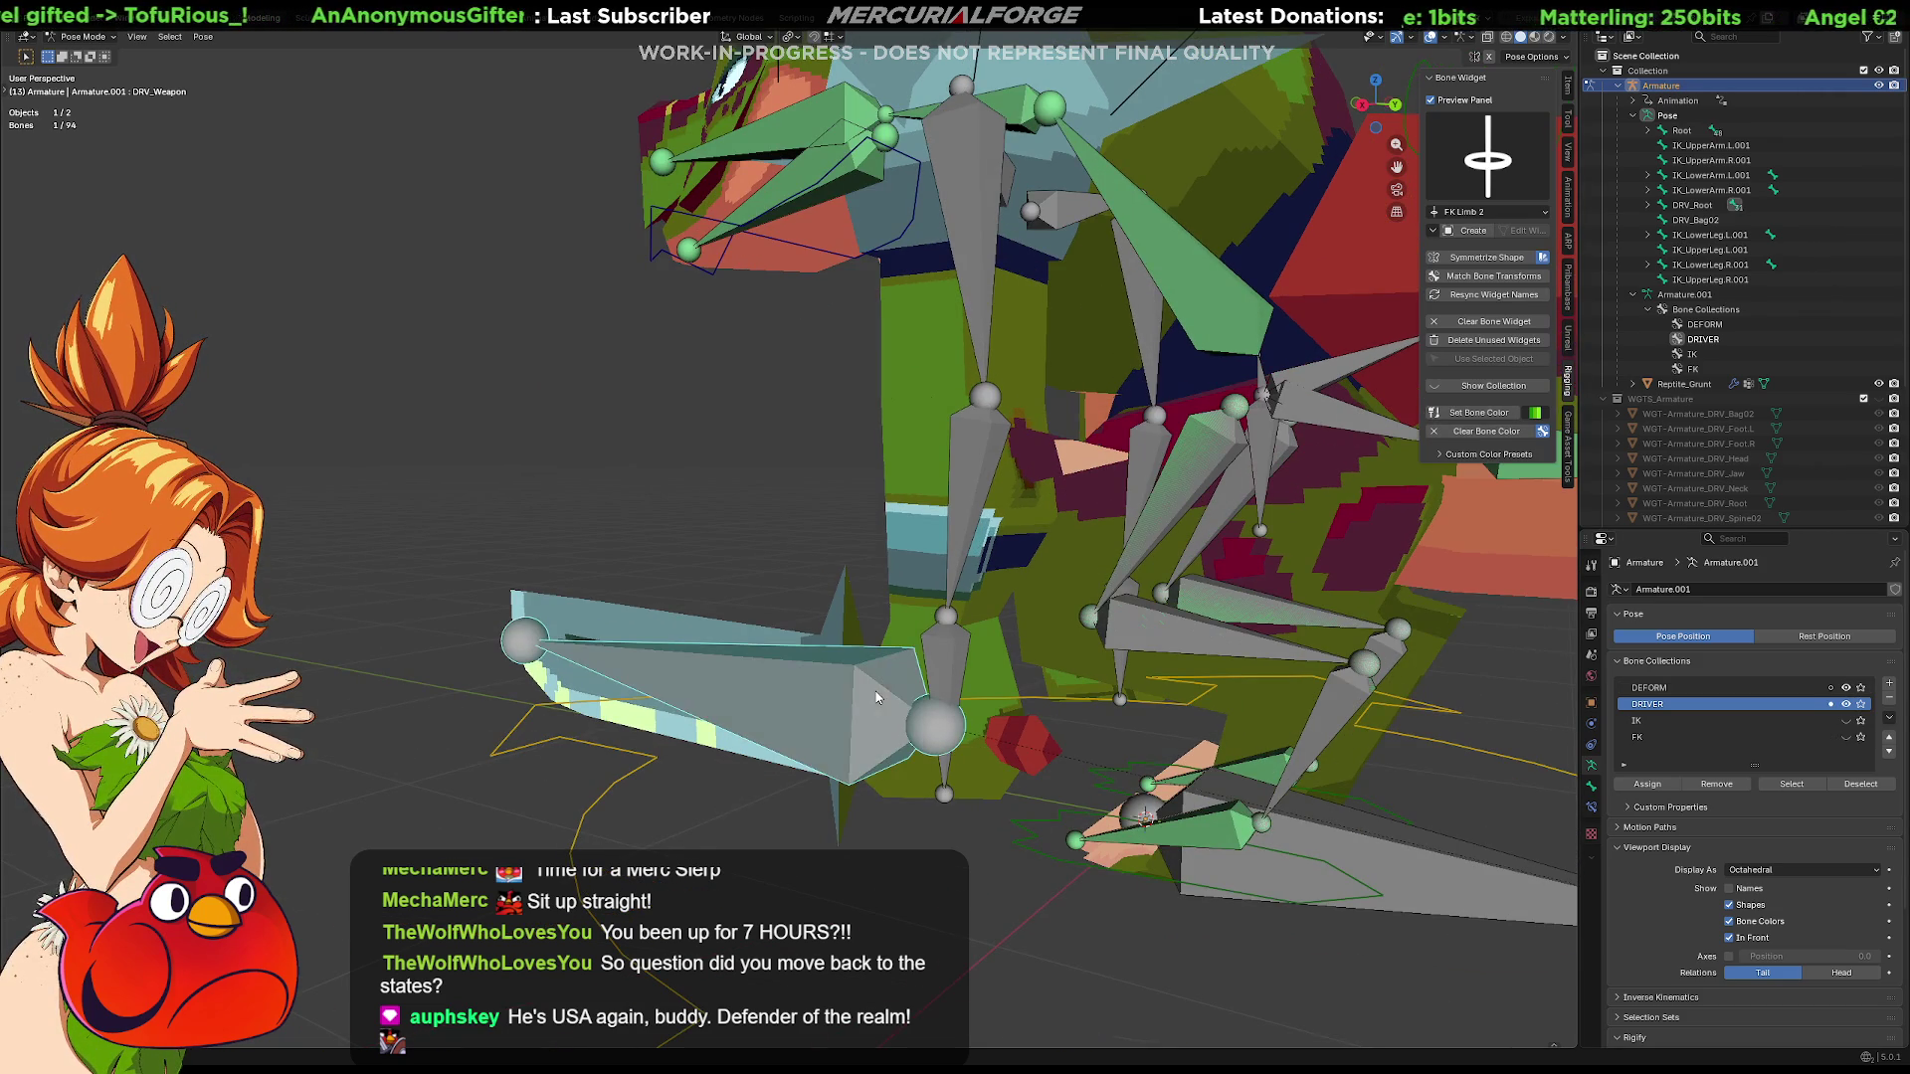
key("g")
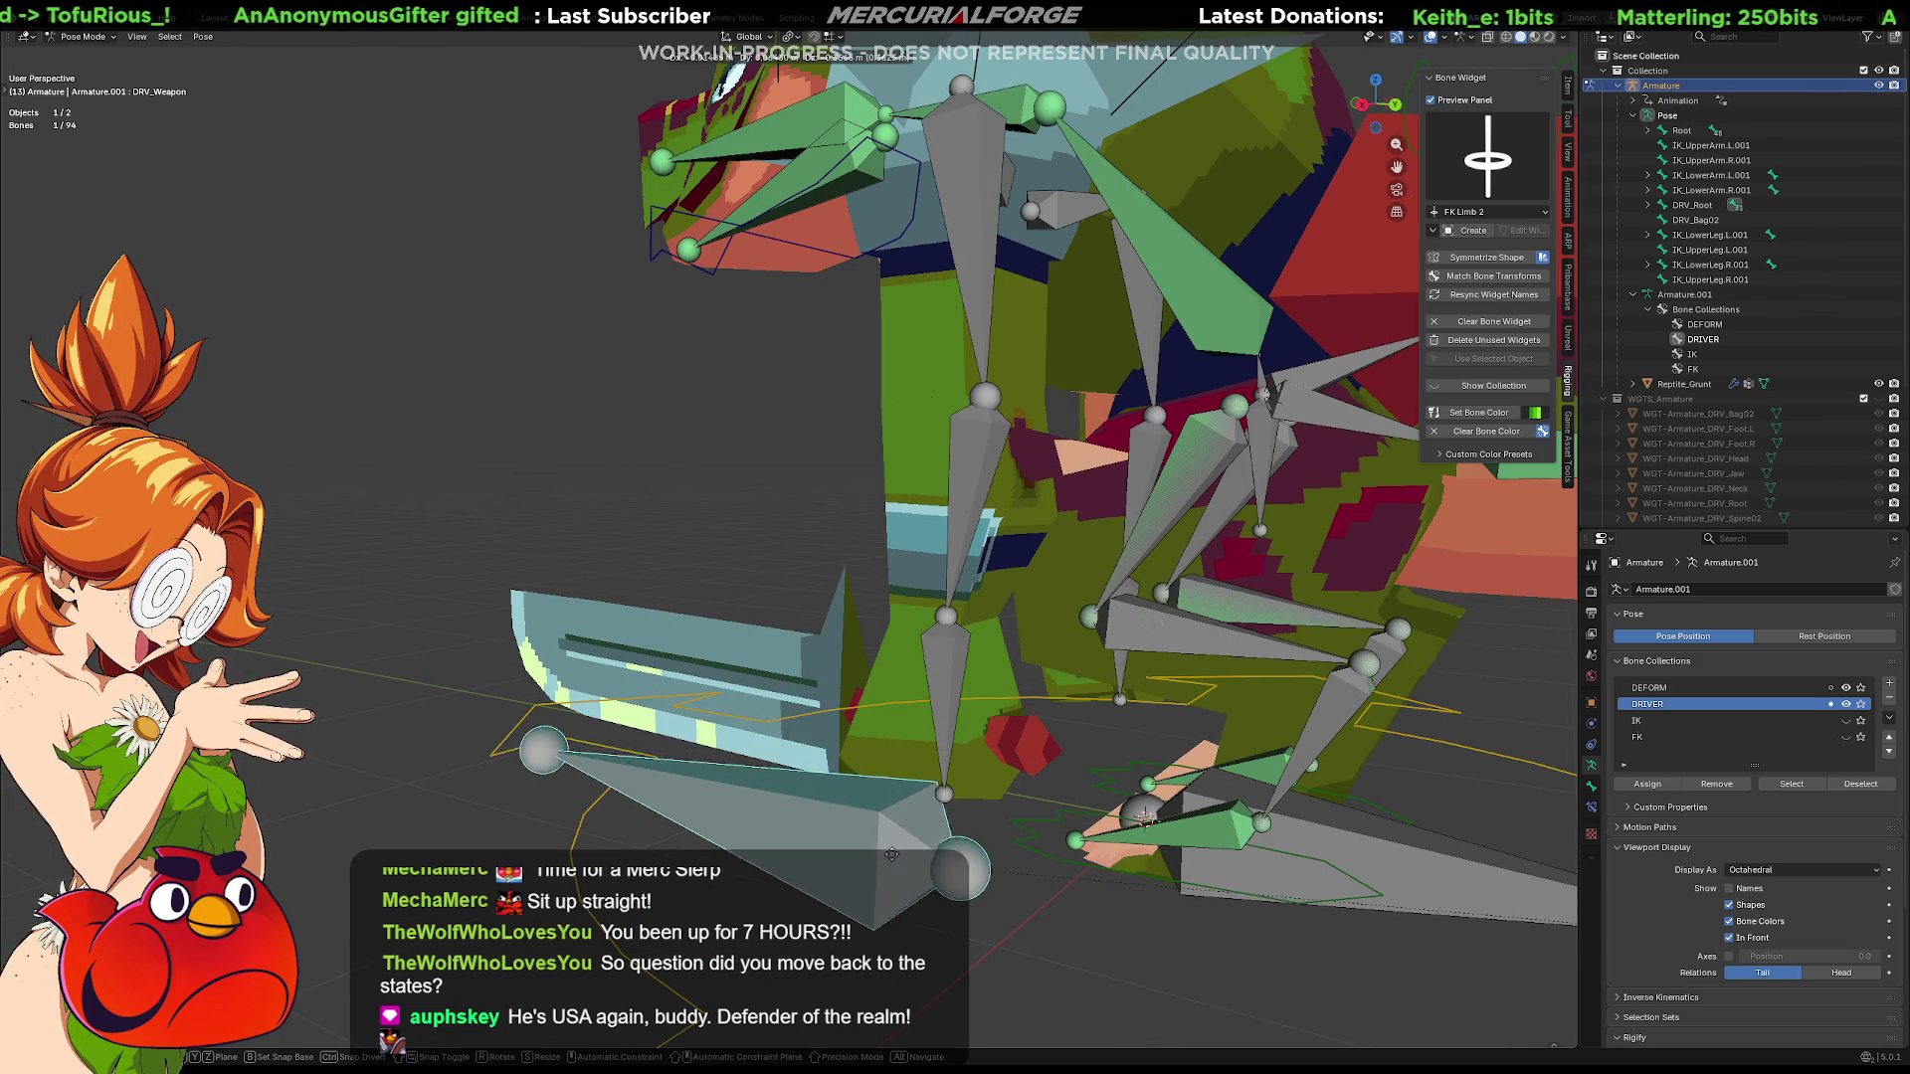
left_click(895, 715)
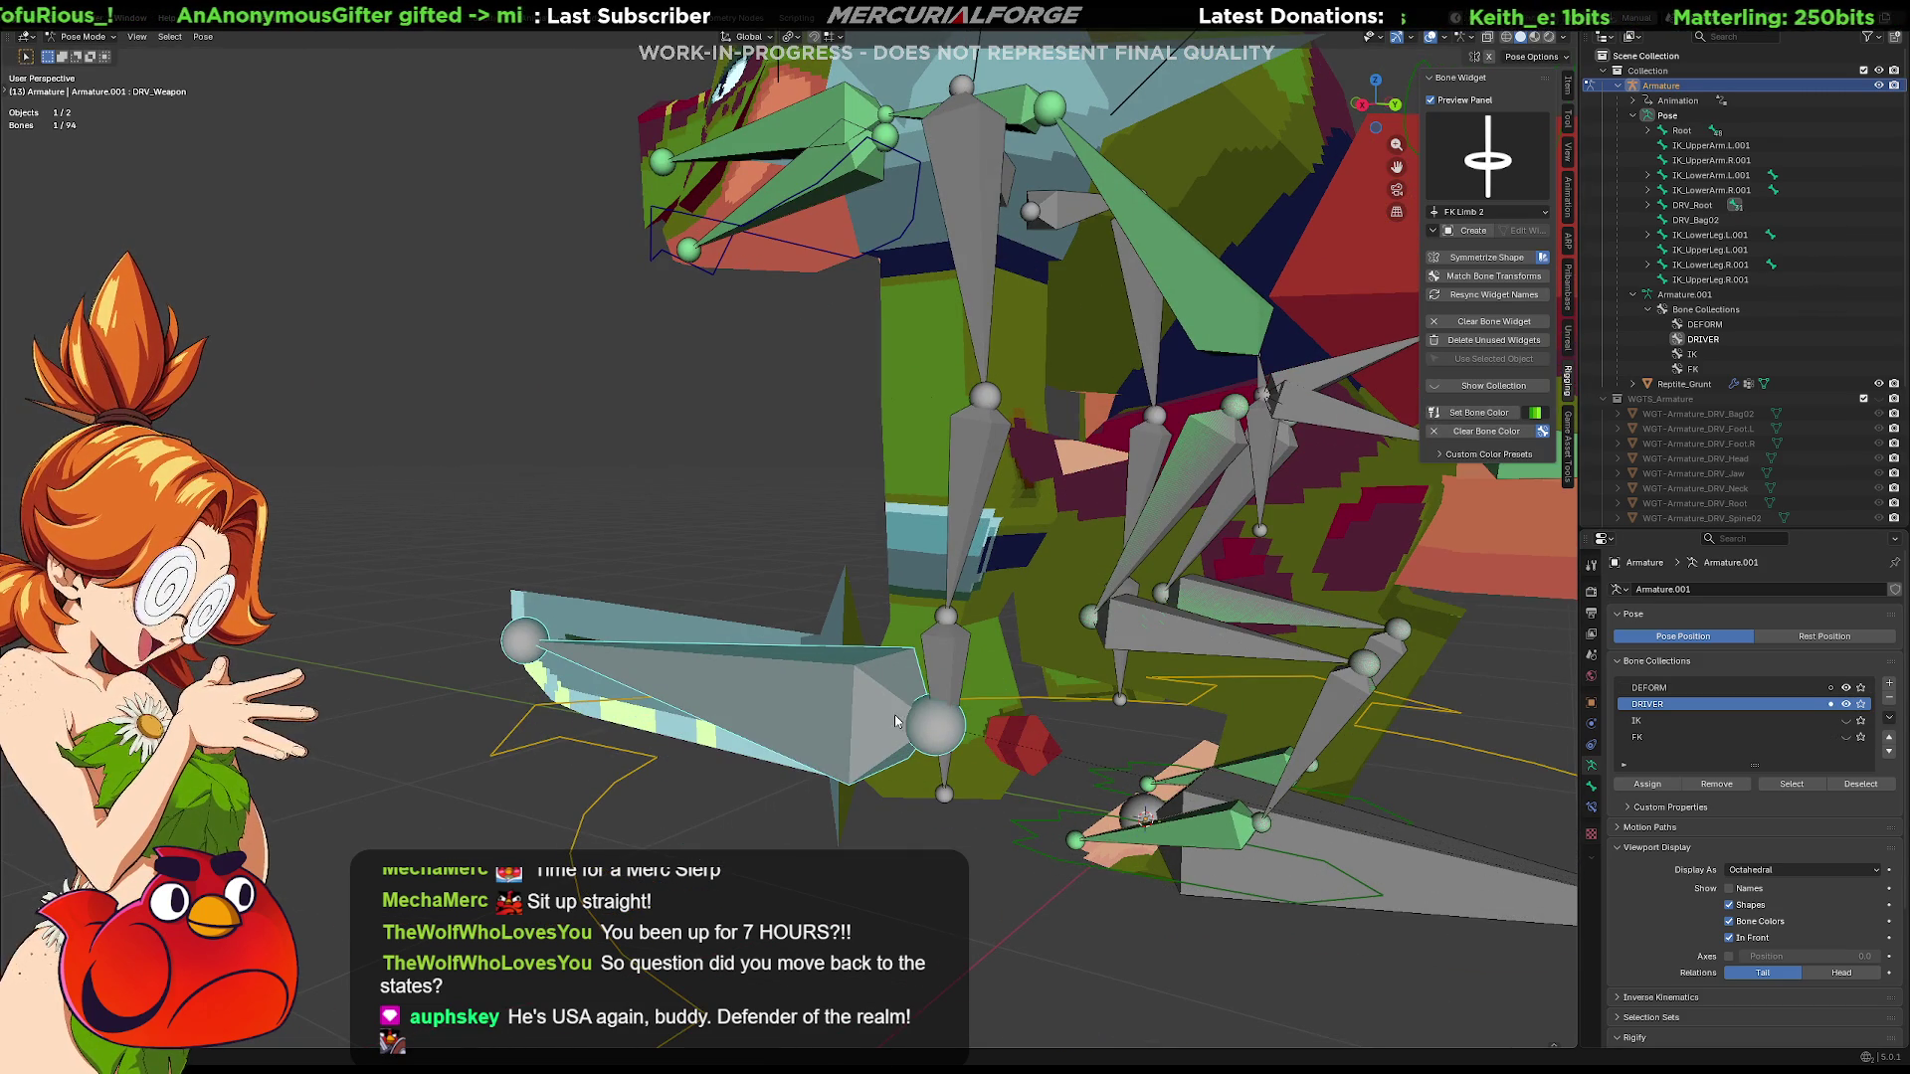
Select the hand driver bones and toggle the DRIVER and DEFORM collections on and off to compare them
left_click(952, 674)
left_click(956, 657)
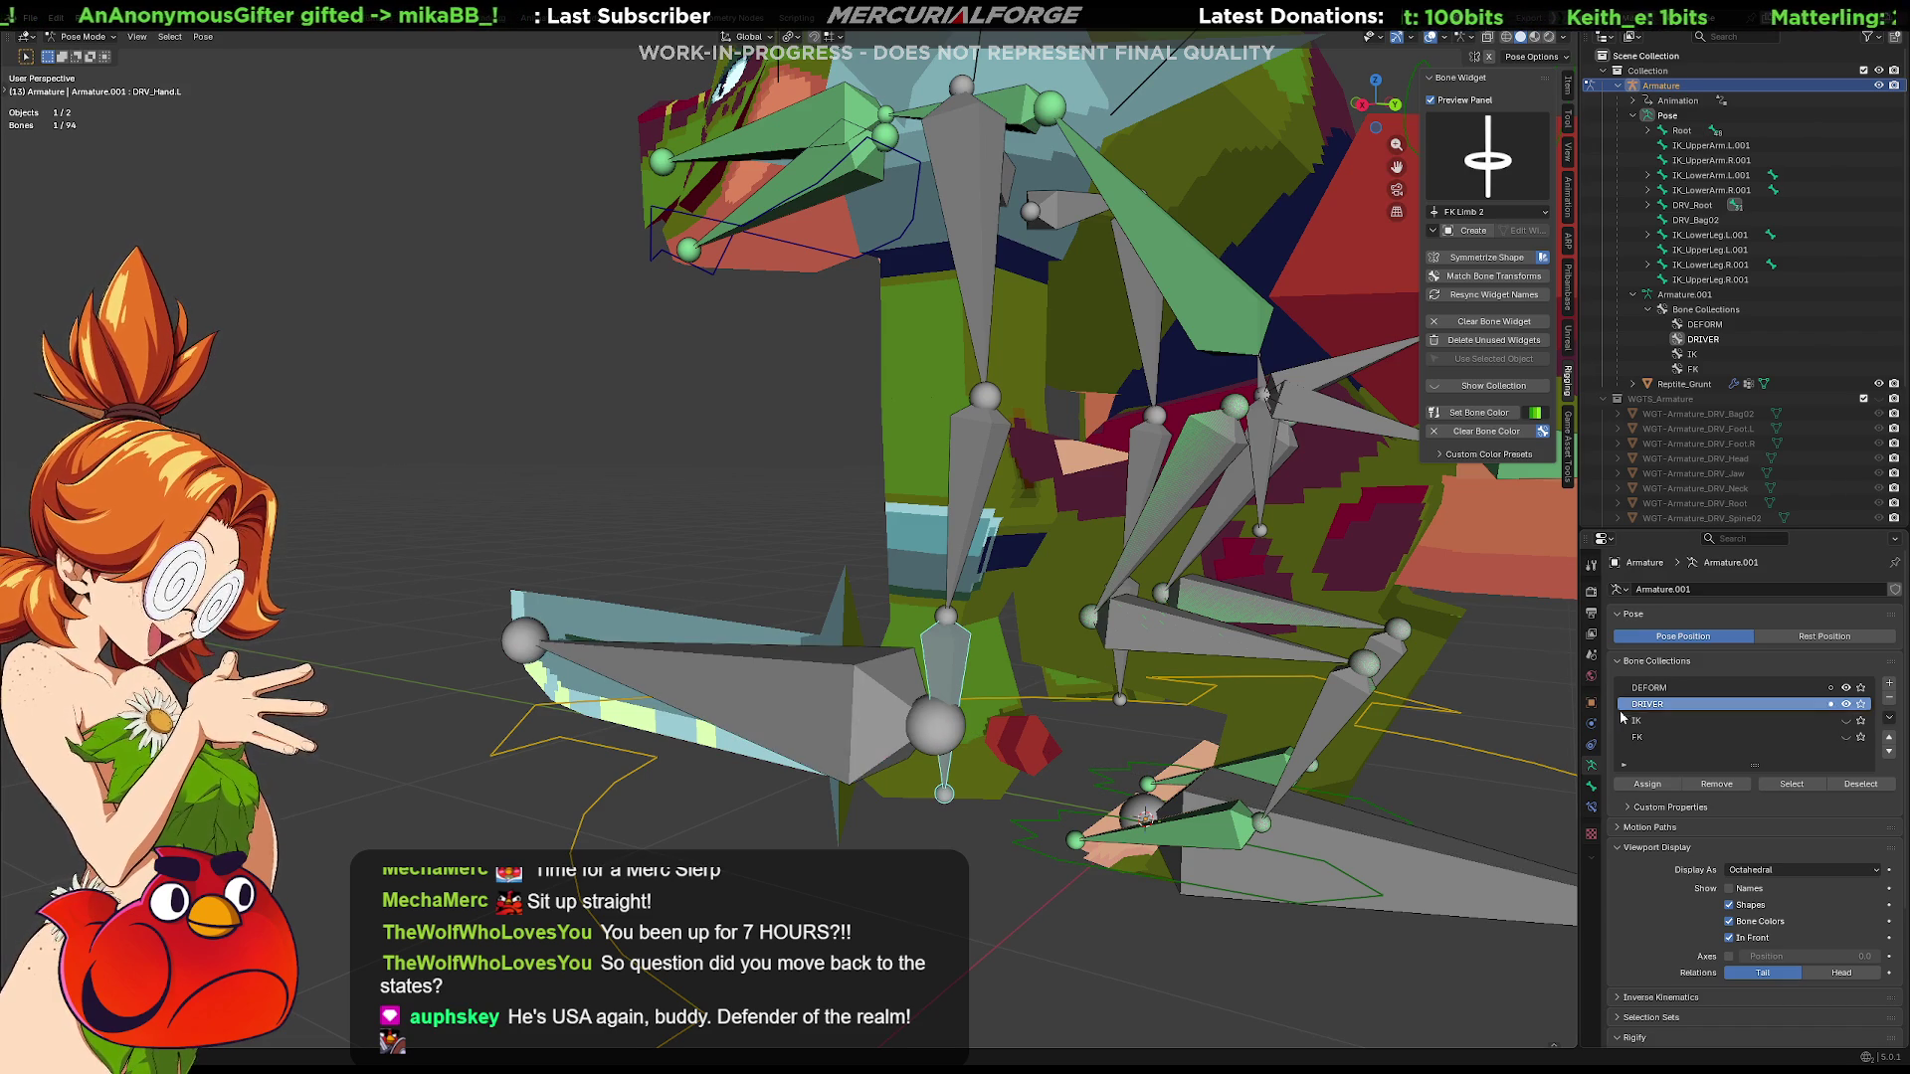
left_click(1845, 704)
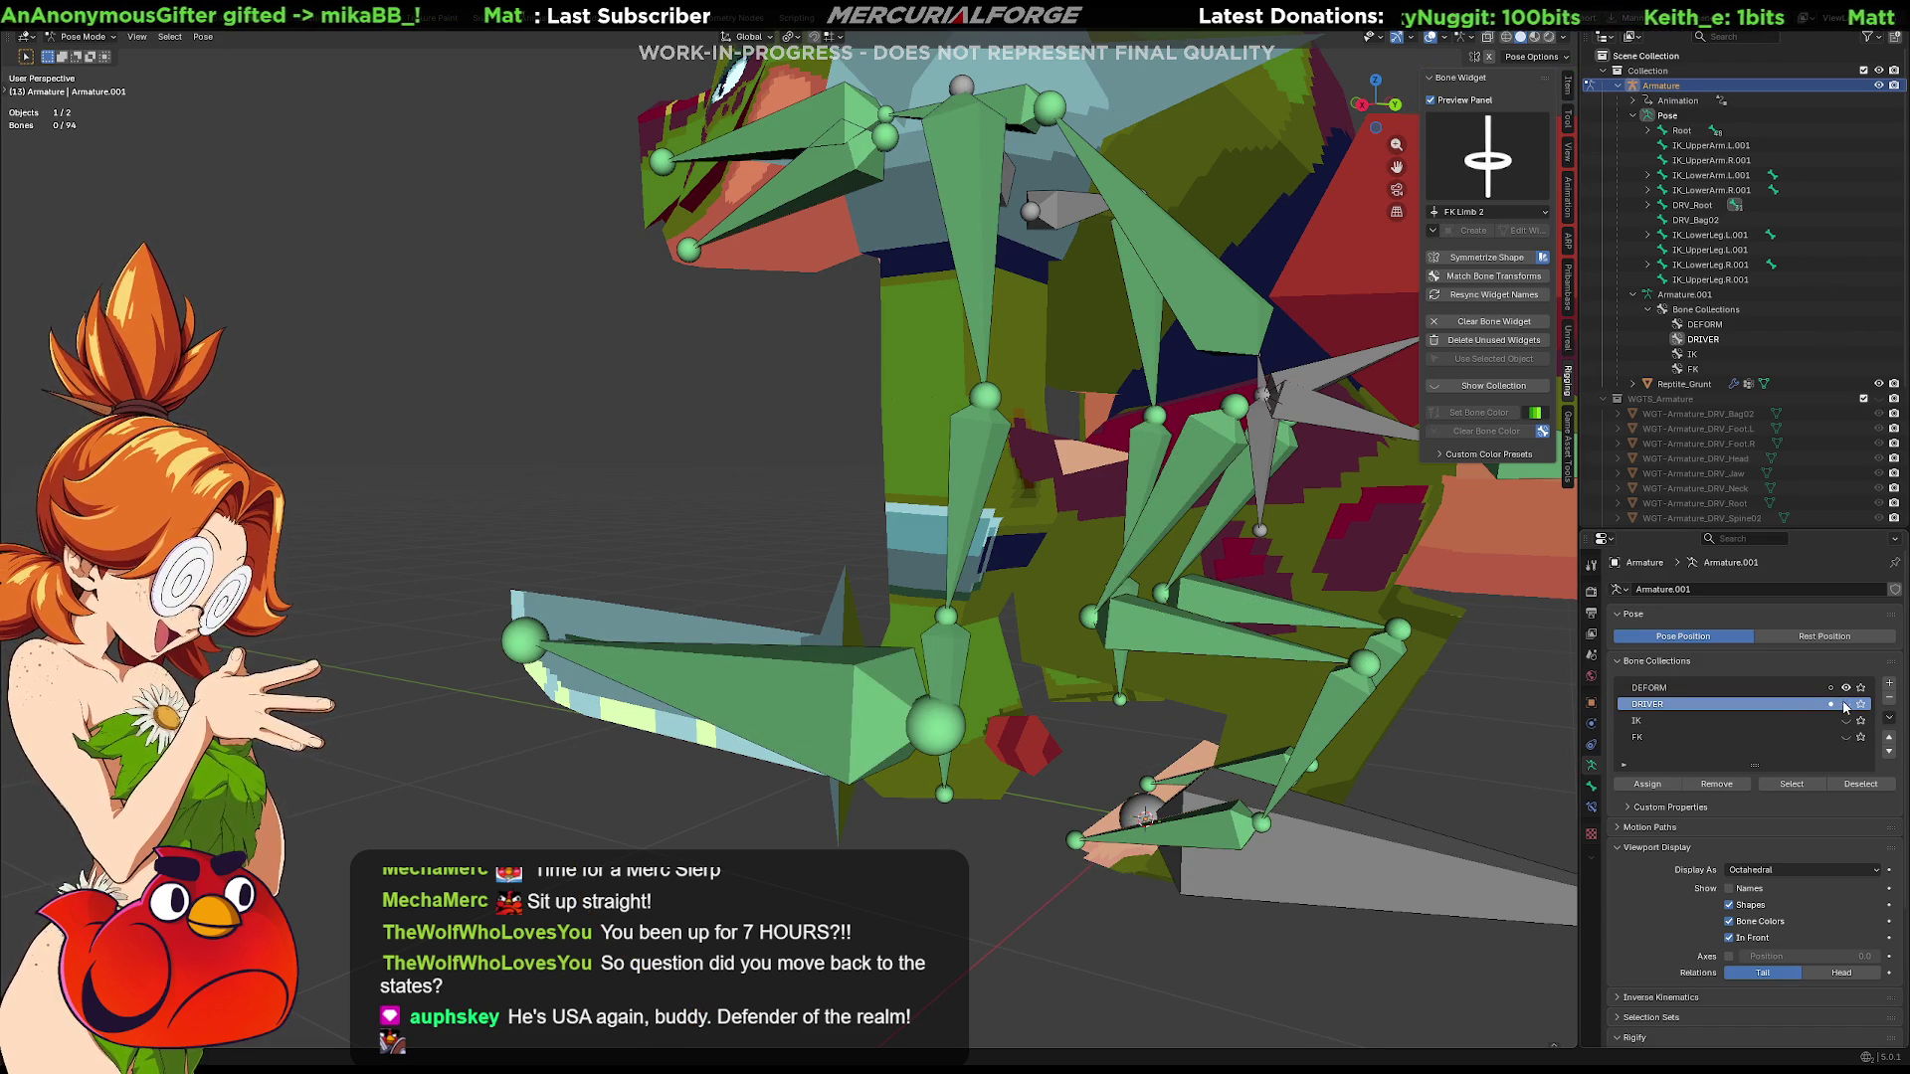
left_click(1846, 706)
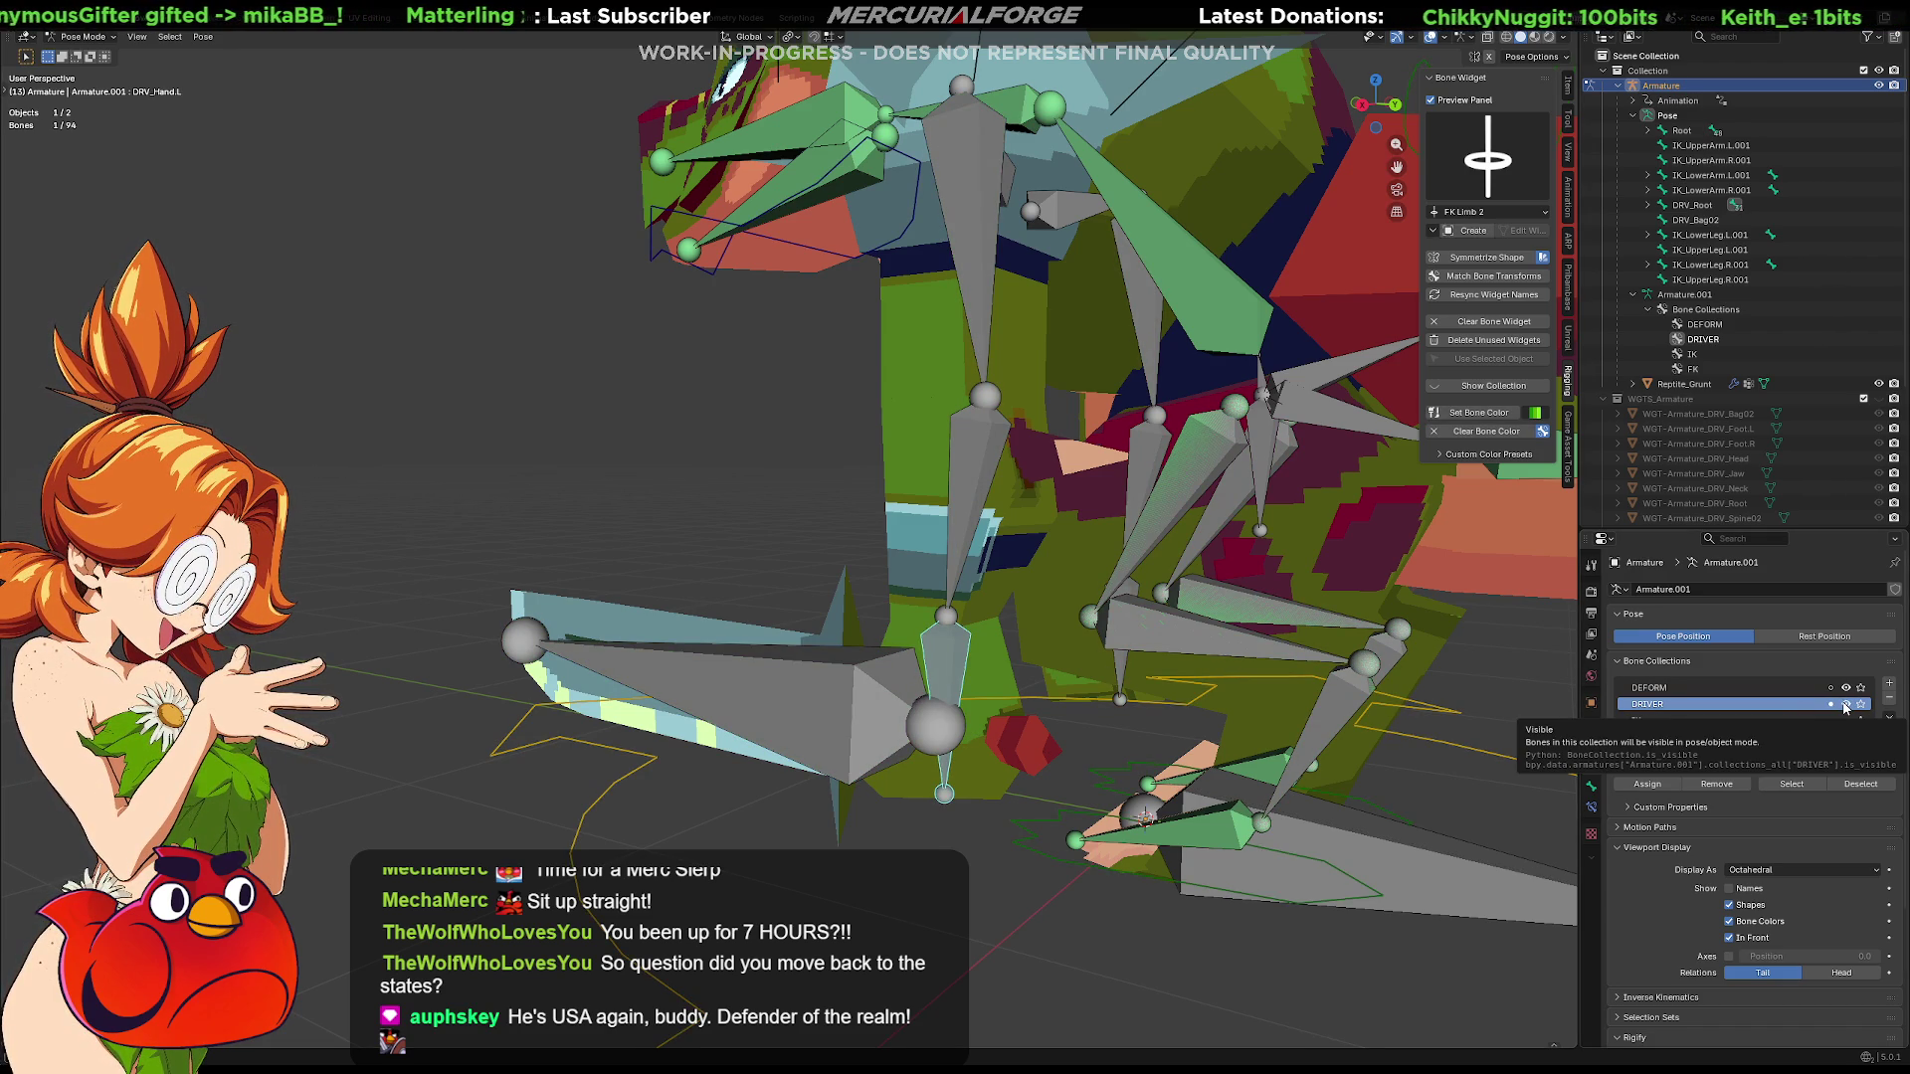
left_click(1844, 704)
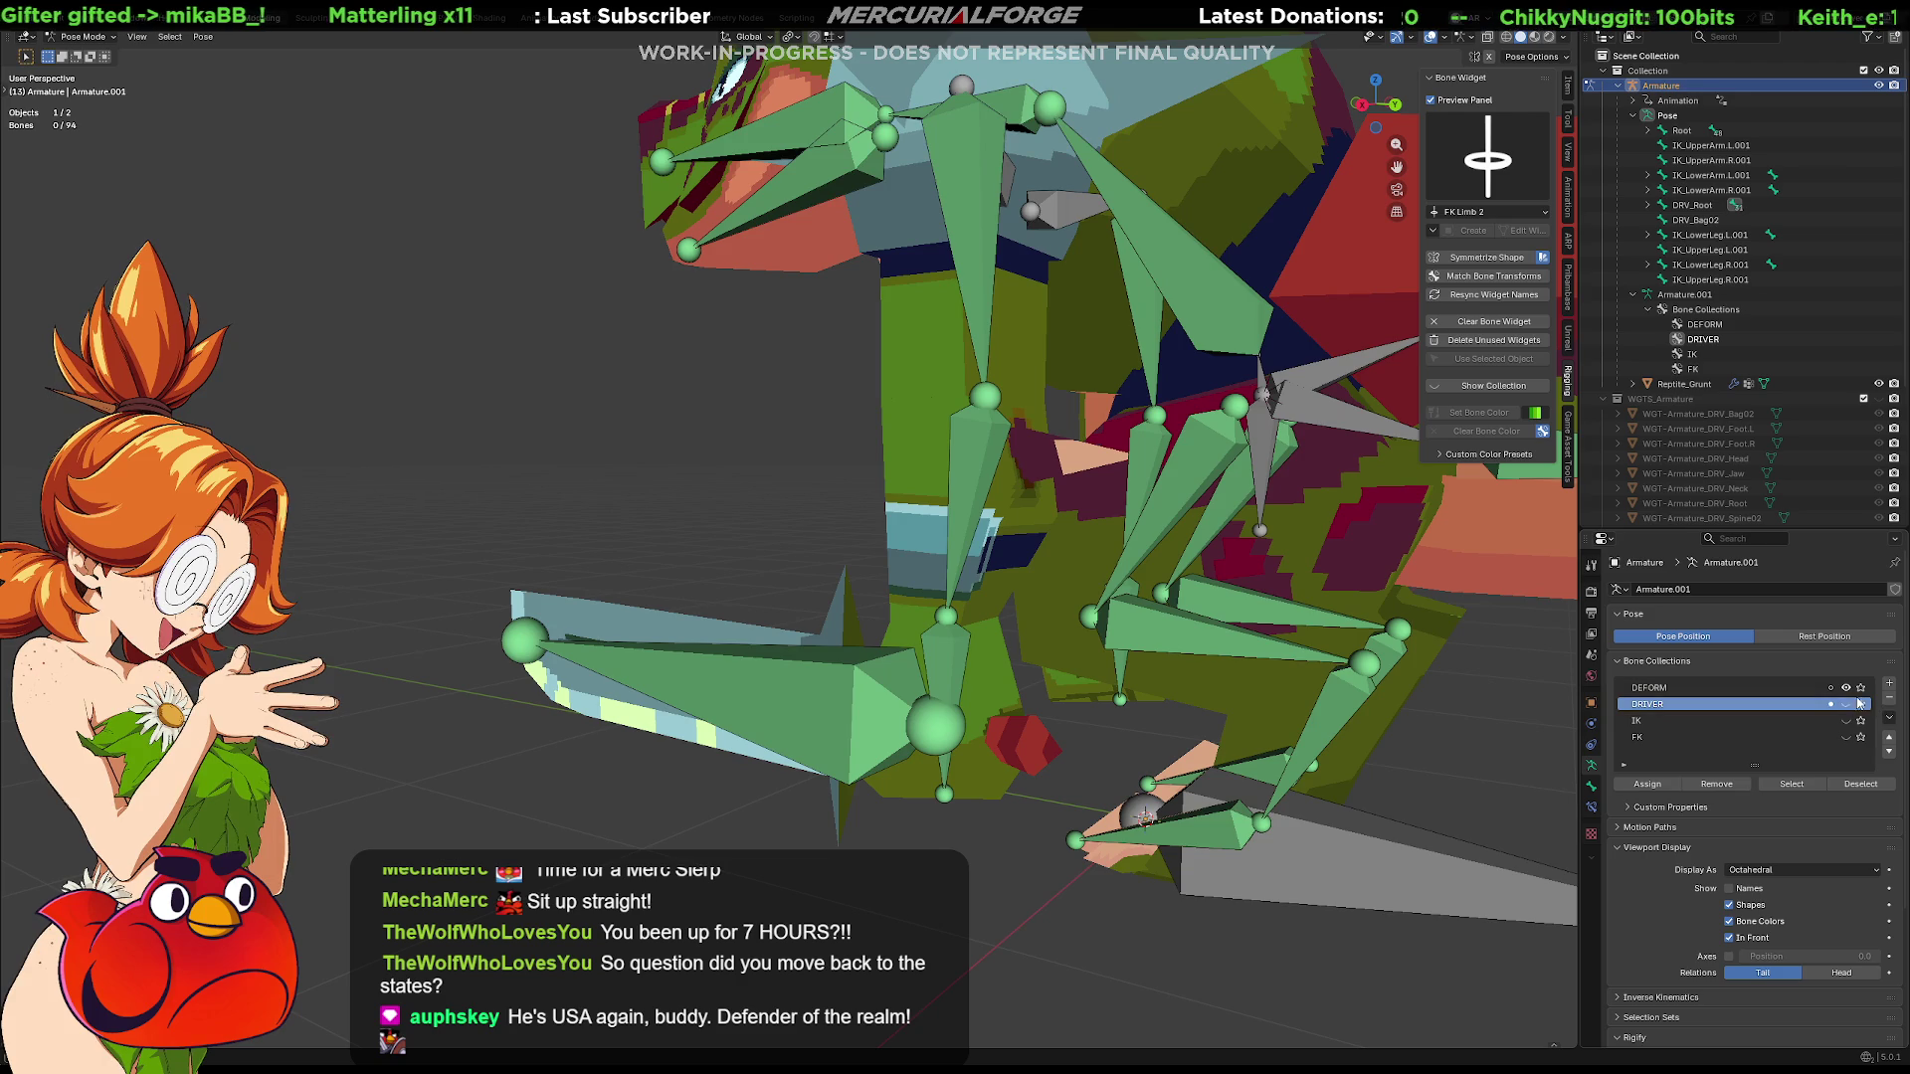
left_click(1845, 690)
left_click(1845, 705)
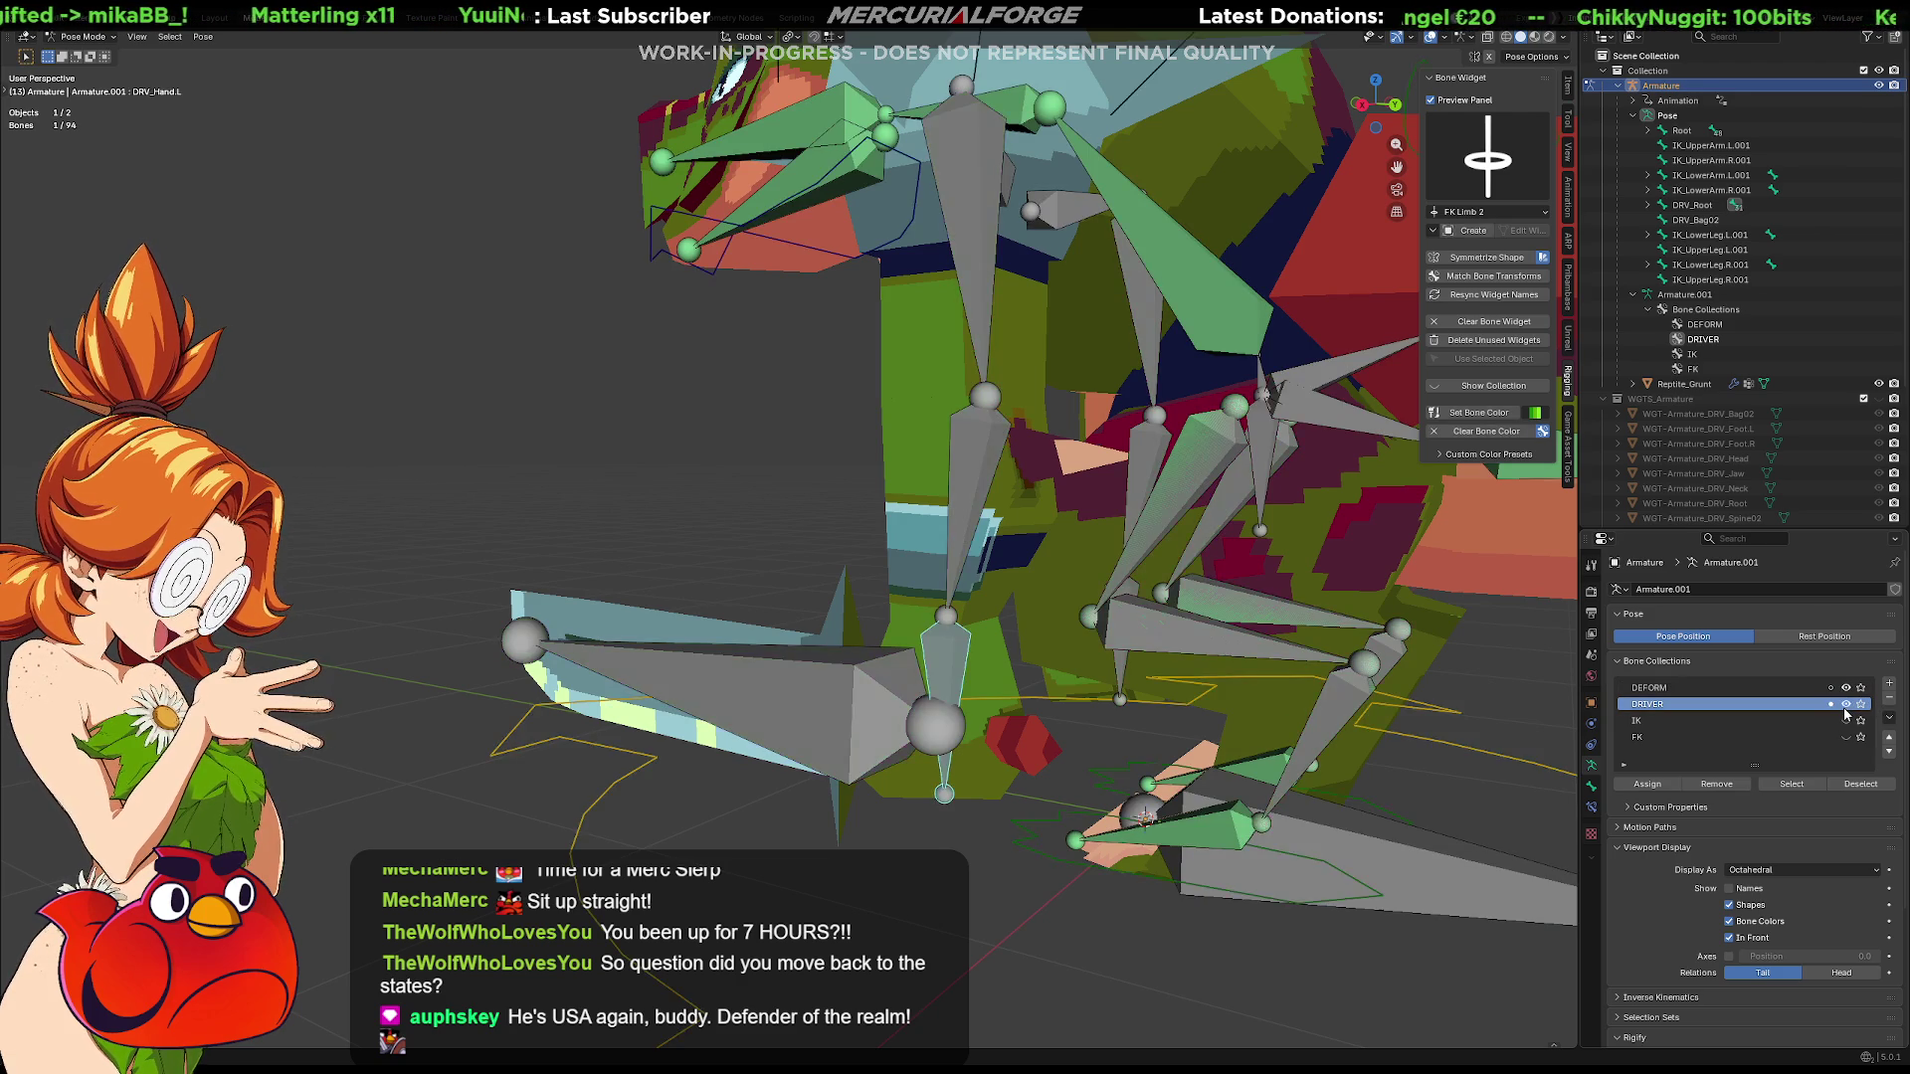
left_click(1845, 705)
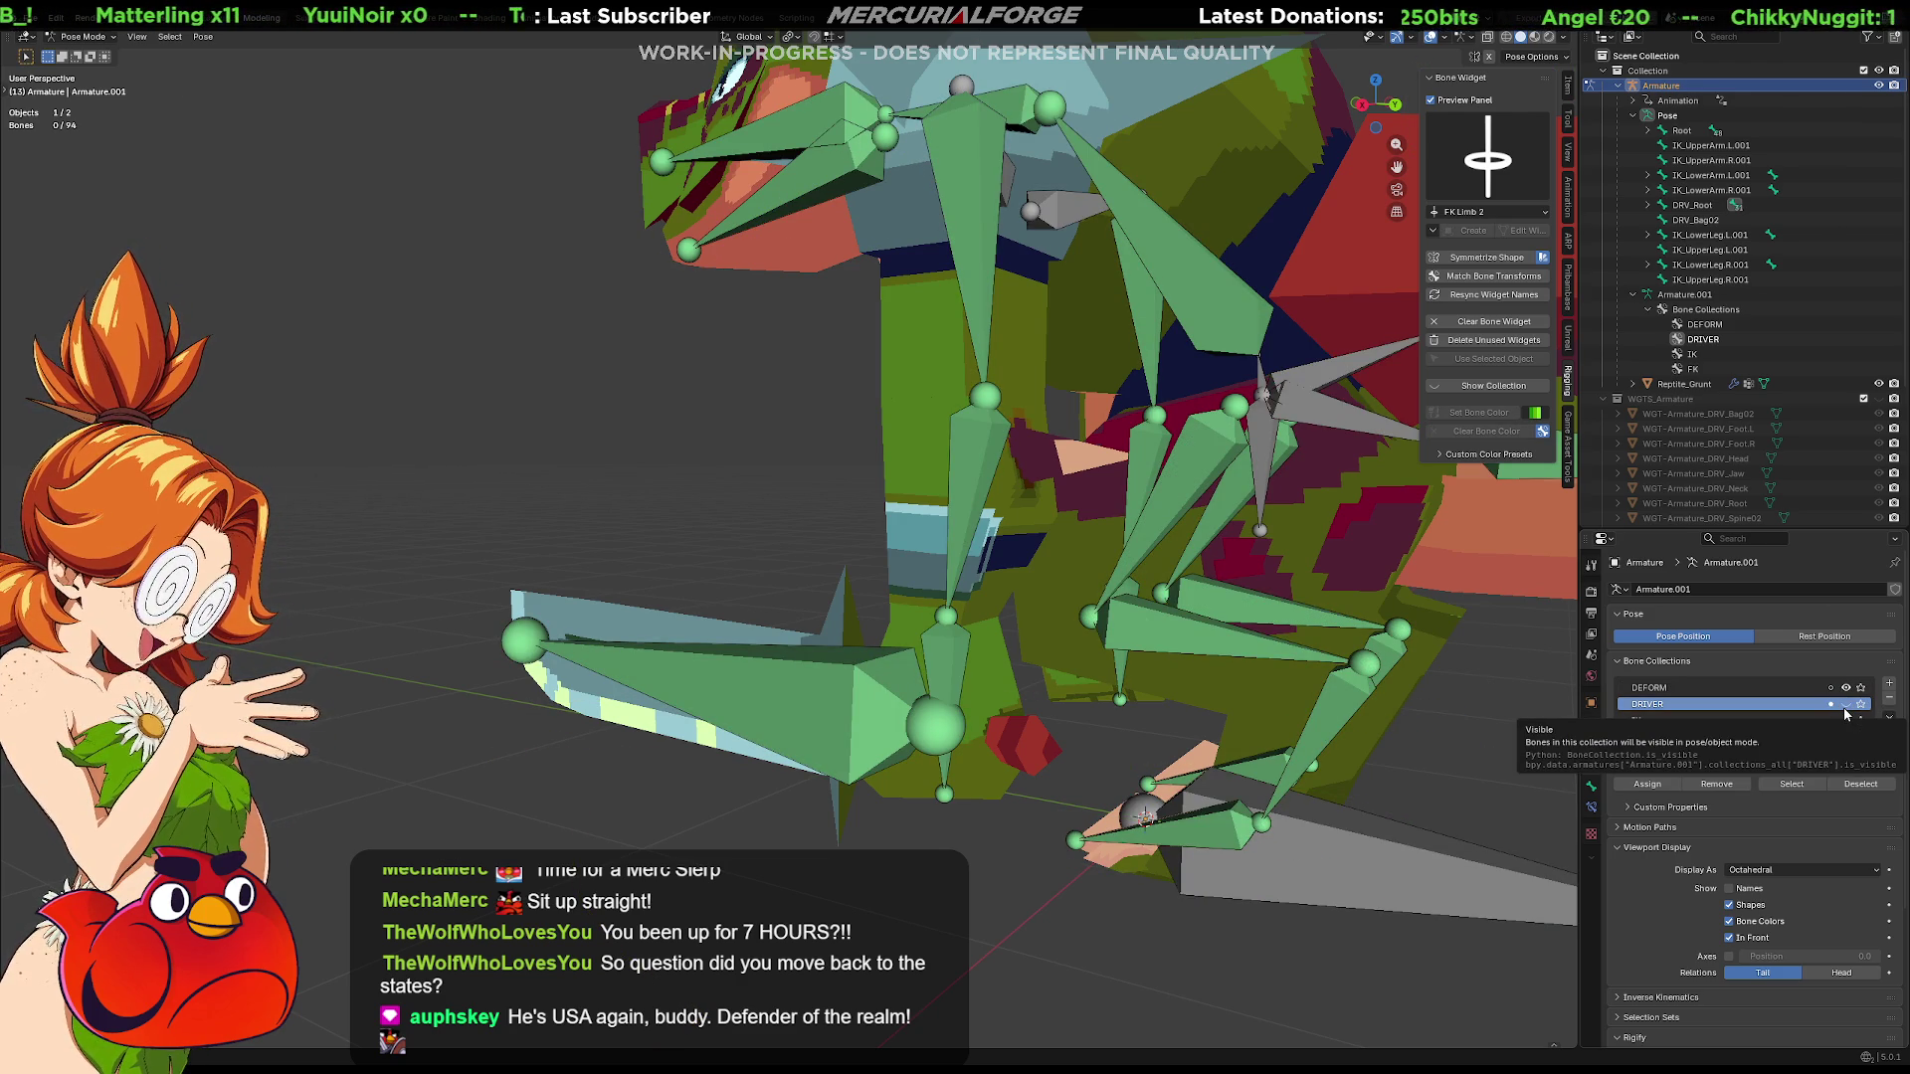
left_click(1845, 705)
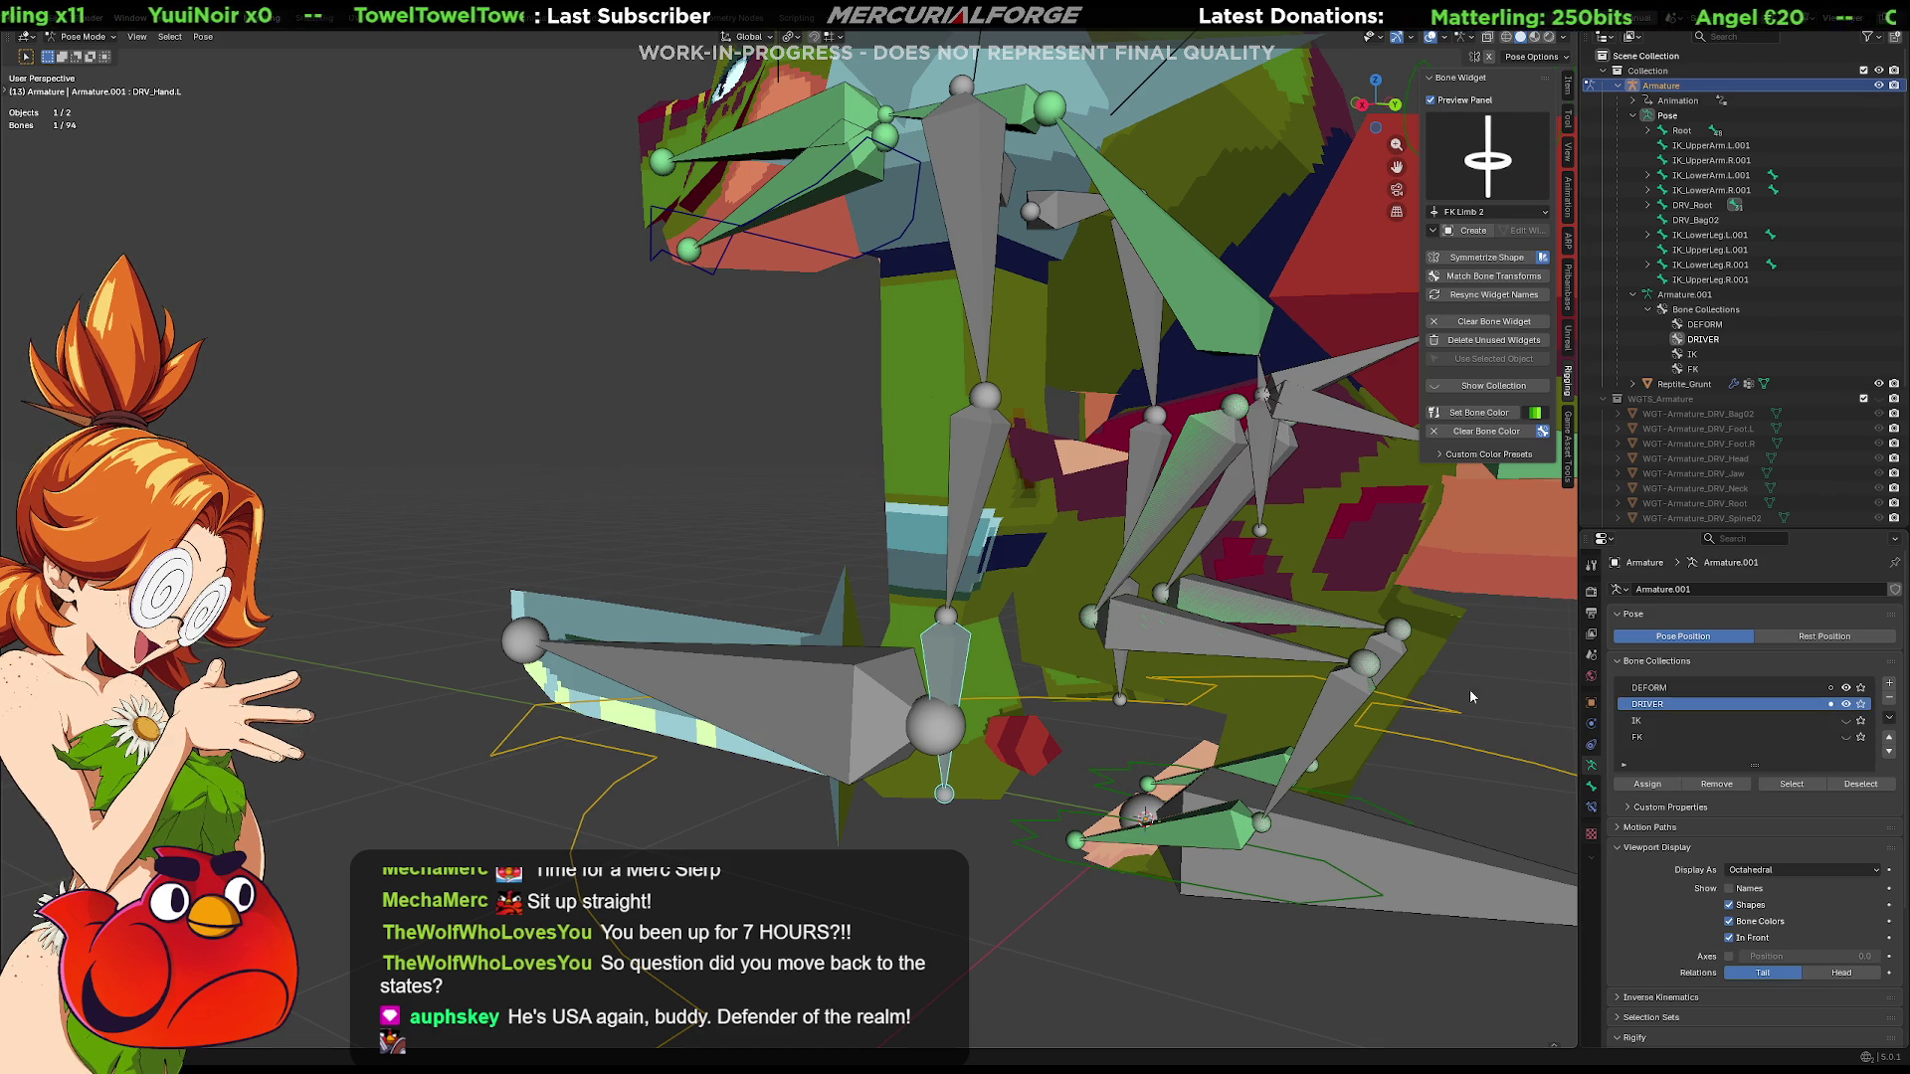
Make DEFORM the active collection, pick through the overlapping hand and weapon bones, and hide the Hand.L deform bone with H
left_click(946, 662)
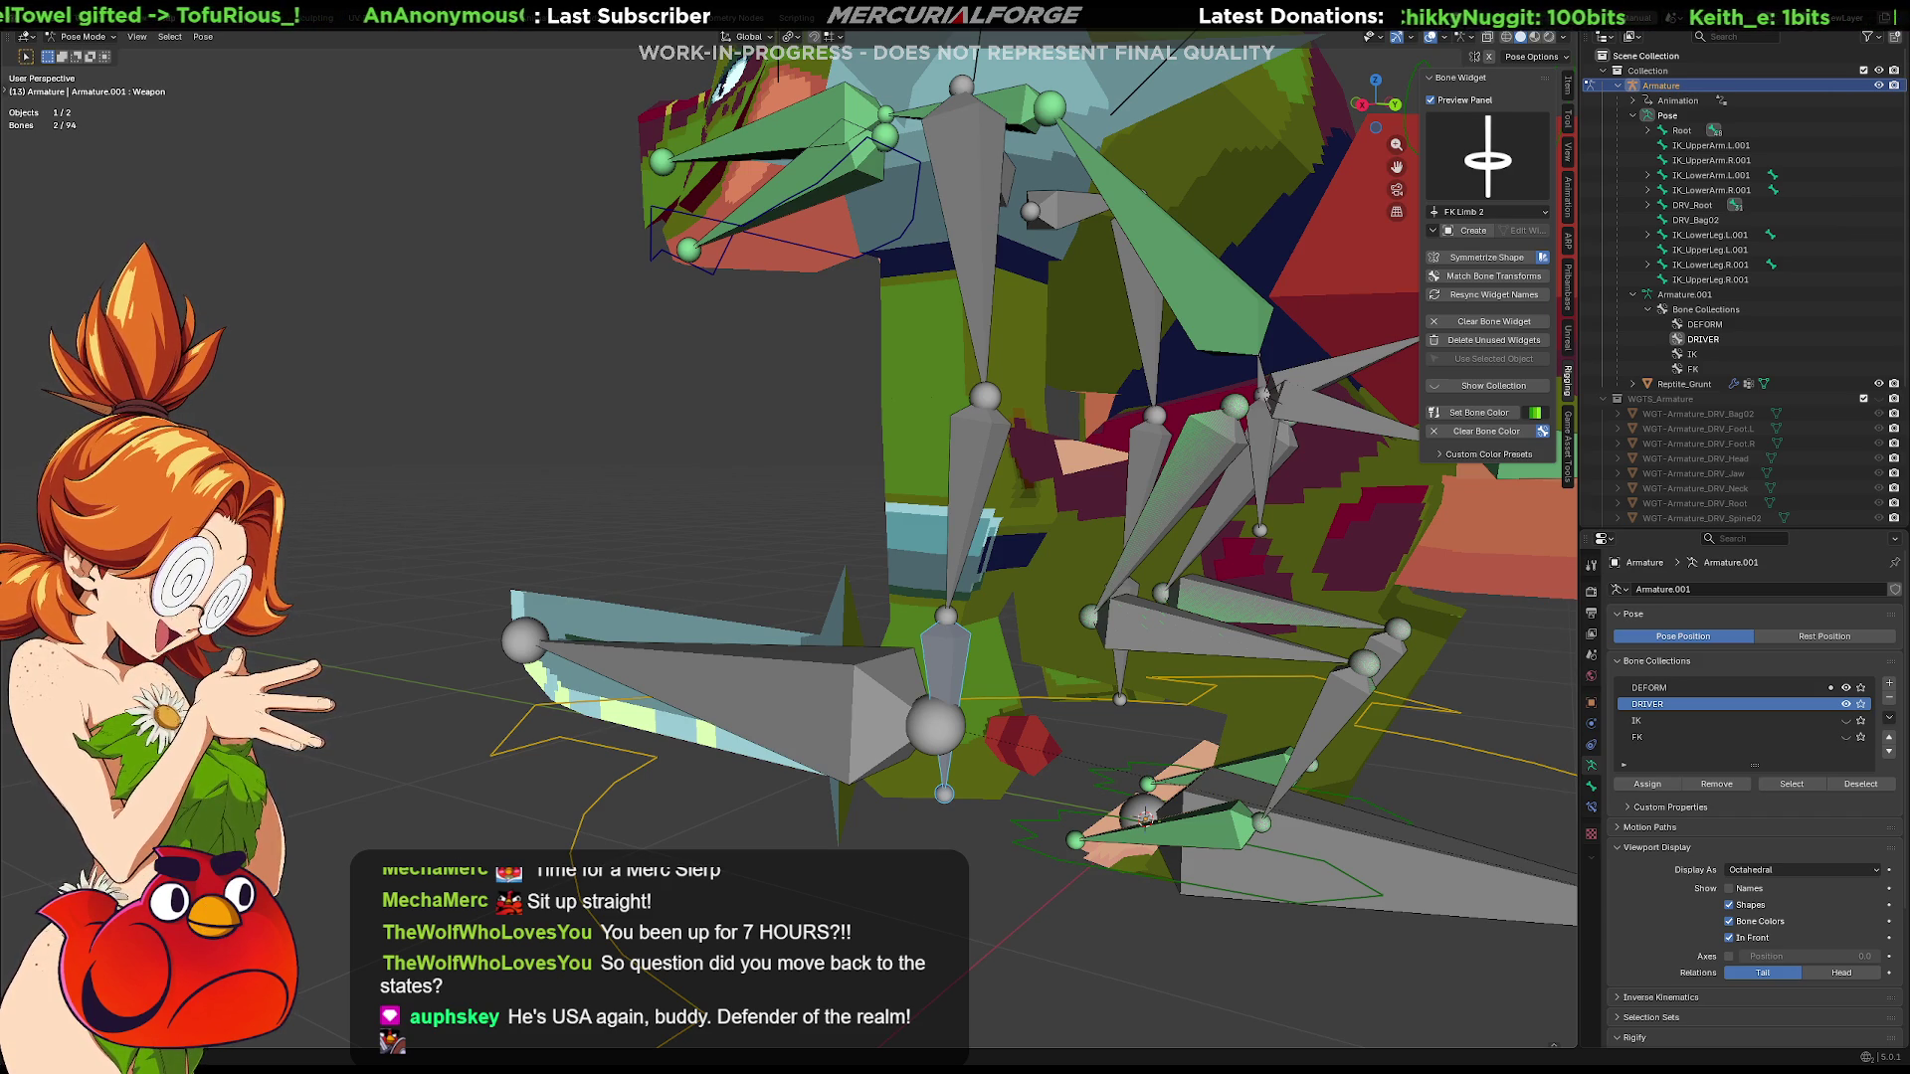
left_click(896, 672)
middle_click_drag(895, 673, 919, 623)
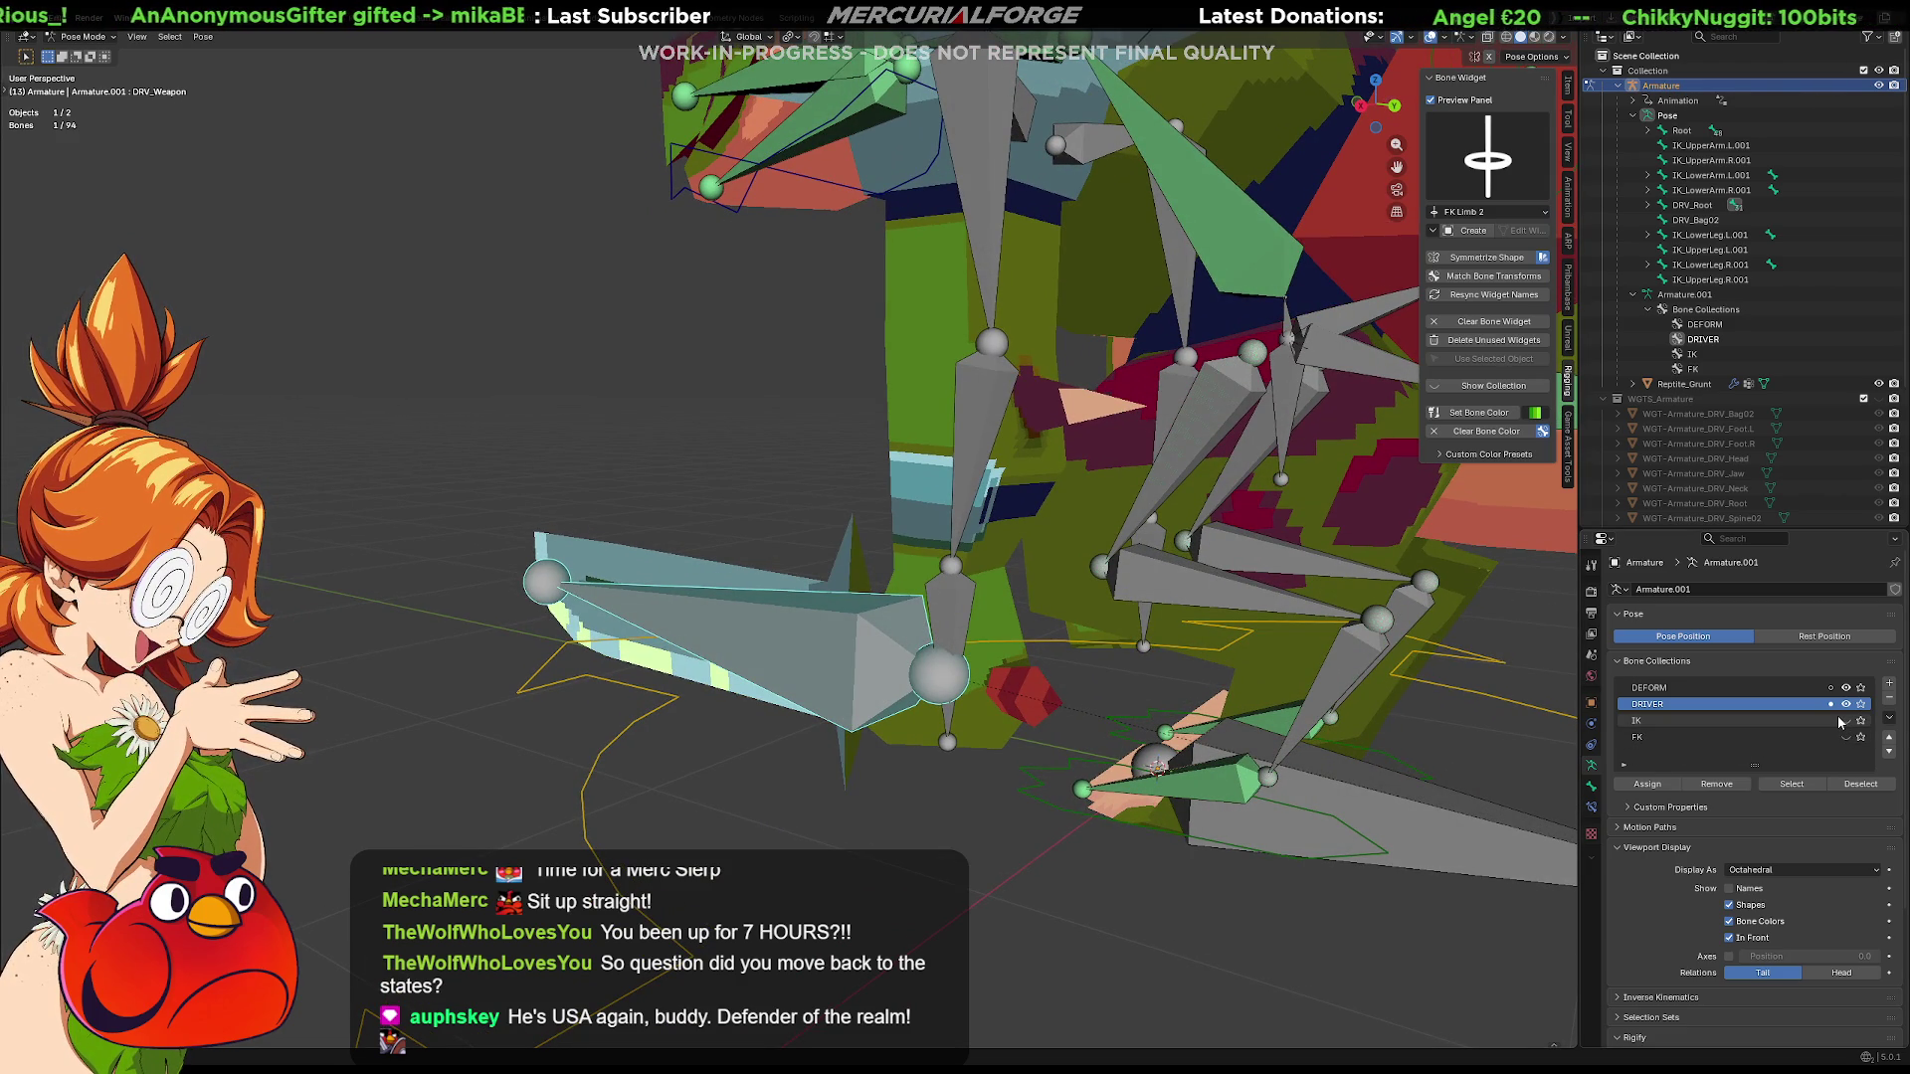
left_click(1716, 689)
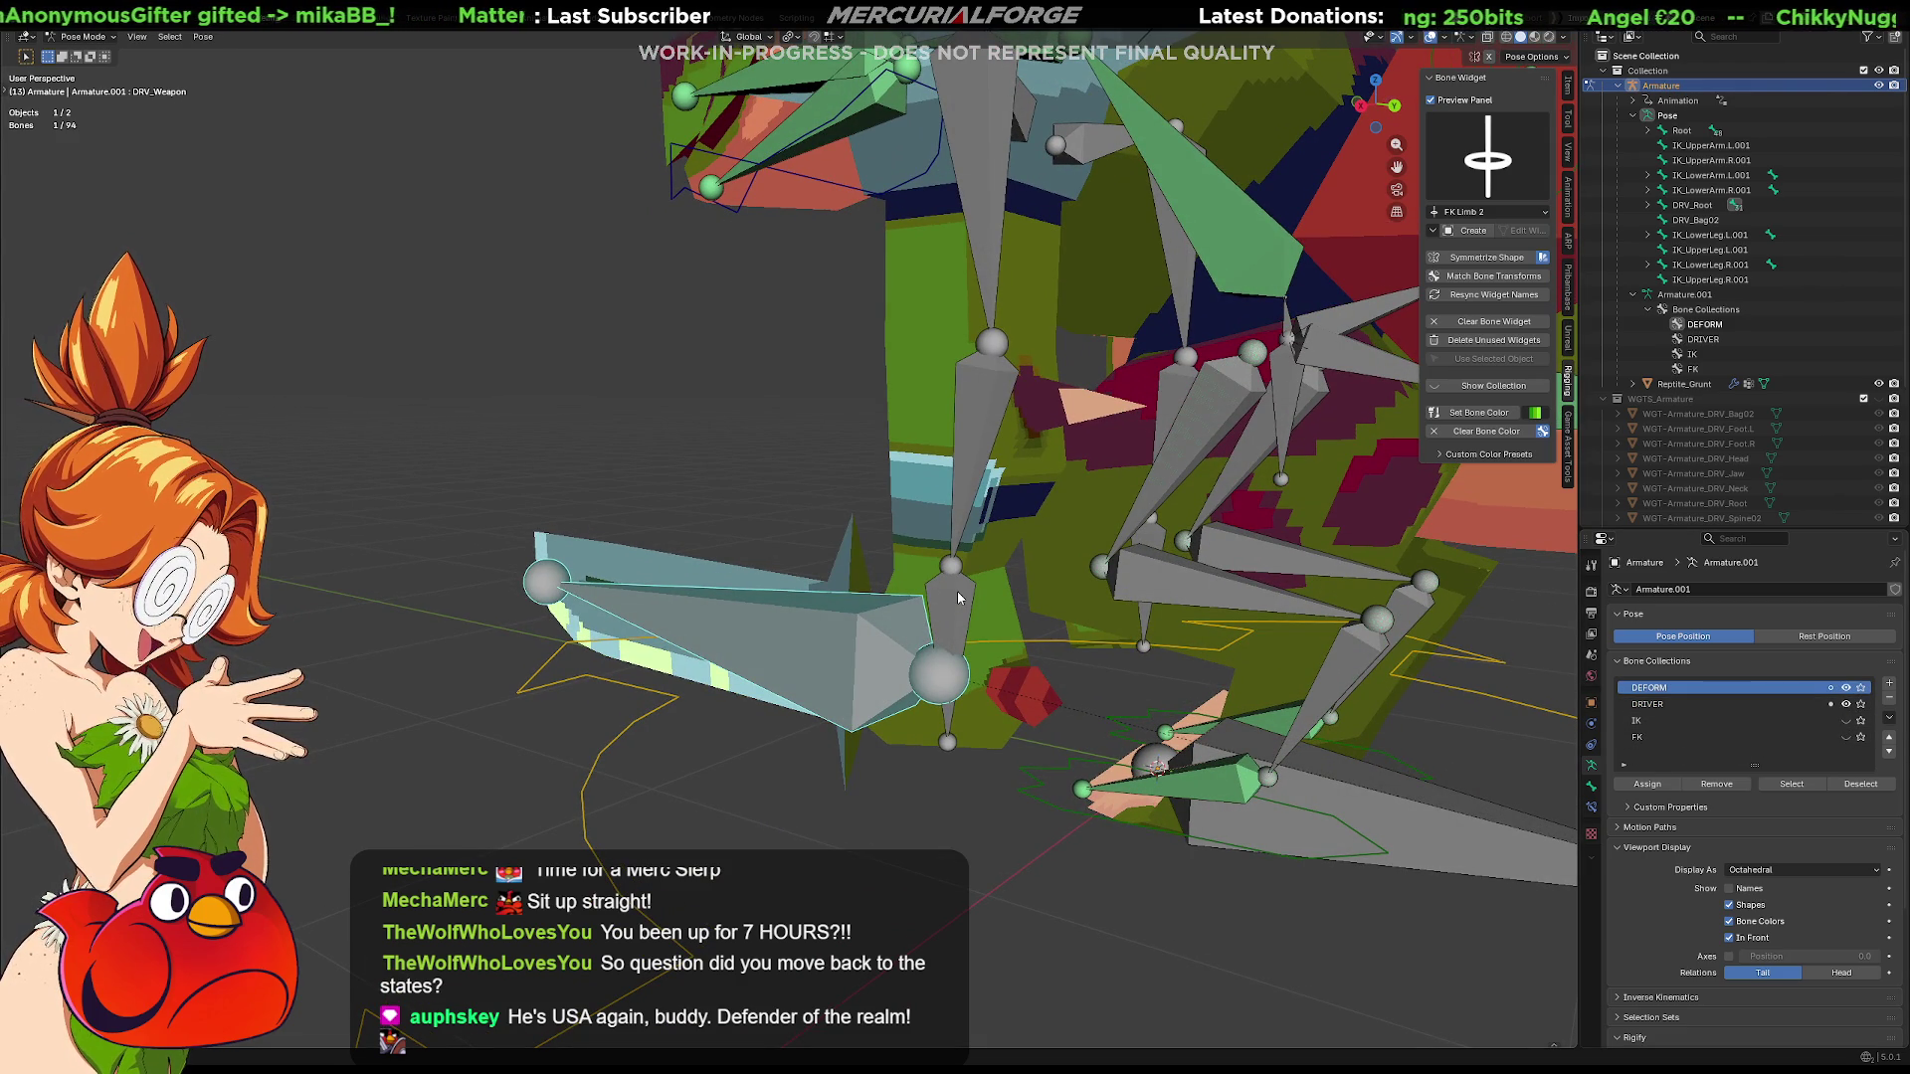
left_click(951, 604)
left_click(948, 605)
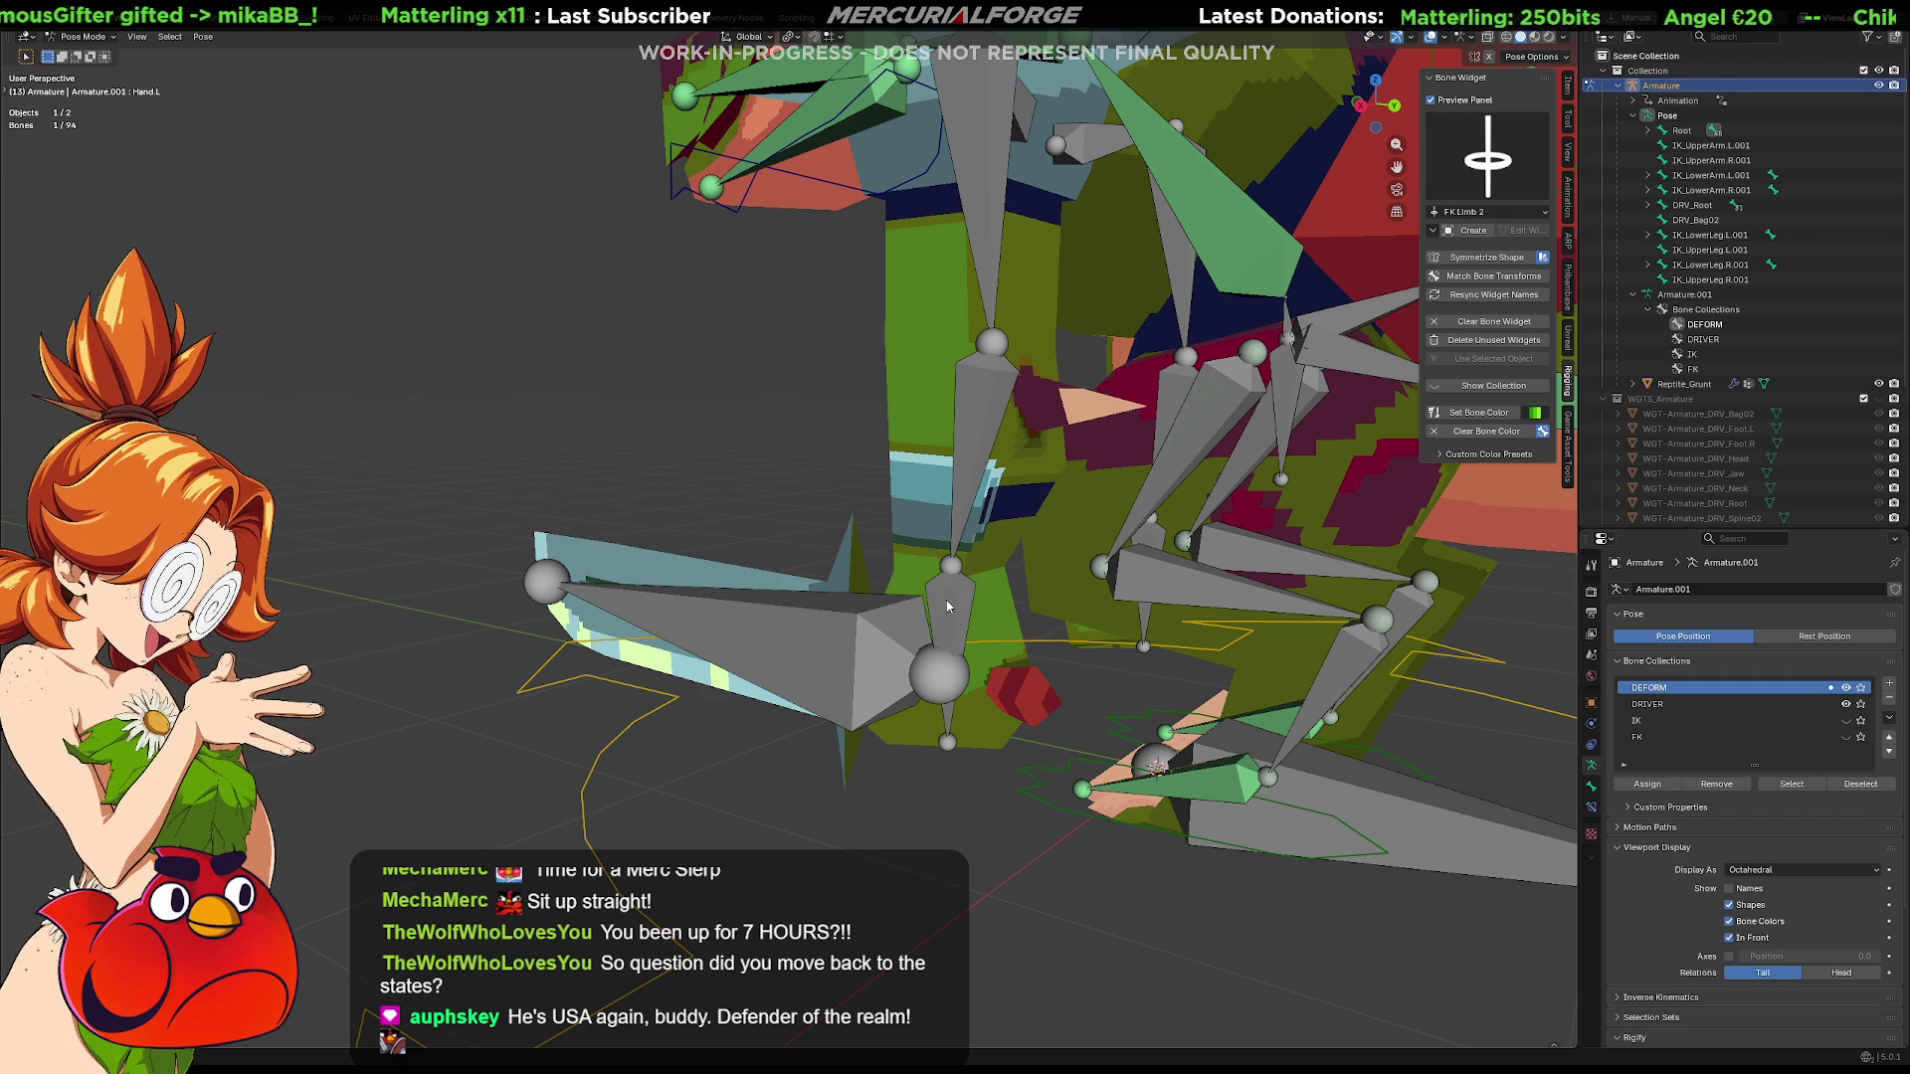
left_click(876, 628)
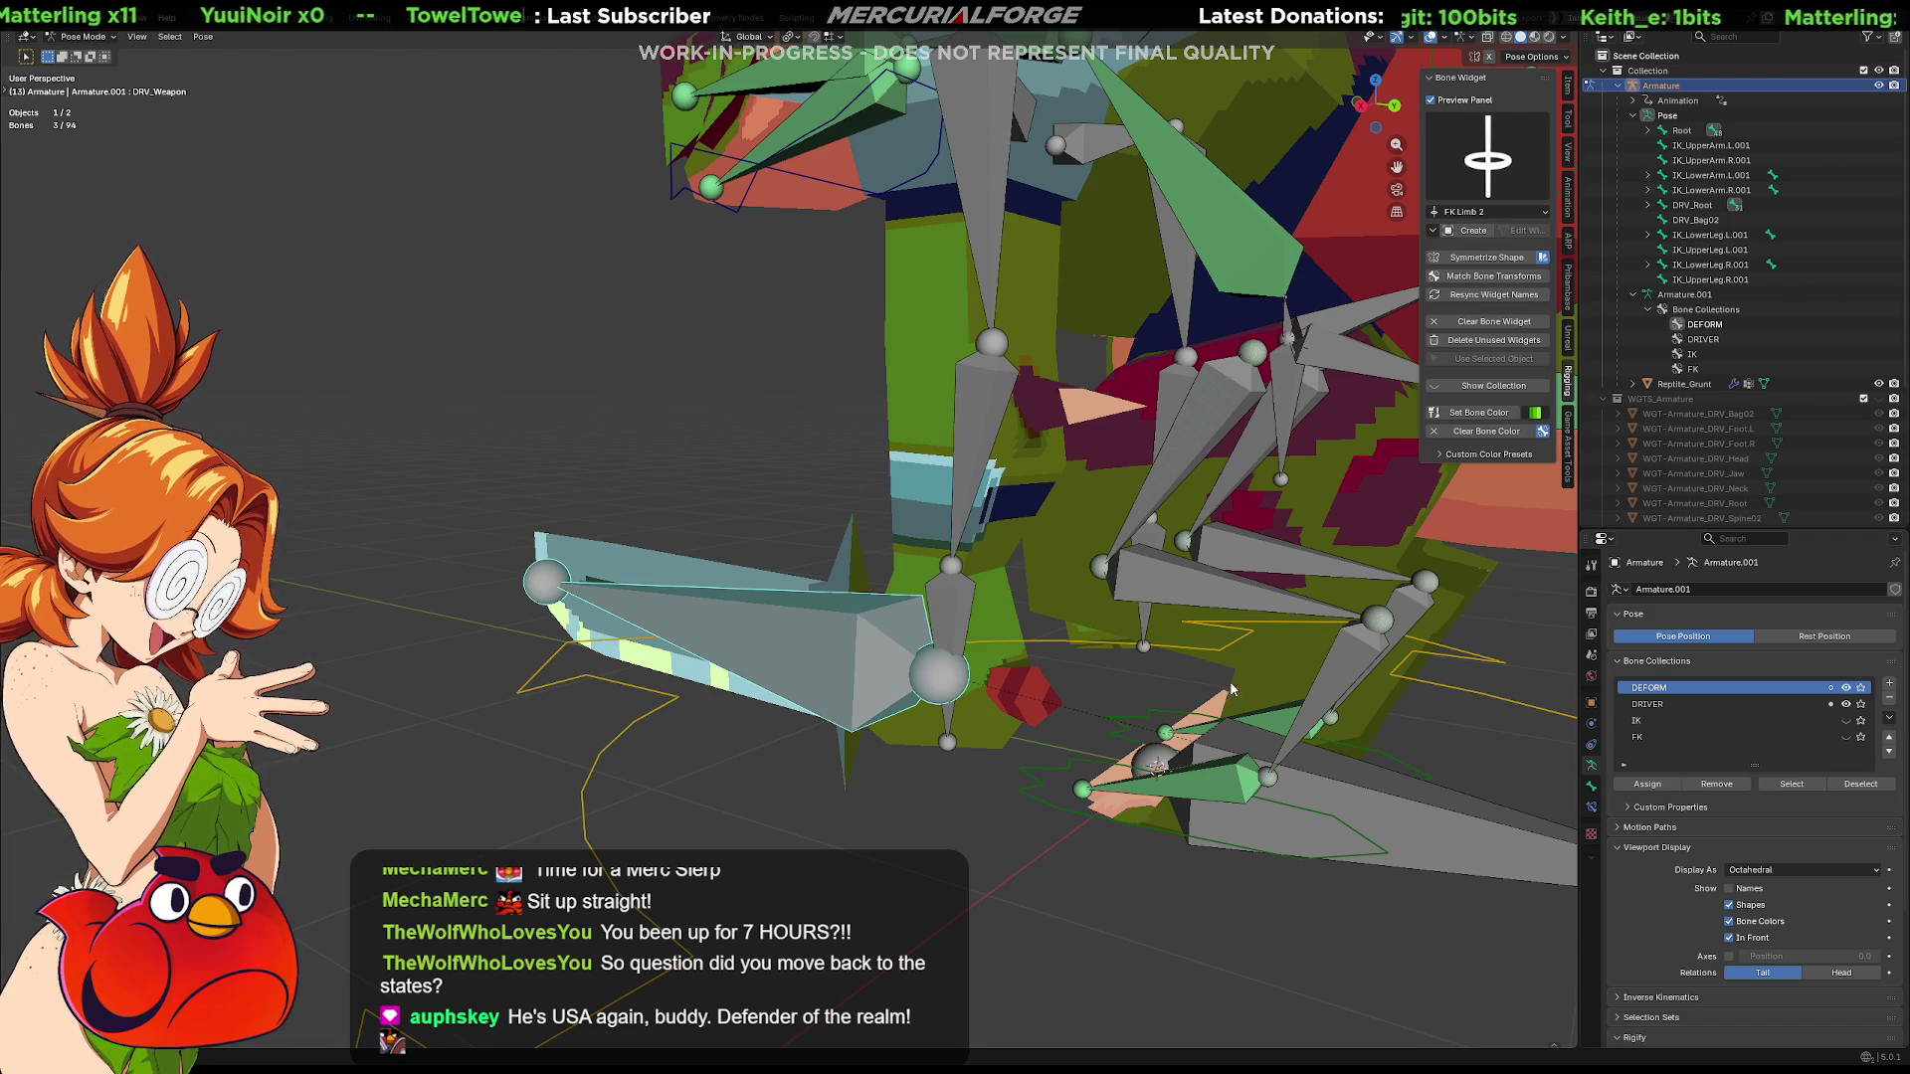
left_click(957, 601)
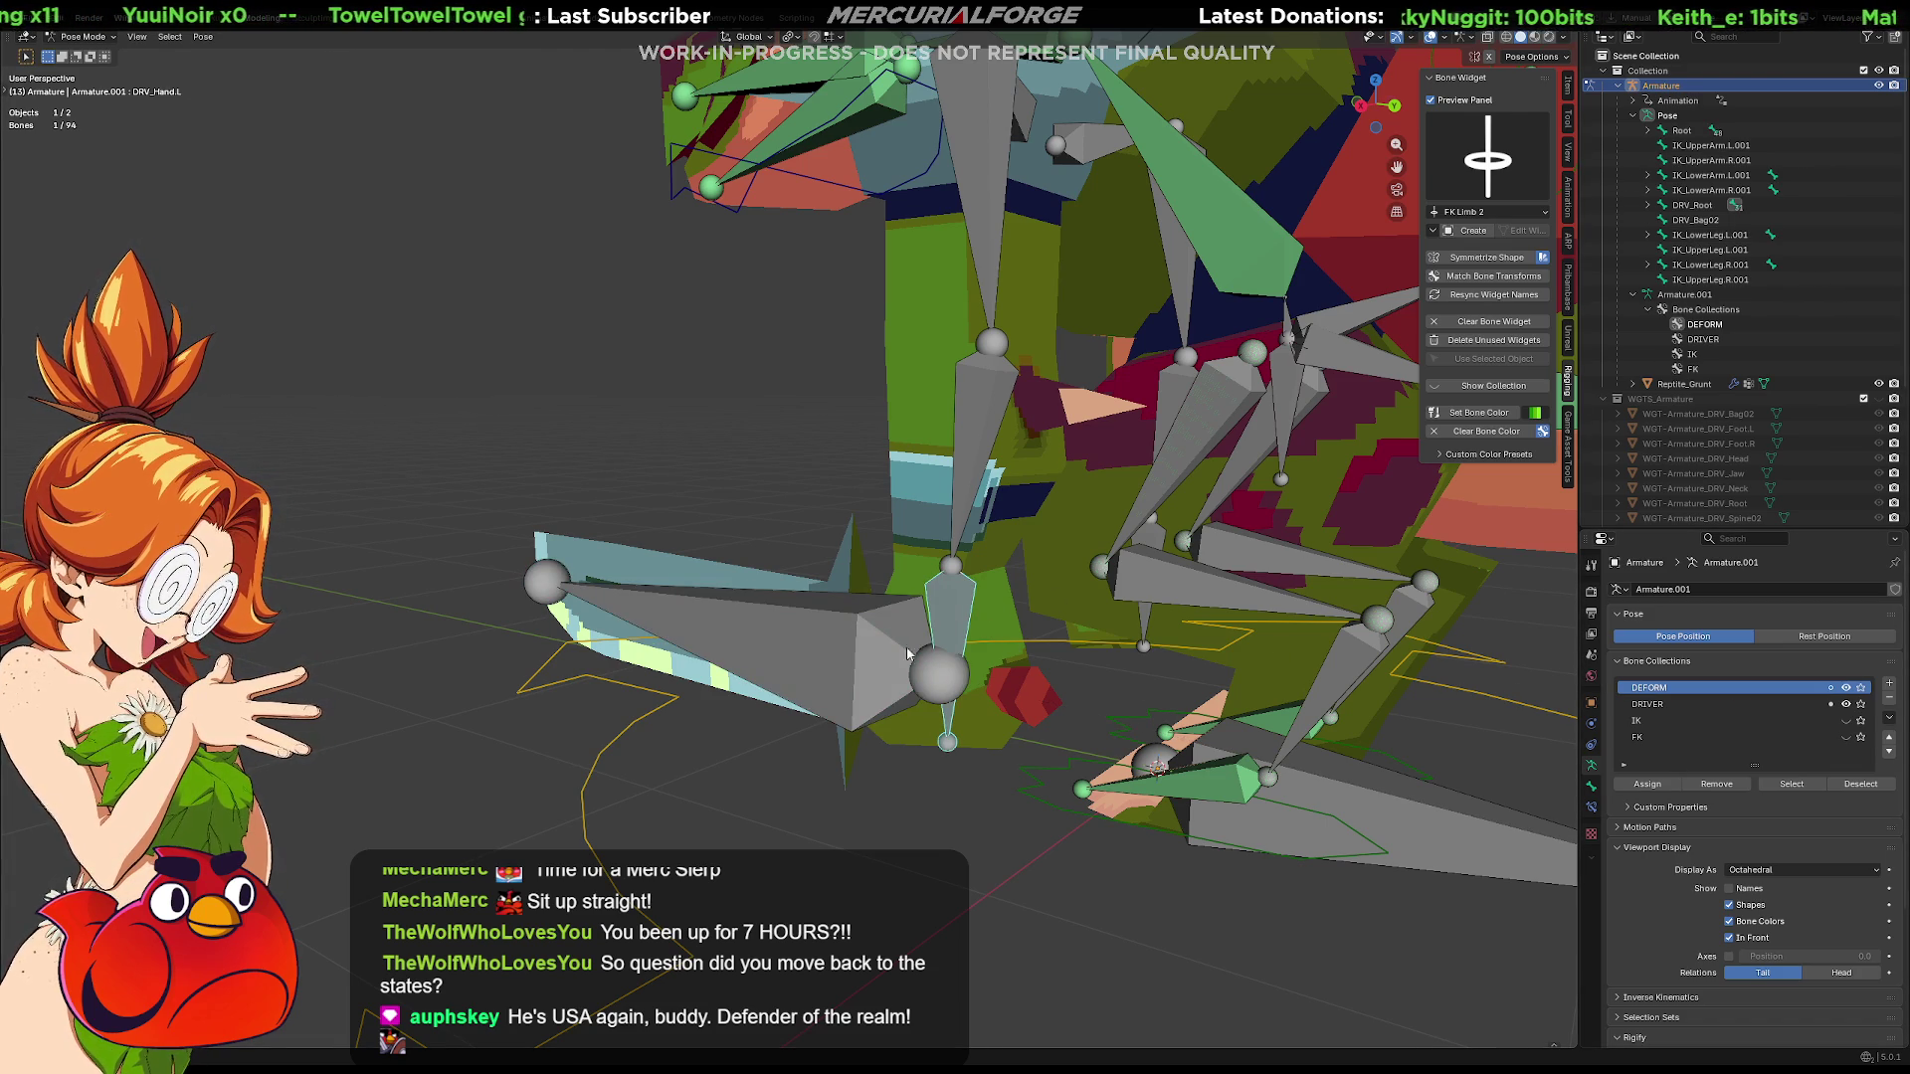
left_click(952, 597)
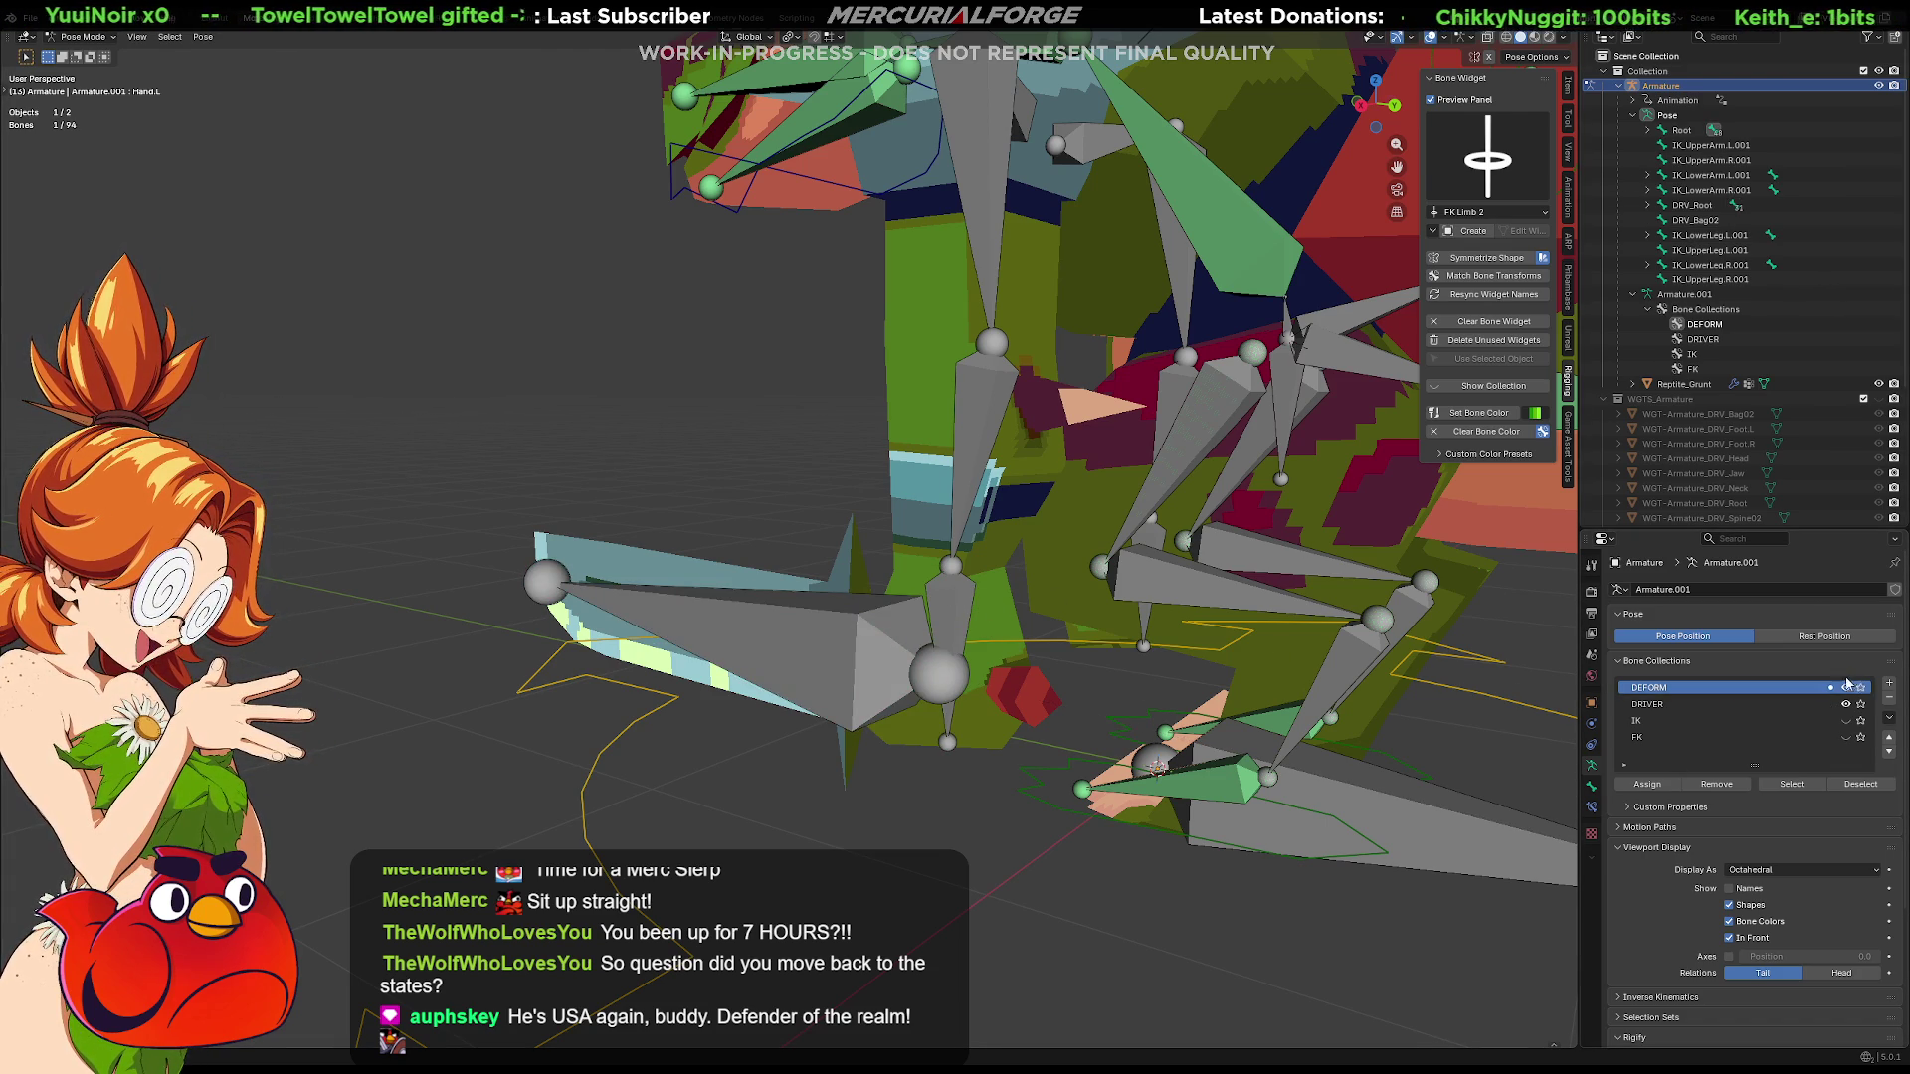
key("h")
left_click(838, 648)
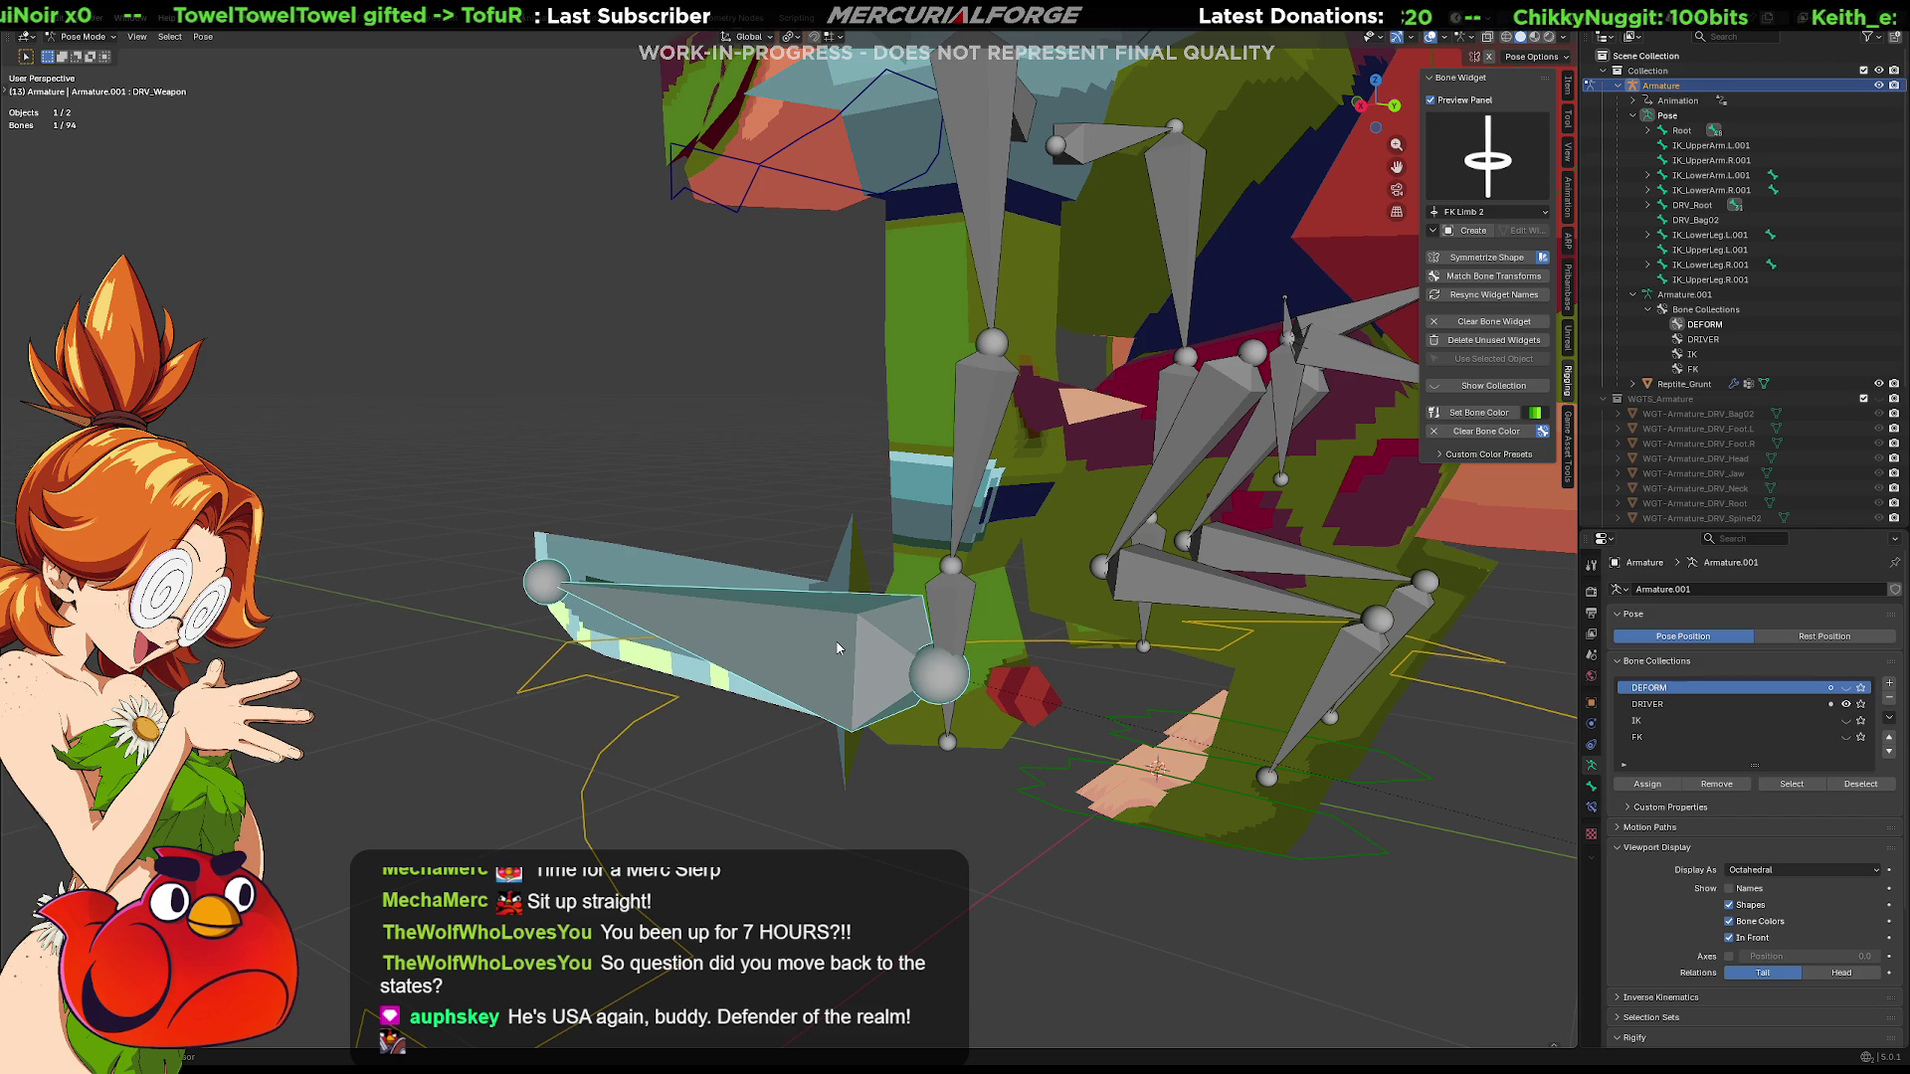
Add a Child Of constraint to the blade bone, show the DRIVER and FK collections, and test-rotate the left FK forearm
key("ctrl+shift+c")
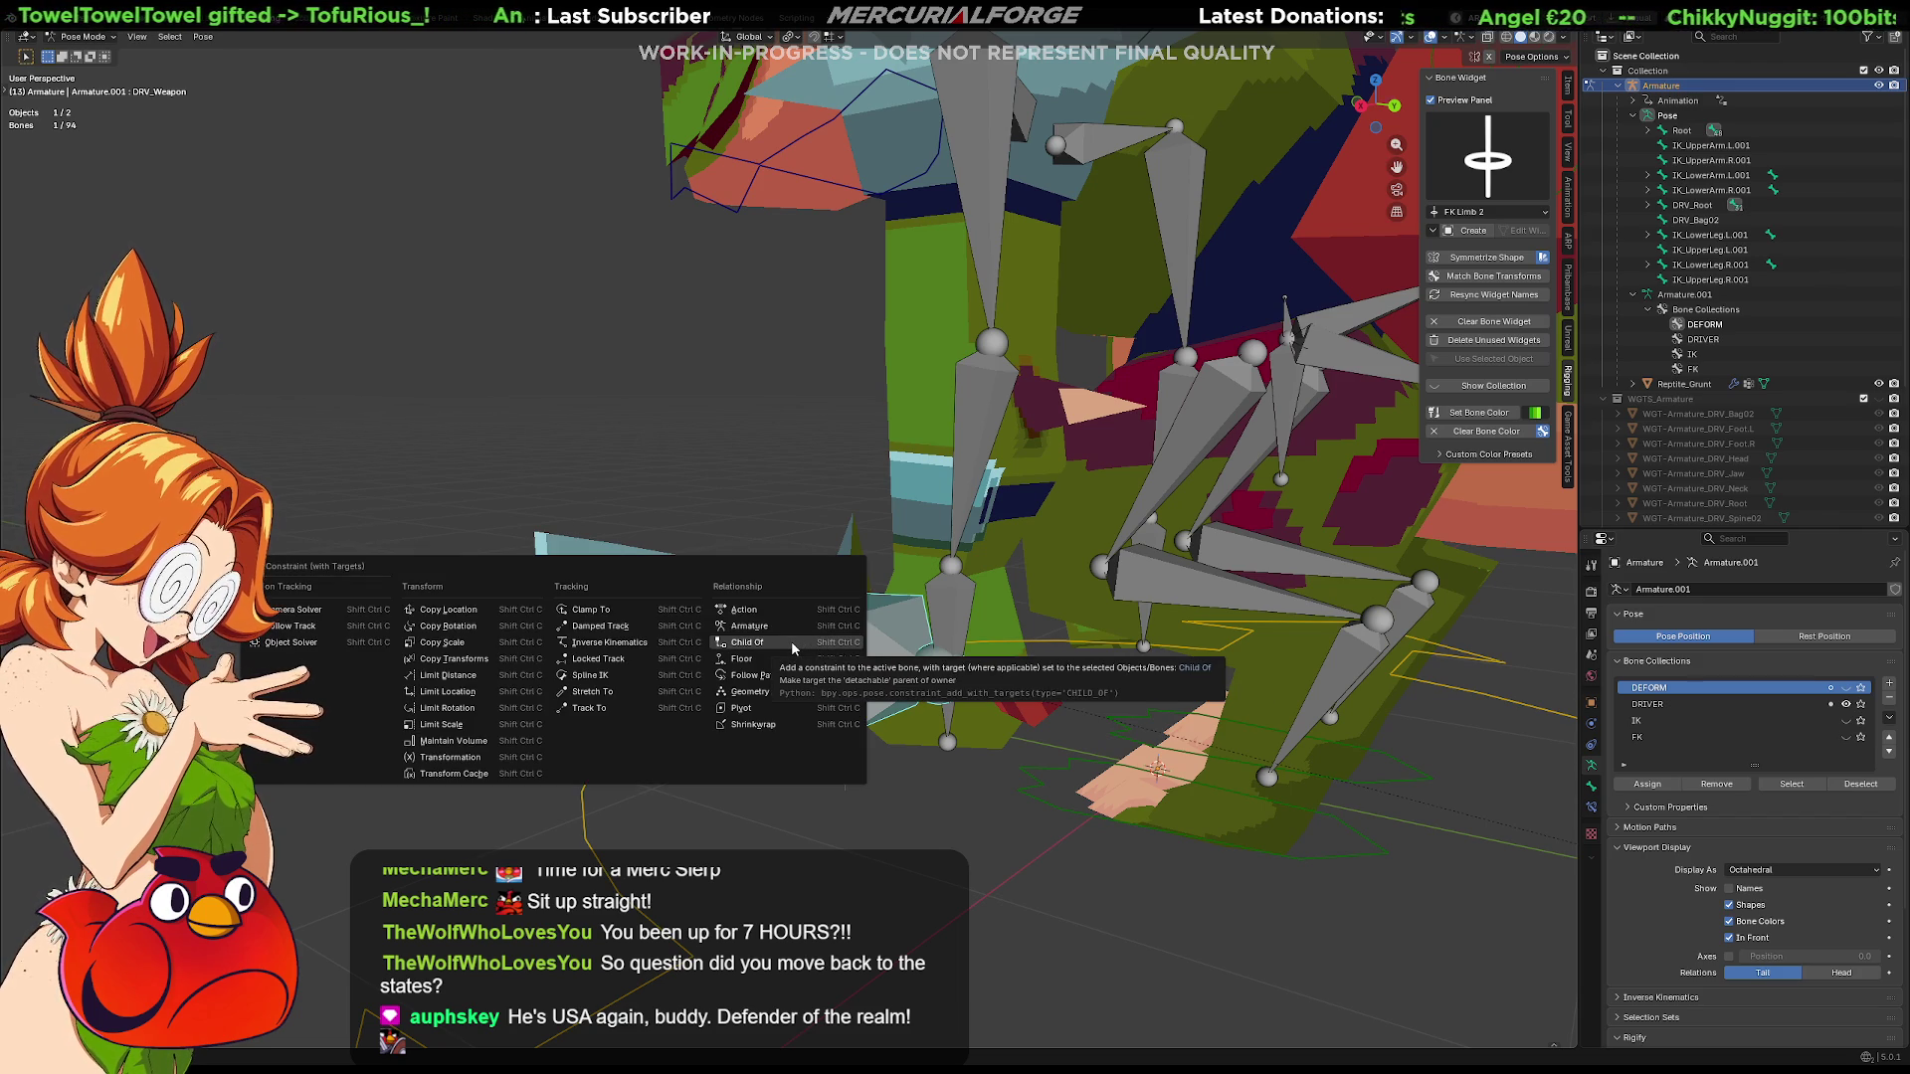
left_click(792, 641)
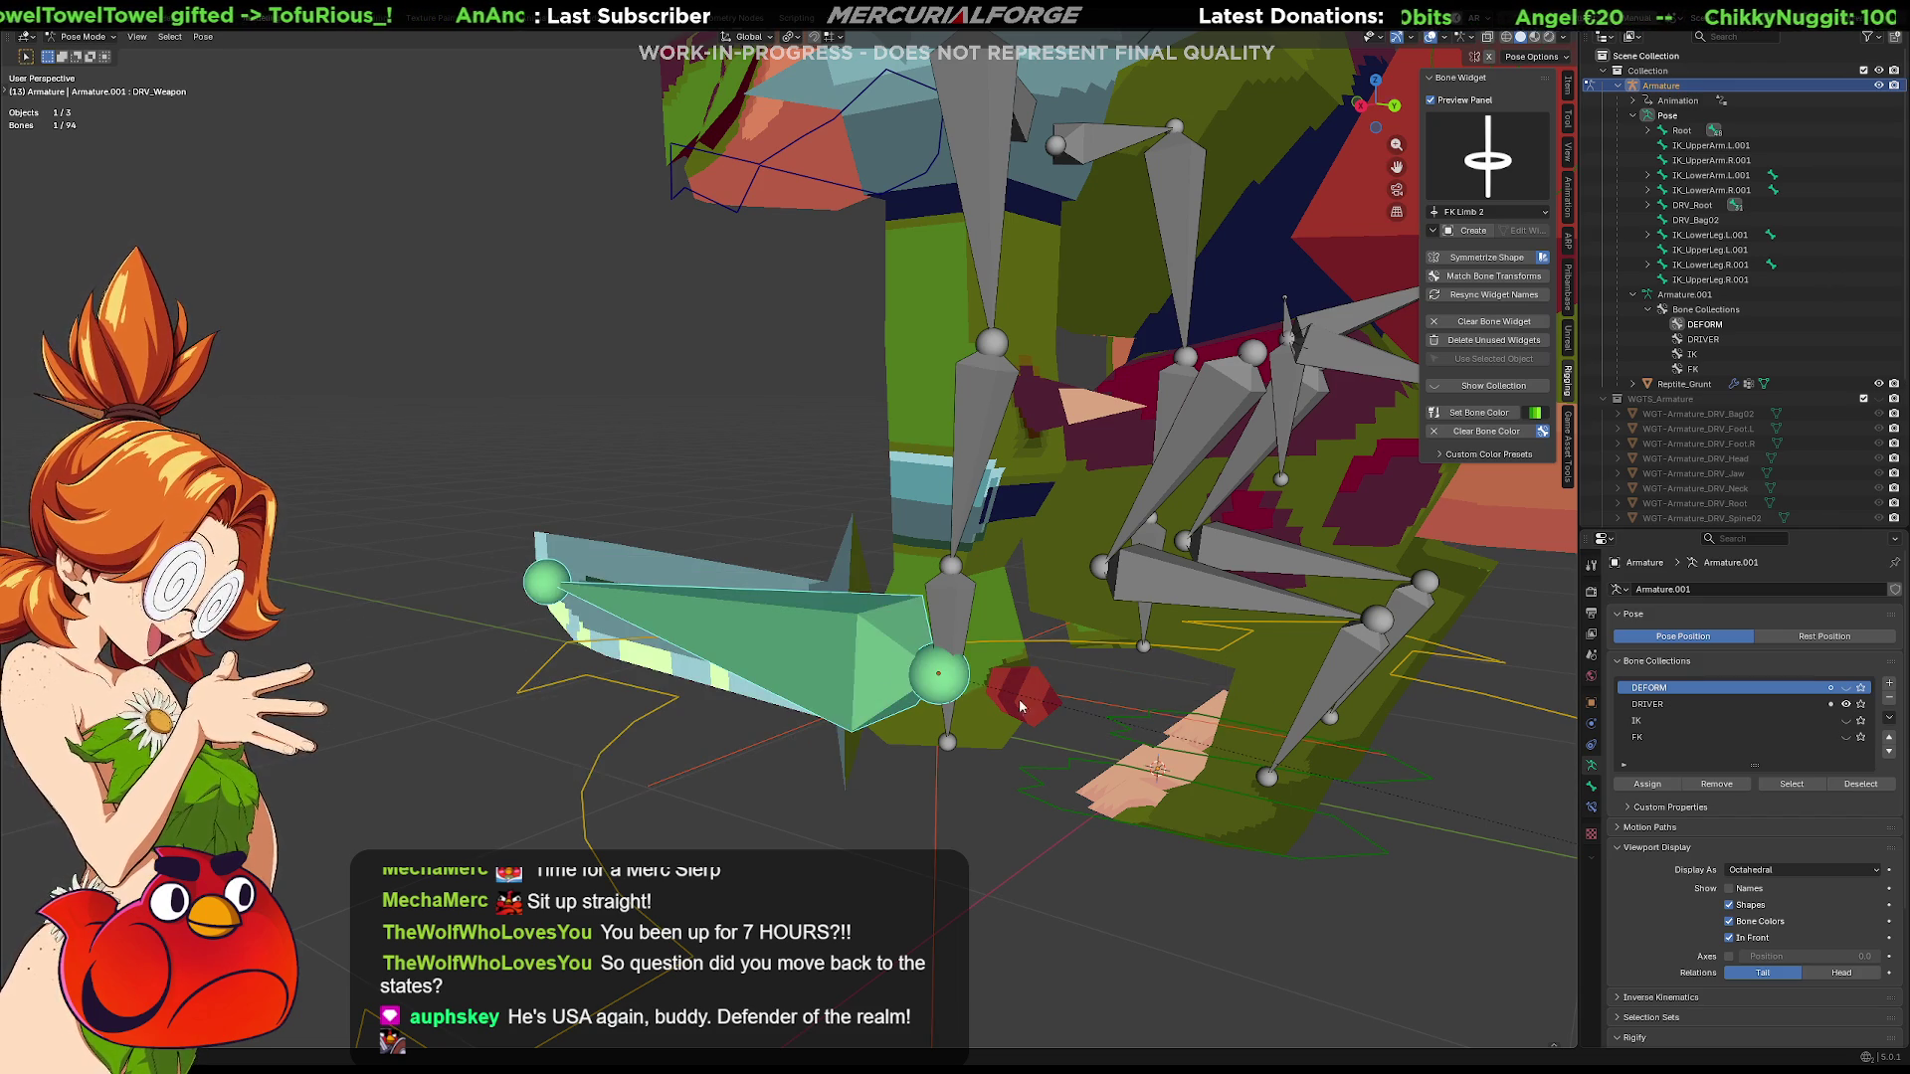
left_click(1835, 704)
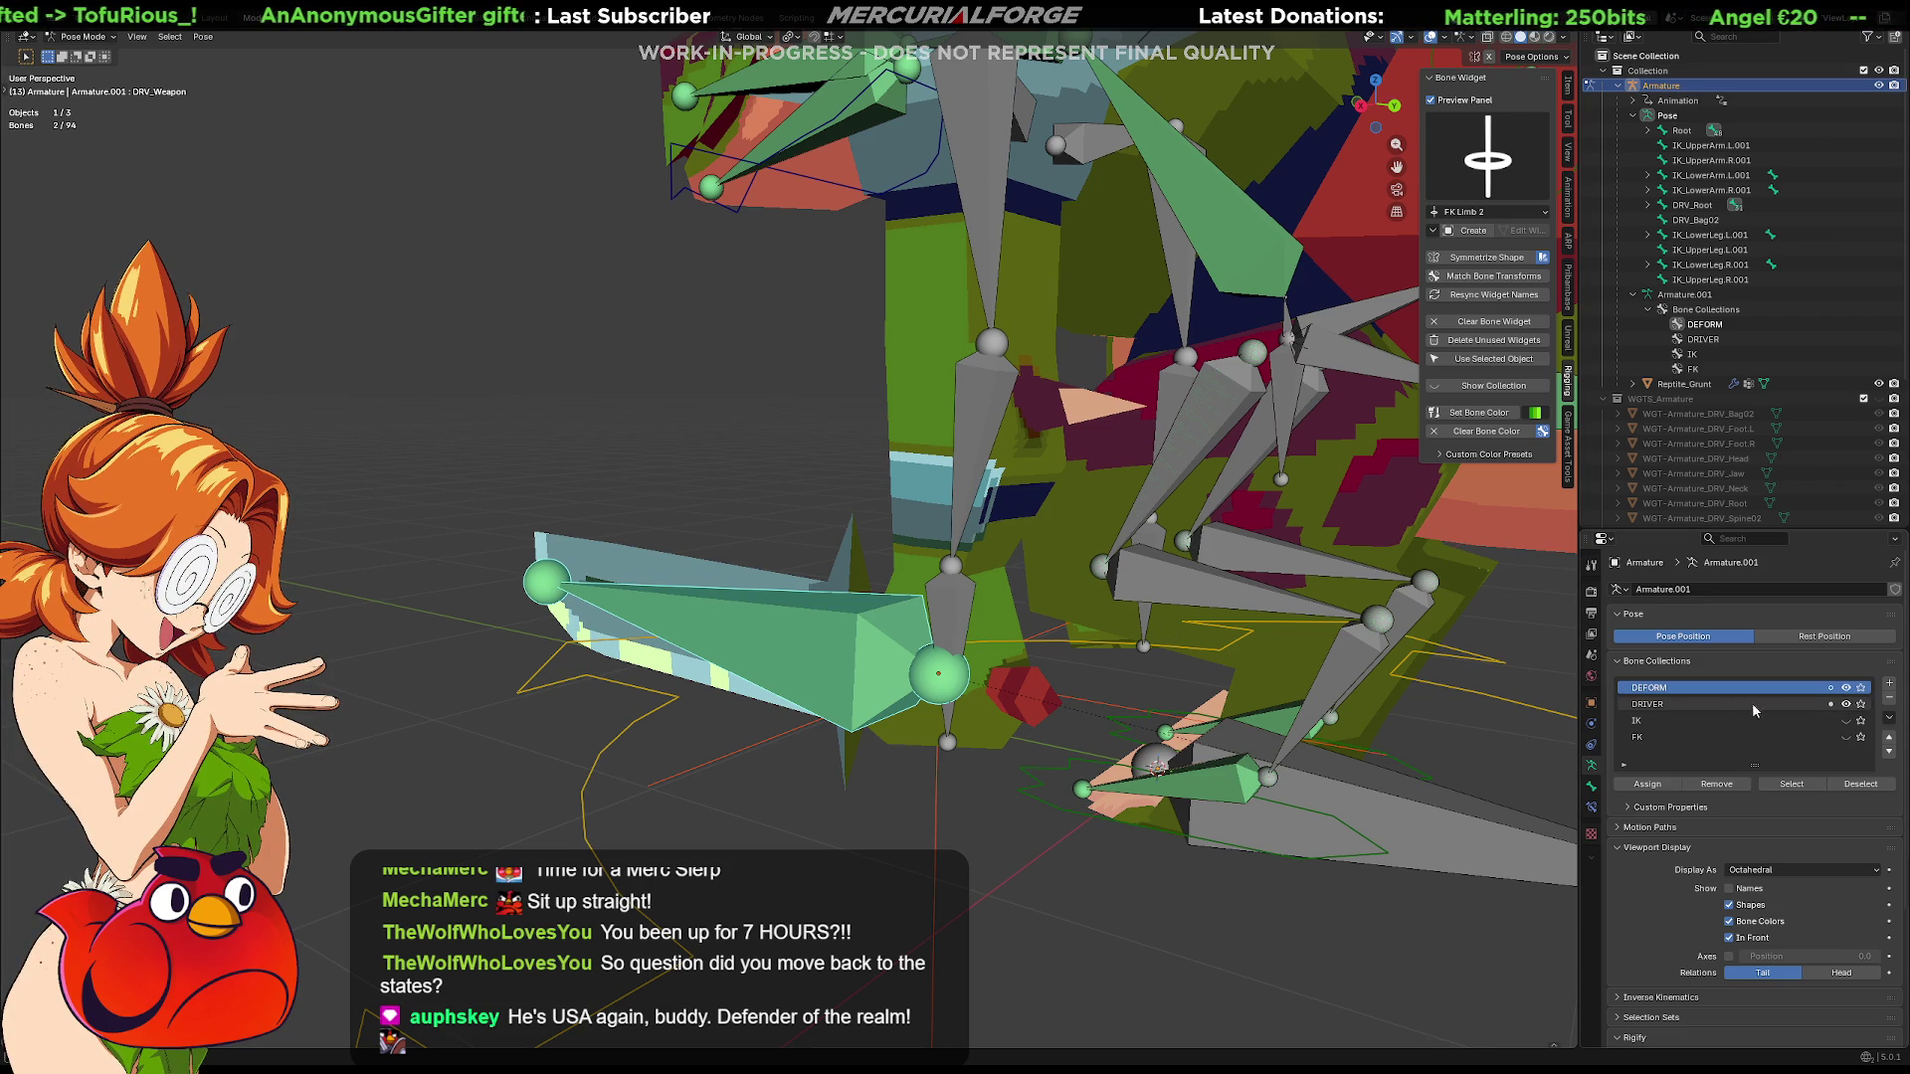
left_click(1845, 736)
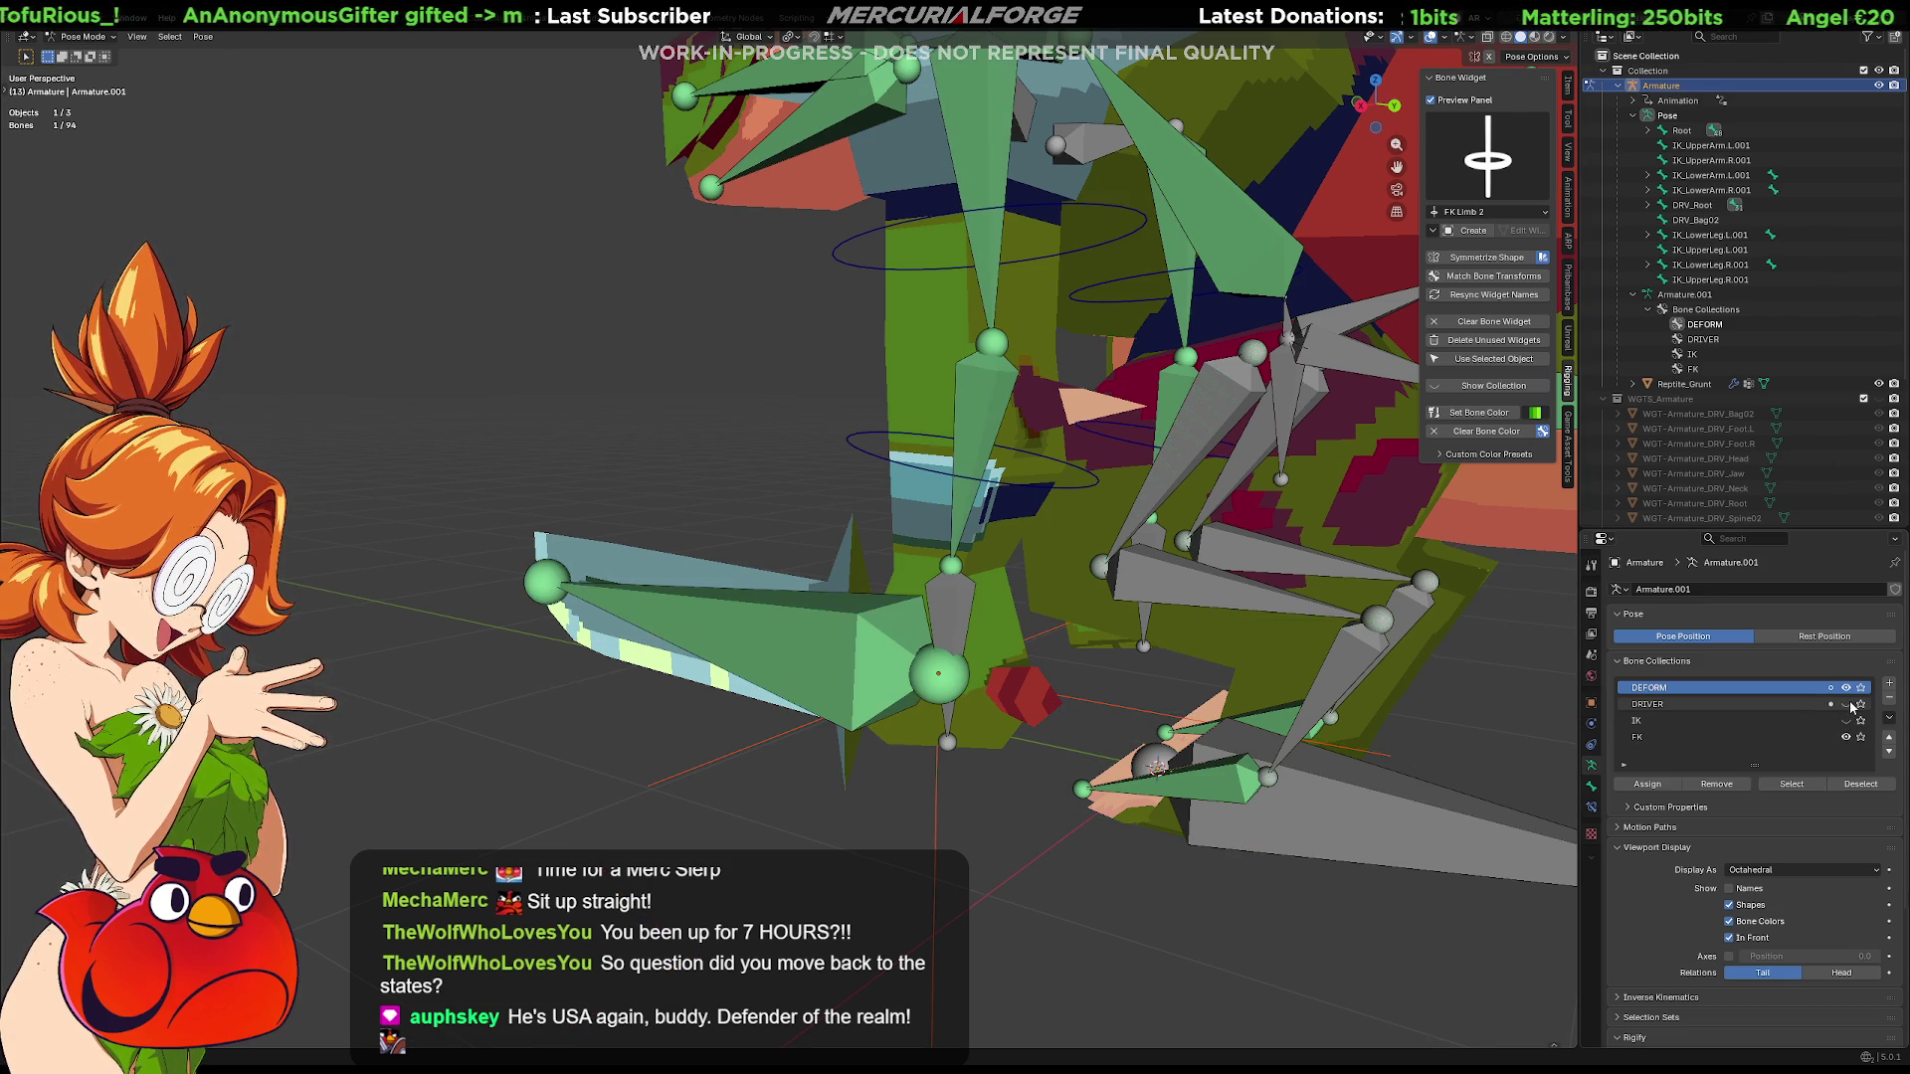
left_click(1087, 484)
key("r")
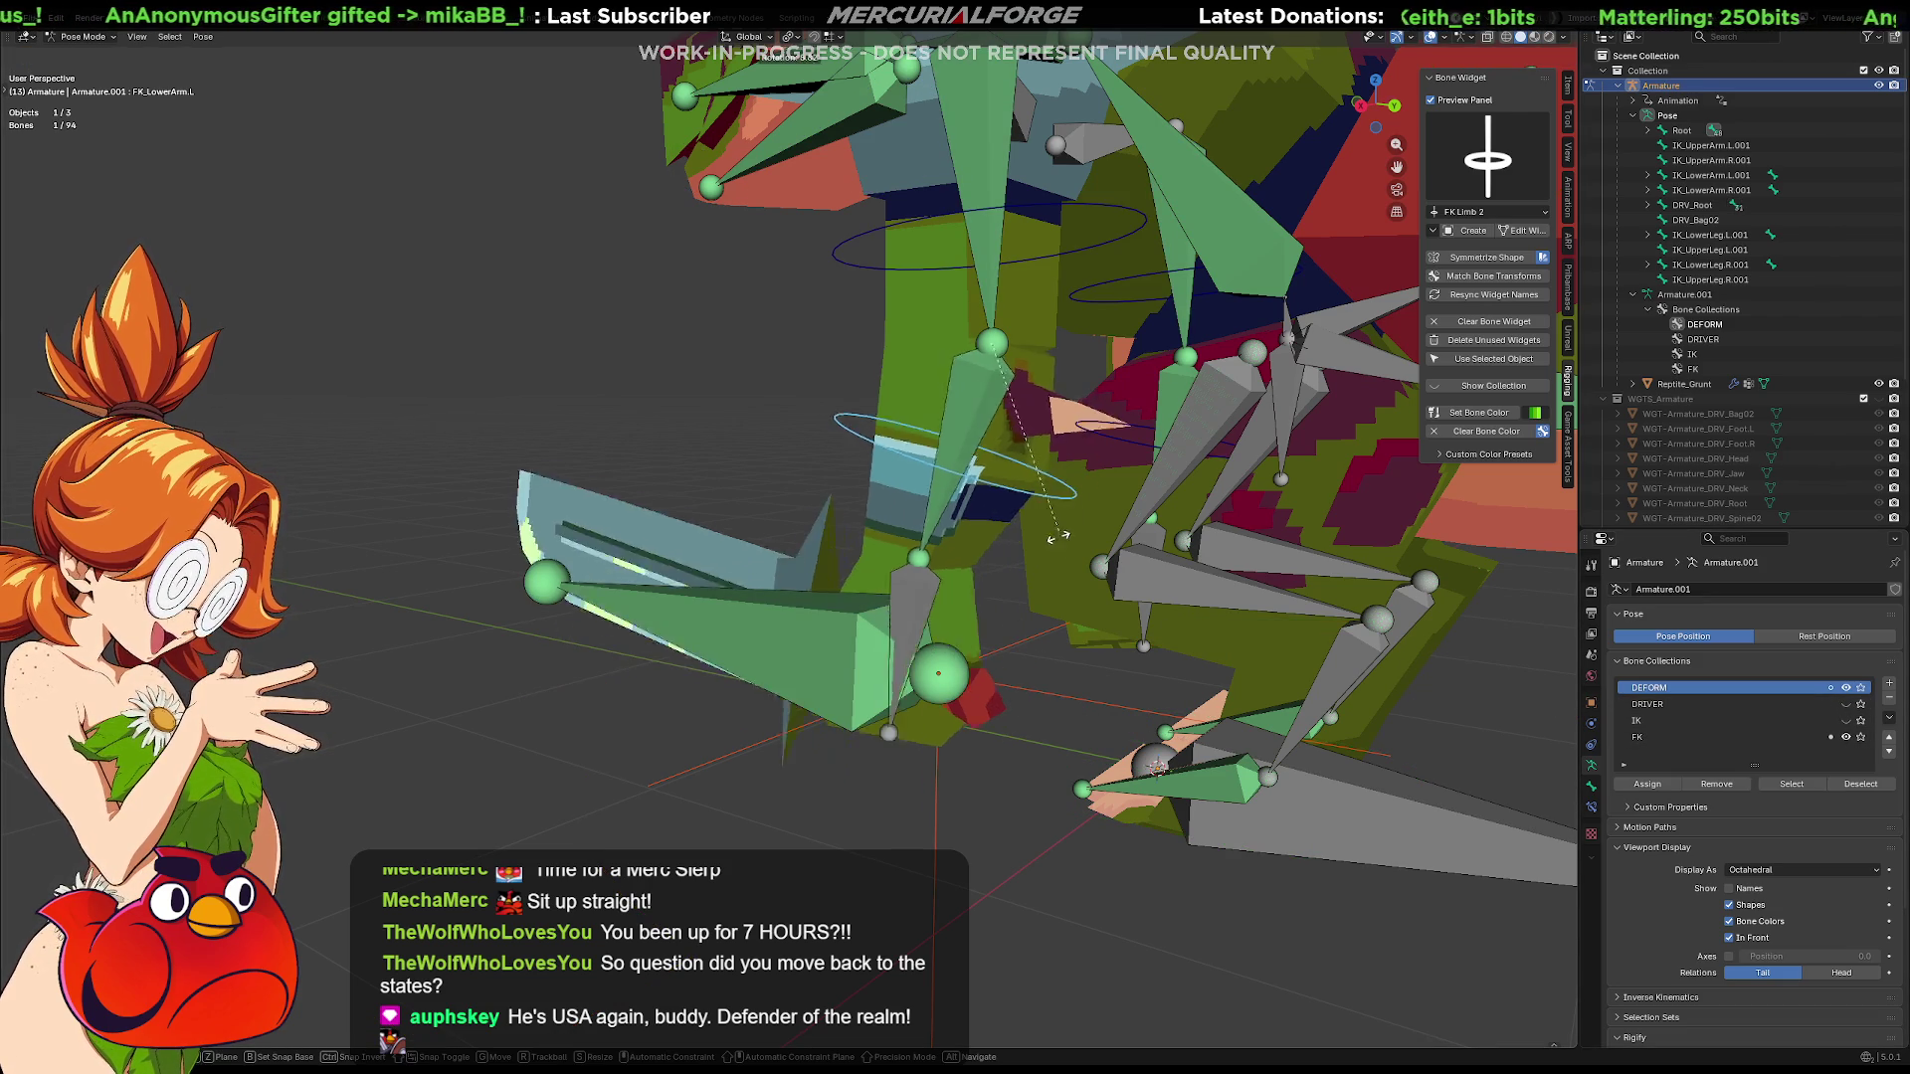
left_click(859, 587)
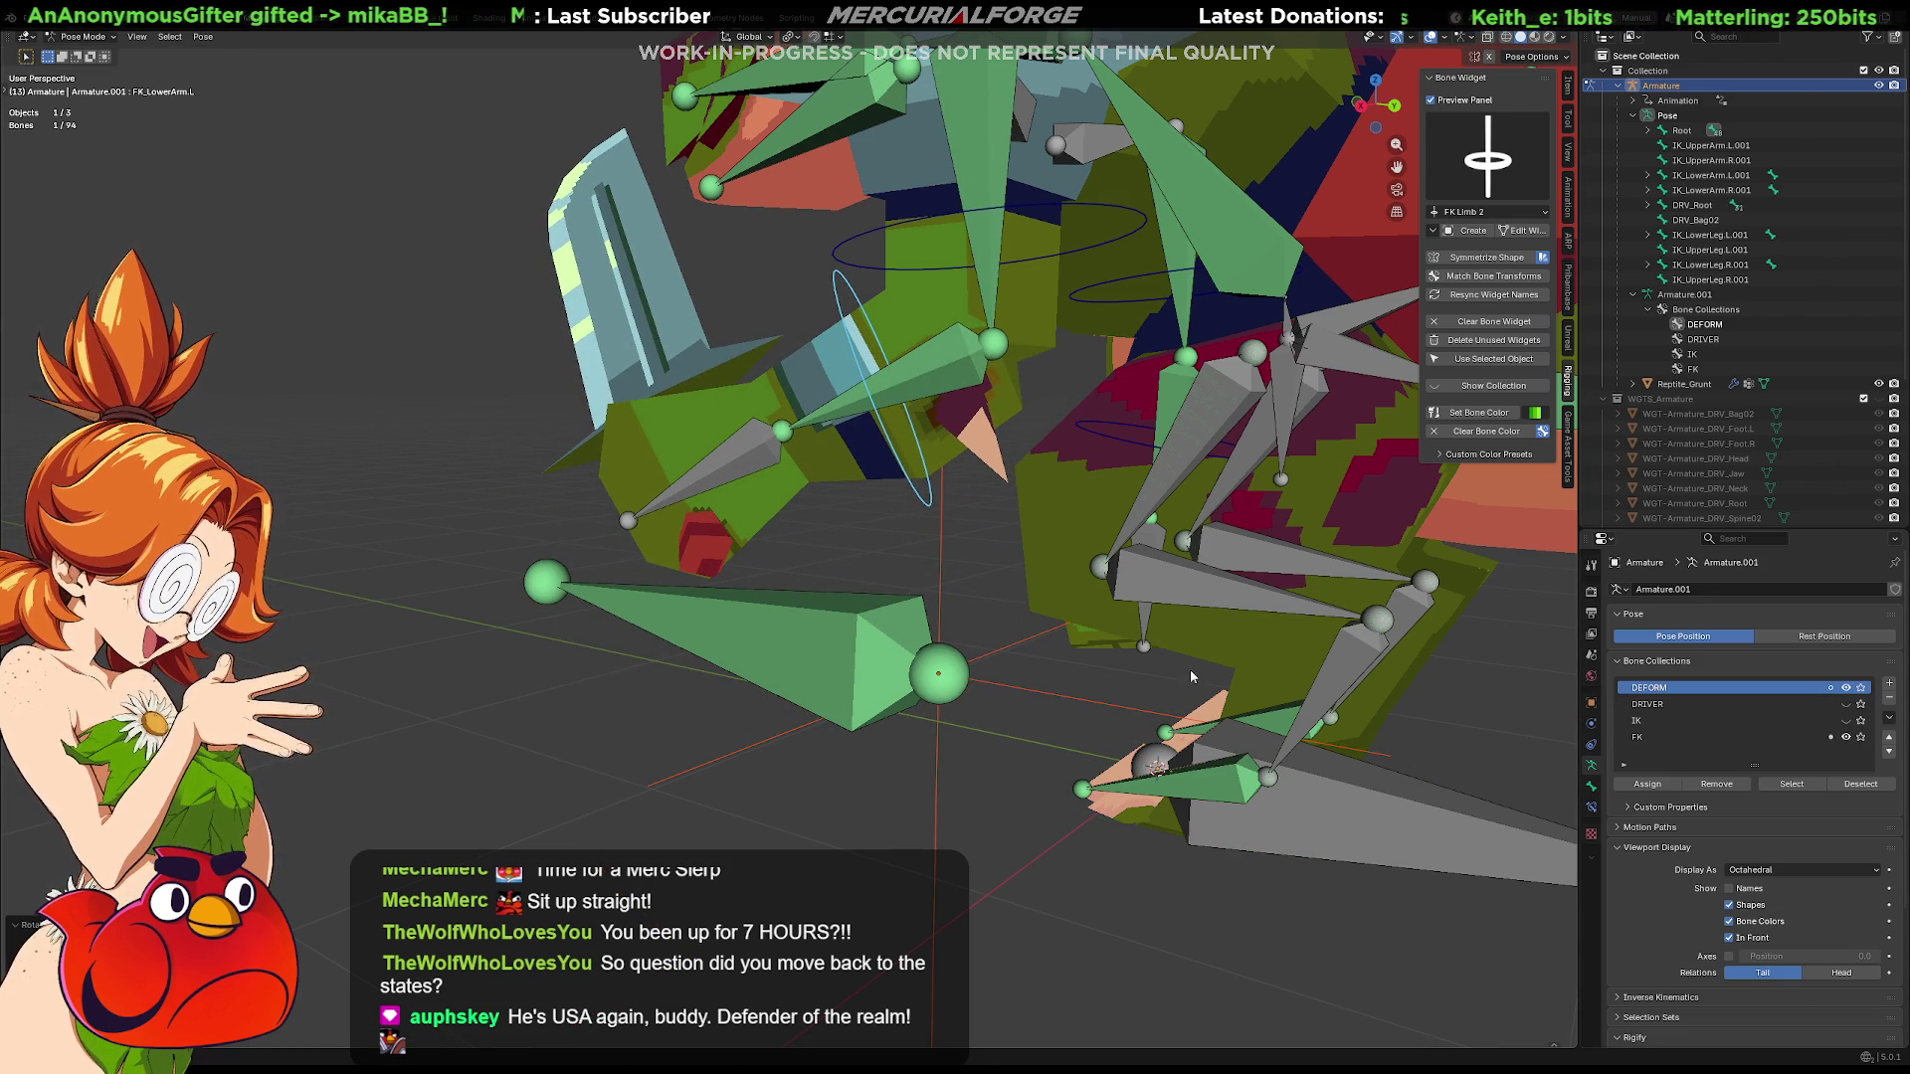
Inspect the weapon bone's constraints, undo the test rotation, hide bones near the feet, and view Hand.L's constraints
left_click(836, 575)
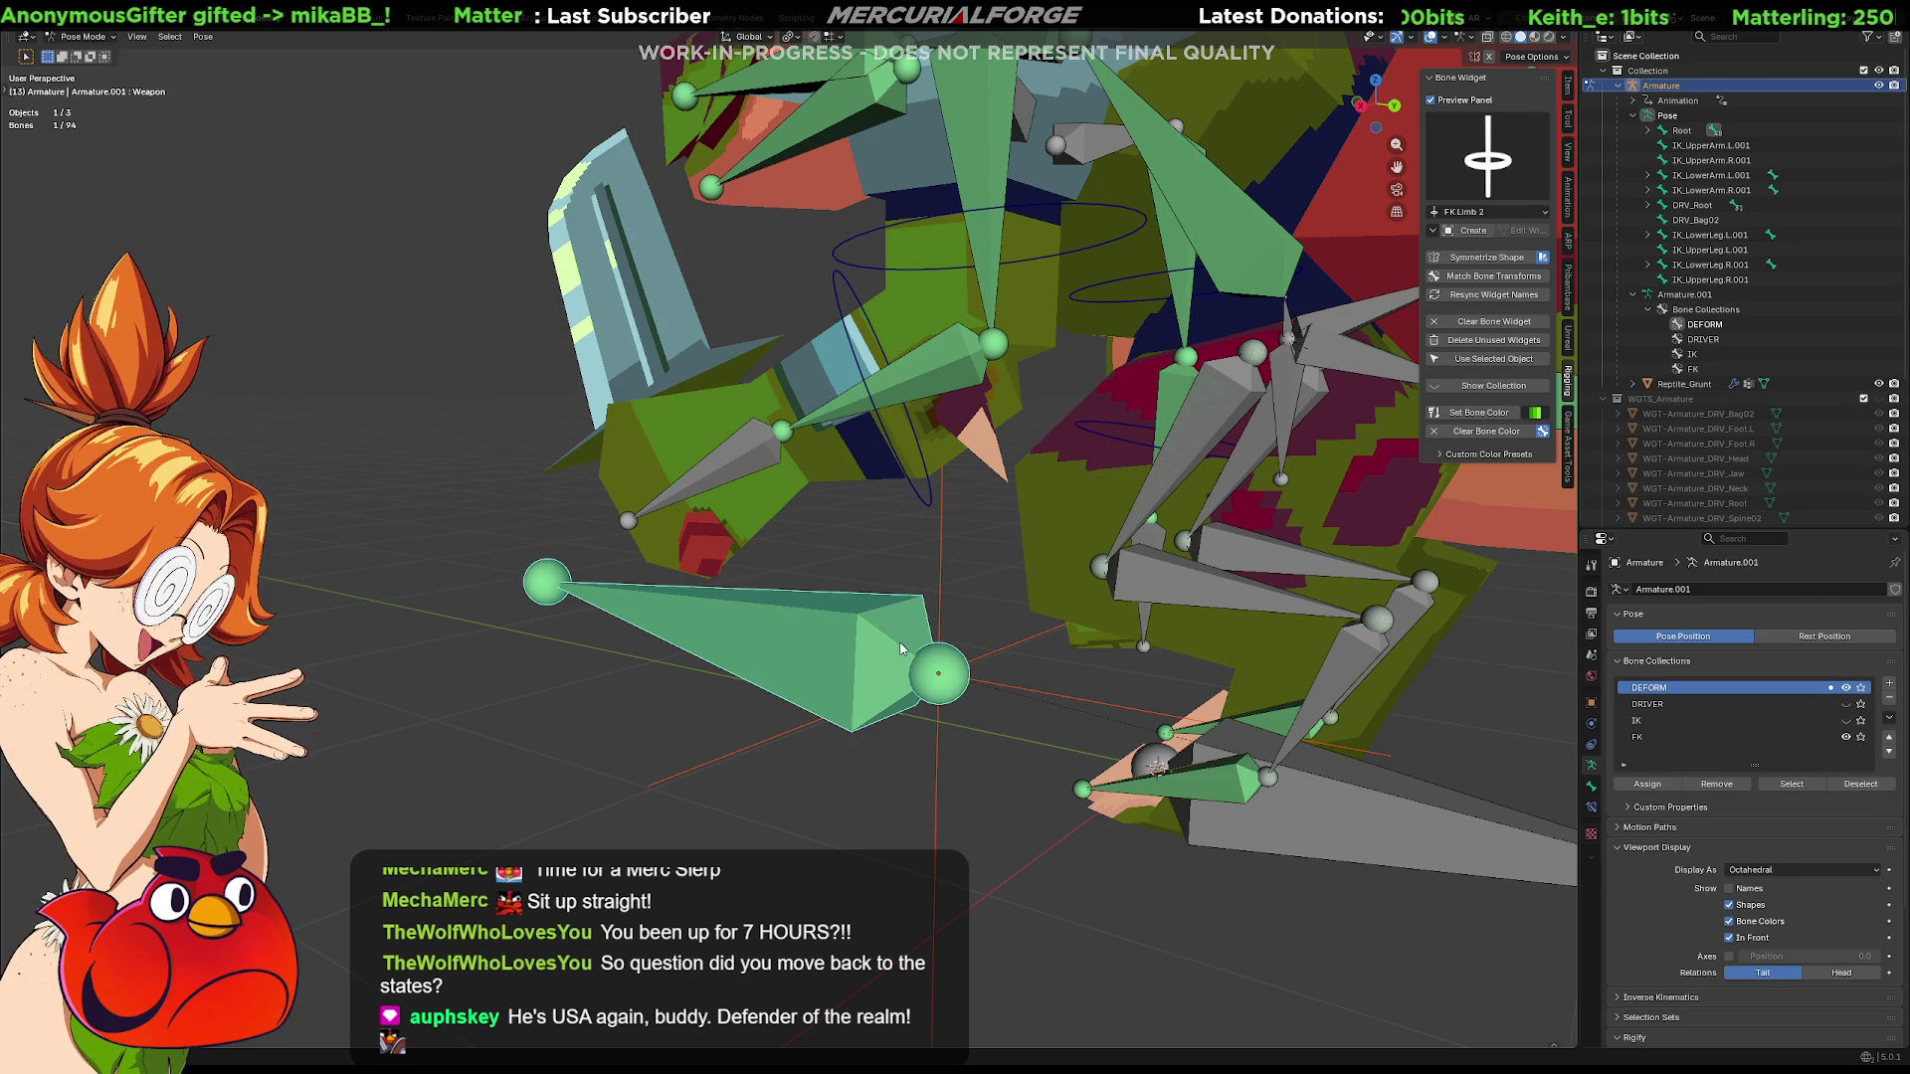
left_click(1594, 795)
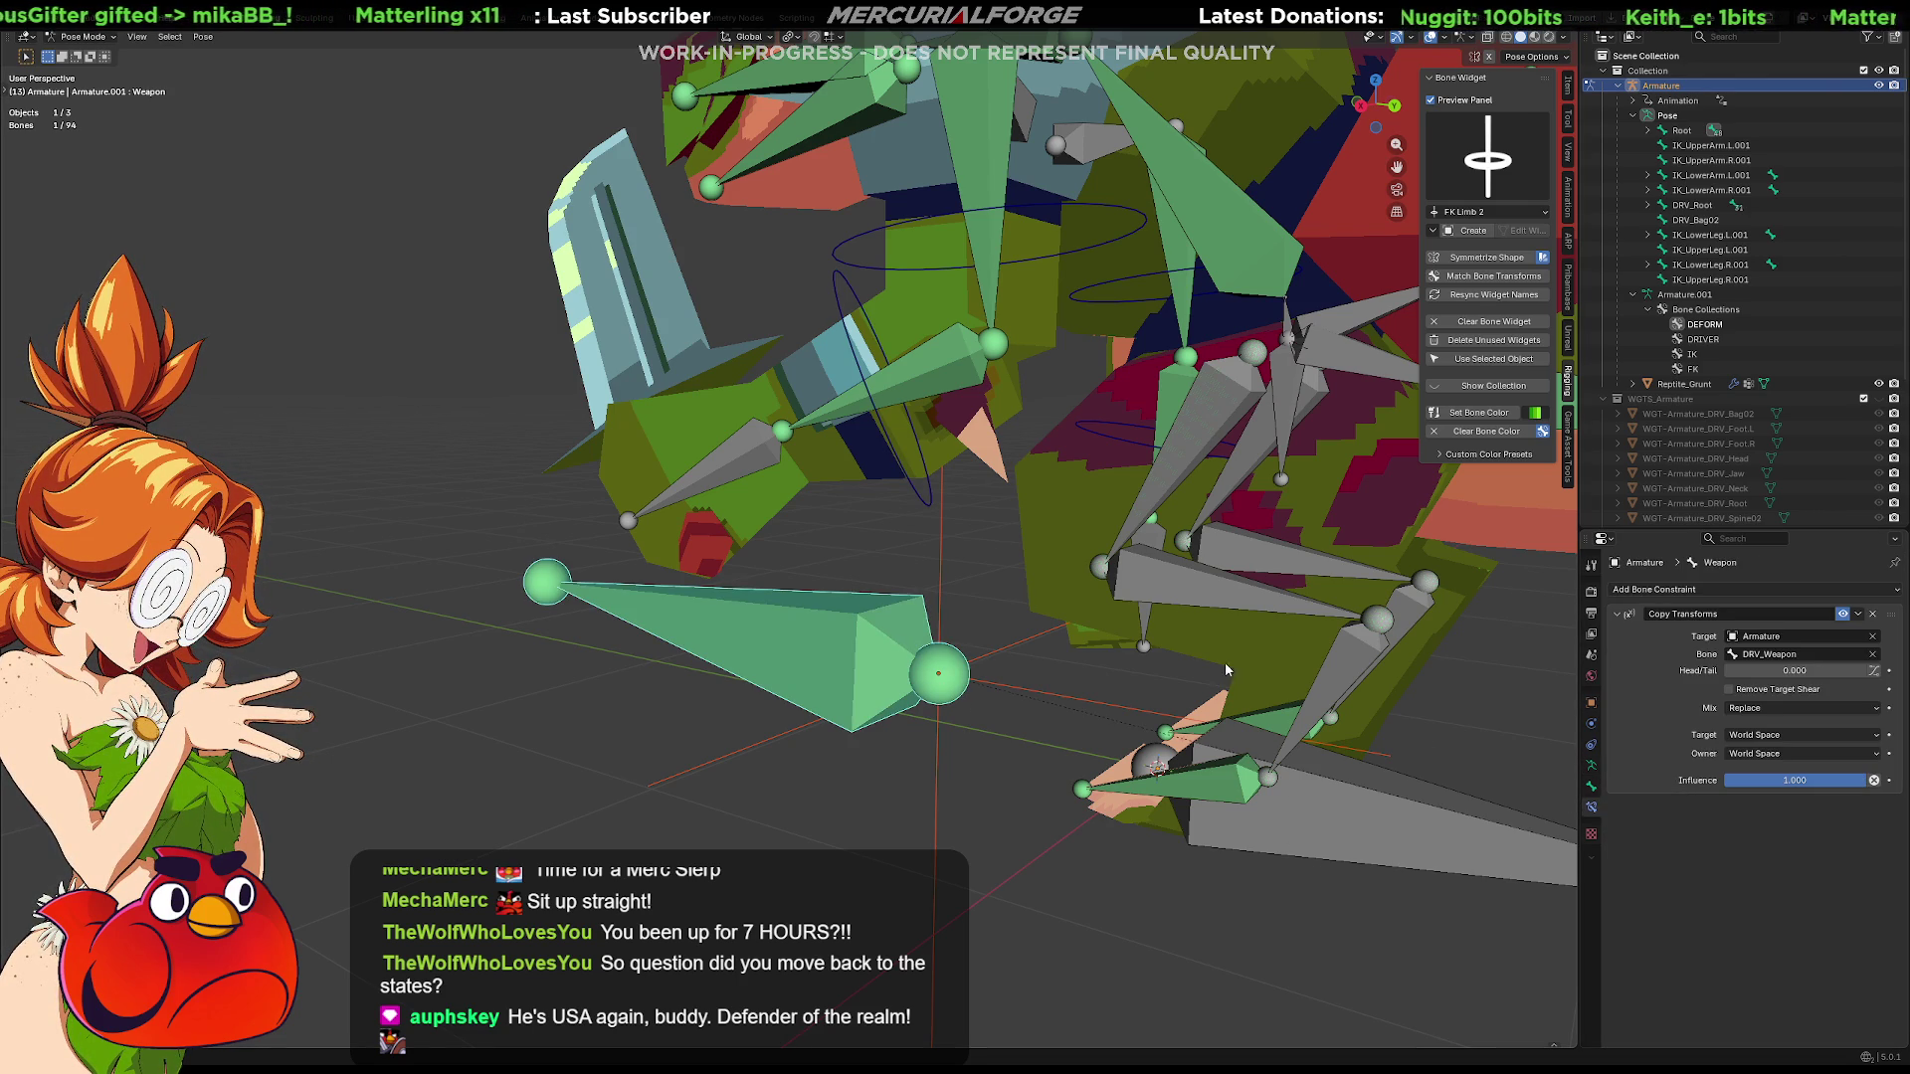
left_click(735, 466)
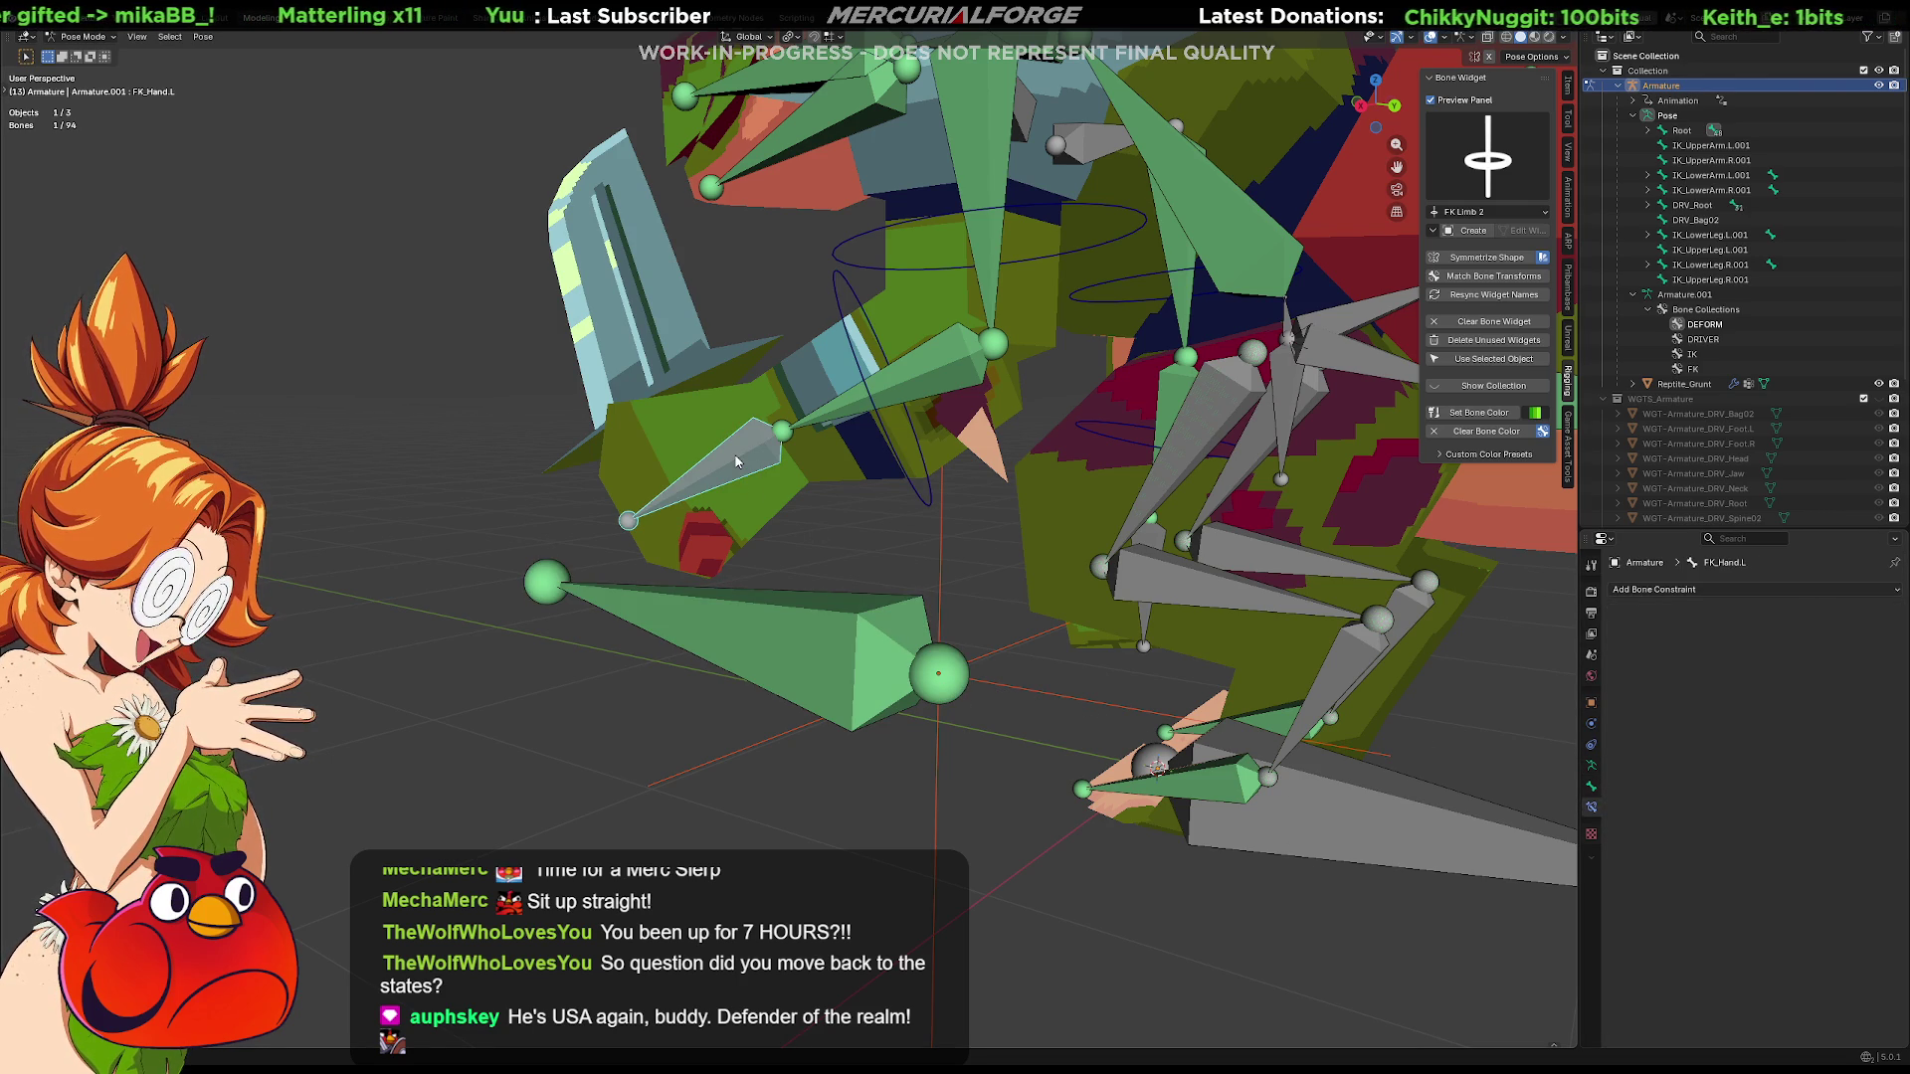
key("ctrl+z")
key("ctrl+z")
key("ctrl+z")
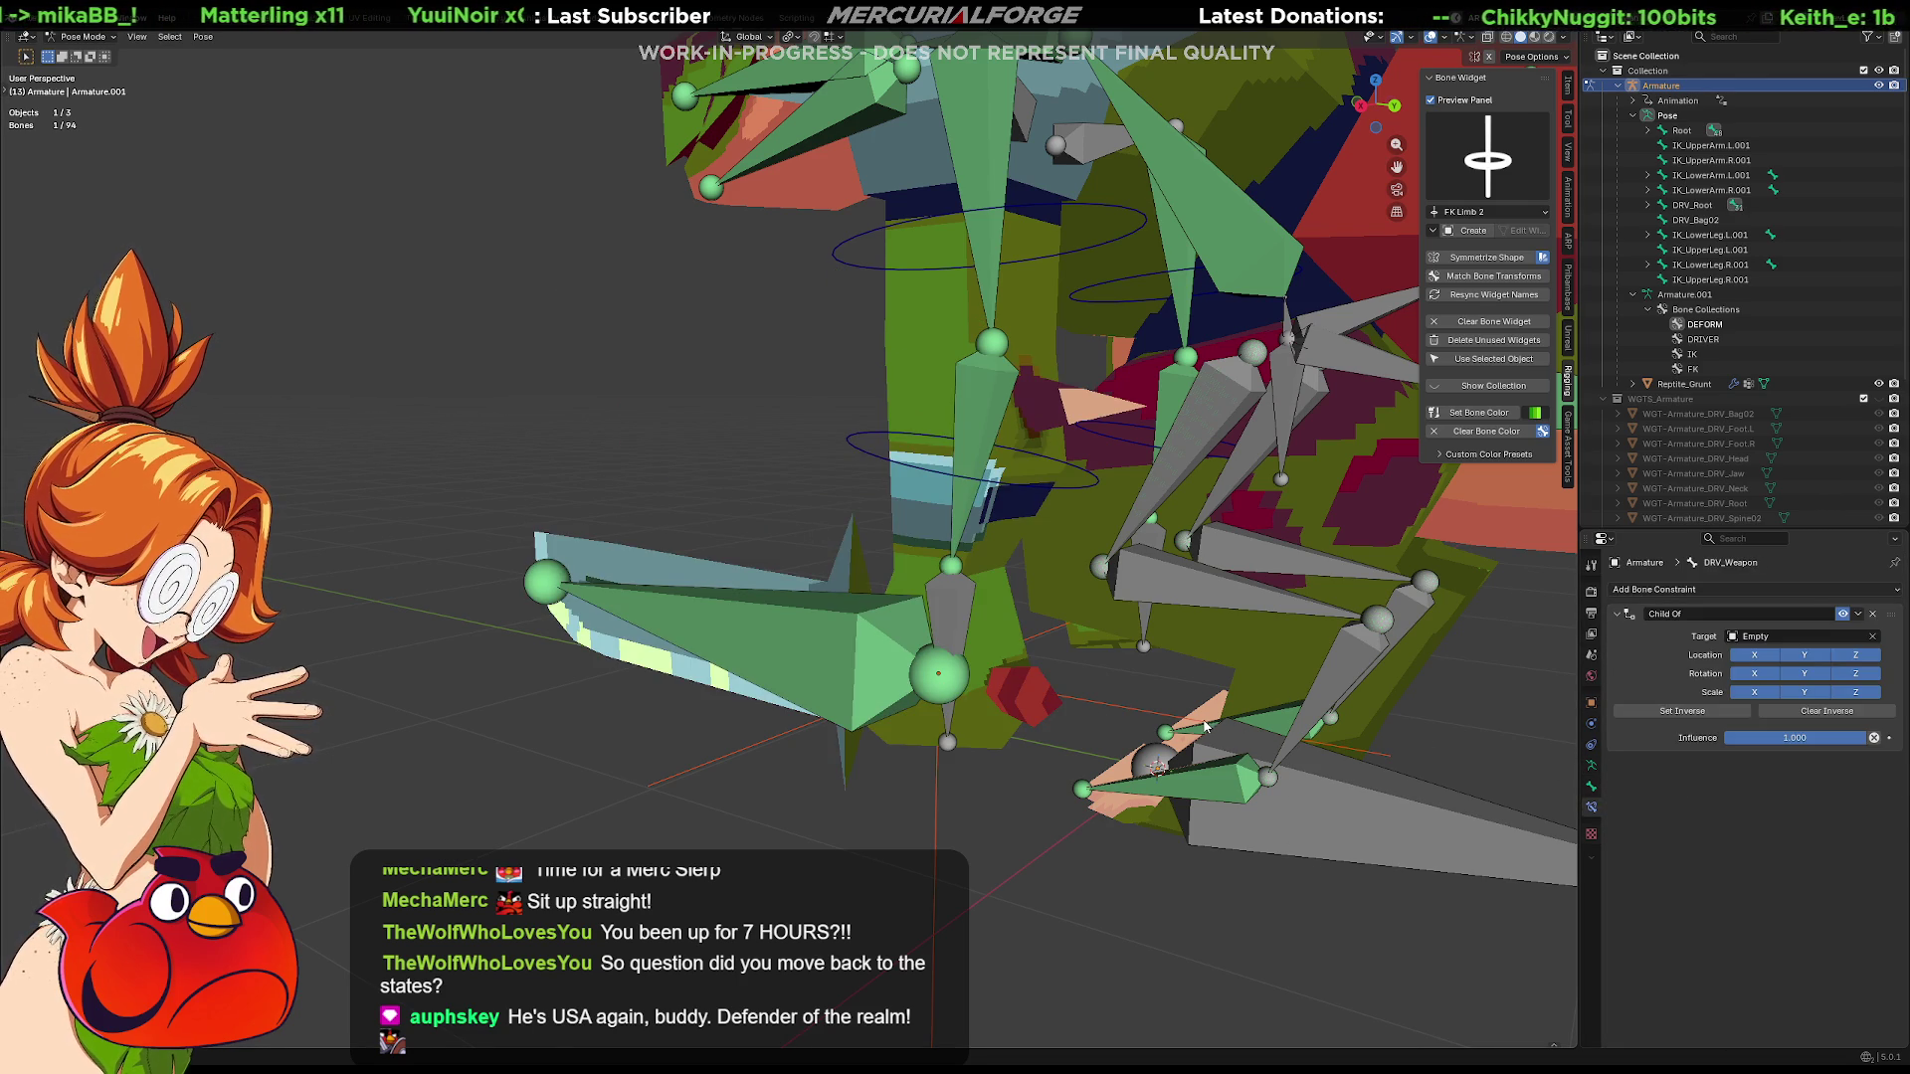
key("ctrl+z")
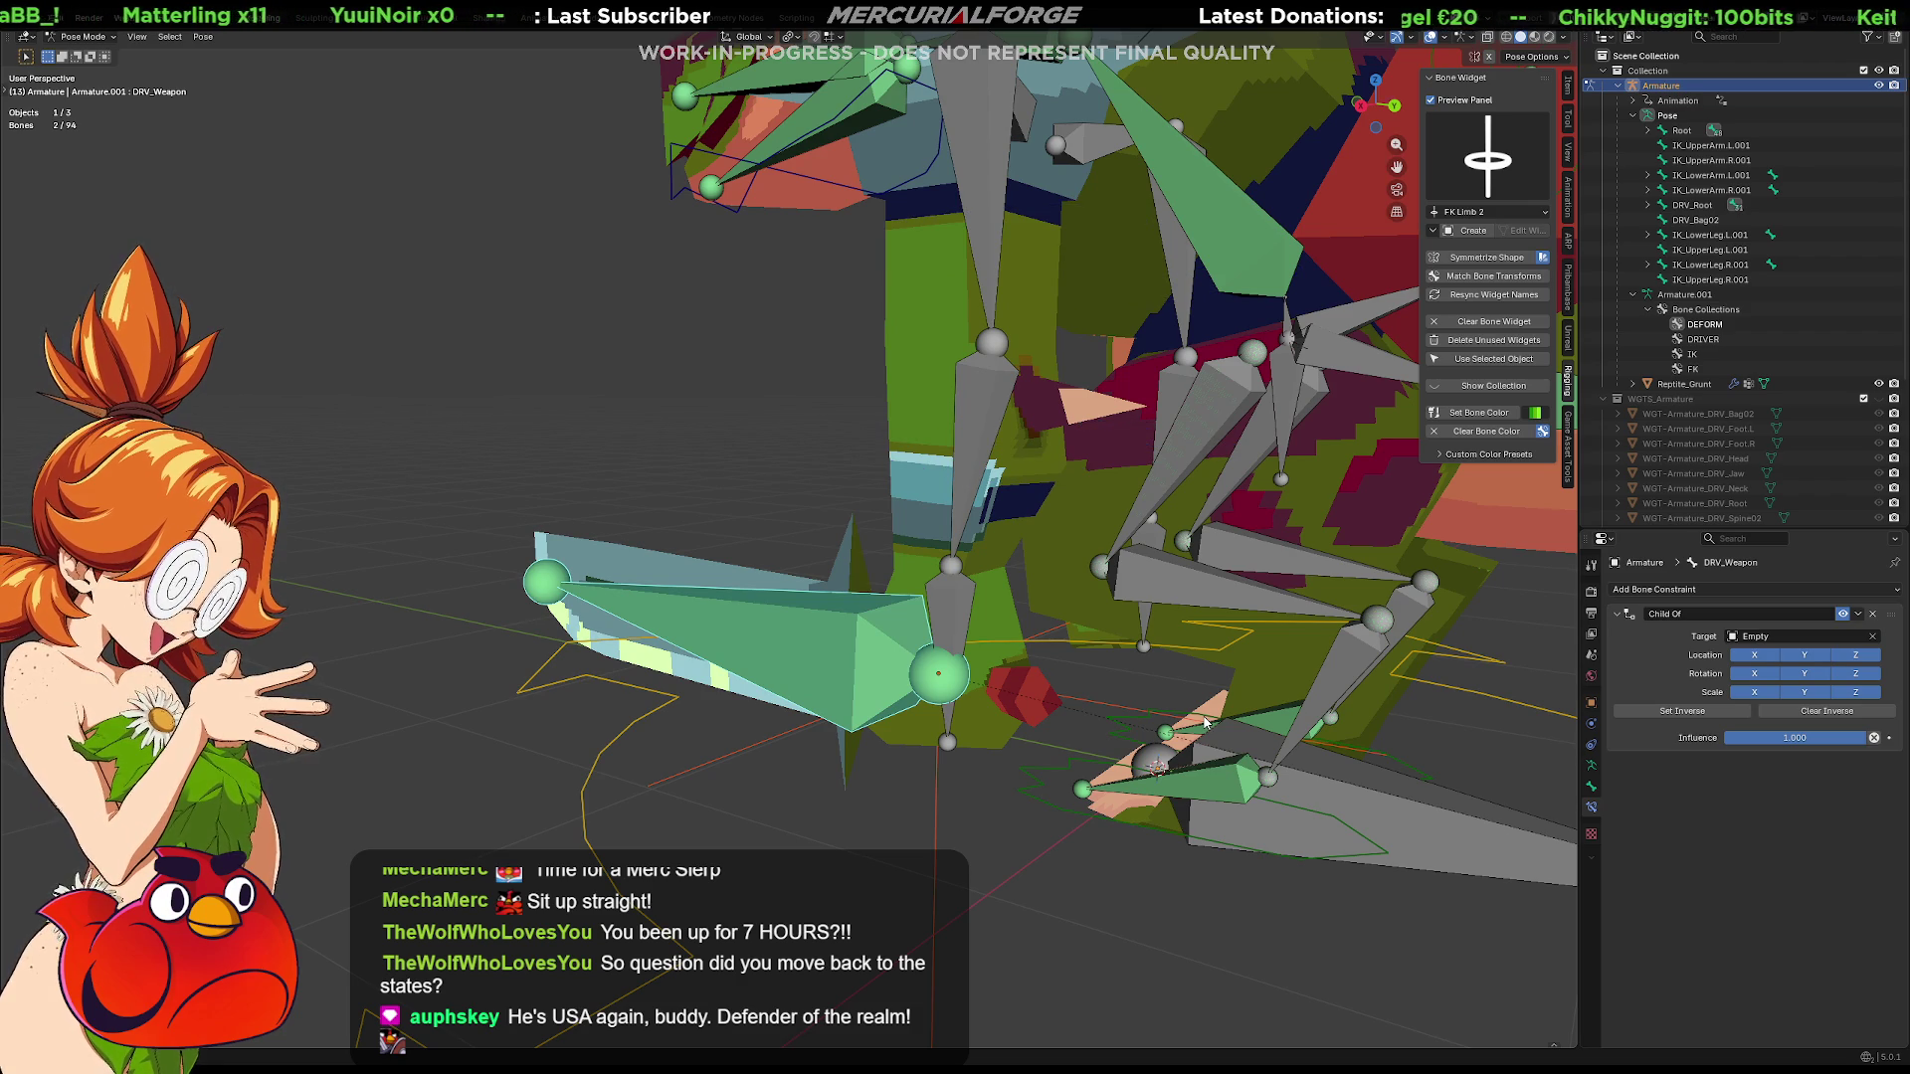
key("h")
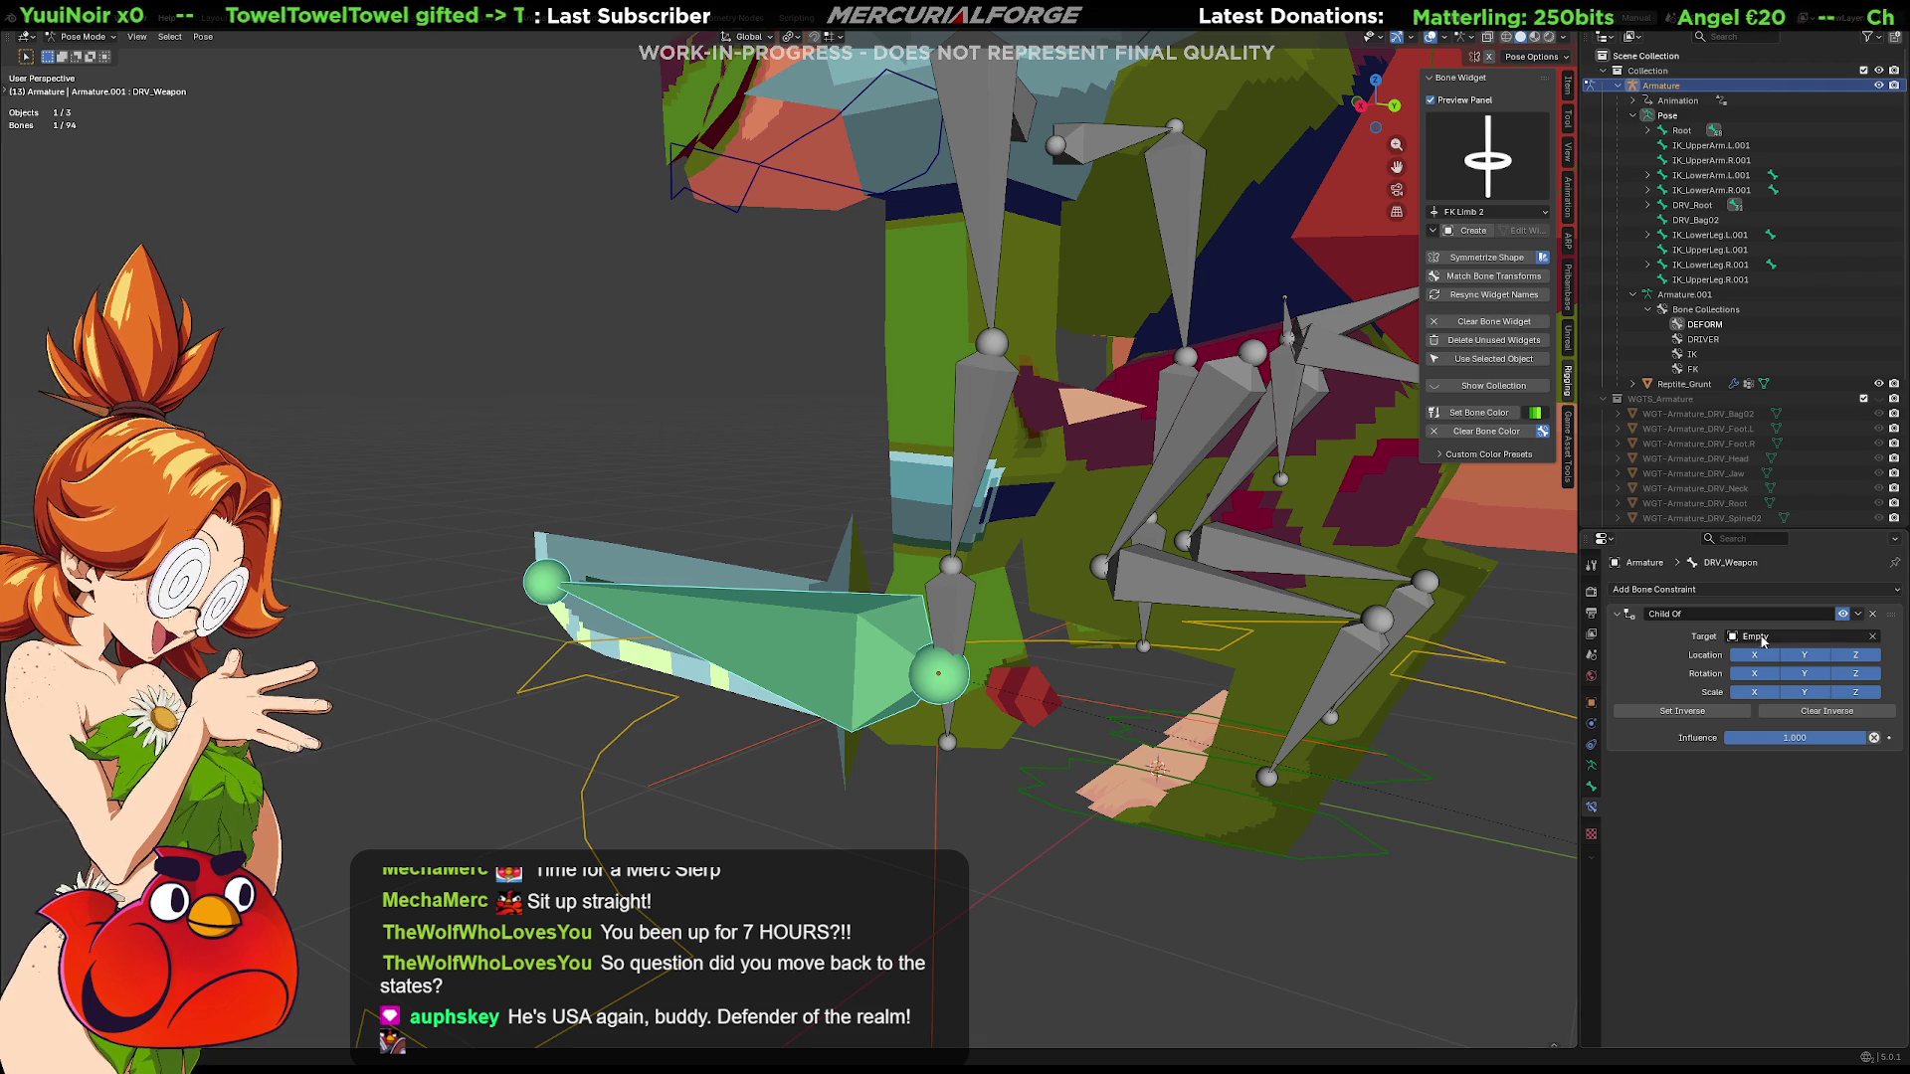
left_click(863, 641)
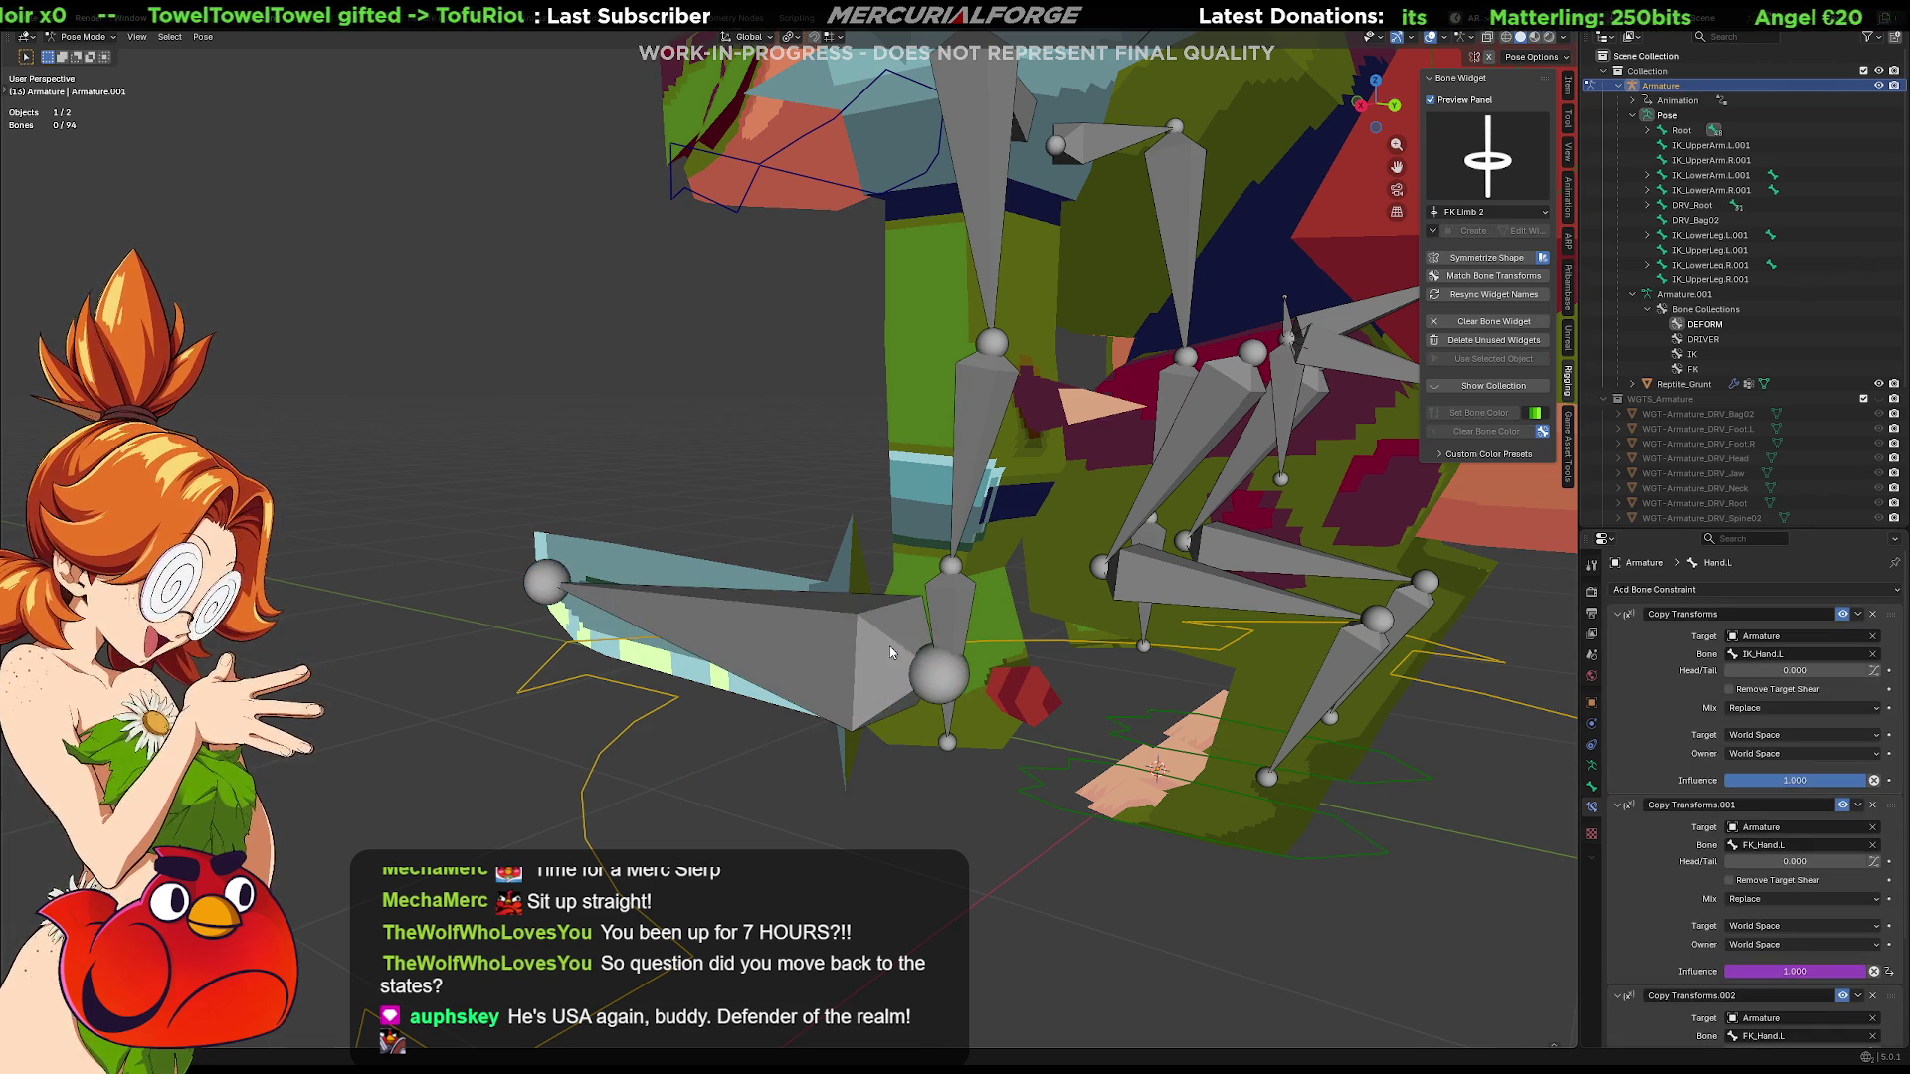
Add a Child Of constraint to DRV_Weapon with the Armature as its target
left_click(862, 639)
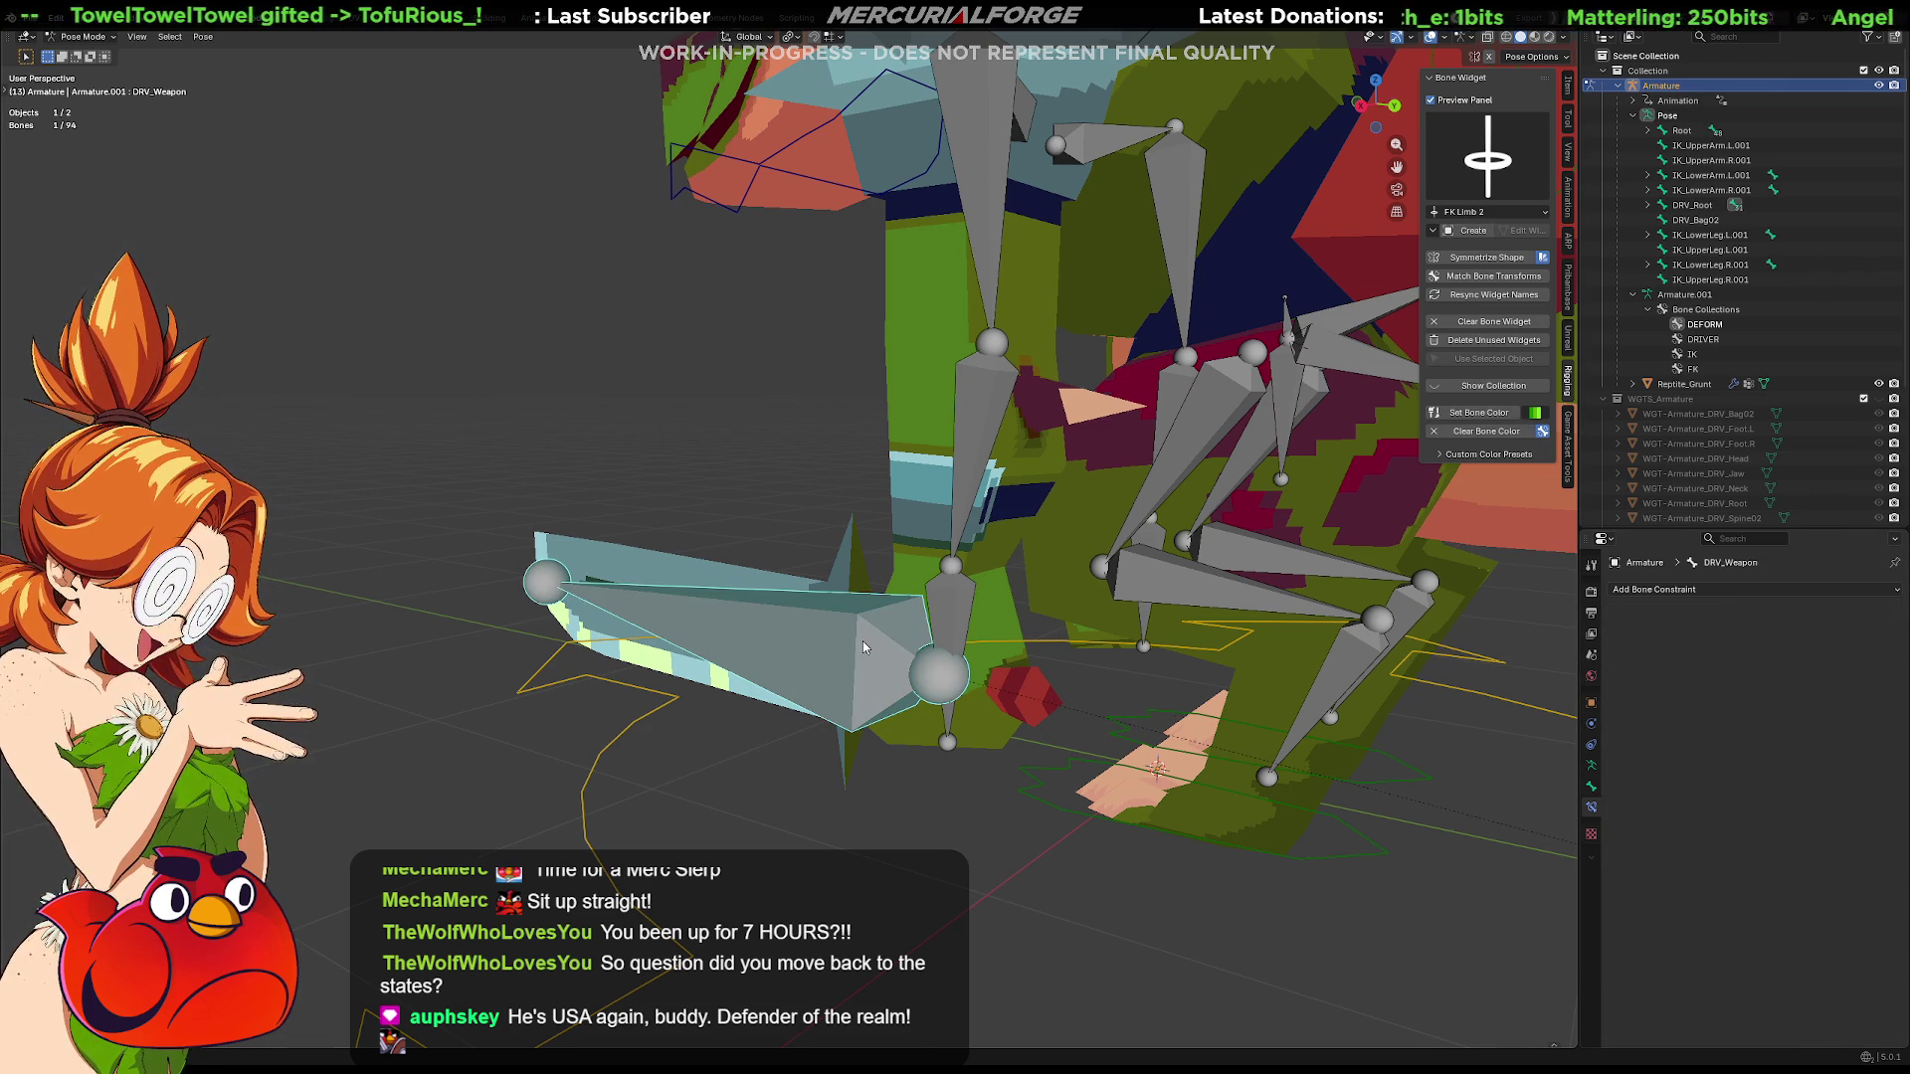
key("ctrl+shift+c")
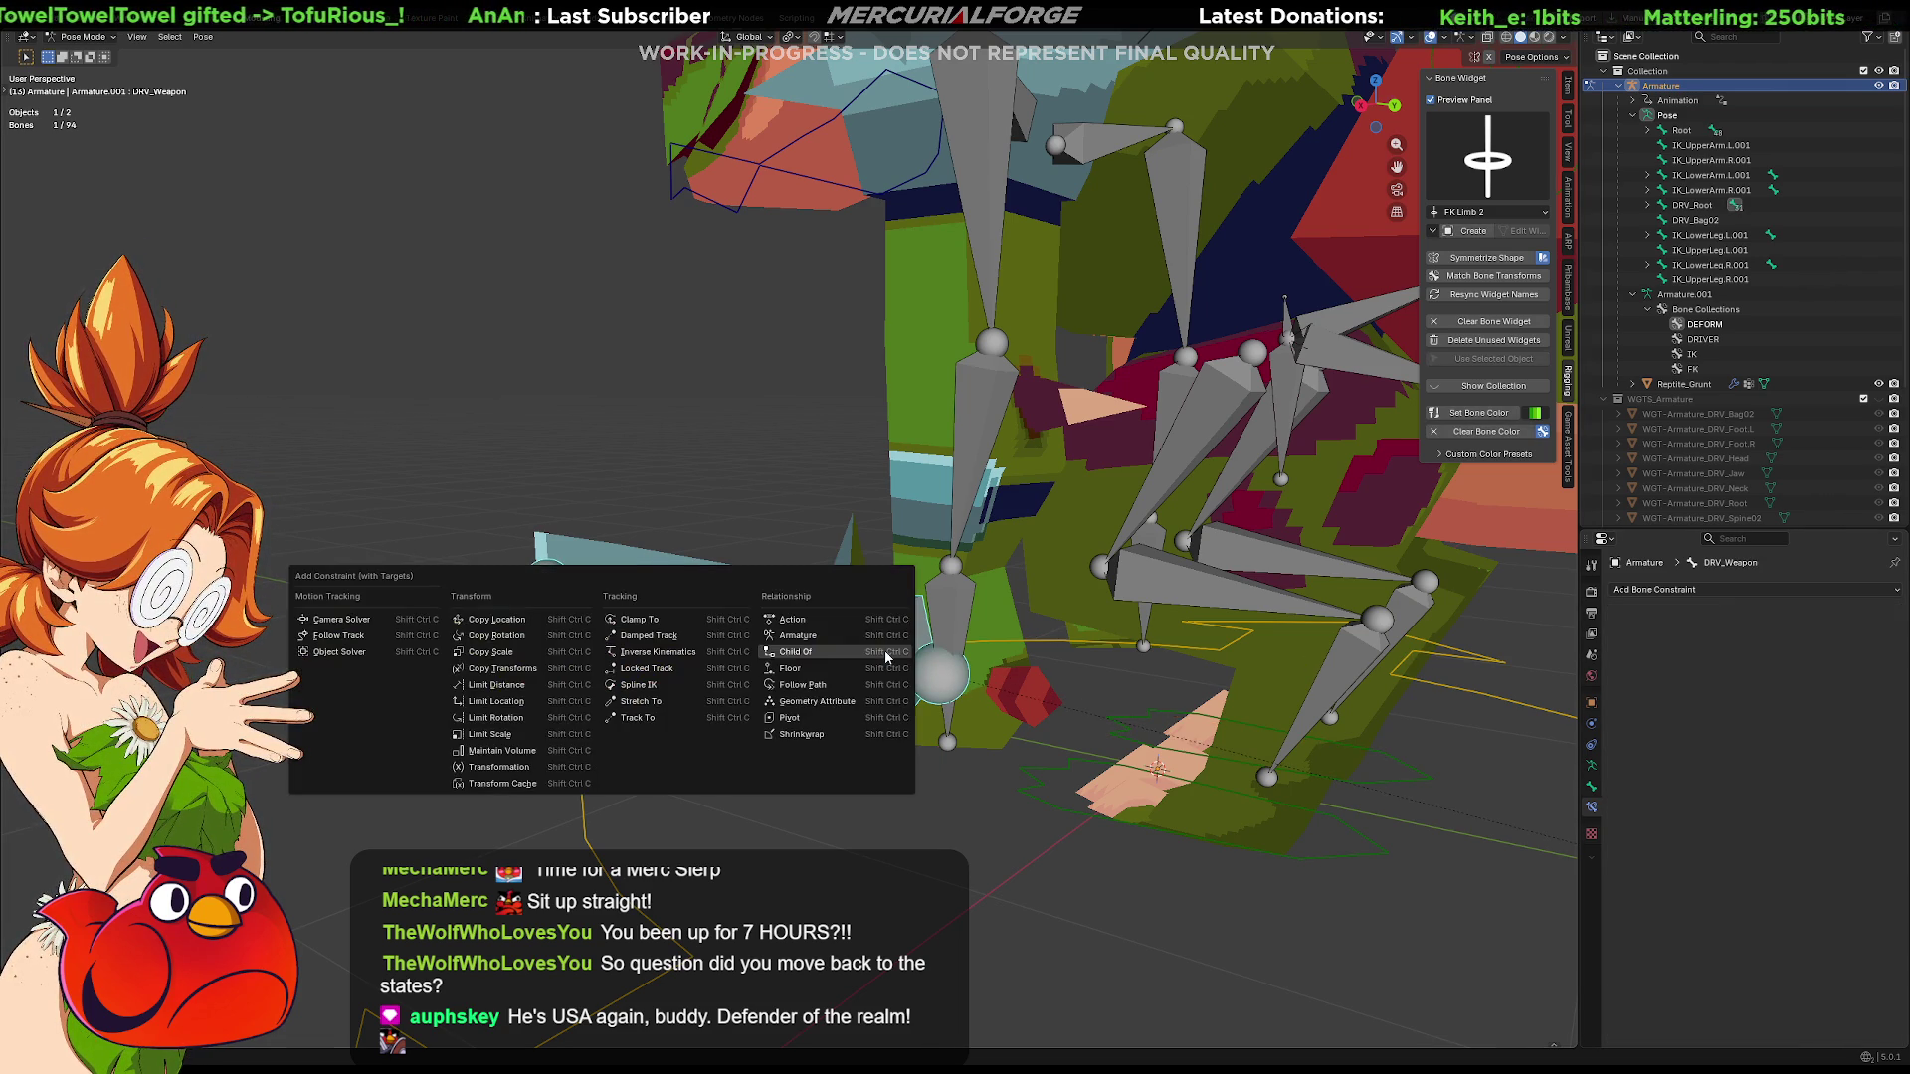
left_click(886, 652)
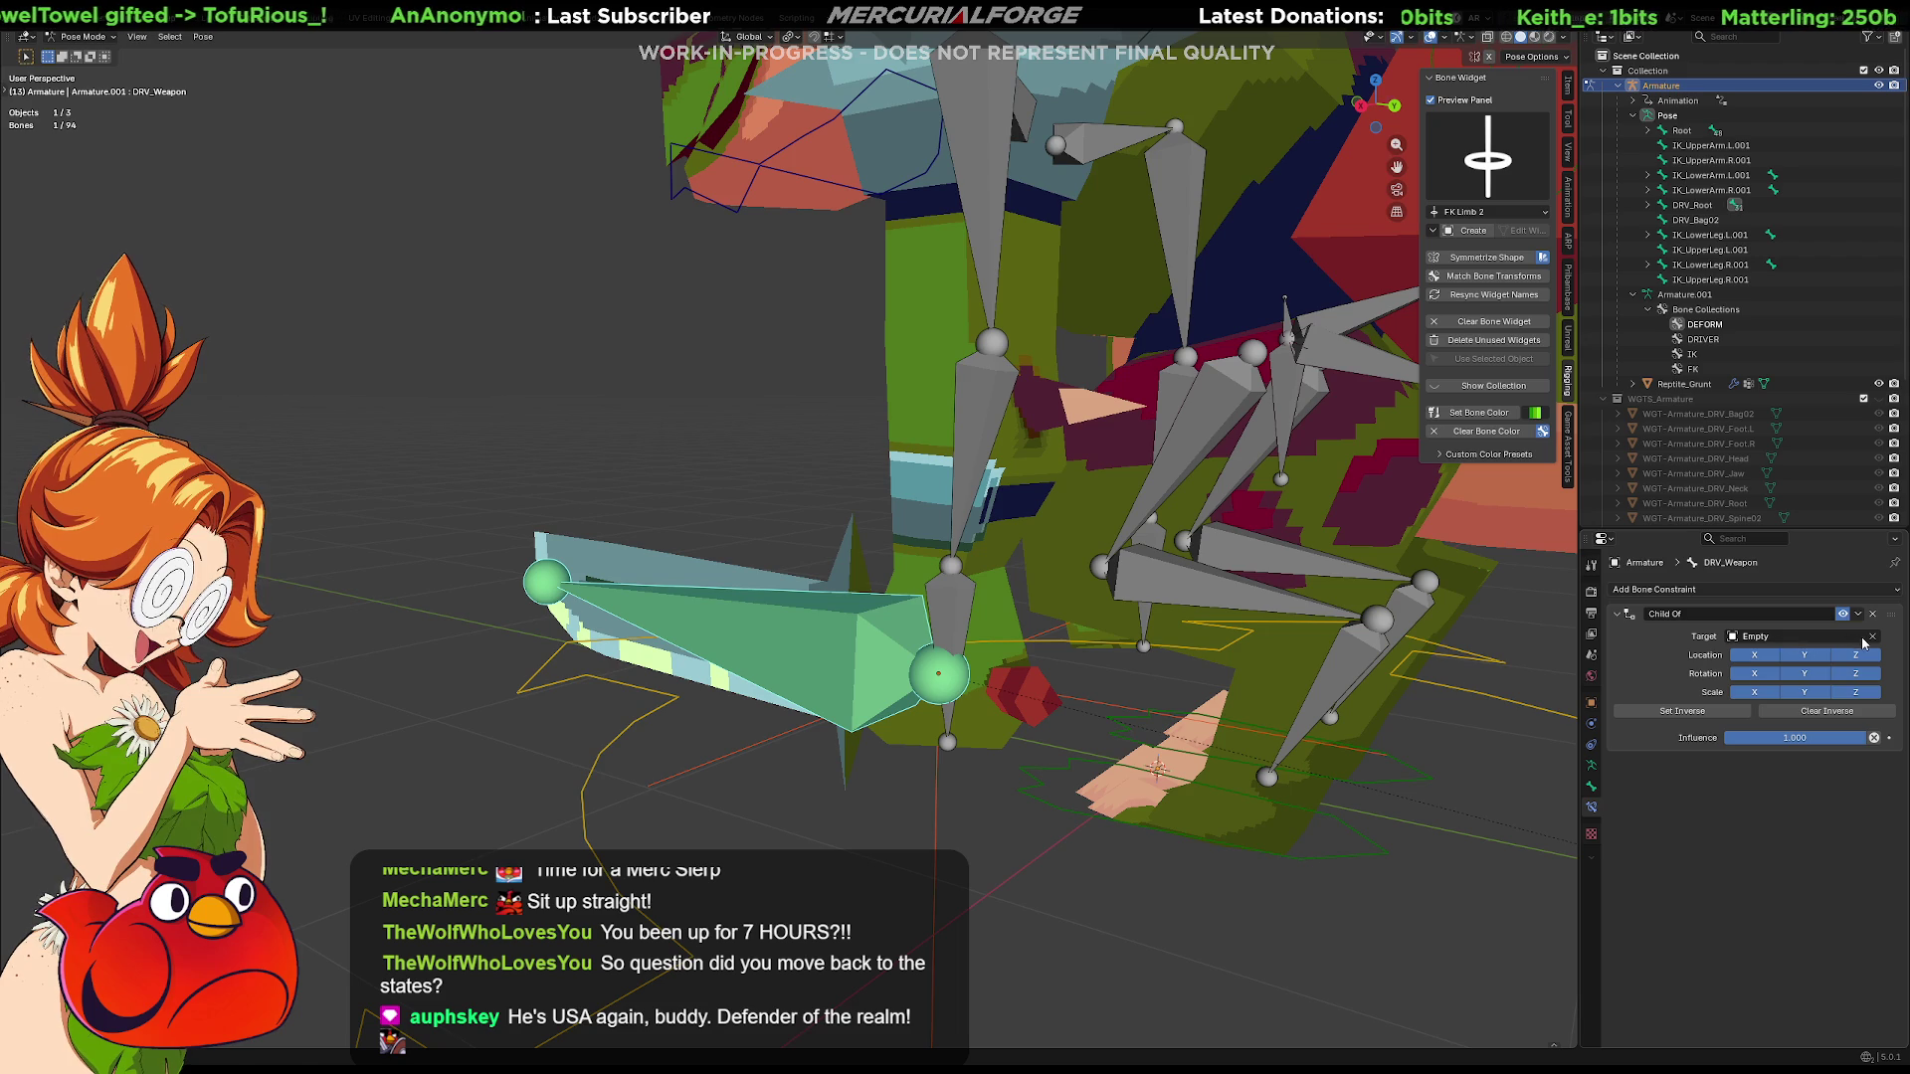
left_click(1799, 635)
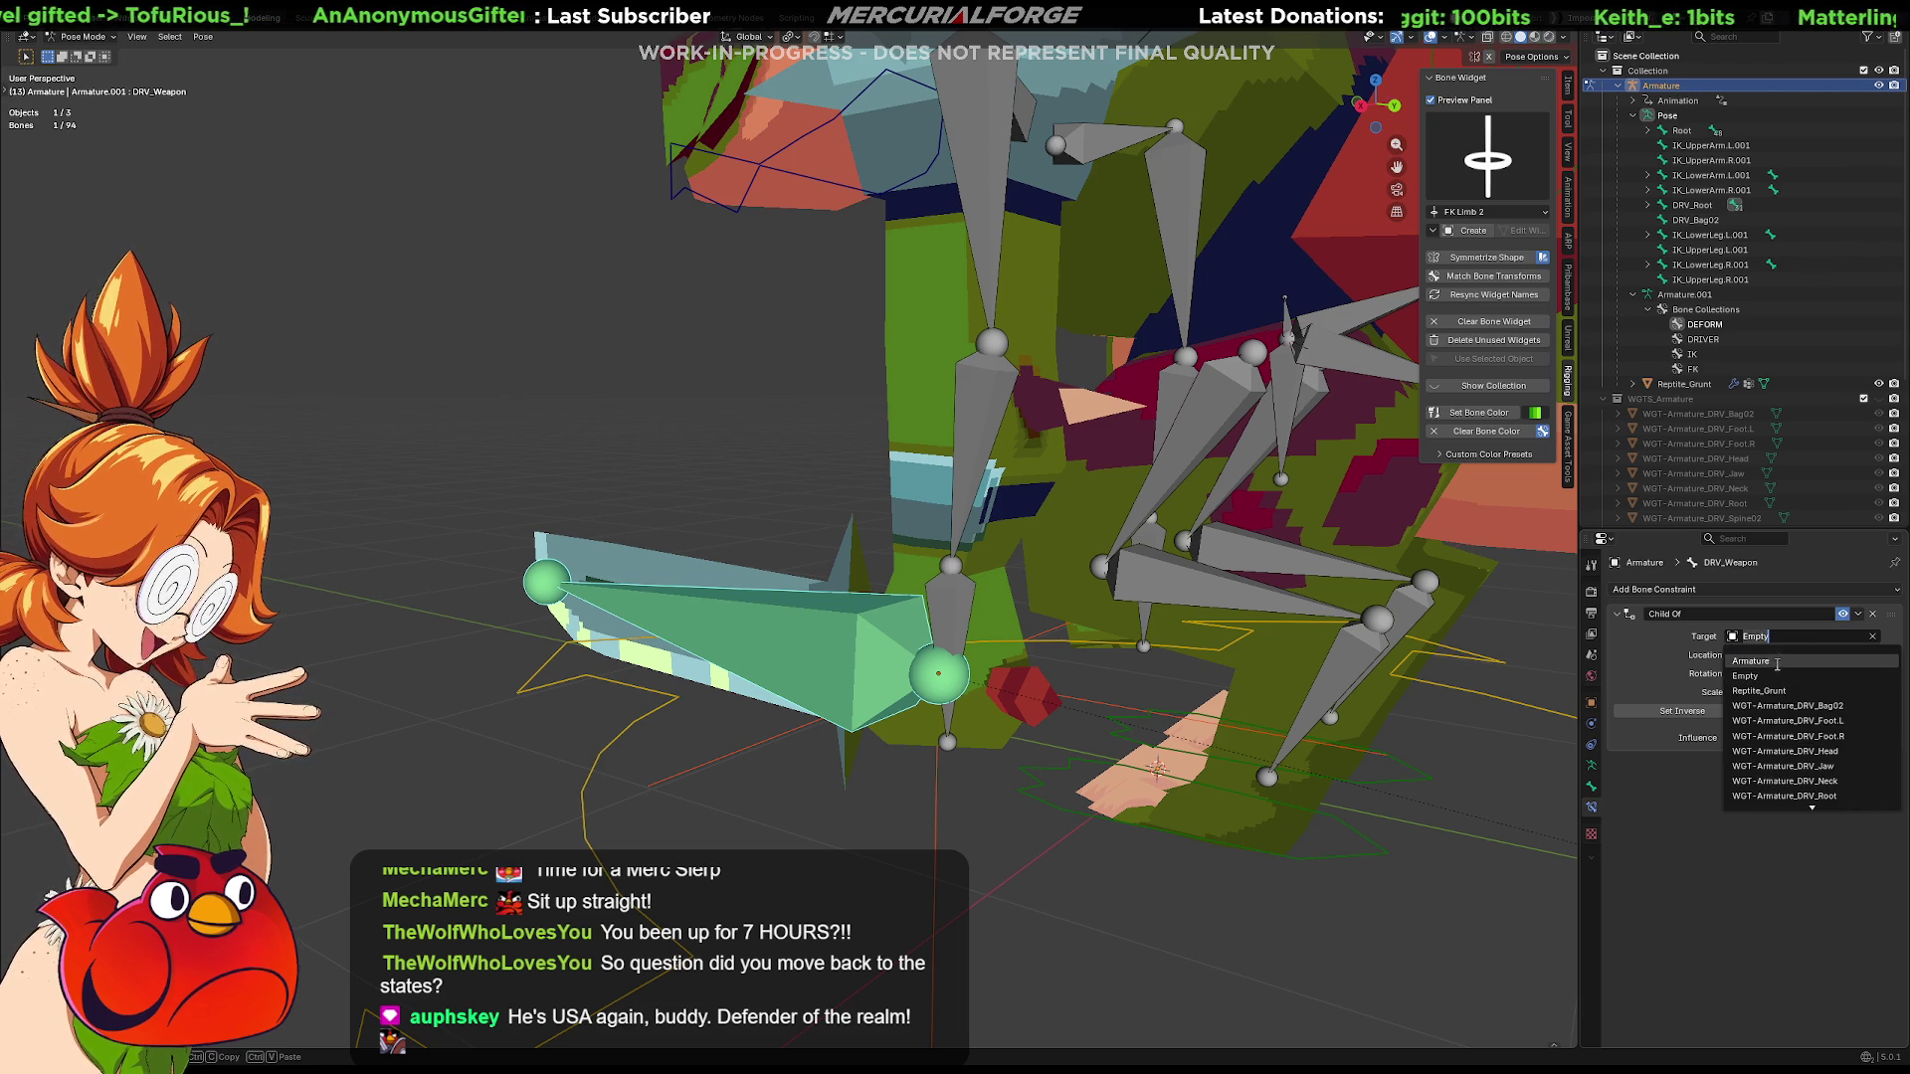
left_click(1765, 662)
Set the Child Of bone to Hand.L and clear the inverse so the weapon sits at the hand
left_click(1880, 646)
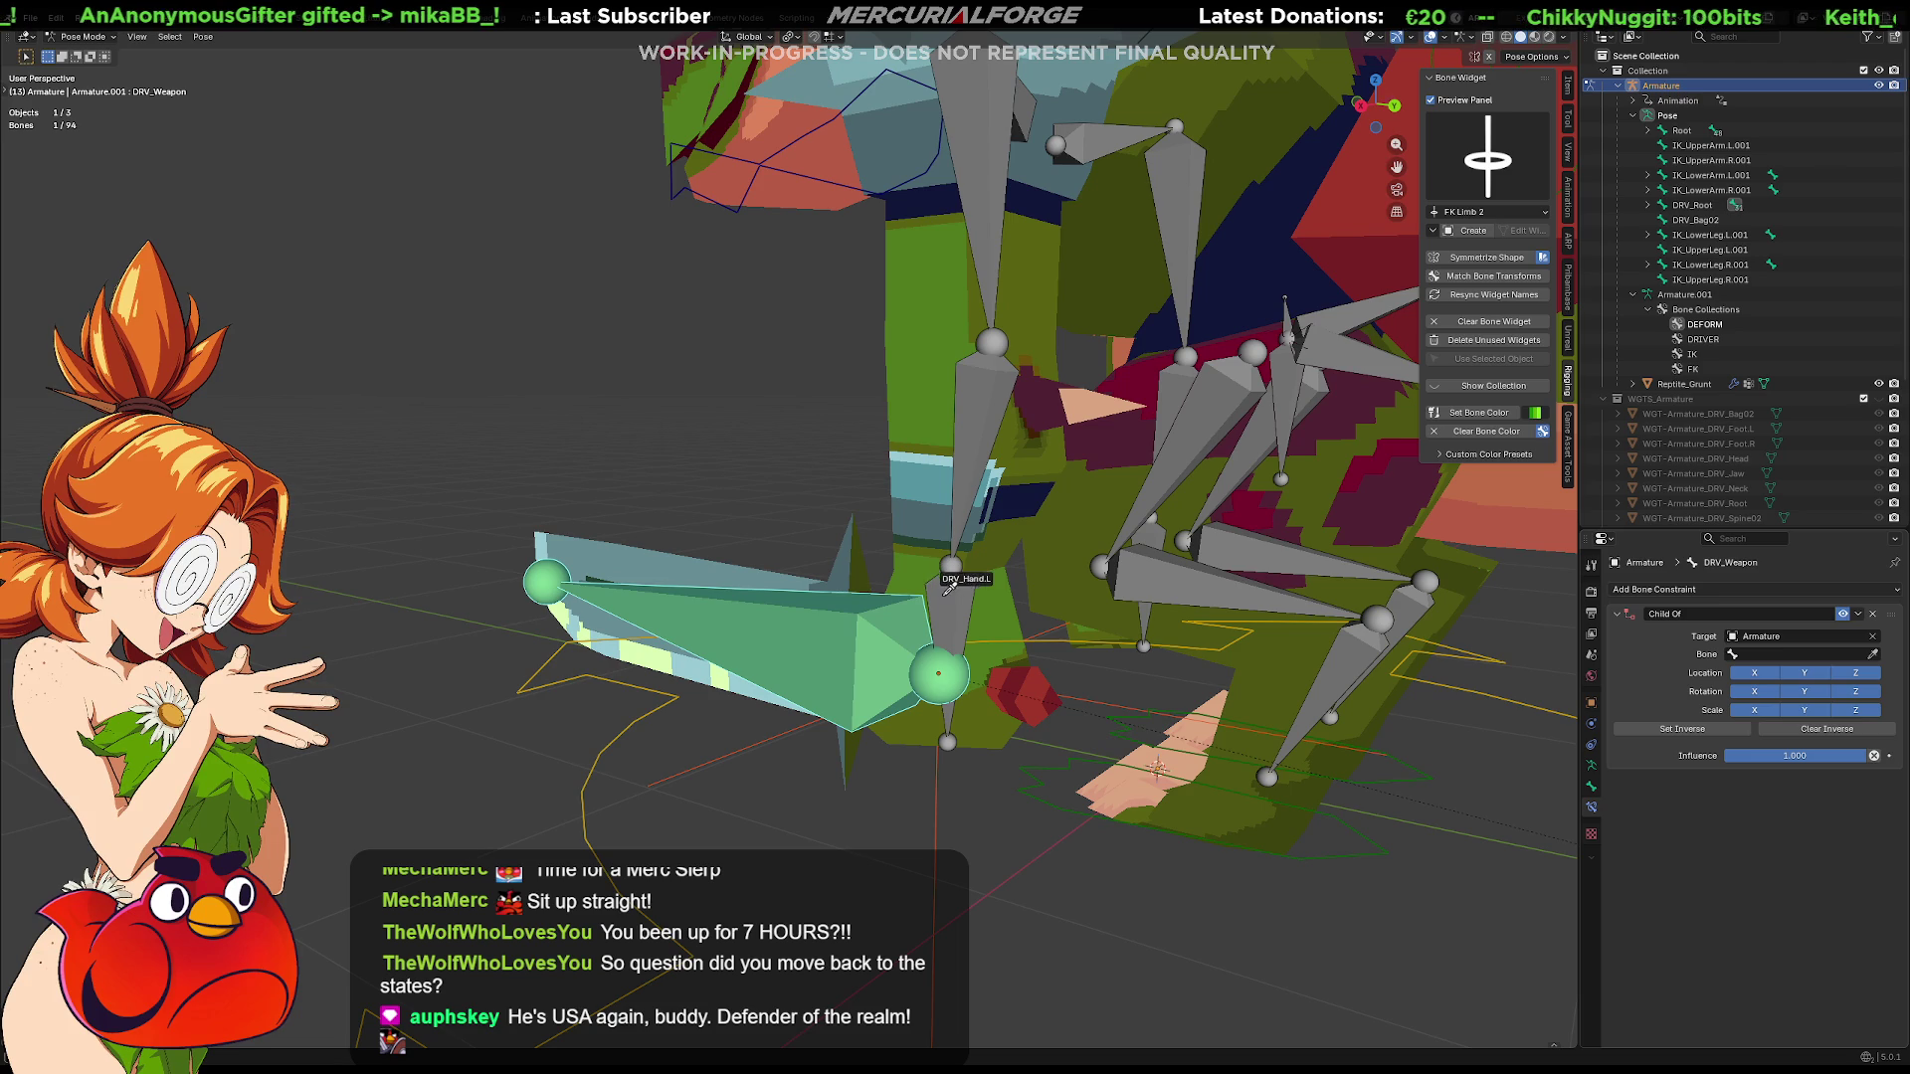
key("Escape")
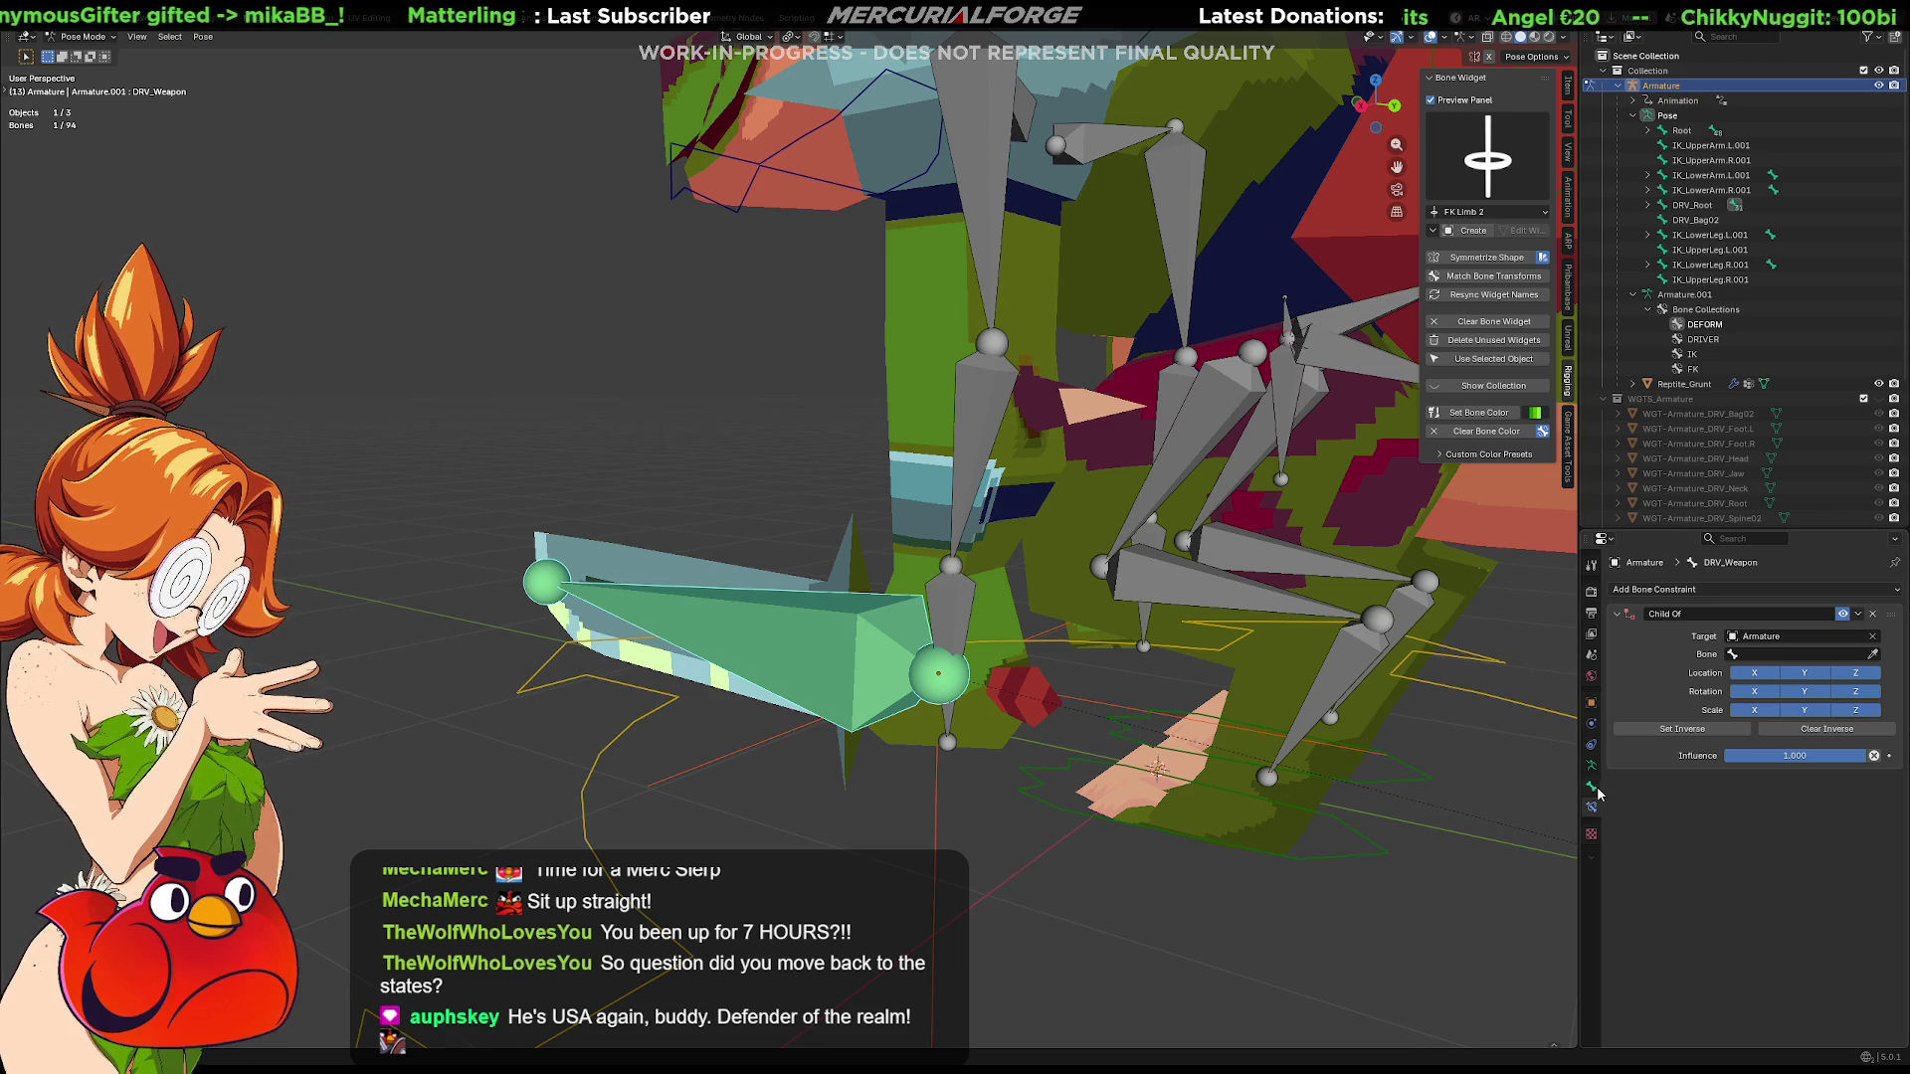
left_click(1765, 655)
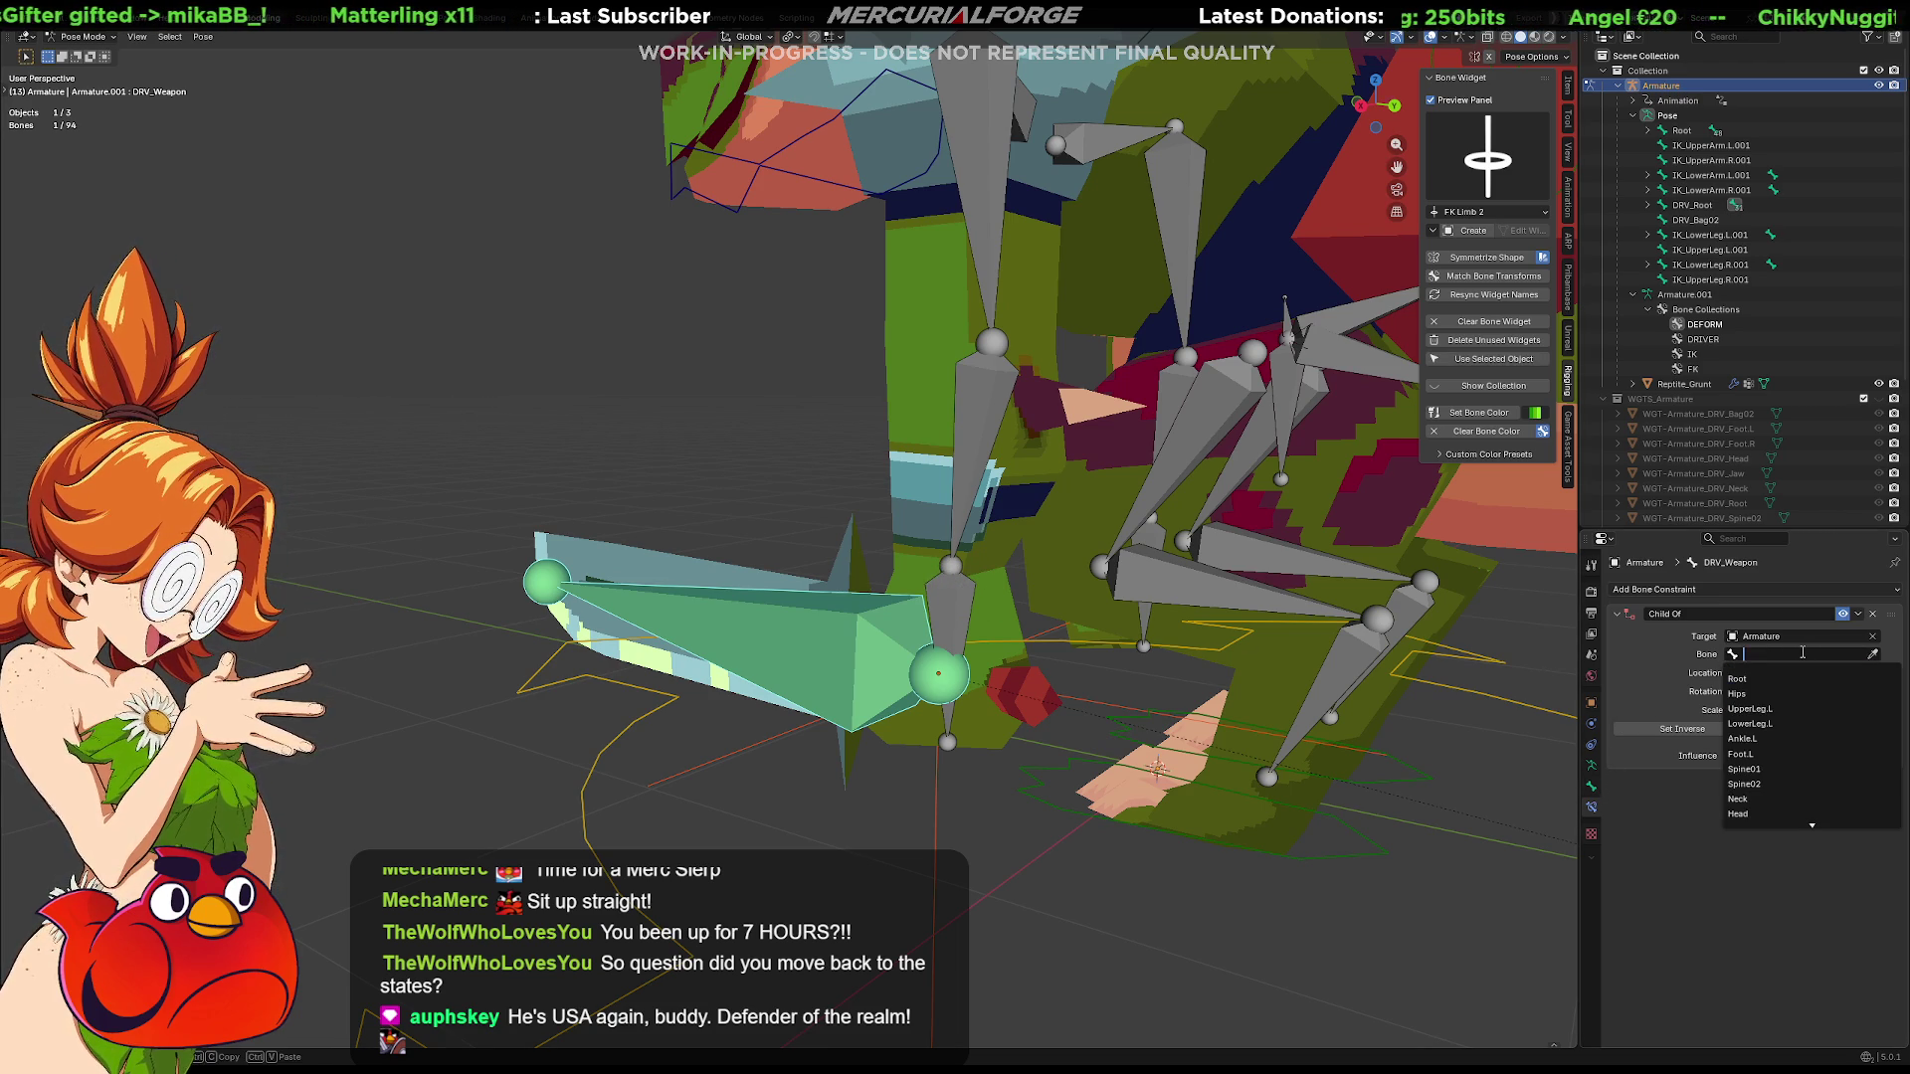
type("hand")
key("Return")
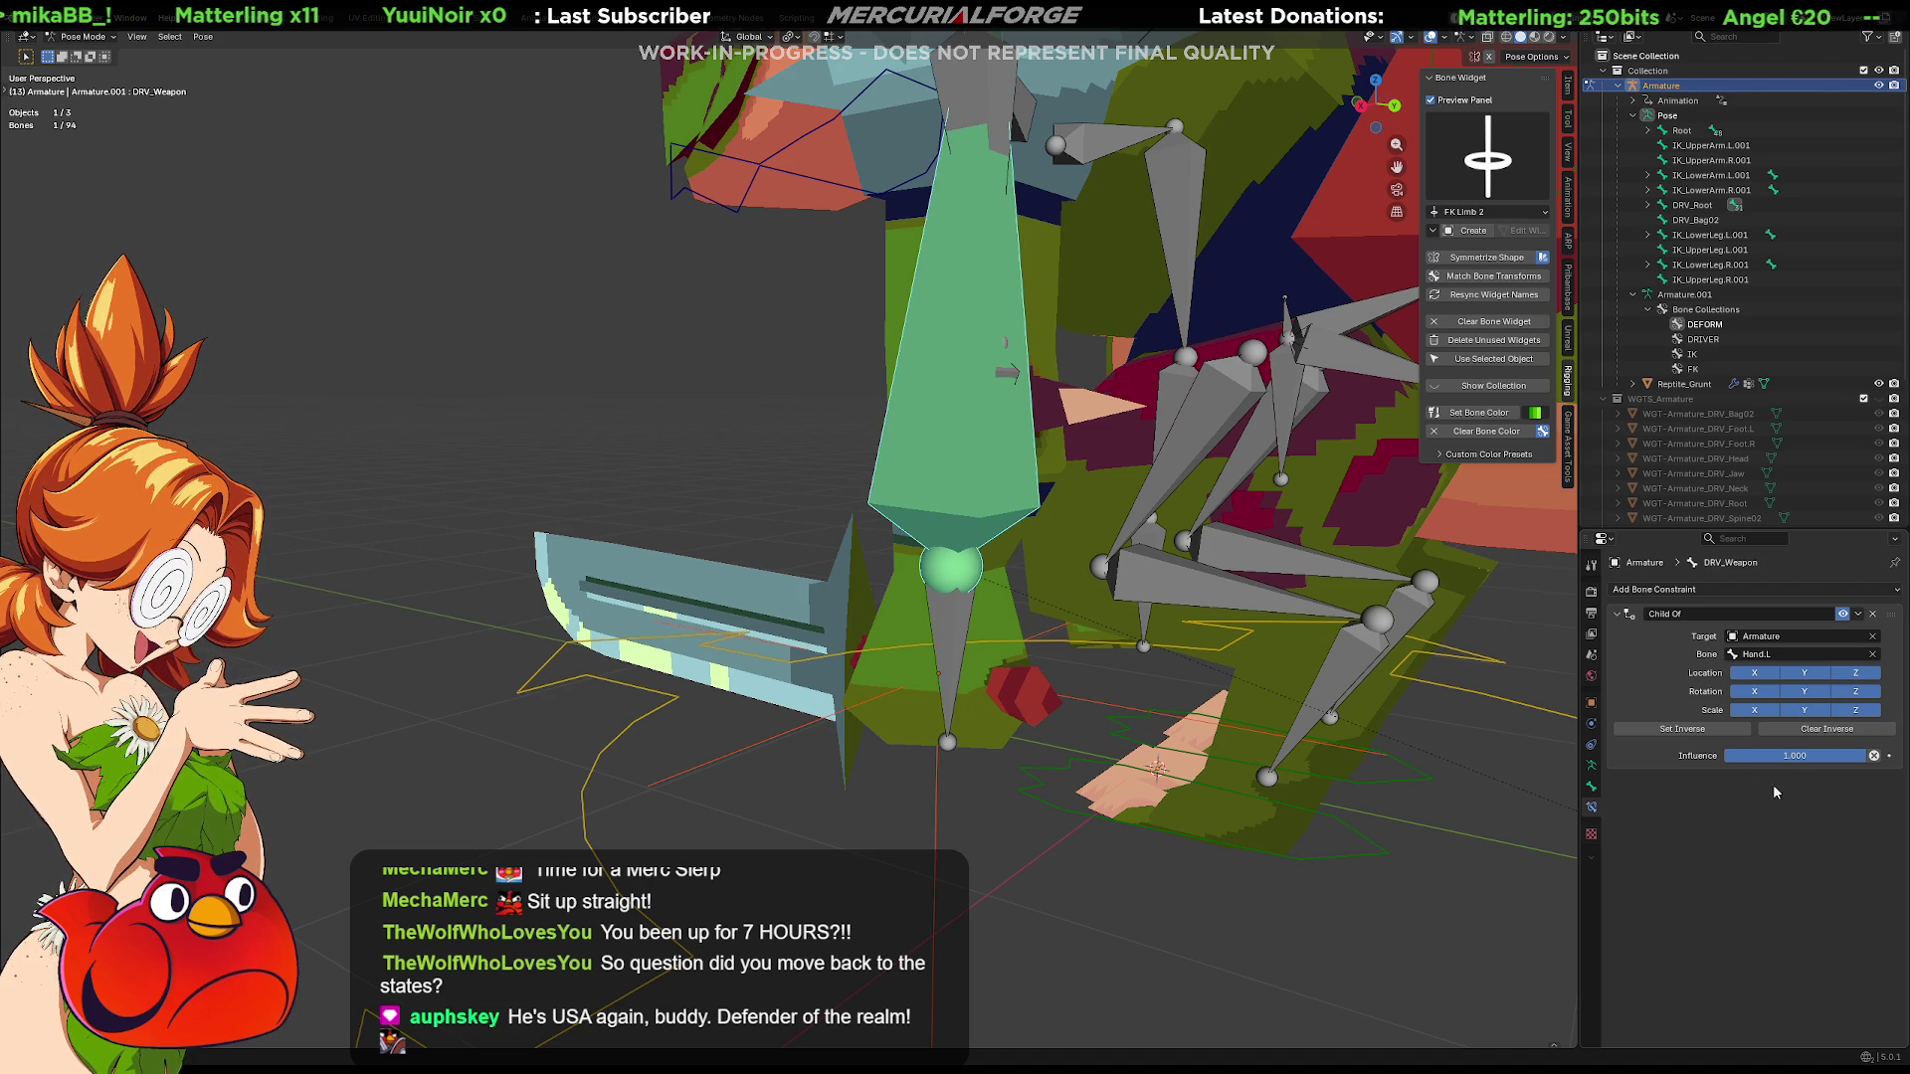
left_click(1788, 735)
key("ctrl+z")
key("ctrl+shift+z")
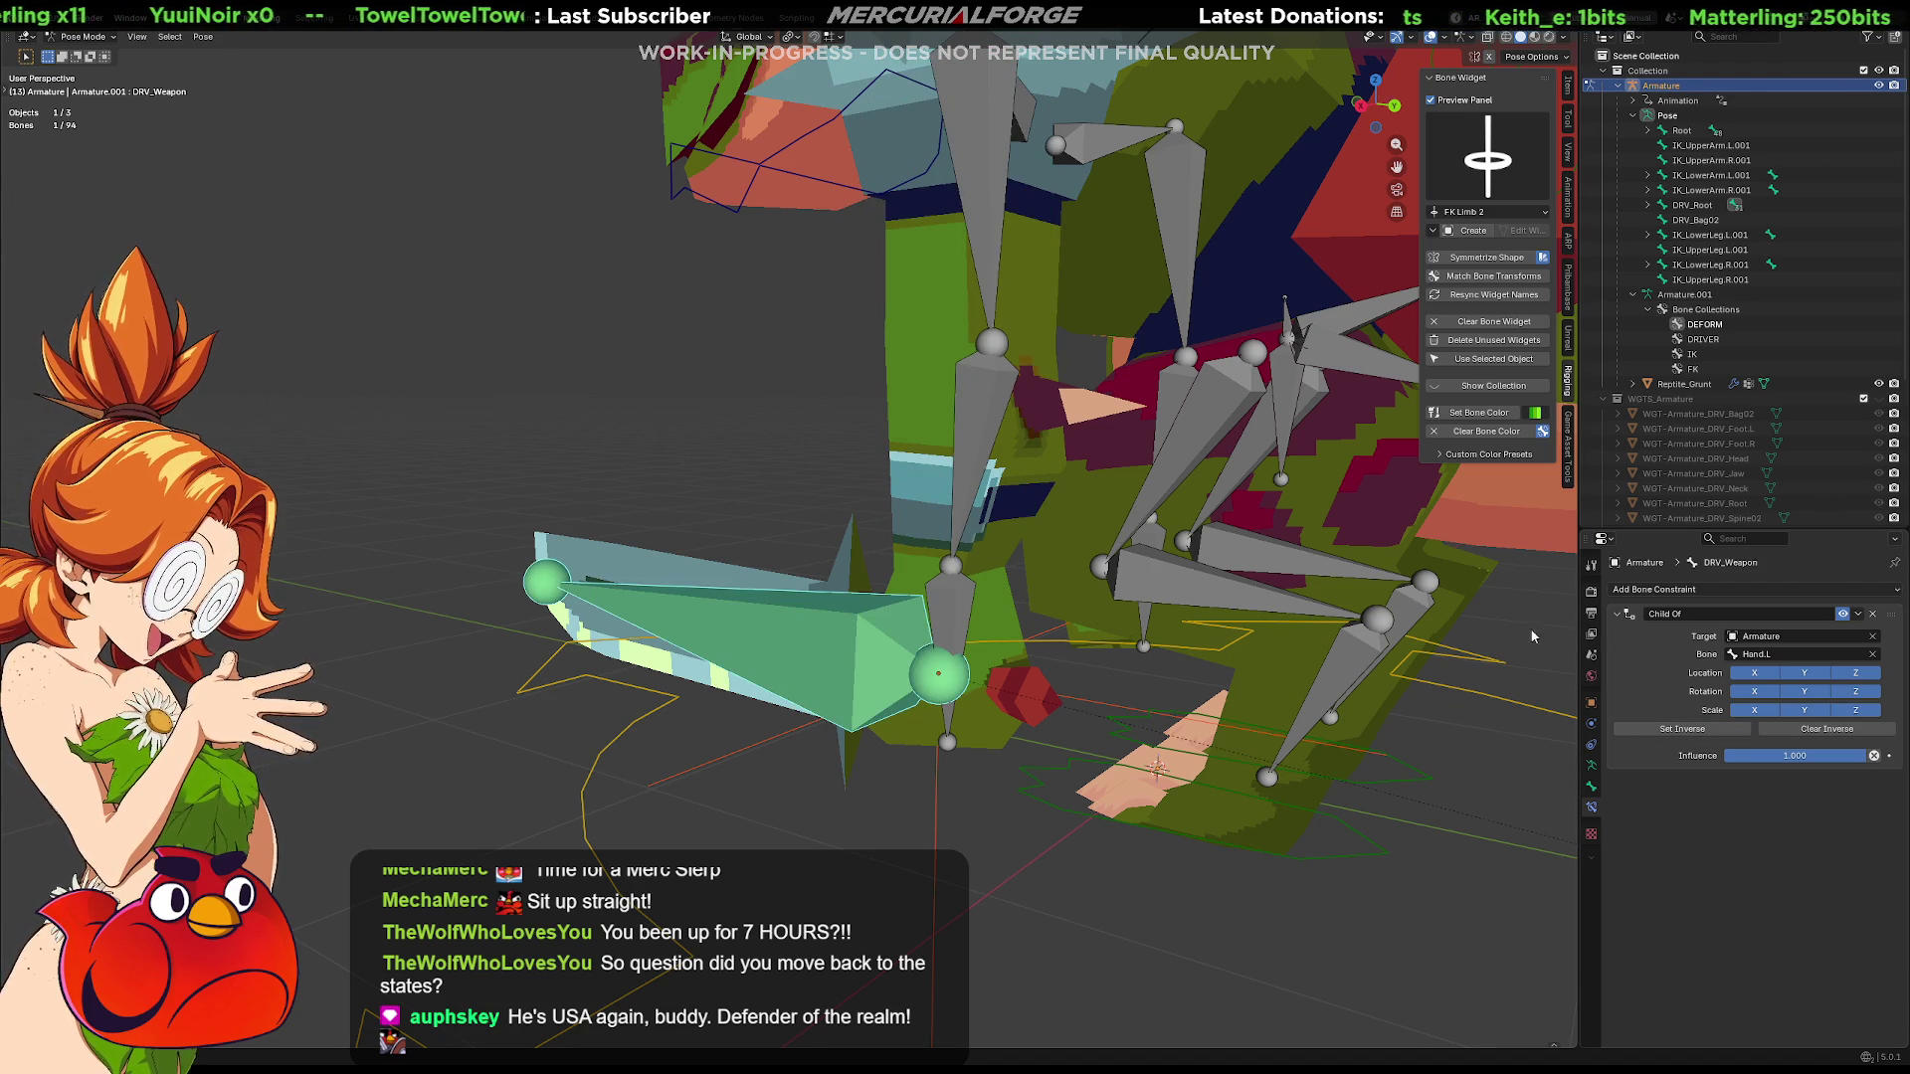
left_click(1591, 787)
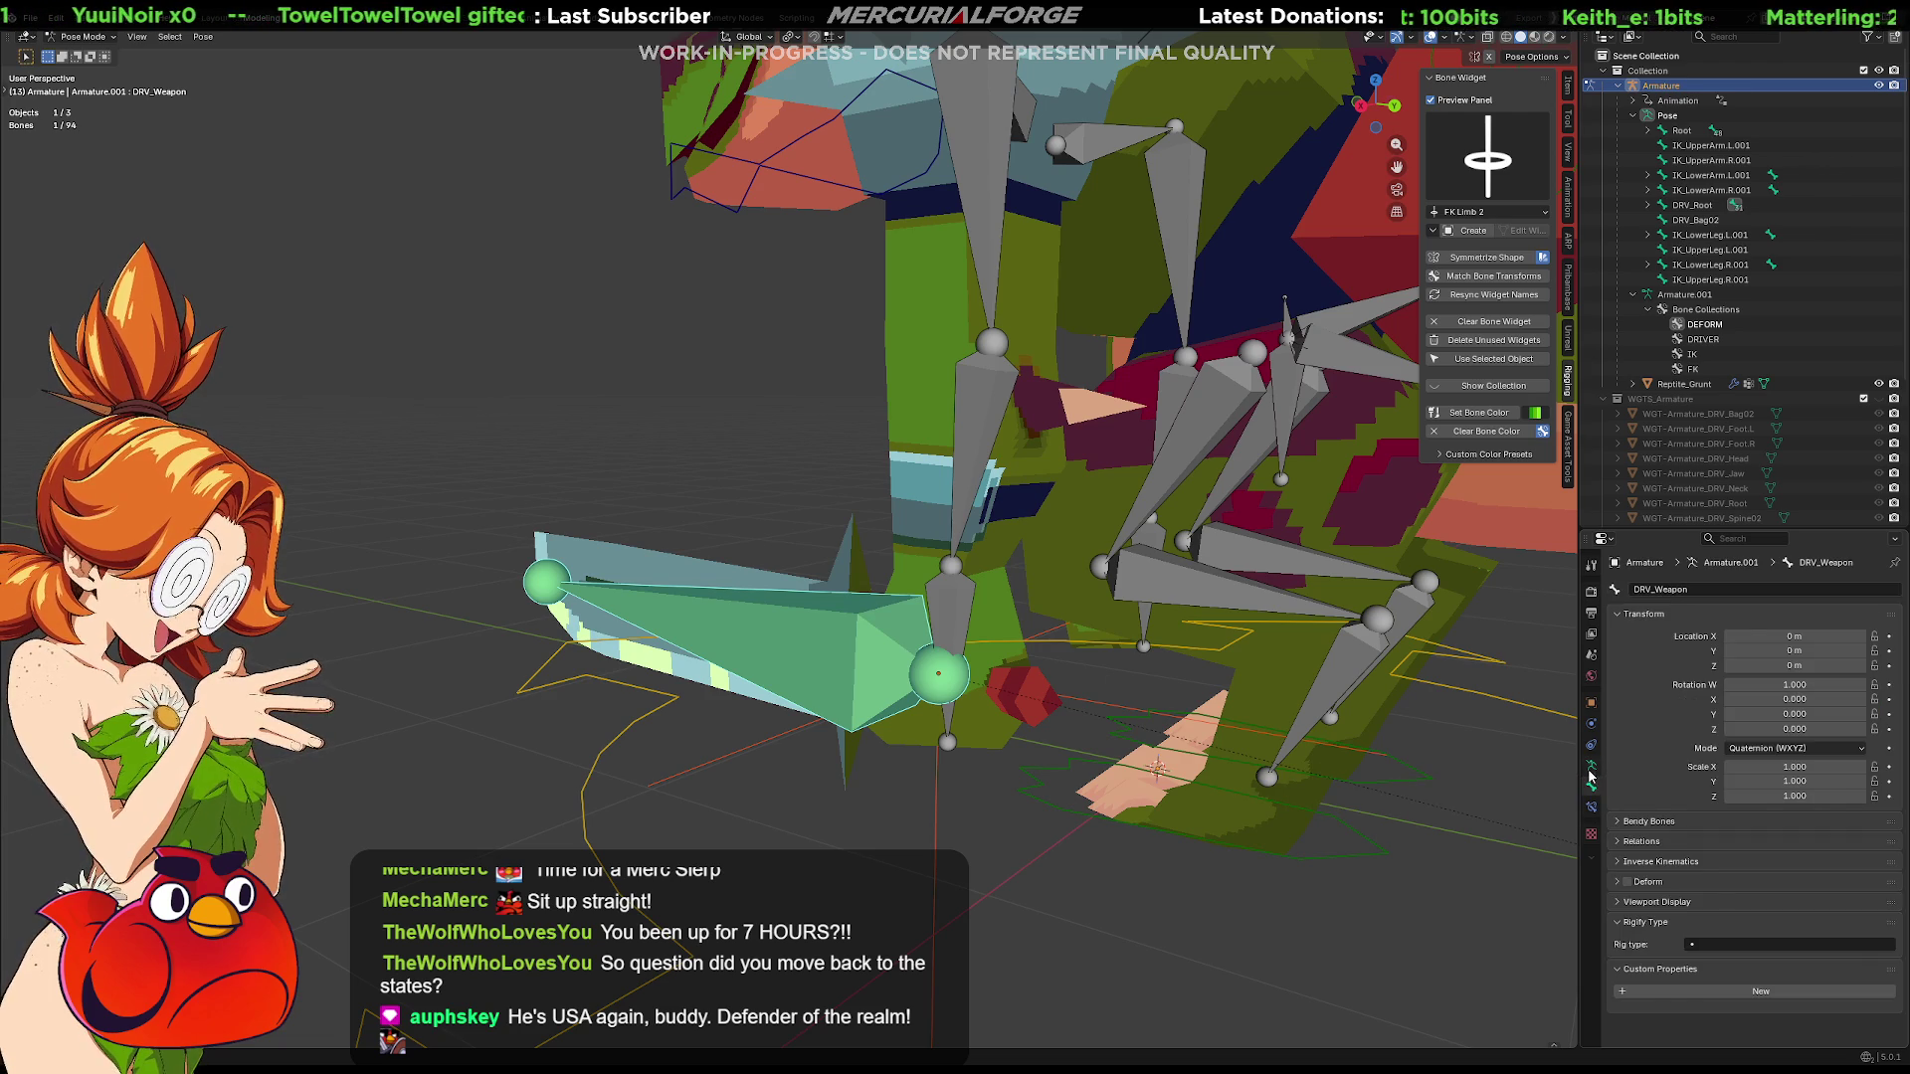
Hide DRIVER and show FK collections, test-rotate FK_LowerArm.L, then undo the rotation
left_click(1591, 771)
left_click(1849, 705)
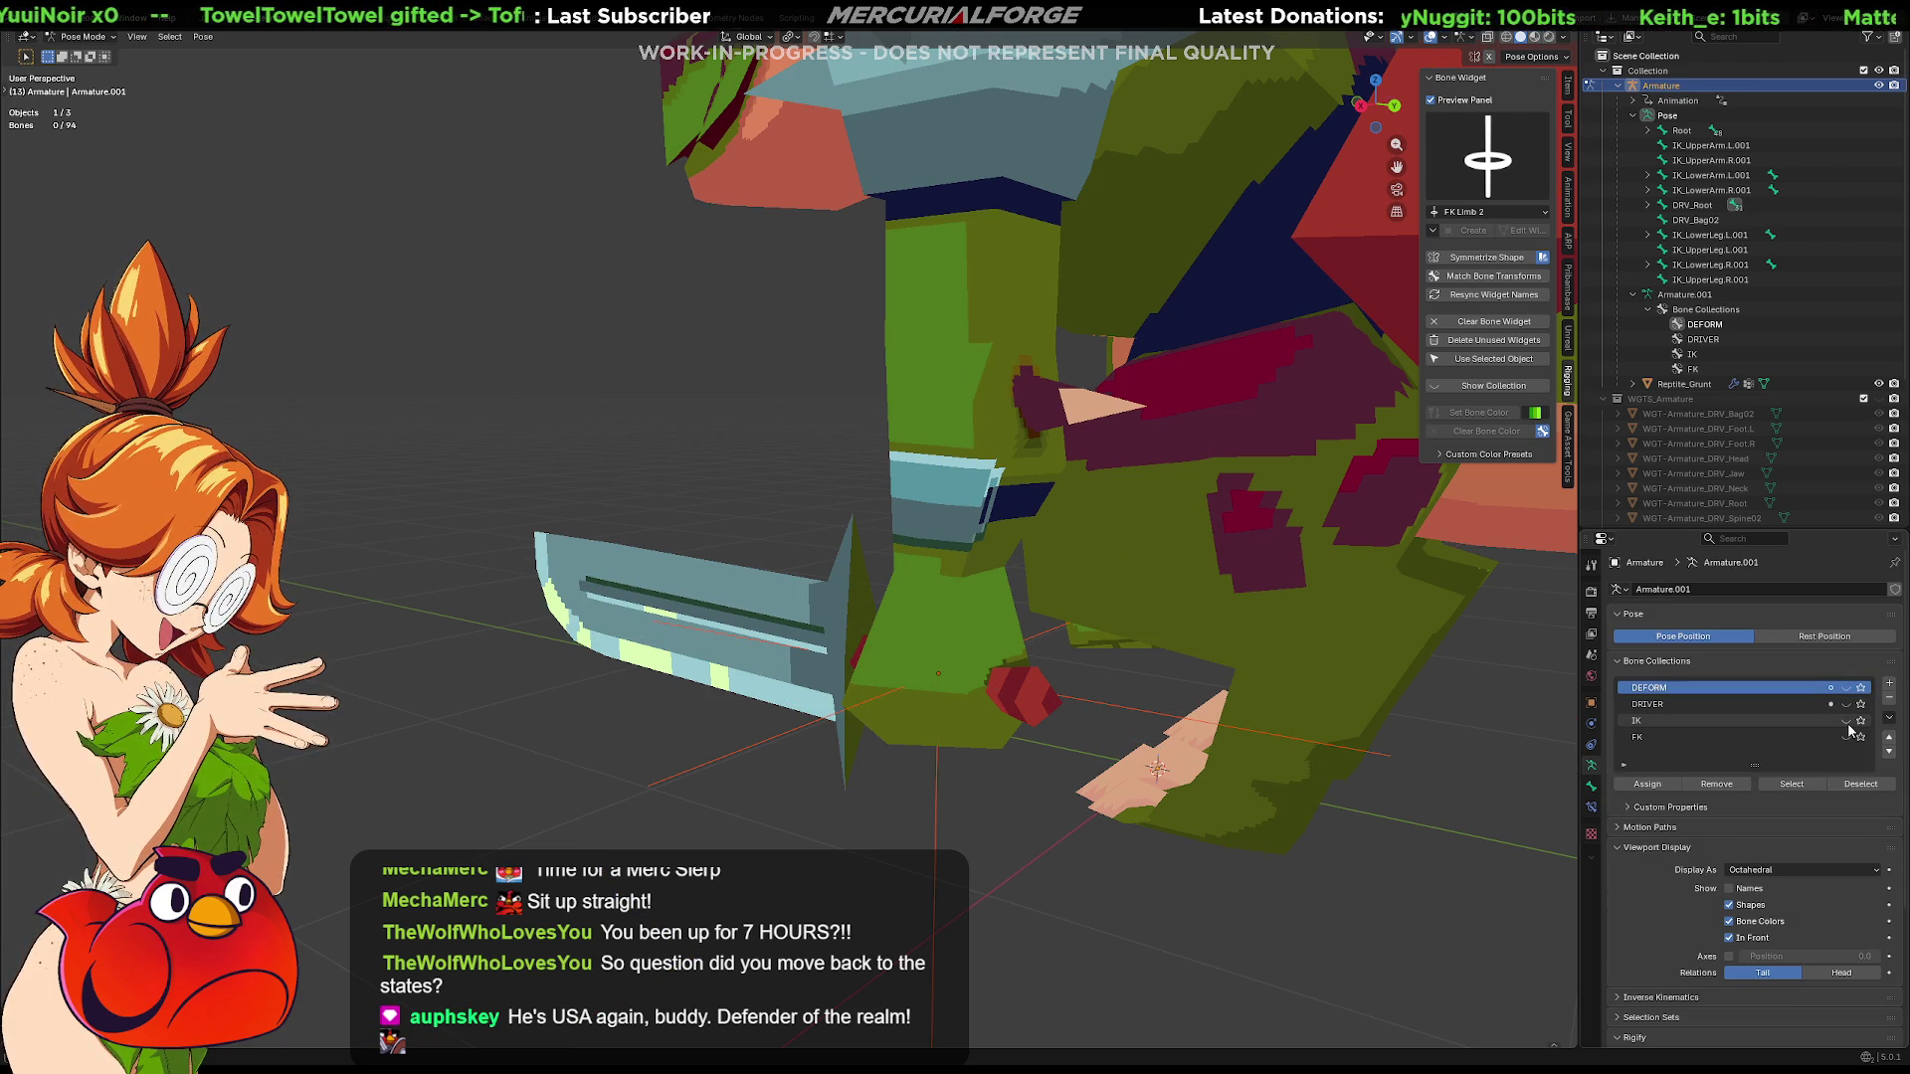
left_click(1846, 739)
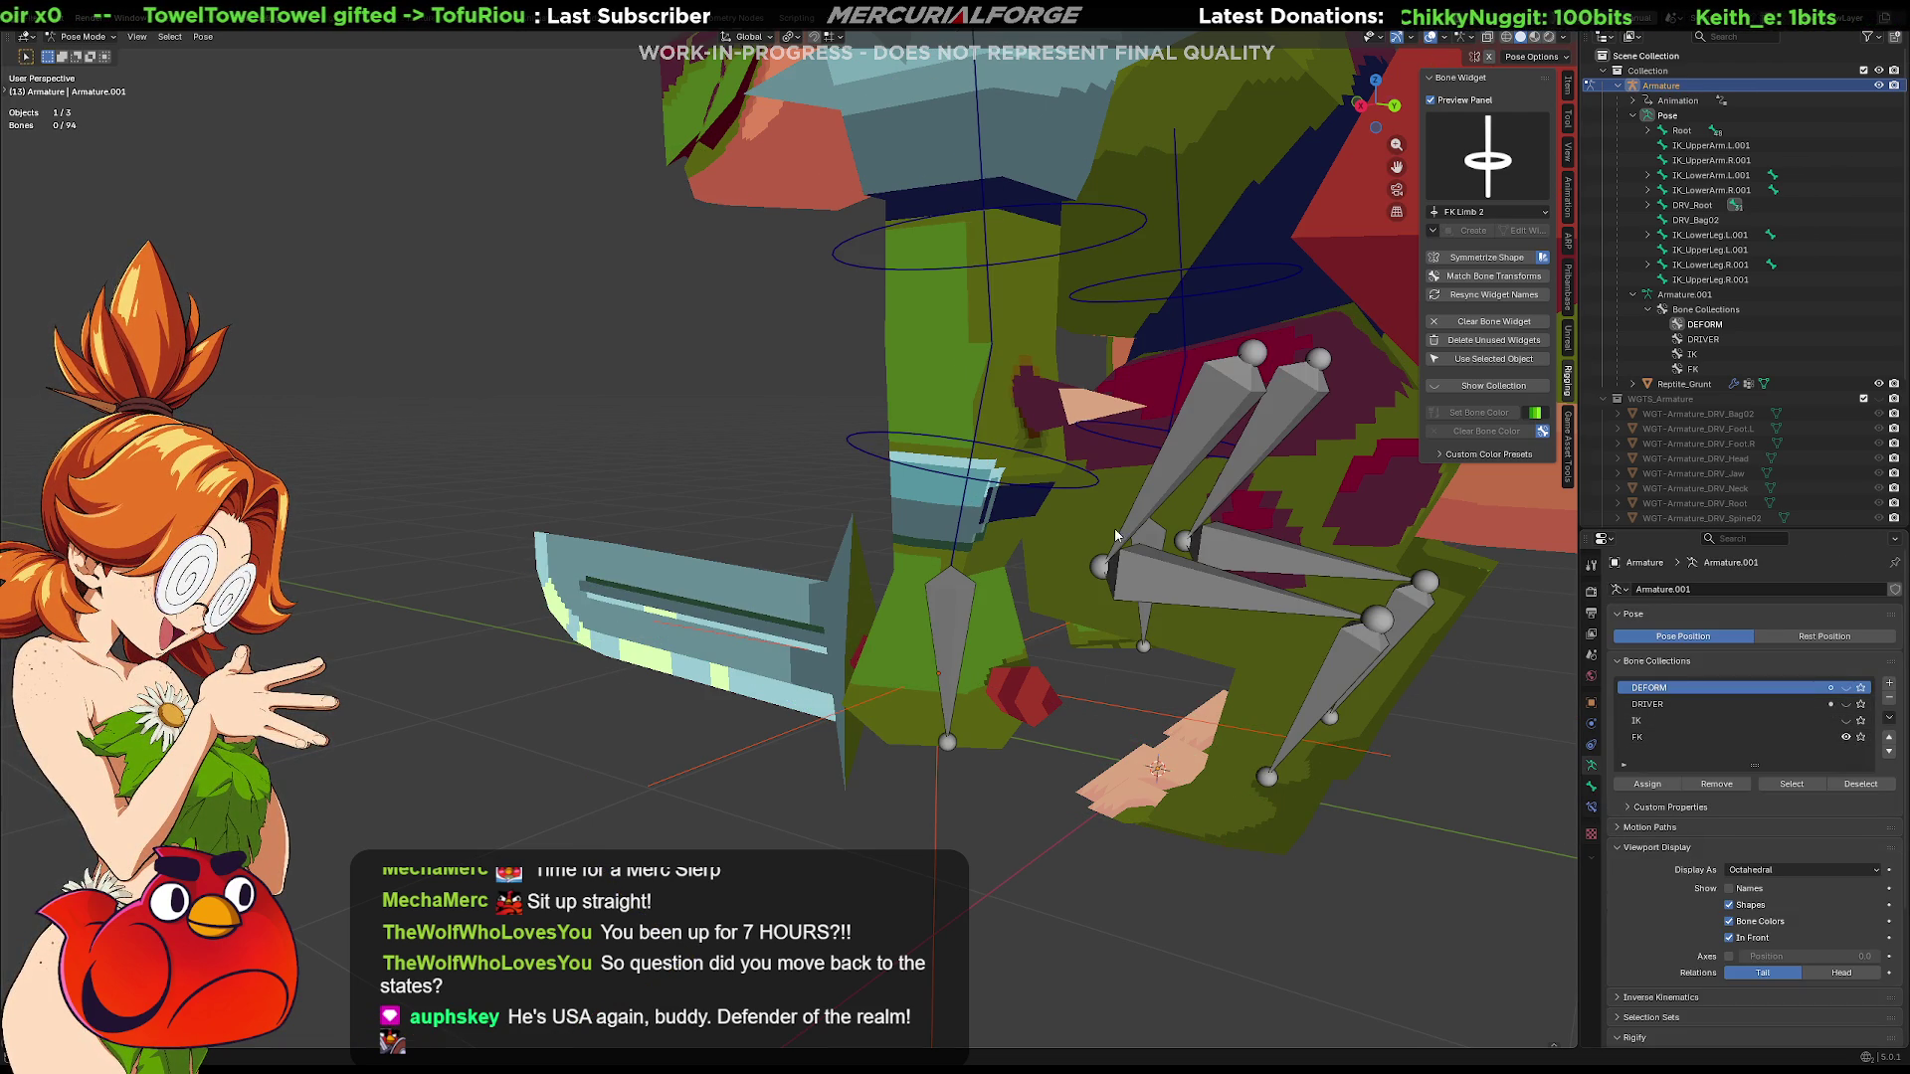
left_click(990, 479)
key("r")
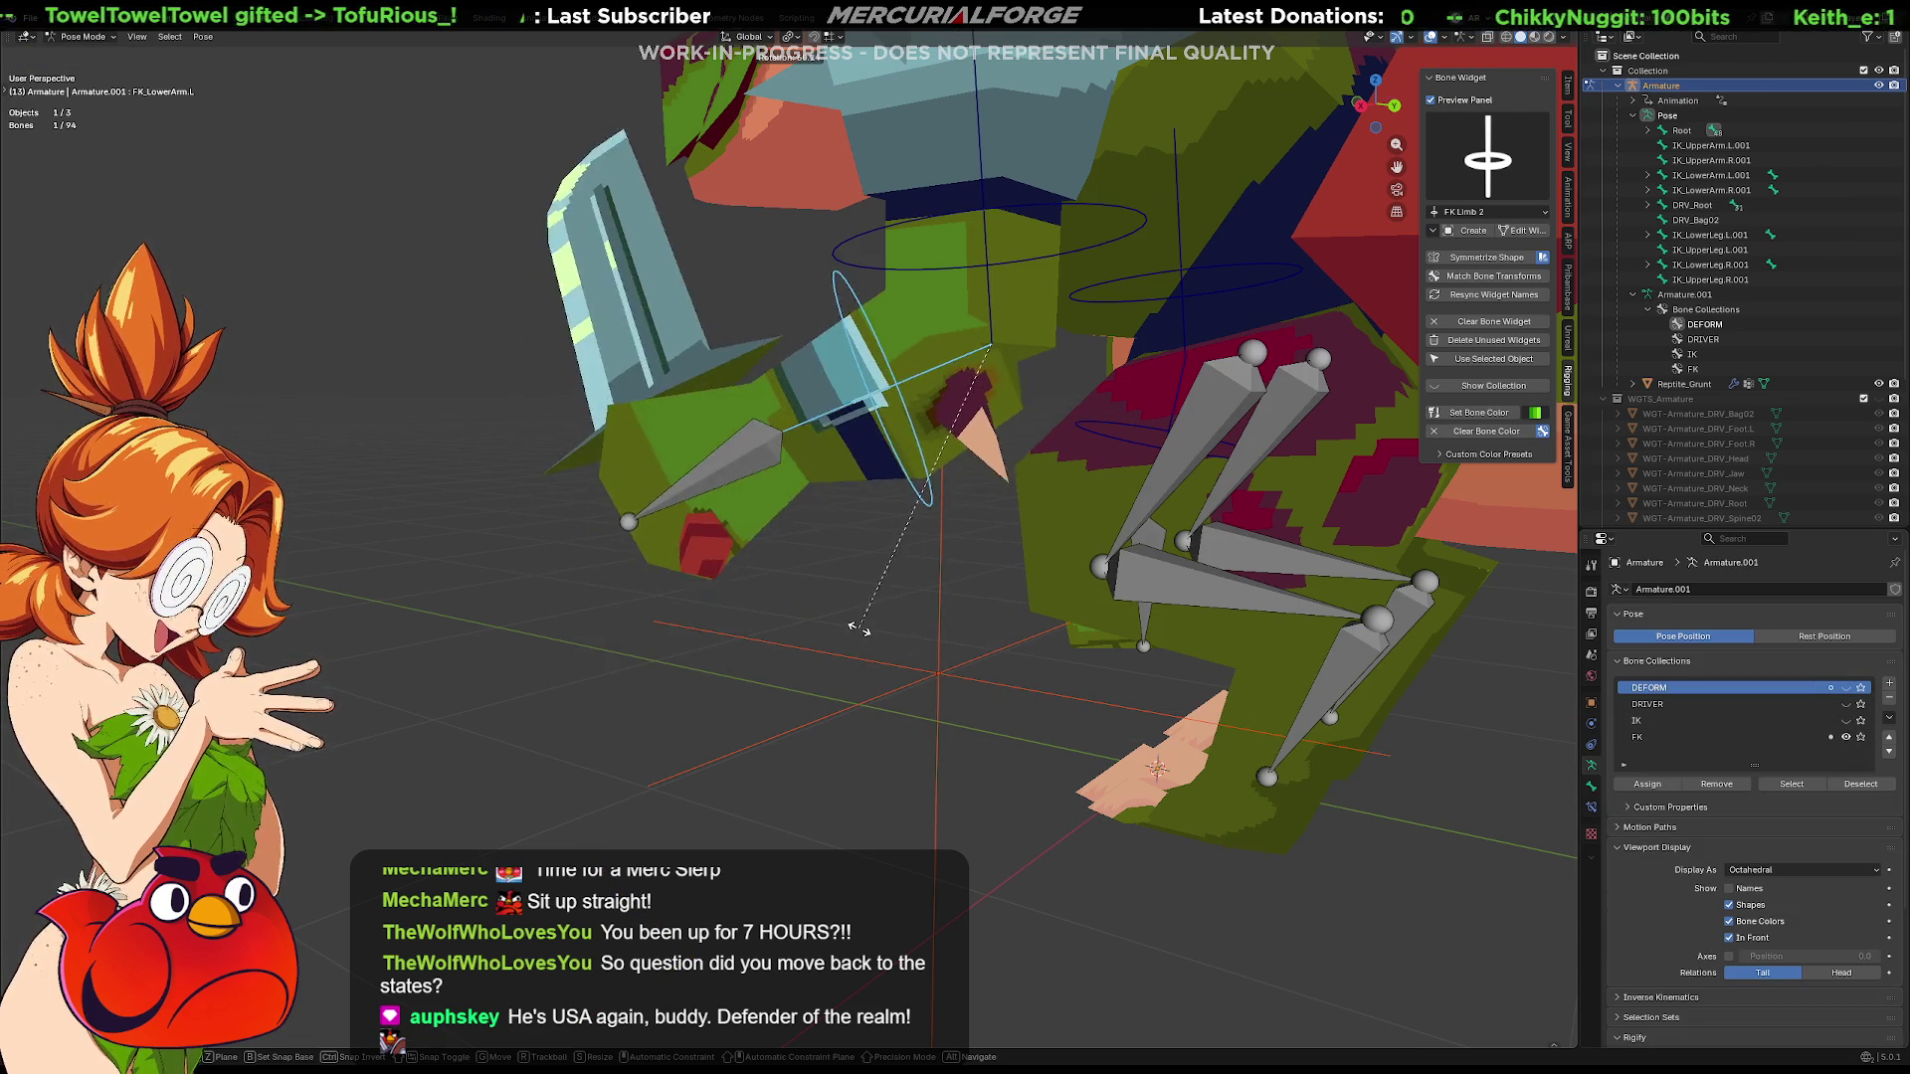
left_click(941, 614)
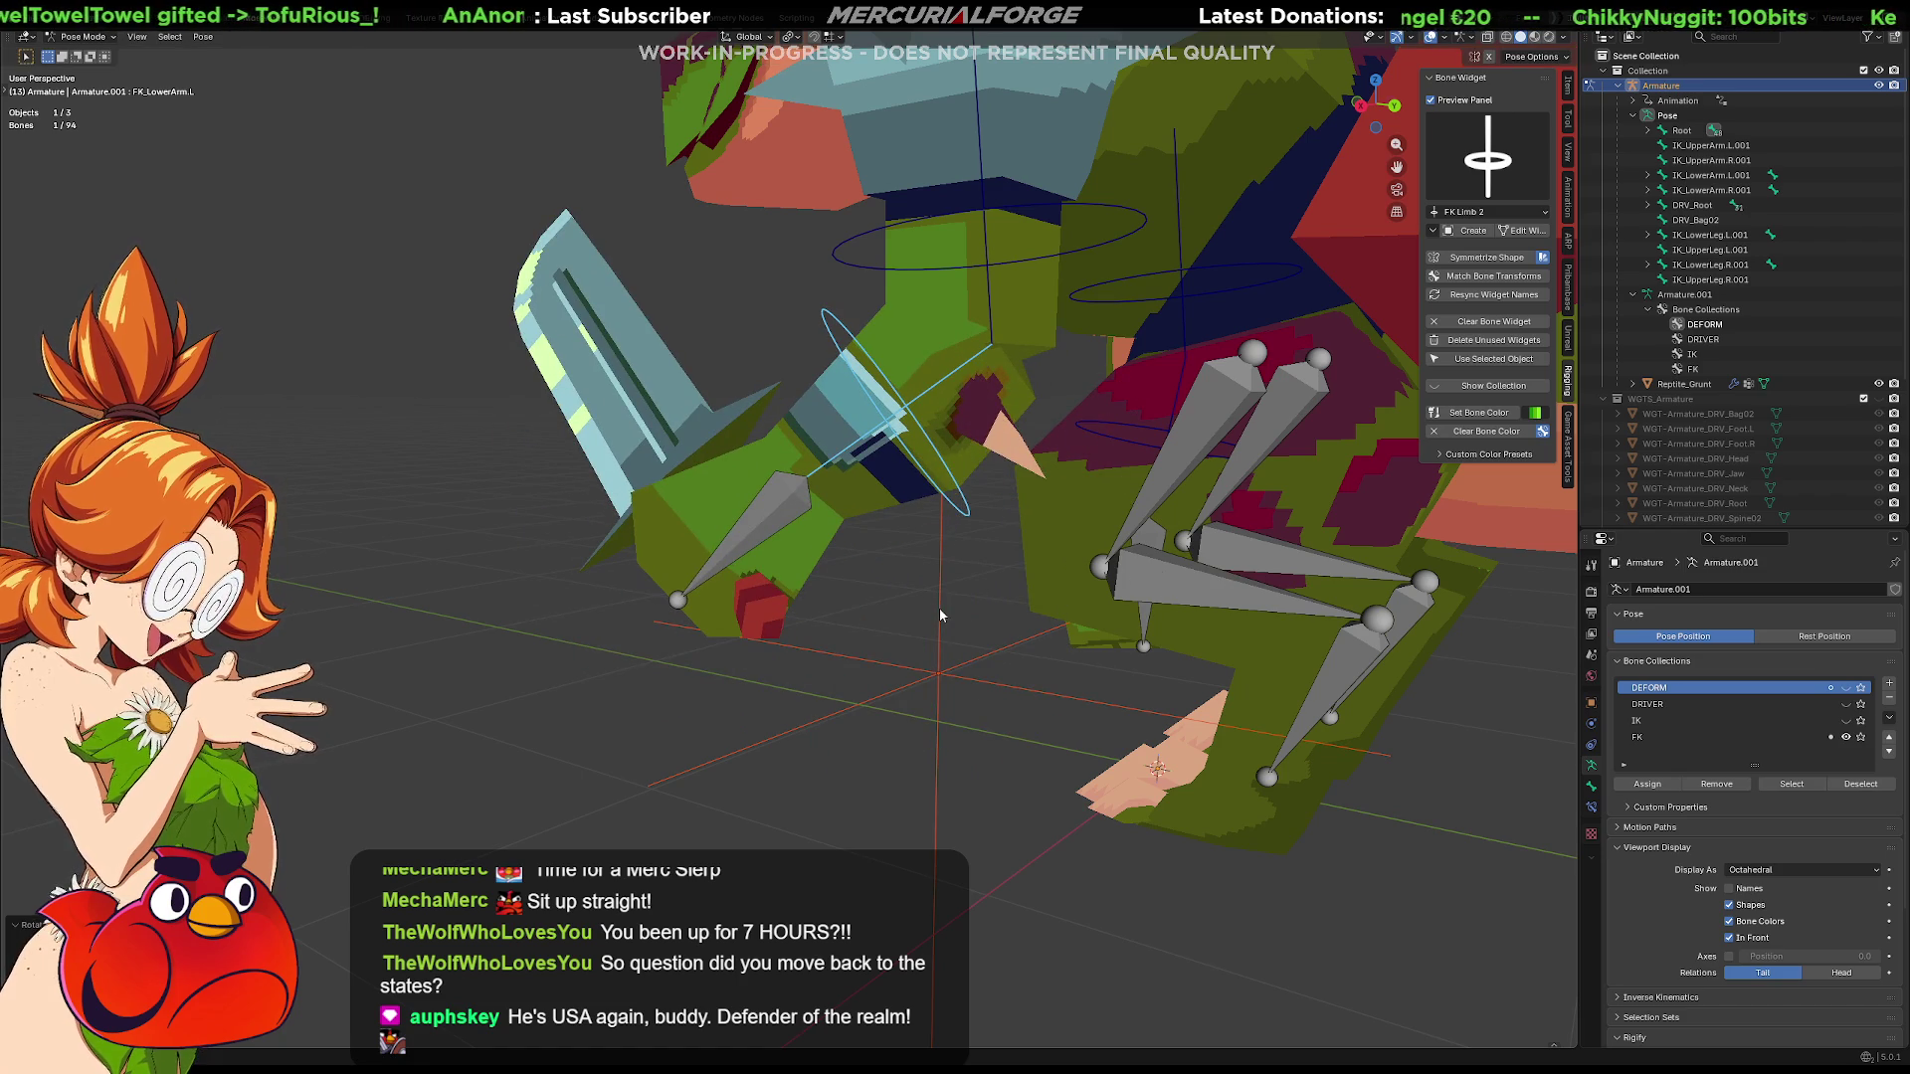
left_click(1846, 688)
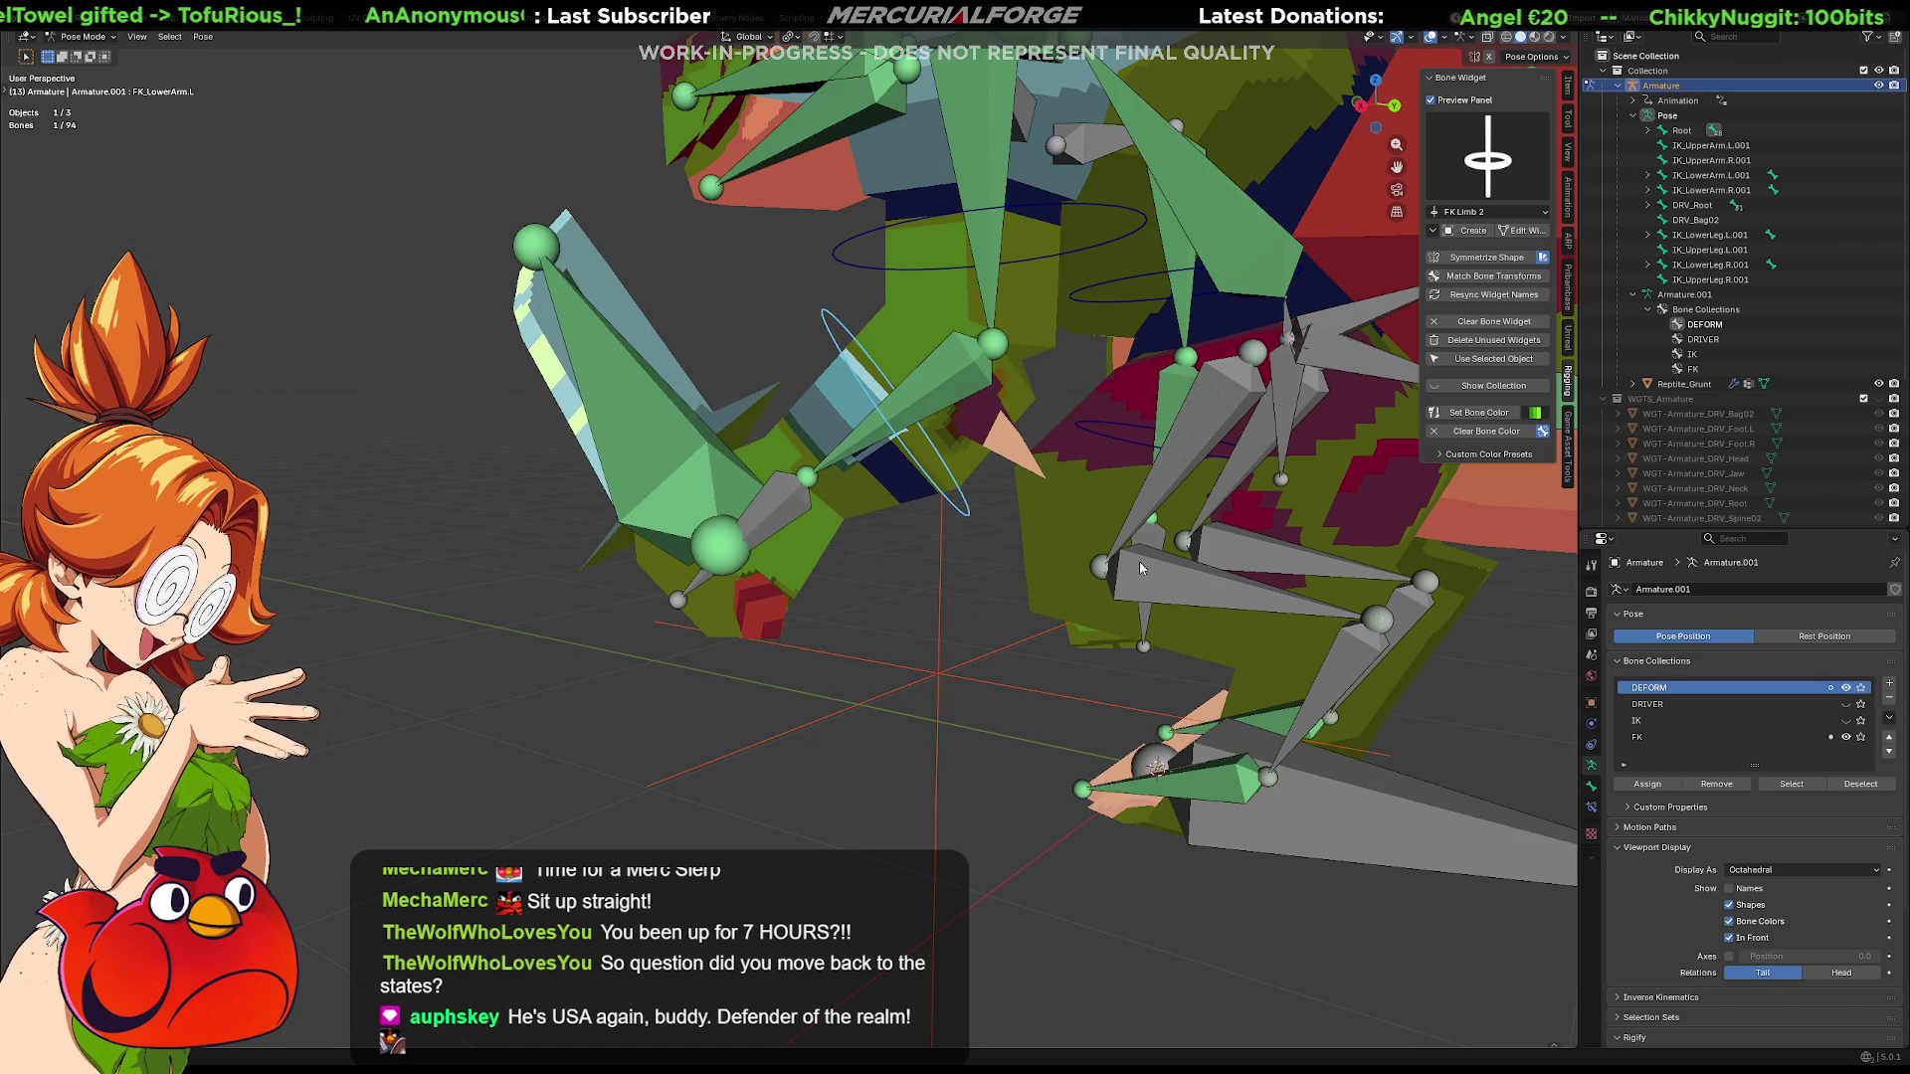
key("ctrl+z")
key("ctrl+z")
Toggle the DEFORM, DRIVER and FK collection visibility while checking the weapon bone
left_click(839, 633)
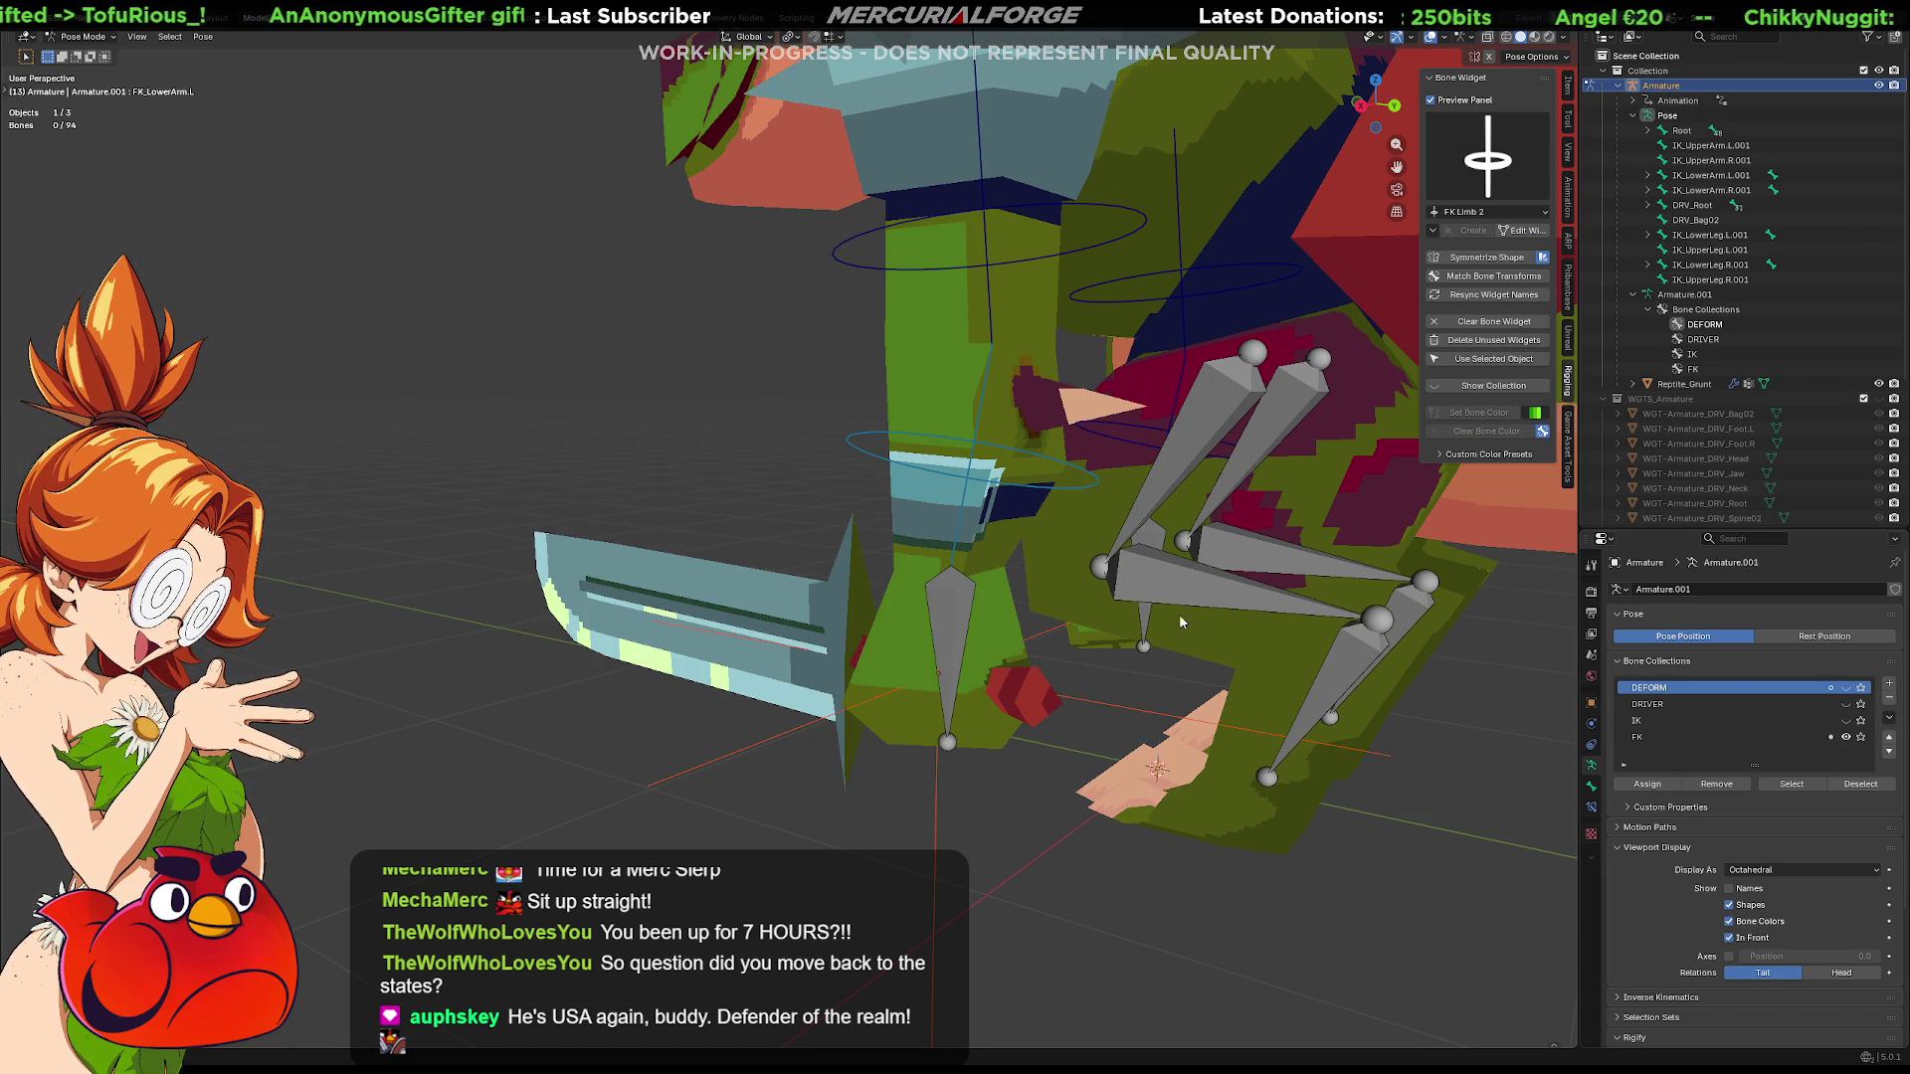
left_click(1846, 689)
left_click(819, 676)
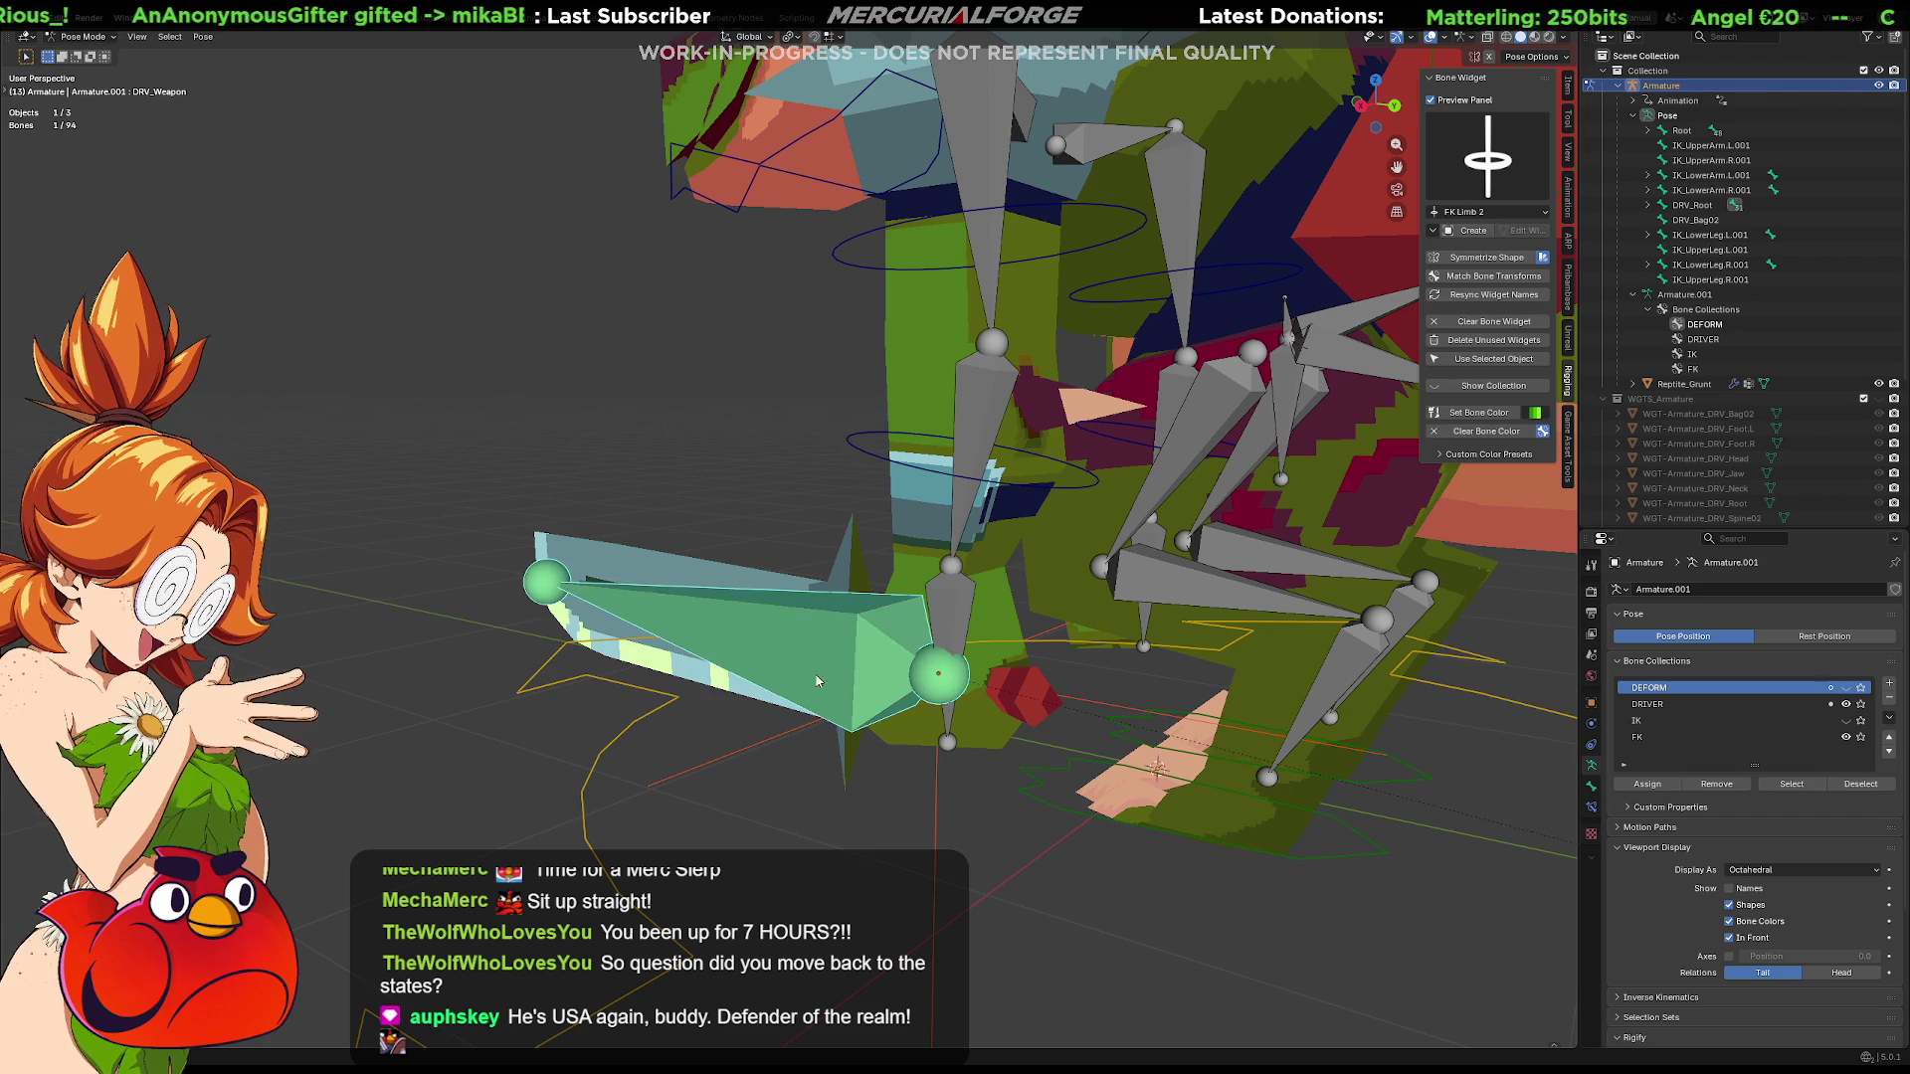
middle_click_drag(818, 677, 884, 653)
left_click(1732, 703)
left_click(1845, 702)
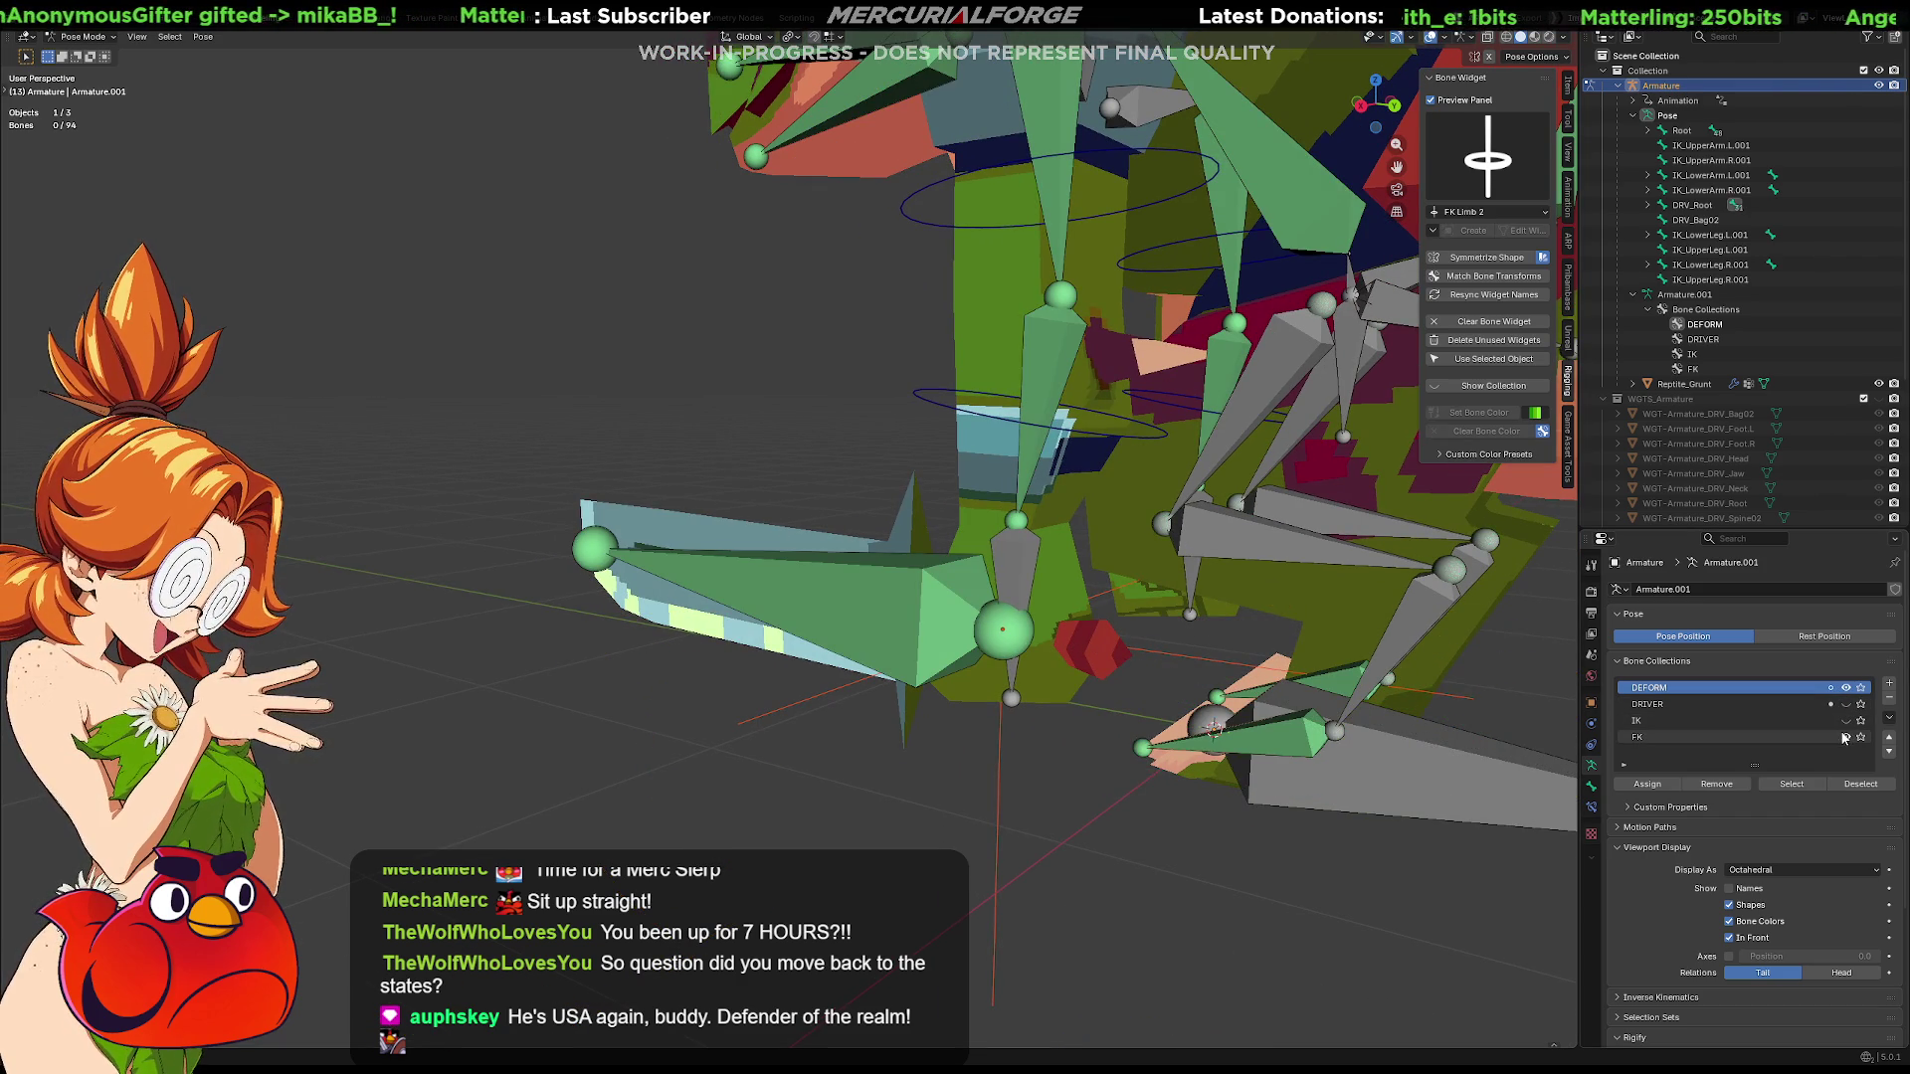
left_click(1851, 720)
Leave Pose Mode and make the Reptile_Grunt mesh active in Object Mode
key("ctrl+Tab")
left_click(603, 518)
left_click(726, 519)
key("ctrl+Tab")
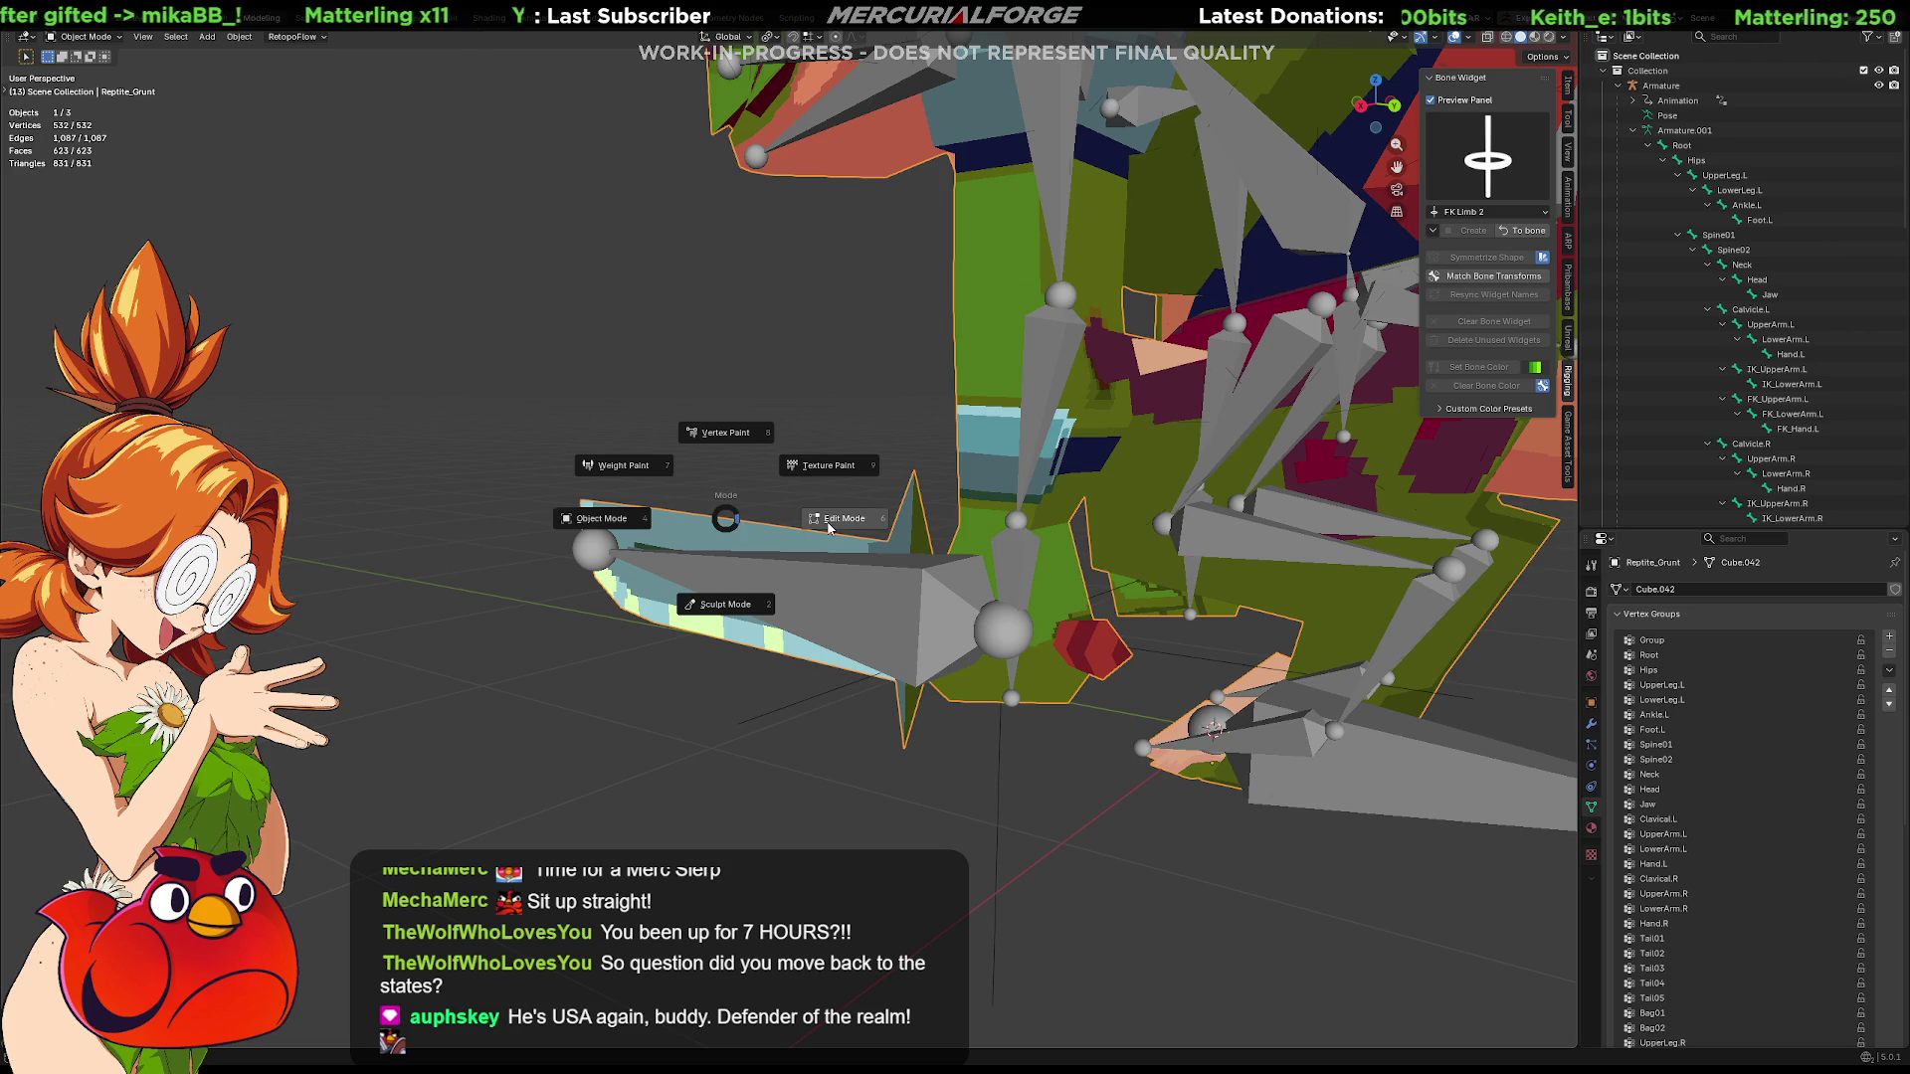
In Edit Mode select the weapon geometry with L and add a new vertex group to the mesh
left_click(844, 517)
key("l")
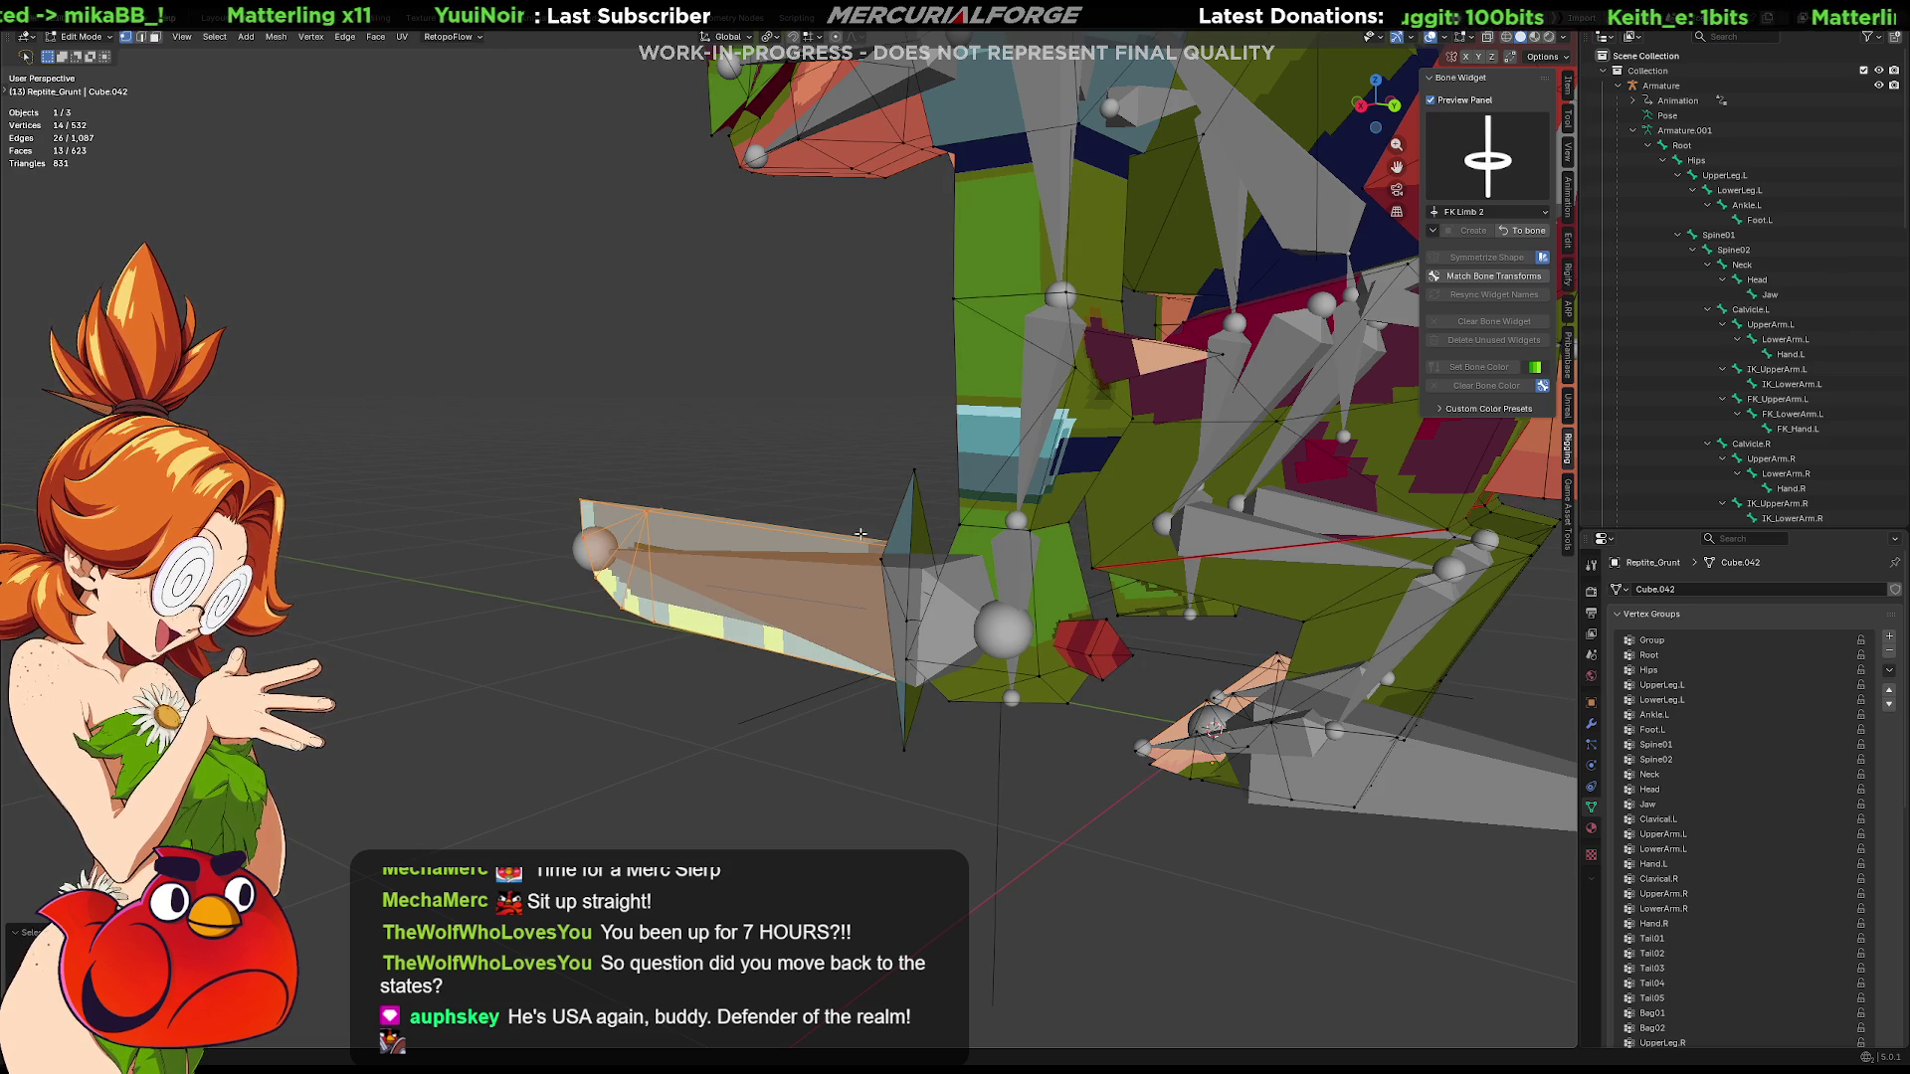
key("l")
key("l")
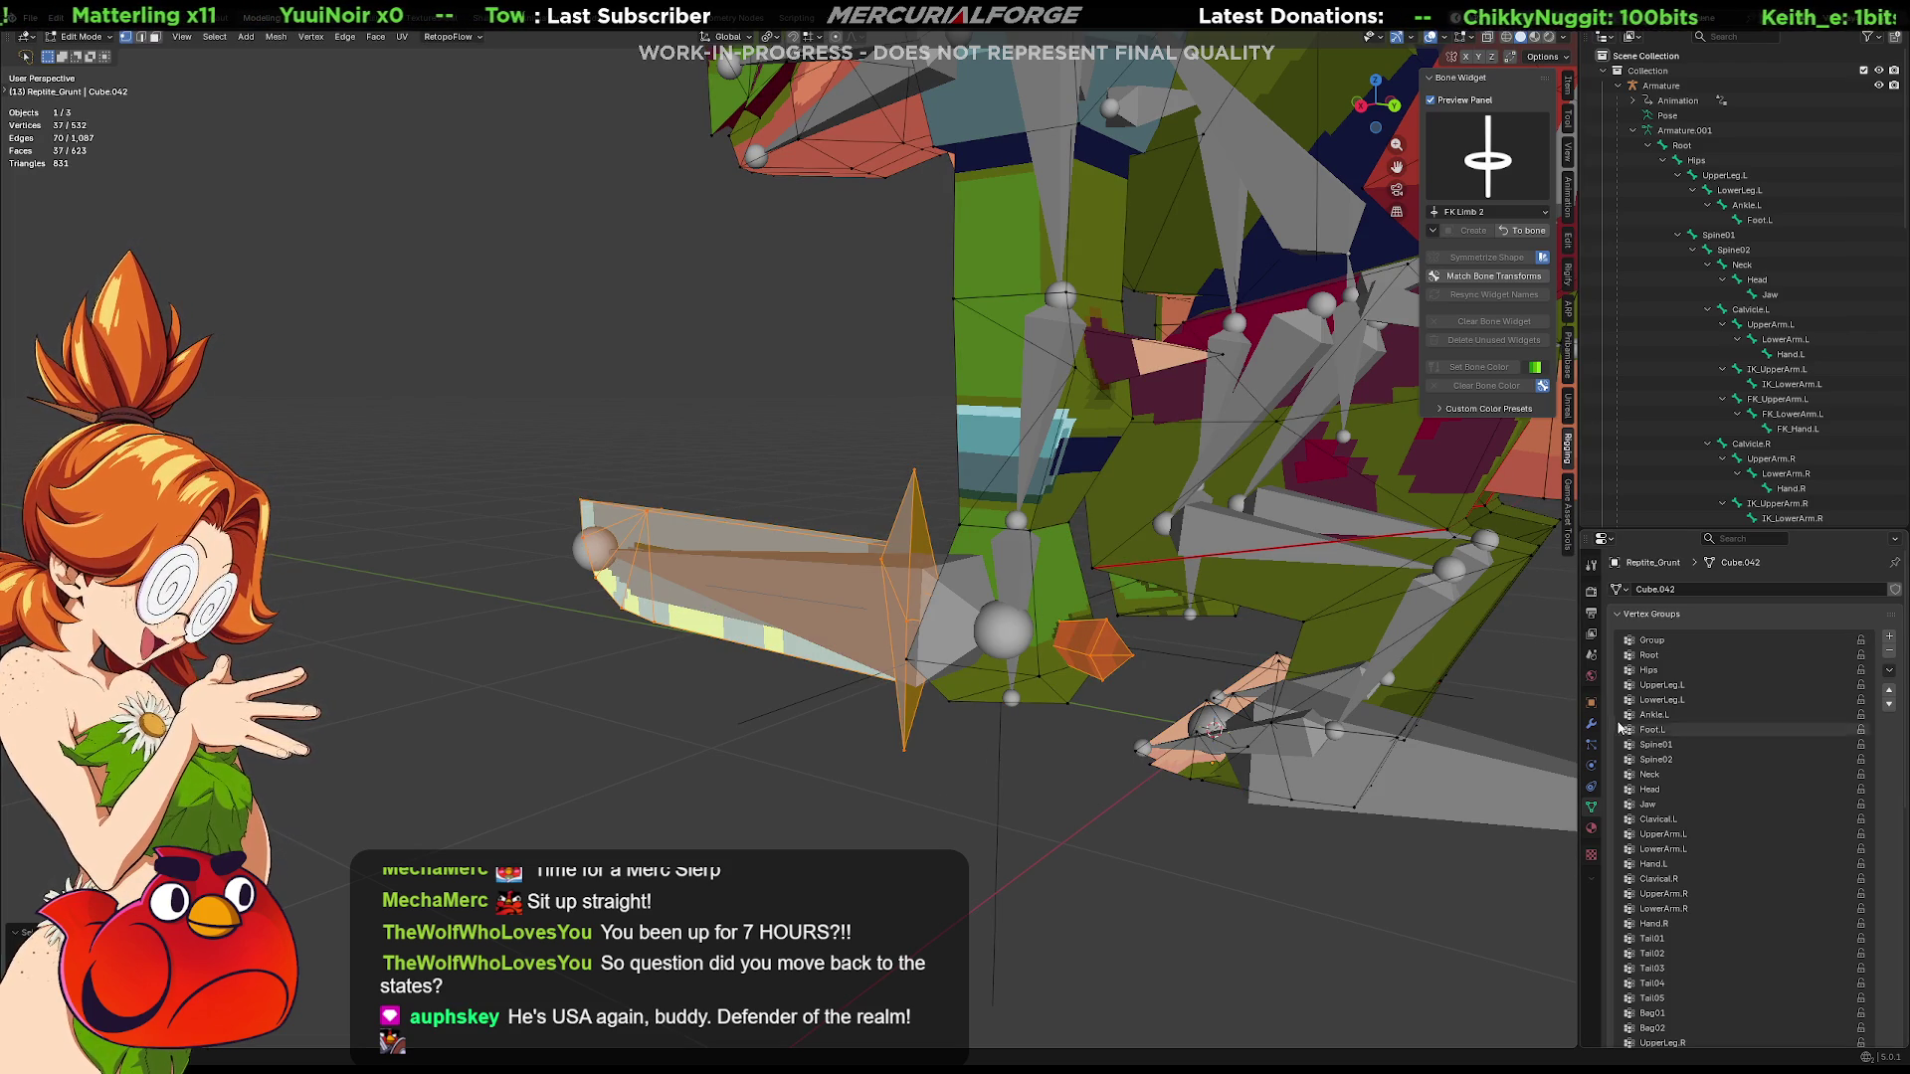
left_click(1593, 806)
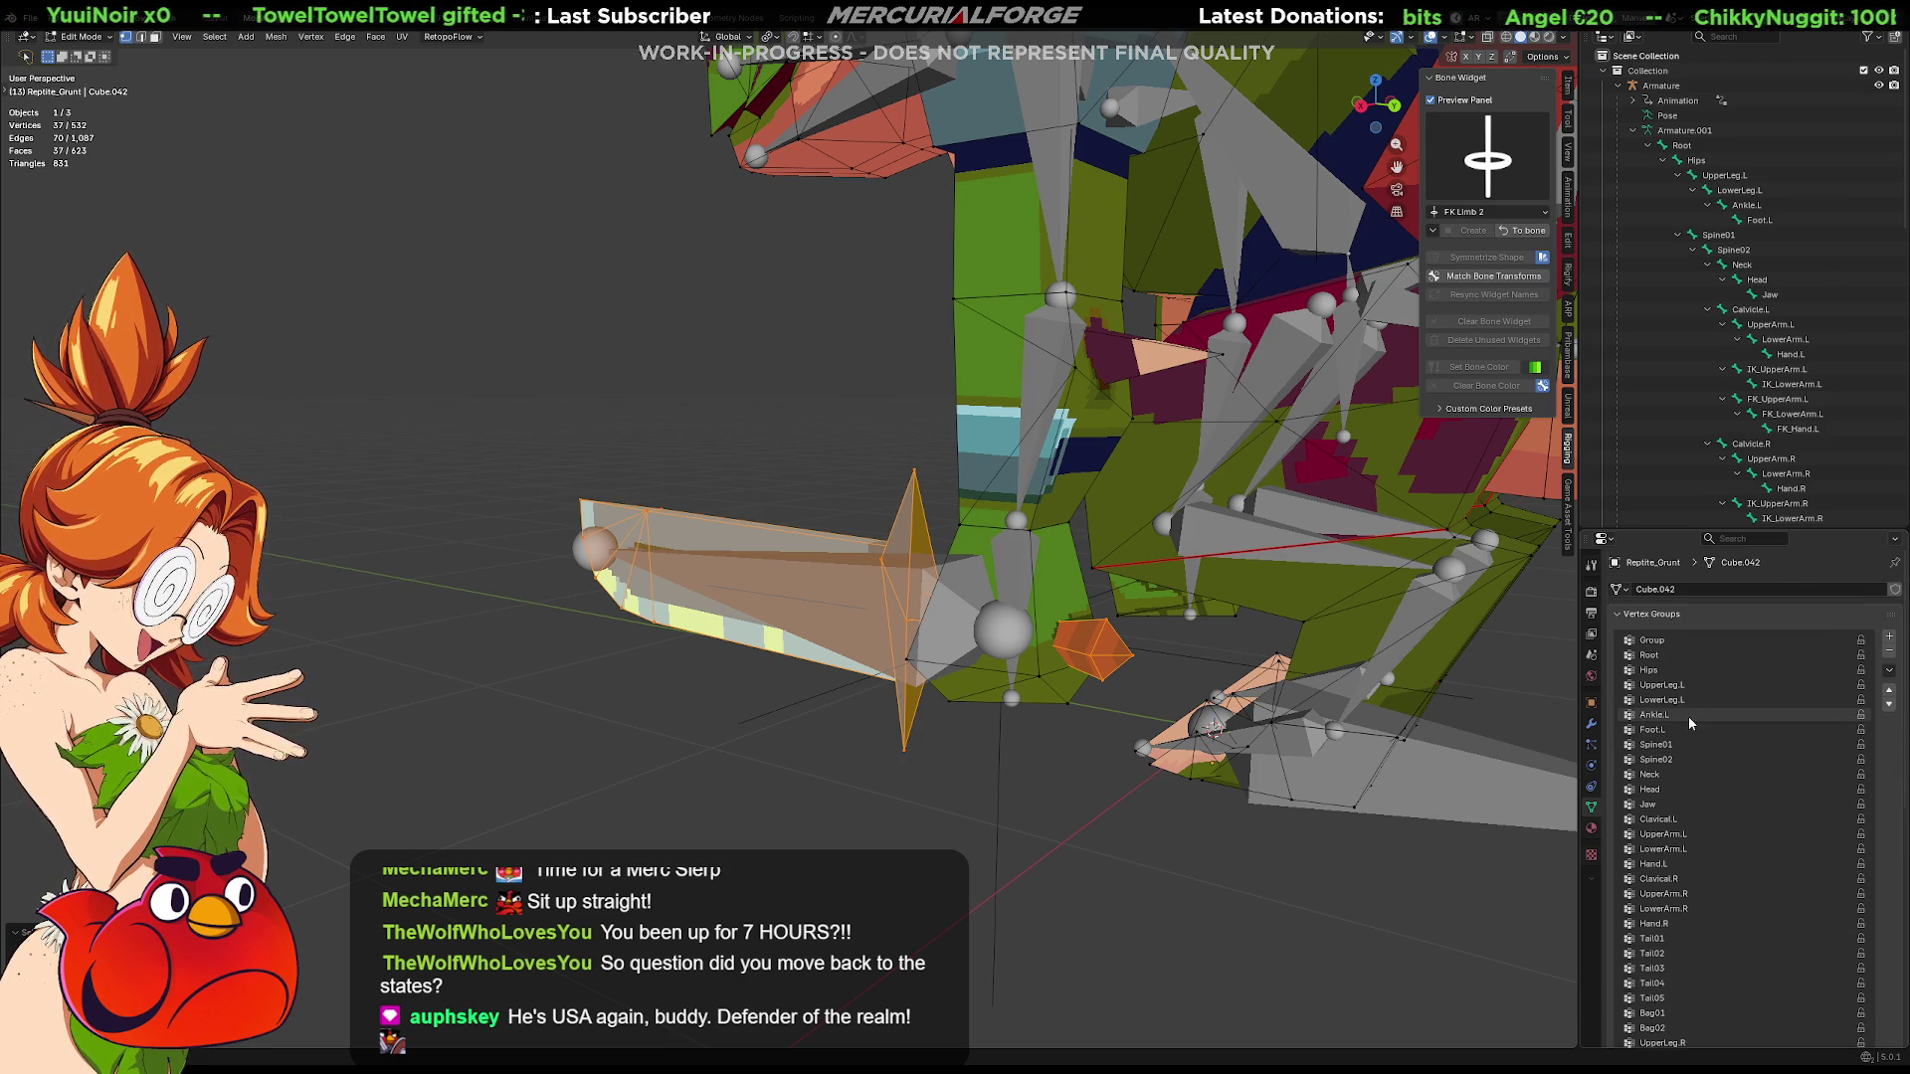
scroll(1687, 717, "down", 1)
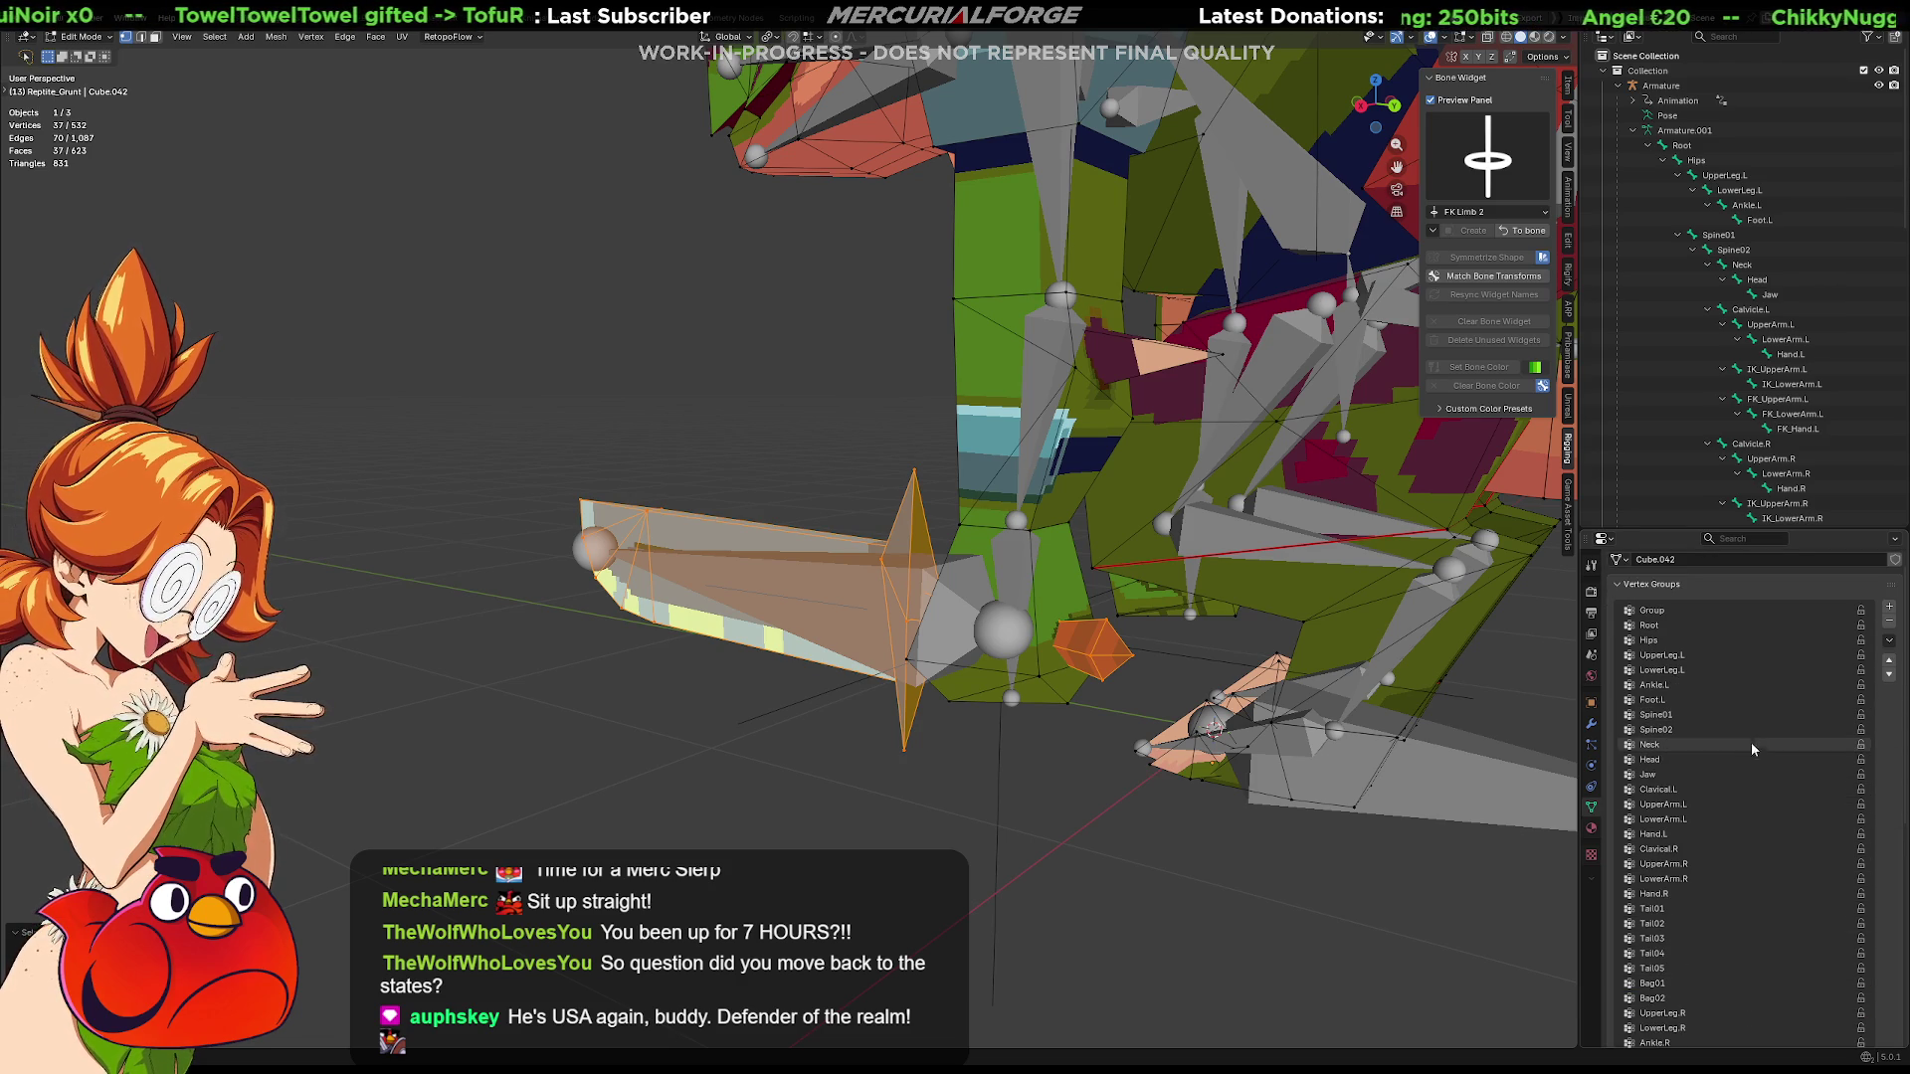
scroll(1757, 701, "down", 1)
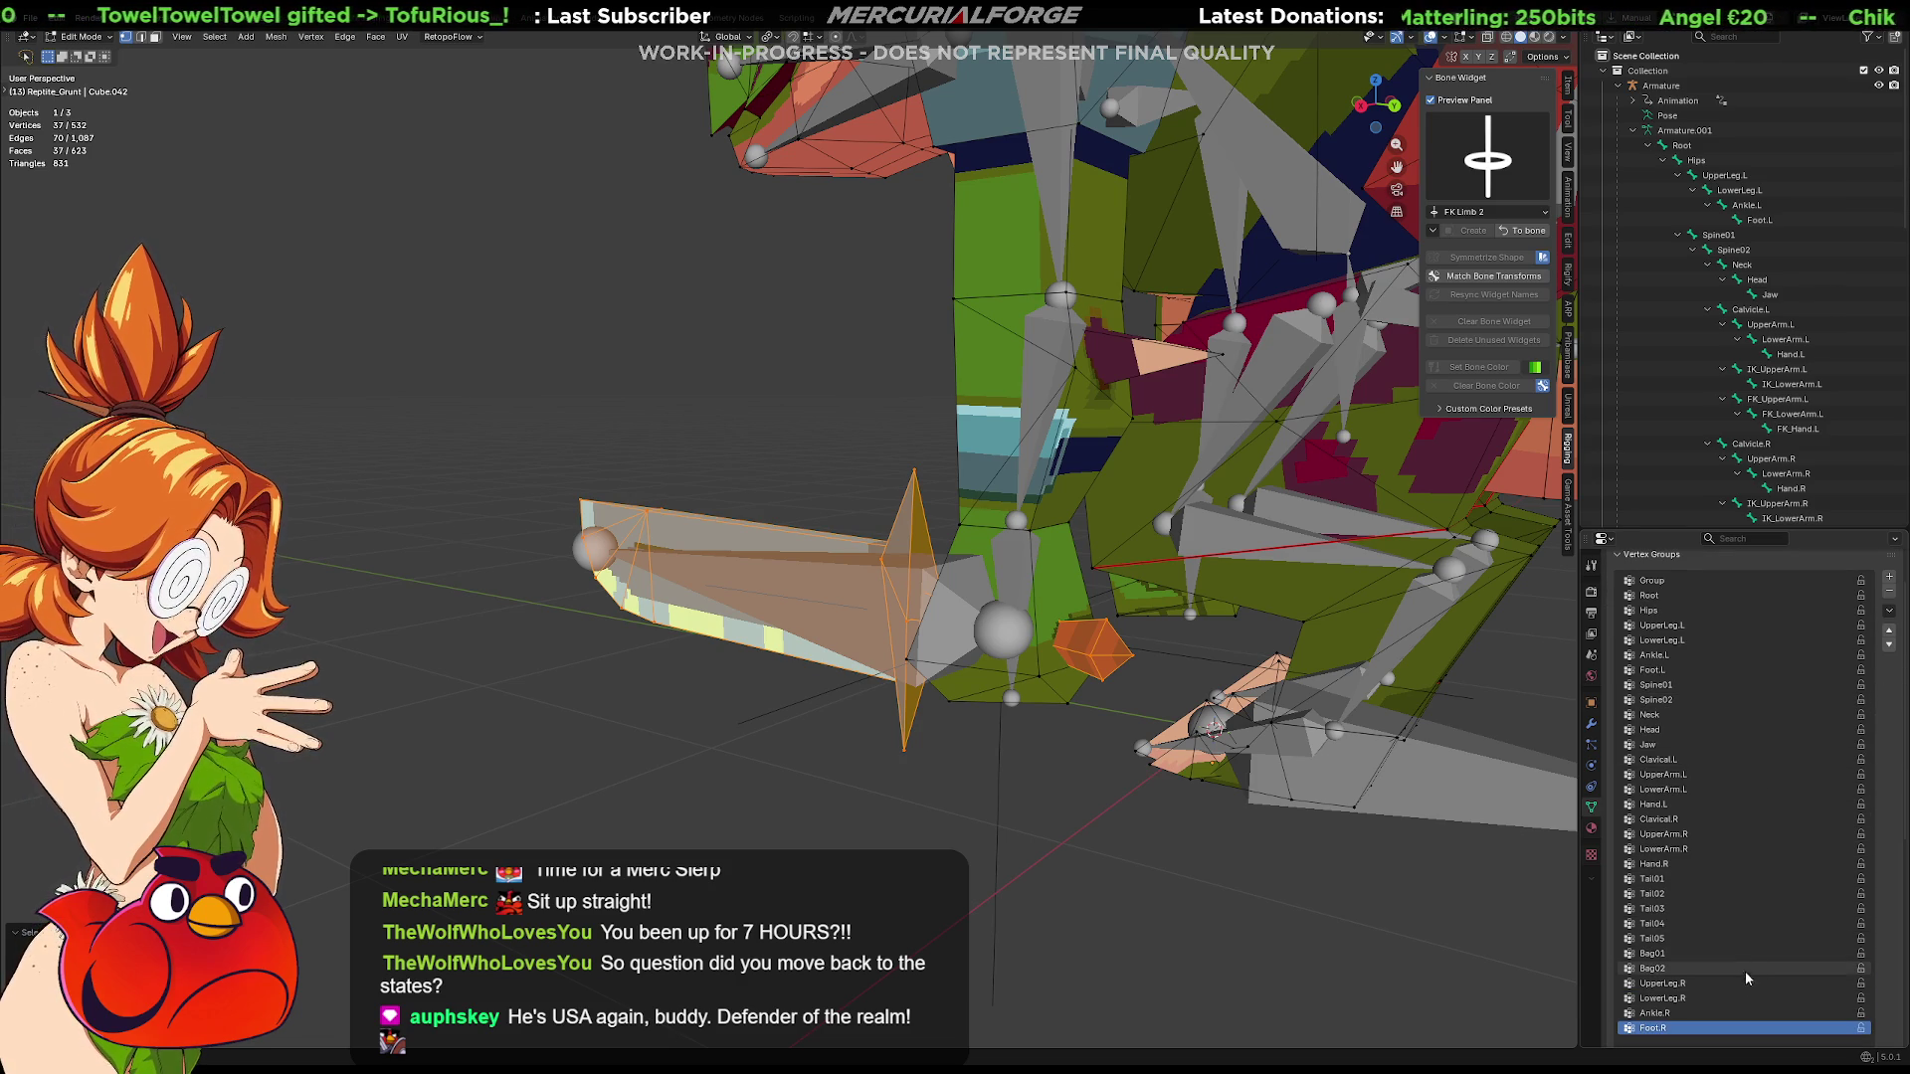
scroll(1735, 897, "up", 2)
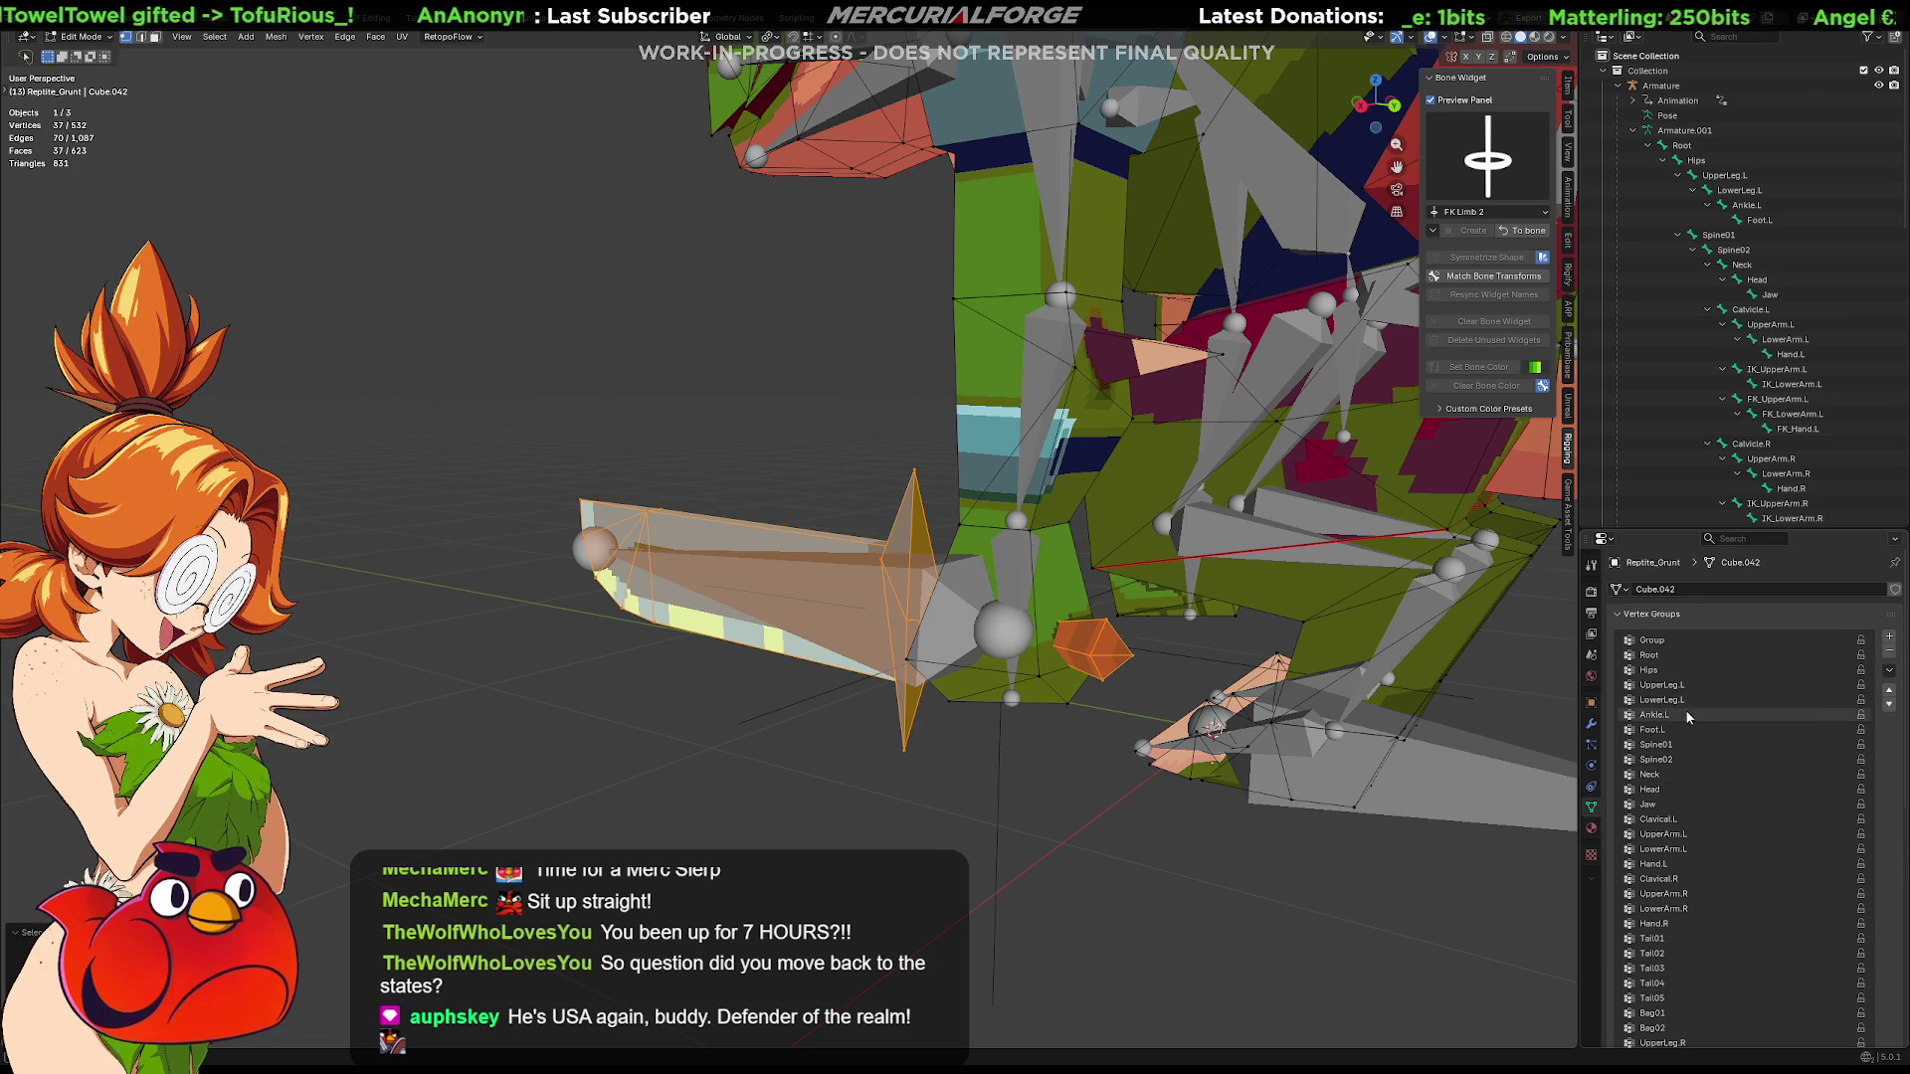
scroll(1687, 806, "down", 2)
scroll(1688, 831, "down", 4)
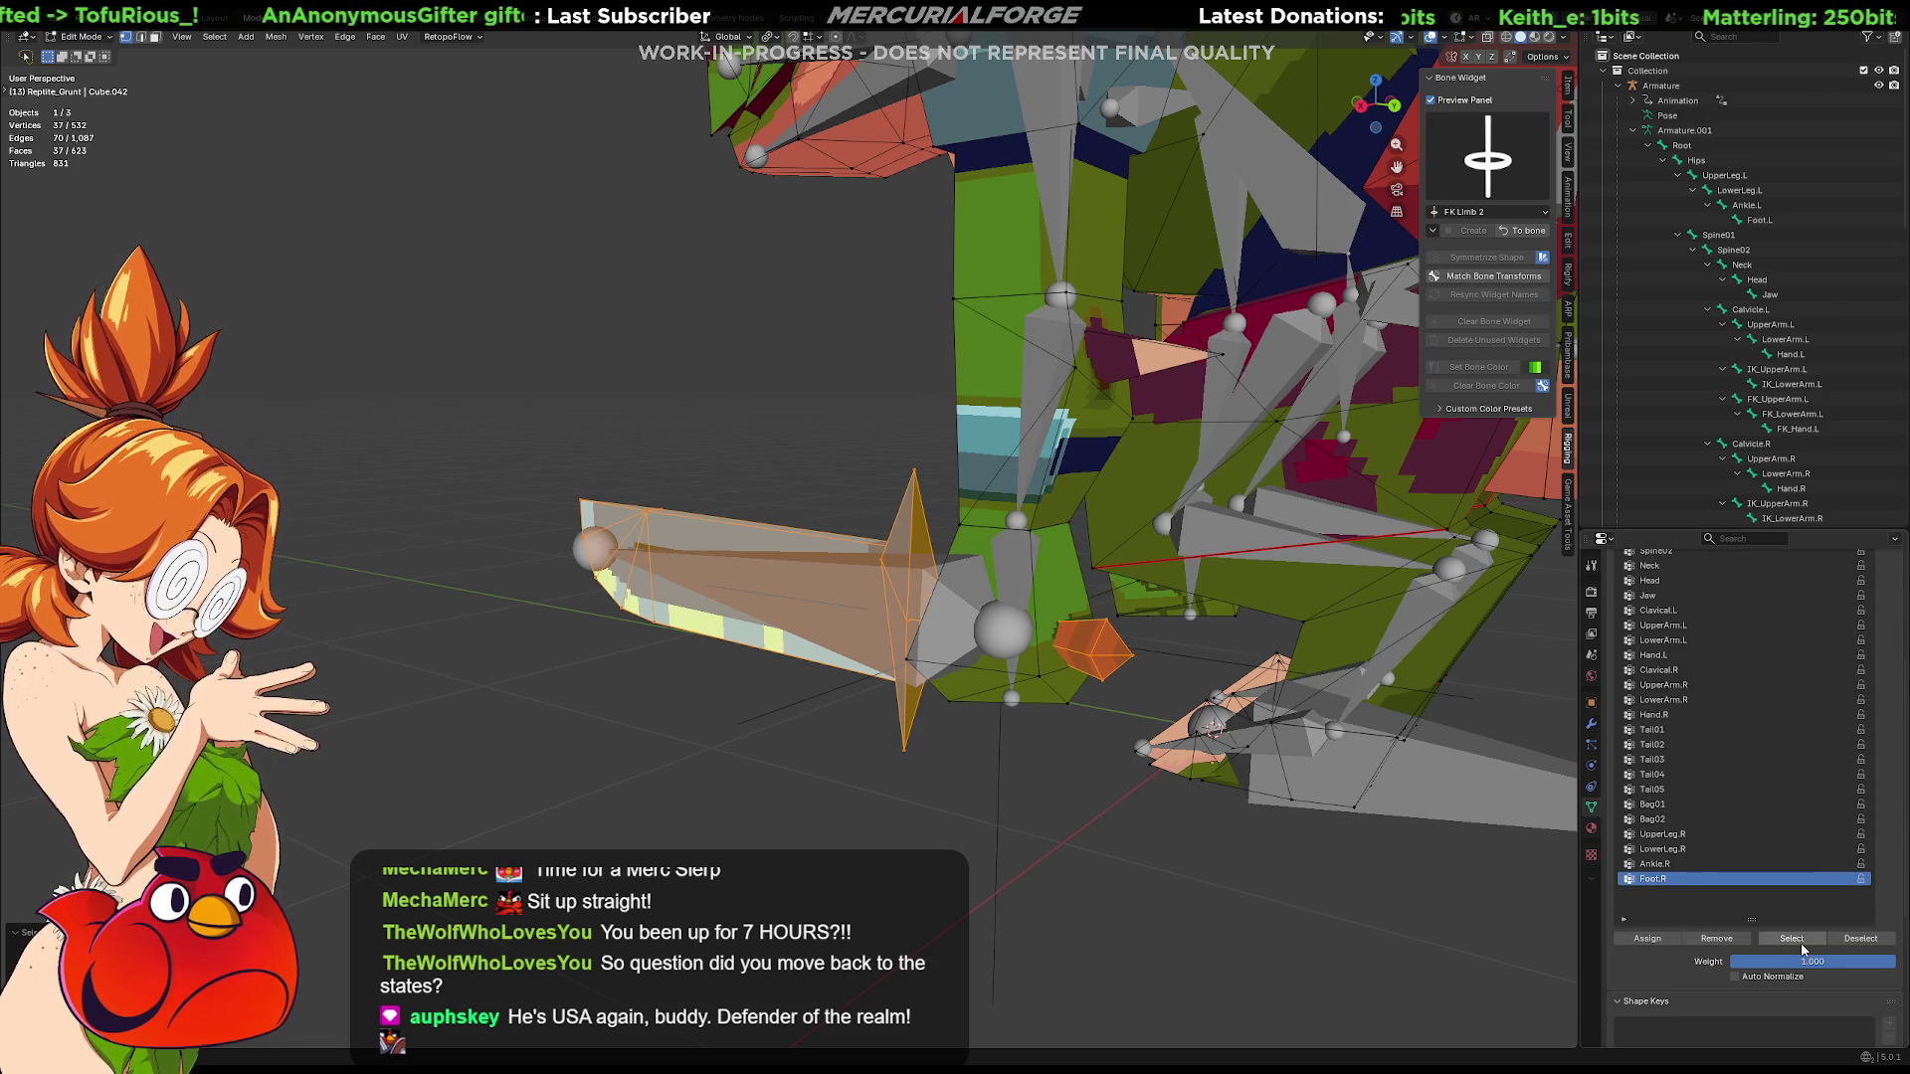
scroll(1750, 897, "up", 5)
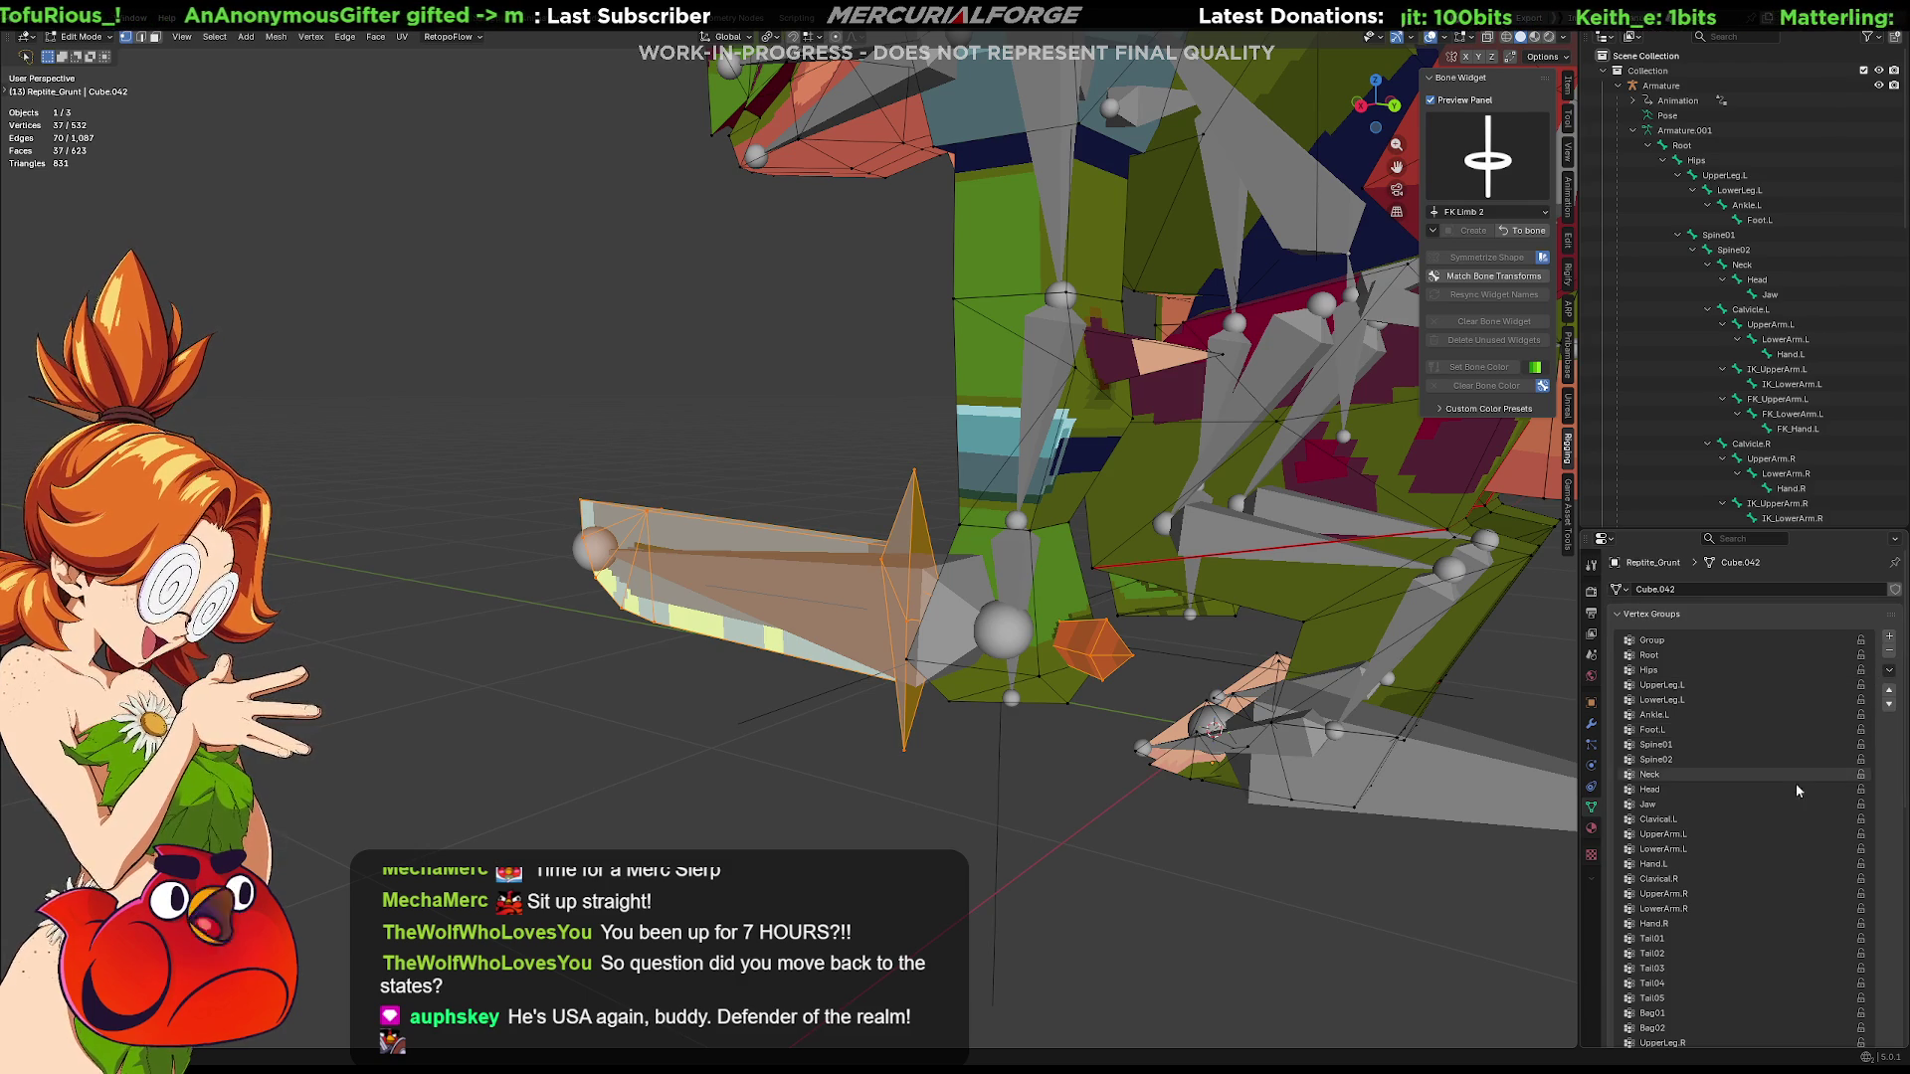
left_click(1890, 638)
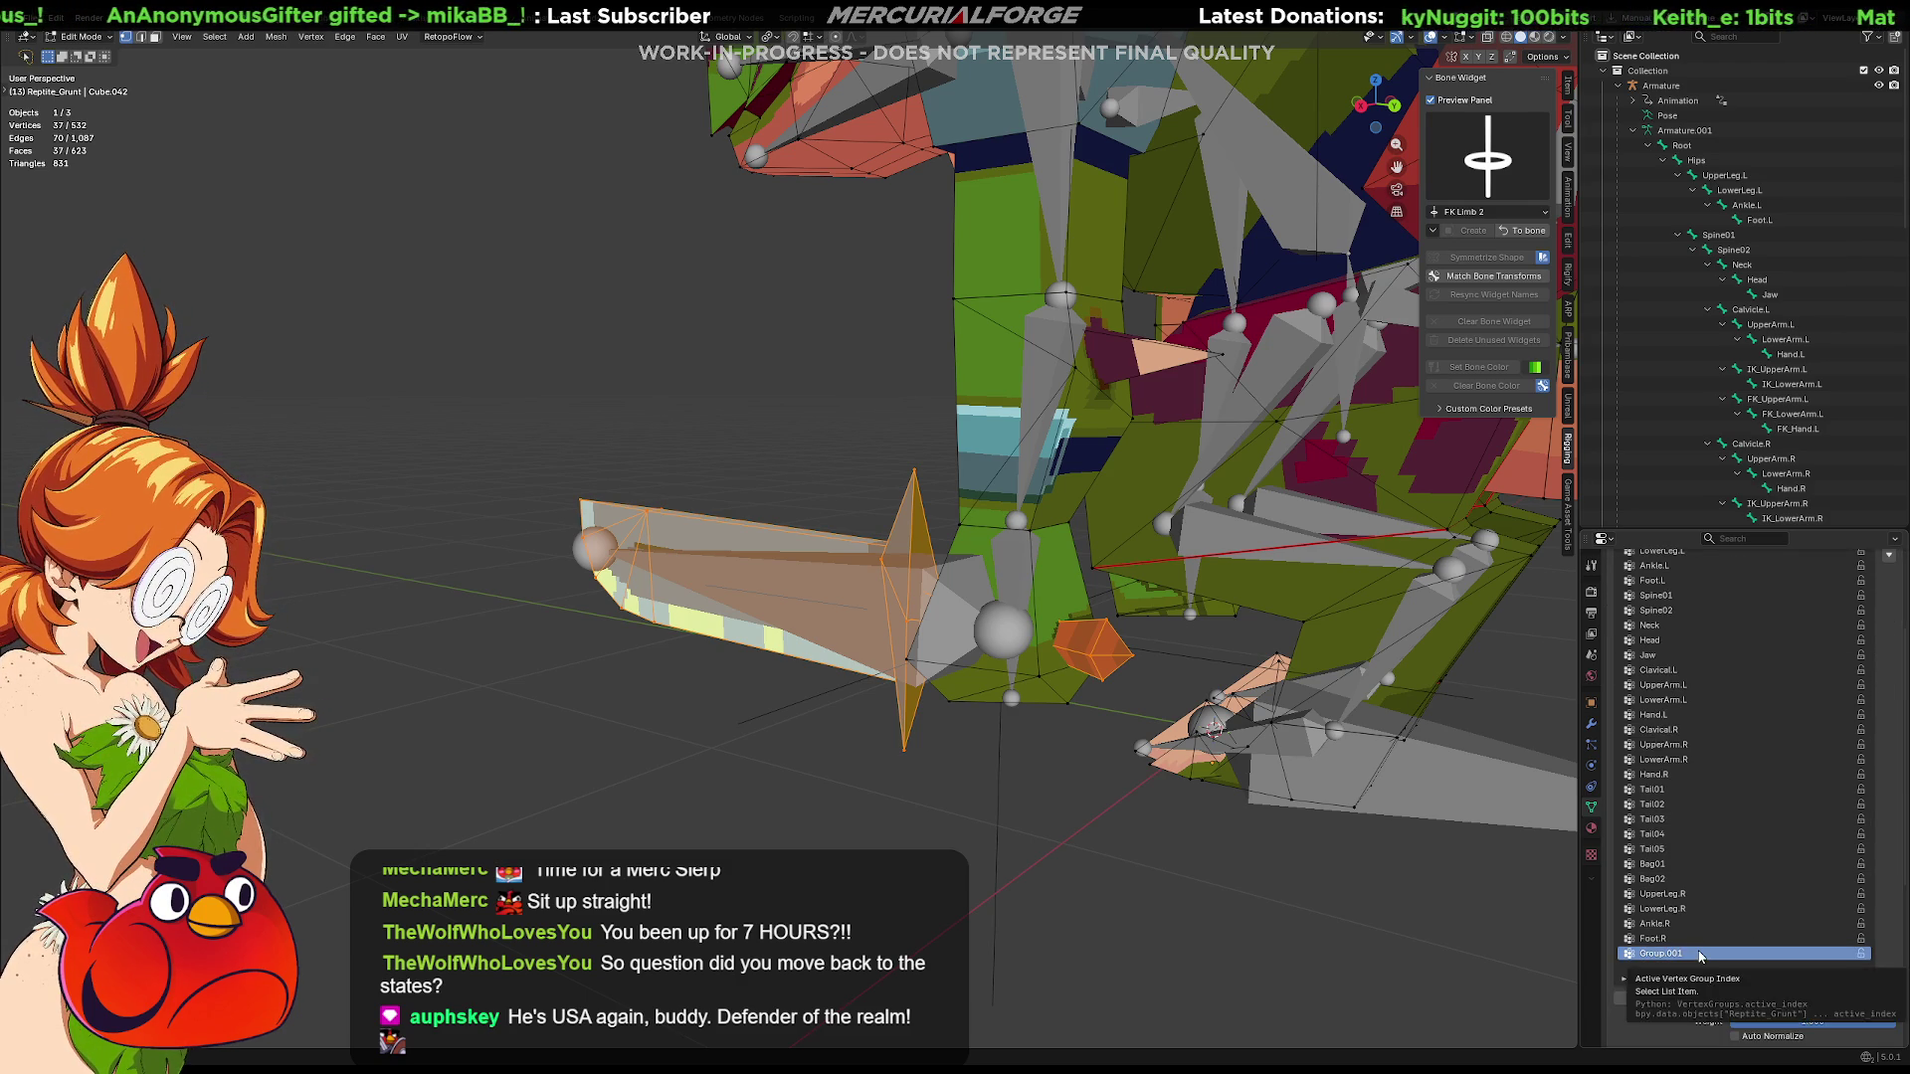
key("F2")
key("Escape")
Rename the new vertex group to Weapon and return to Object Mode
left_click(1891, 611)
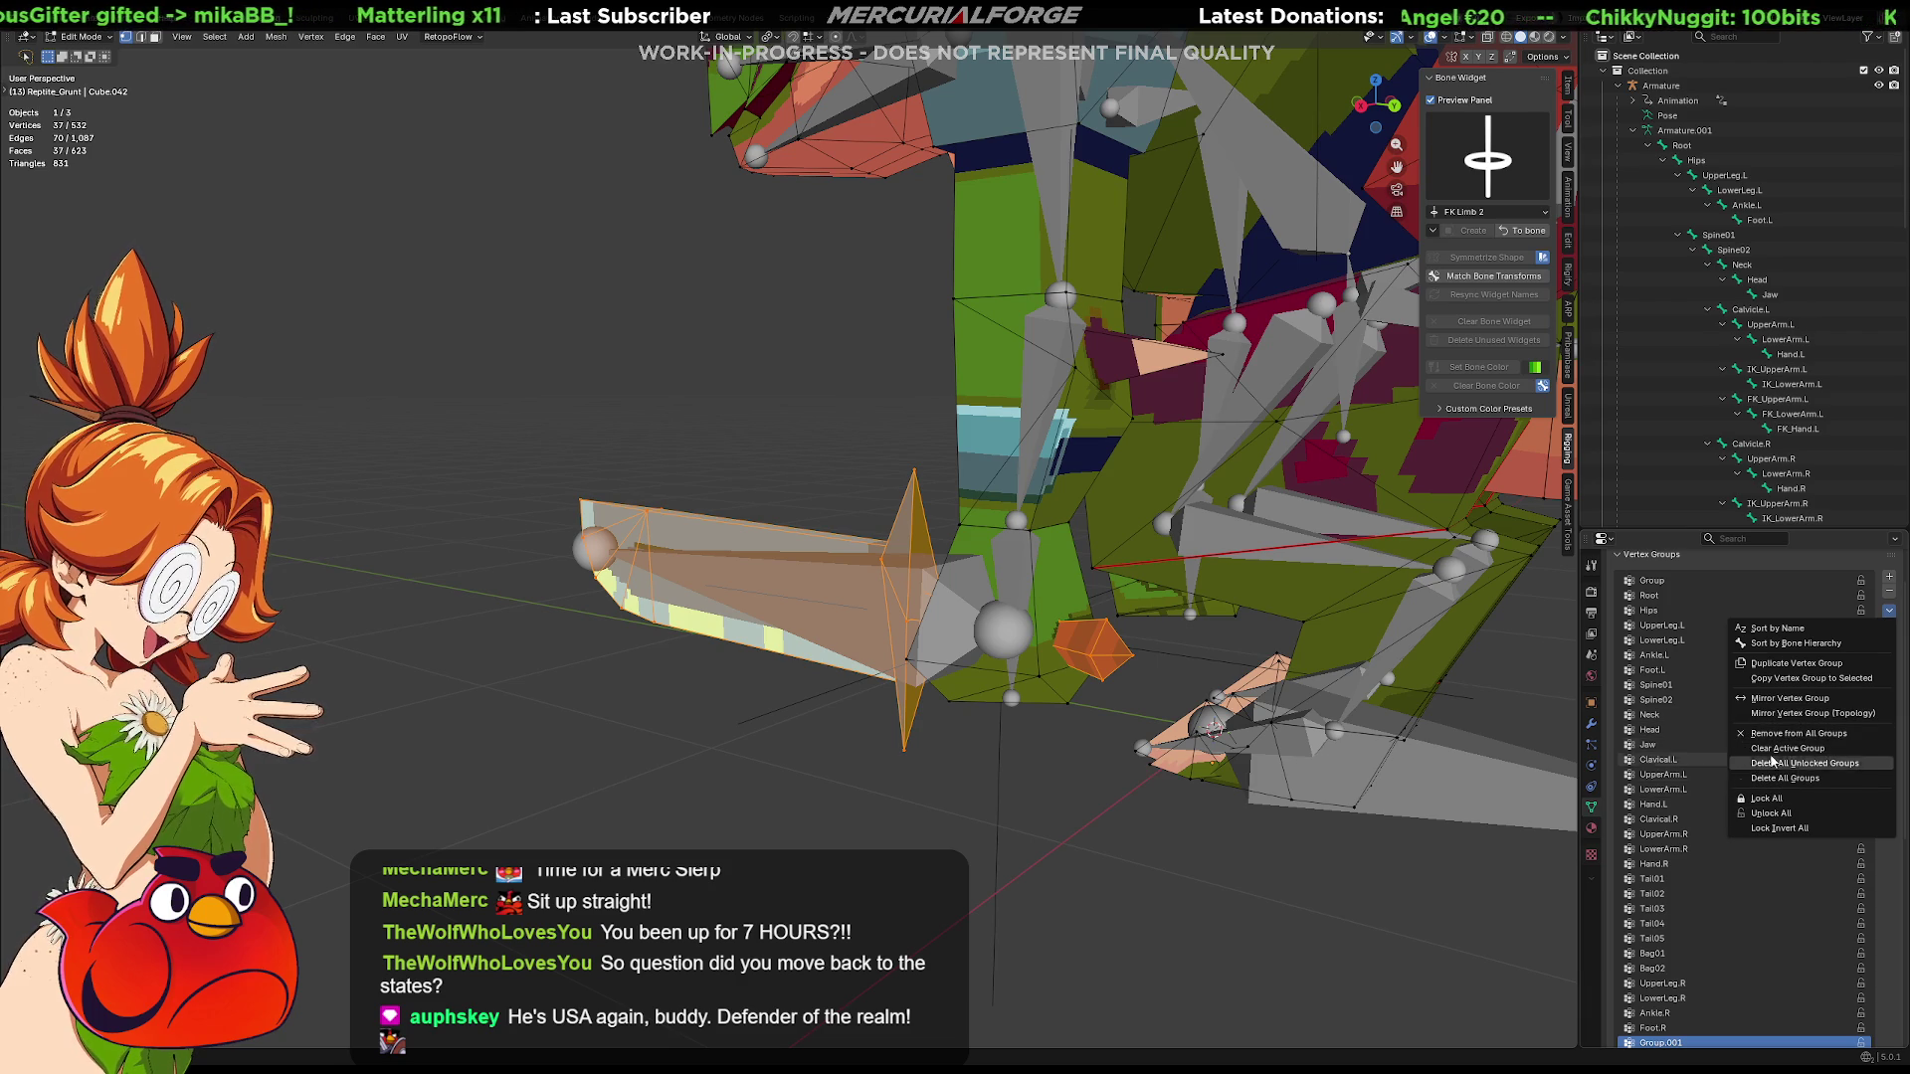
left_click(1806, 671)
left_click(1846, 556)
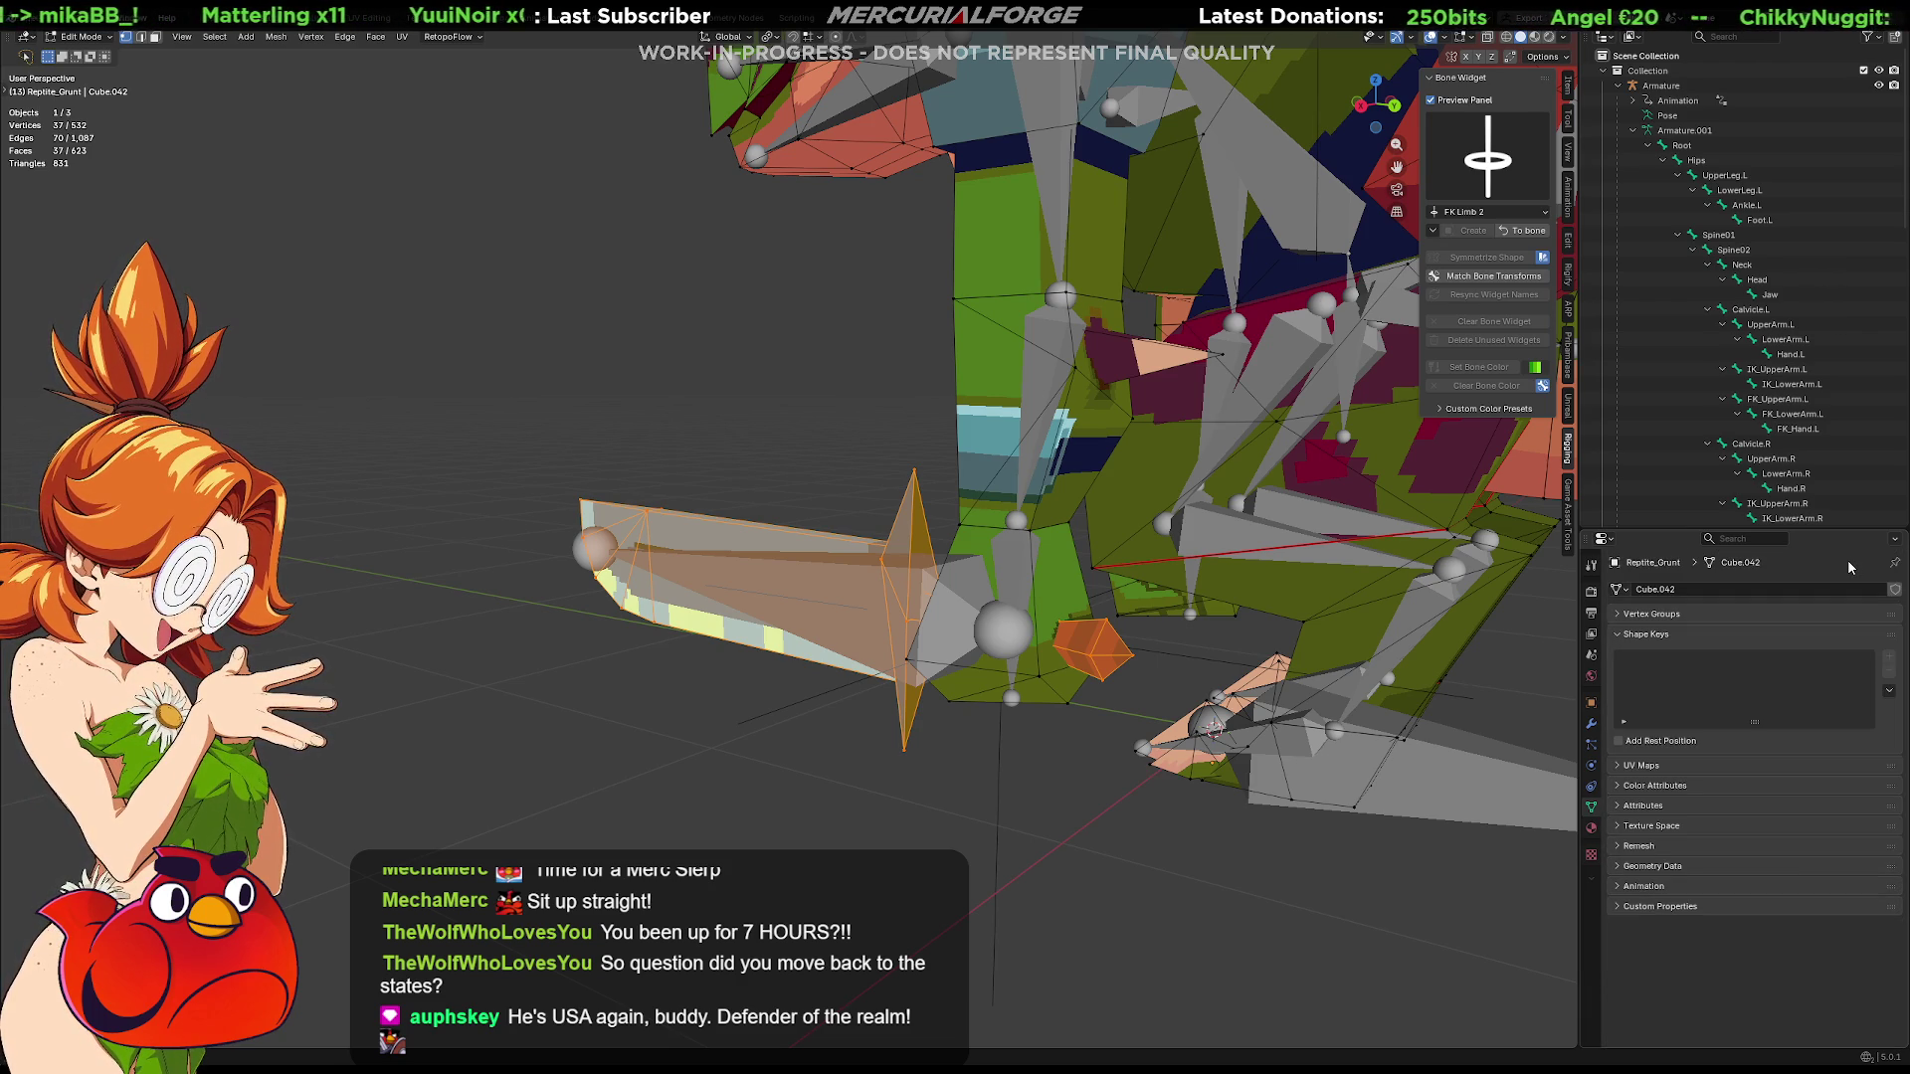
left_click(1643, 615)
scroll(1747, 746, "down", 2)
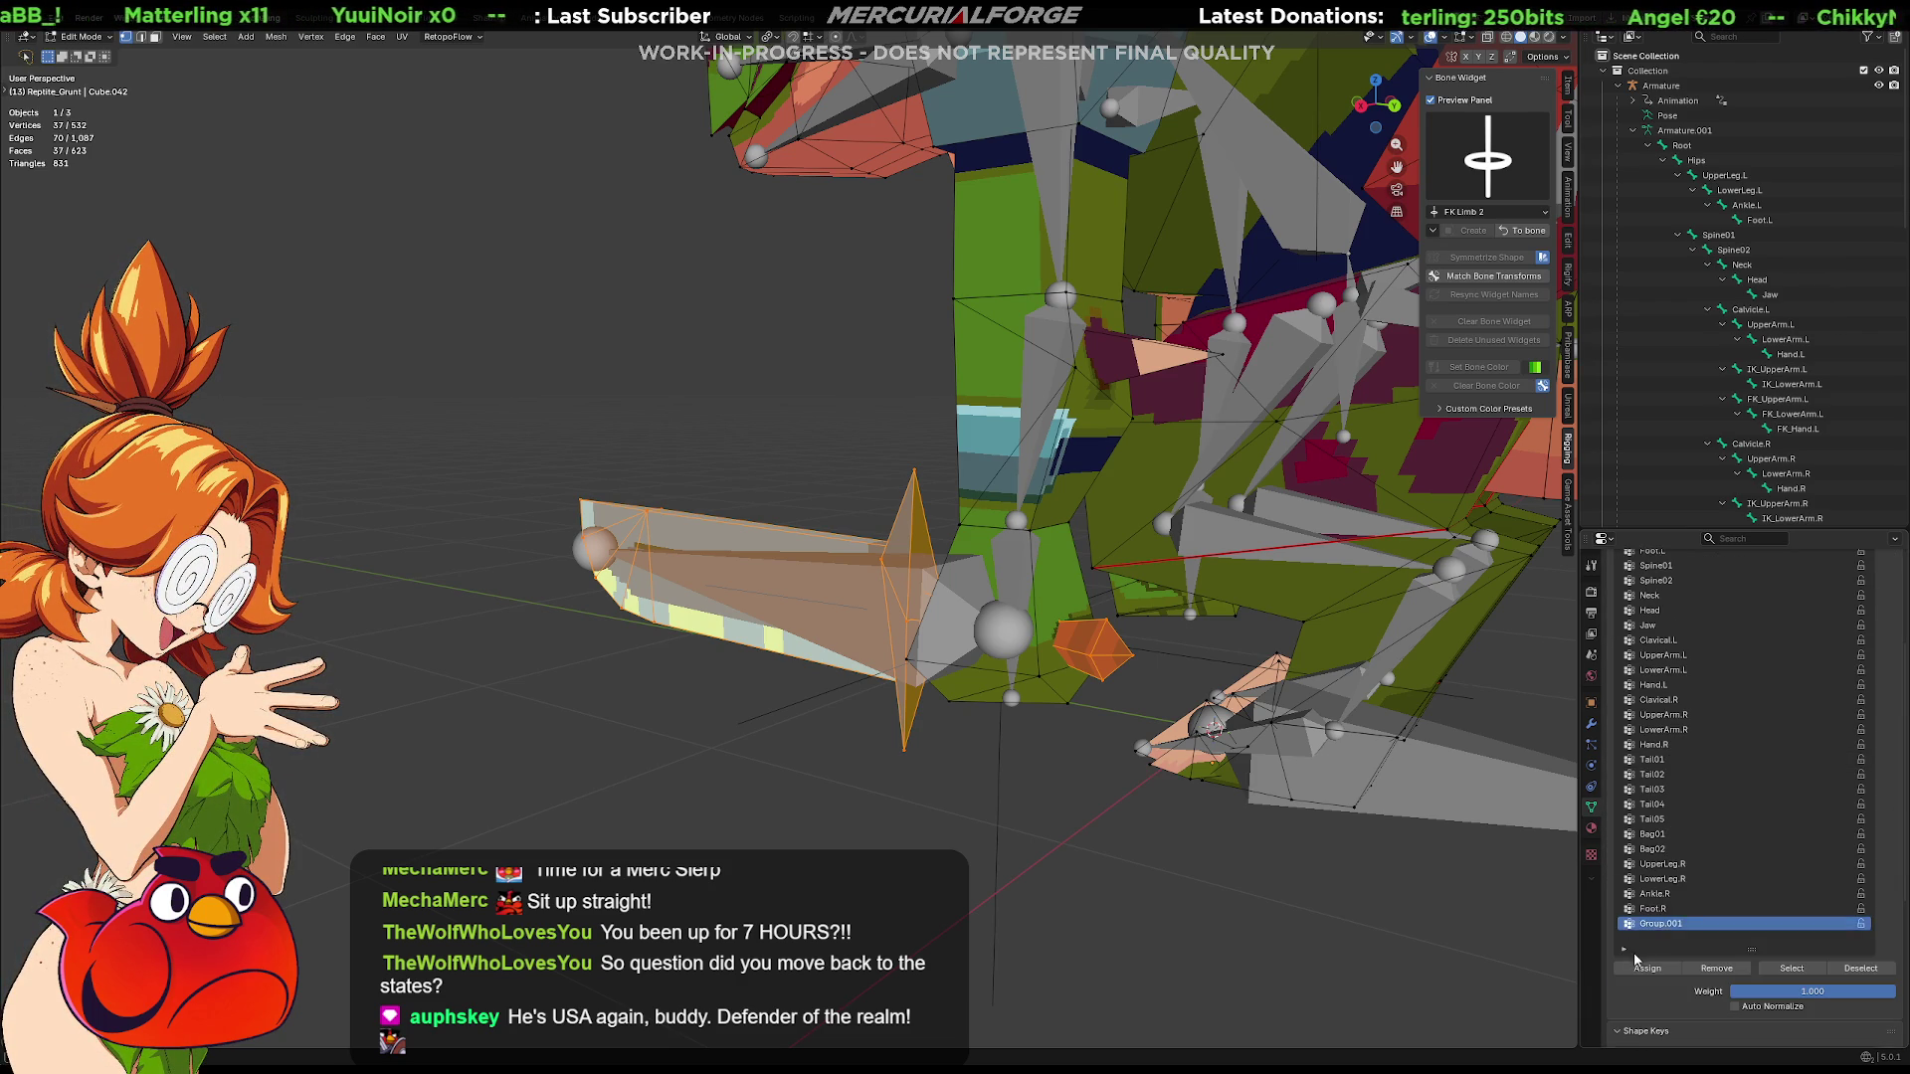
right_click(1666, 925)
left_click(1667, 926)
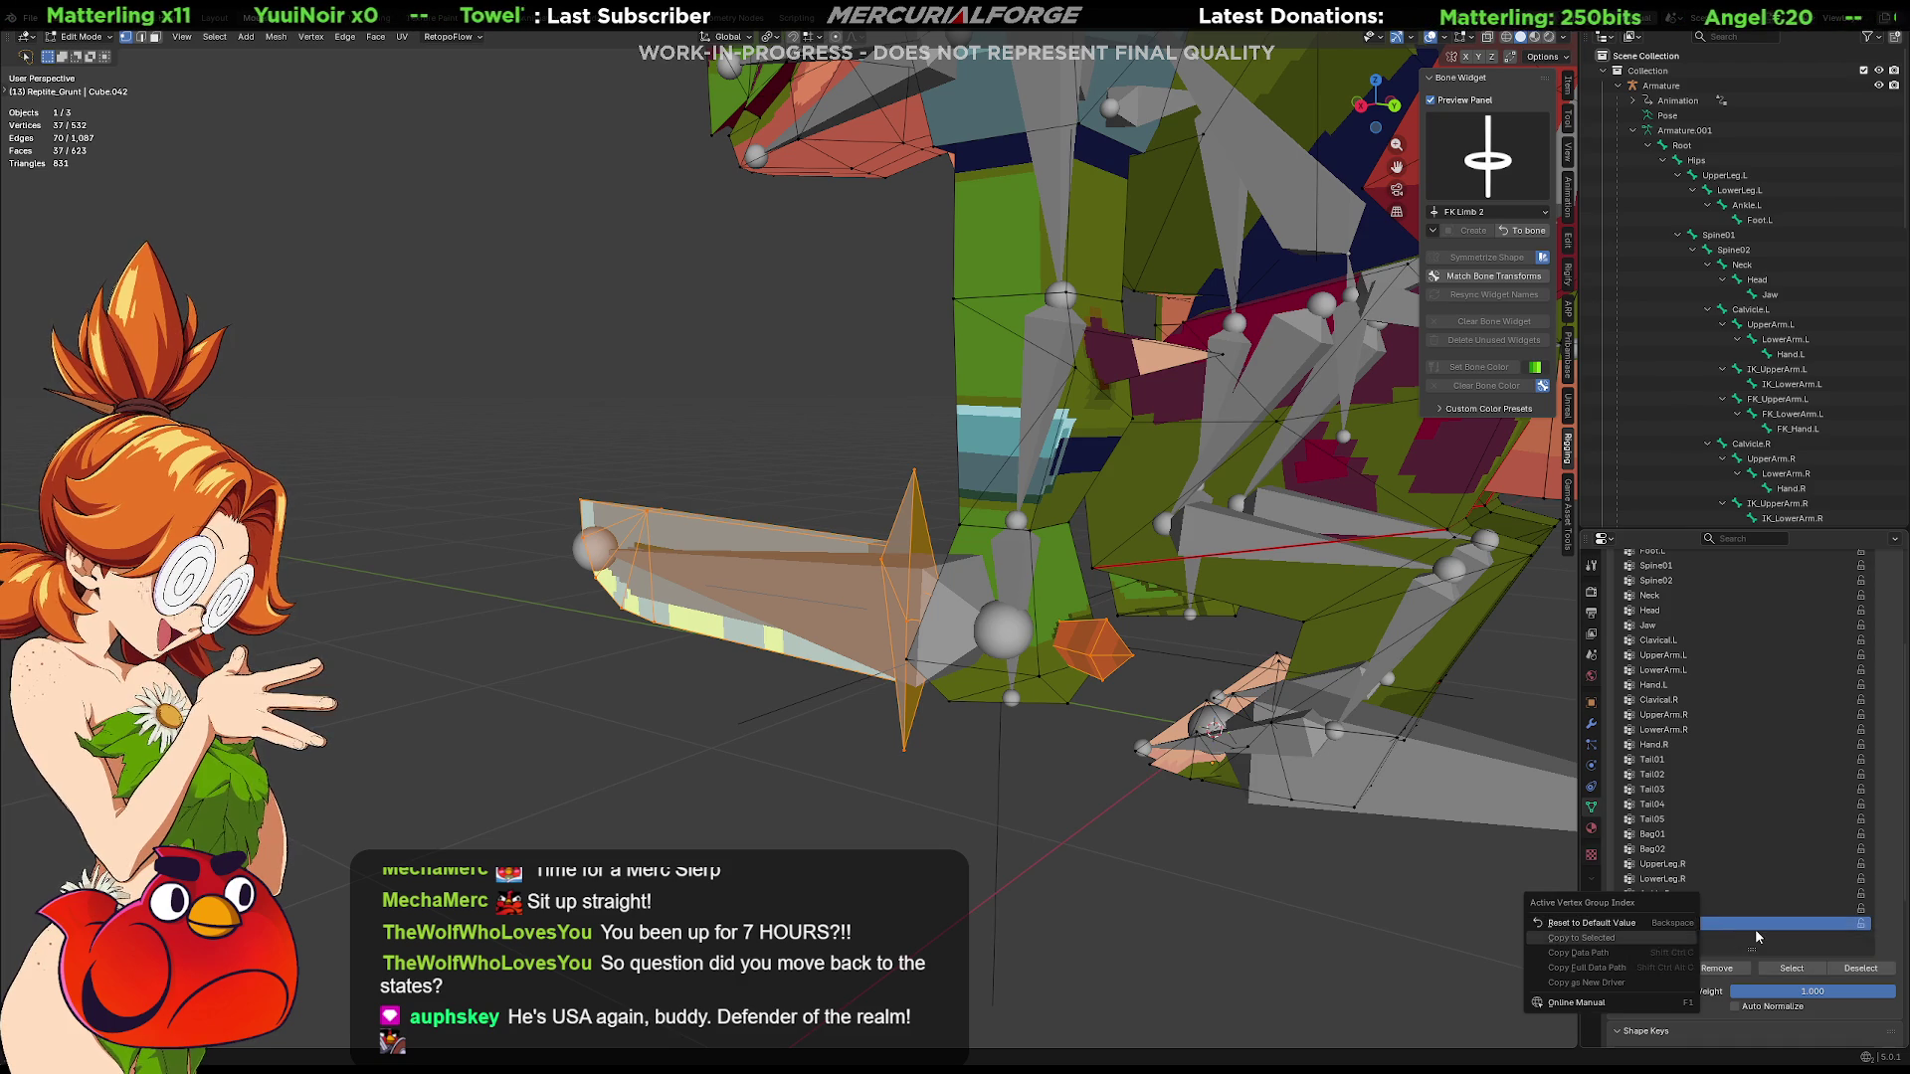
double_click(1668, 926)
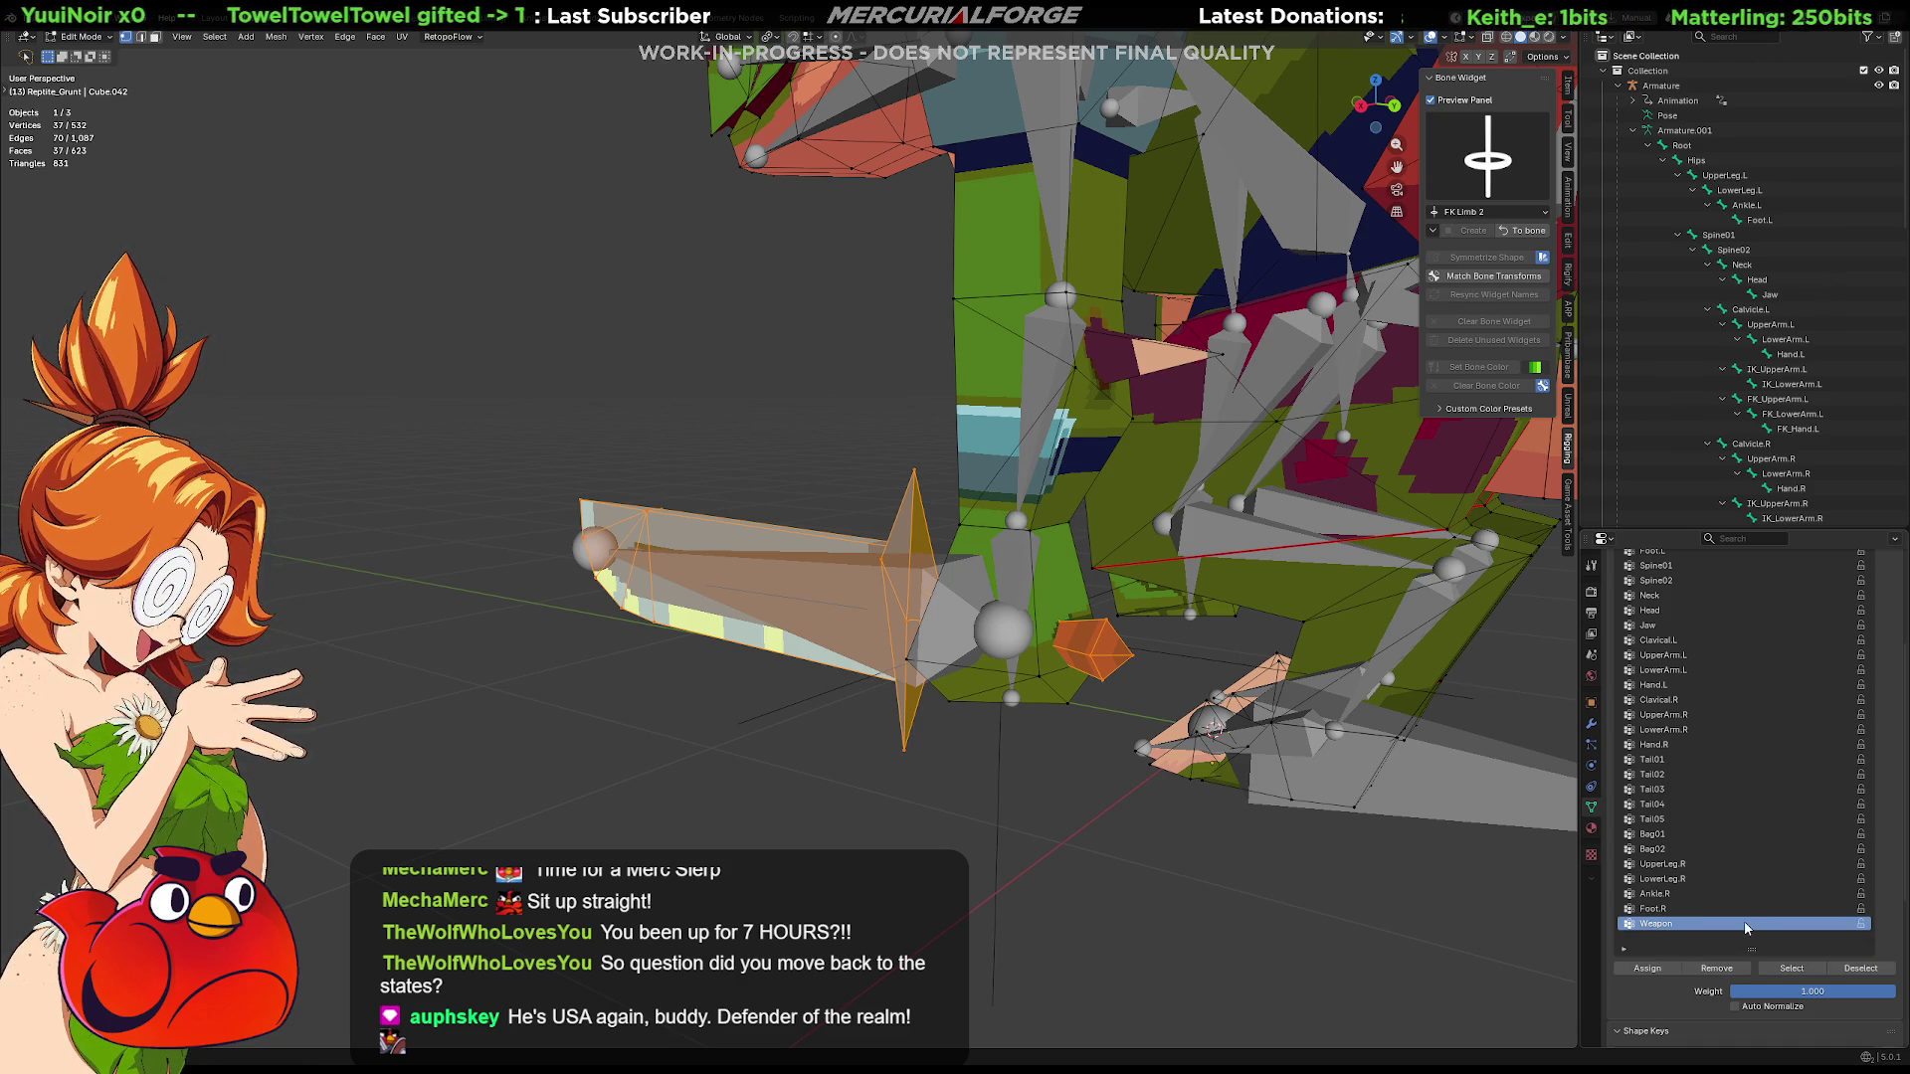
type("Weapon")
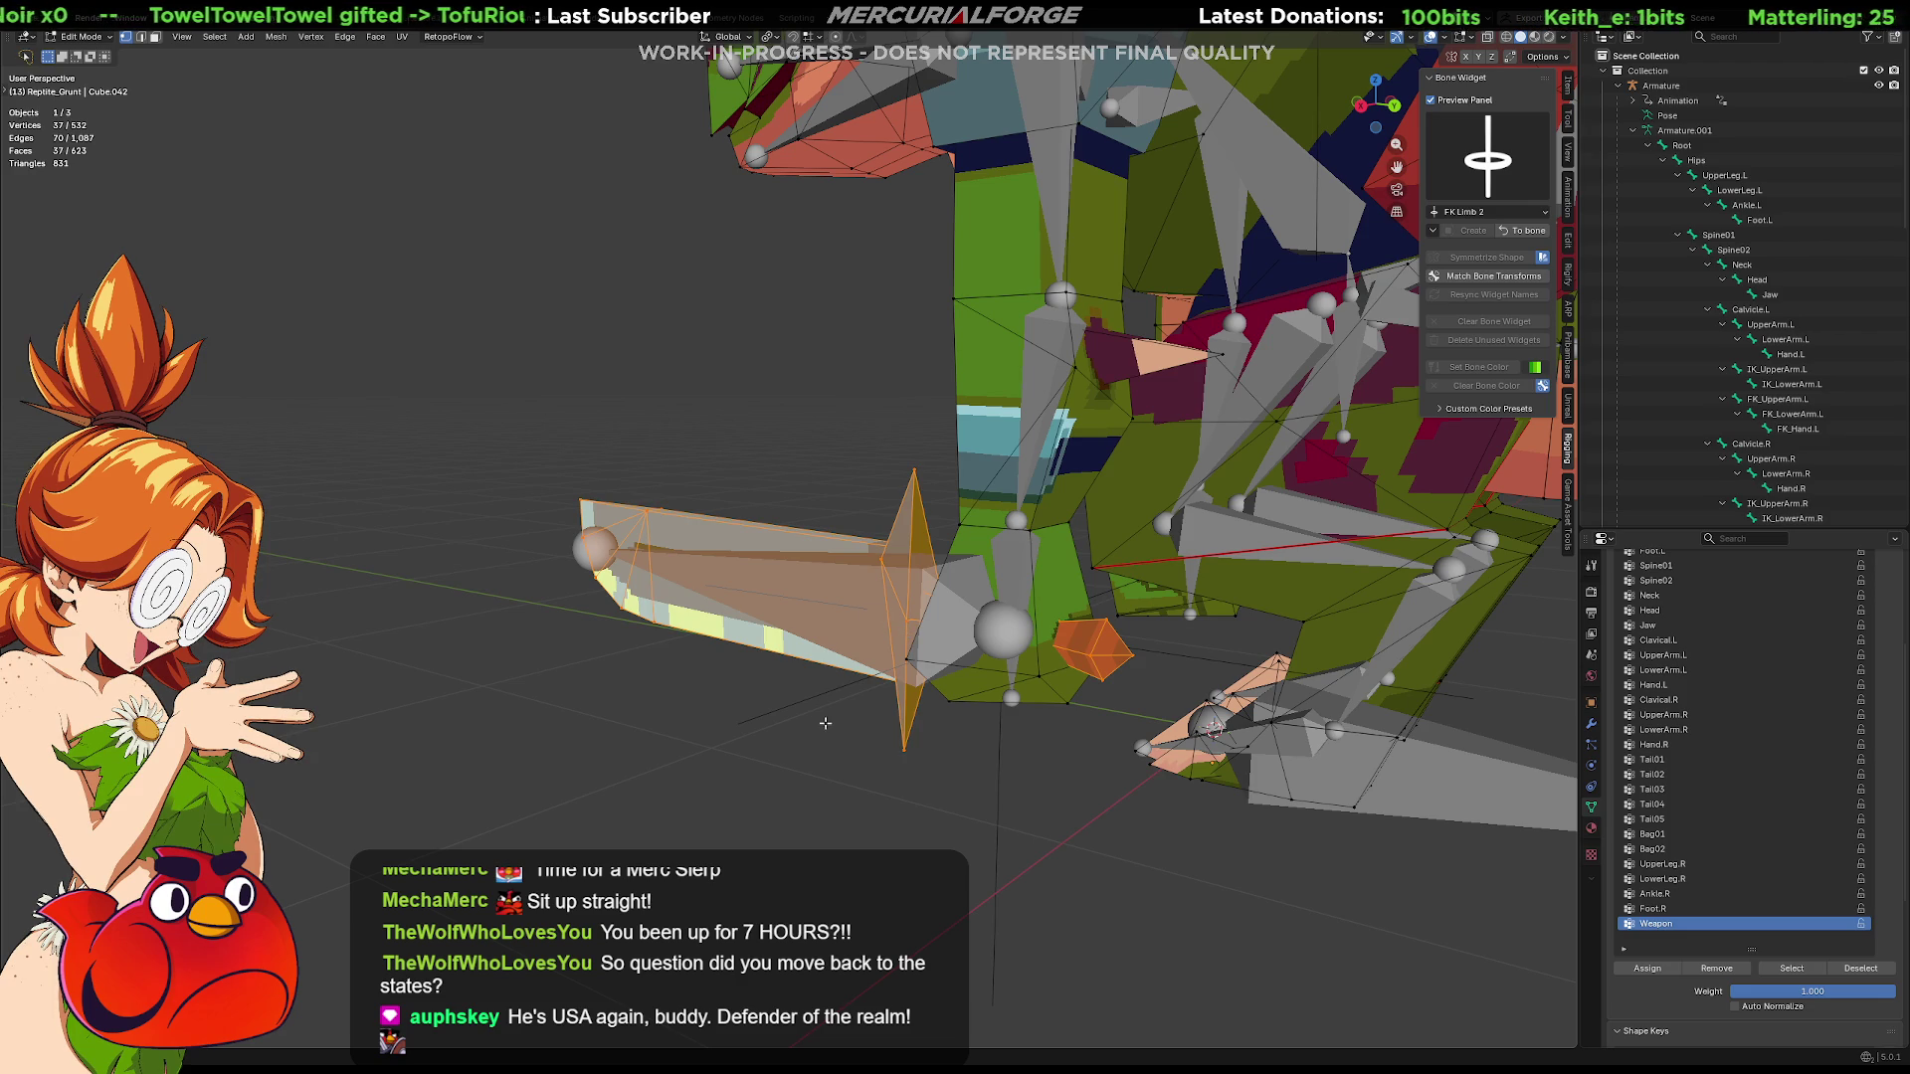
key("Tab")
In Pose Mode, hide the DEFORM collection, show DRIVER, and select the DRV_Weapon bone
left_click(897, 590)
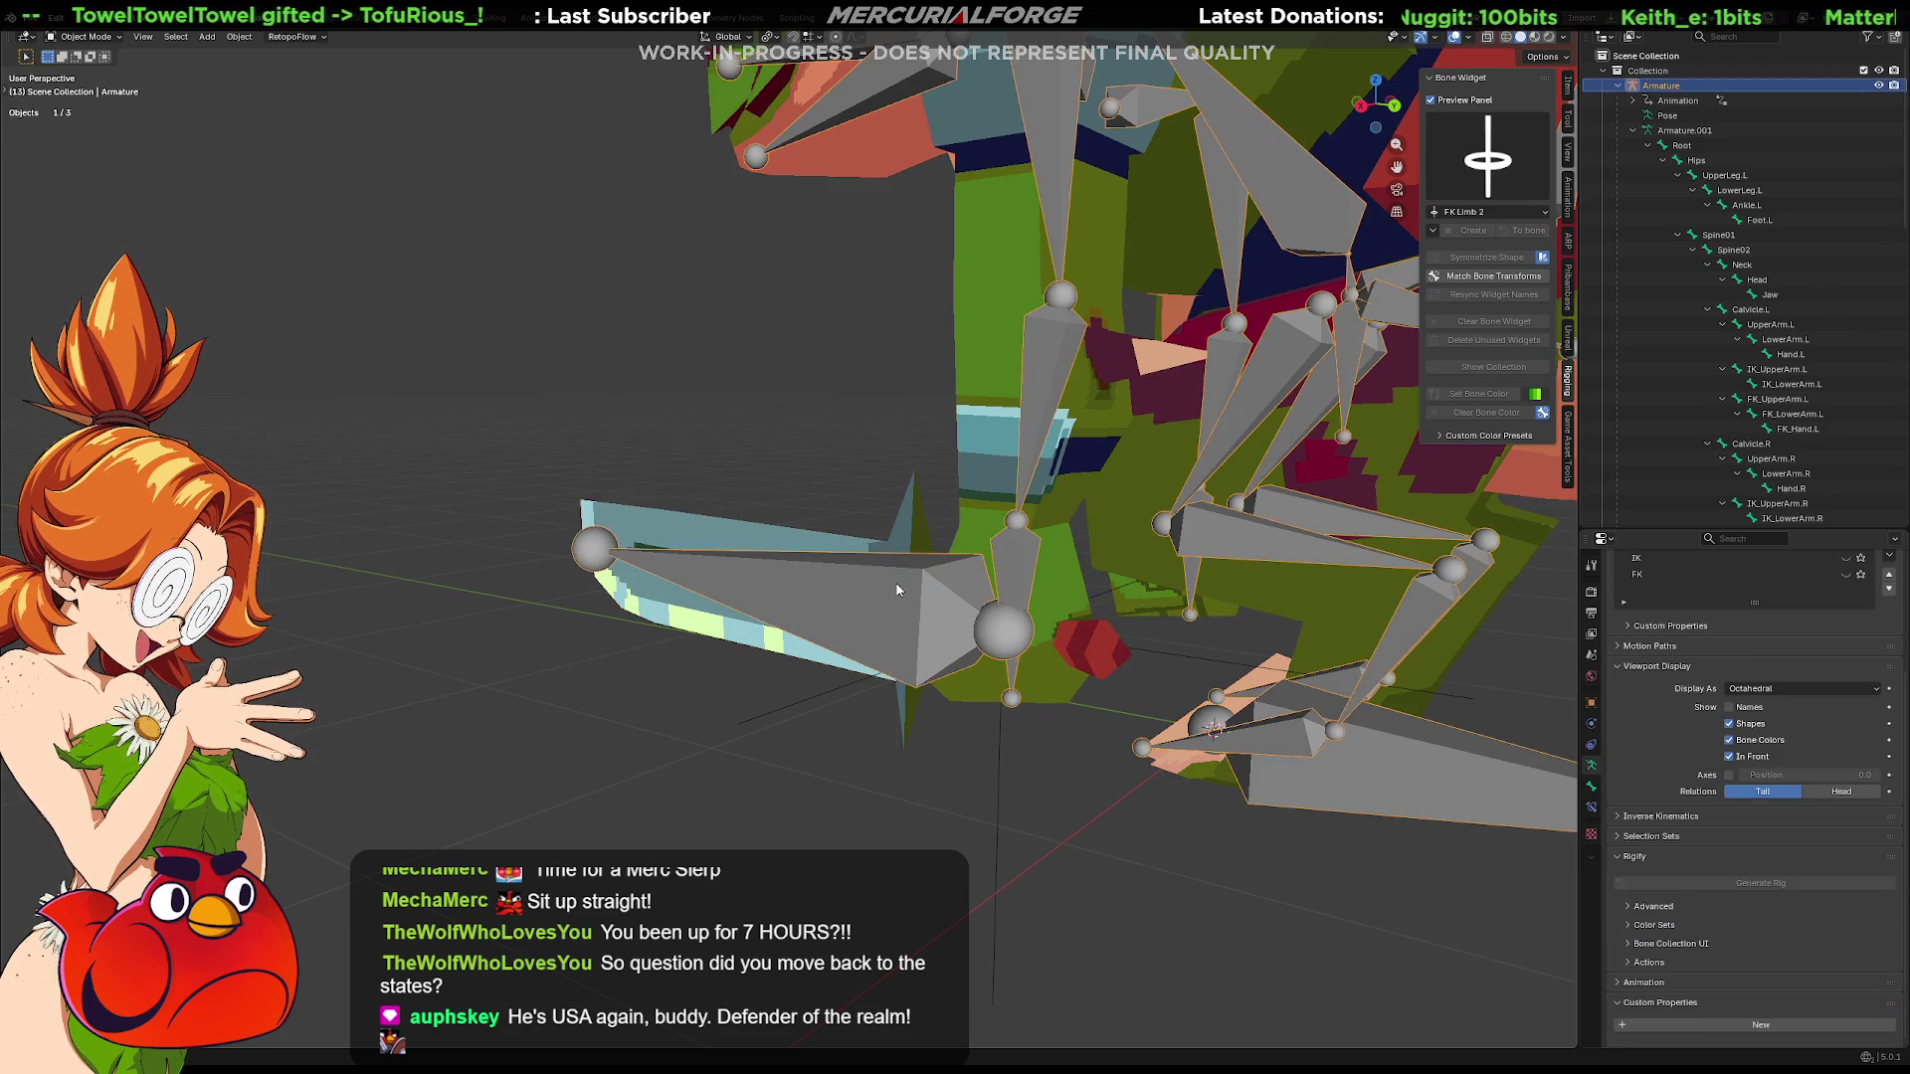
key("ctrl+Tab")
left_click(881, 696)
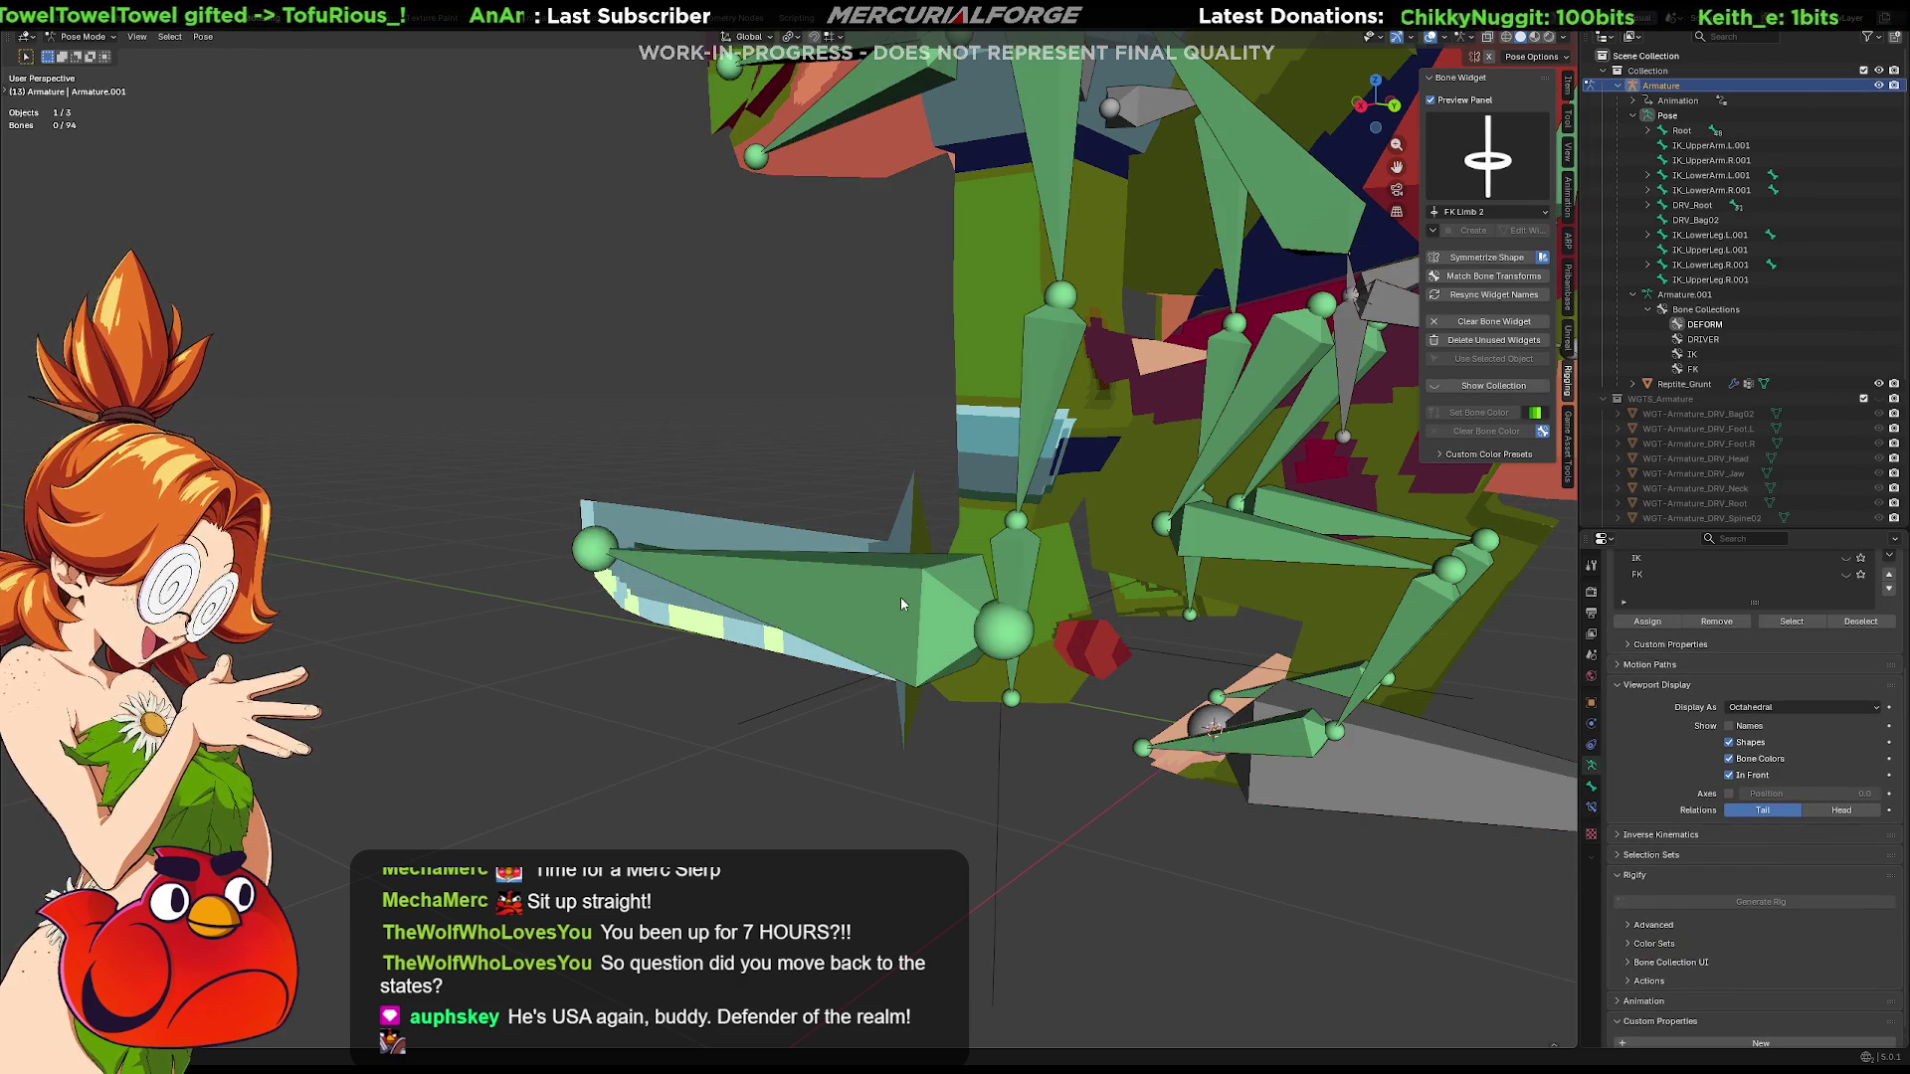
left_click(901, 597)
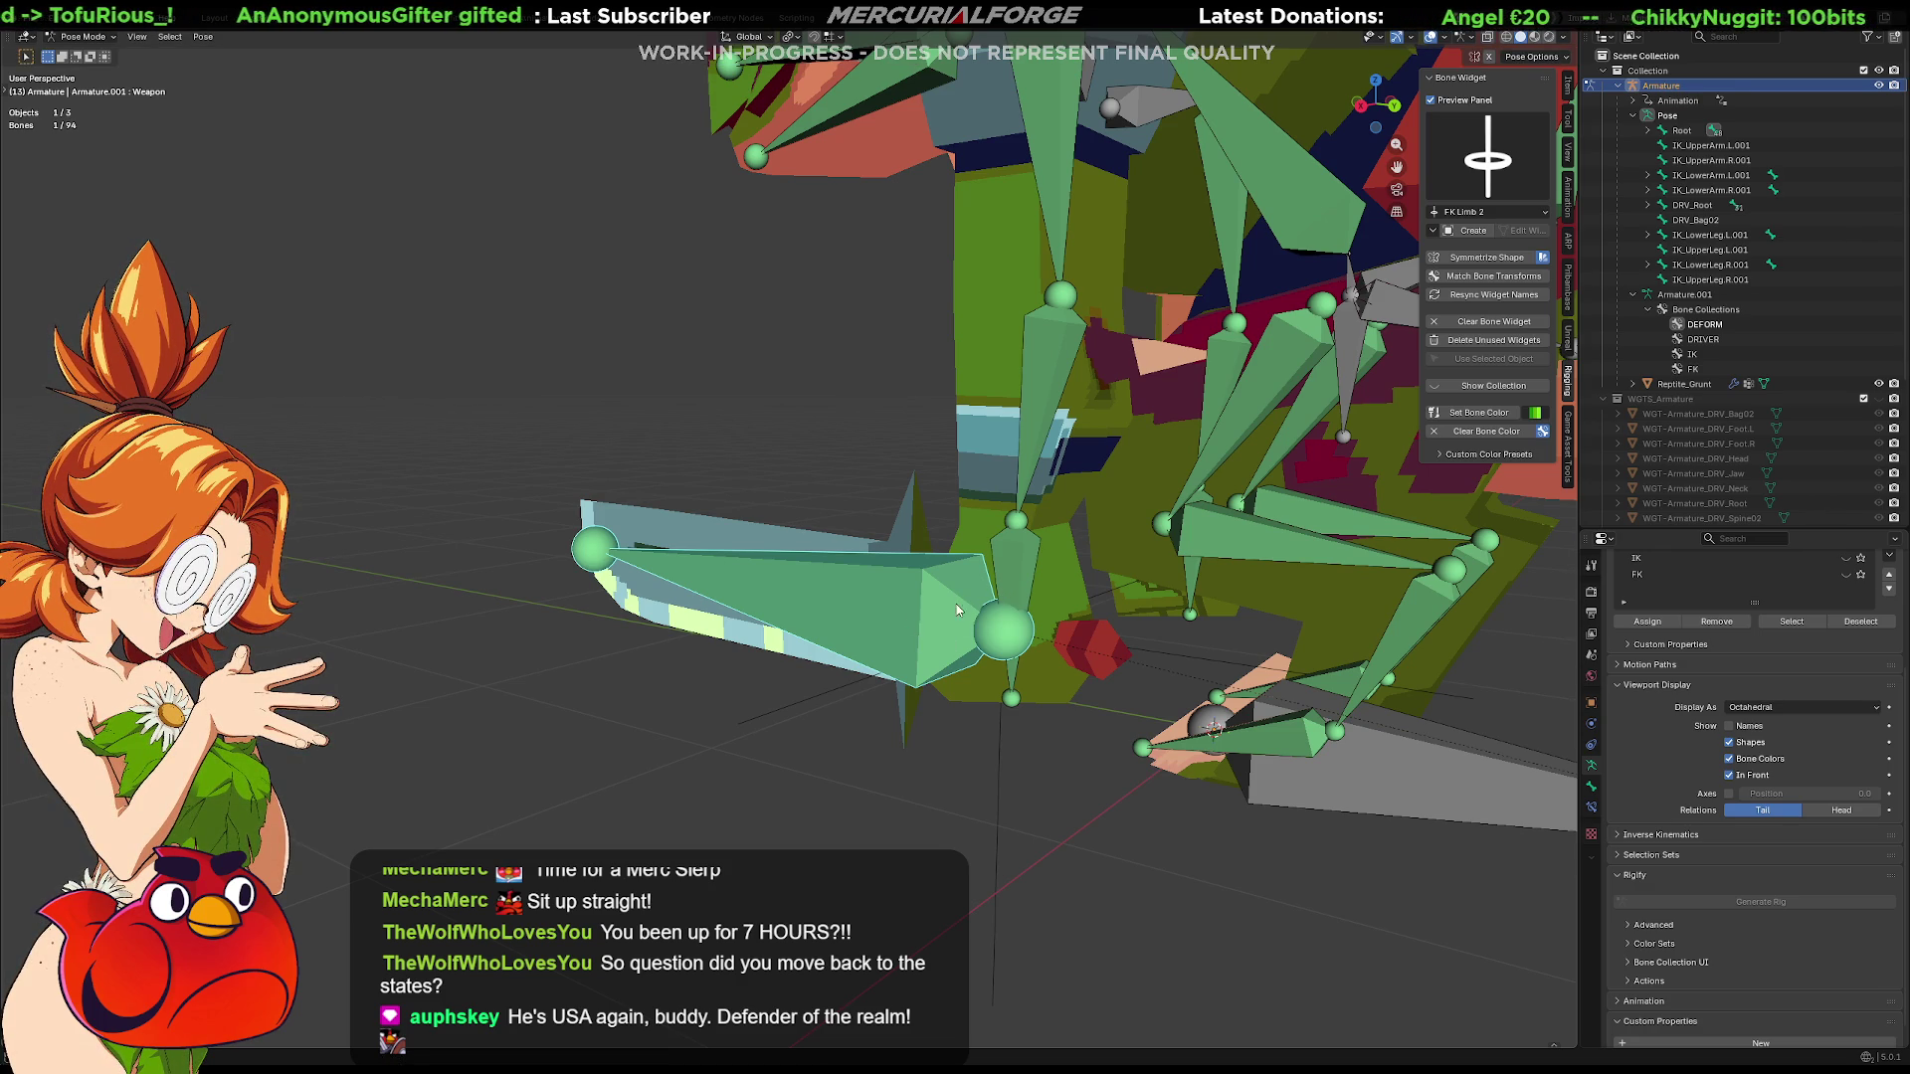
scroll(1731, 701, "up", 5)
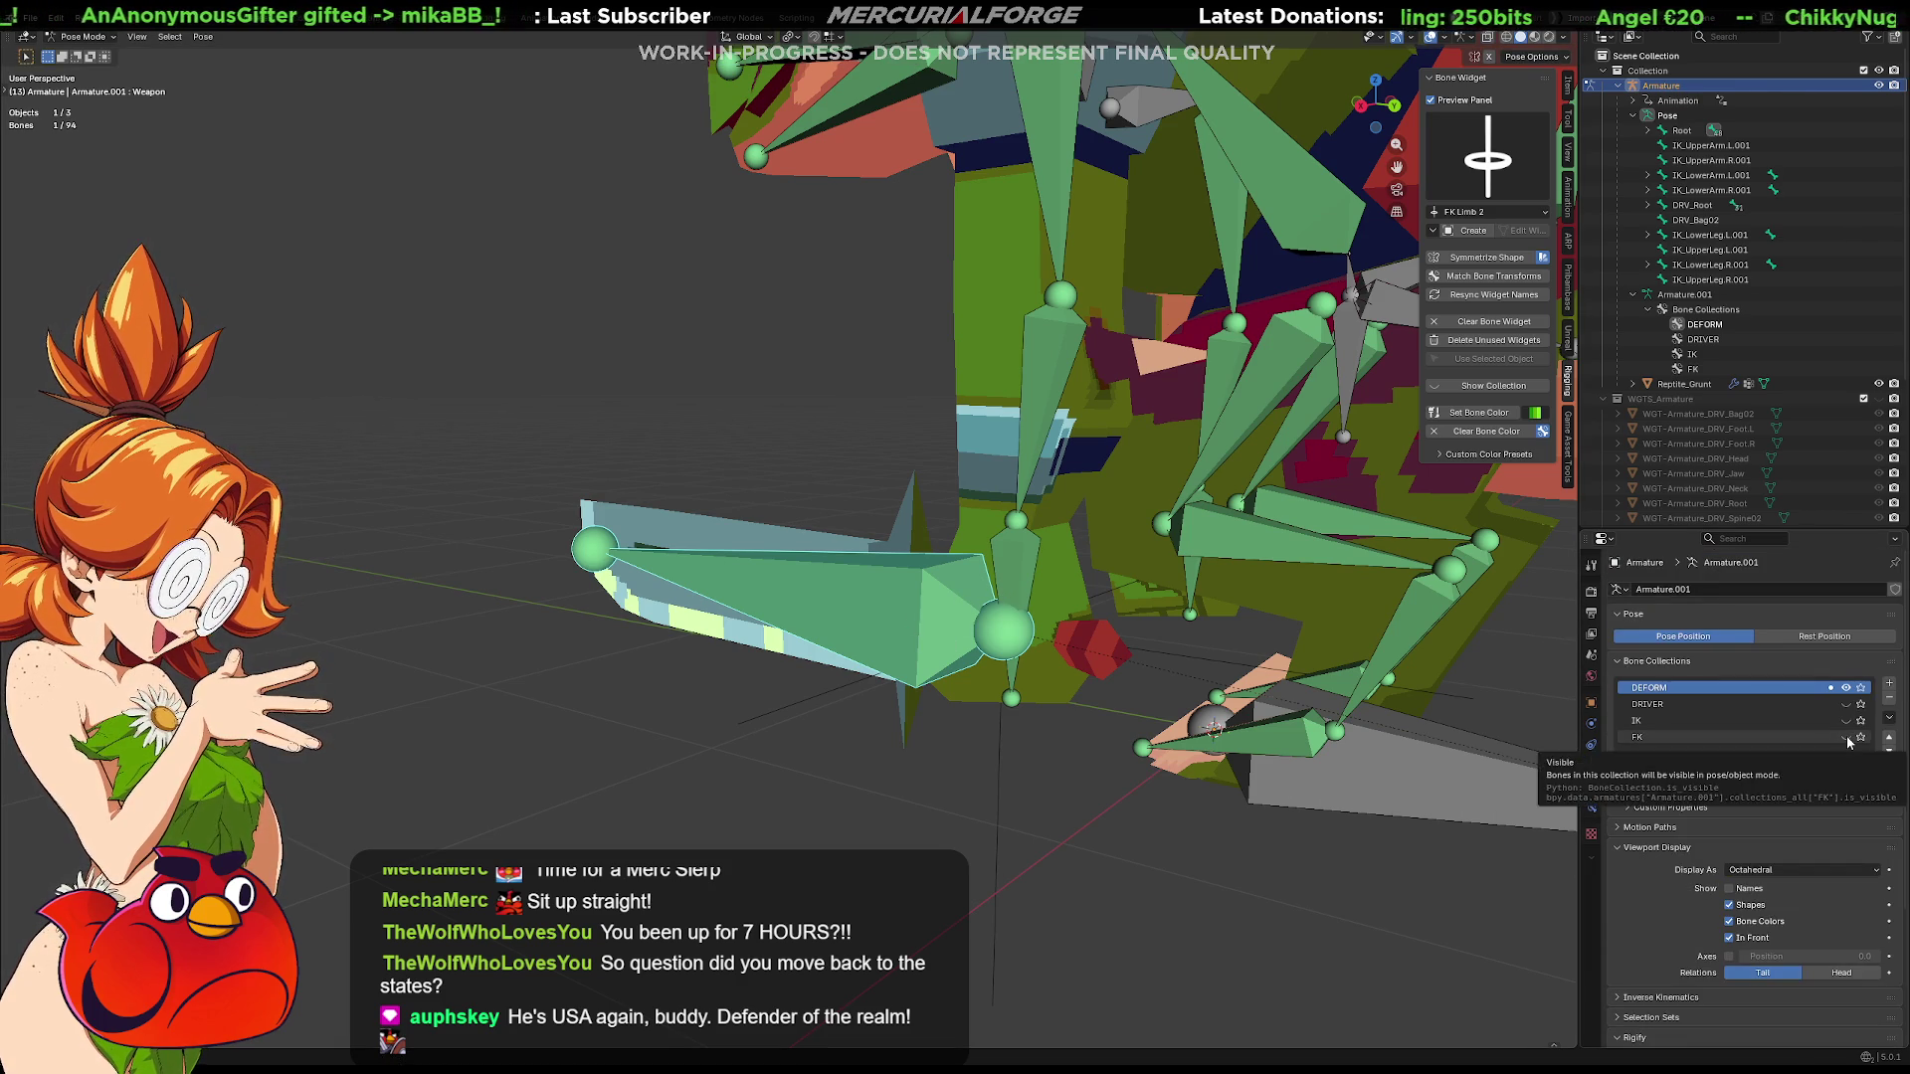
left_click(1849, 688)
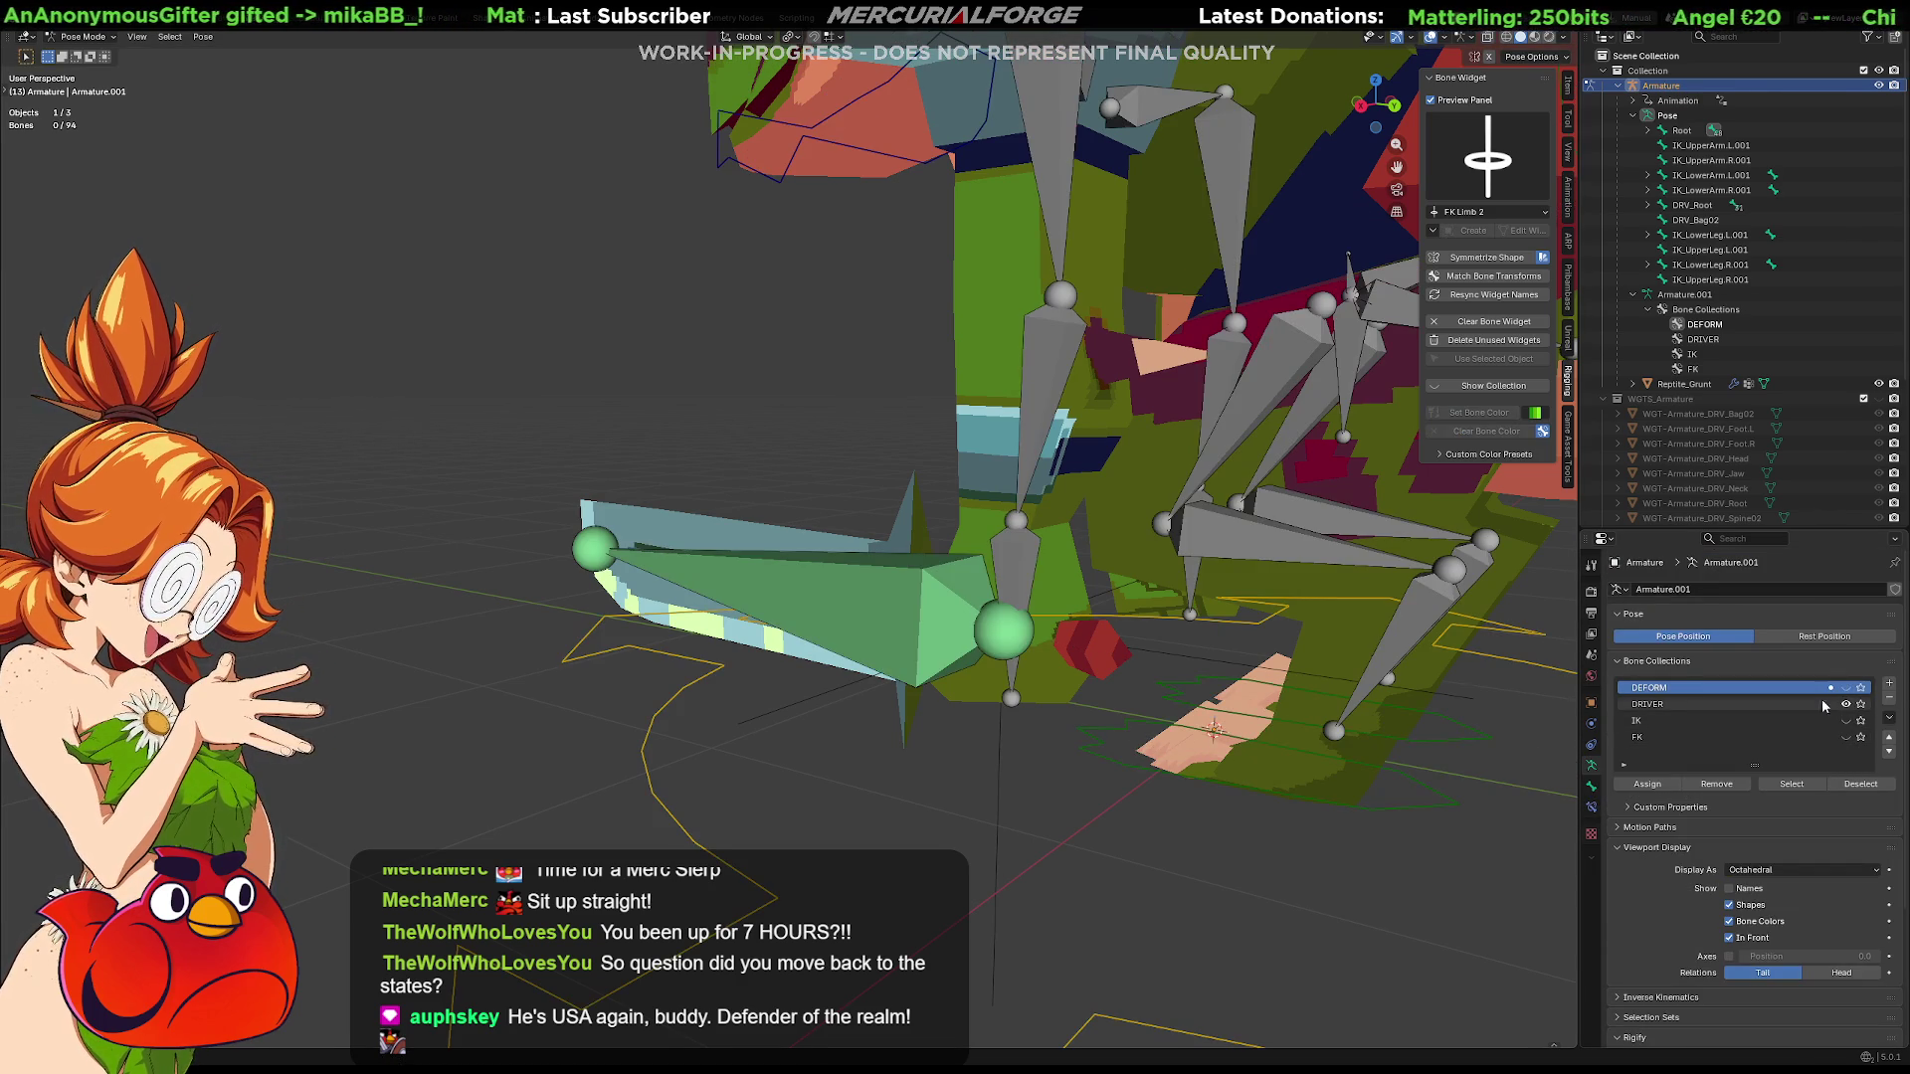
left_click(920, 574)
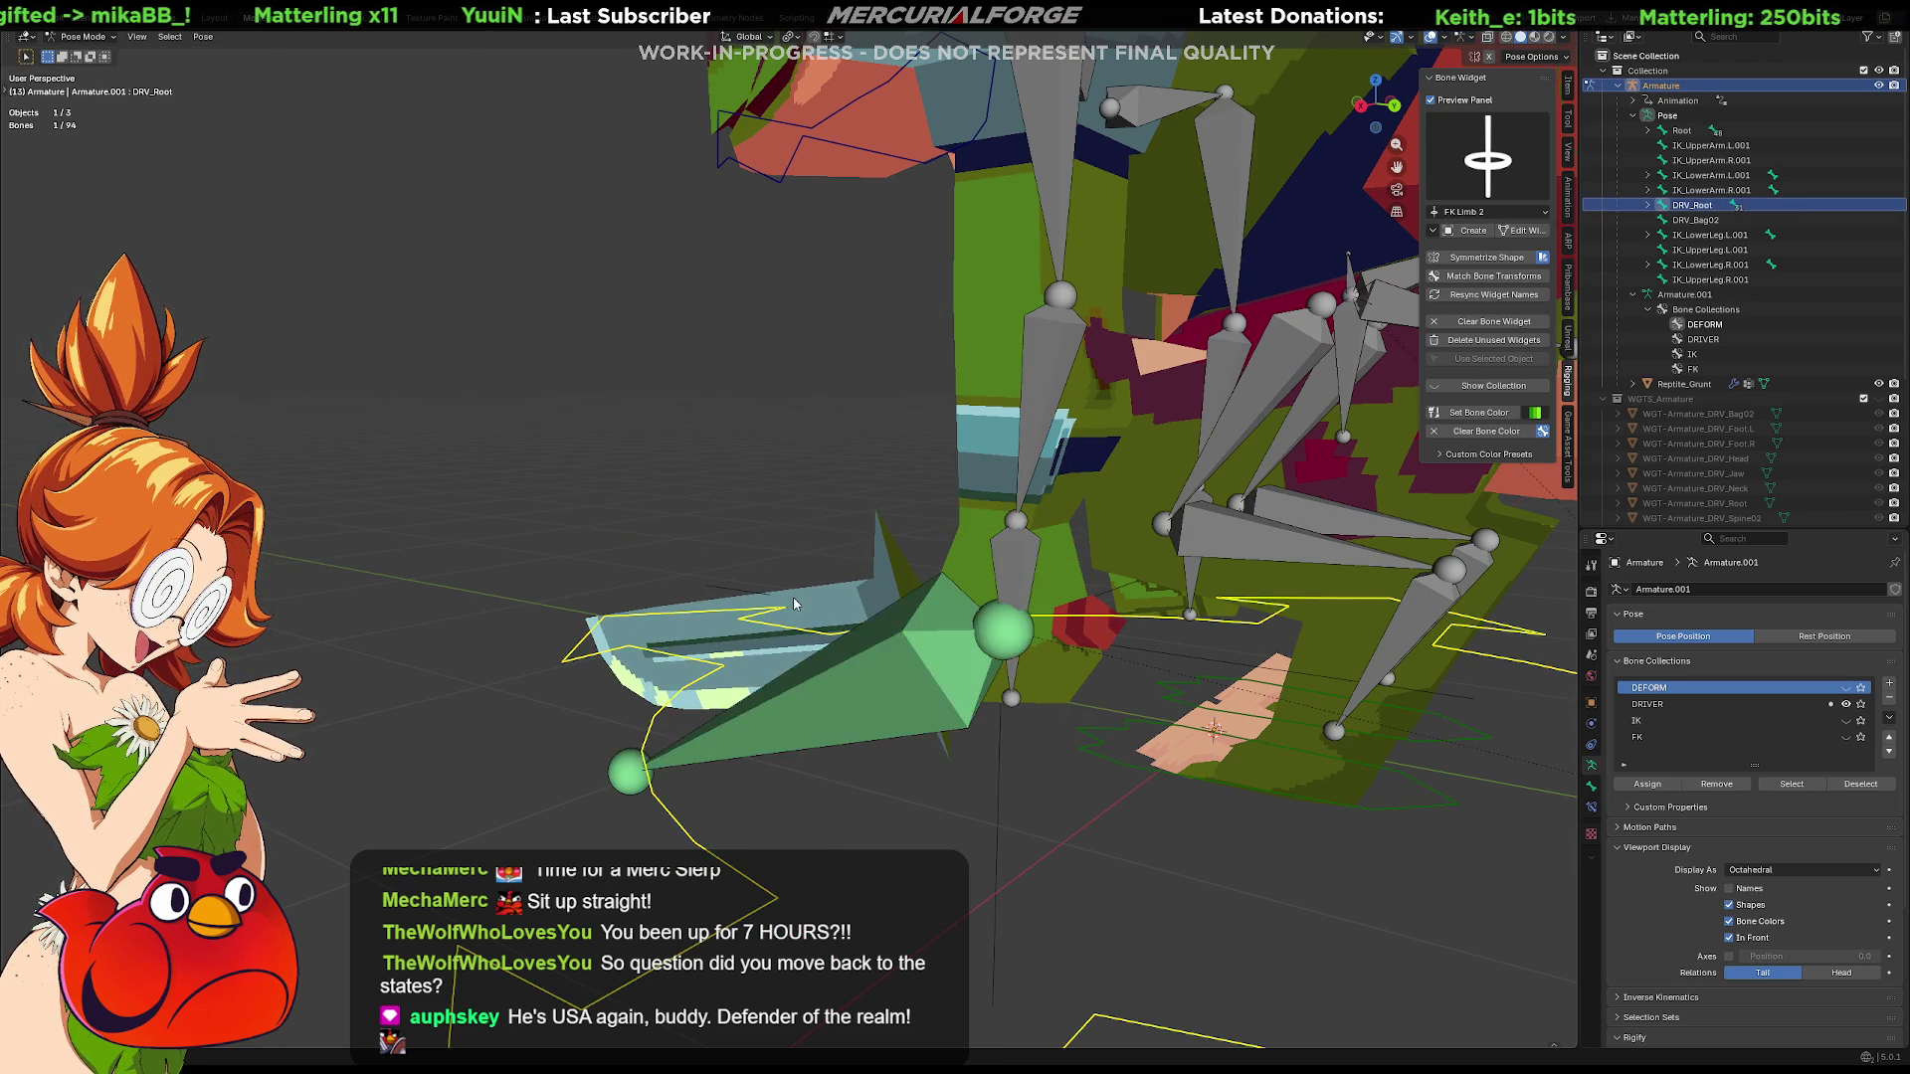
key("Tab")
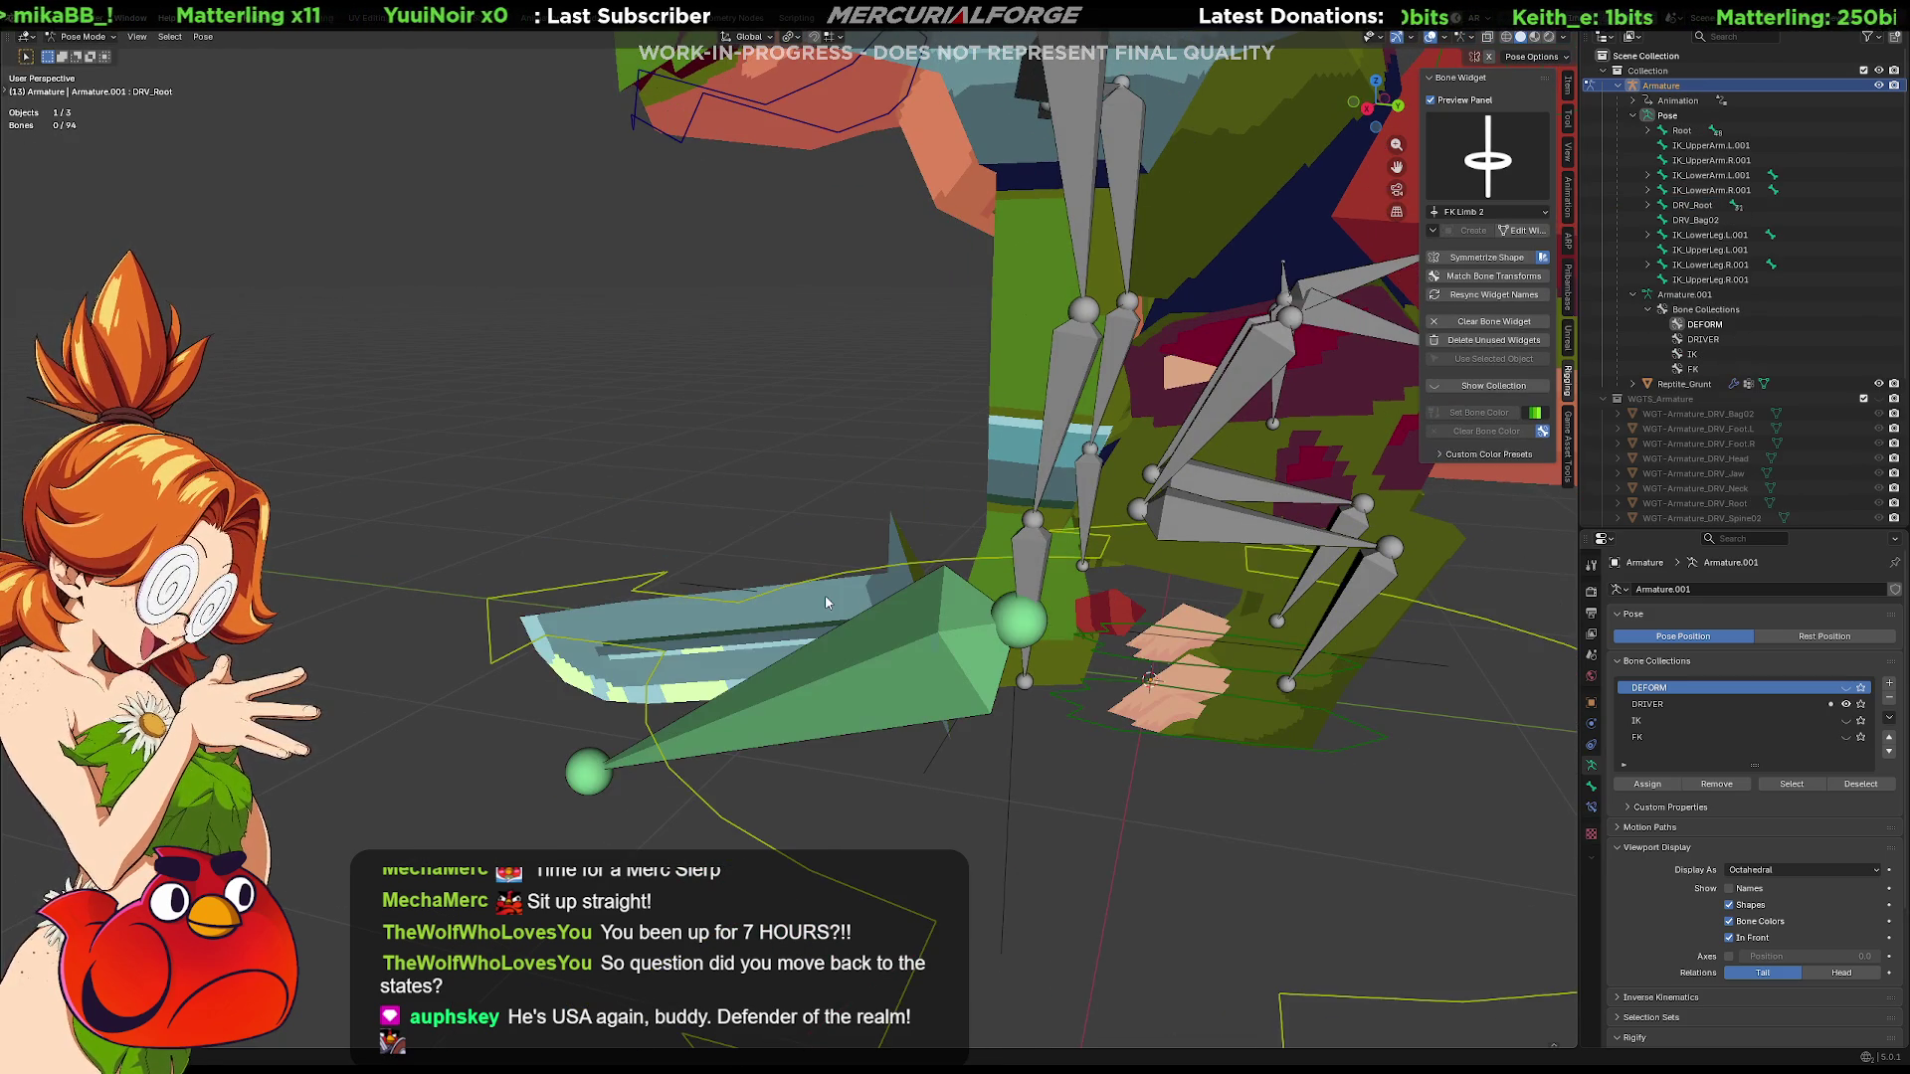
left_click(954, 617)
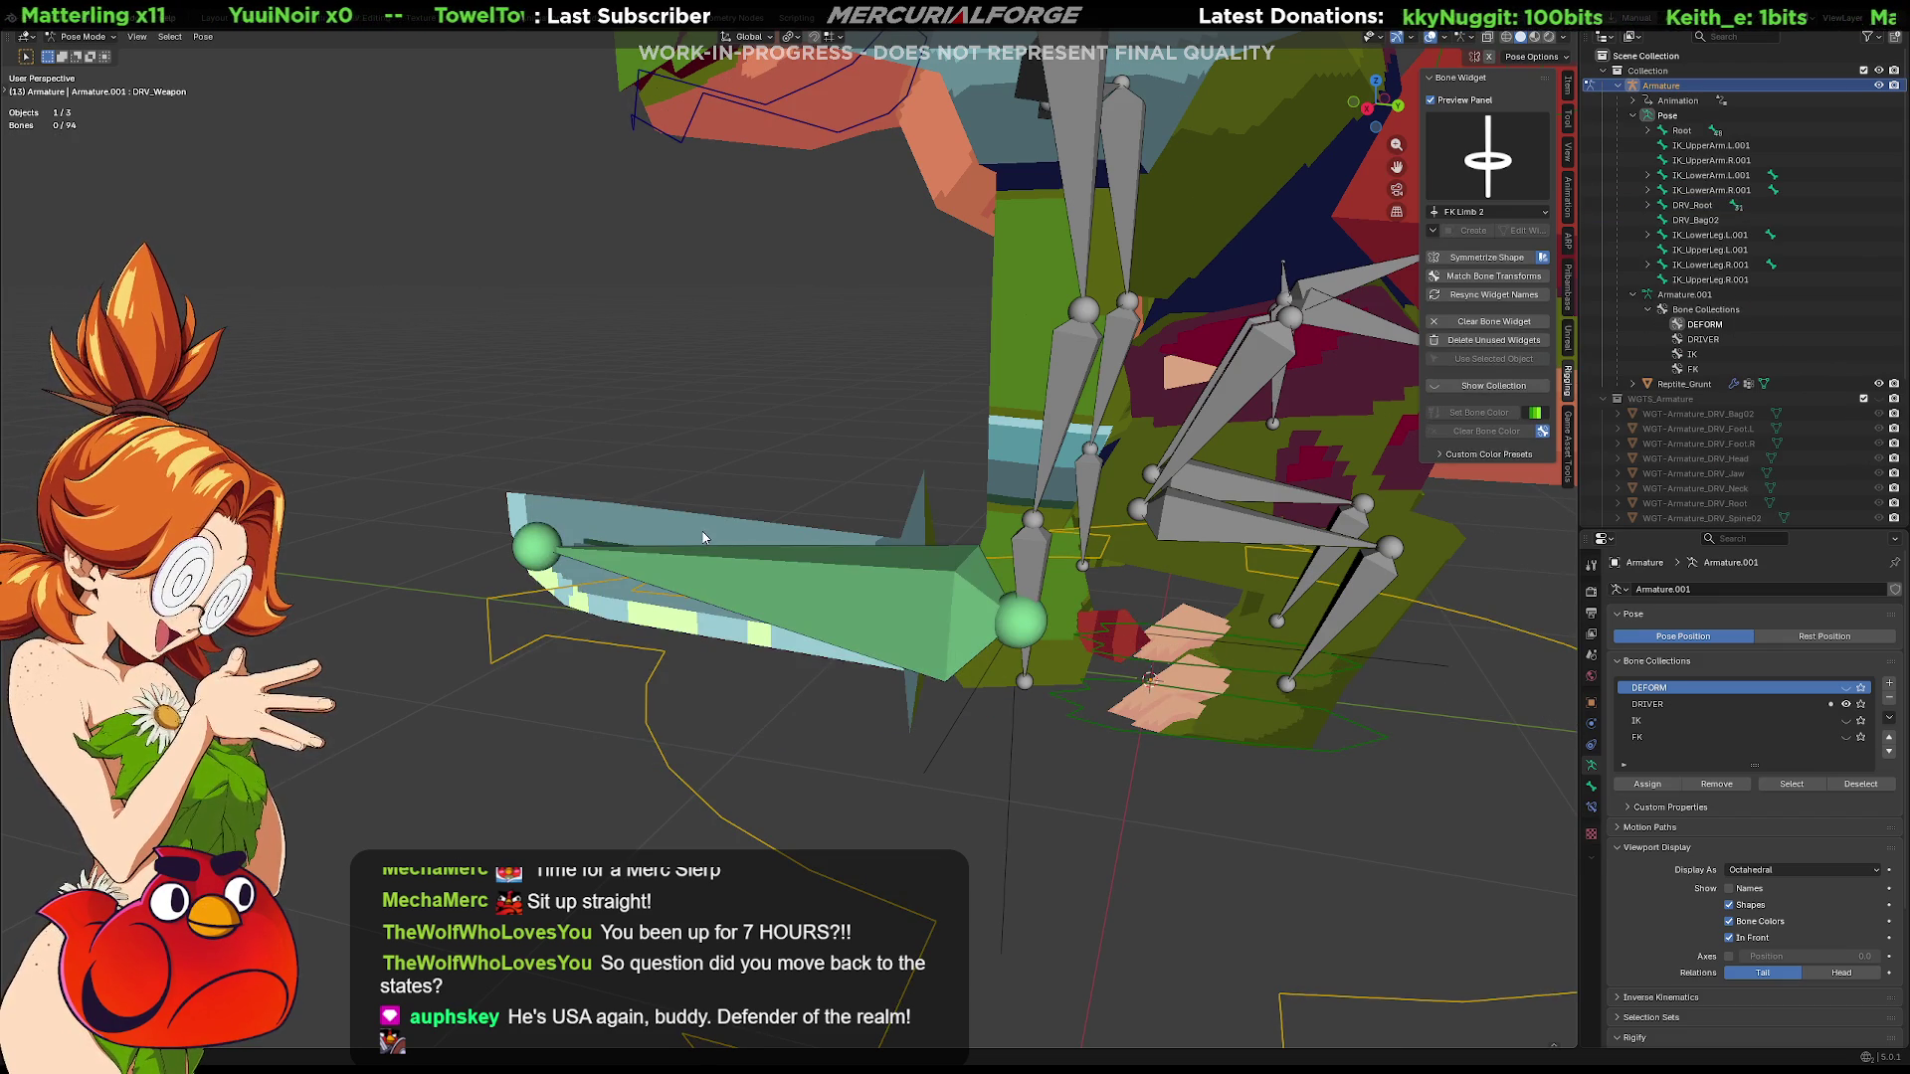
Select the creature mesh Cube.042 and enter Edit Mode on it
key("ctrl+Tab")
left_click(660, 525)
key("ctrl+Tab")
left_click(808, 528)
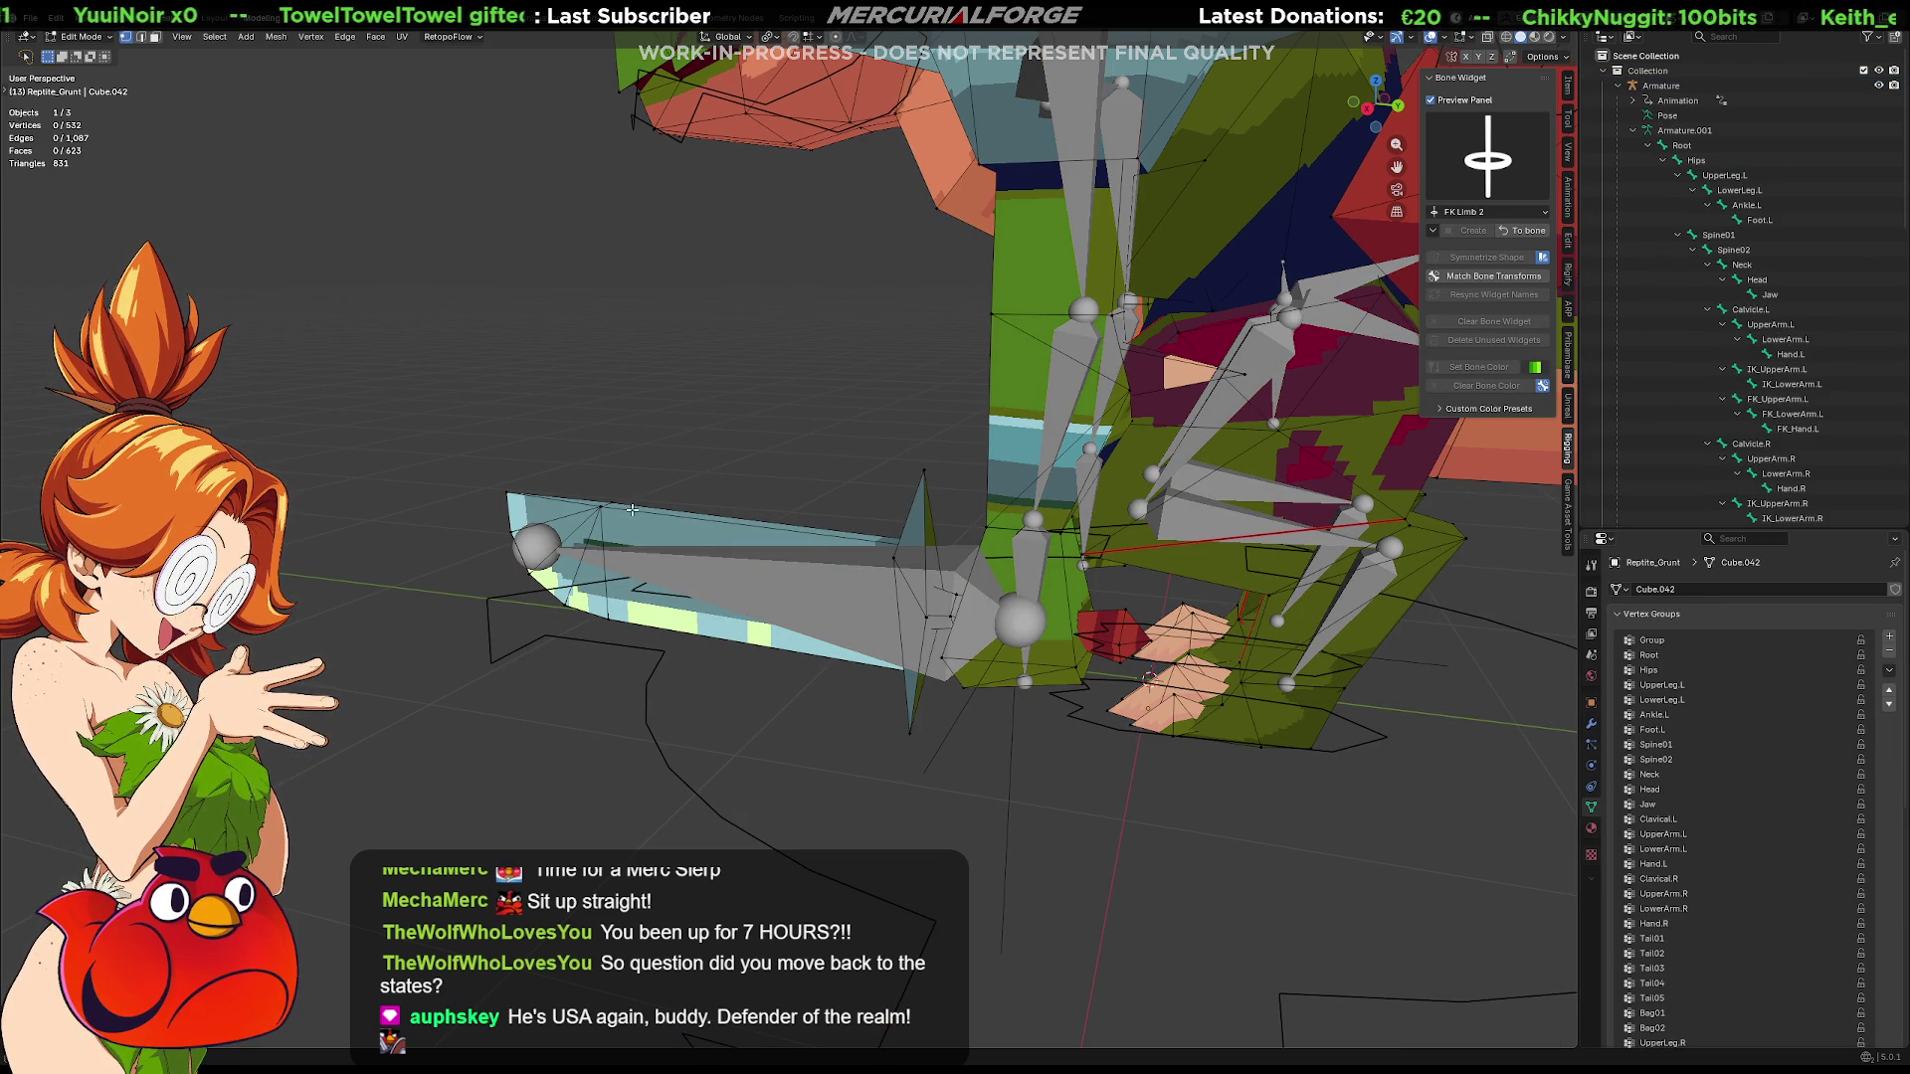
Switch the mesh to Weight Paint and inspect the Group and Hips vertex groups
key("ctrl+Tab")
left_click(591, 509)
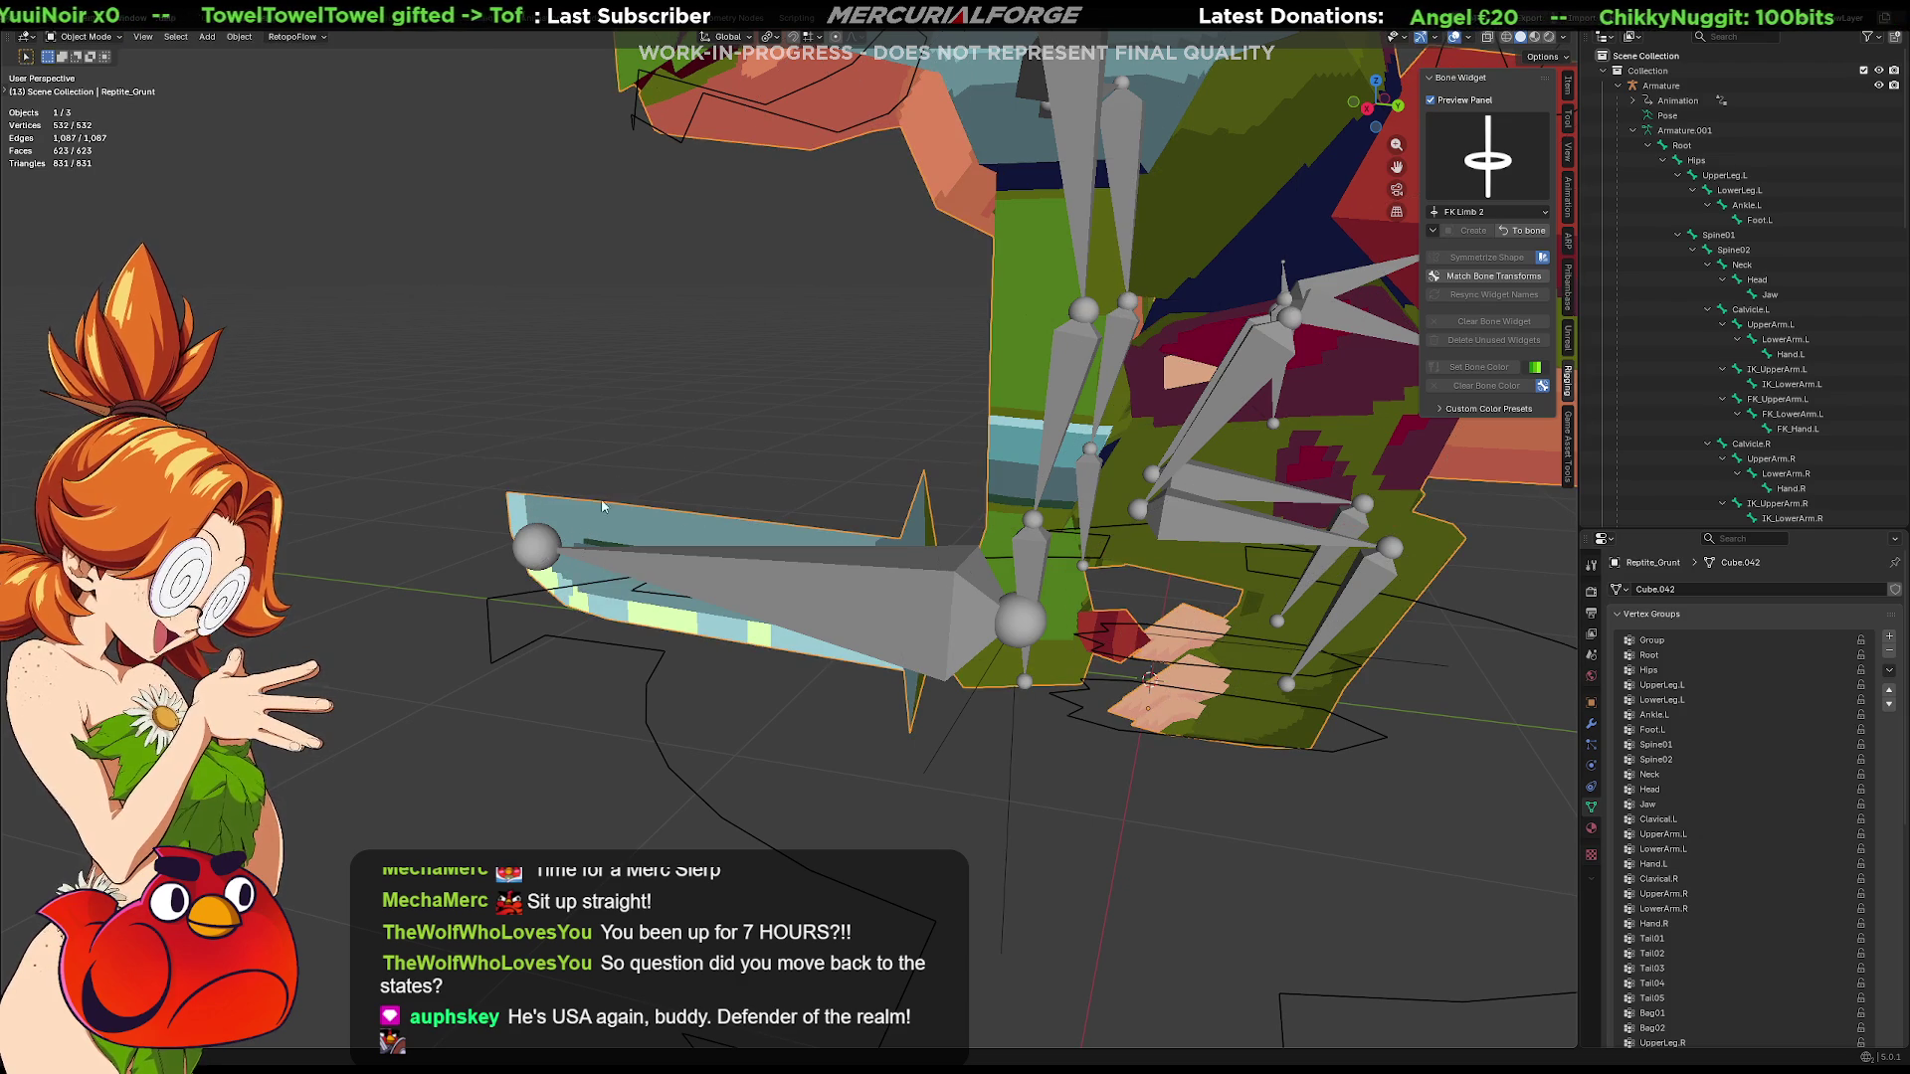
key("ctrl+Tab")
left_click(514, 517)
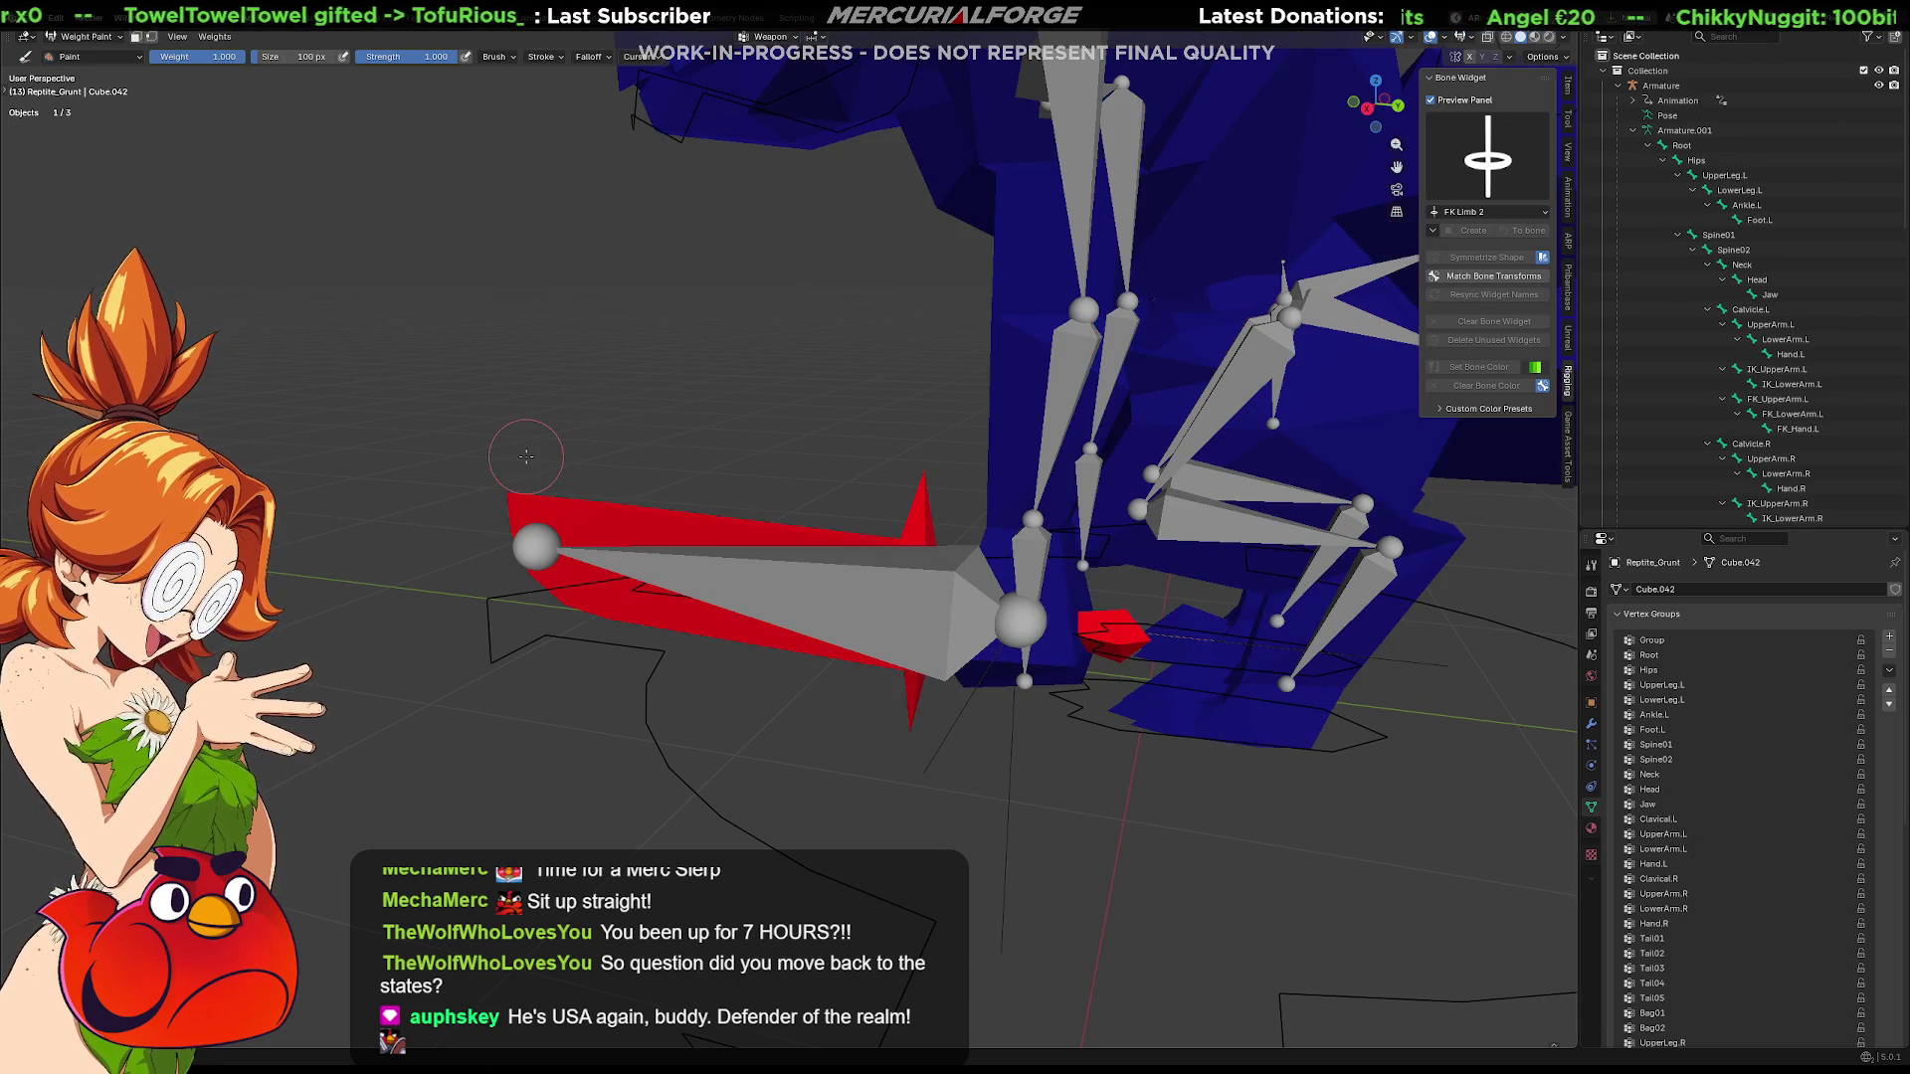
left_click(1729, 640)
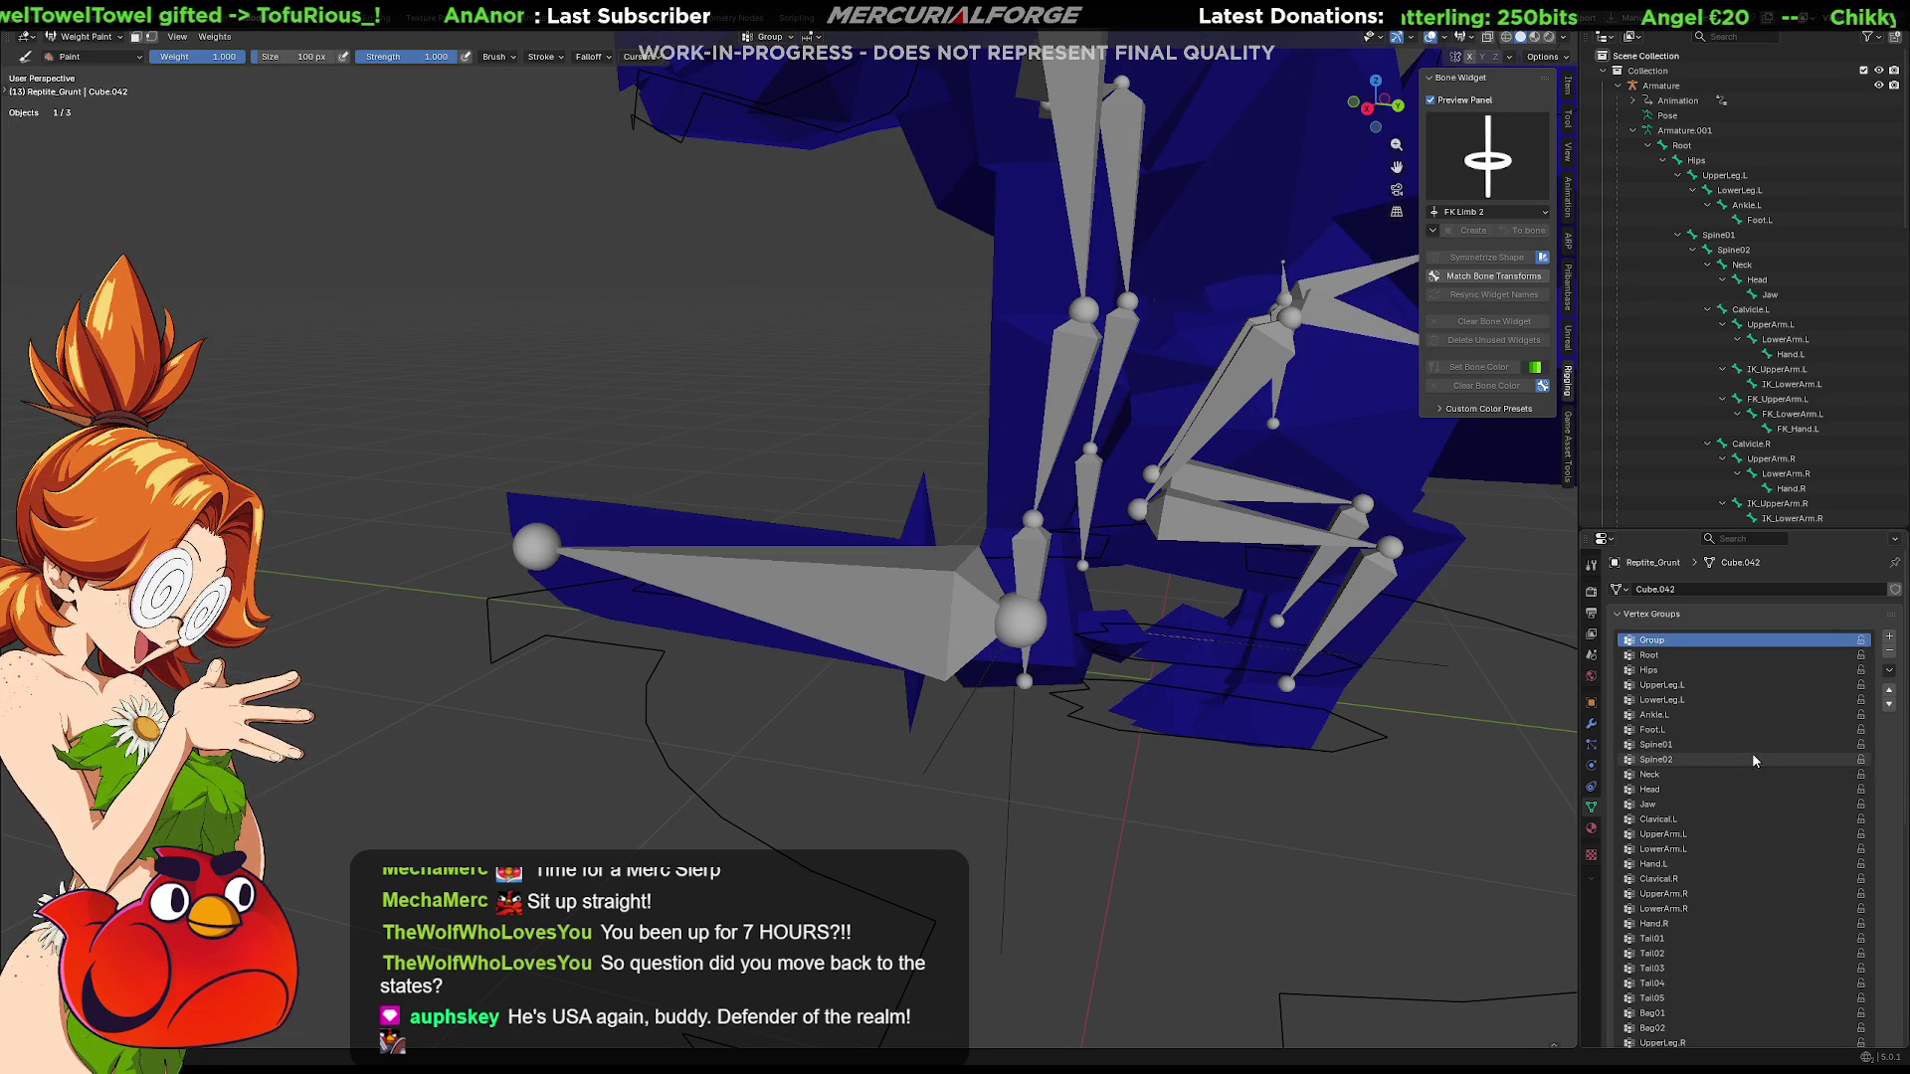
scroll(1419, 649, "down", 5)
middle_click_drag(1418, 650, 1343, 627)
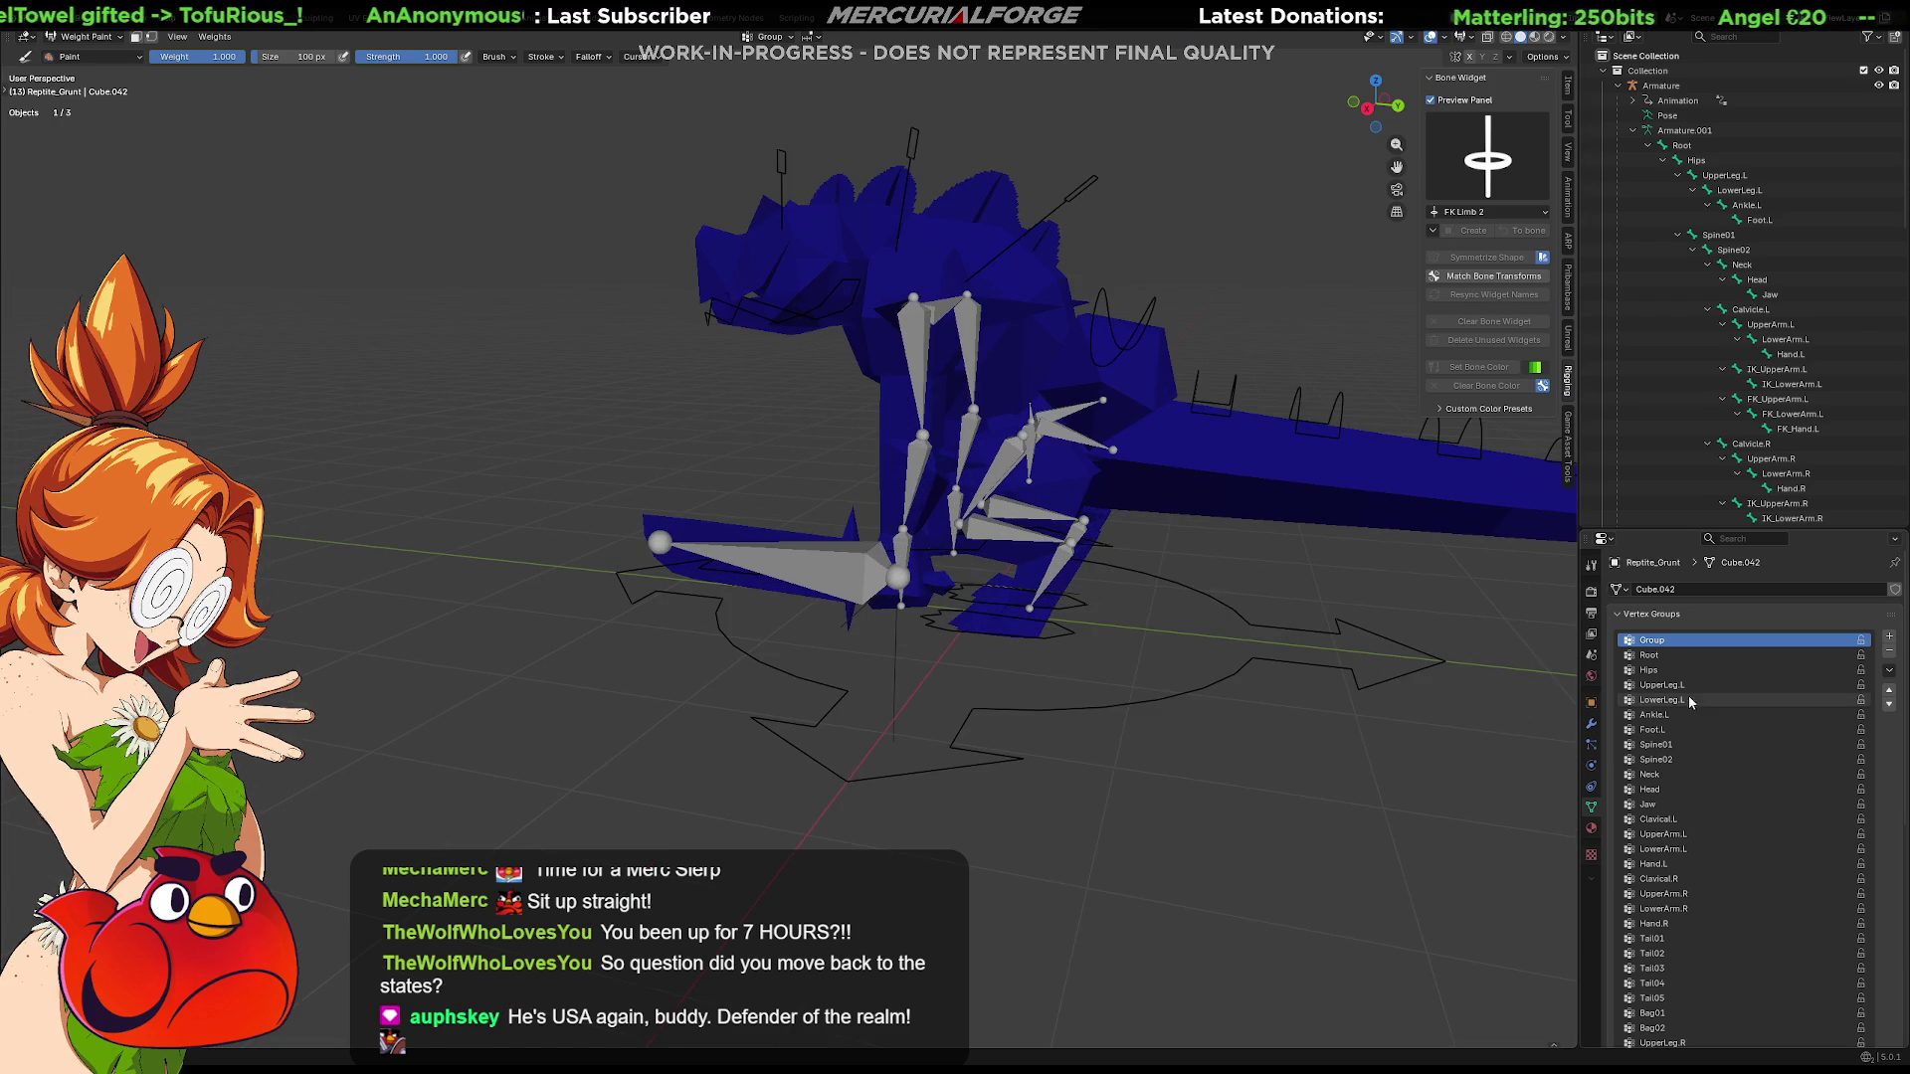
left_click(1673, 669)
scroll(1726, 687, "down", 4, "ctrl")
scroll(1727, 687, "down", 4, "ctrl")
scroll(1726, 687, "down", 6, "ctrl")
scroll(1728, 687, "down", 8, "ctrl")
scroll(1727, 688, "up", 2, "ctrl")
scroll(1727, 689, "up", 3, "ctrl")
scroll(1727, 689, "up", 1, "ctrl")
scroll(1726, 689, "up", 2, "ctrl")
scroll(1728, 689, "up", 1, "ctrl")
scroll(1728, 689, "down", 1, "ctrl")
scroll(1727, 689, "up", 1, "ctrl")
scroll(1879, 741, "down", 5)
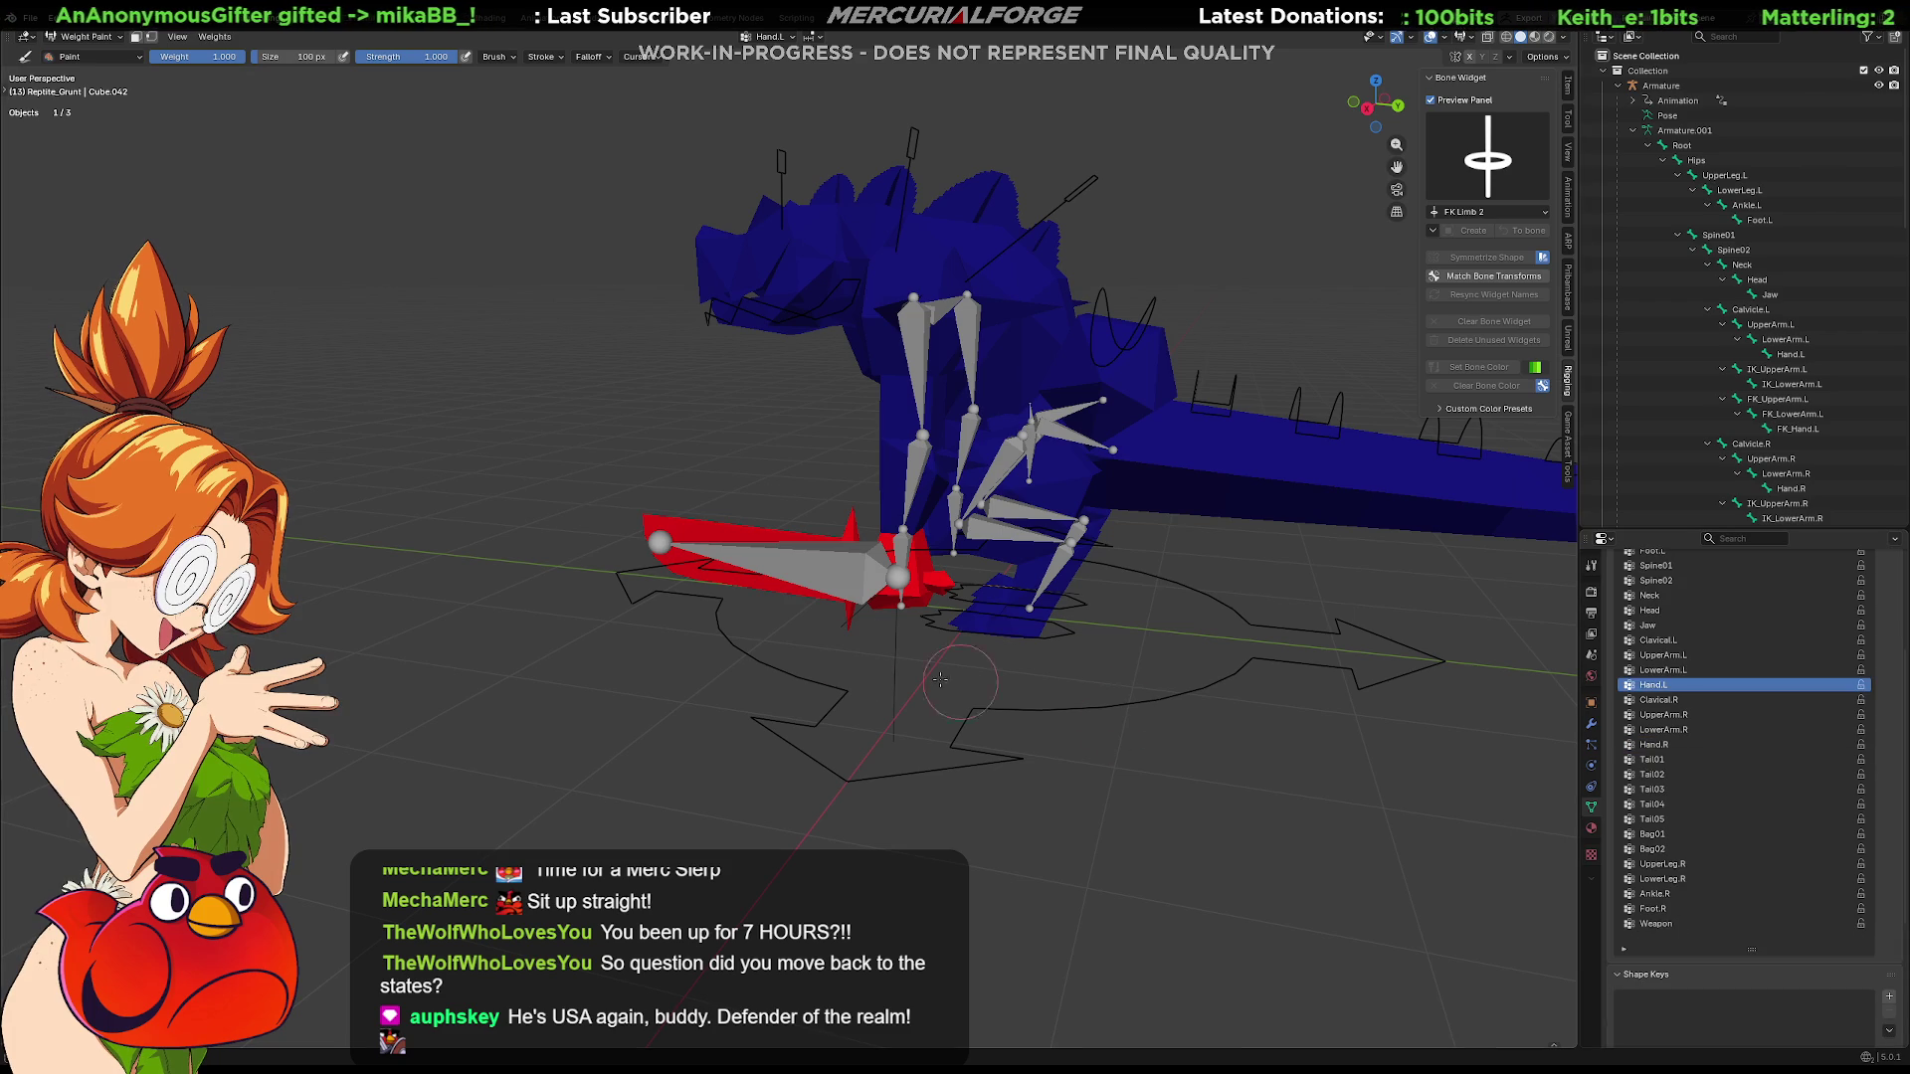
middle_click_drag(858, 605, 807, 568)
Select the sword blade and handle in Edit Mode, then check the Weapon vertex group weighting
key("Tab")
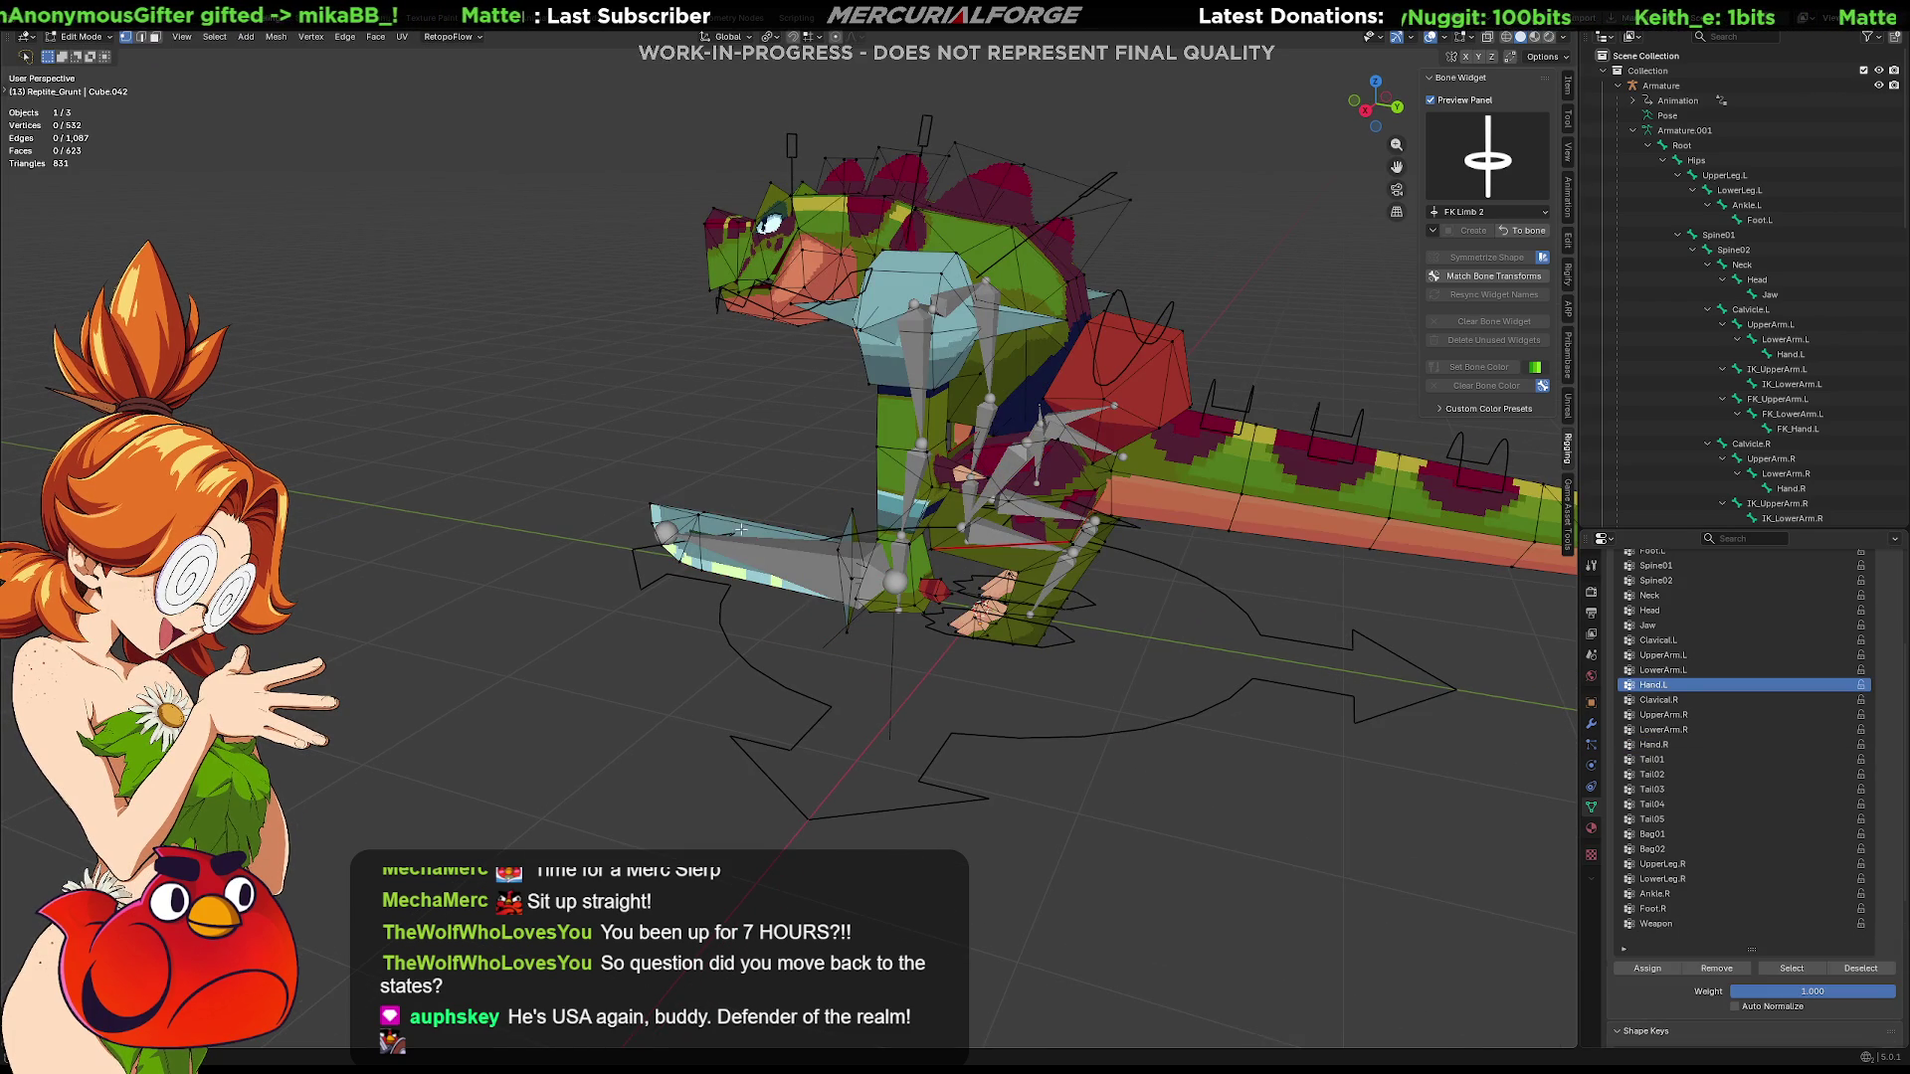
left_click(698, 526)
left_click(849, 552, "shift")
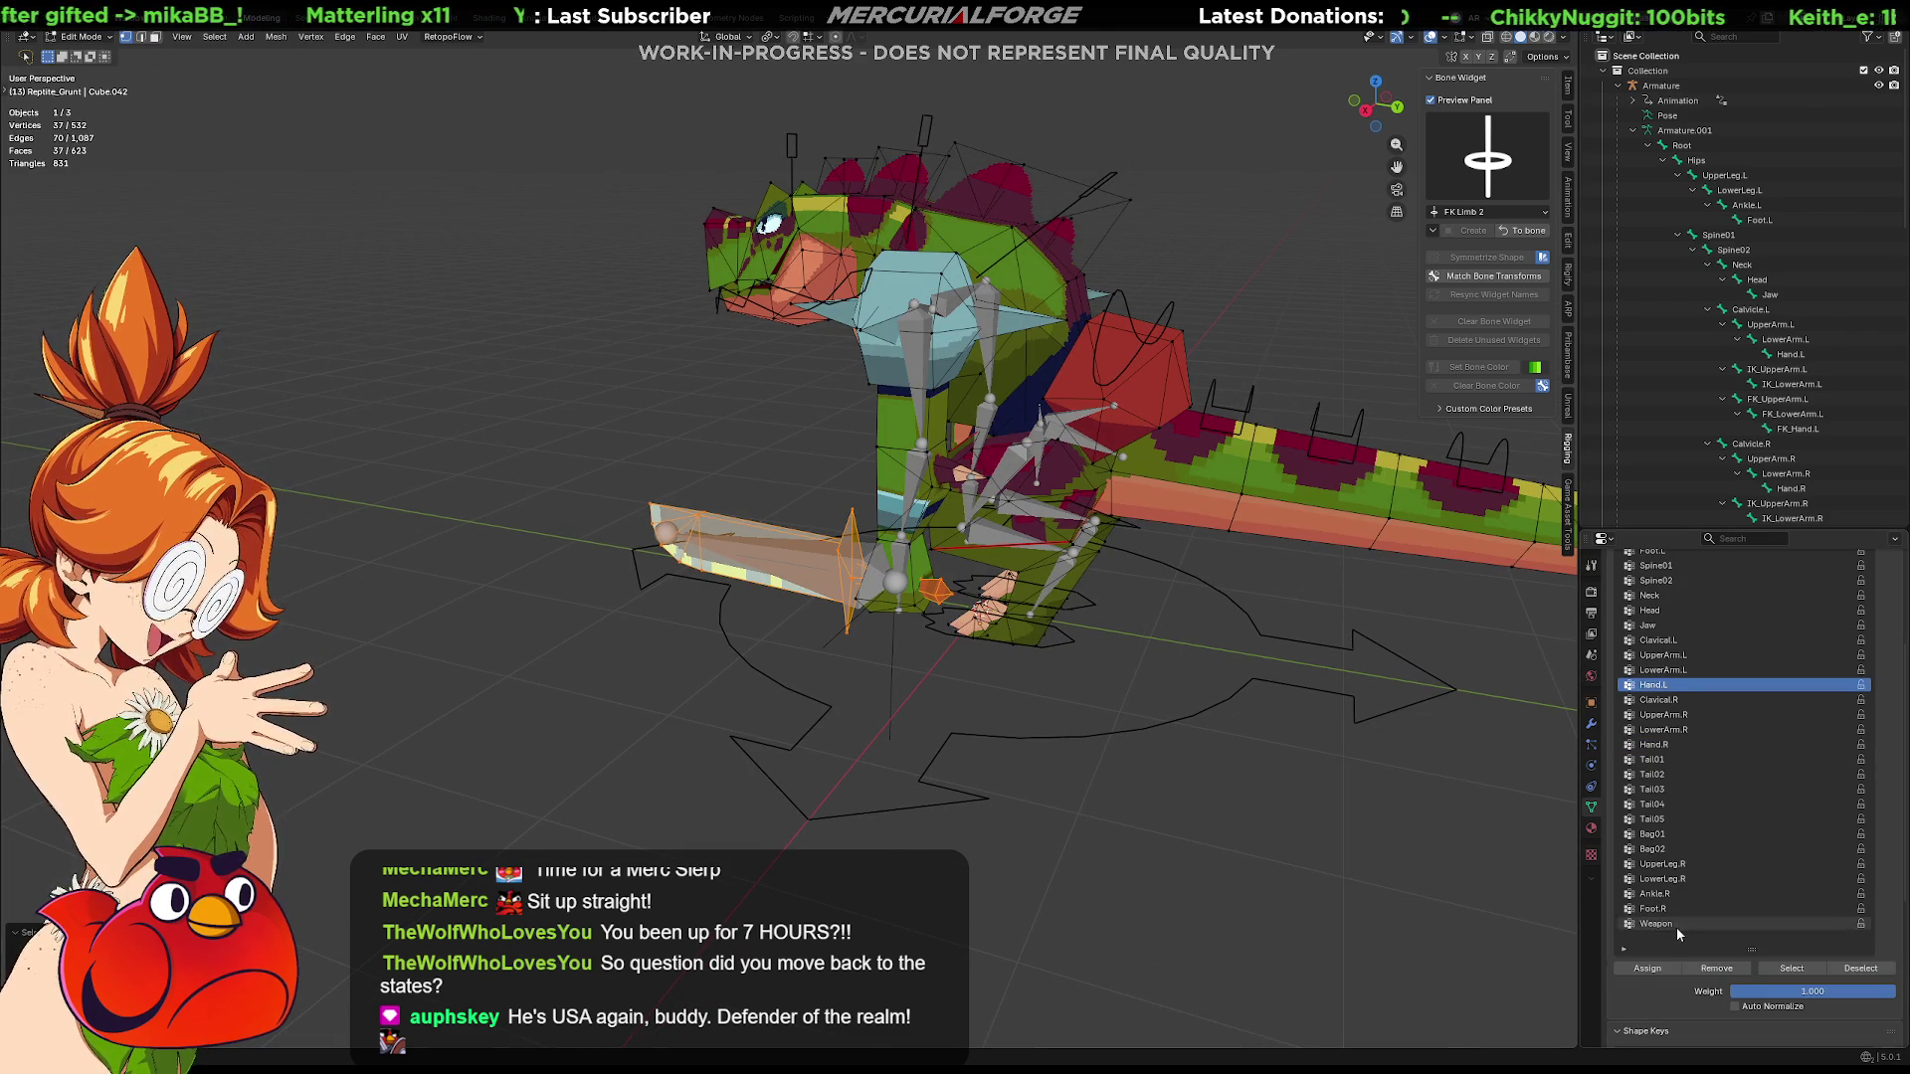
left_click(1716, 976)
key("Tab")
key("ctrl+Tab")
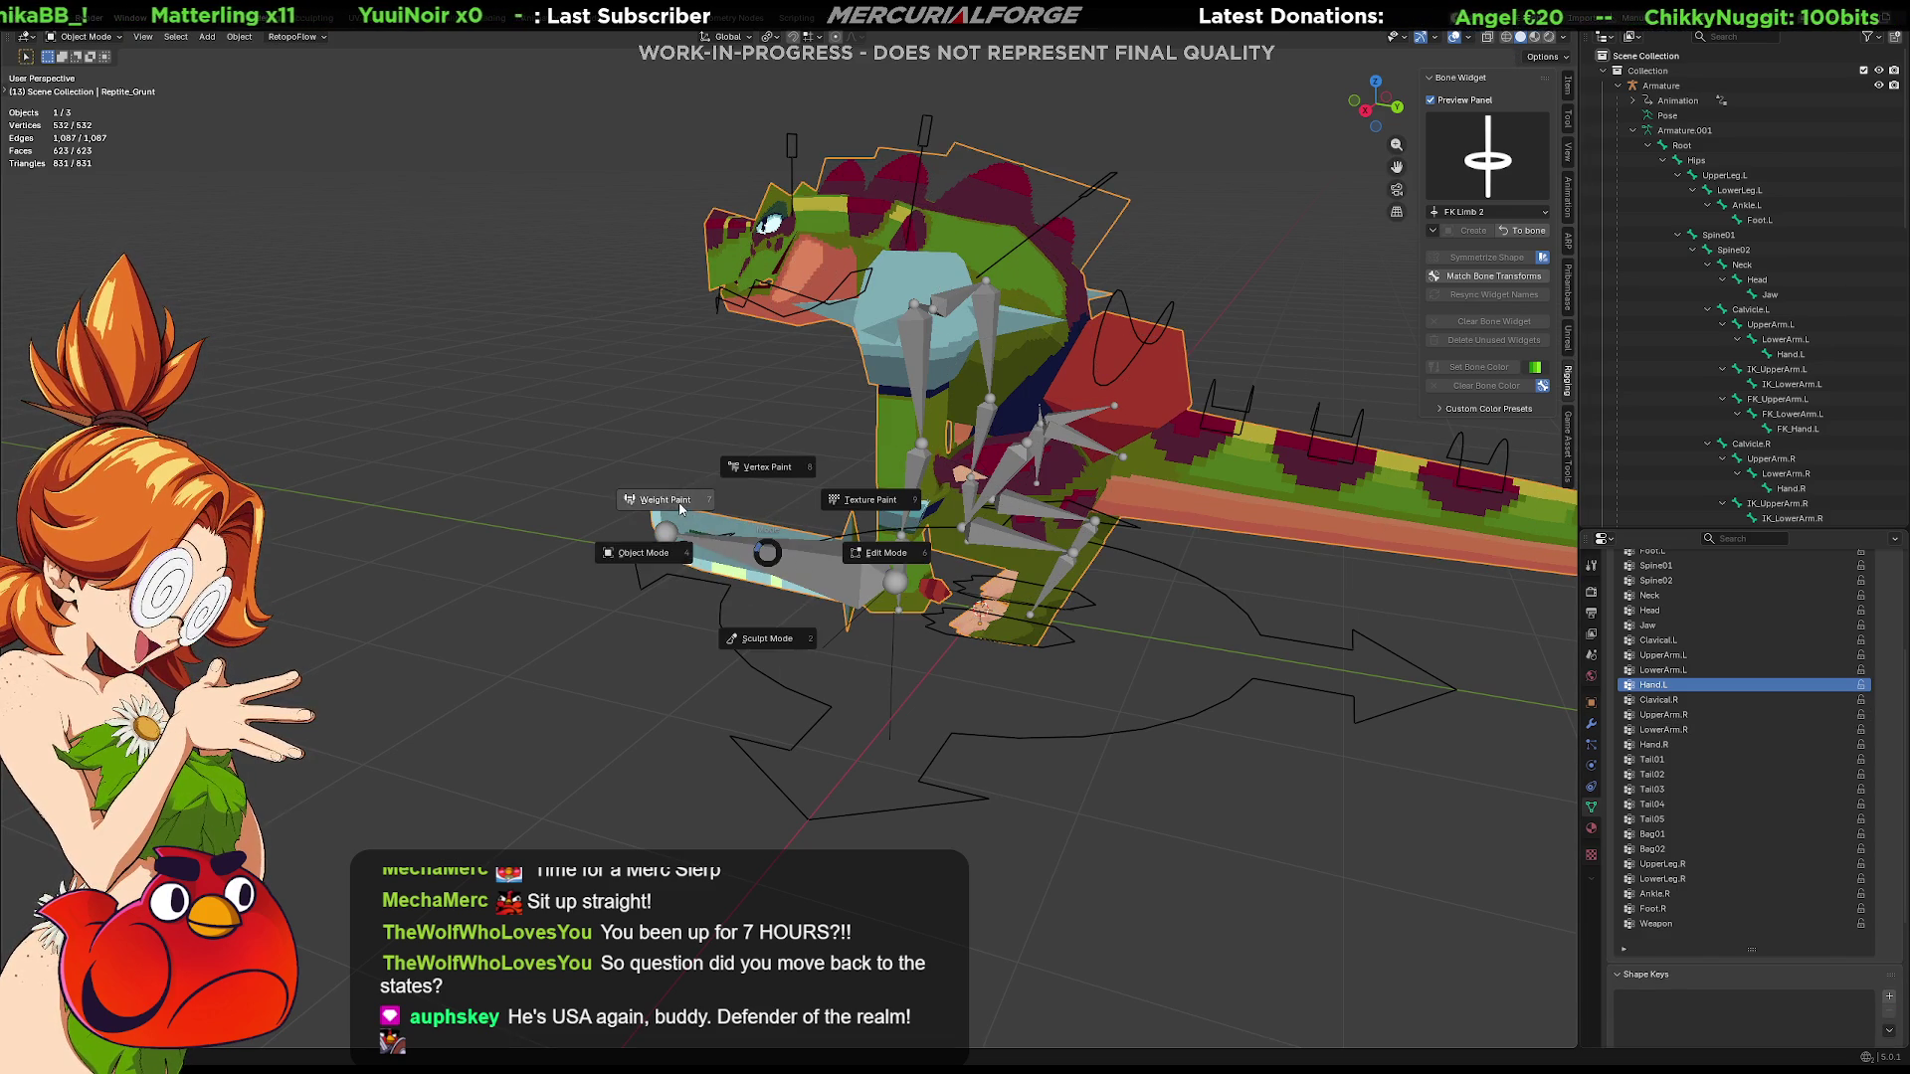
left_click(666, 505)
key("Down")
key("Down")
key("Down")
key("Down")
key("Down")
key("Down")
key("Down")
key("Down")
key("Down")
key("Down")
key("Down")
key("Down")
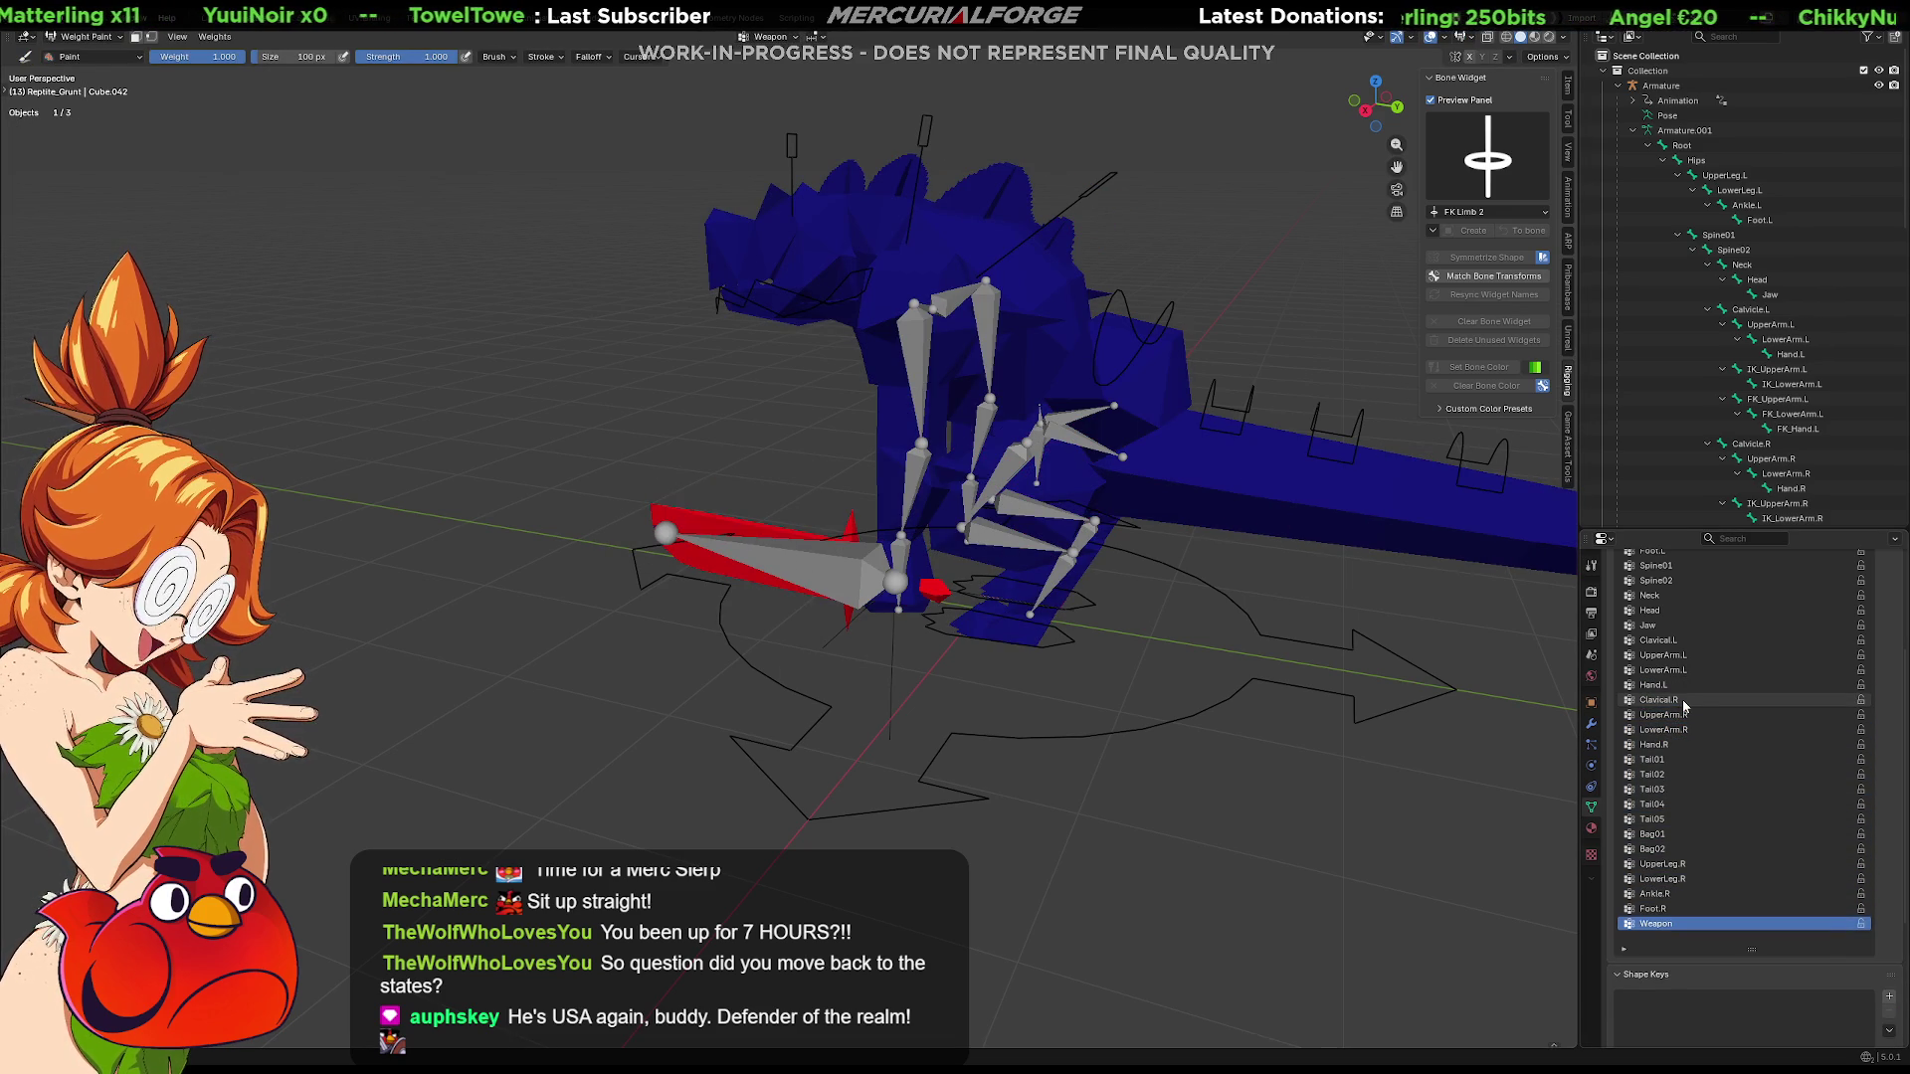
Leave the mesh, select the armature and return it to Pose Mode
key("Tab")
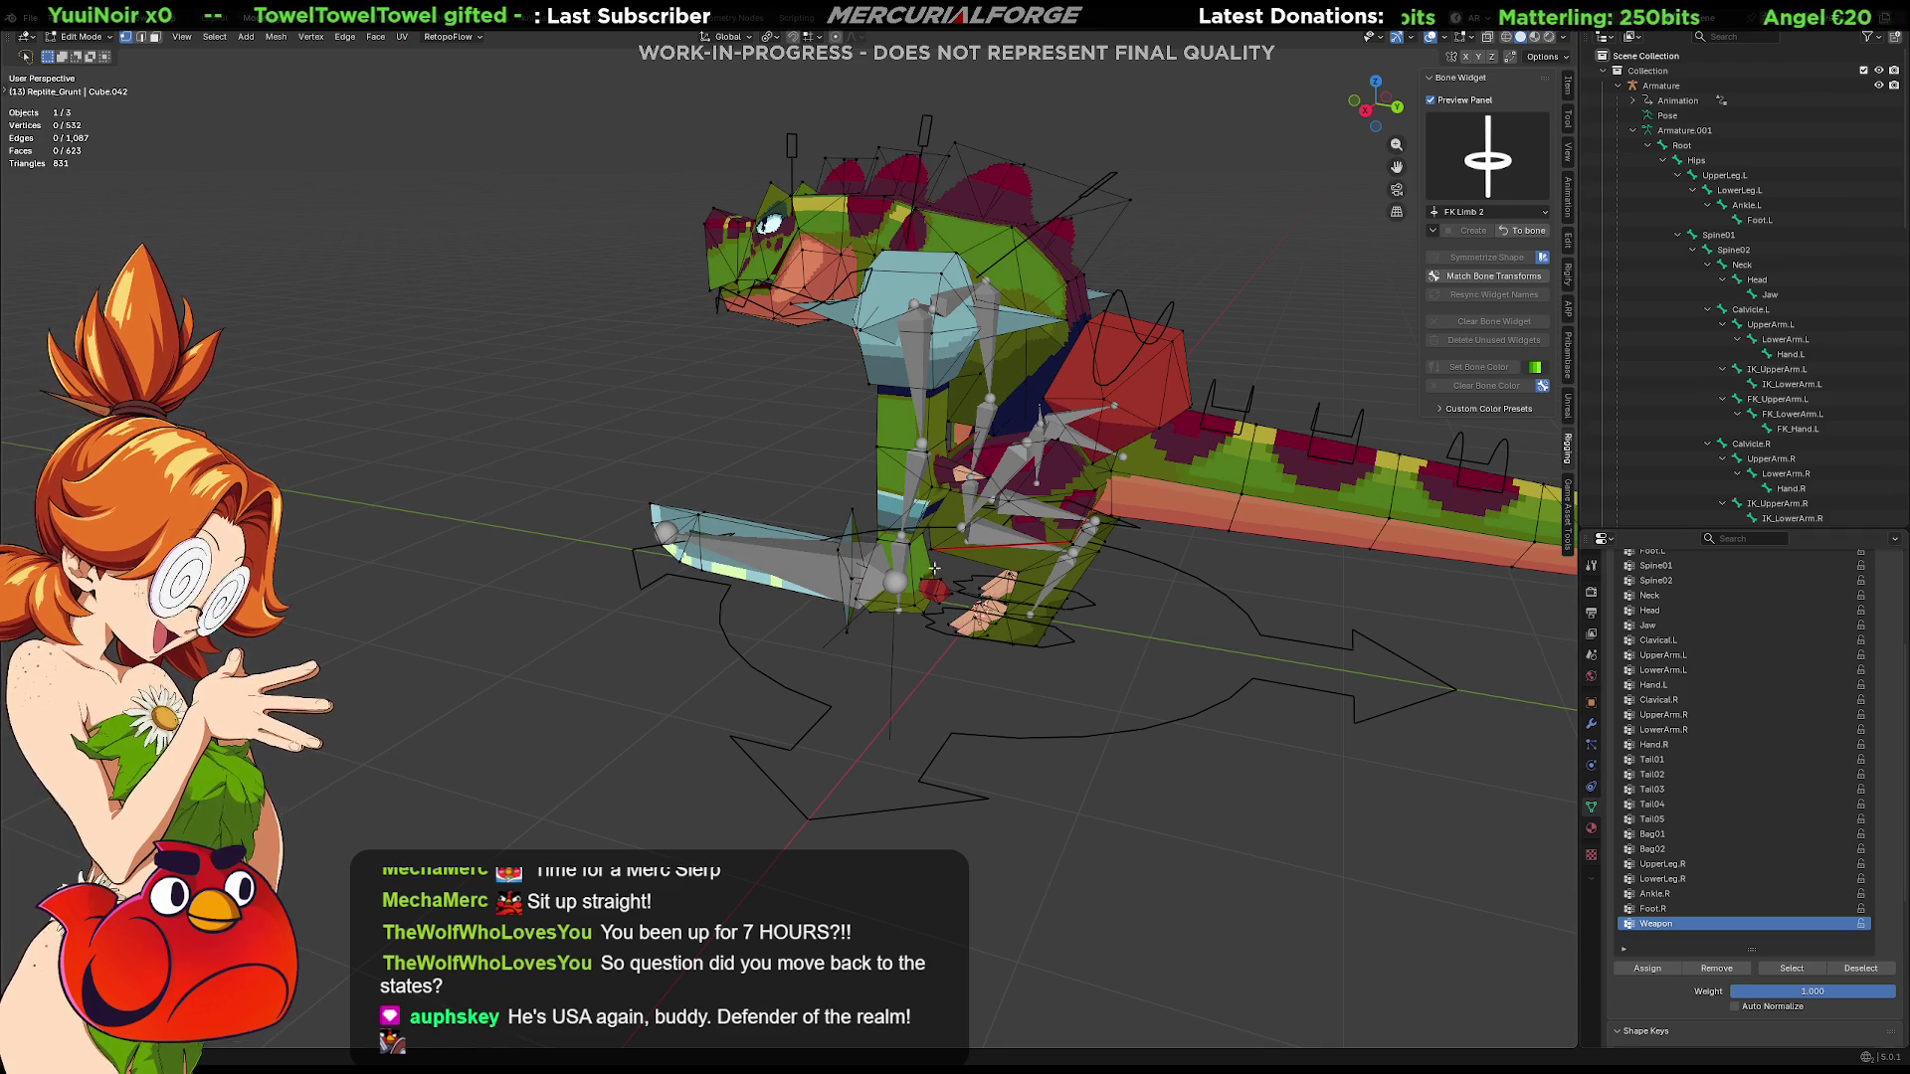
key("Tab")
key("ctrl+Tab")
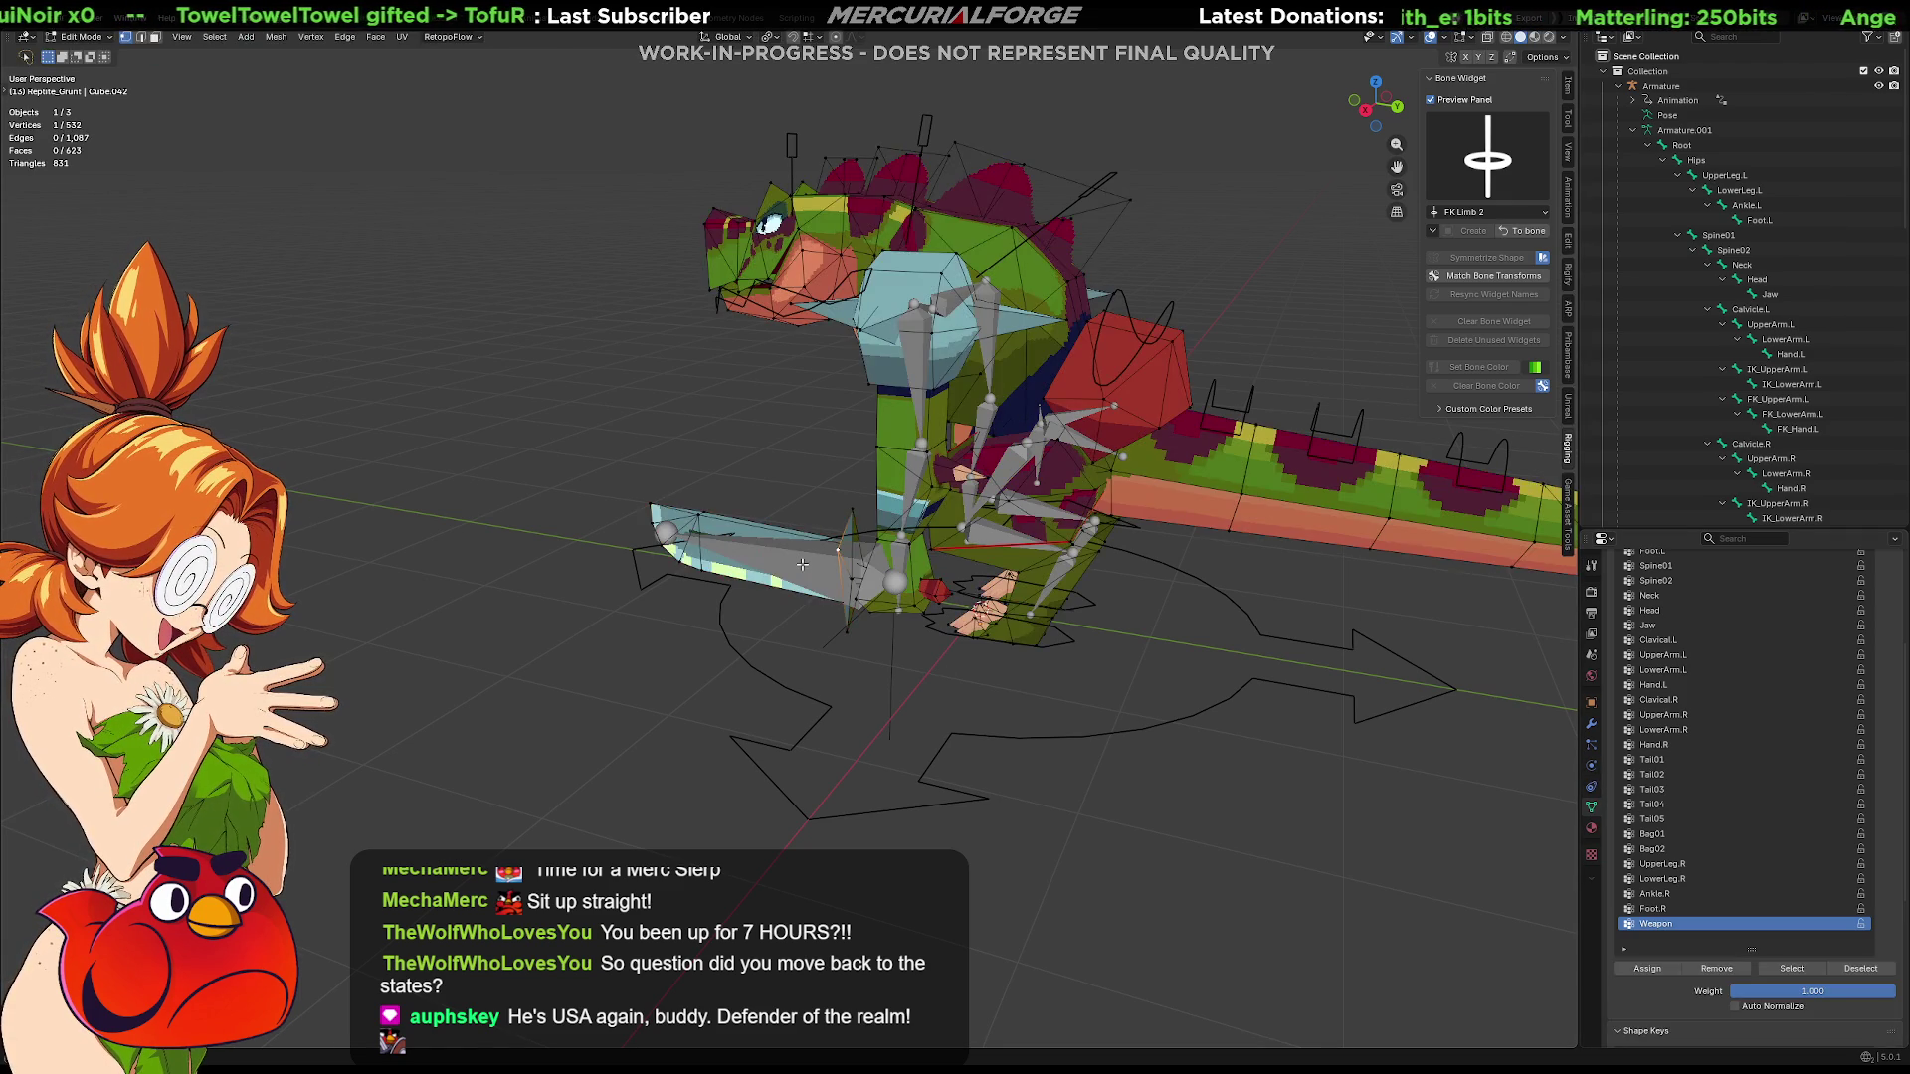
left_click(823, 569)
key("ctrl+Tab")
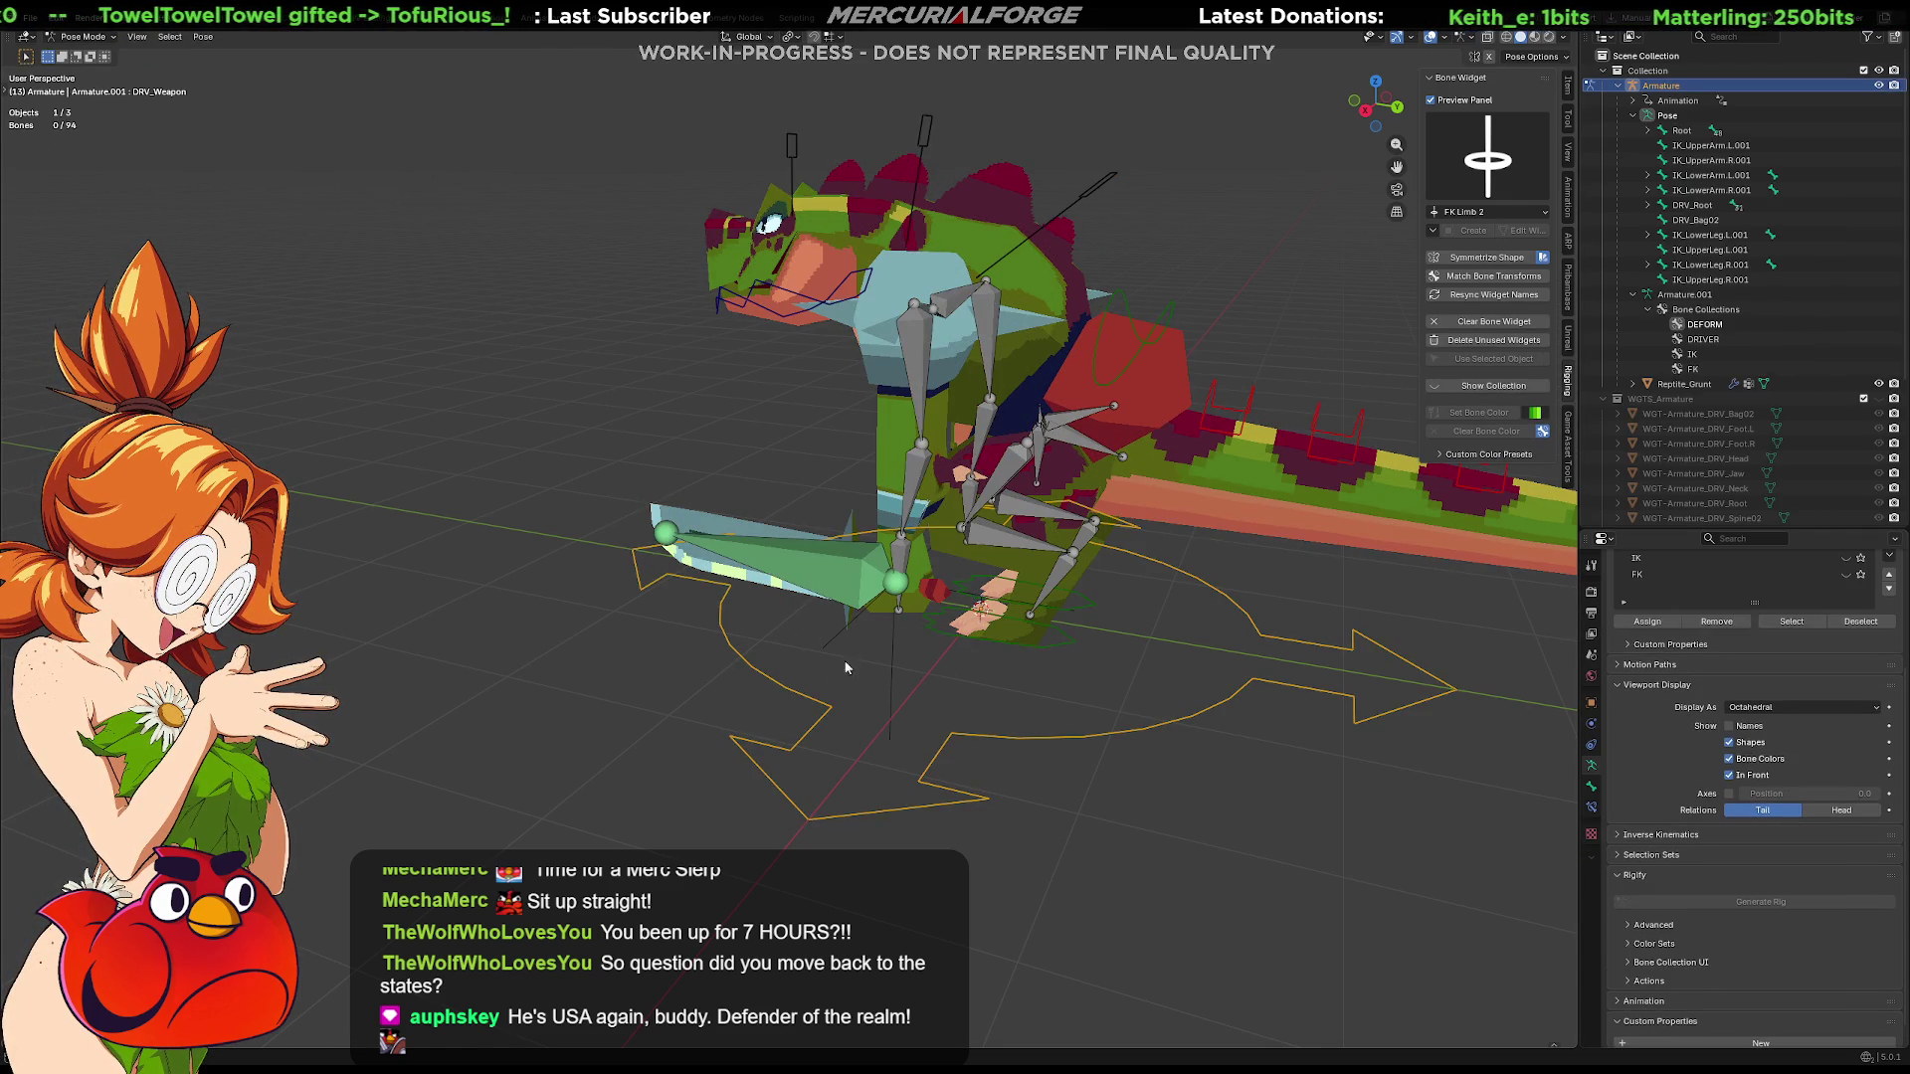
scroll(1626, 701, "up", 3)
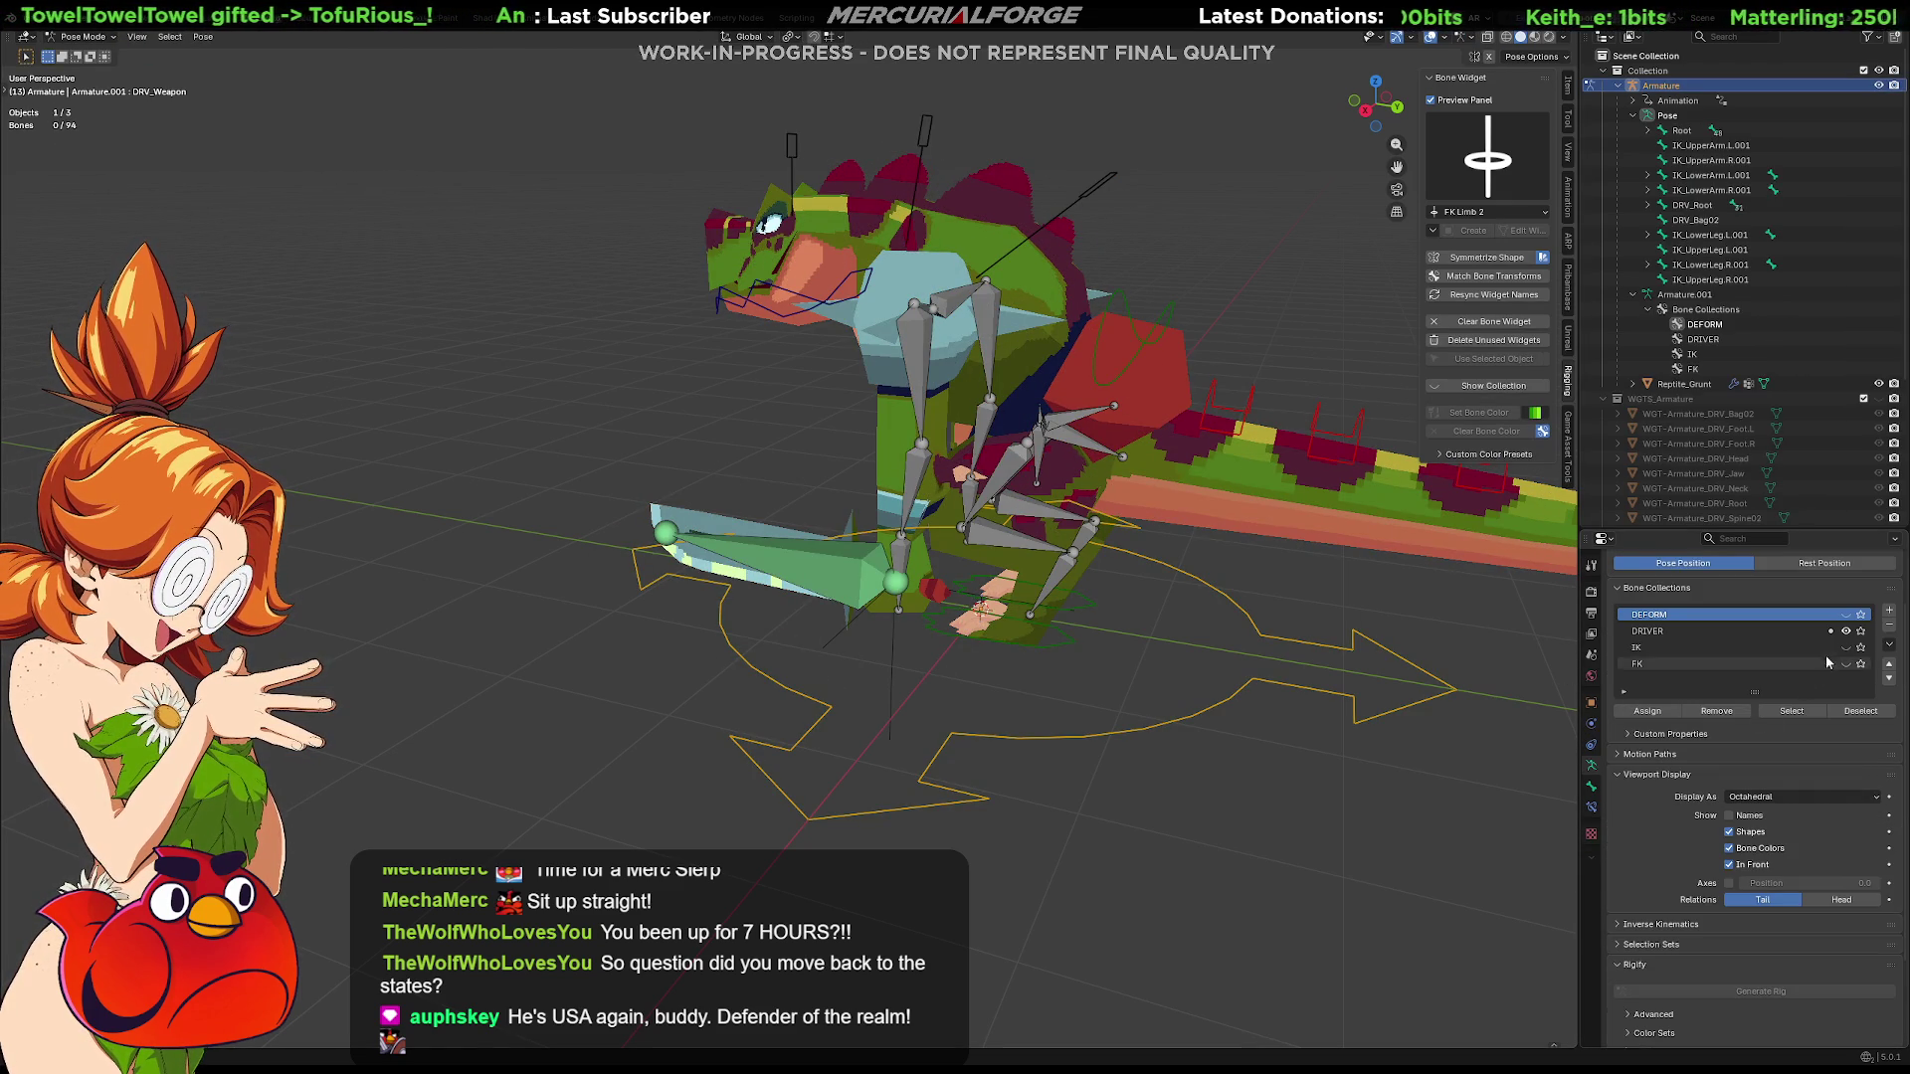
Toggle the DRIVER and FK bone collections and try rotating the left FK forearm bone
left_click(1846, 630)
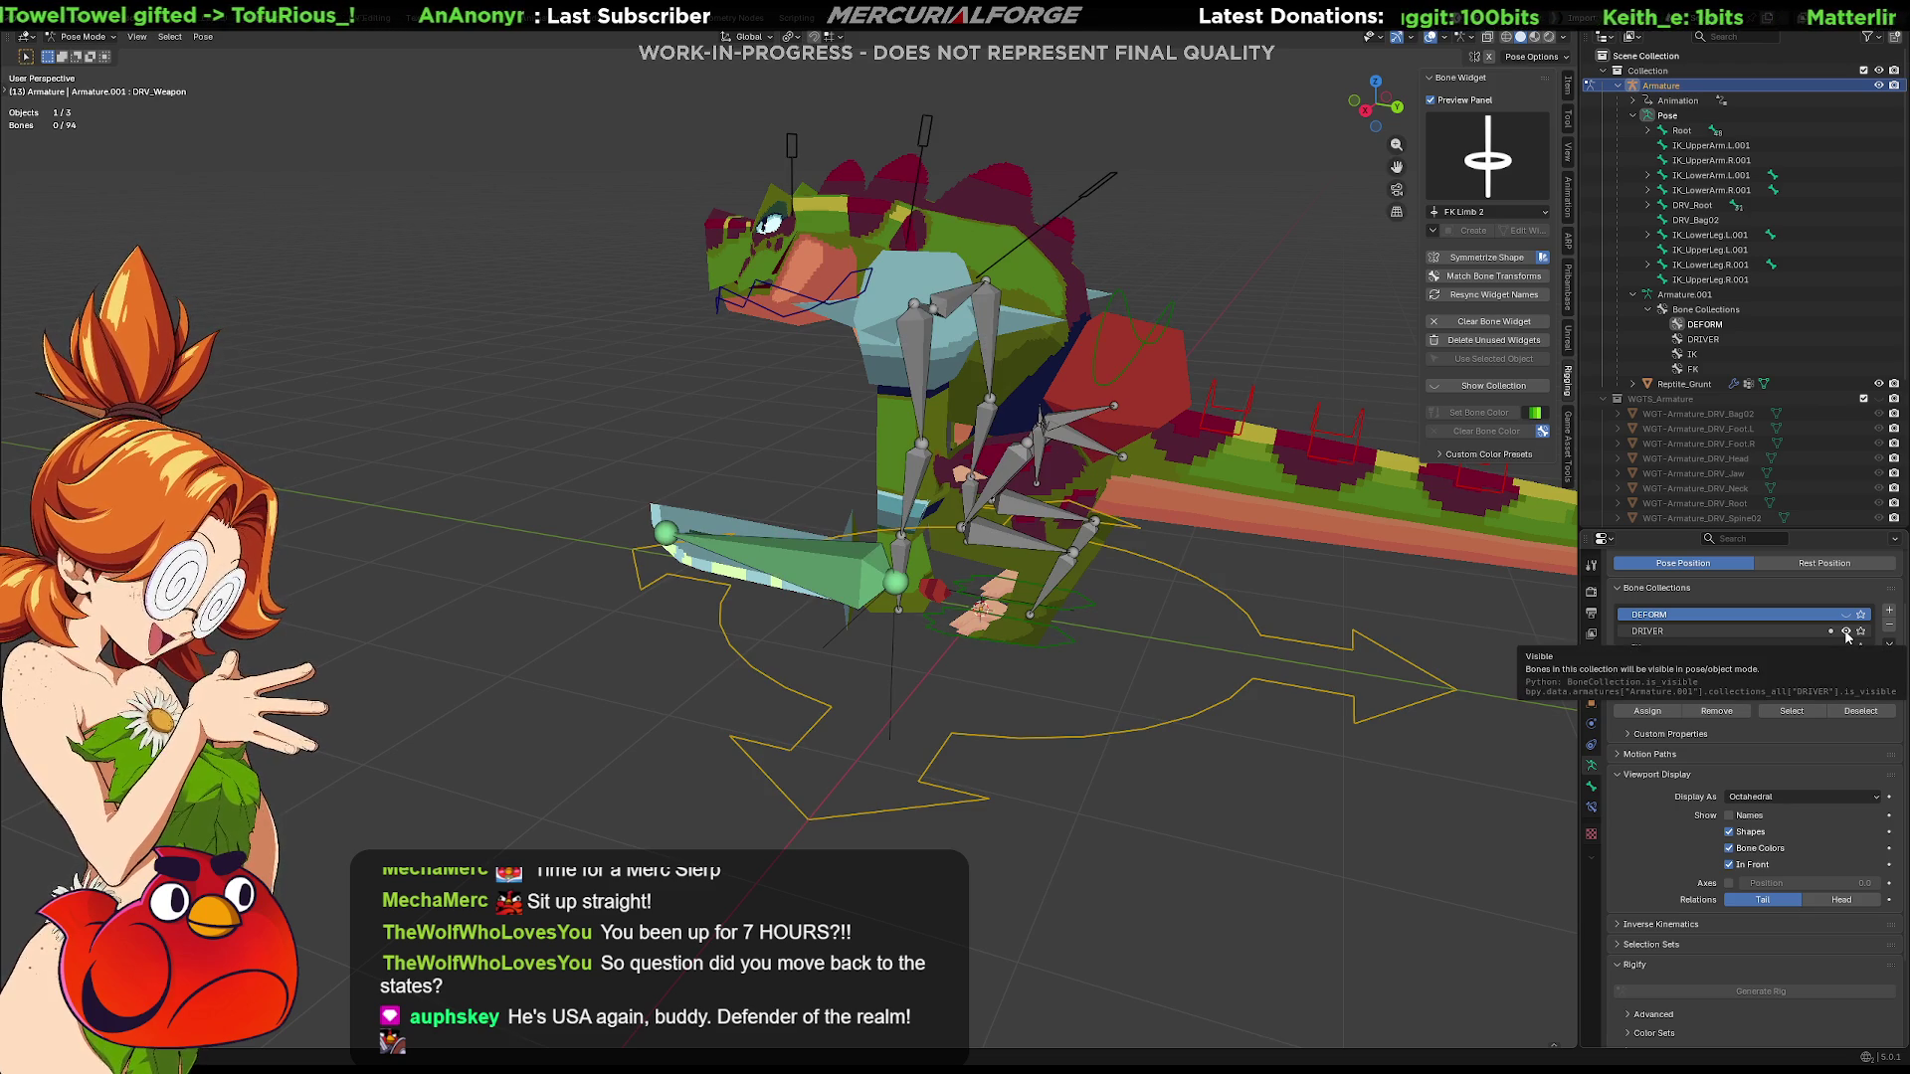
scroll(950, 626, "up", 5)
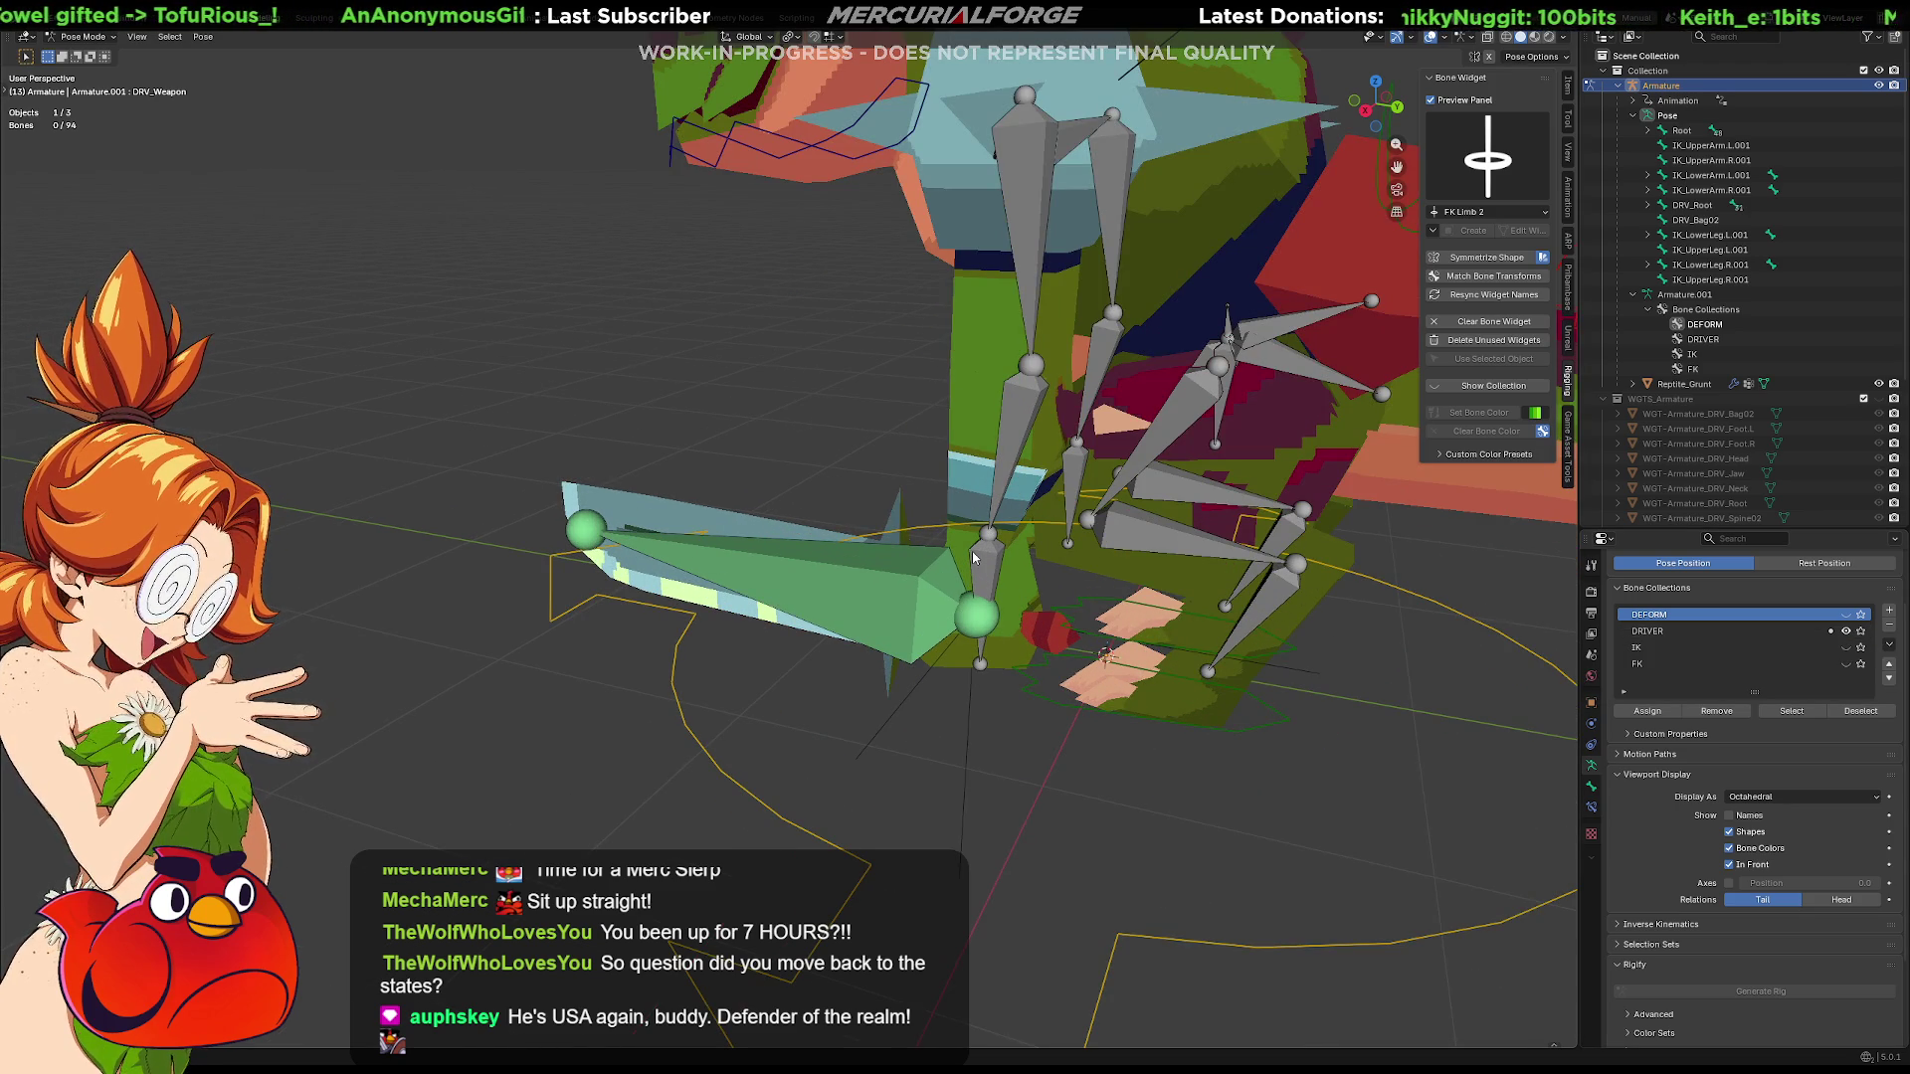
left_click(1859, 664)
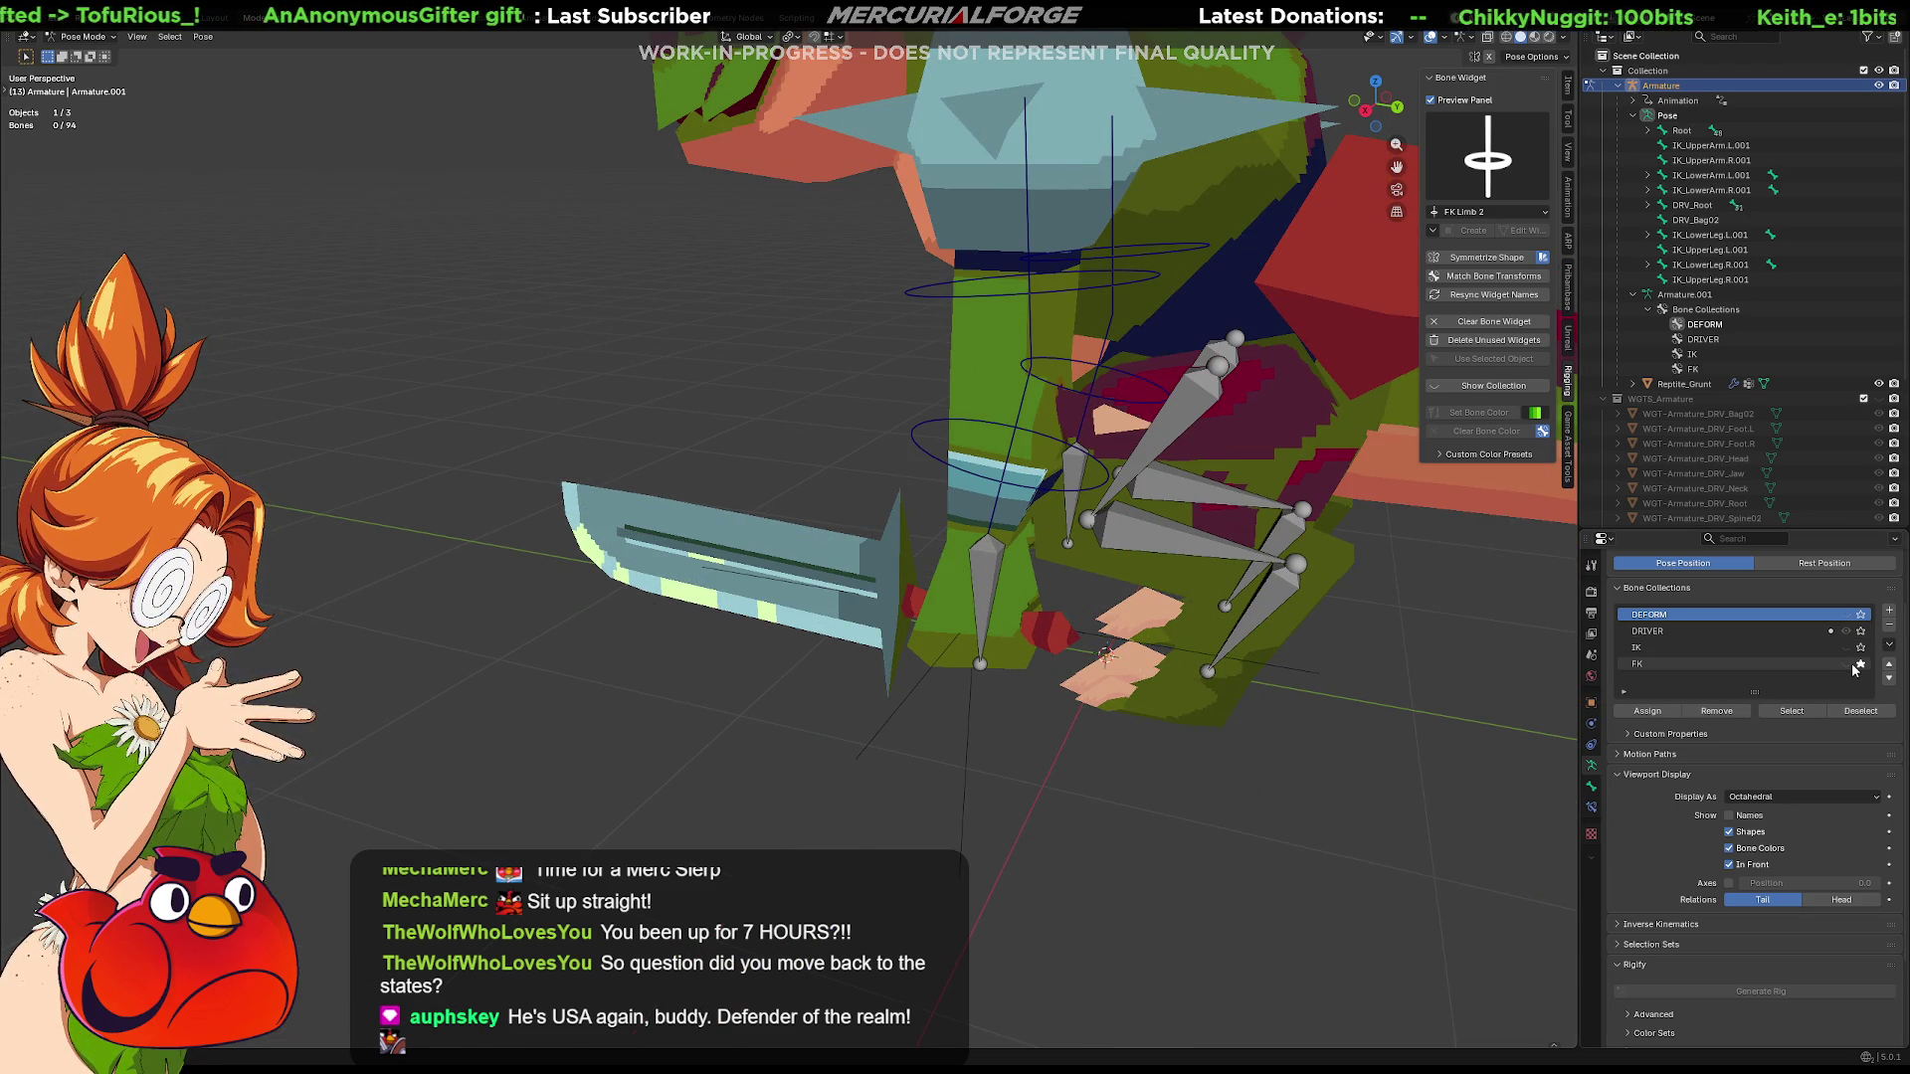
left_click(1859, 667)
left_click(1100, 494)
key("r")
Rotate DRV_Weapon so the sword swings diagonally upward, then view the bone properties
left_click(827, 496)
key("r")
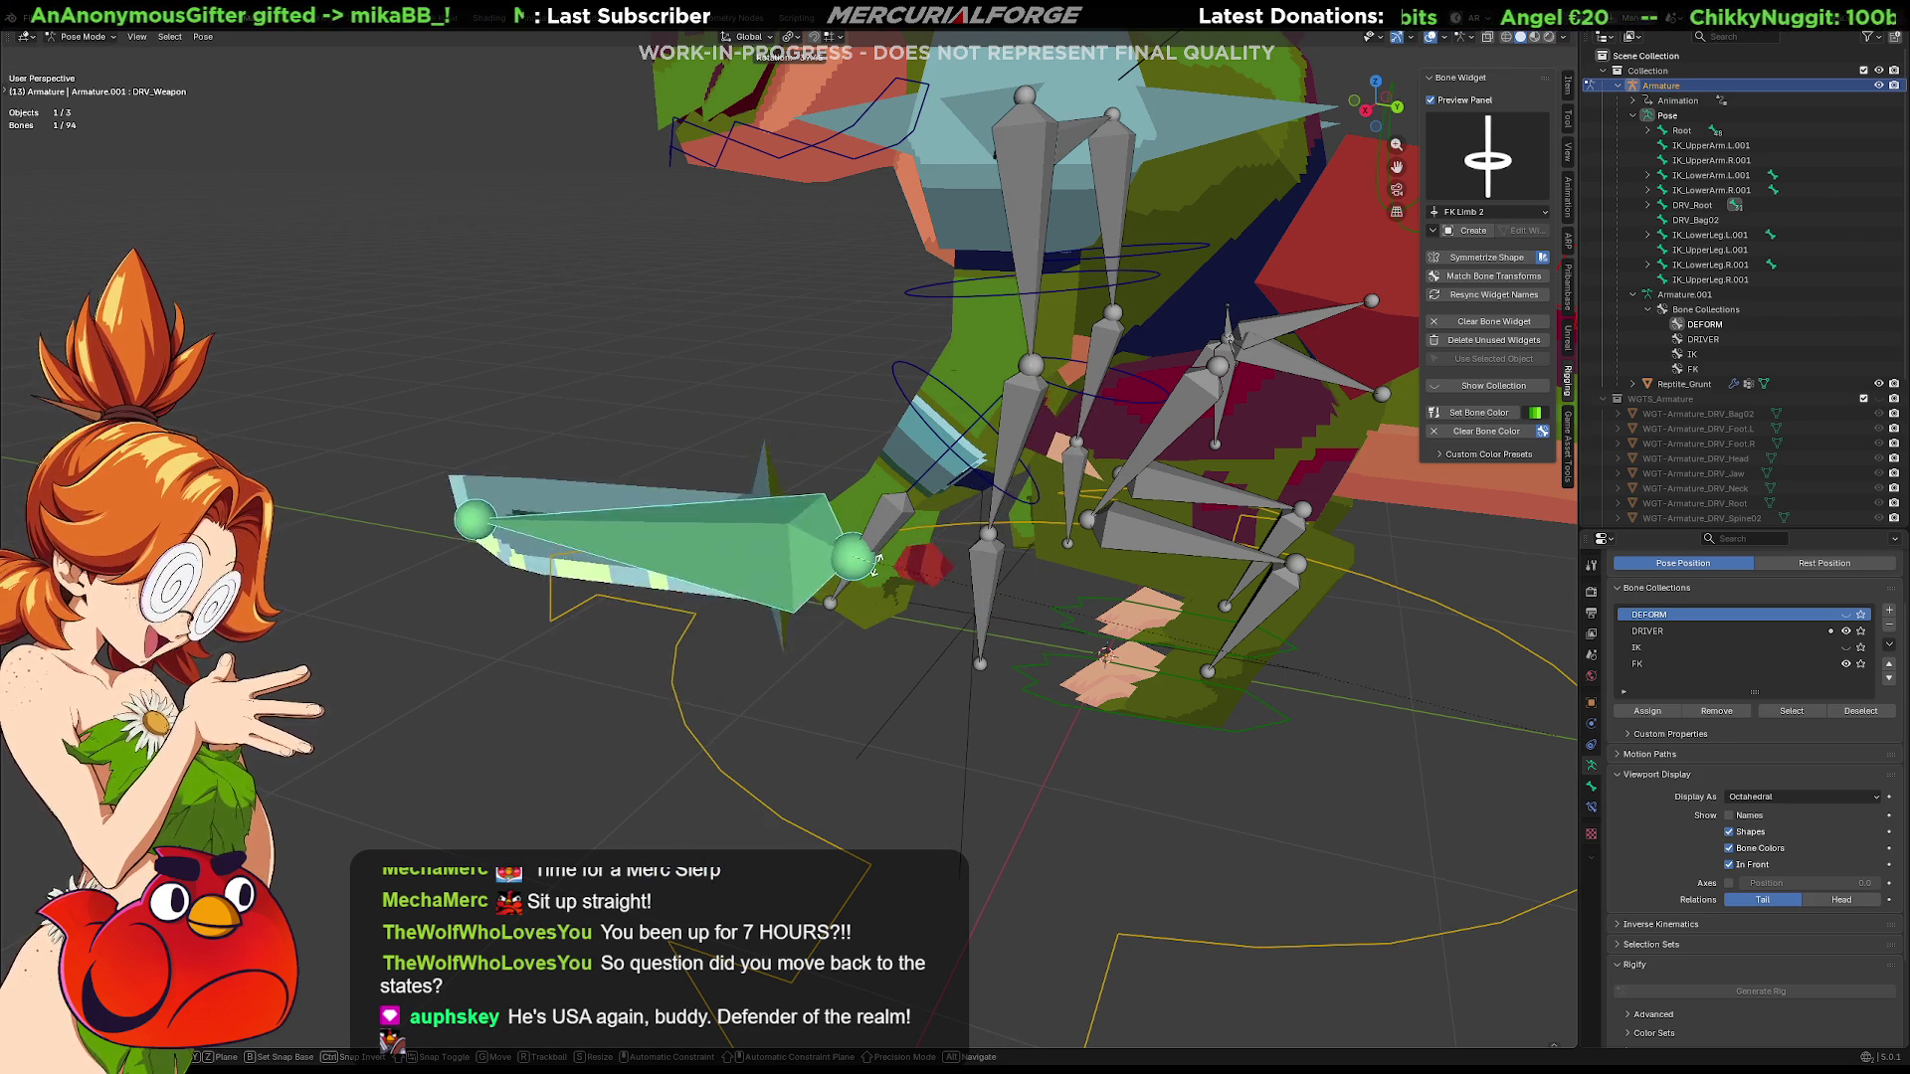
left_click_drag(880, 556, 893, 573)
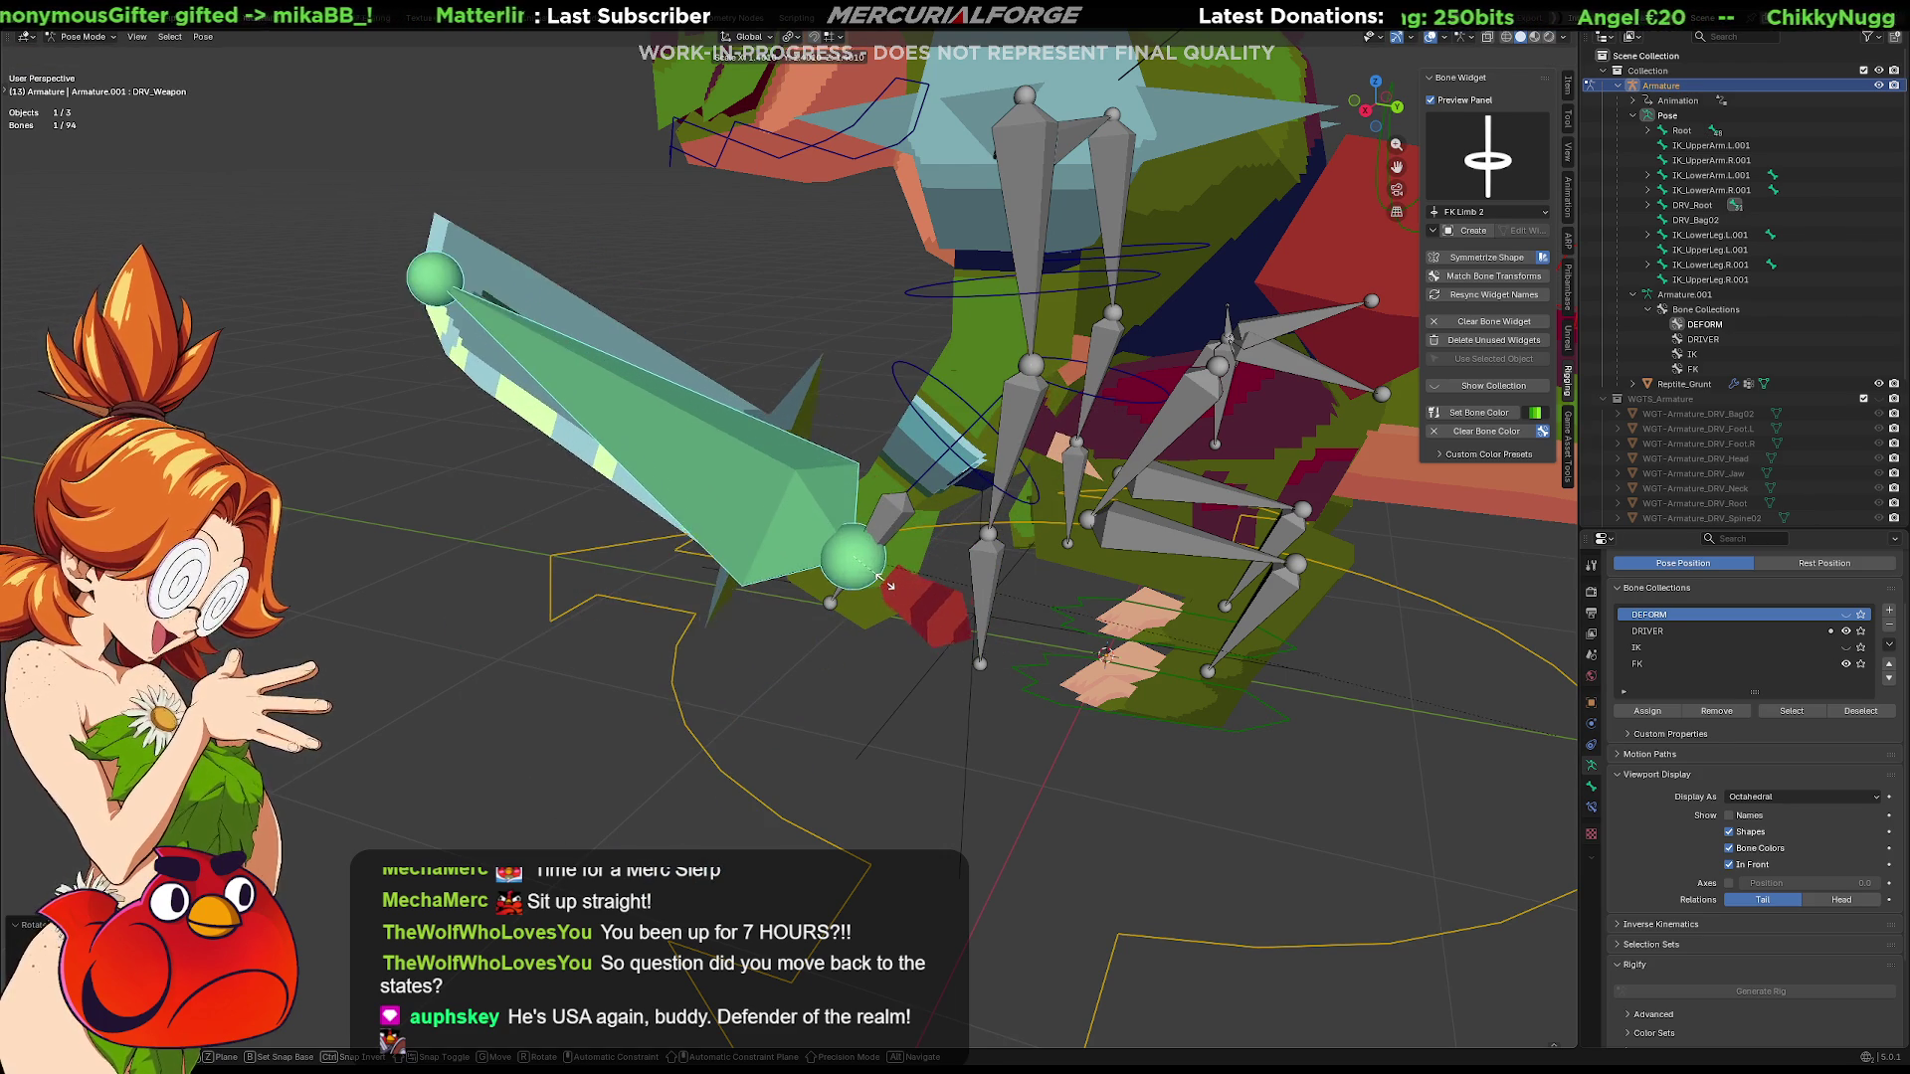
left_click(894, 574)
mouse_move(836, 567)
middle_mouse_down()
mouse_move(970, 576)
mouse_move(872, 577)
middle_mouse_up()
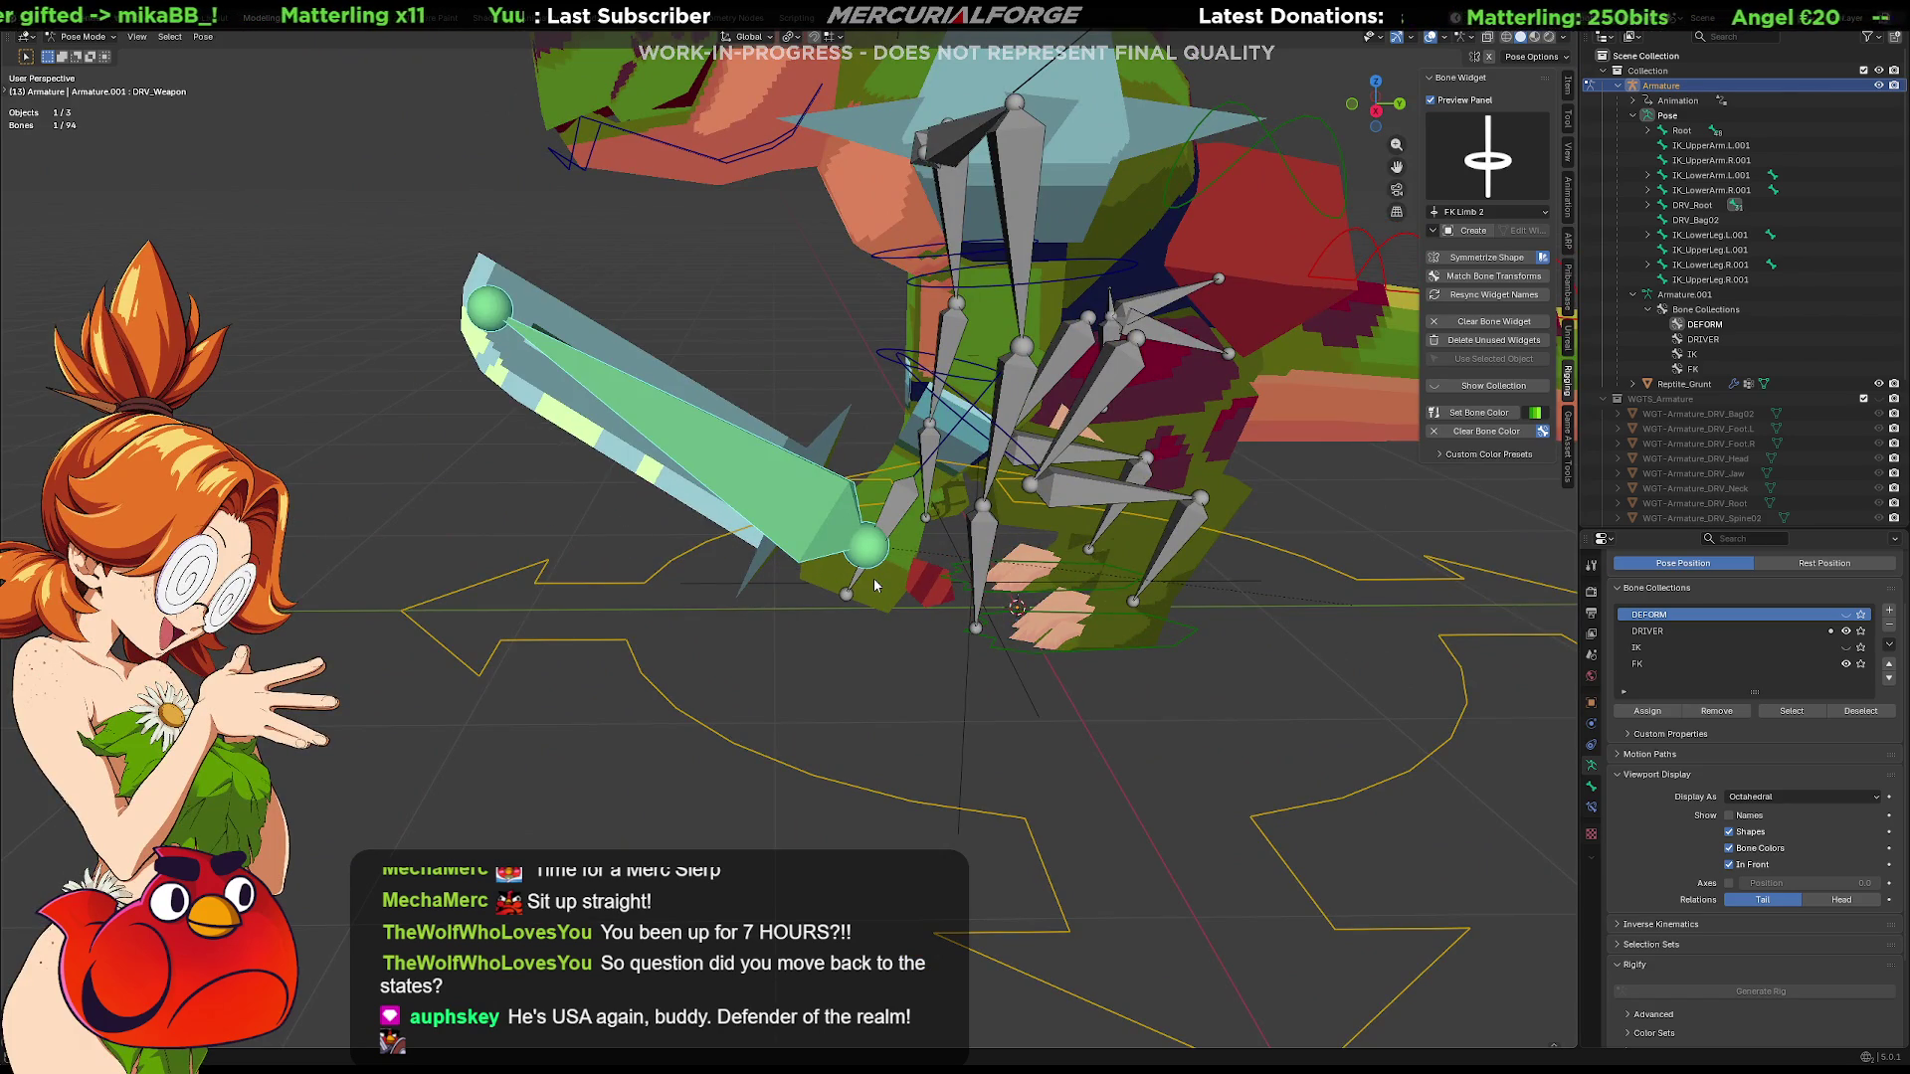
left_click(1590, 788)
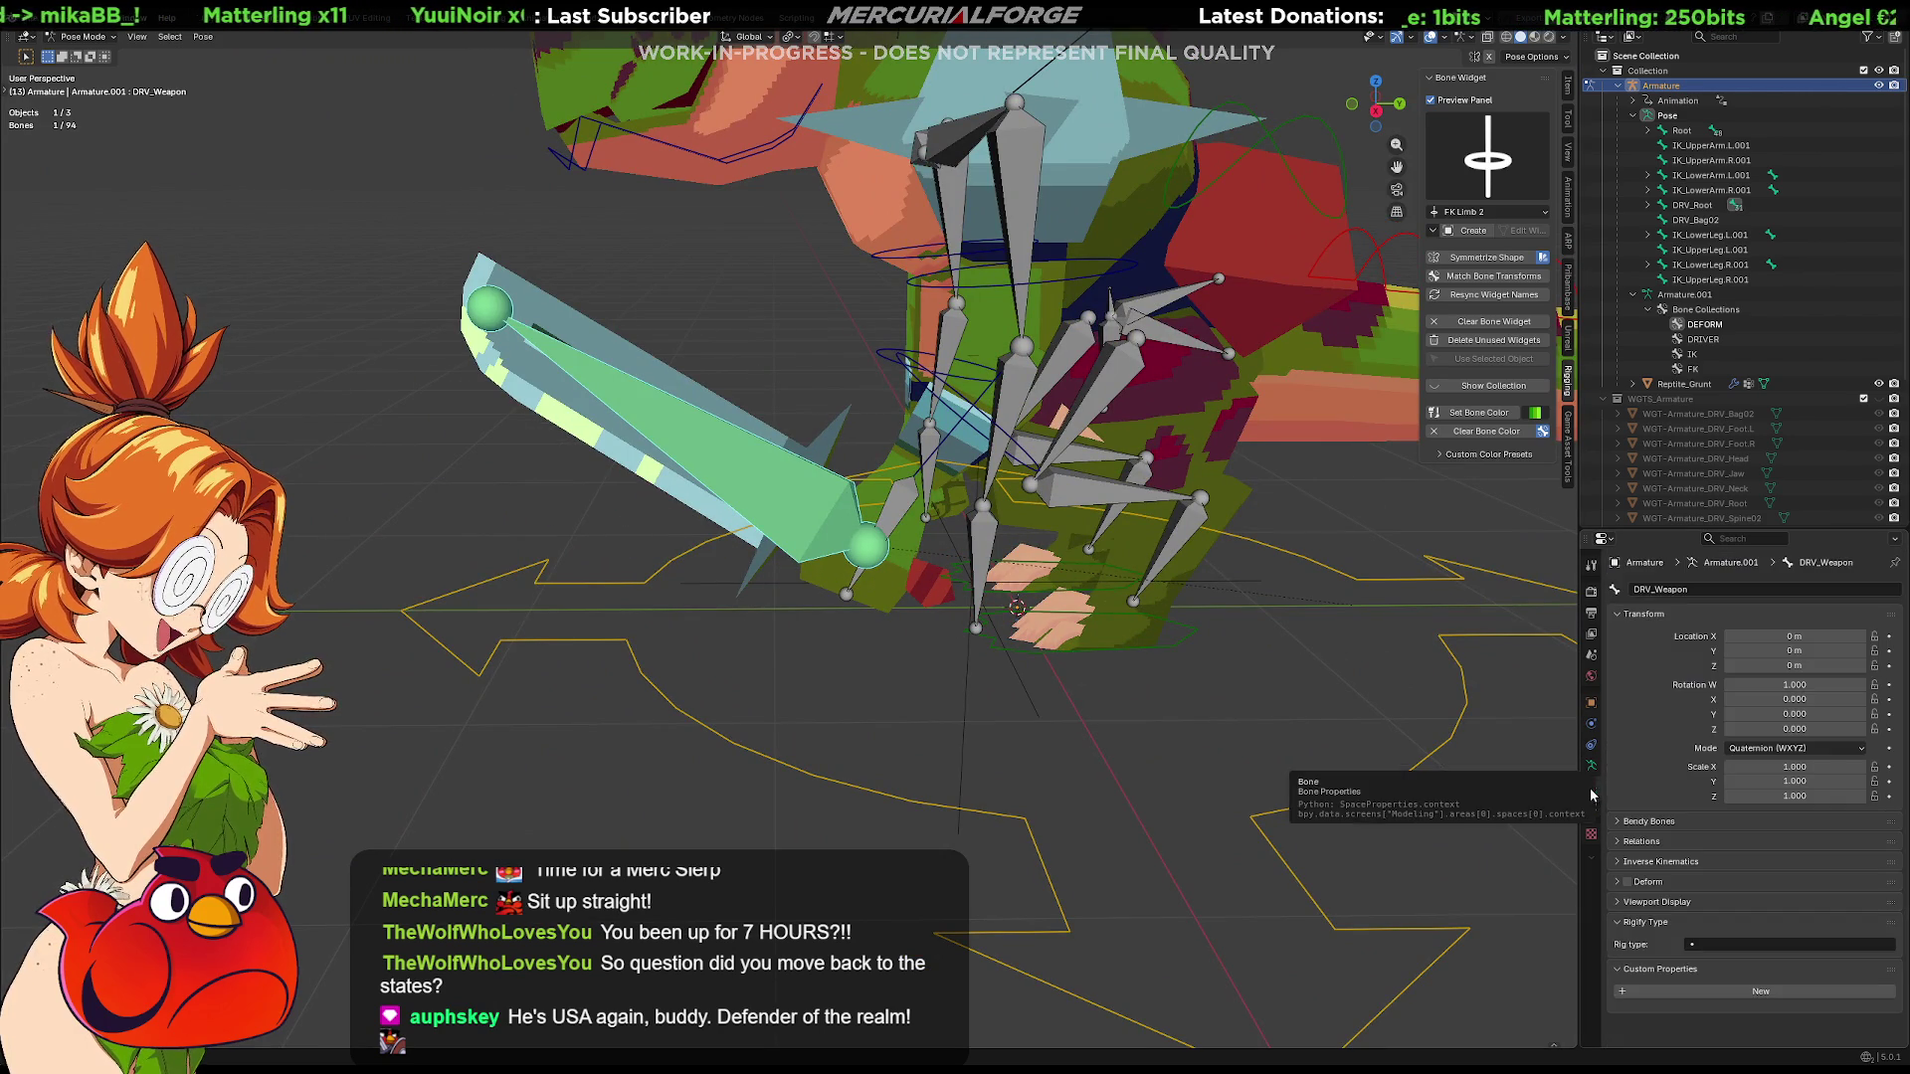
Test the weapon's Child Of influence at 0 and back to 1, clearing and setting its inverse
left_click(1592, 805)
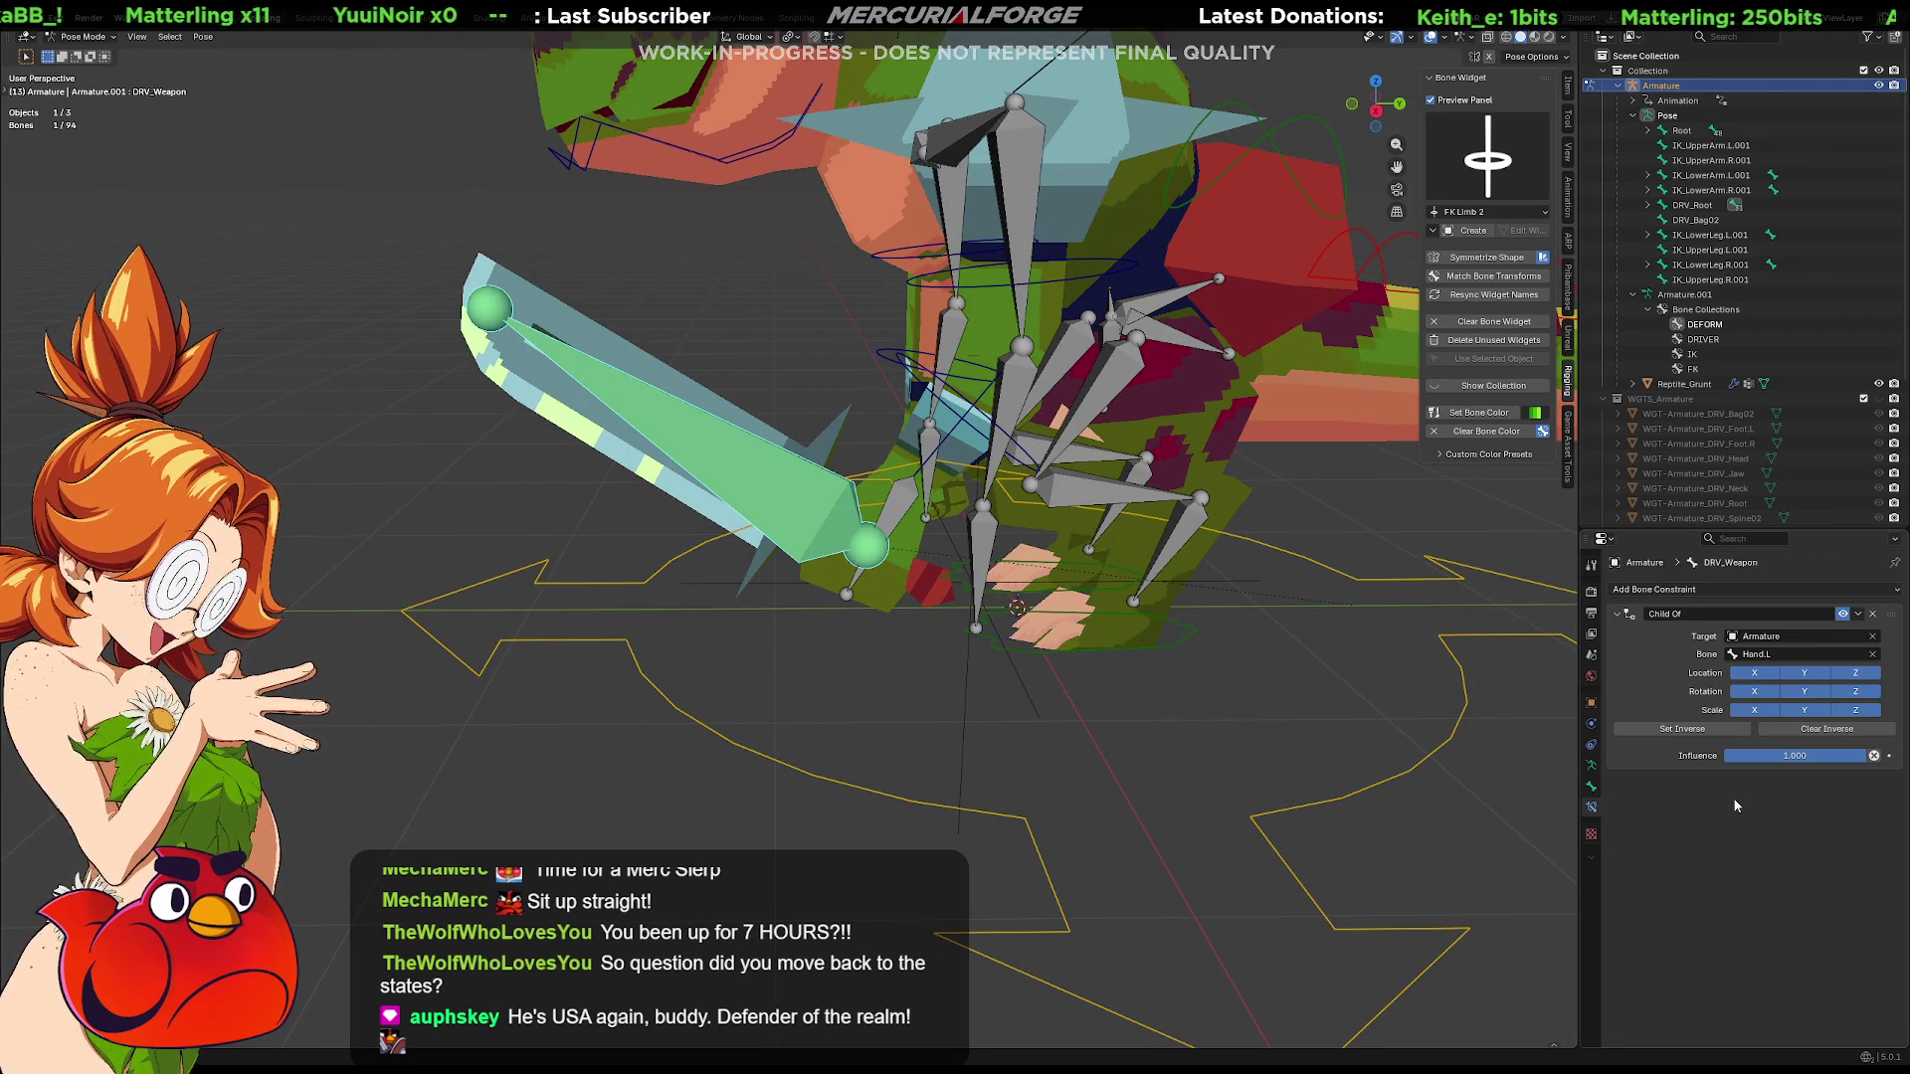
left_click_drag(1823, 756, 1718, 757)
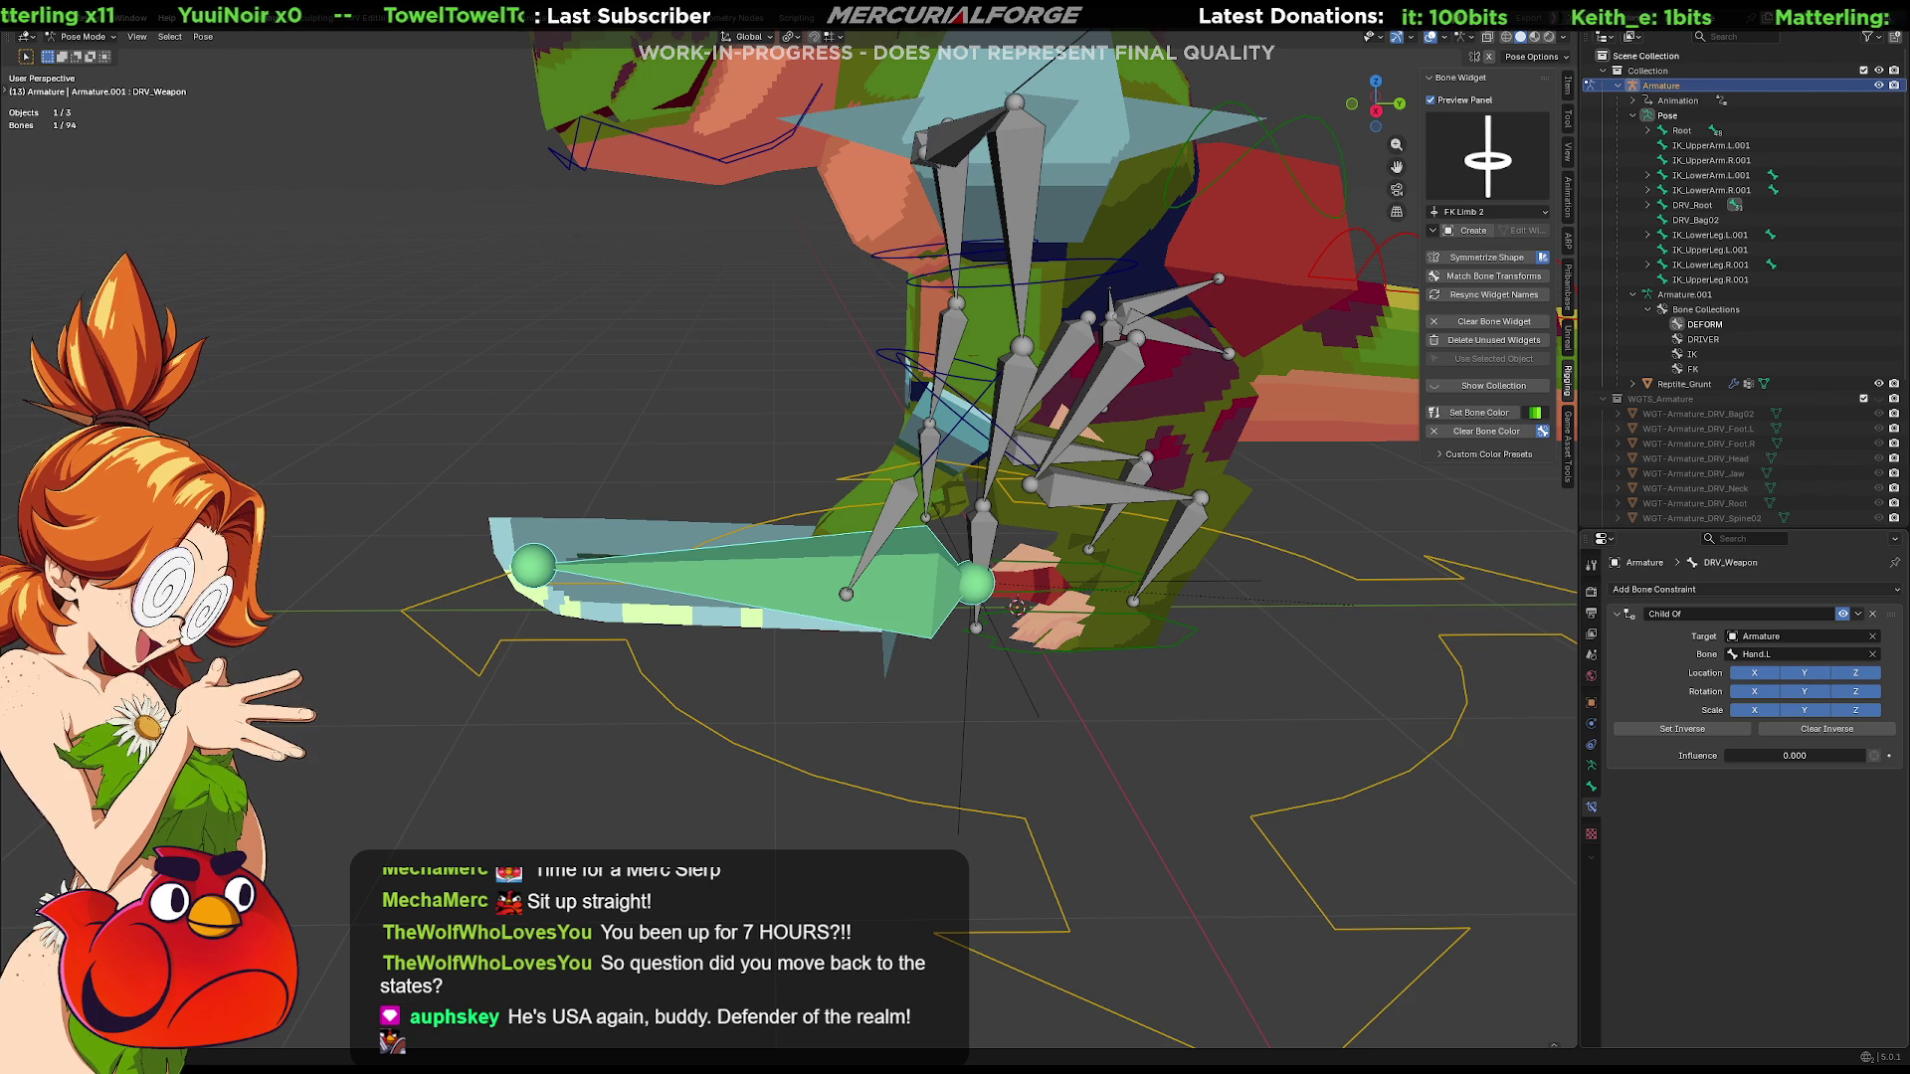
left_click(1698, 733)
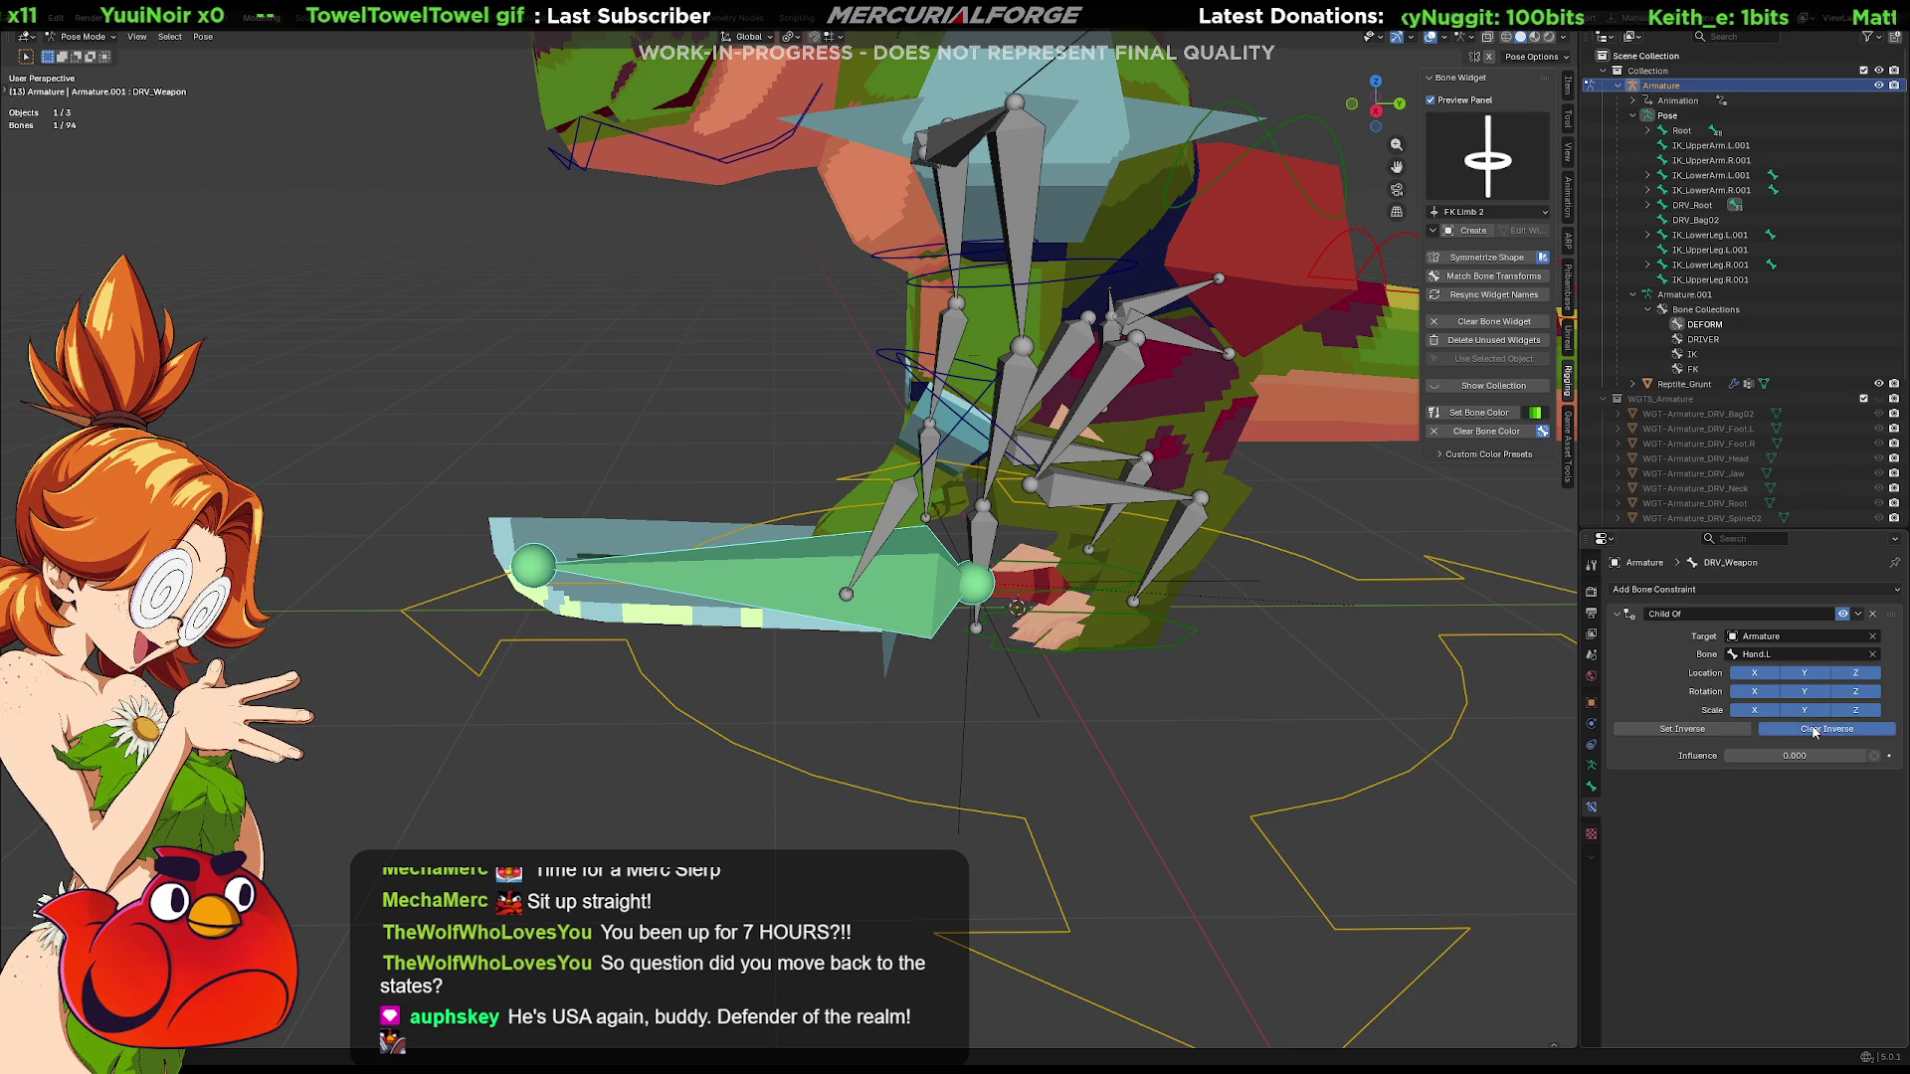
key("ctrl+z")
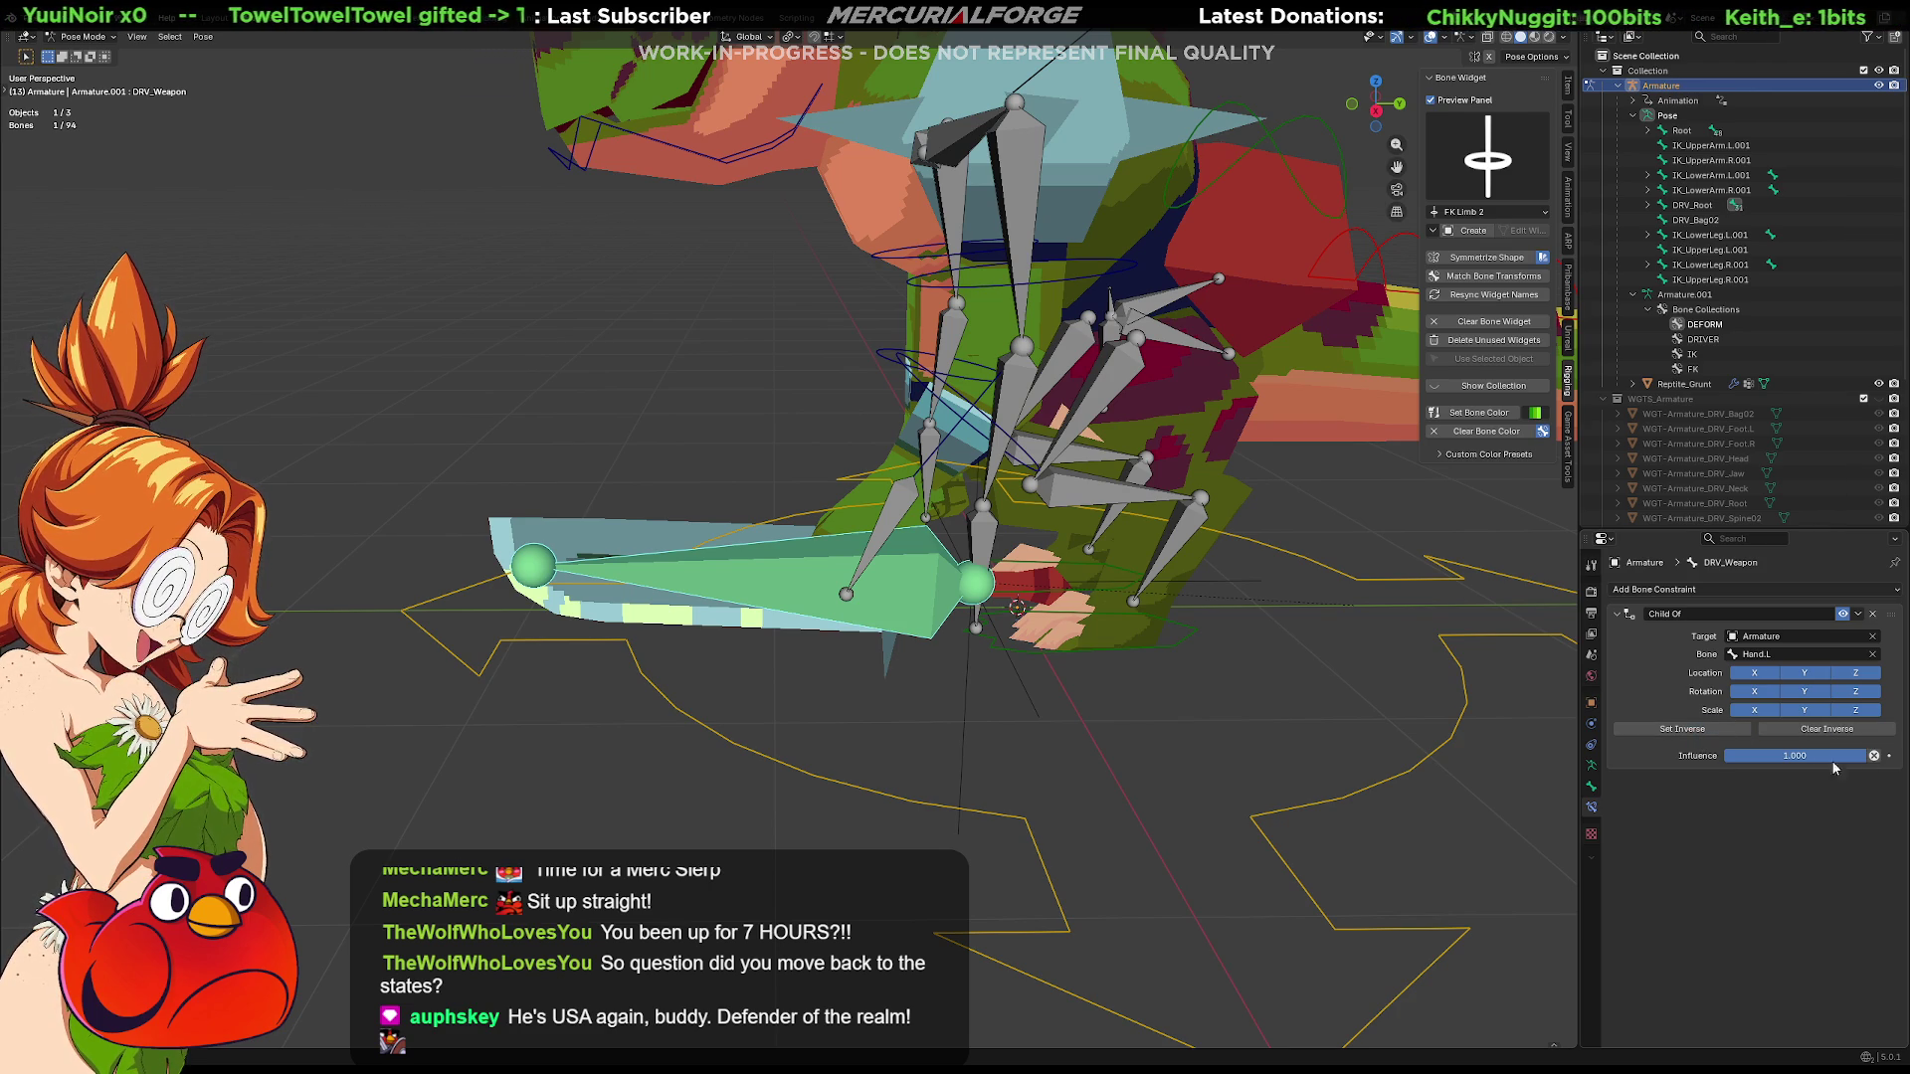
left_click(1698, 730)
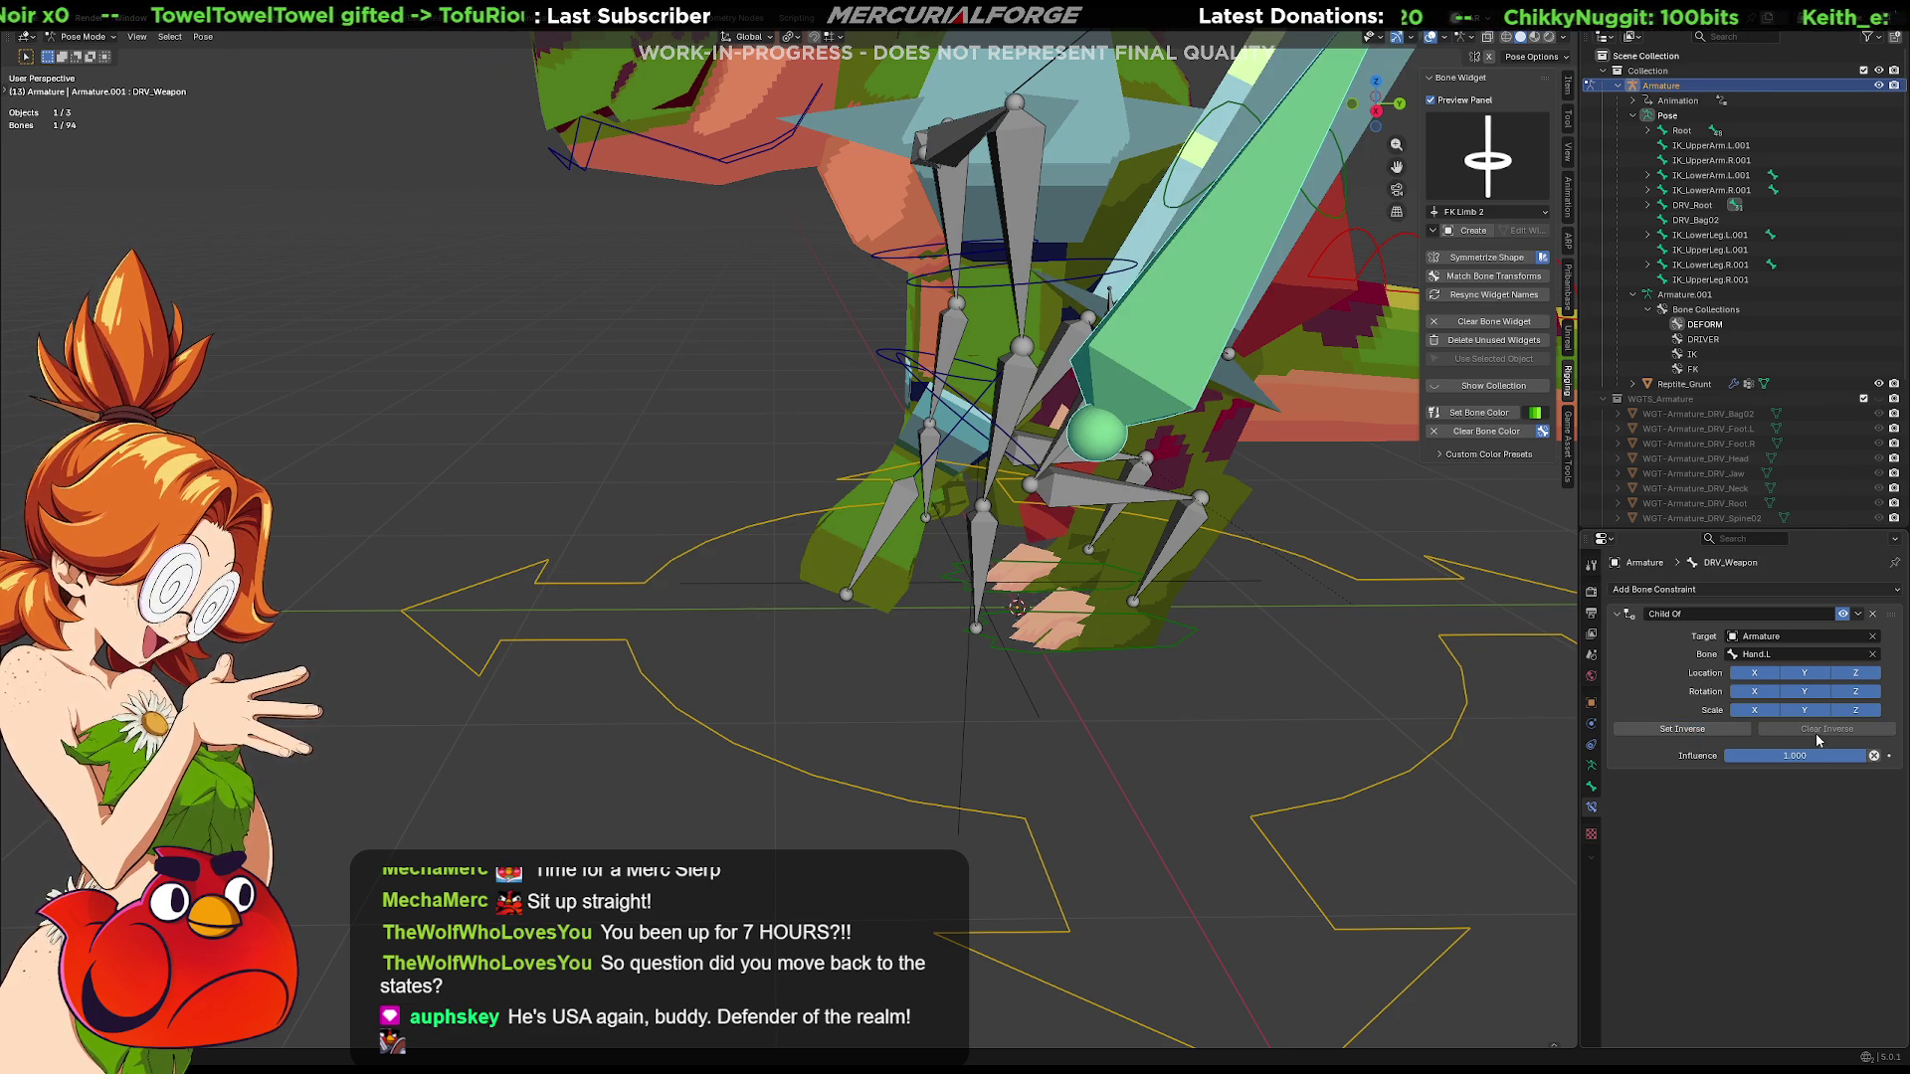
left_click(1701, 733)
key("ctrl+z")
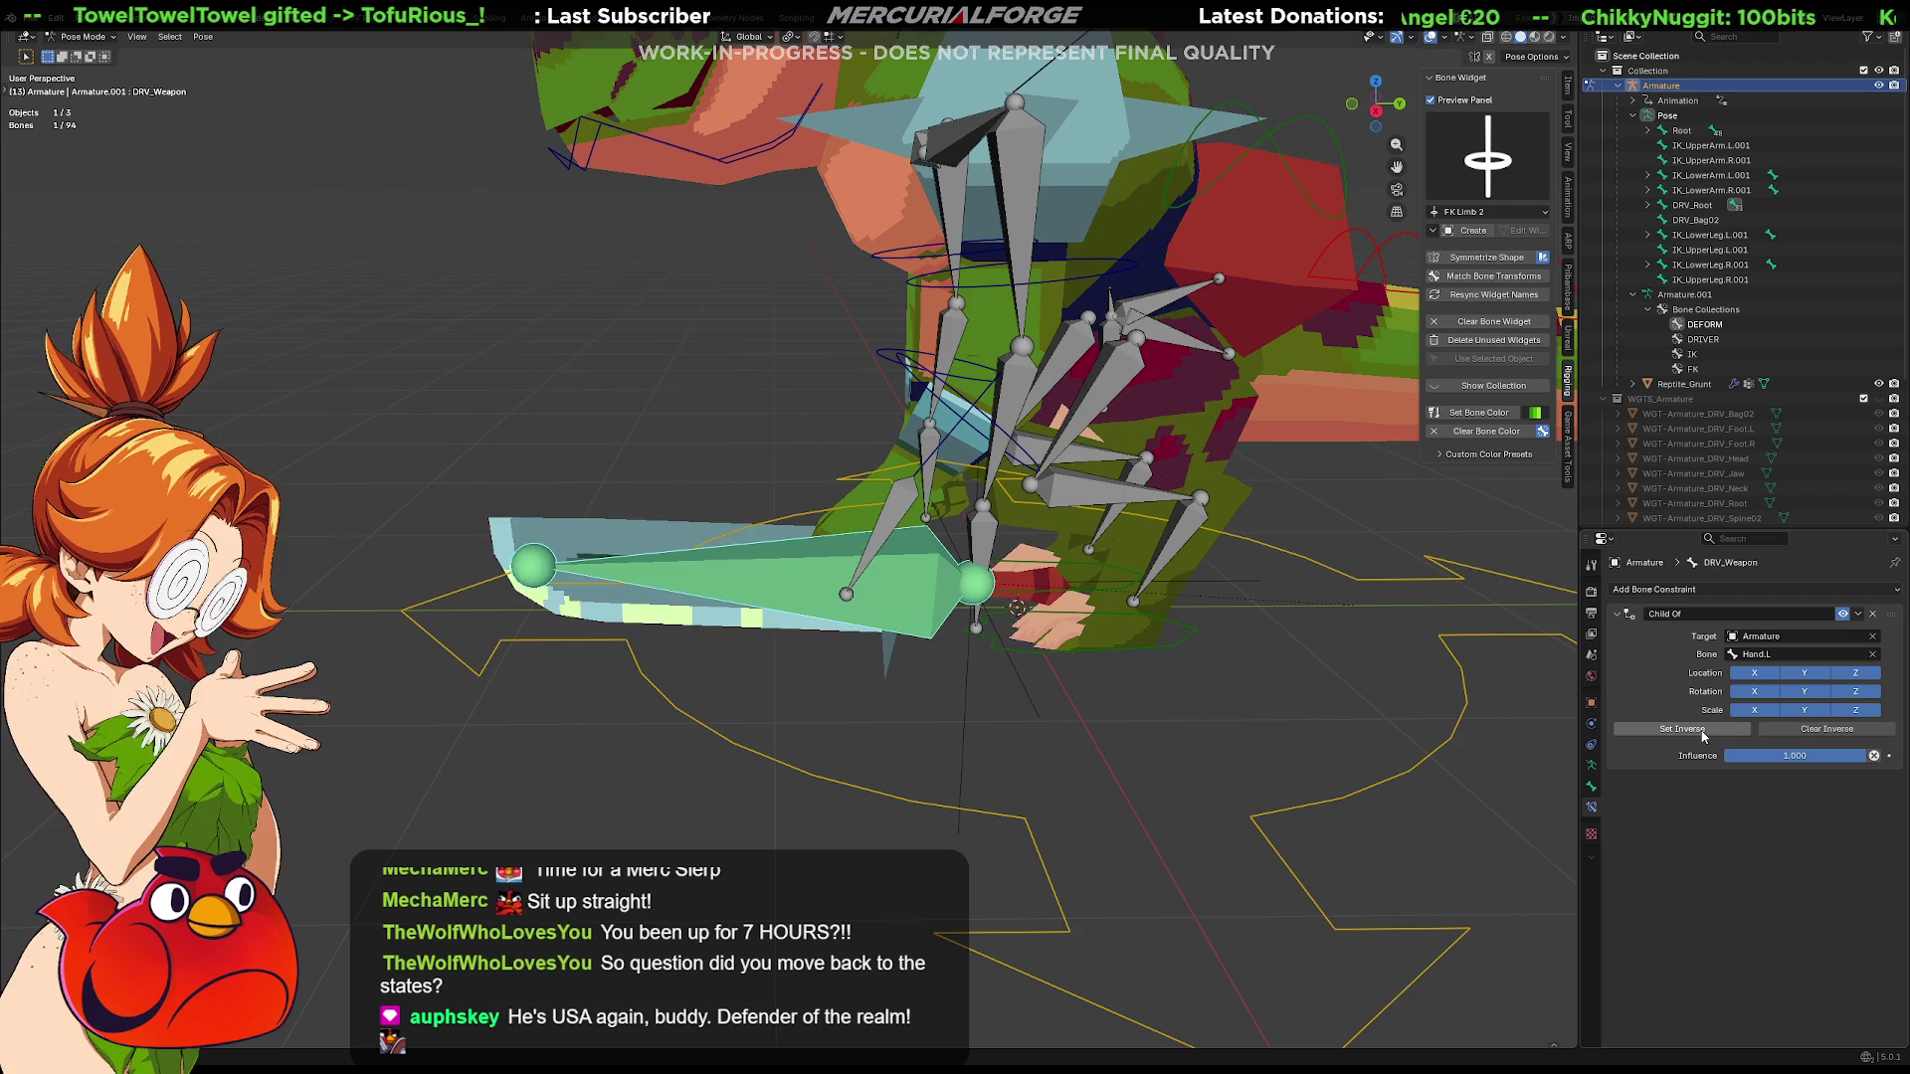
key("ctrl+z")
left_click(1005, 666)
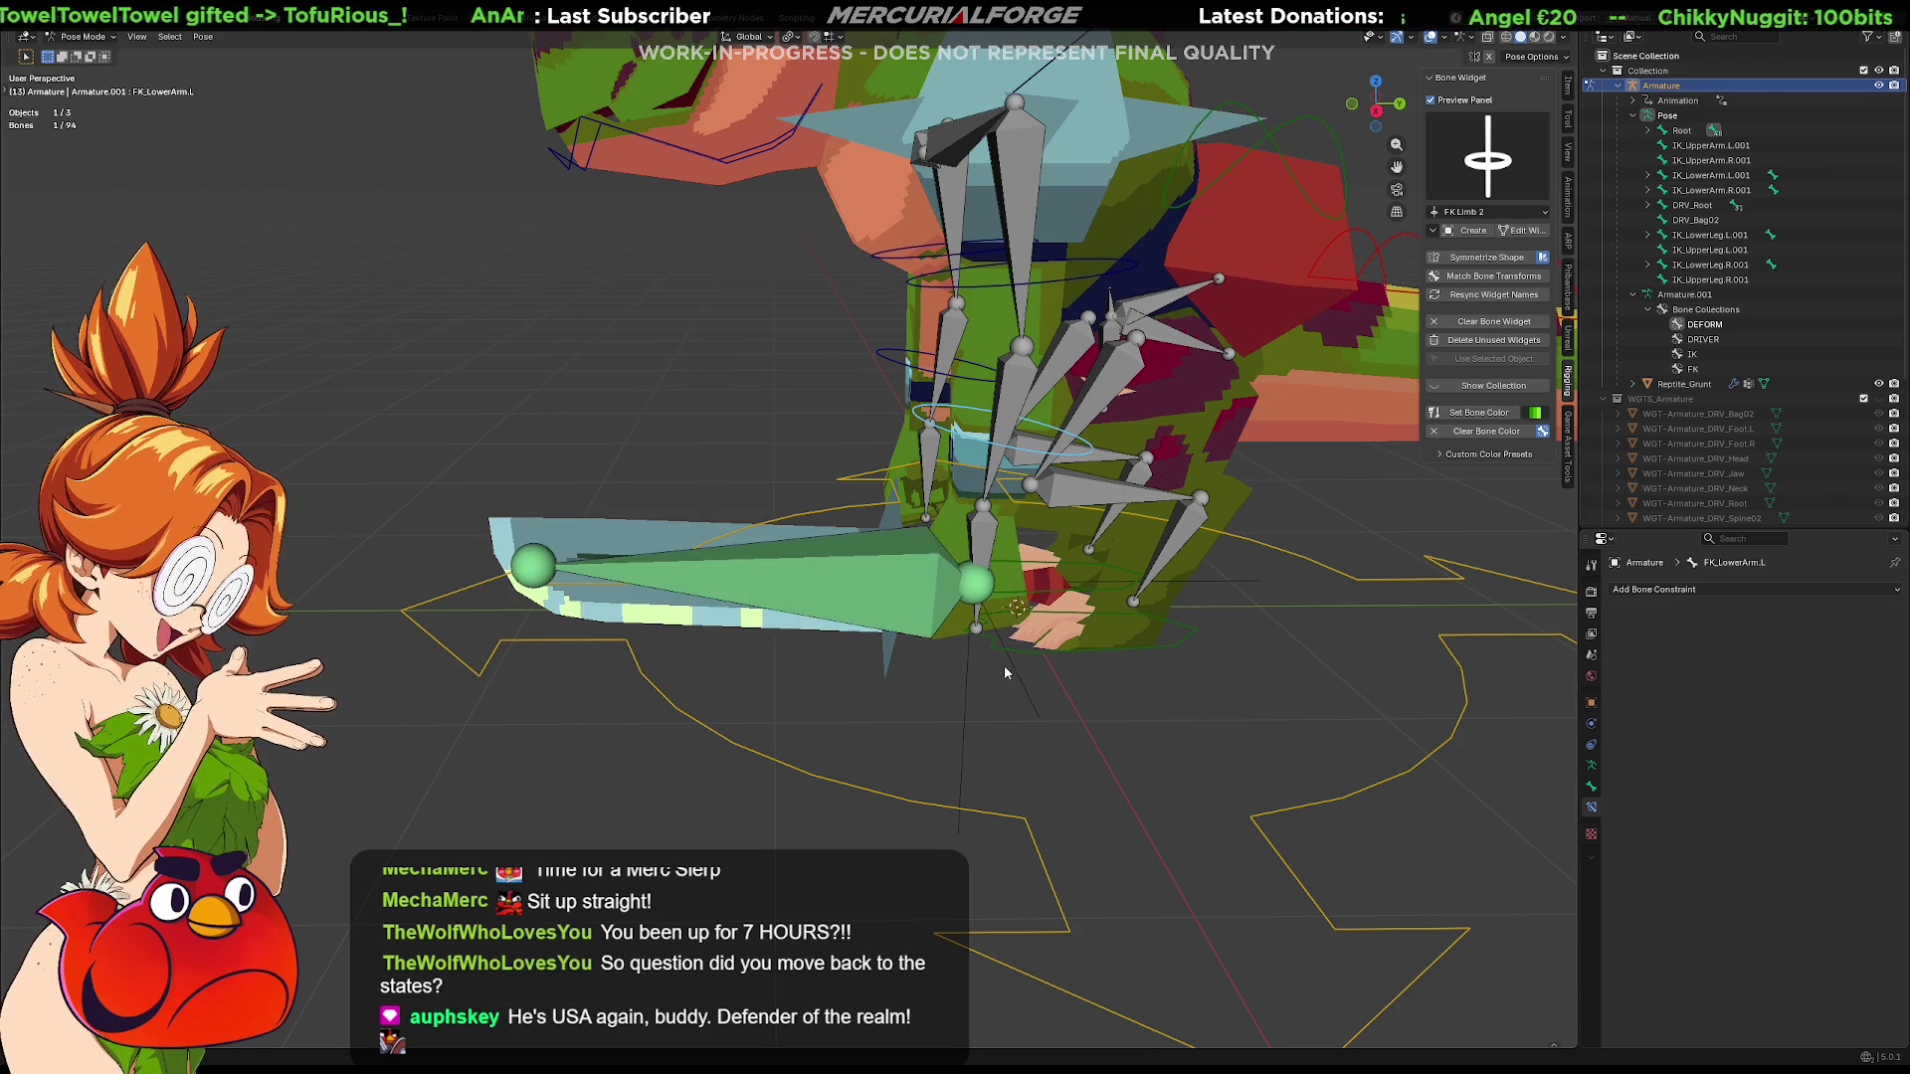
Rotate the left forearm control so the sword follows, then move the rig from DRV_Root
mouse_move(1215, 672)
middle_mouse_down()
mouse_move(1041, 656)
mouse_move(1002, 544)
middle_mouse_up()
left_click(1019, 479)
key("r")
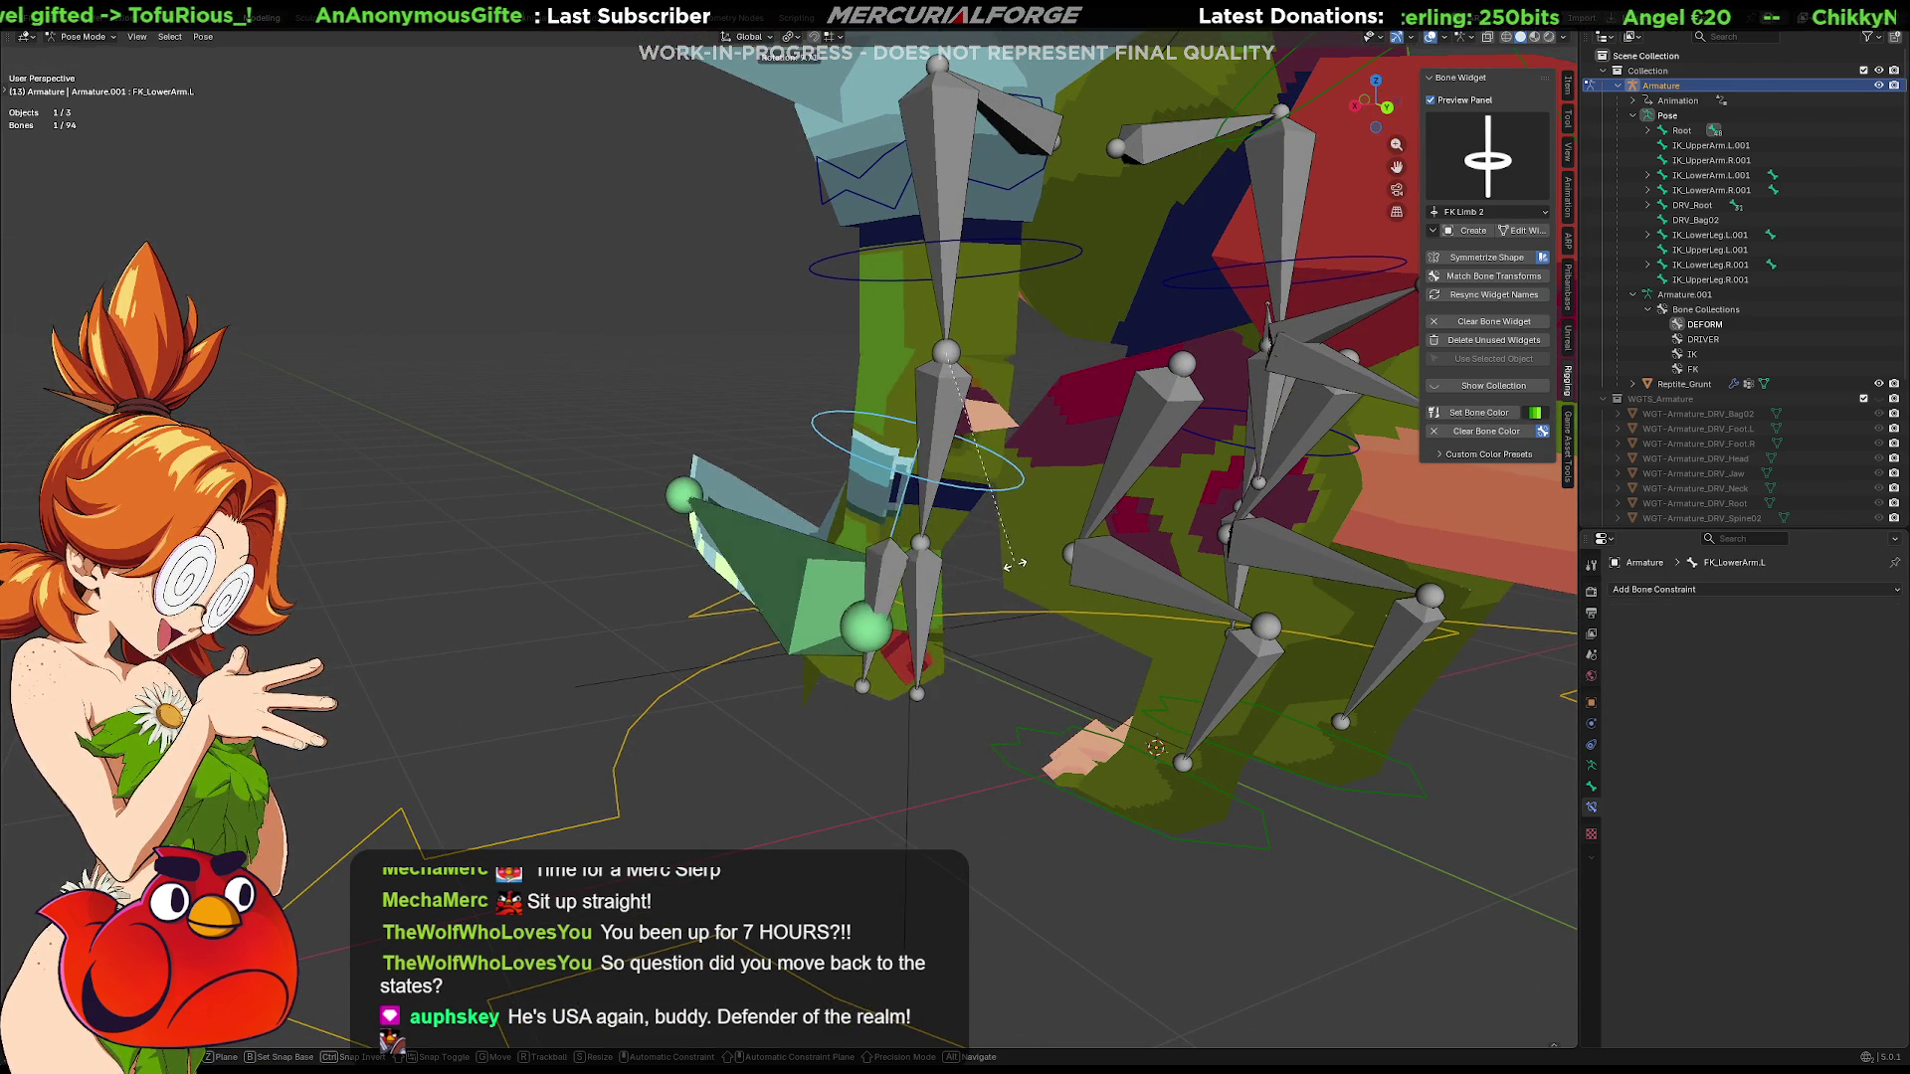
left_click(987, 618)
scroll(1276, 764, "down", 4)
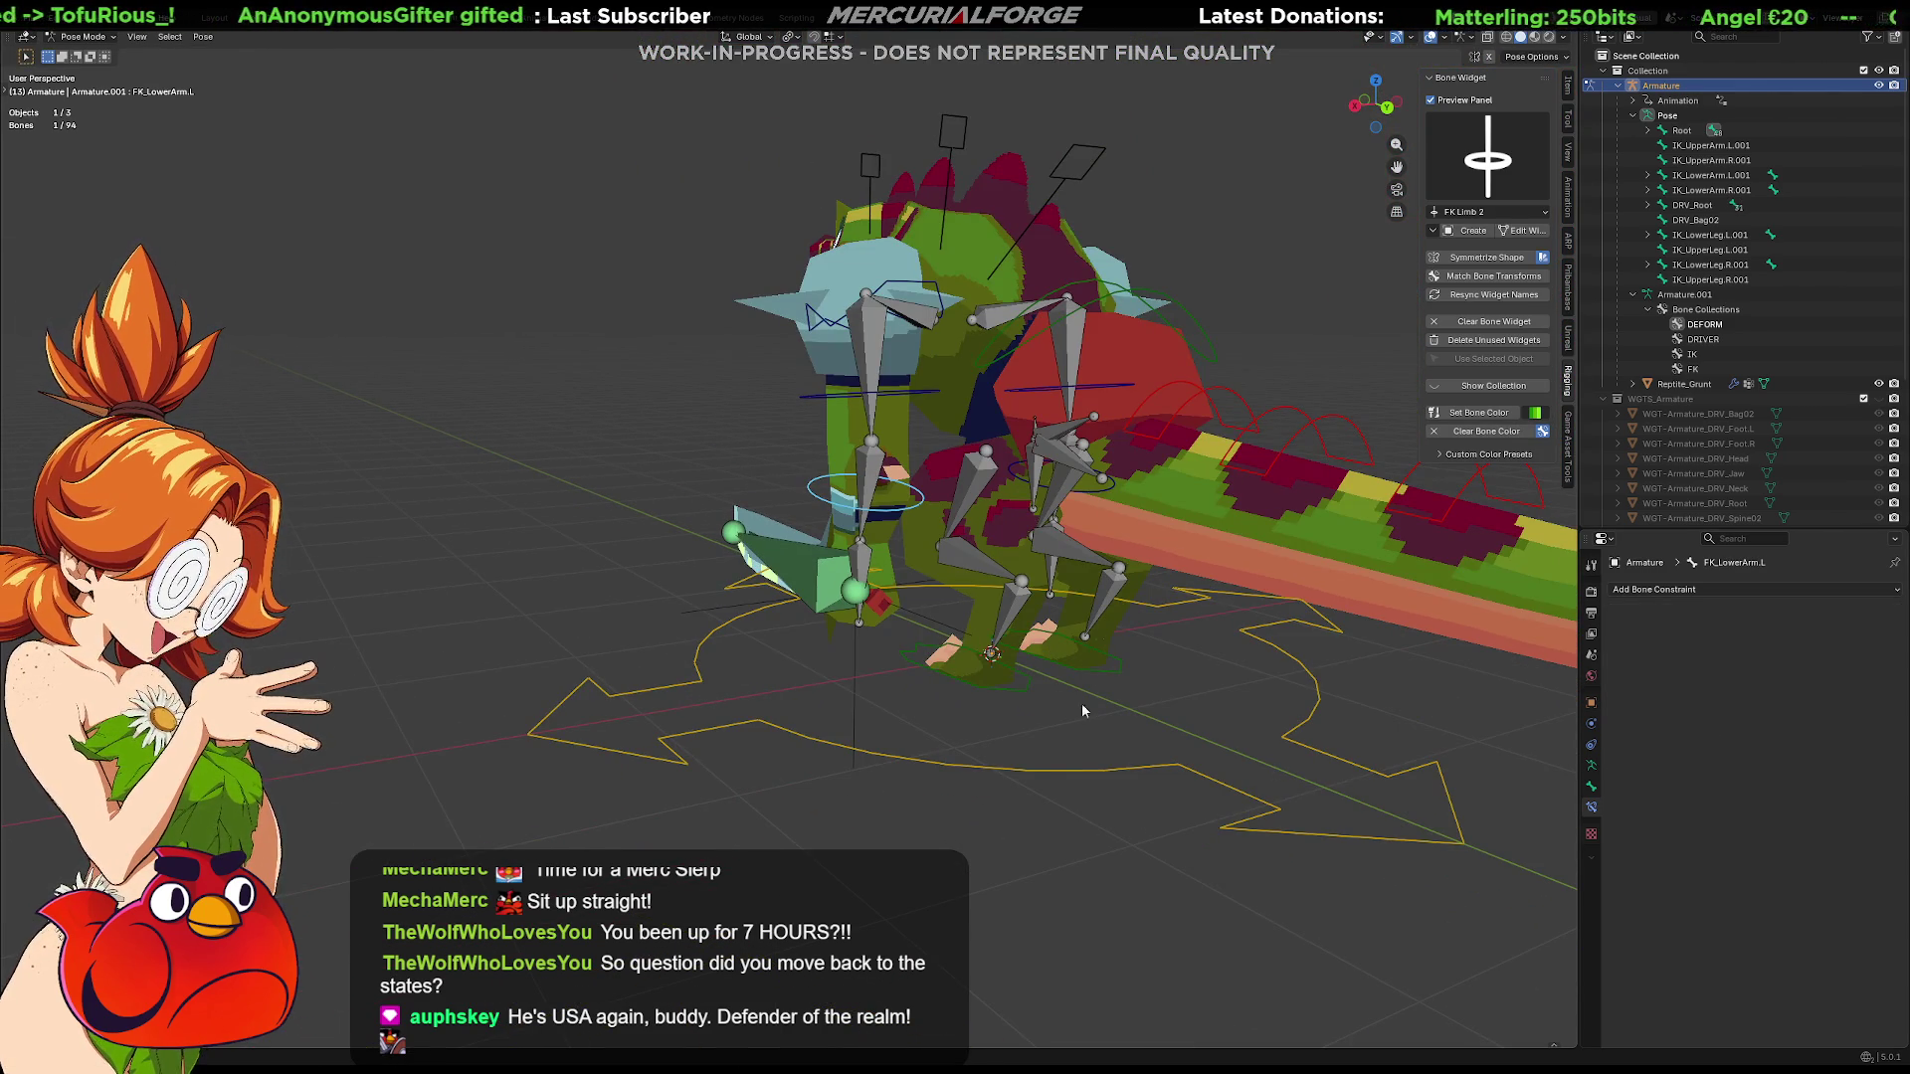
left_click(1102, 775)
key("g")
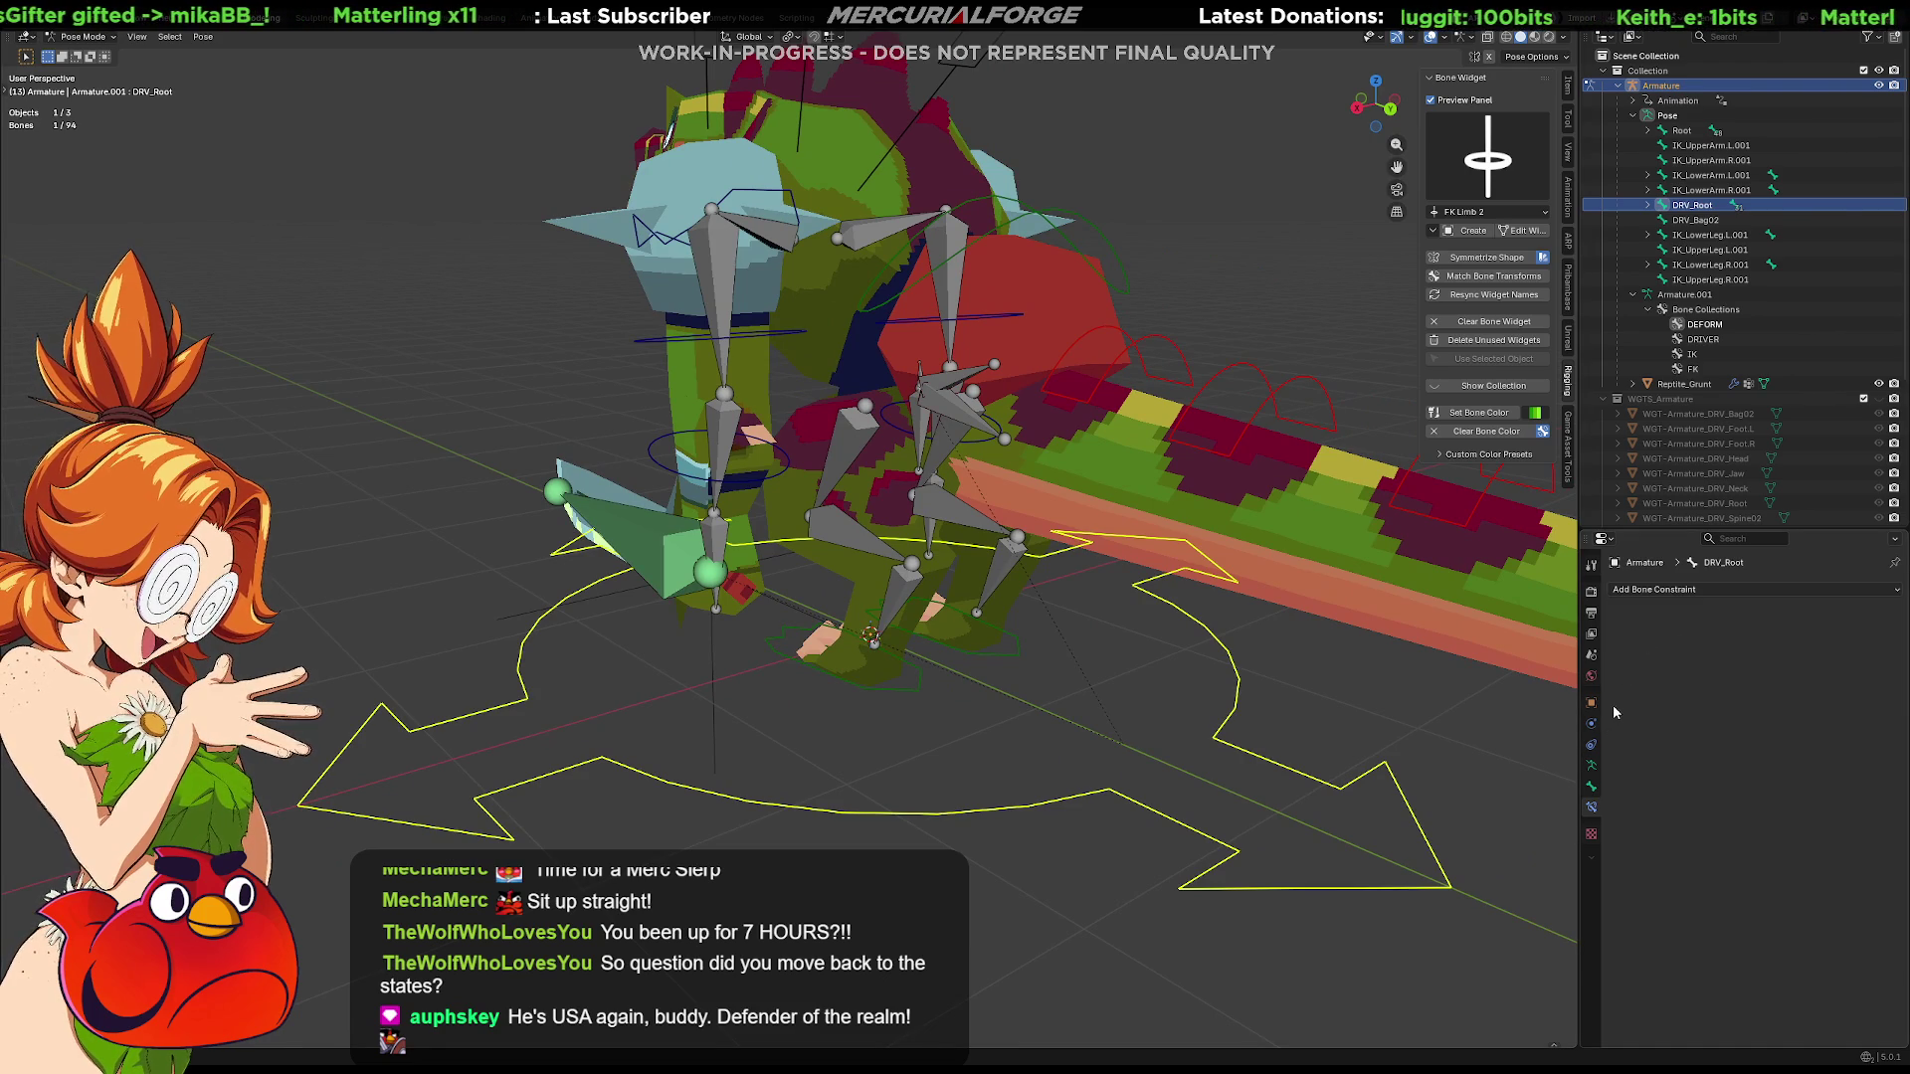
Make the DEFORM bone collection visible so the green deform bones show on the rig
left_click(1591, 765)
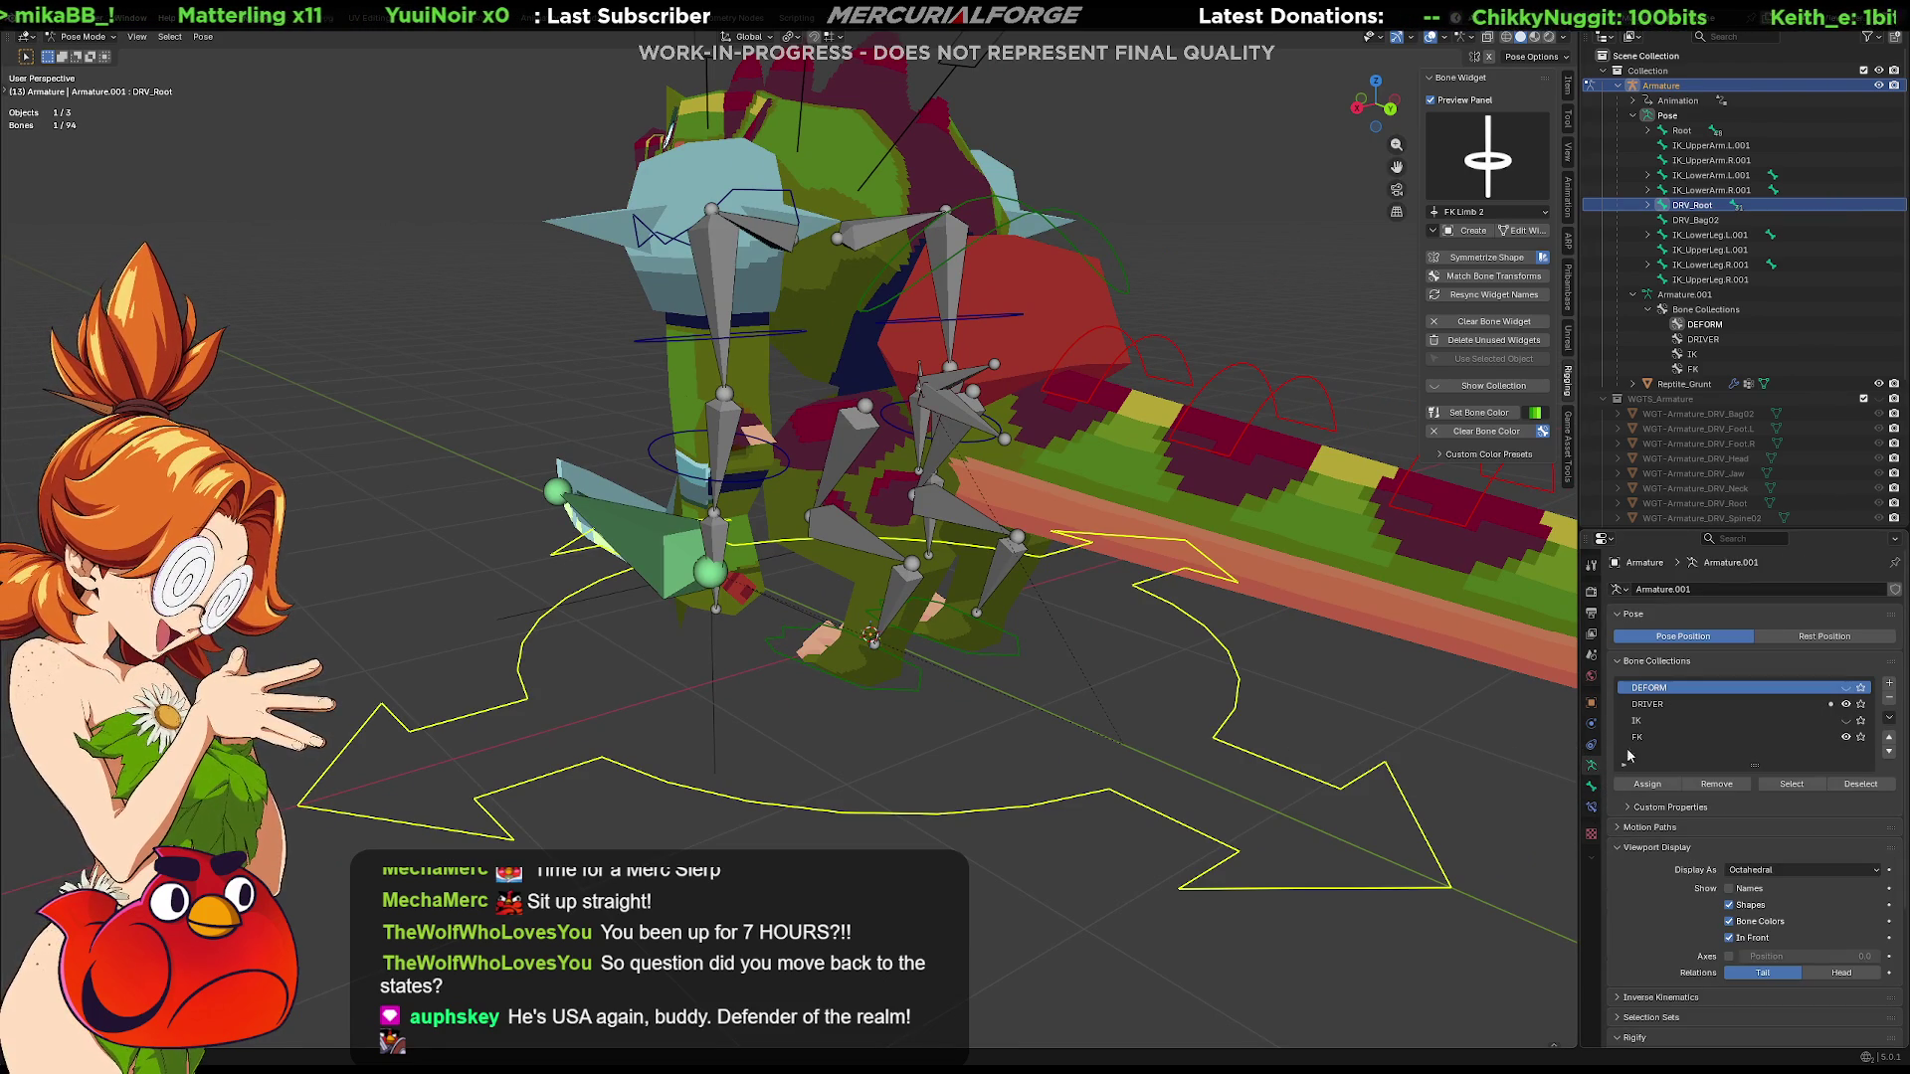
left_click(1847, 688)
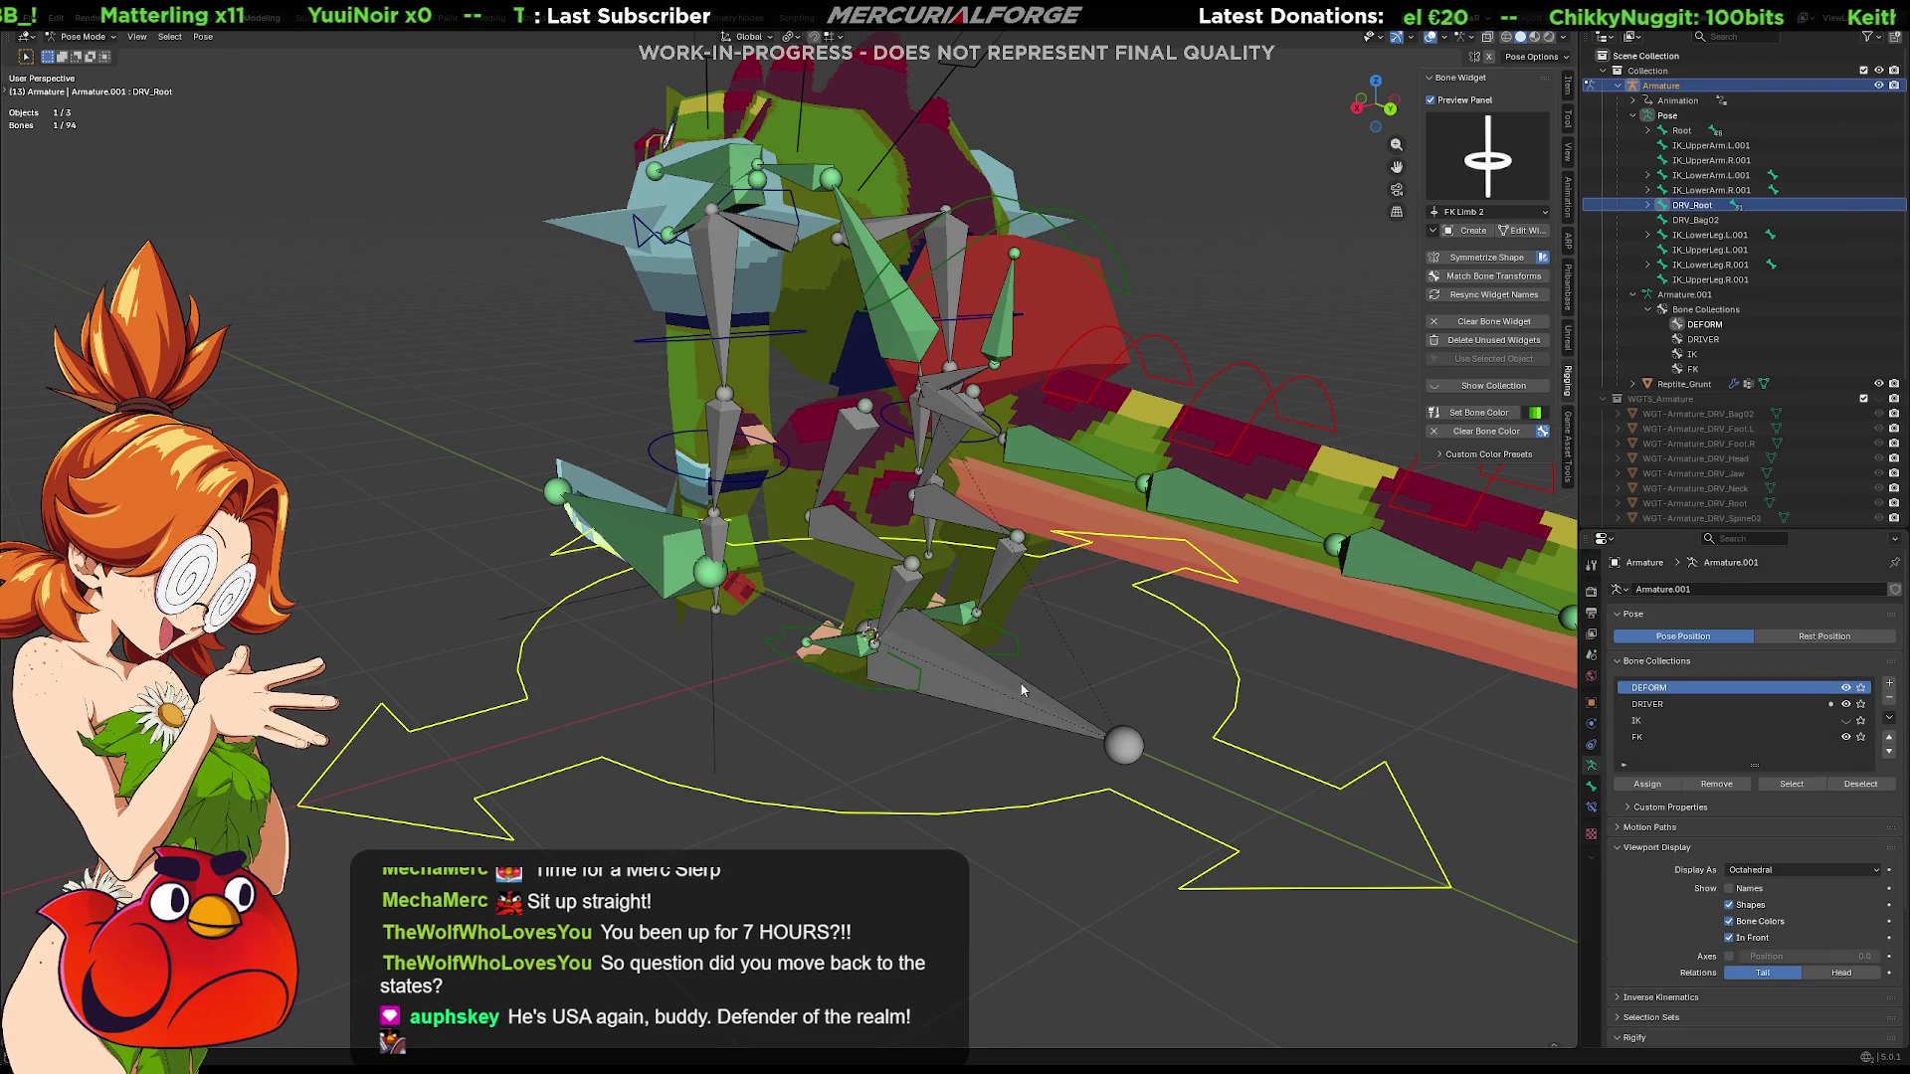
key("r")
key("Escape")
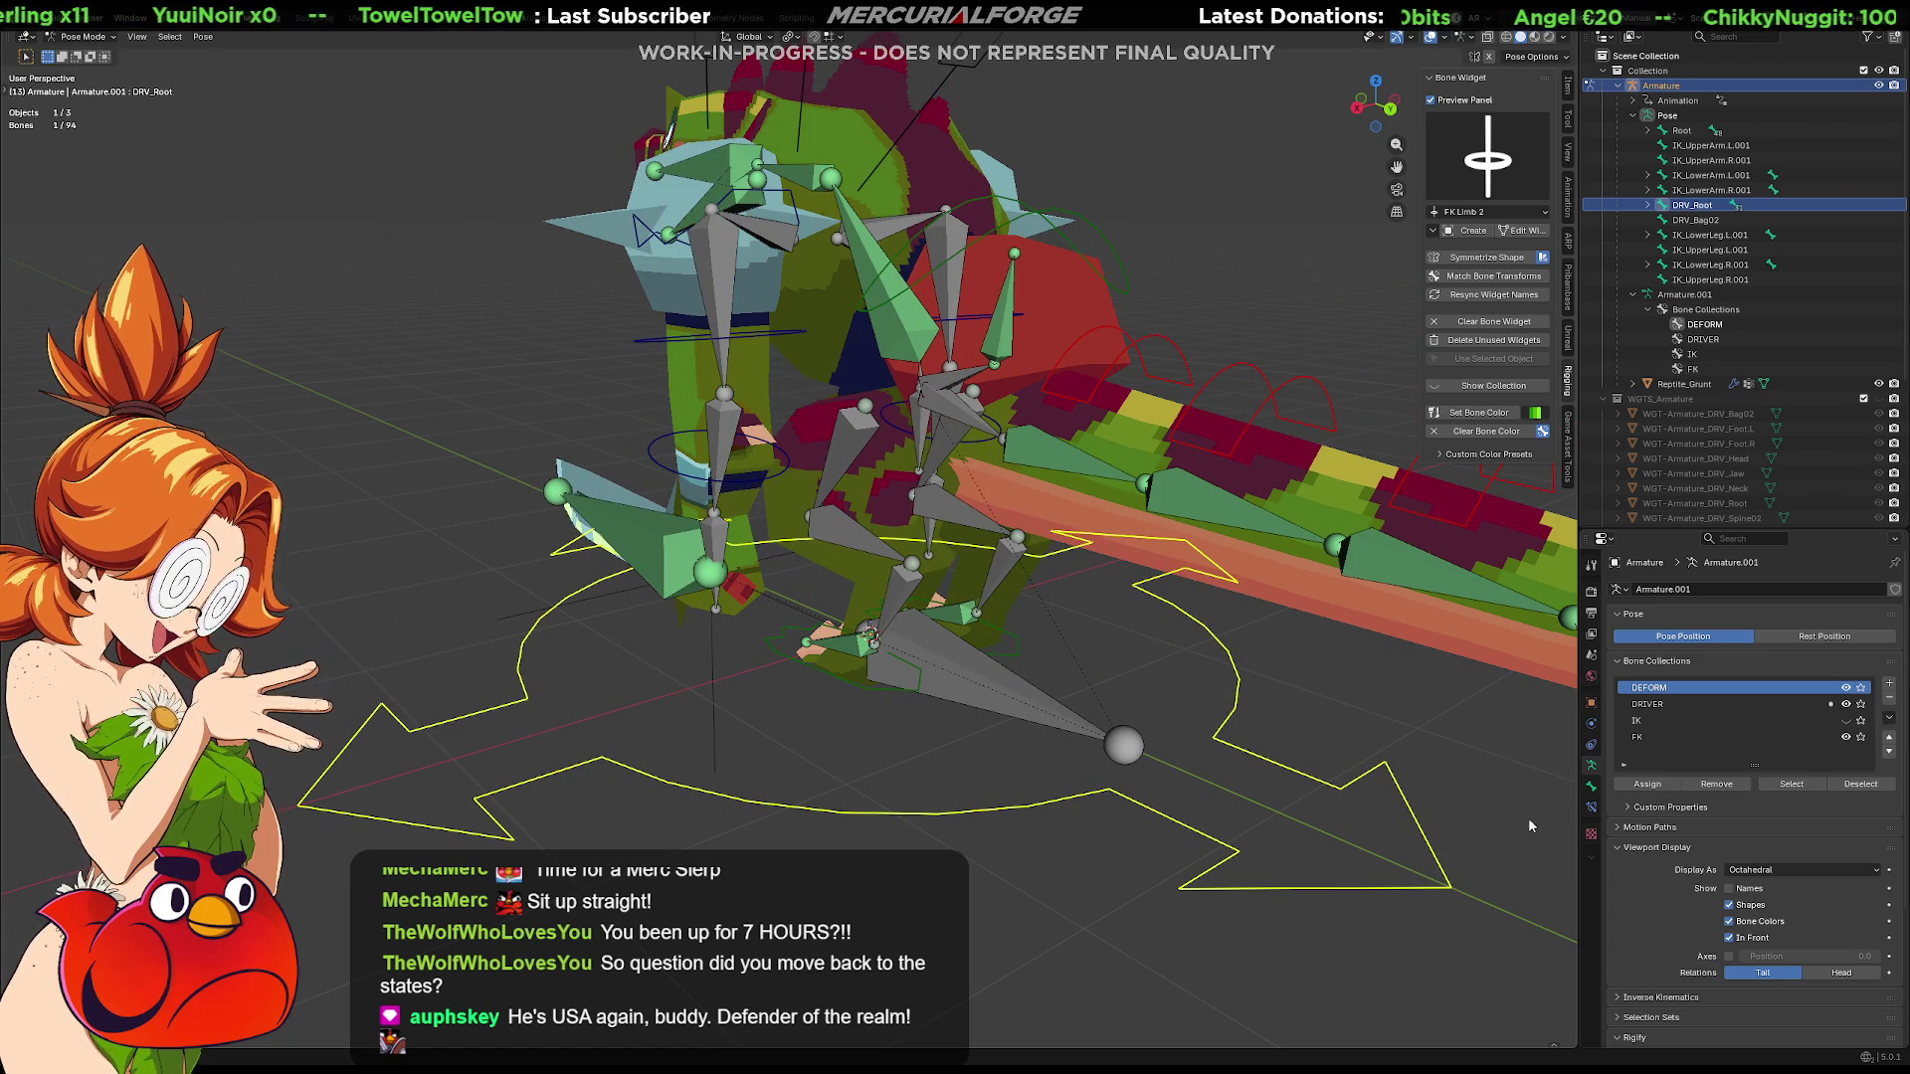
left_click(1589, 806)
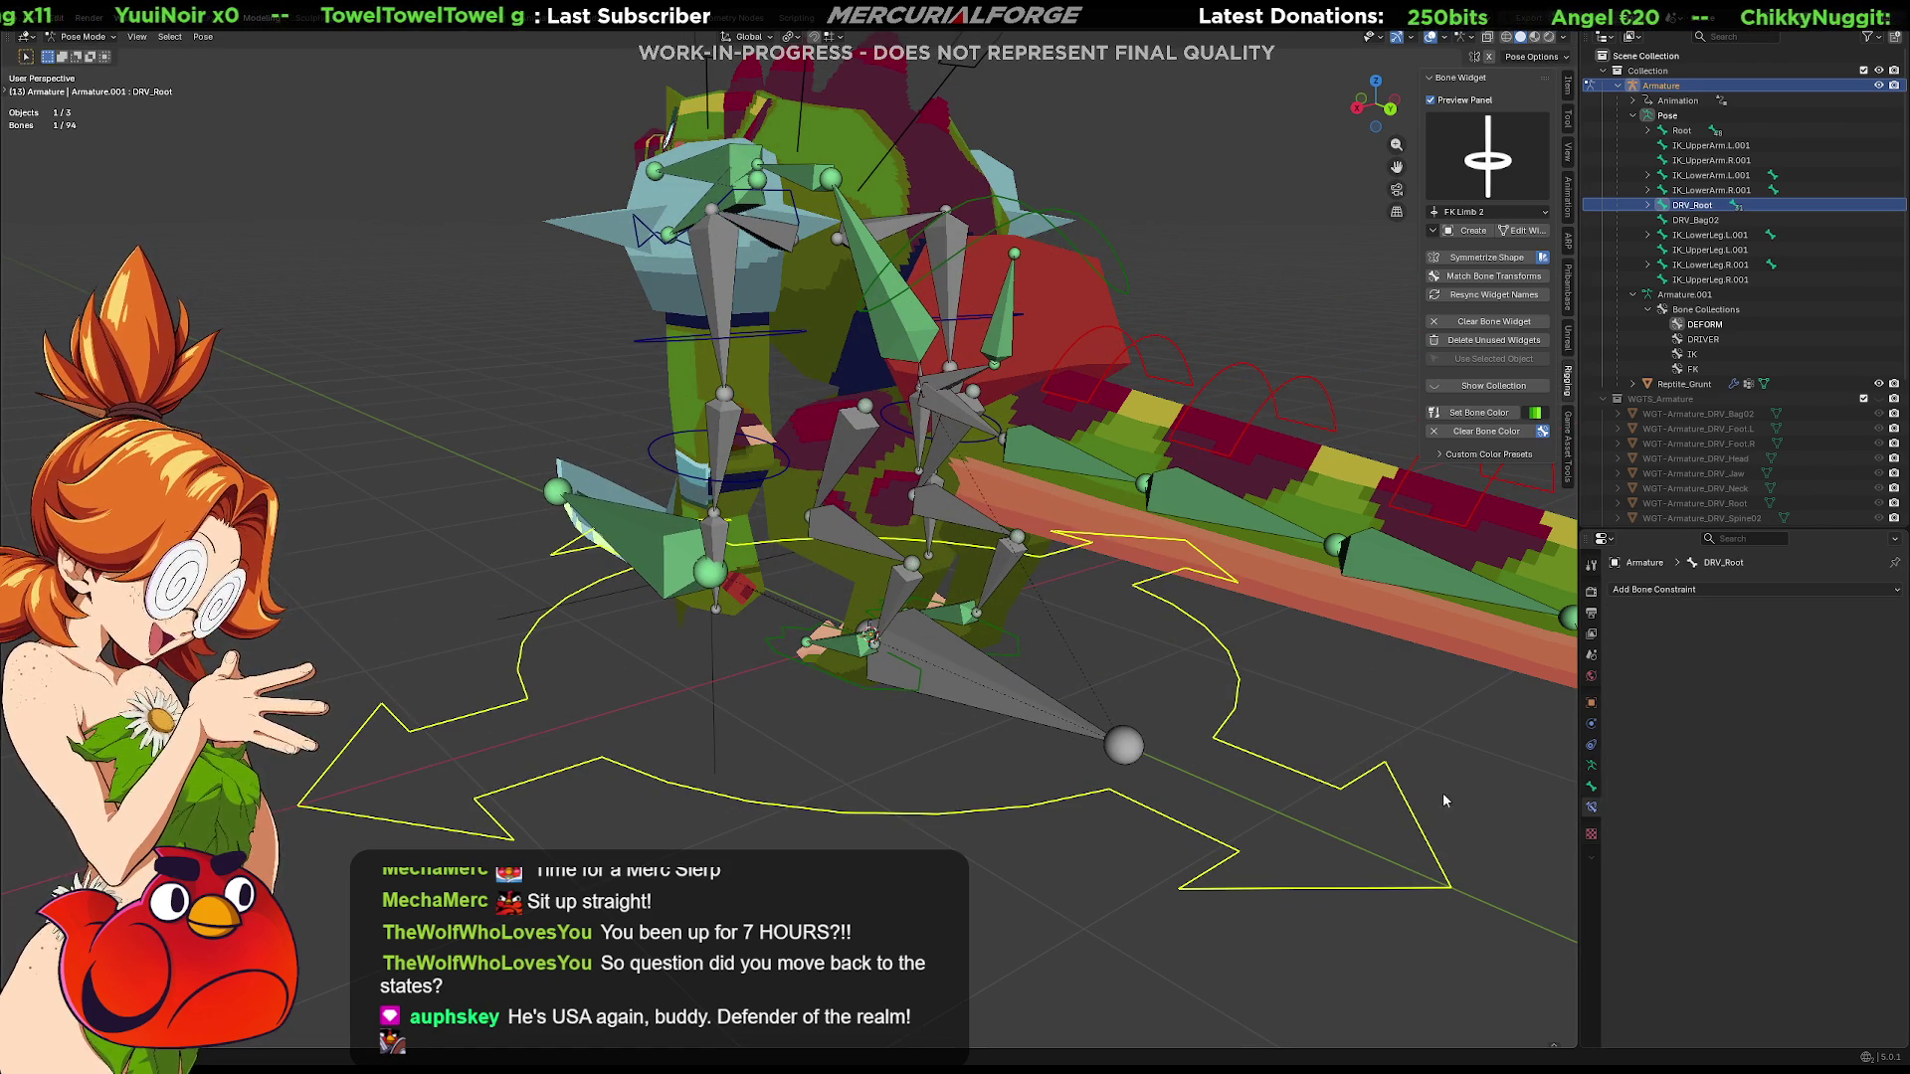
Add a Copy Transforms constraint on Root targeting the armature's DRV_Root bone
left_click(990, 668)
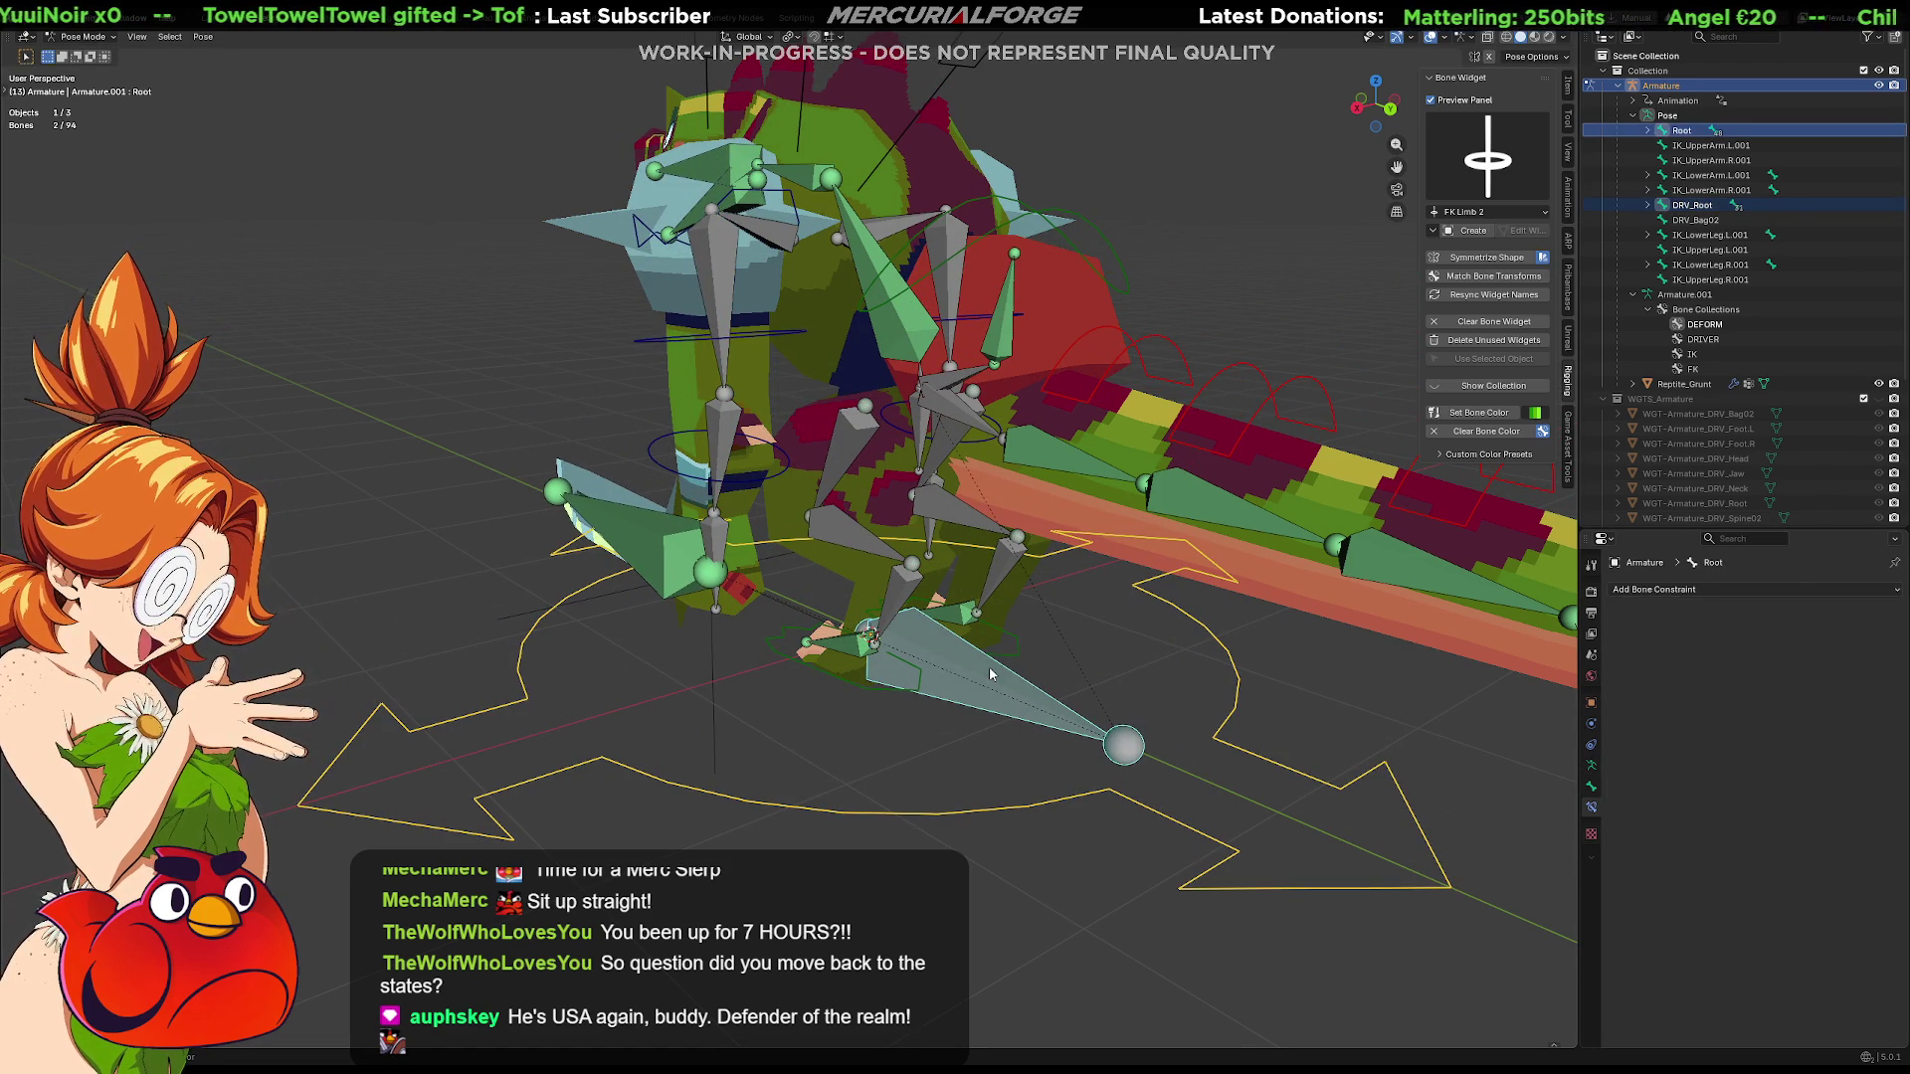
key("ctrl+shift+c")
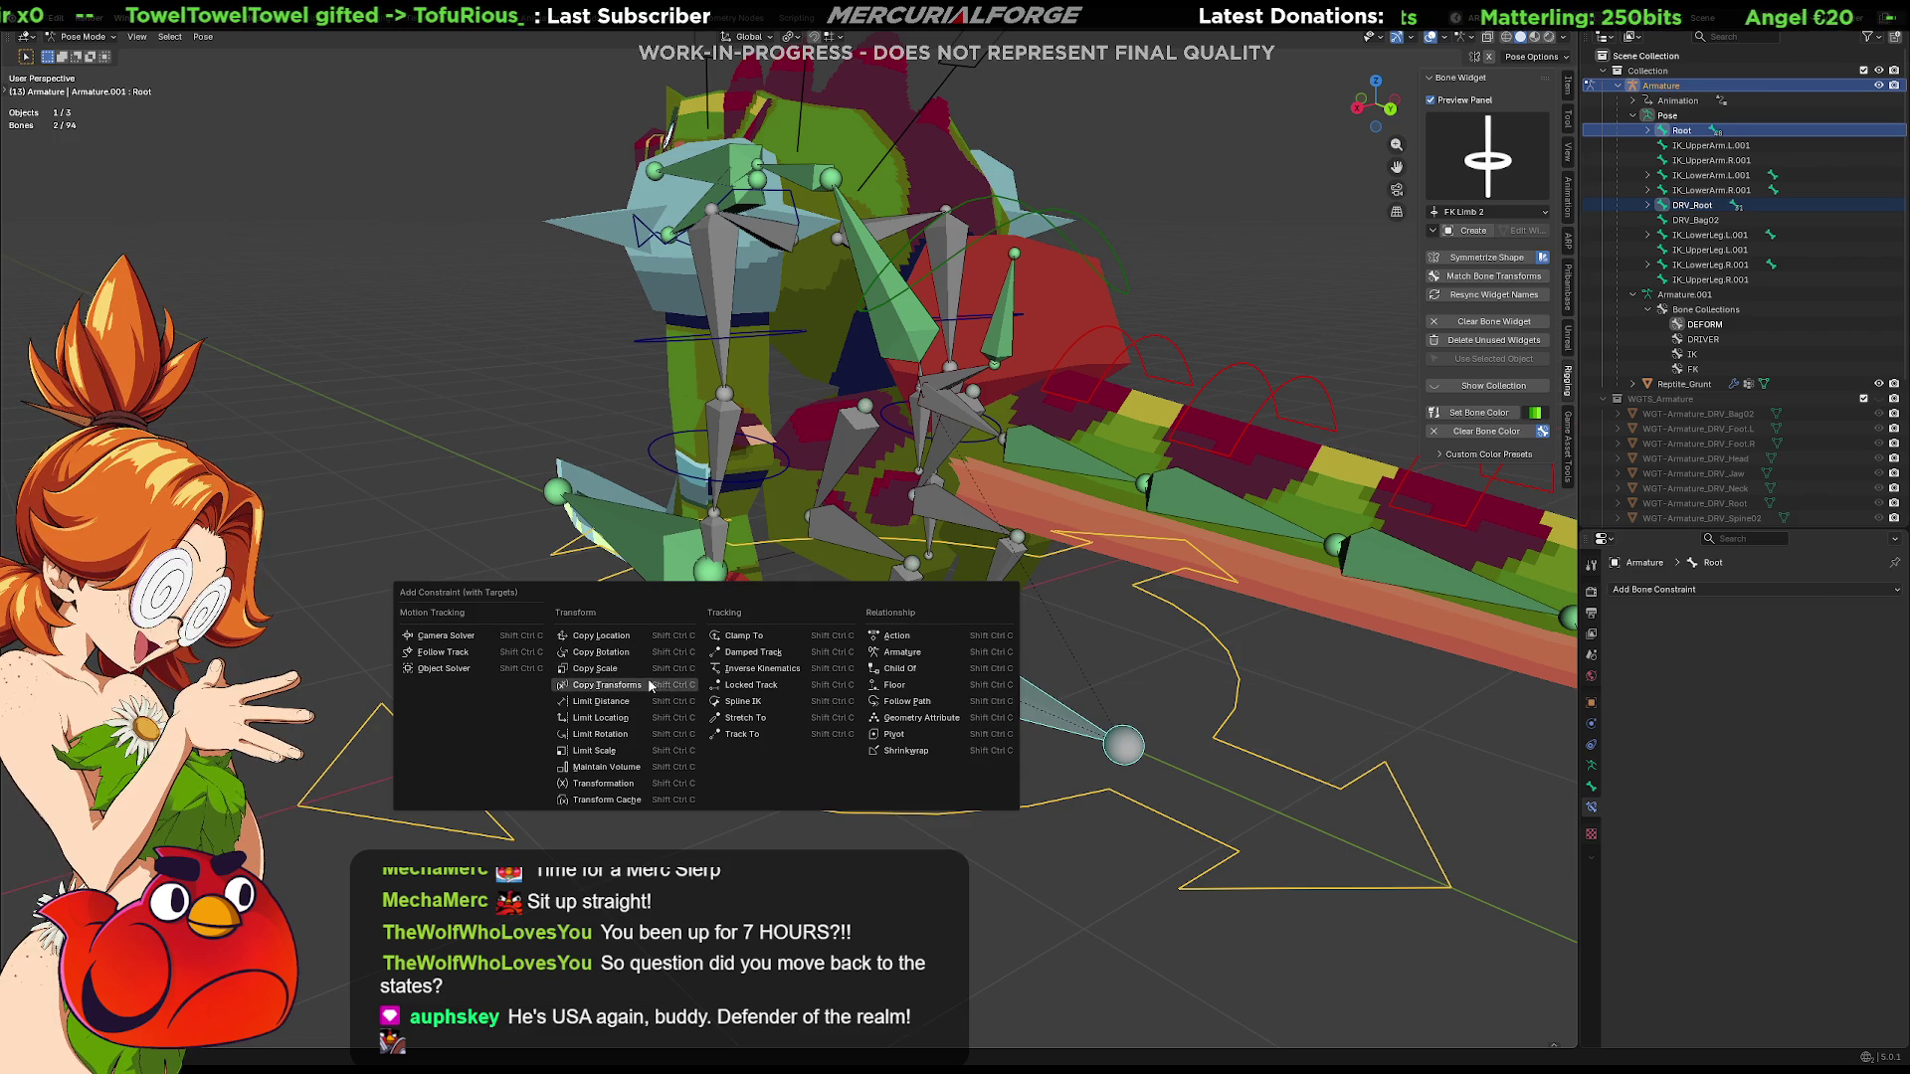
left_click(620, 686)
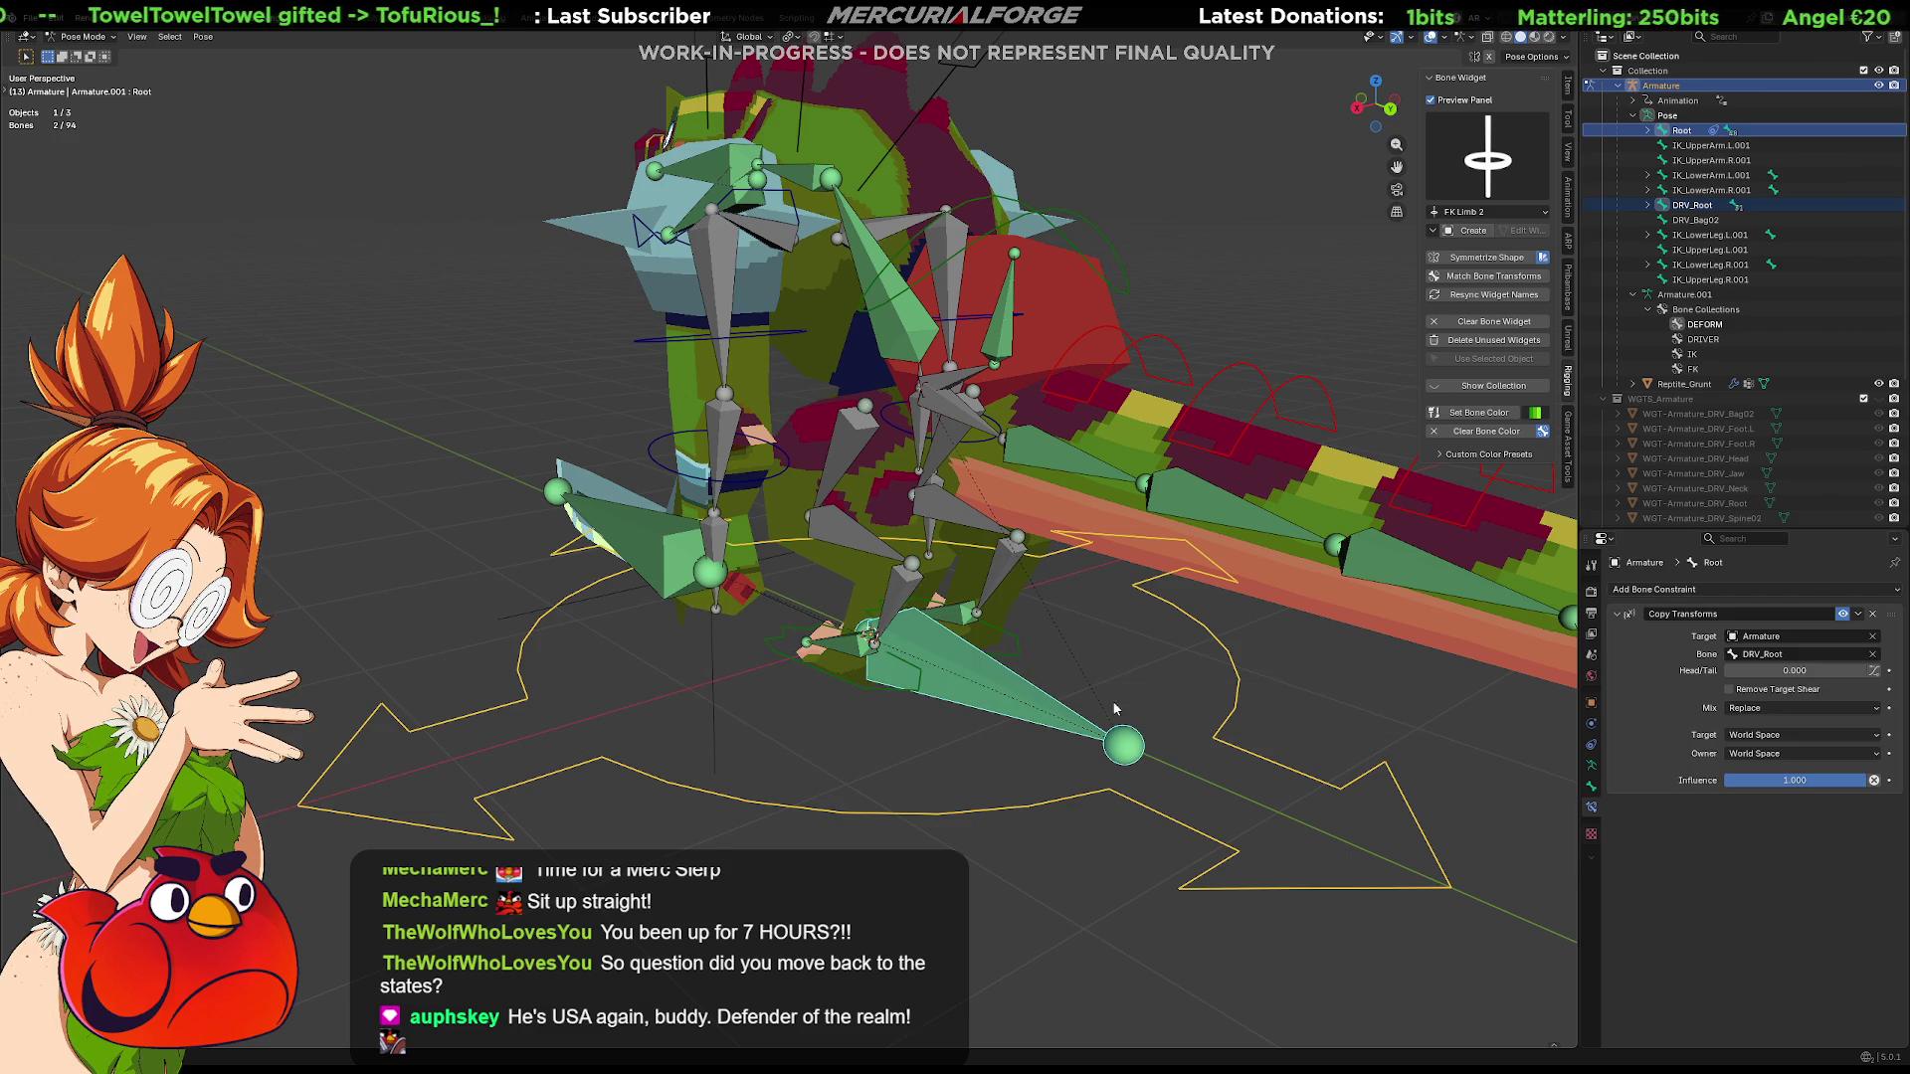
left_click(1241, 697)
Orbit around the reptile to check the root, then select the Weapon bone
mouse_move(1240, 696)
middle_mouse_down()
mouse_move(1021, 713)
mouse_move(1167, 659)
mouse_move(1300, 751)
middle_mouse_up()
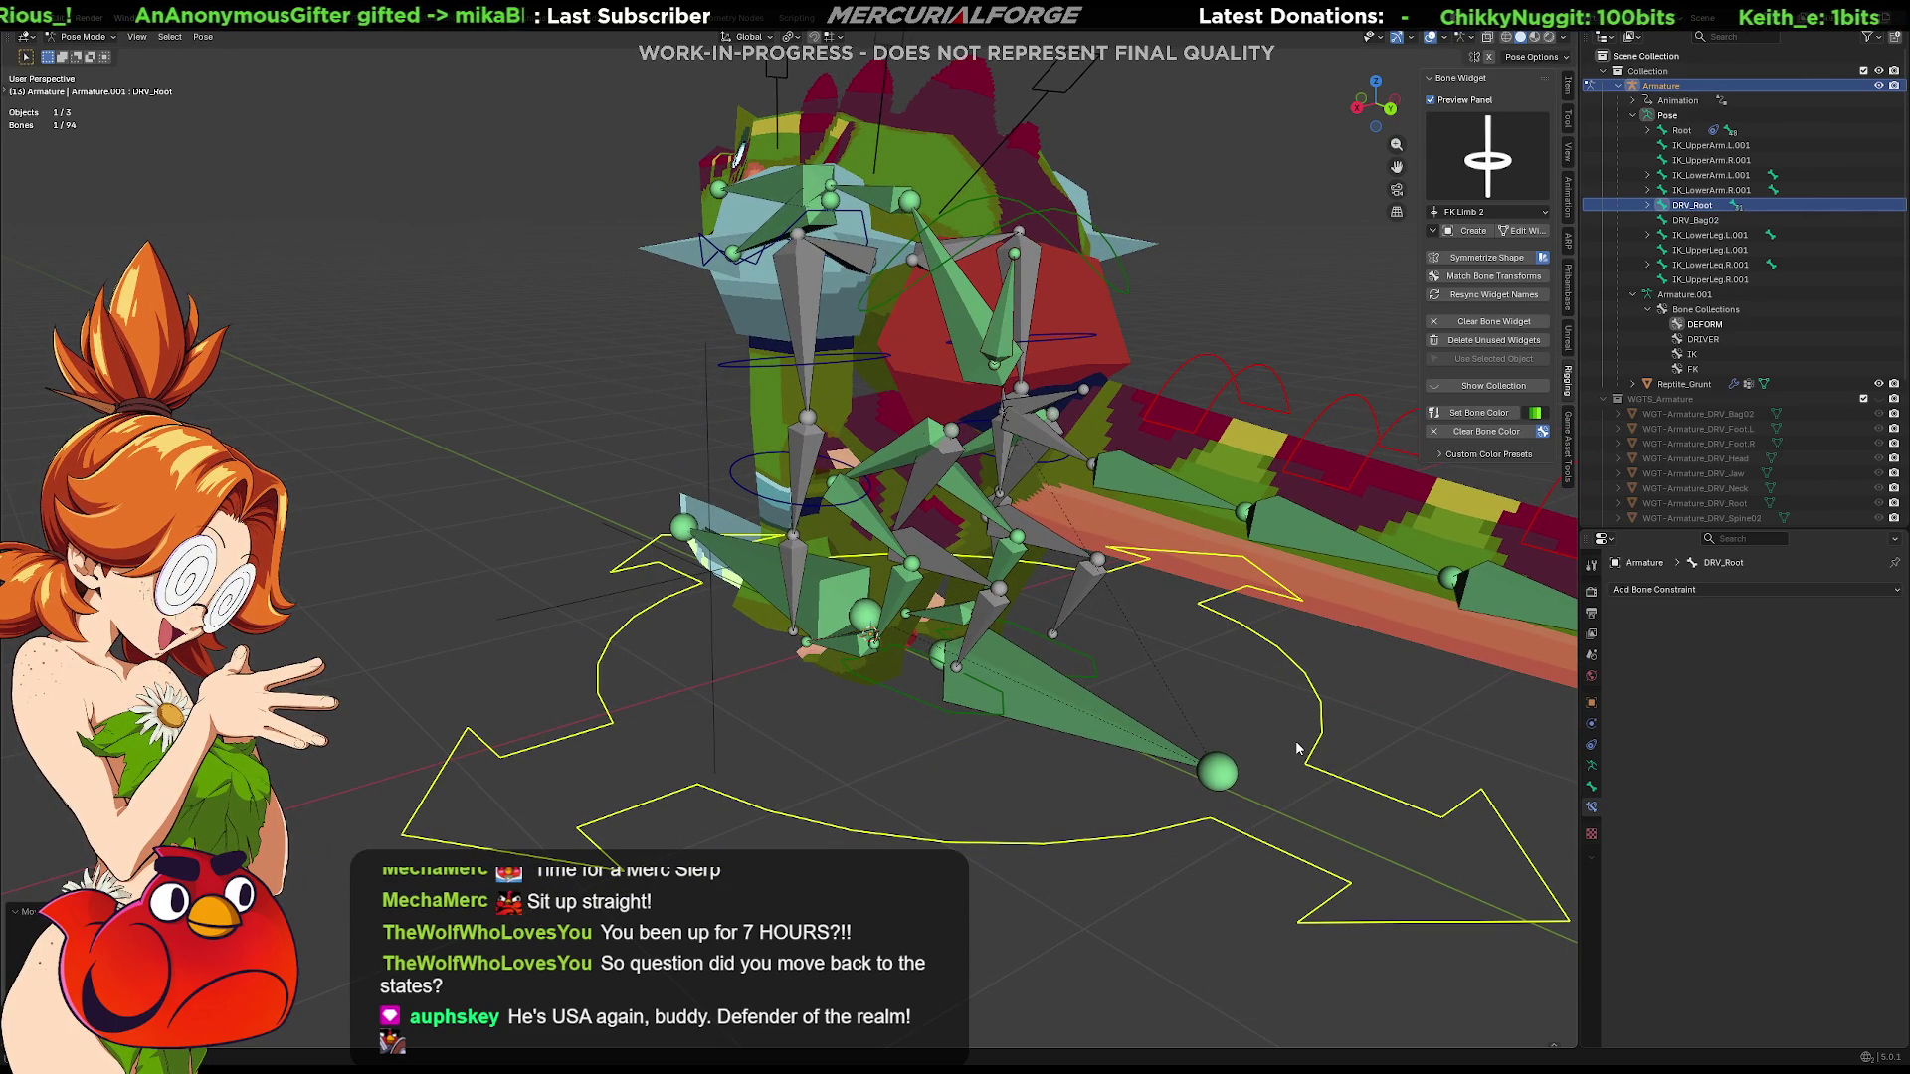
middle_click_drag(1298, 747, 1296, 744)
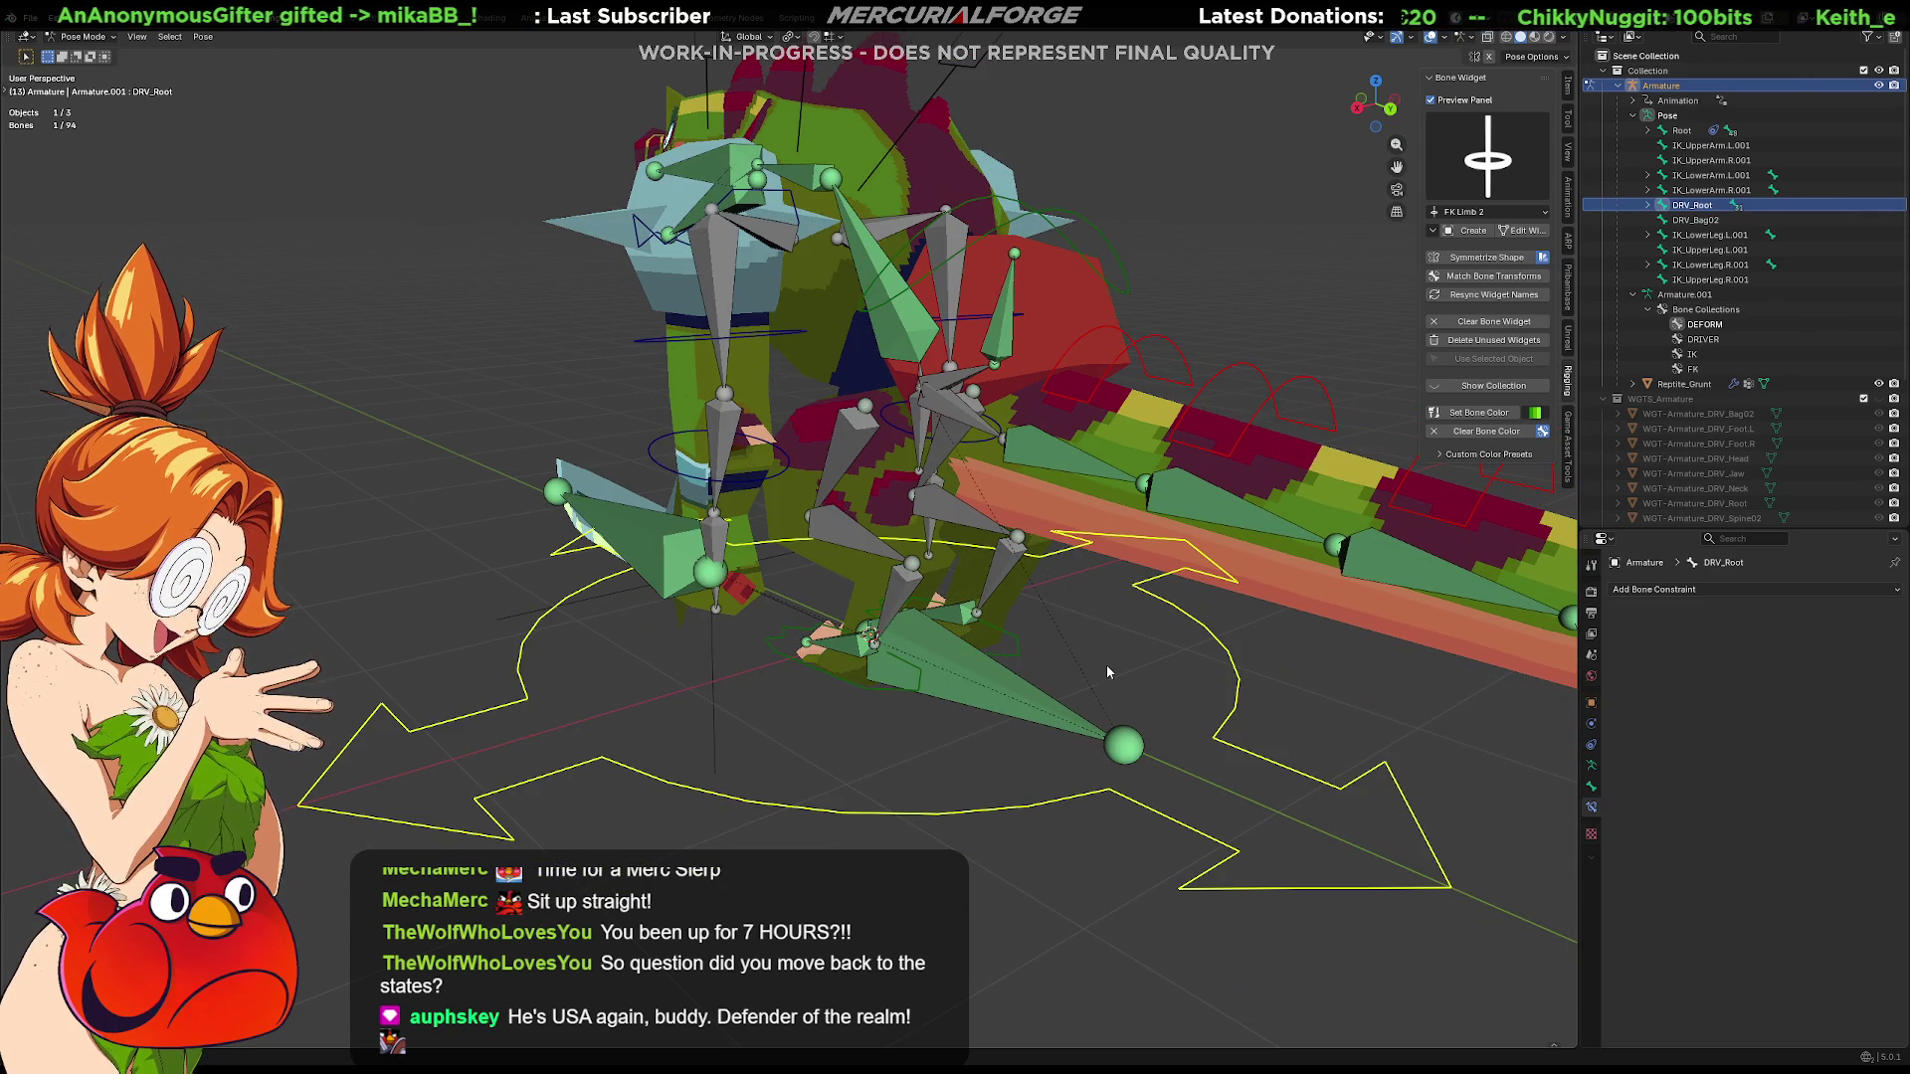
middle_click_drag(1106, 663, 1178, 667)
left_click(793, 587)
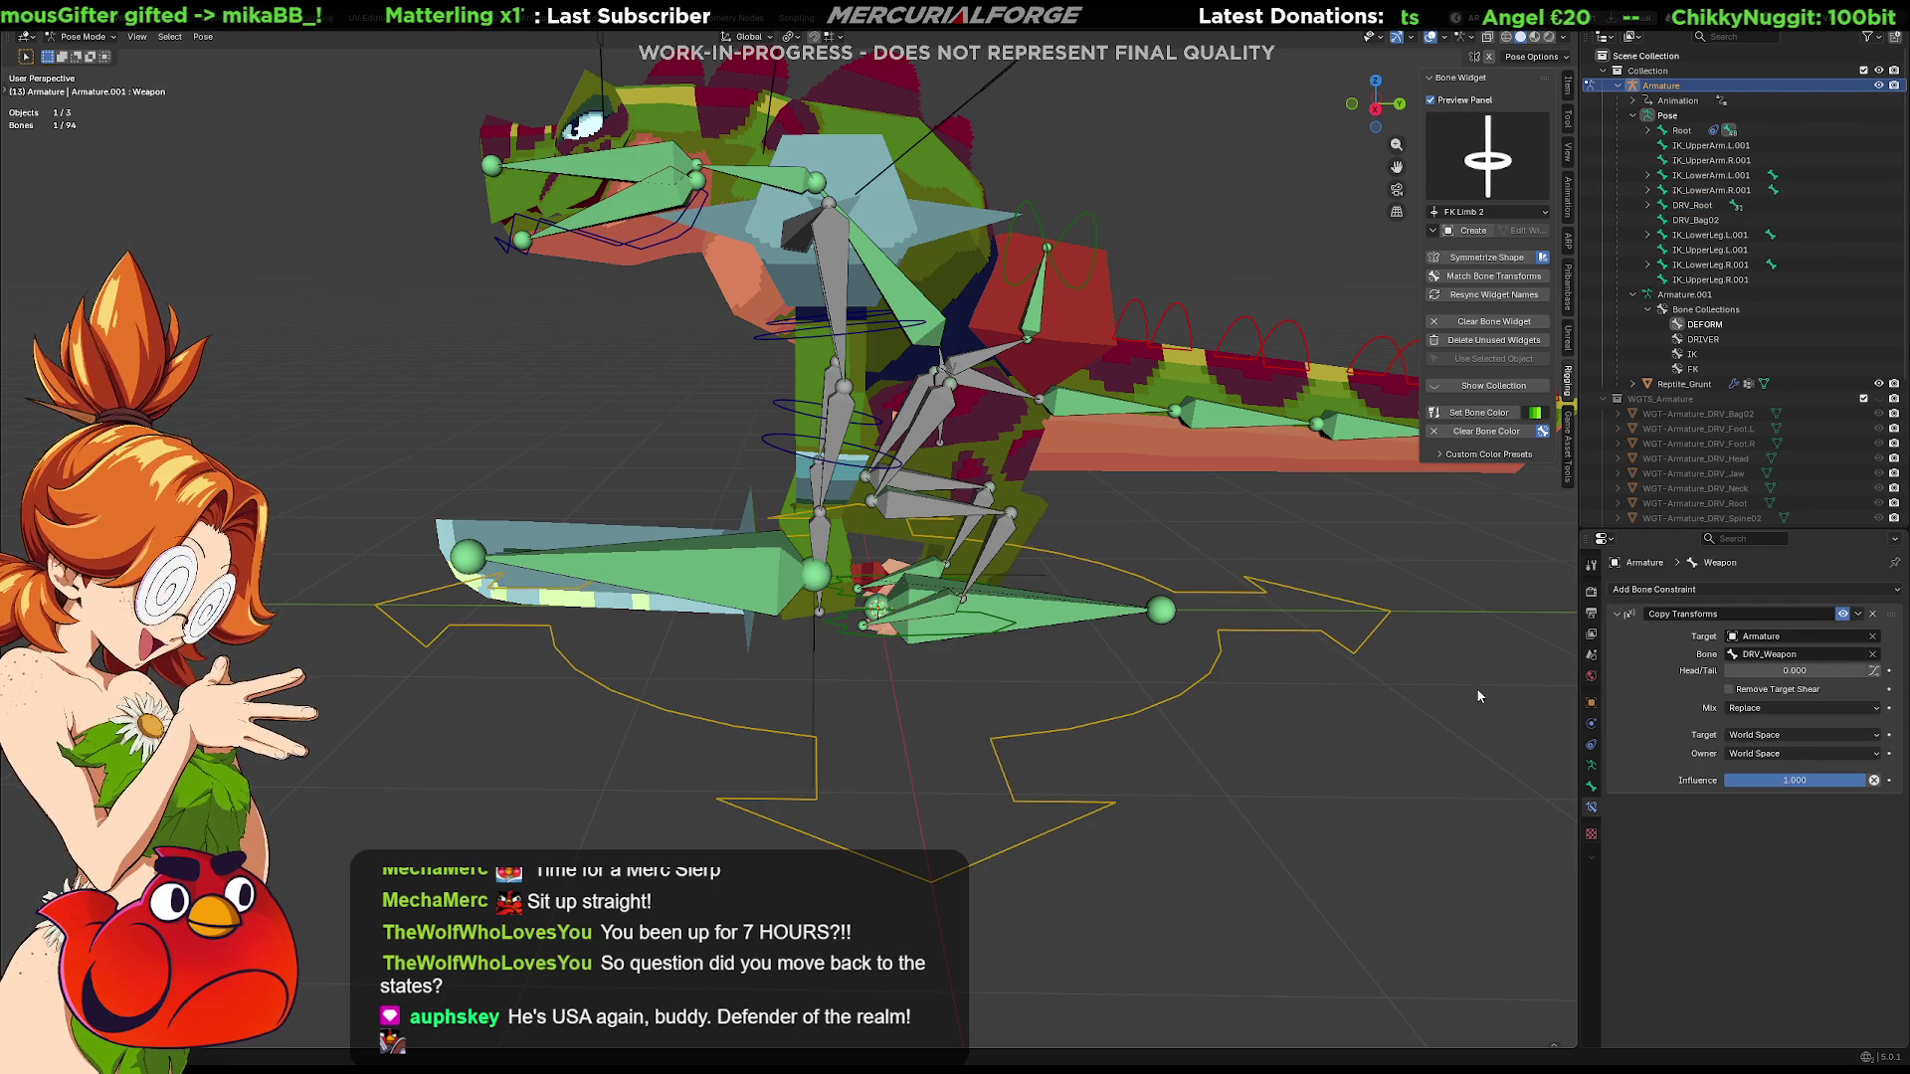
Inspect DRV_Weapon's Child Of constraint and list the armature's bone collections in Armature Data
left_click(778, 587)
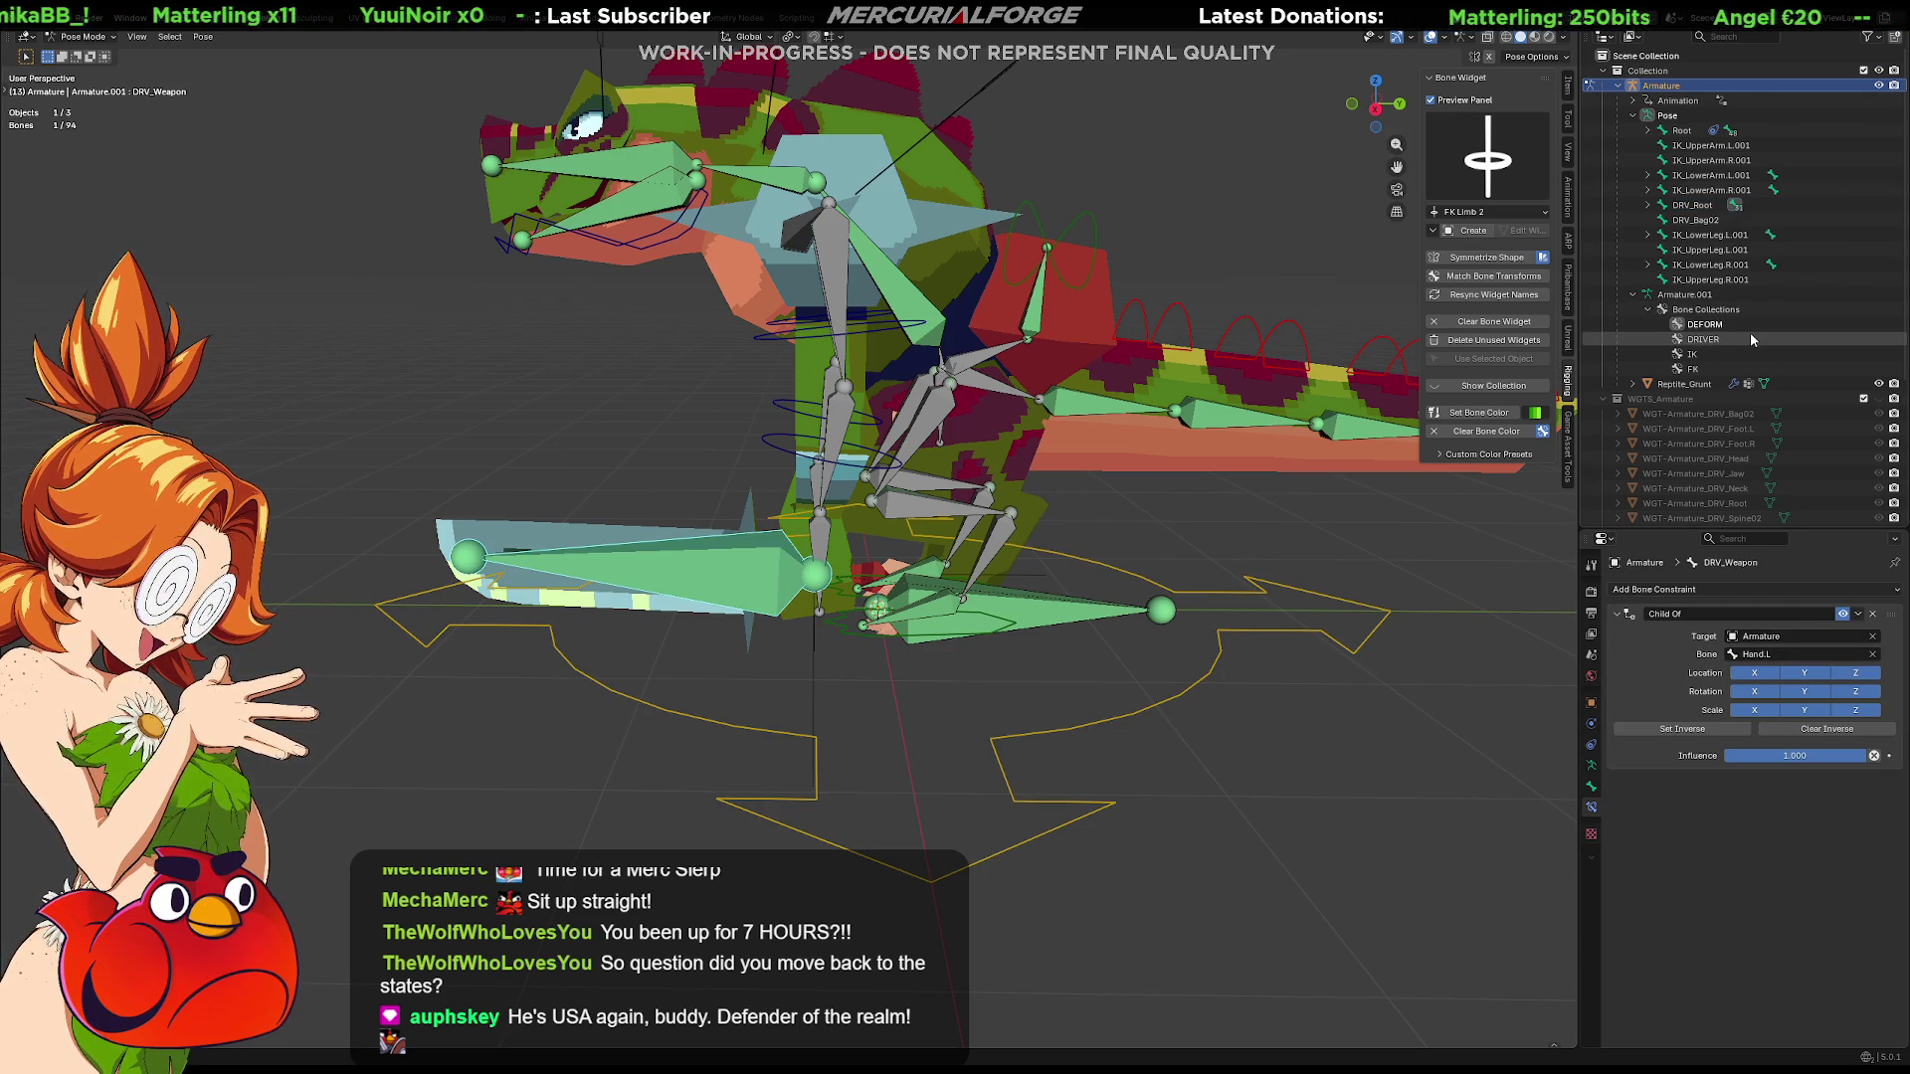
mouse_move(1073, 563)
middle_mouse_down()
mouse_move(1024, 560)
mouse_move(1071, 531)
mouse_move(1015, 565)
mouse_move(1404, 572)
middle_mouse_up()
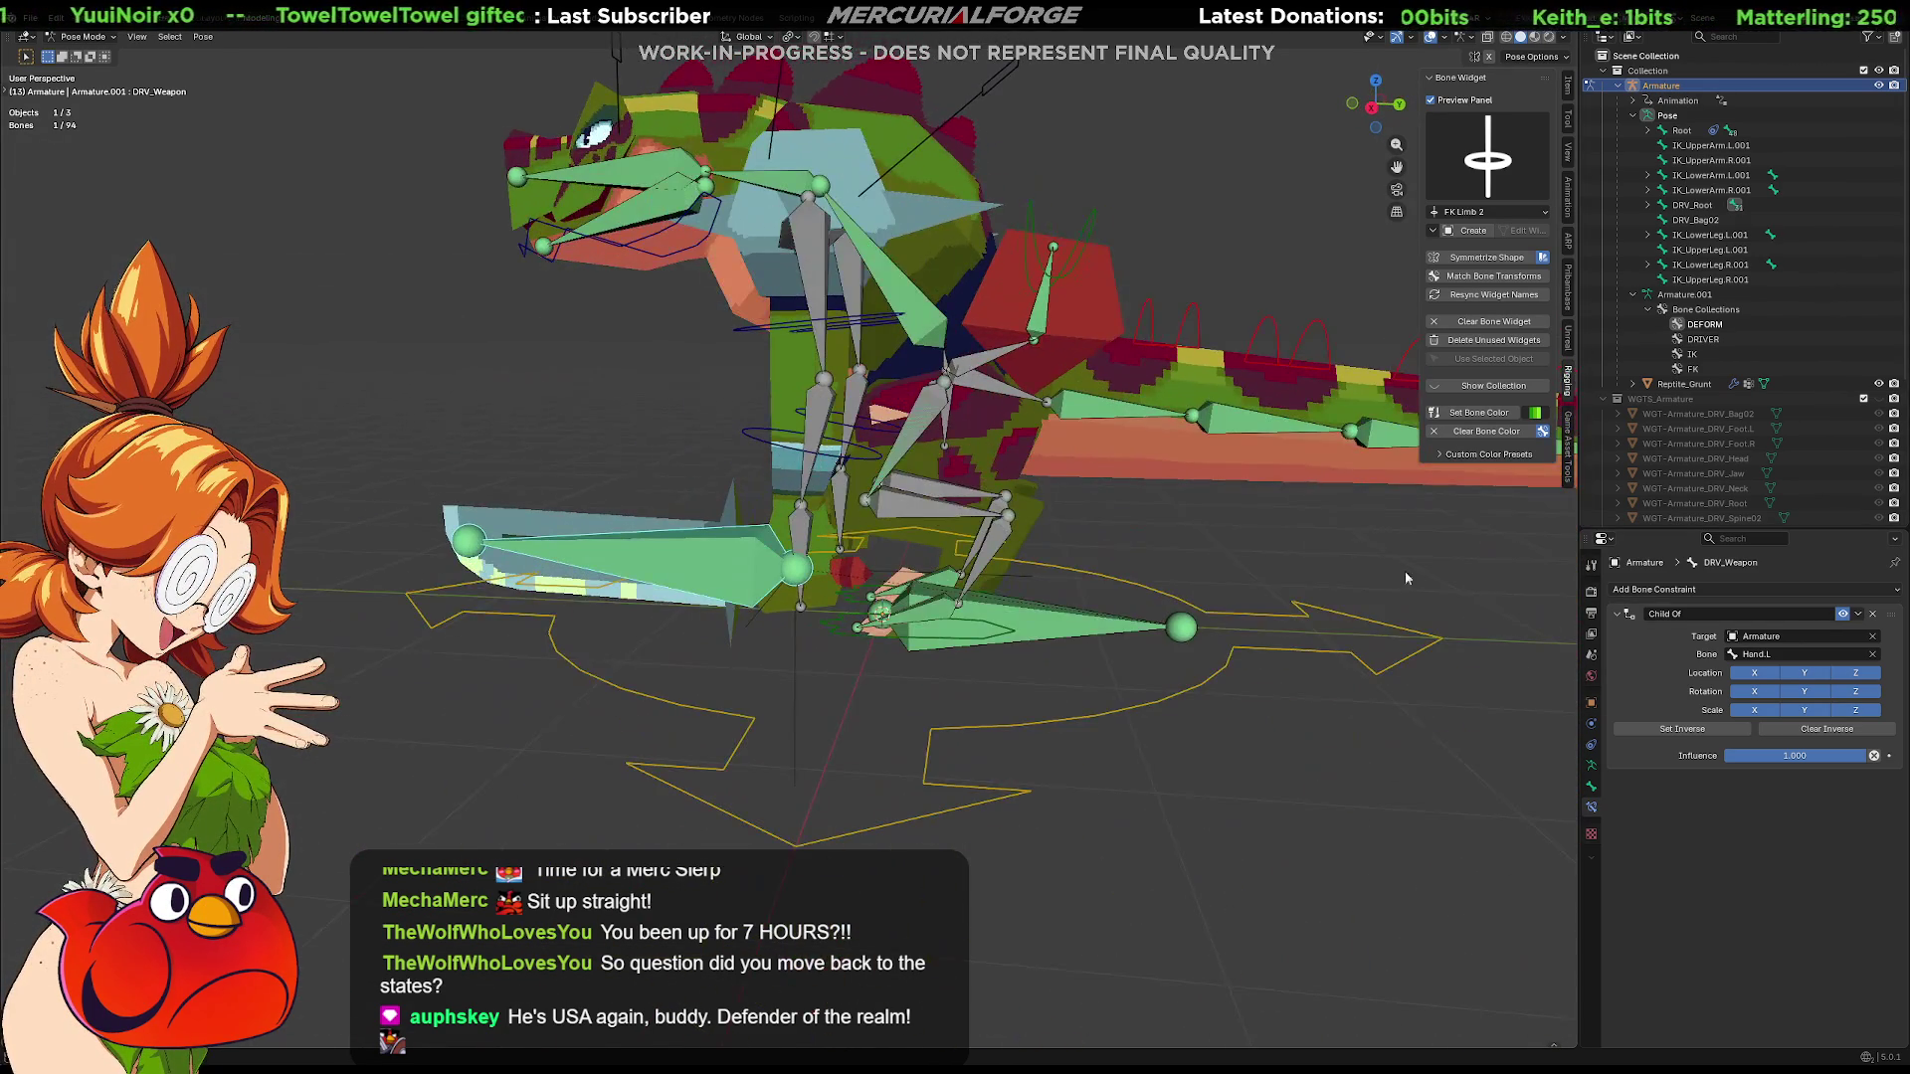
left_click(1592, 766)
left_click(1717, 689)
mouse_move(1097, 578)
middle_mouse_down()
mouse_move(1215, 616)
mouse_move(949, 600)
mouse_move(1101, 624)
middle_mouse_up()
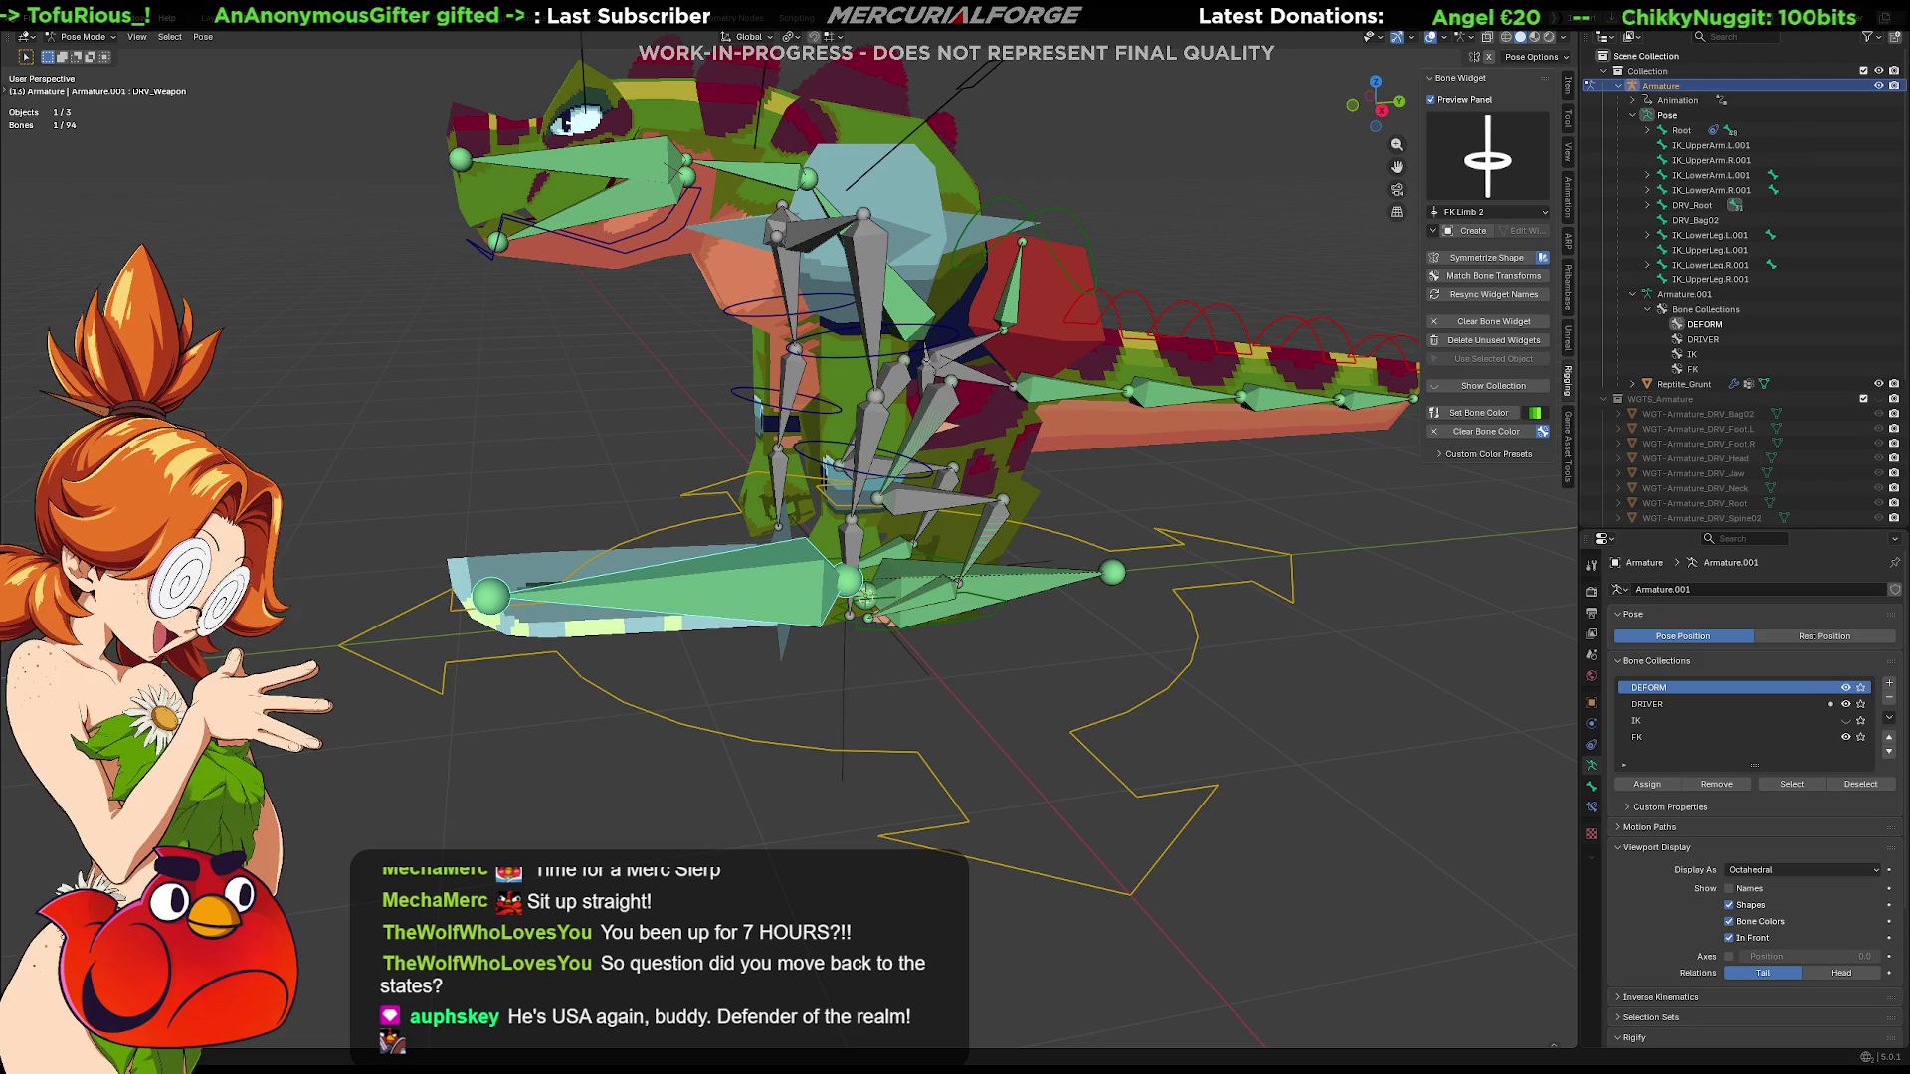
middle_click_drag(955, 508, 1064, 578)
Hide the deform bones and switch between the reptile mesh and posing the armature
left_click(1064, 578)
key("h")
key("h")
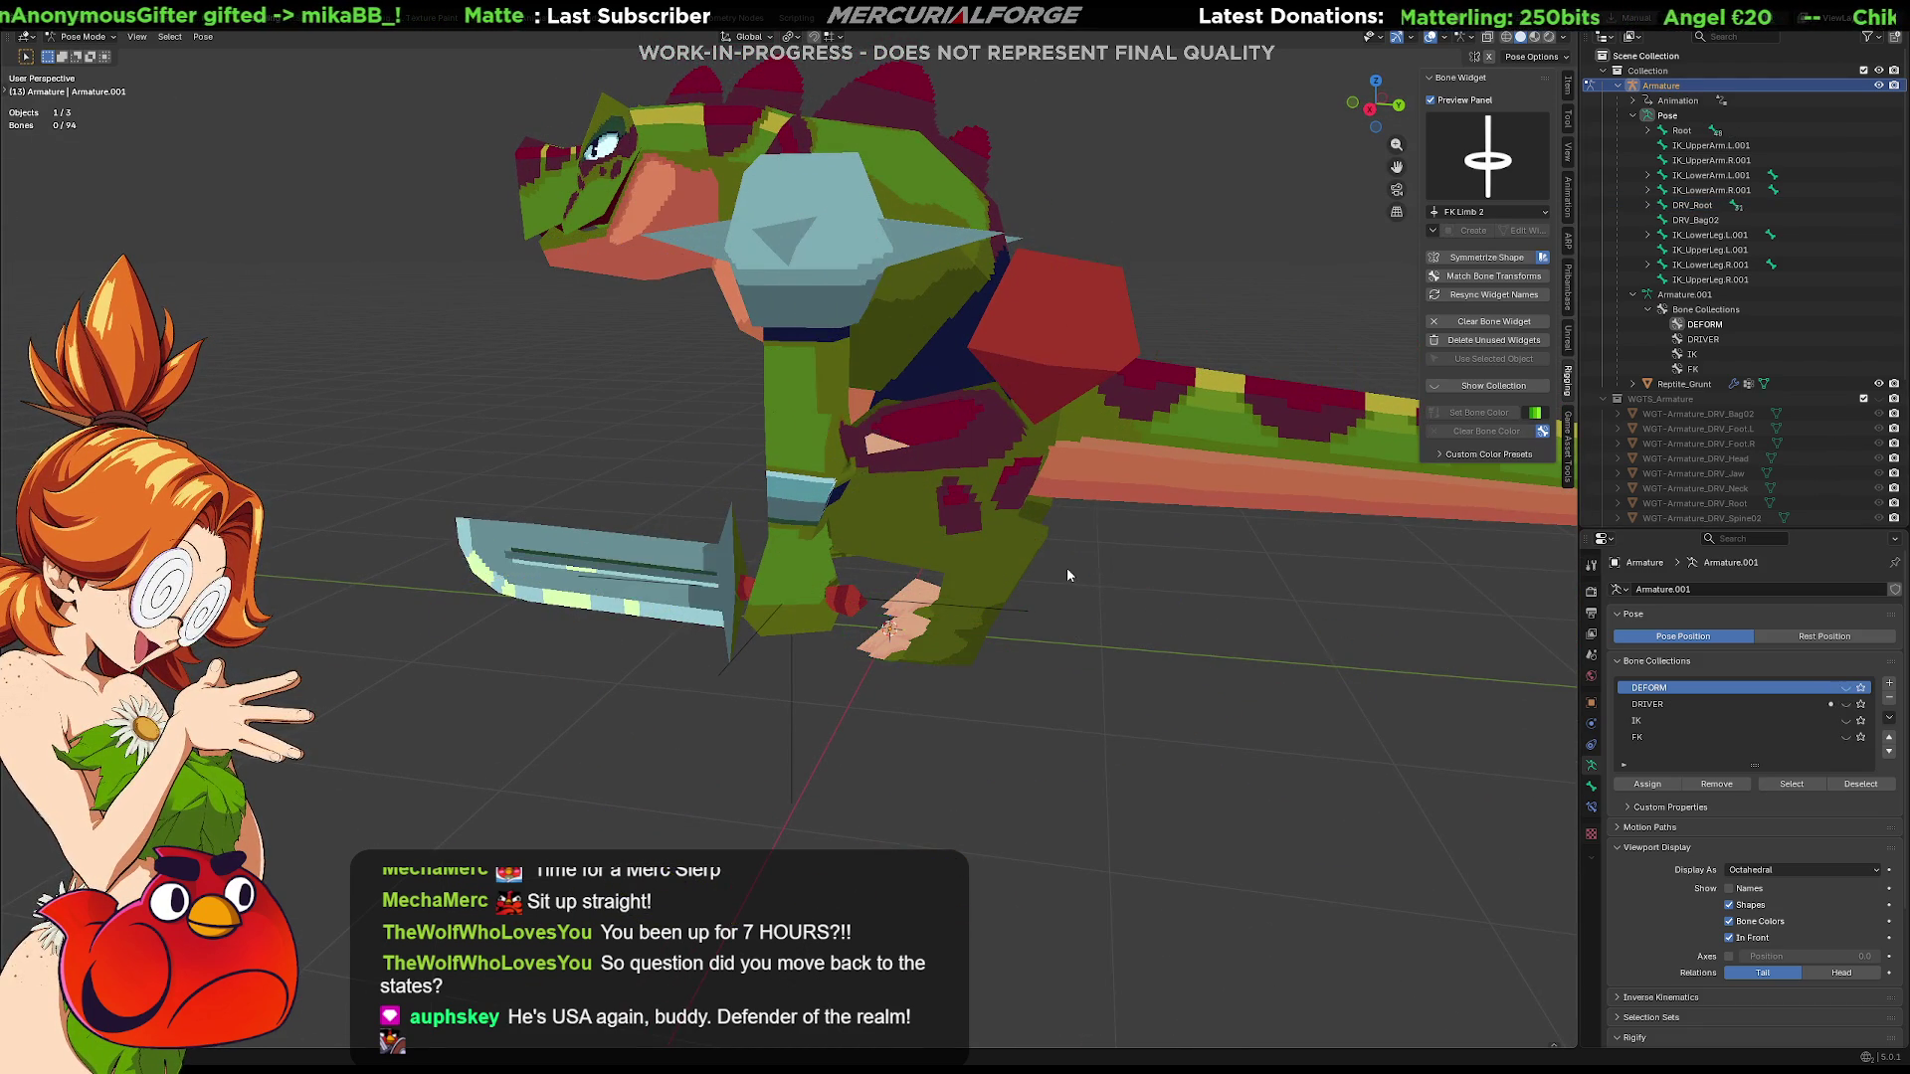
key("ctrl+Tab")
left_click(1068, 567)
key("Tab")
key("ctrl+Tab")
key("ctrl+Tab")
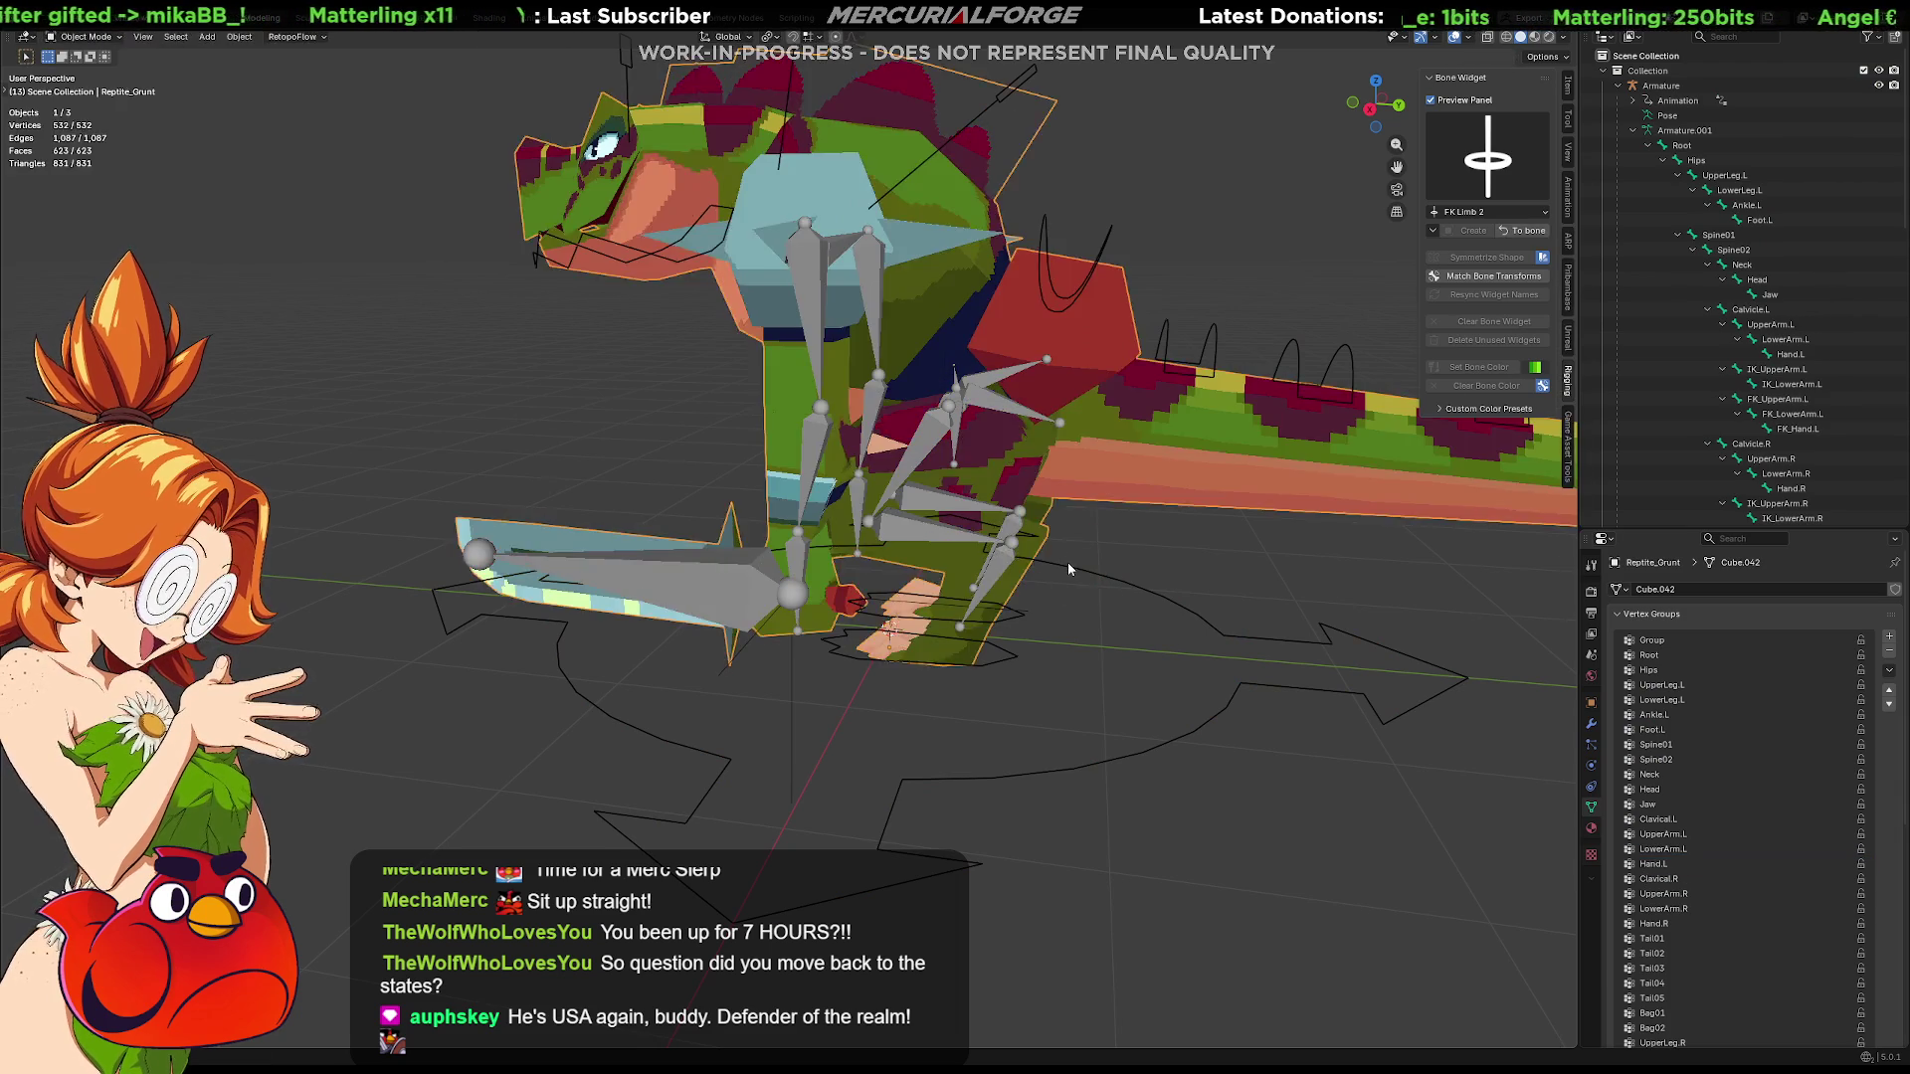
left_click(1068, 568)
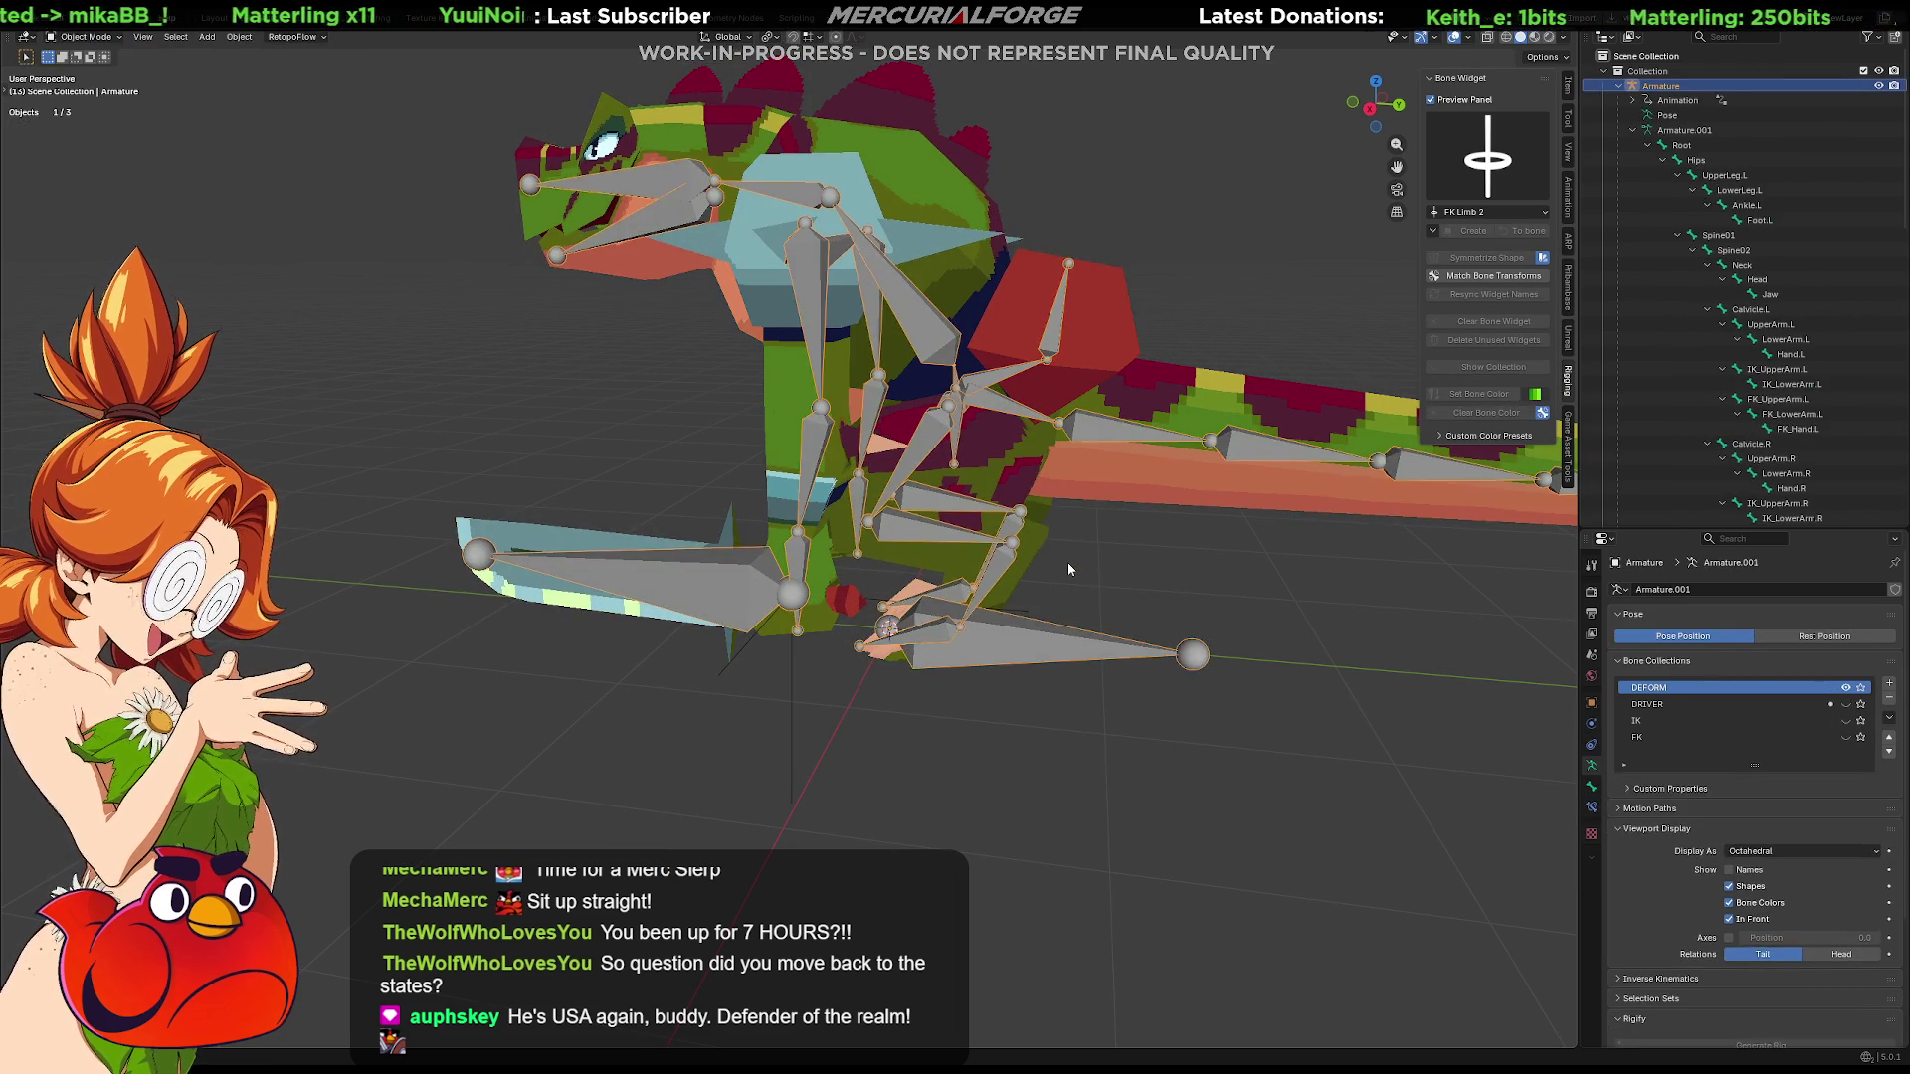
key("Tab")
key("Tab")
left_click(1066, 563)
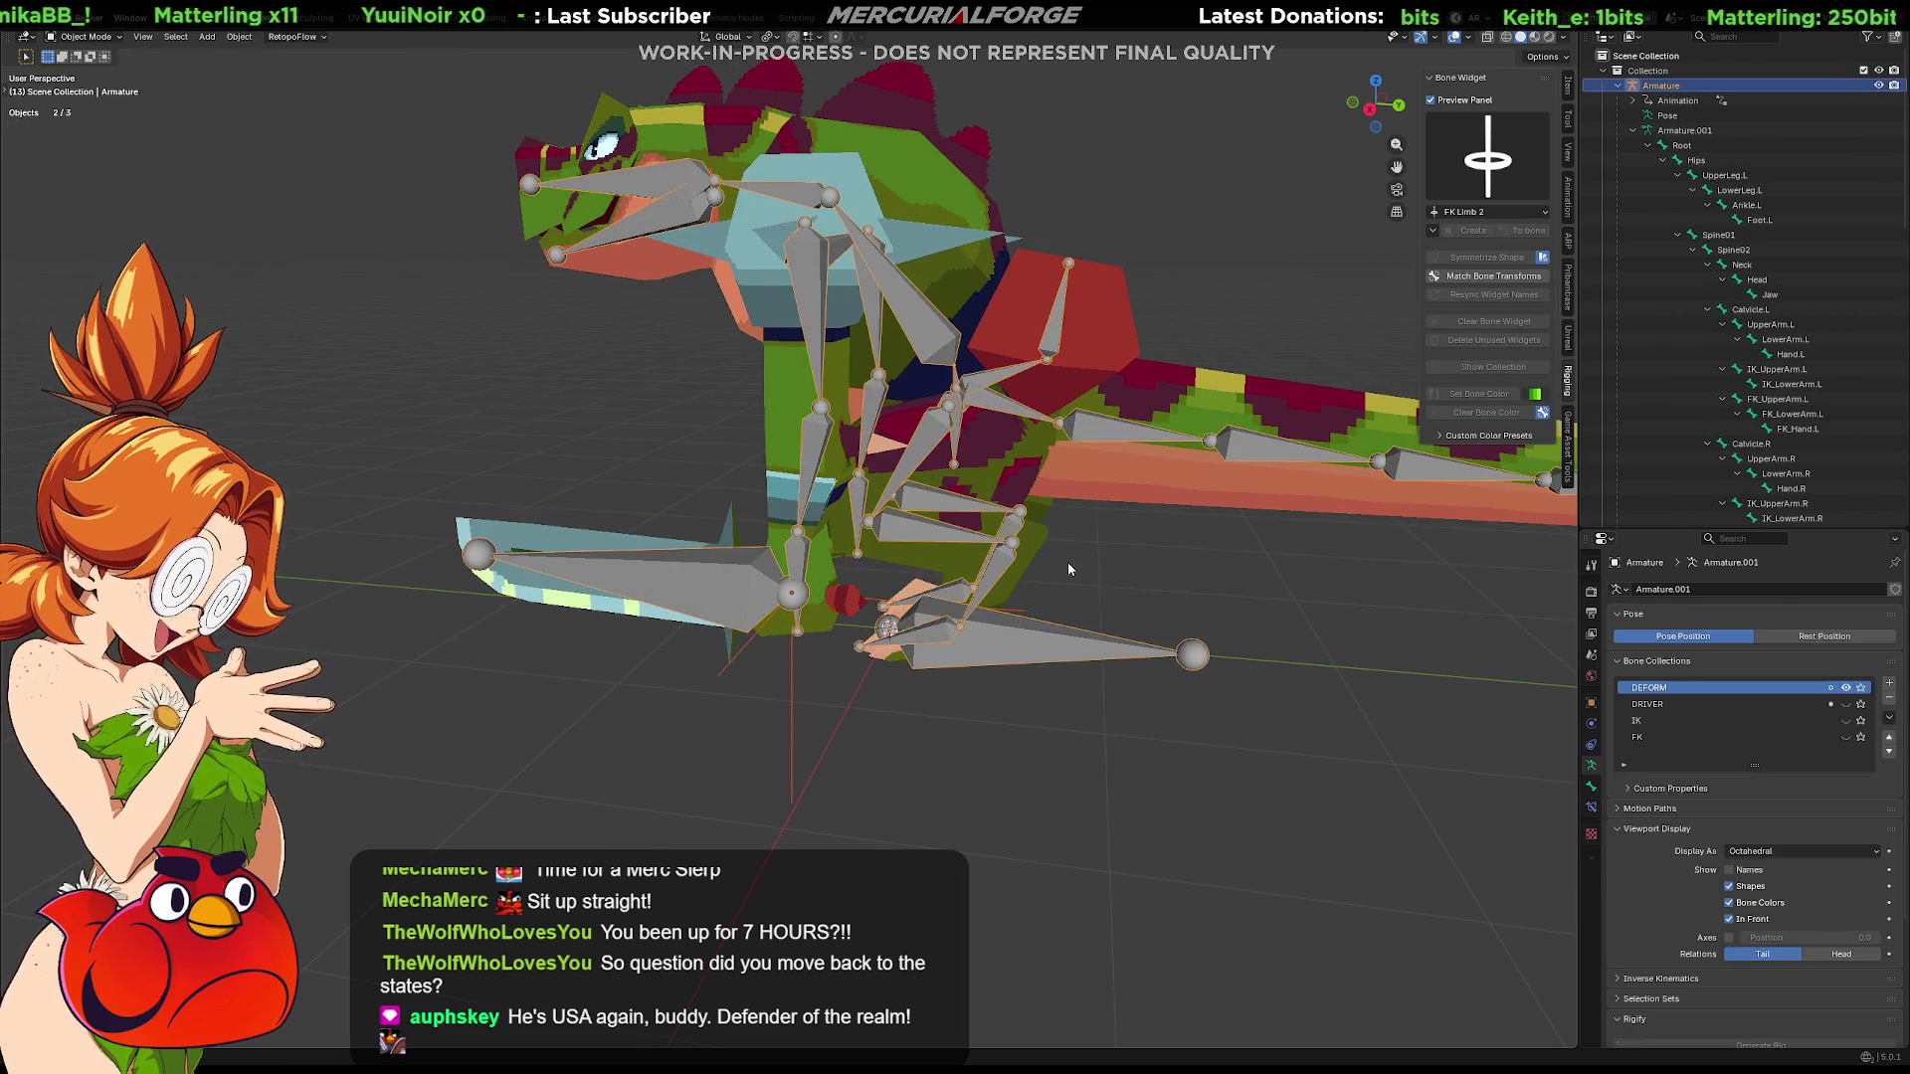
left_click(1067, 563)
left_click(1068, 562)
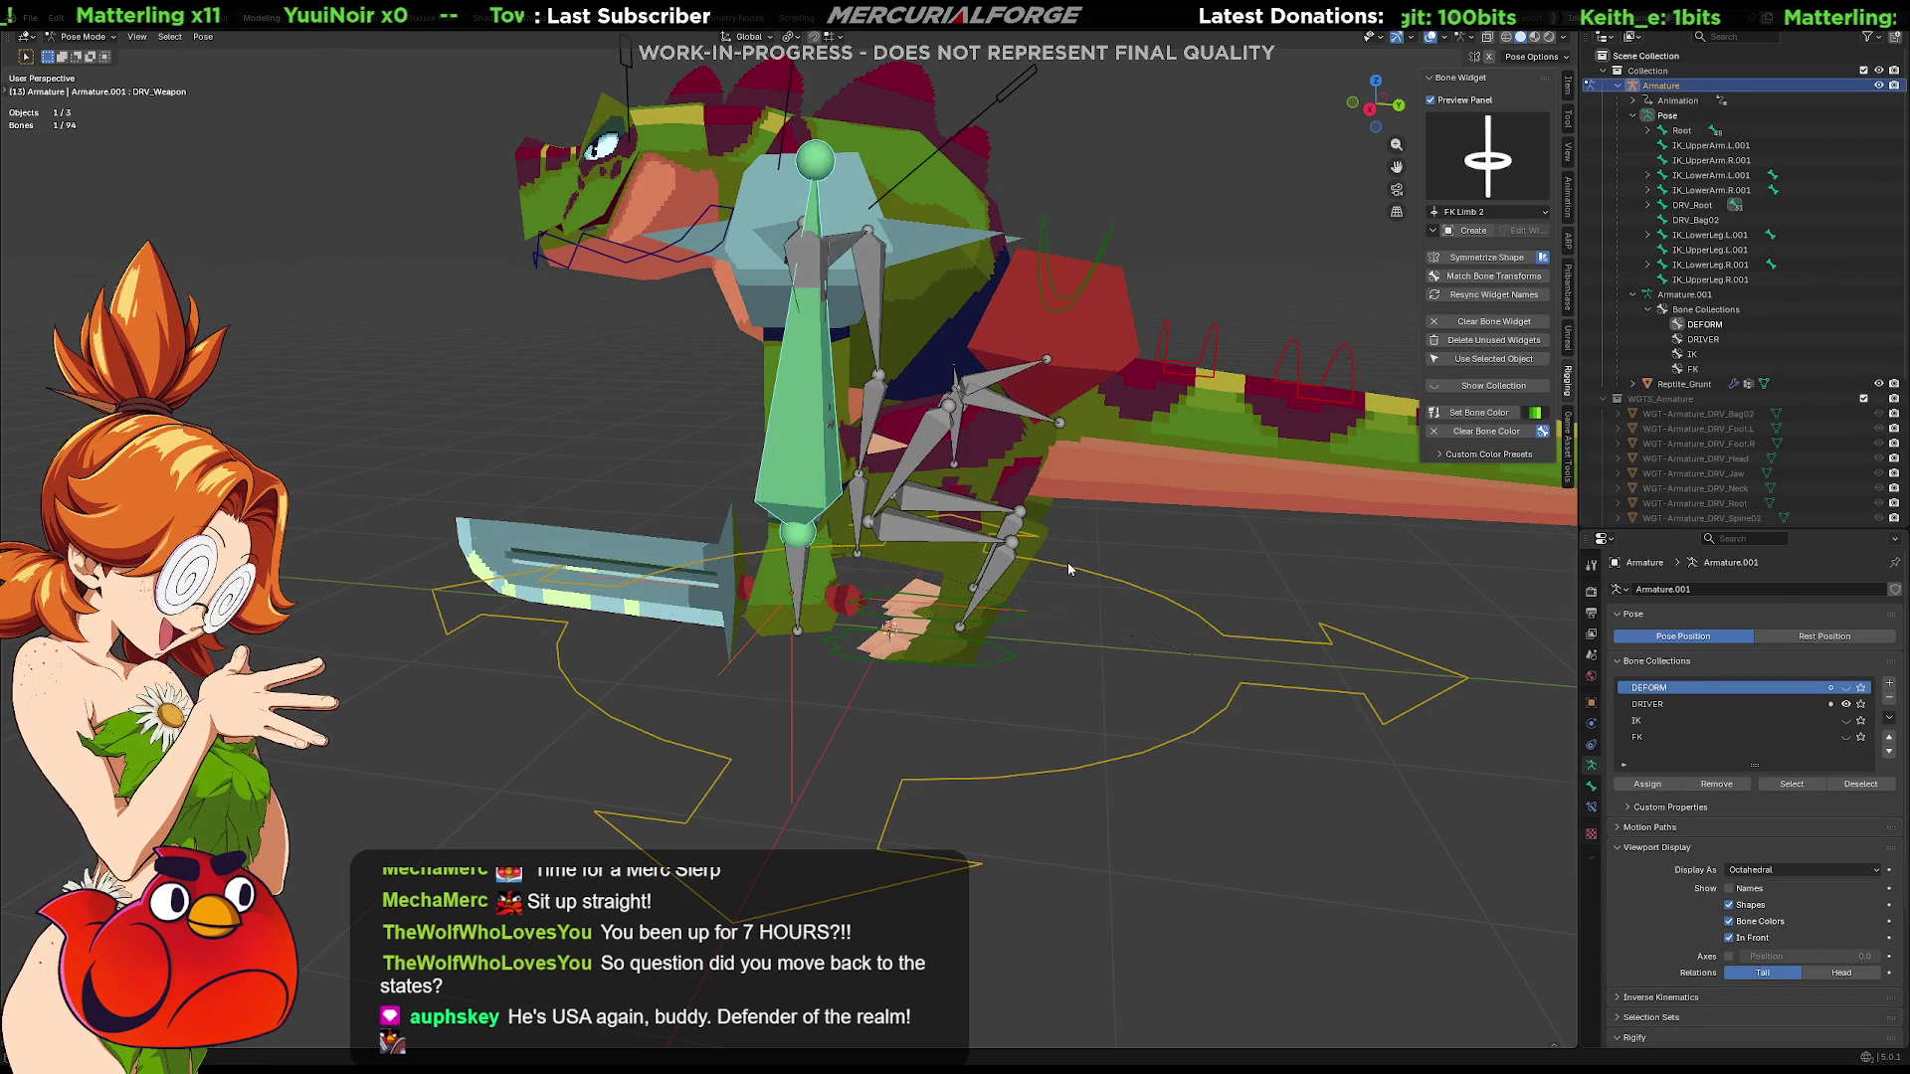
Hide and unhide the driver bones, enter armature Edit Mode, add a bone and delete it
key("h")
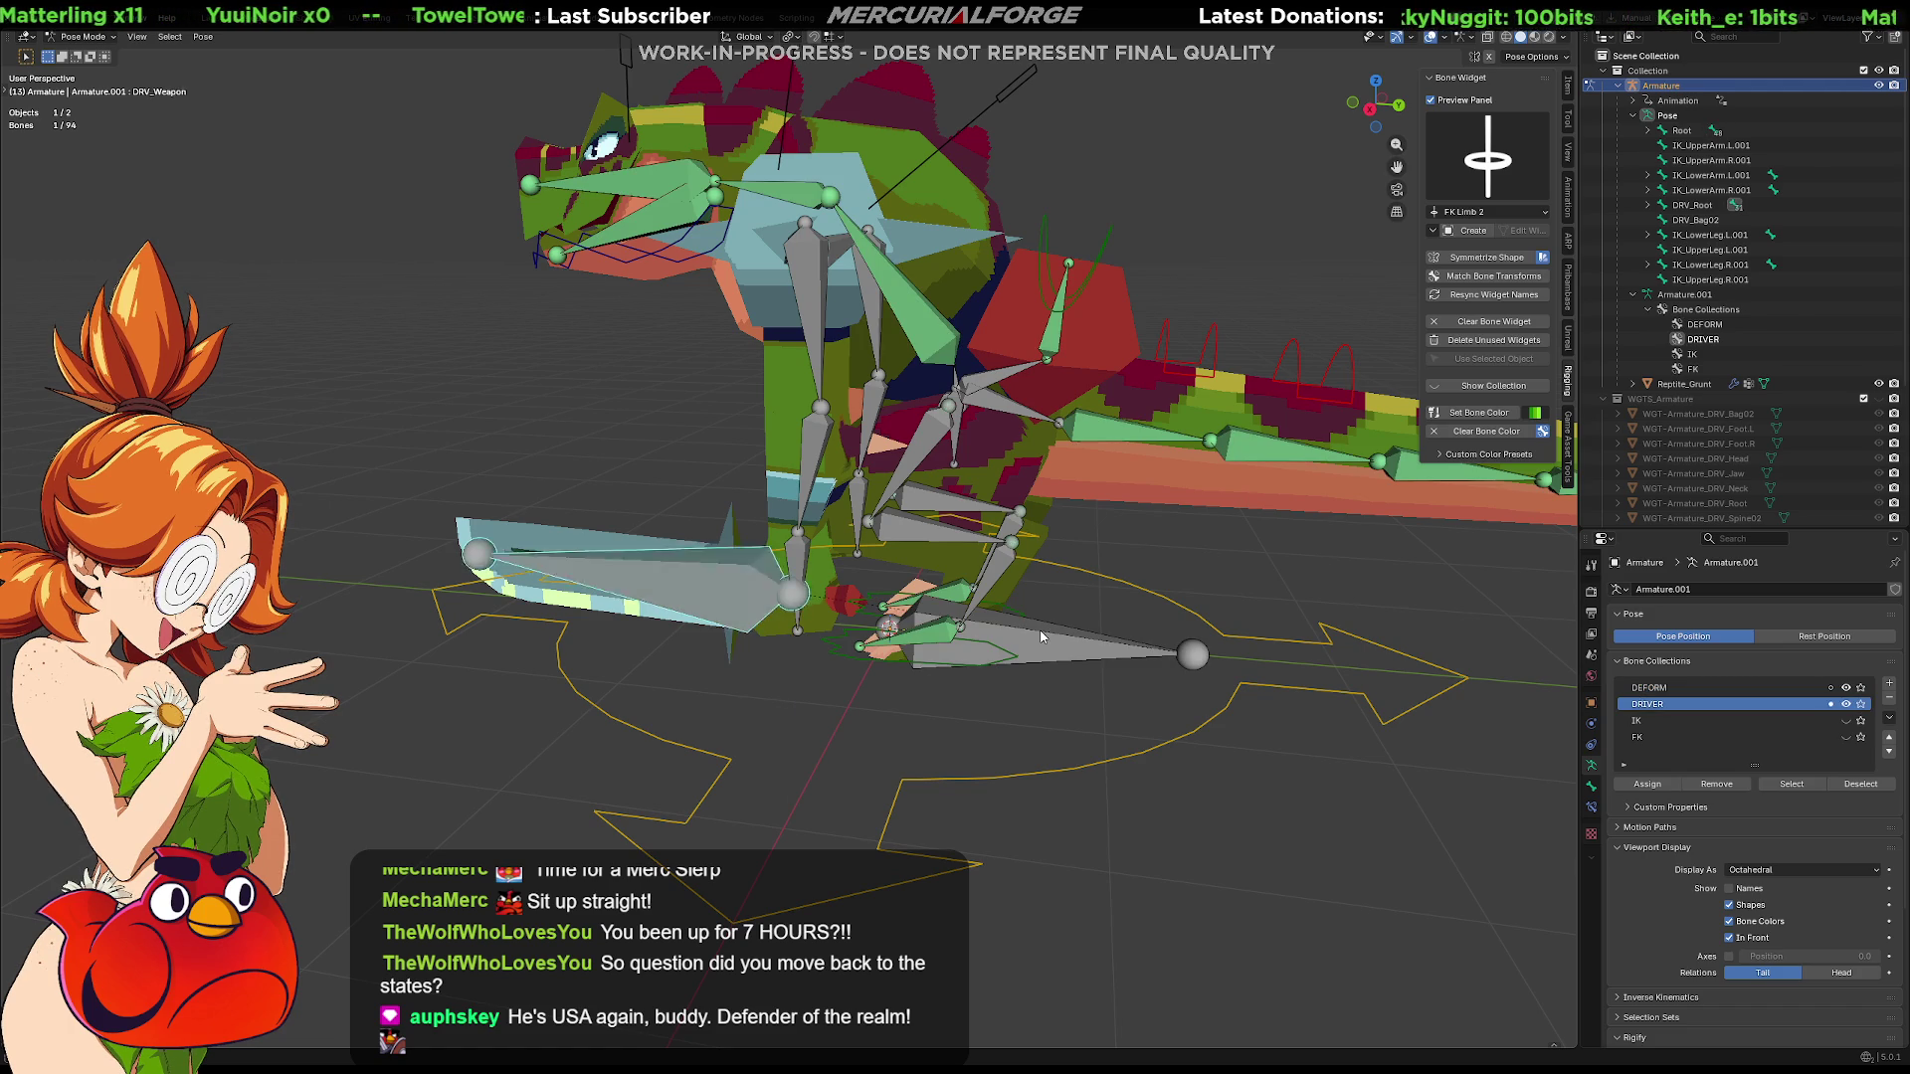
key("alt+a")
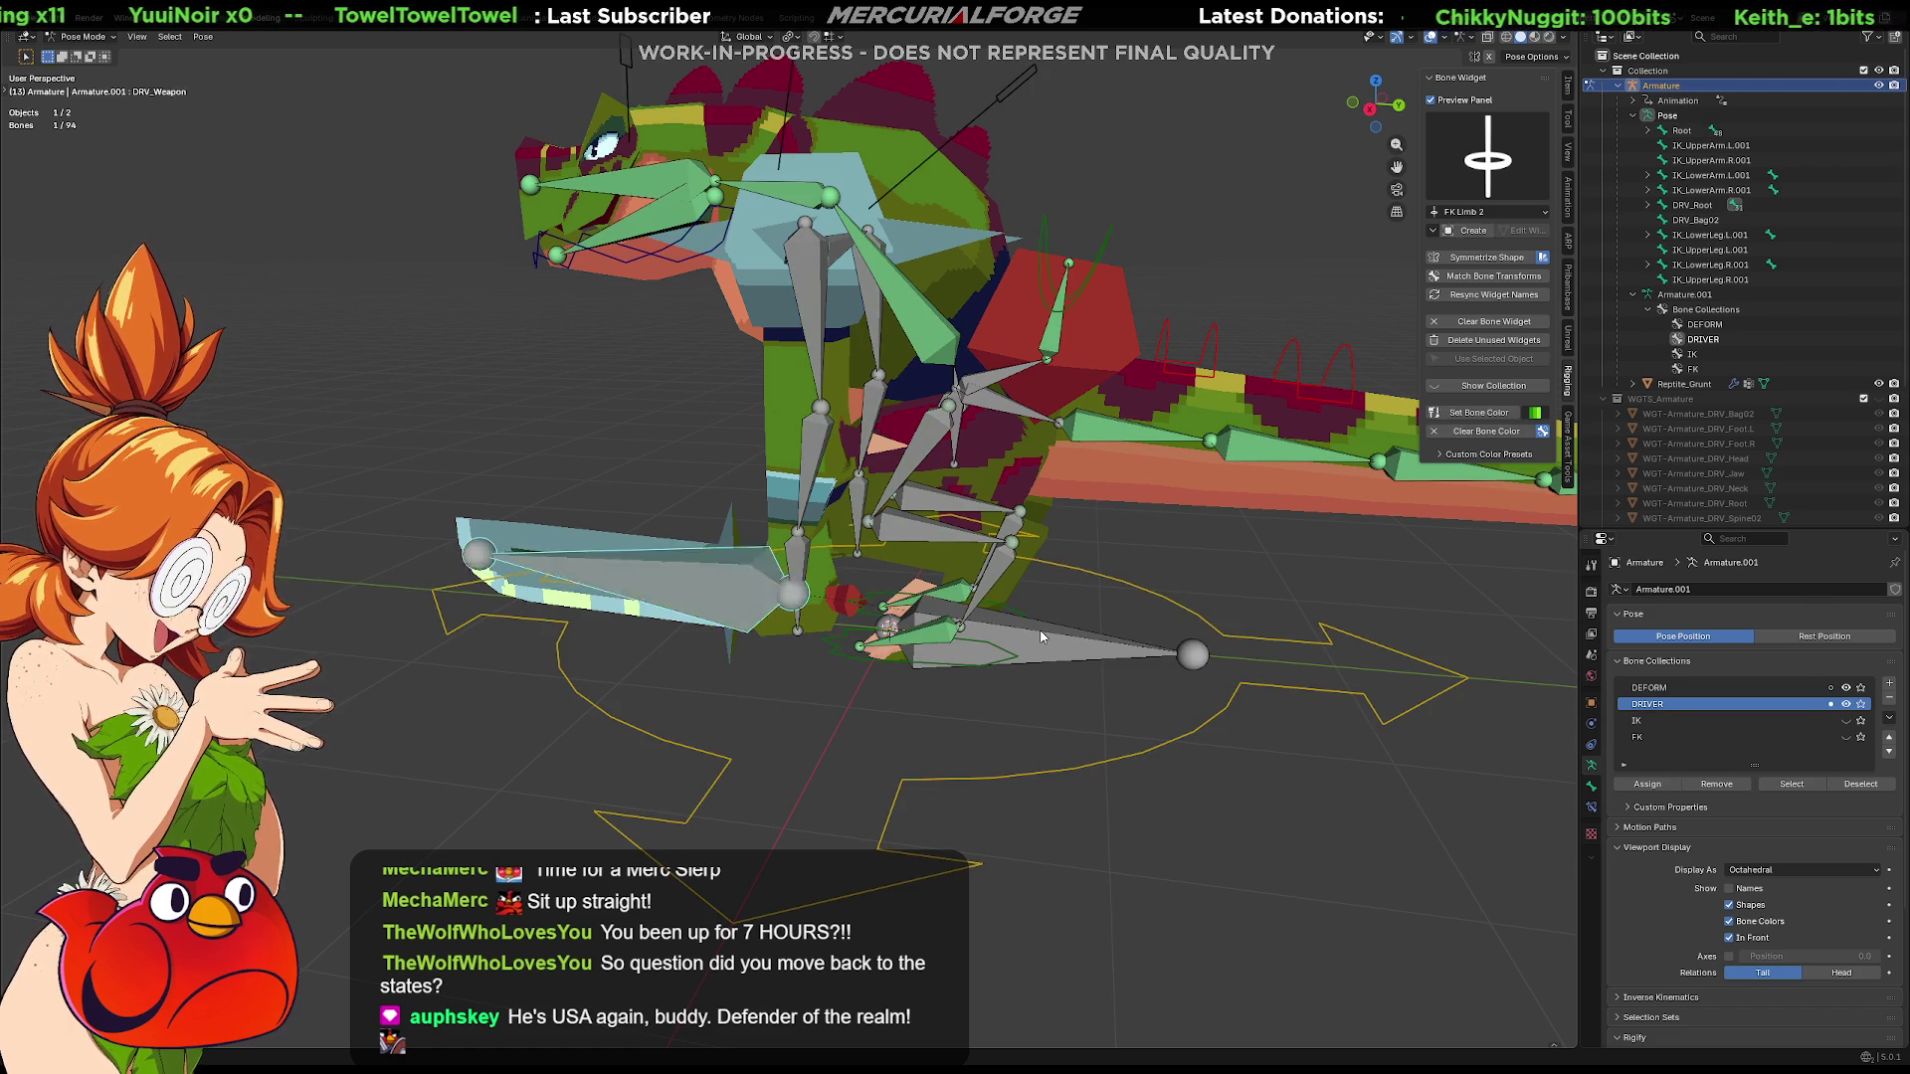
key("h")
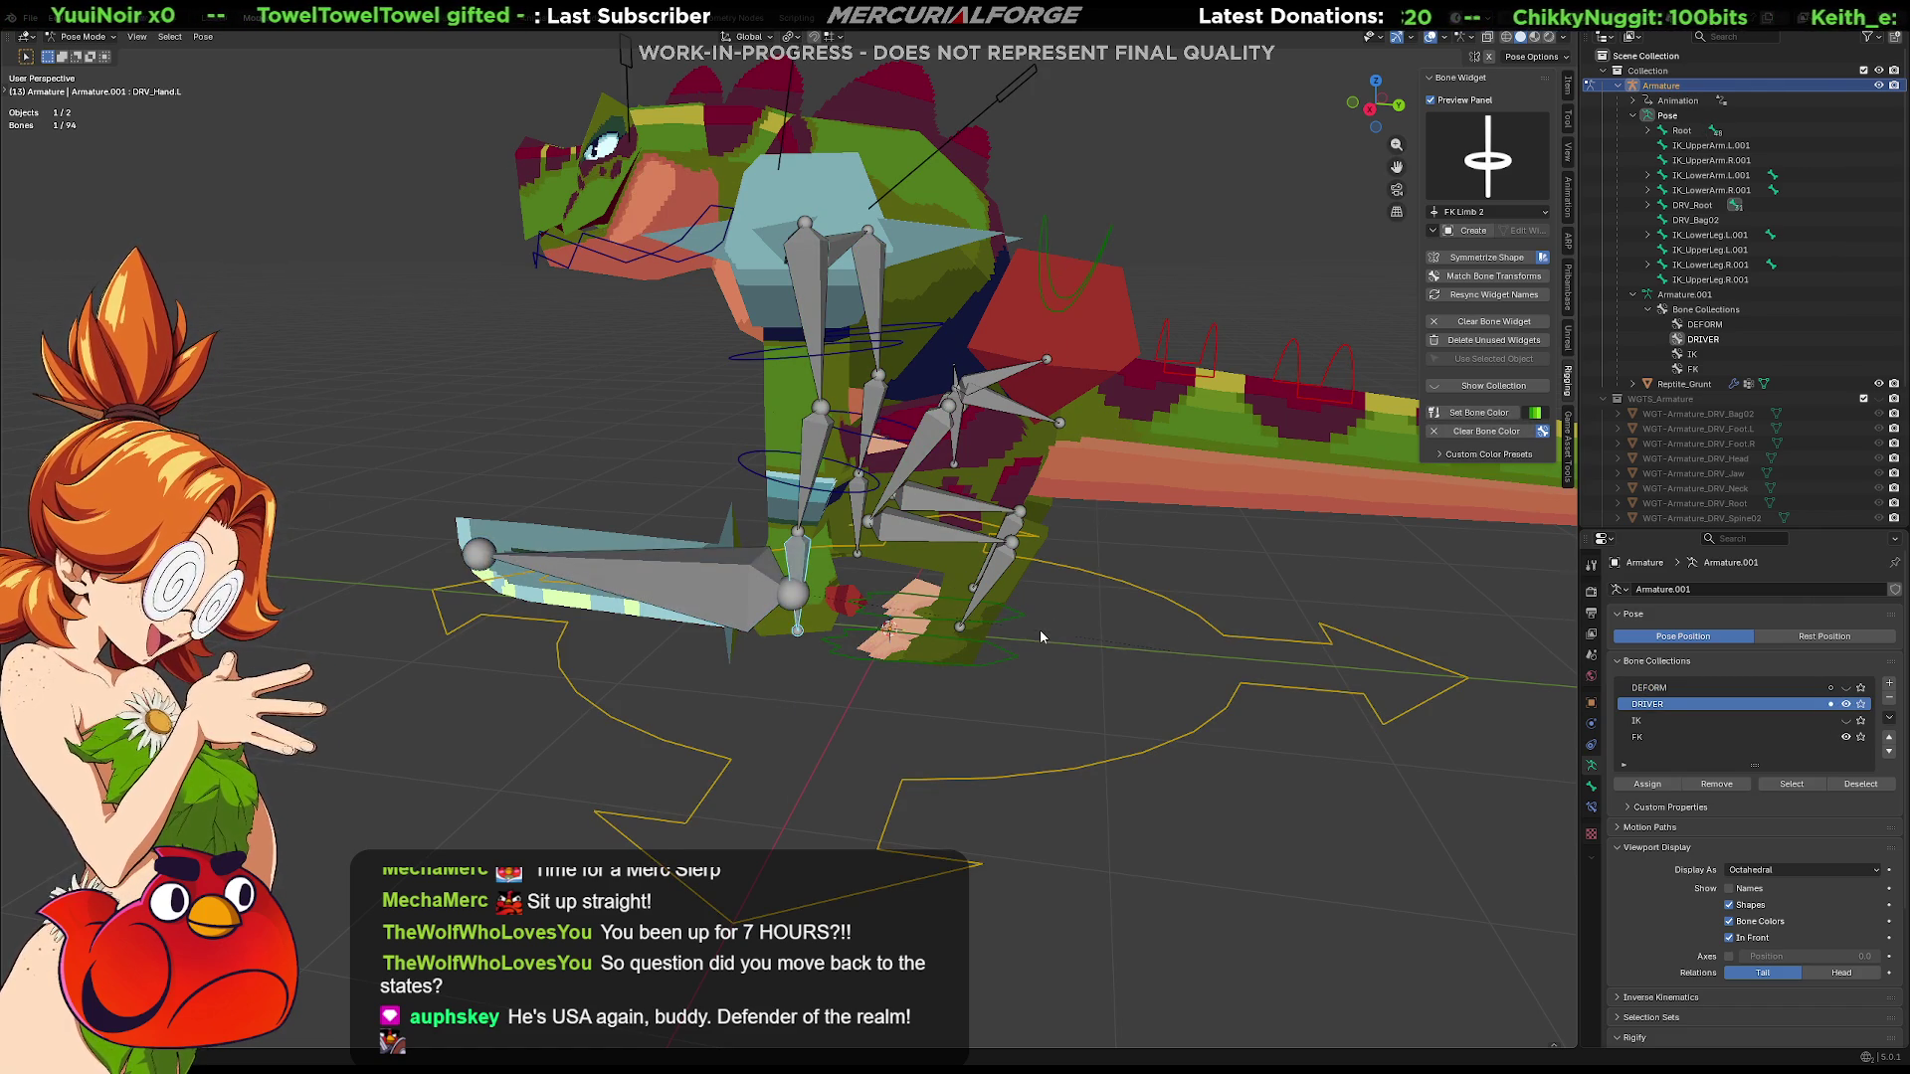
key("alt+h")
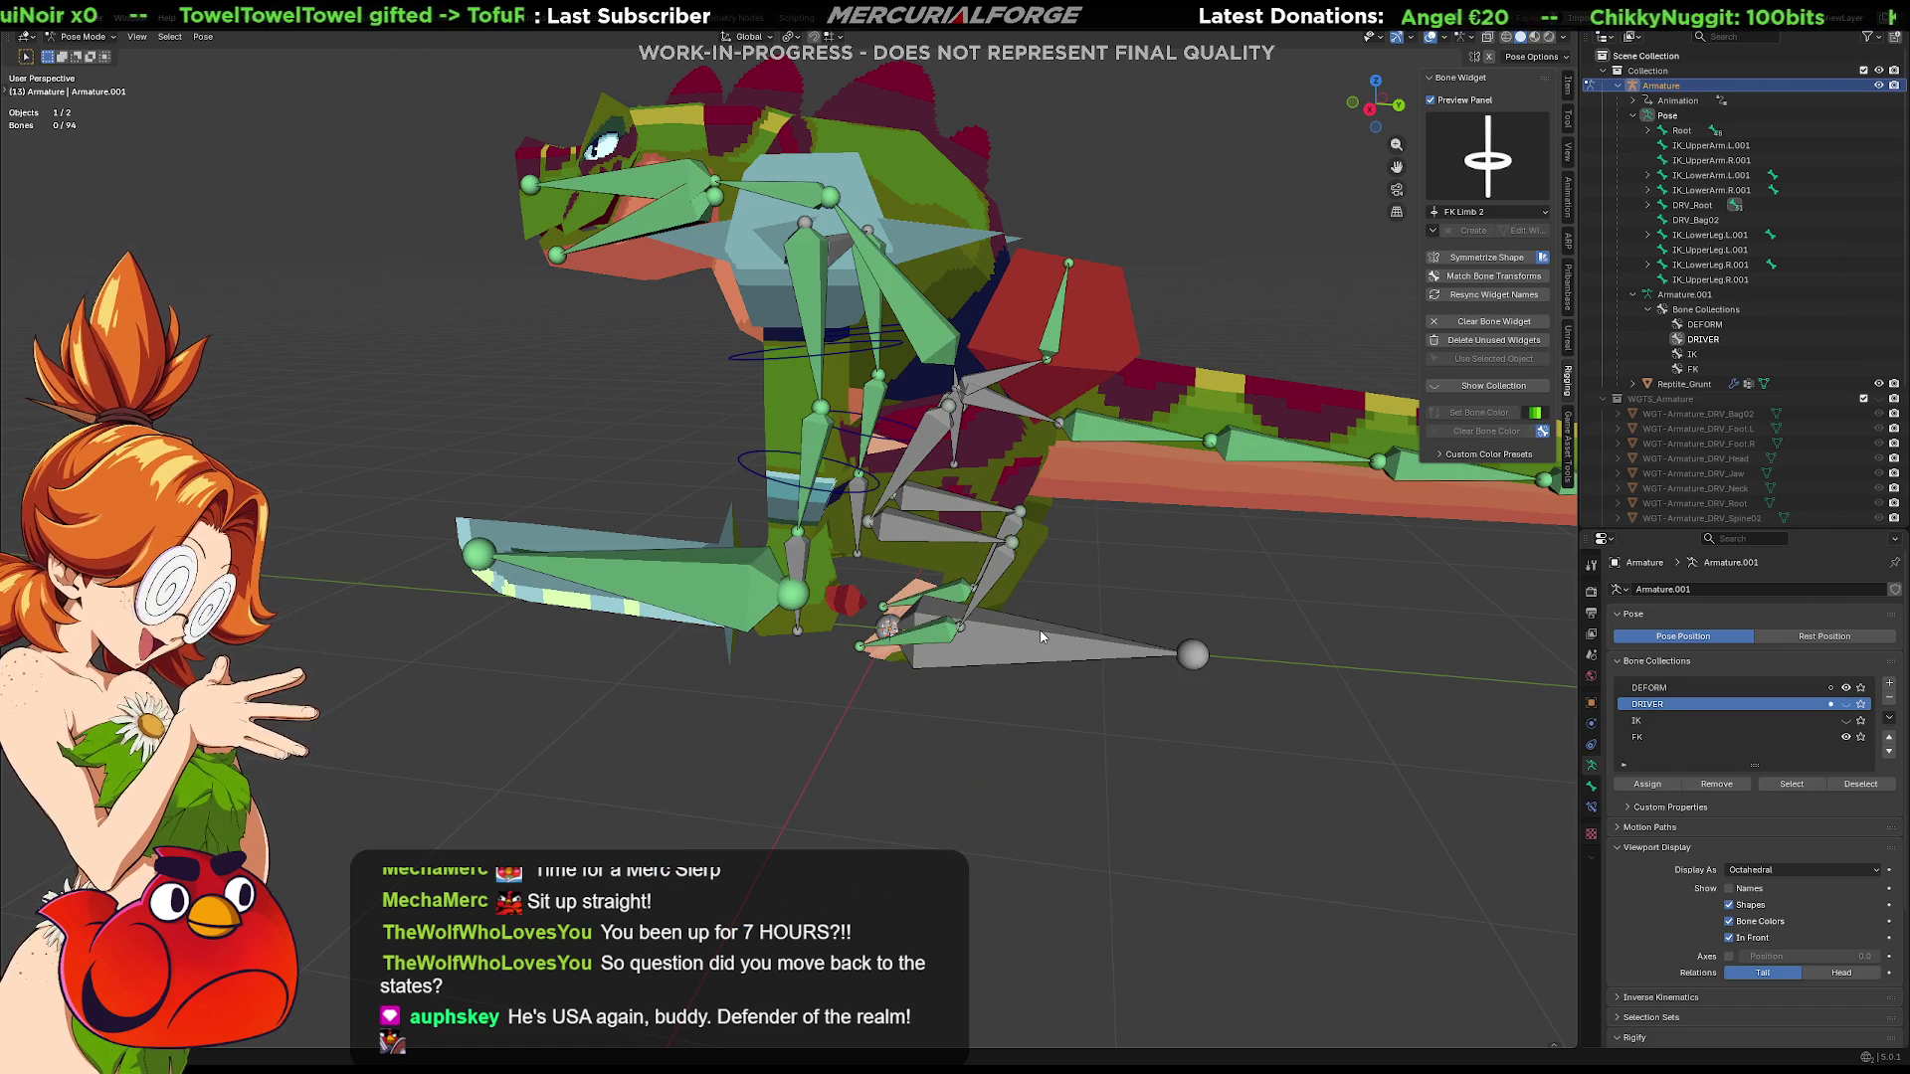
key("ctrl+z")
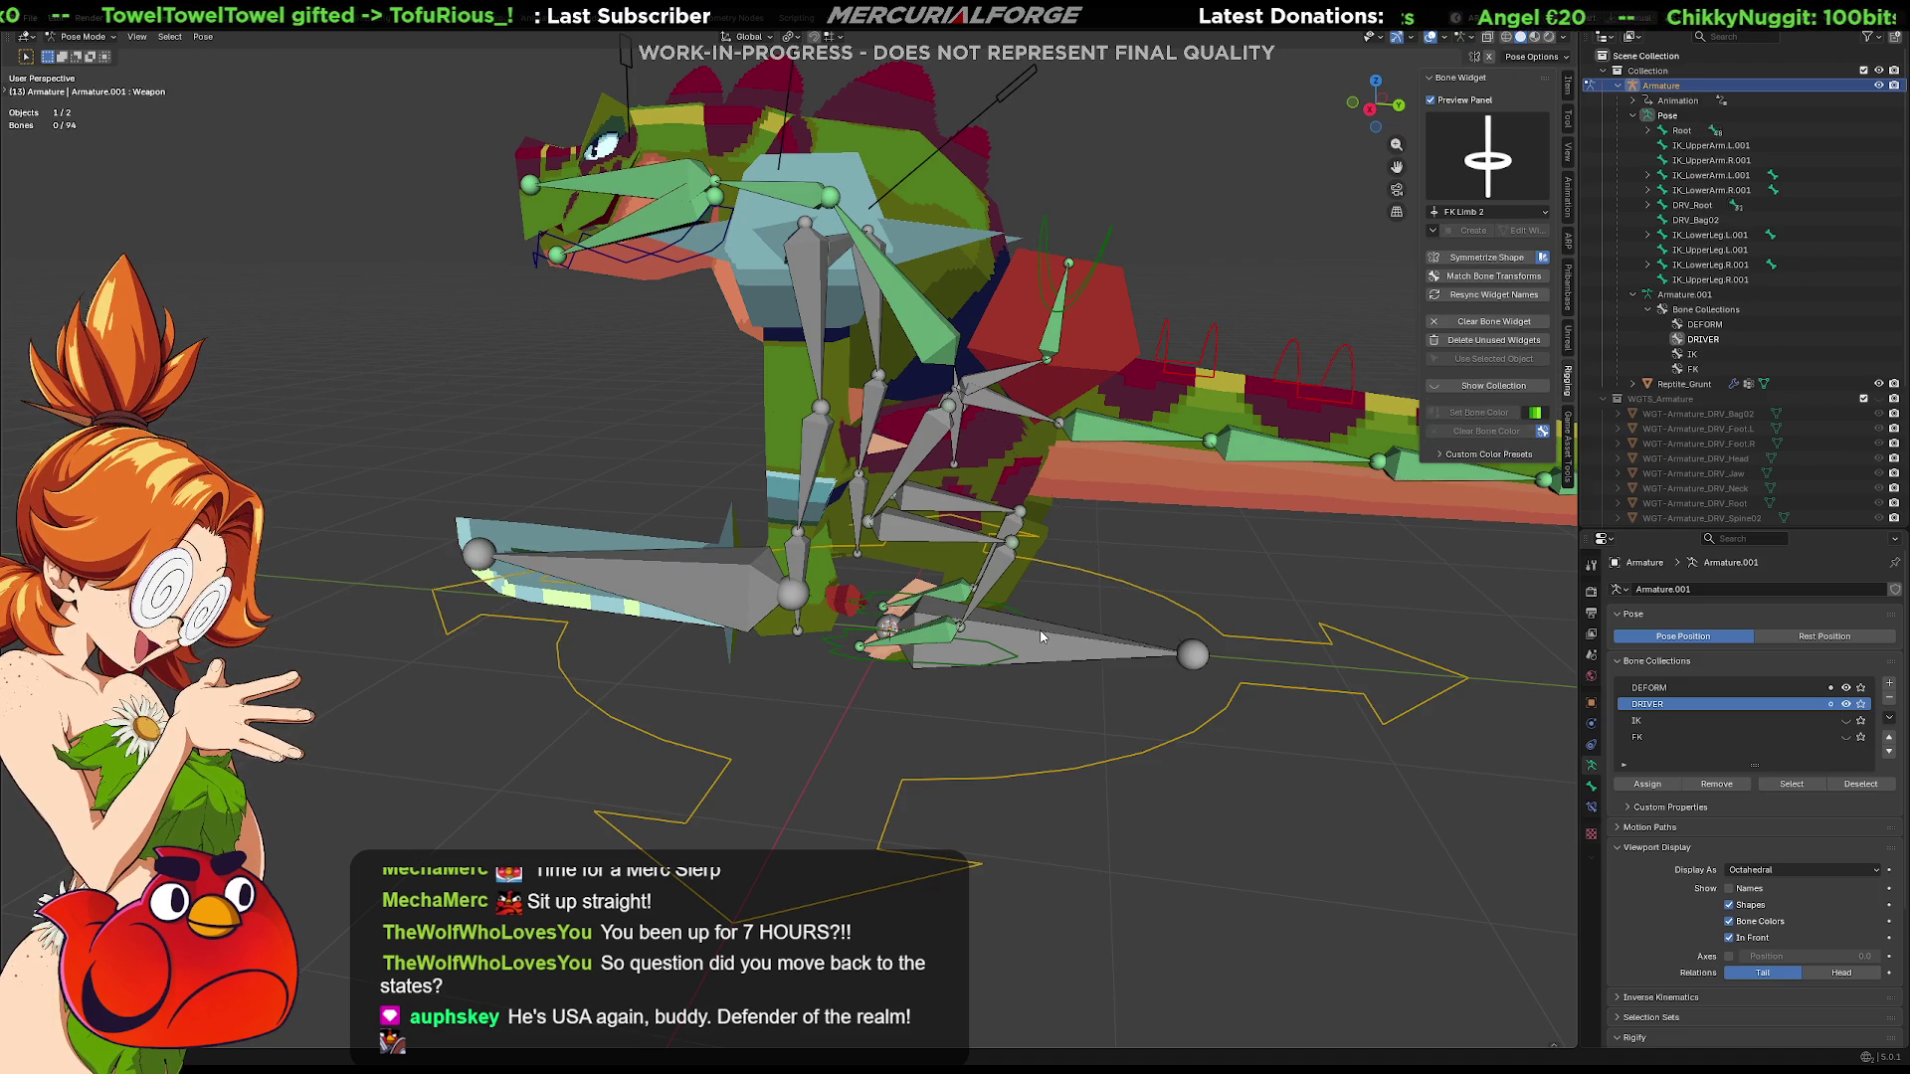
key("Tab")
left_click(1043, 635)
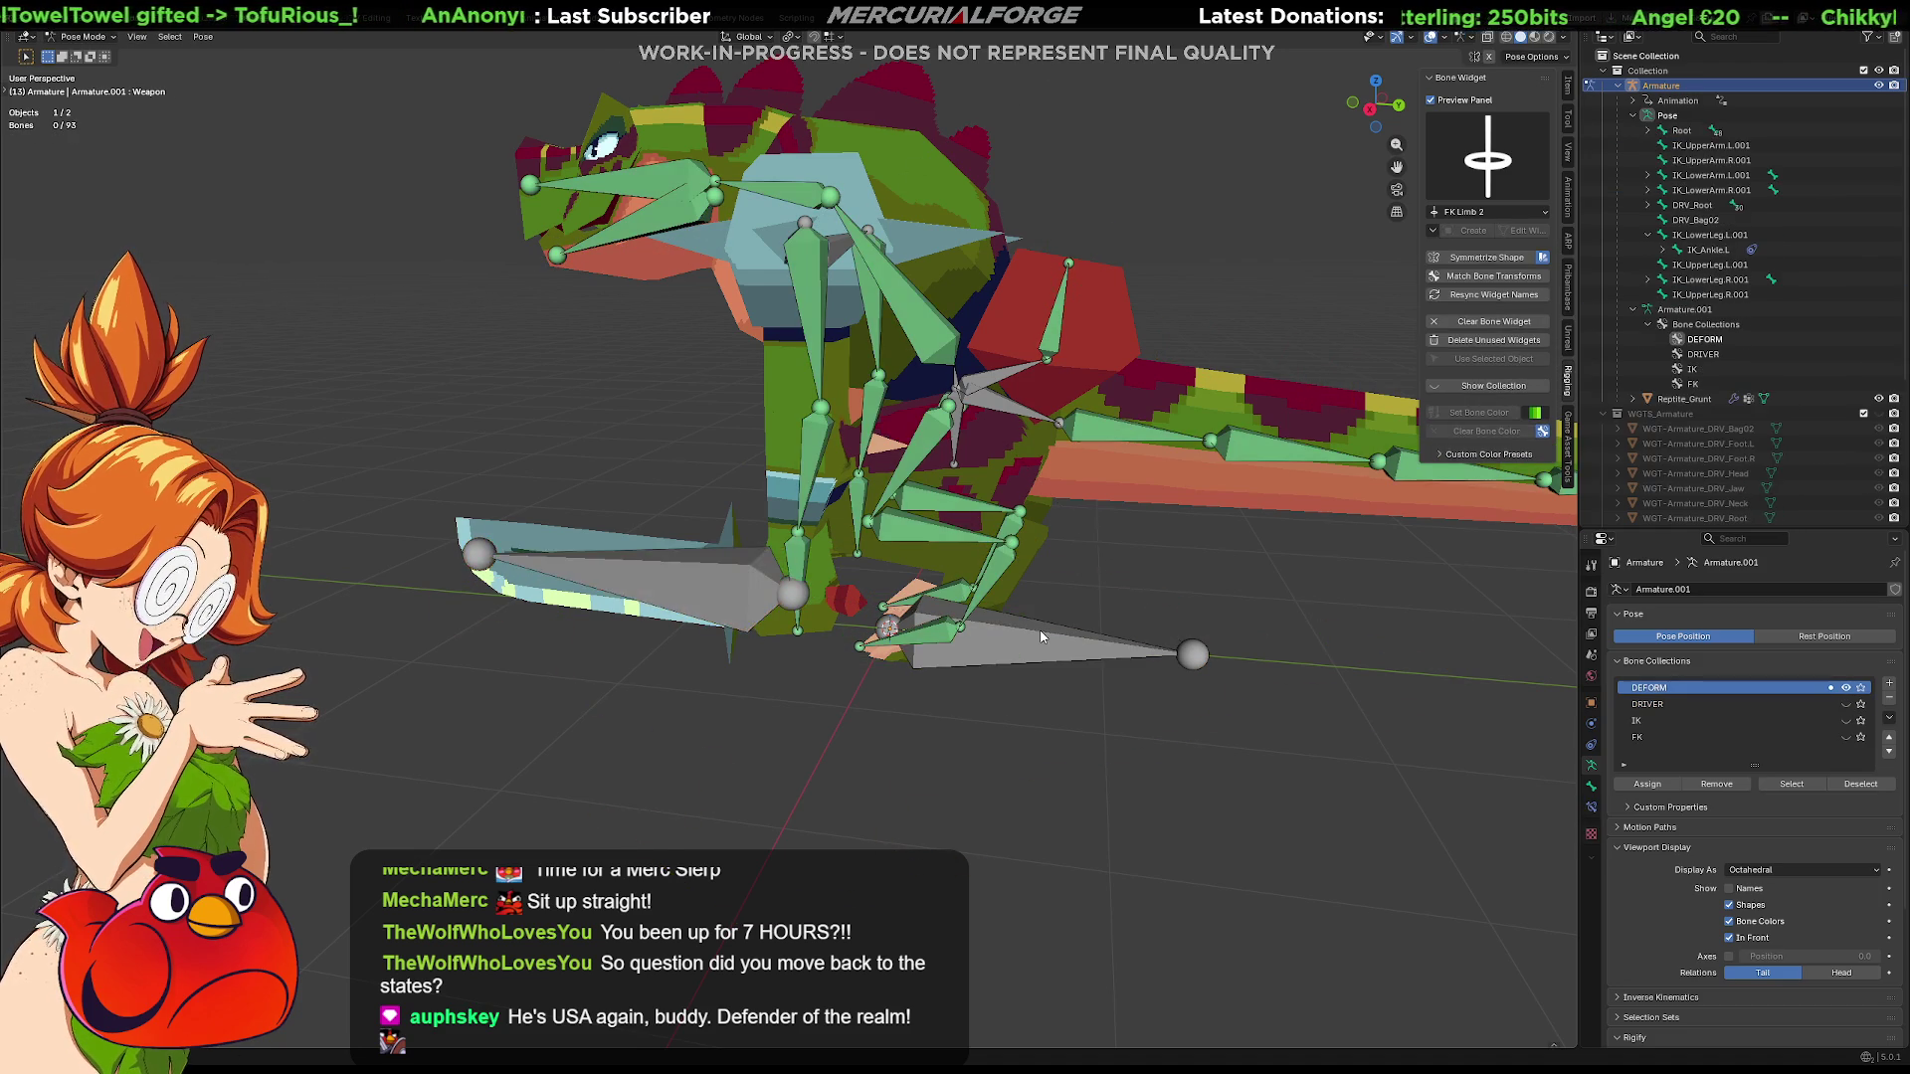
key("shift+a")
key("x")
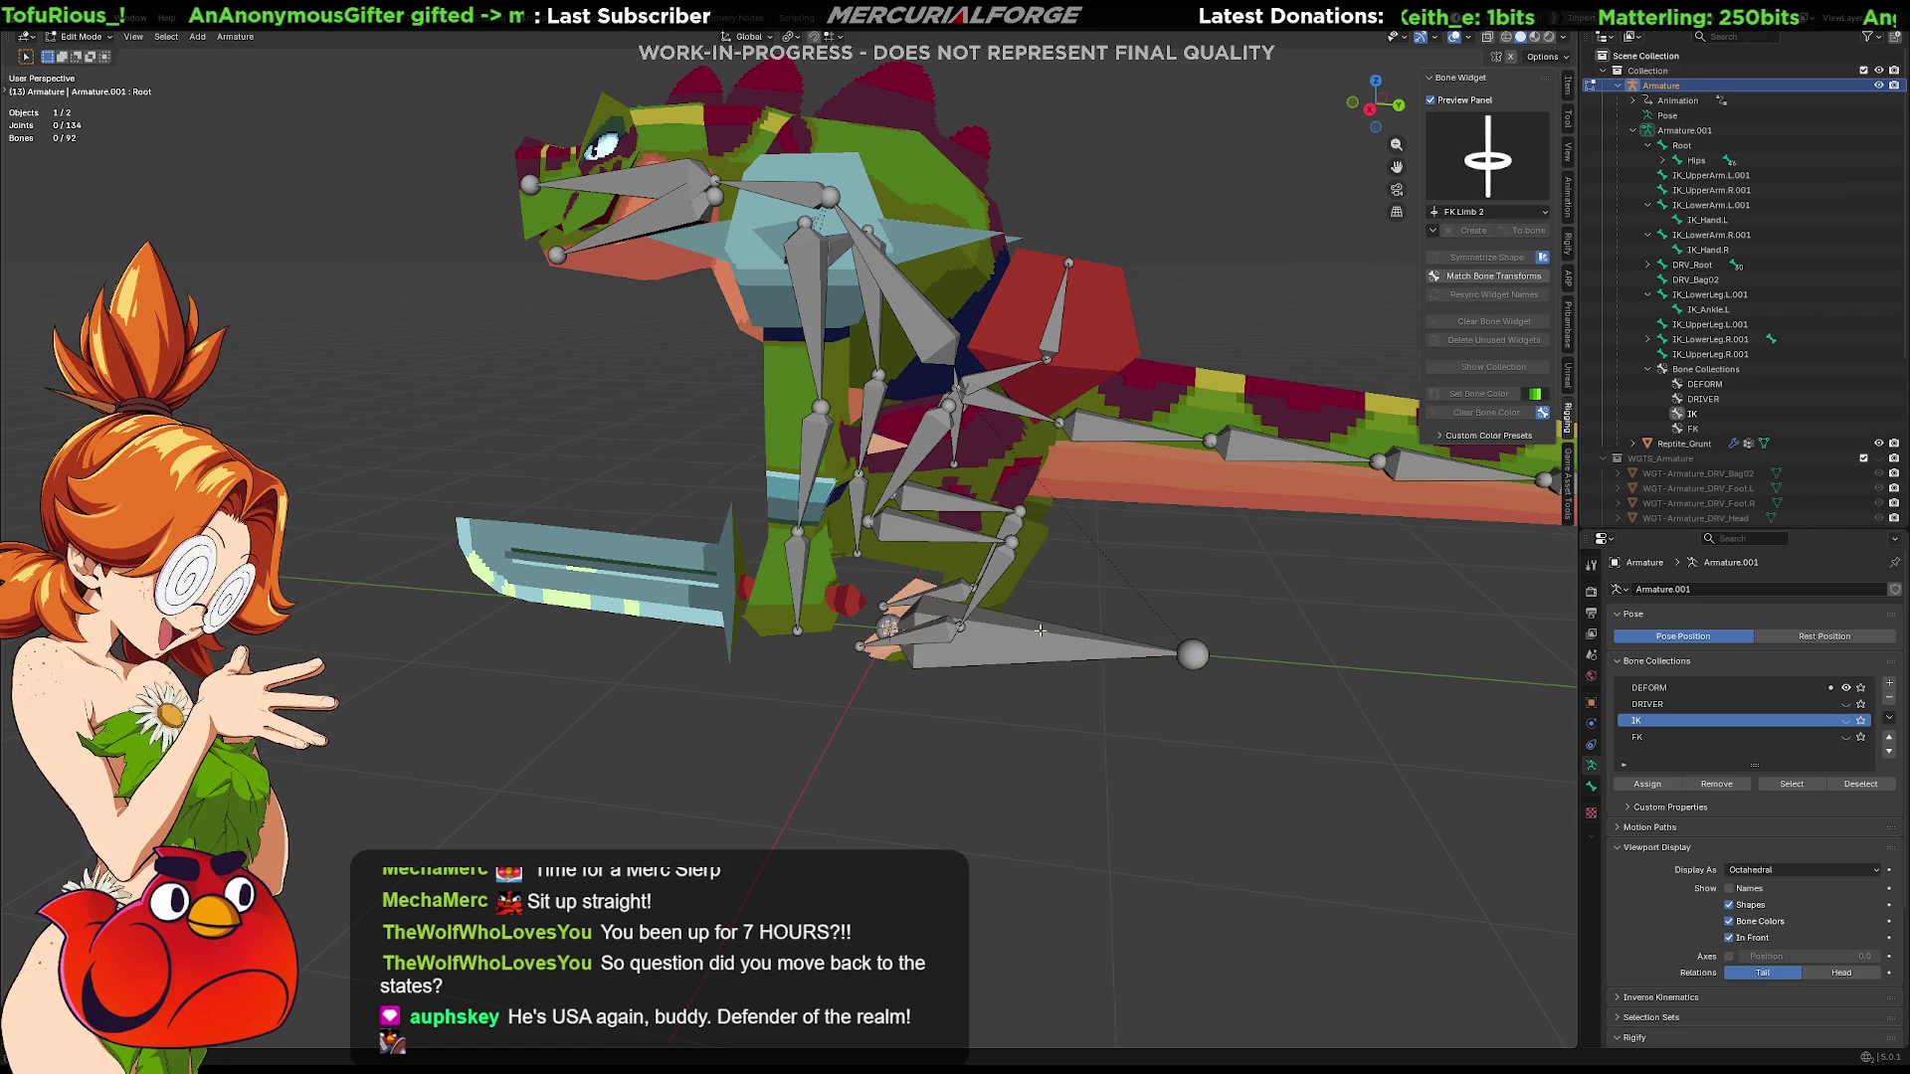
Pick the DEFORM collection and bring the armature back into Pose Mode
left_click(1716, 688)
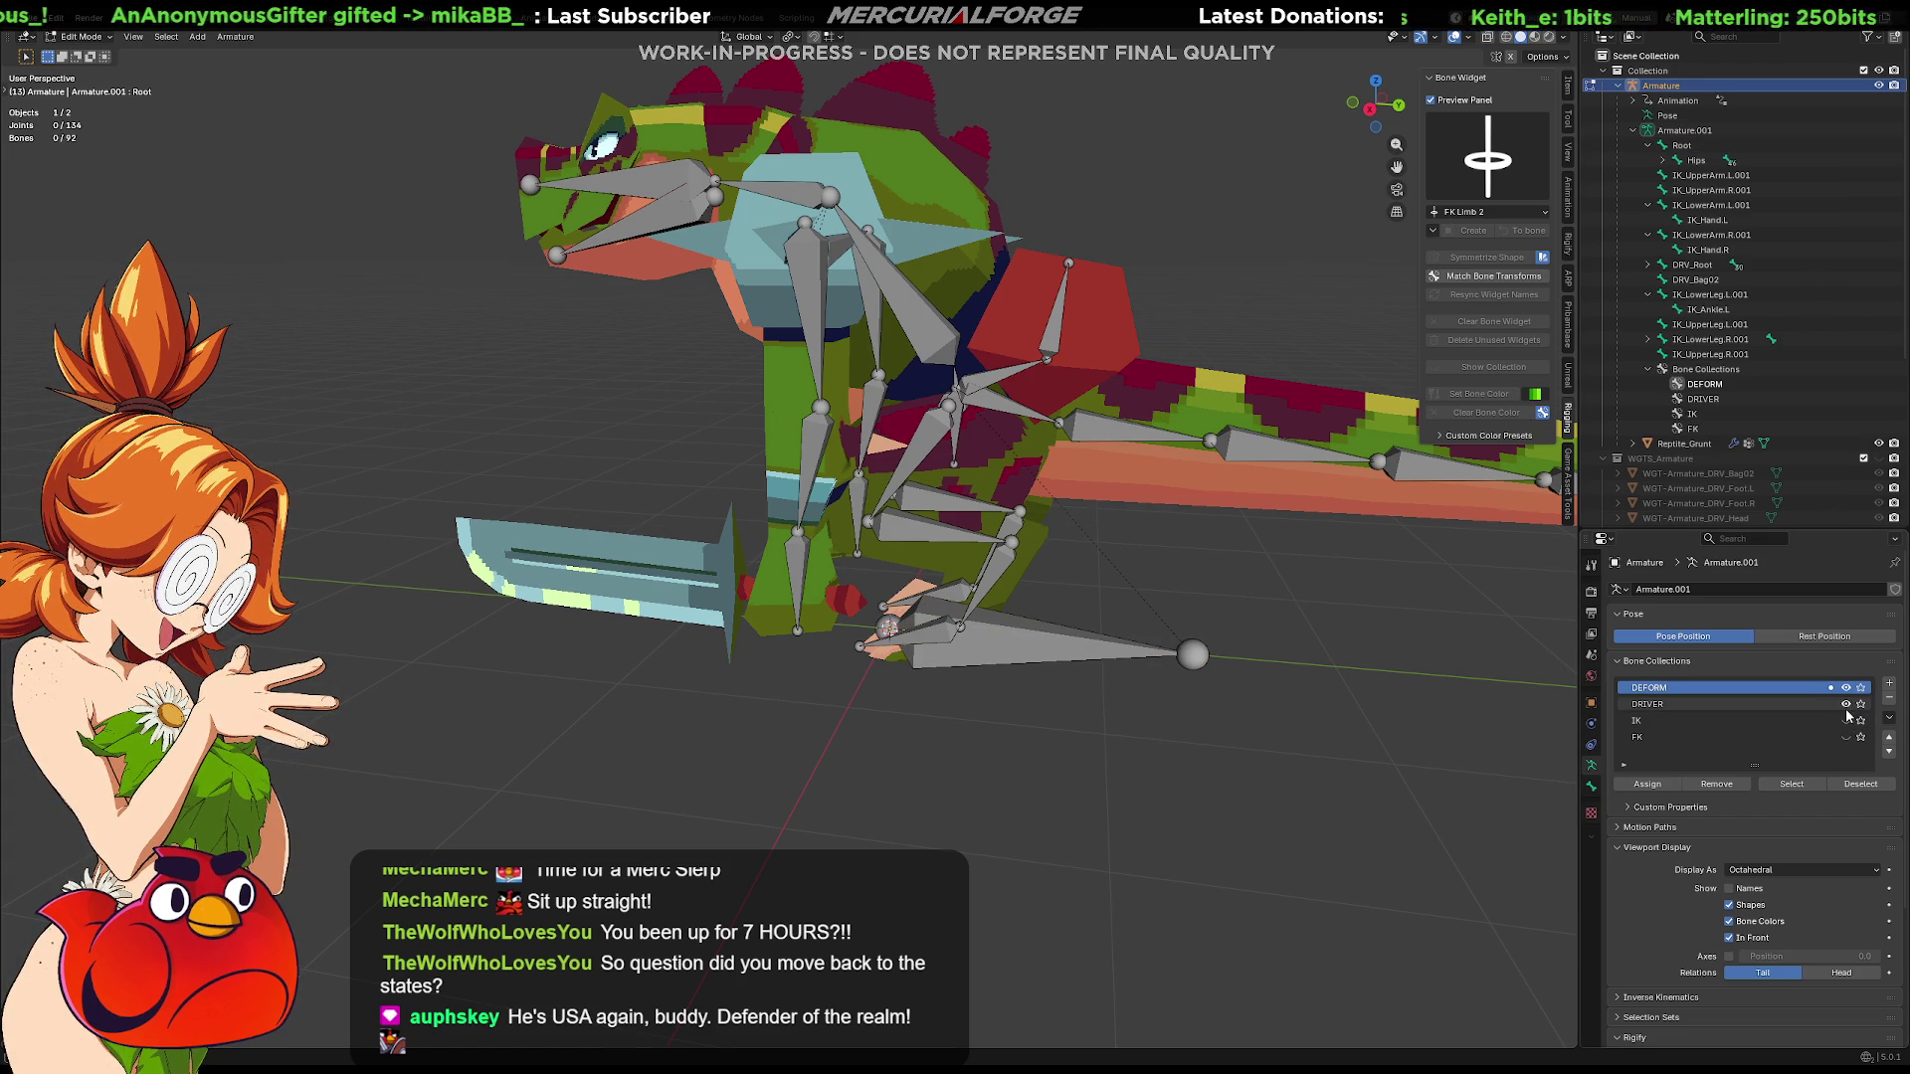
key("Tab")
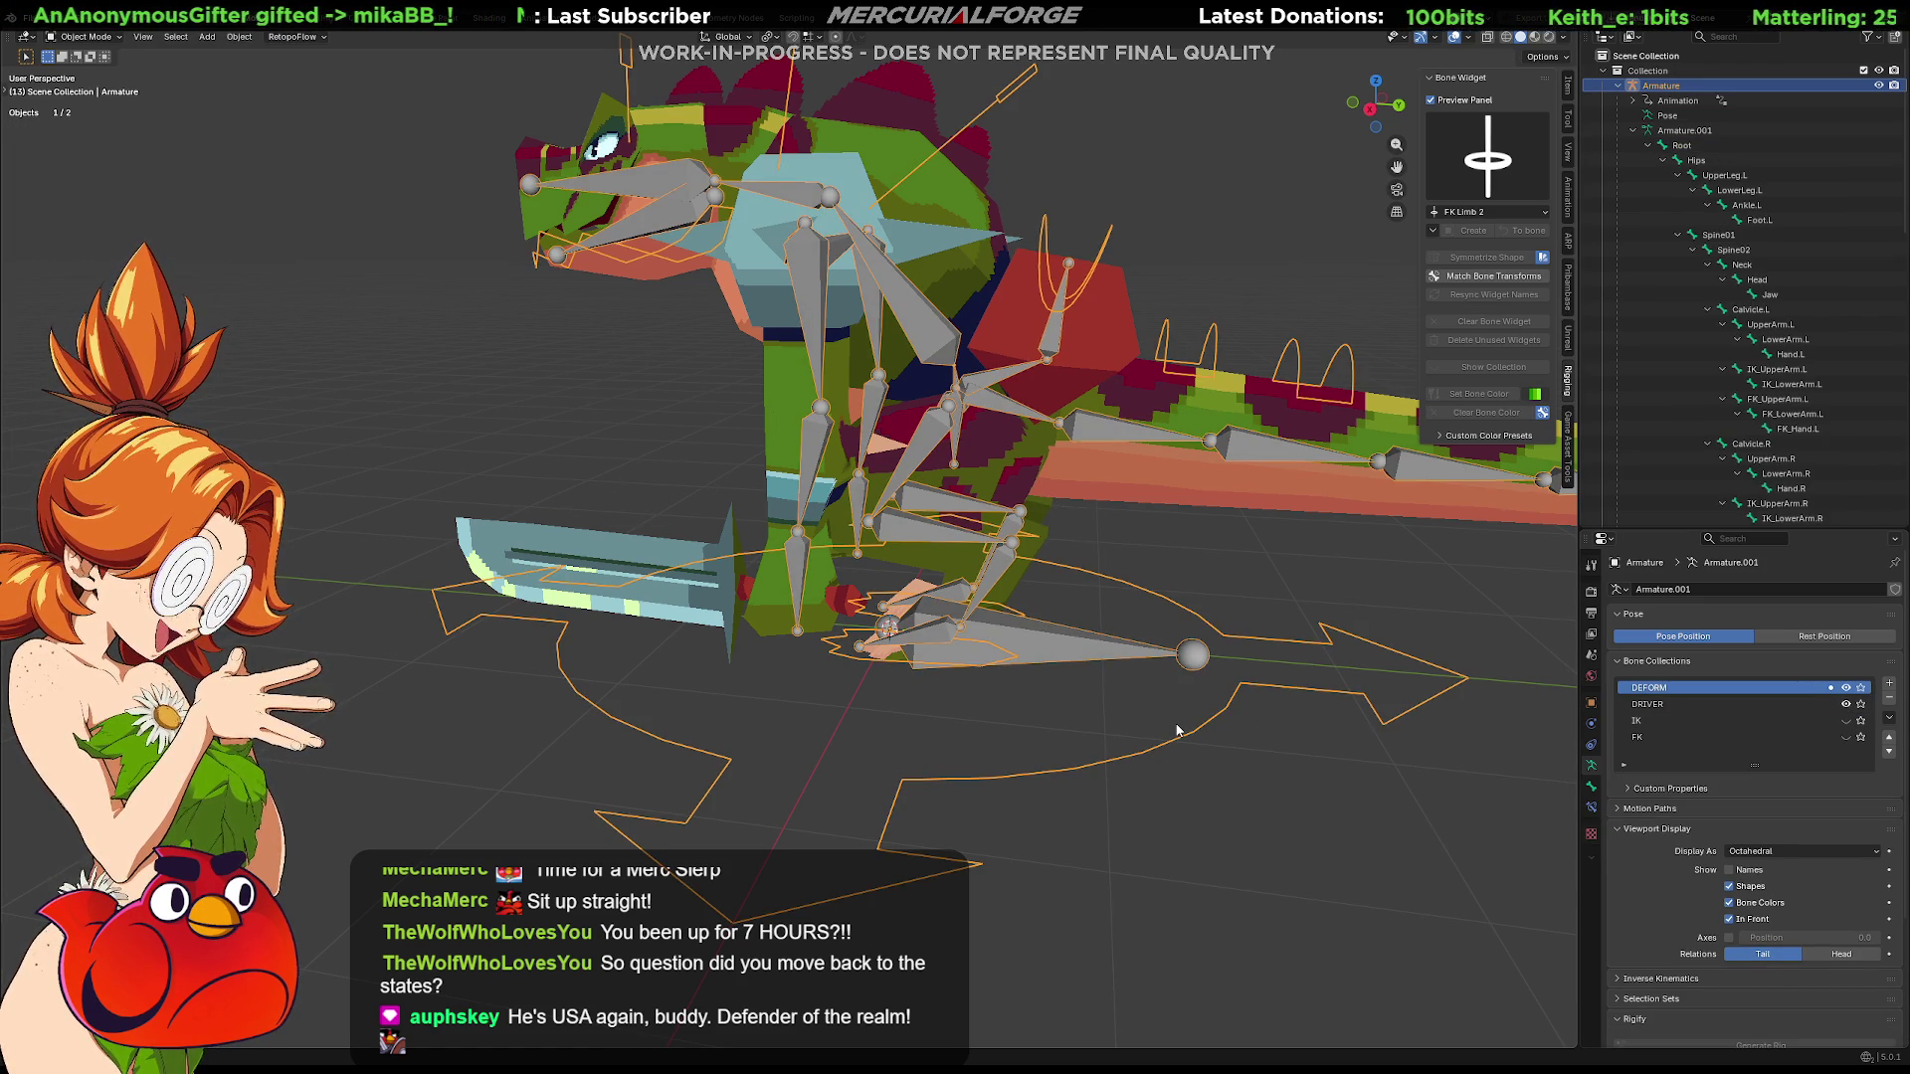
key("Tab")
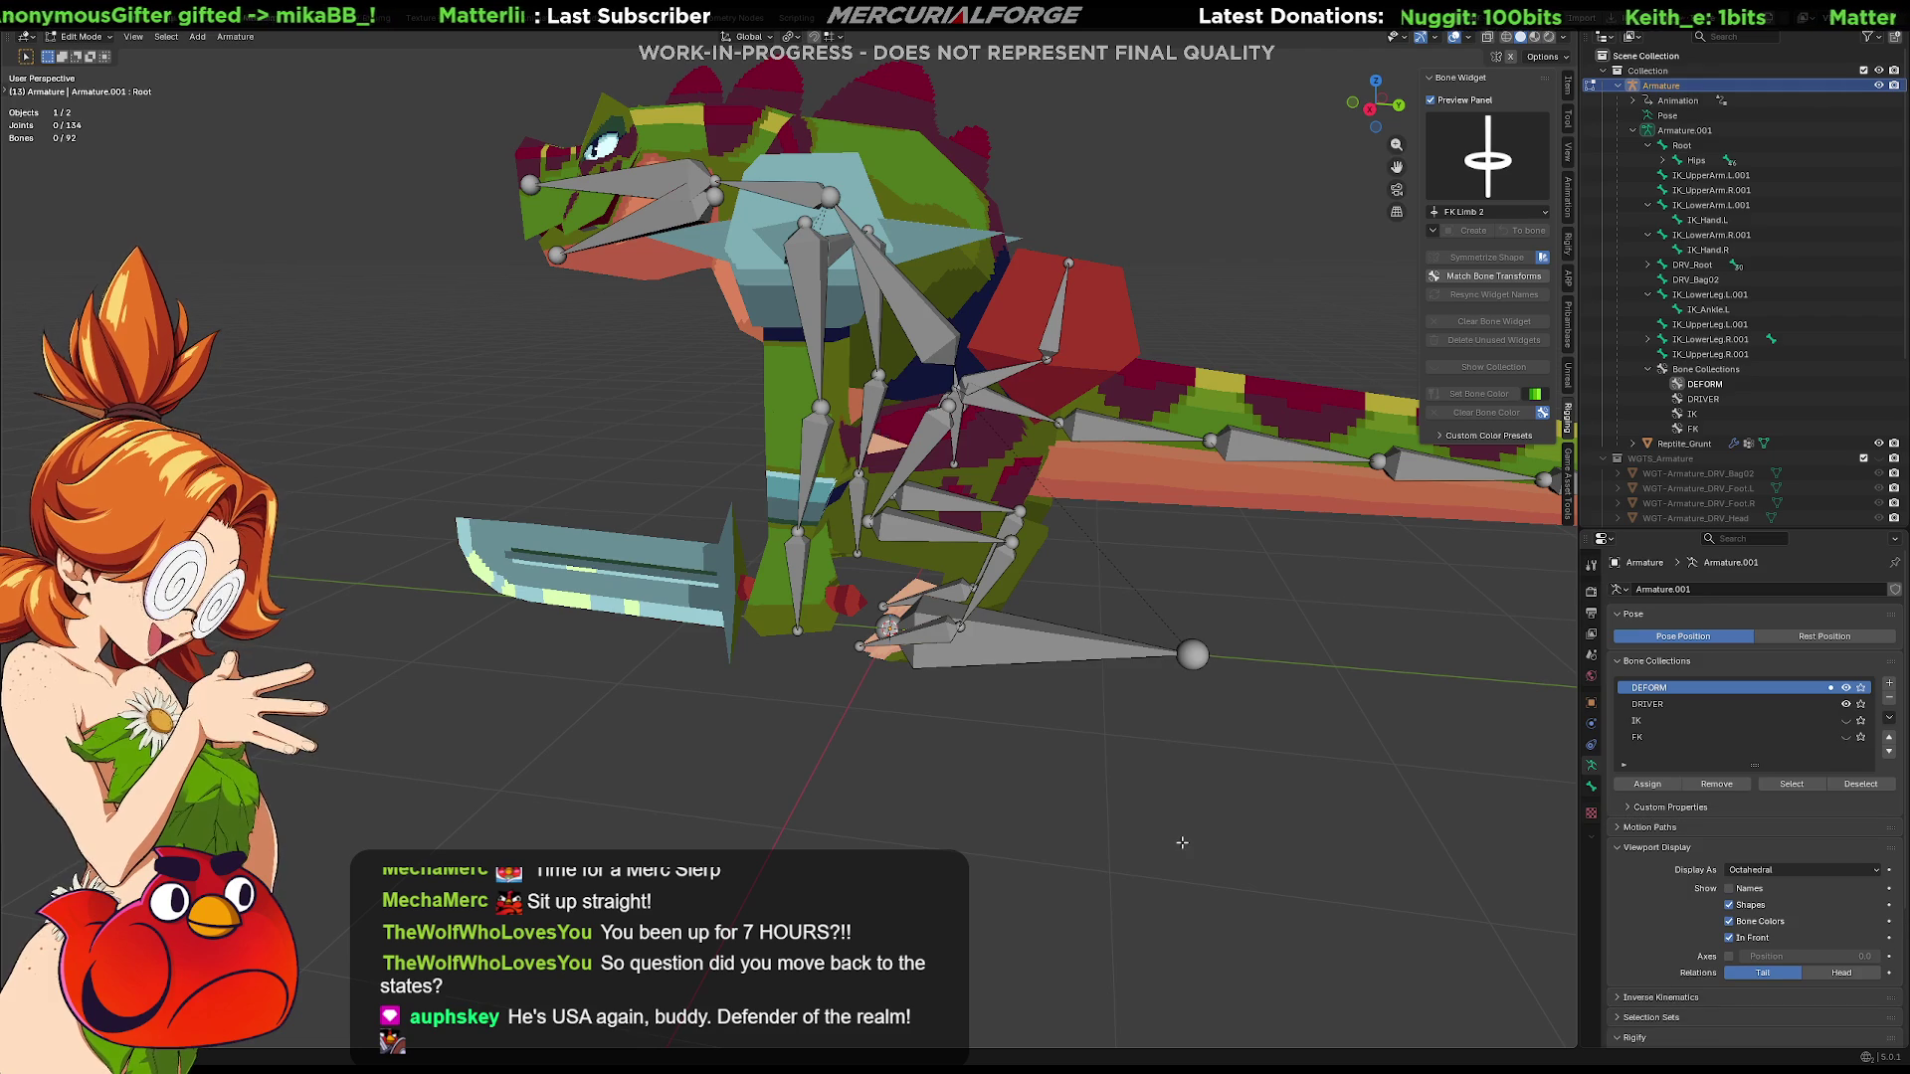
key("ctrl+Tab")
left_click(1136, 762)
Give Root a Copy Transforms constraint following DRV_Root via Shift+Ctrl+C
left_click(1149, 746)
left_click(1093, 654, "shift")
key("ctrl+shift+c")
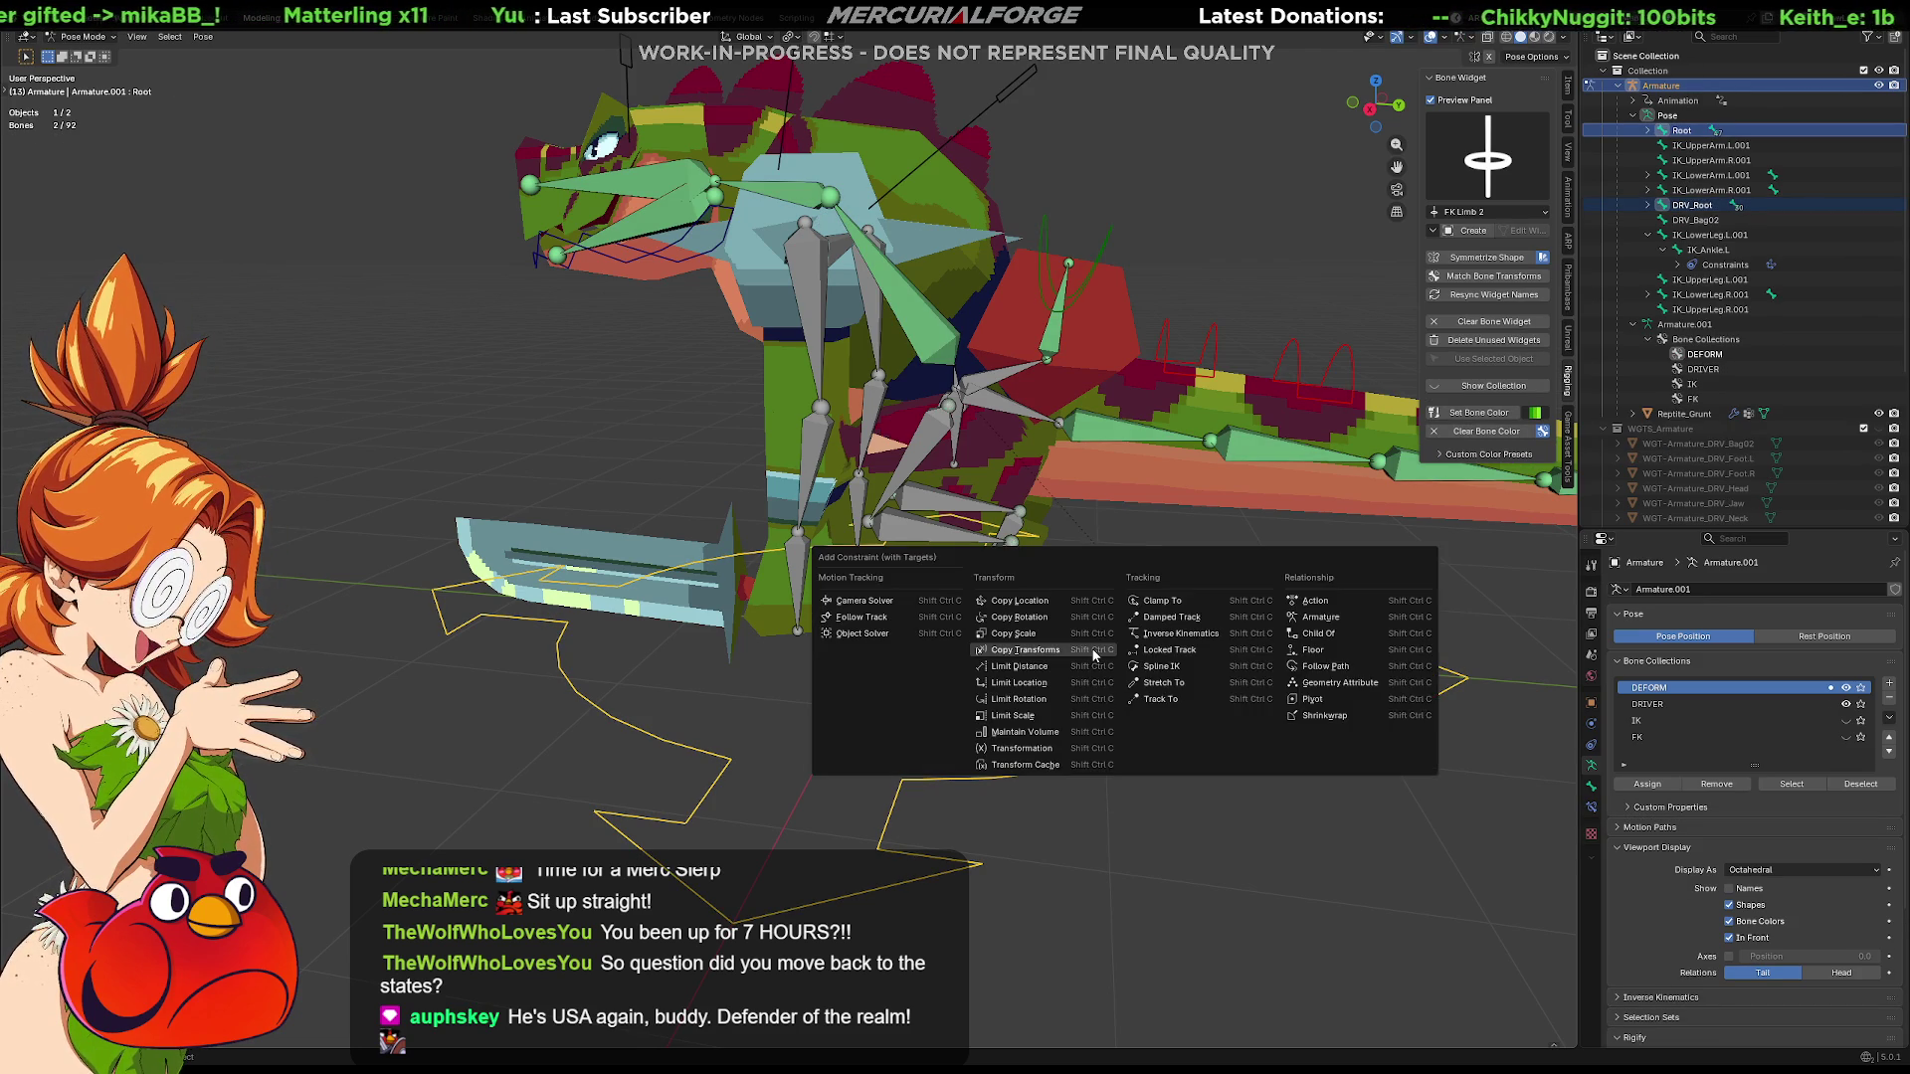
left_click(1094, 654)
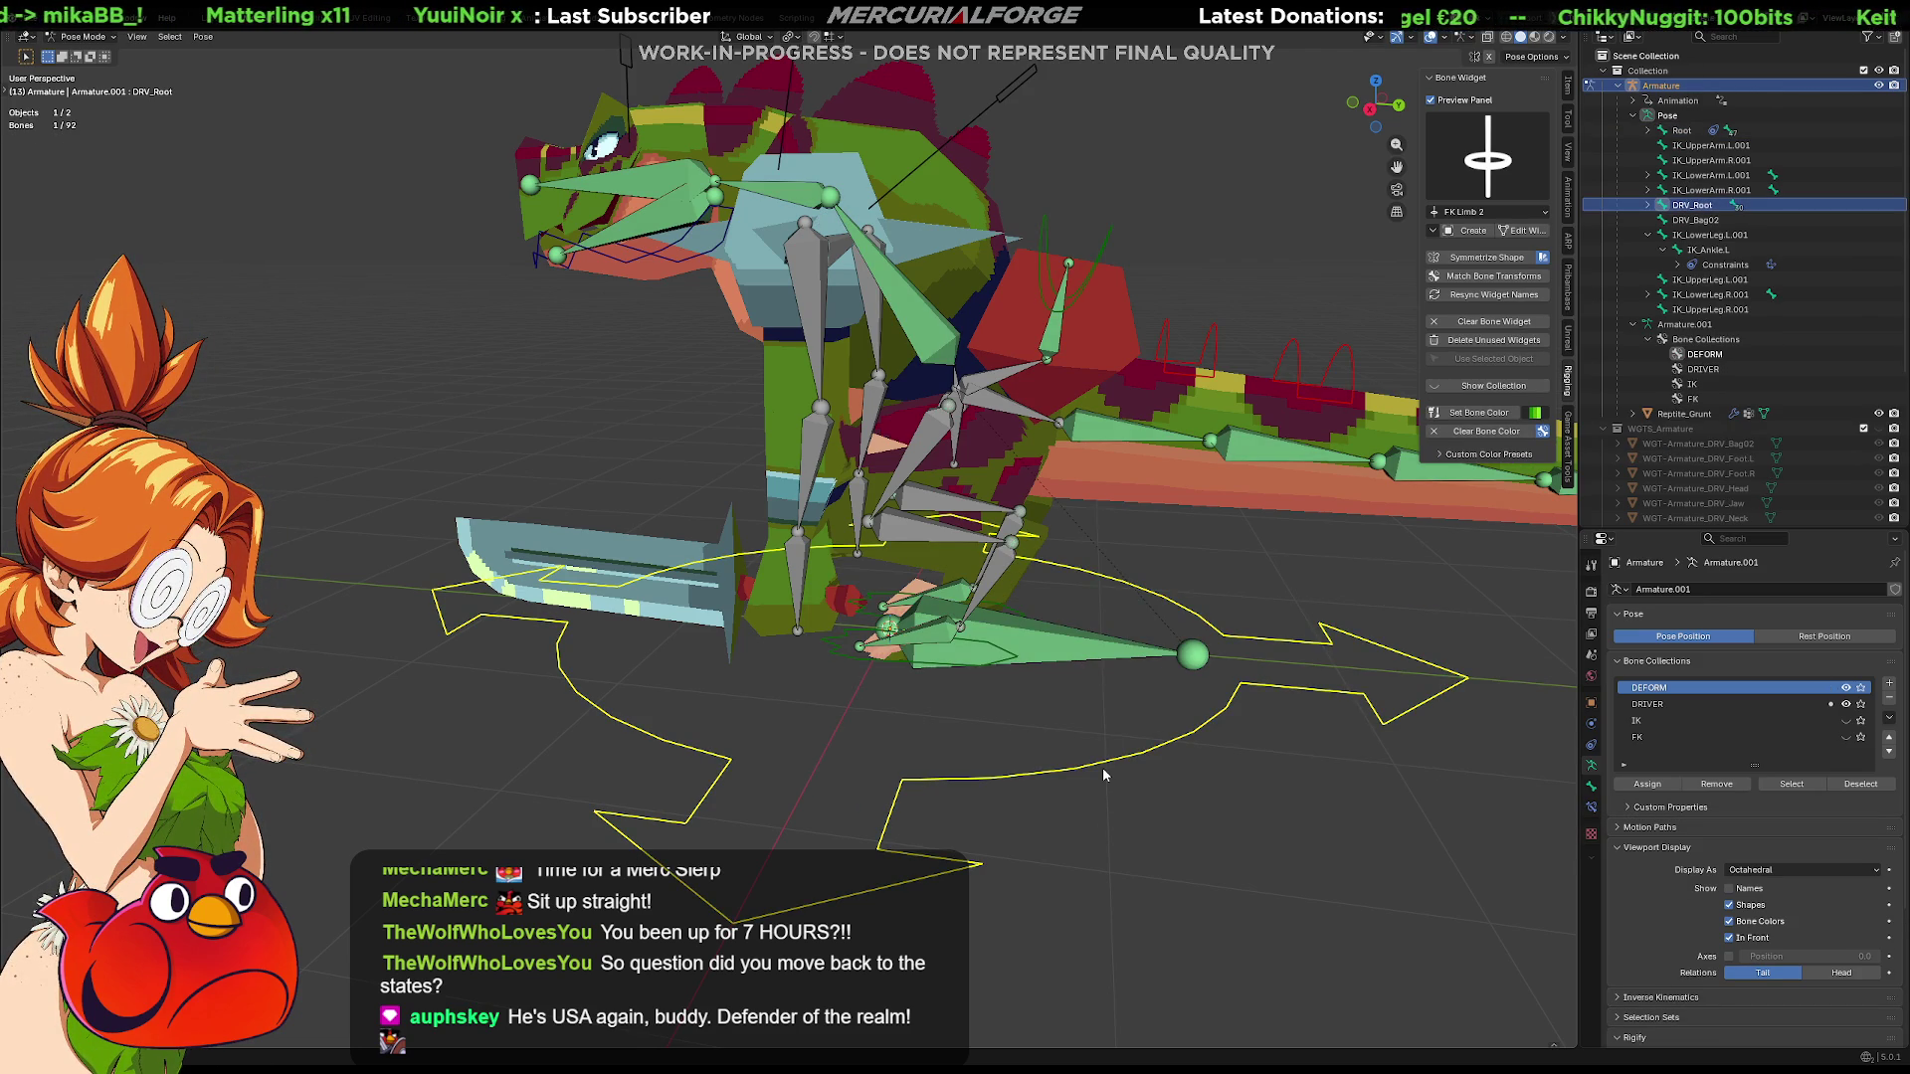
mouse_move(1104, 775)
middle_mouse_down()
mouse_move(960, 819)
mouse_move(1137, 453)
mouse_move(1086, 803)
mouse_move(1077, 727)
mouse_move(960, 712)
middle_mouse_up()
scroll(1044, 731, "up", 3)
scroll(1116, 765, "up", 1)
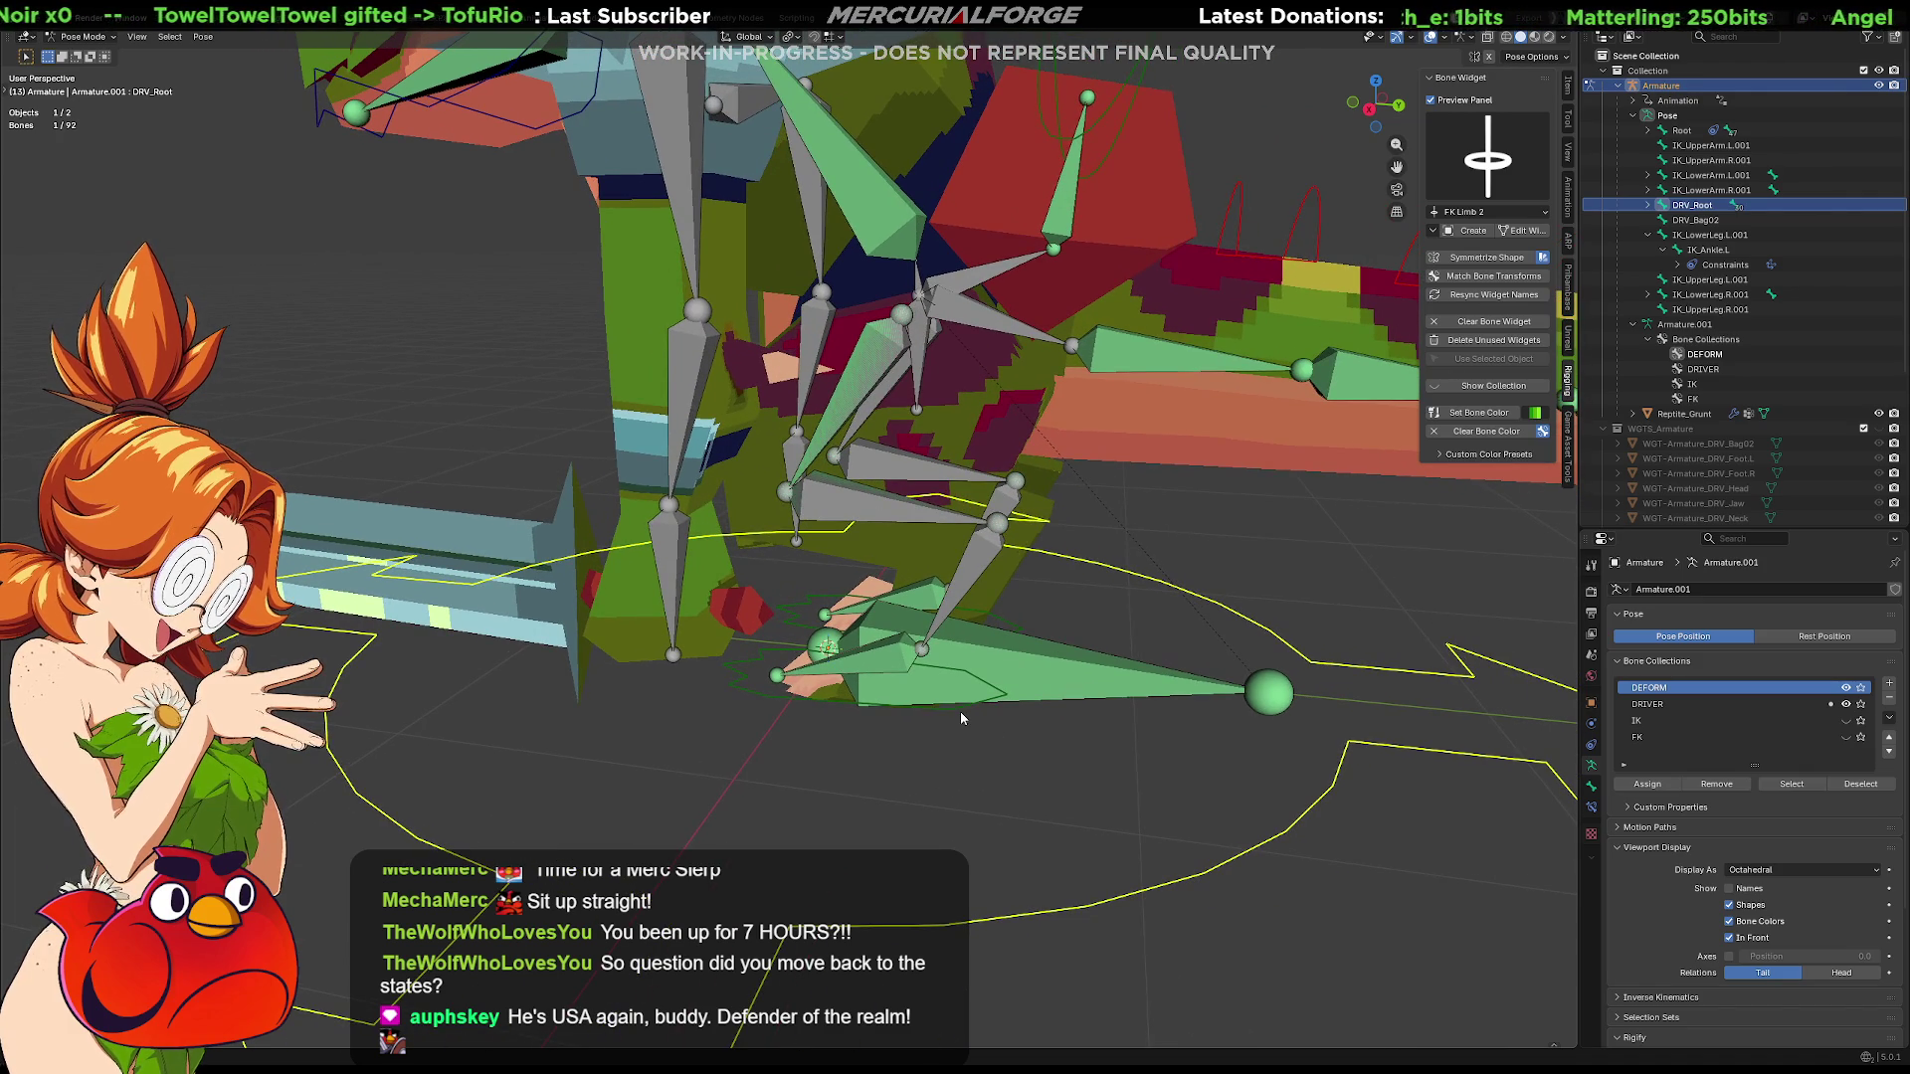
Rotate DRV_Foot.L to check the left foot follows, then undo the rotation
left_click(961, 712)
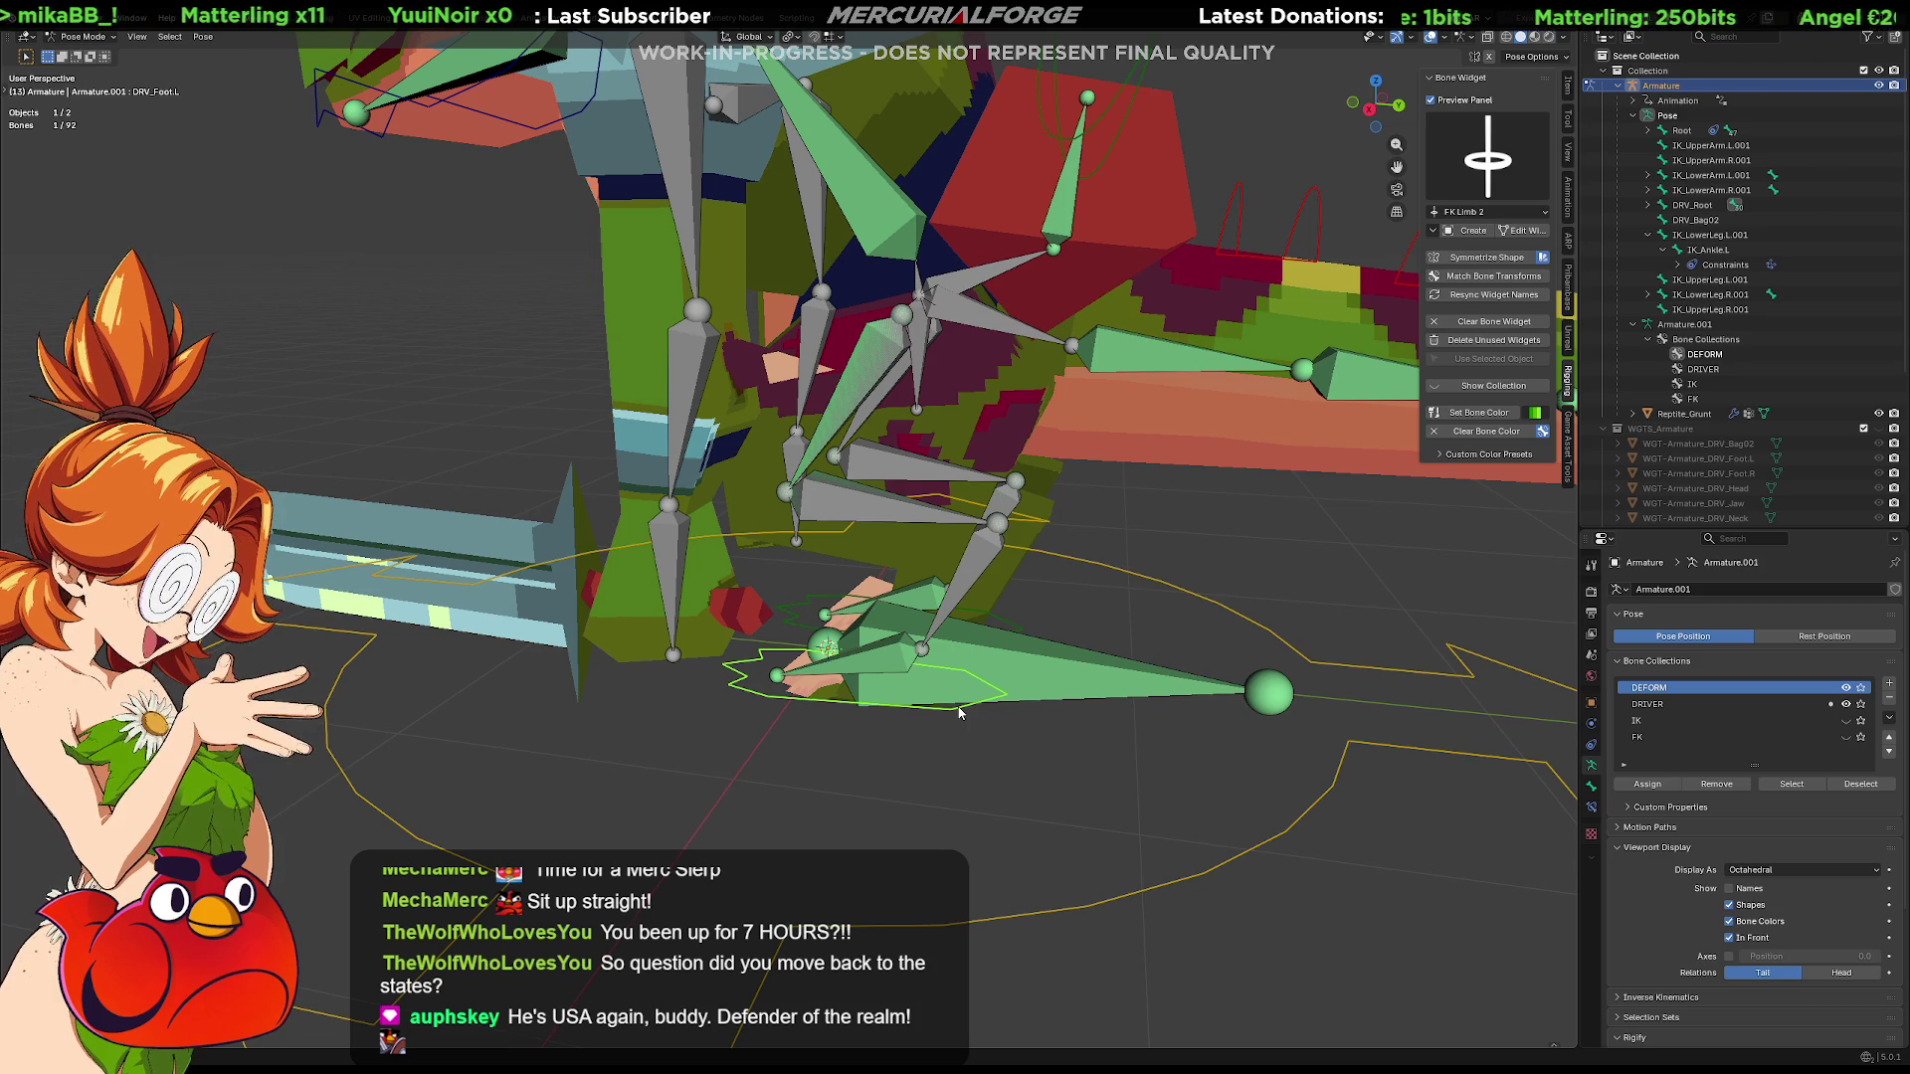
middle_click_drag(988, 698, 950, 675)
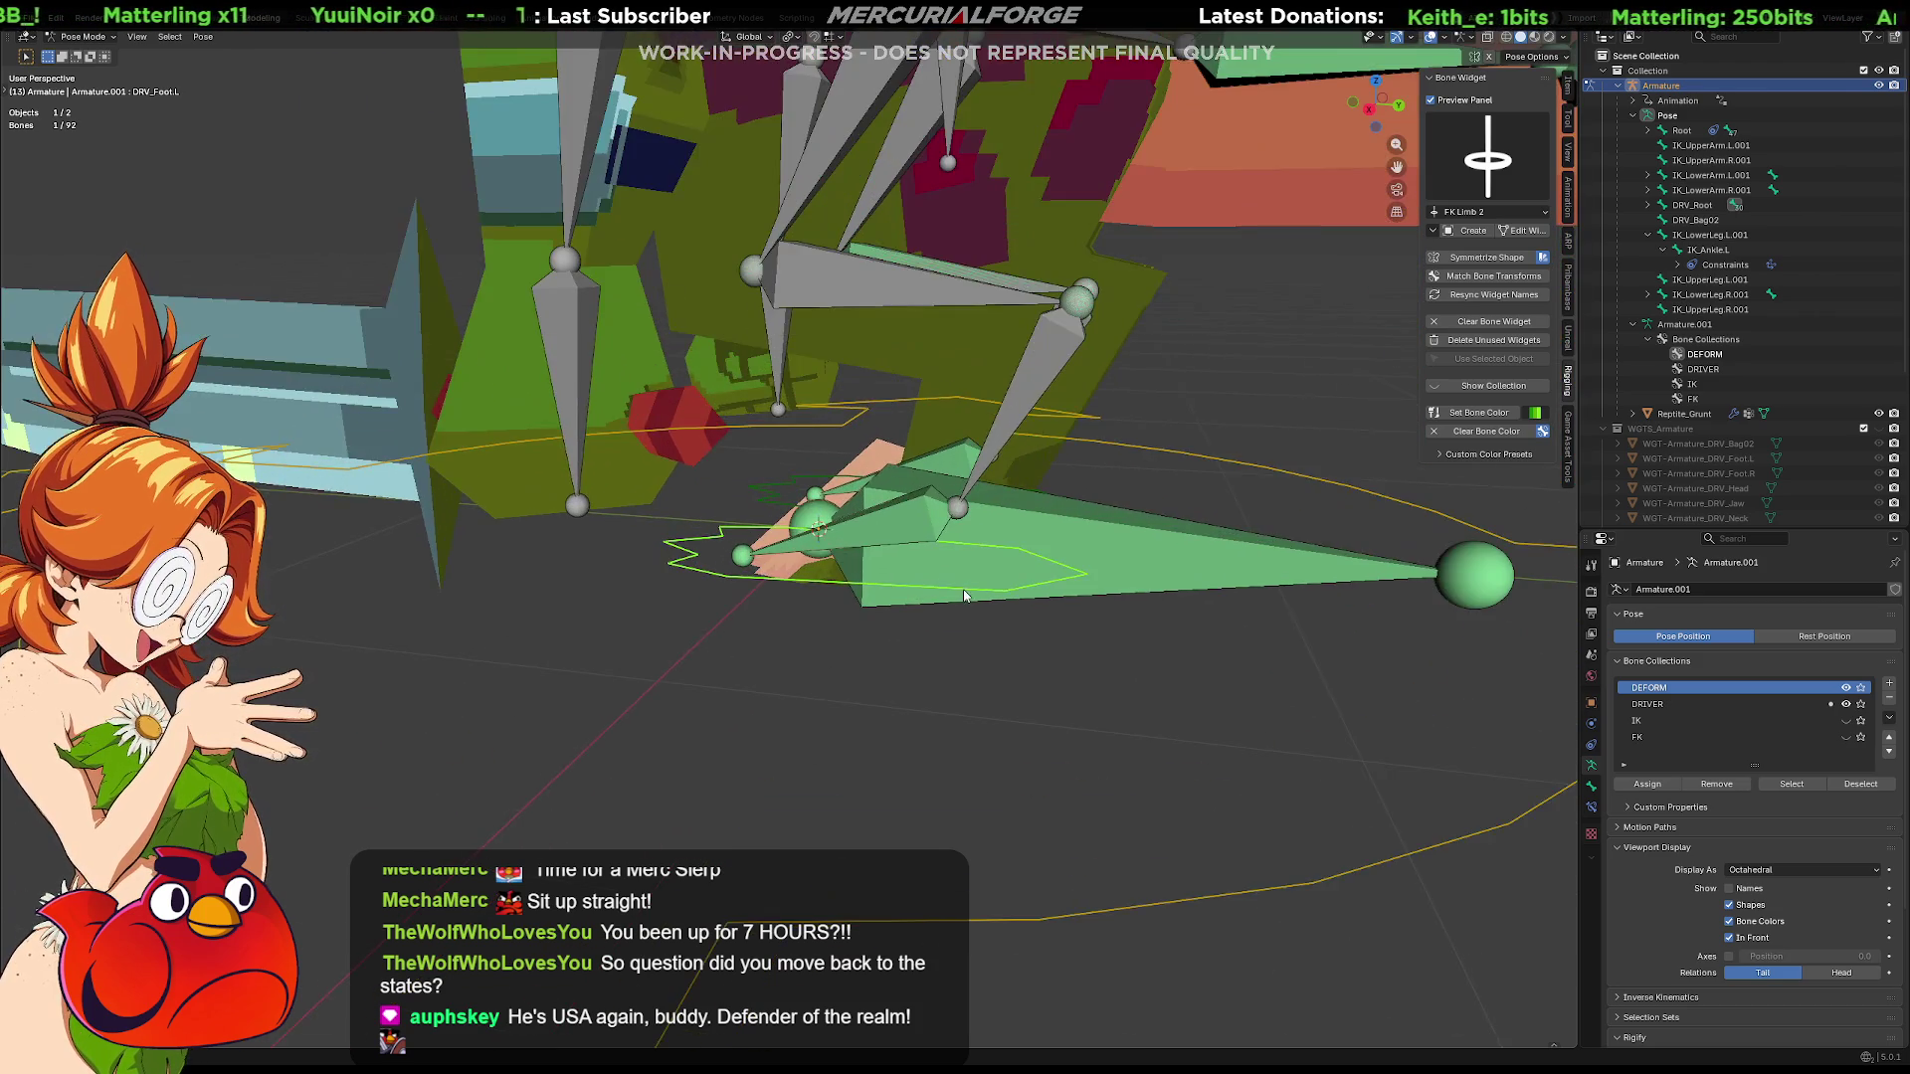
key("r")
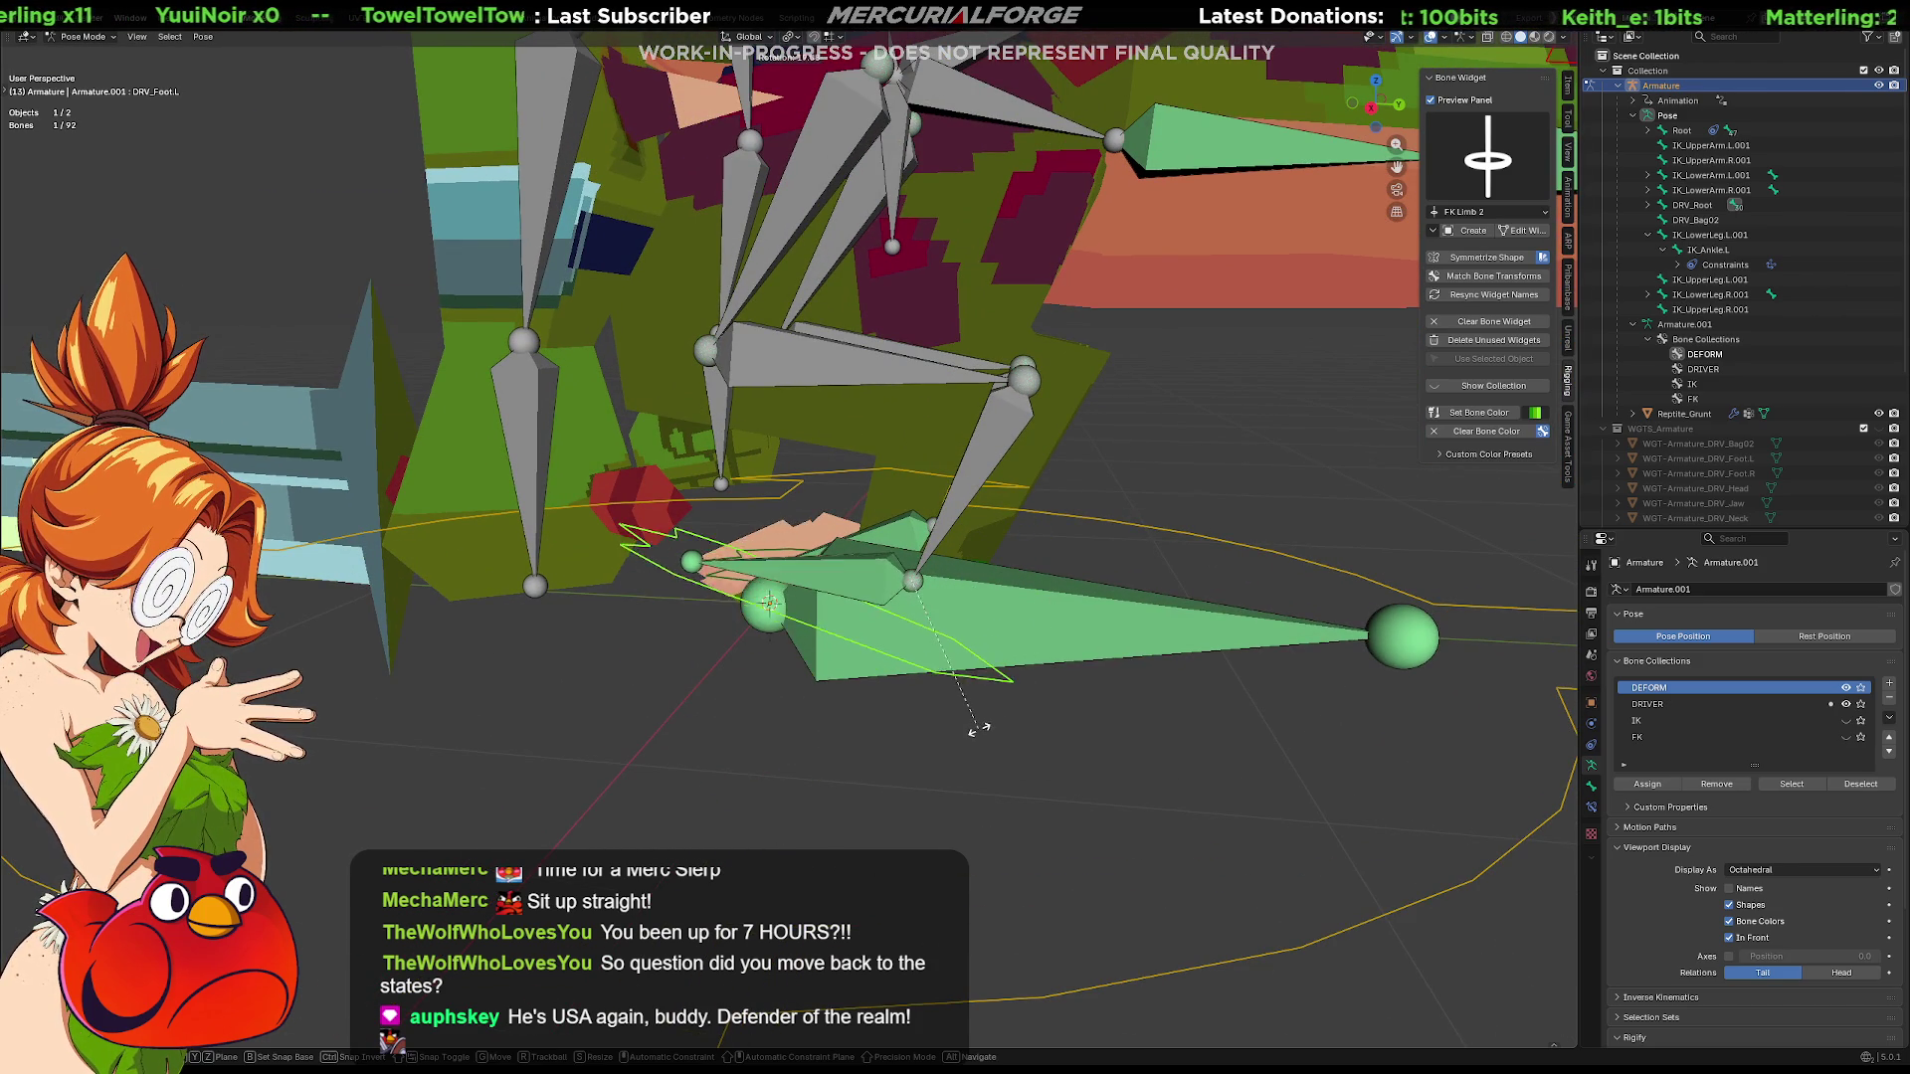
left_click(1014, 658)
key("ctrl+z")
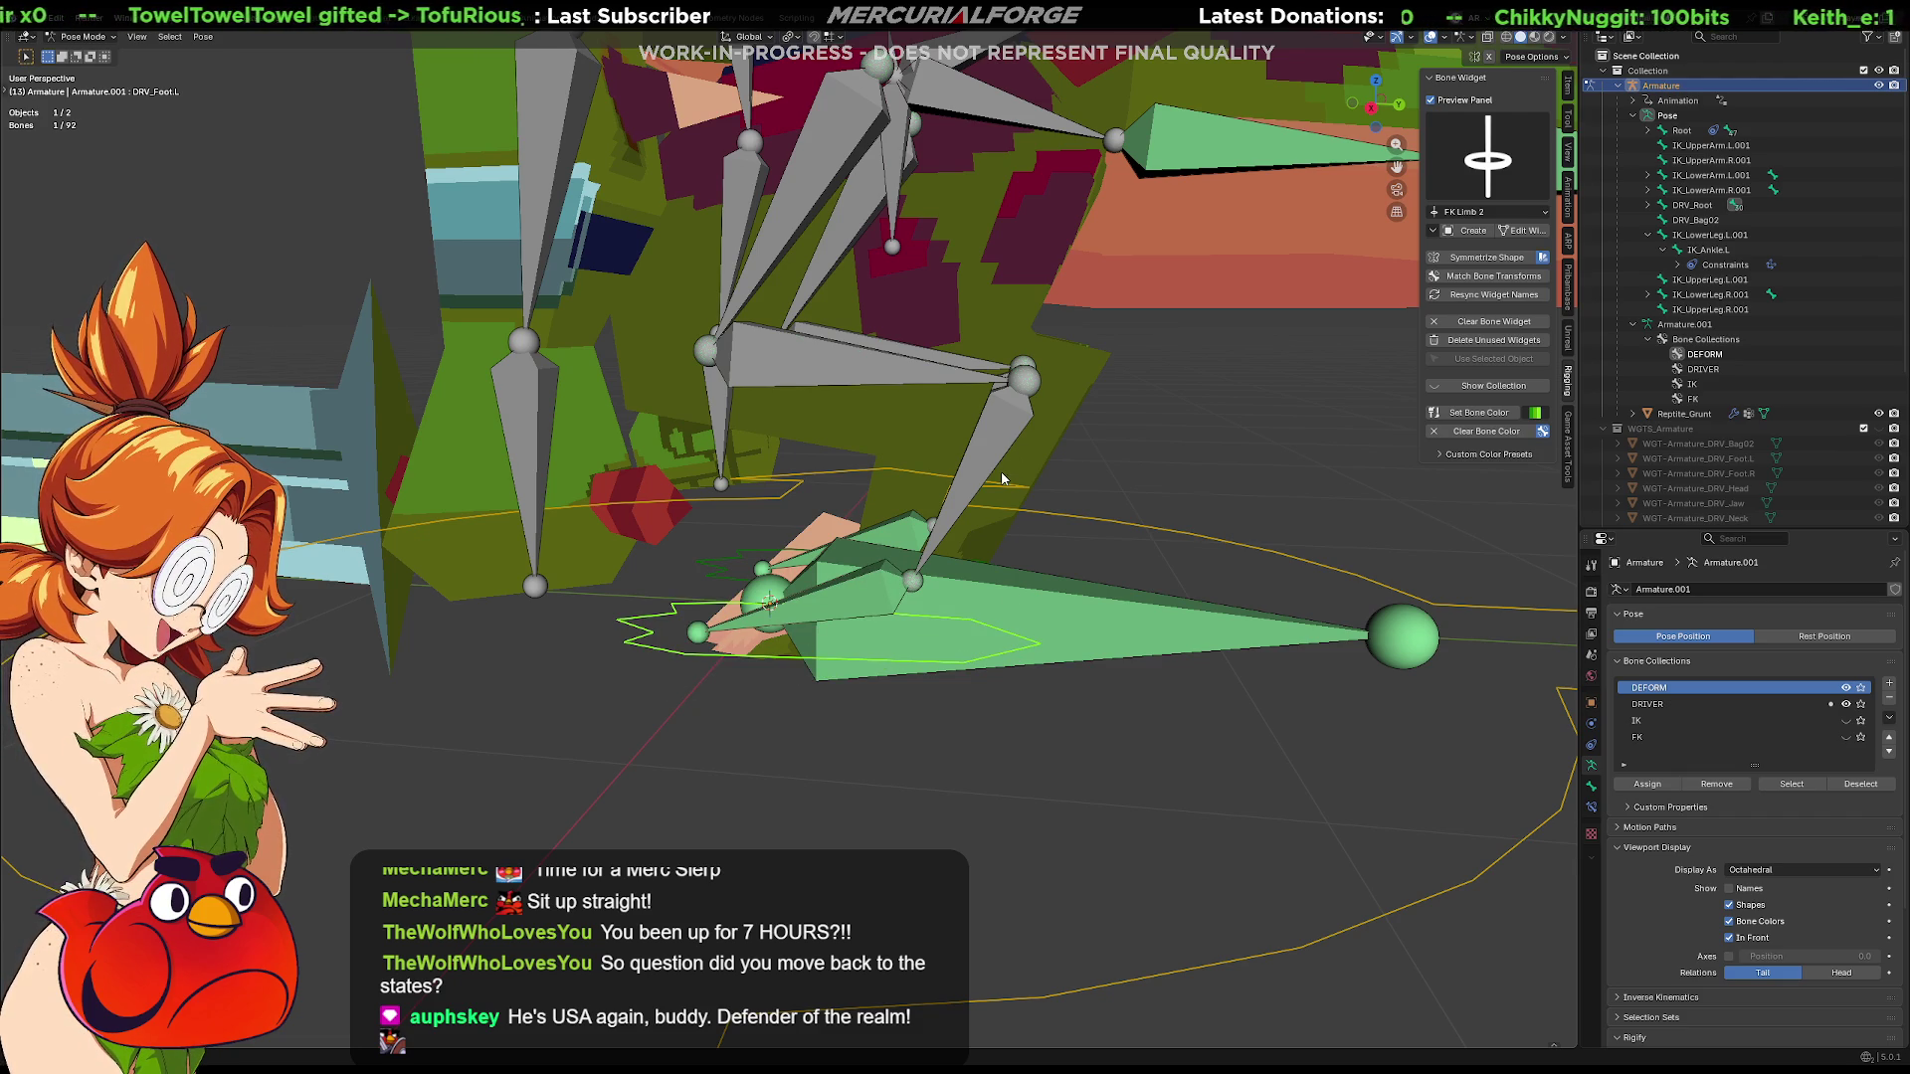
mouse_move(1016, 437)
middle_mouse_down()
mouse_move(998, 517)
mouse_move(973, 520)
mouse_move(997, 521)
middle_mouse_up()
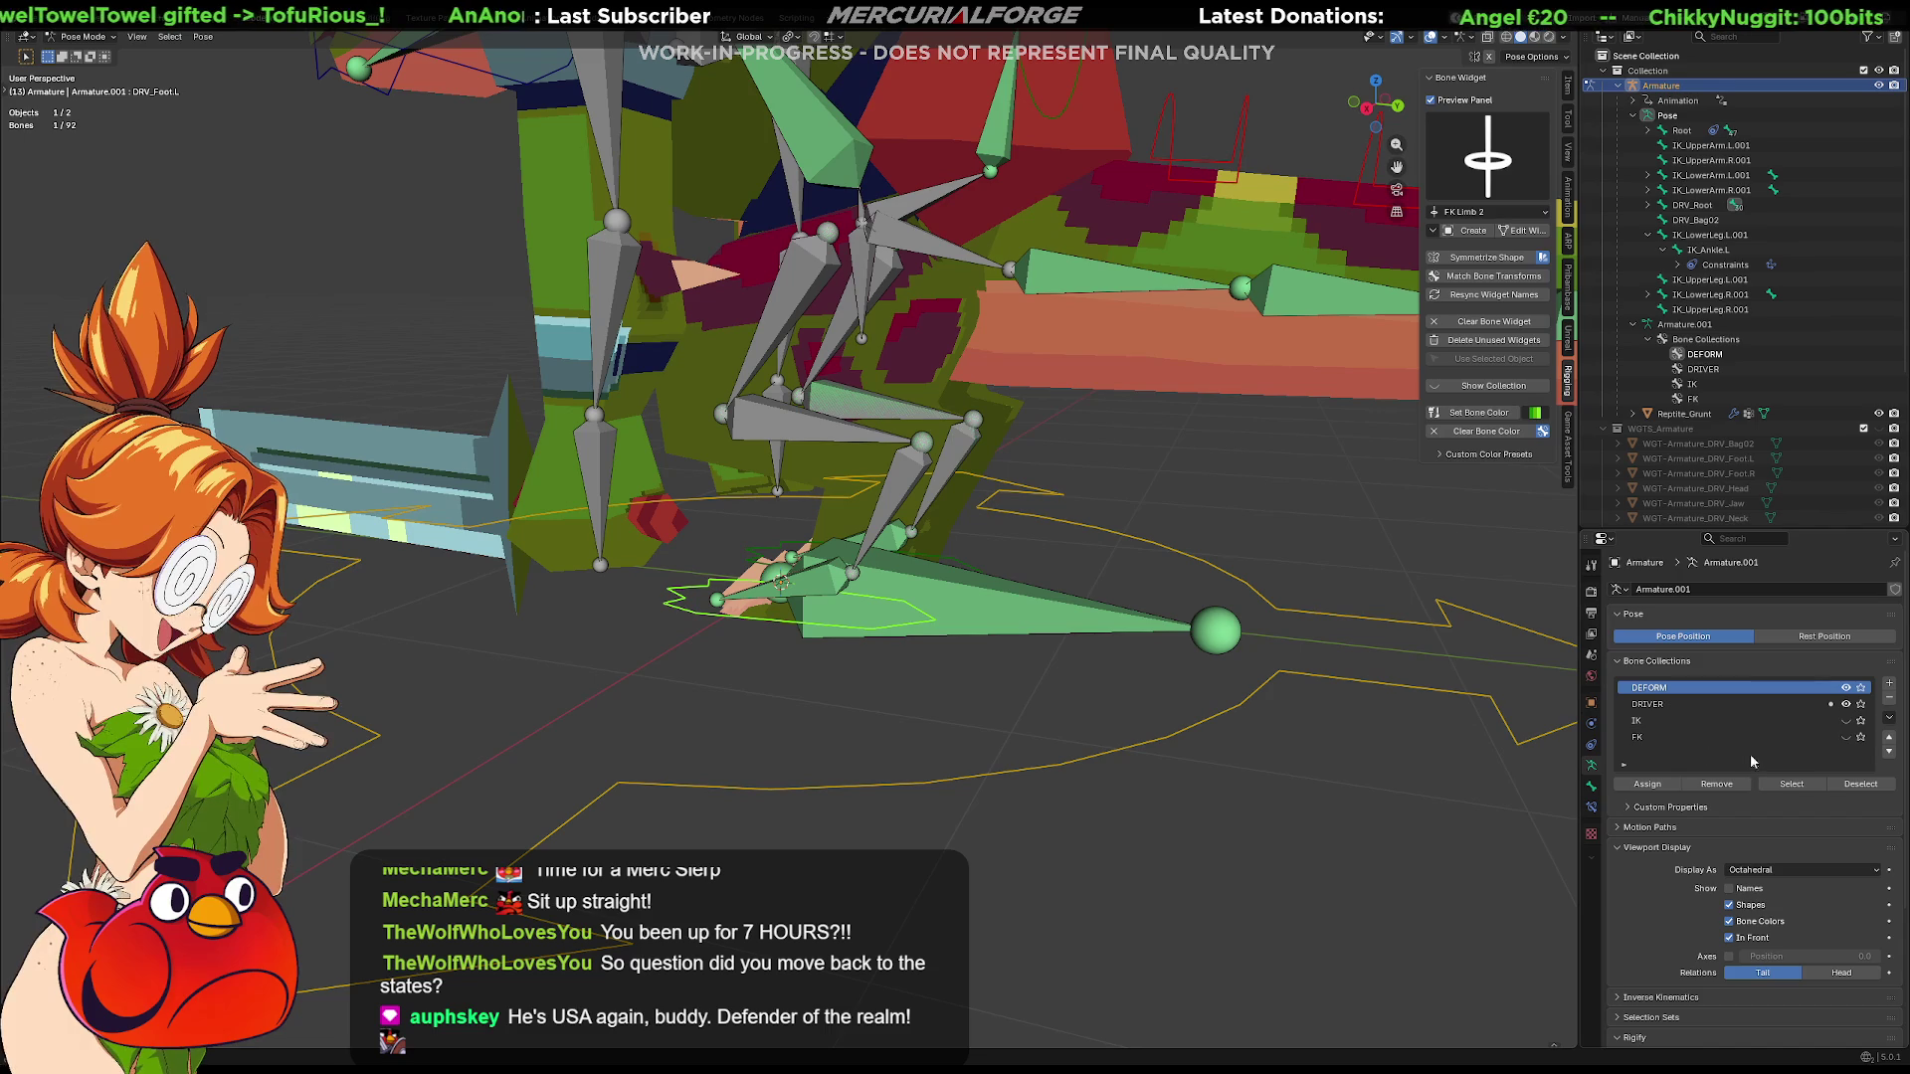
Show the IK bone collection and pull the IK lower-leg control to test the leg bend
left_click(1847, 725)
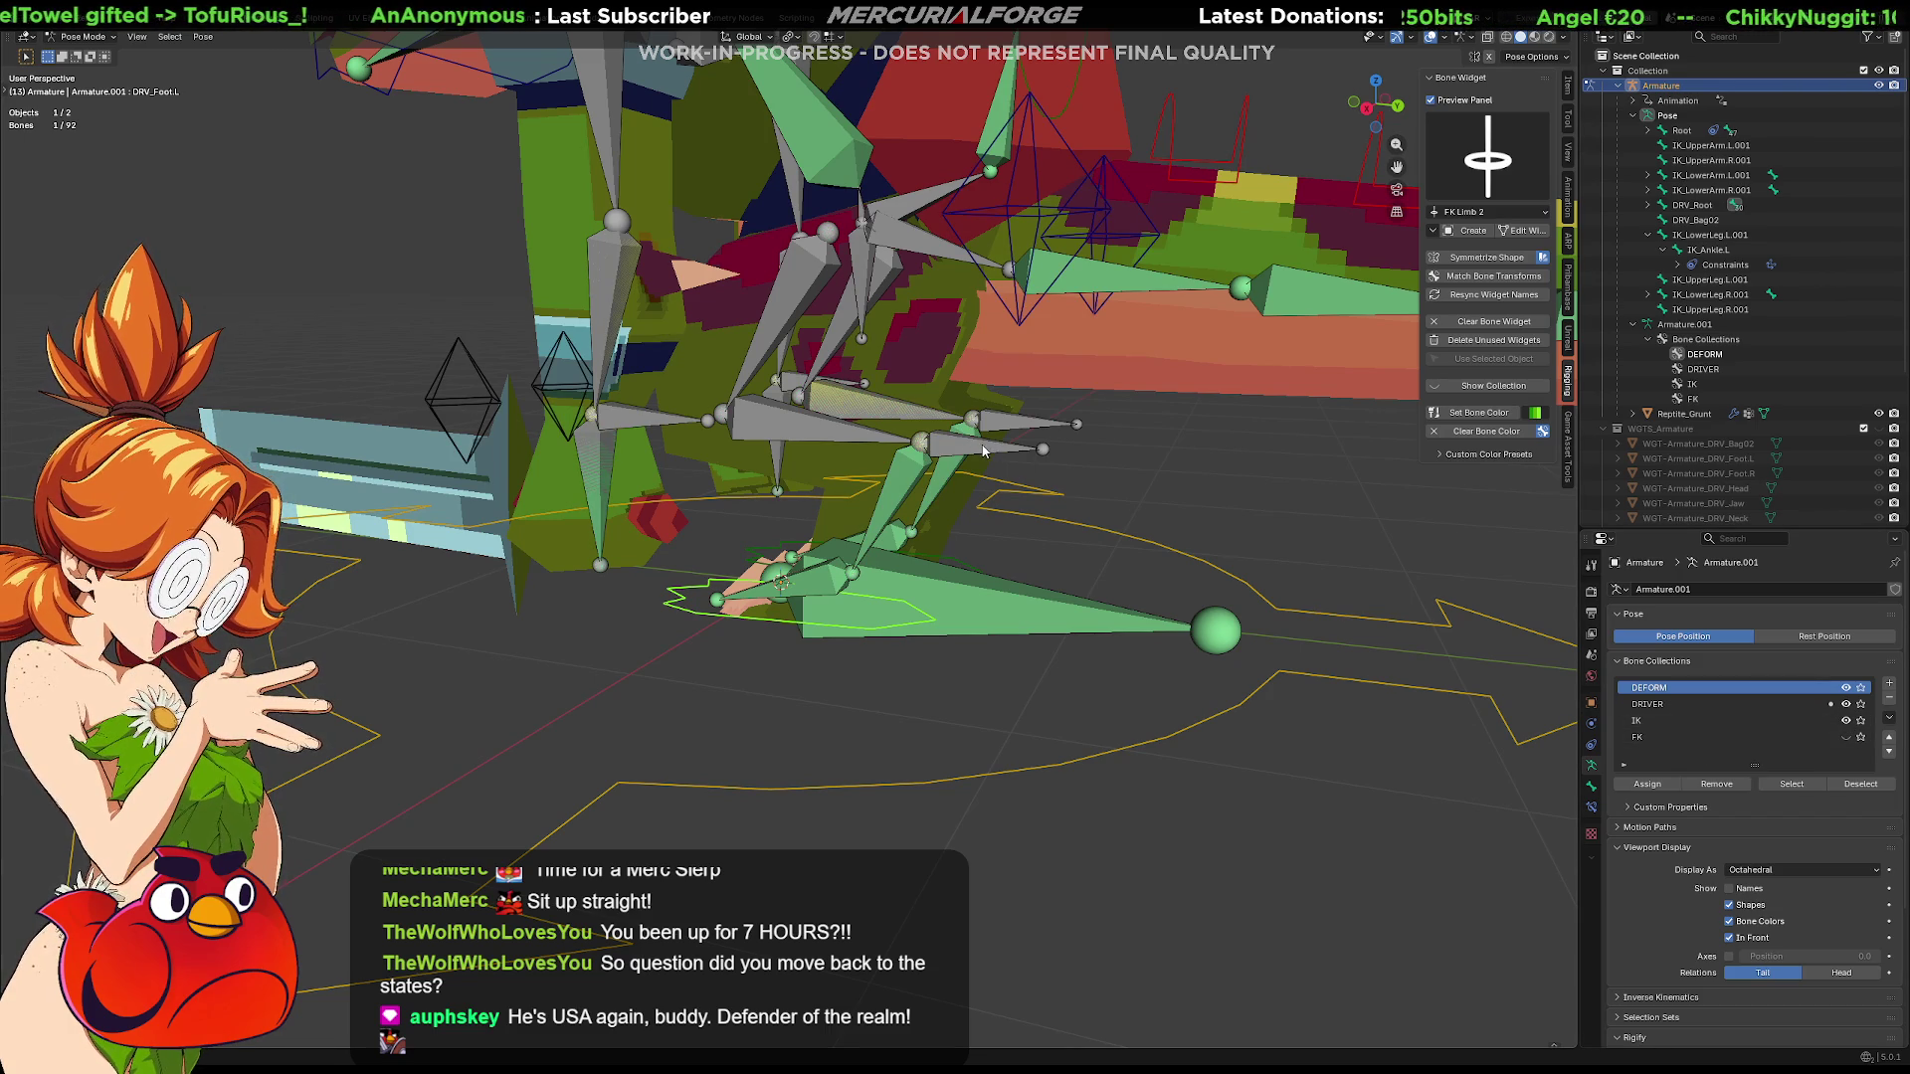
left_click(992, 451)
mouse_move(995, 465)
left_mouse_down()
mouse_move(956, 488)
mouse_move(955, 466)
left_mouse_up()
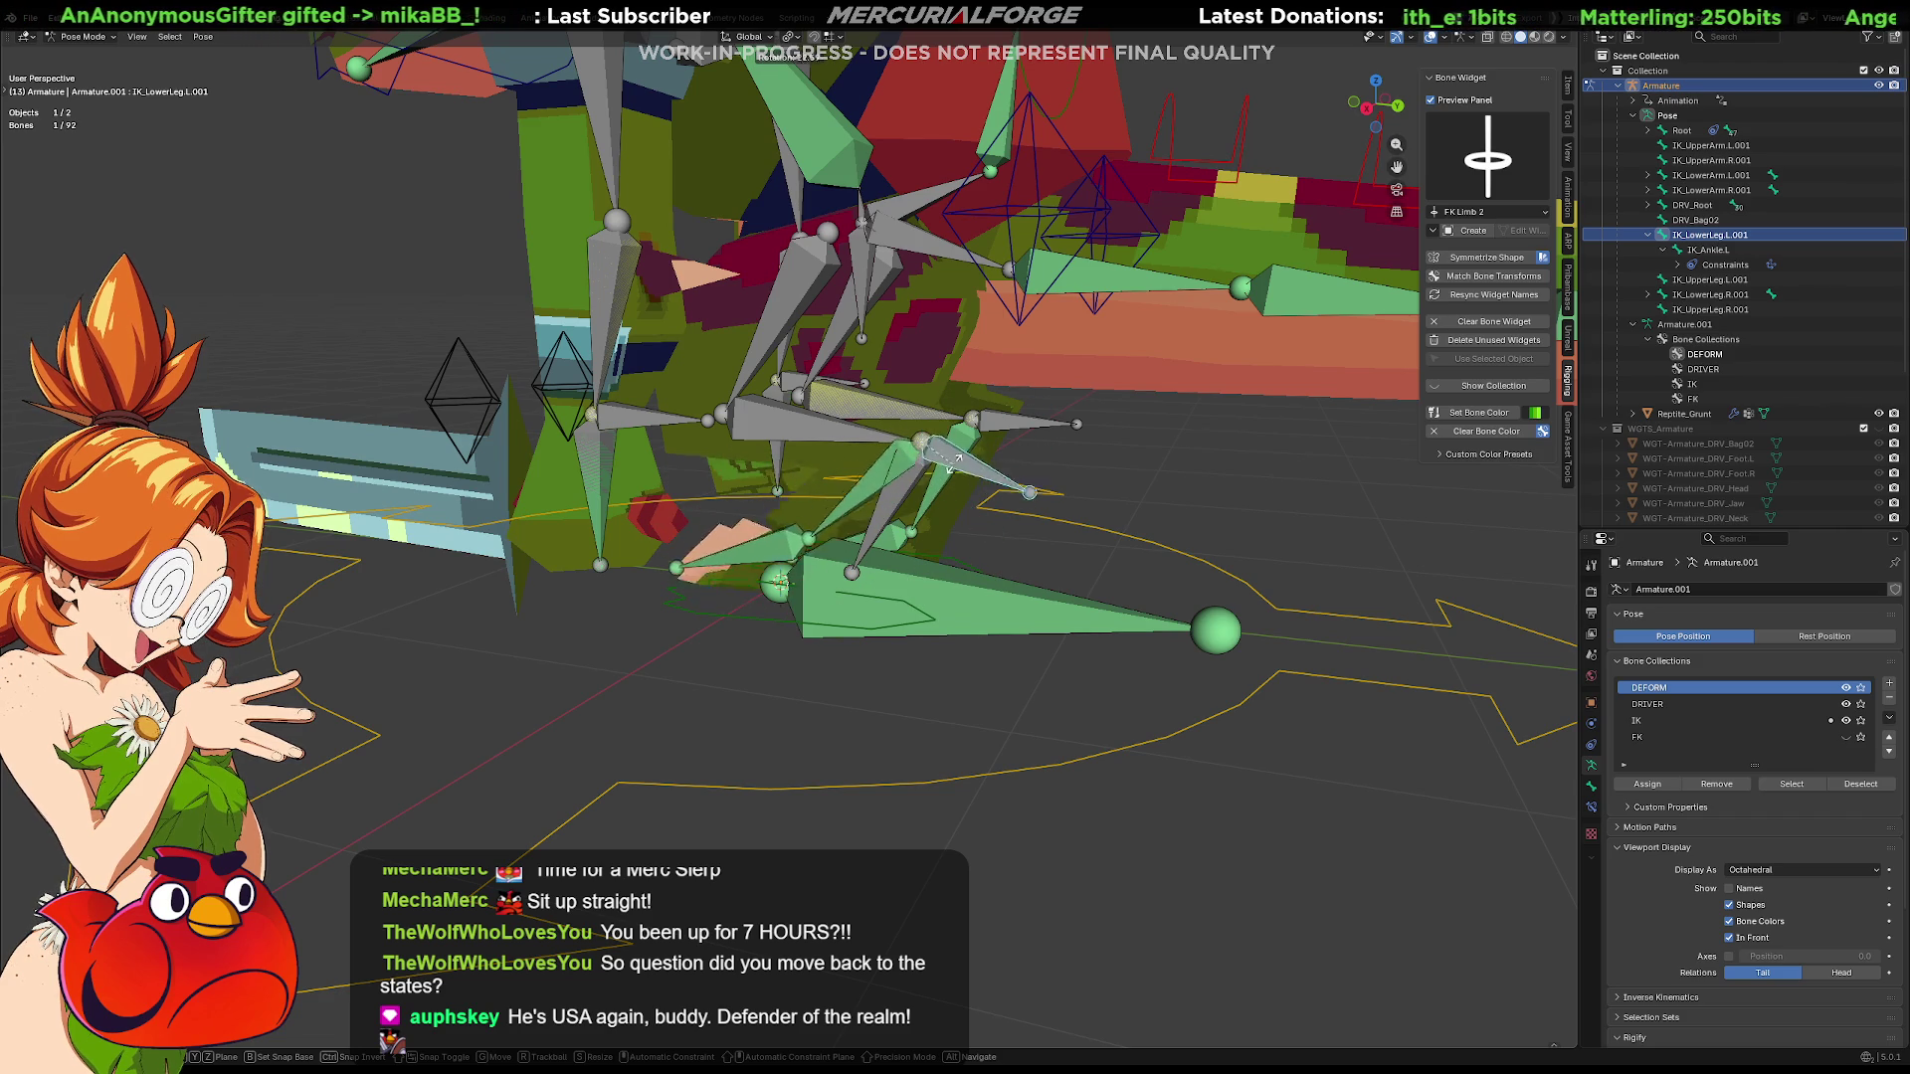
mouse_move(955, 465)
left_mouse_down()
mouse_move(952, 341)
mouse_move(979, 485)
mouse_move(982, 465)
mouse_move(963, 552)
left_mouse_up()
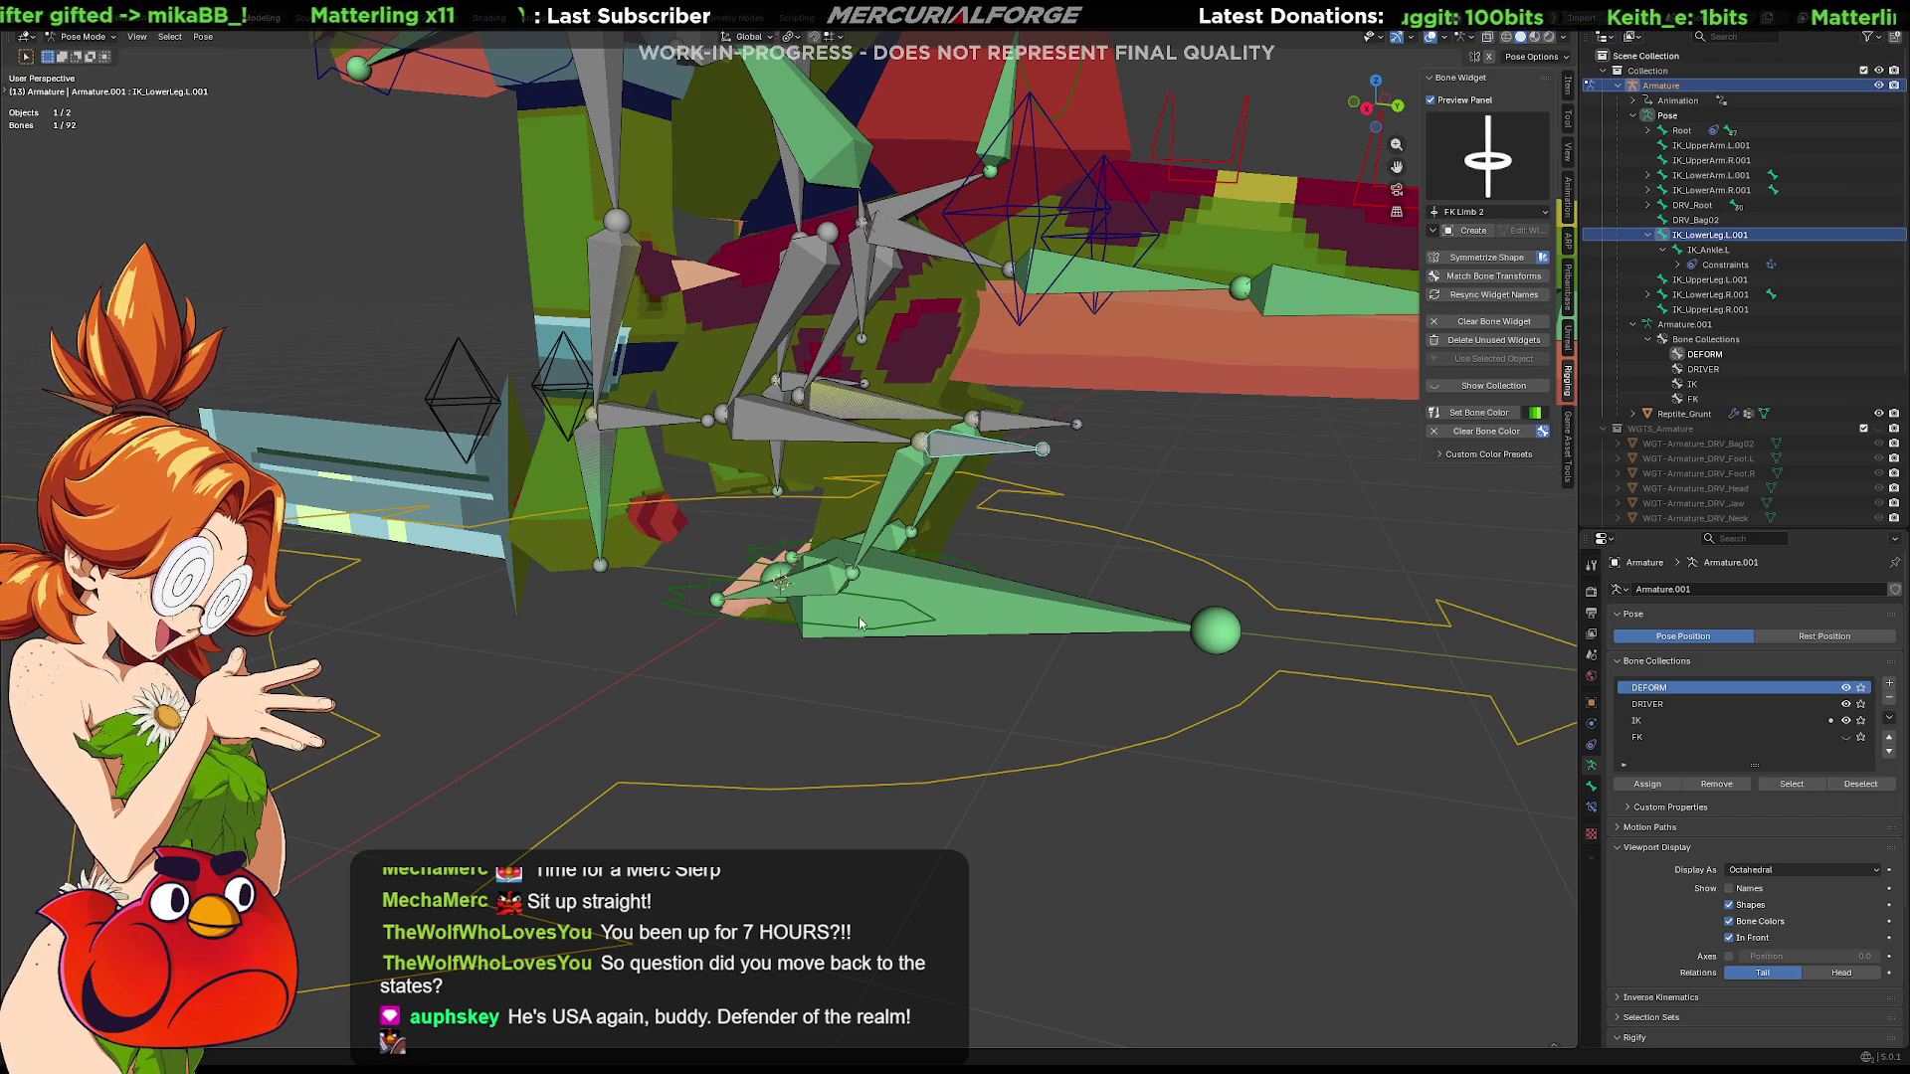
scroll(839, 622, "up", 2)
middle_click_drag(838, 622, 921, 583)
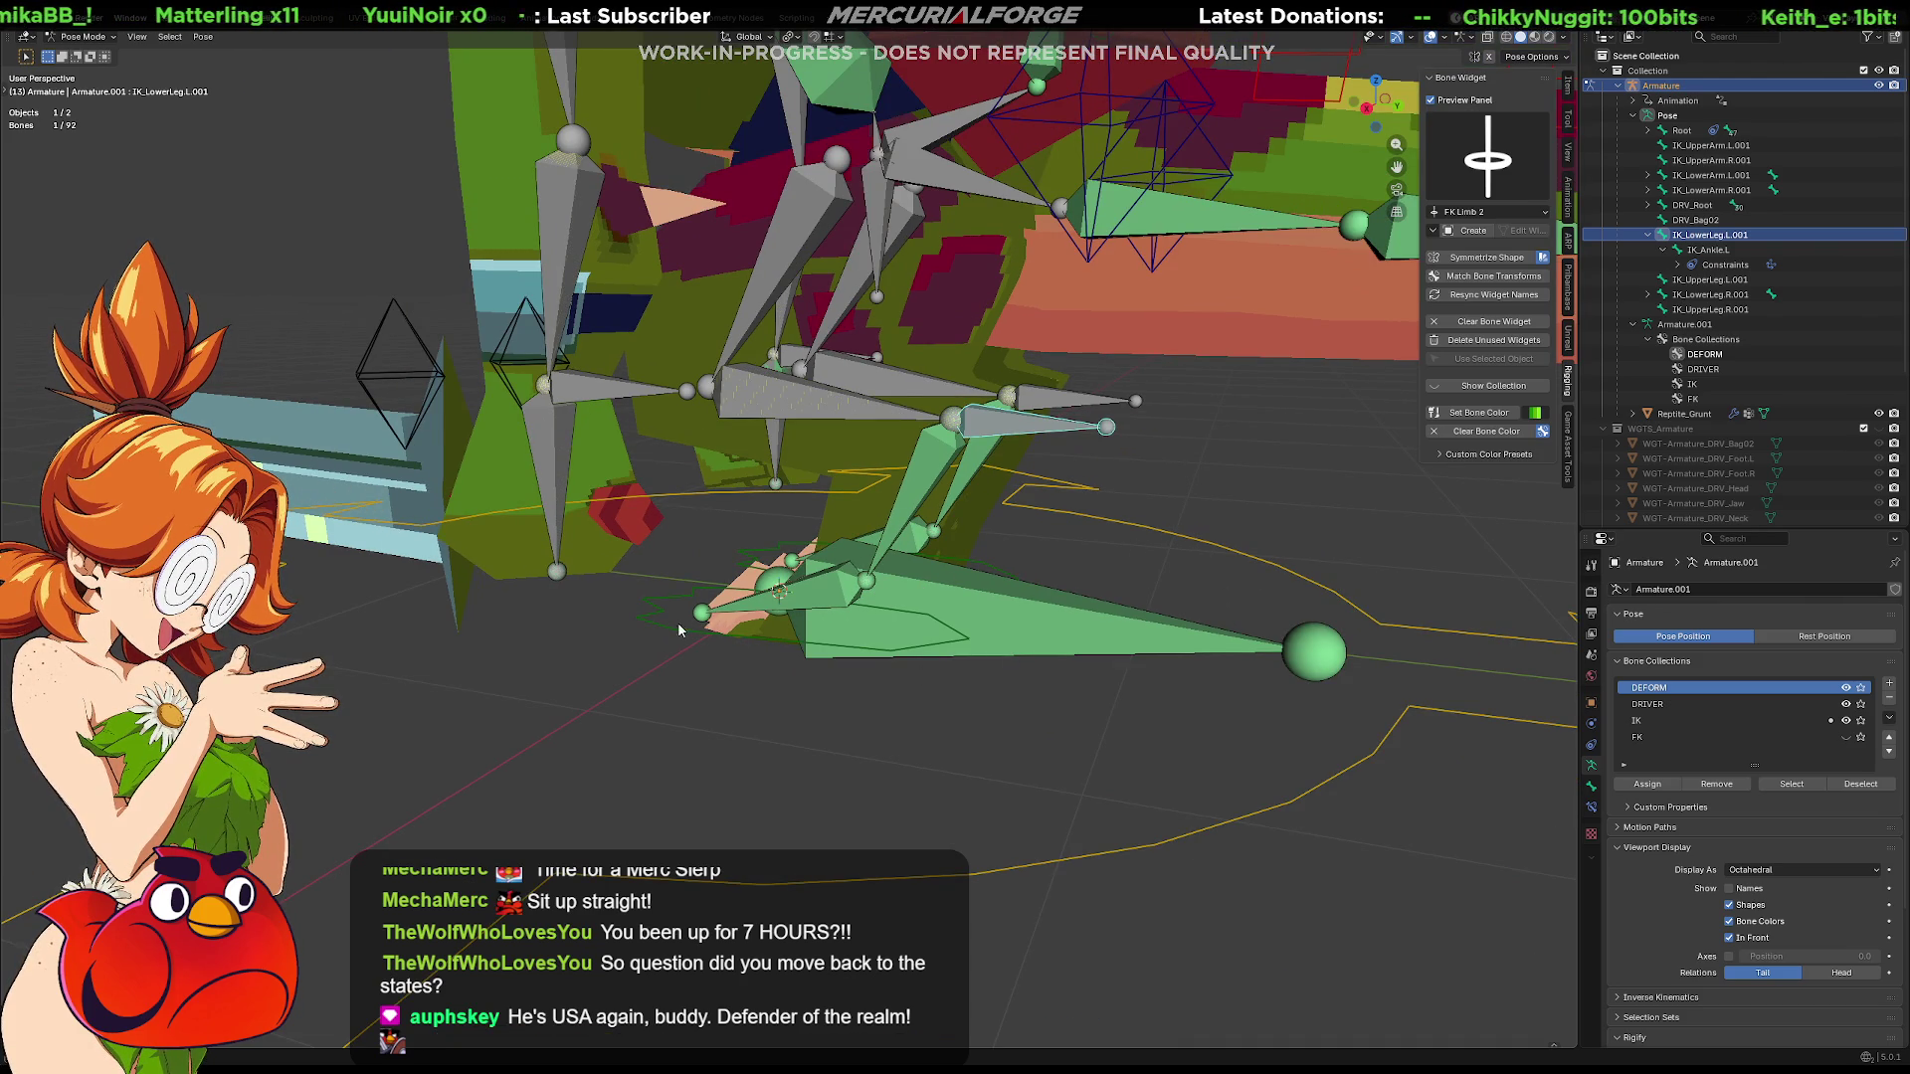
Select DRV_Foot.L and DRV_Foot.R with DRV_Root active, ready for parenting
left_click(651, 620)
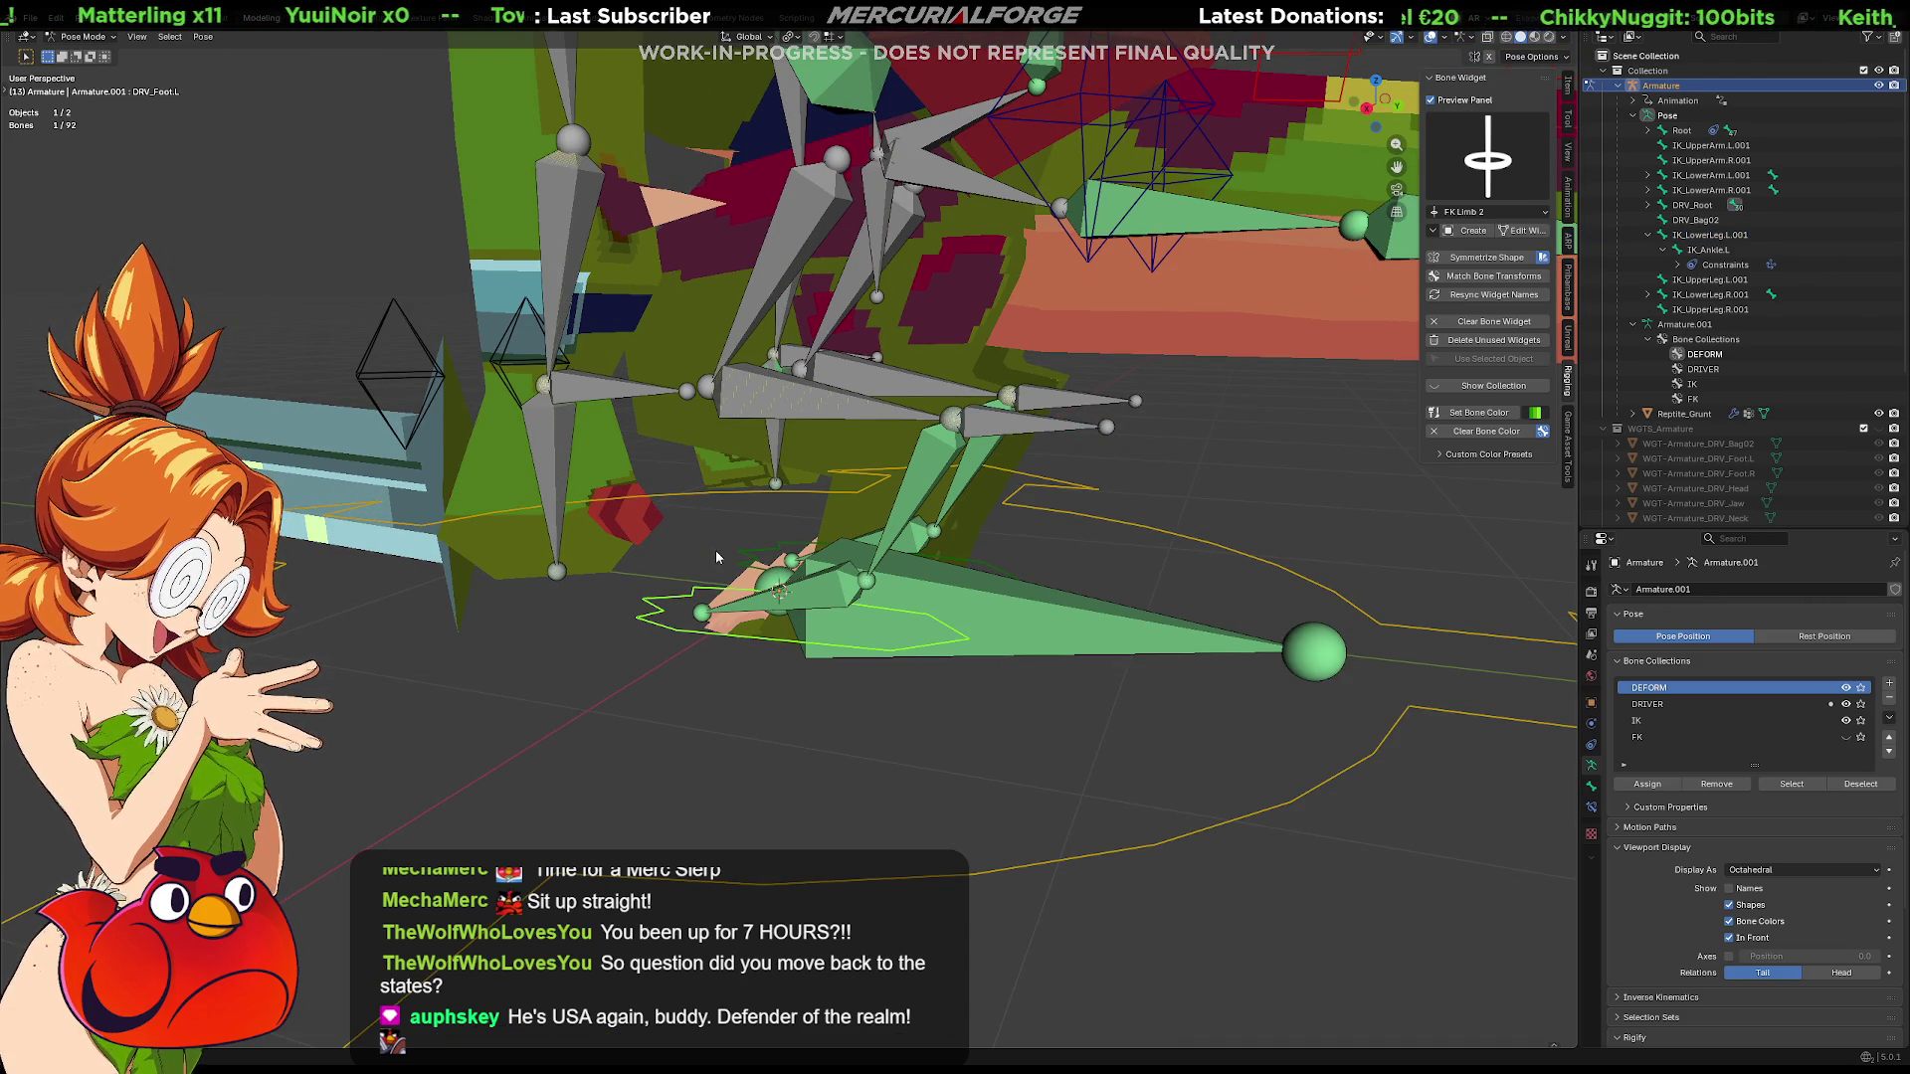
left_click(738, 556, "shift")
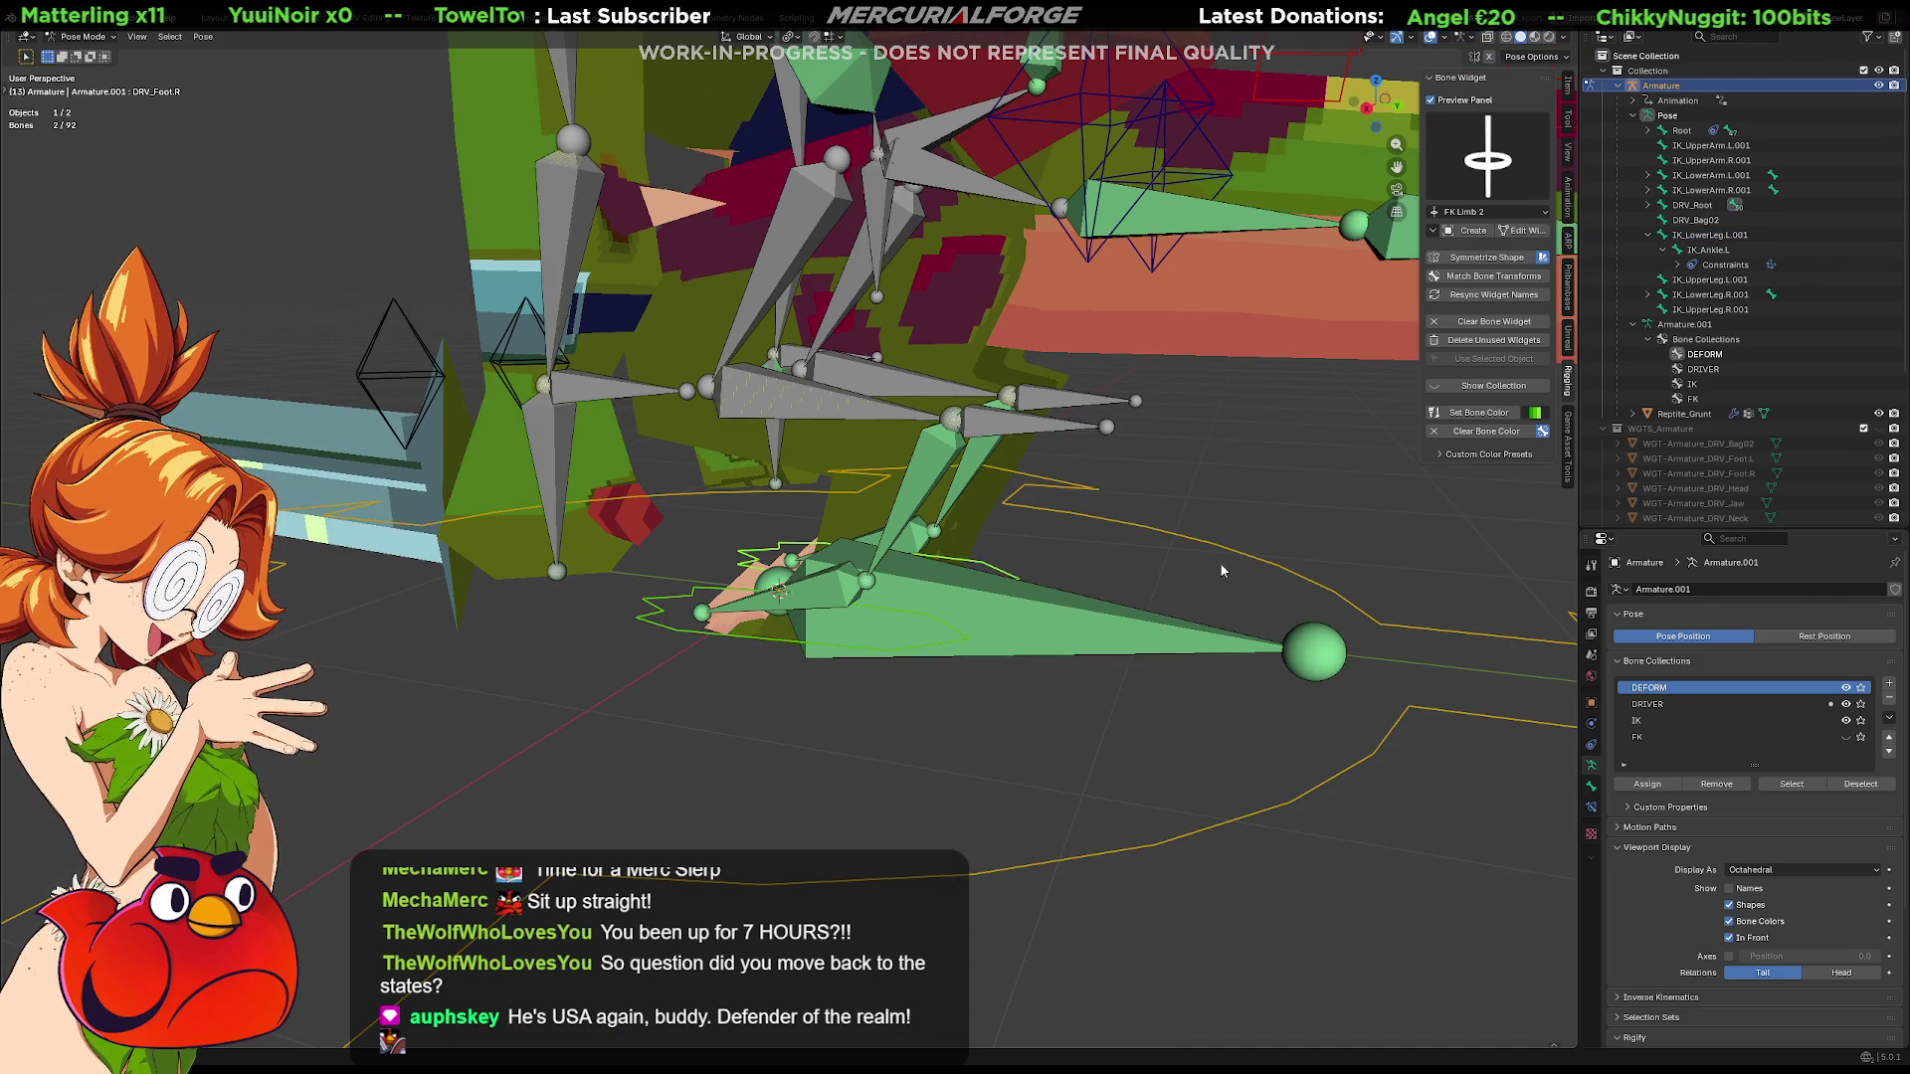
left_click(1272, 556, "shift")
Dismiss the object parenting menu and switch the armature into Edit Mode
key("ctrl+p")
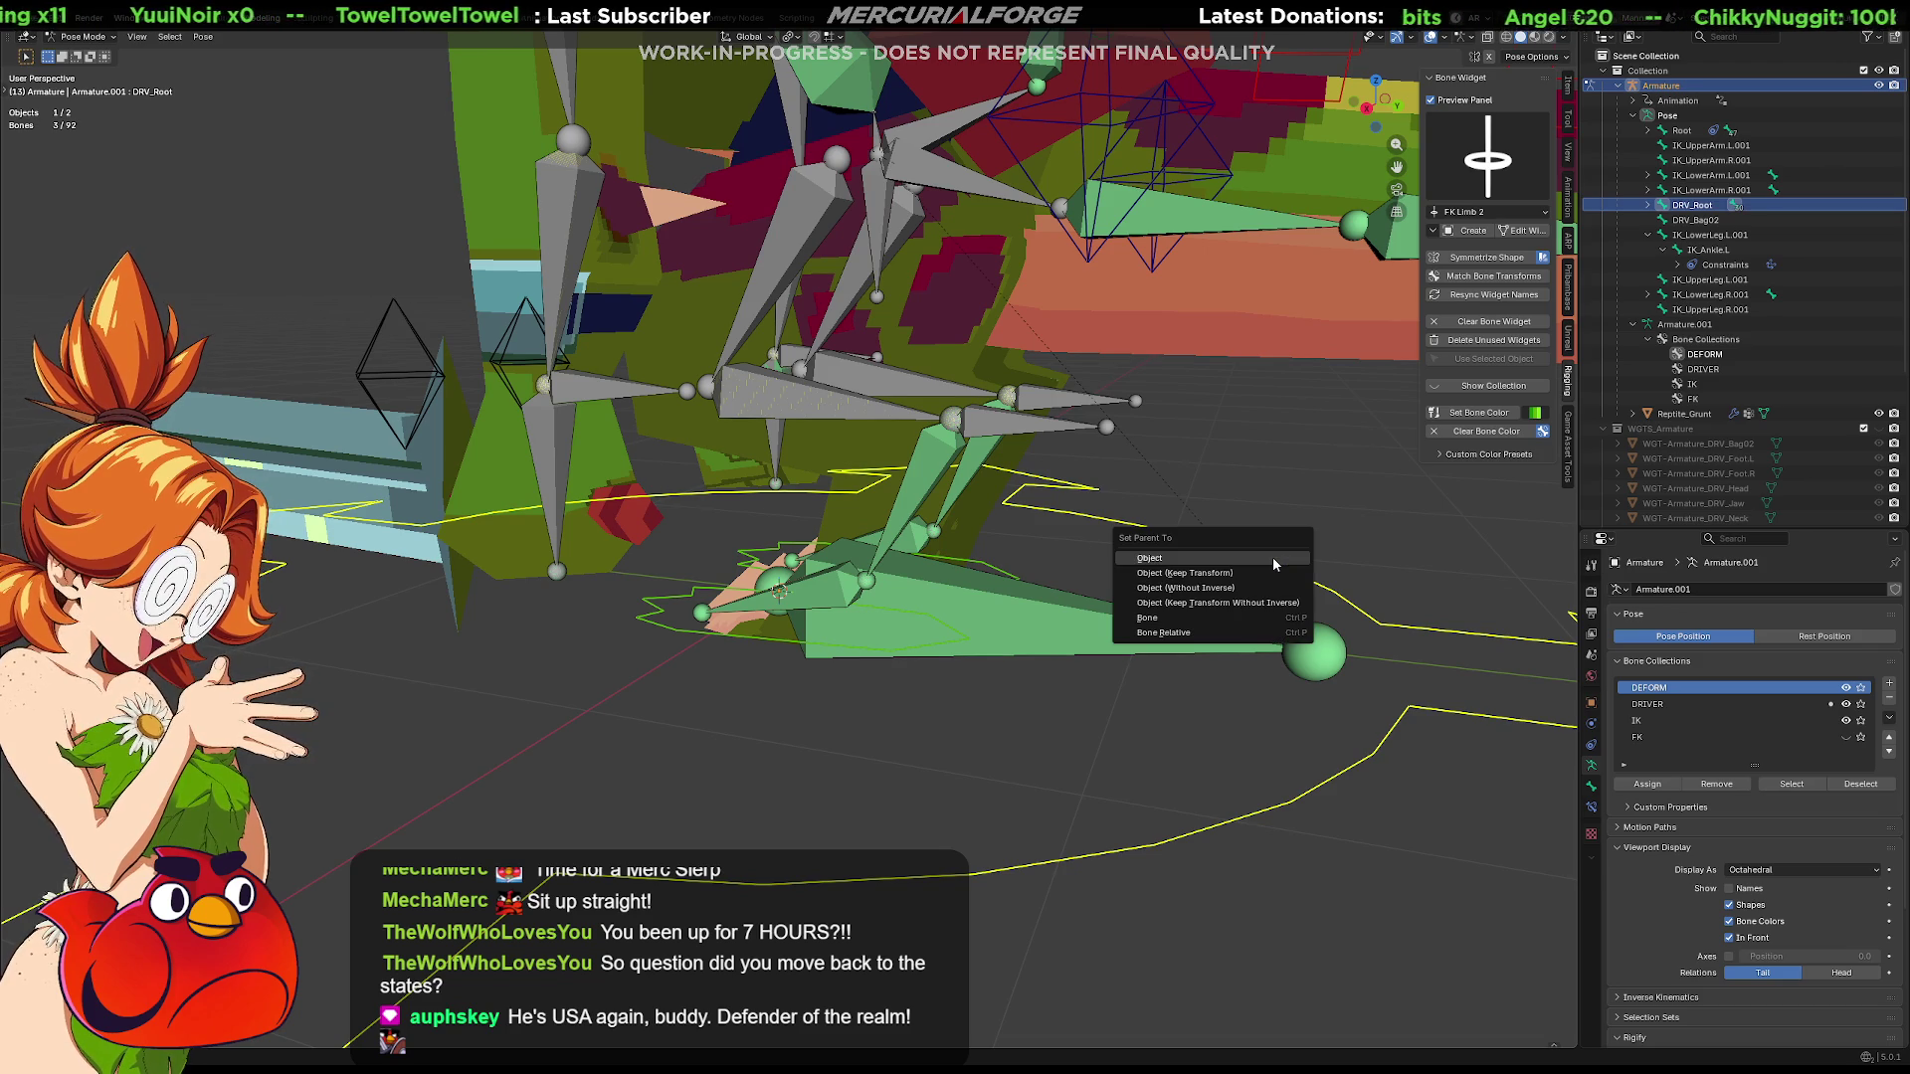
left_click(1273, 558)
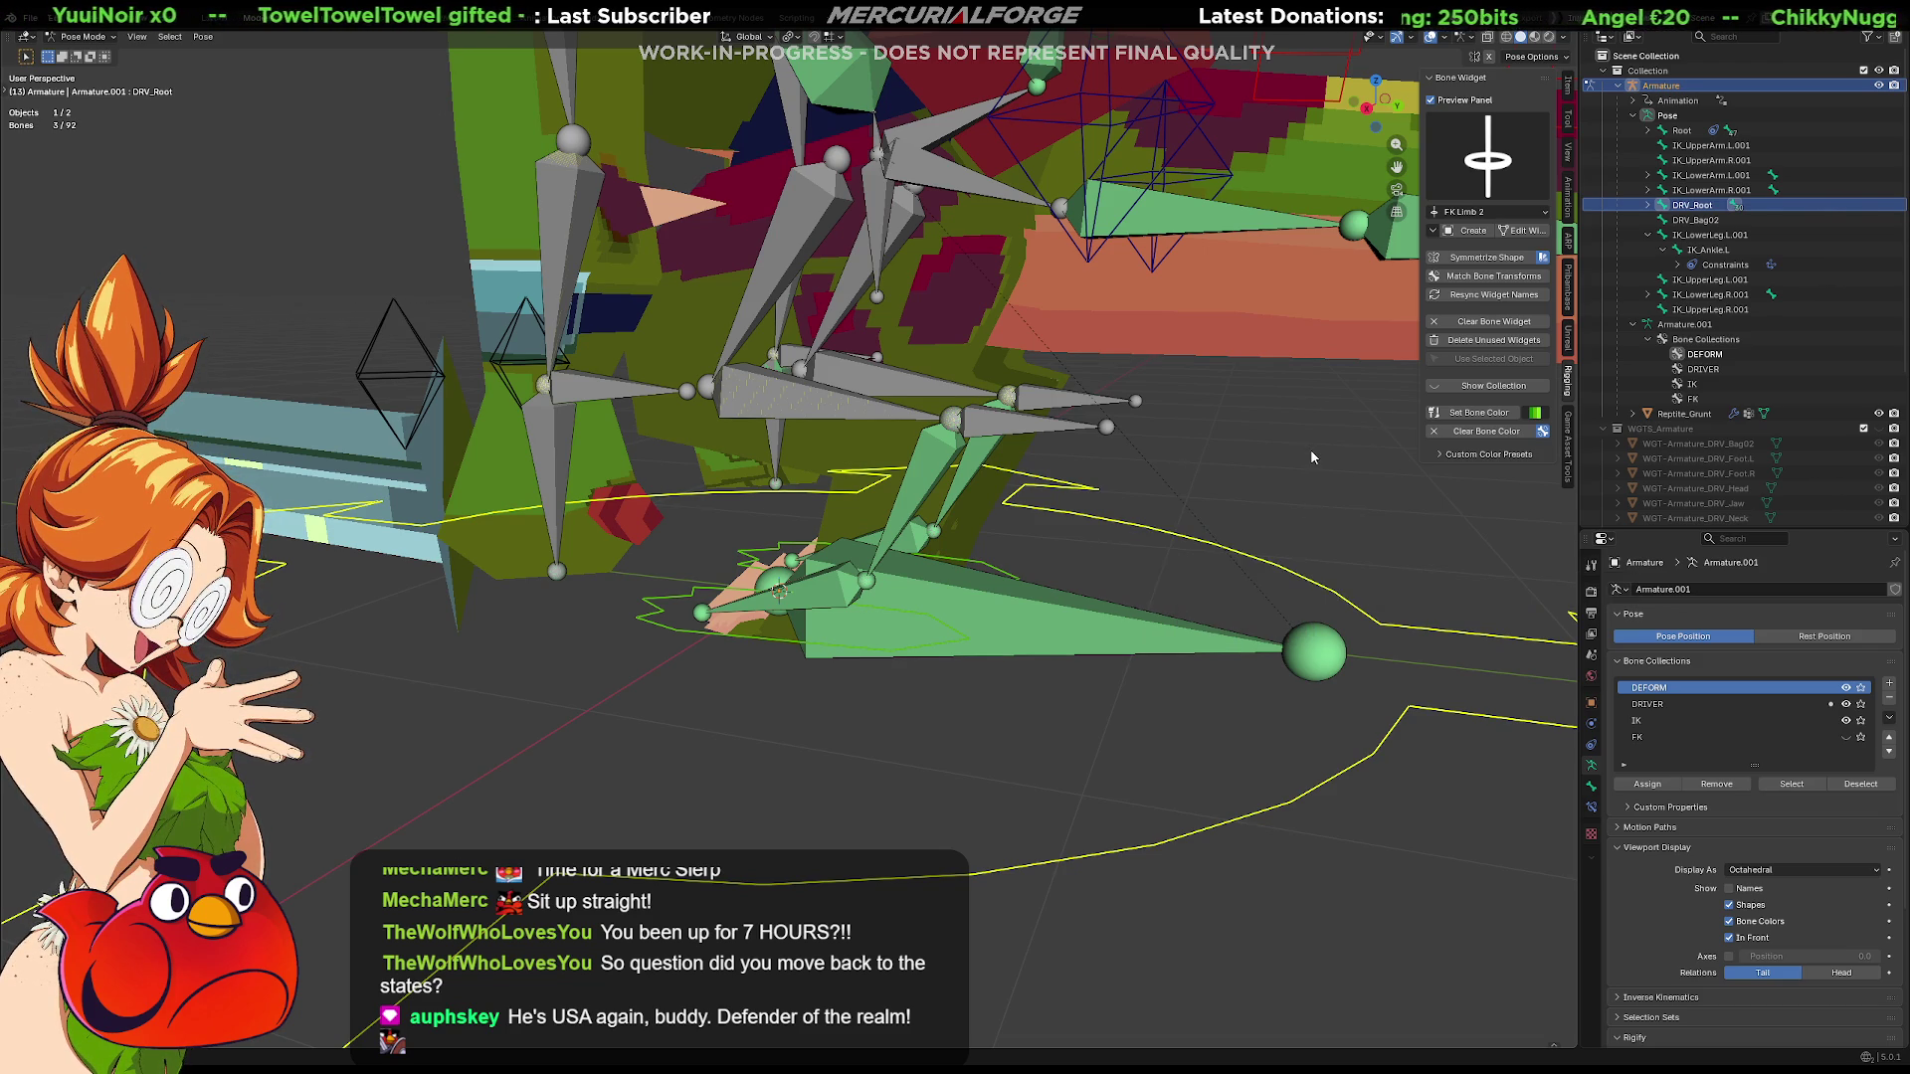
middle_click_drag(1310, 450, 1283, 505)
key("ctrl+Tab")
left_click(1395, 544)
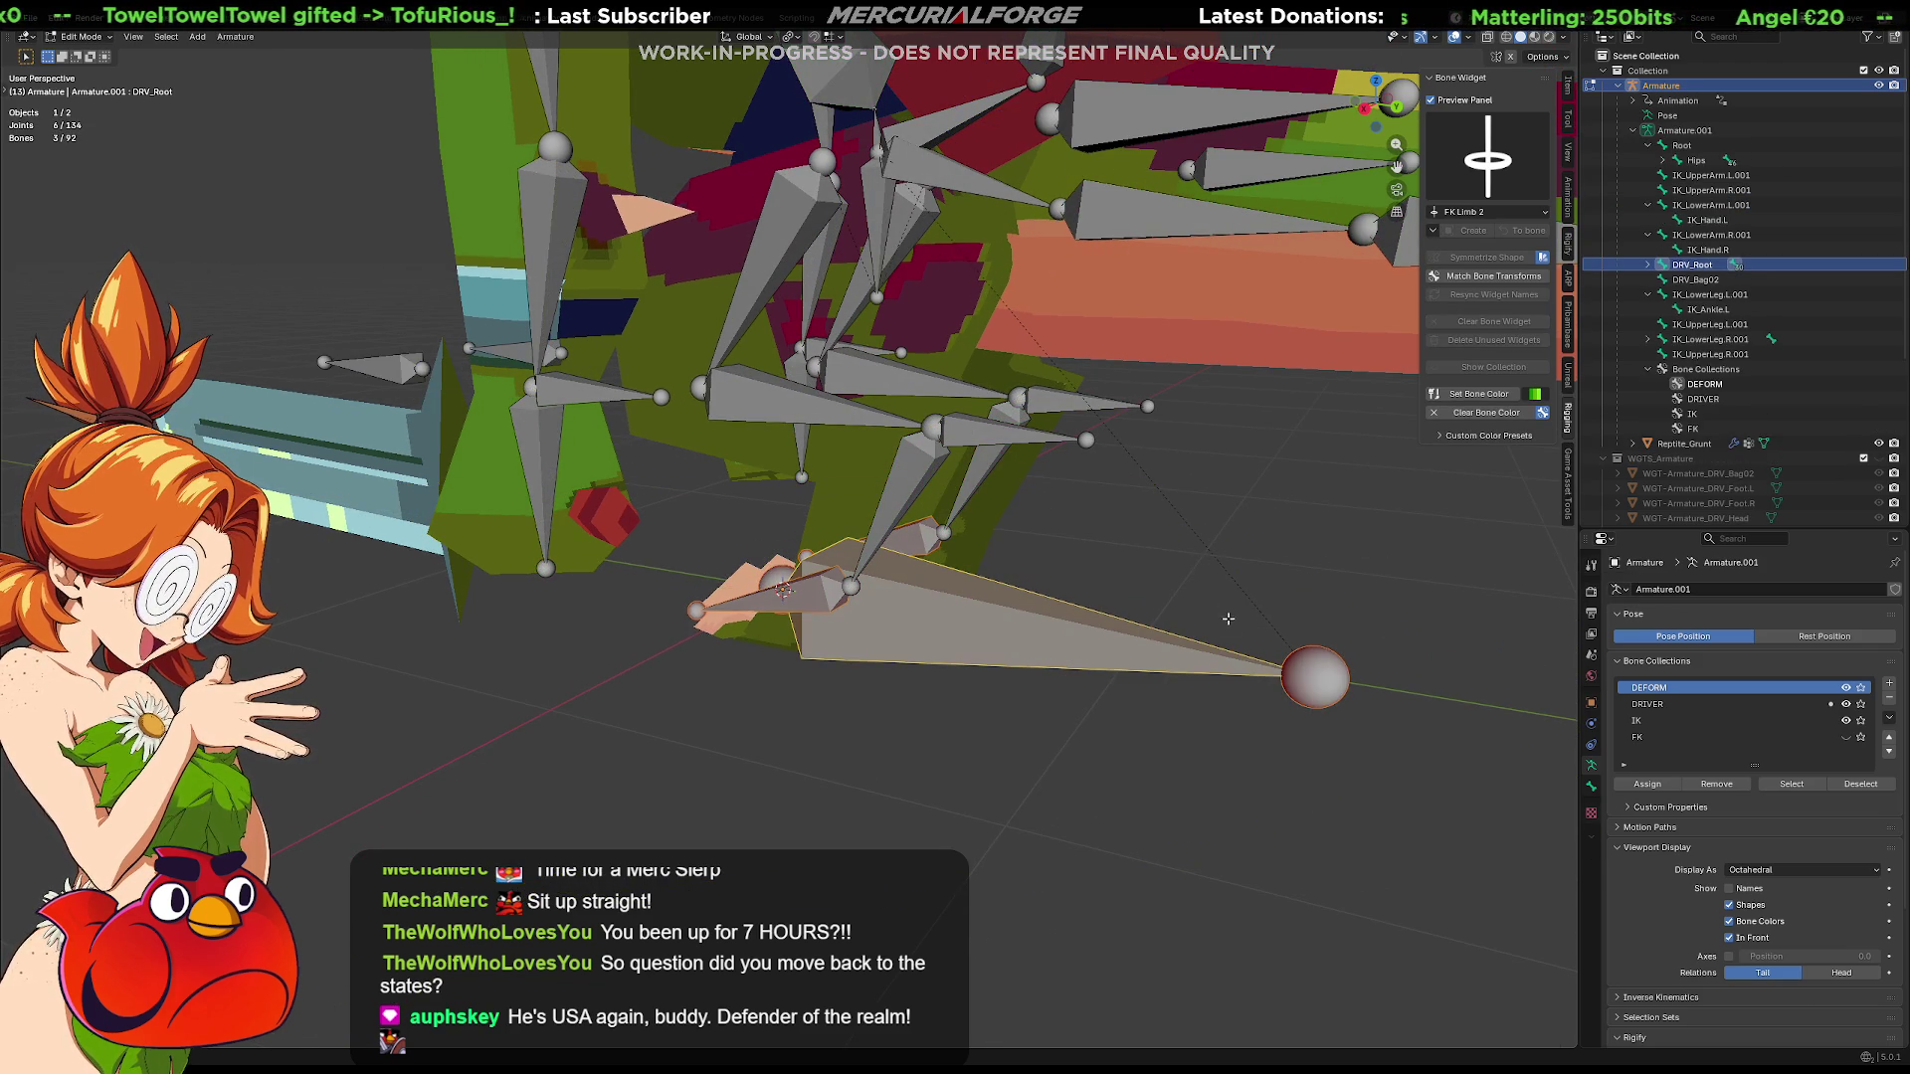
Parent both foot driver bones to DRV_Root with Keep Offset and return to Pose Mode
middle_click_drag(1228, 616, 1034, 617)
key("ctrl+p")
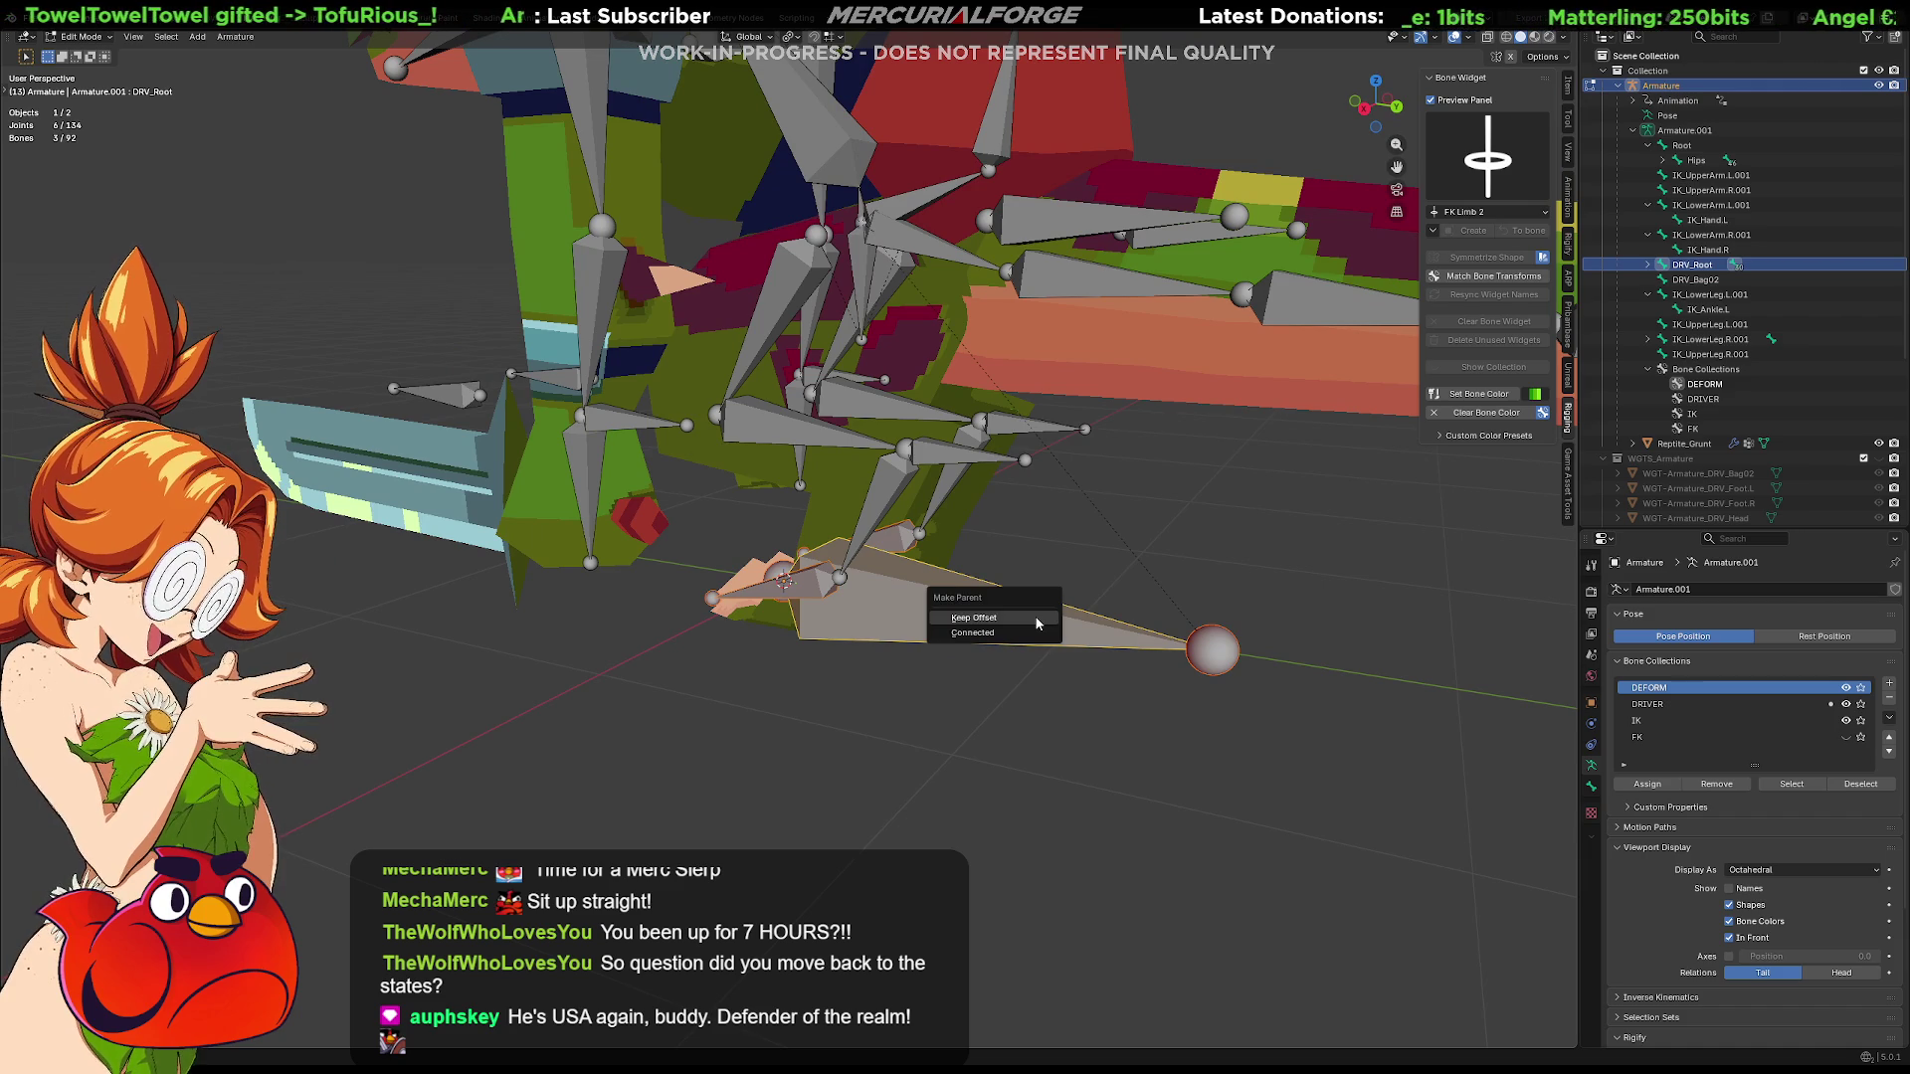
left_click(1038, 623)
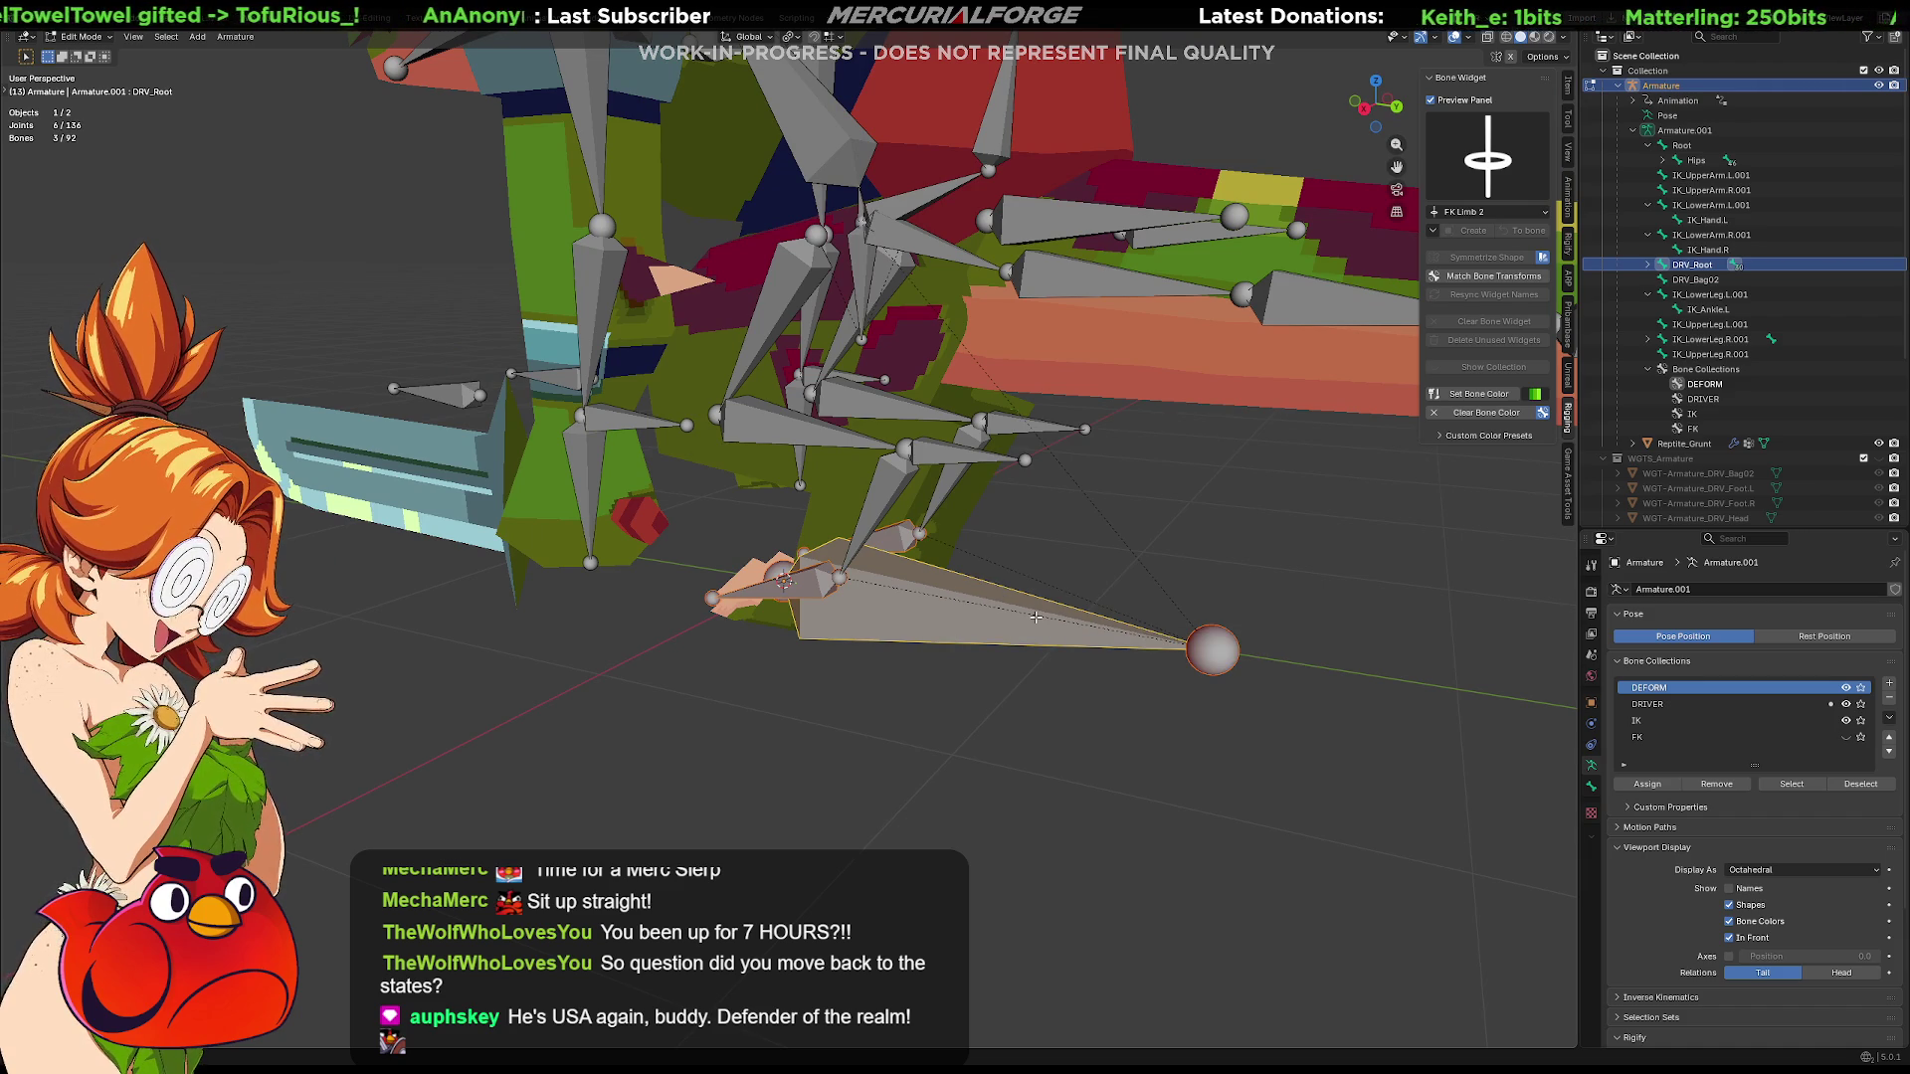
key("ctrl+Tab")
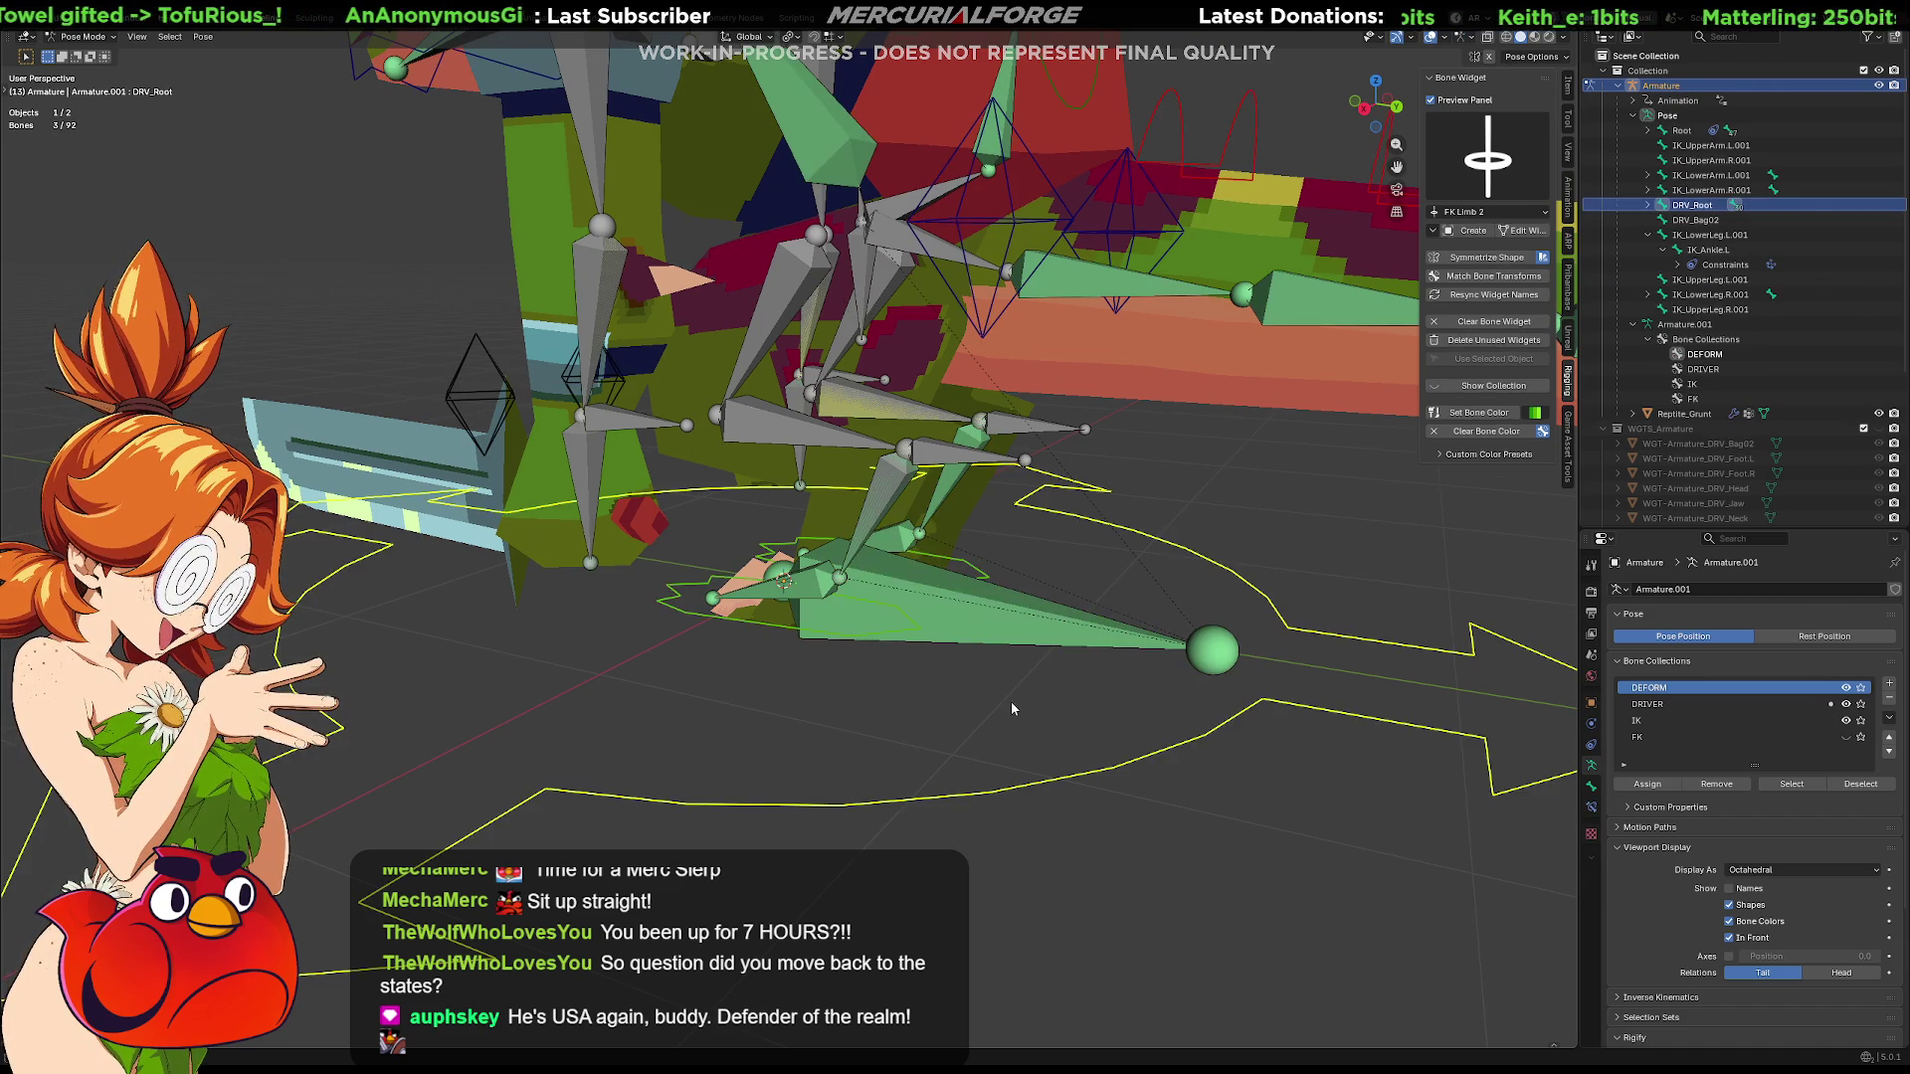
Select DRV_Foot.L and show its Bone properties in the Properties editor
mouse_move(1055, 784)
middle_mouse_down()
mouse_move(1018, 773)
mouse_move(961, 799)
mouse_move(986, 651)
mouse_move(959, 659)
middle_mouse_up()
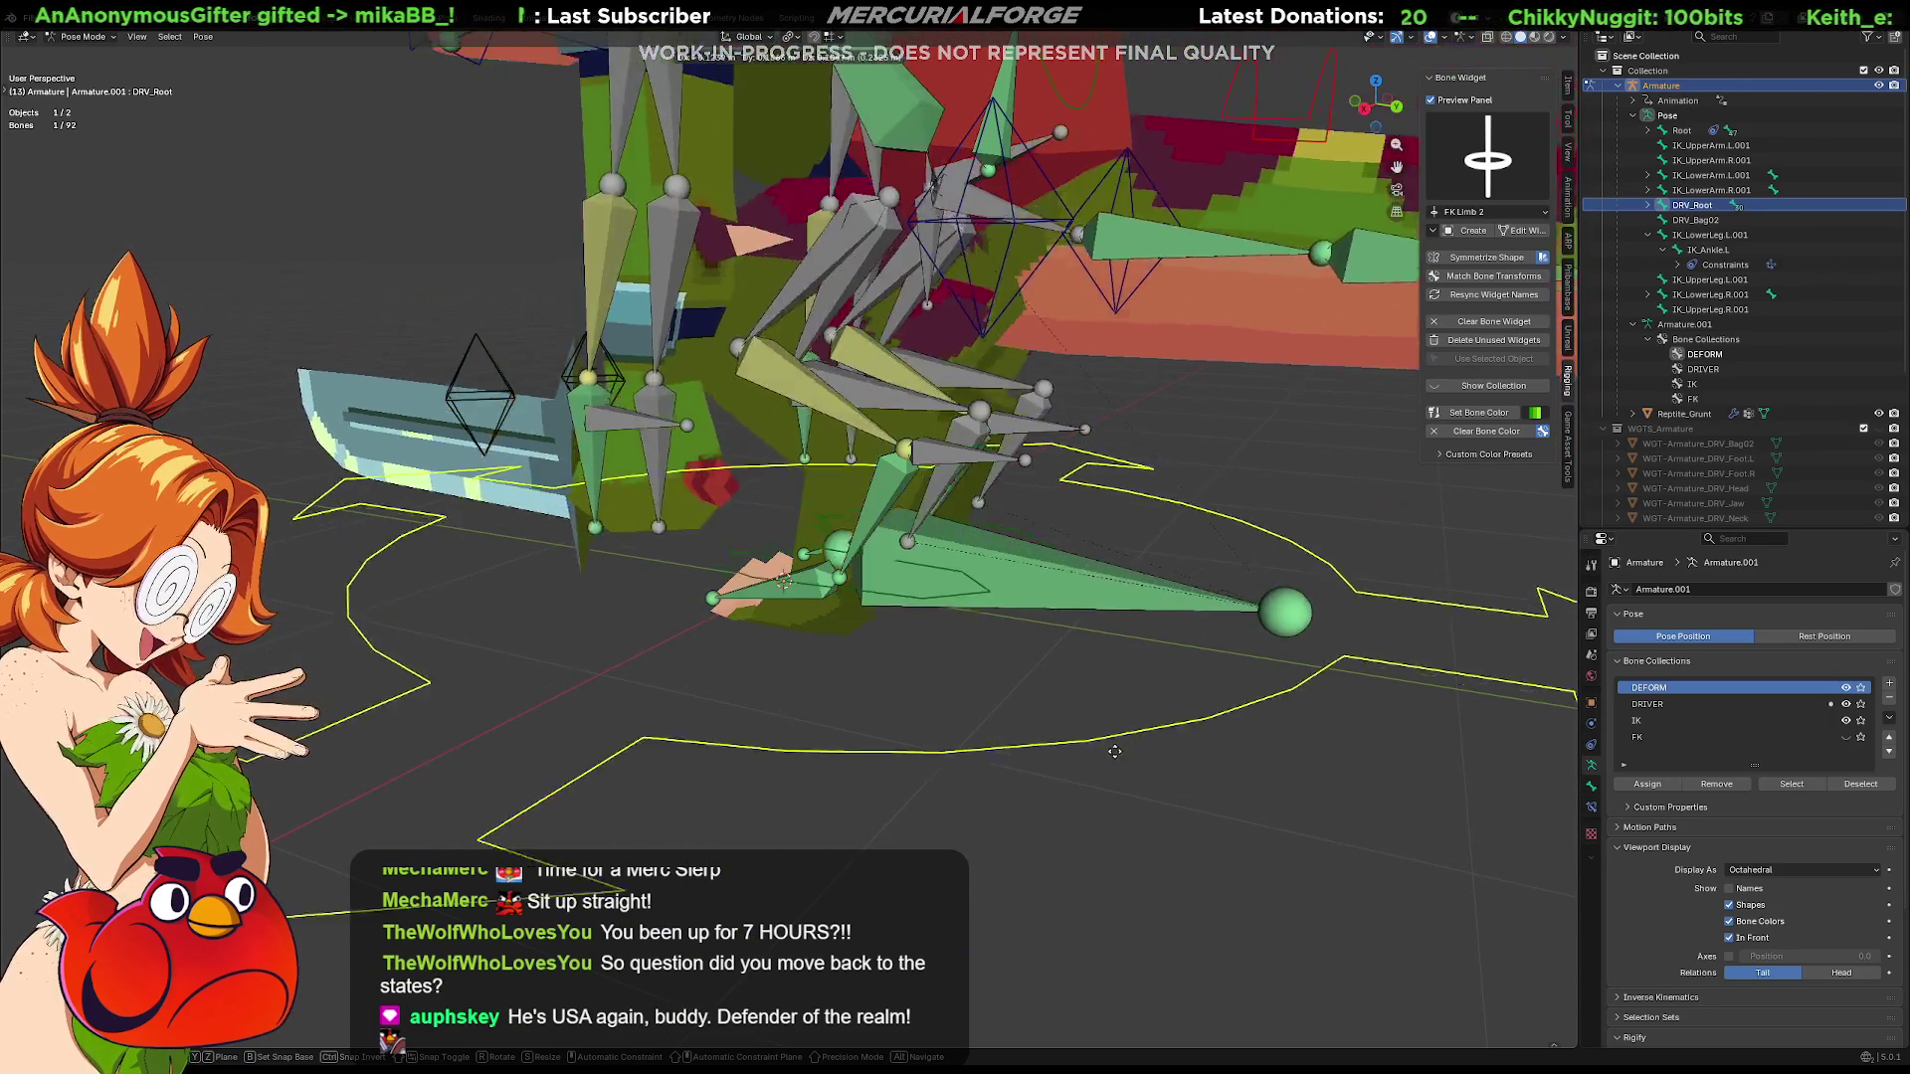
left_click(960, 659)
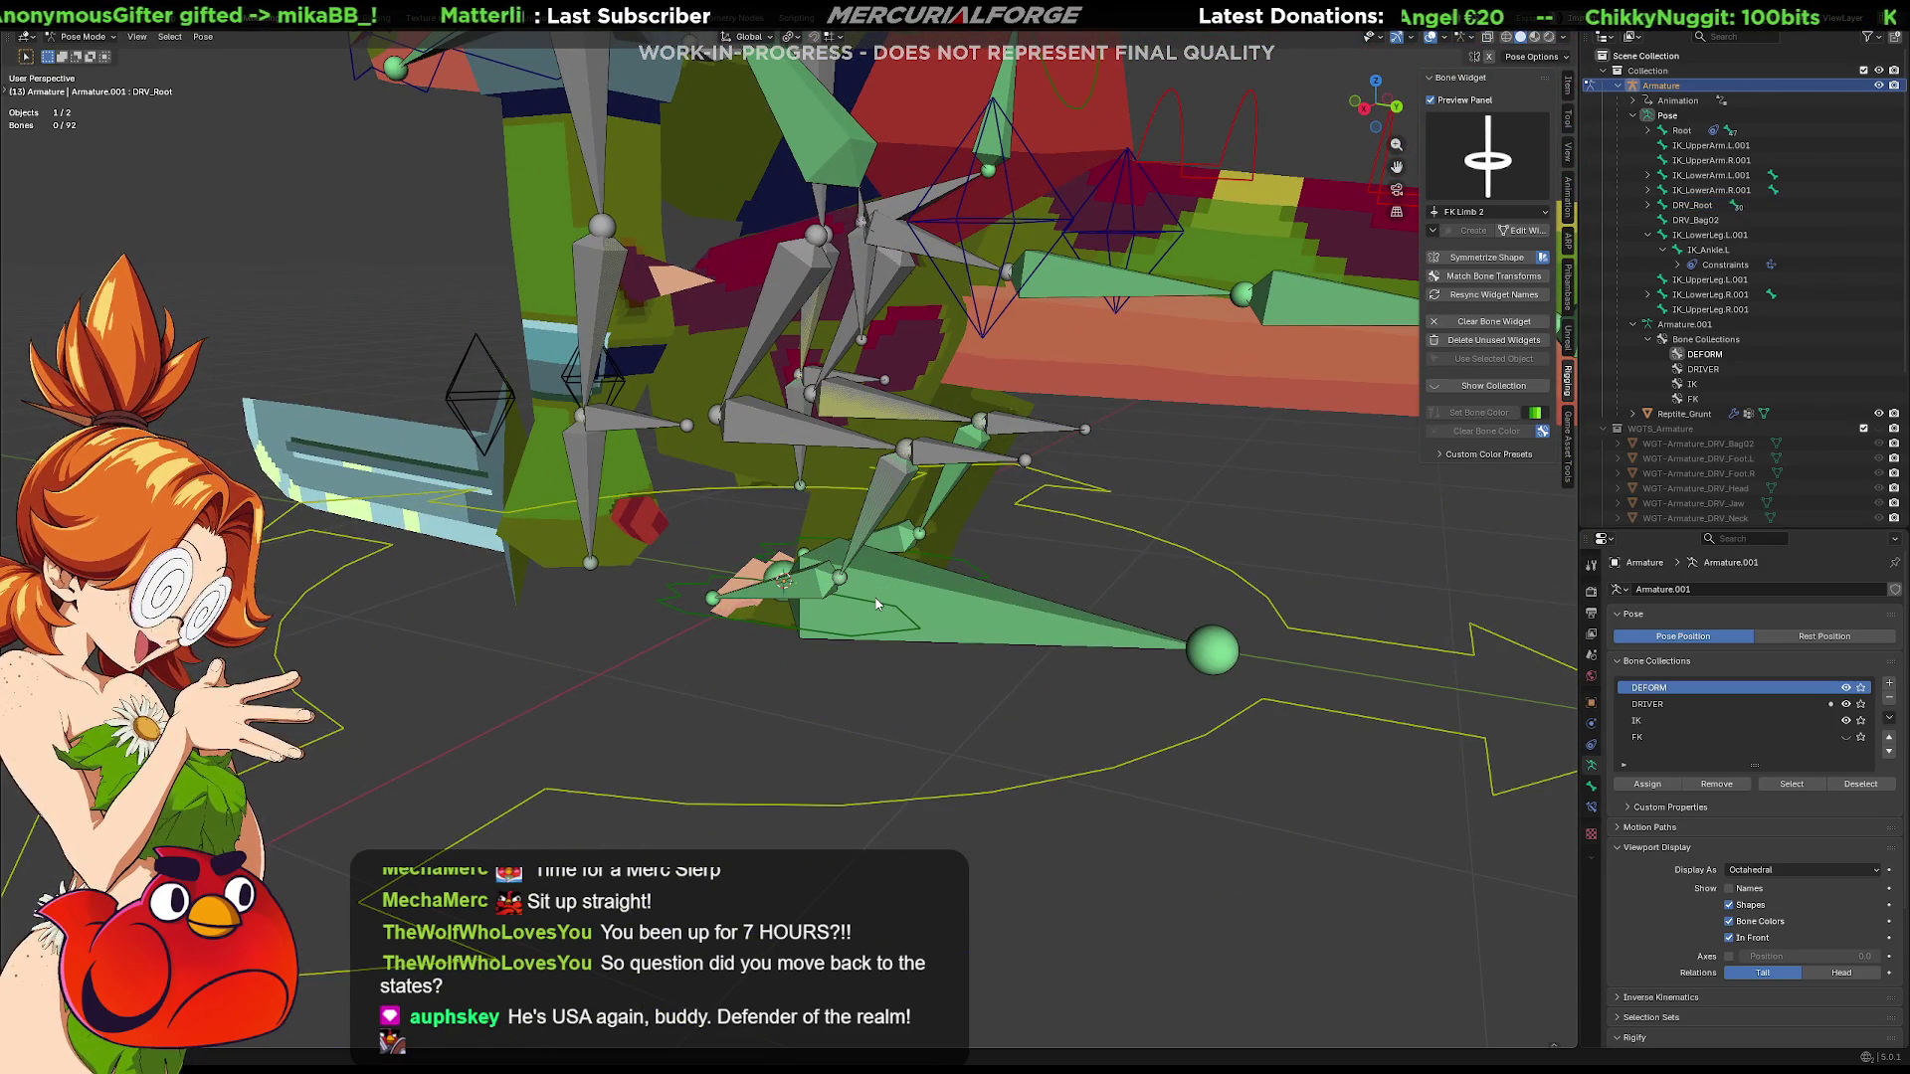
left_click(879, 604)
mouse_move(850, 637)
middle_mouse_down()
mouse_move(879, 638)
mouse_move(871, 657)
middle_mouse_up()
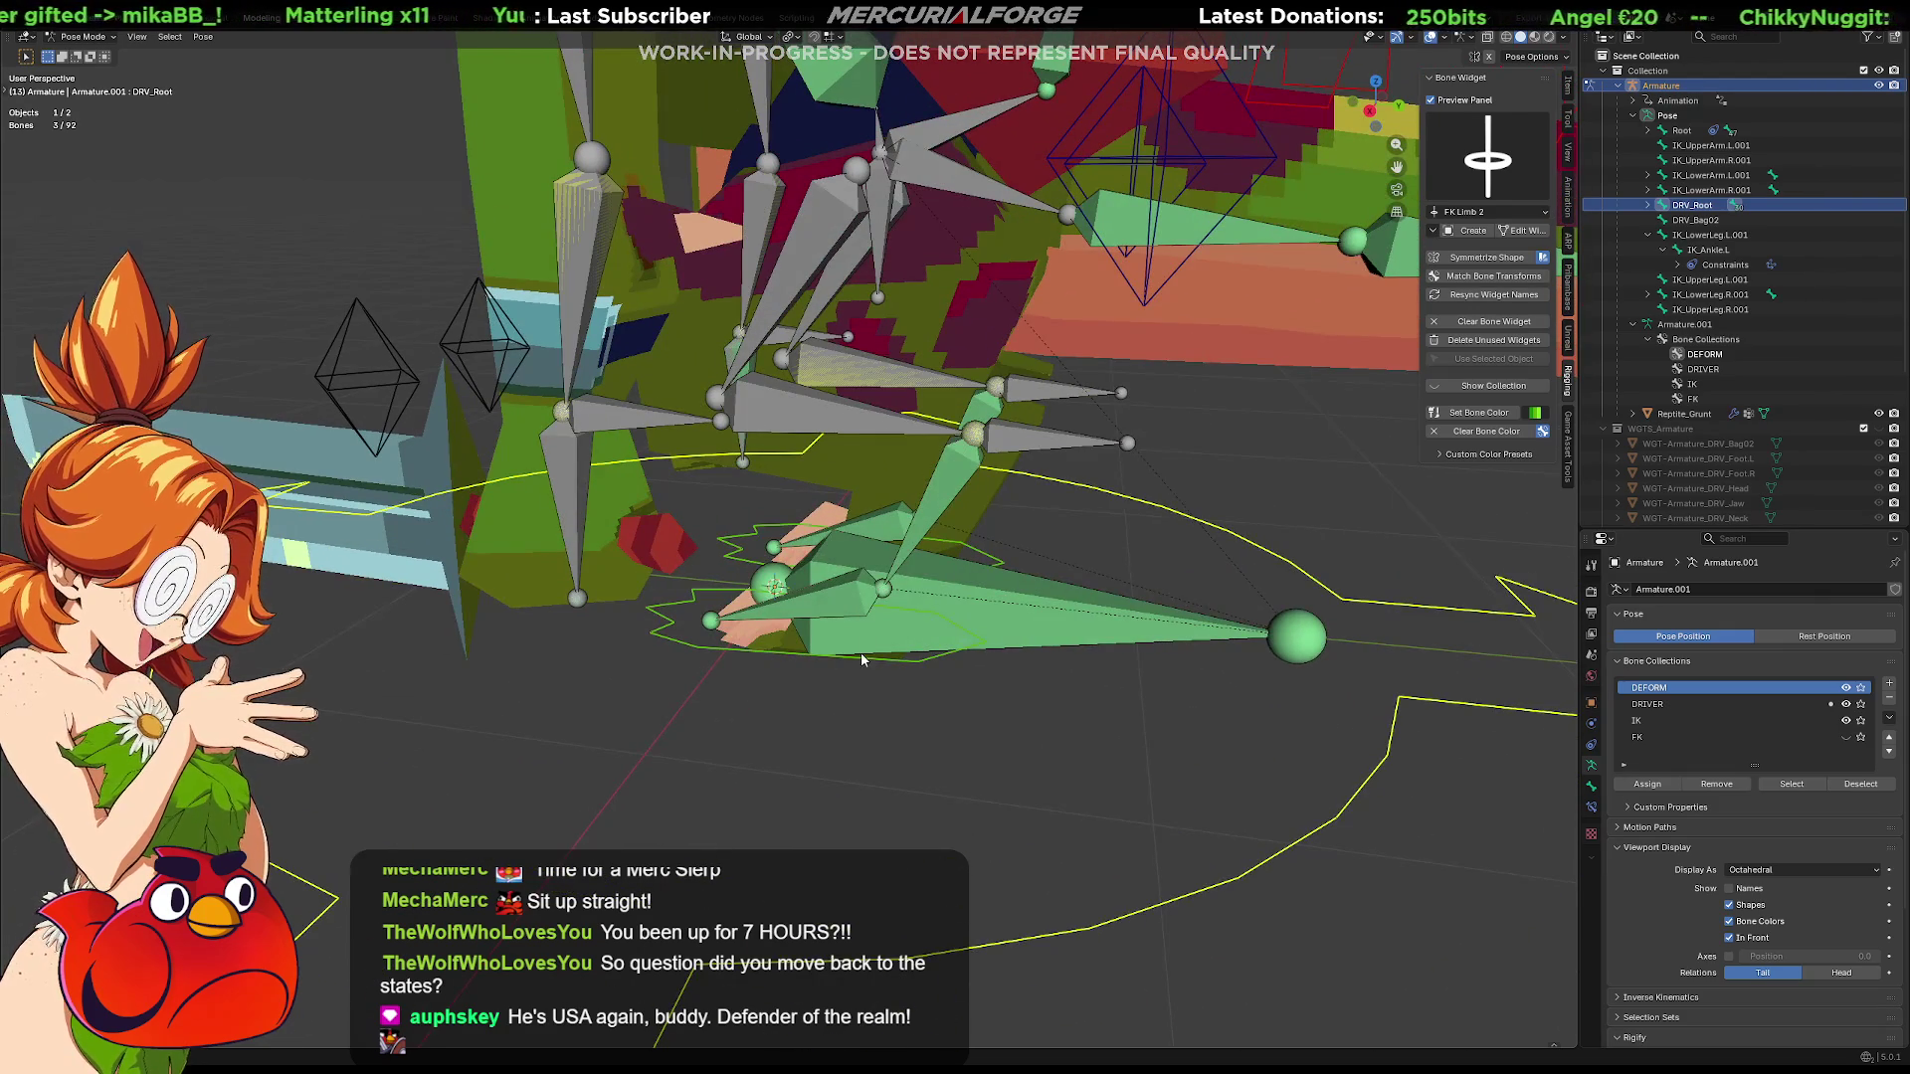
key("Tab")
key("Tab")
key("Tab")
key("Tab")
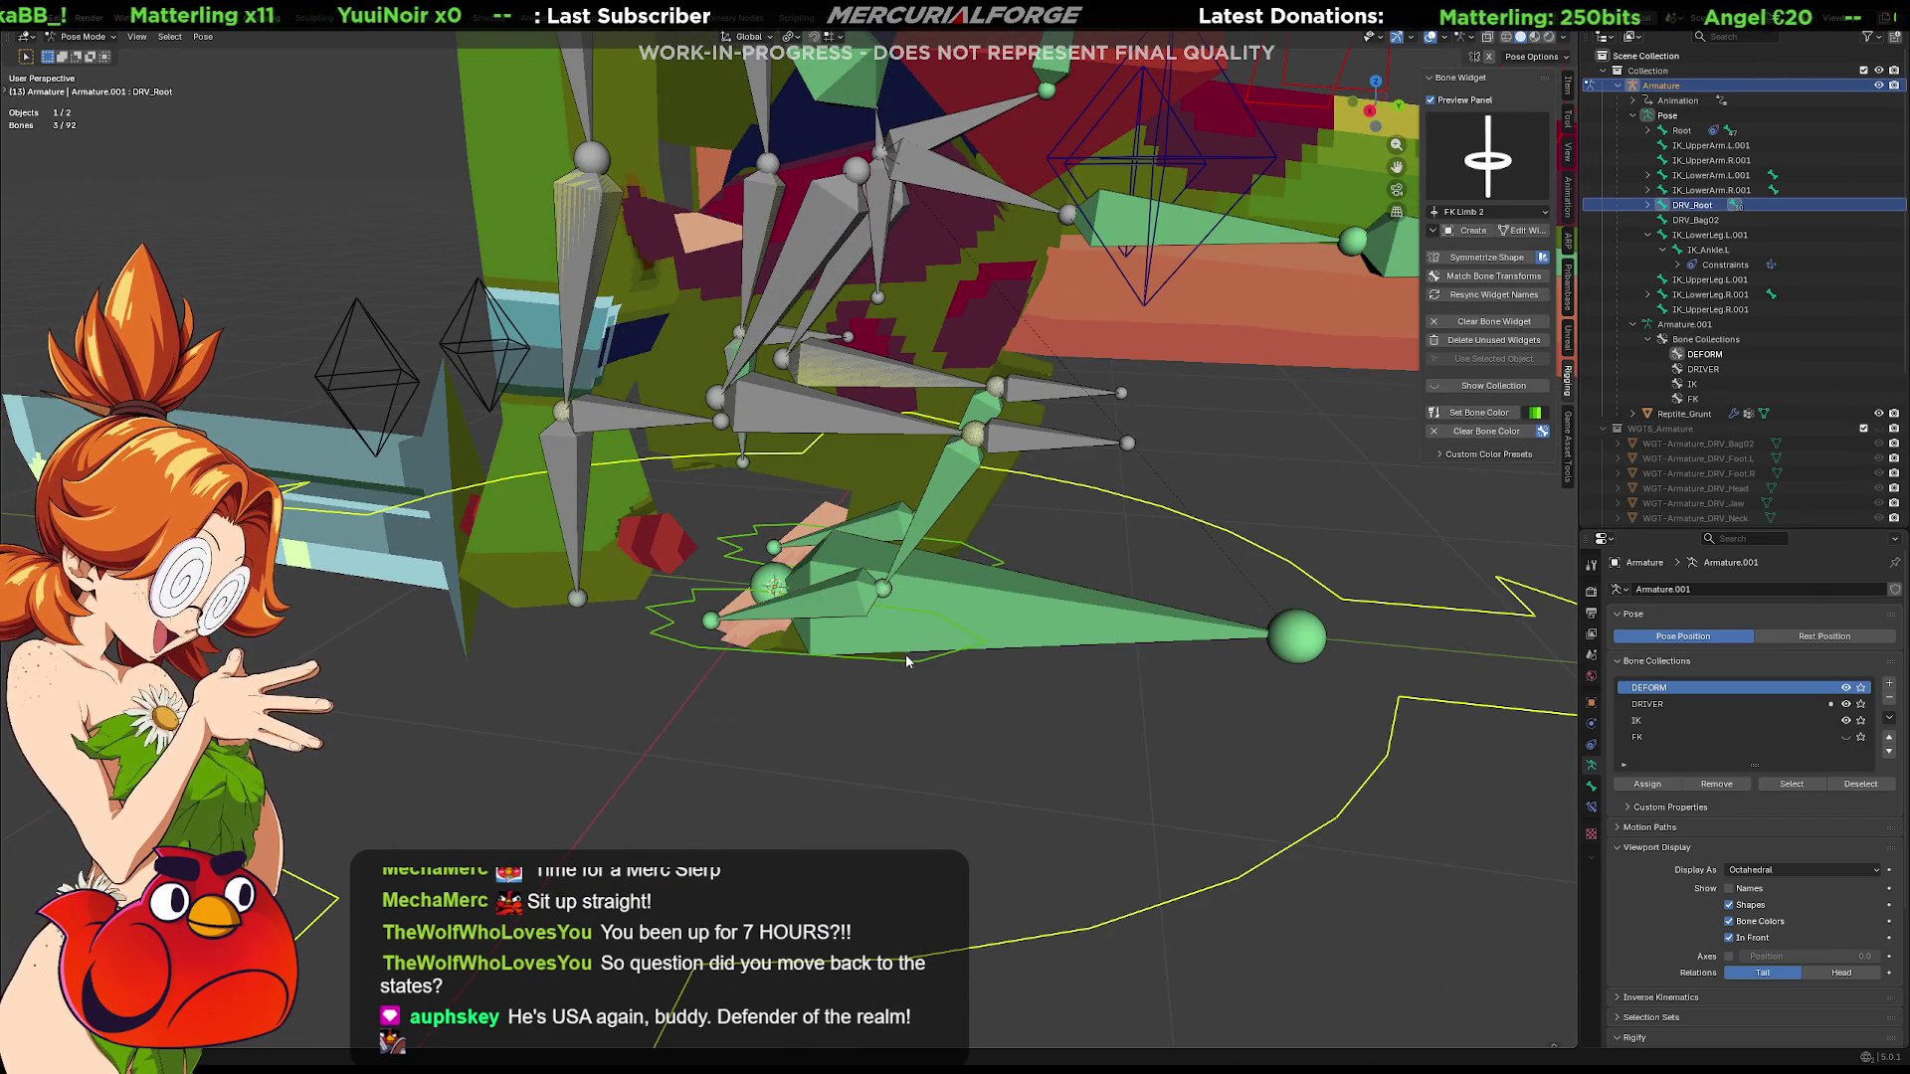
left_click(906, 654)
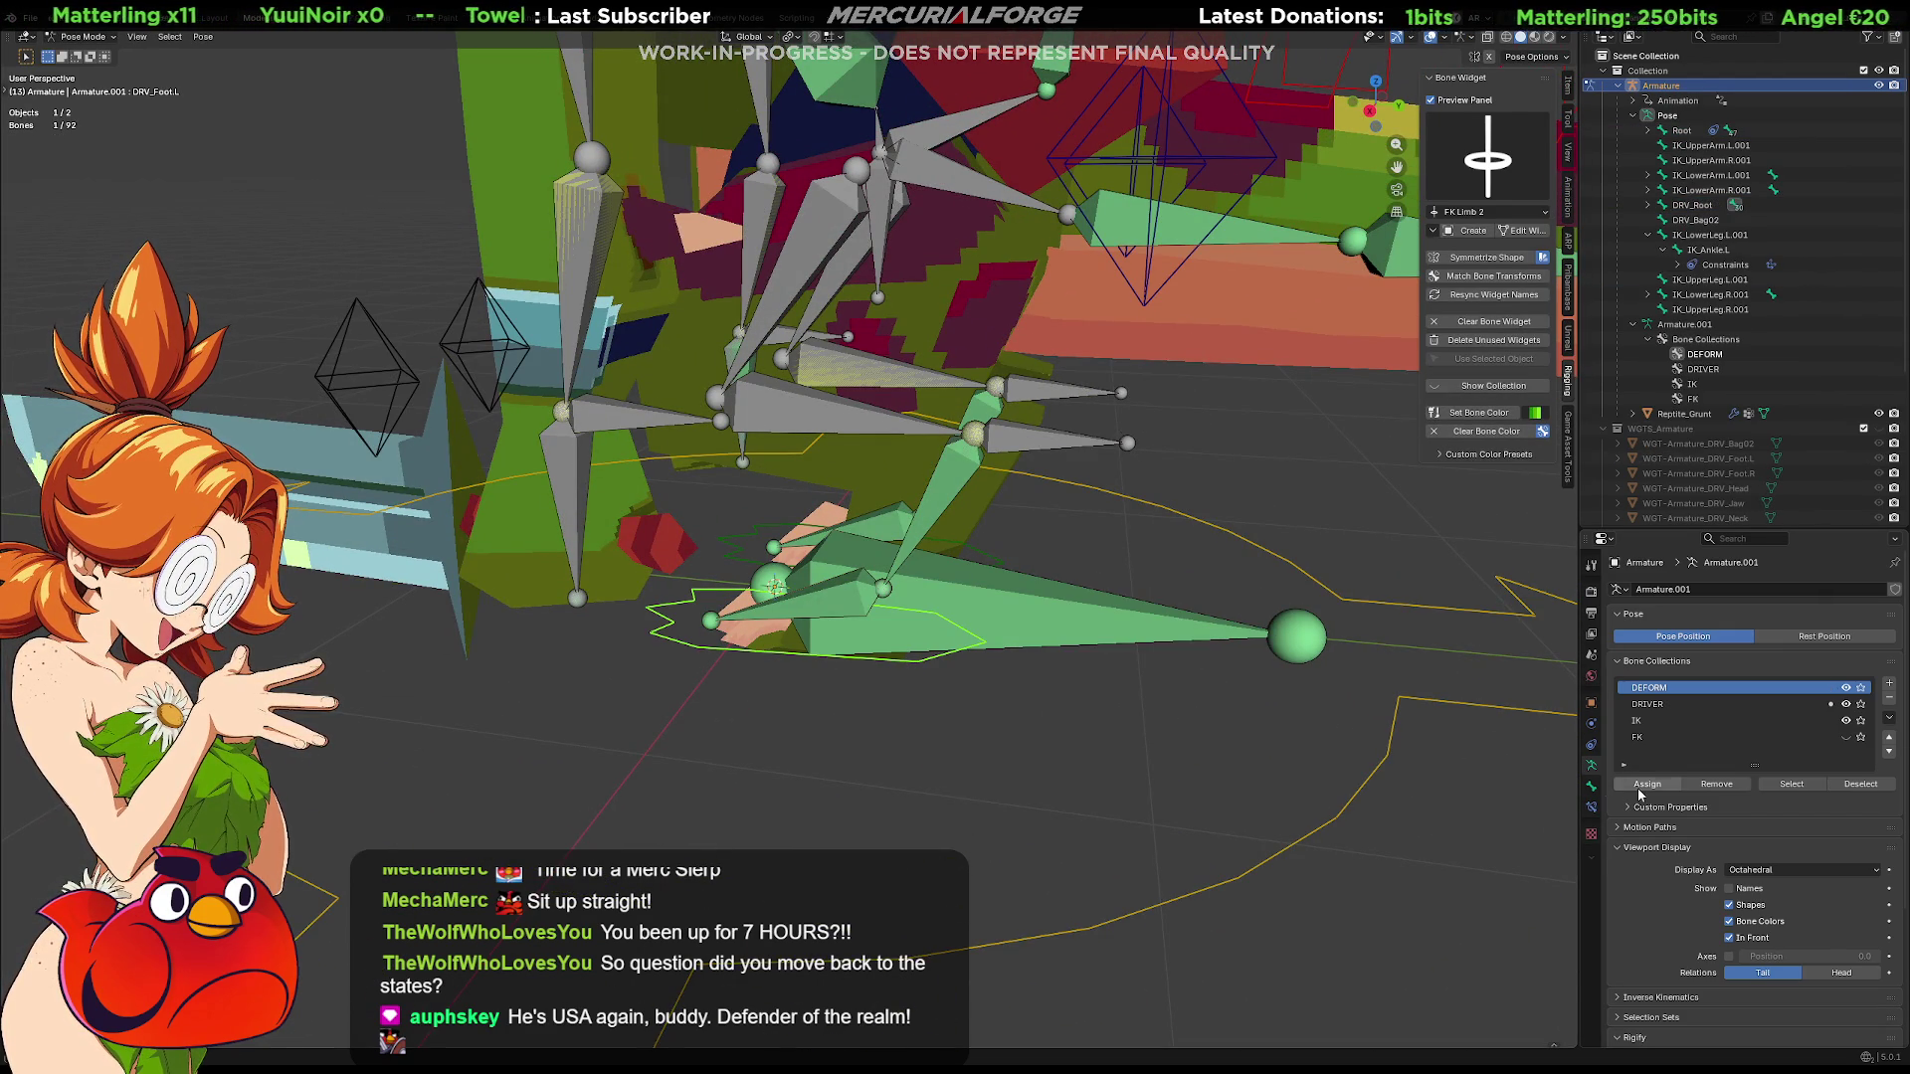
left_click(1592, 787)
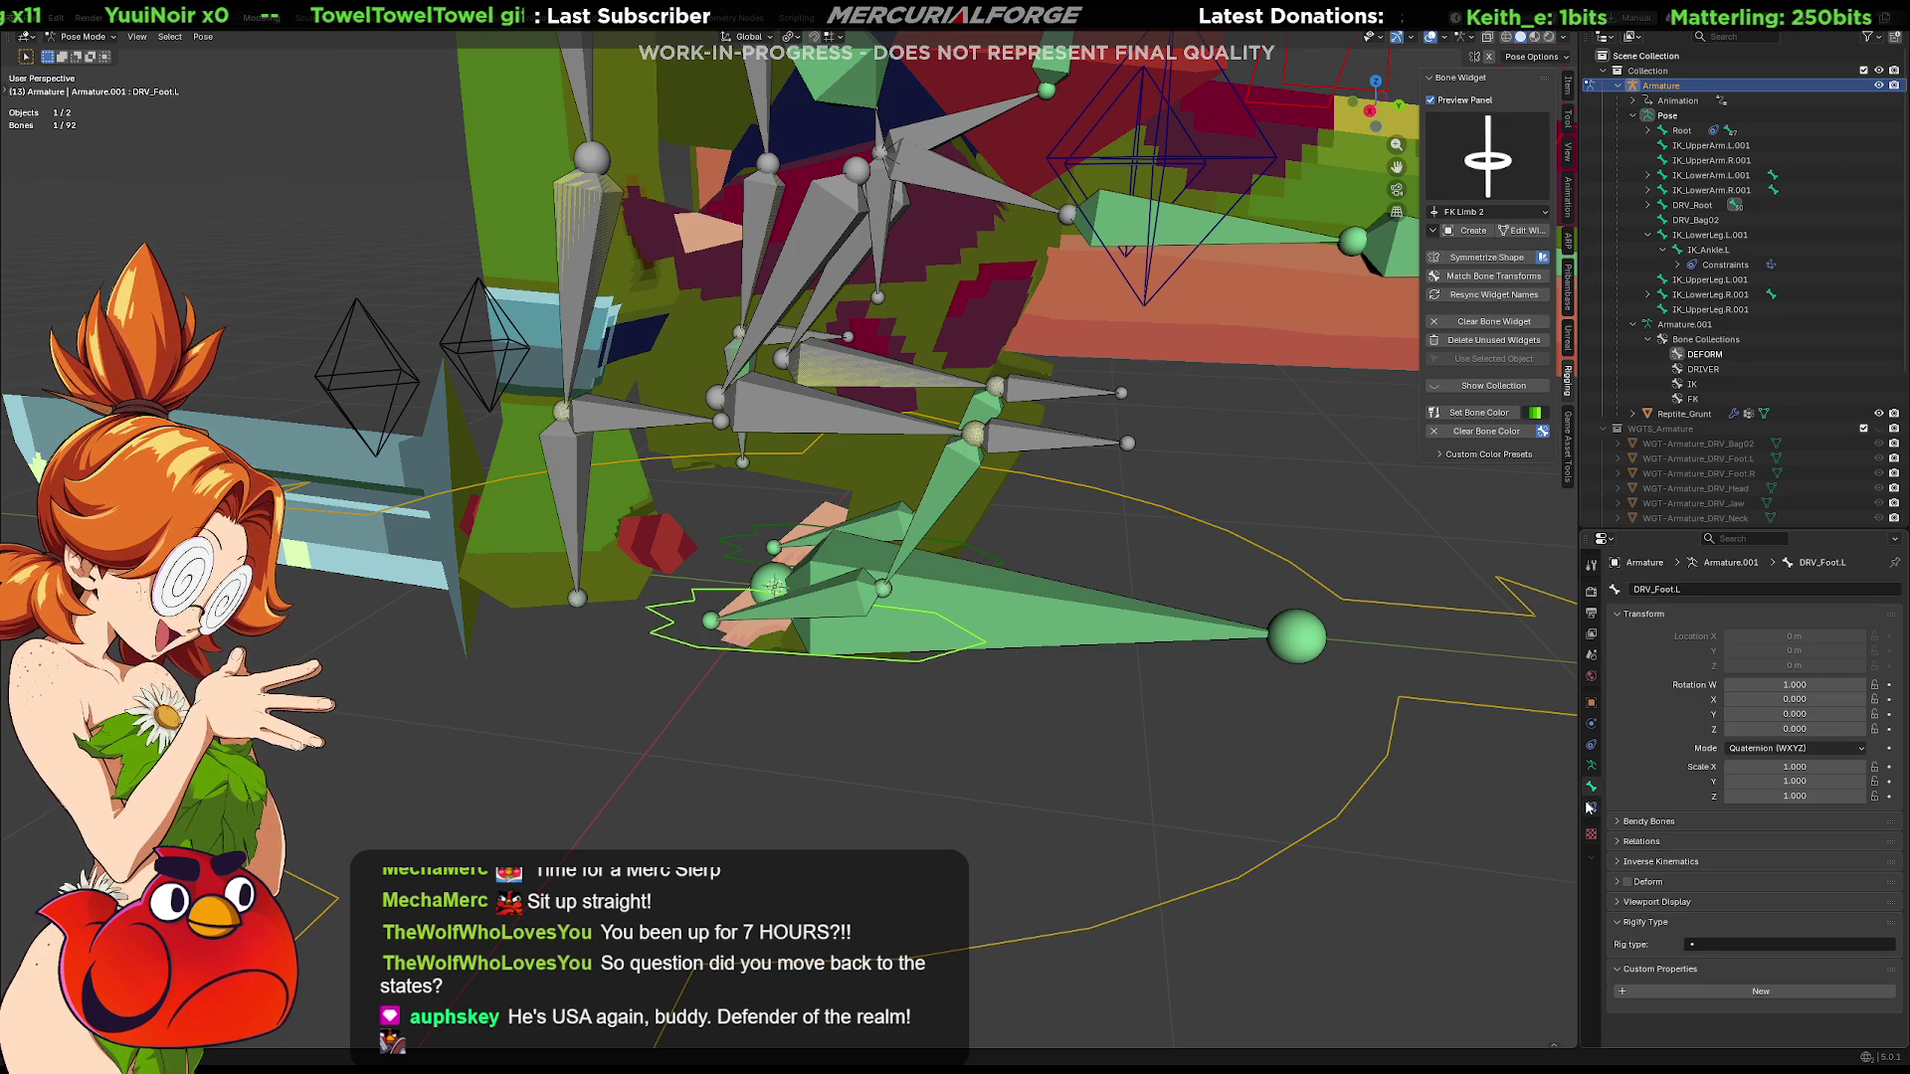
Make DRV_Root active and start moving the whole rig by its root to test the parenting
left_click(985, 619, "shift")
key("ctrl+z")
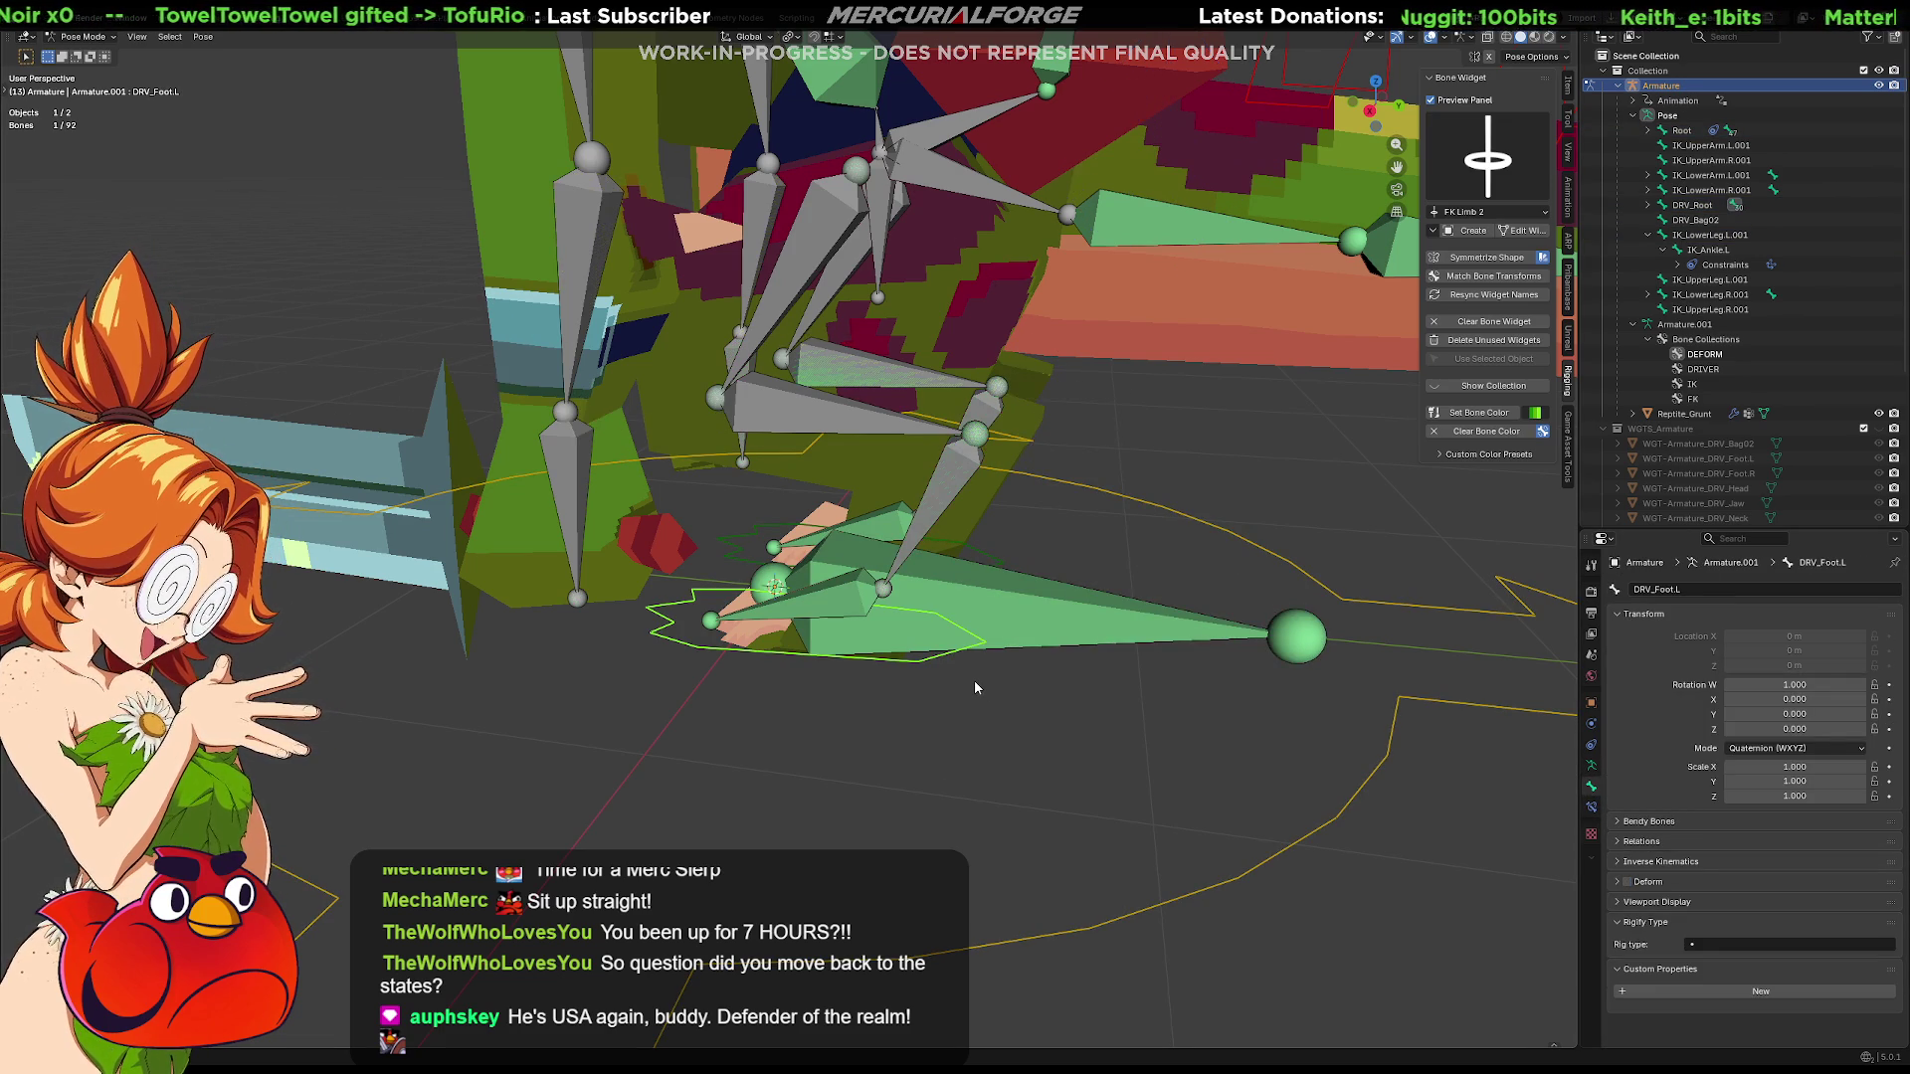
left_click(975, 684)
key("ctrl+z")
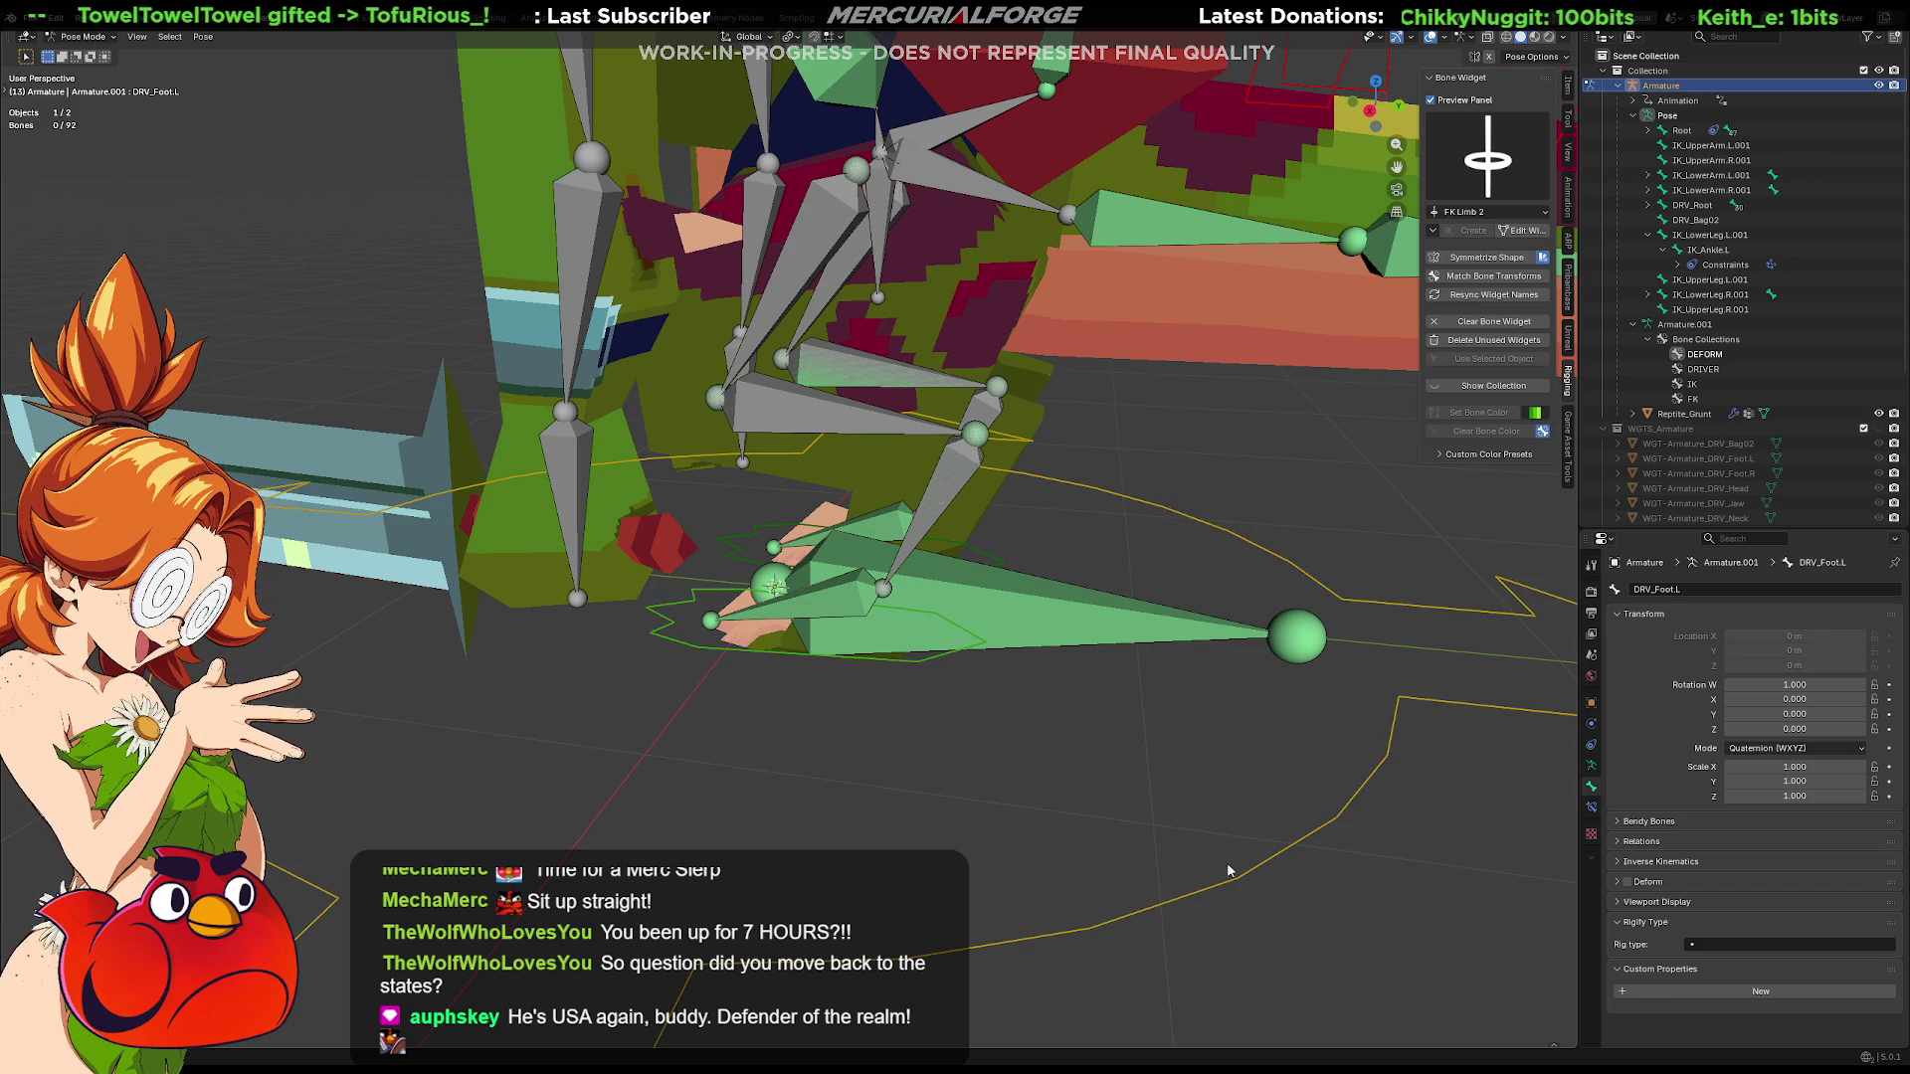
left_click(1193, 900)
key("g")
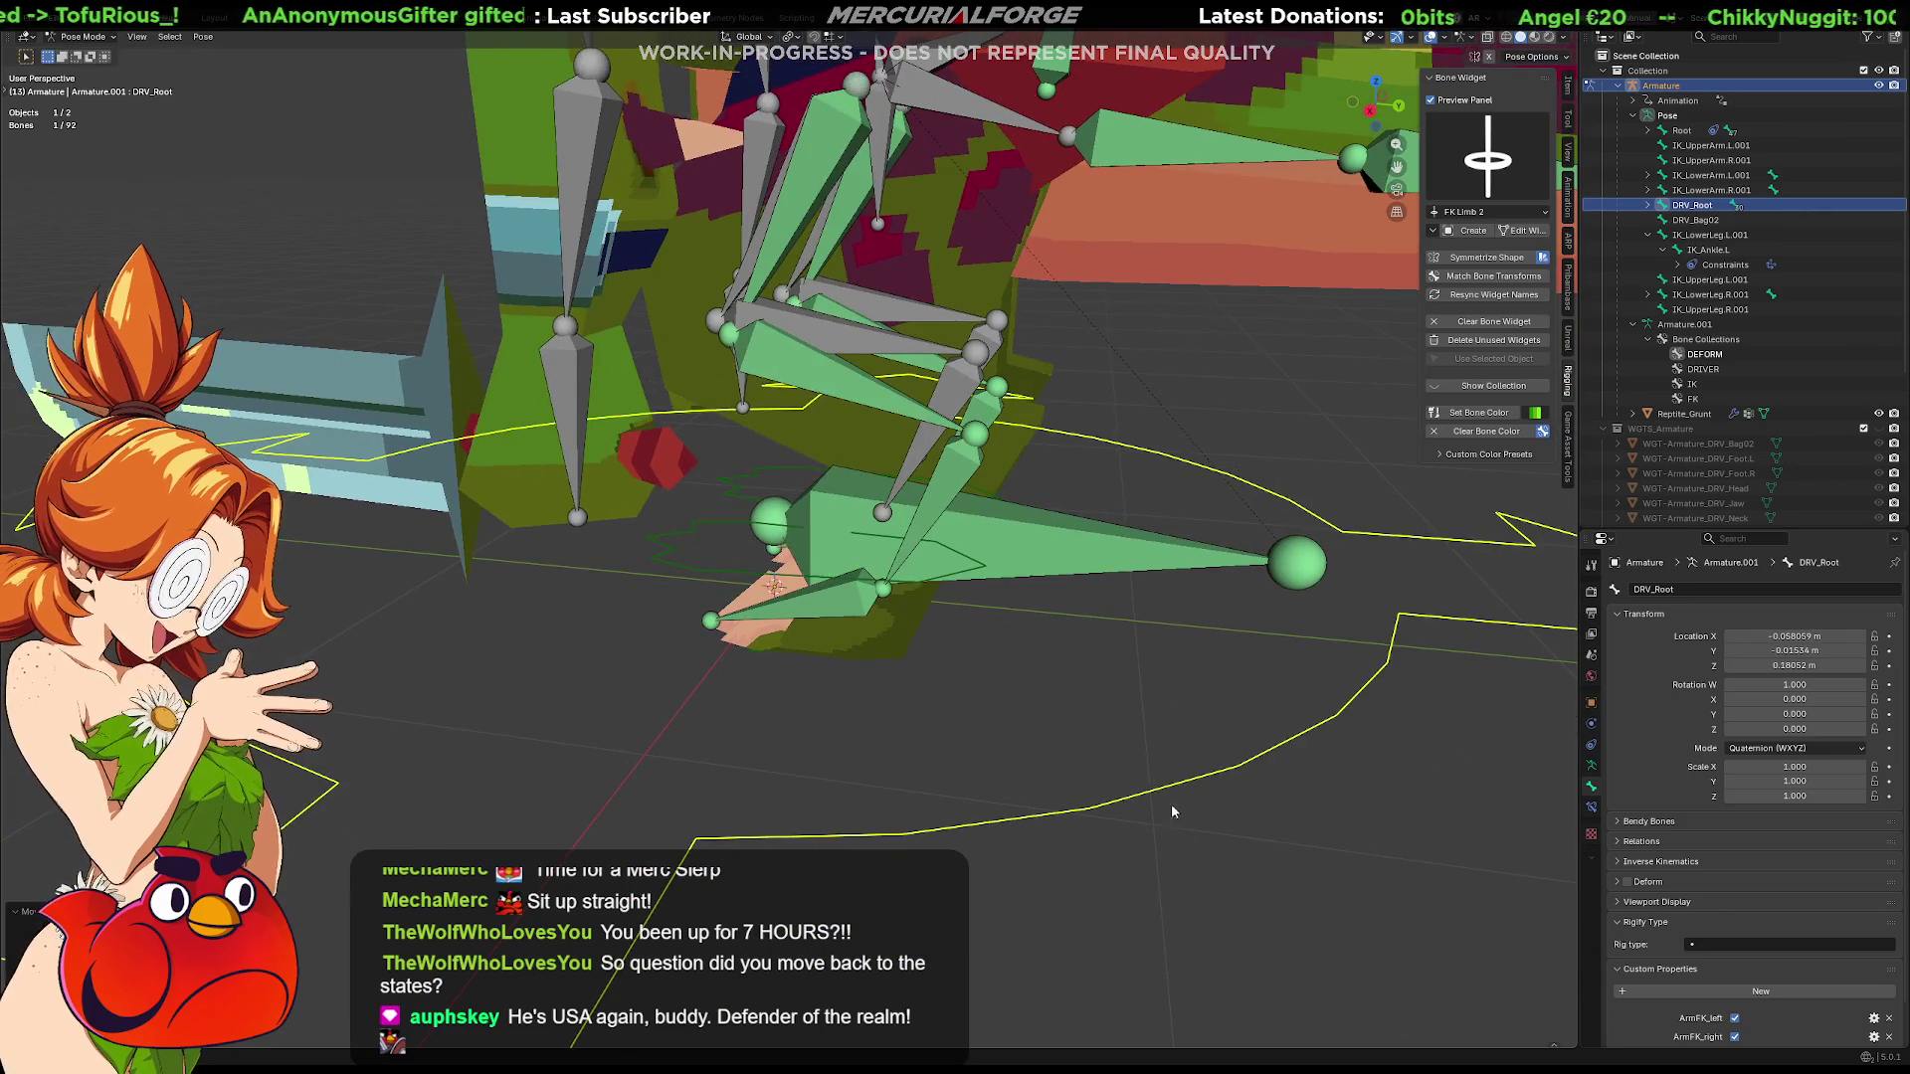
key("Escape")
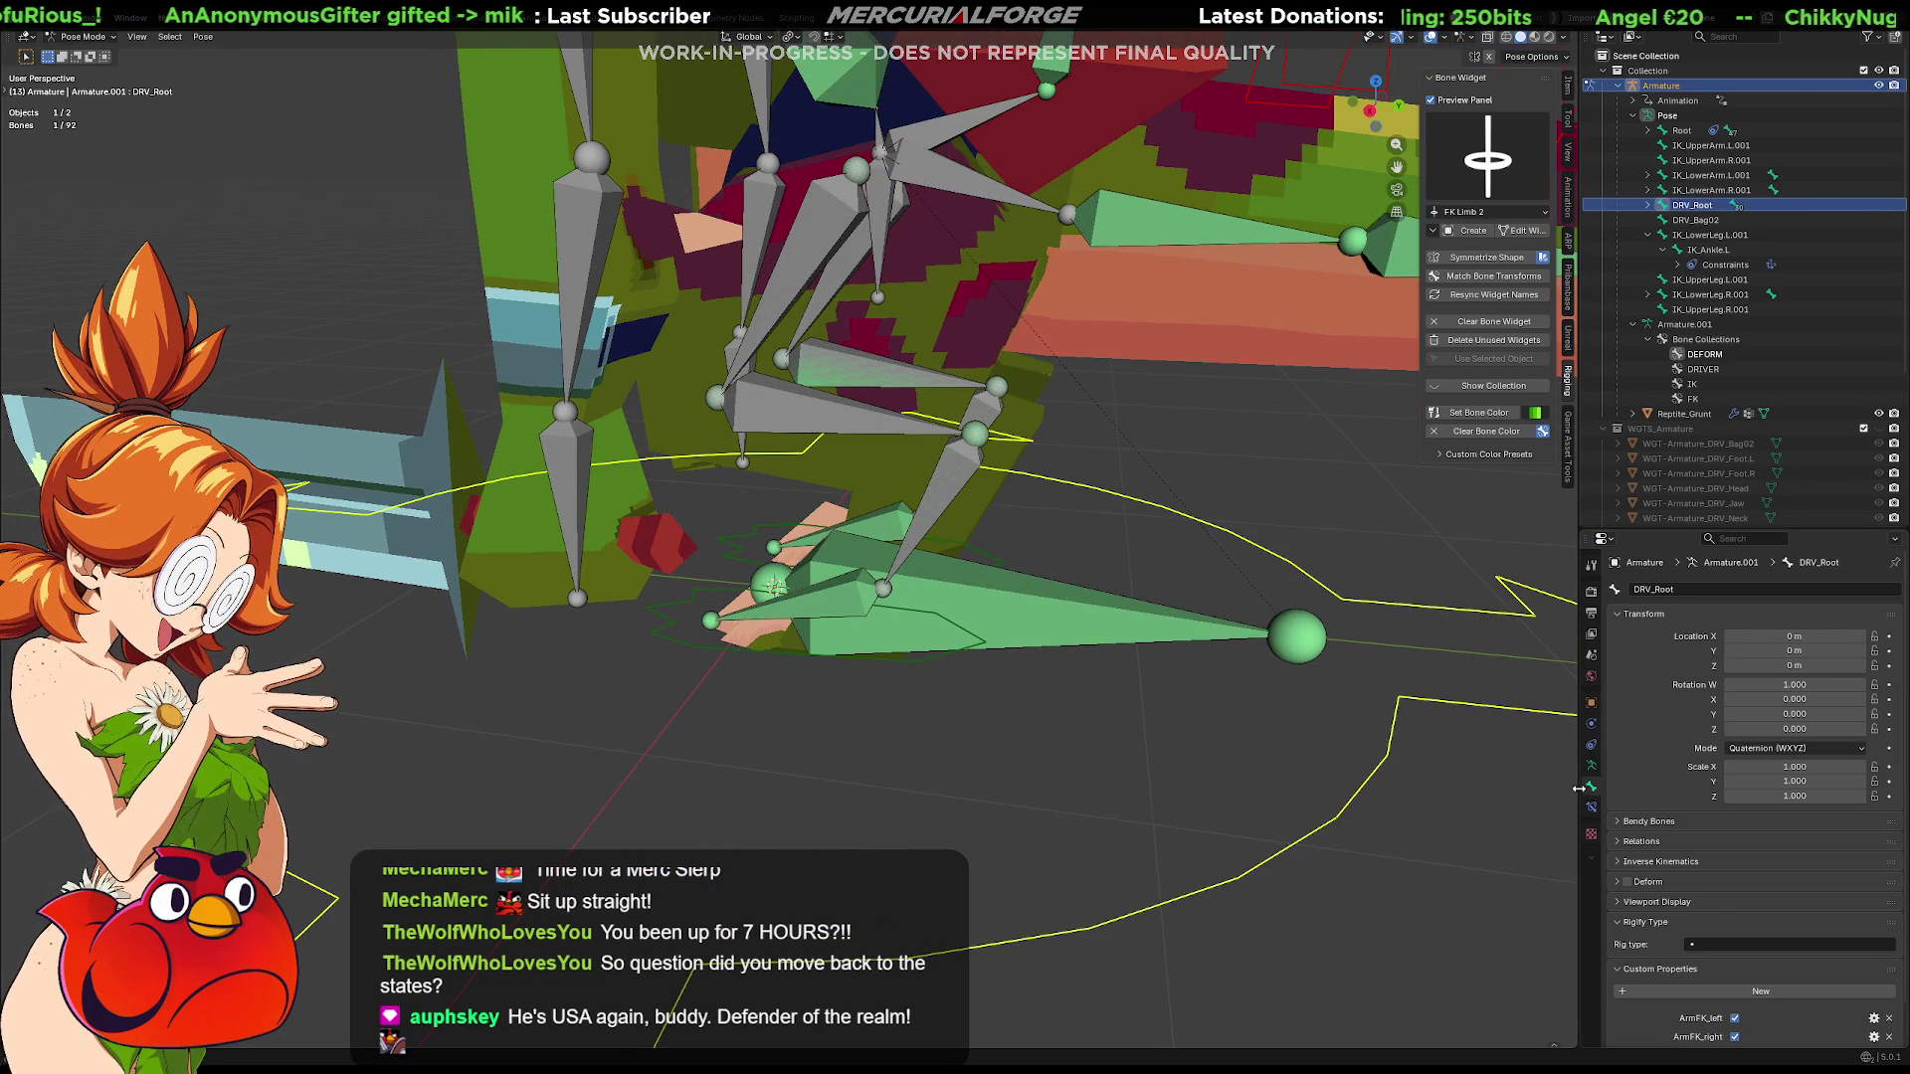
left_click(1593, 763)
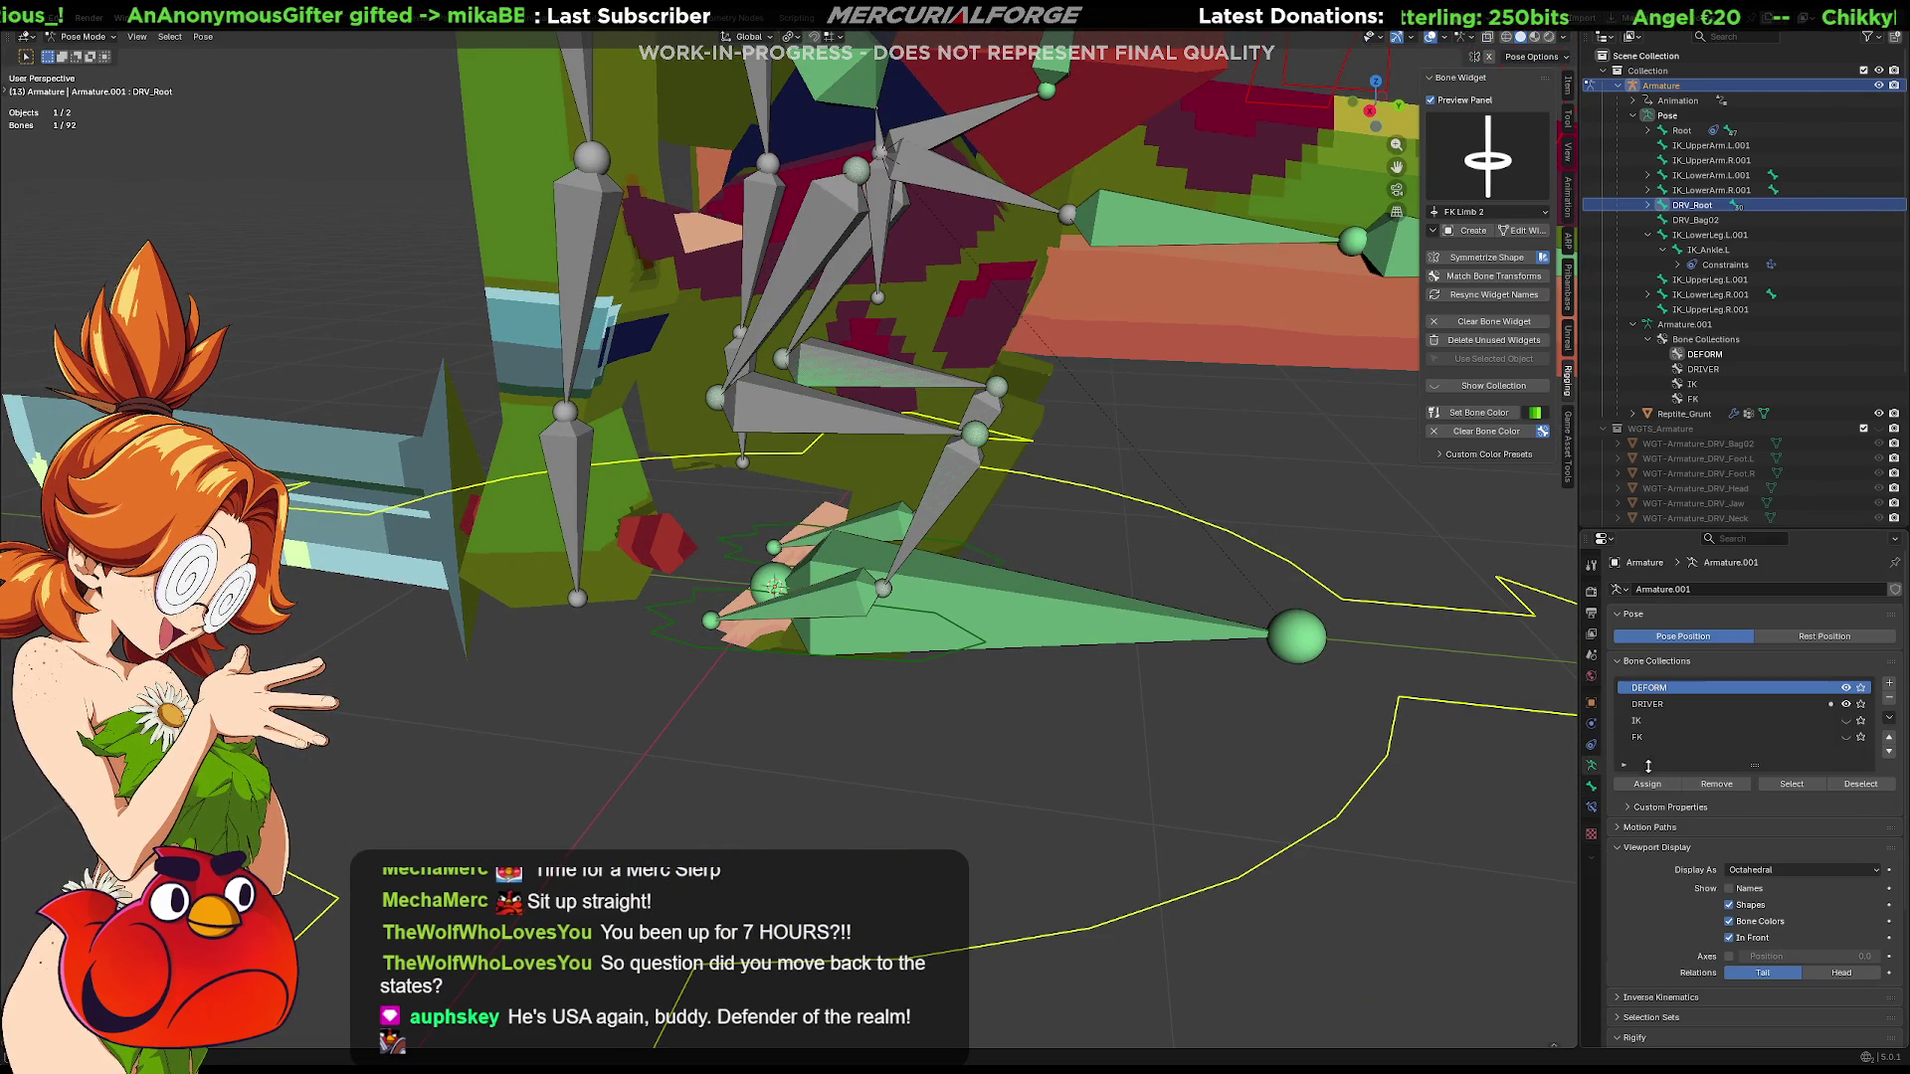
left_click(1846, 738)
mouse_move(1060, 448)
left_mouse_down()
mouse_move(1034, 647)
mouse_move(1075, 459)
left_mouse_up()
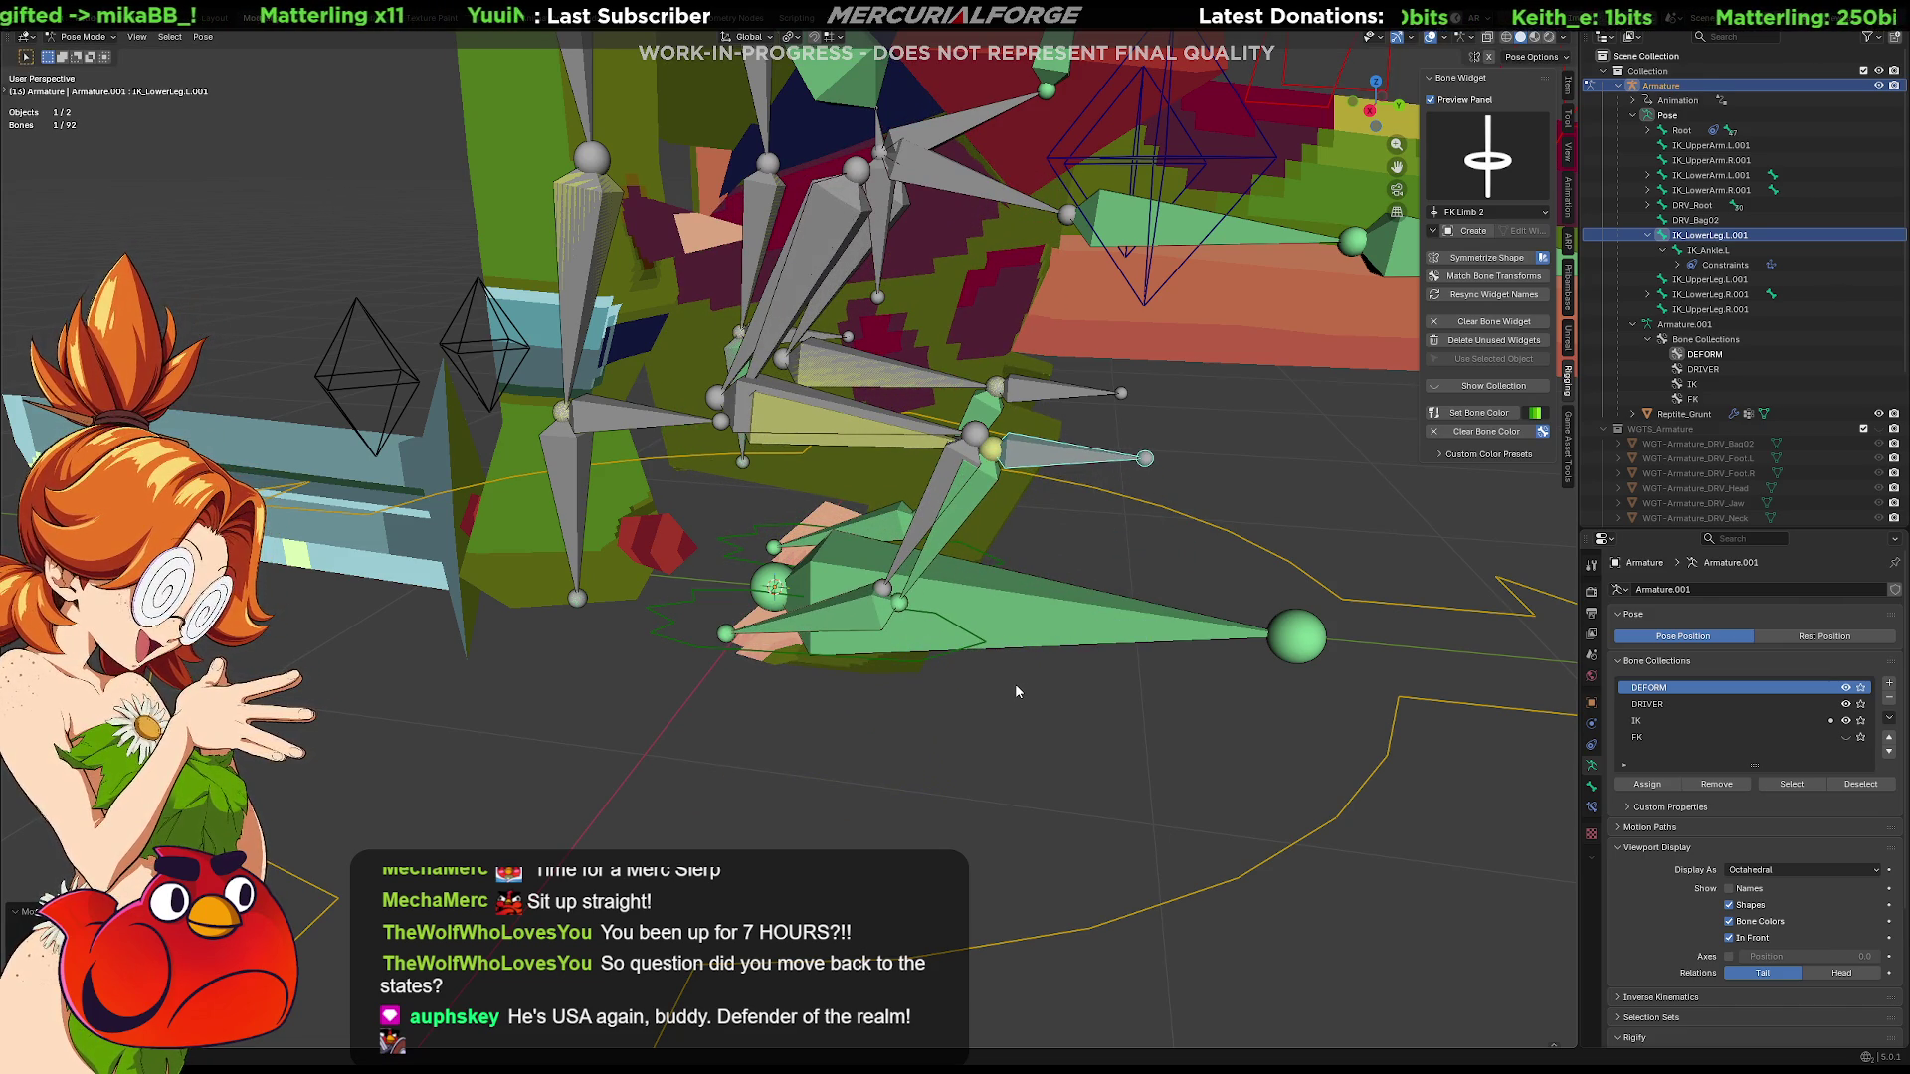
key("ctrl+z")
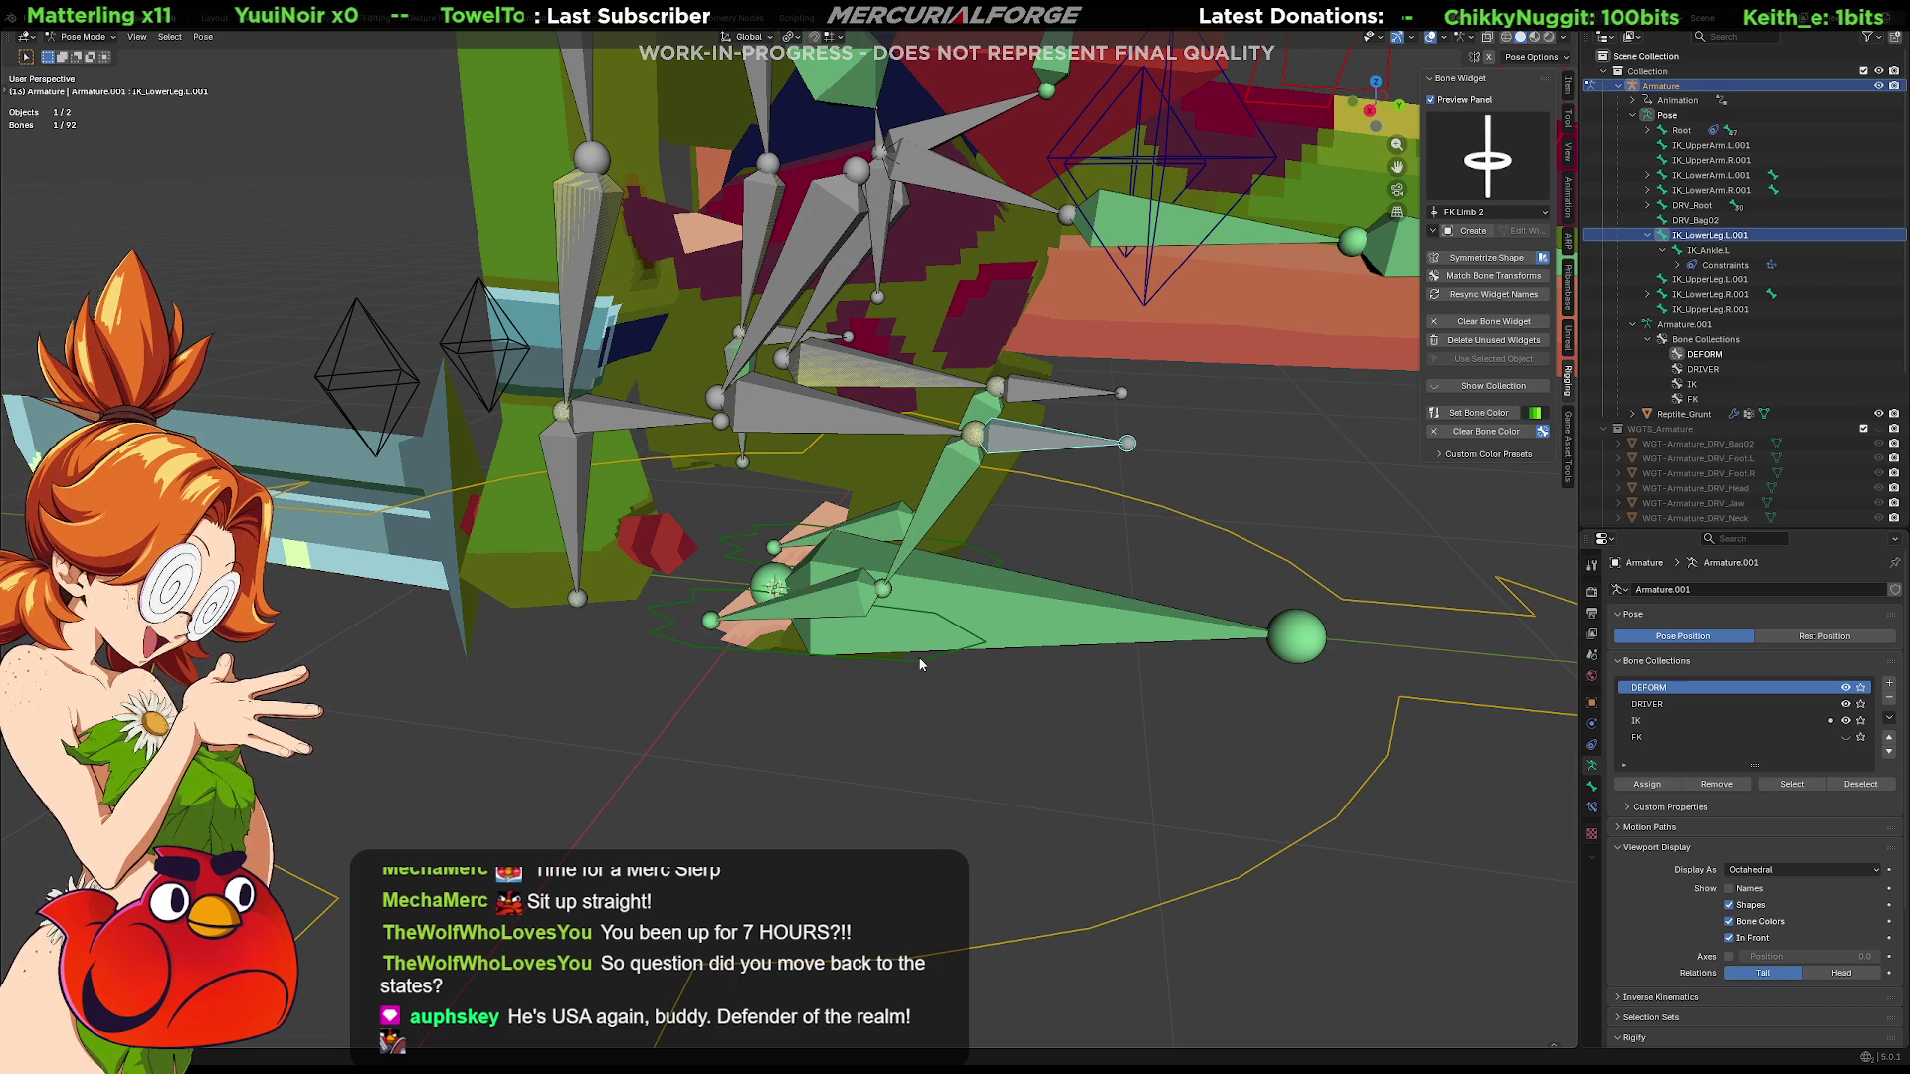
left_click(918, 657)
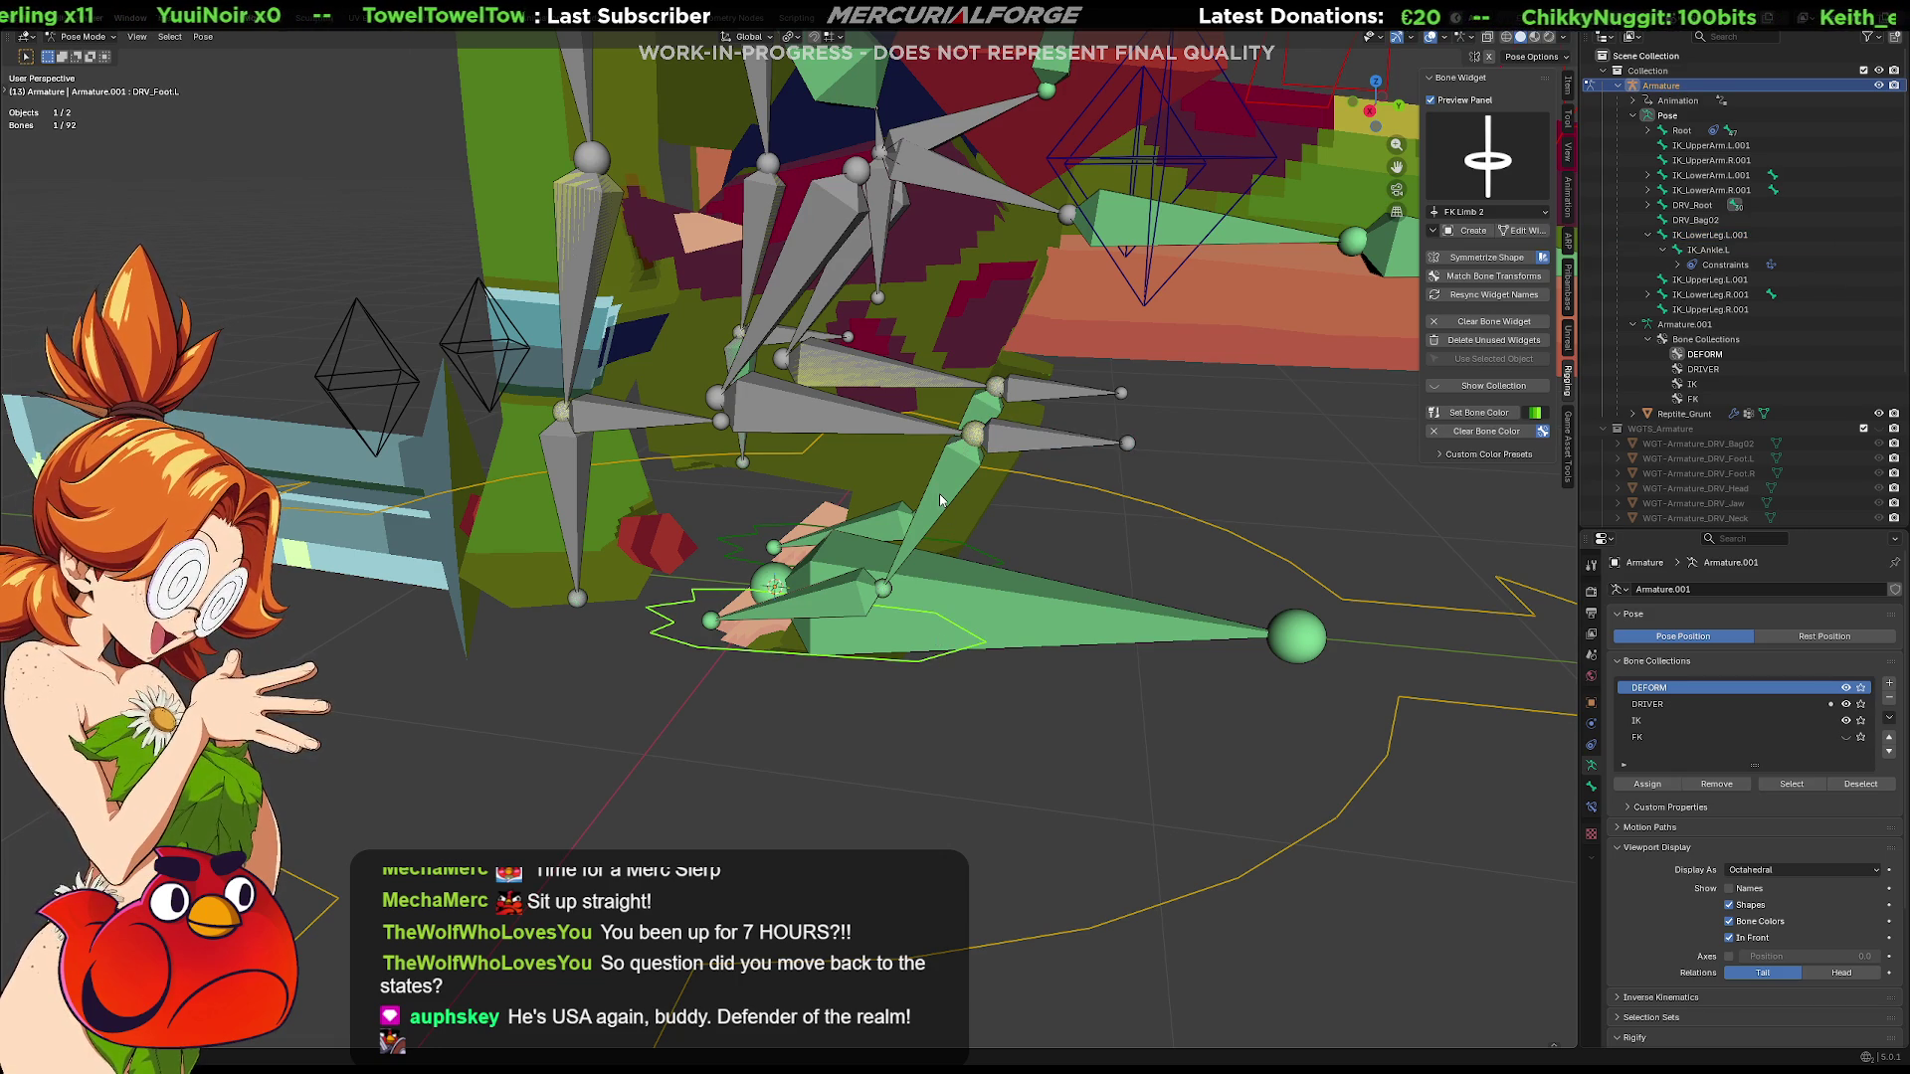
left_click(1847, 687)
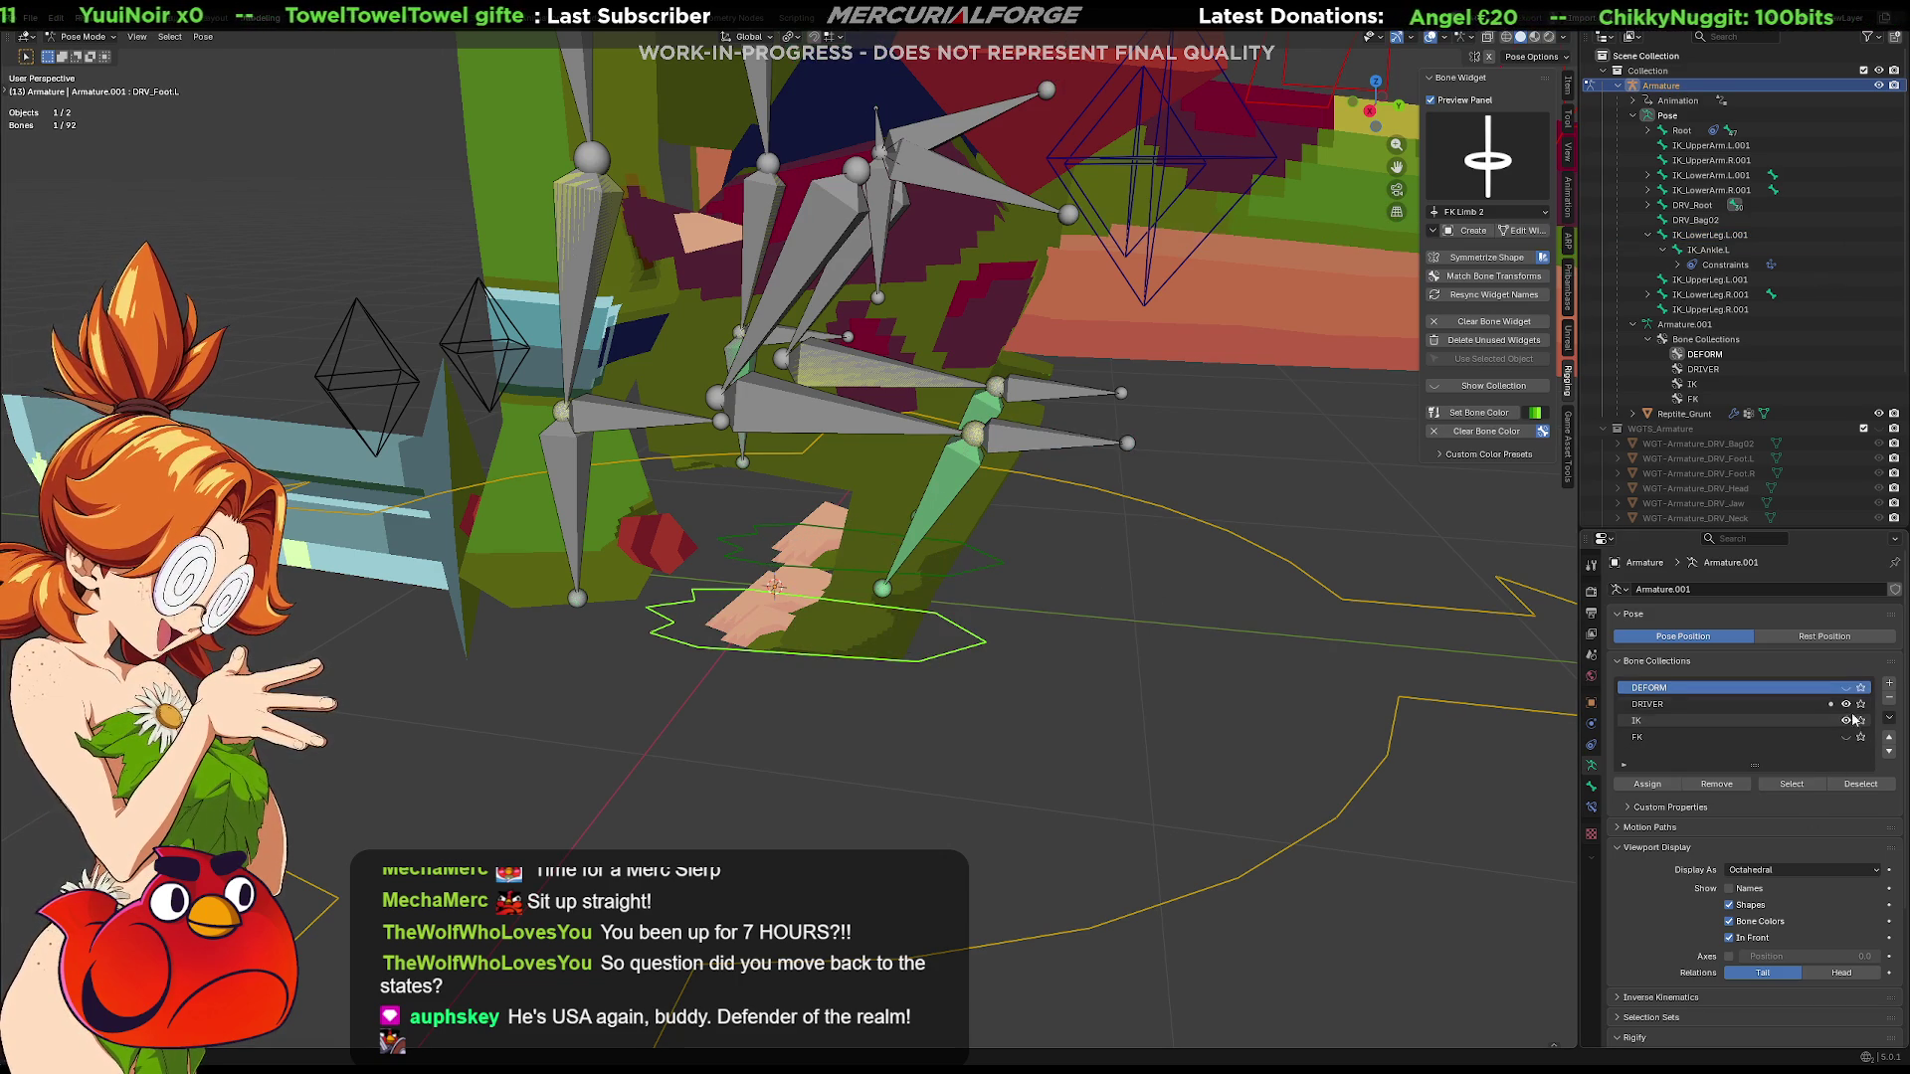
left_click(1847, 721)
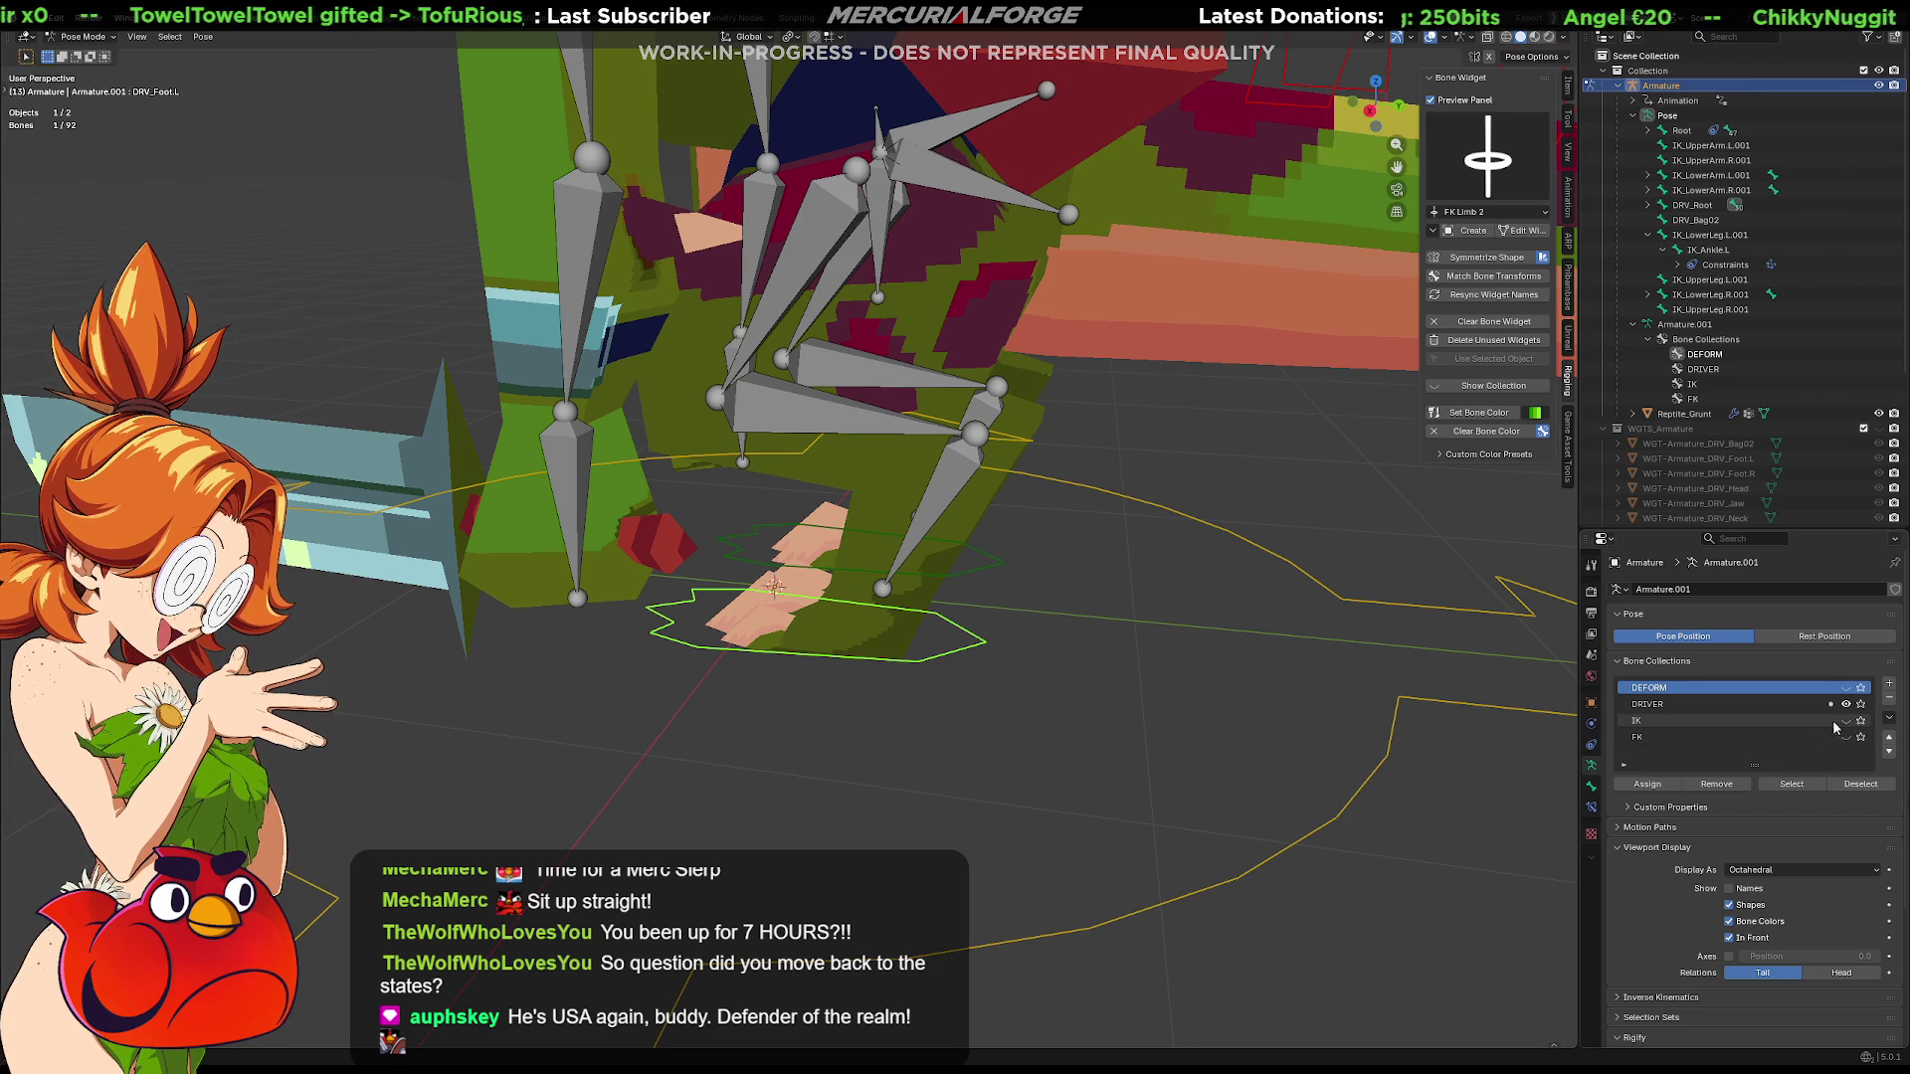
left_click(1848, 721)
left_click(1020, 443)
mouse_move(1020, 443)
left_mouse_down()
mouse_move(959, 597)
mouse_move(1027, 567)
left_mouse_up()
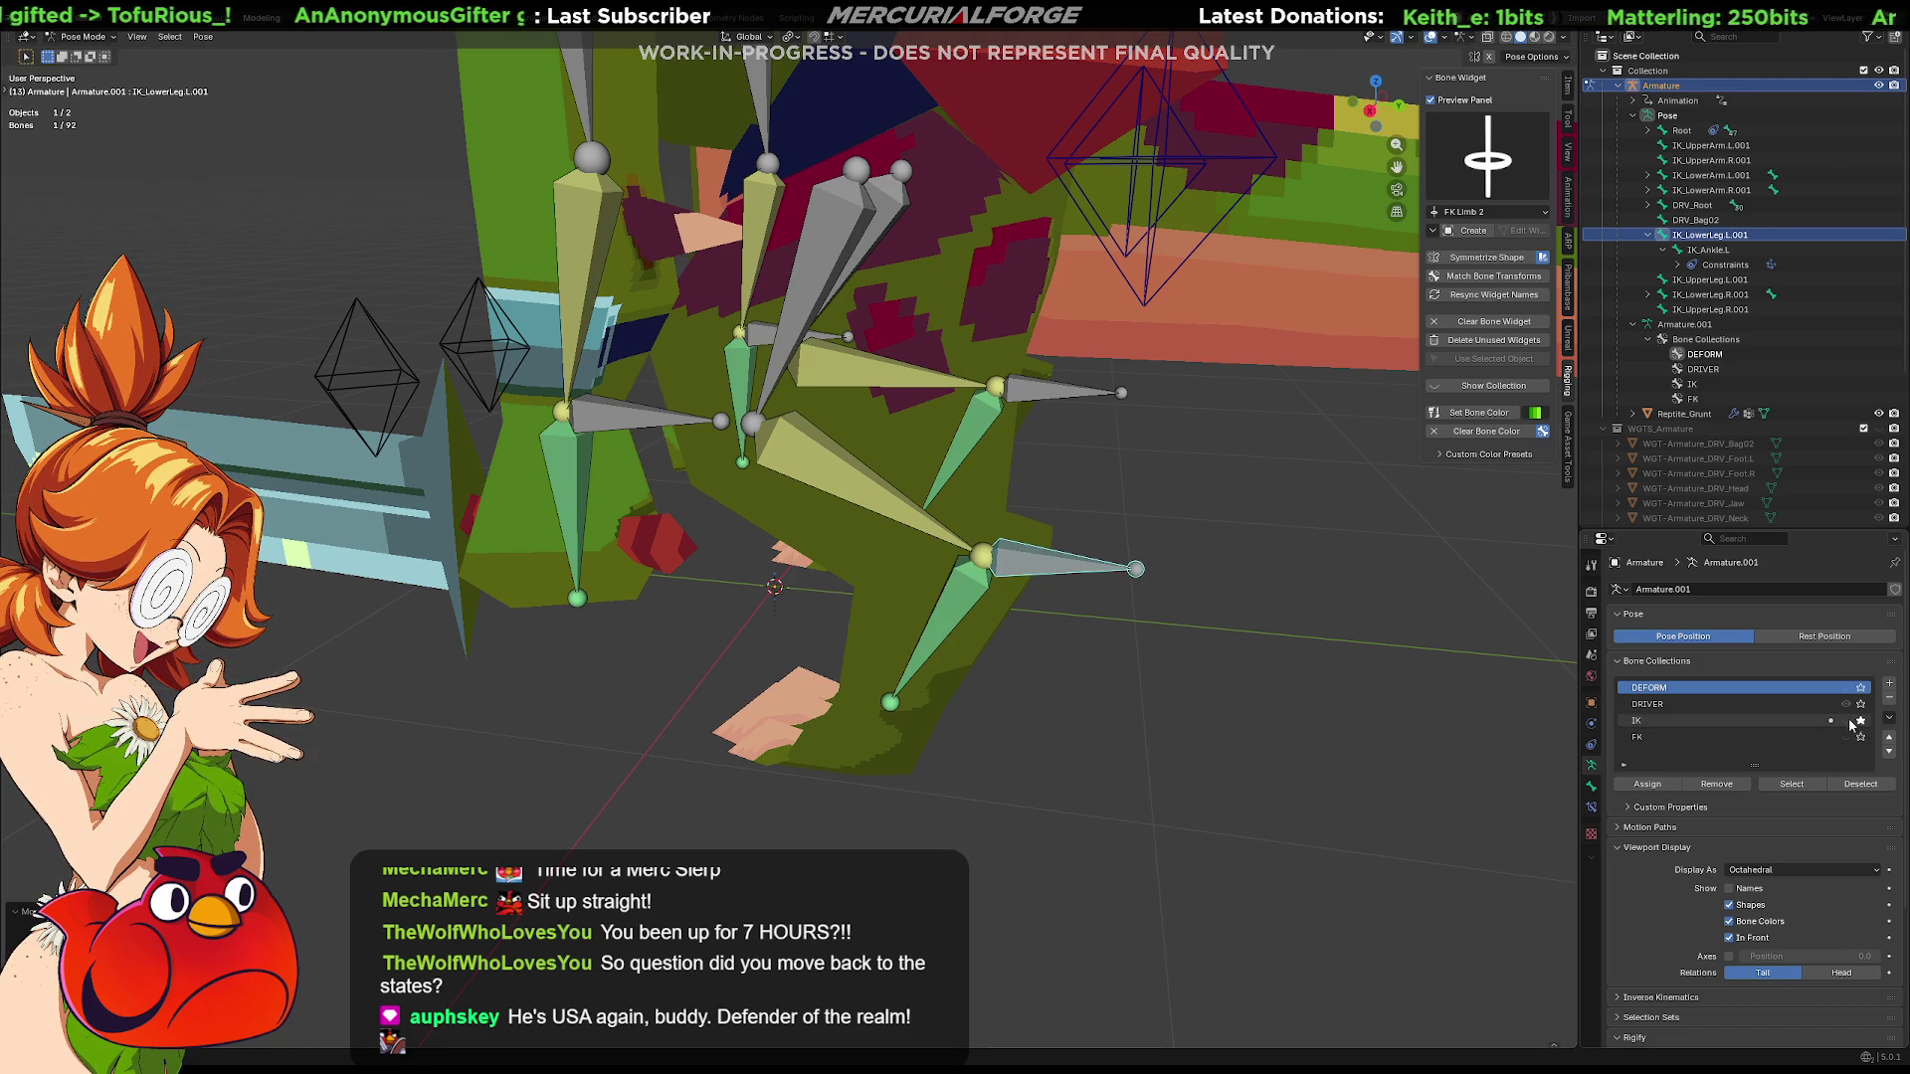
left_click(1295, 680)
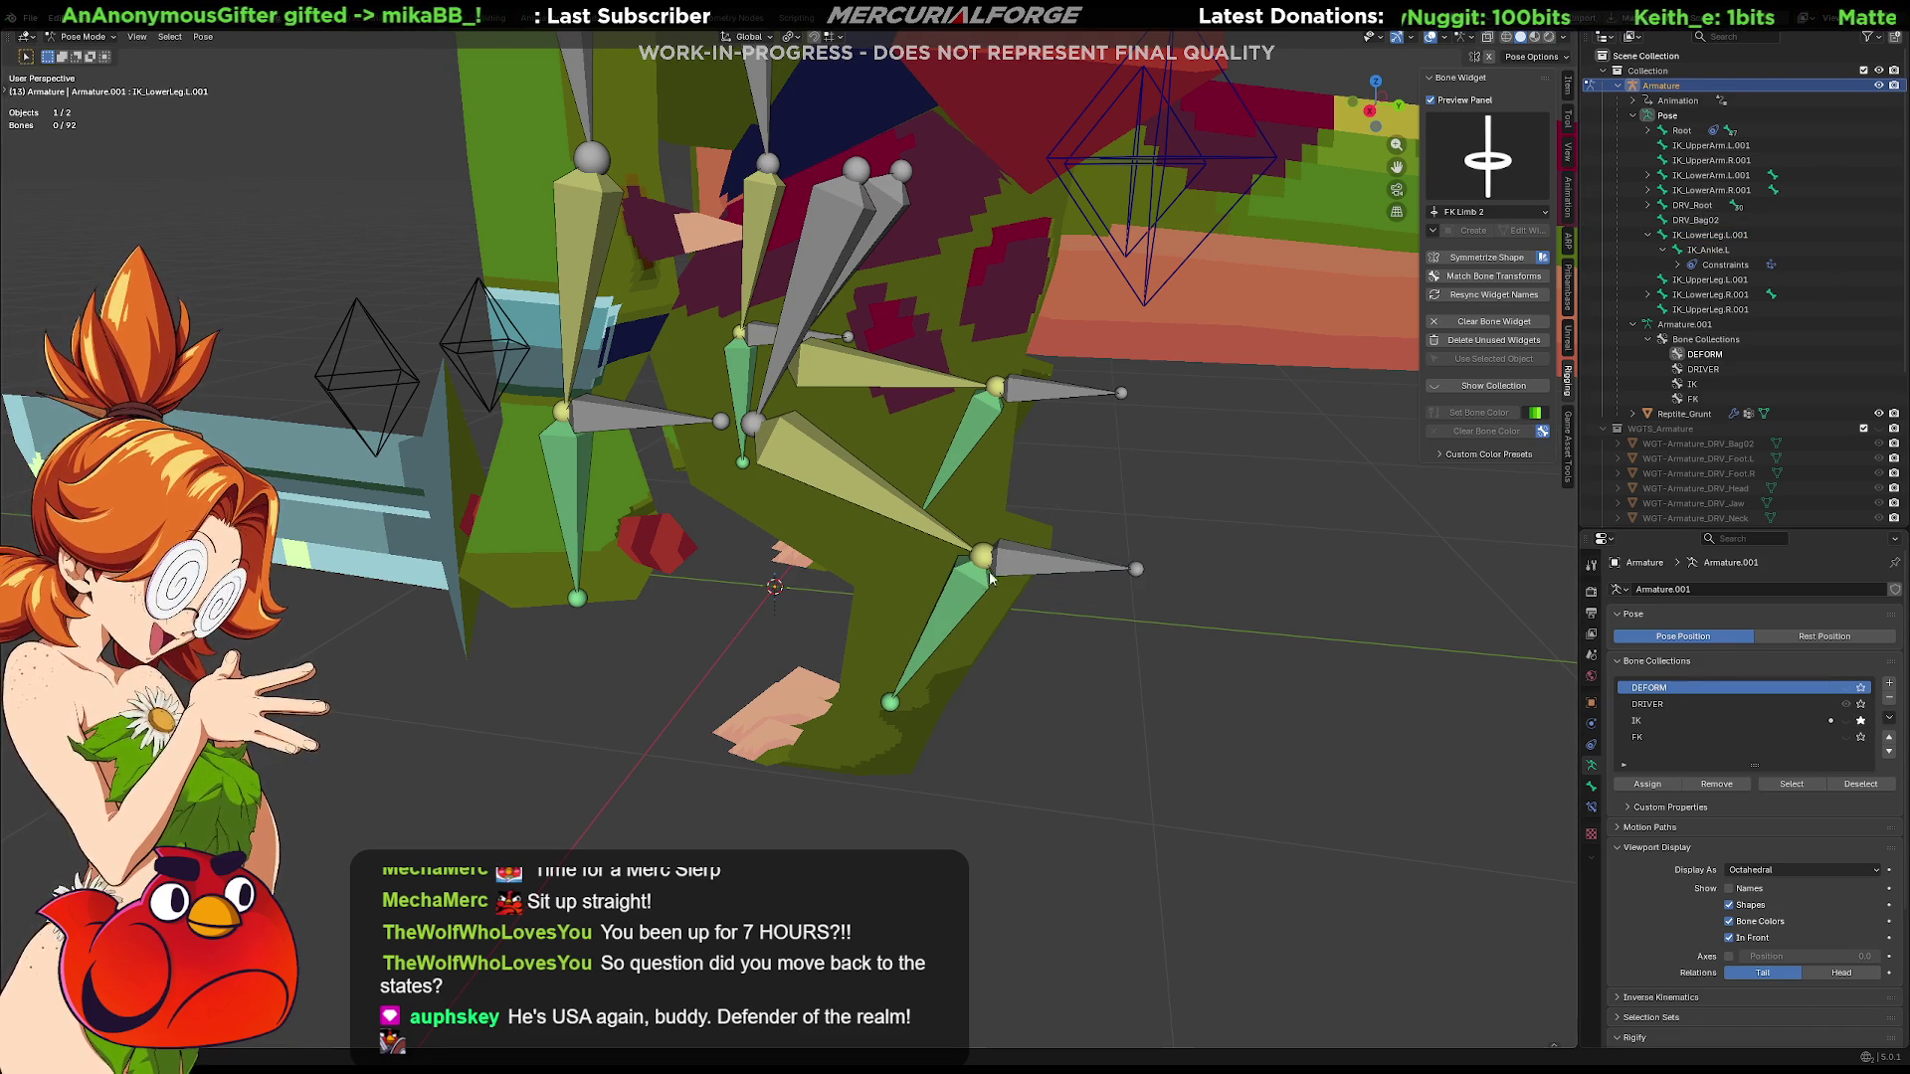
left_click(968, 604)
left_click(956, 537)
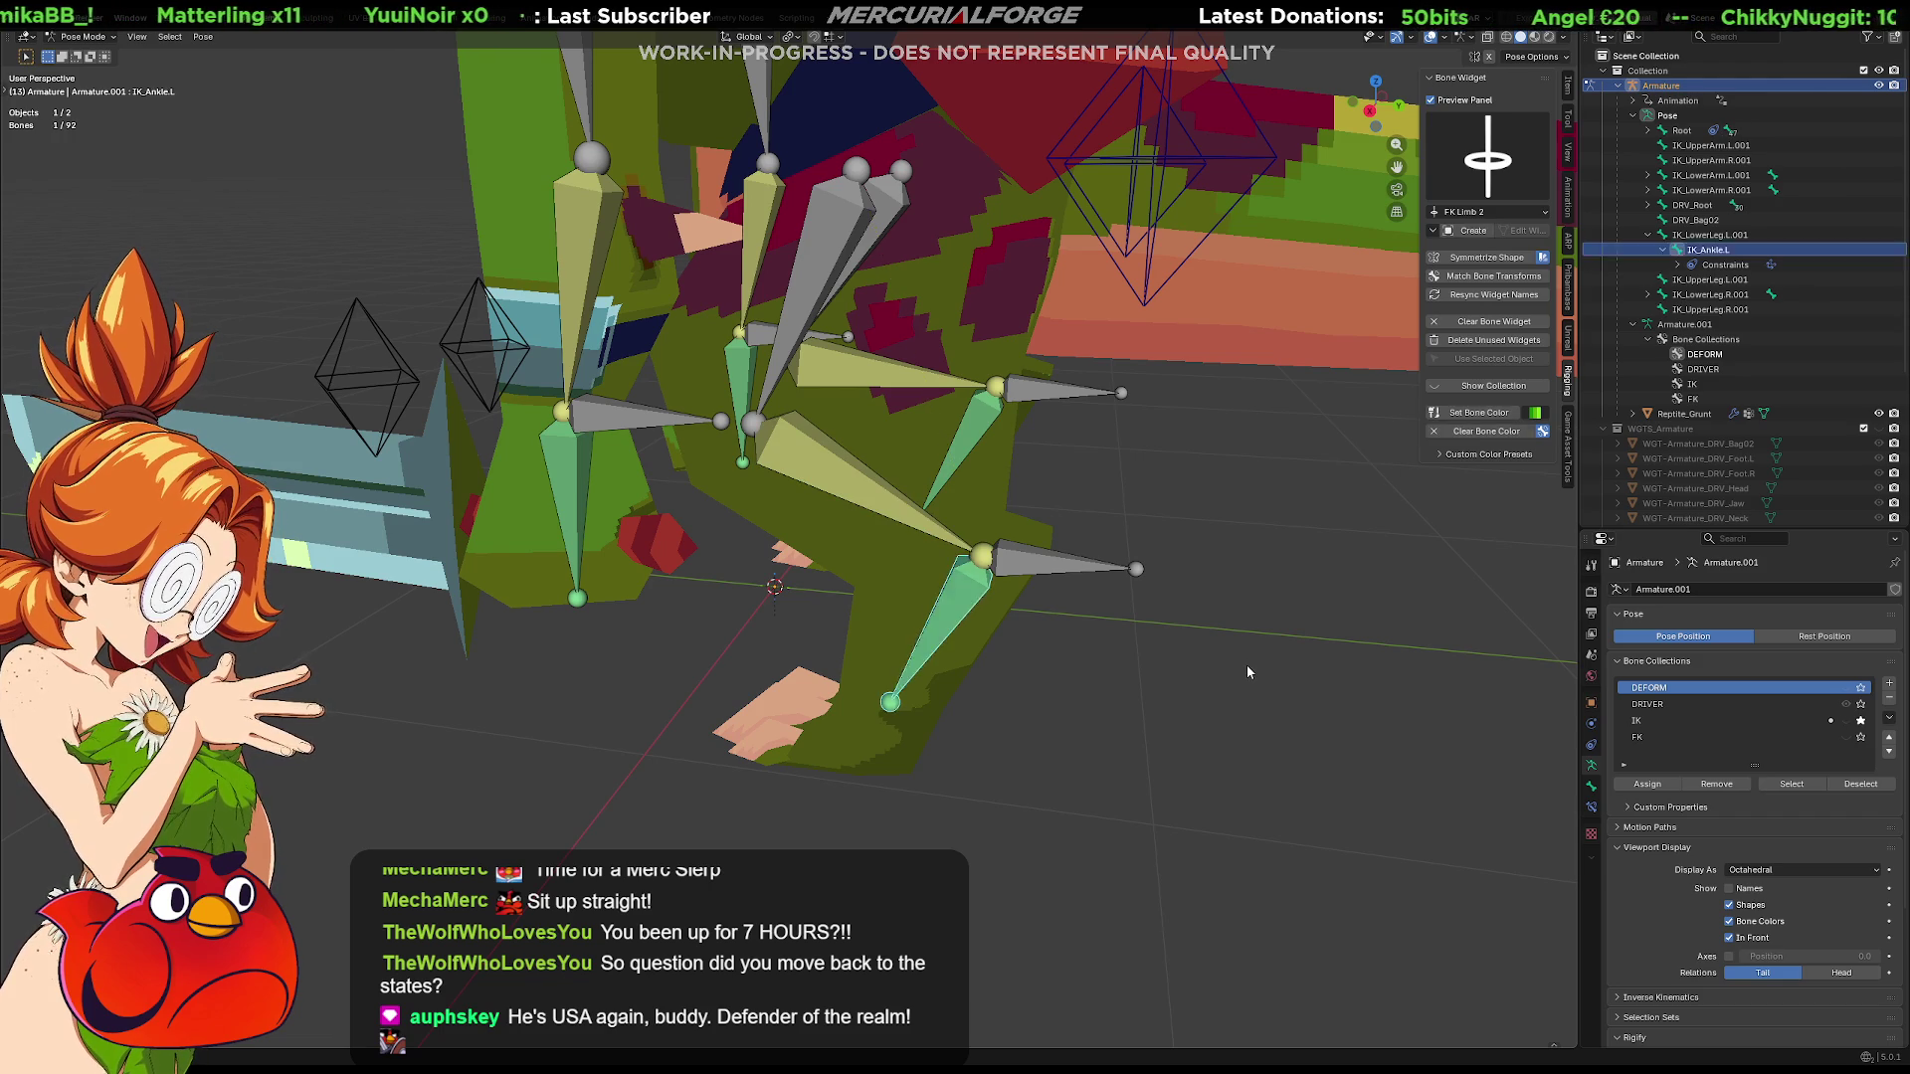
key("bracketright")
Reset the leg bones to their original pose and hide the IK bones to reveal the driver controls
key("ctrl+z")
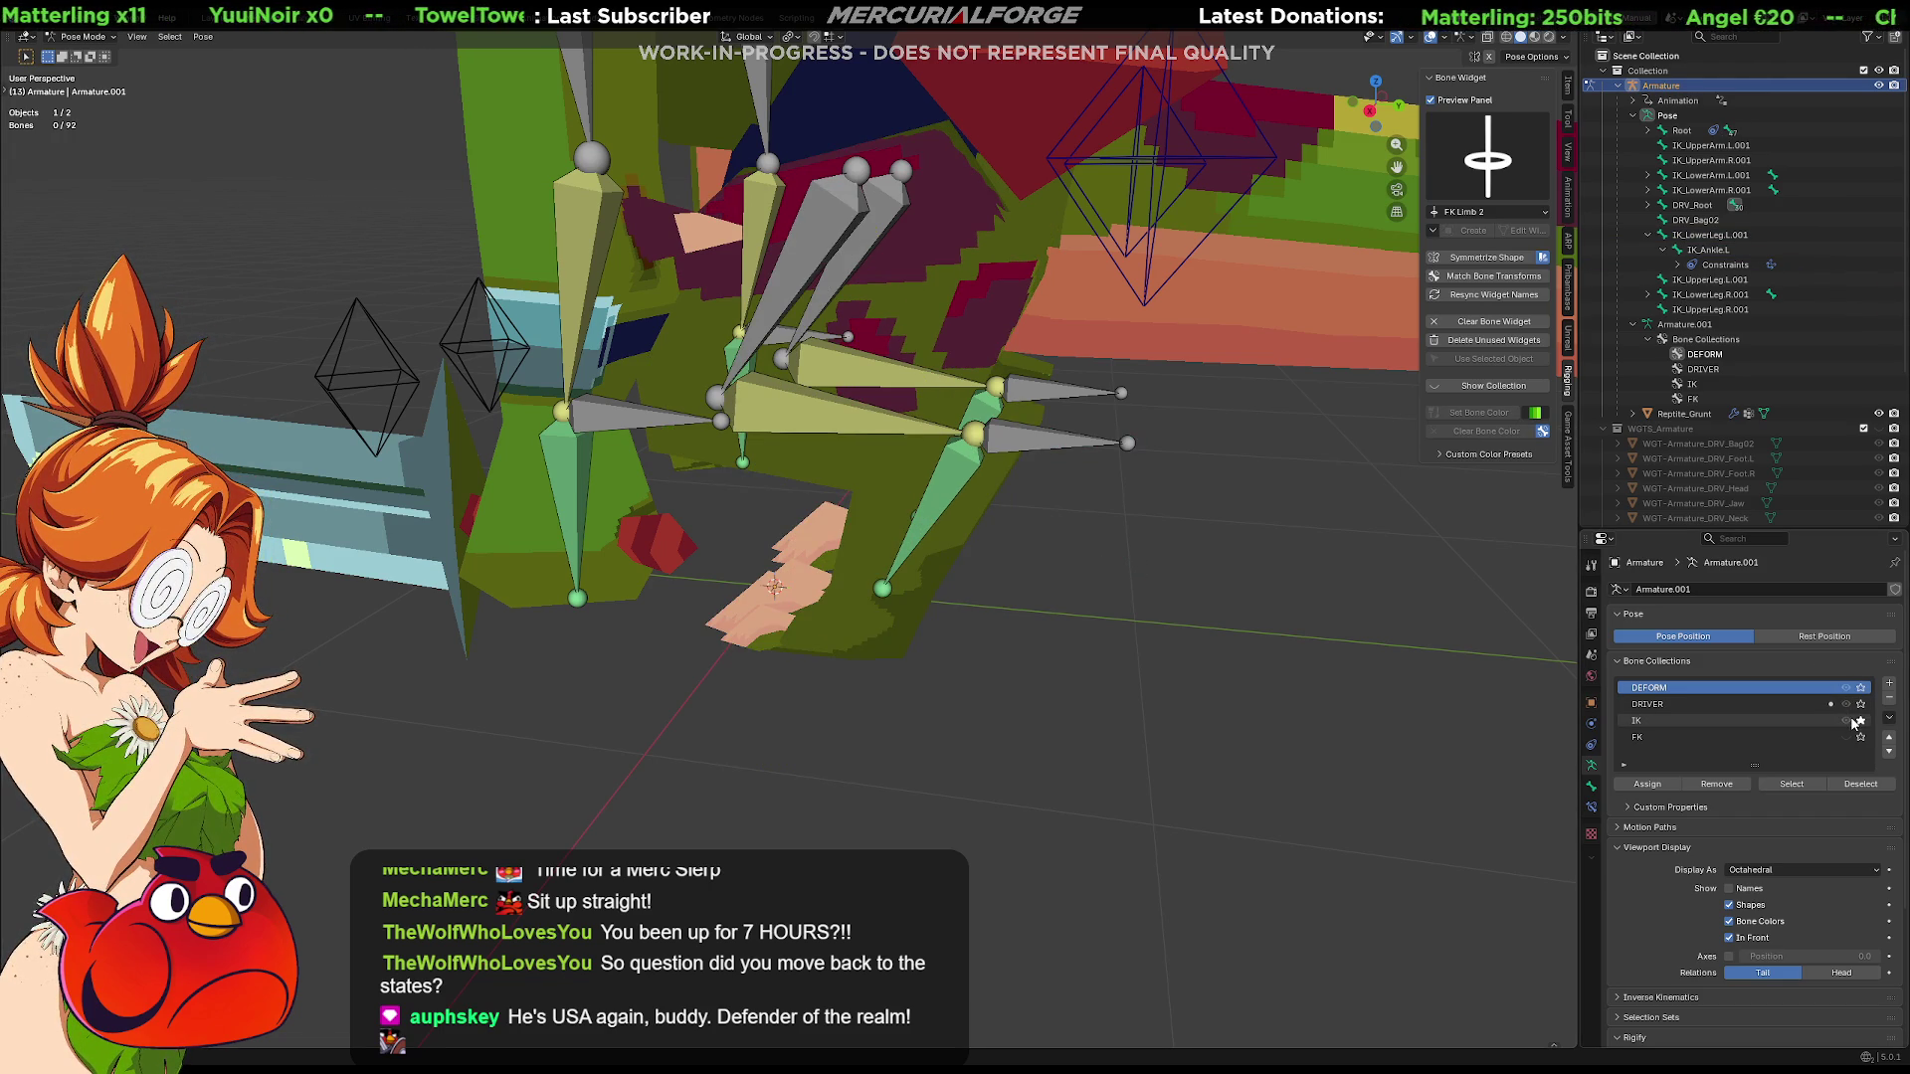
key("Tab")
key("Tab")
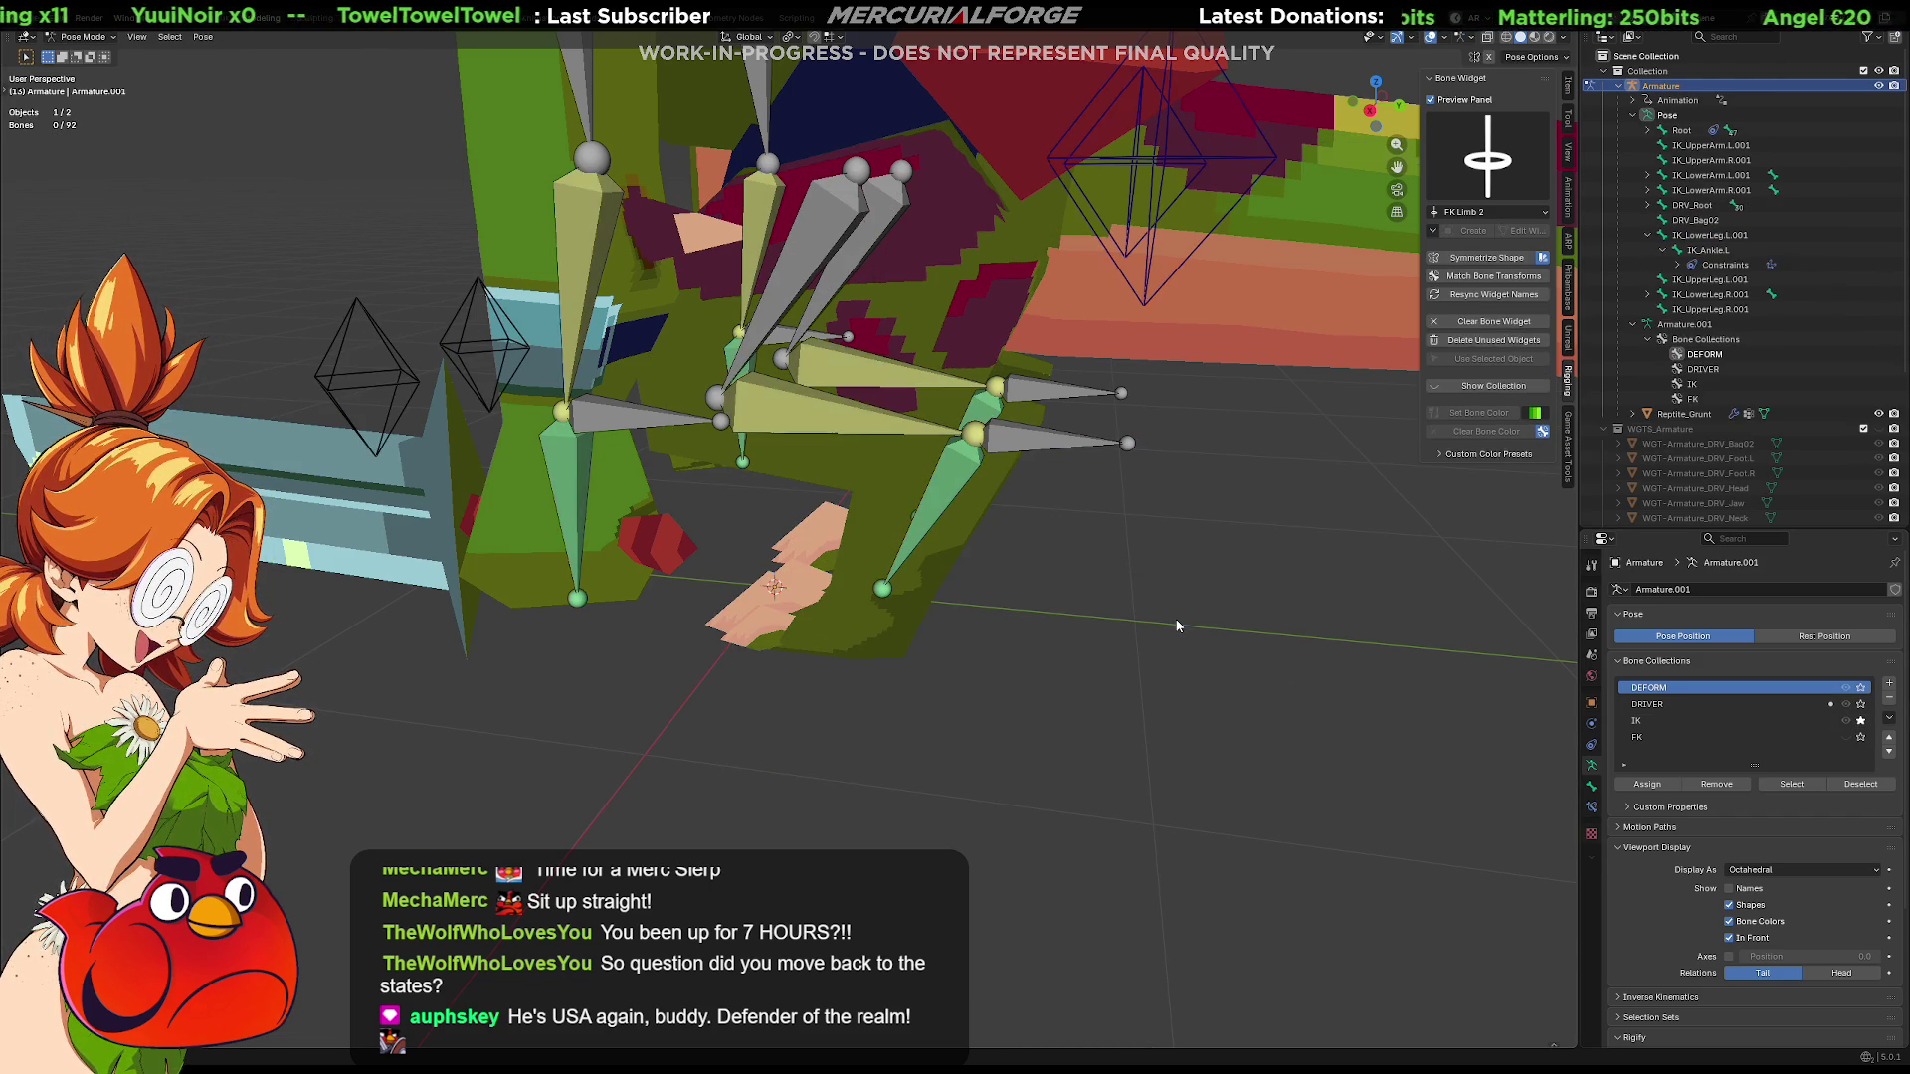
middle_click_drag(1175, 617, 1176, 622)
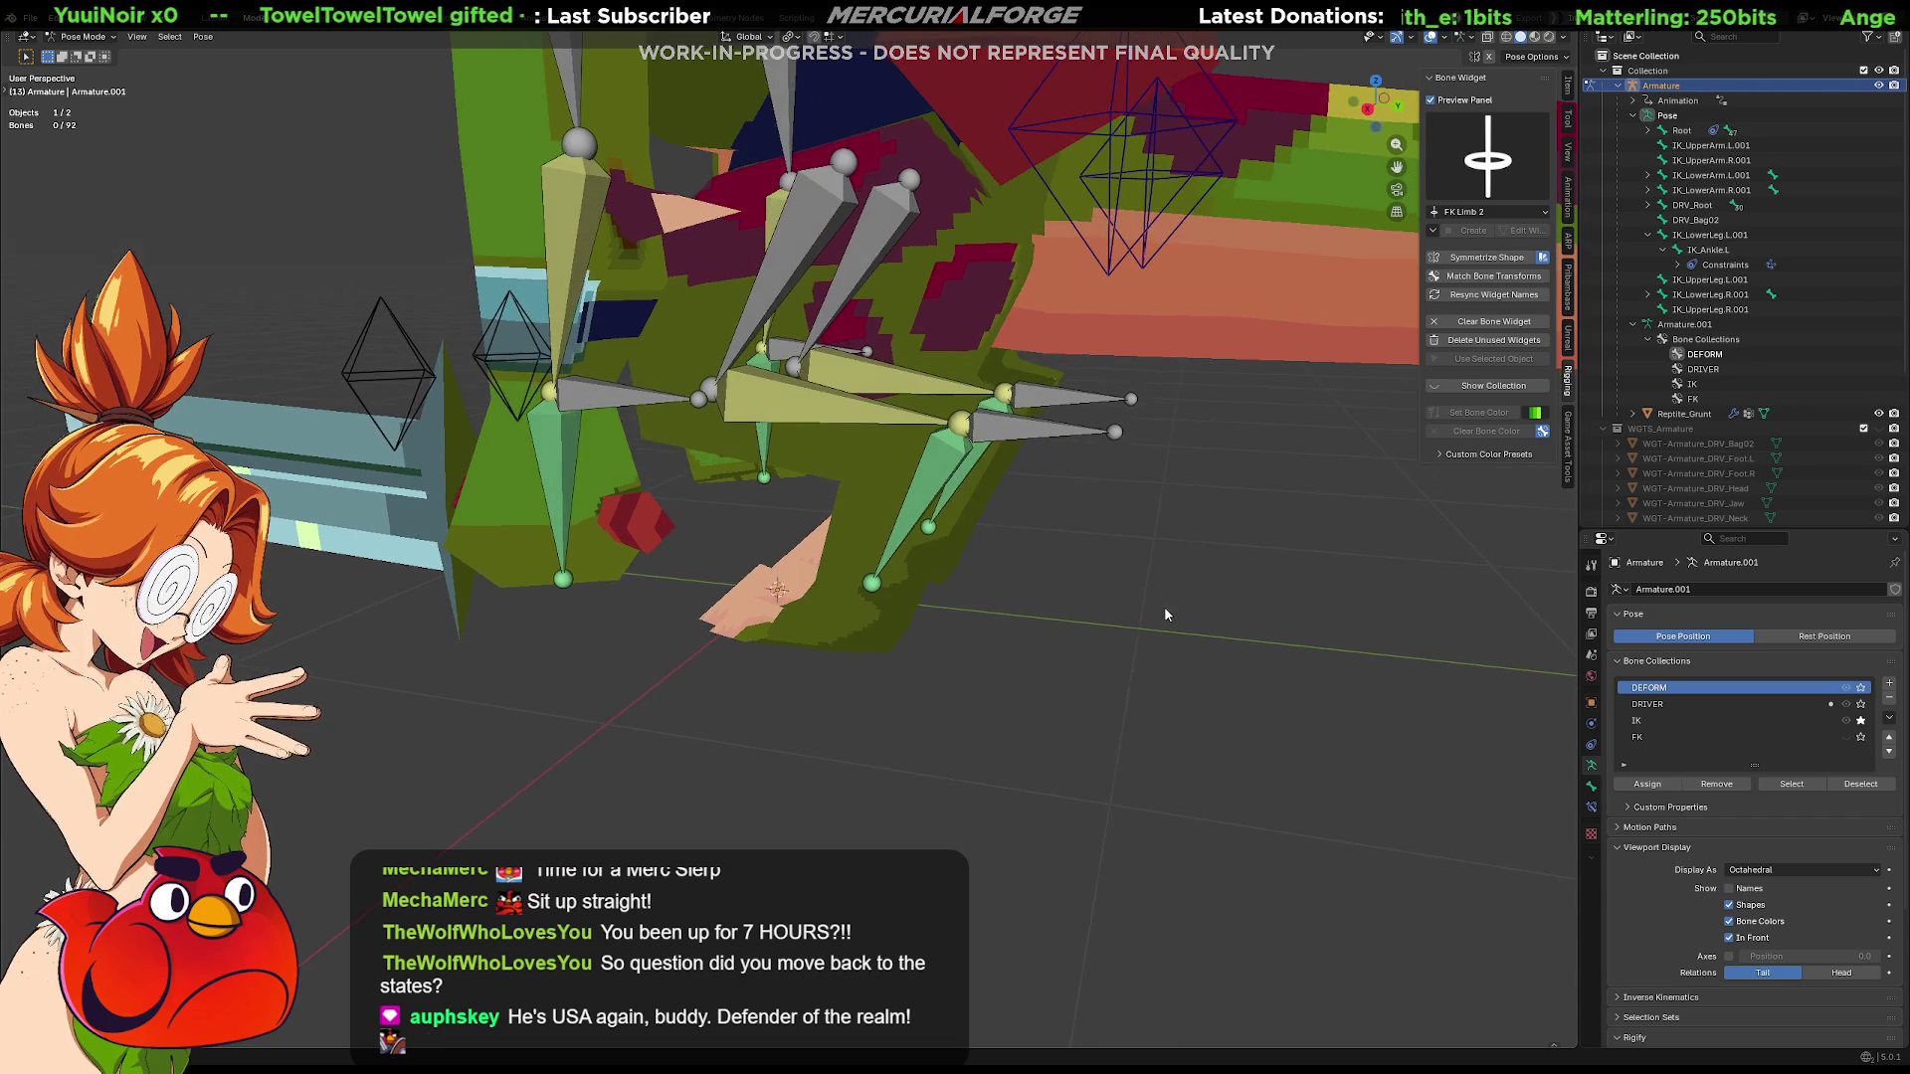
key("Tab")
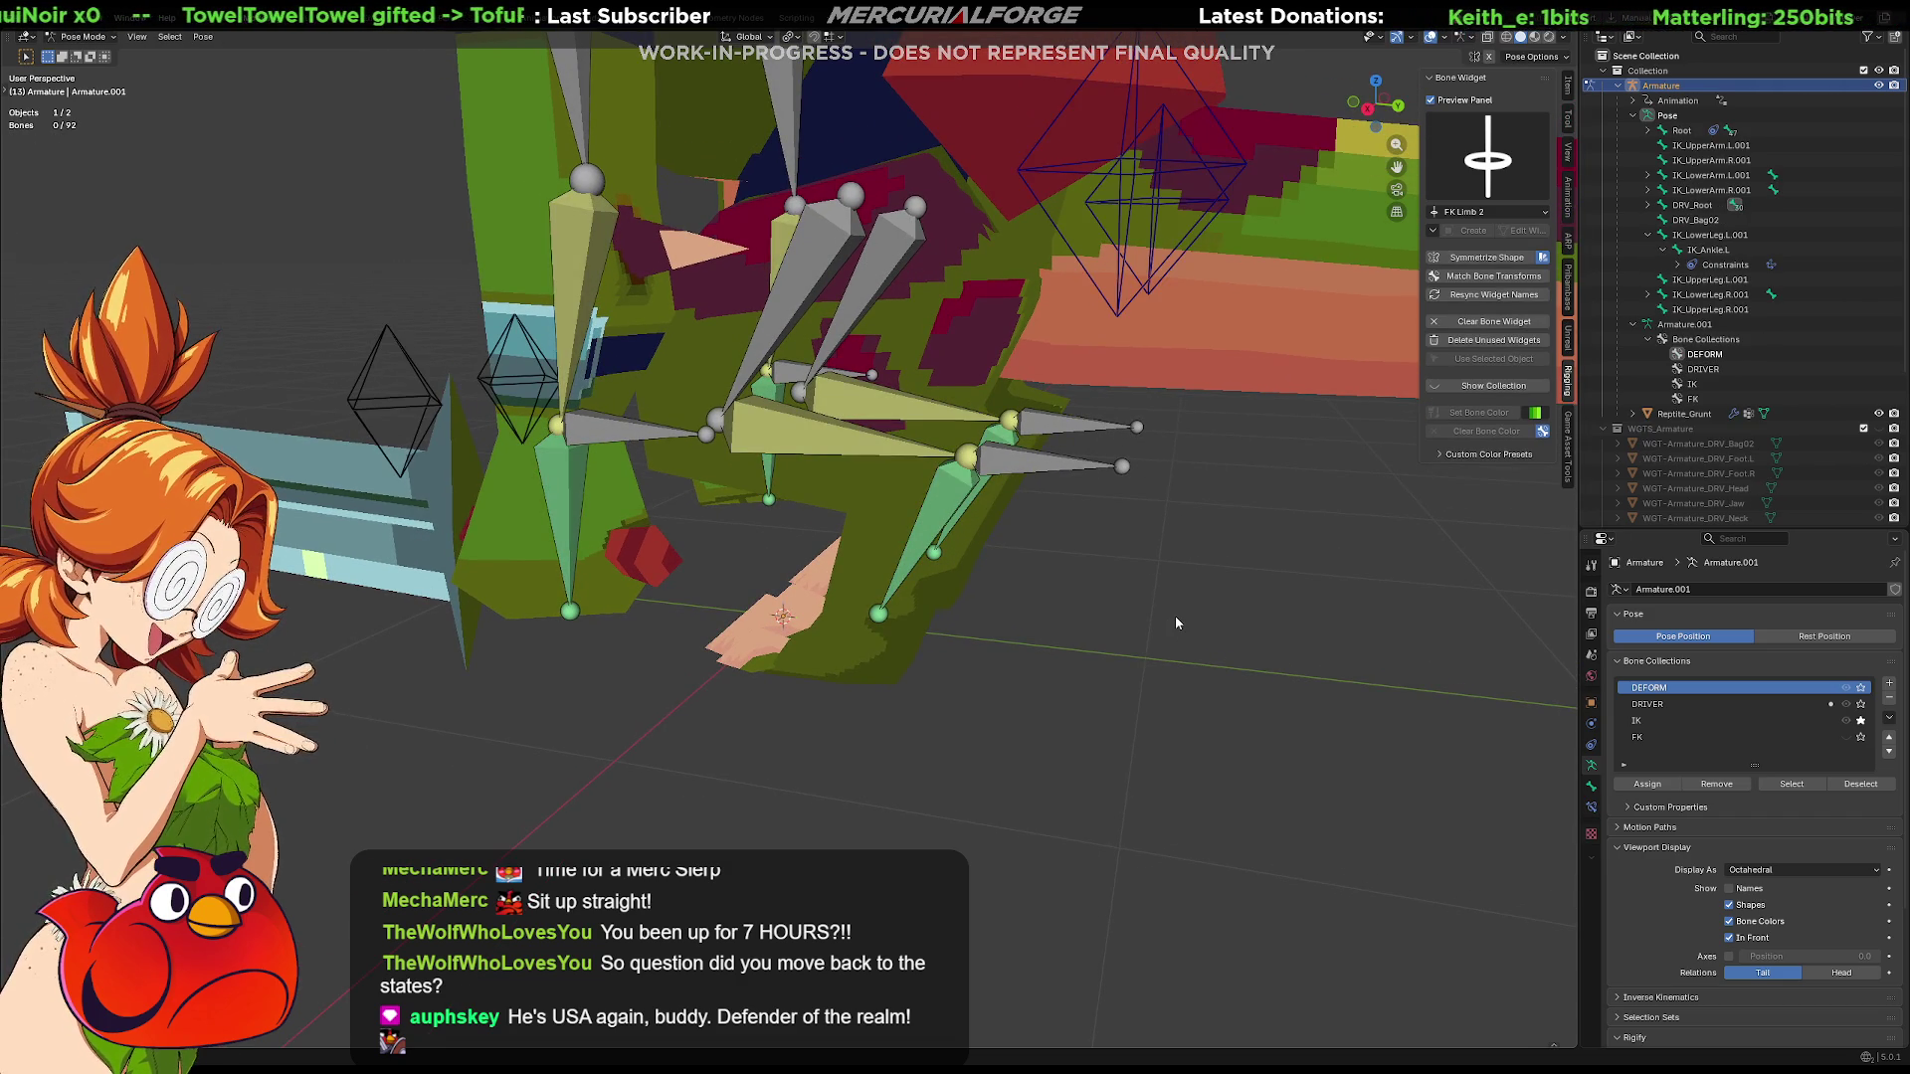
left_click(1175, 617)
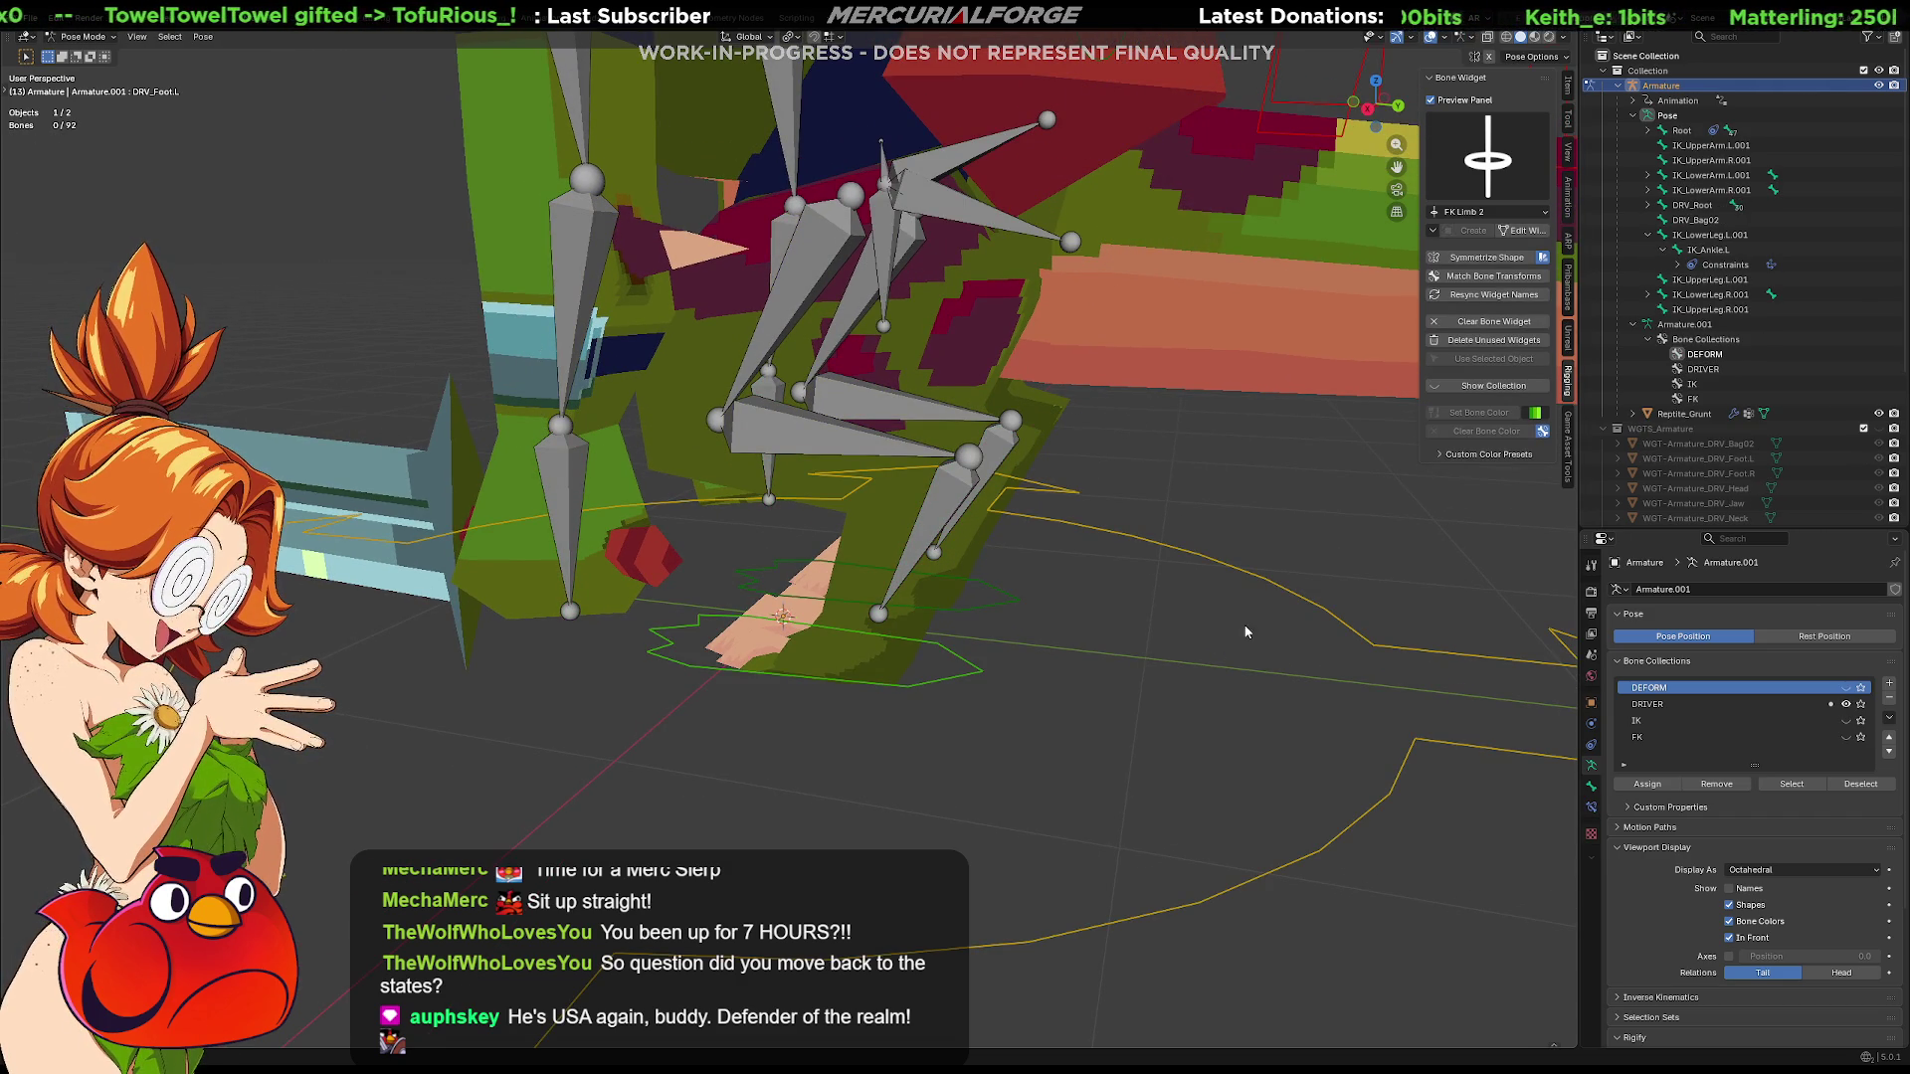
left_click(1243, 570)
Test-rotate DRV_Foot.L, add DRV_Ankle.L to the selection and dismiss the constraint menu without adding one
left_click(975, 670)
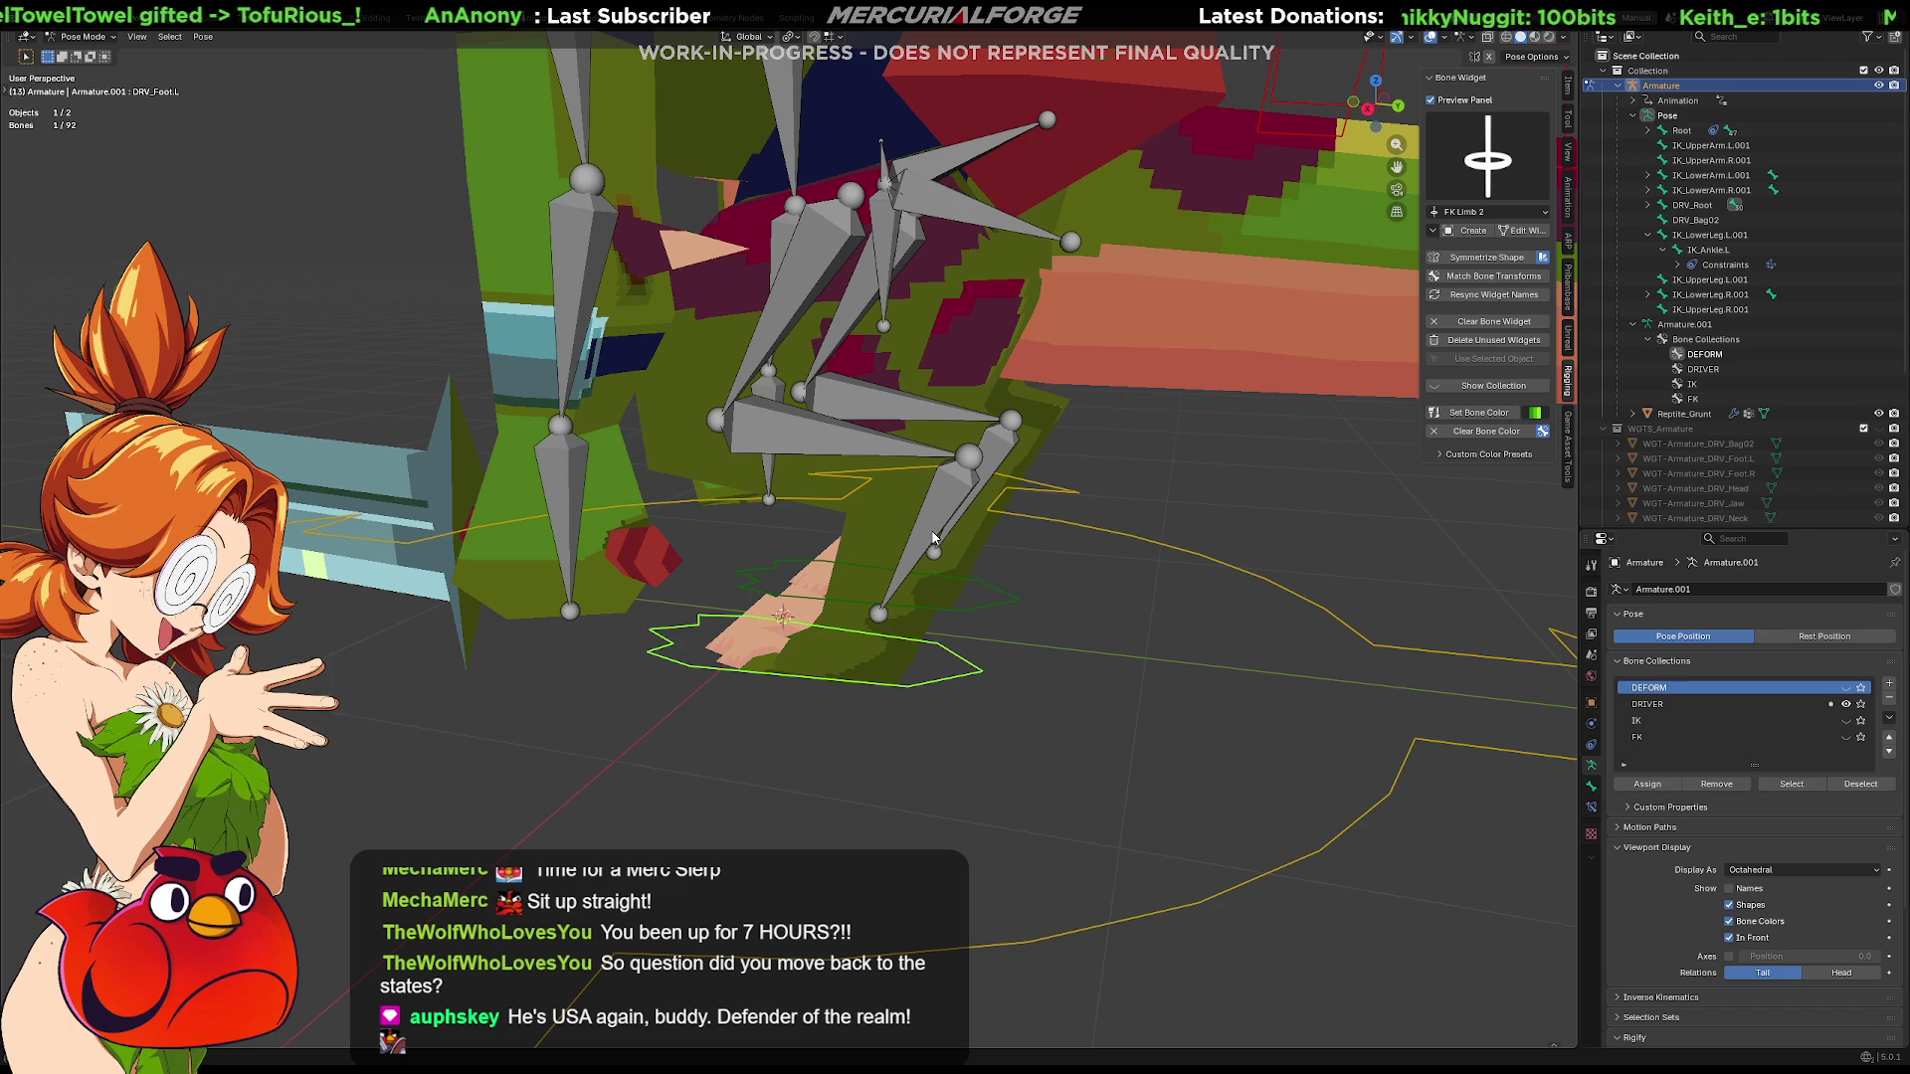
key("r")
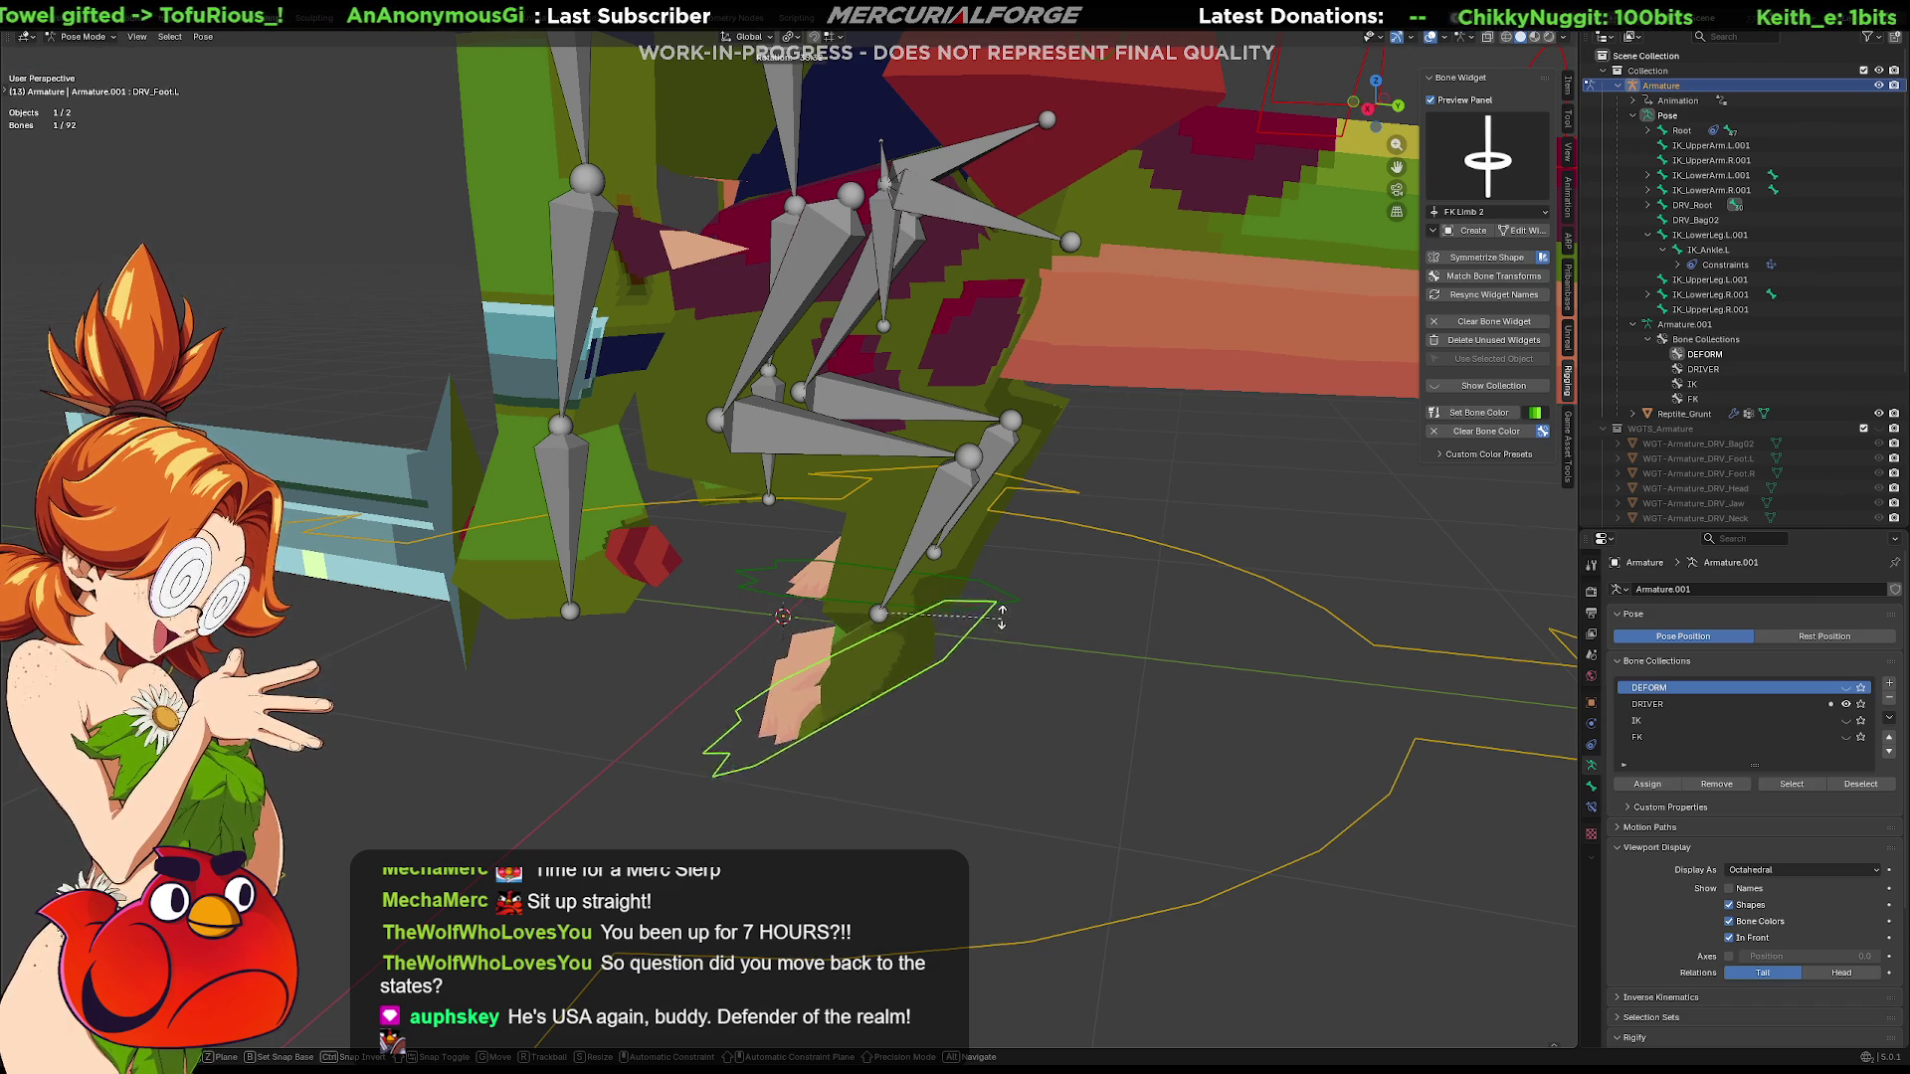
right_click(986, 627)
left_click(939, 516)
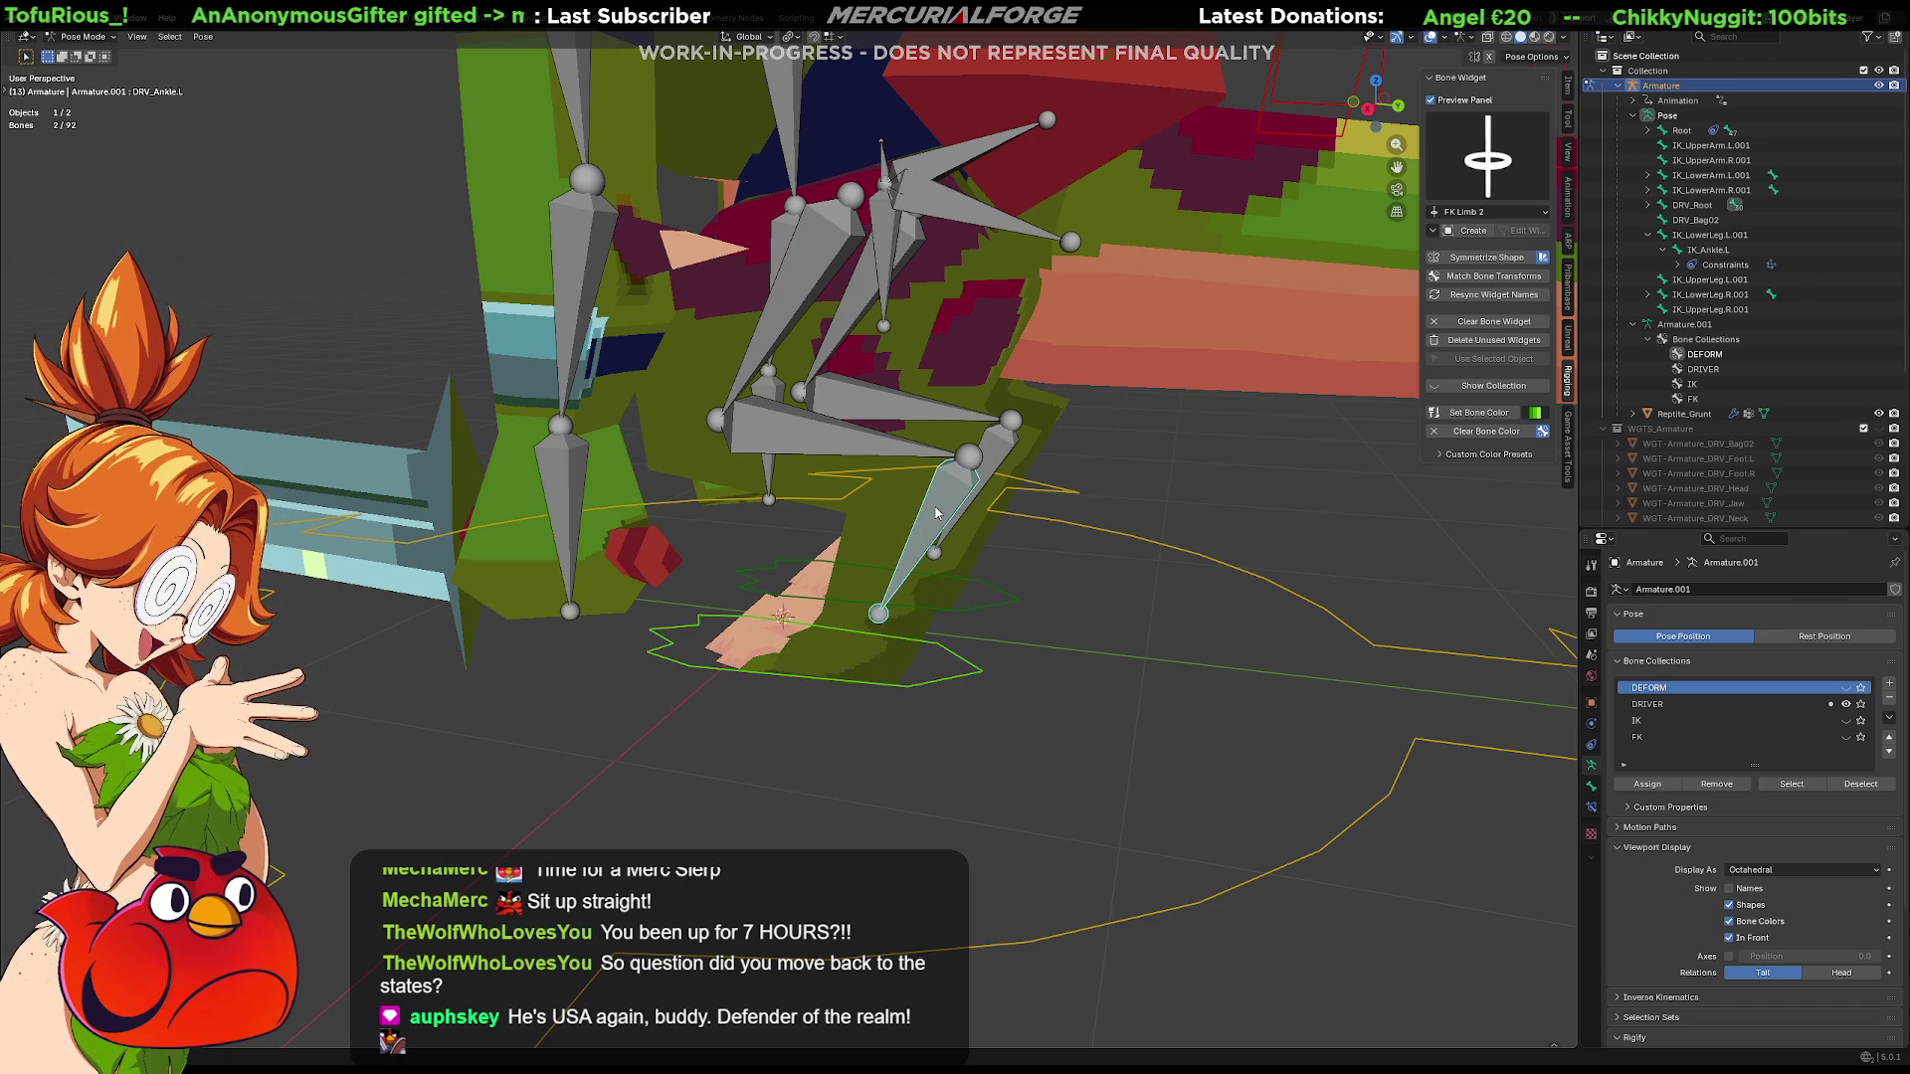
key("ctrl+shift+c")
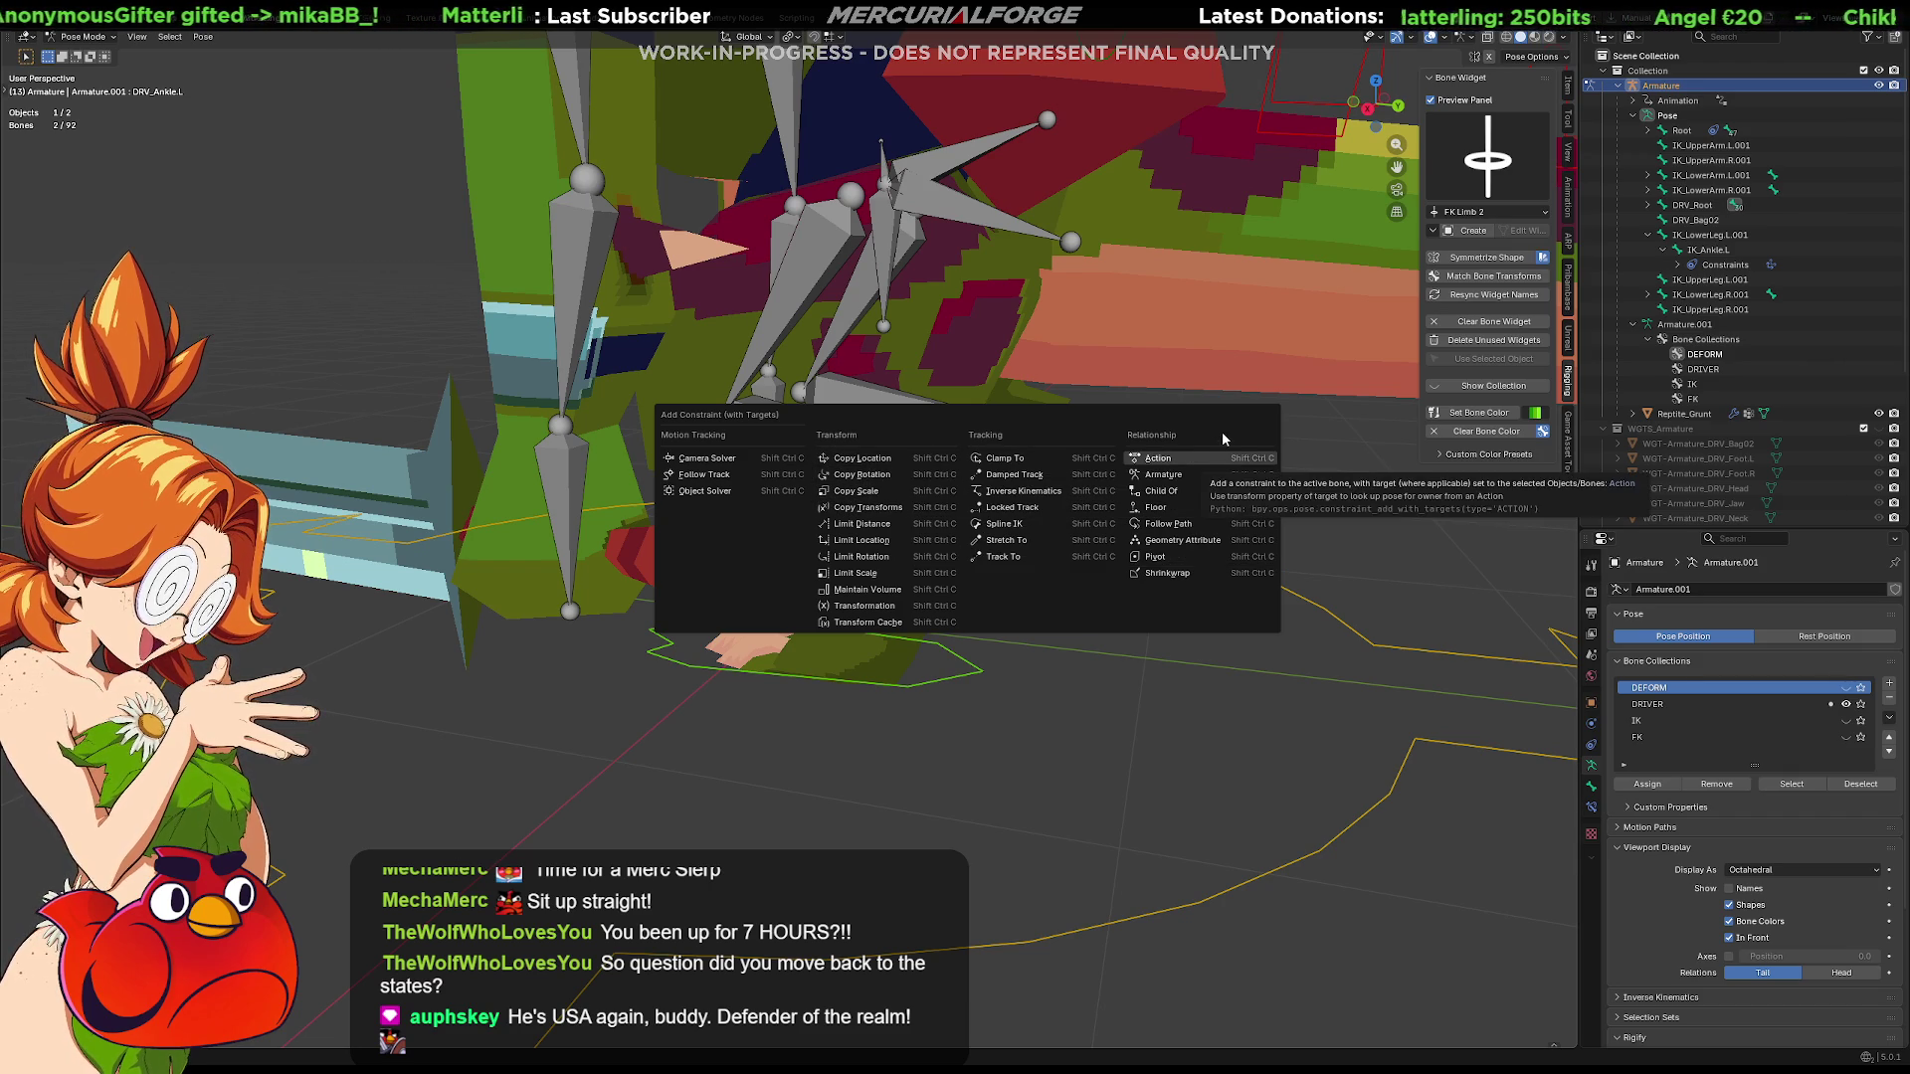
left_click(1354, 442)
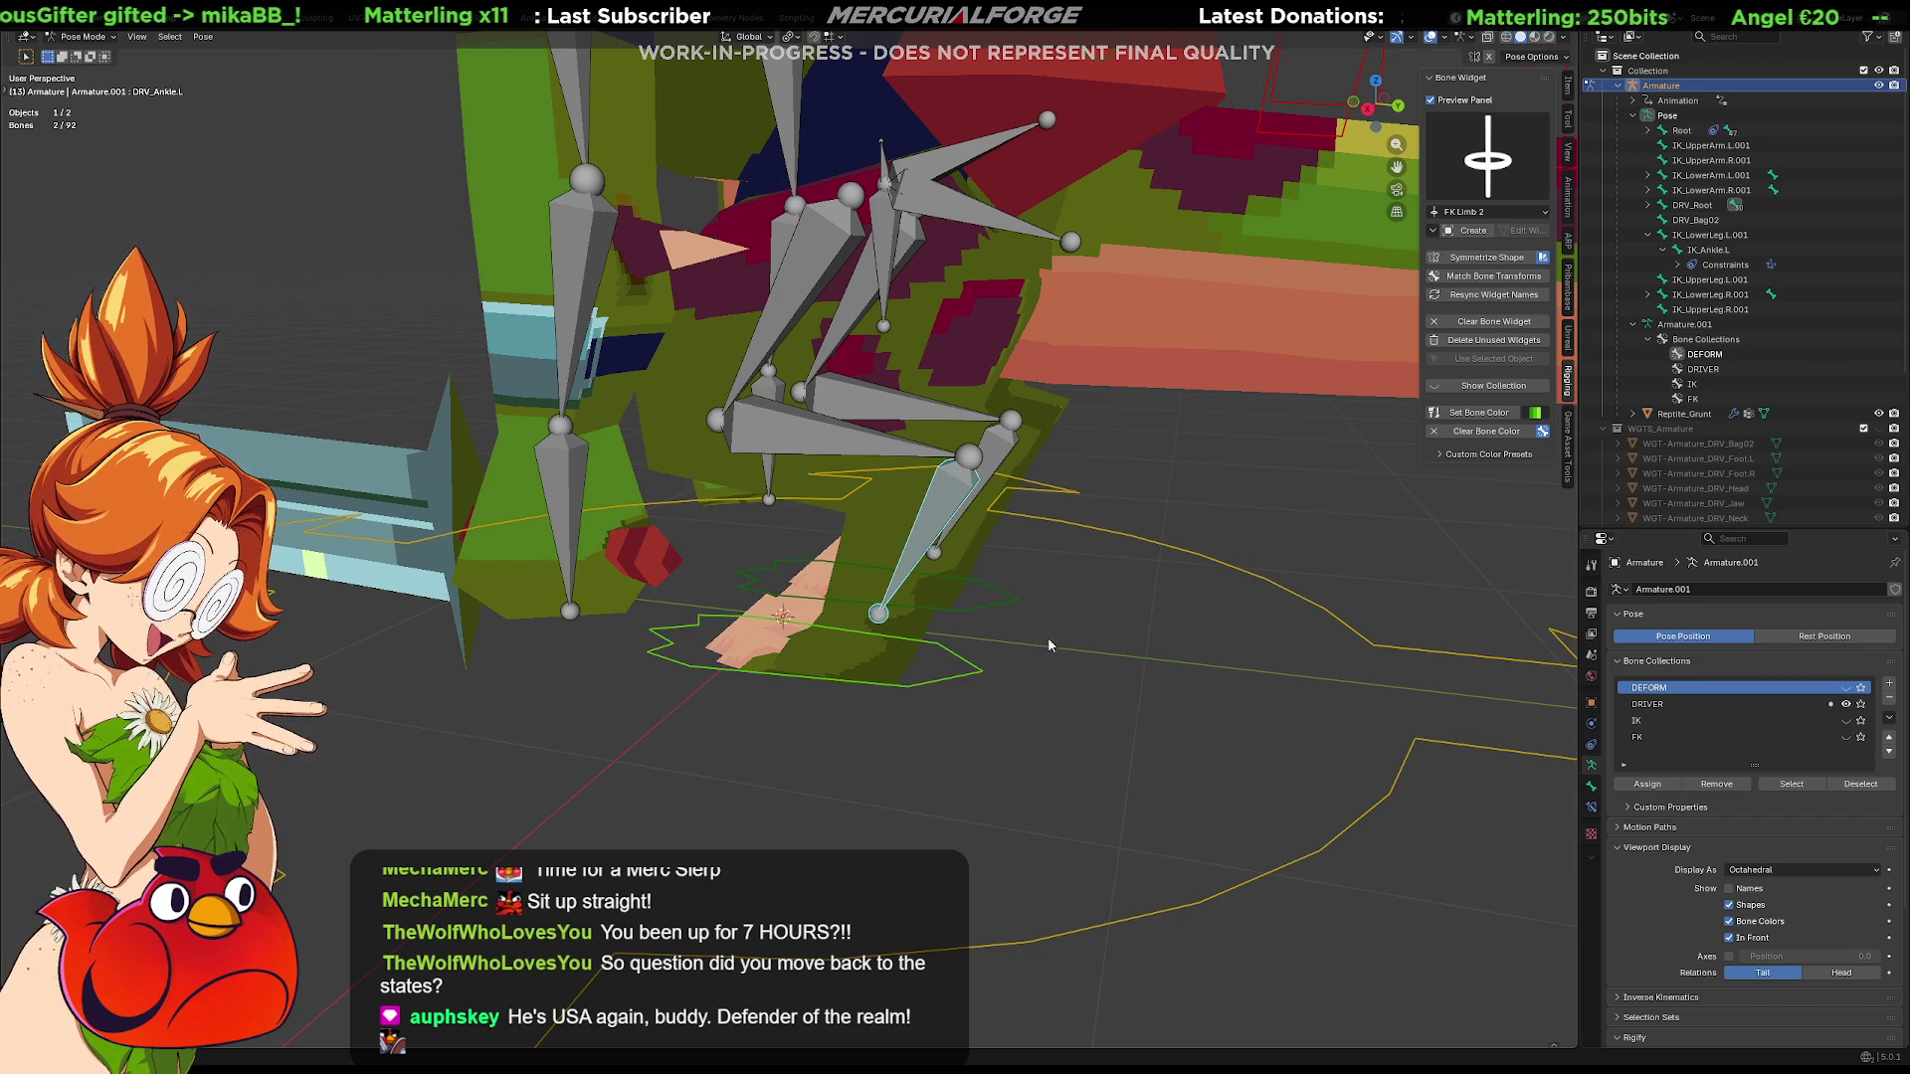
middle_click_drag(1174, 677, 1225, 656)
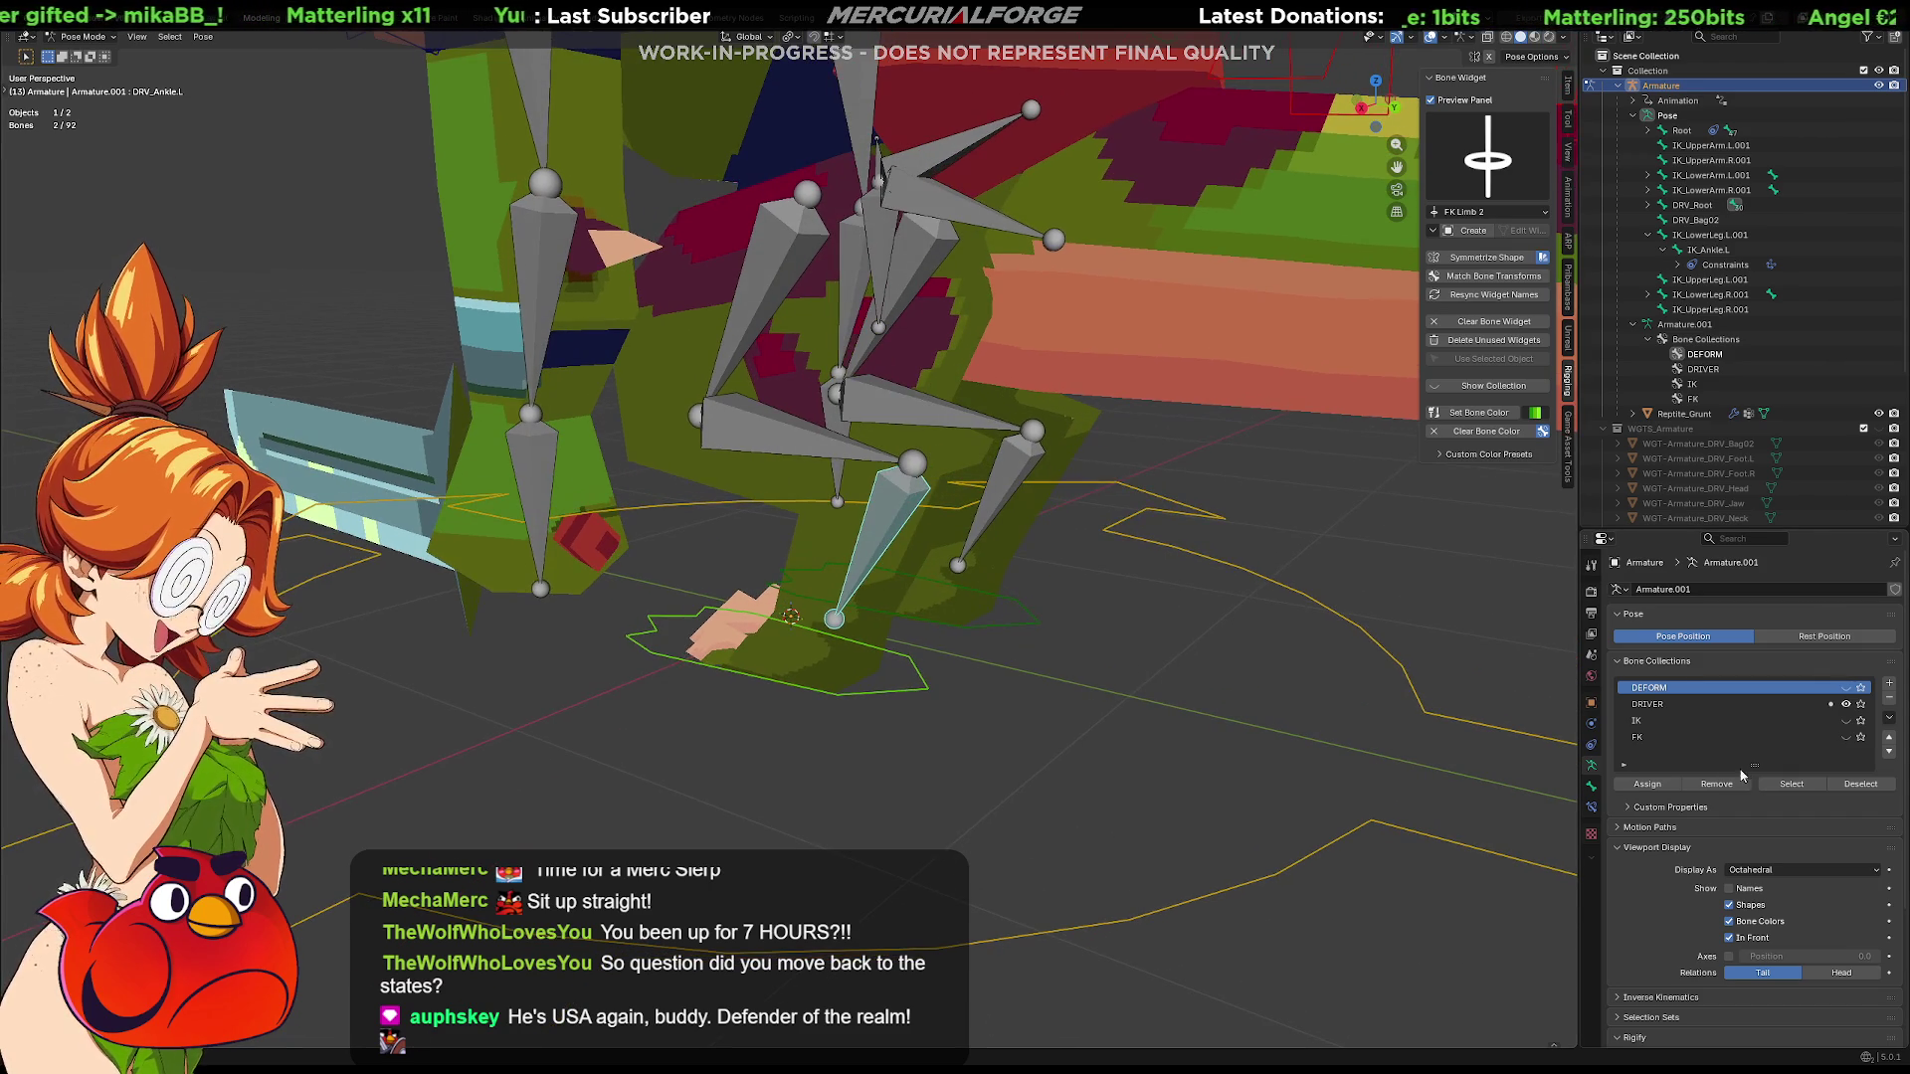
left_click(1845, 721)
left_click(1732, 721)
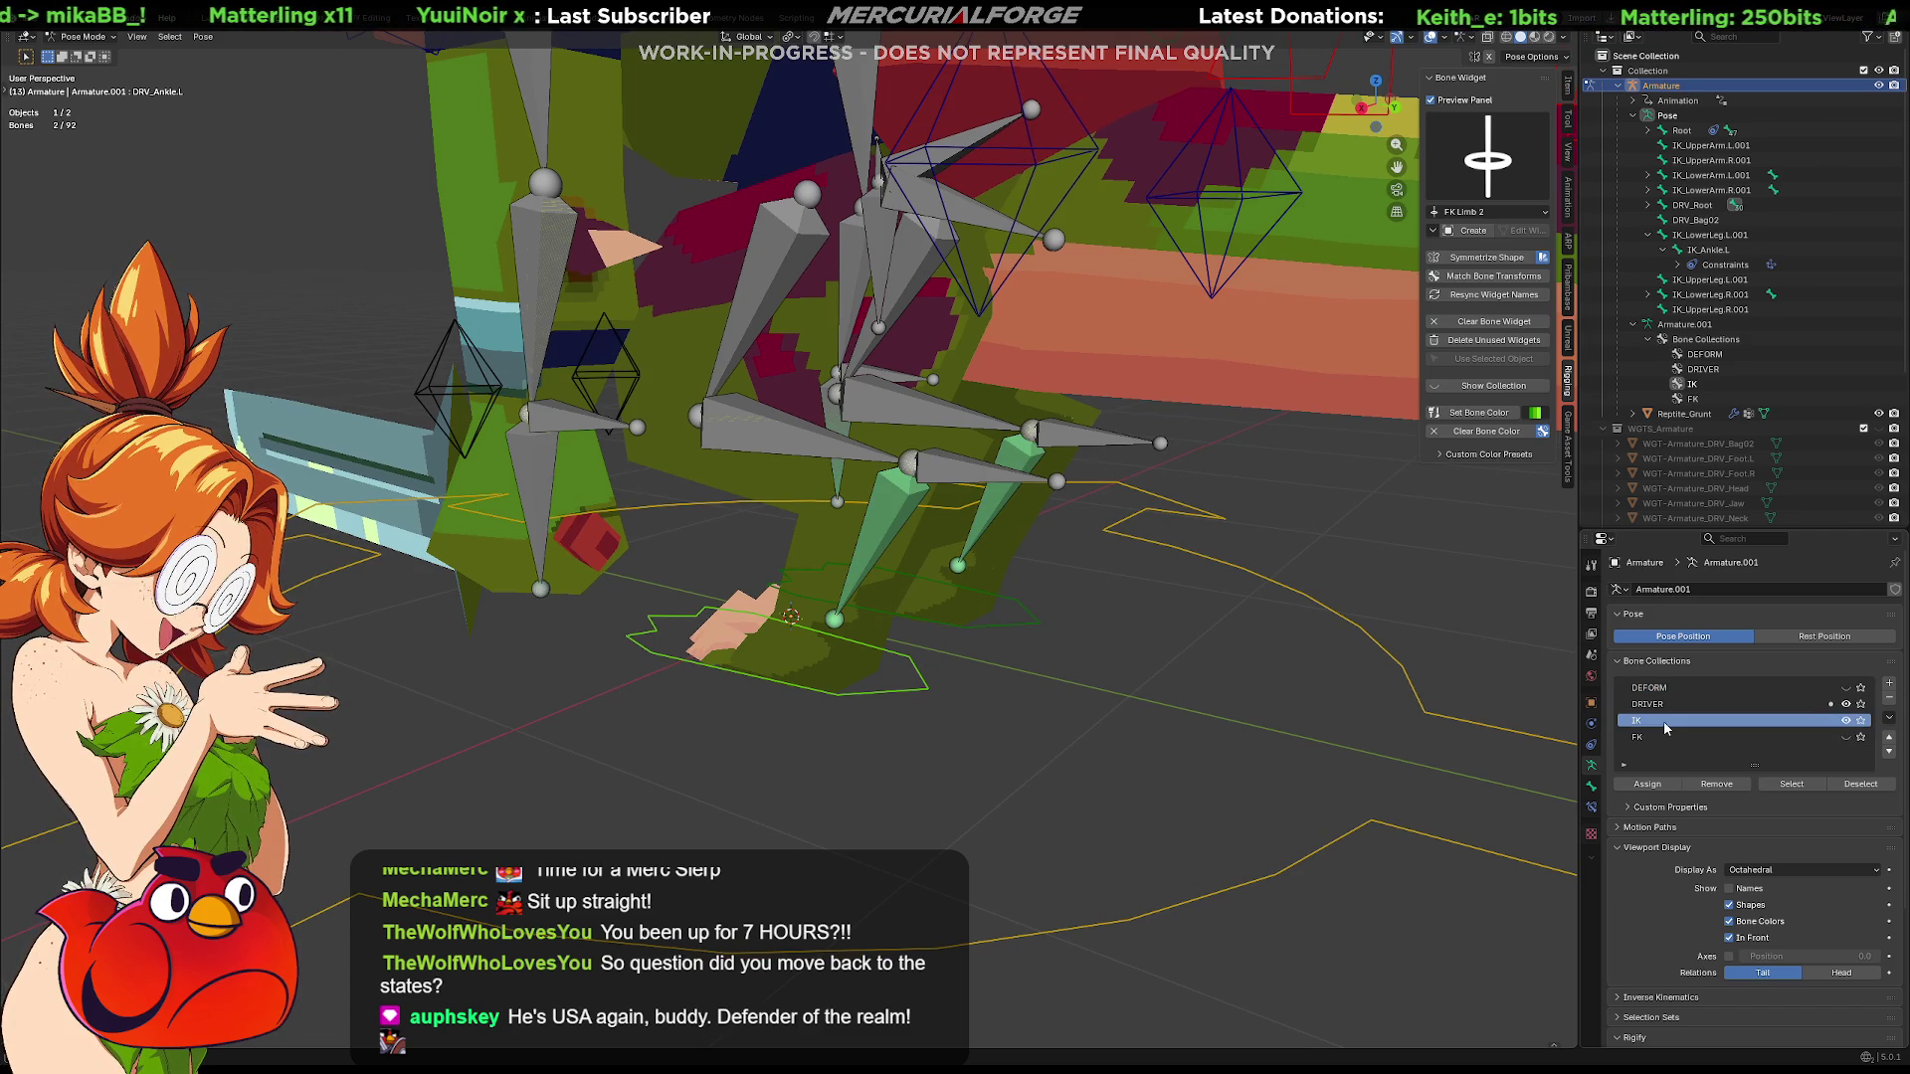
left_click(1013, 475)
mouse_move(984, 514)
left_mouse_down()
mouse_move(746, 504)
mouse_move(925, 756)
mouse_move(1227, 512)
mouse_move(784, 587)
mouse_move(1064, 497)
mouse_move(1051, 756)
mouse_move(1029, 609)
left_mouse_up()
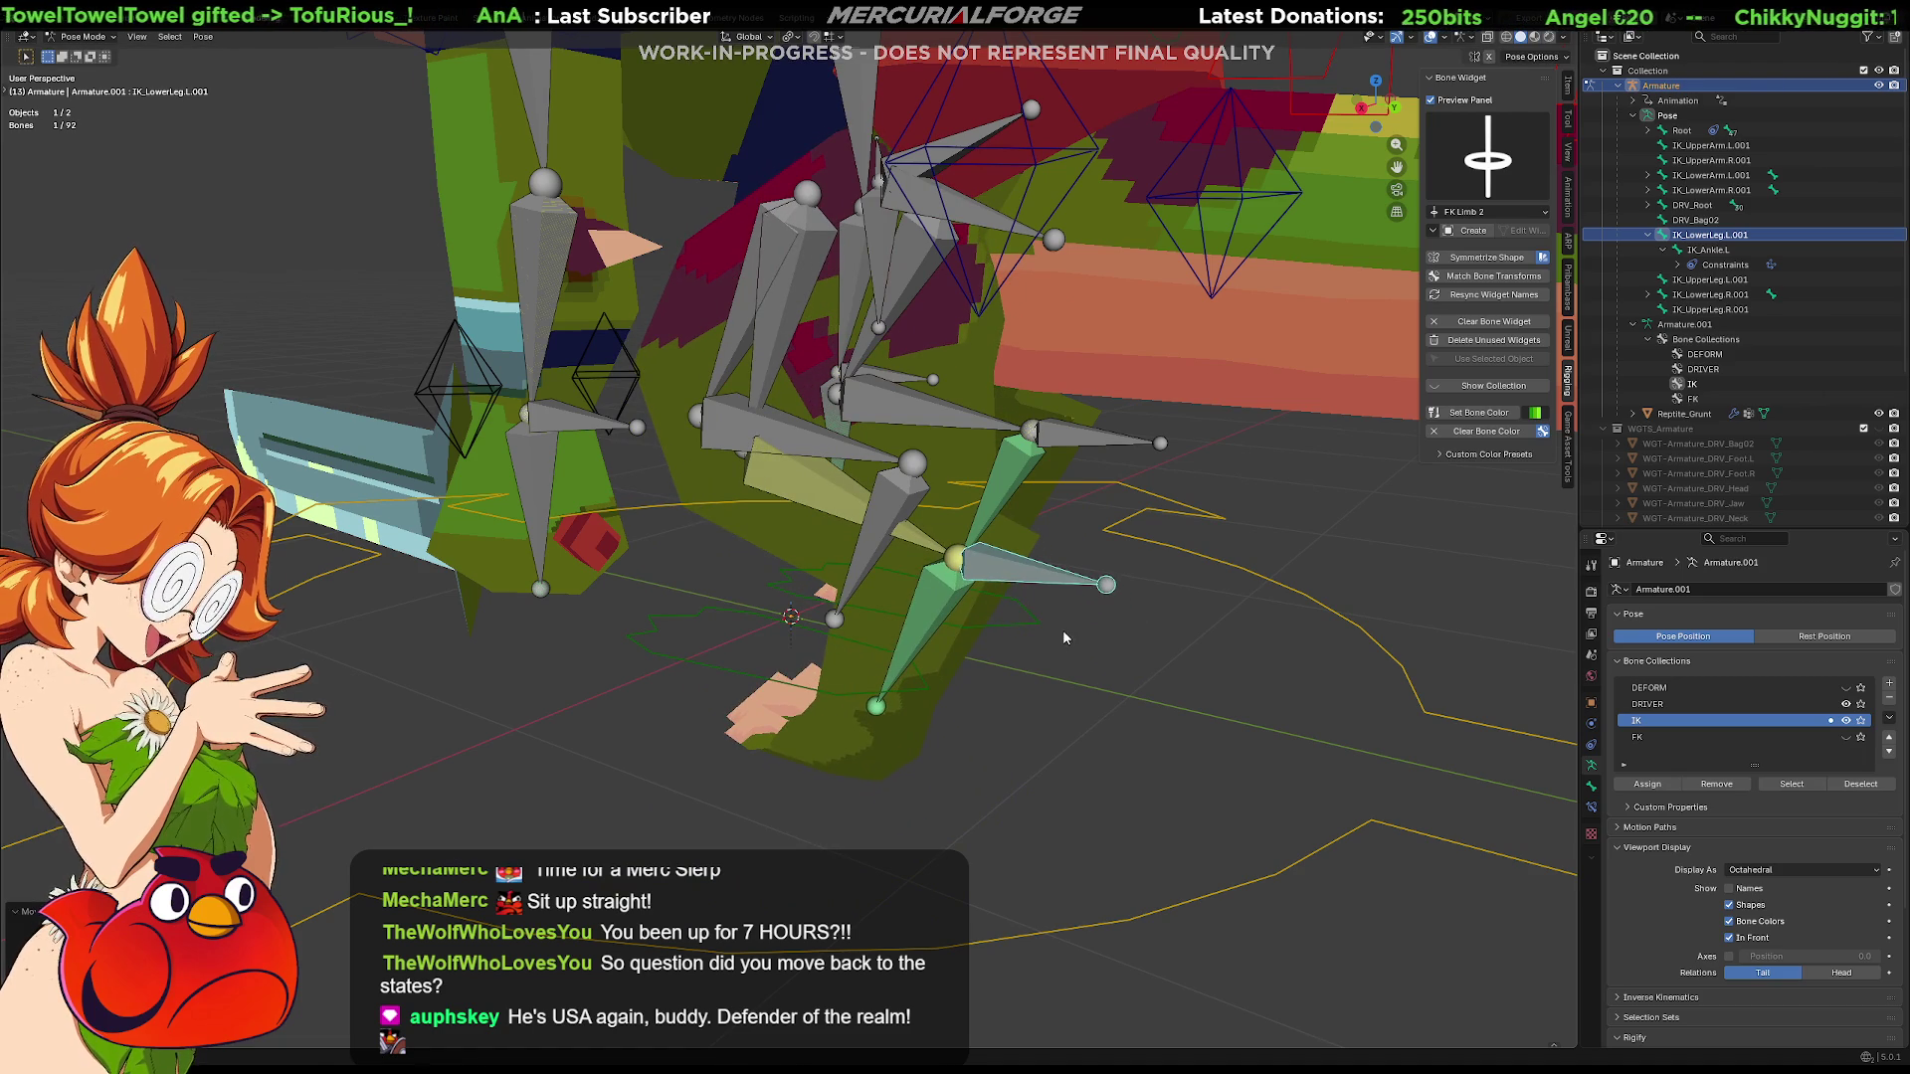
key("r")
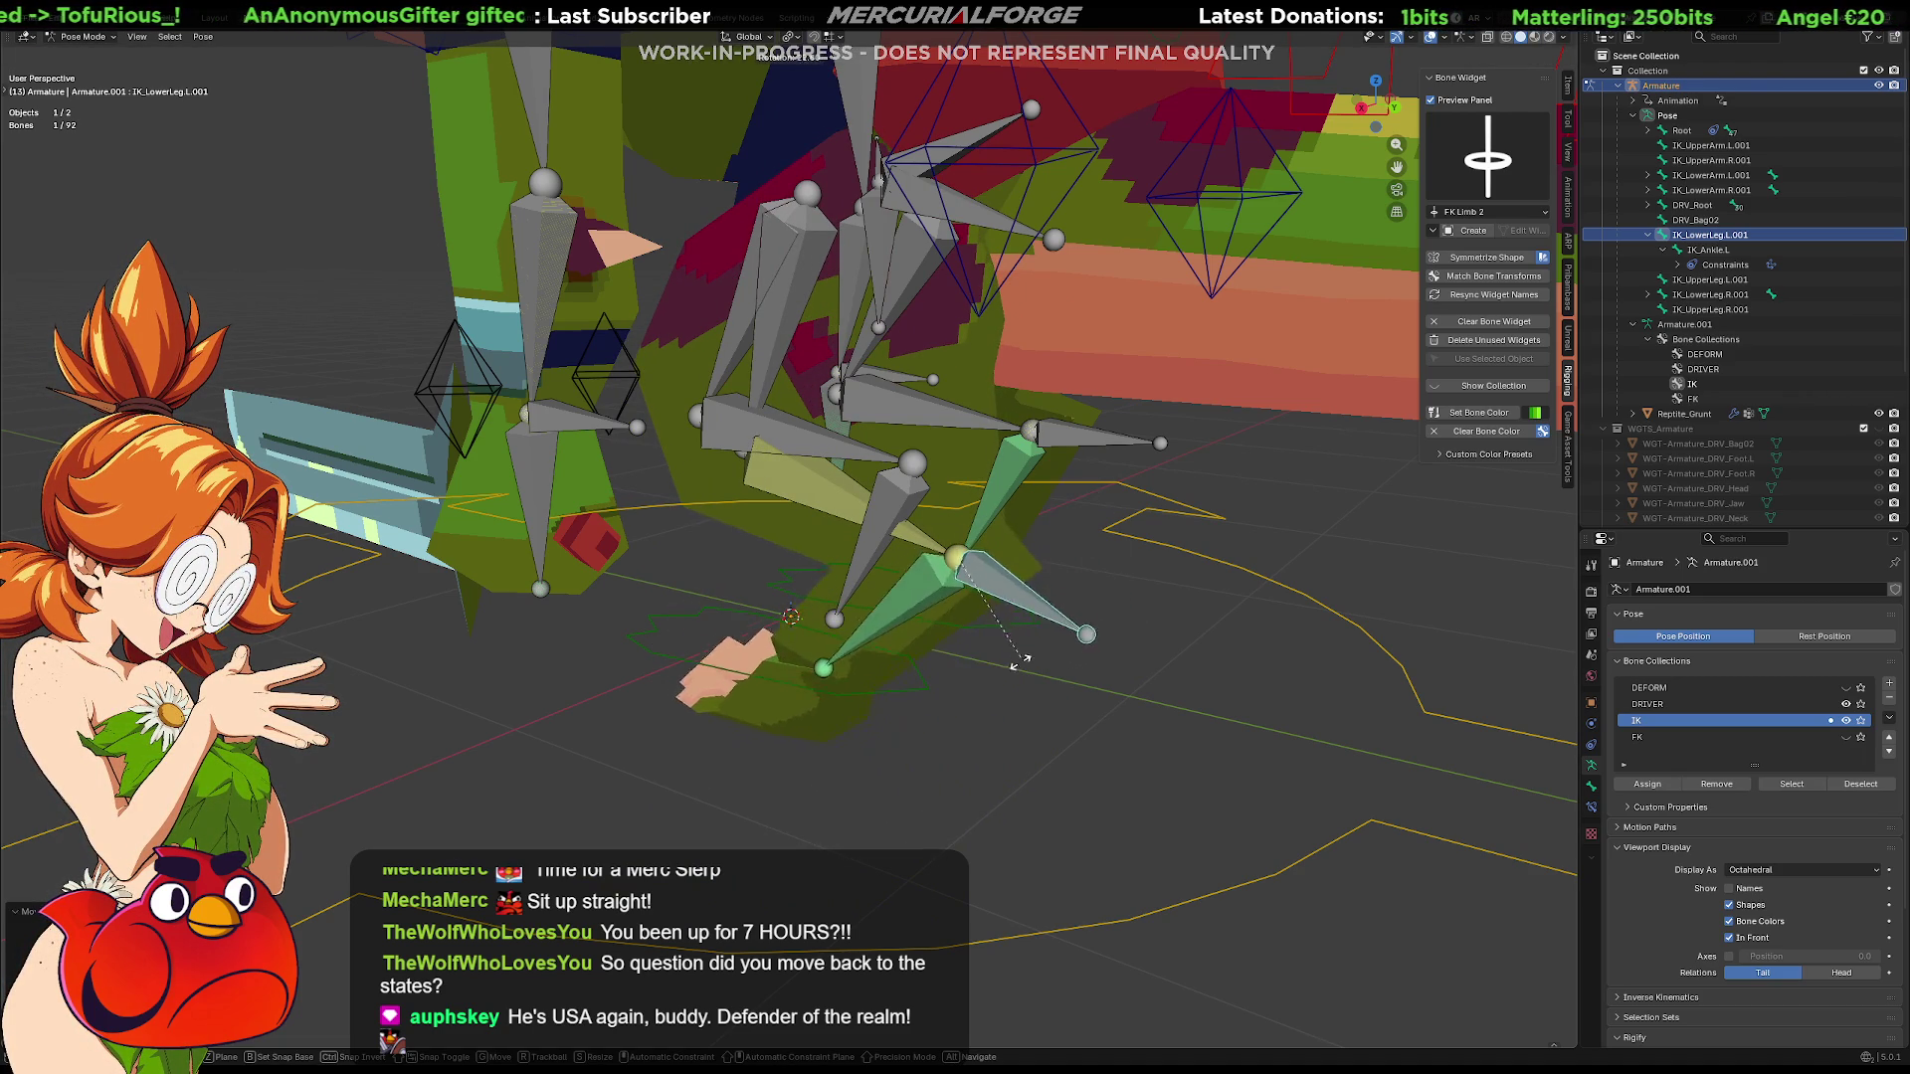
key("Escape")
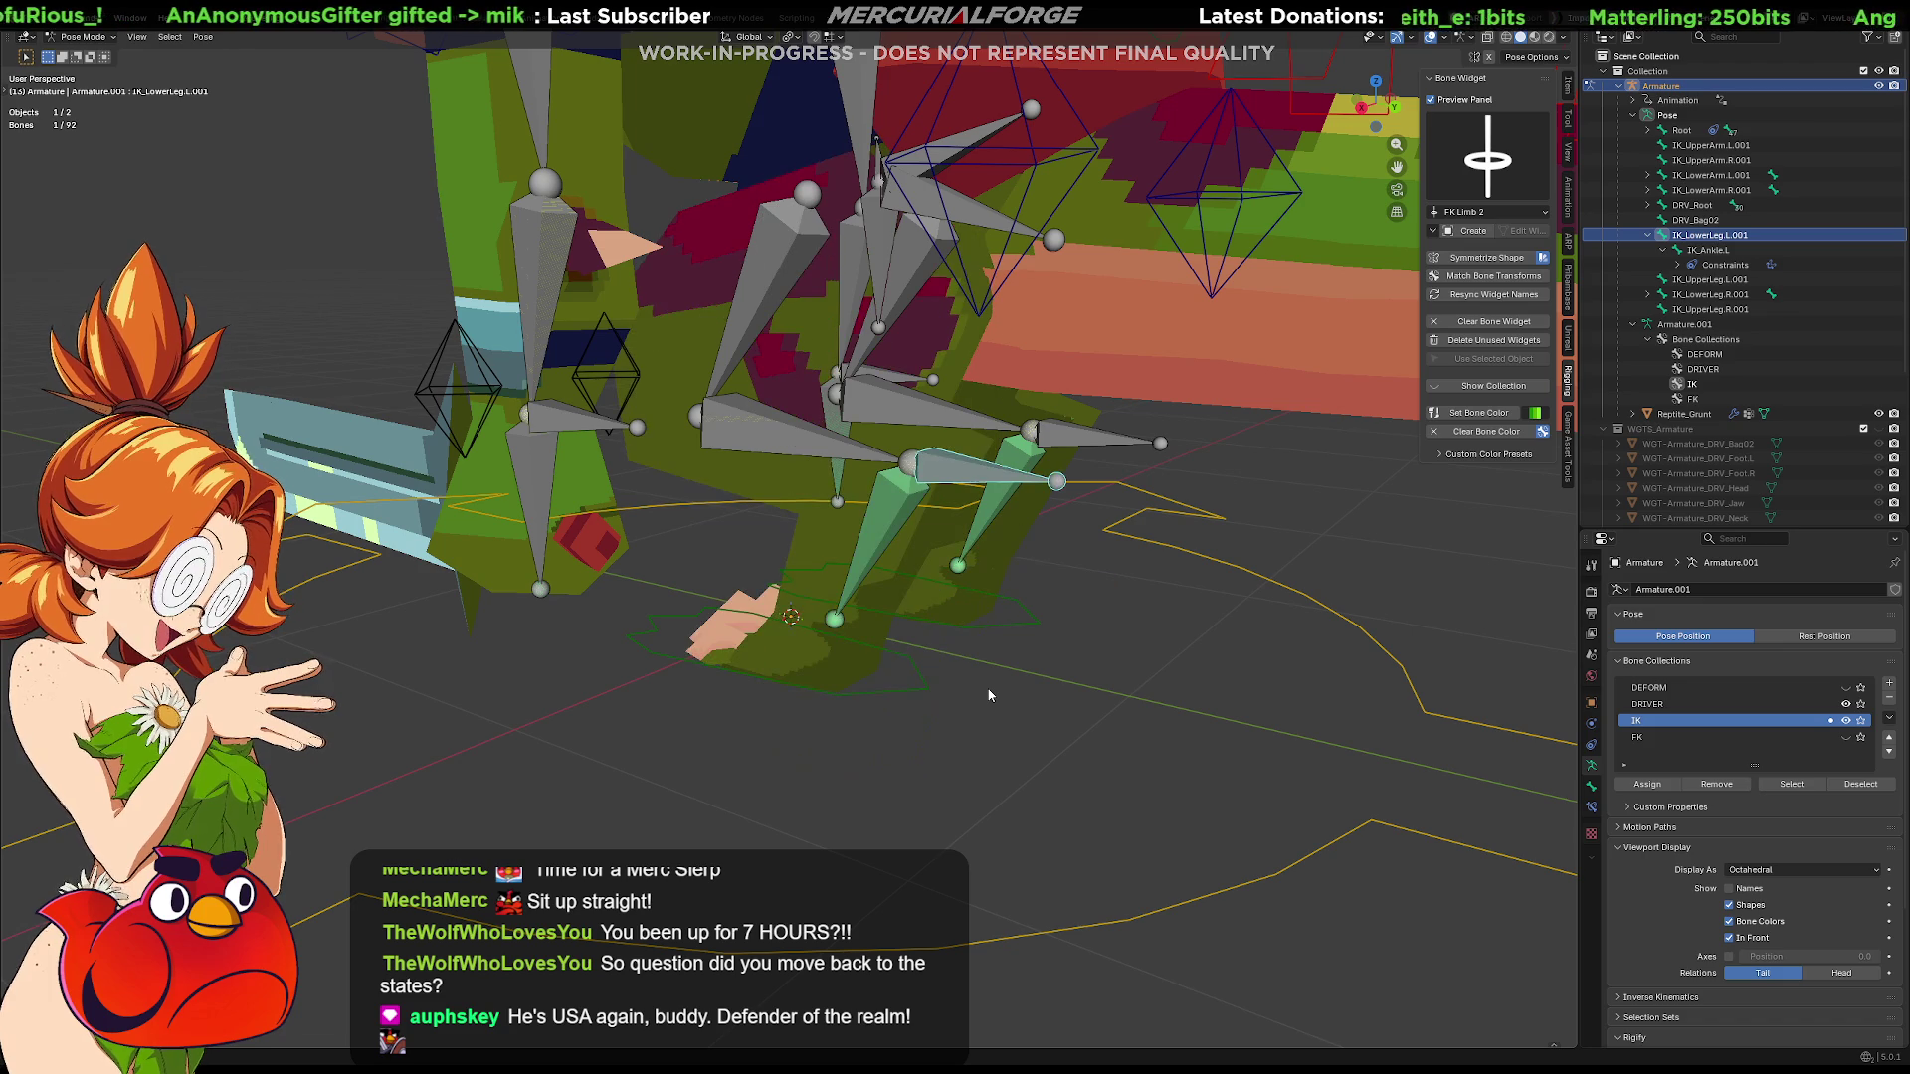
left_click(1847, 720)
left_click(1720, 737)
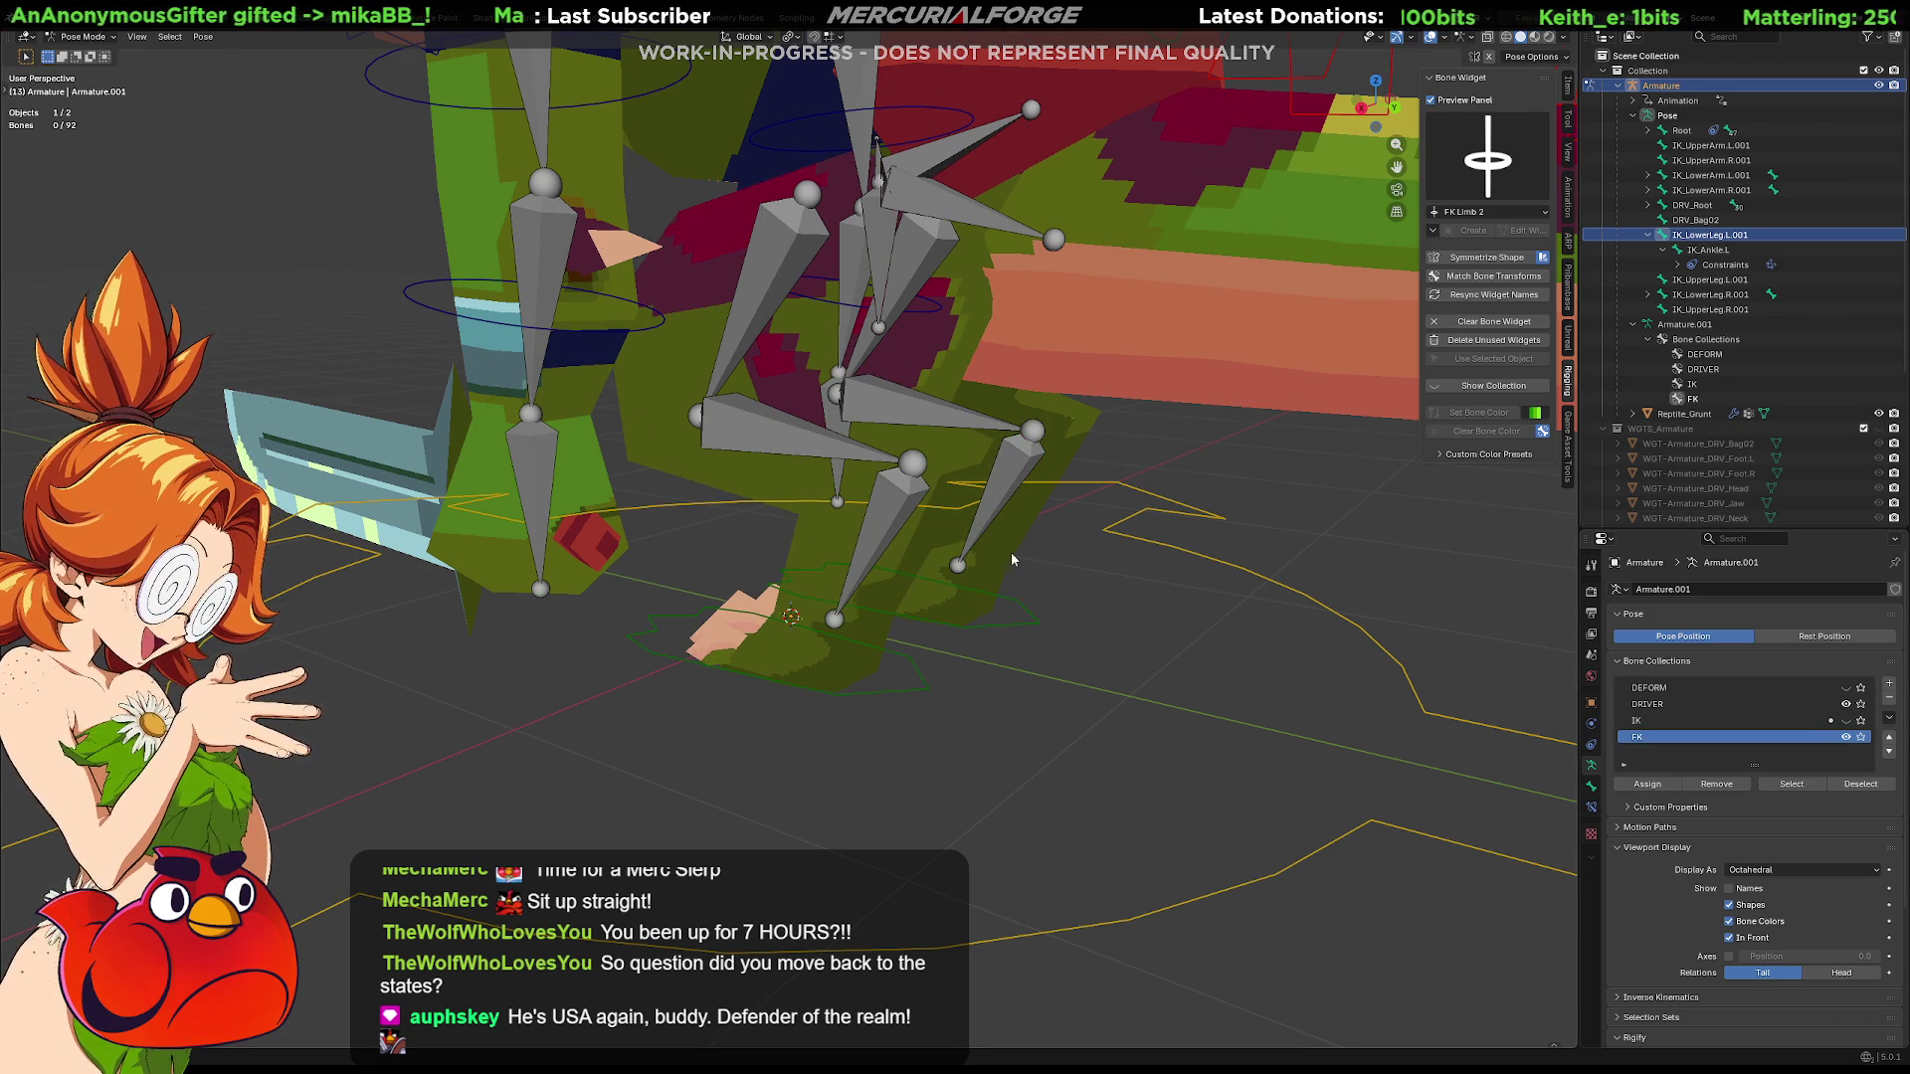
left_click(881, 520)
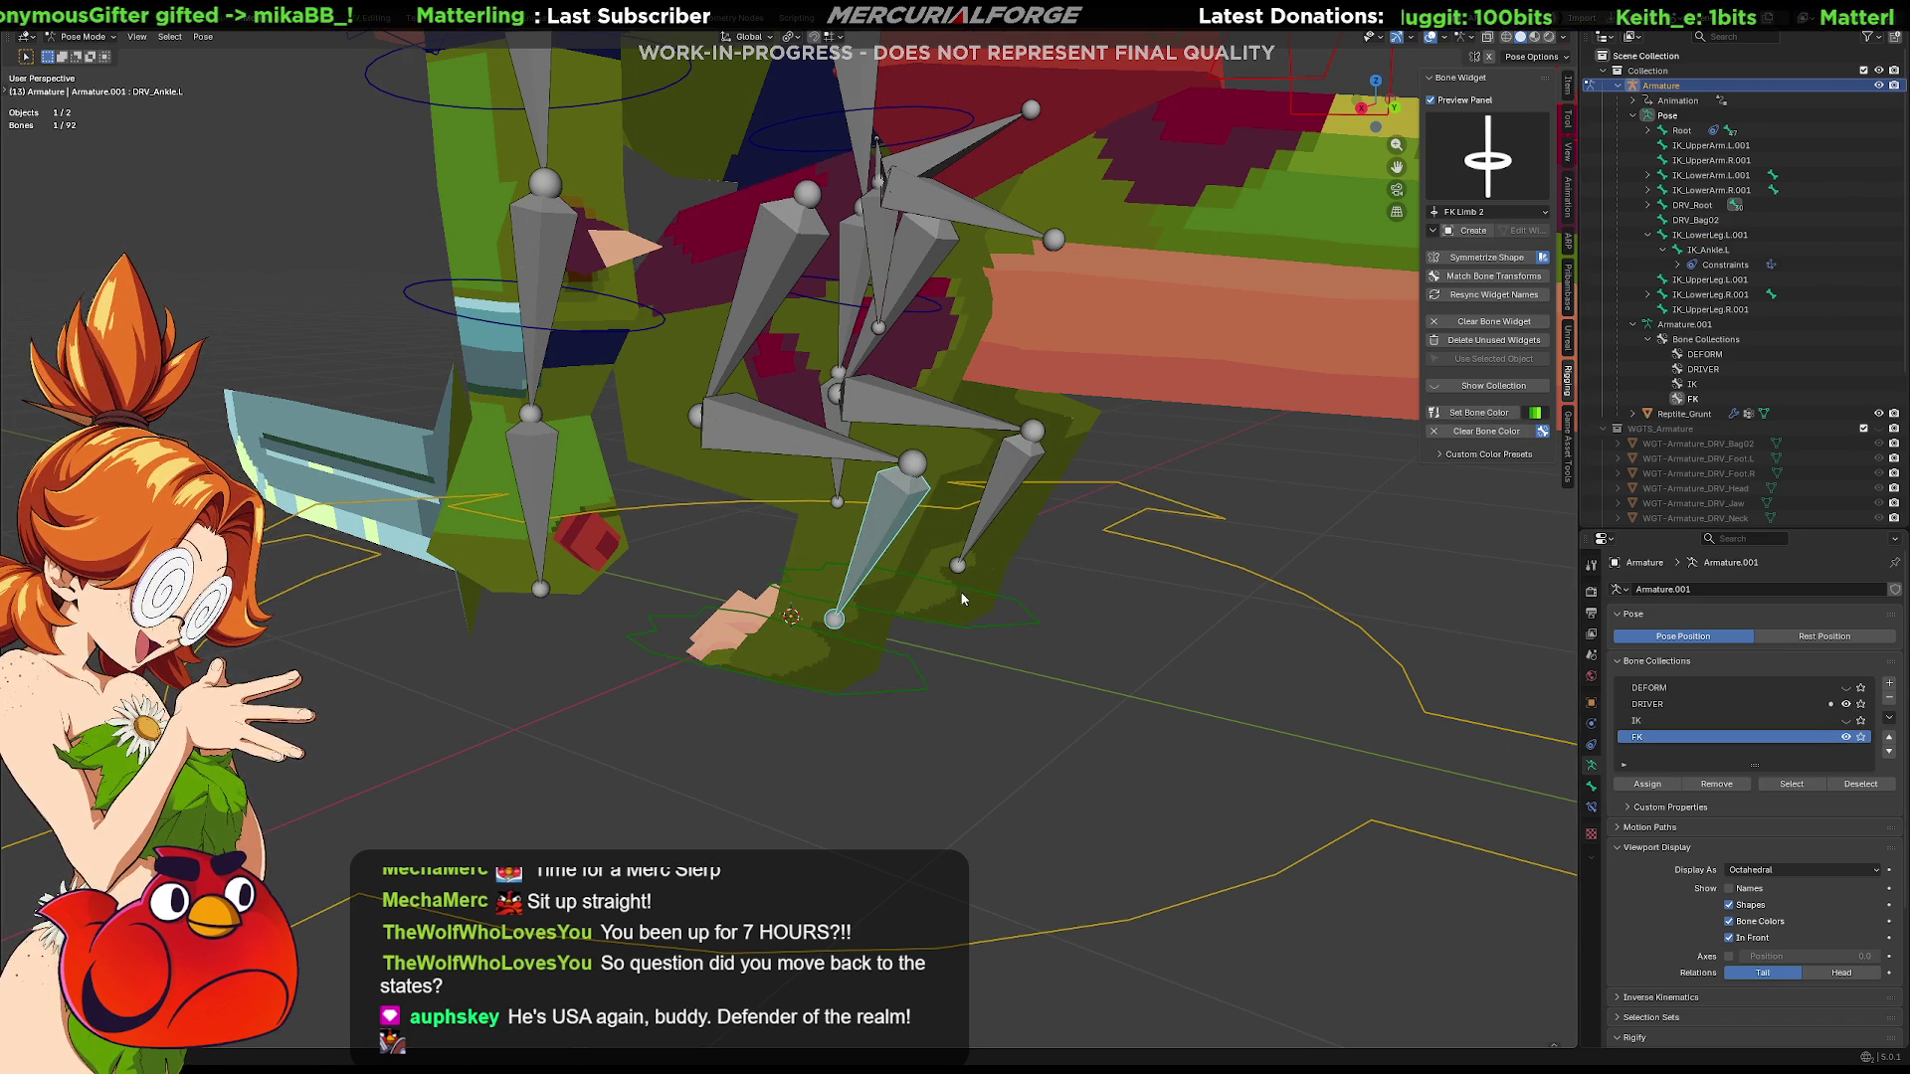
key("r")
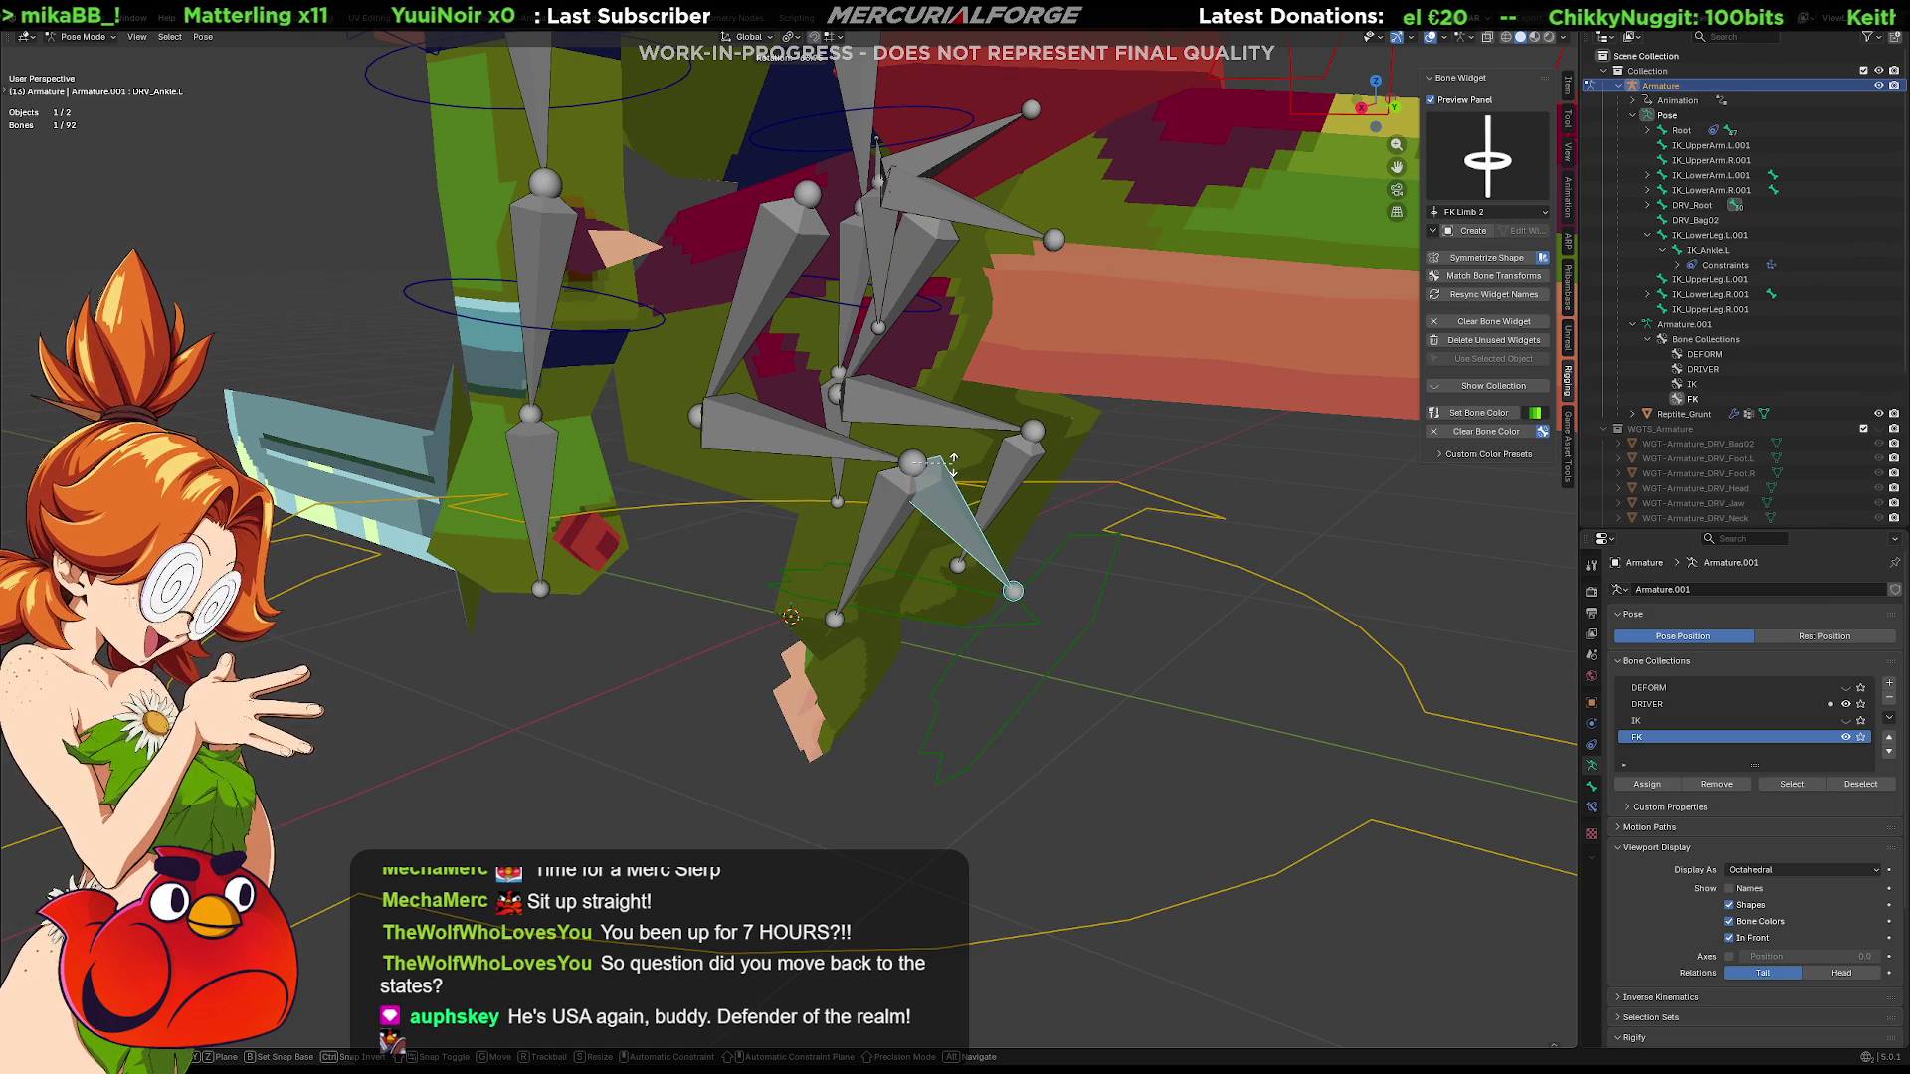
key("Escape")
left_click(911, 691)
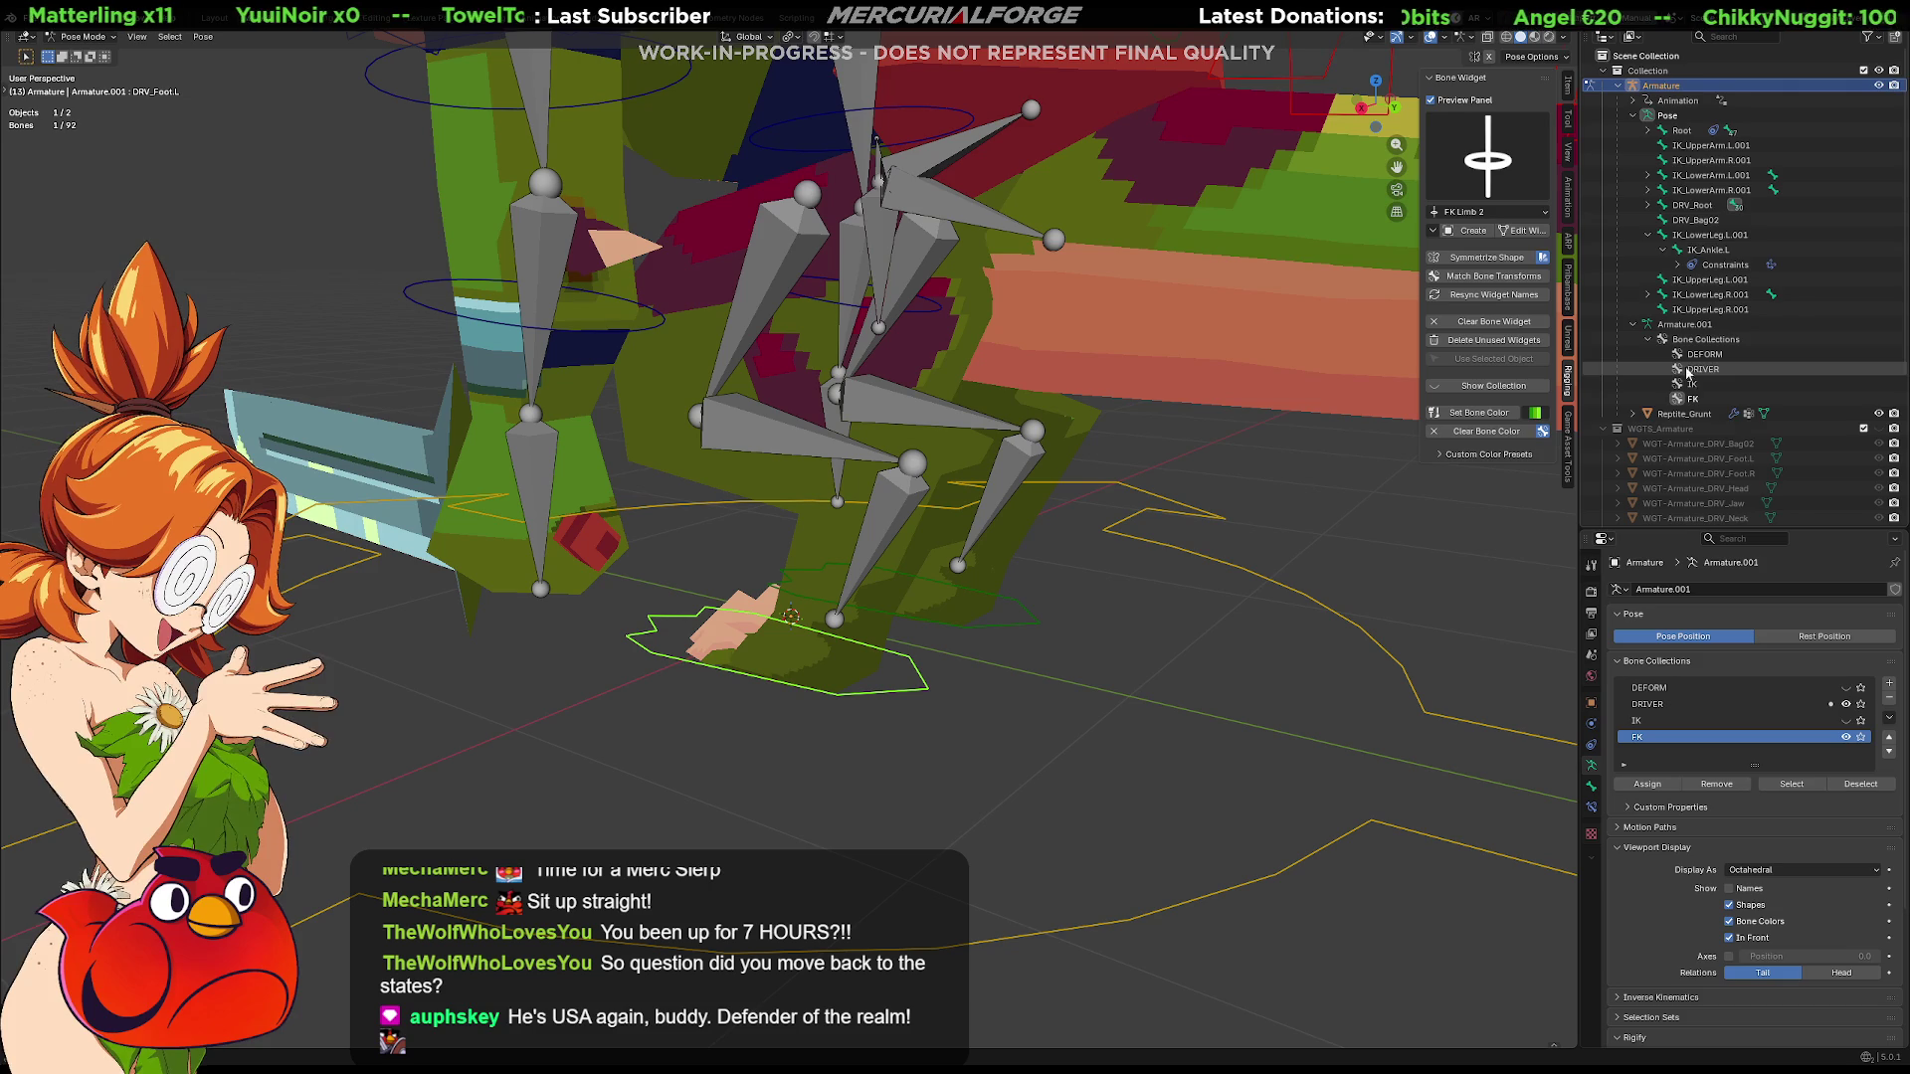
scroll(1729, 362, "down", 2)
scroll(1679, 277, "up", 2)
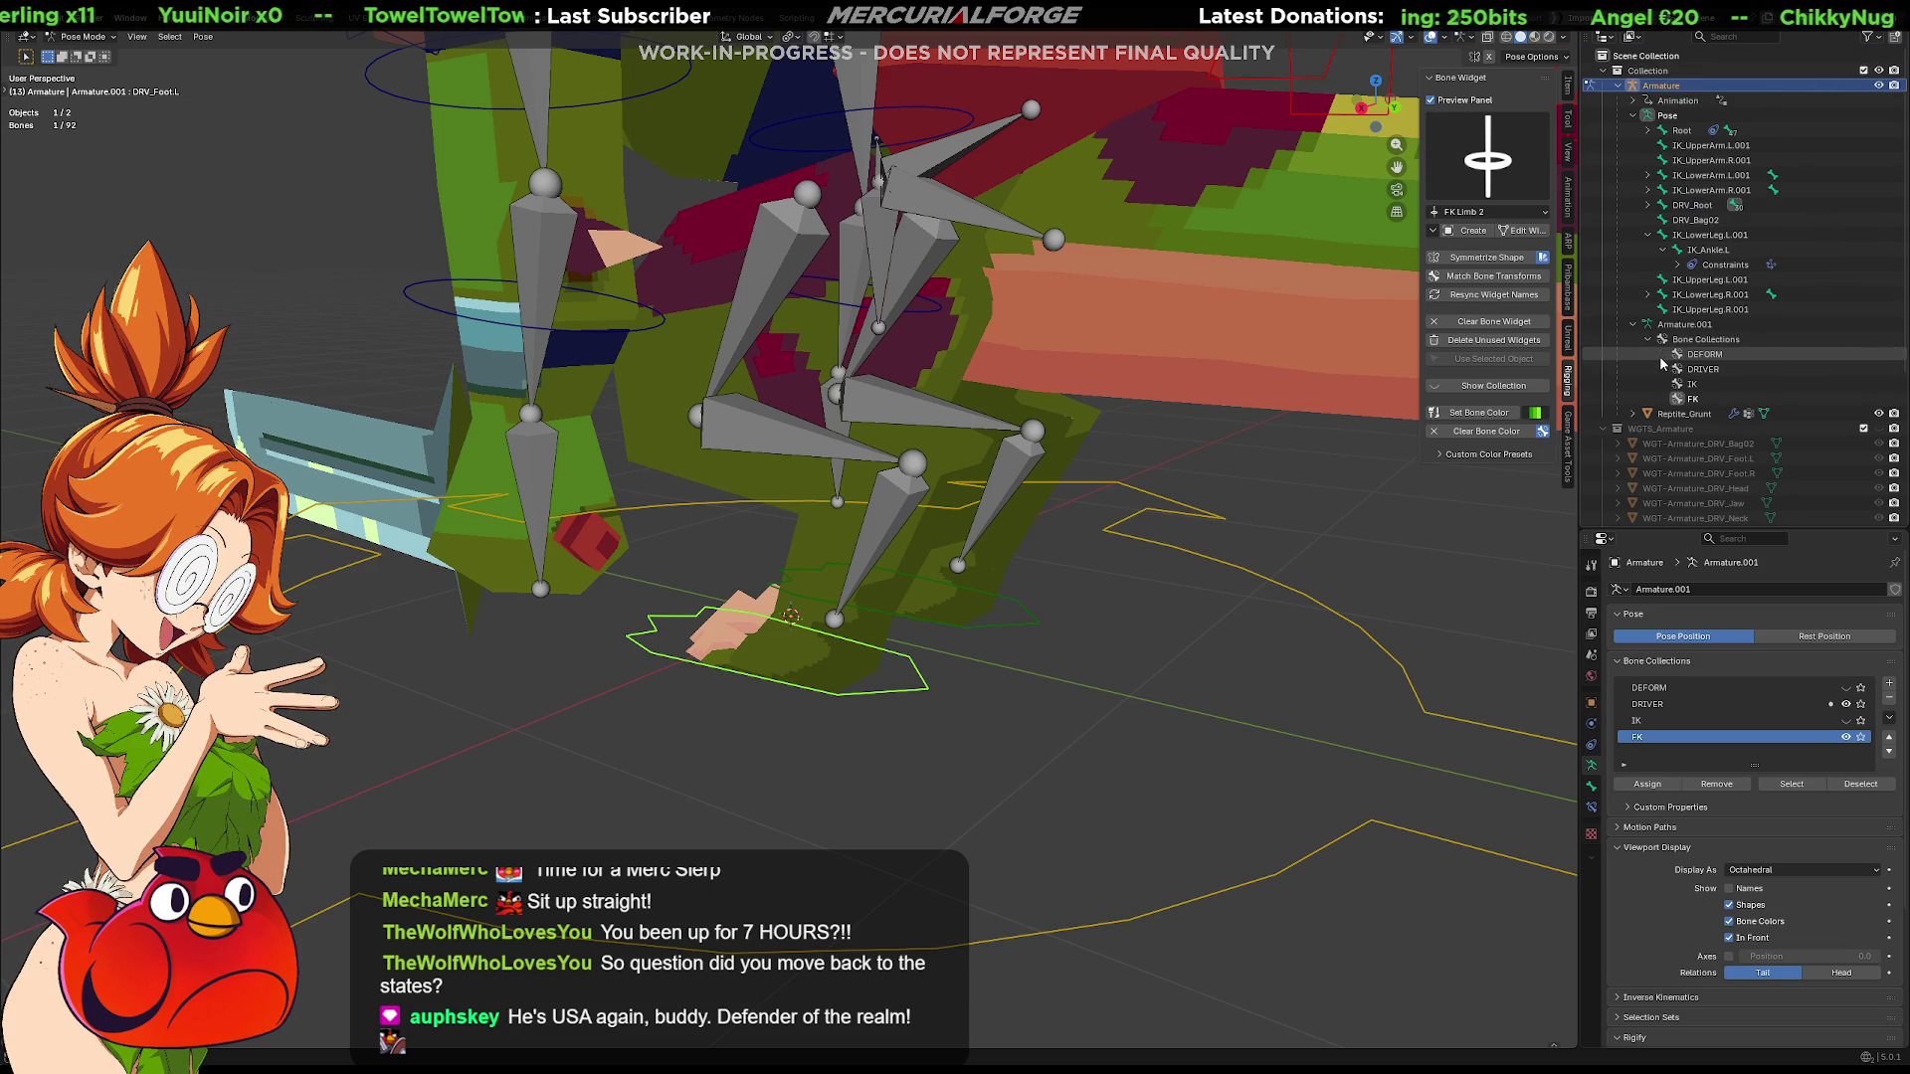
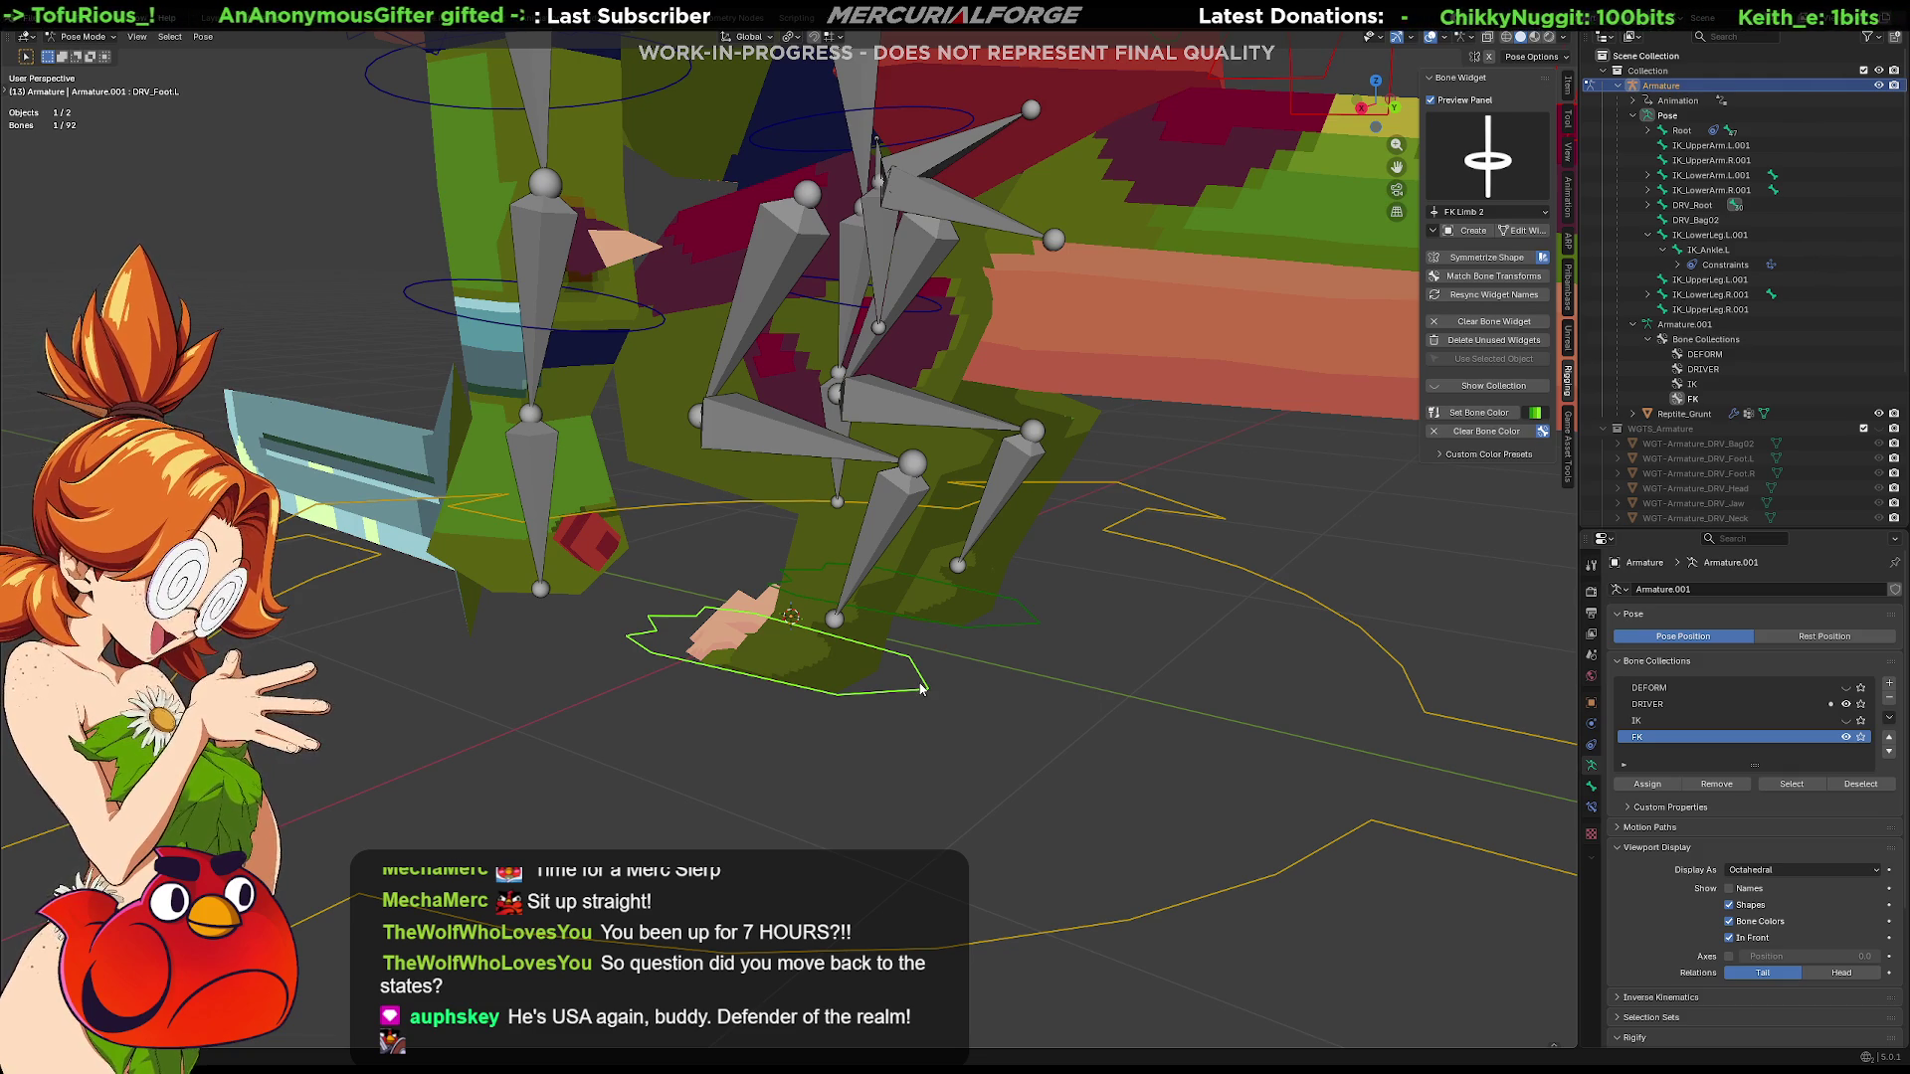
Expand DRV_Root and every child under DRV_Hips in the Outliner, then select the root widget
left_click(955, 693)
left_click(922, 692)
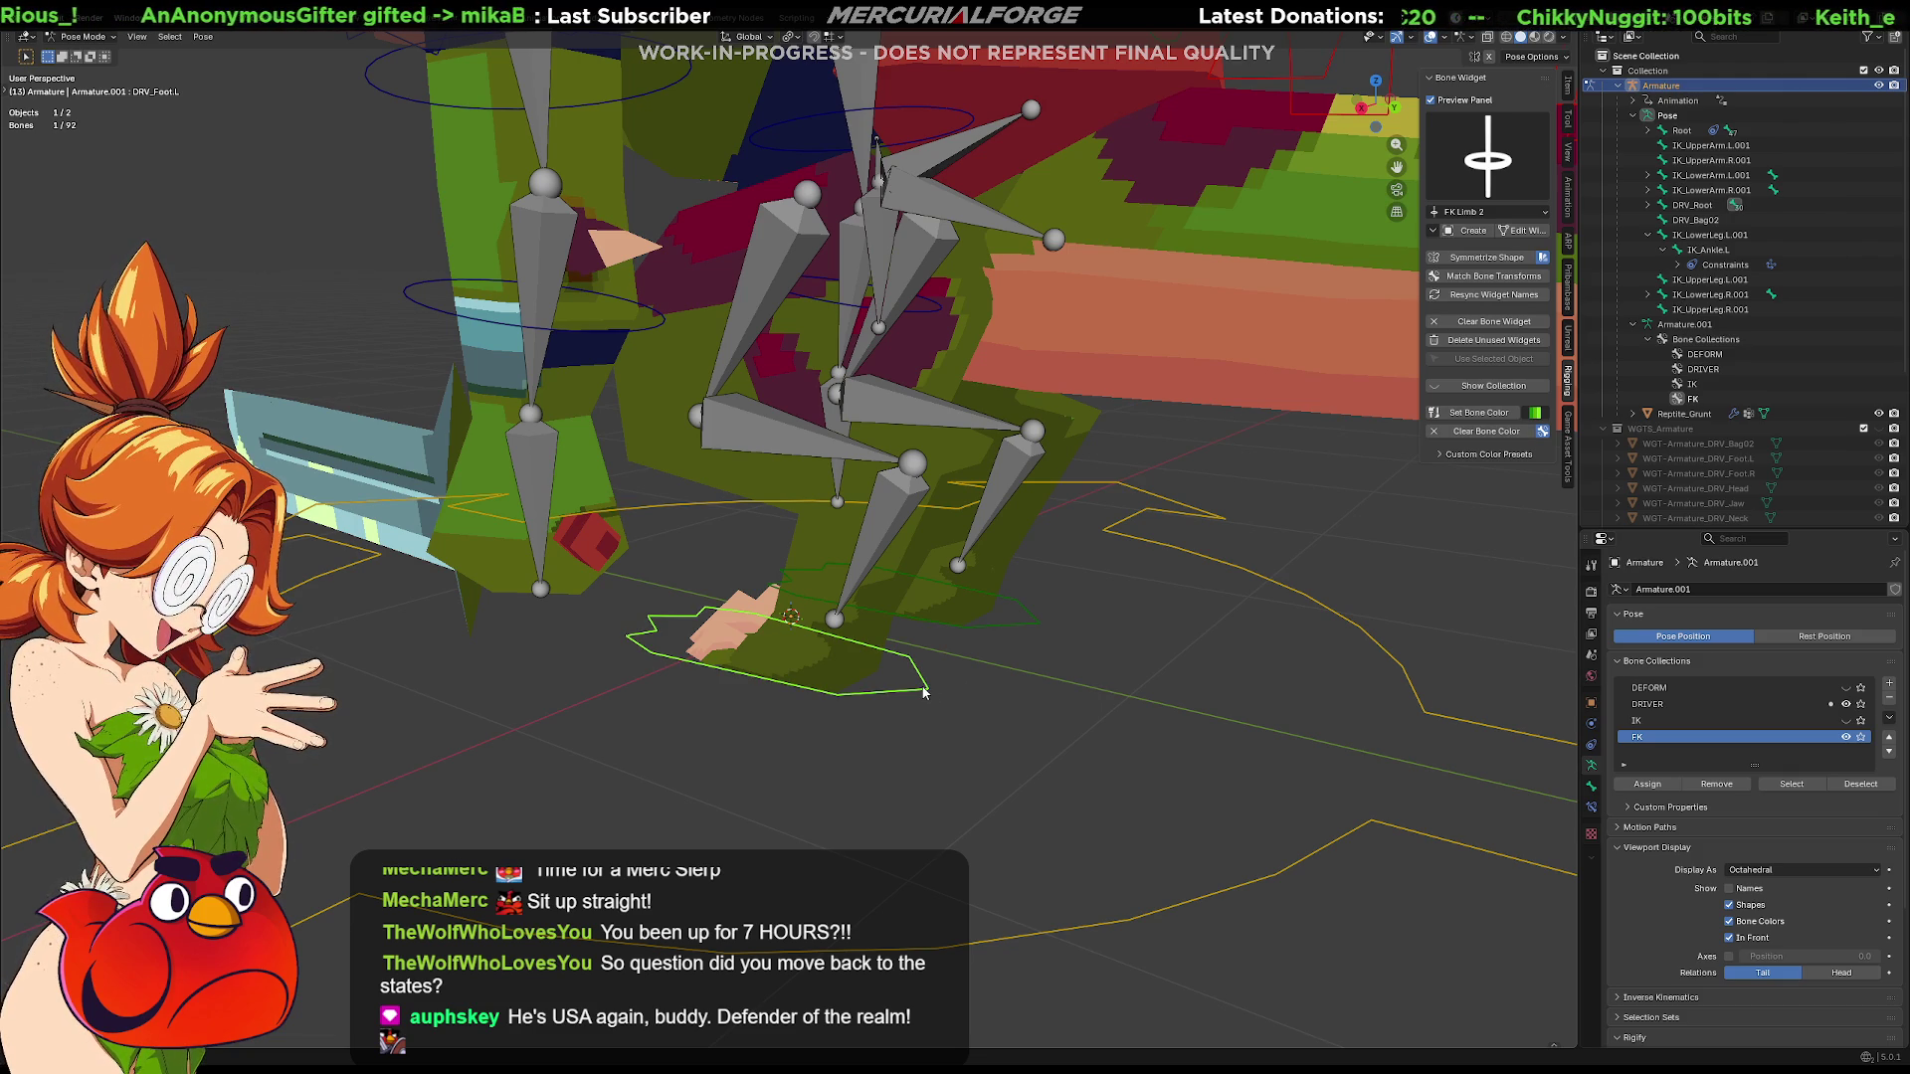
left_click(1653, 206)
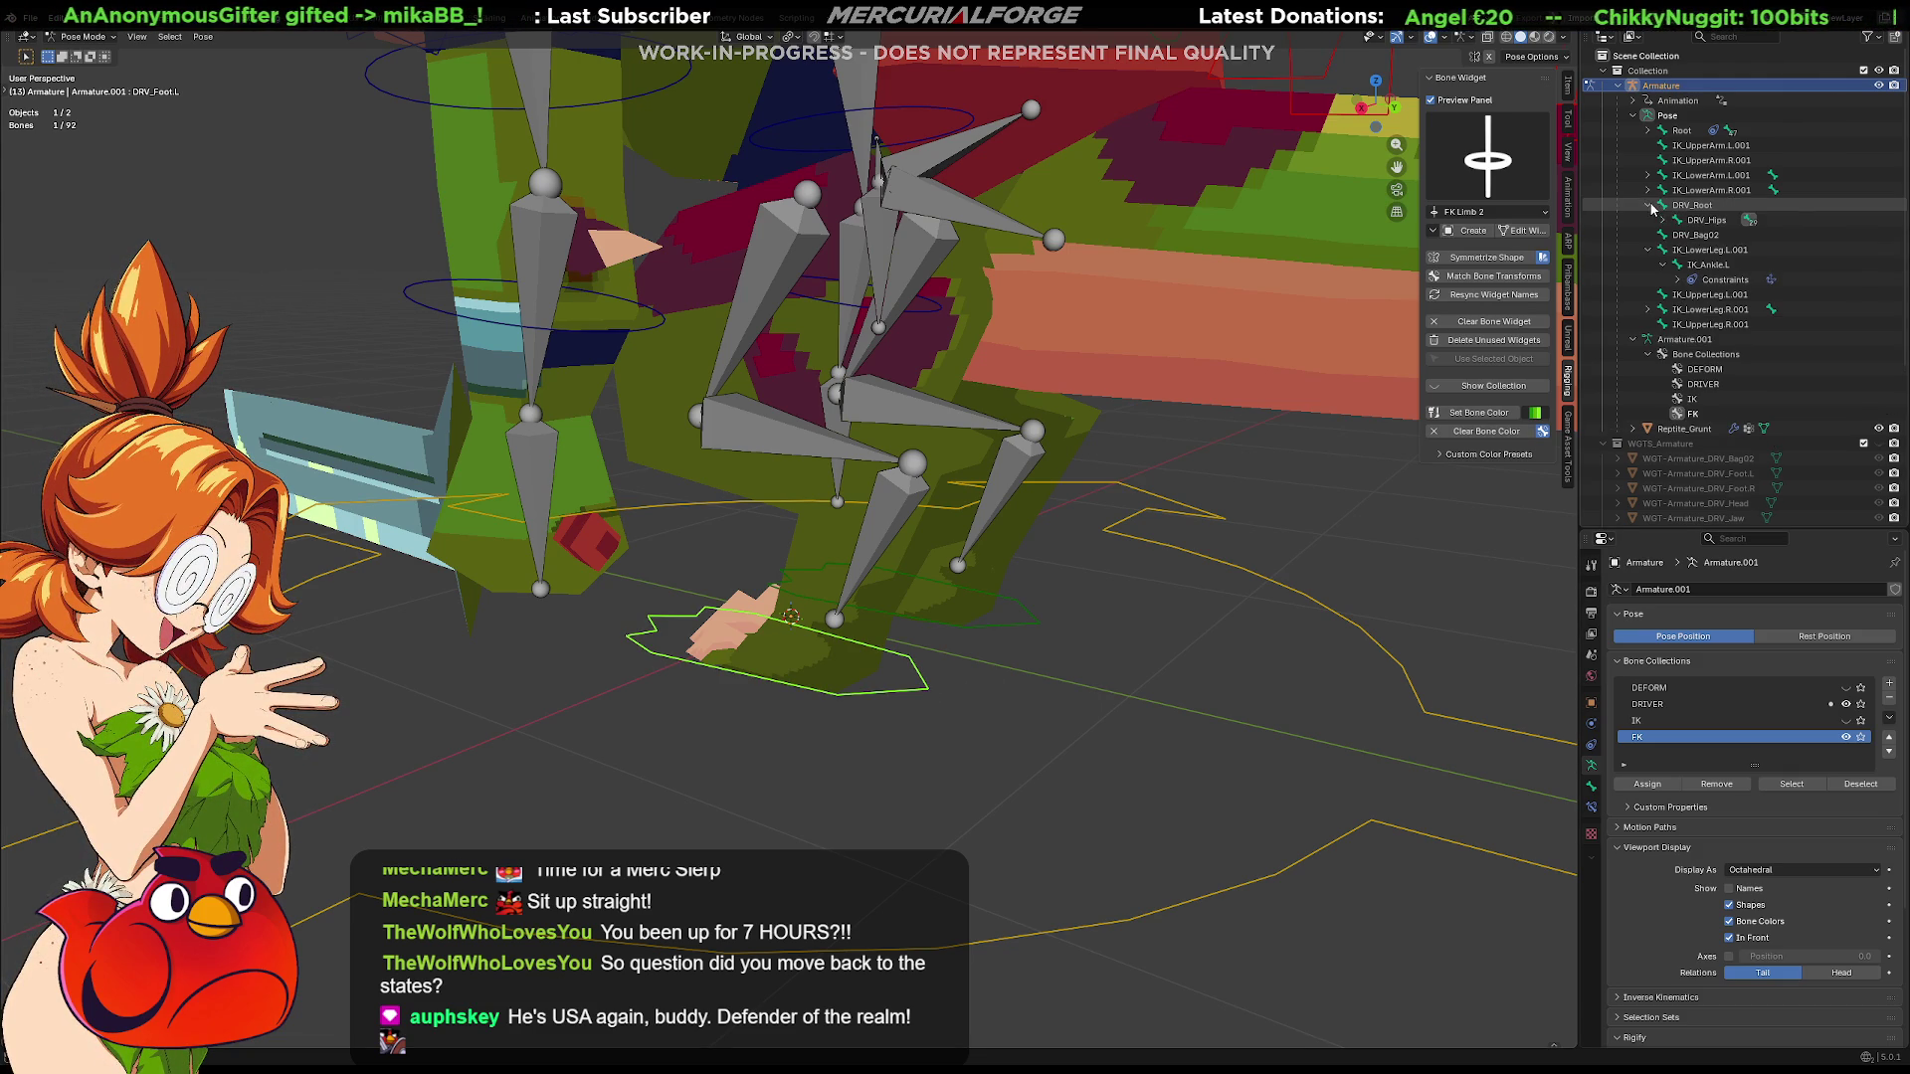
left_click(1668, 222, "shift")
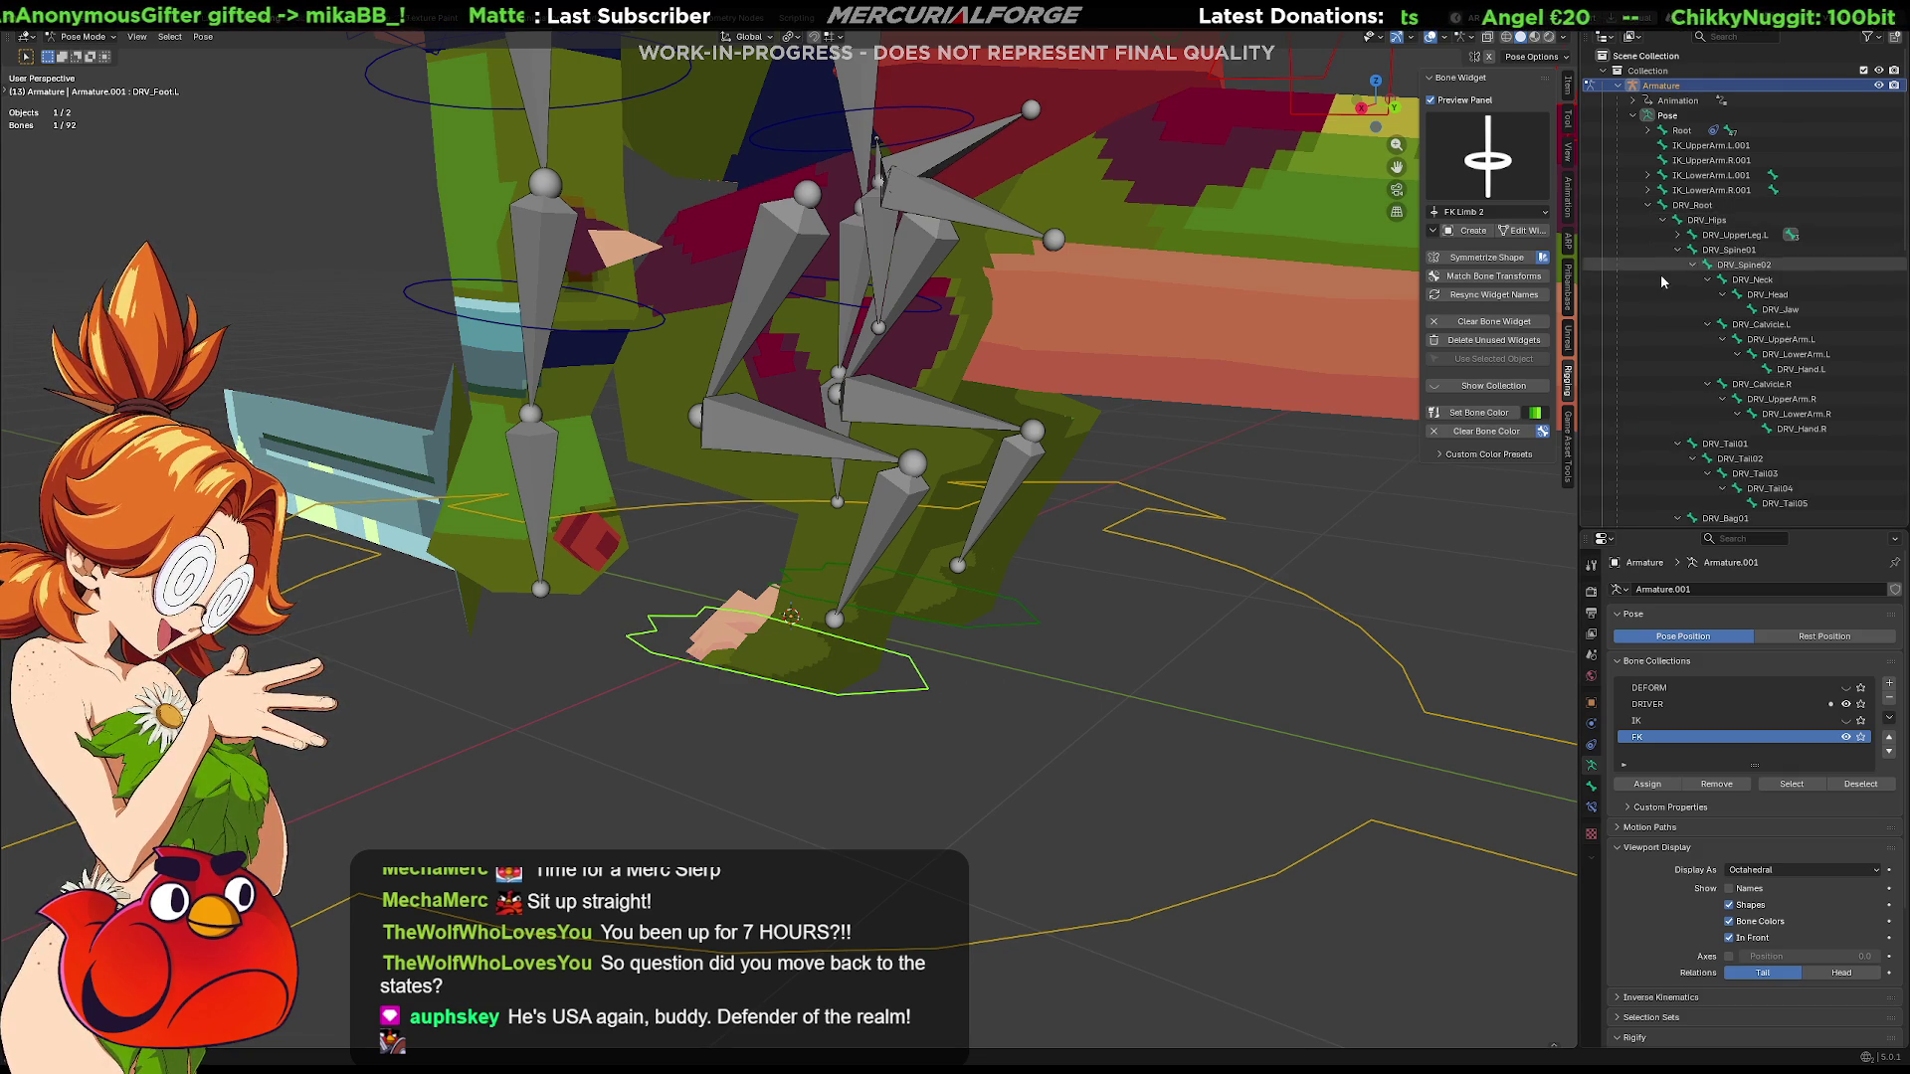
scroll(1702, 299, "down", 4)
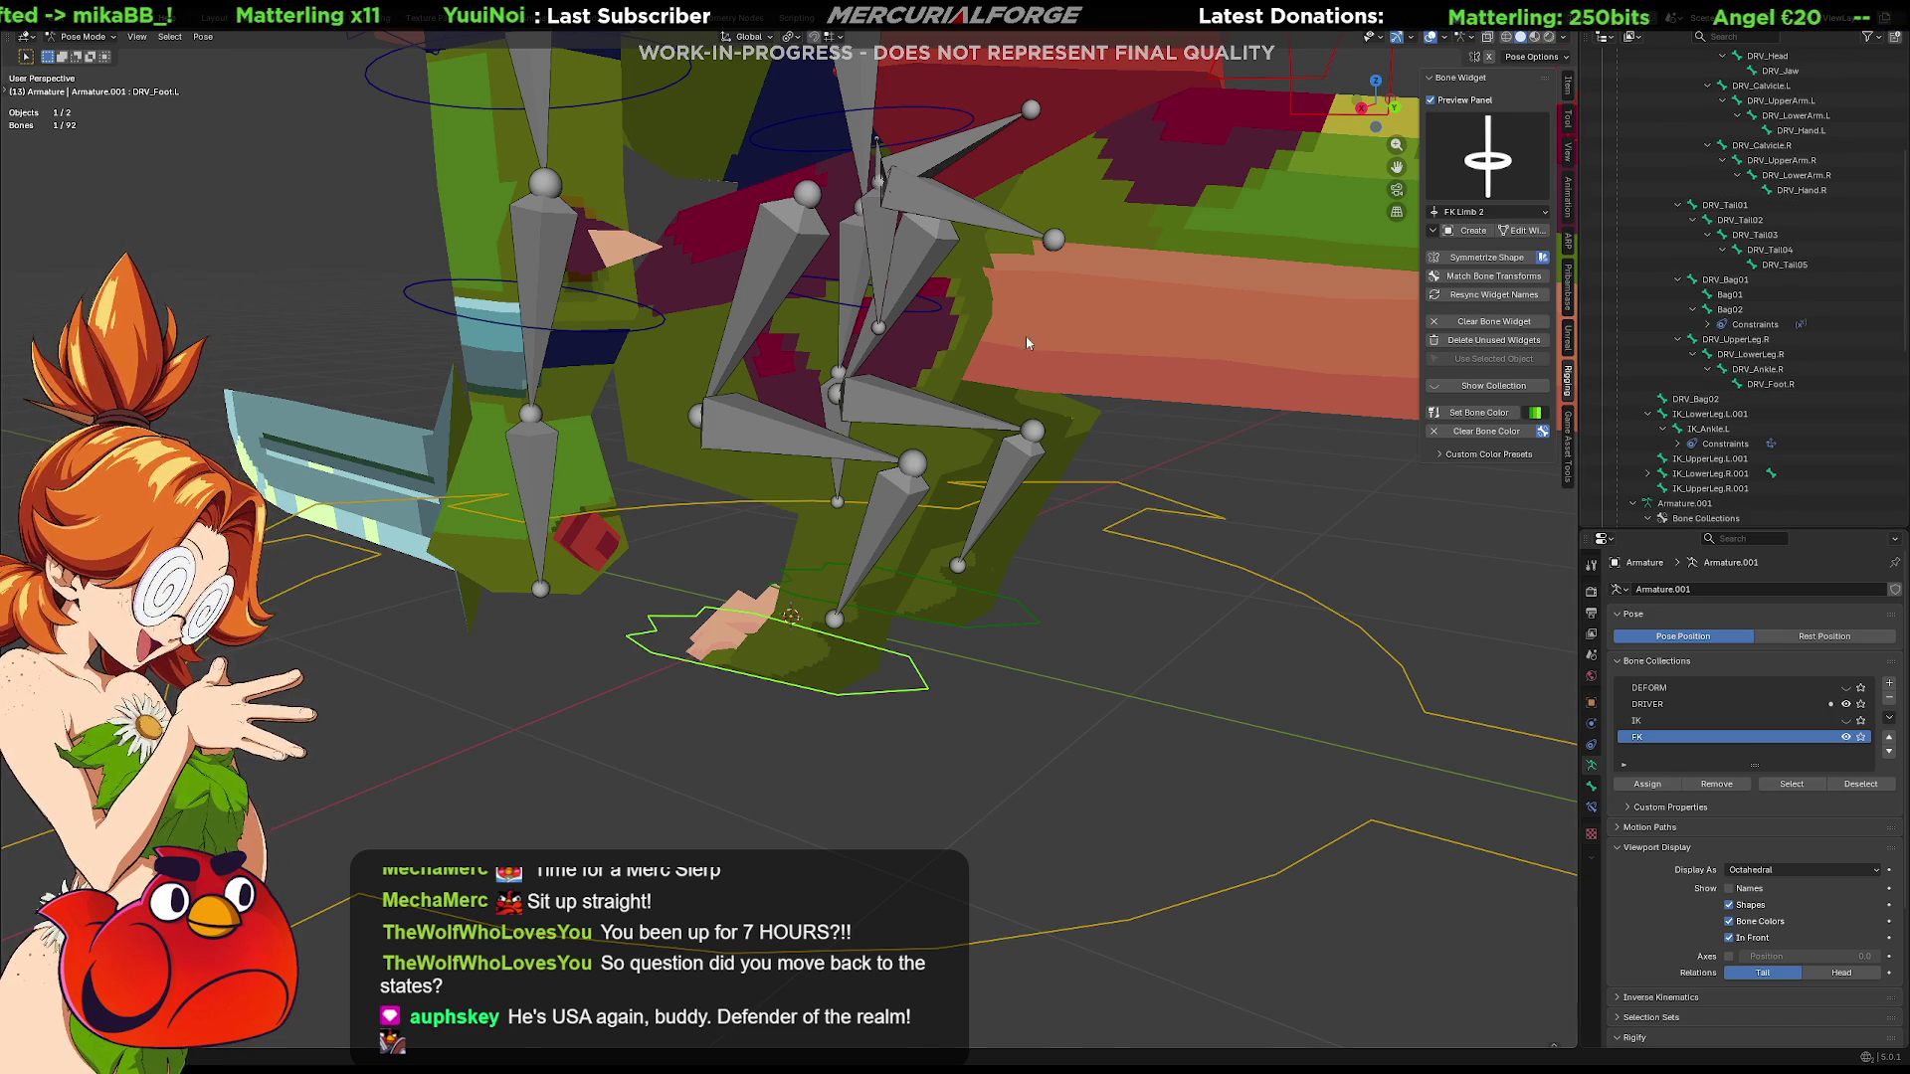
scroll(1193, 408, "down", 2)
scroll(1022, 447, "down", 2)
left_click(1062, 583)
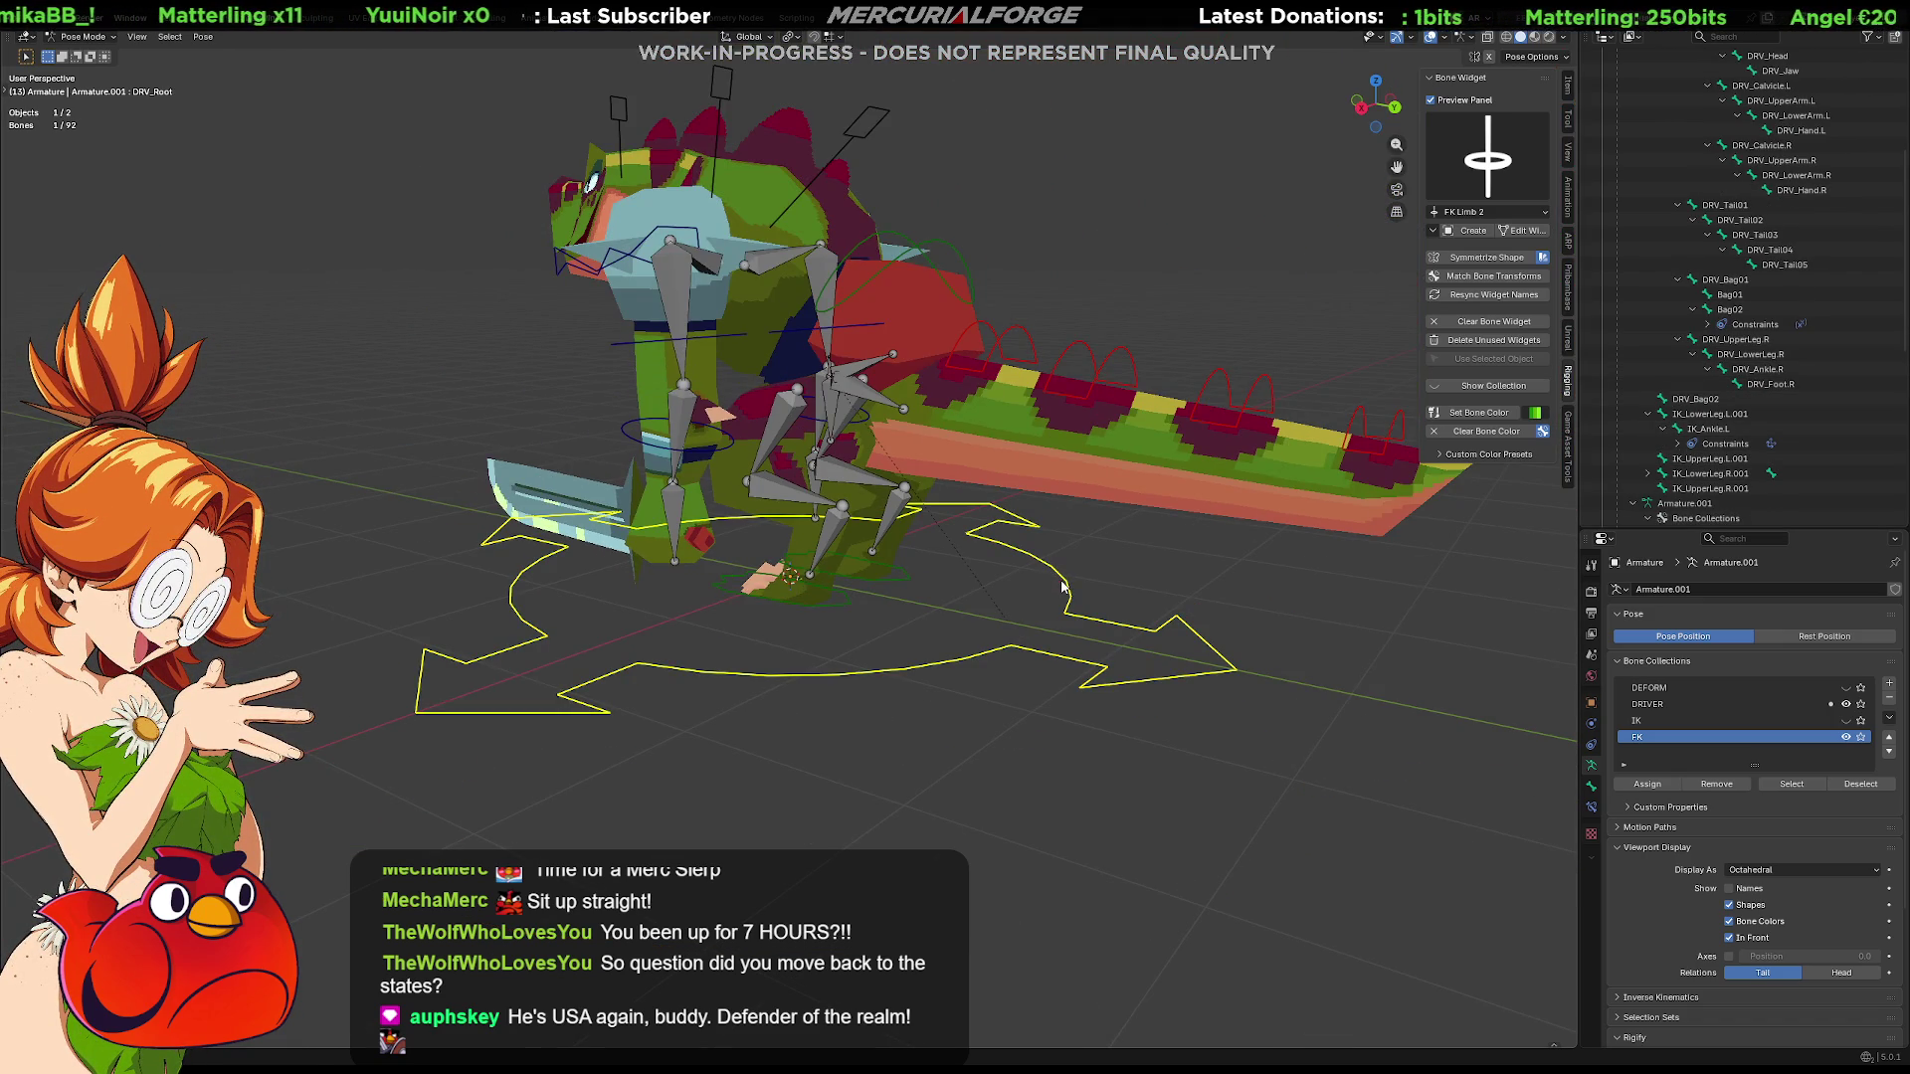
key("g")
right_click(936, 247)
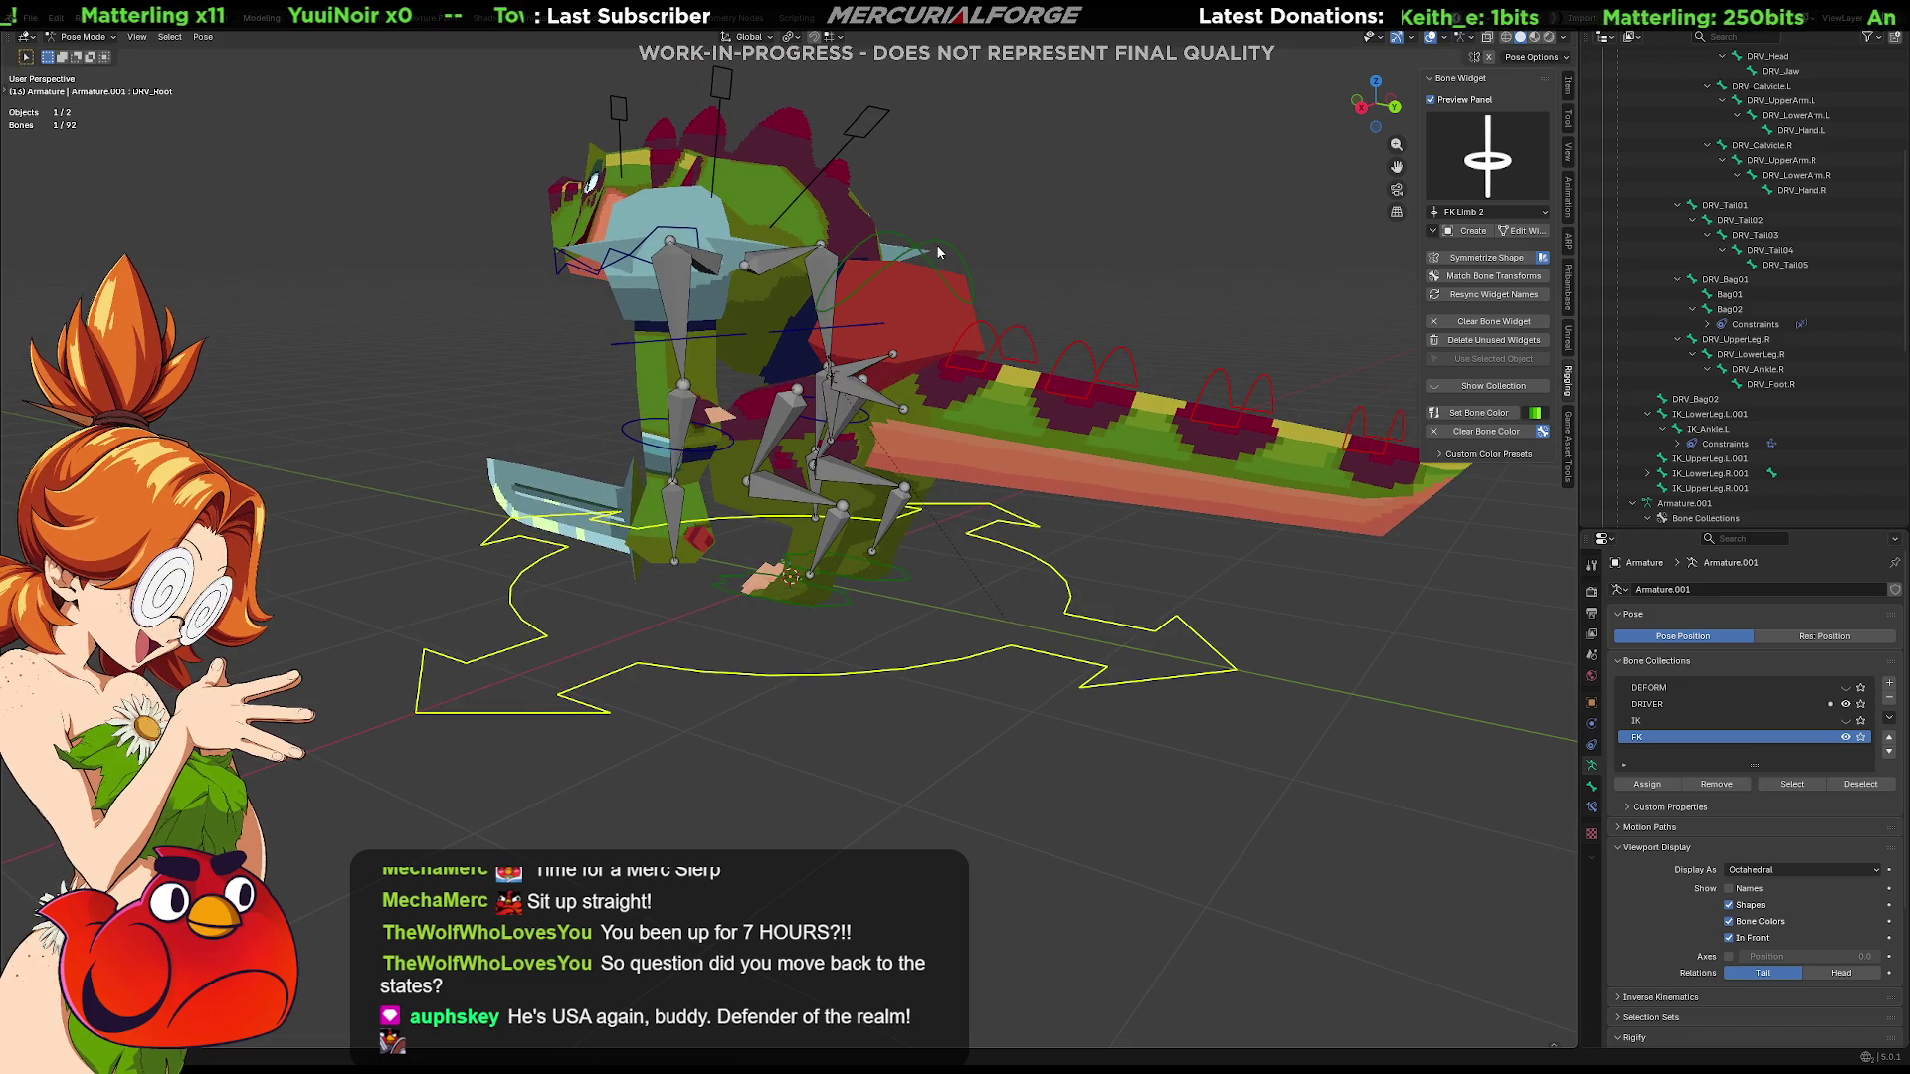
left_click(932, 252)
left_click(1073, 579)
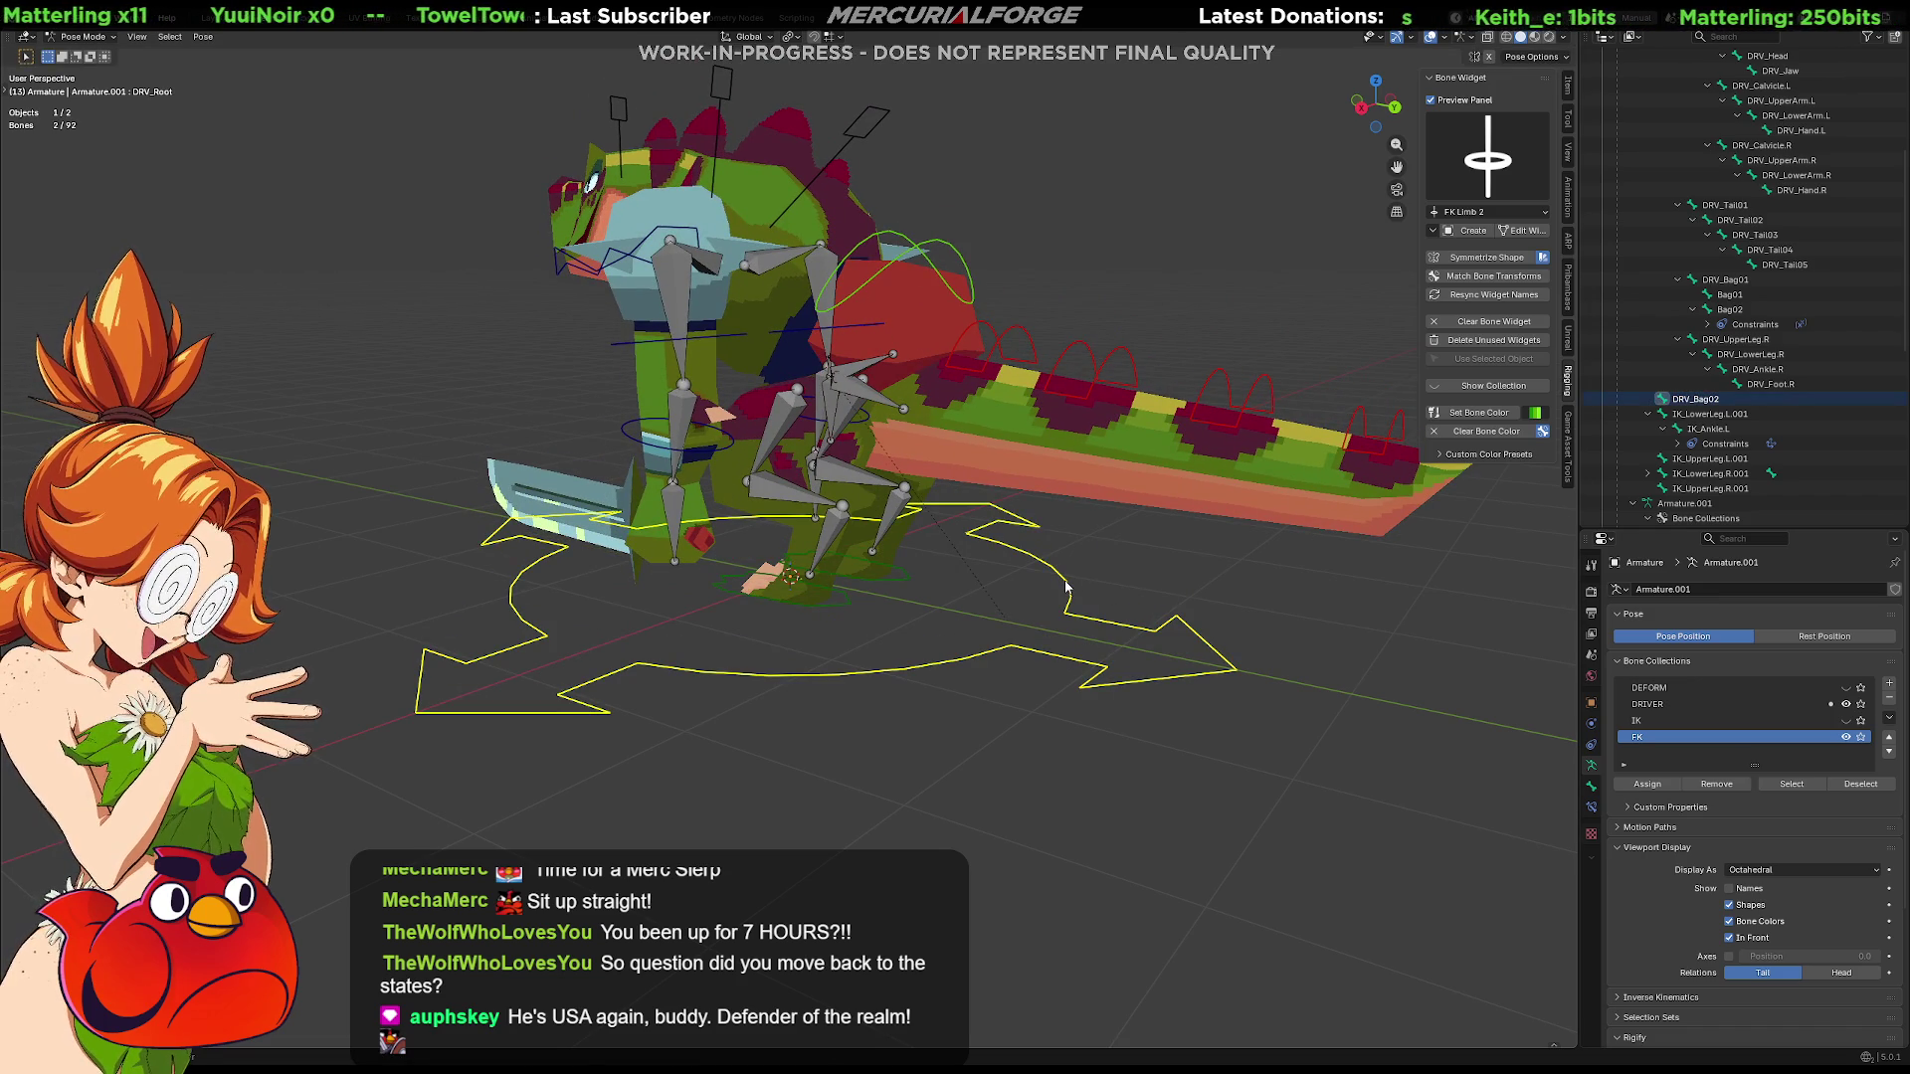
right_click(1064, 580)
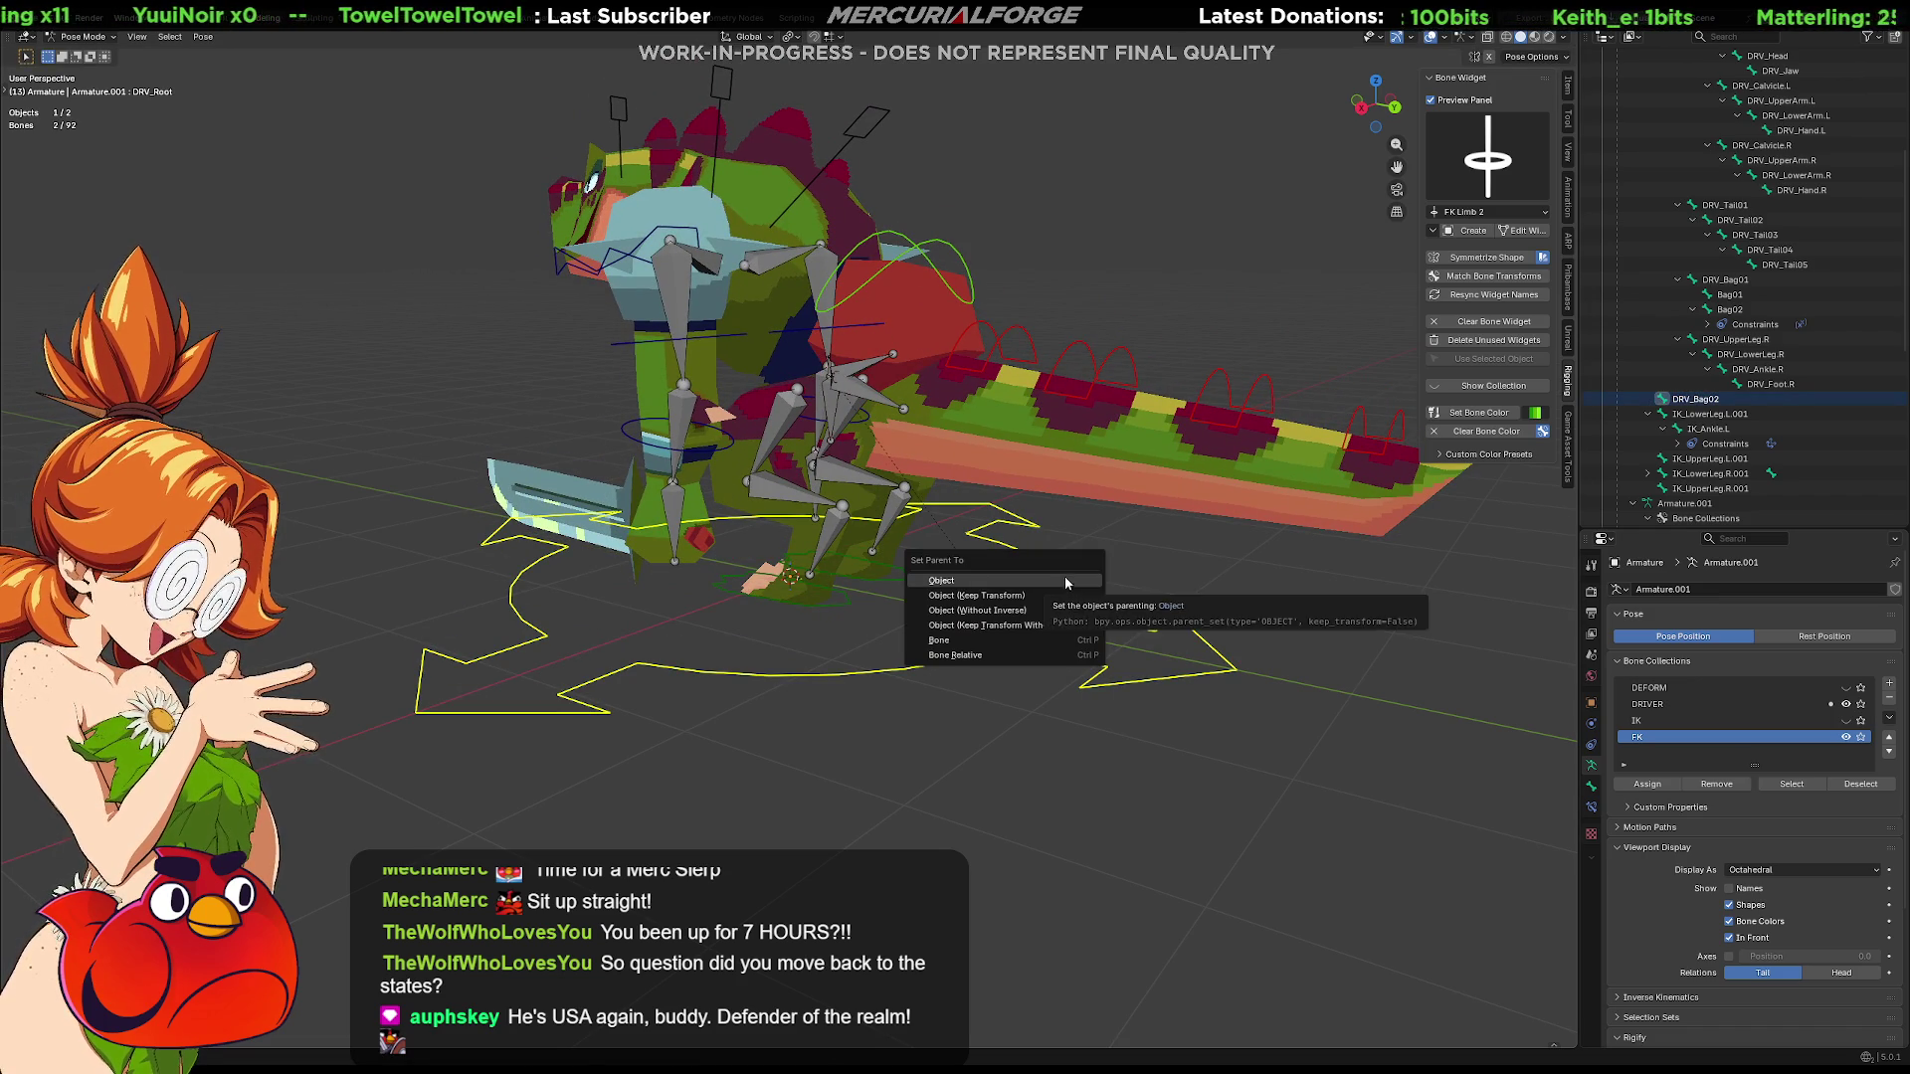
key("Escape")
key("Tab")
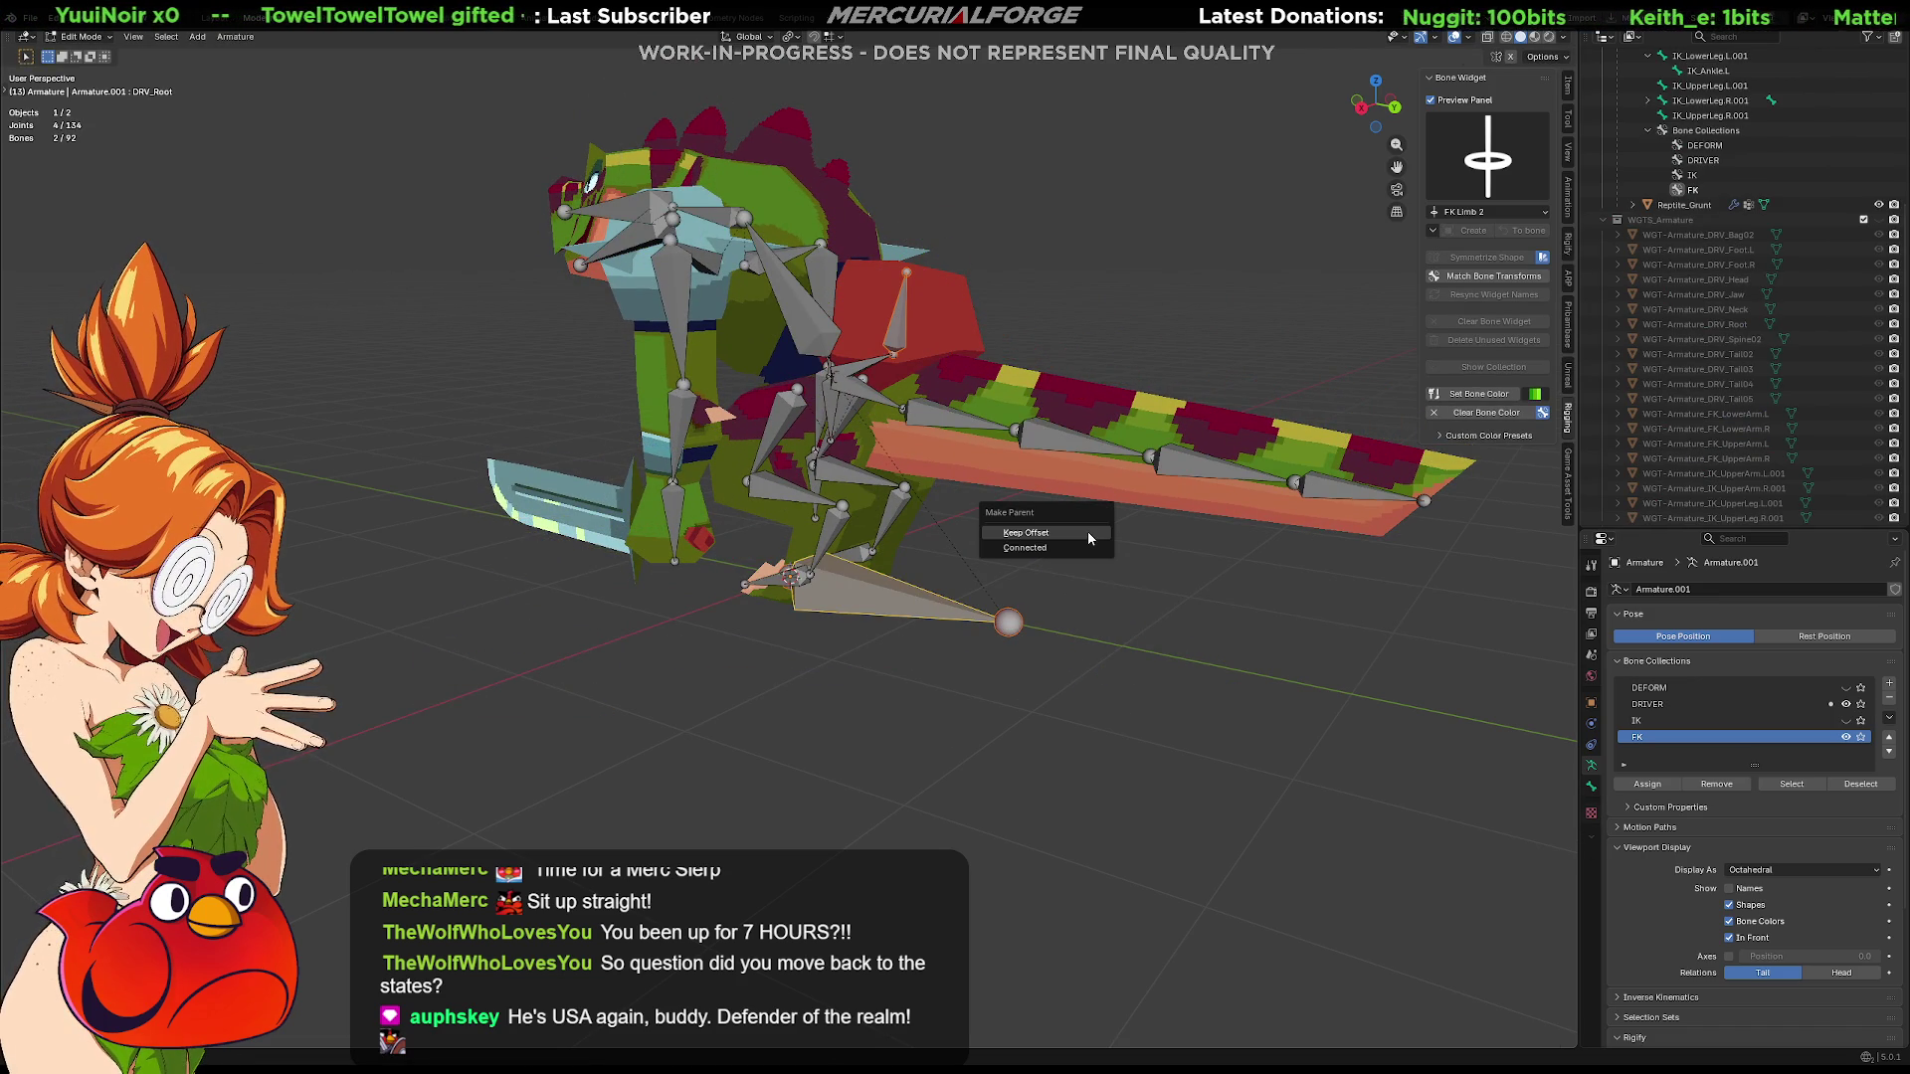
key("Tab")
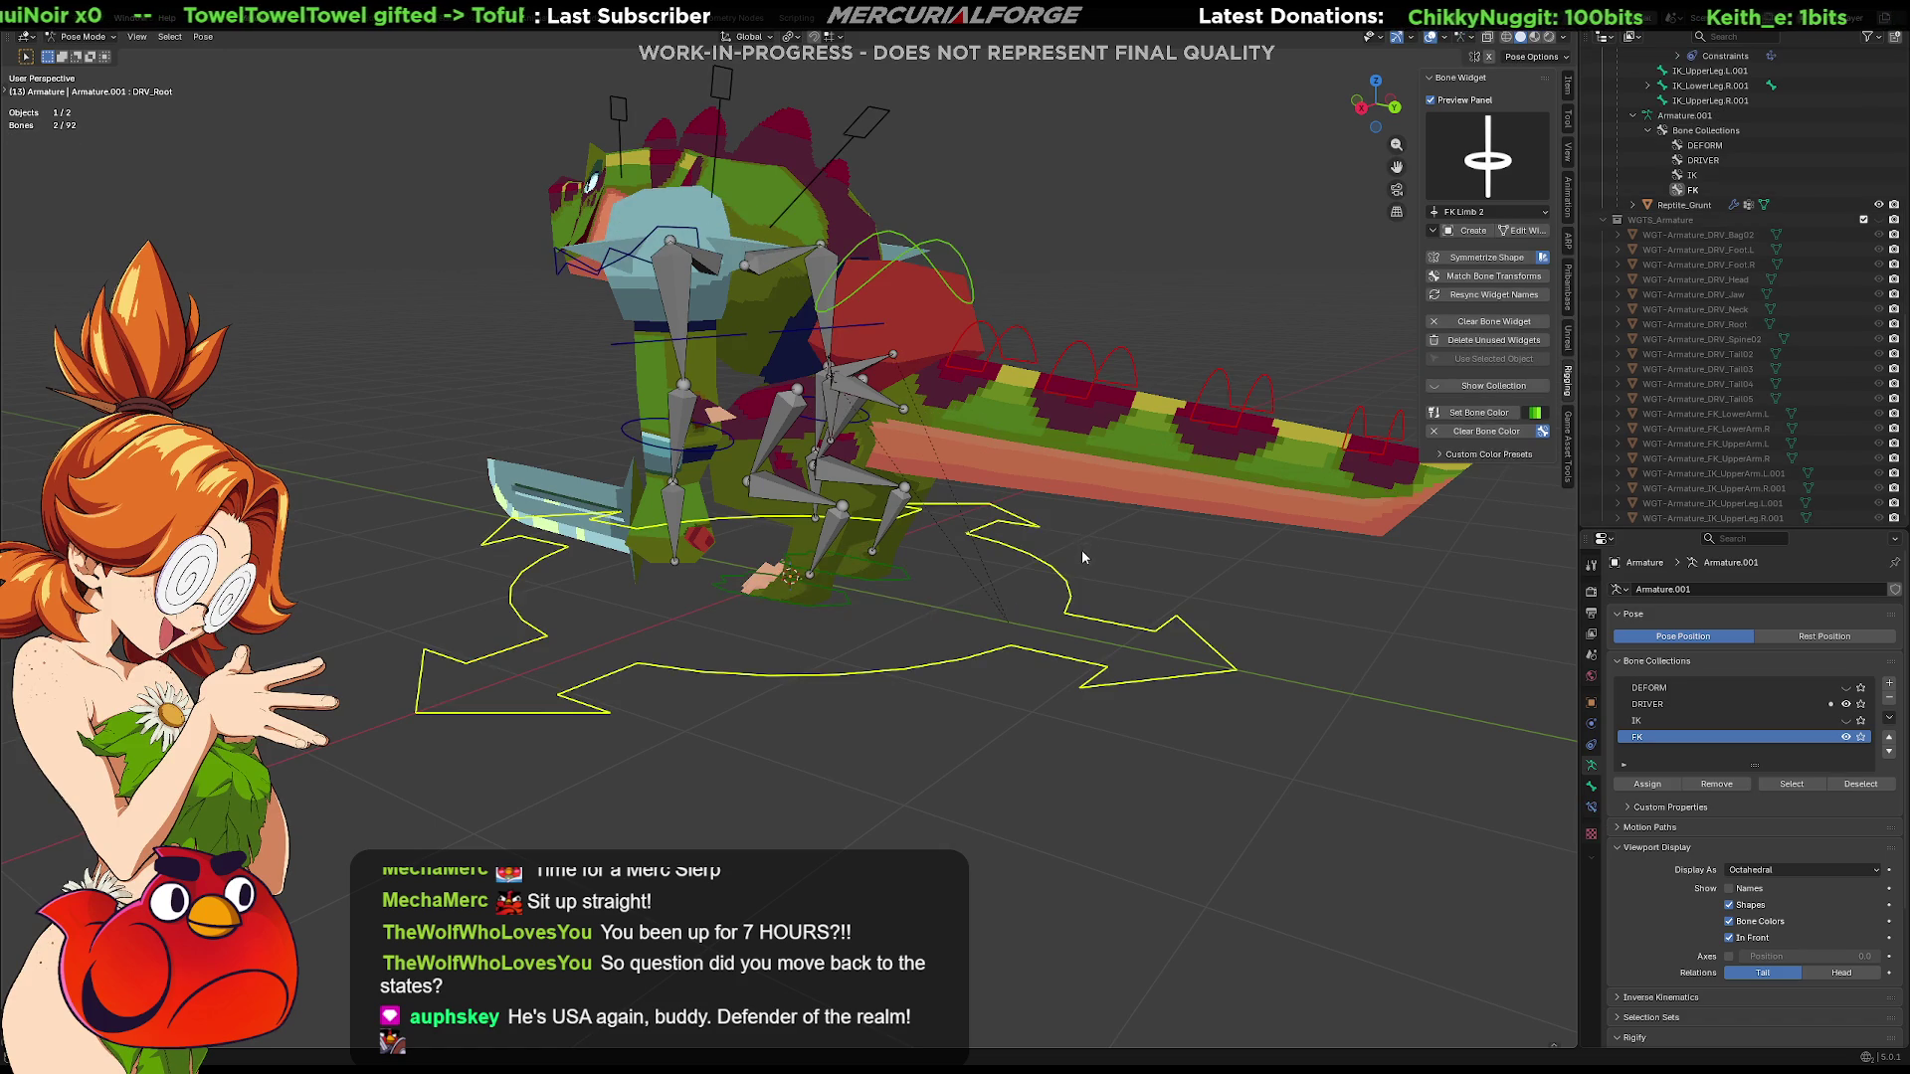
left_click(1067, 580)
middle_click_drag(1065, 587, 968, 442)
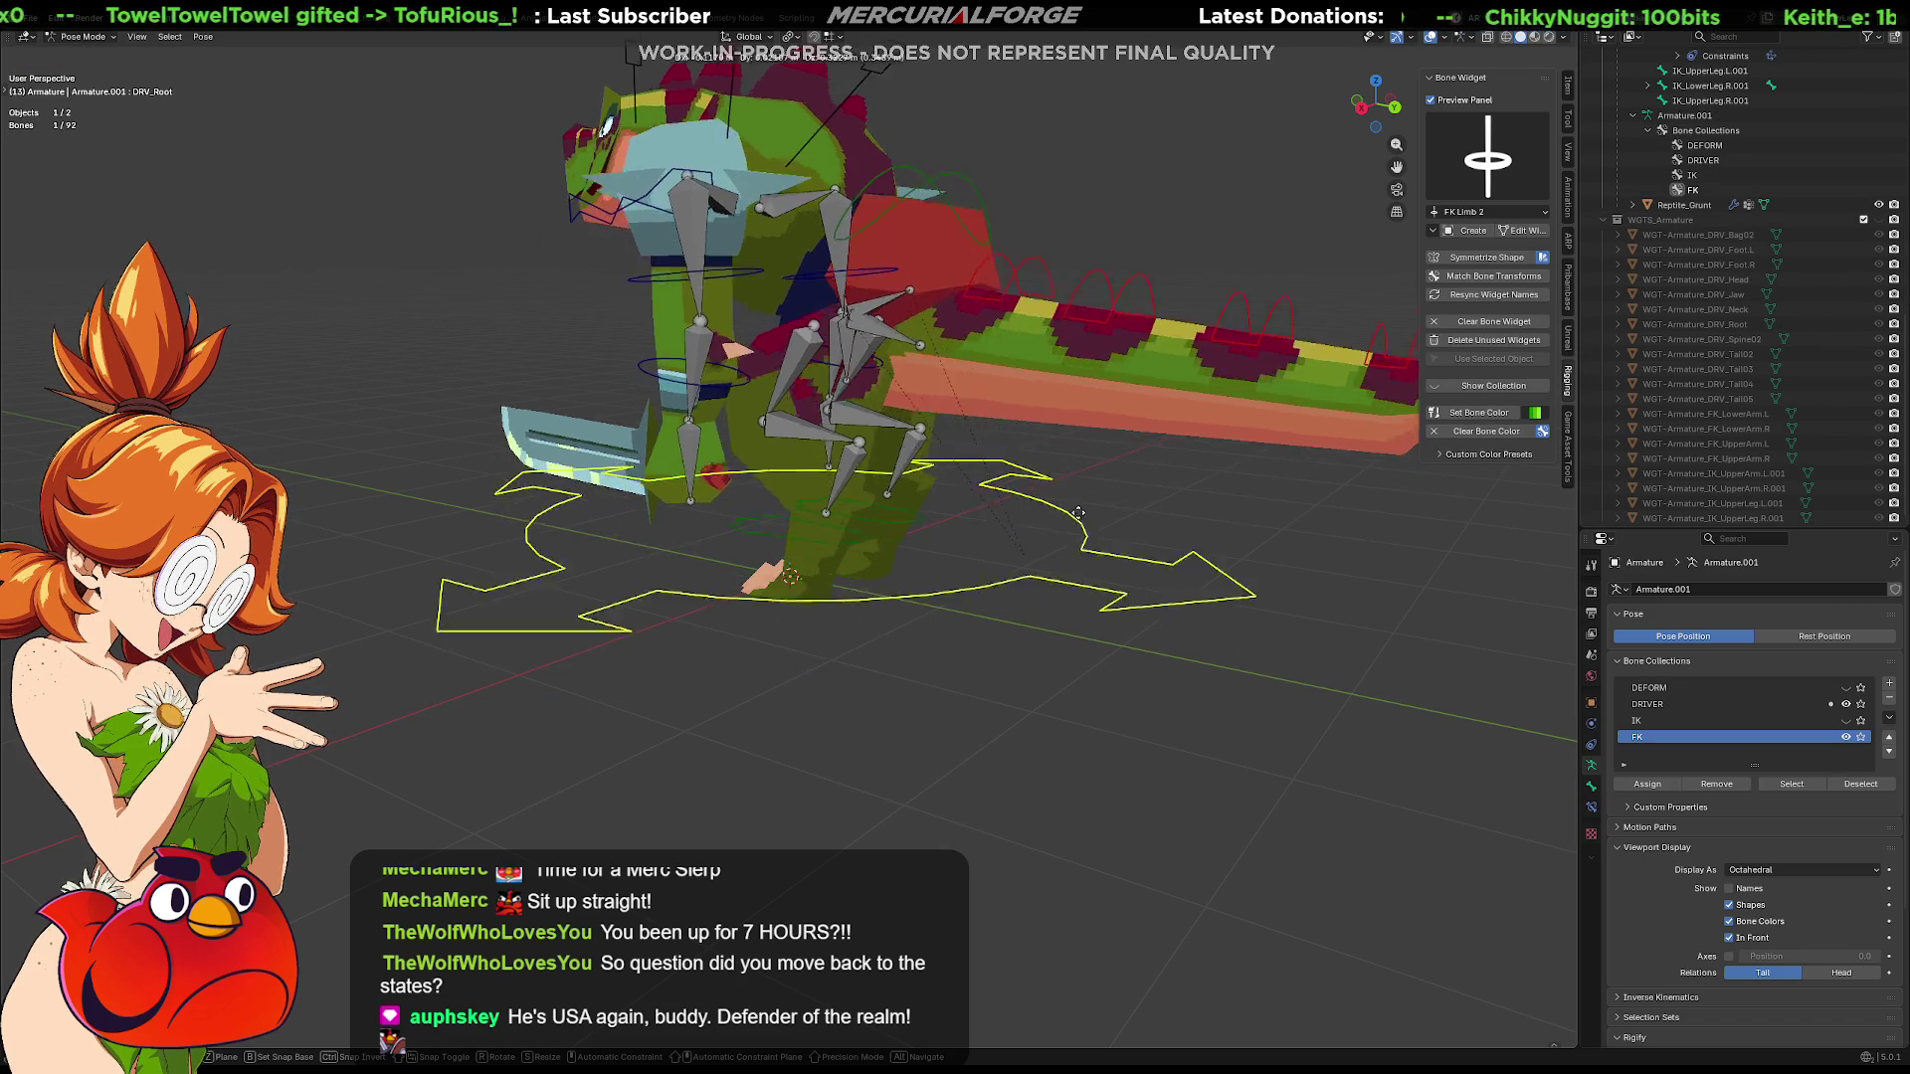
left_click(914, 255)
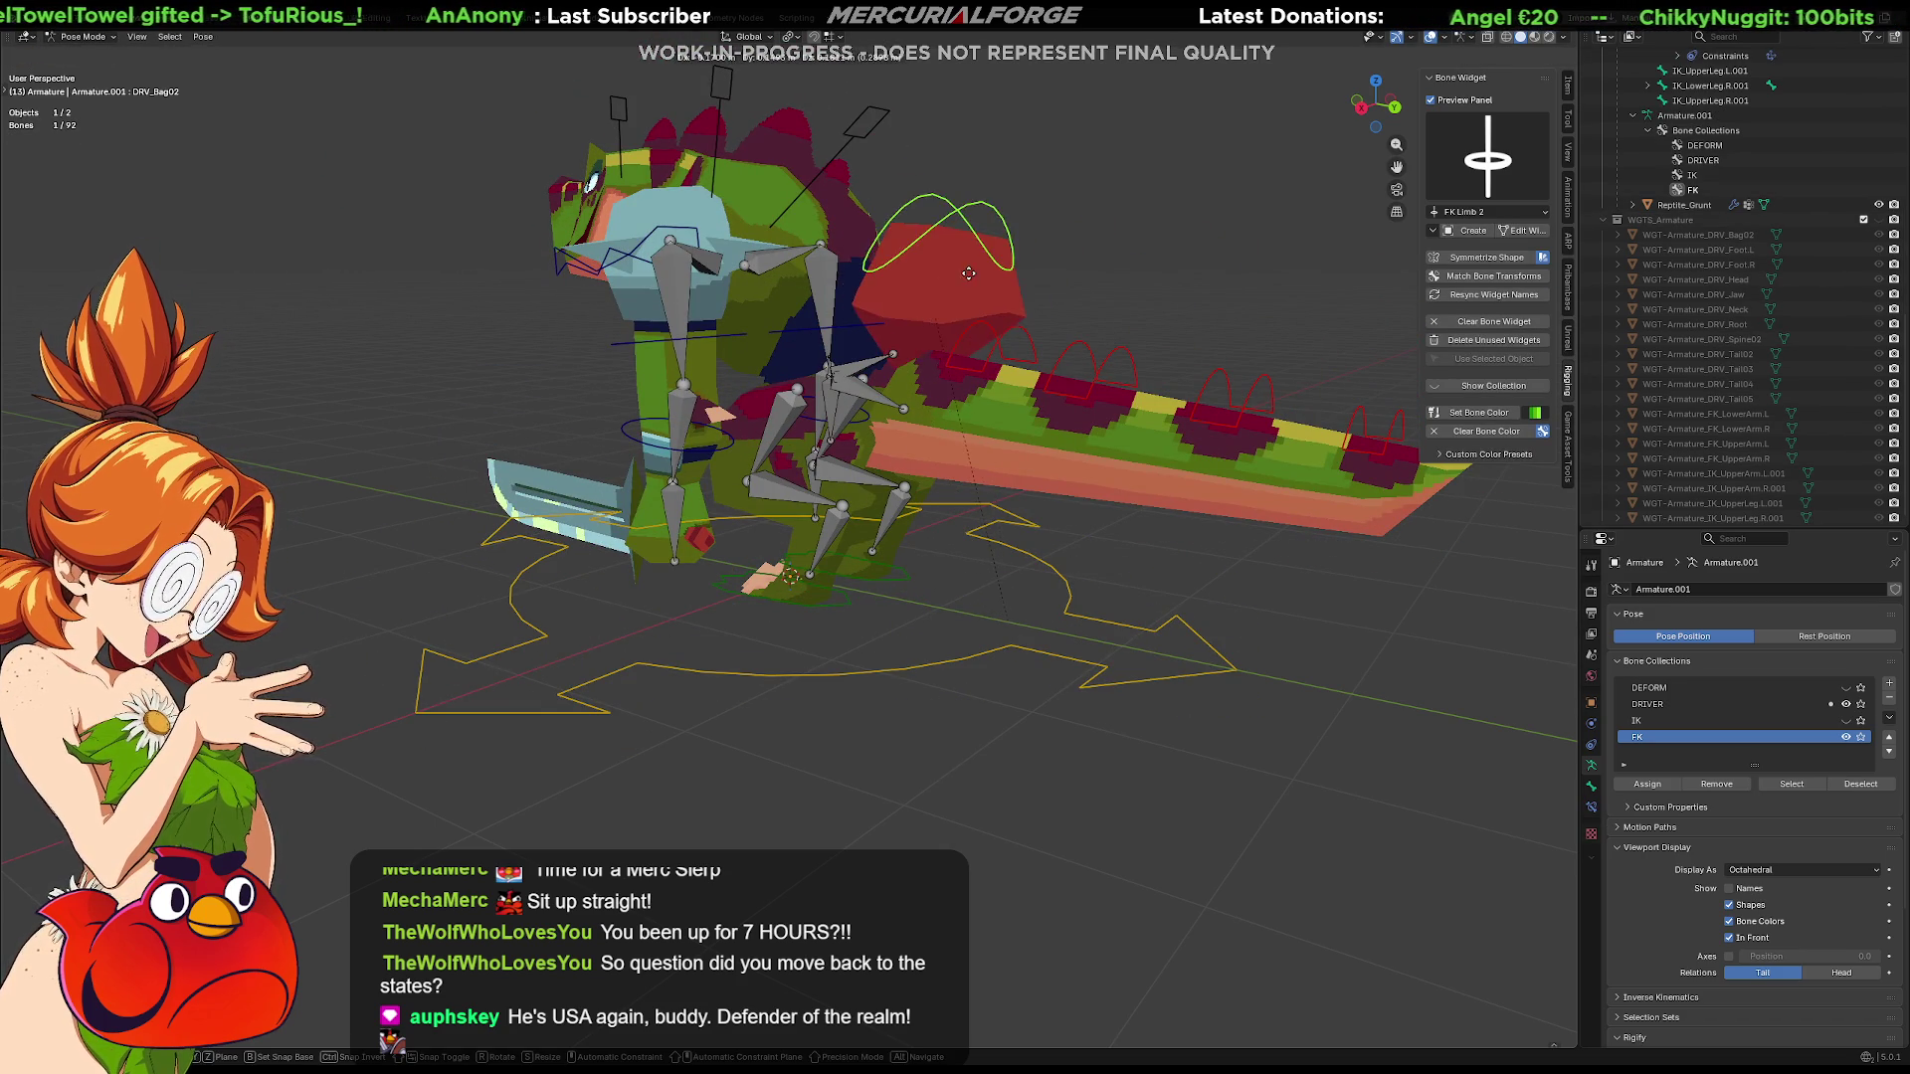
Select DRV_Hips and move it slightly to a new position near the legs
left_click(923, 307)
mouse_move(921, 302)
middle_mouse_down()
mouse_move(929, 447)
mouse_move(896, 448)
middle_mouse_up()
scroll(928, 447, "up", 2)
left_click(848, 445)
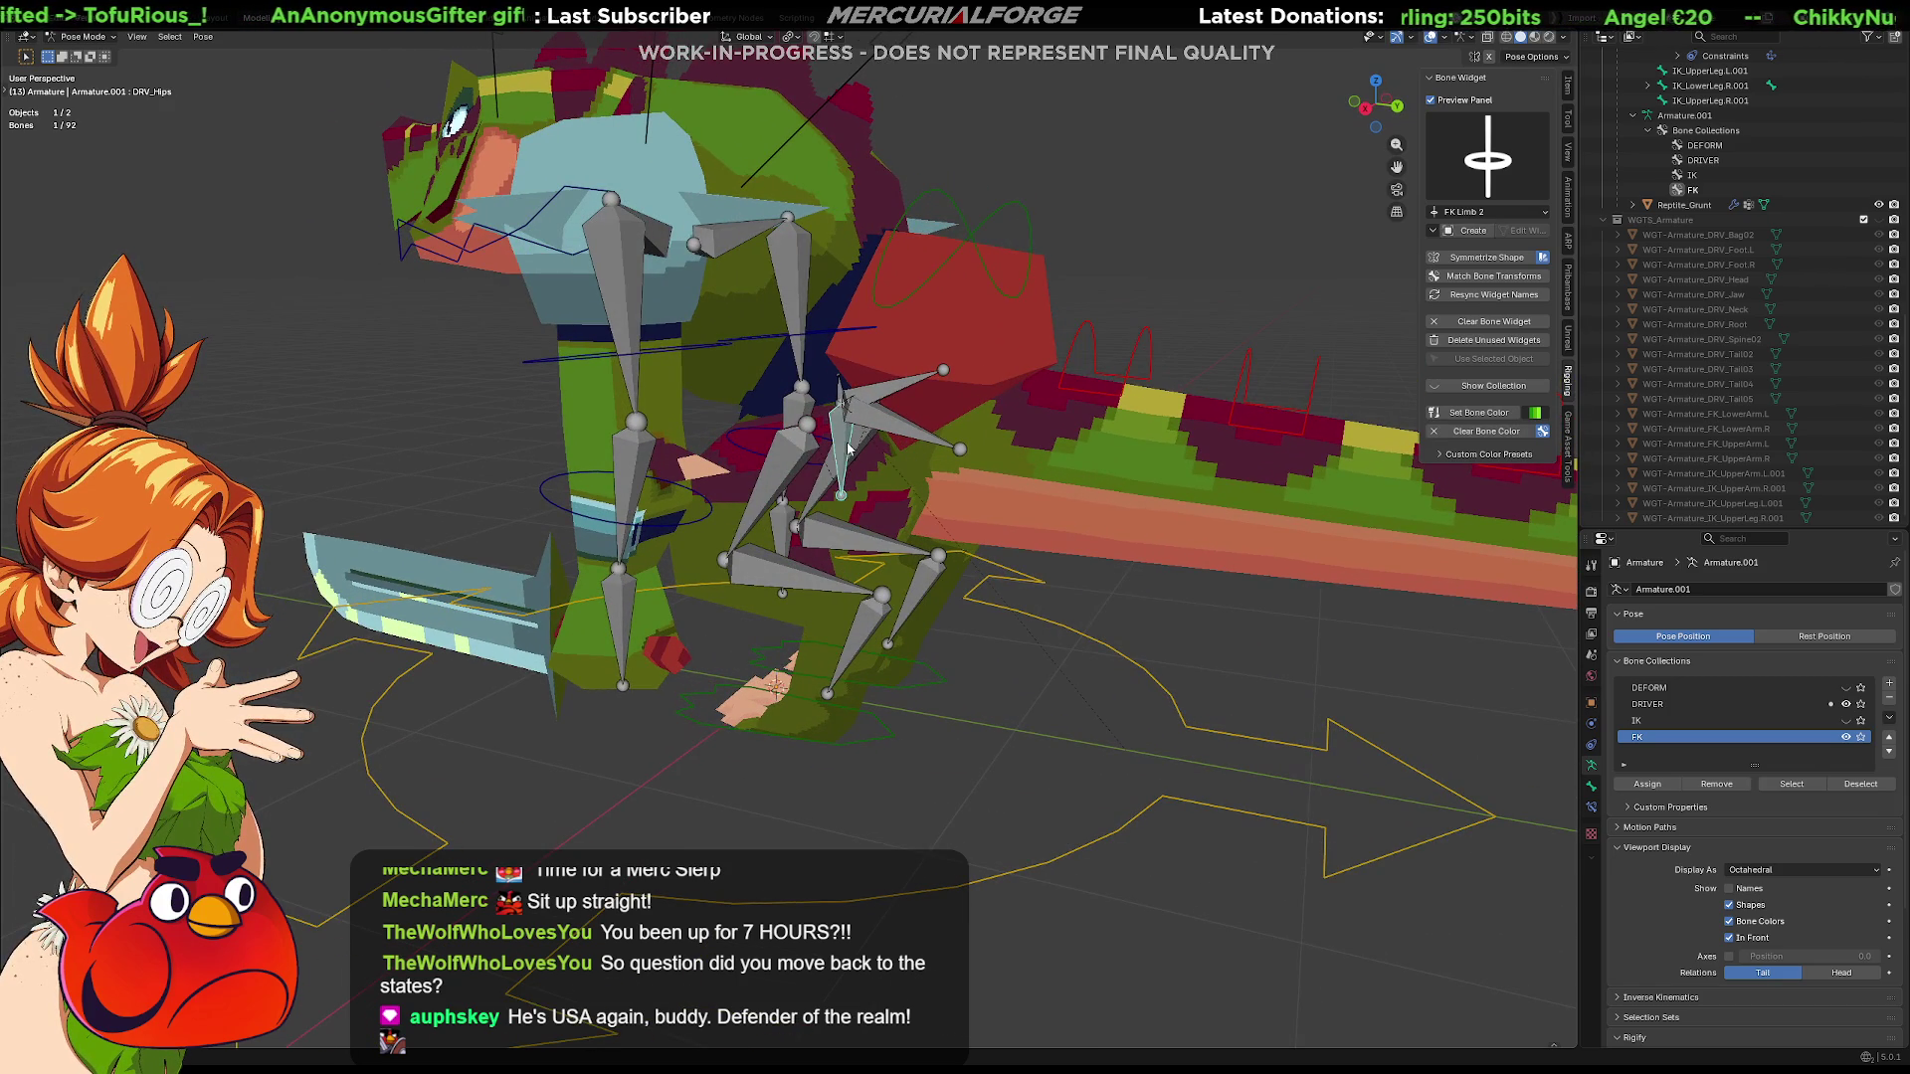
scroll(902, 417, "up", 2)
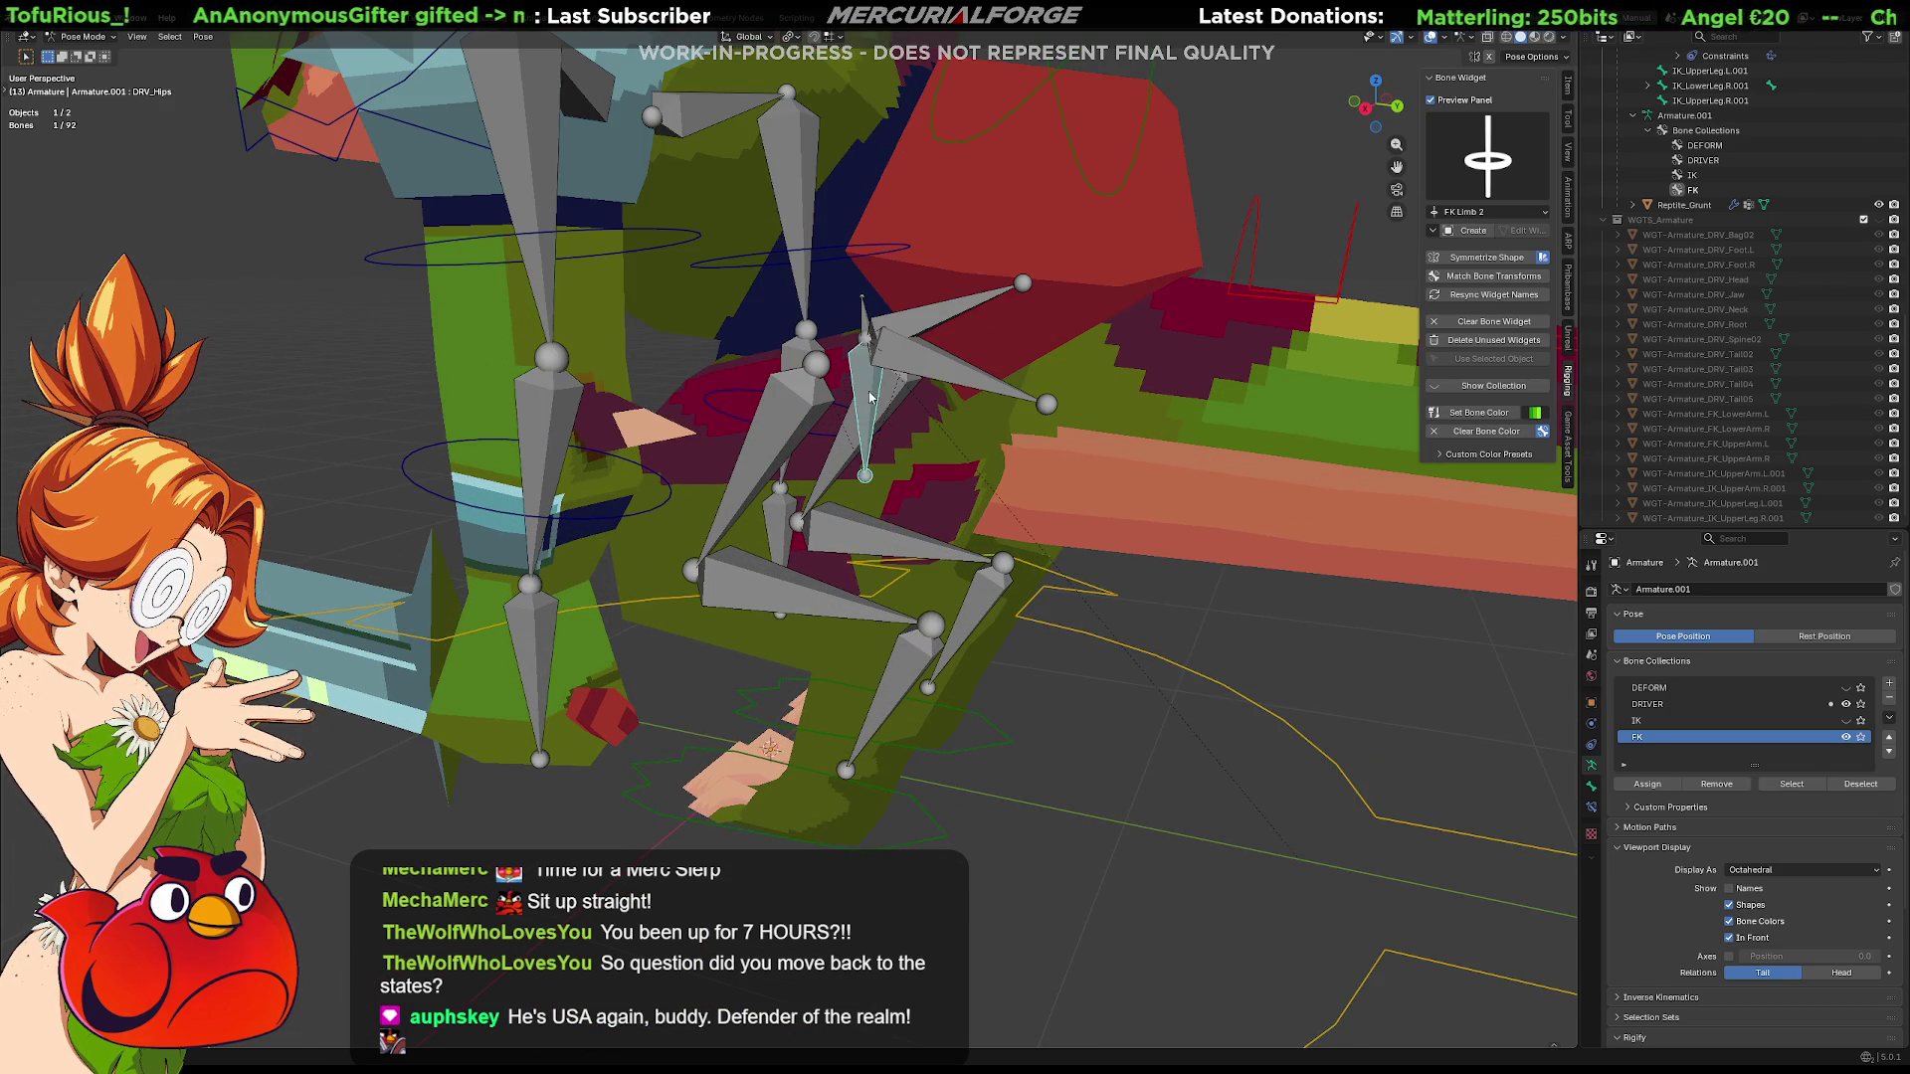
key("g")
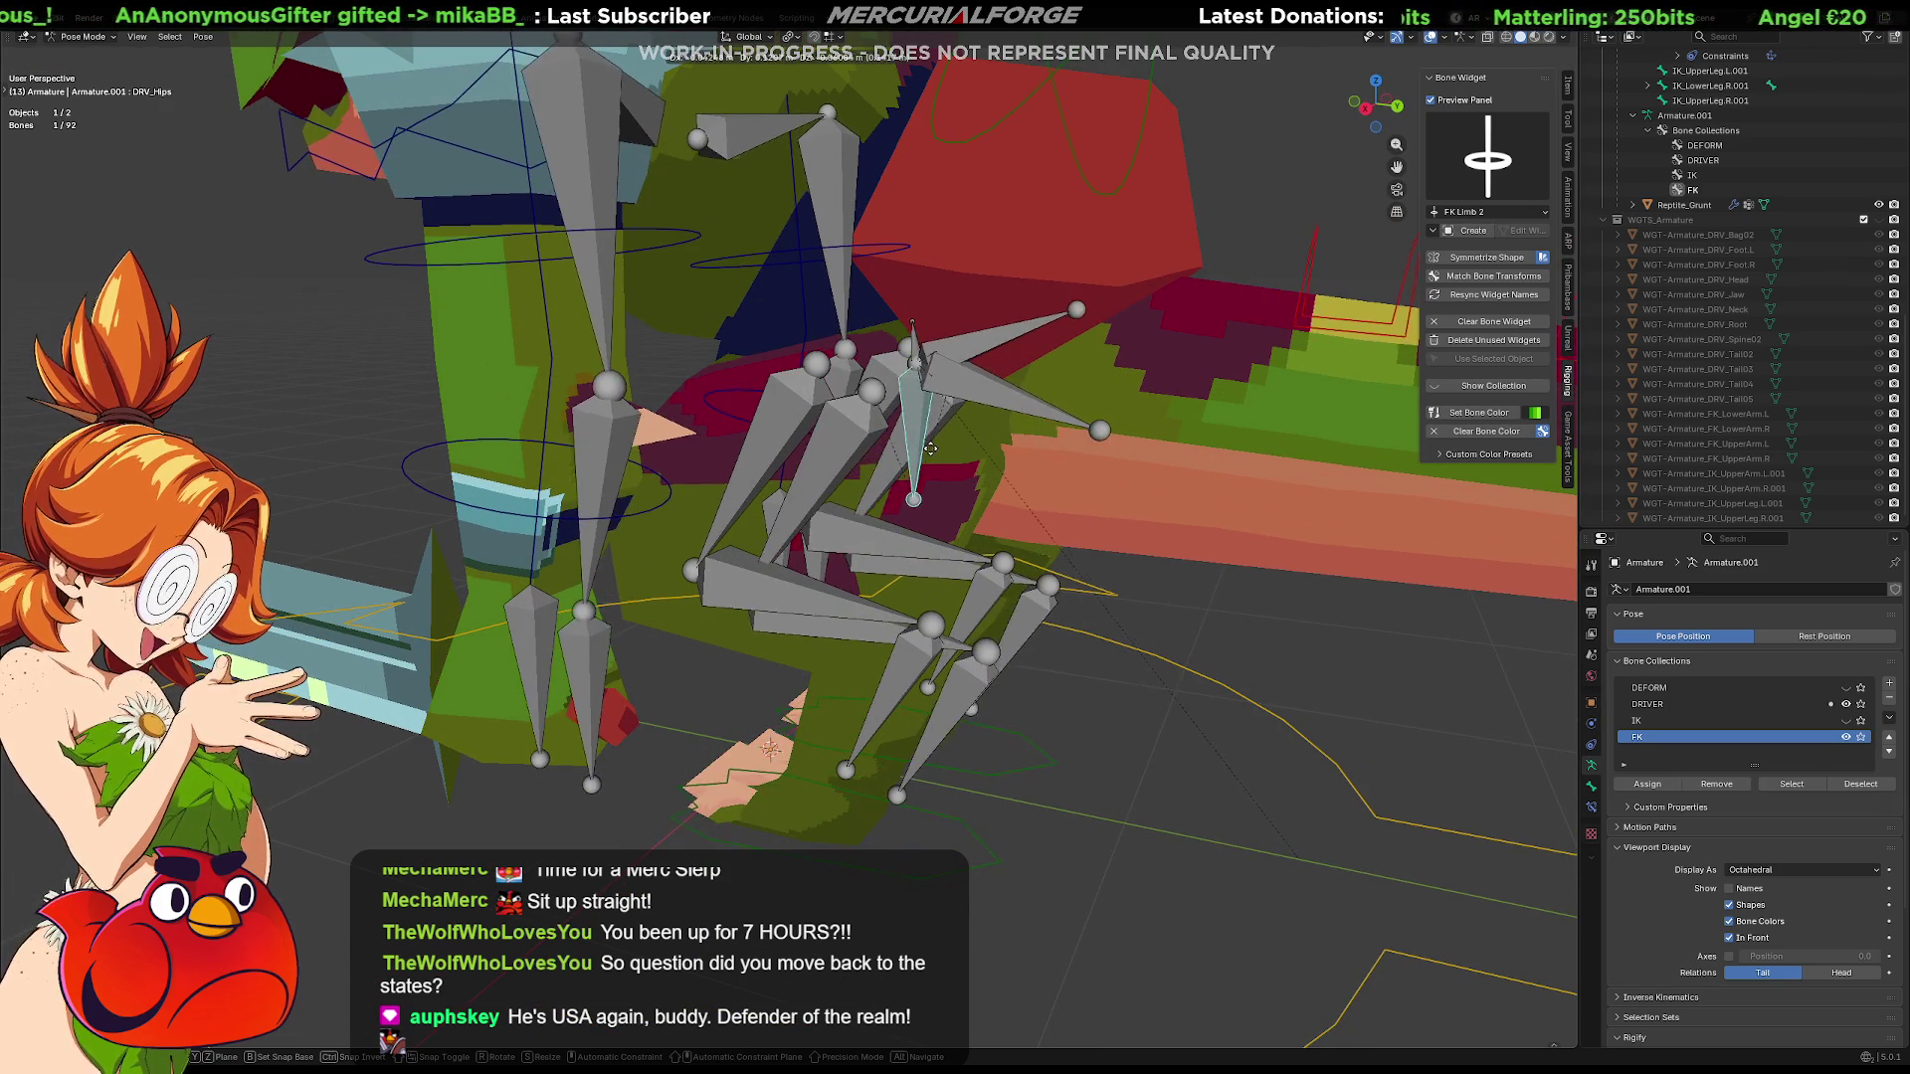
left_click(916, 423)
Hide the FK bone collection and deselect all bones
mouse_move(904, 393)
middle_mouse_down()
mouse_move(1062, 388)
mouse_move(784, 381)
mouse_move(874, 380)
middle_mouse_up()
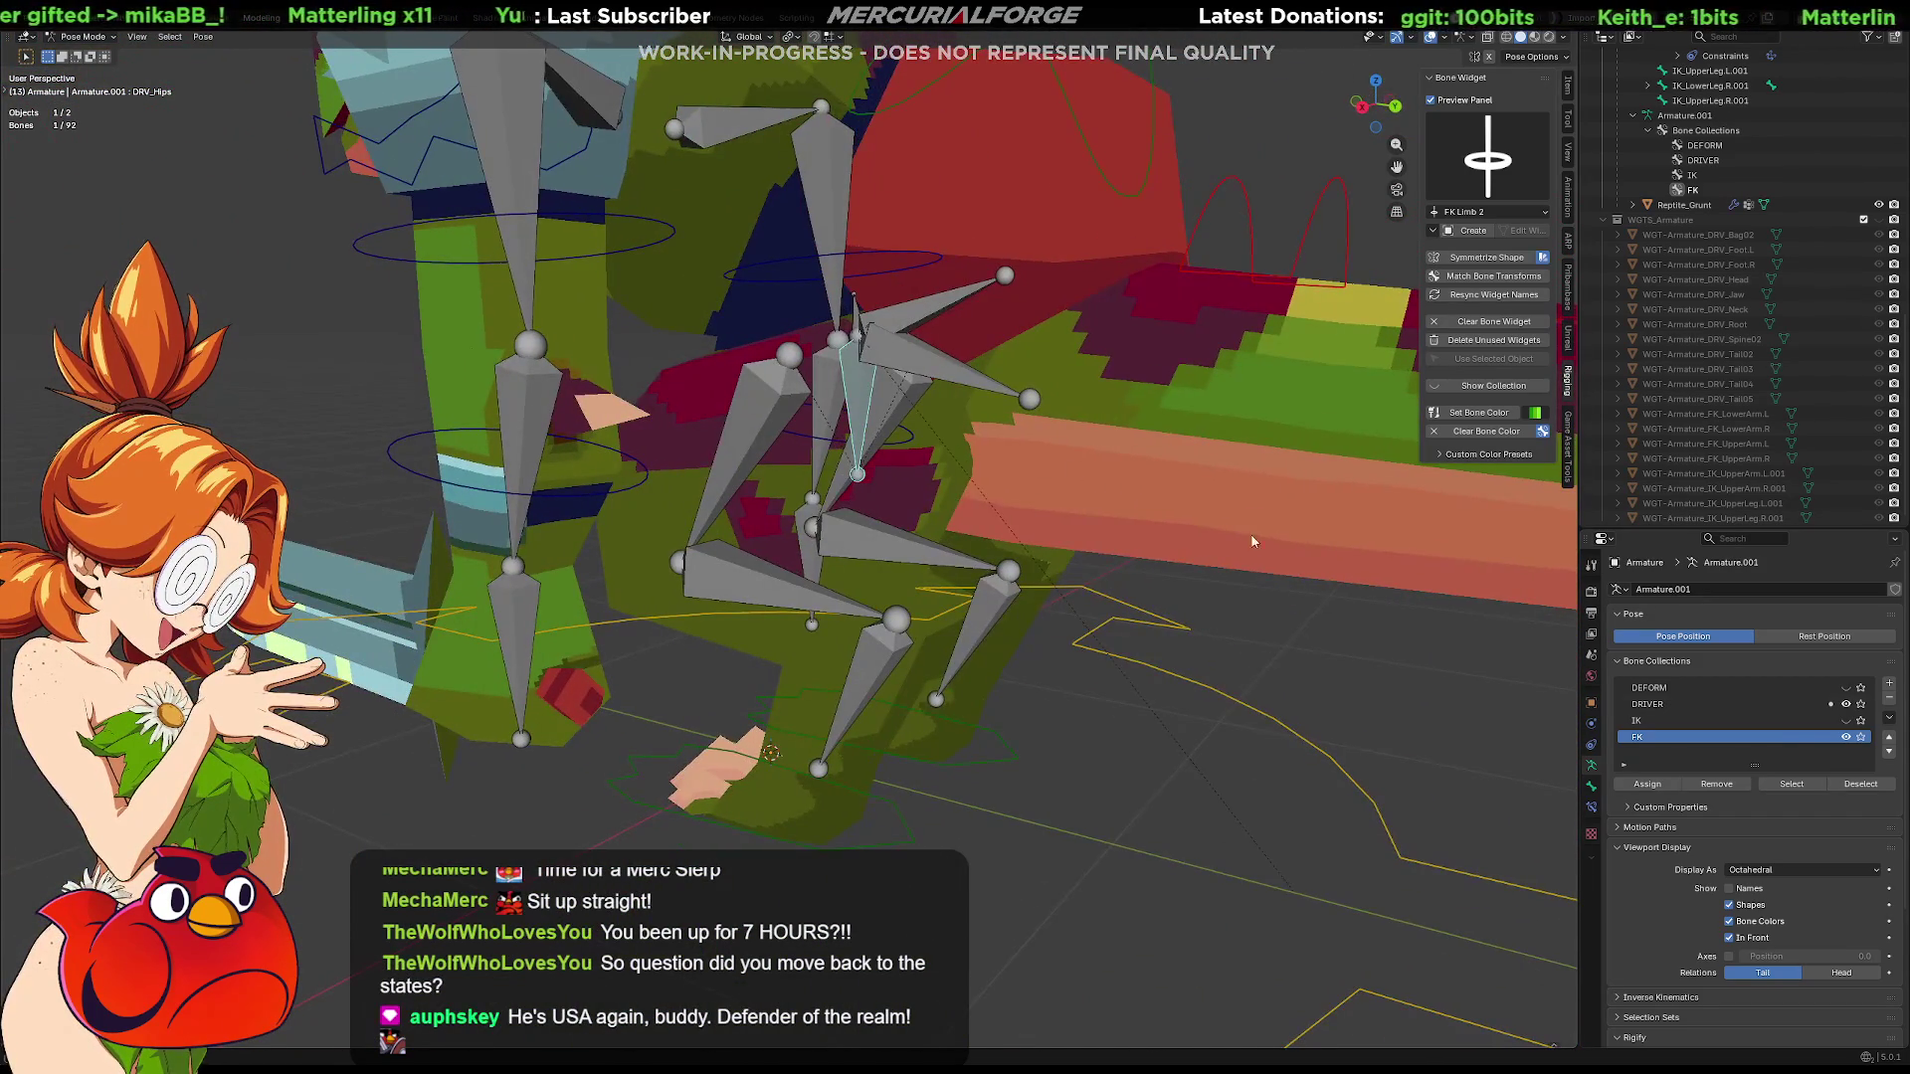
left_click(1852, 738)
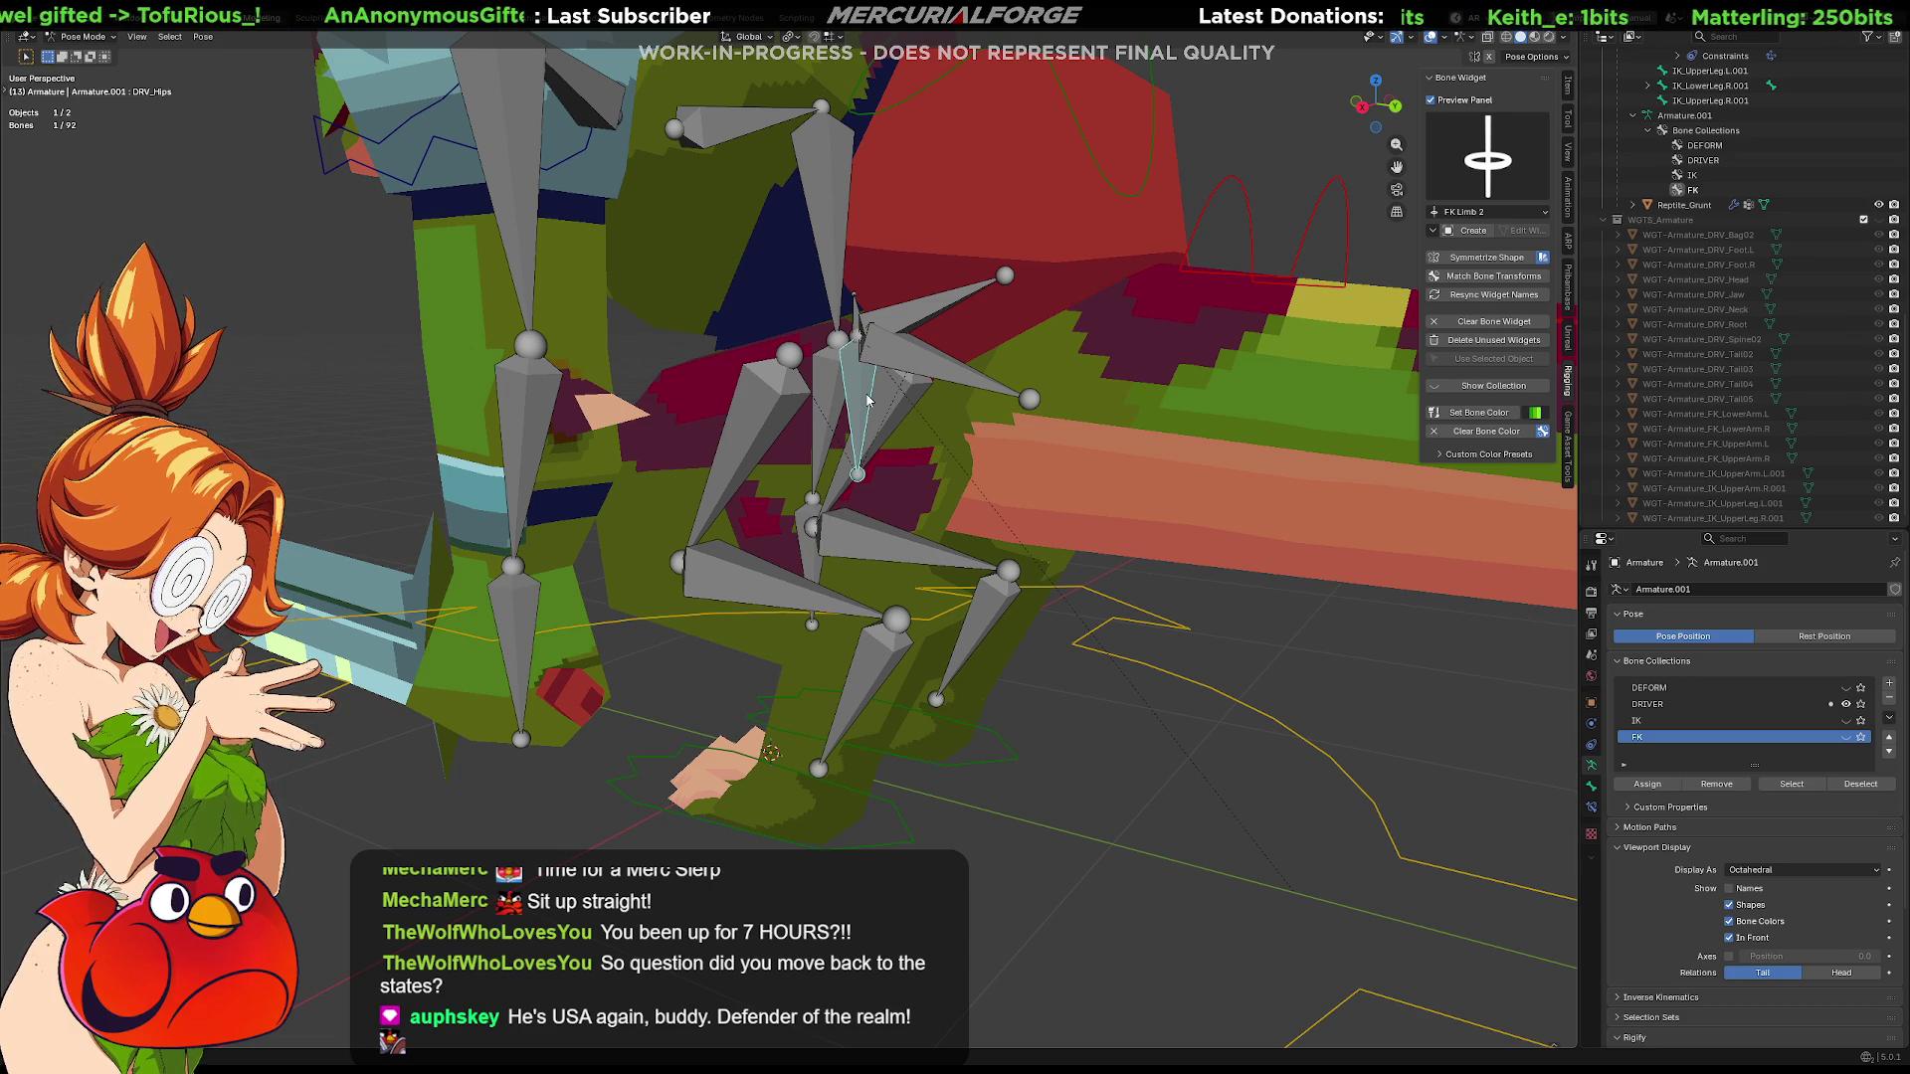
key("alt+a")
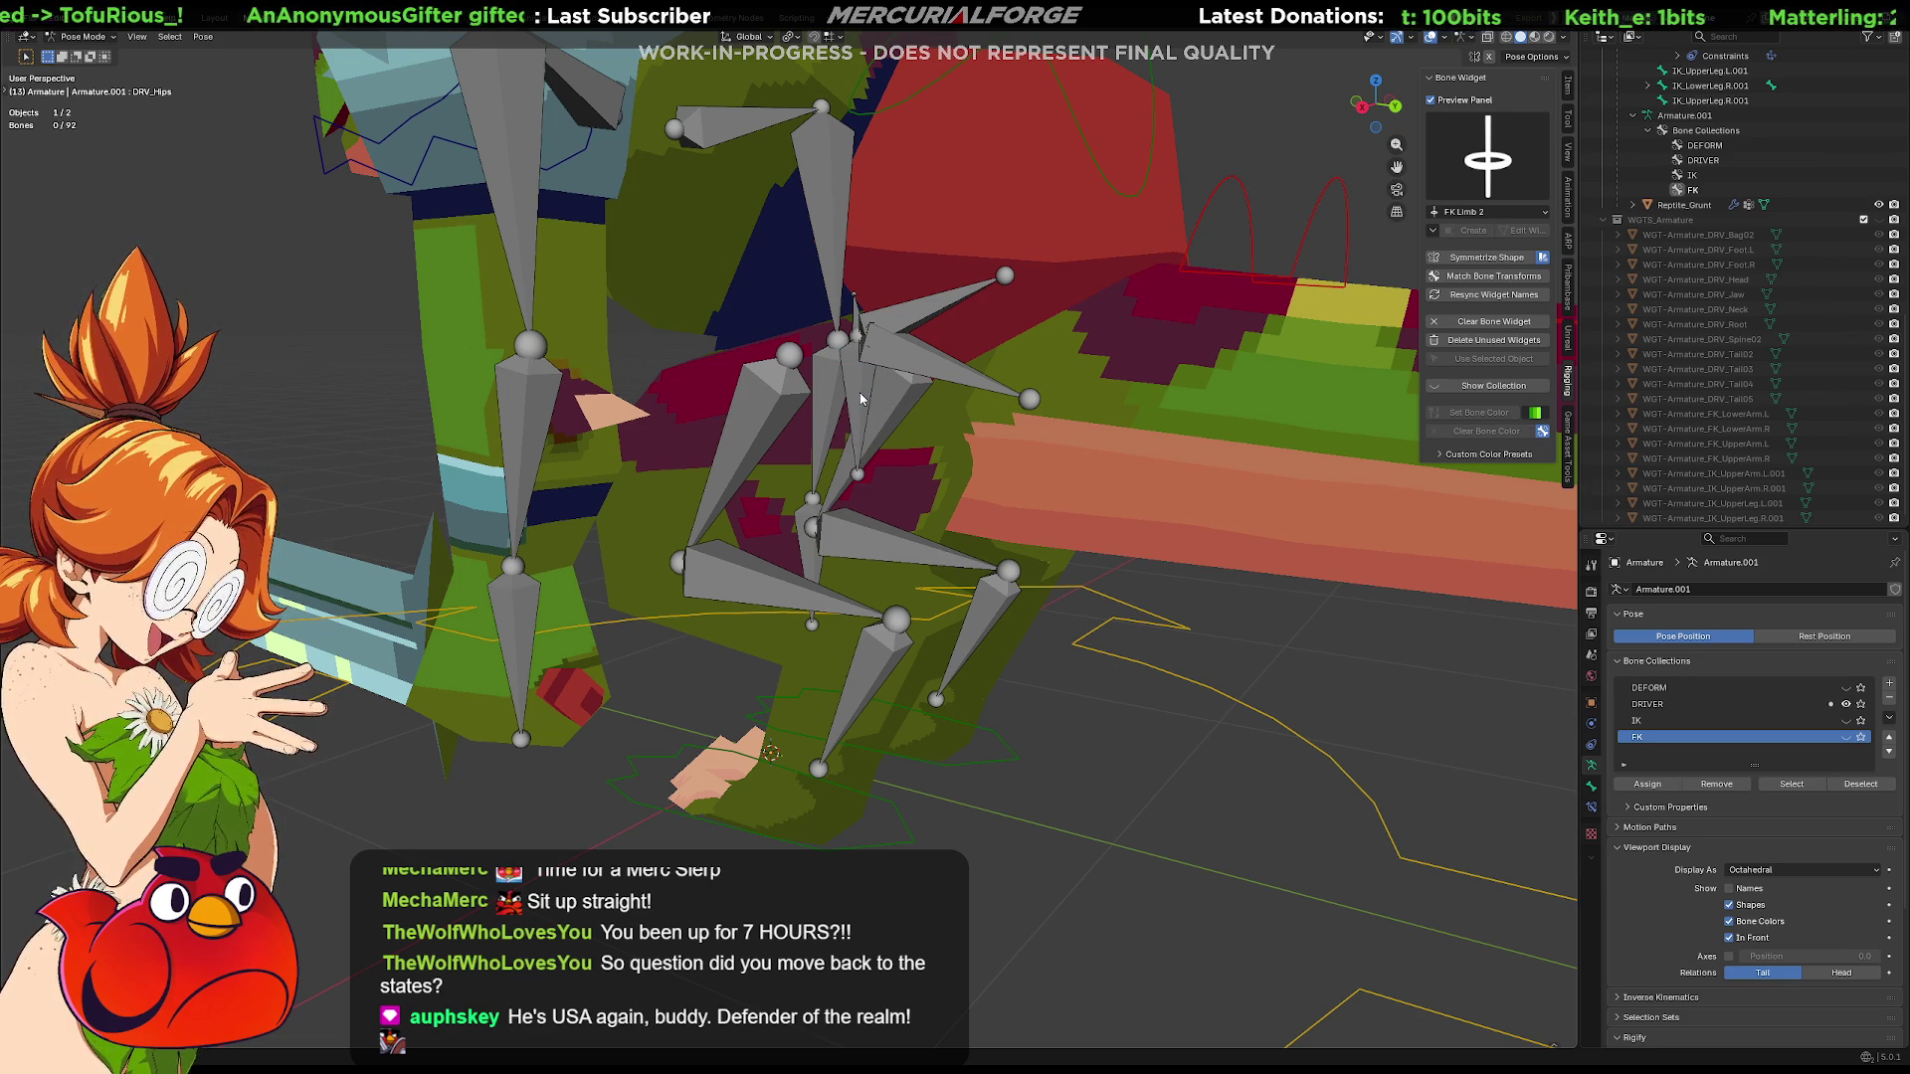
middle_click_drag(859, 398, 825, 403)
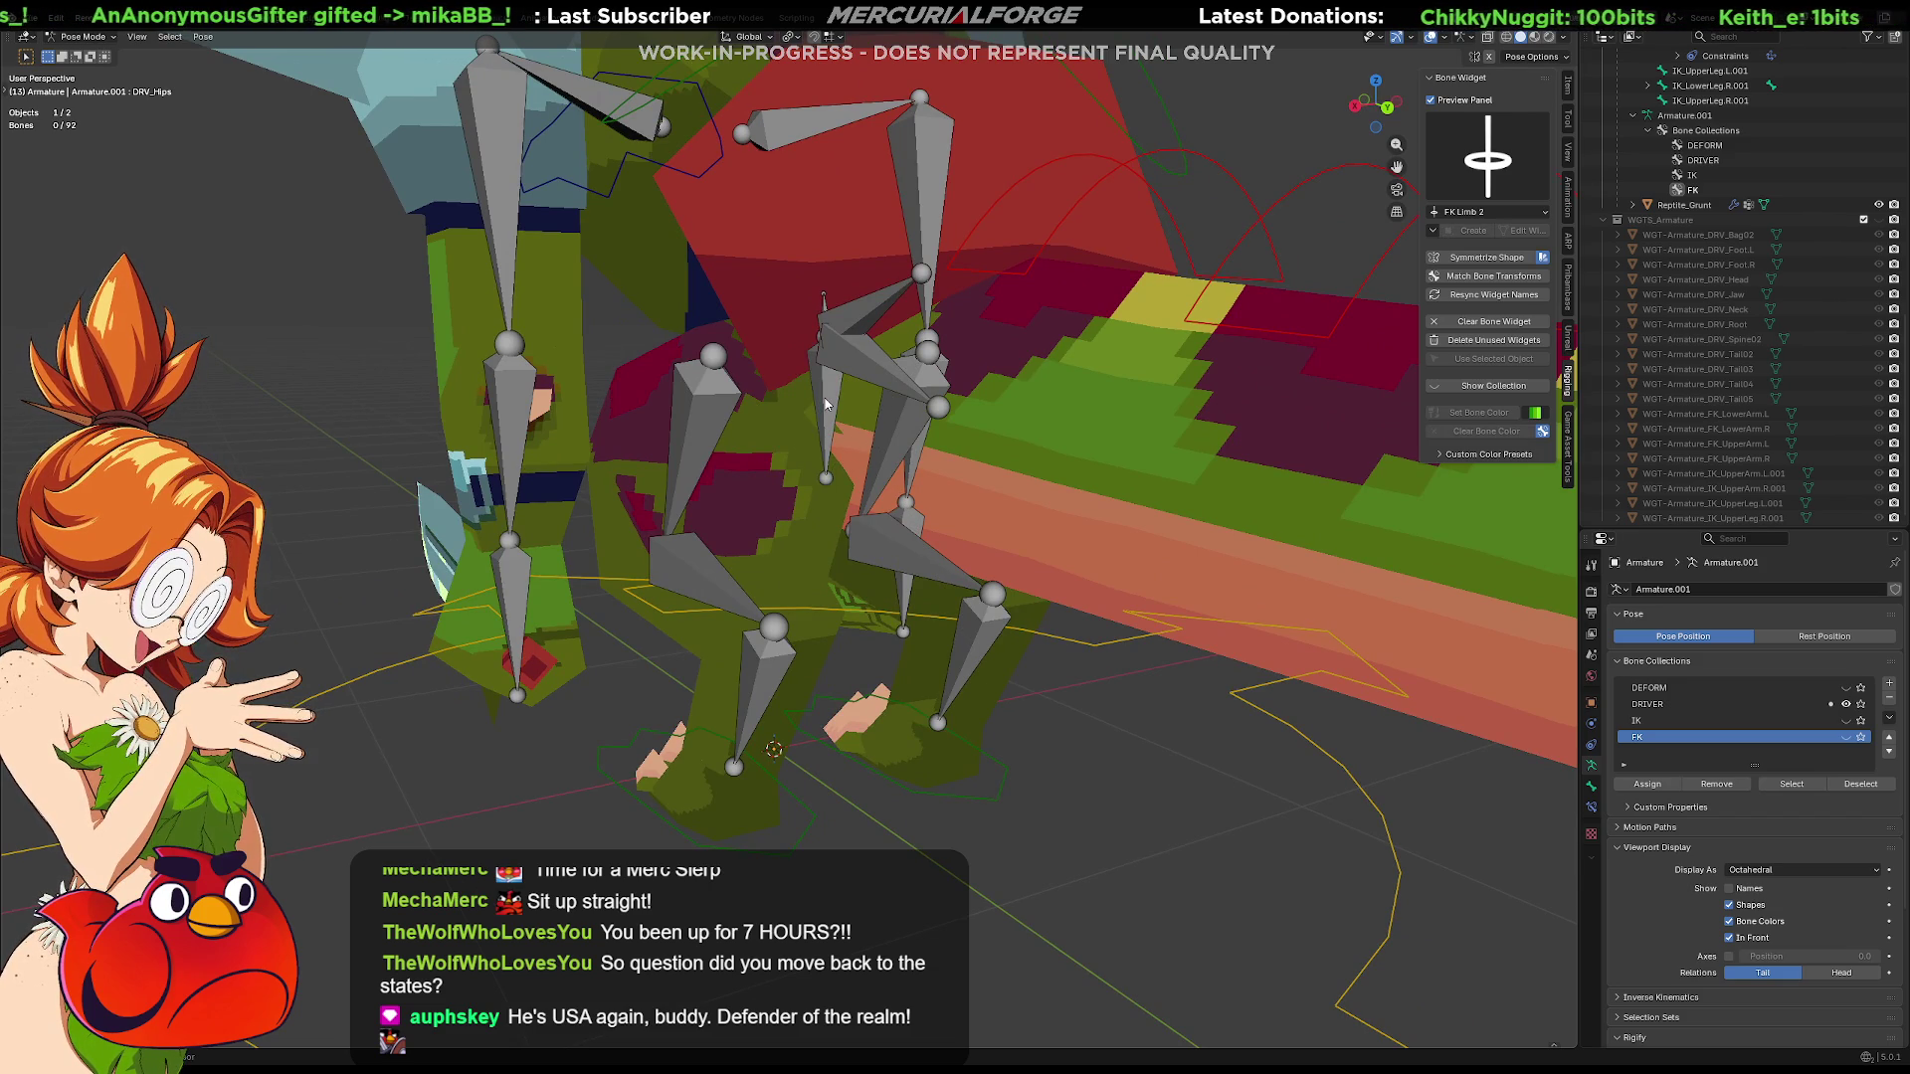
Show the DEFORM bone collection and select Hips together with DRV_Hips
left_click(1845, 688)
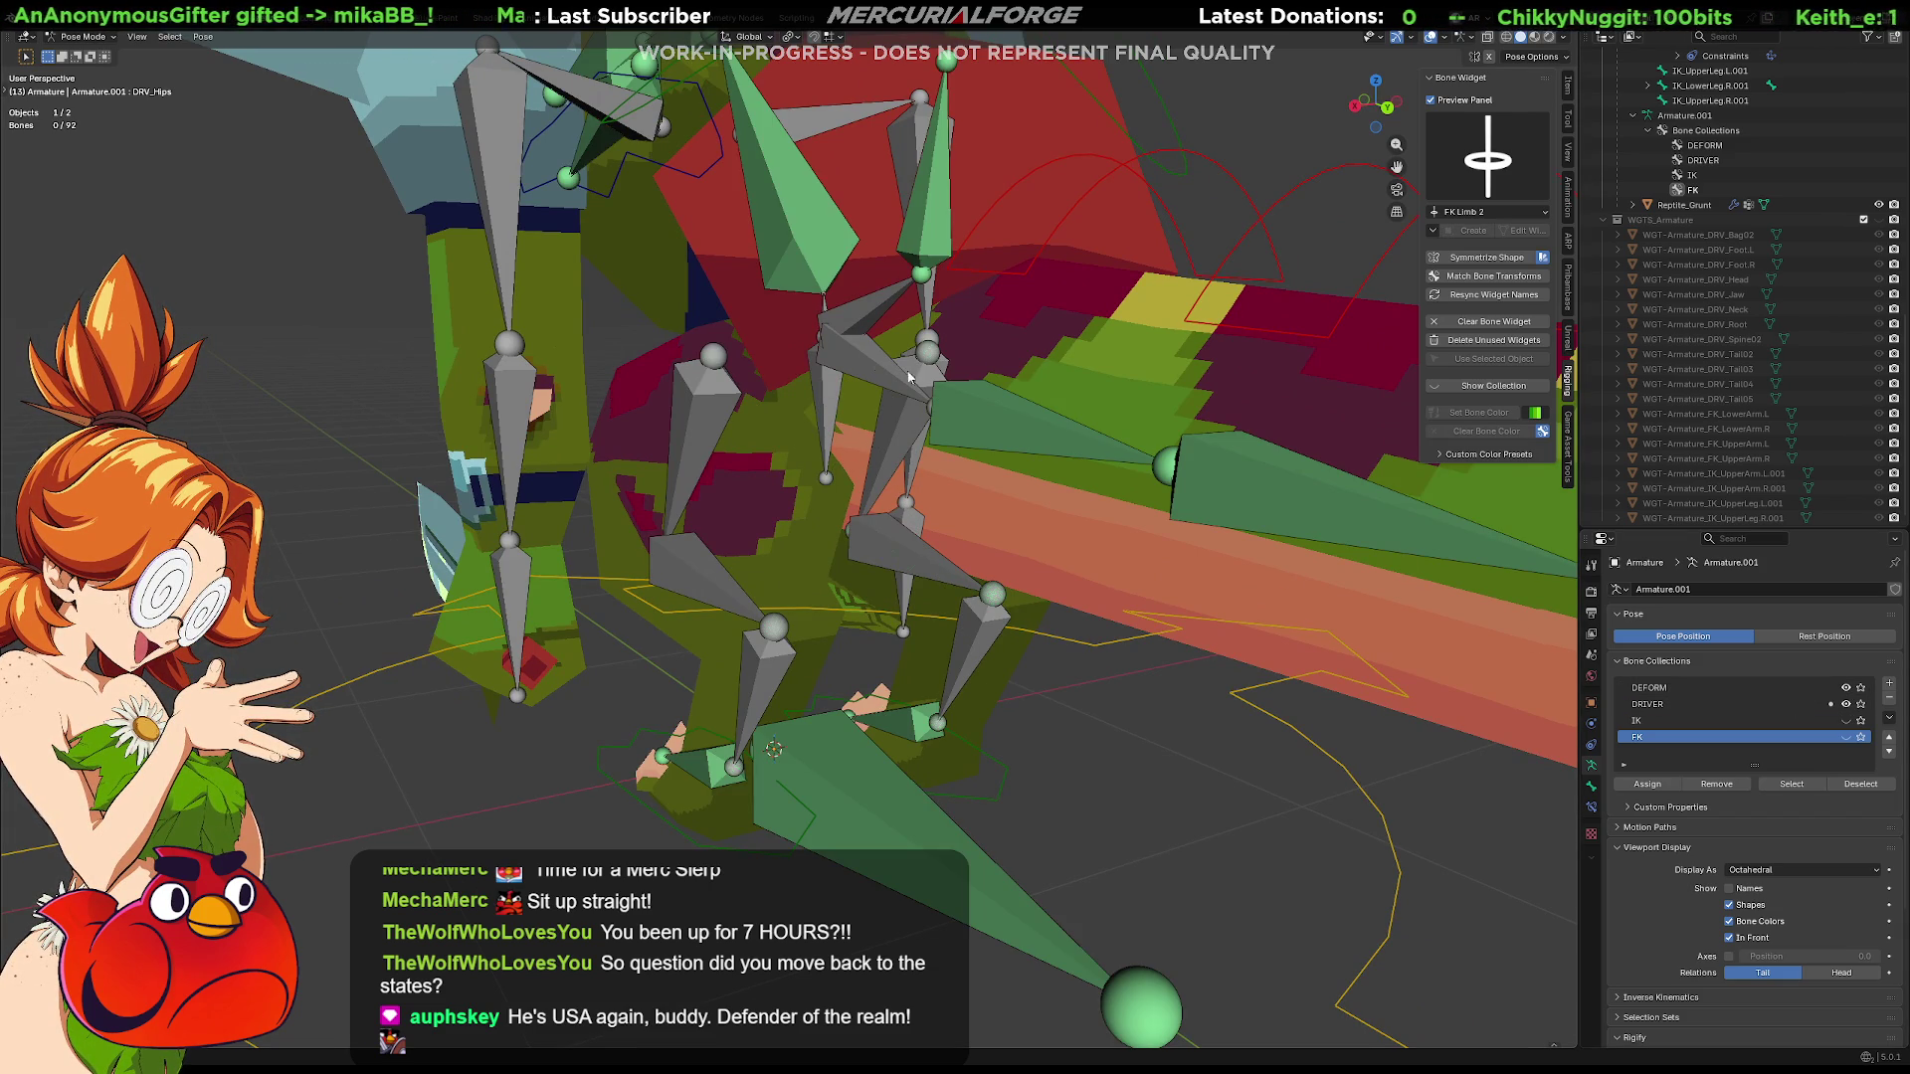
left_click(817, 396)
left_click(822, 396)
left_click(823, 396, "shift")
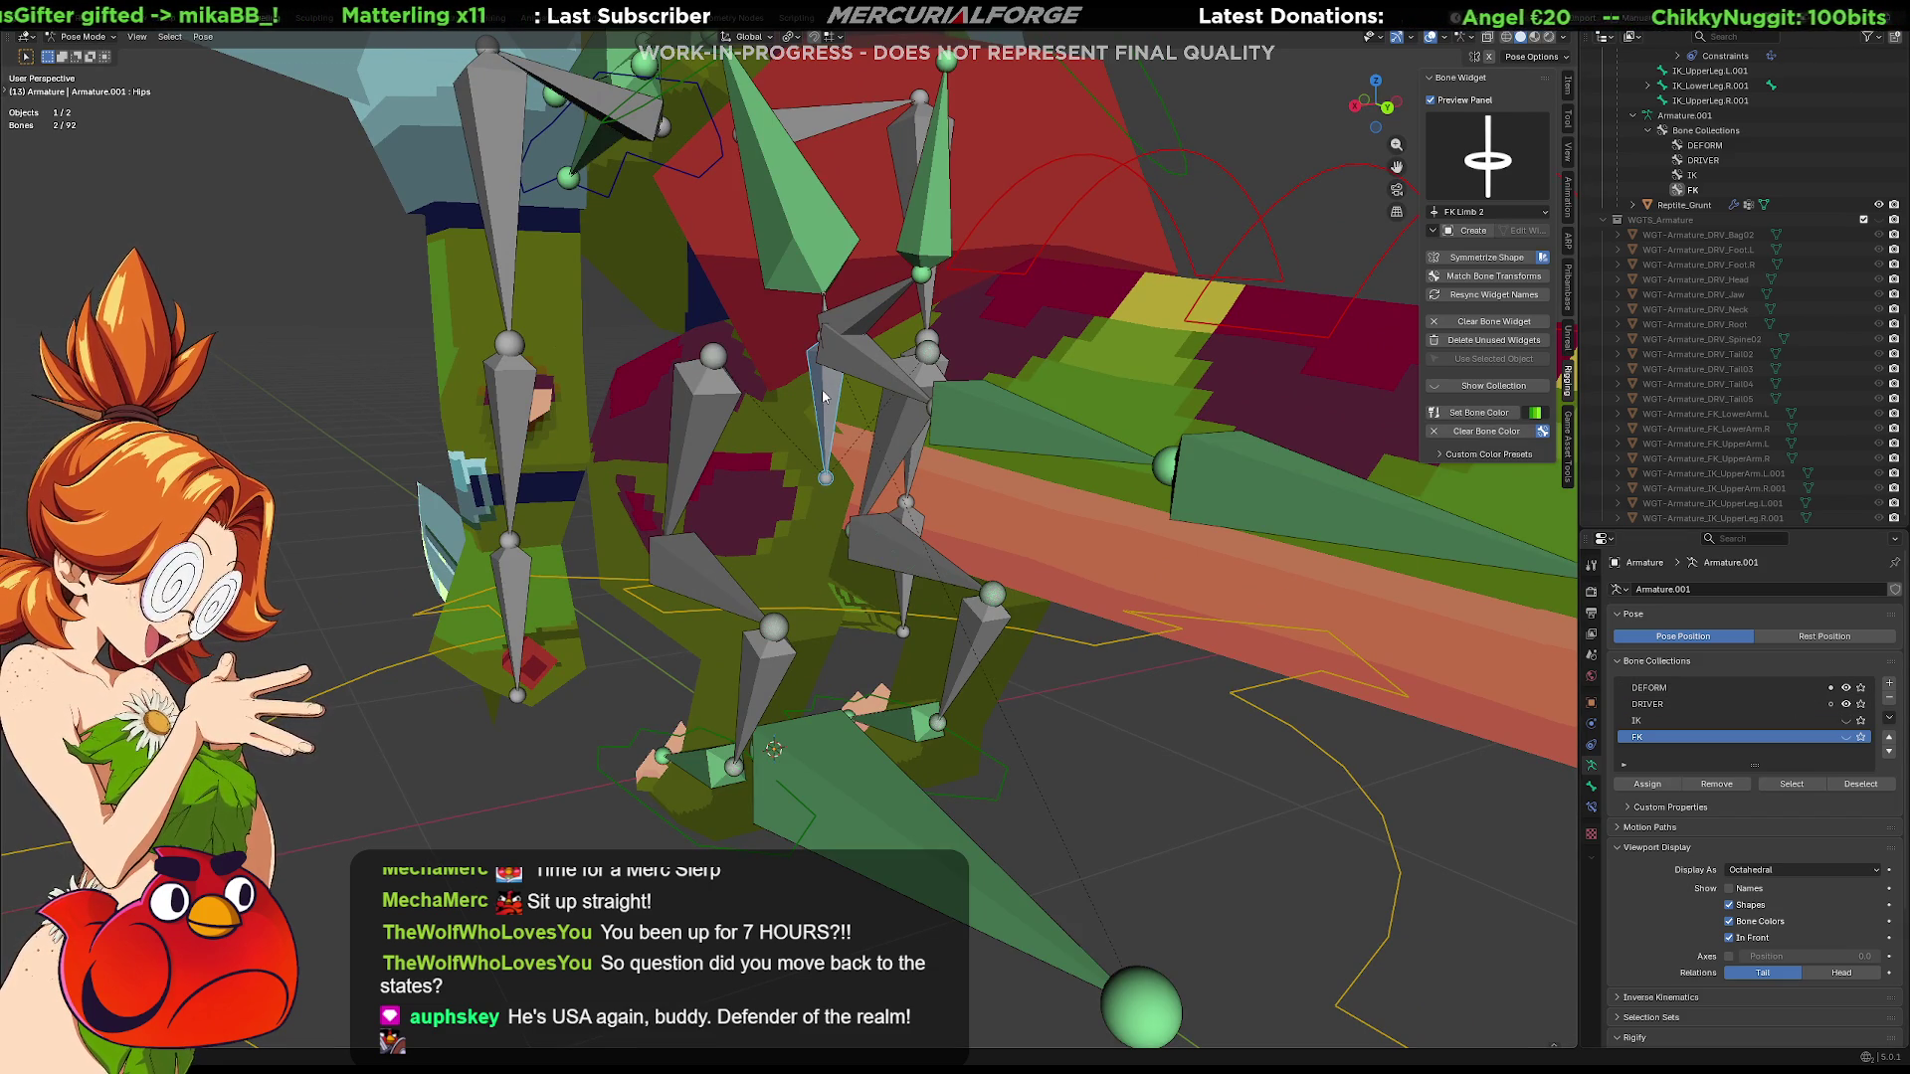
Dismiss the constraints menu unchanged and keep only DRV_Hips selected while viewing the whole rig
key("ctrl+shift+c")
left_click(956, 425)
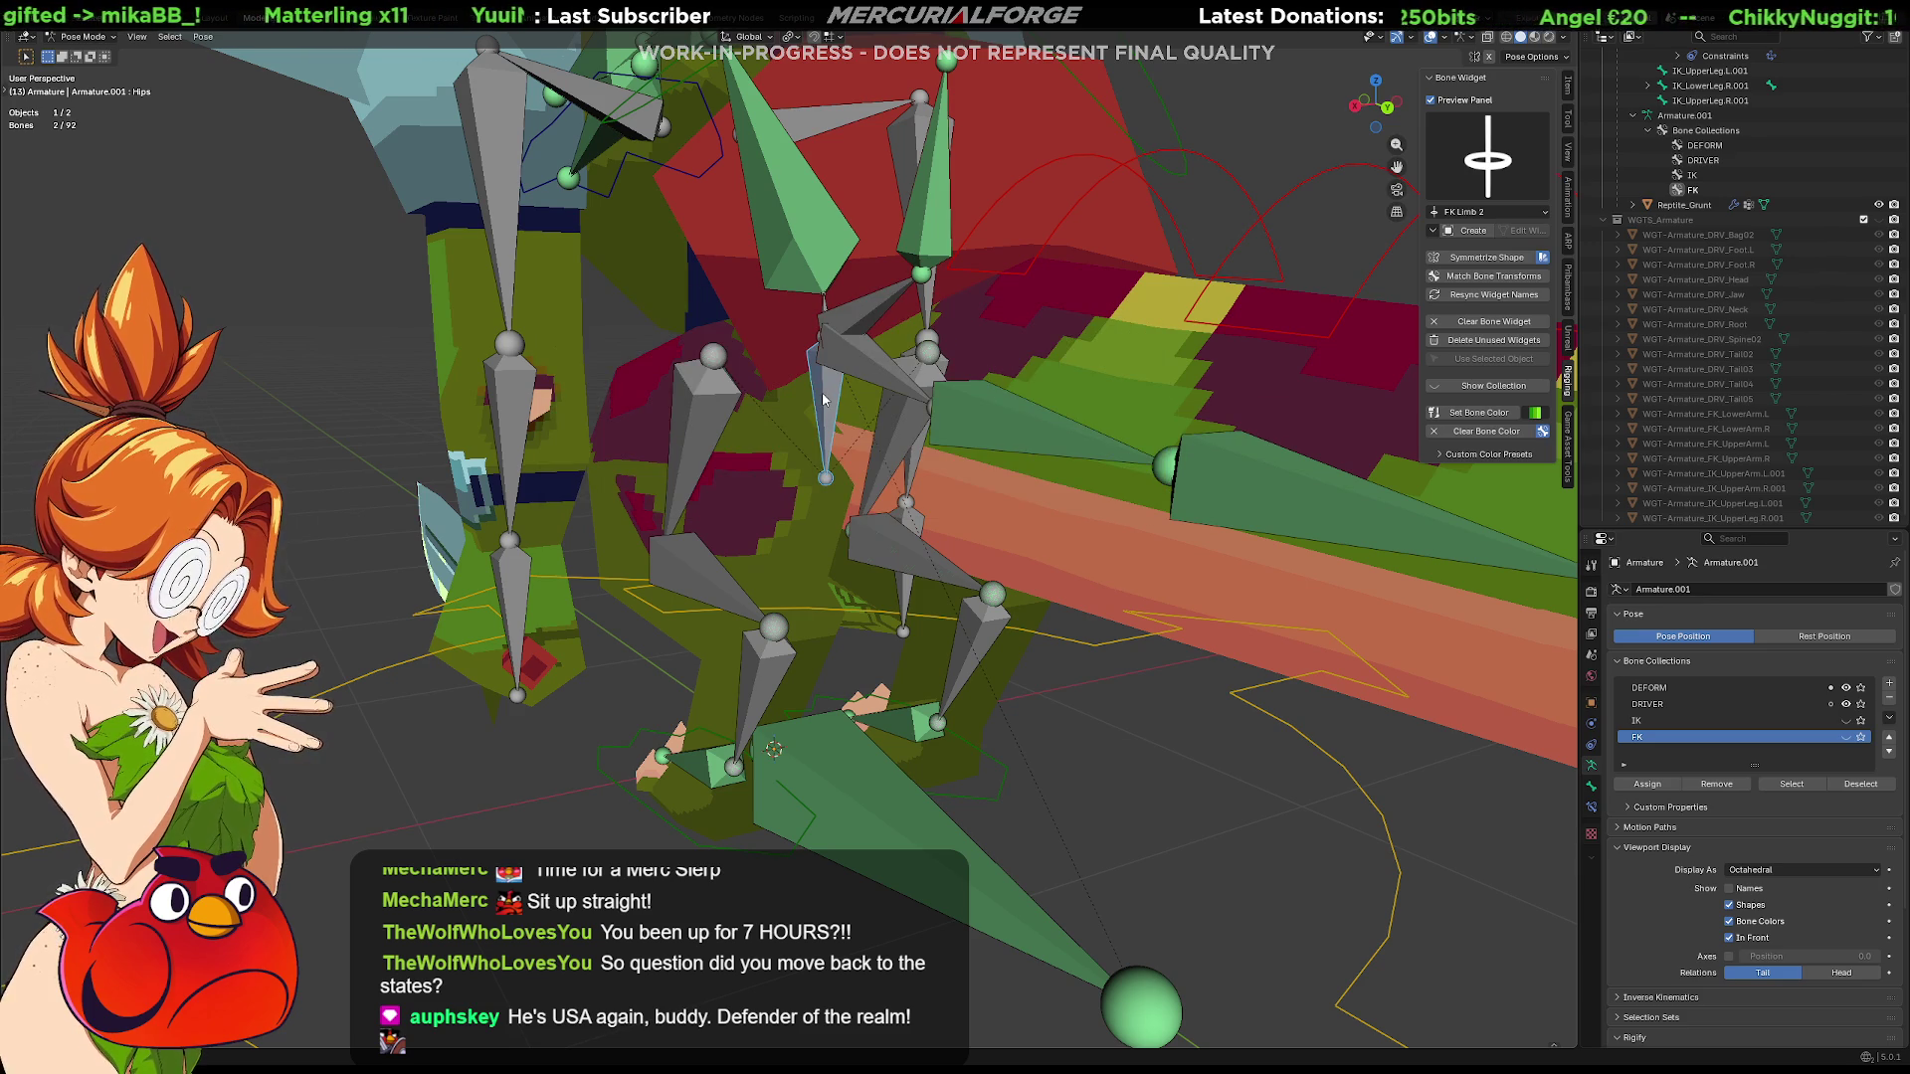
left_click(825, 403)
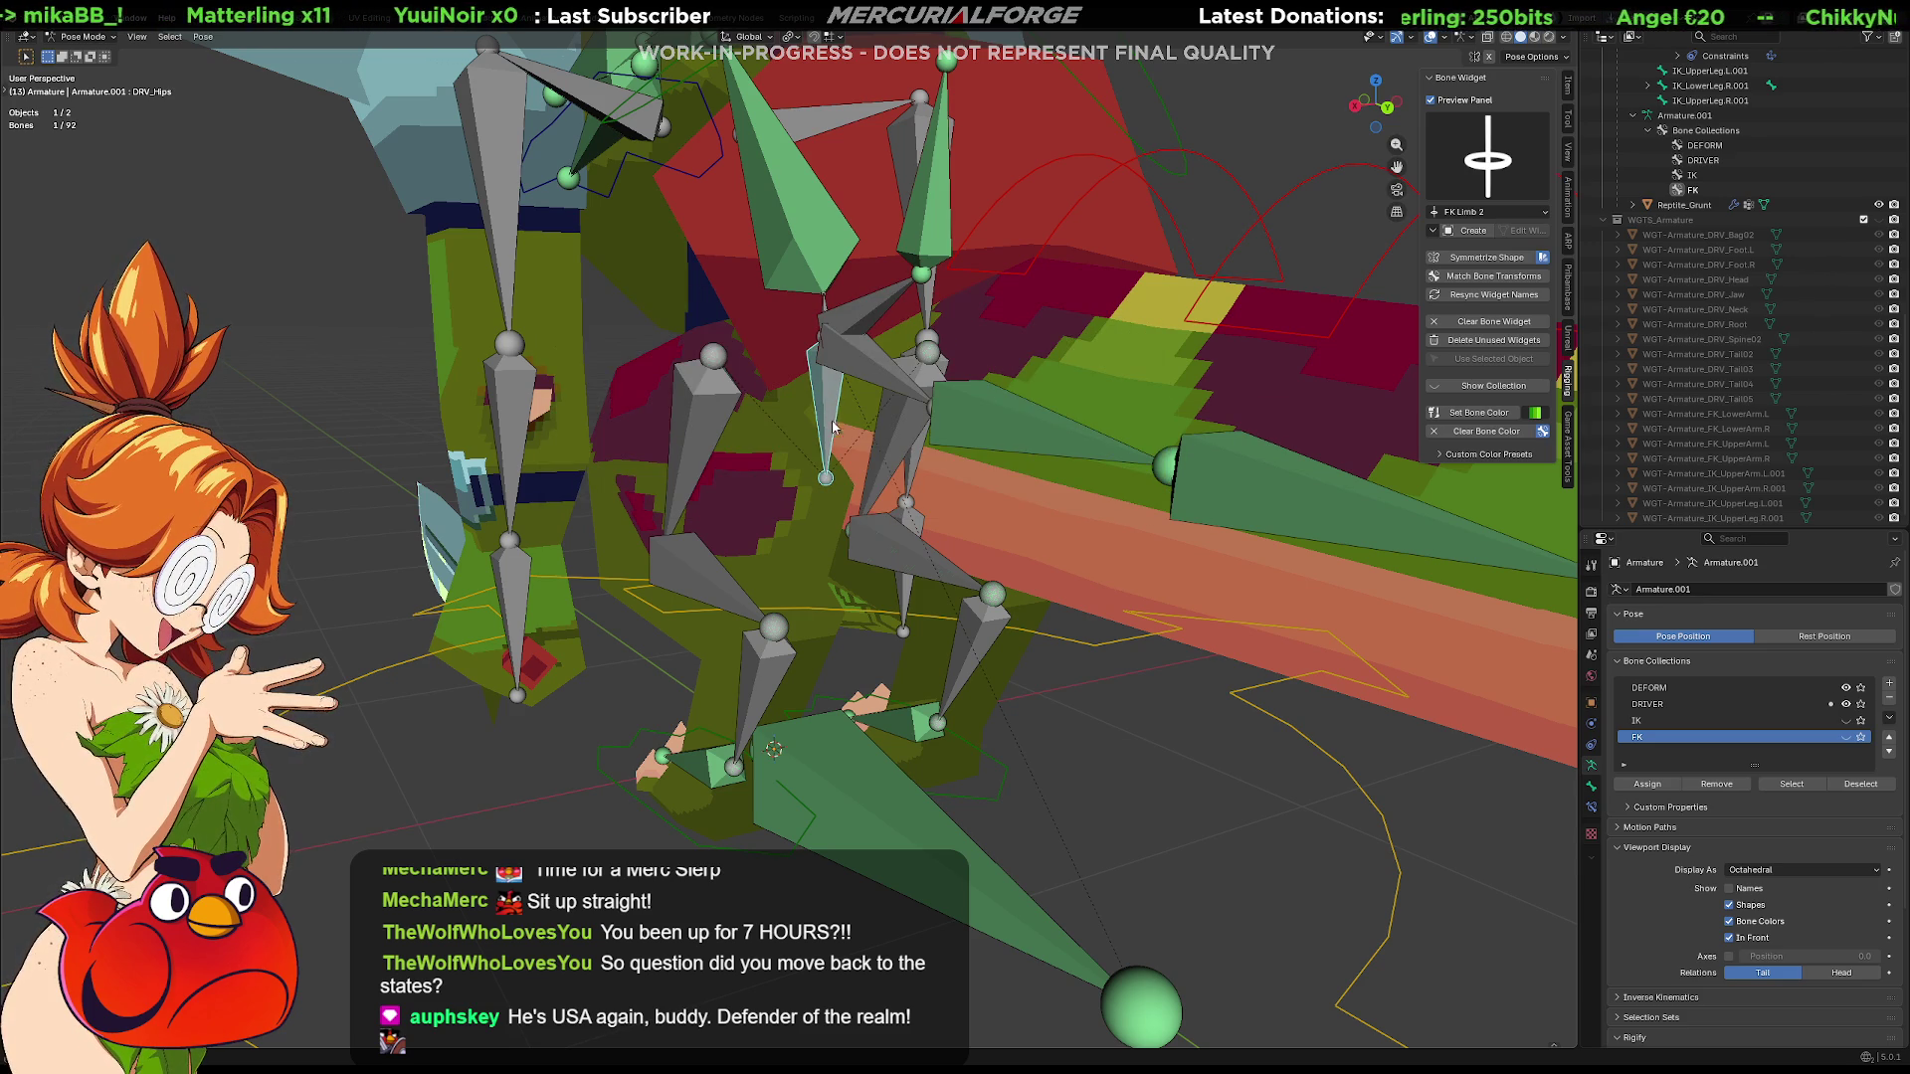
mouse_move(832, 426)
middle_mouse_down()
mouse_move(914, 410)
mouse_move(876, 366)
mouse_move(803, 511)
mouse_move(900, 462)
middle_mouse_up()
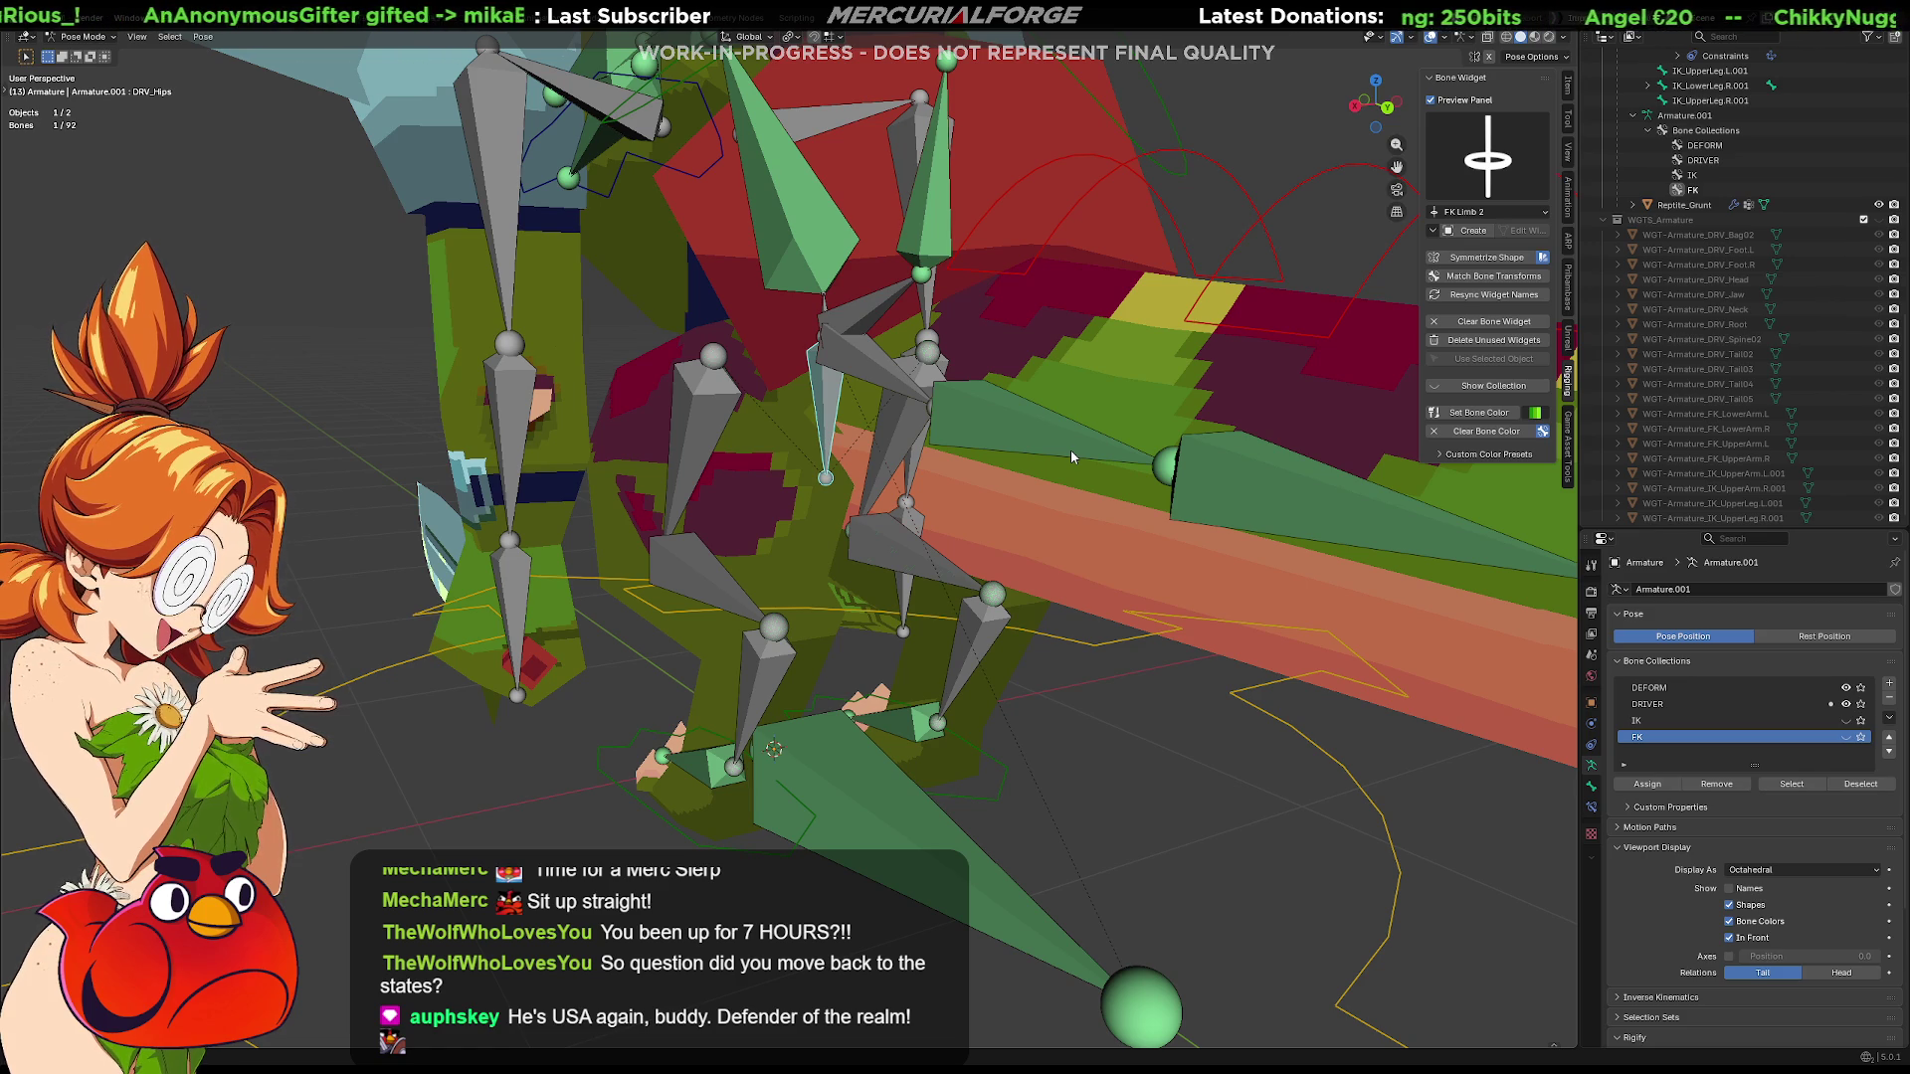
mouse_move(830, 411)
middle_mouse_down()
mouse_move(871, 449)
mouse_move(953, 453)
middle_mouse_up()
scroll(871, 447, "down", 2)
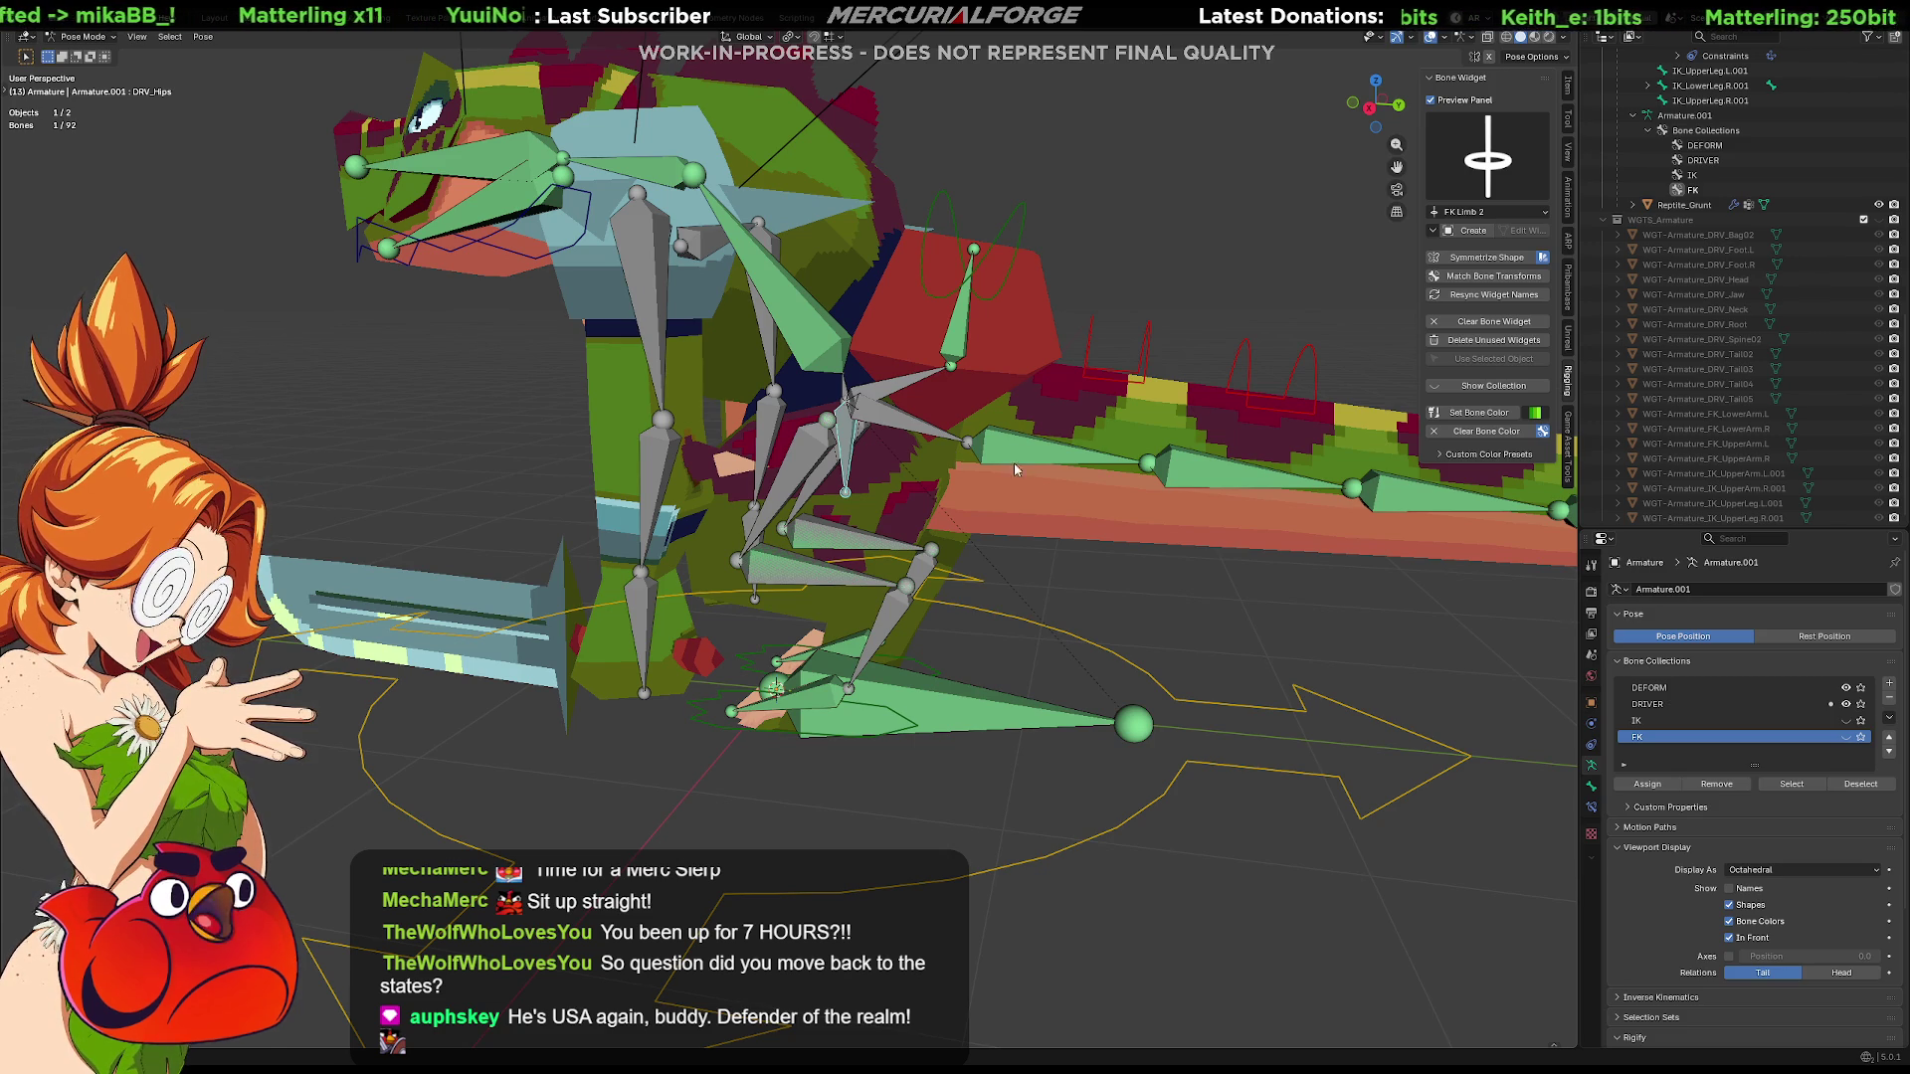
Move DRV_Hips constrained to the Y axis and confirm its new position
middle_click_drag(947, 494, 911, 493)
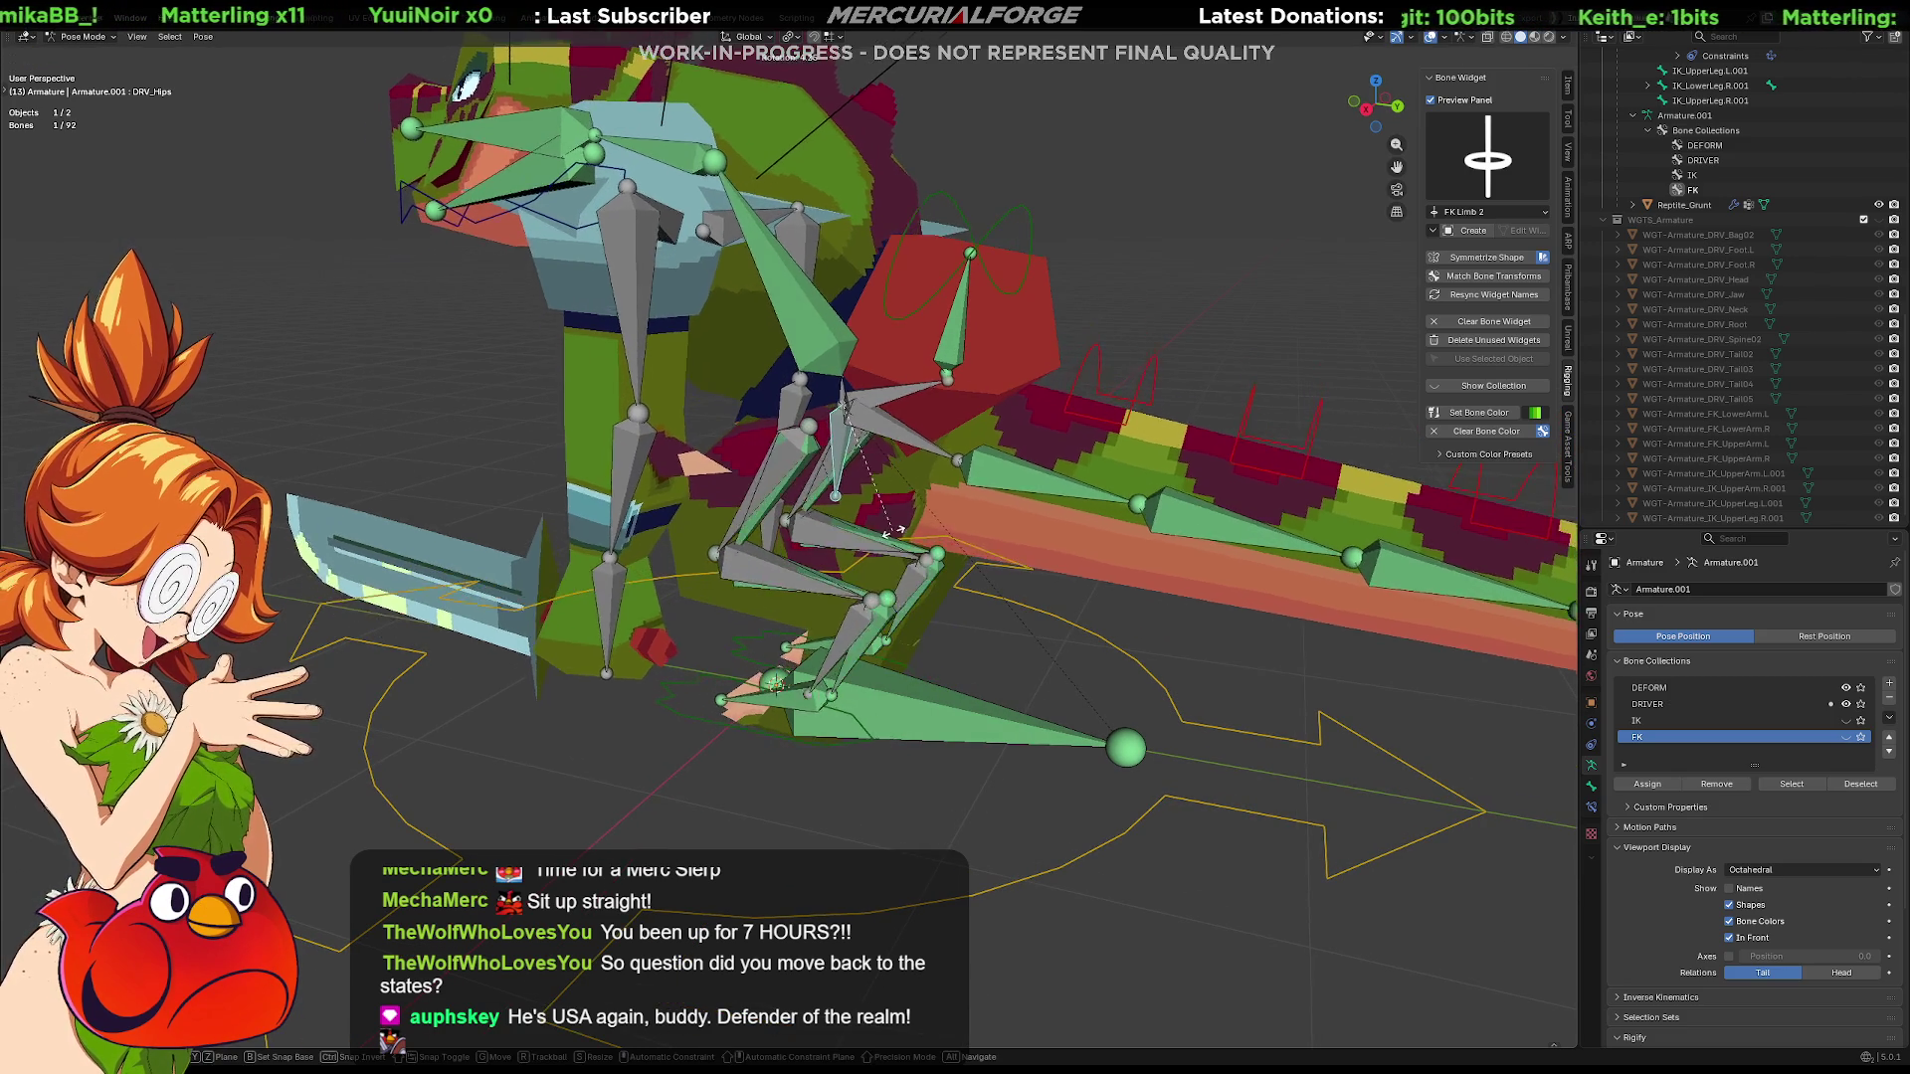
key("g")
key("z")
key("x")
middle_click_drag(941, 493, 832, 550)
key("y")
left_click(818, 549)
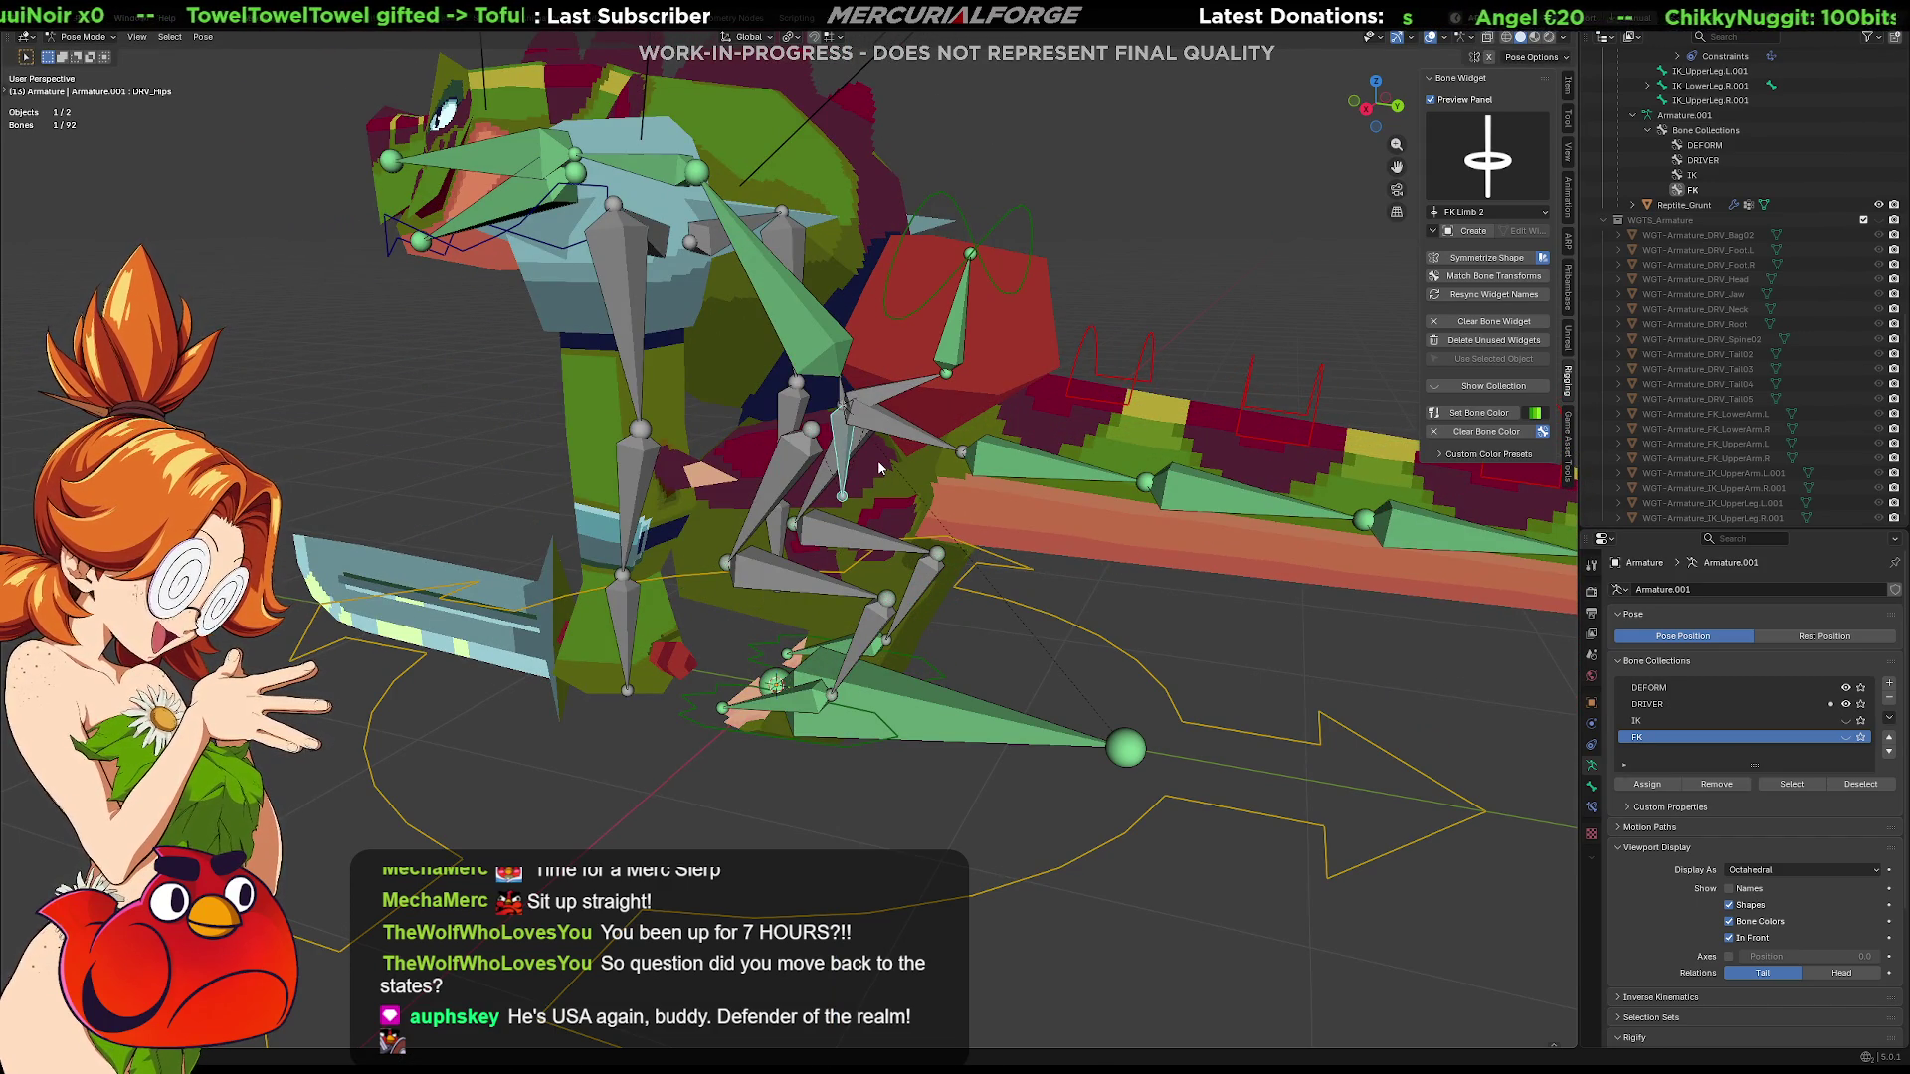
left_click(1504, 156)
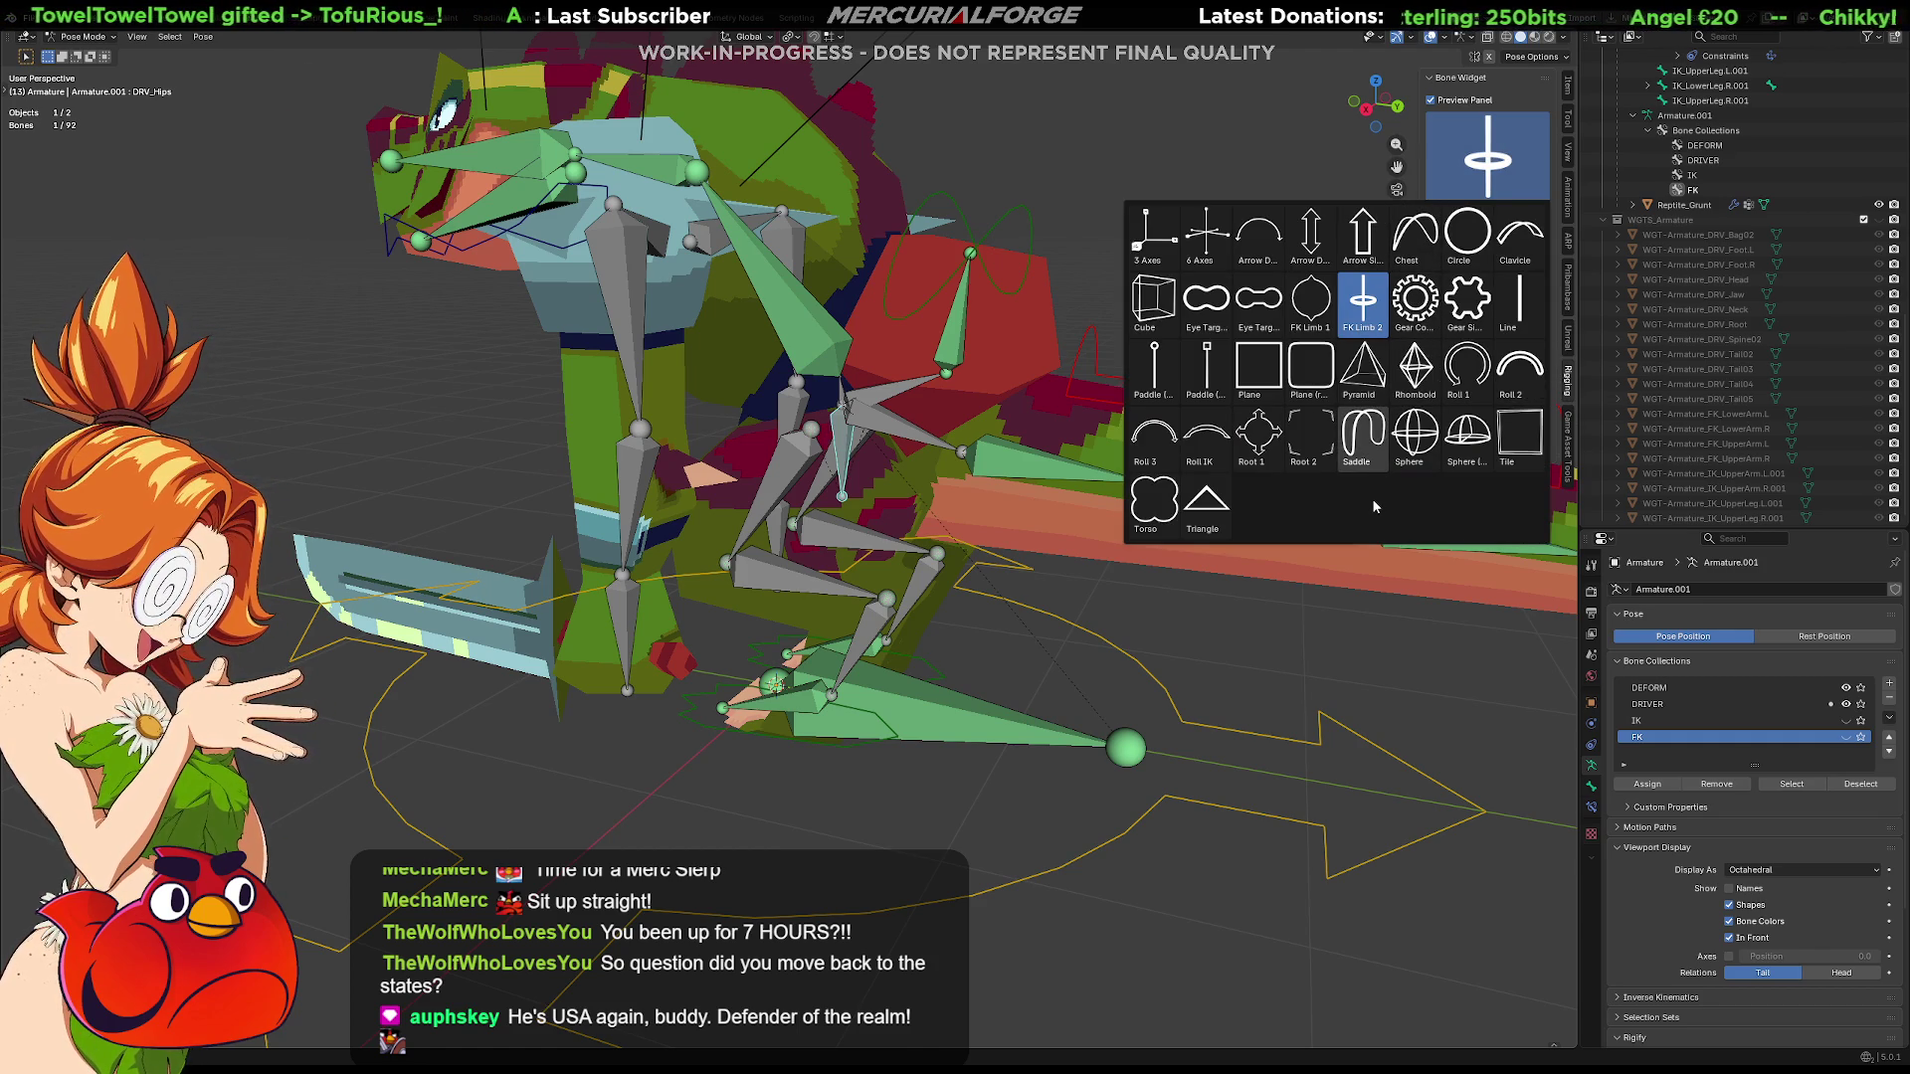
Undo the Gear Simple pick and give the hips bone the Root 2 widget shape
left_click(1475, 294)
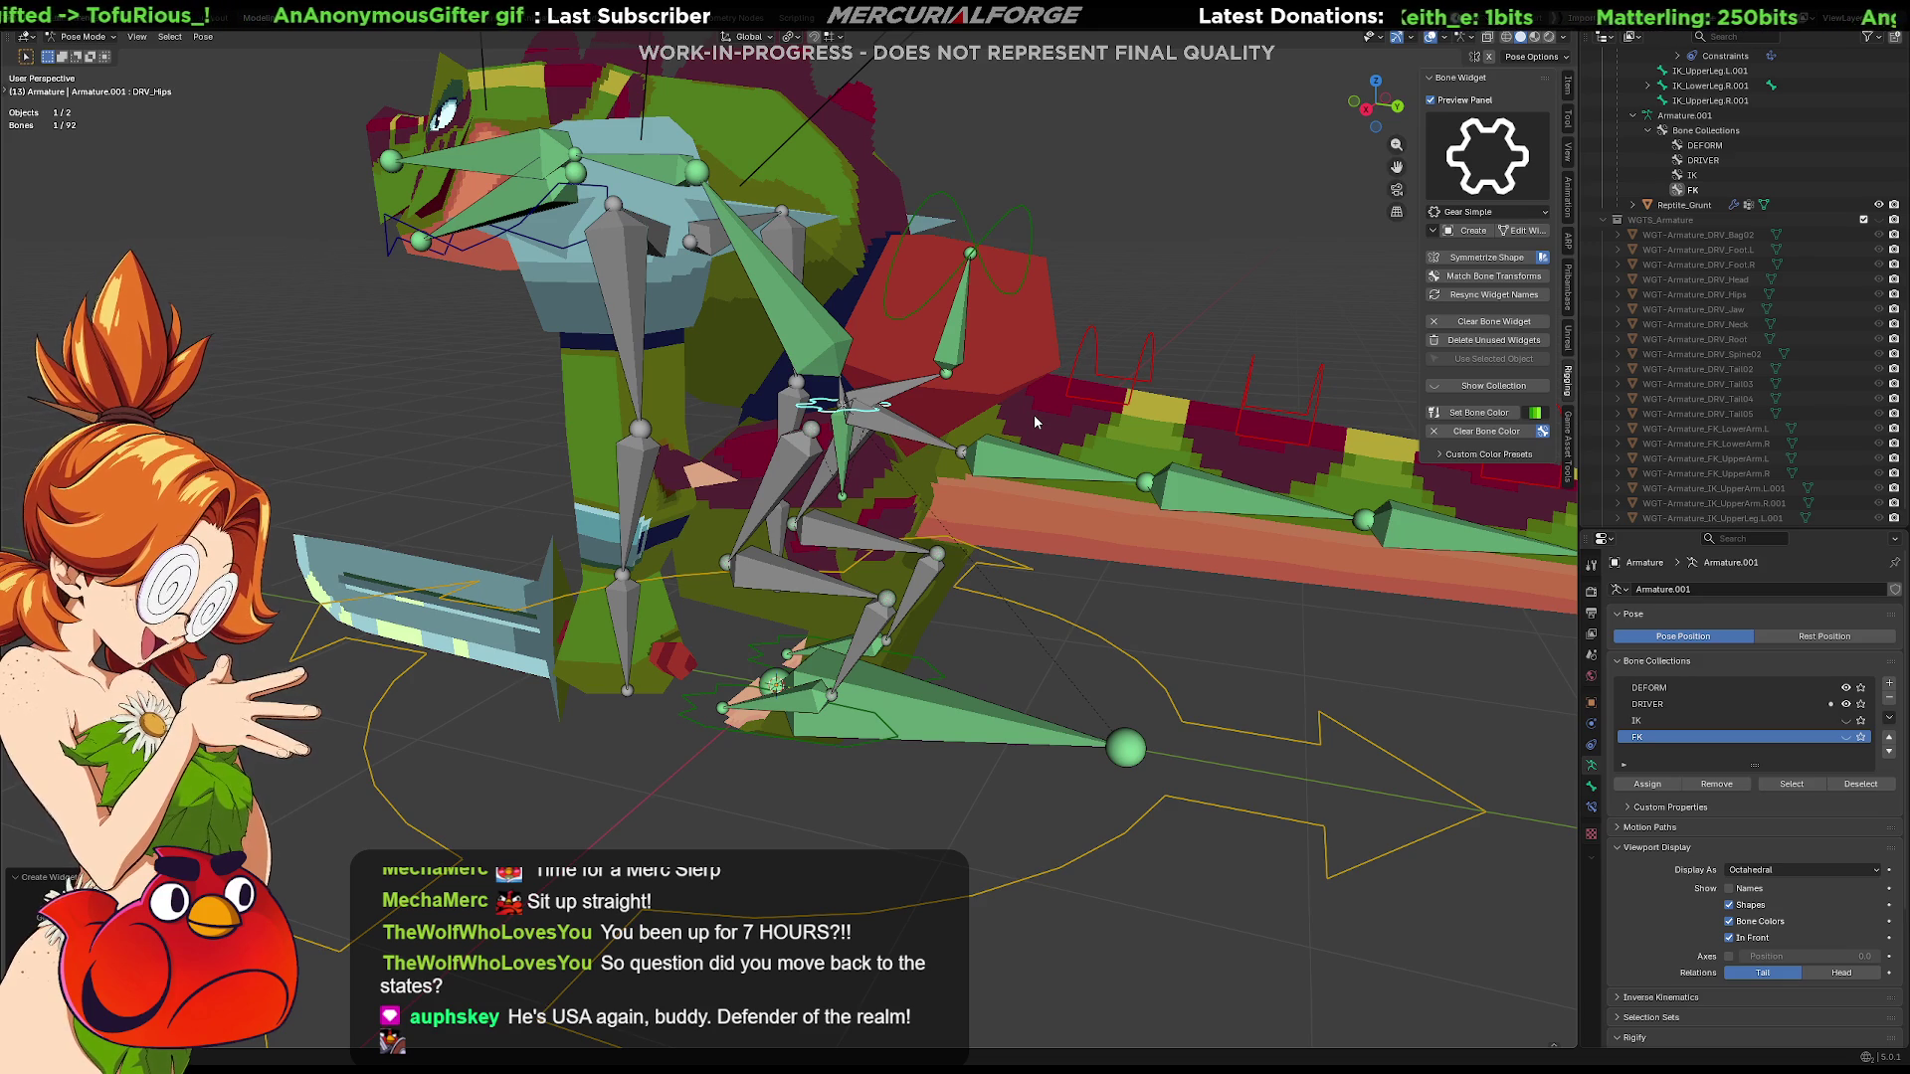
key("ctrl+z")
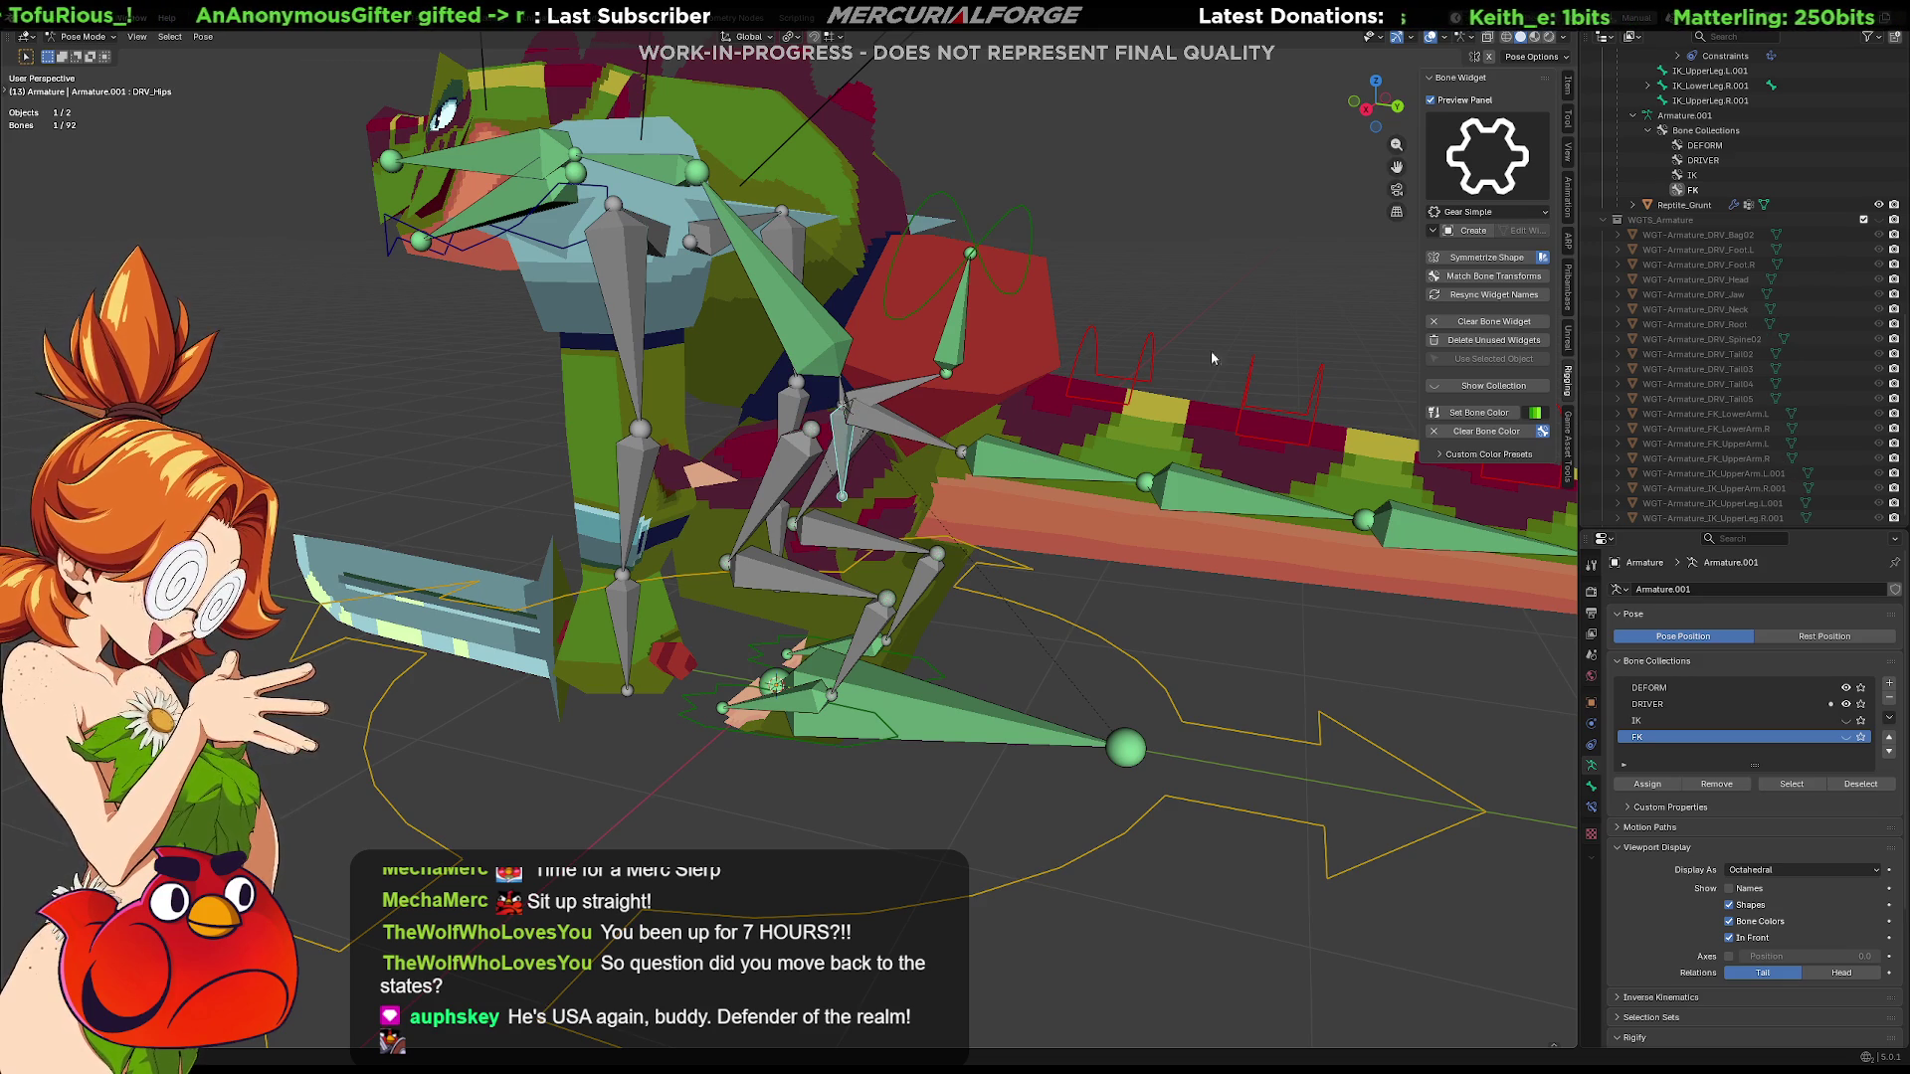
left_click(1501, 148)
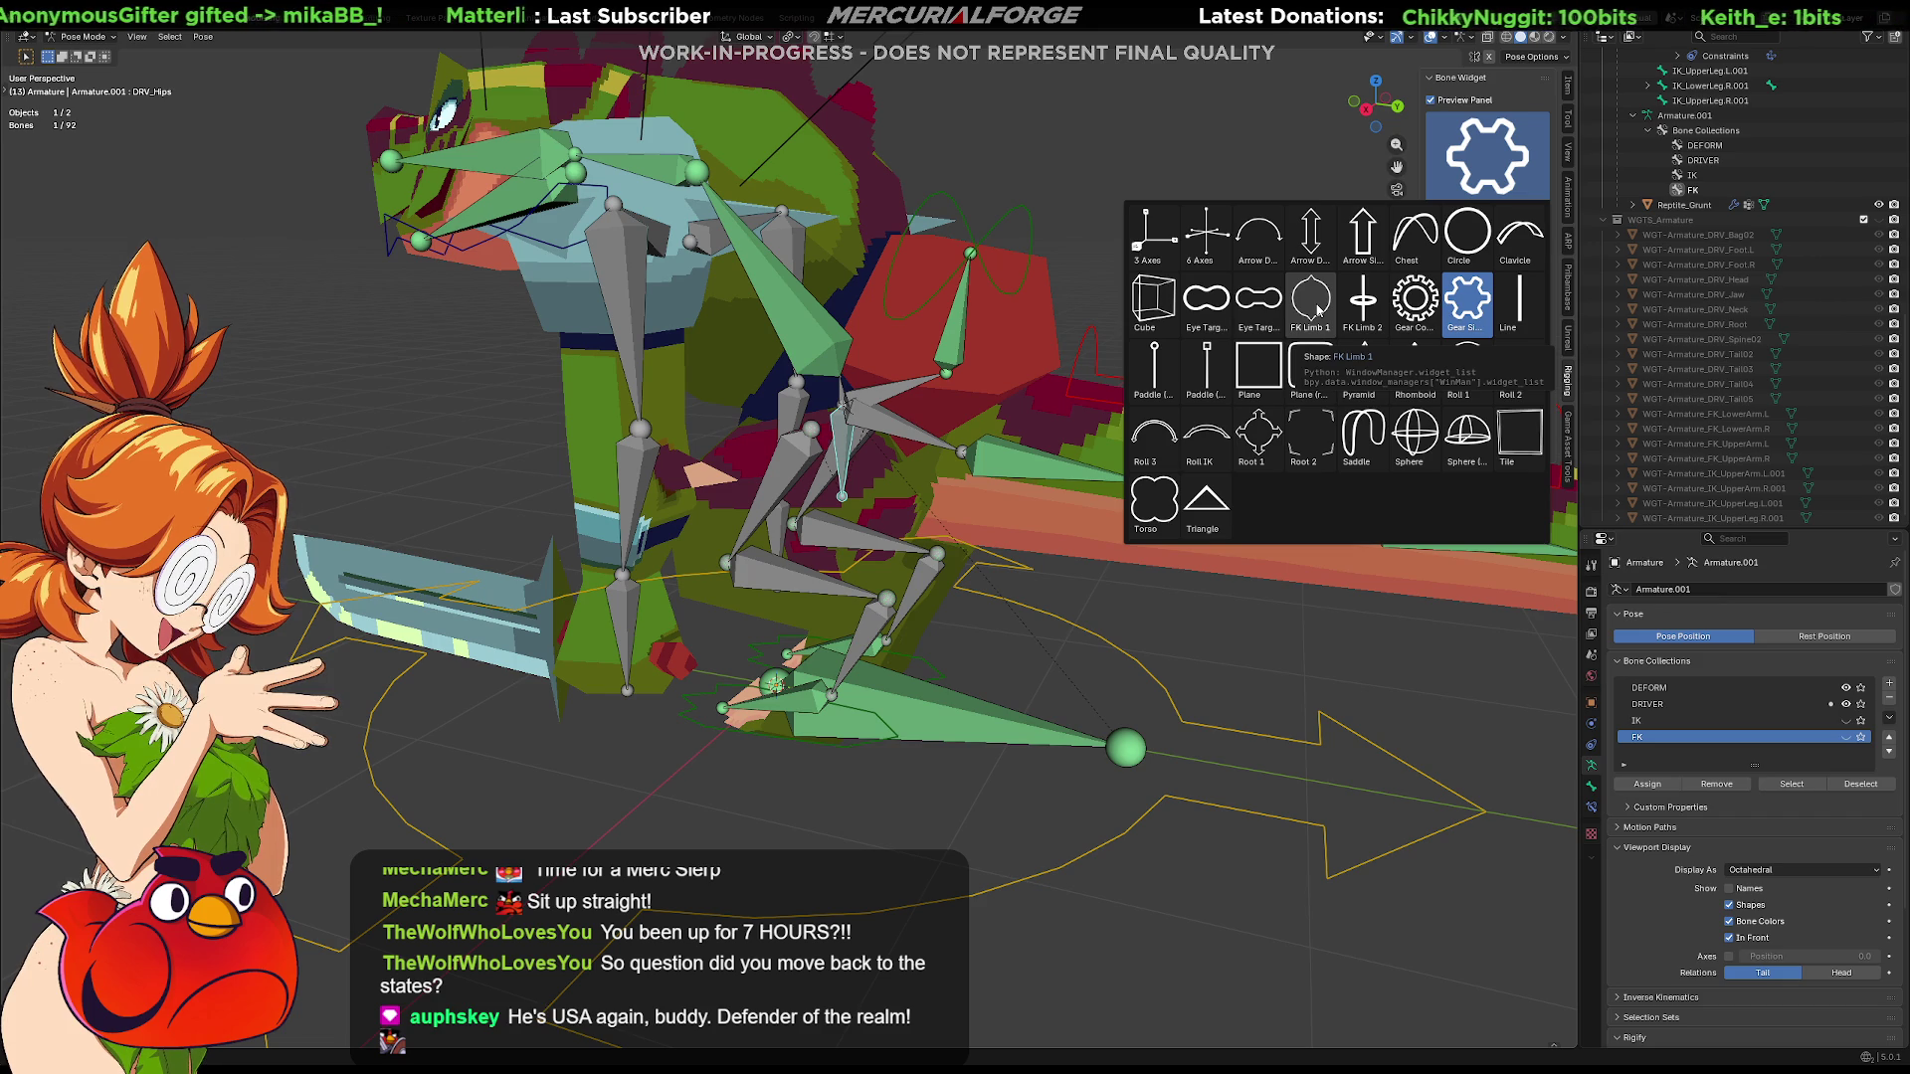
left_click(1307, 433)
left_click(1469, 237)
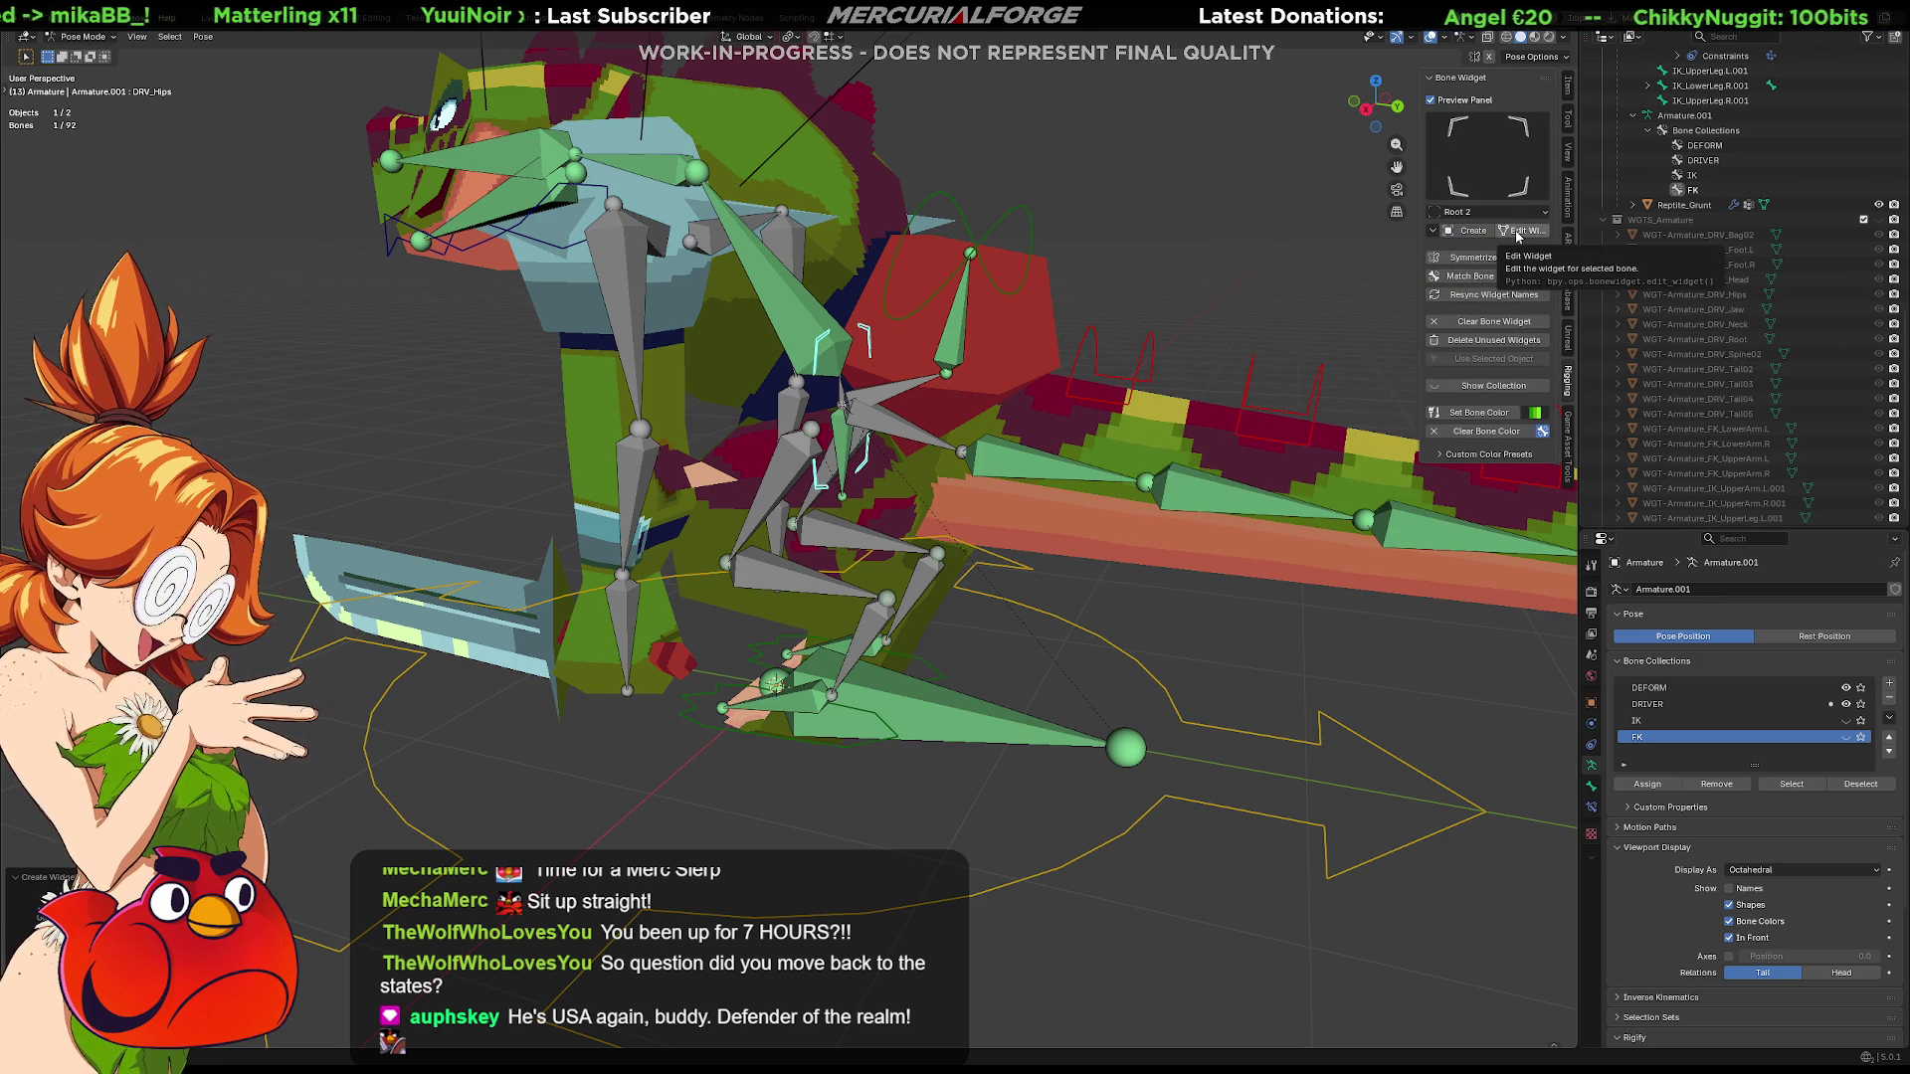
Replace it with the FK Limb 1 widget and start resizing its circle mesh
left_click(1487, 153)
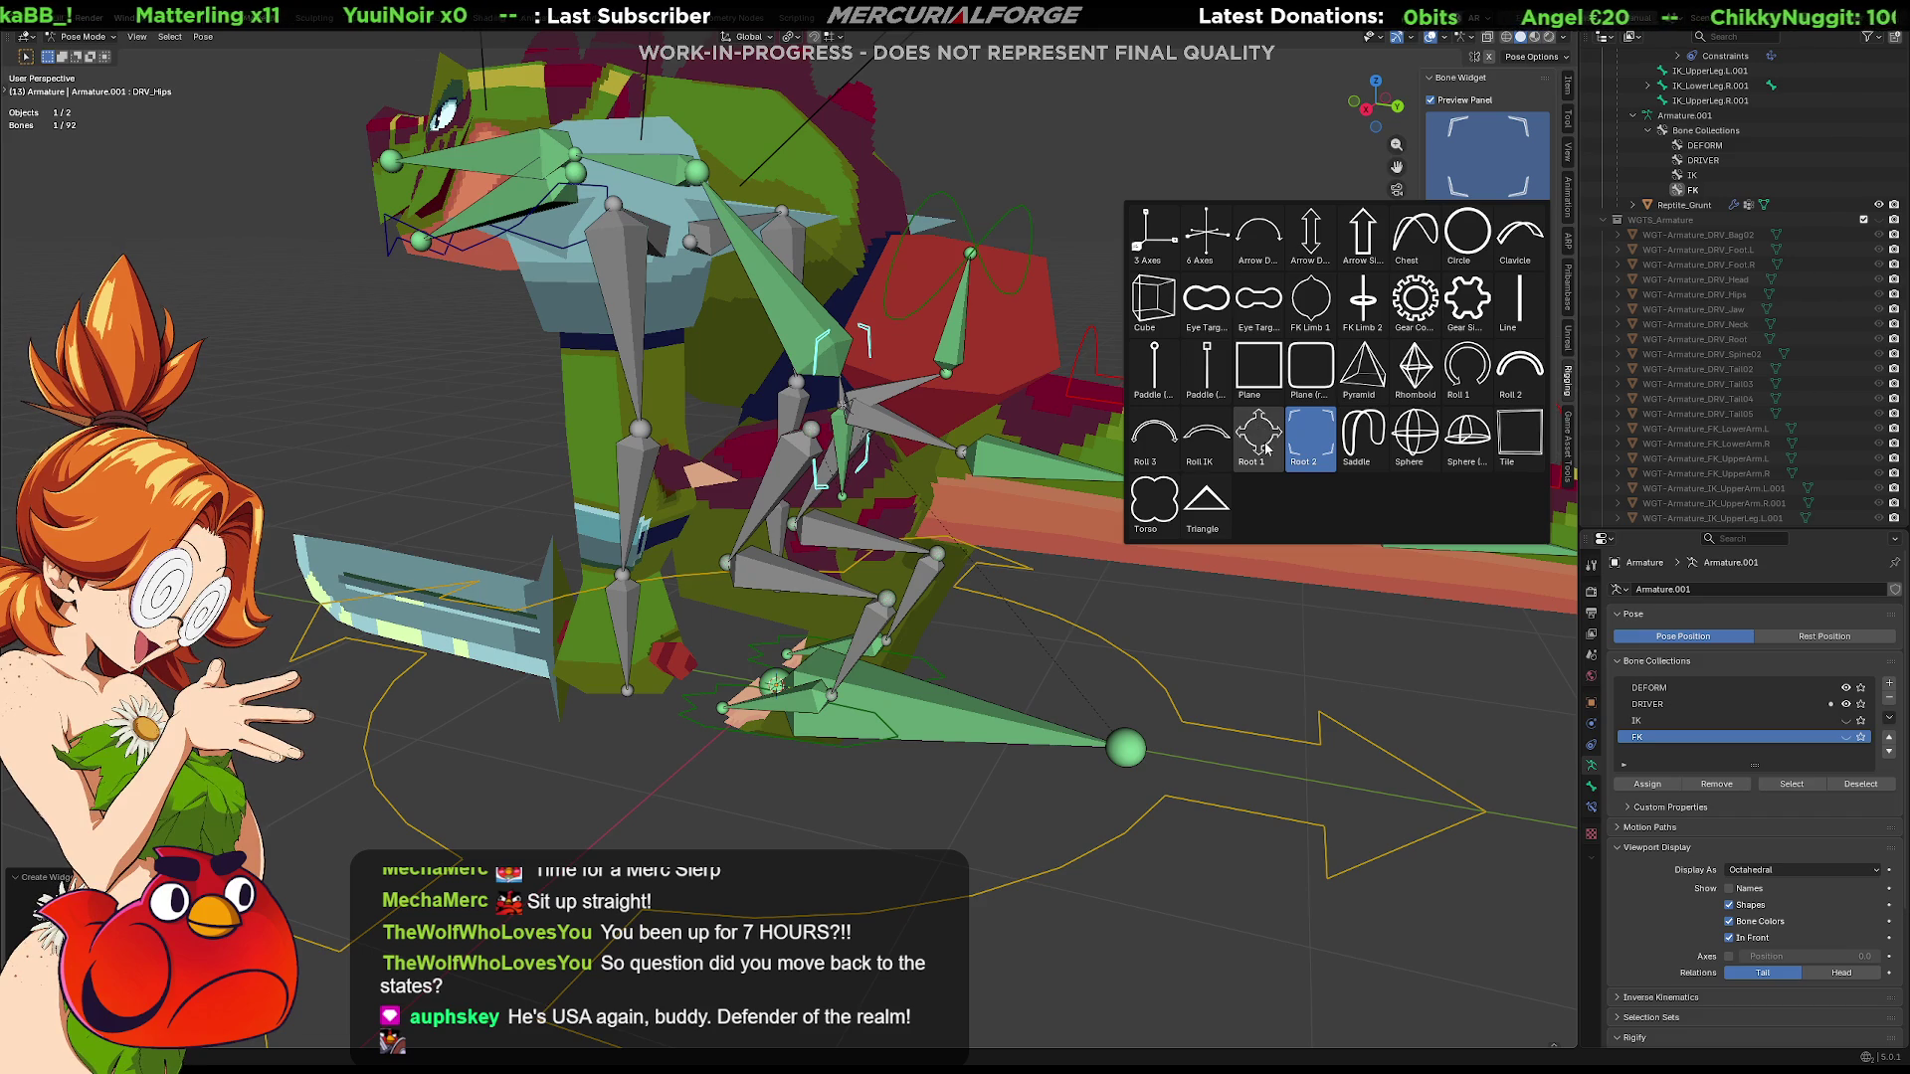
left_click(1313, 302)
left_click(1459, 230)
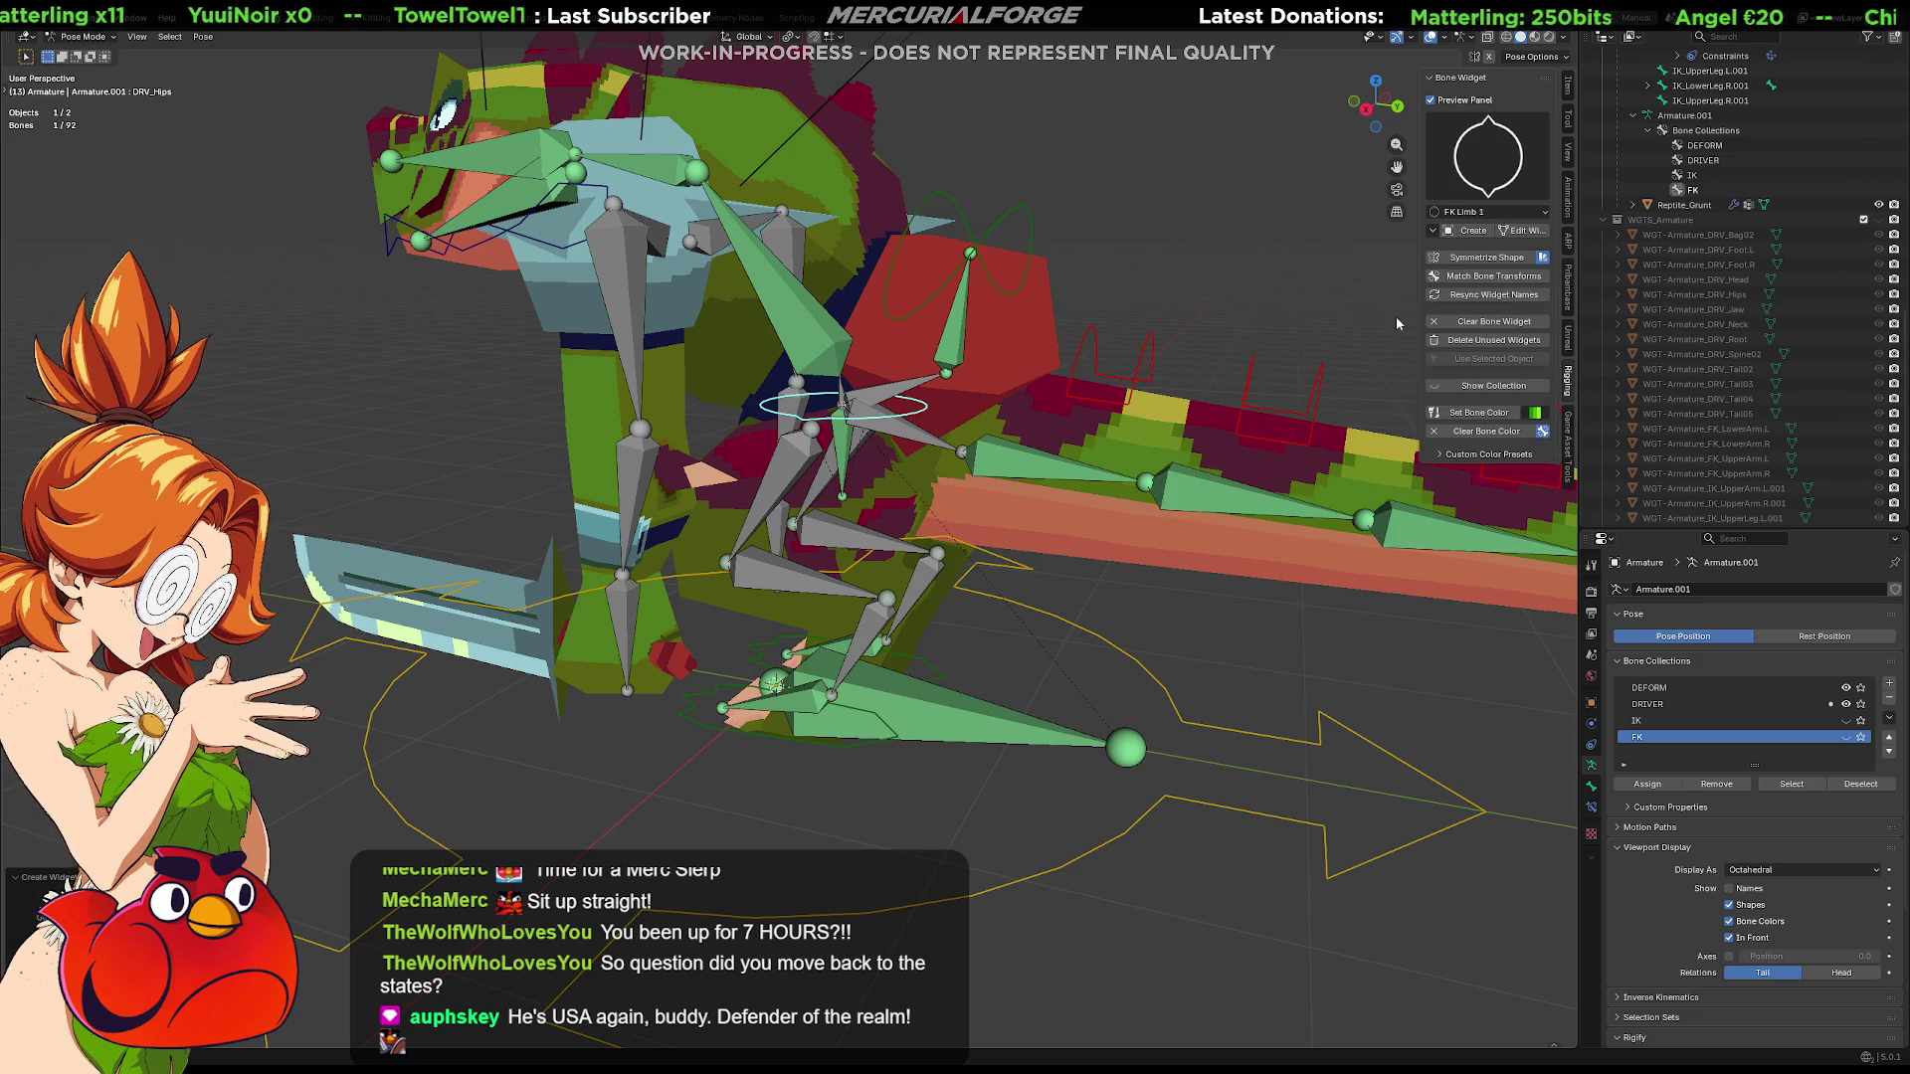
left_click(1522, 230)
key("s")
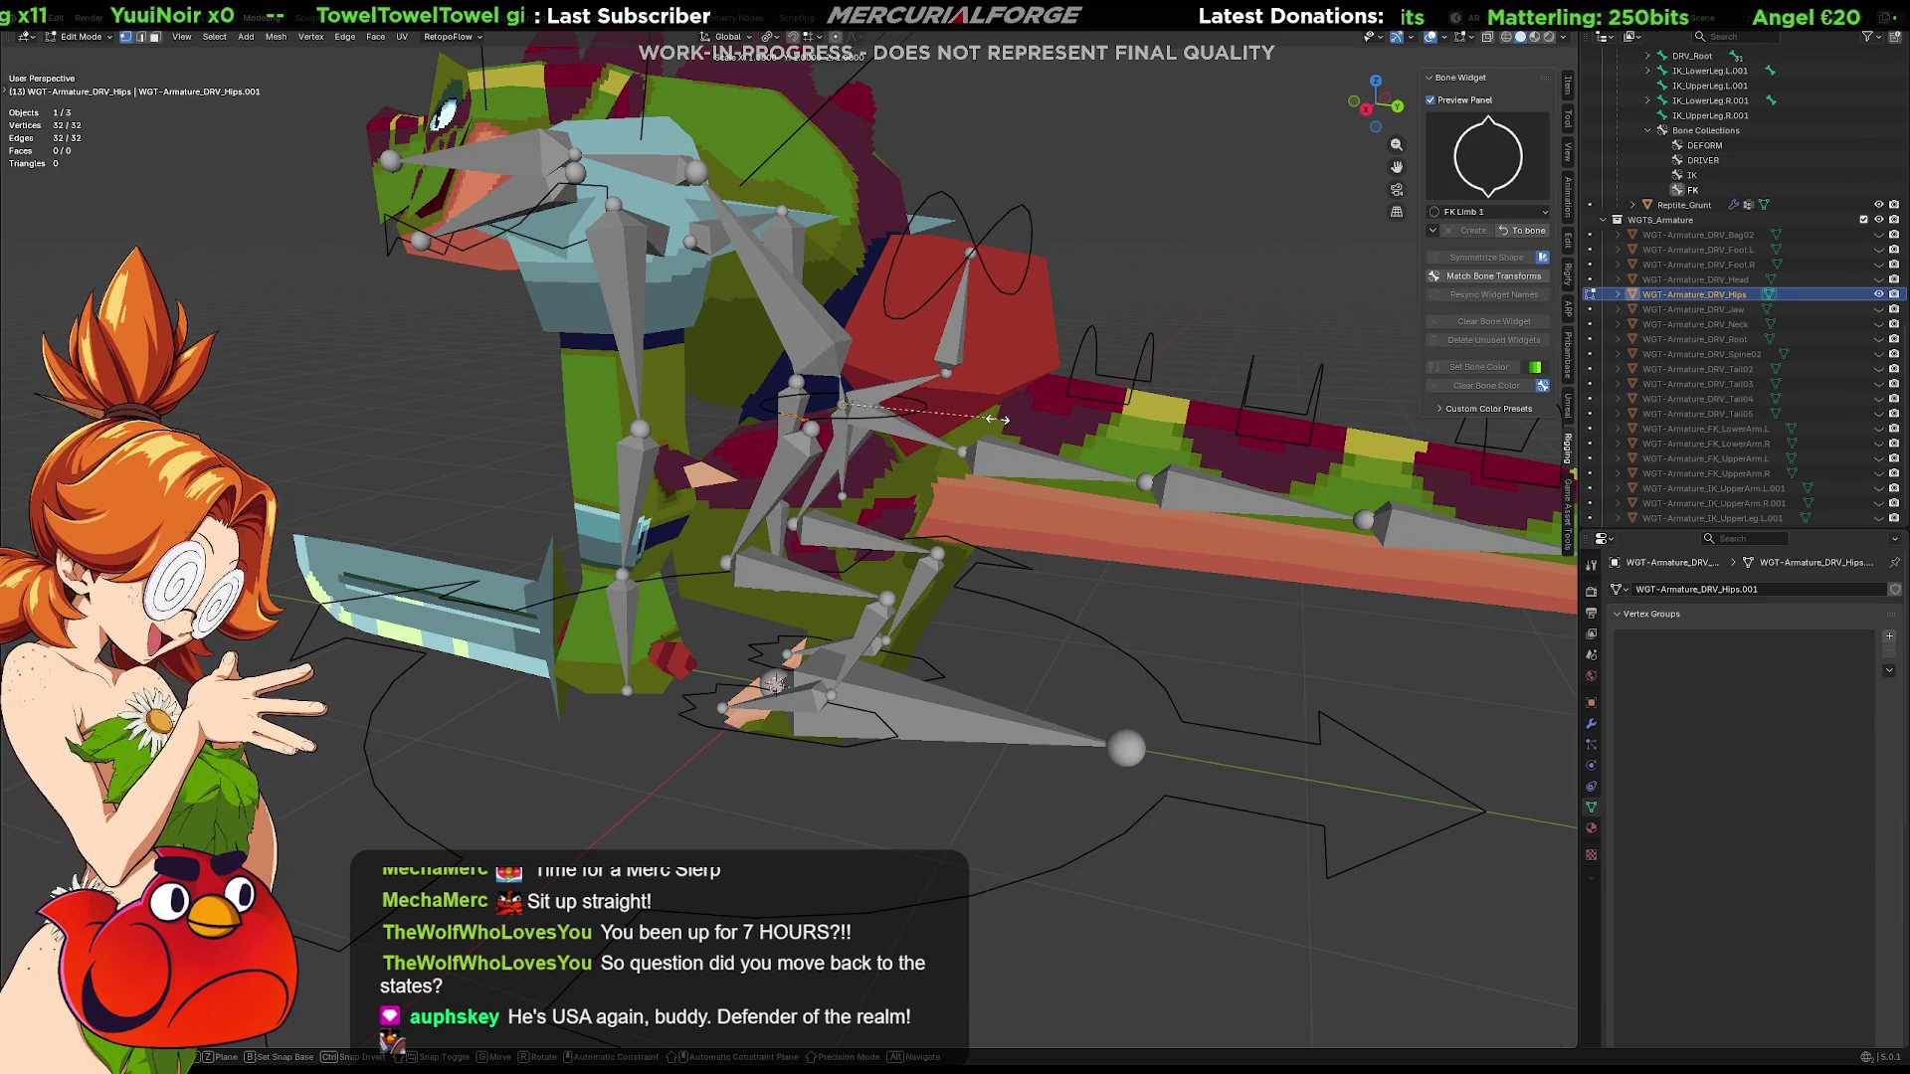
Confirm the enlarged hips widget circle and review it around the dinosaur
left_click(1235, 420)
mouse_move(1236, 419)
middle_mouse_down()
mouse_move(1006, 427)
mouse_move(1364, 413)
mouse_move(1333, 390)
middle_mouse_up()
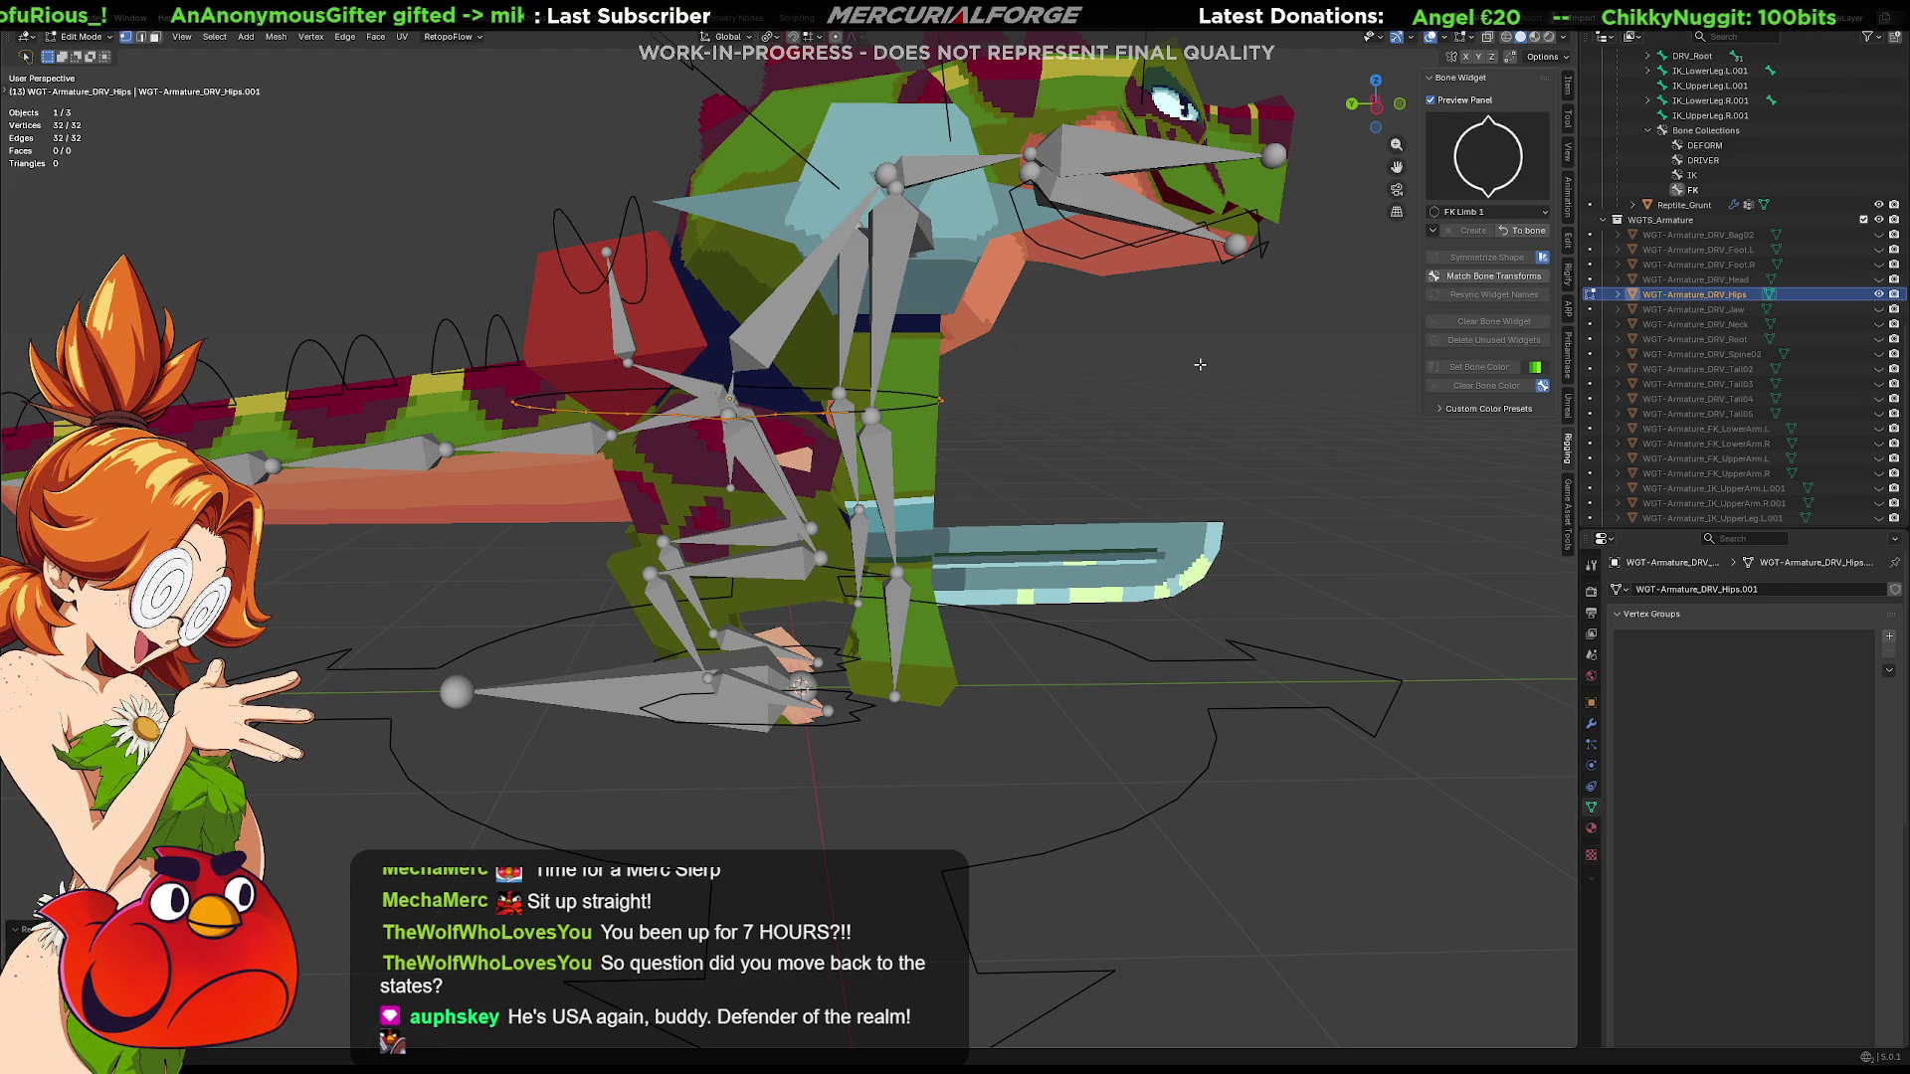
mouse_move(1199, 404)
middle_mouse_down()
mouse_move(1014, 419)
mouse_move(1006, 400)
mouse_move(1054, 456)
middle_mouse_up()
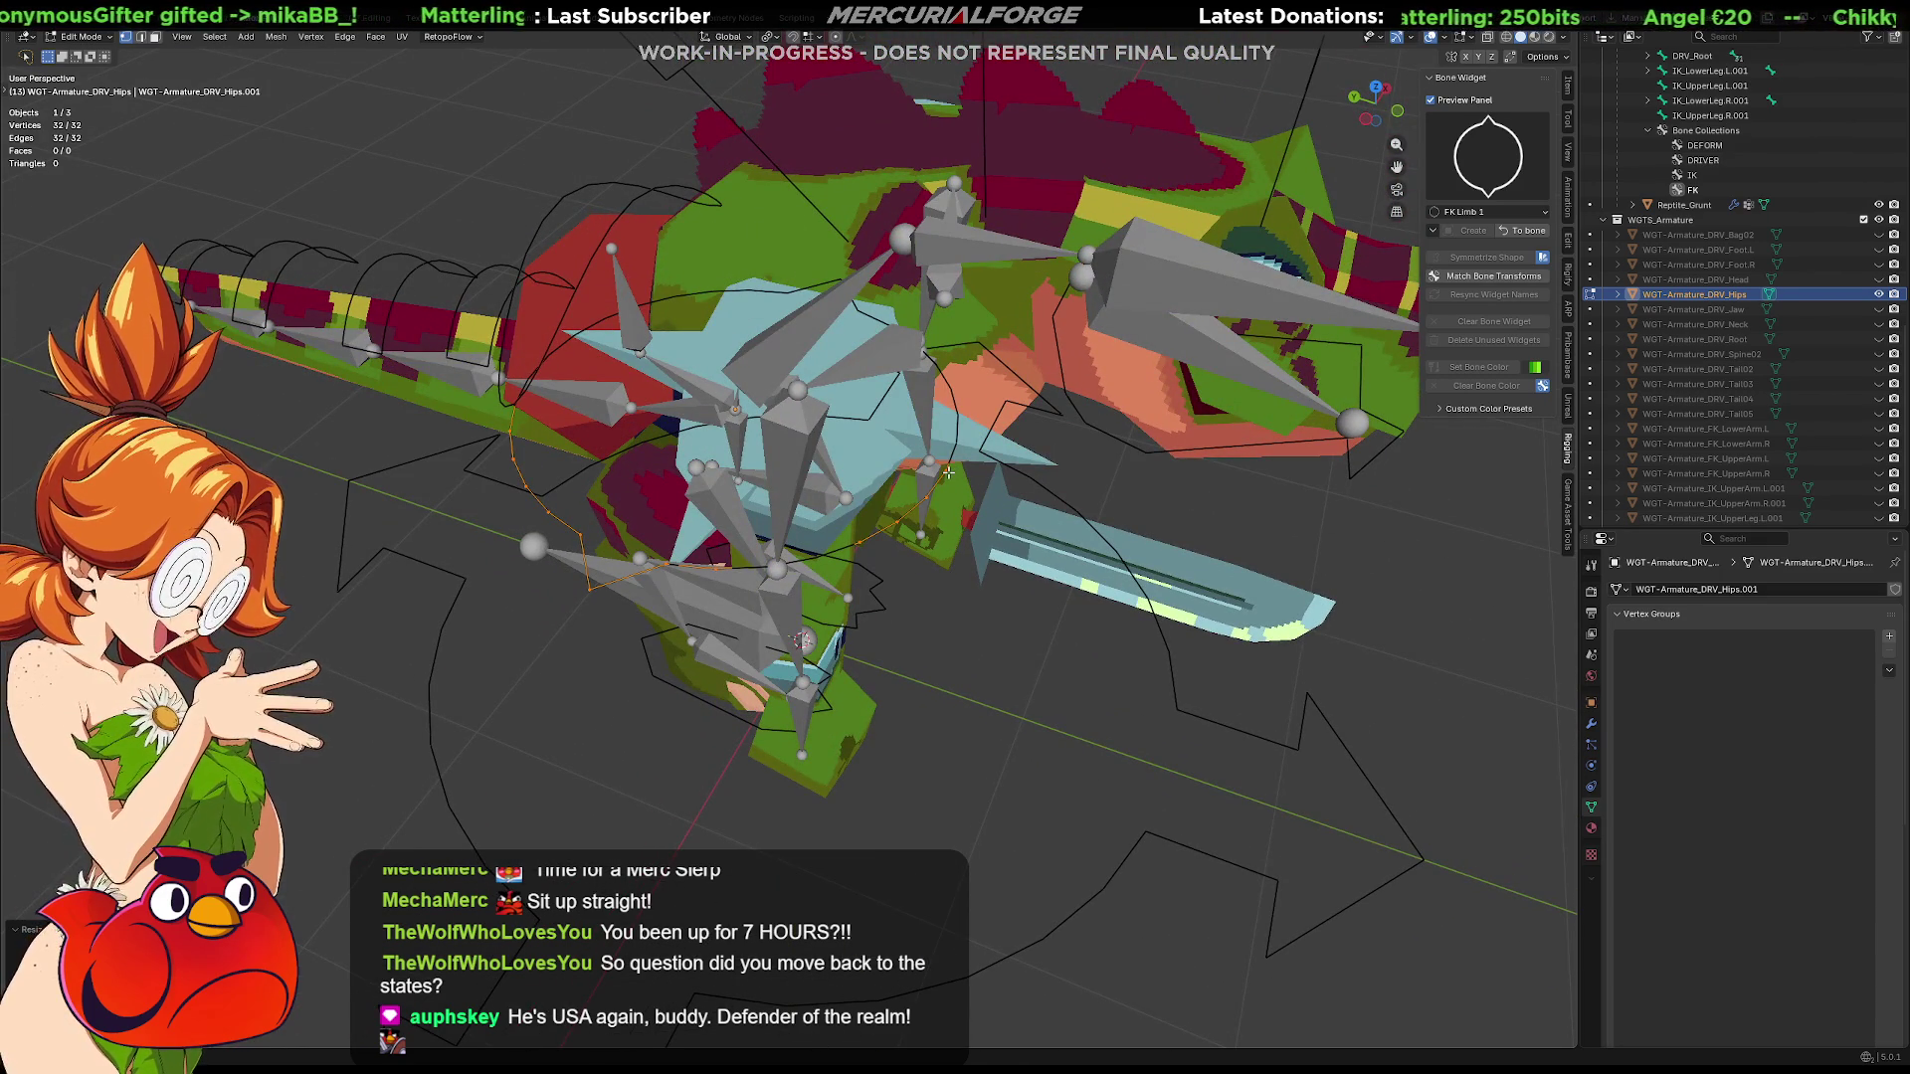
left_click(1489, 154)
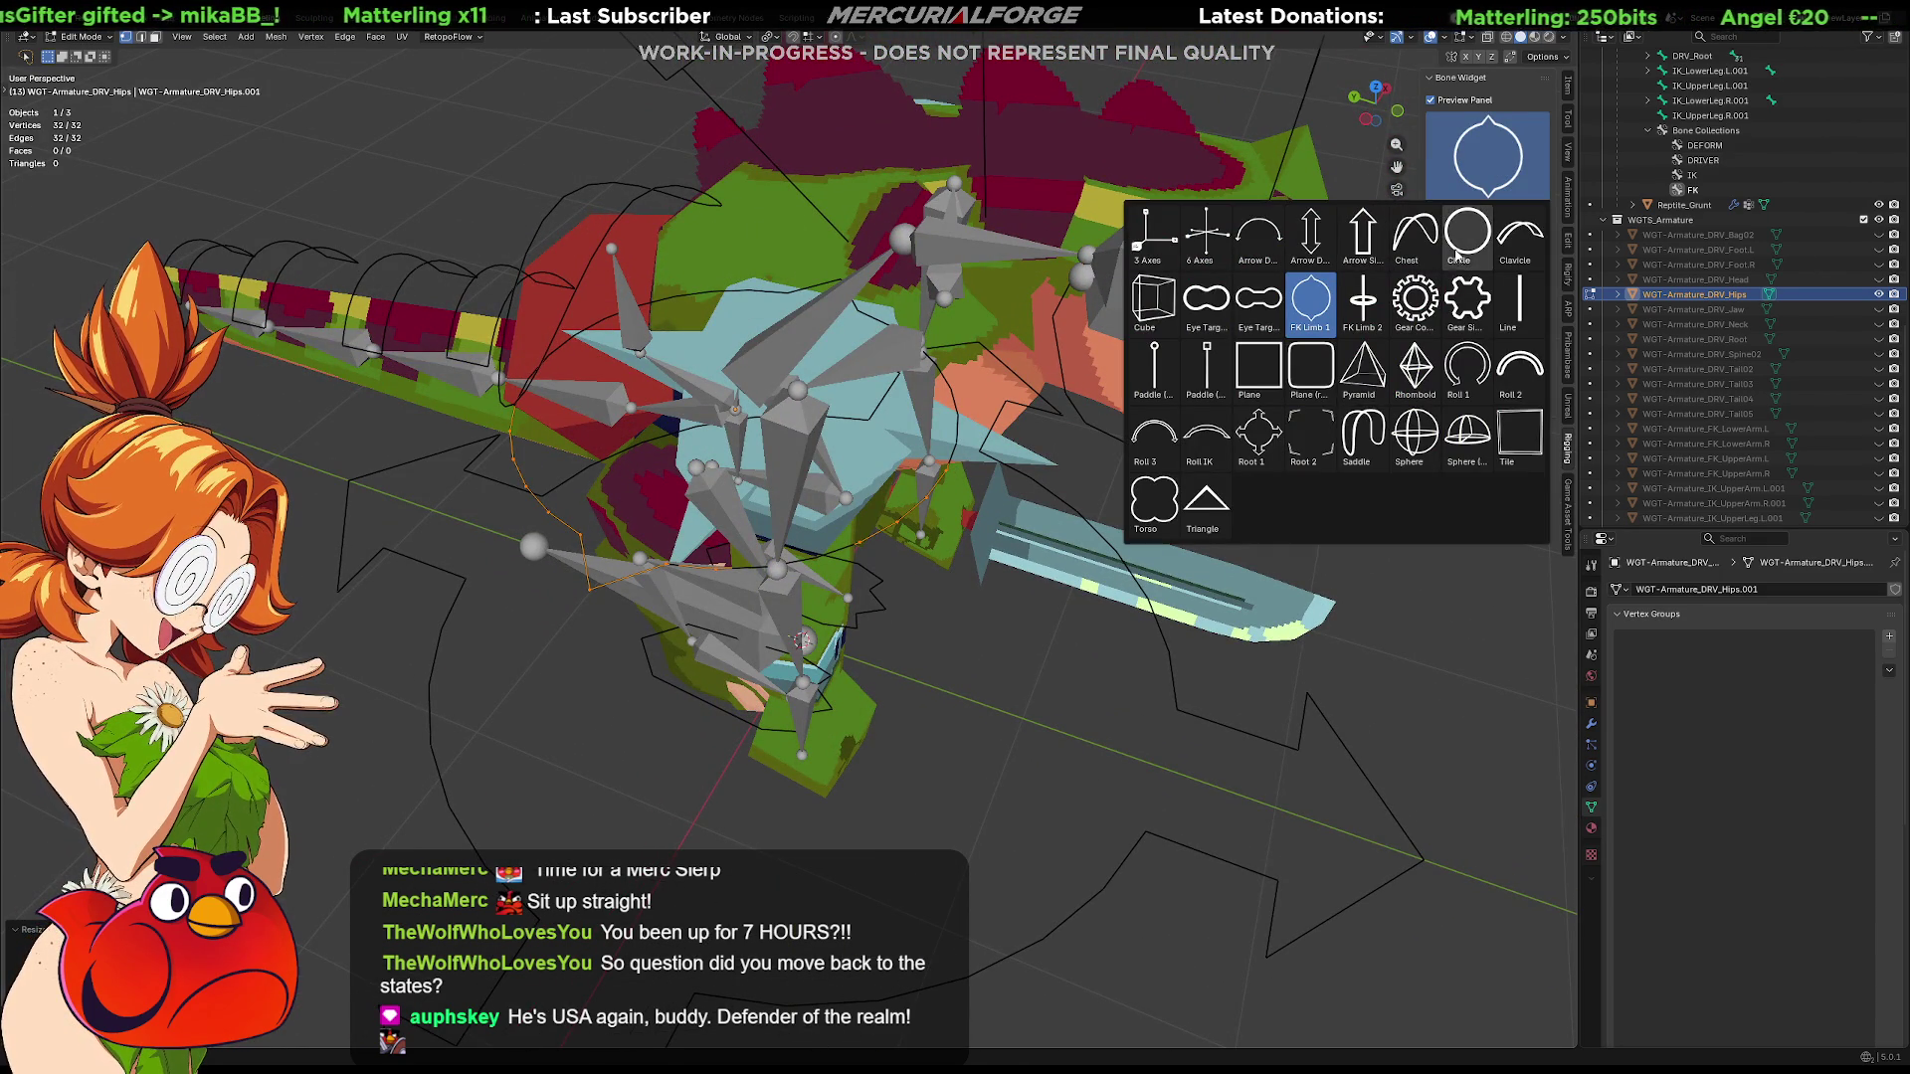
key("Escape")
mouse_move(1021, 492)
middle_mouse_down()
mouse_move(1015, 461)
mouse_move(1392, 266)
middle_mouse_up()
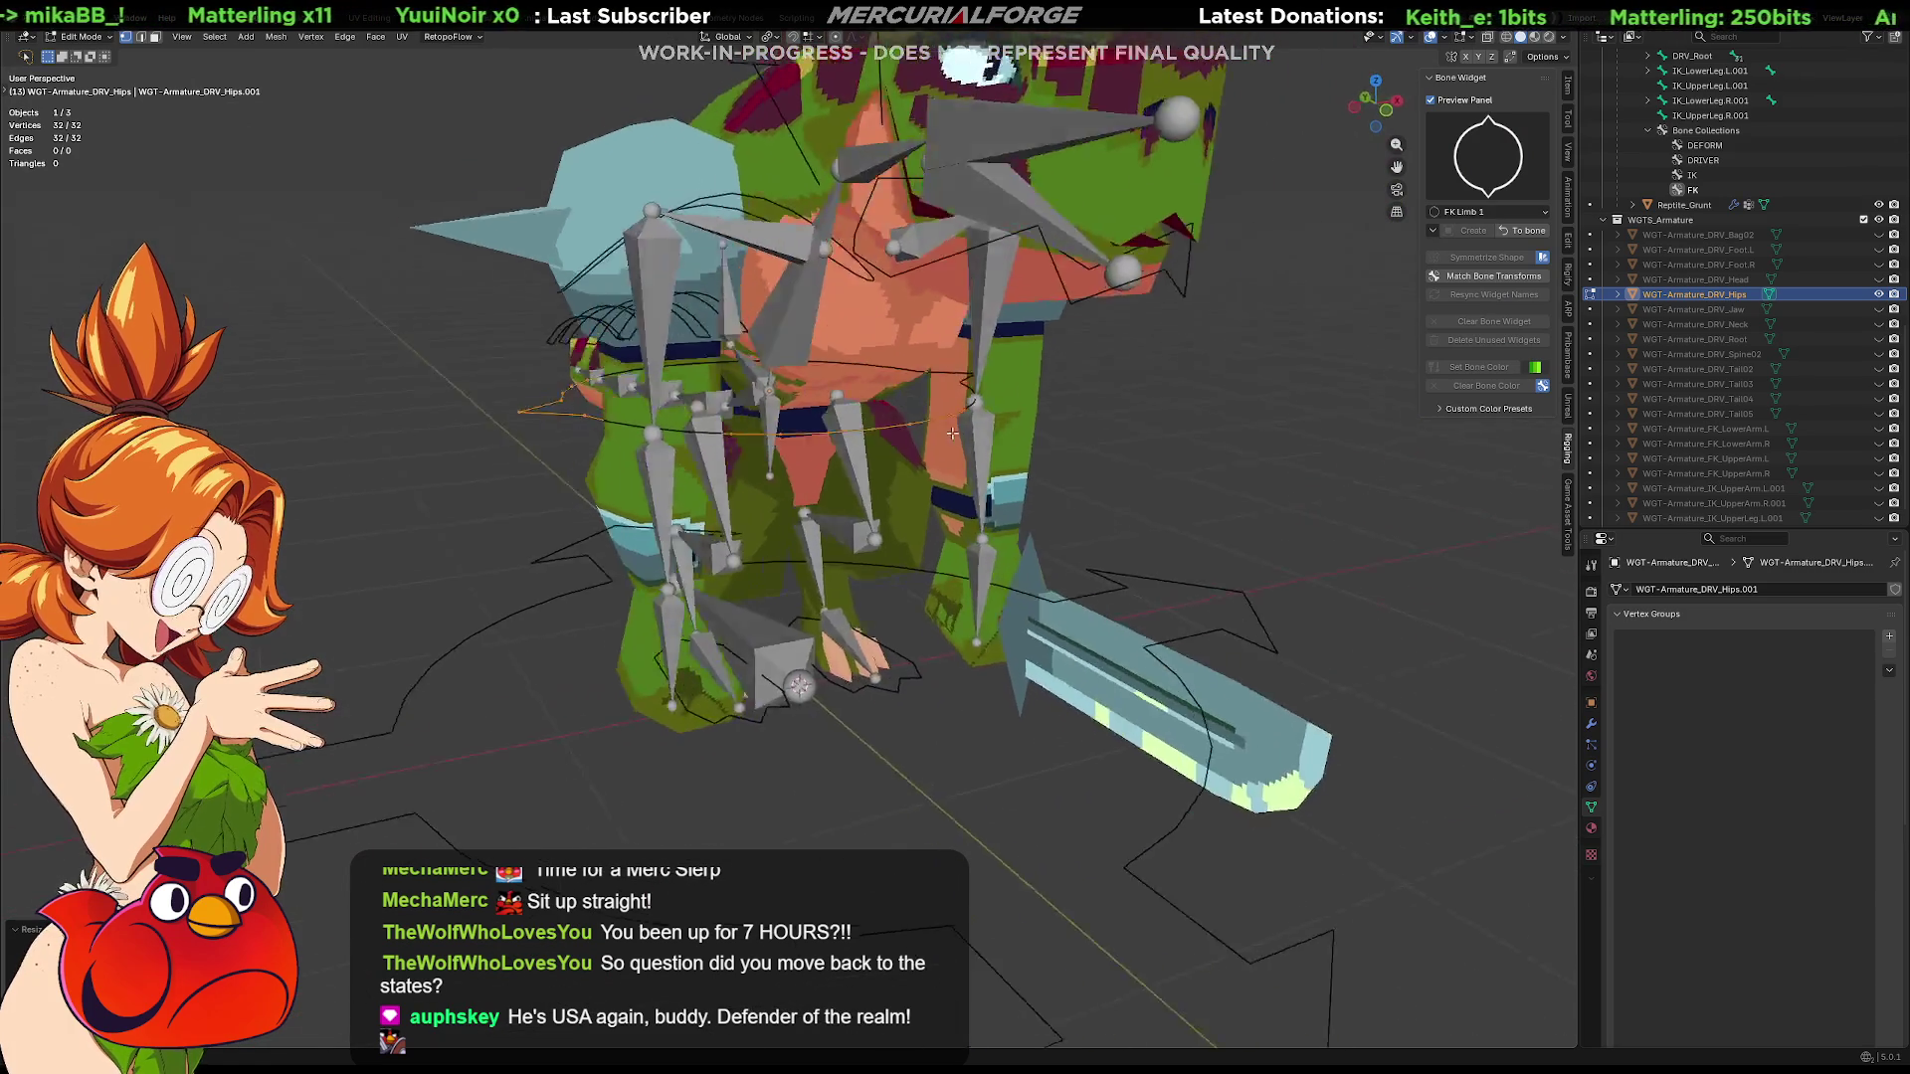
Return to pose mode and apply the Line widget shape to the hips bone
left_click(1488, 155)
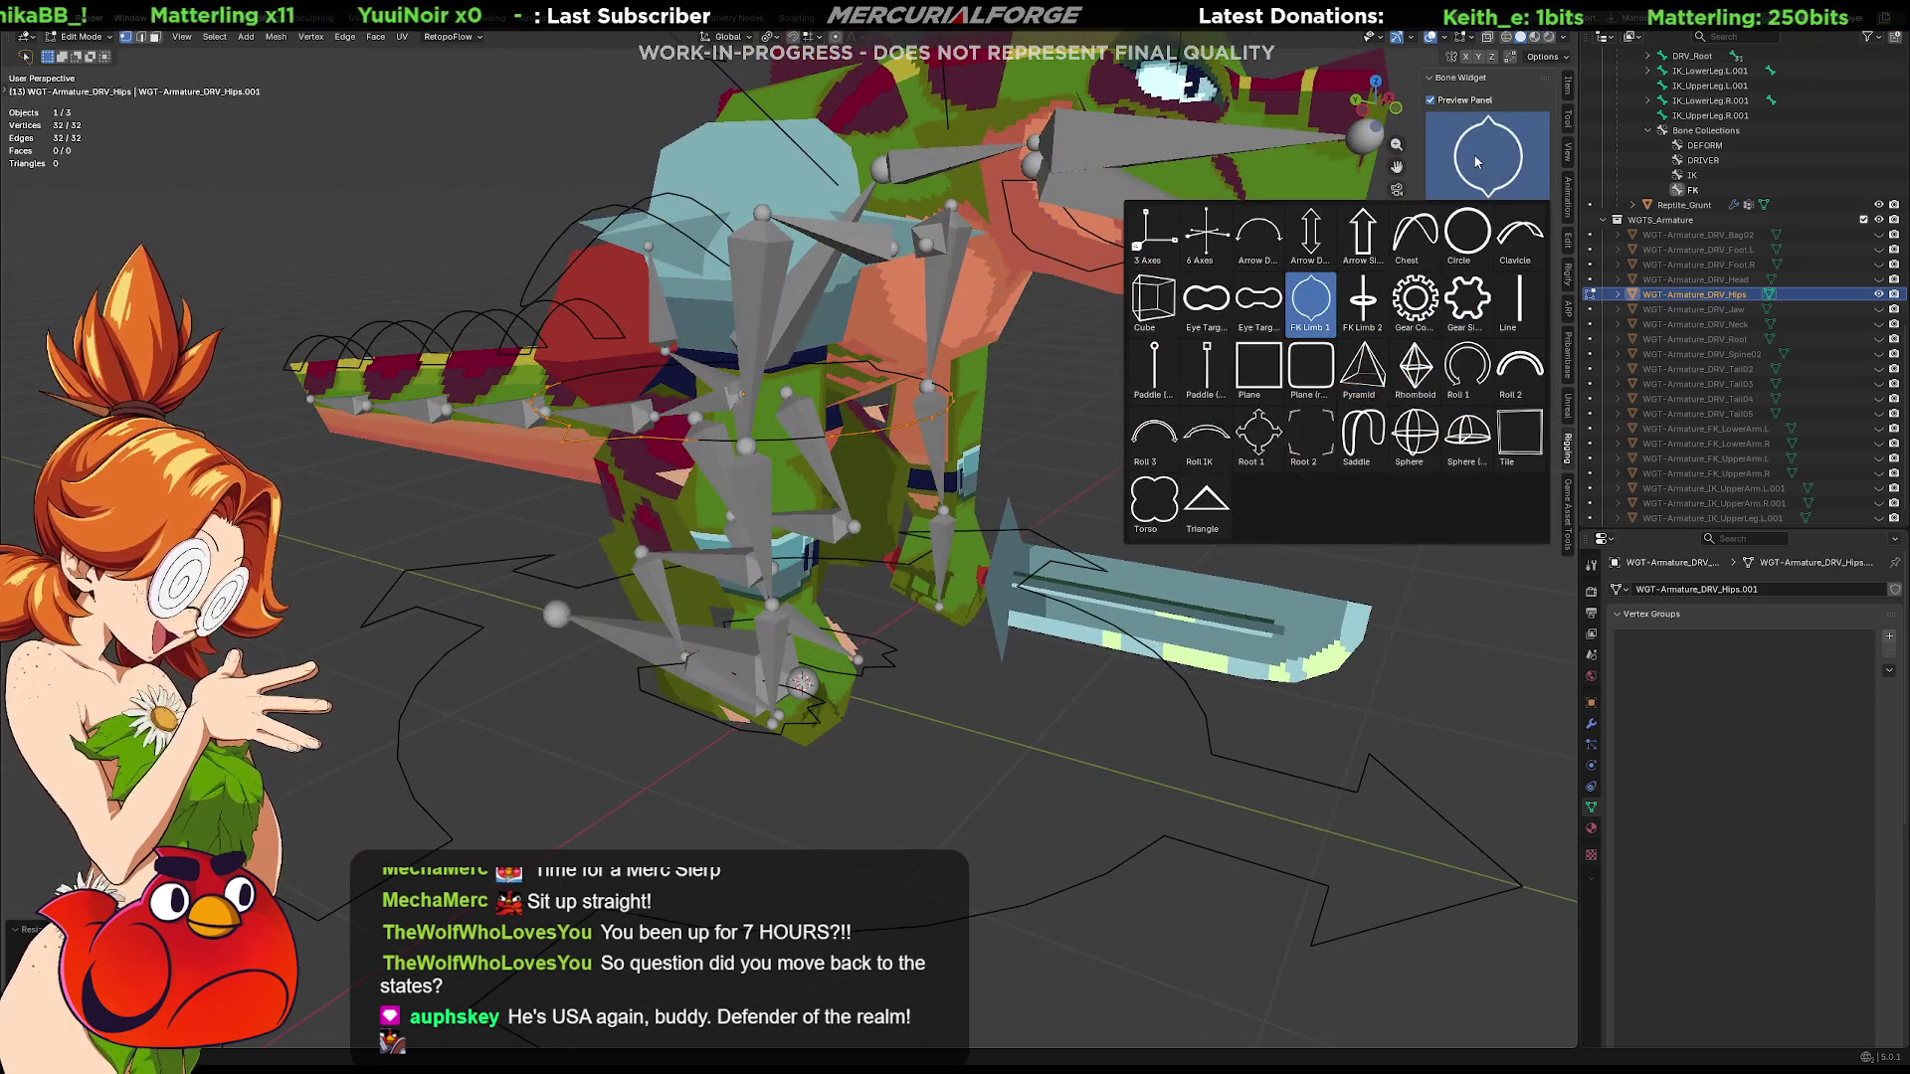
left_click(1515, 305)
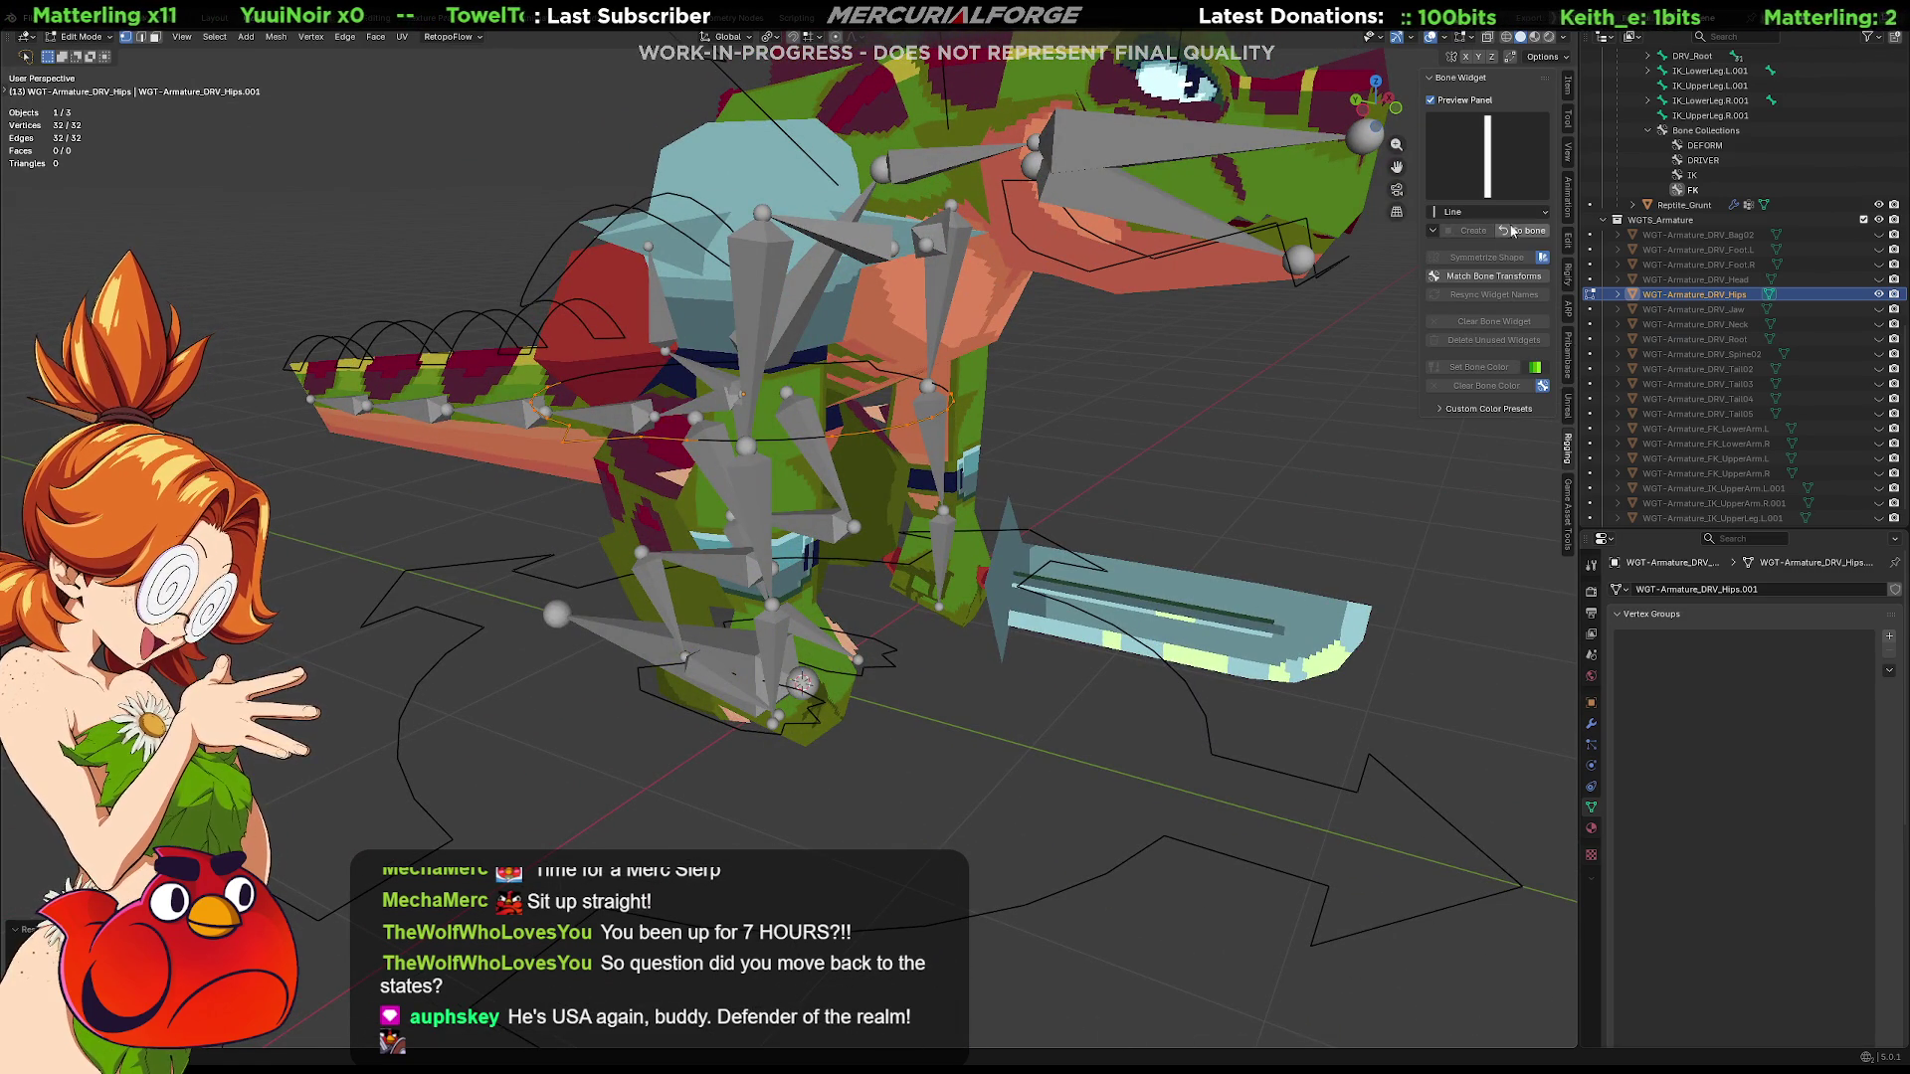
left_click(1511, 232)
left_click(1475, 234)
middle_click_drag(1045, 405, 712, 400)
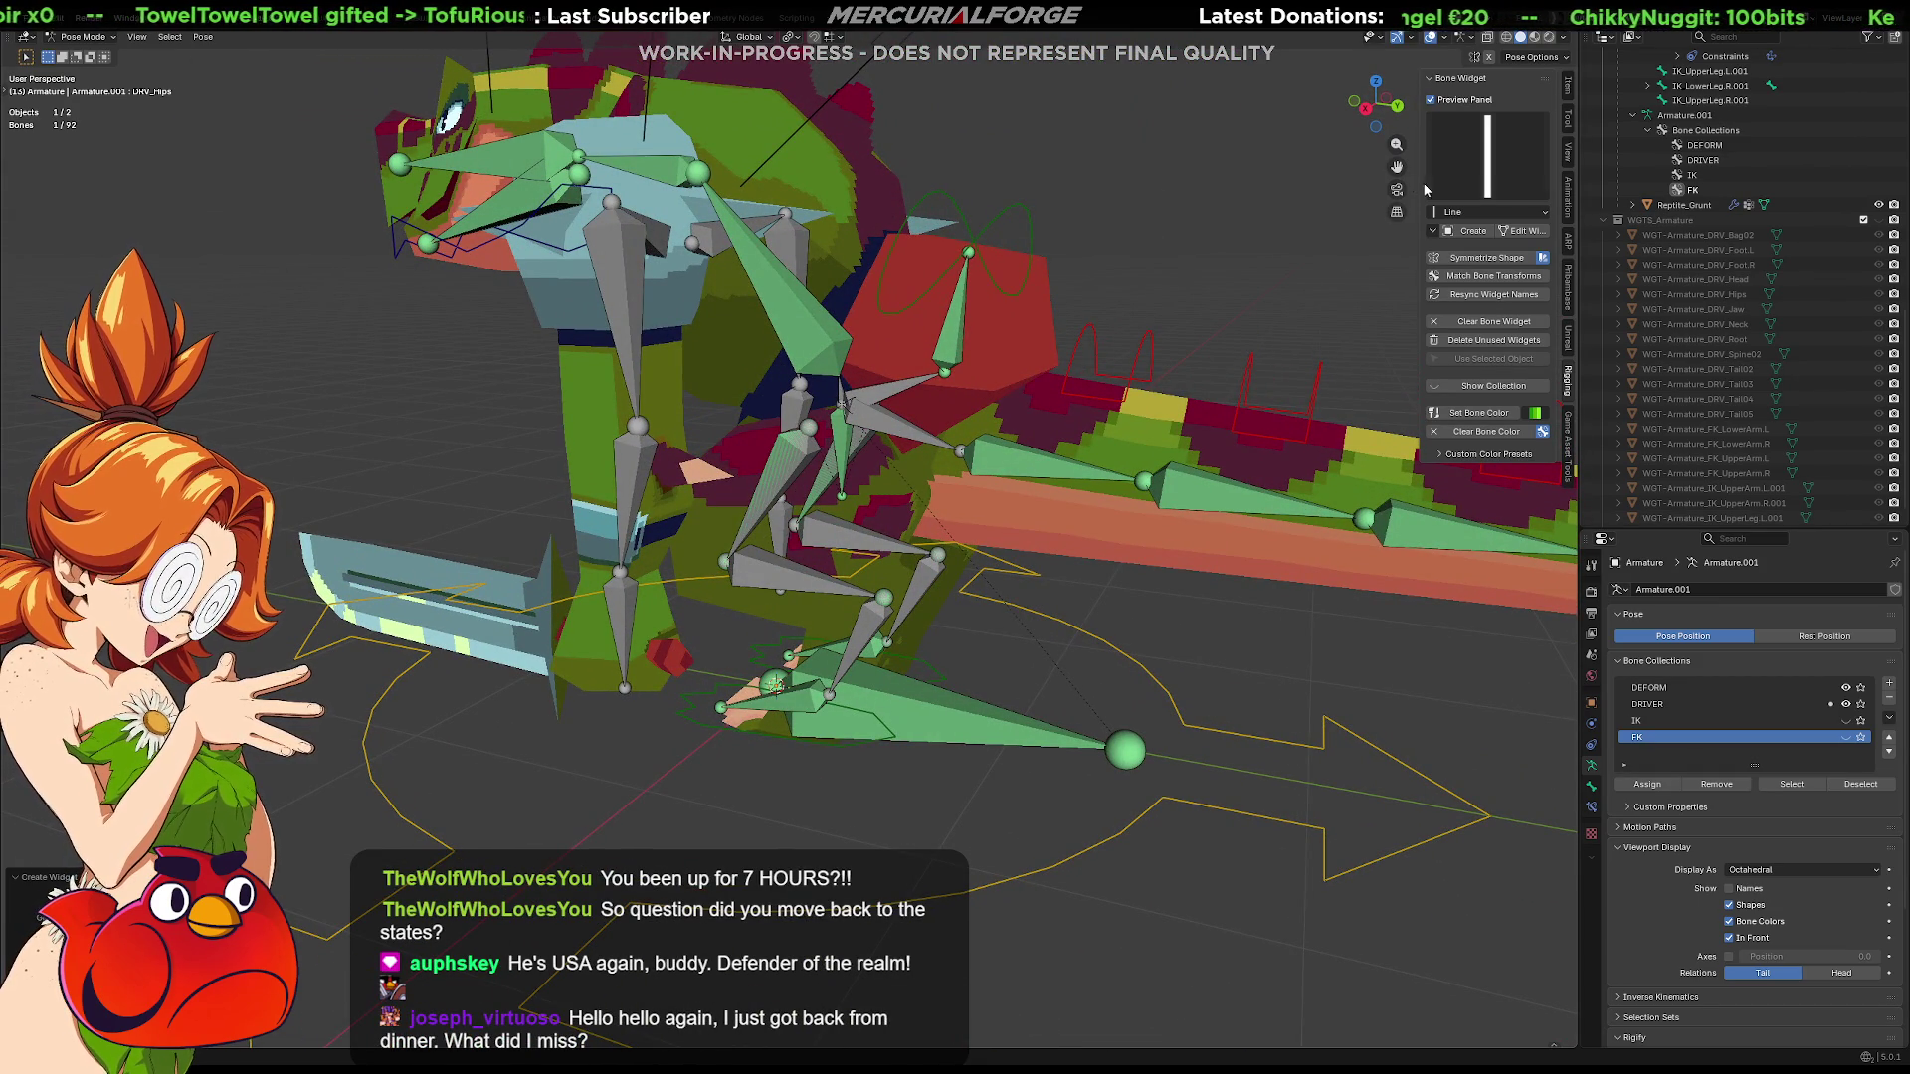
Swap the hips Line widget for the Circle shape and start resizing its mesh
left_click(1493, 165)
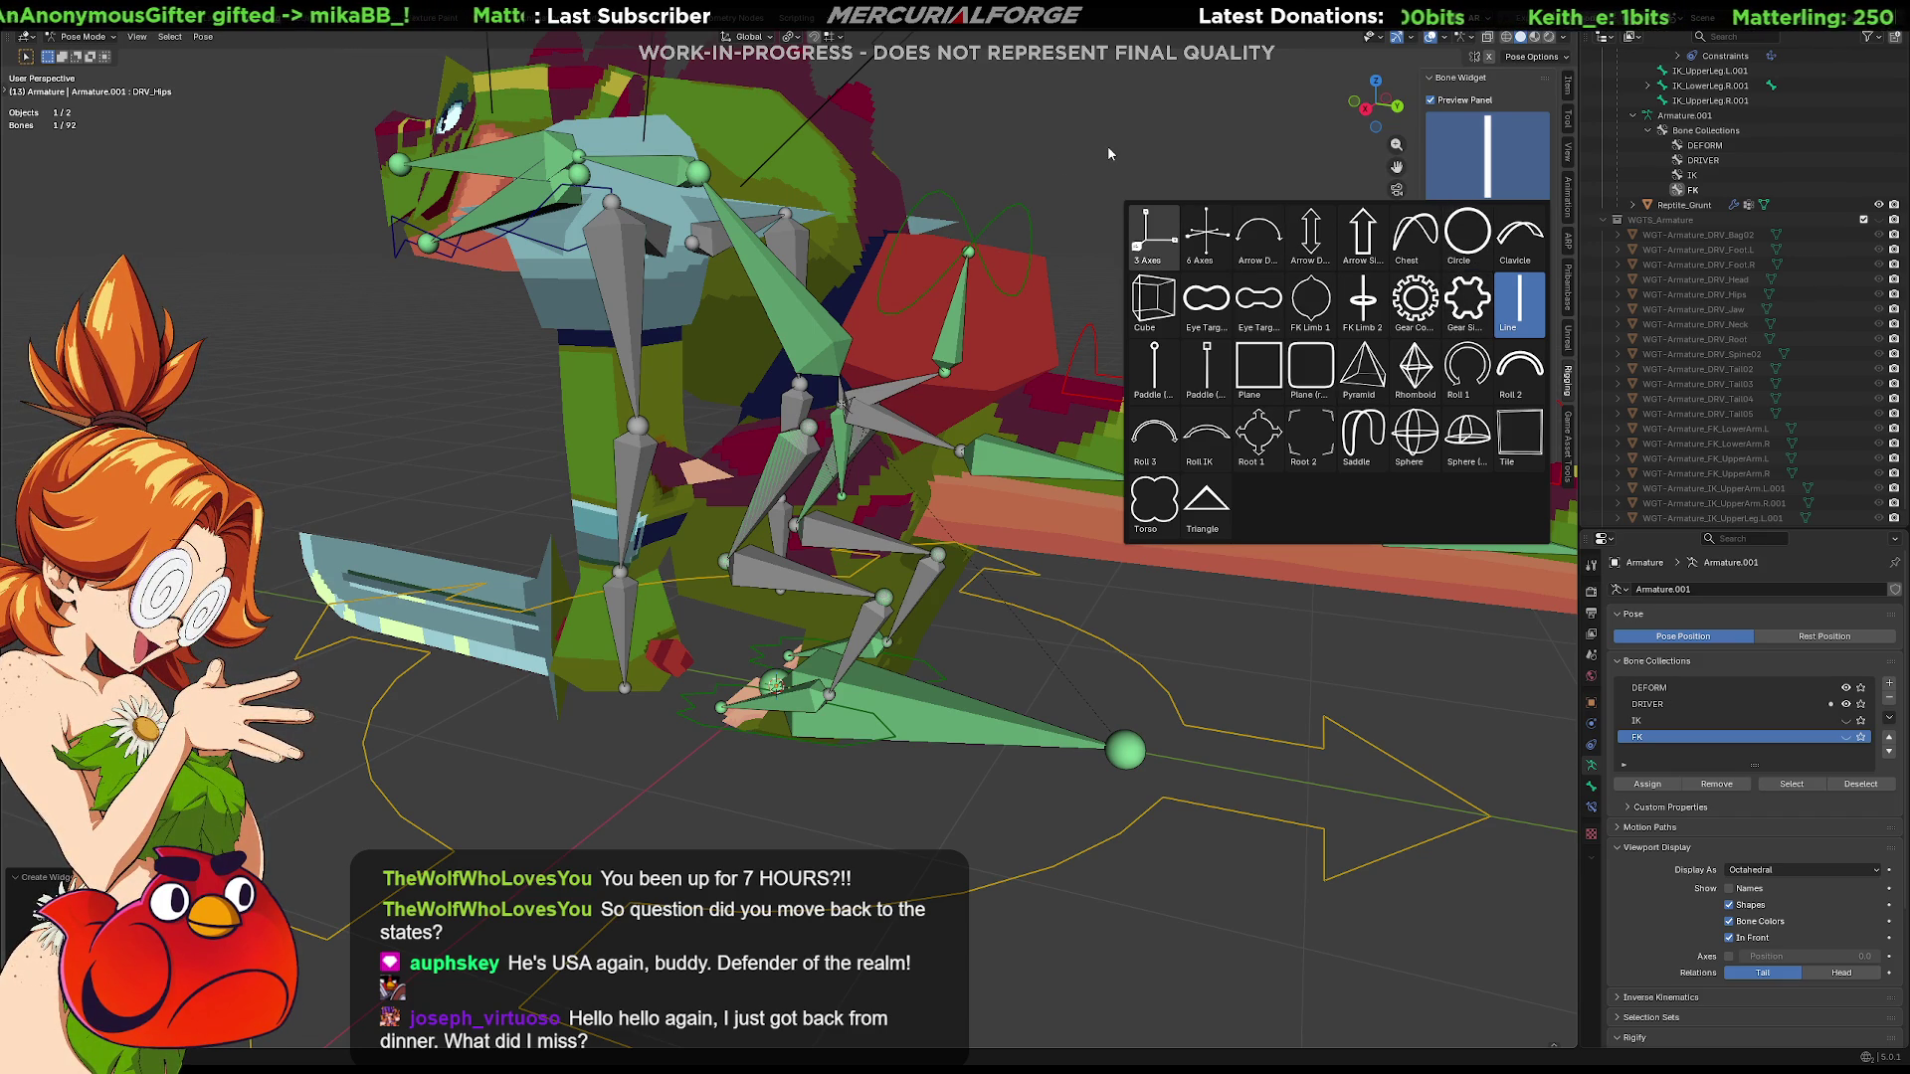
mouse_move(1082, 190)
middle_mouse_down()
mouse_move(1015, 299)
mouse_move(1114, 203)
middle_mouse_up()
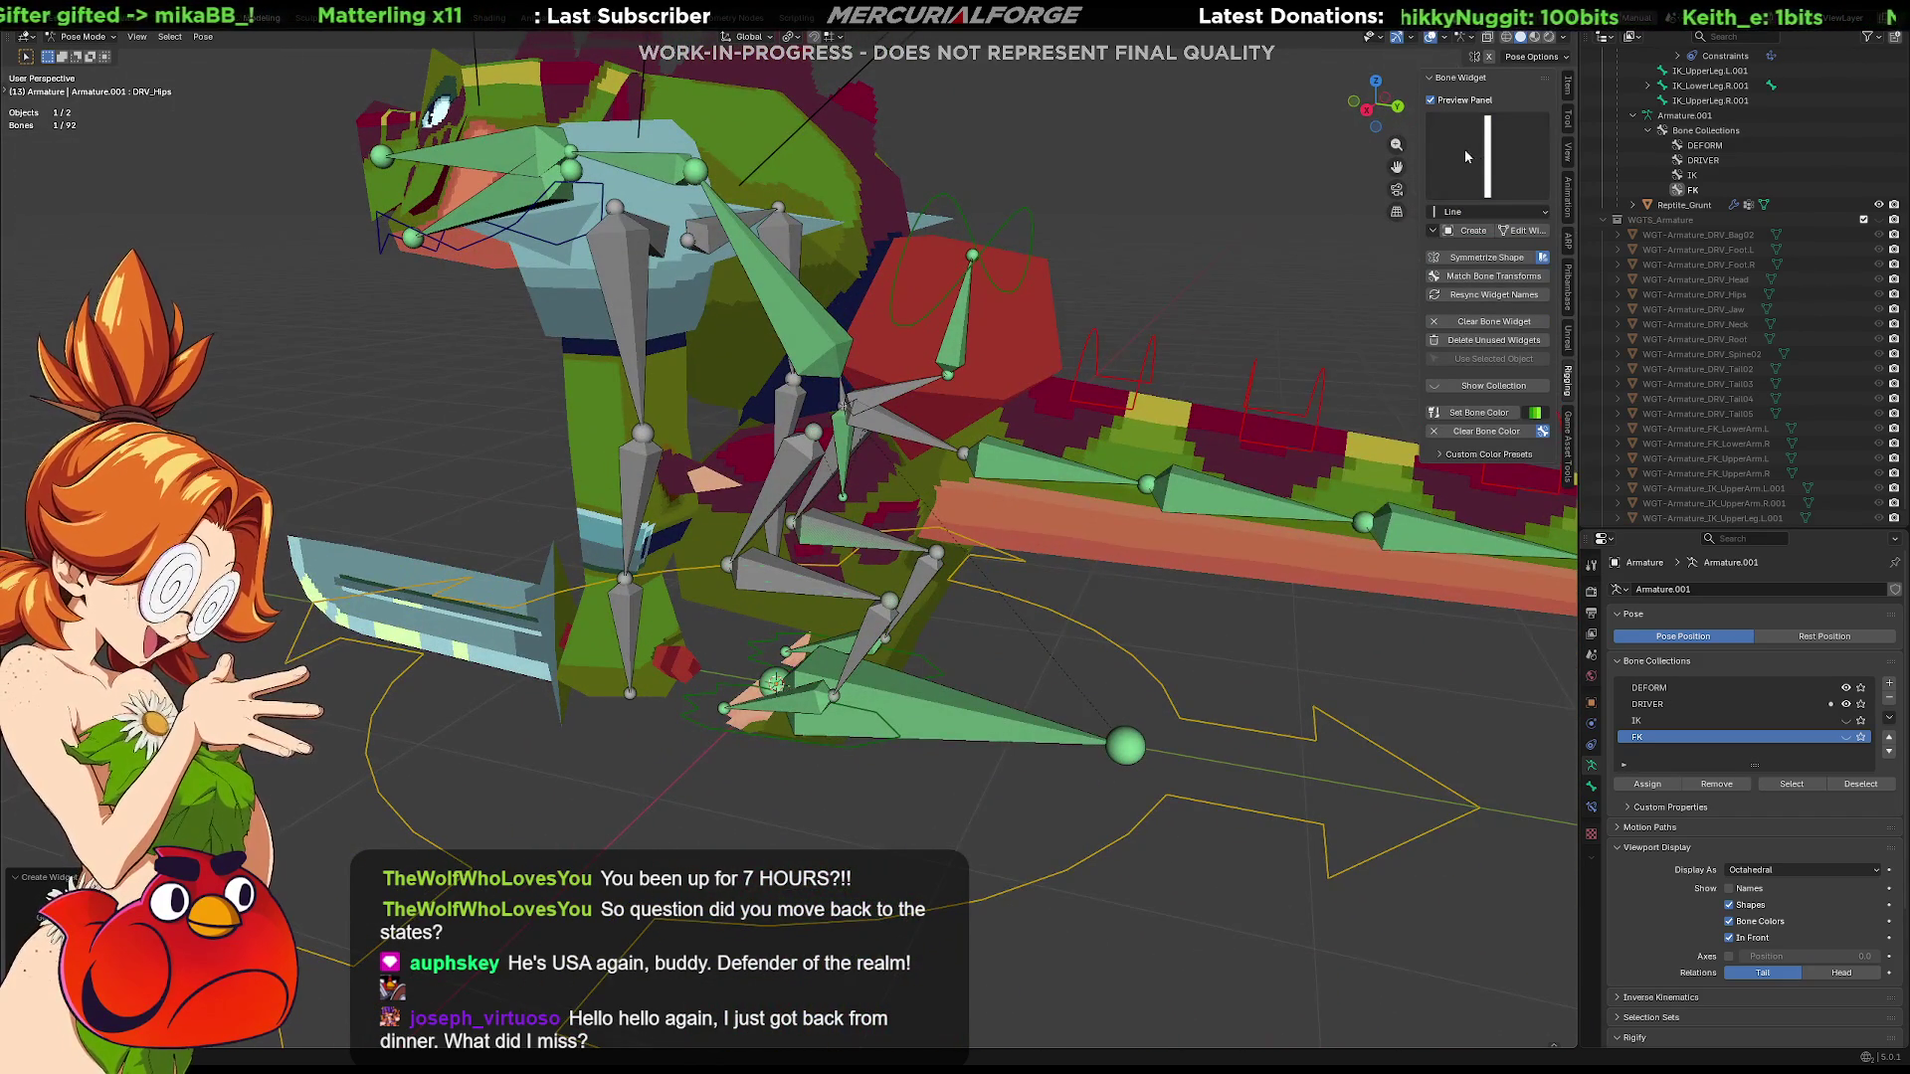
left_click(1455, 156)
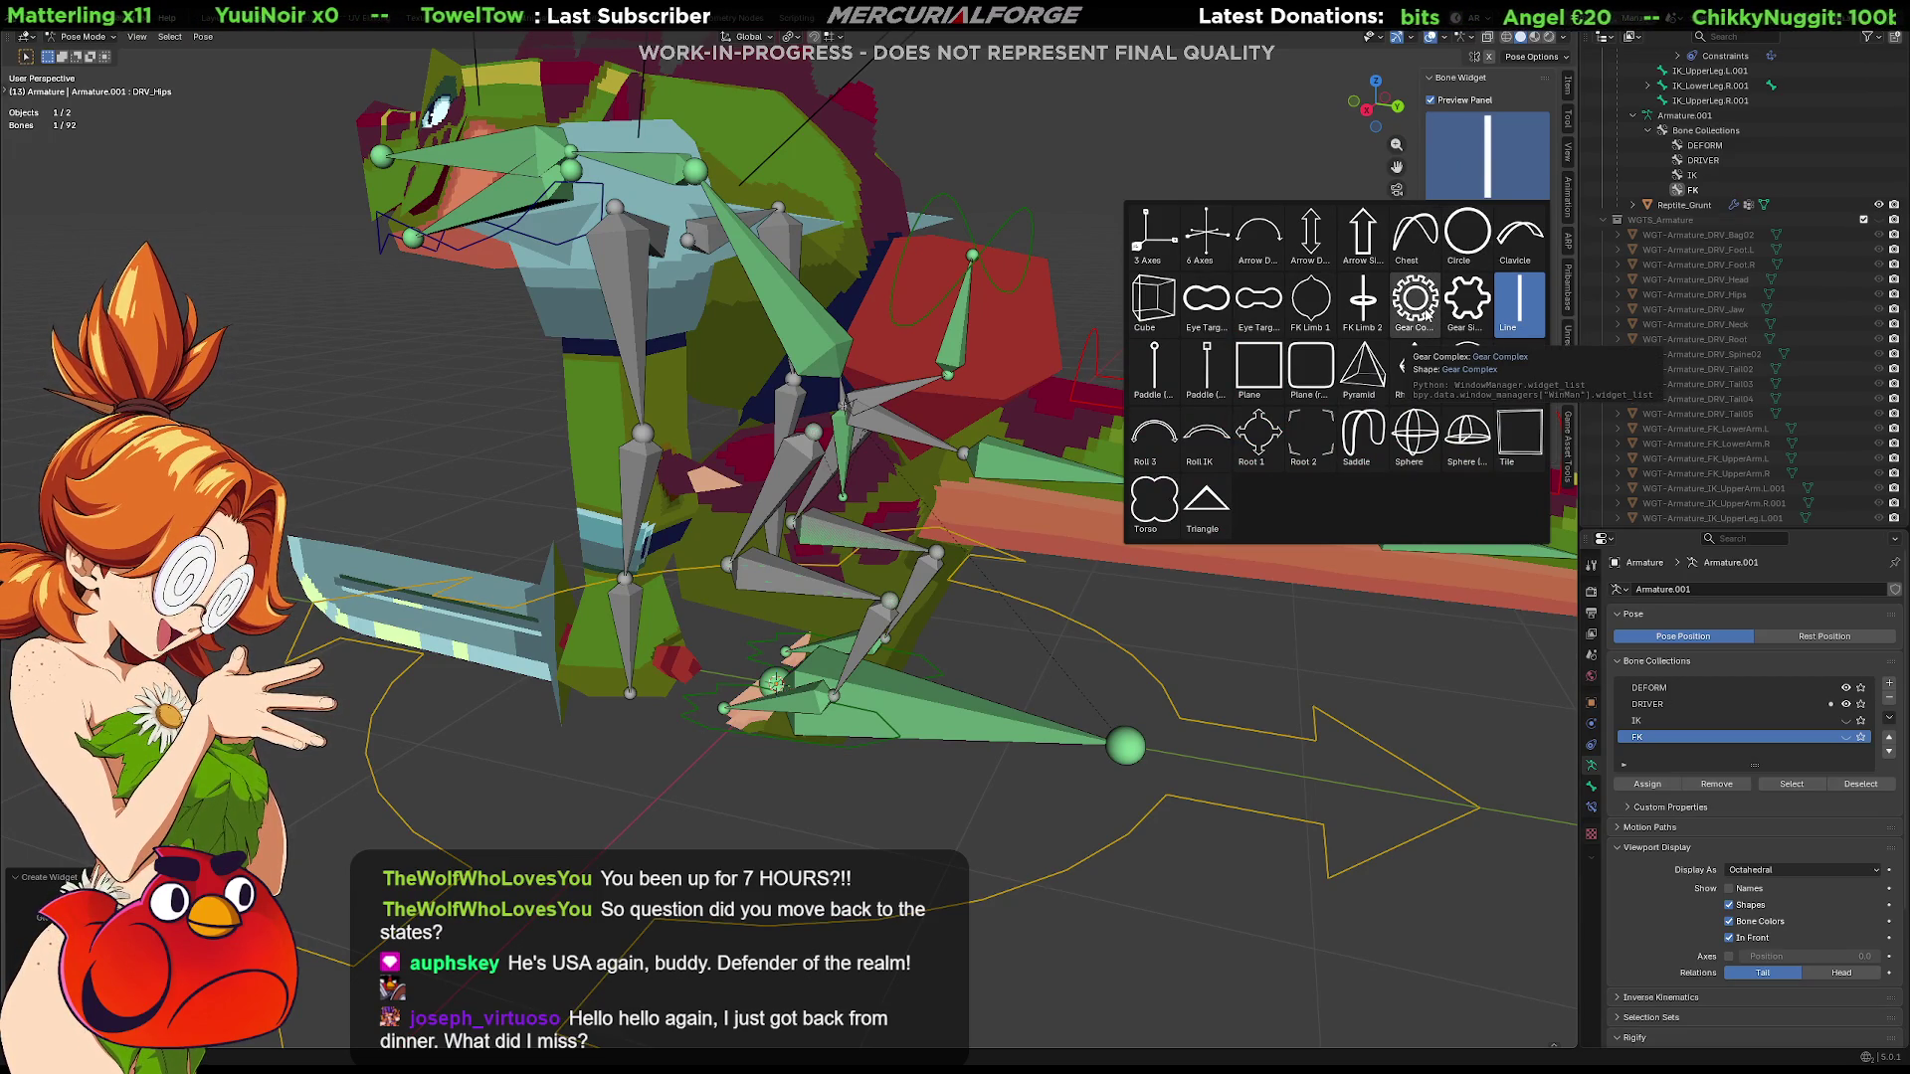
left_click(1458, 239)
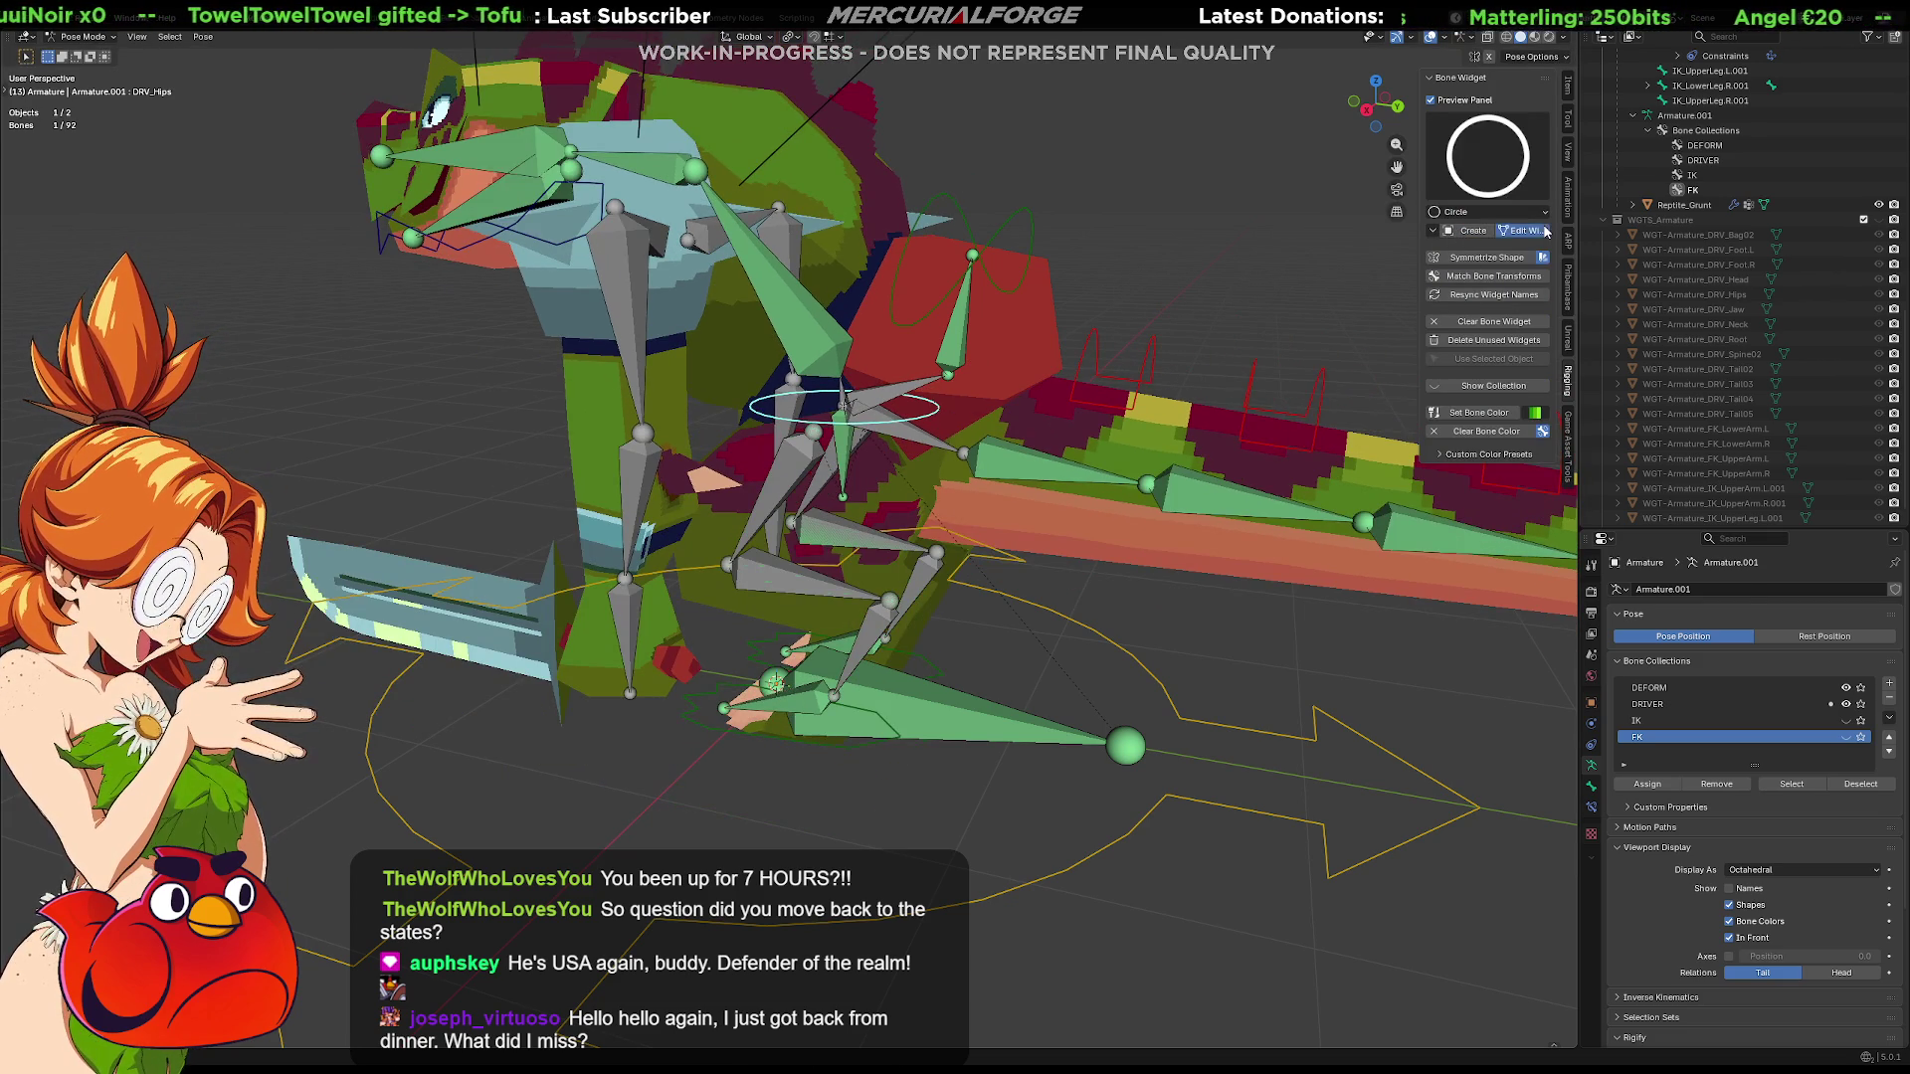
left_click(1522, 230)
key("s")
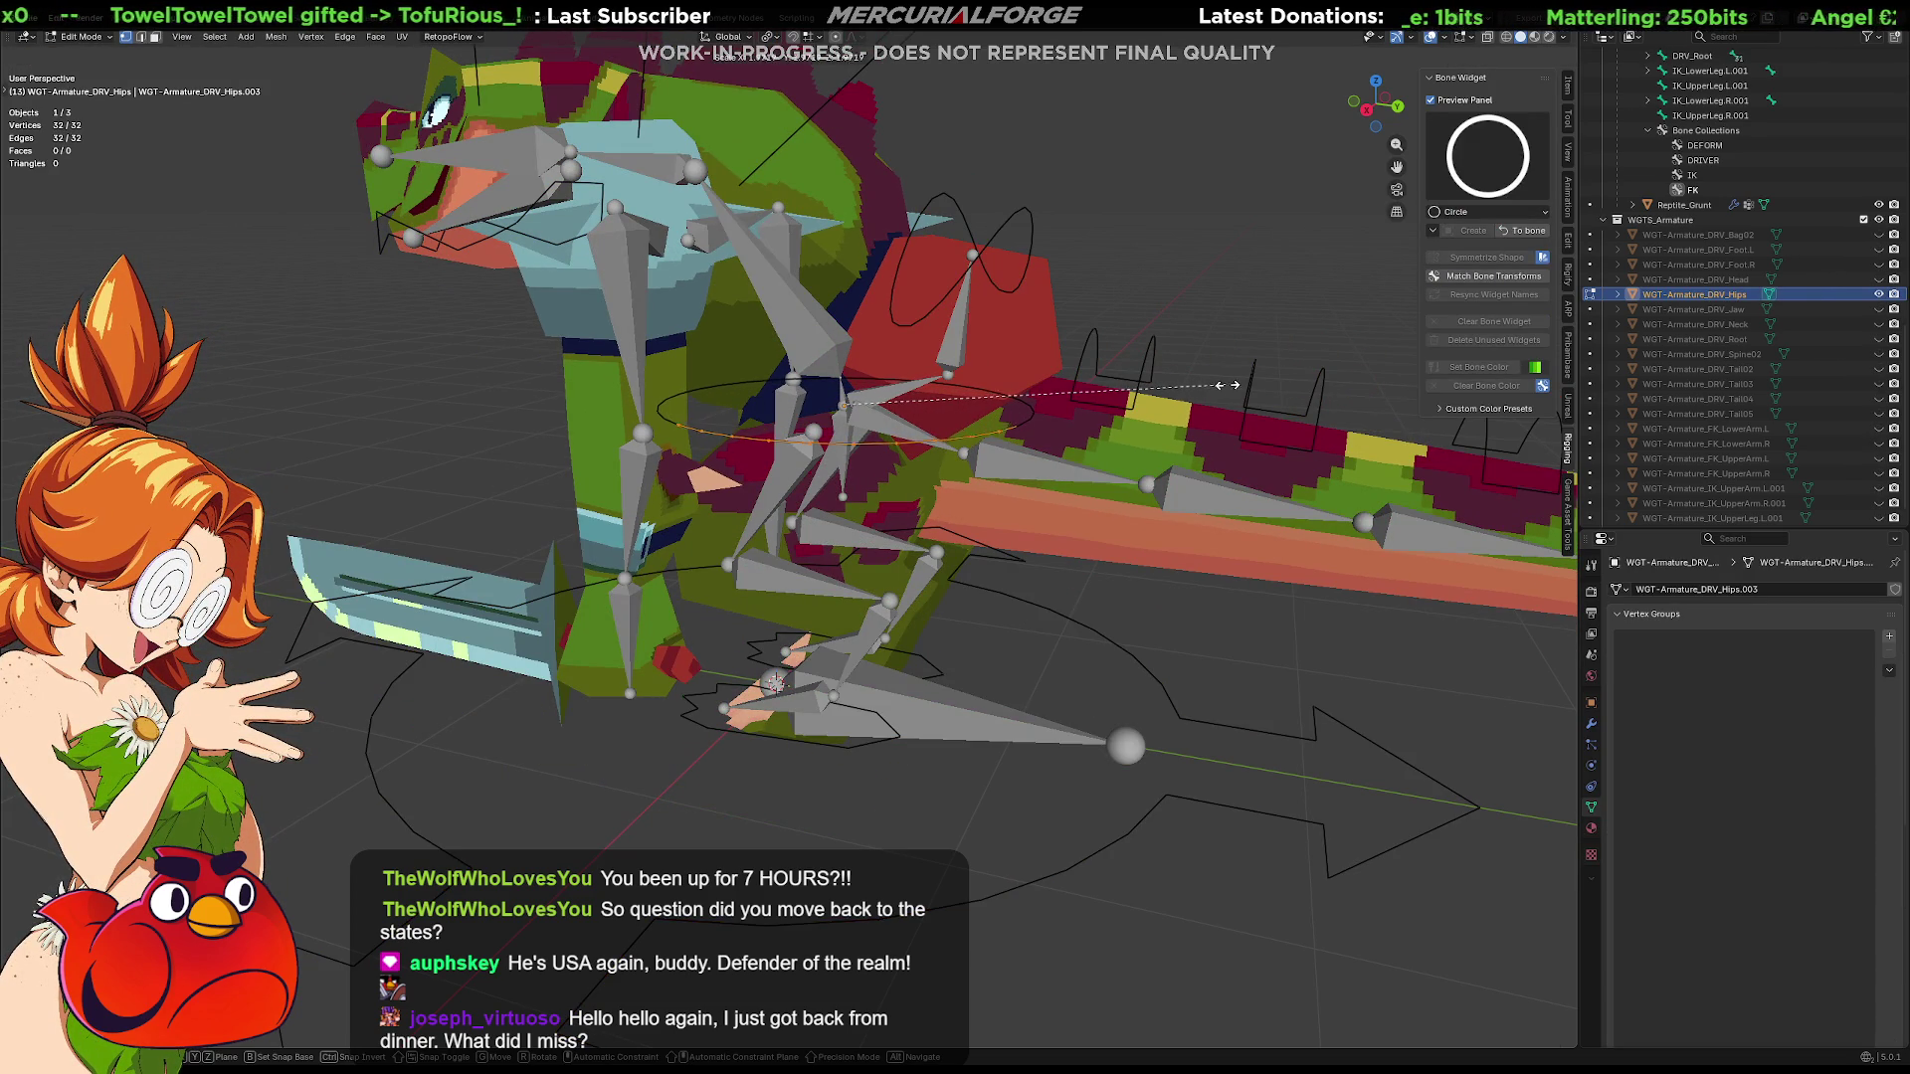
Confirm the circle scale and look straight down in top orthographic view
left_click(1162, 388)
middle_click_drag(1046, 404, 925, 430)
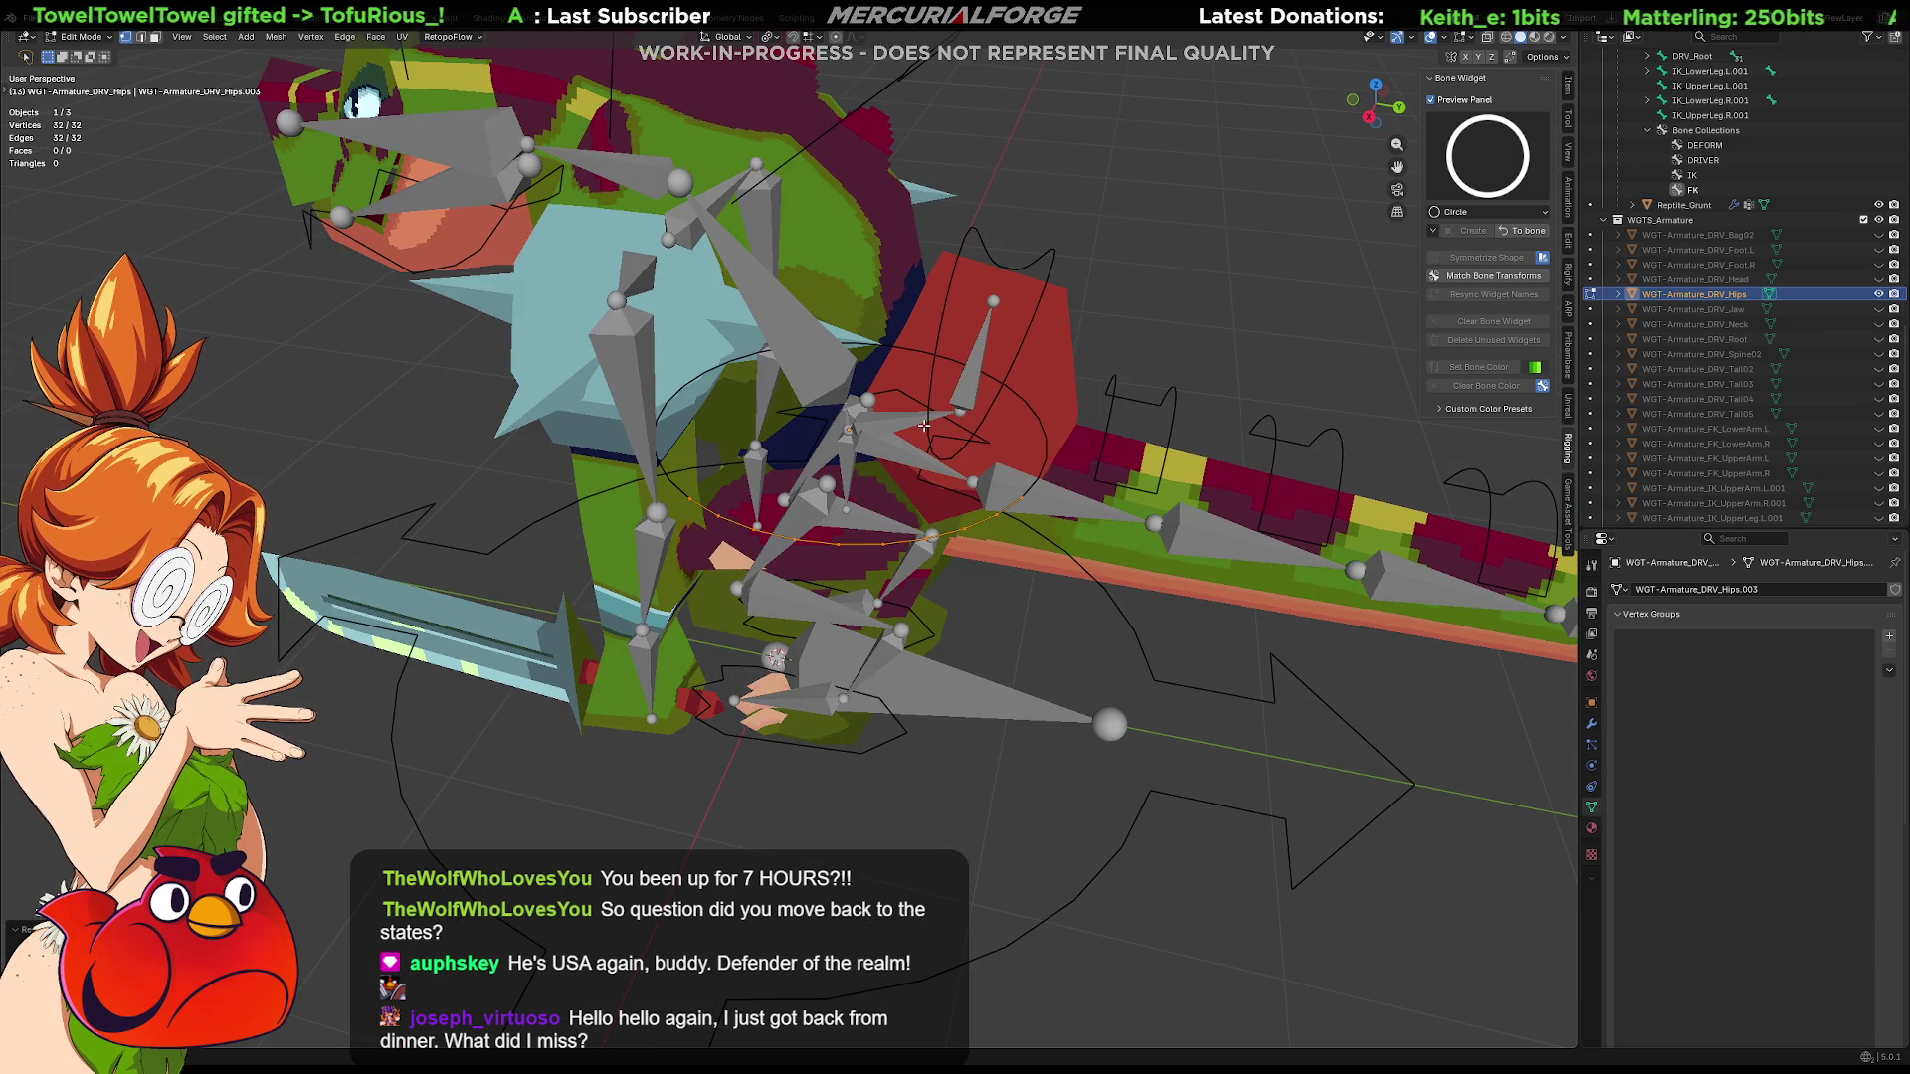
key("KP_1")
key("KP_7")
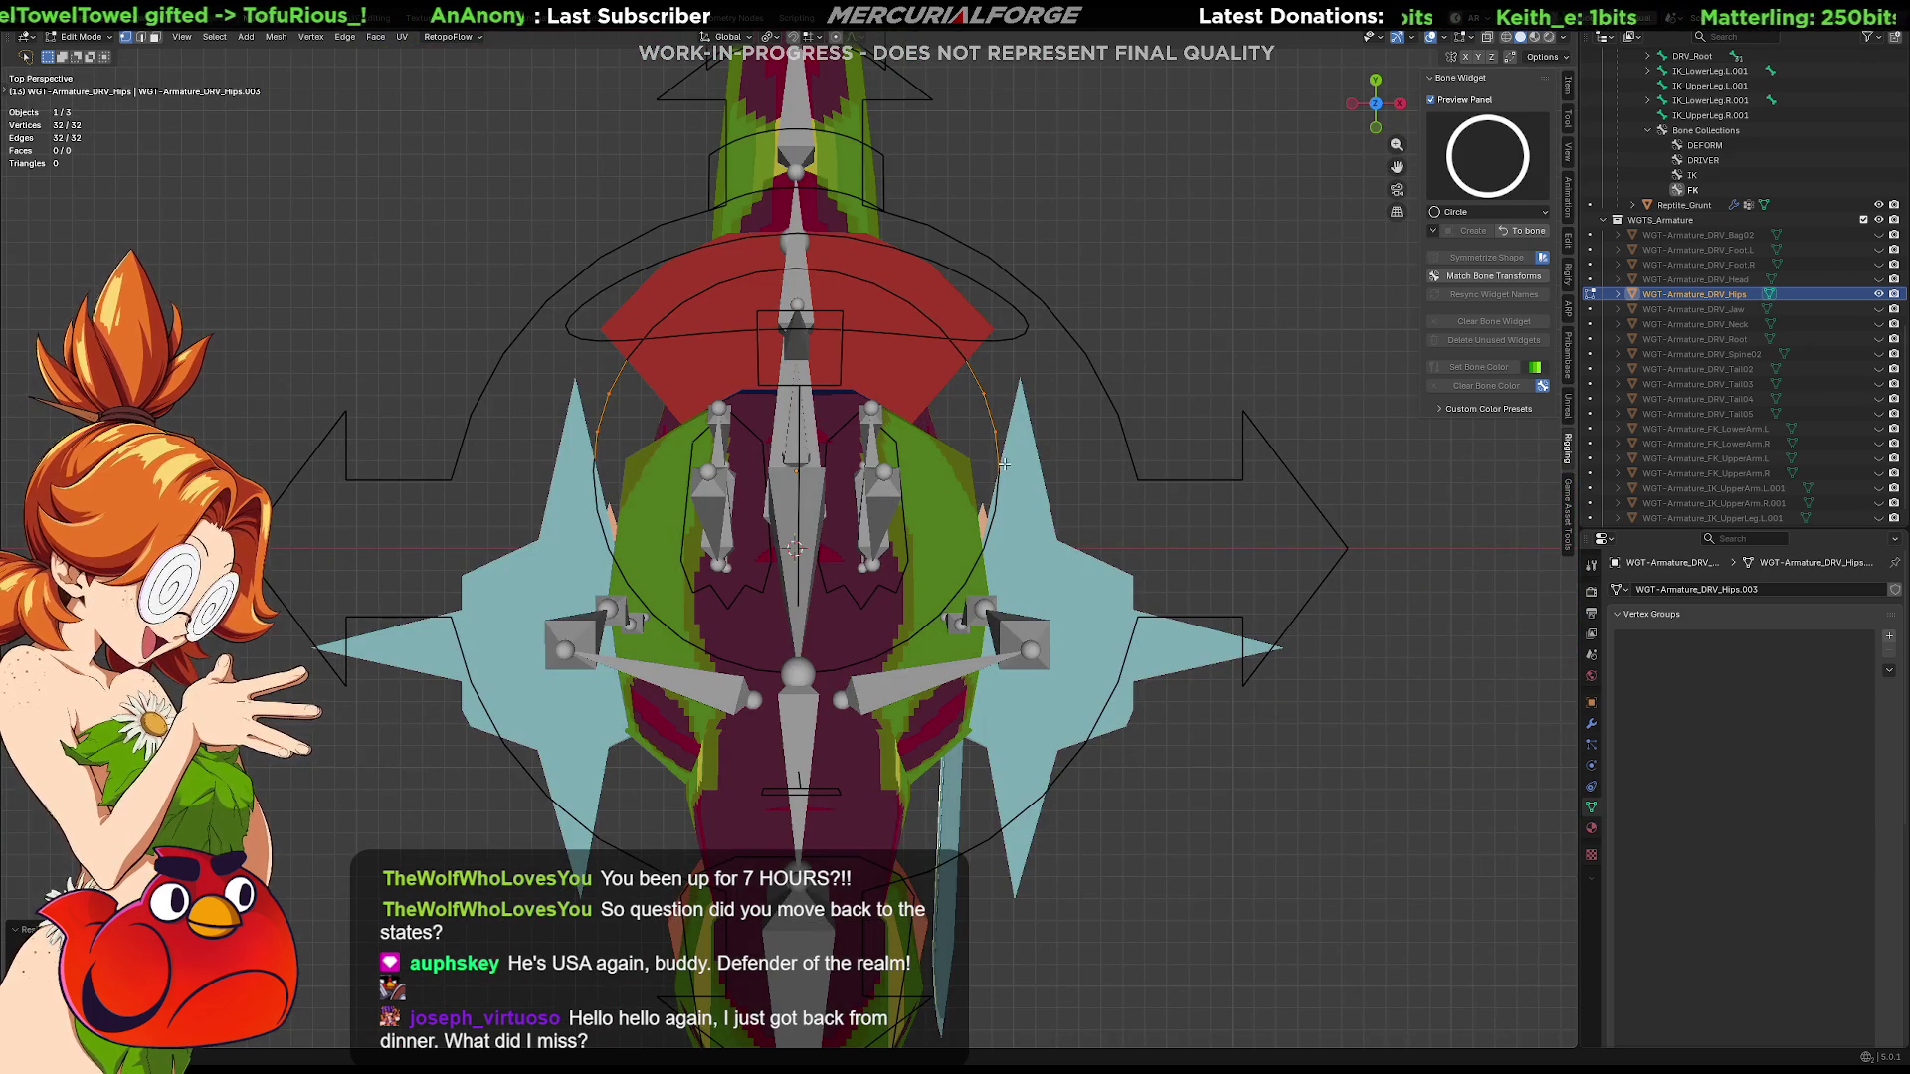
Scale the selected circle vertices outward and leave the widget's edit mode
left_click(844, 463)
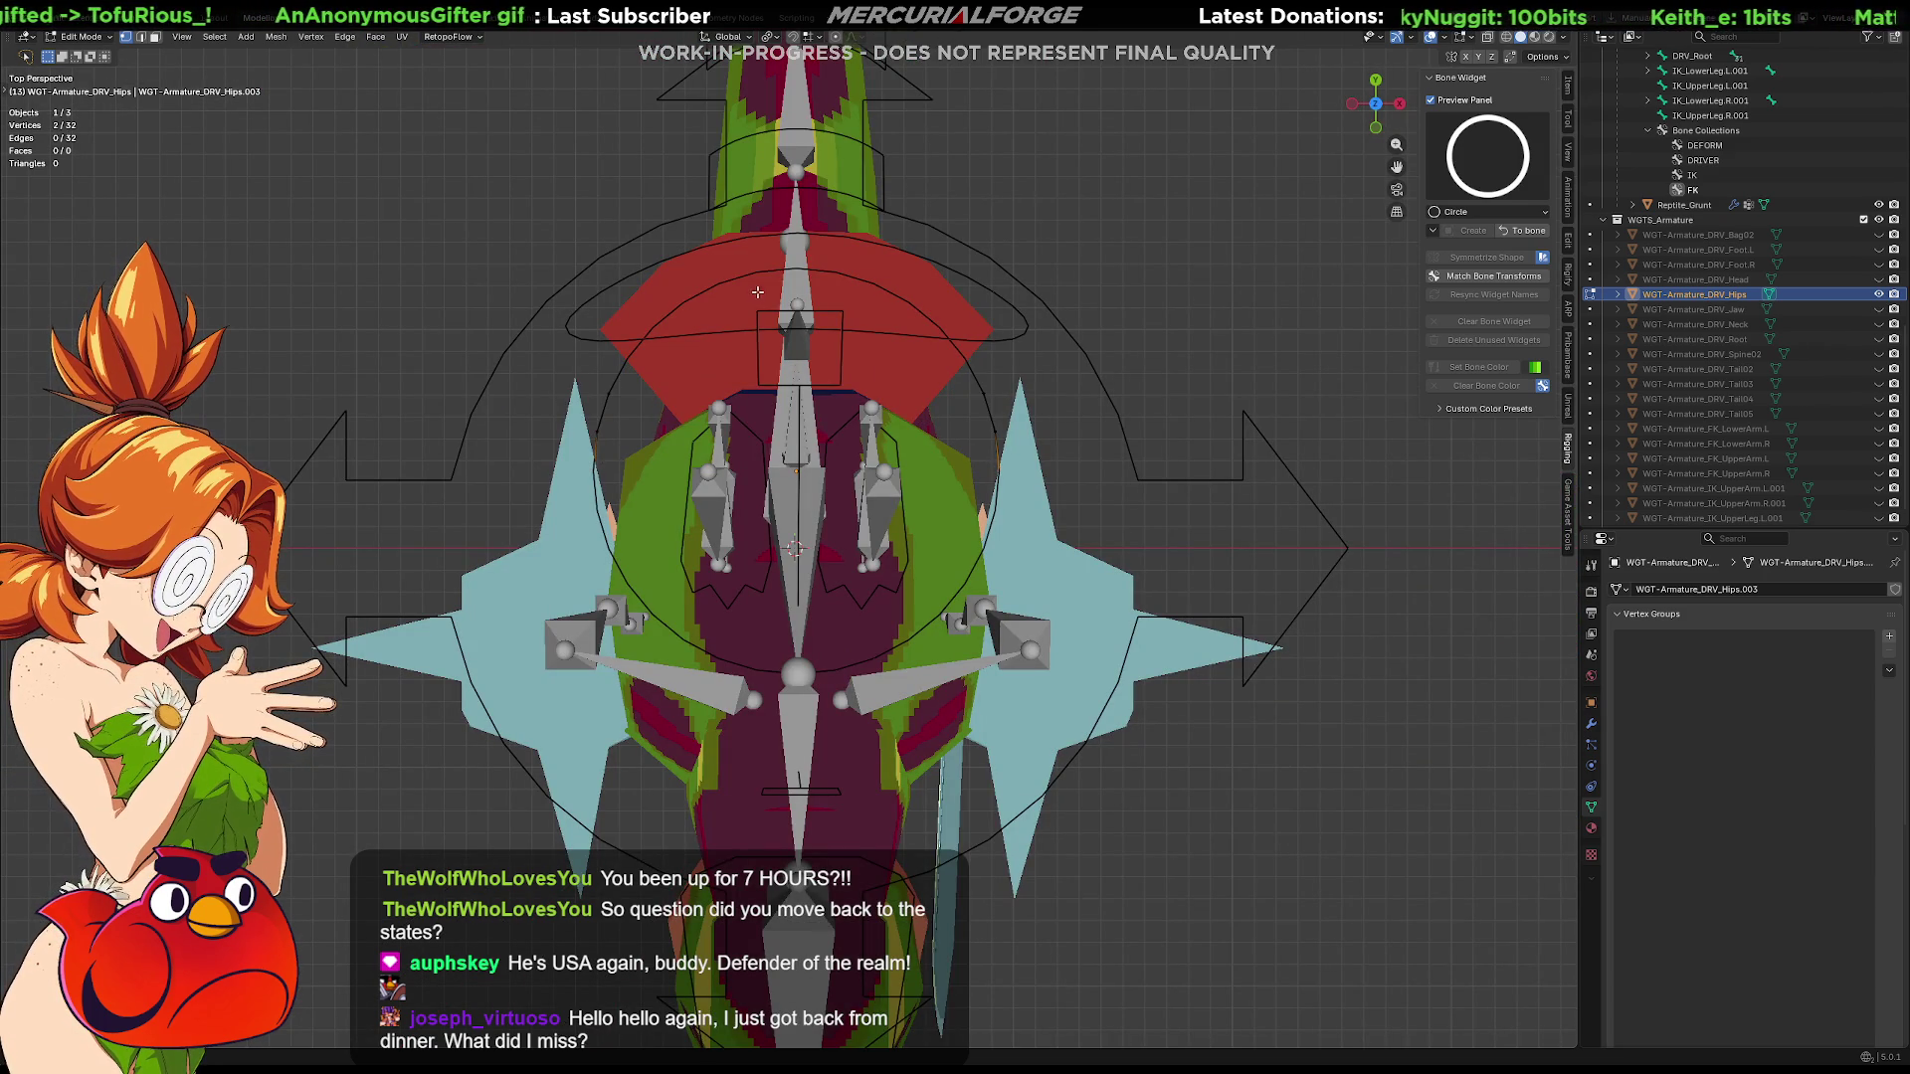
left_click(799, 270, "shift")
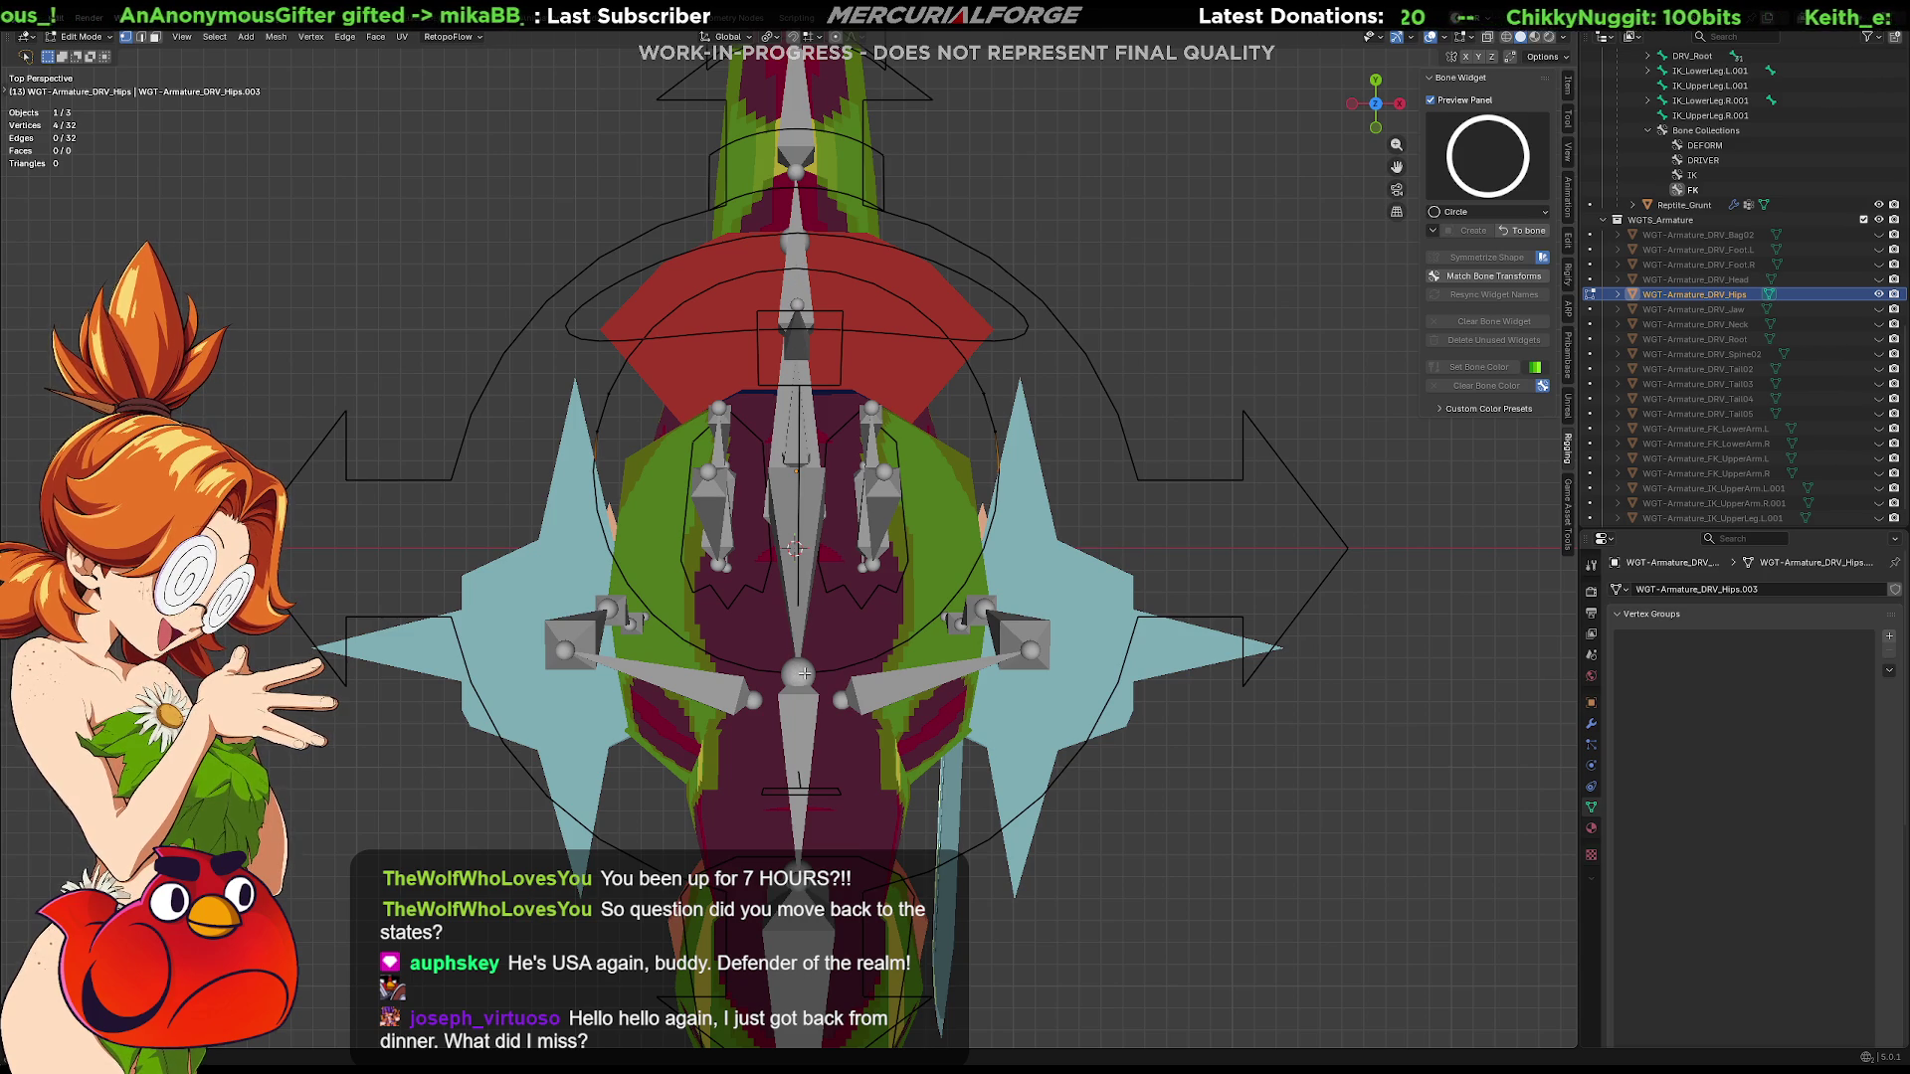
left_click(842, 484, "shift")
key("s")
right_click(1179, 570)
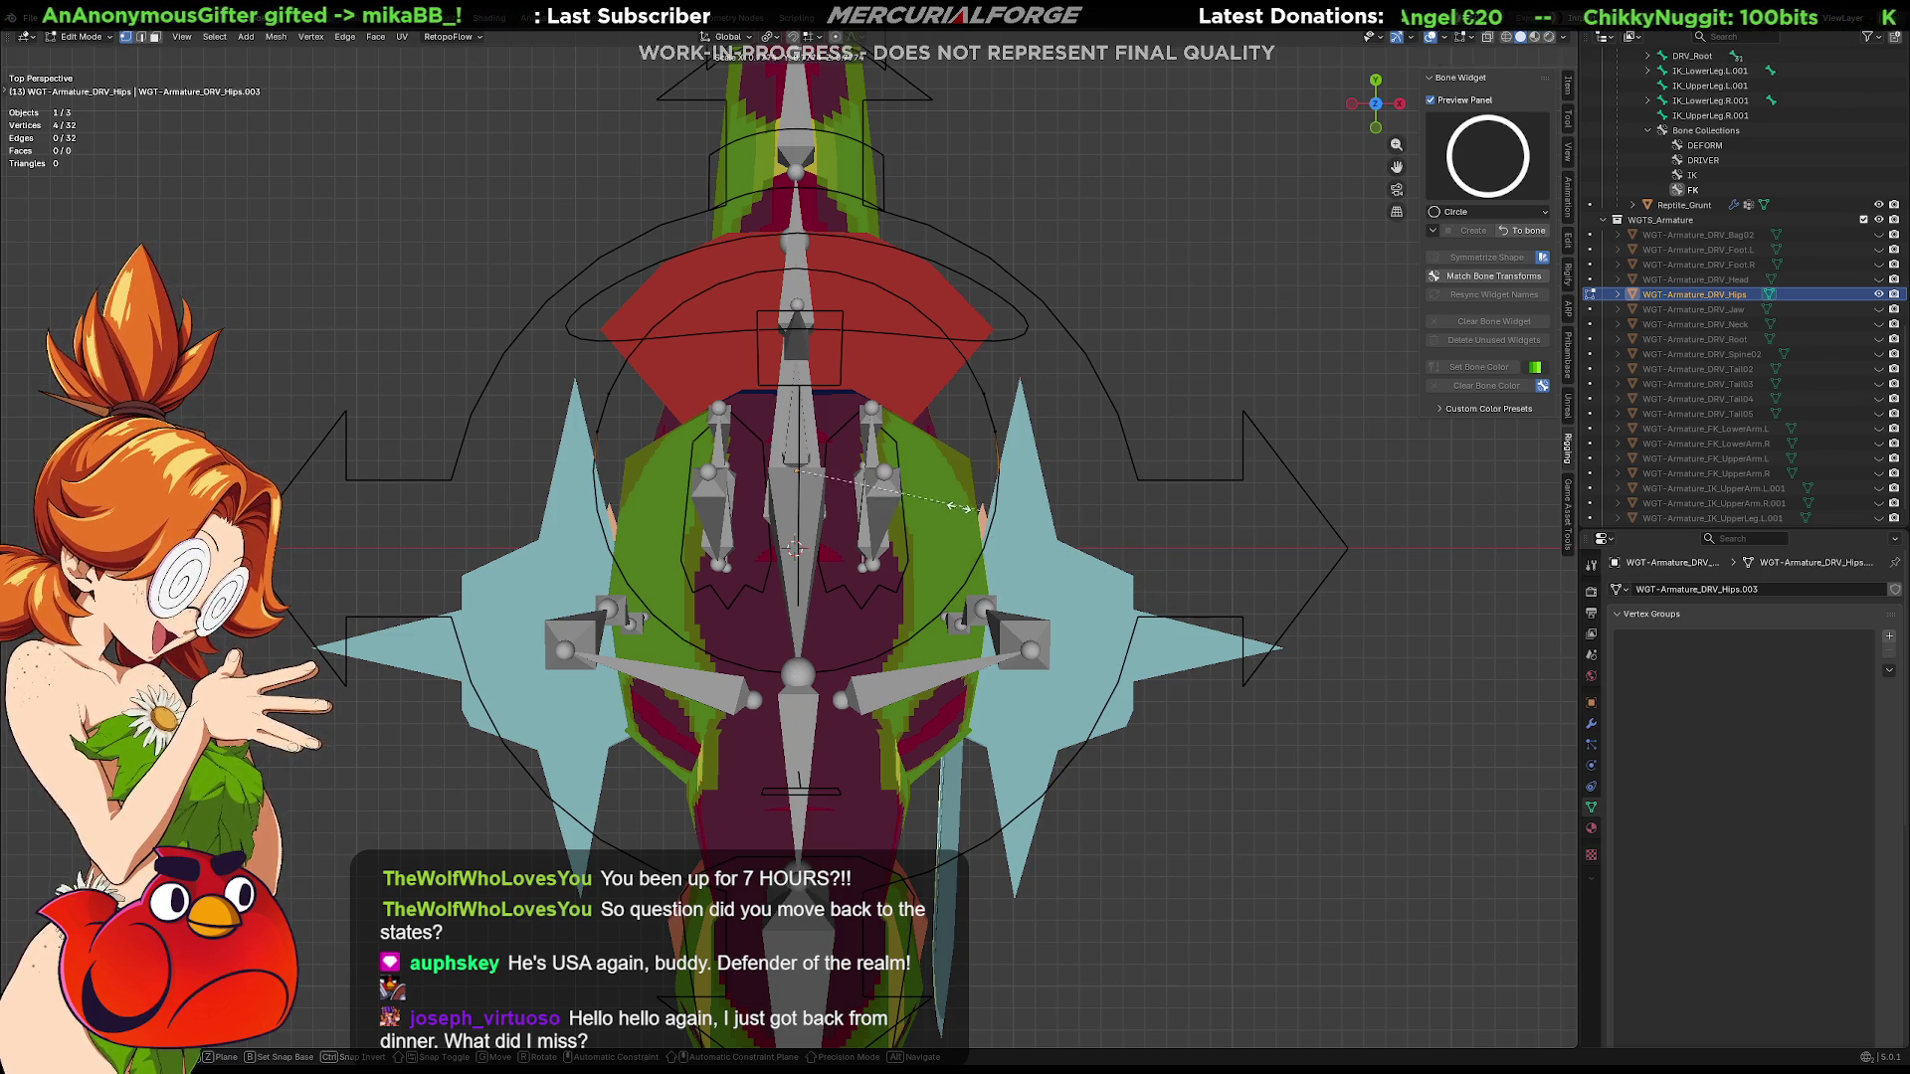
key("shift+s")
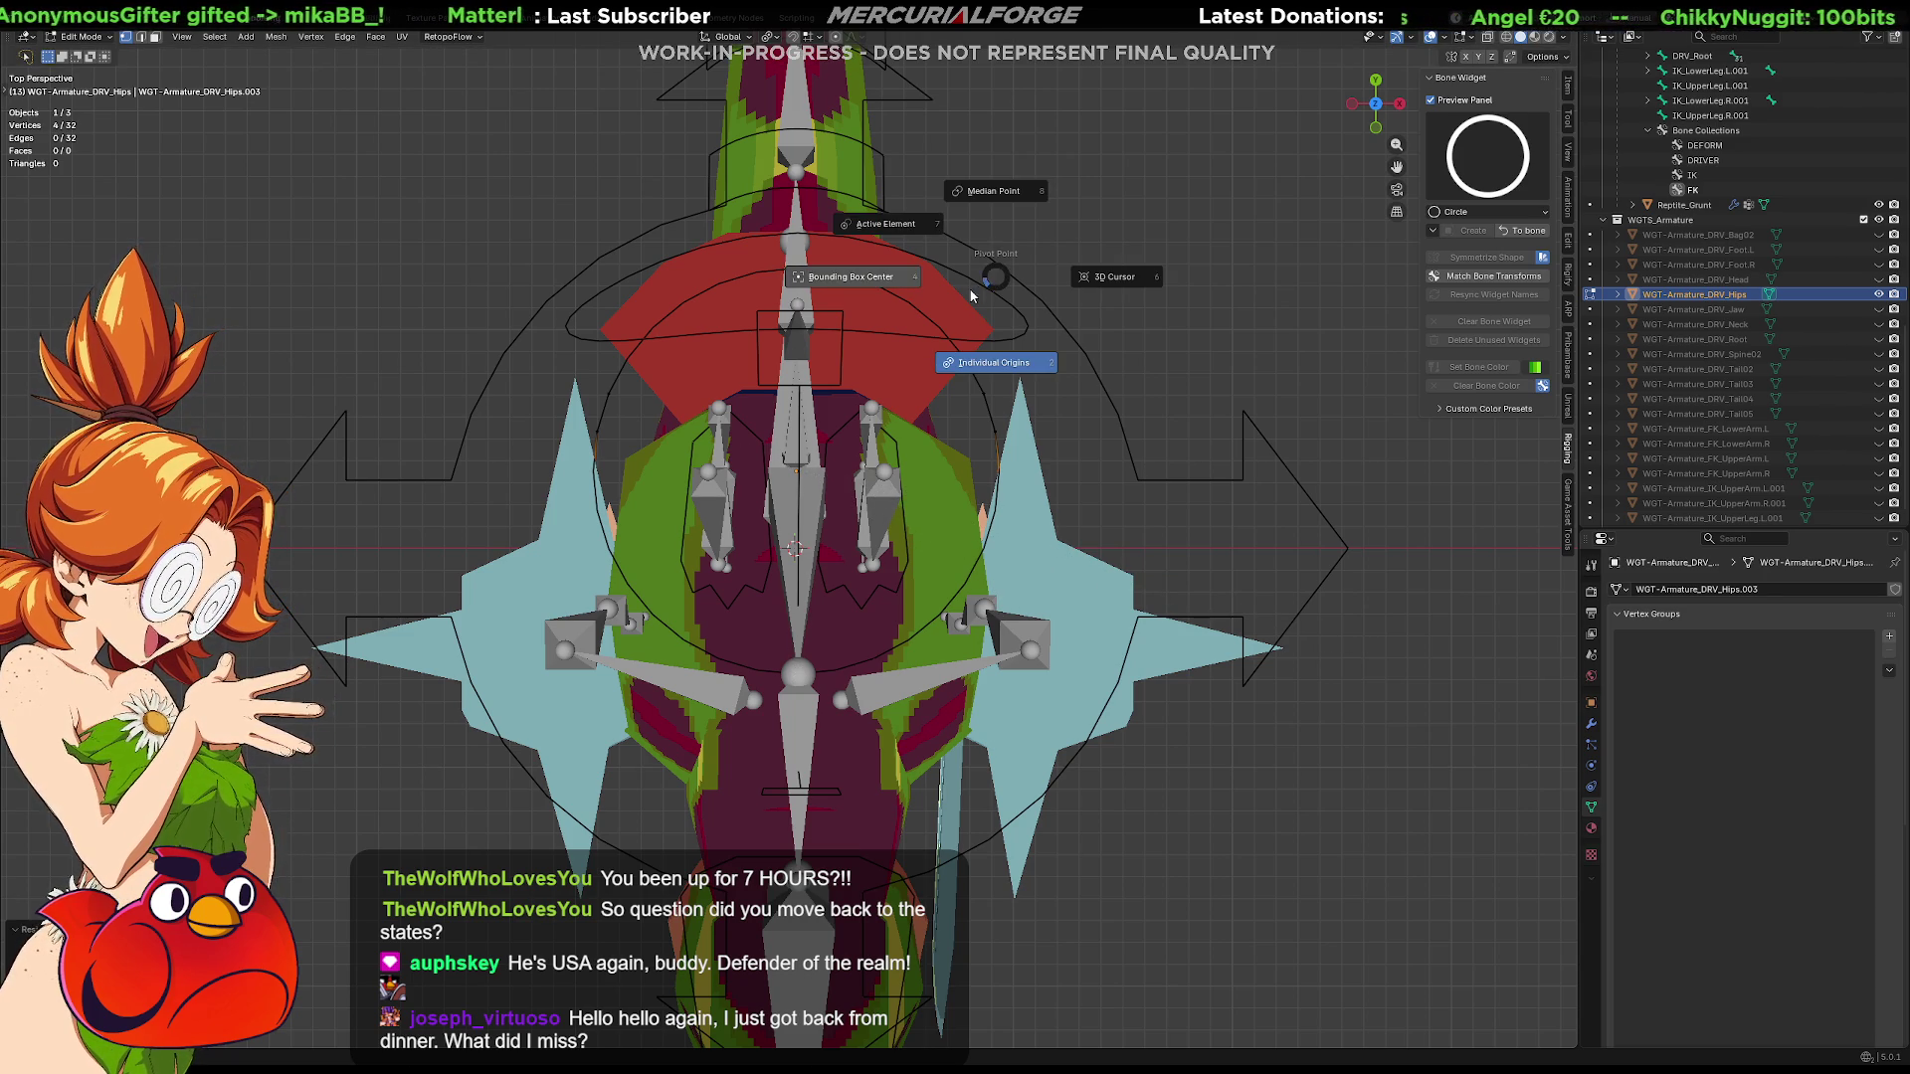
key("s")
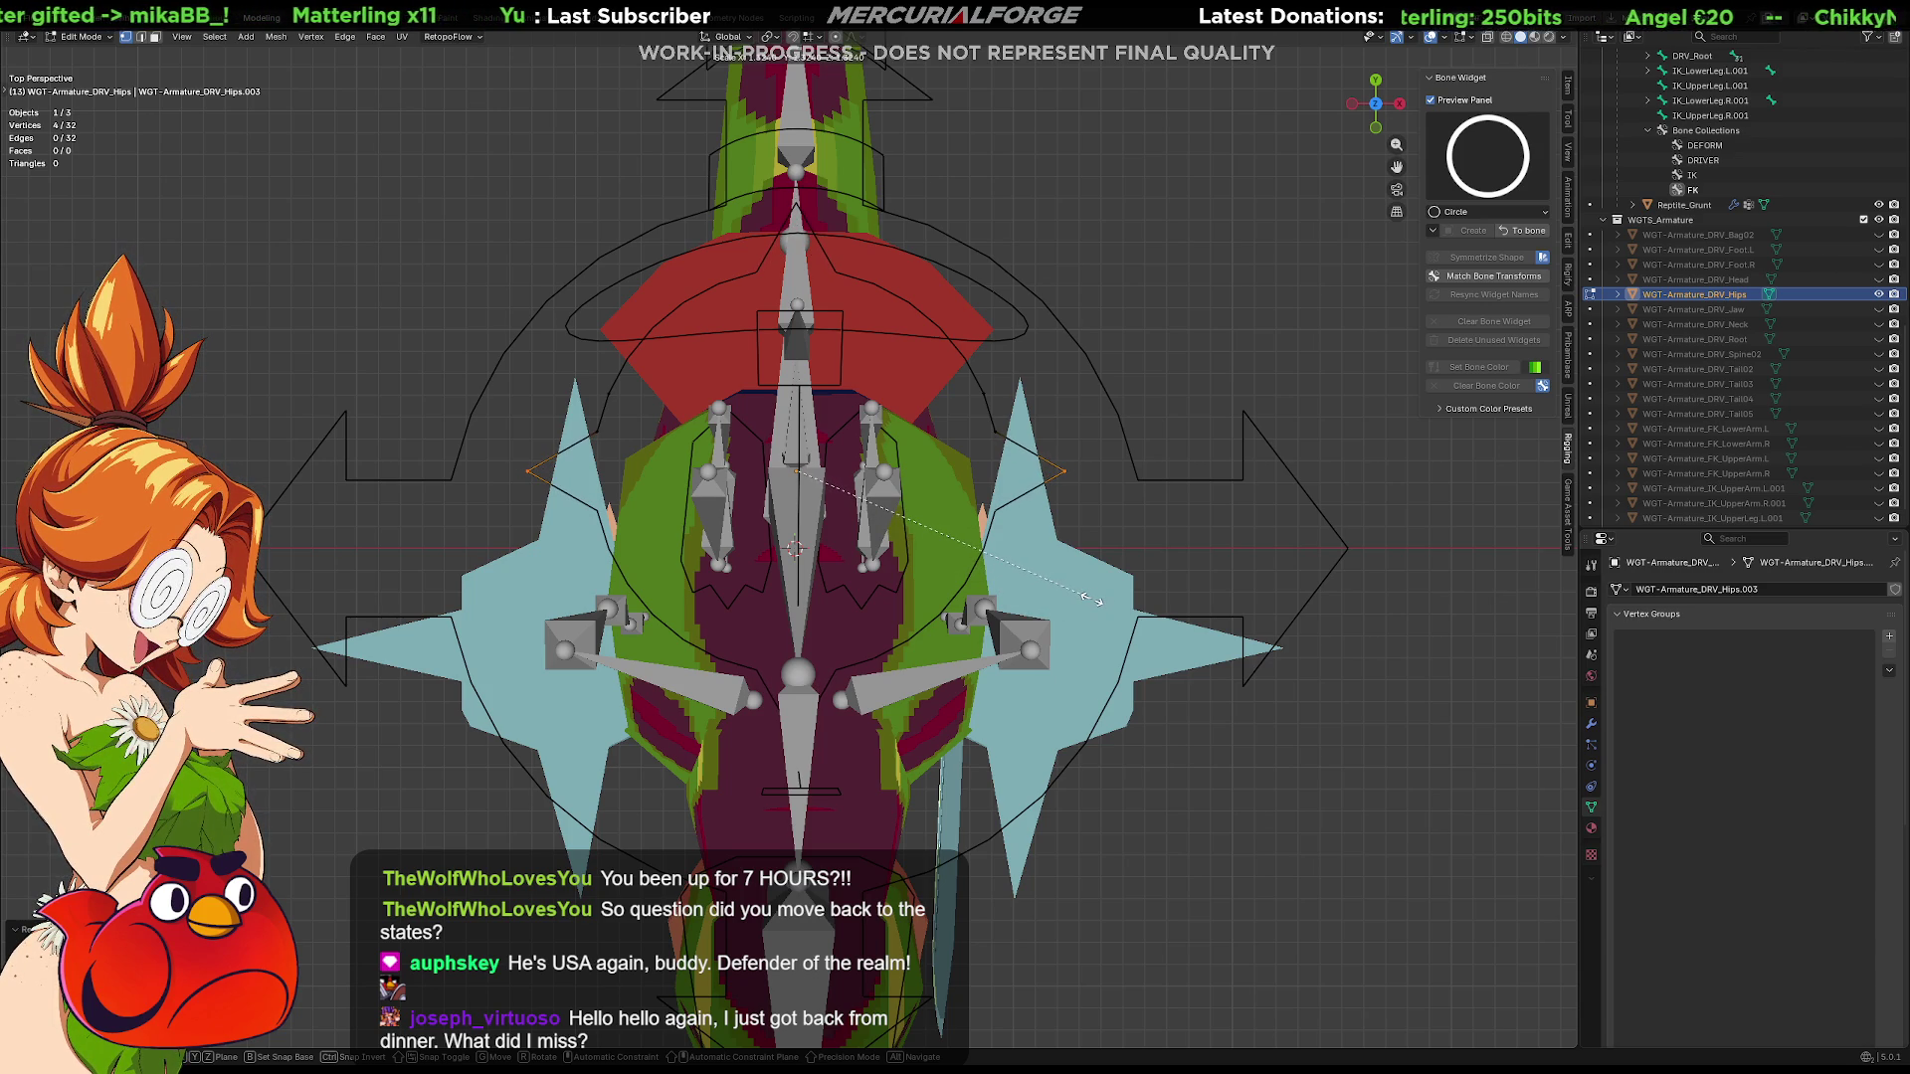
left_click(1094, 598)
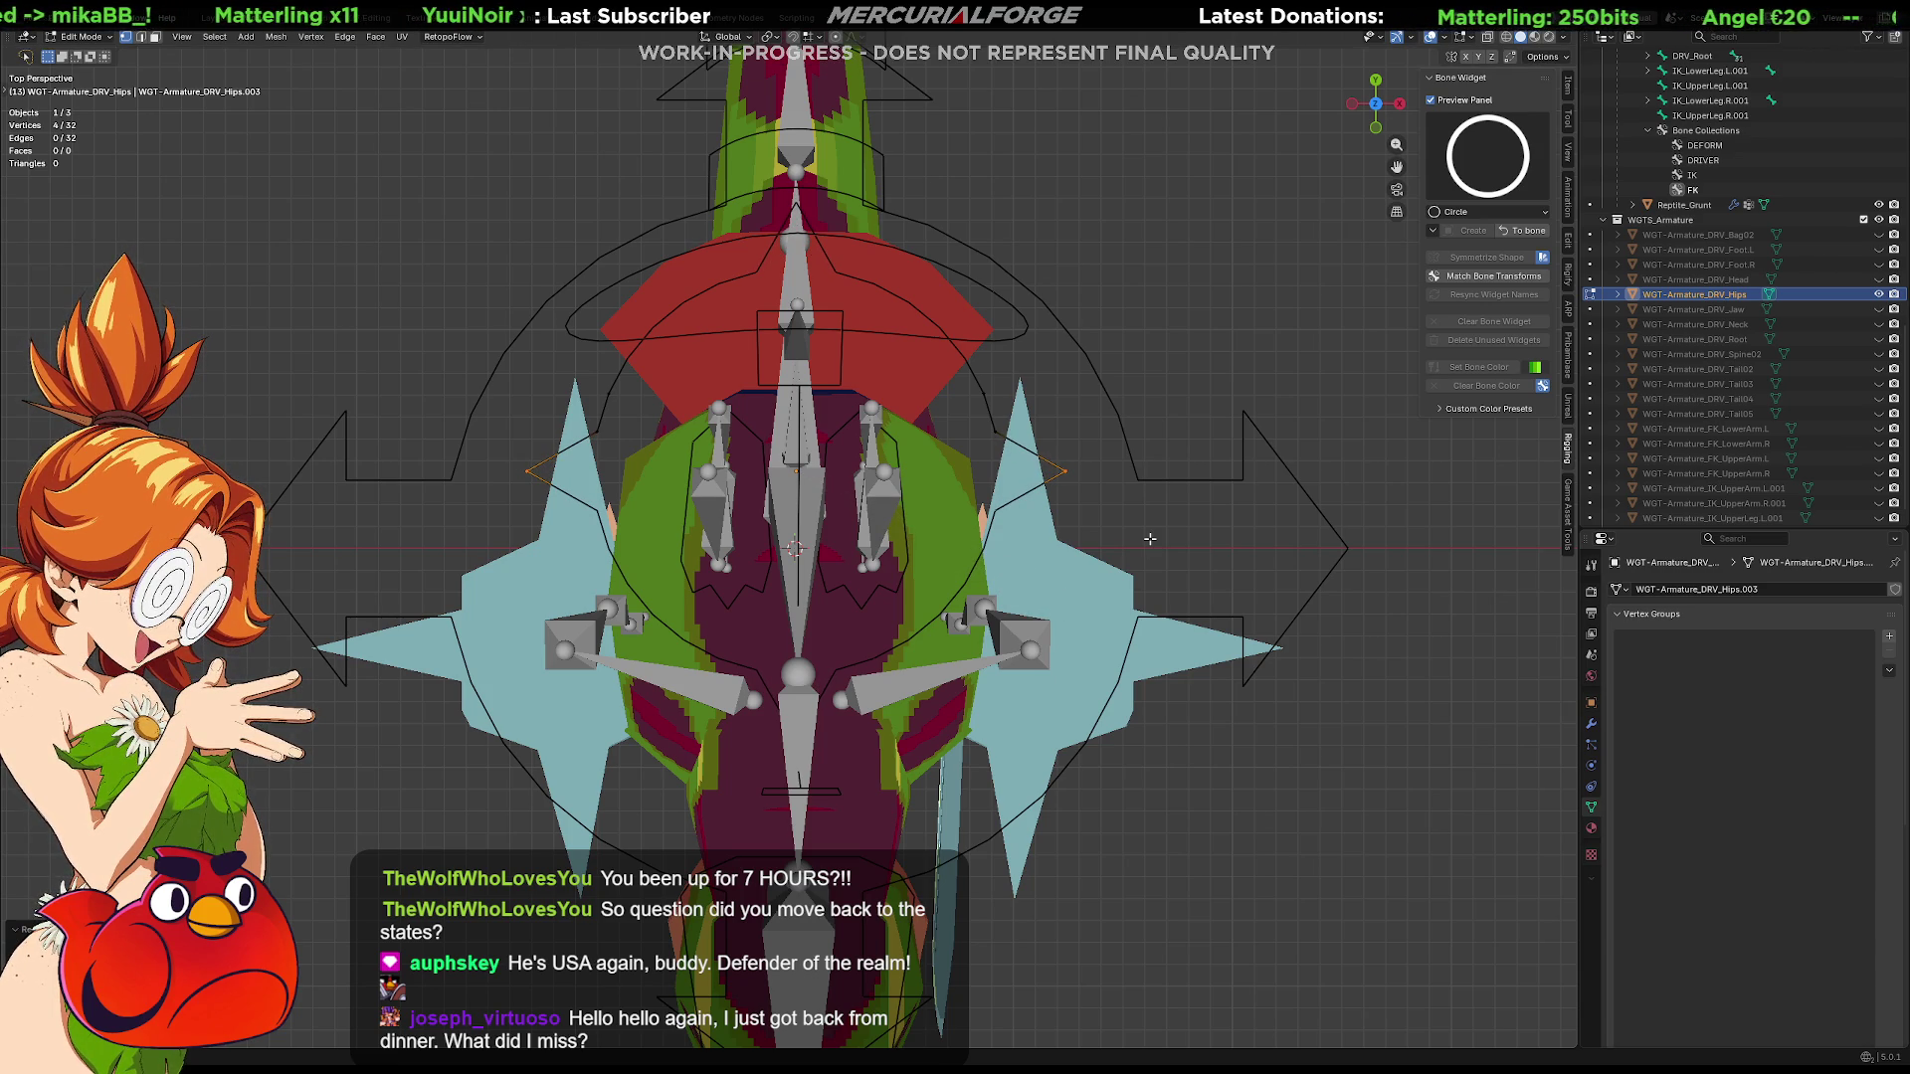
key("Tab")
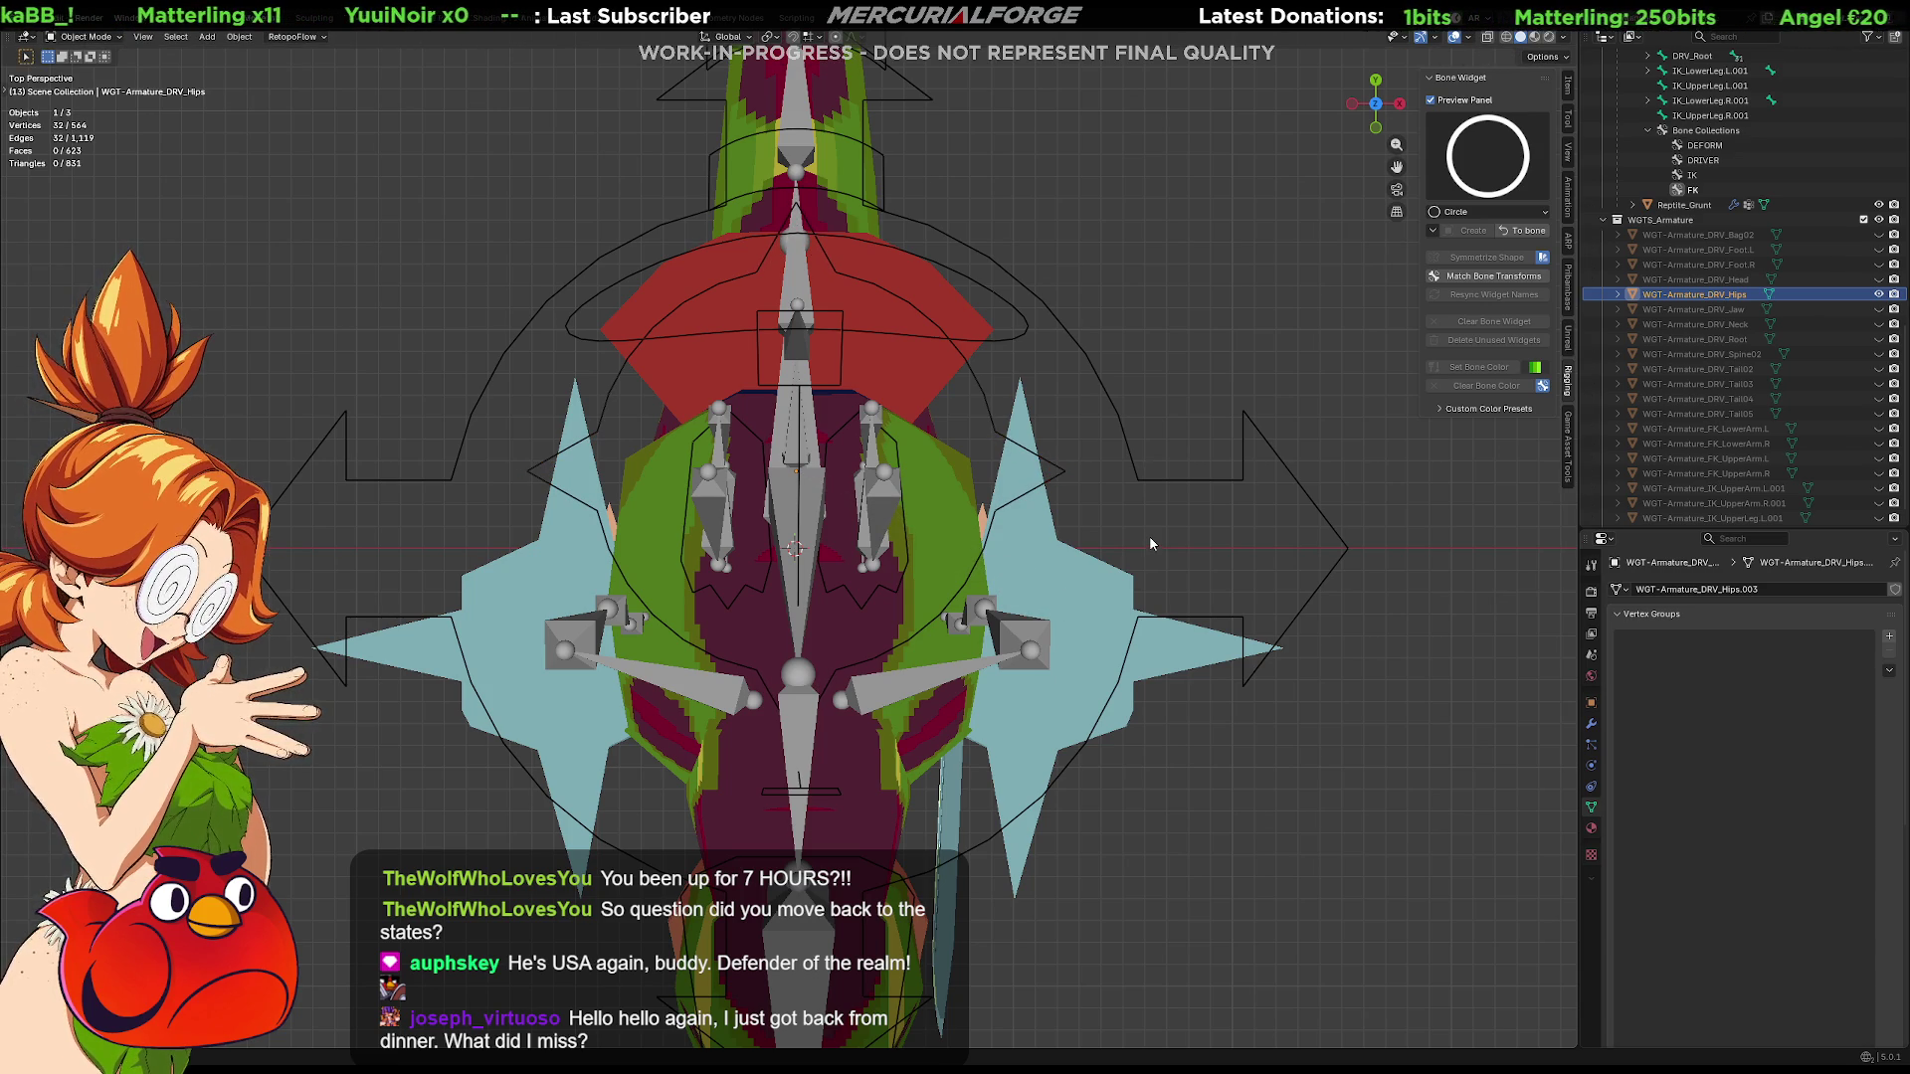
Check the widget mesh briefly in edit mode and return to object mode
mouse_move(1149, 537)
middle_mouse_down()
mouse_move(1025, 423)
mouse_move(1020, 393)
middle_mouse_up()
scroll(1020, 392, "up", 2)
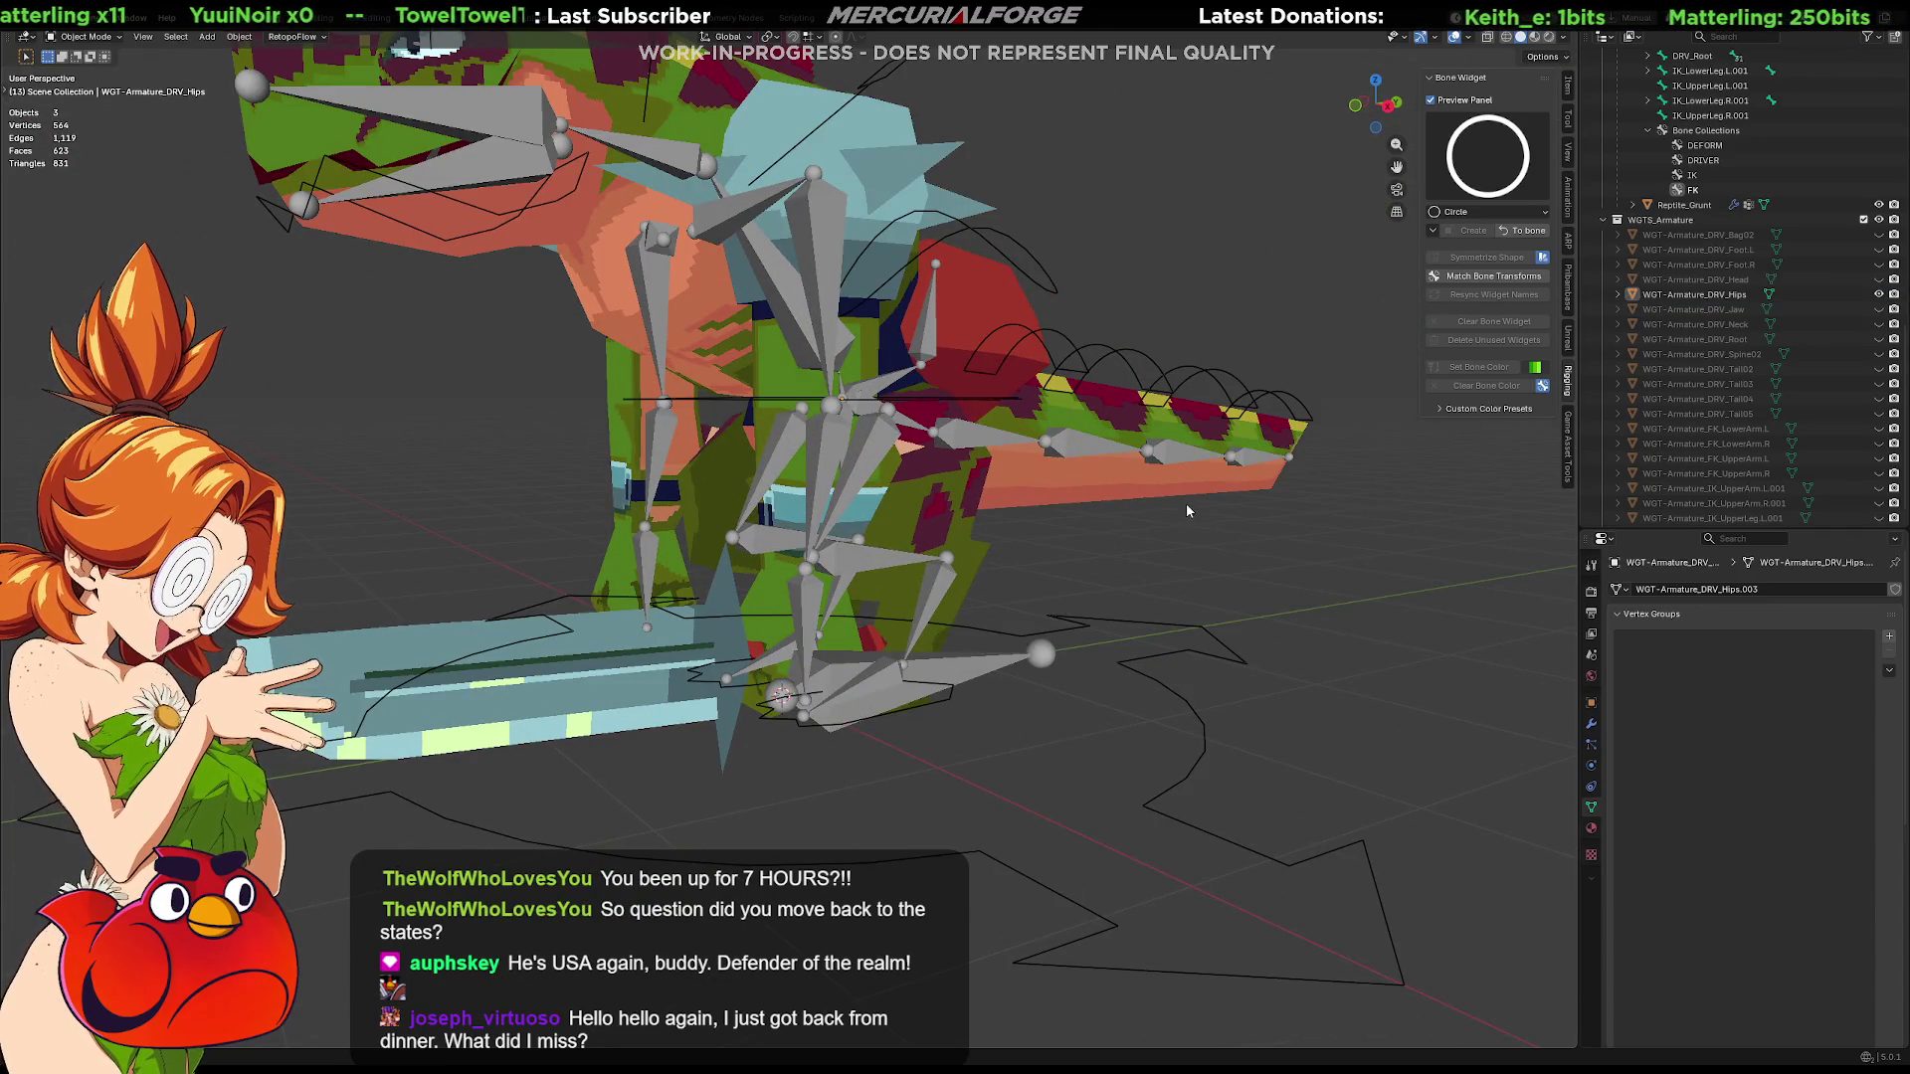
middle_click_drag(1190, 506, 1166, 533)
key("Tab")
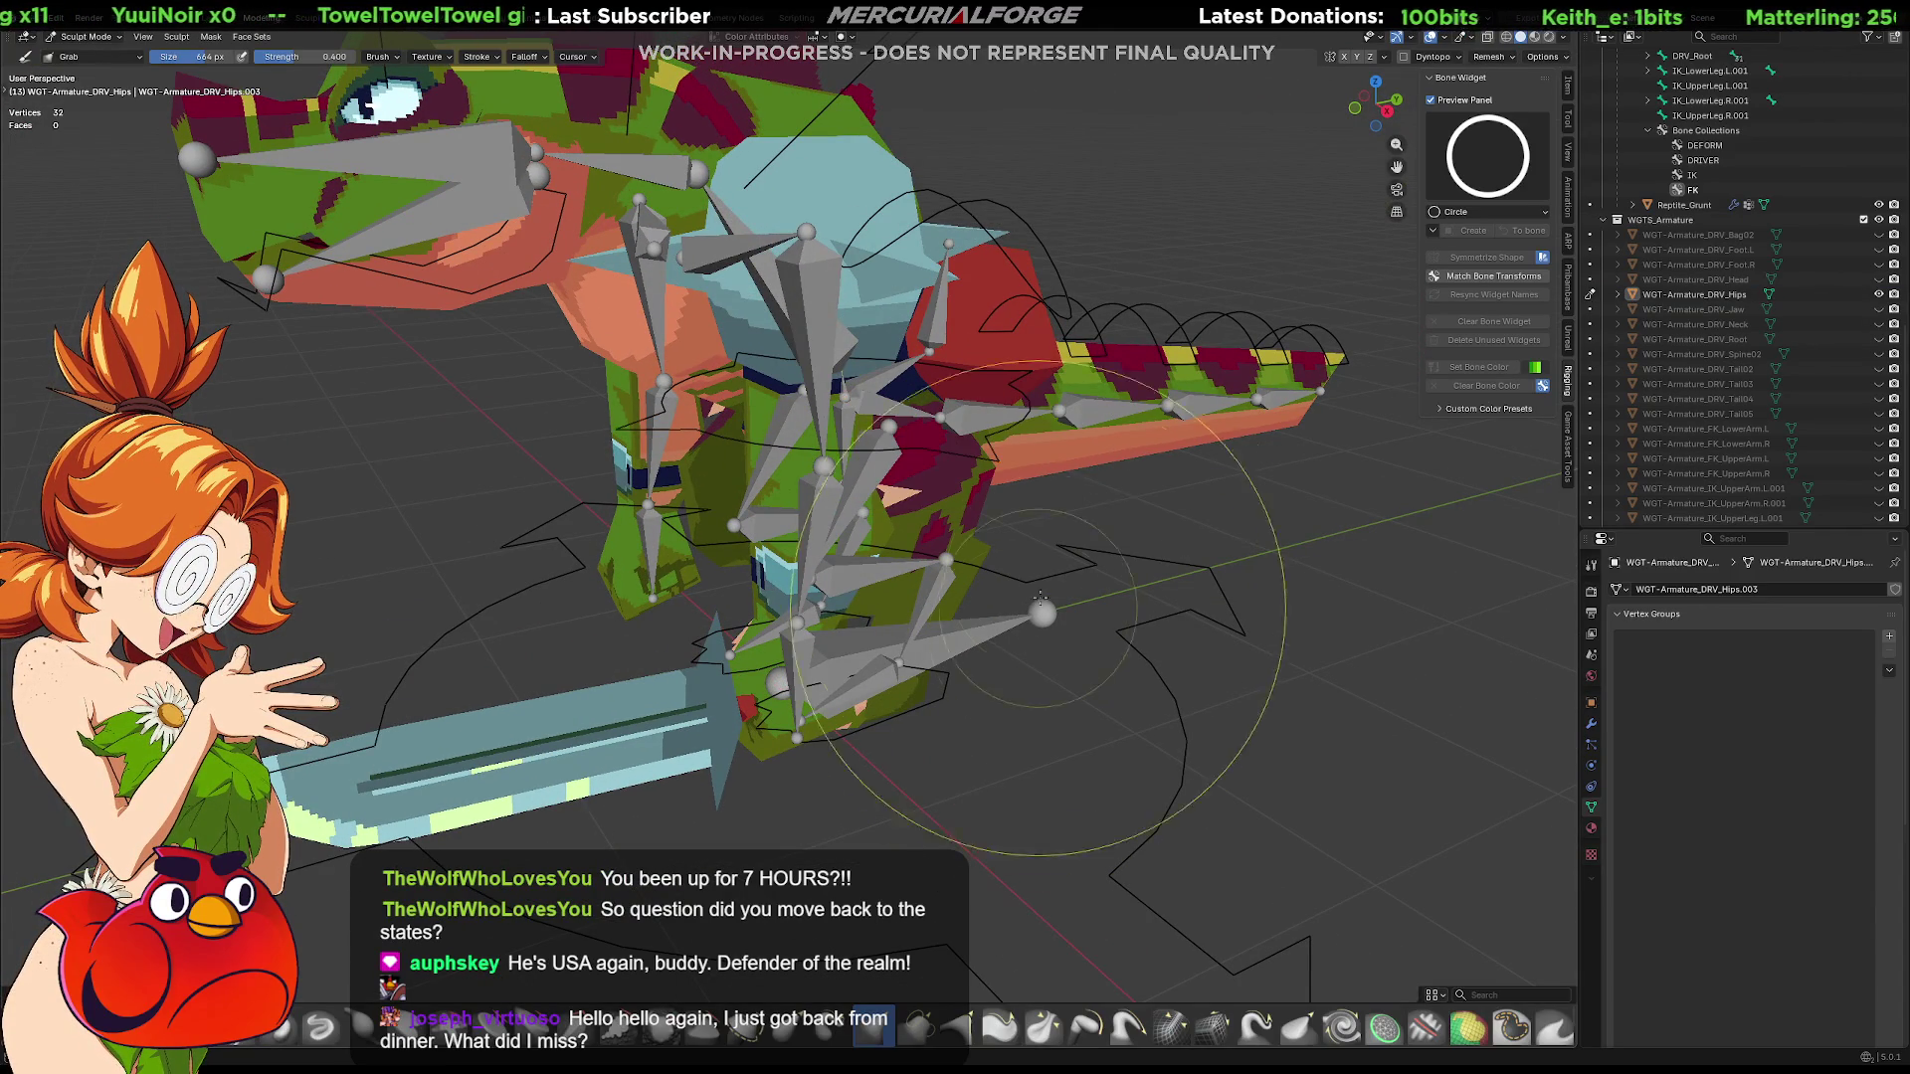
key("Tab")
left_click(906, 497)
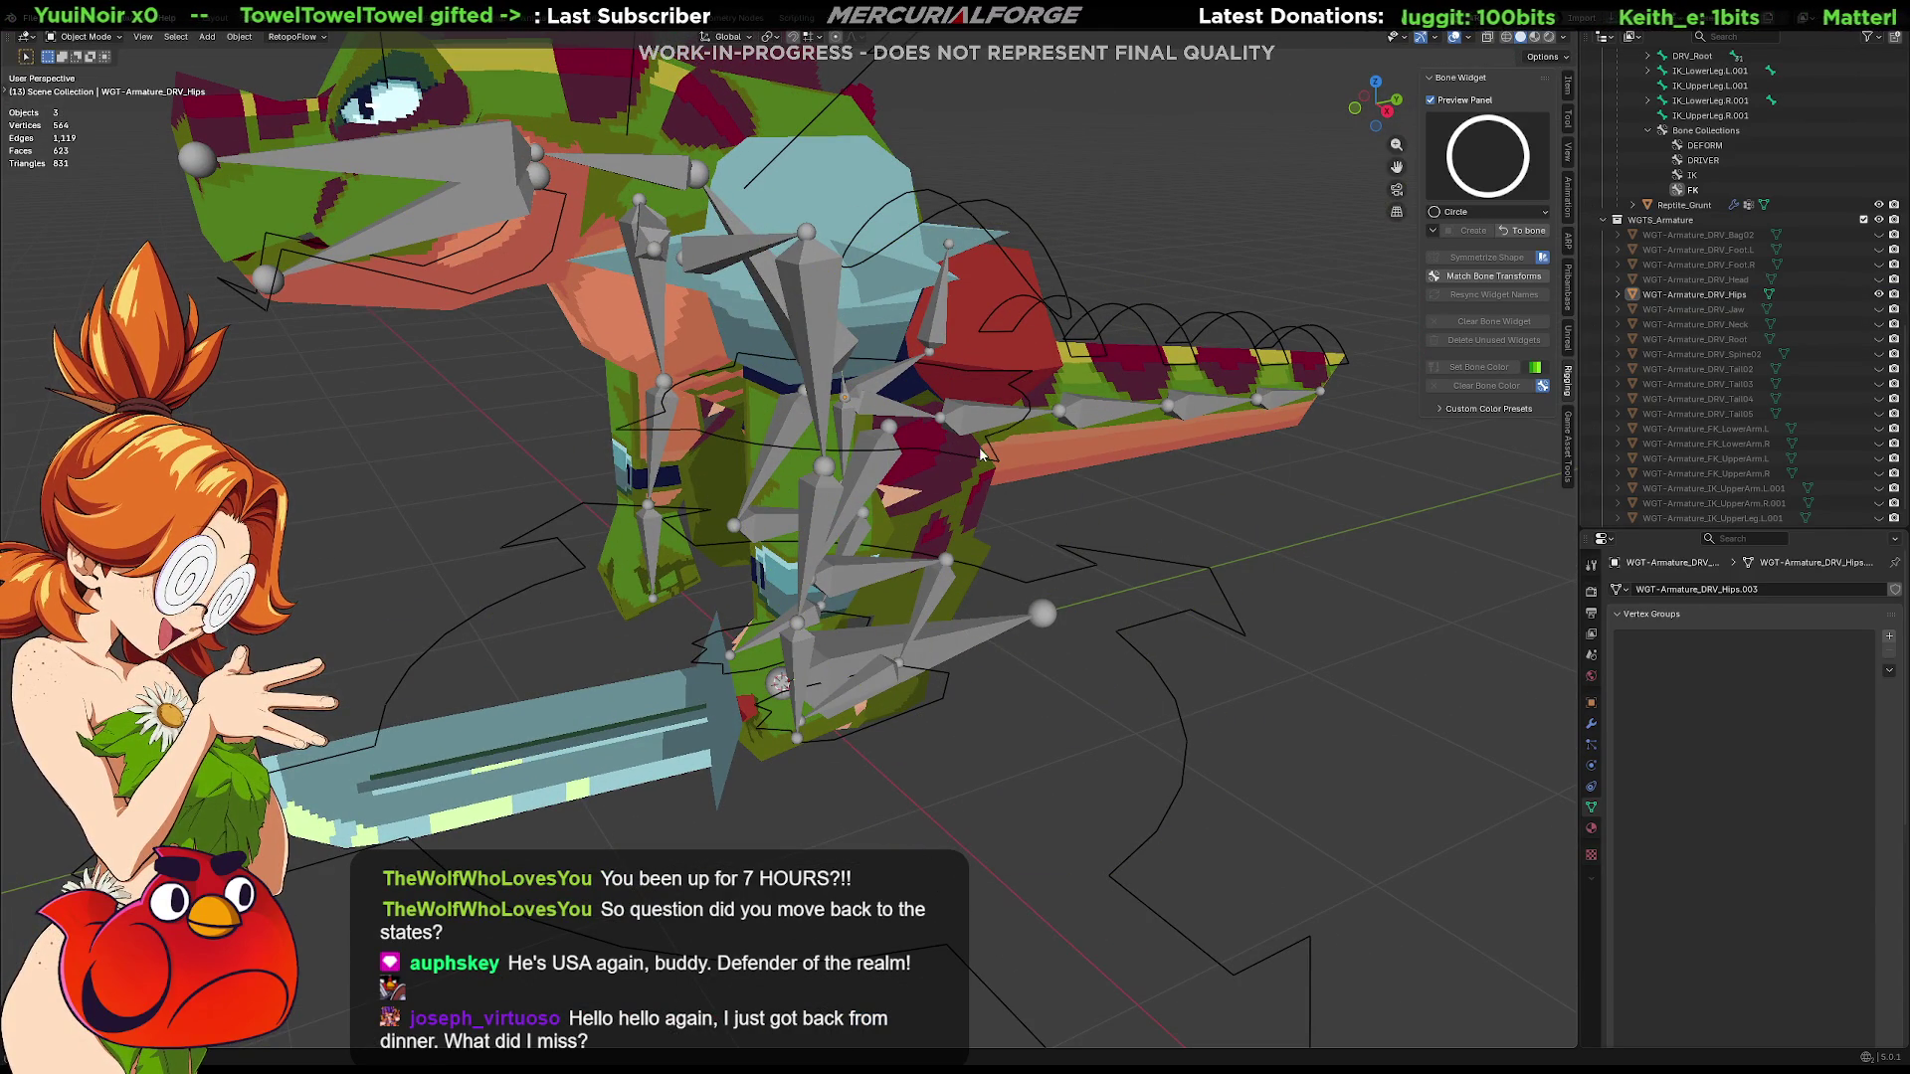
Select the dinosaur armature and switch it into Pose Mode
left_click(736, 437)
key("Tab")
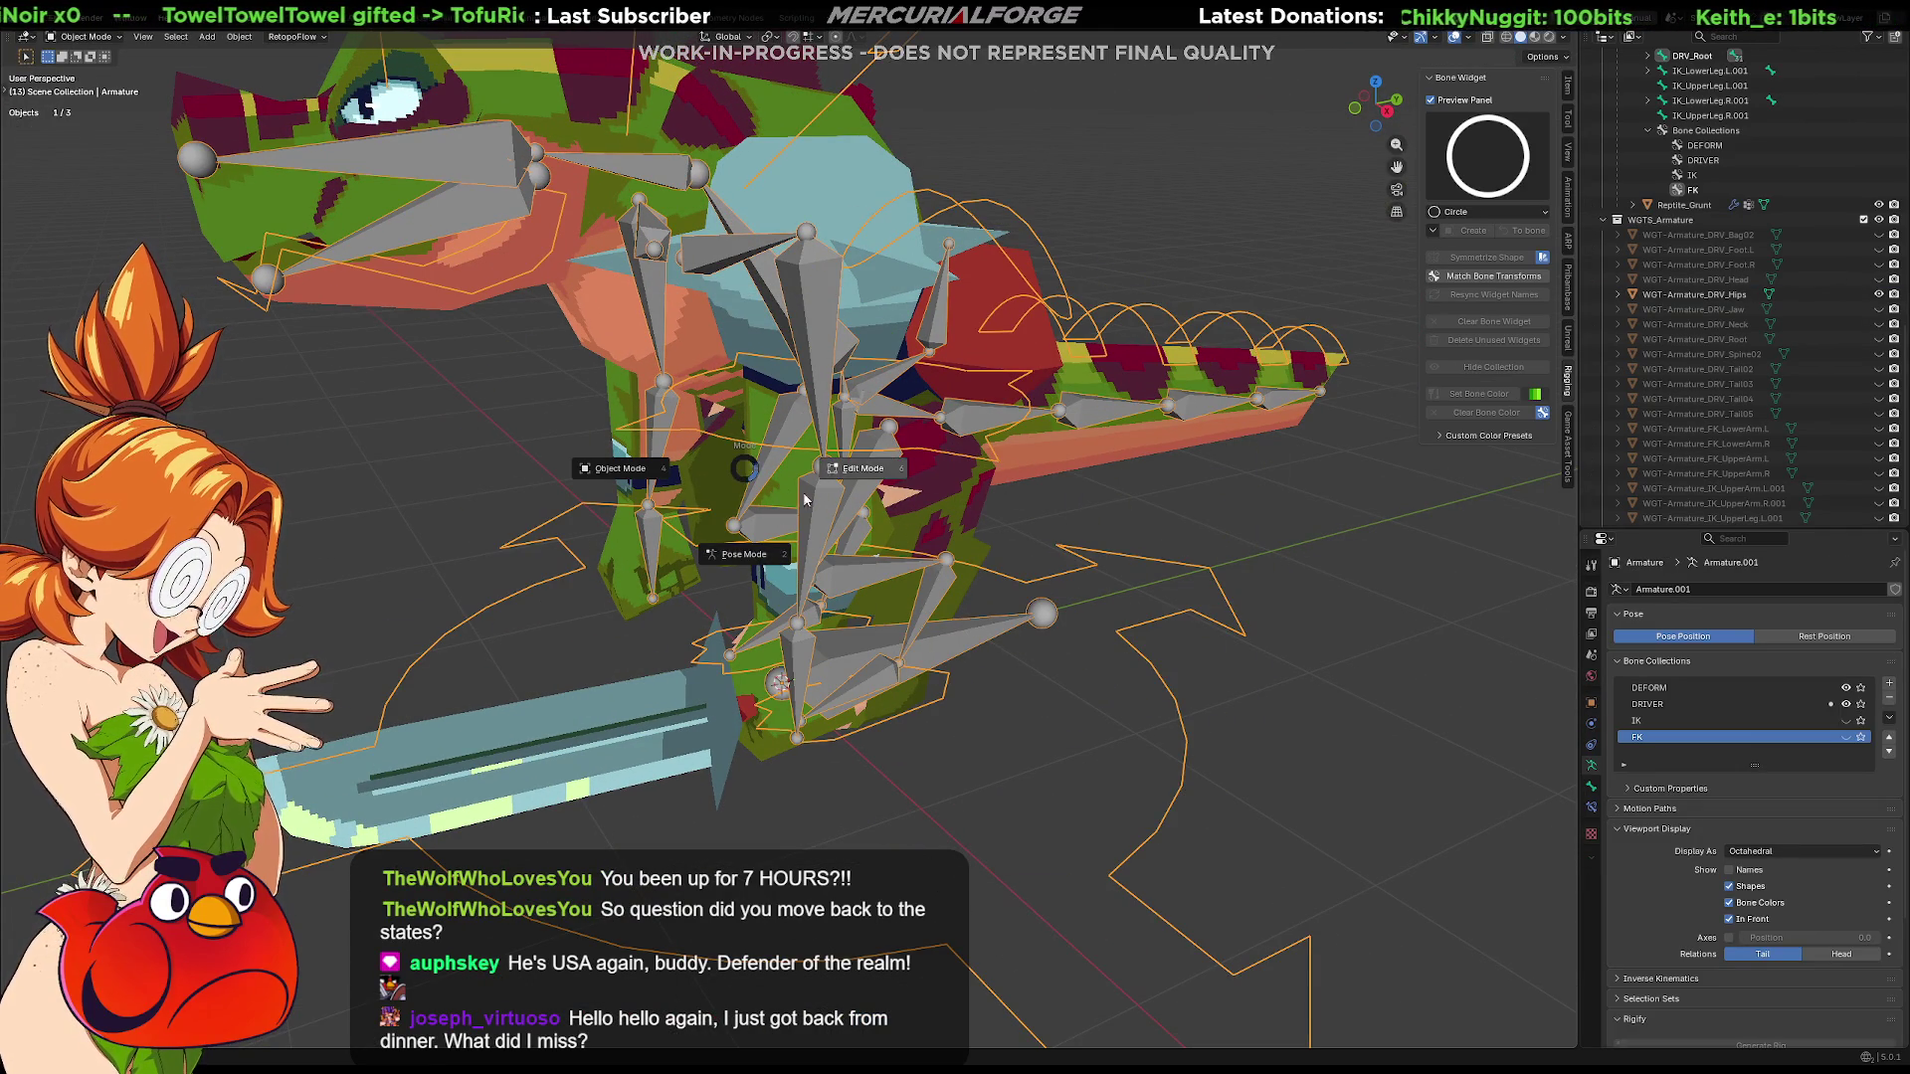
left_click(864, 467)
key("Tab")
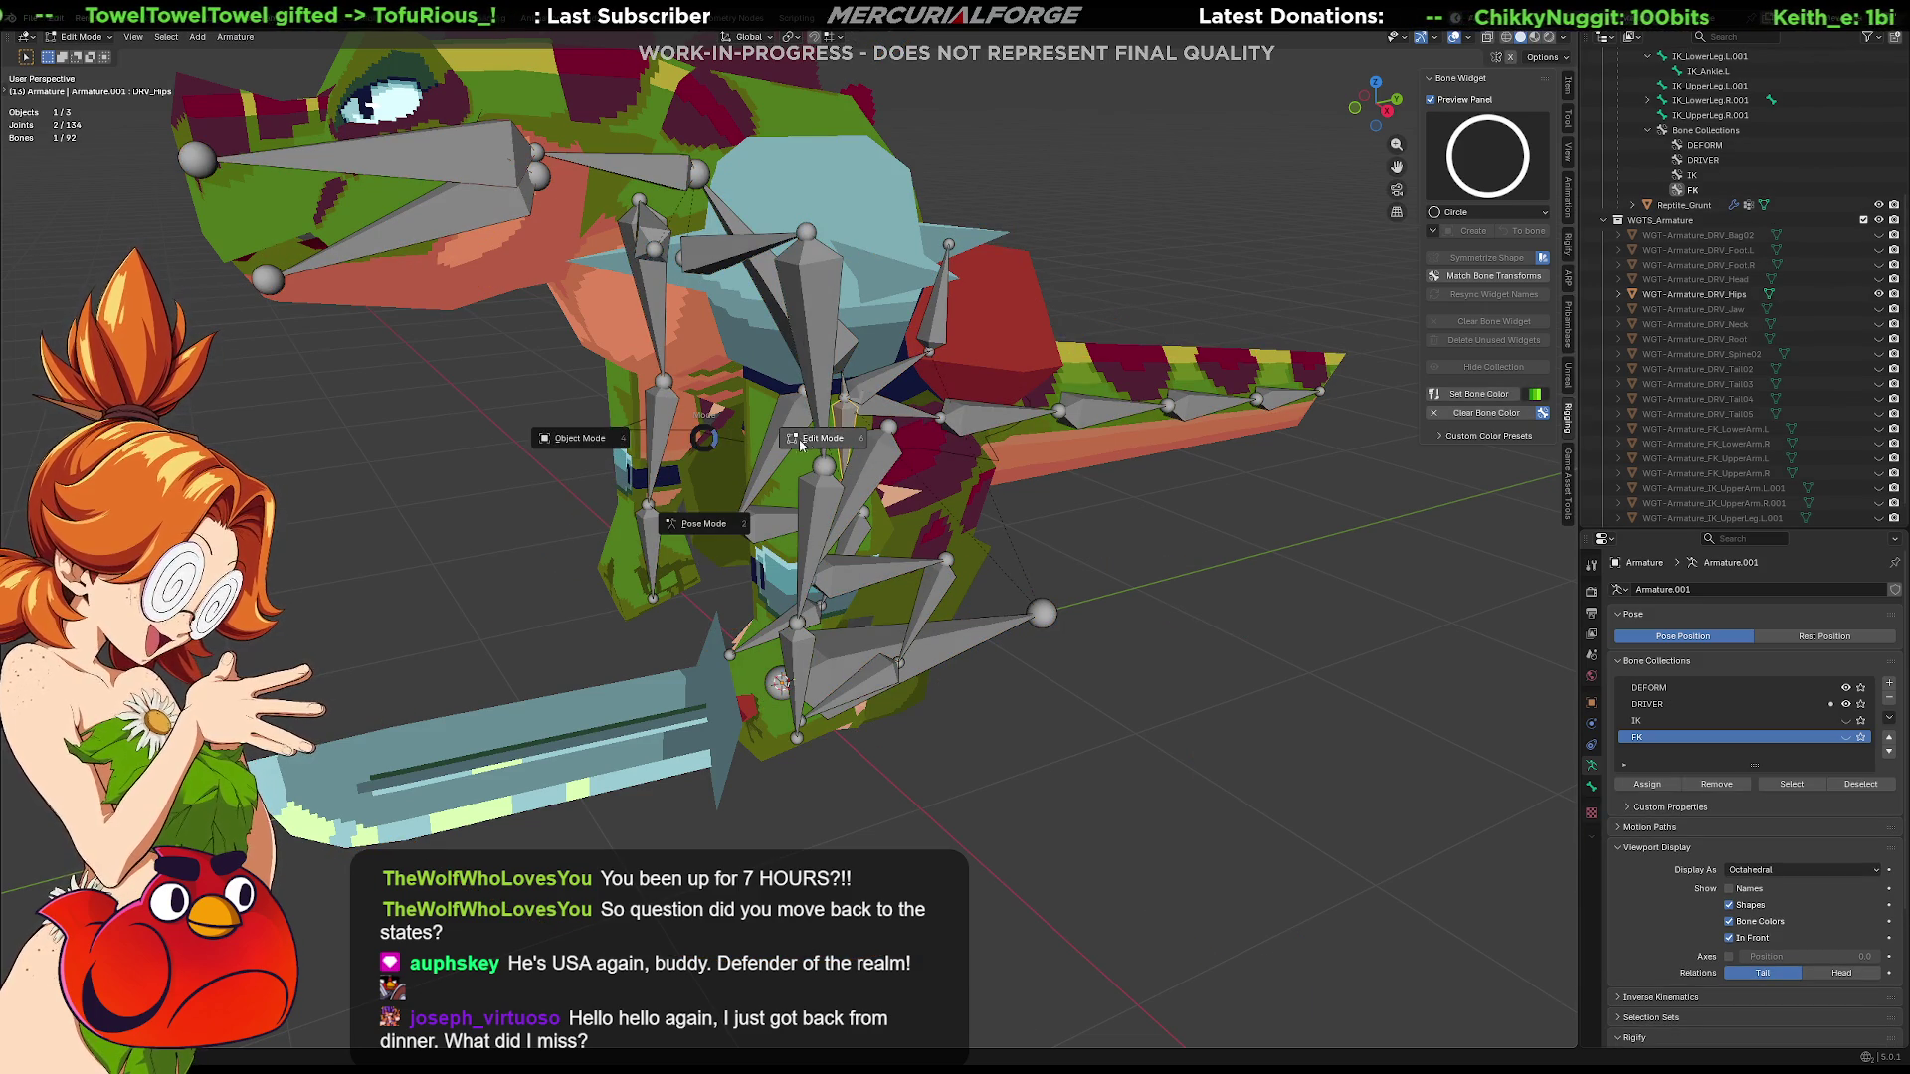
key("Tab")
left_click(879, 471)
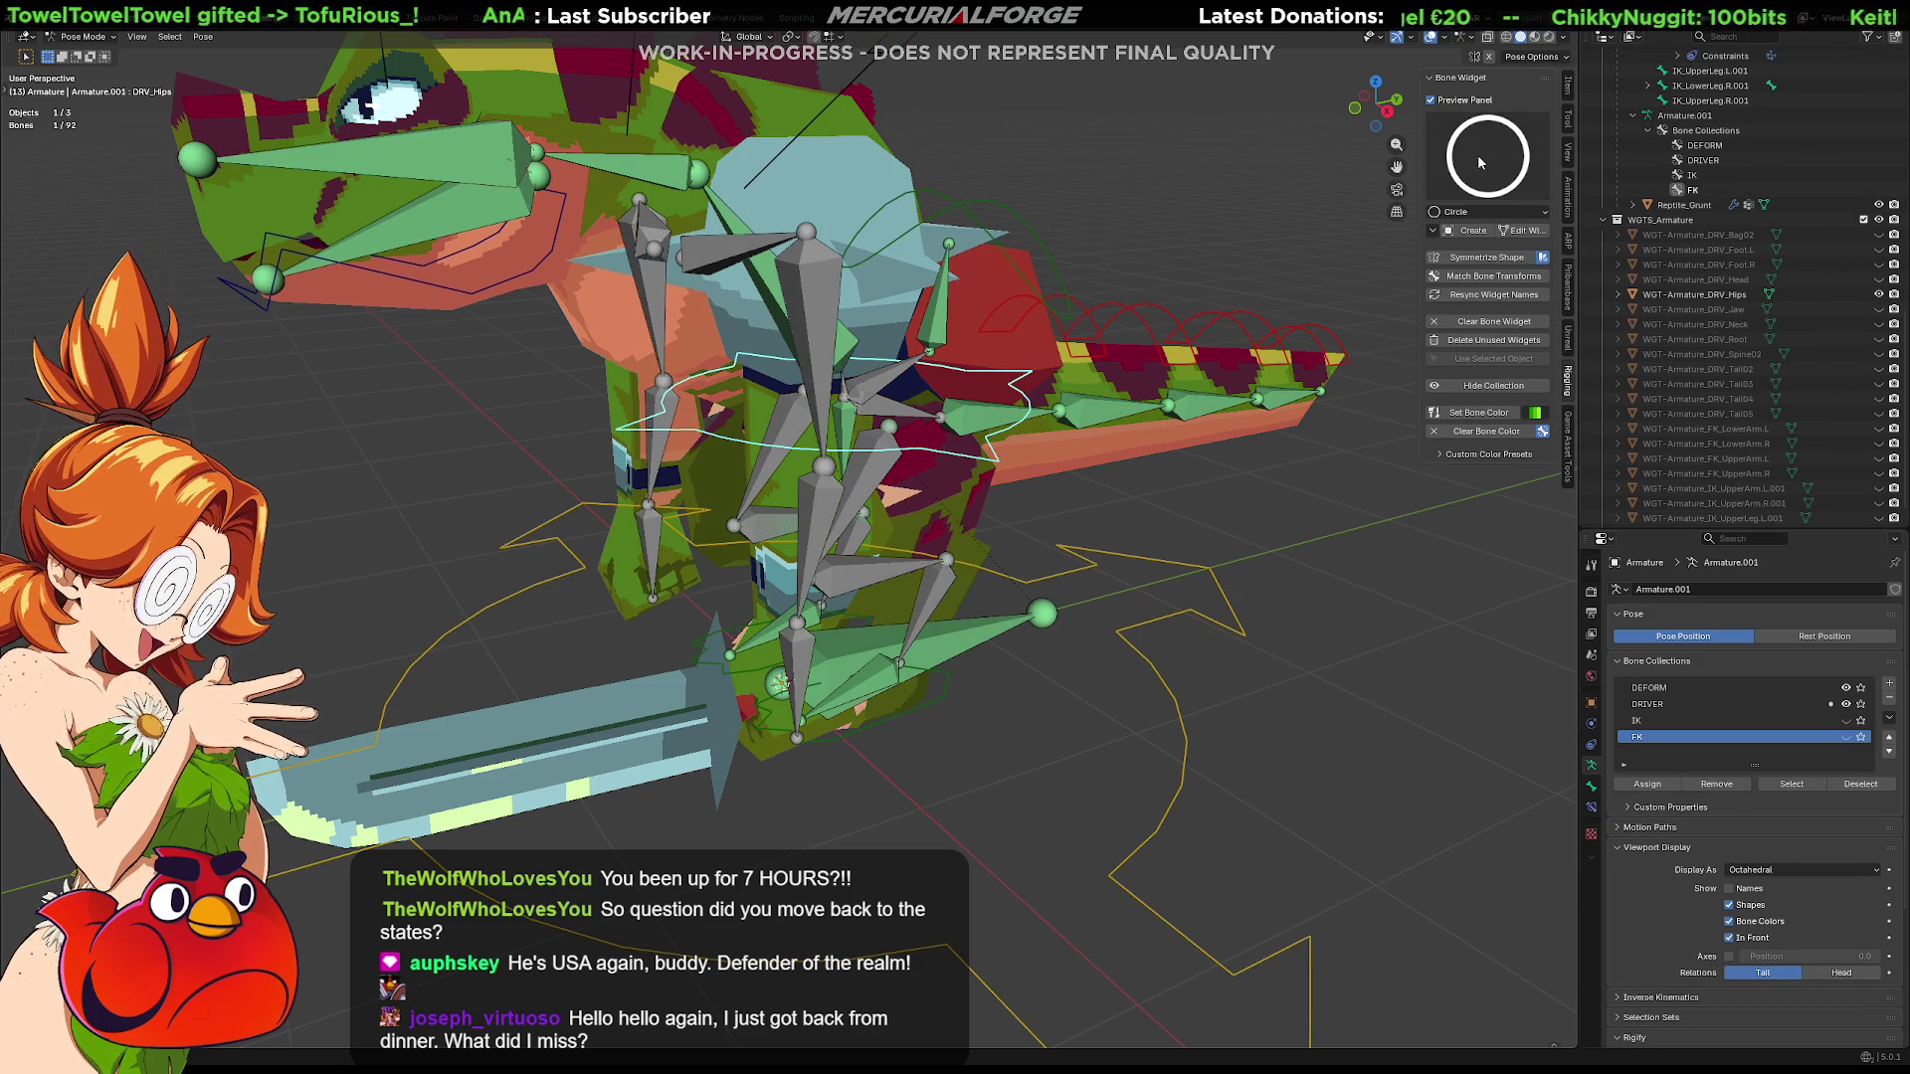
Inspect the hips widget around the dinosaur and reopen WGT-Armature_DRV_Hips.003 for editing
left_click(1522, 232)
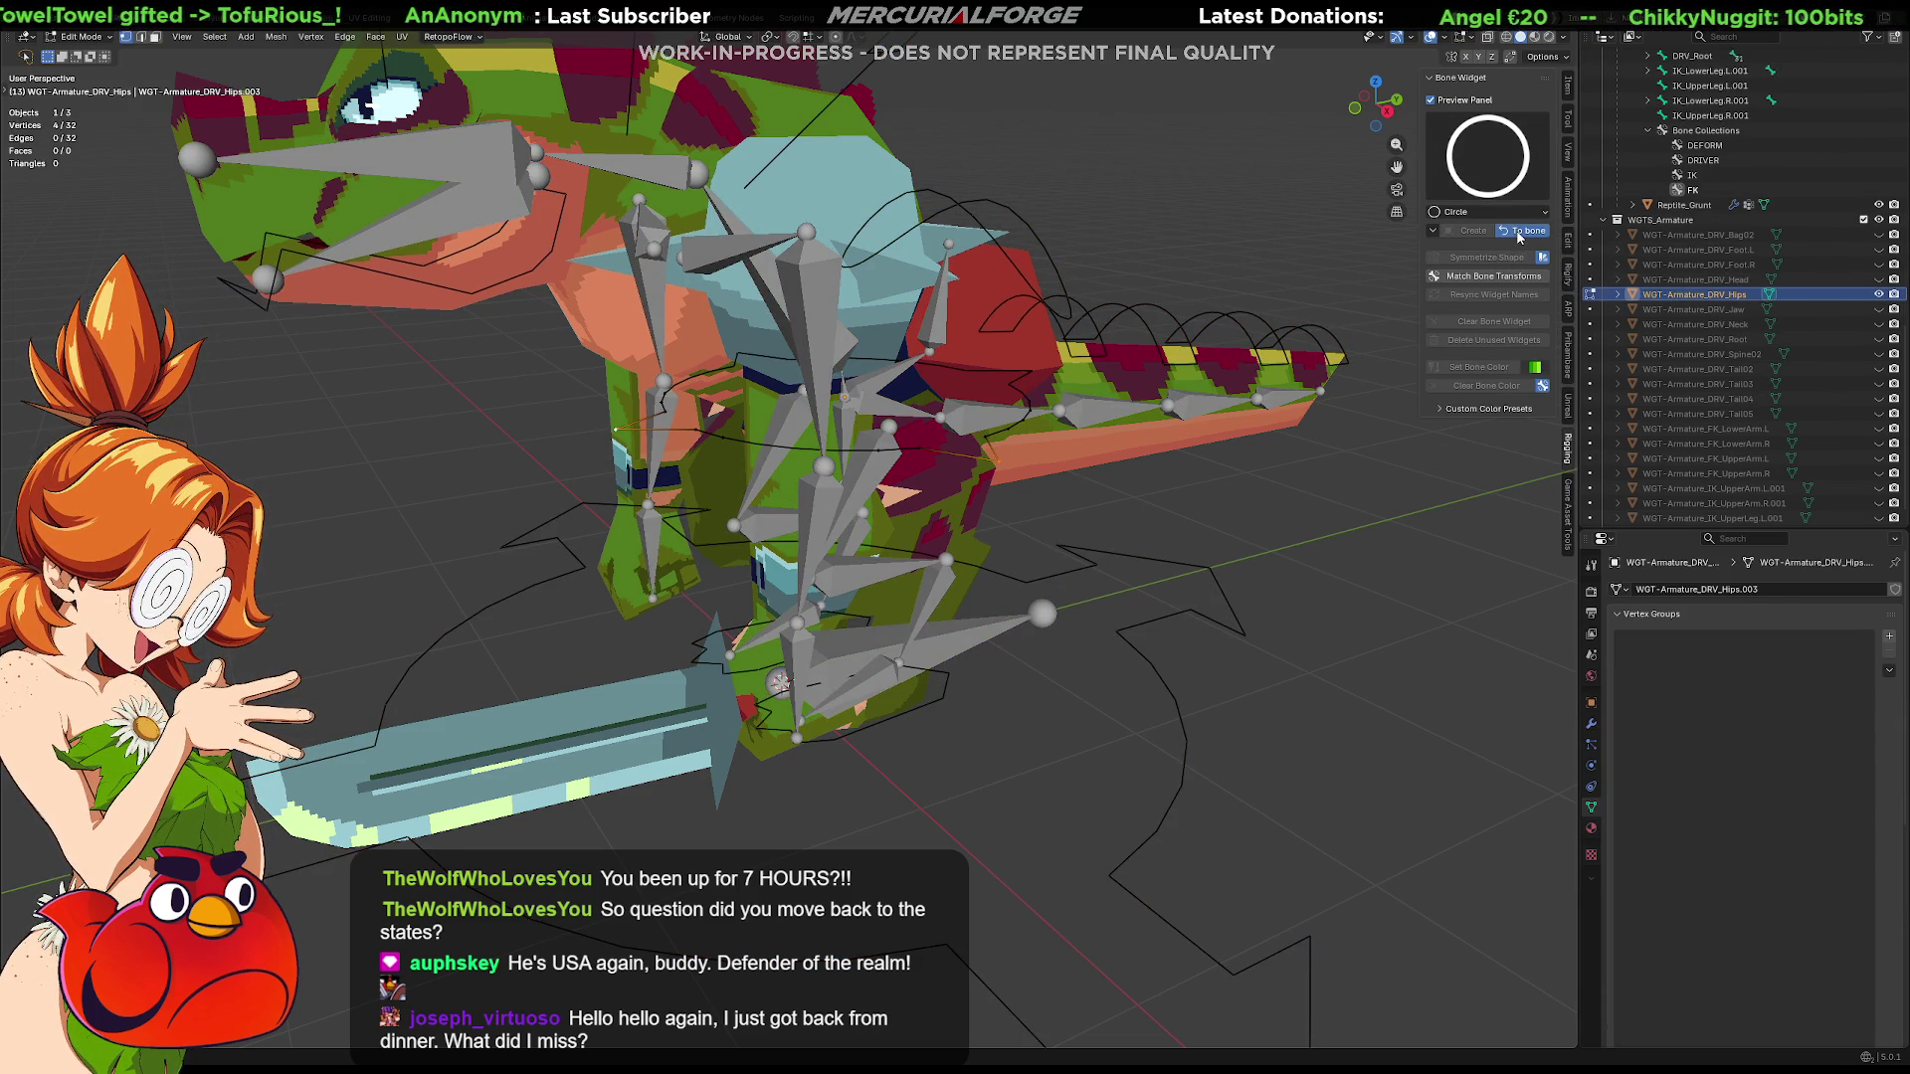
left_click(1520, 235)
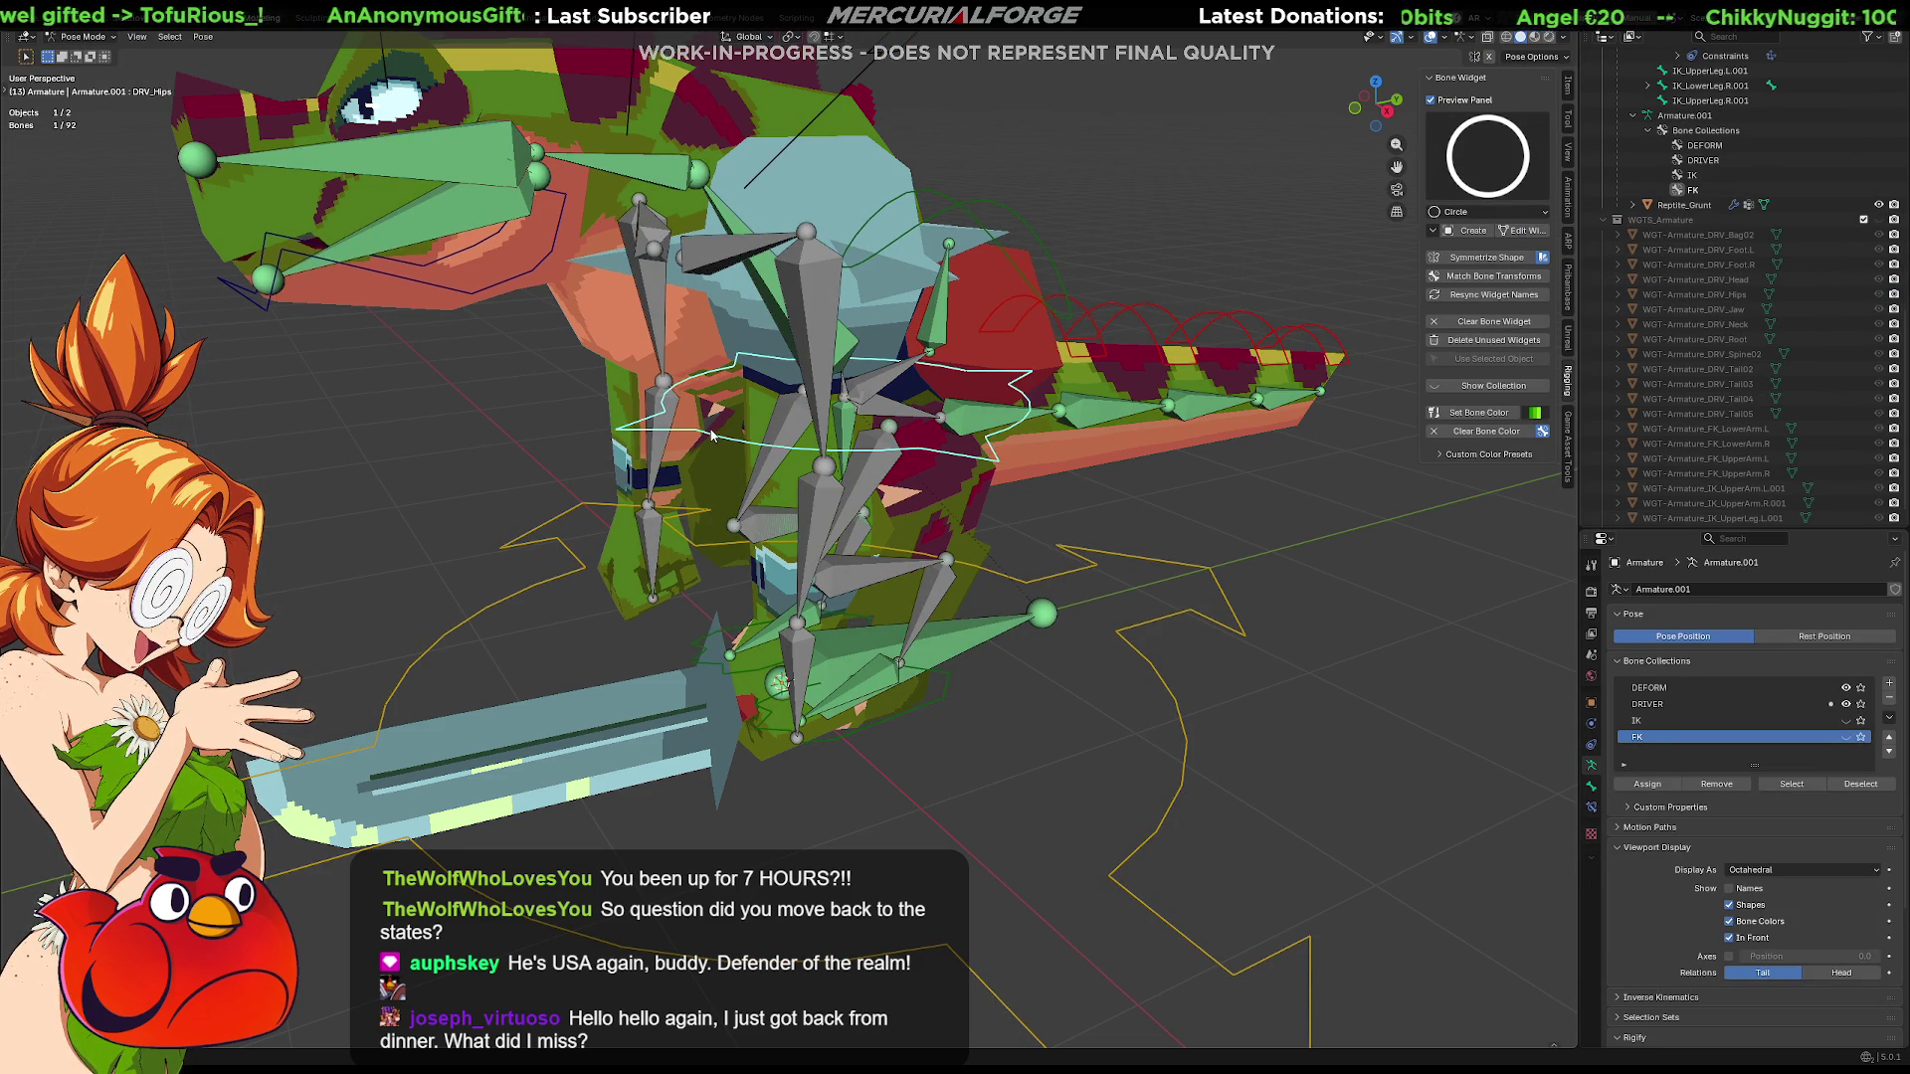
scroll(713, 425, "down", 3)
mouse_move(962, 503)
middle_mouse_down()
mouse_move(1201, 473)
mouse_move(998, 517)
mouse_move(905, 482)
mouse_move(1011, 491)
middle_mouse_up()
left_click(910, 506)
left_click(1520, 229)
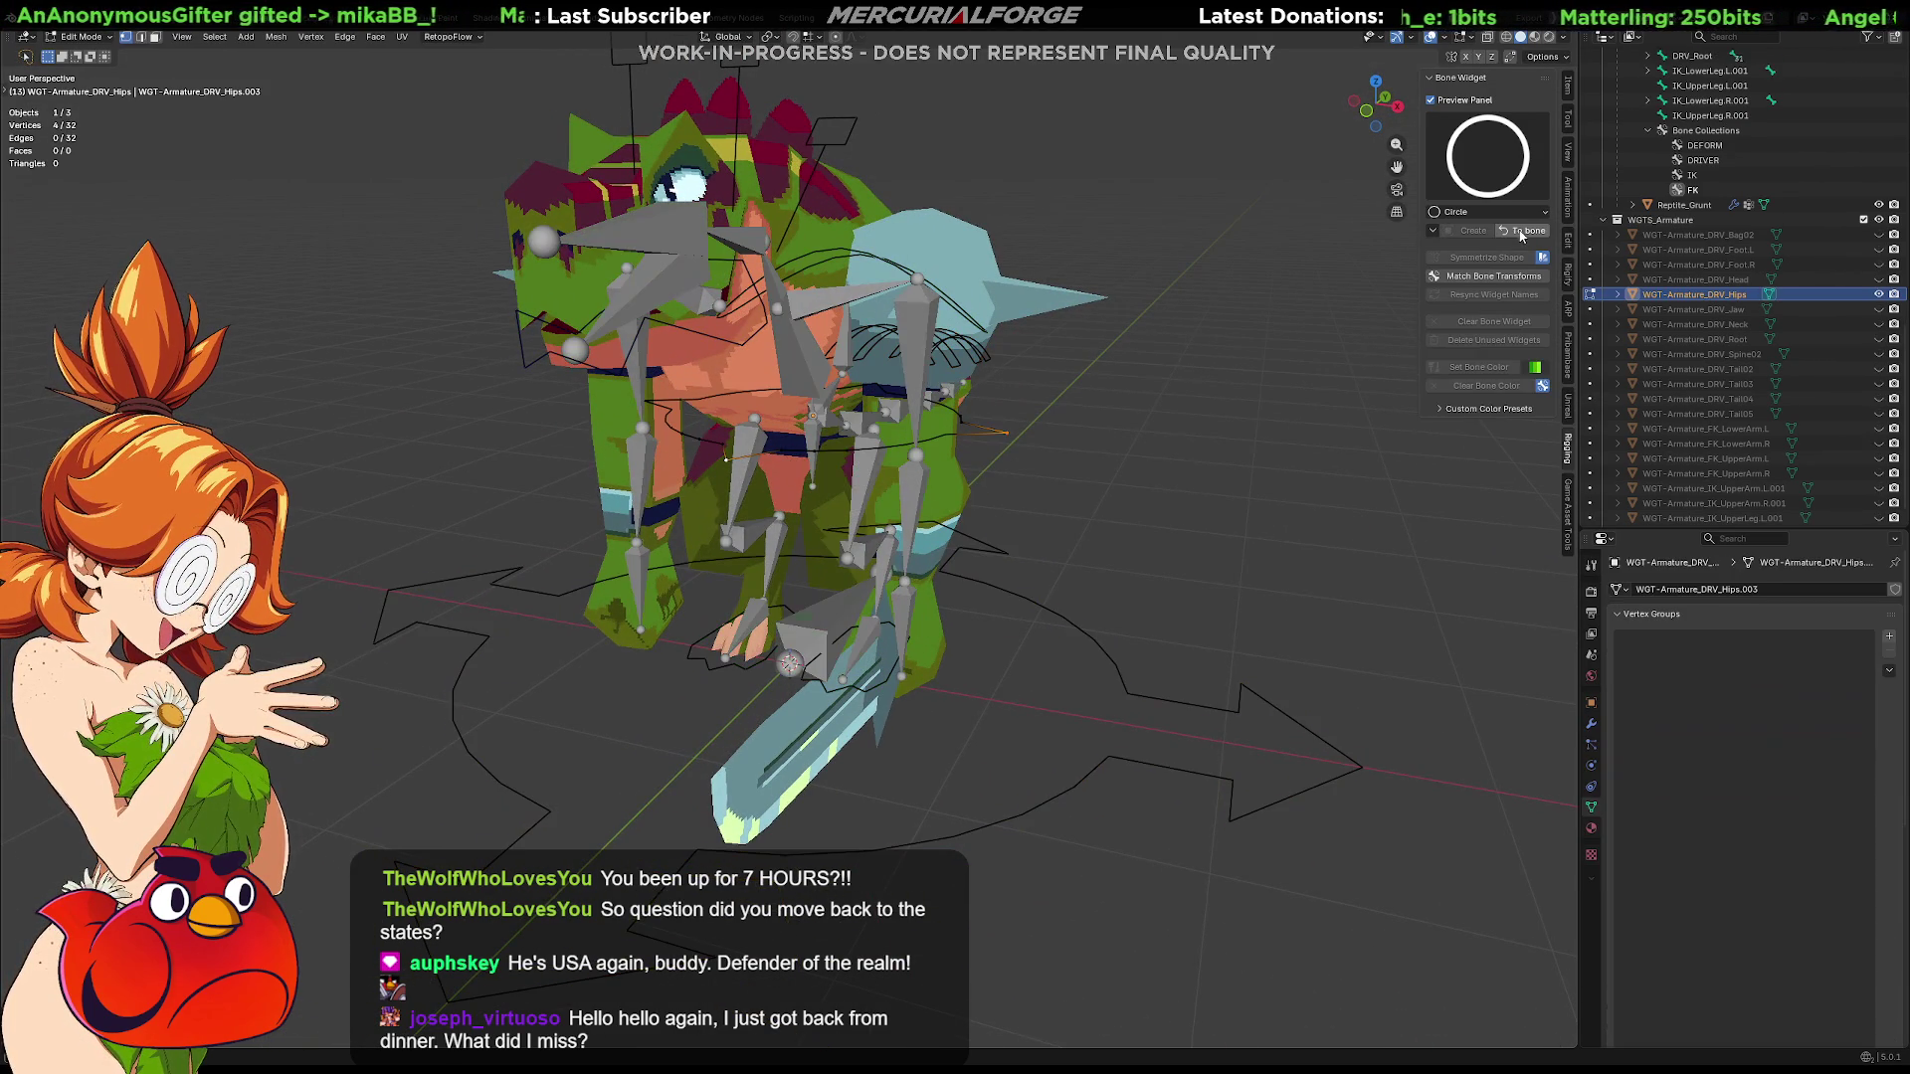
Select all widget vertices and enlarge the hips circle
key("a")
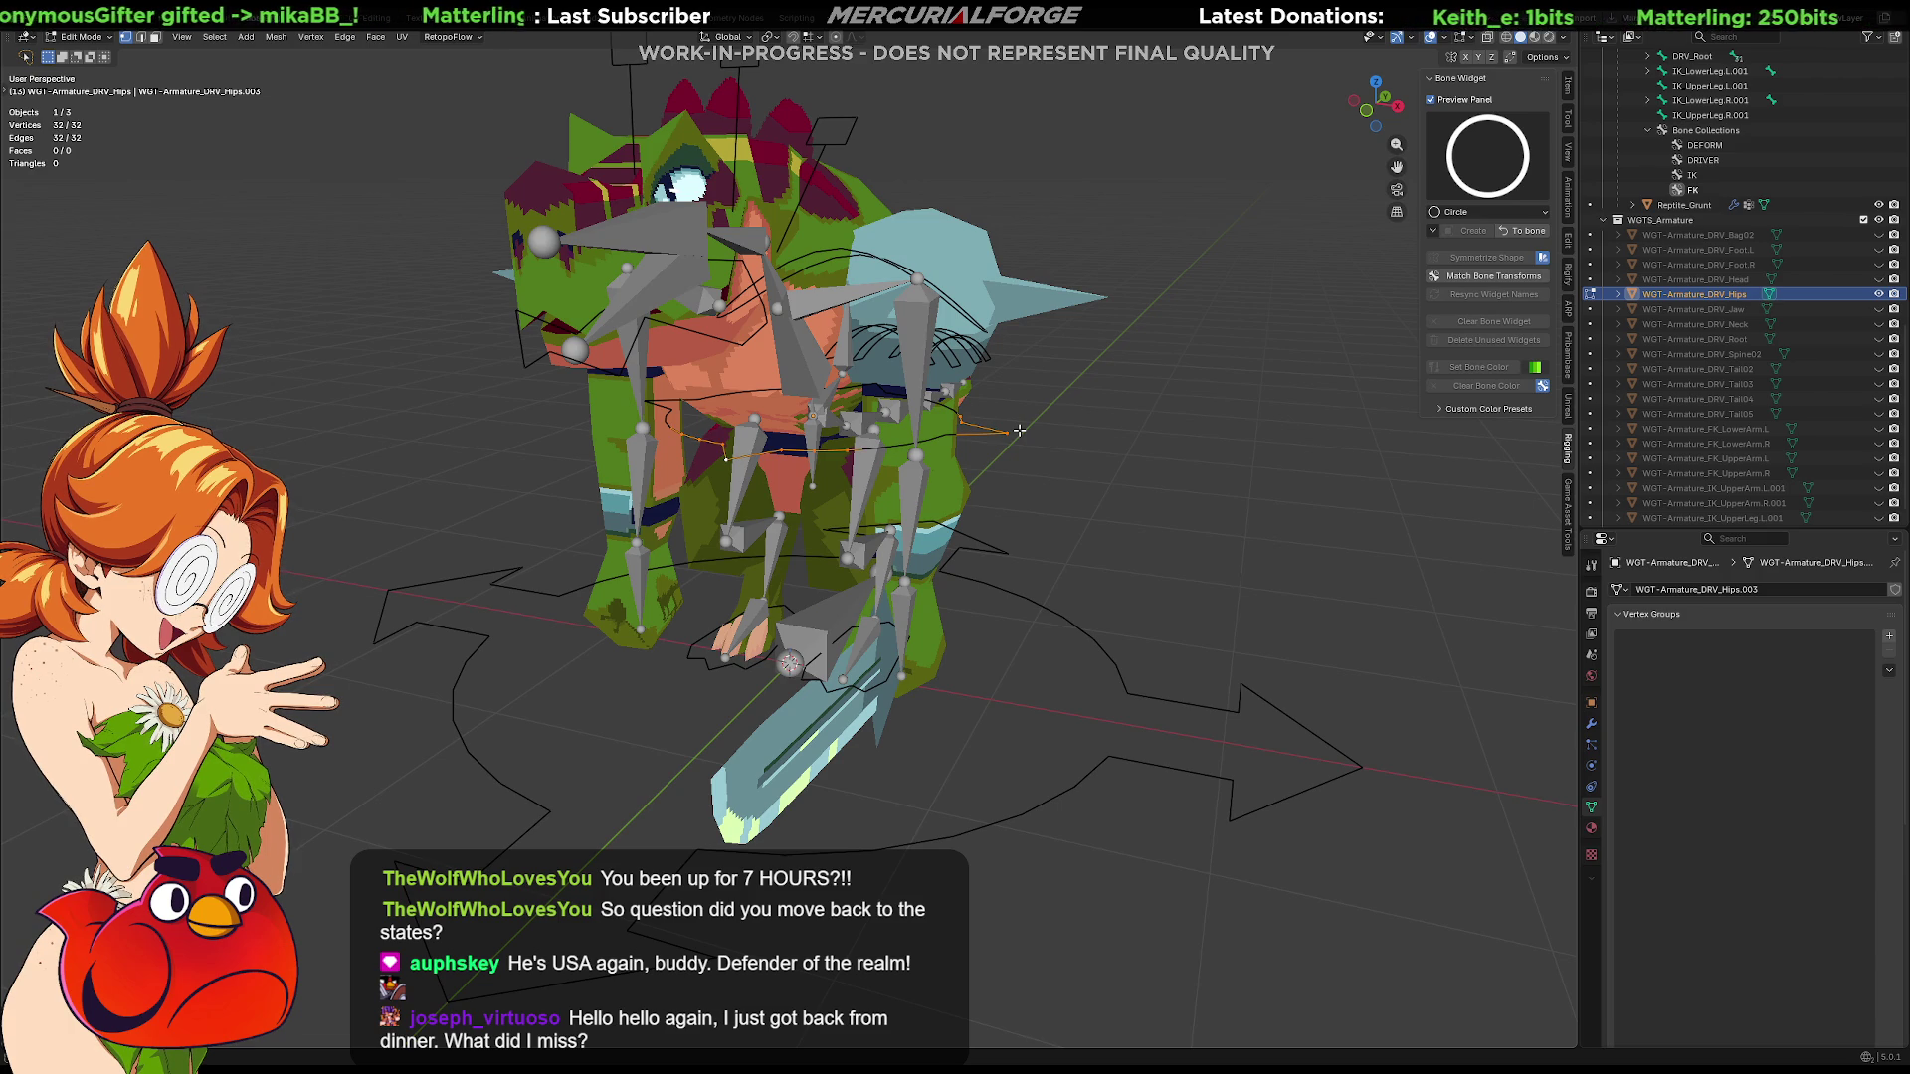
key("s")
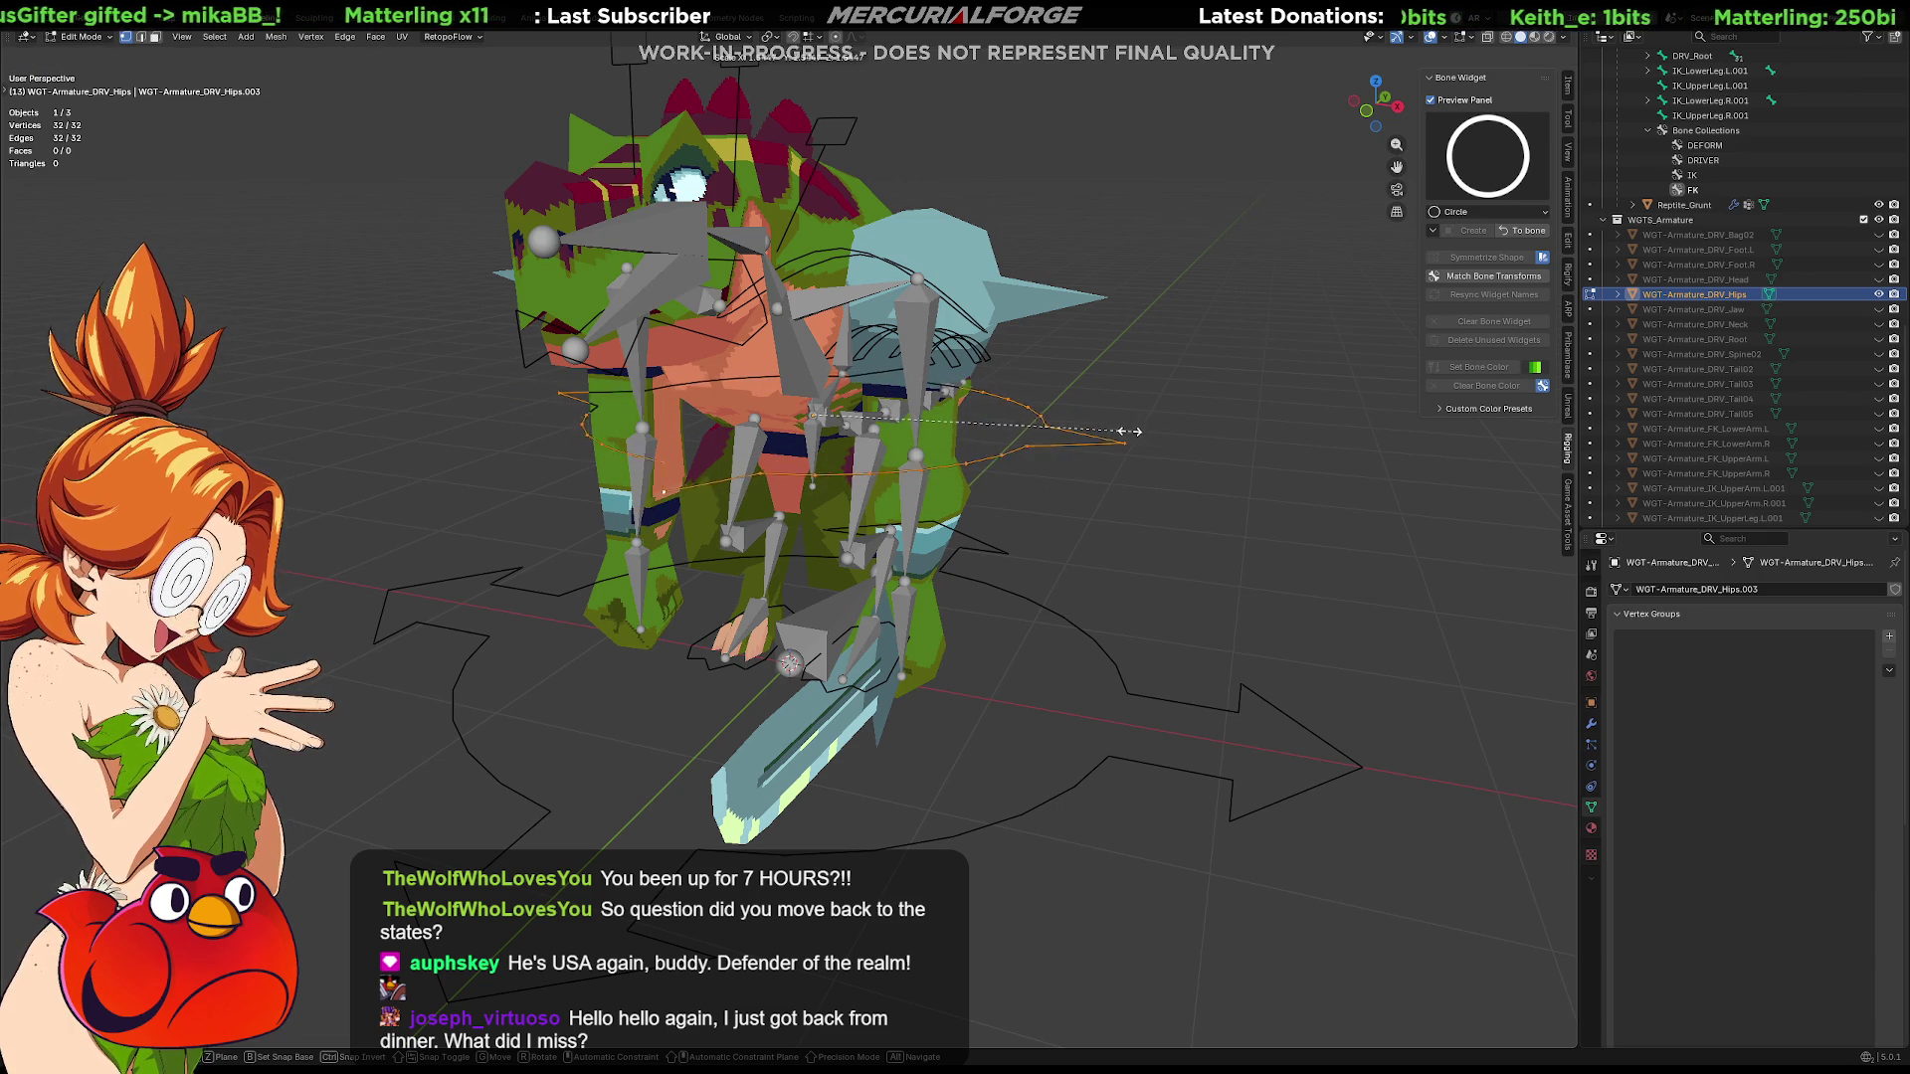
left_click(1138, 434)
key("alt+a")
mouse_move(1142, 381)
middle_mouse_down()
mouse_move(997, 470)
mouse_move(1039, 455)
mouse_move(863, 460)
middle_mouse_up()
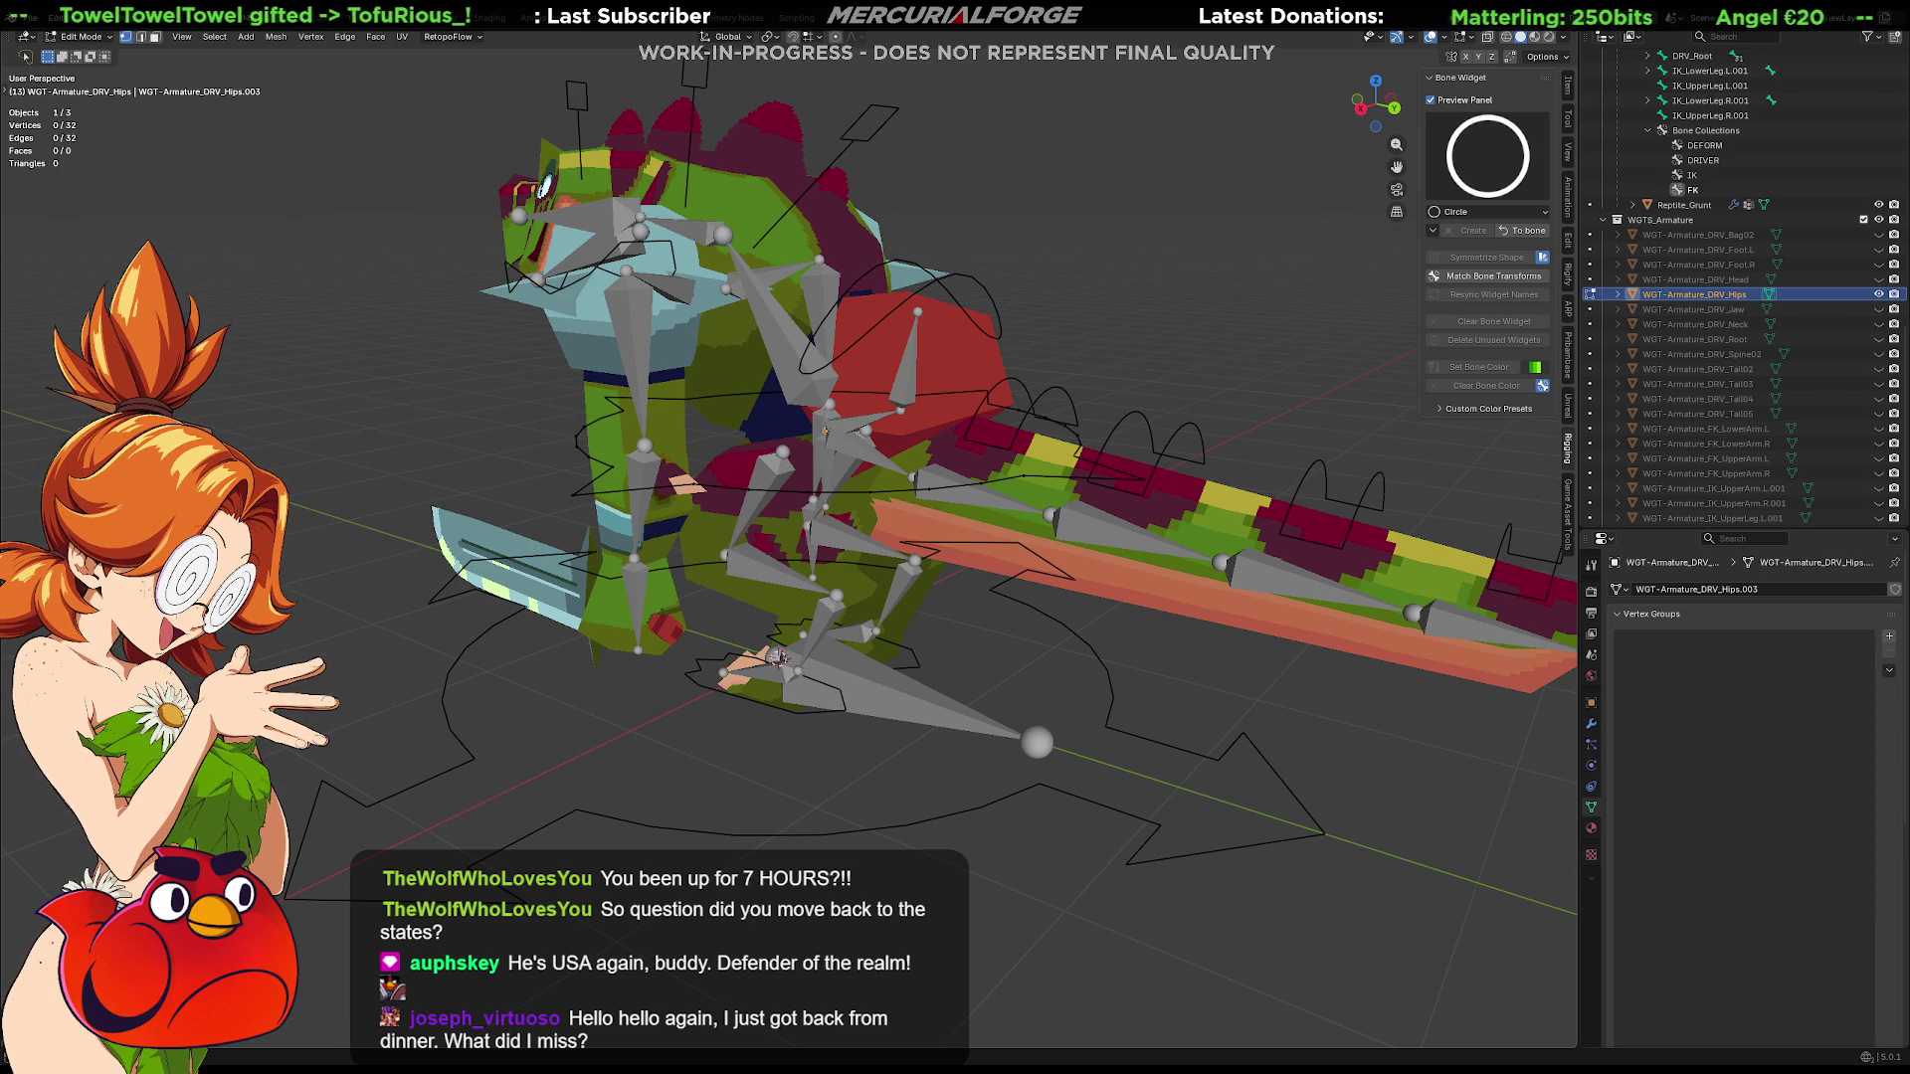
middle_click_drag(1343, 597, 1521, 671)
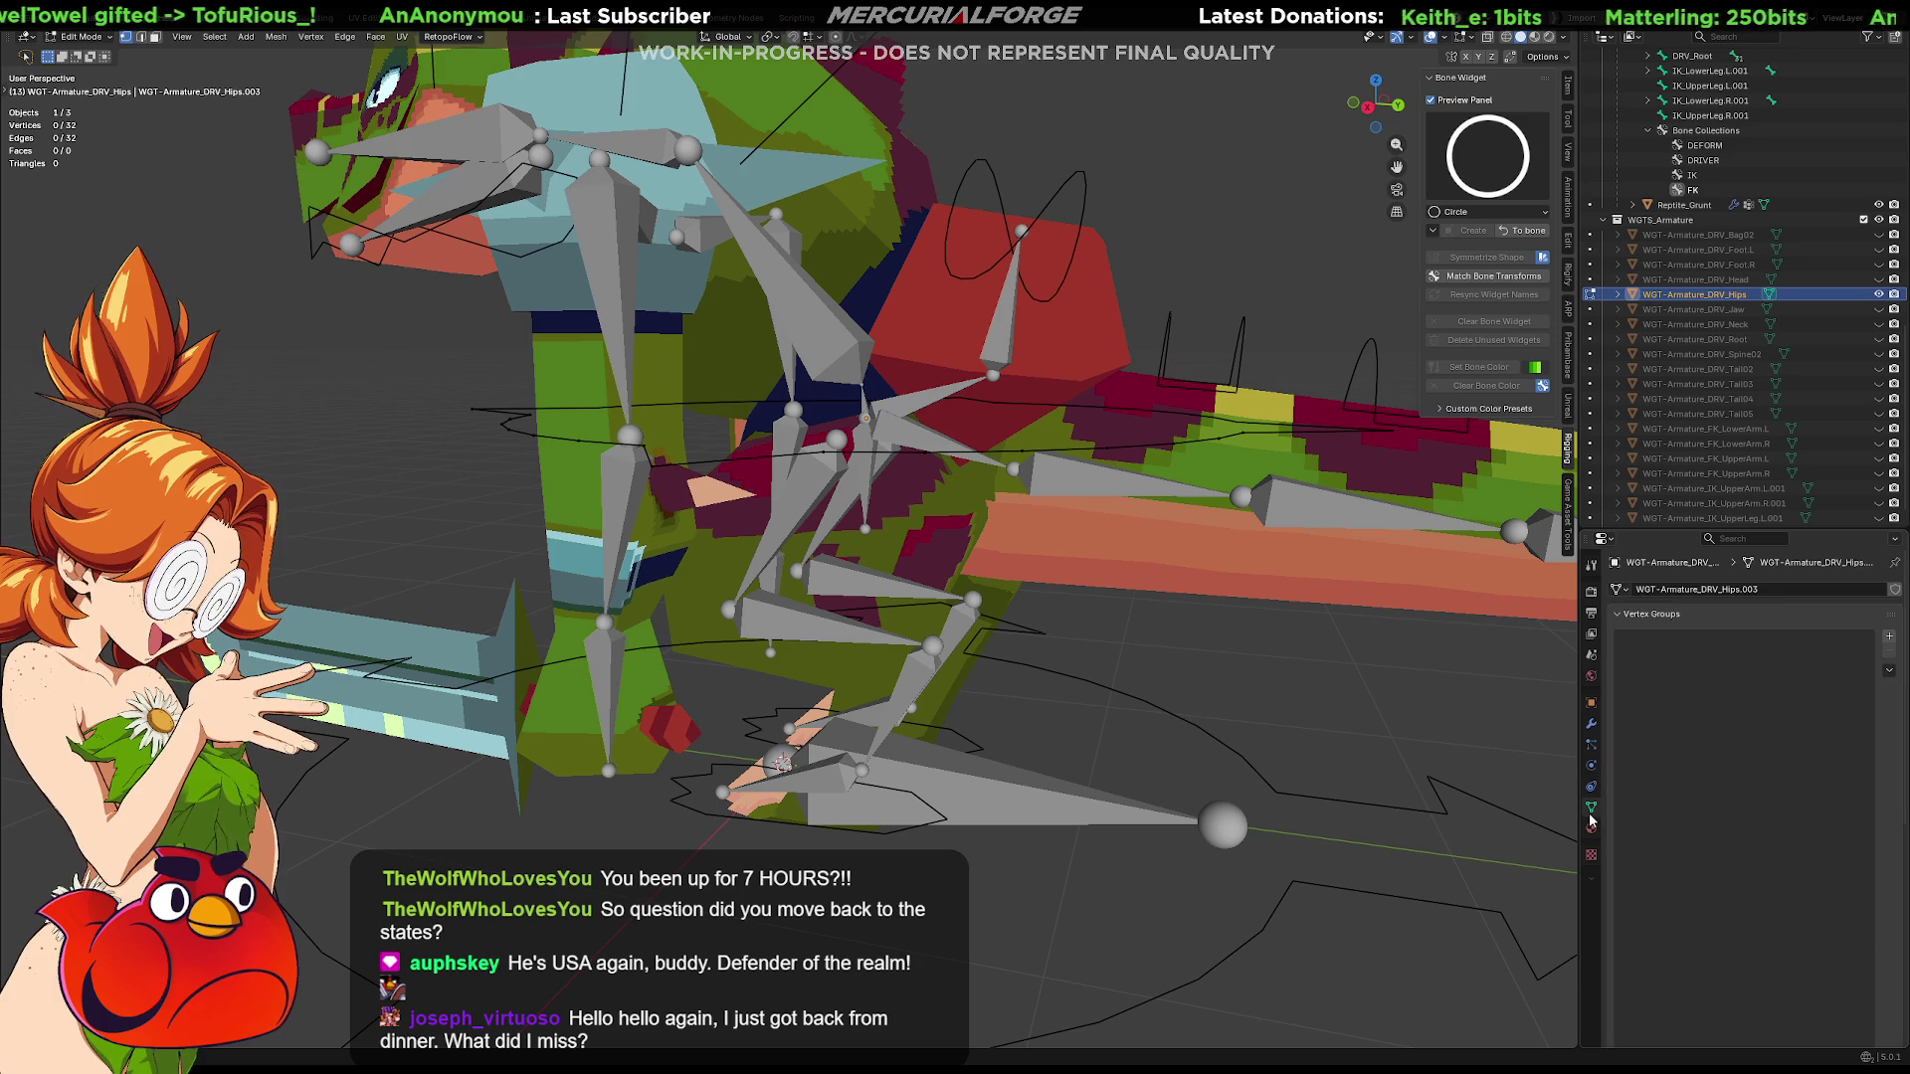
Leave widget editing, select the armature and hide the DRIVER bone collection
key("Tab")
left_click(844, 344)
left_click(1853, 735)
left_click(1846, 705)
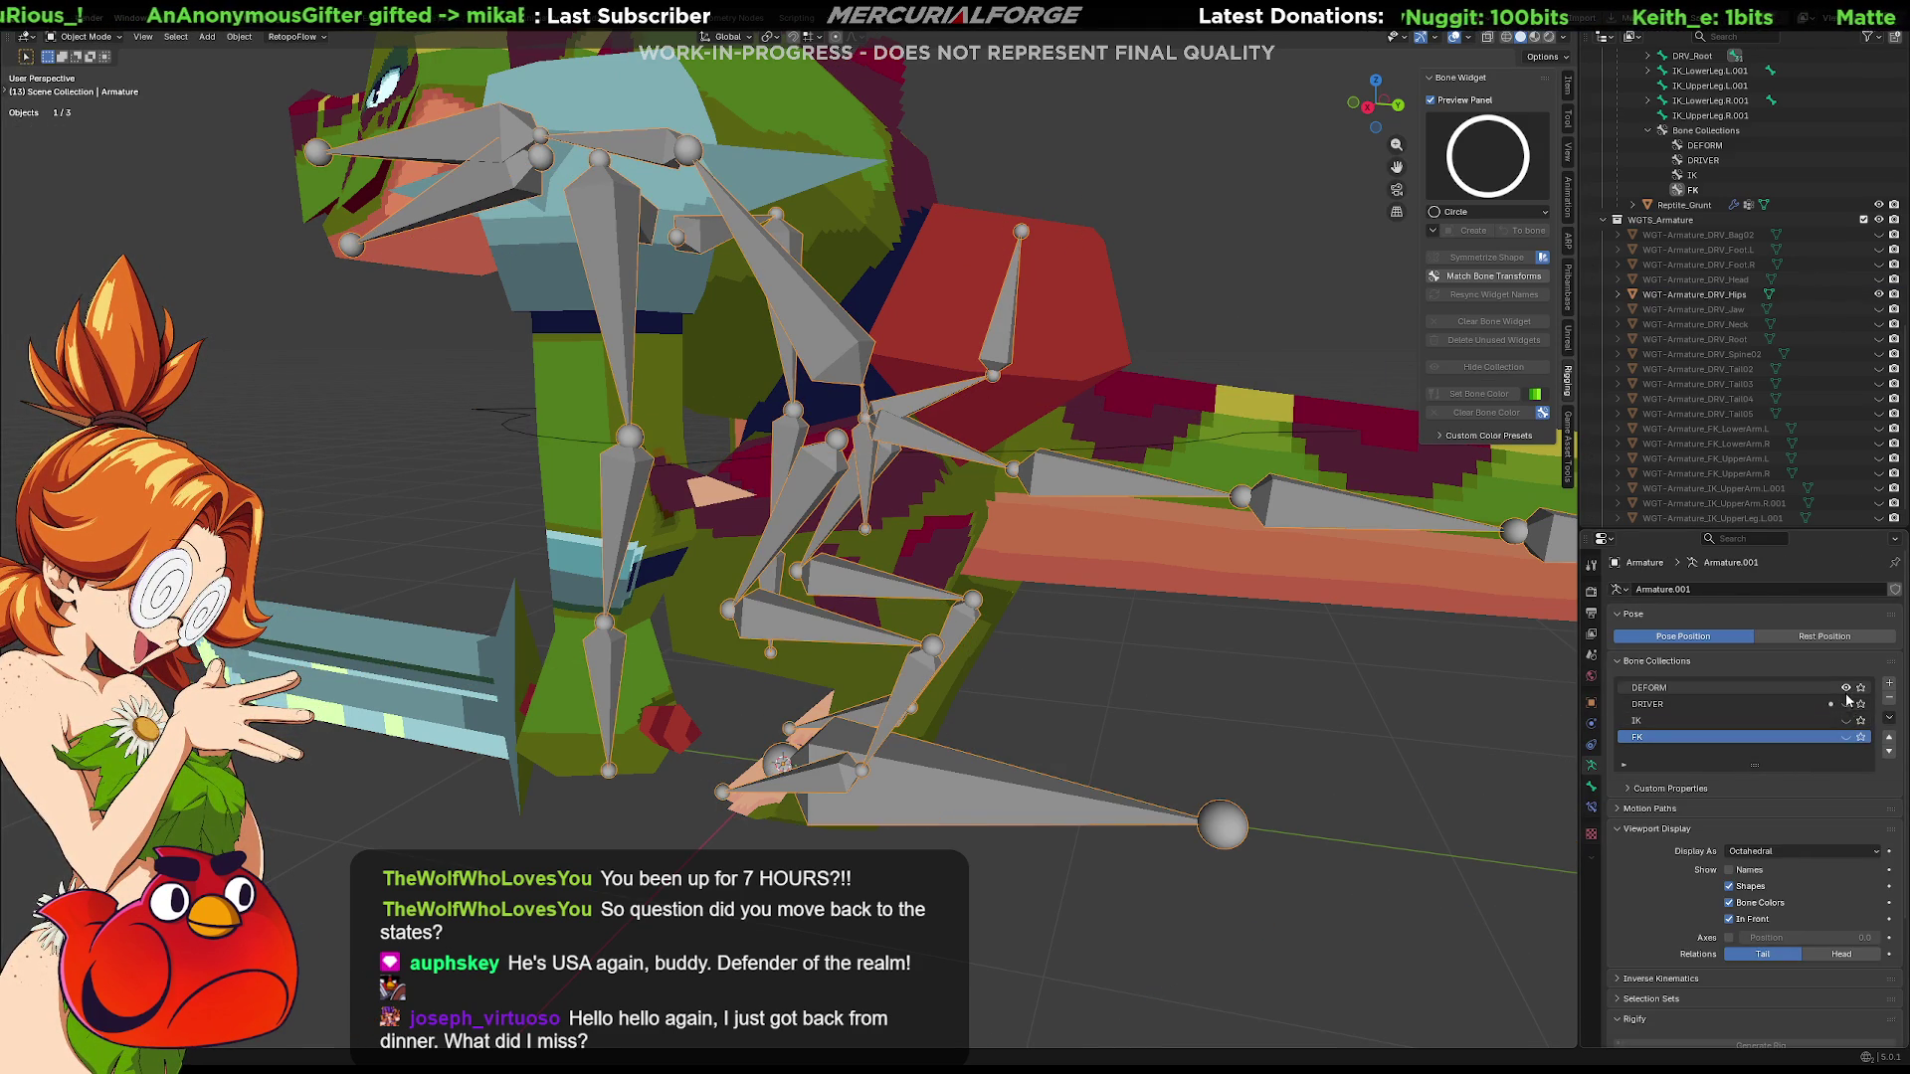
Make all bone collections visible again and set DRIVER as the active collection
left_click(1847, 690)
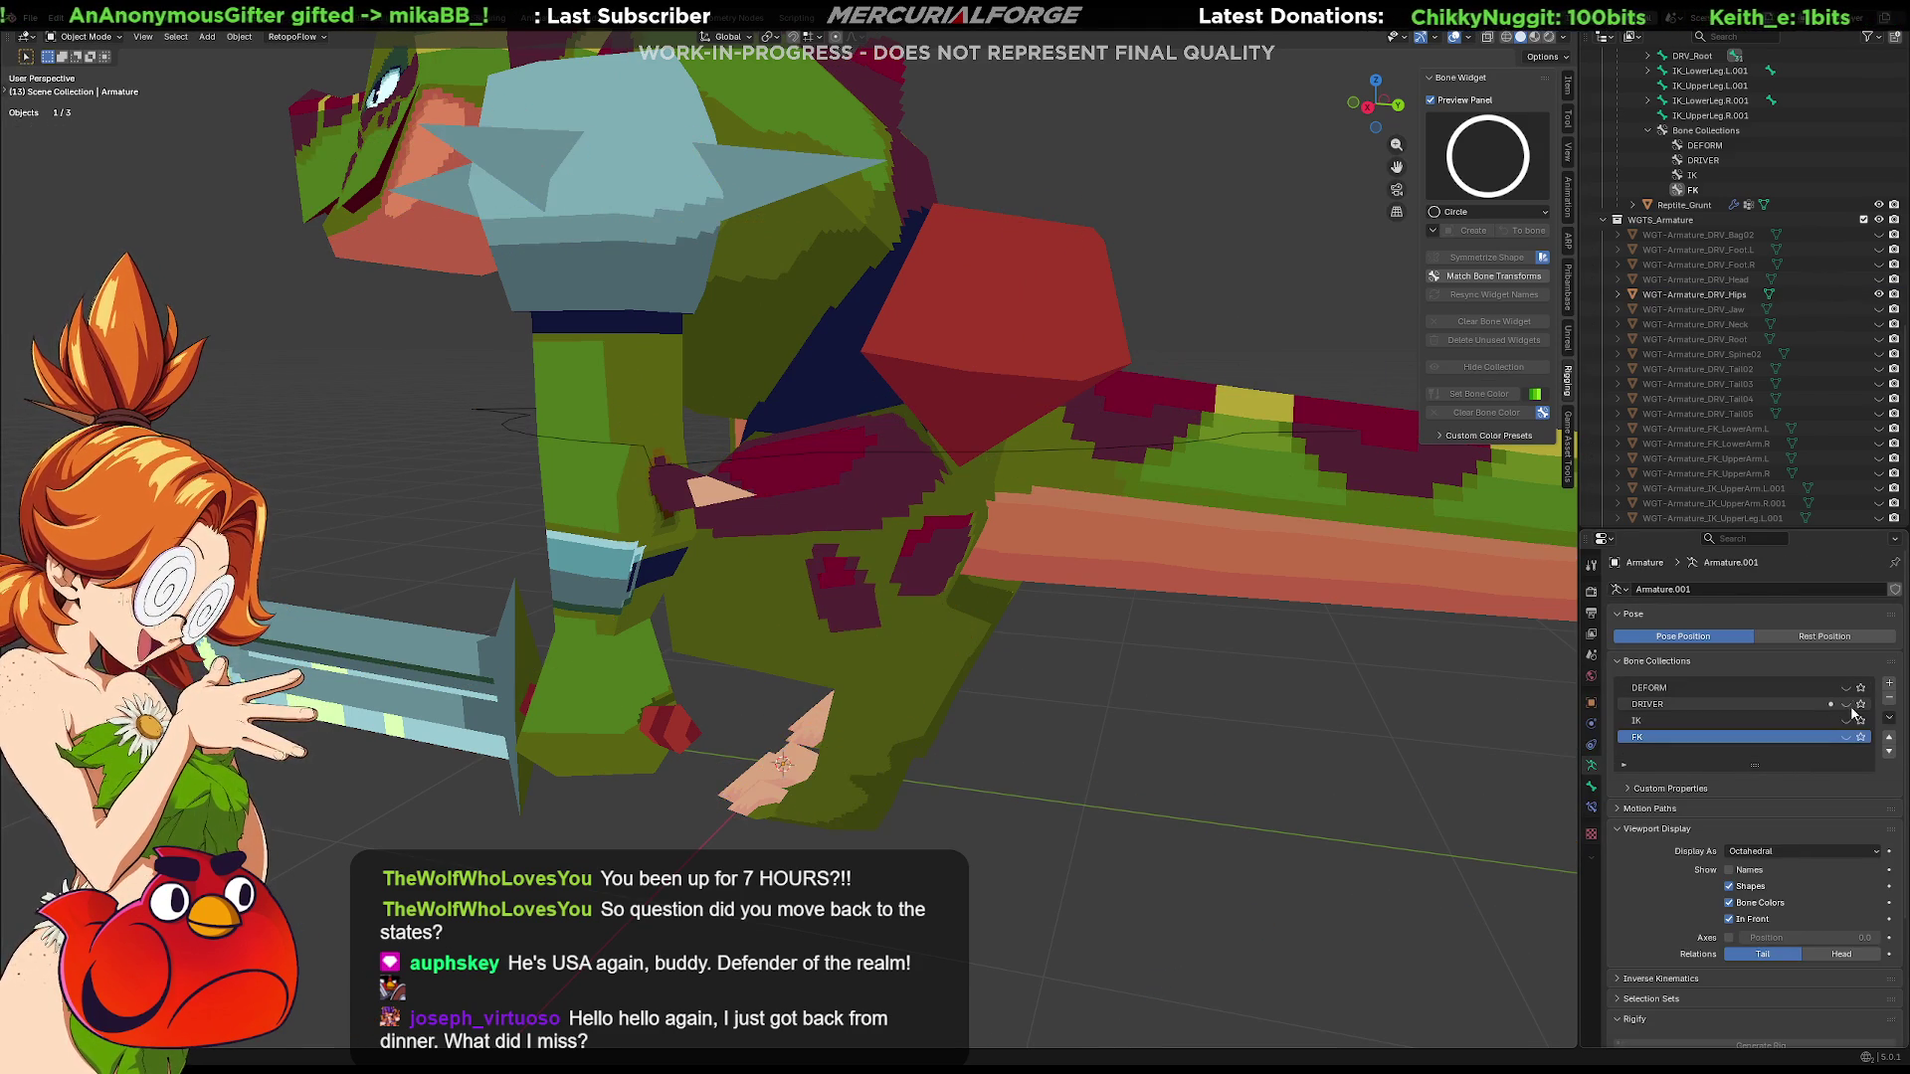
left_click(1848, 716)
left_click(1731, 706)
Enter Edit Mode on the armature near the tail base and select DRV_Spine01
mouse_move(1030, 403)
middle_mouse_down()
mouse_move(911, 400)
mouse_move(921, 424)
mouse_move(878, 463)
mouse_move(902, 455)
mouse_move(768, 474)
middle_mouse_up()
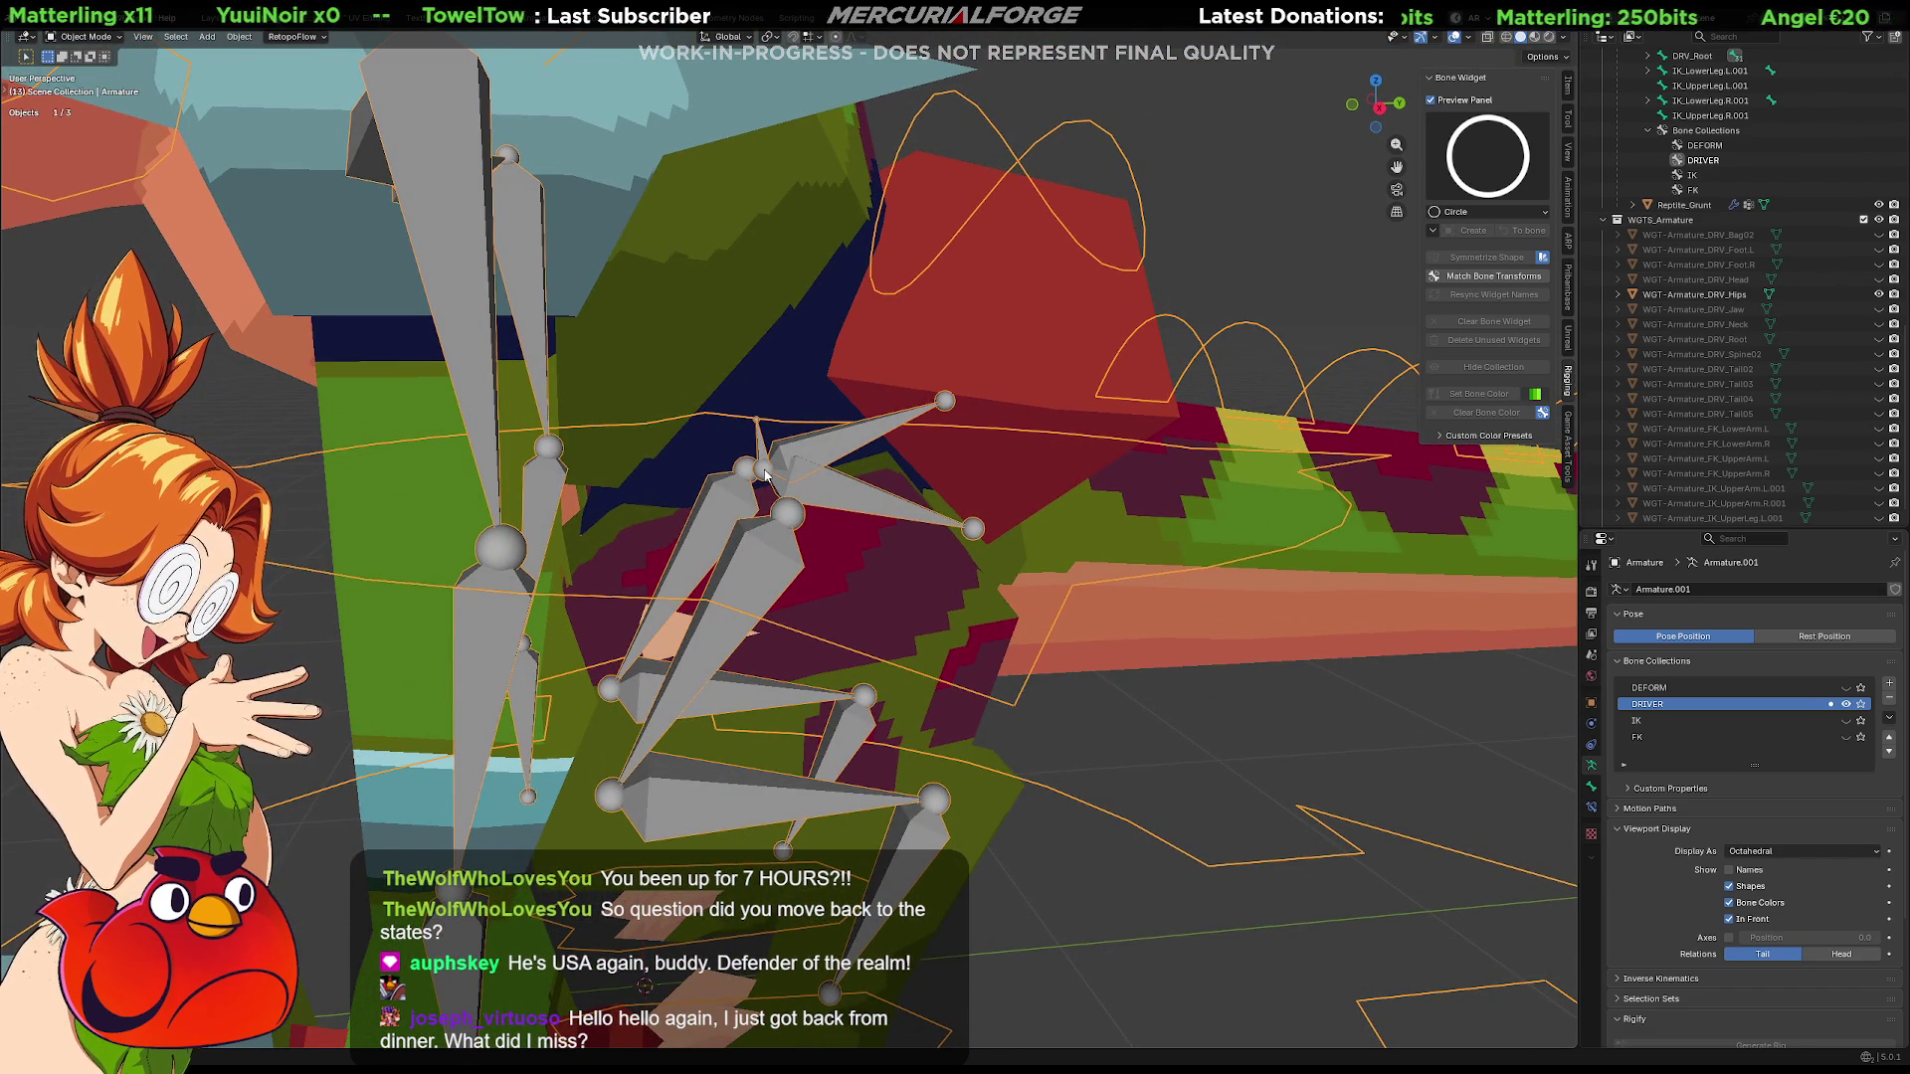
key("Tab")
key("Tab")
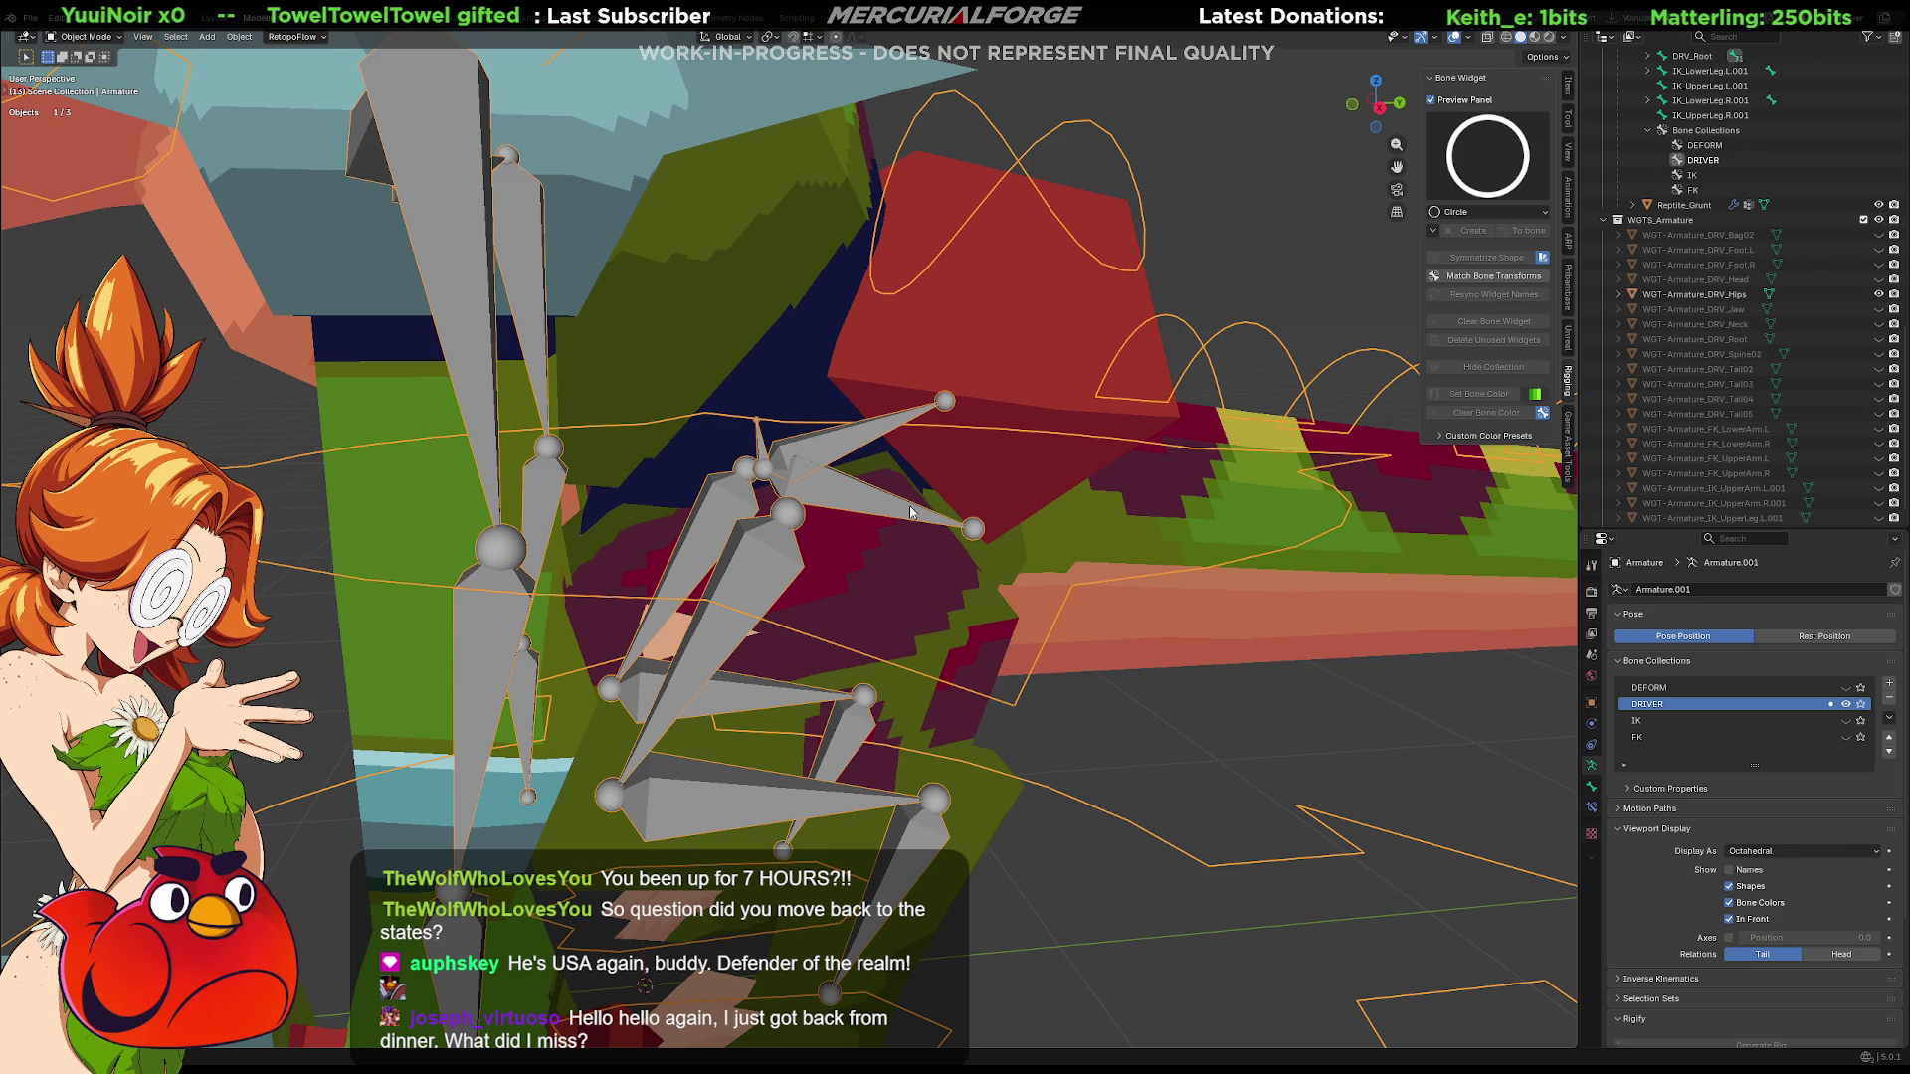
key("Tab")
left_click(766, 476)
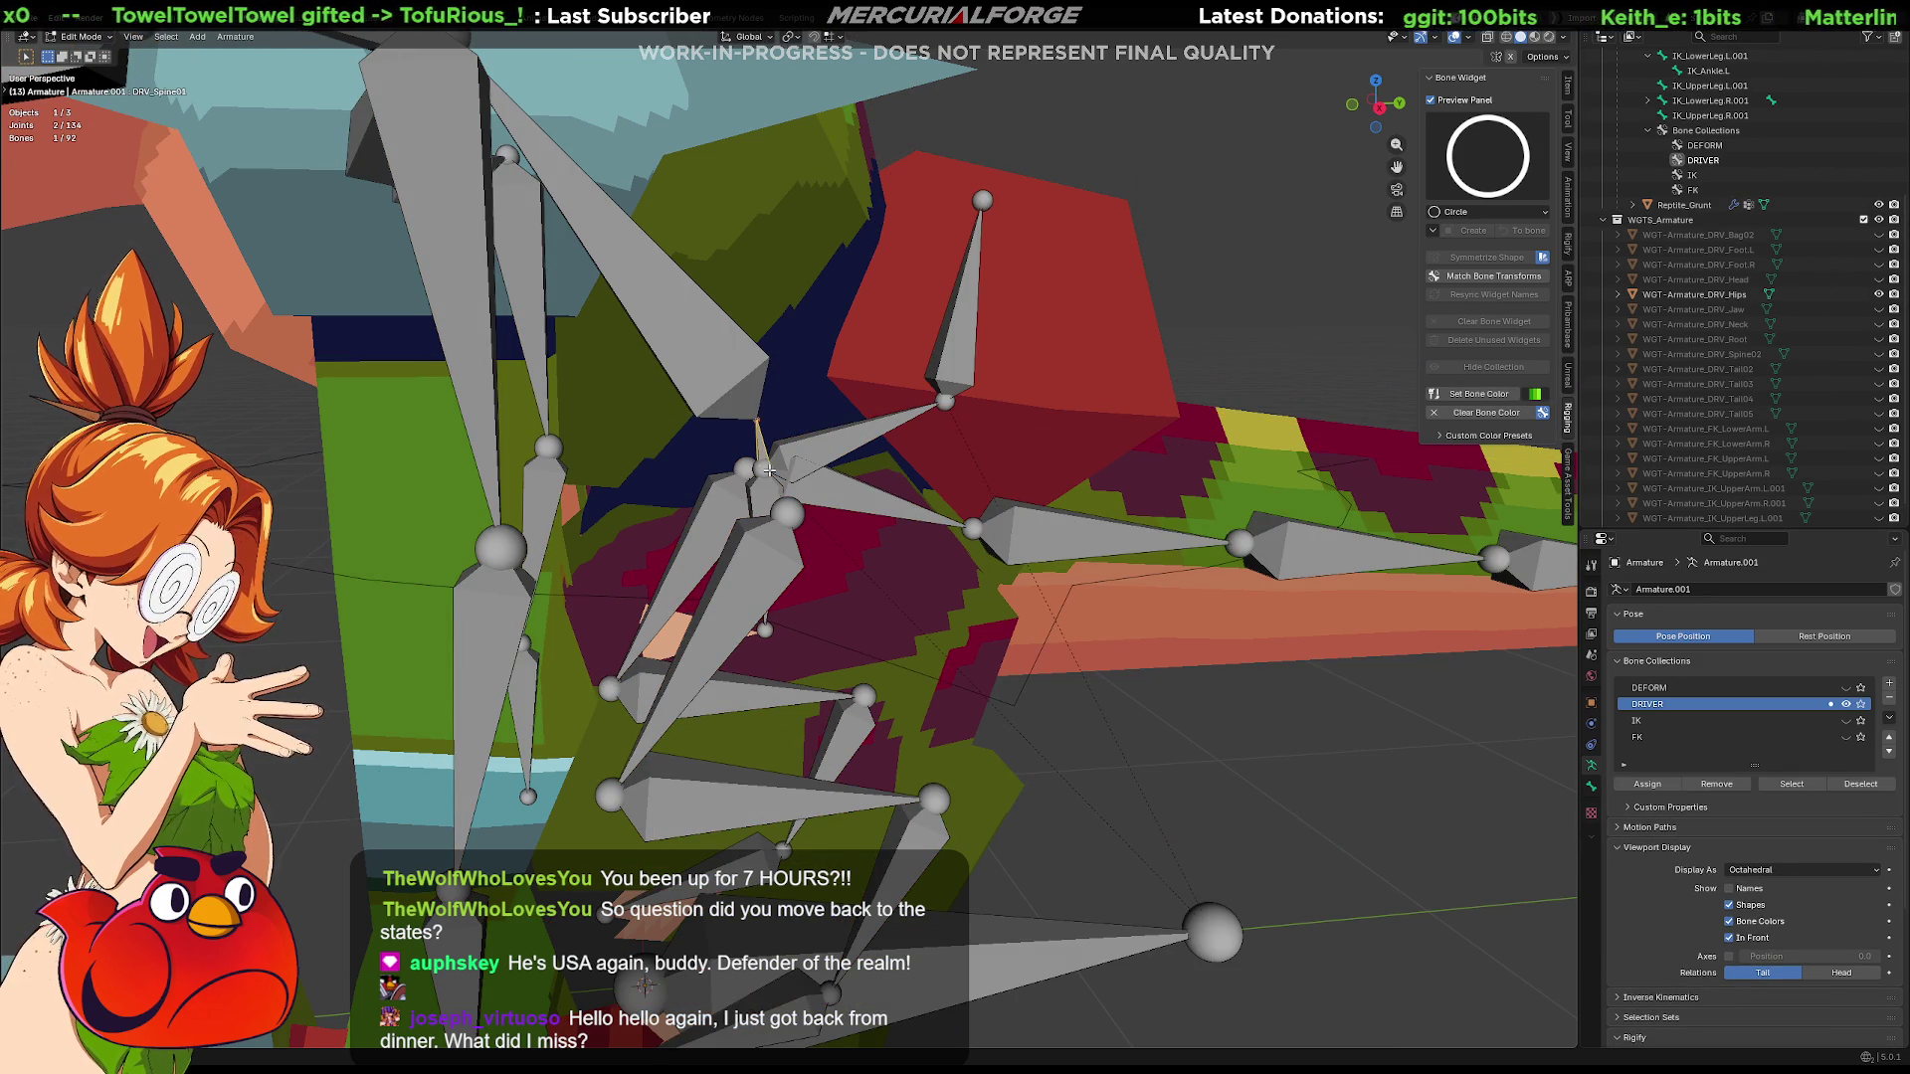
Extrude a new bone DRV_Tail01.001 along X from the first tail joint
left_click(766, 473)
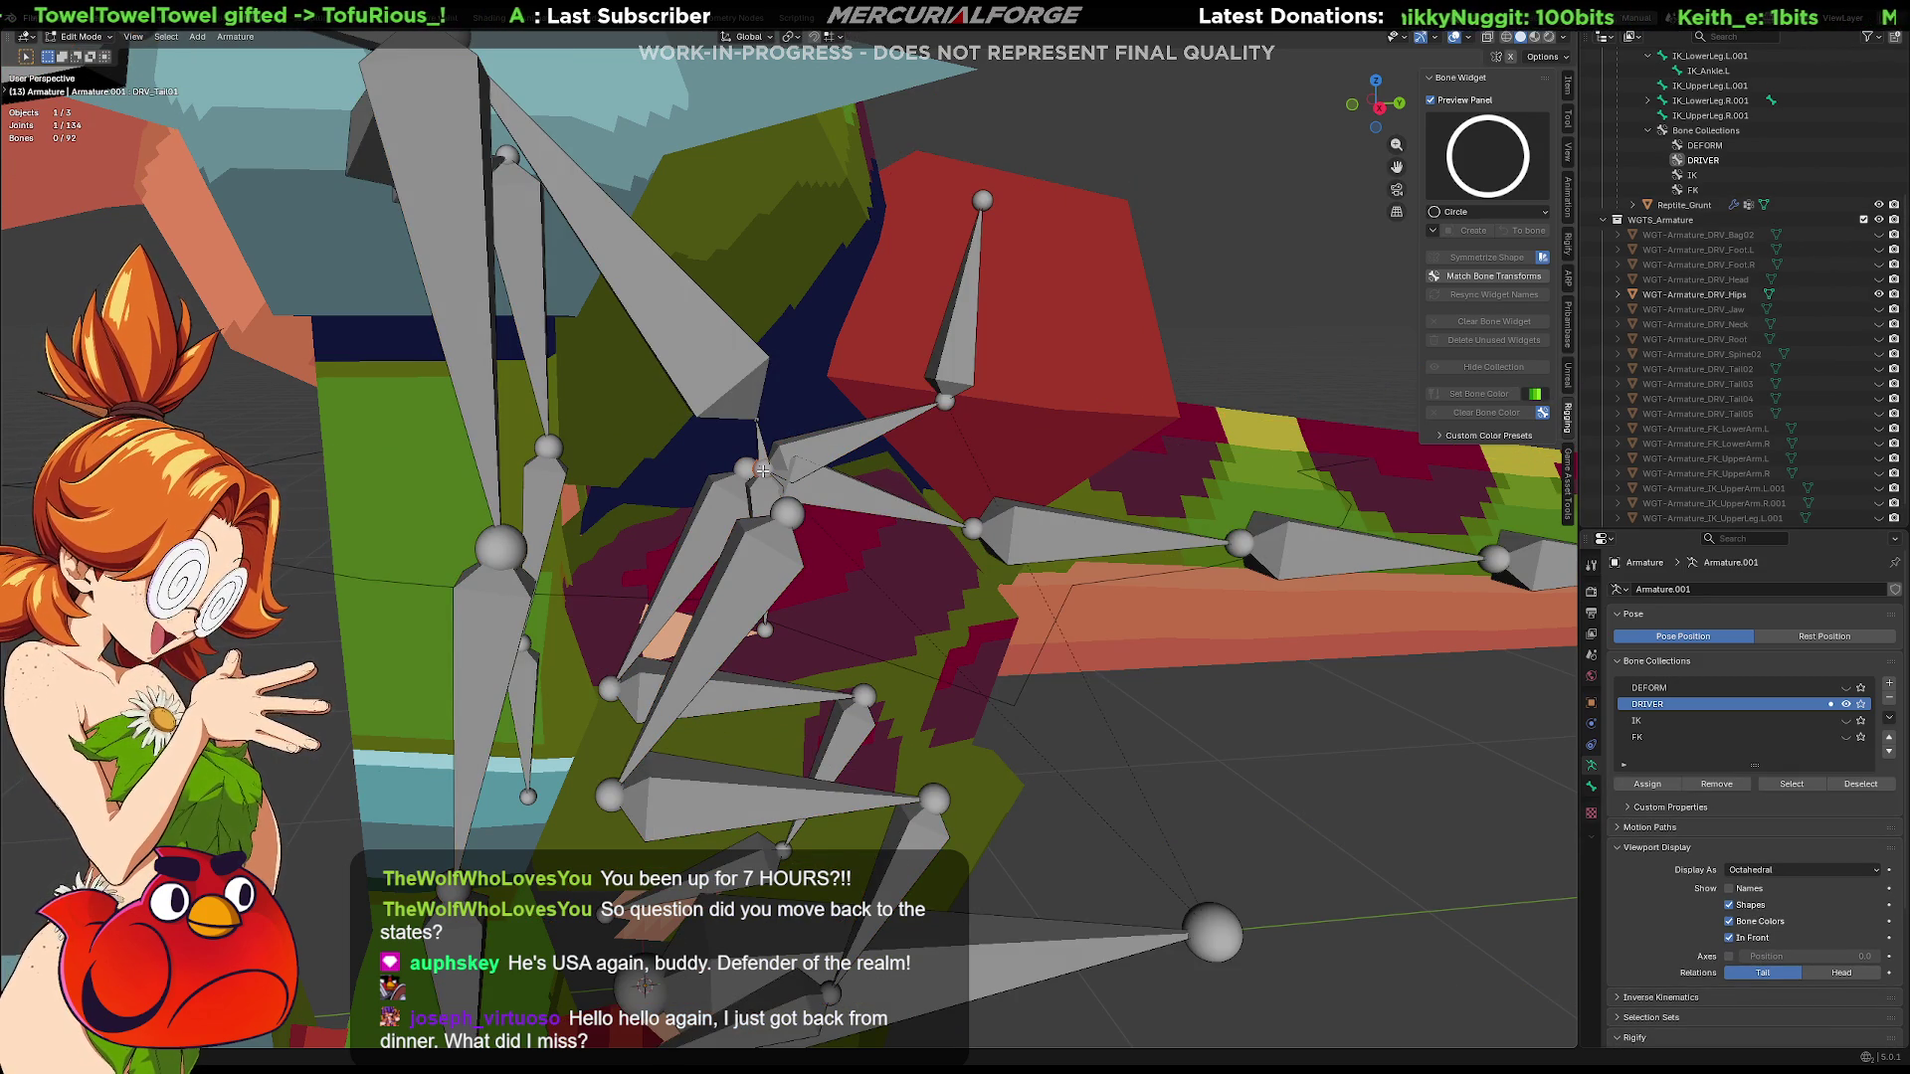
key("e")
key("x")
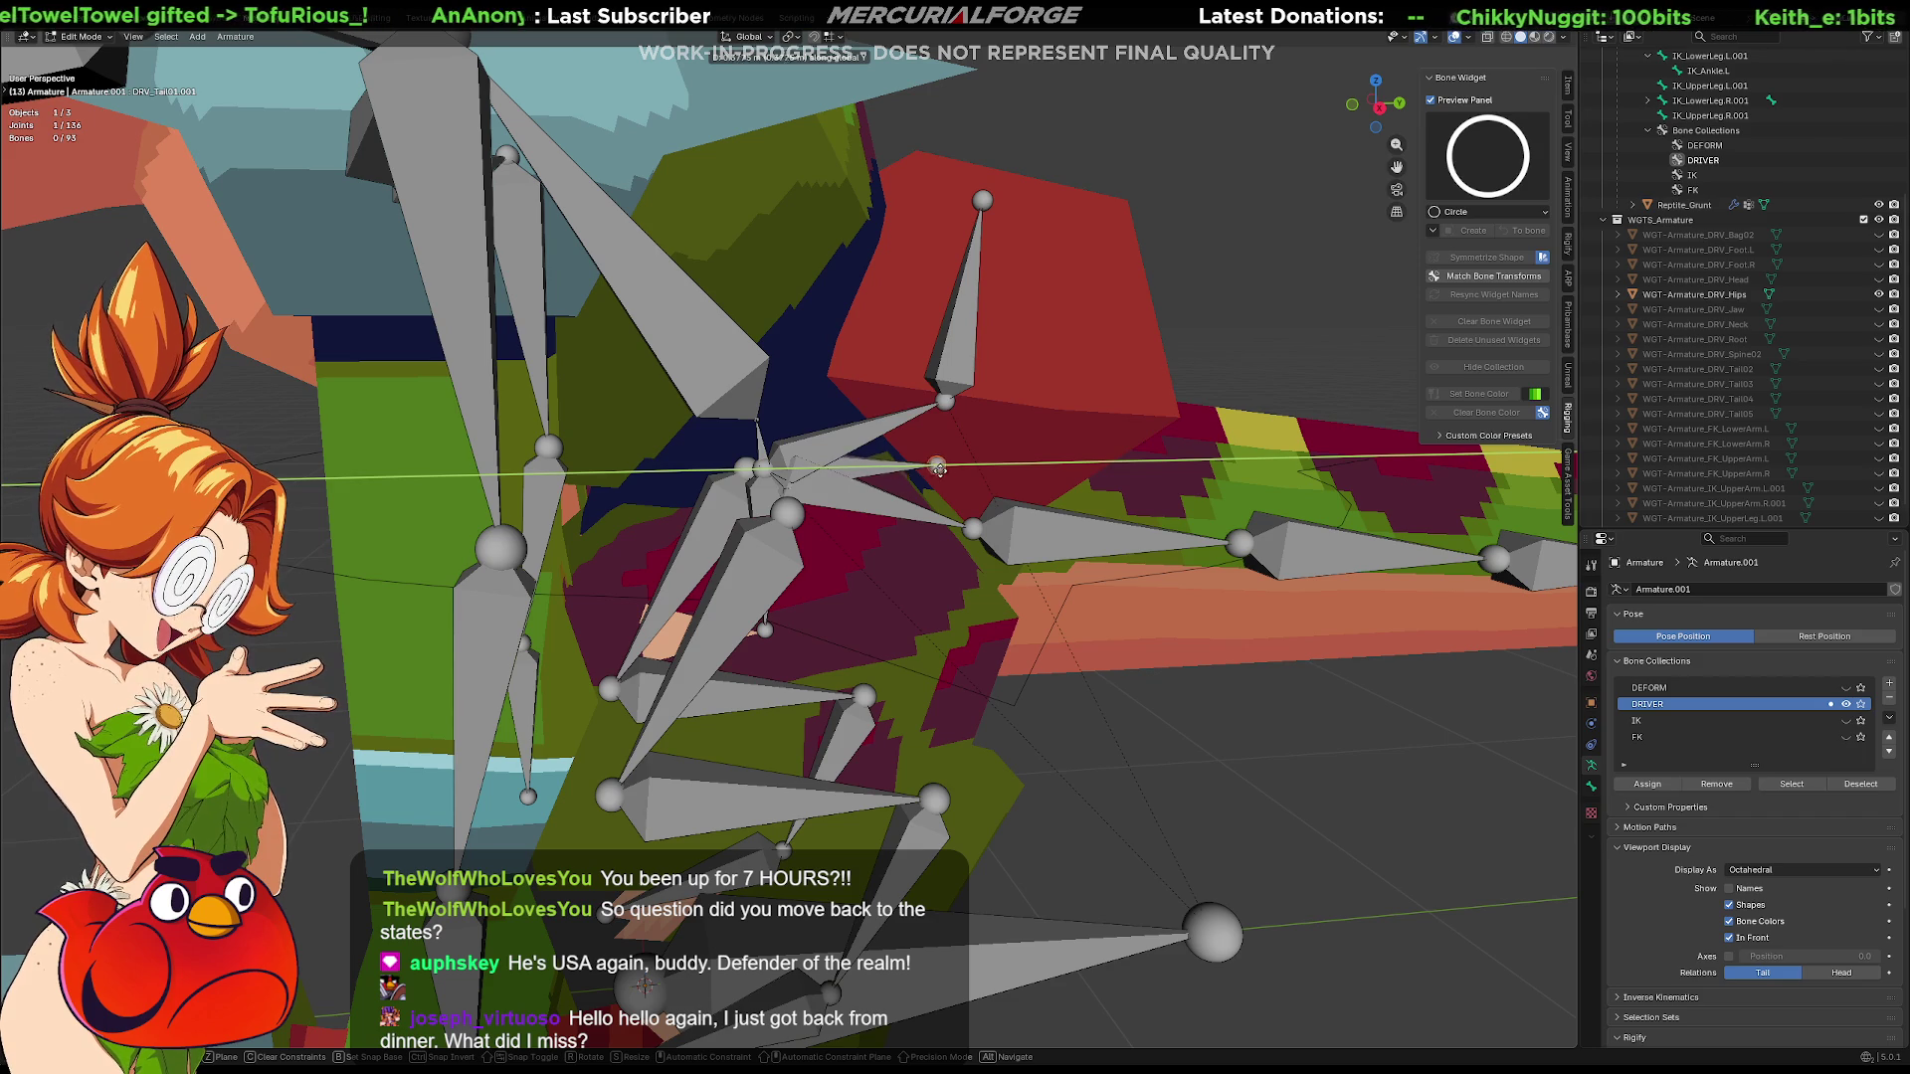
left_click(981, 468)
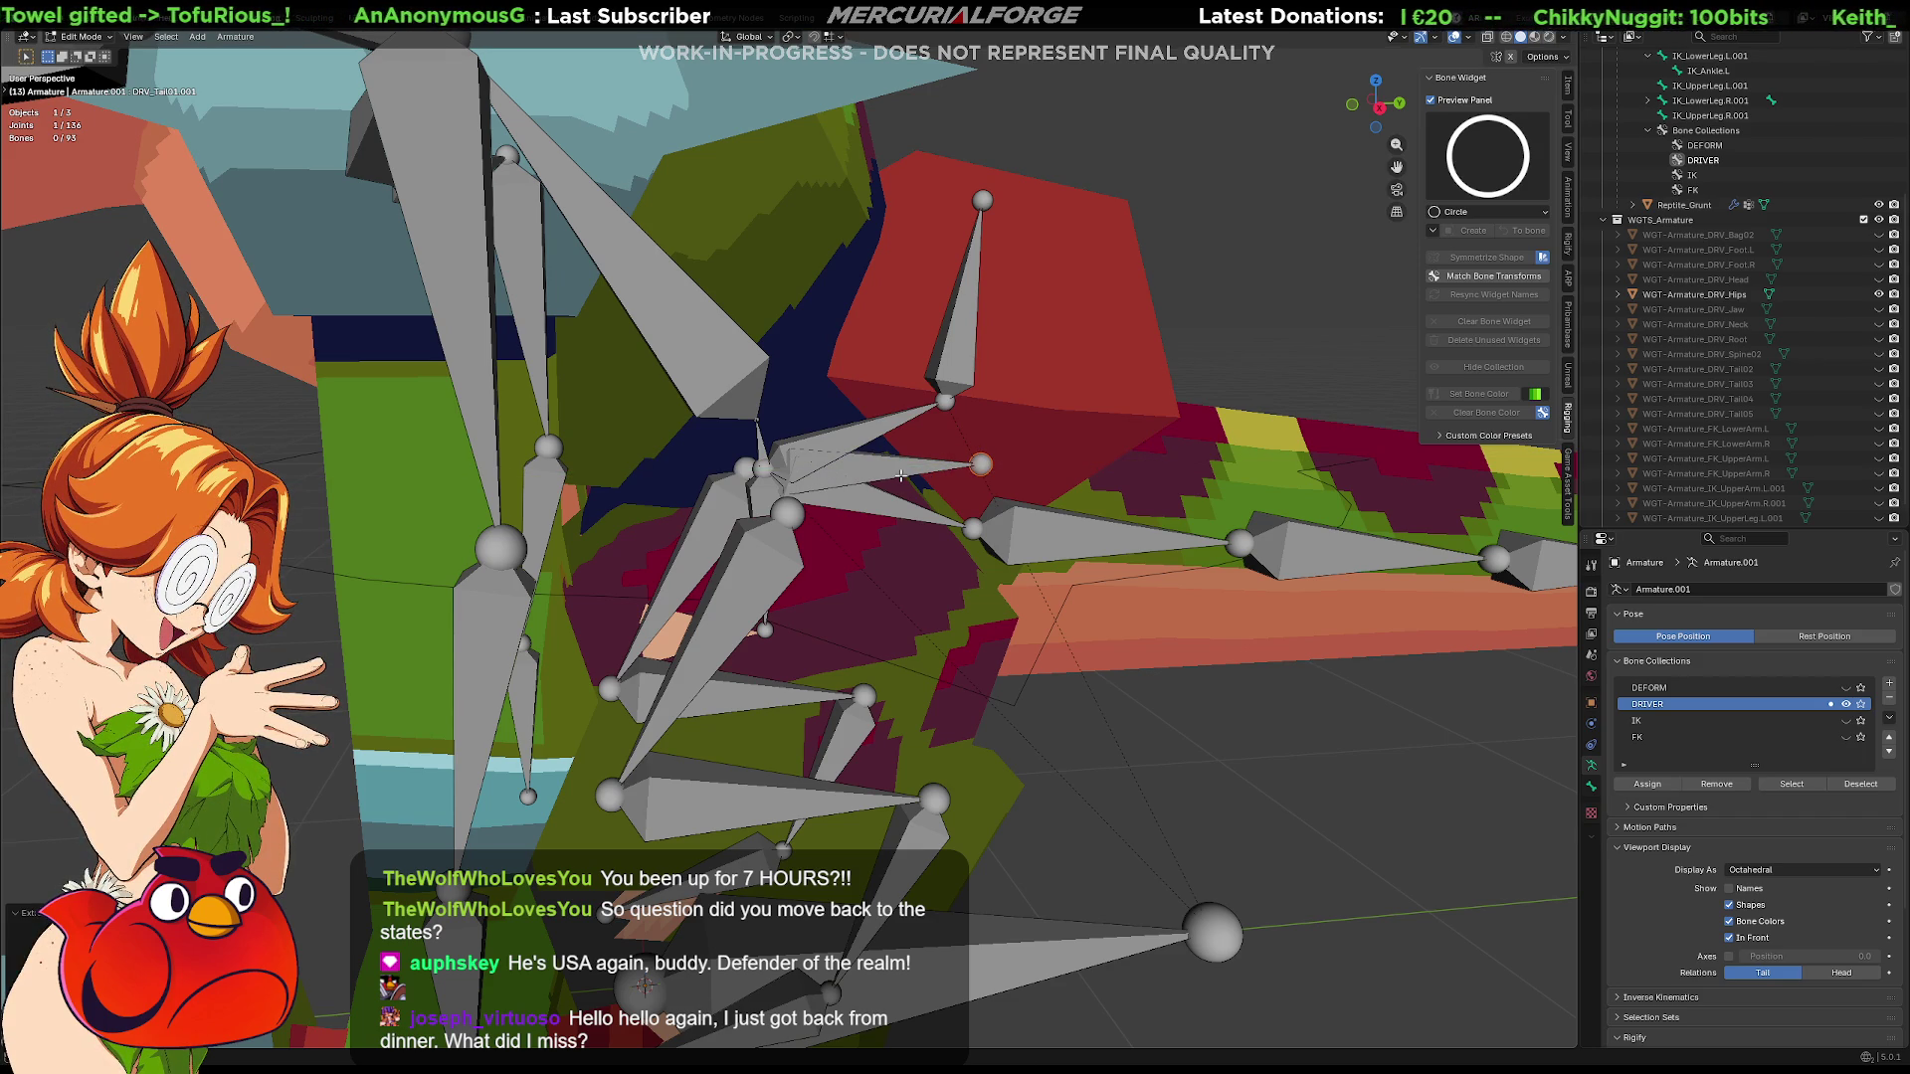
Clear the parent of the new DRV_Tail01.001 bone with Alt+P
key("alt+p")
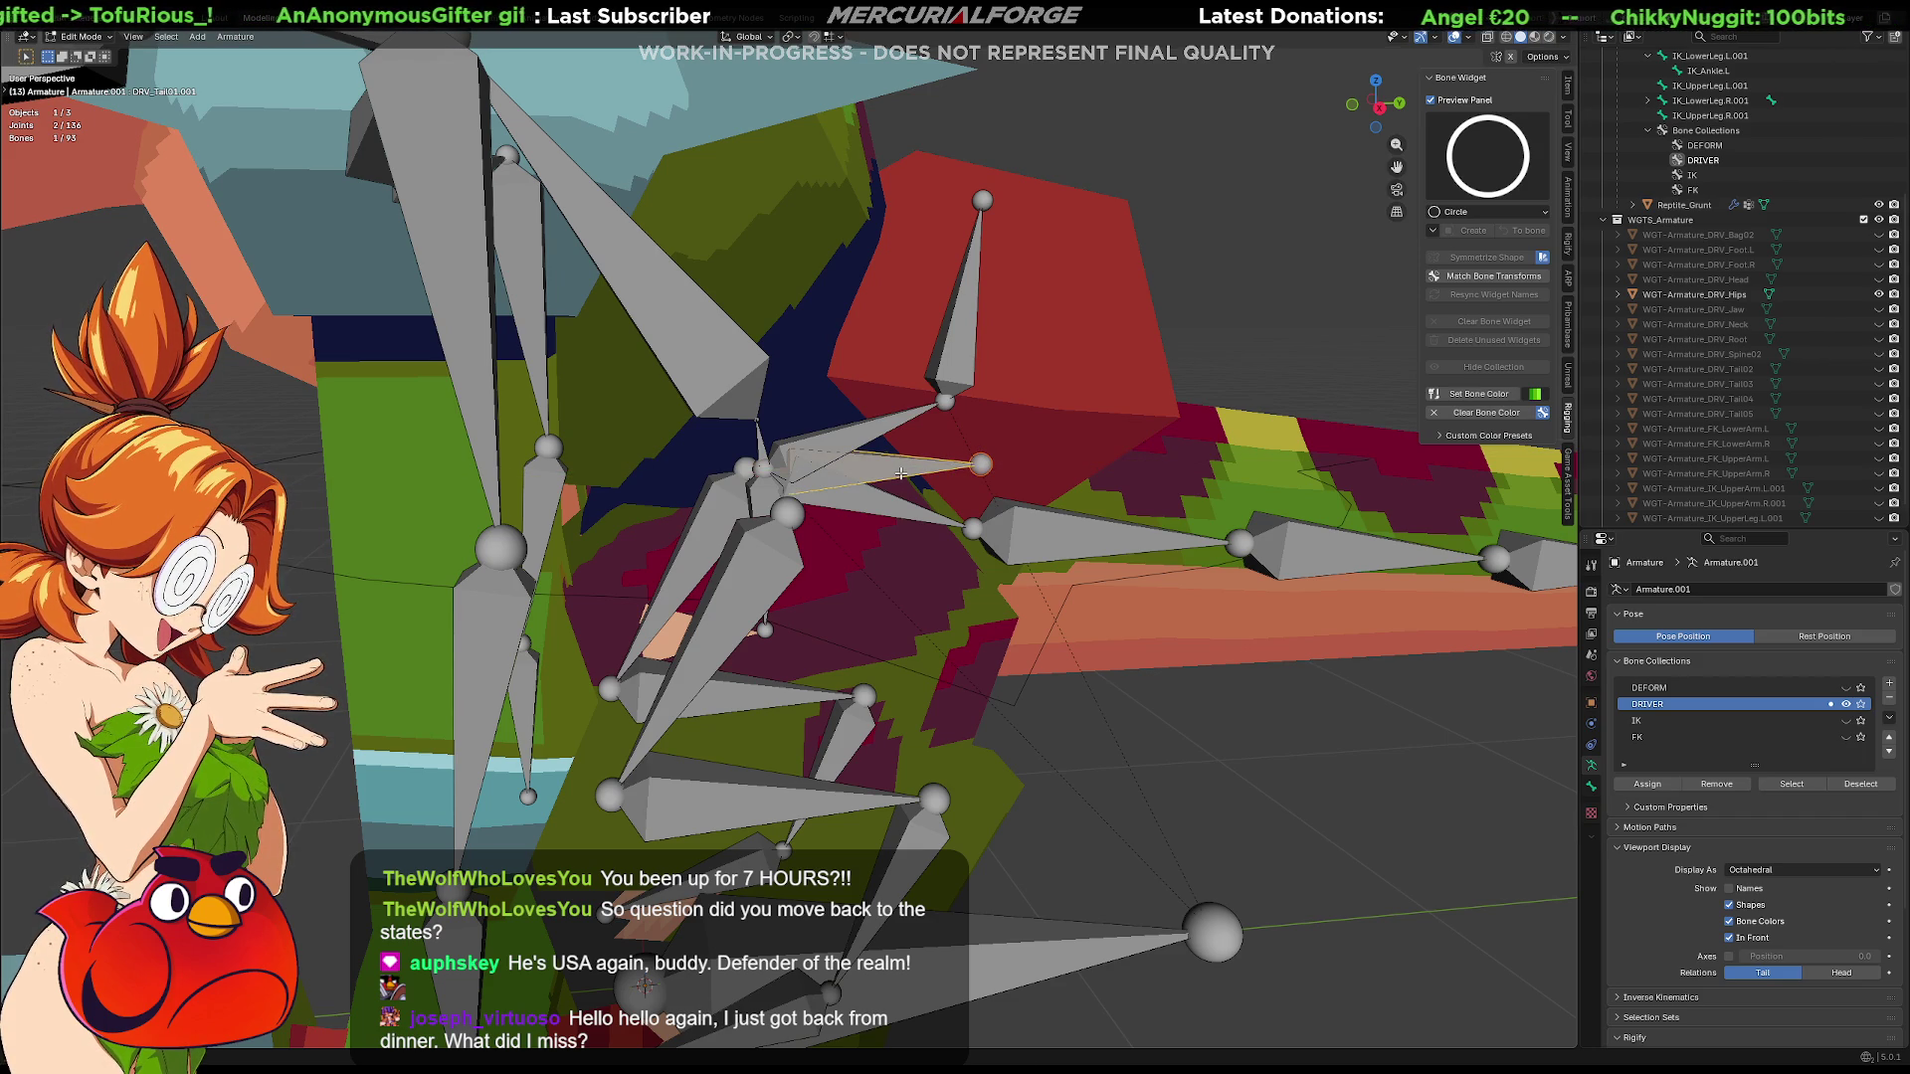
left_click(903, 478)
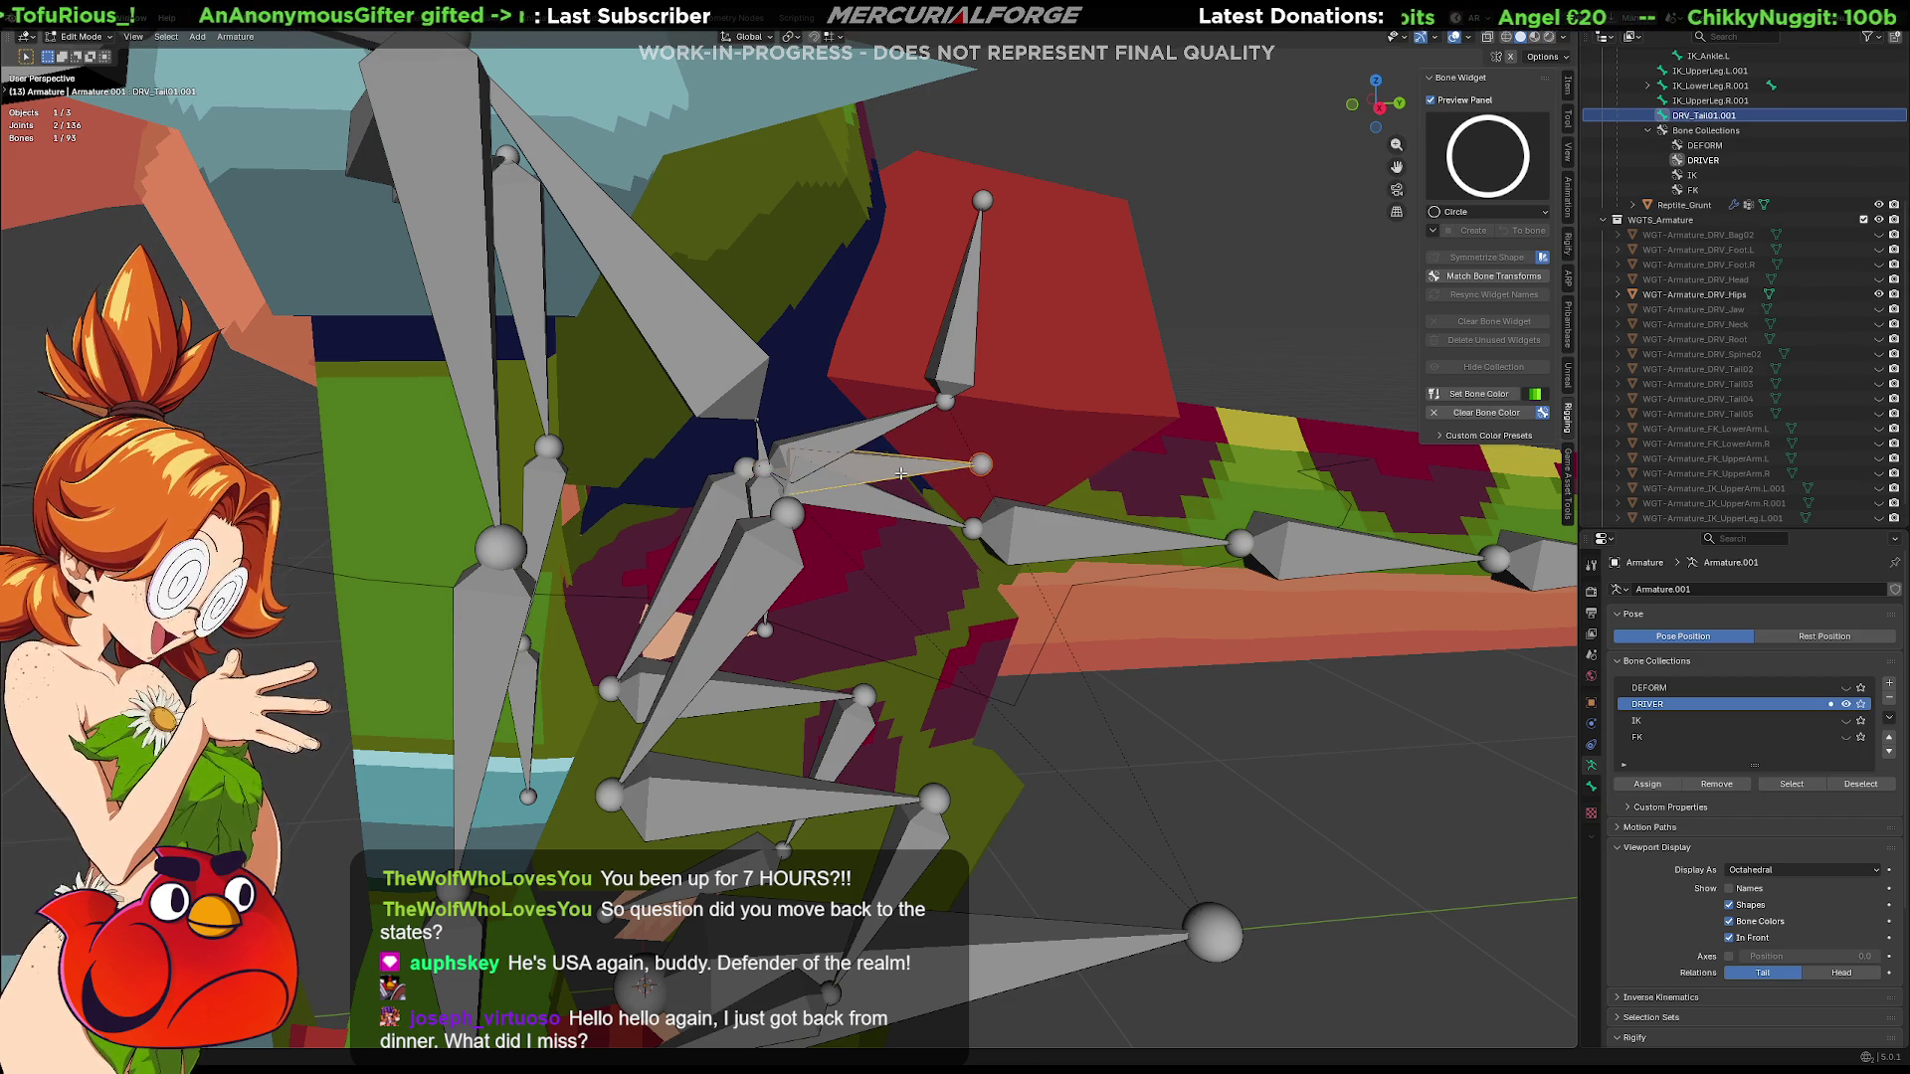
middle_click_drag(900, 476, 859, 483)
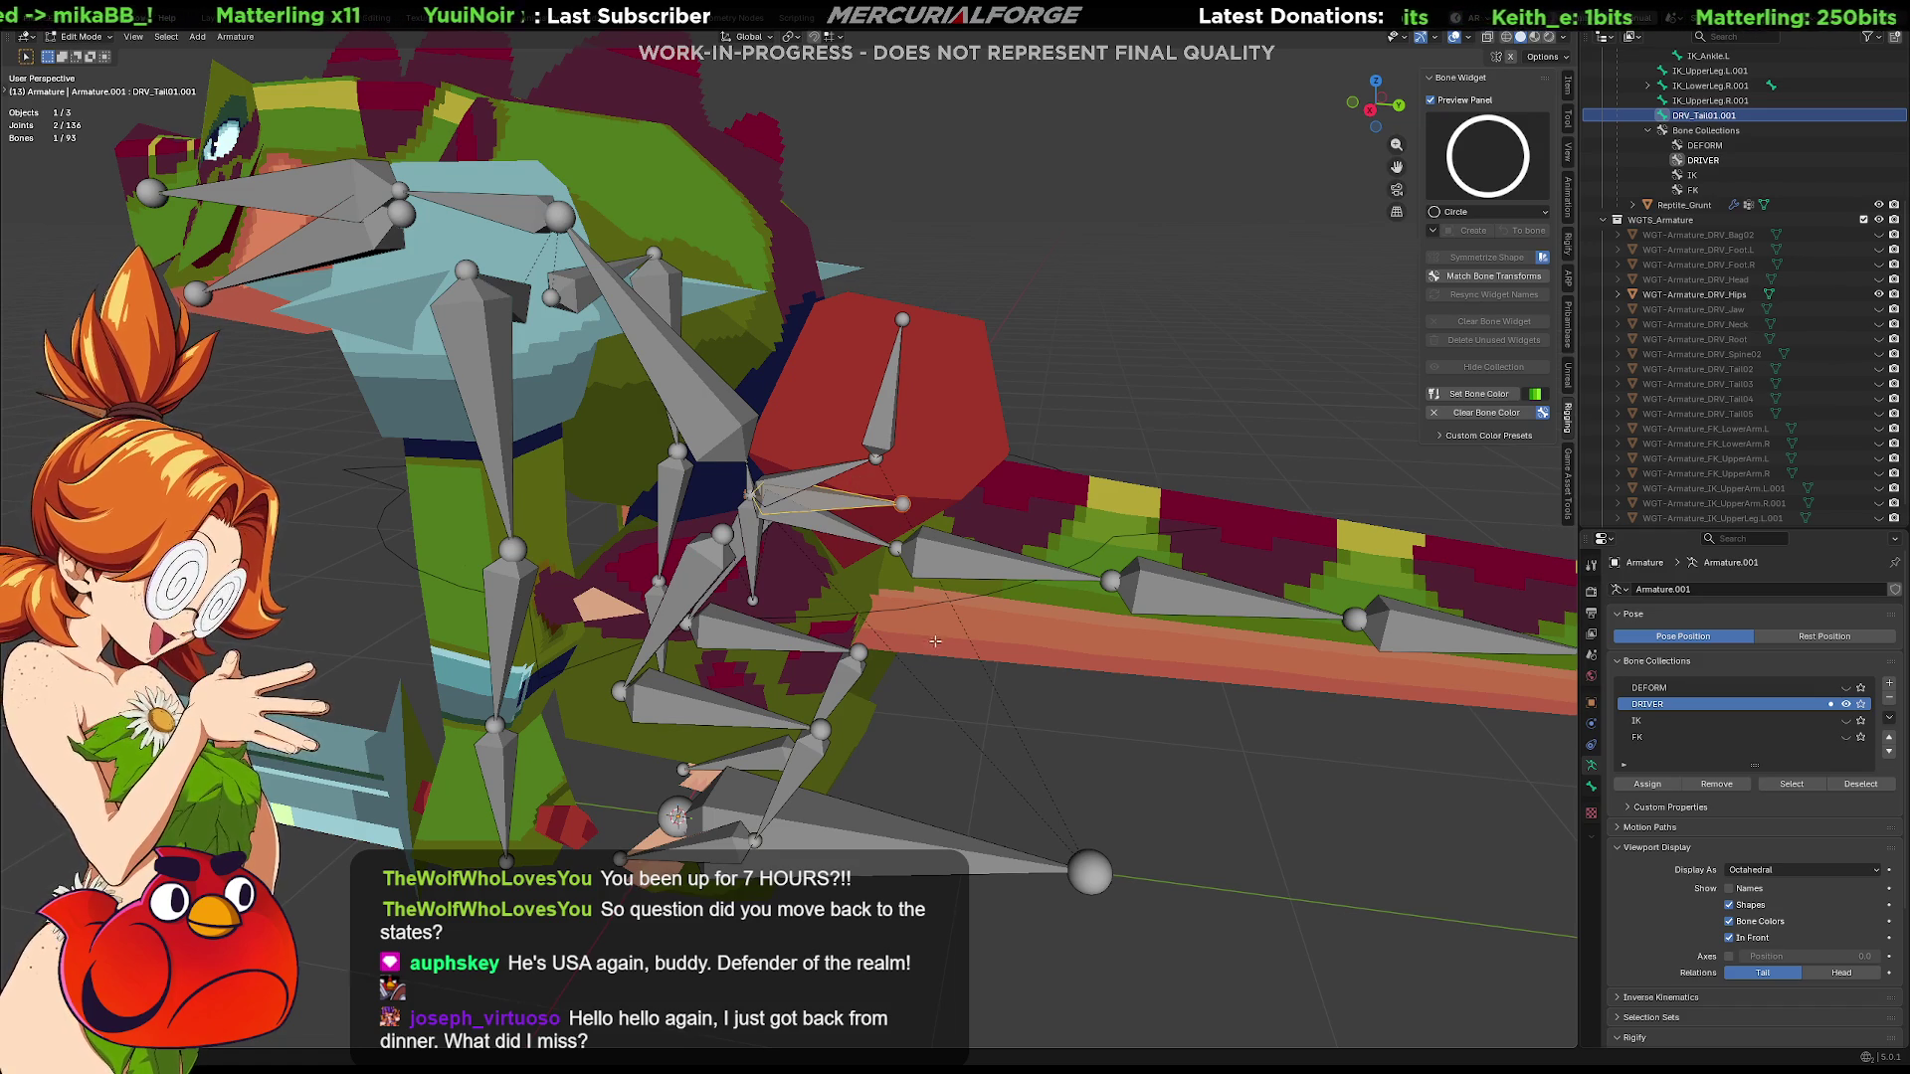
Select the large tail bone, inspect the rig from several angles, and hide the DRIVER collection
middle_click_drag(938, 647, 907, 745)
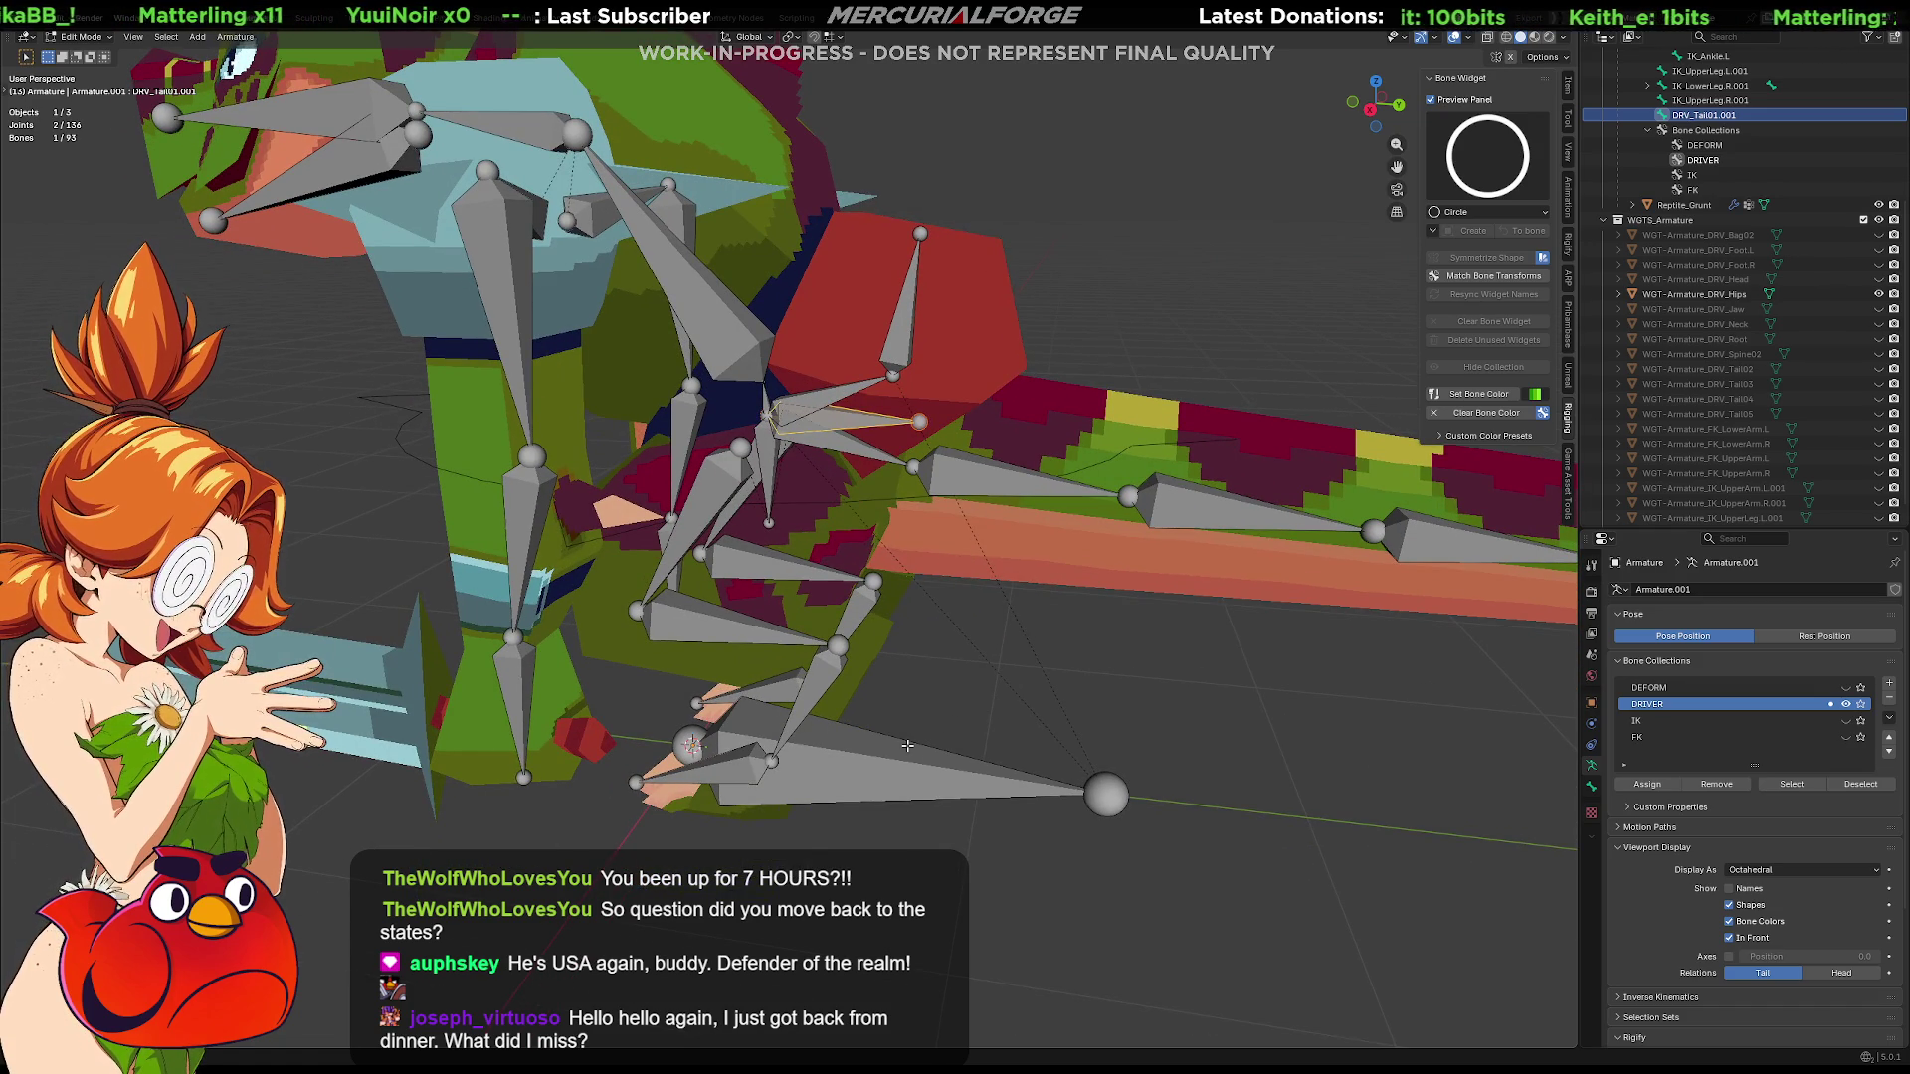
left_click(903, 754)
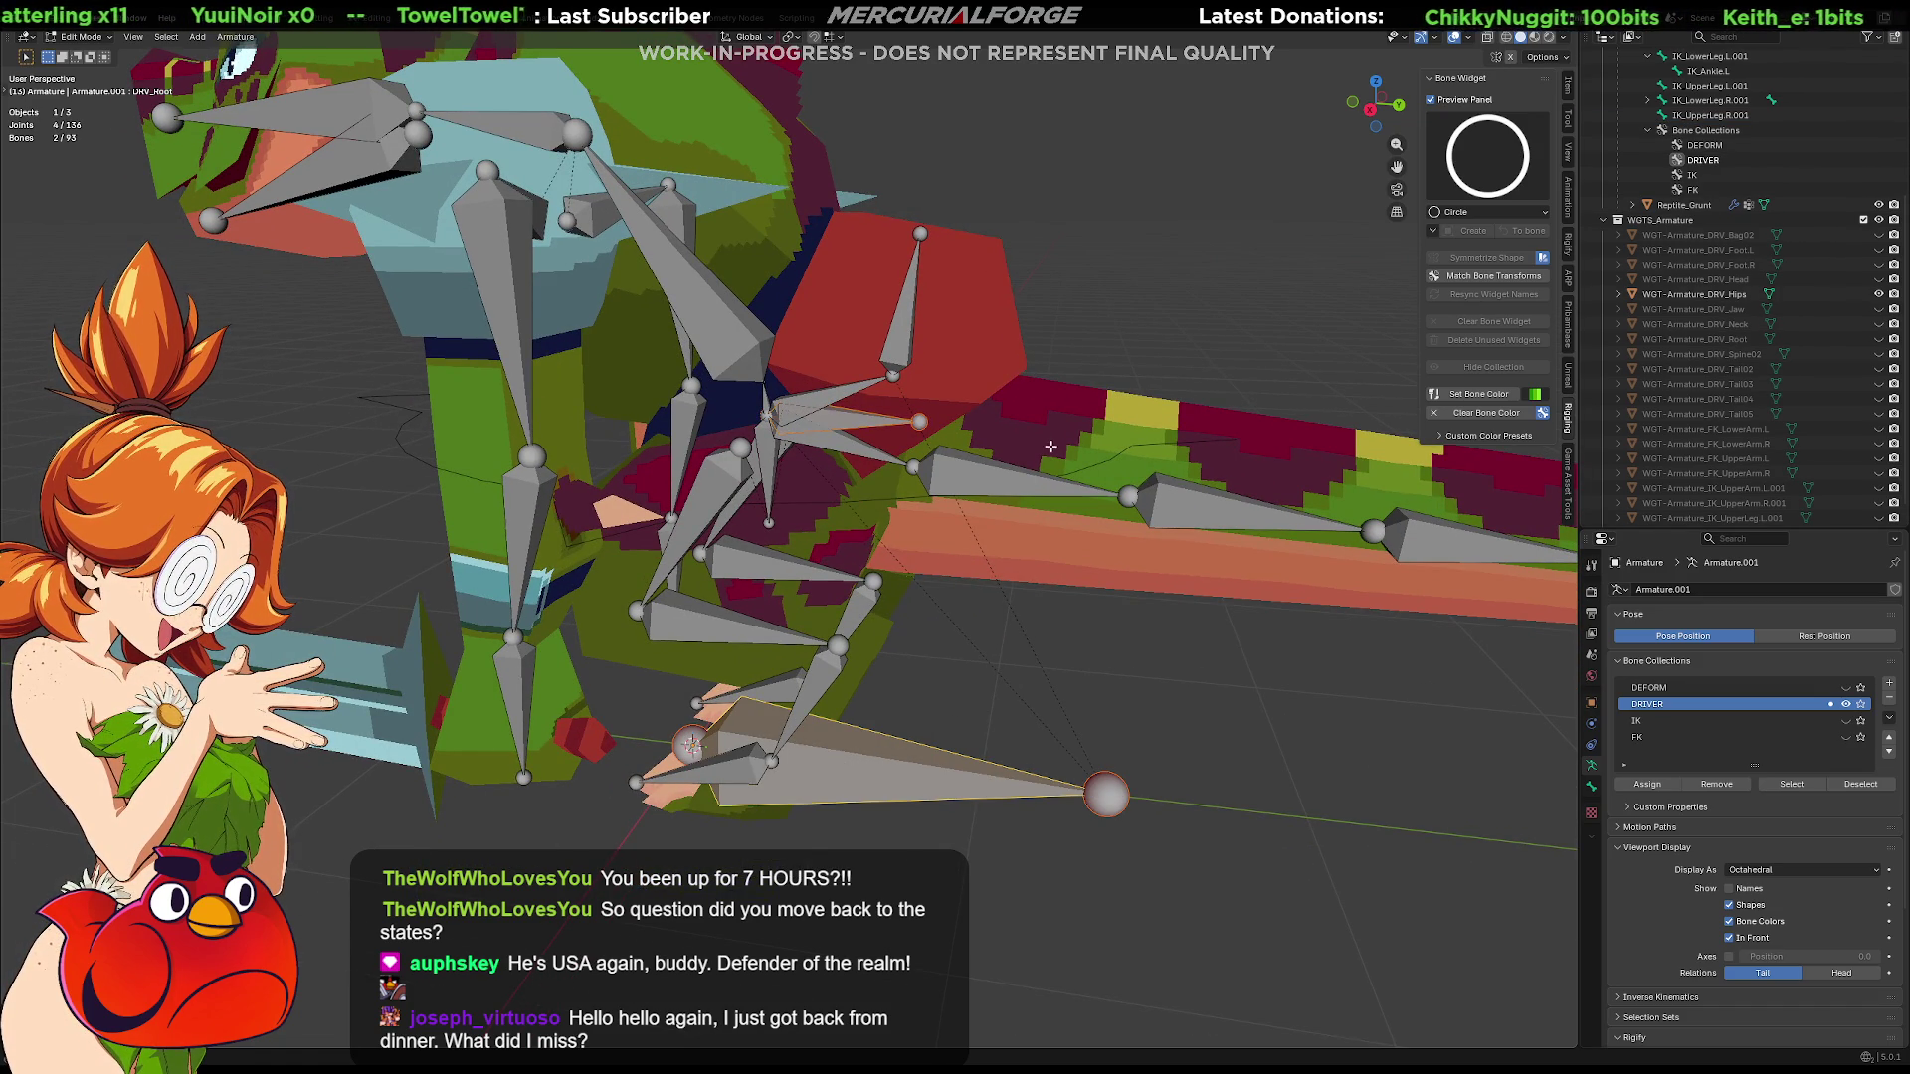
scroll(1037, 460, "up", 3)
mouse_move(997, 480)
middle_mouse_down()
mouse_move(879, 477)
mouse_move(976, 492)
middle_mouse_up()
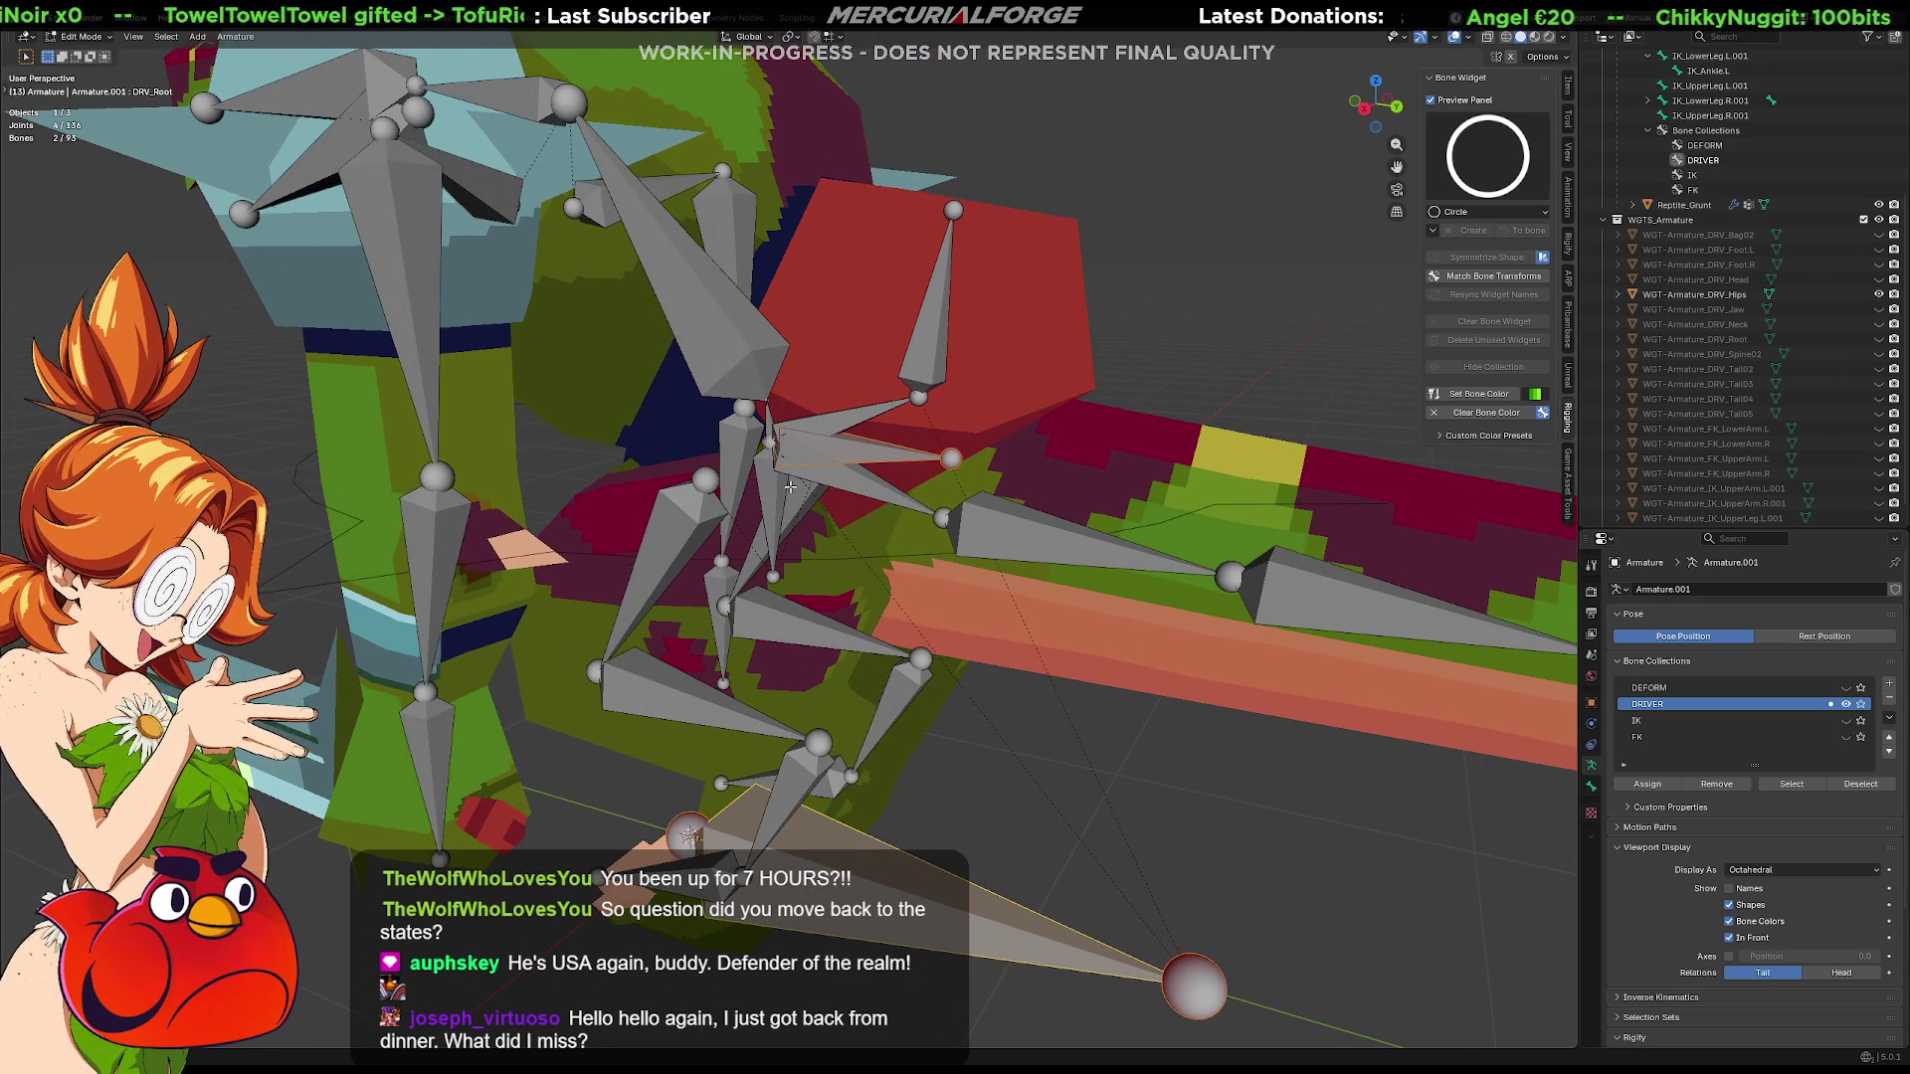
middle_click_drag(791, 489, 840, 480)
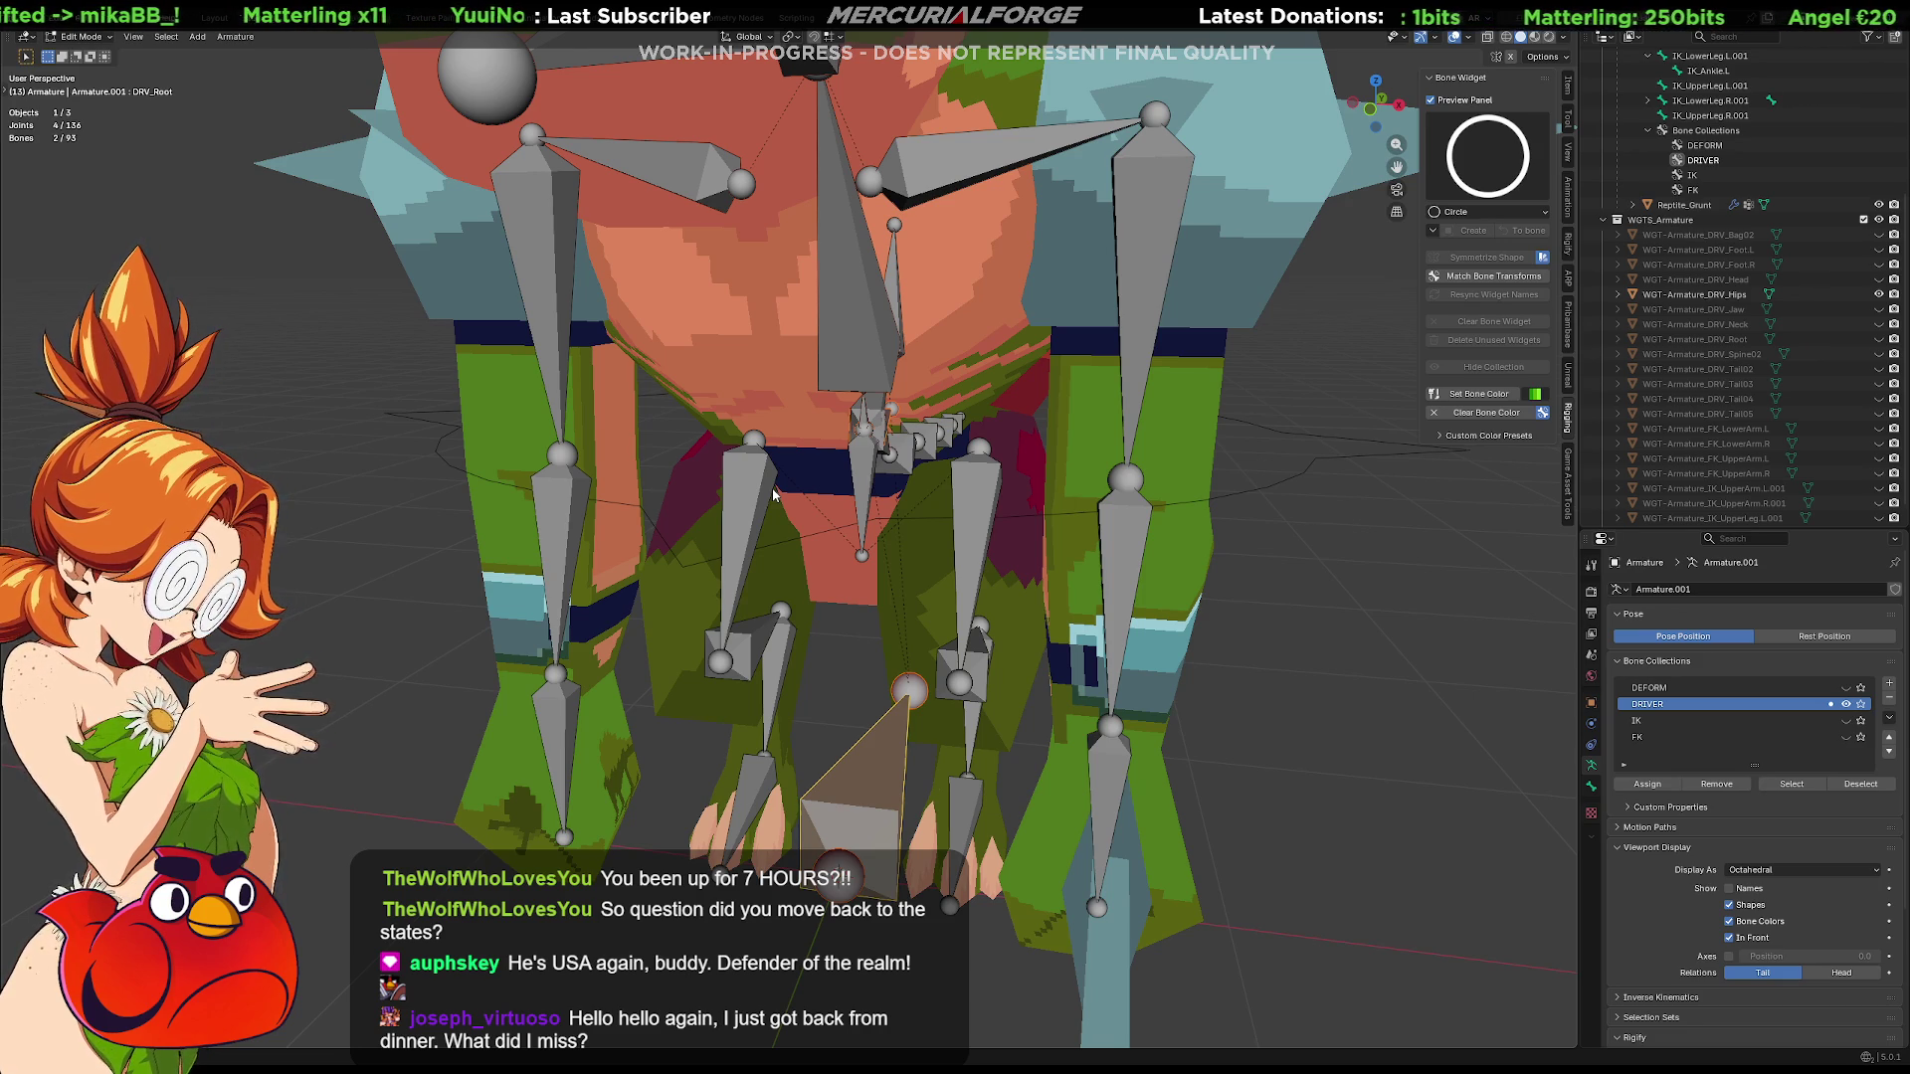
middle_click_drag(896, 524, 1045, 448)
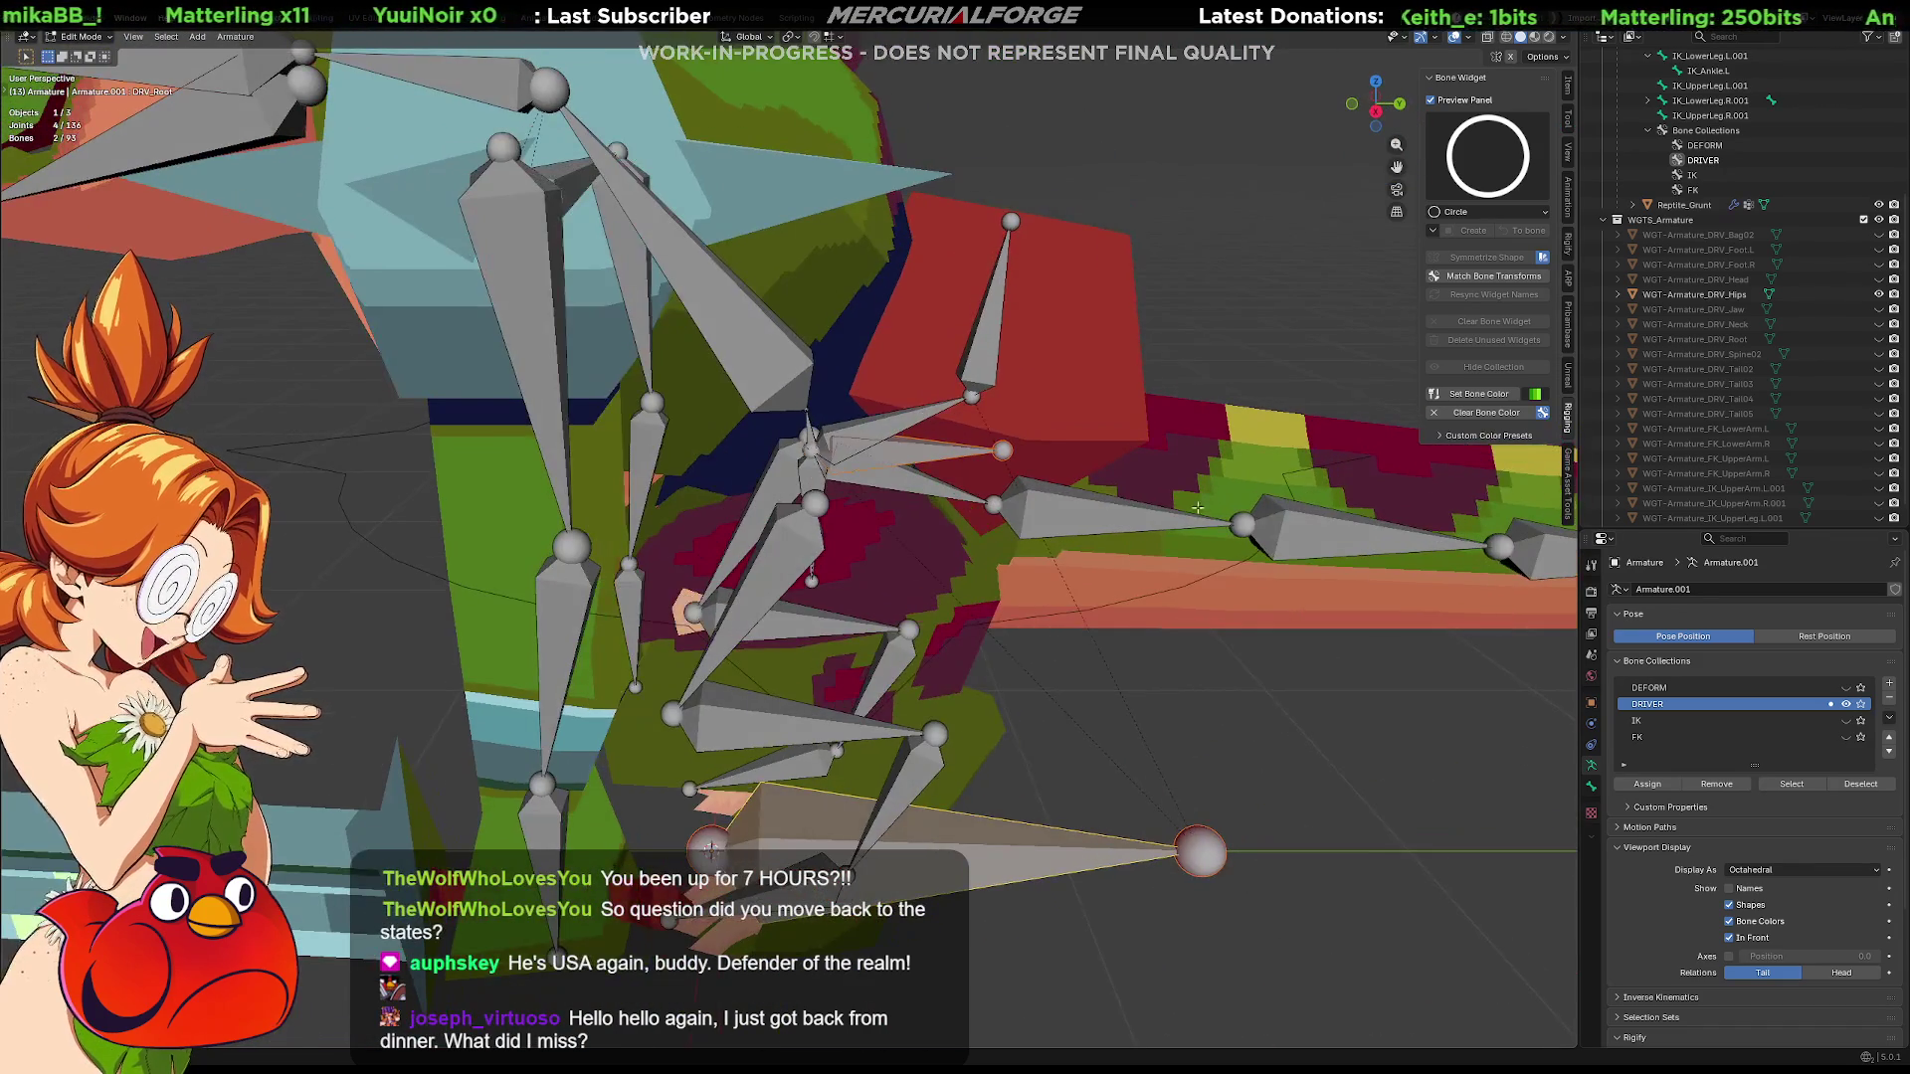
left_click(1857, 706)
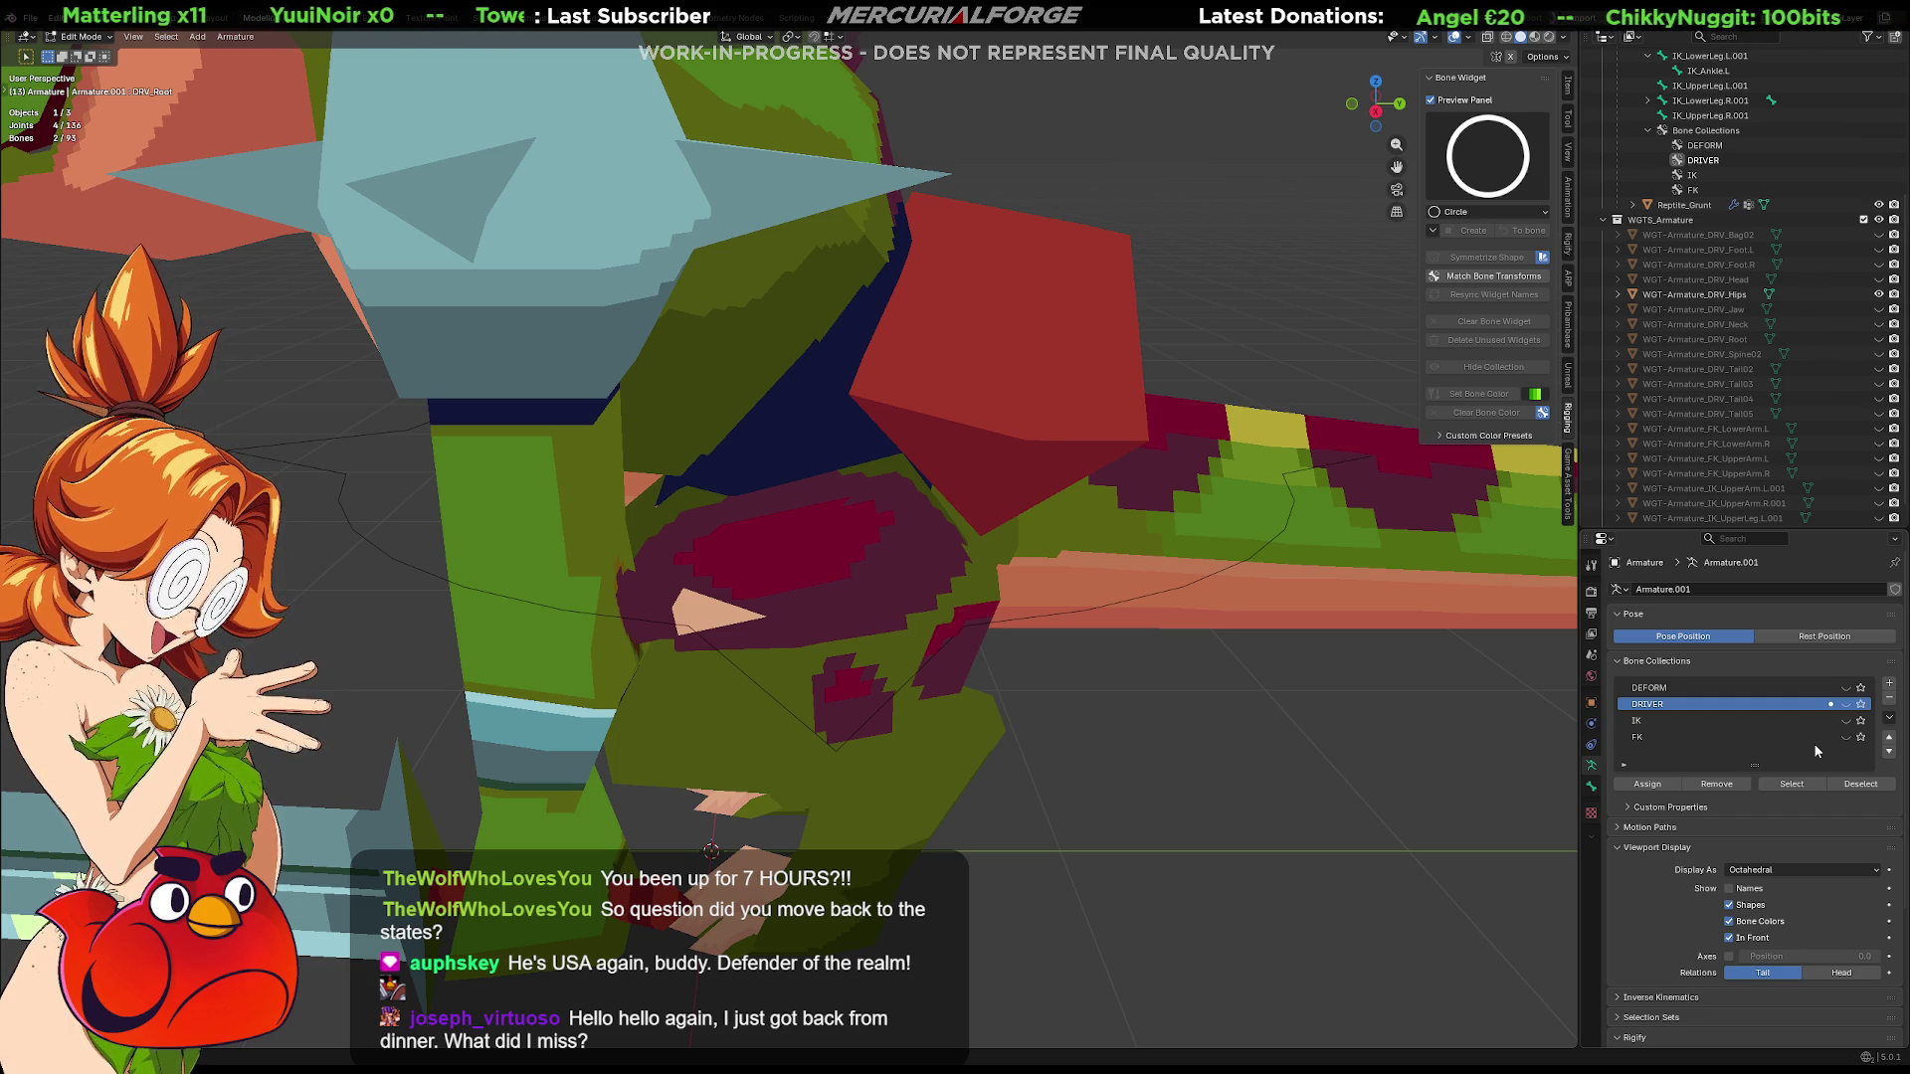
Leave armature Edit Mode, frame the character and select the Reptile_Grunt mesh
middle_click_drag(895, 524, 776, 448)
key("Tab")
key("ctrl+Tab")
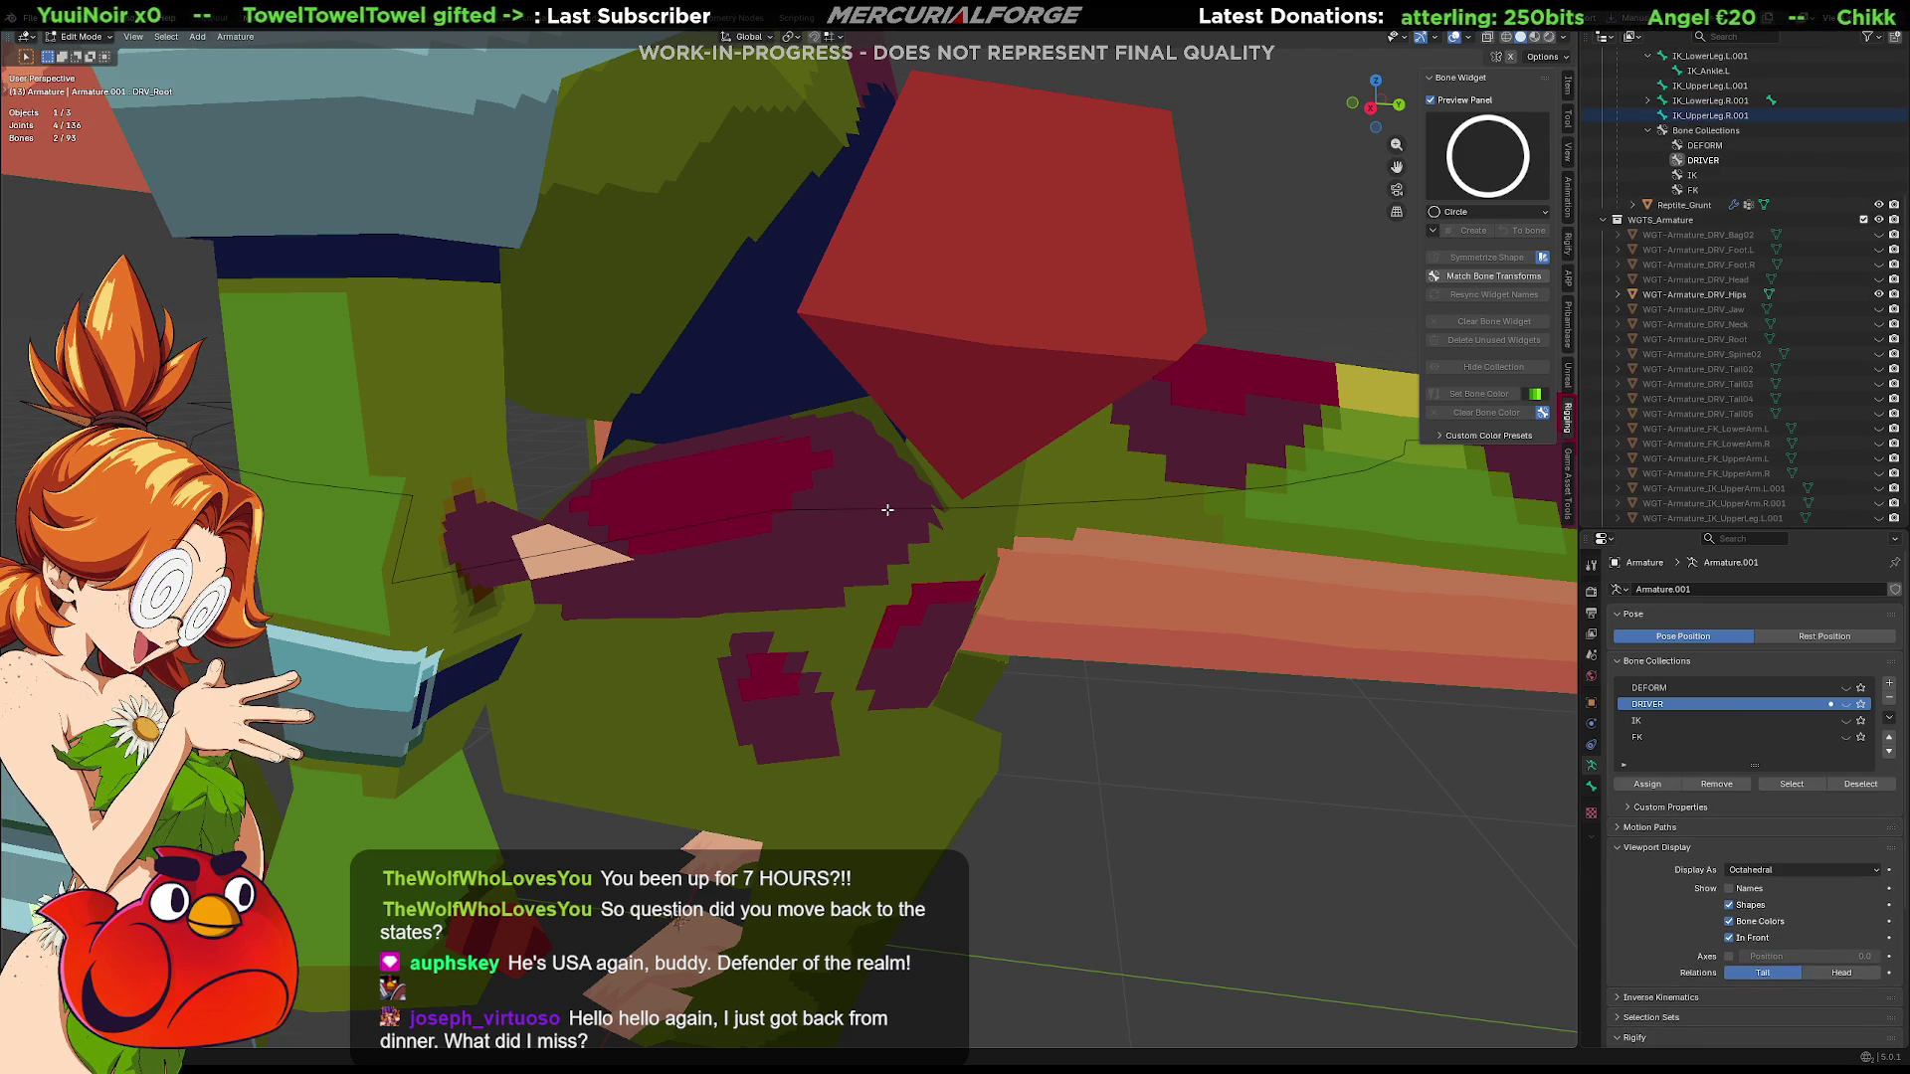
key("Home")
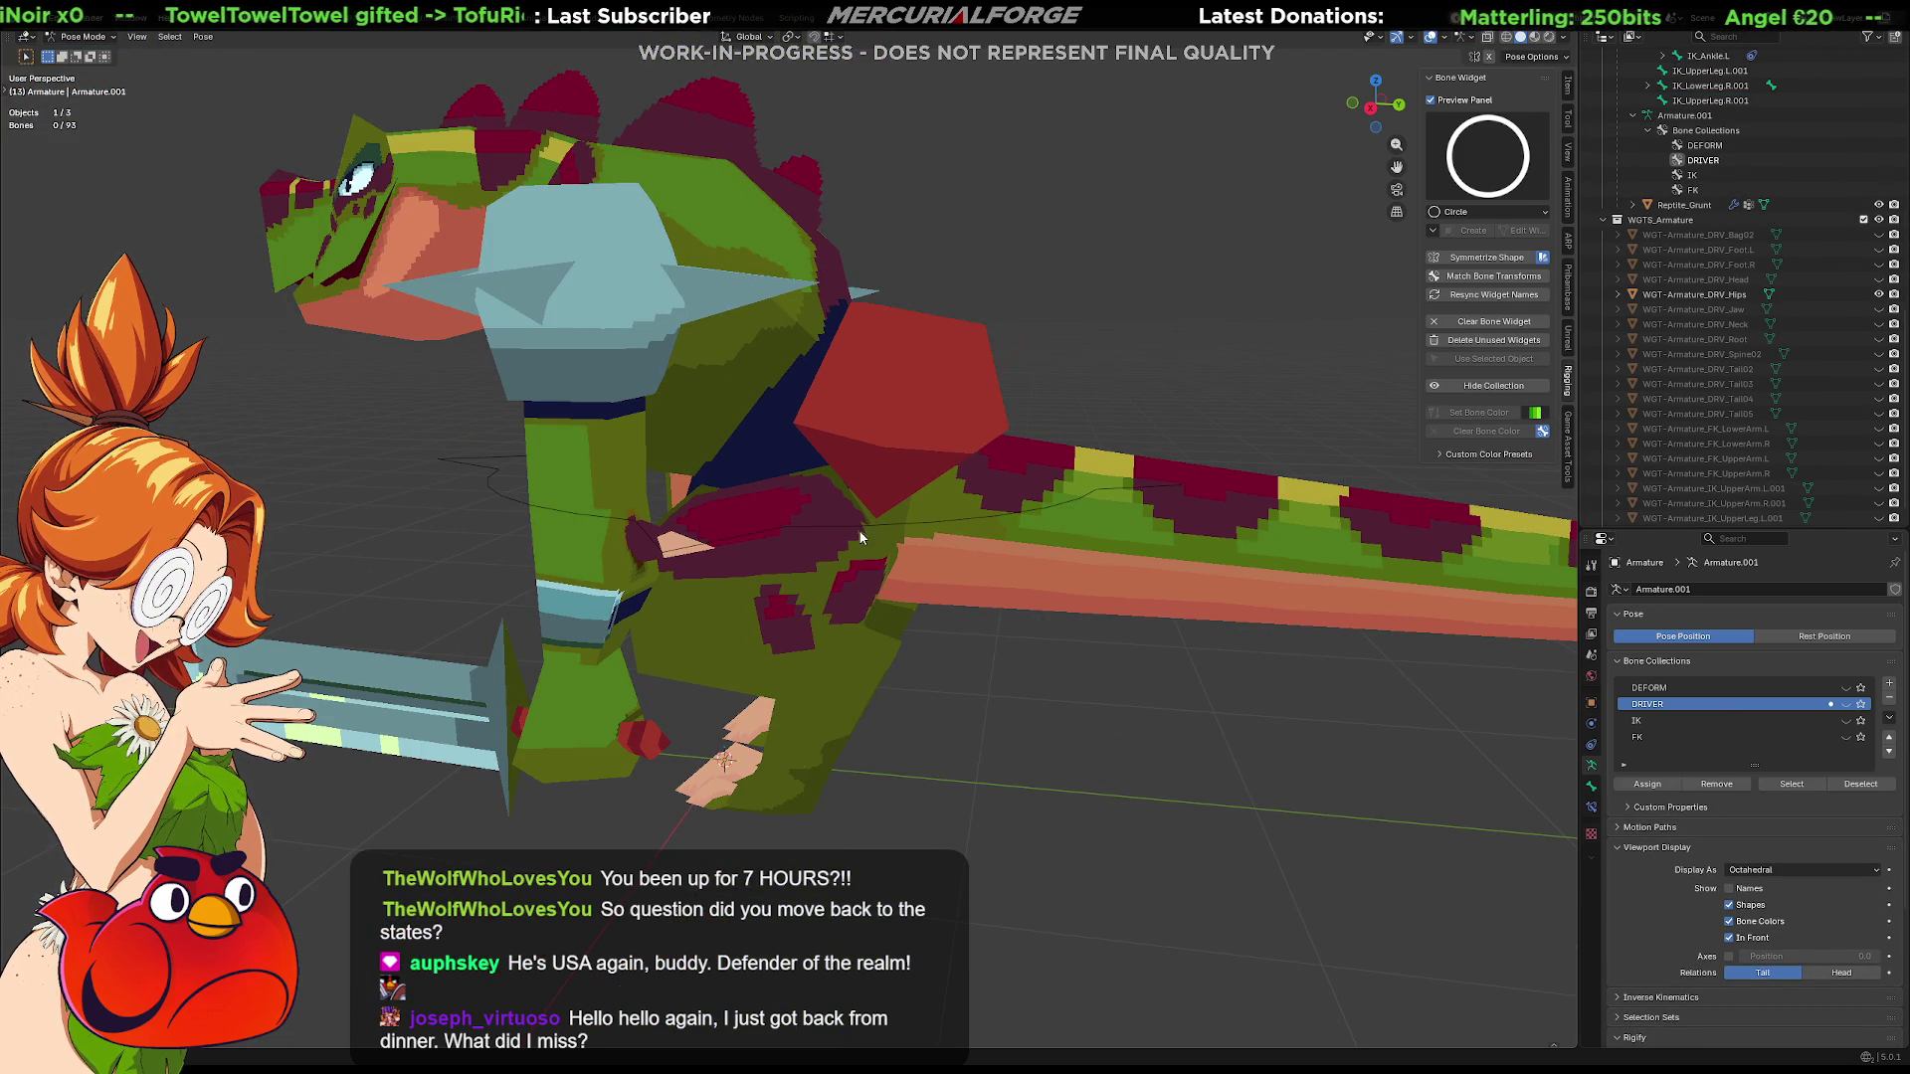
left_click(731, 538)
scroll(981, 544, "up", 1)
Briefly enter Edit Mode on the mesh and return it to Object Mode via the mode pie
key("Tab")
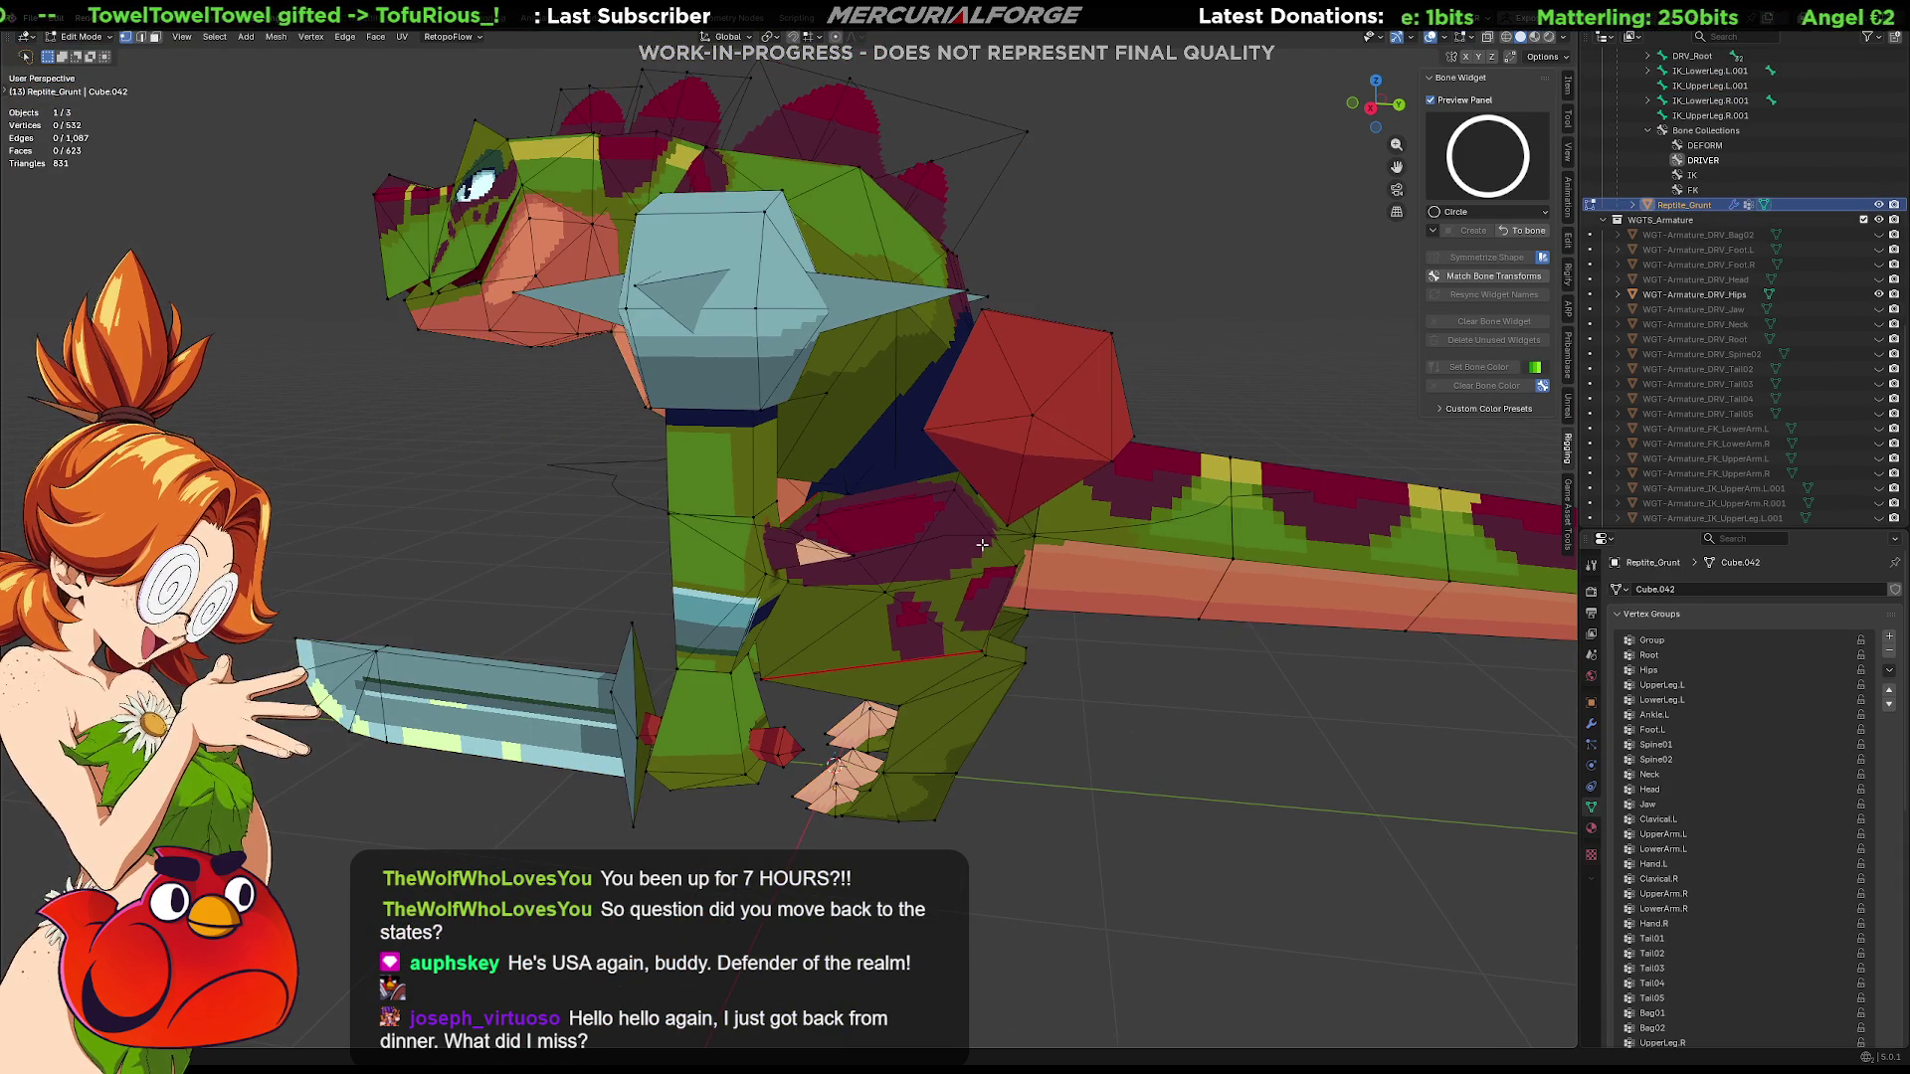
middle_click_drag(980, 543, 928, 579)
key("ctrl+Tab")
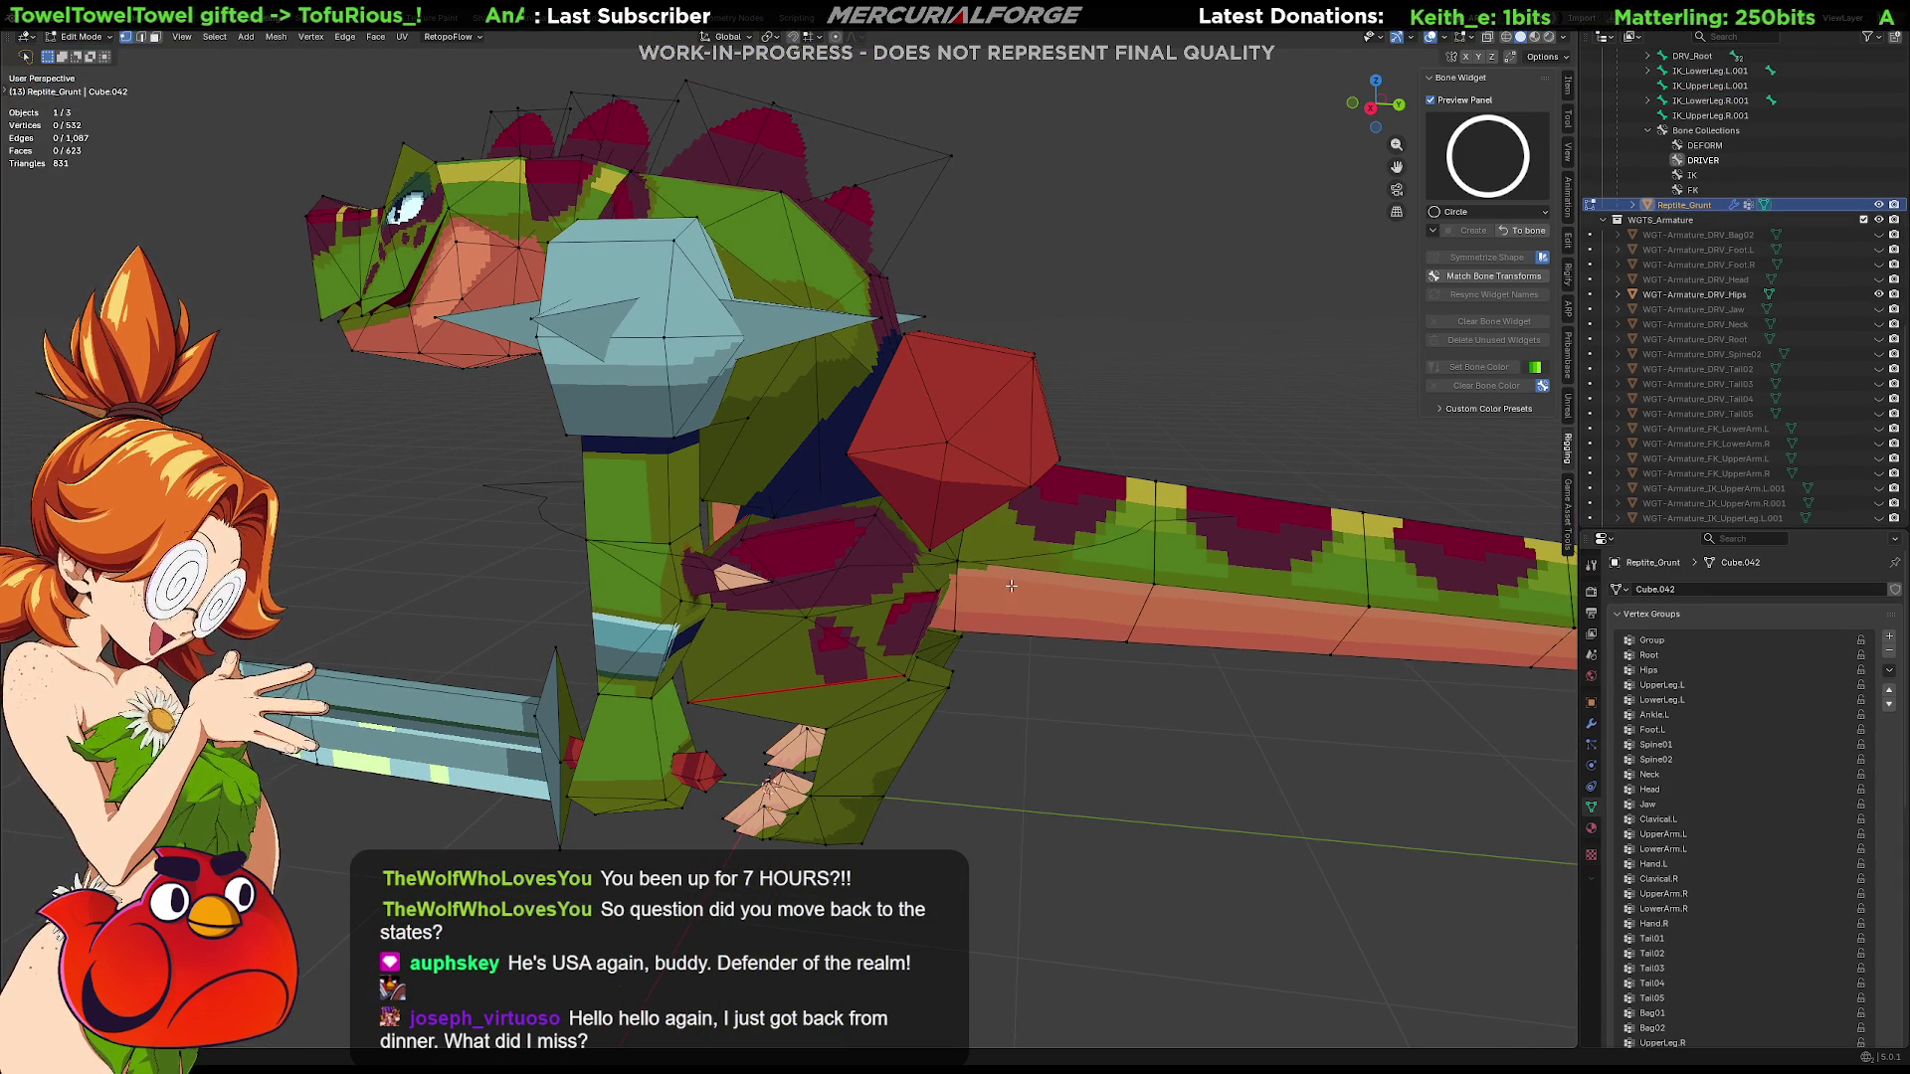
left_click(1046, 576)
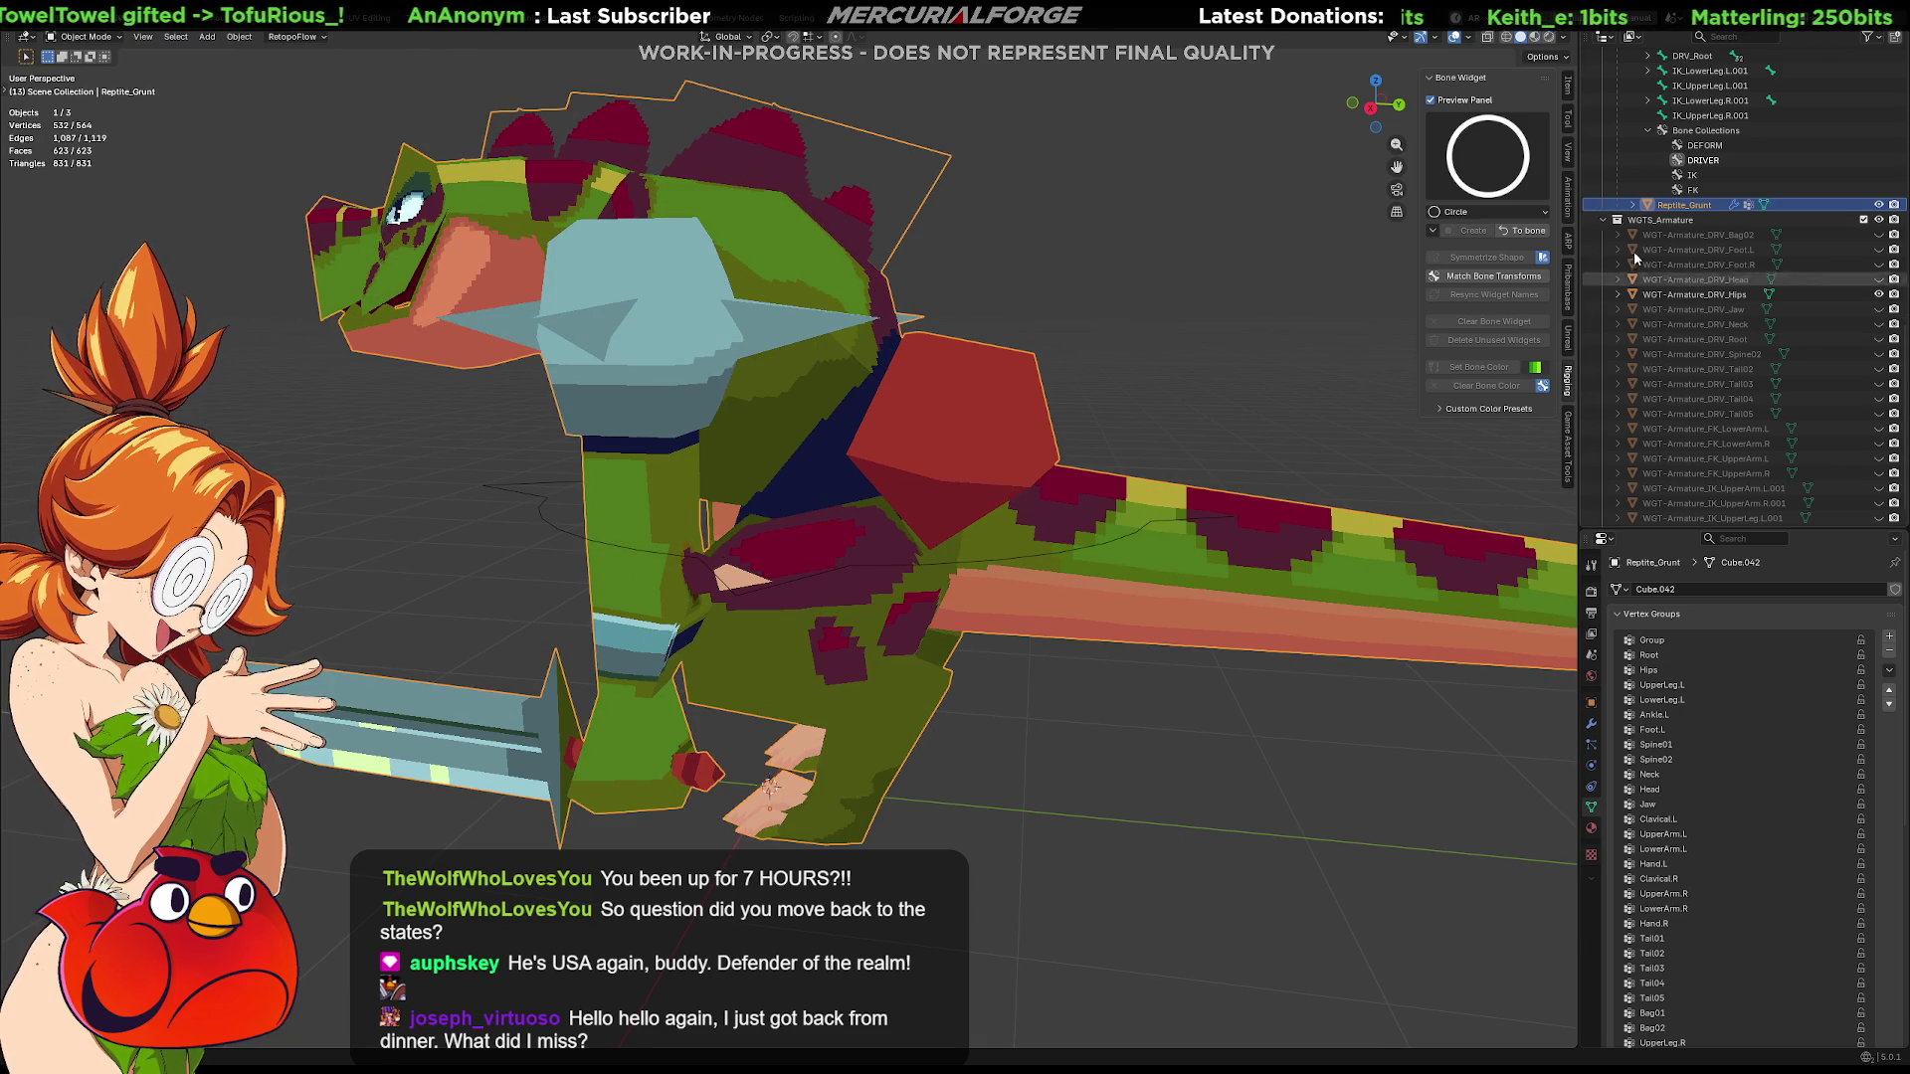
scroll(1686, 204, "down", 8)
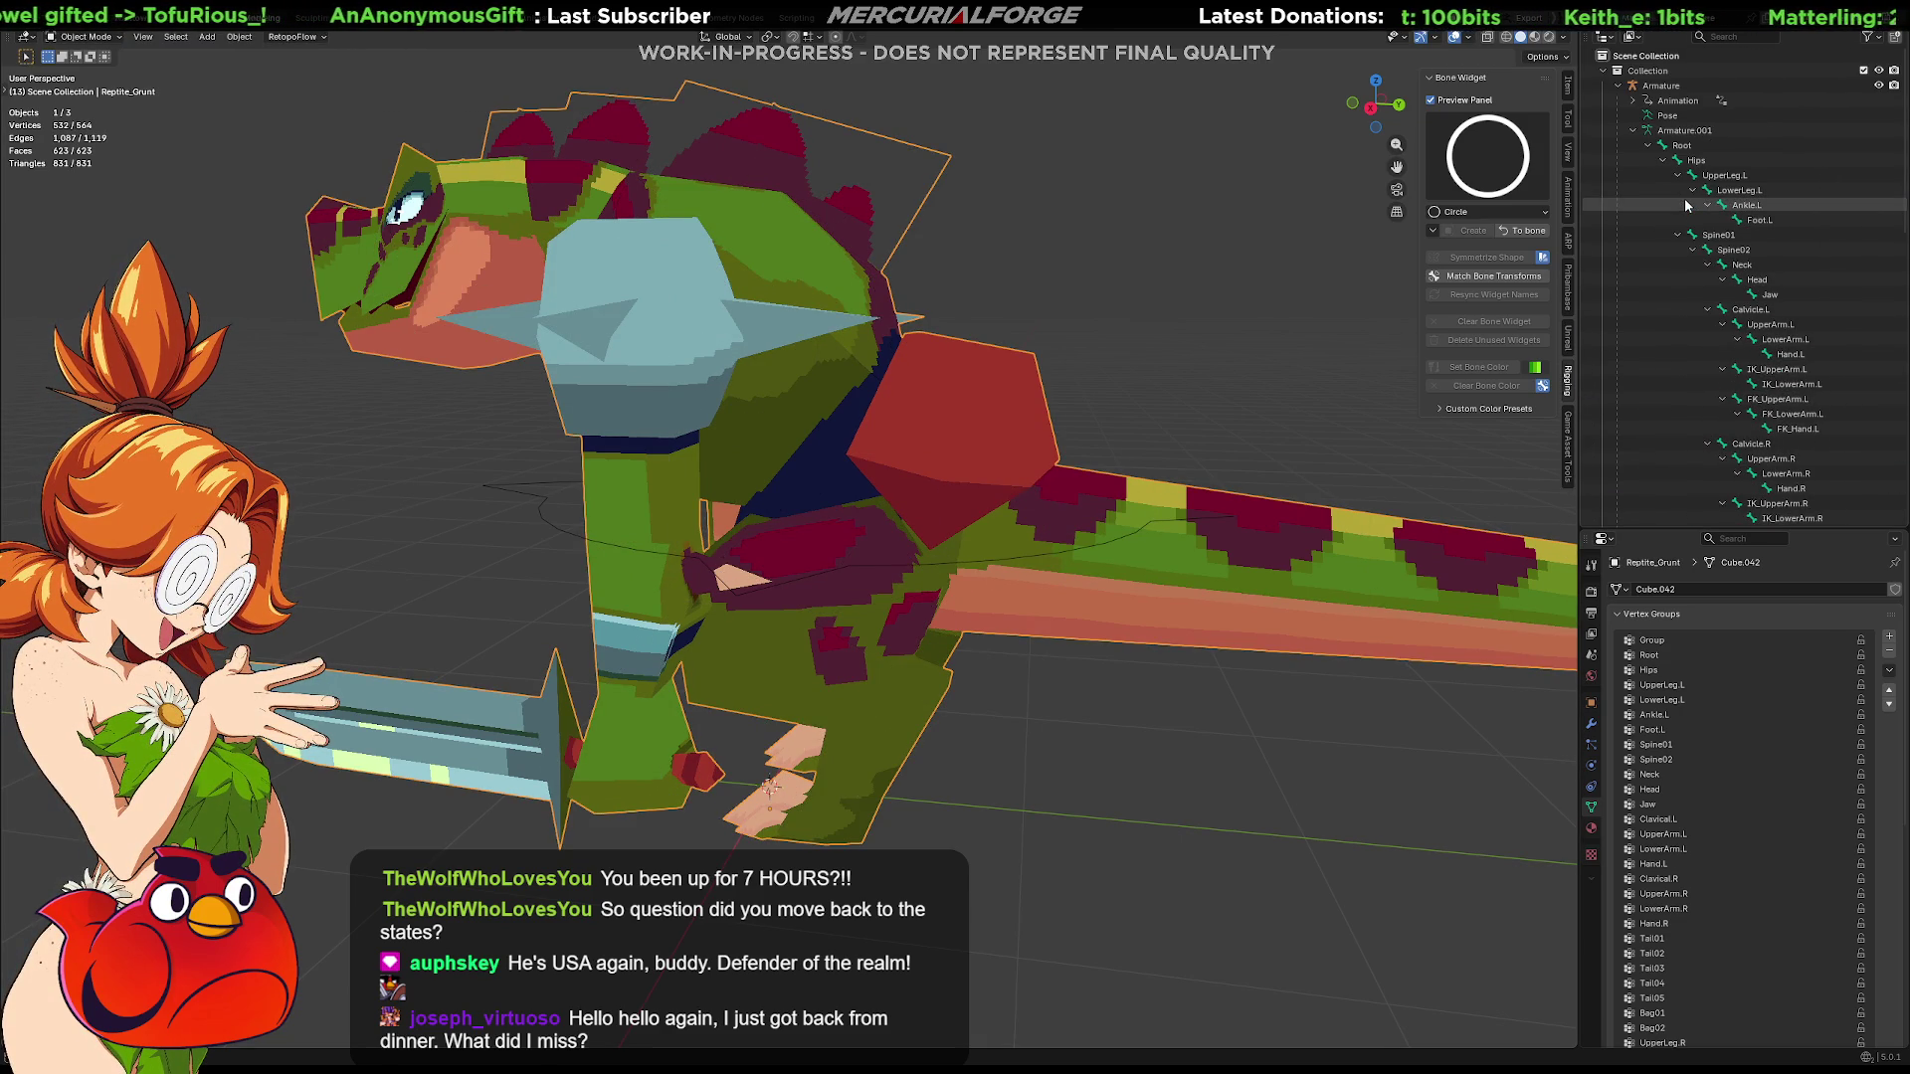
scroll(1686, 199, "up", 8)
Select the Armature, show the DRIVER collection again, and switch it into Edit Mode
left_click(1684, 87)
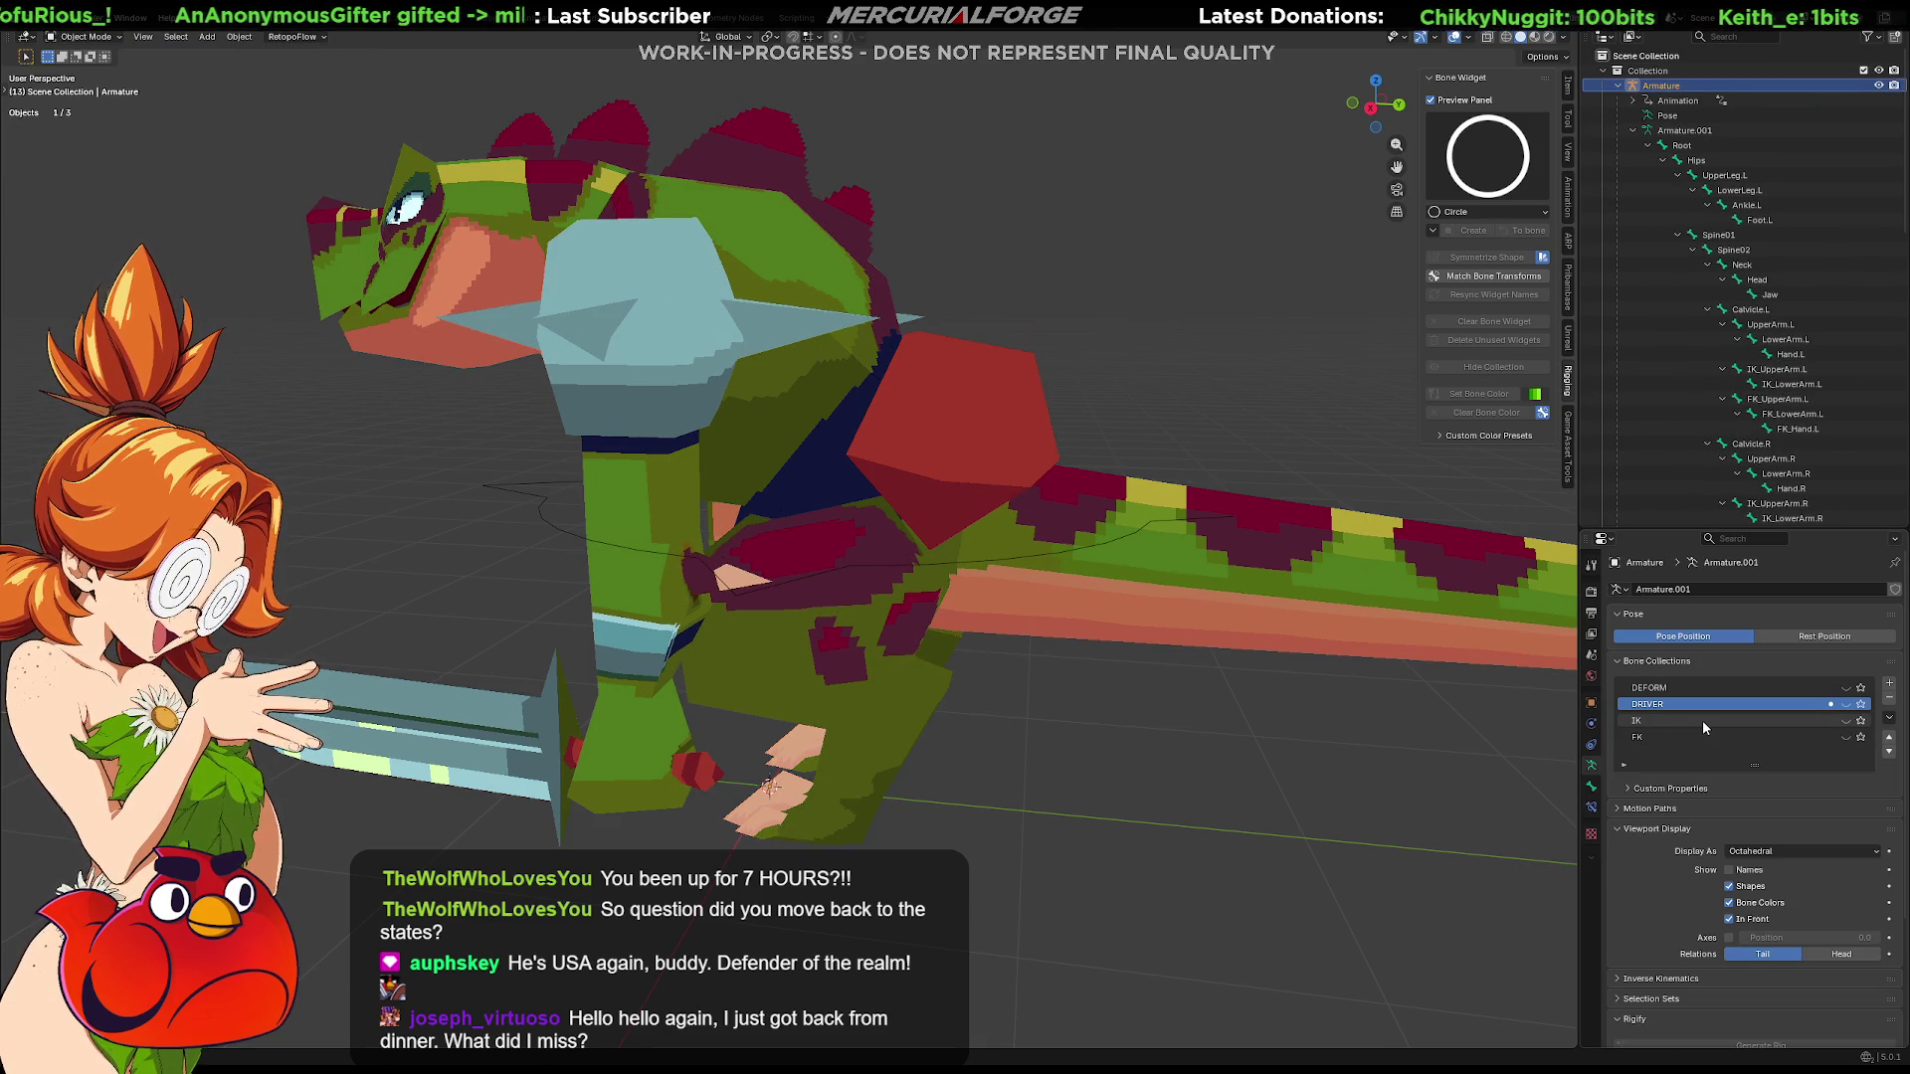
left_click(1846, 704)
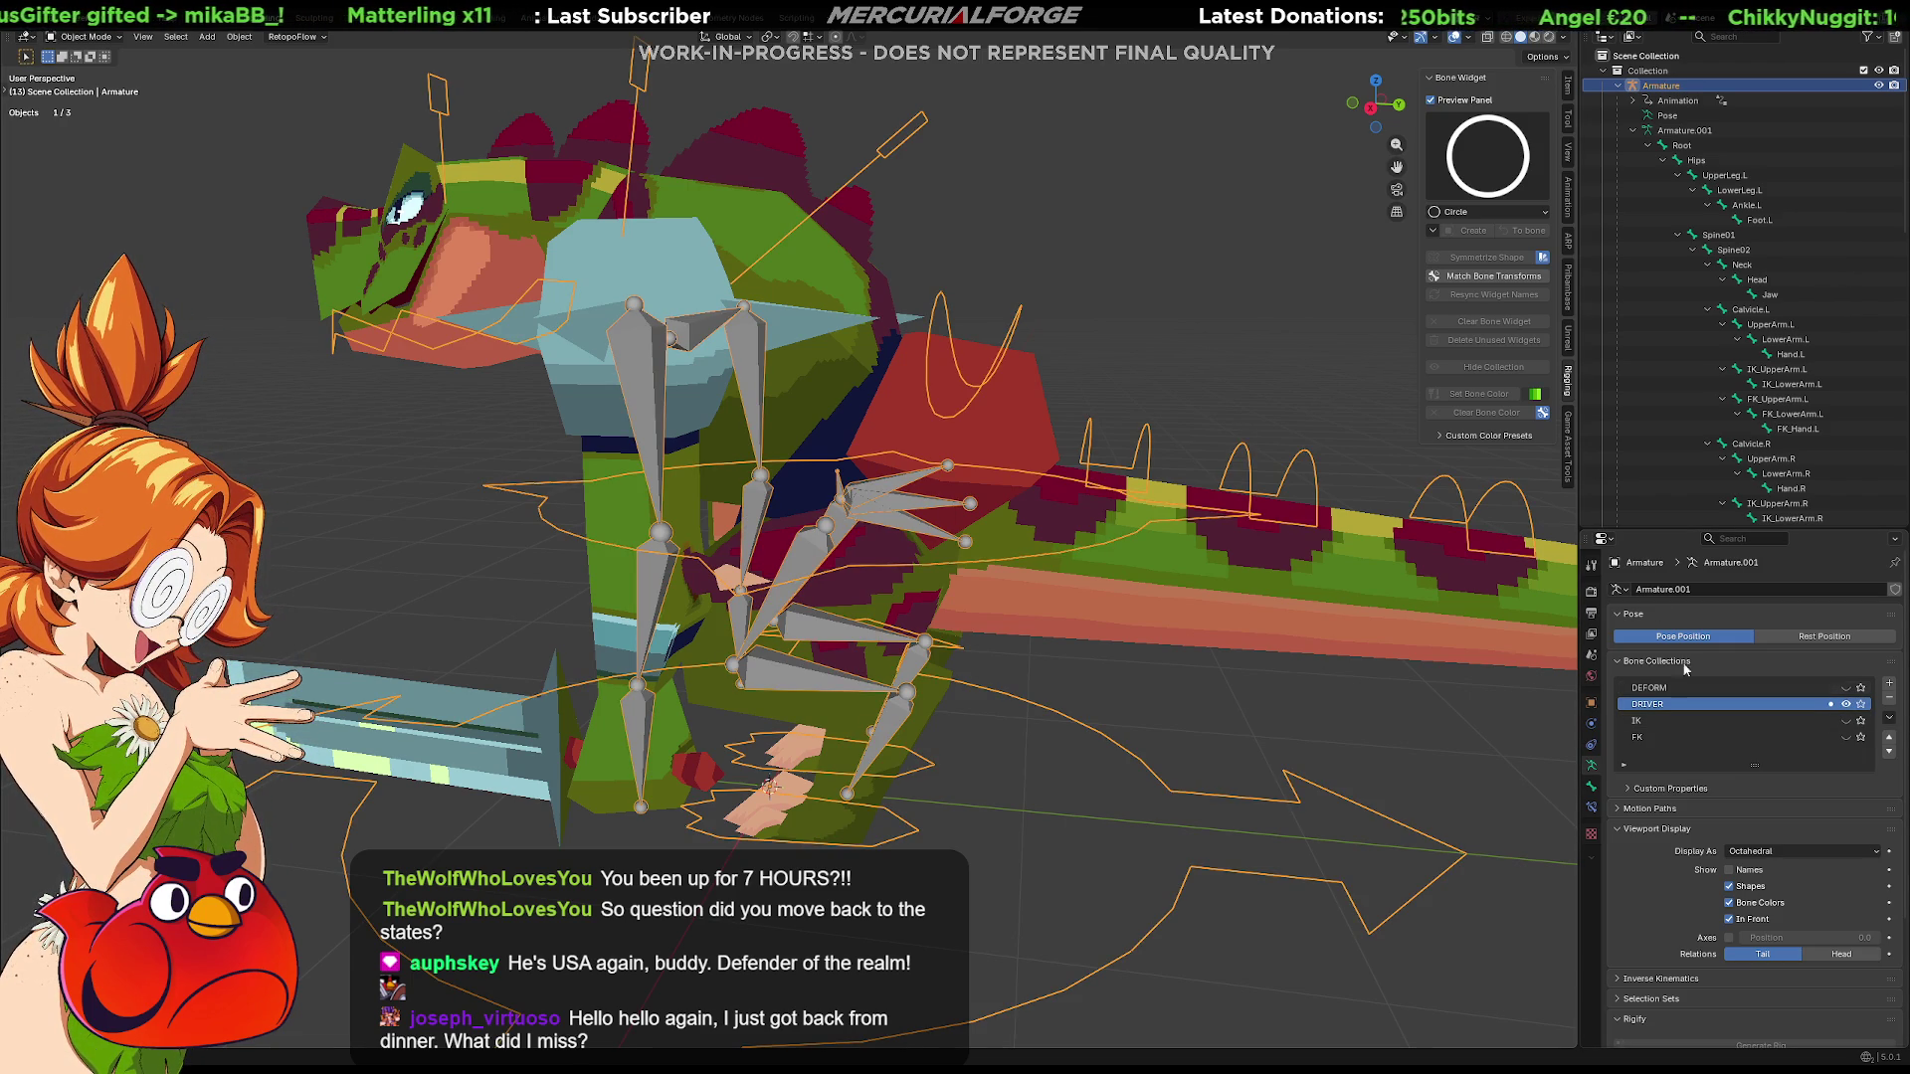
key("ctrl+Tab")
left_click(1027, 527)
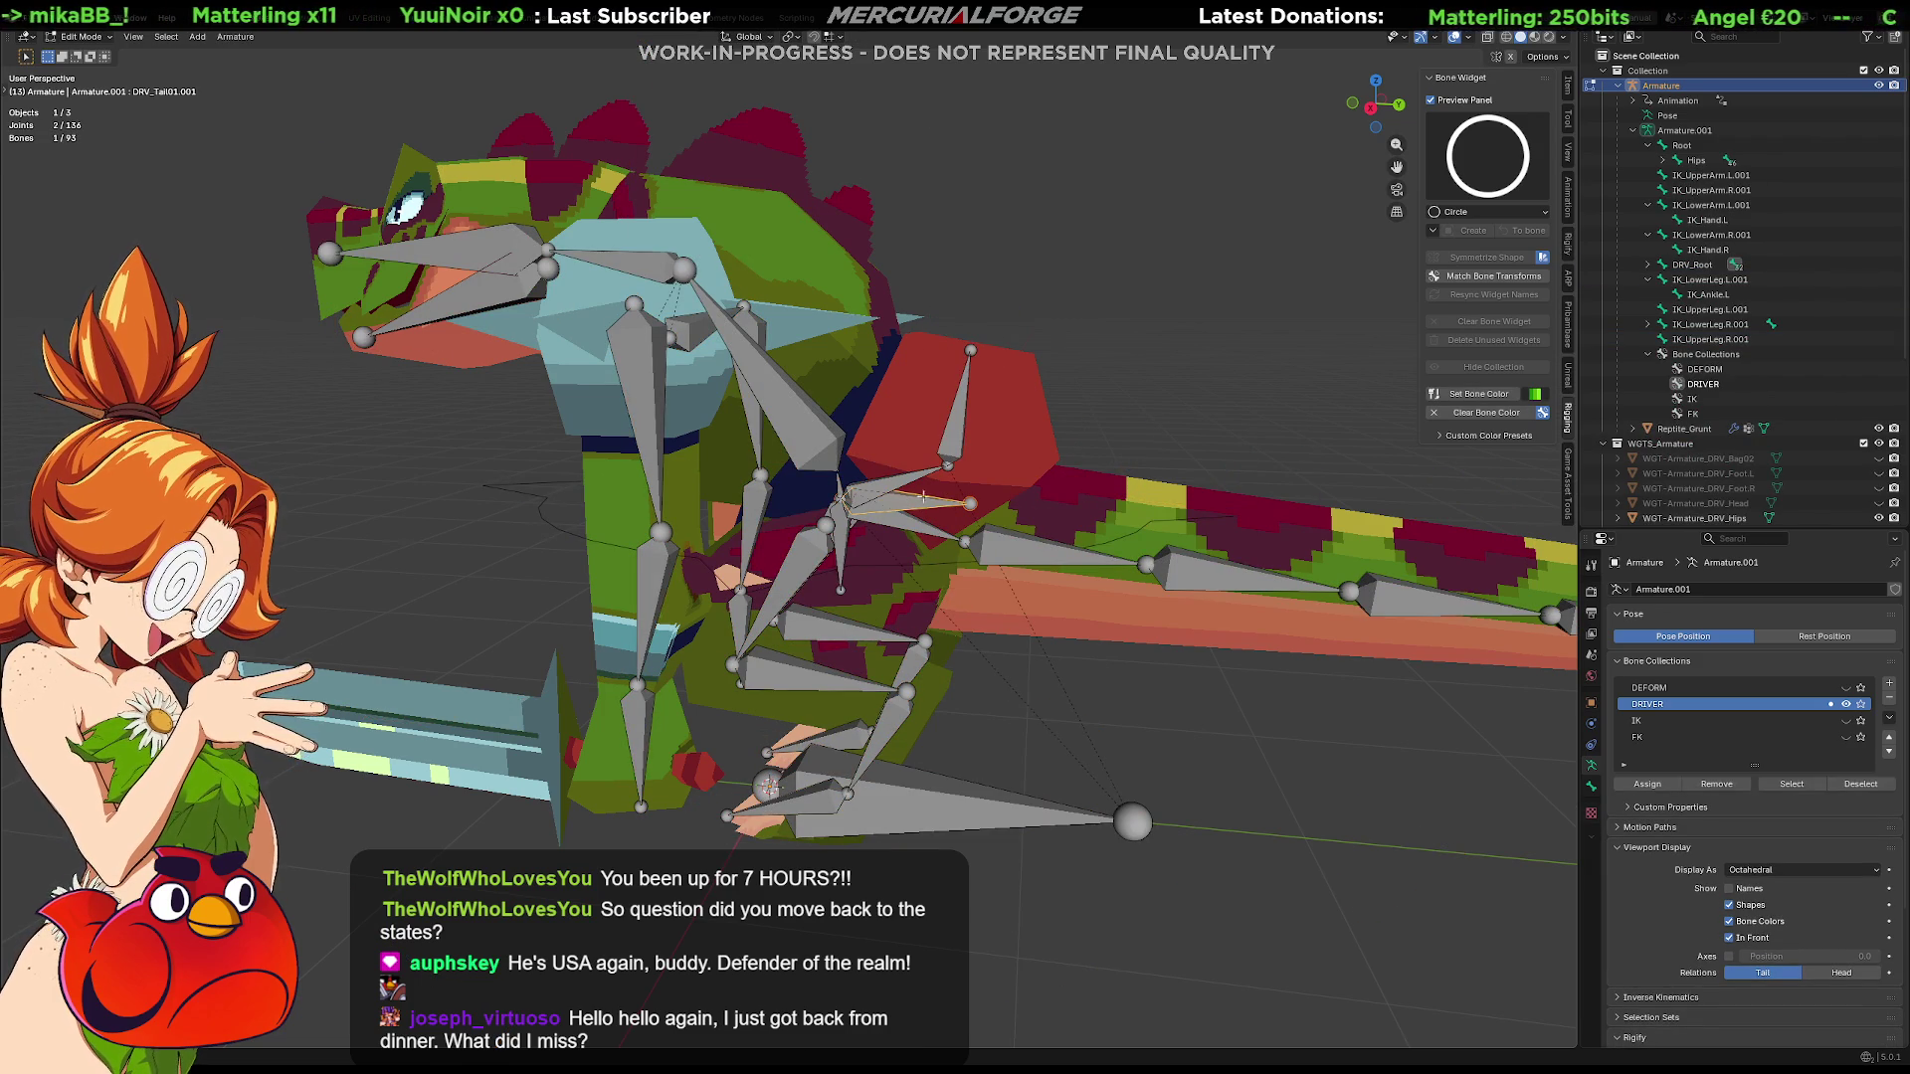
Toggle the IK collection and inspect the IK leg bones' children in the outliner
middle_click_drag(1553, 316, 1462, 388)
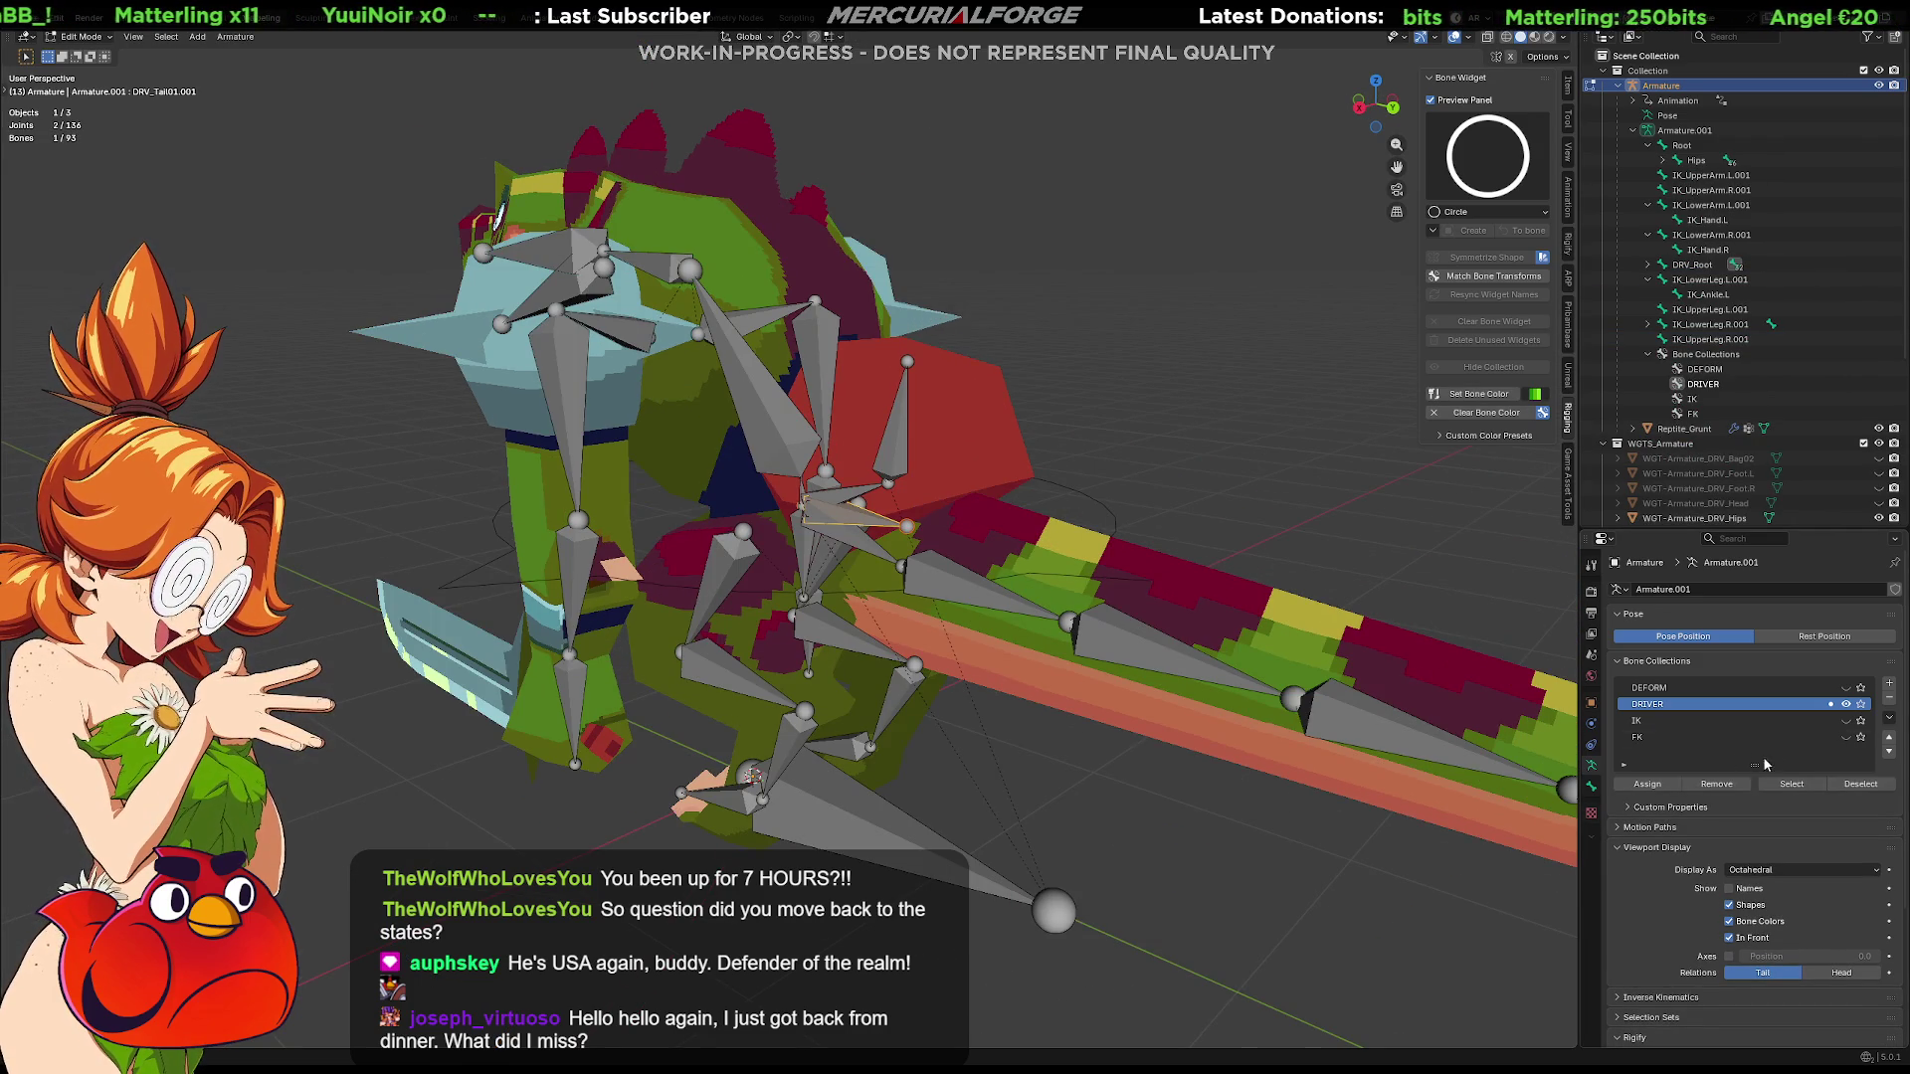
left_click(1849, 721)
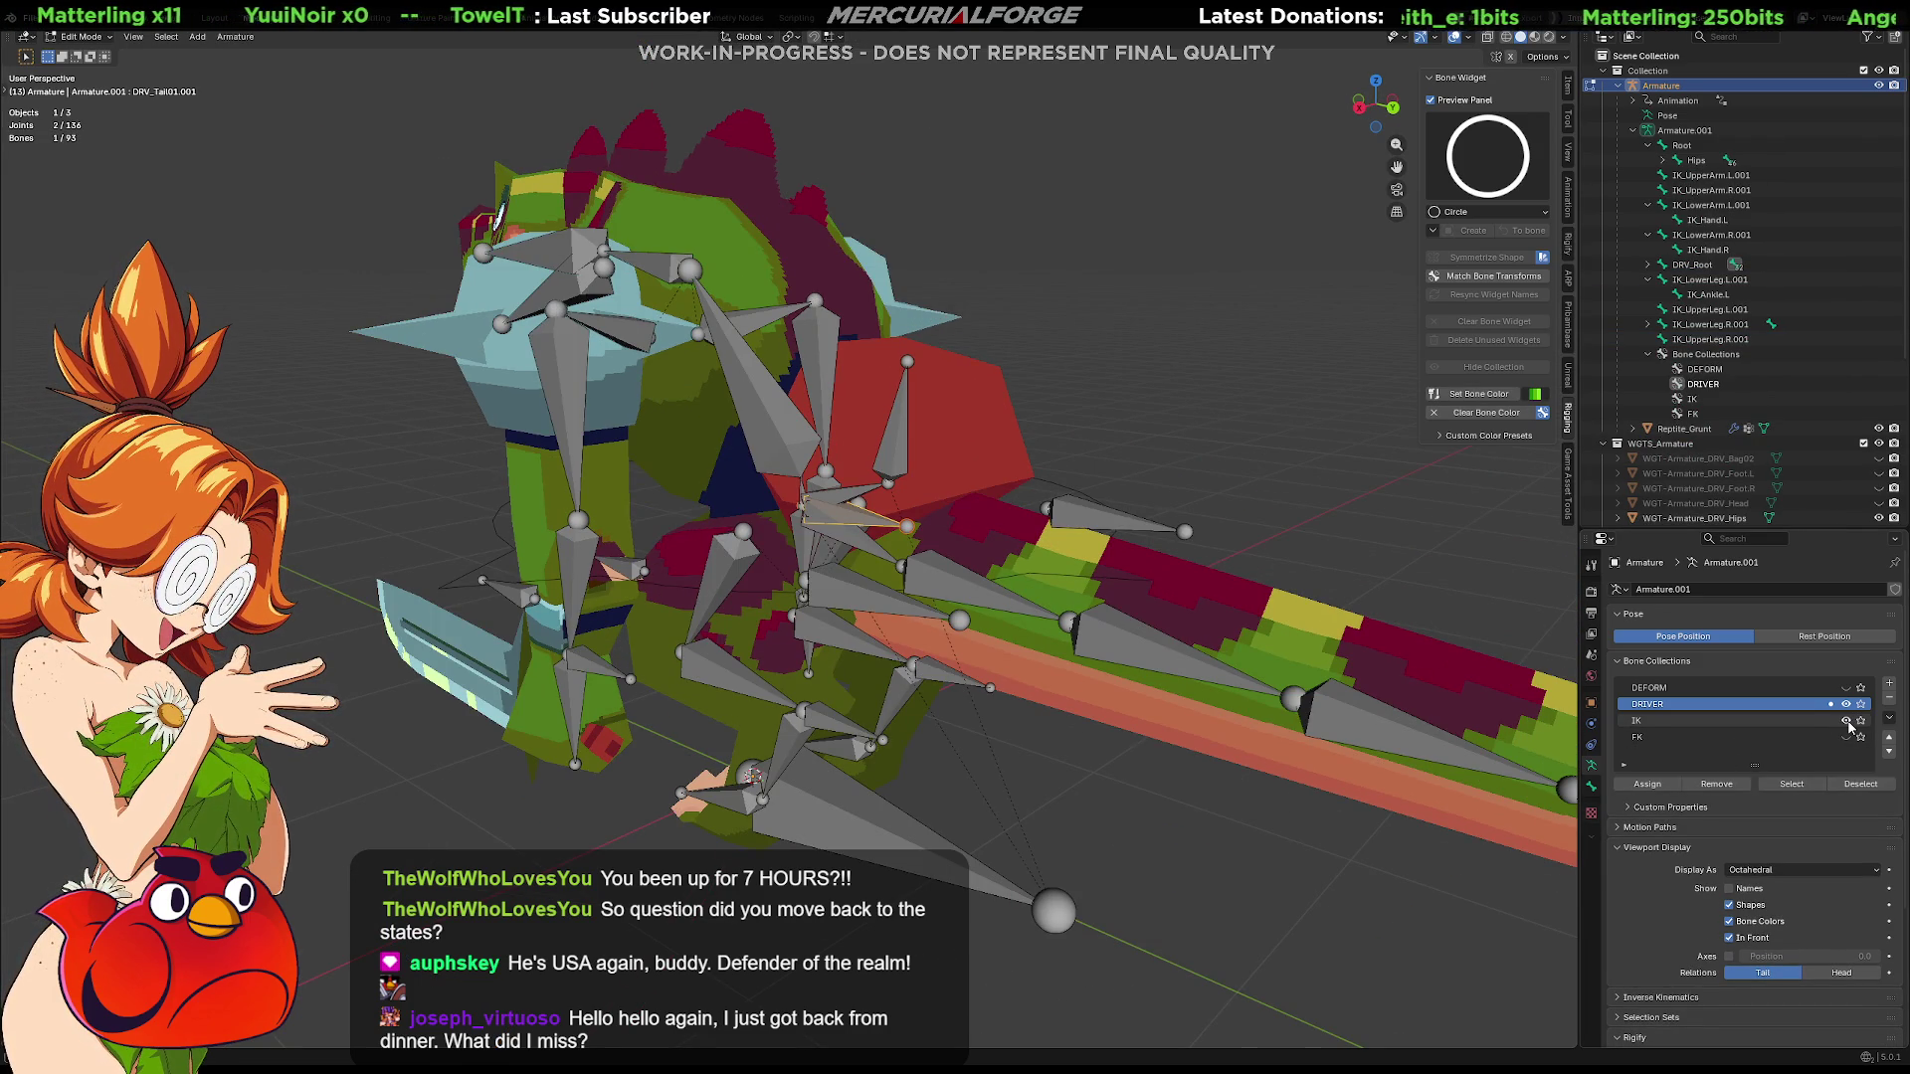
left_click(1849, 721)
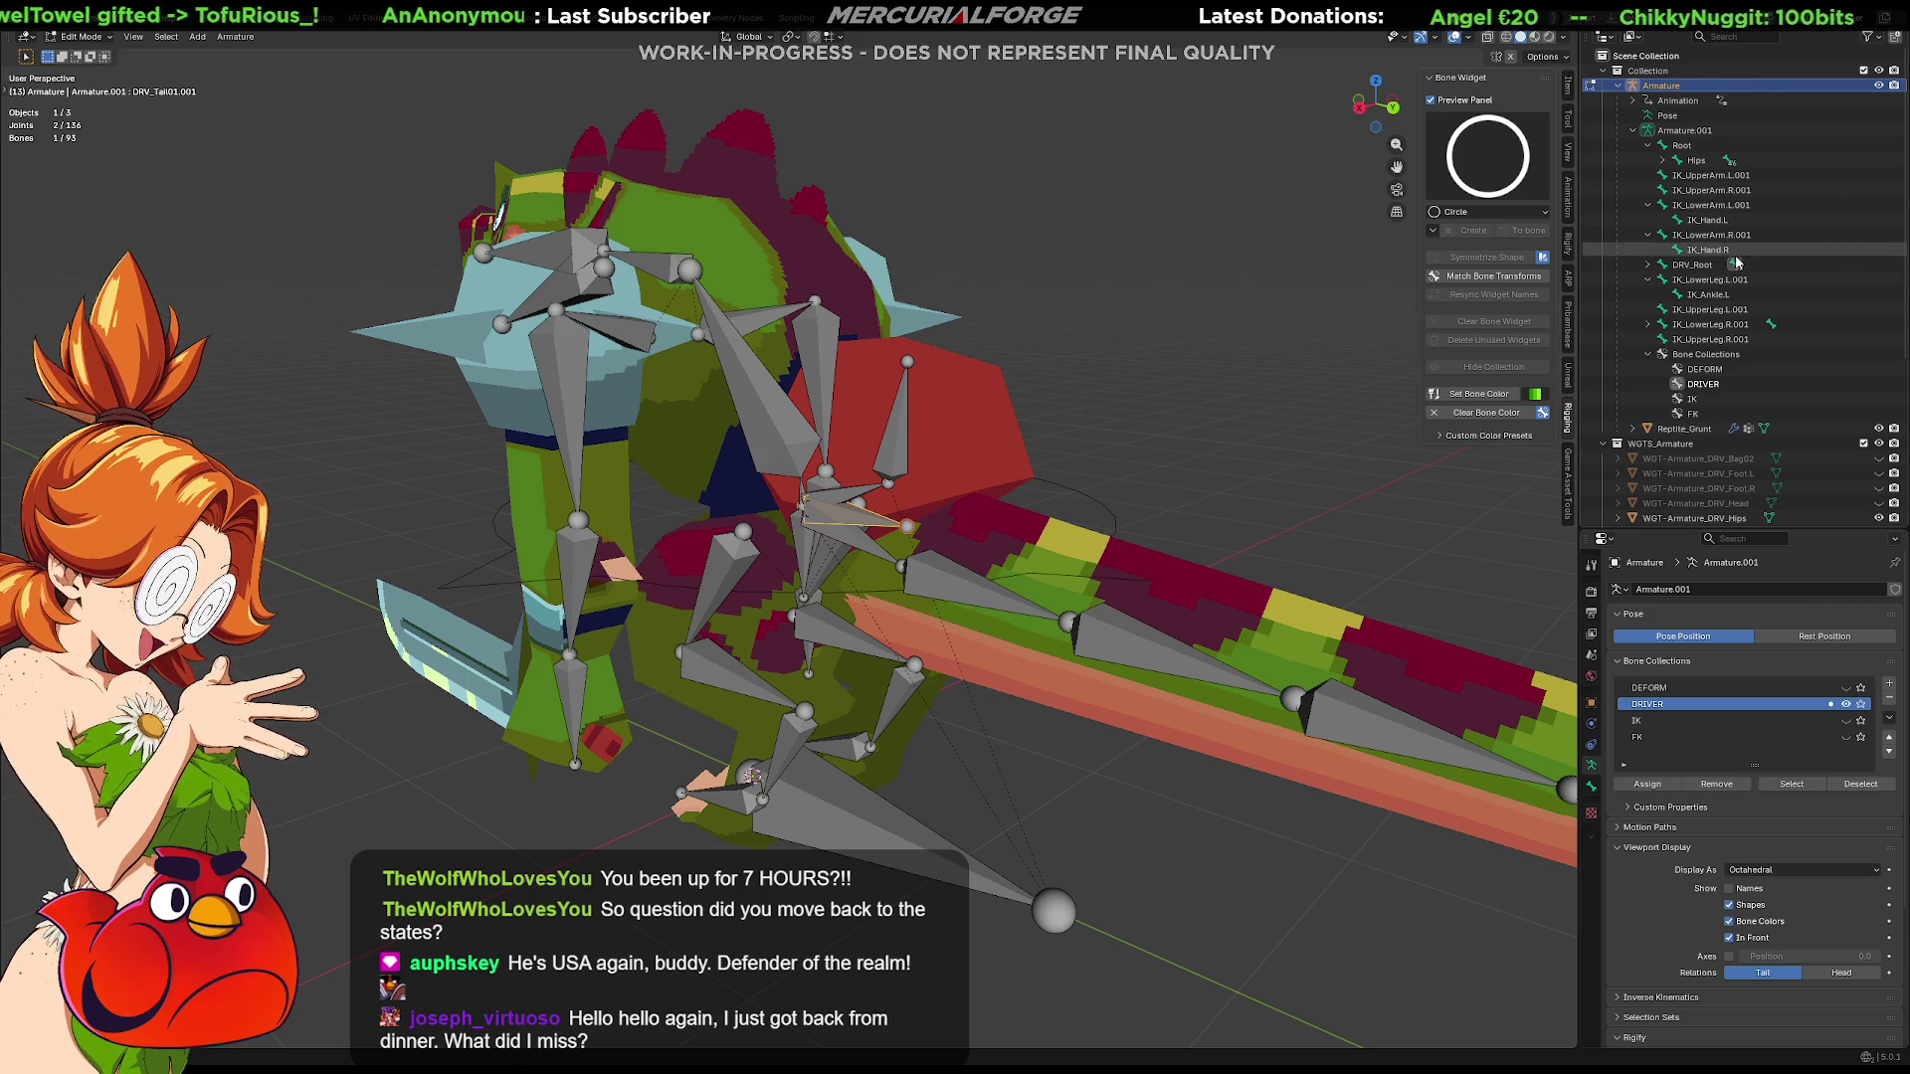
left_click(1704, 340)
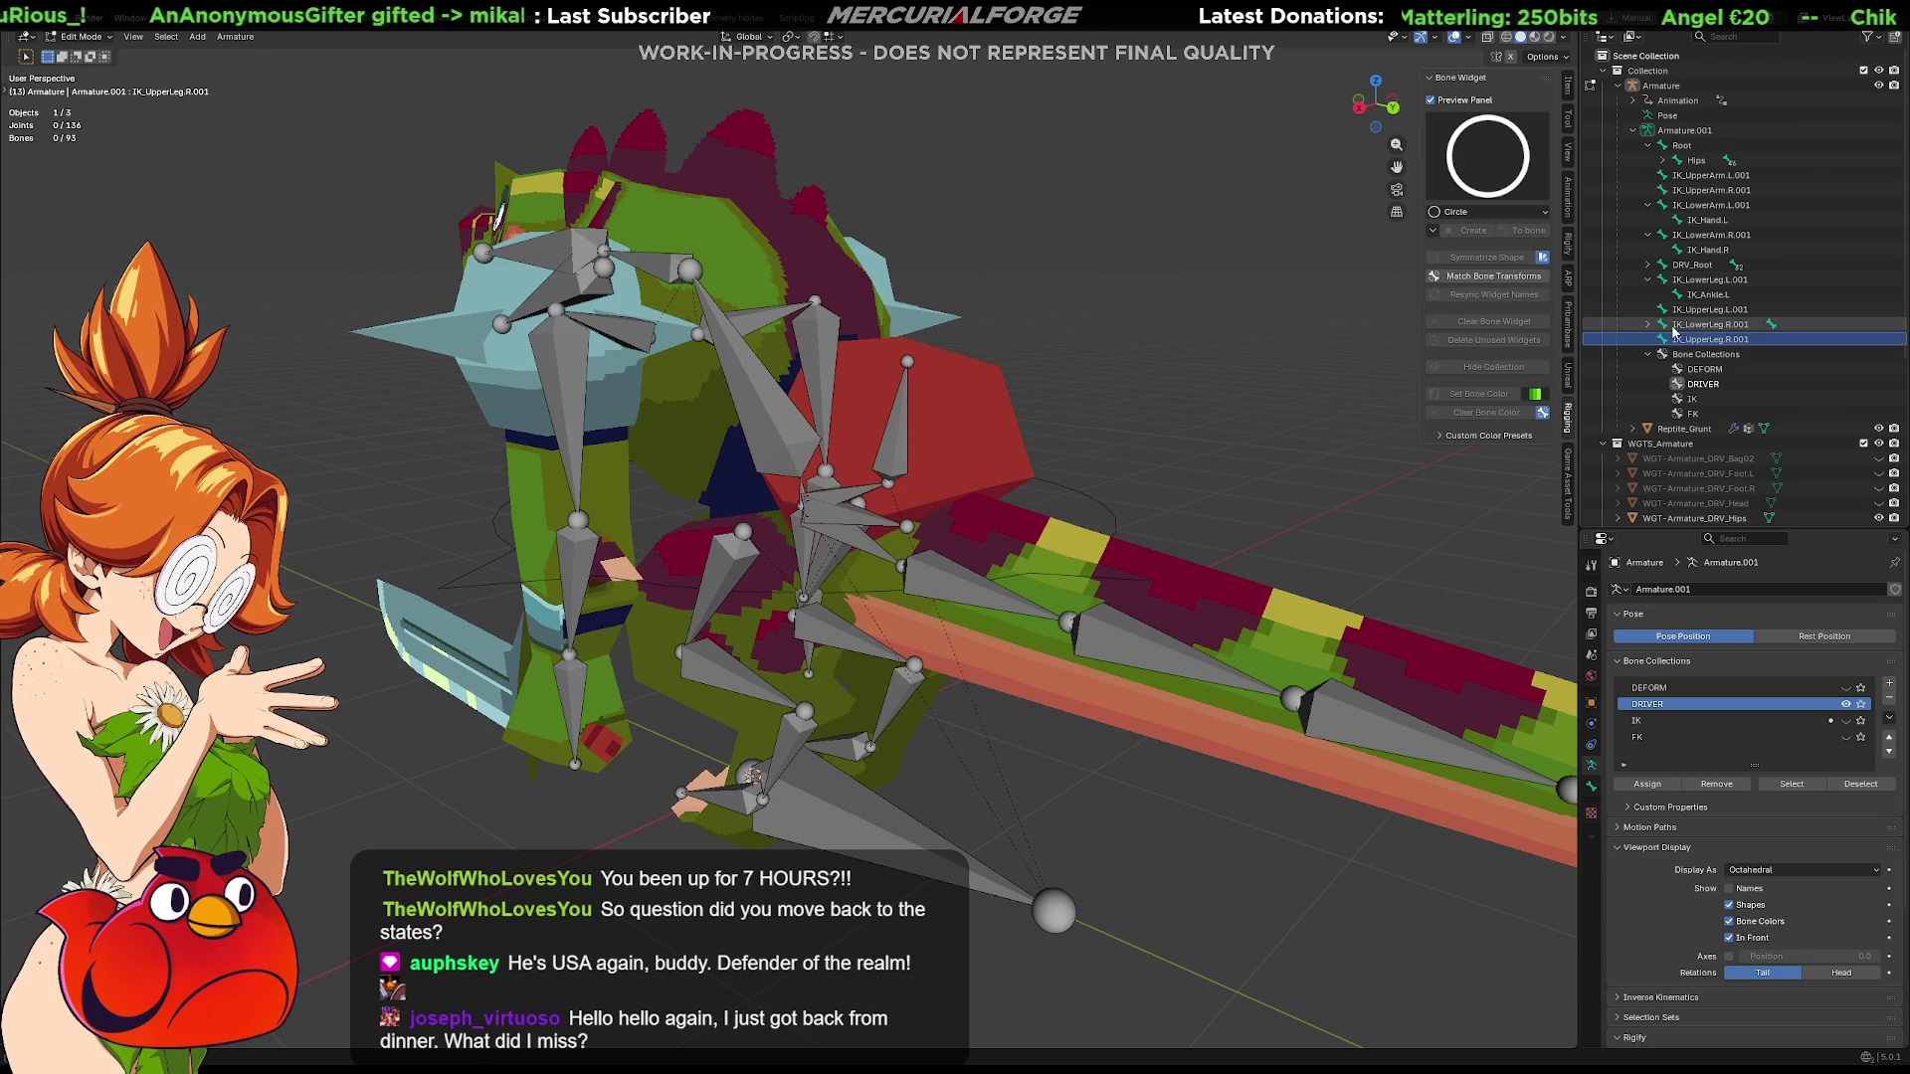
left_click(1647, 323)
left_click(1648, 324)
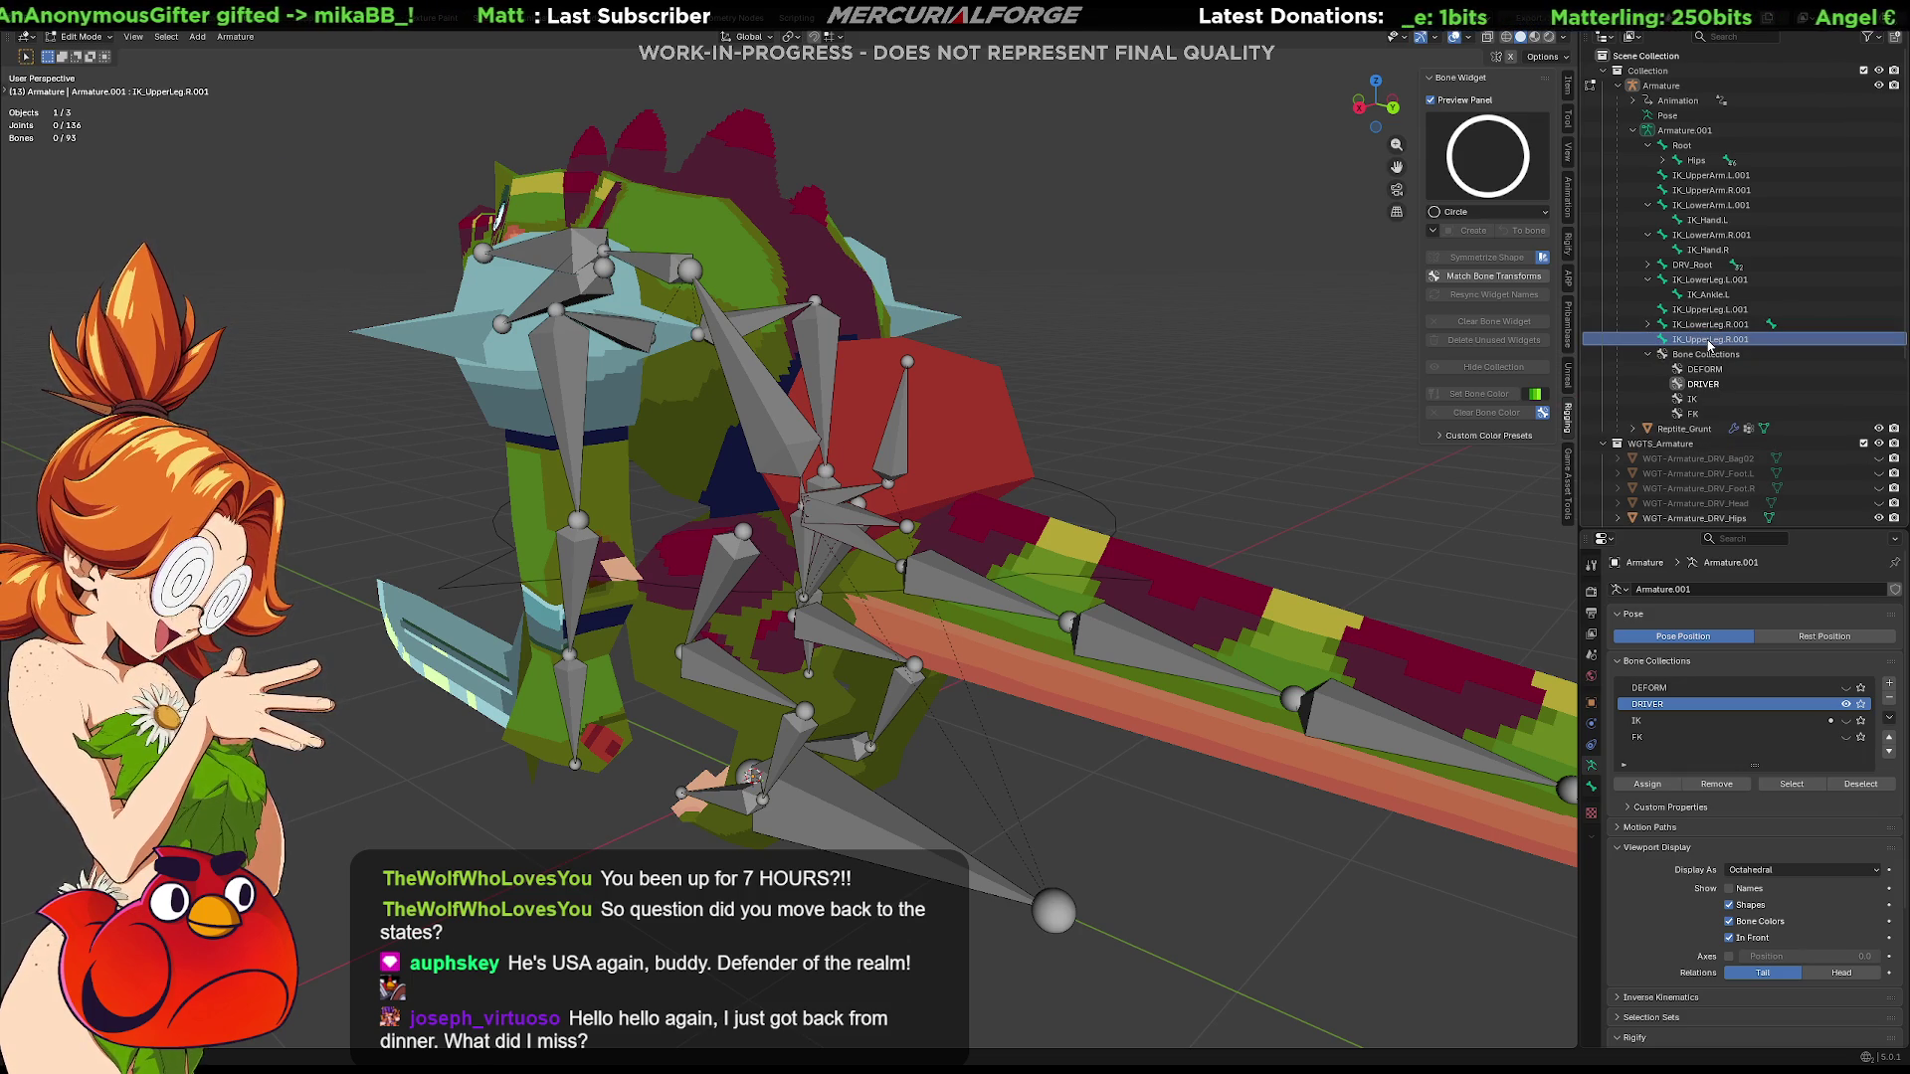
left_click(1650, 281)
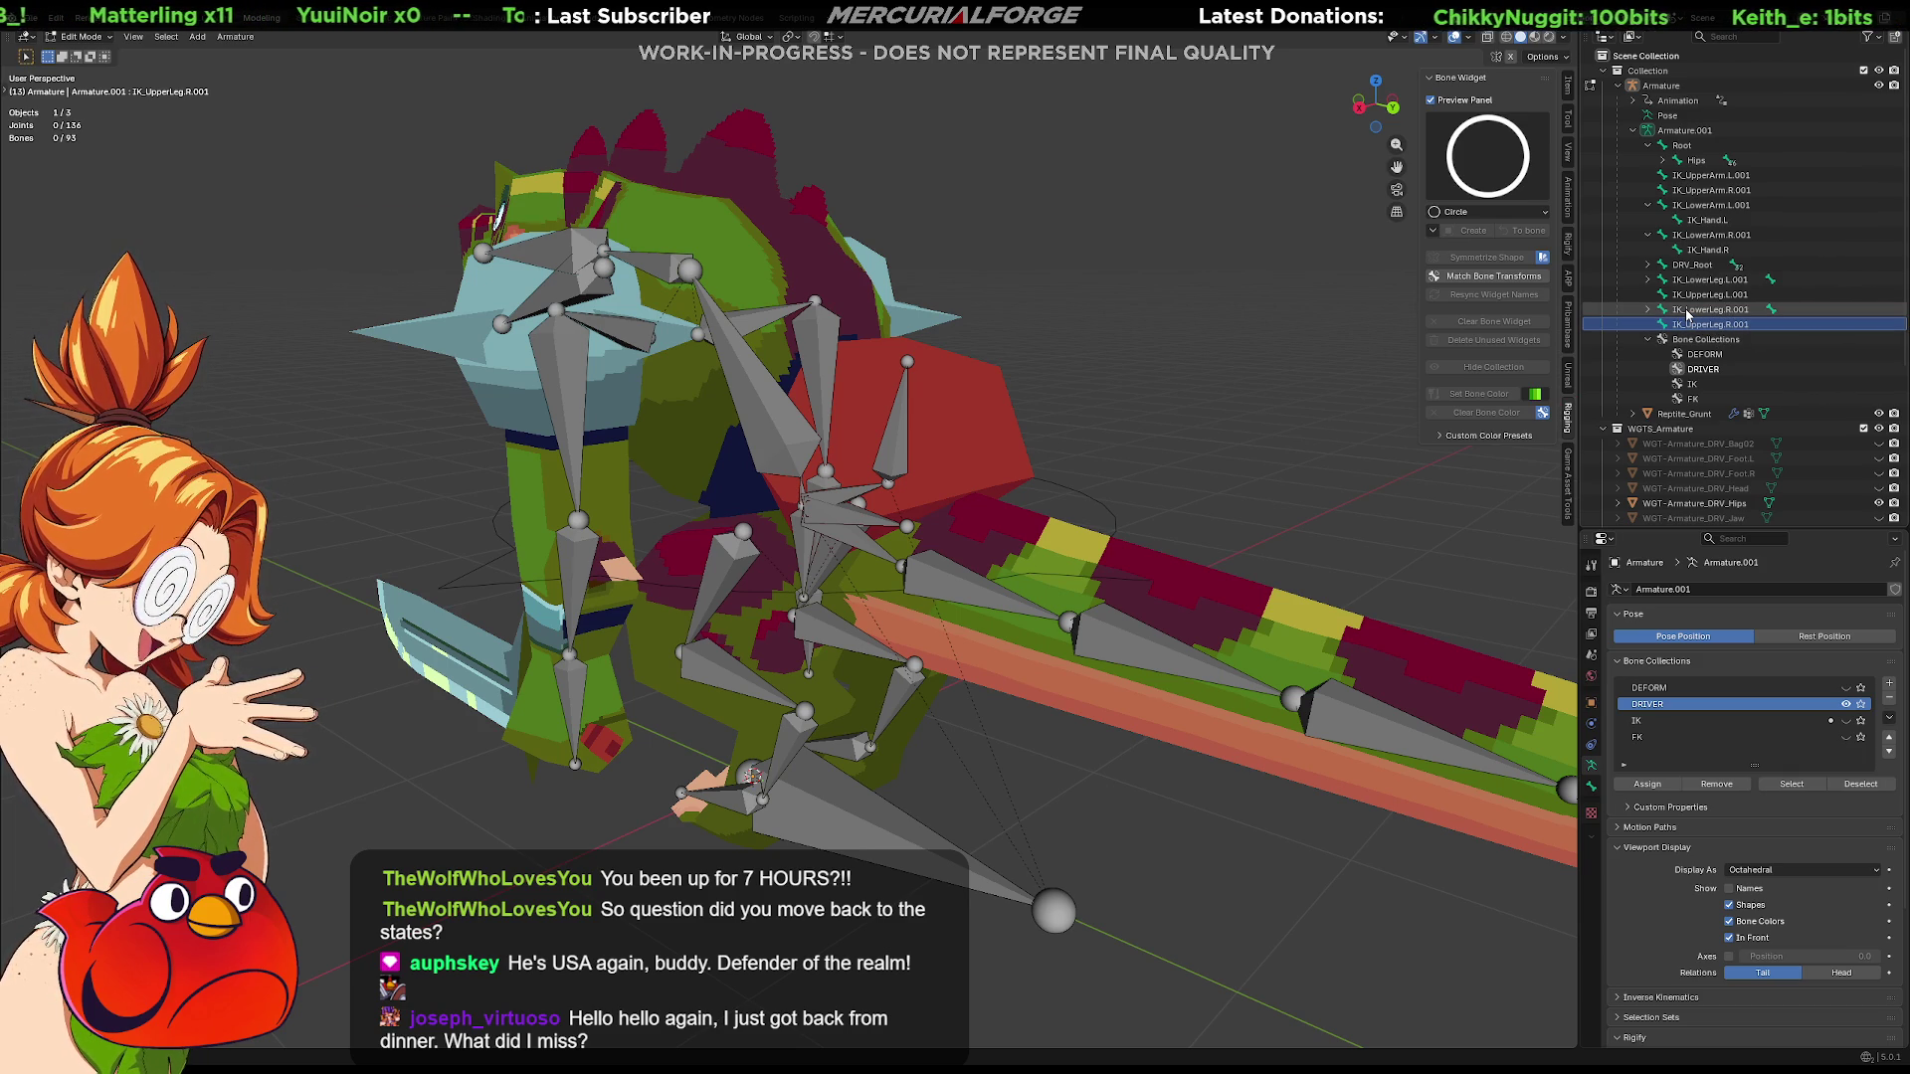
left_click(1689, 310)
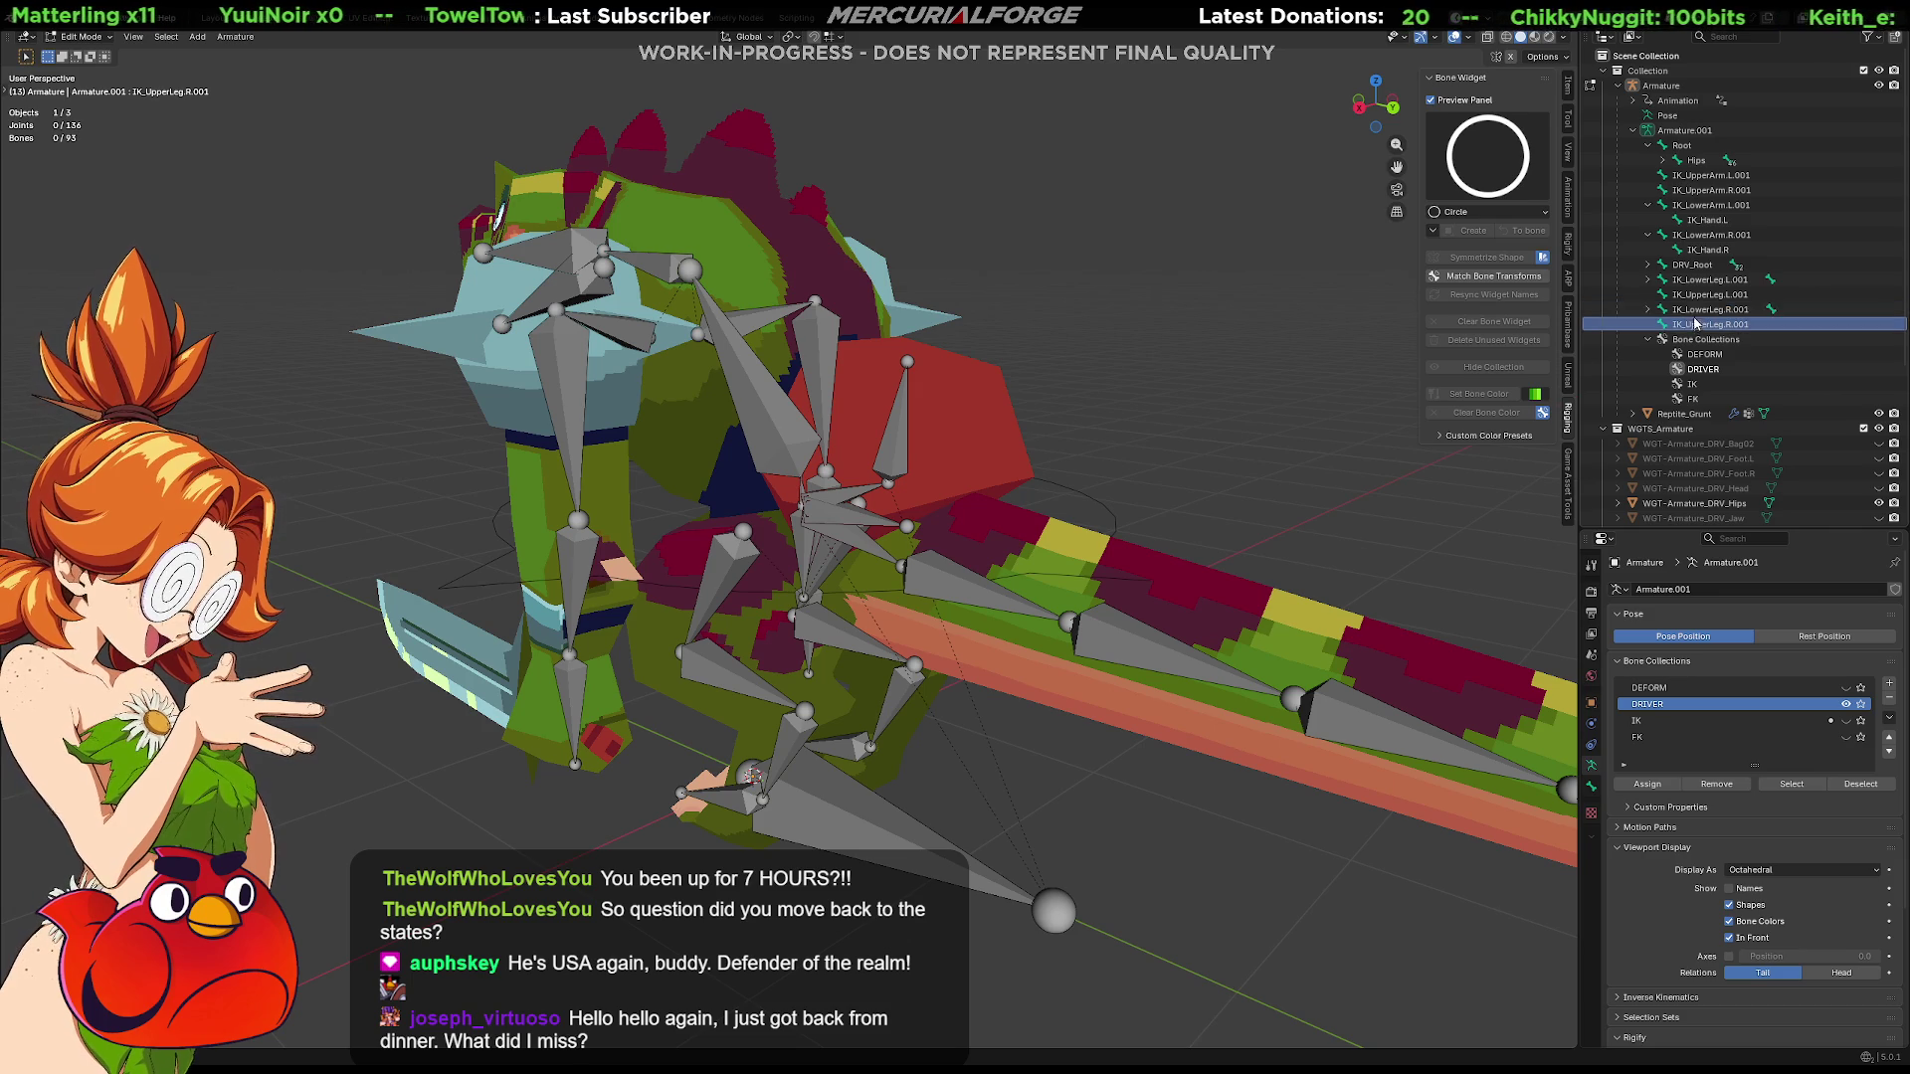
Show the IK collection, display bone names in the viewport, and hide the DRIVER bones
mouse_move(1059, 490)
middle_mouse_down()
mouse_move(1070, 513)
mouse_move(1101, 498)
middle_mouse_up()
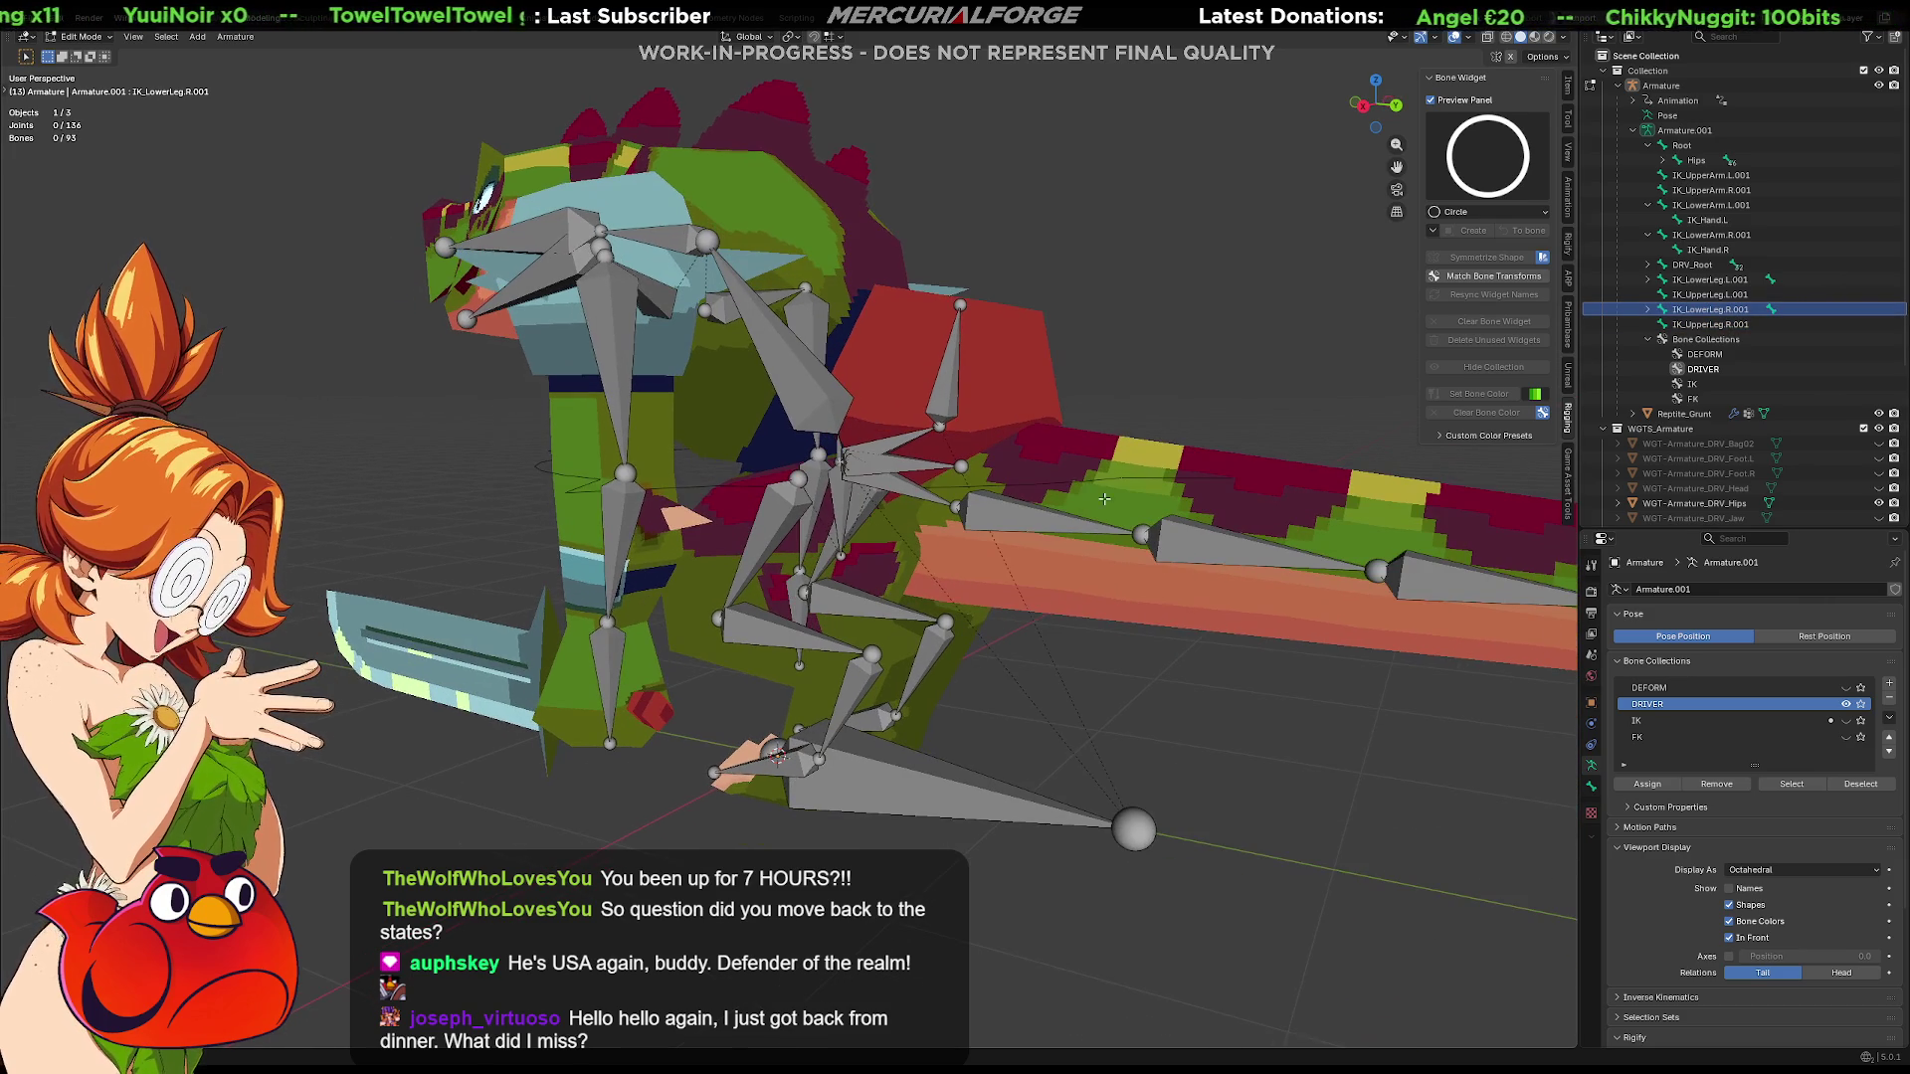
left_click(1850, 722)
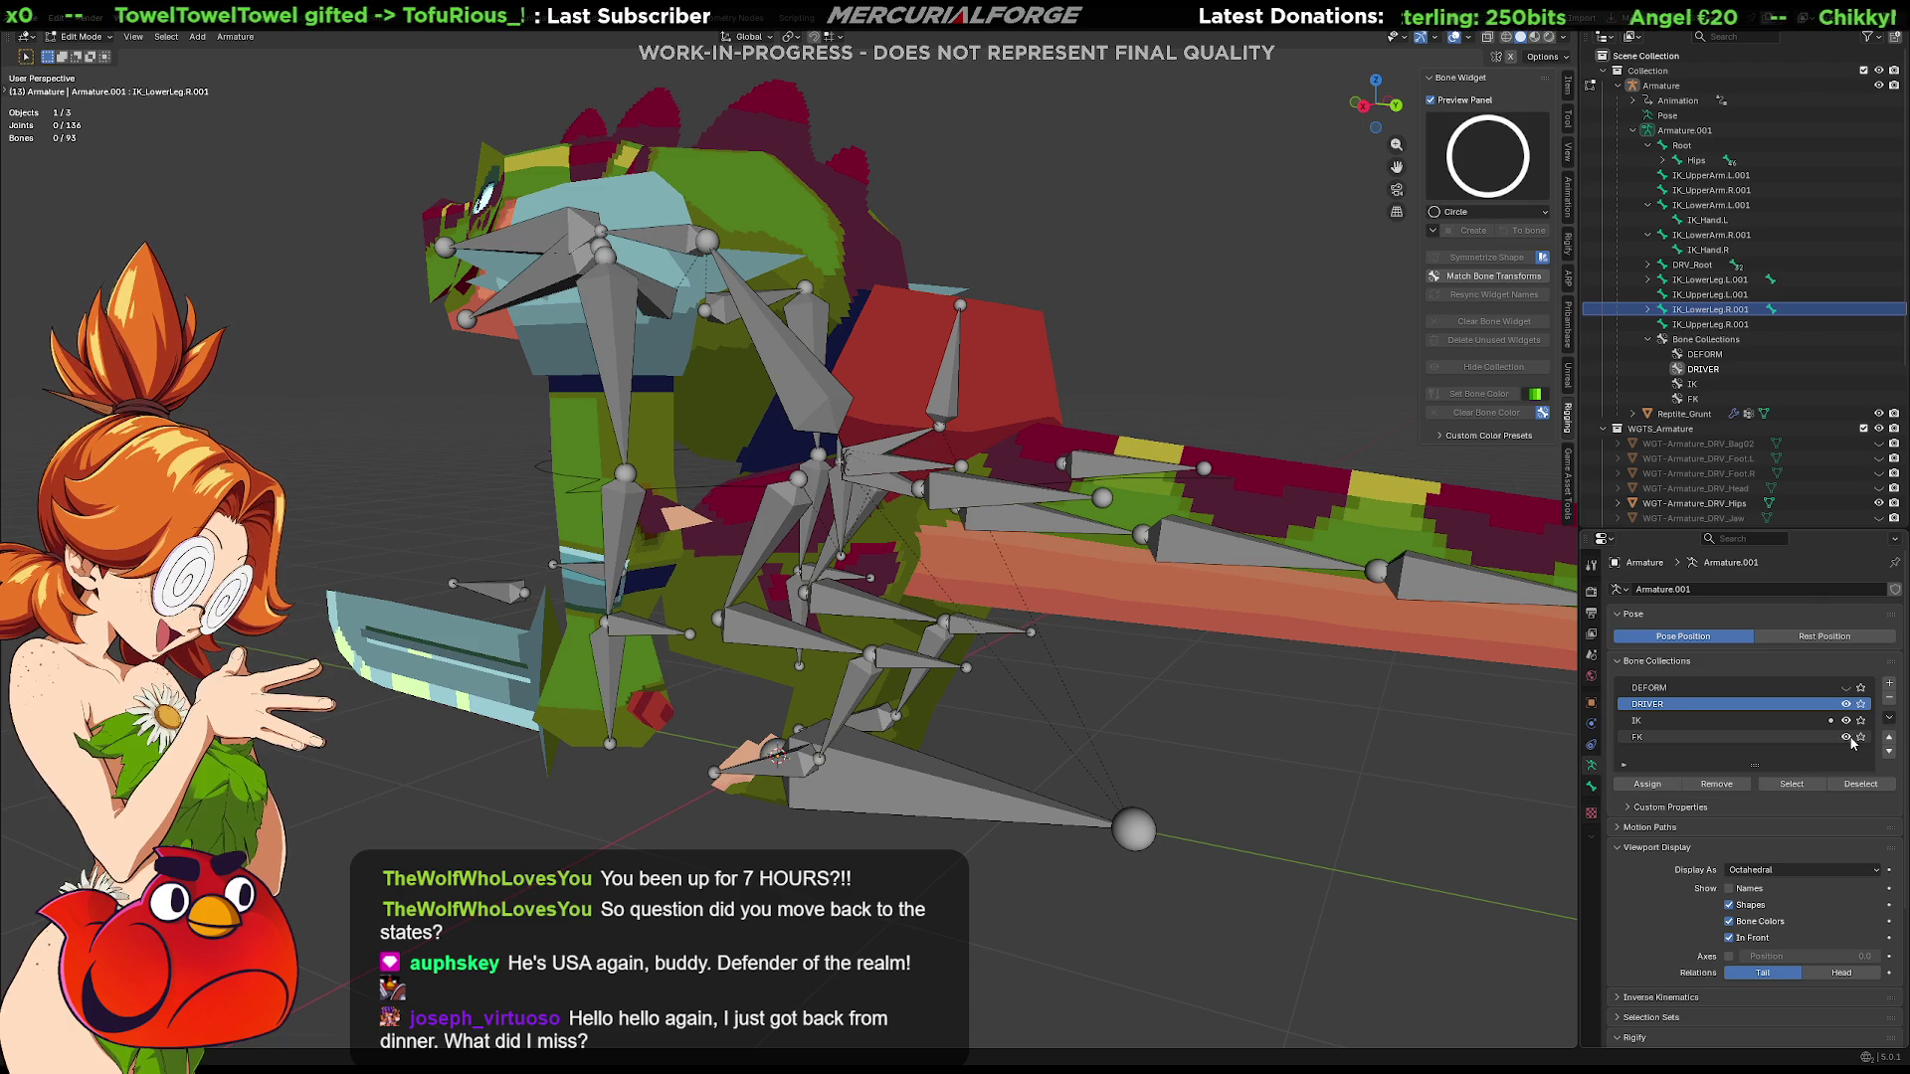
left_click(1731, 889)
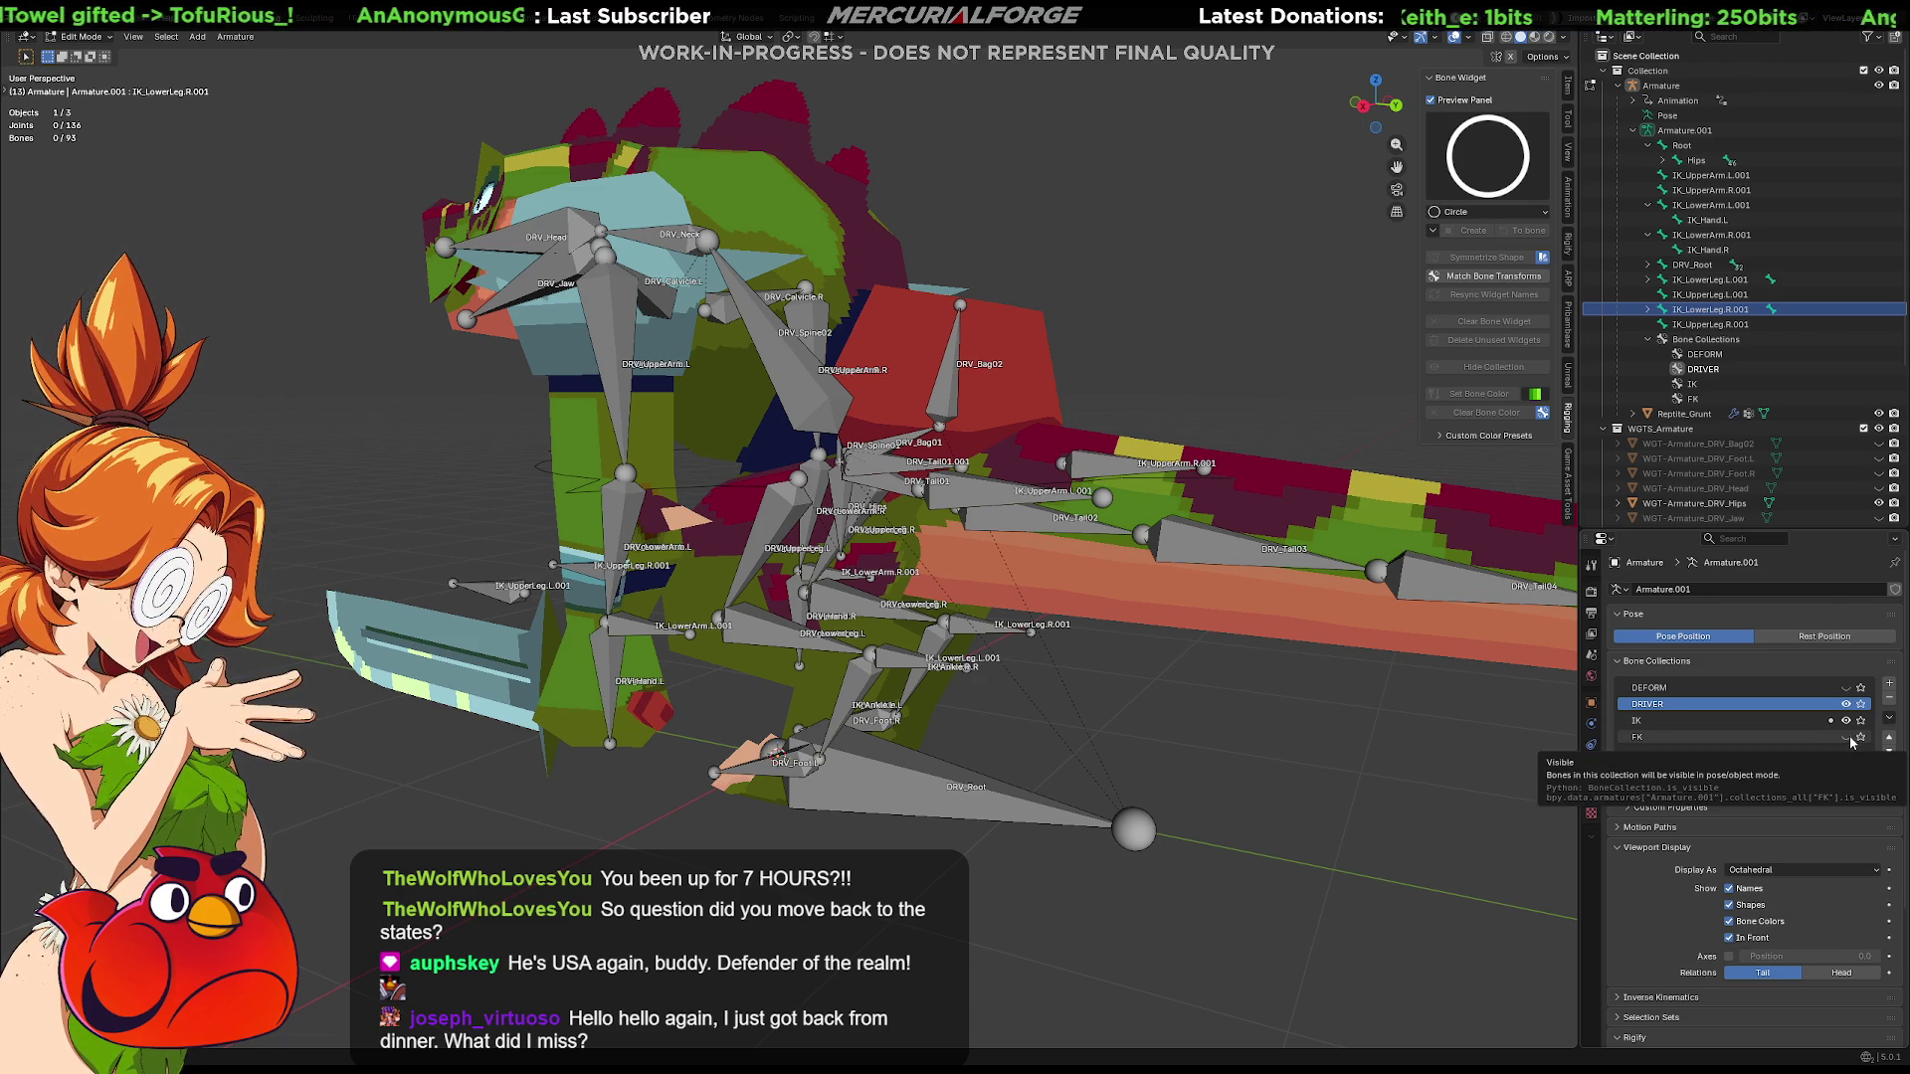
left_click(1854, 704)
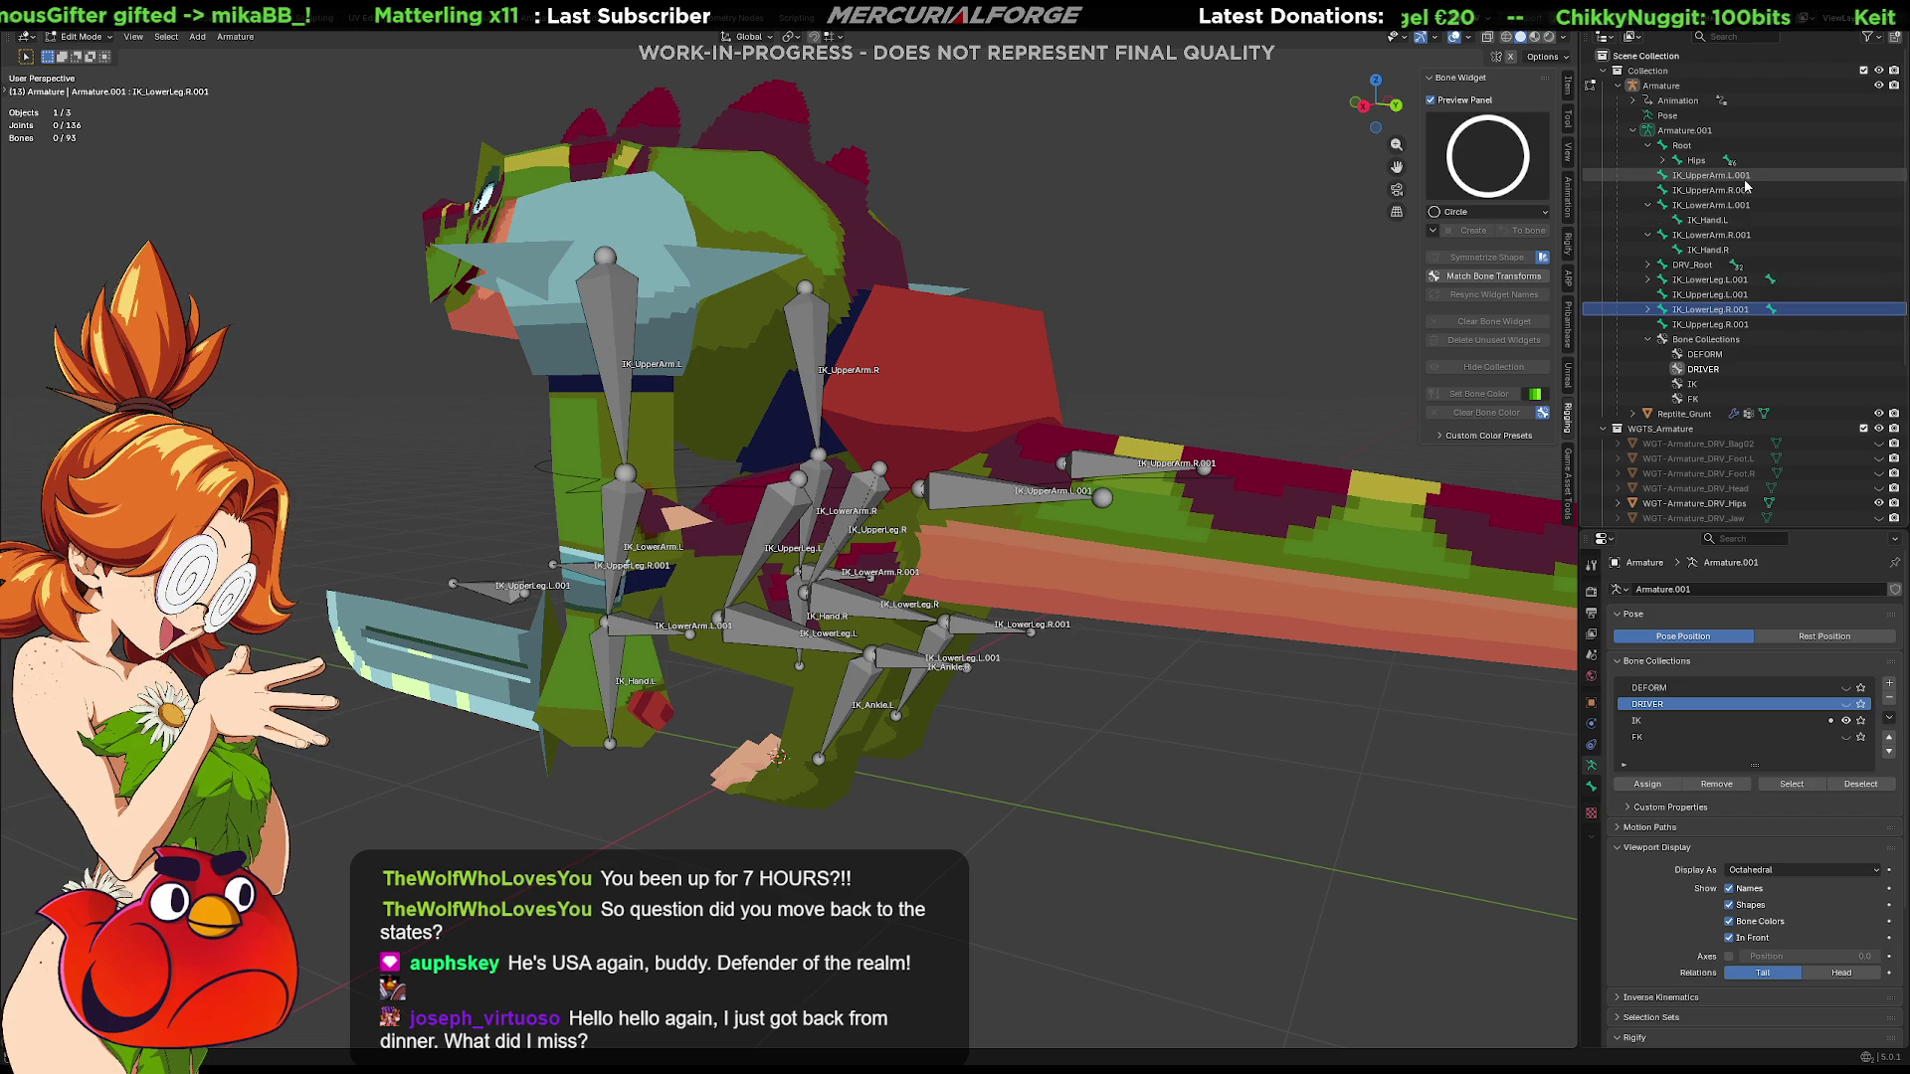
Select the IK_UpperArm.L.001 bone in the outliner and start renaming it with F2
left_click(1731, 176)
left_click(1747, 192)
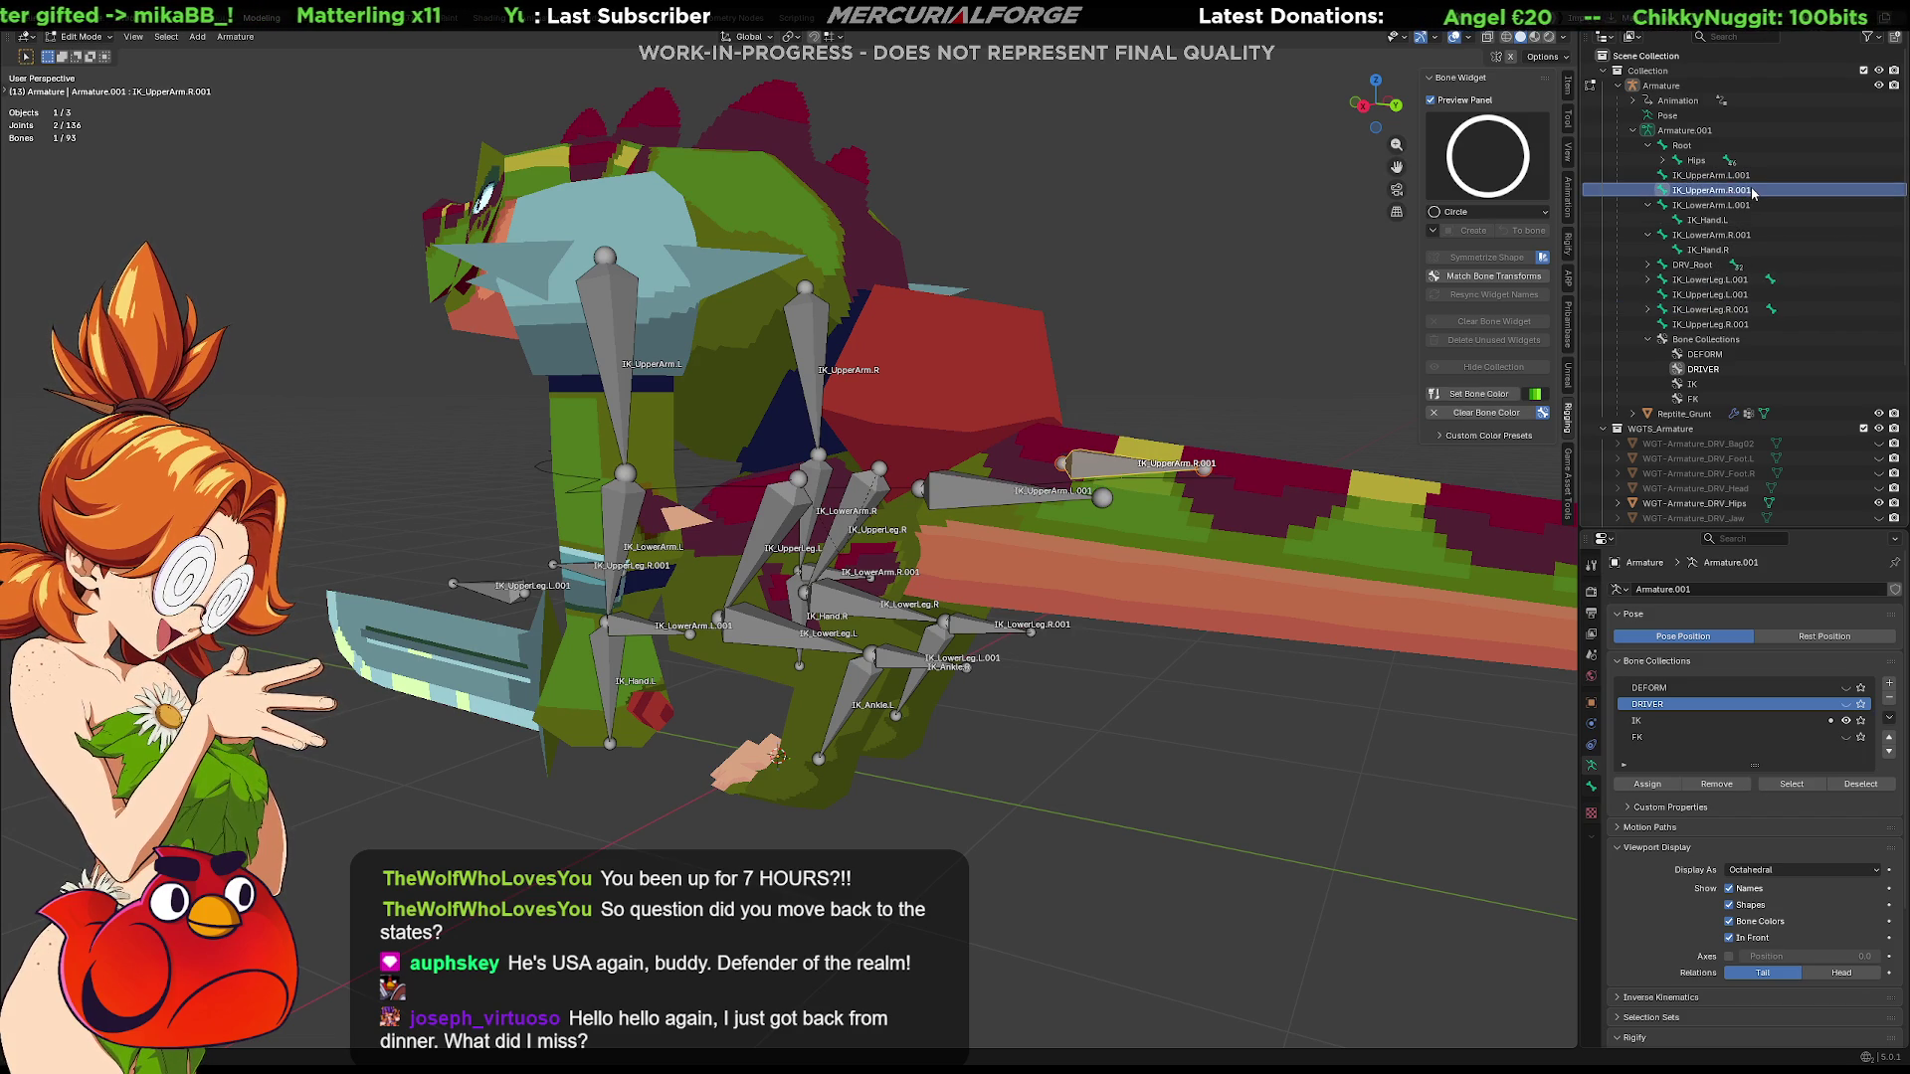
left_click(1731, 176)
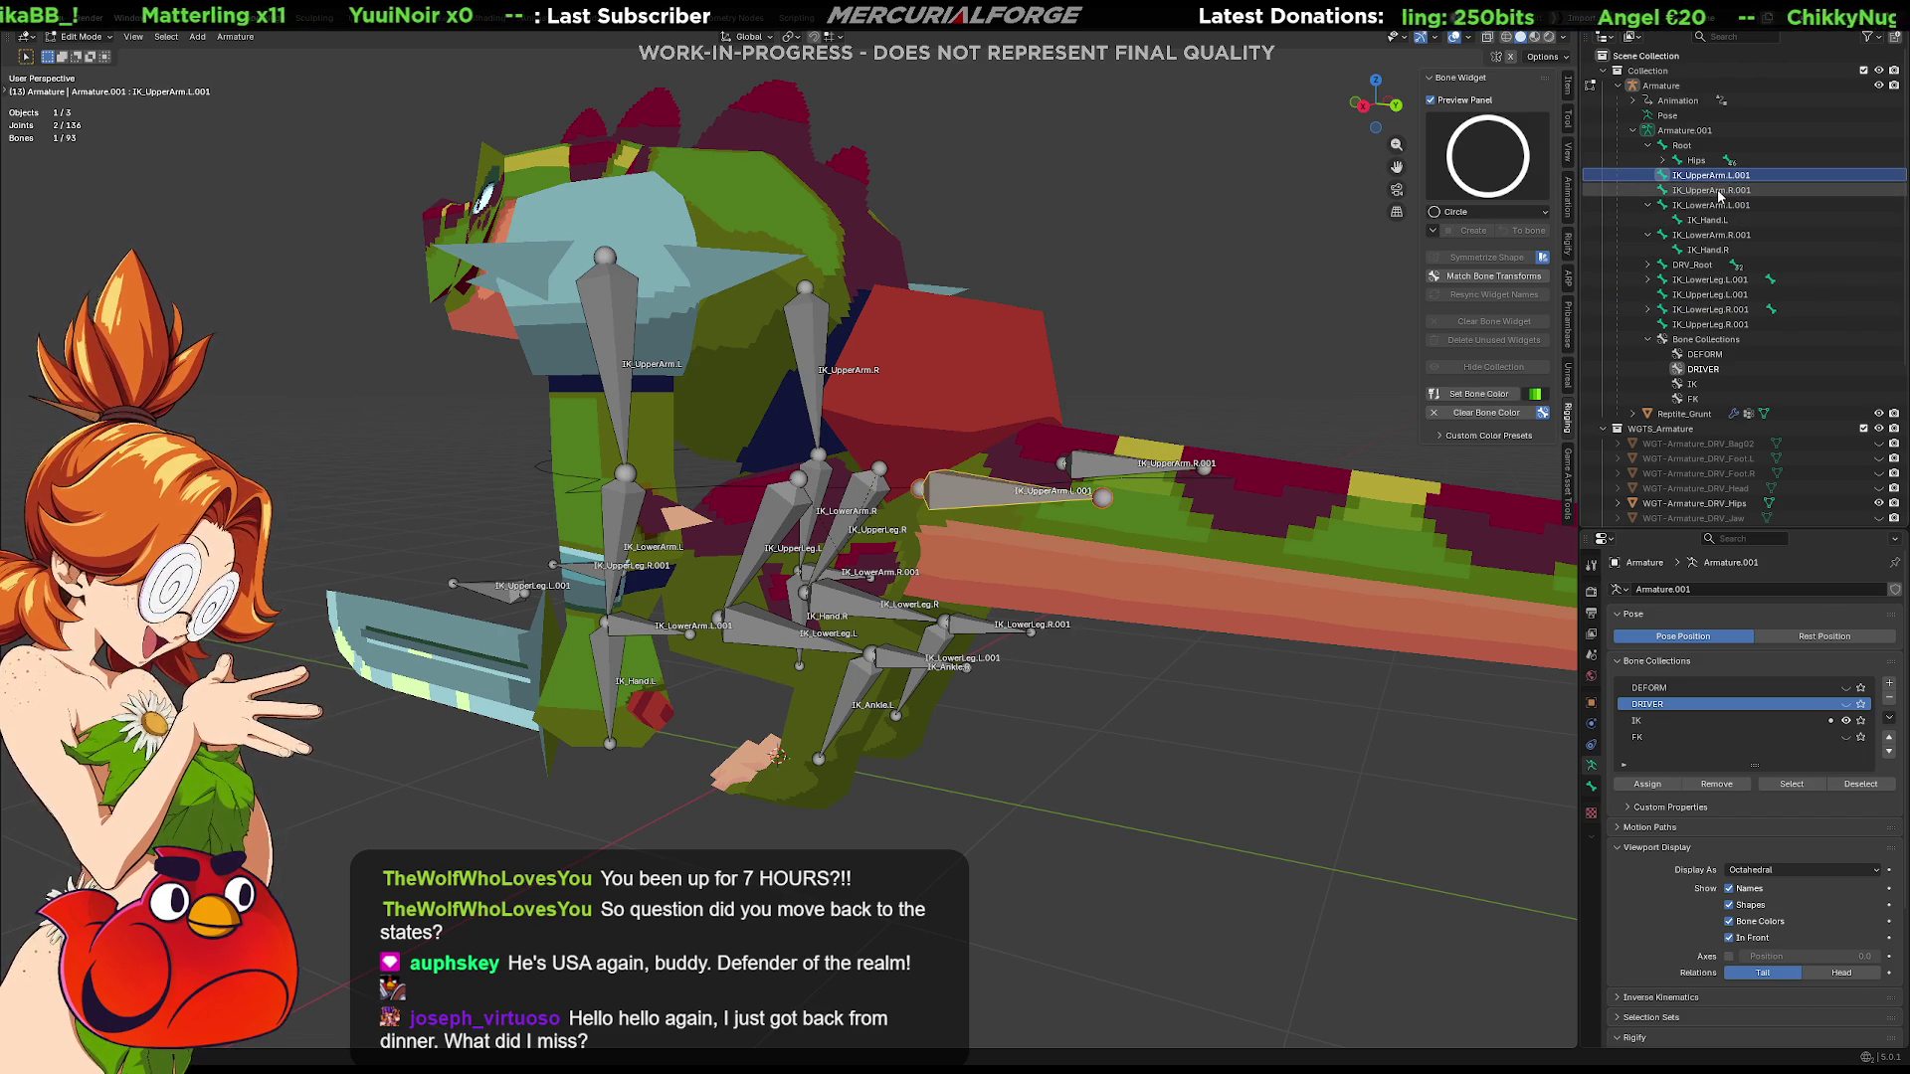
middle_click_drag(1313, 418, 1334, 422)
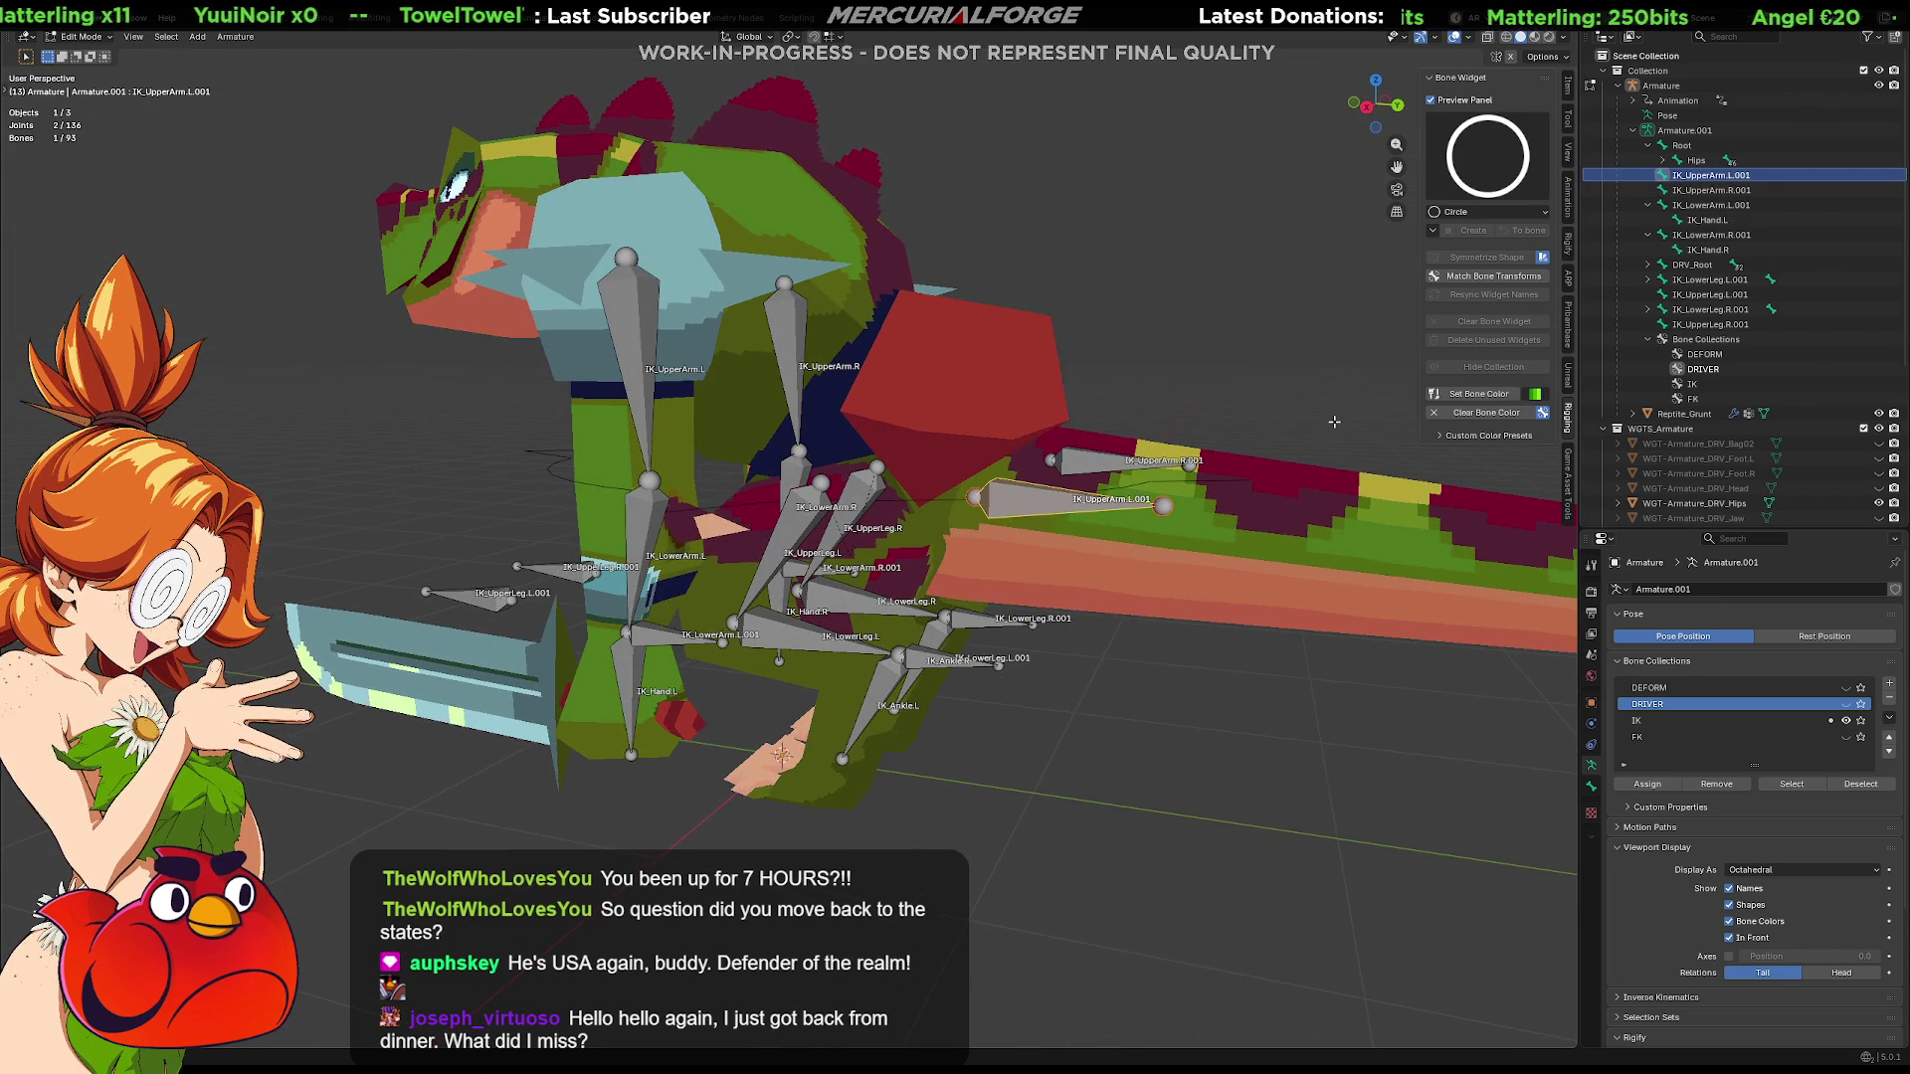
key("F2")
type("dri")
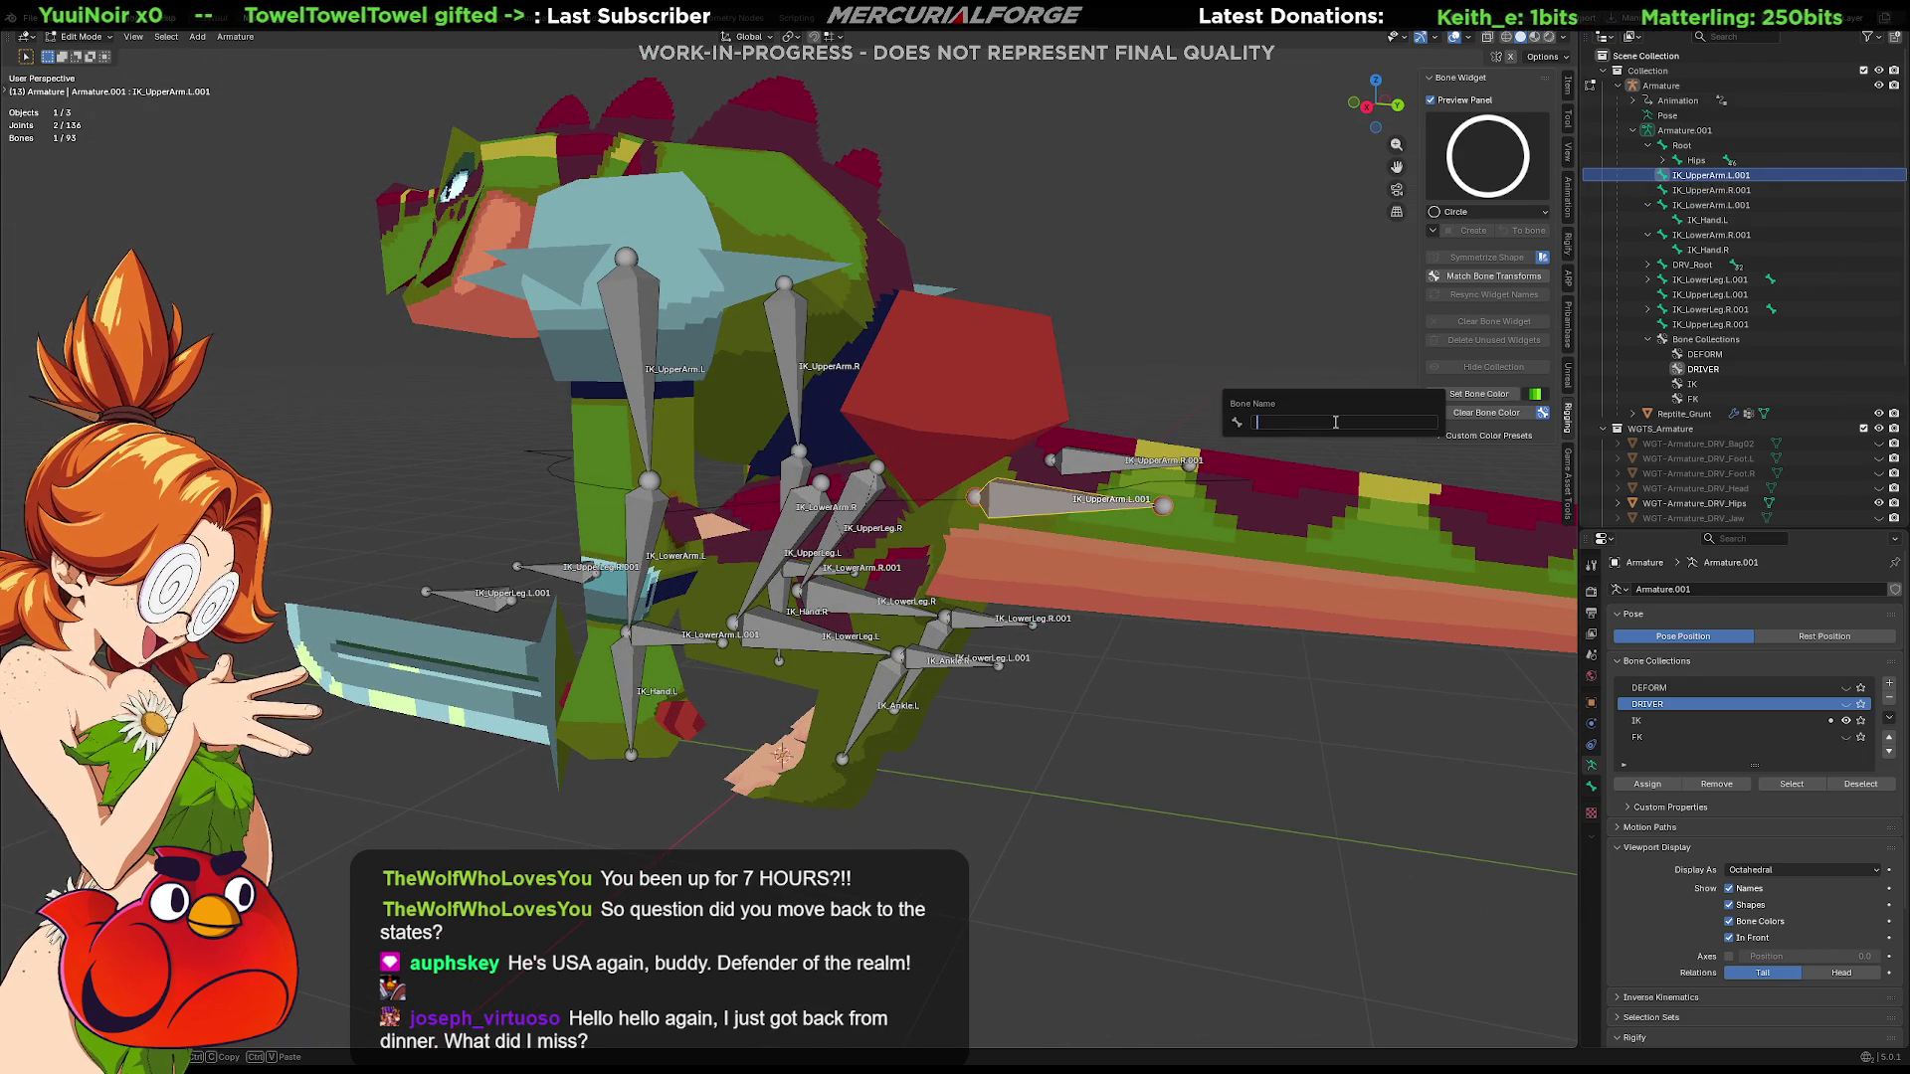
type("CTRL_")
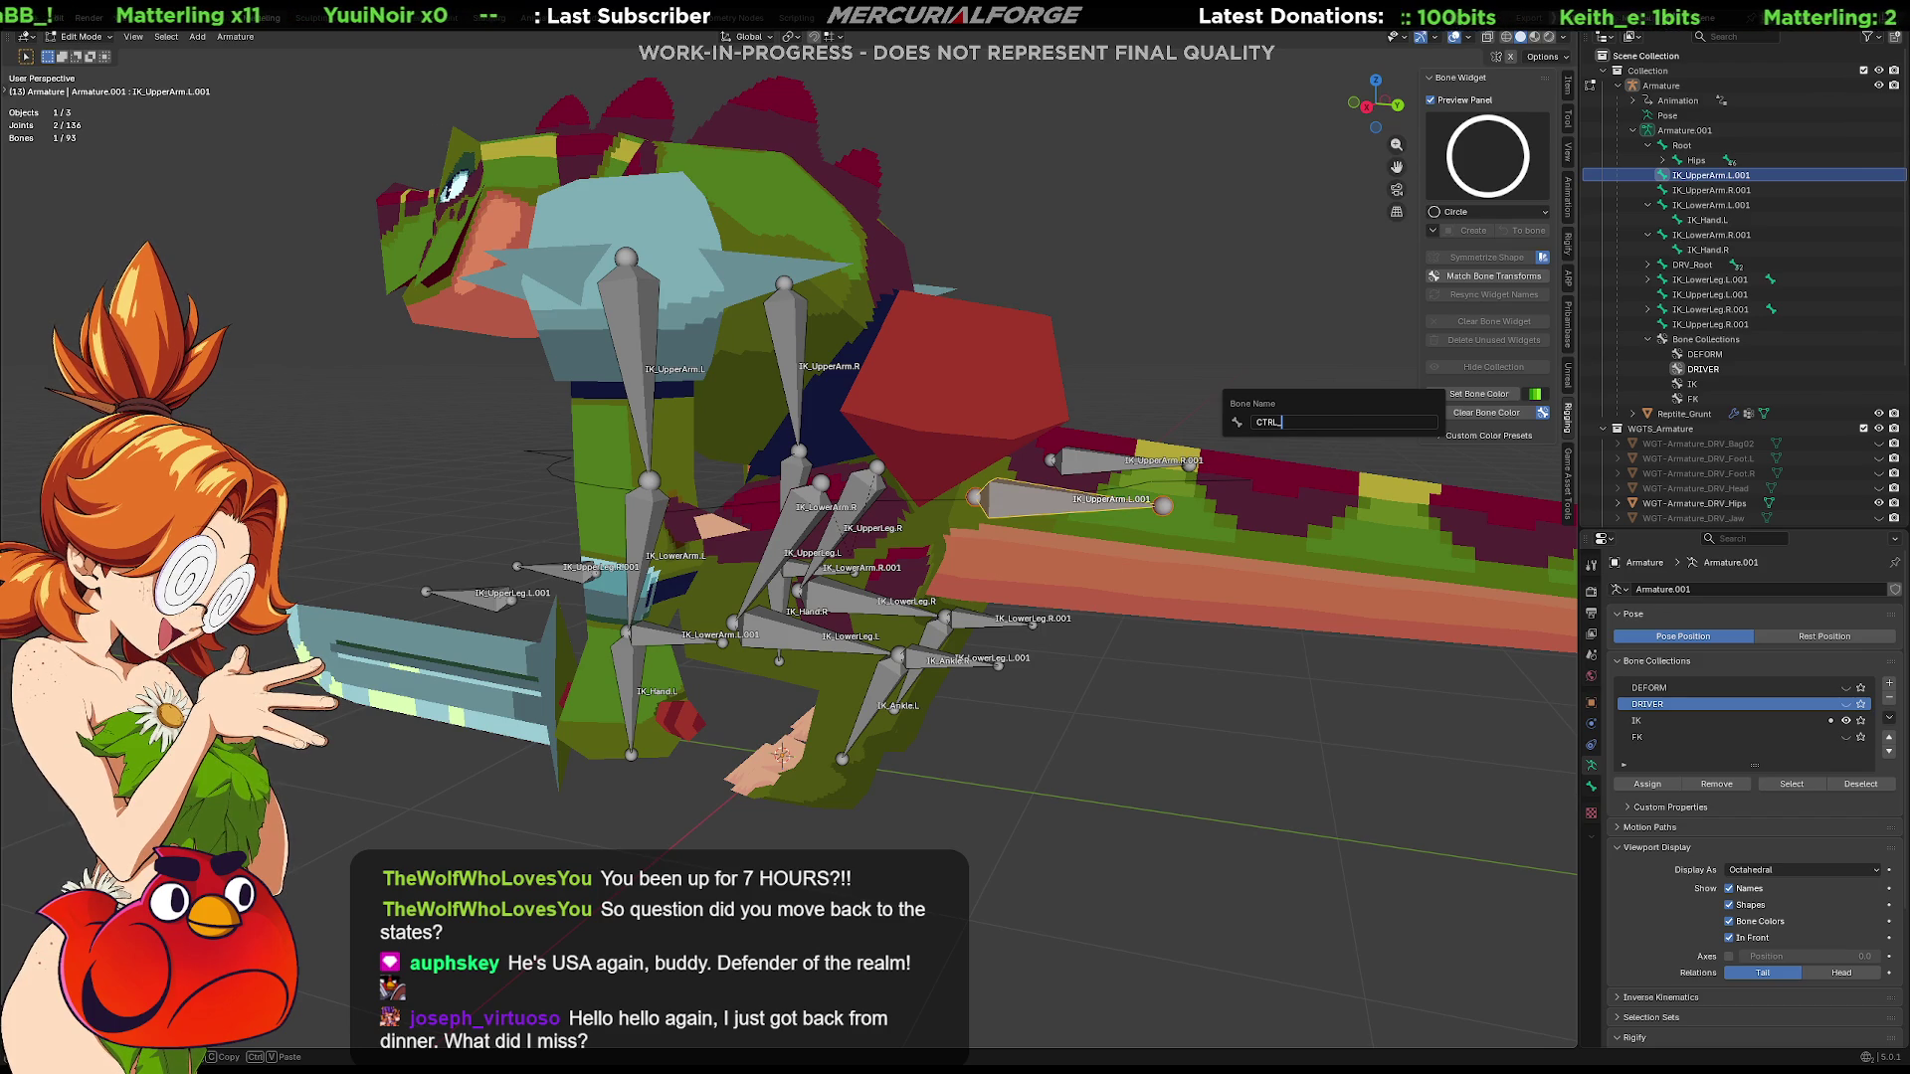
type("IKARM_R")
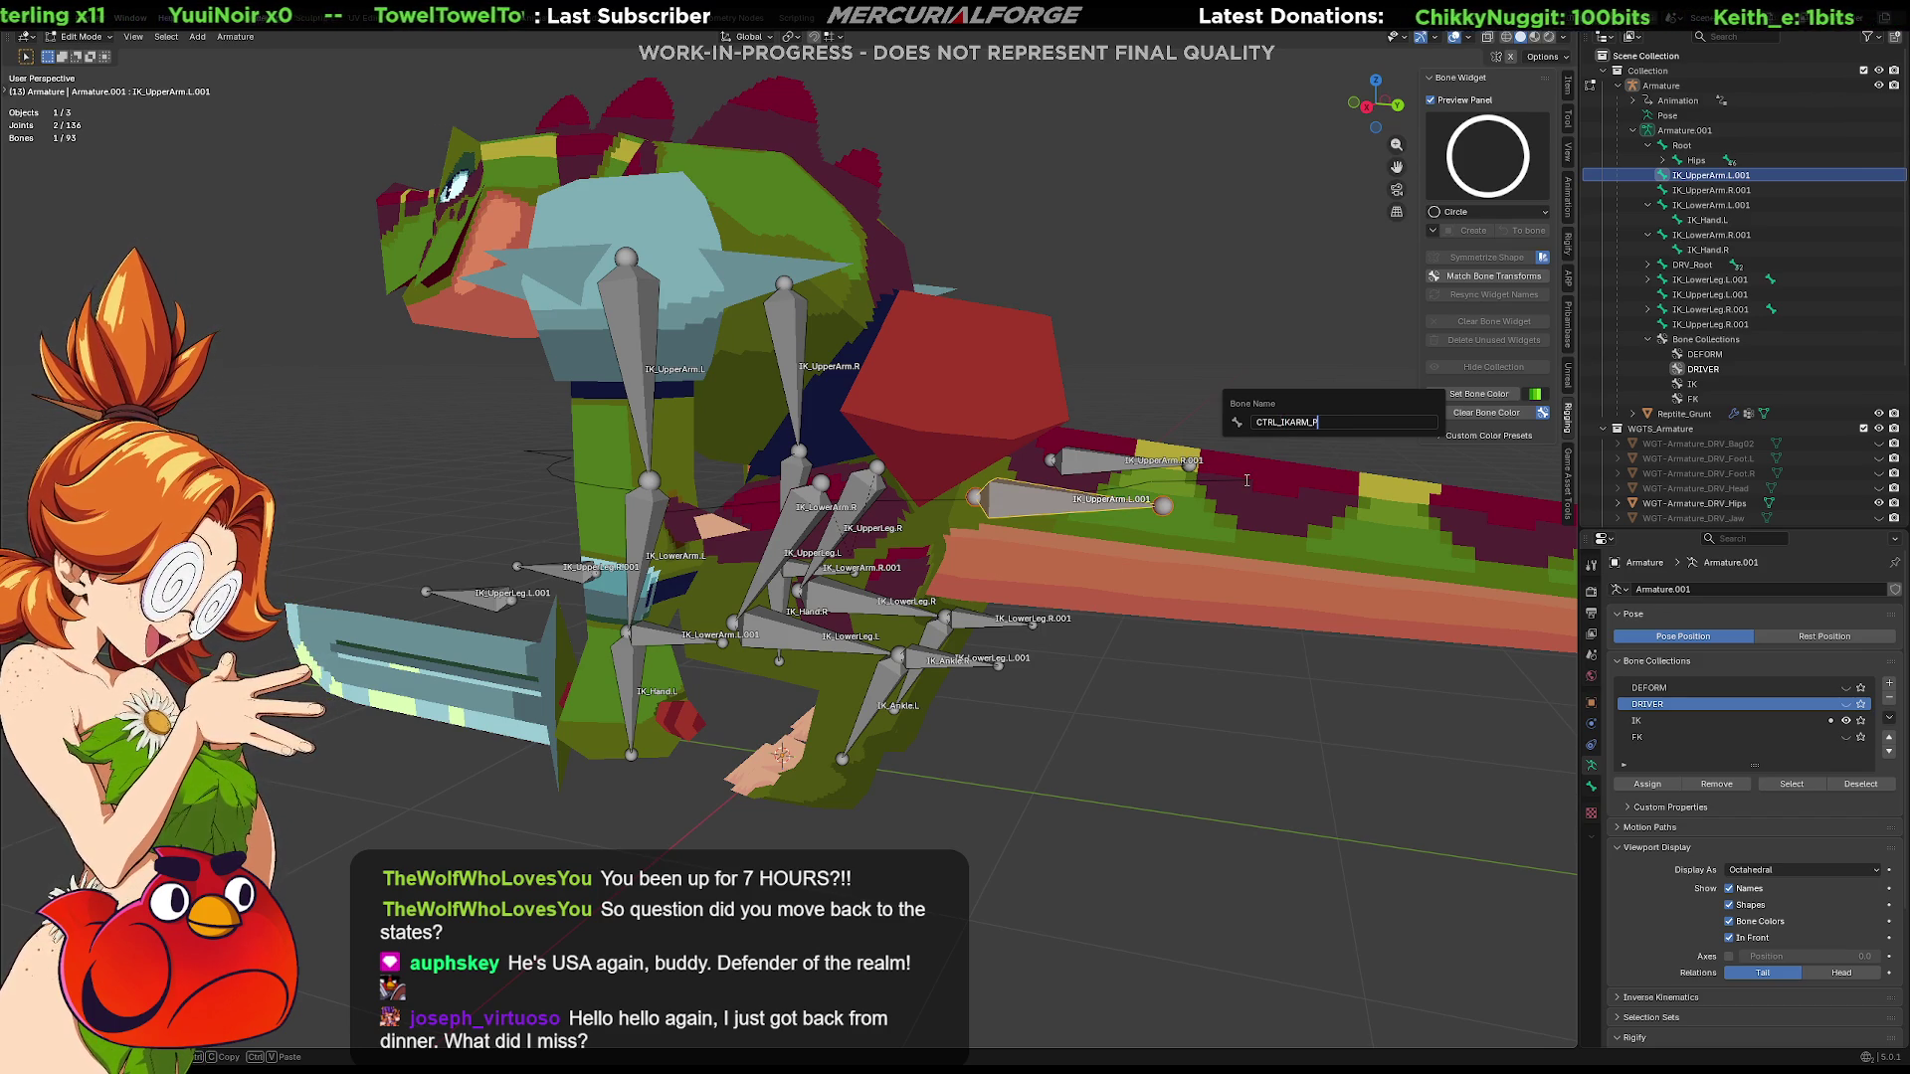
Rename the upper-arm IK bones to CTRL_IKARM_POLE_L and CTRL_IKARM_POLE_R
key("BackSpace")
key("BackSpace")
type("F")
type("OLE_L")
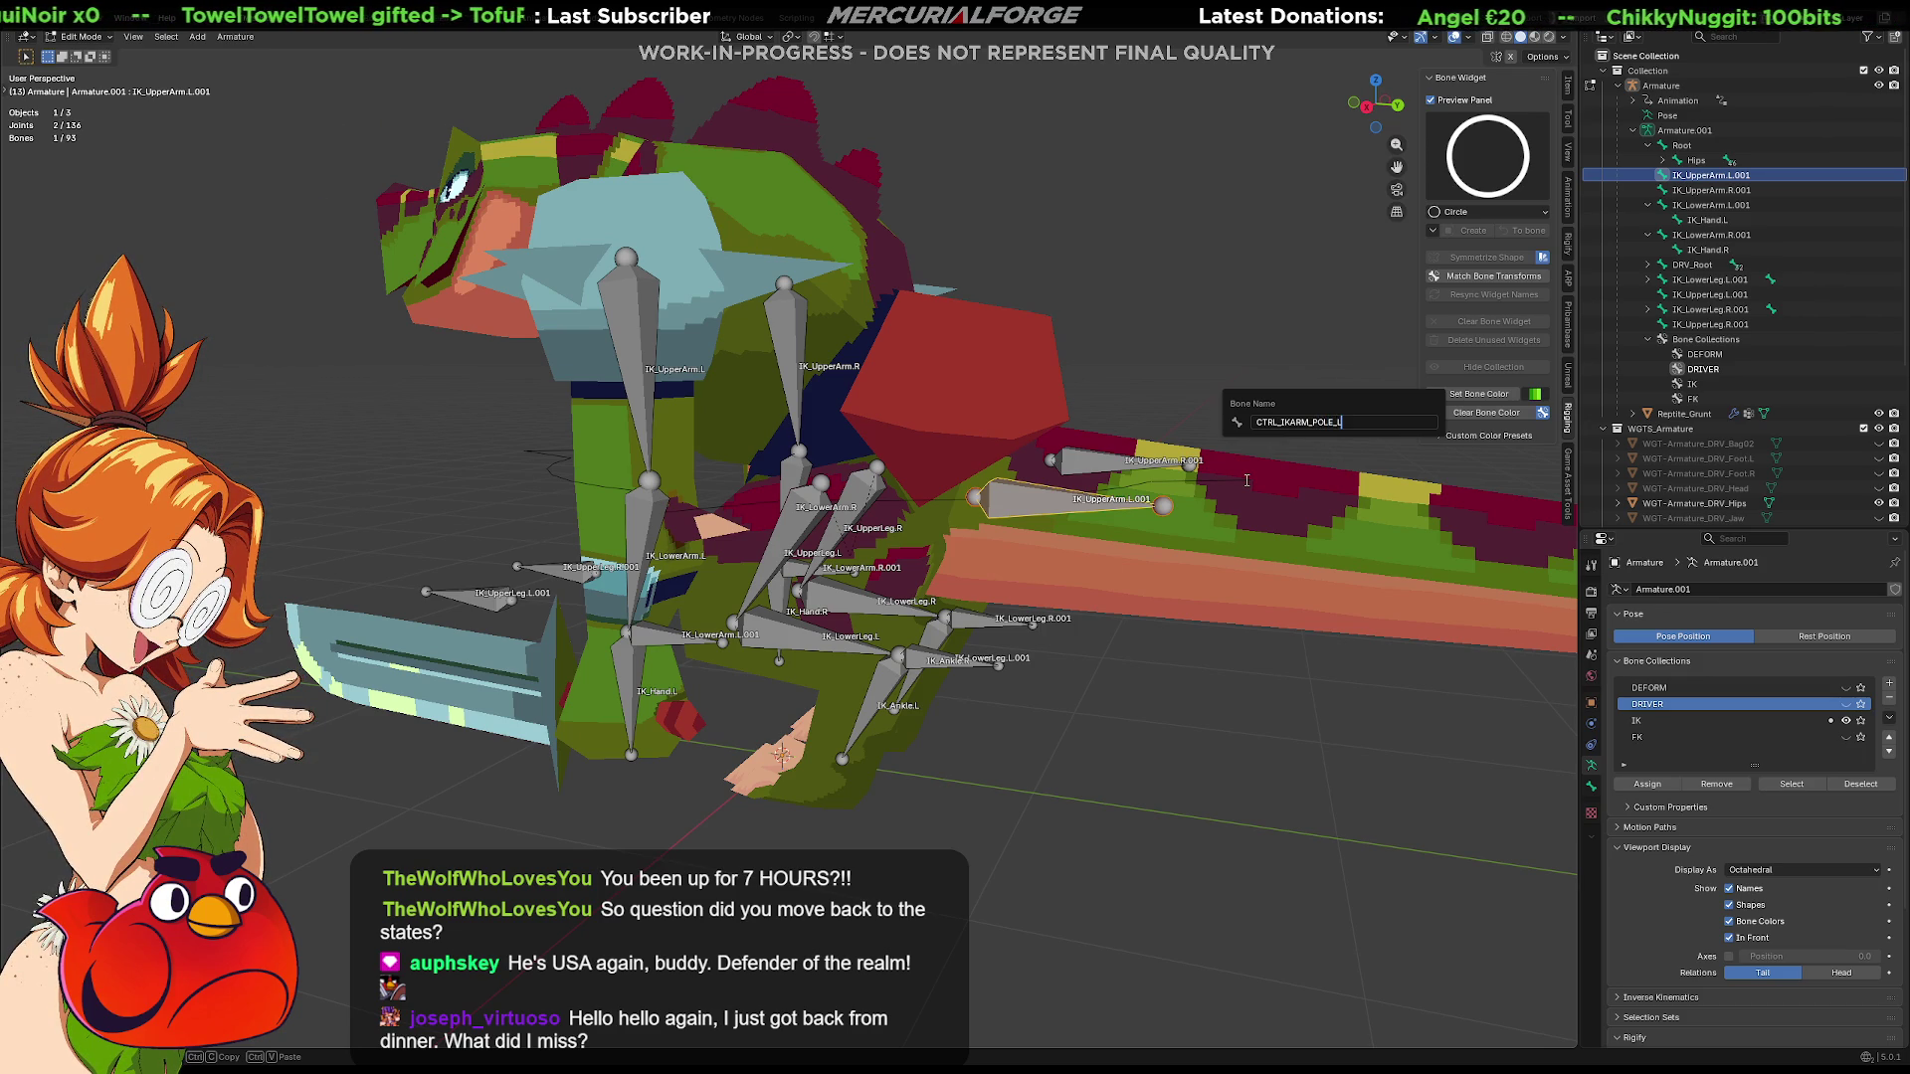
key("Return")
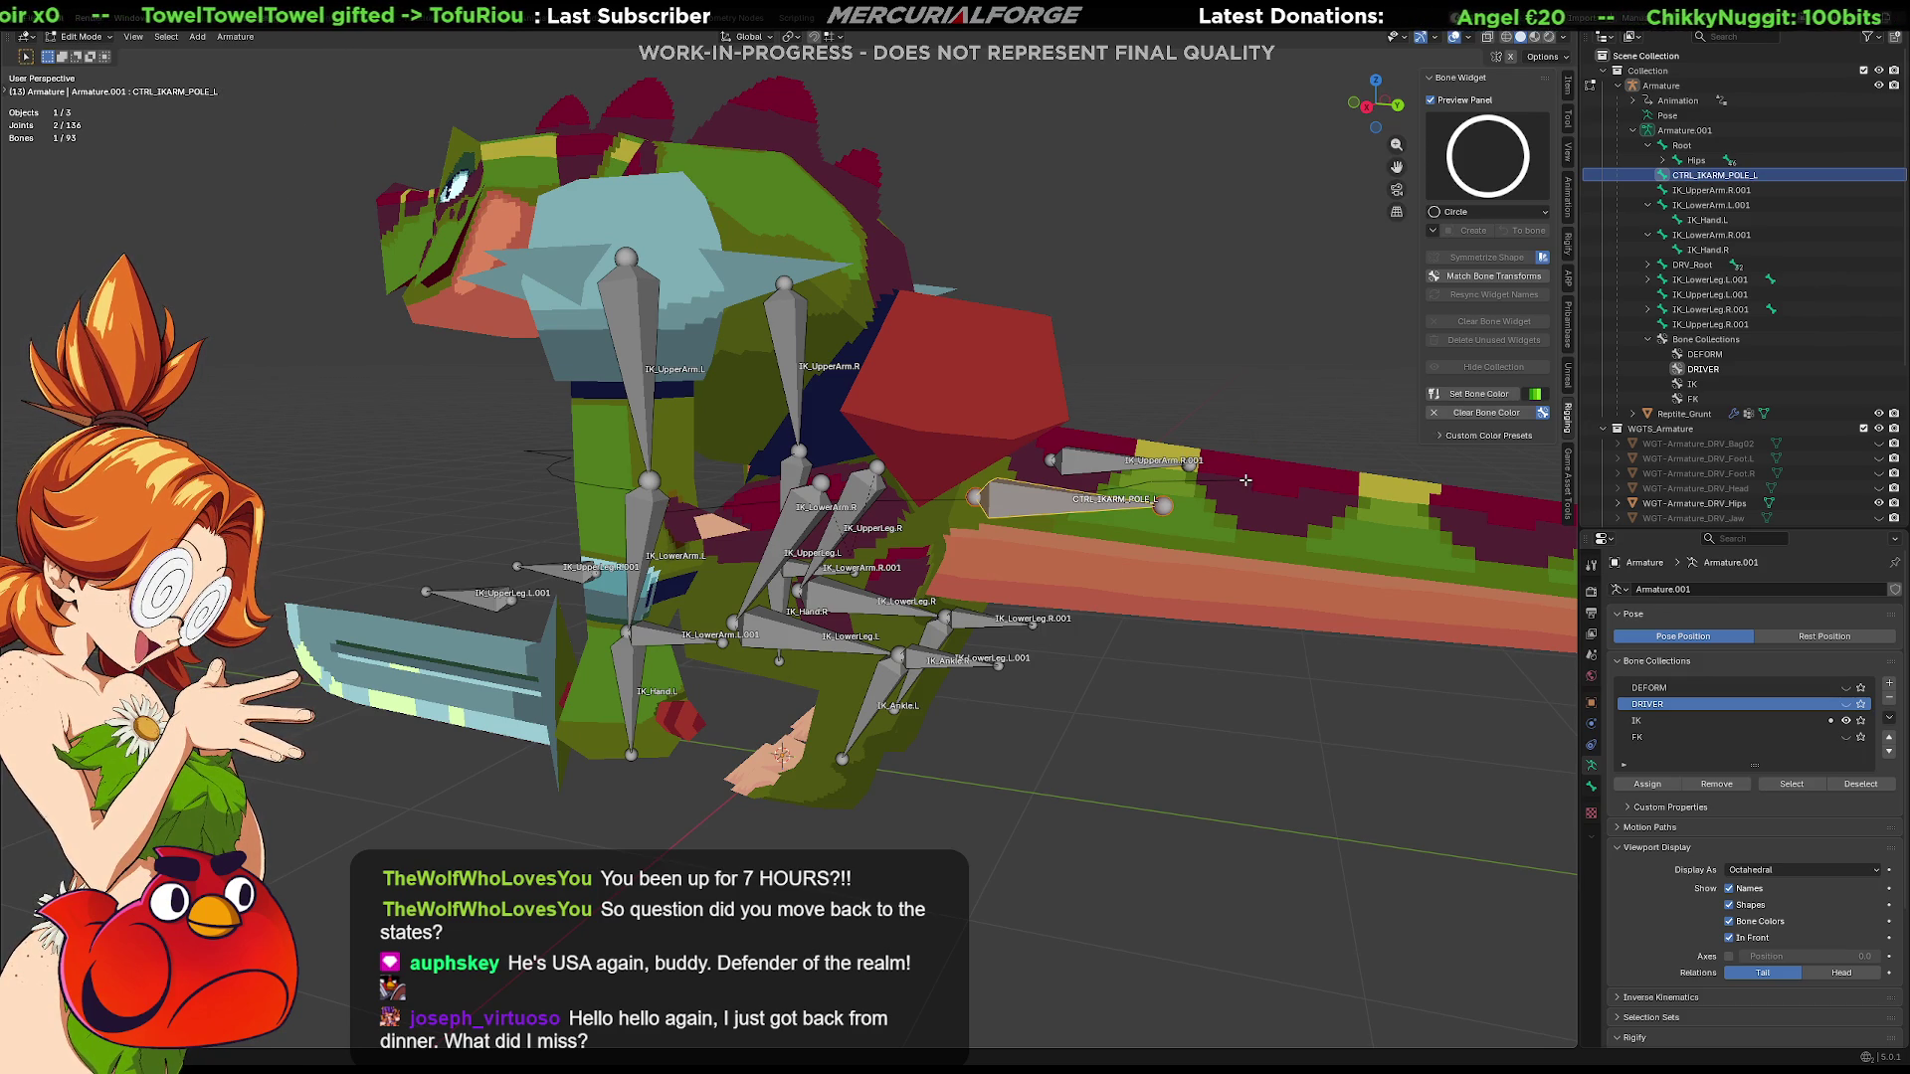
left_click(1096, 463)
key("F2")
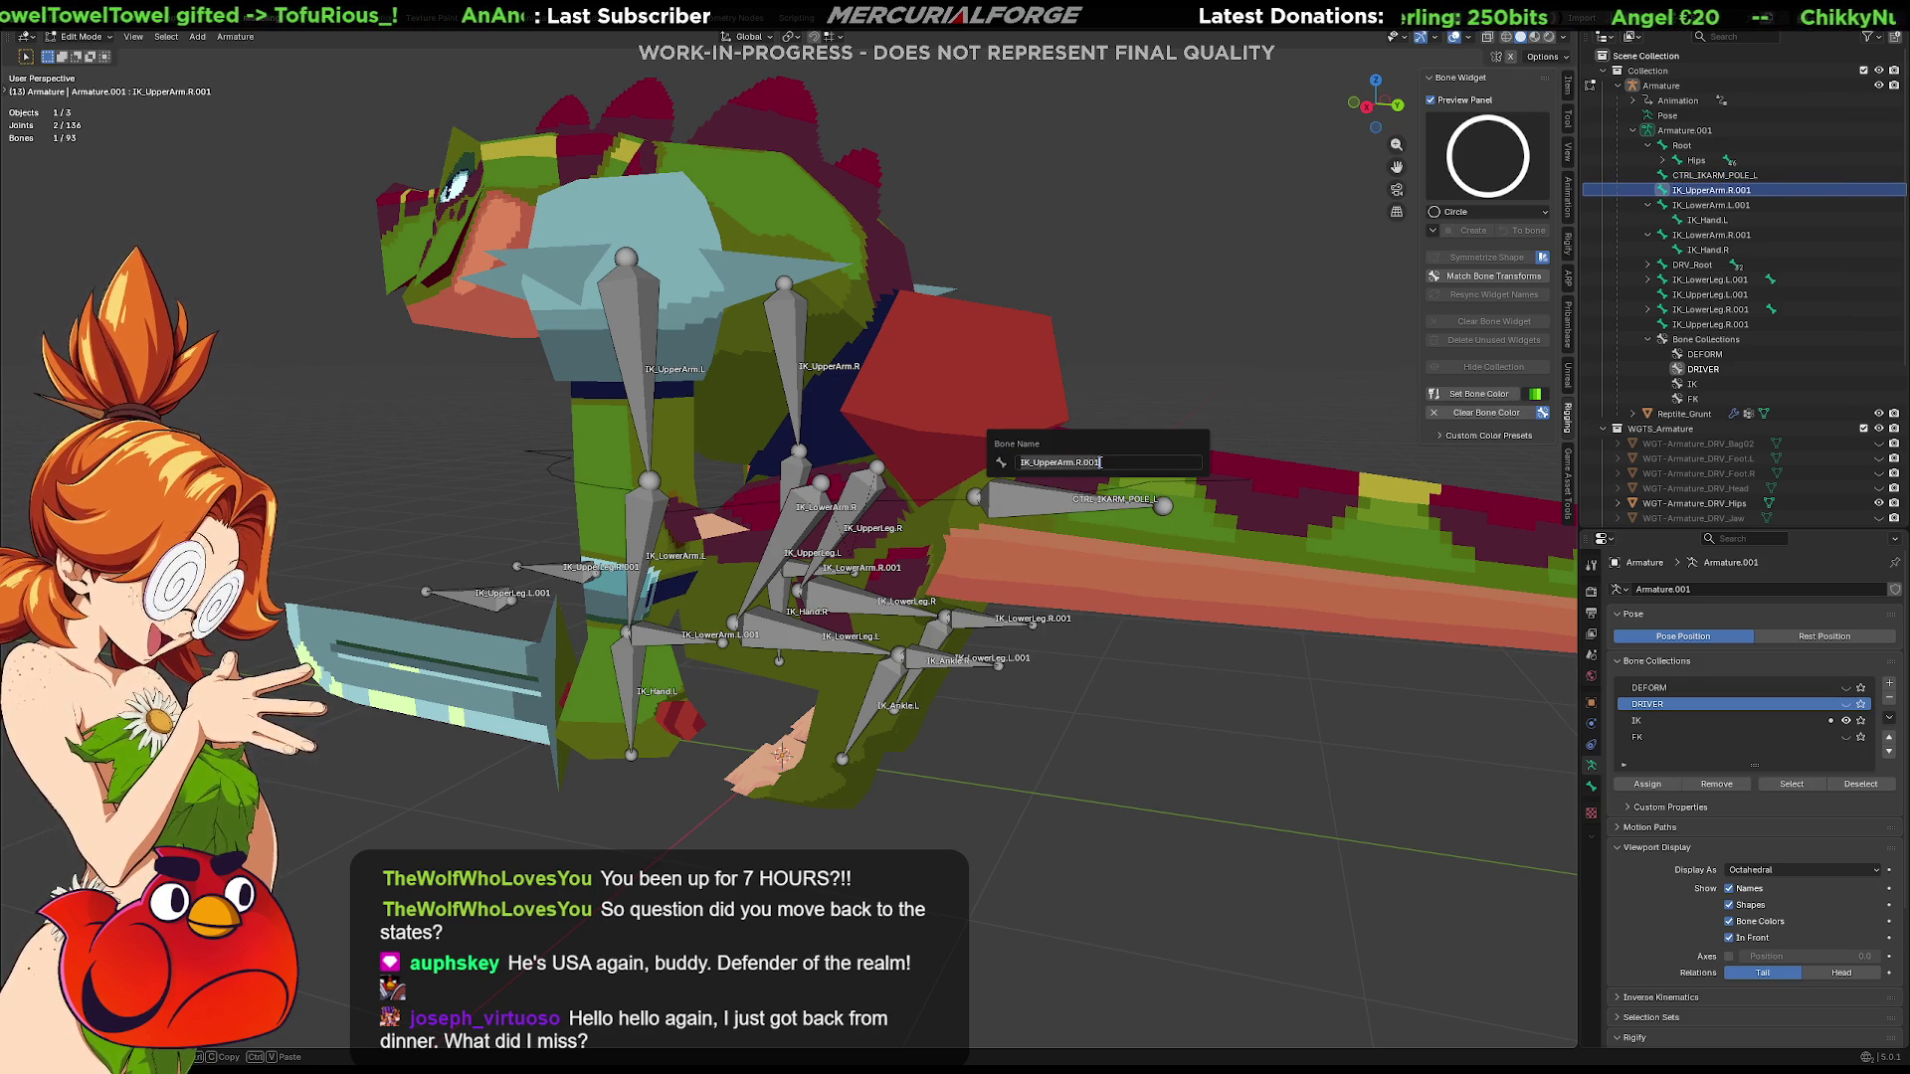
type("CTRL_IKARM_POLE_R")
key("Return")
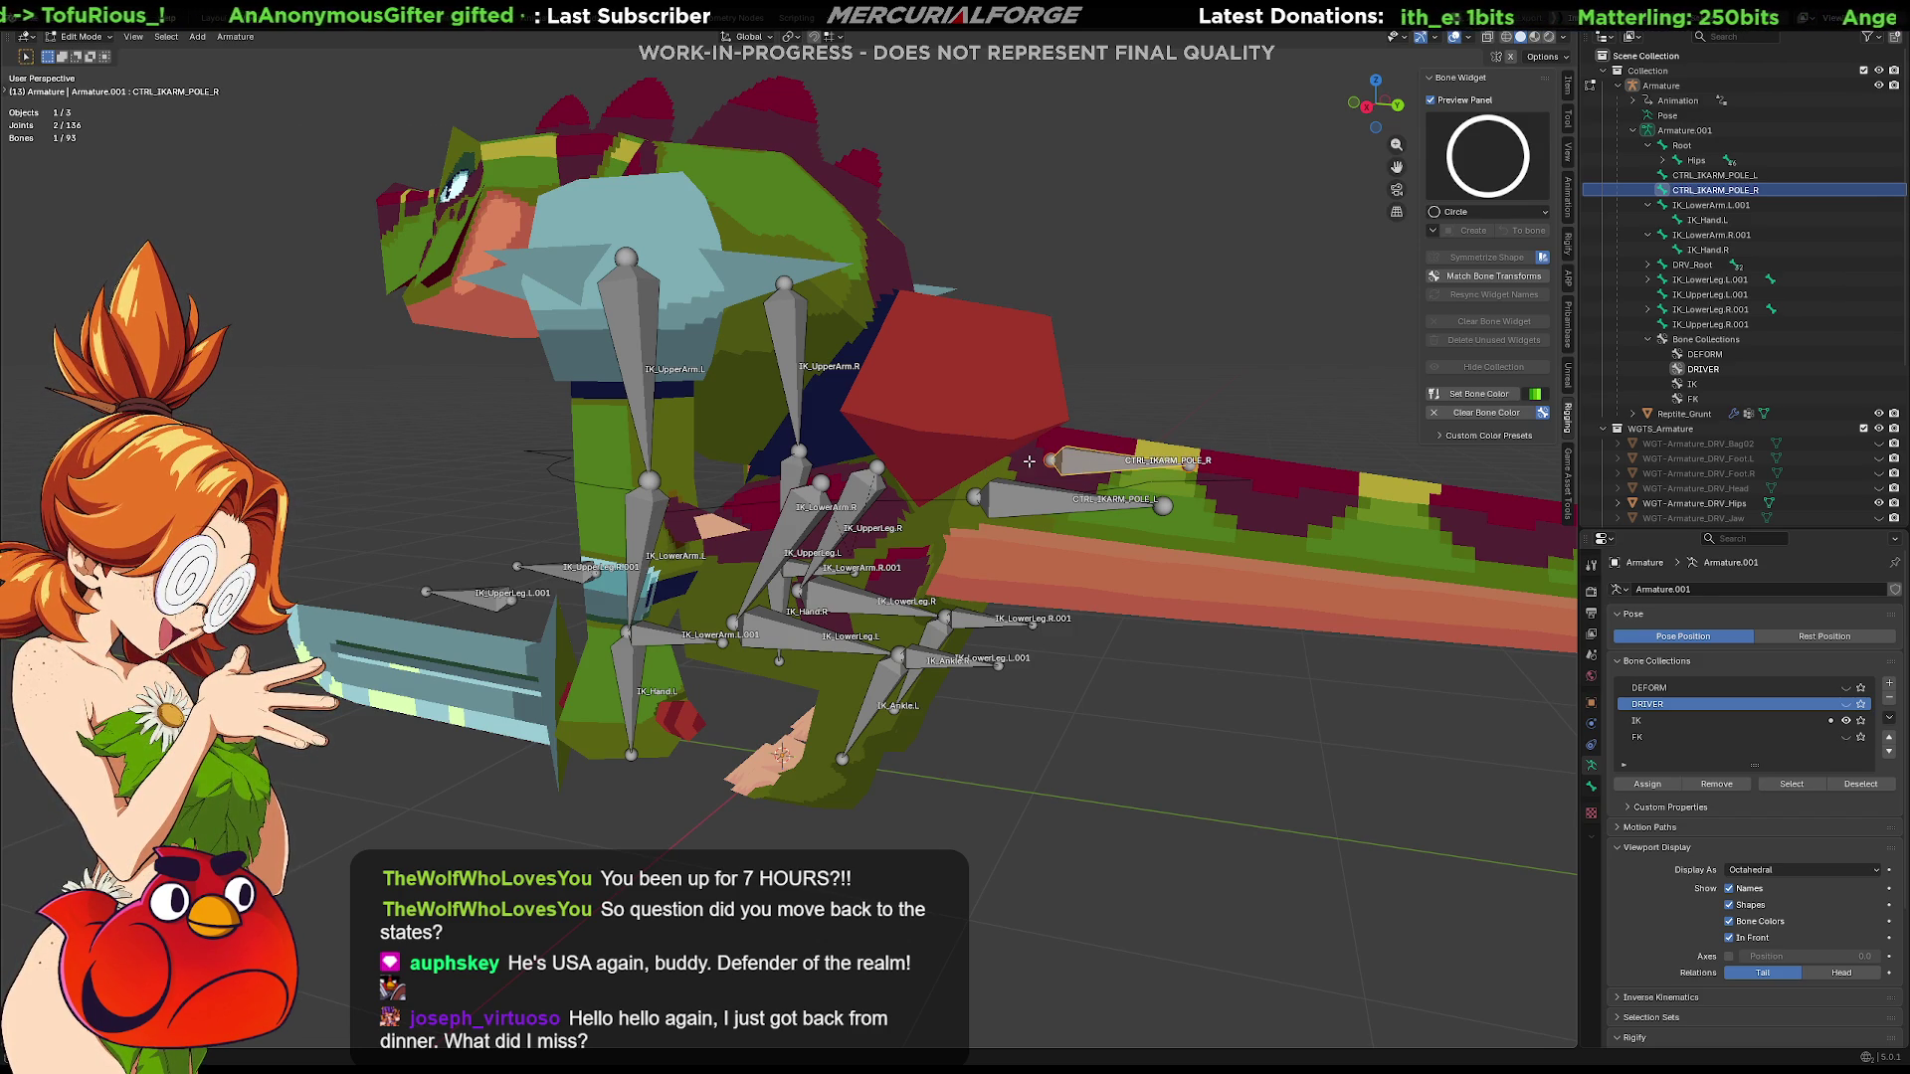
Select the IK_UpperLeg.L.001 bone for the next rename
mouse_move(1029, 462)
middle_mouse_down()
mouse_move(902, 587)
mouse_move(792, 596)
middle_mouse_up()
left_click(858, 605)
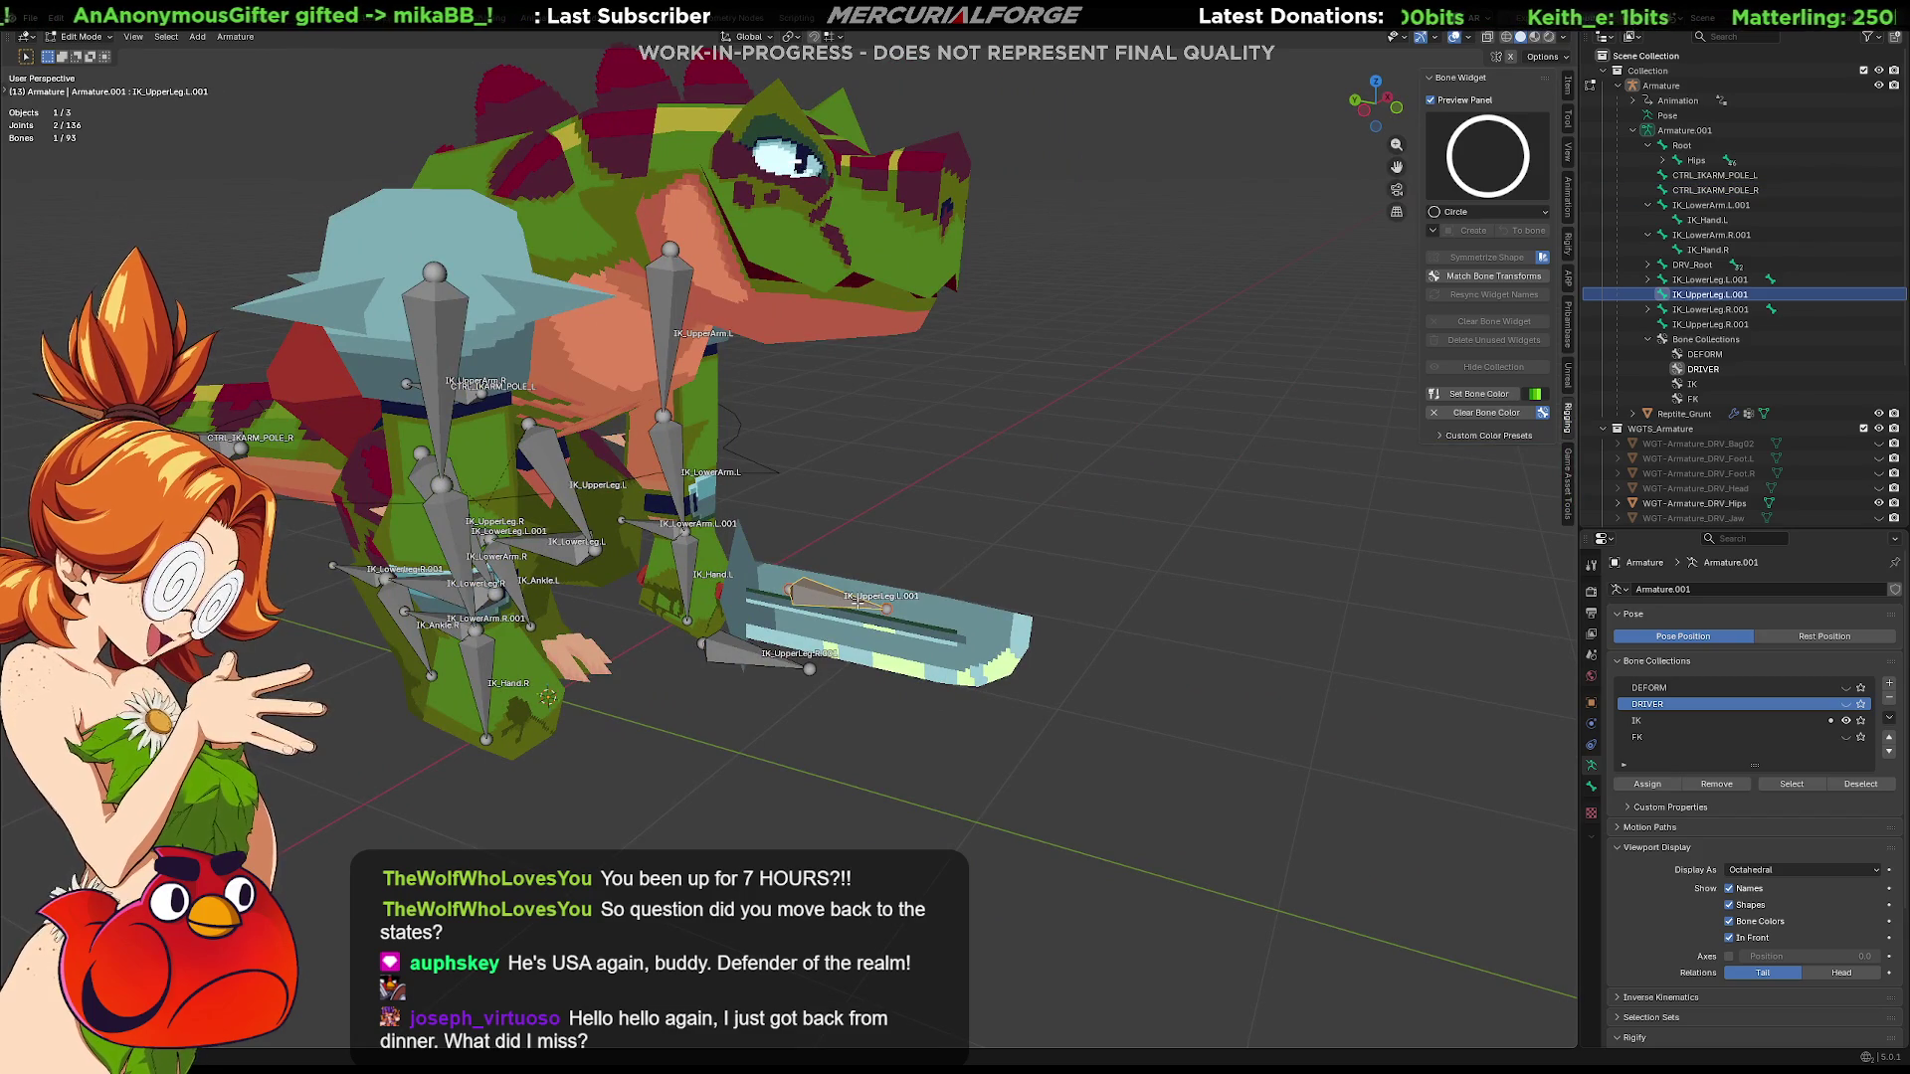
key("F2")
type("CTRL")
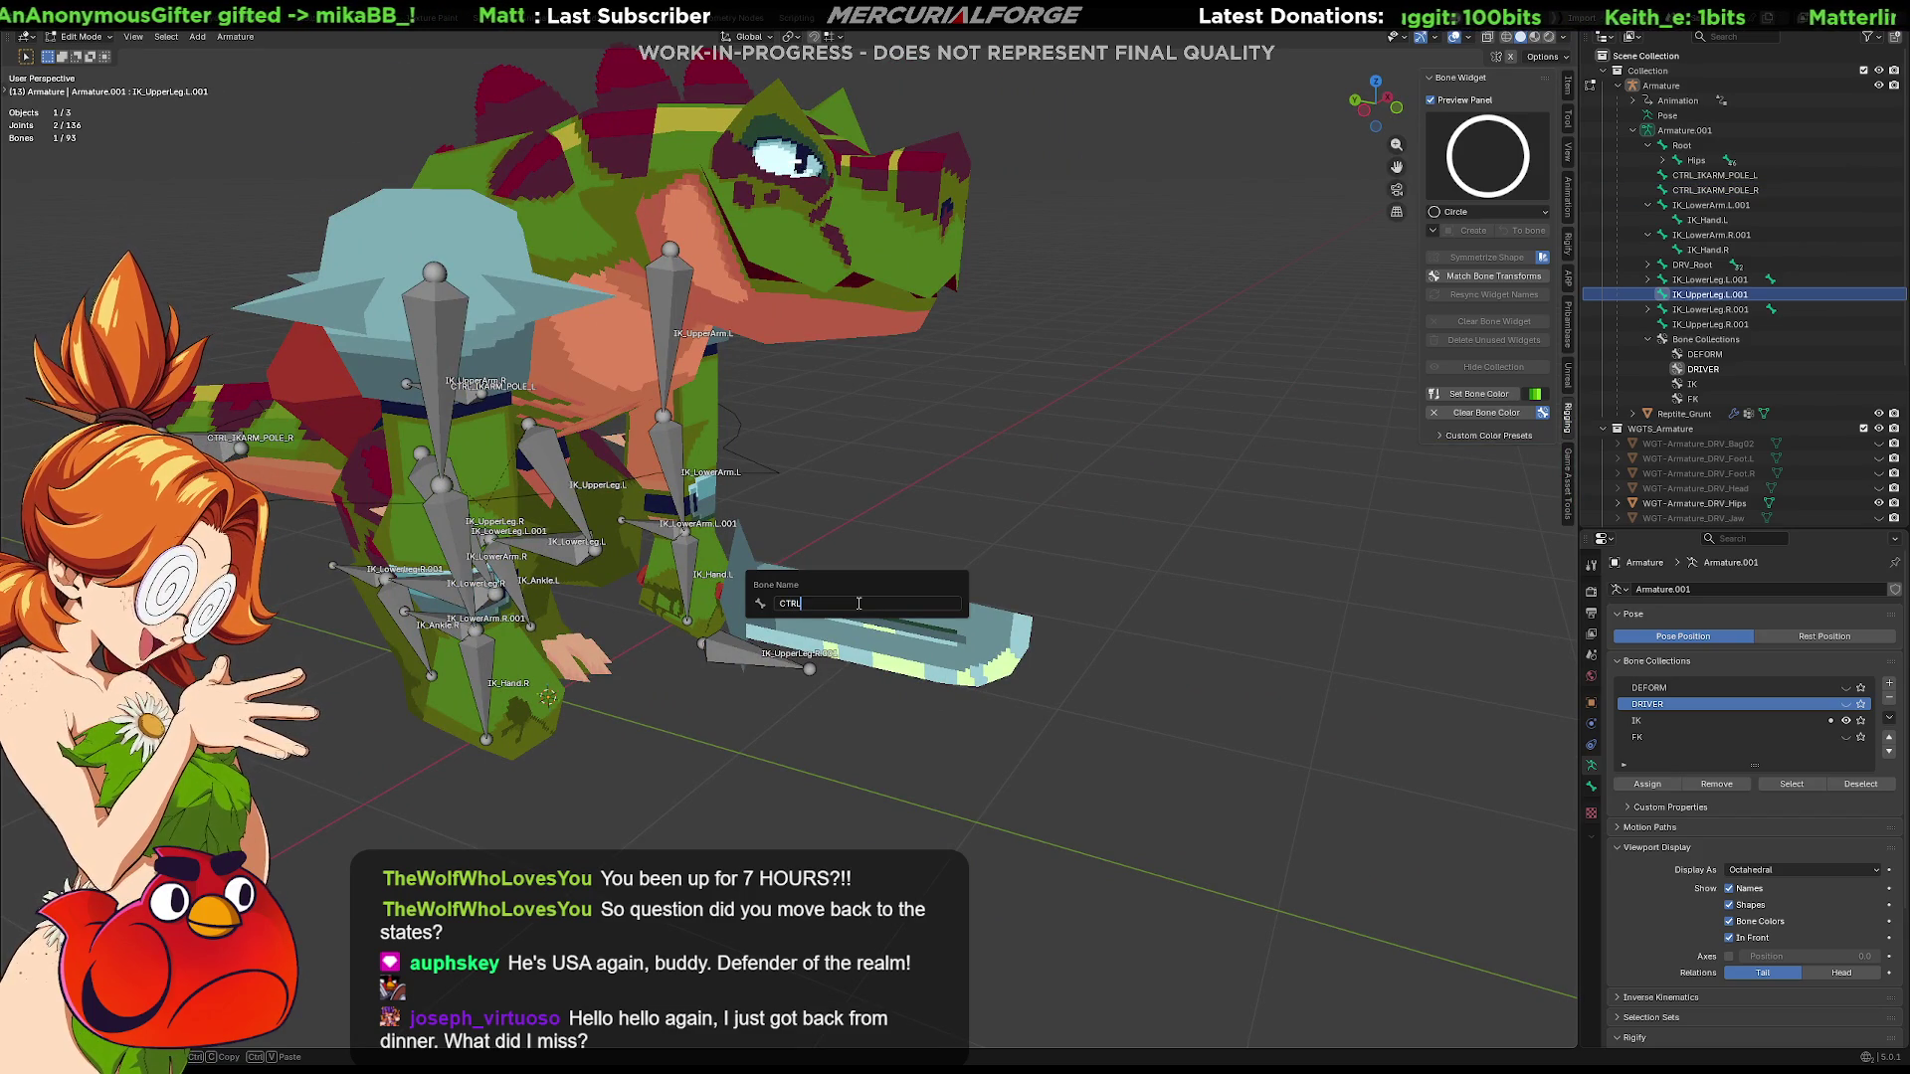
type("_IKLEG_PO")
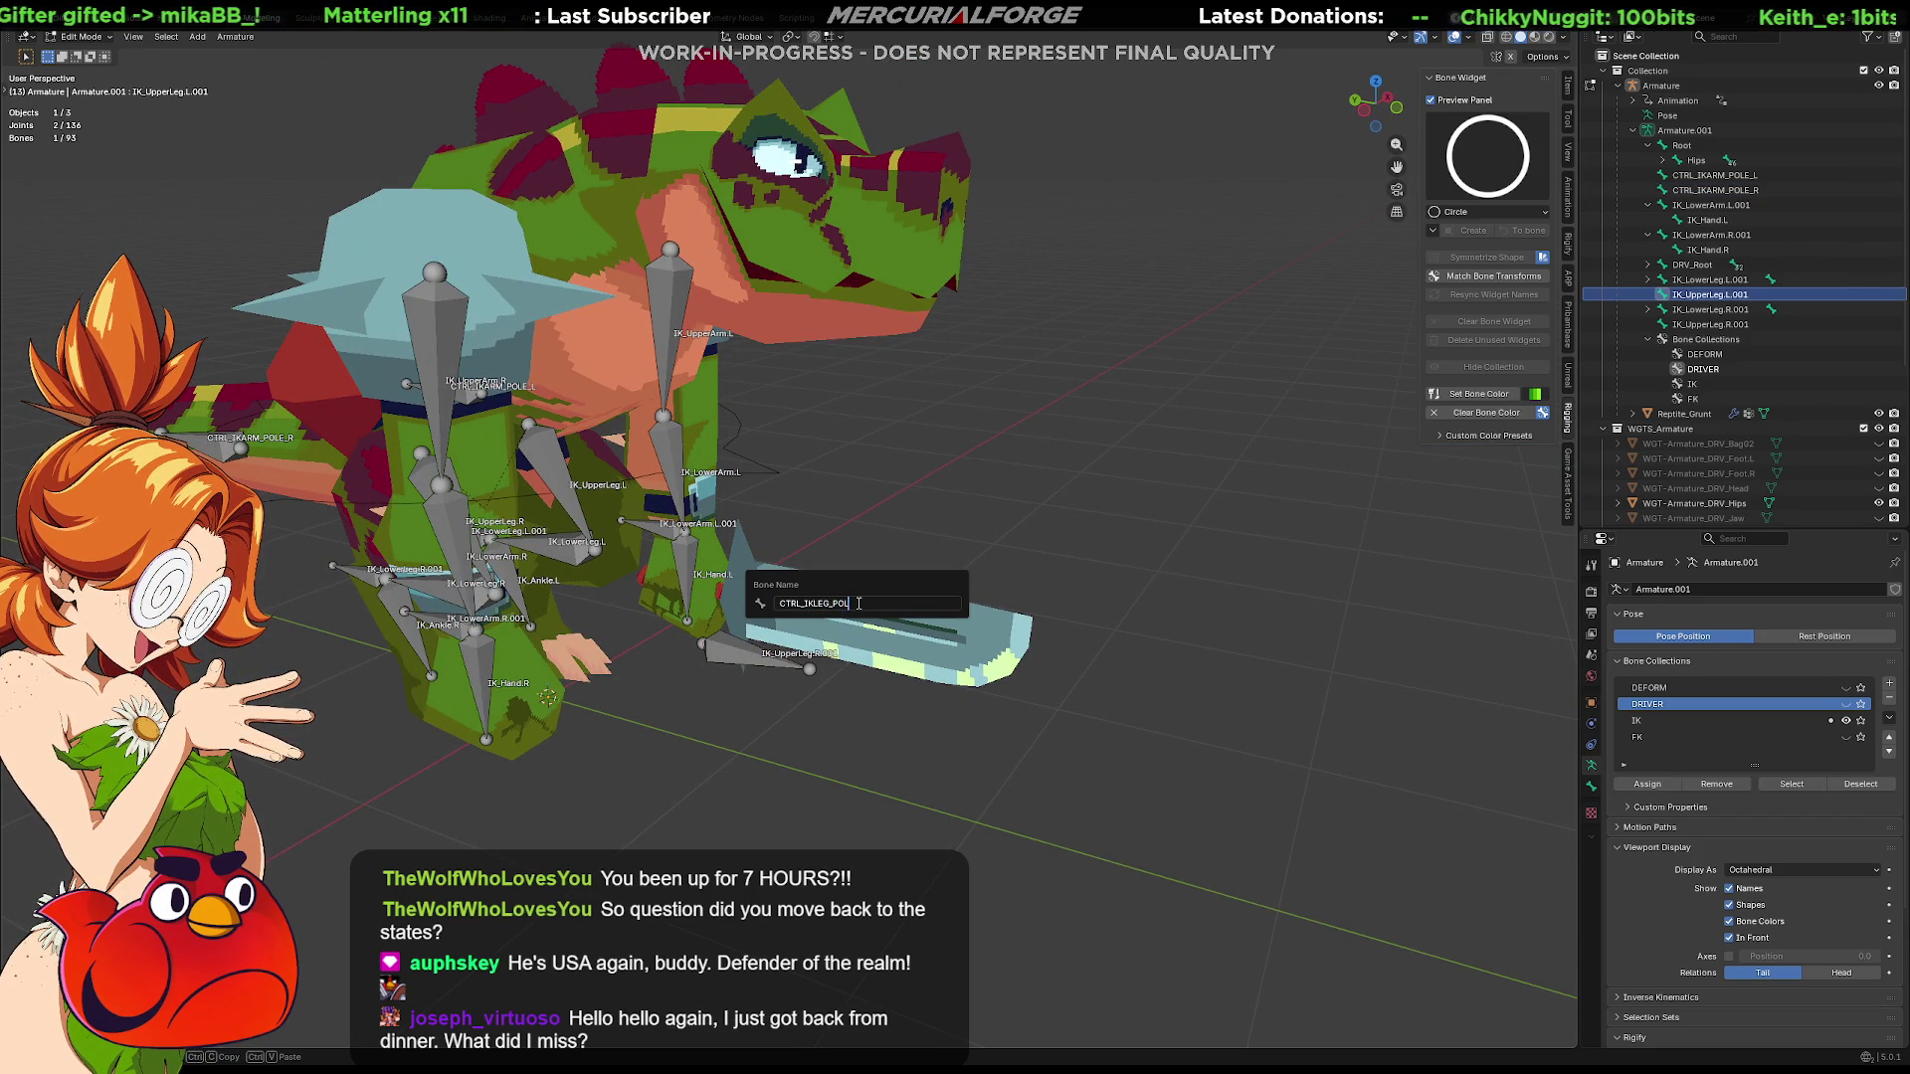
type("L")
key("Return")
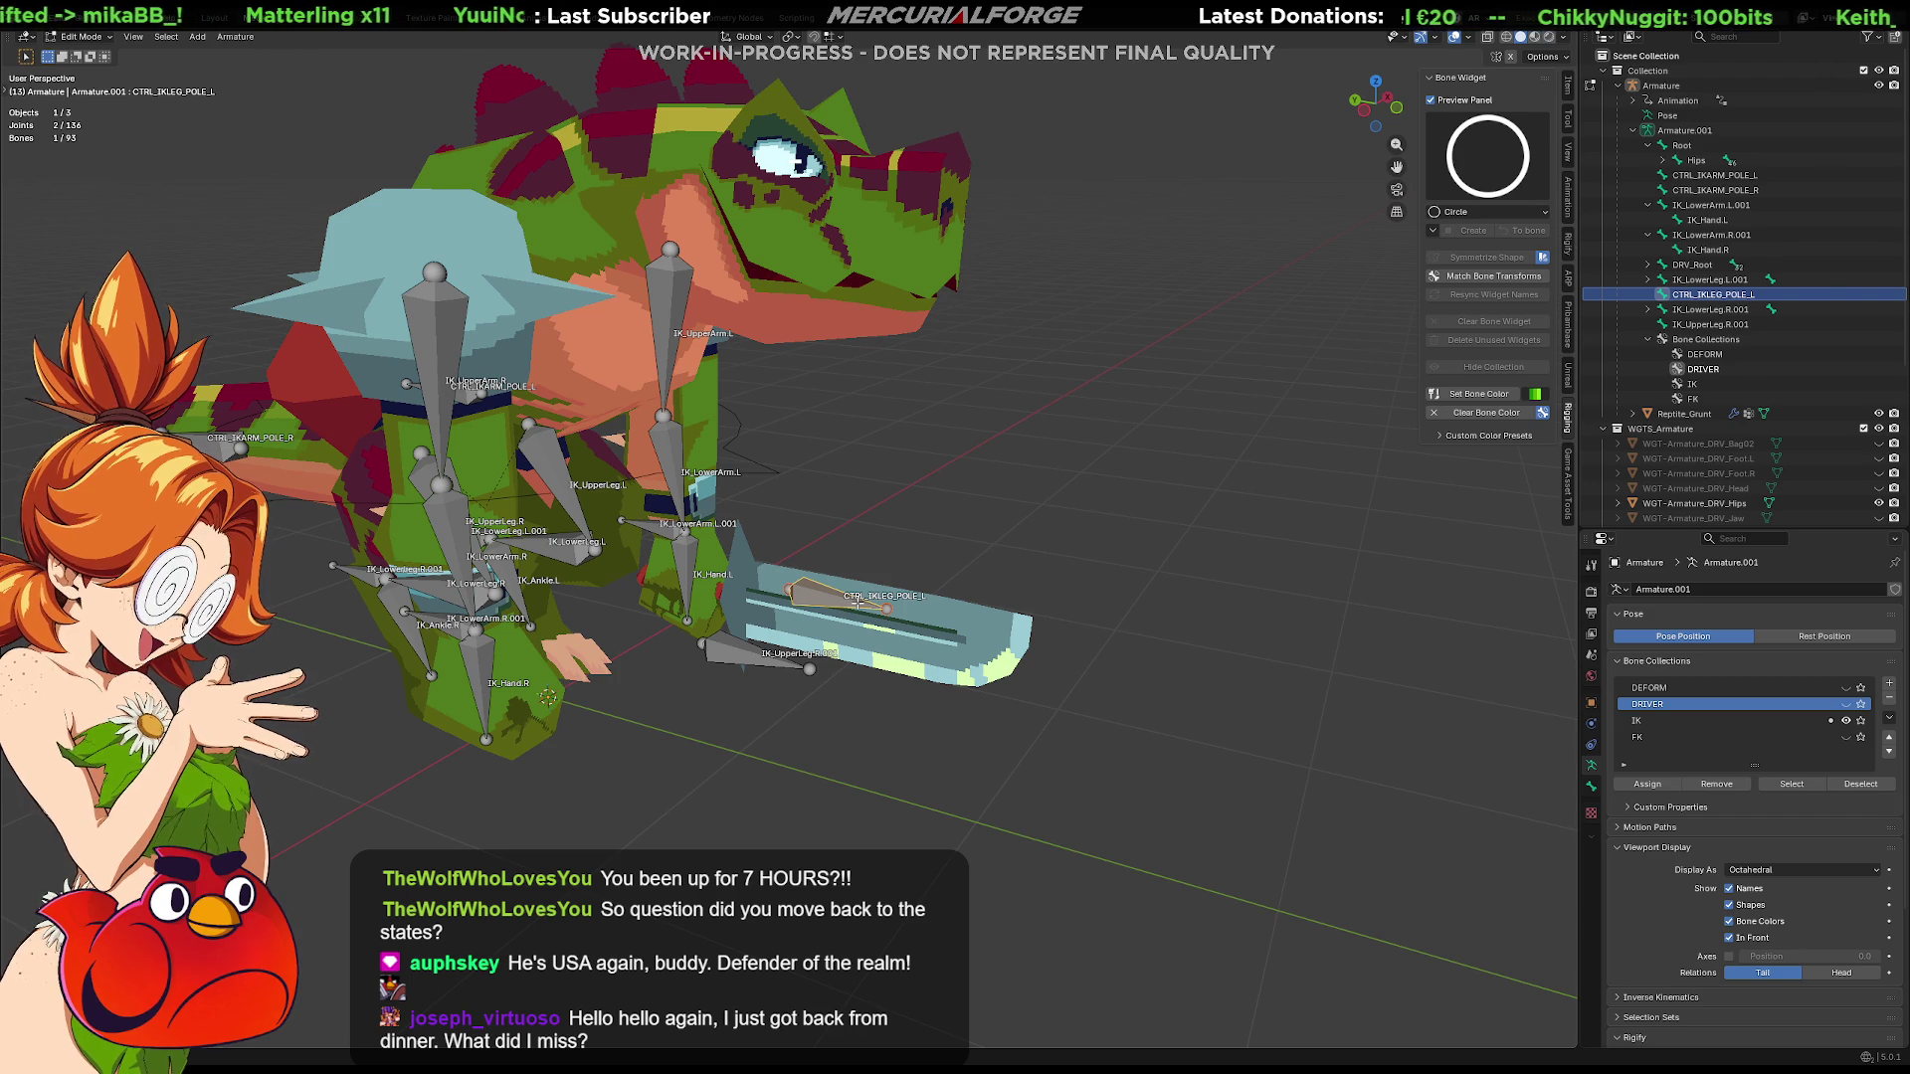
left_click(753, 648)
key("F2")
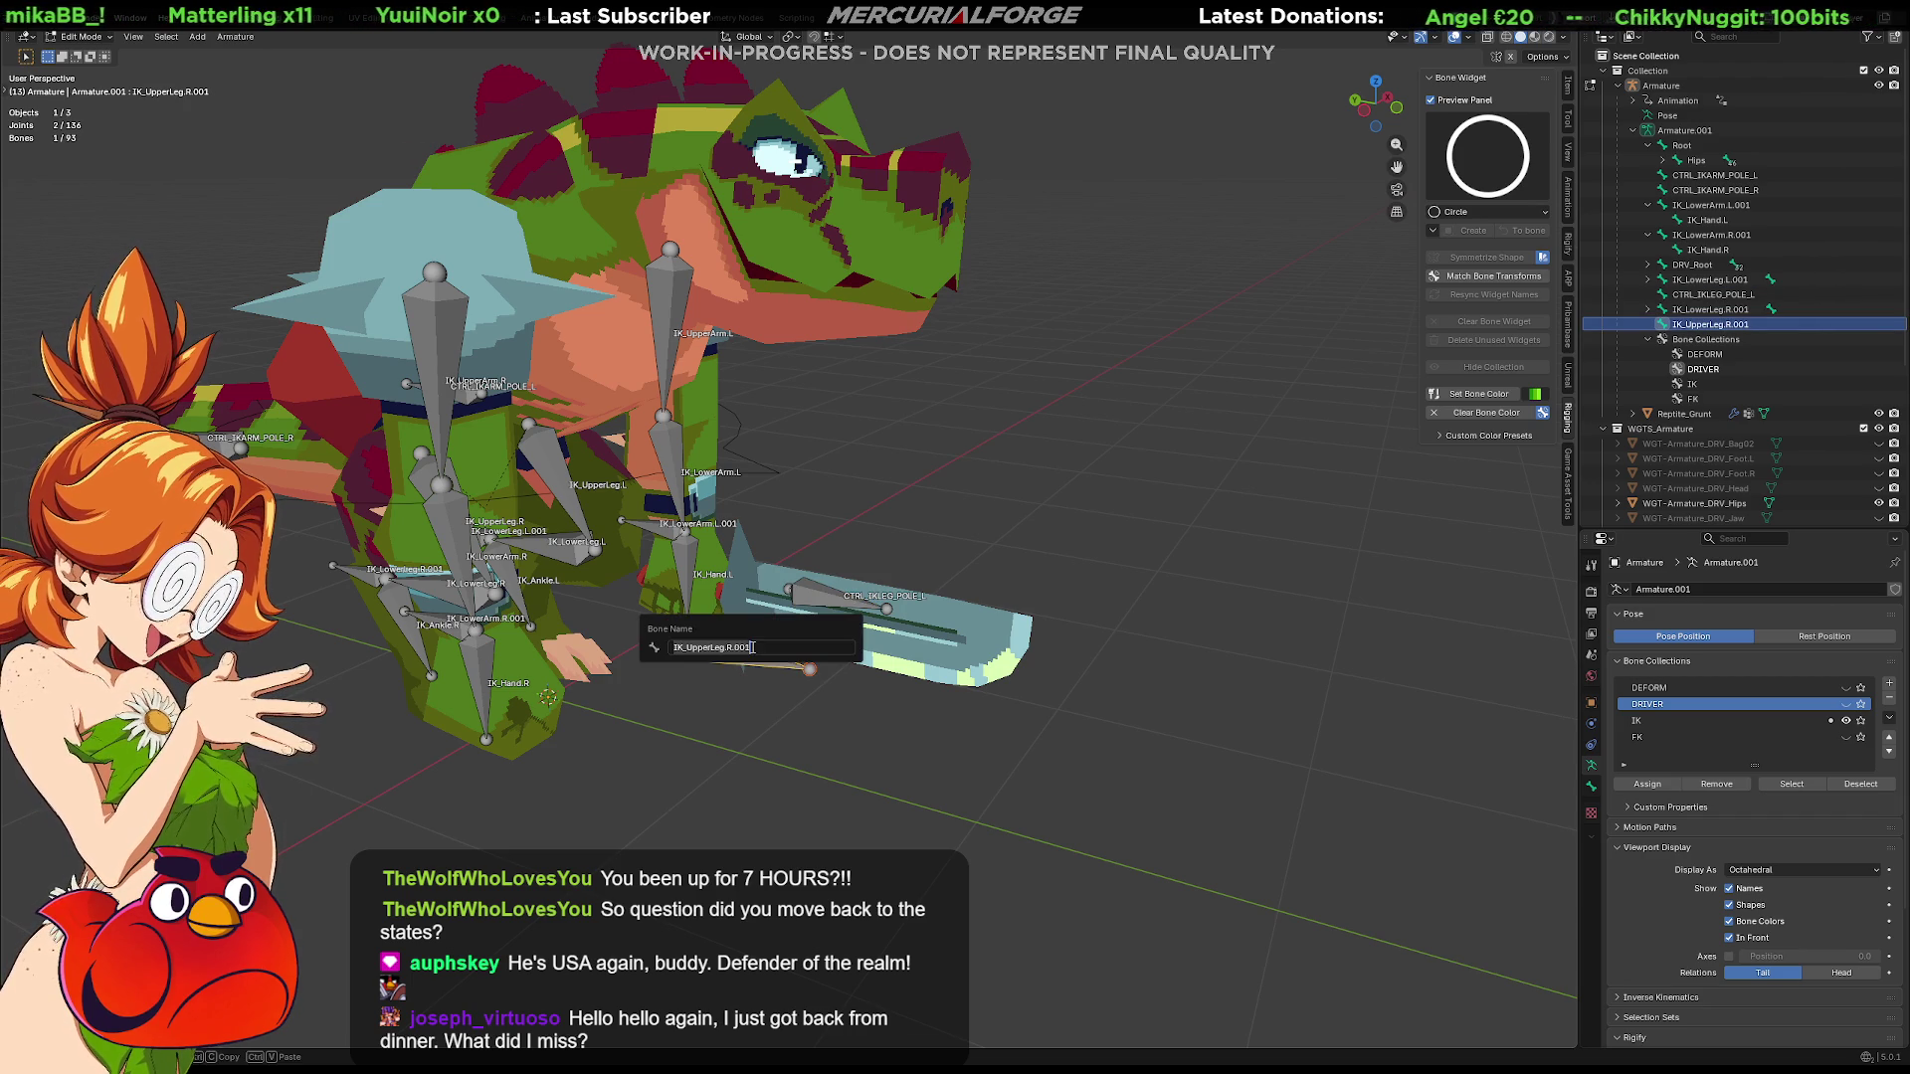
type("CTRL_")
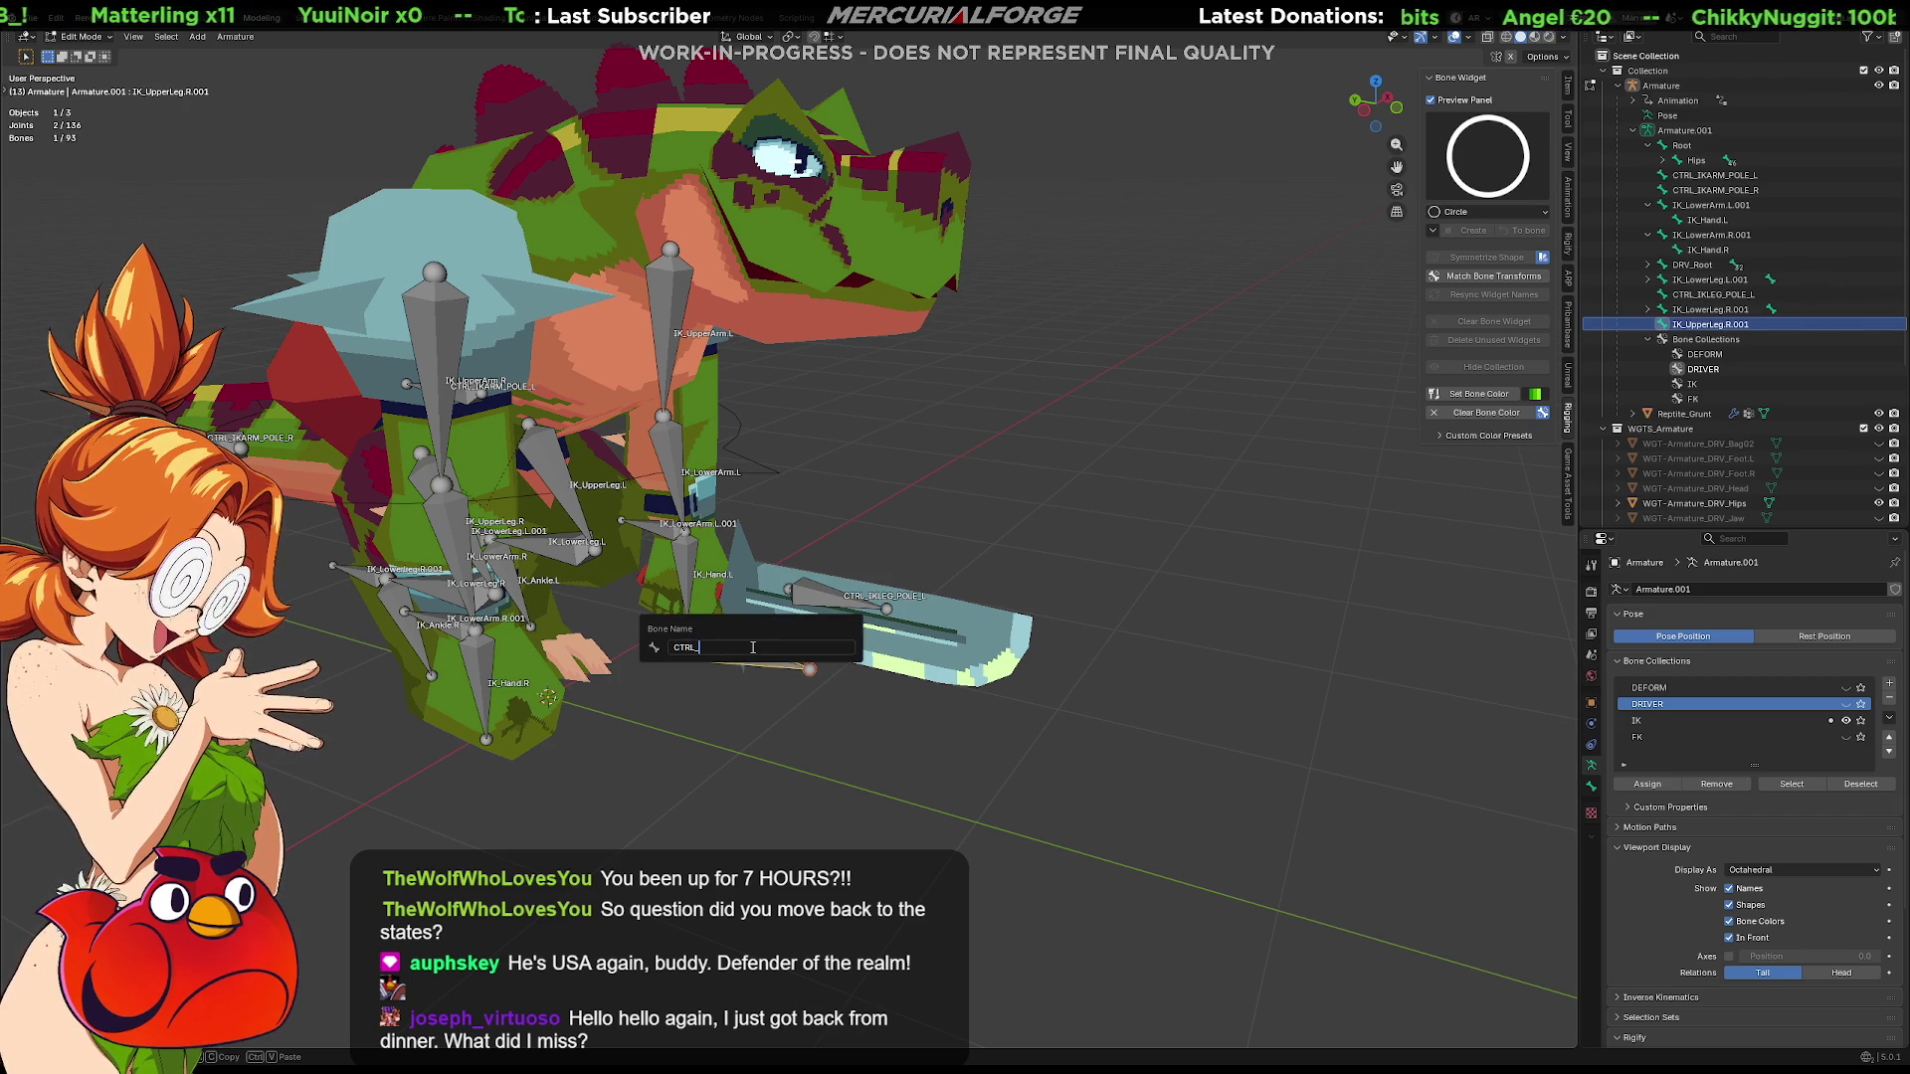
type("IKLEG_POLE_")
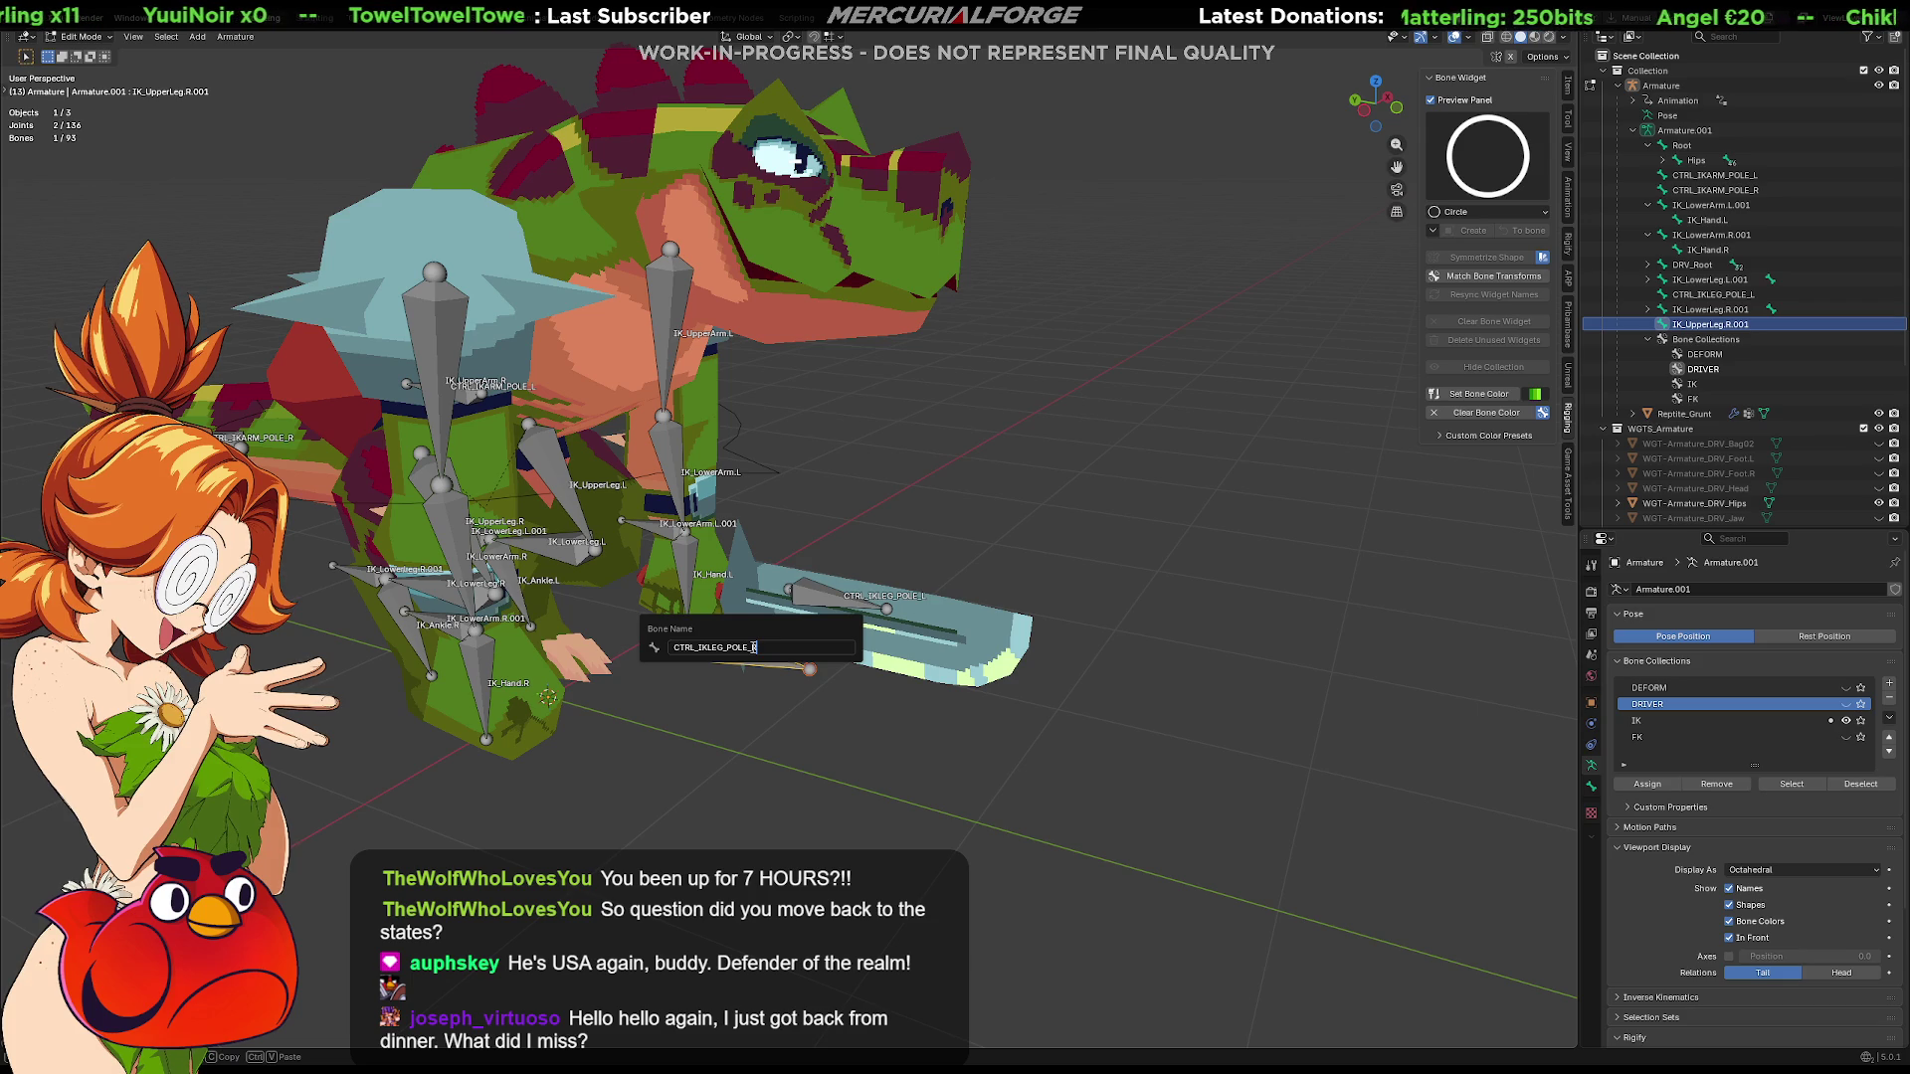
type("R")
key("Return")
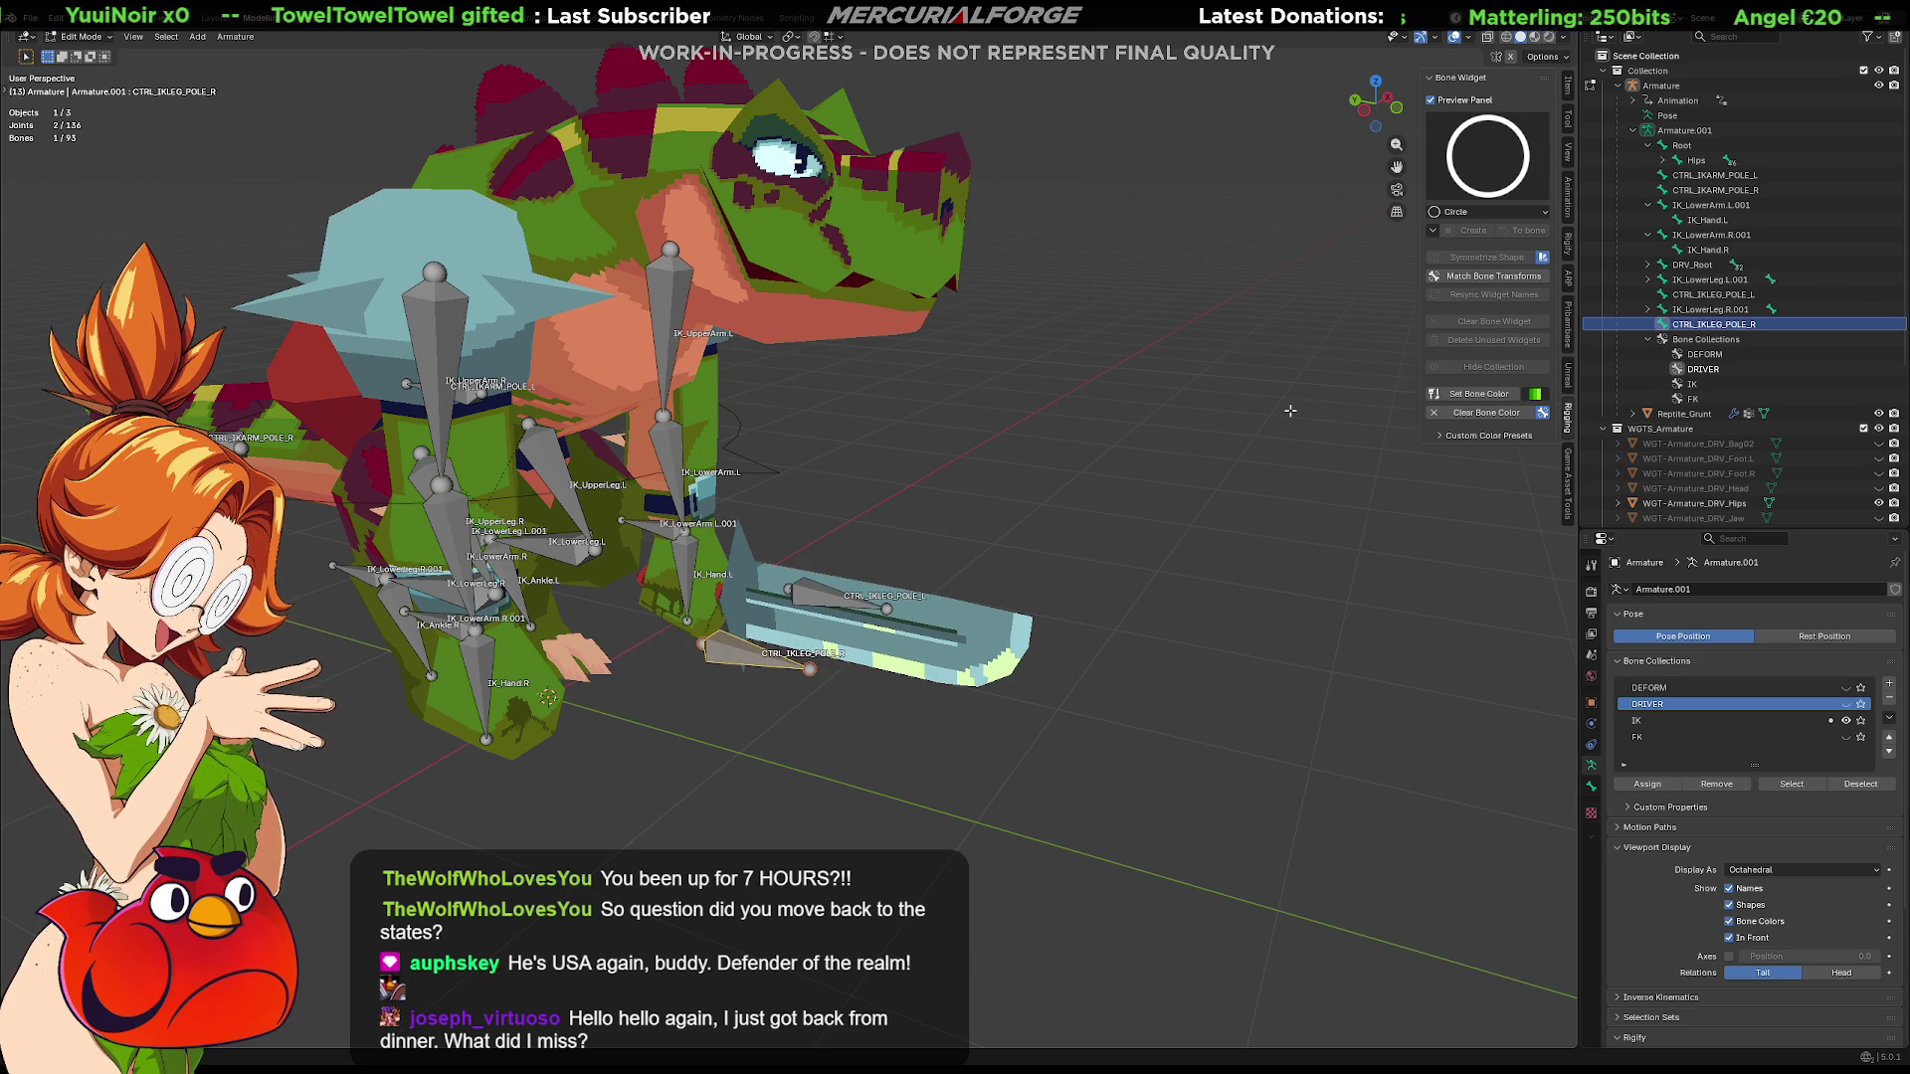
middle_click_drag(1289, 411, 1488, 310)
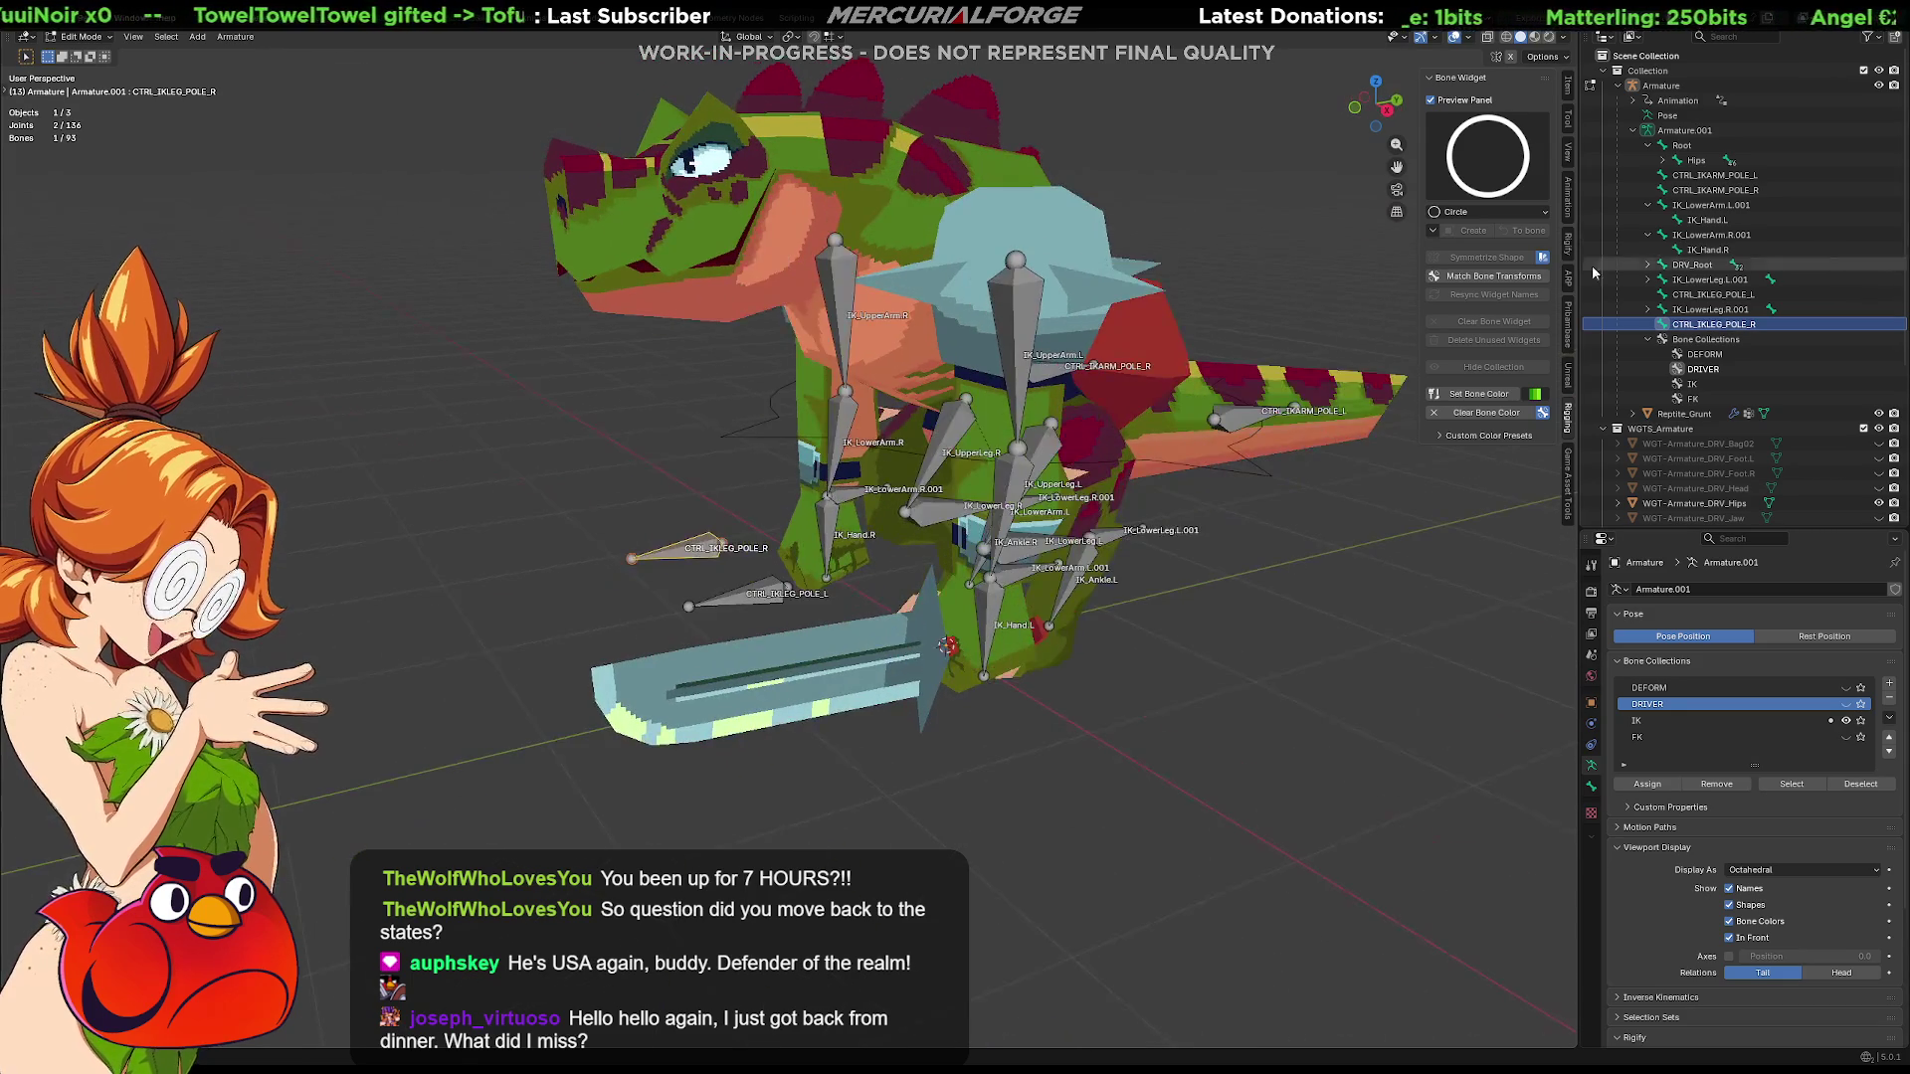
Rename the left lower-leg IK bone to CTRL_IKLEG_L
left_click(1708, 309)
mouse_move(1157, 594)
middle_mouse_down()
mouse_move(1087, 594)
mouse_move(1108, 593)
middle_mouse_up()
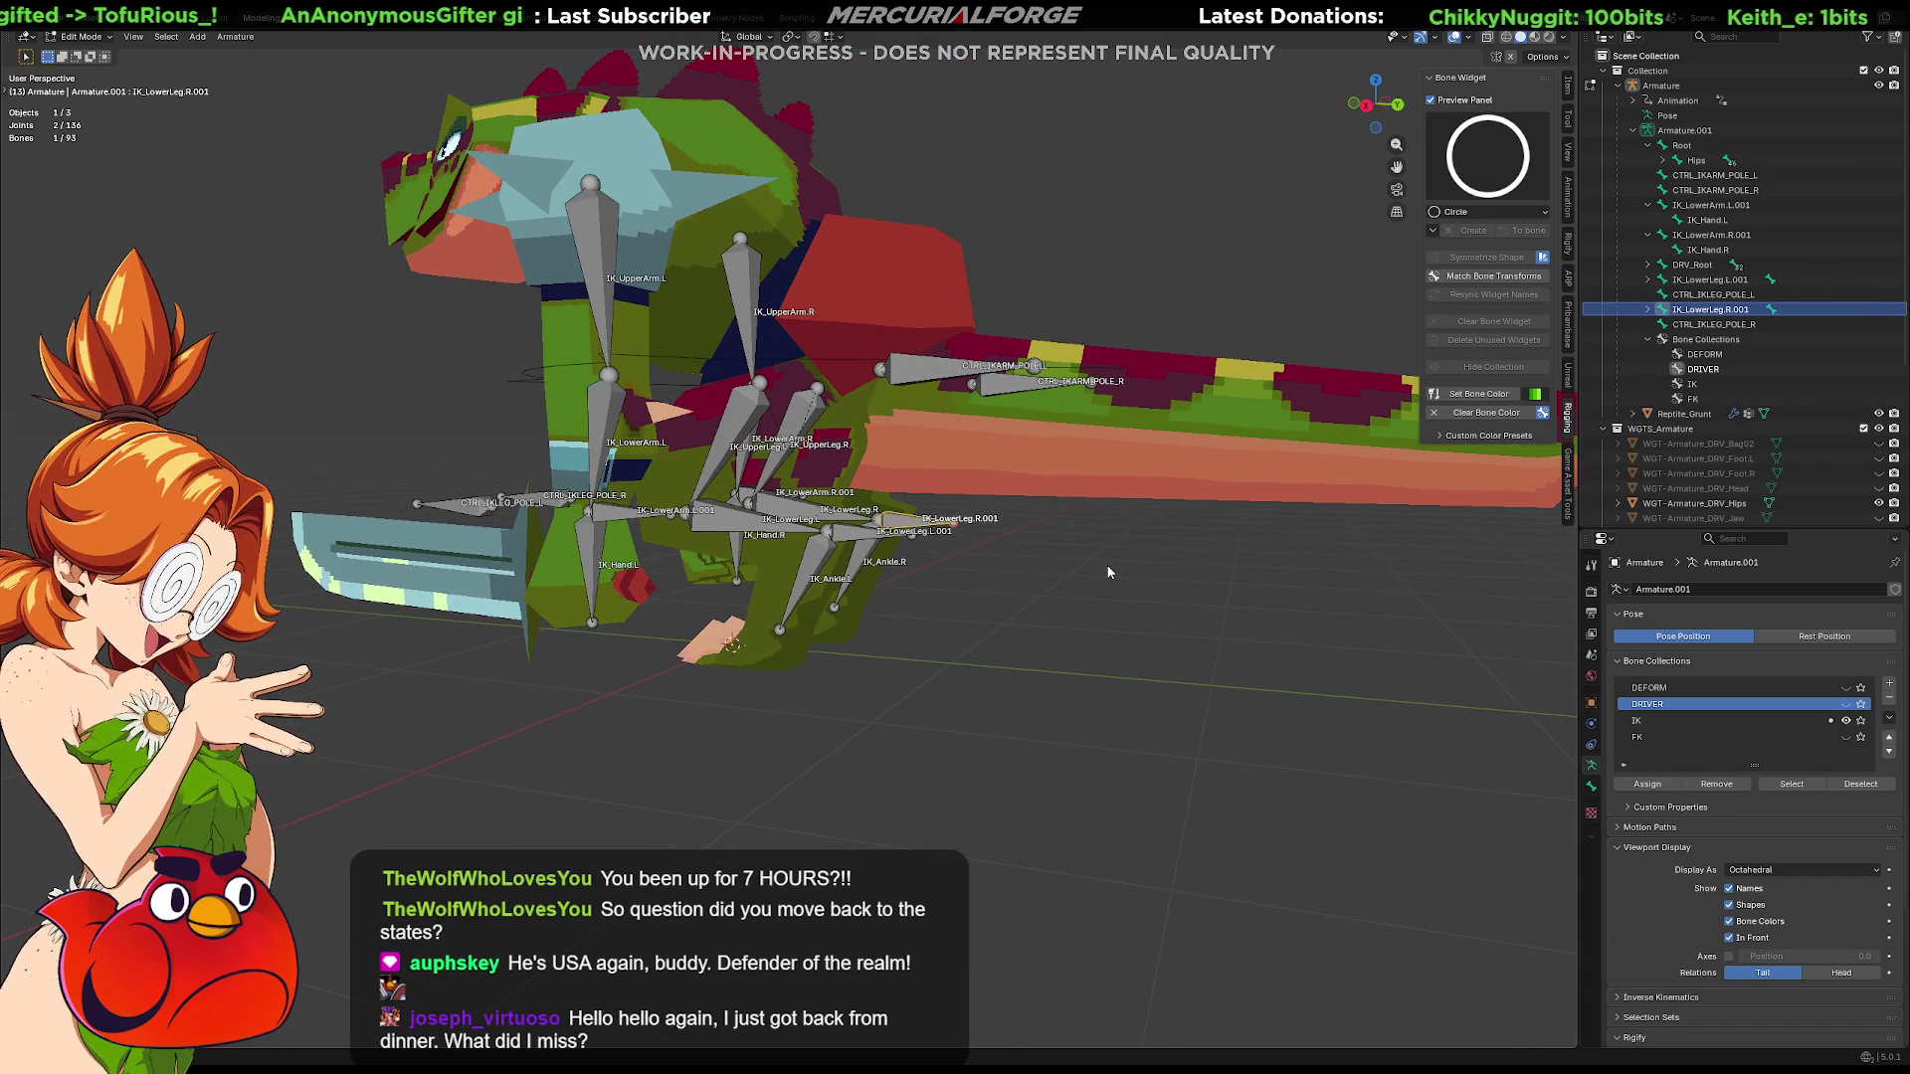
mouse_move(1030, 367)
middle_mouse_down()
mouse_move(962, 594)
mouse_move(957, 576)
middle_mouse_up()
left_click(910, 541)
key("F2")
type("CTRL_IKLEG_L")
key("Return")
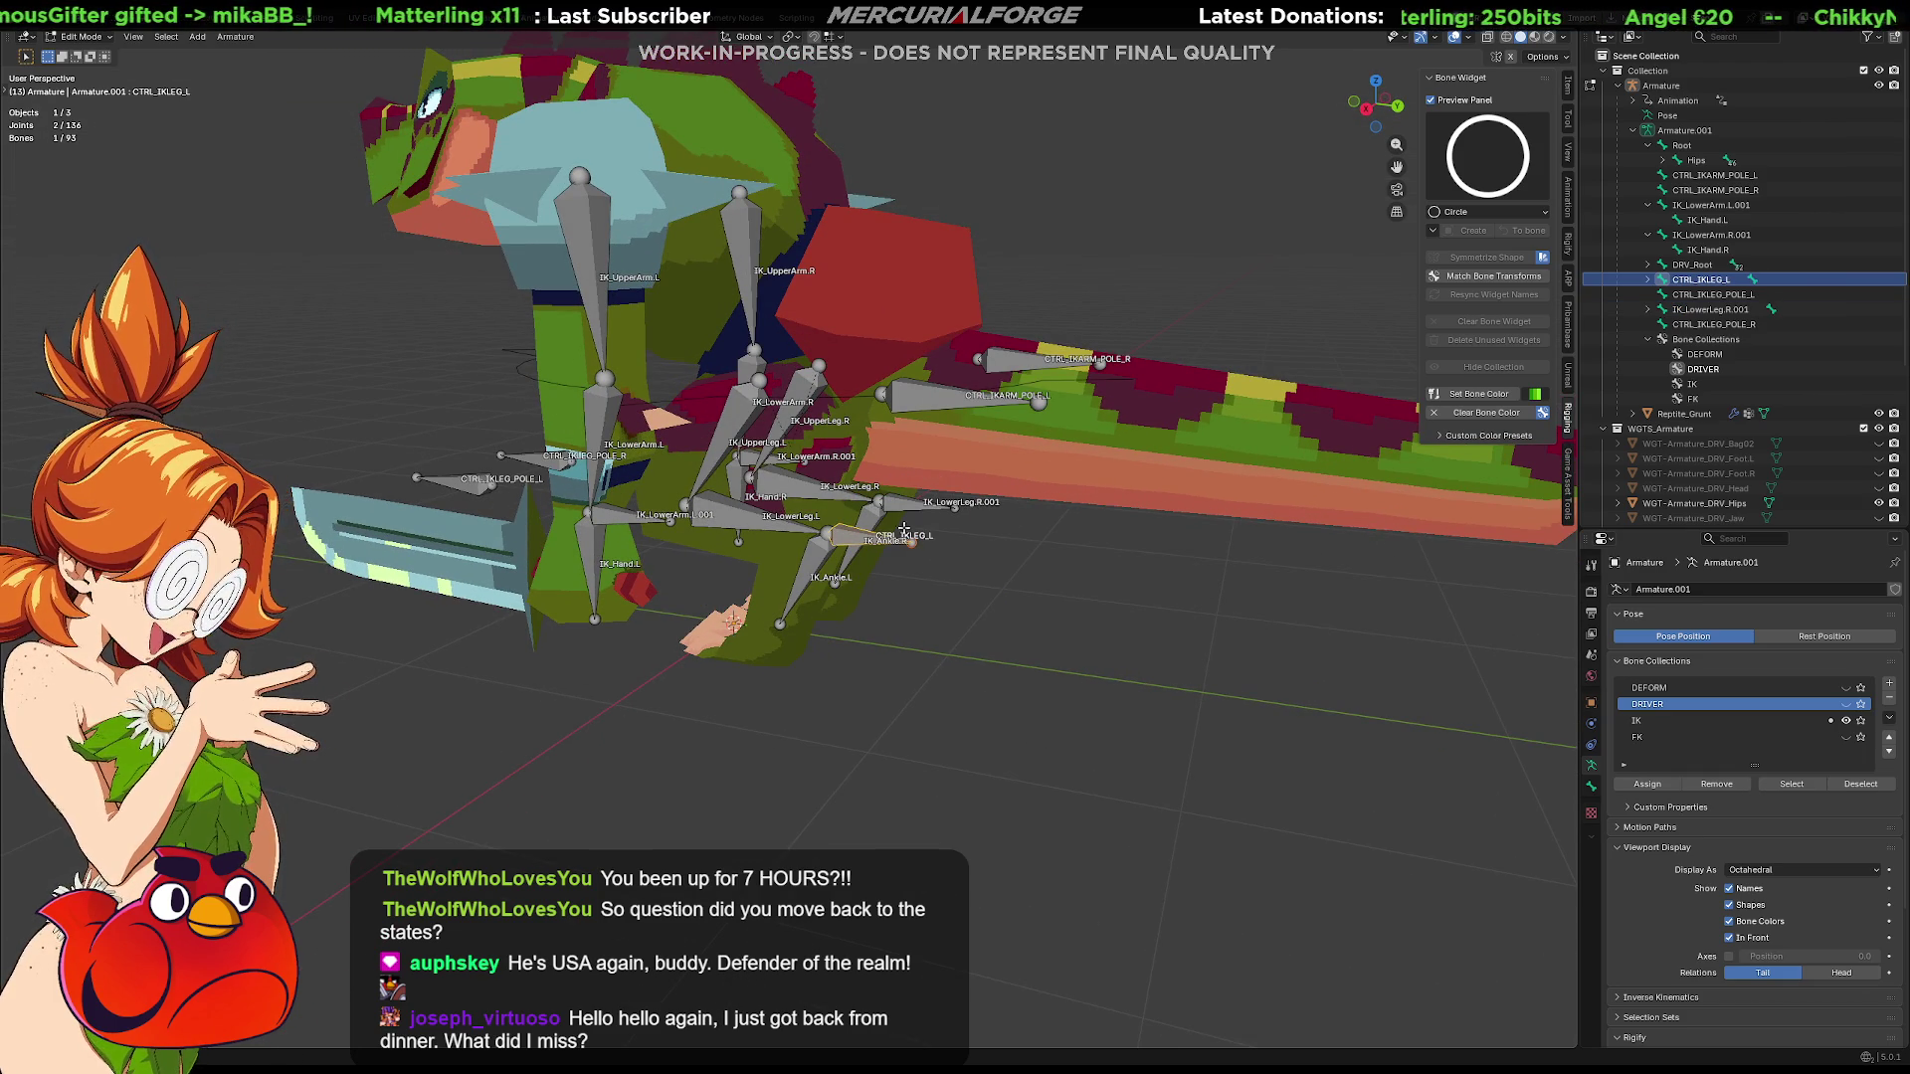
Rename the right lower-leg IK bone to CTRL_IKLEG_R and select the left lower-arm bone
left_click(942, 526)
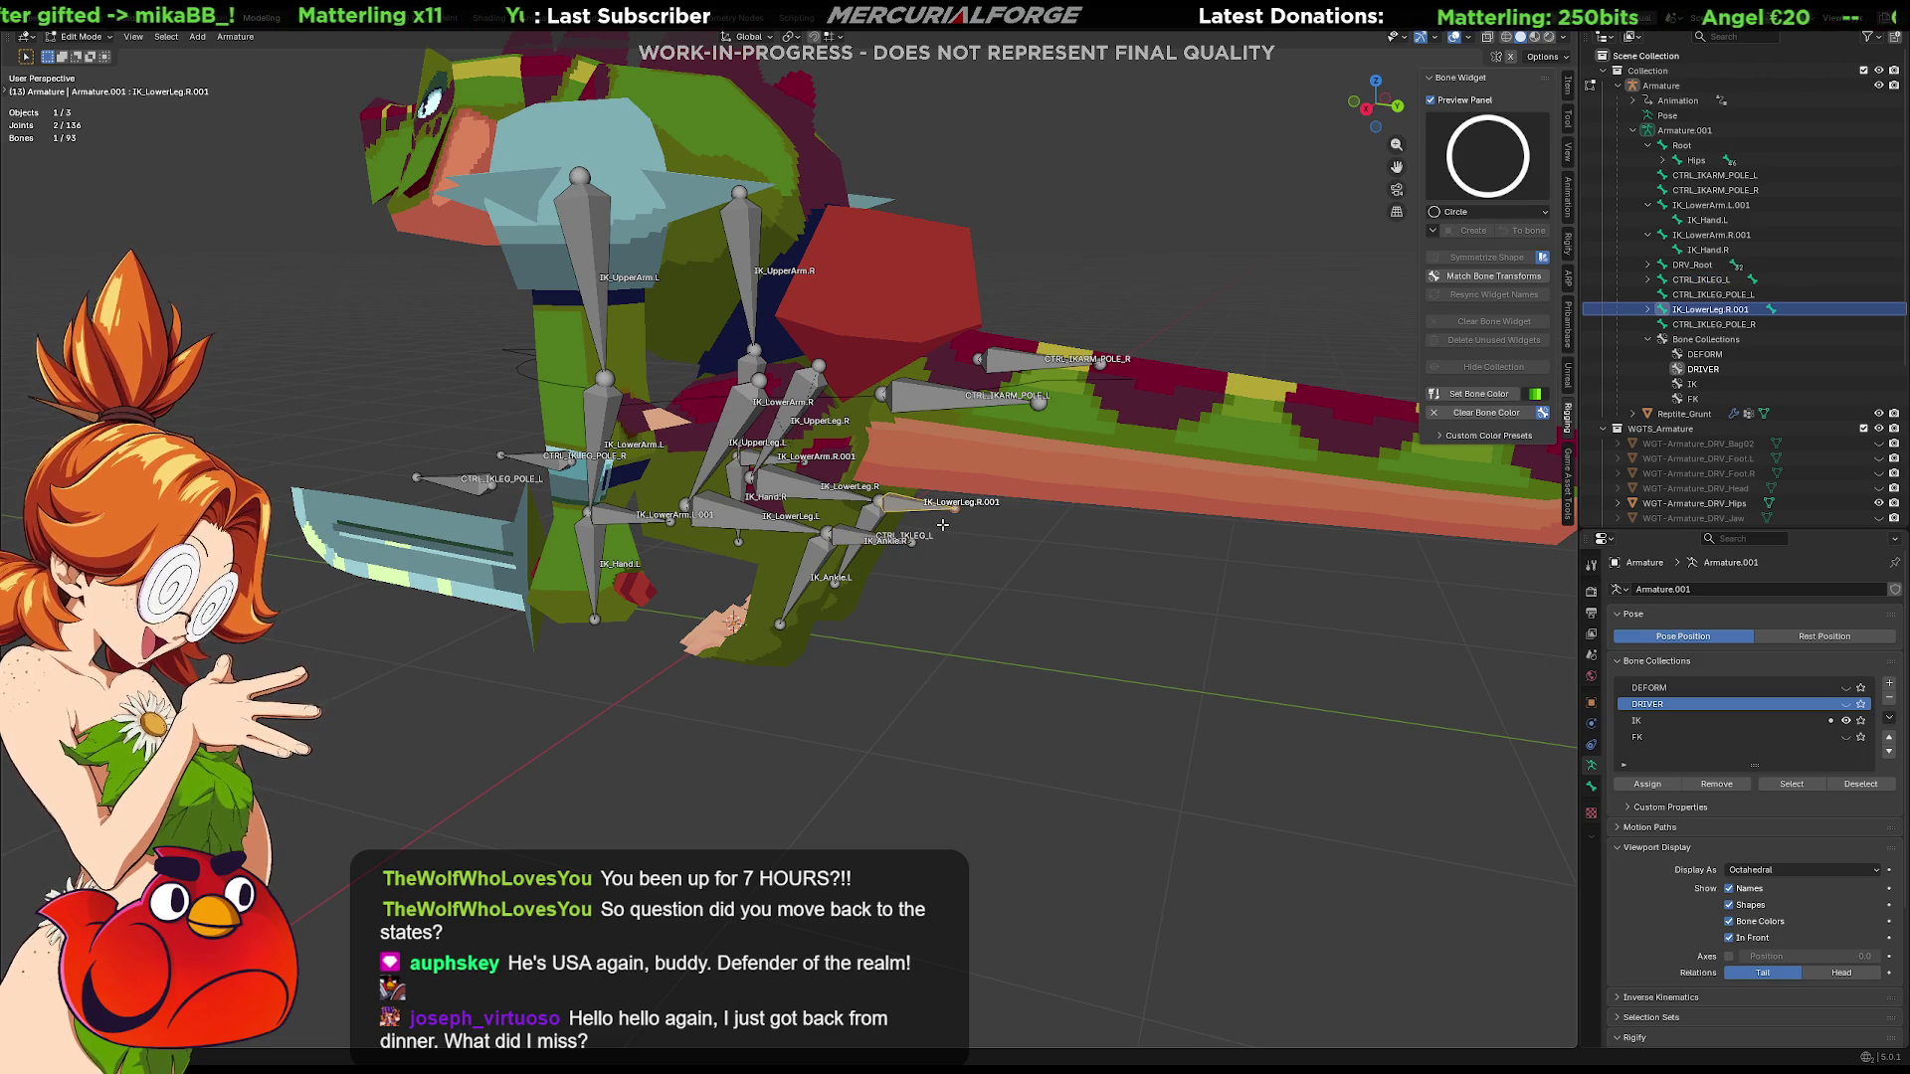
key("F2")
type("CTRL_IKLEG_R")
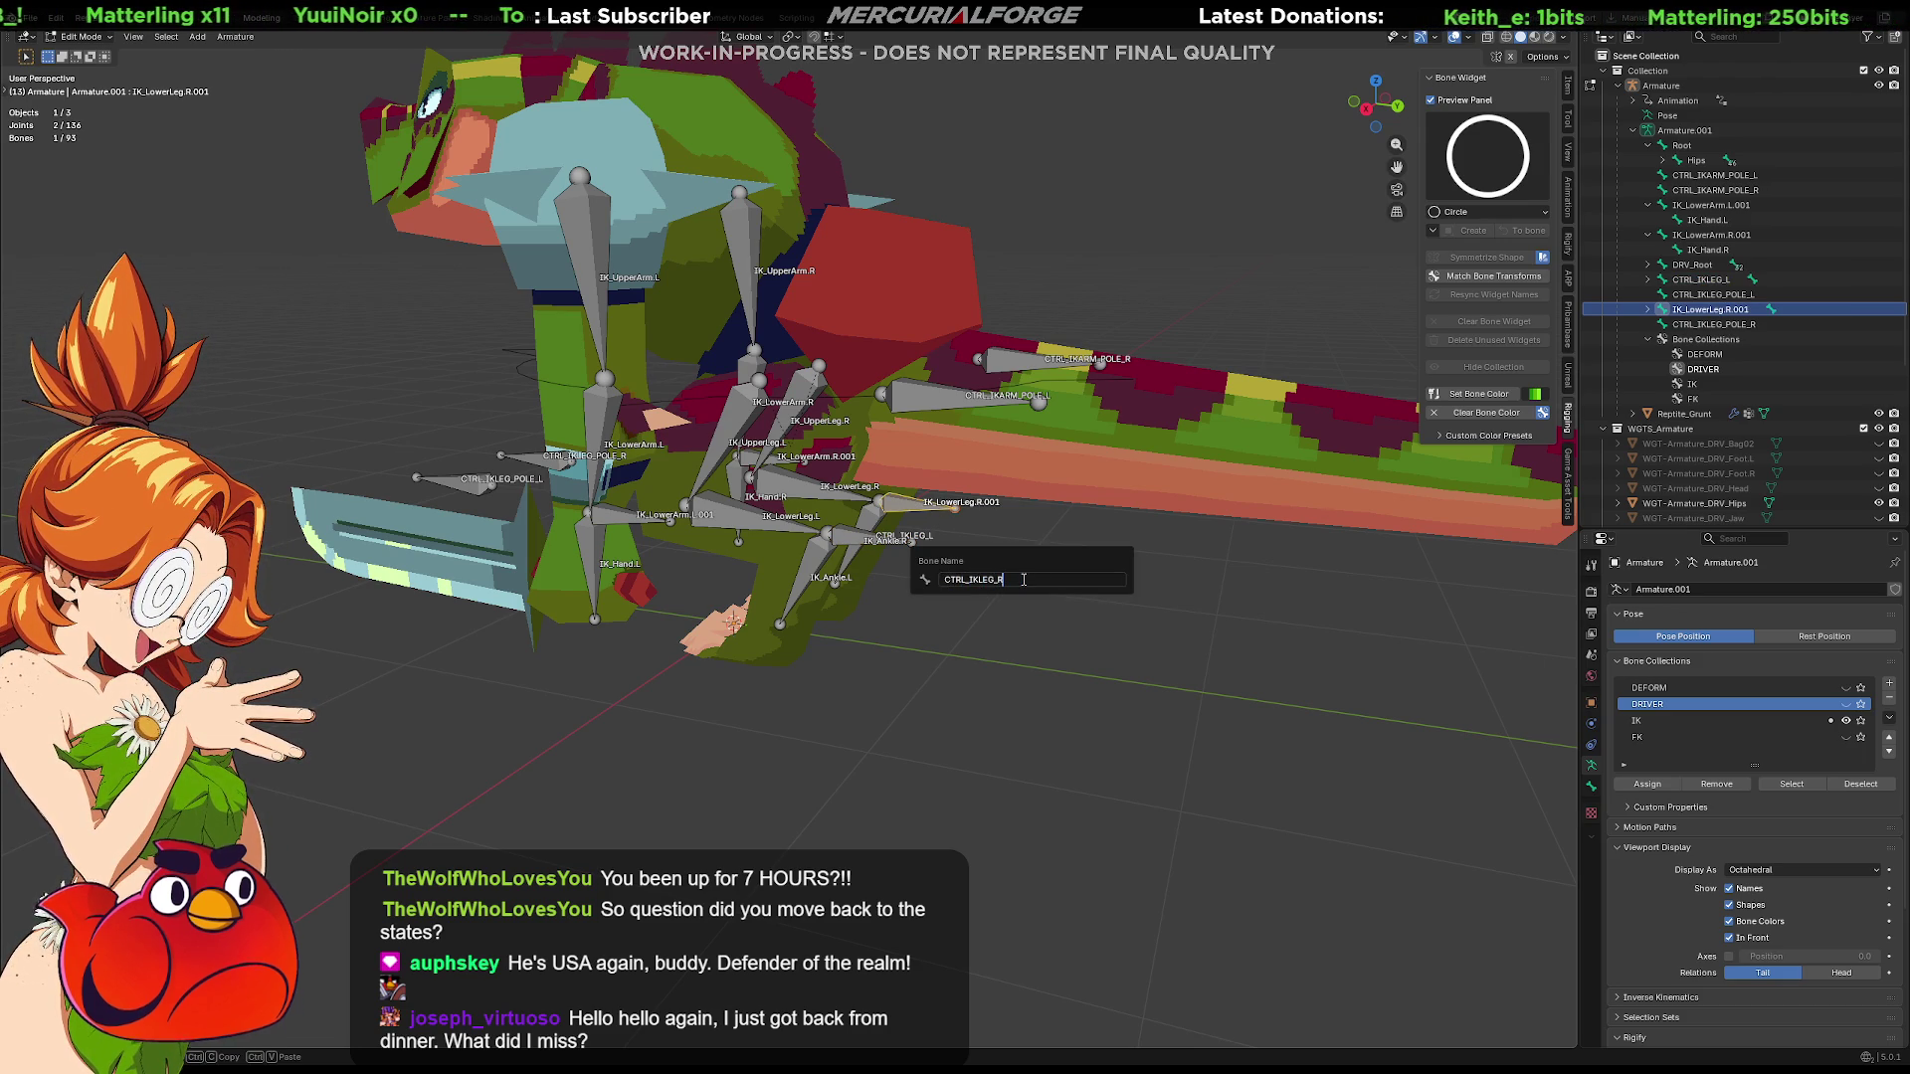
key("Return")
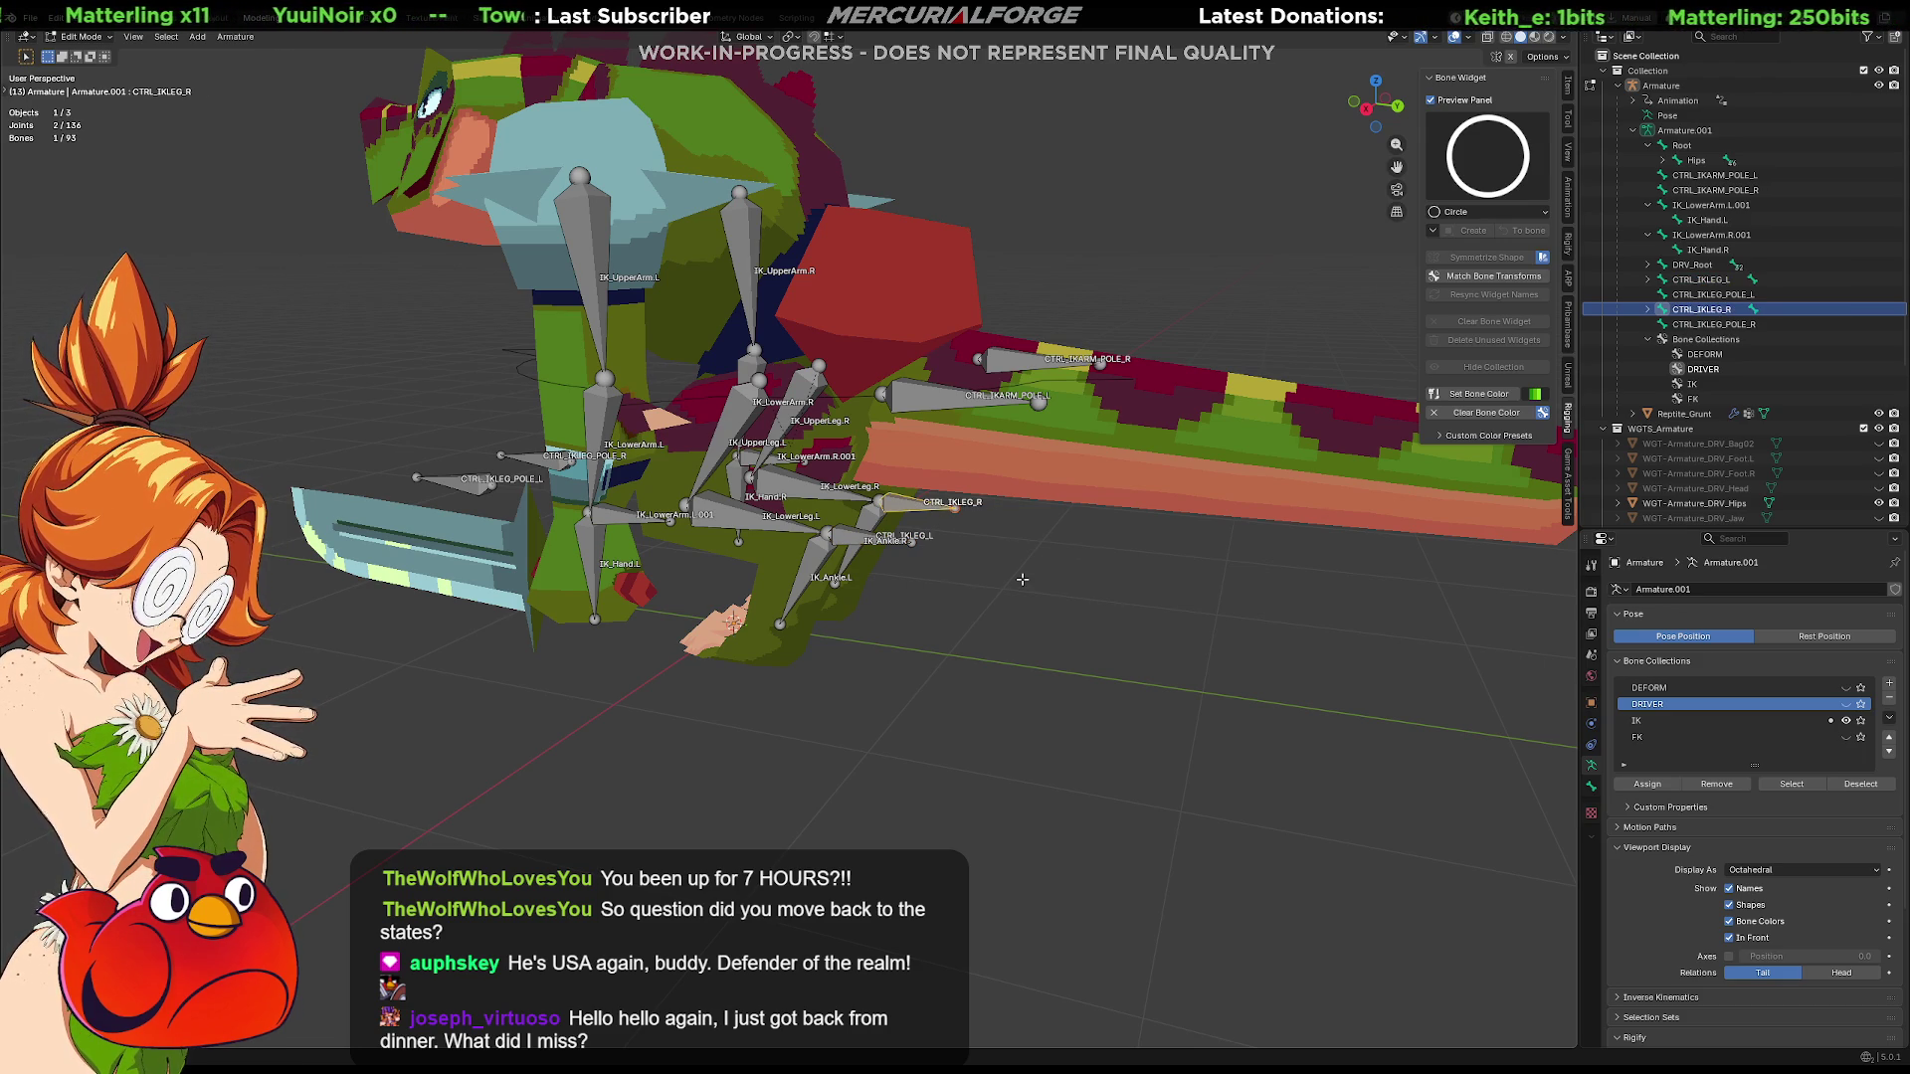
middle_click_drag(1021, 579, 741, 521)
left_click(741, 522)
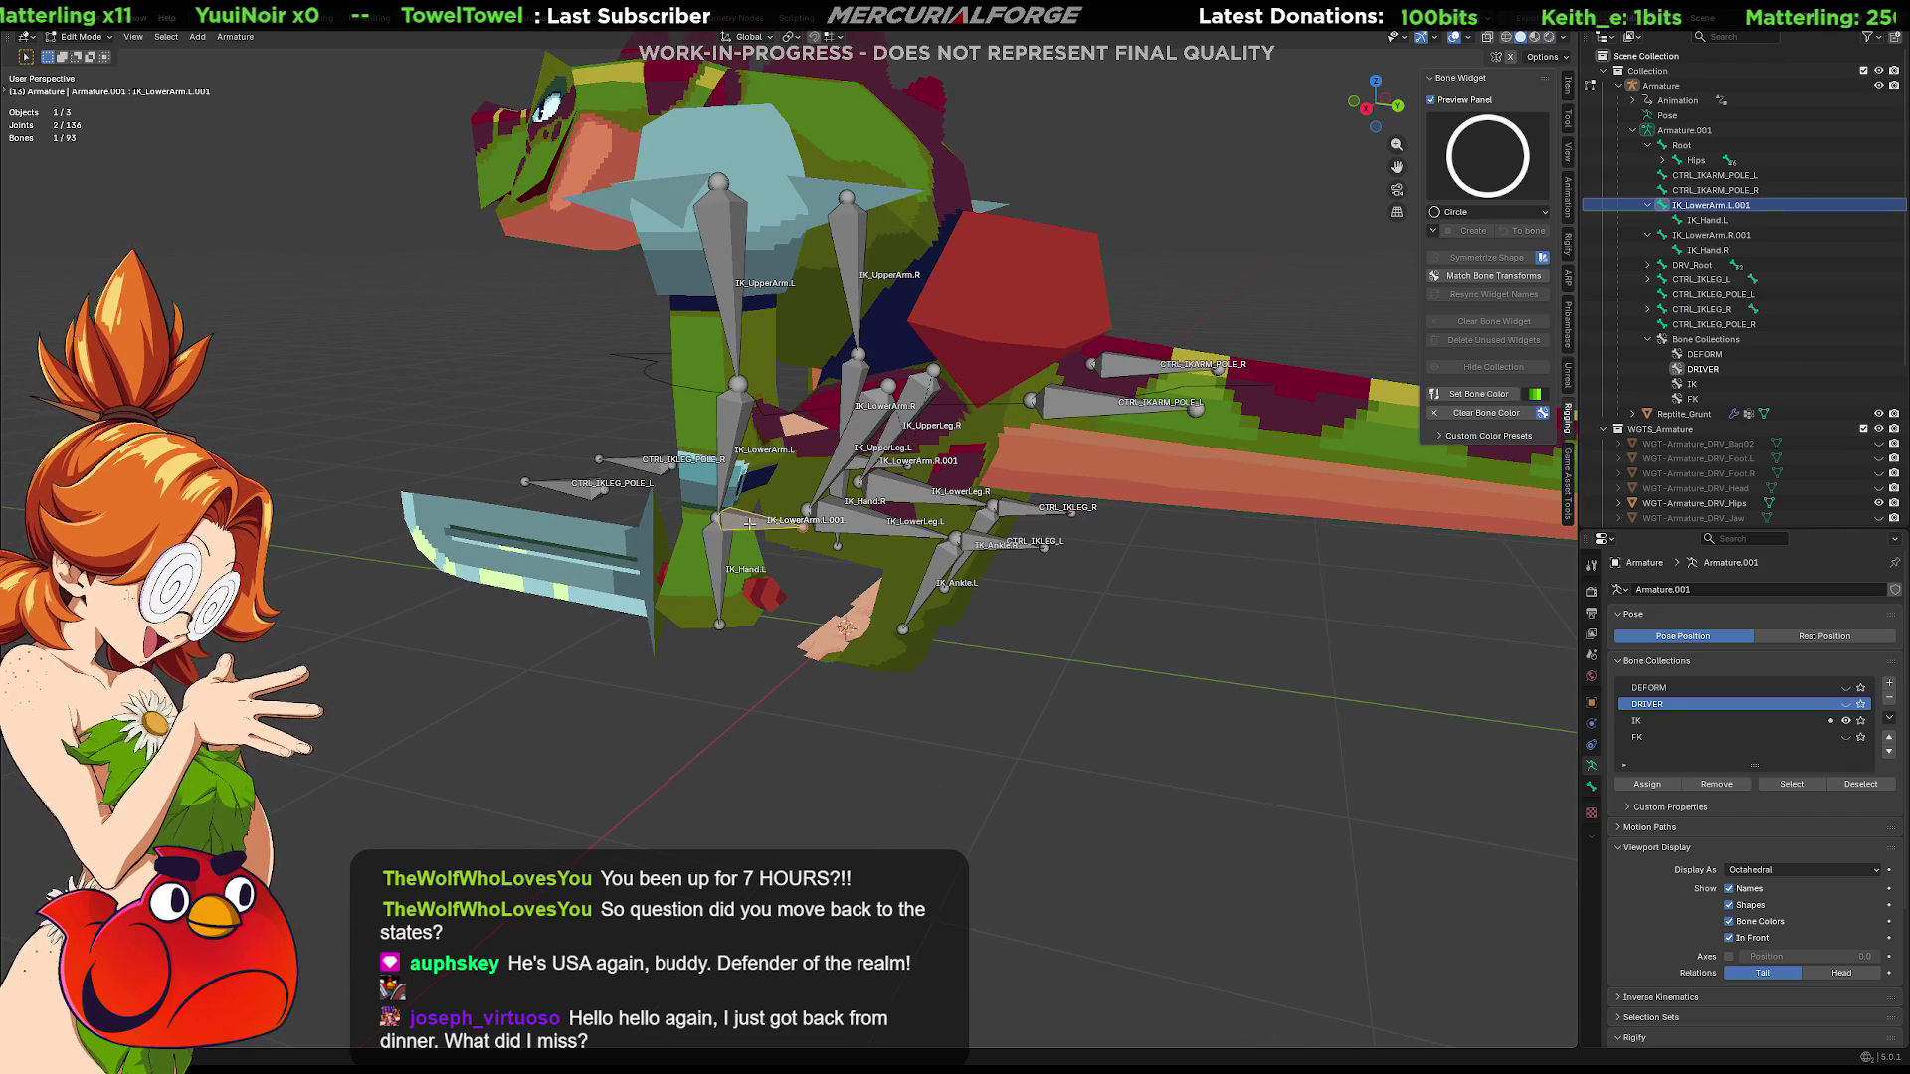
Rename the lower-arm IK bones to CTRL_IKARM_L and CTRL_IKARM_R
key("F2")
type("CTRL")
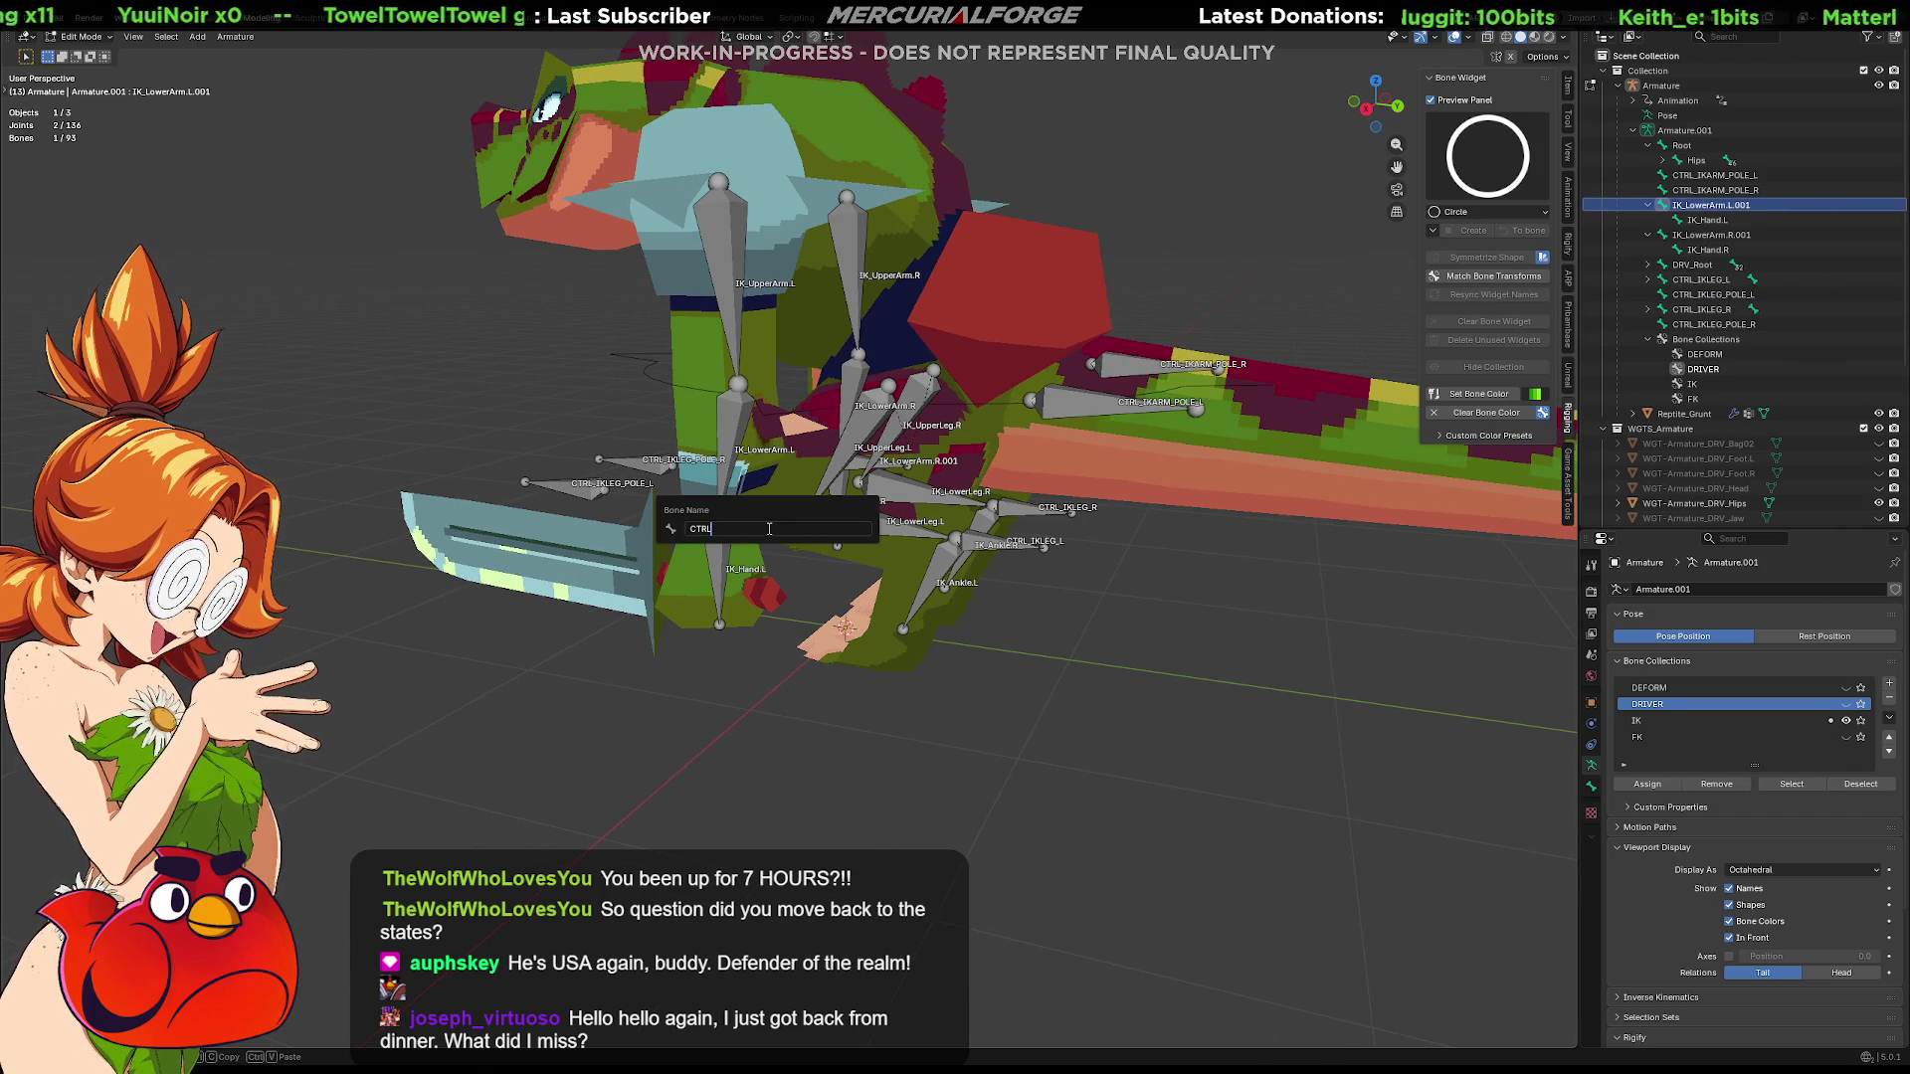
type("_IKARM_L")
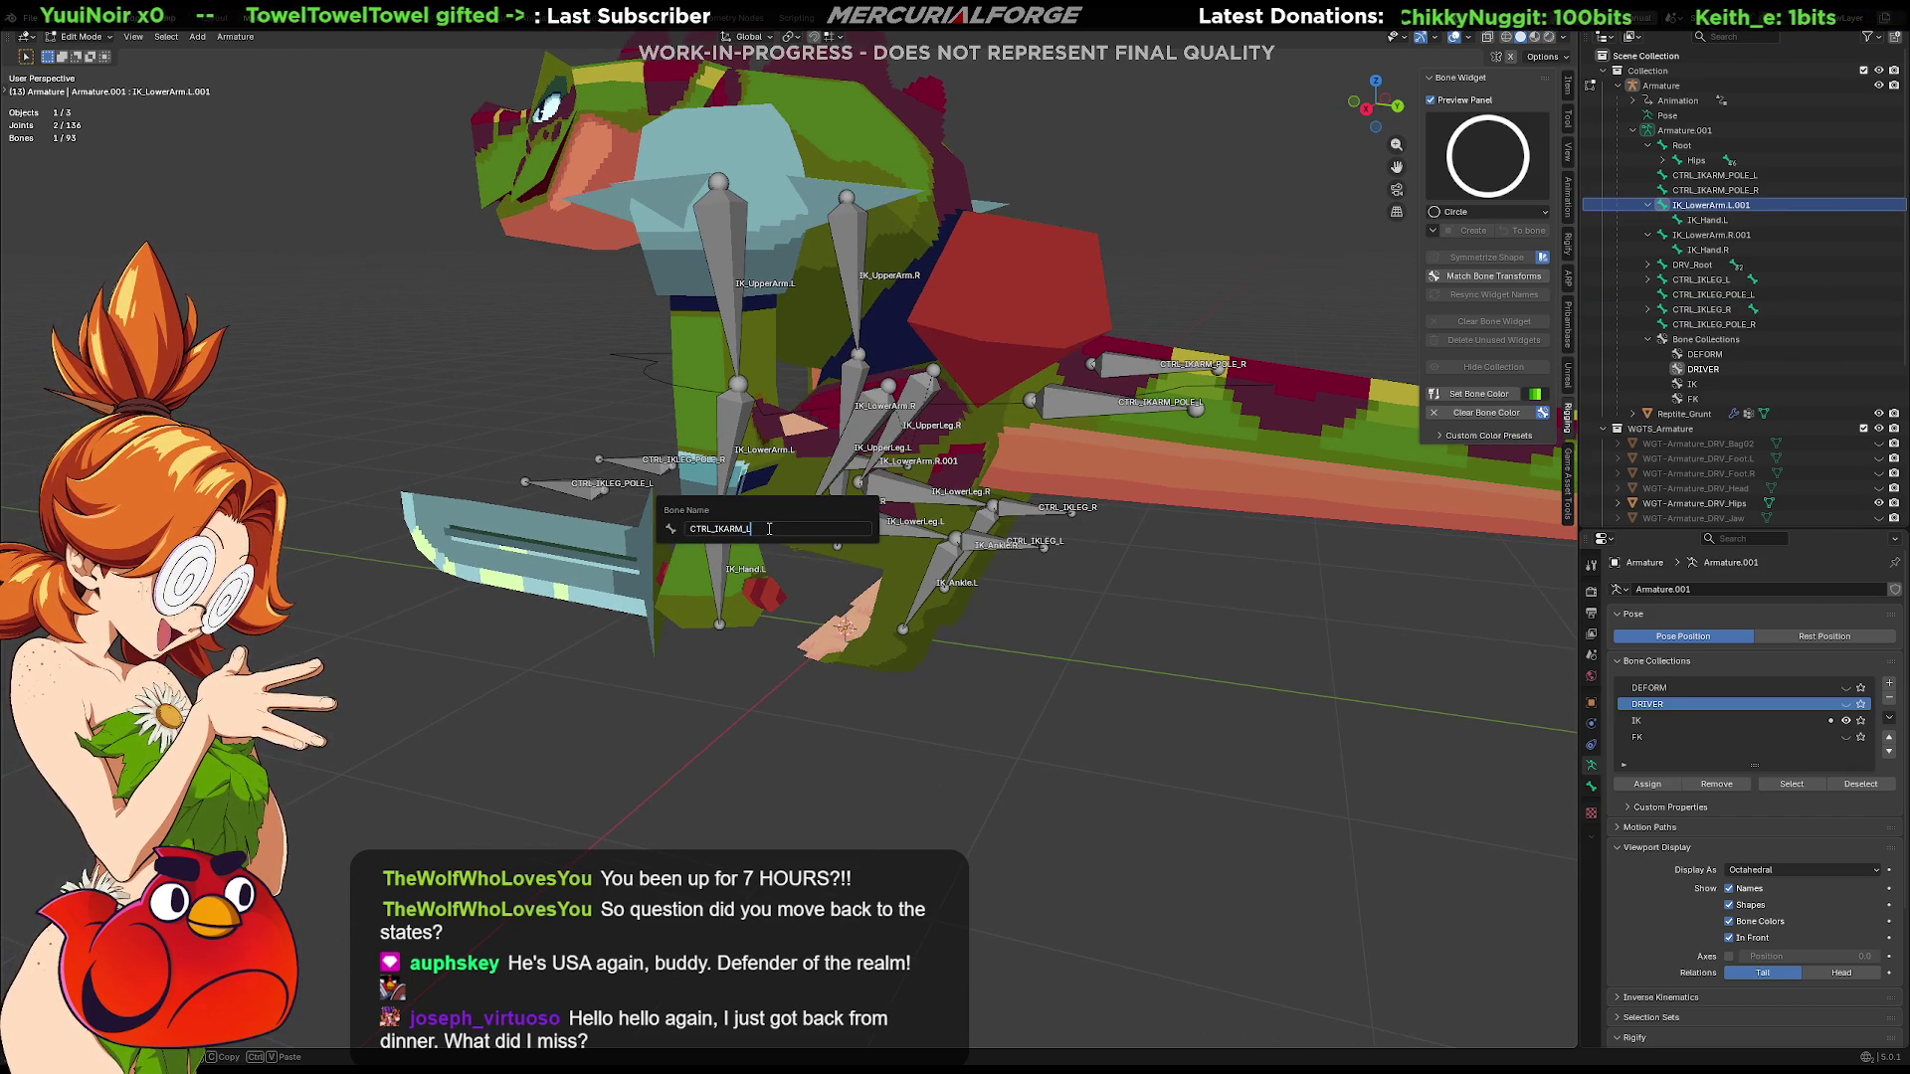
key("Return")
middle_click_drag(843, 626, 892, 404)
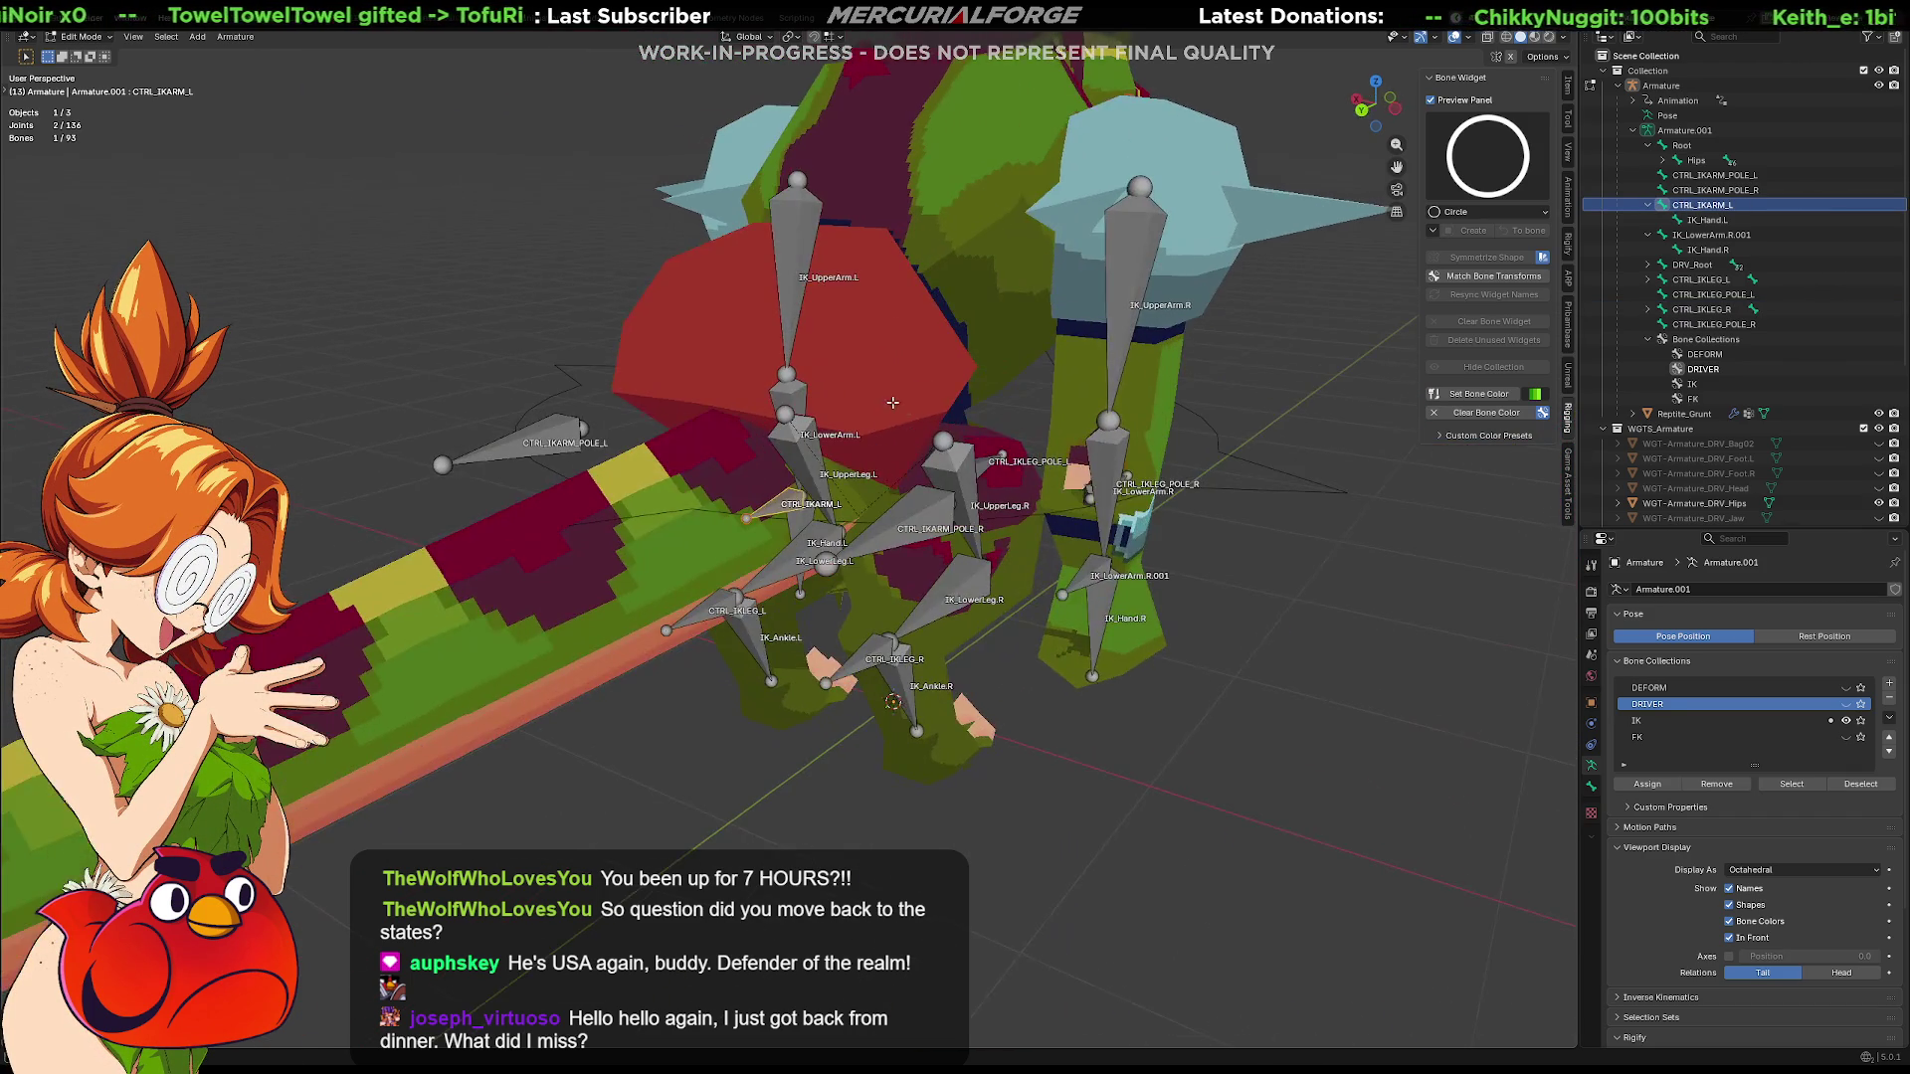
middle_click_drag(1107, 474, 1030, 620)
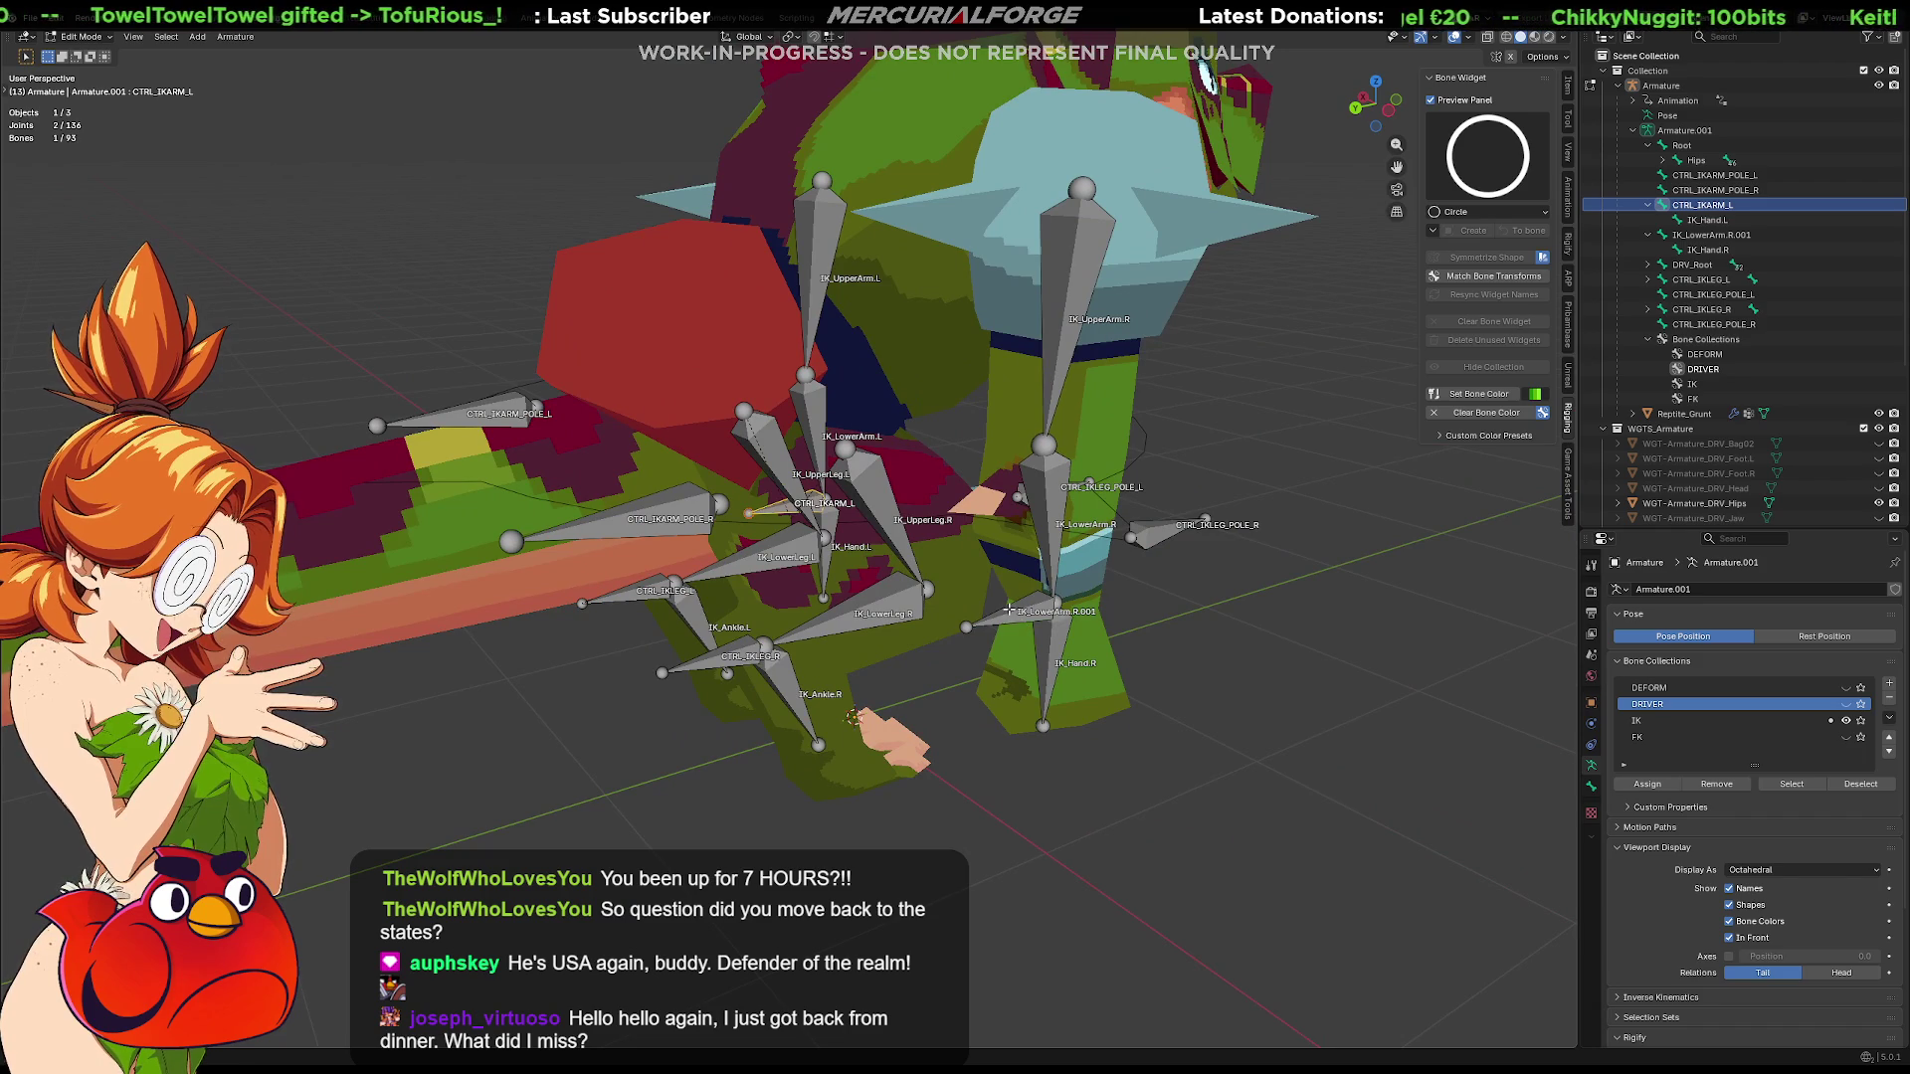
left_click(1038, 614)
key("F2")
type("CTRL_IKARM")
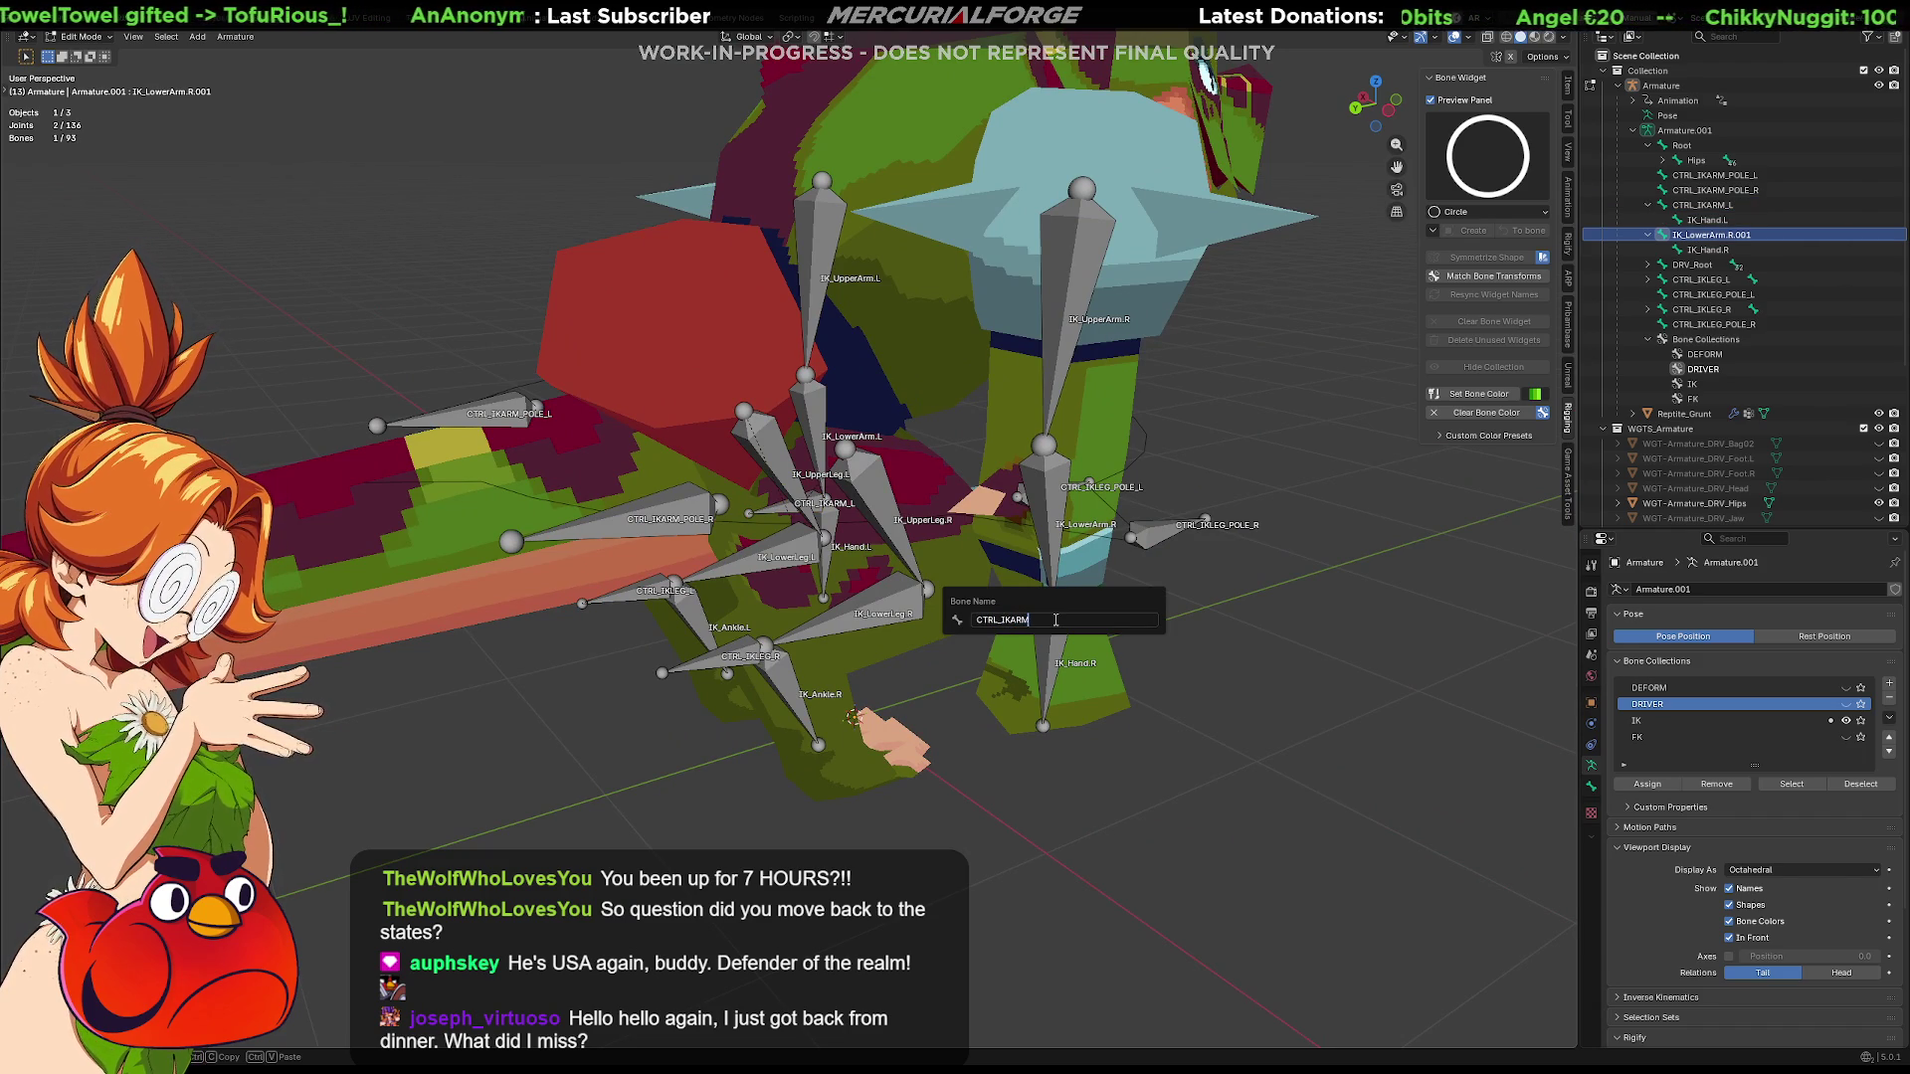
key("Return")
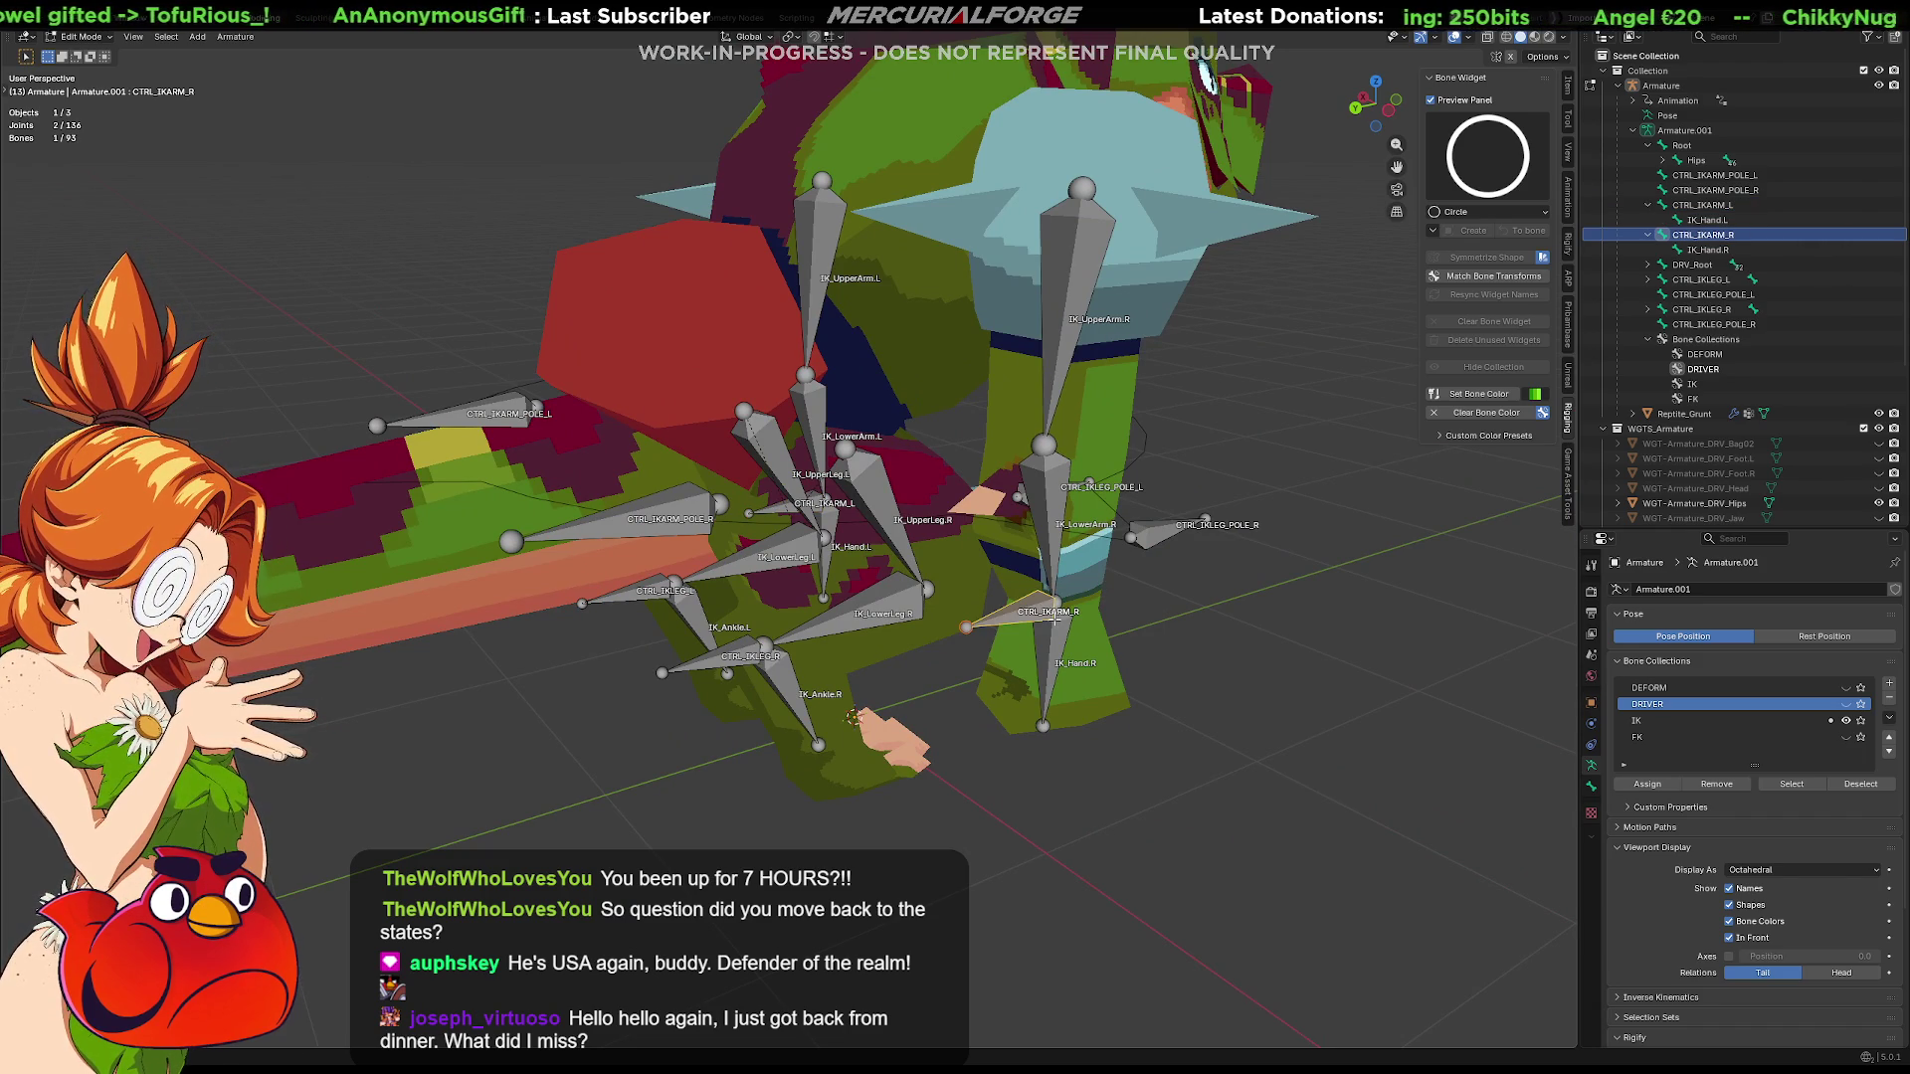
Toggle the IK collection, collapse the CTRL_IKARM rows and expand the Hips hierarchy in the outliner
middle_click_drag(951, 634, 1302, 448)
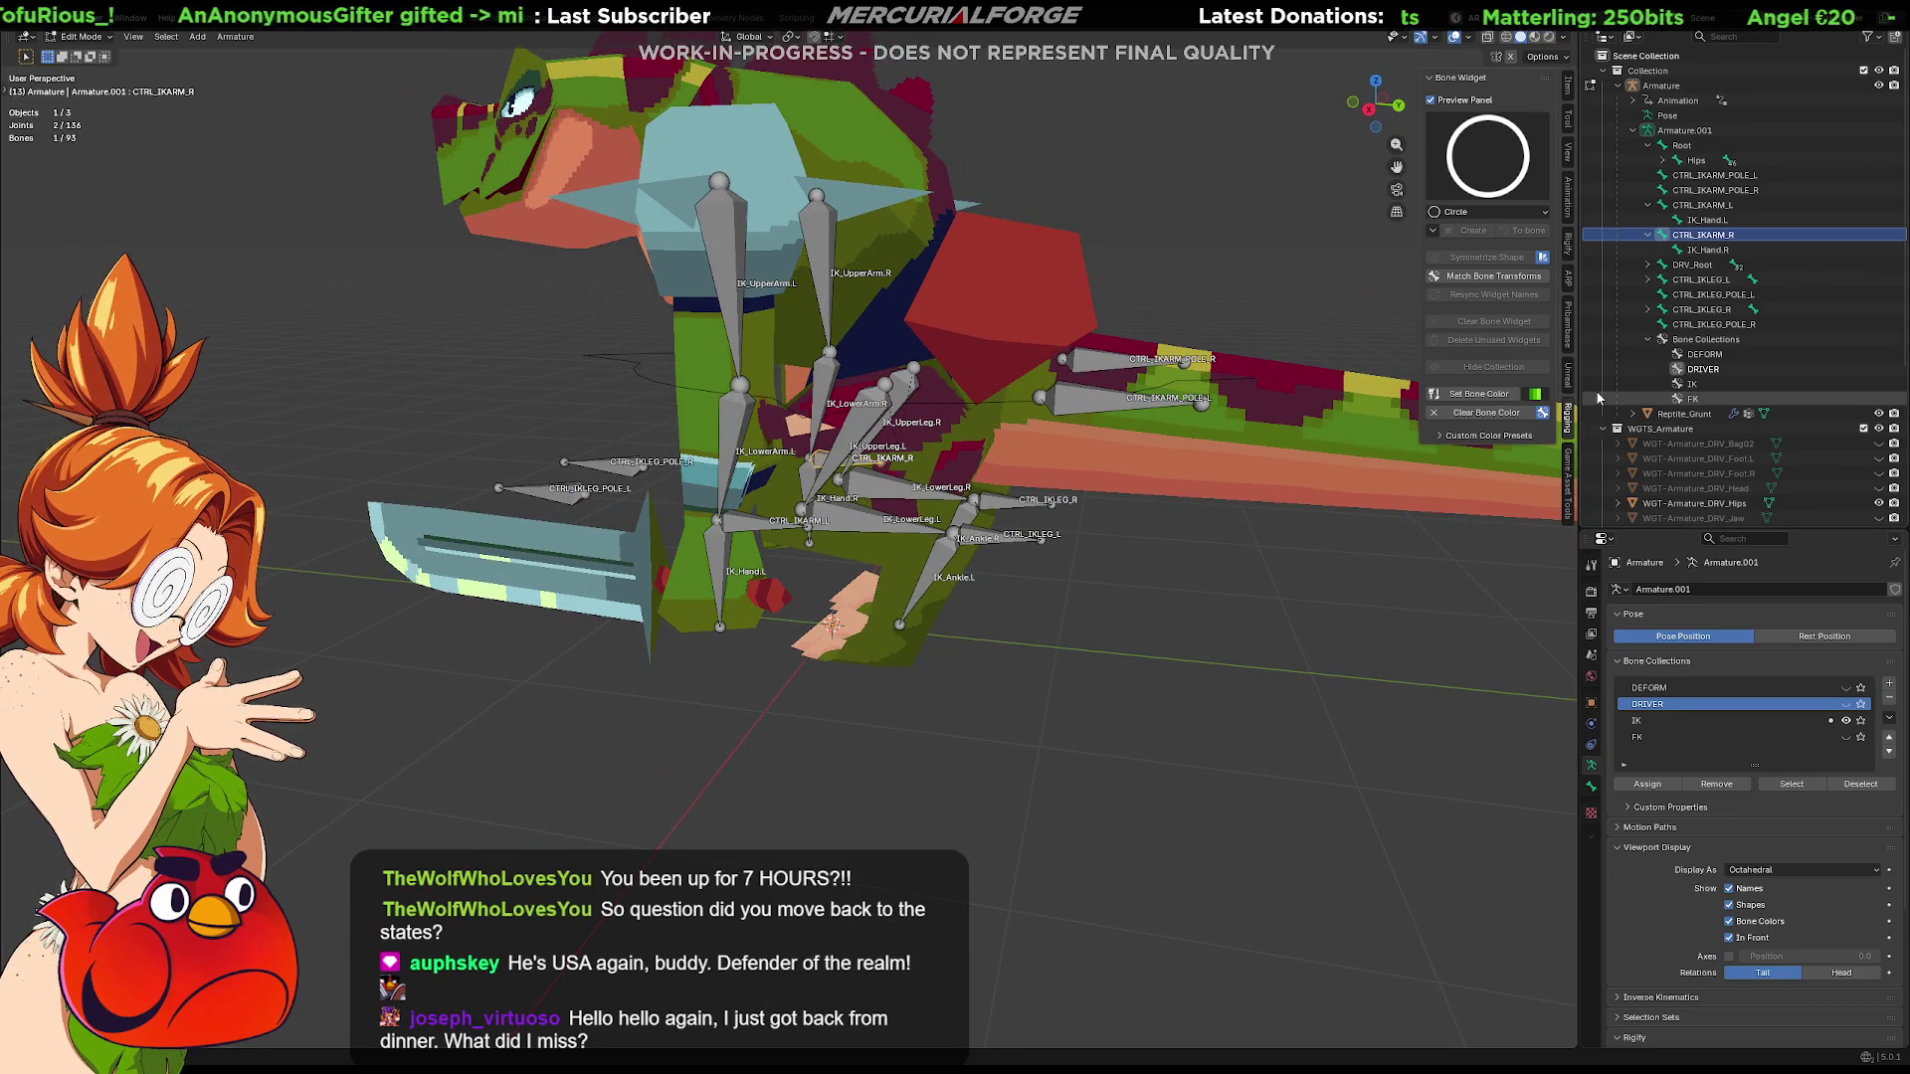
left_click(1847, 721)
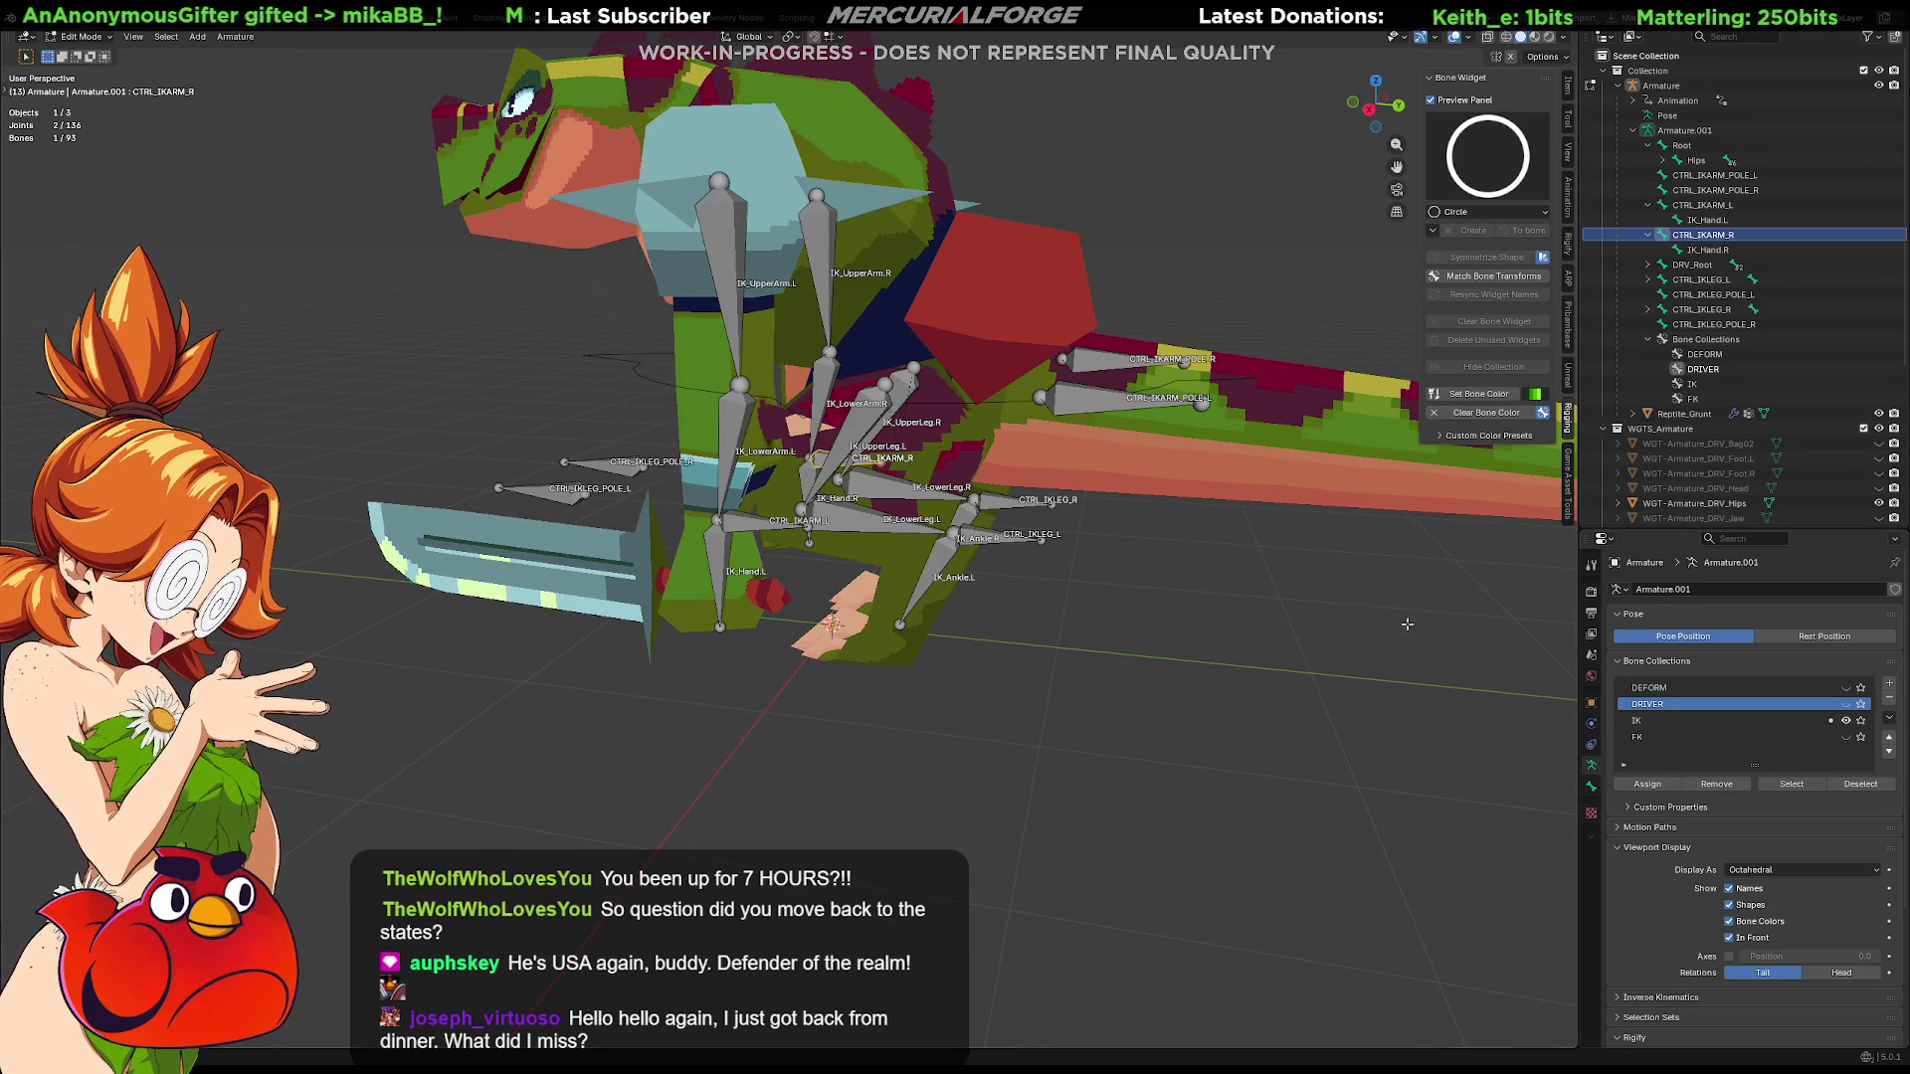
mouse_move(1201, 567)
middle_mouse_down()
mouse_move(1197, 617)
mouse_move(1179, 597)
middle_mouse_up()
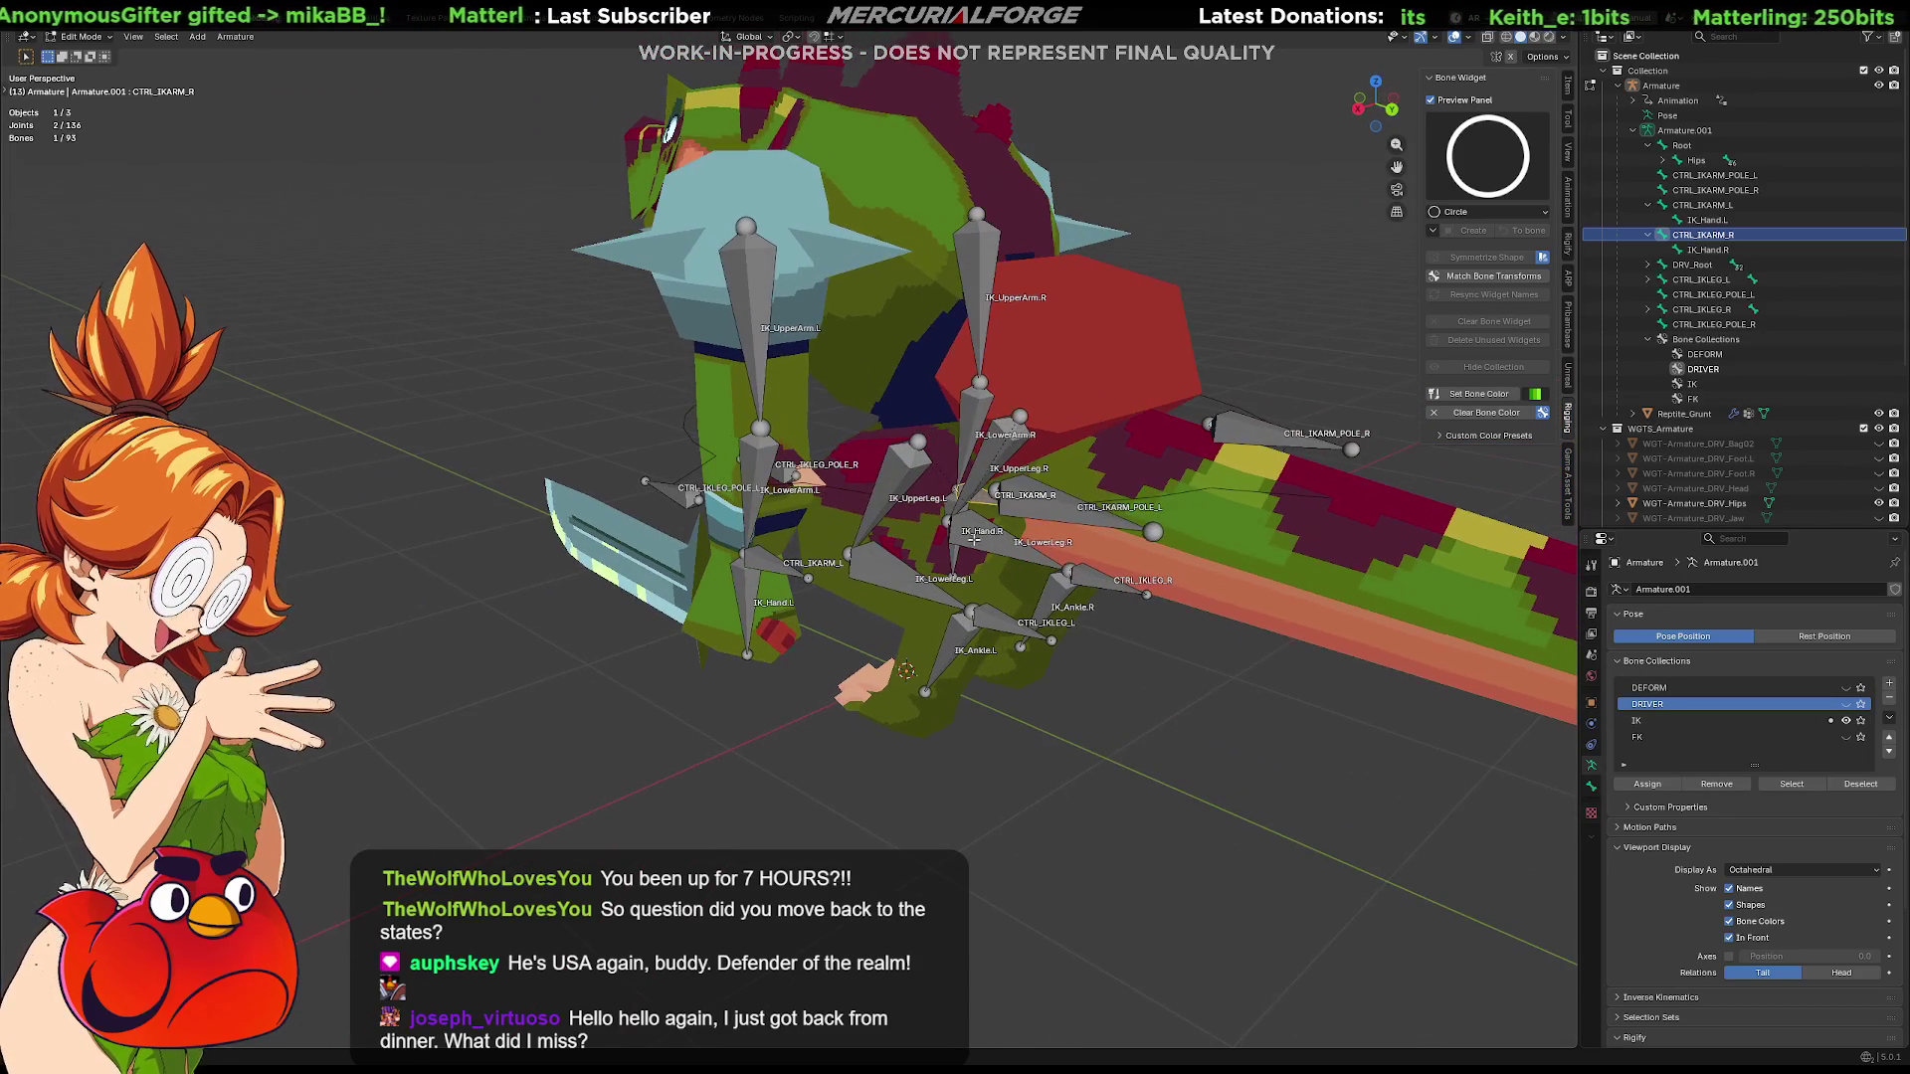
left_click(901, 469)
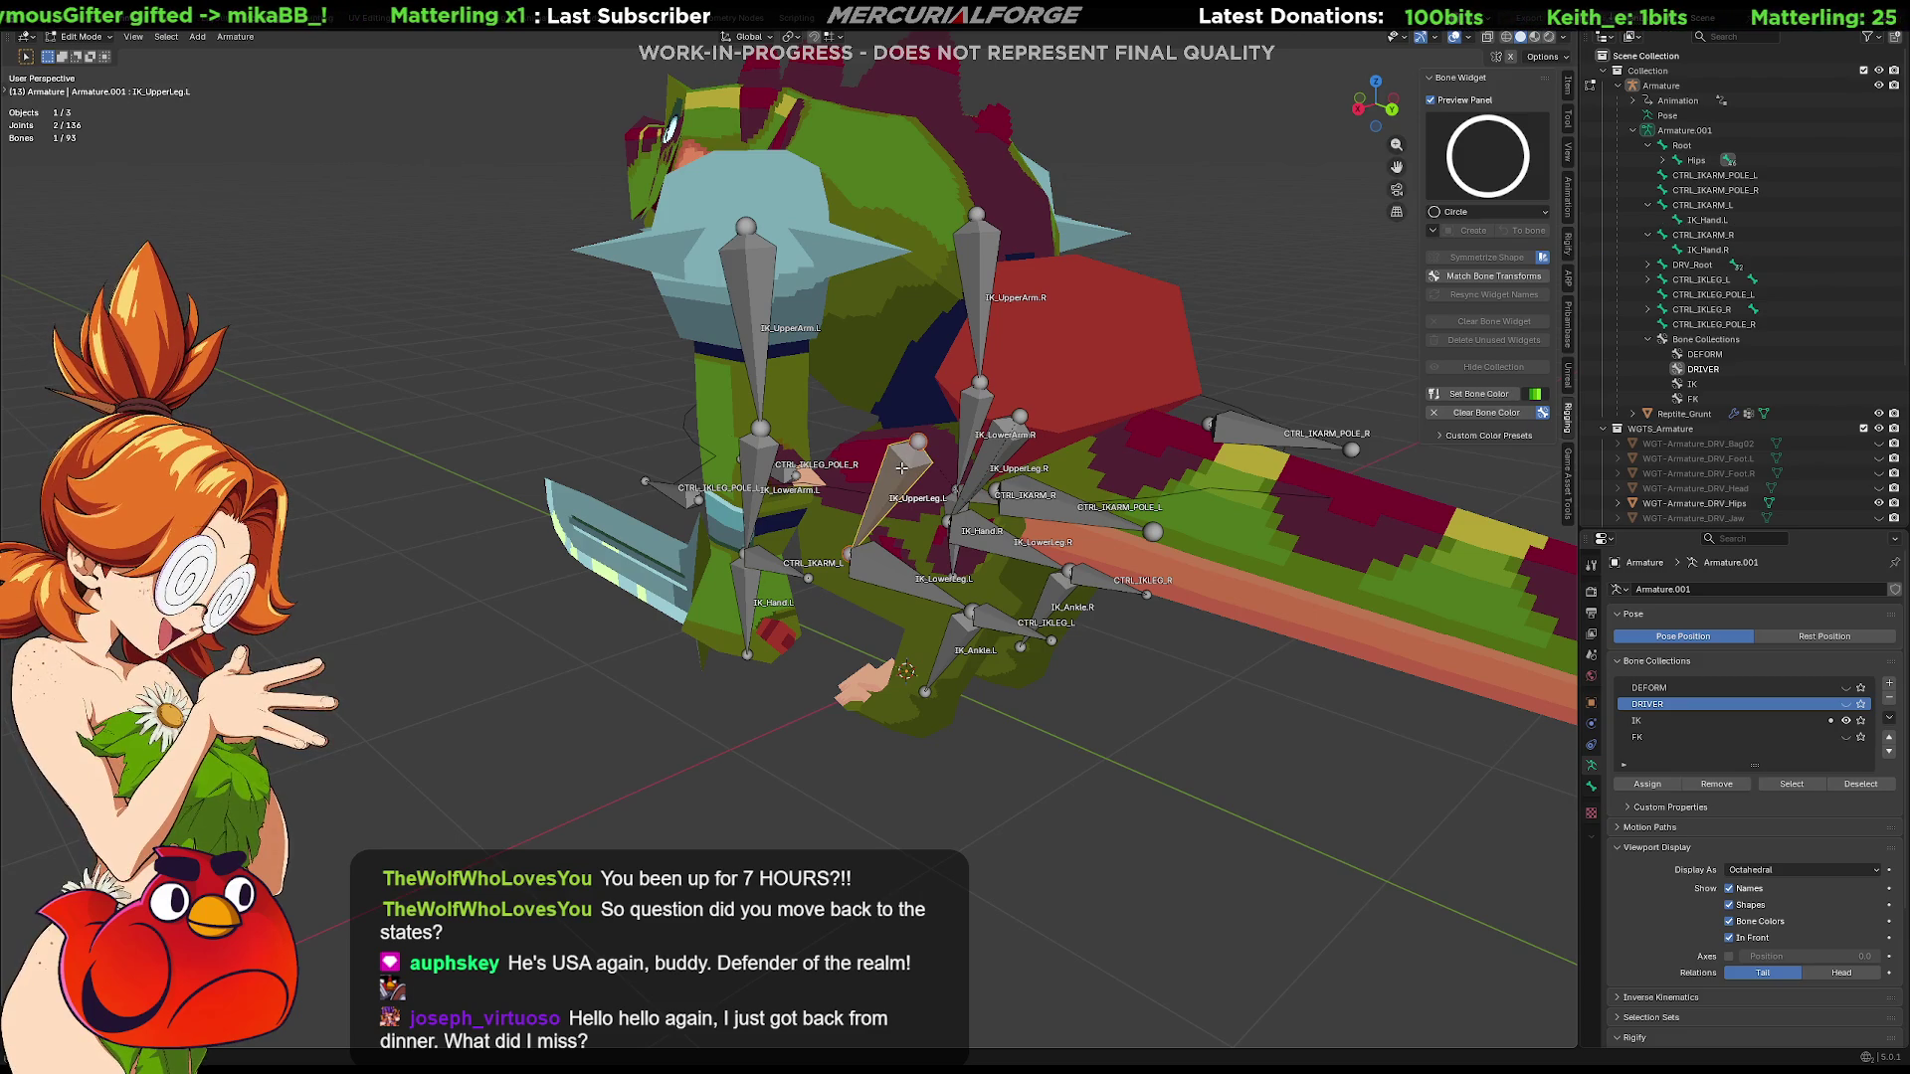
left_click(1650, 206)
left_click(1650, 221)
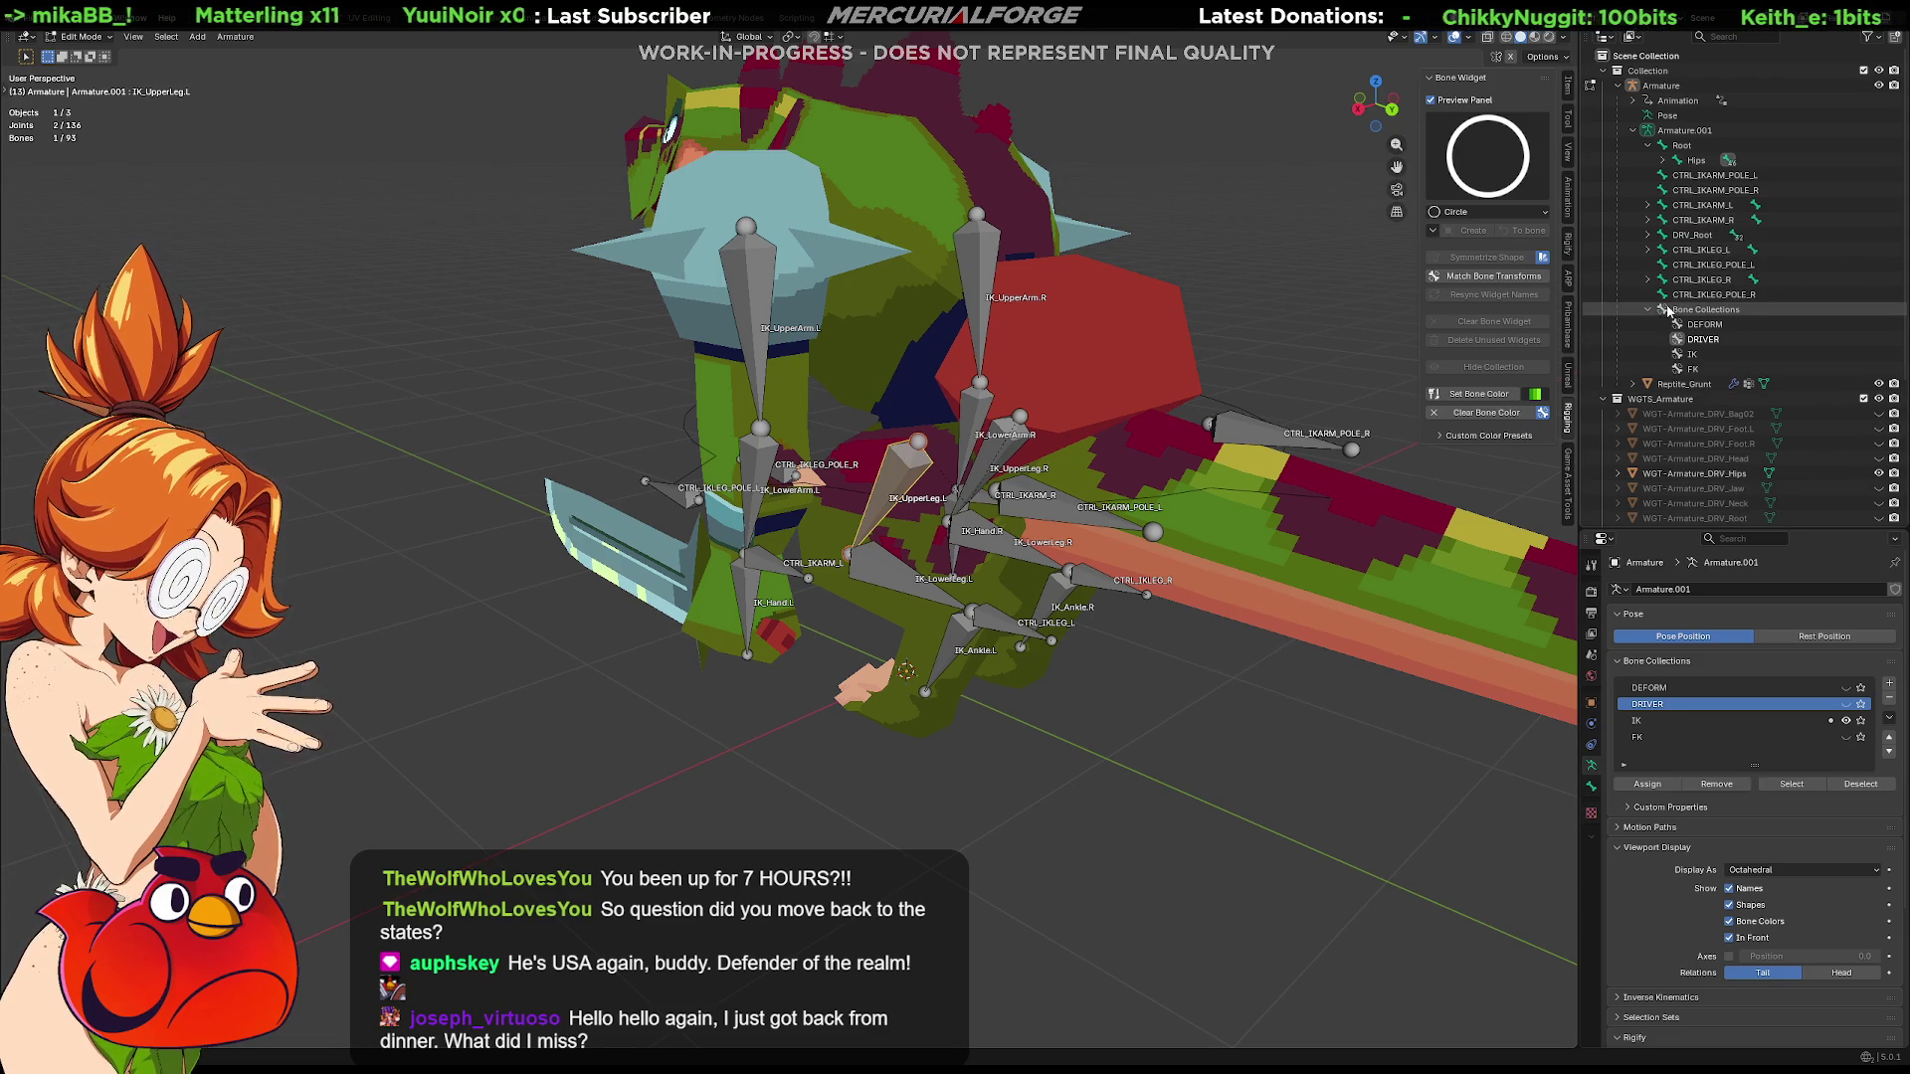
left_click(1665, 162)
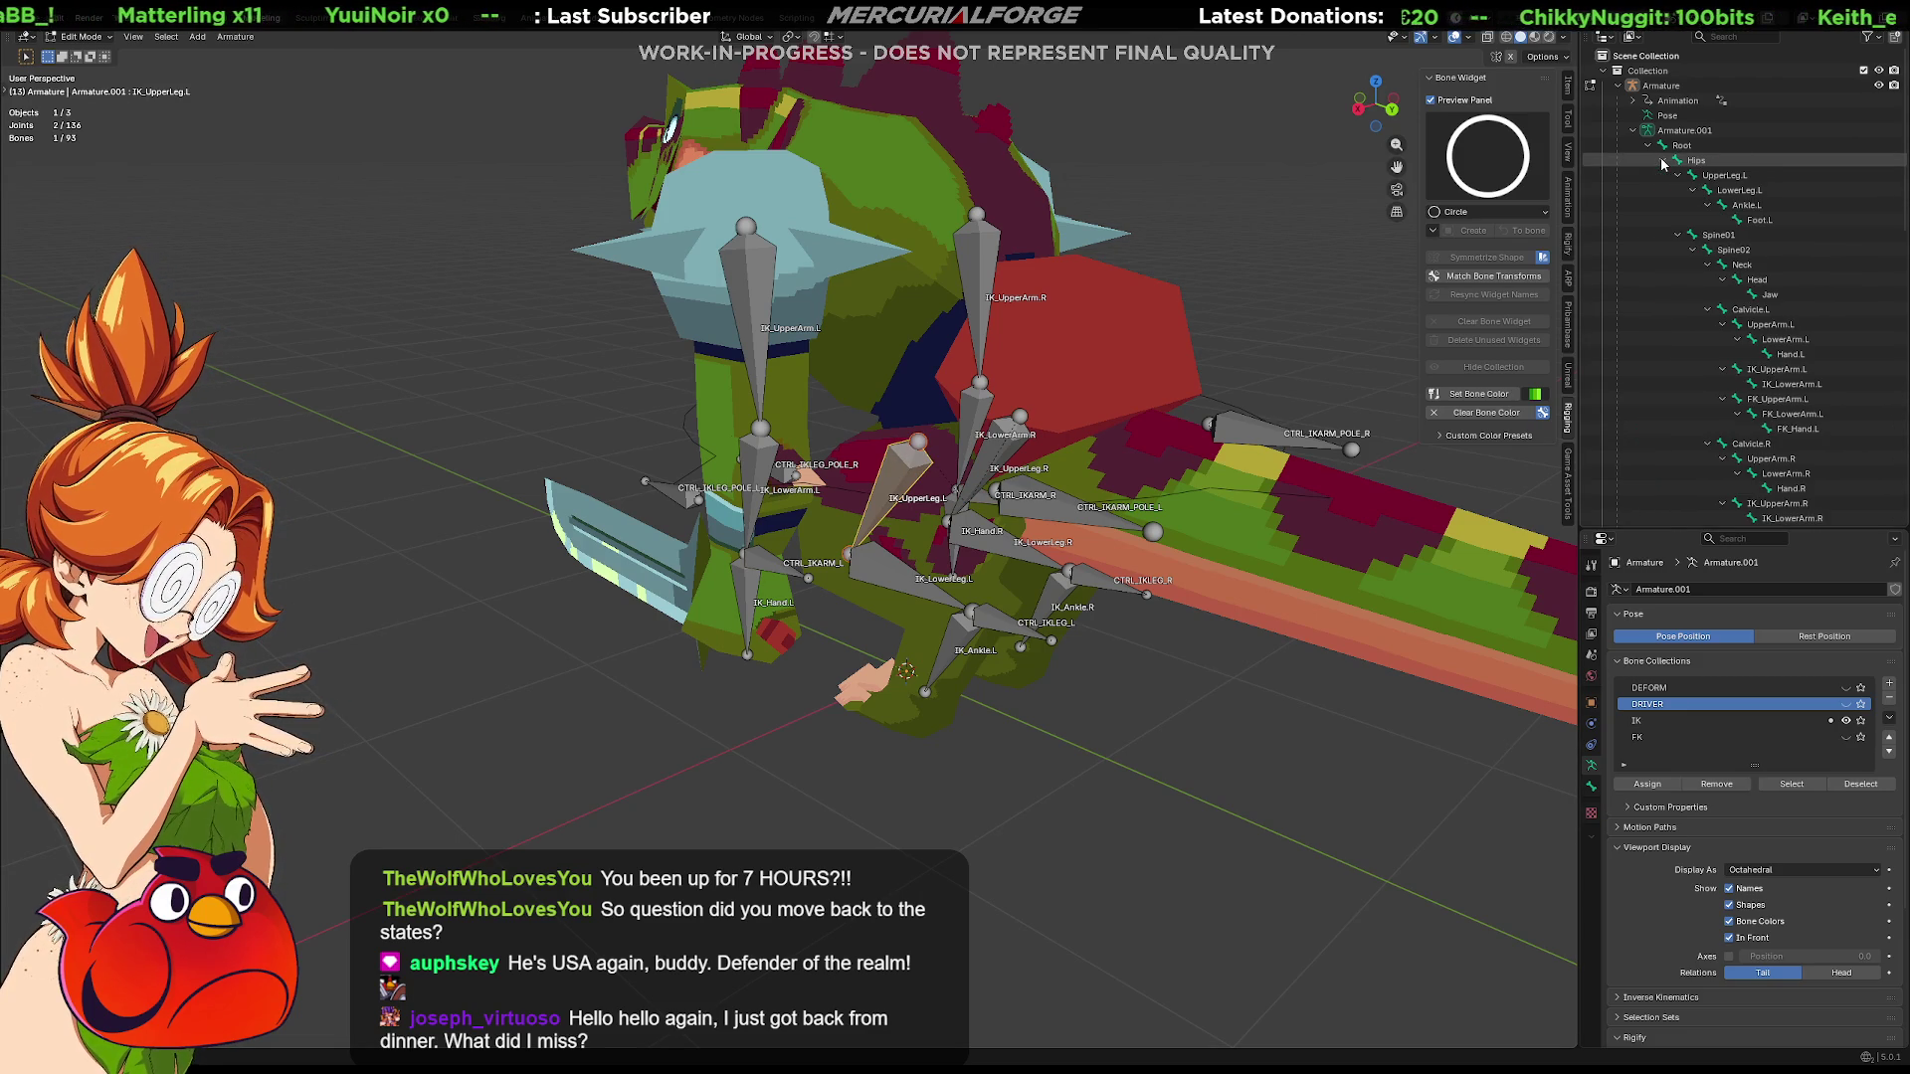
mouse_move(1009, 525)
middle_mouse_down()
mouse_move(1060, 518)
mouse_move(970, 535)
middle_mouse_up()
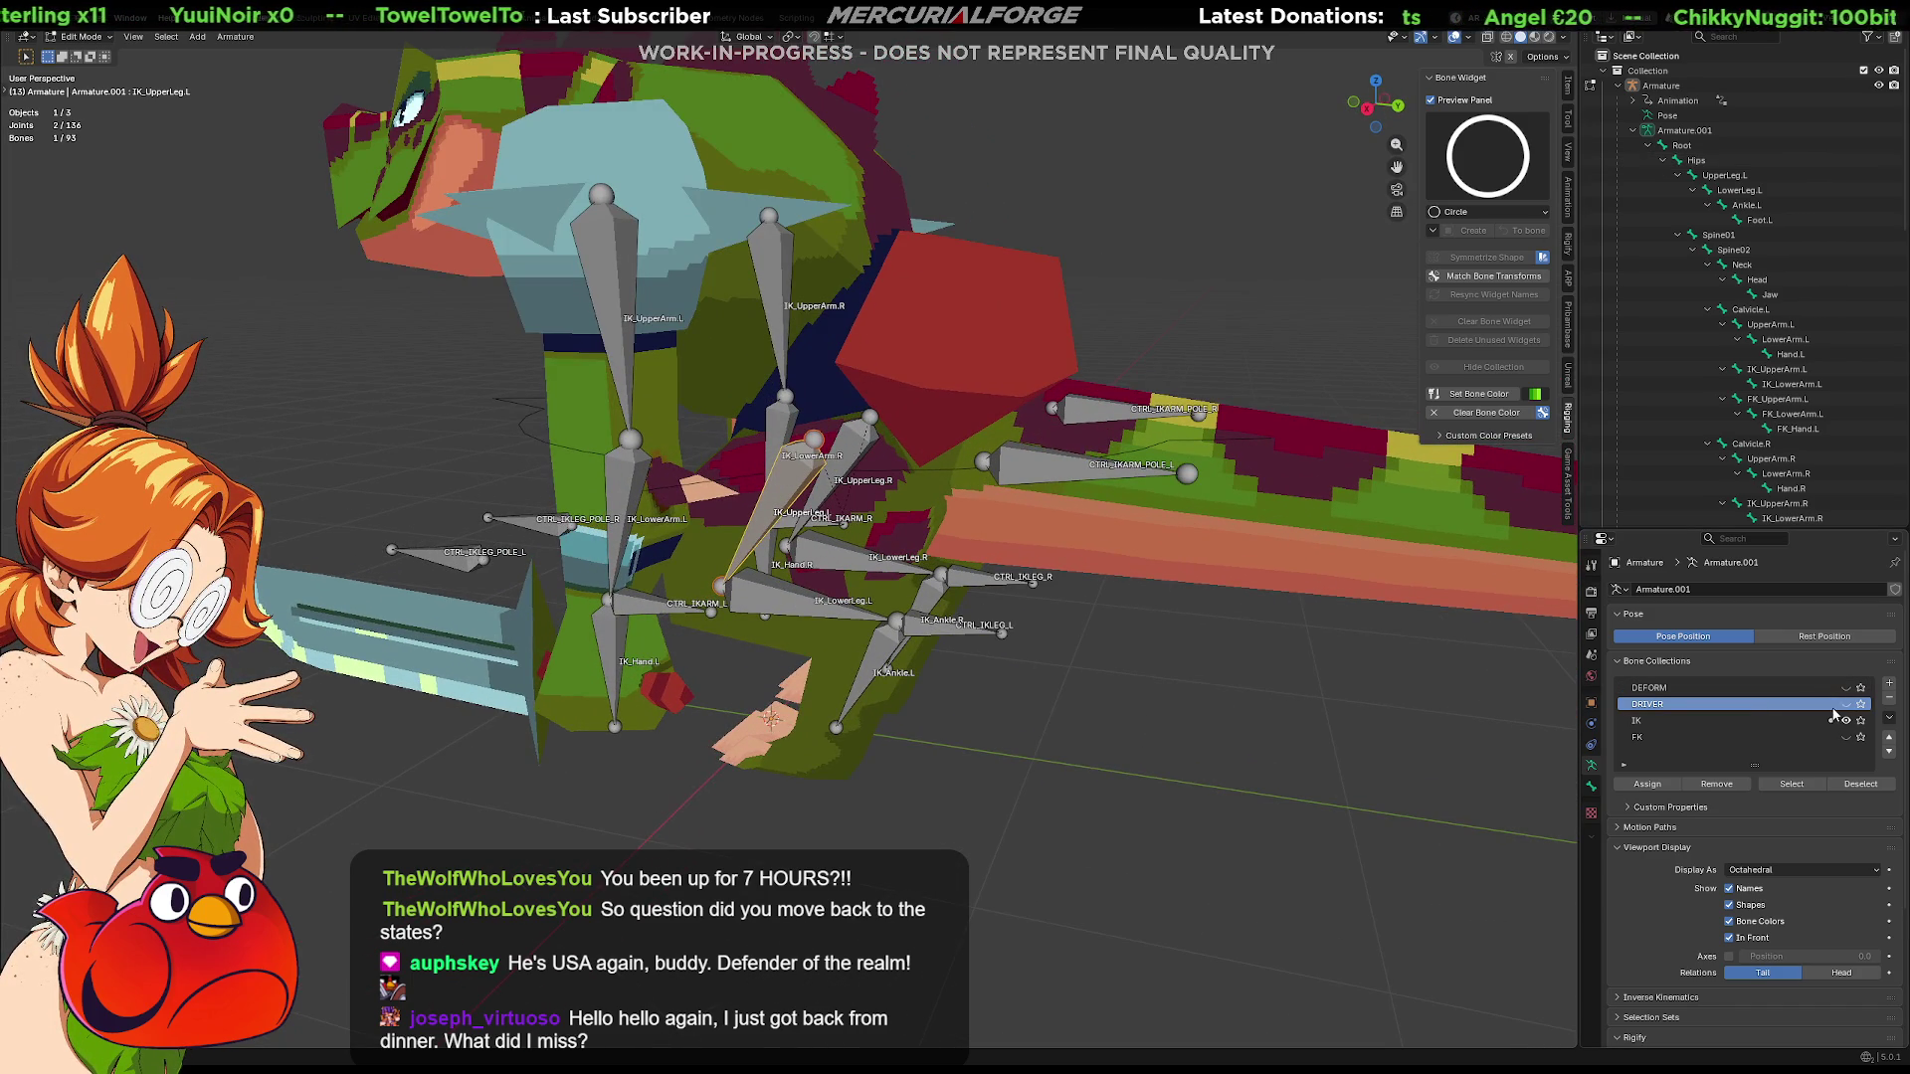
Show the DRIVER collection and rename DRV_Tail03.001 to CTRL_Hips, checking the rig from the side
left_click(1848, 705)
scroll(1010, 496, "up", 2)
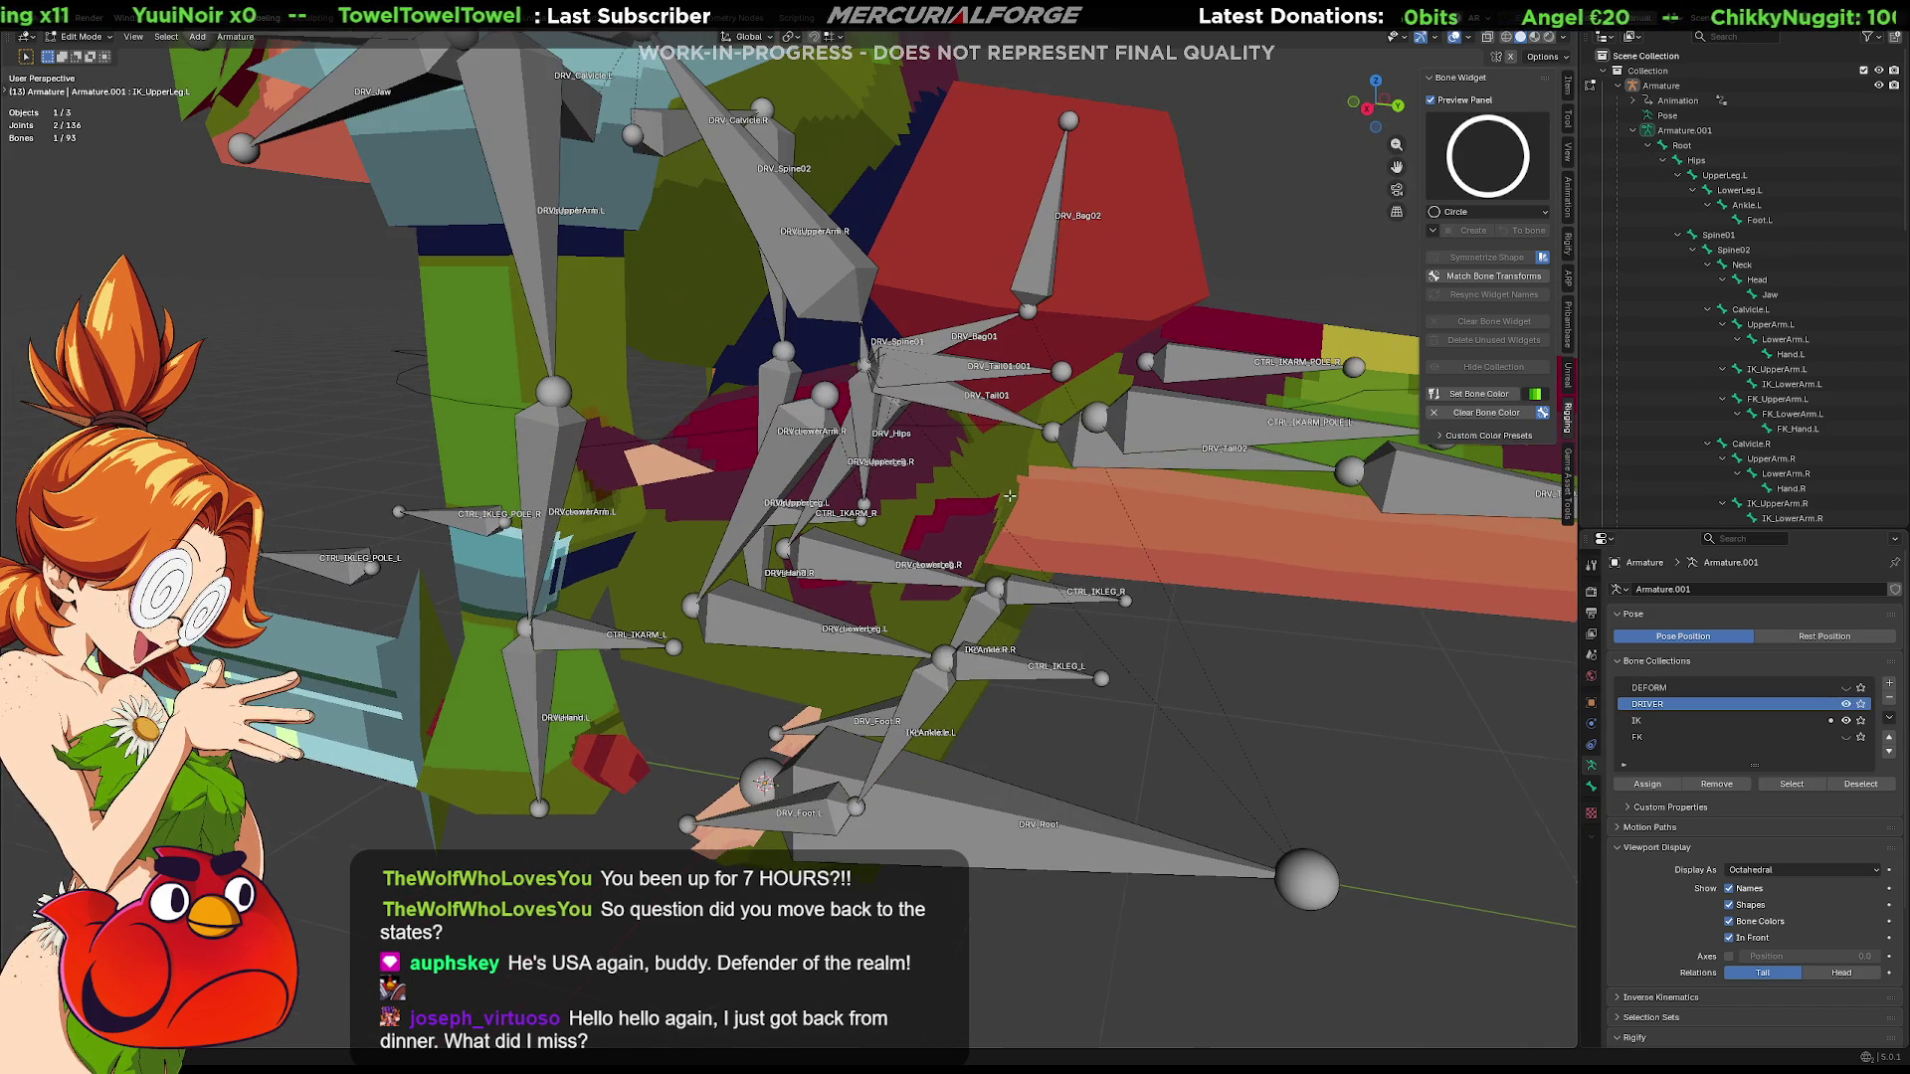
left_click(964, 385)
key("F2")
type("CTRL_")
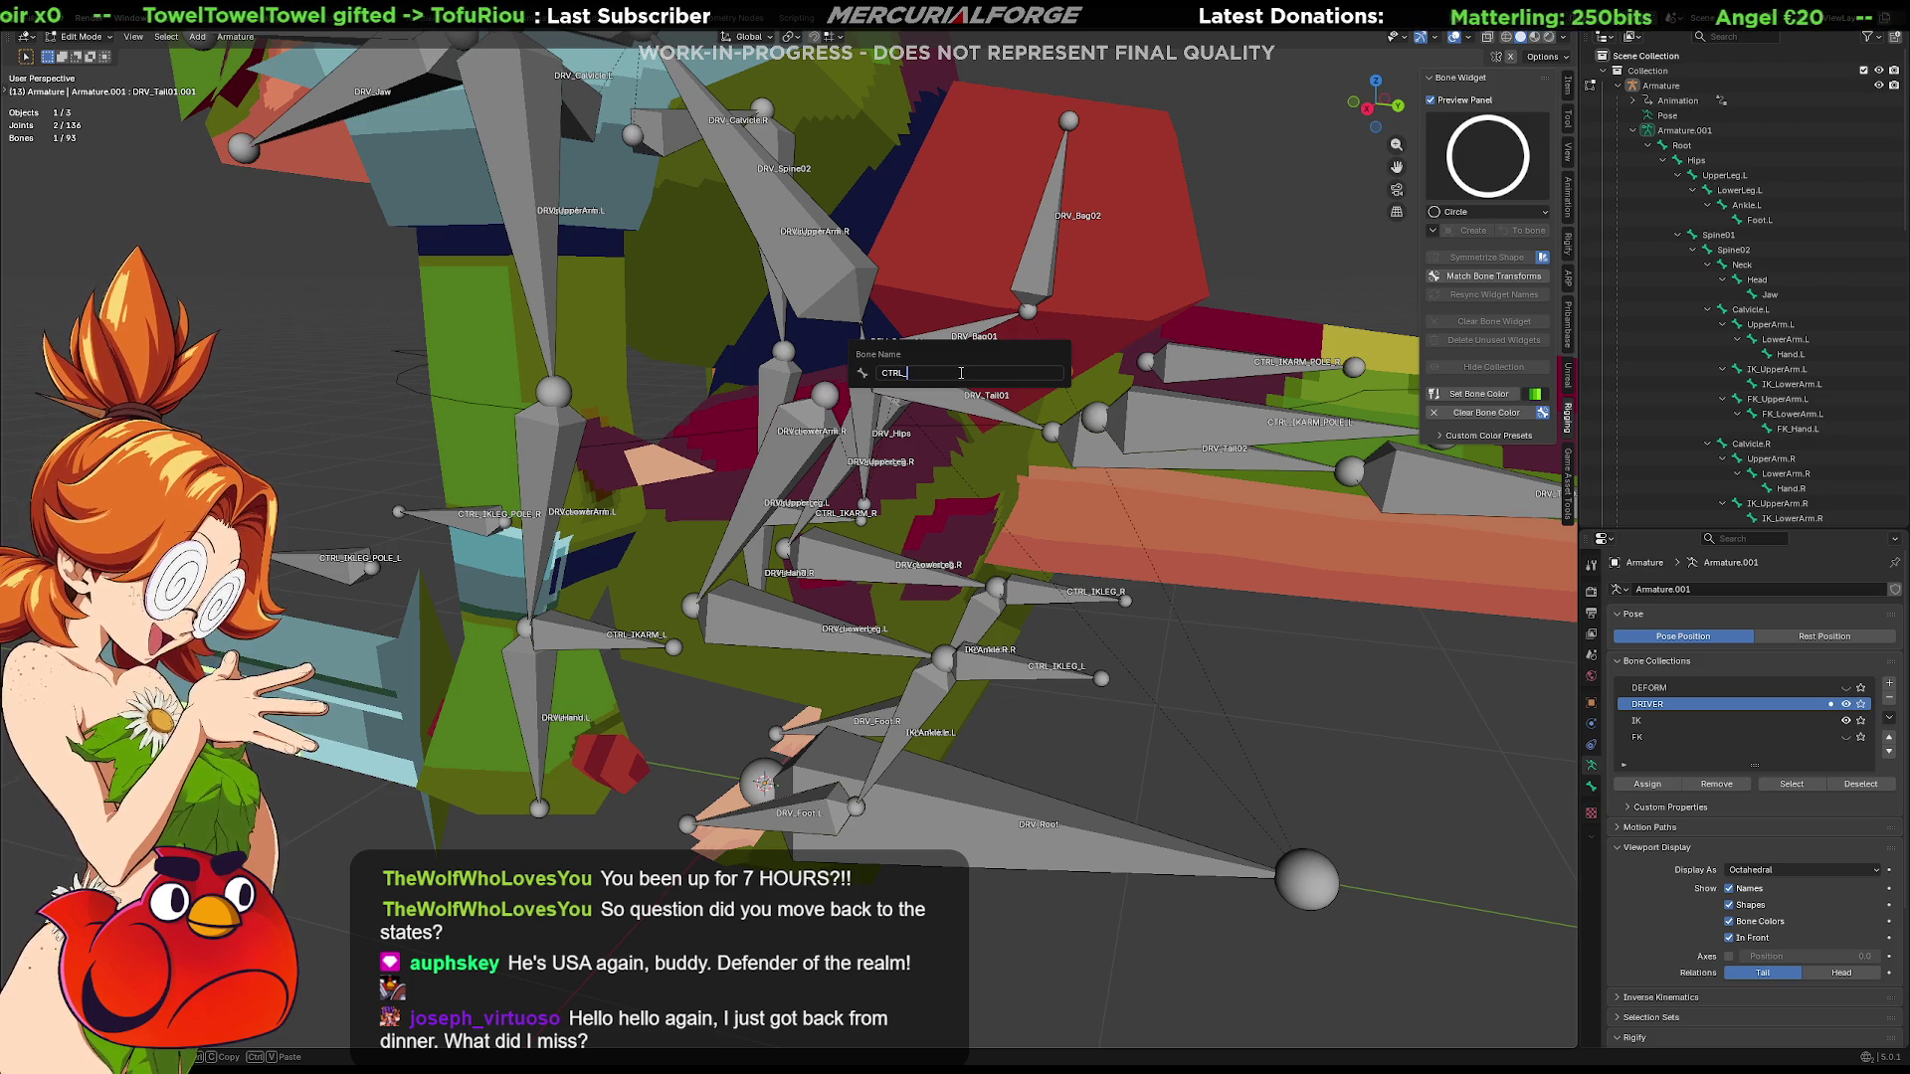
type("Hips")
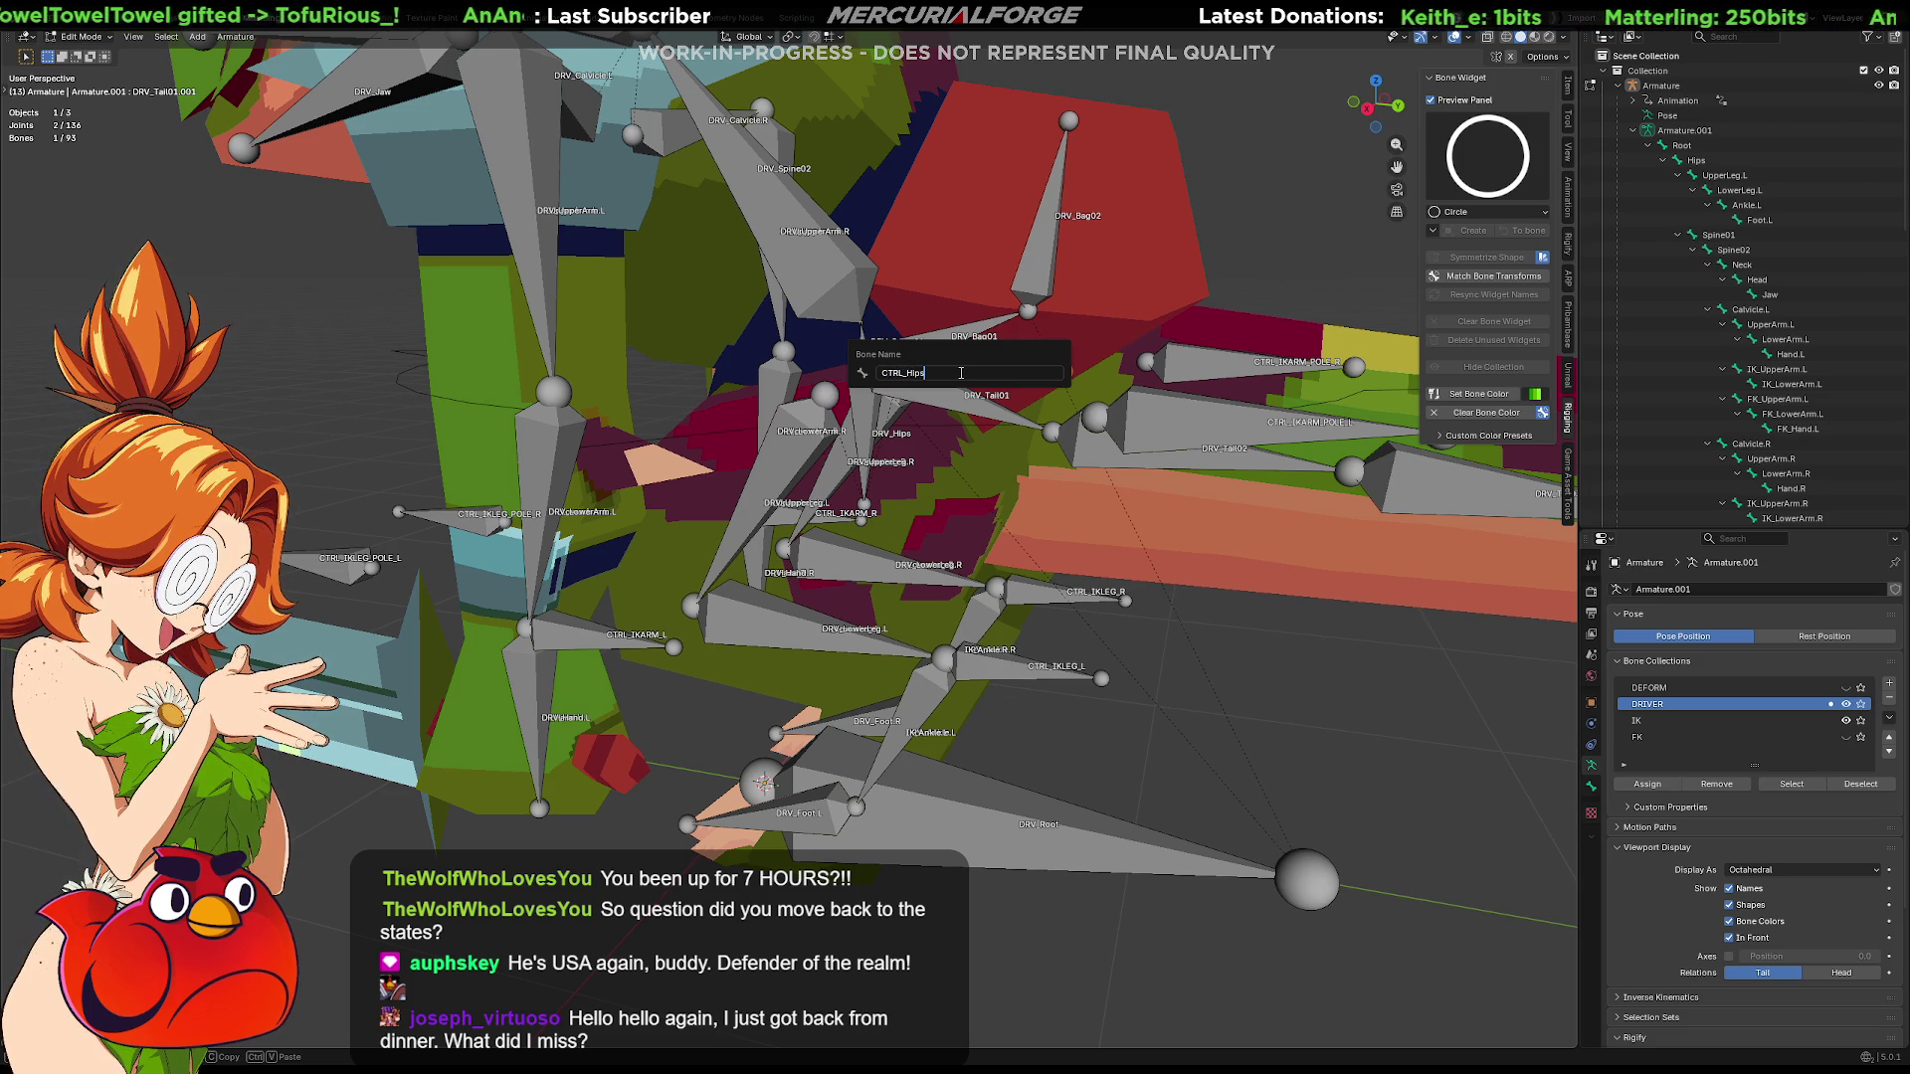
key("Return")
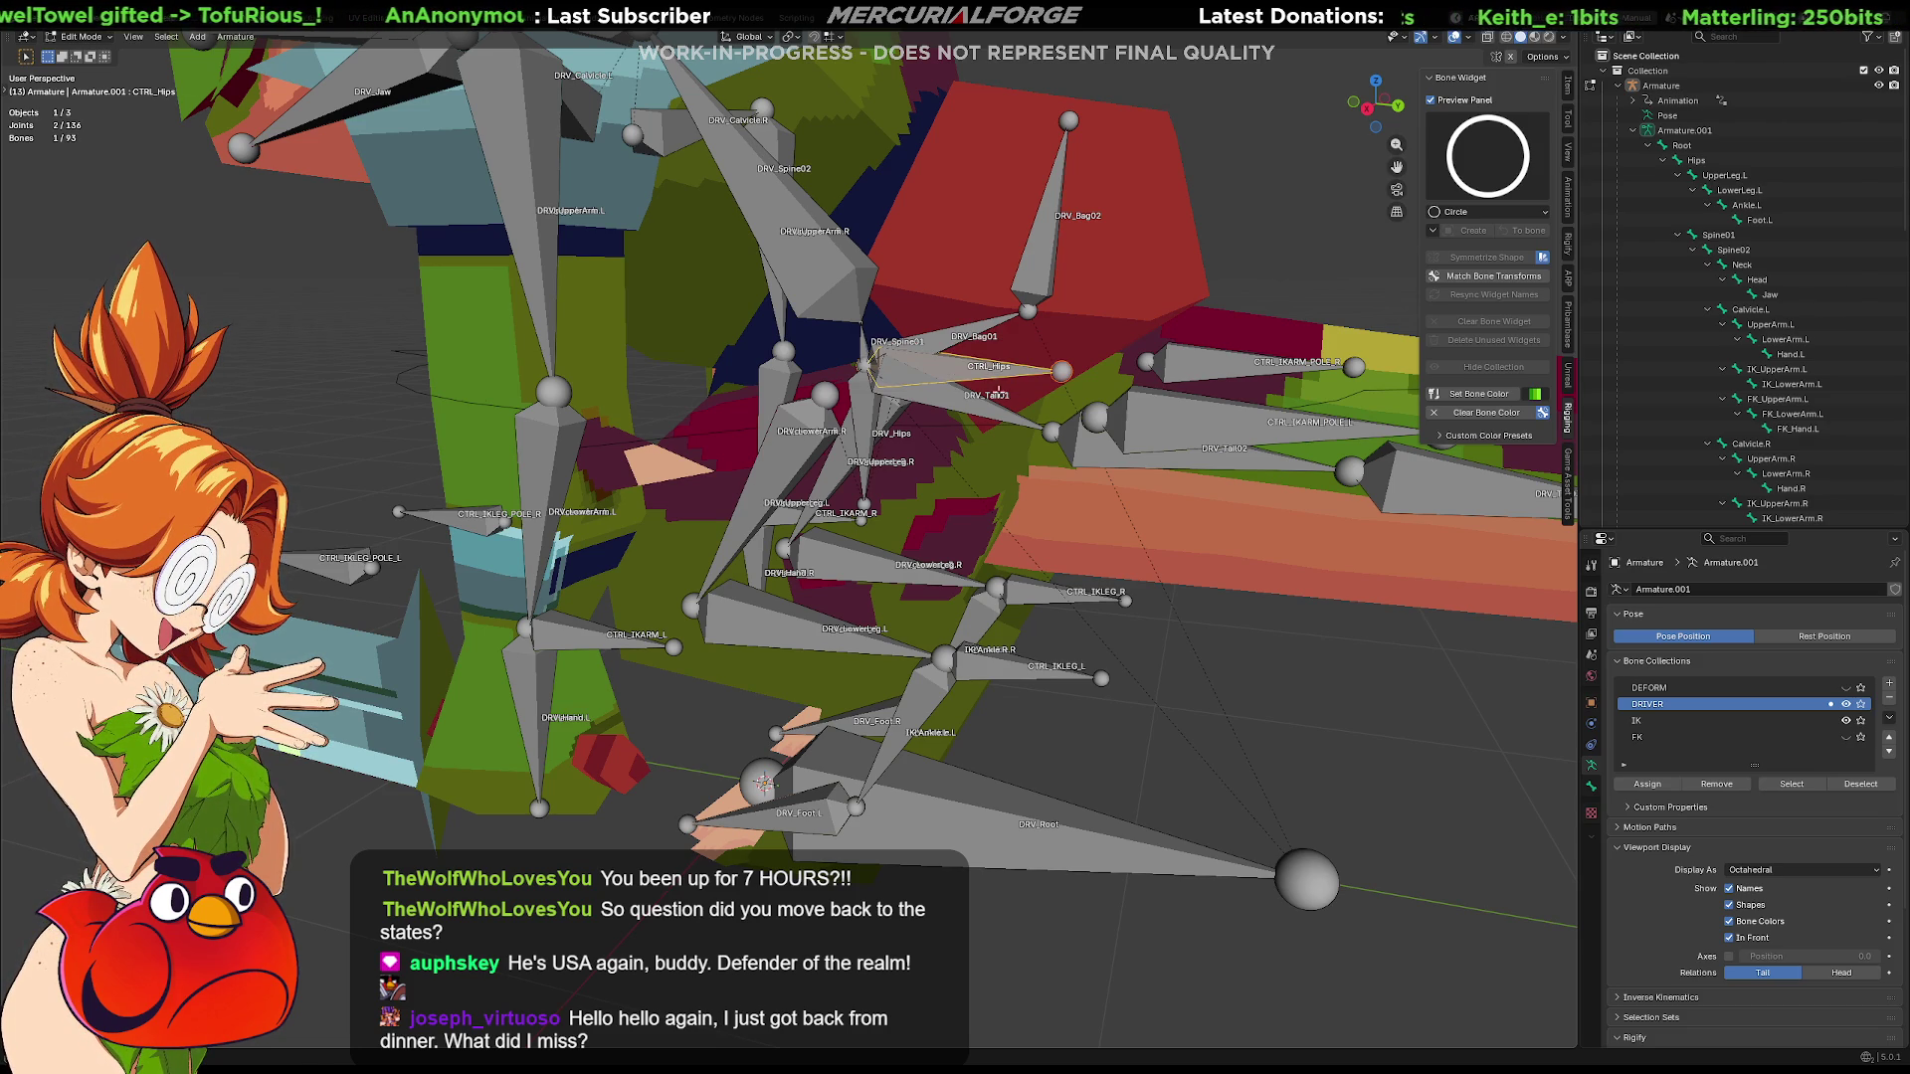
scroll(964, 372, "down", 3)
mouse_move(965, 370)
middle_mouse_down()
mouse_move(1003, 424)
mouse_move(1021, 401)
mouse_move(1100, 481)
middle_mouse_up()
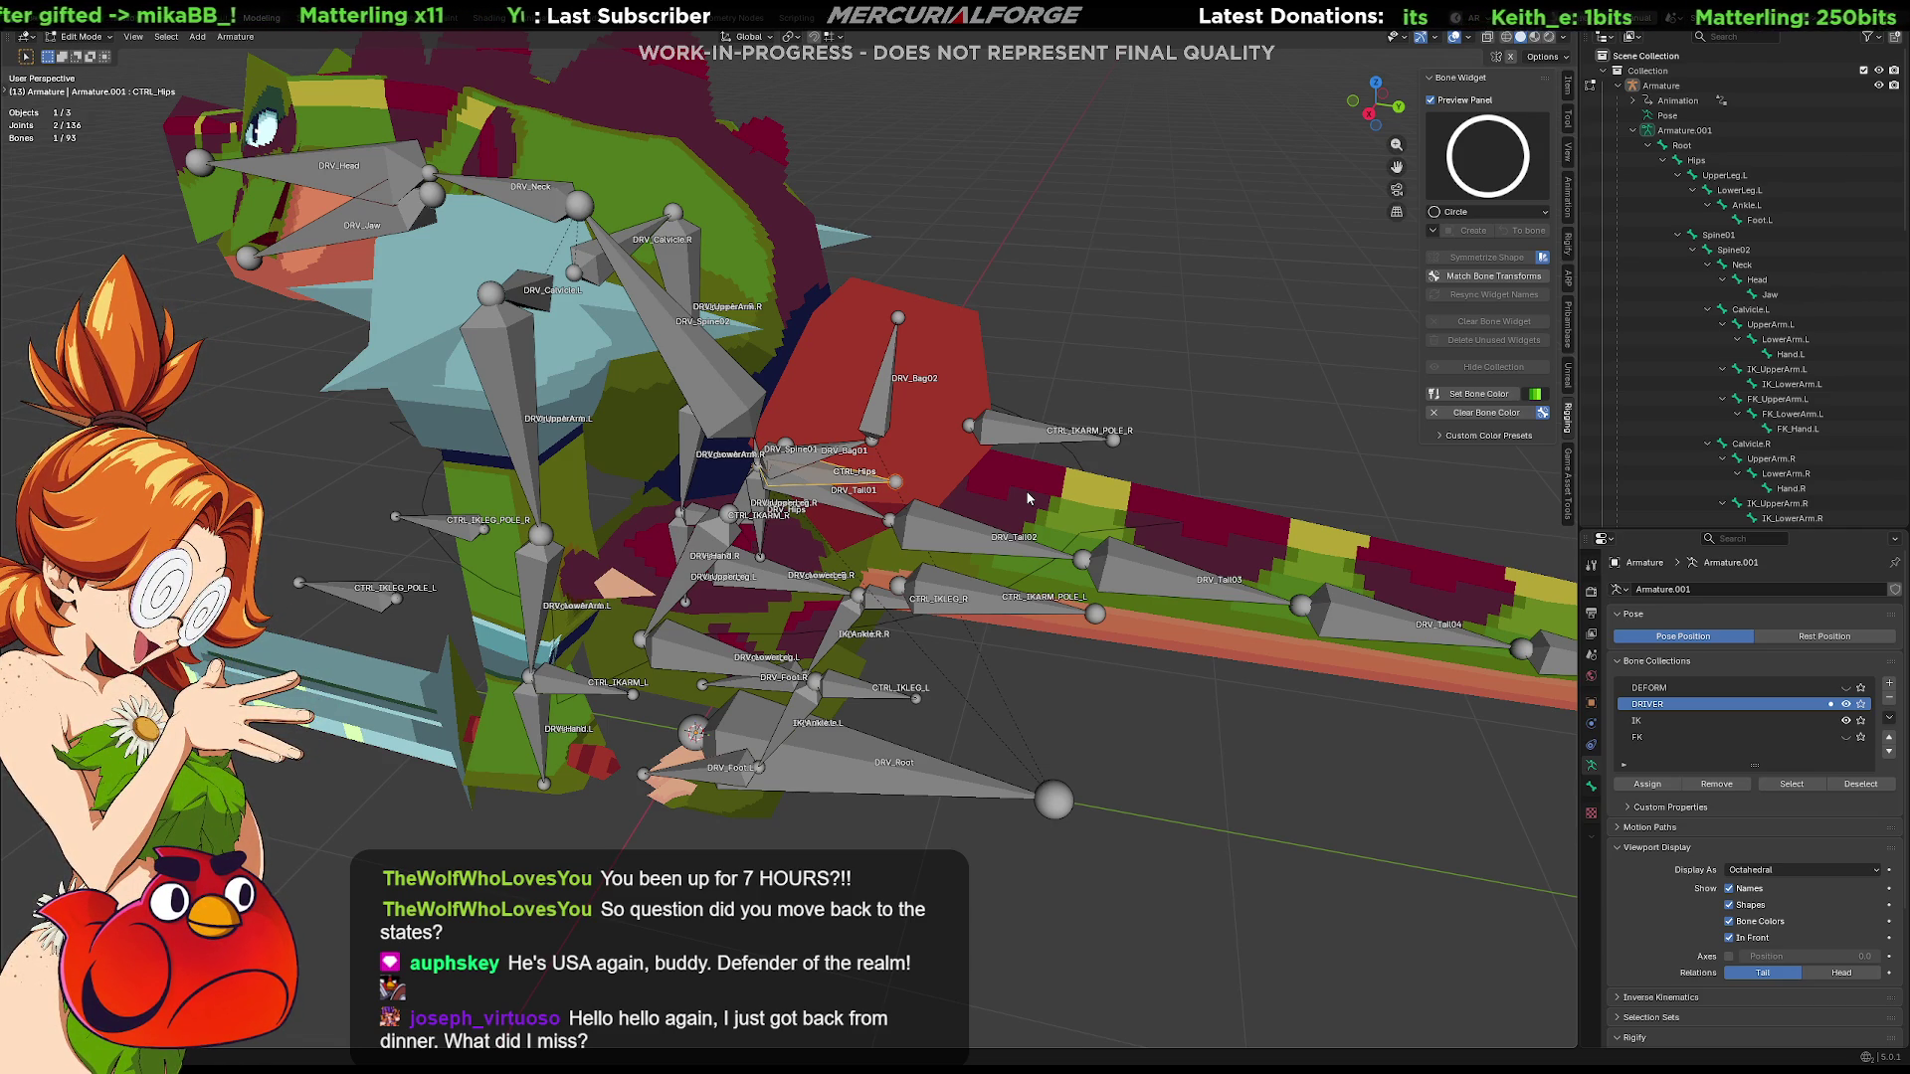
mouse_move(1029, 497)
middle_mouse_down()
mouse_move(862, 586)
mouse_move(913, 549)
middle_mouse_up()
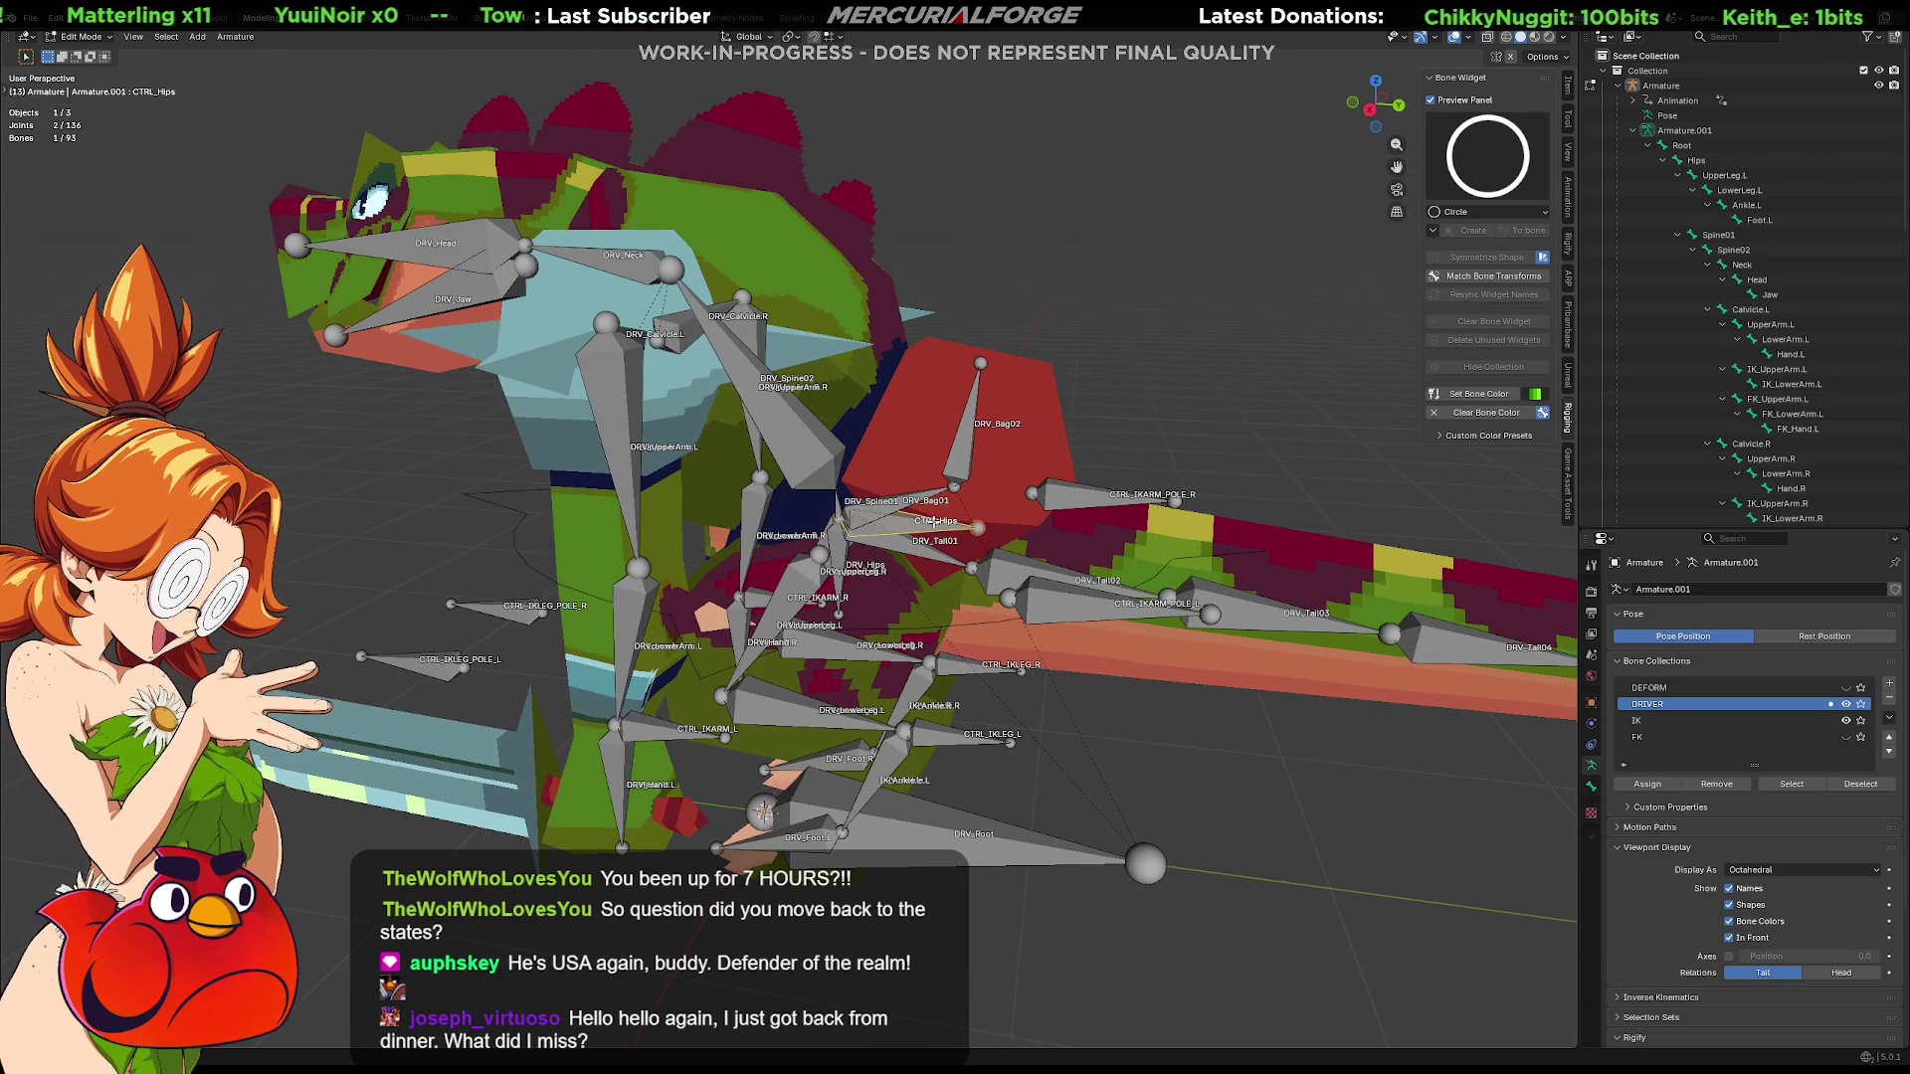
Duplicate CTRL_Hips with Shift+D, shift it along Y, and name the copy CTRL_COG
mouse_move(933, 525)
middle_mouse_down()
mouse_move(872, 556)
mouse_move(916, 559)
middle_mouse_up()
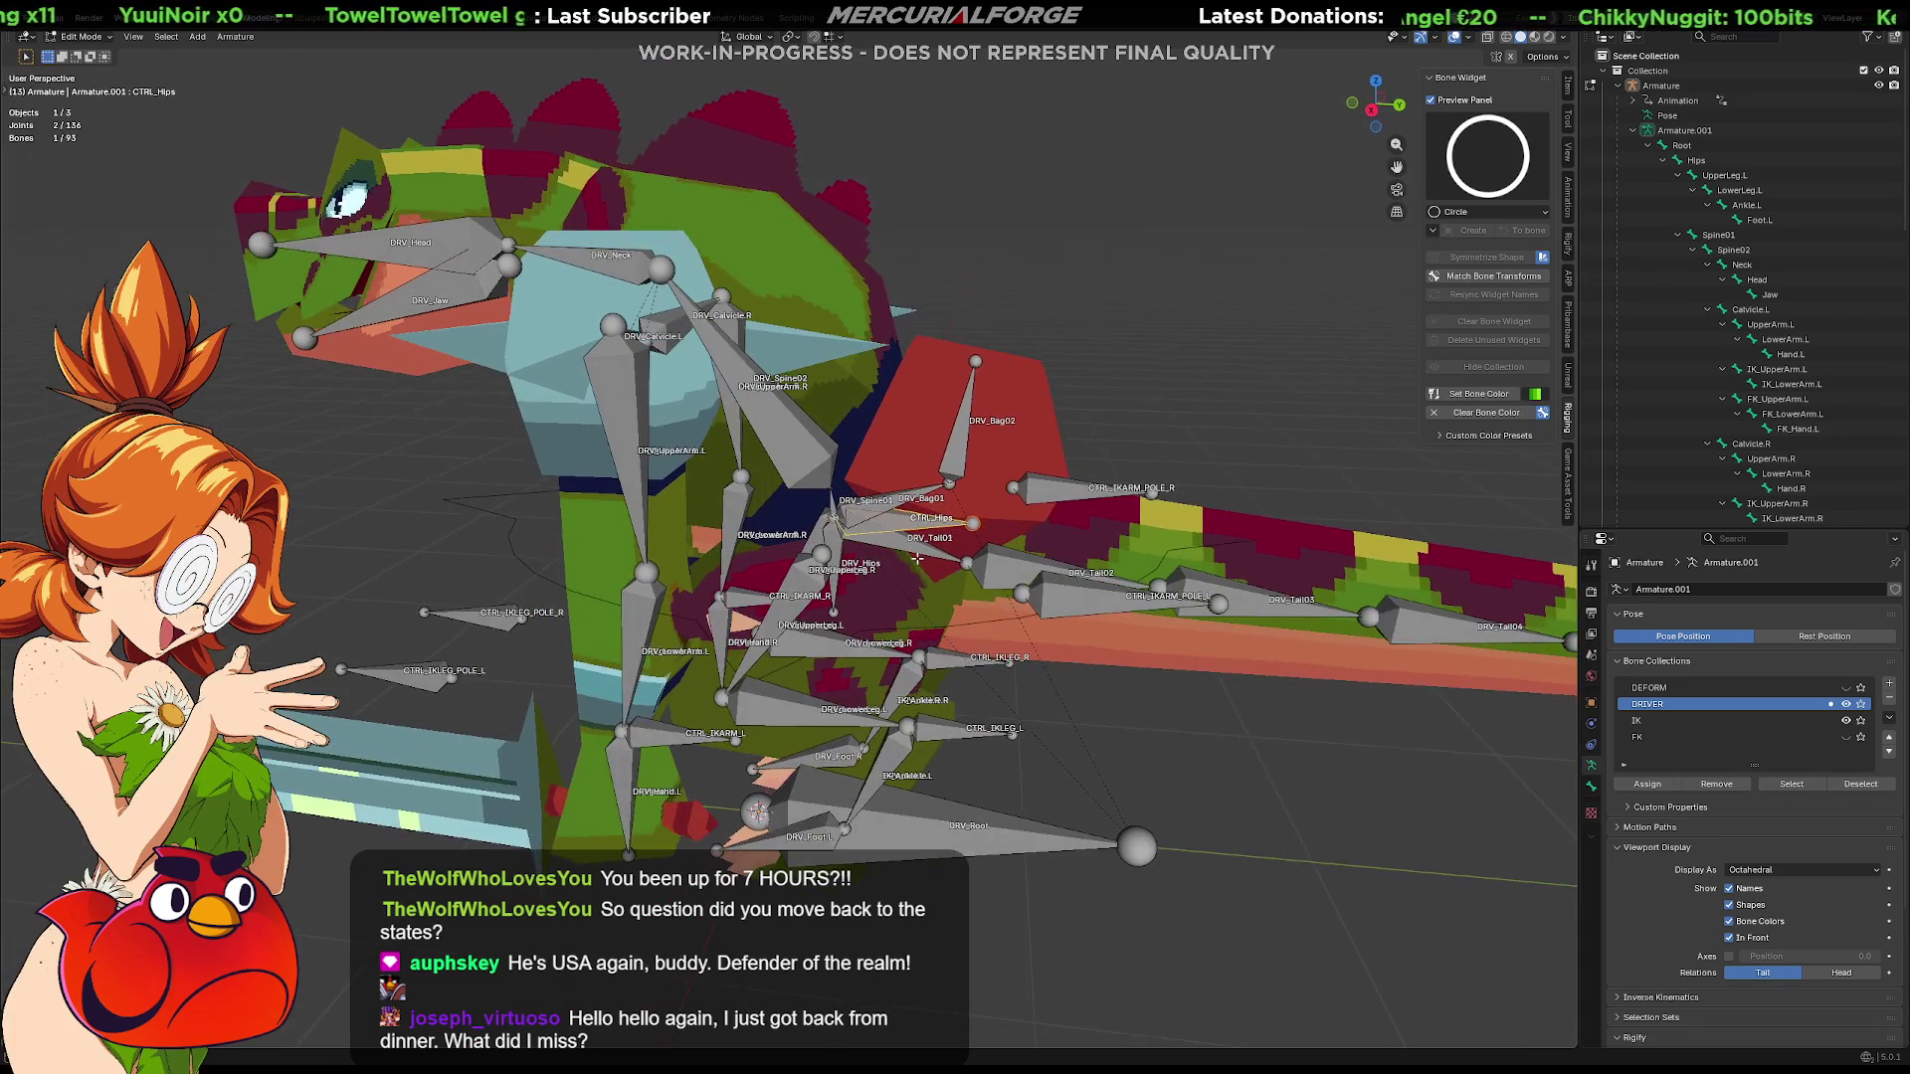
key("shift+d")
left_click(933, 533)
left_click(970, 523)
key("g")
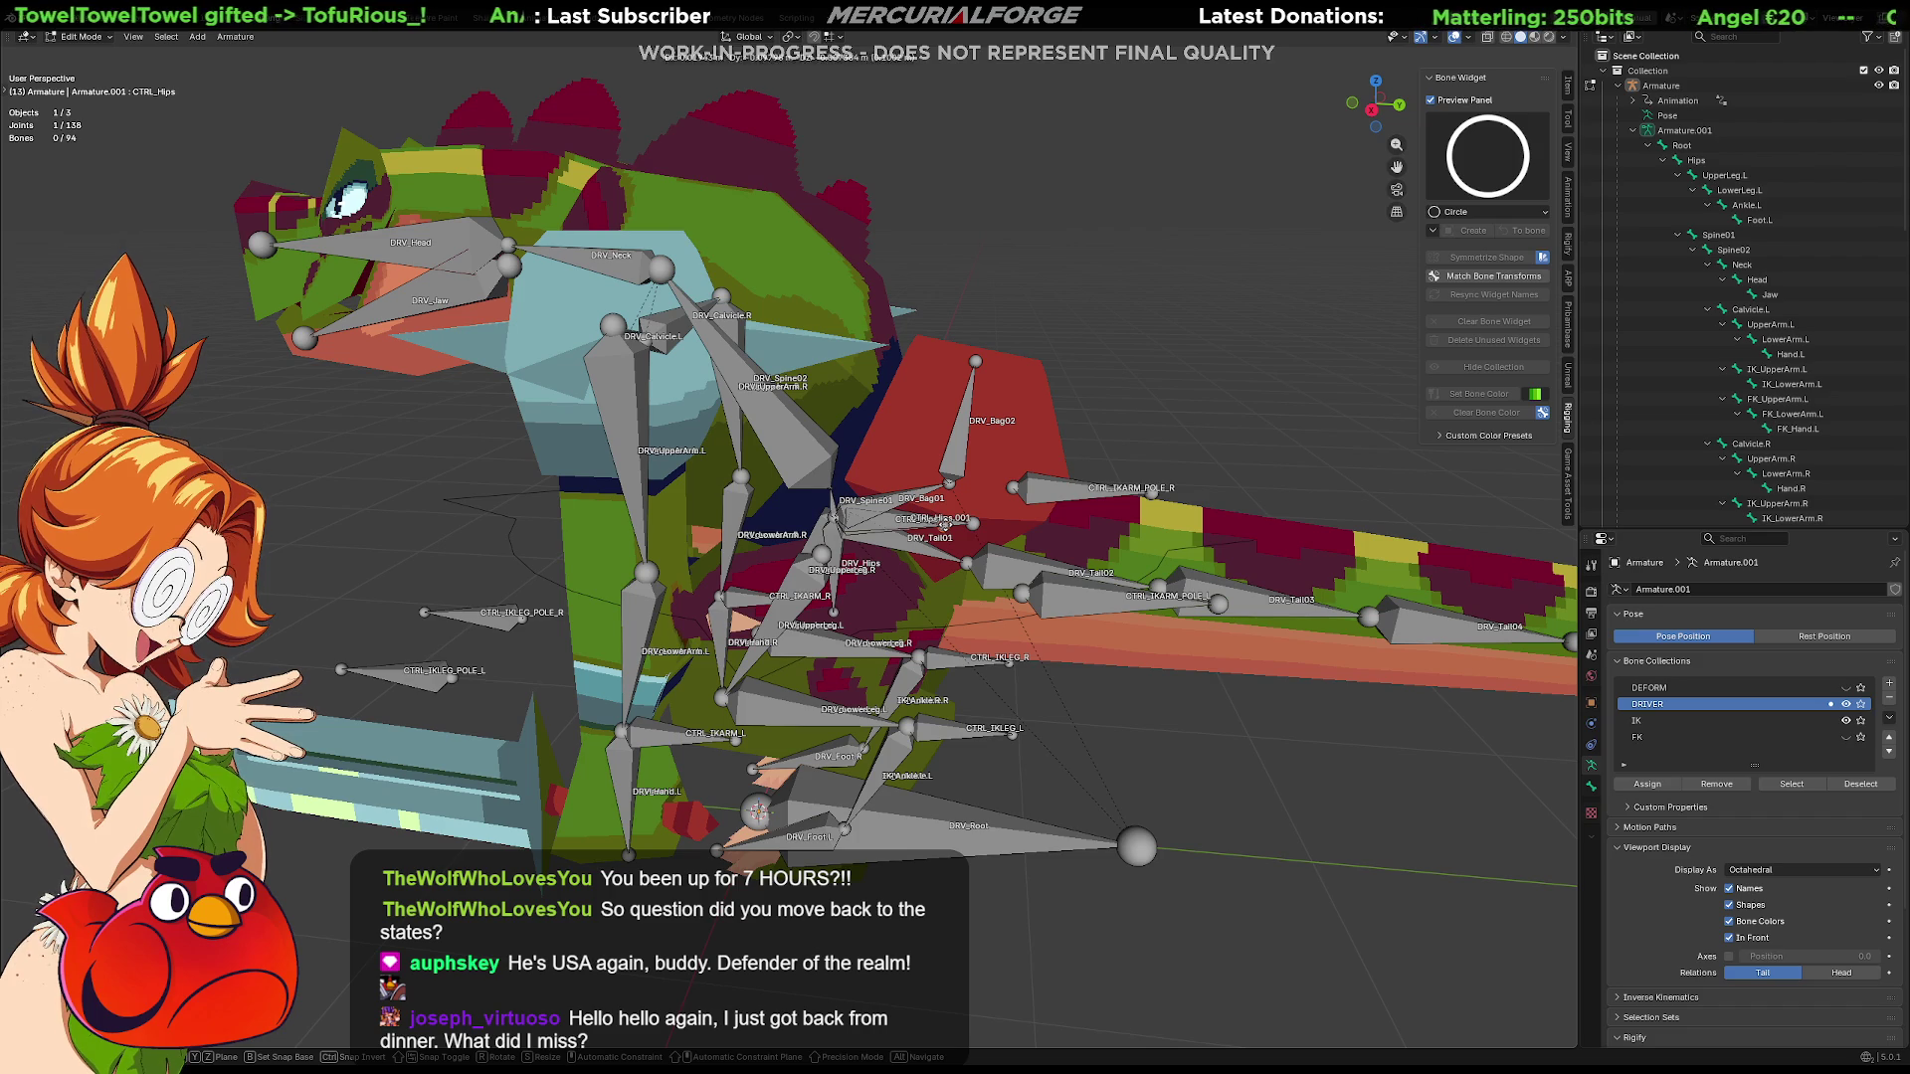
key("y")
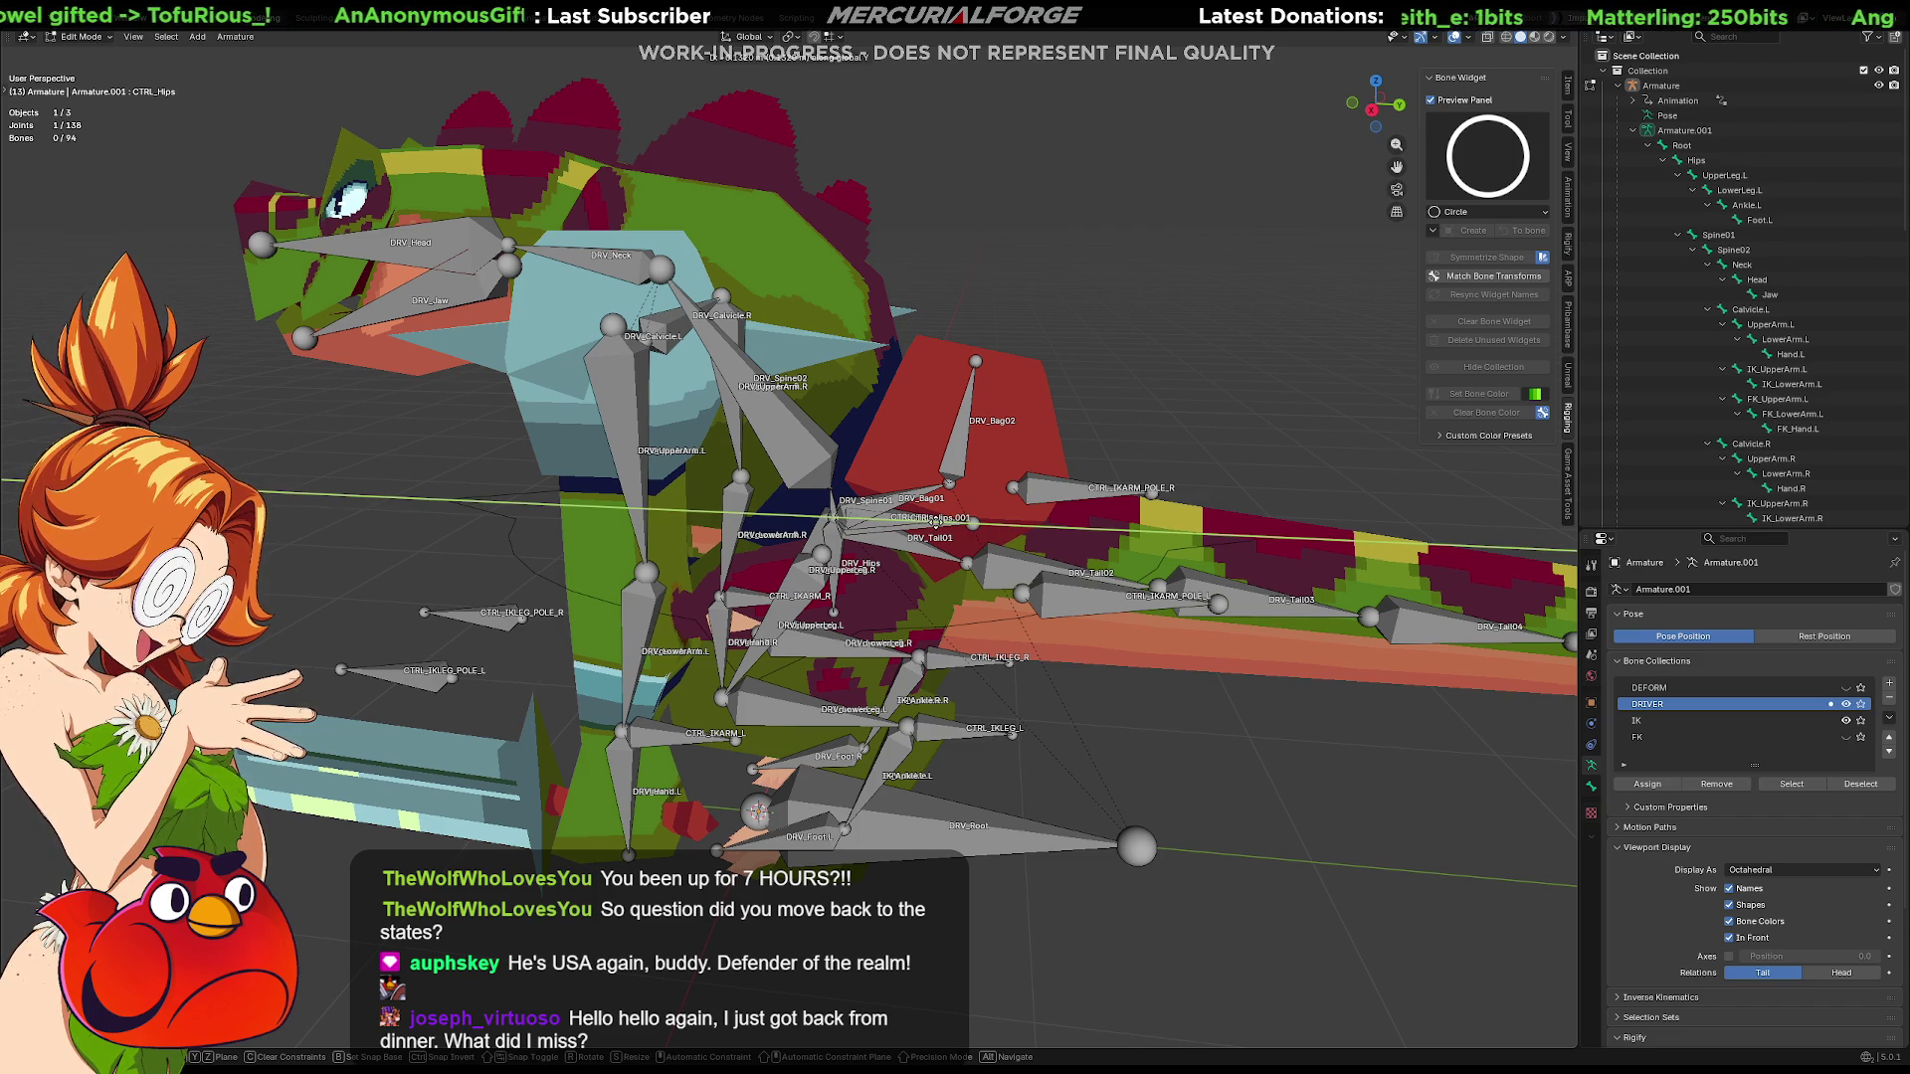
left_click(933, 523)
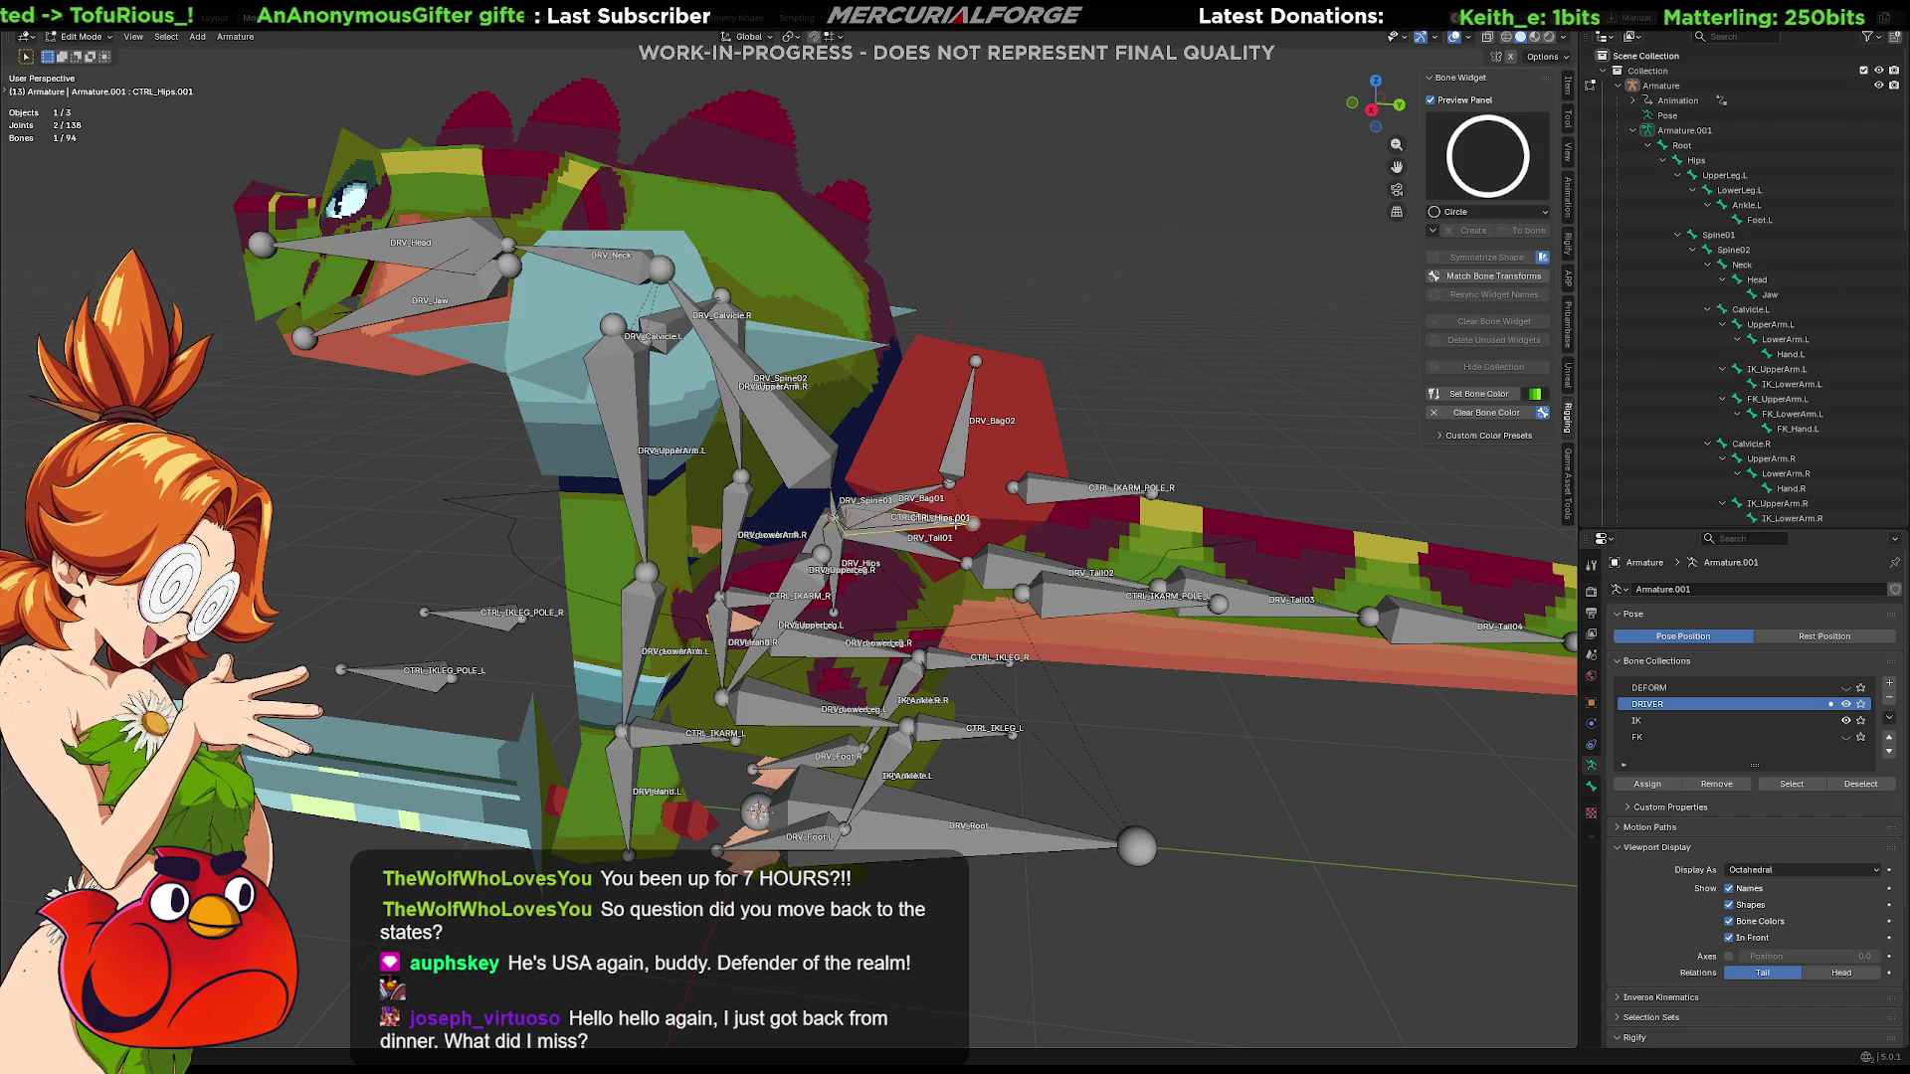
key("F2")
type("CTRL_COG")
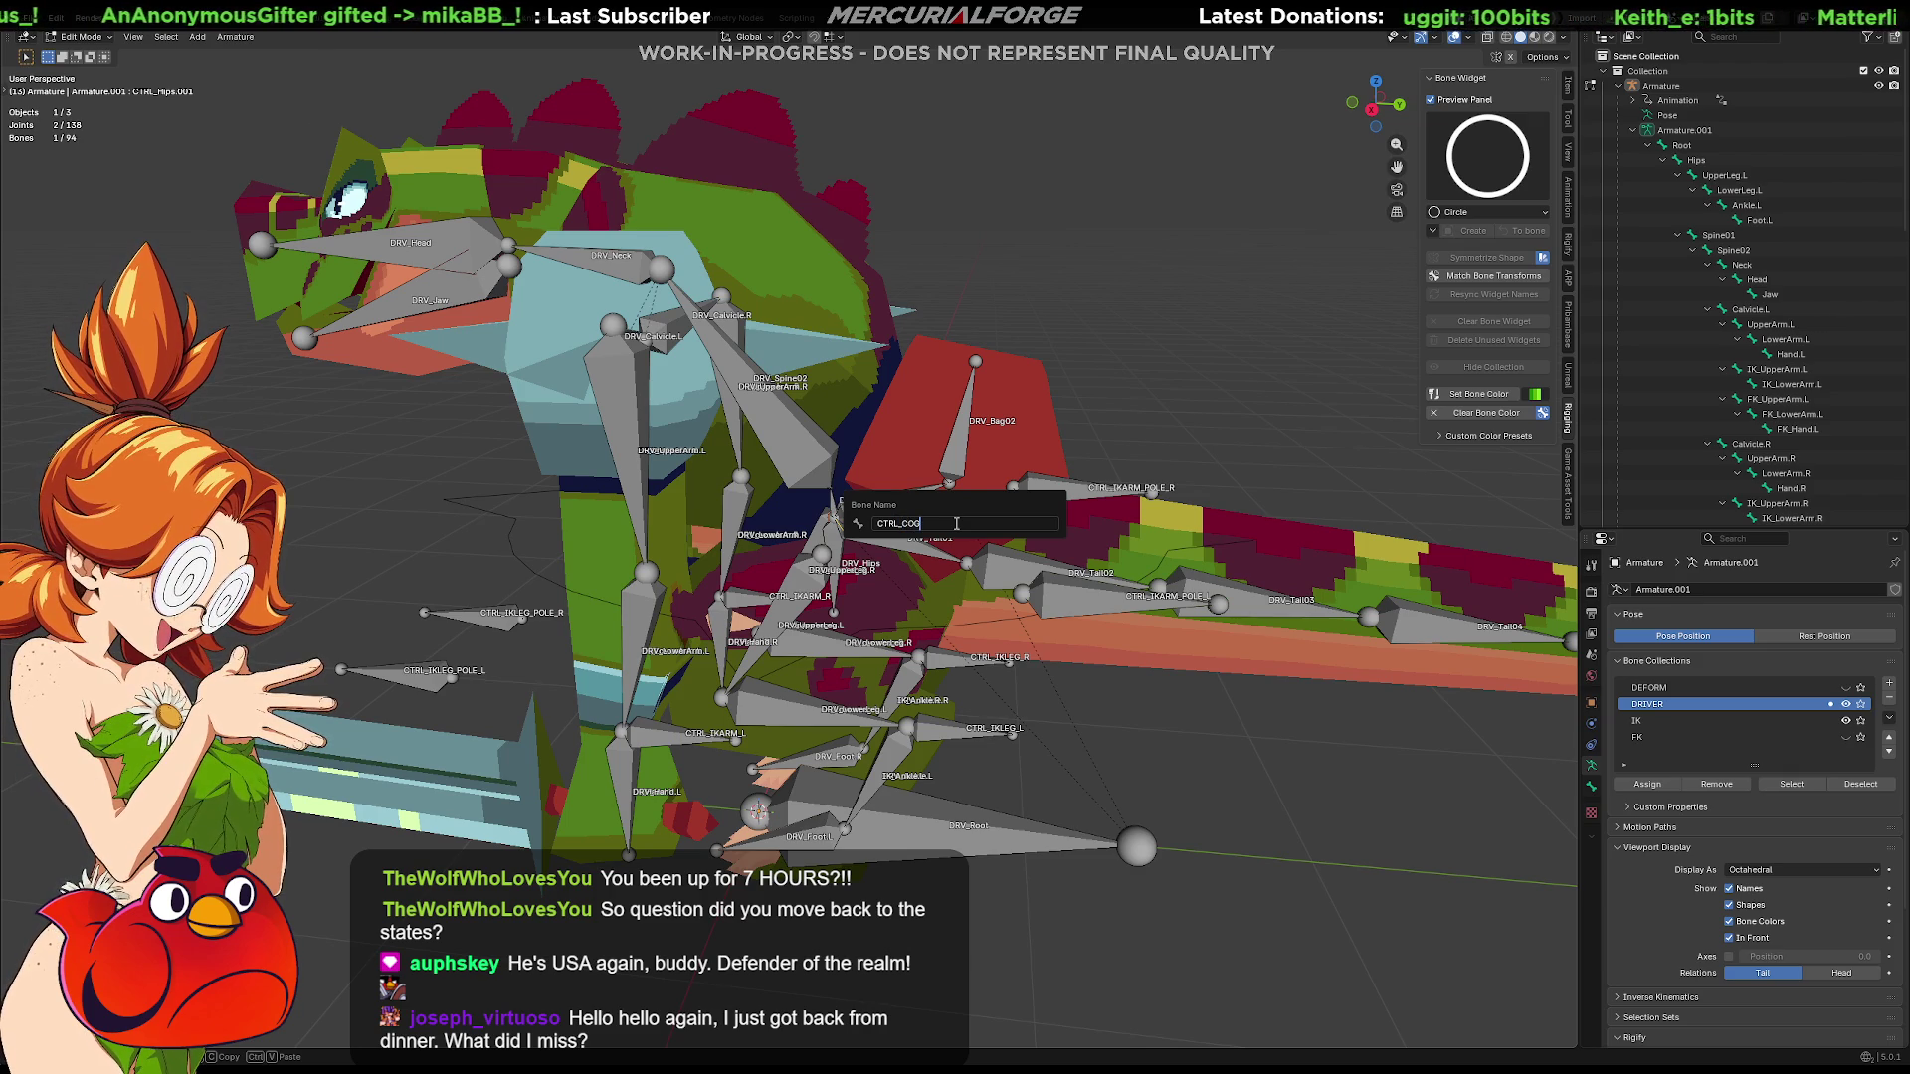
key("Return")
Select DRV_Bag01, collapse Spine01 and expand DRV_Root to list its child bones
left_click(896, 515)
scroll(893, 524, "up", 6)
scroll(892, 522, "up", 4)
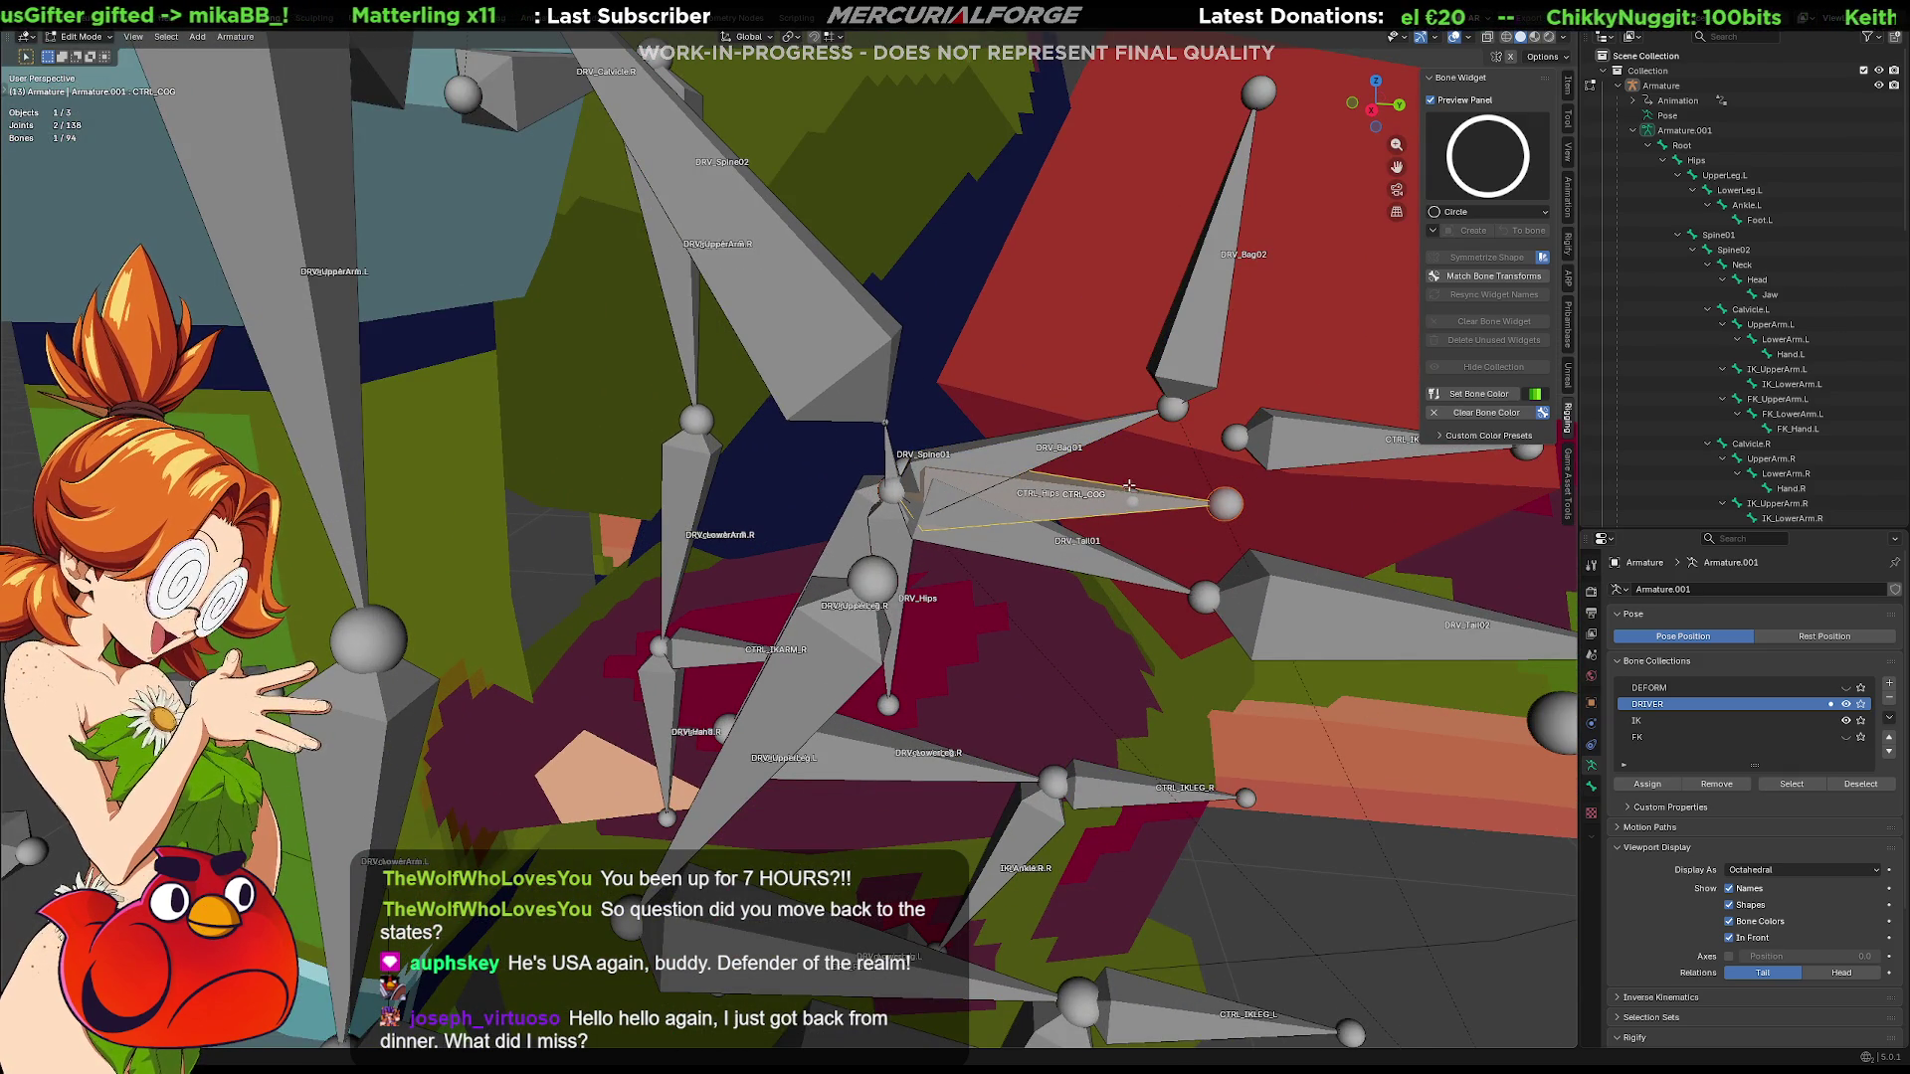
middle_click_drag(1127, 494, 1030, 498, "shift")
scroll(1754, 416, "down", 8)
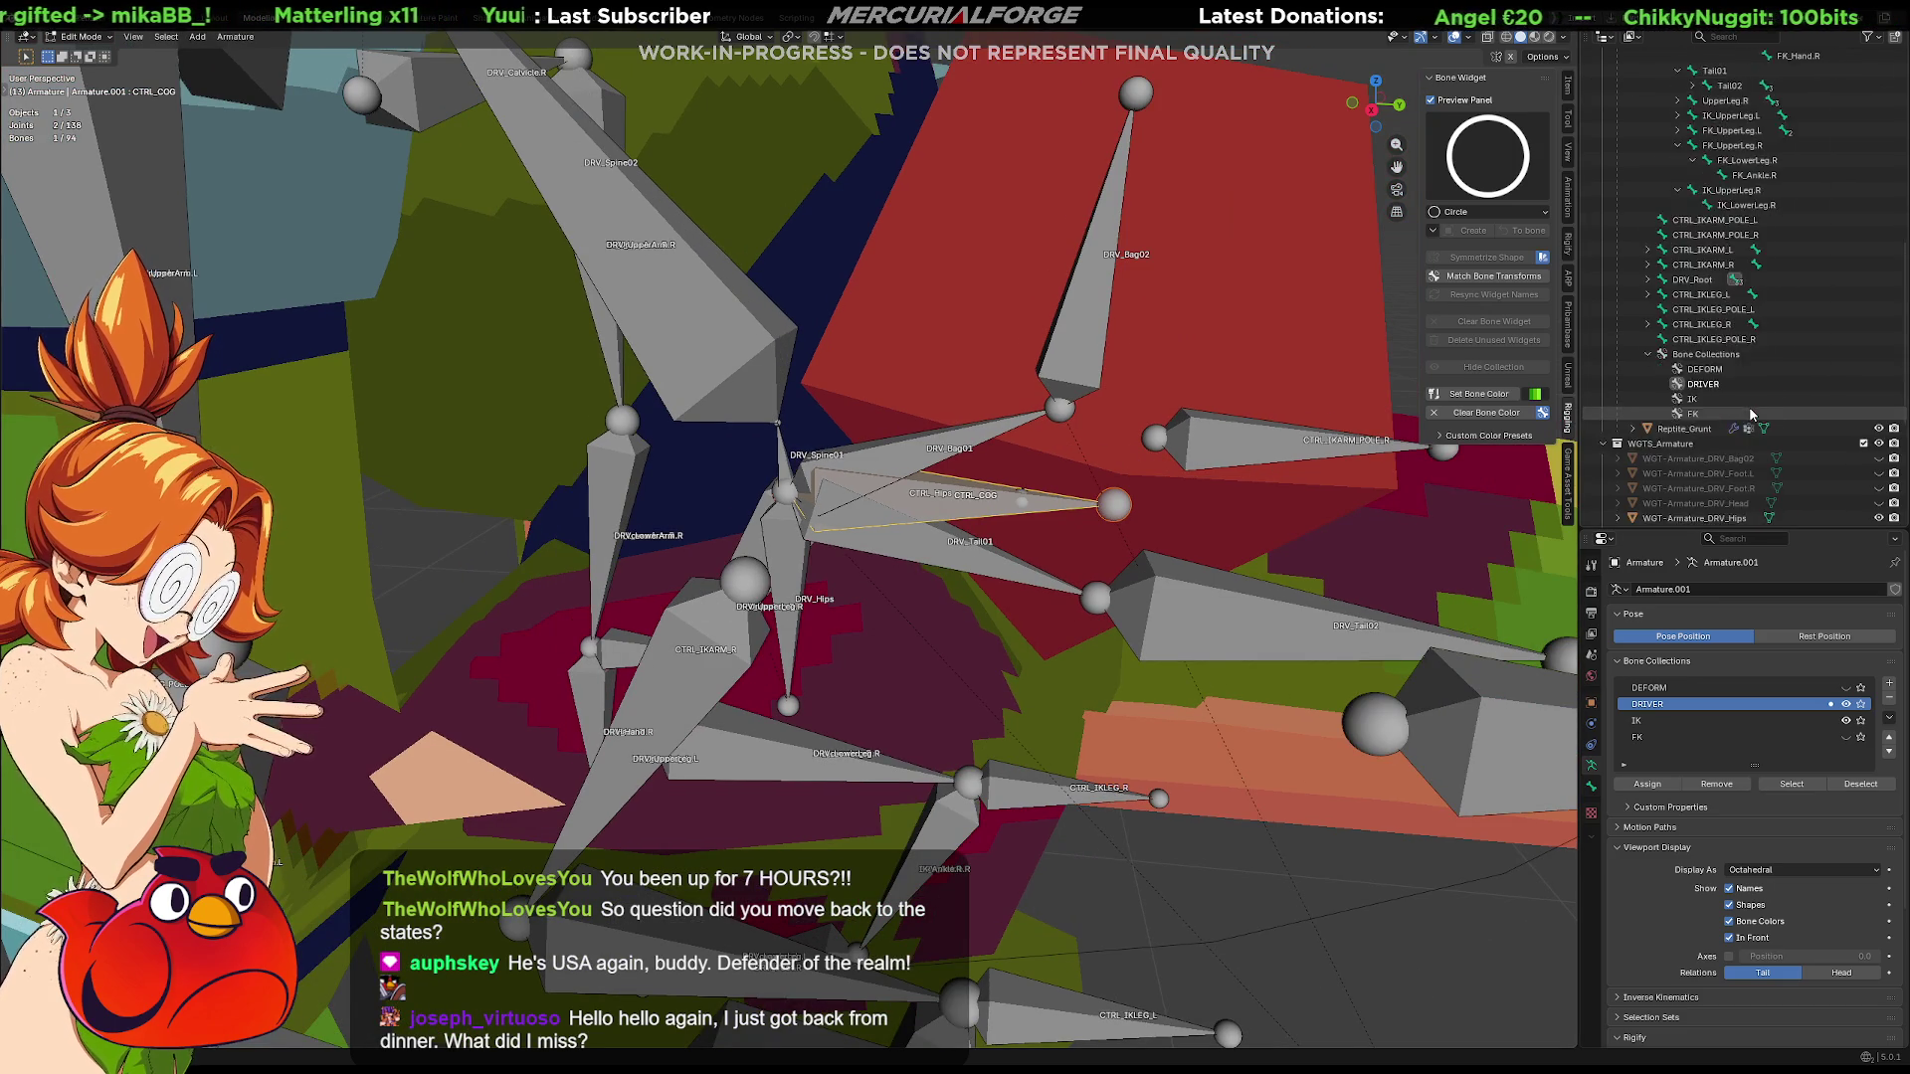
scroll(1752, 415, "up", 4)
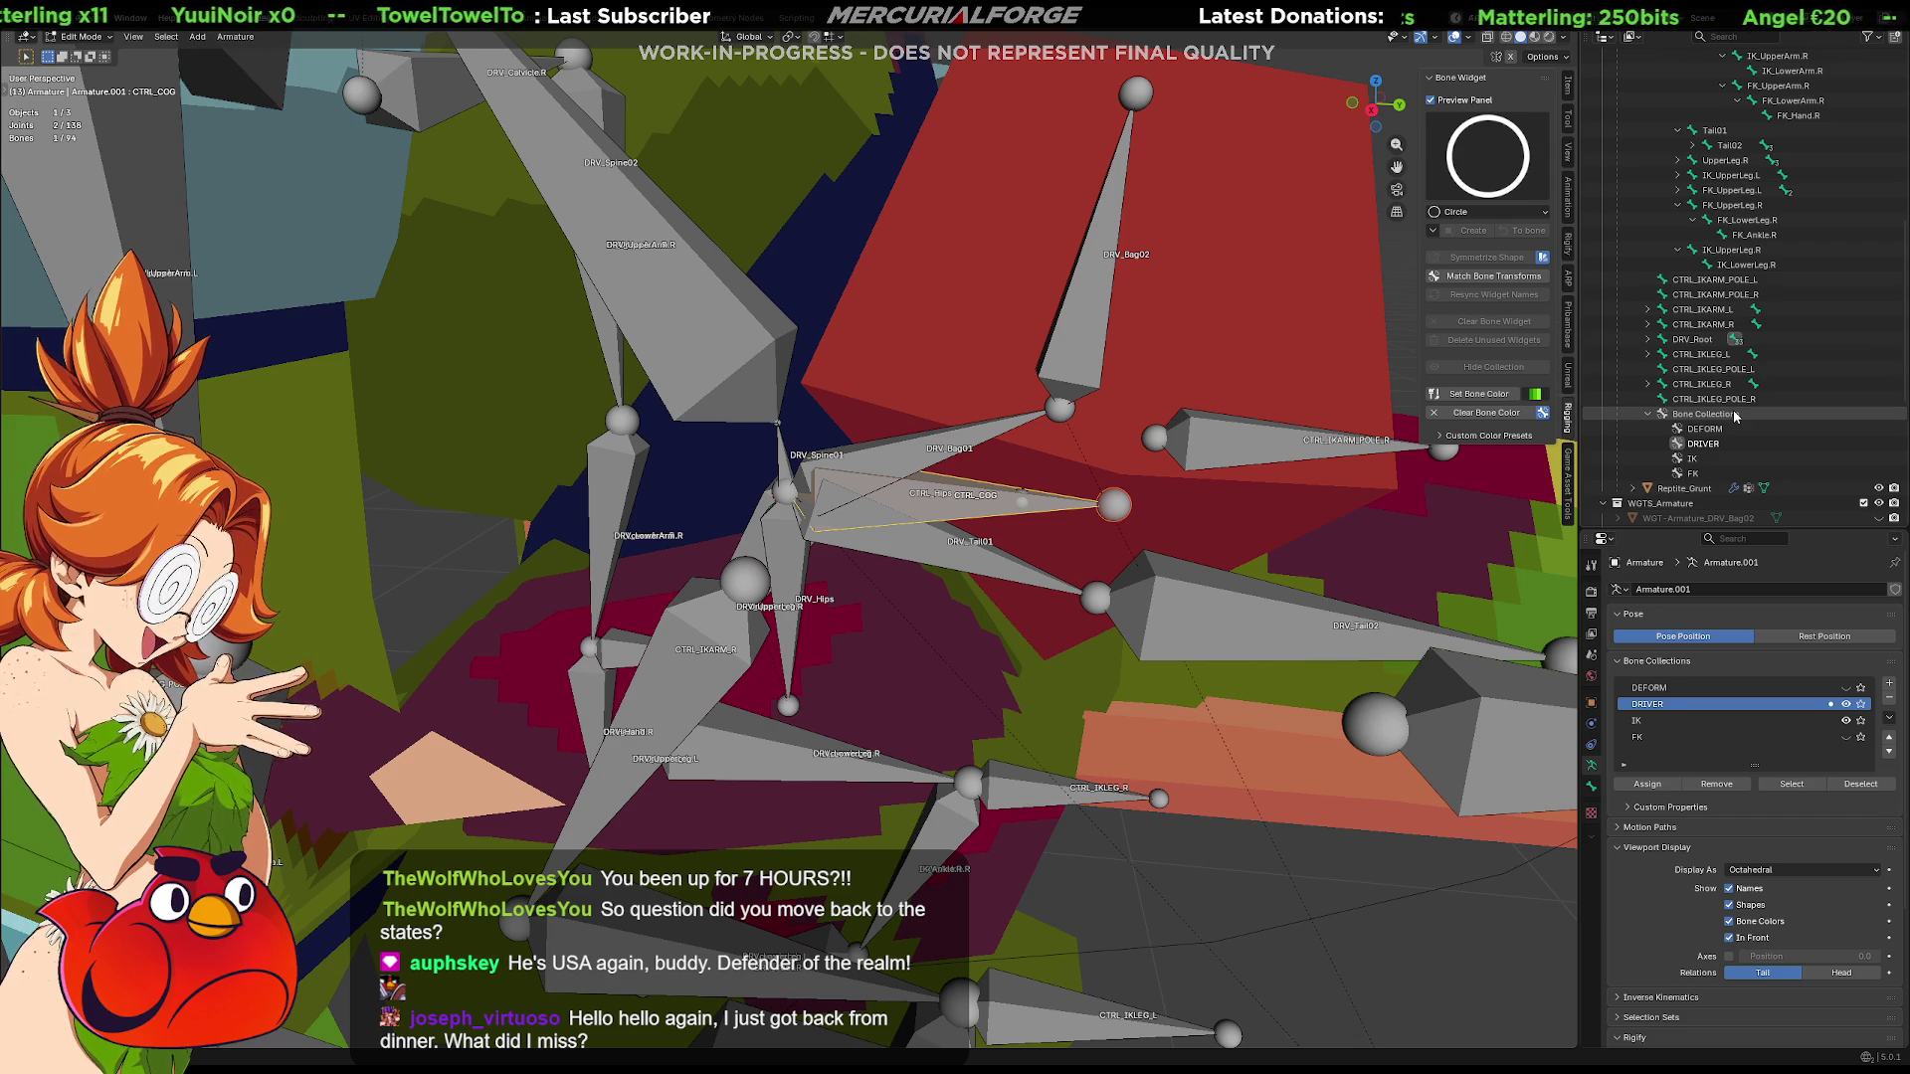
scroll(1736, 417, "up", 5)
scroll(1716, 406, "up", 5)
scroll(1709, 404, "up", 5)
scroll(1702, 402, "up", 4)
left_click(1679, 237)
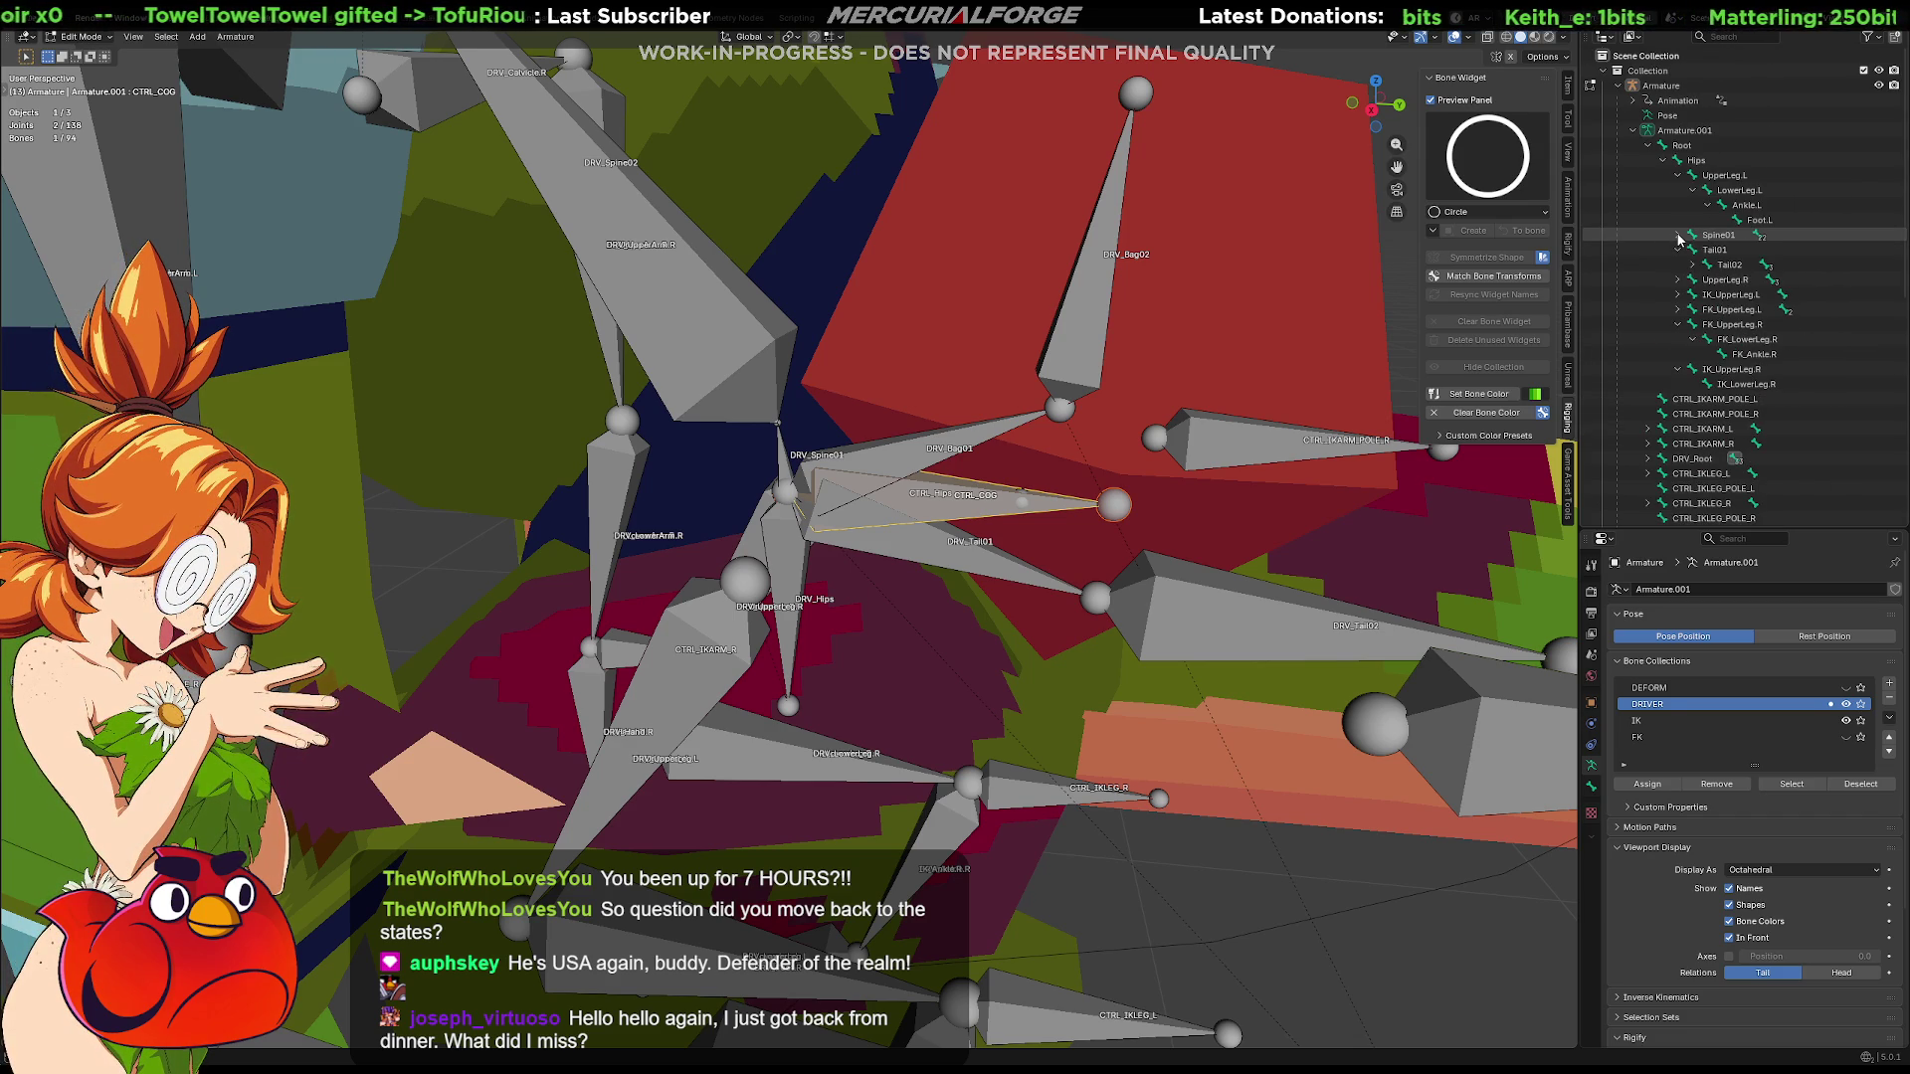
scroll(1680, 299, "down", 3)
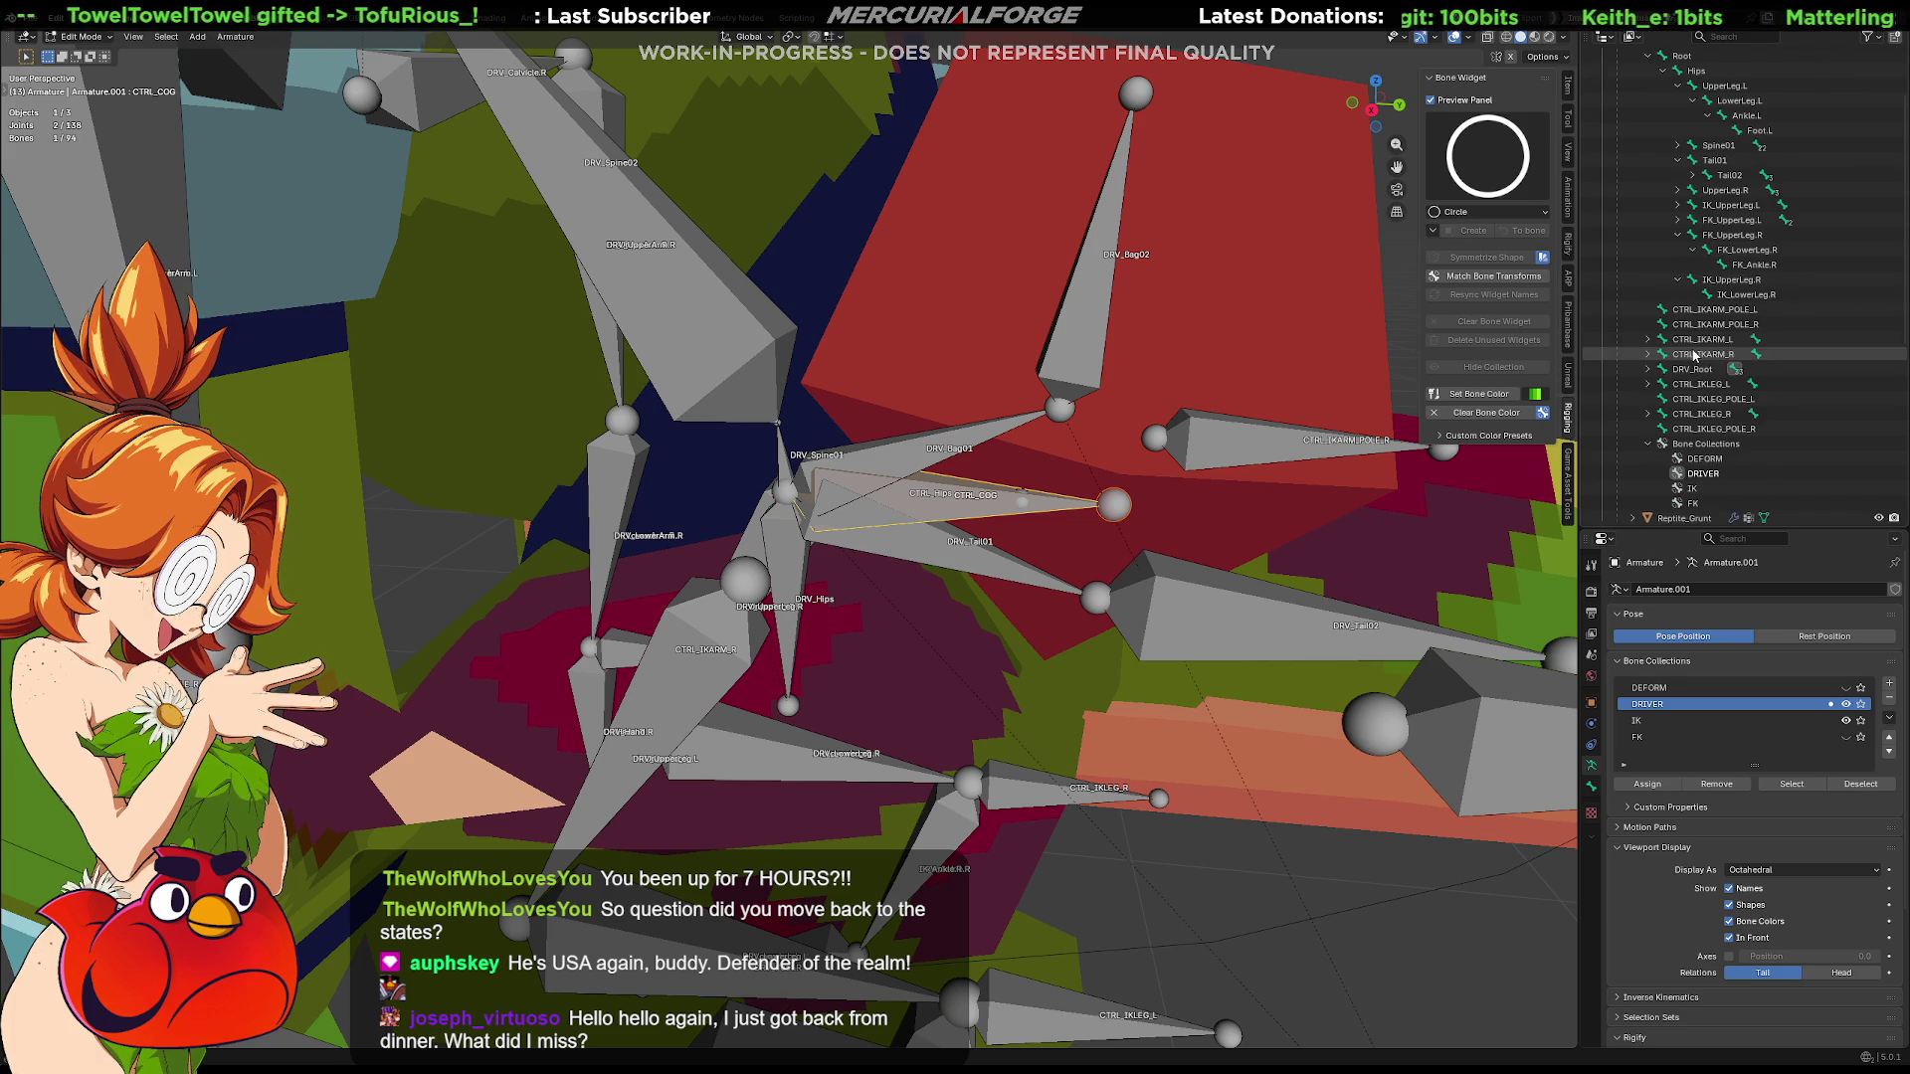
scroll(1682, 403, "down", 2)
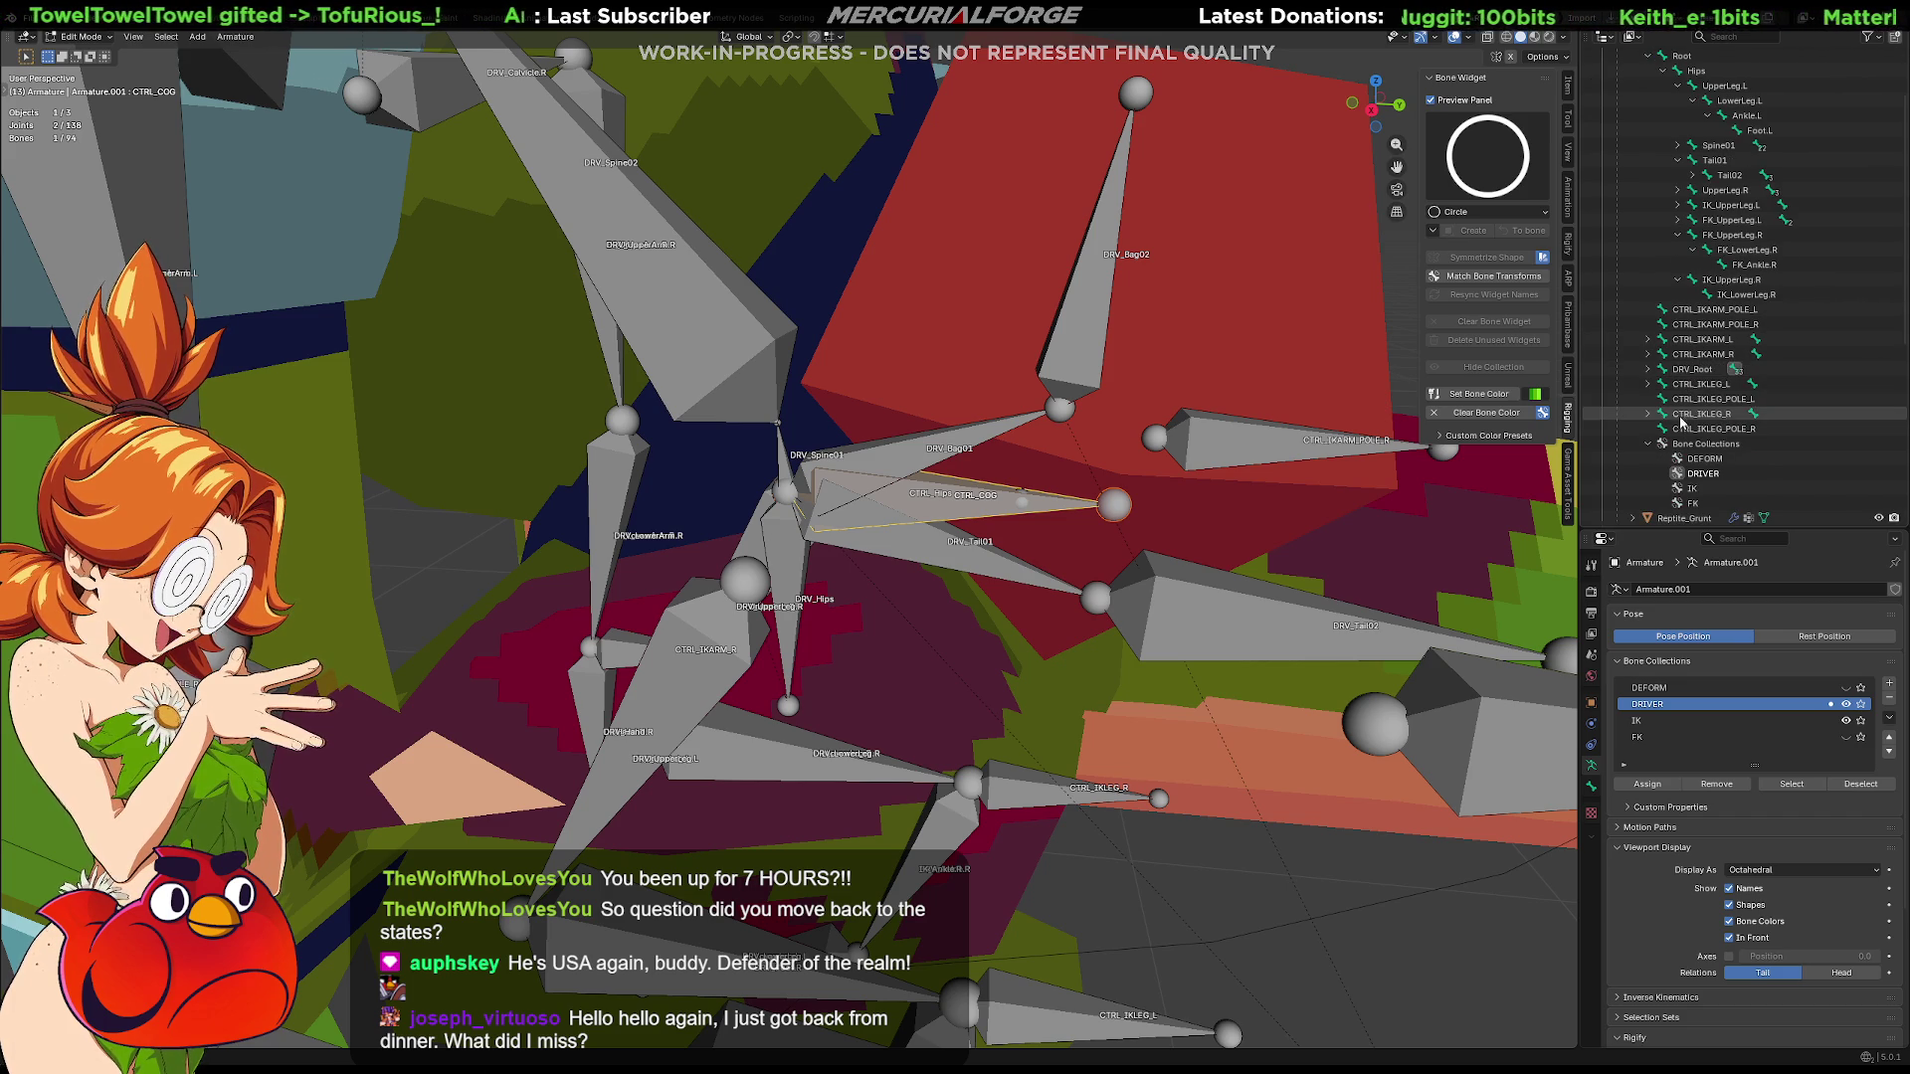
left_click(1651, 372)
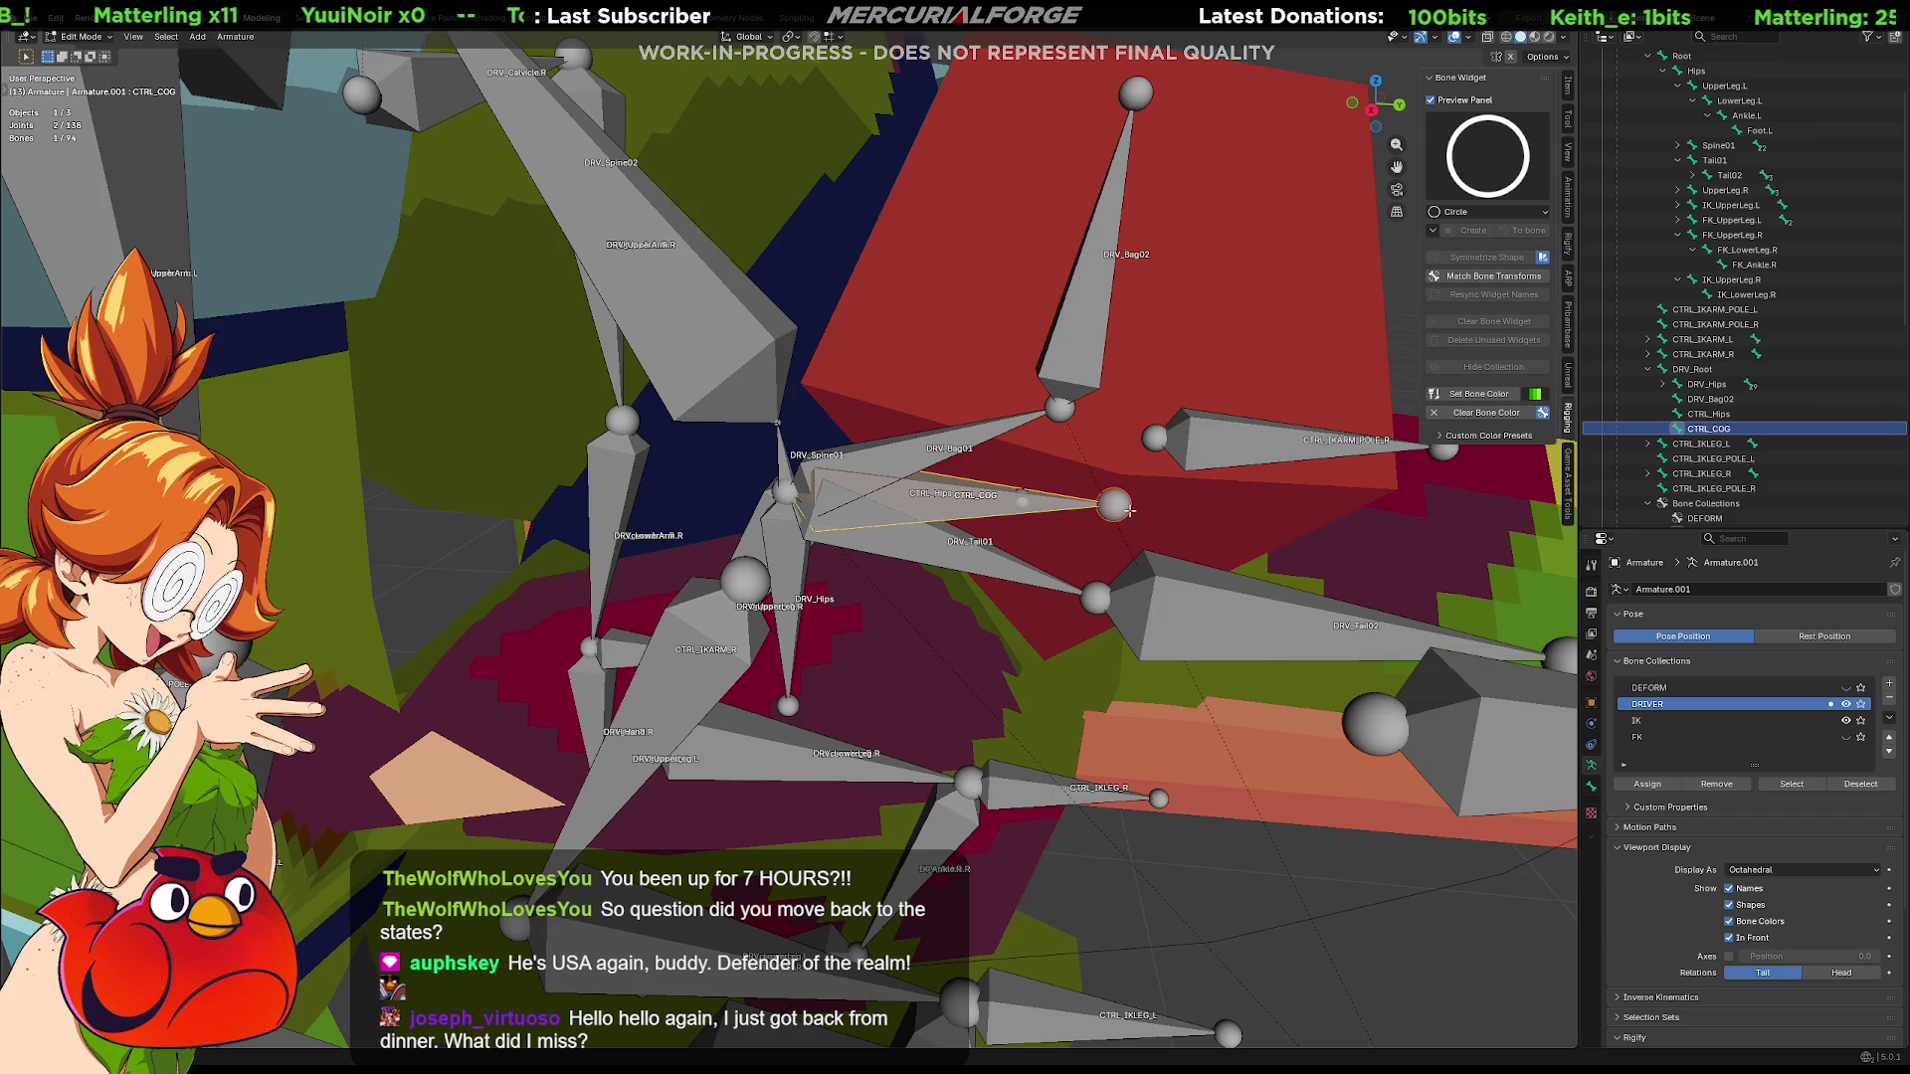
scroll(1173, 522, "down", 3)
Review the whole armature from a numpad-3 side view
mouse_move(1066, 518)
middle_mouse_down()
mouse_move(1027, 536)
mouse_move(1041, 504)
middle_mouse_up()
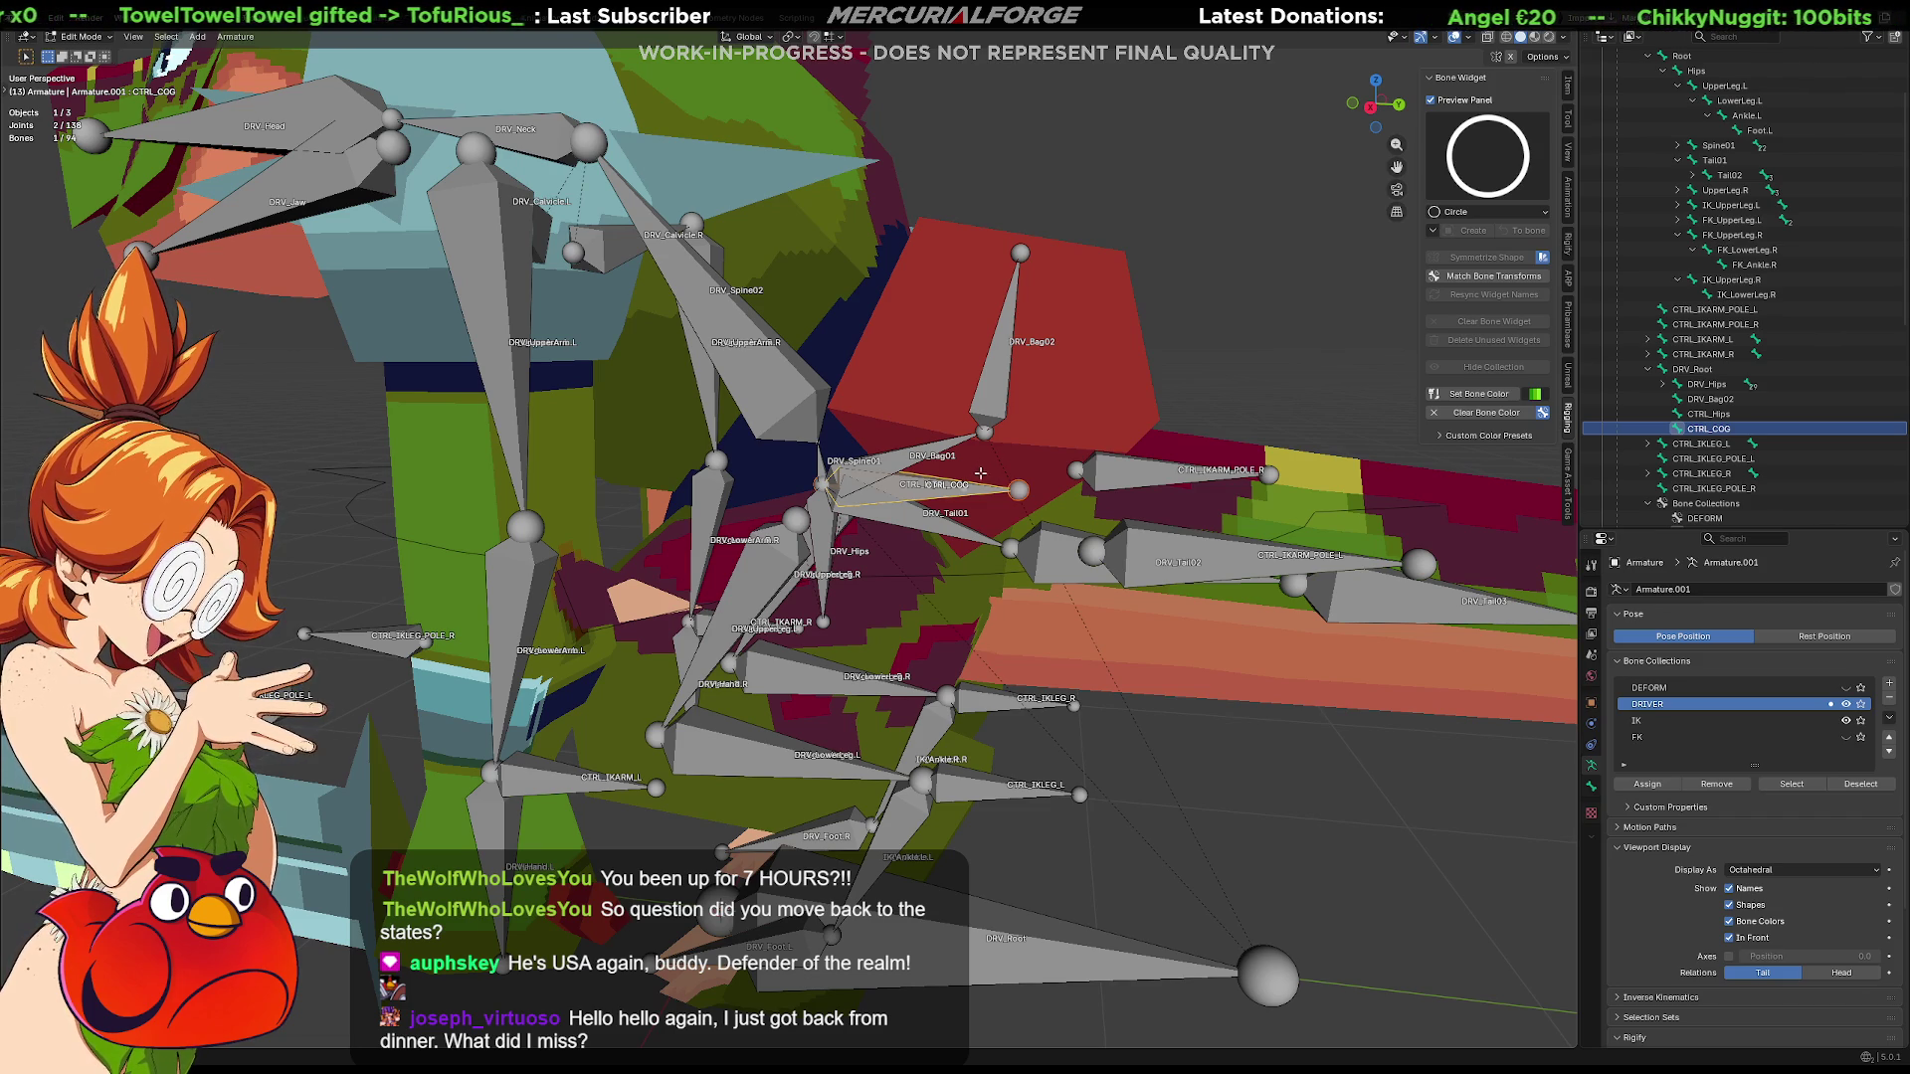
mouse_move(955, 483)
middle_mouse_down()
mouse_move(619, 526)
mouse_move(1147, 497)
mouse_move(871, 534)
mouse_move(888, 358)
middle_mouse_up()
key("KP_3")
scroll(870, 532, "up", 3)
scroll(870, 534, "up", 2)
scroll(862, 535, "up", 2)
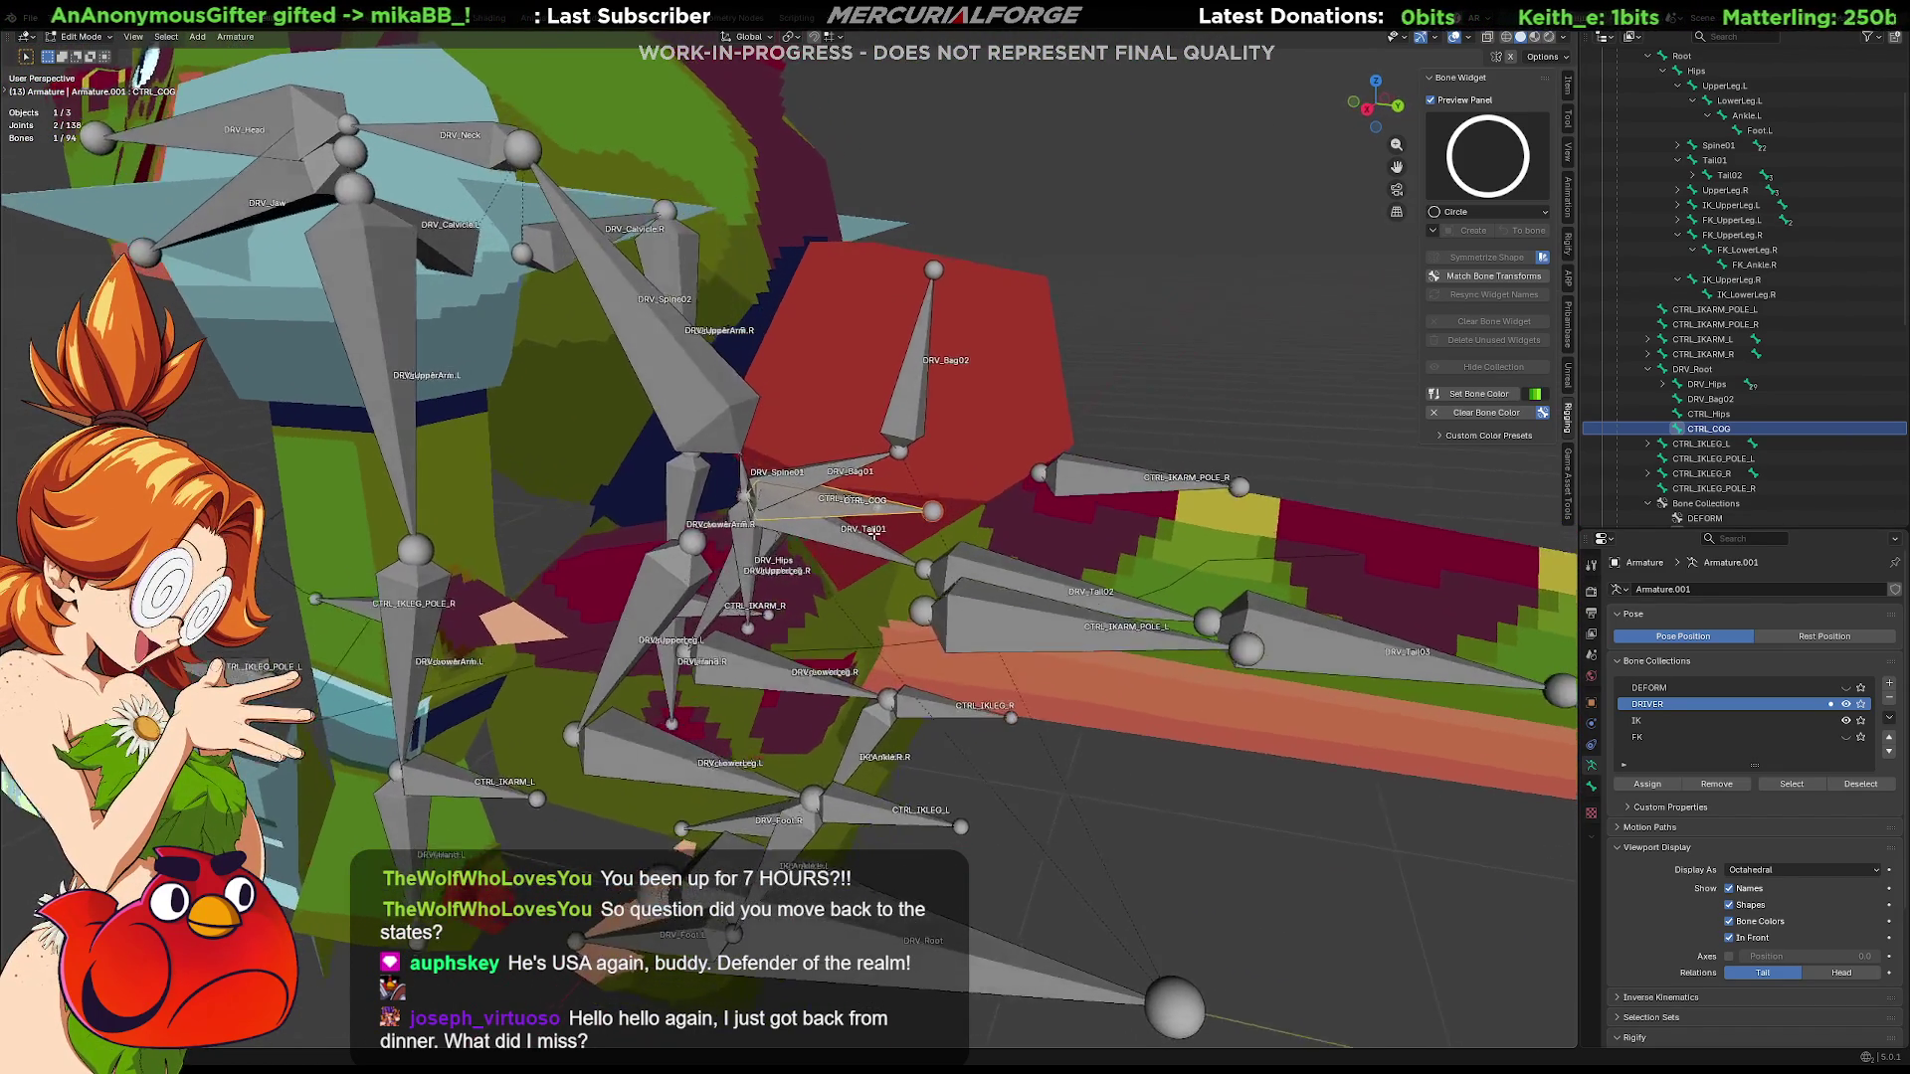
middle_click_drag(863, 535, 945, 510)
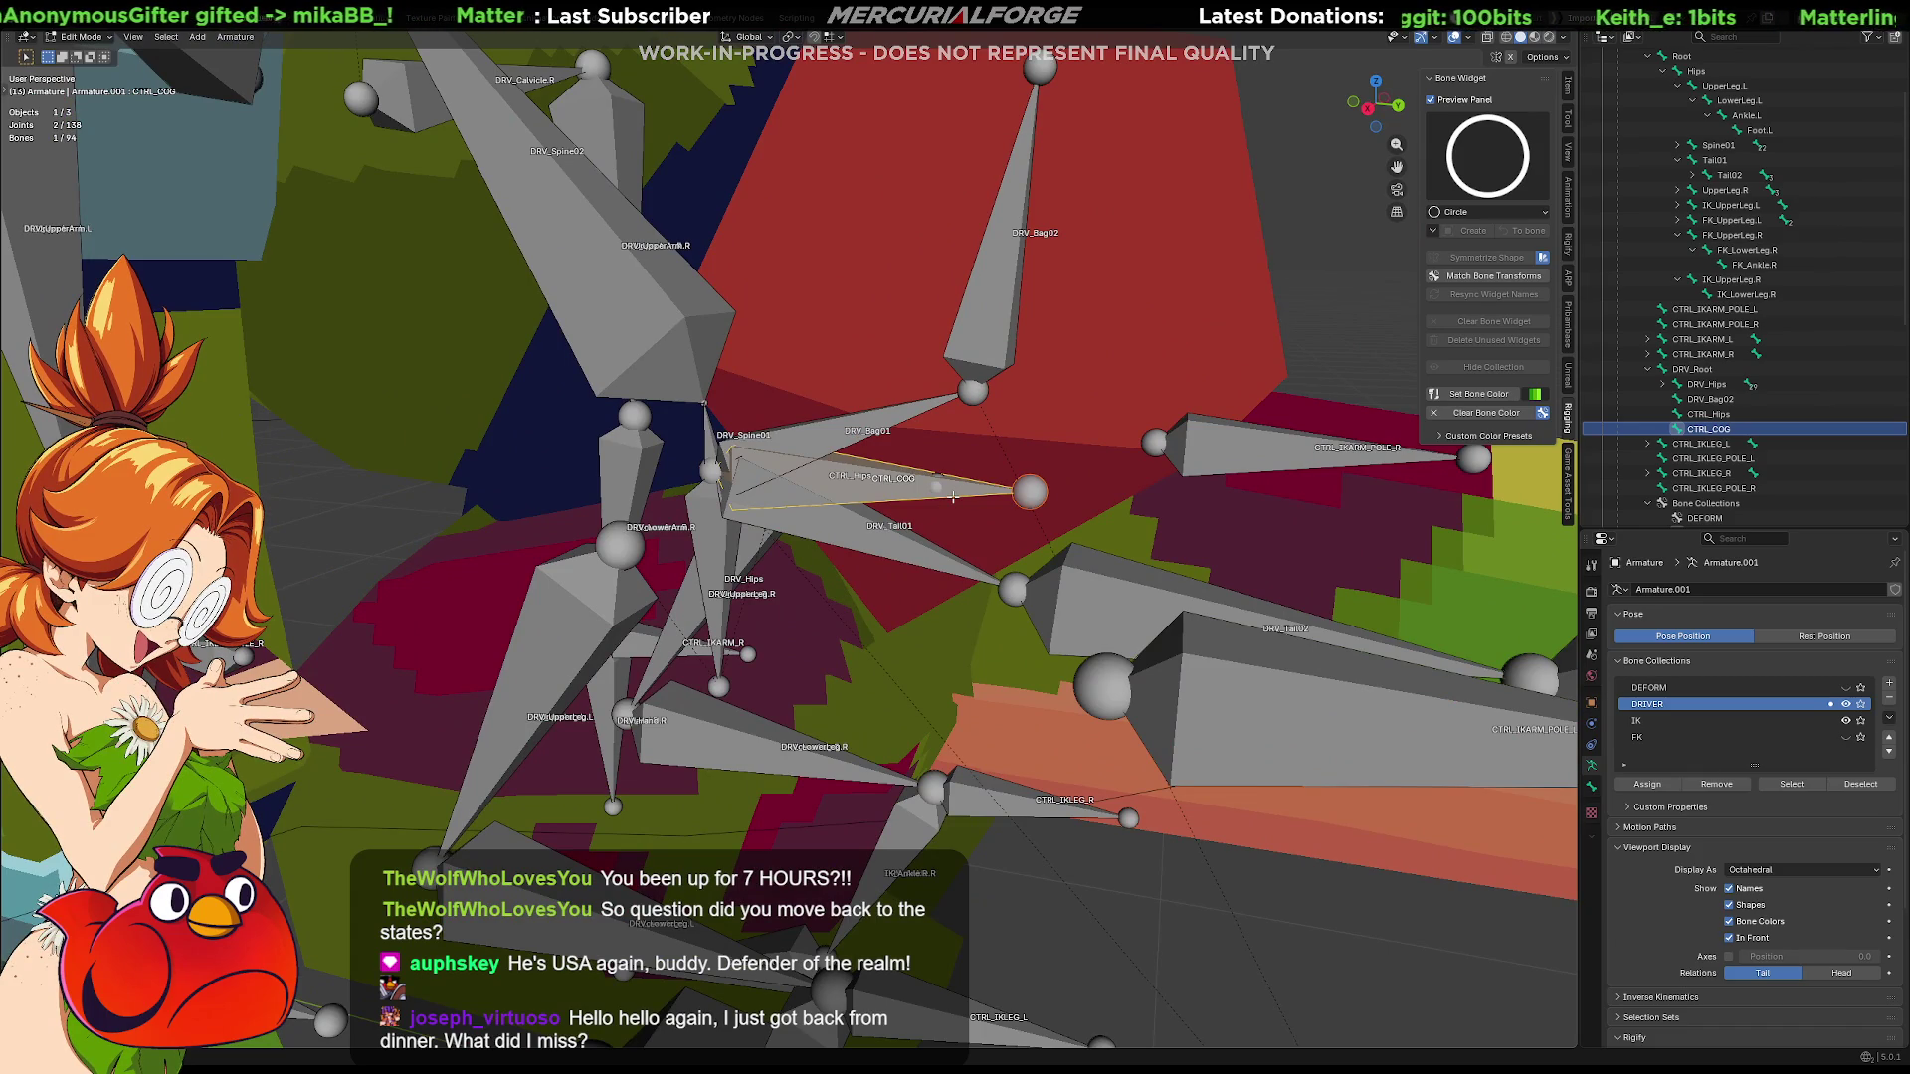
mouse_move(949, 517)
middle_mouse_down()
mouse_move(930, 518)
mouse_move(1068, 512)
middle_mouse_up()
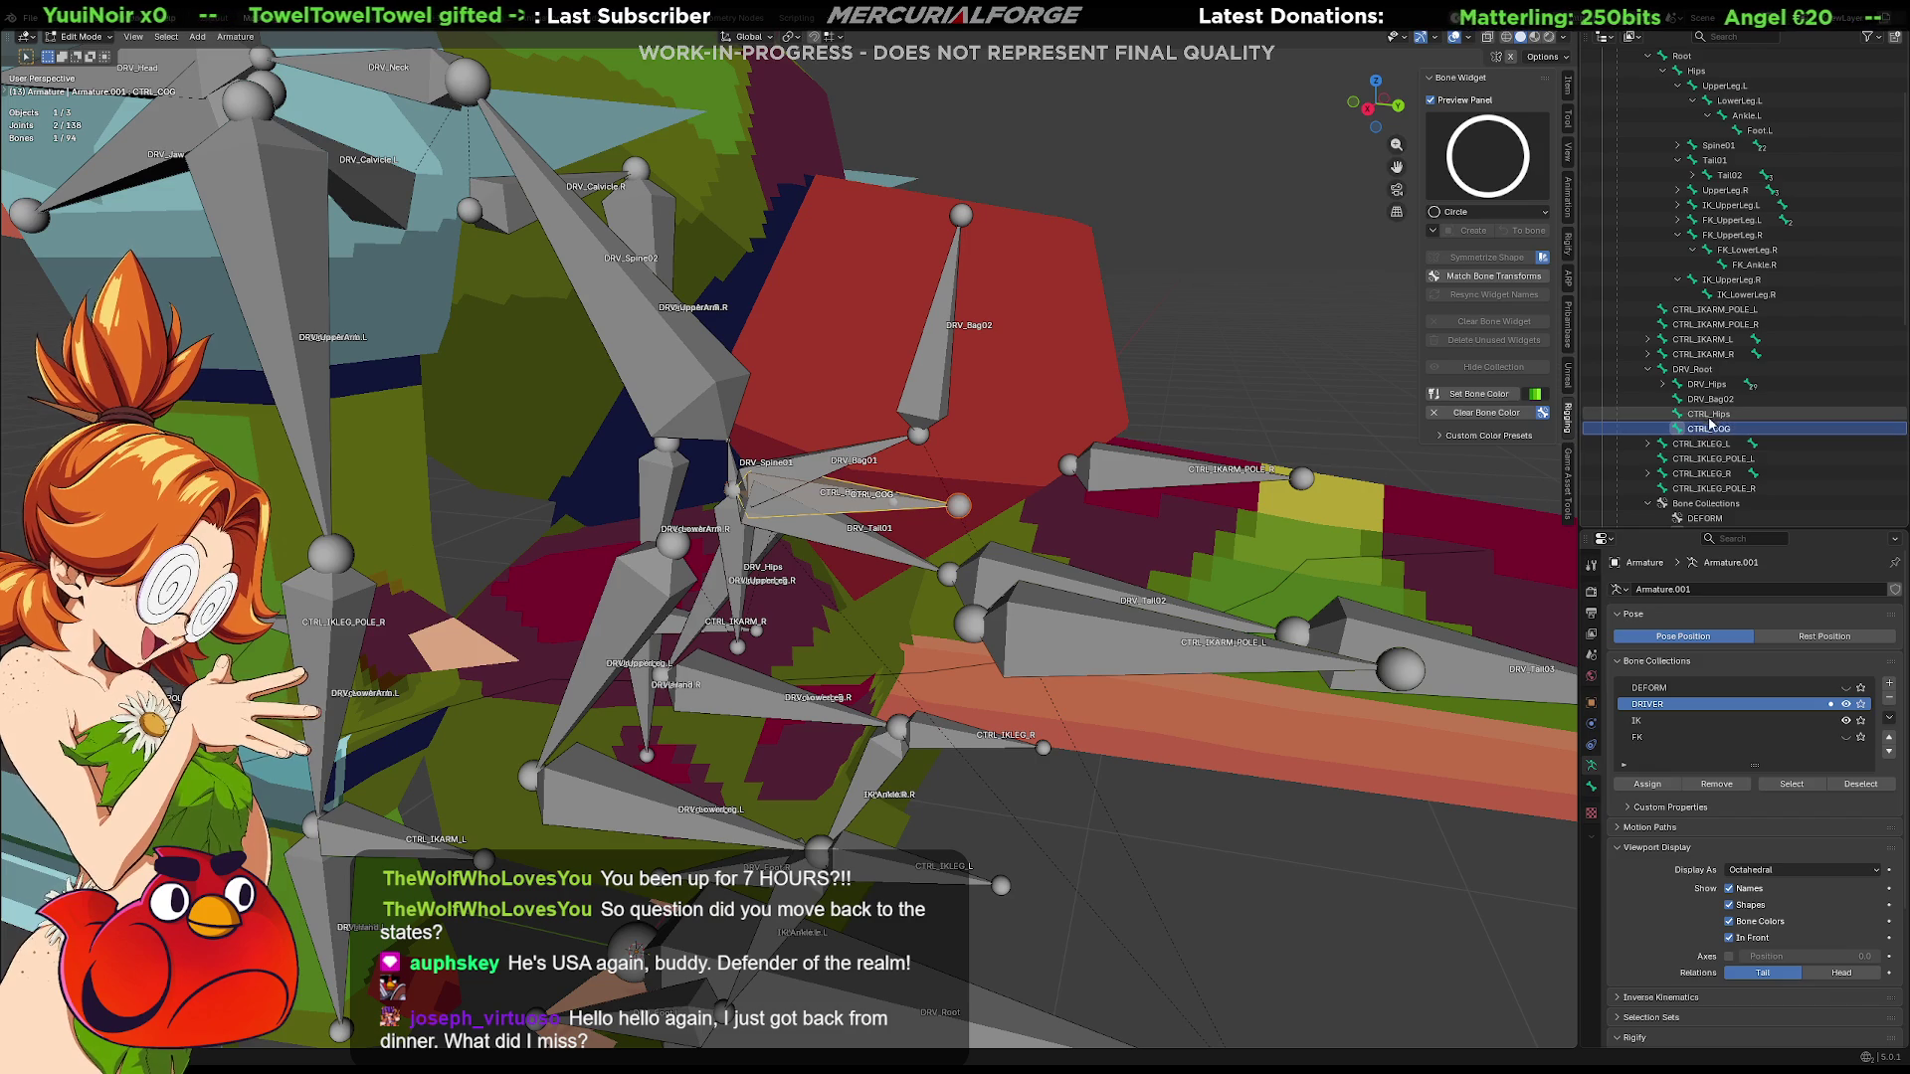
Fold the DRV_Hips child branches and add DRV_Spine01 to the selection as parent, starting Ctrl+P
left_click(1676, 384)
left_click(1689, 415)
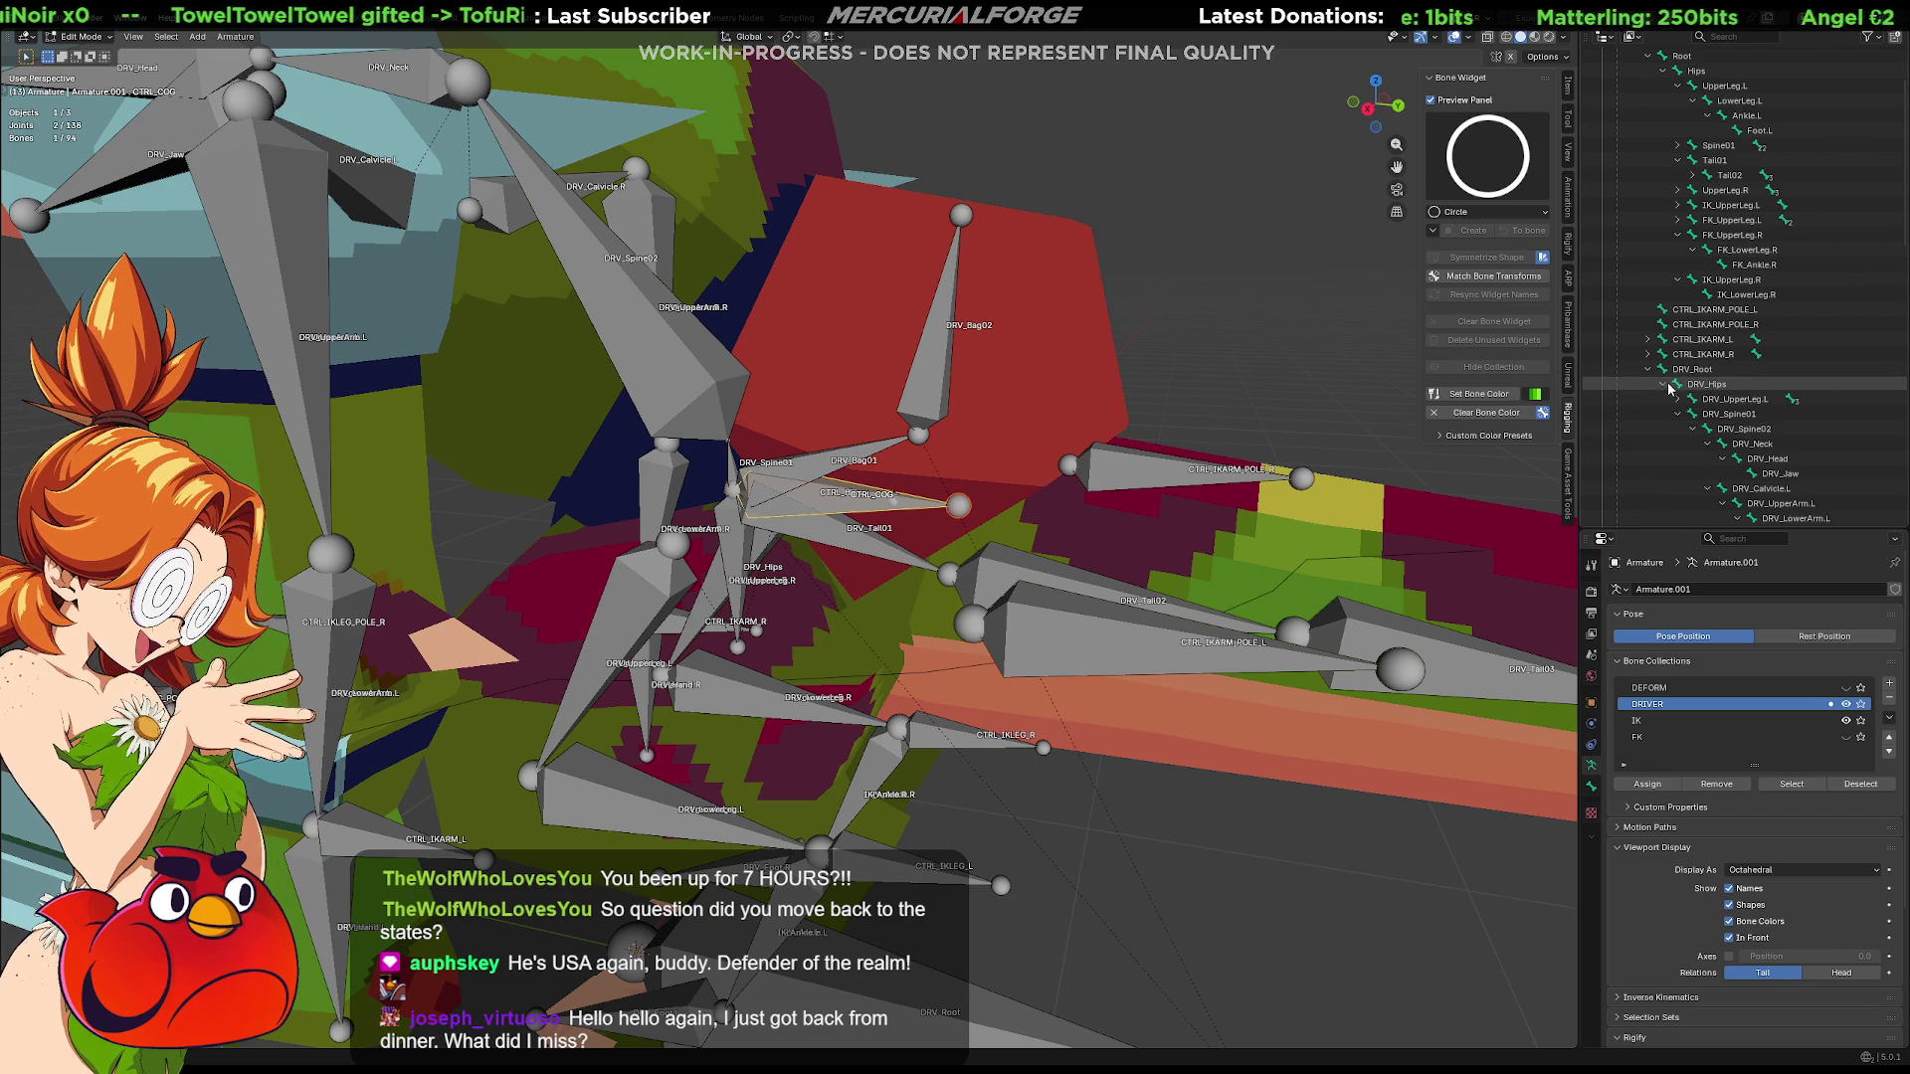
left_click(1683, 415)
left_click(1679, 430)
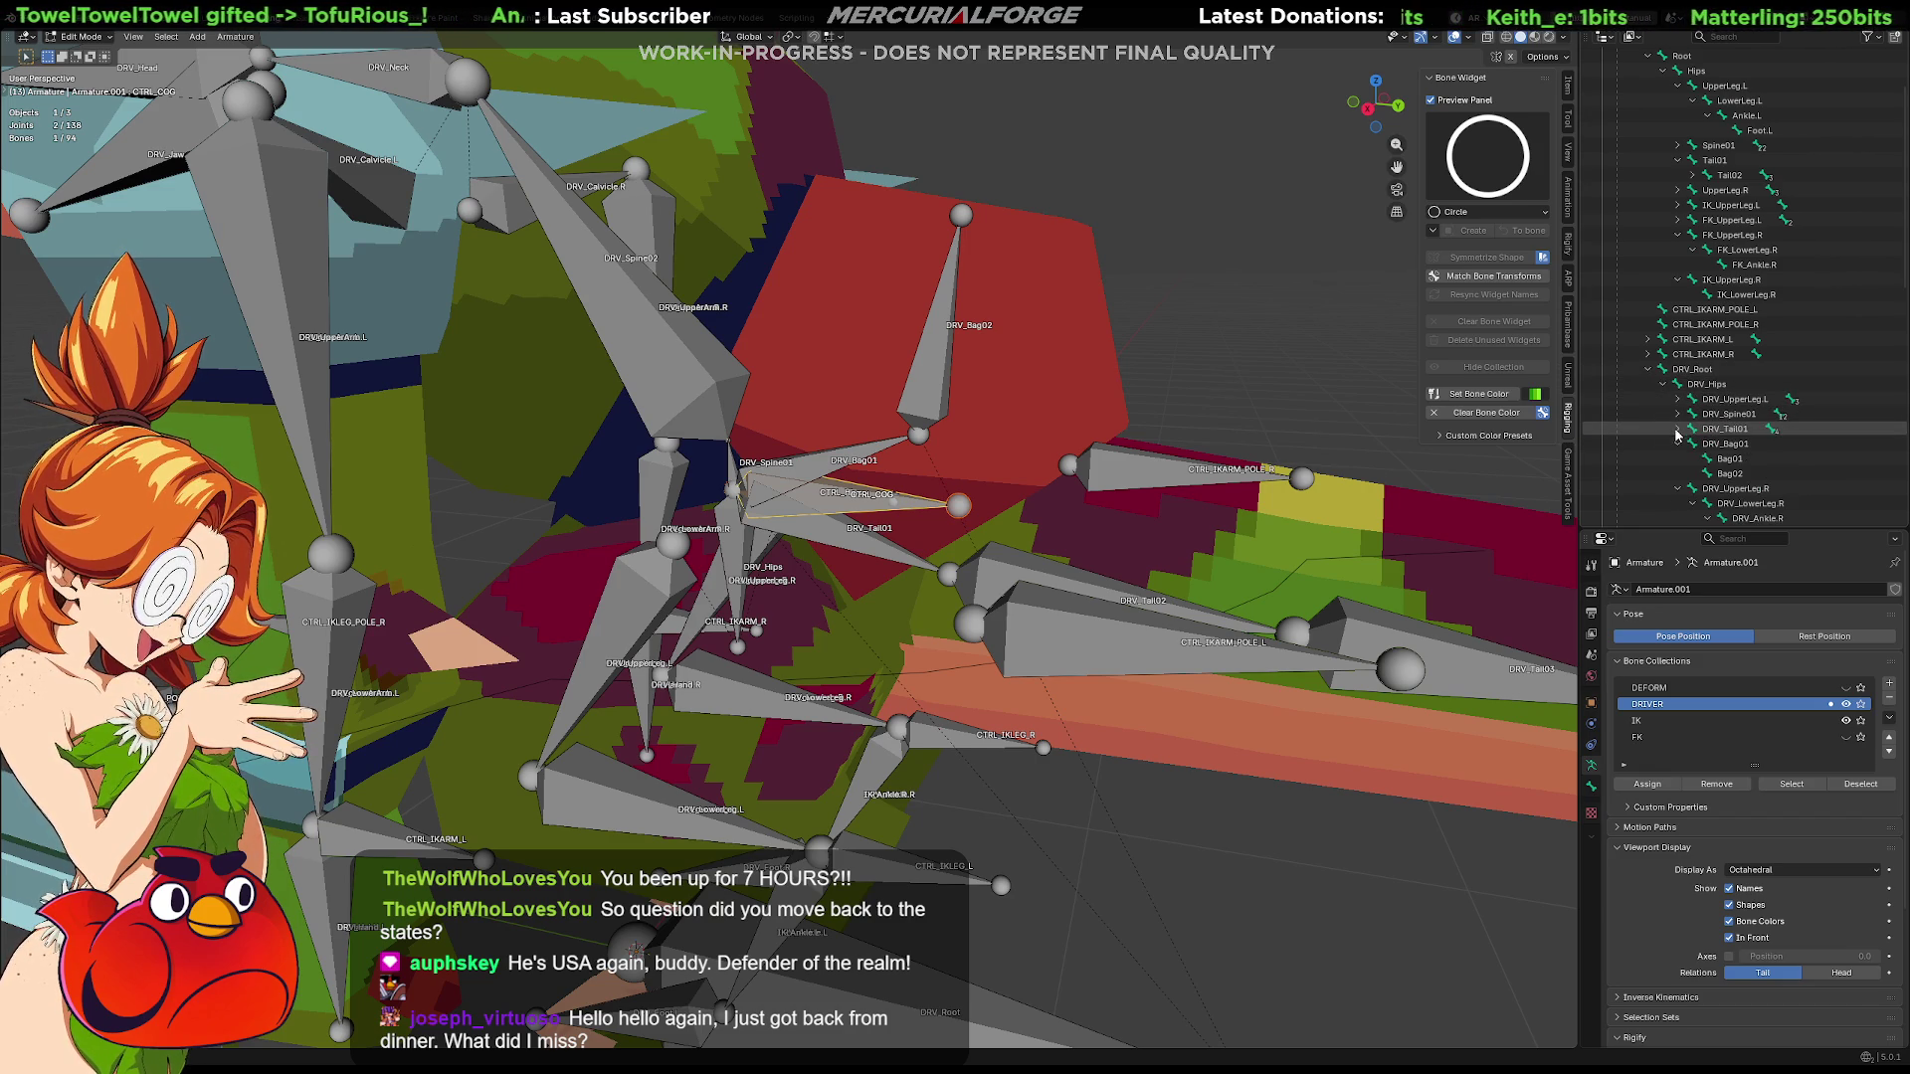
left_click(1680, 446)
left_click(1679, 459)
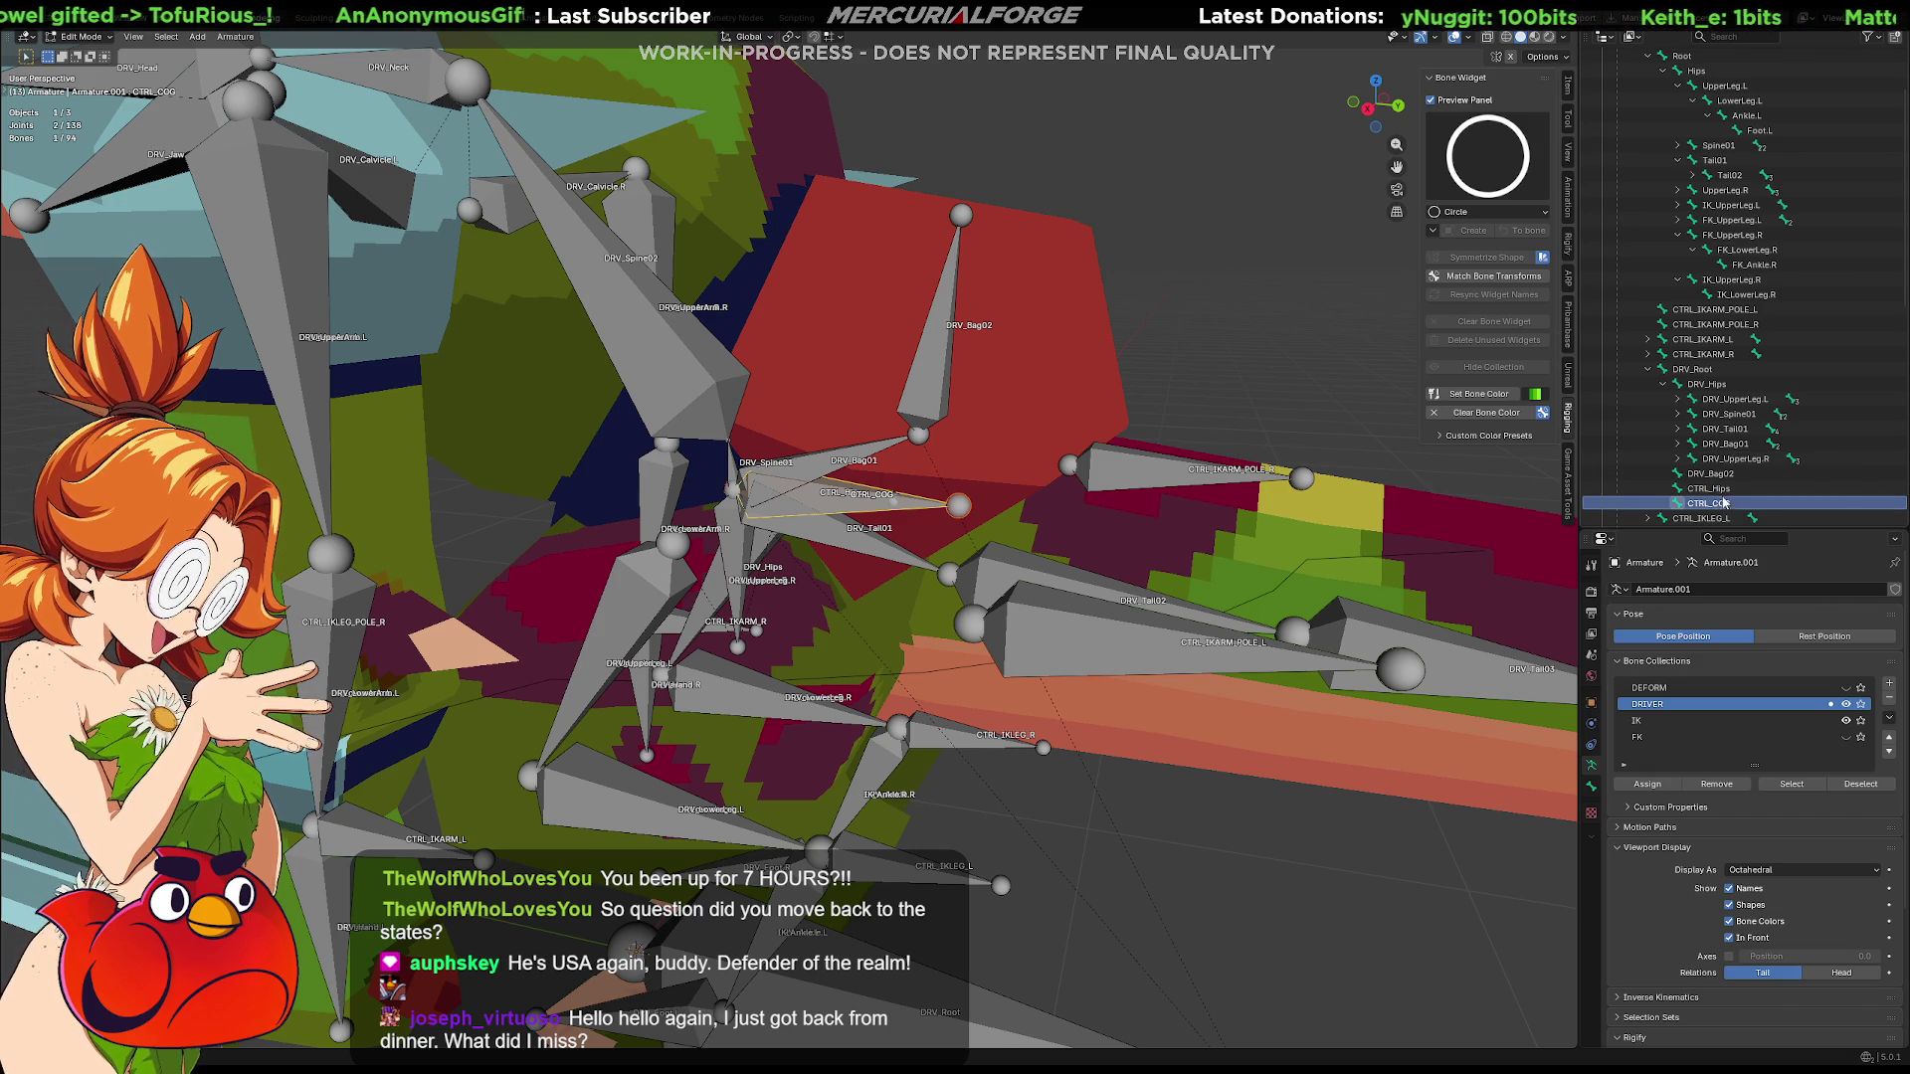
left_click(1726, 420)
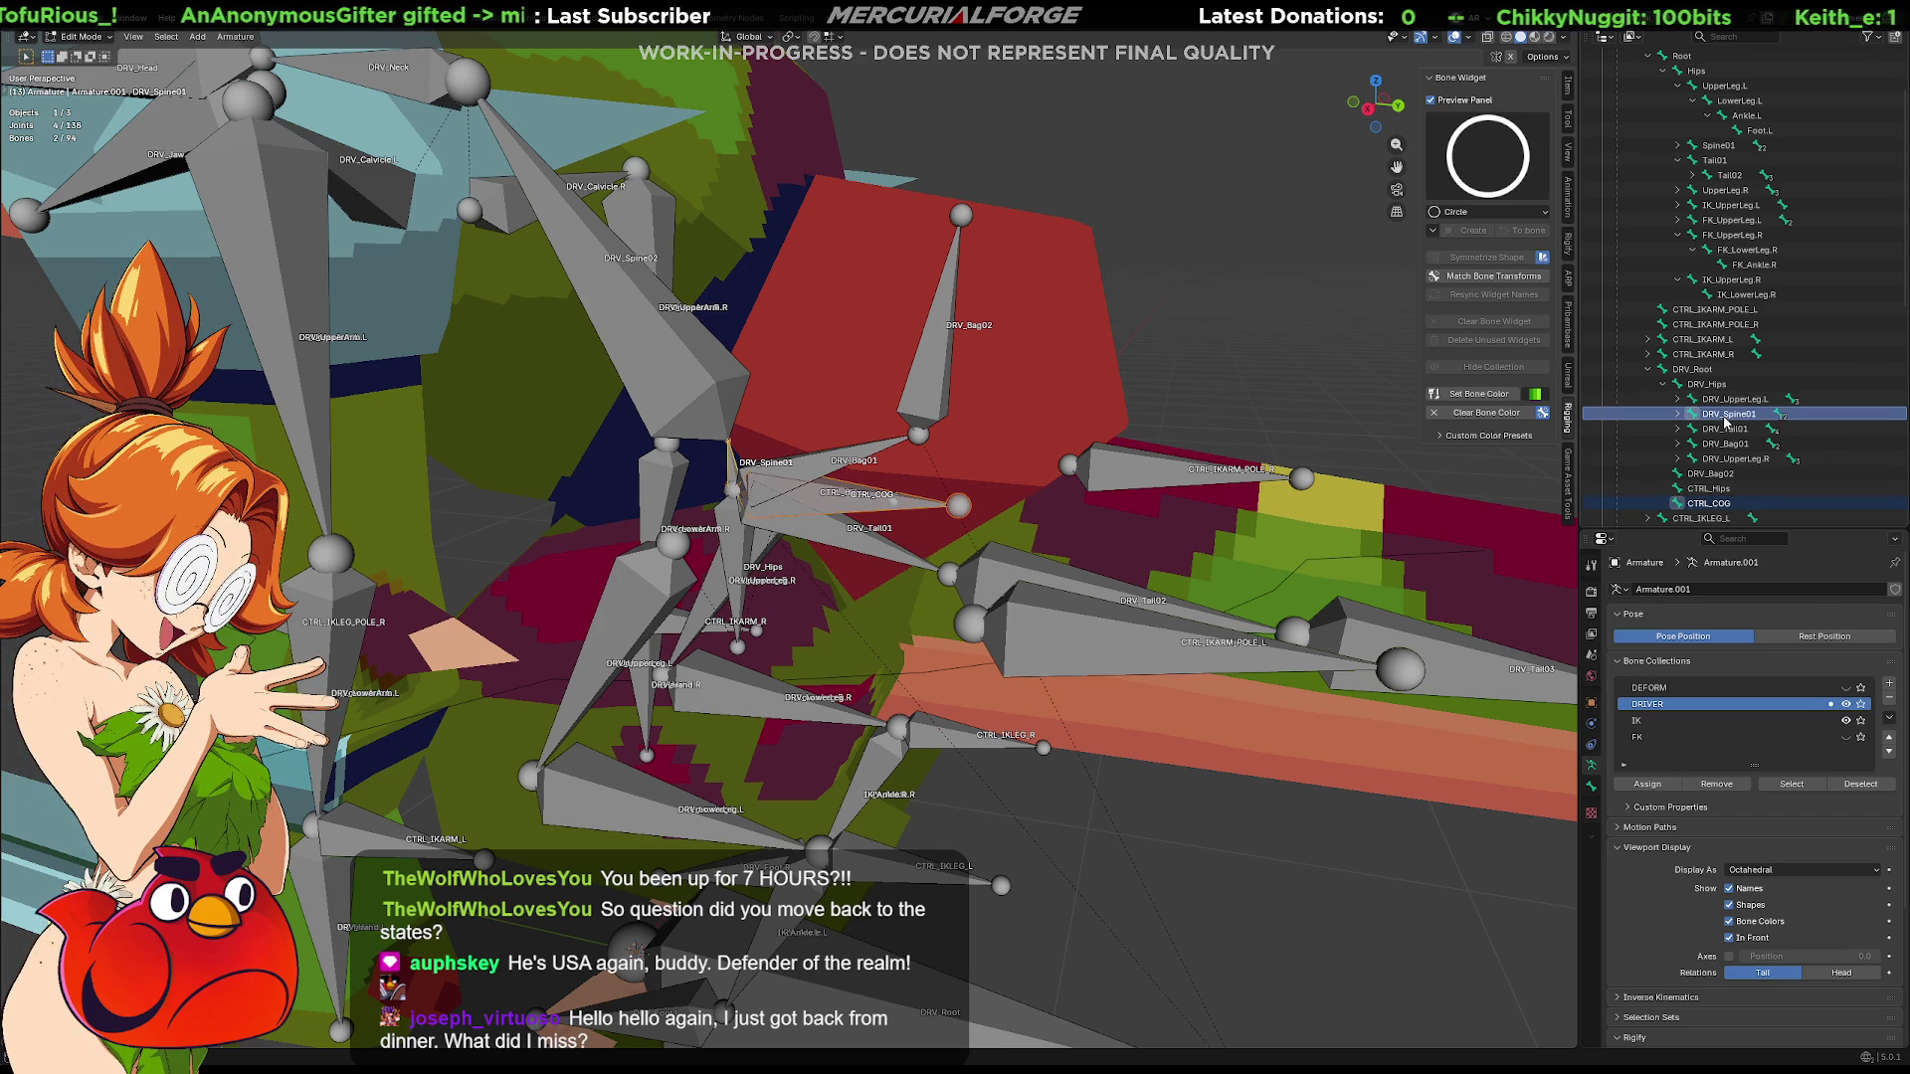
key("ctrl+p")
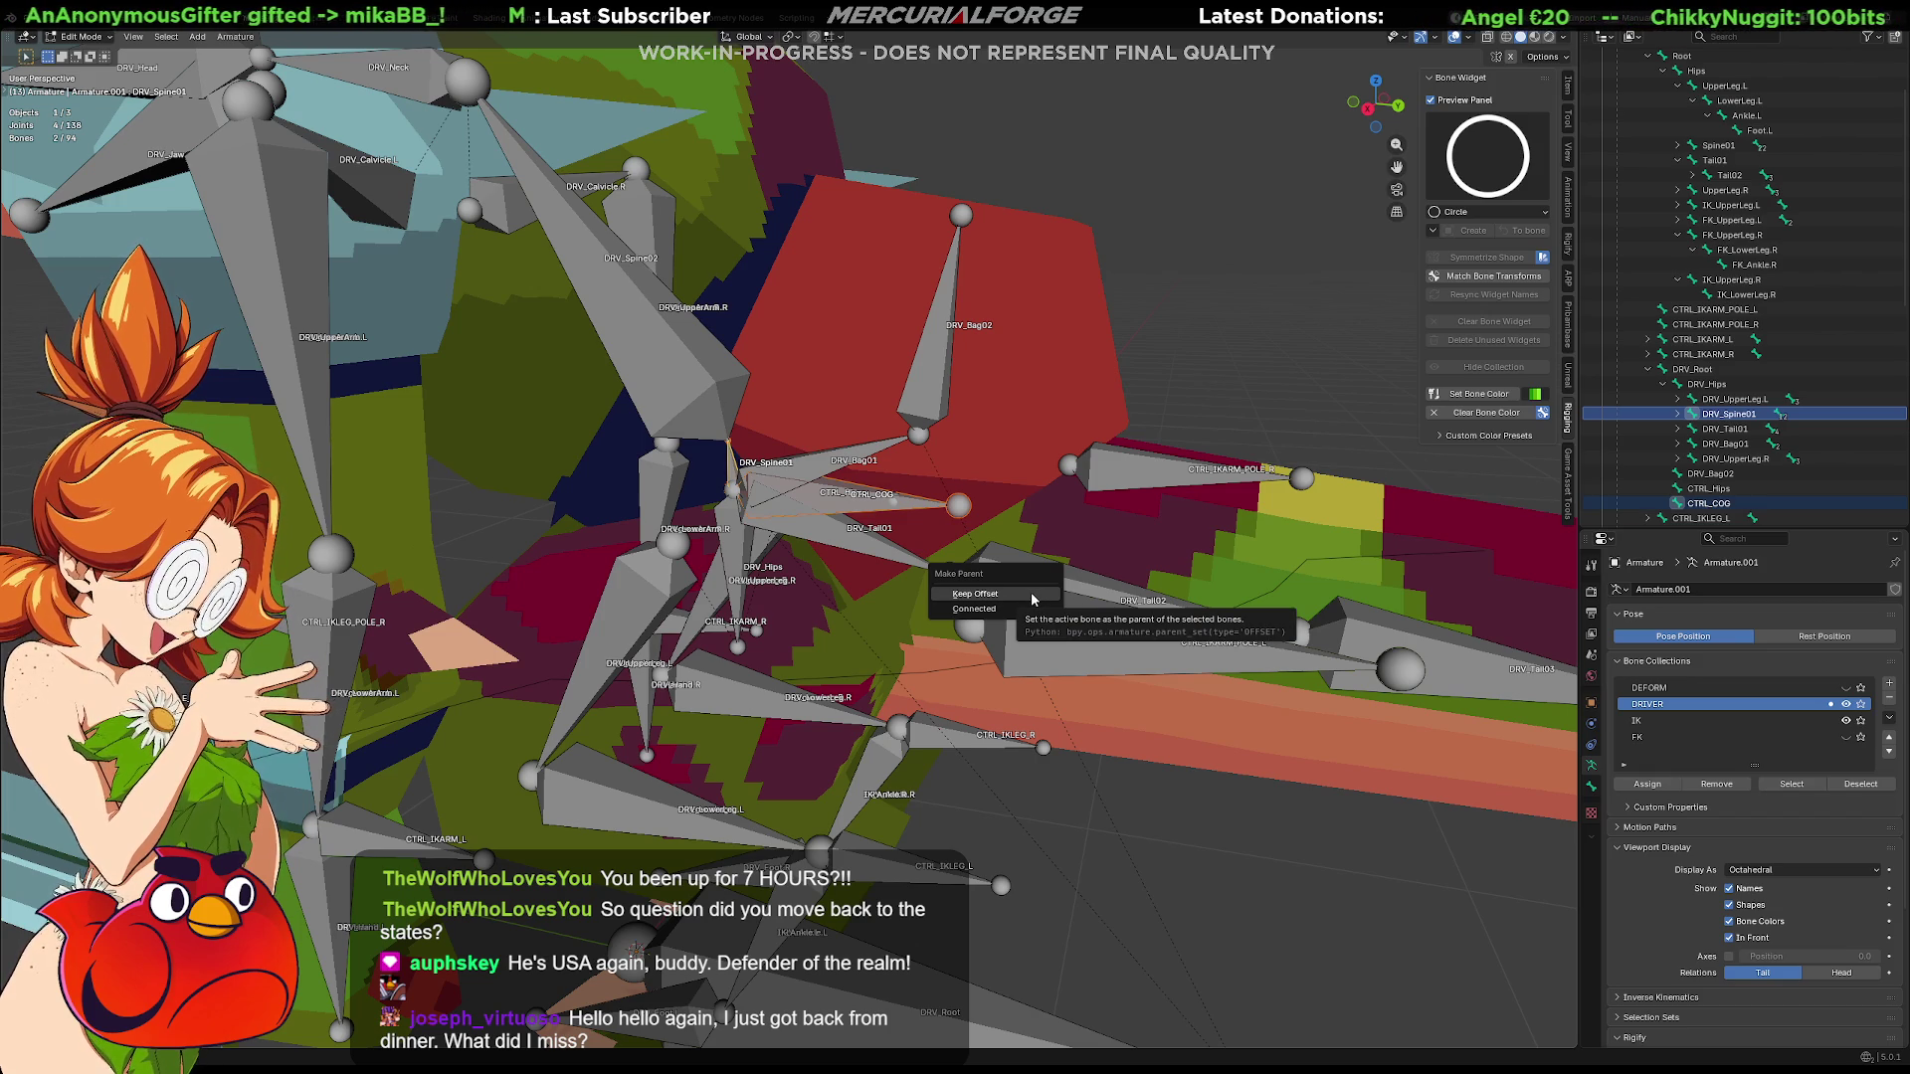
Parent the bone to DRV_Spine01 with Keep Offset and nudge it with a move
left_click(1031, 598)
middle_click_drag(1171, 470, 956, 508)
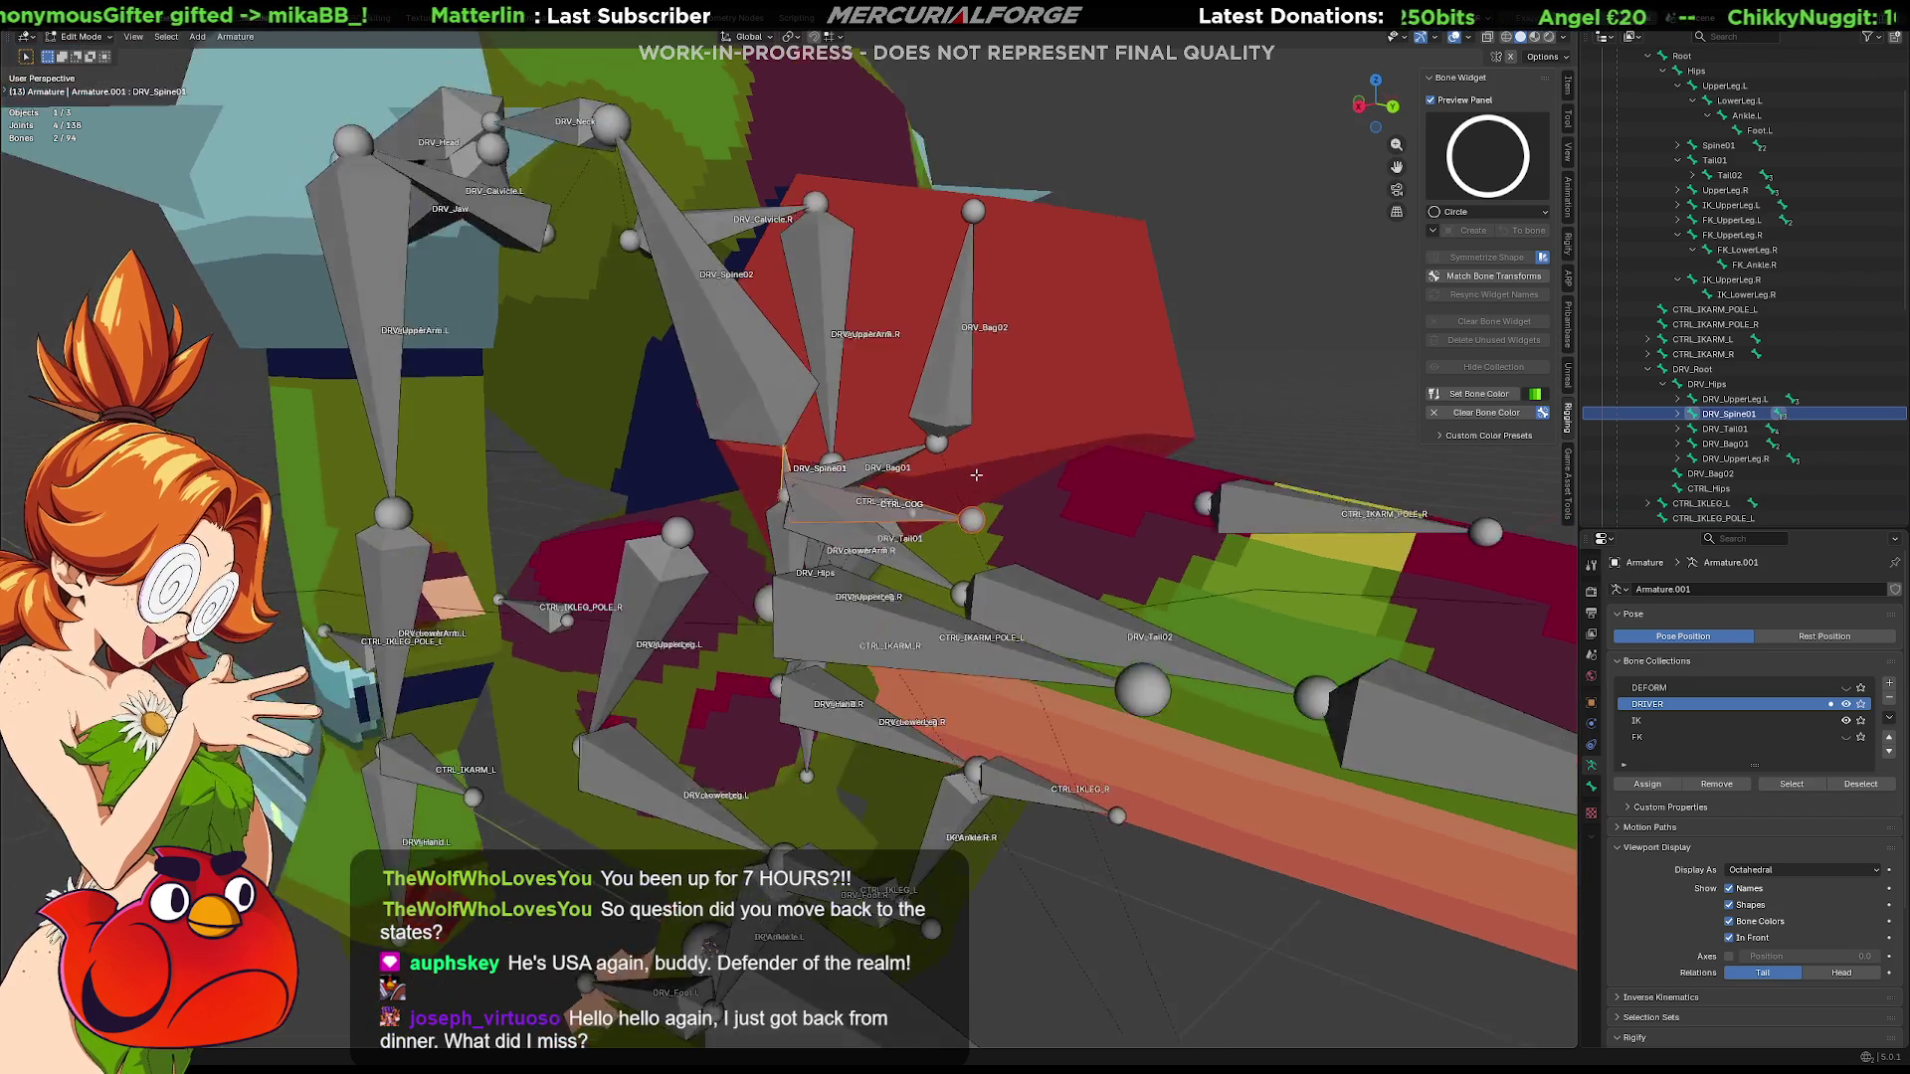
key("g")
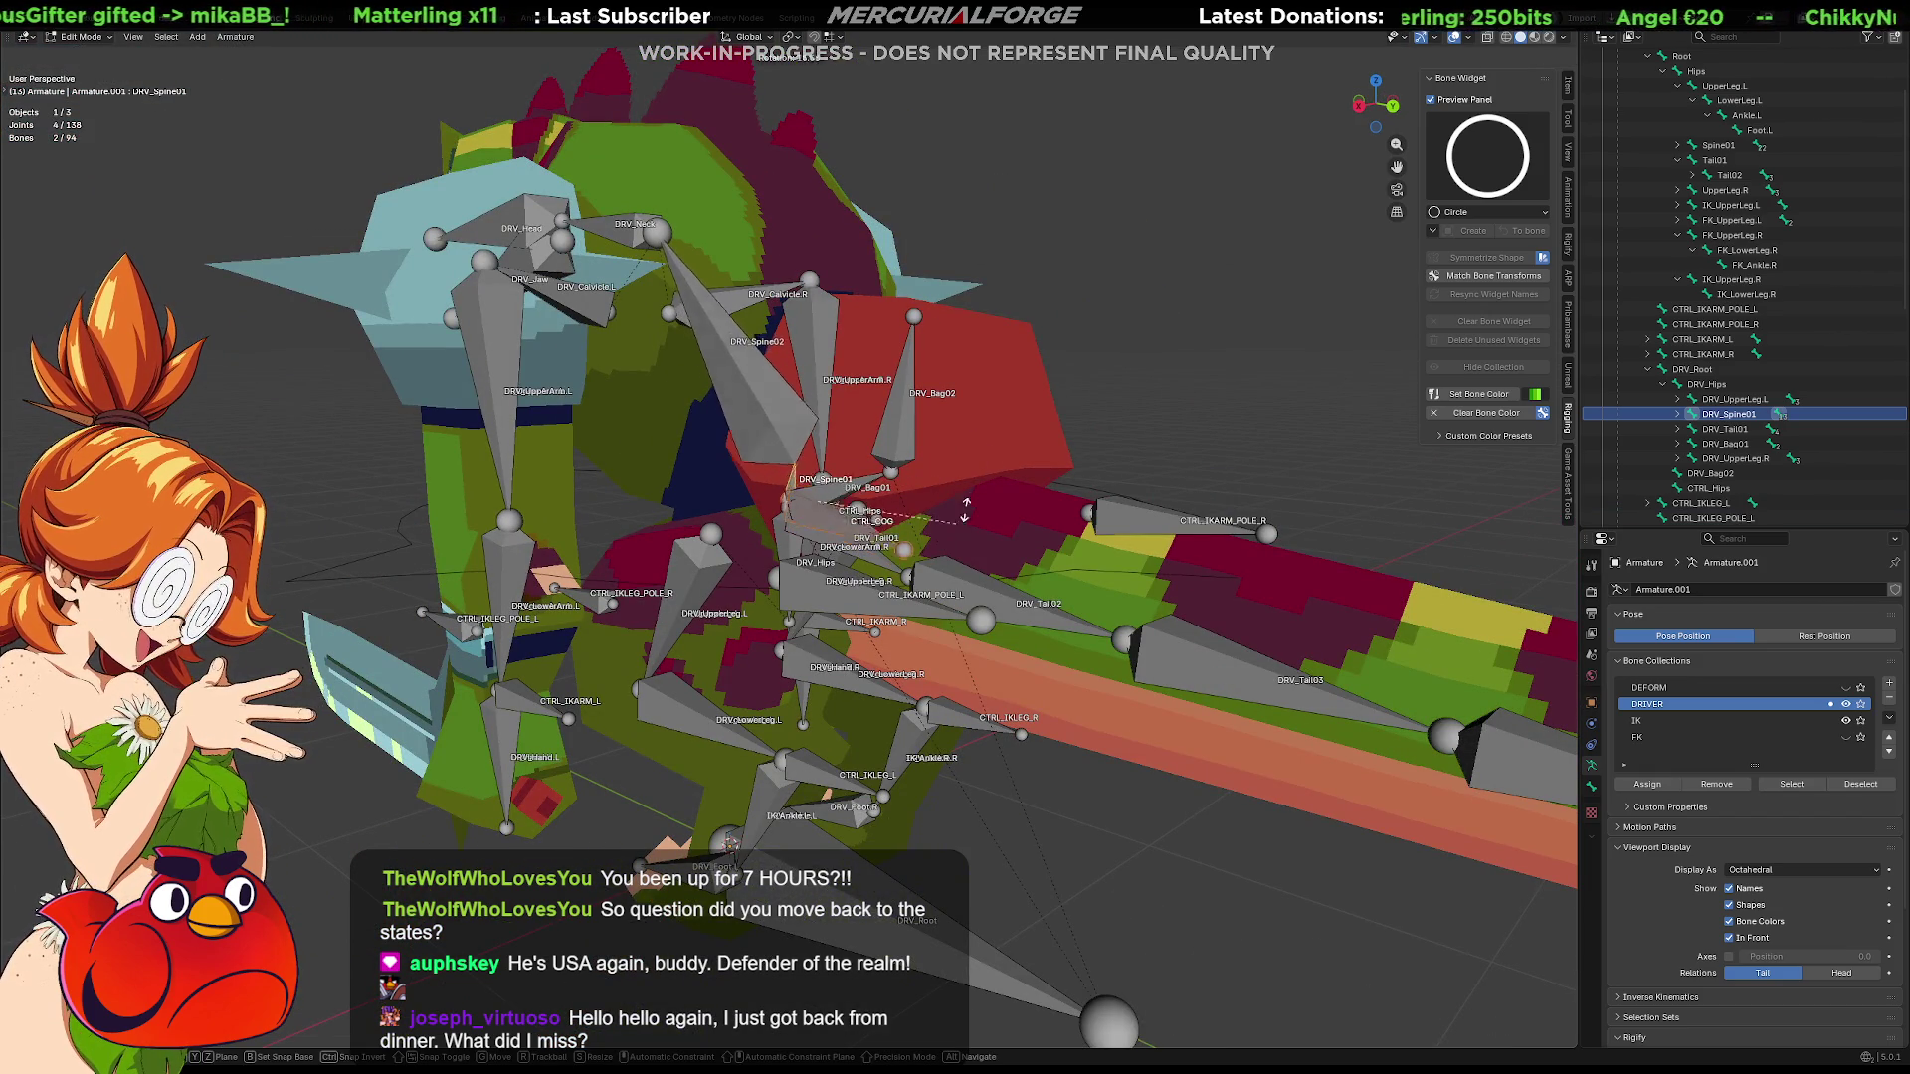
left_click(943, 475)
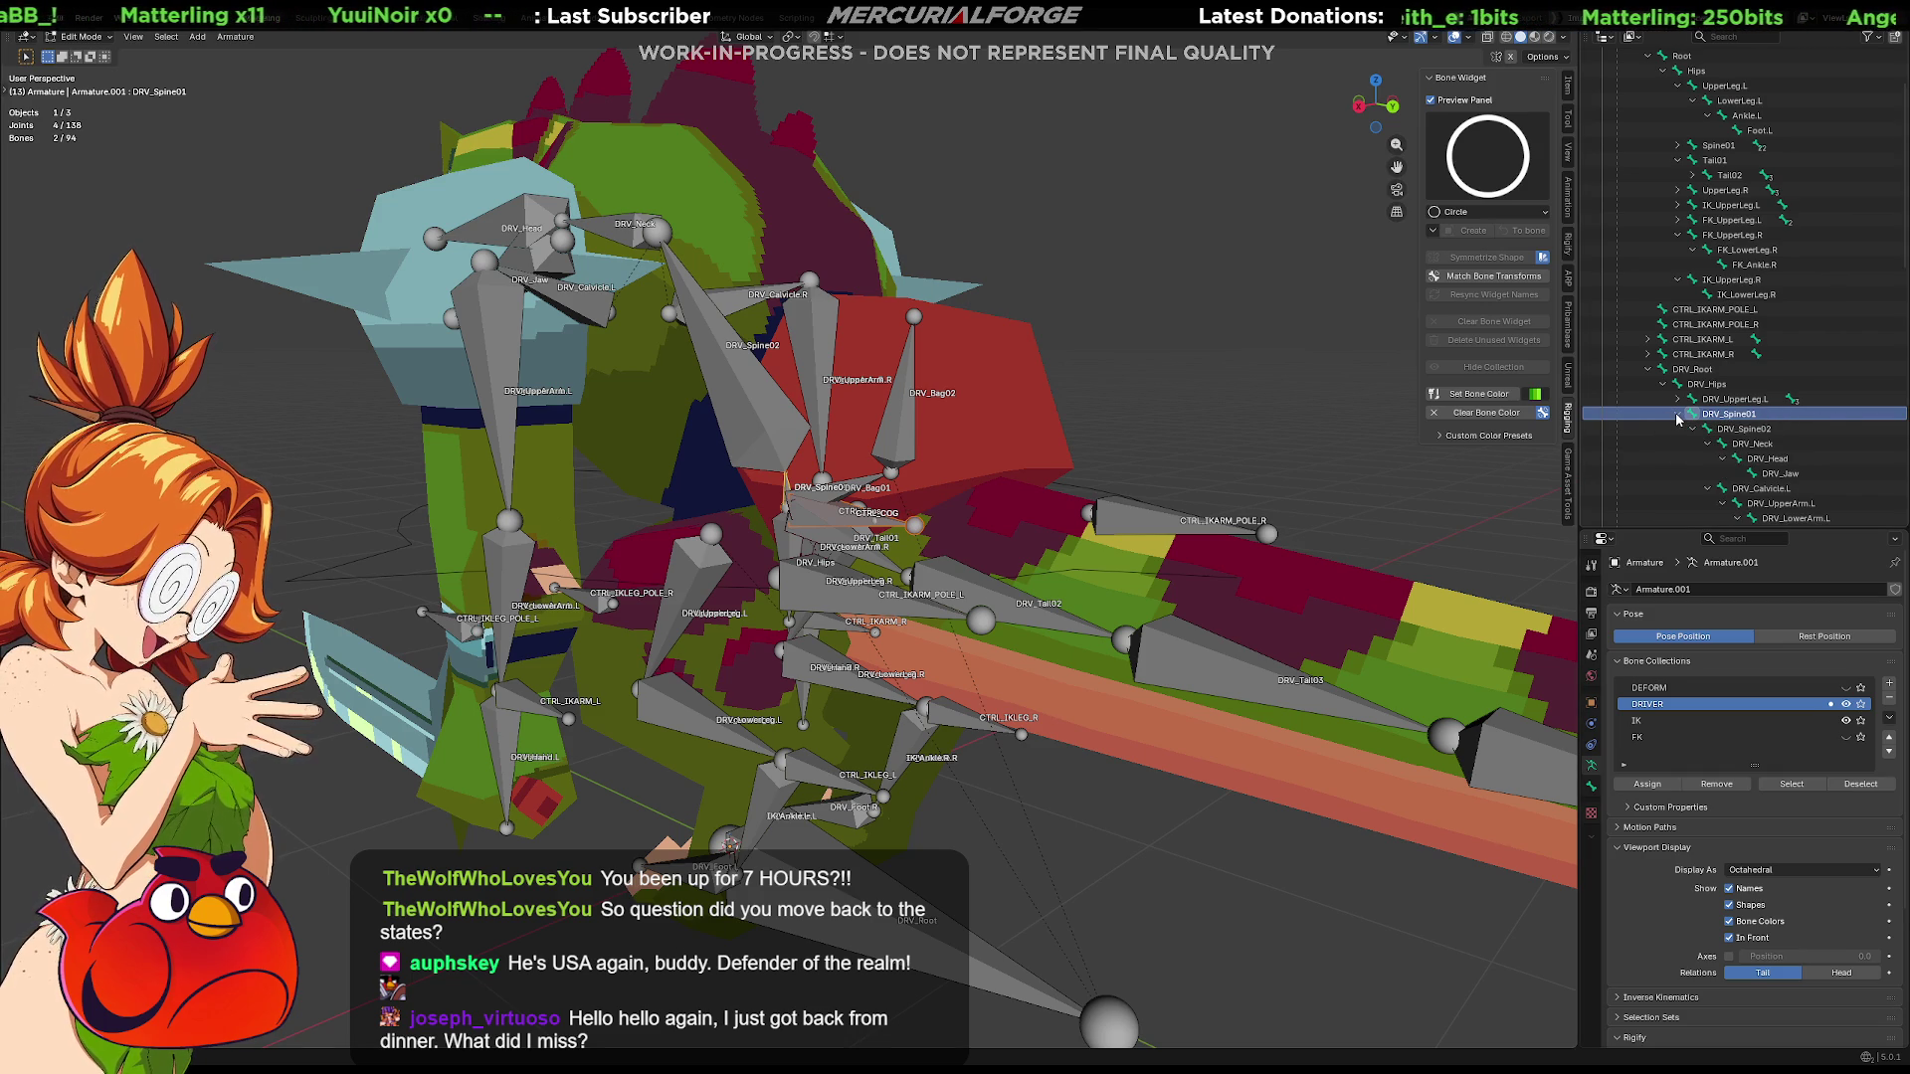
Rename CTRL_COG back to CTRL_Hips.001 in the Outliner and fold the DRV_Root branch
left_click(1736, 430)
left_click(1741, 413)
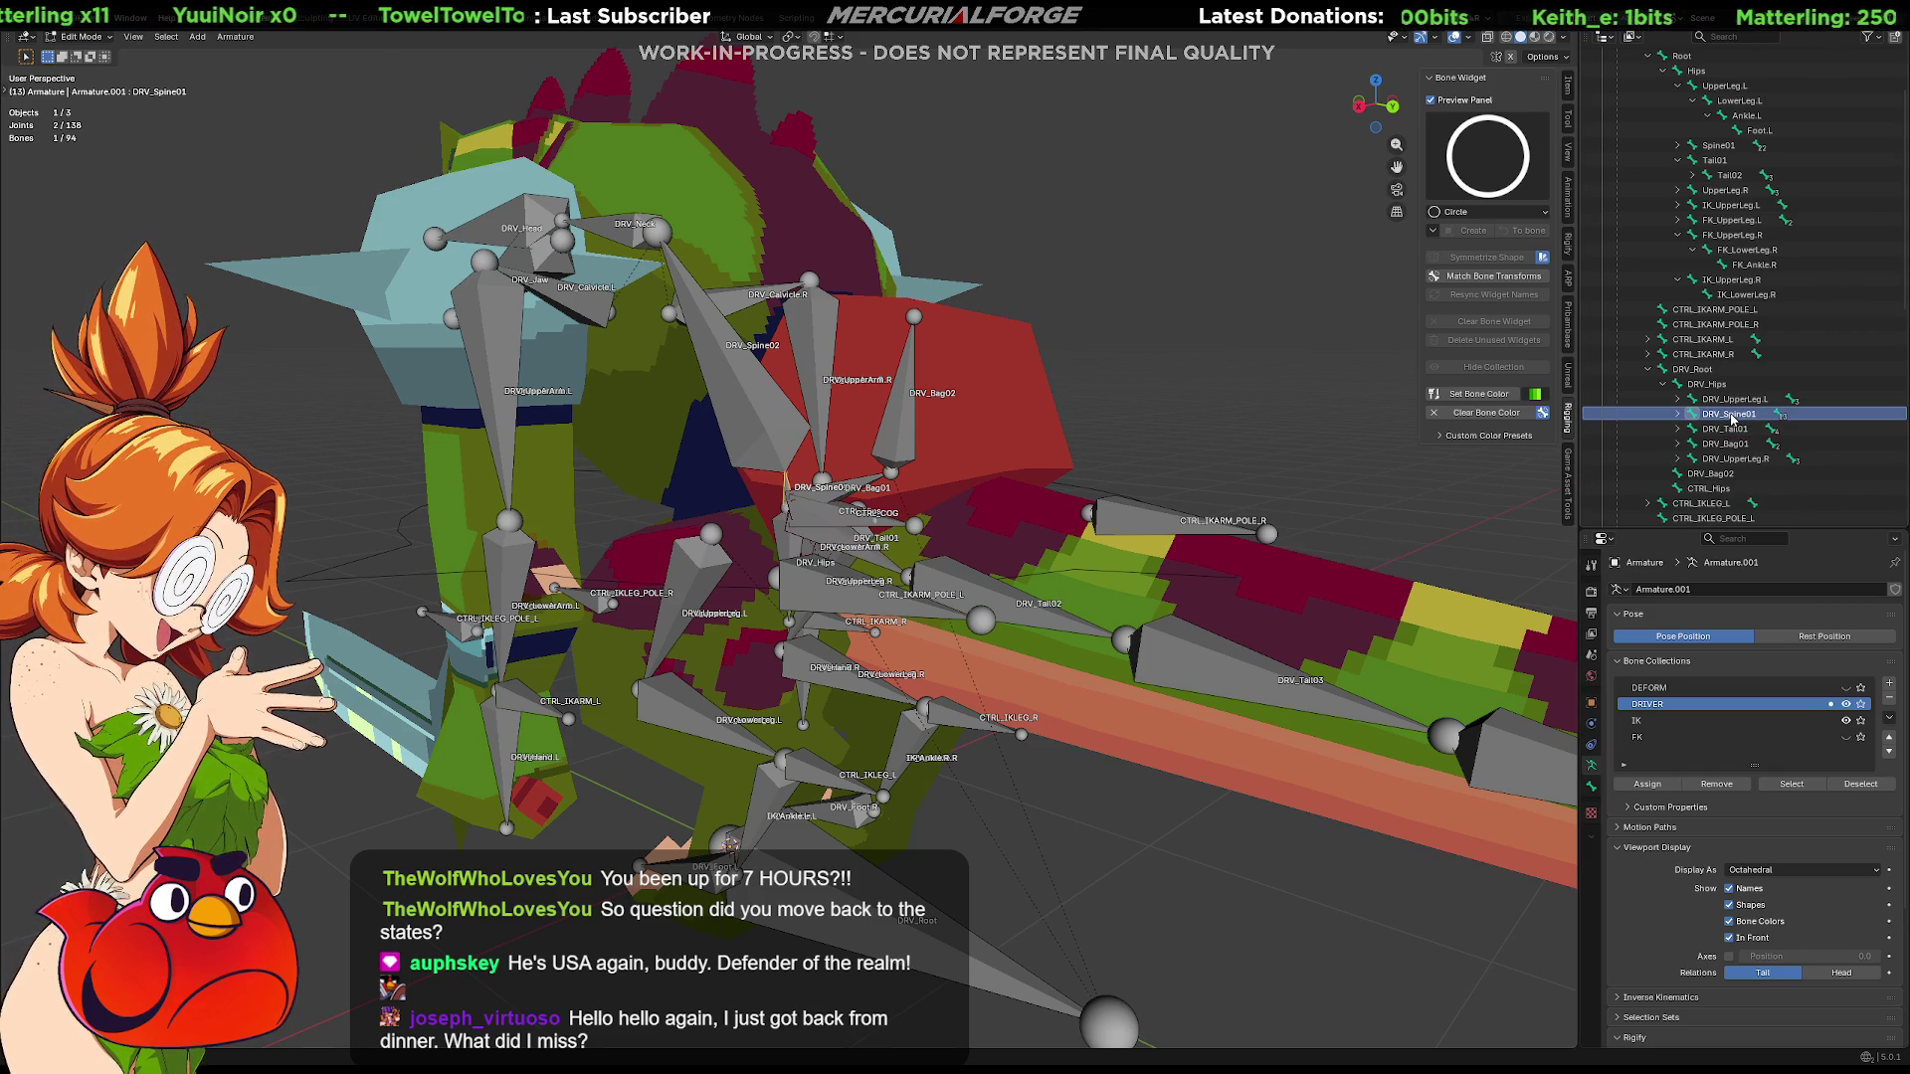
key("Down")
key("Down")
key("Down")
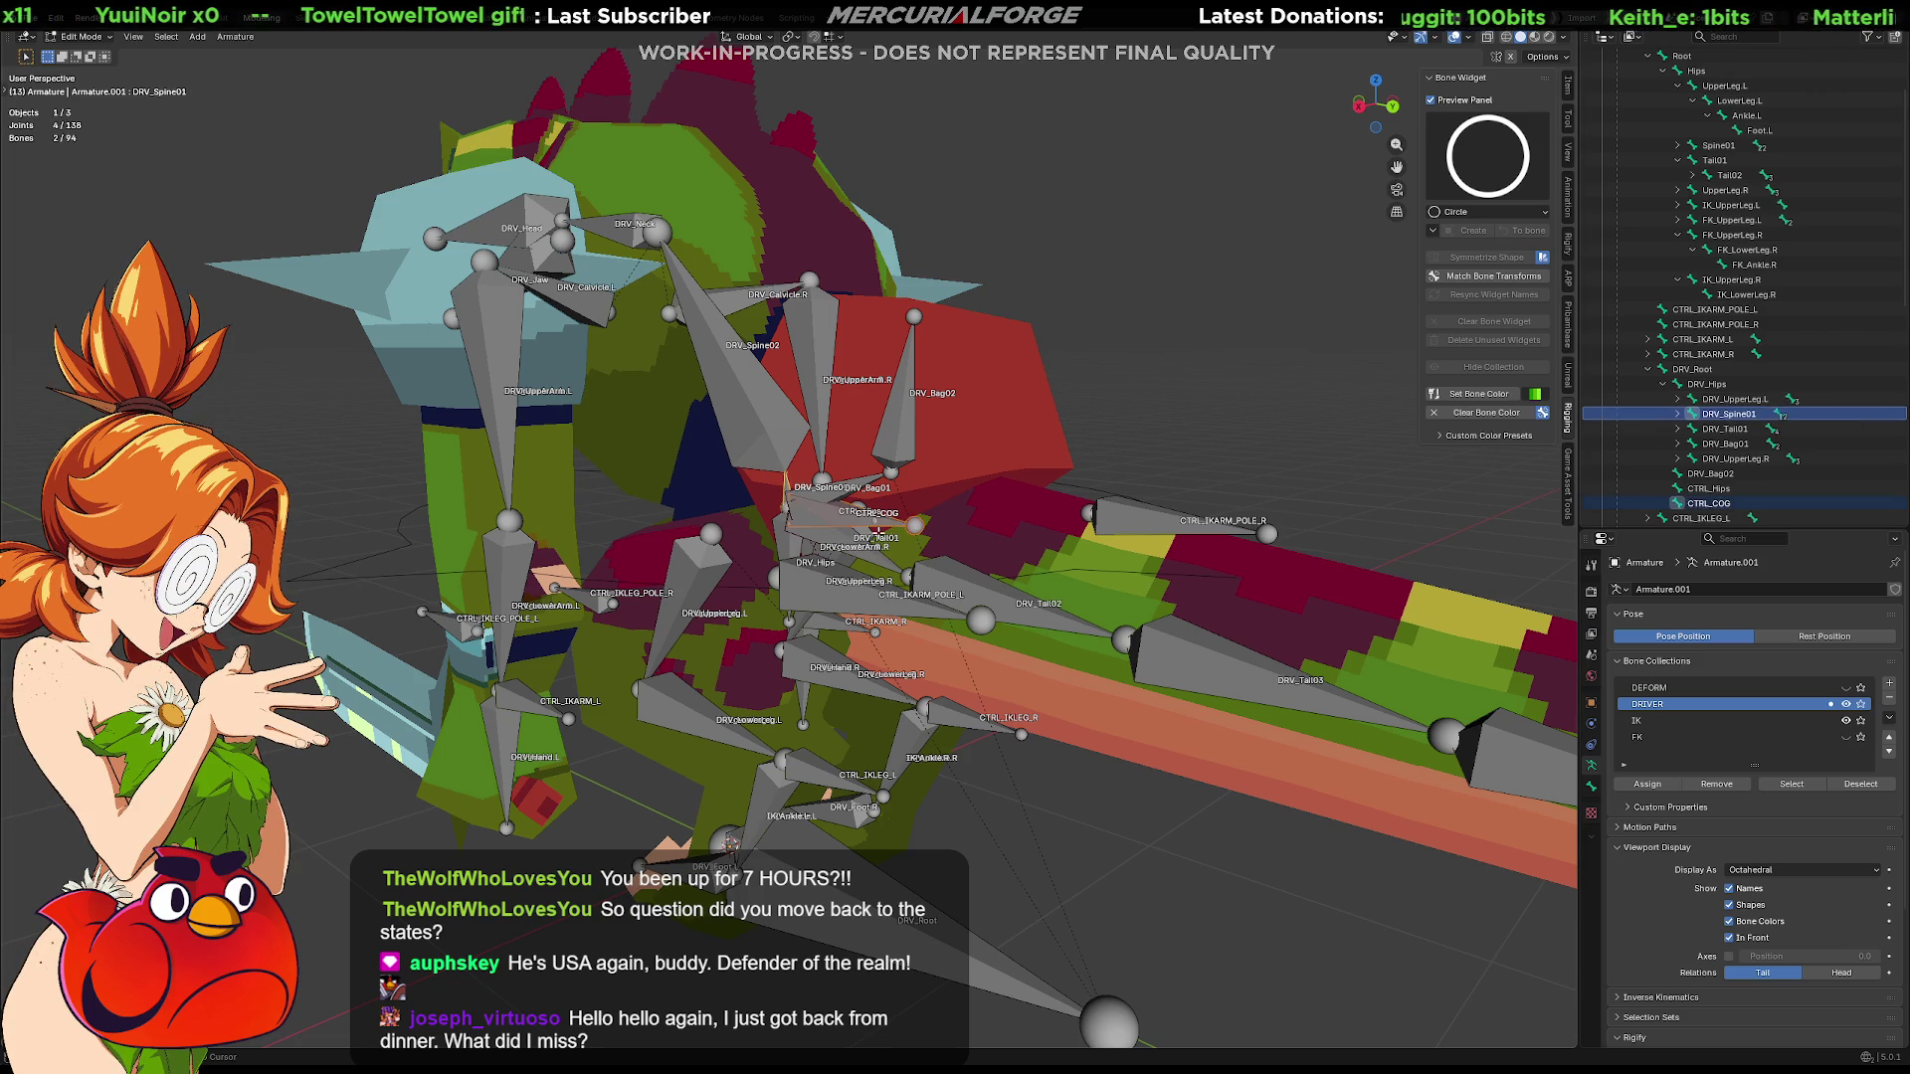
double_click(1710, 504)
type("CTRL_Hips.001")
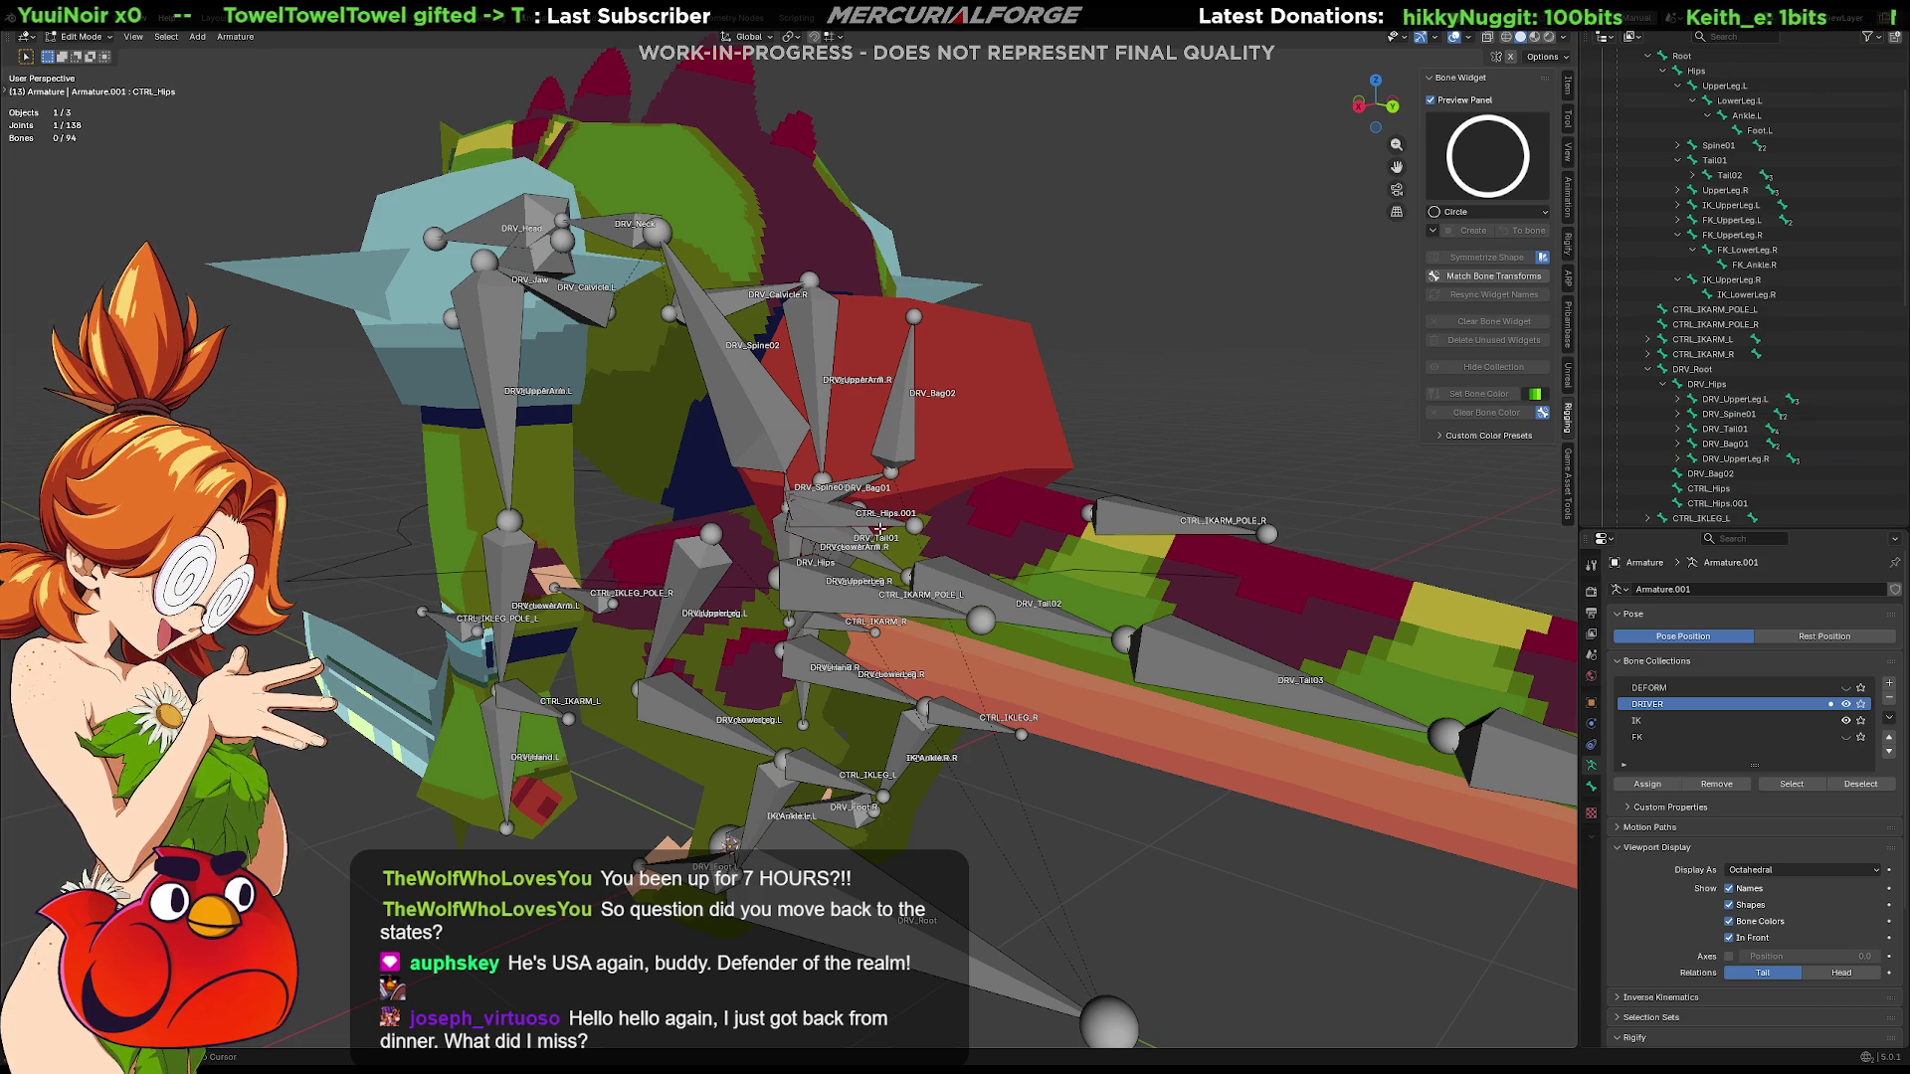
key("Return")
left_click(1647, 369)
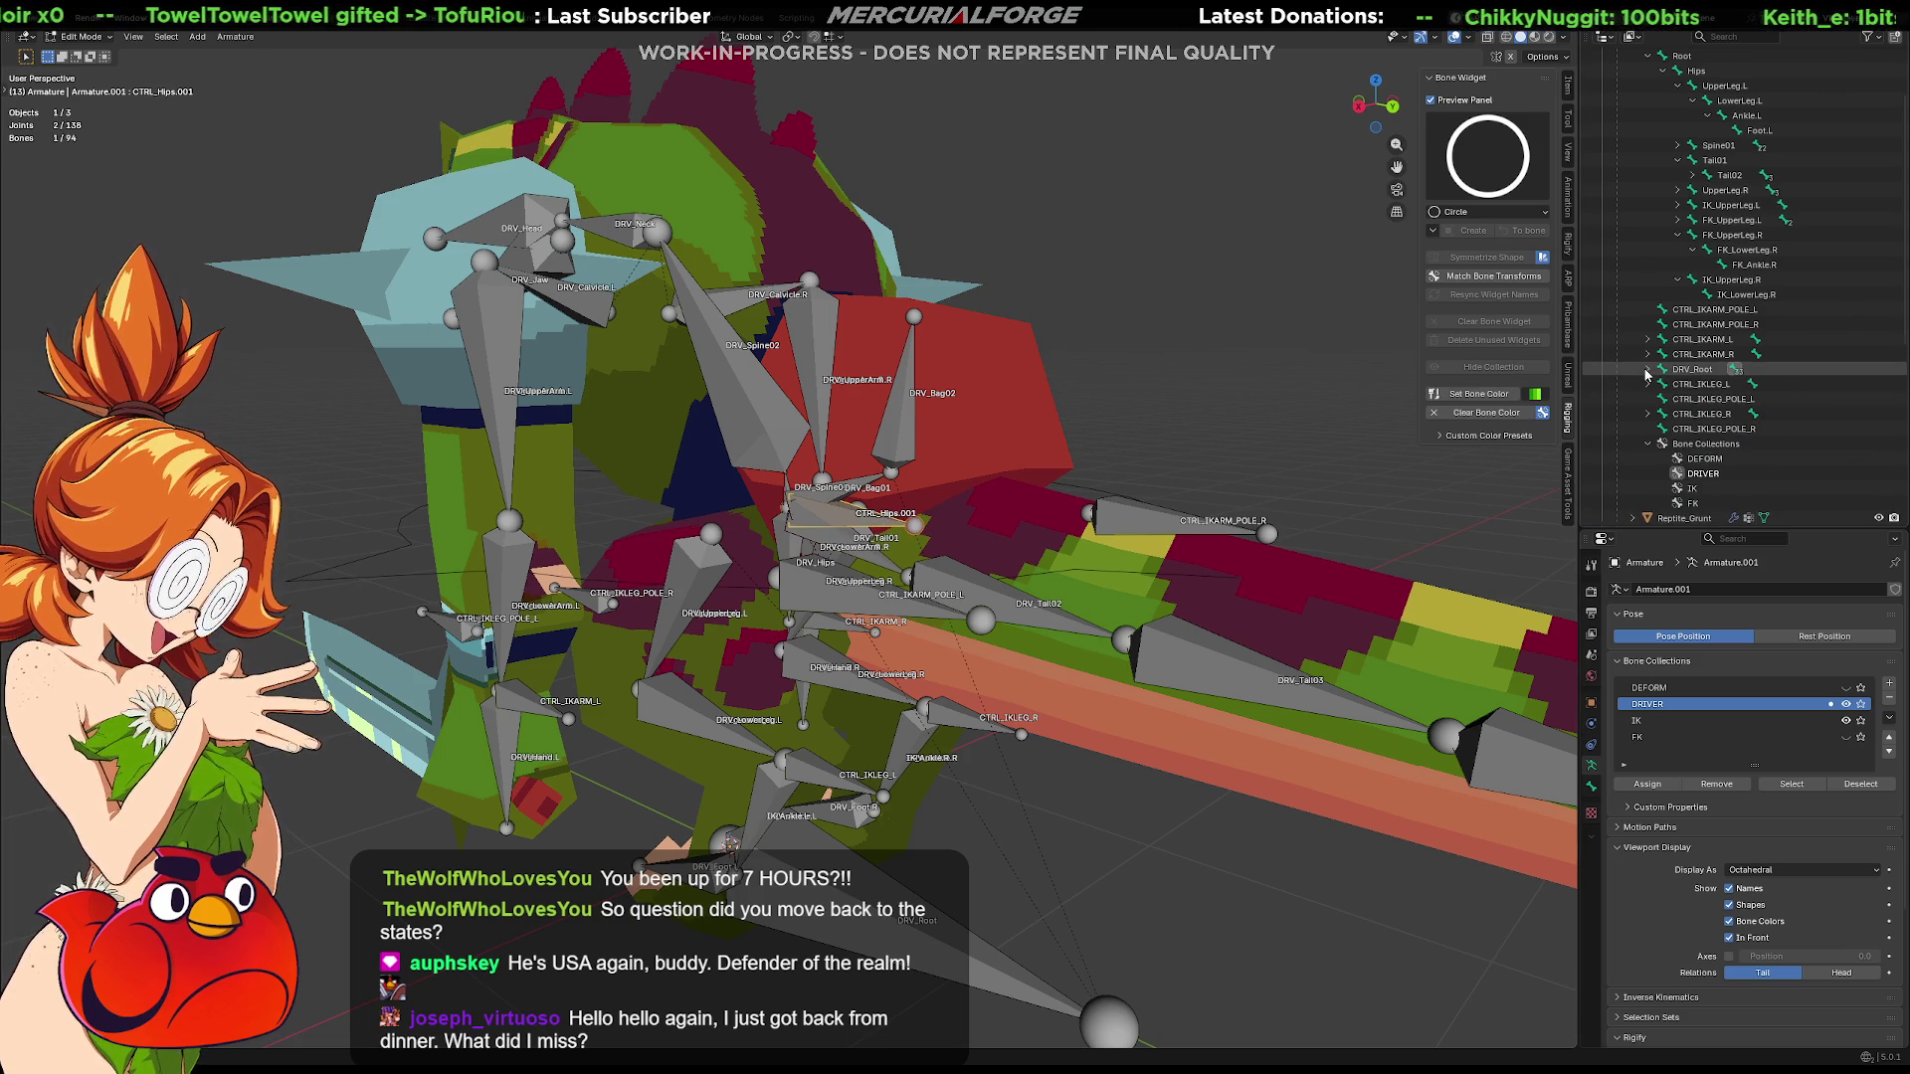
scroll(1647, 376, "up", 3)
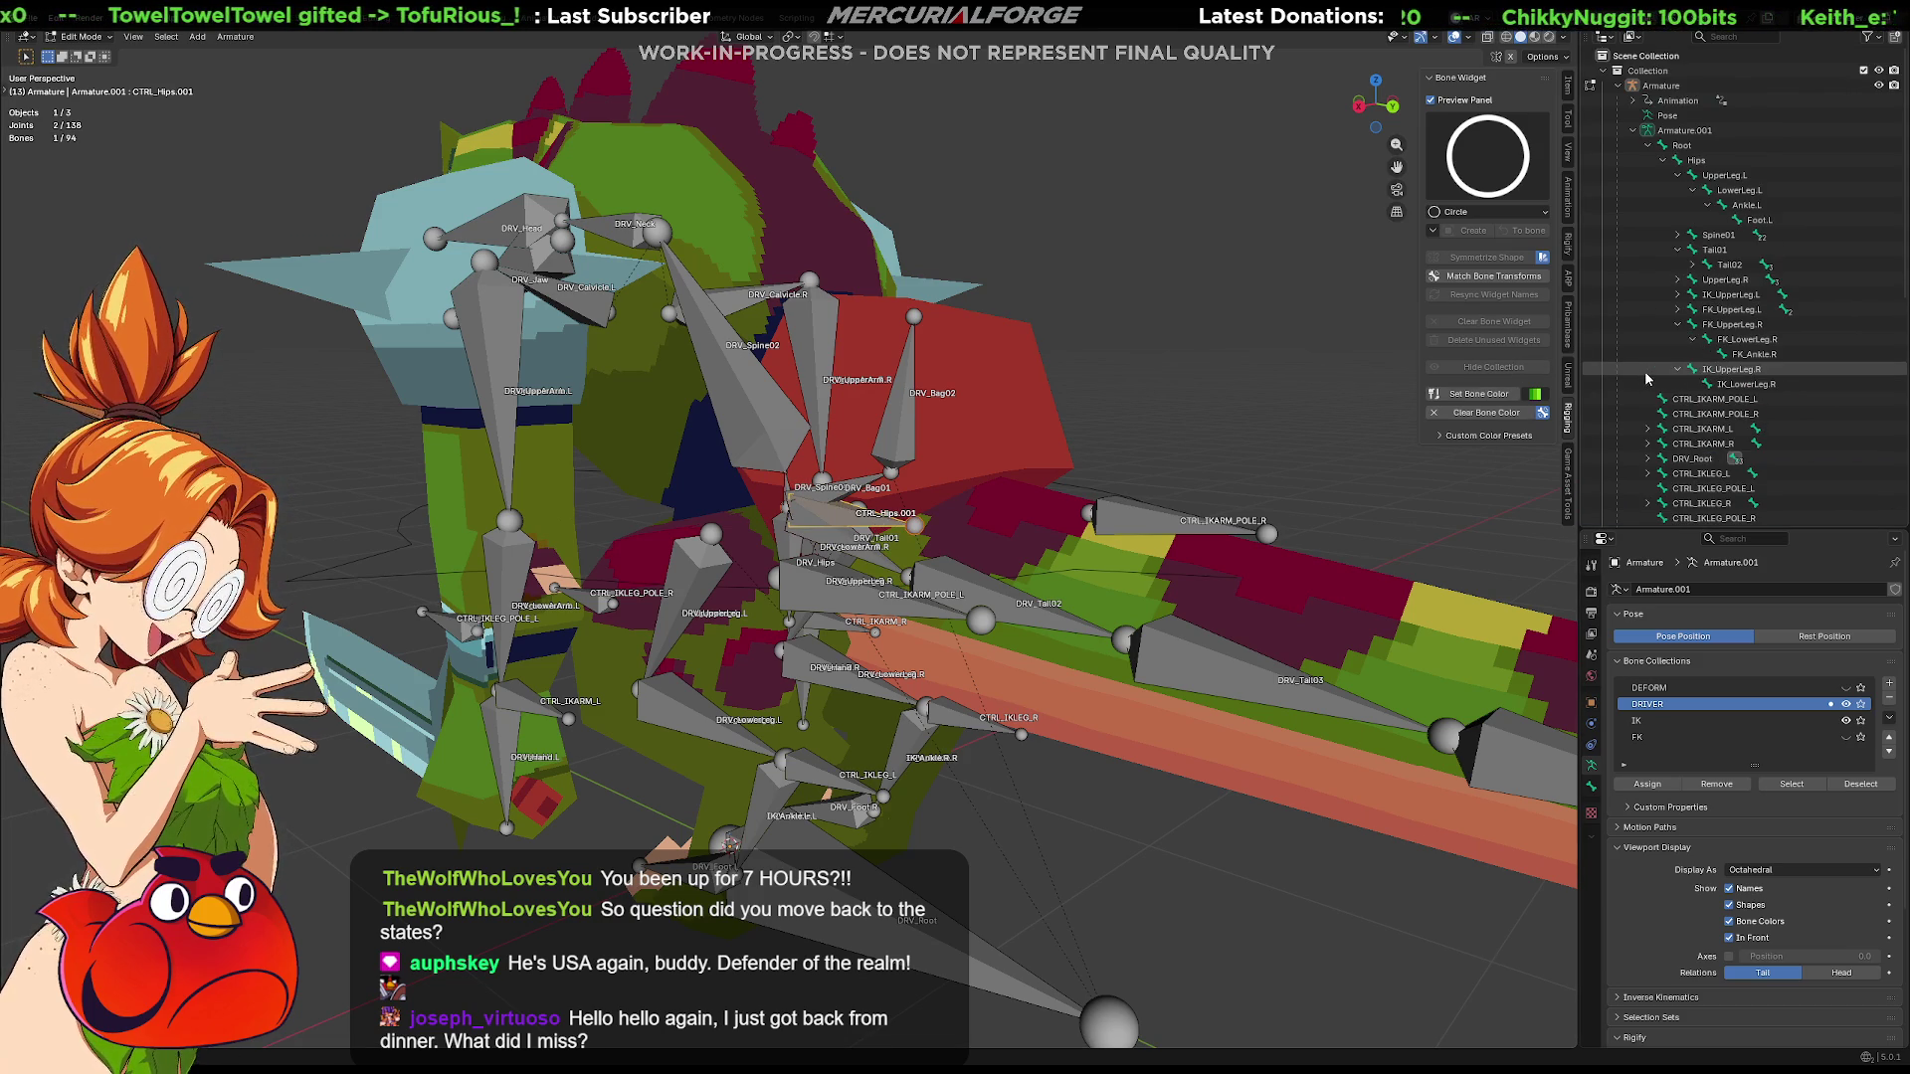
Select the Root bone, hide the DRIVER and IK collections and show DEFORM
left_click(1650, 147)
left_click(1649, 147)
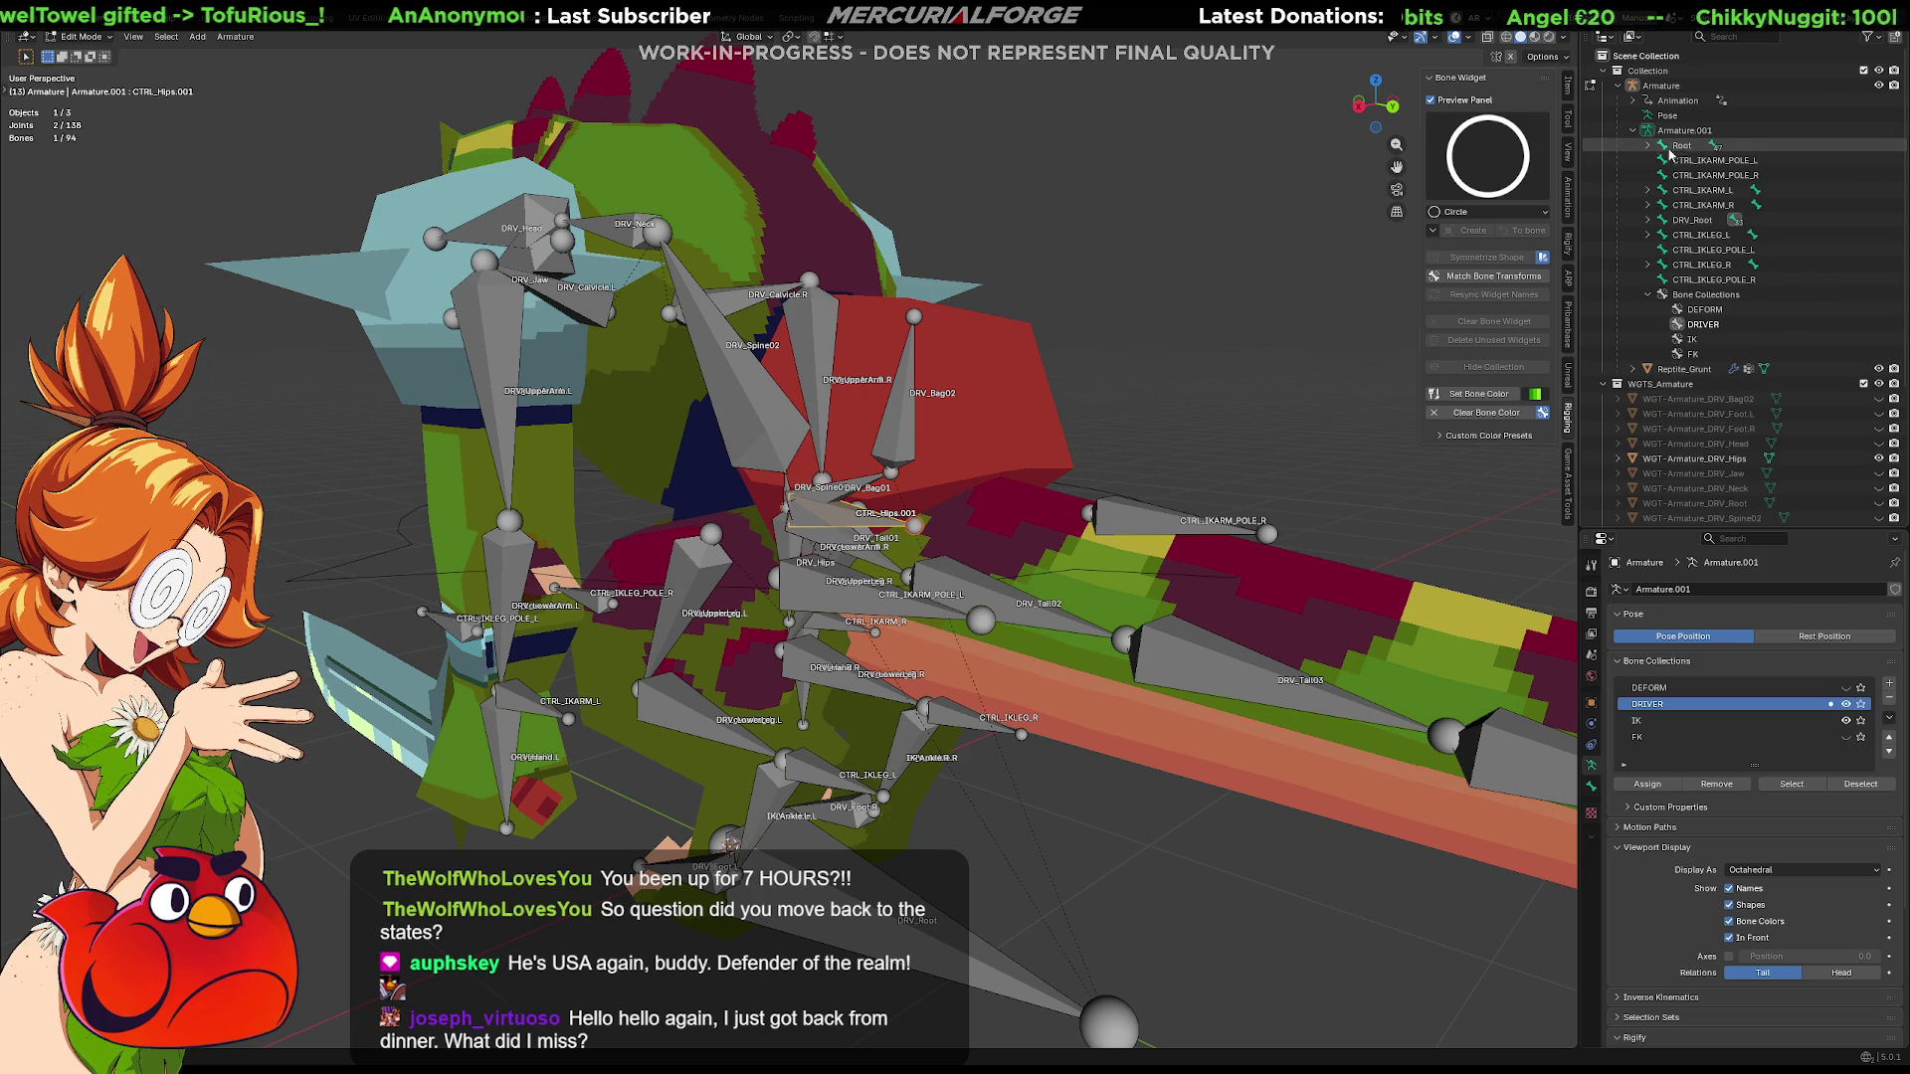
left_click(1848, 705)
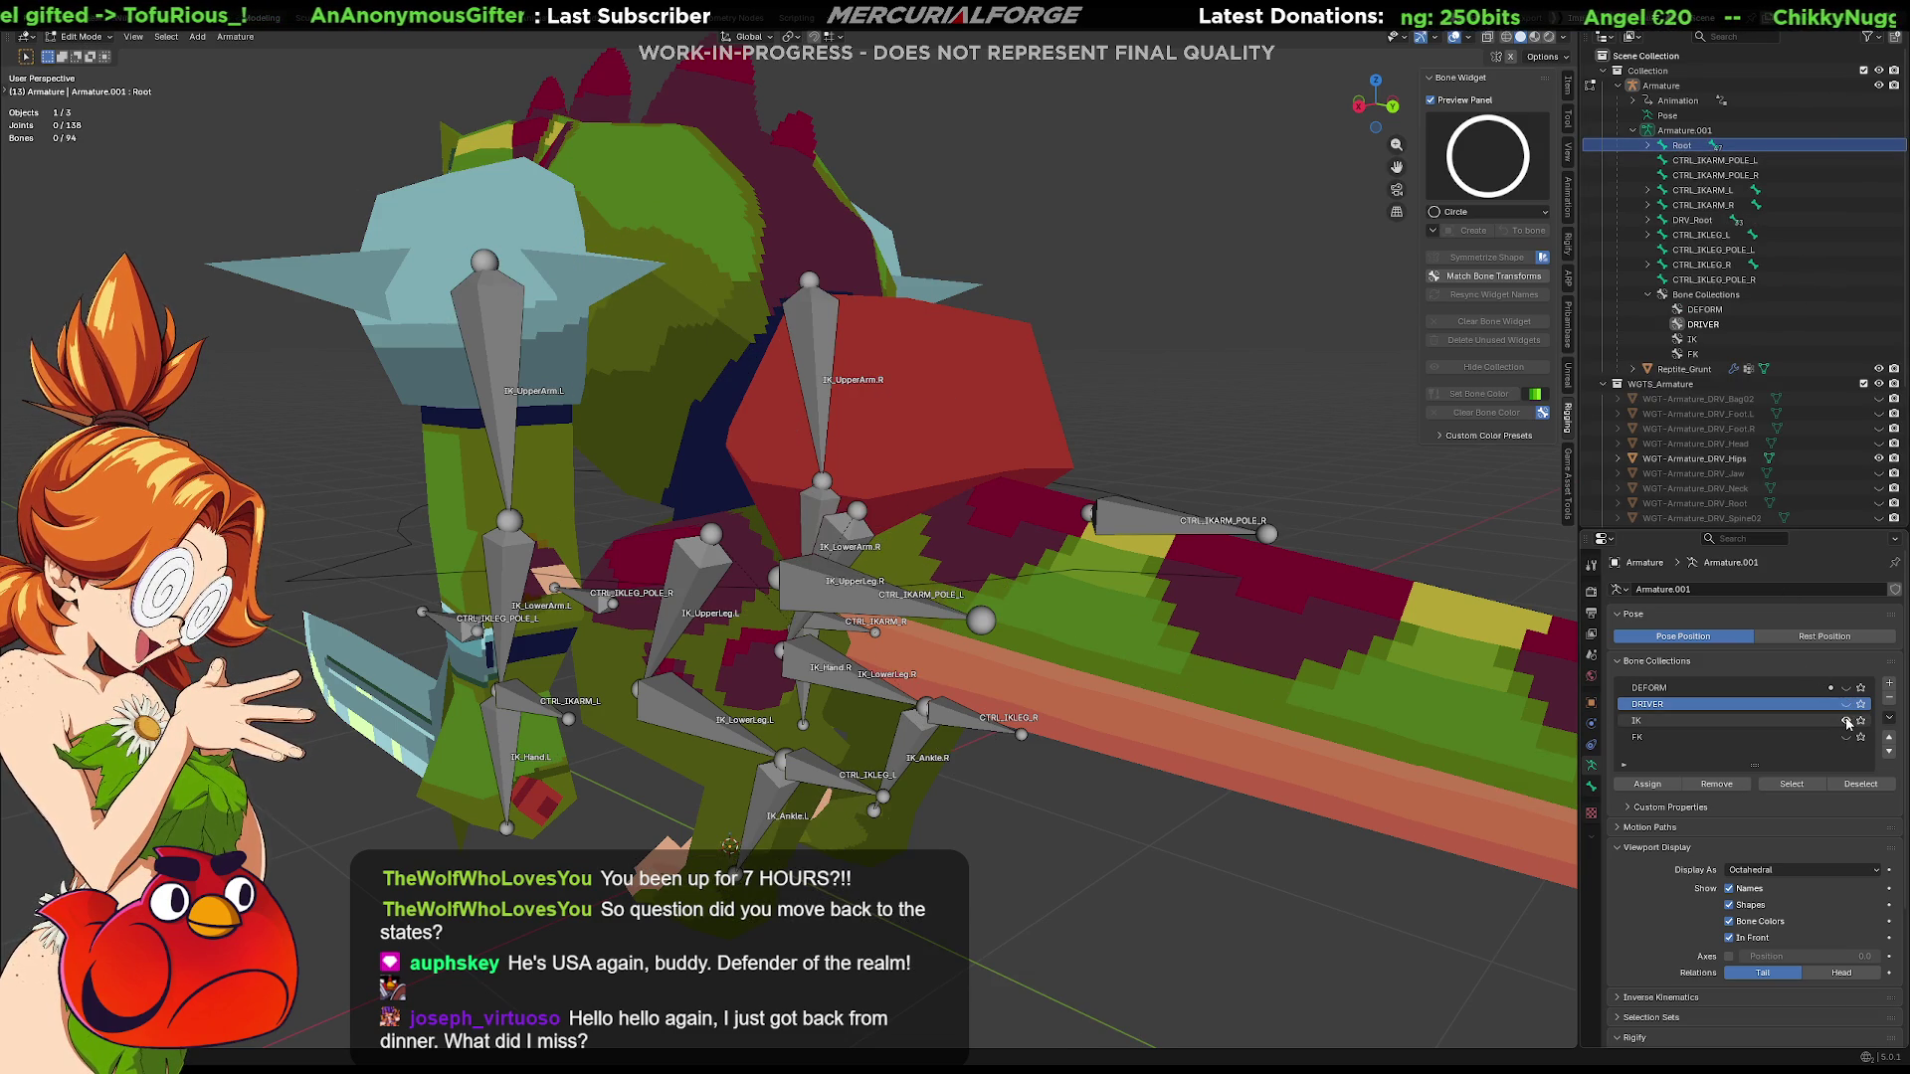
left_click(1862, 719)
scroll(911, 603, "down", 3)
scroll(912, 604, "up", 1)
middle_click_drag(912, 603, 970, 613)
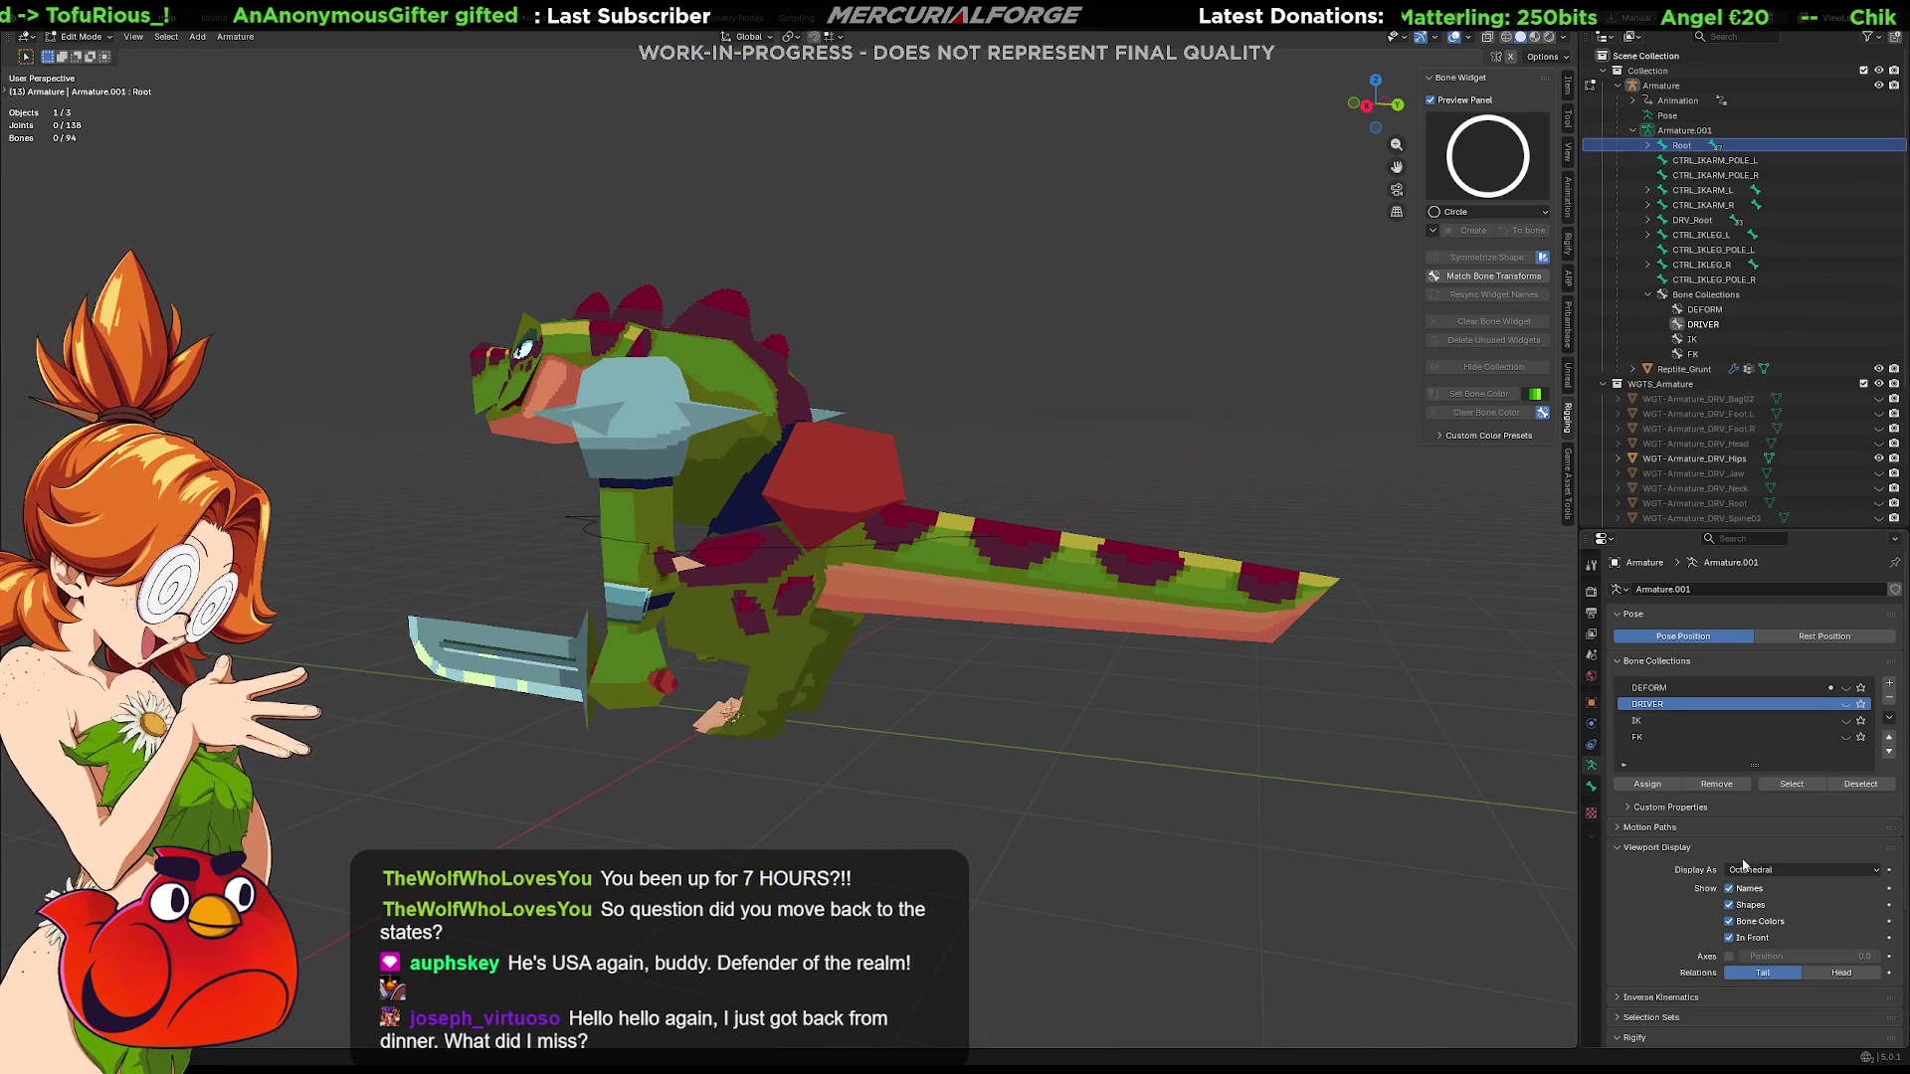
left_click(1847, 689)
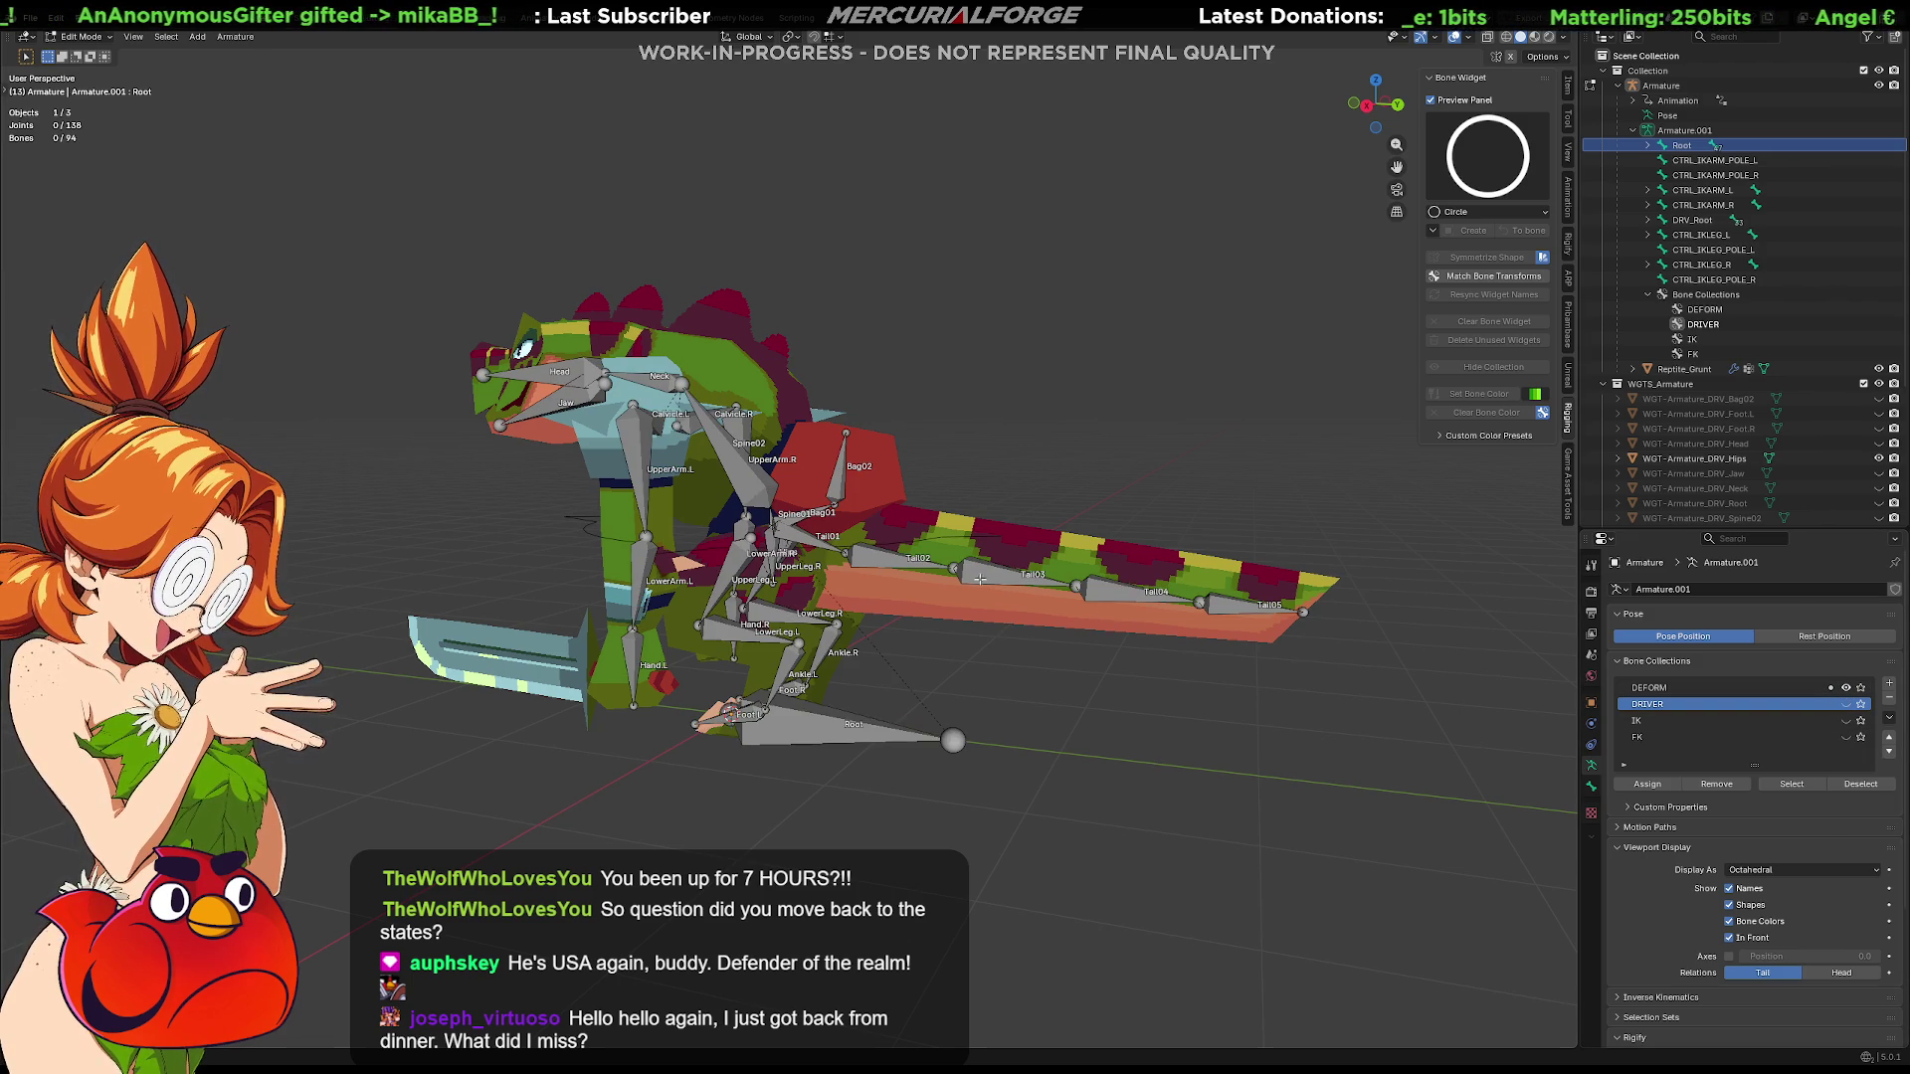
Hide the DEFORM collection again and inspect the driver rig from several angles
middle_click_drag(858, 565, 822, 628)
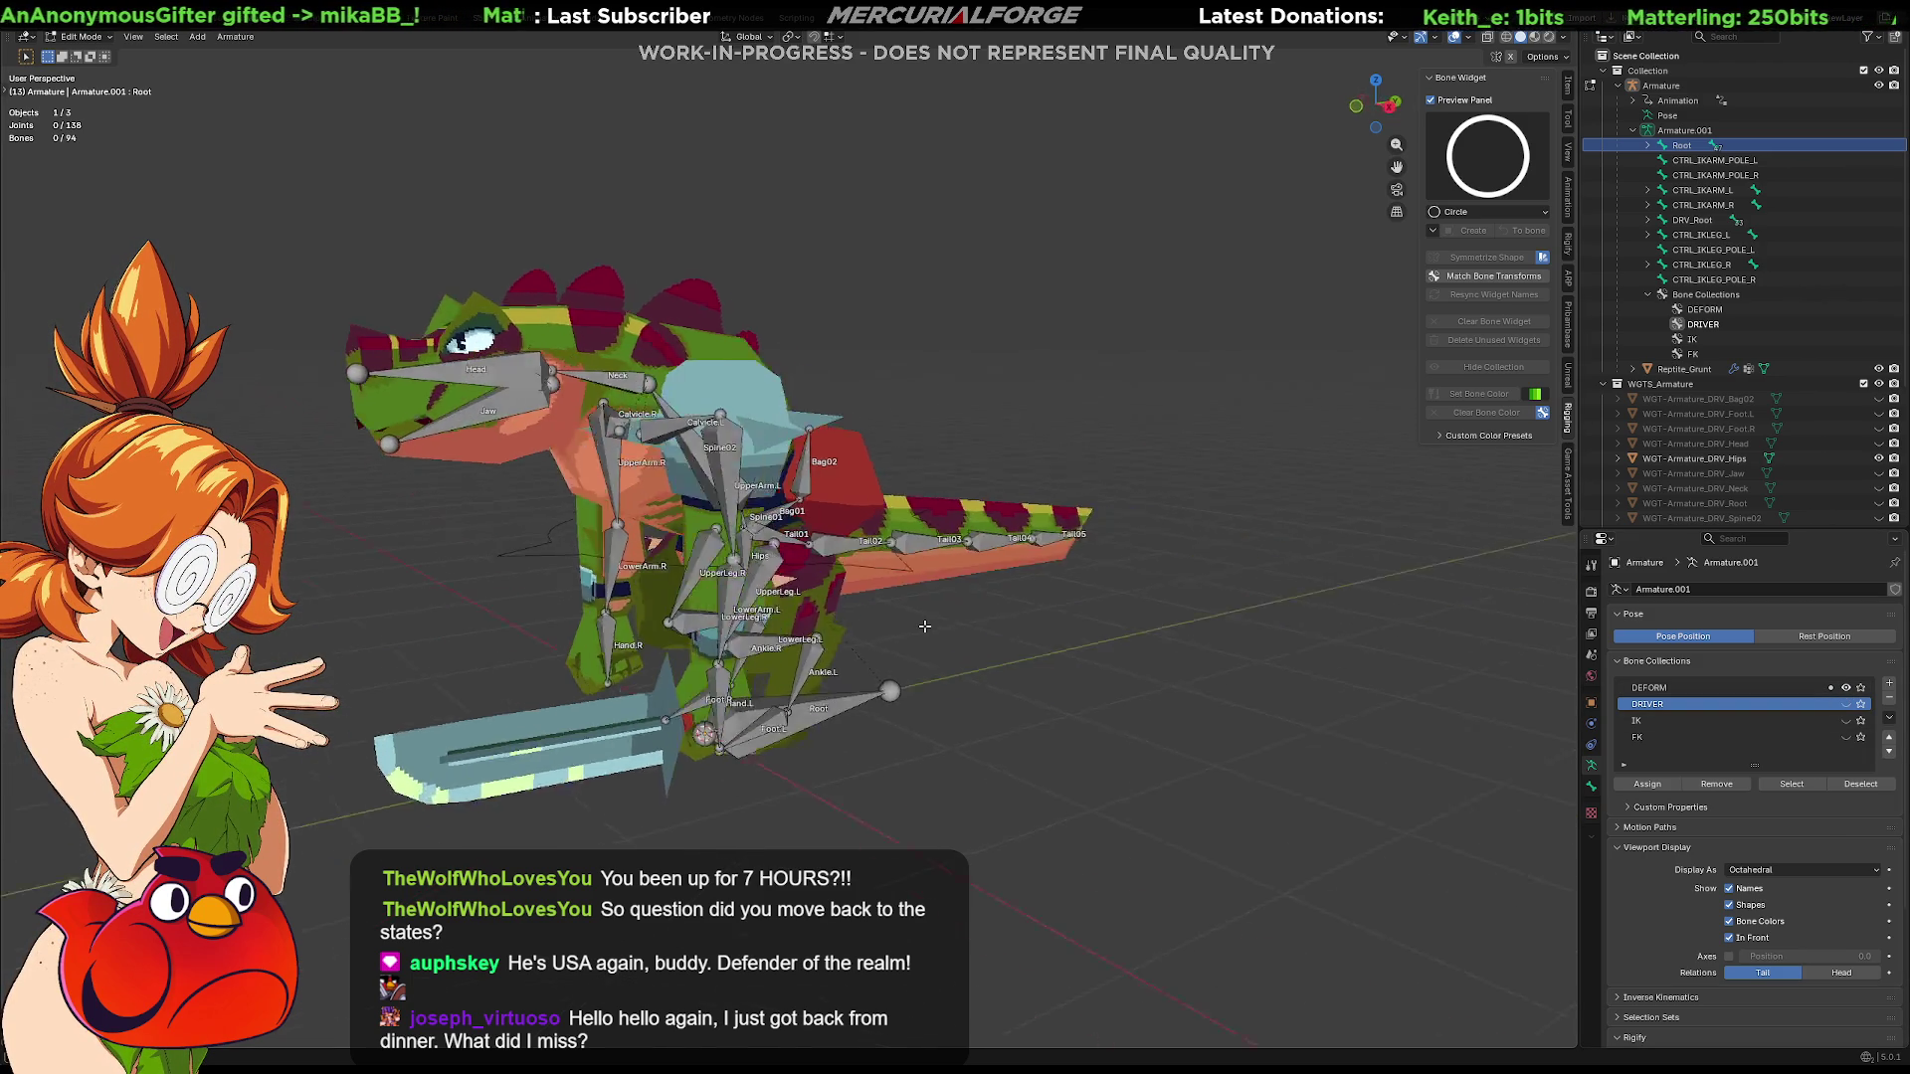
scroll(821, 628, "up", 1)
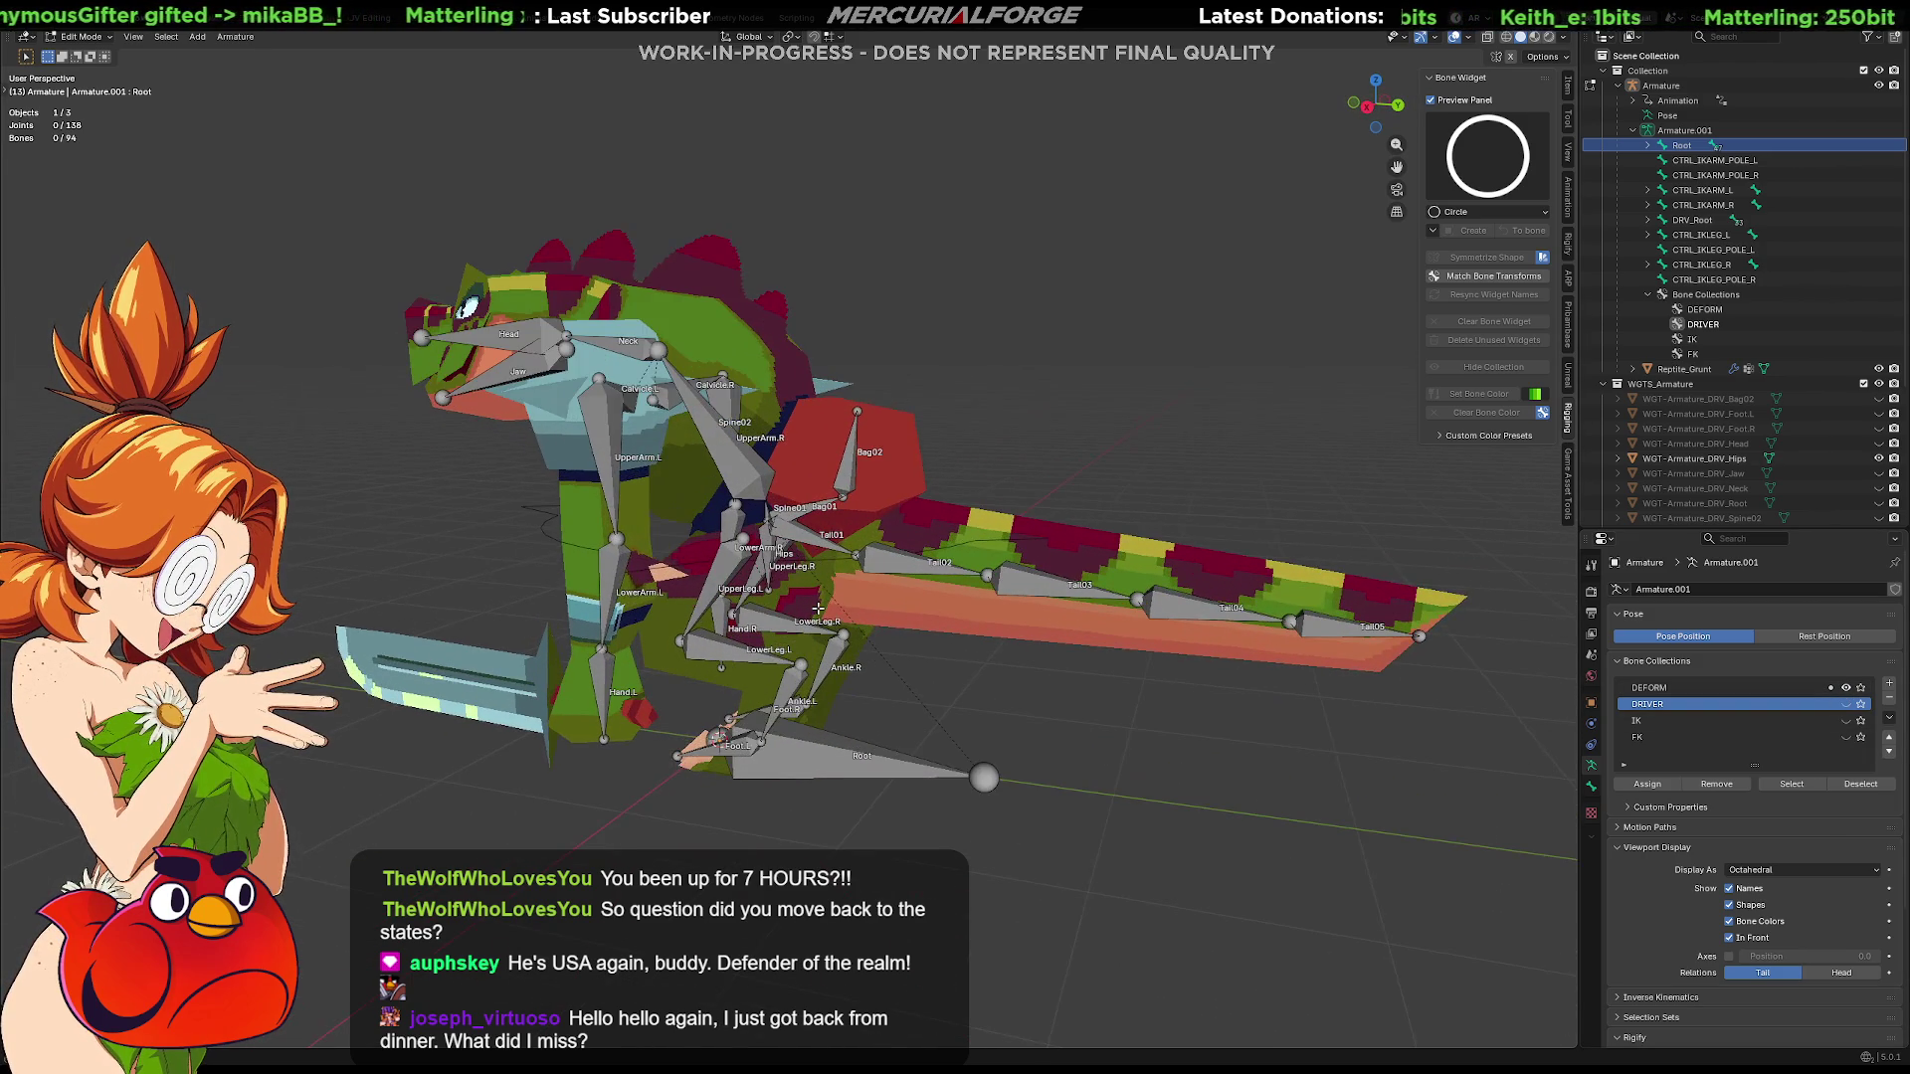
middle_click_drag(836, 613, 956, 631)
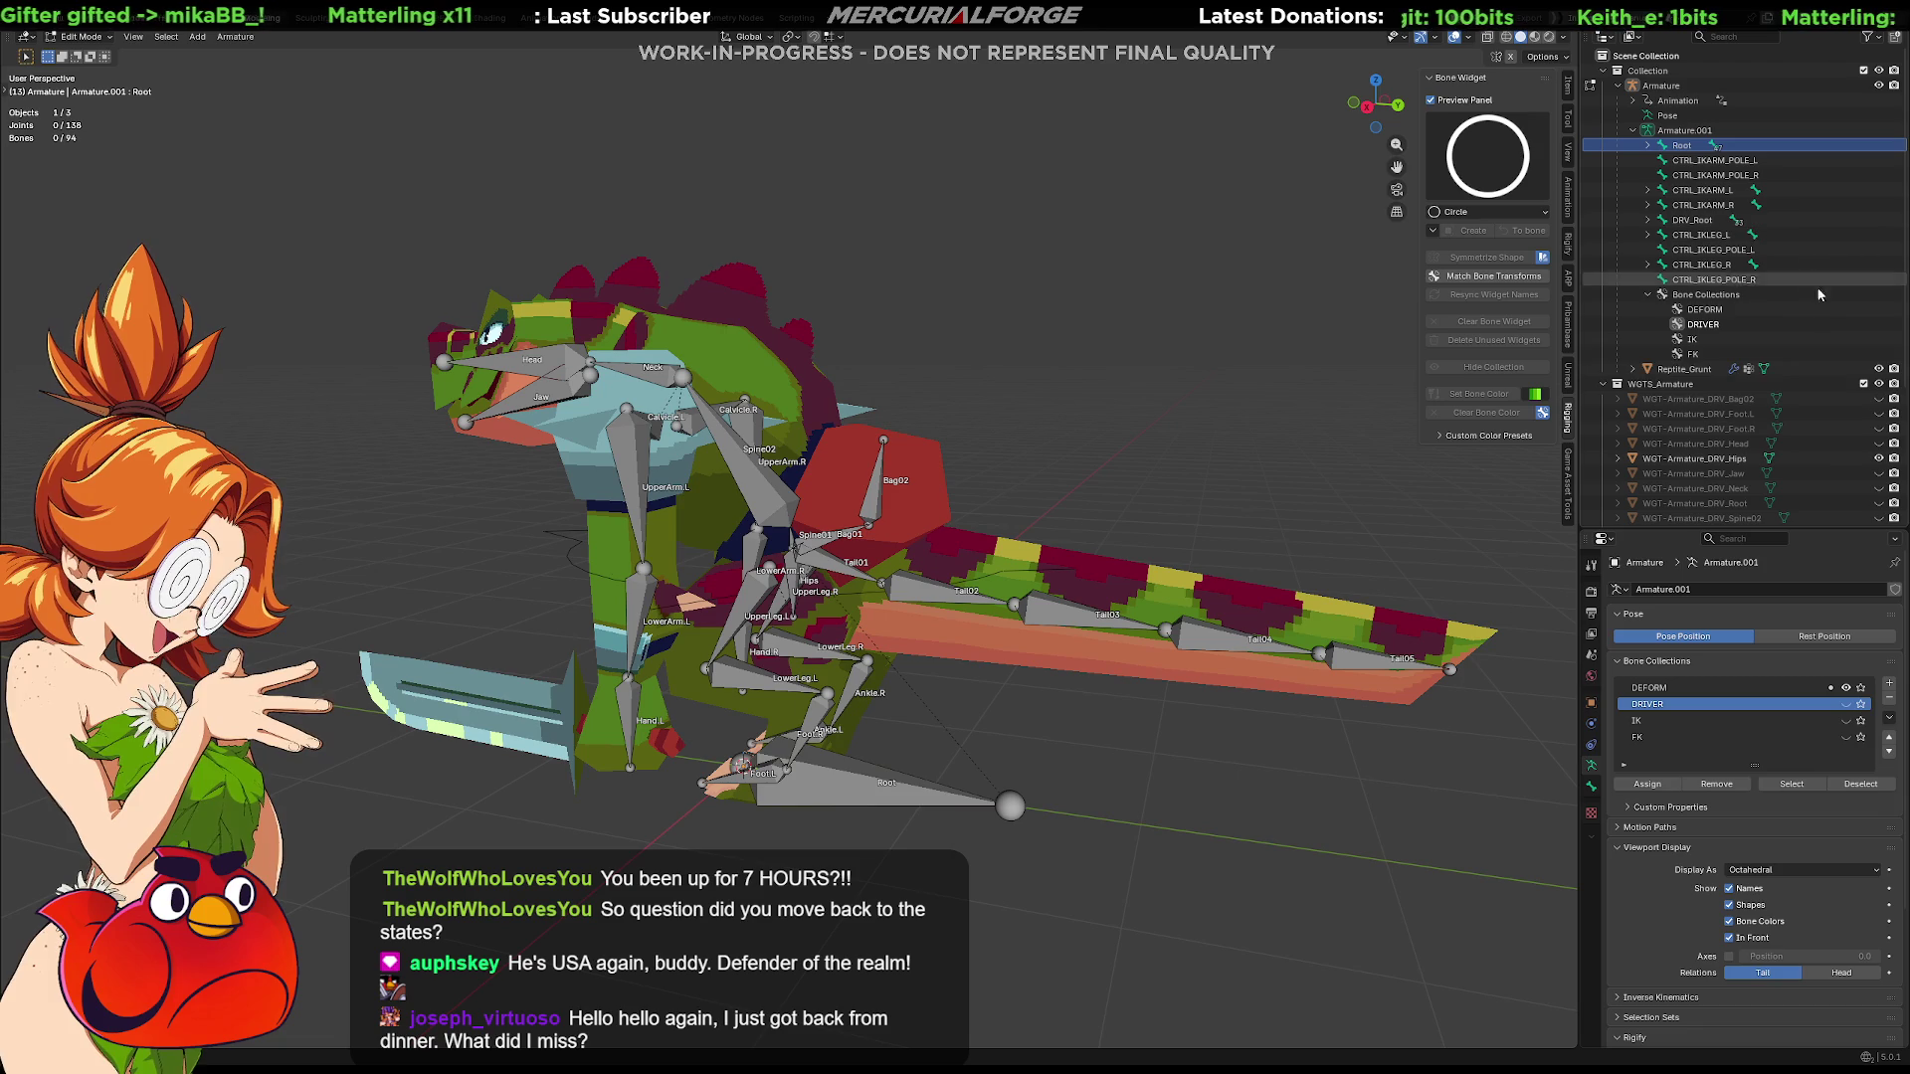
left_click(1847, 688)
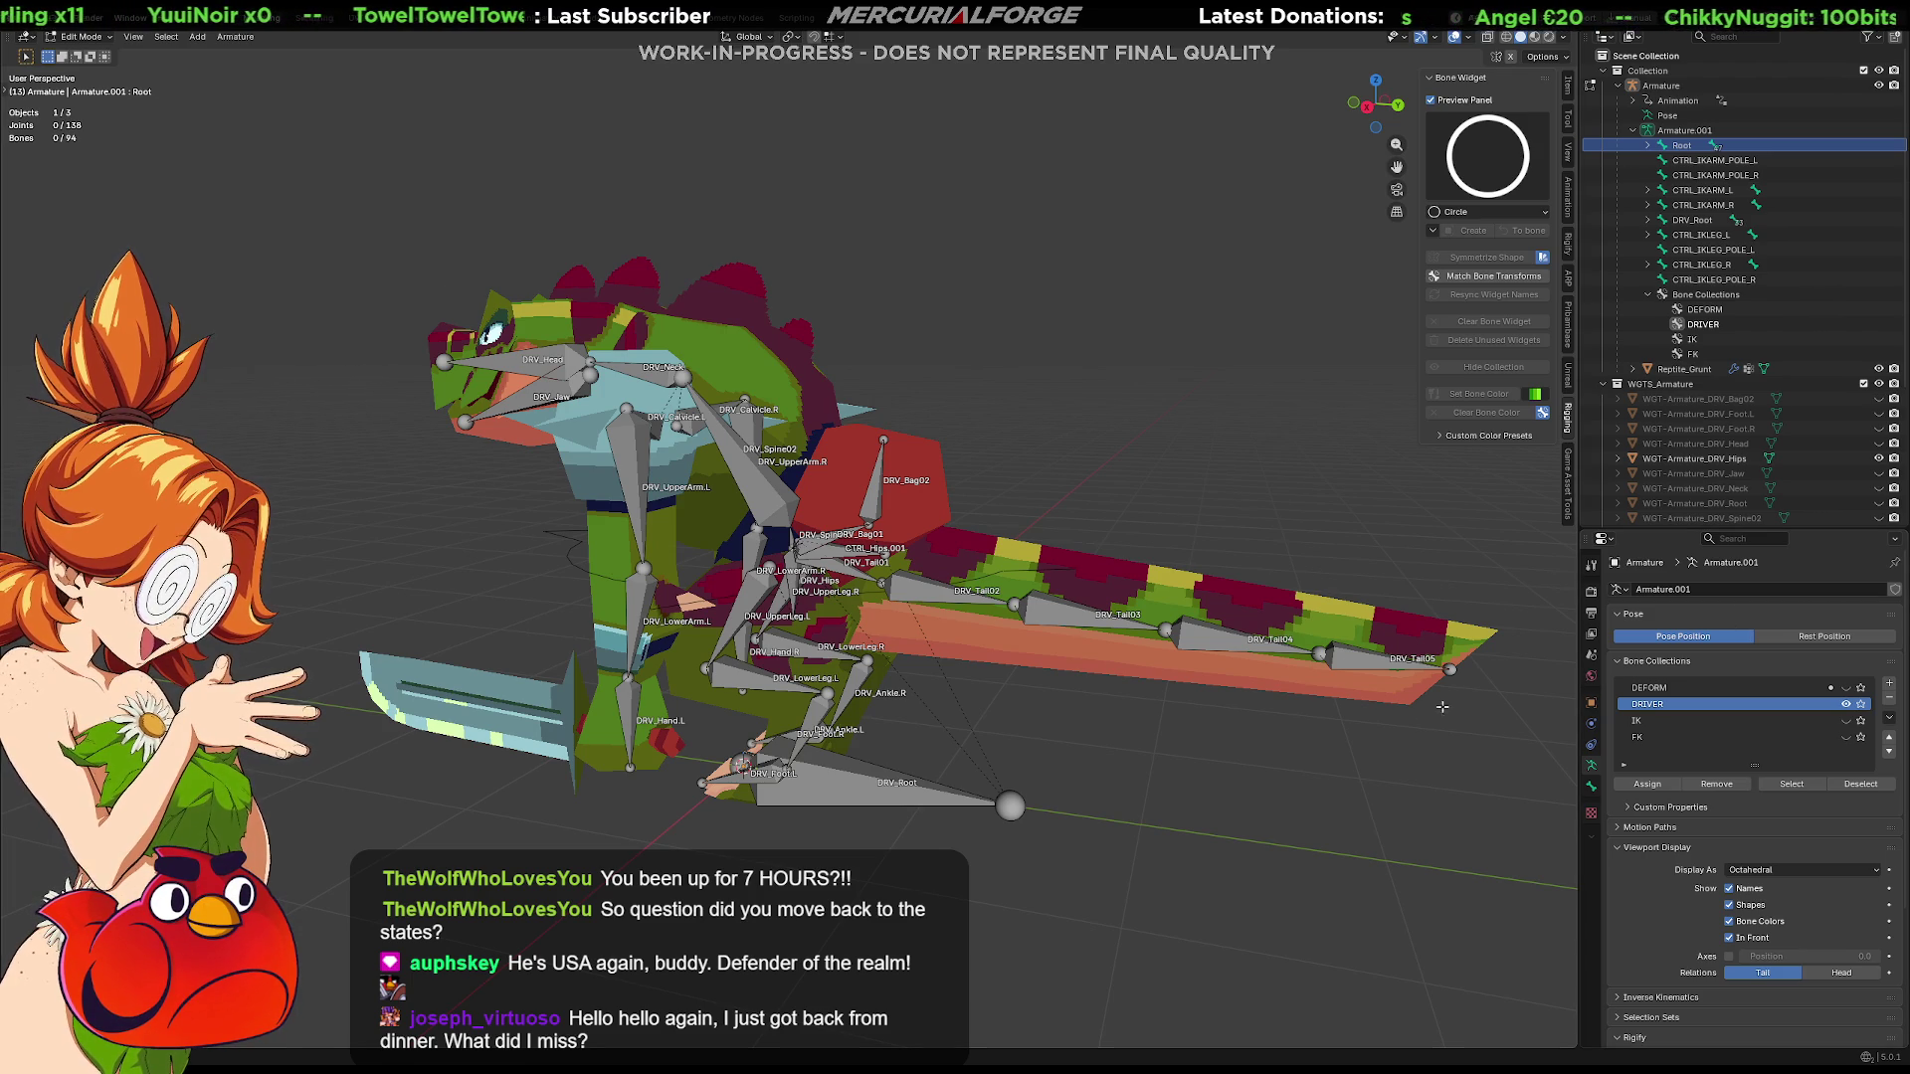
middle_click_drag(783, 585, 1444, 583)
middle_click_drag(1266, 614, 1043, 467, "shift")
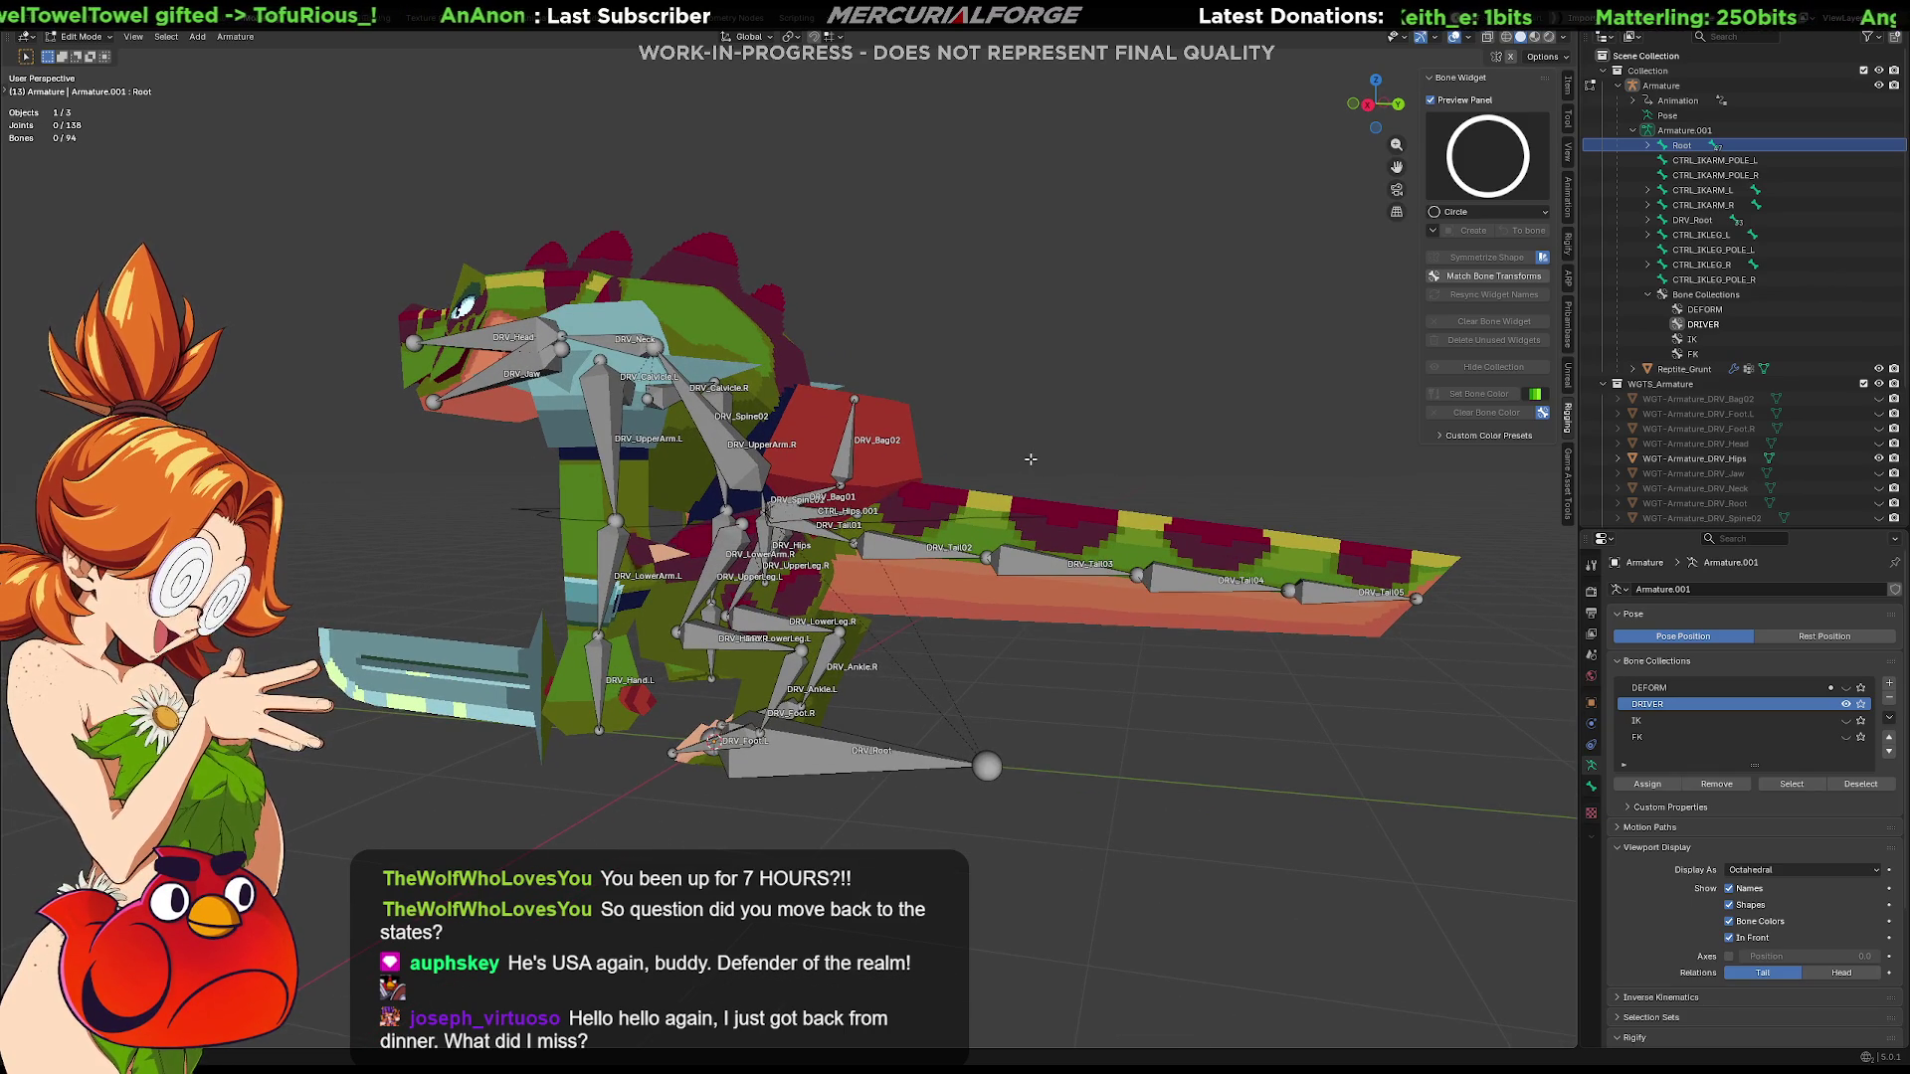
mouse_move(998, 464)
middle_mouse_down()
mouse_move(981, 627)
mouse_move(990, 480)
mouse_move(958, 593)
mouse_move(848, 582)
middle_mouse_up()
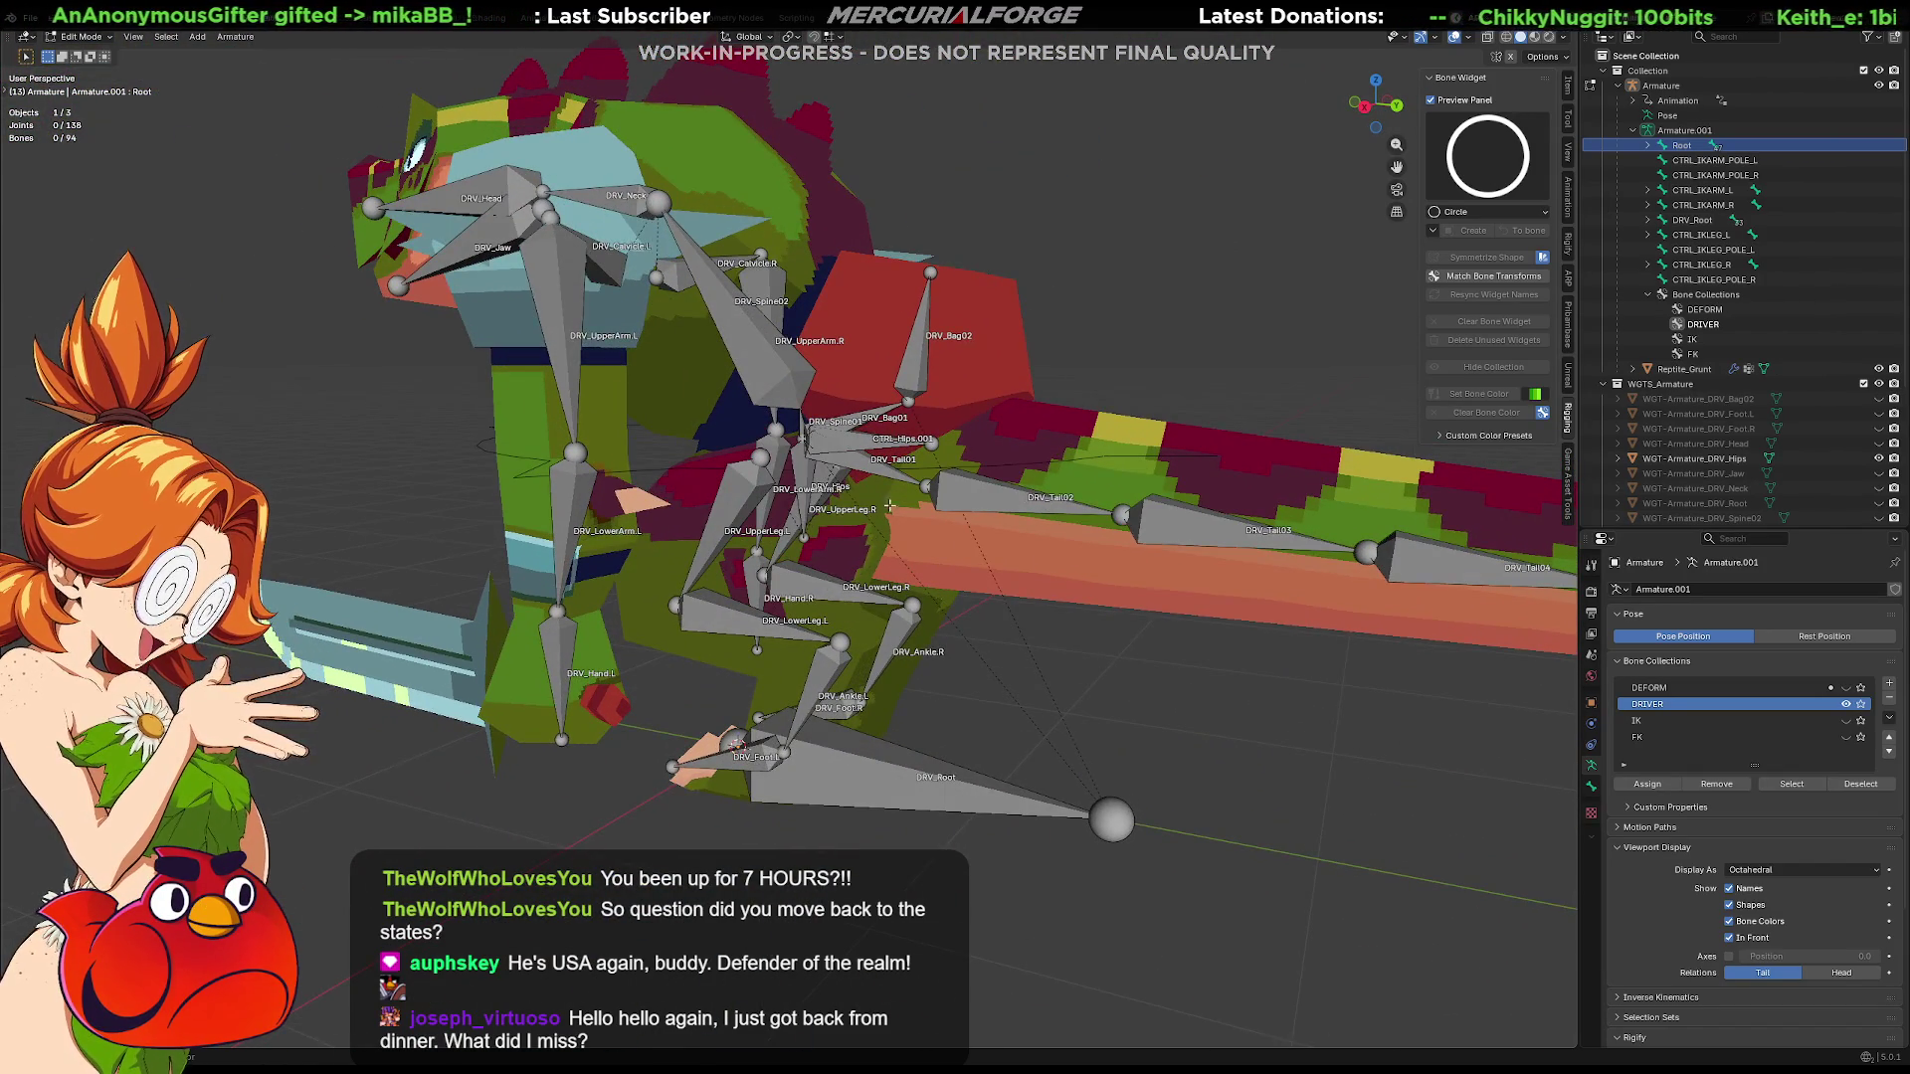
scroll(888, 511, "up", 3)
Test-move CTRL_Hips along X, Z and Y, then cancel to leave it in place
left_click(848, 540)
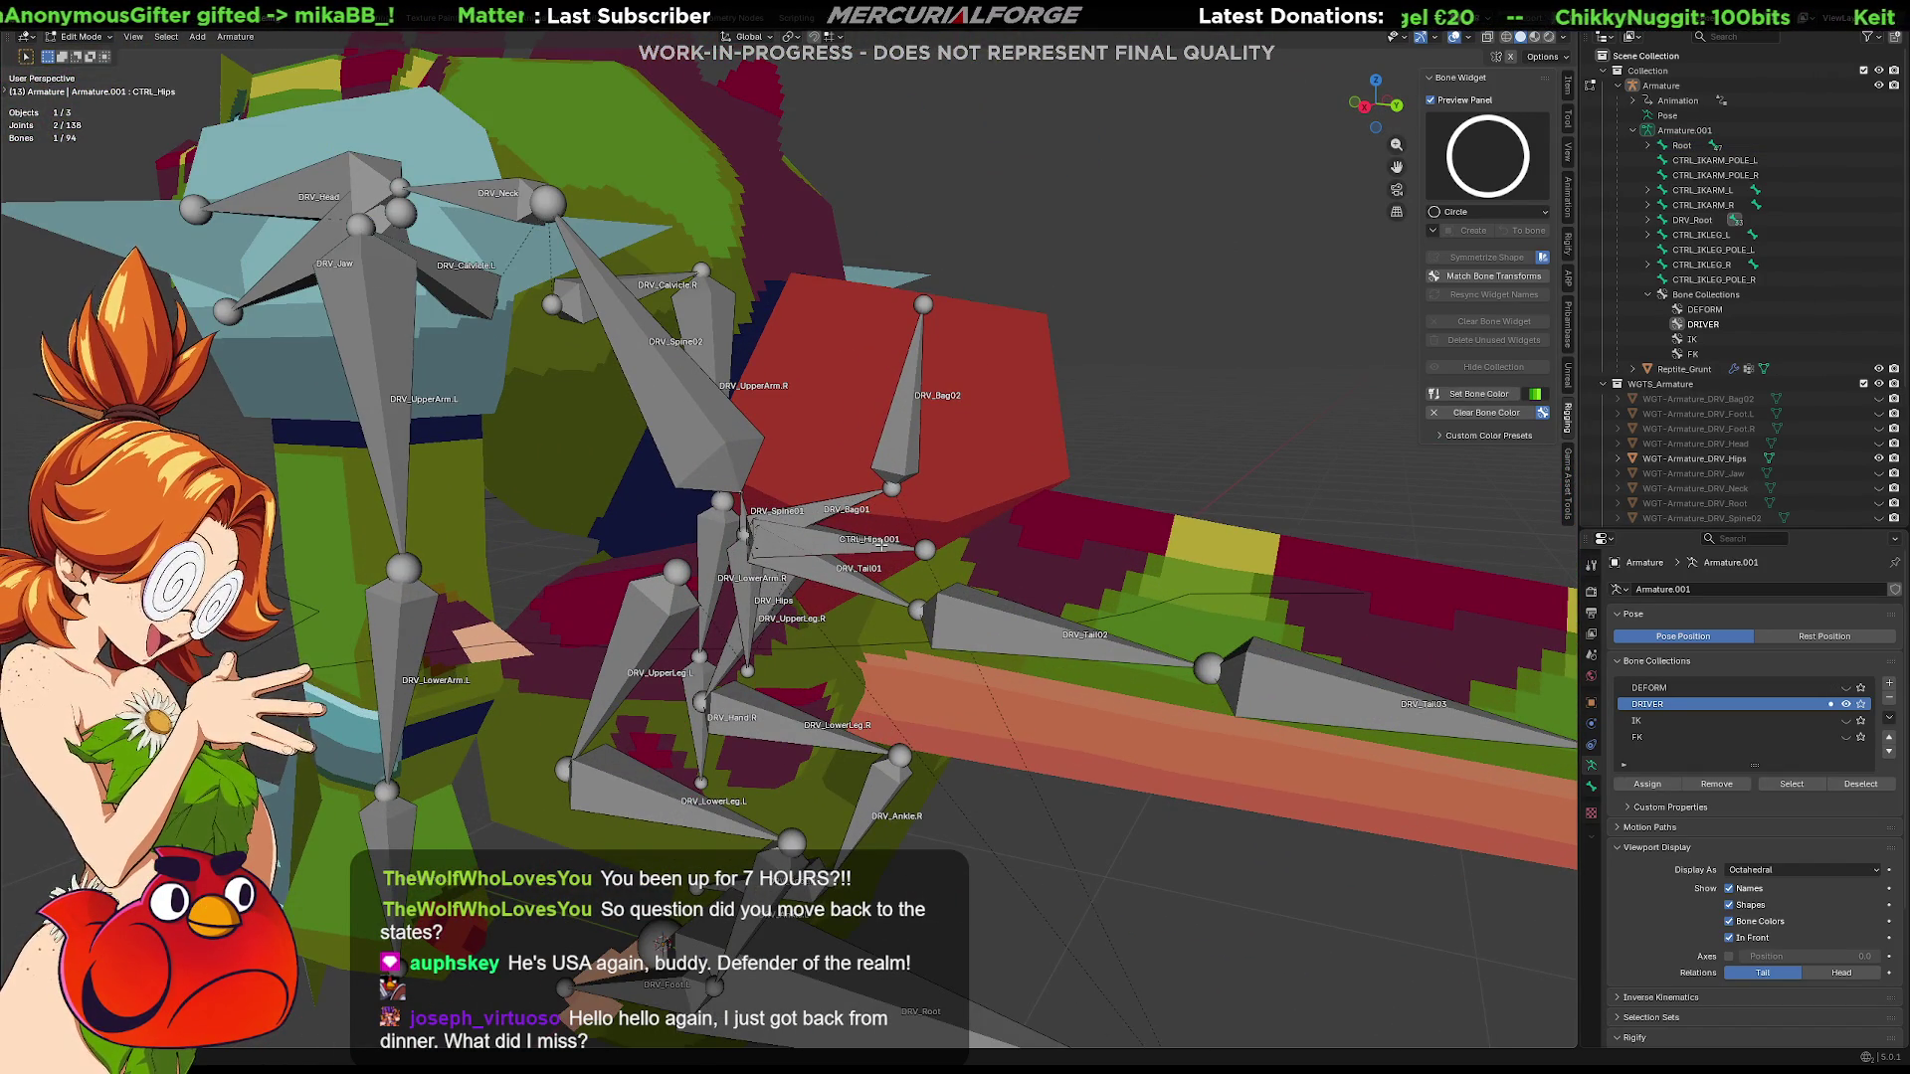
mouse_move(881, 547)
middle_mouse_down()
mouse_move(910, 556)
mouse_move(877, 507)
middle_mouse_up()
key("g")
key("x")
key("z")
key("y")
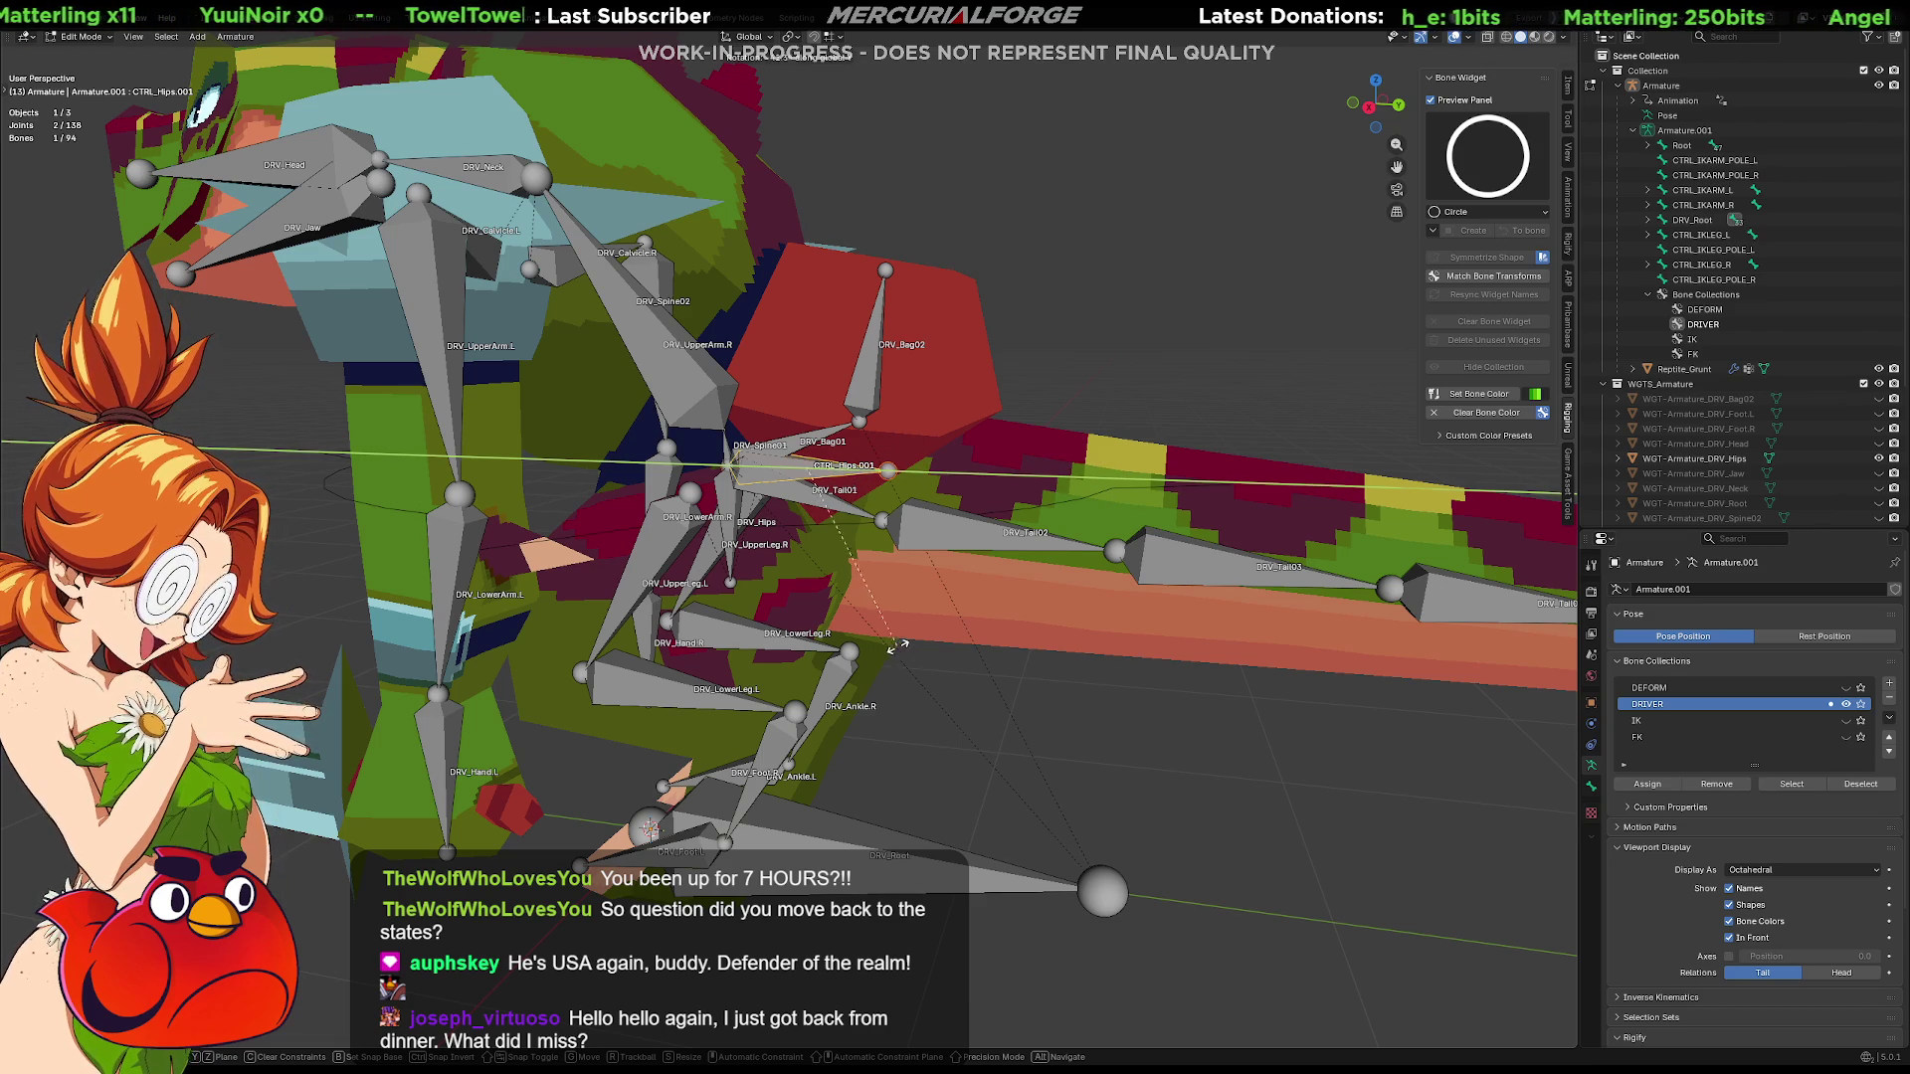
right_click(992, 493)
middle_click_drag(1131, 707, 952, 614)
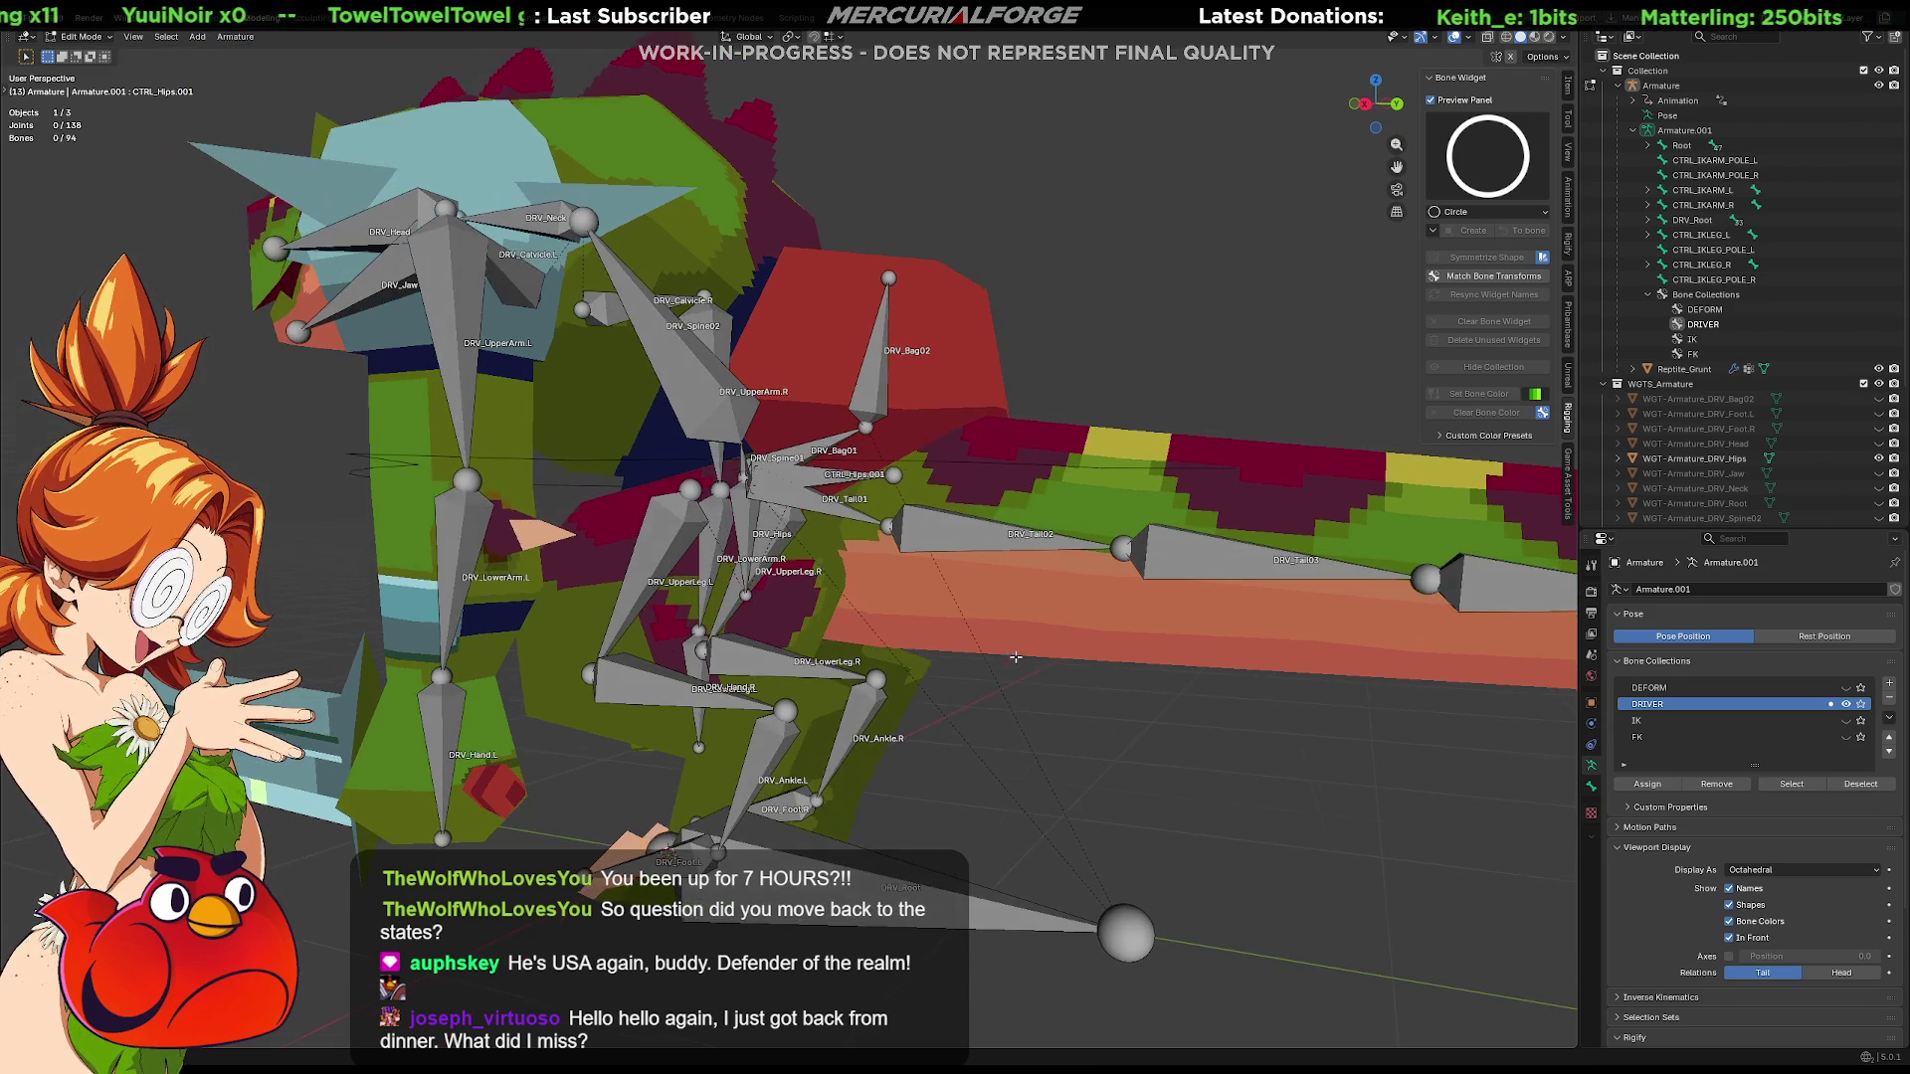
scroll(914, 636, "down", 3)
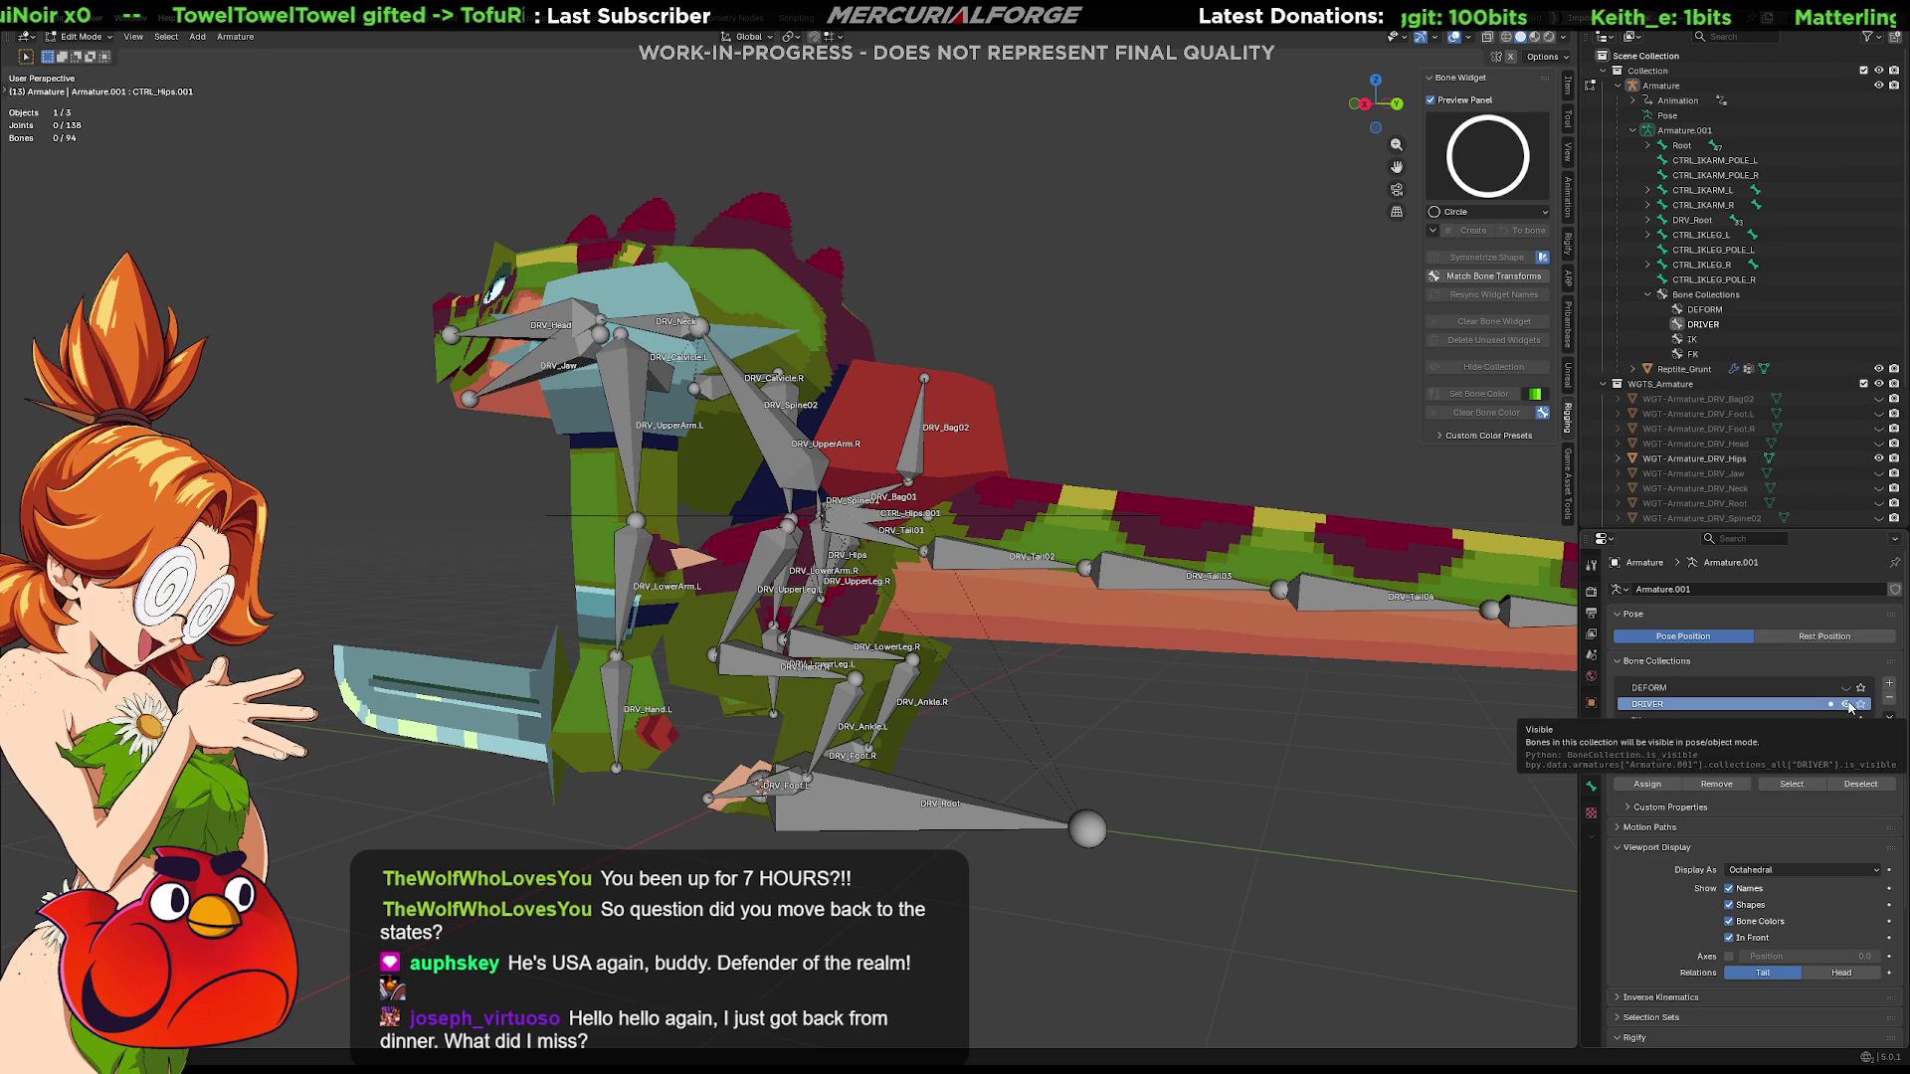
Enable In Front bone display, select DRV_Tail02 and switch to Pose Mode
left_click(1730, 940)
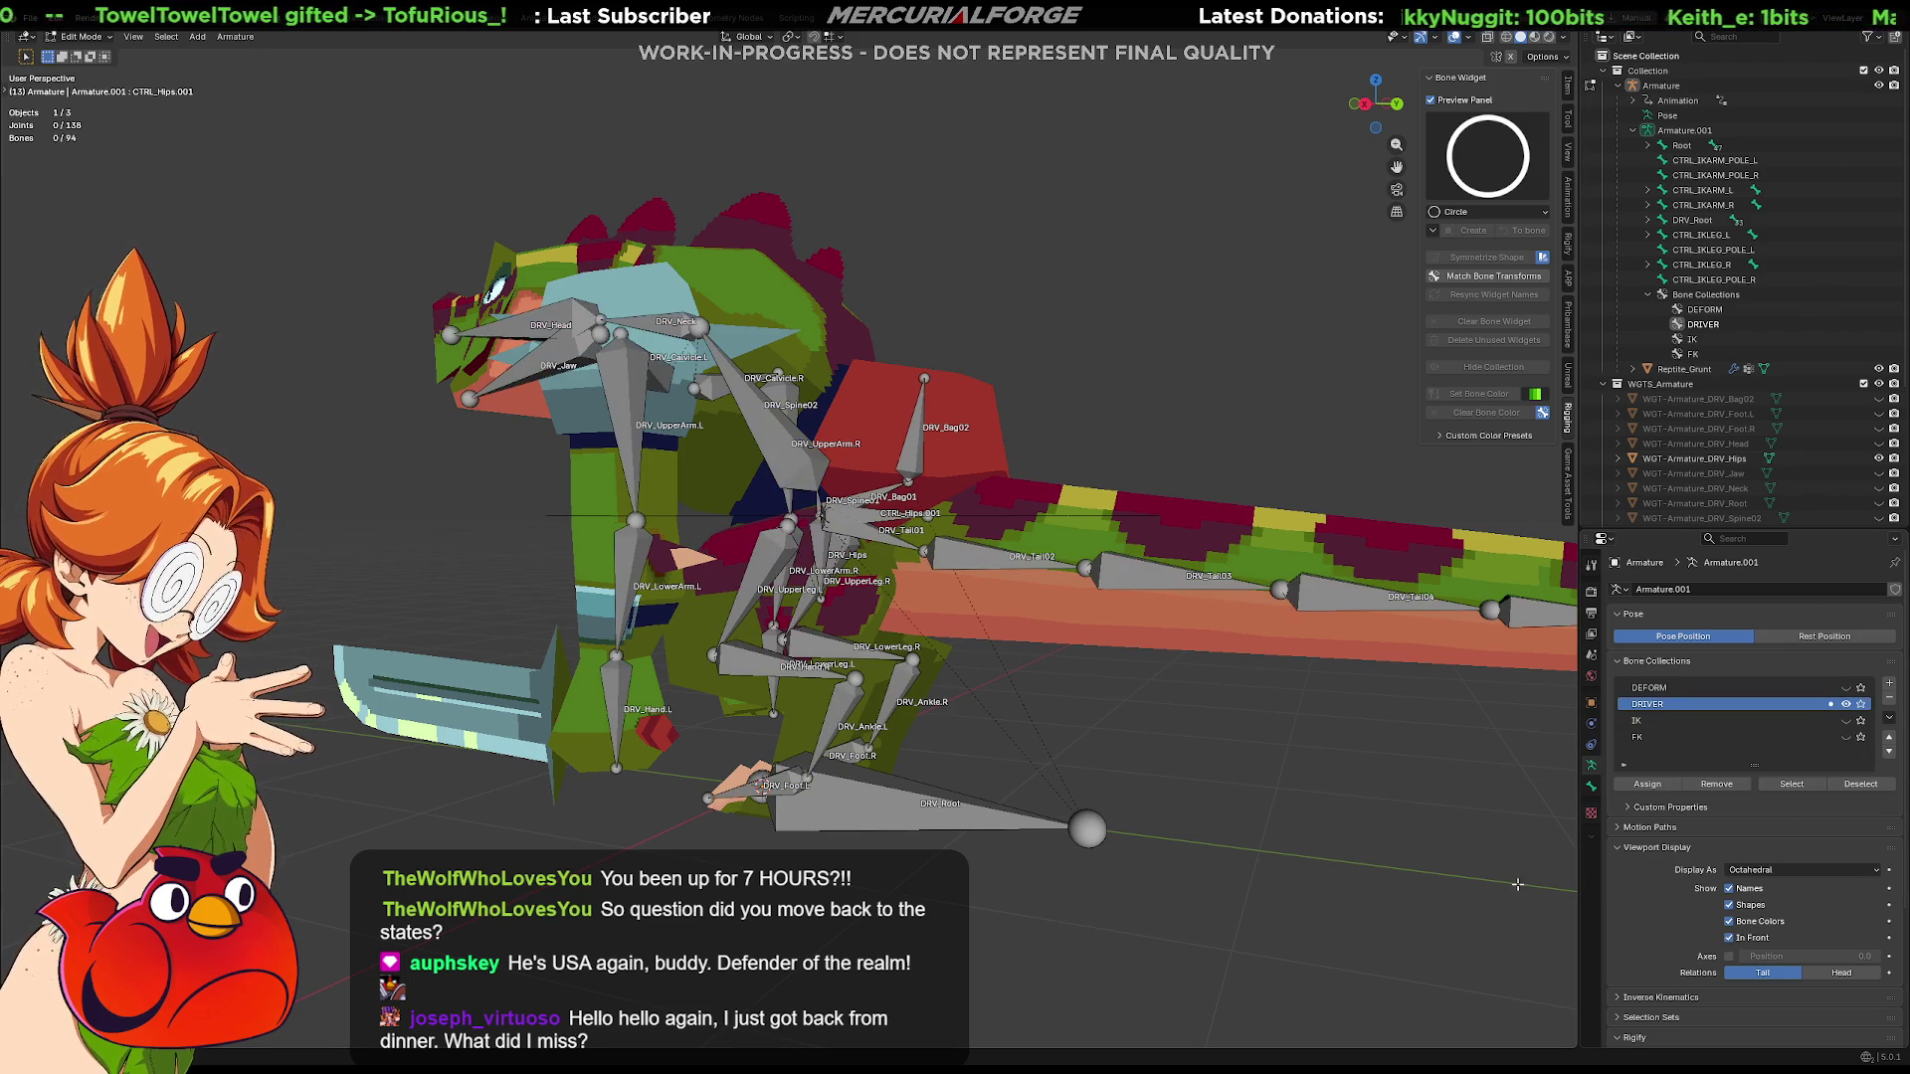
left_click(1001, 560)
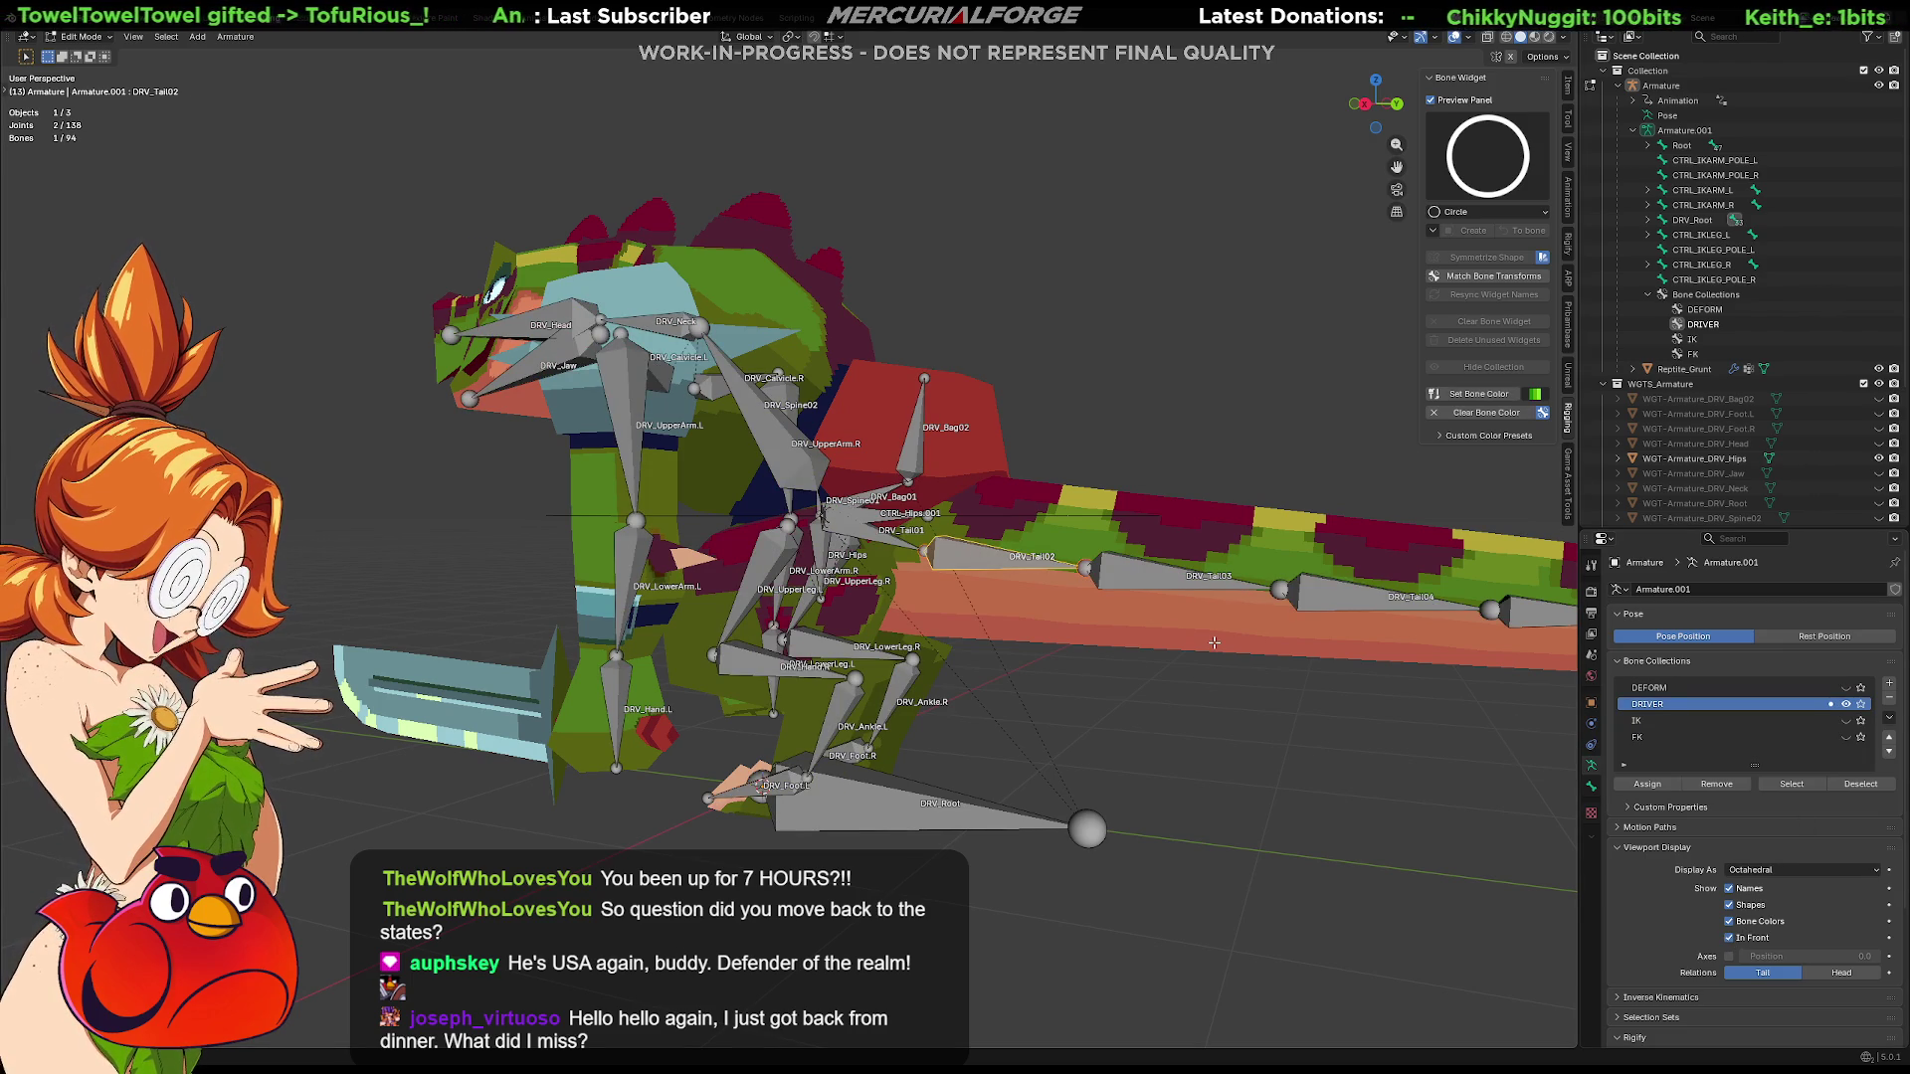
key("ctrl+Tab")
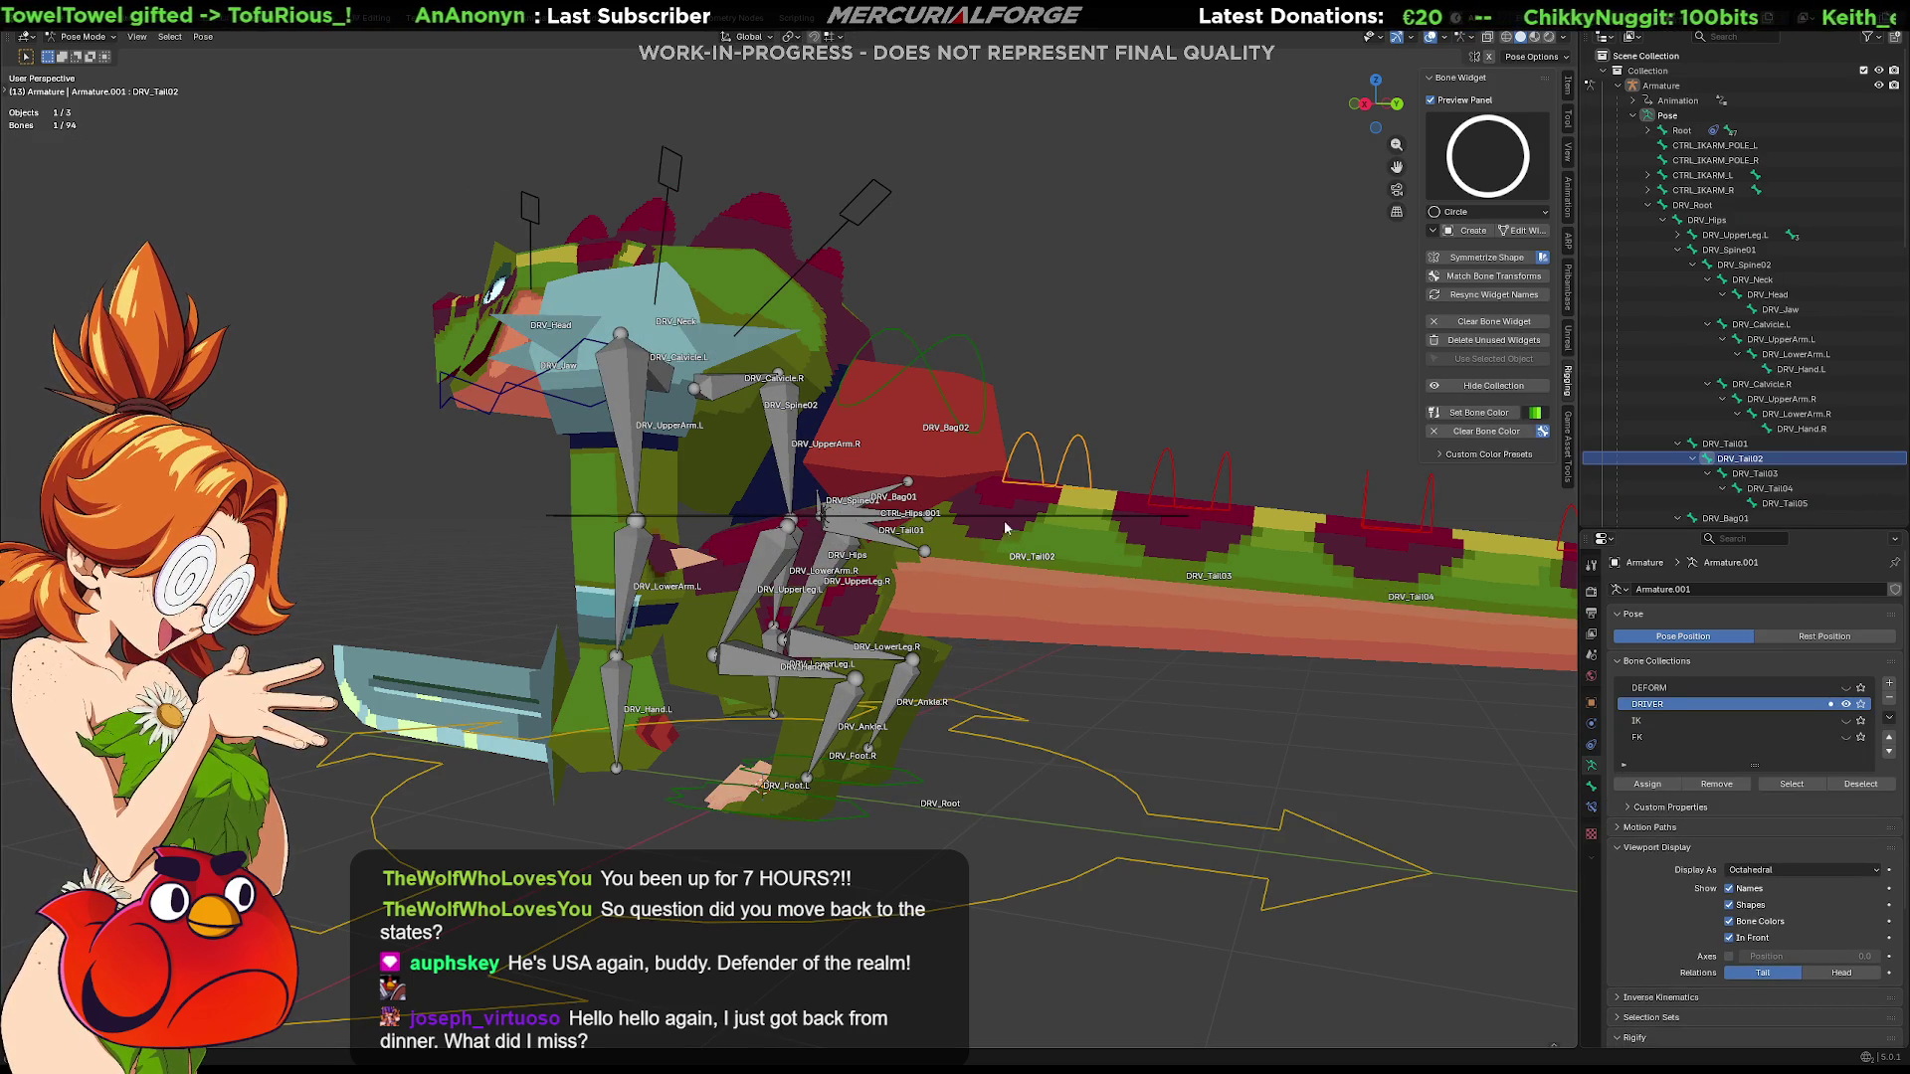
Test-rotate DRV_Tail02 and cancel, leaving the tail unrotated
key("r")
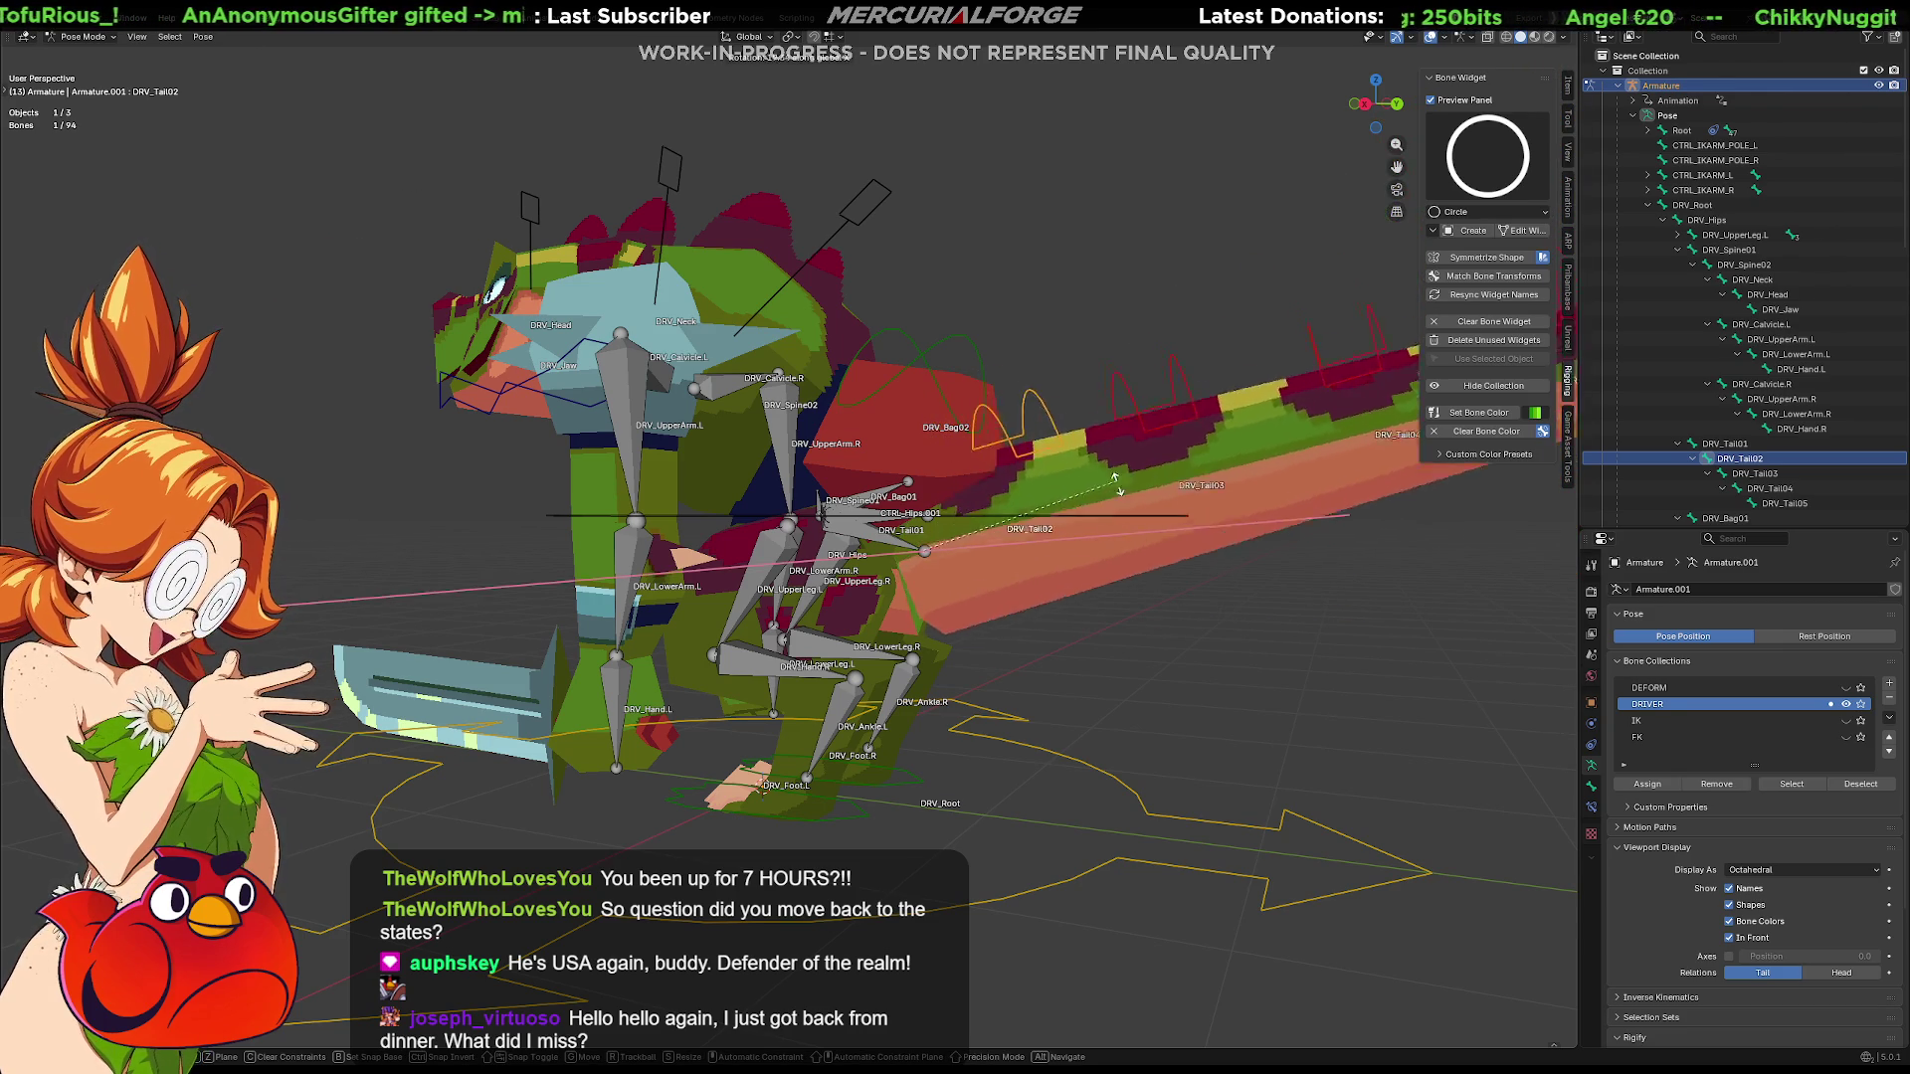
right_click(1093, 616)
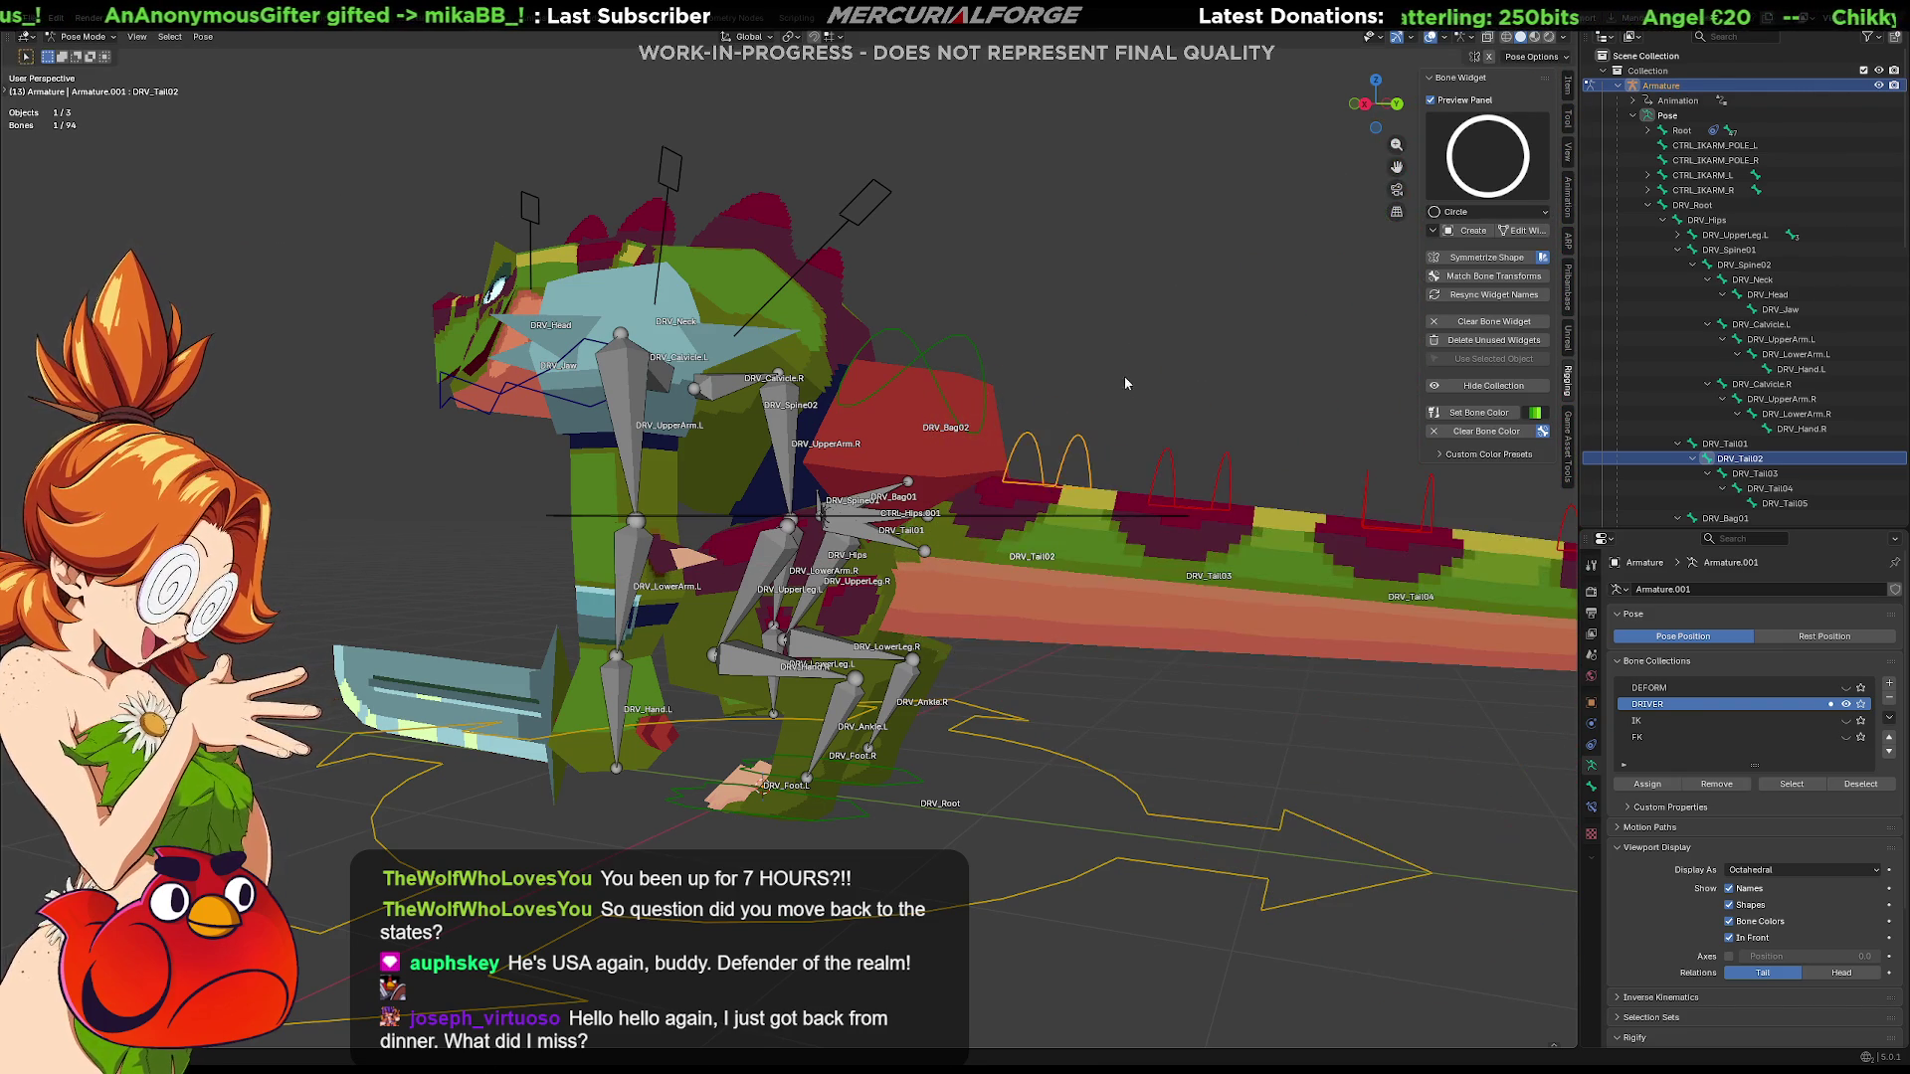
left_click(1123, 391)
mouse_move(1104, 492)
middle_mouse_down()
mouse_move(1034, 540)
mouse_move(916, 521)
mouse_move(927, 493)
middle_mouse_up()
scroll(1037, 541, "up", 3)
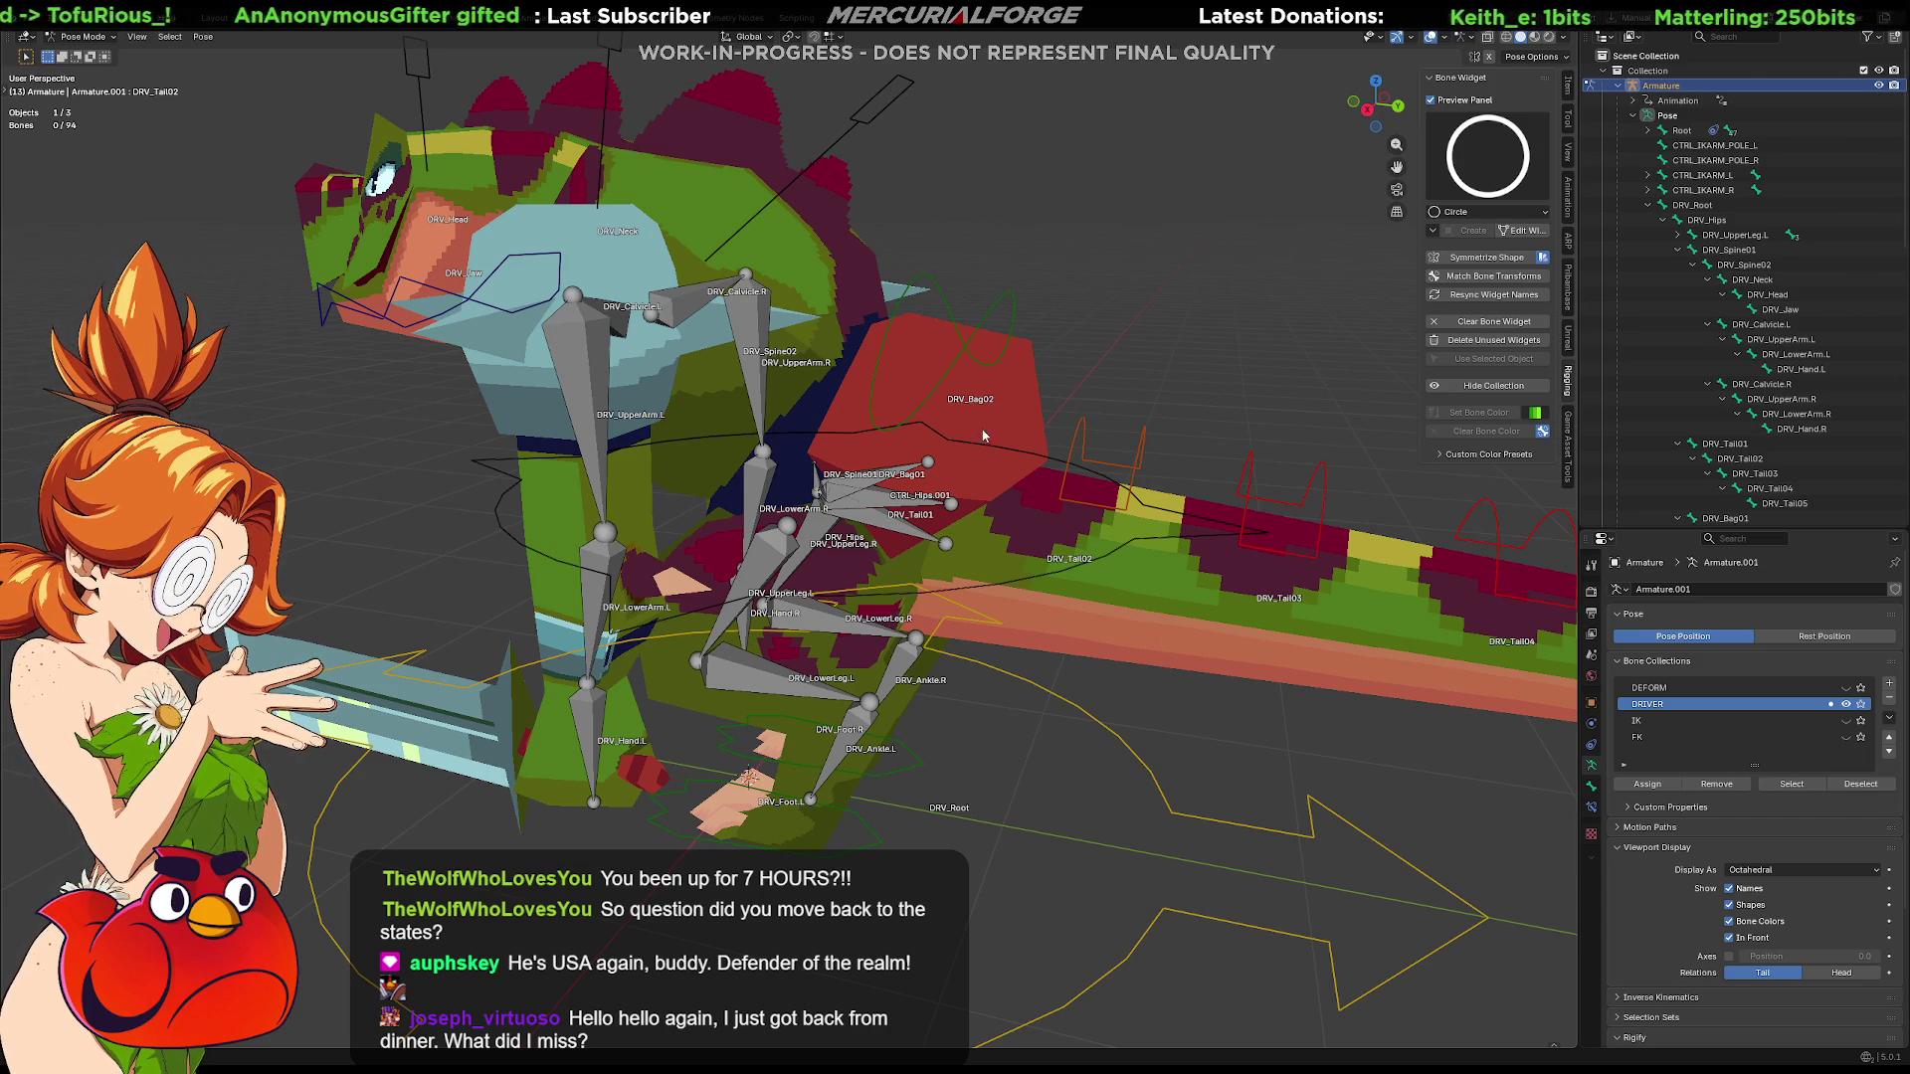
Scale up the DRV_Bag02 control widget, then make DRV_Root the active bone
left_click(873, 99)
scroll(930, 268, "down", 3)
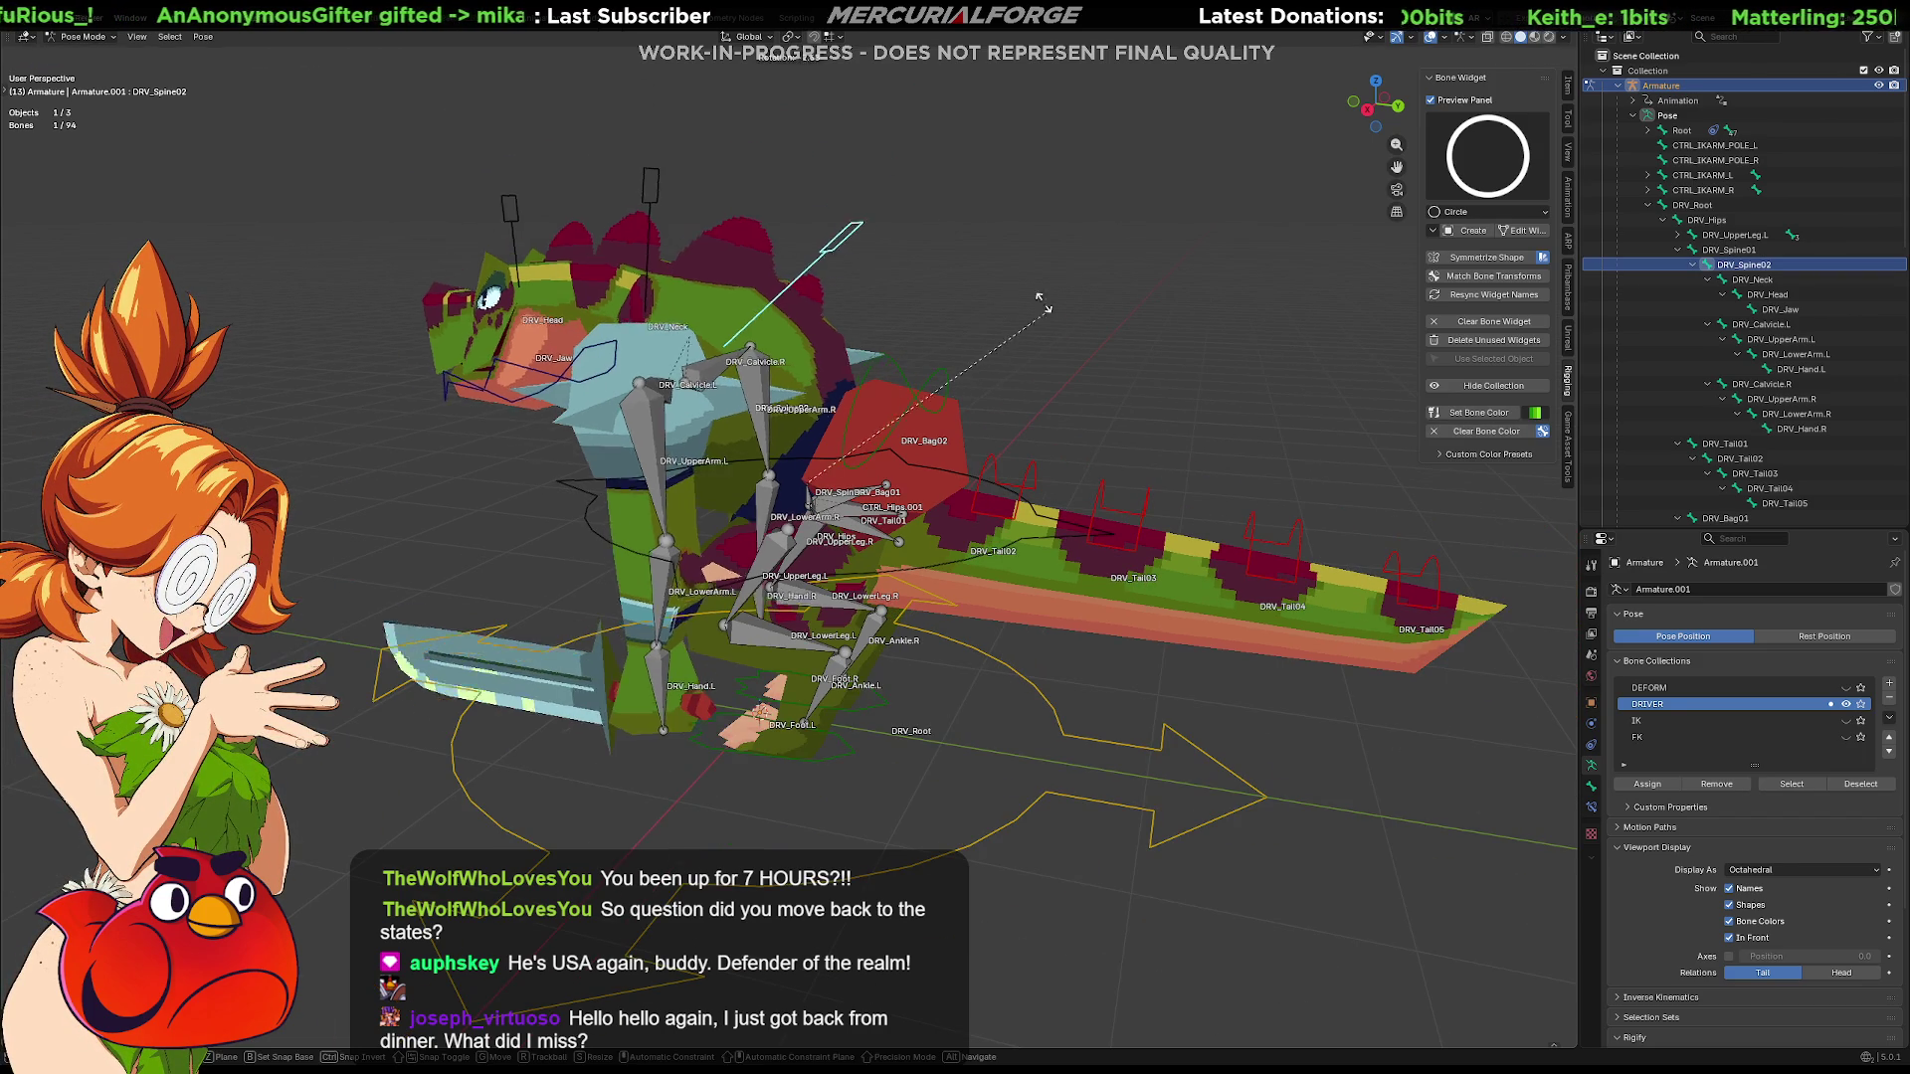
left_click(947, 382)
key("s")
left_click(978, 448)
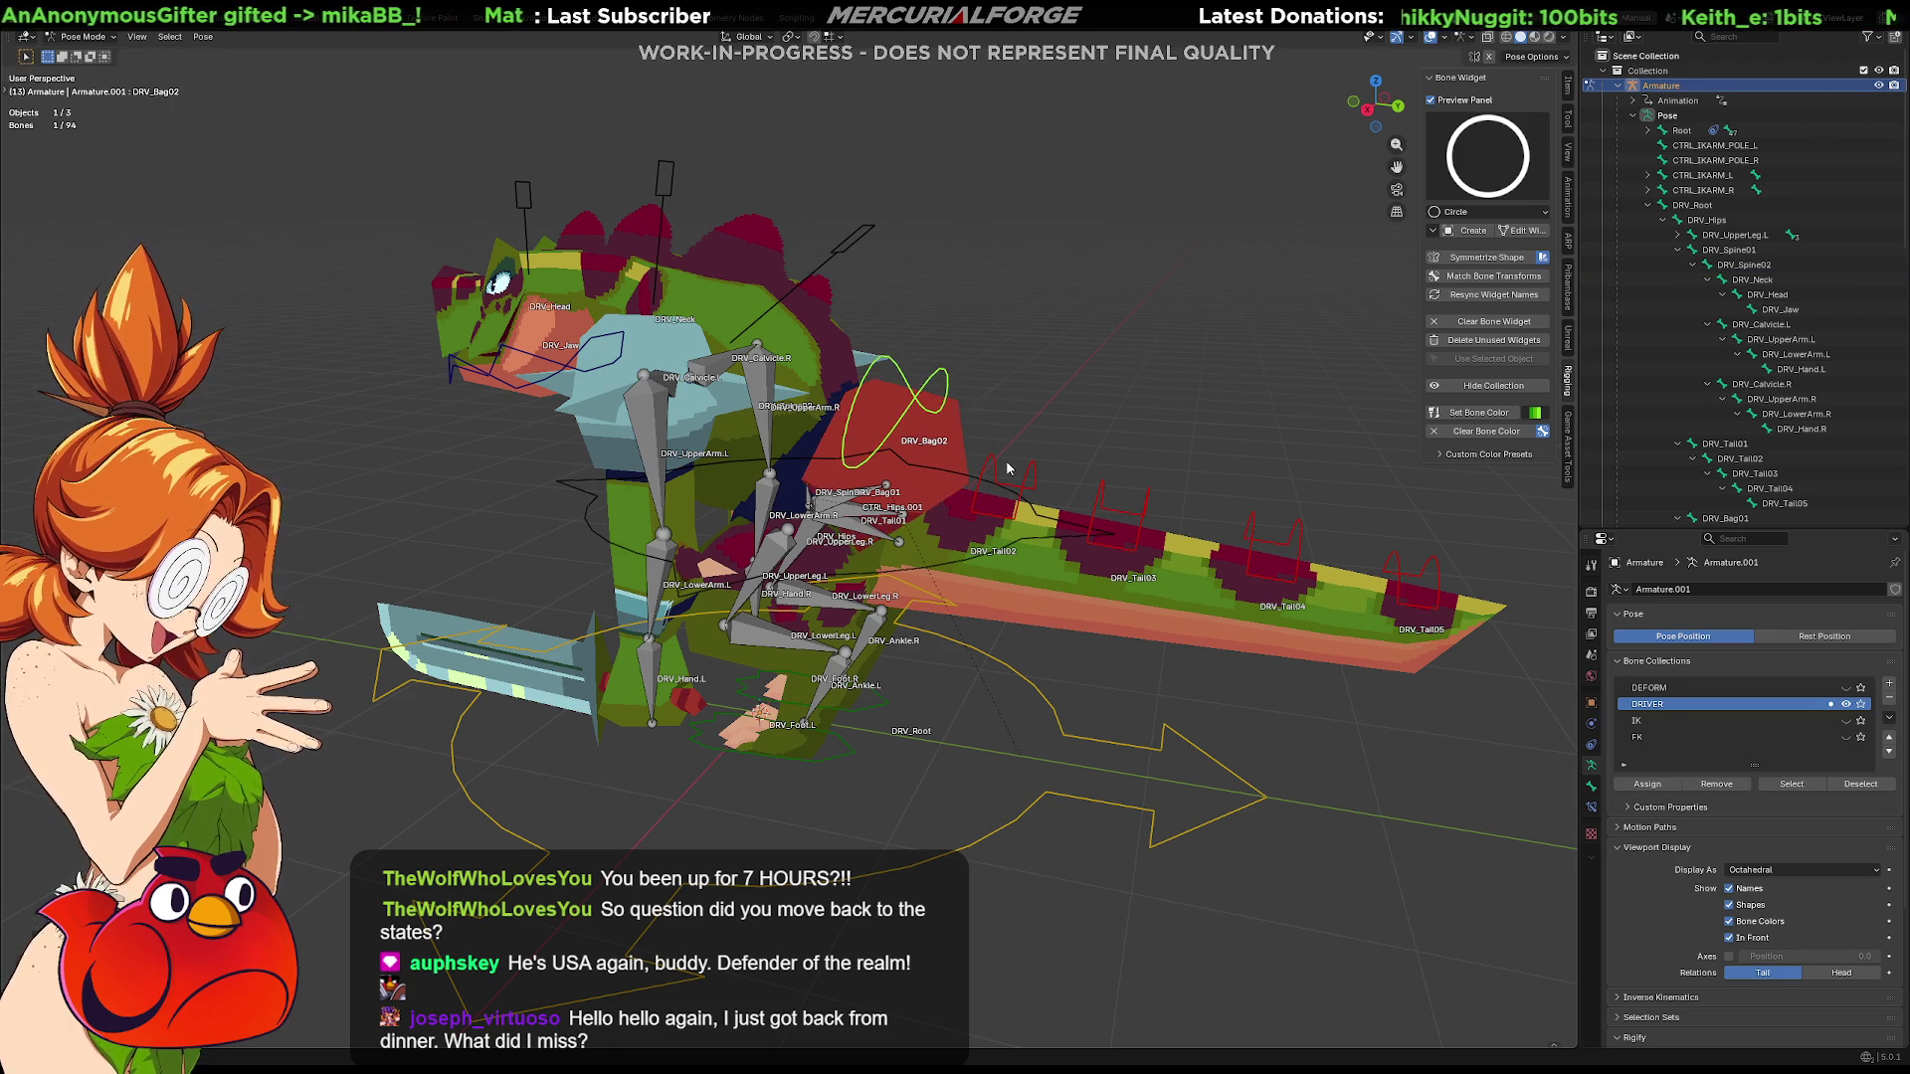
left_click(1031, 694)
mouse_move(1030, 695)
middle_mouse_down()
mouse_move(1020, 666)
mouse_move(1224, 768)
mouse_move(906, 731)
middle_mouse_up()
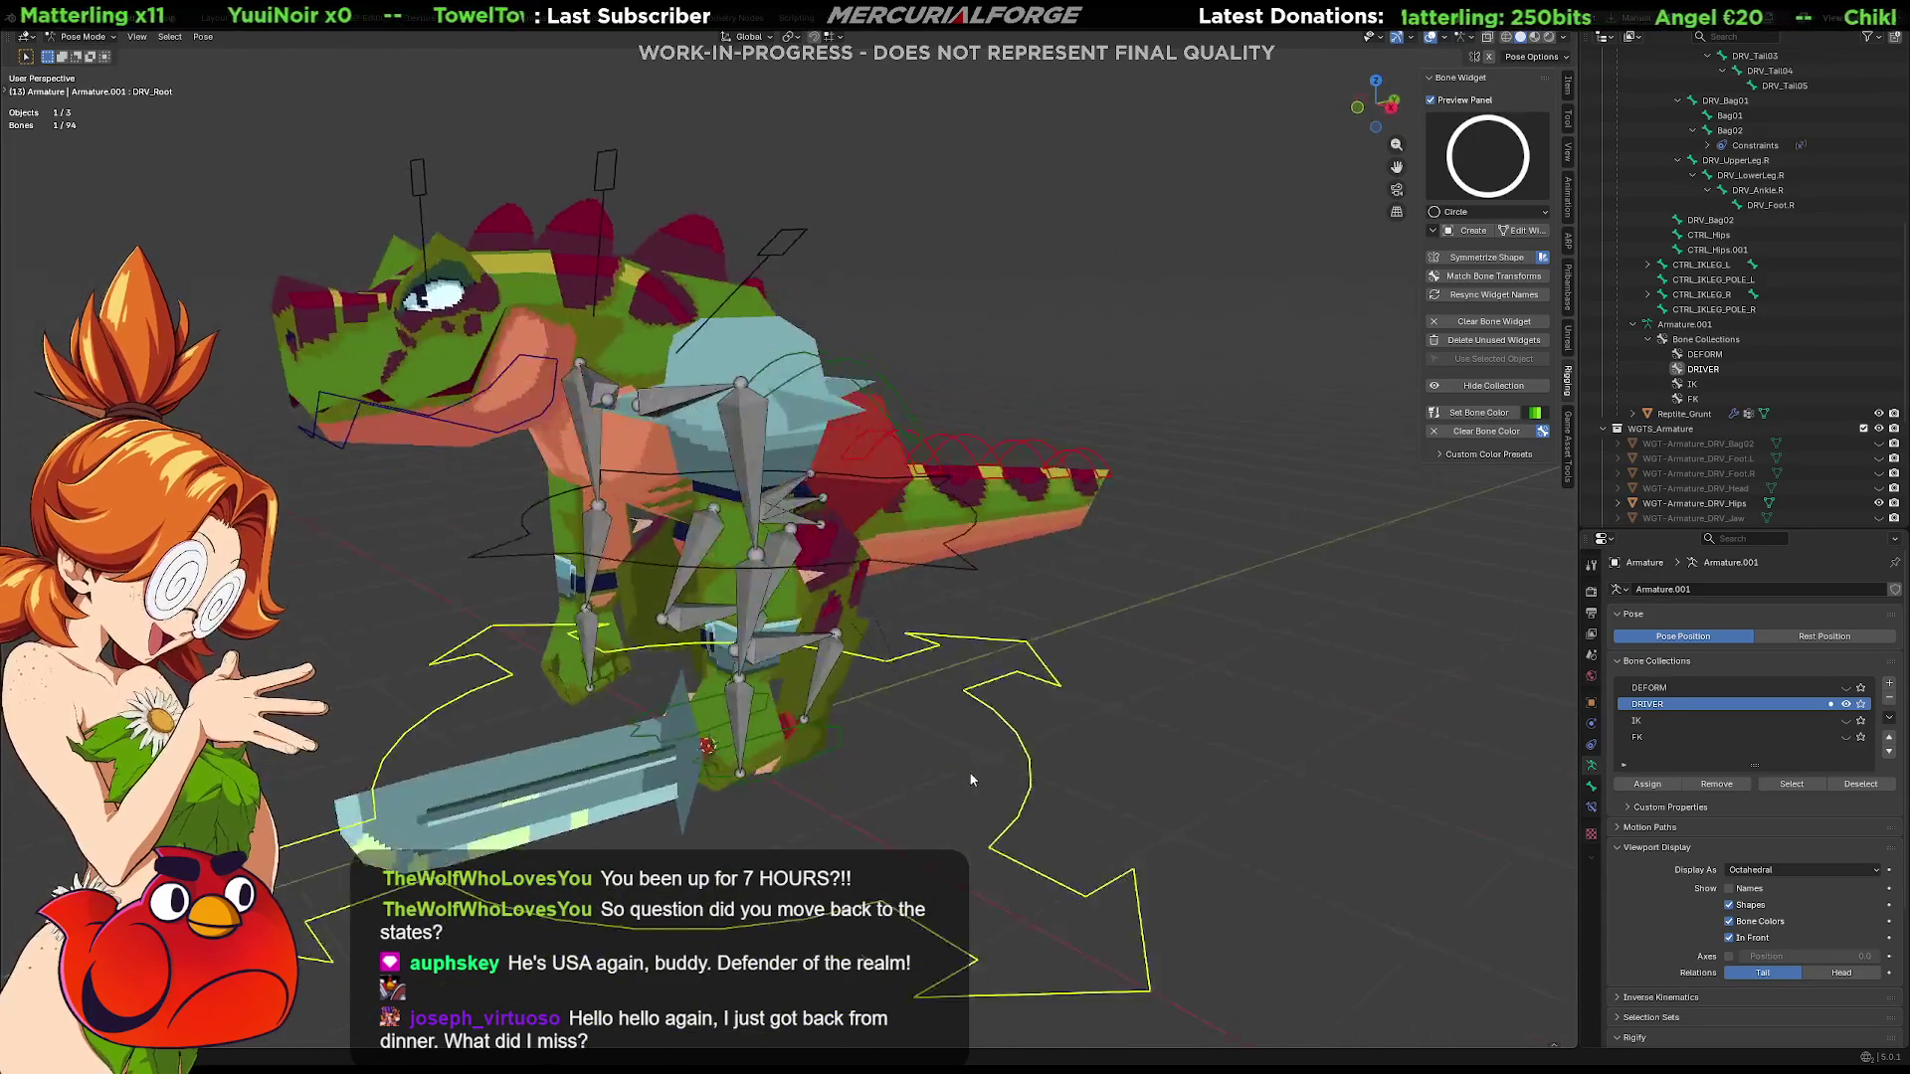
Rotate the hips control level, clear its bone widget and delete WGT-Armature_DRV_Hips
left_click(884, 579)
key("r")
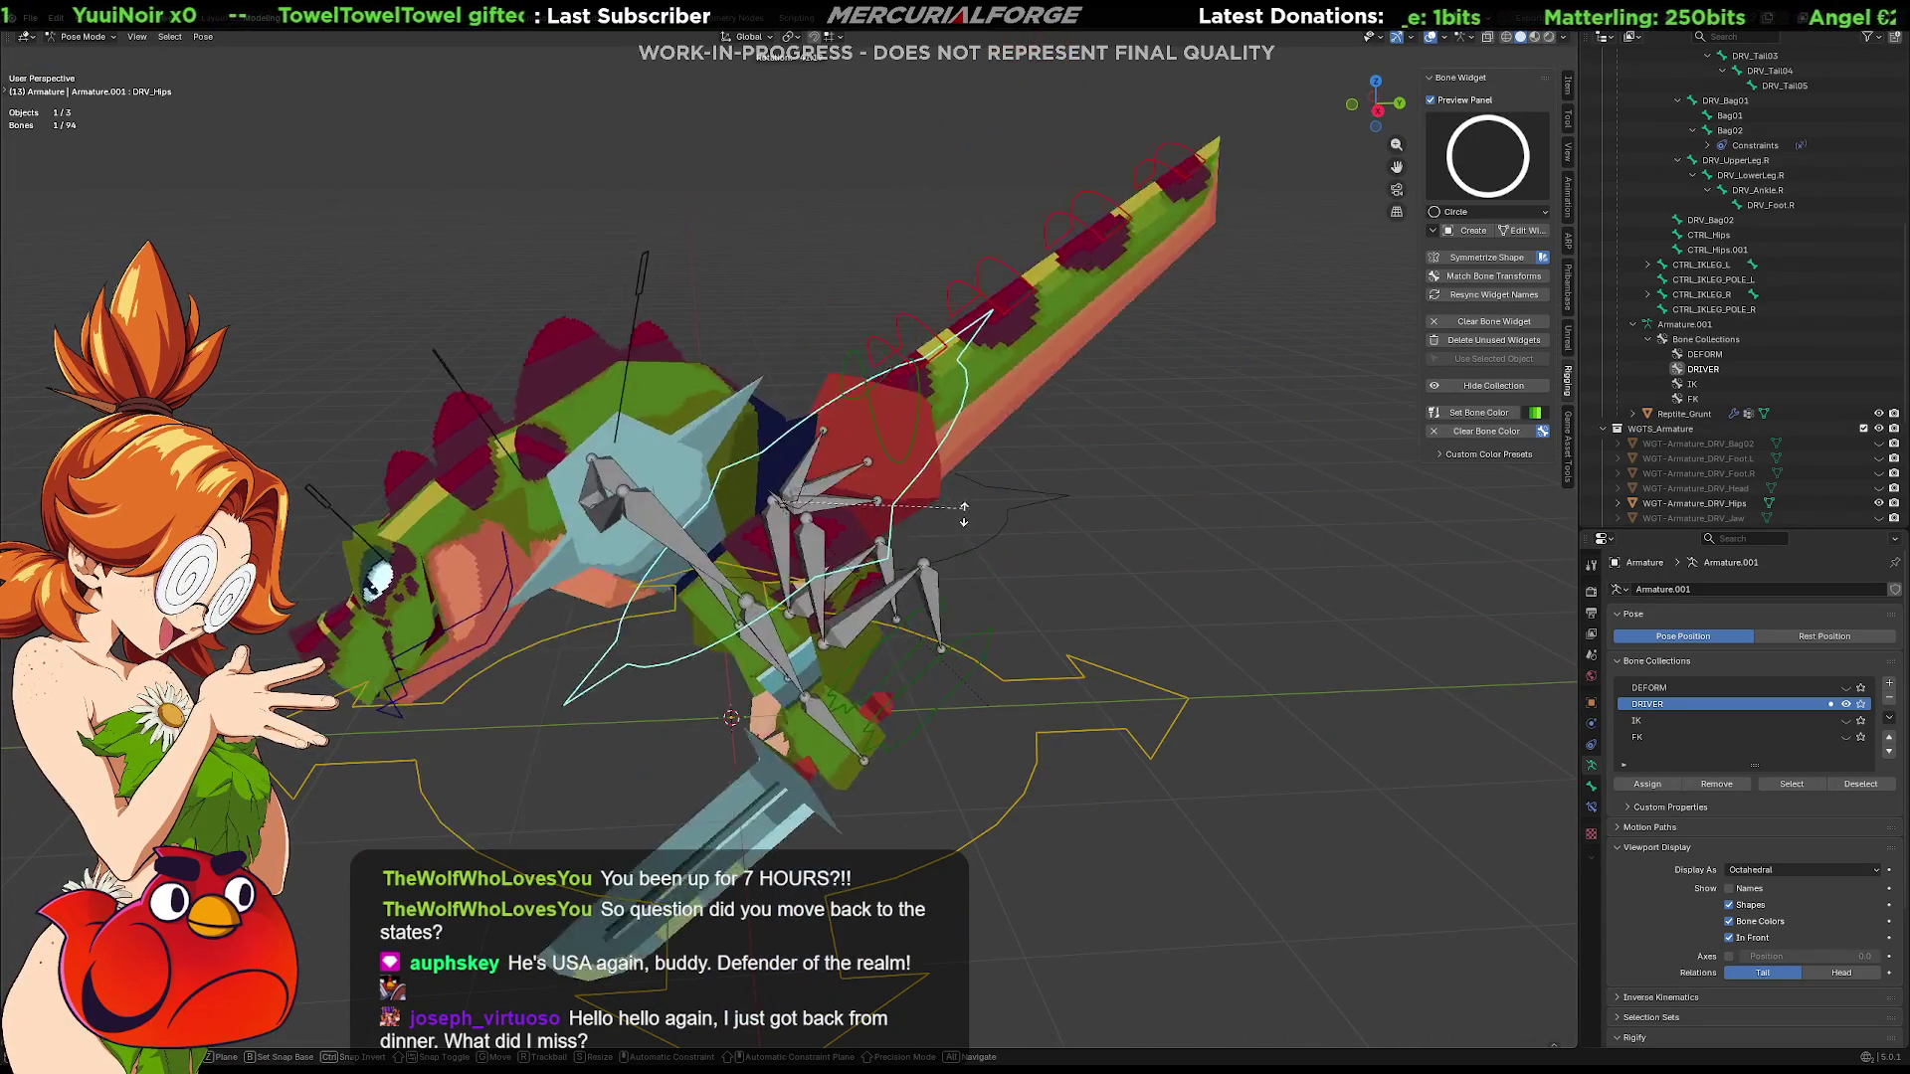
left_click(835, 598)
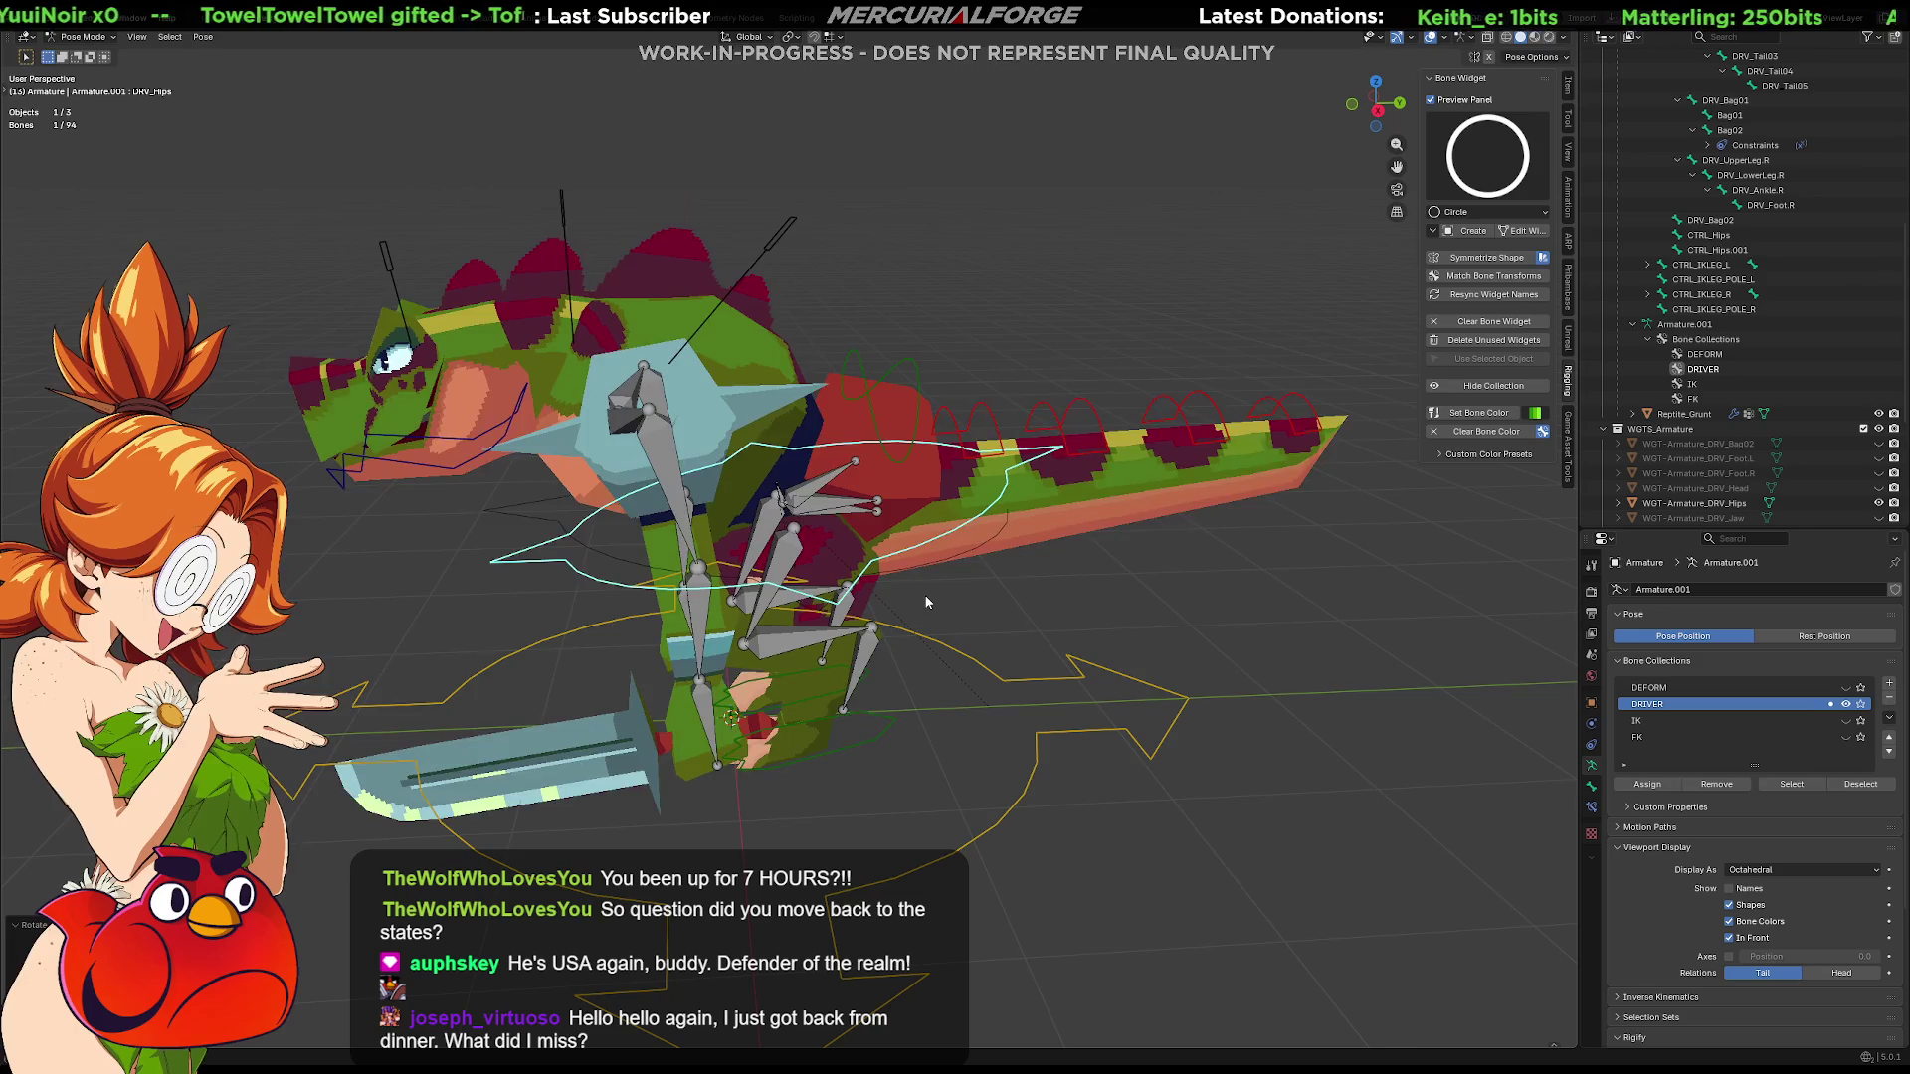
scroll(939, 599, "up", 4)
scroll(939, 599, "up", 1)
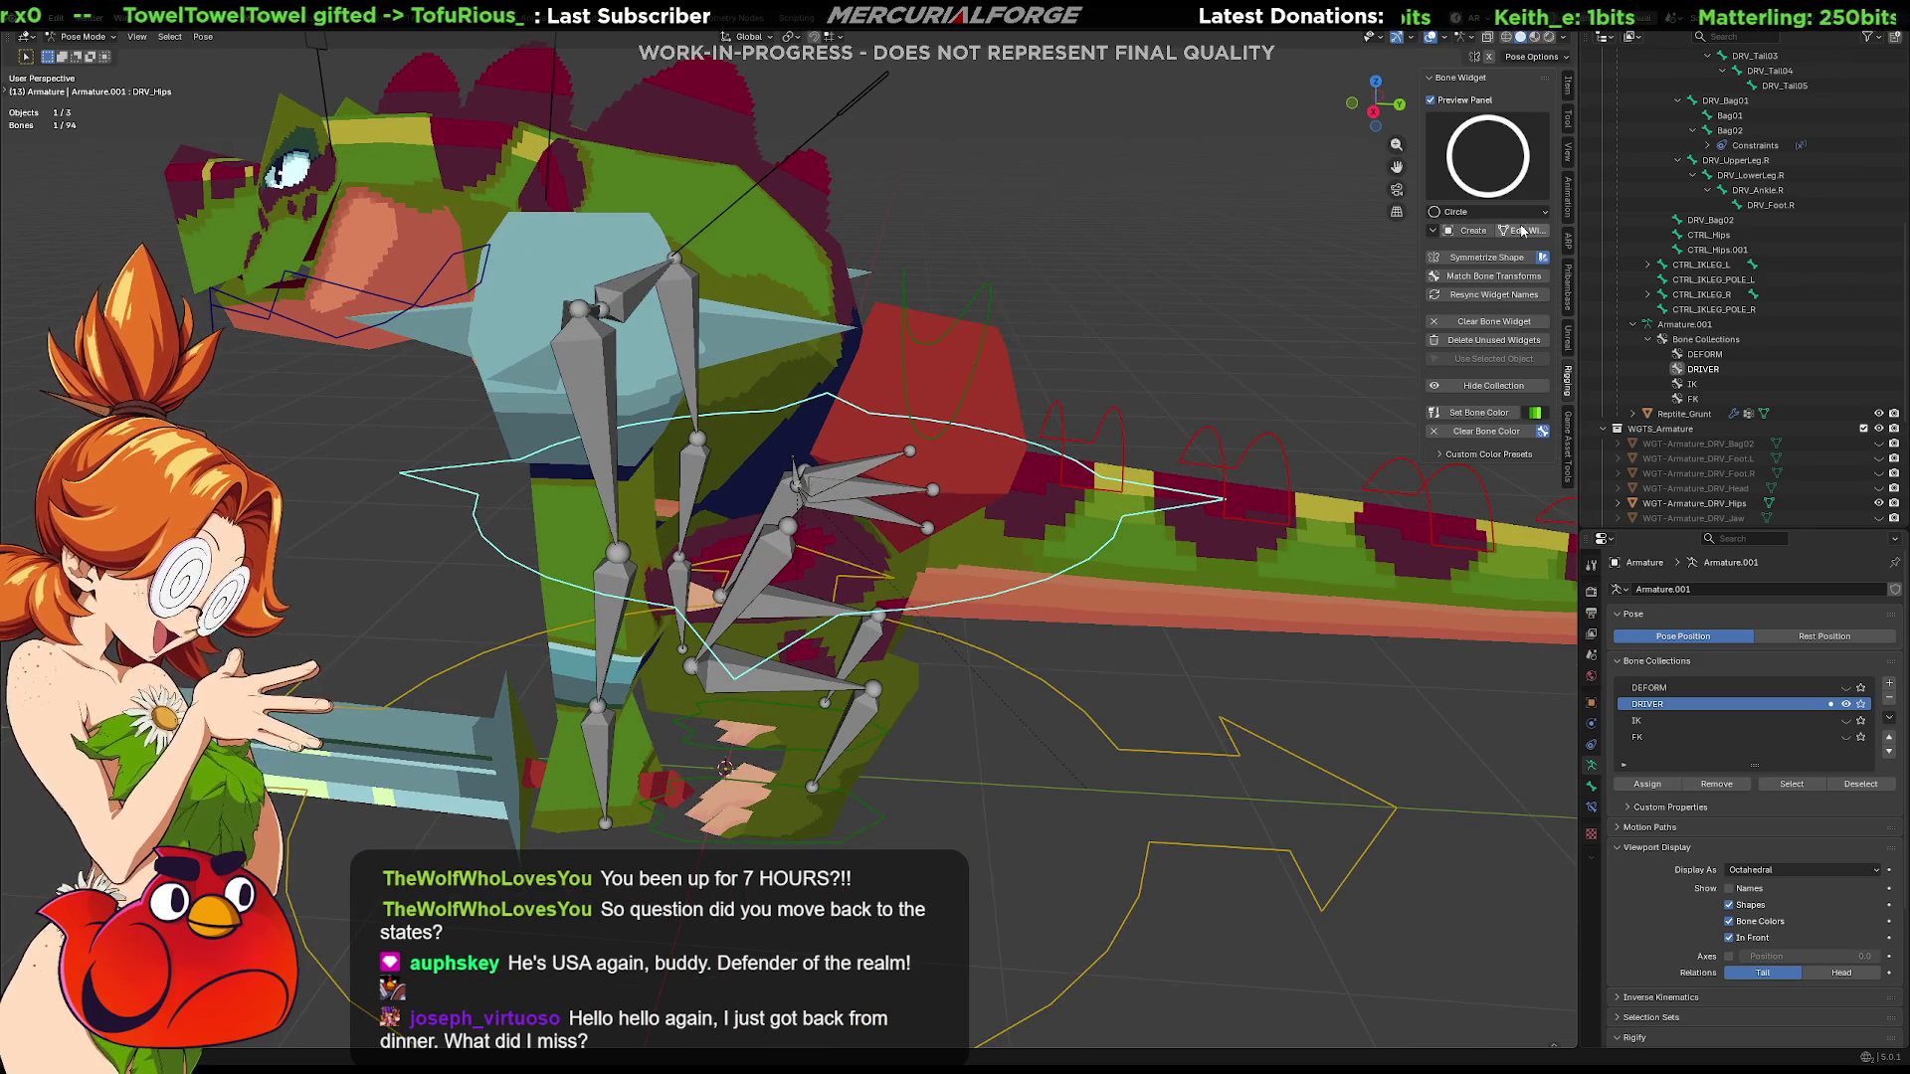
left_click(1492, 325)
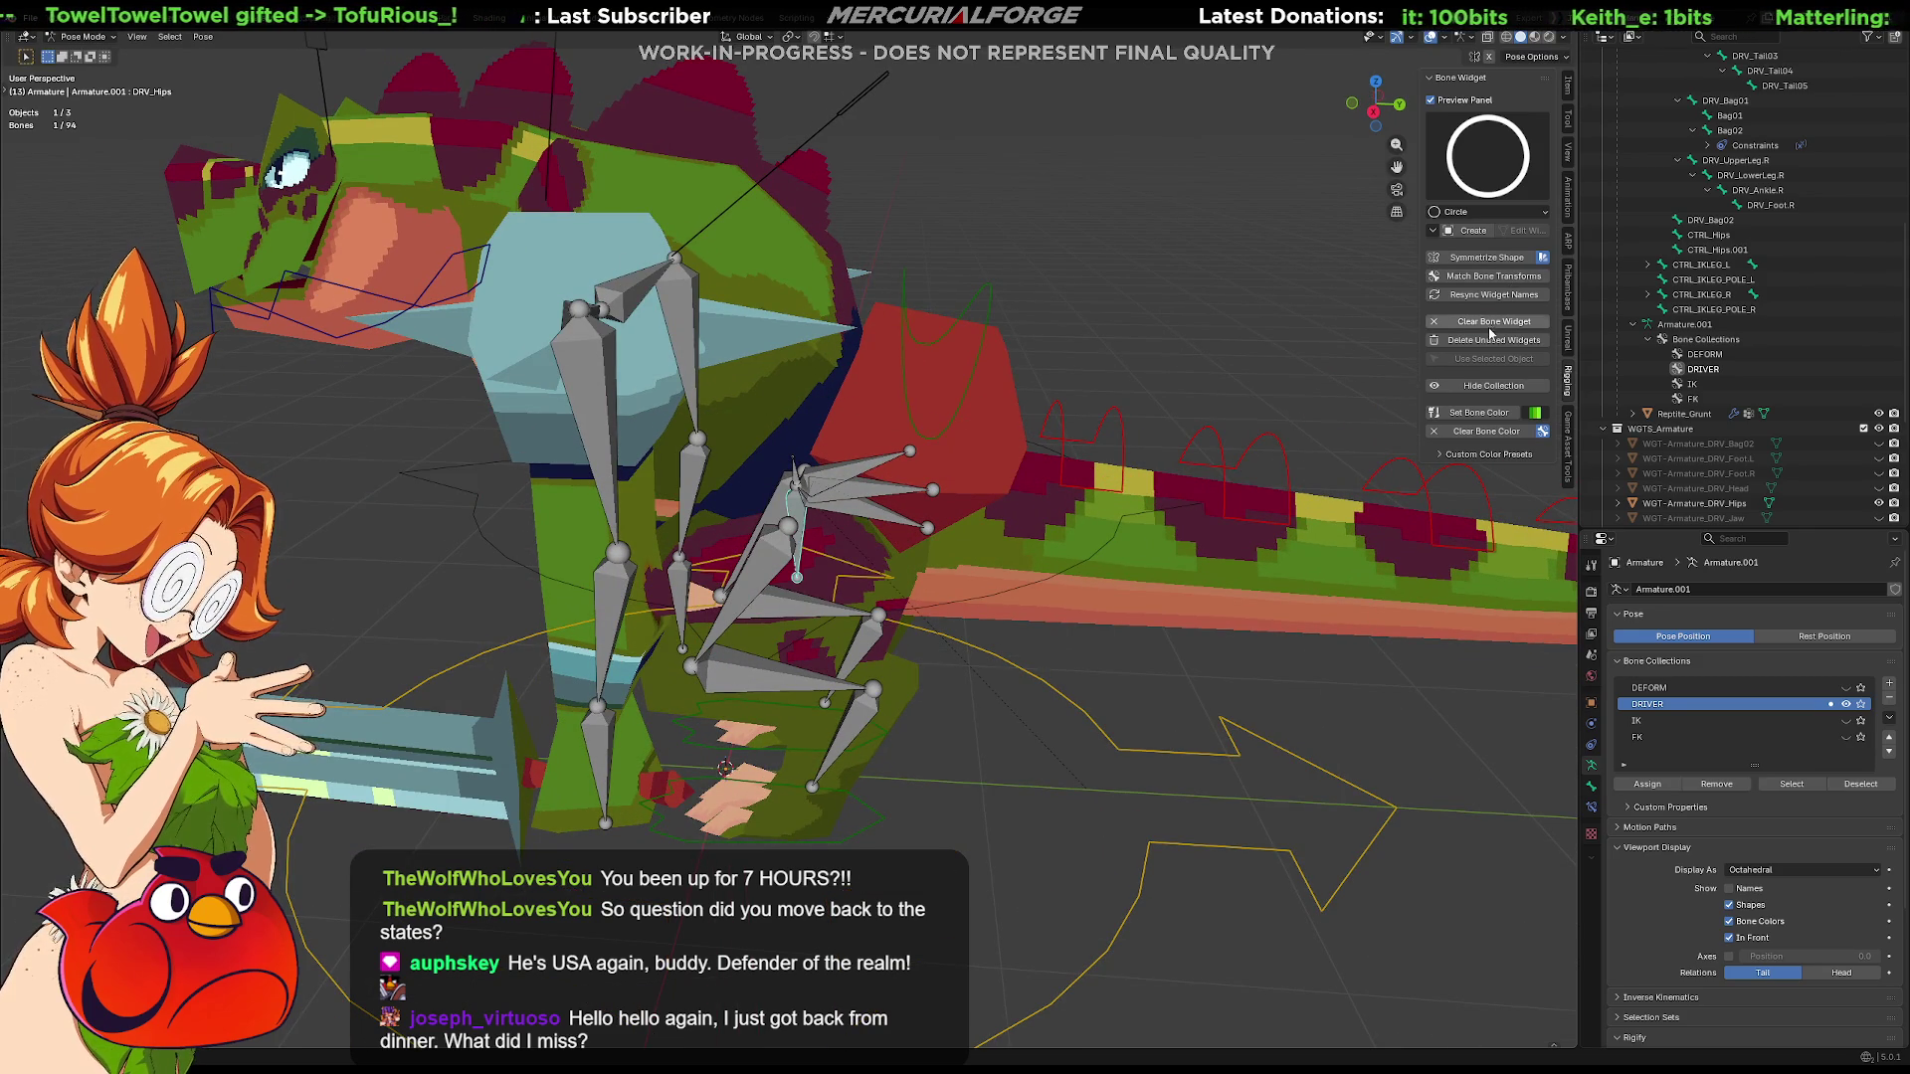
key("Delete")
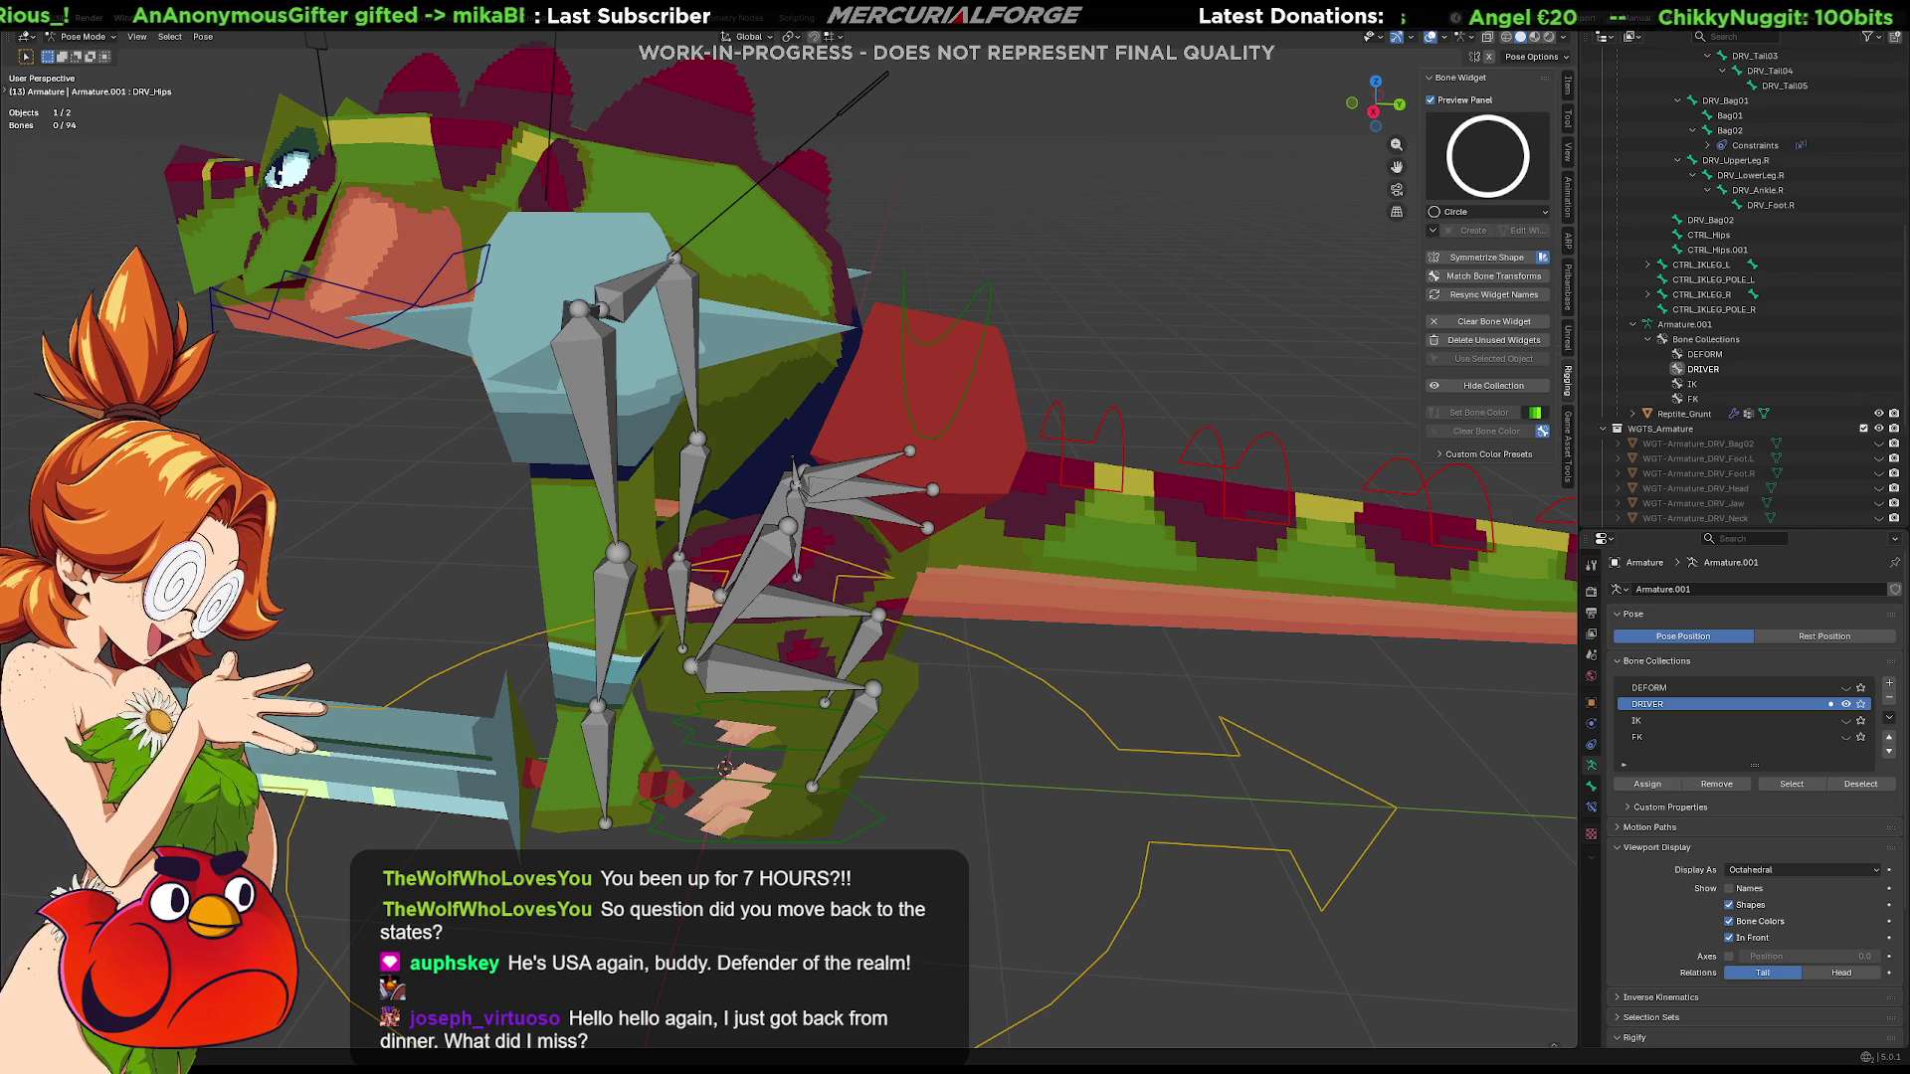
Select CTRL_Hips.001 in the Outliner and undo the last action
left_click(1709, 235)
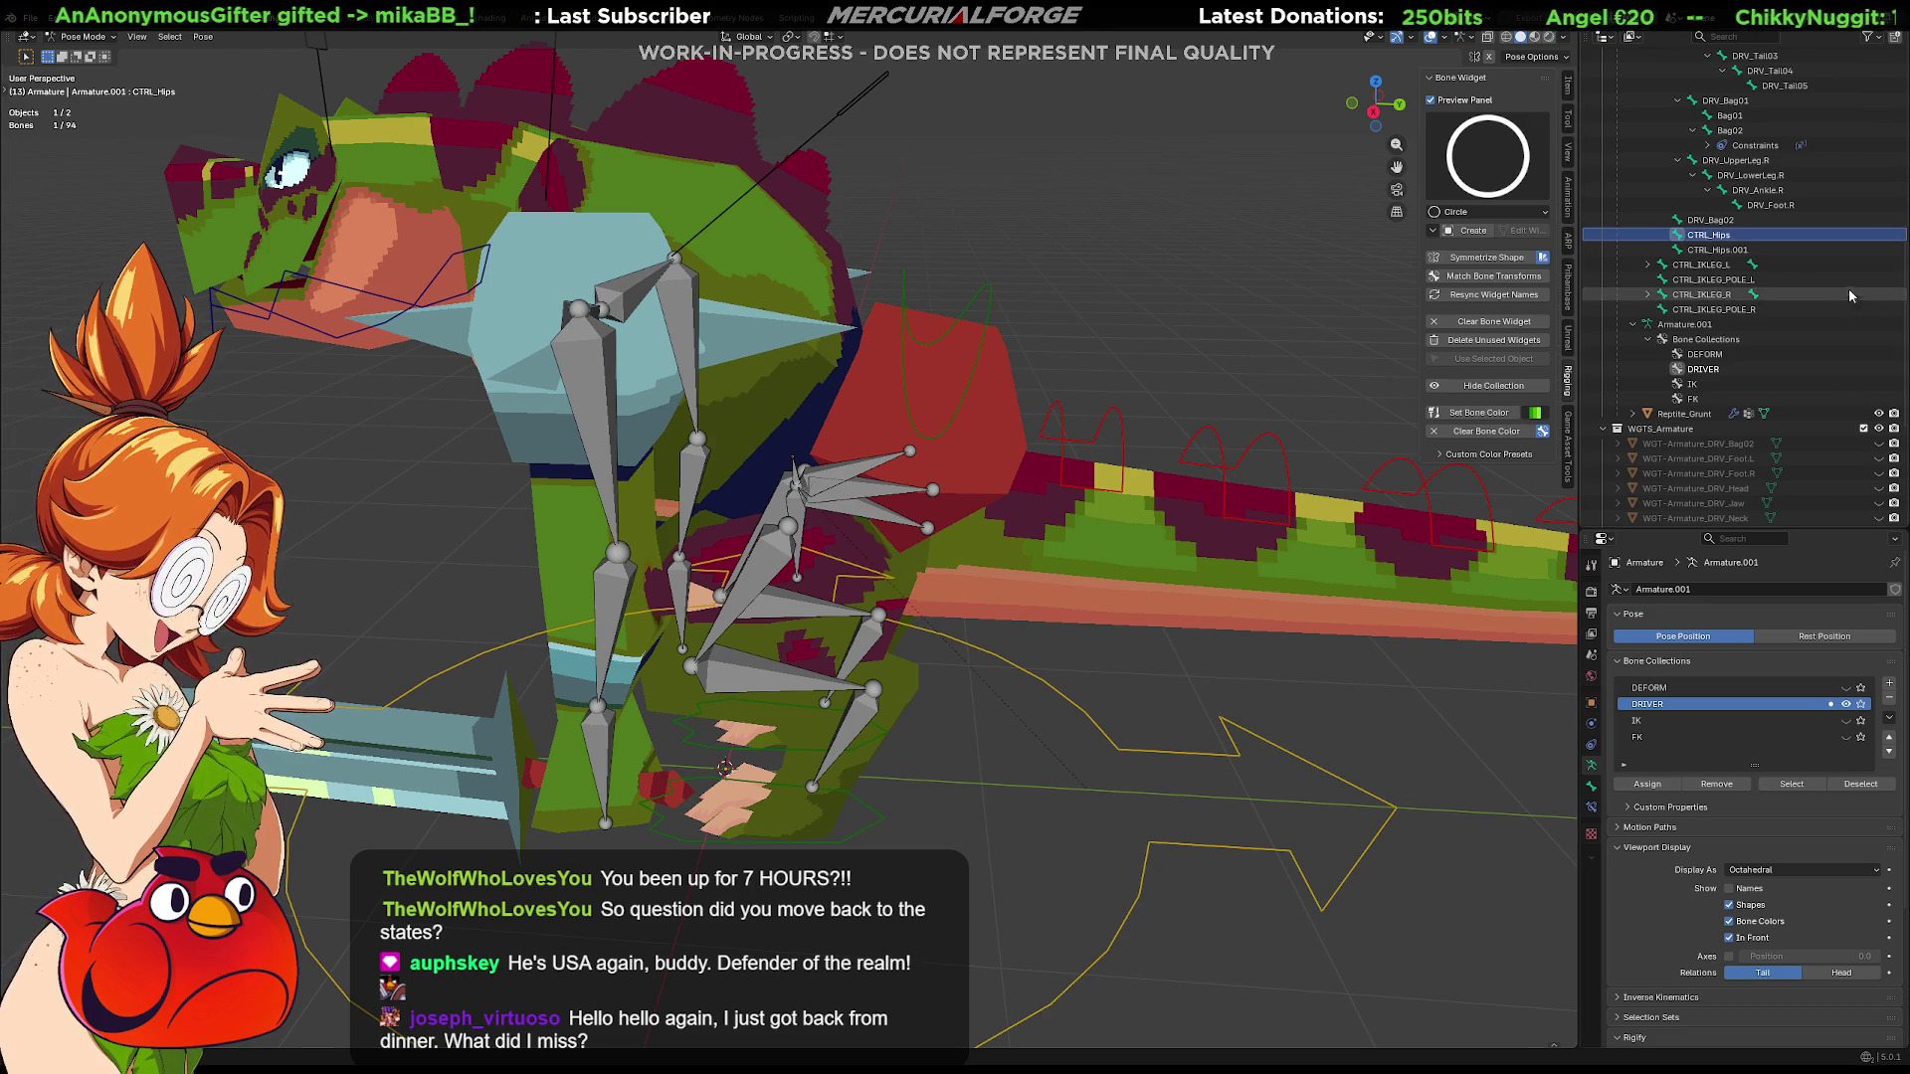
left_click(1717, 251)
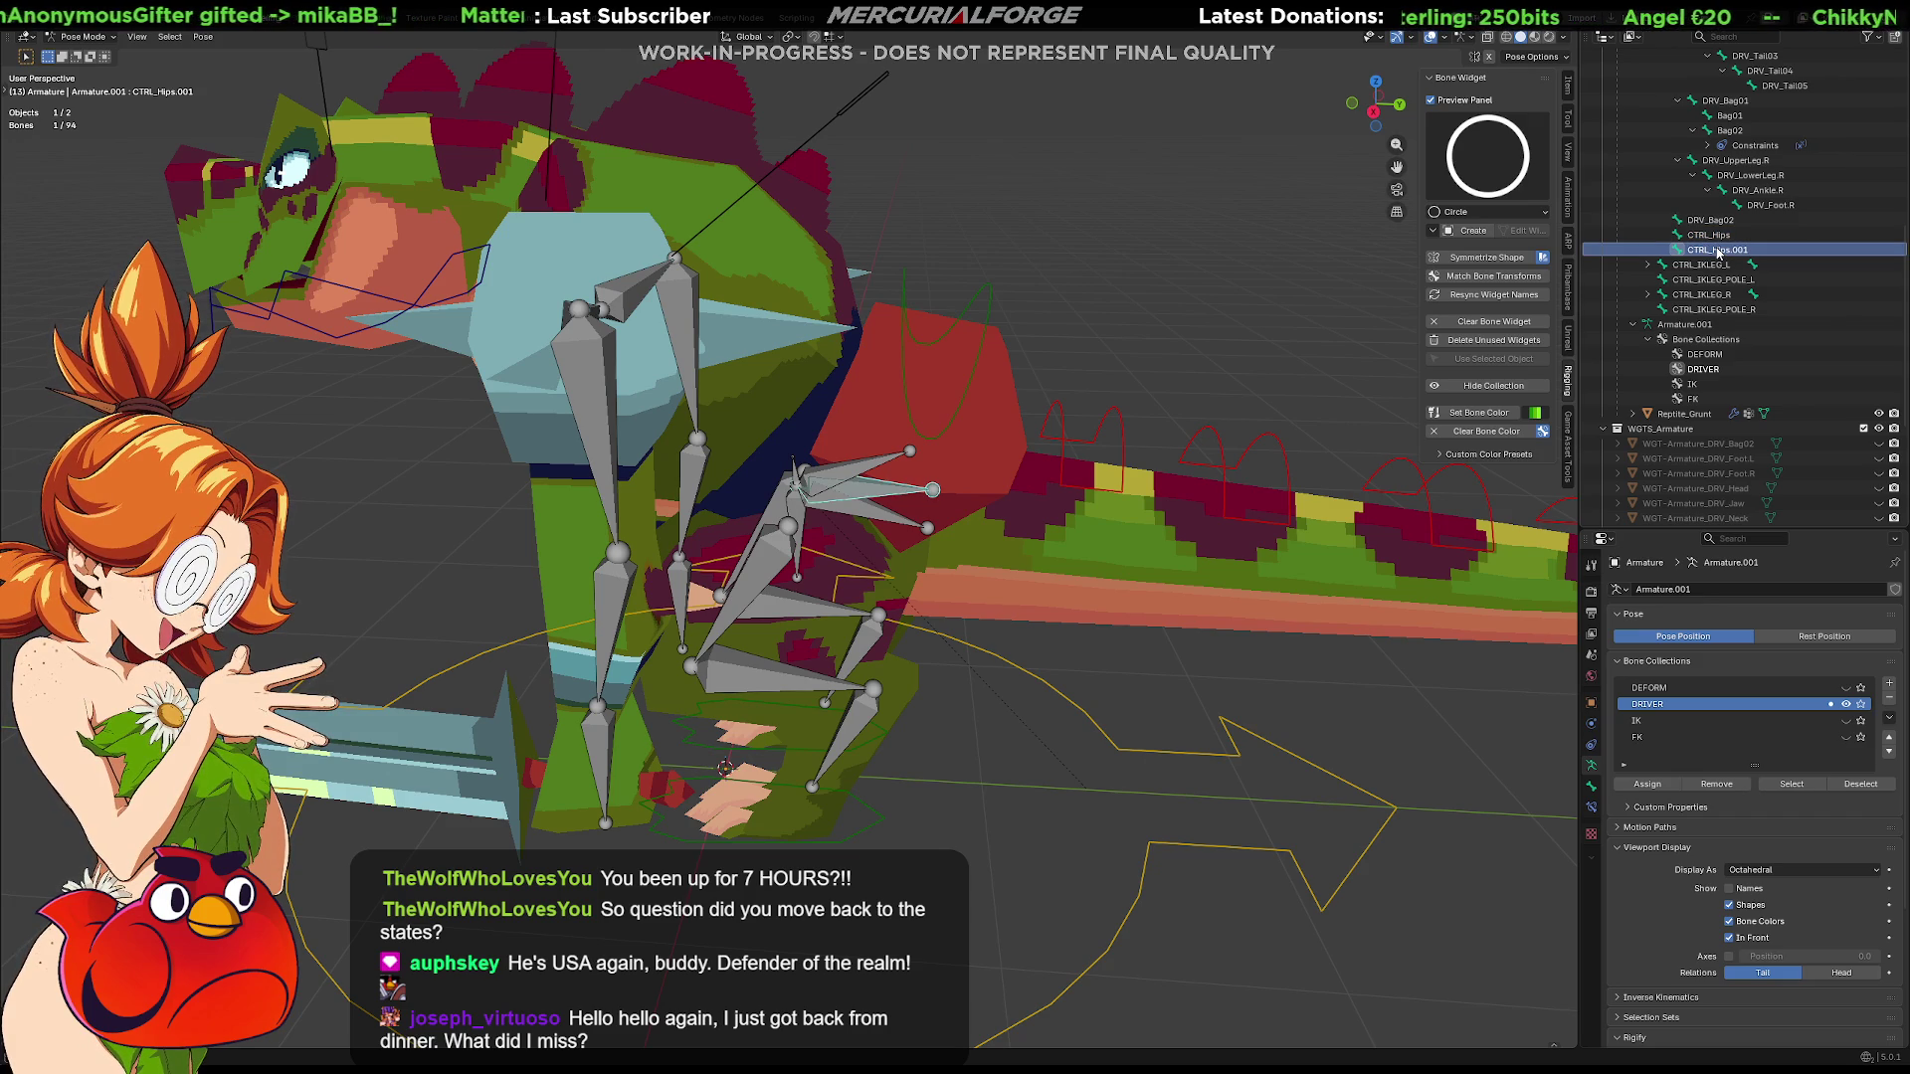
key("ctrl+z")
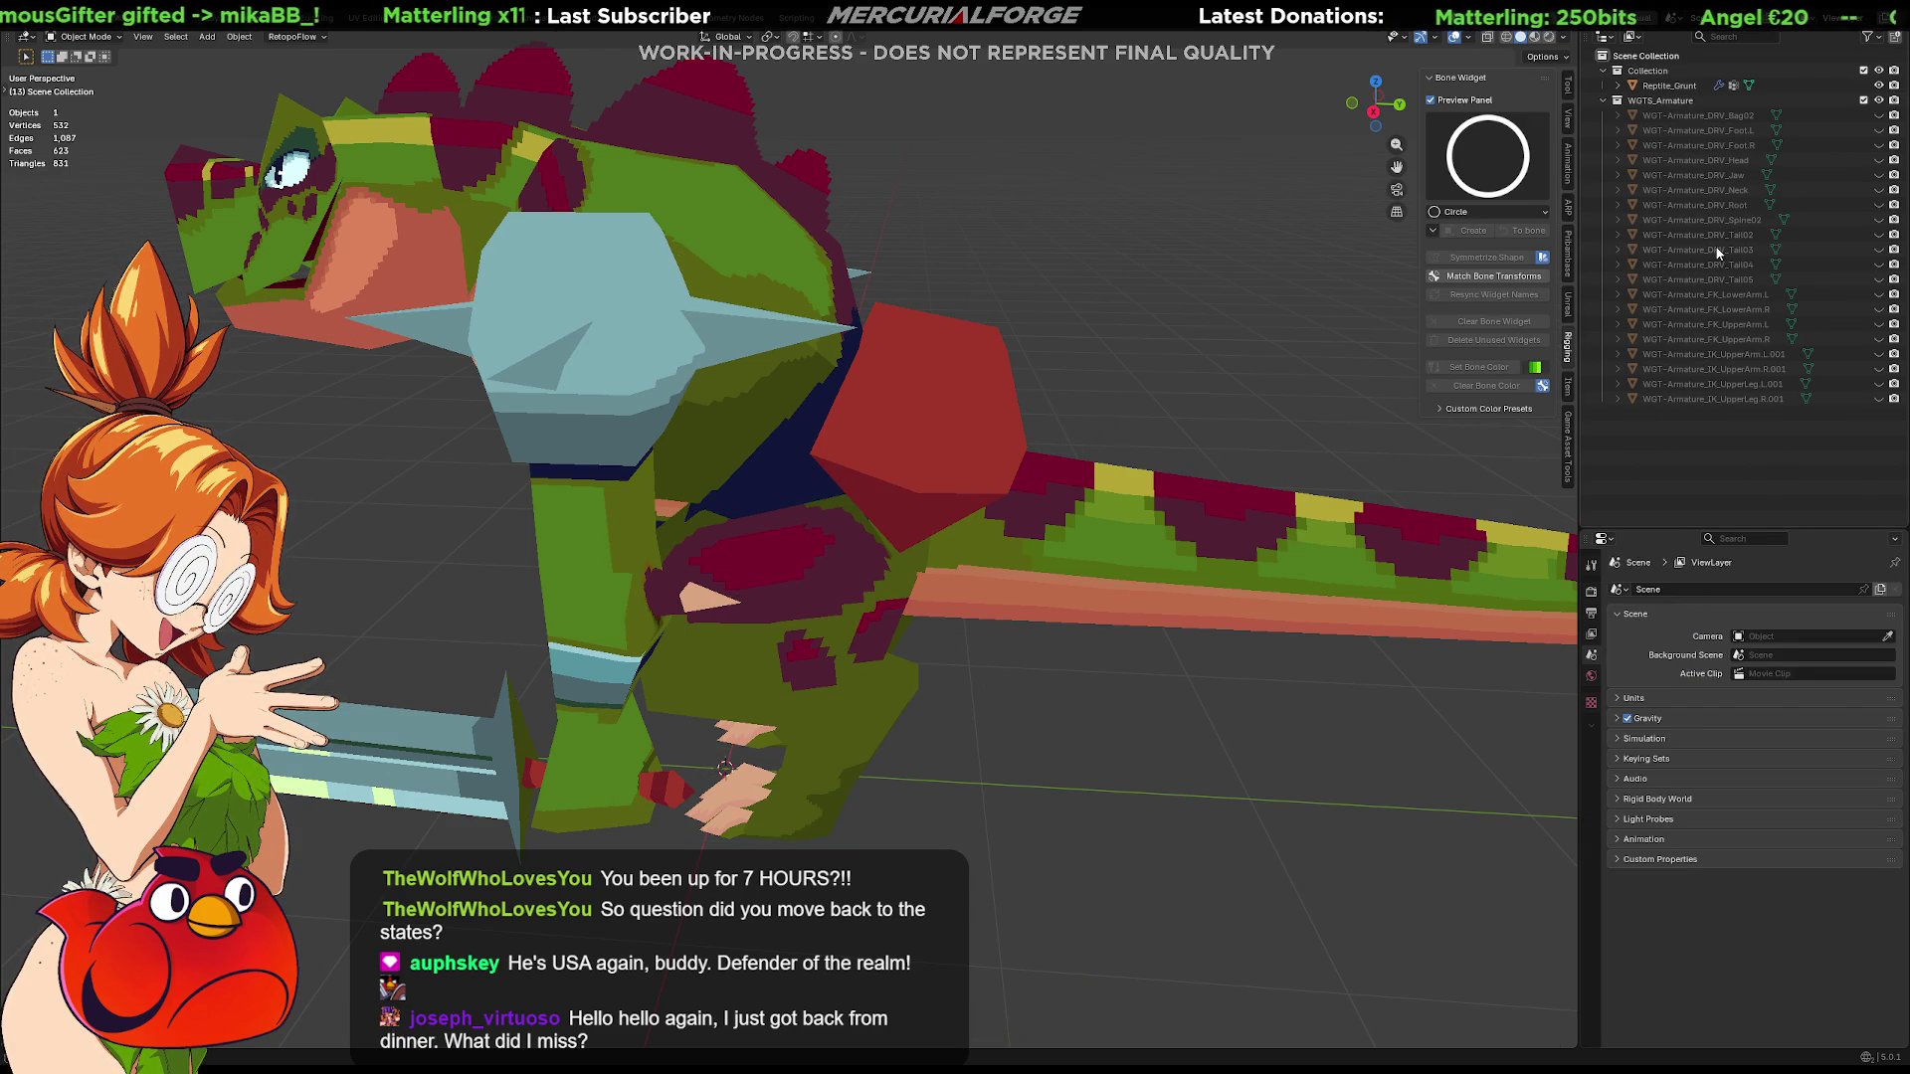
Redo to restore the armature, enter Edit Mode and reveal the active bone in the Outliner
key("ctrl+shift+z")
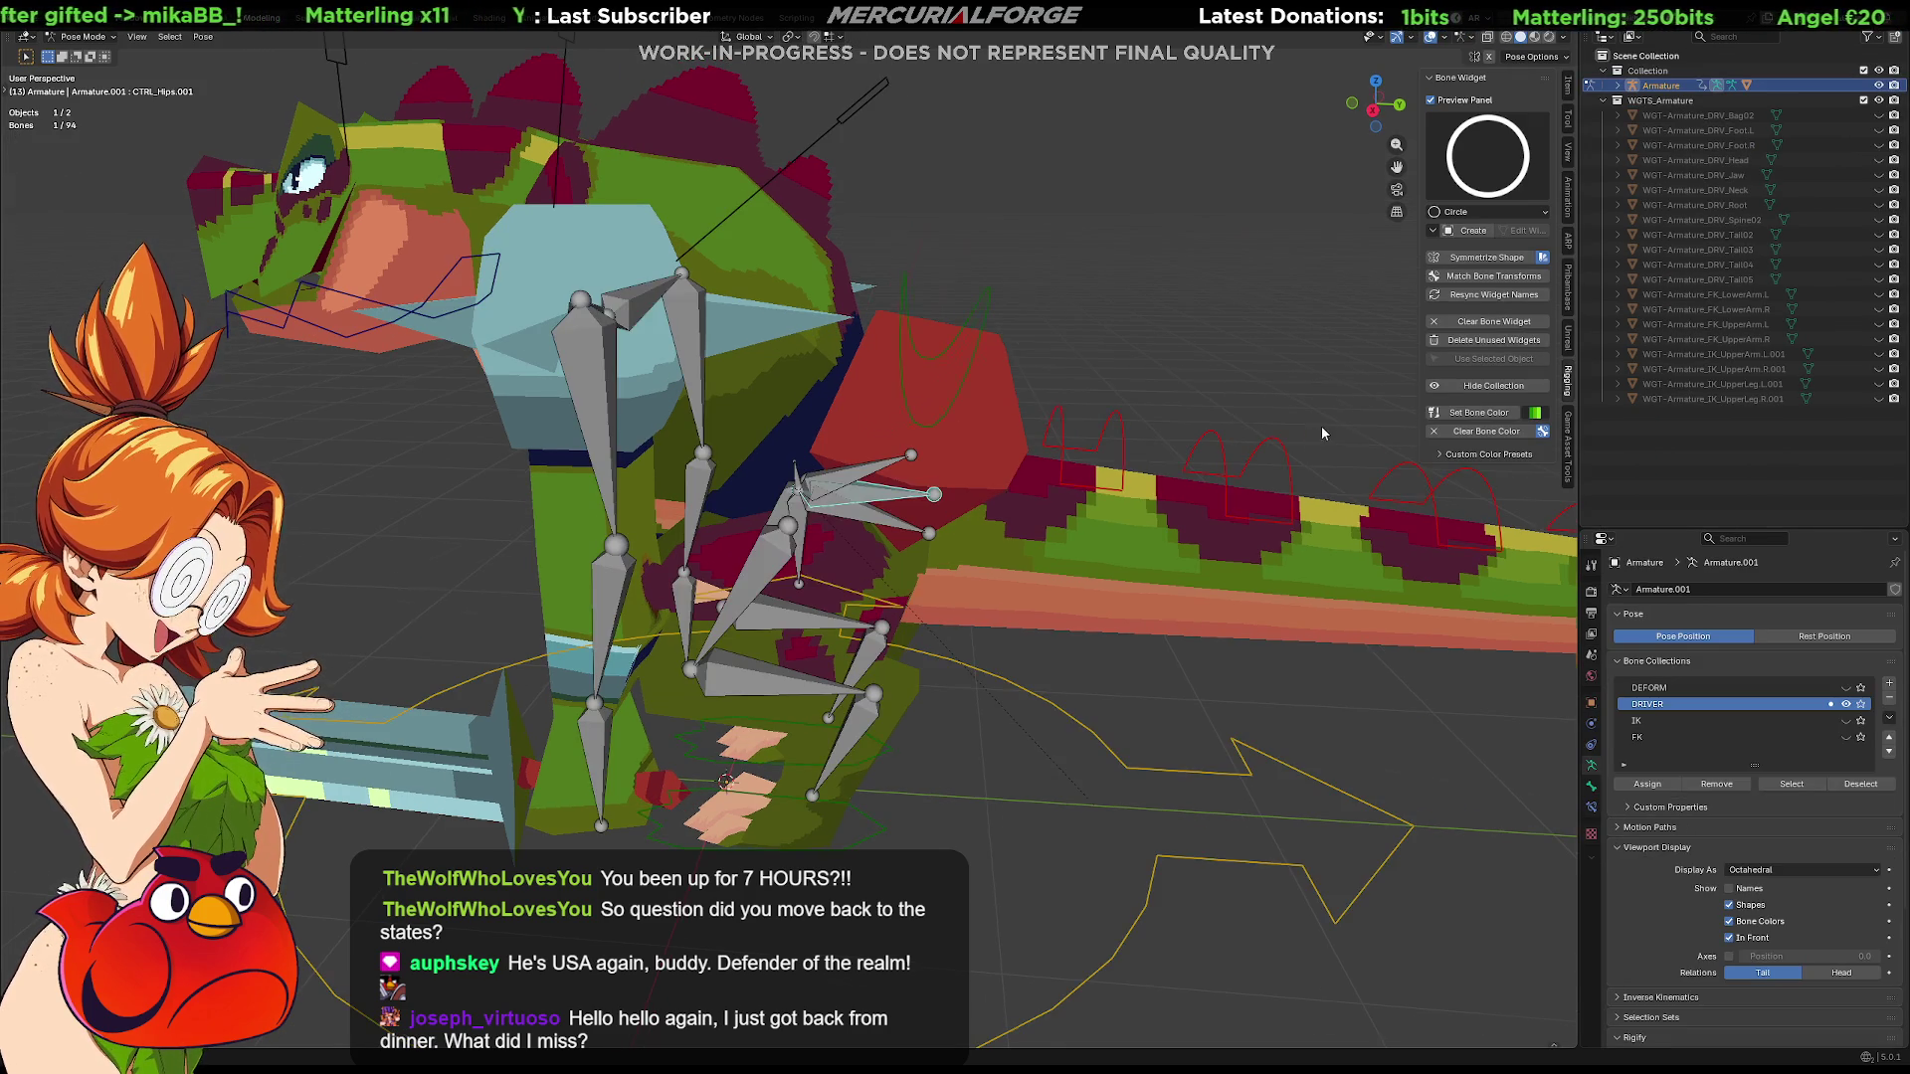
middle_click_drag(1323, 425, 1172, 429)
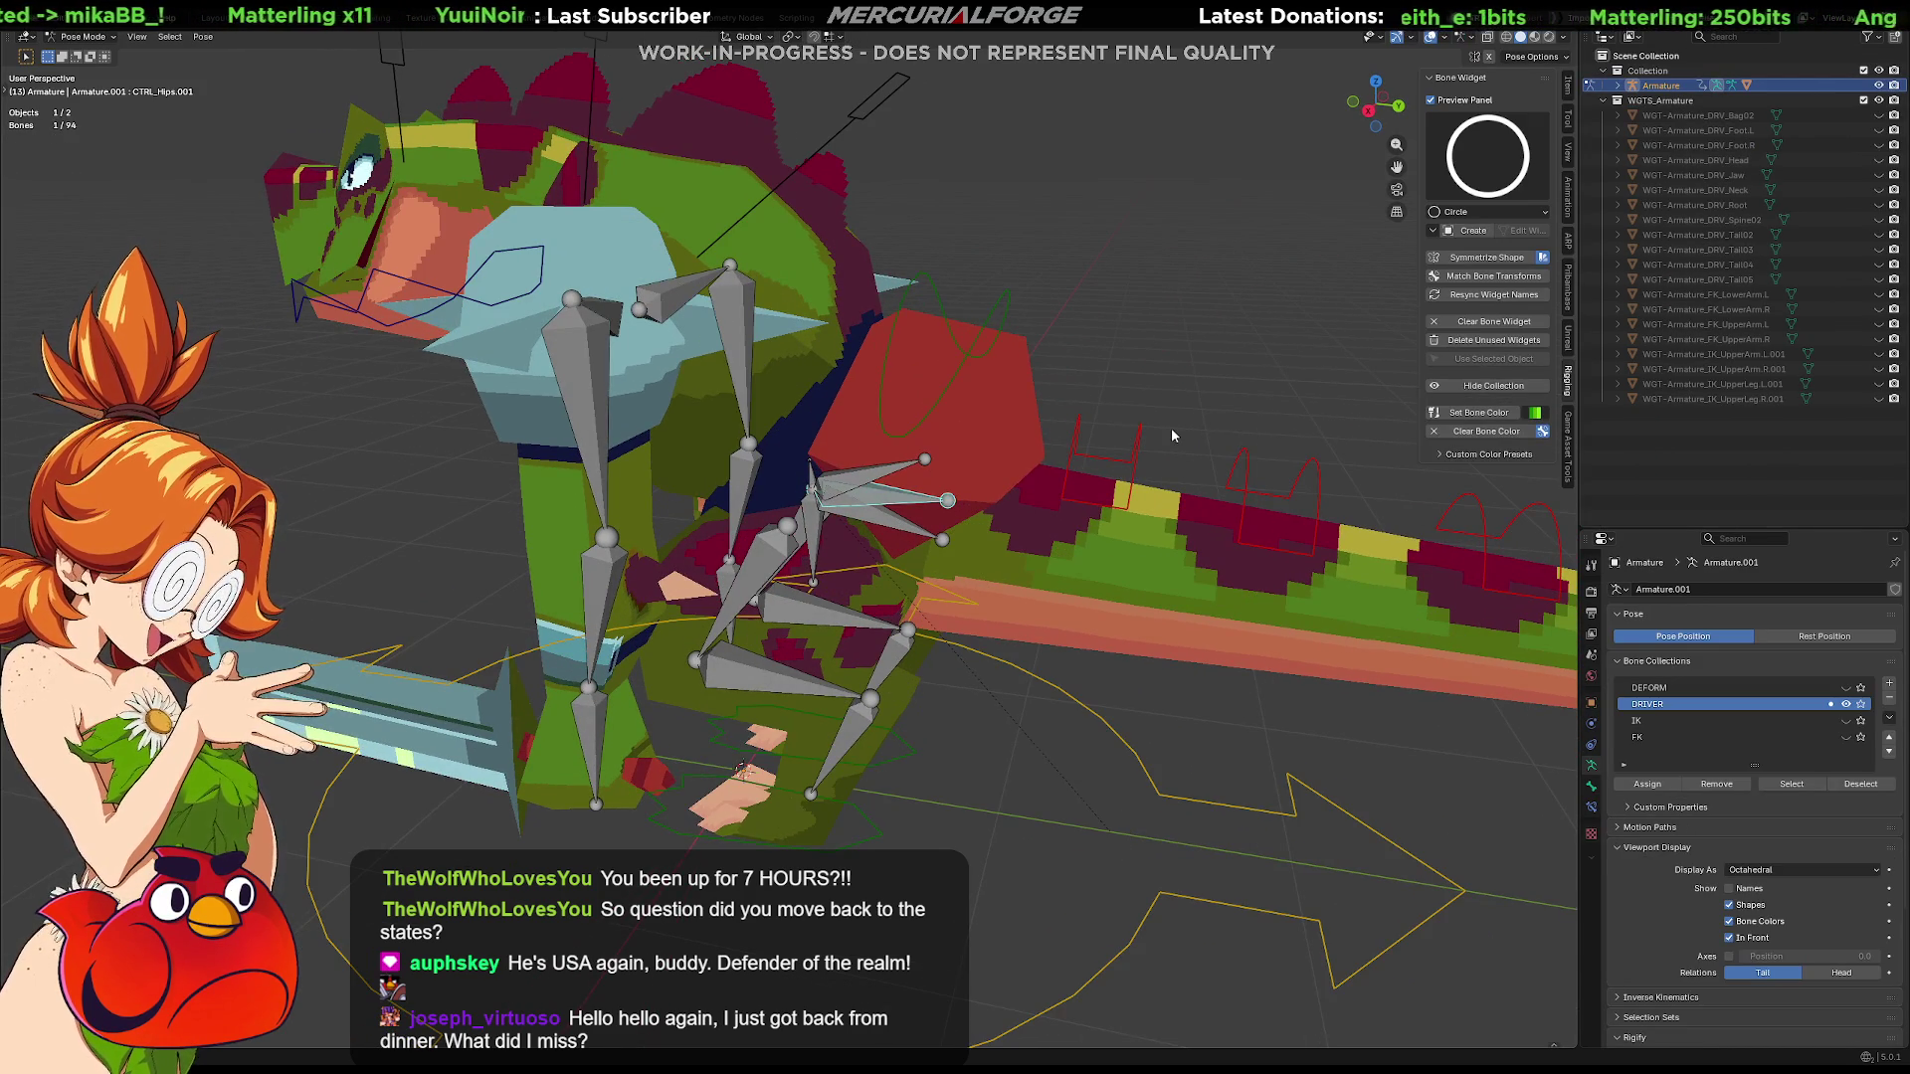
key("ctrl+Tab")
left_click(1203, 484)
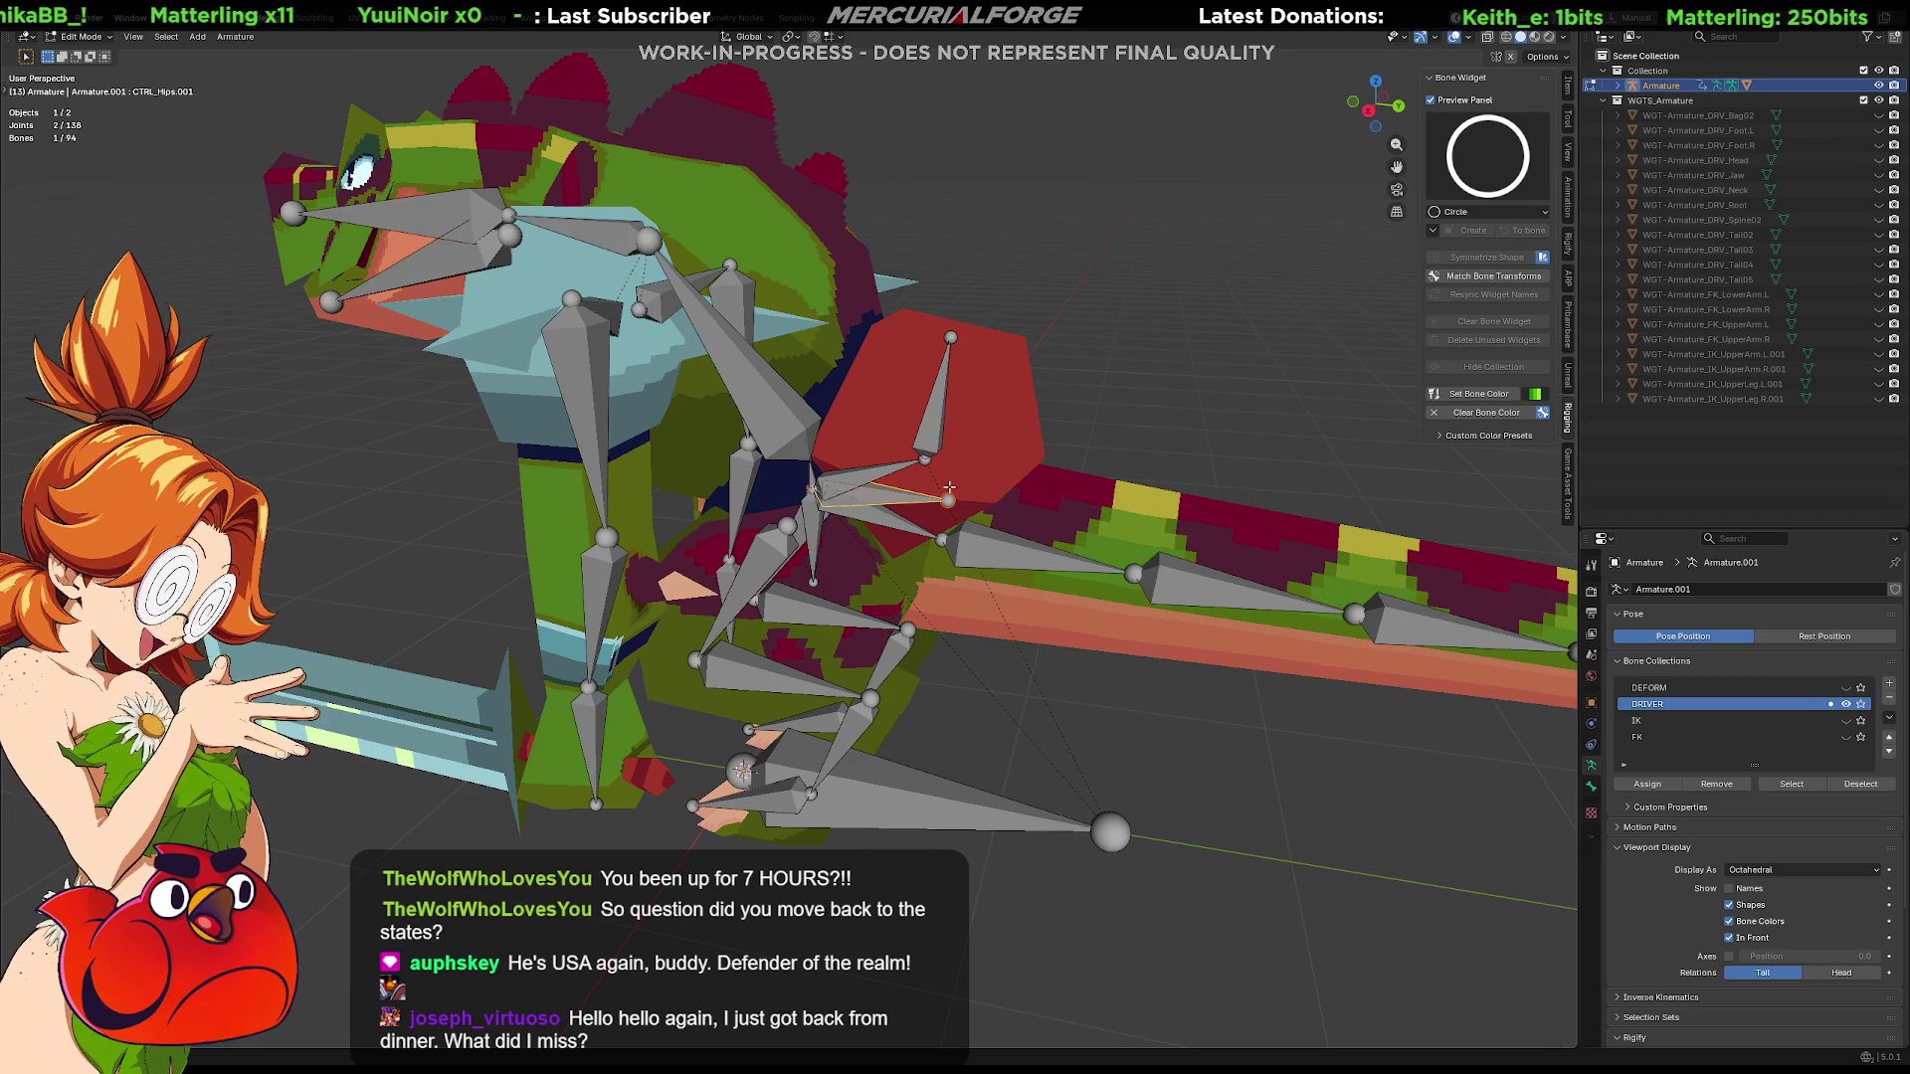
left_click(1620, 84)
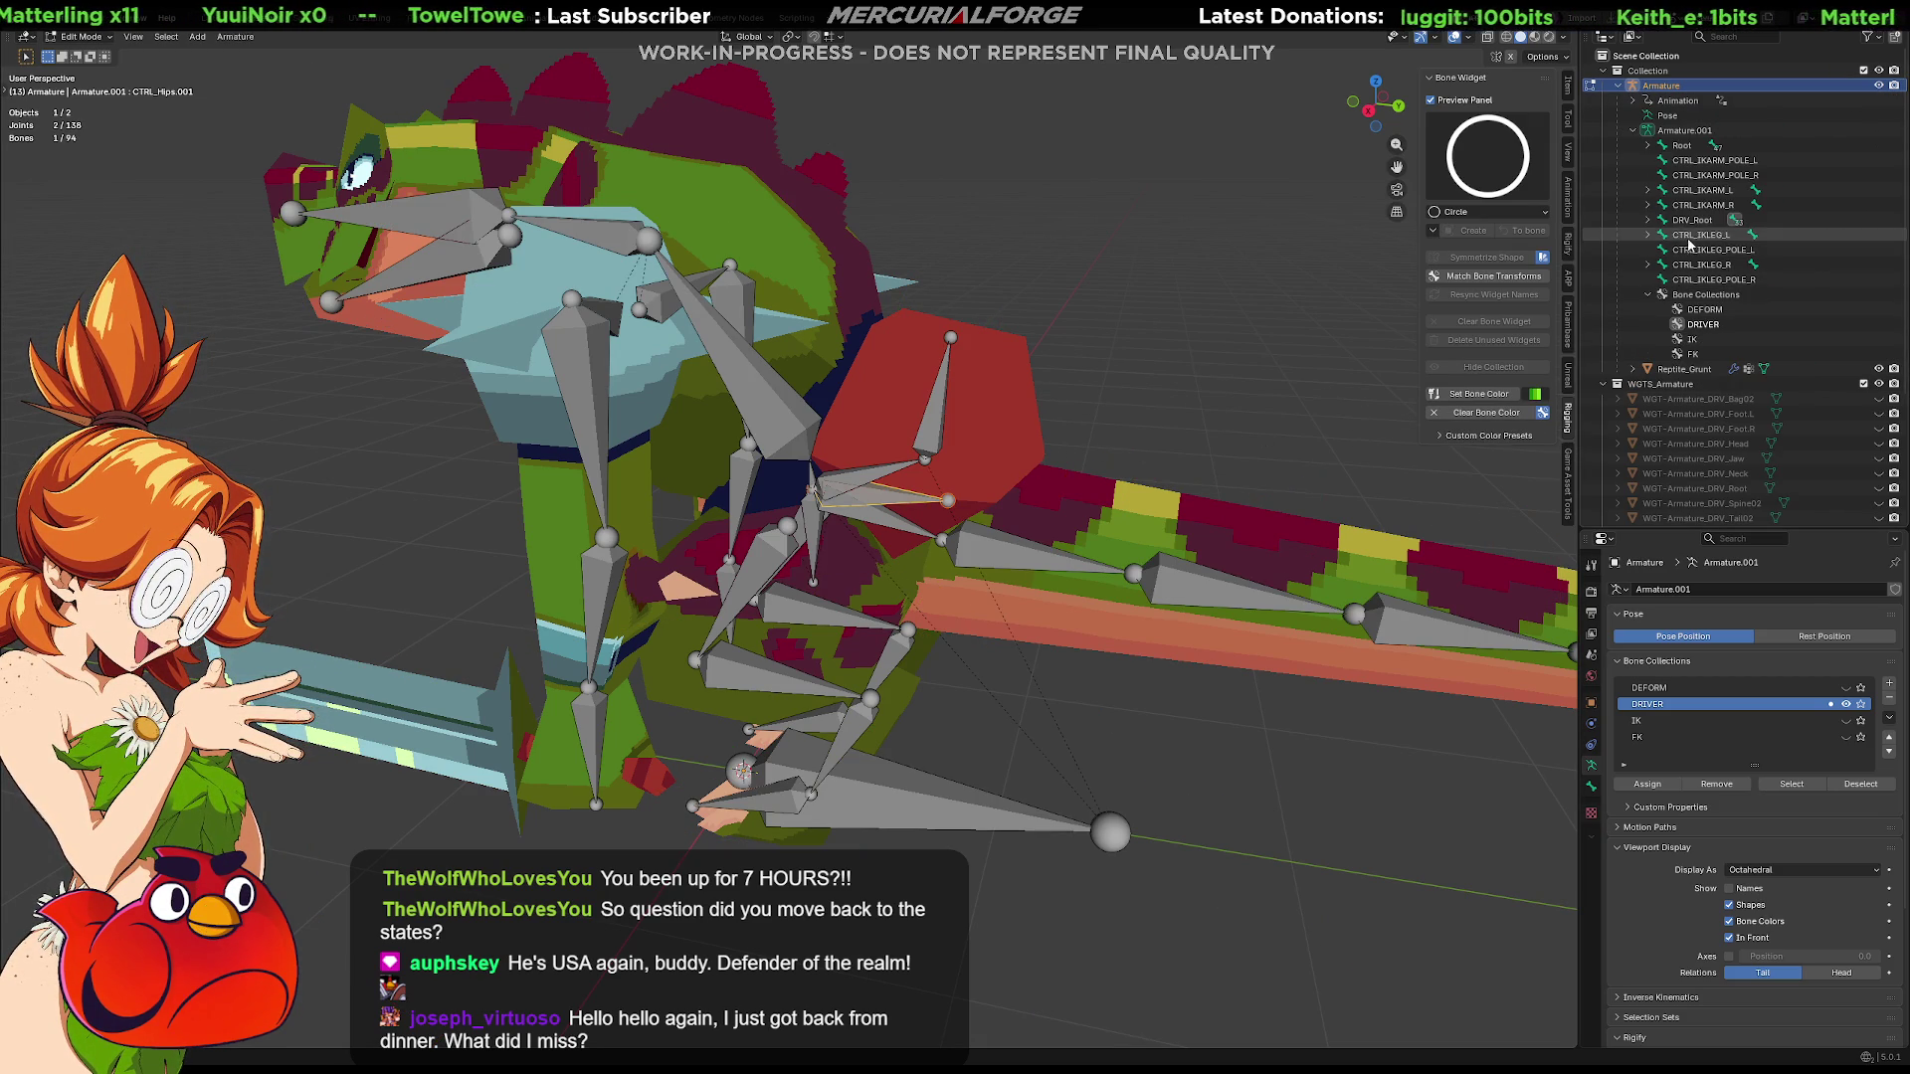
key("KP_Decimal")
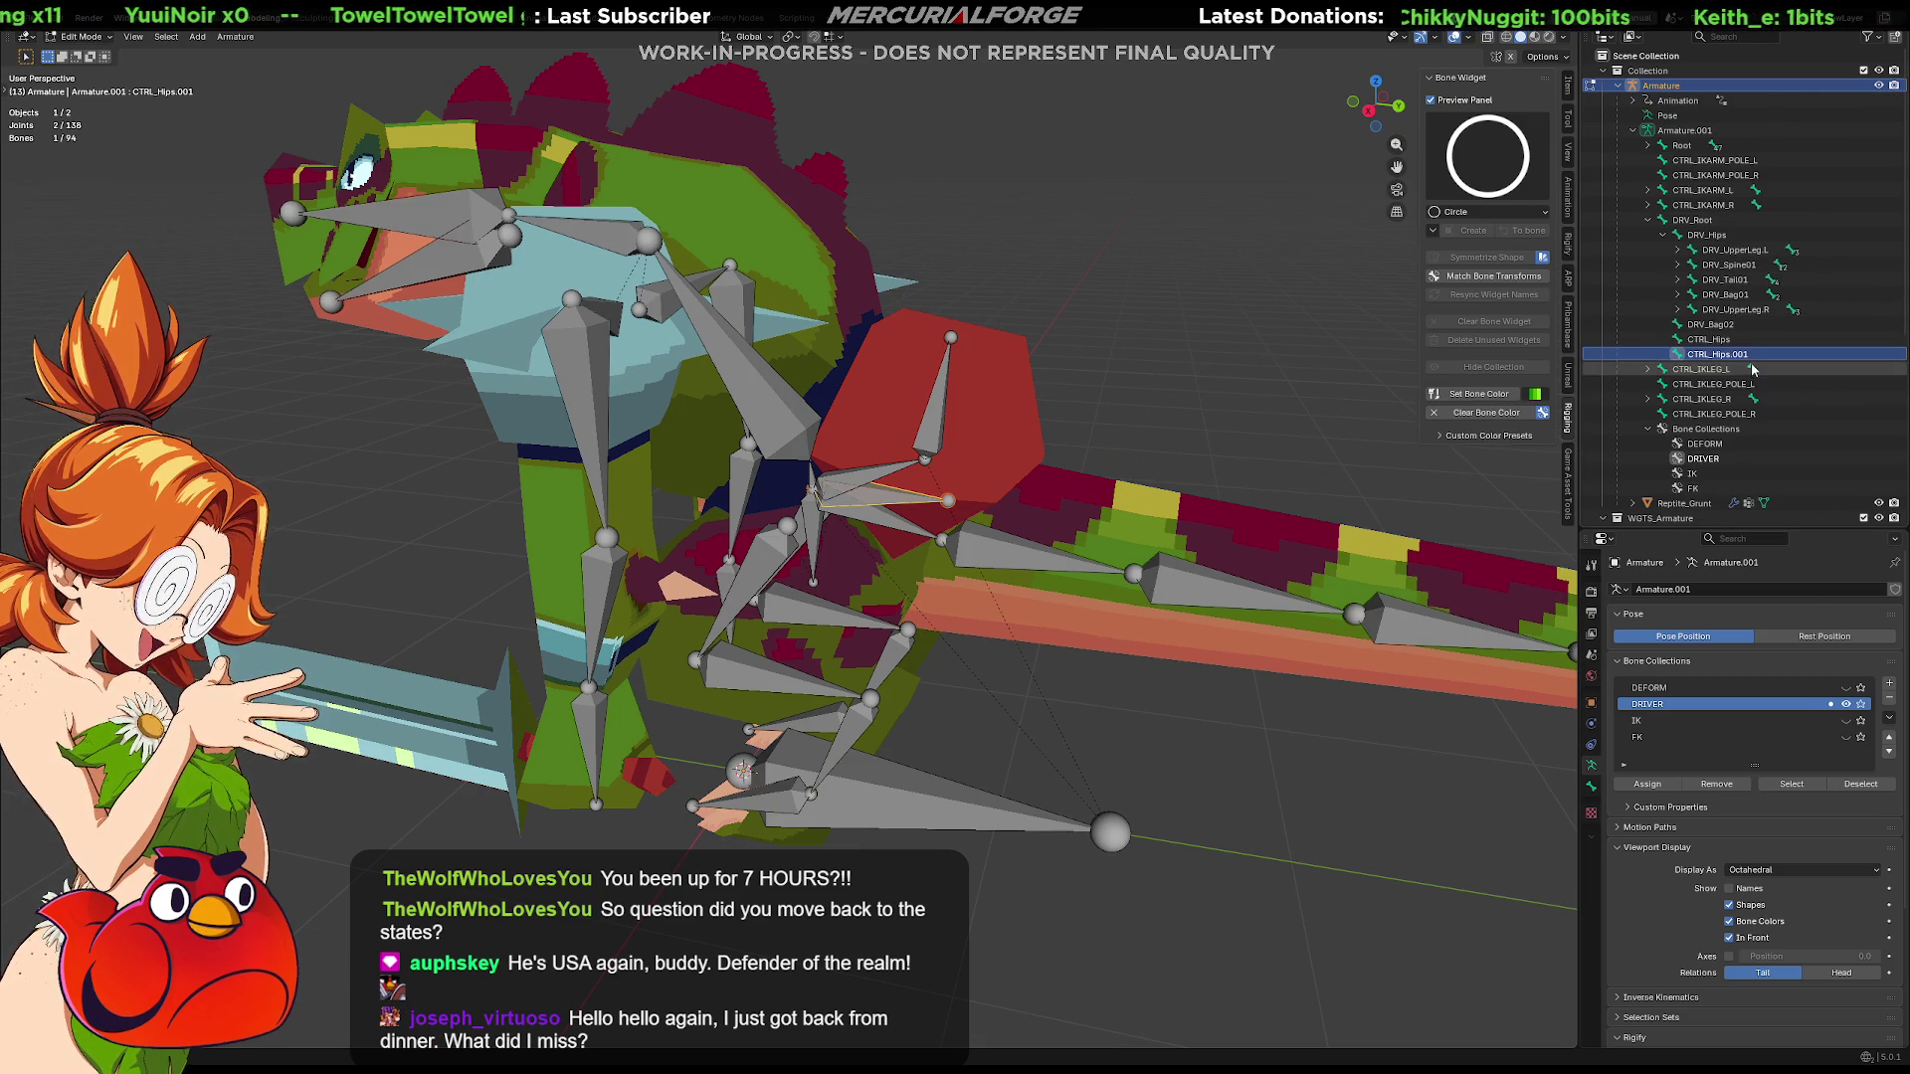
Delete the CTRL_Hips.001 and CTRL_Hips bones from the armature
left_click(1726, 326)
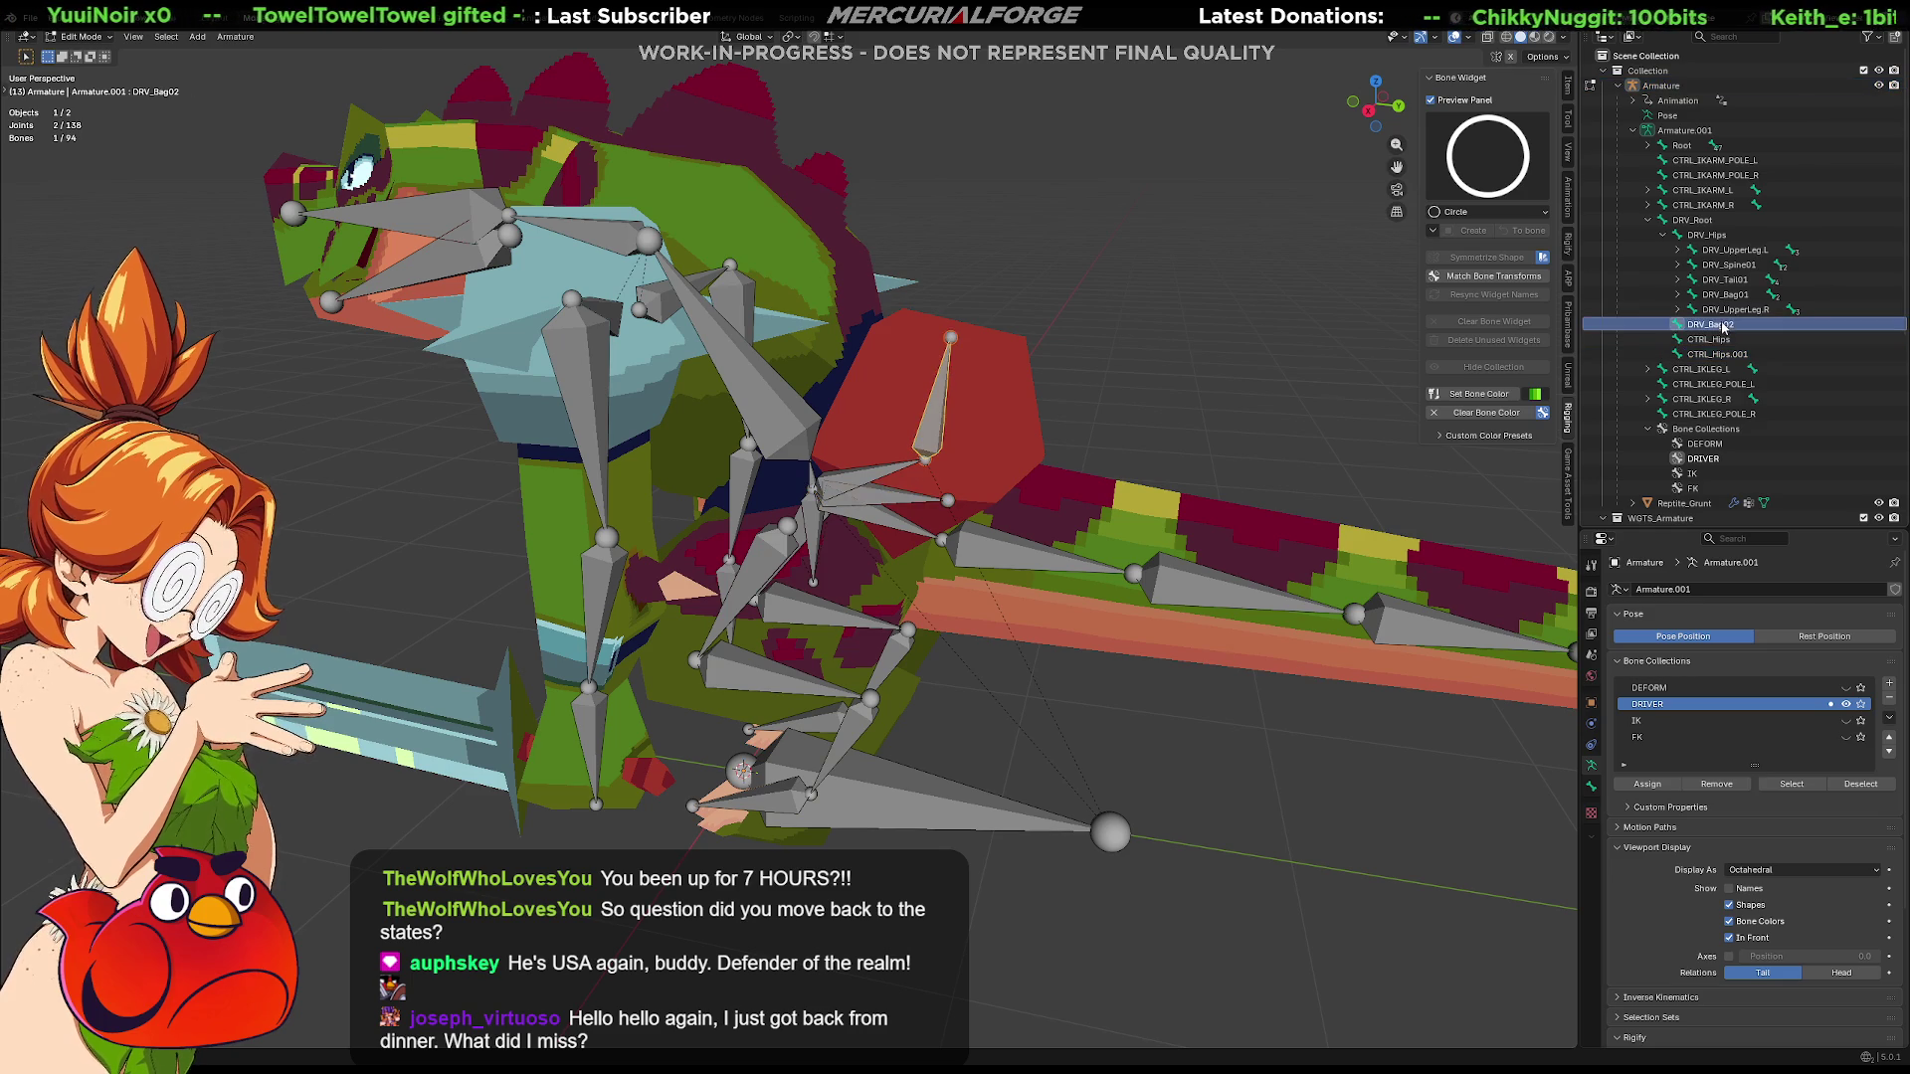
left_click(1716, 354)
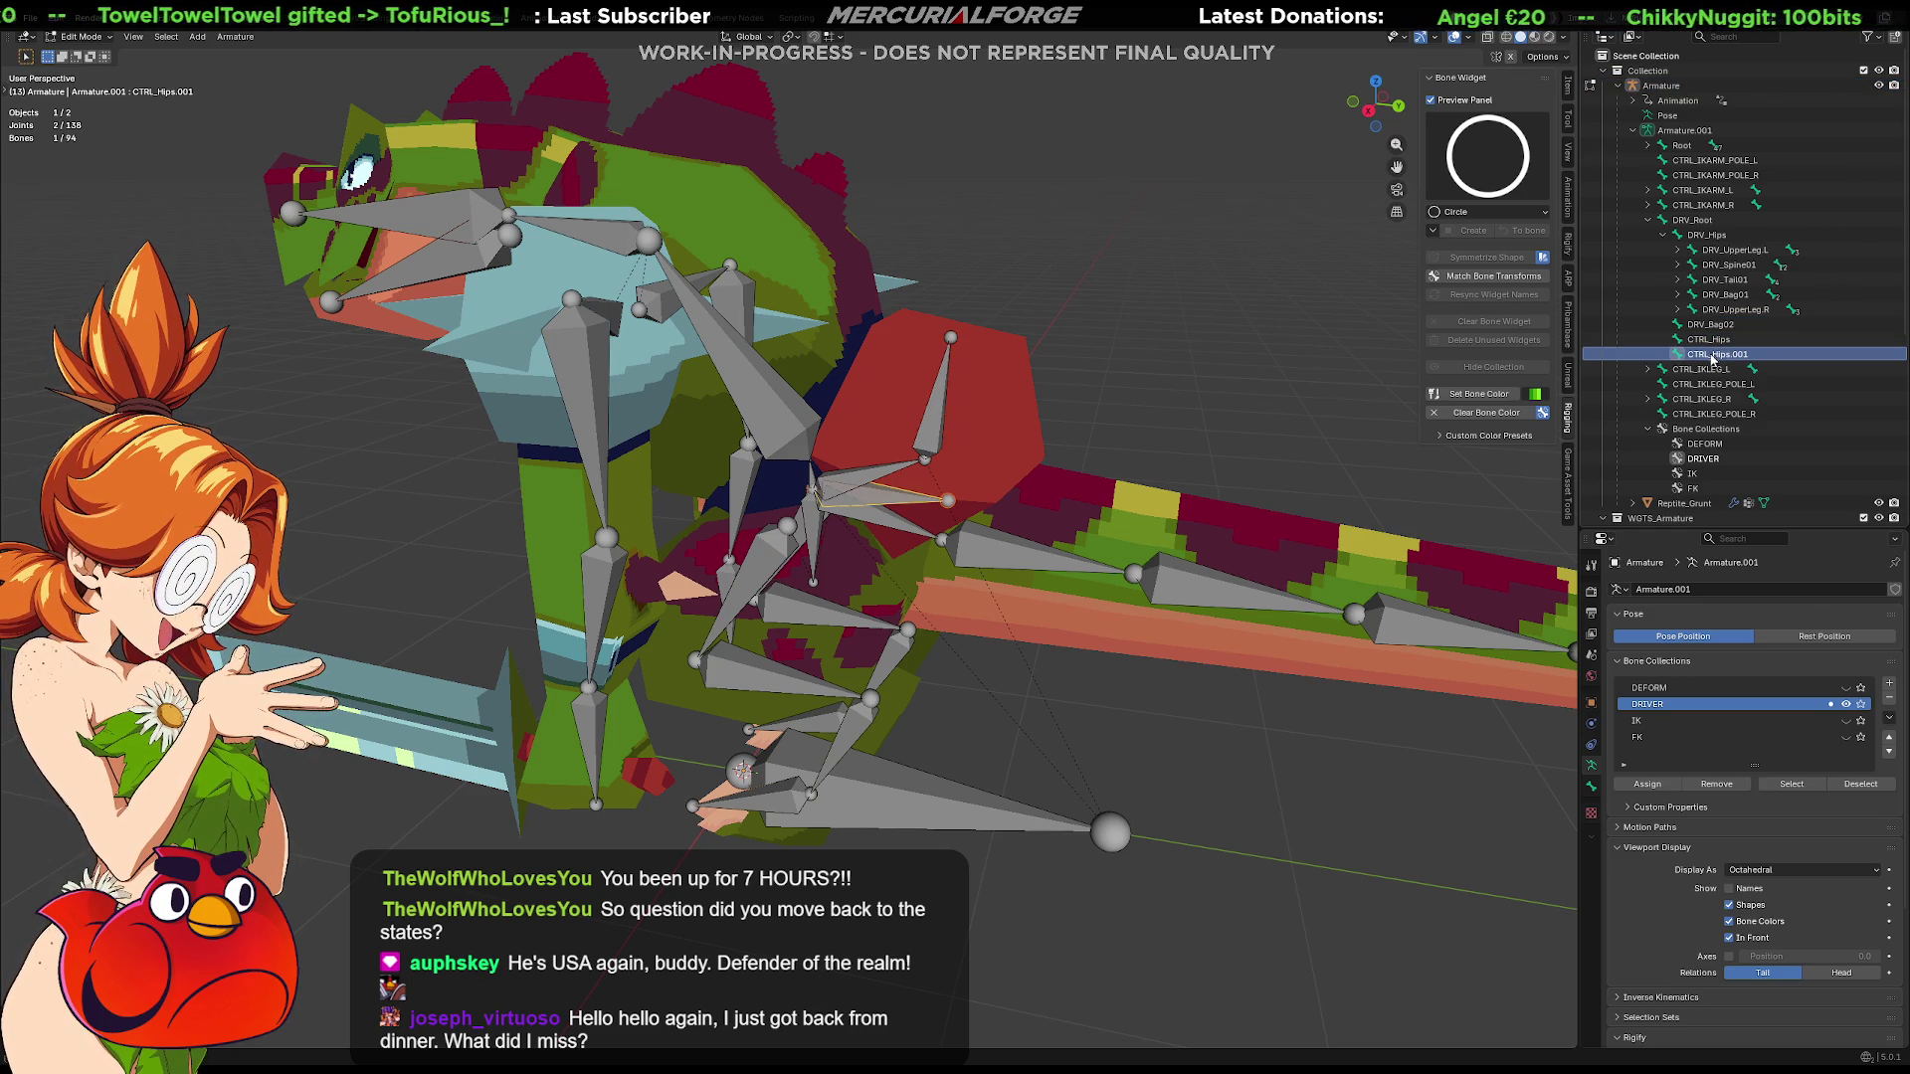
middle_click_drag(1225, 395, 1206, 391)
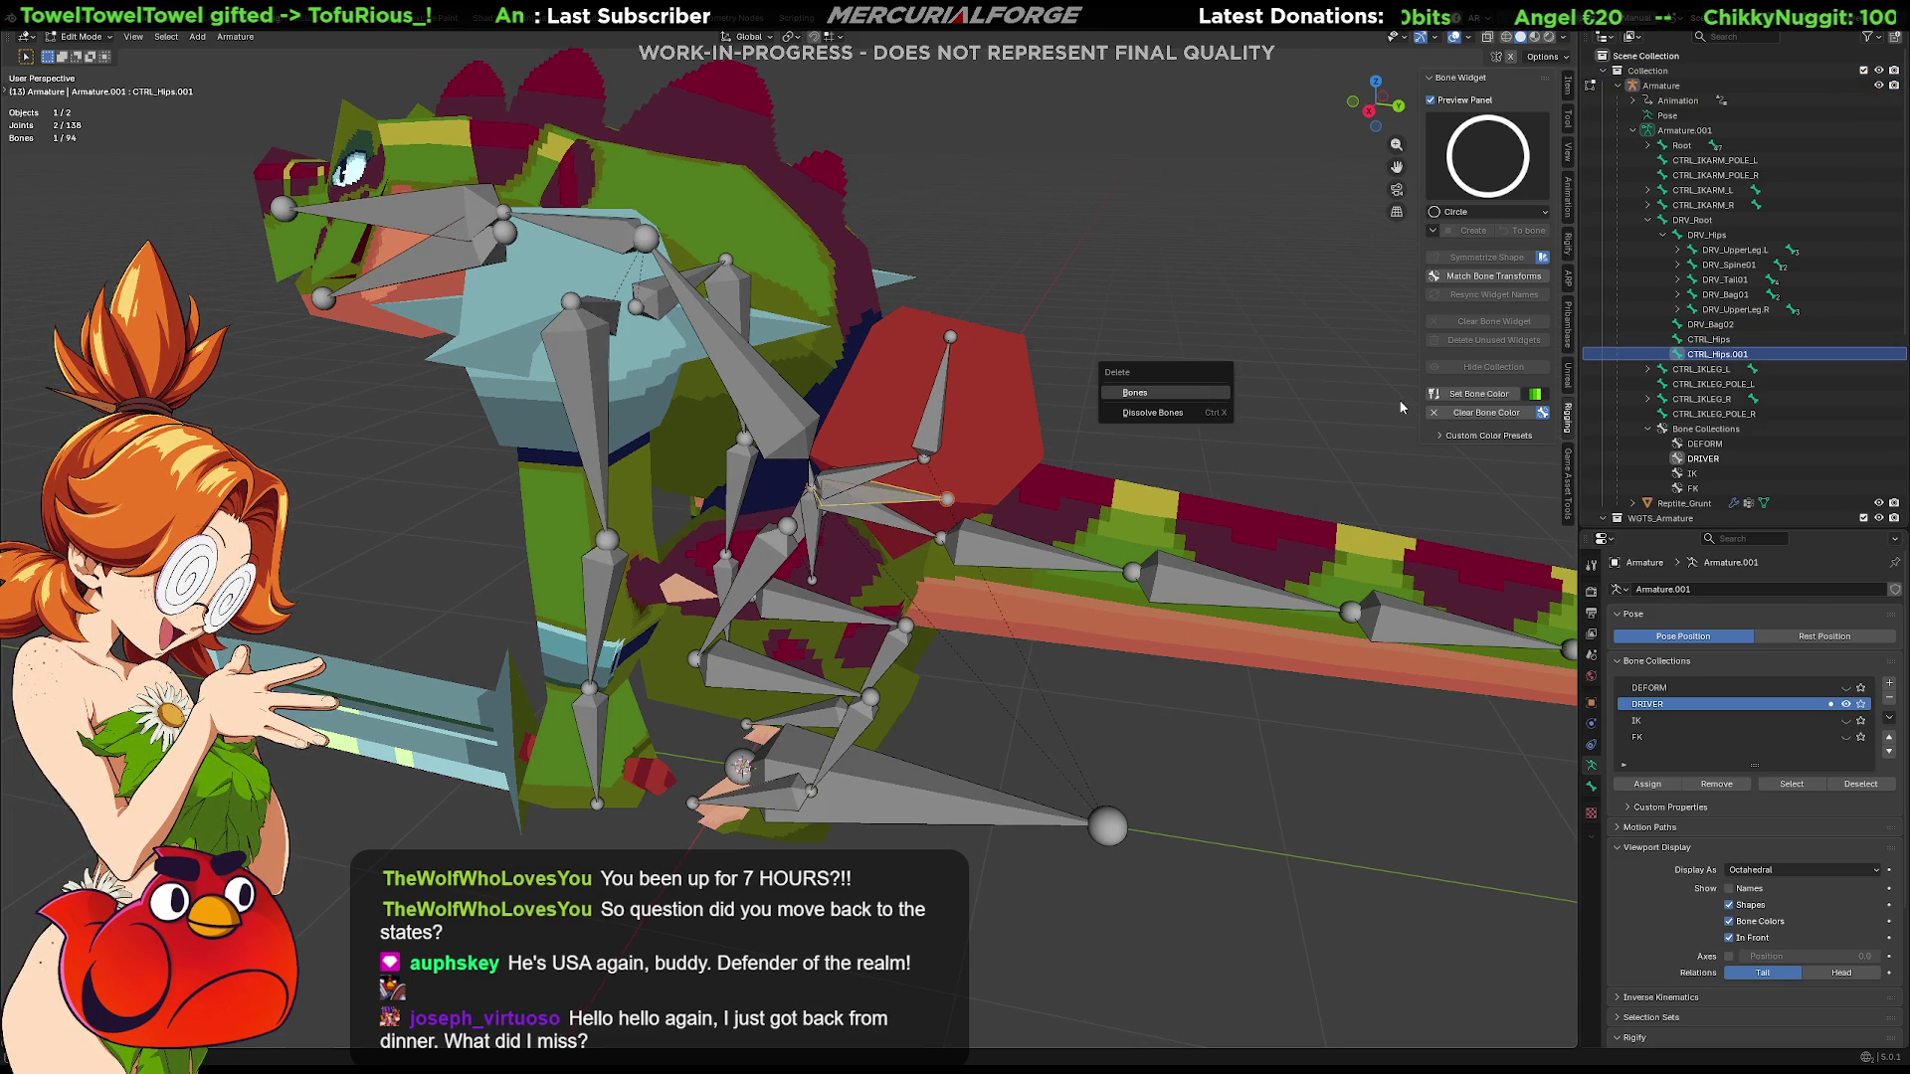
key("Delete")
left_click(1701, 340)
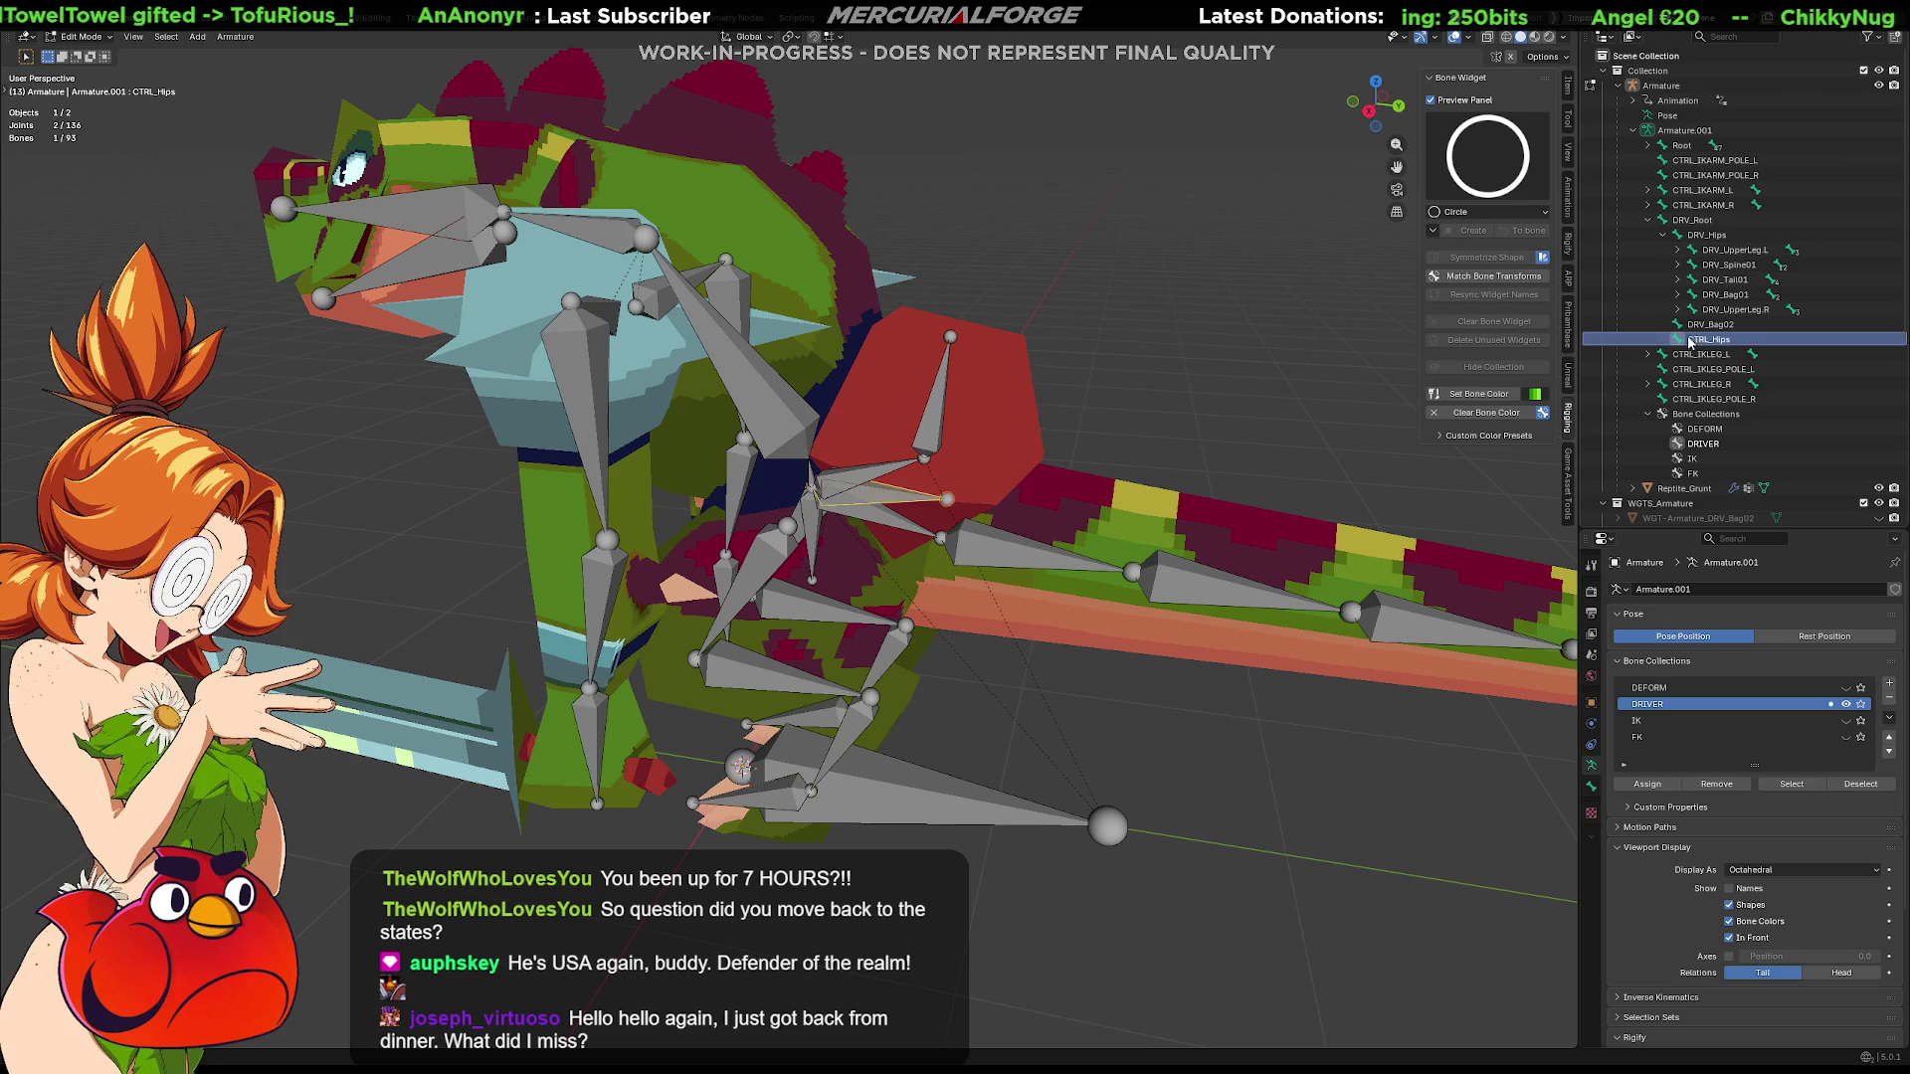
key("x")
left_click(1118, 438)
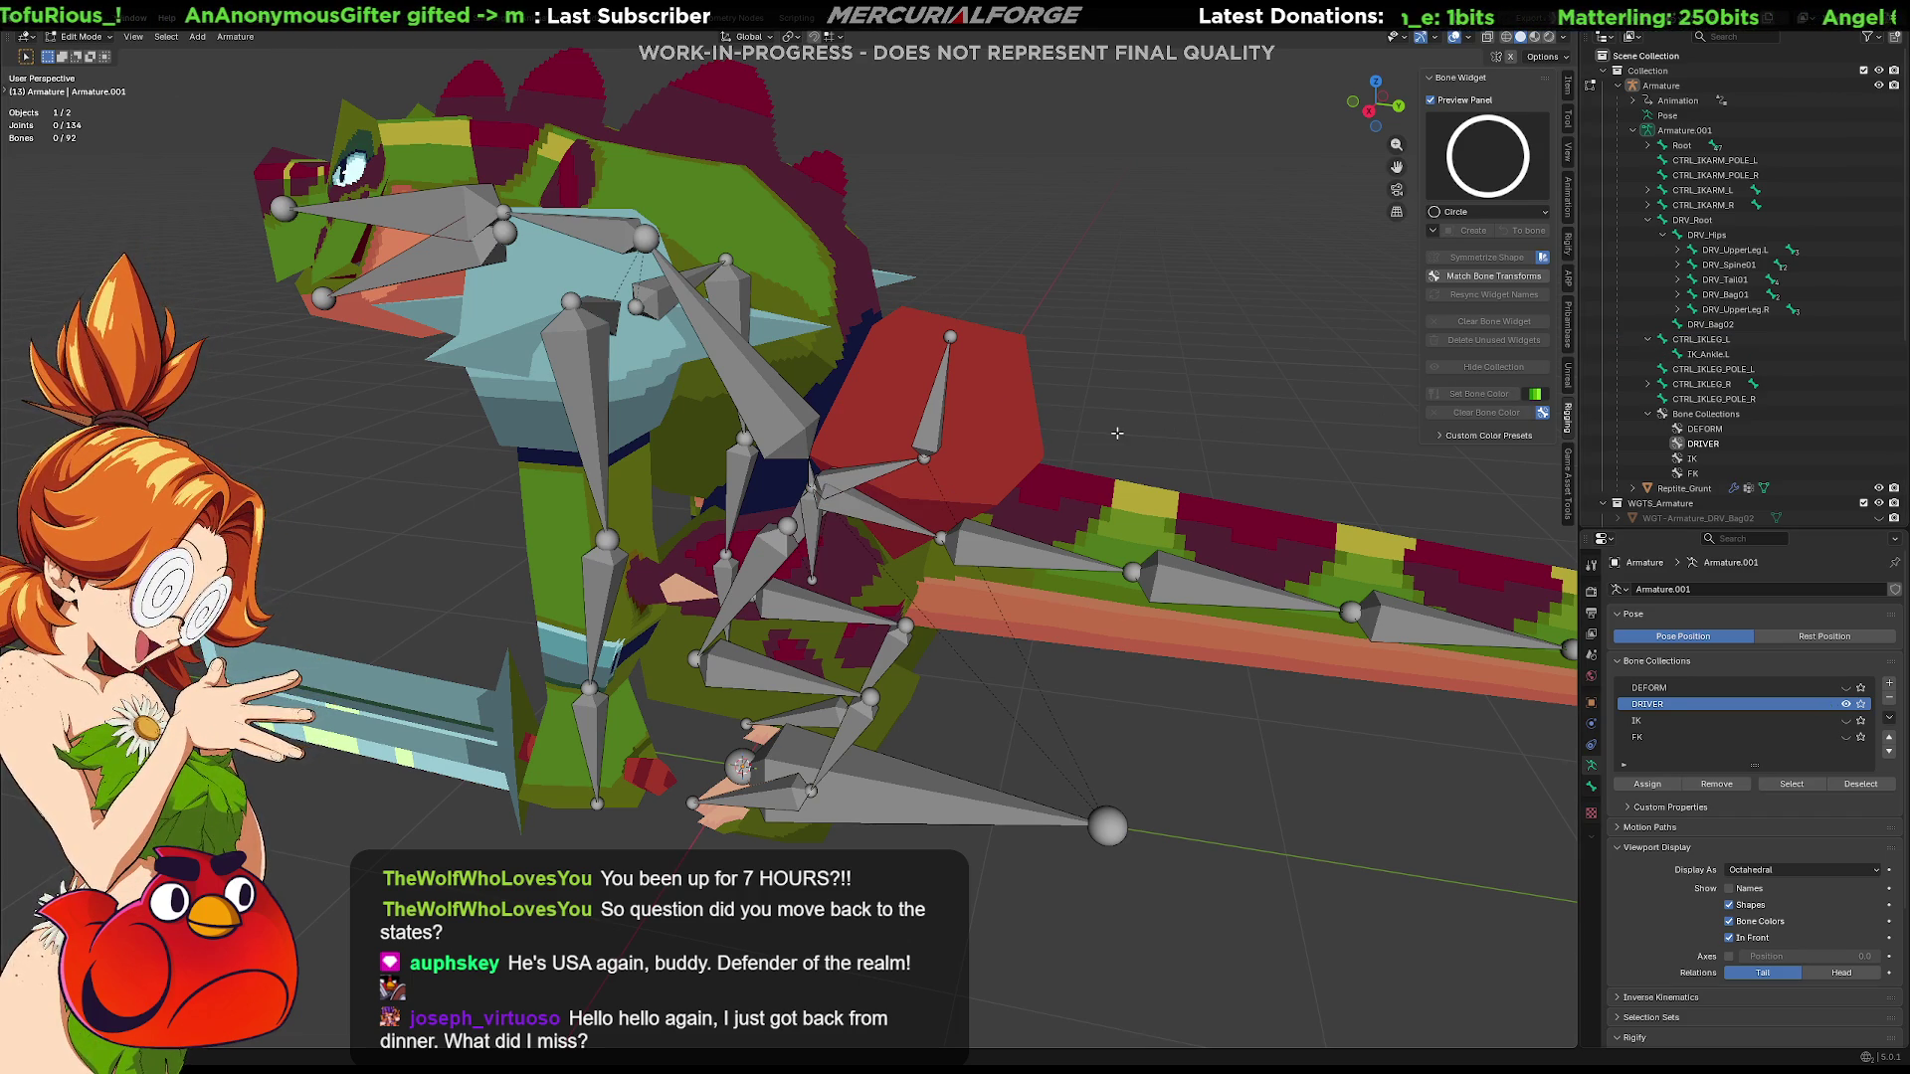
mouse_move(1117, 434)
middle_mouse_down()
mouse_move(896, 448)
mouse_move(1299, 434)
mouse_move(987, 473)
mouse_move(1053, 492)
mouse_move(1070, 597)
middle_mouse_up()
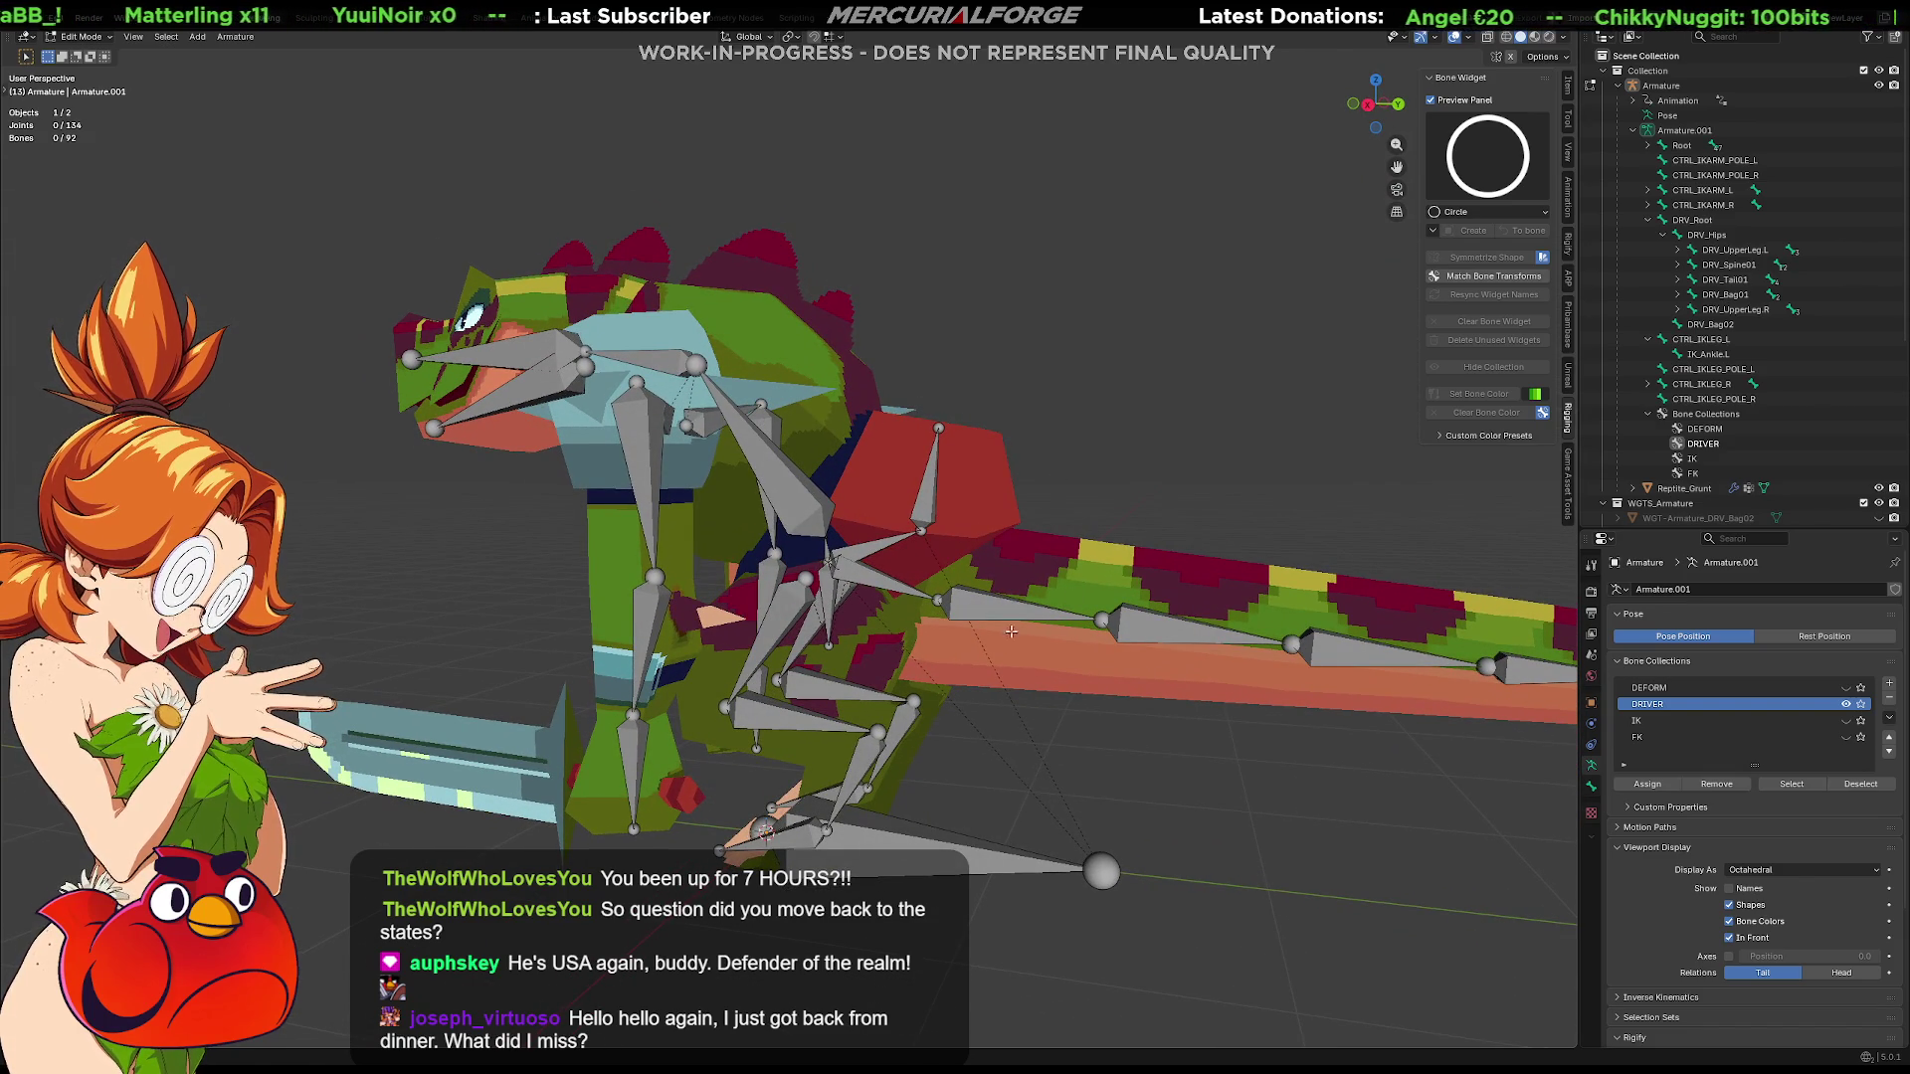
Briefly enter Edit Mode on the reptile body mesh, then return to Object Mode with the armature selected
left_click(674, 791)
key("Tab")
key("Tab")
left_click(926, 805)
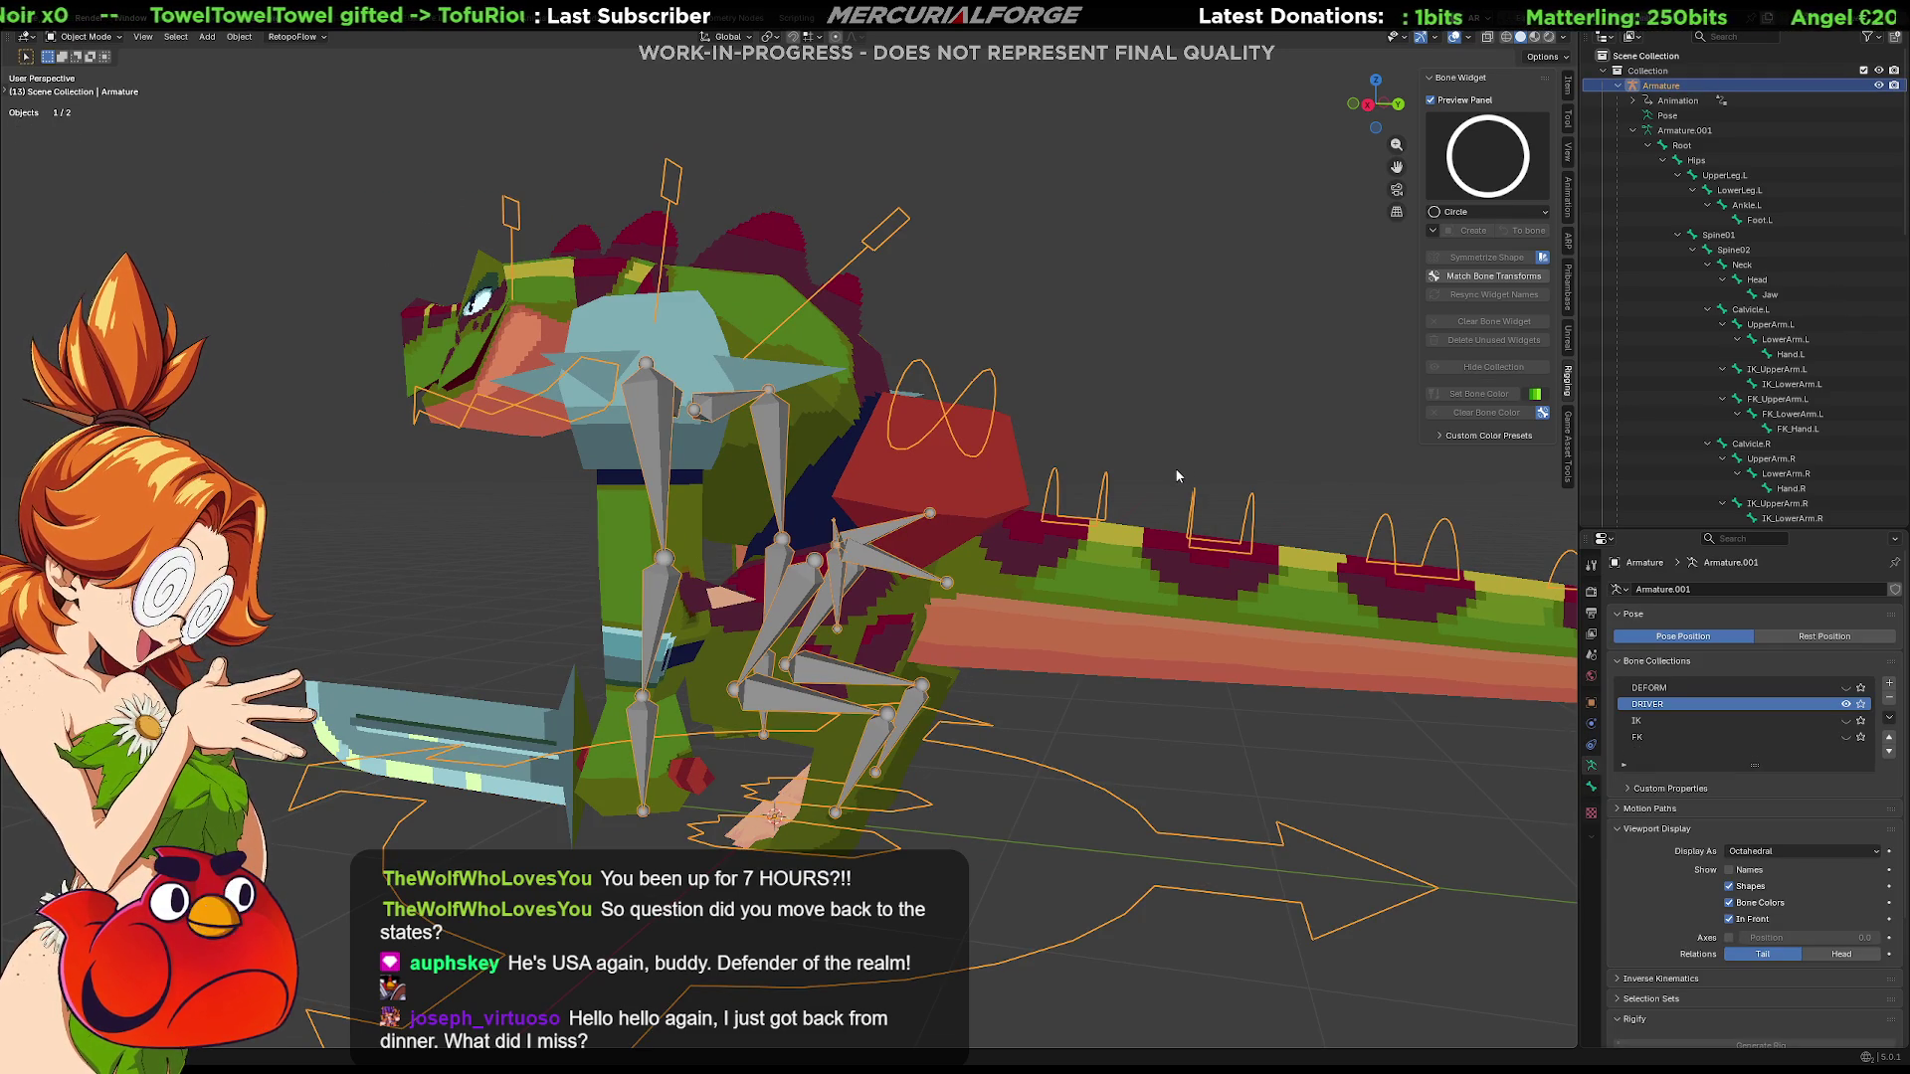
mouse_move(1146, 445)
middle_mouse_down()
mouse_move(1149, 474)
mouse_move(832, 503)
mouse_move(1171, 468)
mouse_move(1133, 500)
mouse_move(1115, 483)
middle_mouse_up()
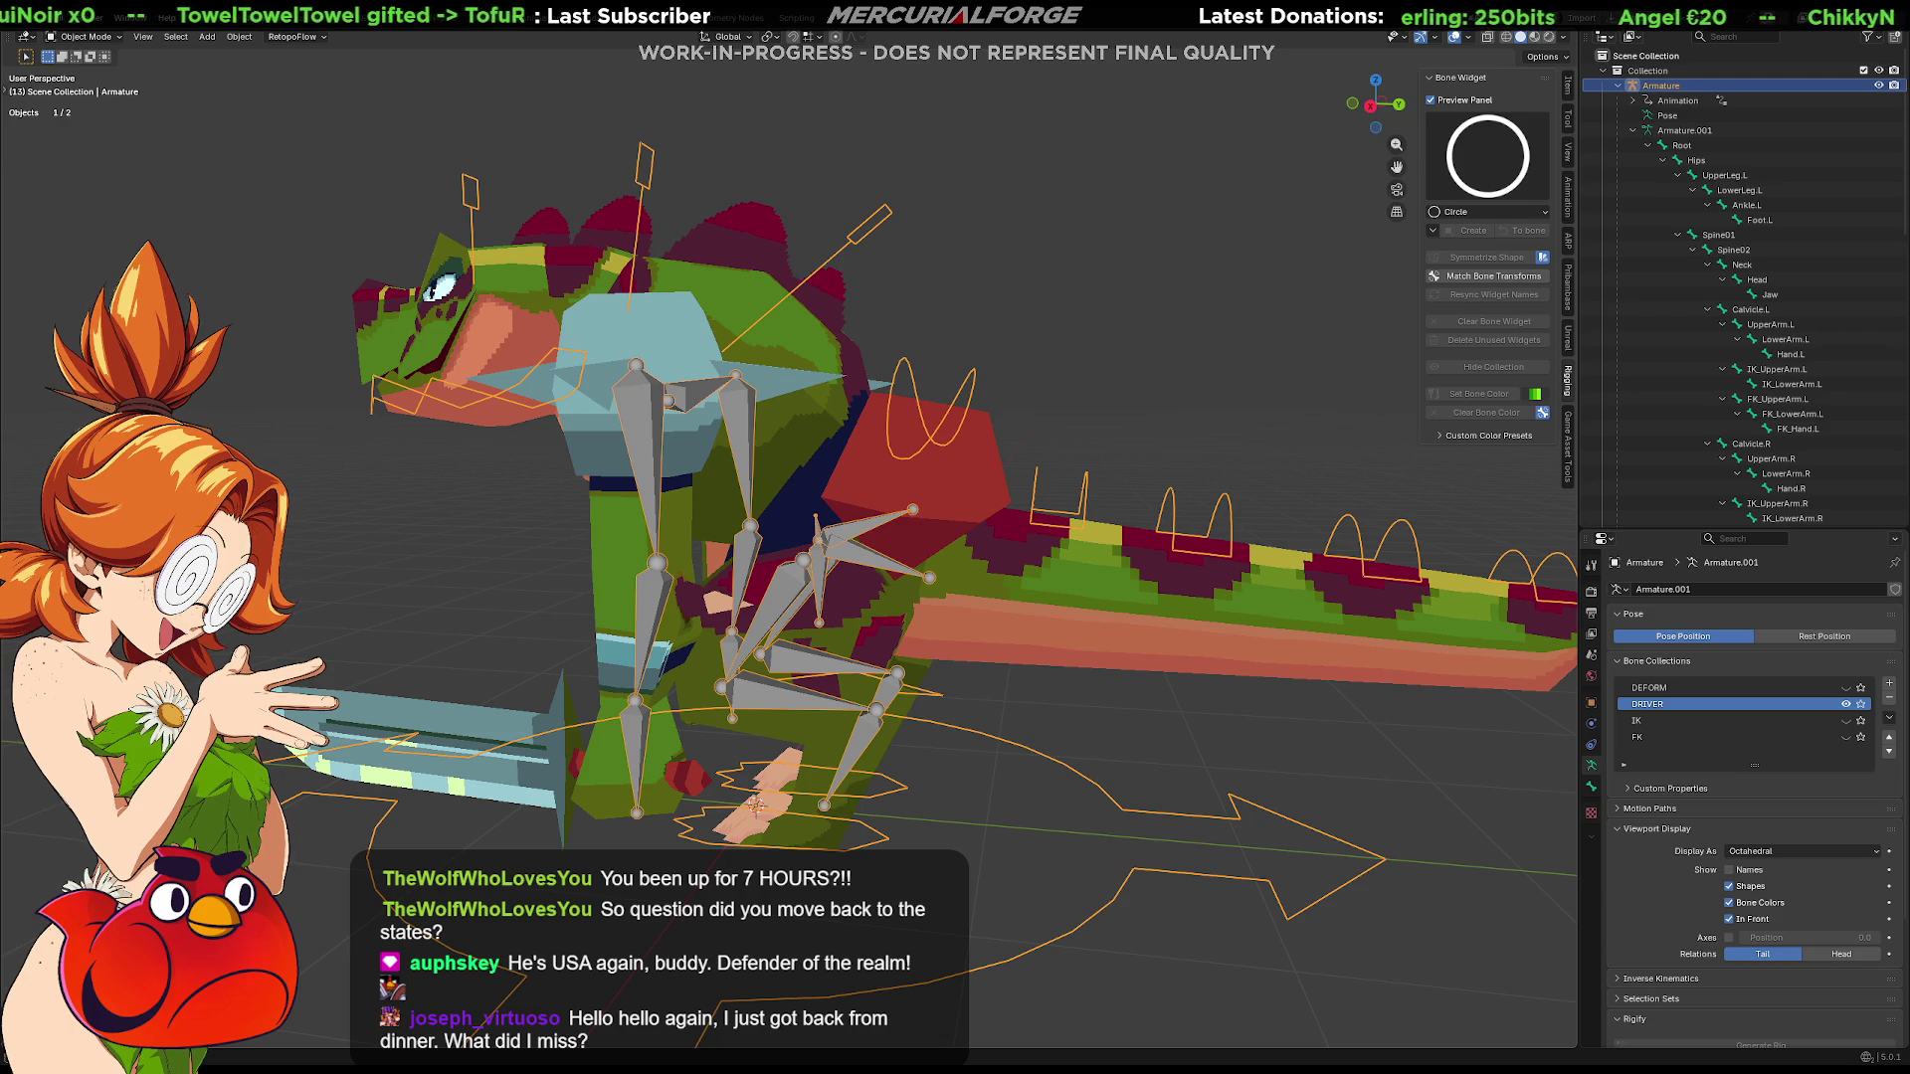
Orbit around the dinosaur from a side view up to a higher three-quarter view
mouse_move(905, 358)
middle_mouse_down()
mouse_move(1074, 339)
mouse_move(984, 355)
mouse_move(1139, 294)
mouse_move(1052, 304)
mouse_move(938, 445)
middle_mouse_up()
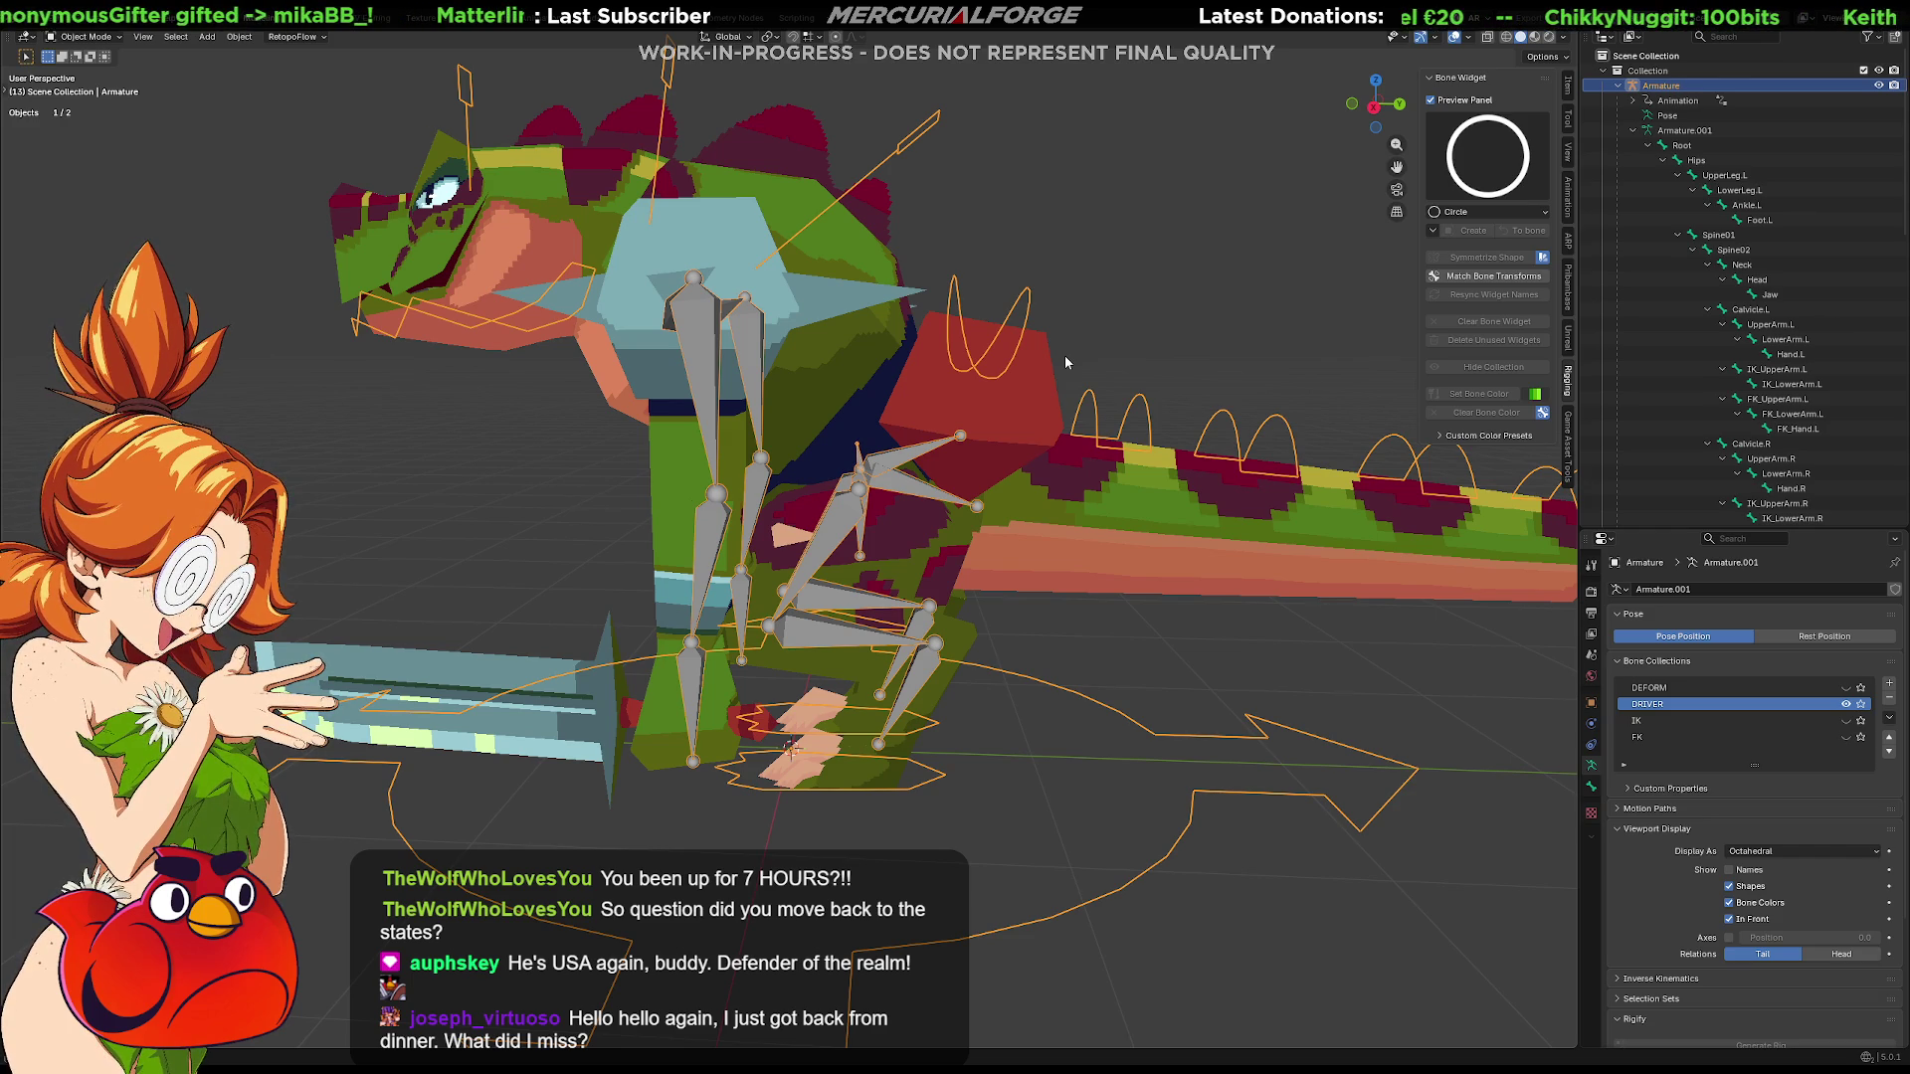
mouse_move(791, 747)
middle_mouse_down()
mouse_move(1128, 539)
mouse_move(1261, 513)
mouse_move(1134, 537)
mouse_move(1011, 597)
mouse_move(559, 651)
mouse_move(347, 623)
mouse_move(417, 535)
middle_mouse_up()
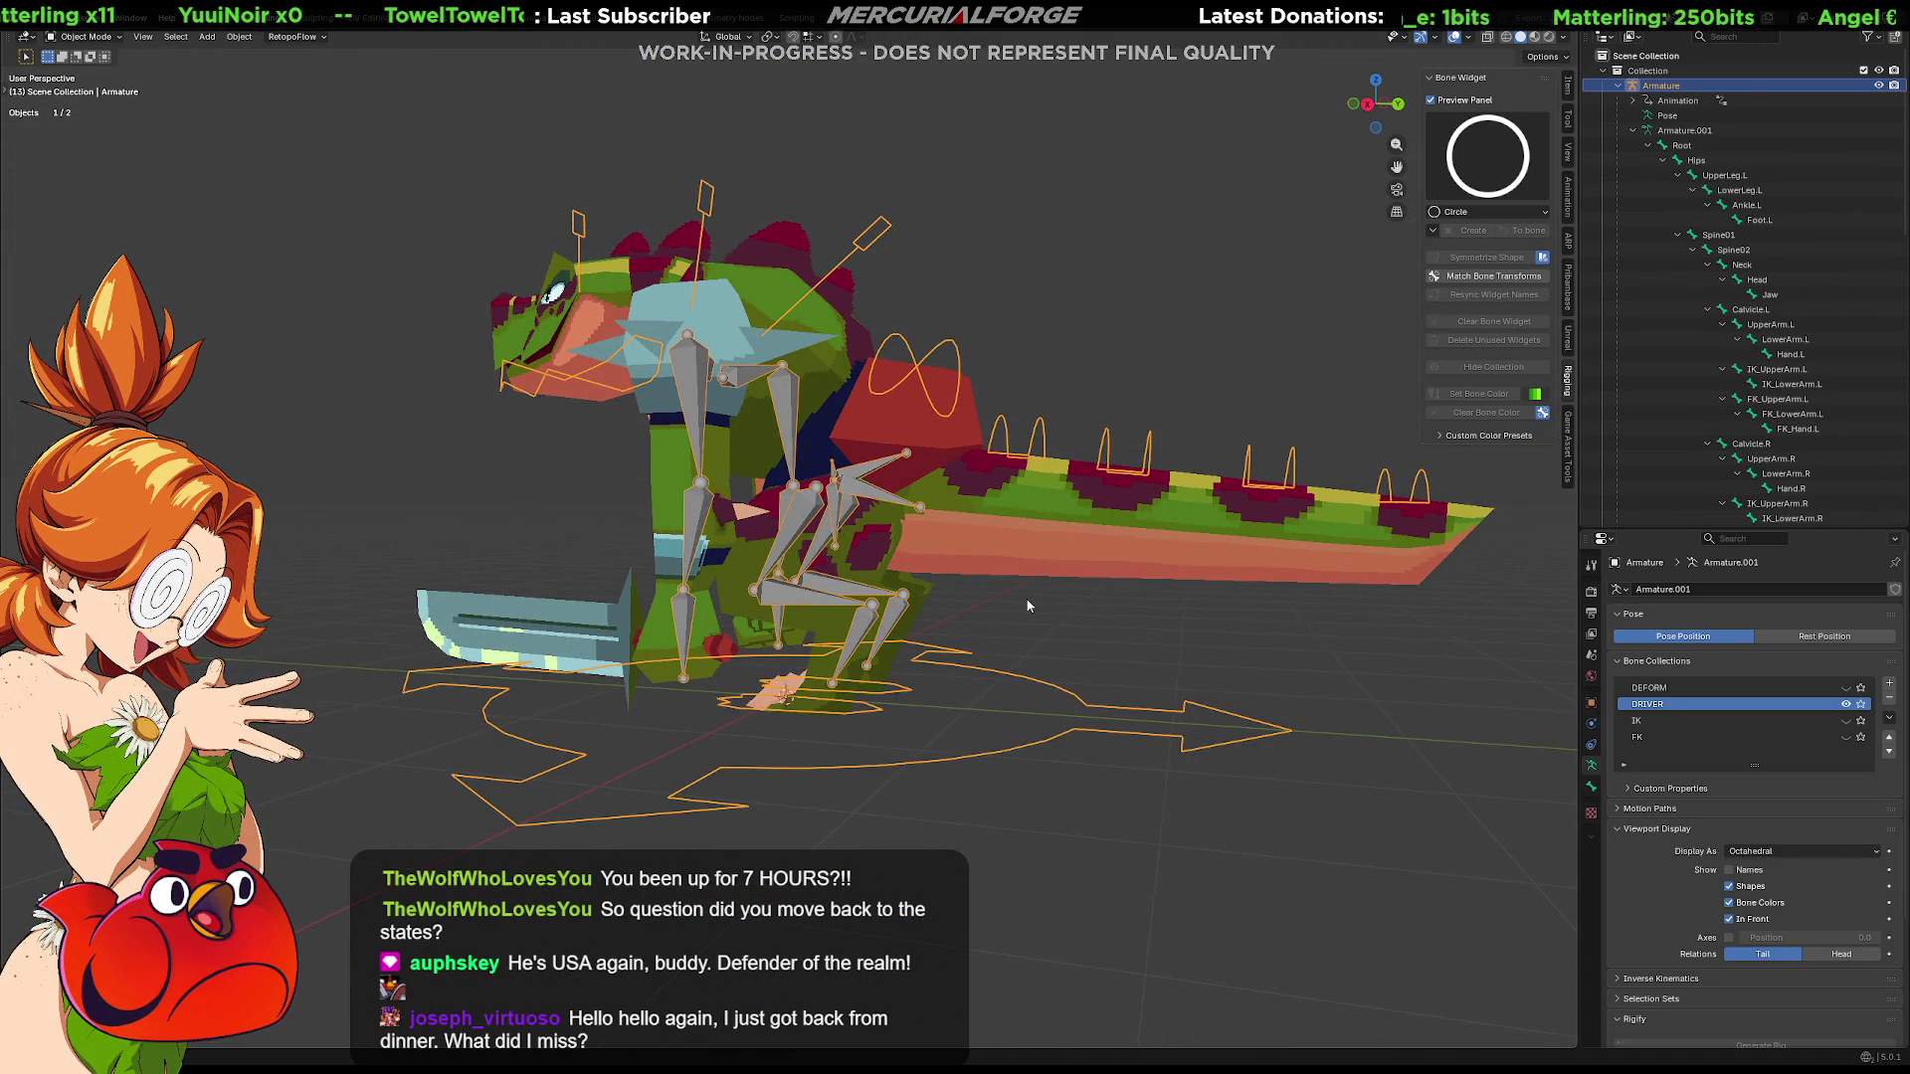
middle_click_drag(1029, 589, 1007, 616)
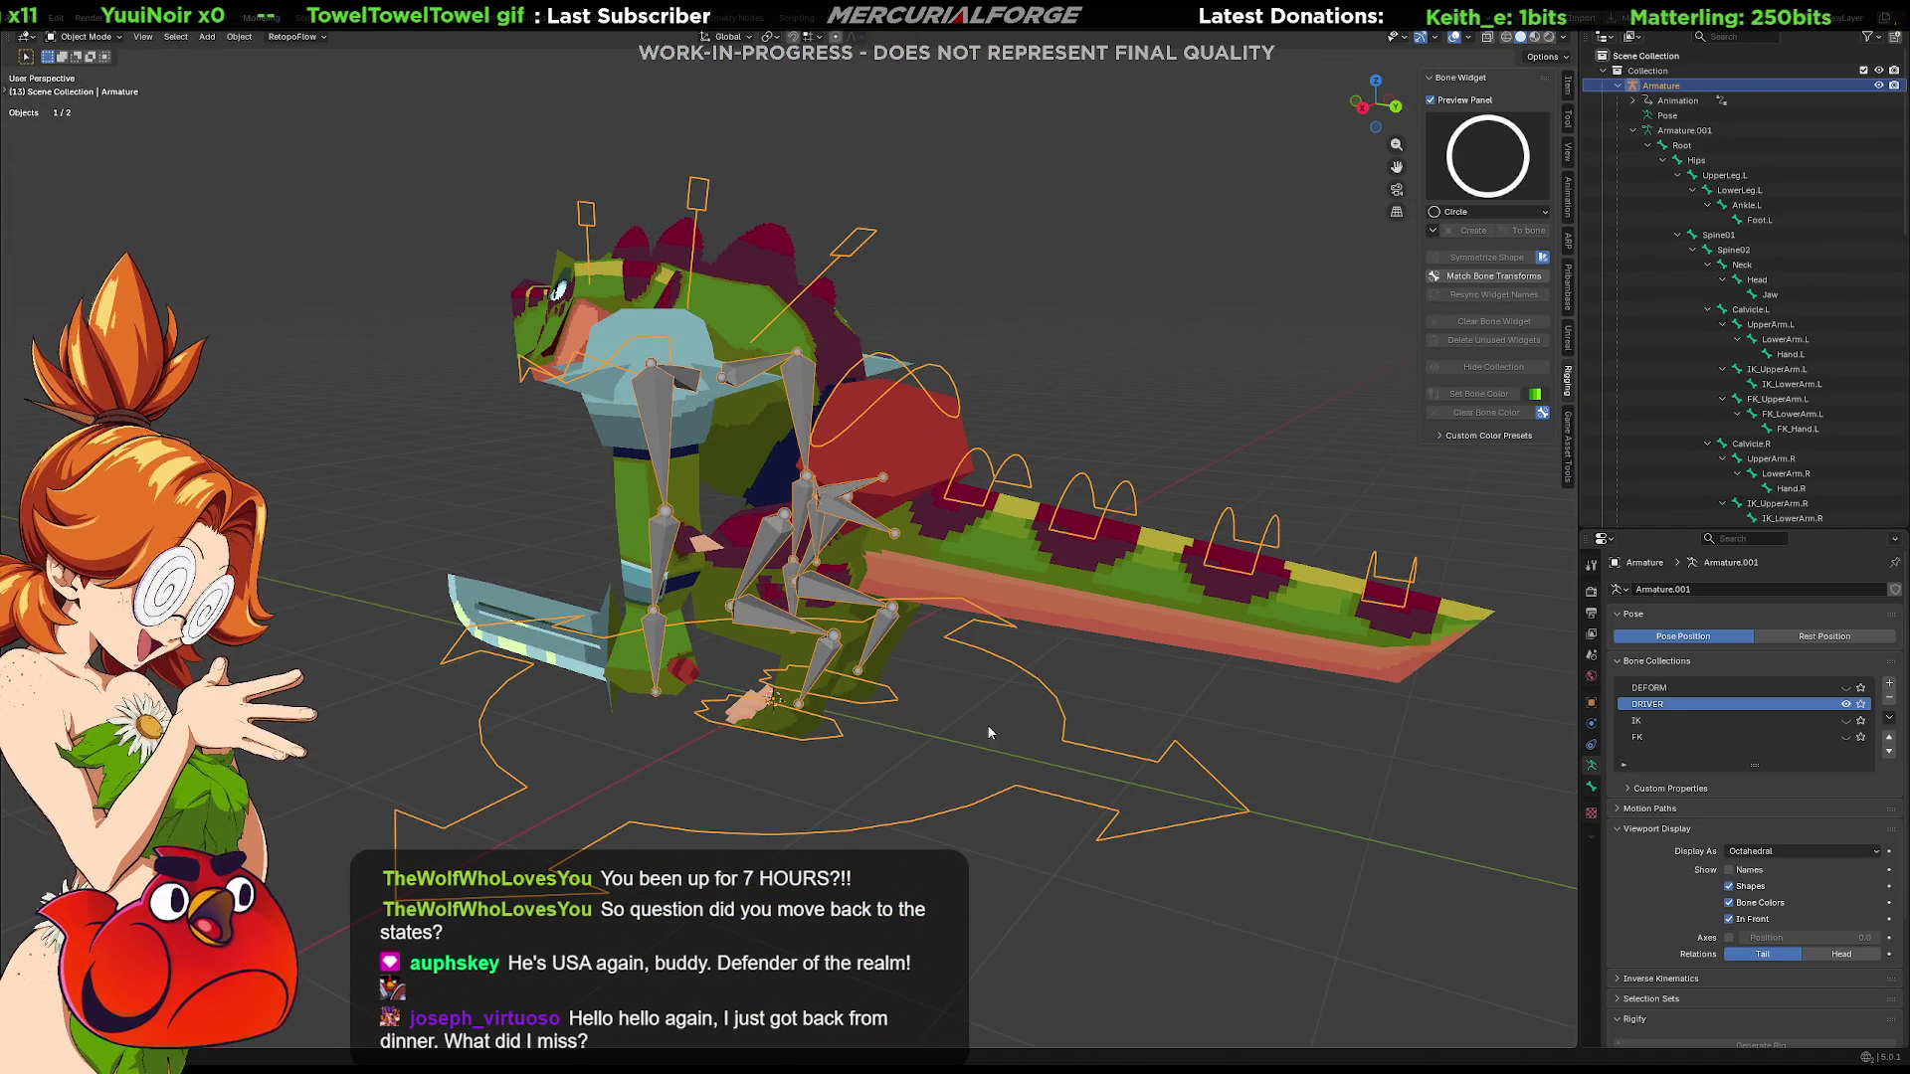
Collapse the Root hierarchy and select the controller bones from CTRL_IKARM_POLE.L to CTRL_IKLEG_POLE.R
left_click(1663, 144)
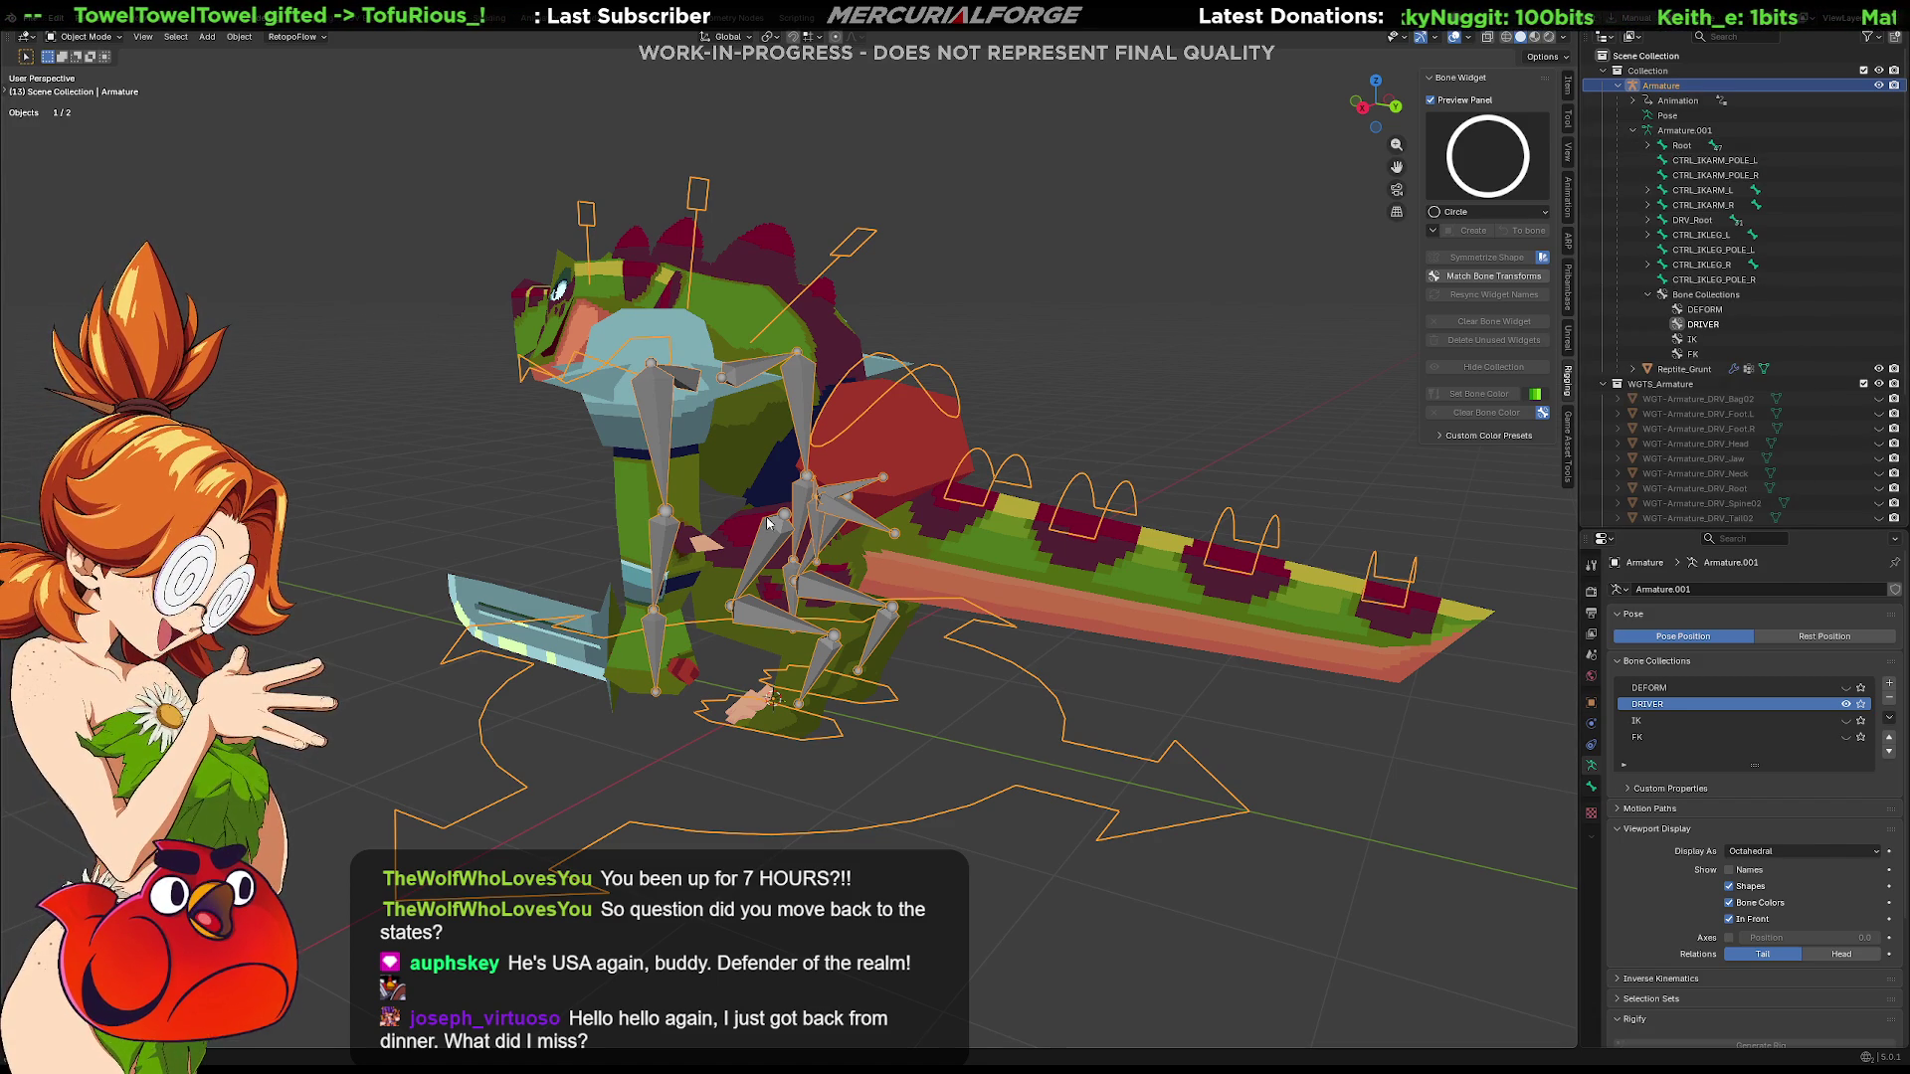
left_click(1691, 281)
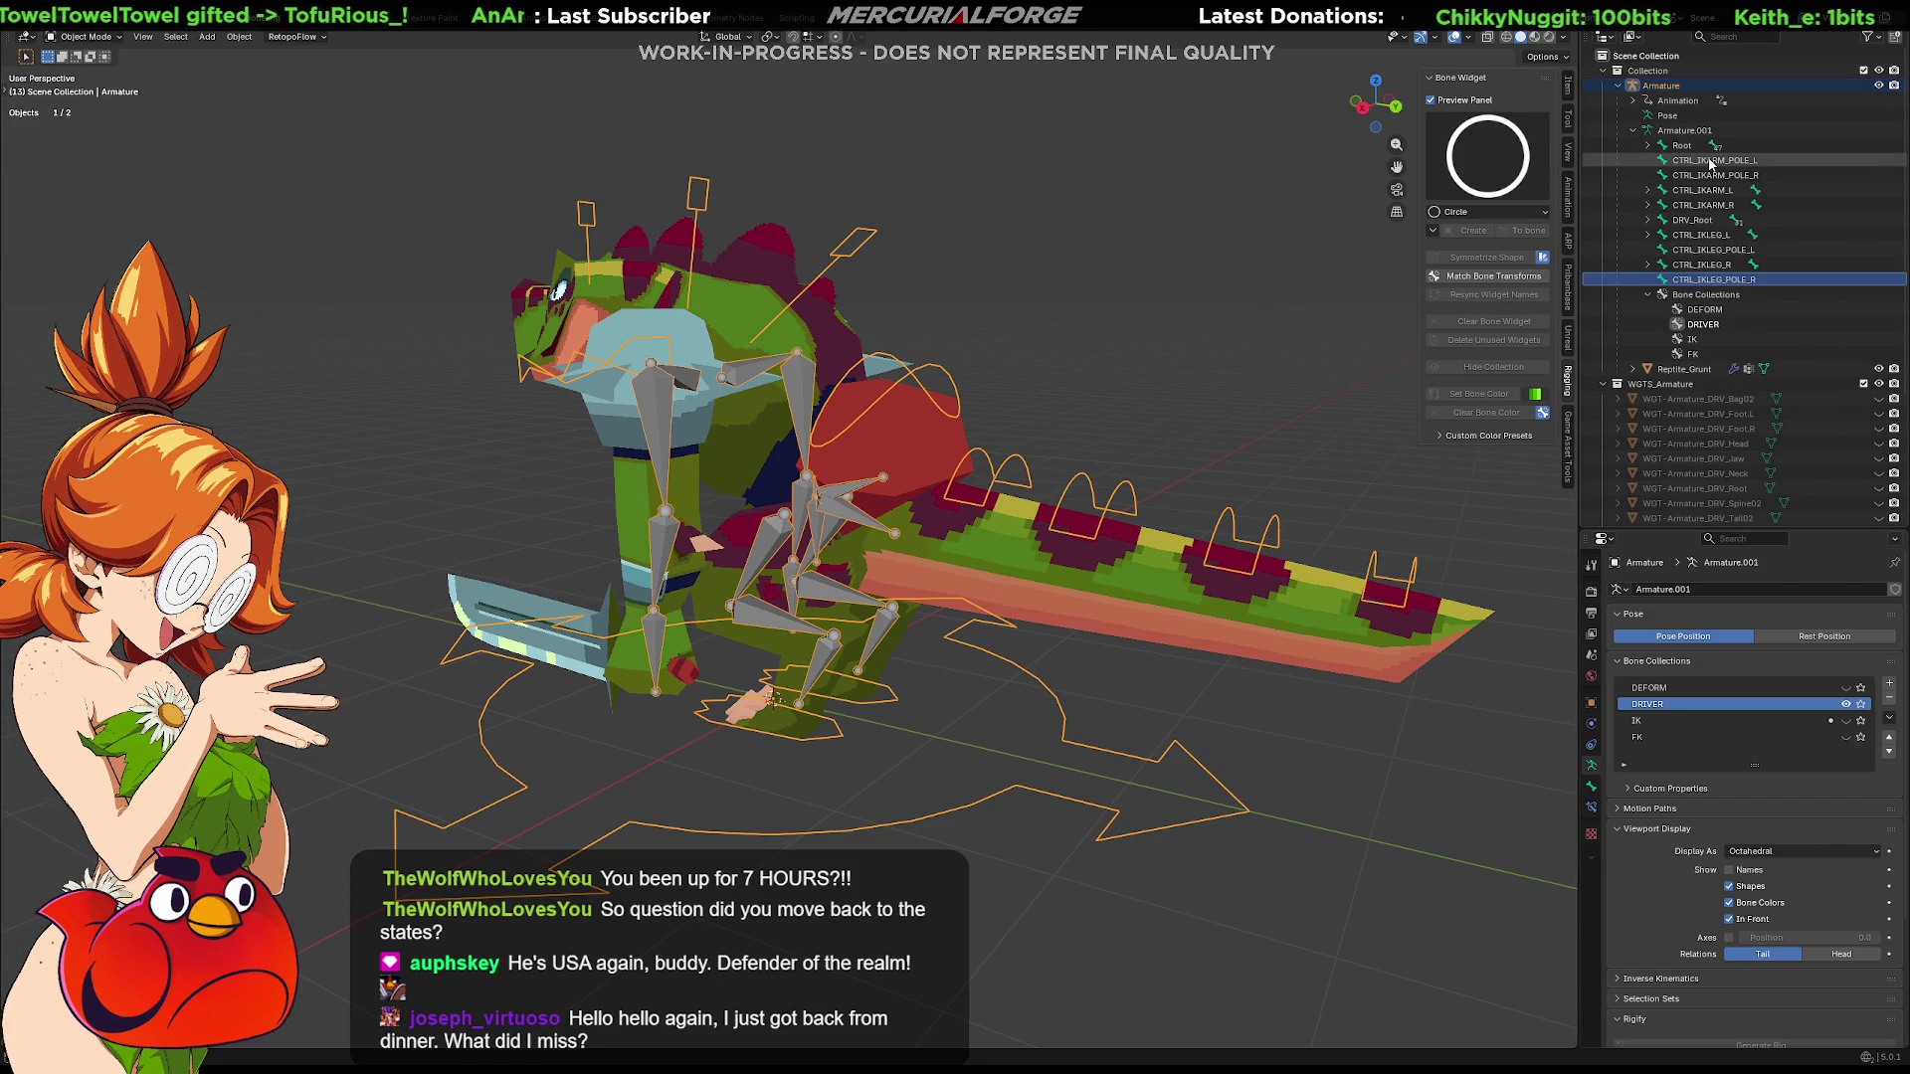
left_click_drag(1711, 160, 1697, 236)
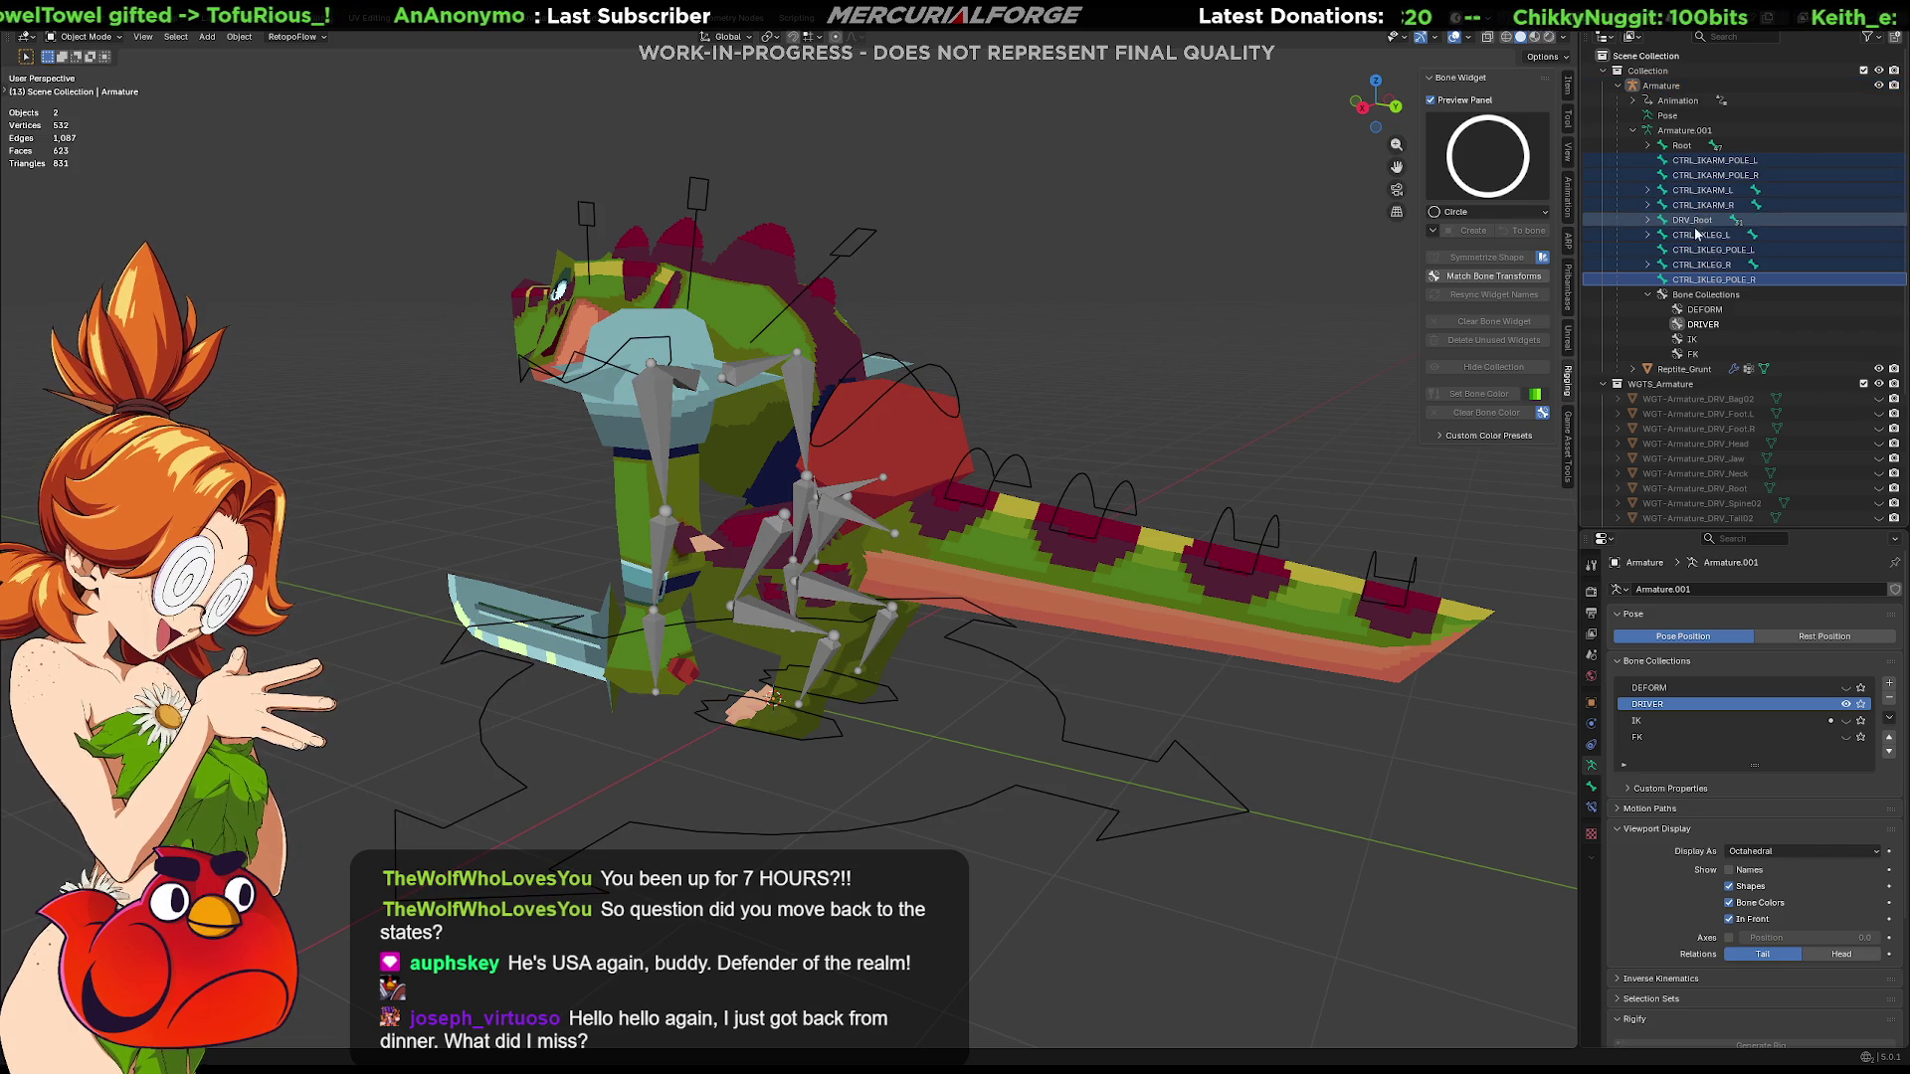
left_click(1697, 234, "ctrl")
Link the armature into a new collection named CONTROLLERS via the link-to-collection options
left_click(1699, 189, "ctrl")
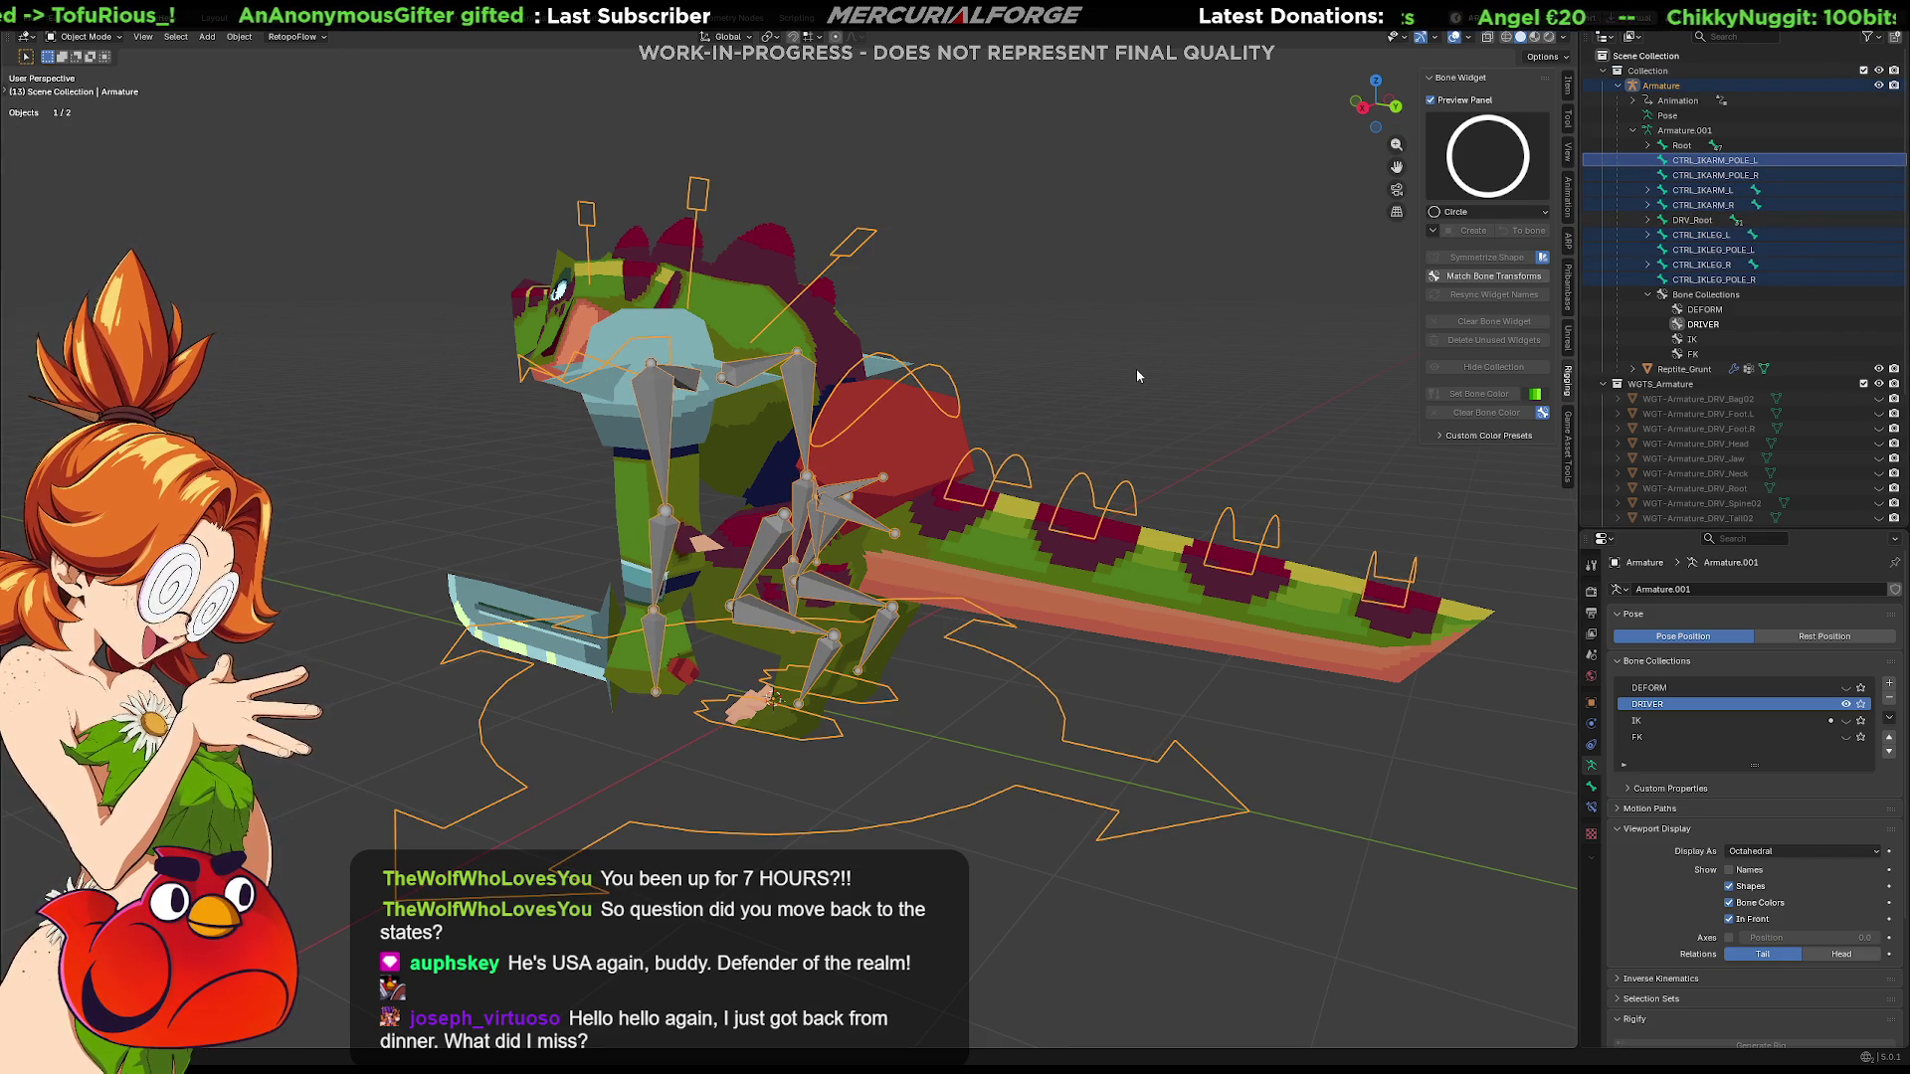
key("m")
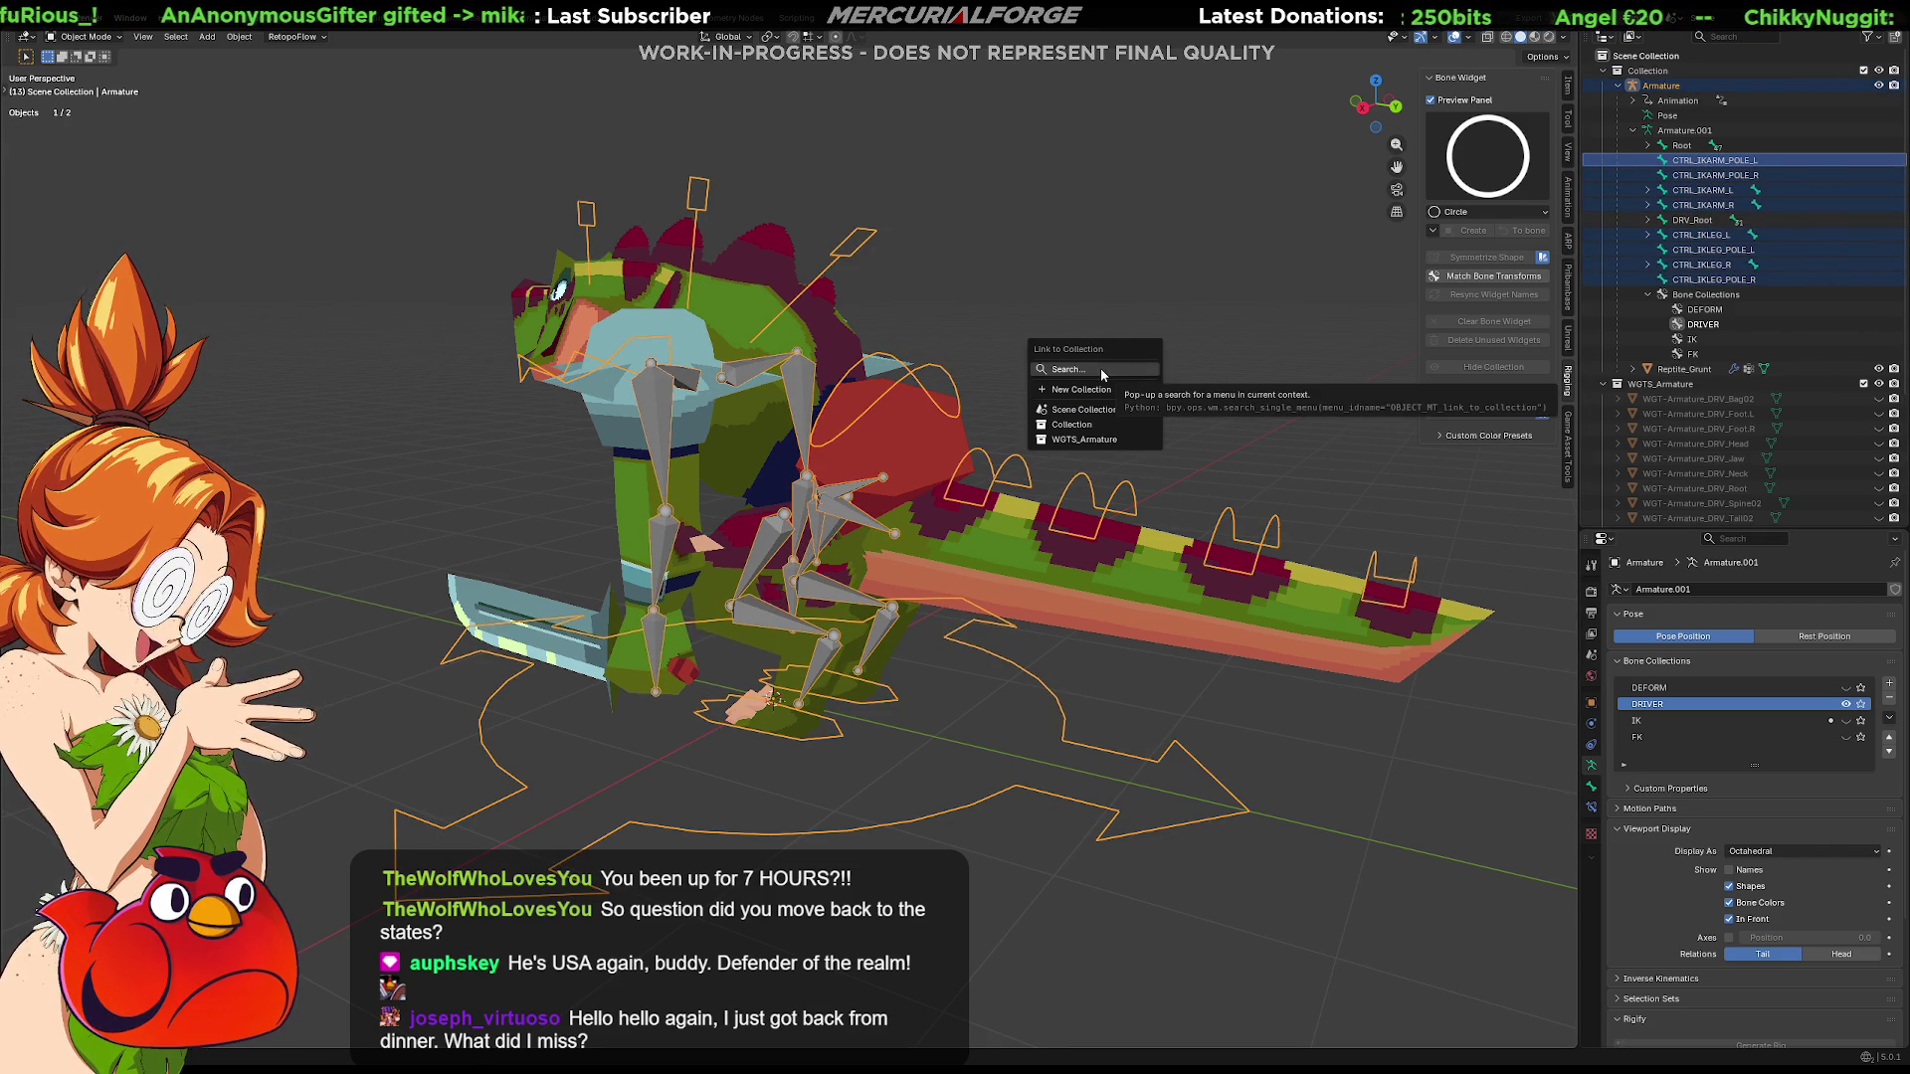
left_click(1081, 390)
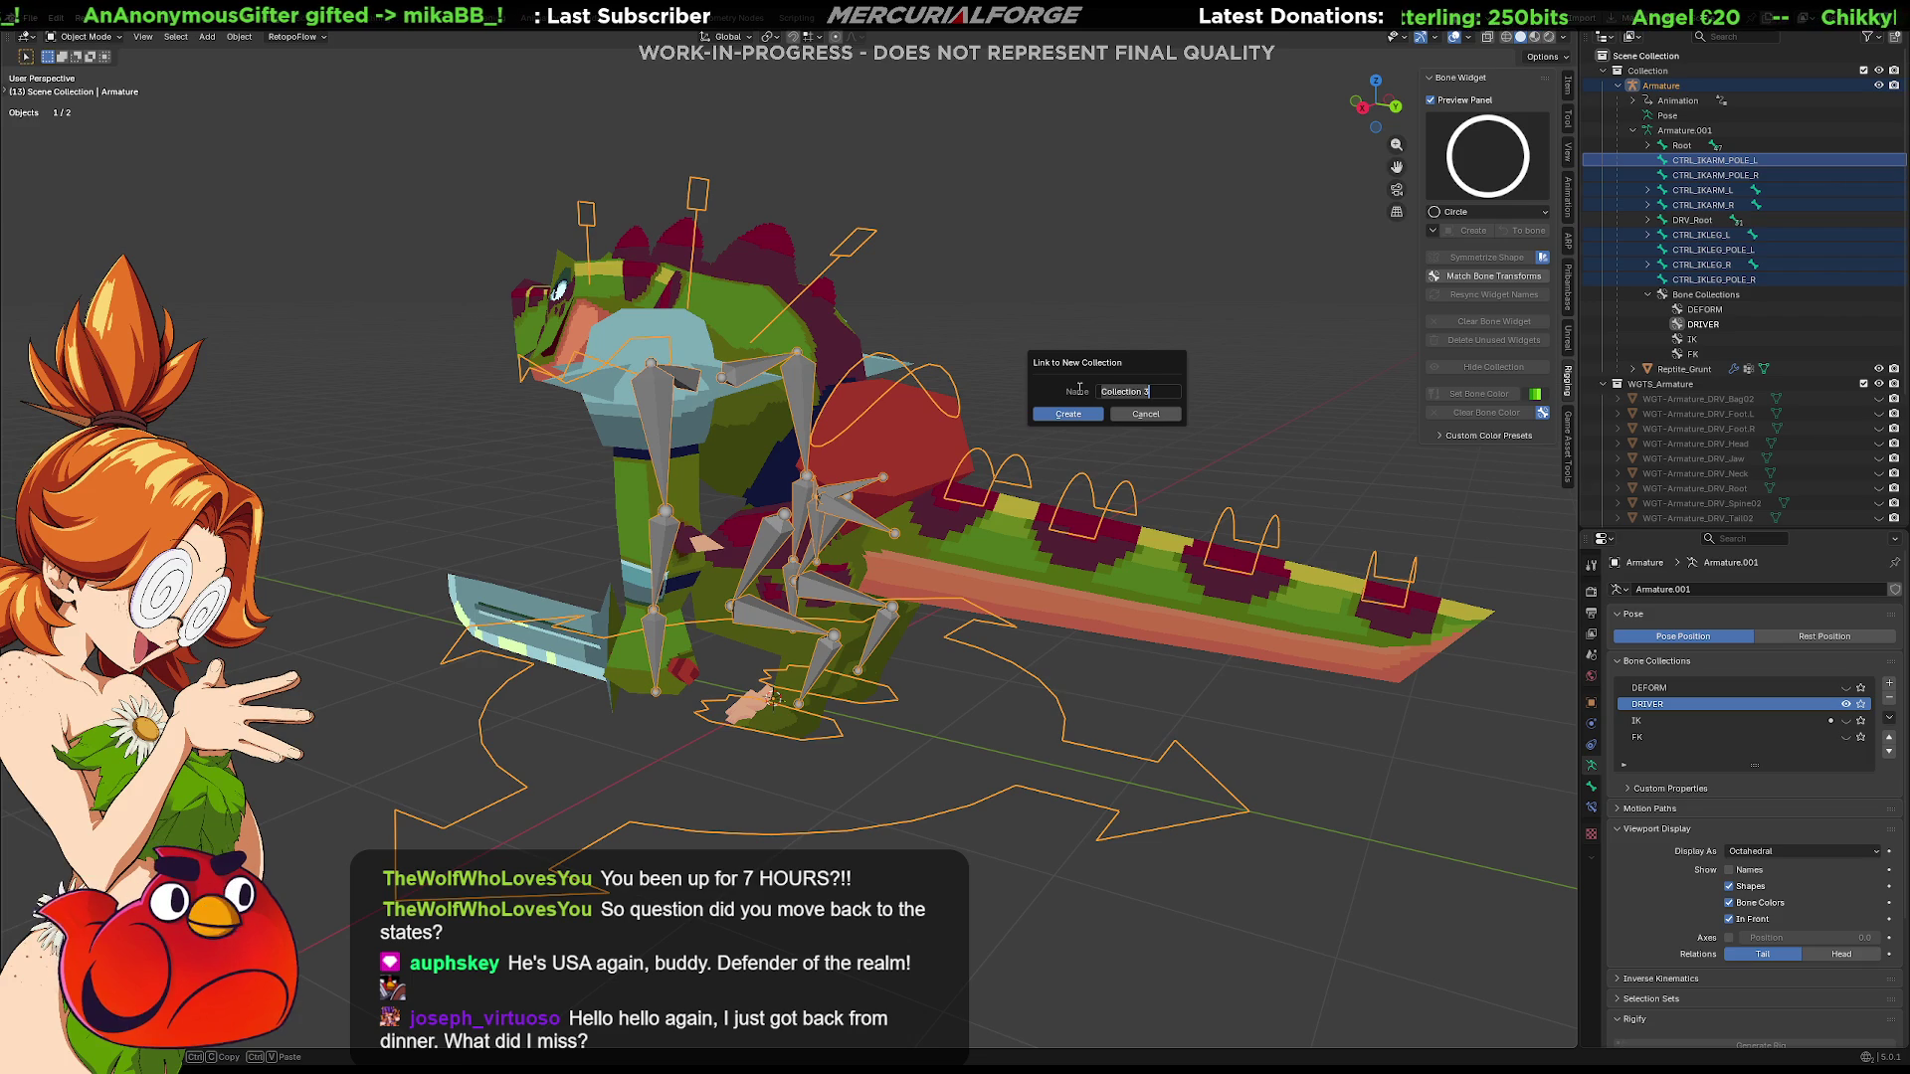
type("Contro")
key("BackSpace")
key("BackSpace")
key("BackSpace")
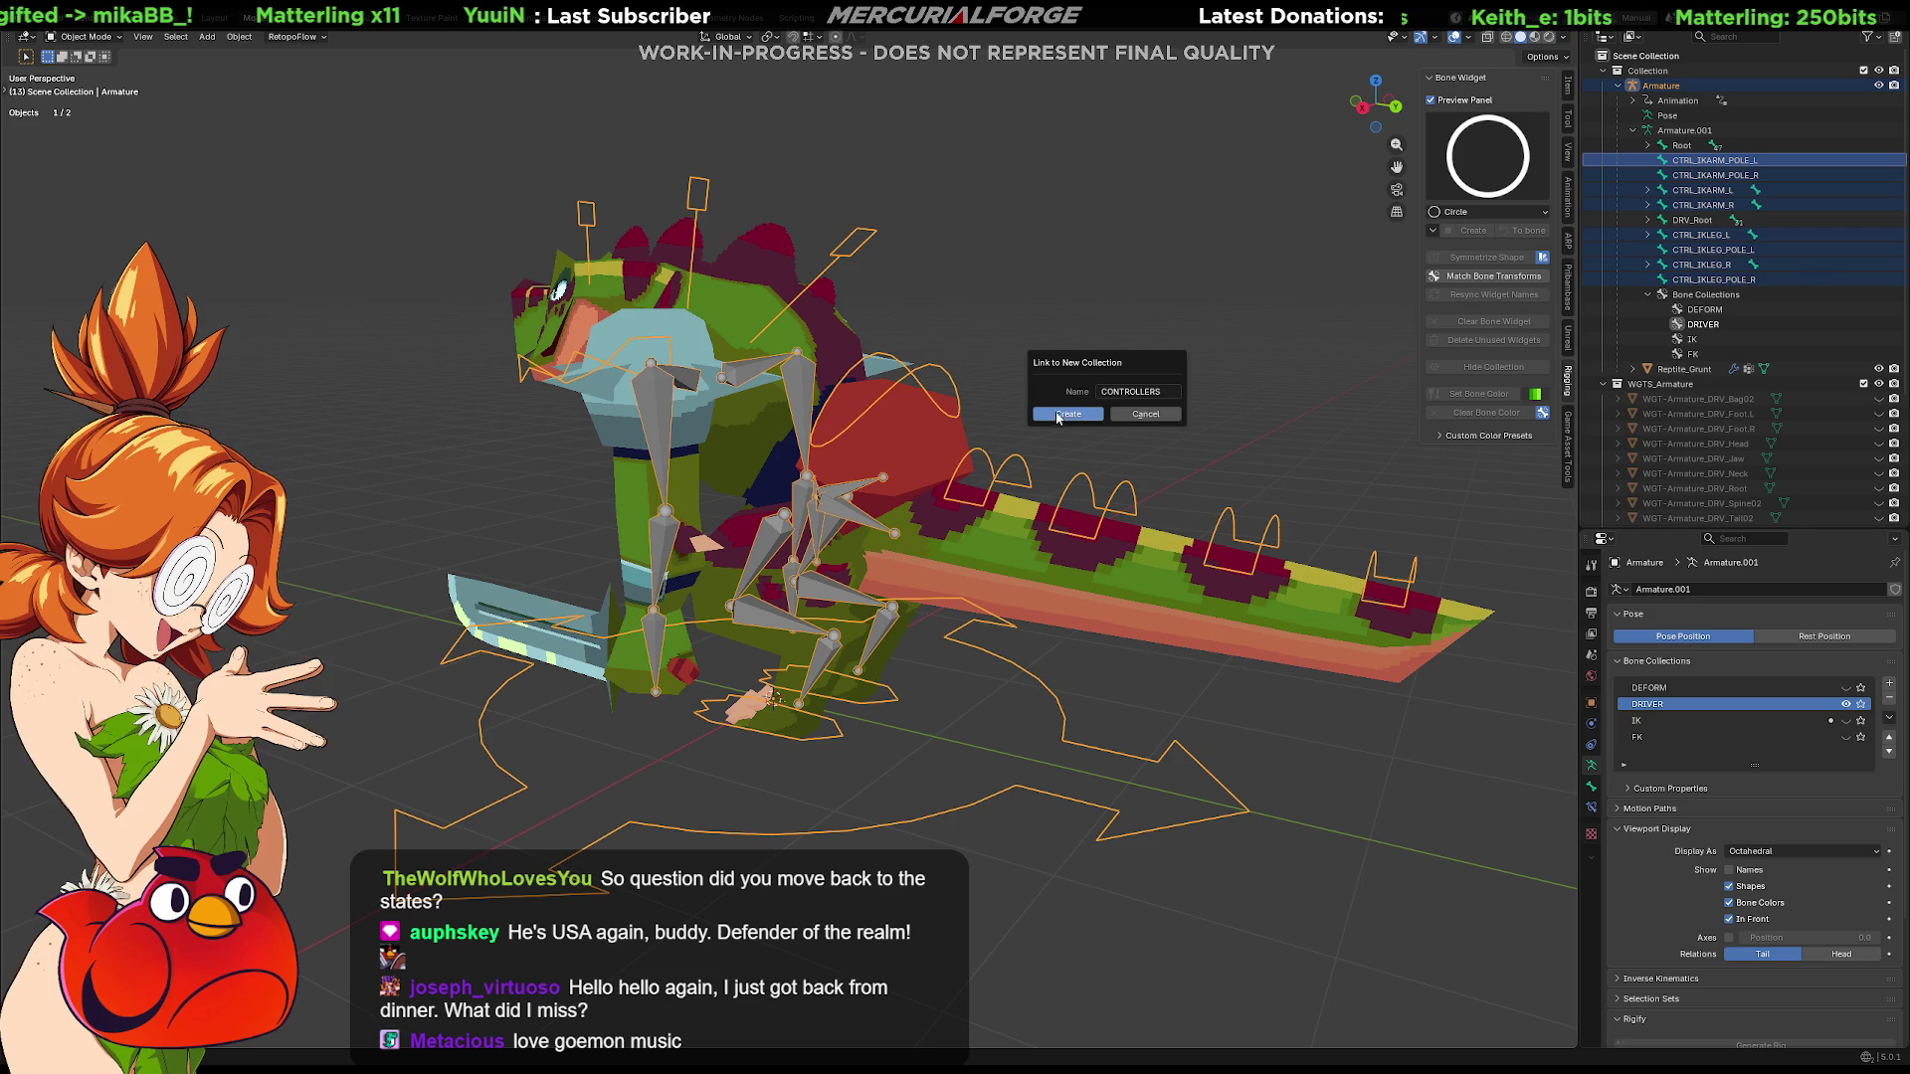
left_click(1057, 416)
middle_click_drag(1097, 396, 1045, 433)
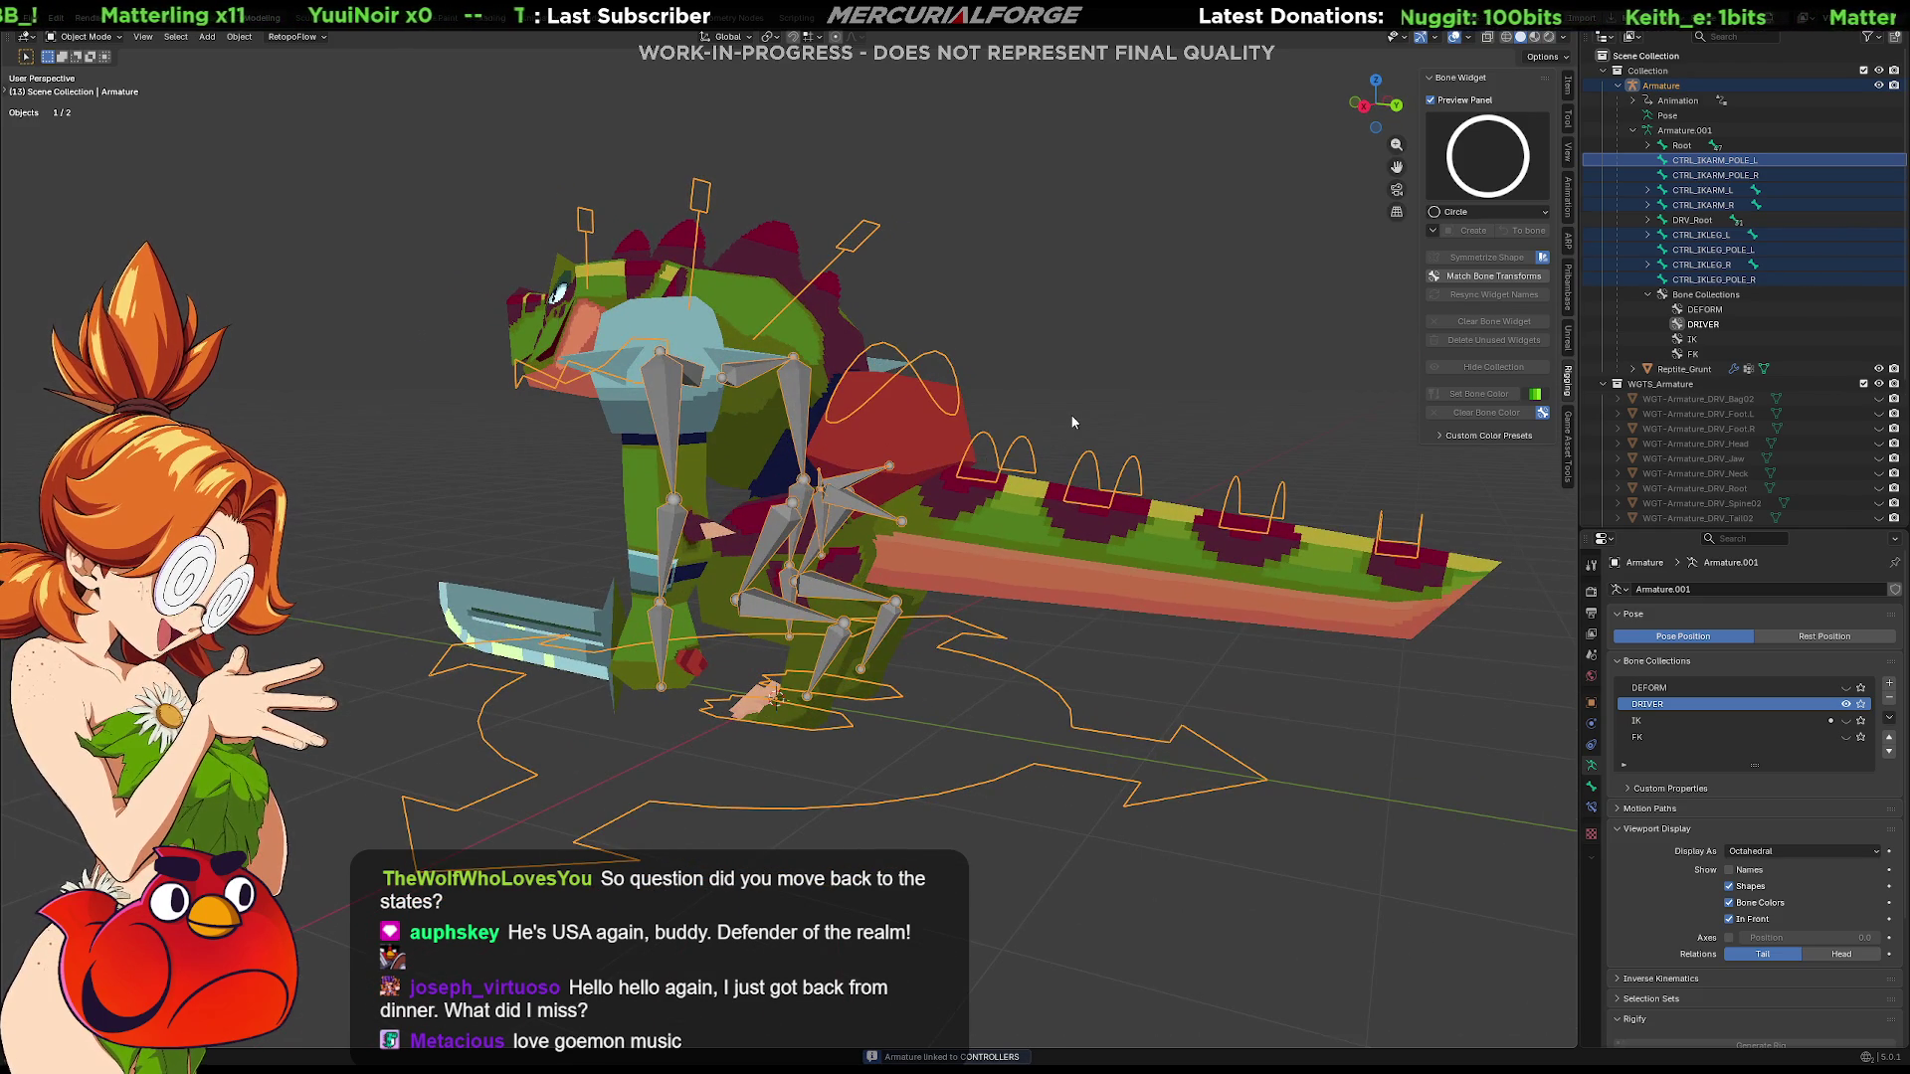
Make the Bone Collections list taller and undo linking the armature to CONTROLLERS
middle_click_drag(1133, 399, 1127, 399)
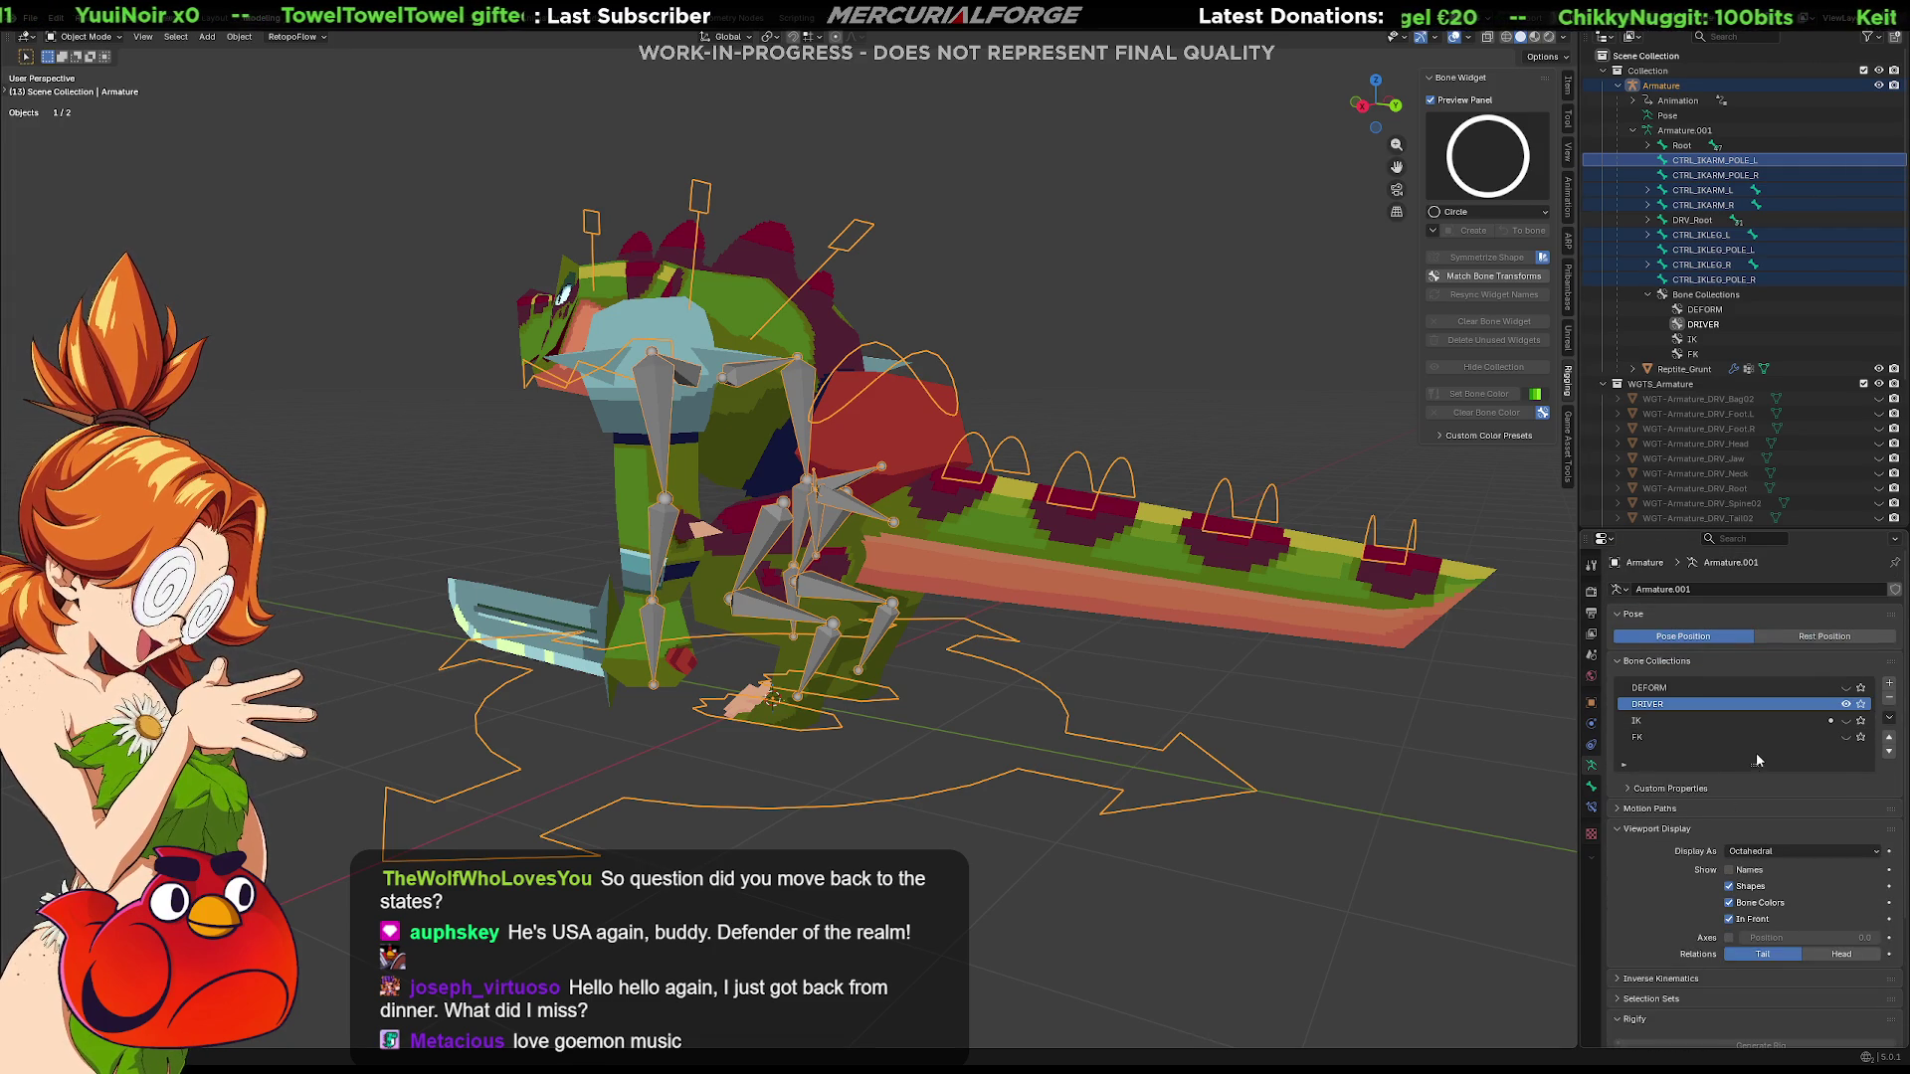
left_click_drag(1757, 762, 1755, 780)
middle_click_drag(1012, 434, 1020, 438)
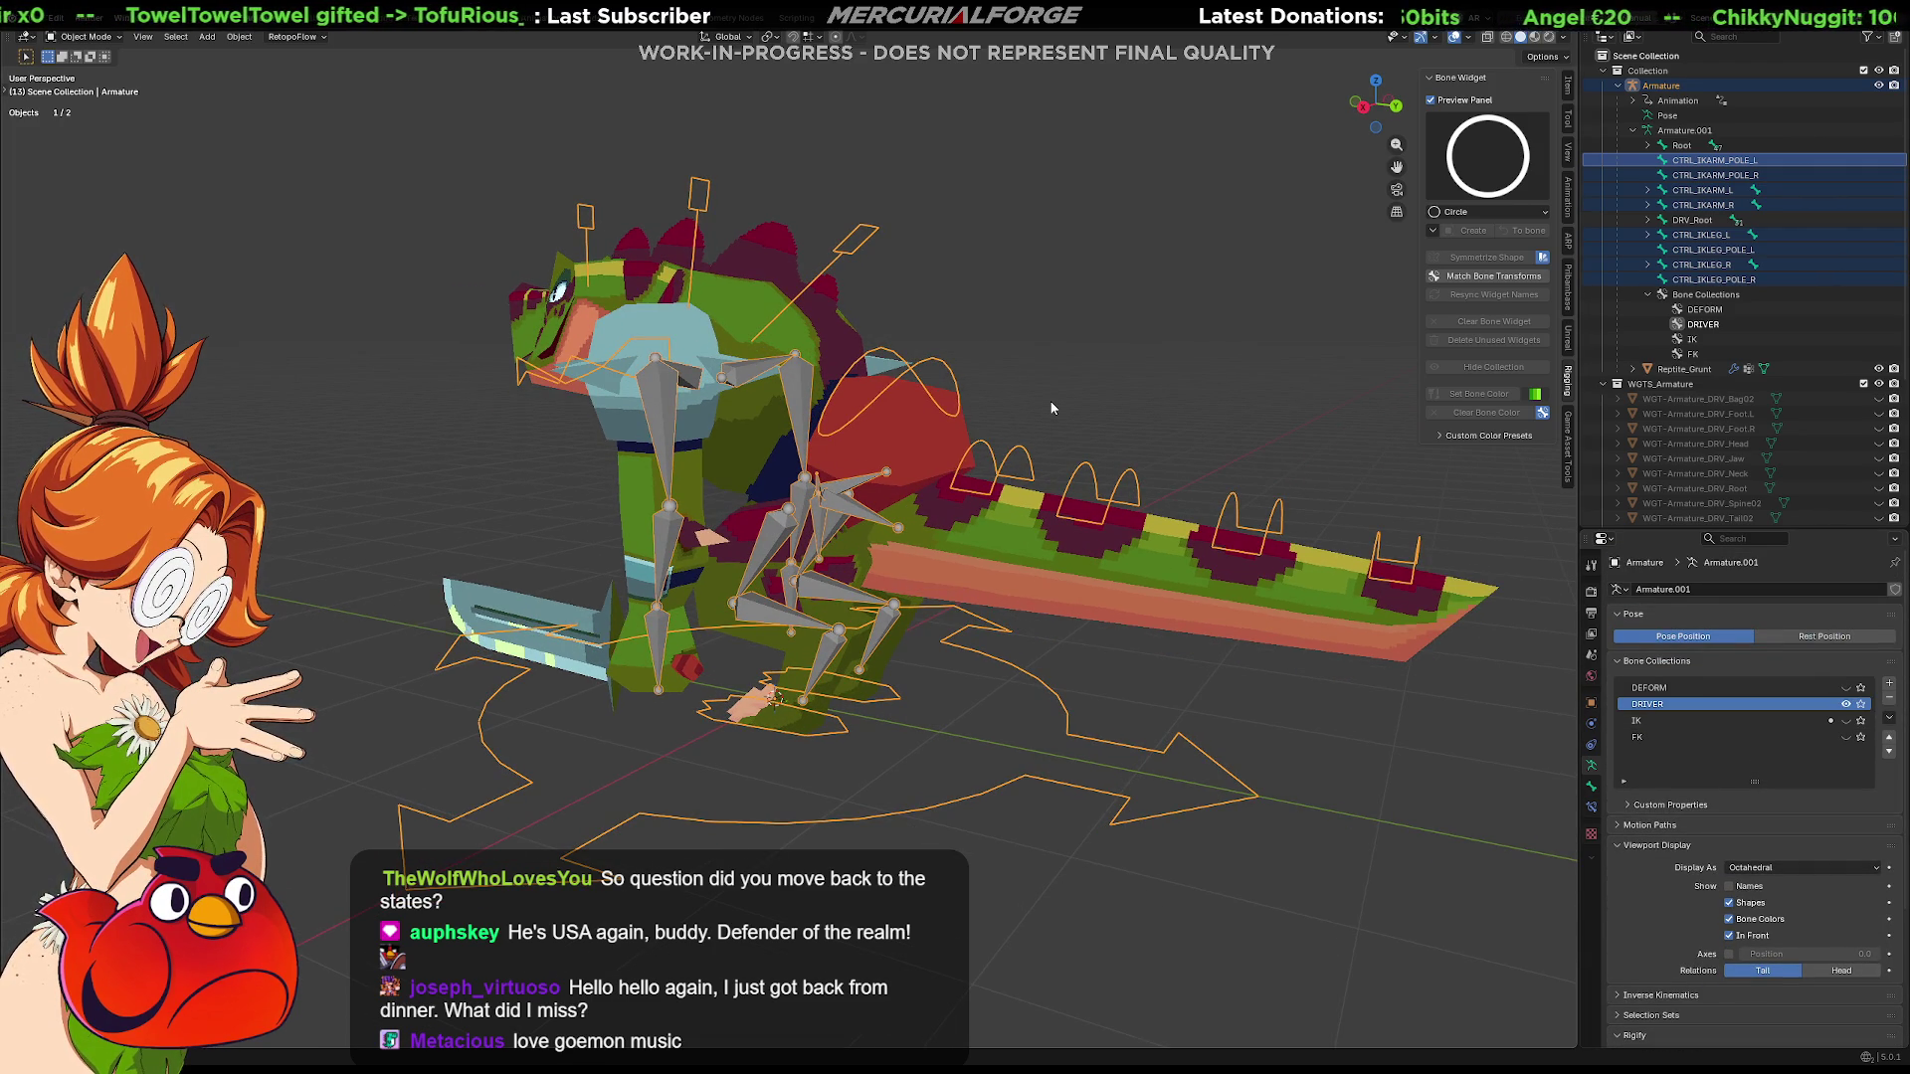
key("m")
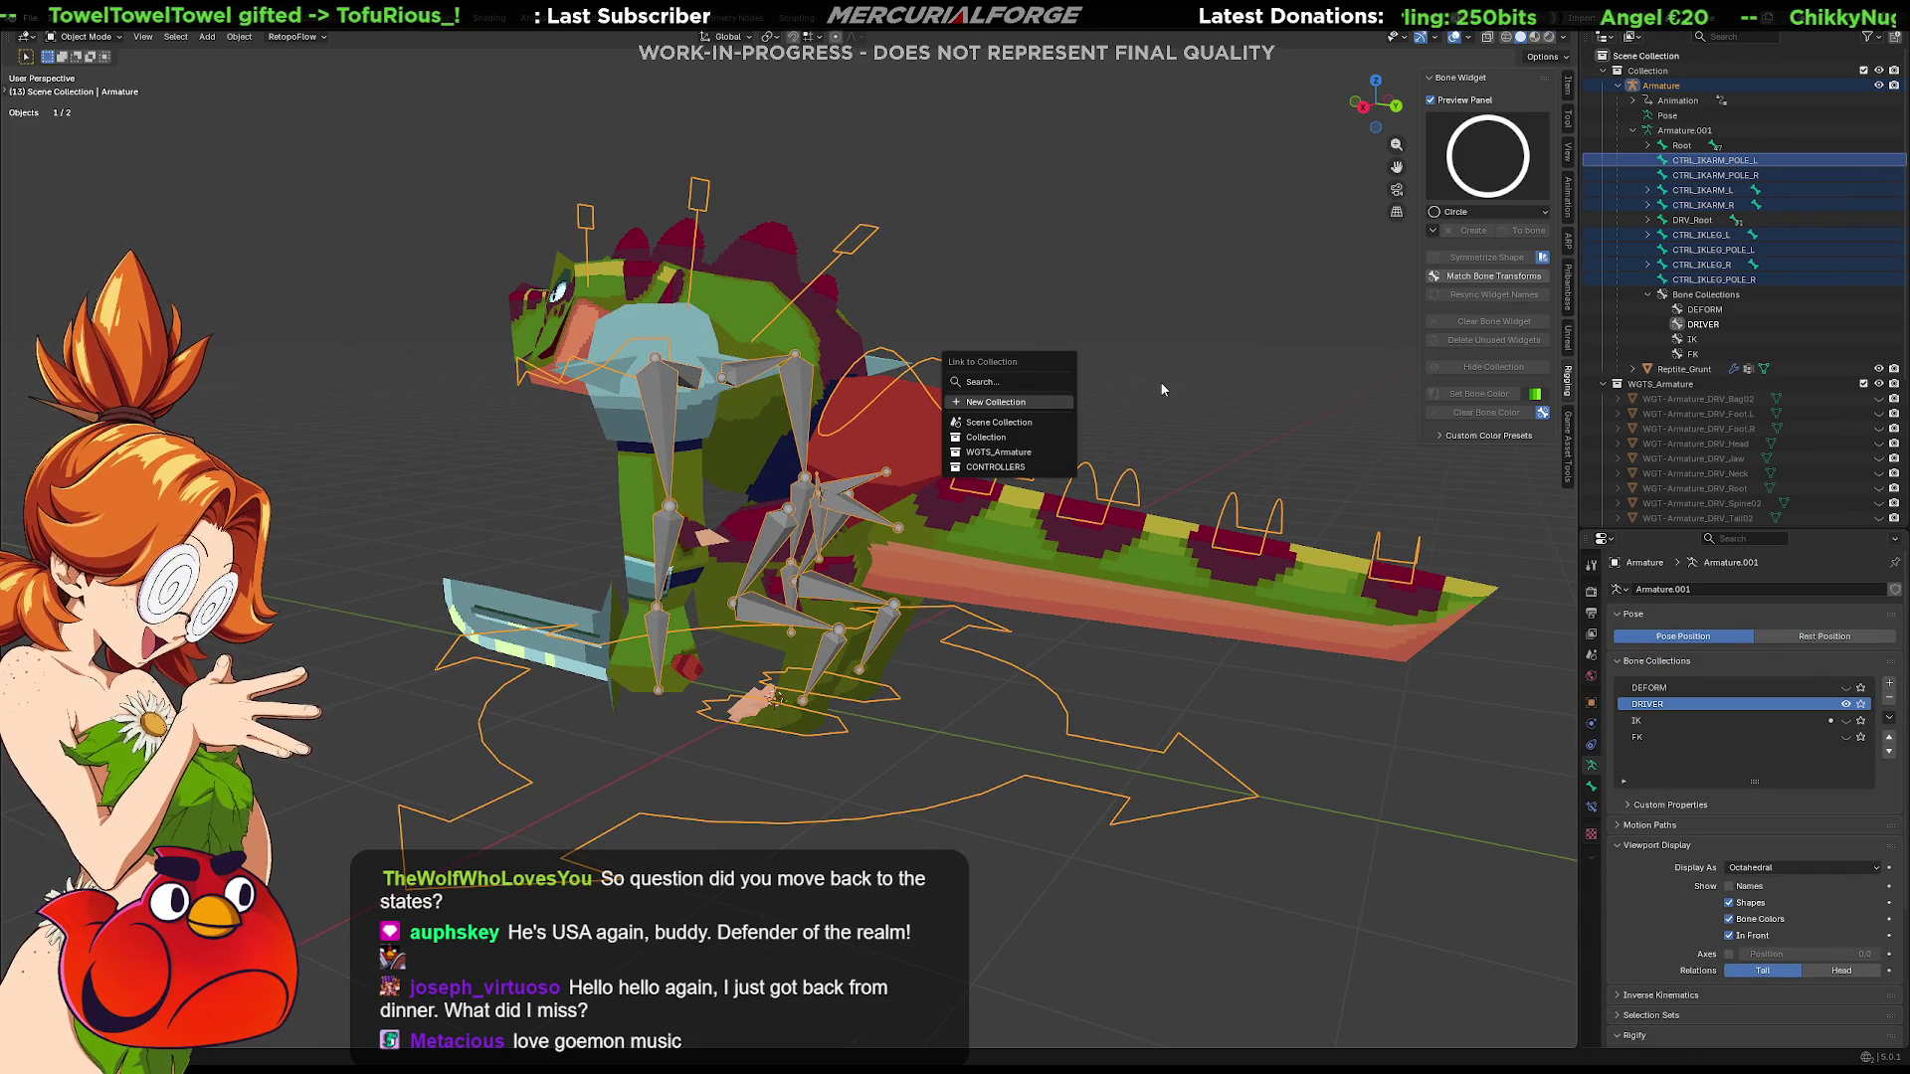
key("Escape")
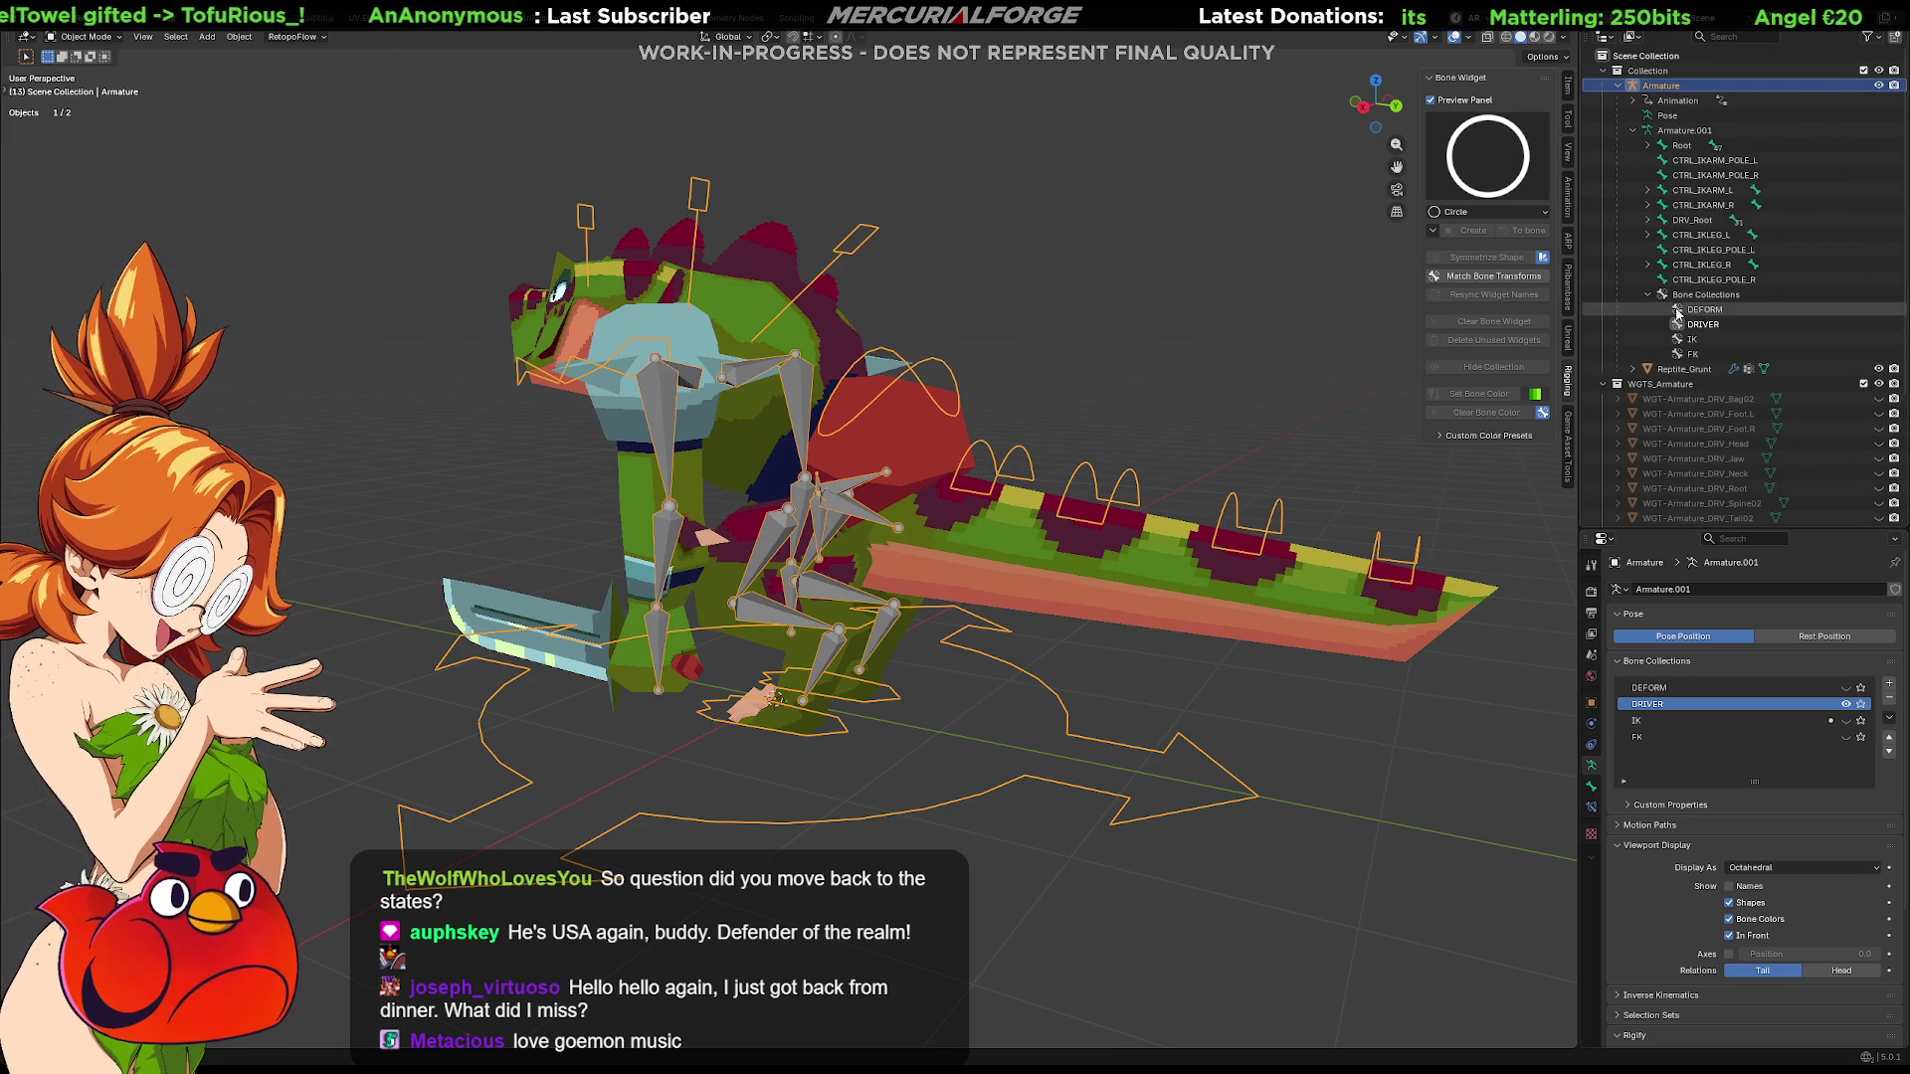
Check the link-to-collection choices no longer list CONTROLLERS, then switch the armature into Edit Mode
key("m")
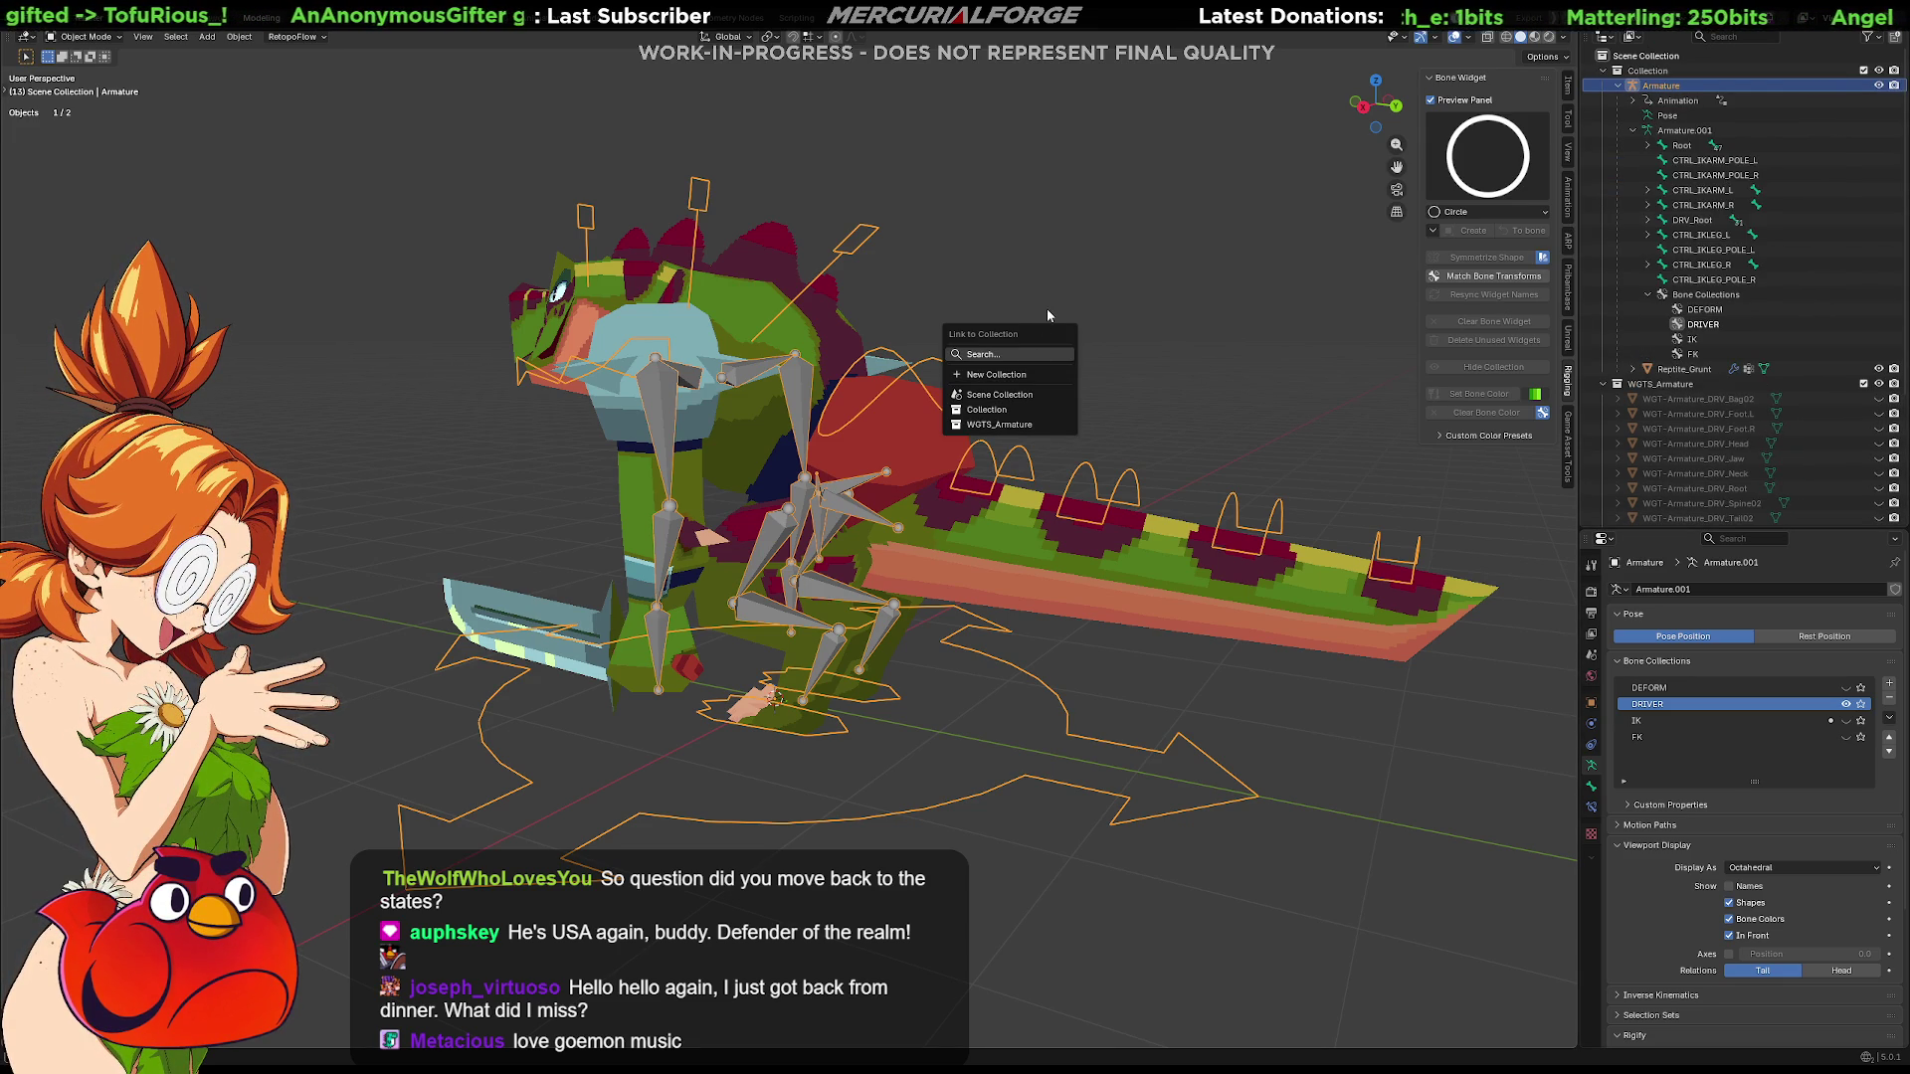
key("Escape")
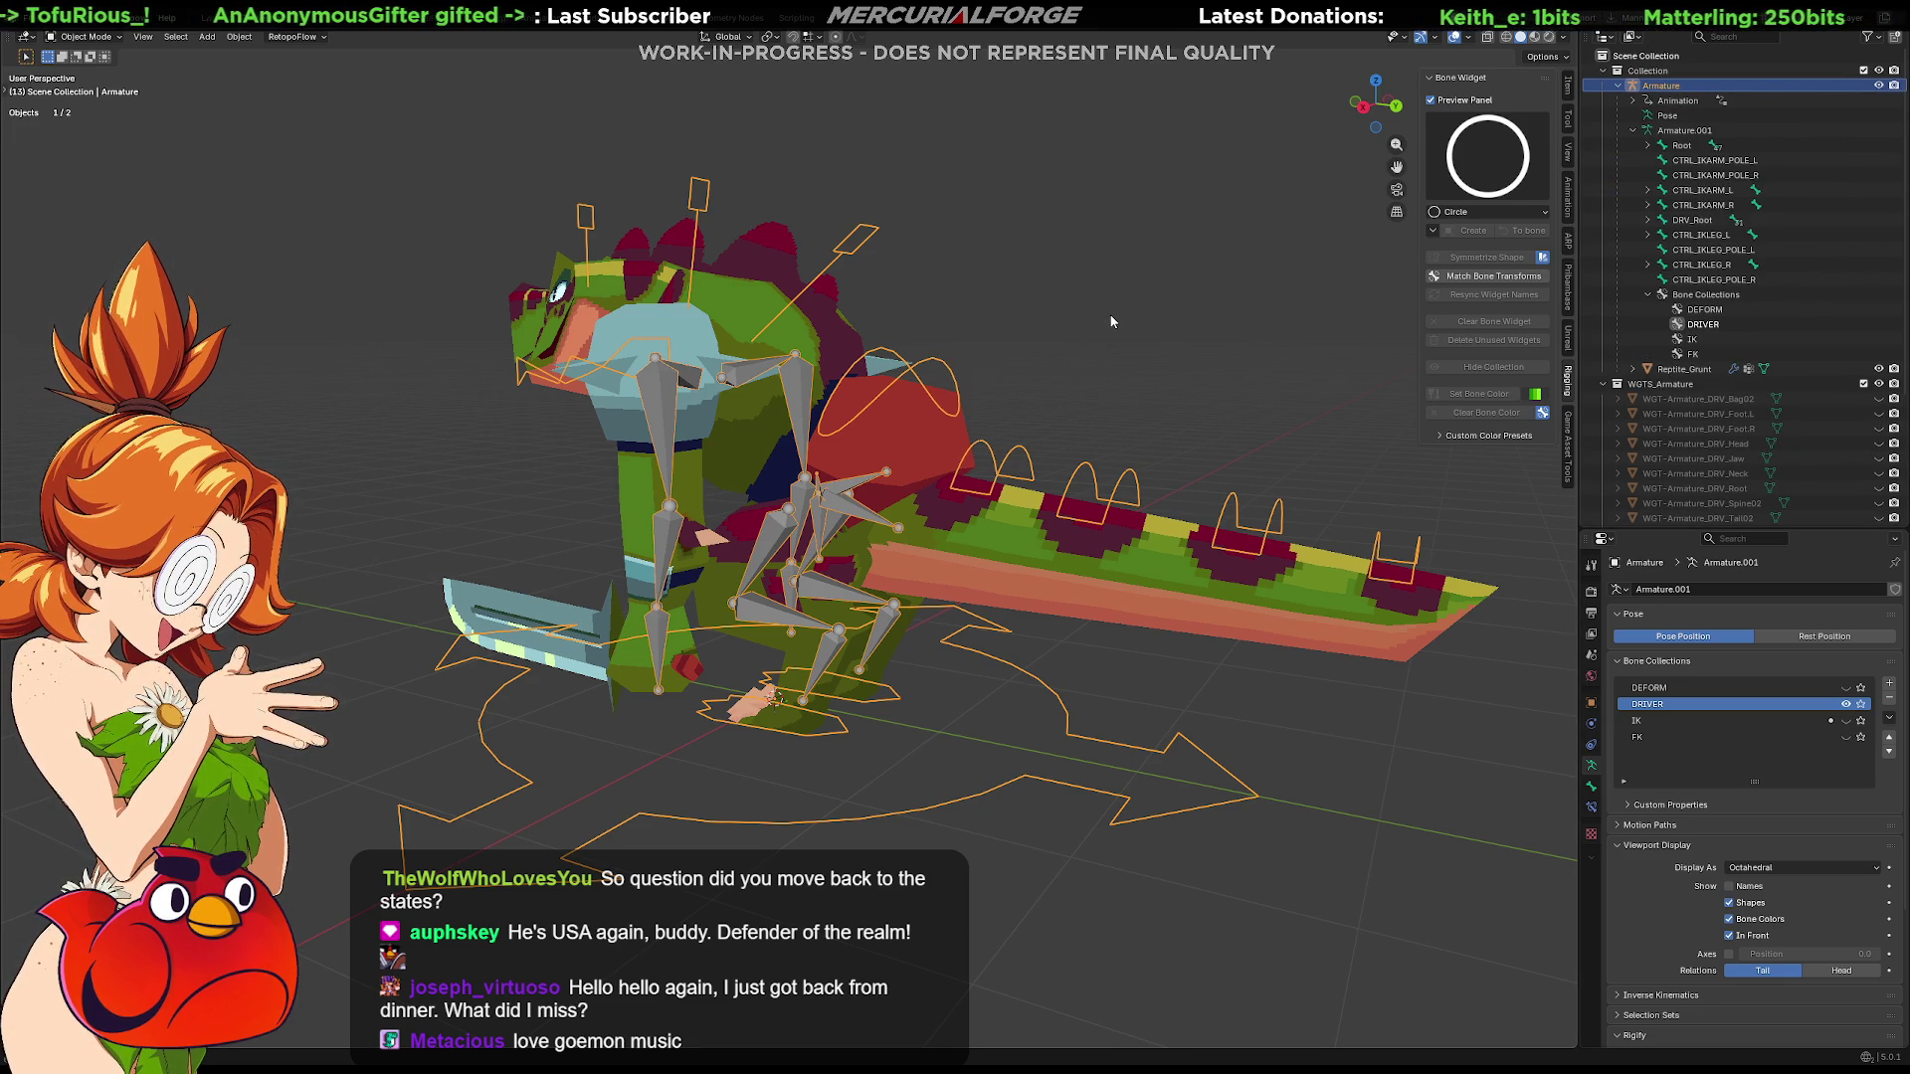
key("h")
key("ctrl+z")
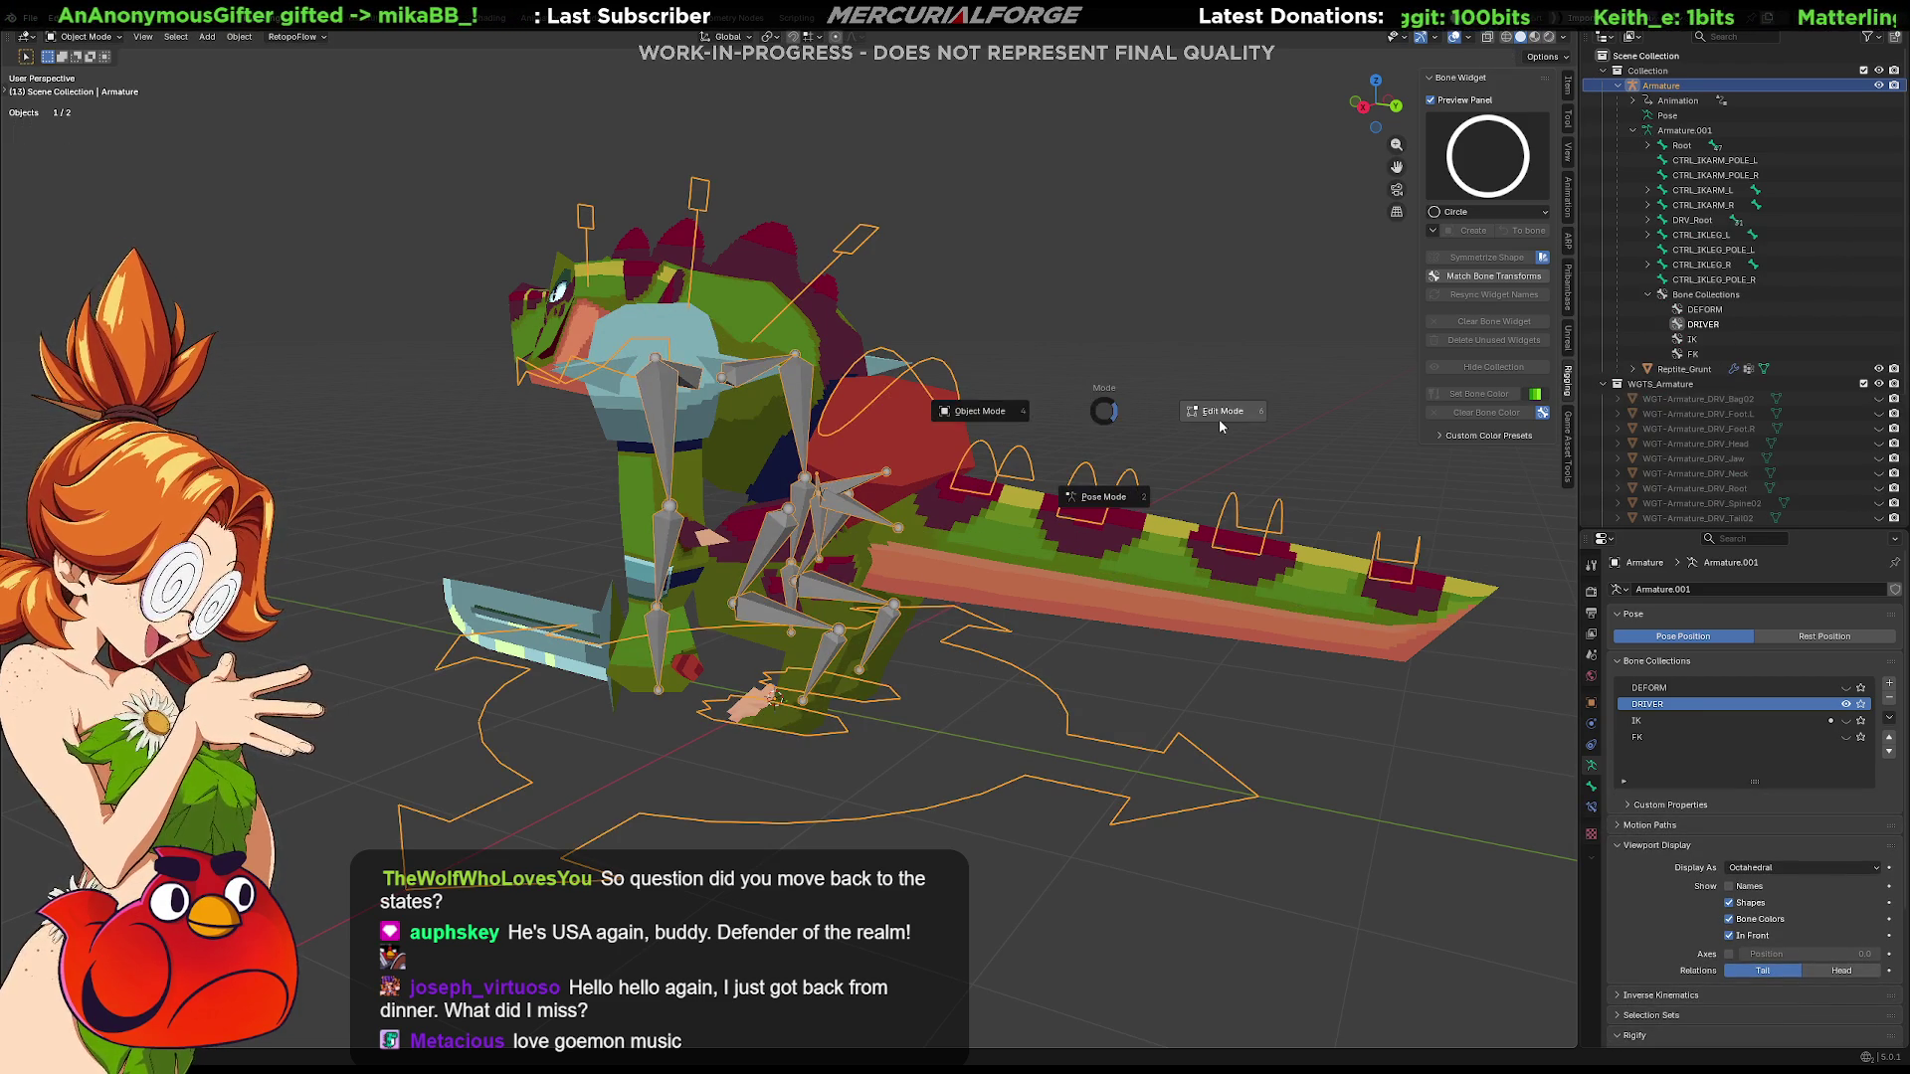
key("Tab")
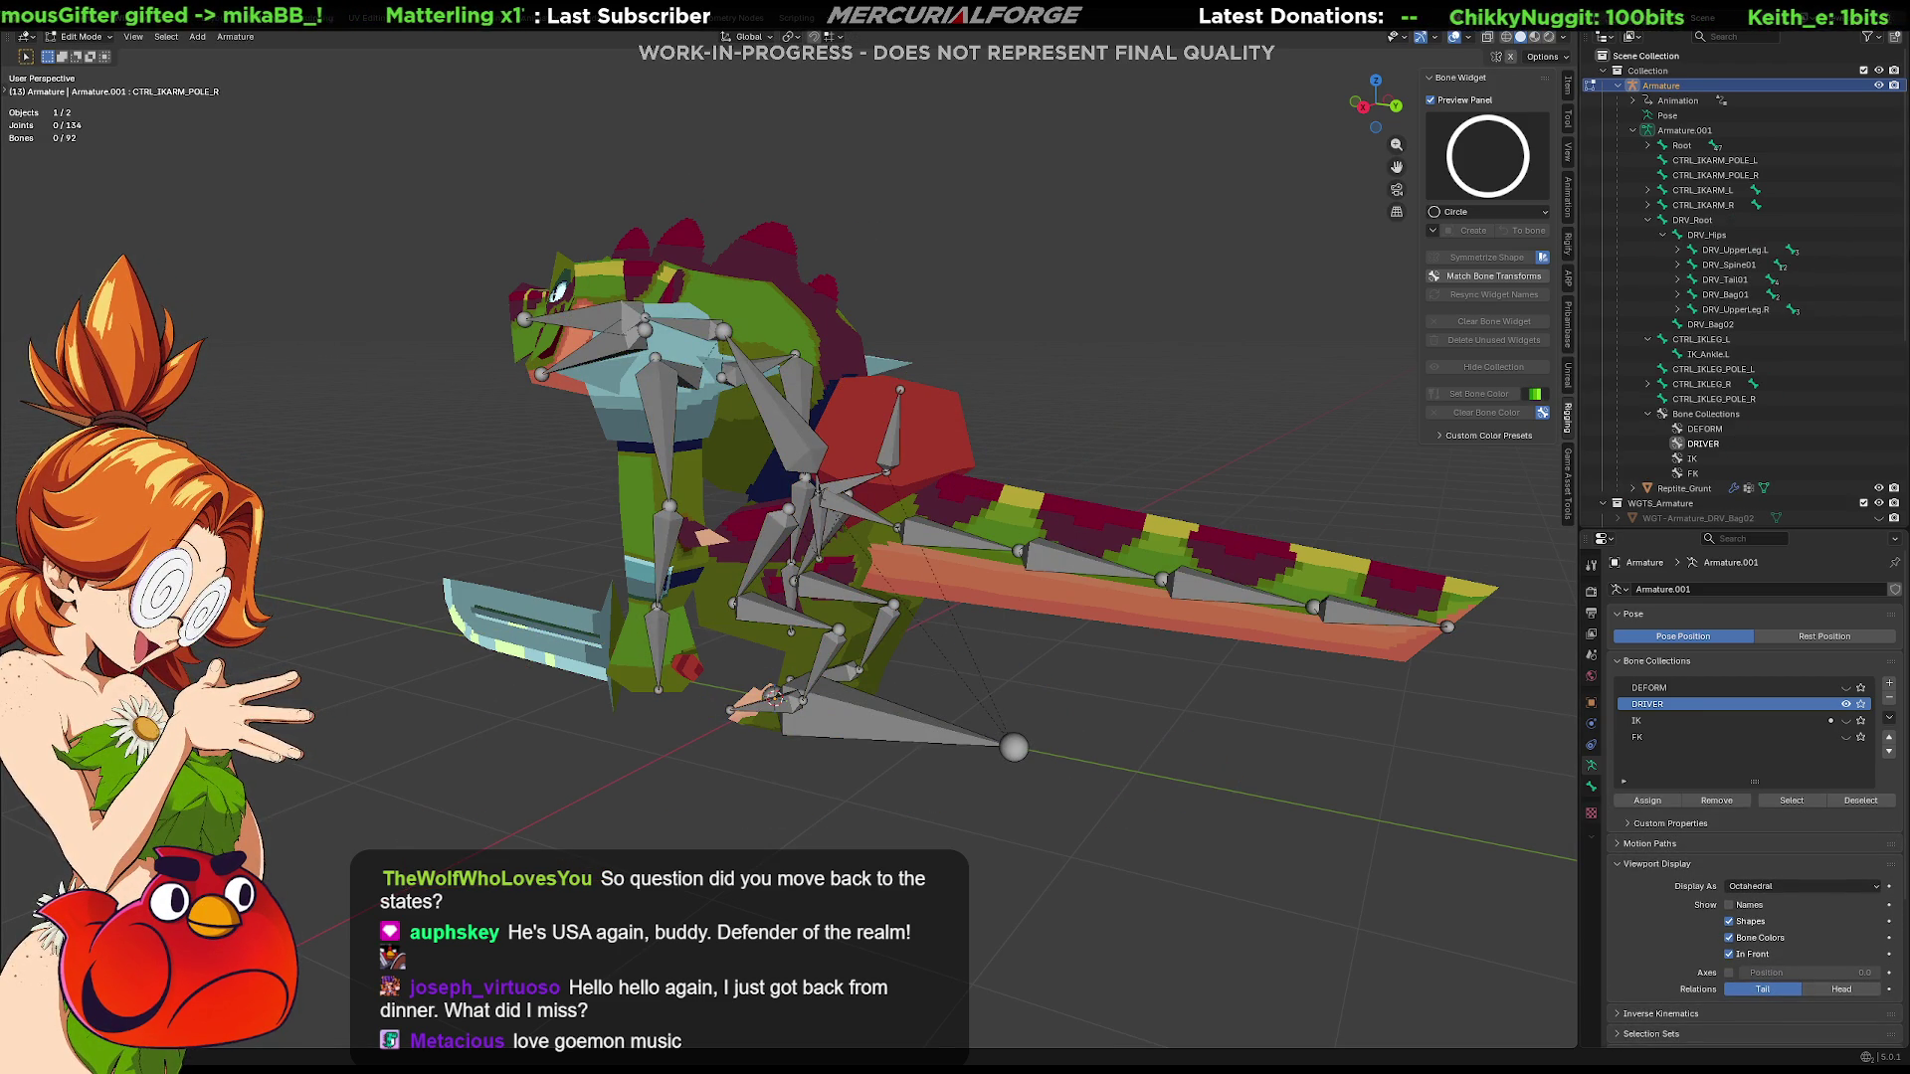
scroll(1741, 362, "down", 1)
scroll(1740, 362, "up", 1)
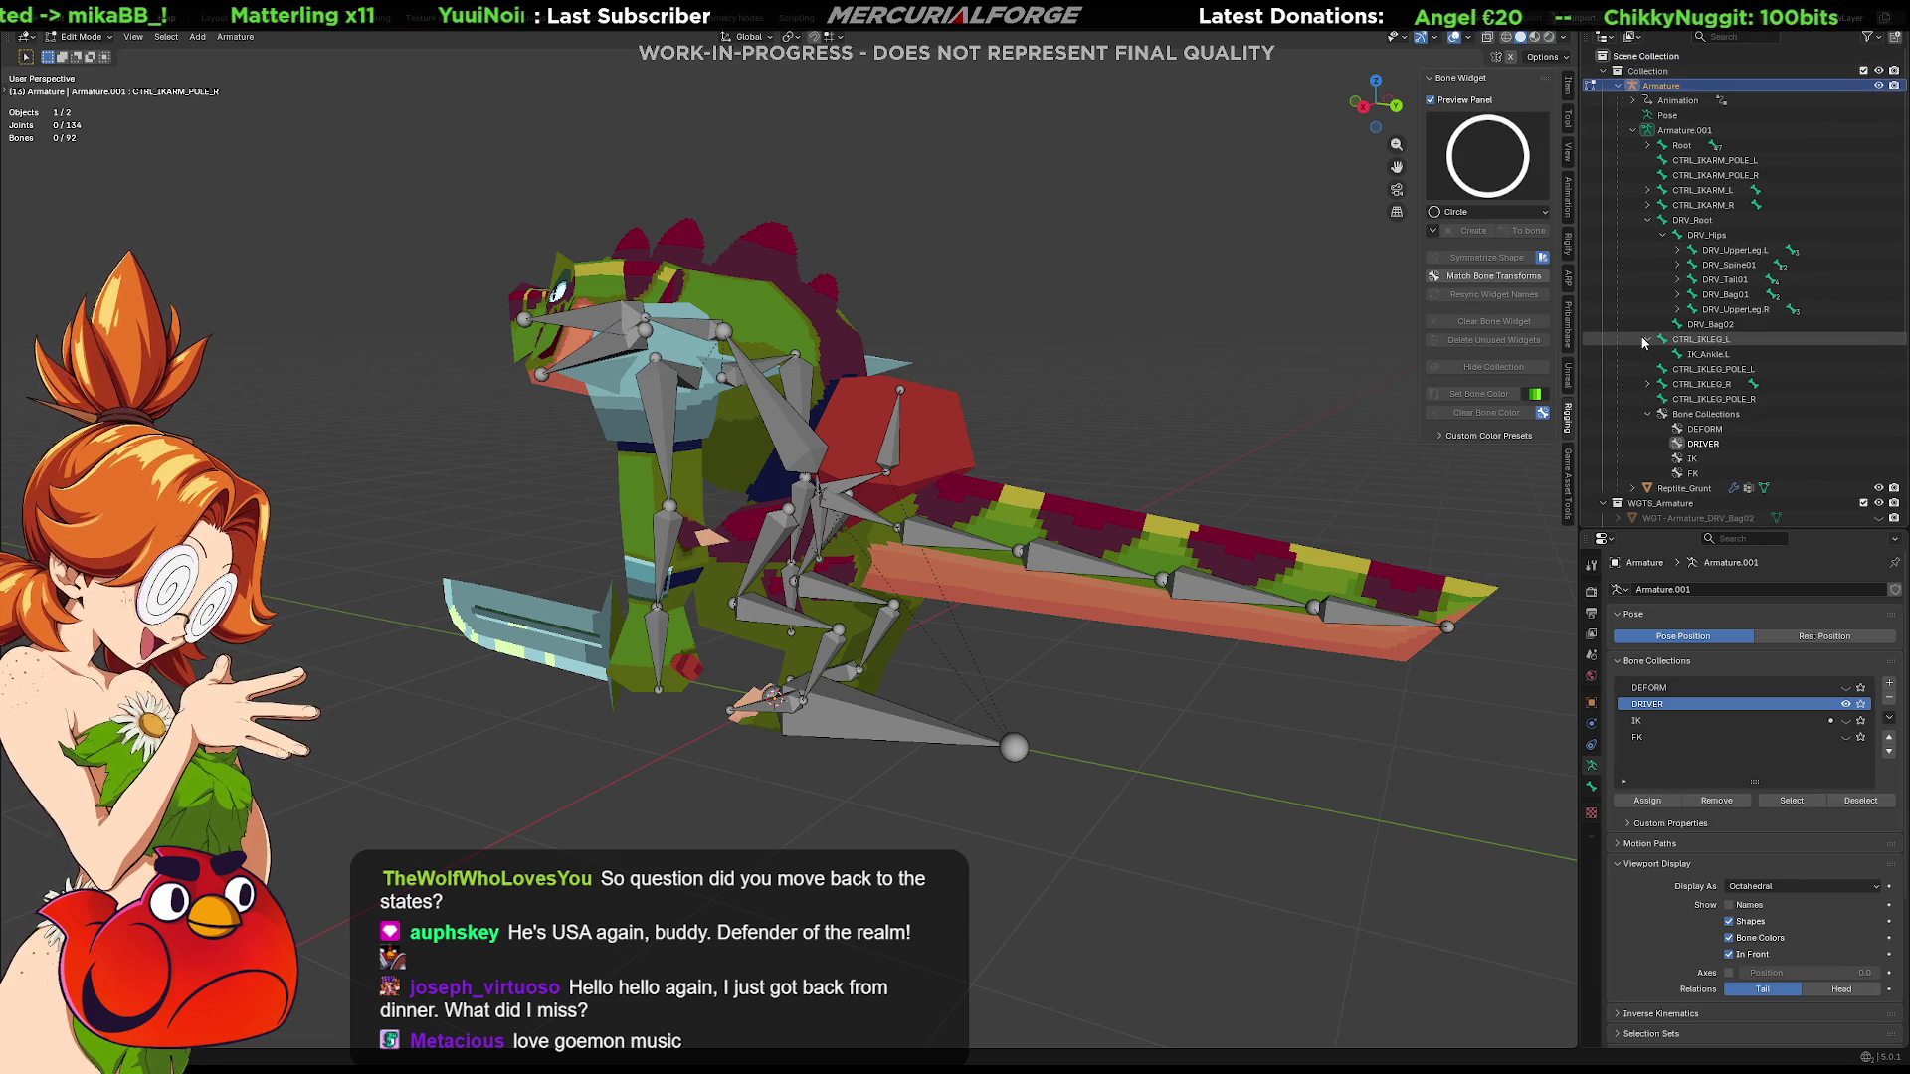
Collapse DRV_Root and select the CTRL_ bones from CTRL_IKLEG.R up to CTRL_IKARM_POLE.L
left_click(1647, 220)
left_click(1701, 266)
left_click(1692, 206, "shift")
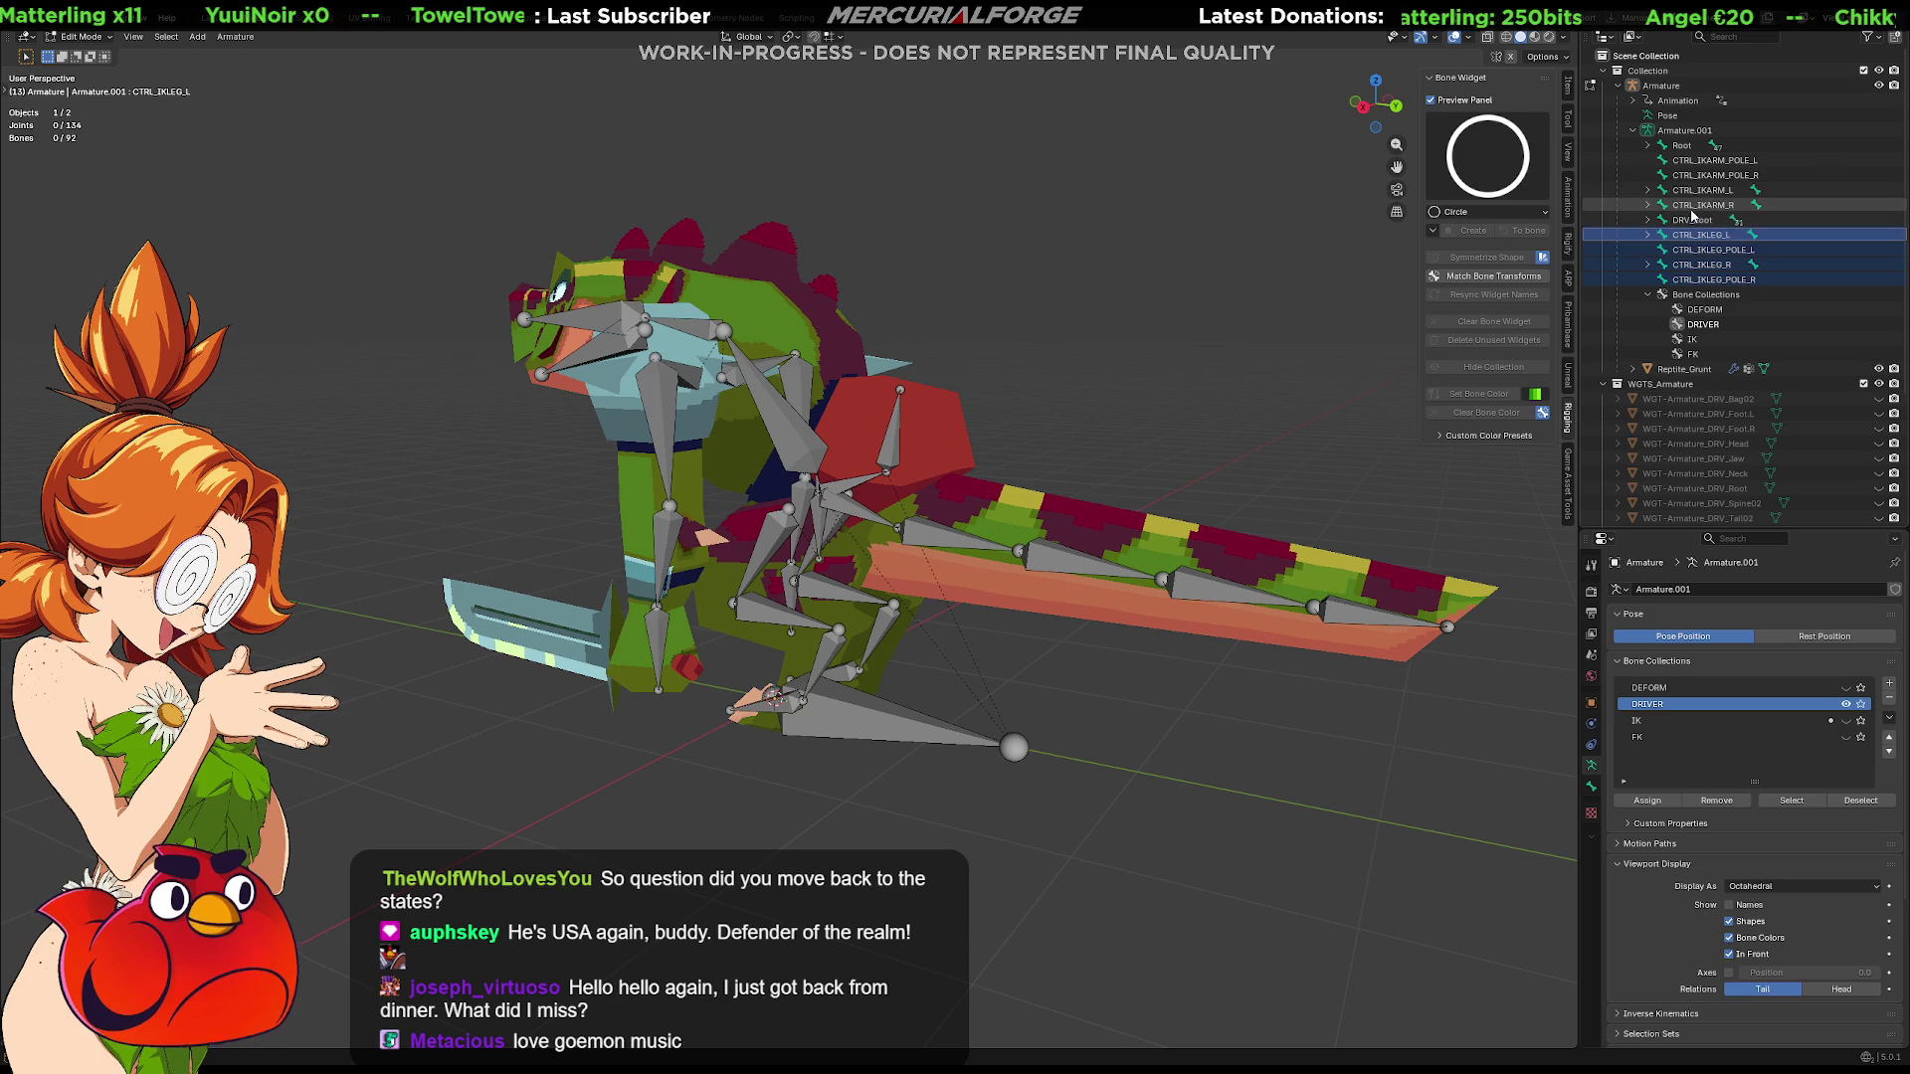
left_click(1695, 192, "shift")
left_click(1698, 161, "shift")
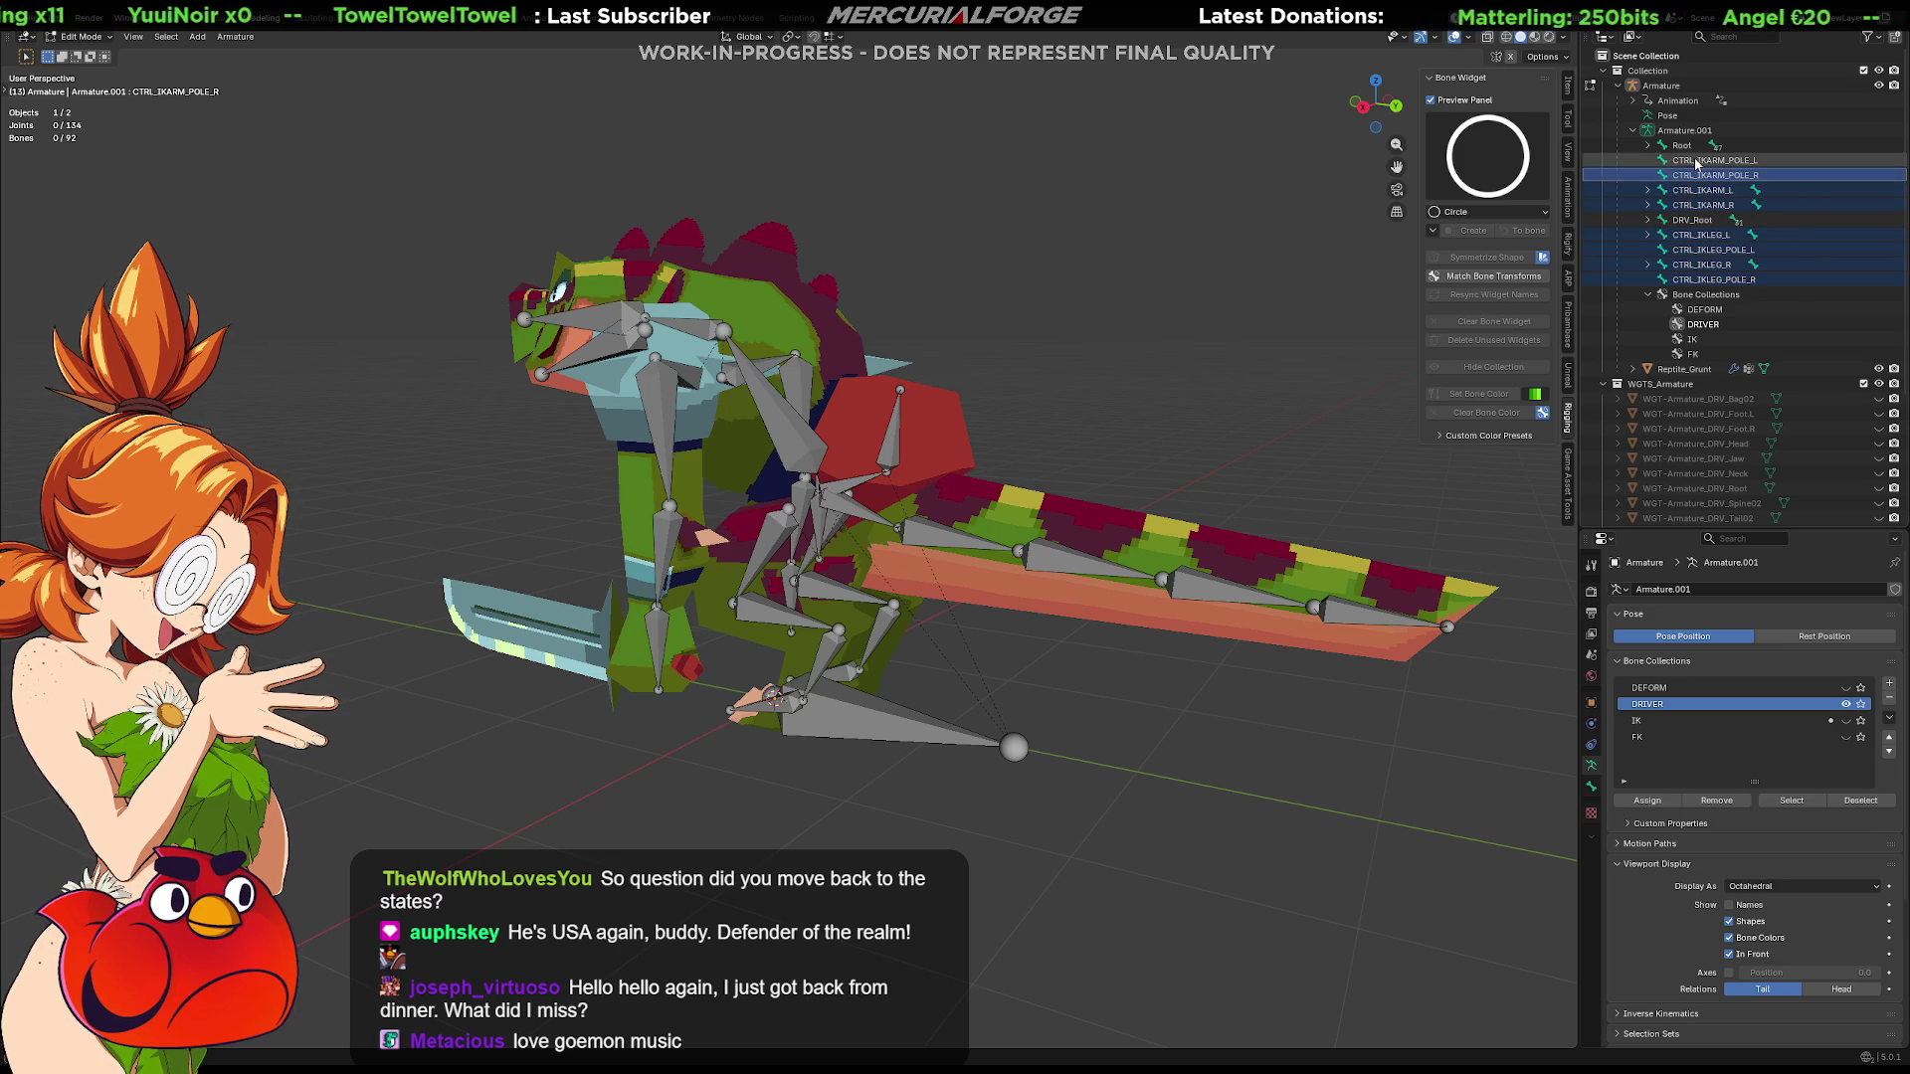
Move the selected bones into a new CONTROLLERS bone collection and return to Object Mode to see the widgets
key("m")
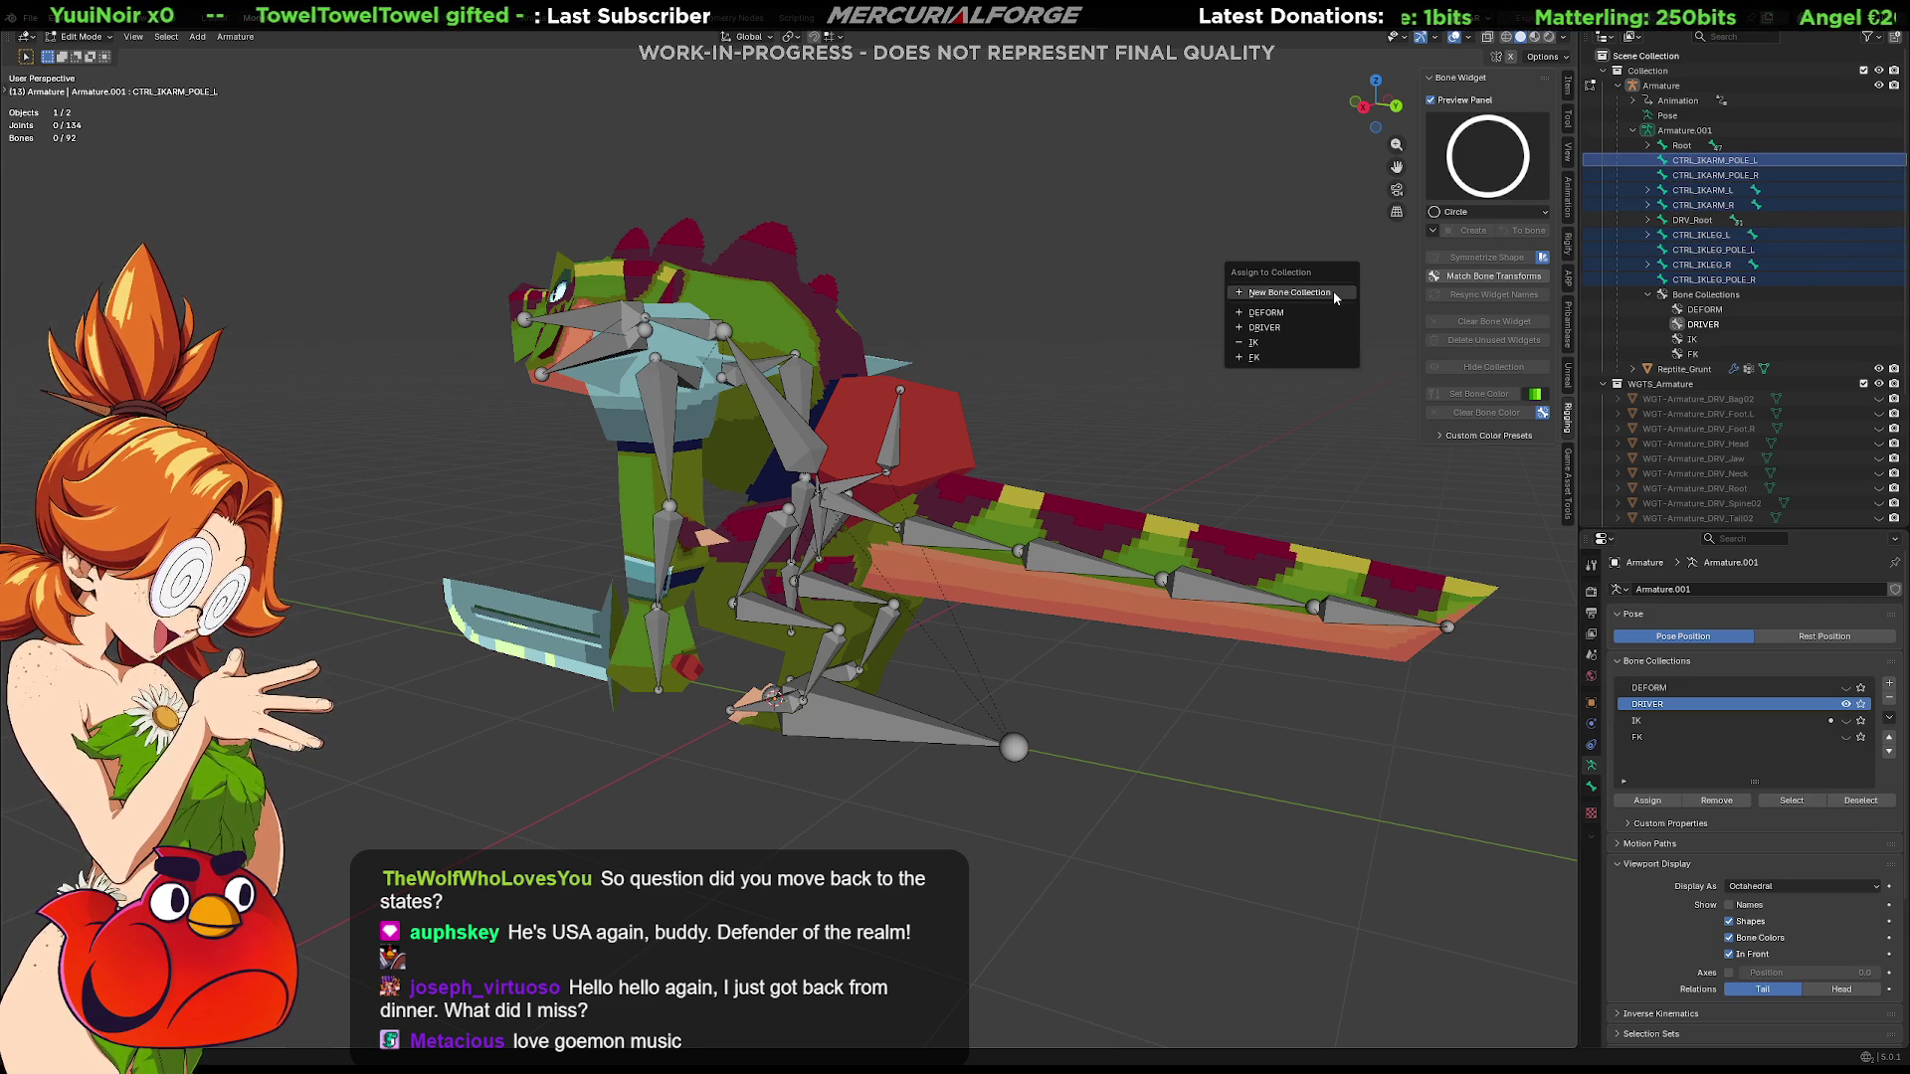
left_click(1293, 319)
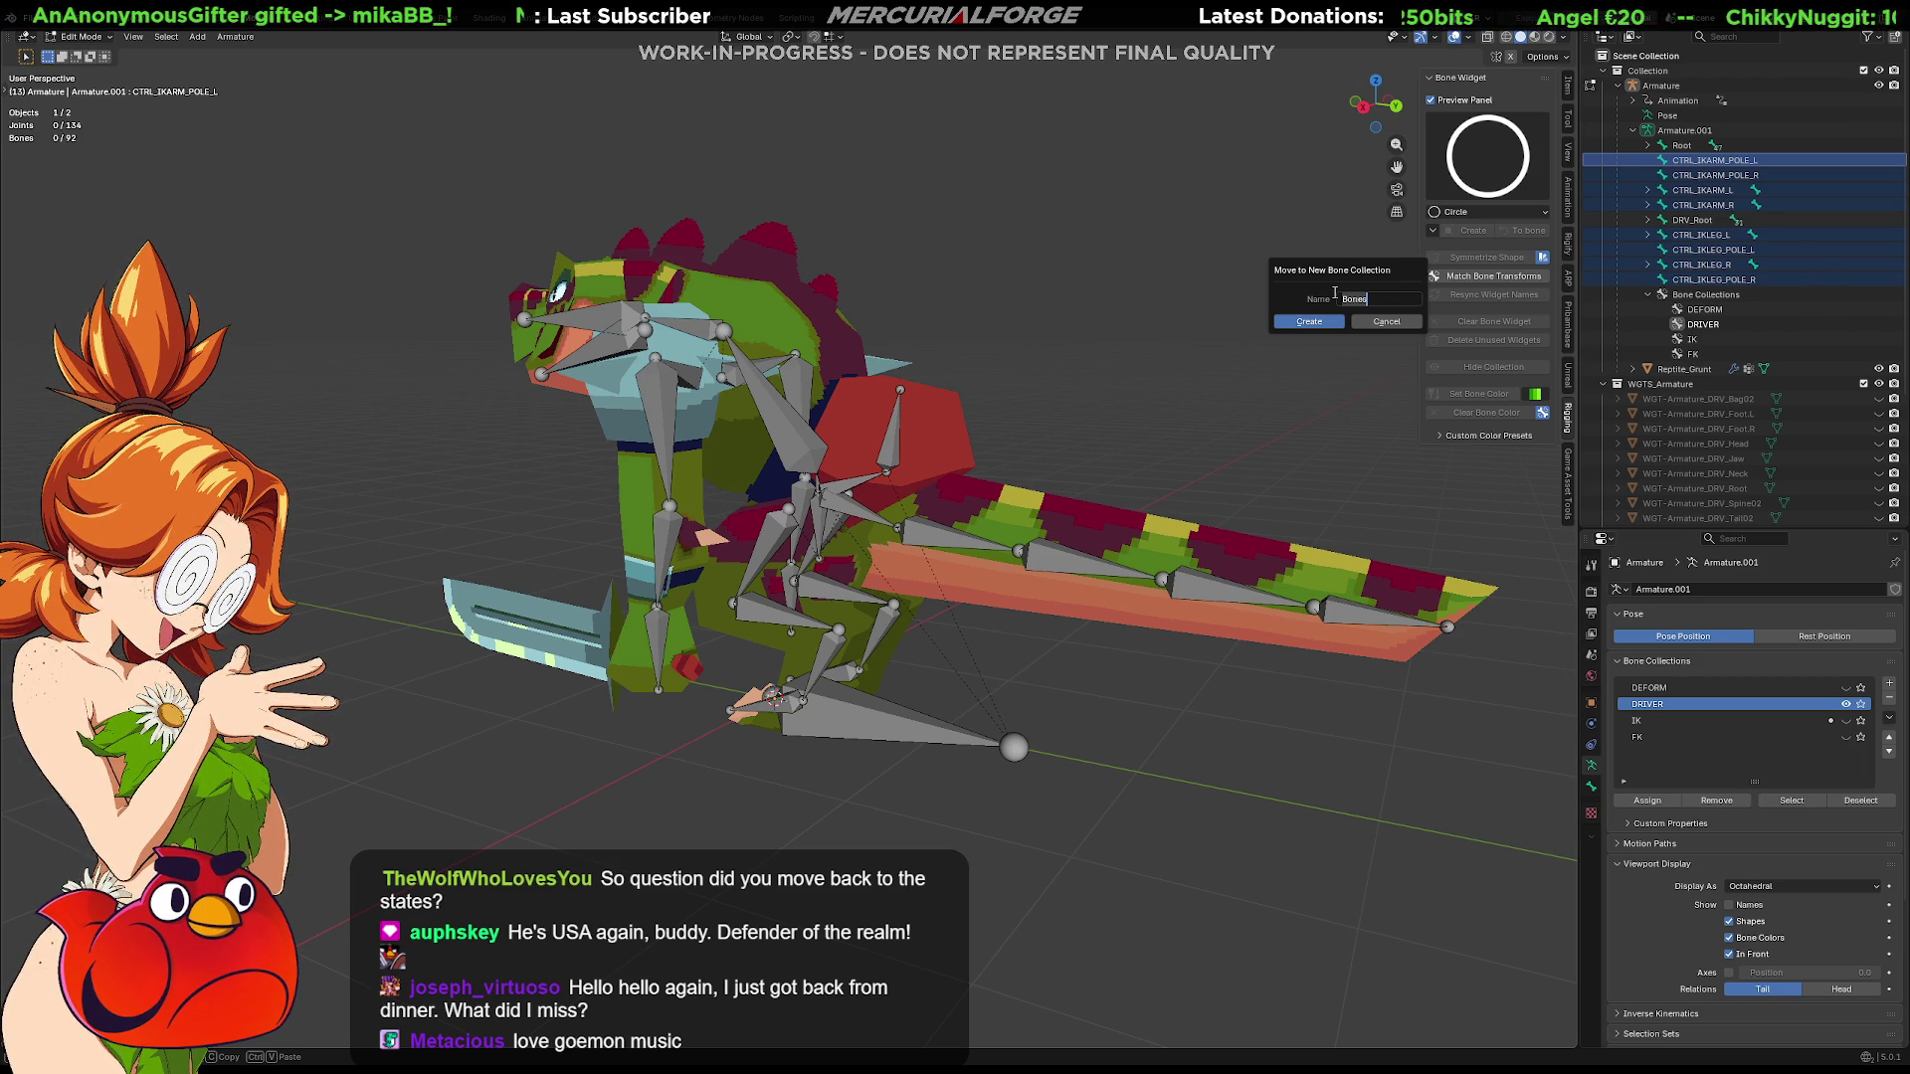
type("collers")
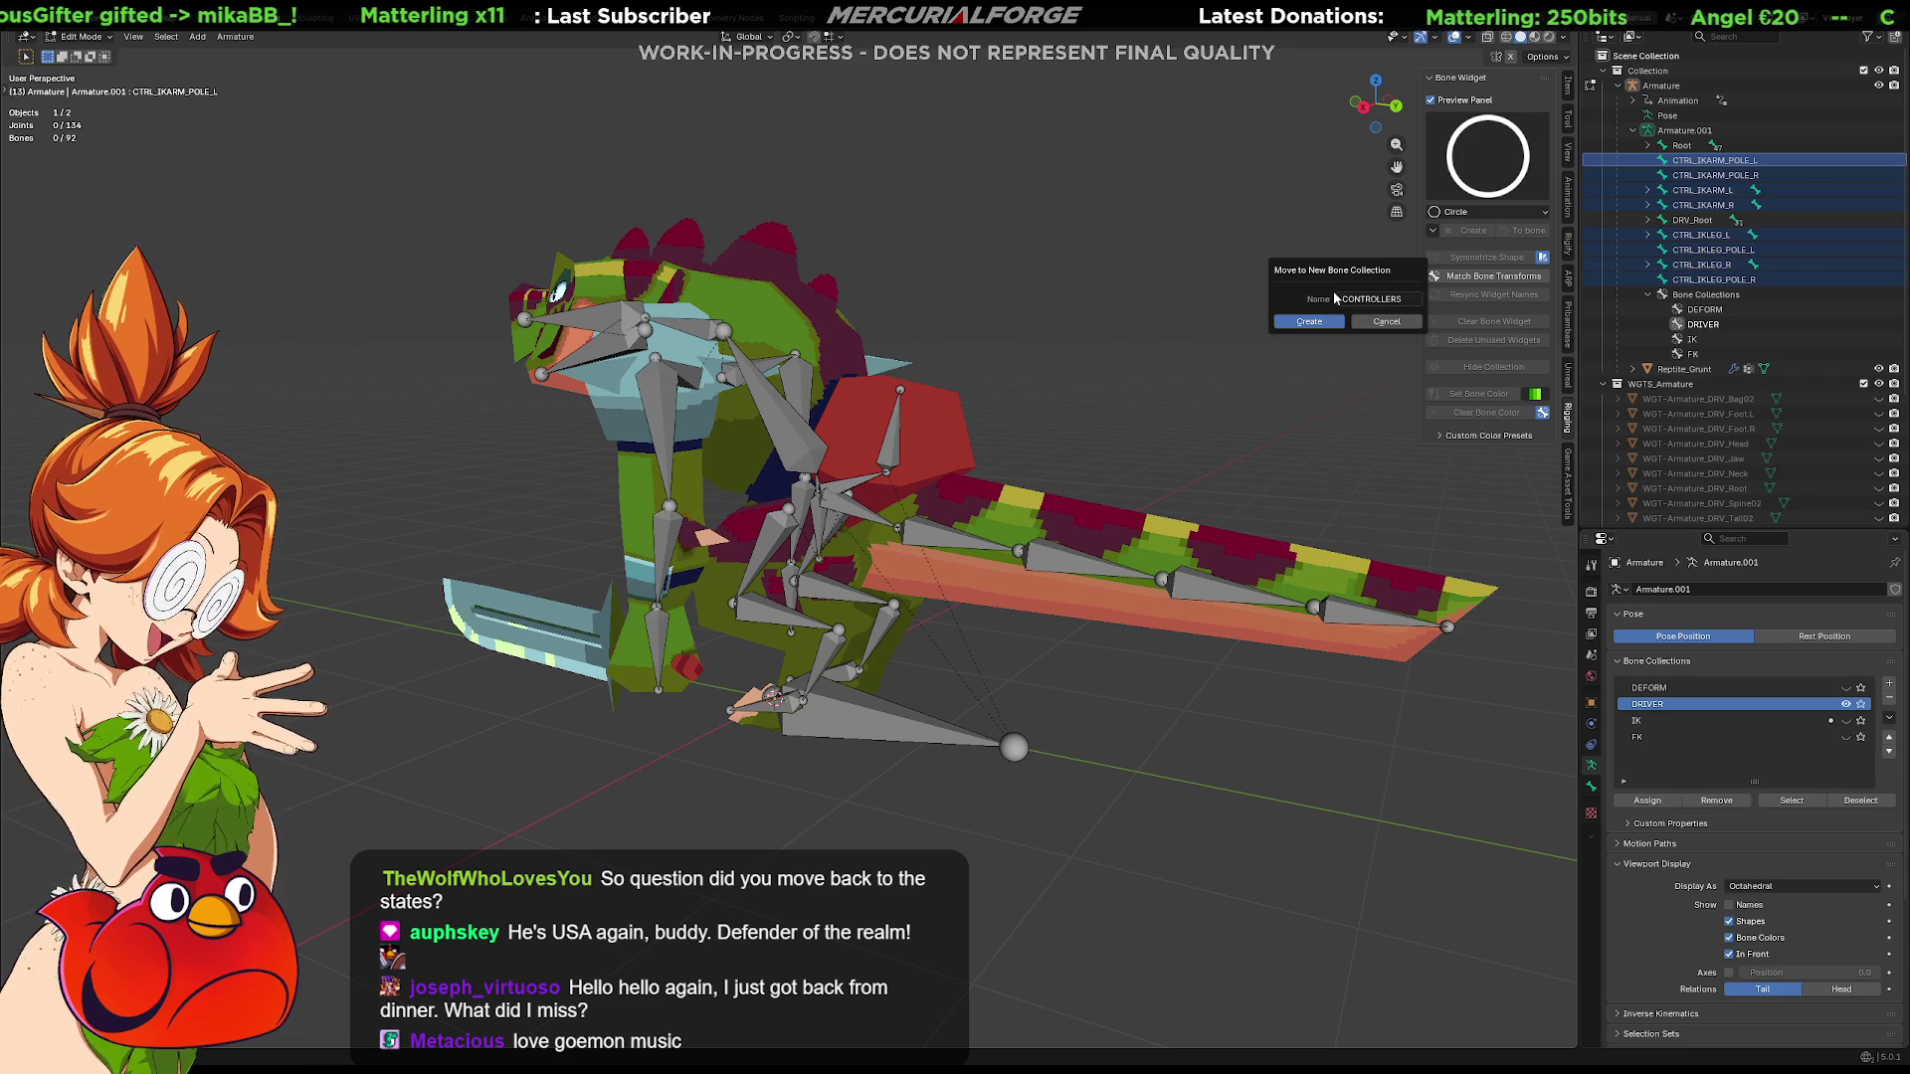
left_click(1313, 327)
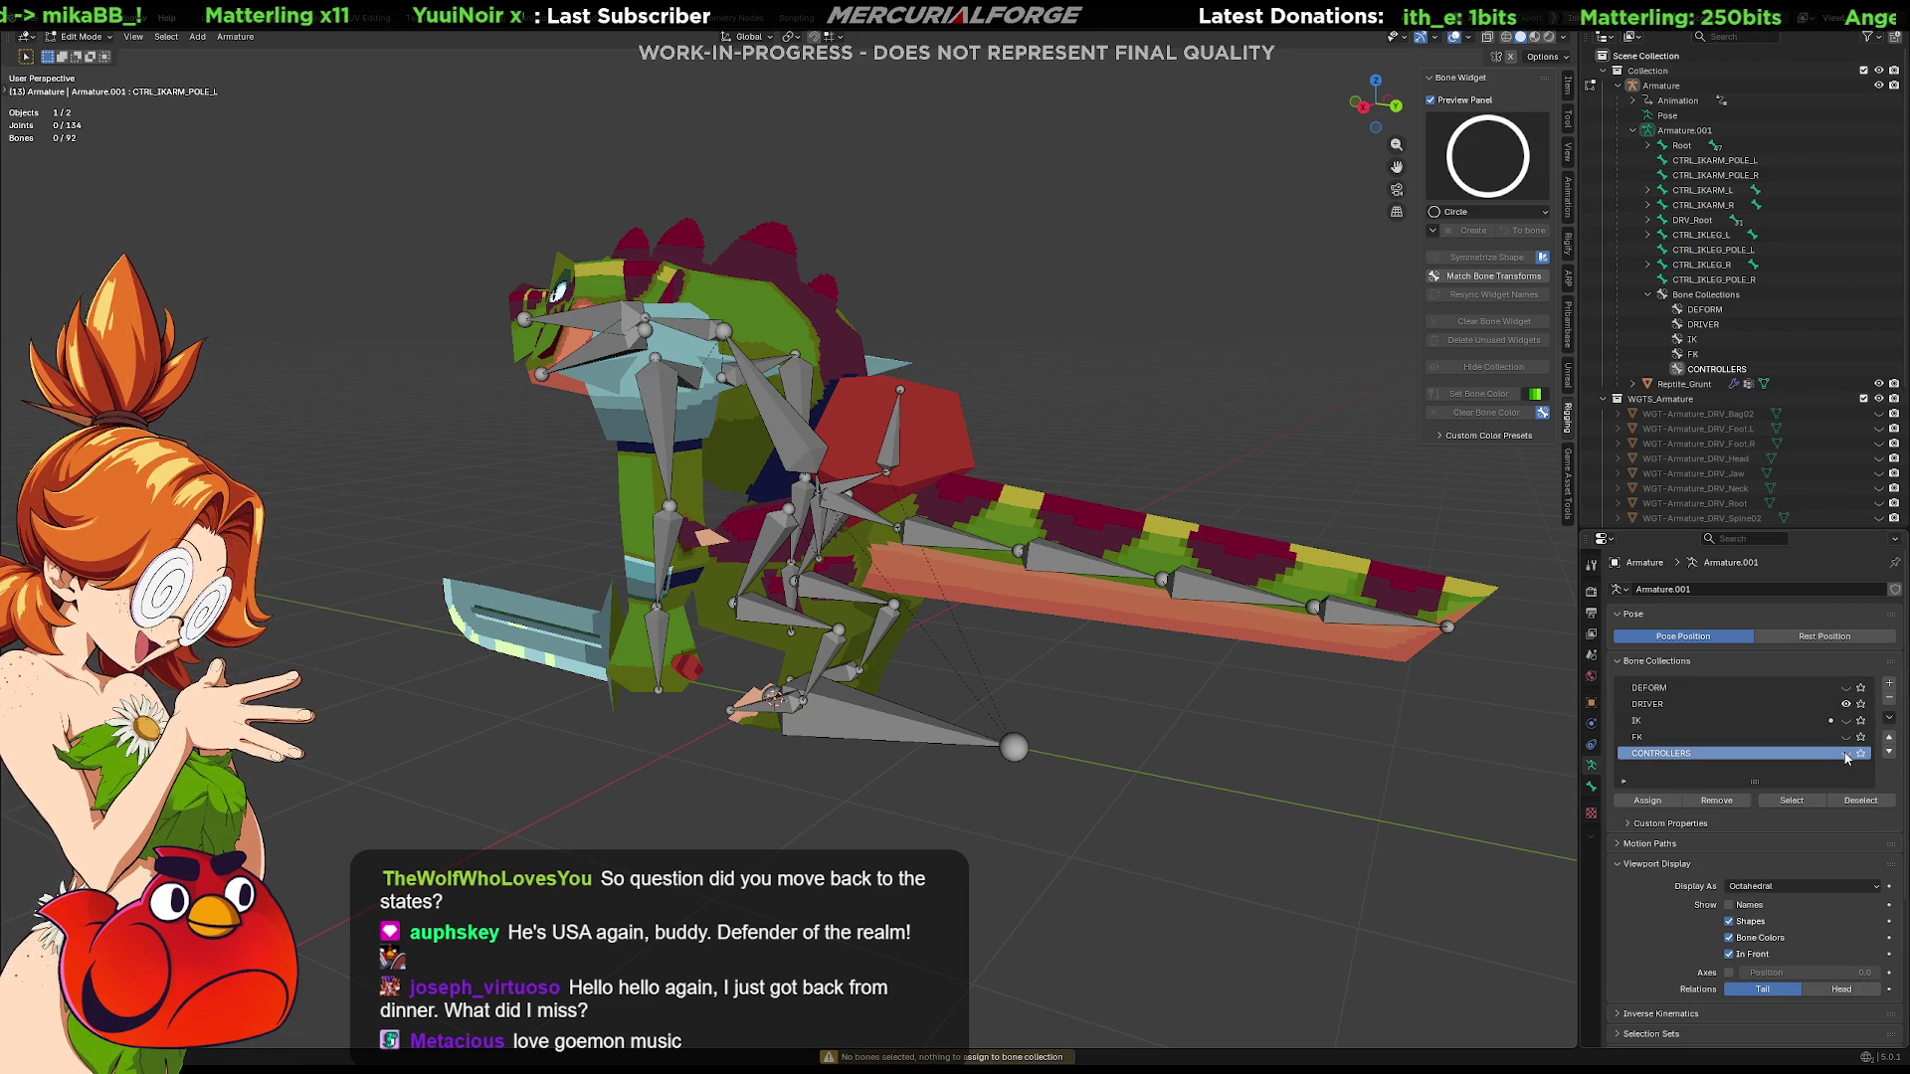
key("Tab")
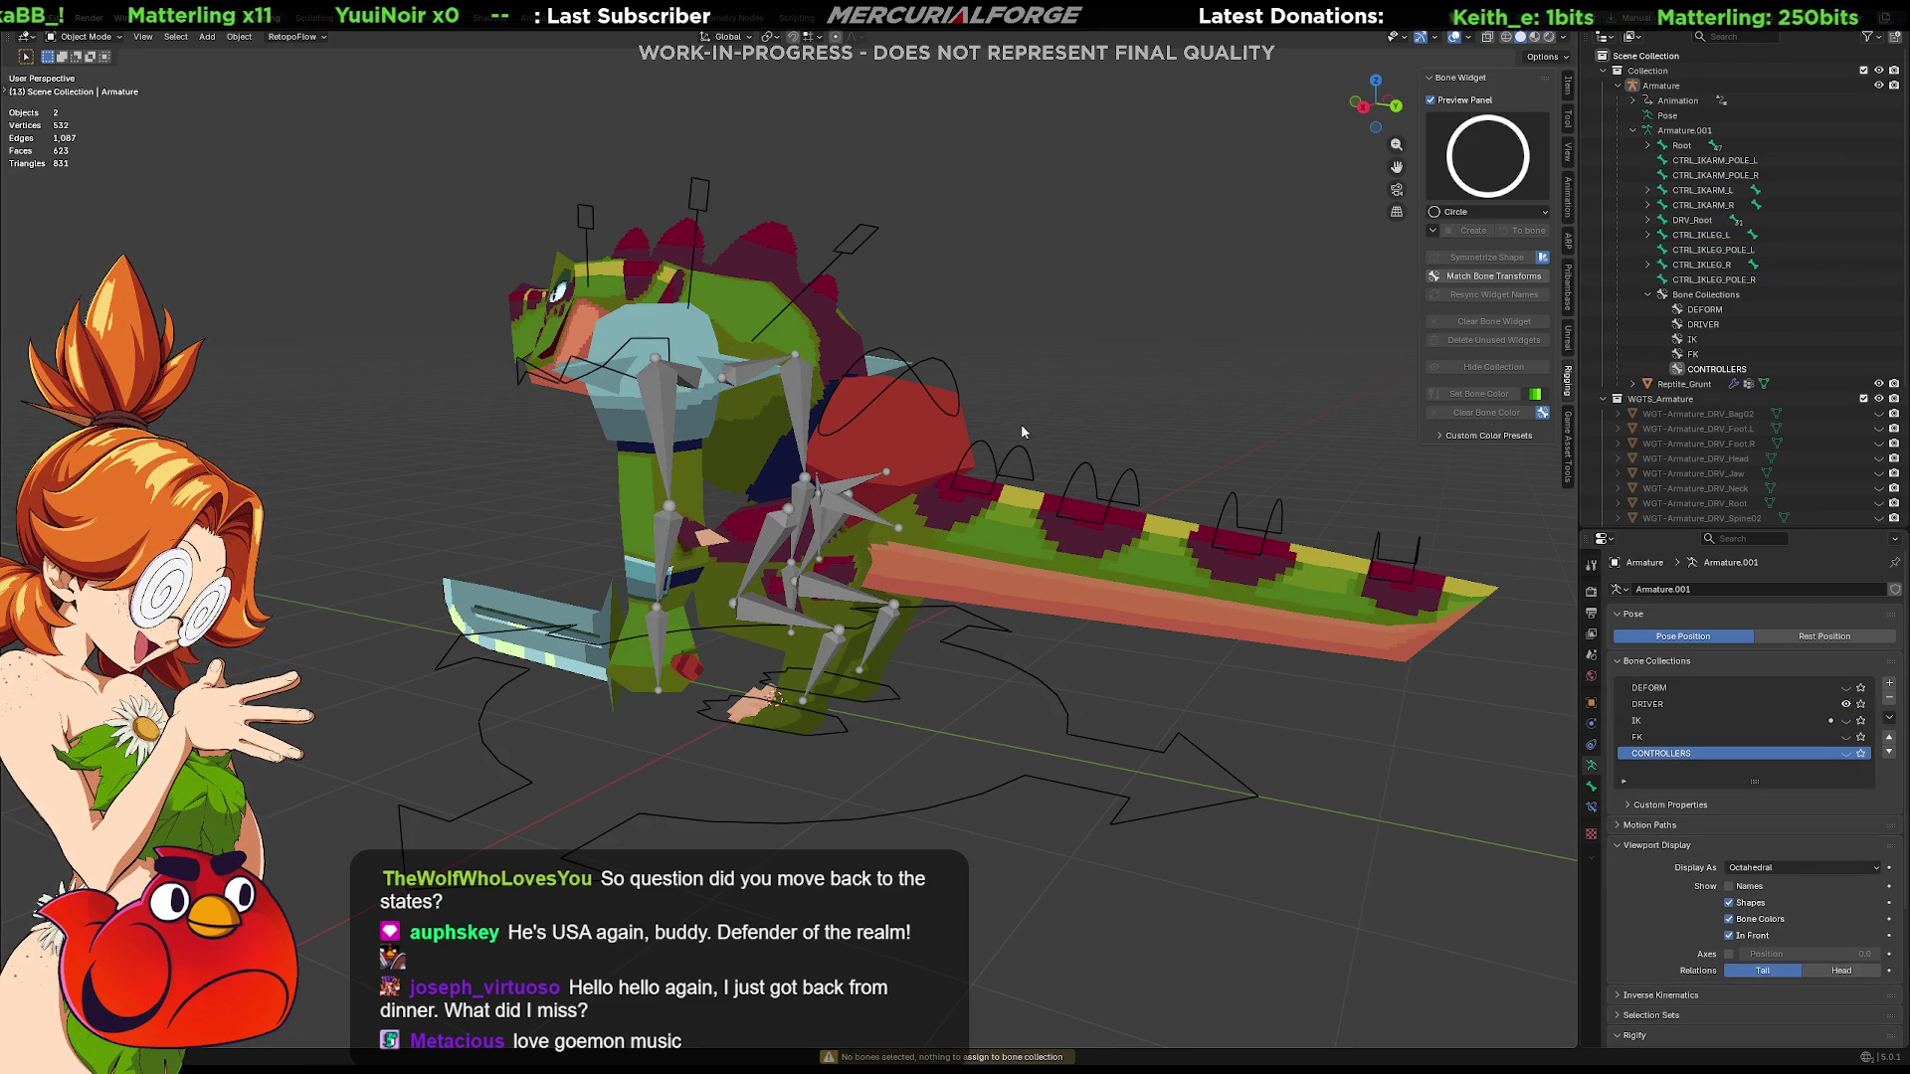
key("ctrl+Tab")
left_click(1039, 501)
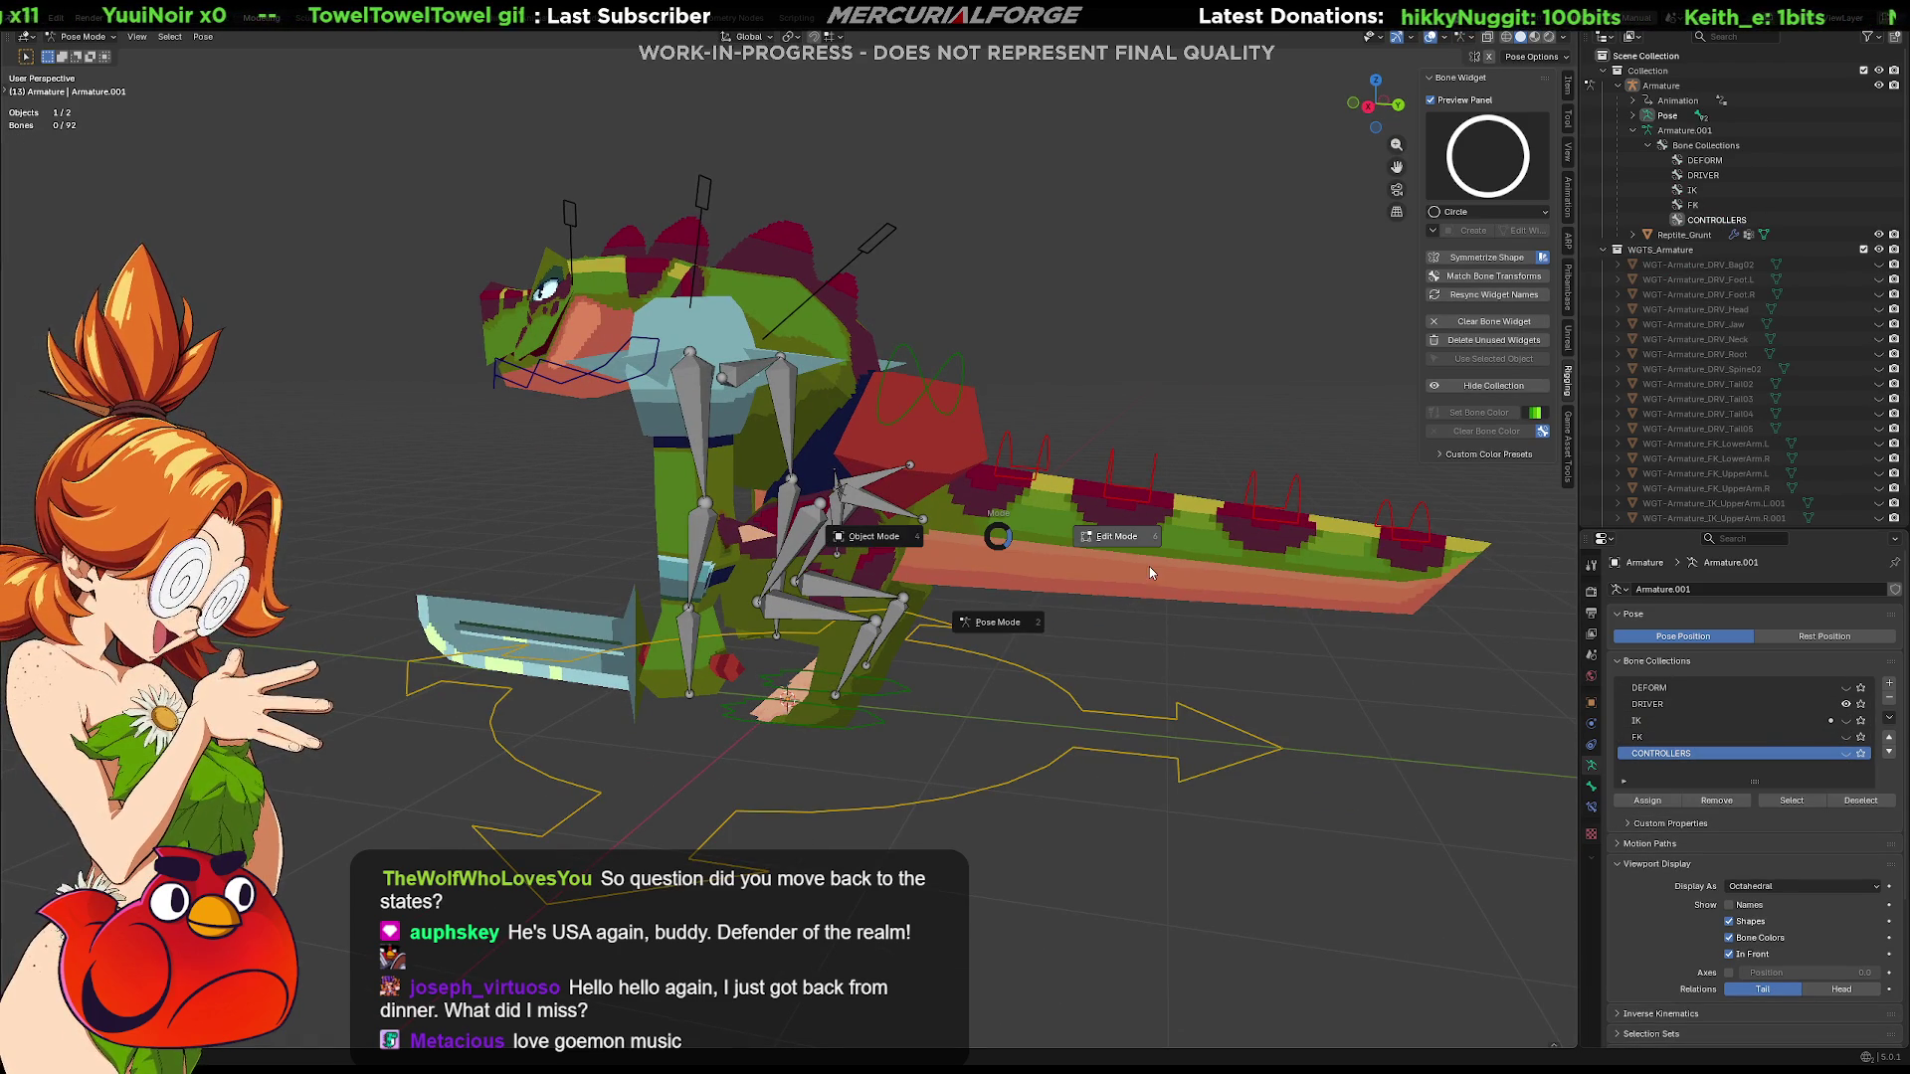
key("Tab")
right_click(1701, 751)
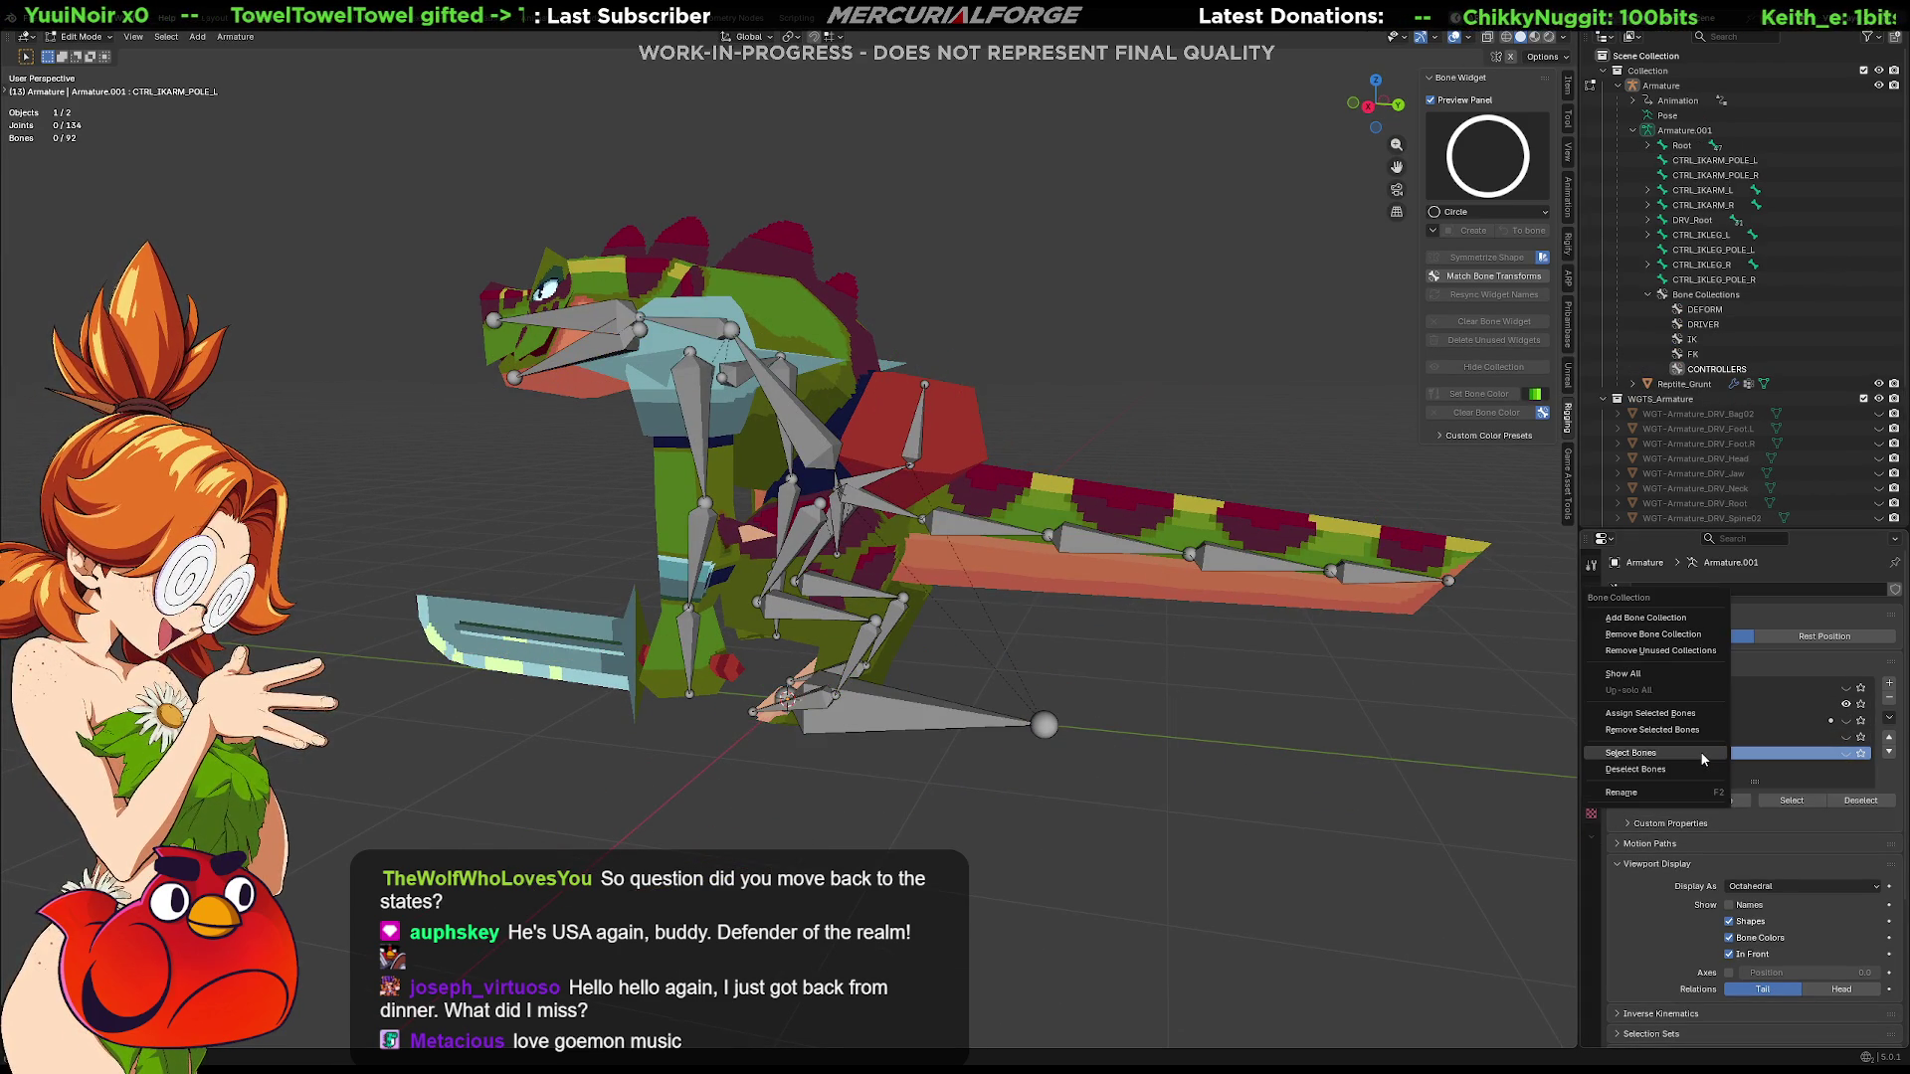
left_click(1764, 824)
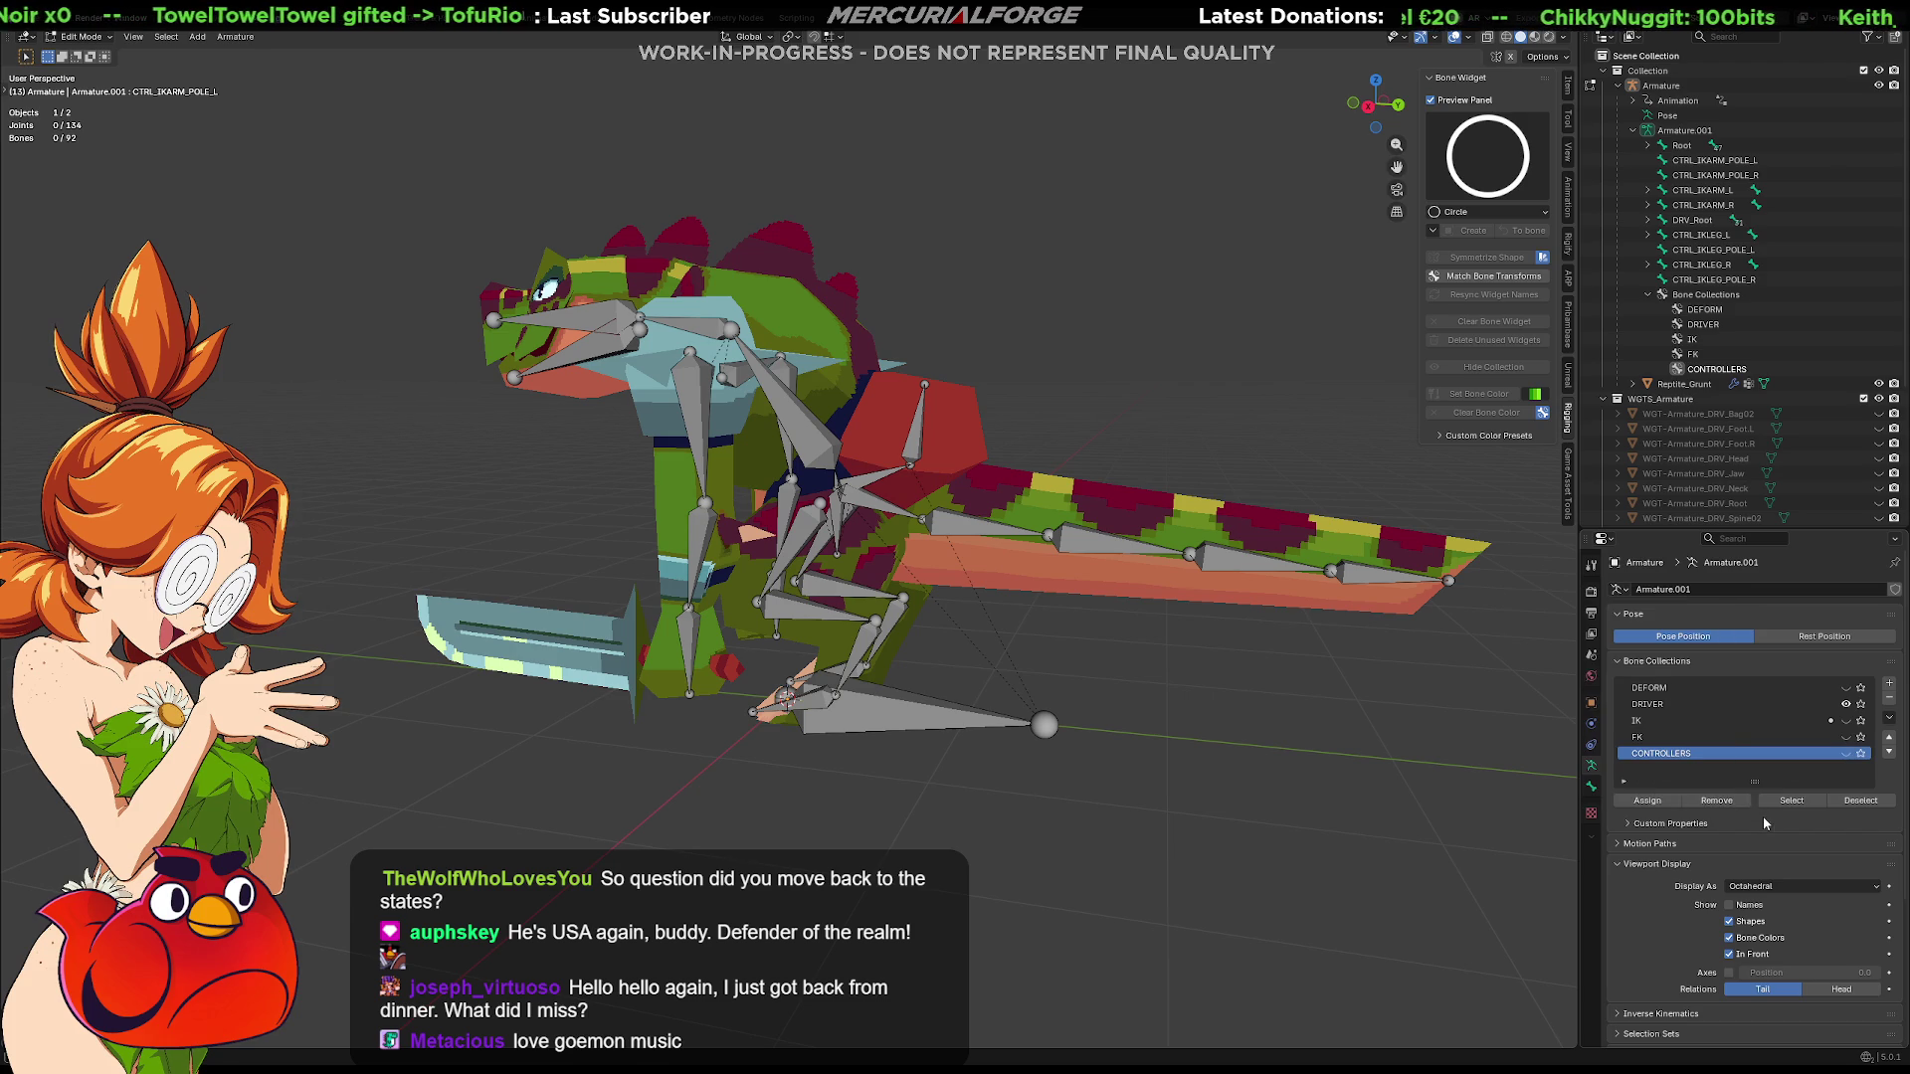
left_click(1709, 280)
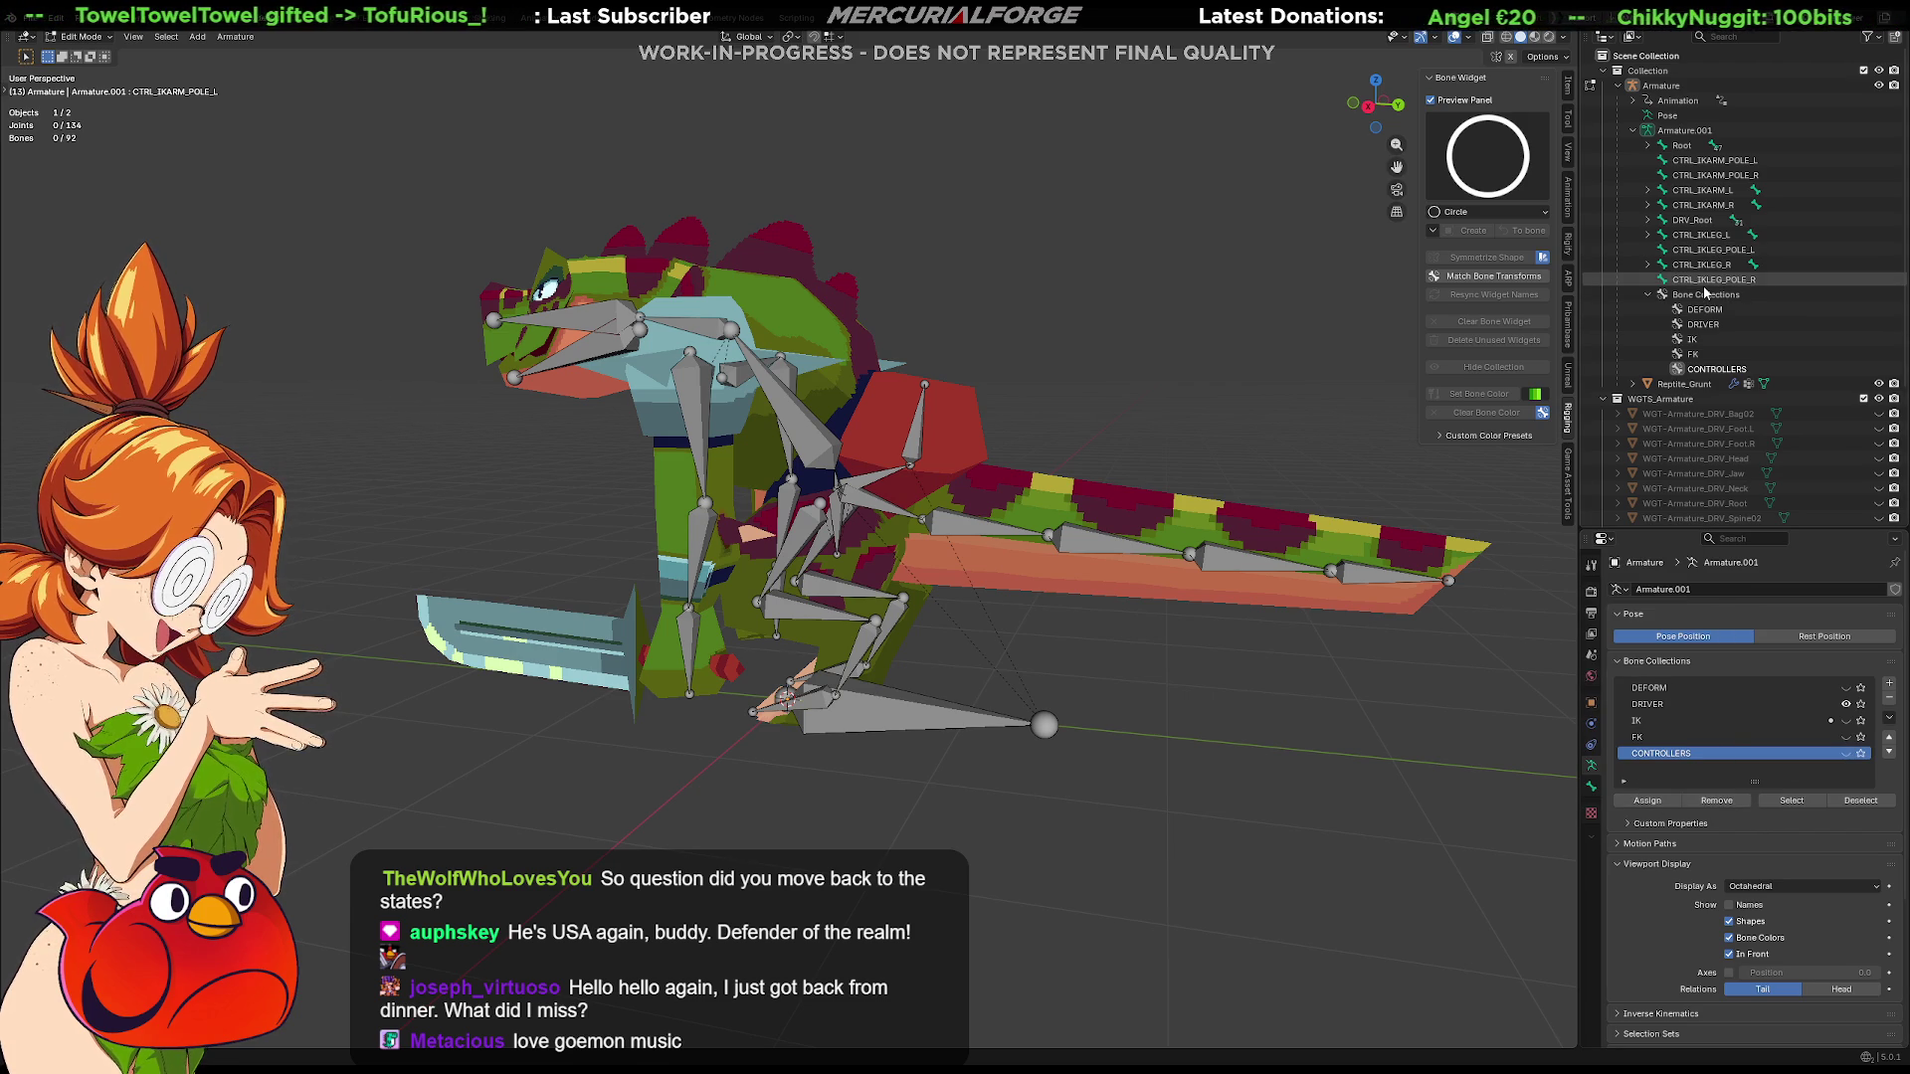
left_click(1701, 264, "ctrl")
left_click(1698, 234, "ctrl")
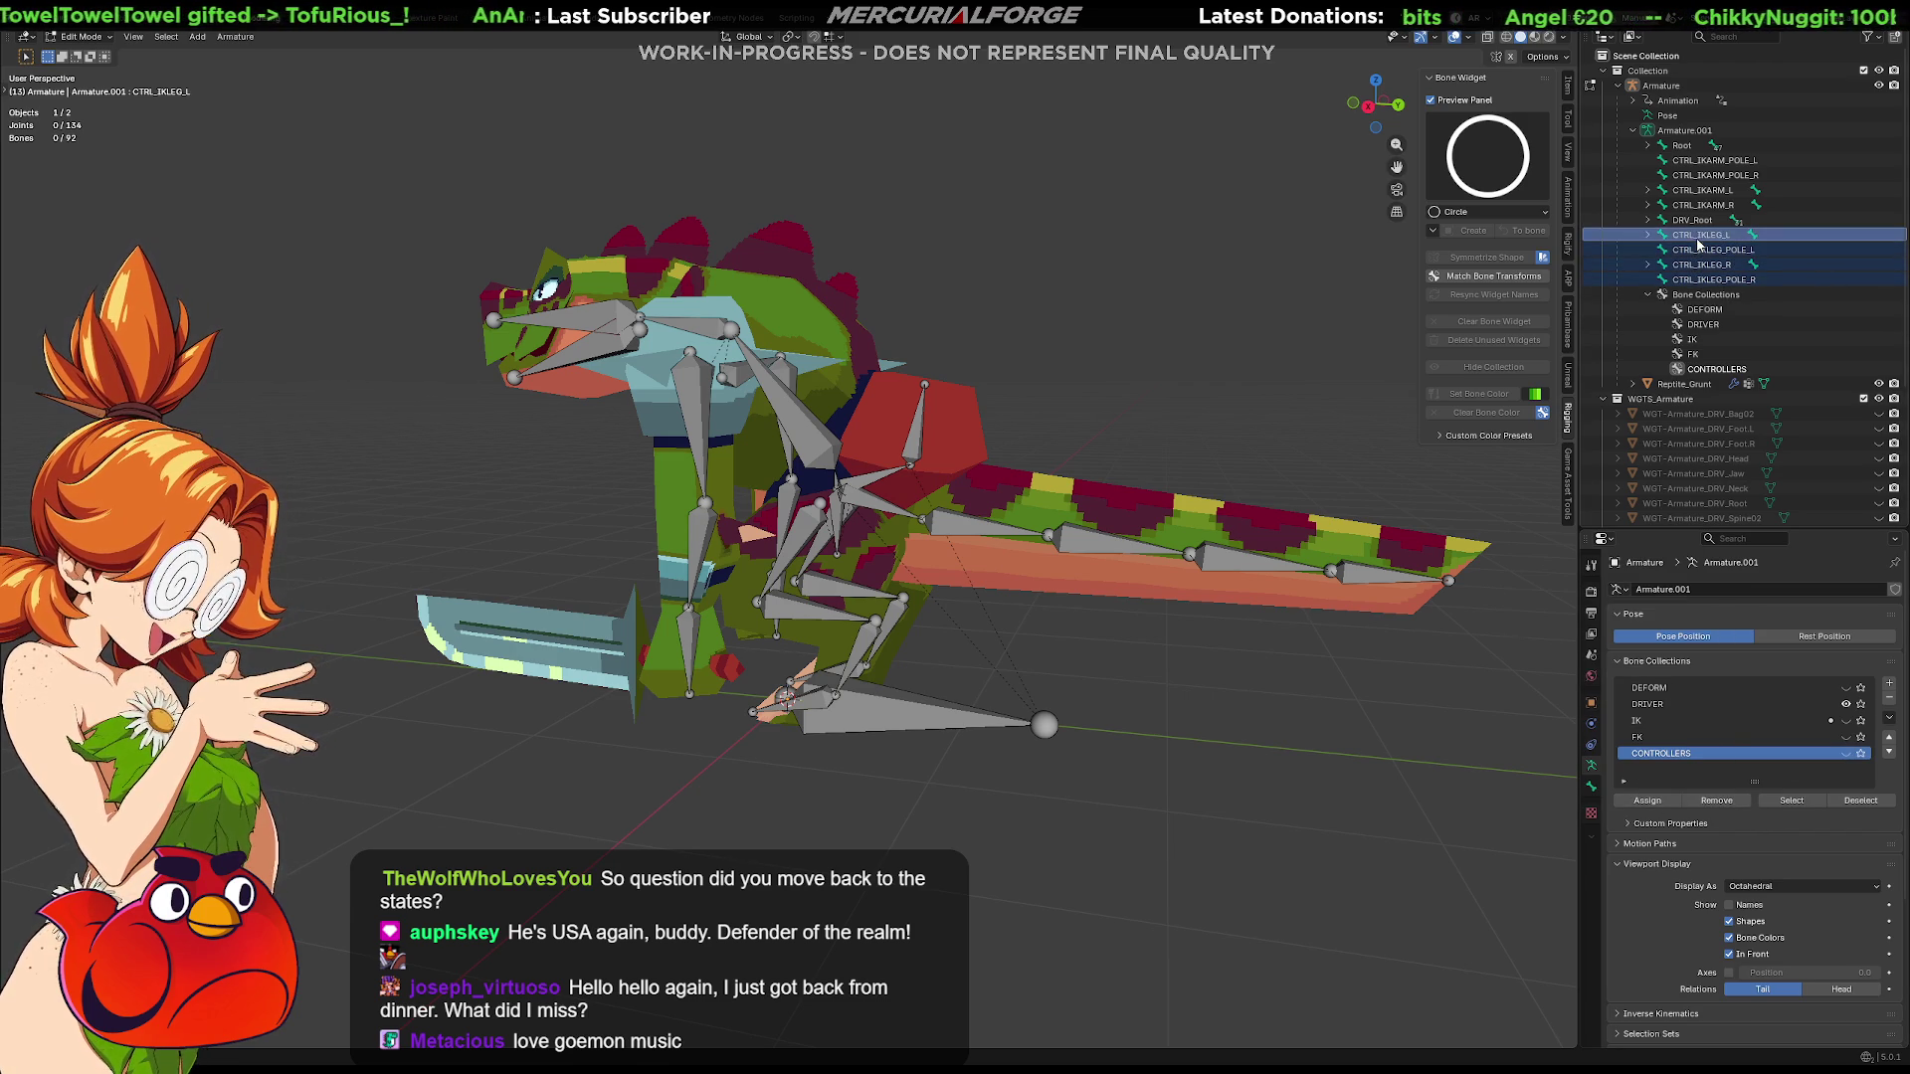
left_click(1704, 220, "ctrl")
left_click(1703, 204, "ctrl")
left_click(1708, 175, "ctrl")
left_click(1709, 160, "ctrl")
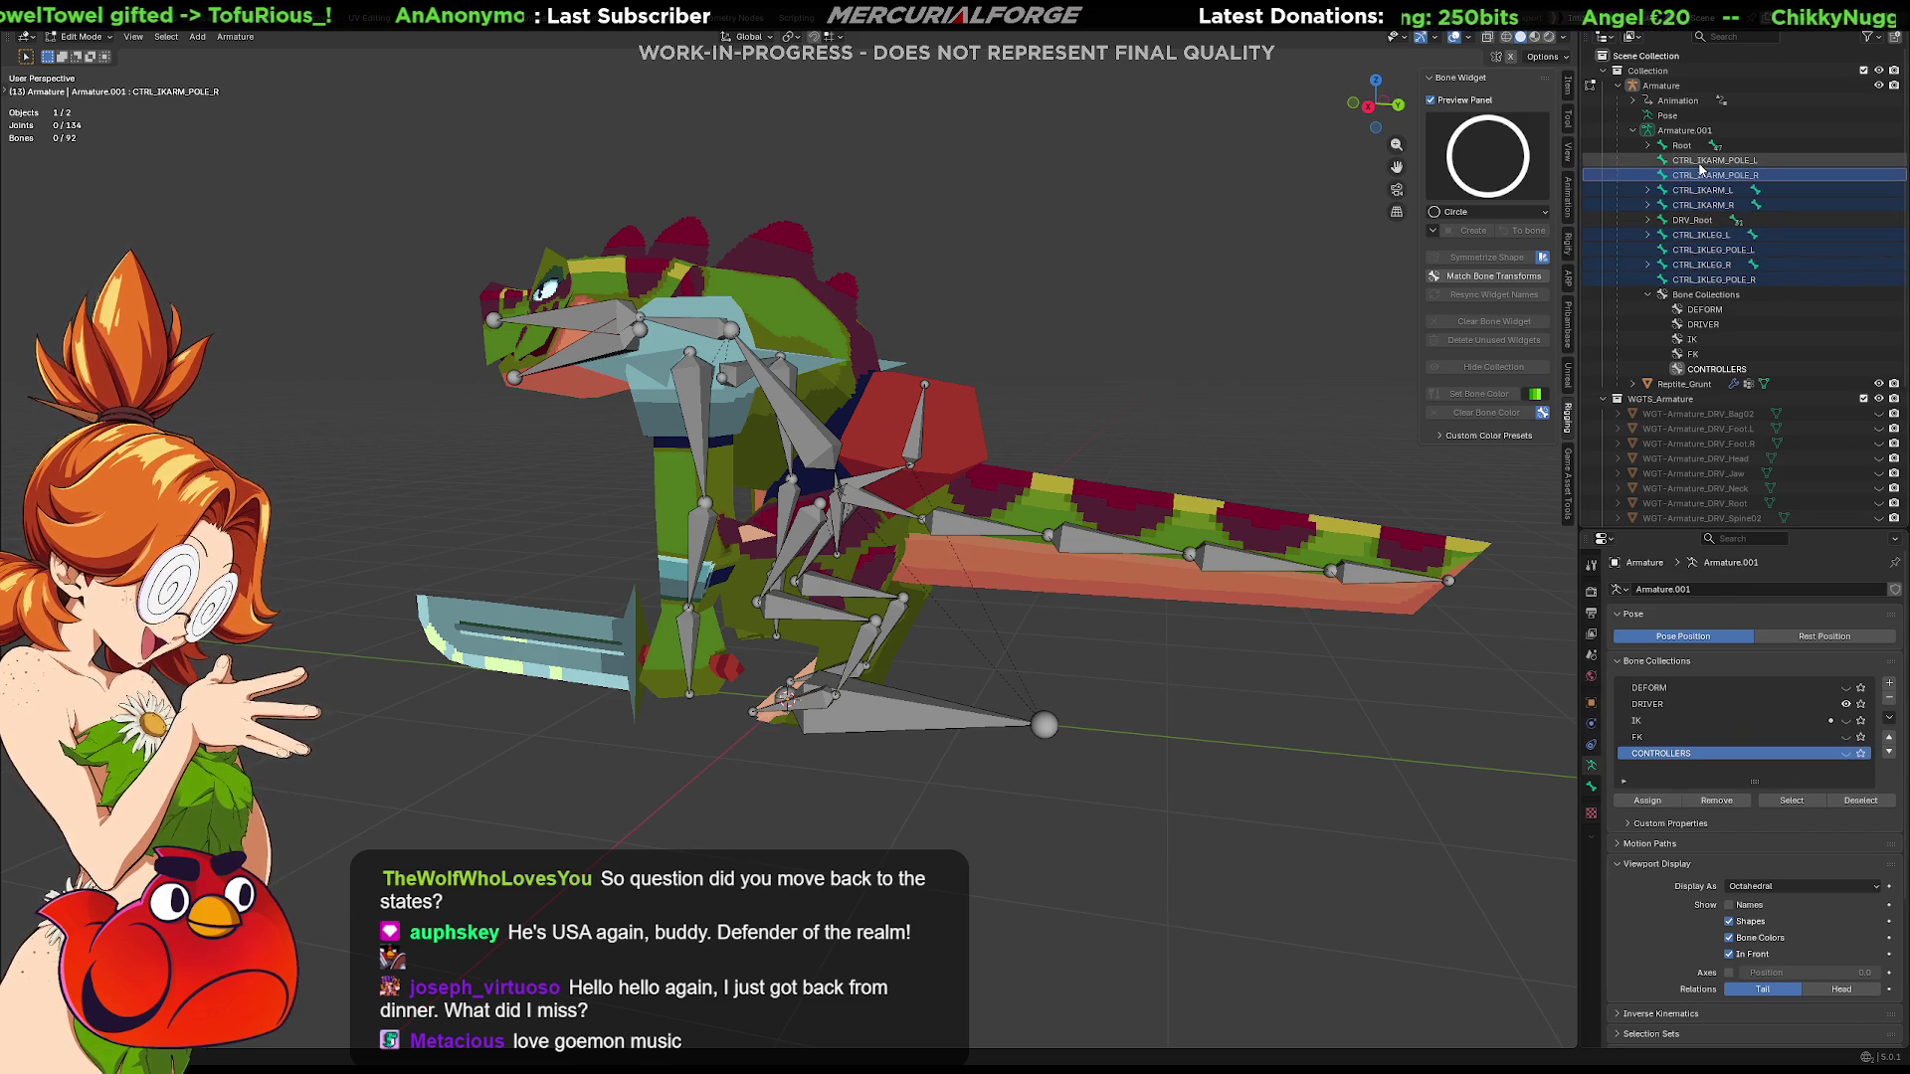
right_click(1673, 752)
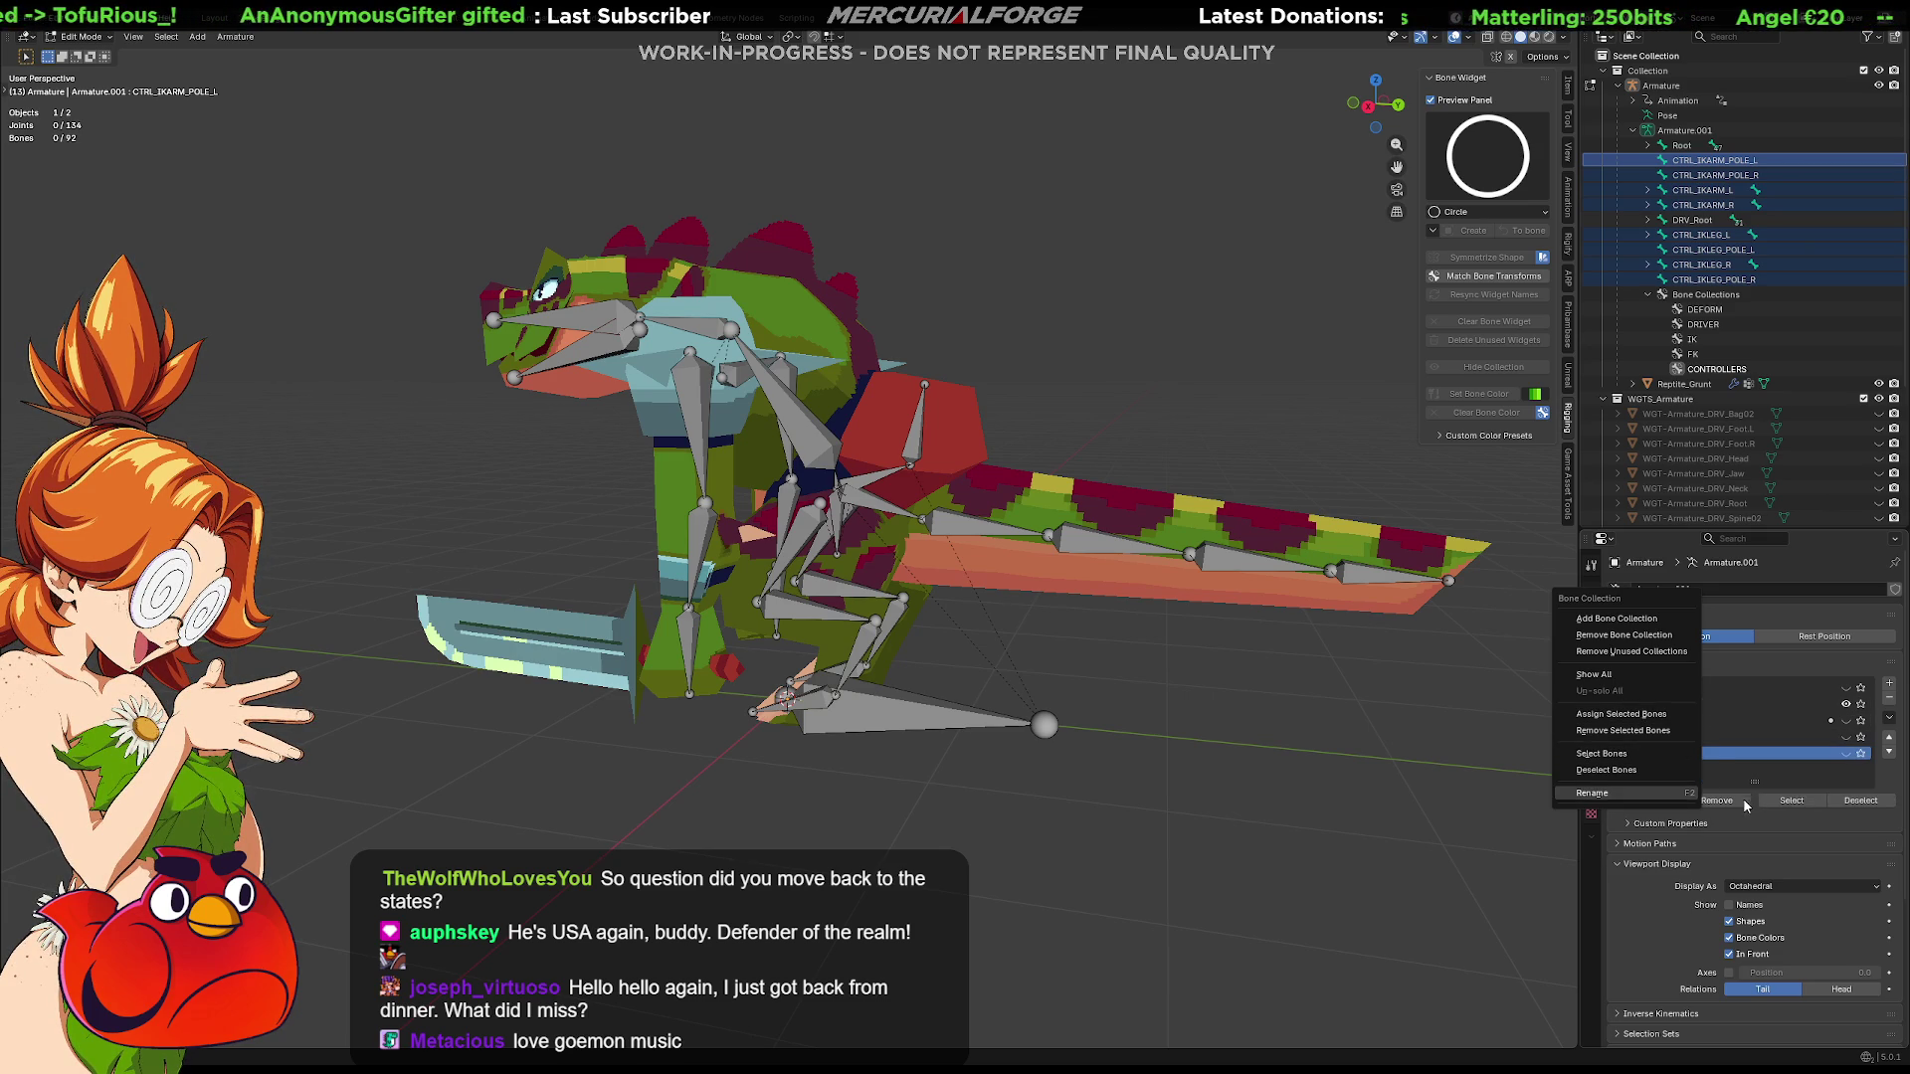
left_click(1731, 822)
left_click(1647, 801)
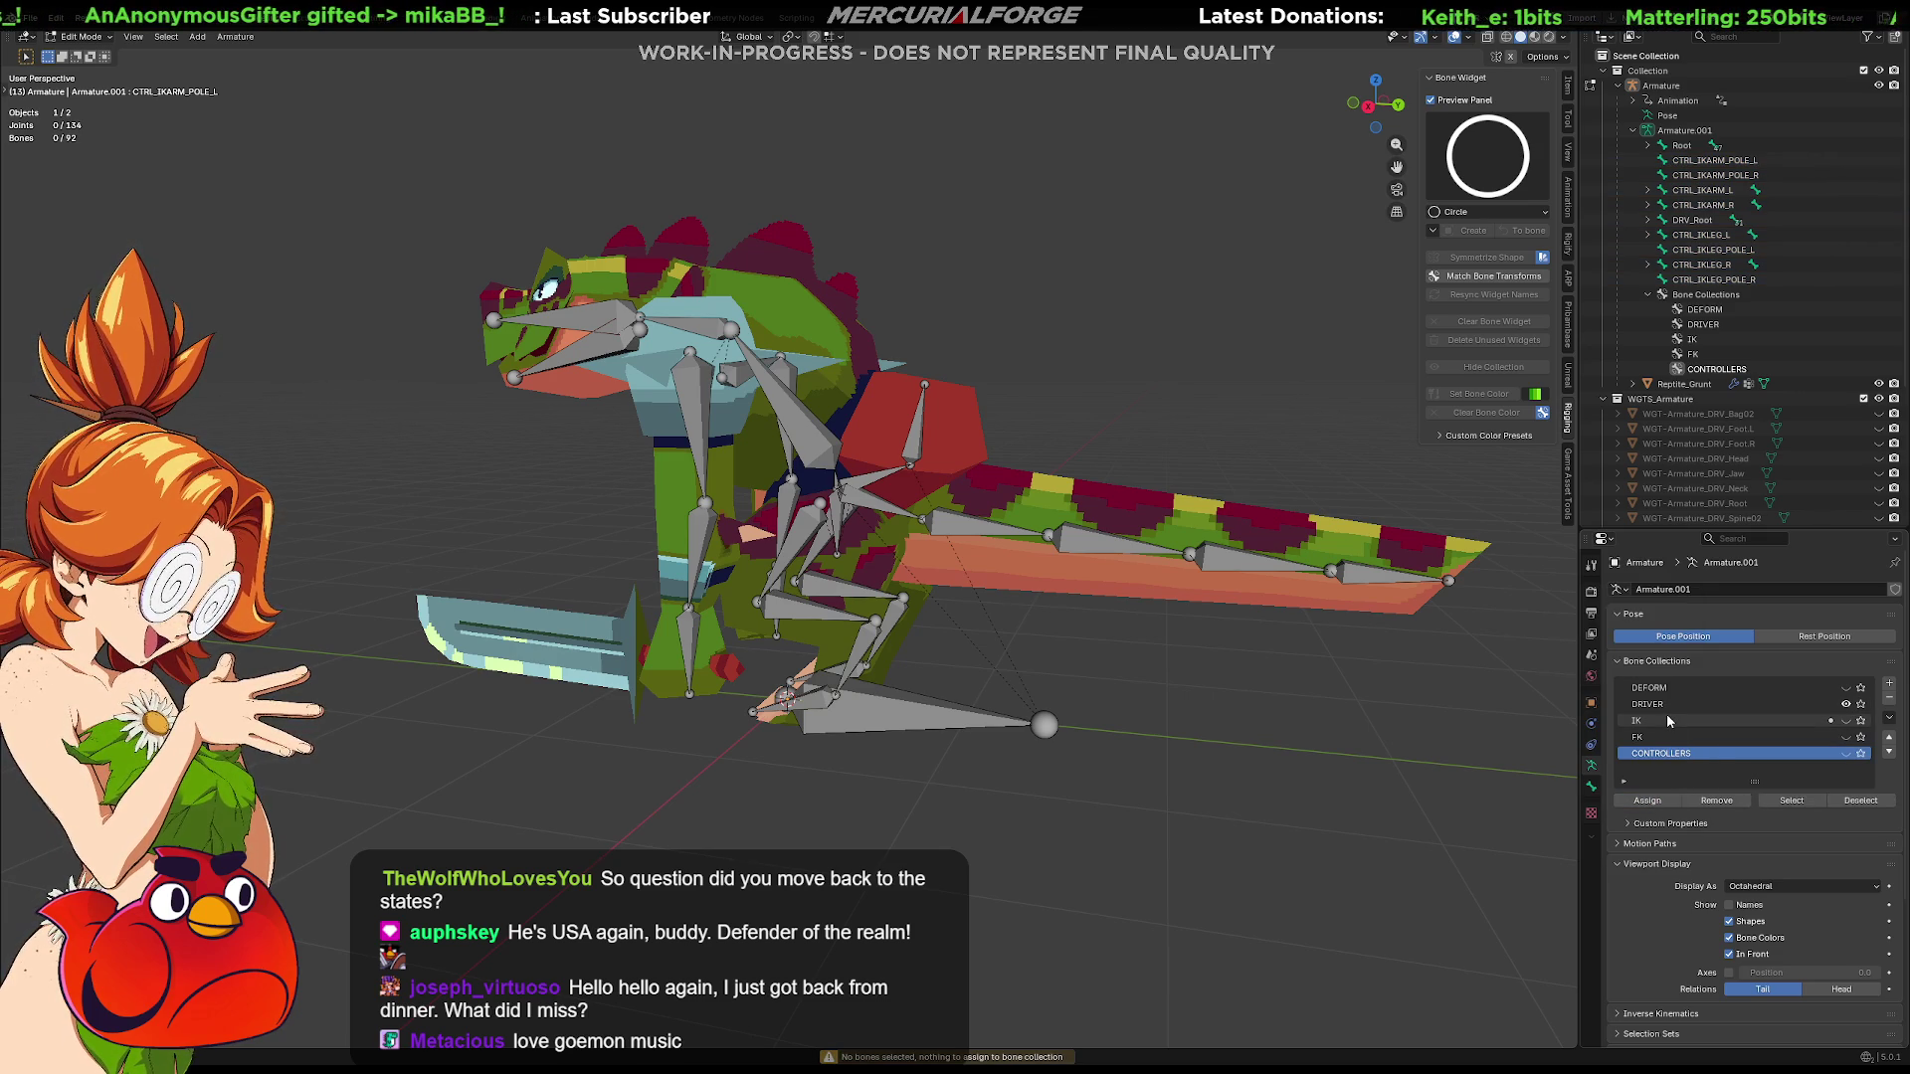
left_click(1849, 754)
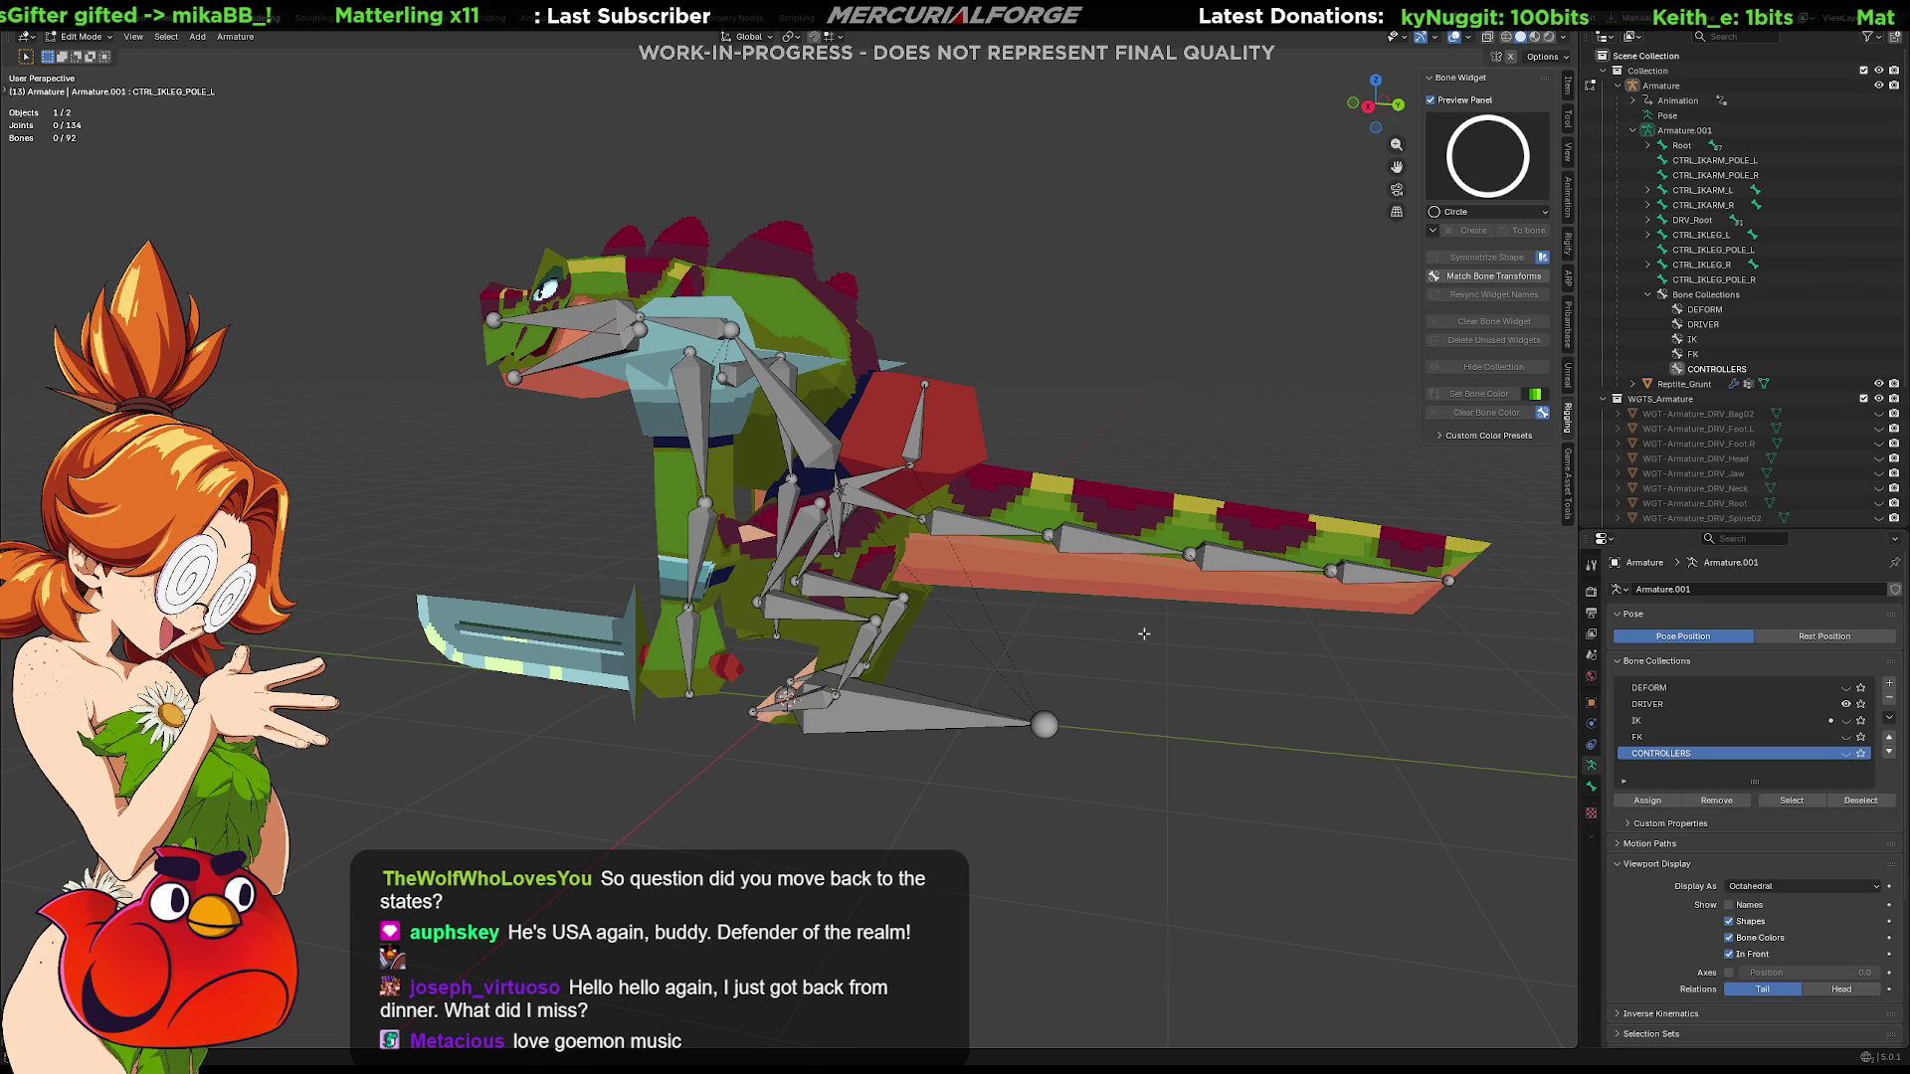
key("Tab")
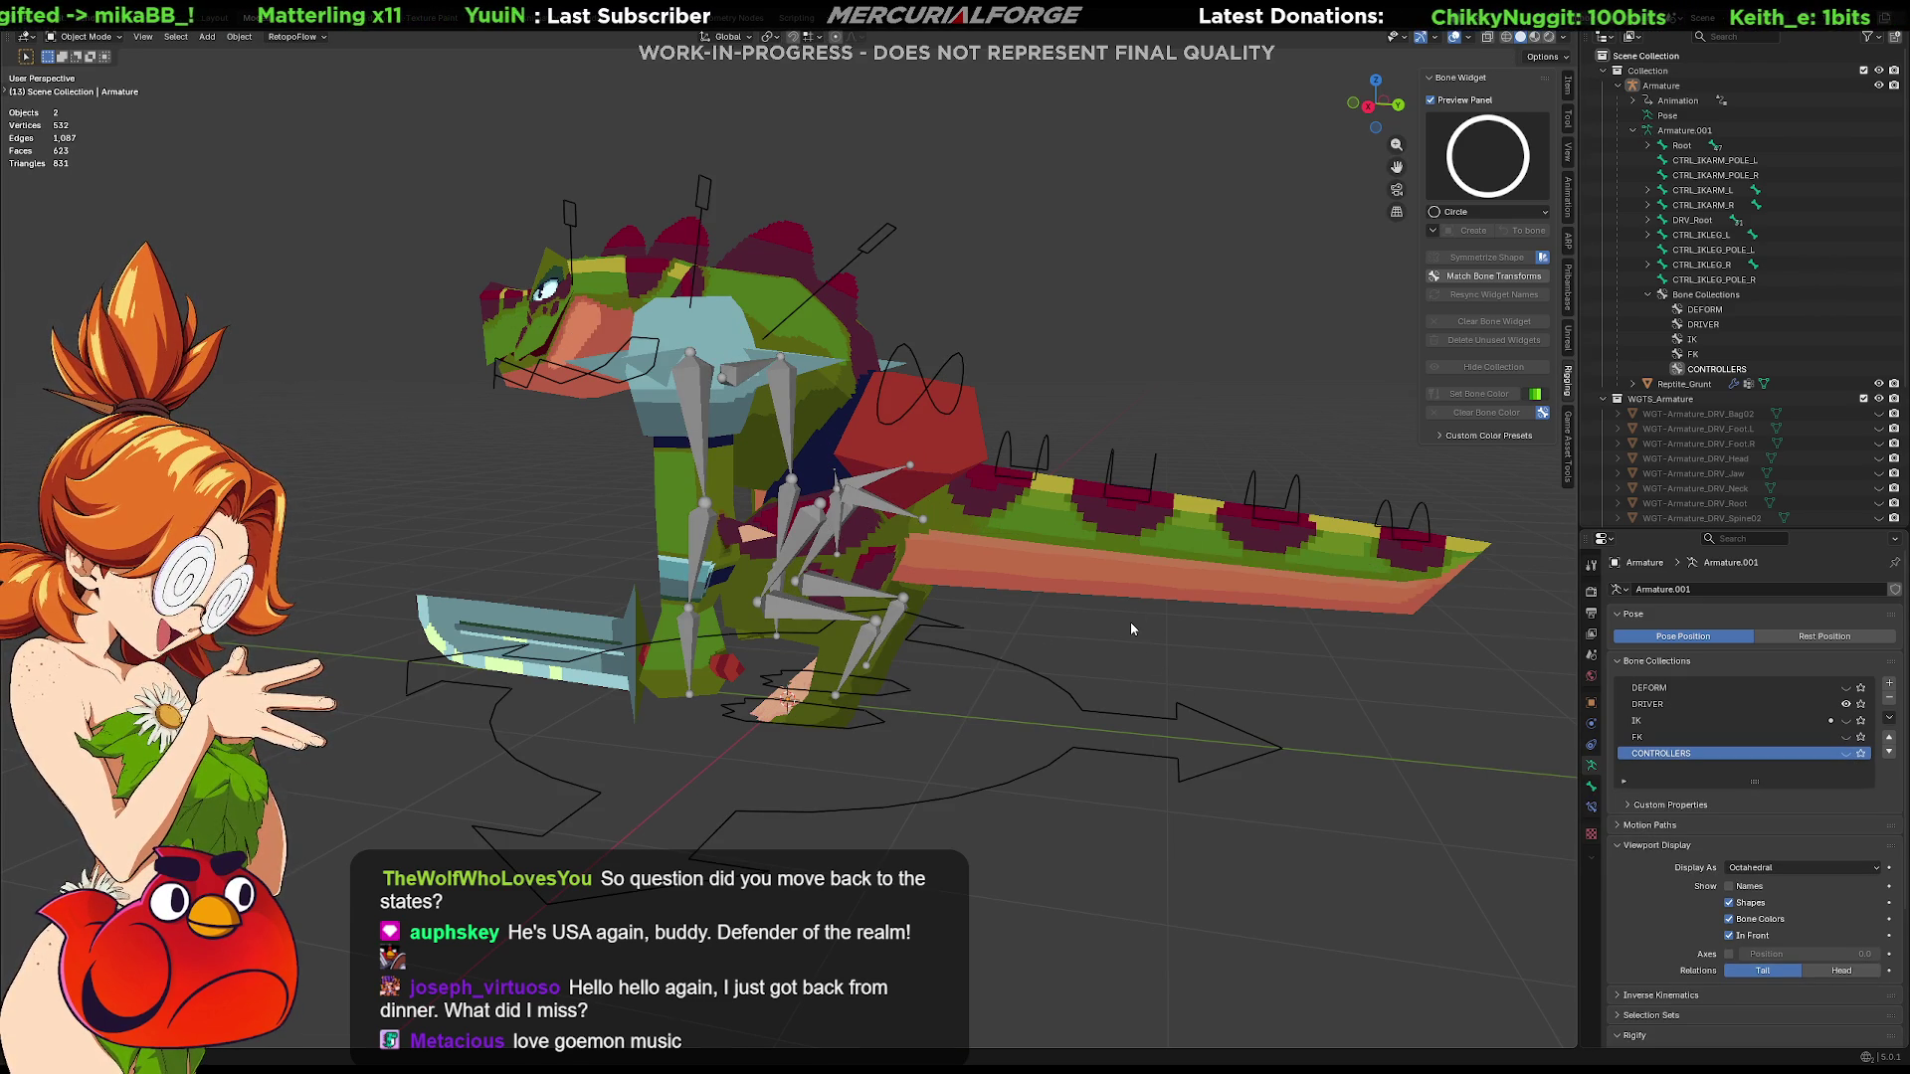
Put the armature into Edit Mode from the mode pie and undo back to before creating CONTROLLERS
key("Tab")
key("Tab")
key("Tab")
key("Tab")
key("ctrl+Tab")
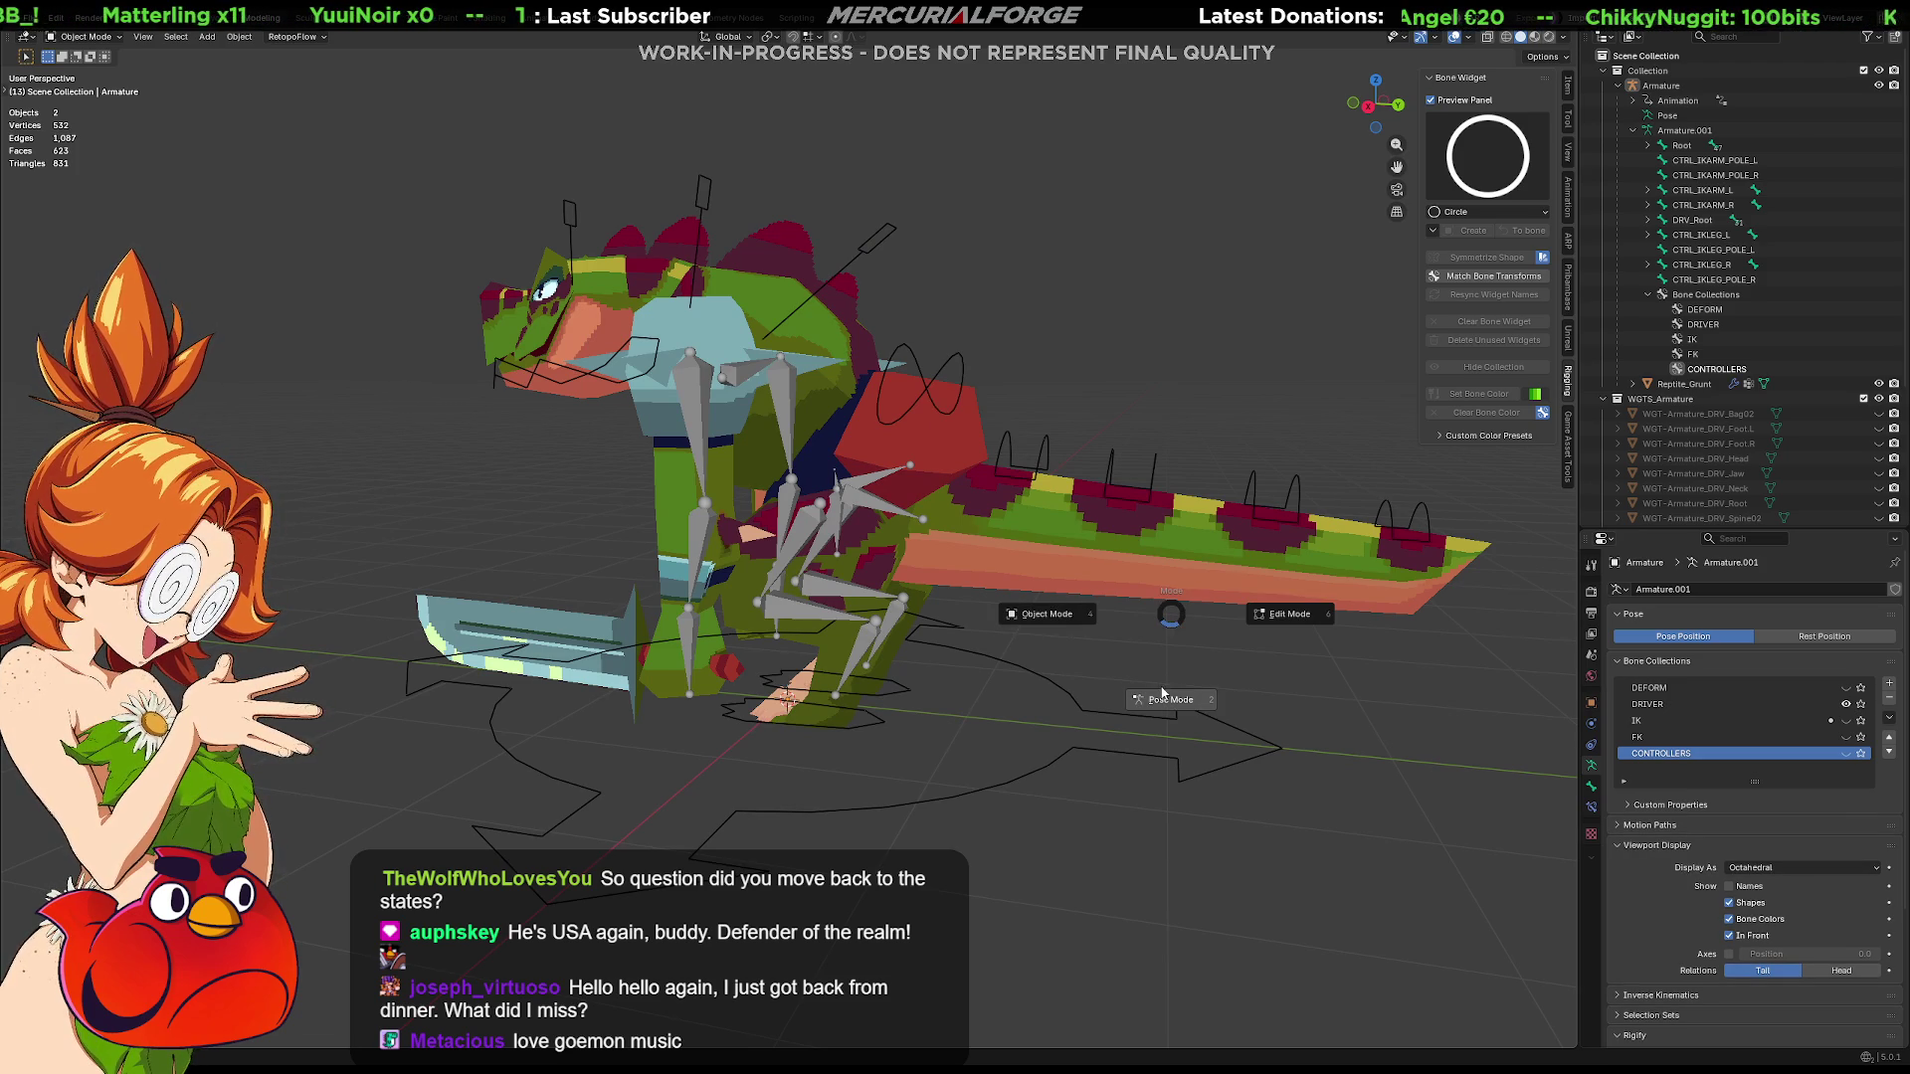
left_click(1288, 613)
key("Tab")
key("Tab")
key("Tab")
key("Tab")
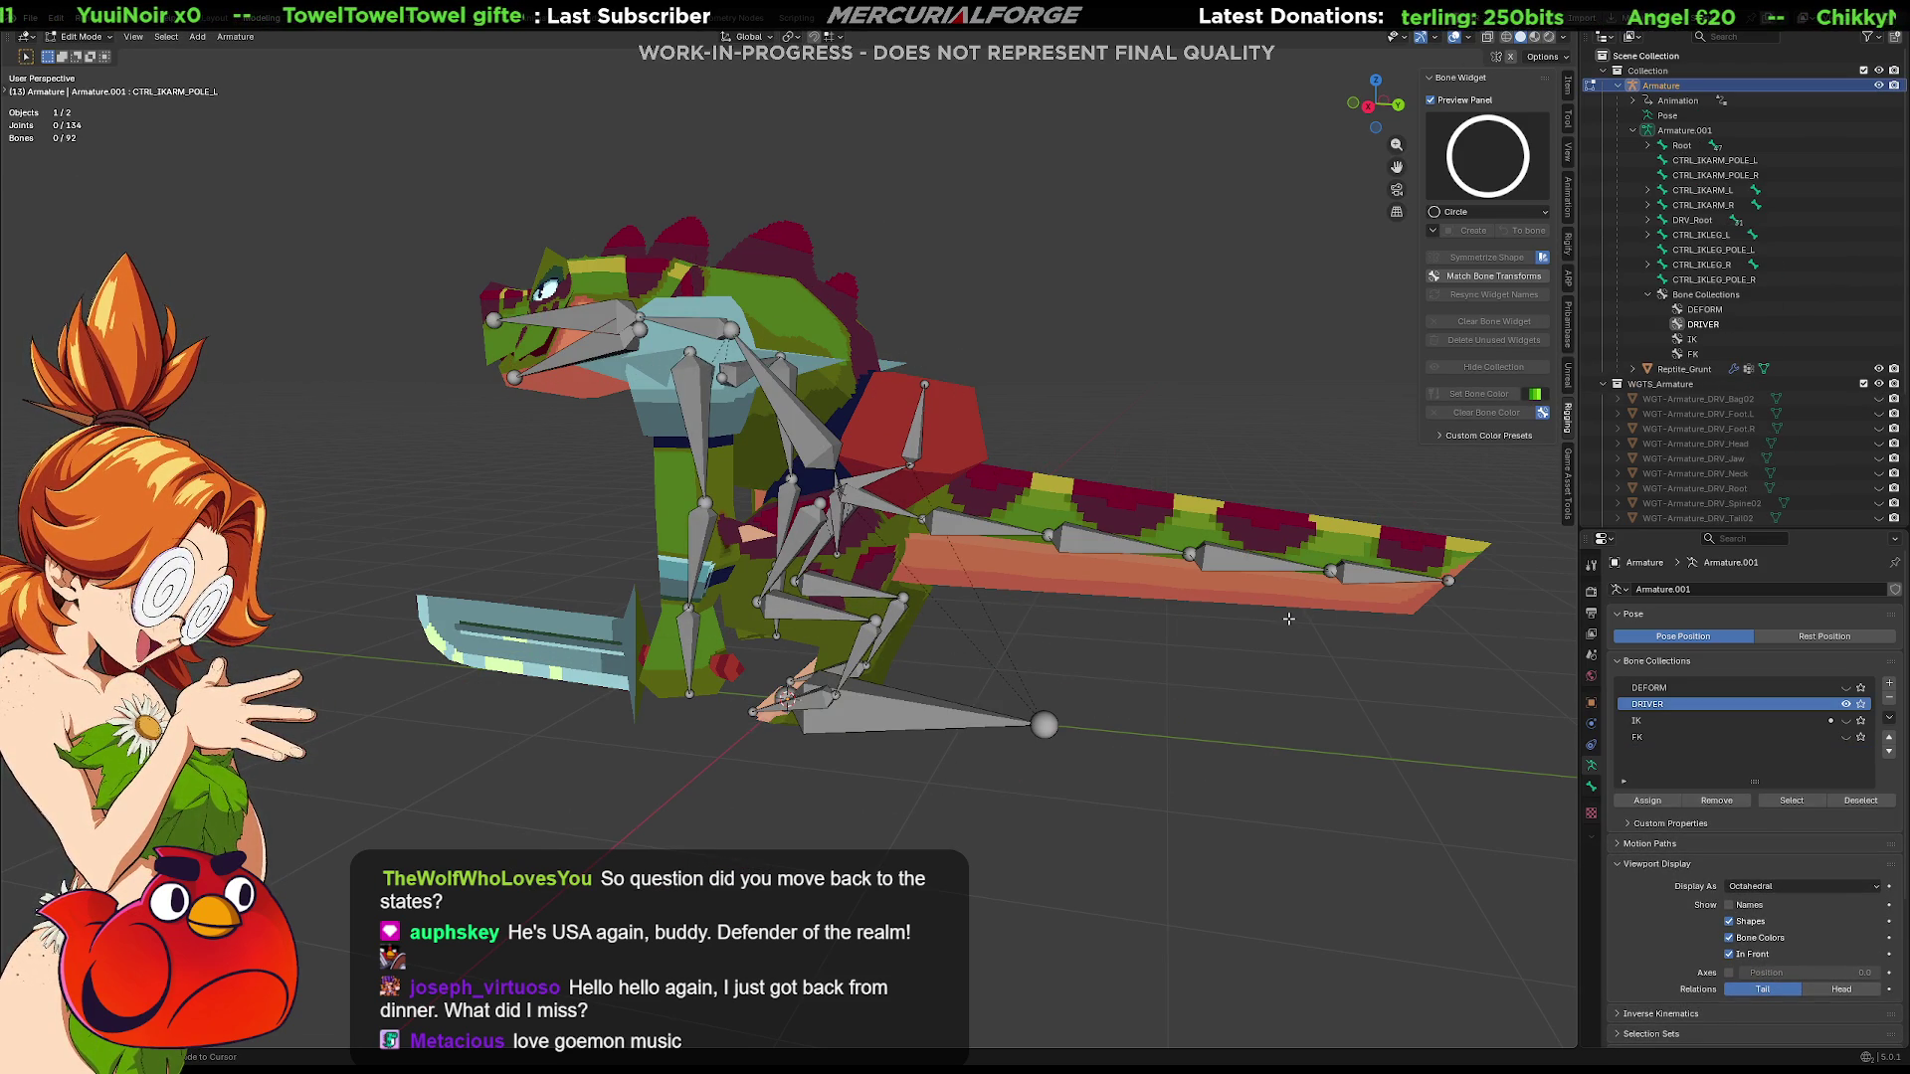
Select the control bones from CTRL_IKLEG_R up to CTRL_IKARM_POLE_L in the outliner
left_click(1696, 264)
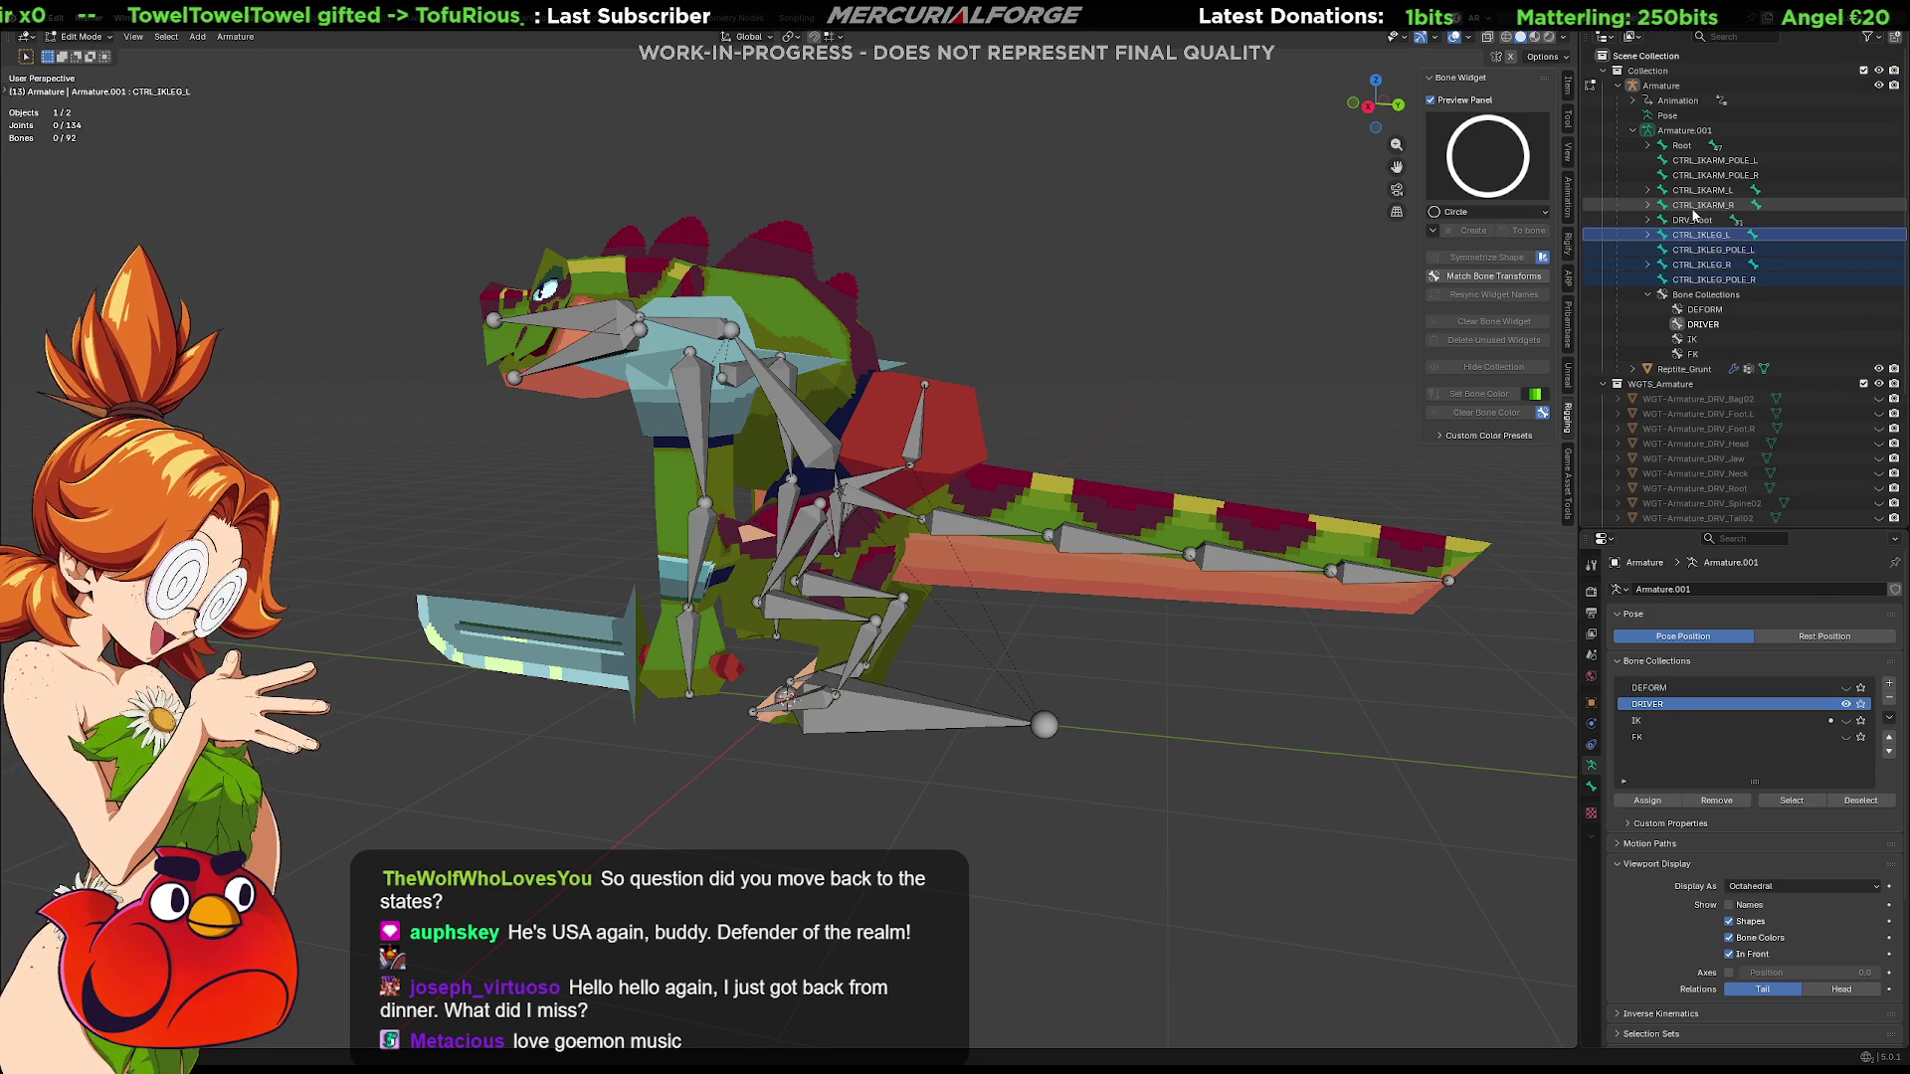
left_click(1701, 204, "shift")
left_click(1709, 161, "shift")
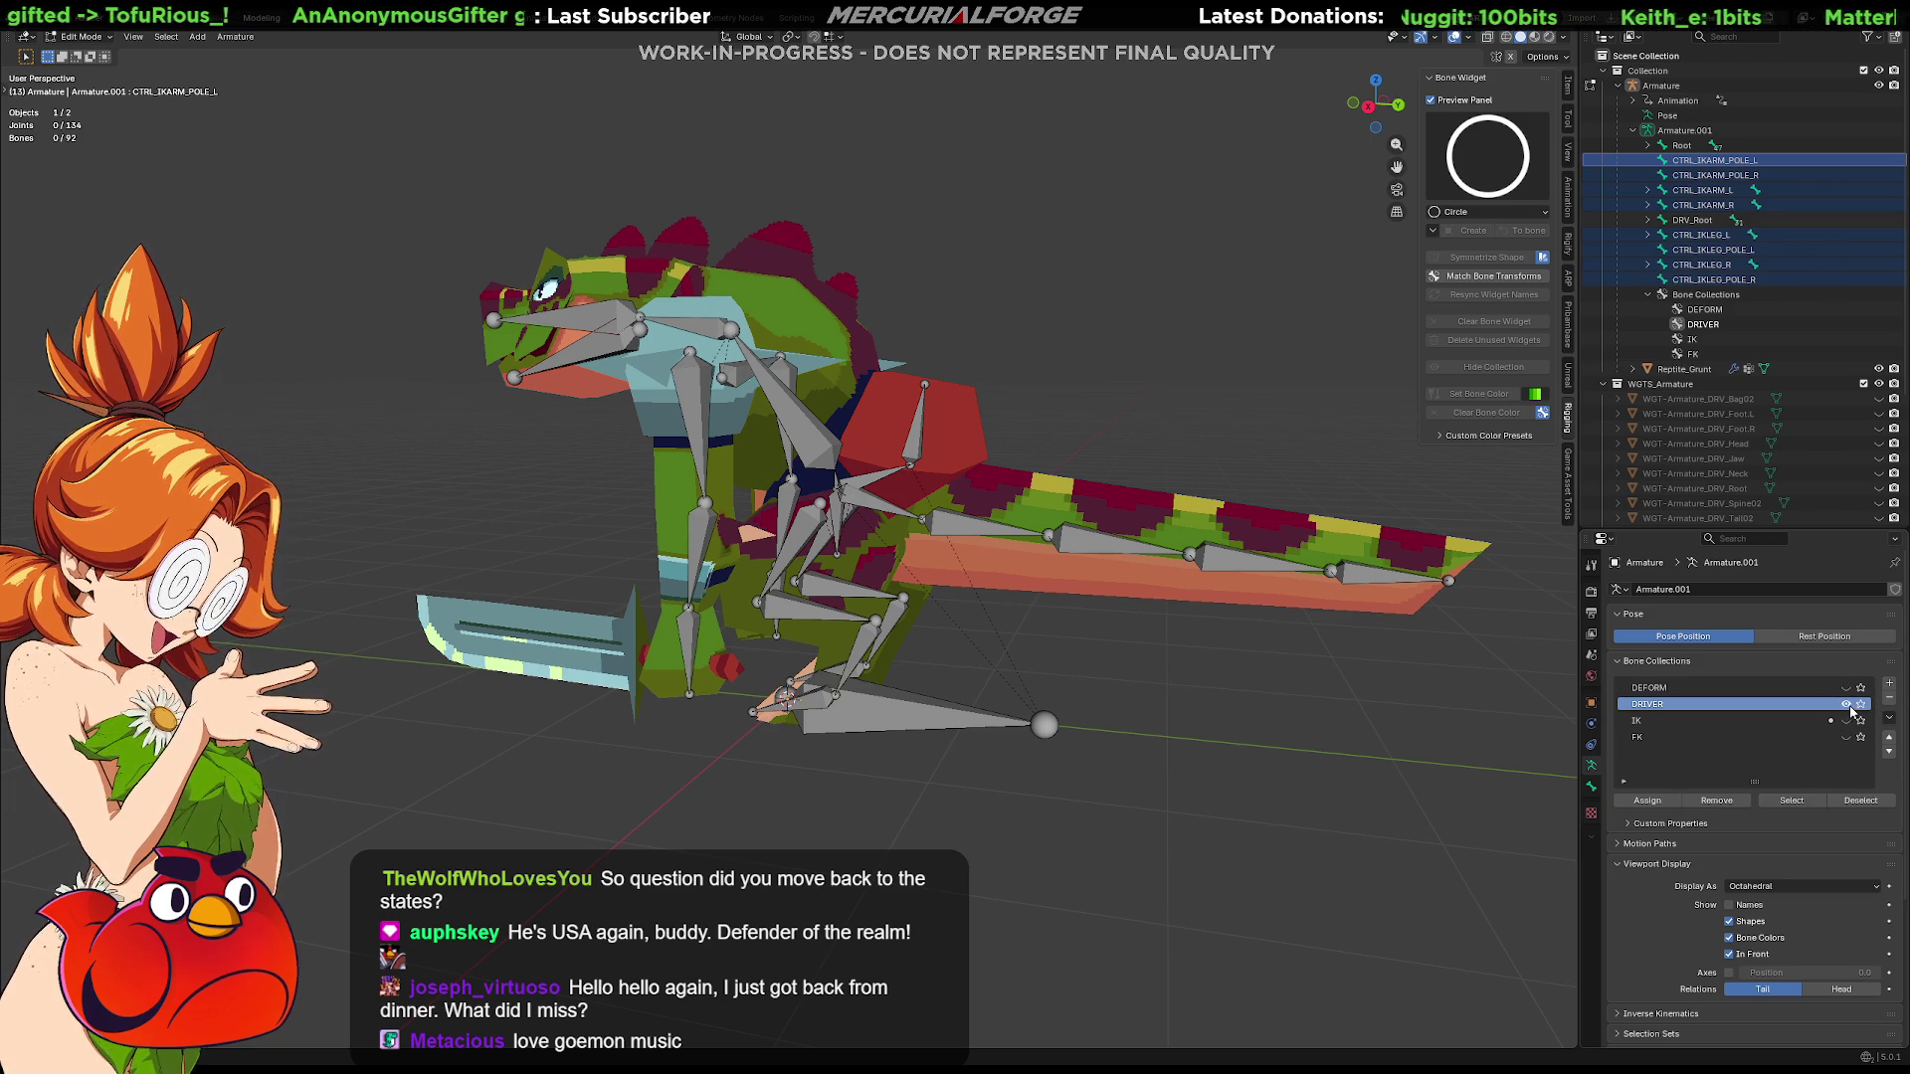
Toggle the DRIVER bones' visibility and show the IK bones in the viewport
left_click(1849, 705)
left_click(1847, 704)
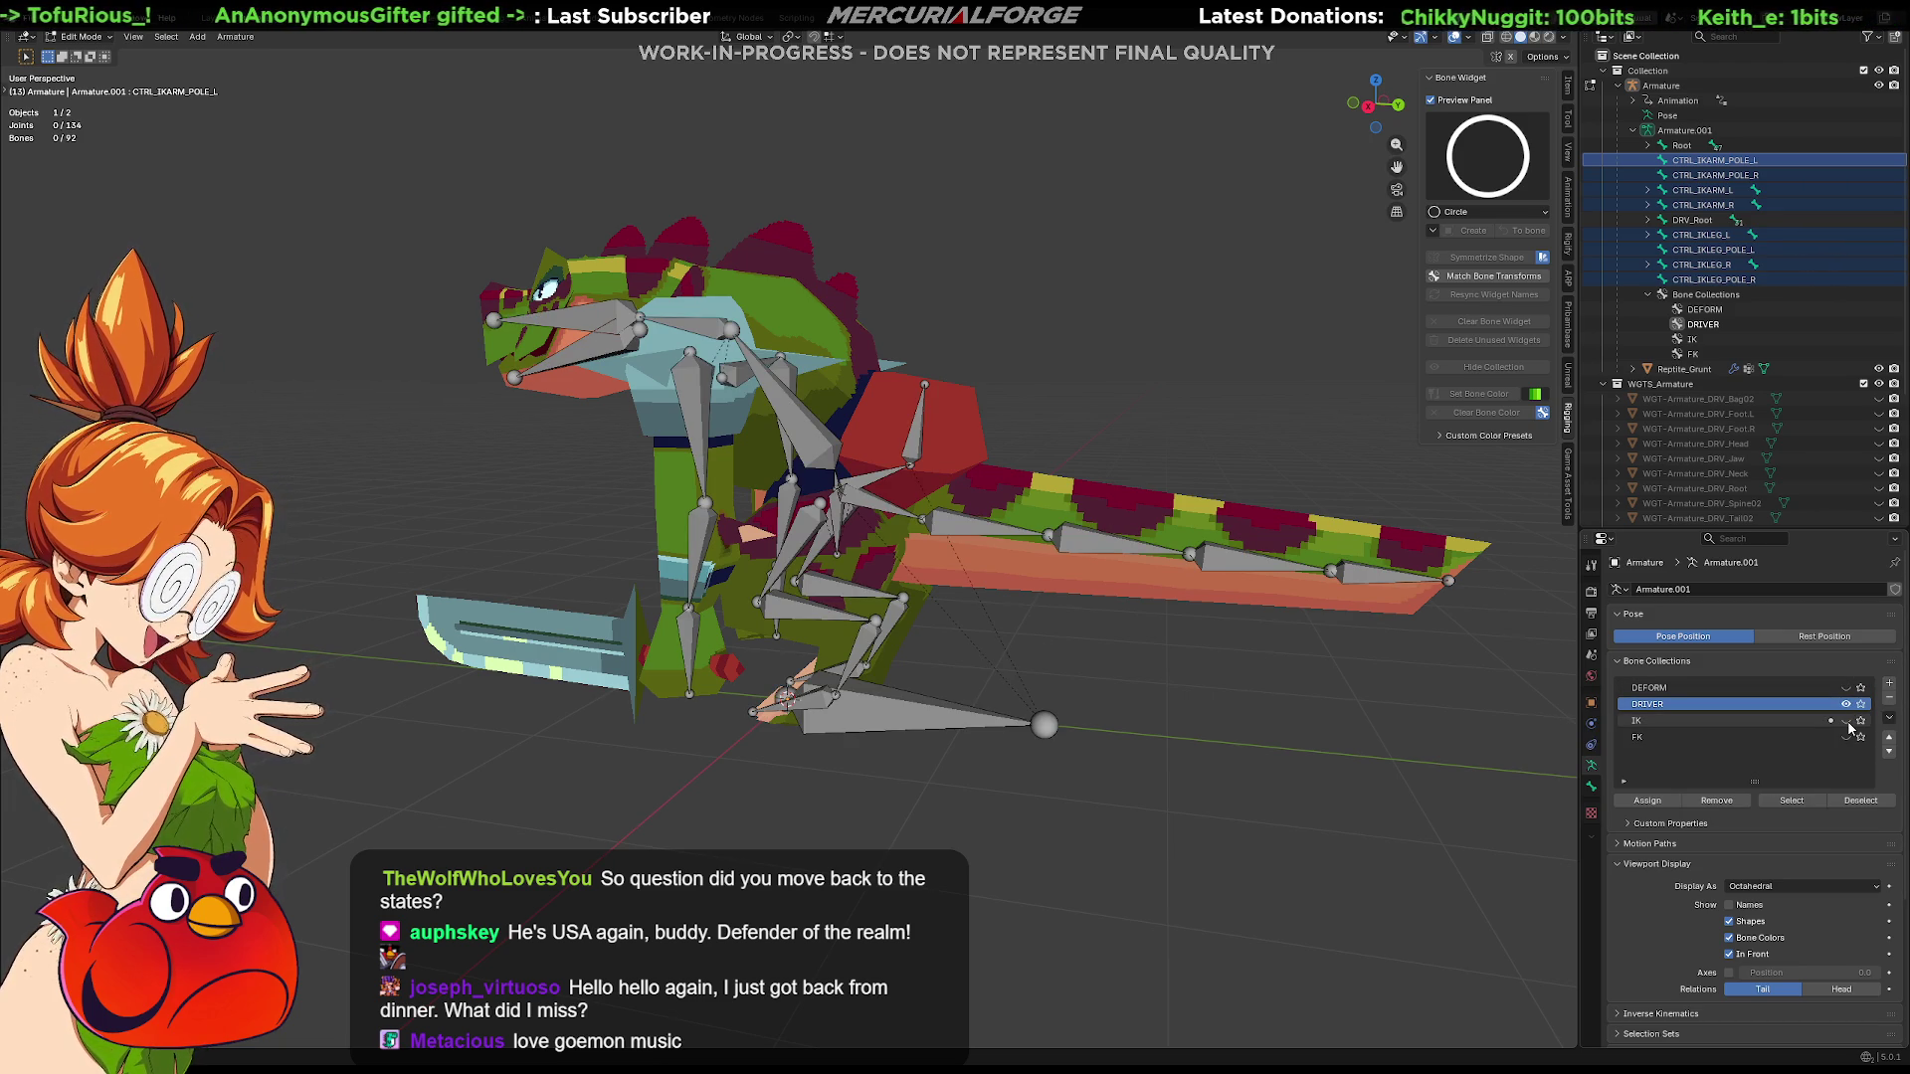
left_click(1848, 721)
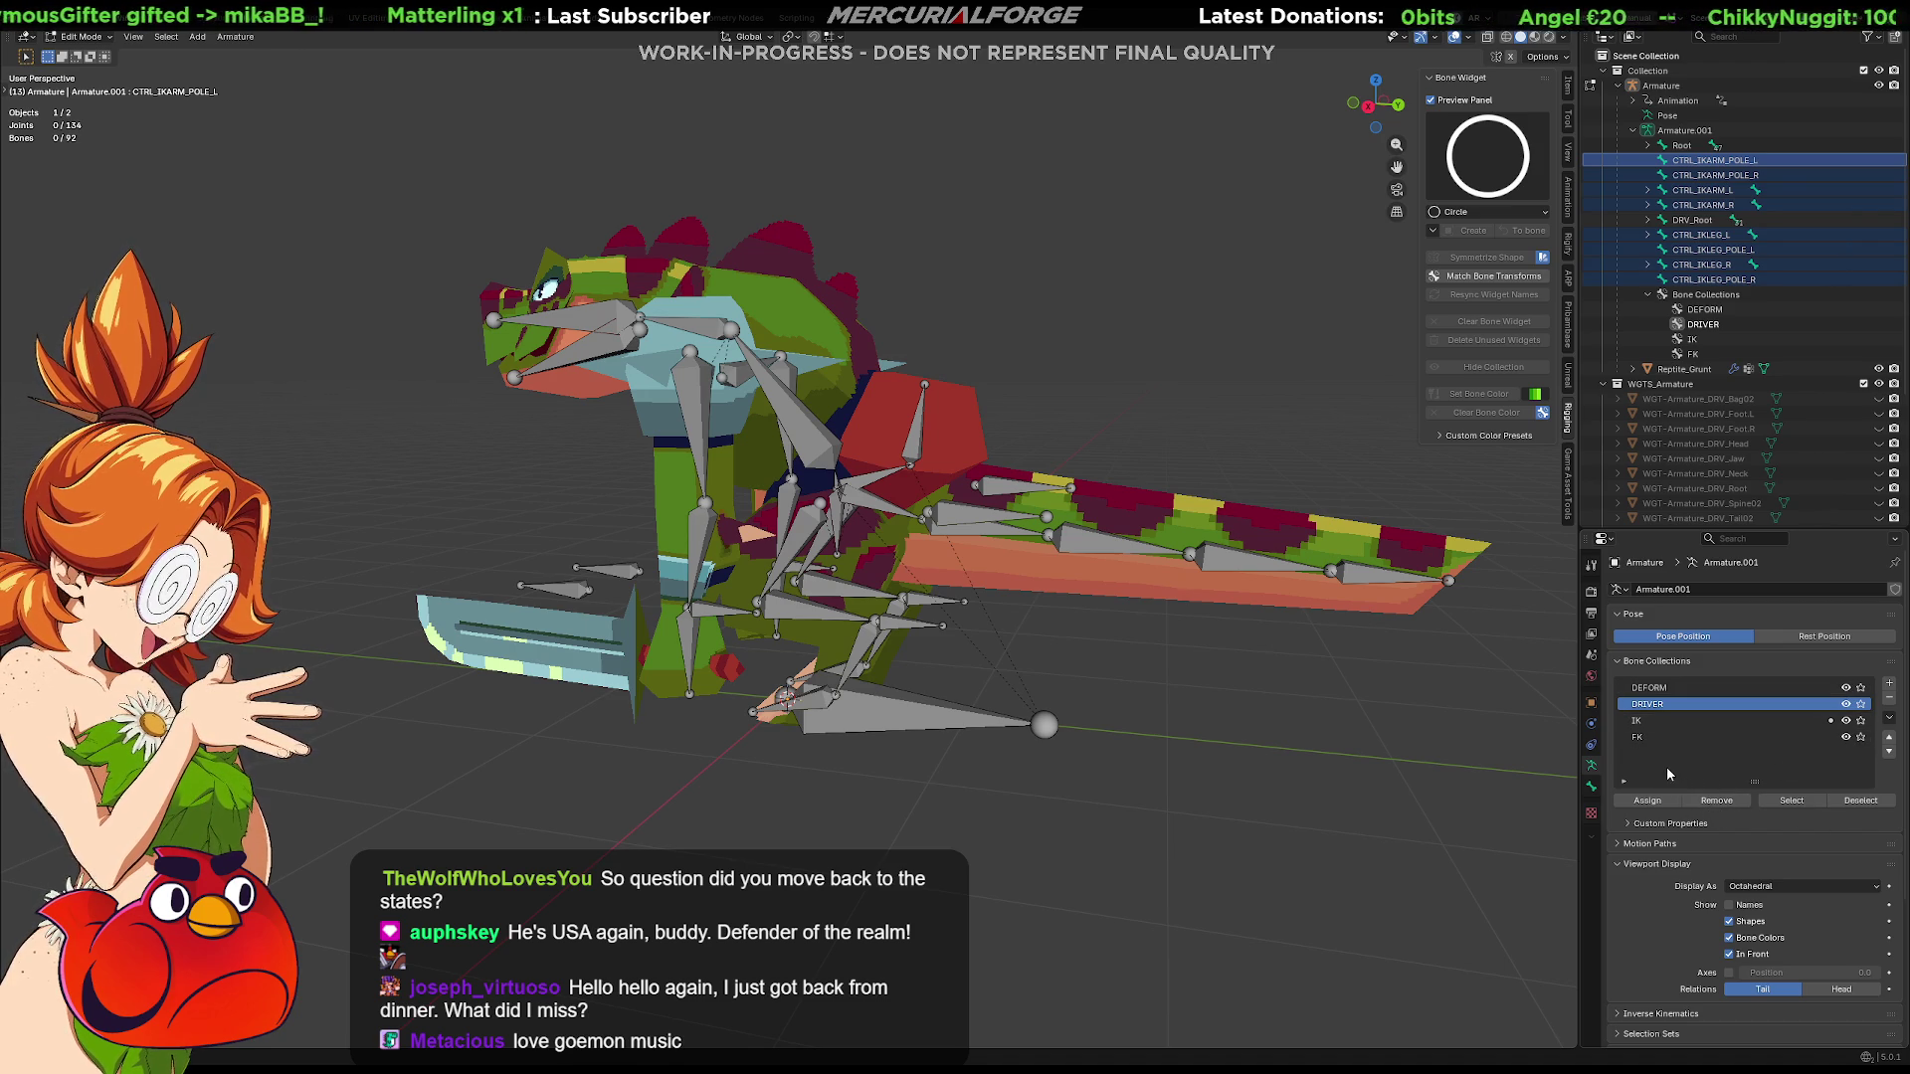
Move the control bones into a new CONTROLLERS bone collection and select its bones
key("shift+m")
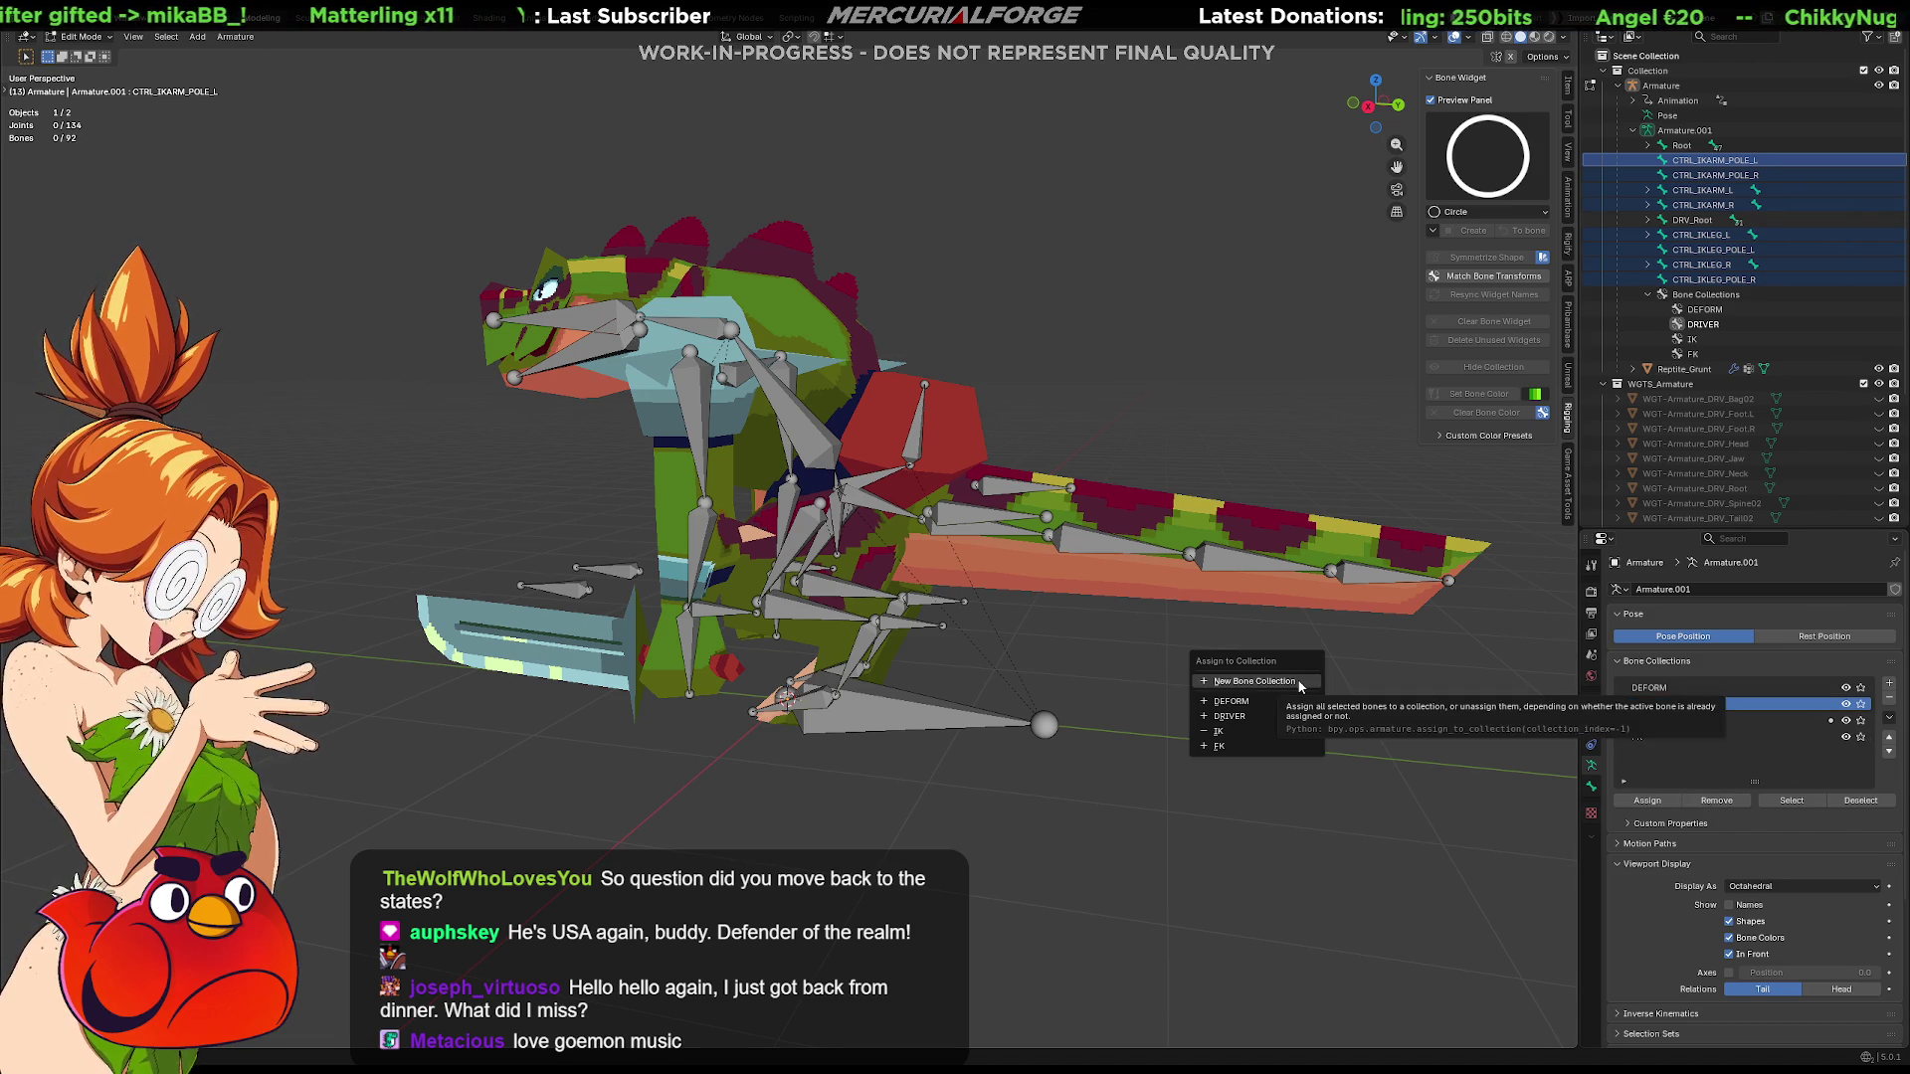
left_click(1300, 683)
type("CONTRO")
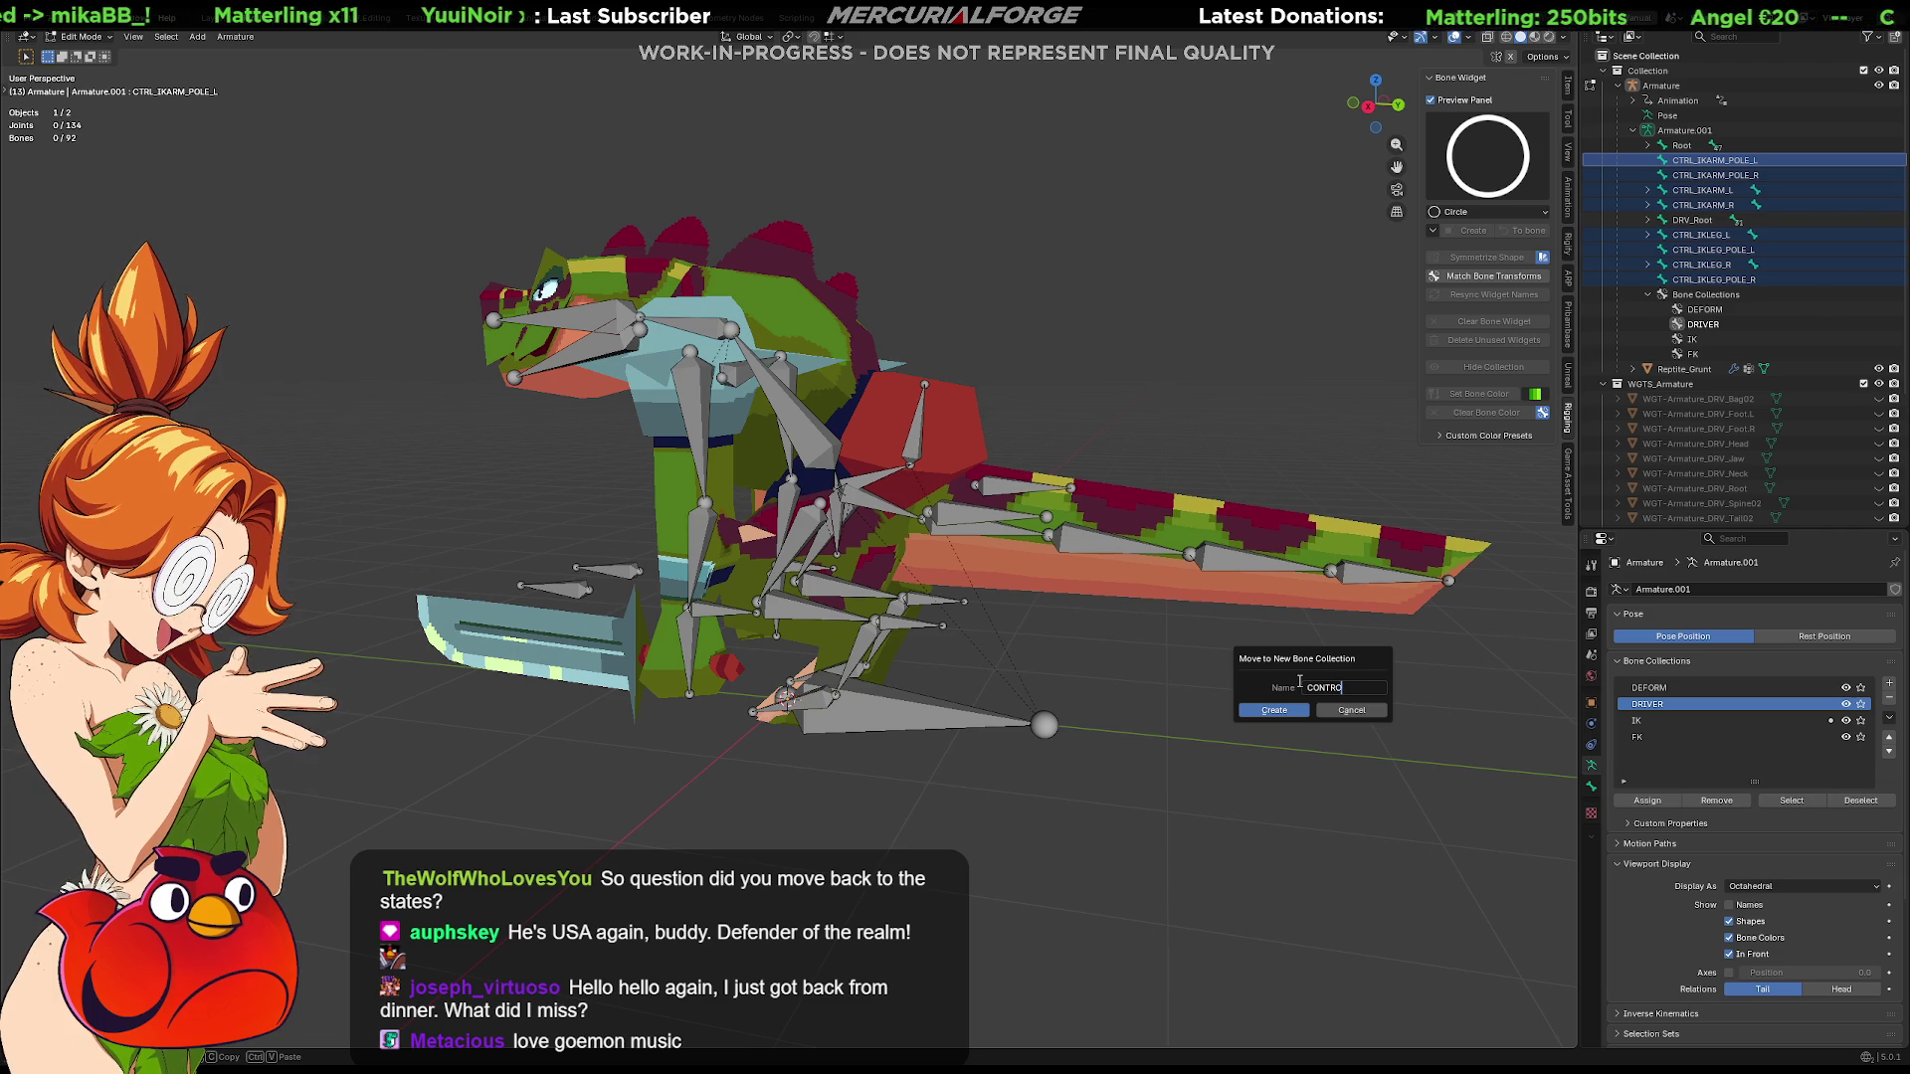
type("LLERS")
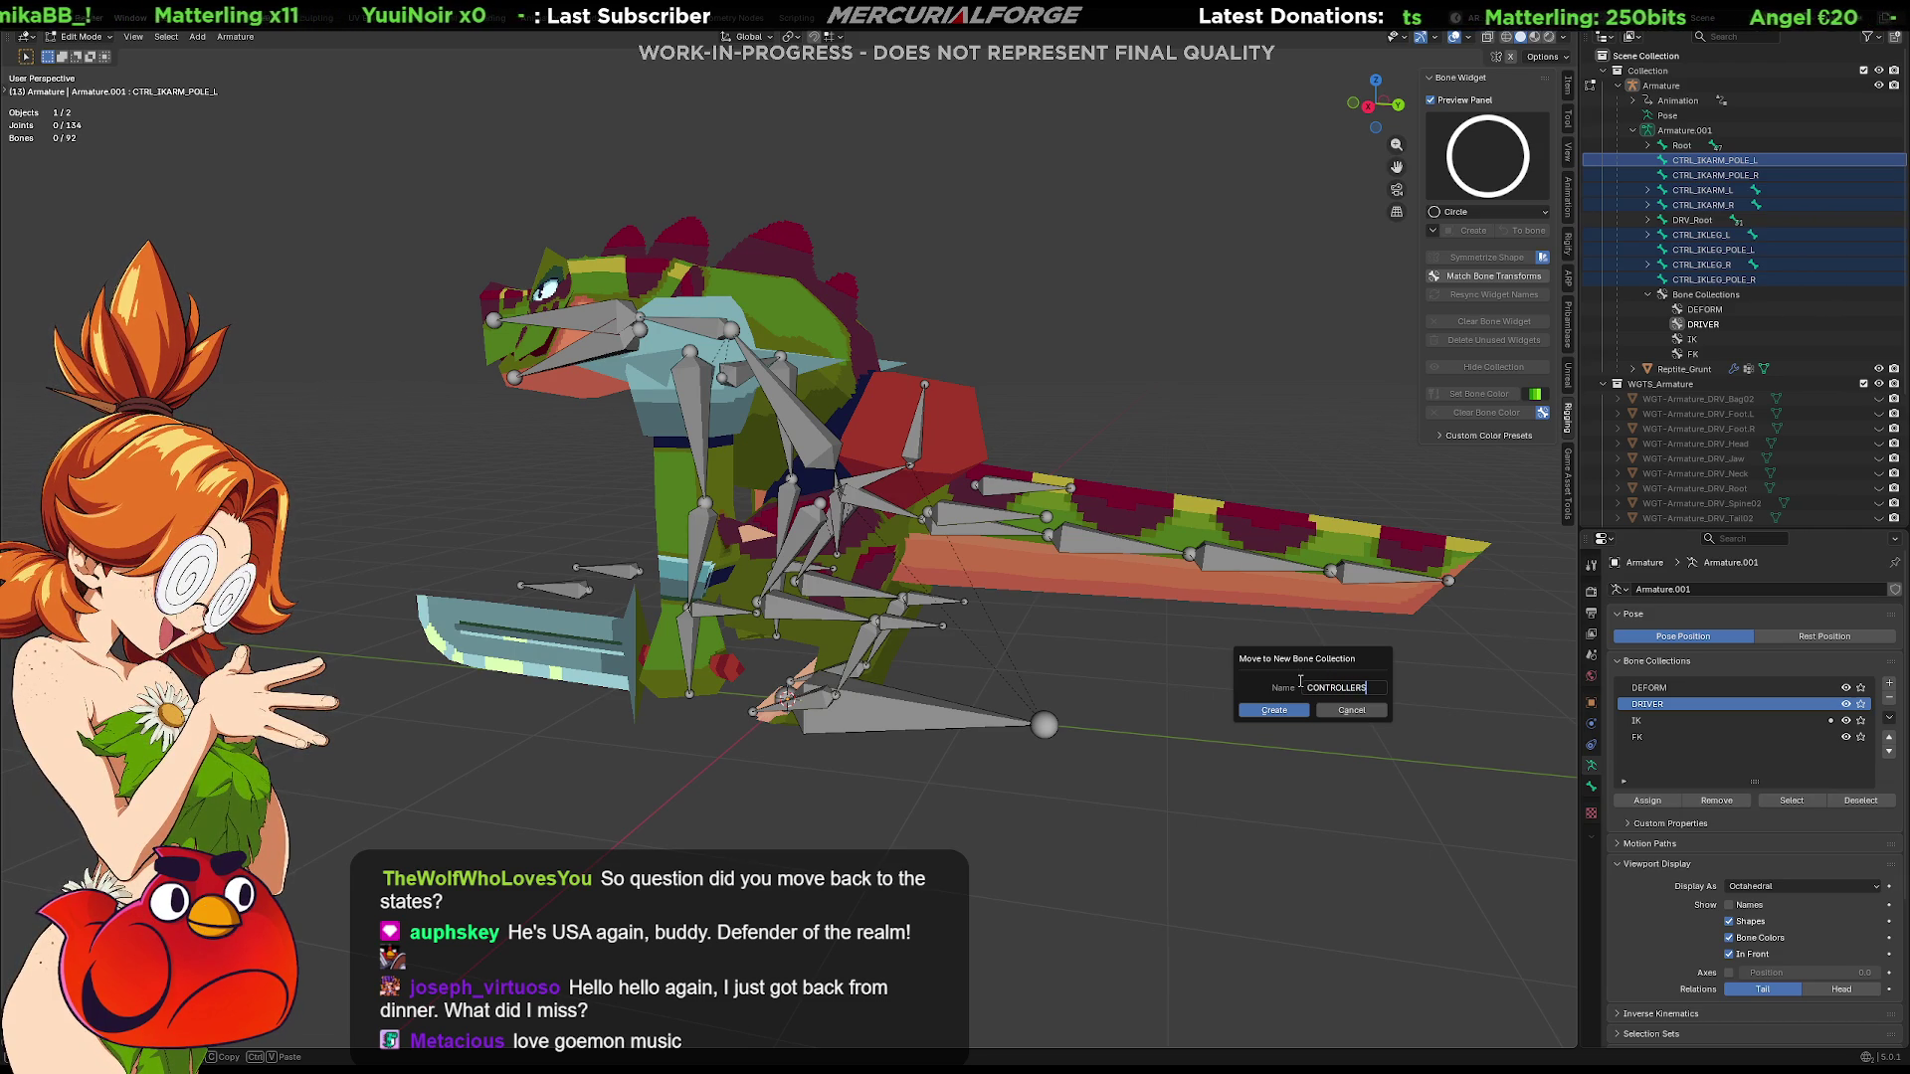
left_click(1272, 709)
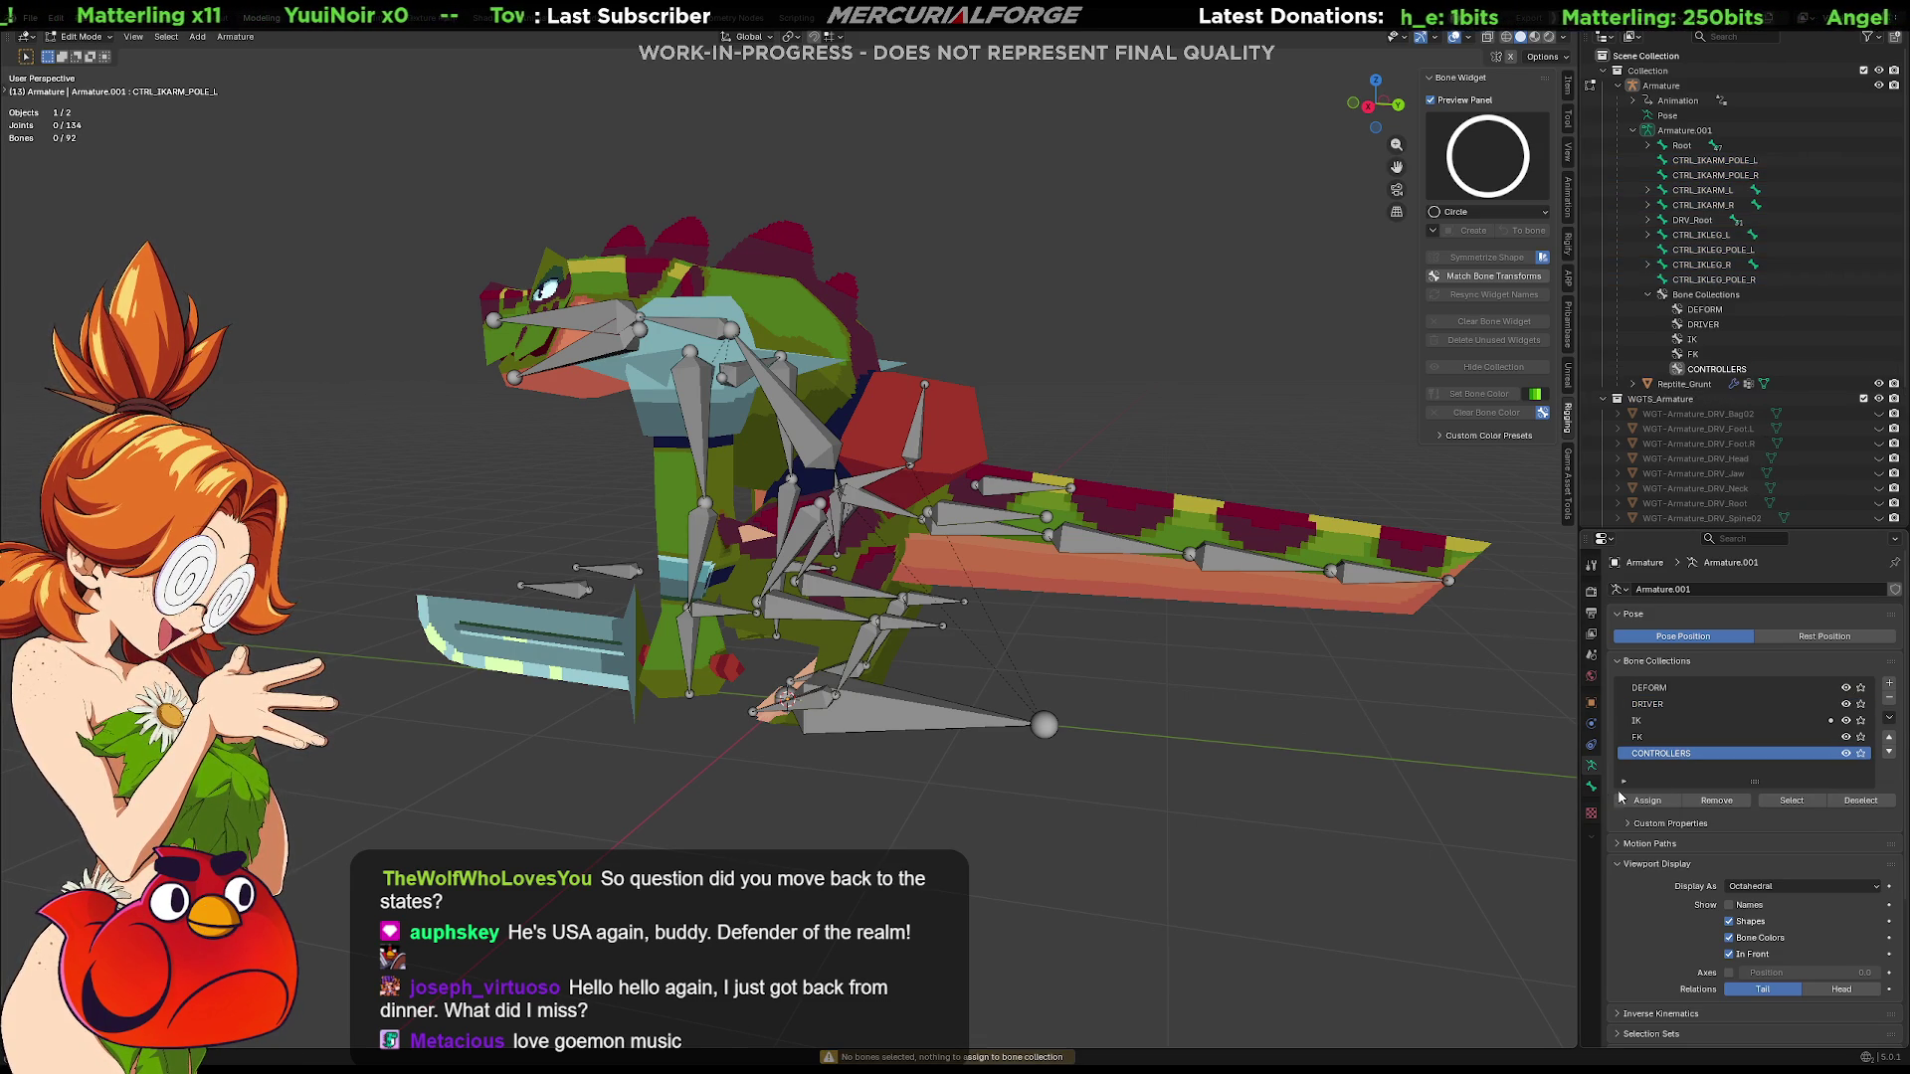
right_click(1732, 755)
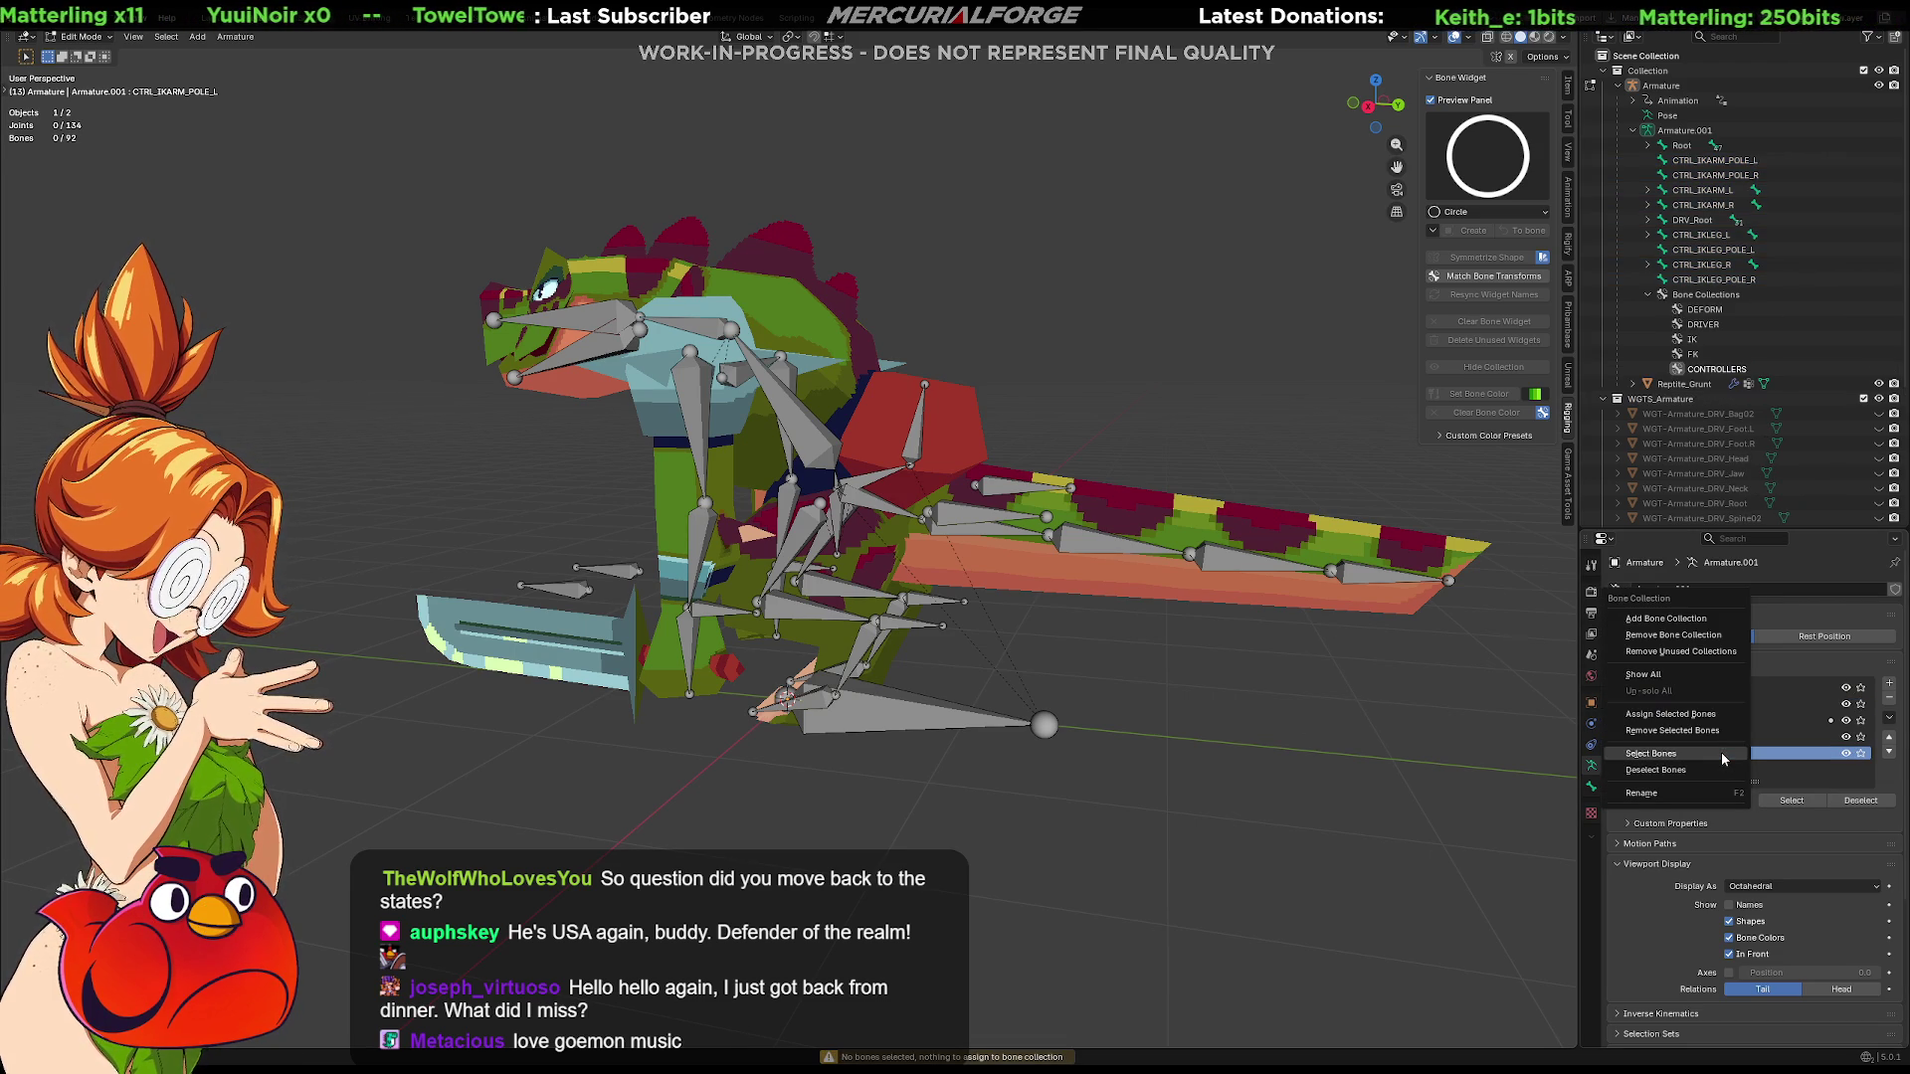
left_click(1679, 759)
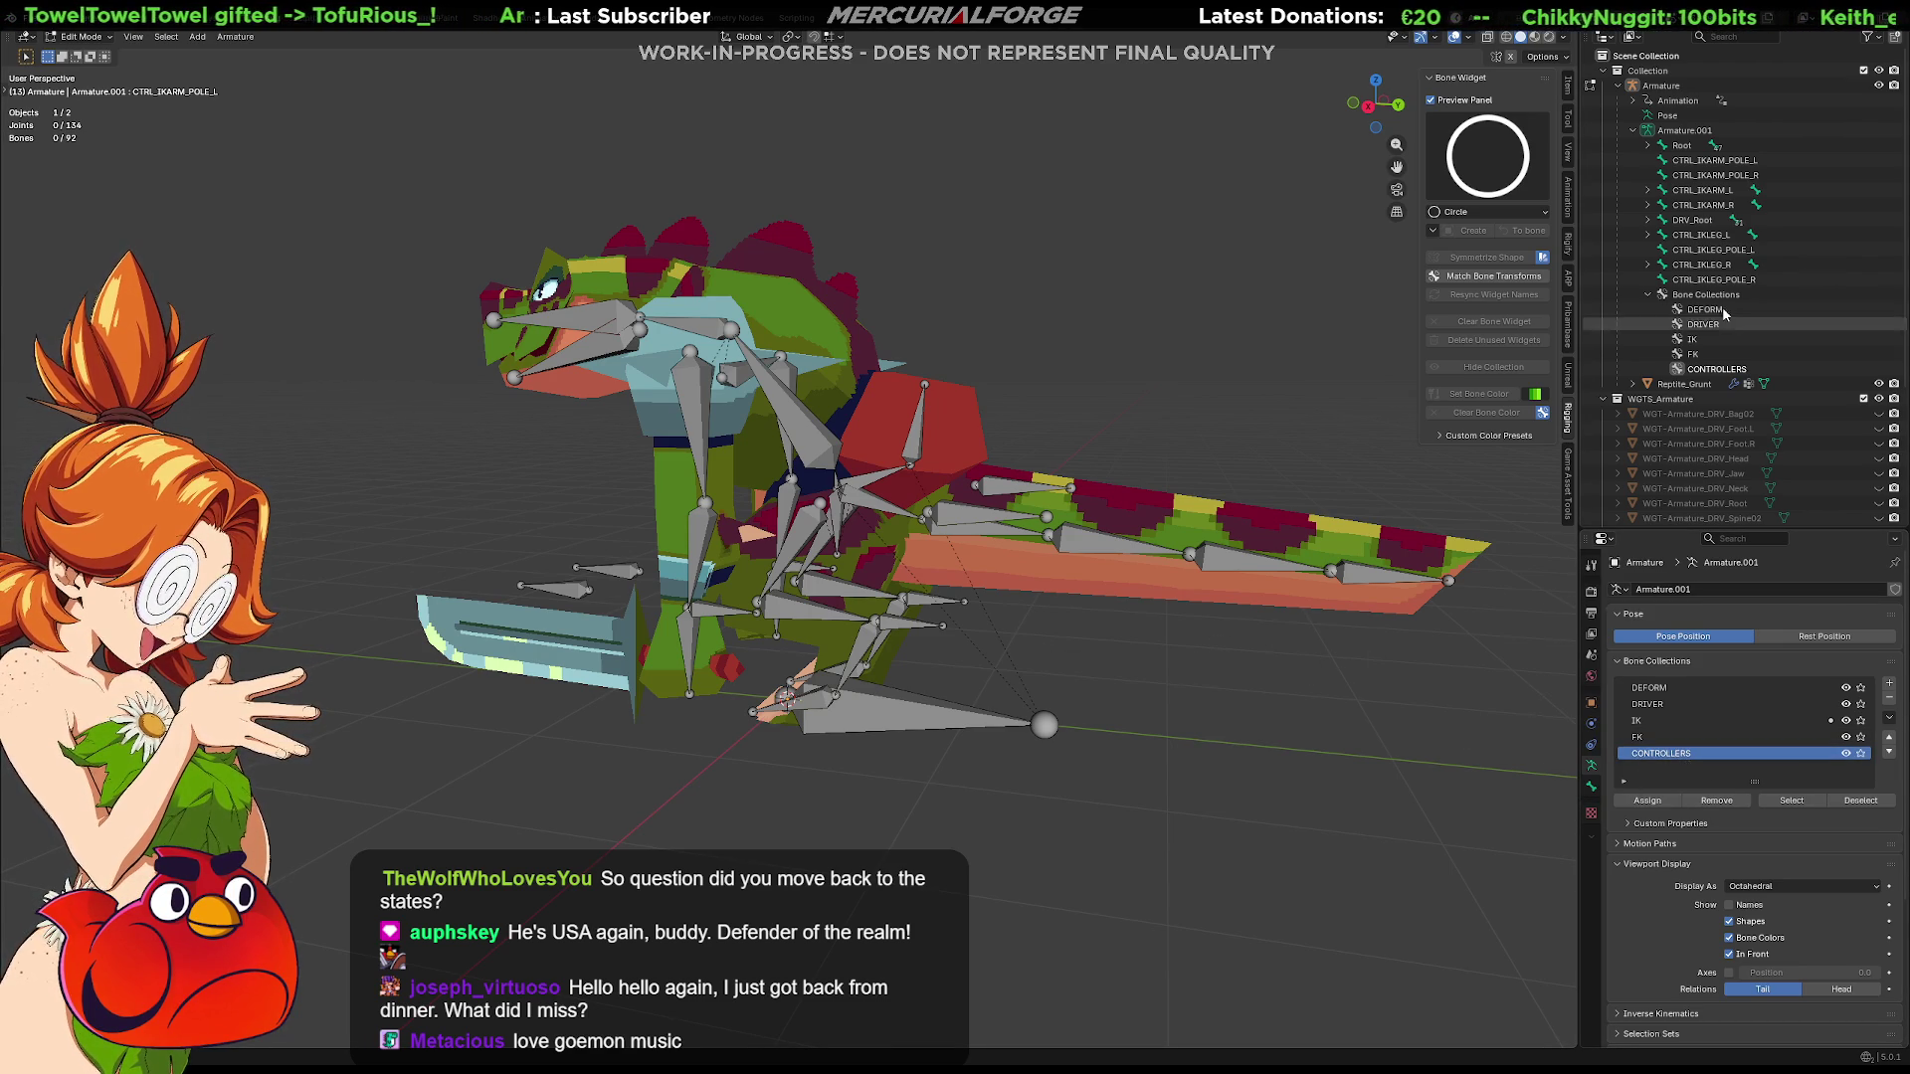
Make IK the active collection, remove bones from it, and select the right leg IK control bones
left_click(1663, 721)
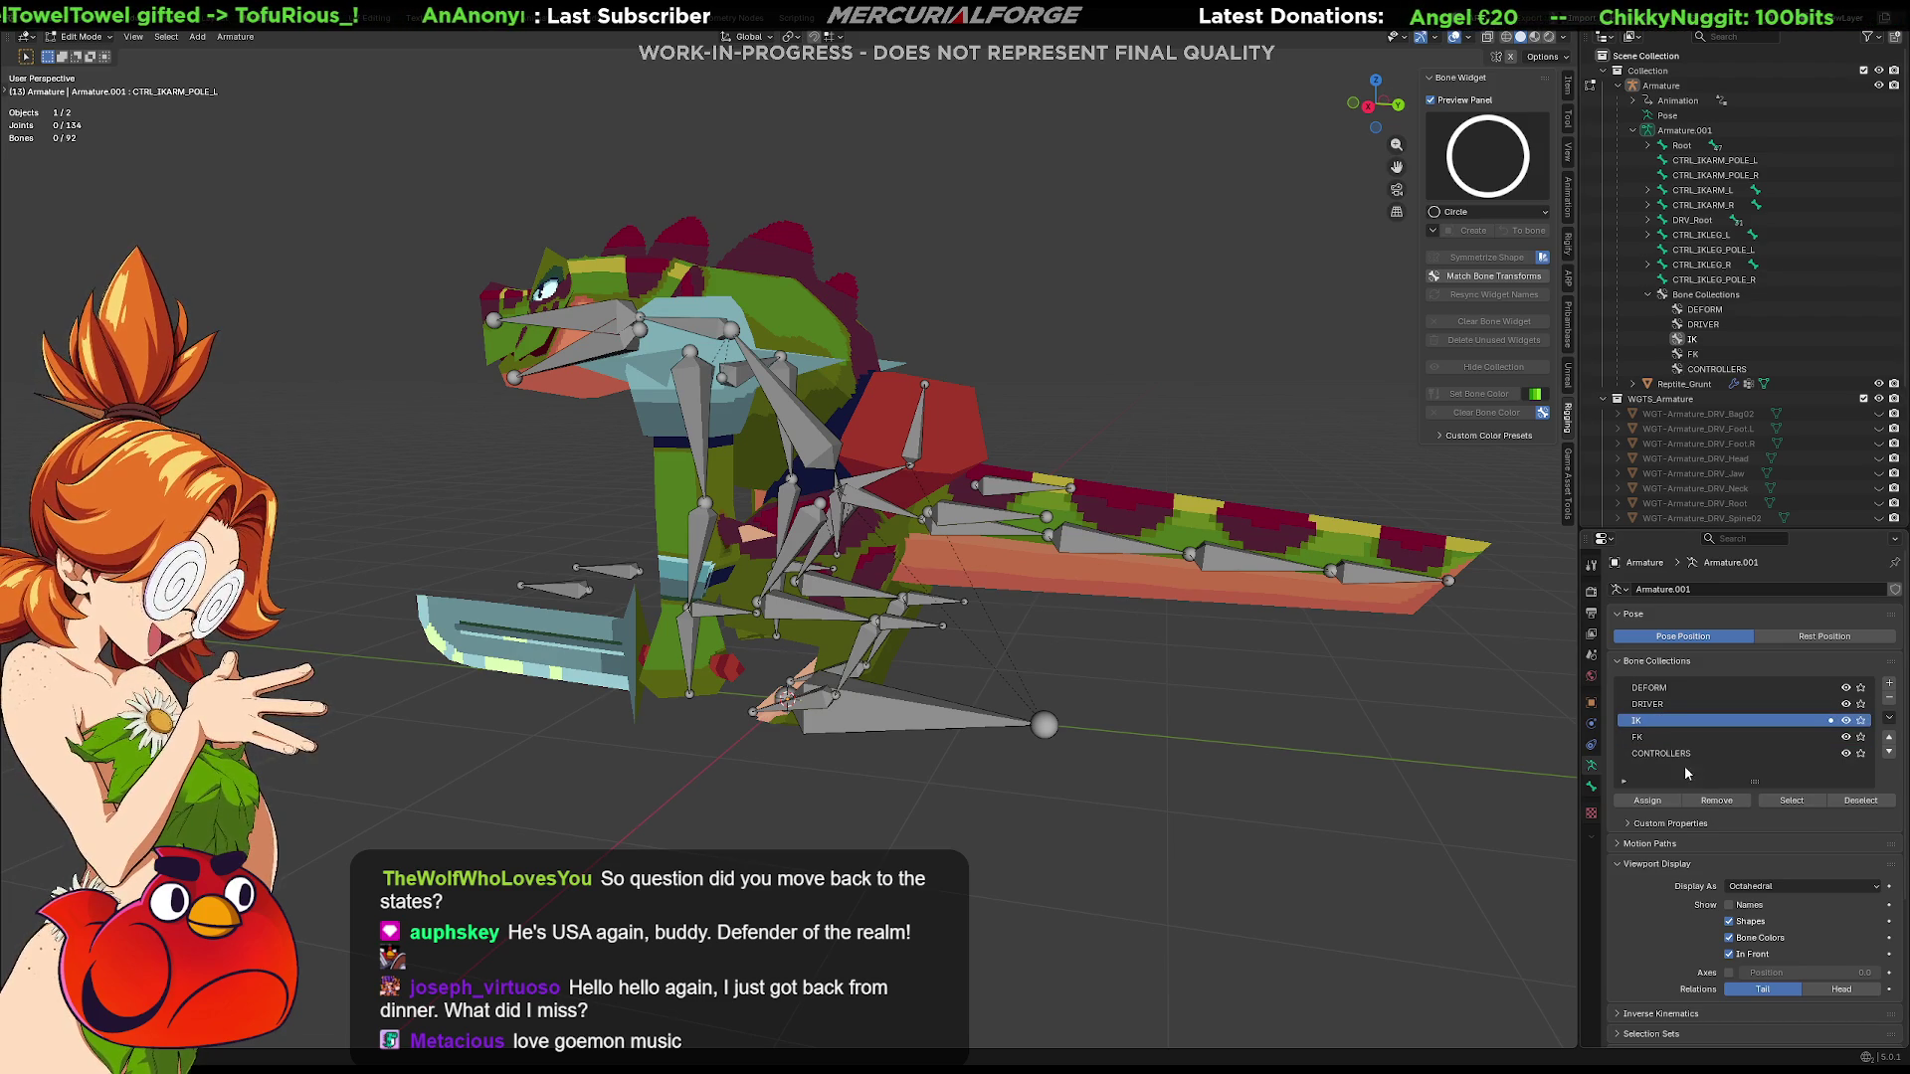
left_click(1716, 800)
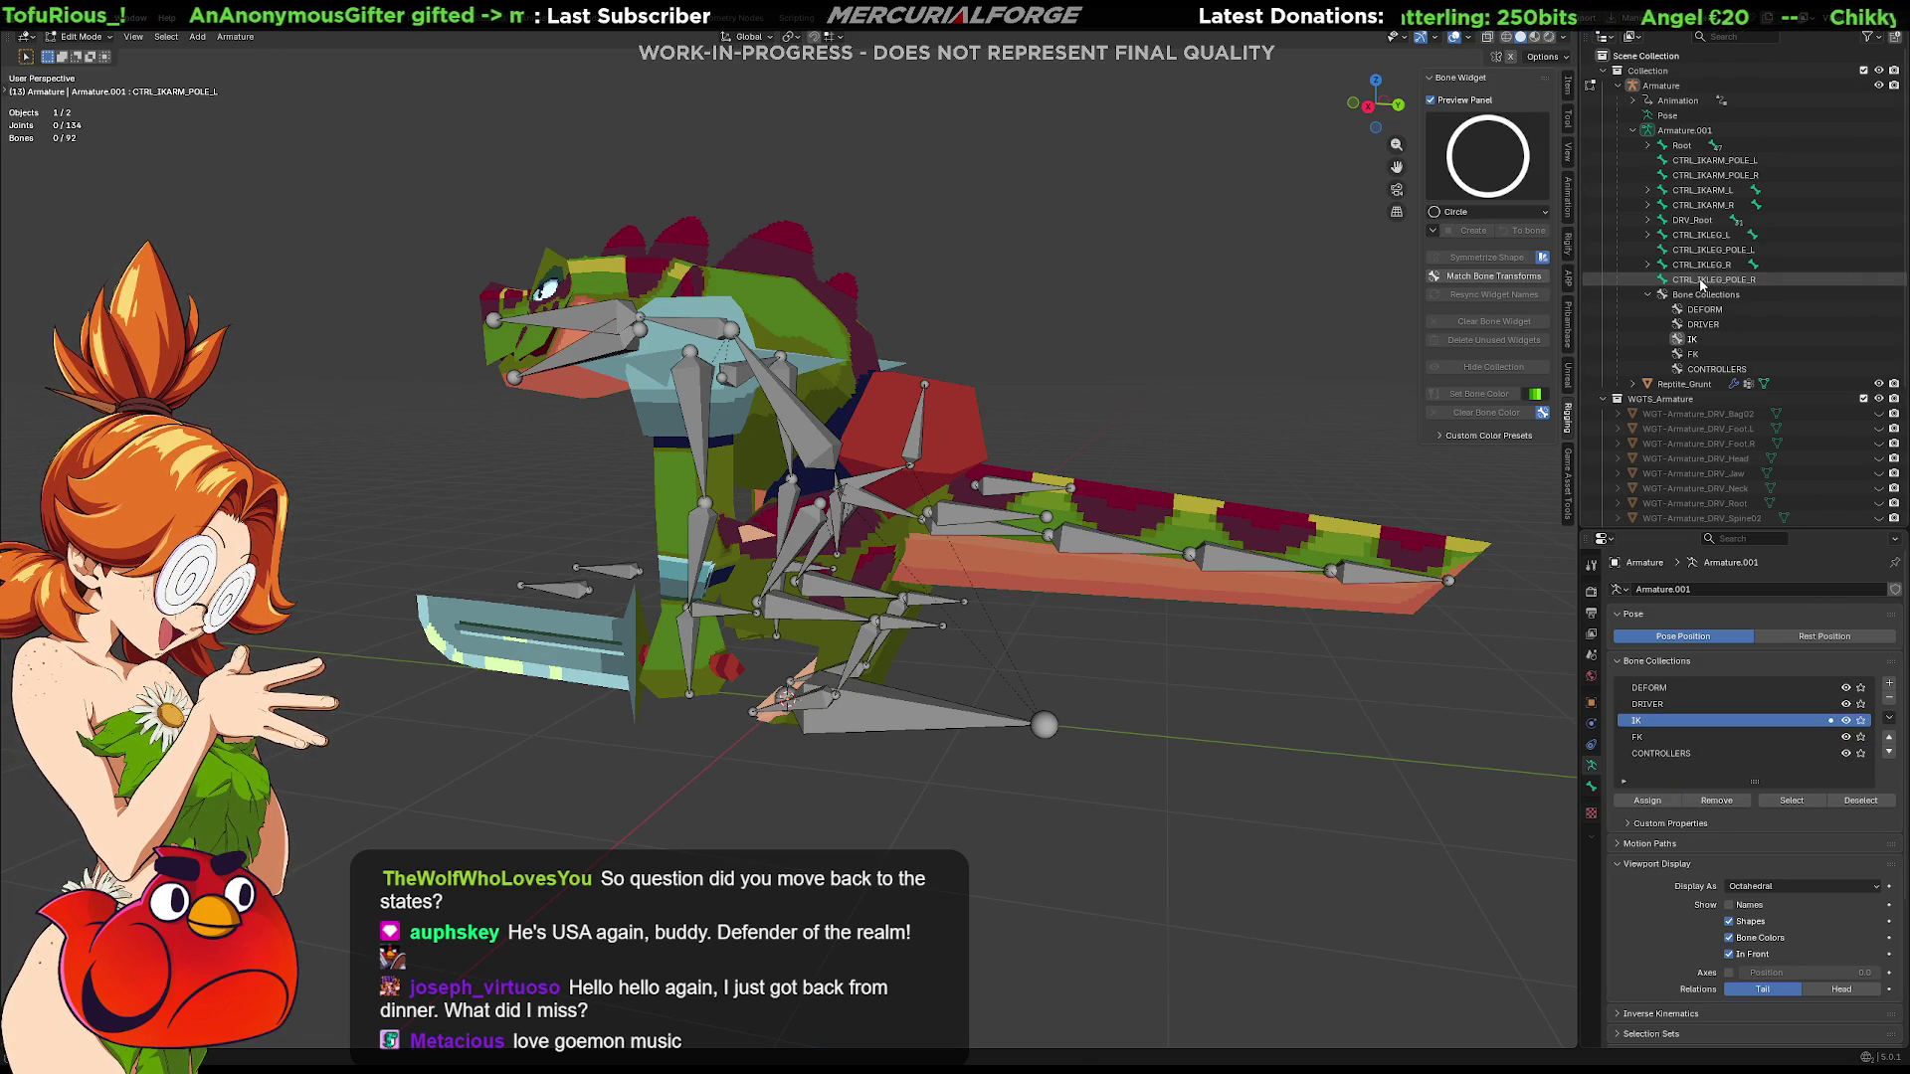
left_click(1702, 280)
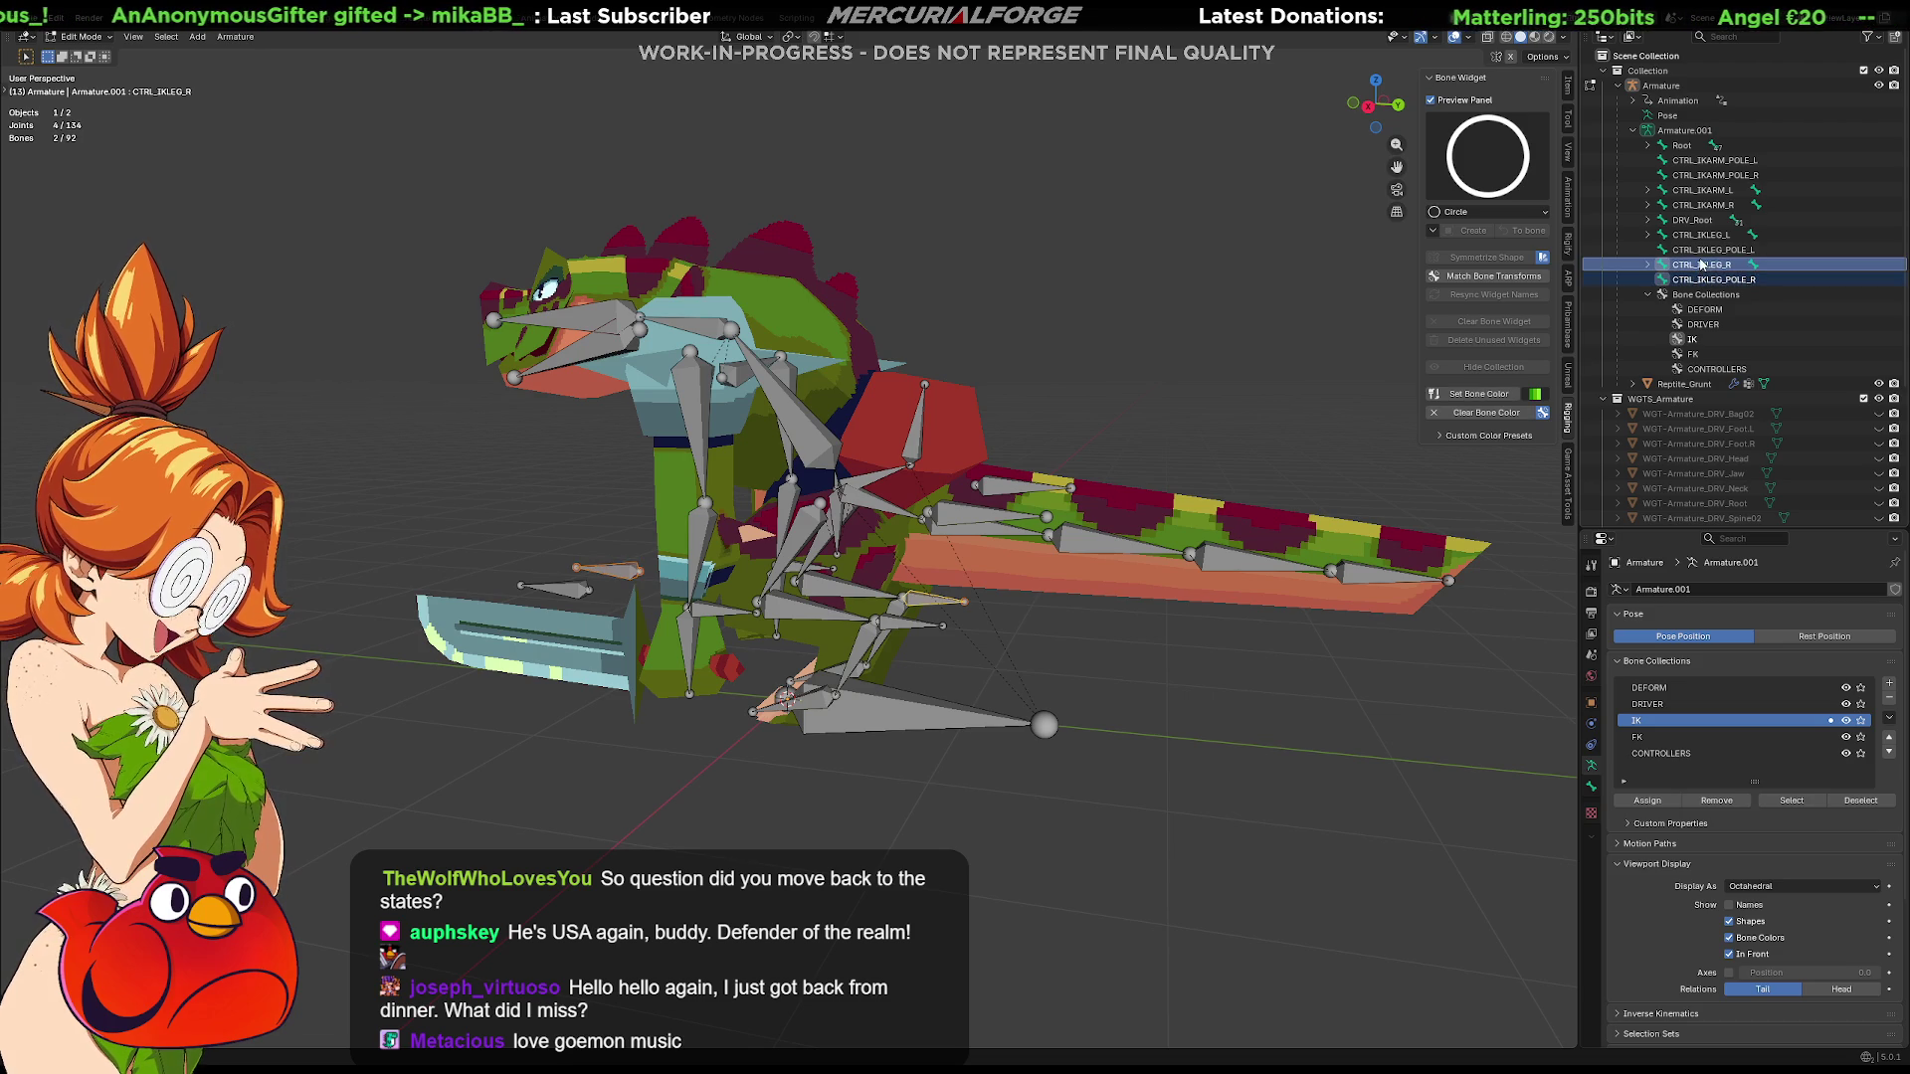
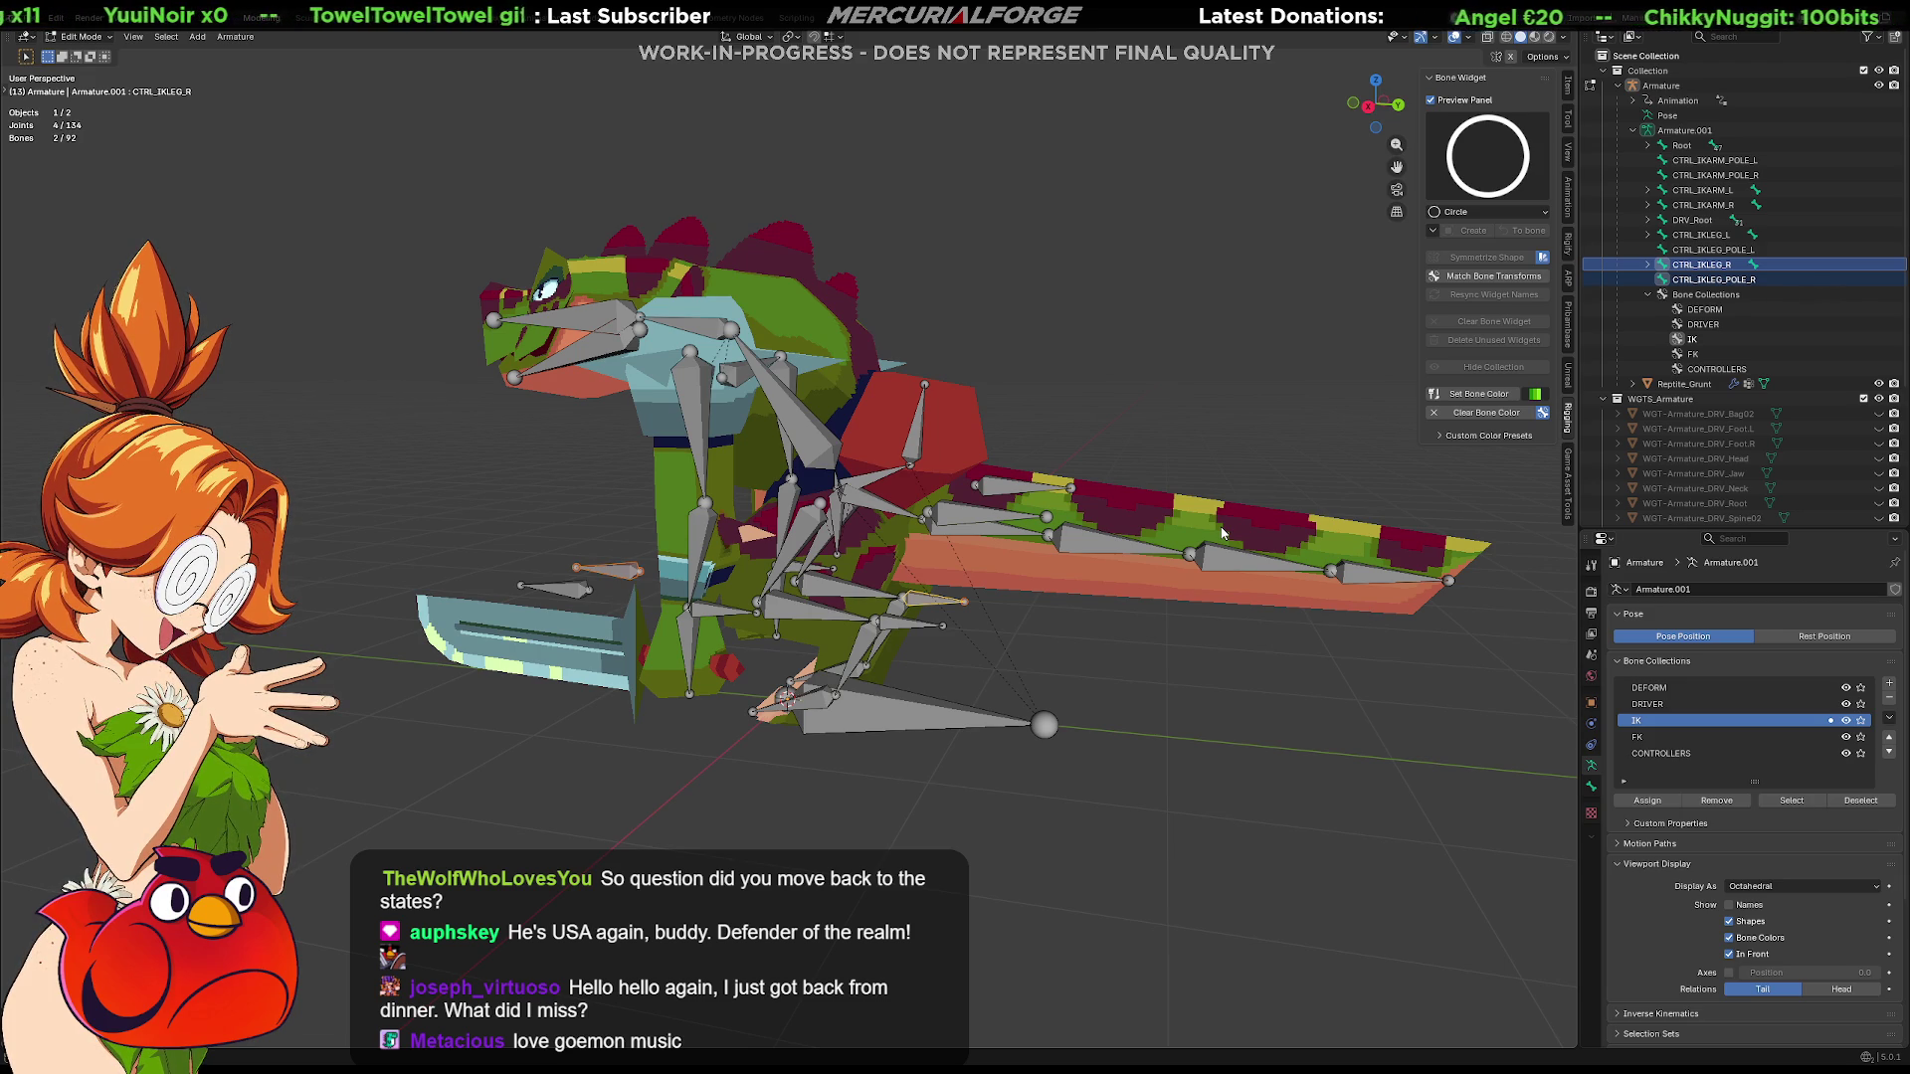
Add the IK leg and arm controller bones and DRV_Root to the selection in the Outliner
left_click(1714, 280, "ctrl")
left_click(1703, 233, "ctrl")
left_click(1695, 205, "ctrl")
left_click(1699, 160, "ctrl")
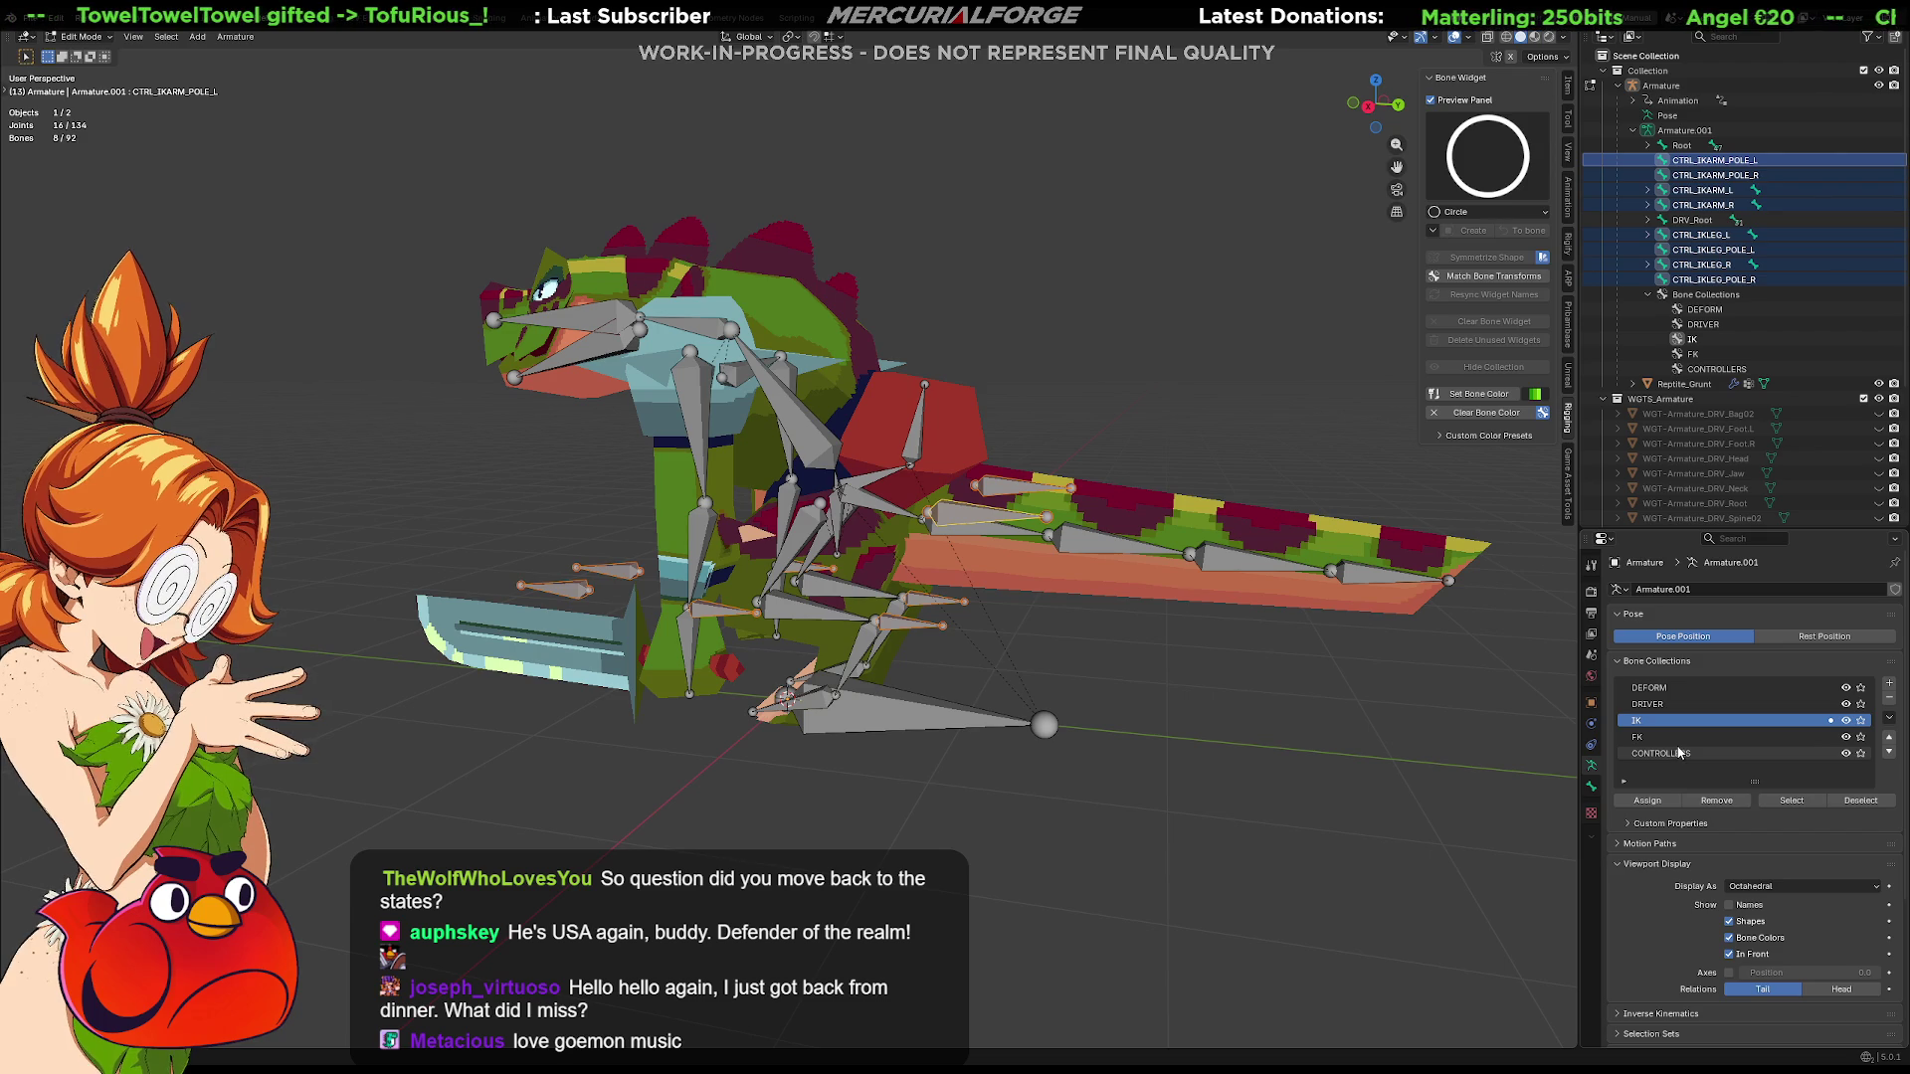
Assign the selected controllers to the CONTROLLERS bone collection and hide the IK collection
left_click(1675, 753)
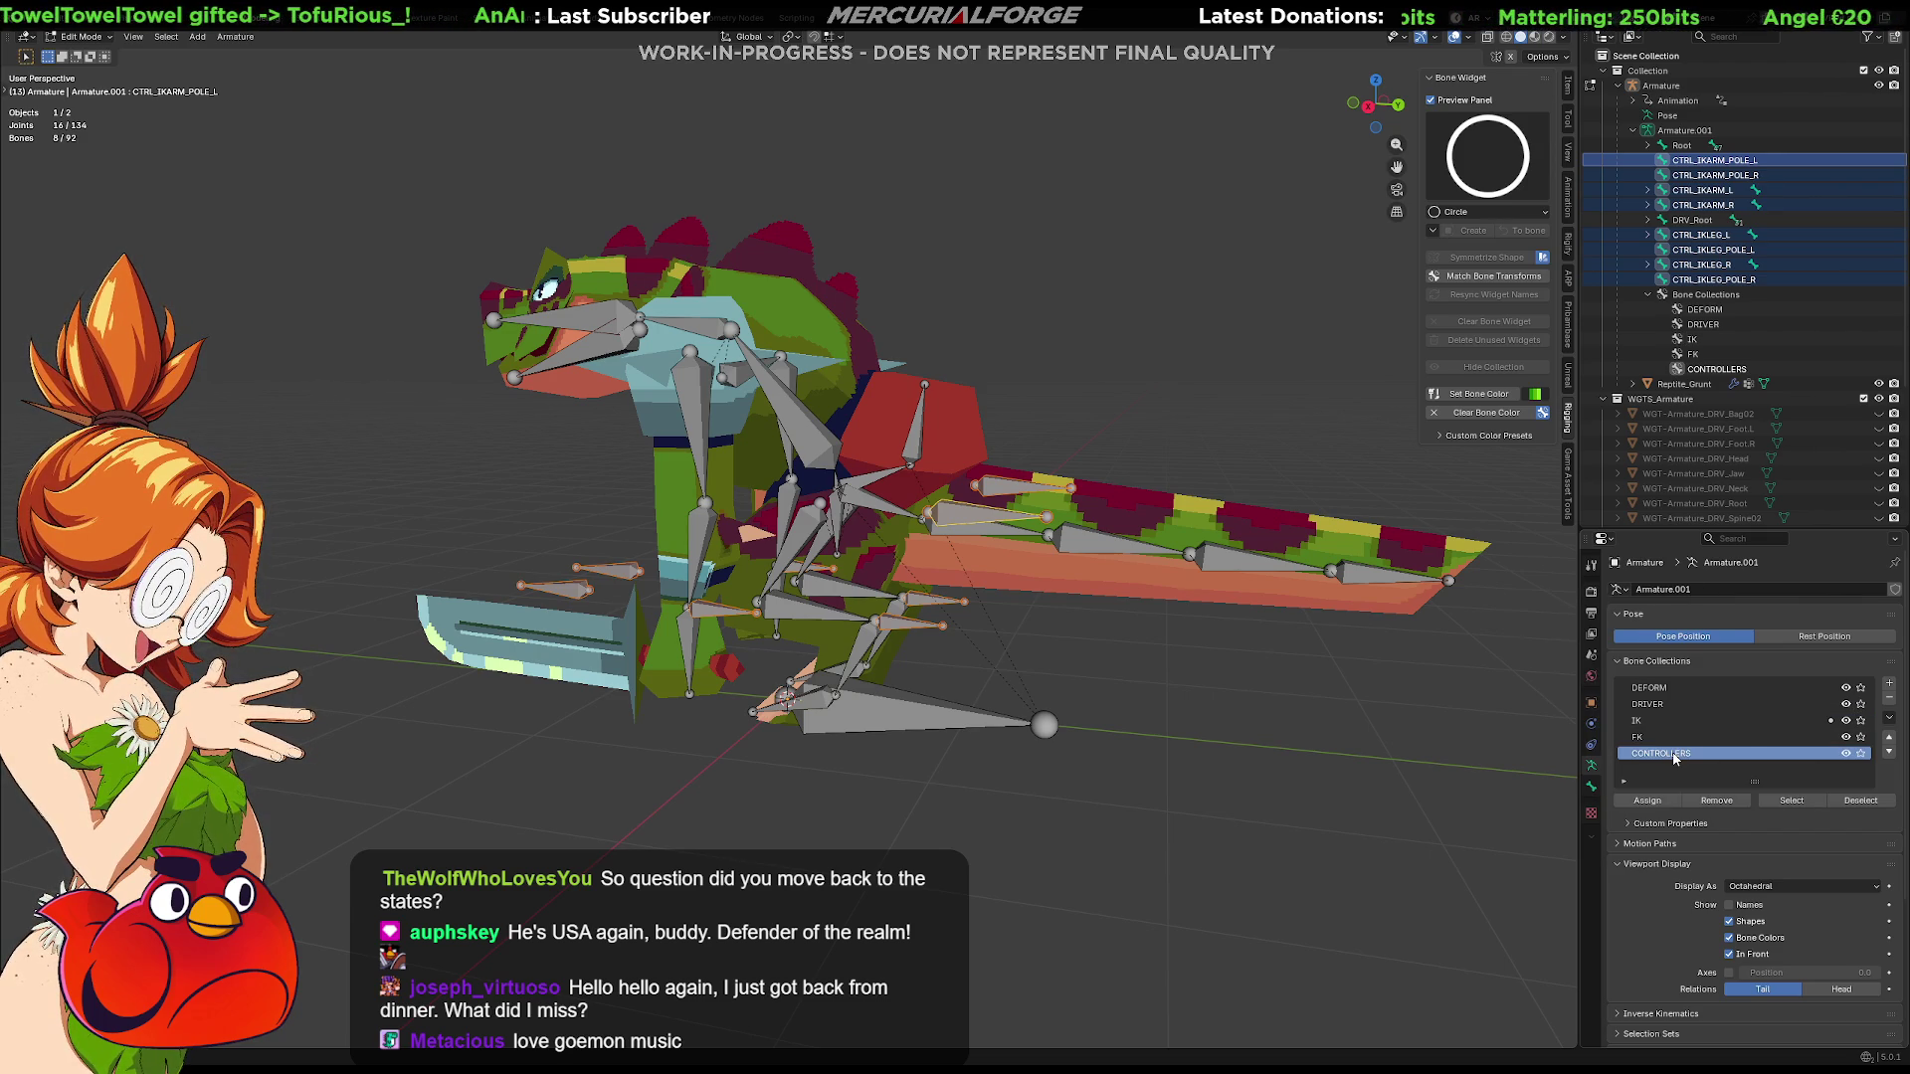
left_click(1662, 806)
left_click(1671, 720)
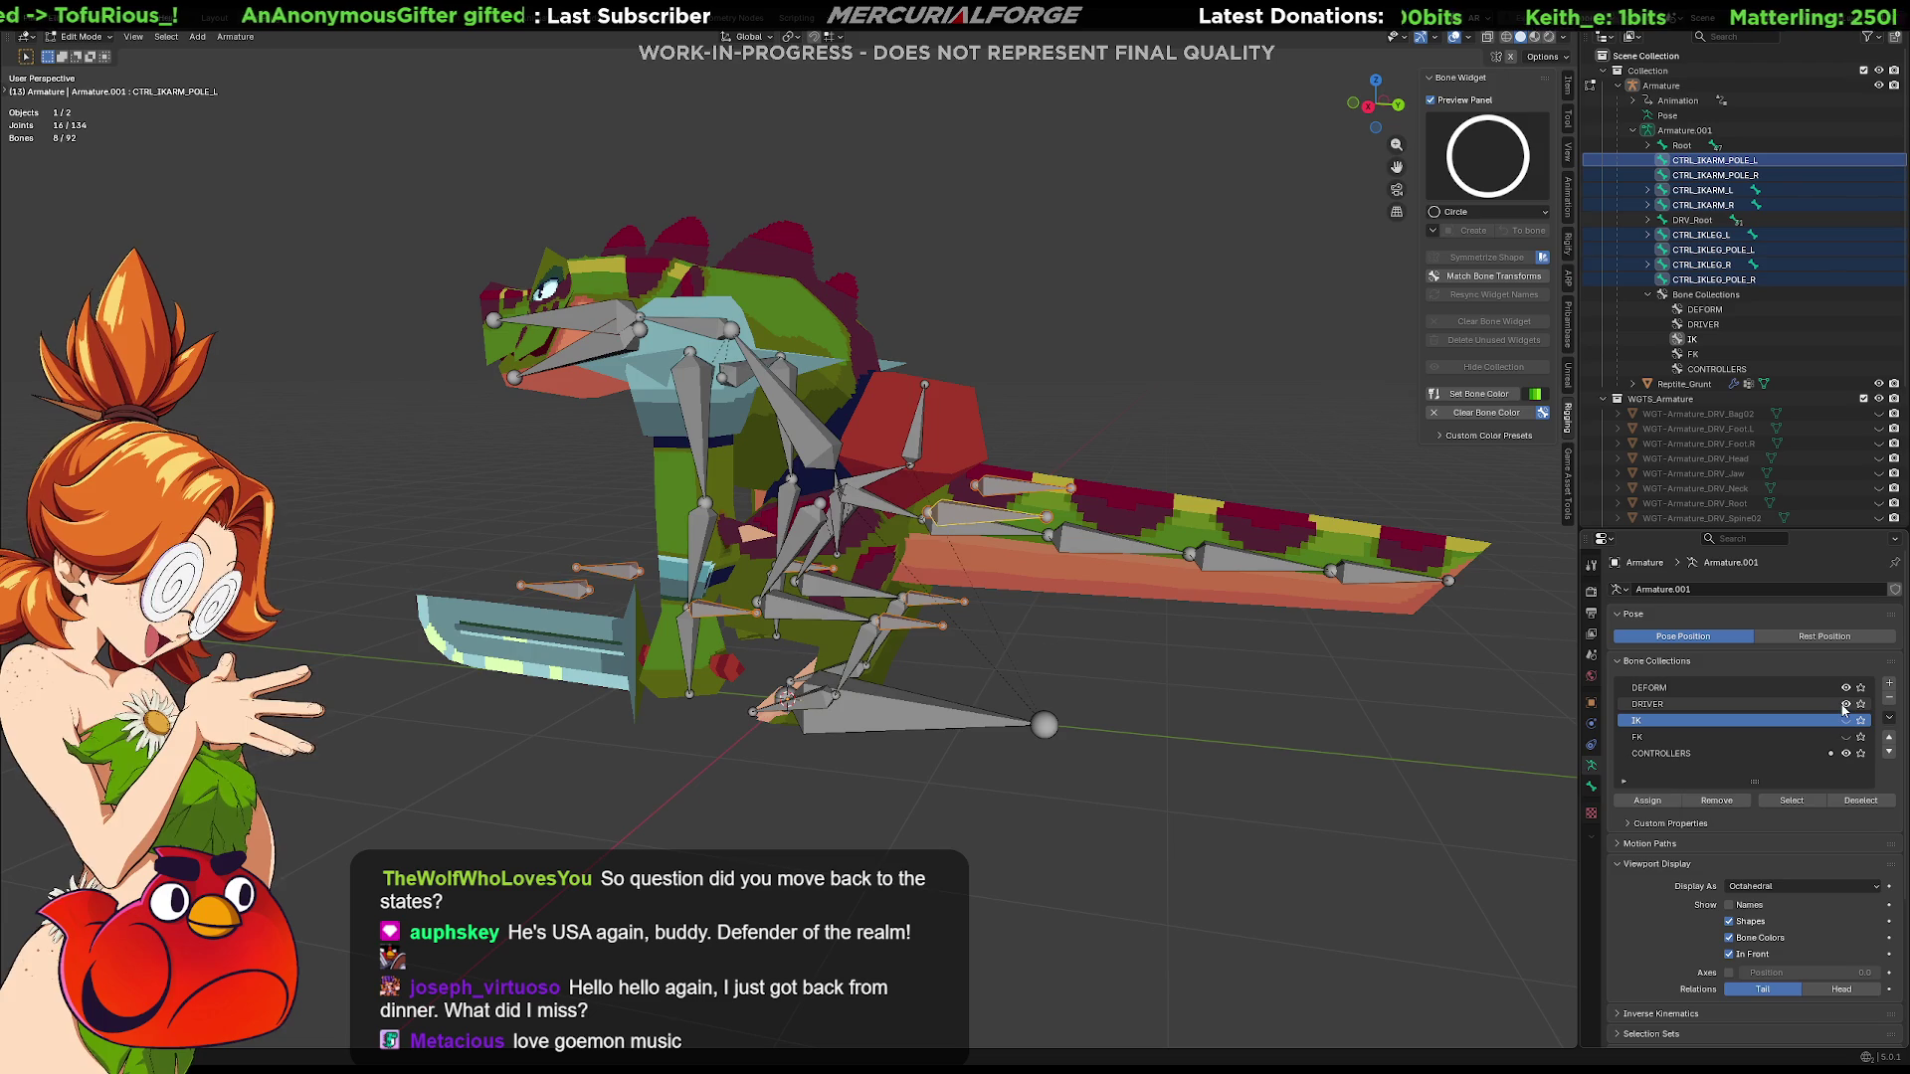
left_click(1844, 723)
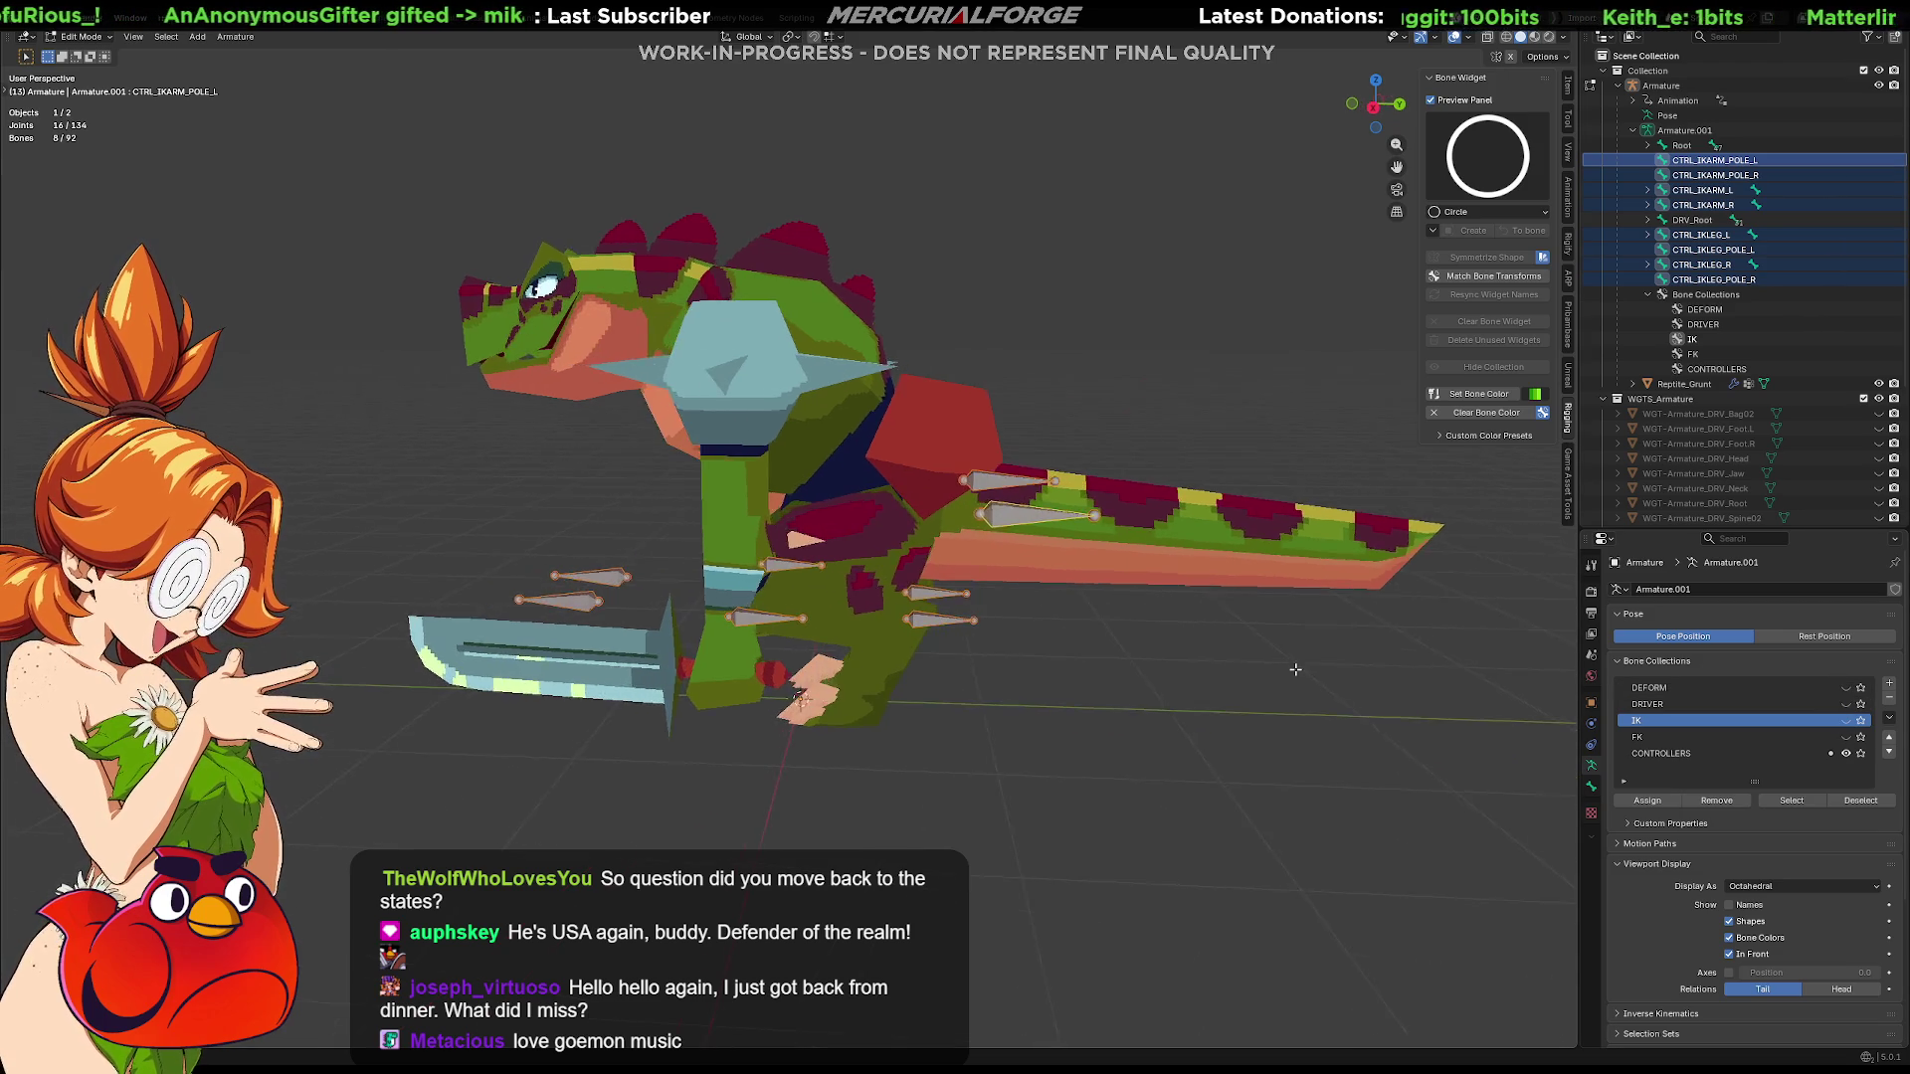
Enter Pose Mode with the CONTROLLERS collection hidden and the DRIVER collection shown
middle_click_drag(1447, 621, 1247, 807)
key("ctrl+Tab")
mouse_move(1093, 740)
middle_mouse_down()
mouse_move(1170, 748)
mouse_move(1109, 681)
mouse_move(1119, 642)
middle_mouse_up()
scroll(1118, 641, "up", 1)
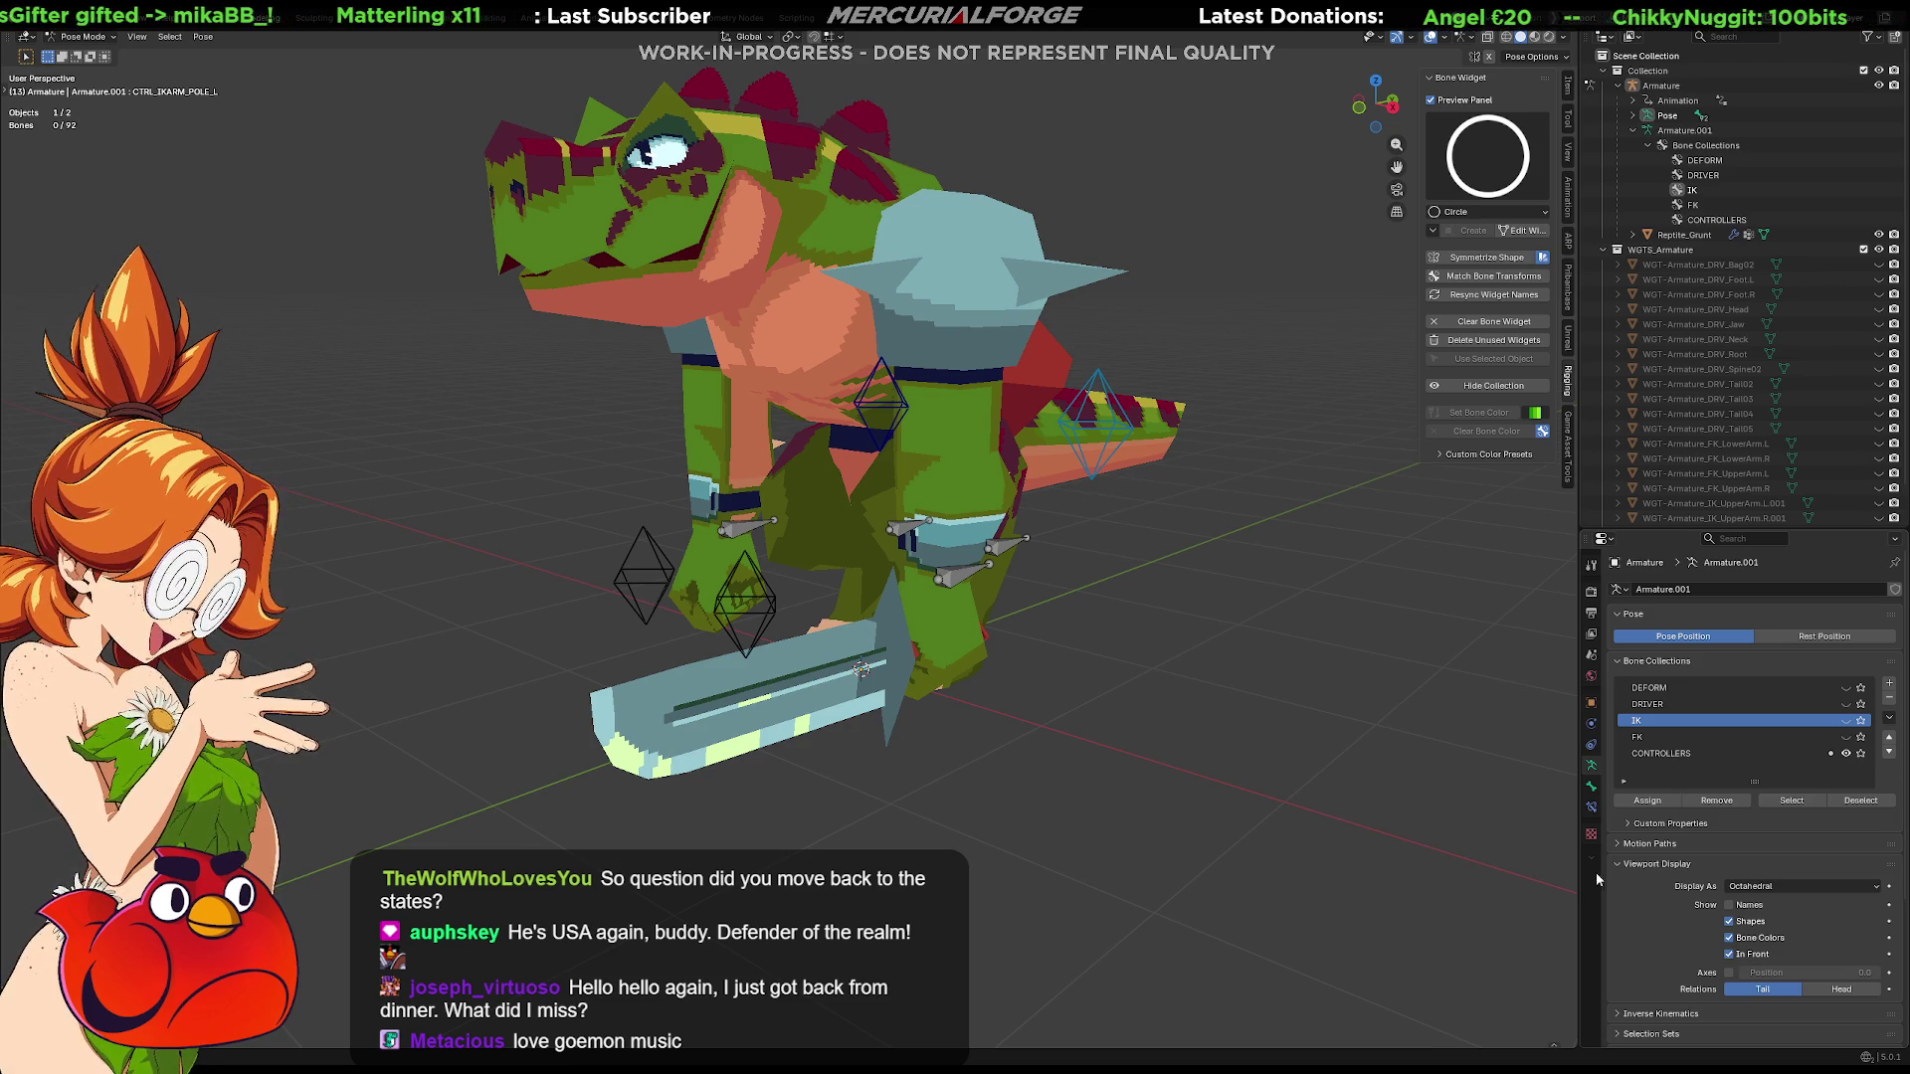
middle_click_drag(1351, 638, 1313, 641)
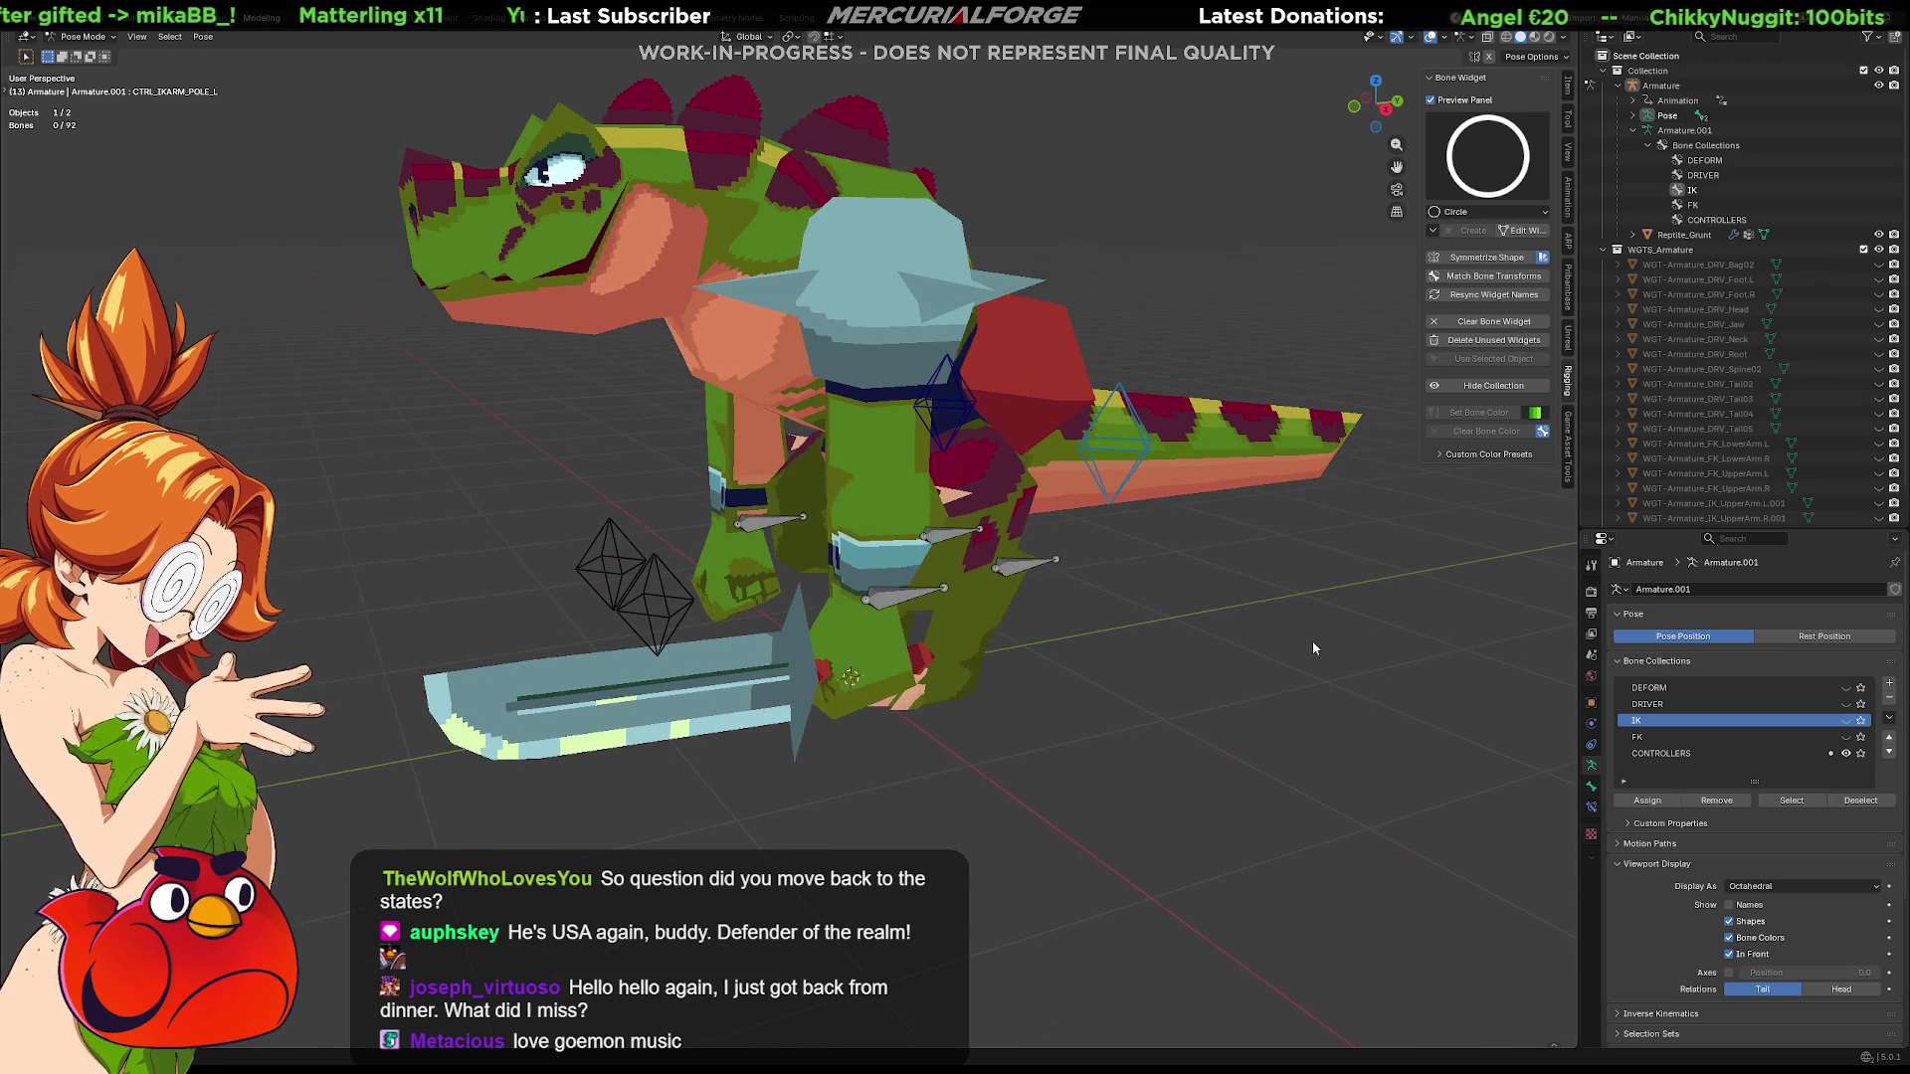
left_click(1850, 754)
key("Tab")
mouse_move(1268, 634)
middle_mouse_down()
mouse_move(1177, 632)
mouse_move(1305, 512)
middle_mouse_up()
left_click(1850, 706)
key("ctrl+Tab")
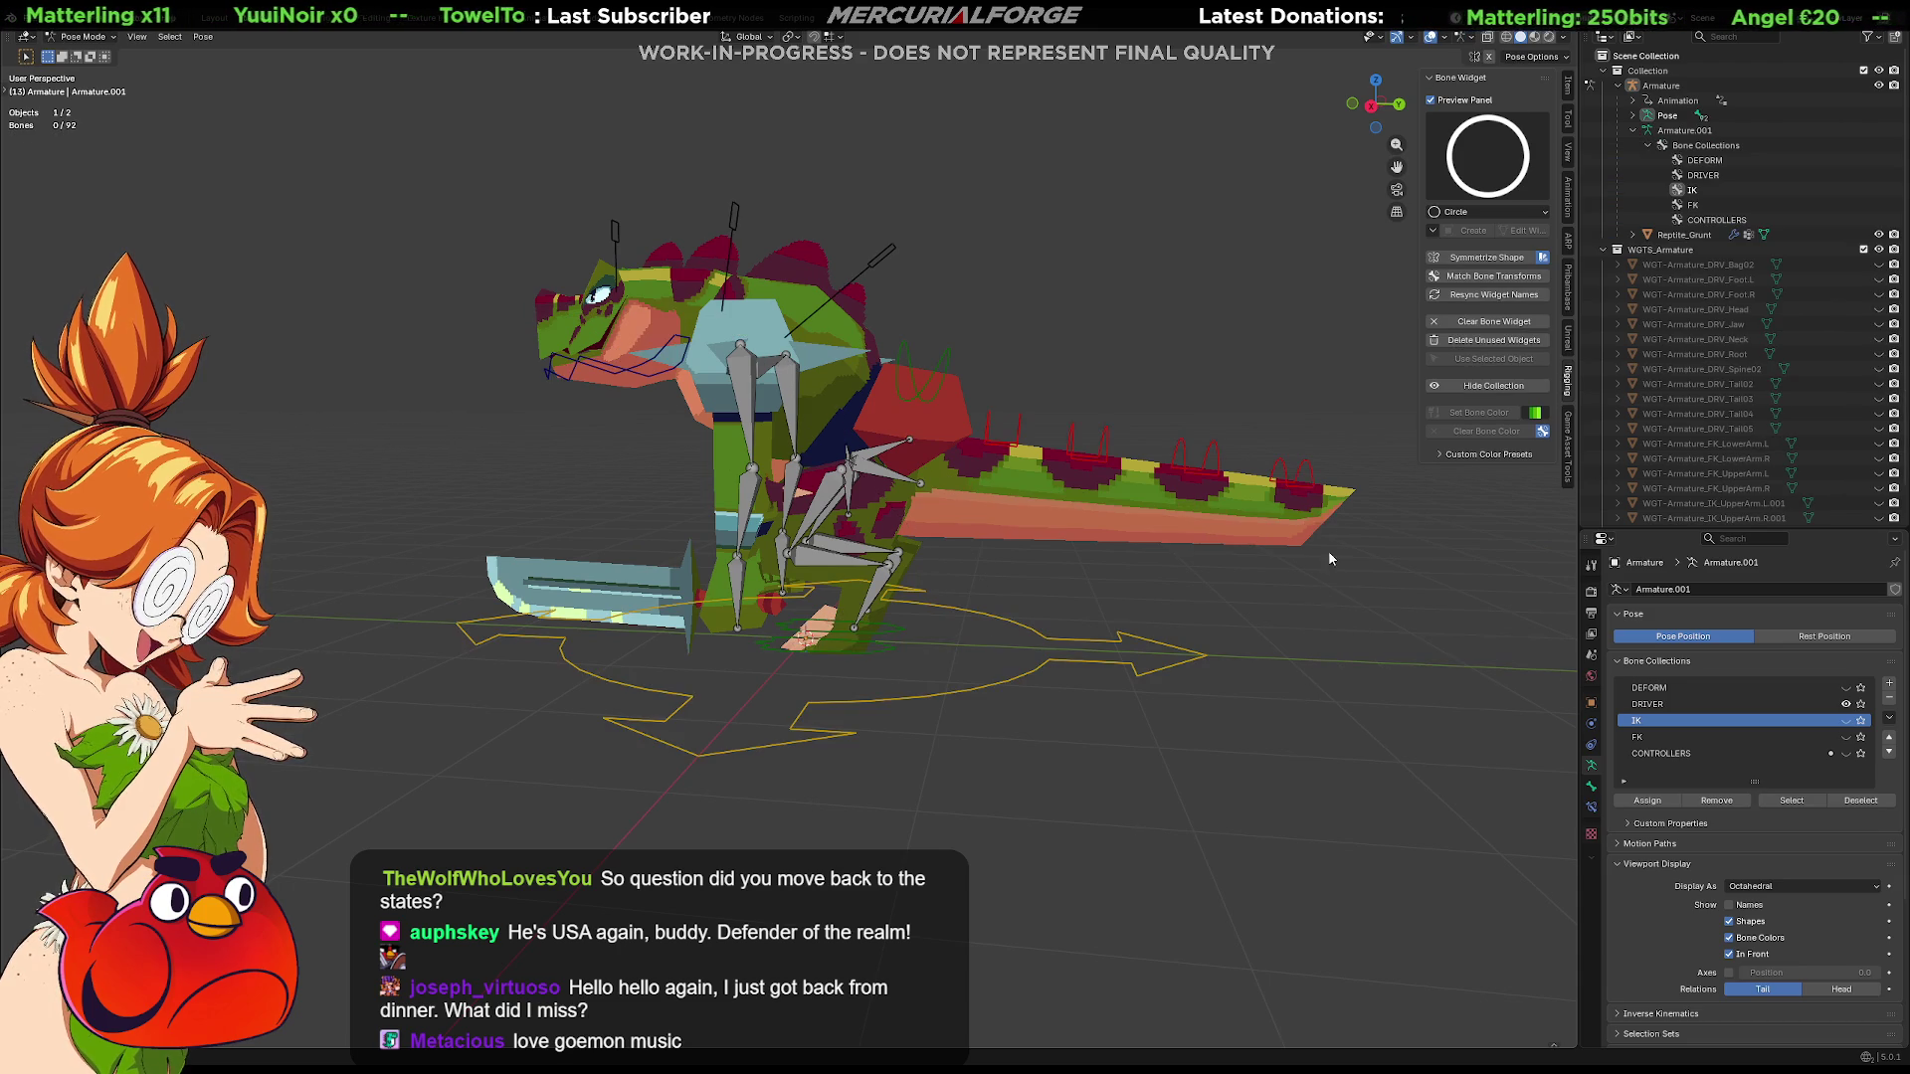
Select the tail, bag, stick, neck, head, jaw and root driver widgets together
left_click(1315, 460)
key("ctrl+l")
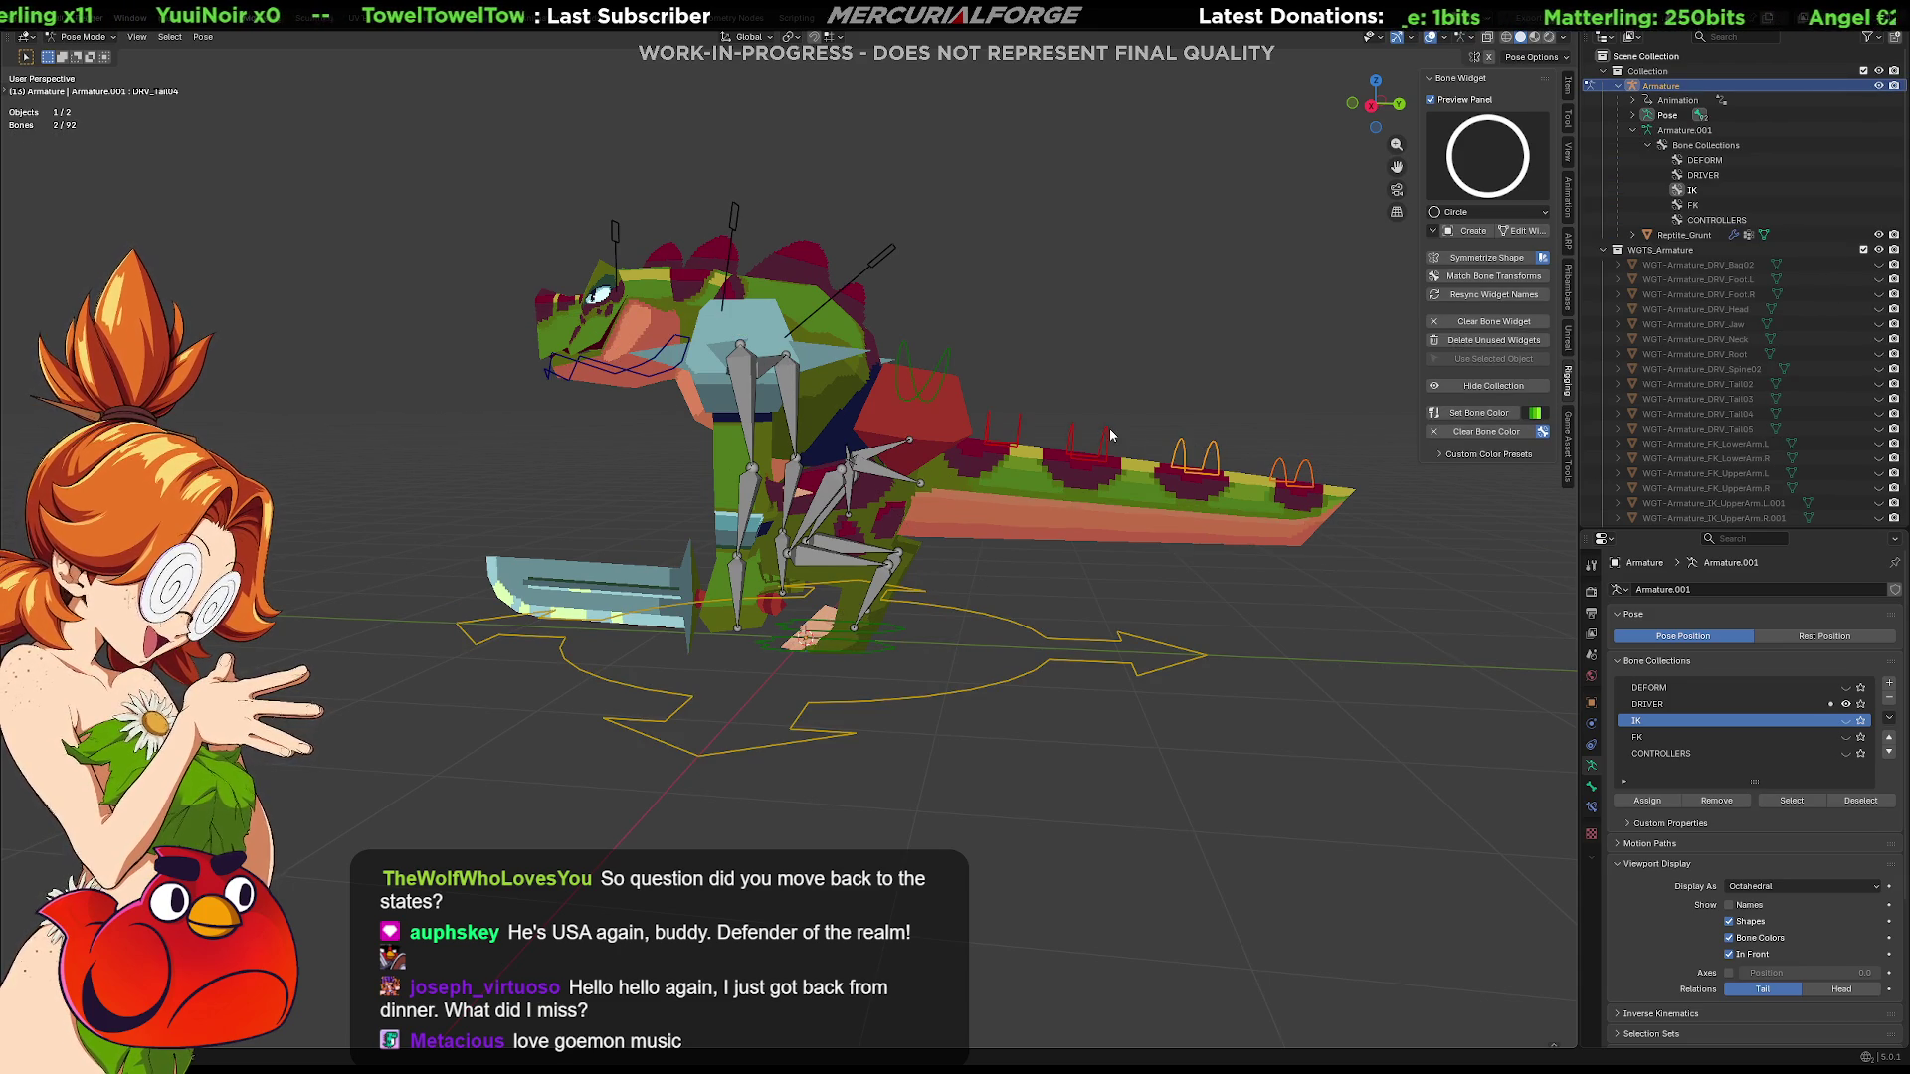
left_click(919, 373, "shift")
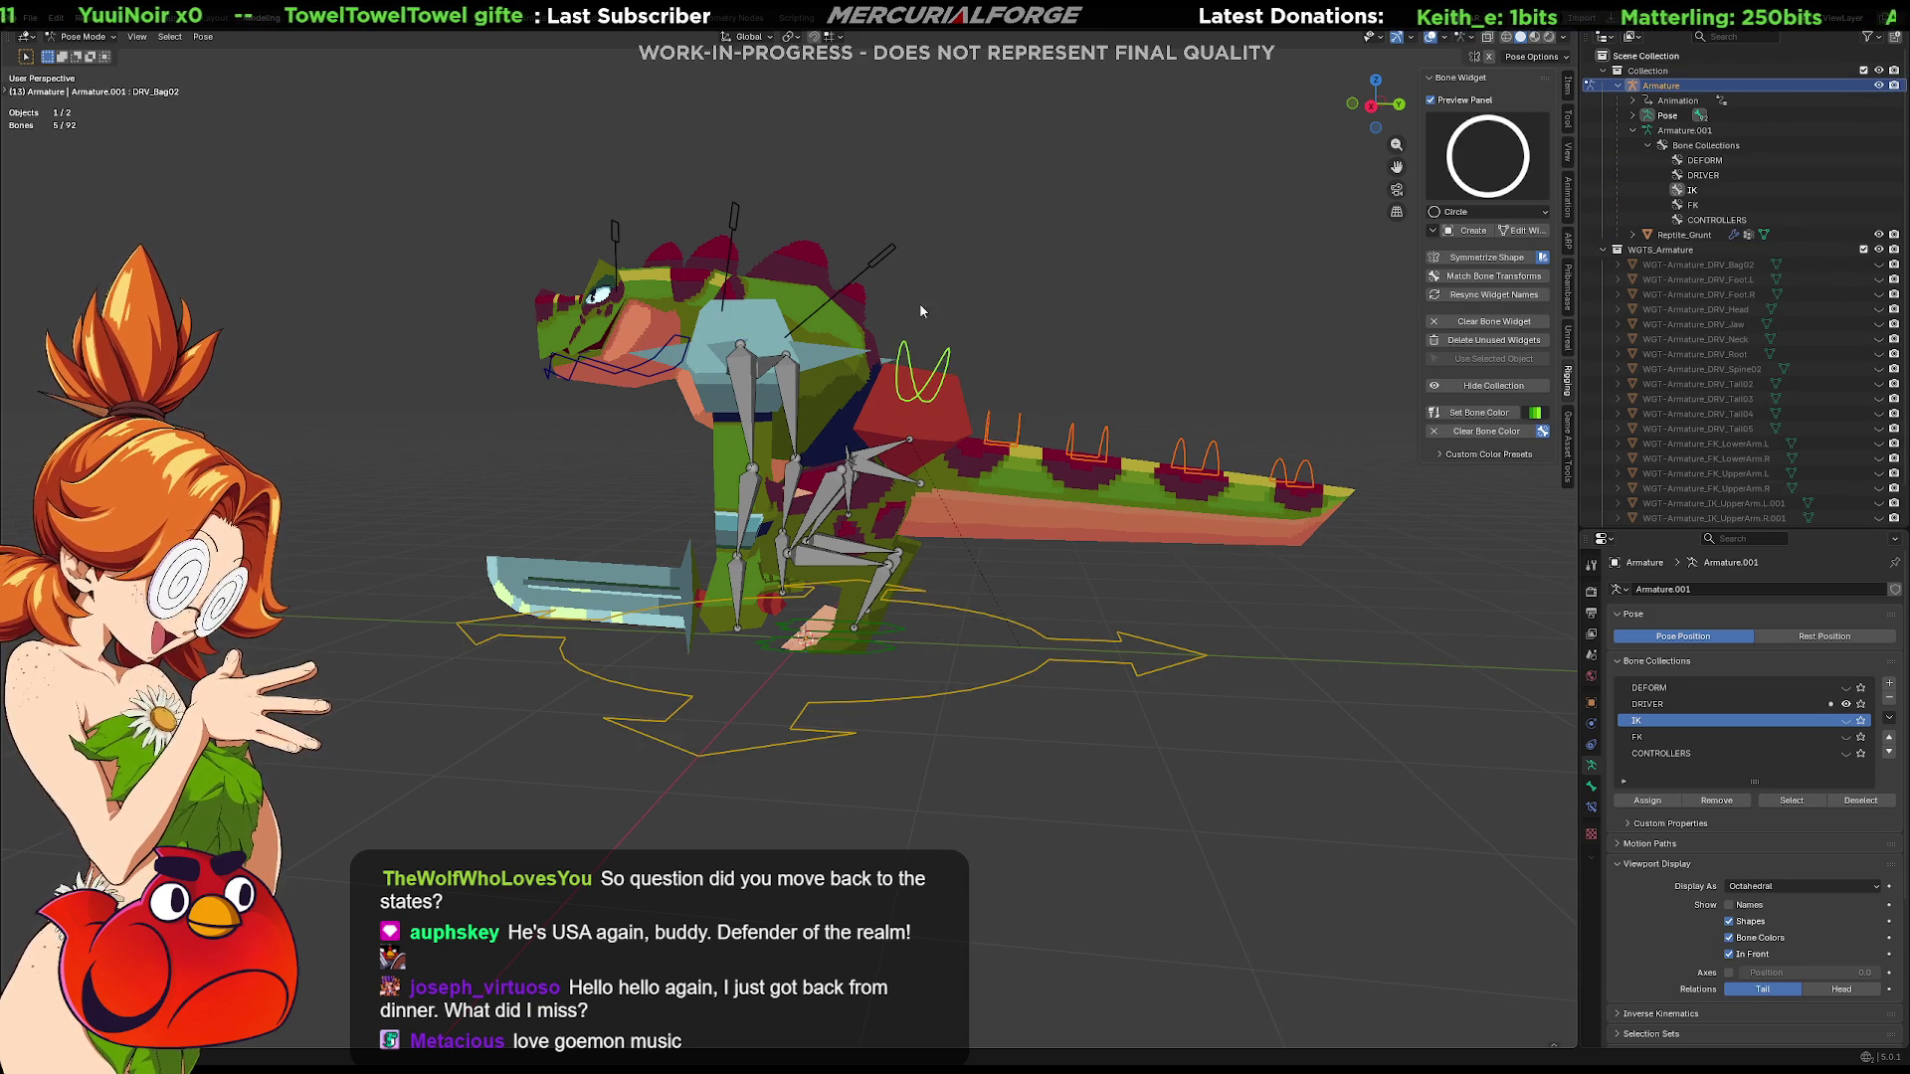
left_click(887, 251, "shift")
left_click(727, 210, "shift")
left_click(615, 234, "shift")
left_click(551, 383, "shift")
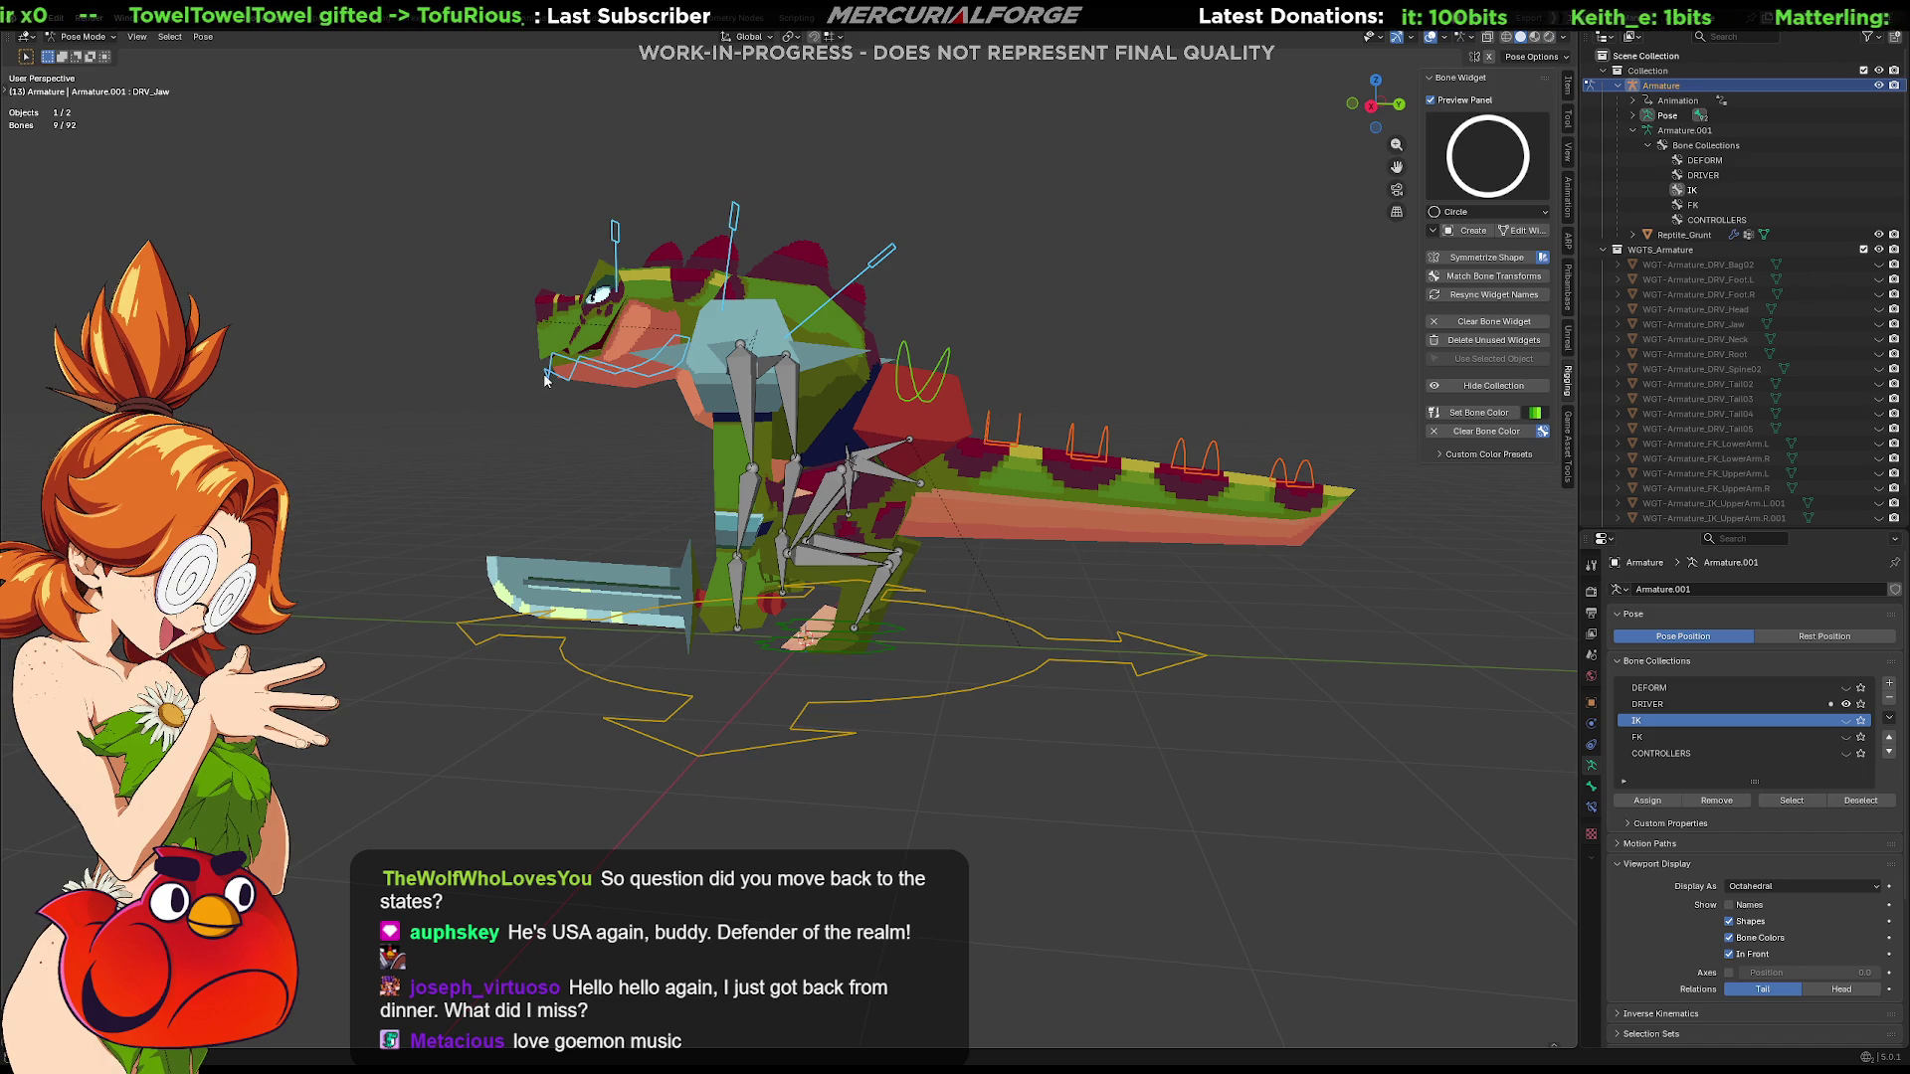
left_click(876, 702, "shift")
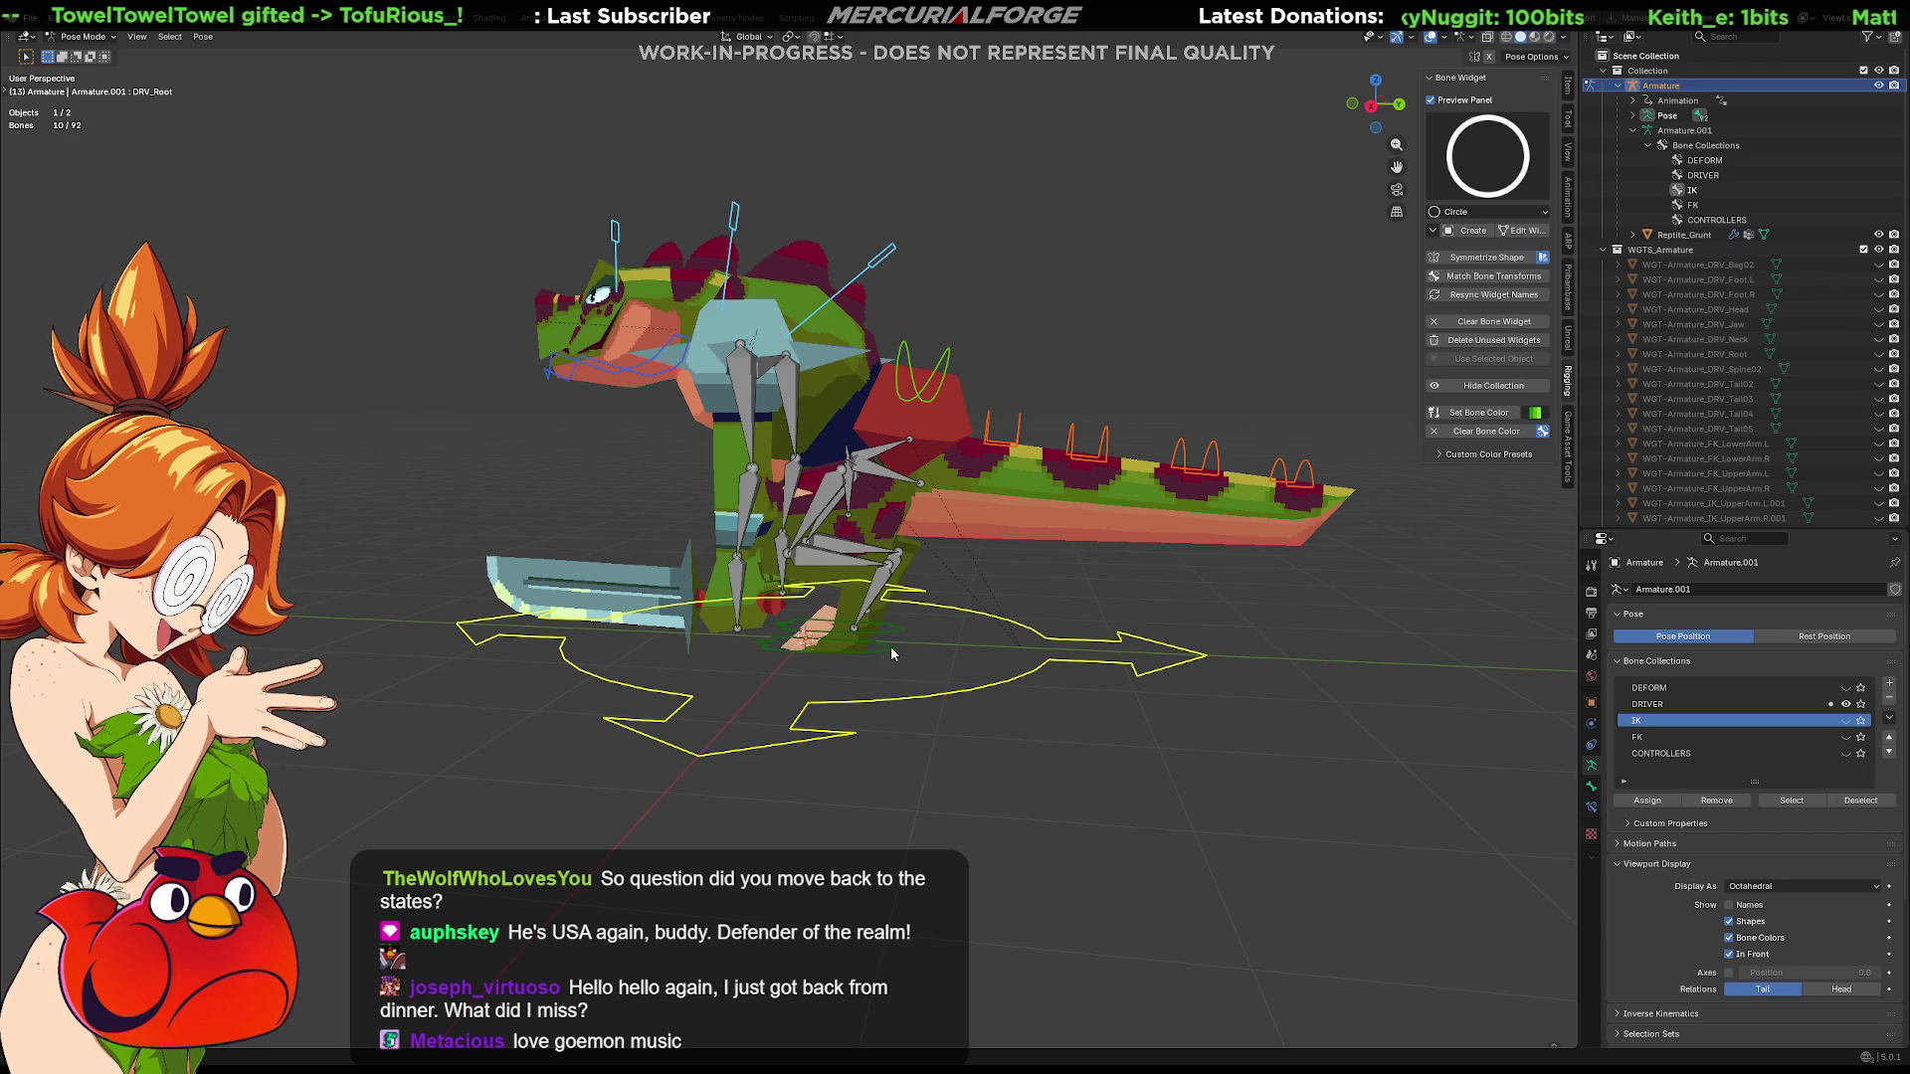
mouse_move(932, 656)
middle_mouse_down()
mouse_move(917, 672)
mouse_move(329, 673)
mouse_move(447, 678)
middle_mouse_up()
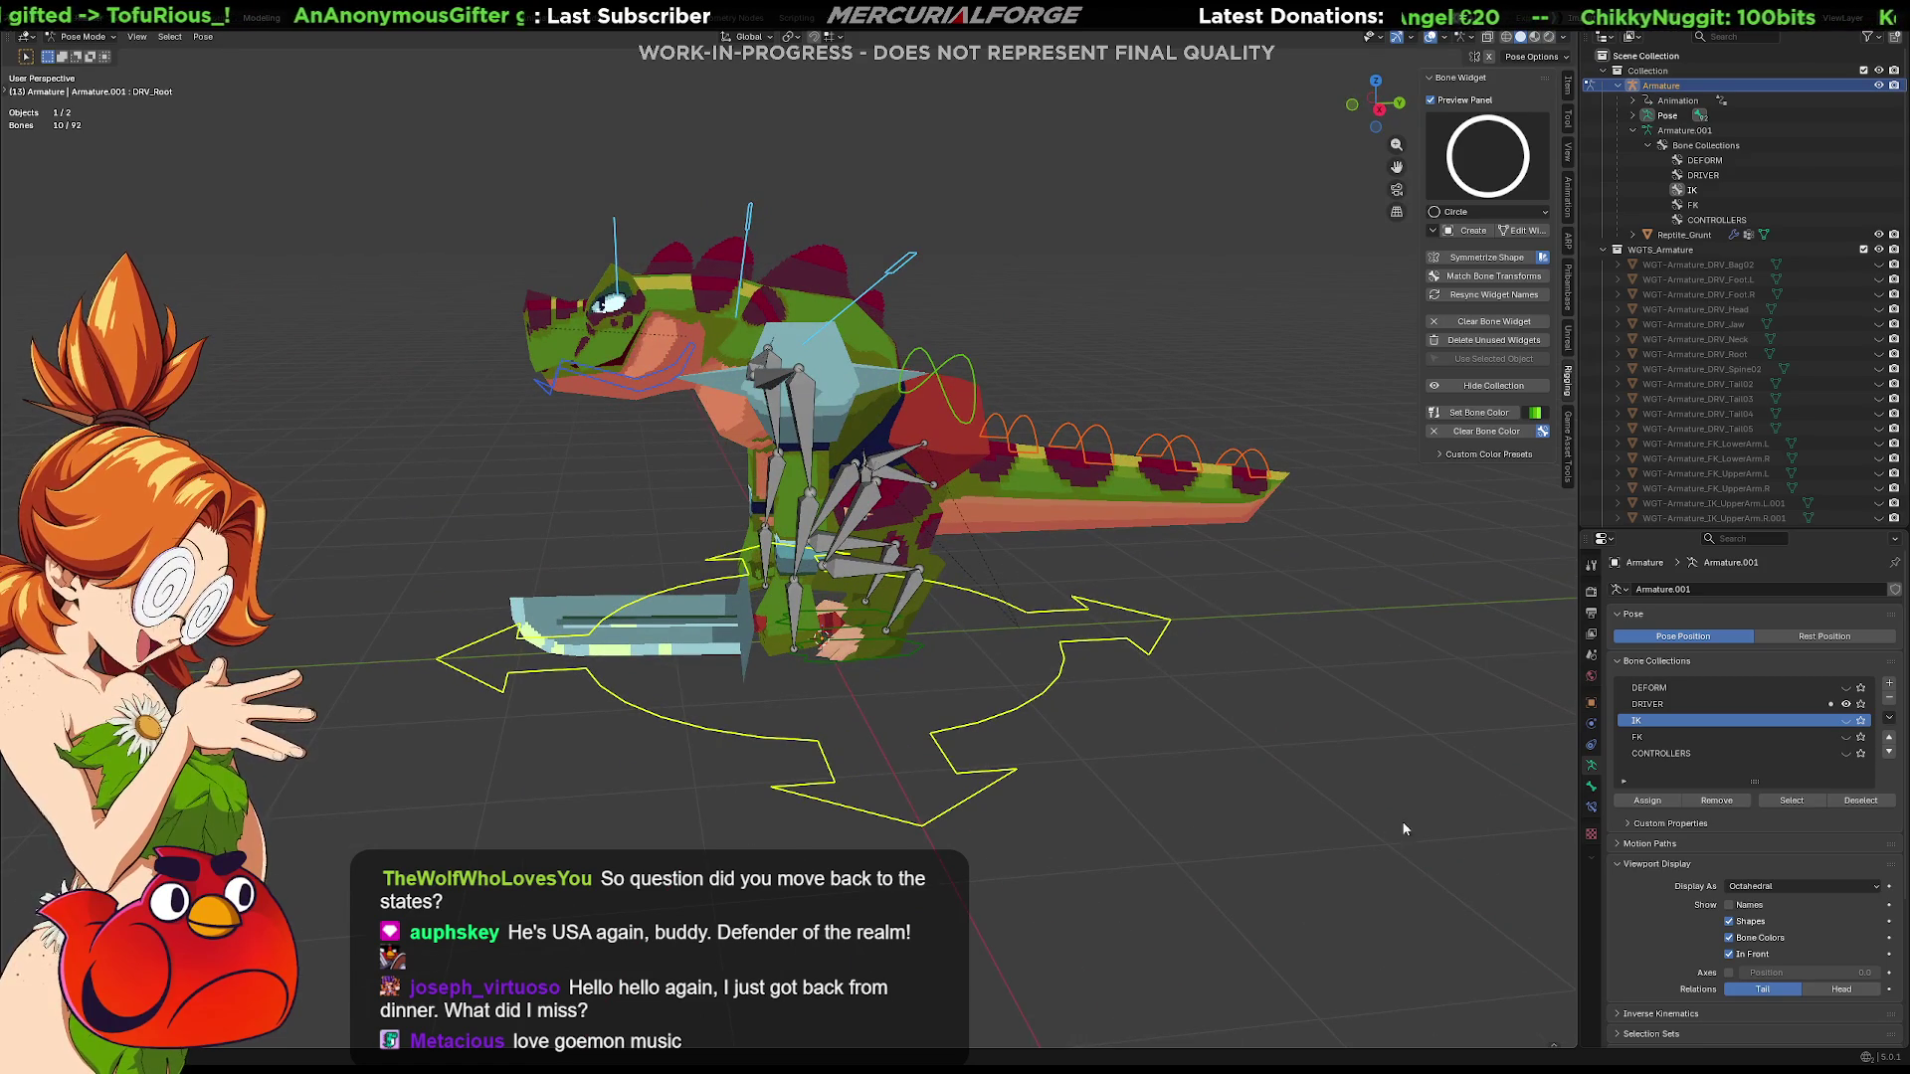
Move the selected driver widgets into CONTROLLERS and remove them from the DRIVER collection
left_click(1666, 754)
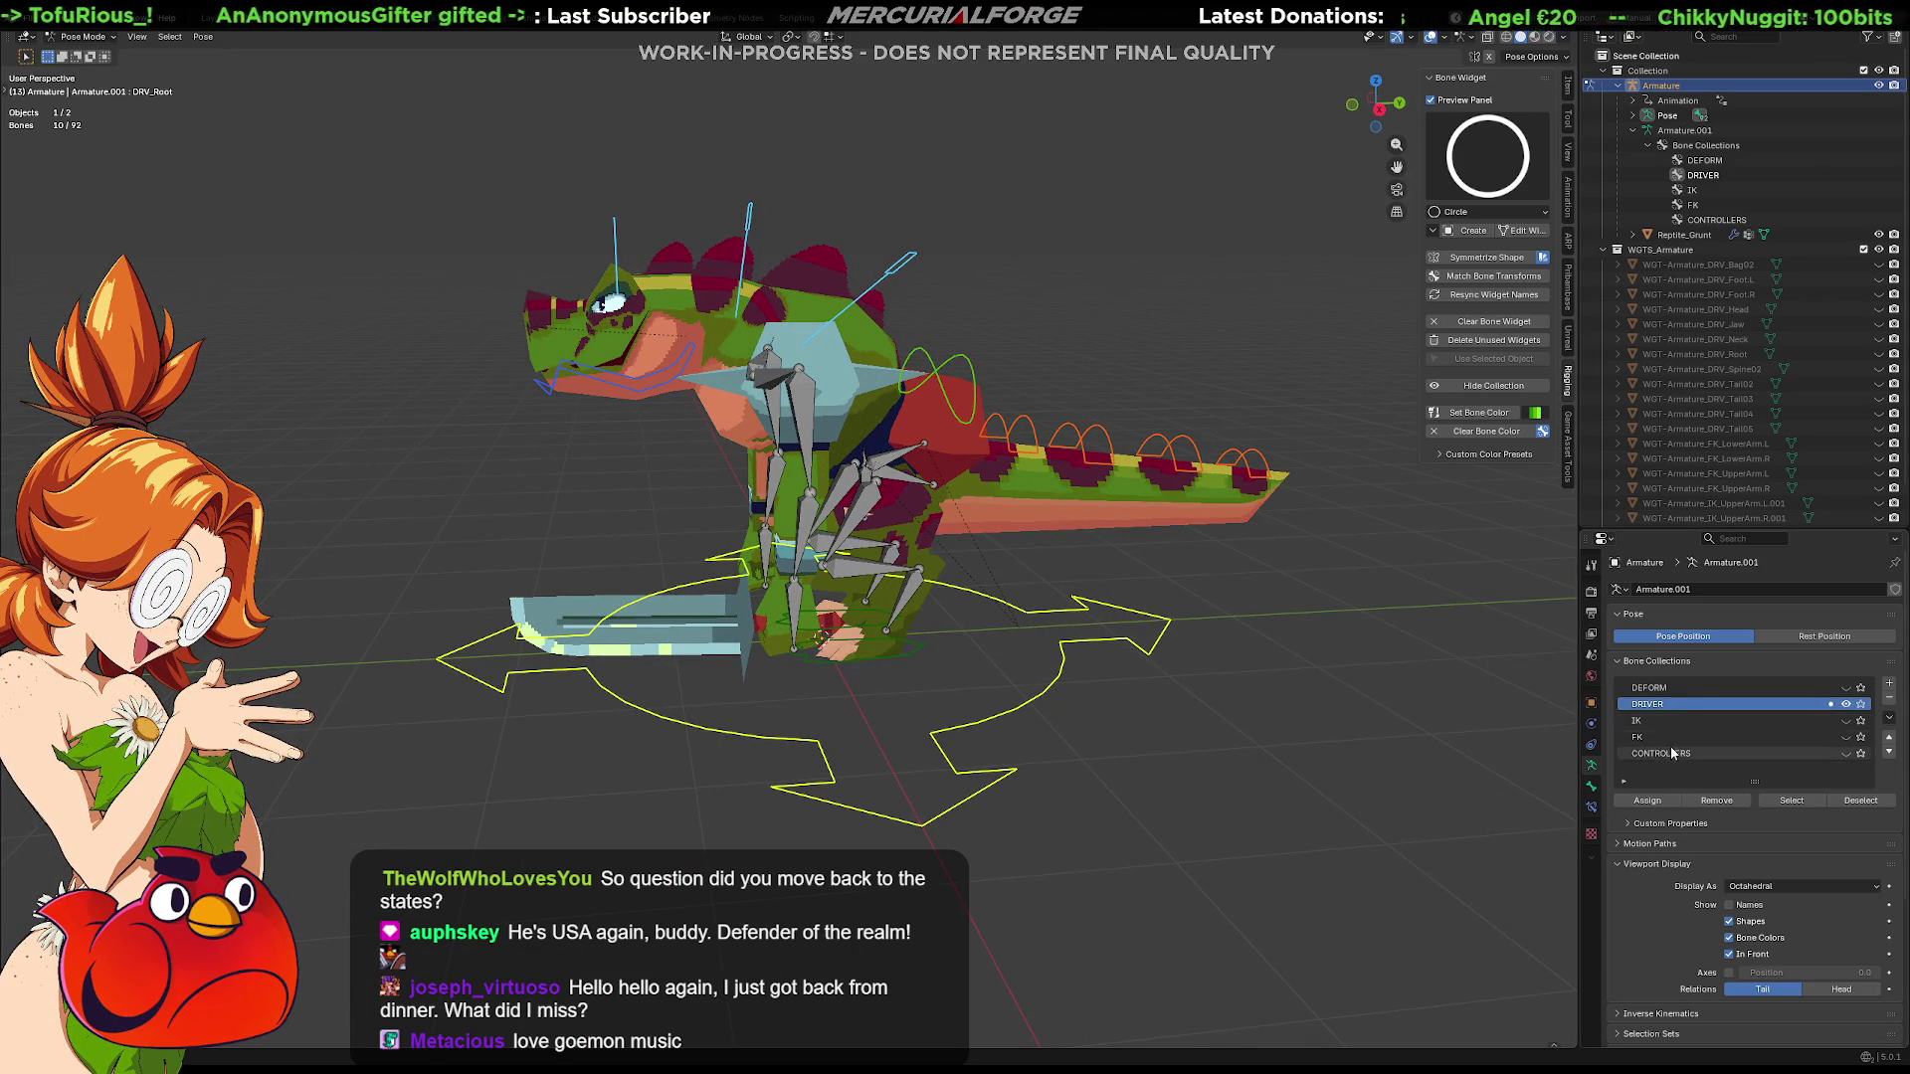
left_click(1642, 802)
left_click(1672, 704)
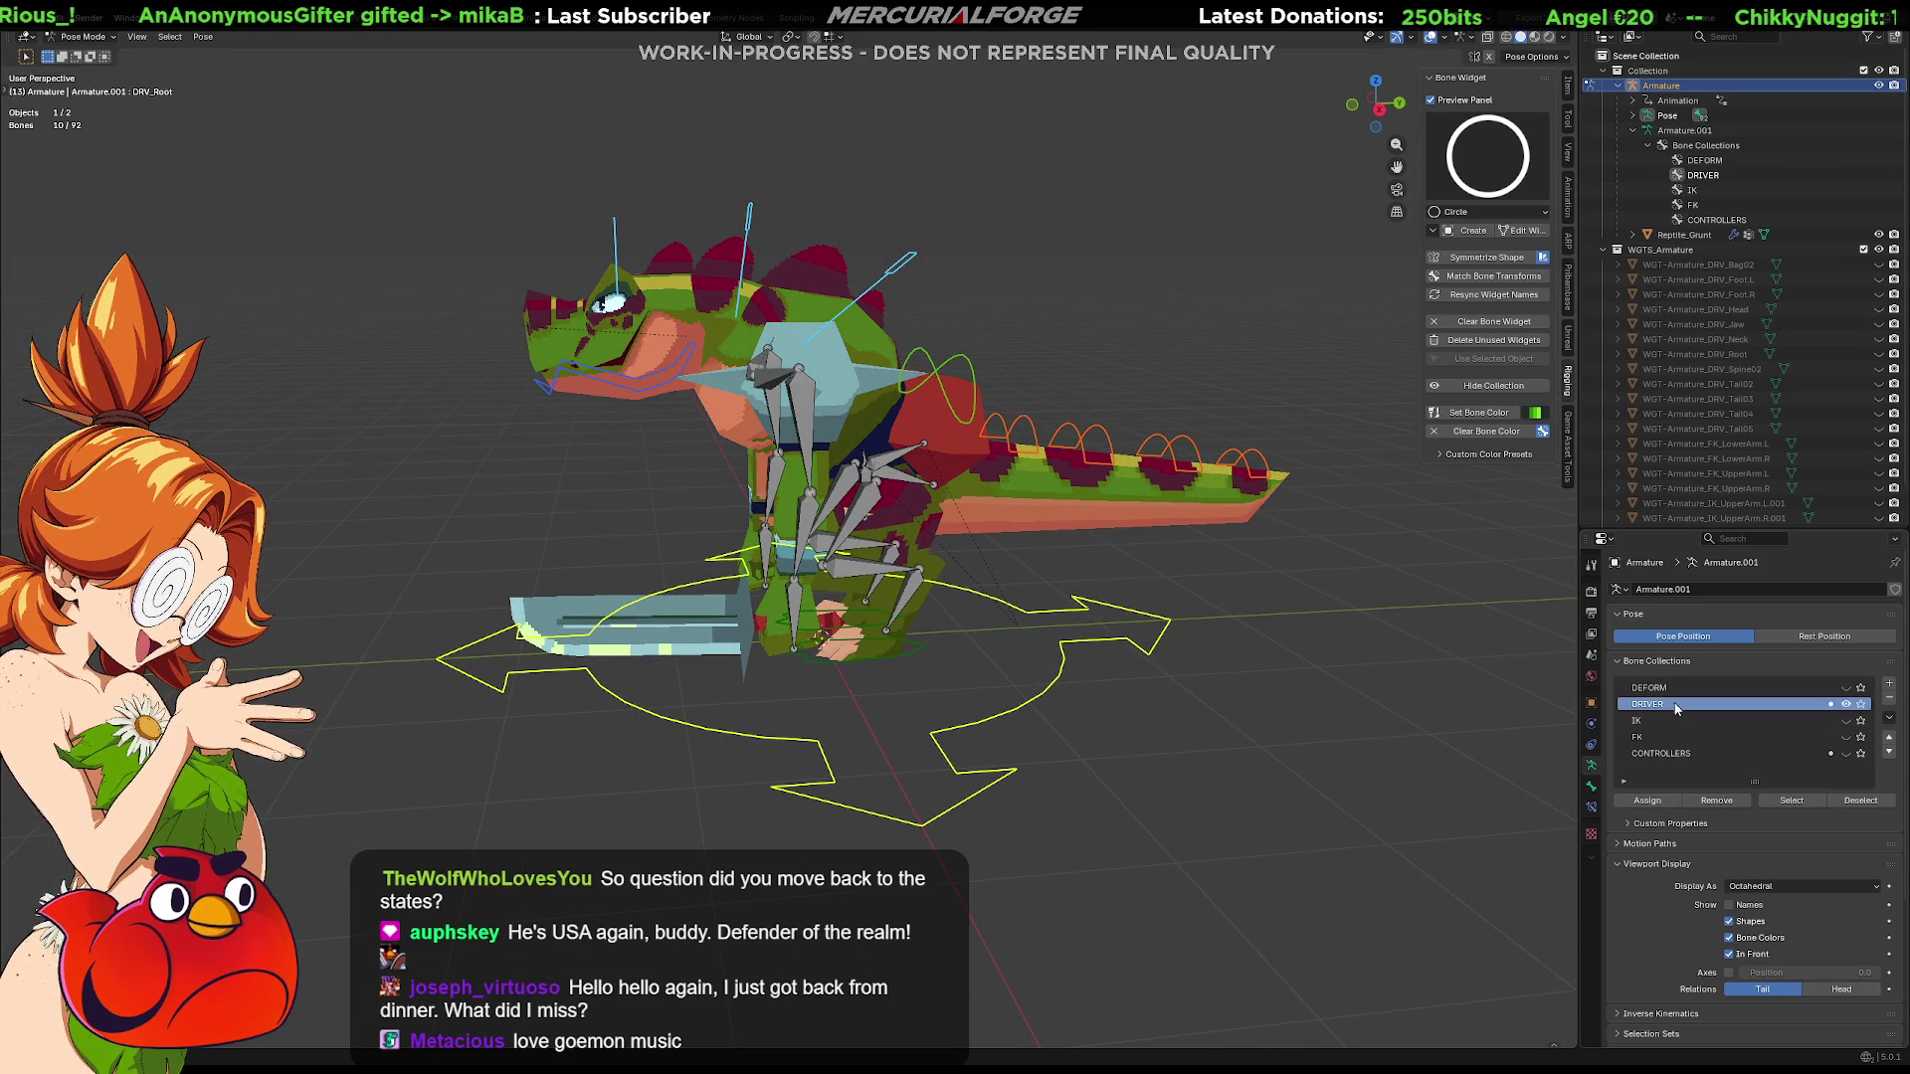
left_click(1717, 804)
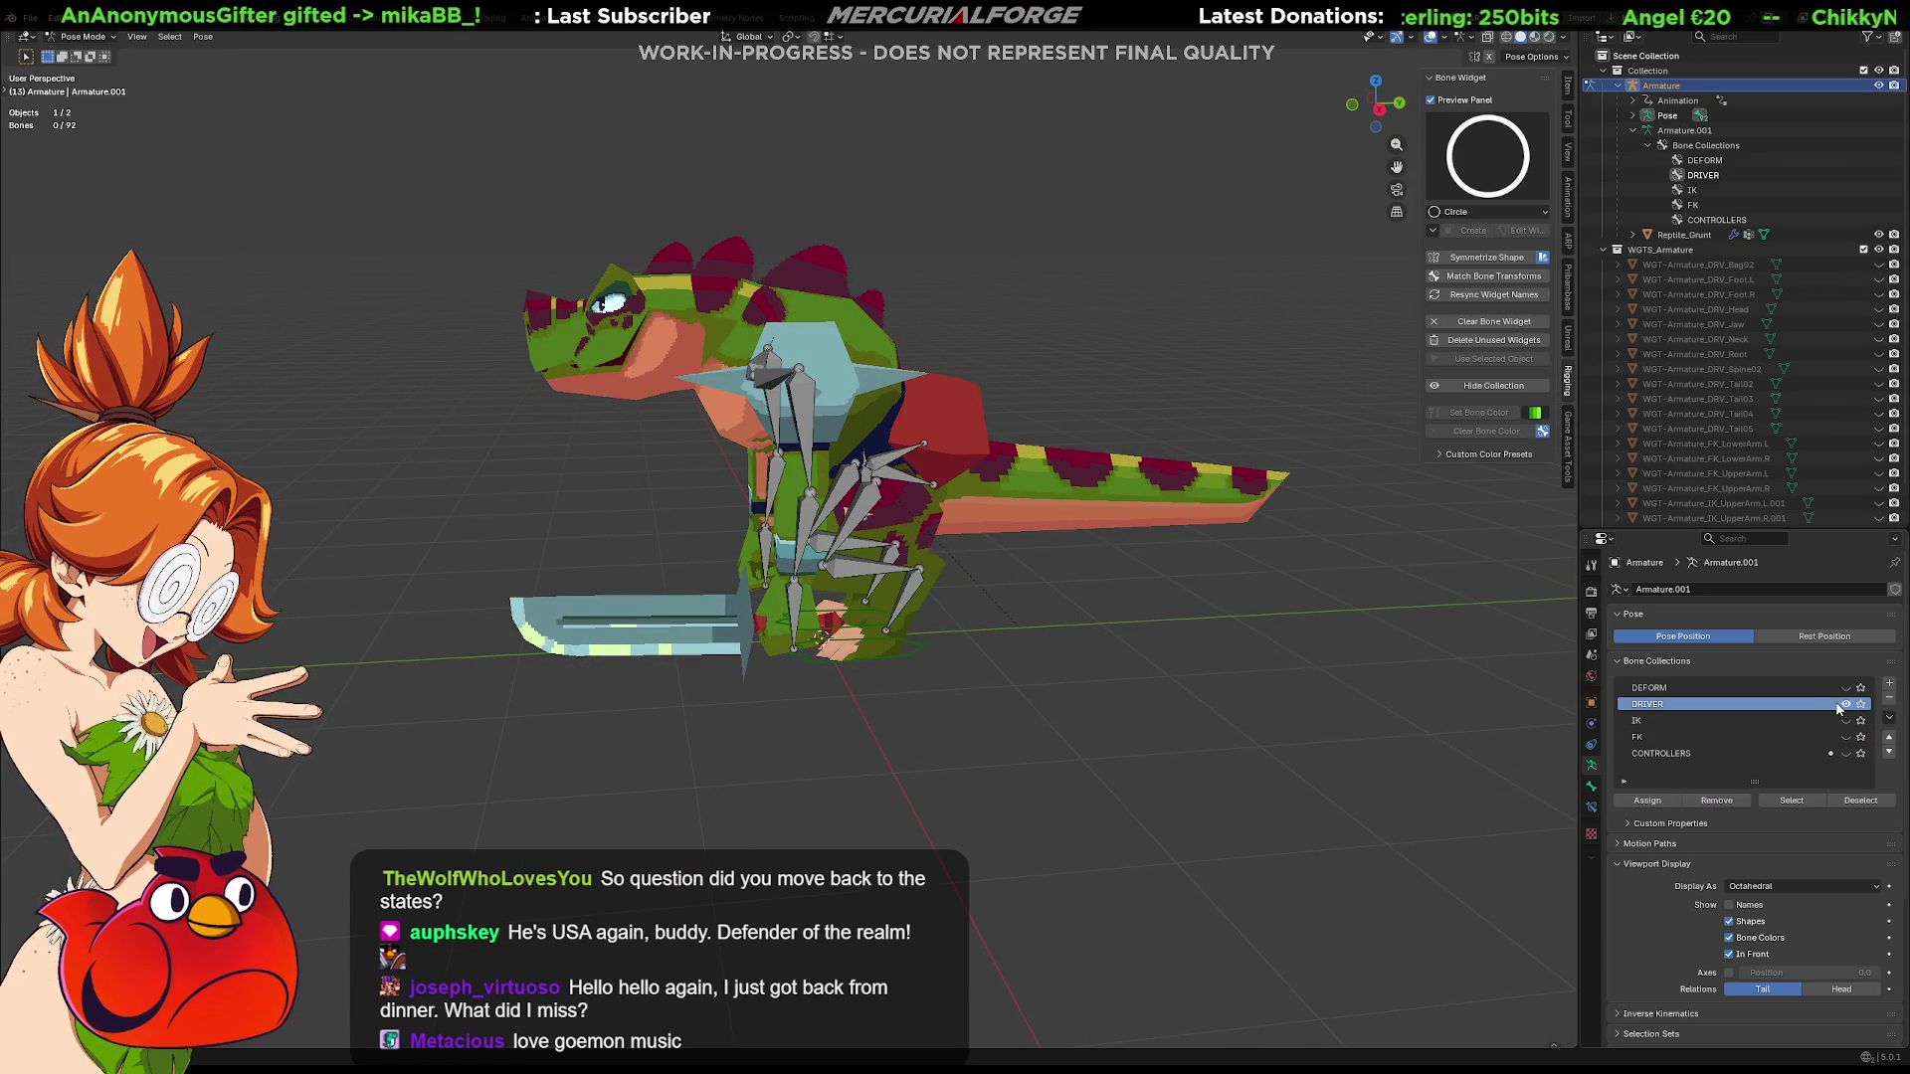
Toggle CONTROLLERS visibility to compare, show DRIVER, and select the chest clavicle driver bone for a widget
left_click(1848, 753)
left_click(1848, 754)
left_click(1848, 753)
left_click(1847, 705)
mouse_move(1045, 627)
middle_mouse_down()
mouse_move(1202, 634)
mouse_move(1229, 614)
mouse_move(1211, 717)
middle_mouse_up()
scroll(1210, 718, "up", 2)
scroll(1212, 699, "up", 2)
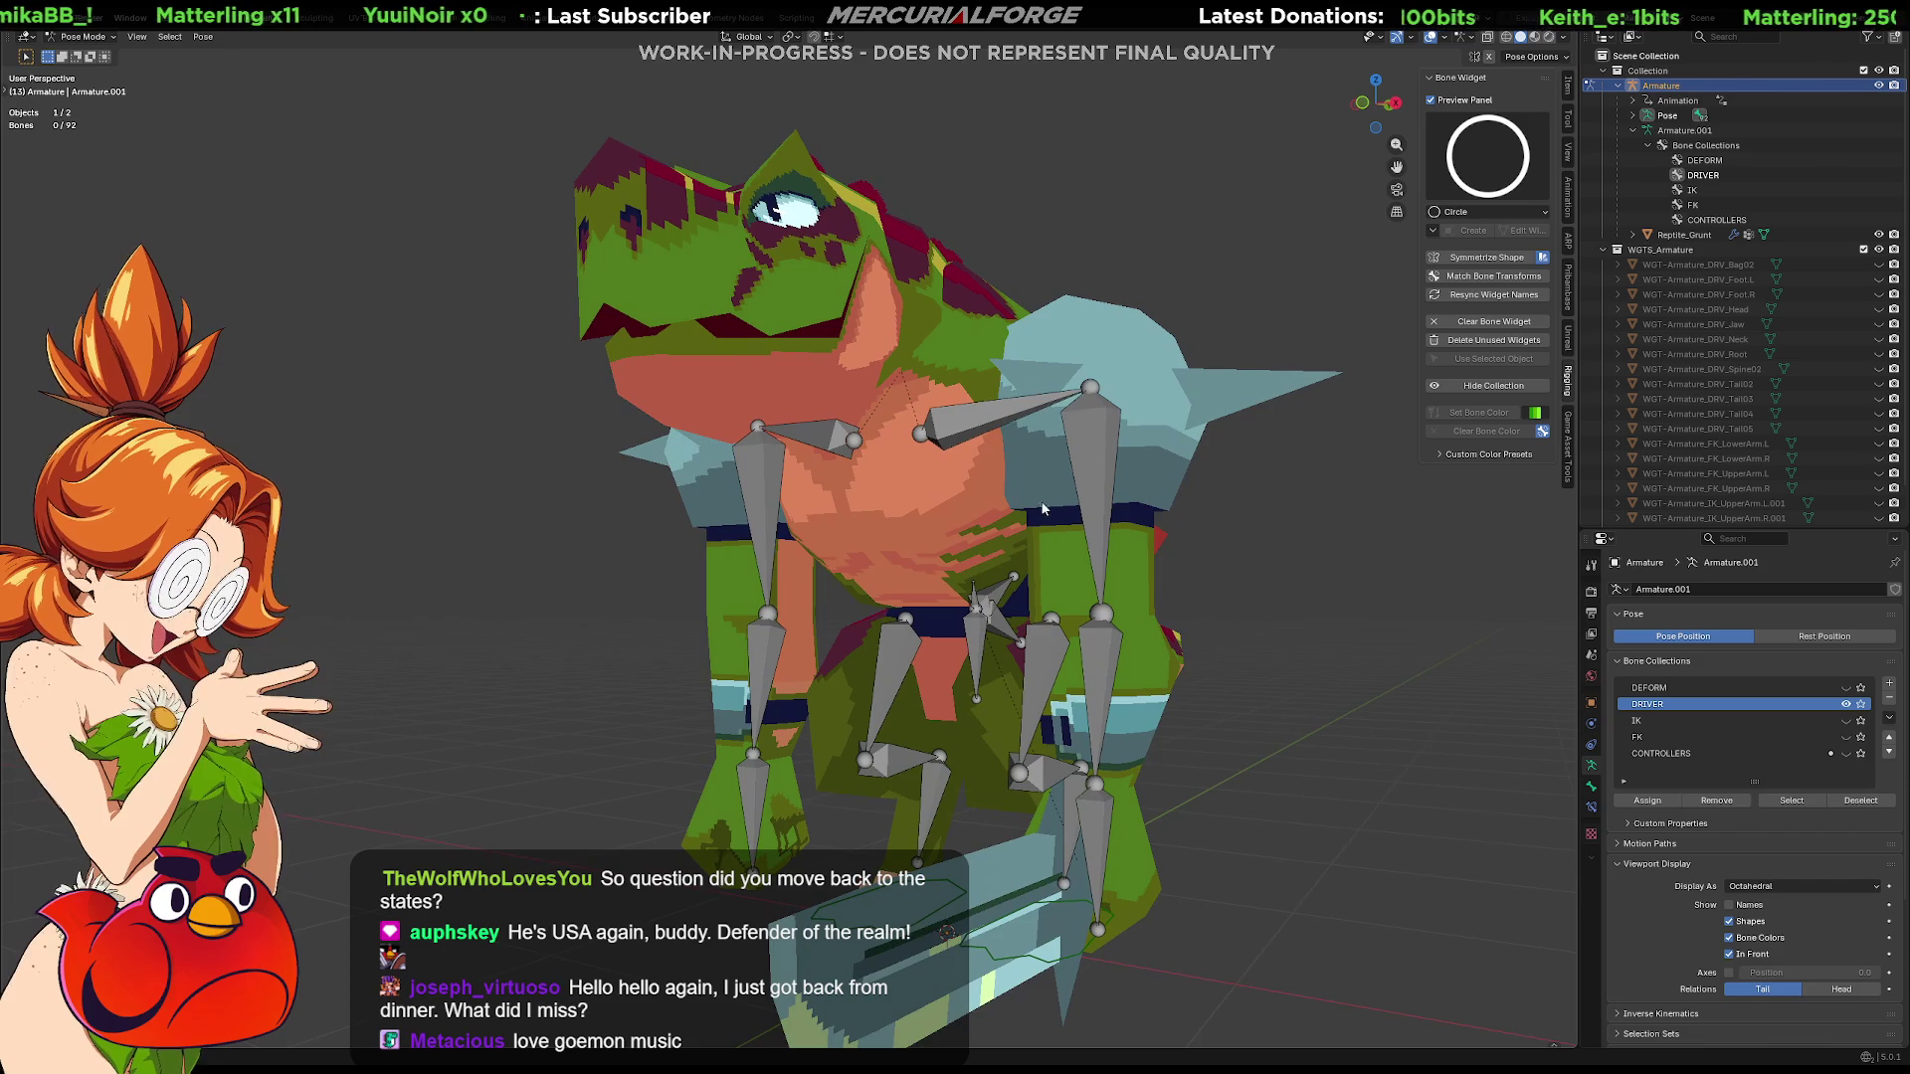
left_click(963, 431)
left_click(1511, 166)
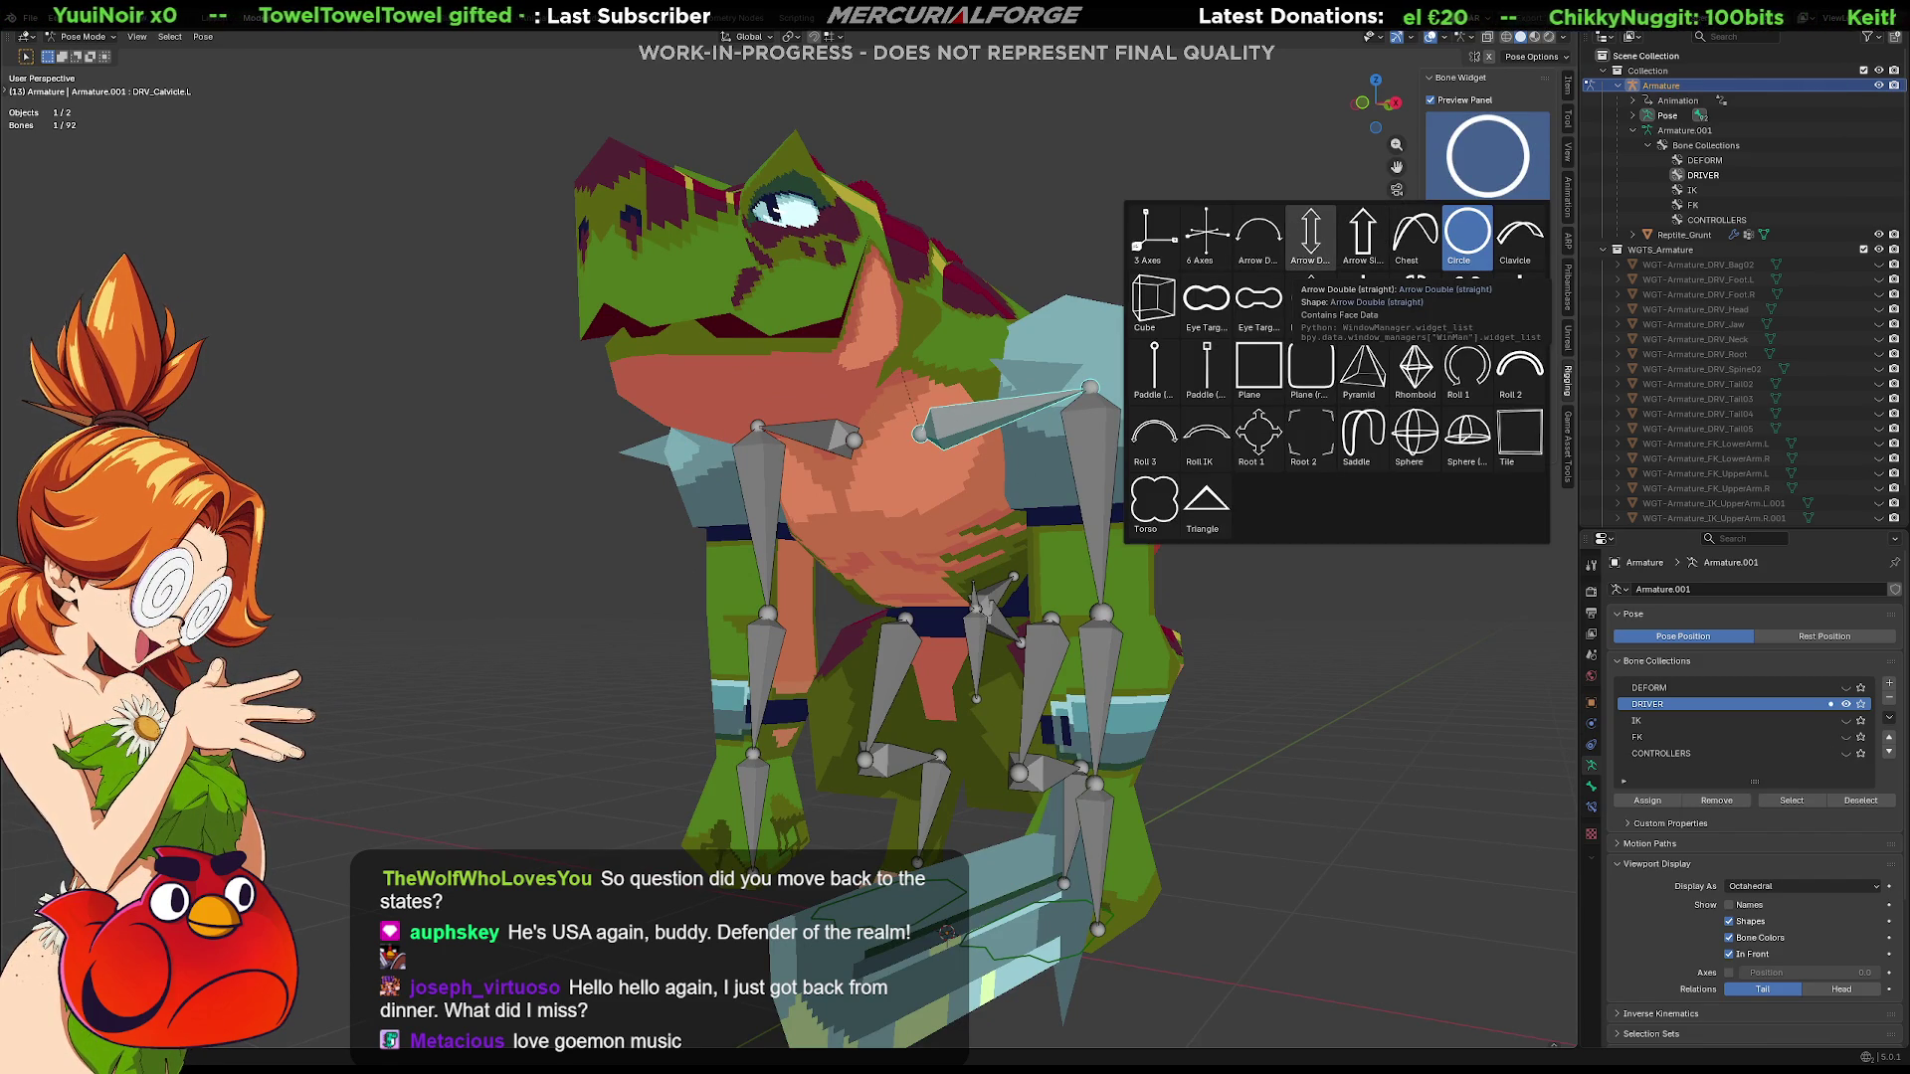
Try an arrow widget, then give the left clavicle driver the Clavicle widget shape and edit its mesh
left_click(1362, 236)
left_click(1470, 236)
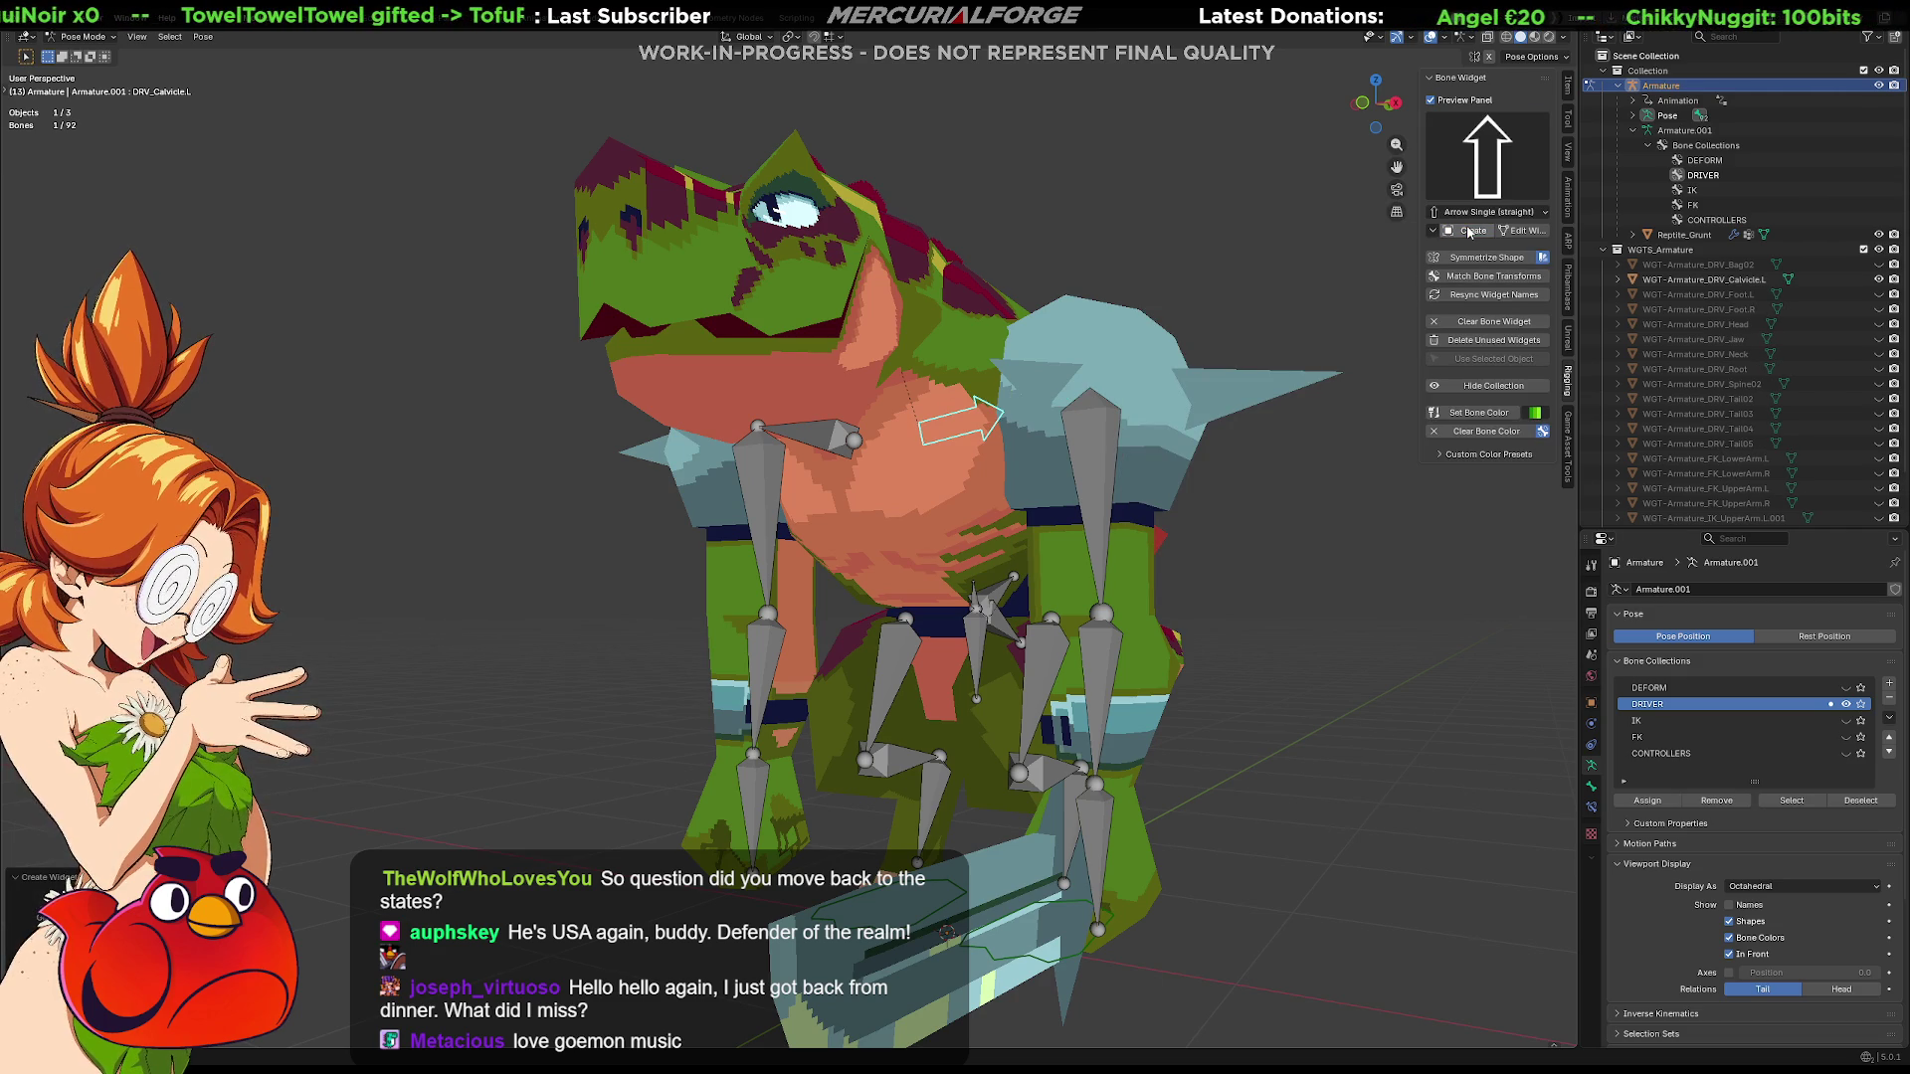
mouse_move(1104, 478)
middle_mouse_down()
mouse_move(988, 568)
mouse_move(1347, 444)
middle_mouse_up()
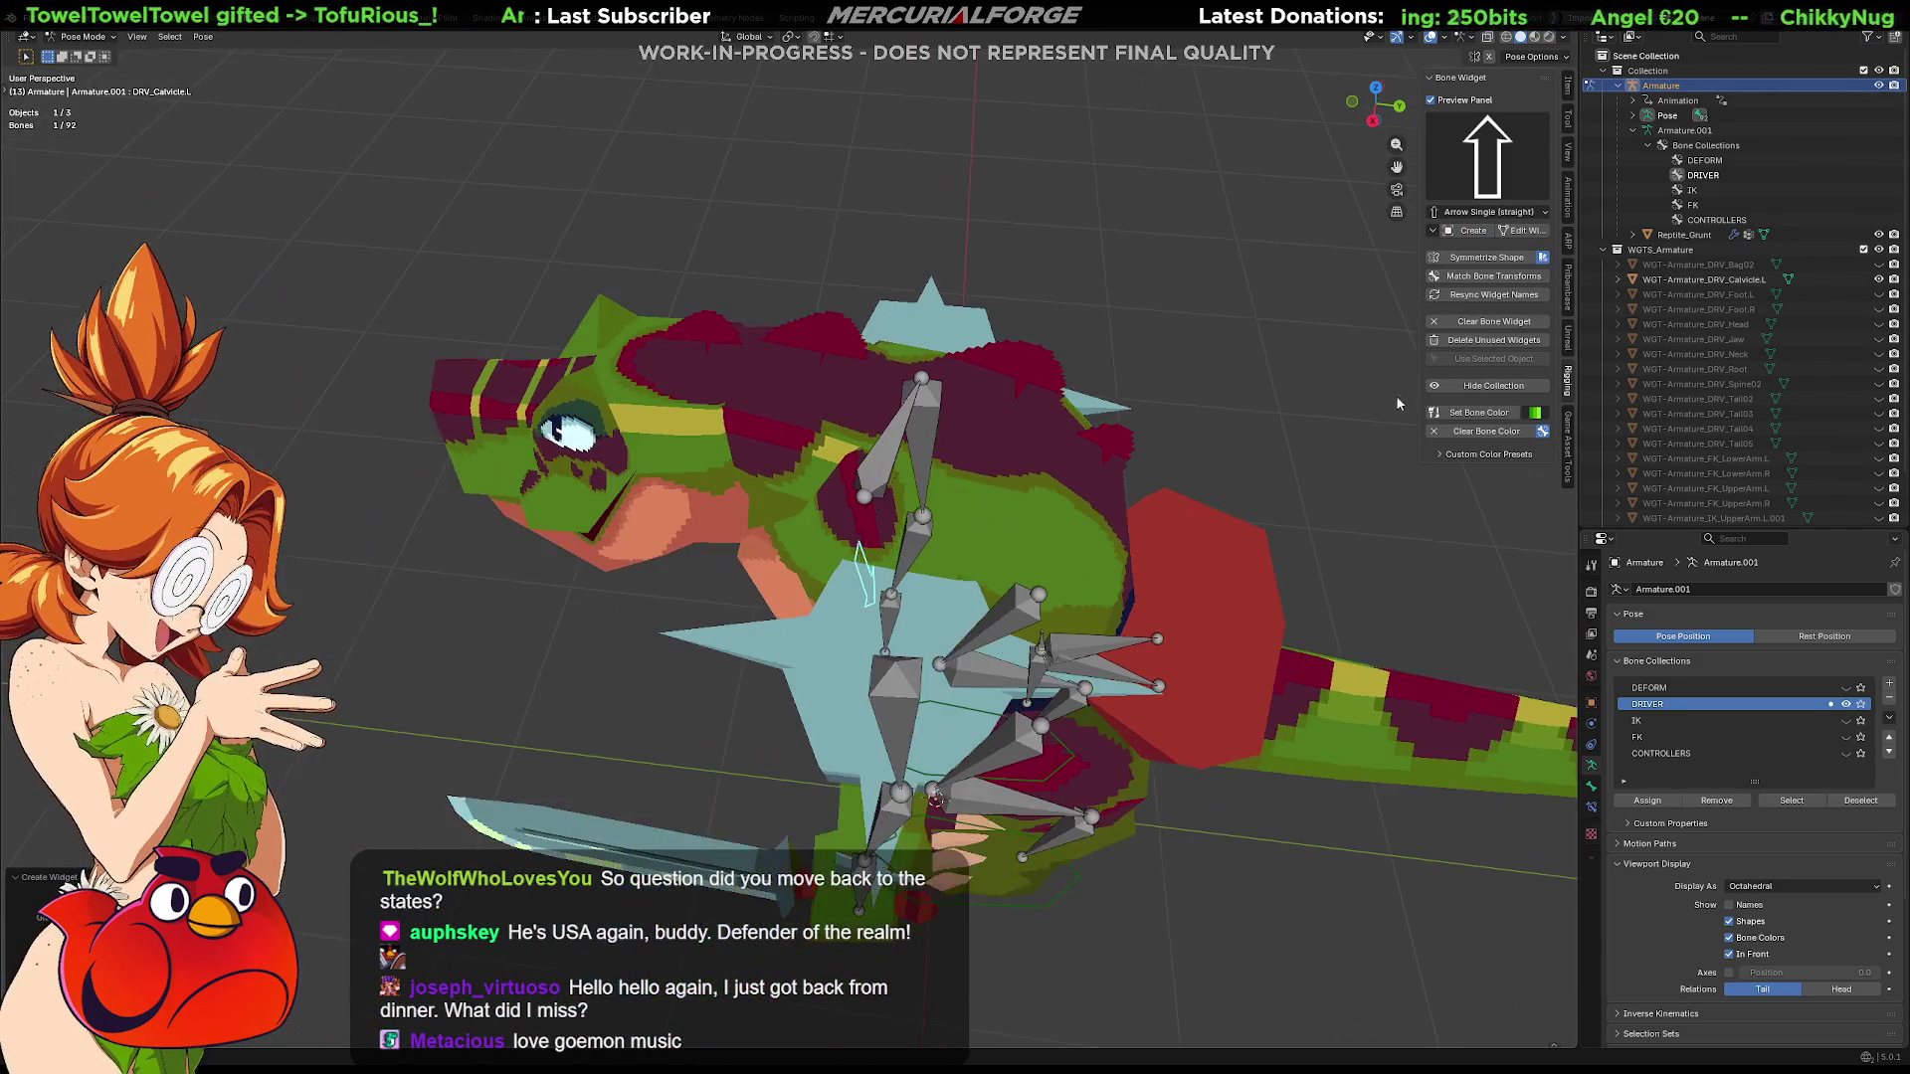
left_click(1504, 164)
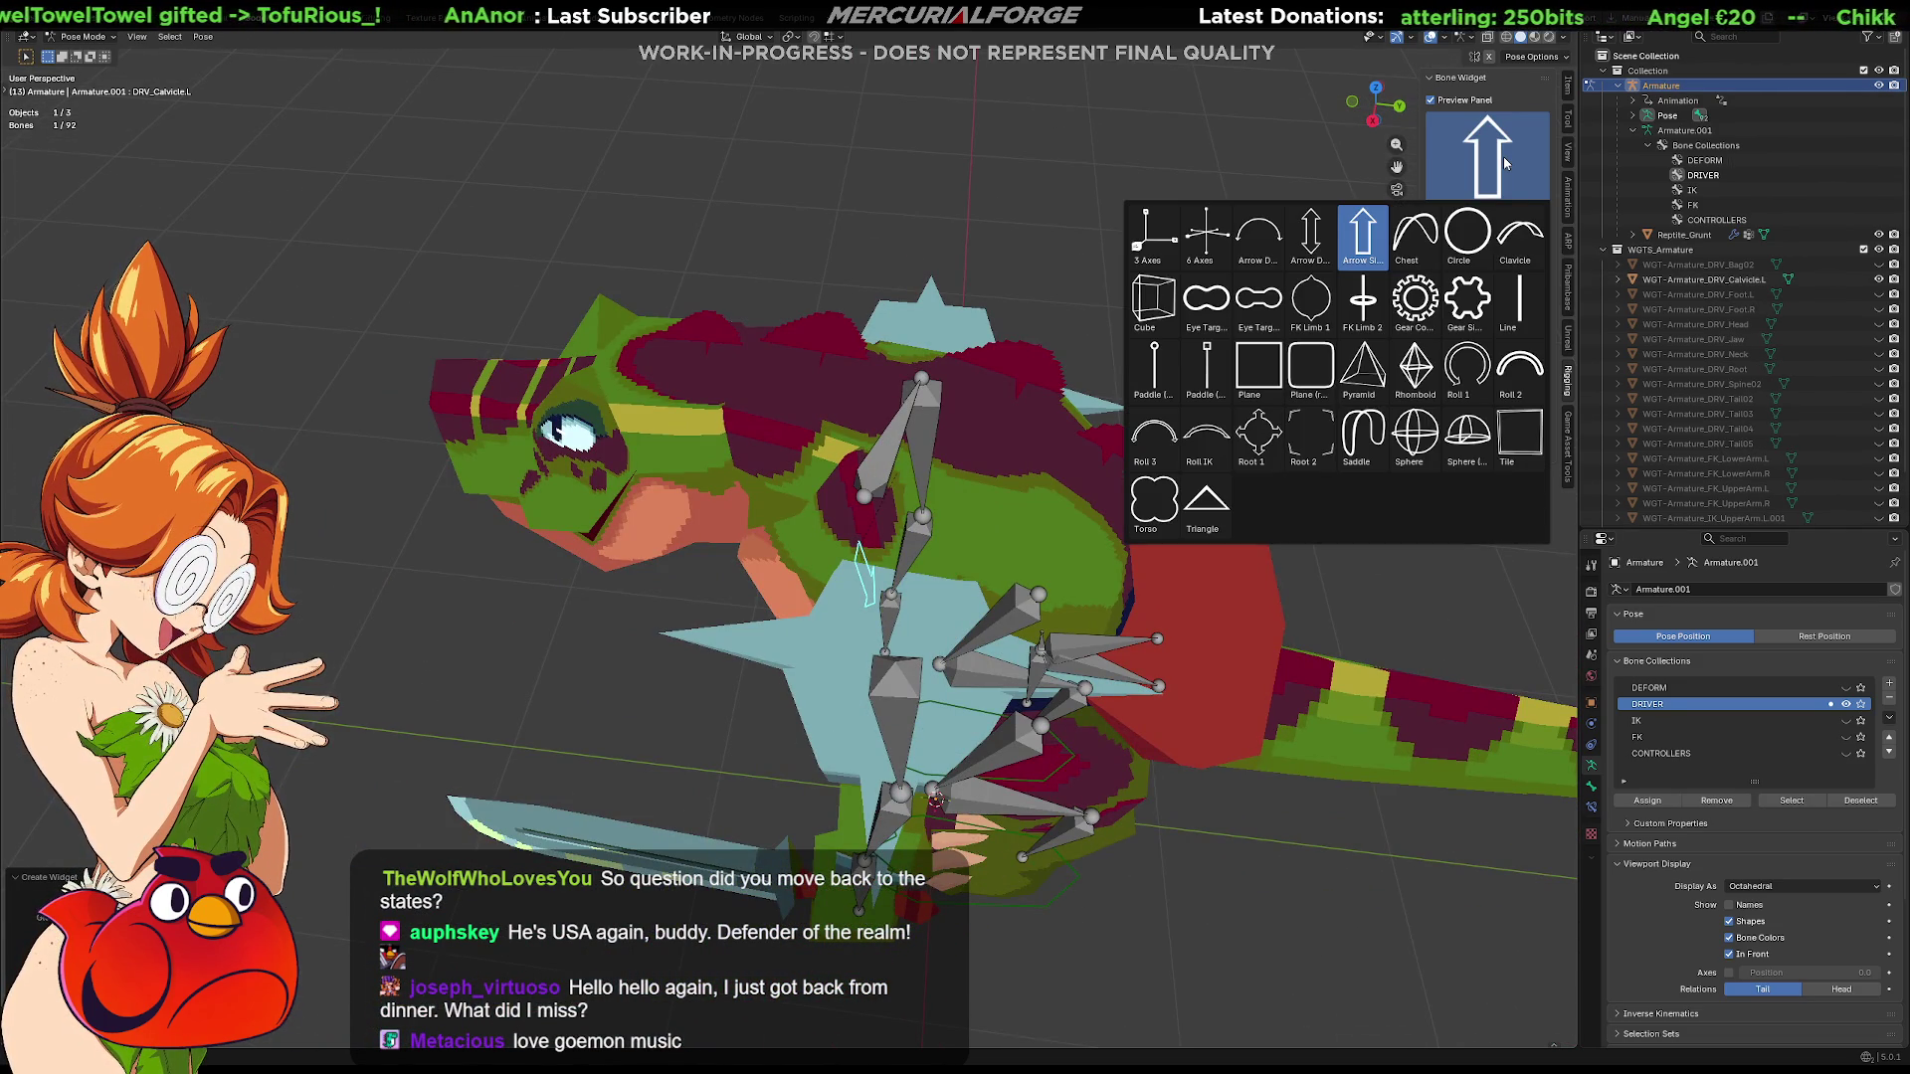
left_click(1520, 236)
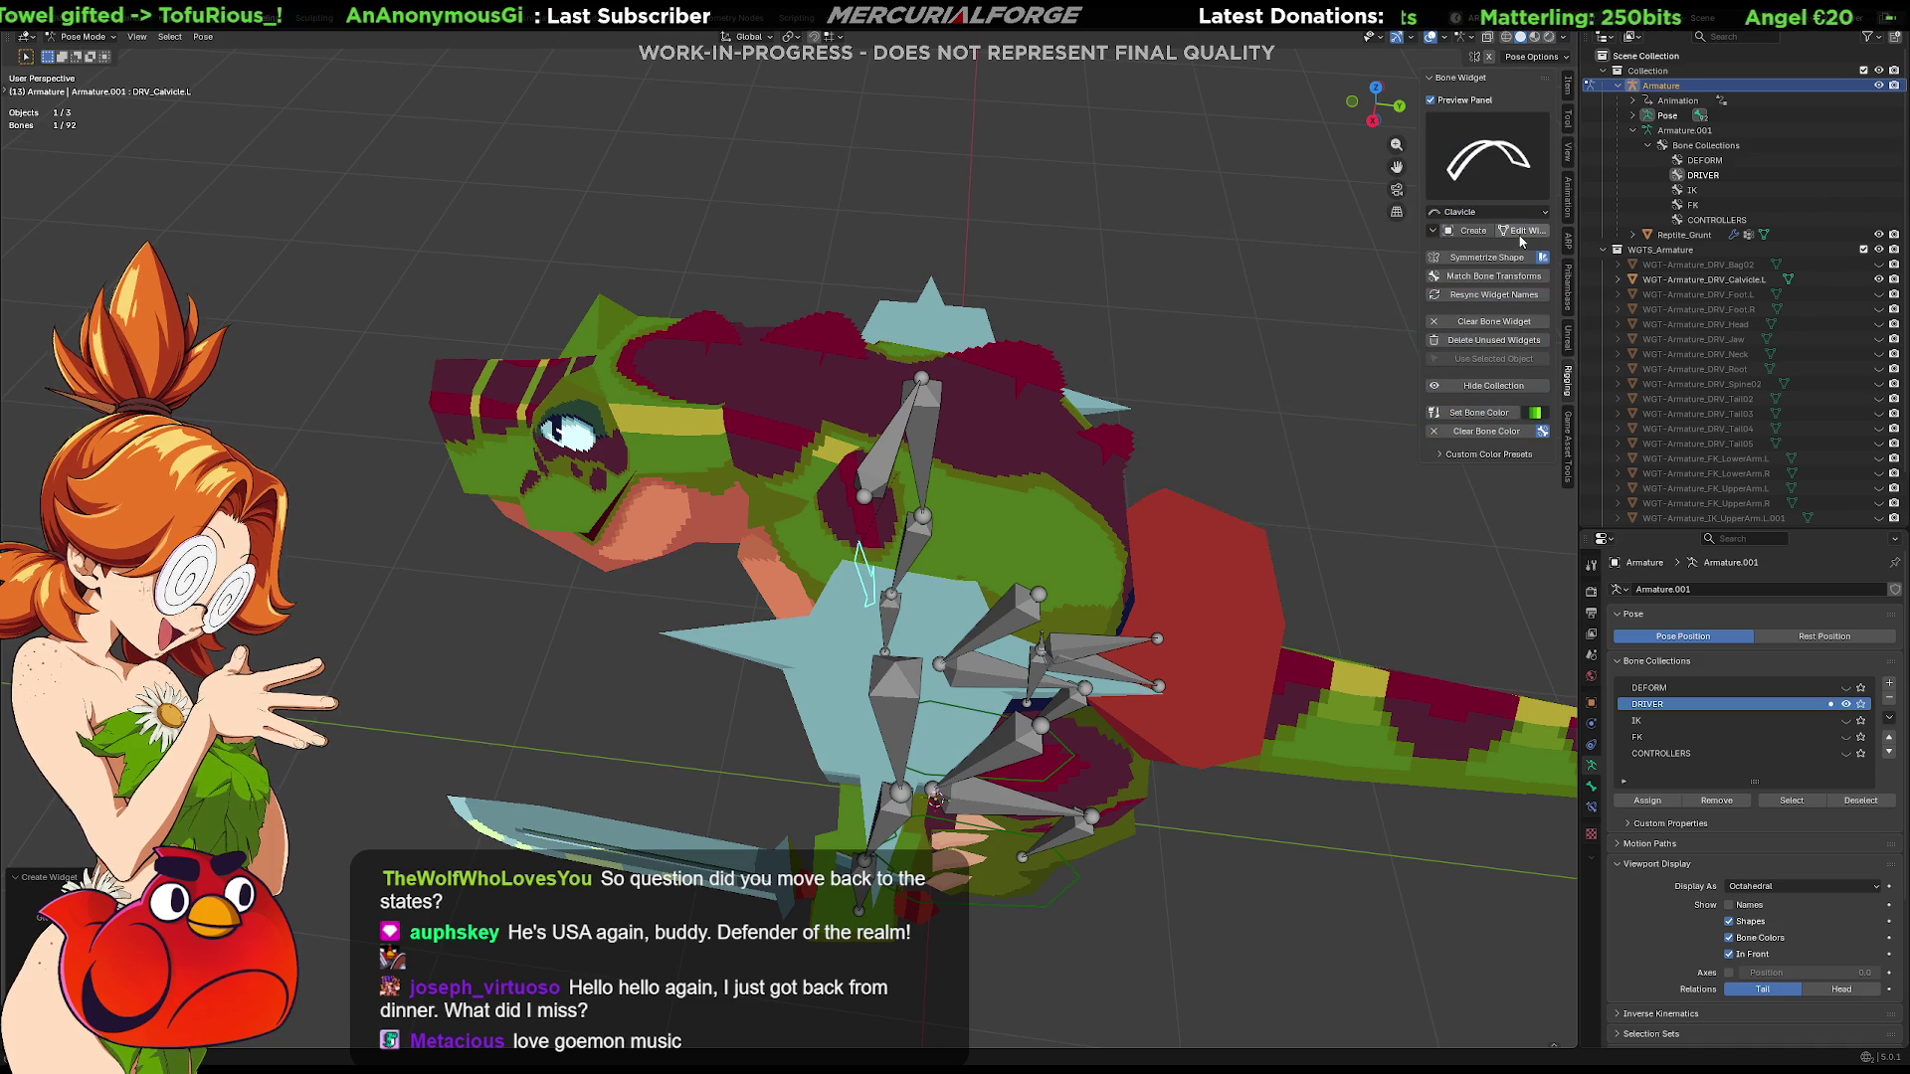
mouse_move(818, 506)
middle_mouse_down()
mouse_move(908, 447)
mouse_move(881, 519)
middle_mouse_up()
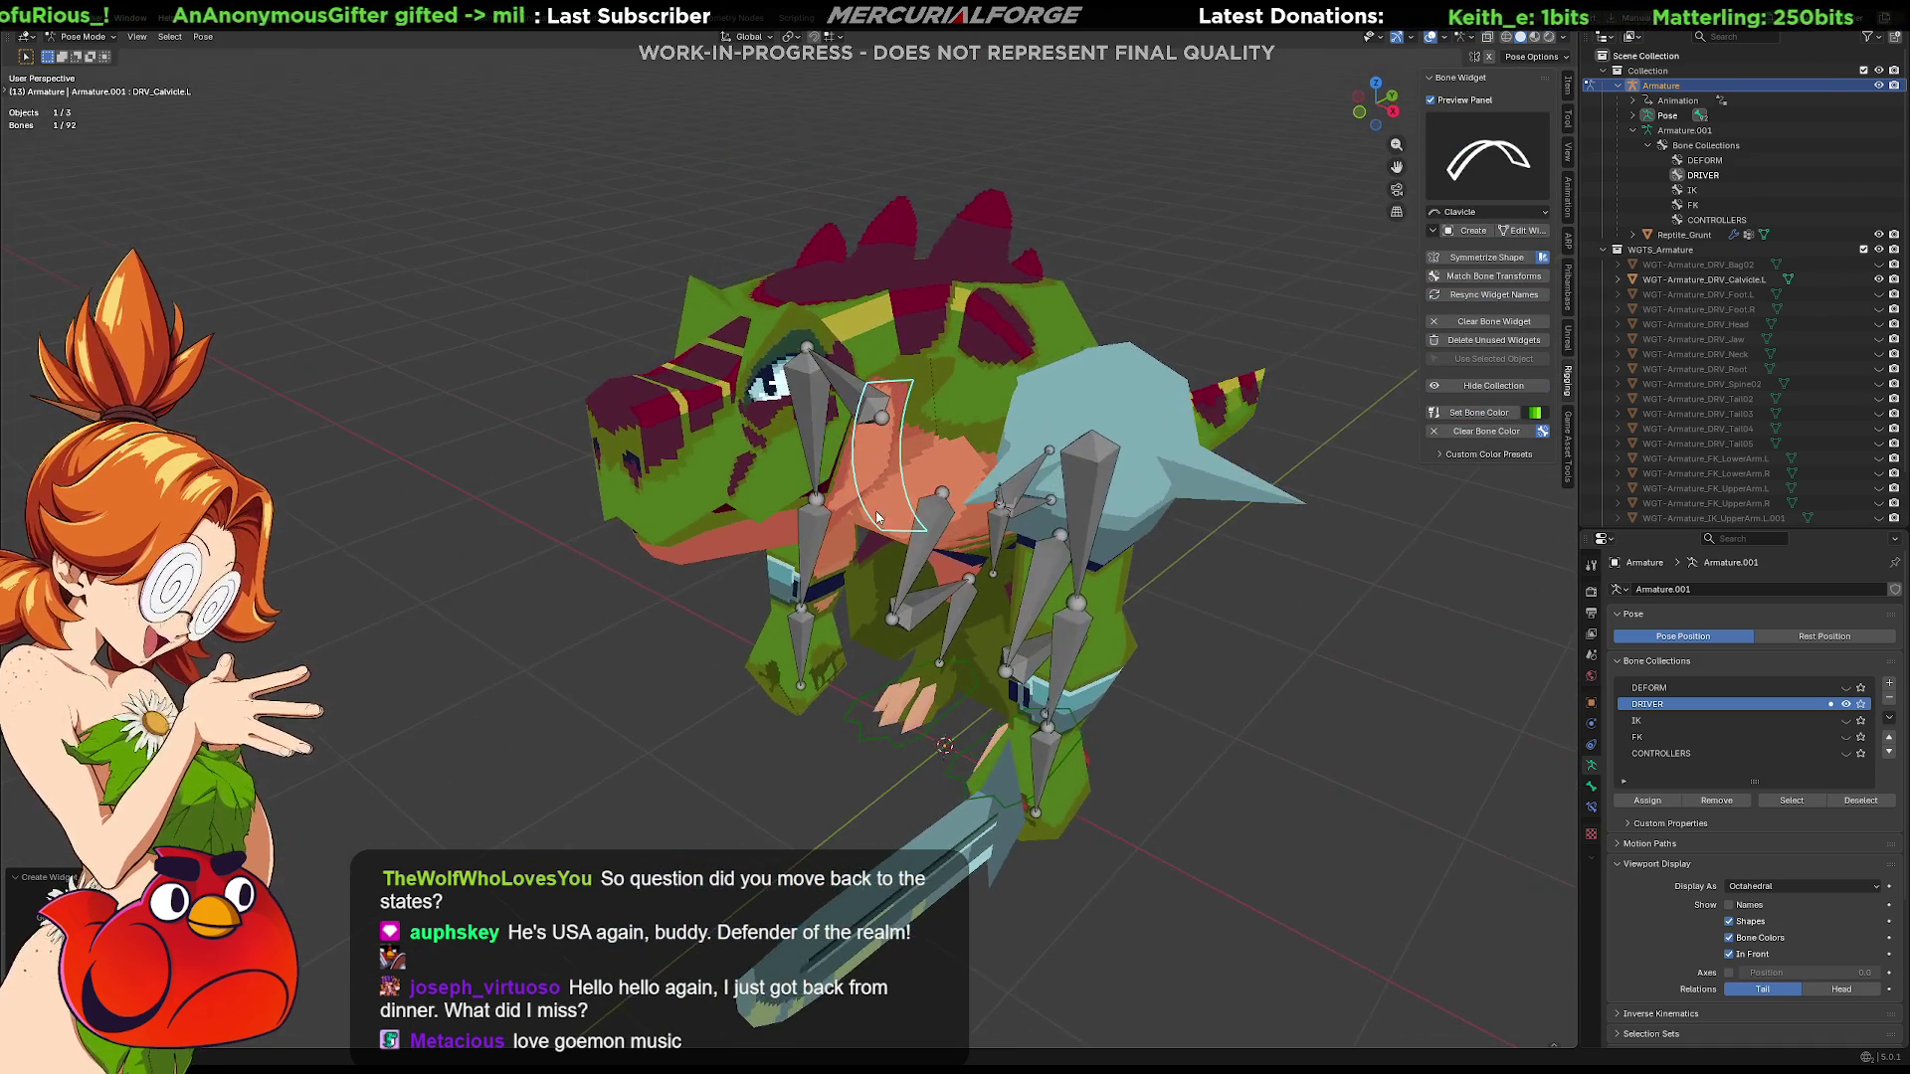
left_click(1519, 232)
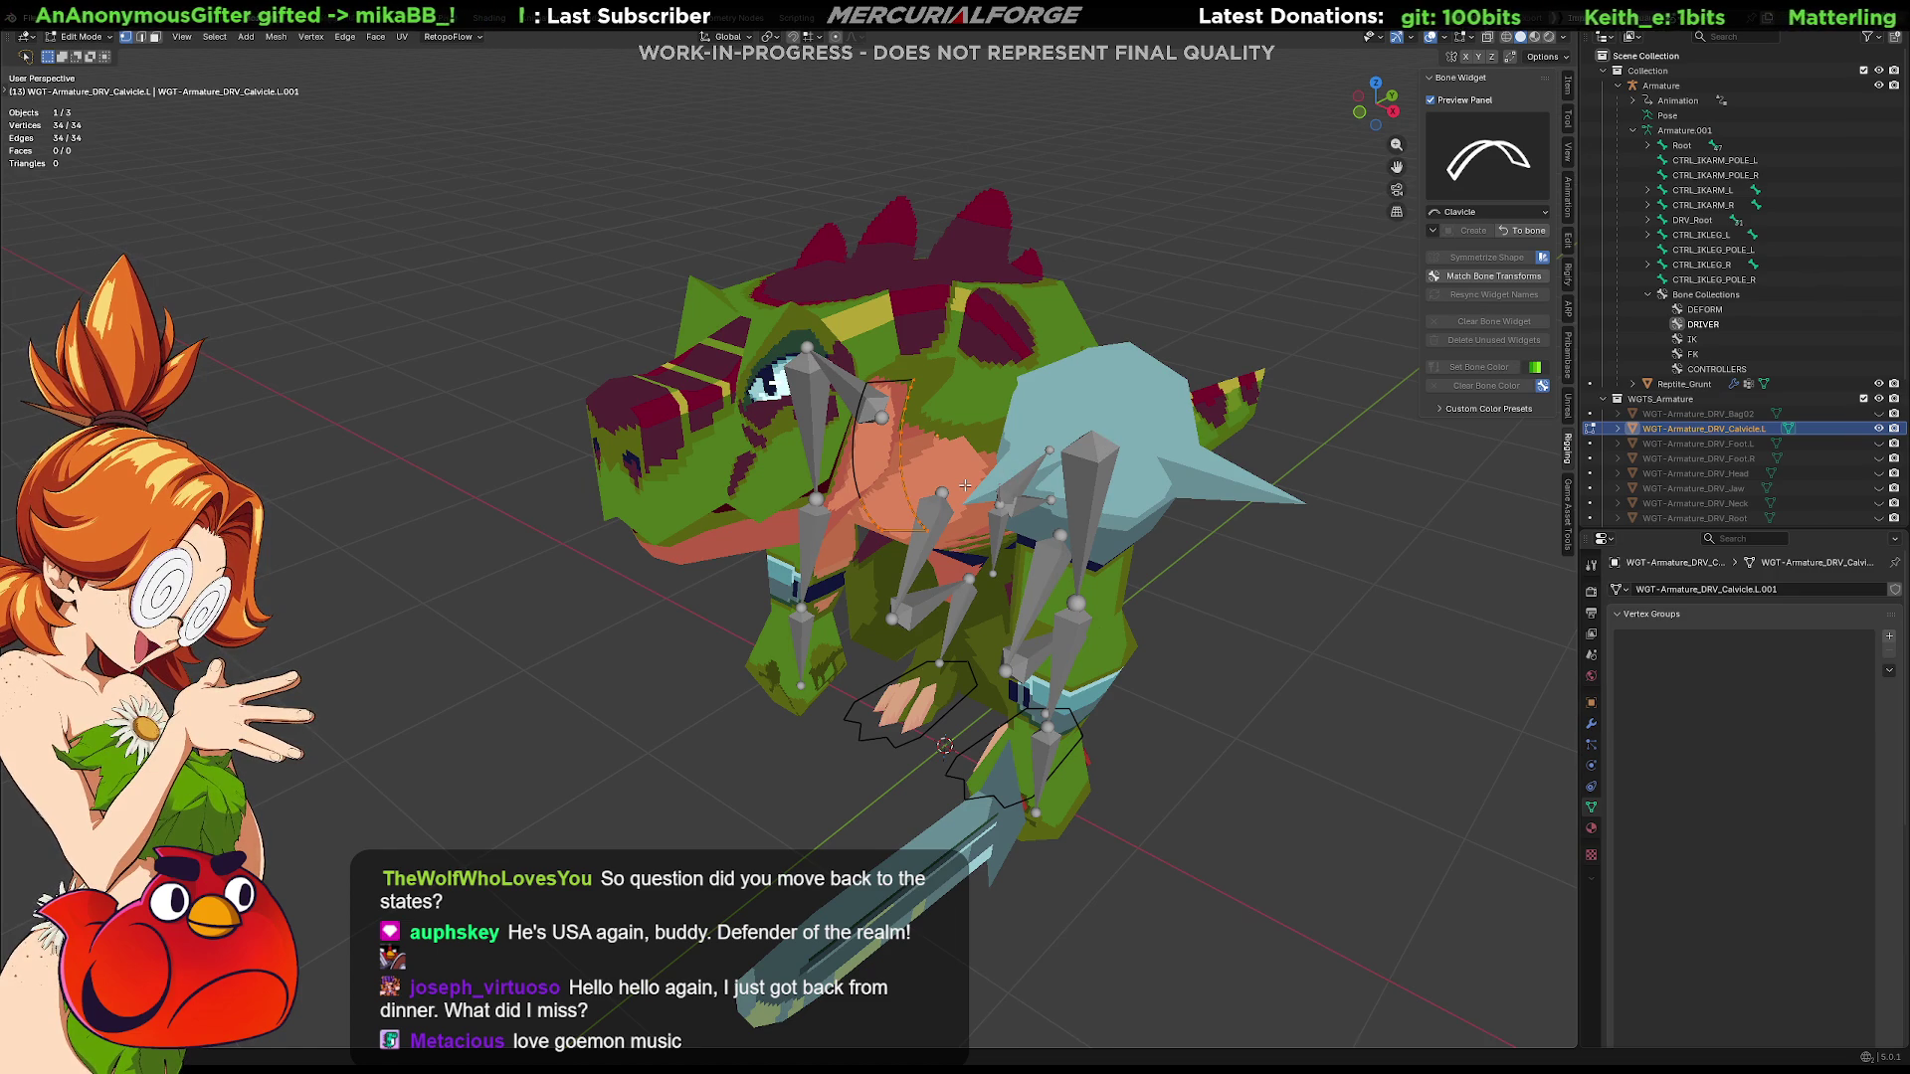
Move the clavicle widget vertices along constrained axes so the shape sits over the shoulder
key("g")
key("z")
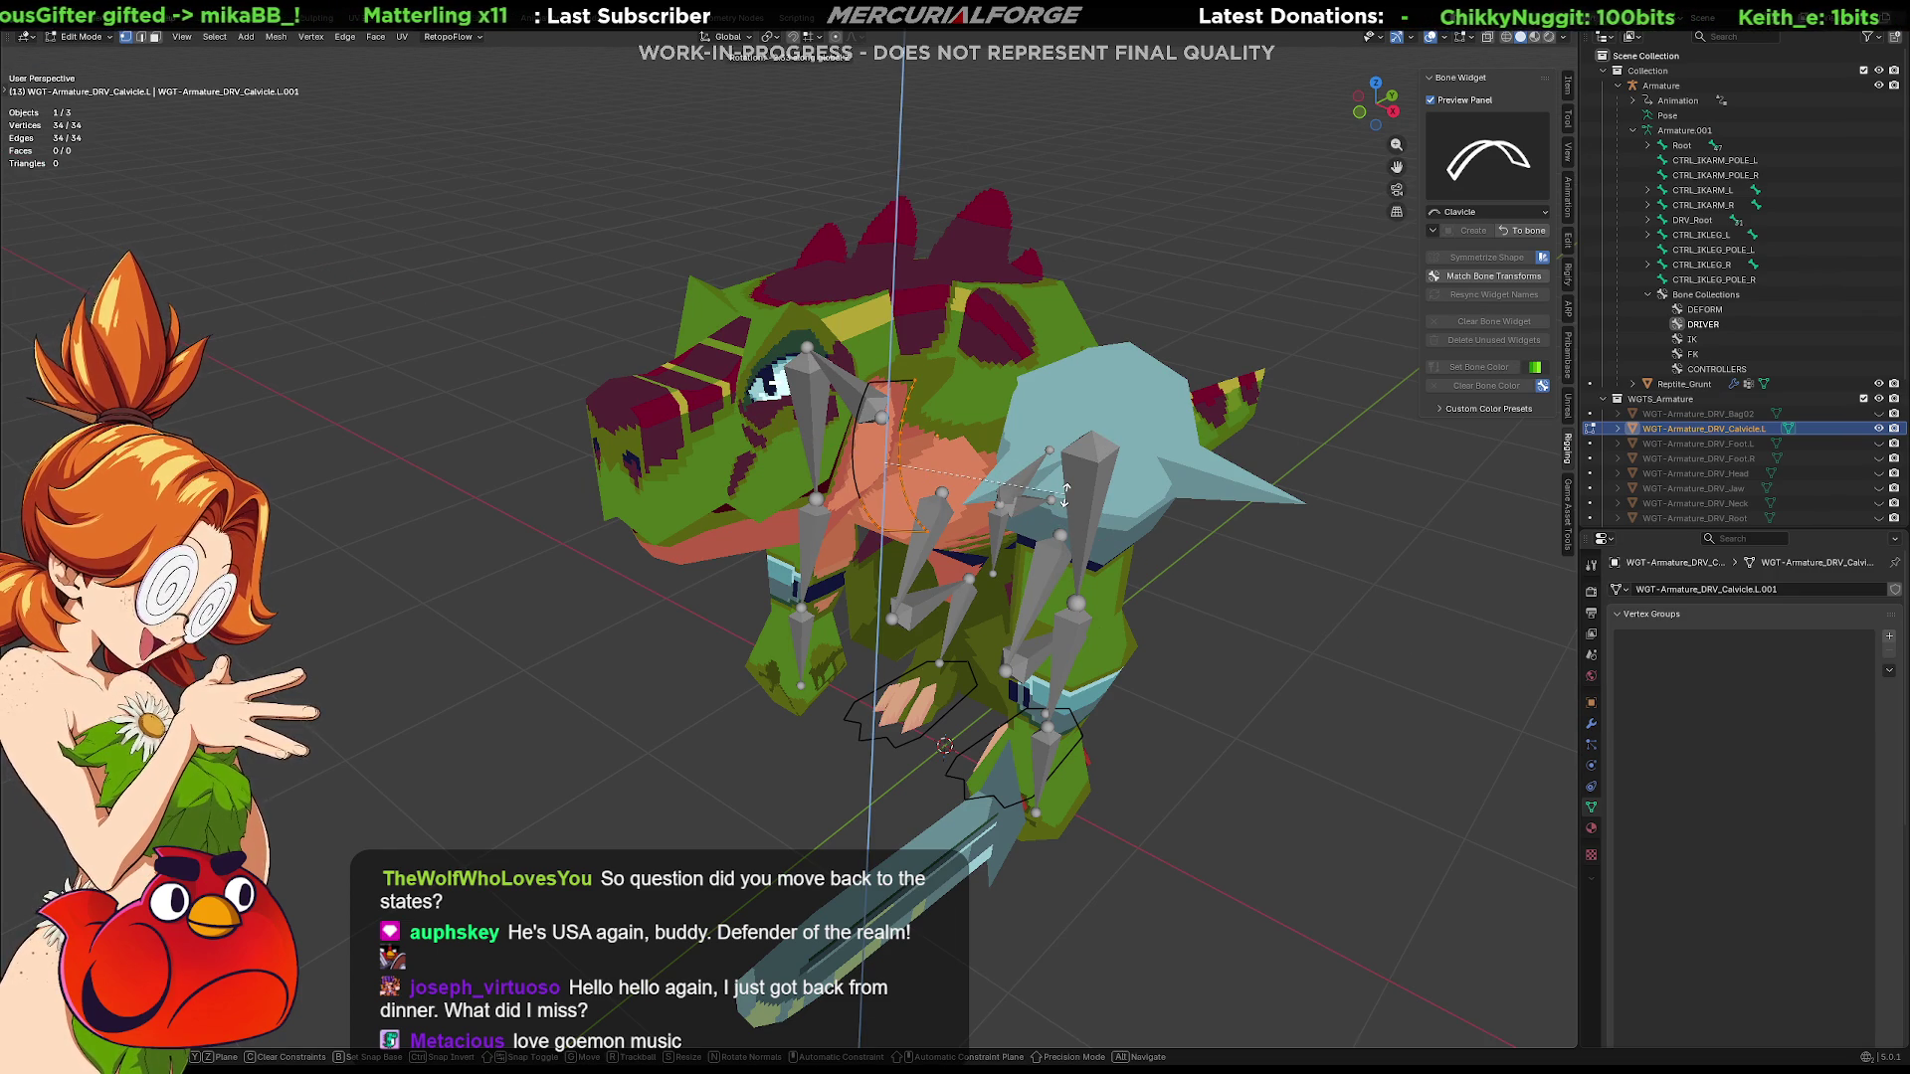
key("y")
key("z")
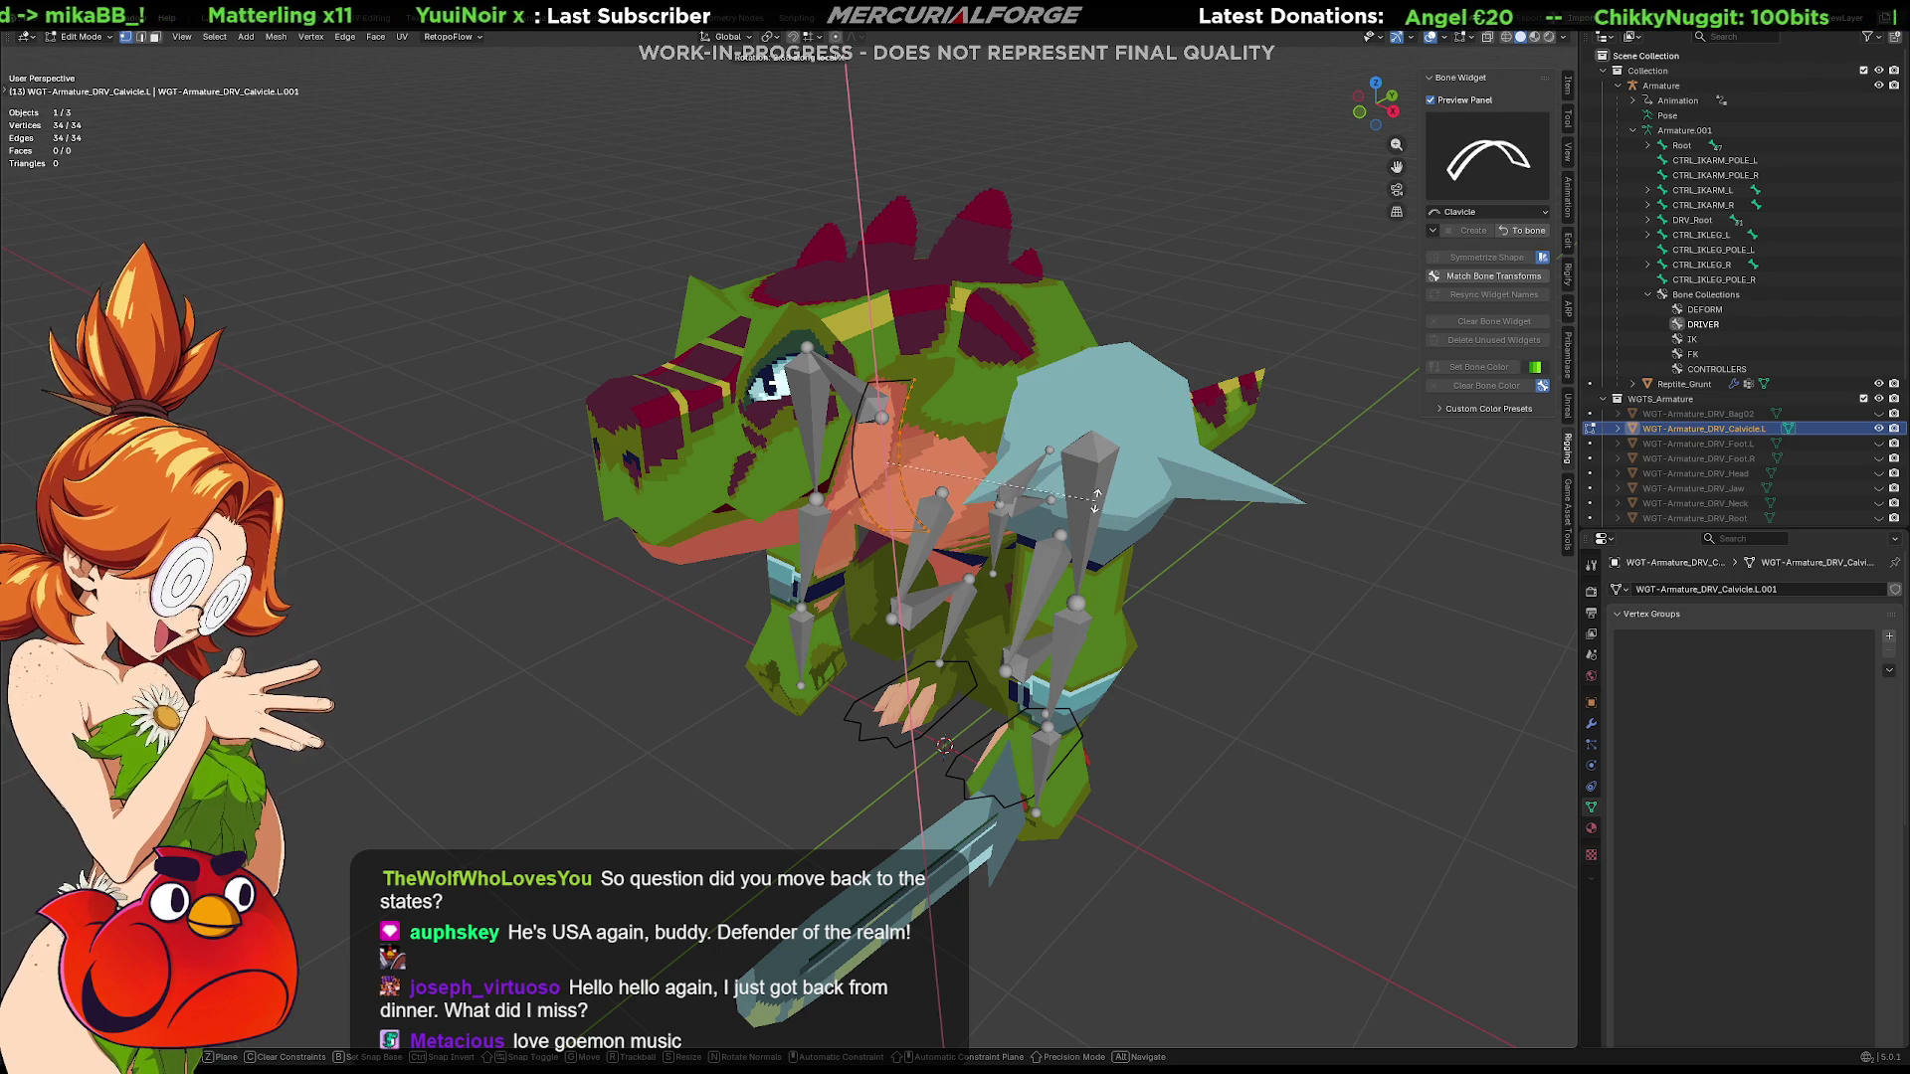
key("x")
key("z")
left_click(1169, 436)
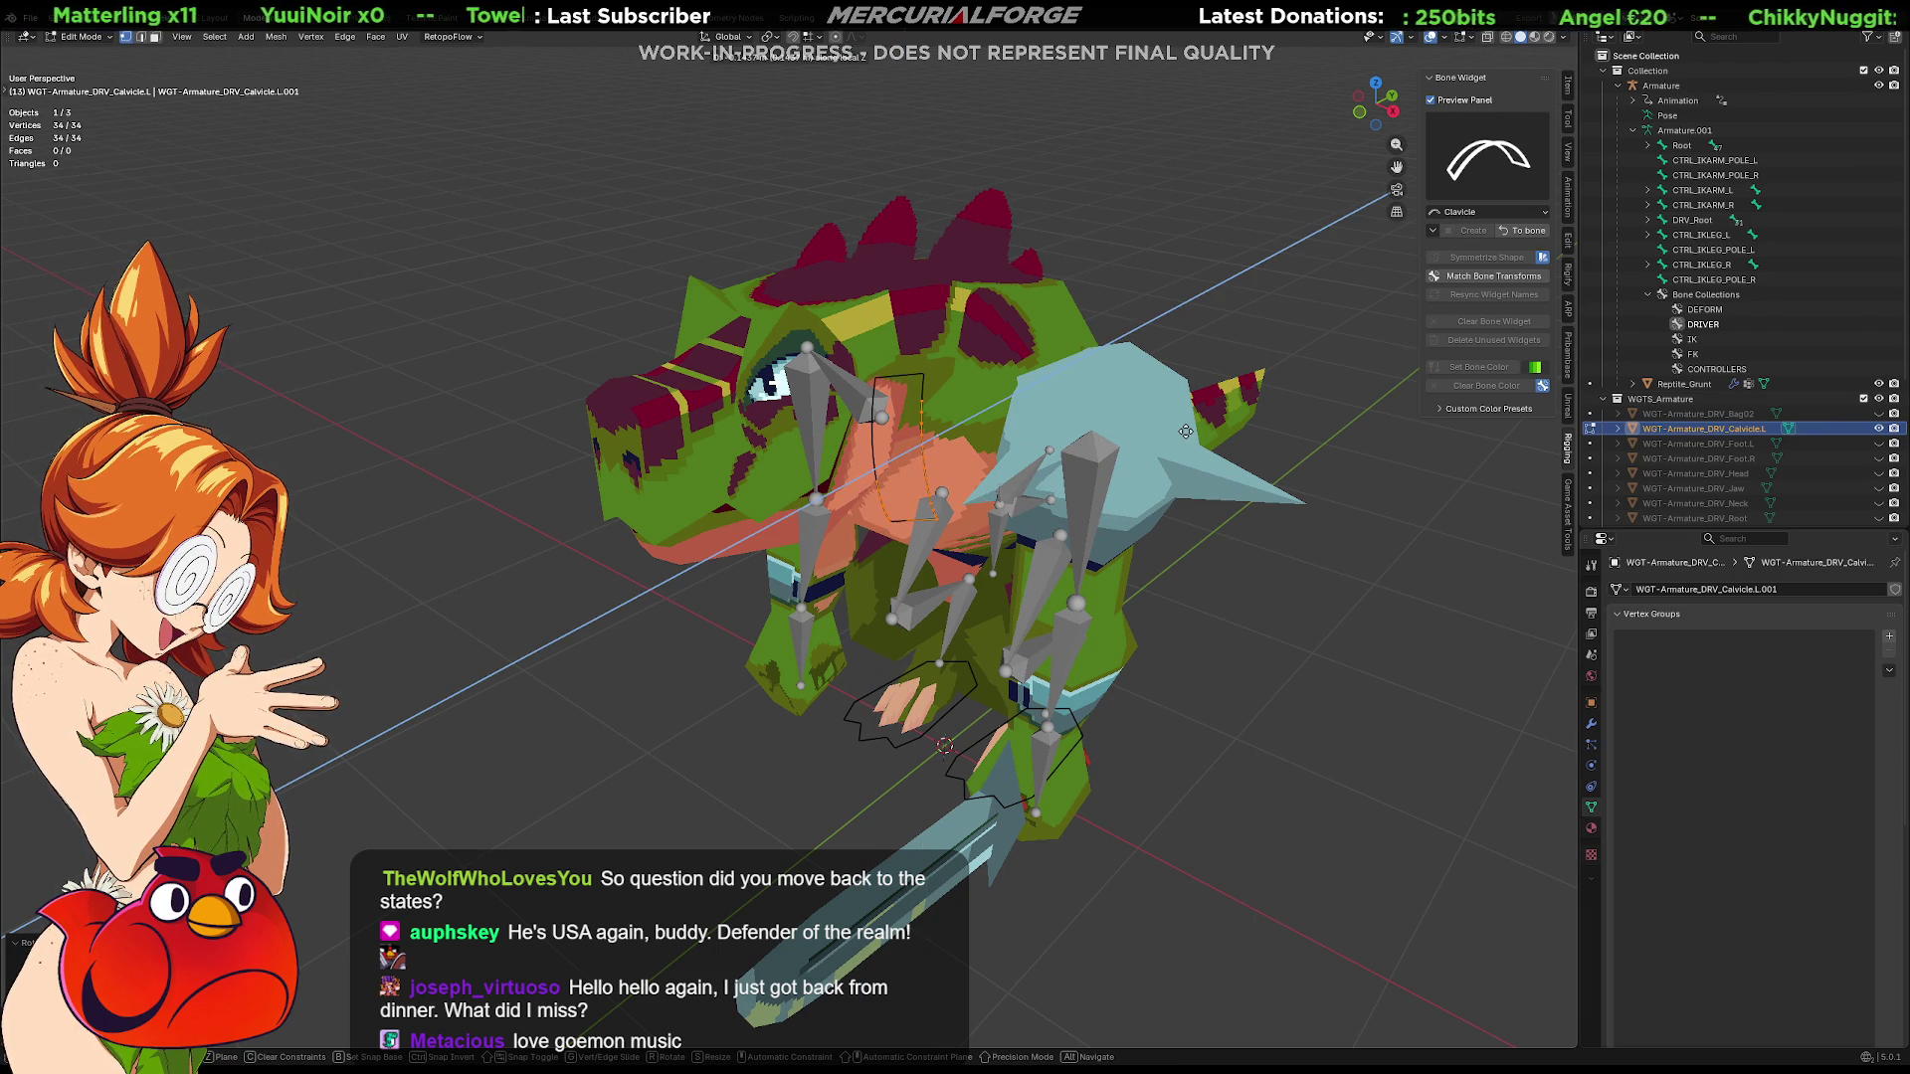
key("g")
key("x")
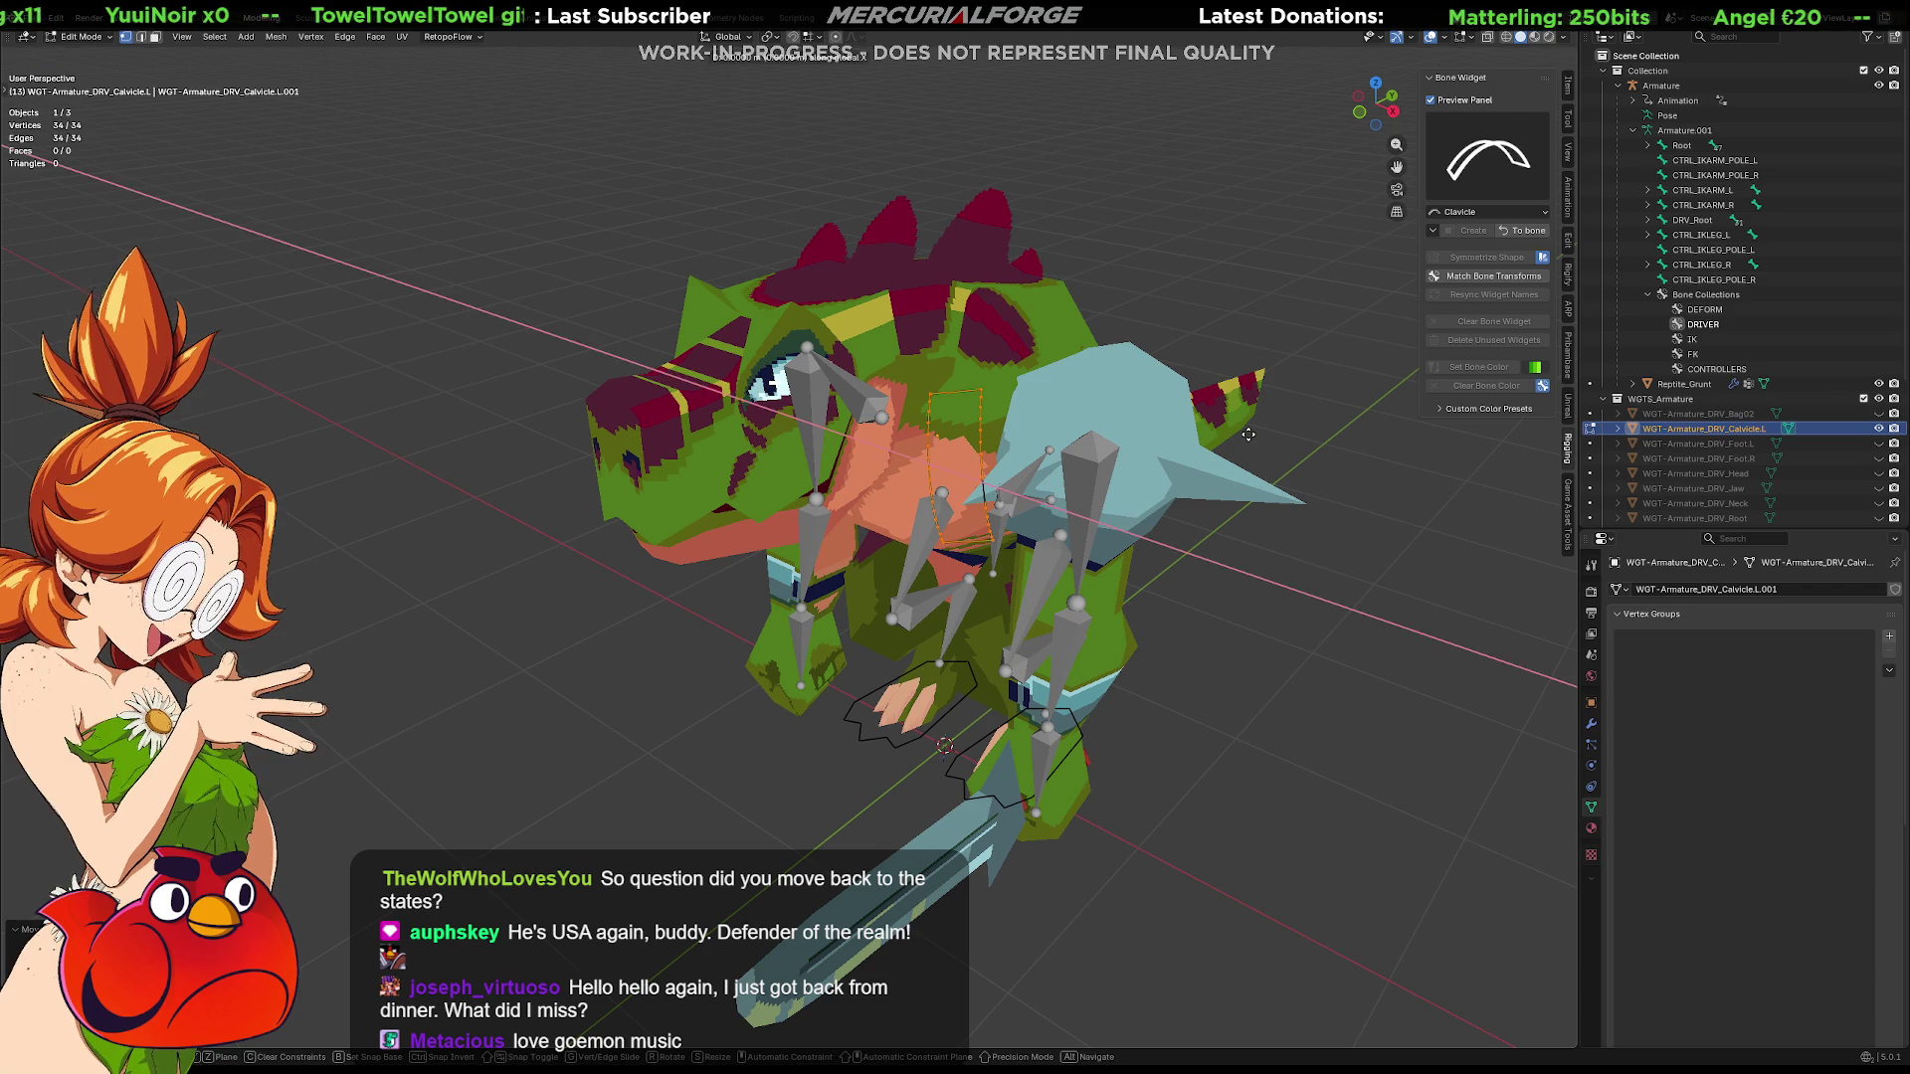
left_click(1243, 441)
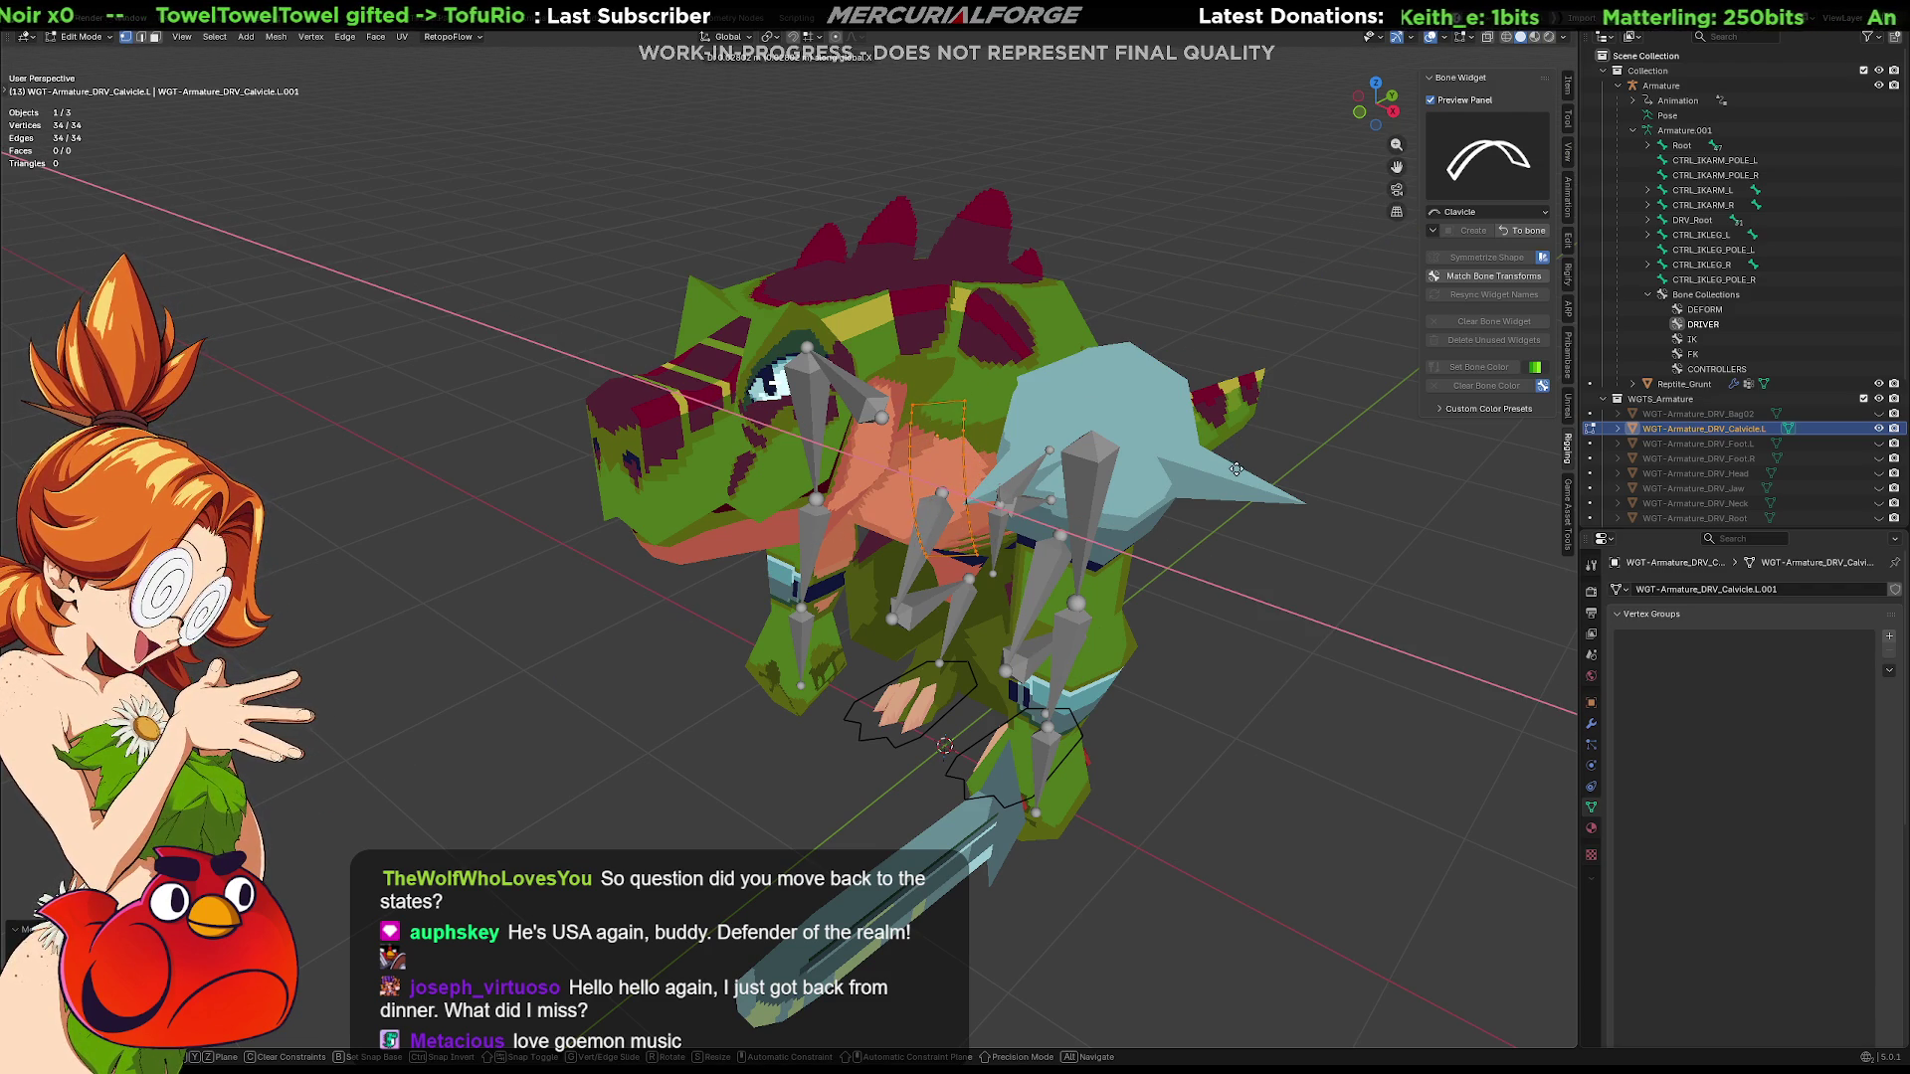
Leave widget editing, return the armature to Pose Mode and hide the widget objects collection
left_click(1408, 571)
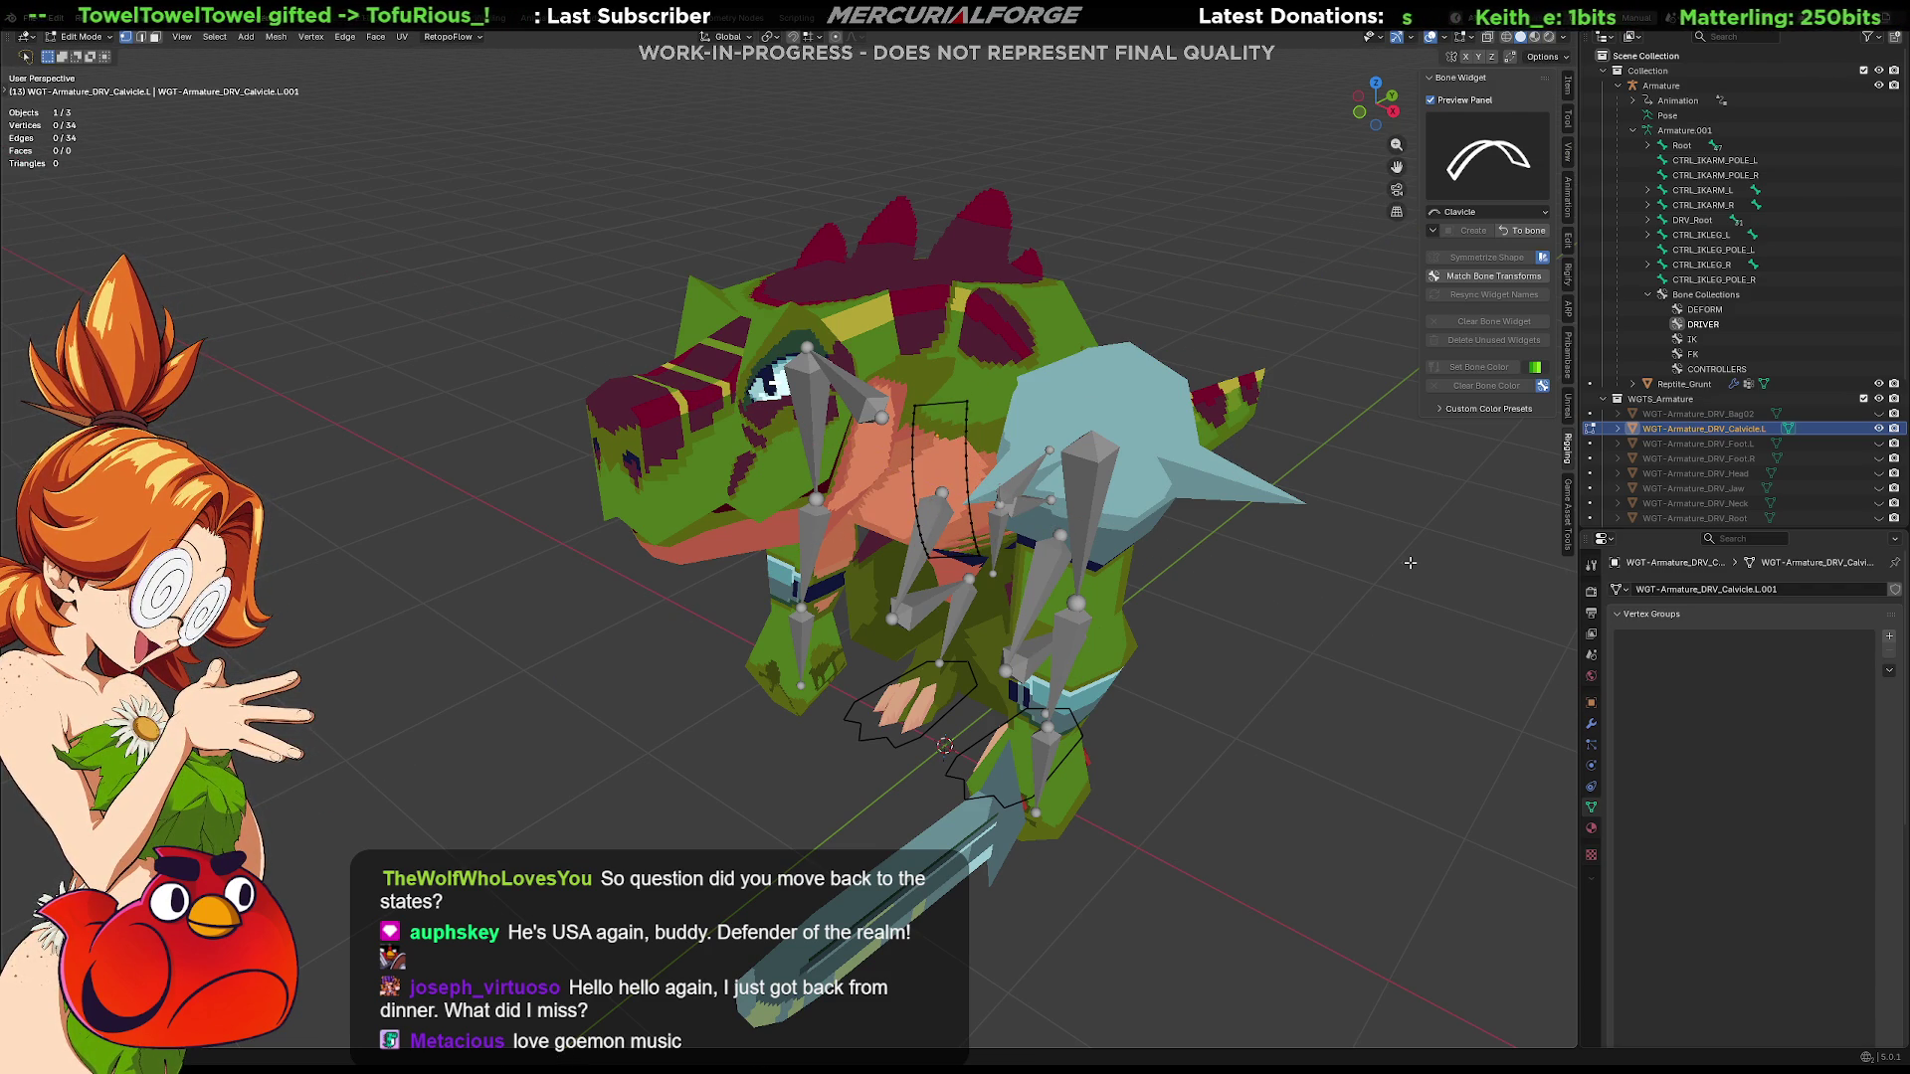
key("Tab")
left_click(970, 453)
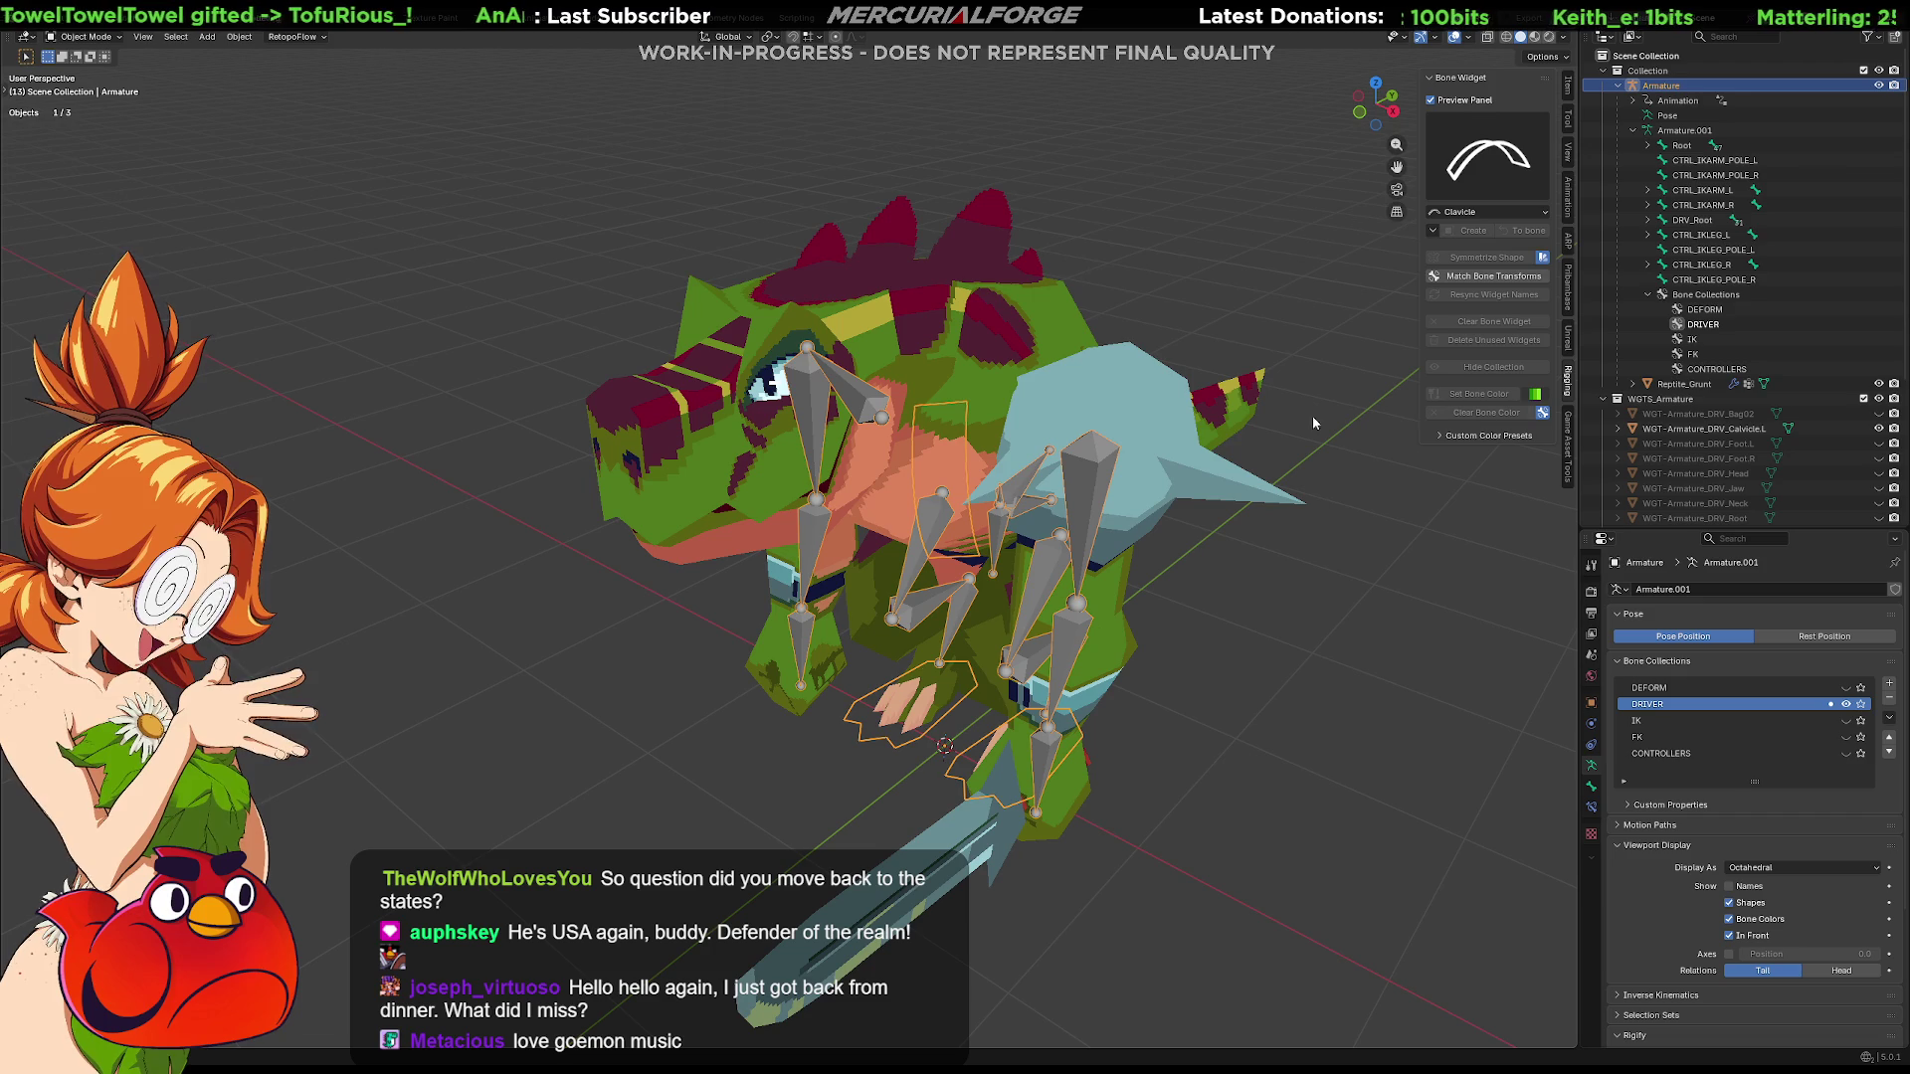
key("ctrl+Tab")
left_click(970, 453)
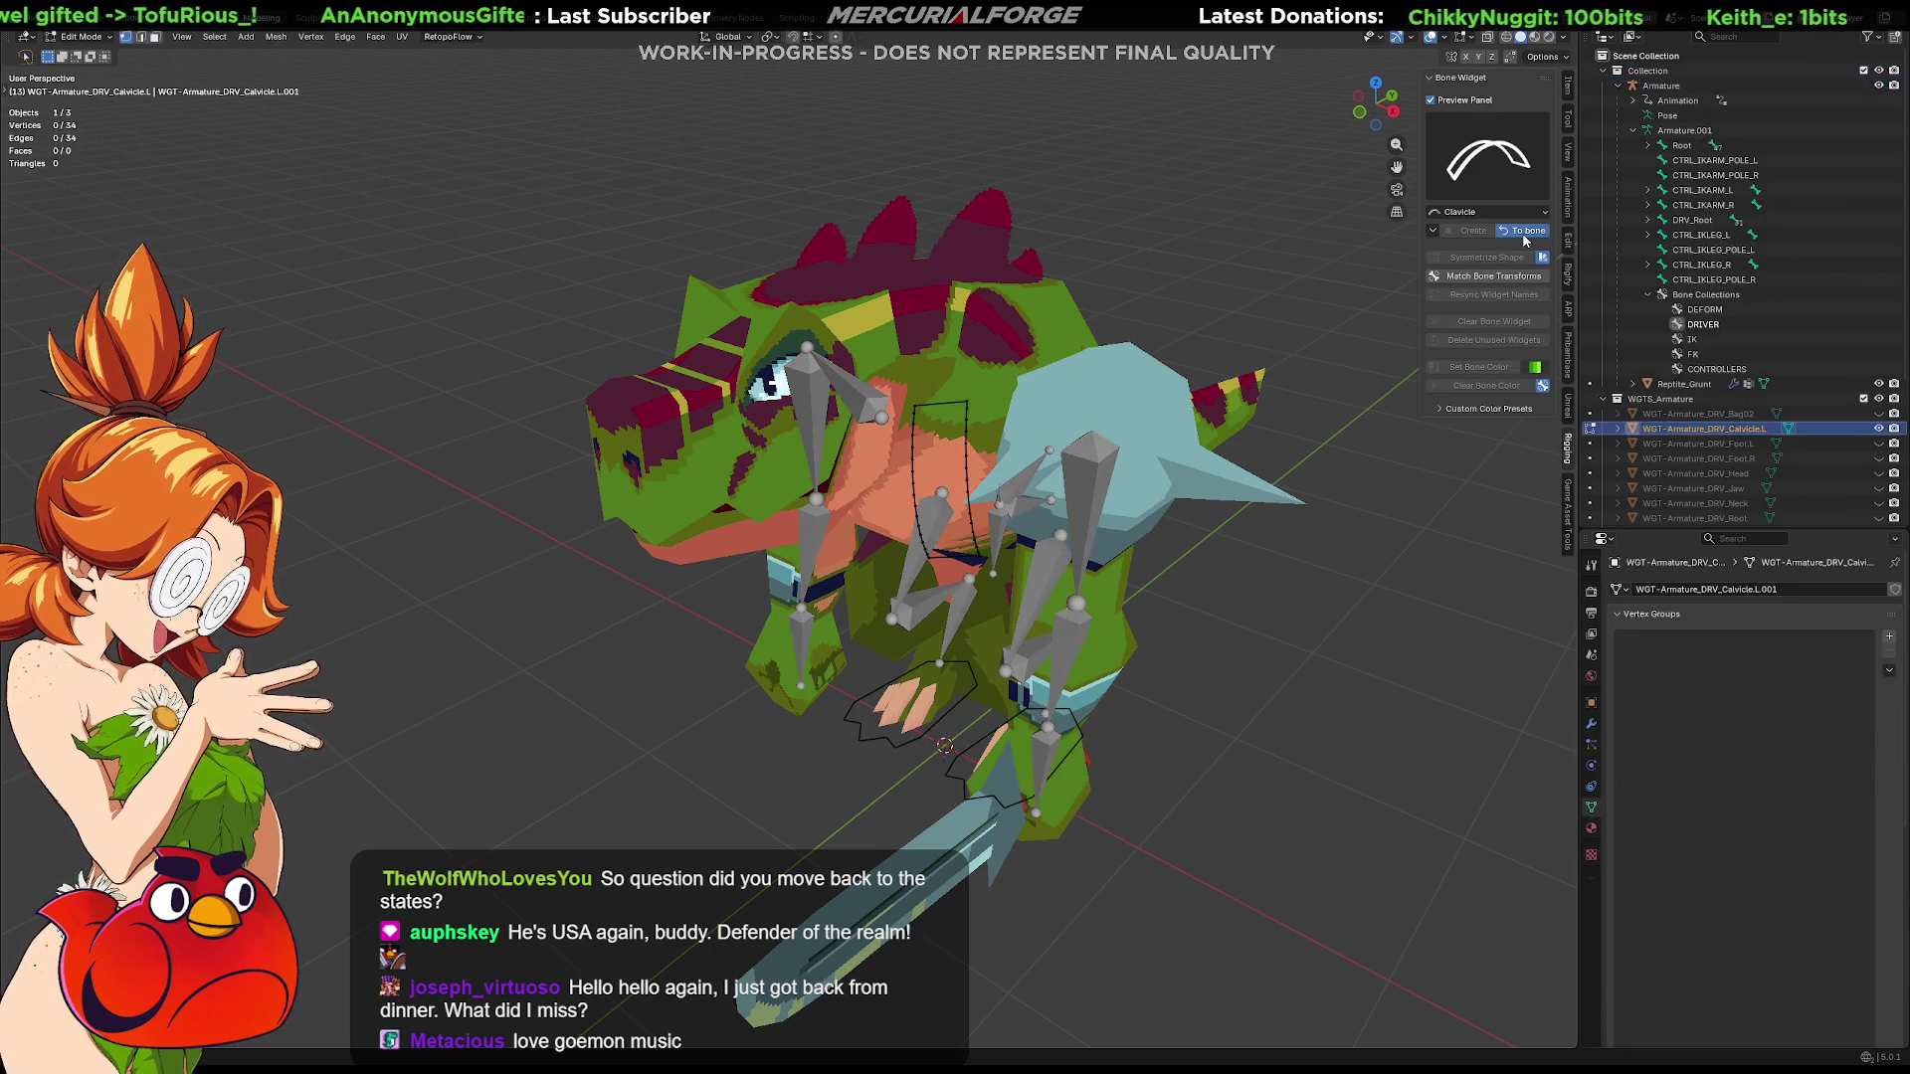
left_click(1492, 386)
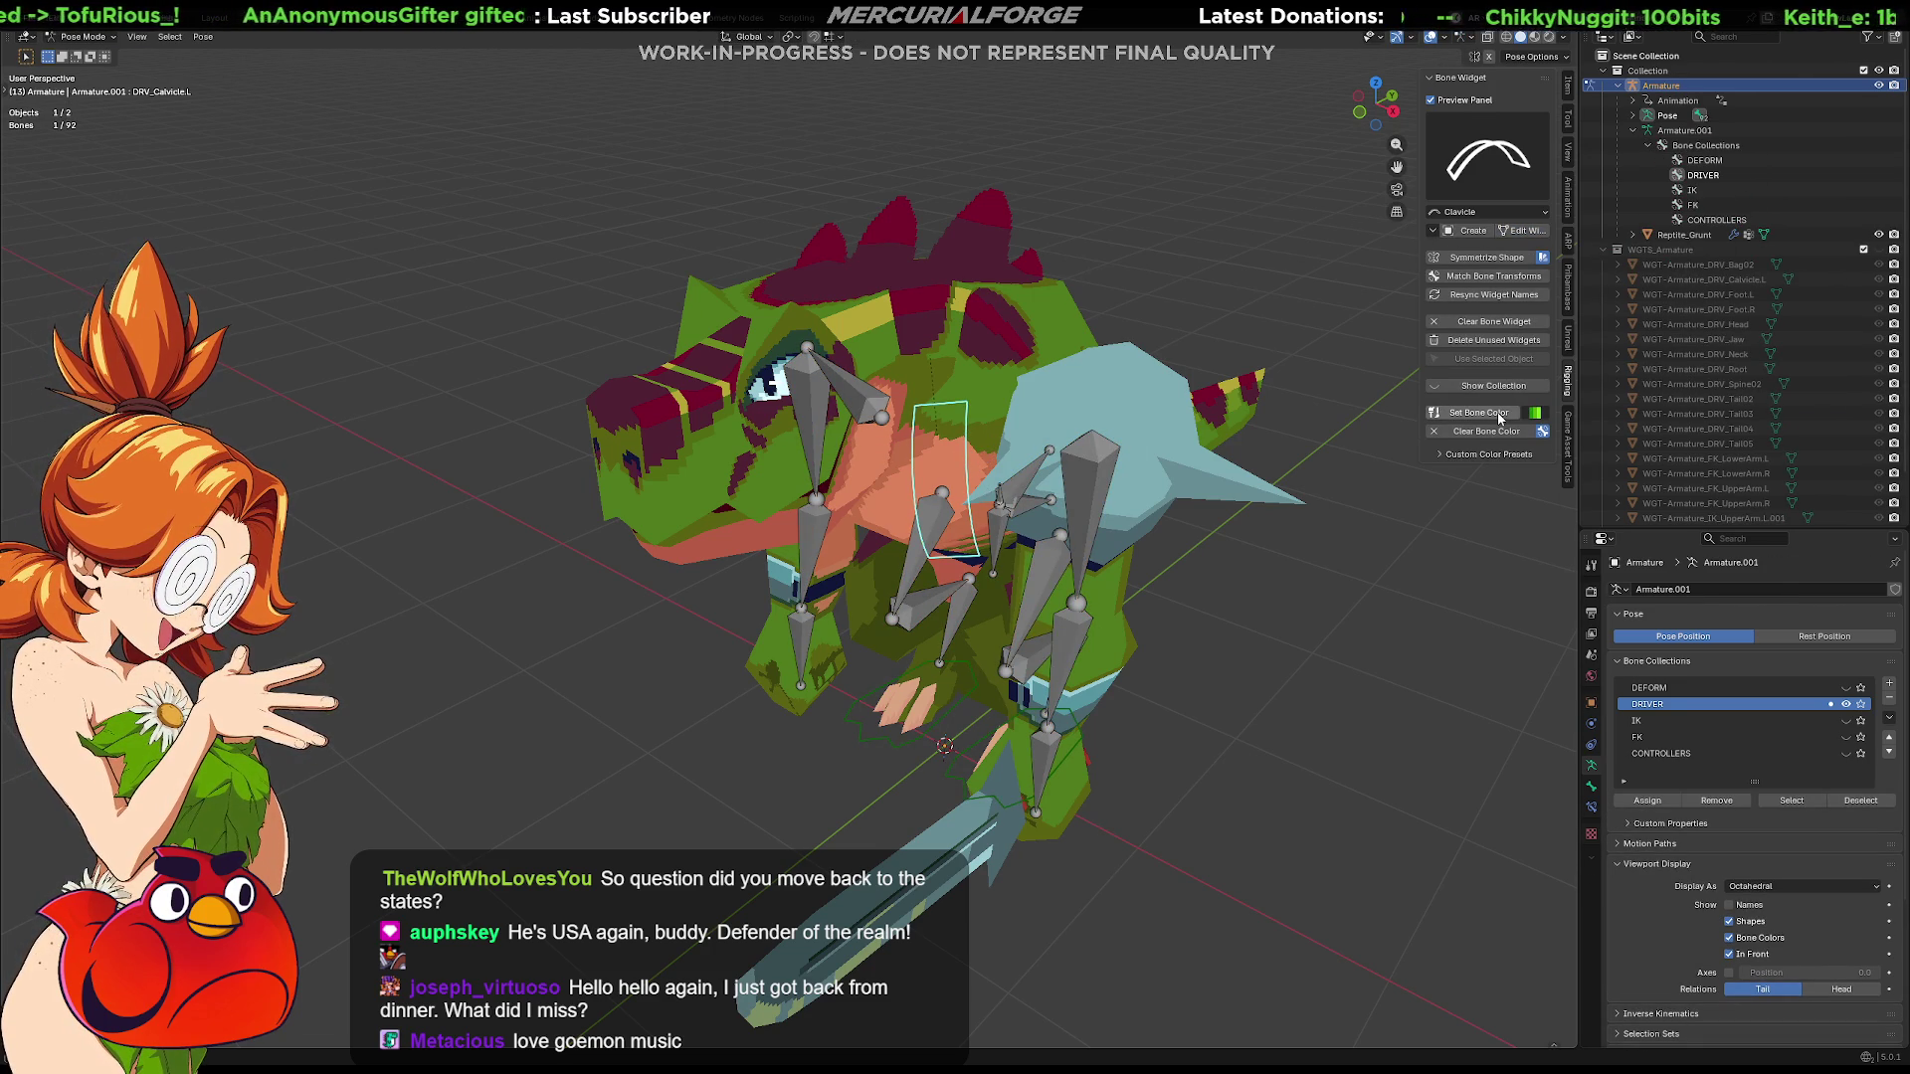
Test the left clavicle widget and symmetrize it onto the right clavicle driver bone
left_click(1347, 649)
mouse_move(1347, 649)
middle_mouse_down()
mouse_move(1343, 562)
mouse_move(1174, 586)
mouse_move(956, 492)
middle_mouse_up()
left_click(924, 465)
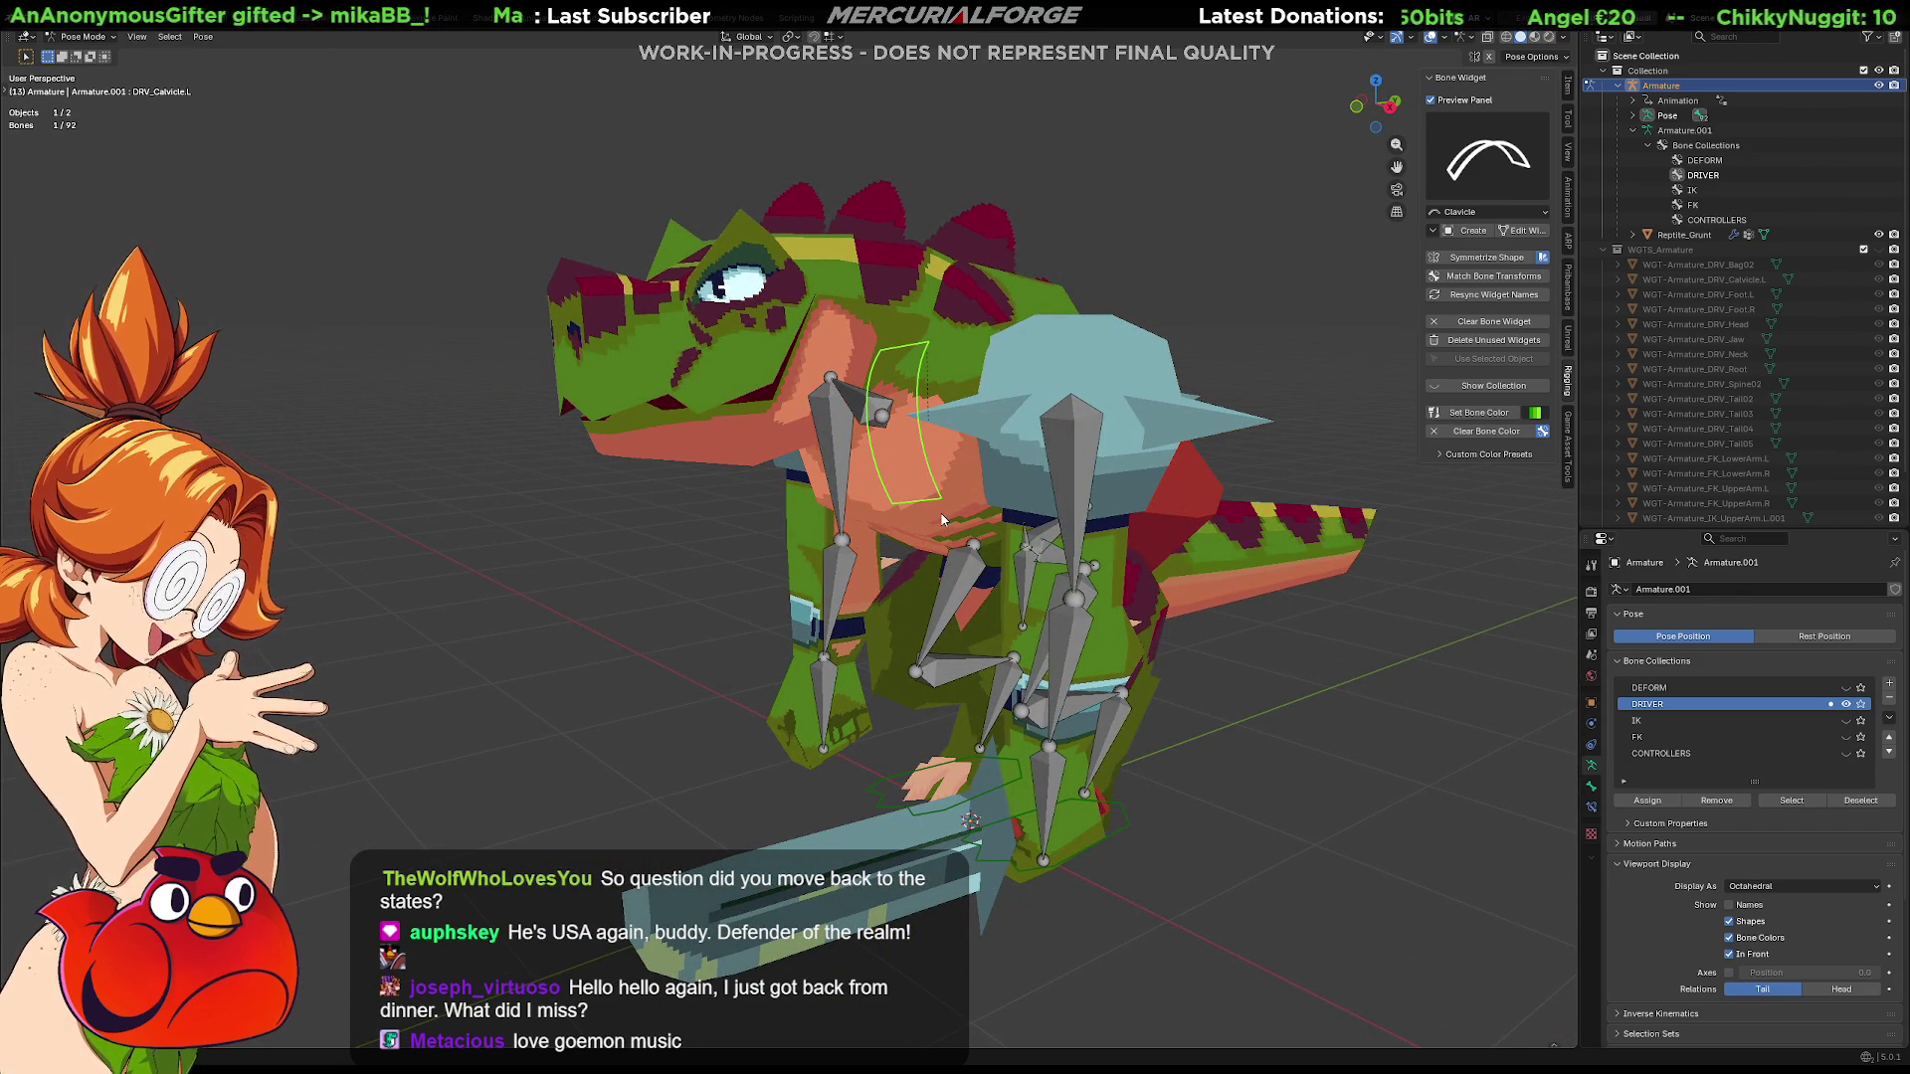
left_click_drag(941, 519, 948, 488)
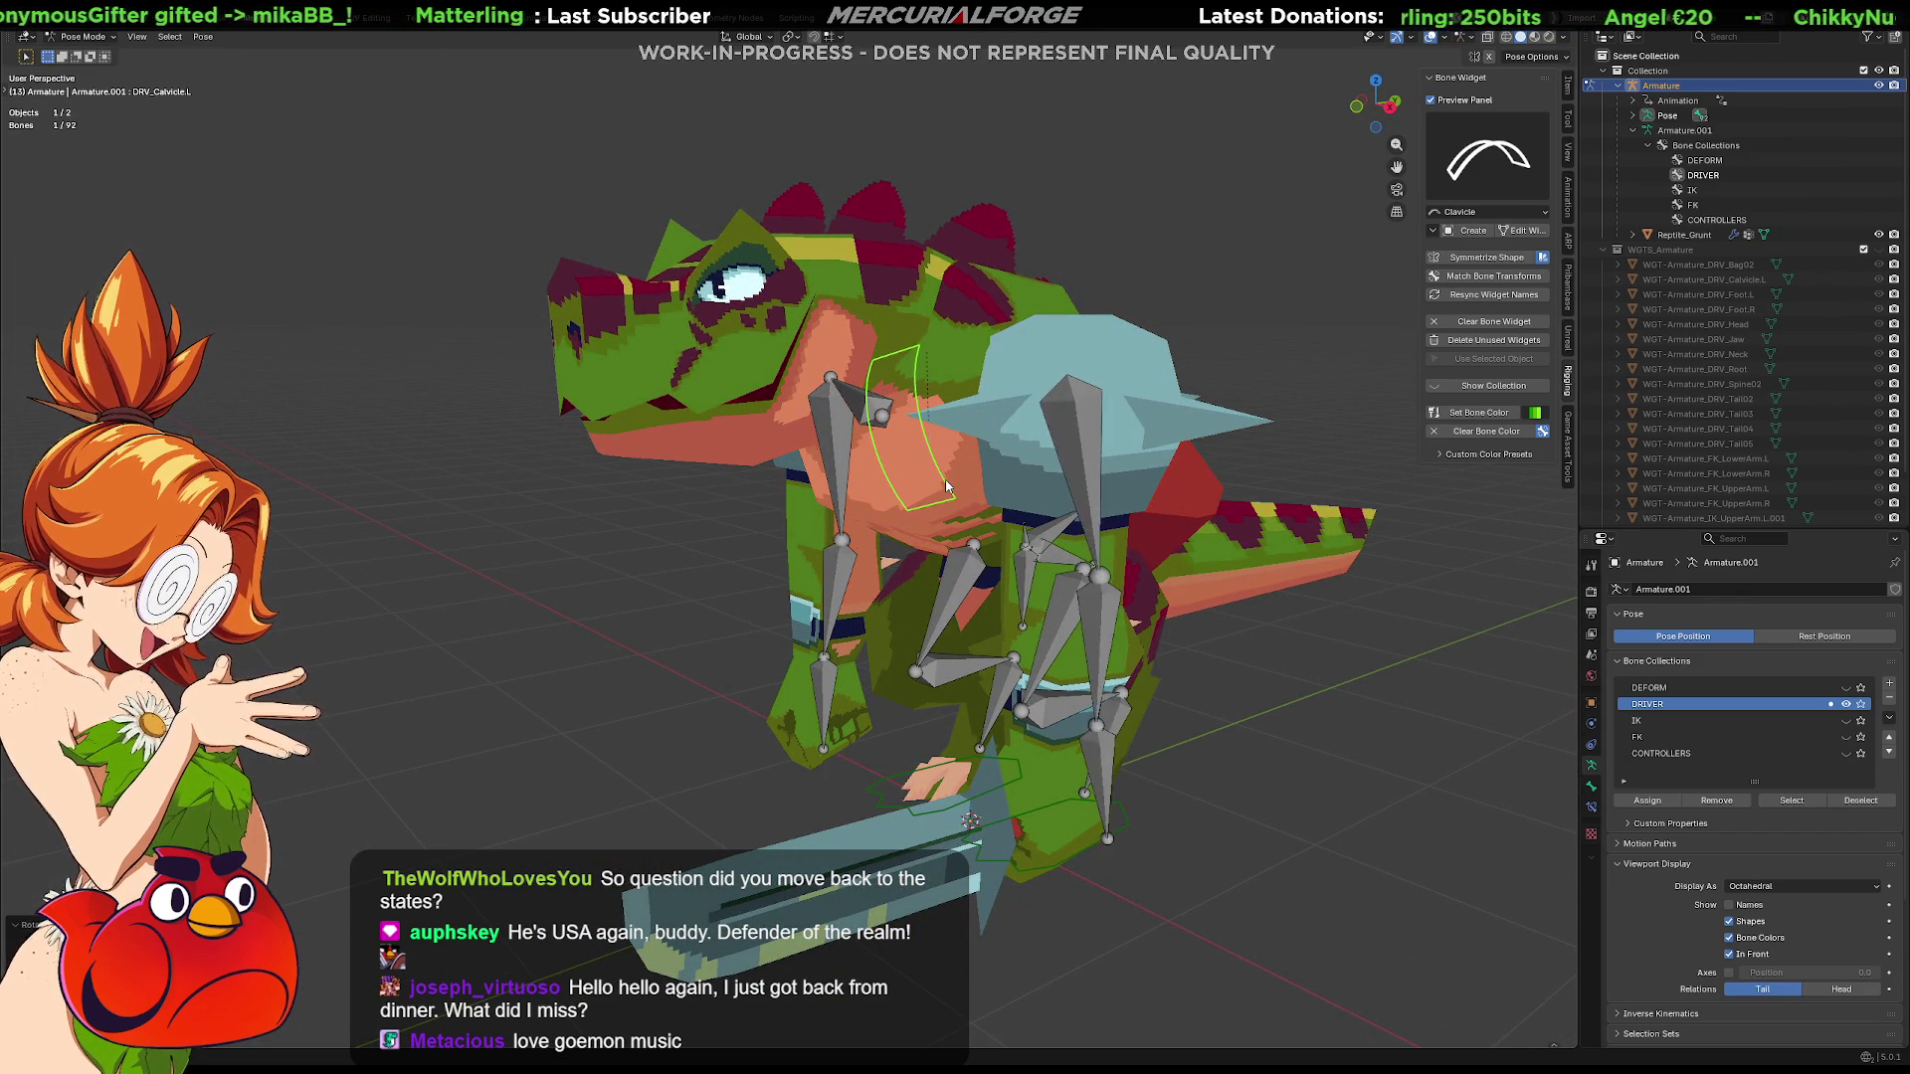
middle_click_drag(945, 475, 1164, 478)
left_click(1488, 257)
middle_click_drag(1257, 434, 1317, 484)
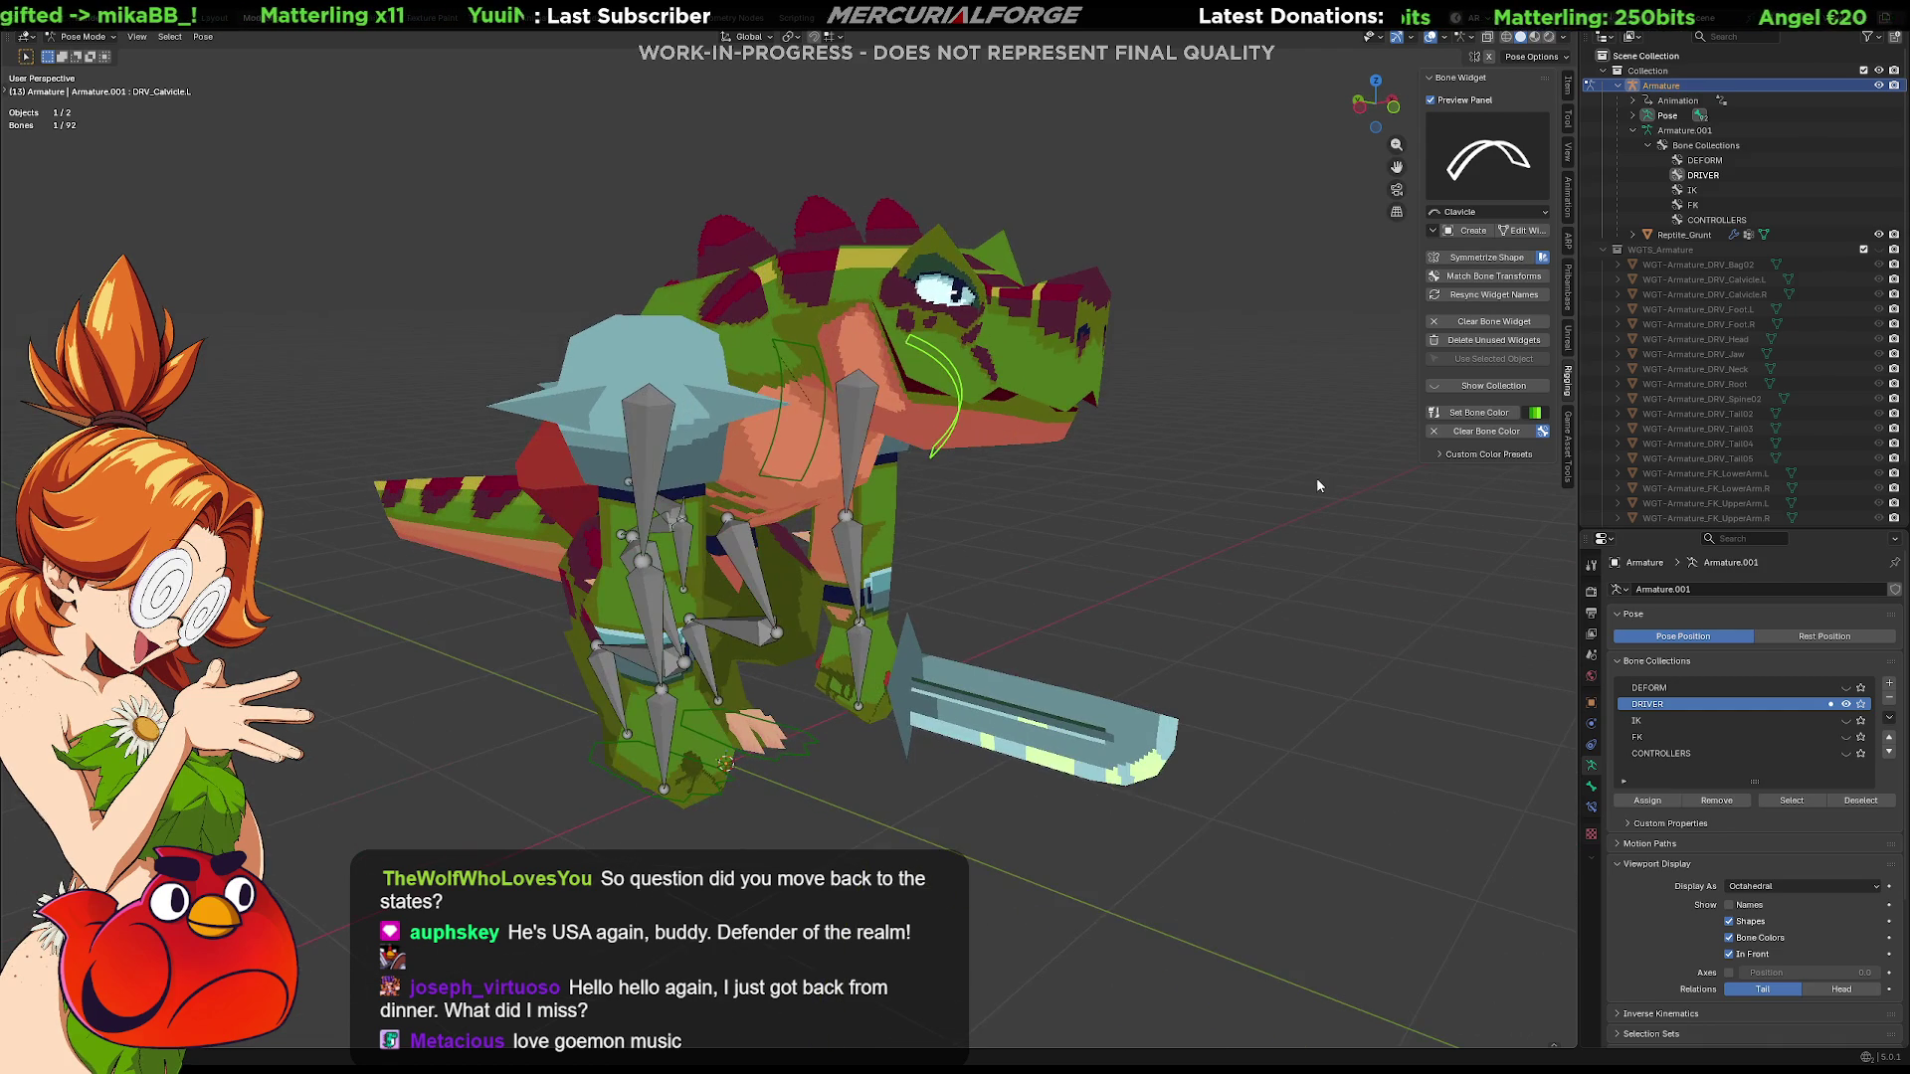
Colour both clavicle driver bones red
left_click(832, 411, "shift")
left_click(1537, 414)
left_click(1553, 442)
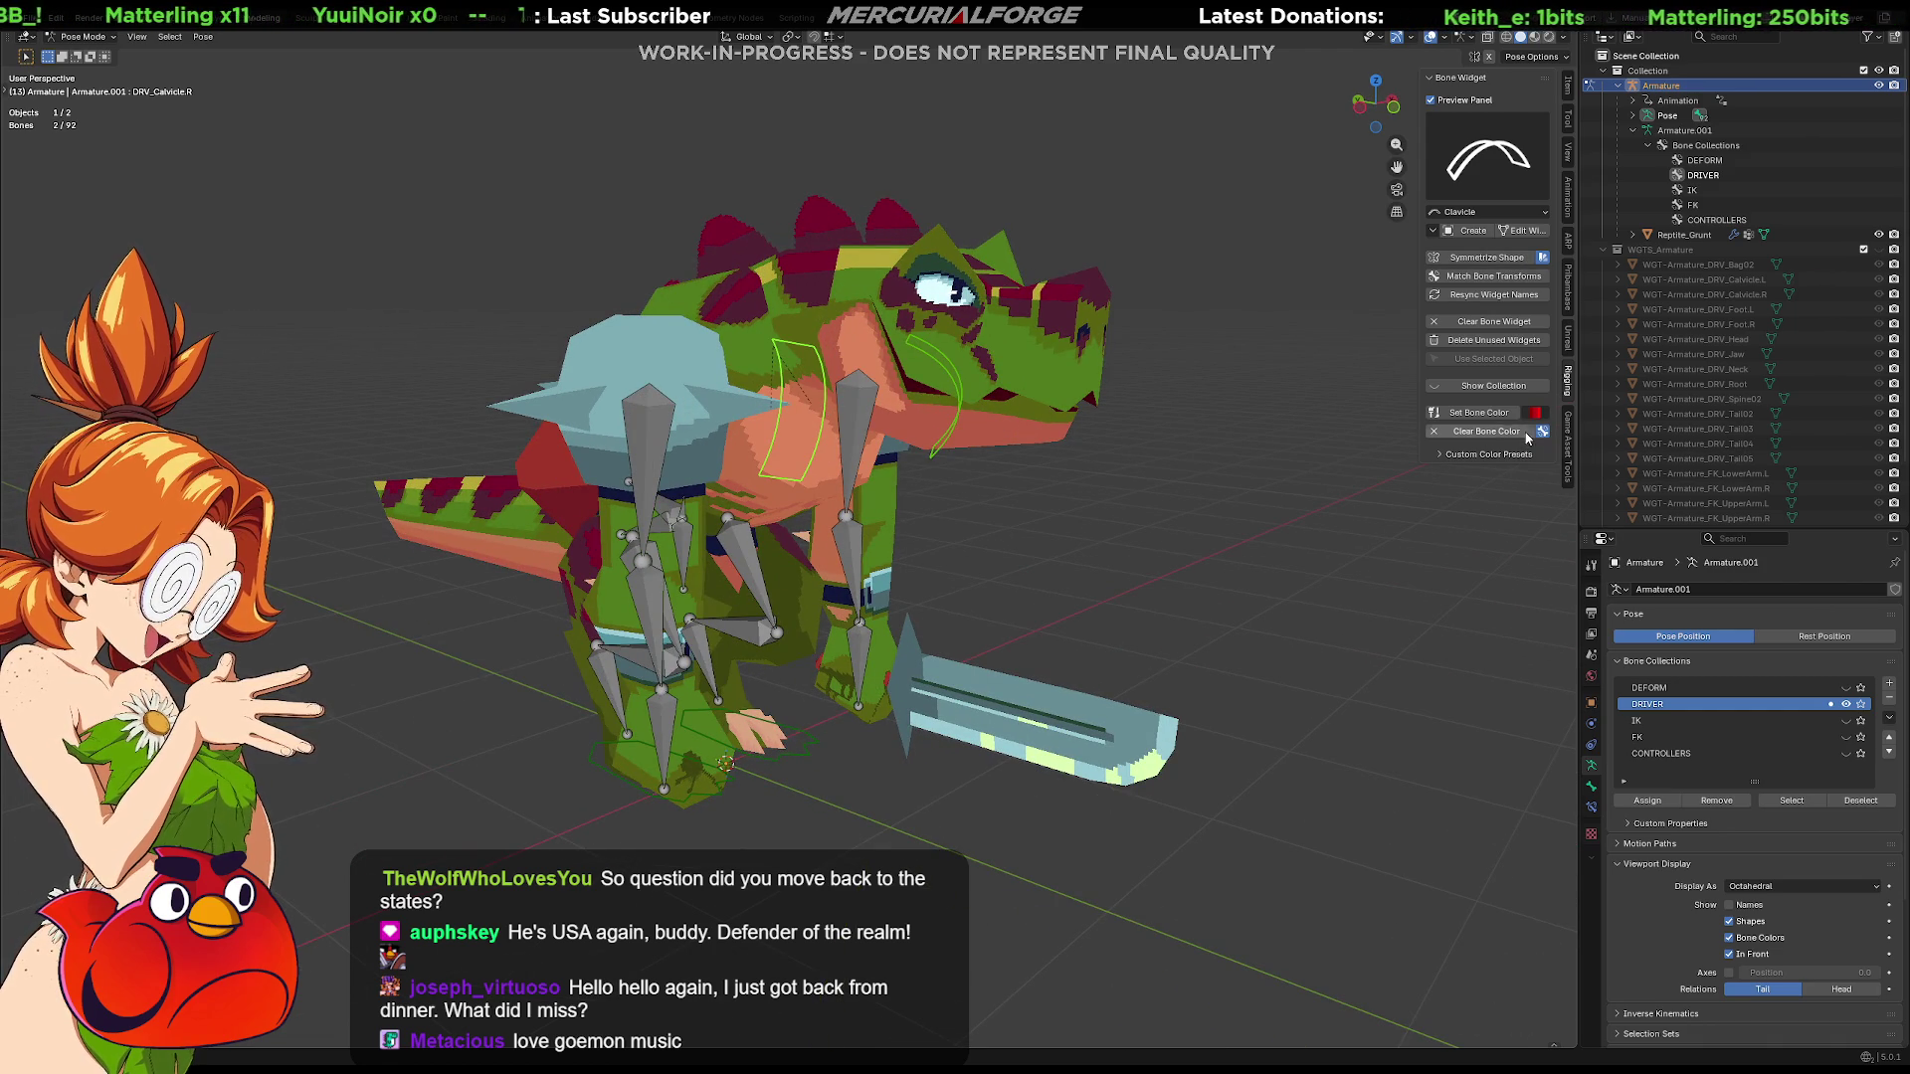
left_click(1282, 506)
mouse_move(1283, 505)
middle_mouse_down()
mouse_move(1156, 527)
mouse_move(849, 408)
middle_mouse_up()
left_click(970, 434)
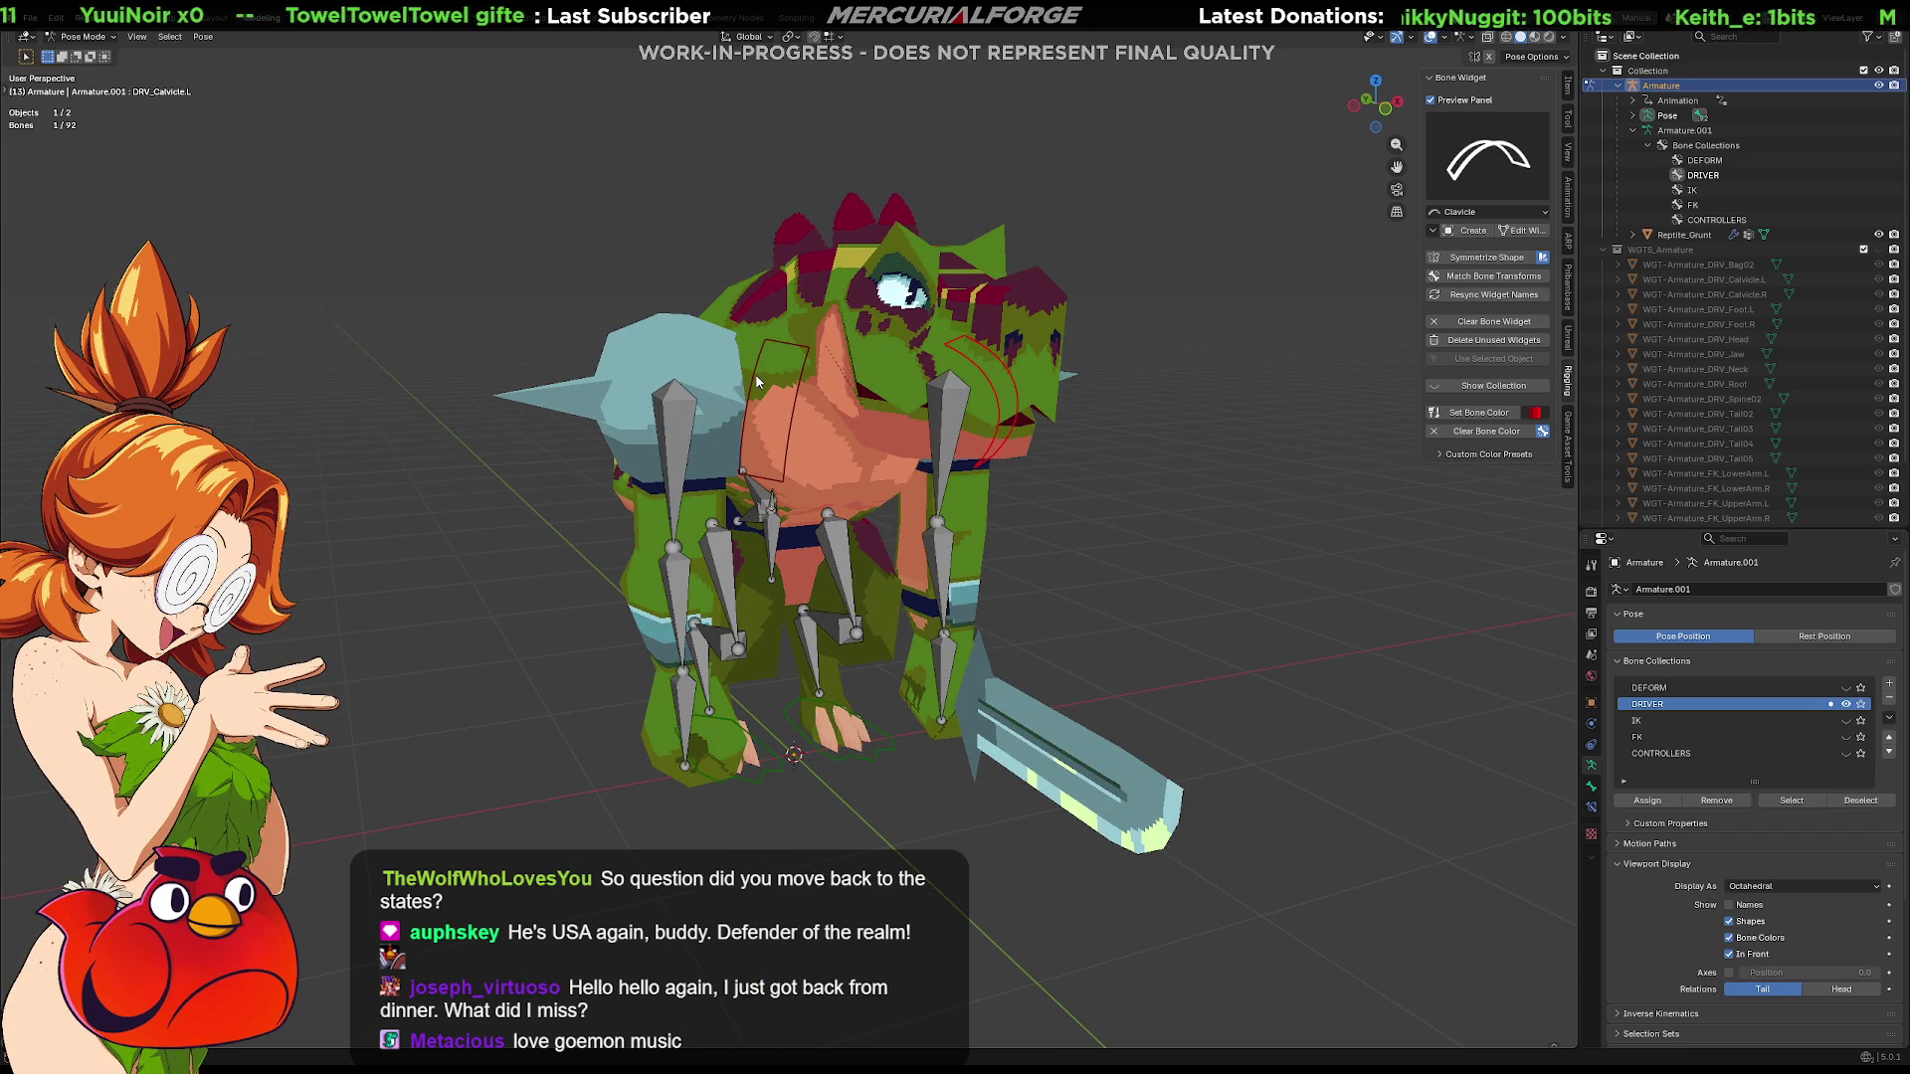
Make the CONTROLLERS bone collection visible in the viewport again
left_click(1714, 754)
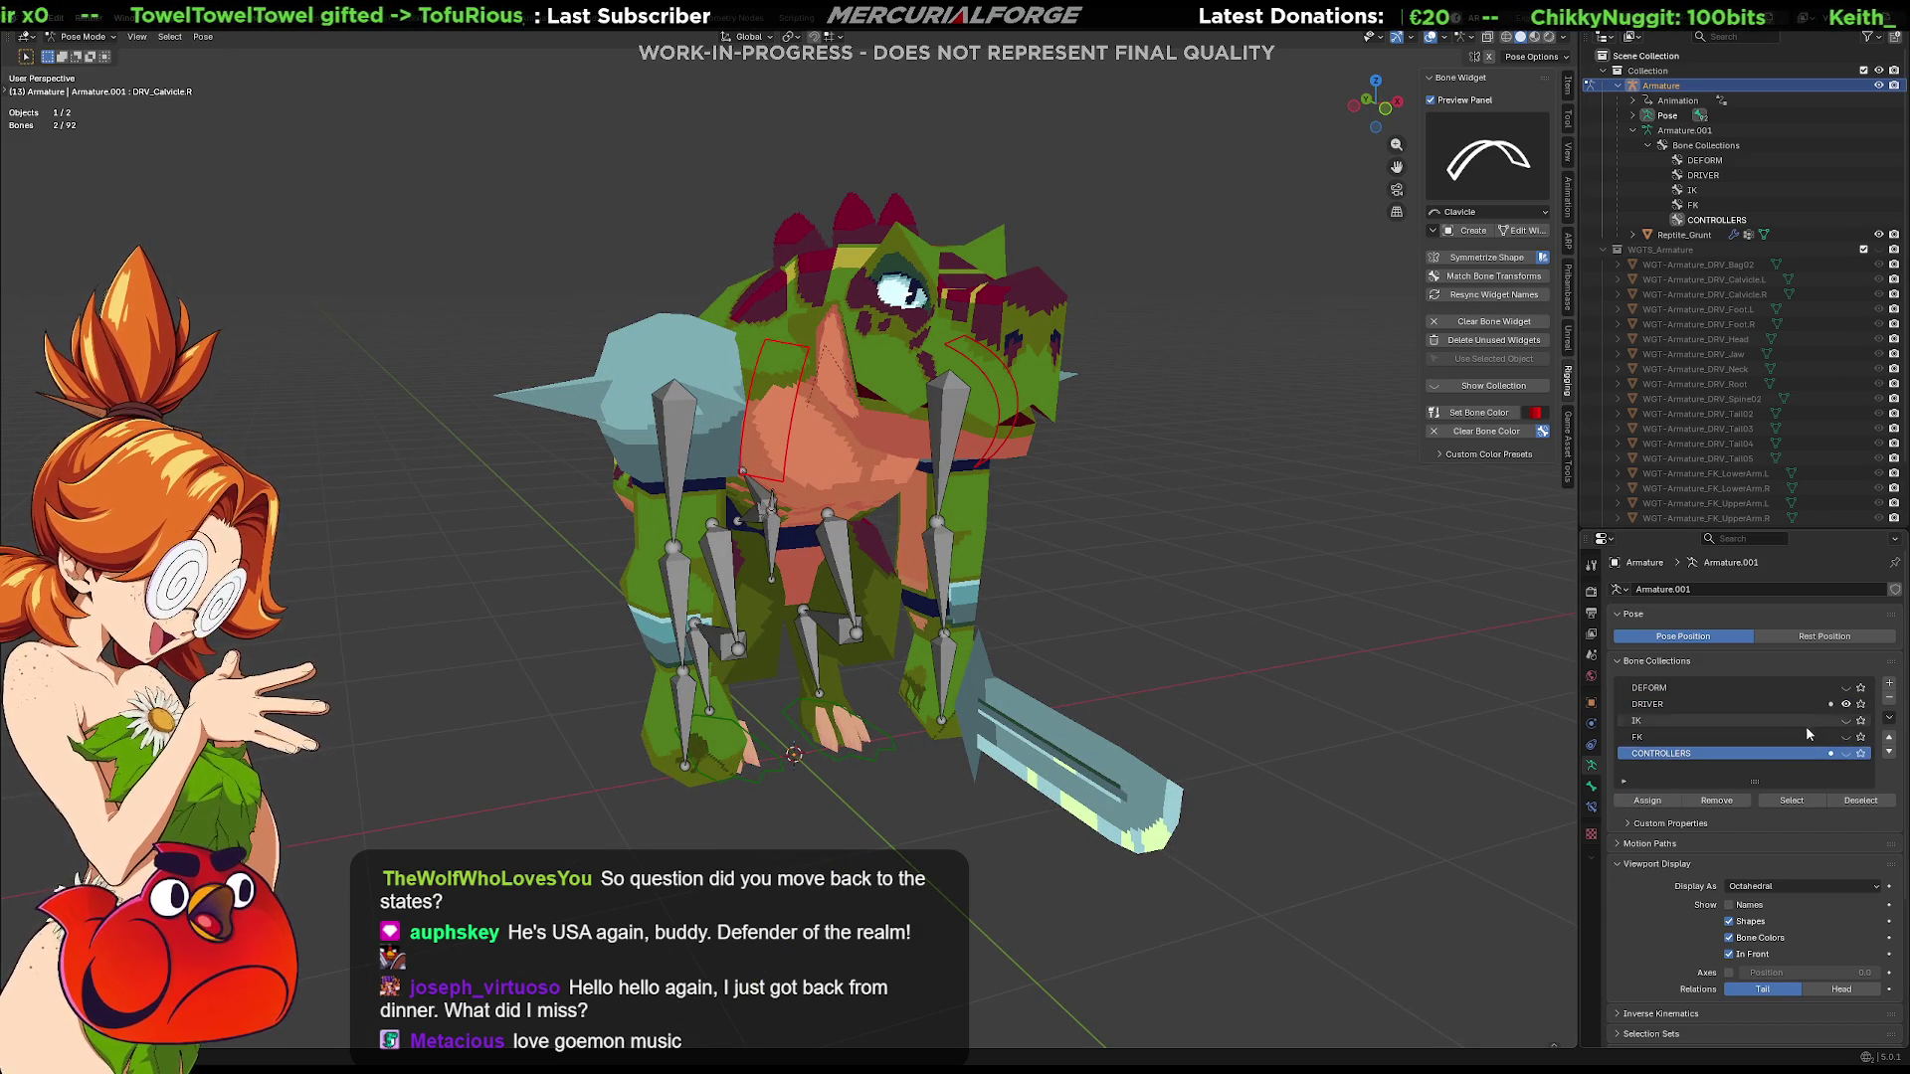
left_click(1754, 702)
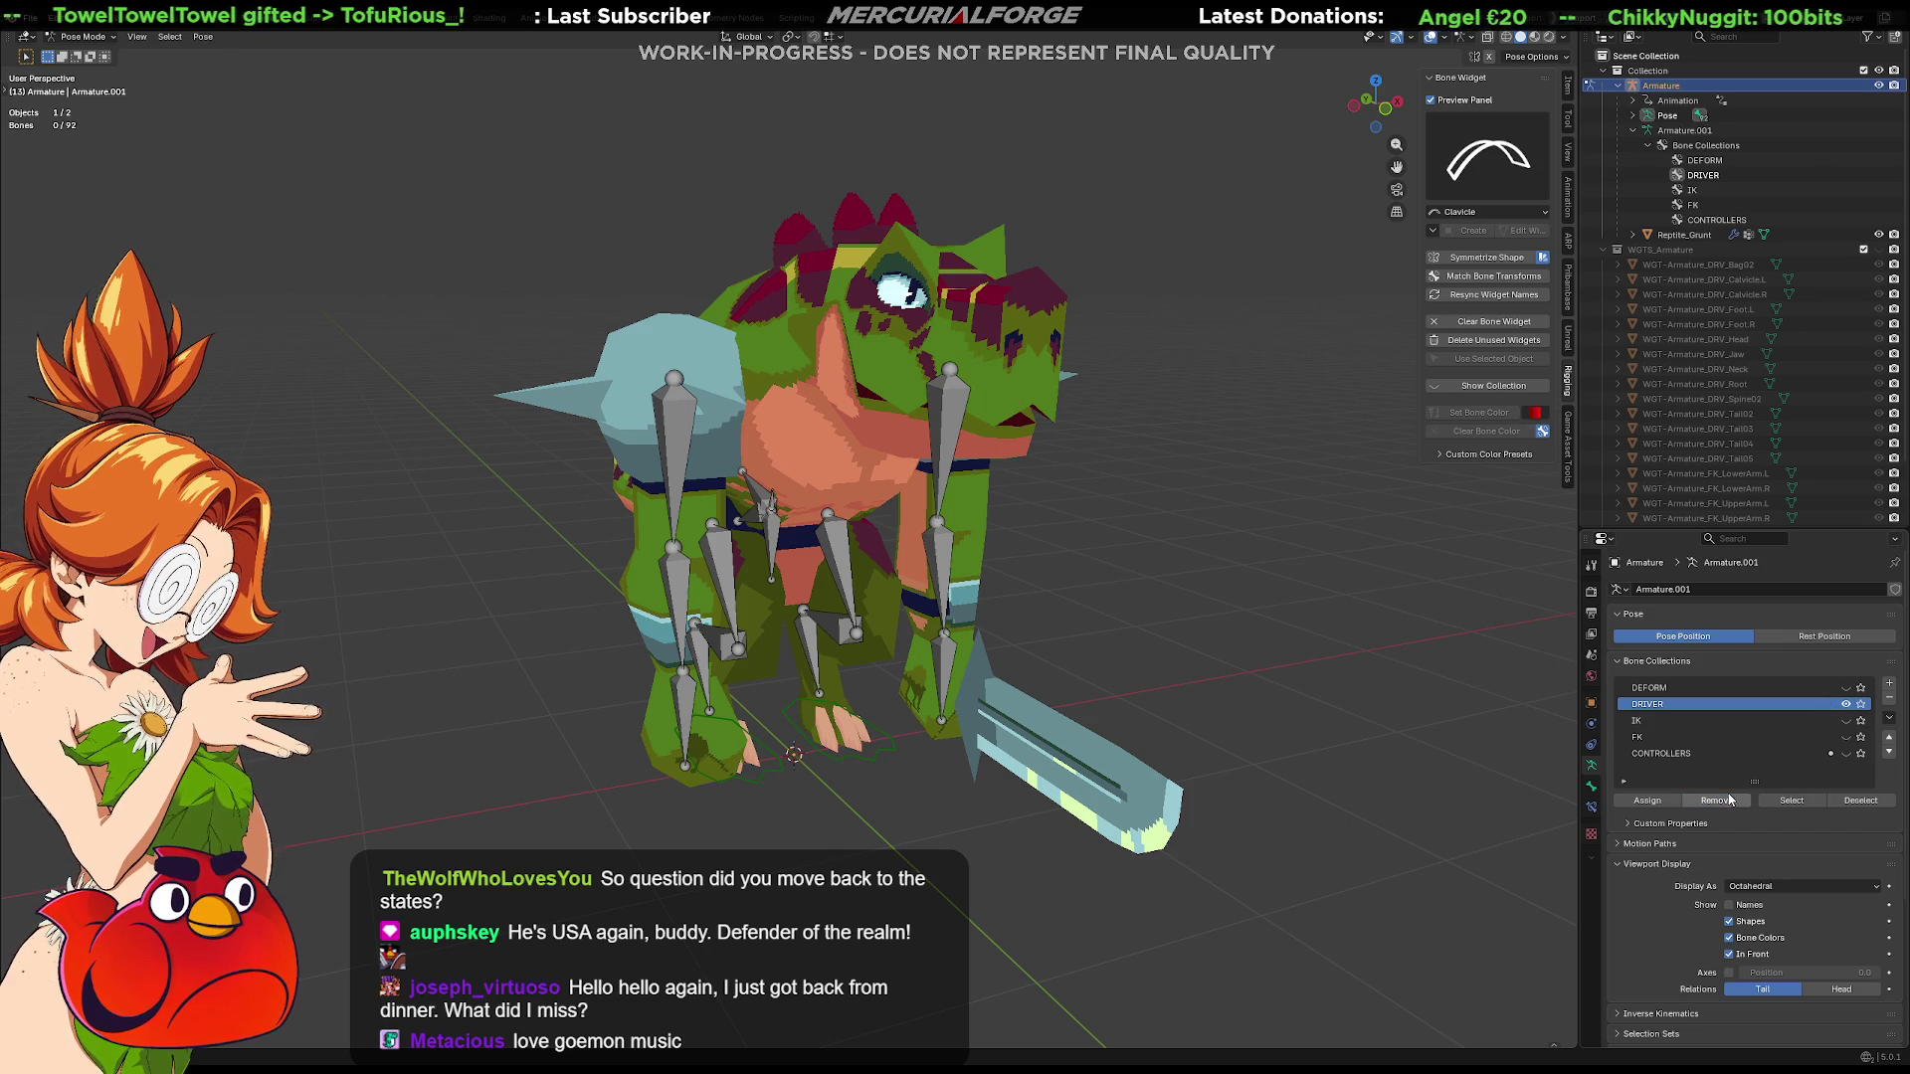
left_click(1847, 752)
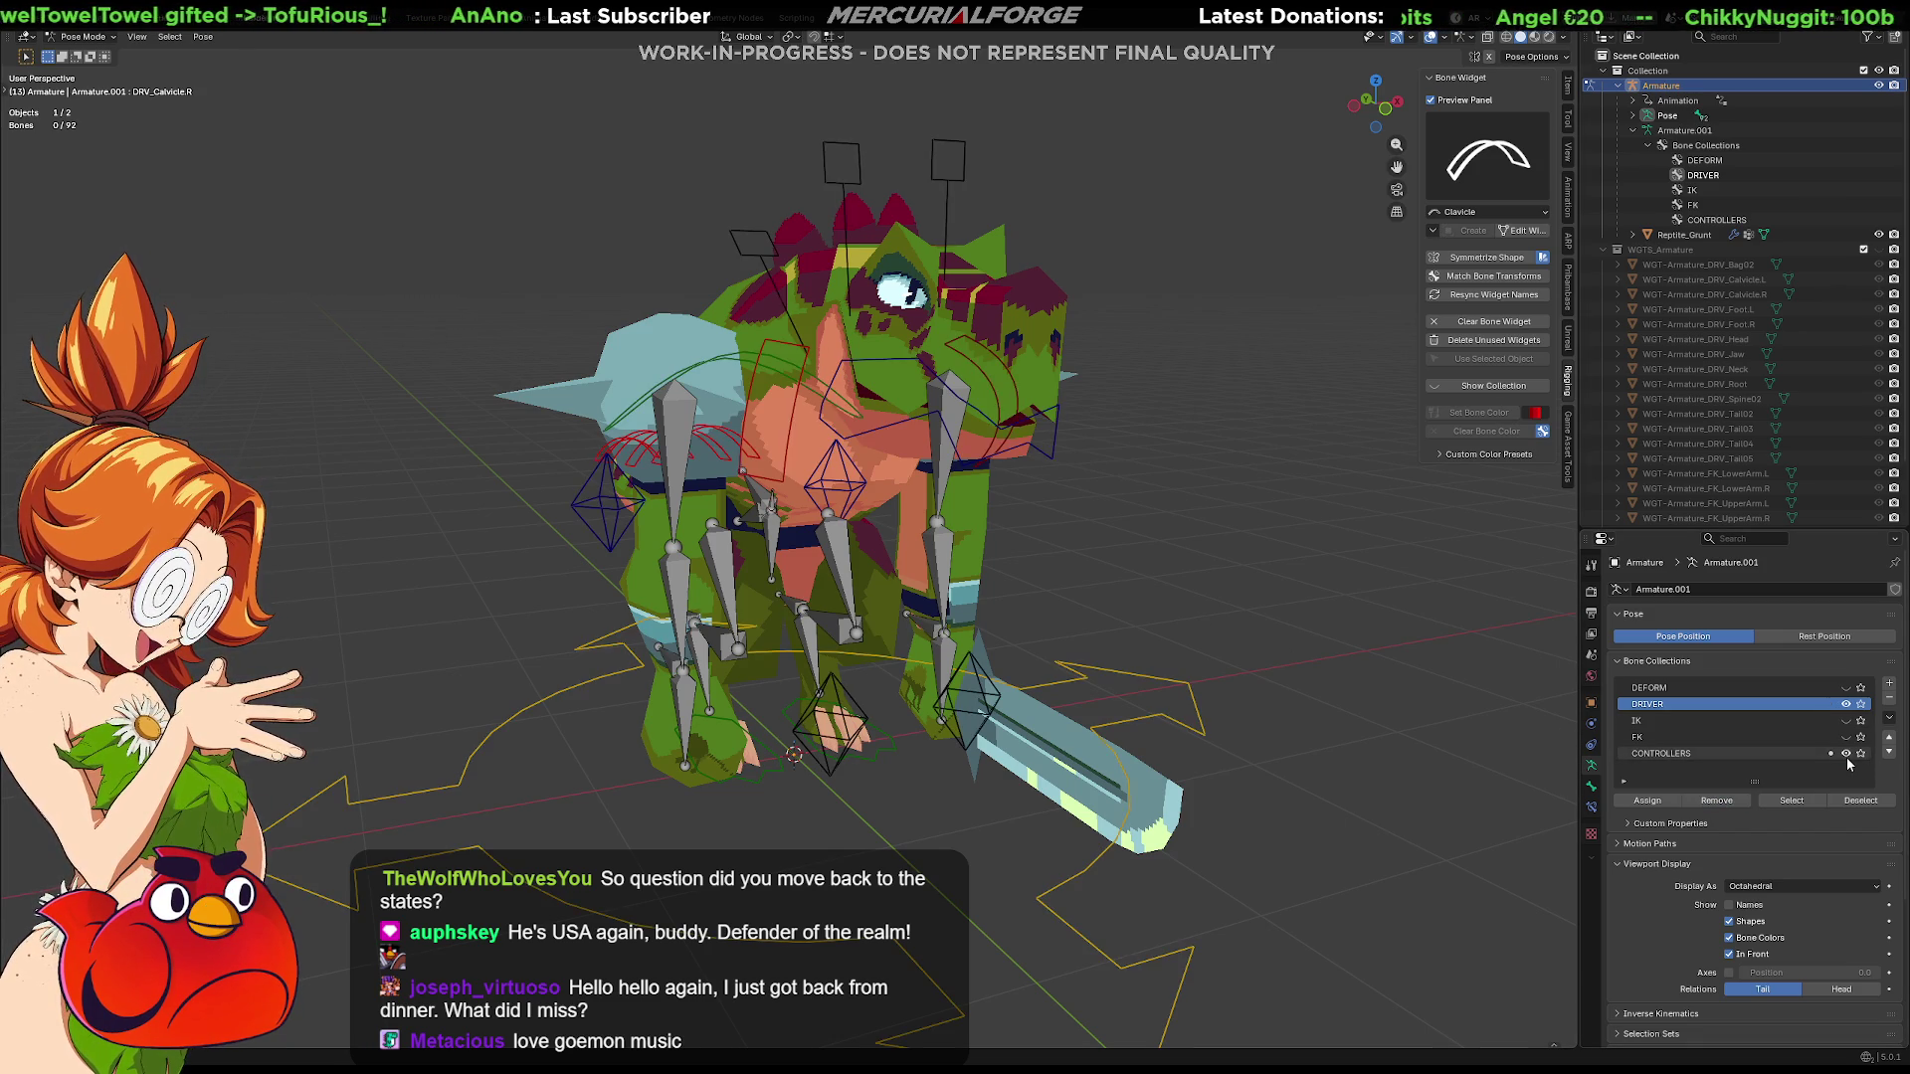
Orbit the view to check the clavicle and limb driver widgets on the reptile
middle_click_drag(1369, 648, 1258, 654)
mouse_move(1167, 630)
middle_mouse_down()
mouse_move(1111, 652)
mouse_move(1381, 608)
mouse_move(1163, 590)
mouse_move(339, 596)
mouse_move(460, 543)
mouse_move(682, 559)
mouse_move(1081, 656)
middle_mouse_up()
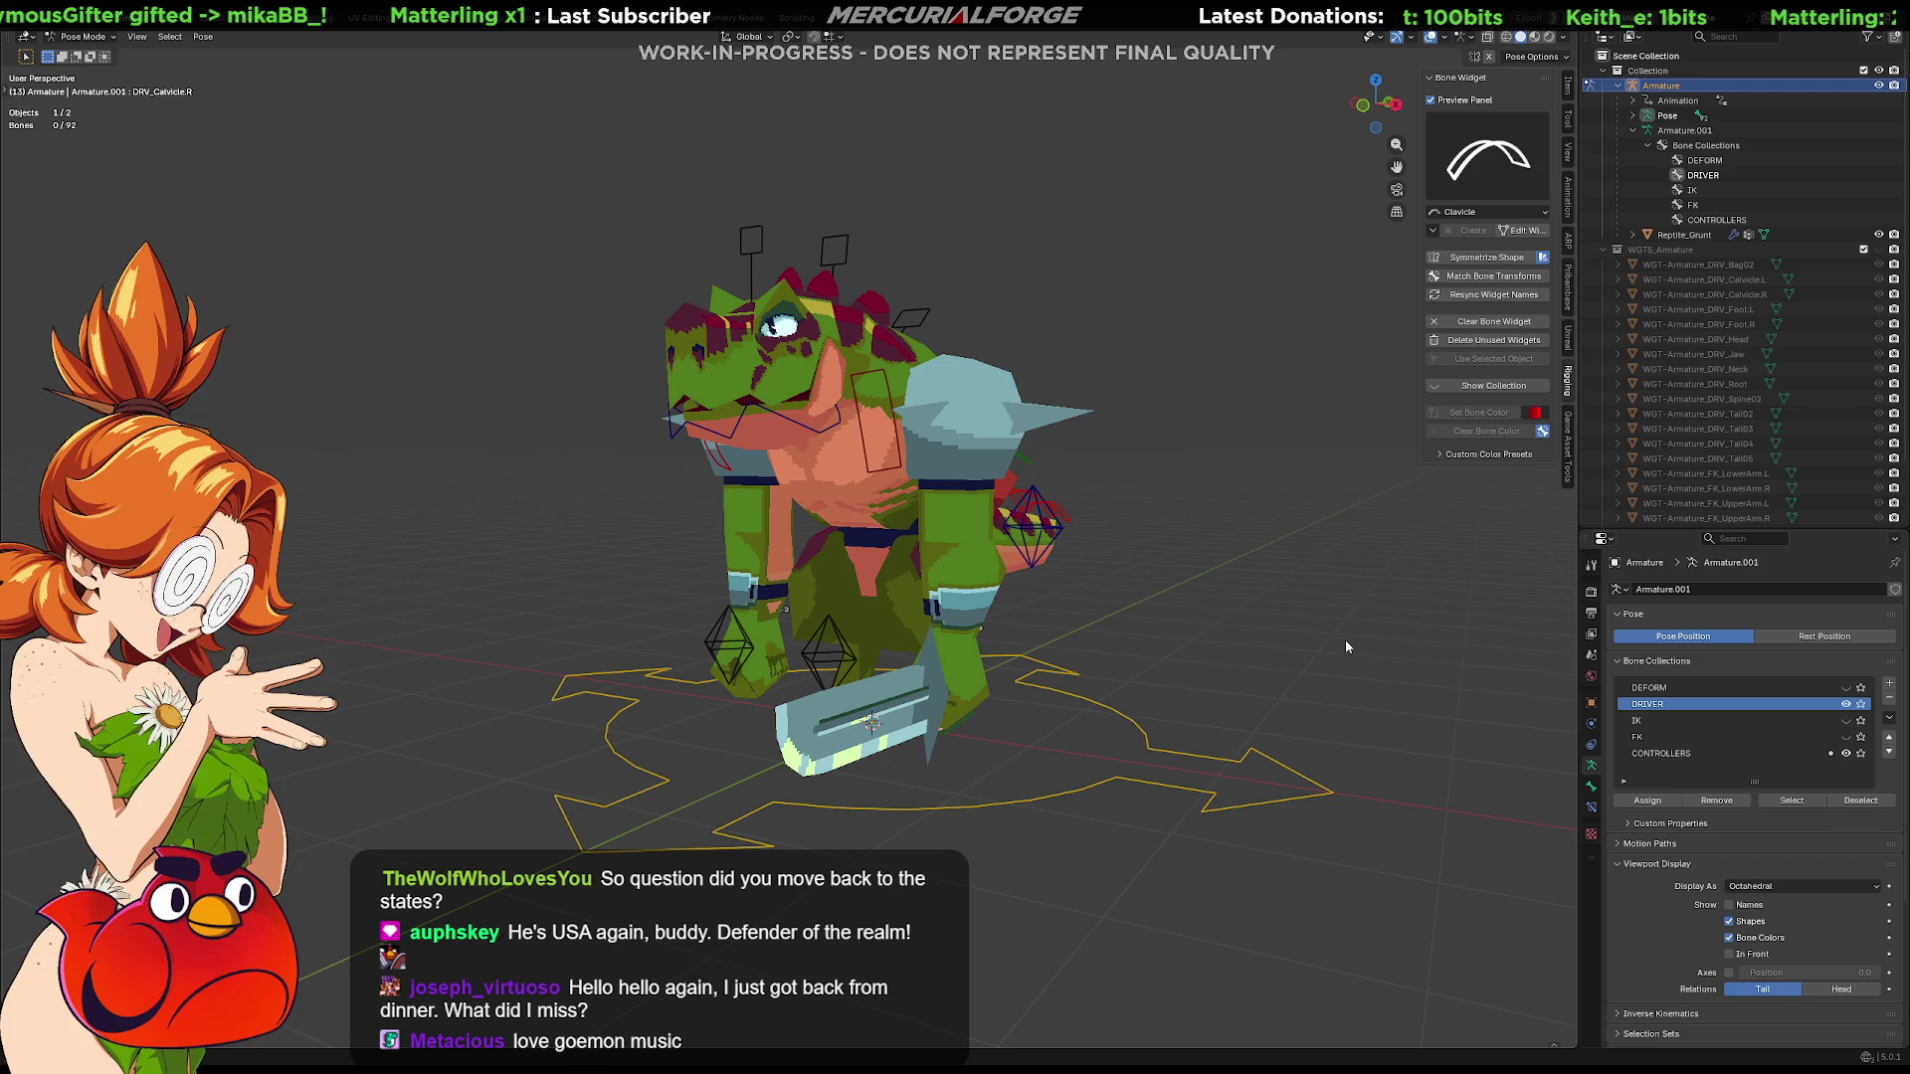